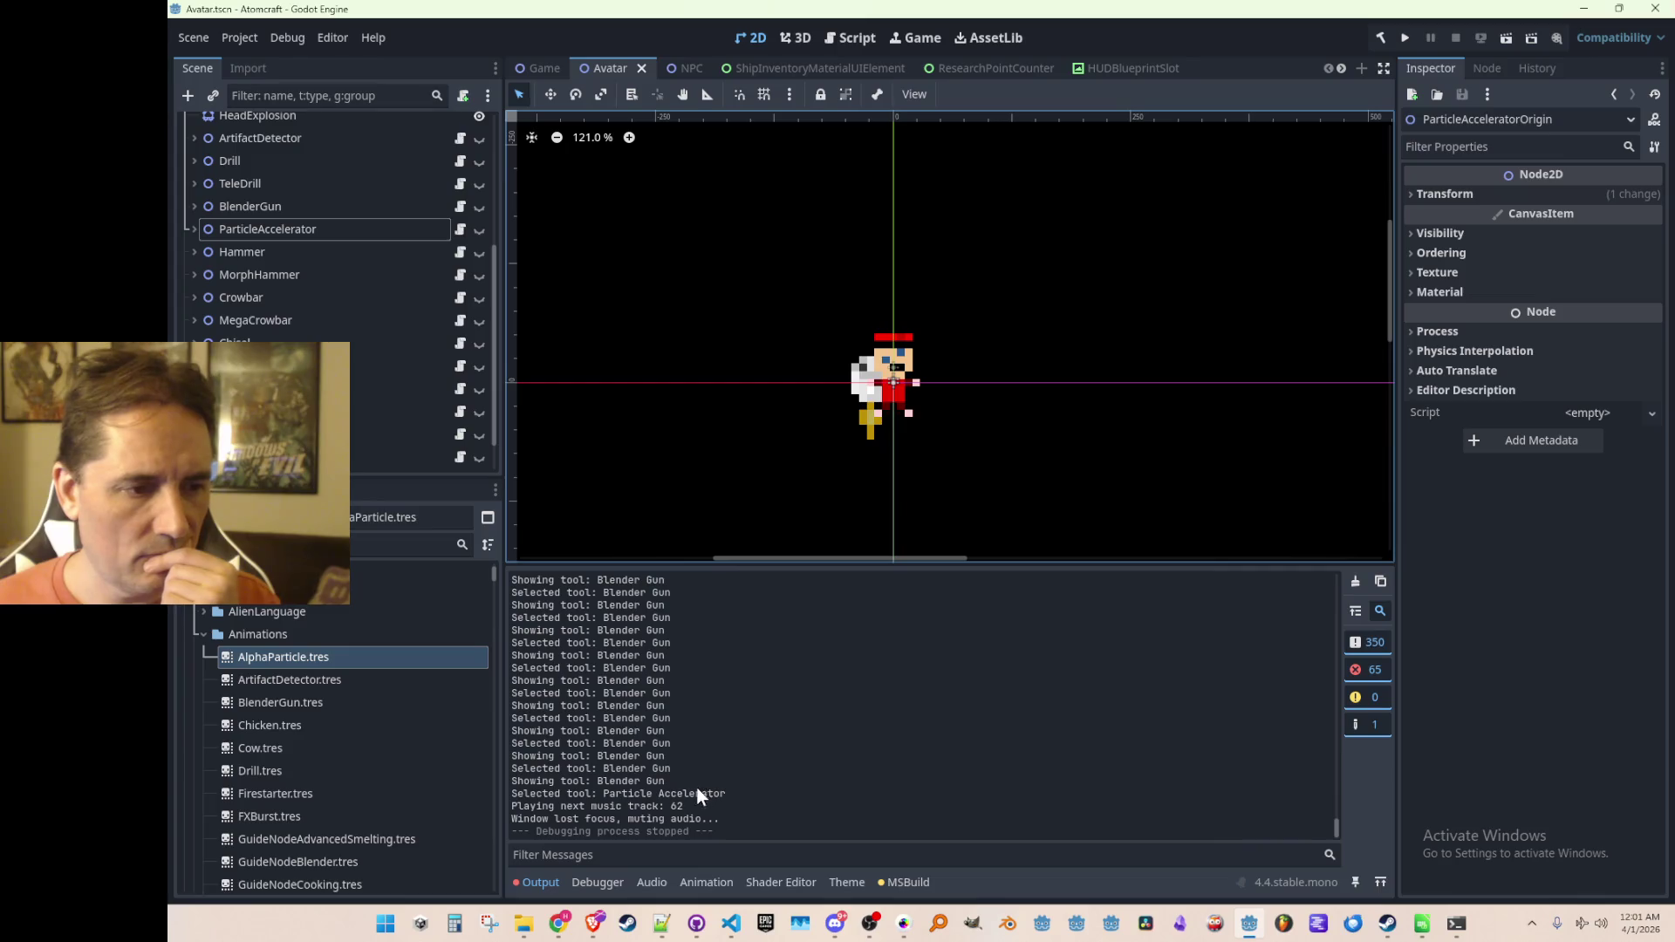
Step: Bring ToolbarHUD.cs's Init method forward, glance at Godot's output log, and return to the code
{"action": "left_click", "coordinate": [731, 923]}
{"action": "left_click", "coordinate": [1050, 515]}
{"action": "key", "text": "alt+Tab"}
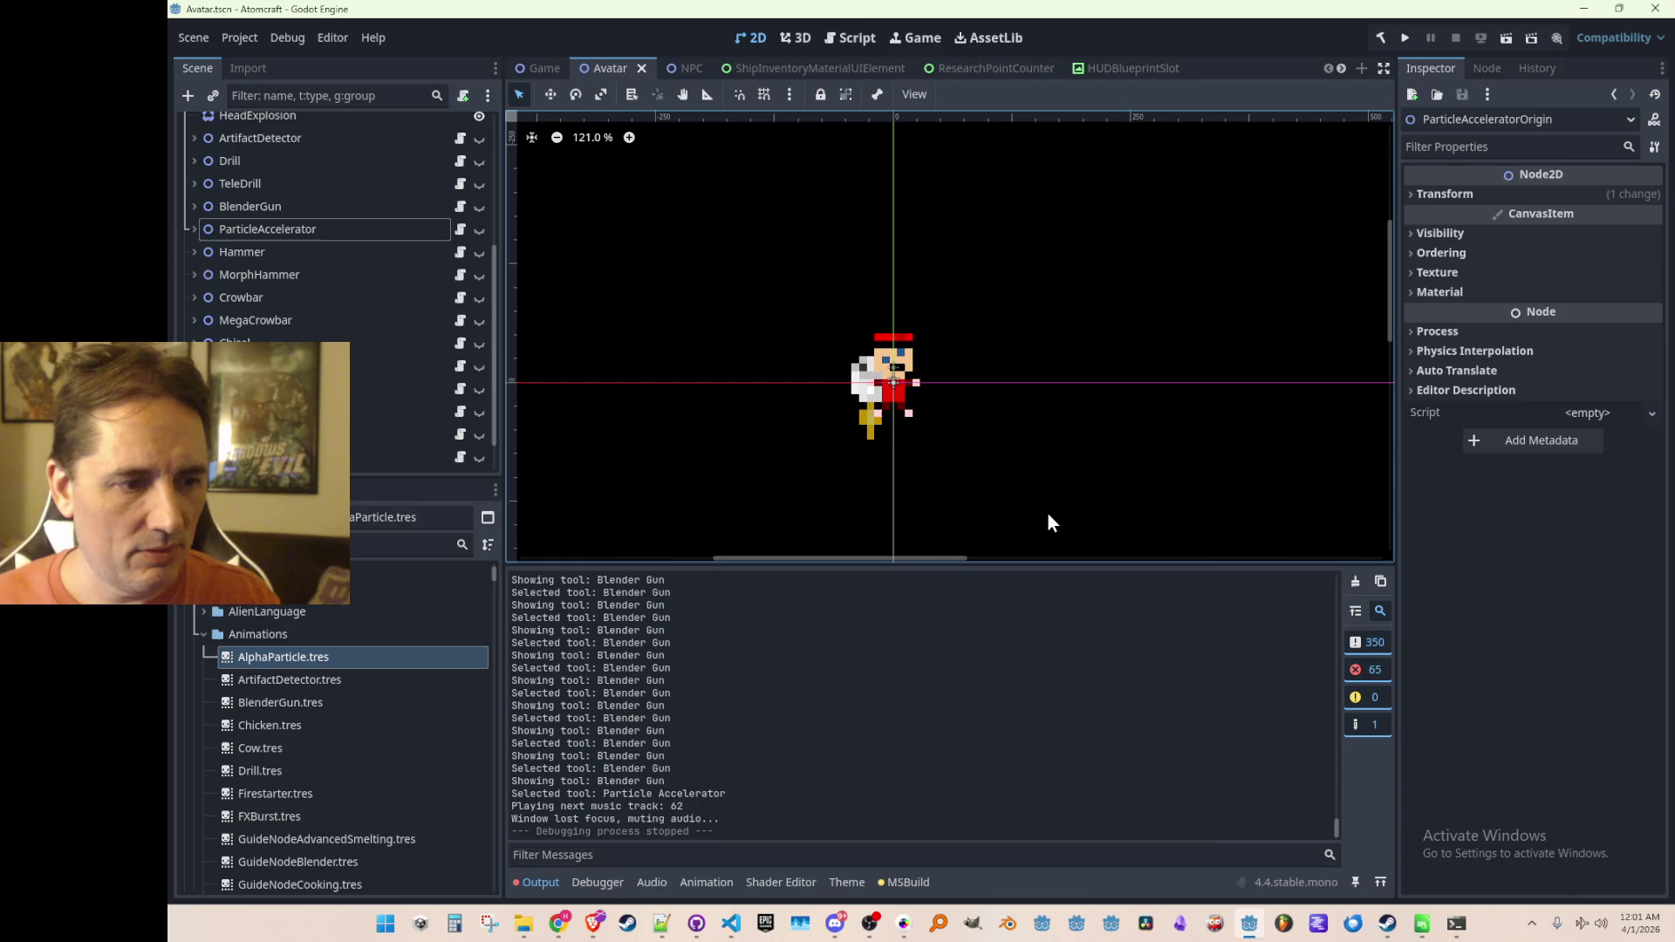
{"action": "key", "text": "alt+Tab"}
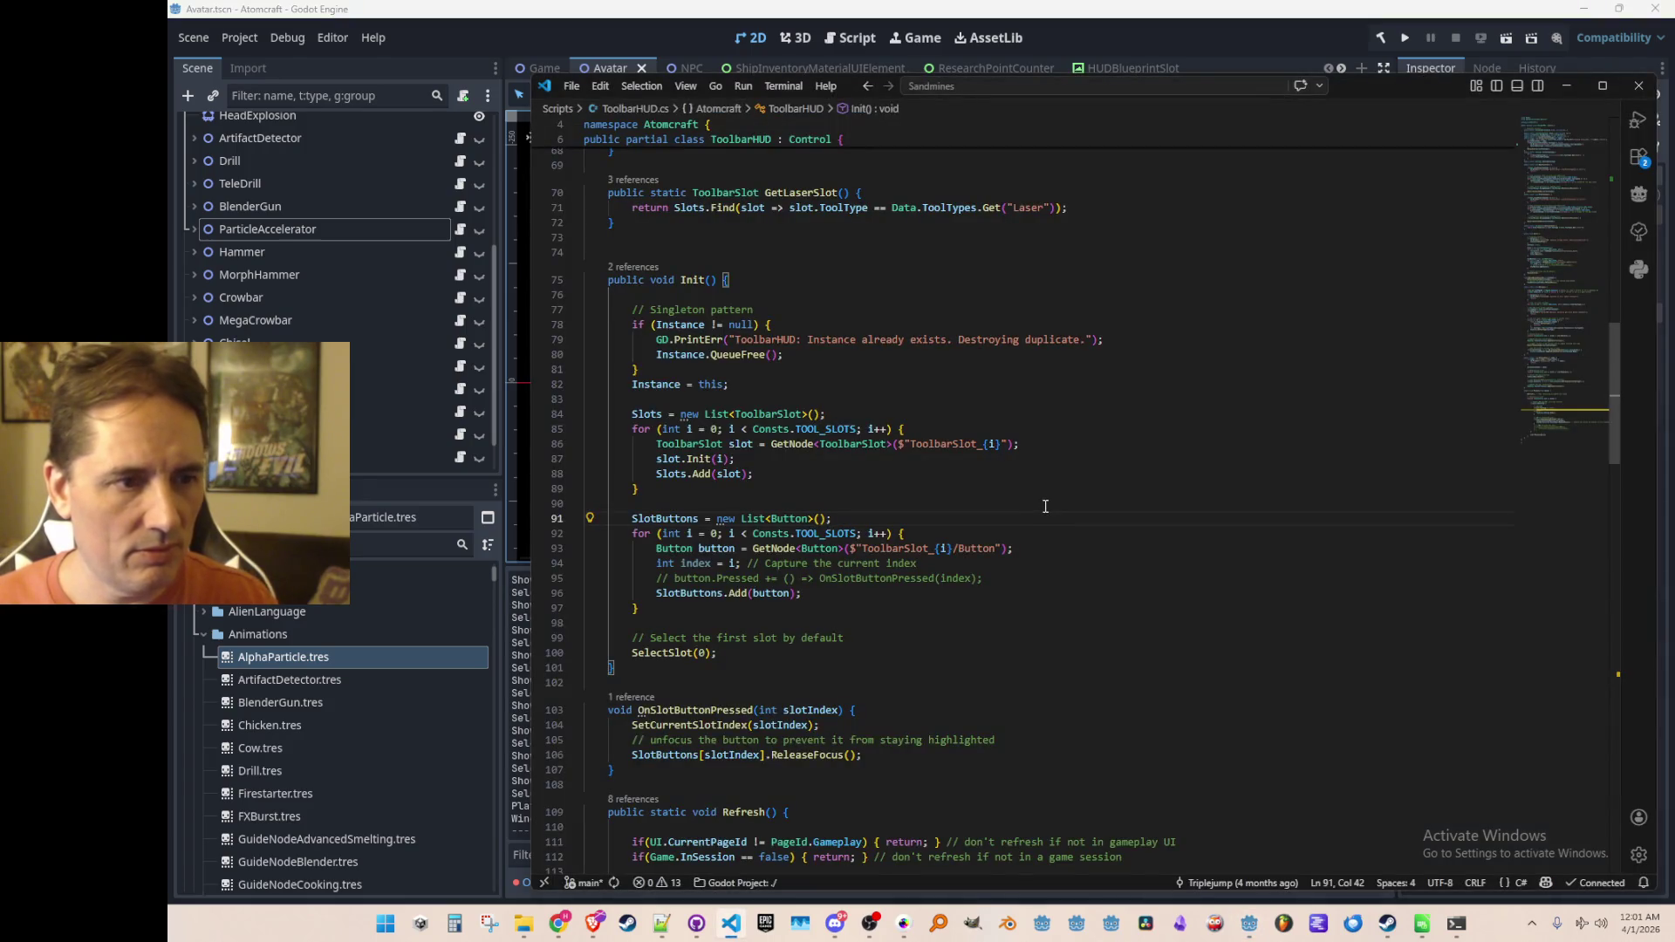
Step: Follow SetCurrentSlotIndex's references to its call inside NextToolSlot at line 48
{"action": "scroll", "coordinate": [1091, 494], "scroll_direction": "up", "scroll_amount": 5}
{"action": "scroll", "coordinate": [1091, 494], "scroll_direction": "up", "scroll_amount": 9}
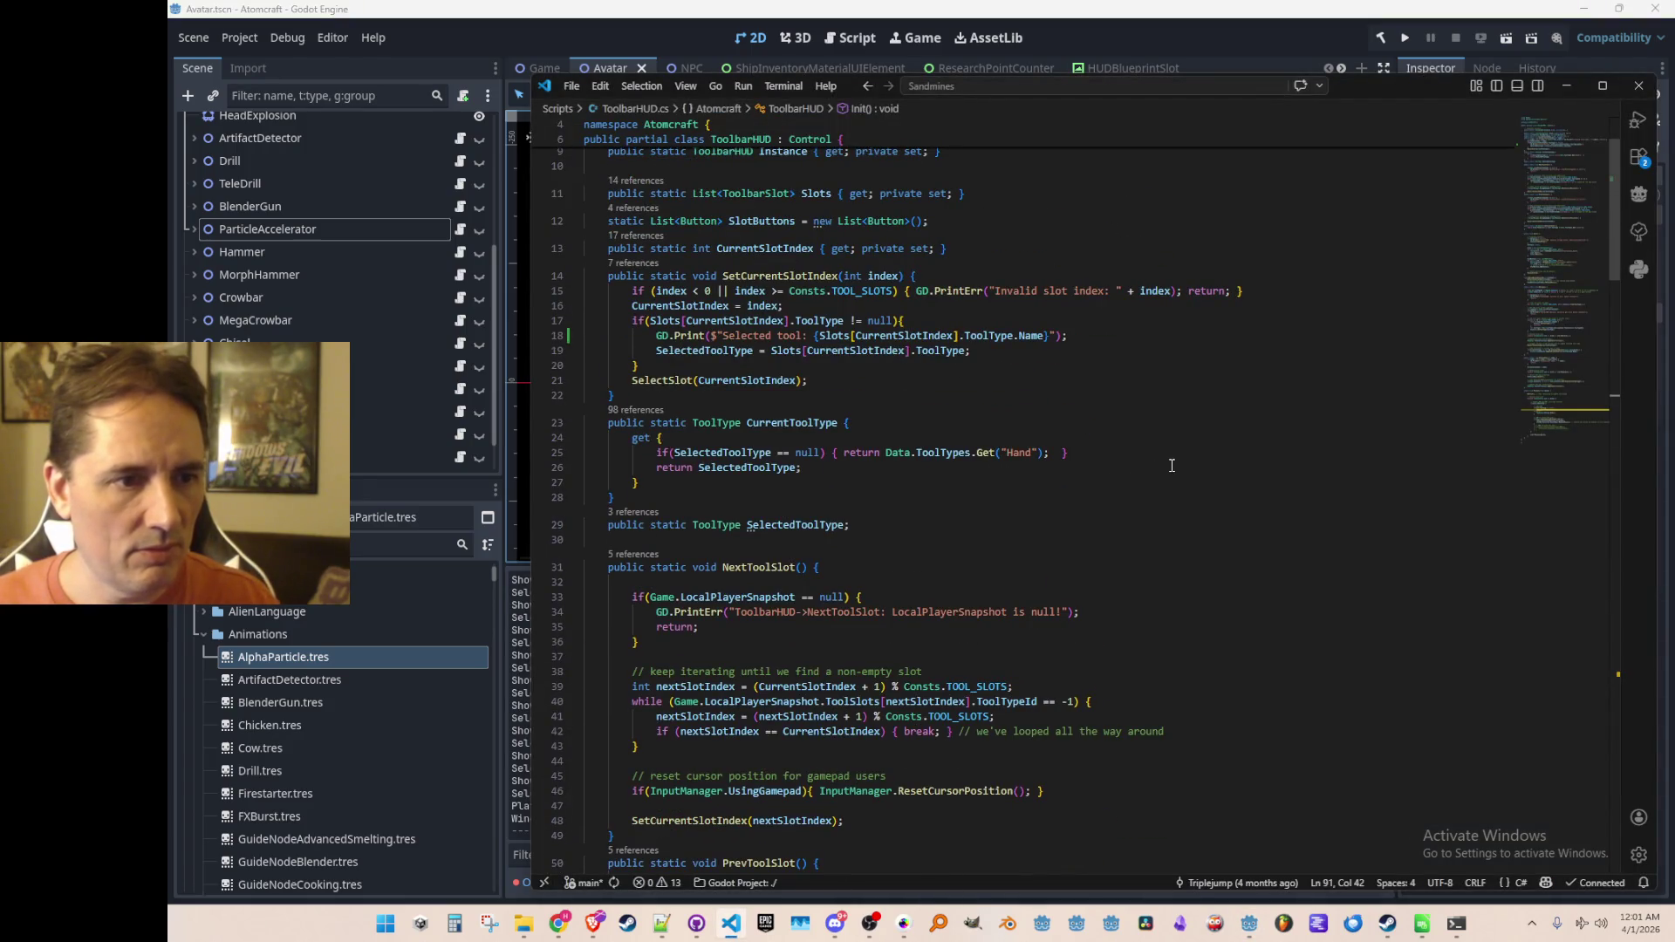
{"action": "left_click", "coordinate": [651, 263]}
{"action": "left_click", "coordinate": [1117, 353]}
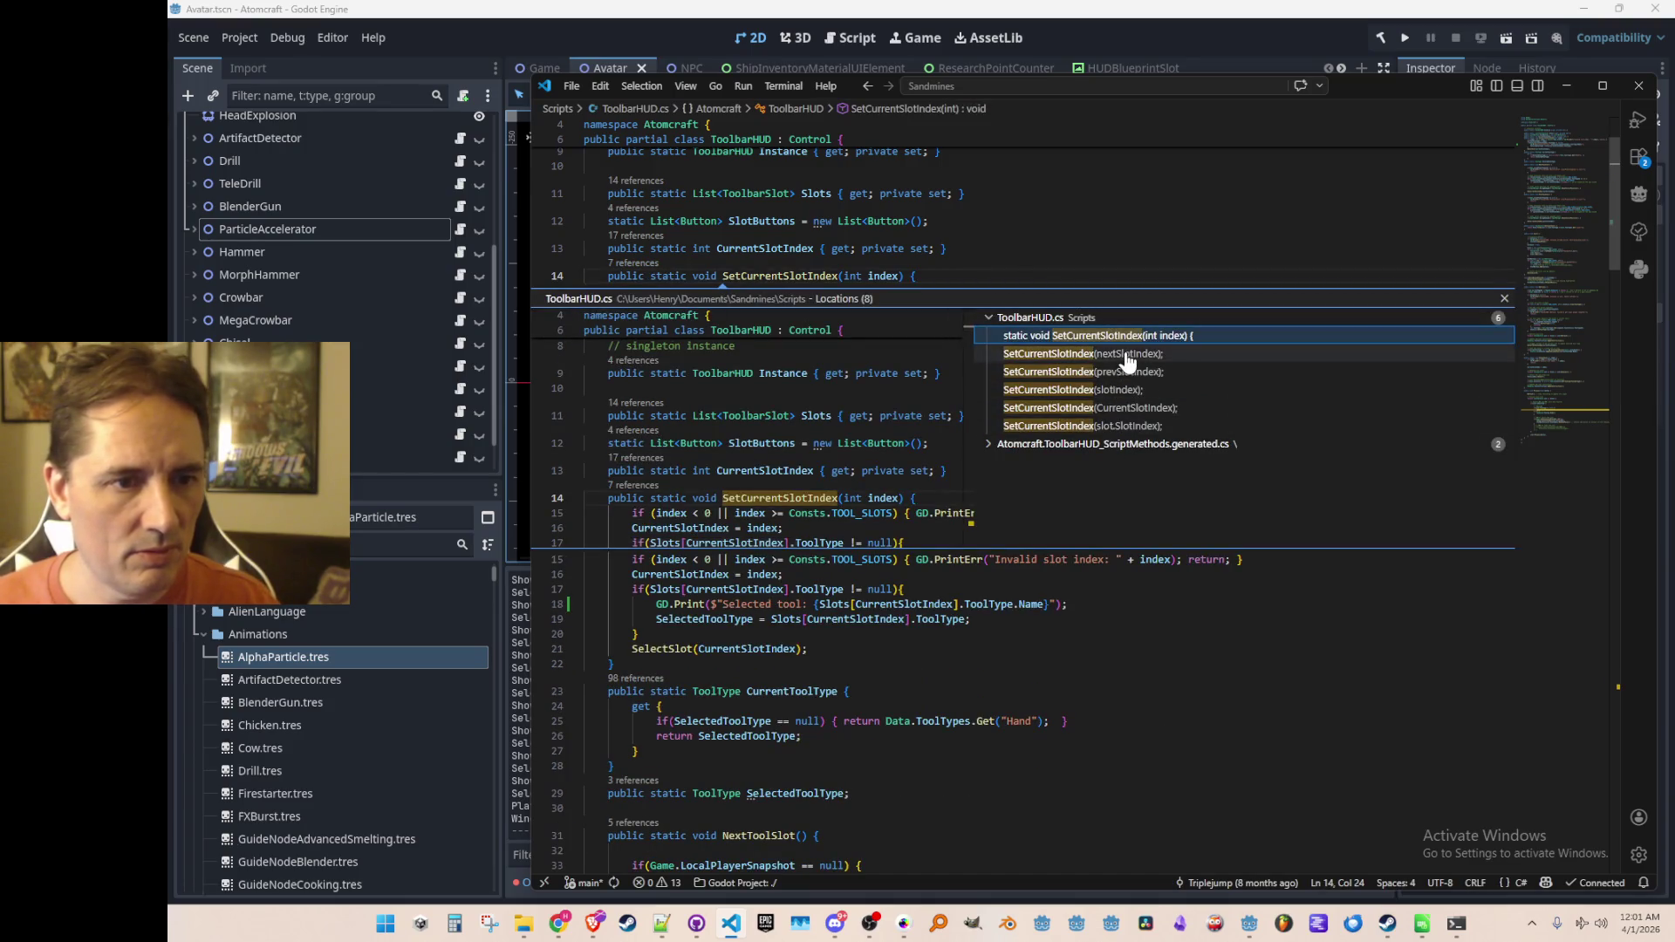
{"action": "scroll", "coordinate": [927, 434], "scroll_direction": "up", "scroll_amount": 5}
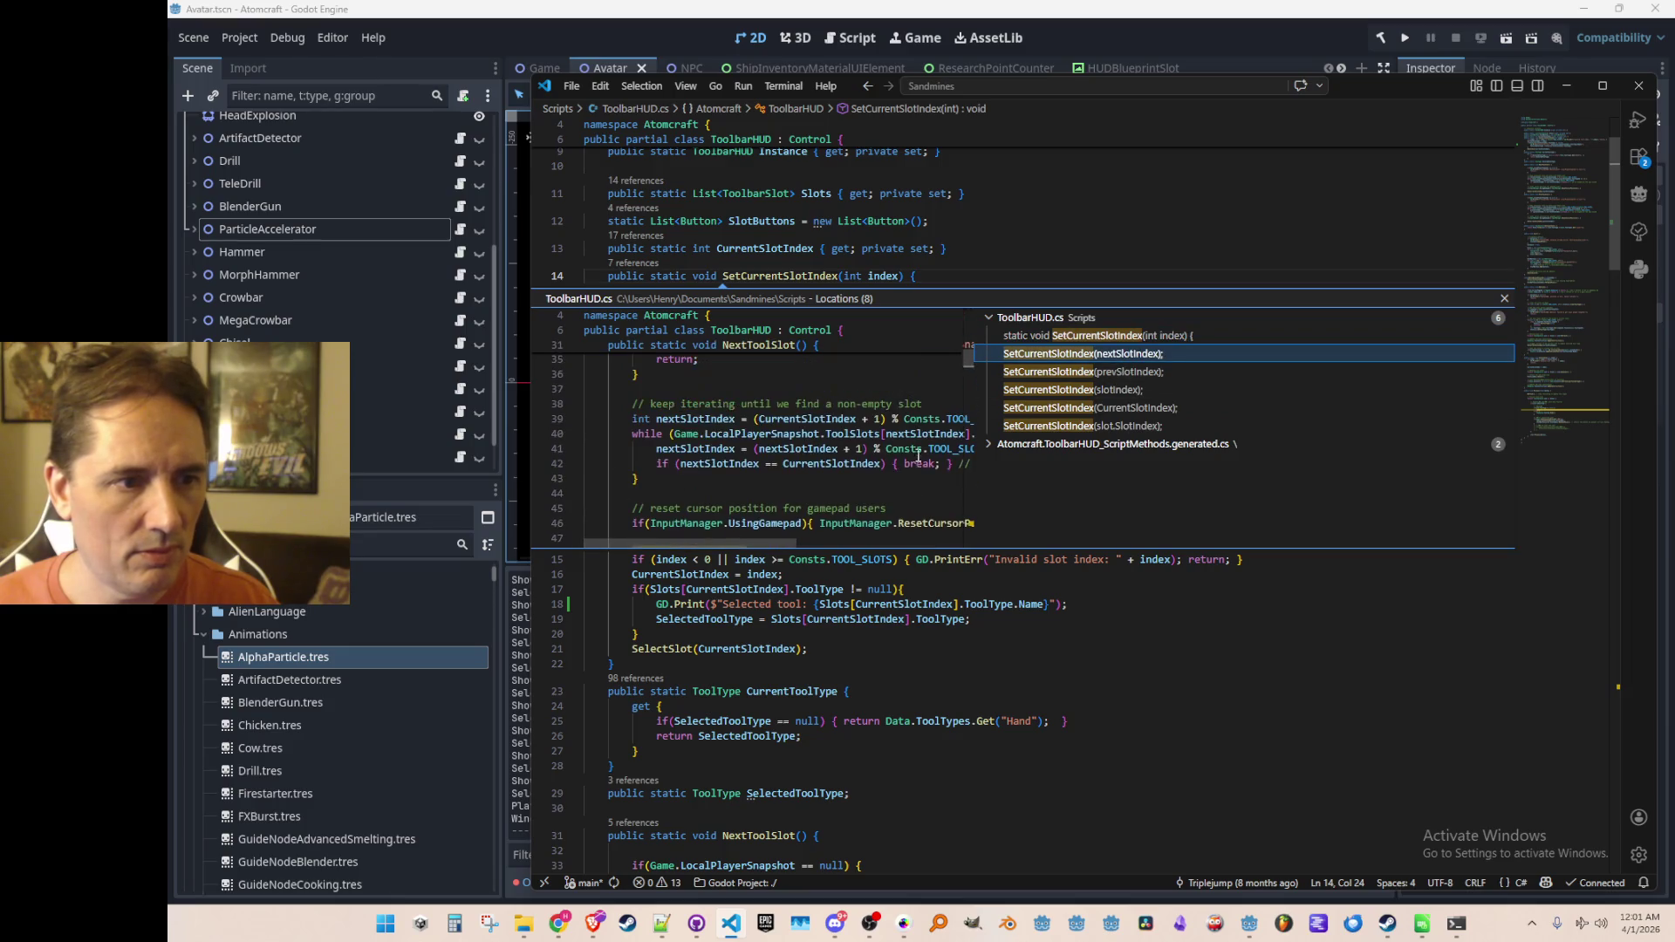
{"action": "double_click", "coordinate": [1083, 353]}
{"action": "key", "text": "Escape"}
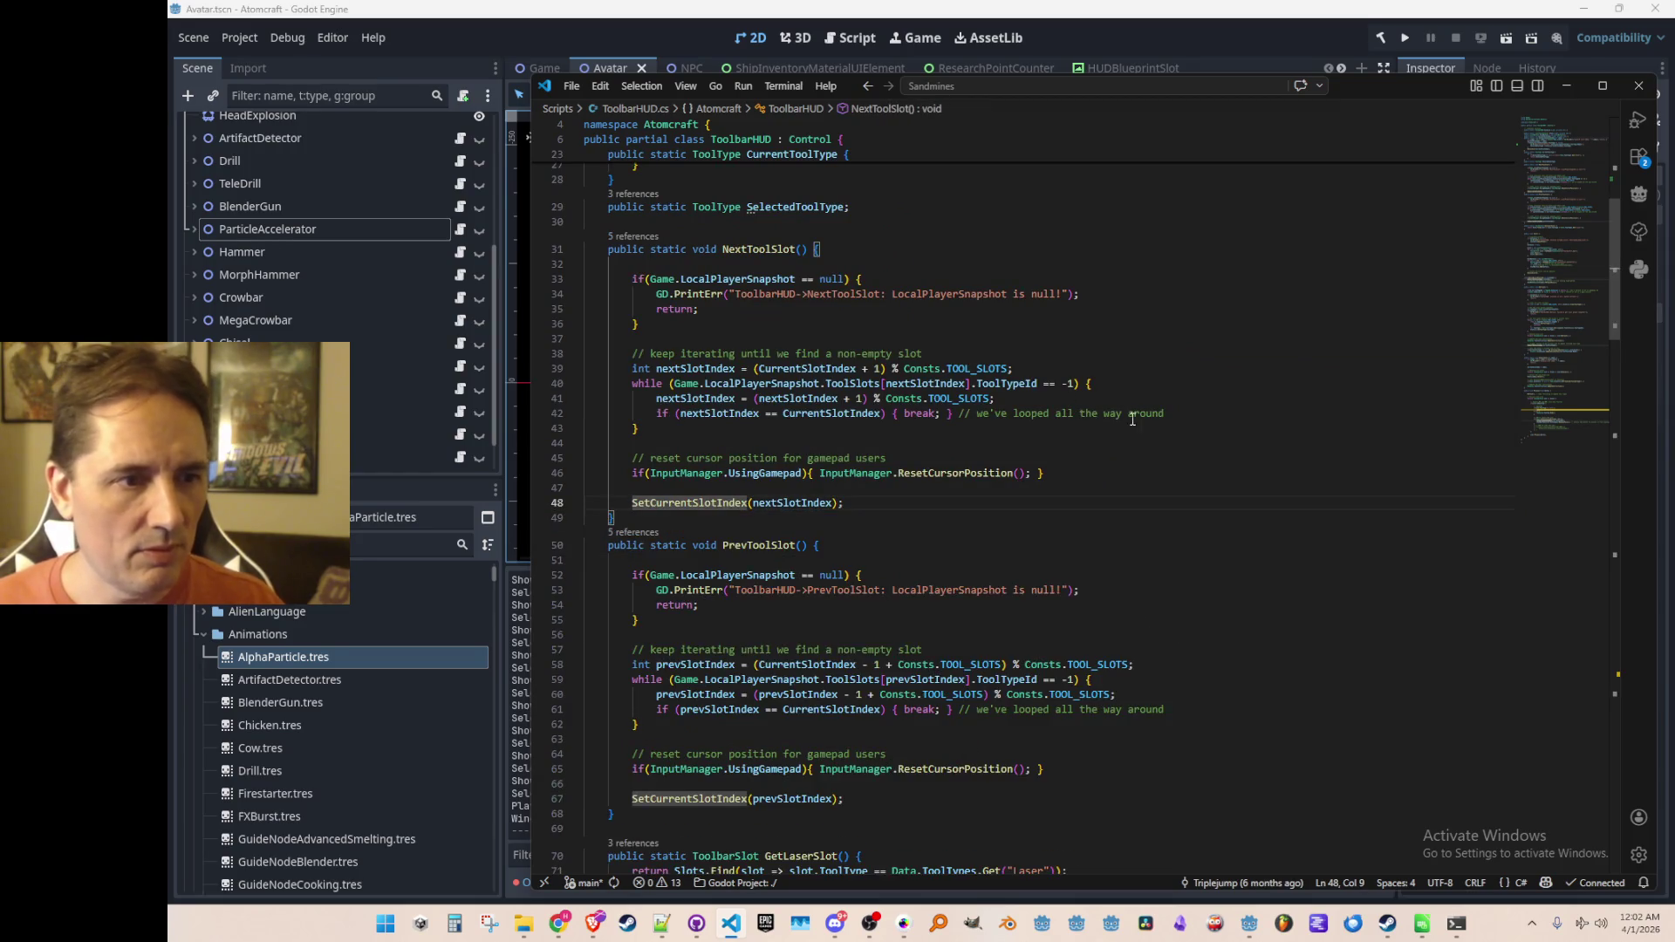
Step: Look over the NextToolSlot code around lines 45–61, then start a search with Ctrl+T
{"action": "left_click", "coordinate": [1173, 458]}
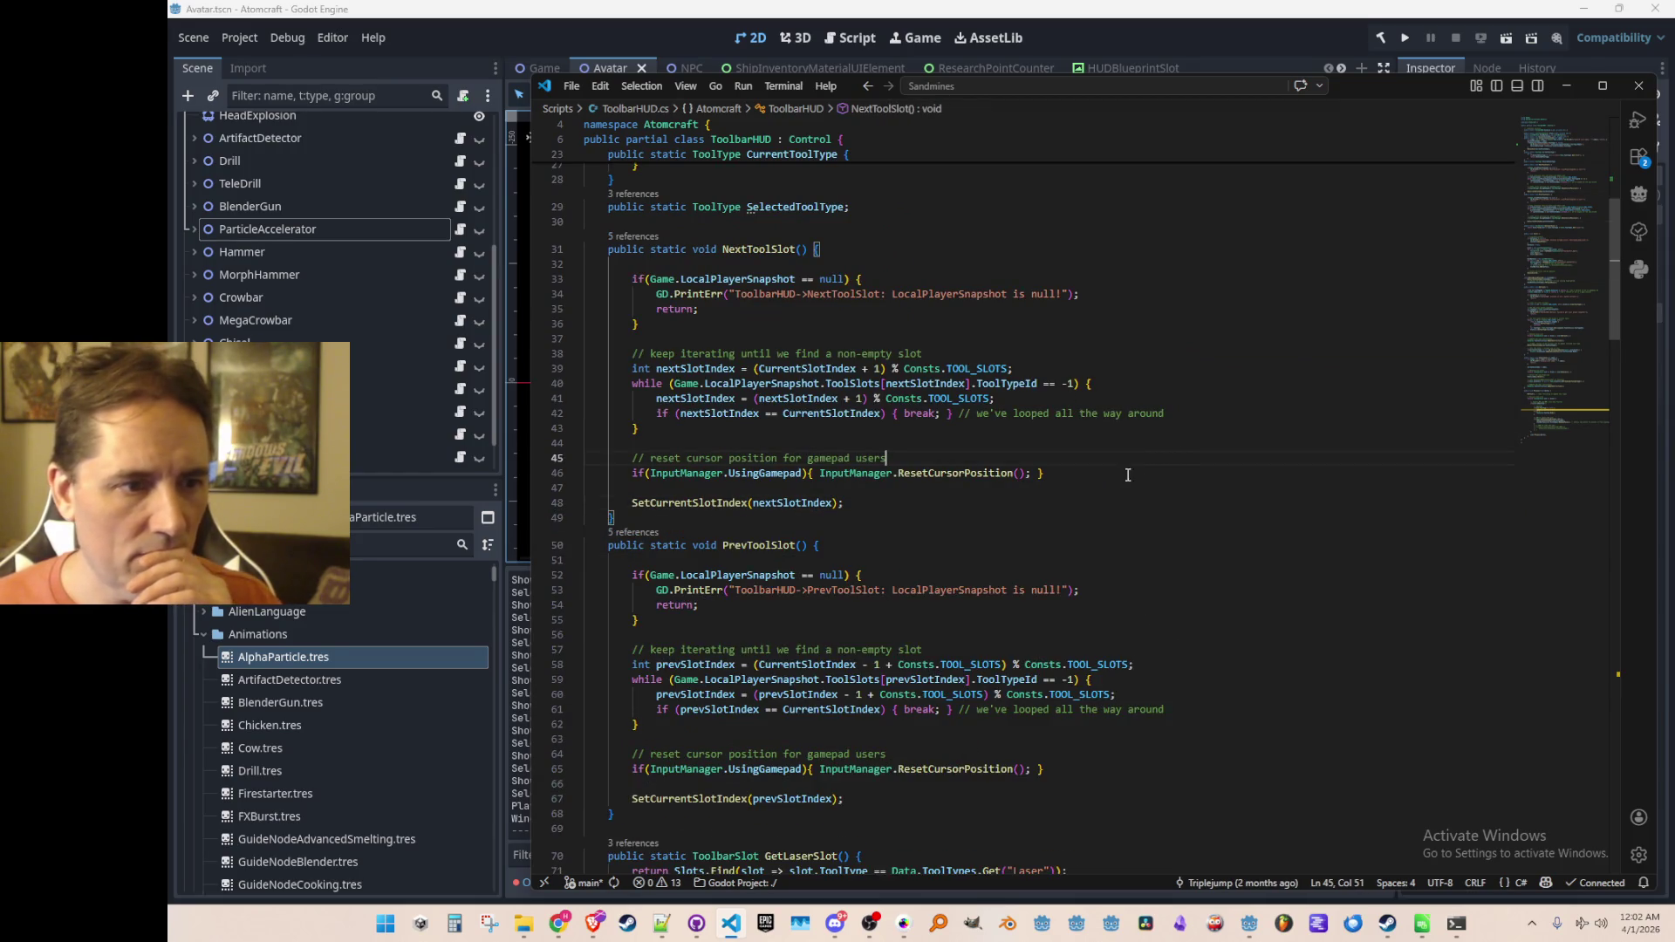
{"action": "scroll", "coordinate": [1094, 493], "scroll_direction": "down", "scroll_amount": 4}
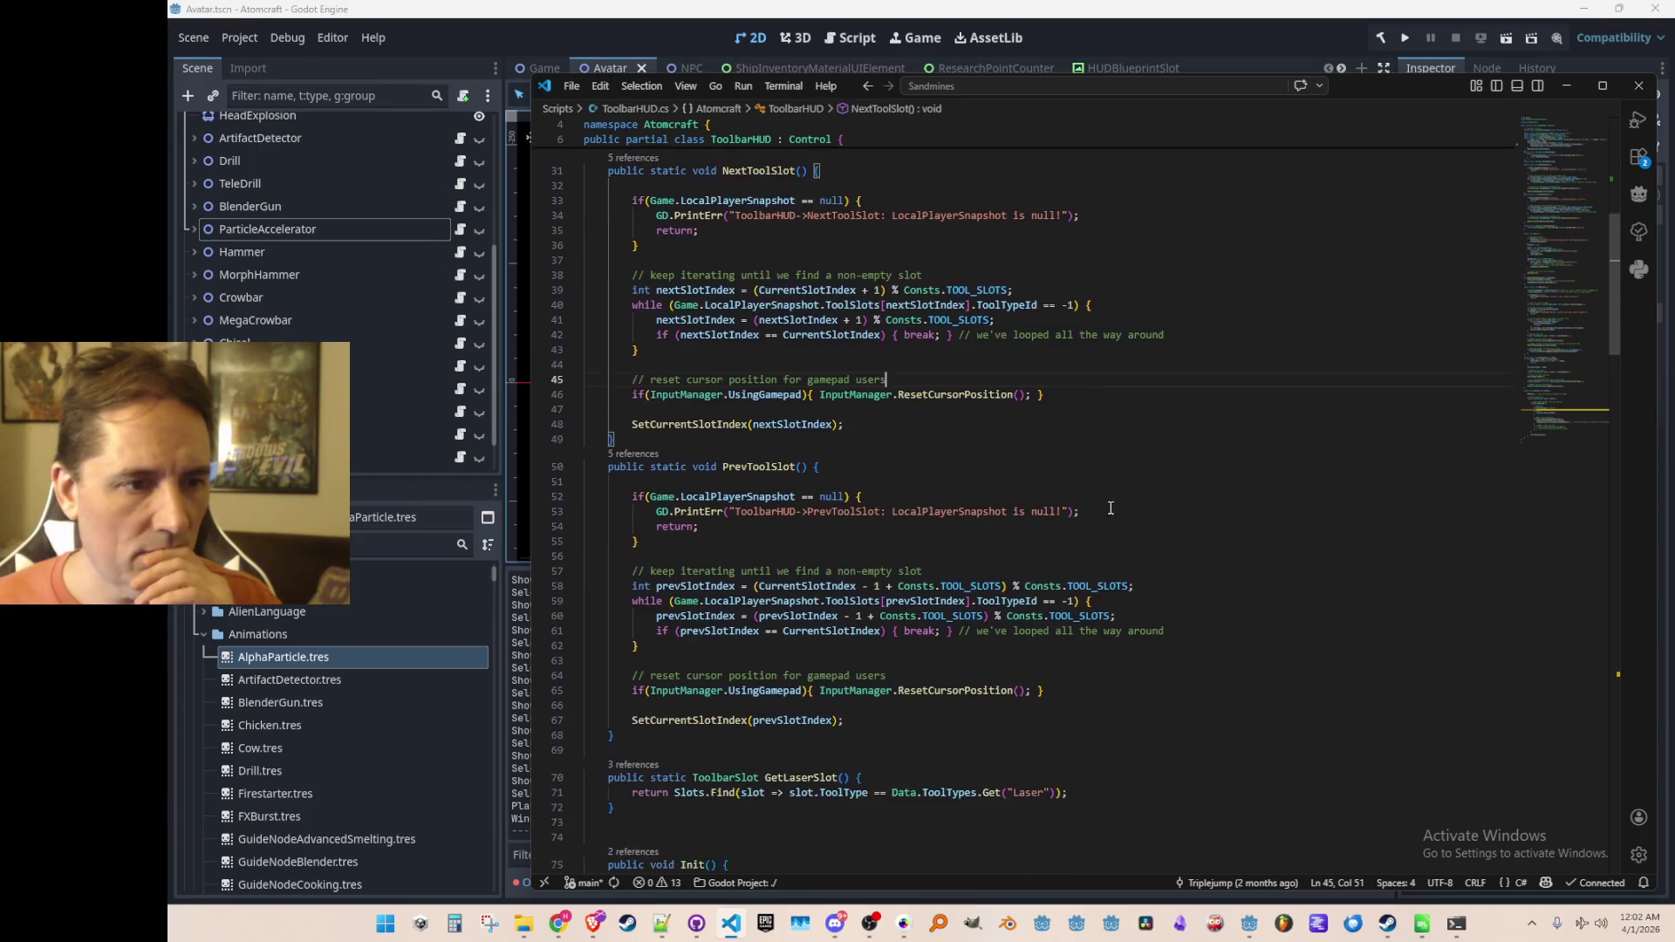
{"action": "scroll", "coordinate": [1118, 504], "scroll_direction": "up", "scroll_amount": 1}
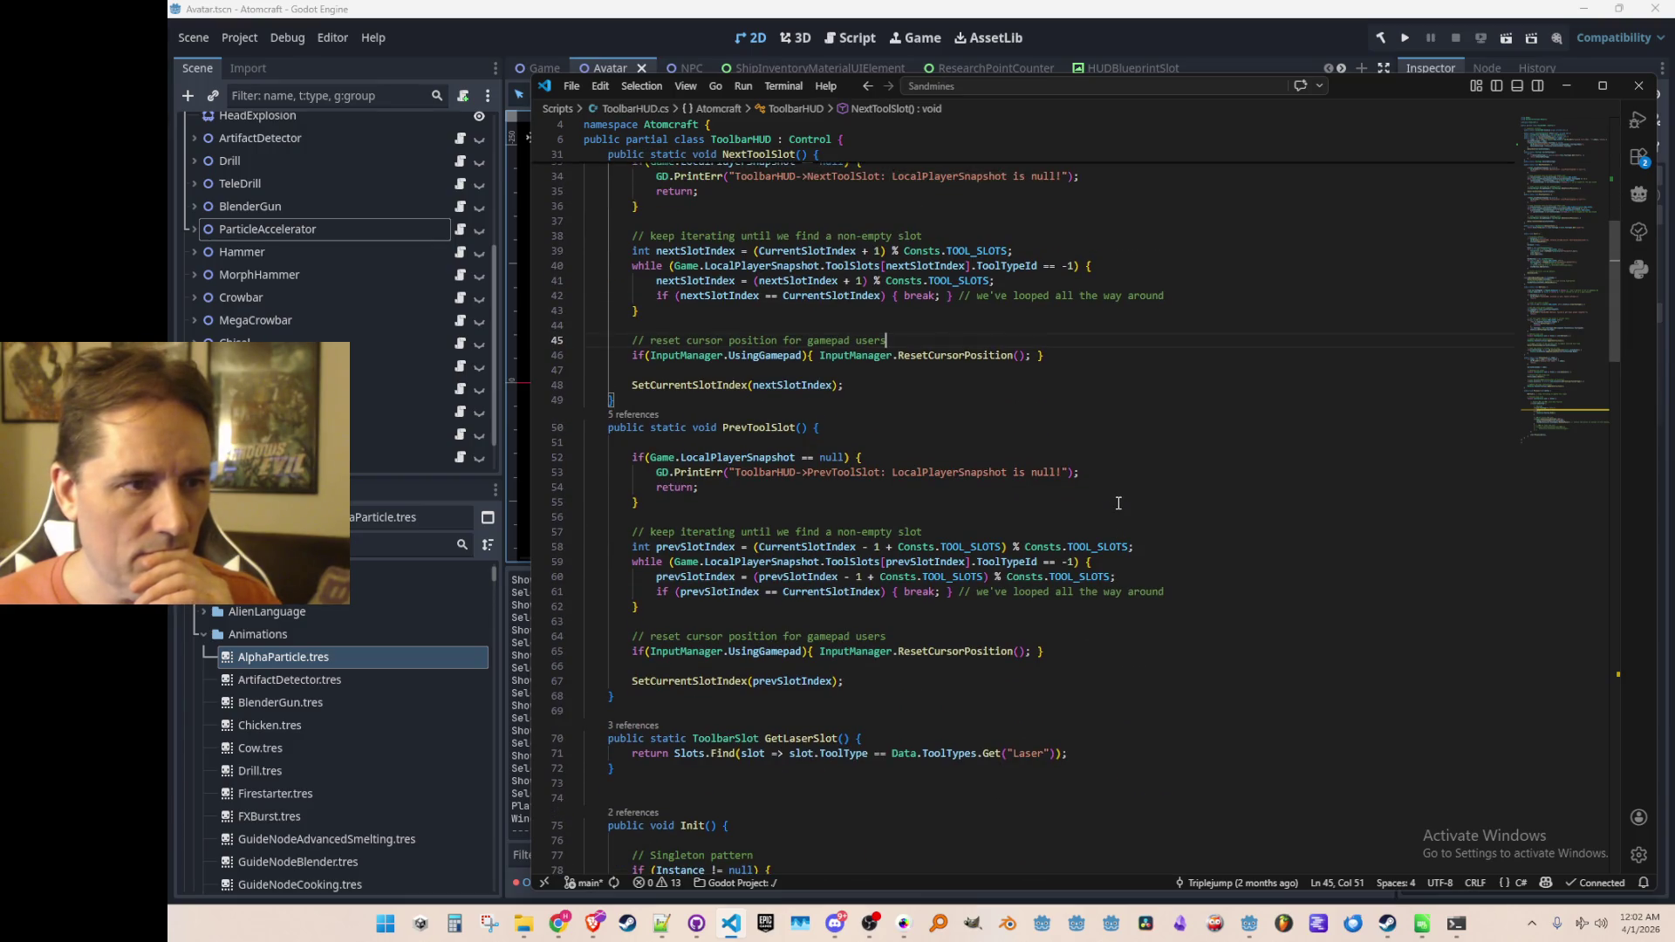
{"action": "scroll", "coordinate": [1119, 504], "scroll_direction": "up", "scroll_amount": 1}
{"action": "scroll", "coordinate": [1119, 503], "scroll_direction": "down", "scroll_amount": 3}
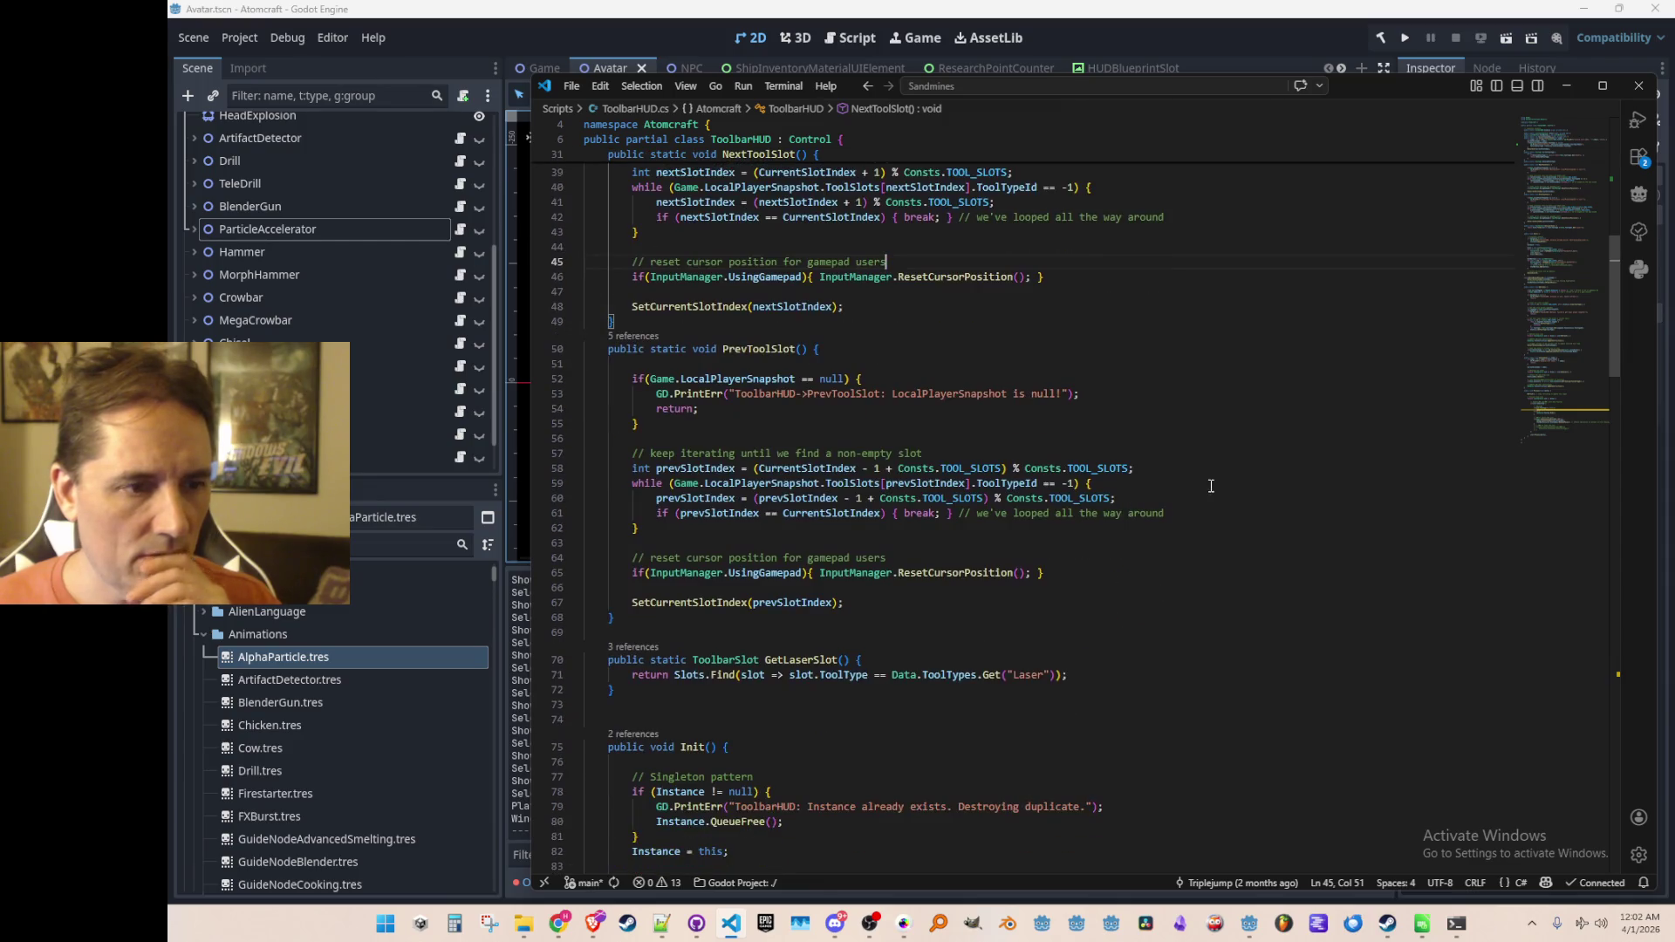
{"action": "left_click", "coordinate": [1233, 518]}
{"action": "key", "text": "ctrl+t"}
Step: Find UpdateVisibleTool in Avatar.cs and jump to its caller in ToolbarHUD.cs
{"action": "type", "text": "UpdateVisibleTool"}
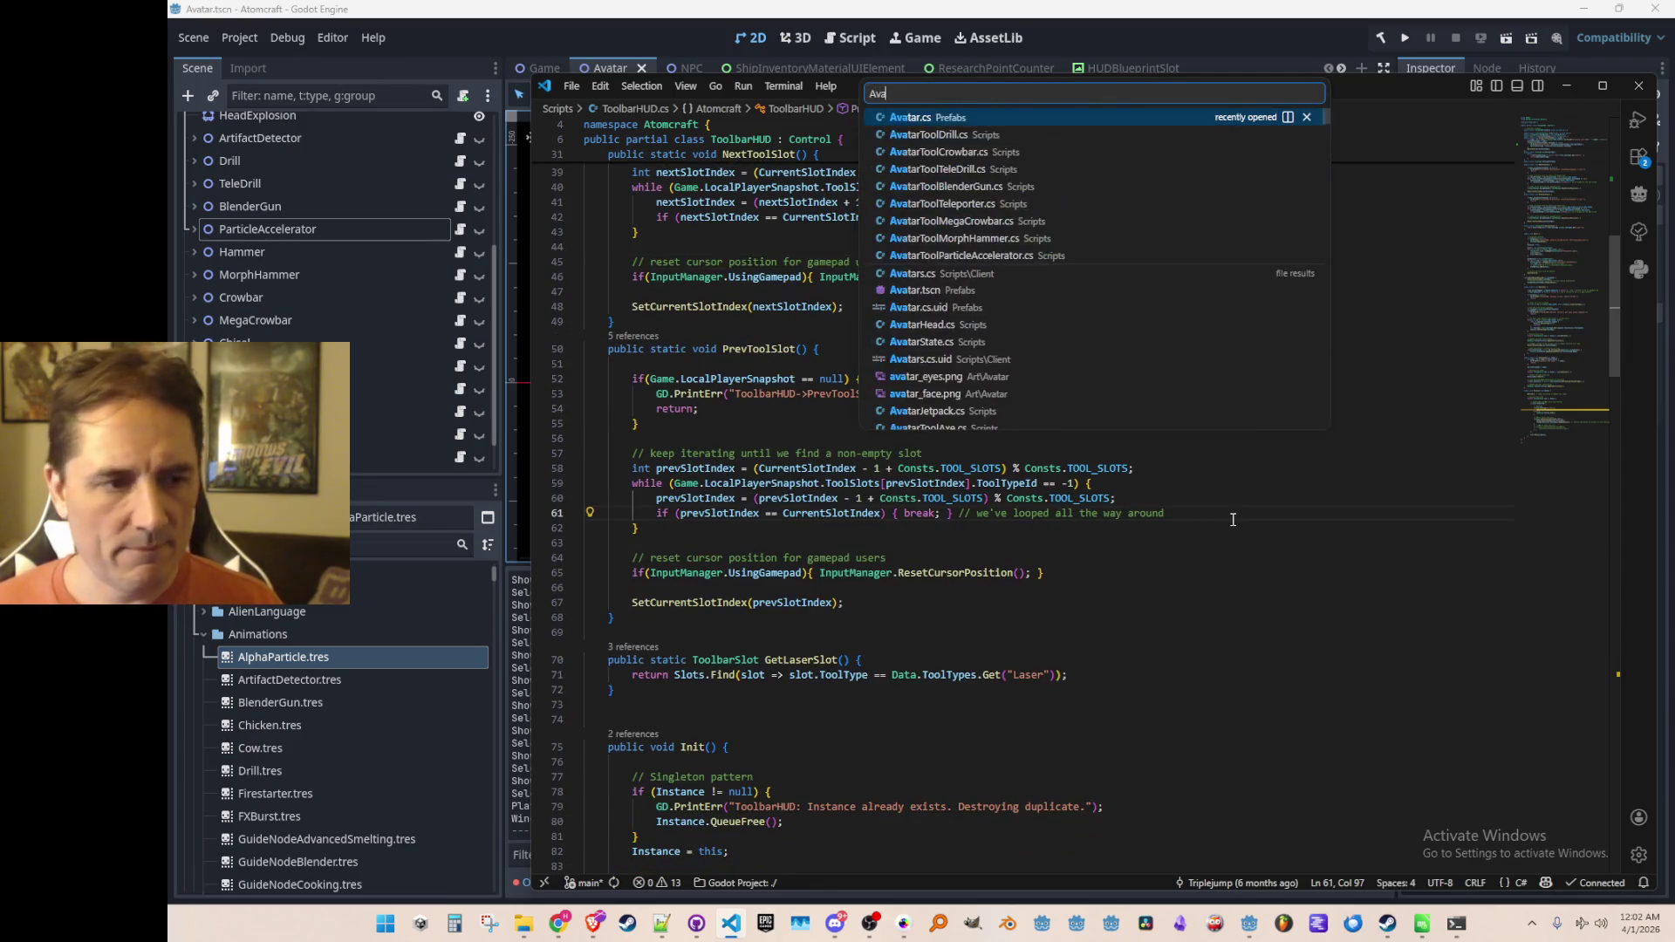
{"action": "left_click", "coordinate": [1138, 128]}
{"action": "left_click_drag", "start_coordinate": [1134, 349], "coordinate": [583, 377]}
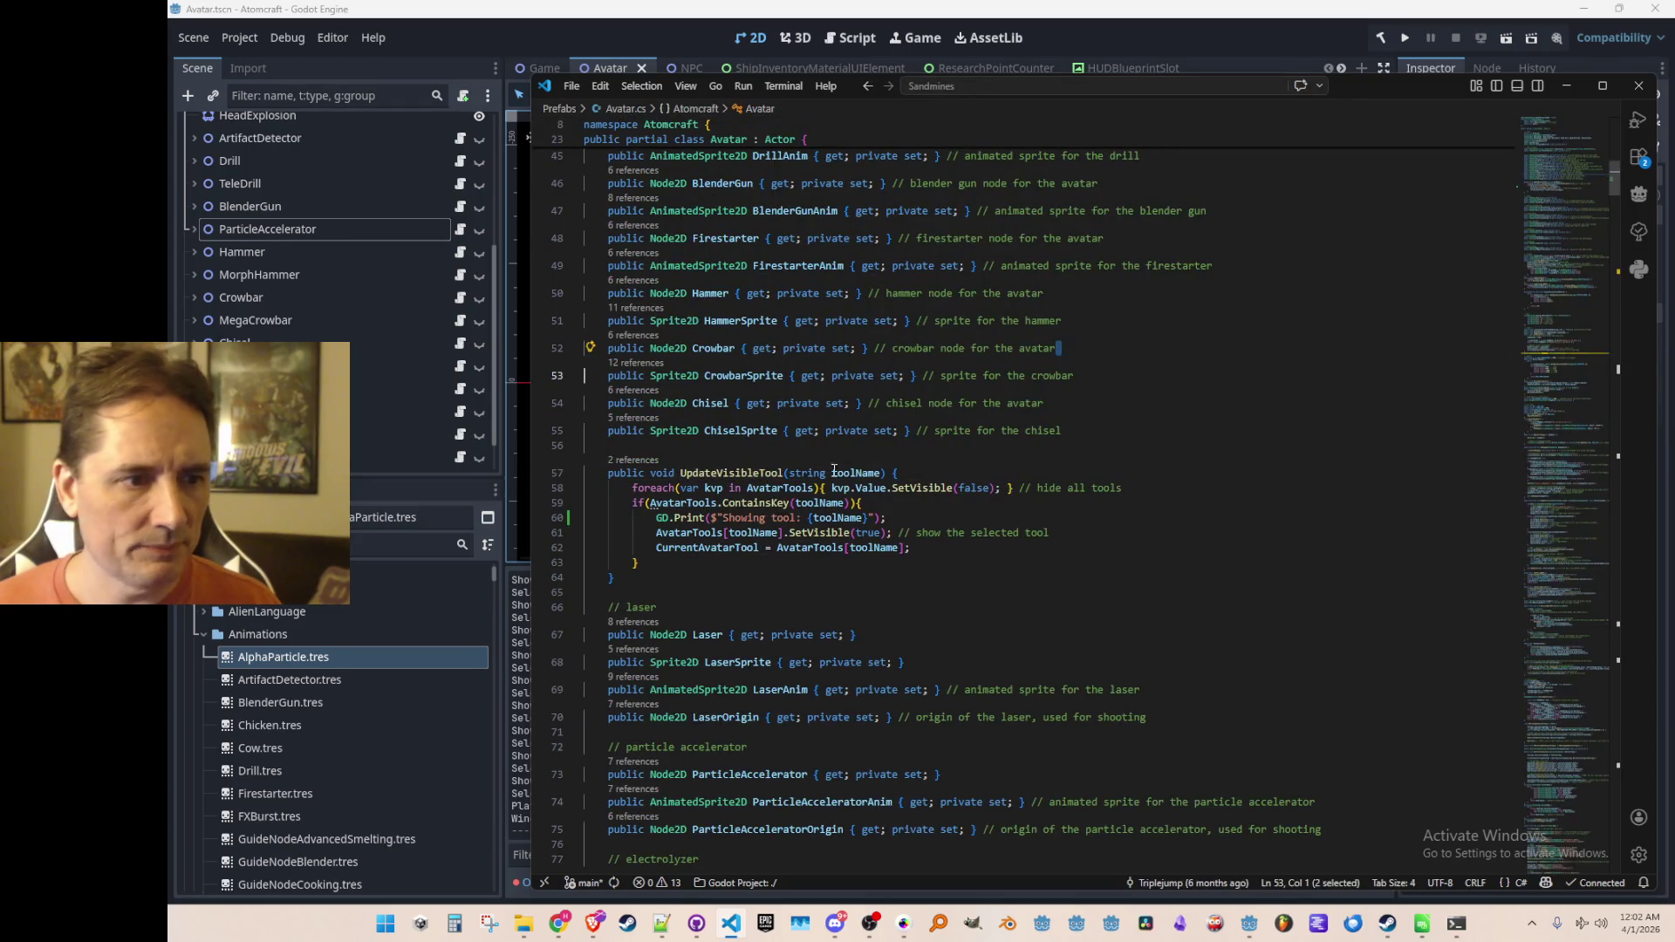
{"action": "left_click", "coordinate": [655, 459]}
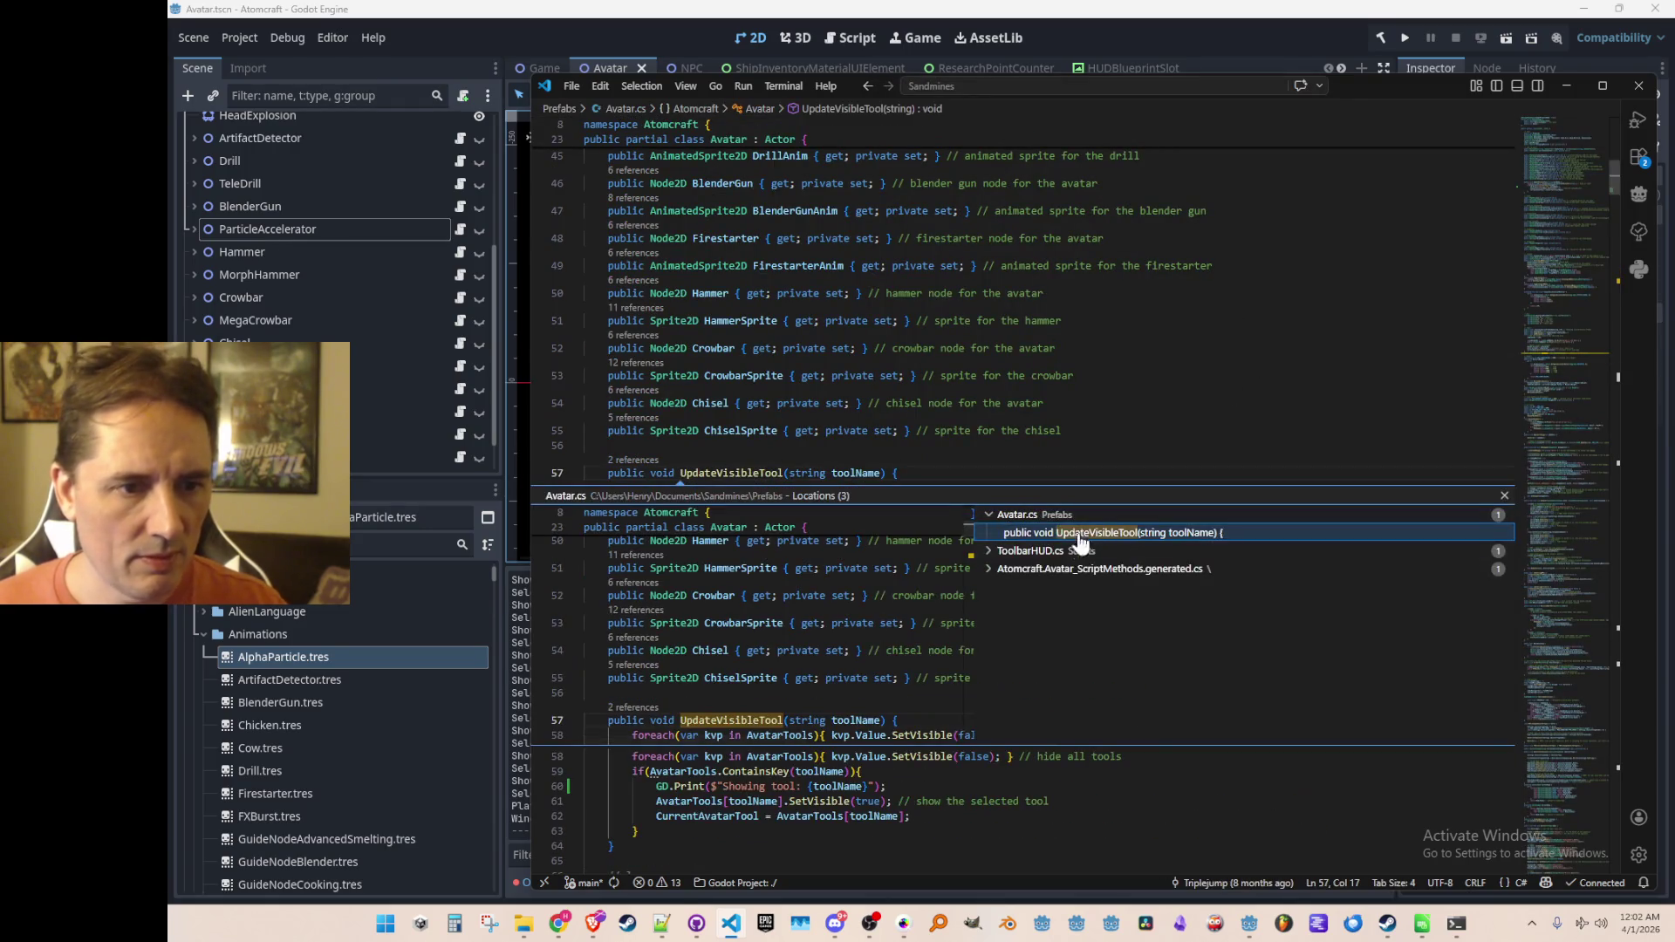
{"action": "left_click", "coordinate": [1155, 558]}
{"action": "double_click", "coordinate": [1155, 559]}
{"action": "scroll", "coordinate": [1160, 593], "scroll_direction": "up", "scroll_amount": 10}
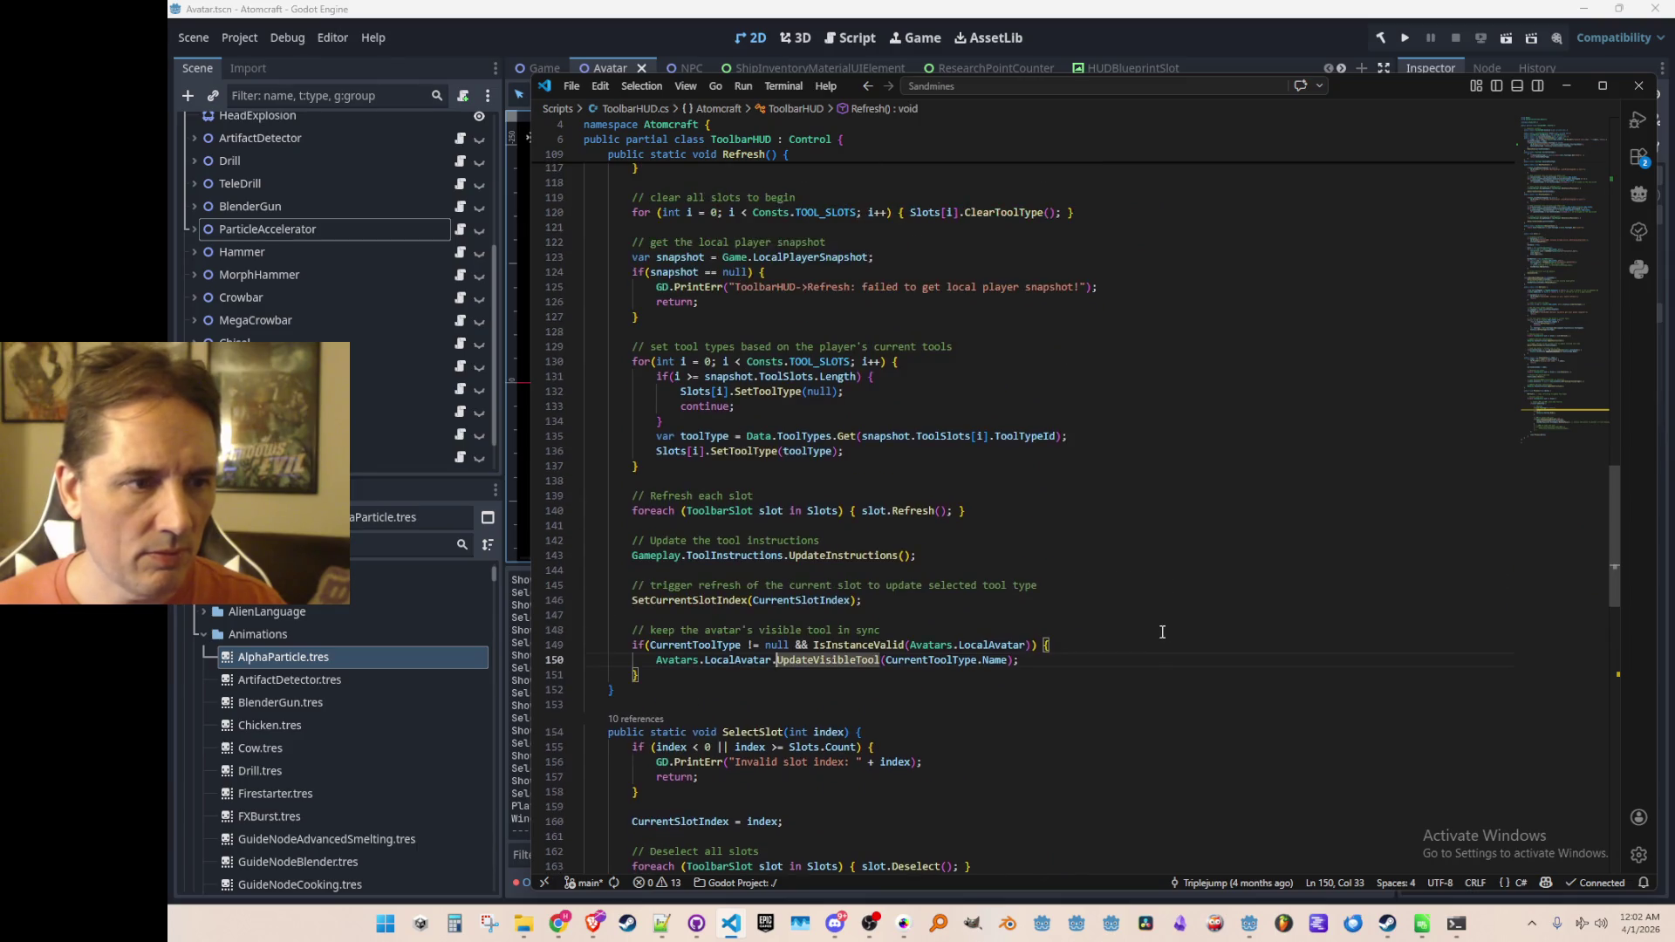
{"action": "scroll", "coordinate": [1173, 636], "scroll_direction": "down", "scroll_amount": 6}
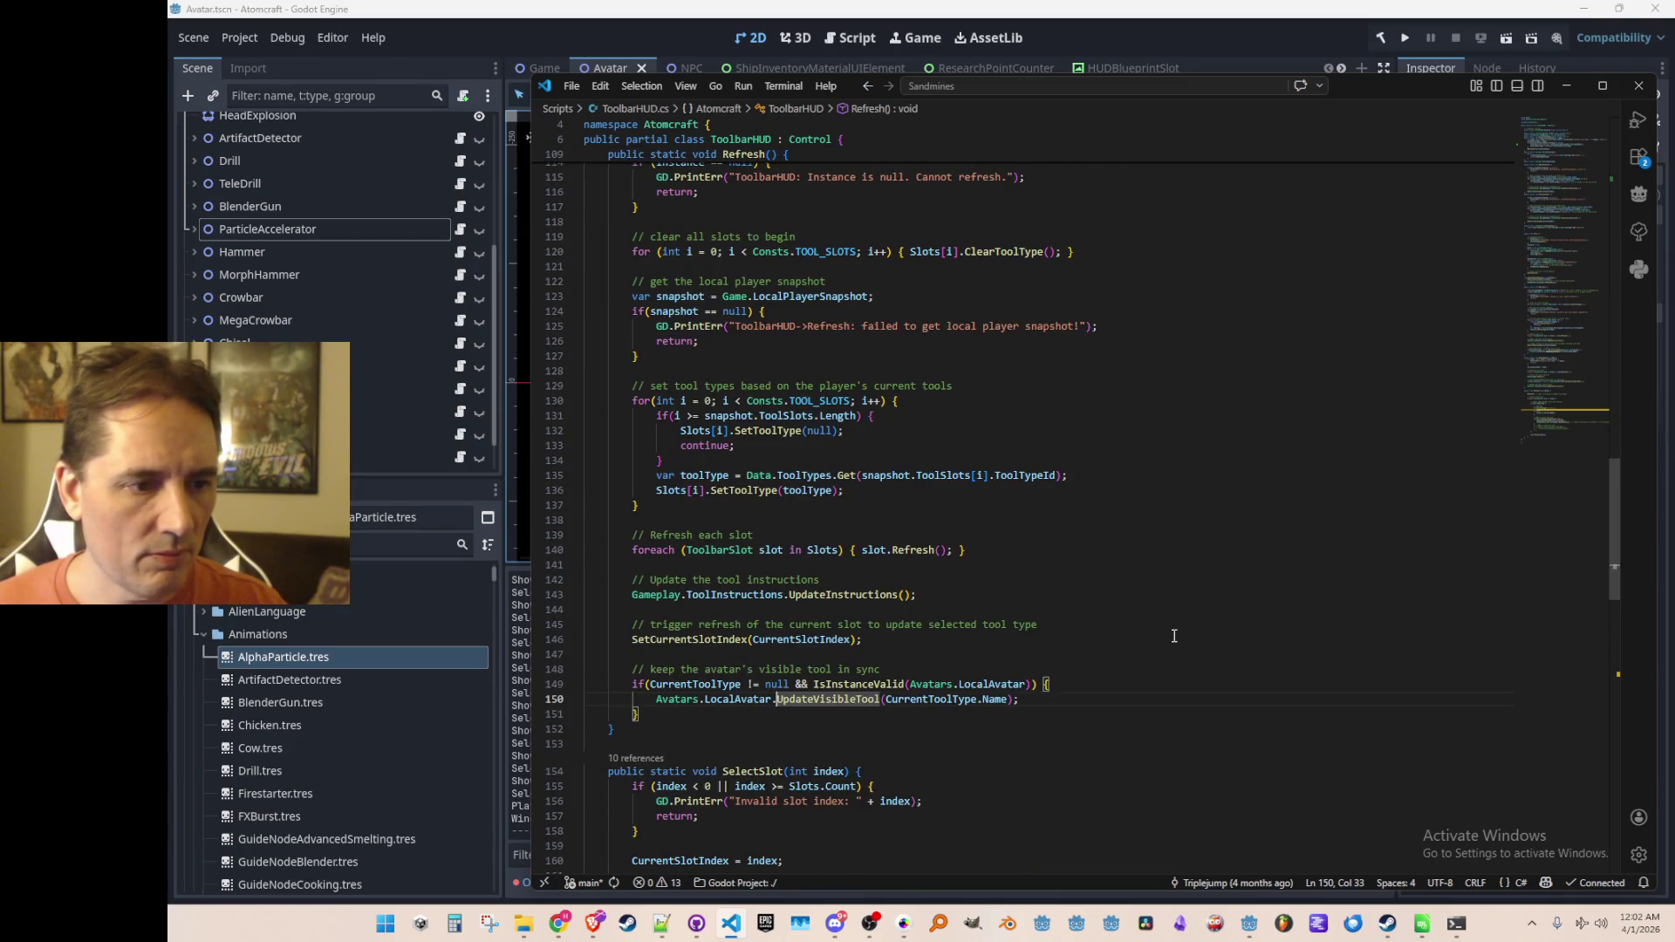
{"action": "scroll", "coordinate": [1175, 636], "scroll_direction": "up", "scroll_amount": 3}
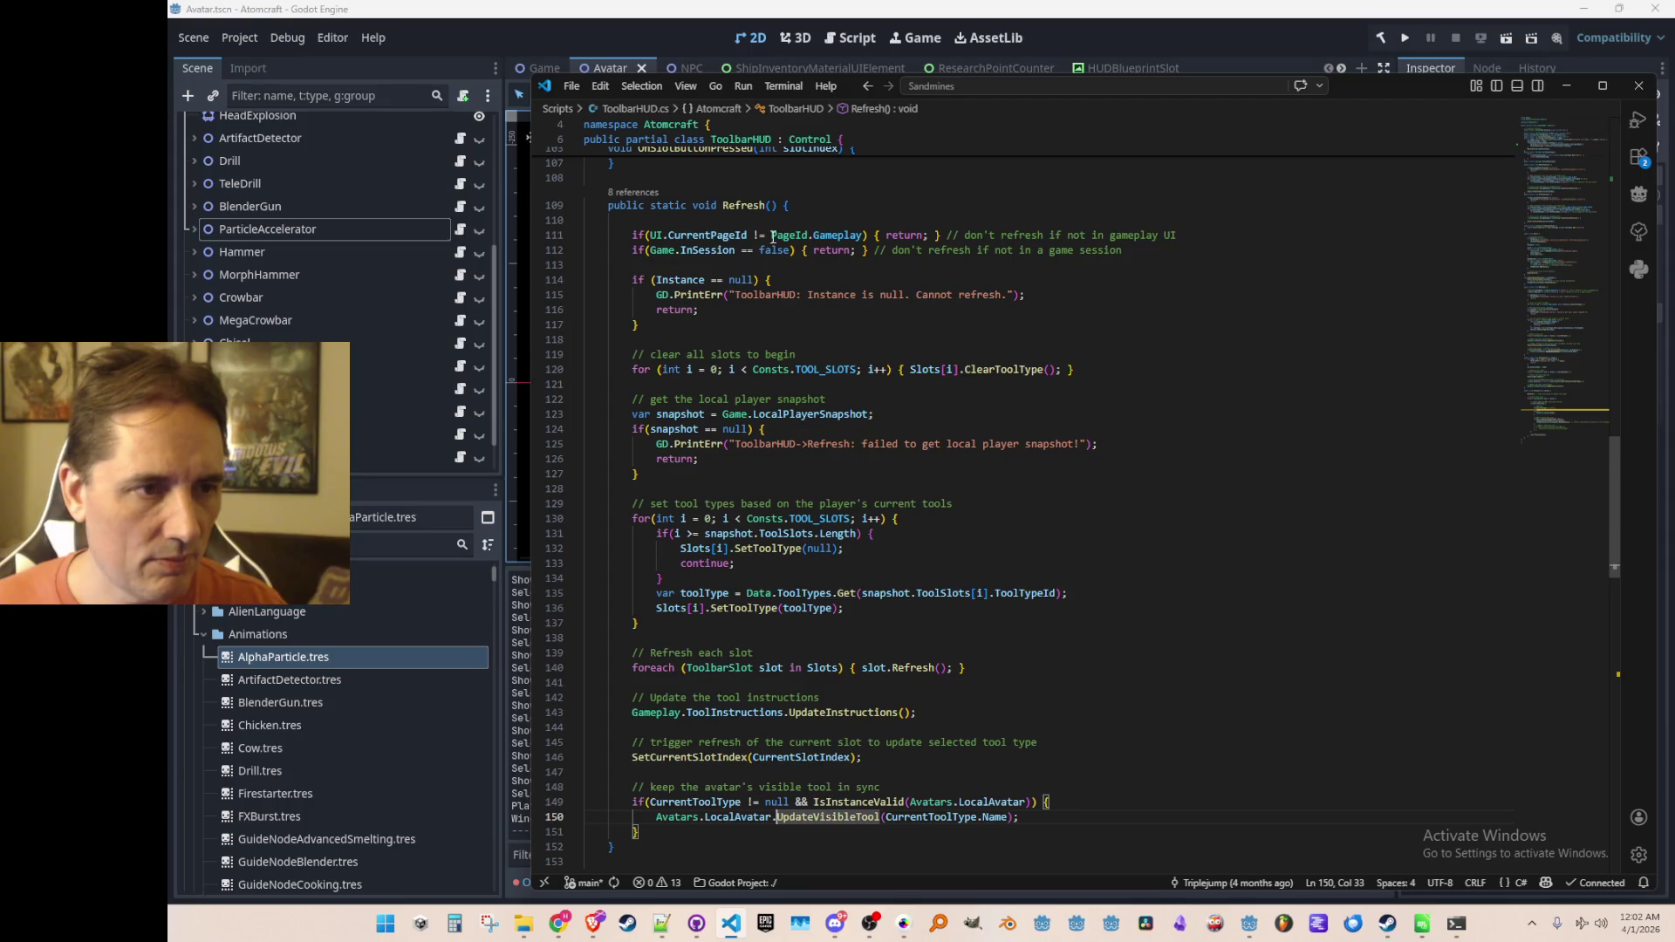
Step: Check where Refresh on line 109 of ToolbarHUD.cs is called from
{"action": "left_click", "coordinate": [731, 205]}
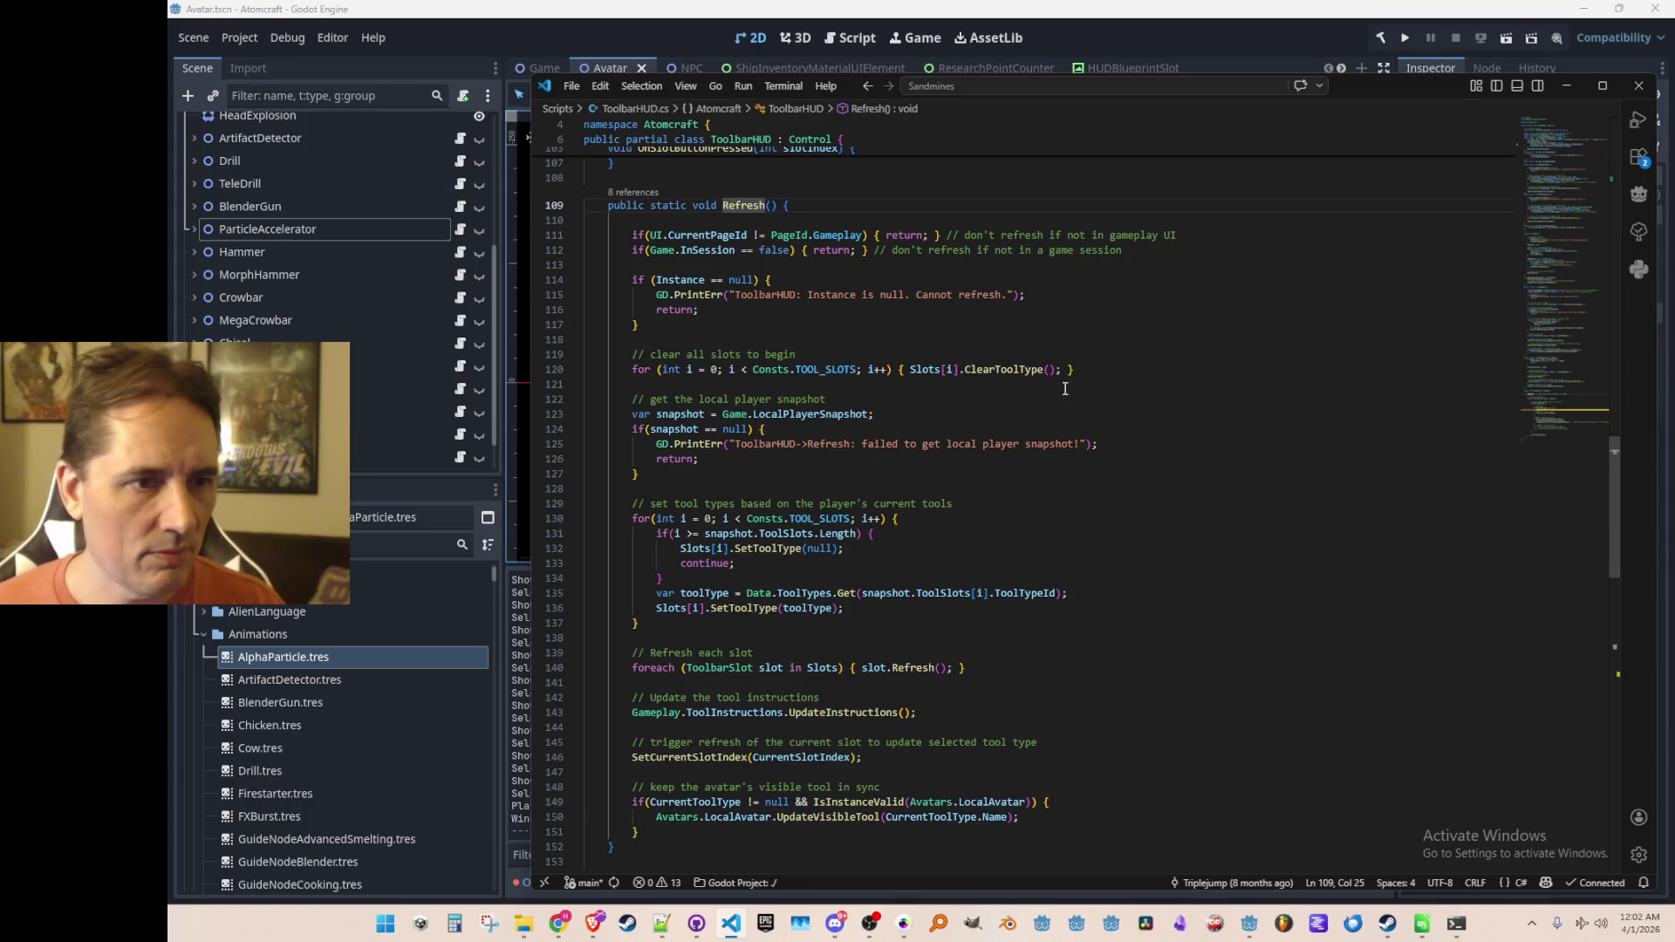
{"action": "key", "text": "Home"}
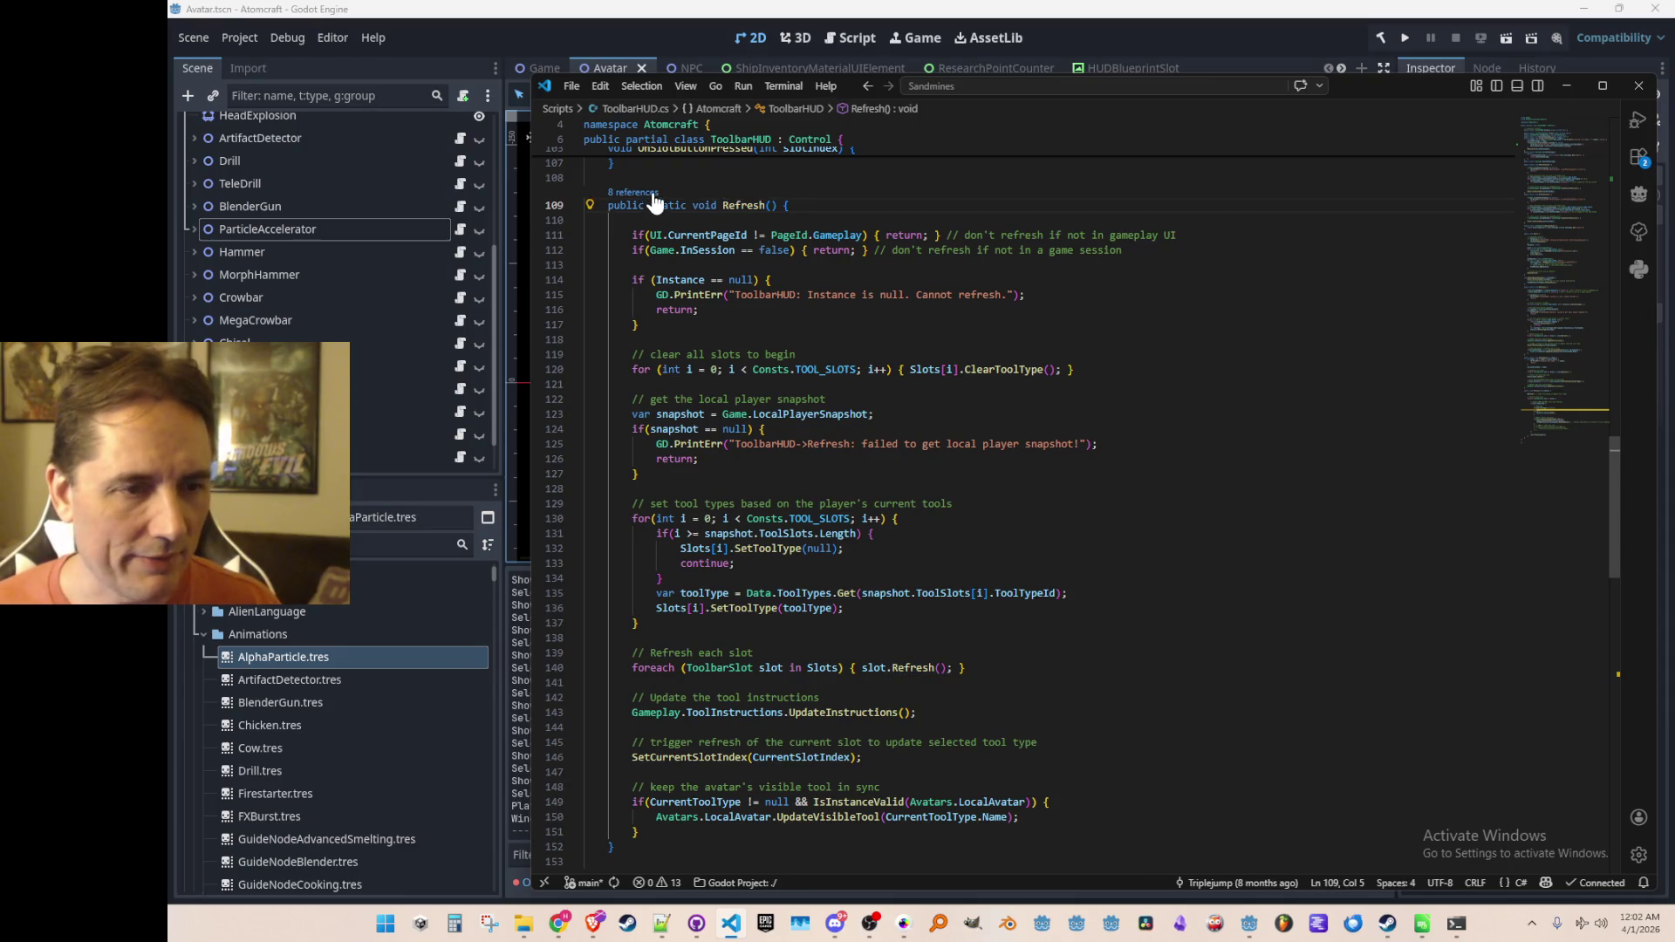
{"action": "left_click", "coordinate": [634, 193]}
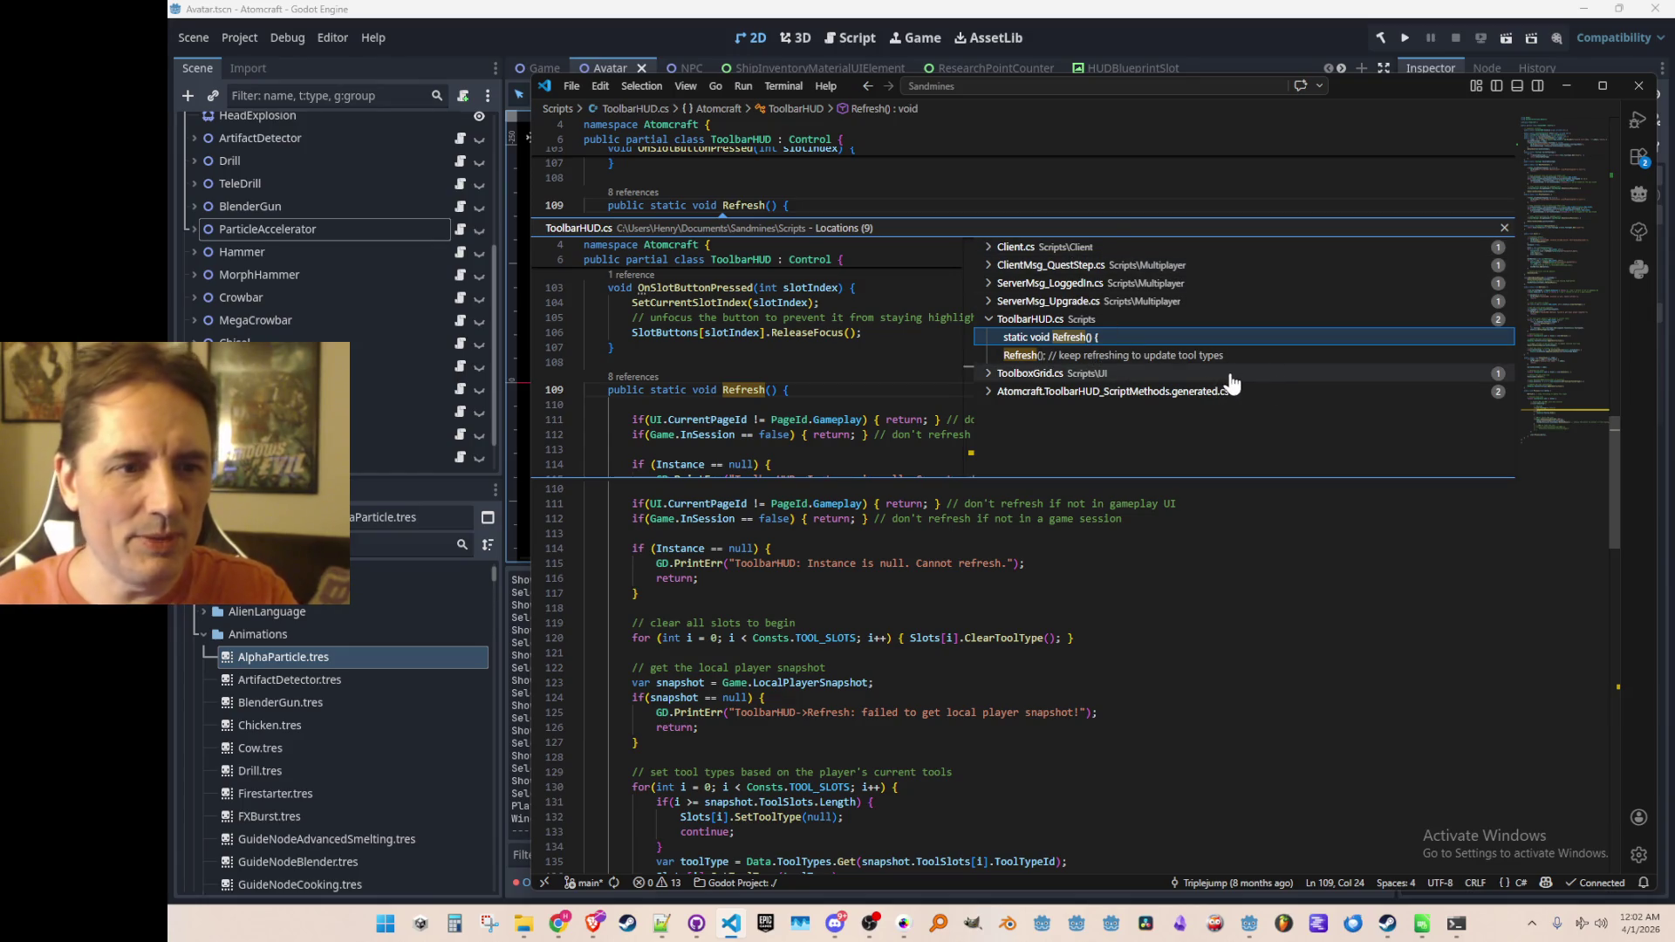
{"action": "key", "text": "Escape"}
{"action": "left_click", "coordinate": [1268, 484]}
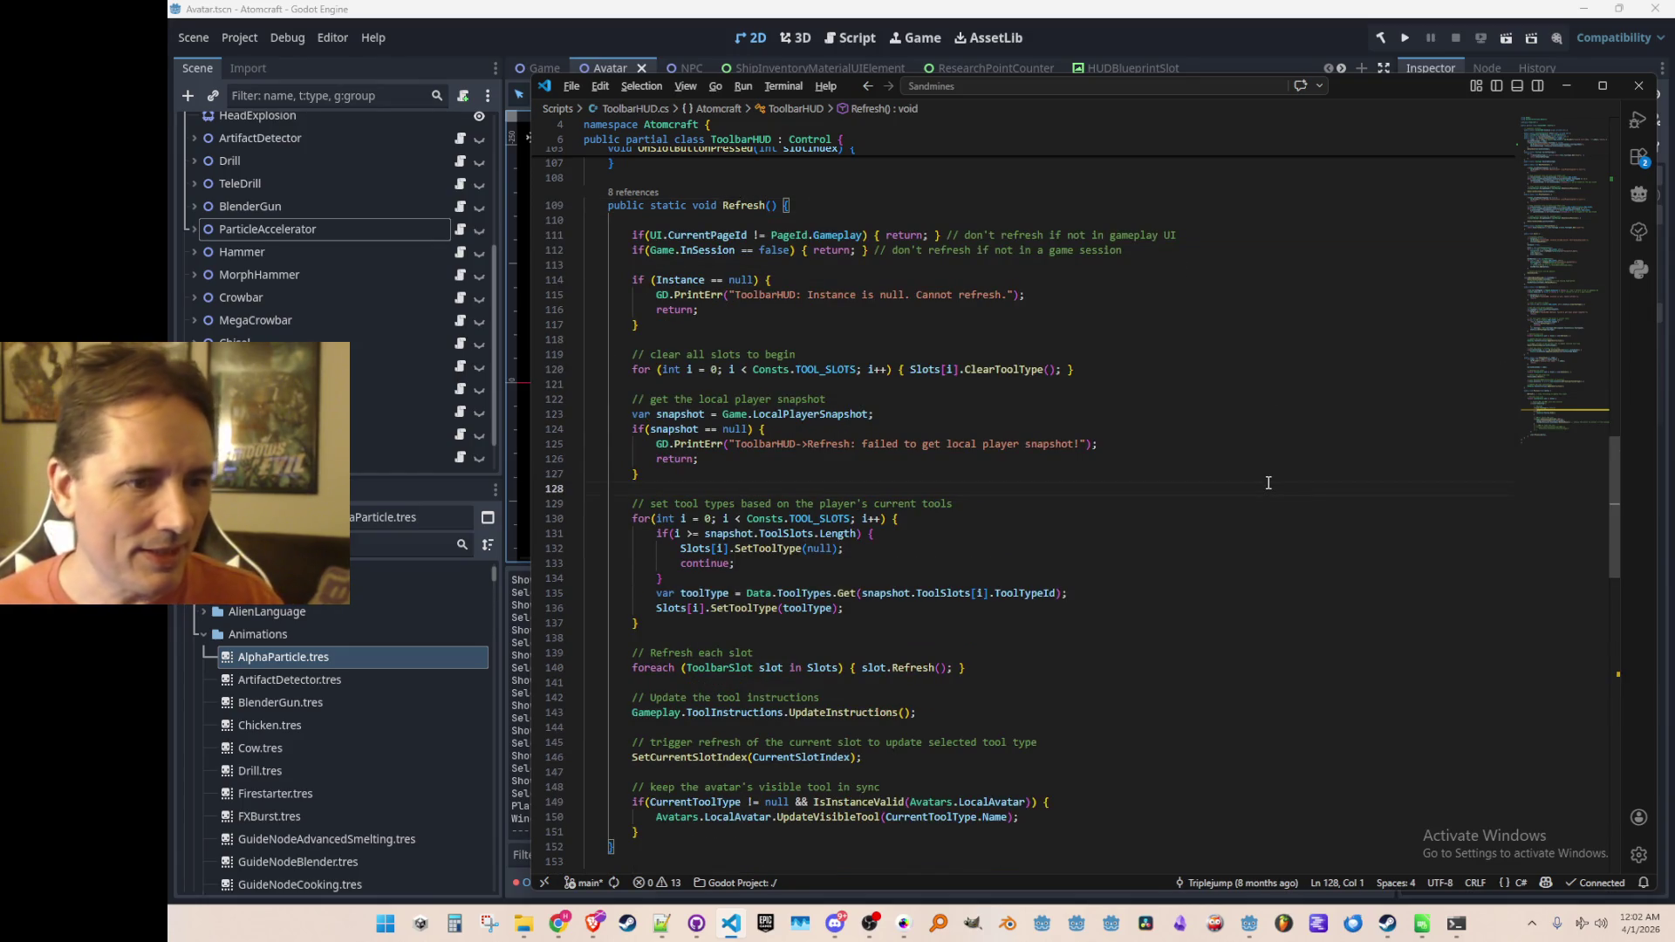
Step: Navigate back to the UpdateVisibleTool call and the Init method, then start a file search
{"action": "key", "text": "alt+Left"}
{"action": "key", "text": "alt+Left"}
{"action": "key", "text": "alt+Left"}
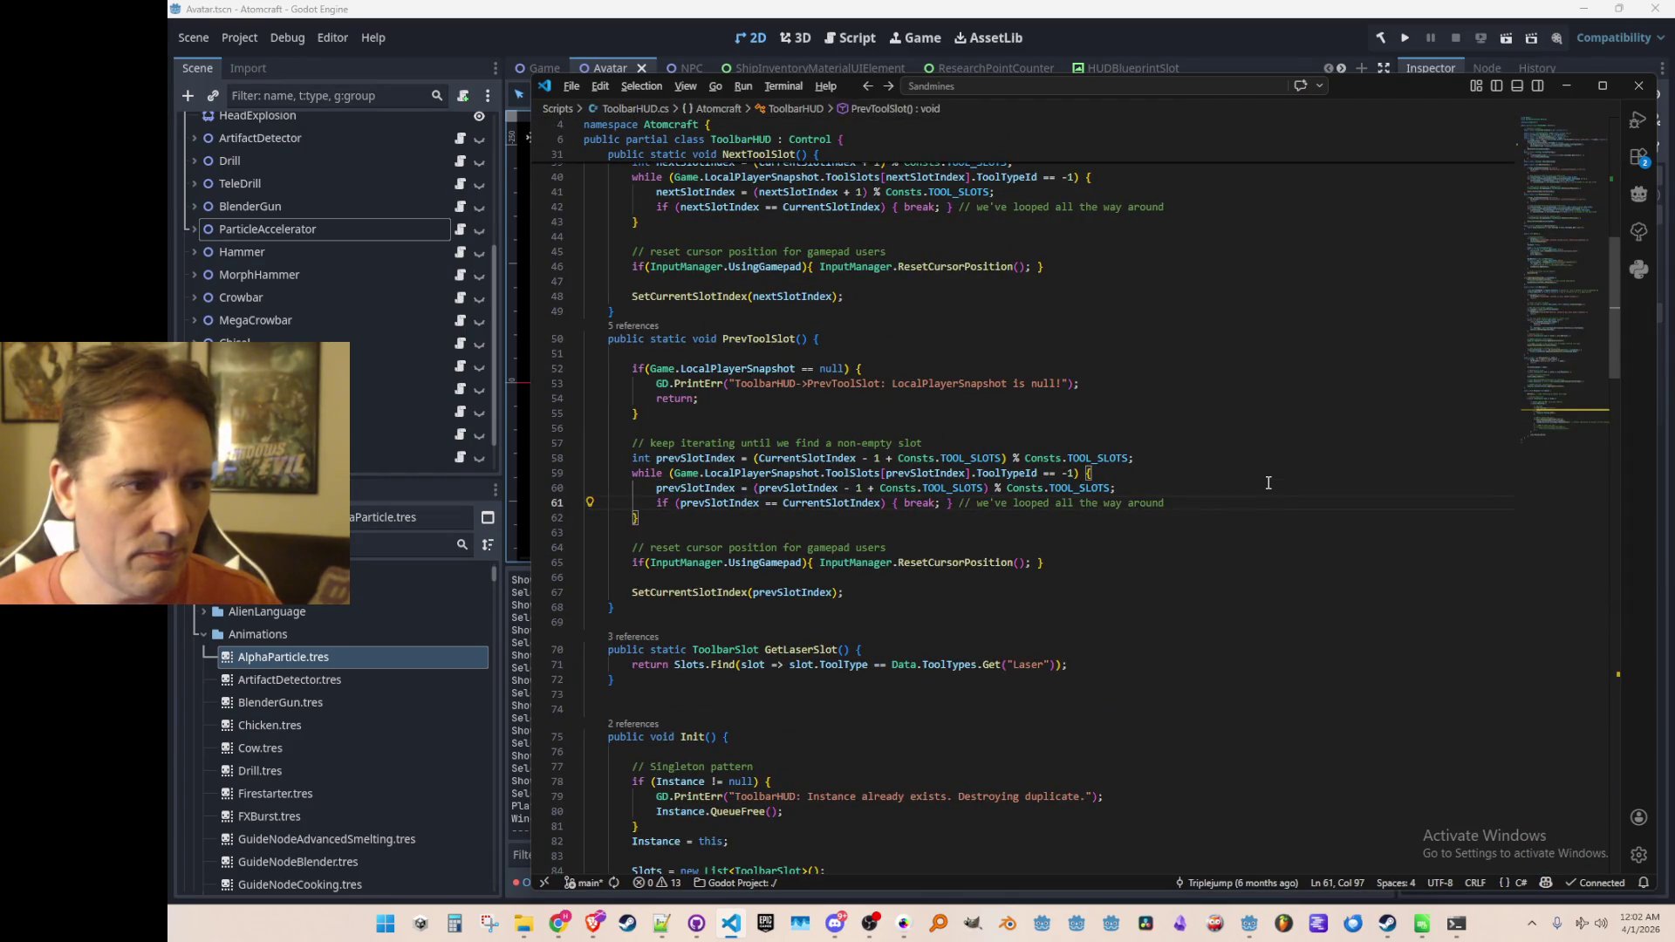
{"action": "key", "text": "alt+Left"}
{"action": "key", "text": "alt+Left"}
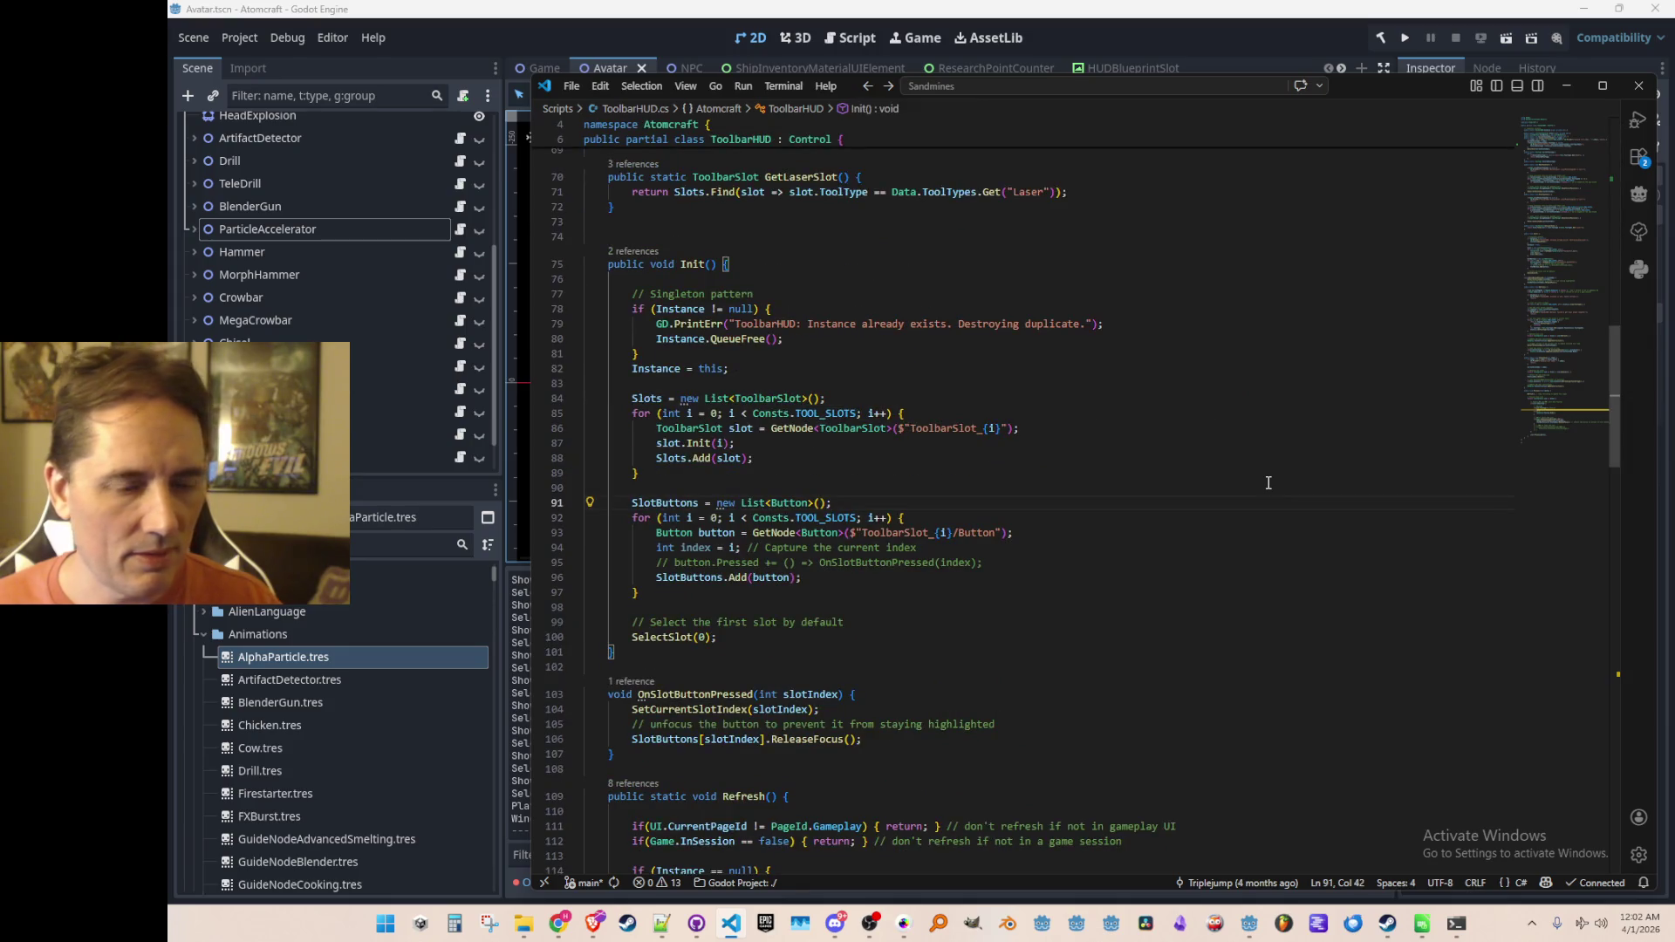
{"action": "left_click", "coordinate": [1268, 483]}
{"action": "key", "text": "ctrl+p"}
Step: Open Inventory.cs and select LowerToolBarType.ParticleAccelerator on line 88
{"action": "type", "text": "Inve"}
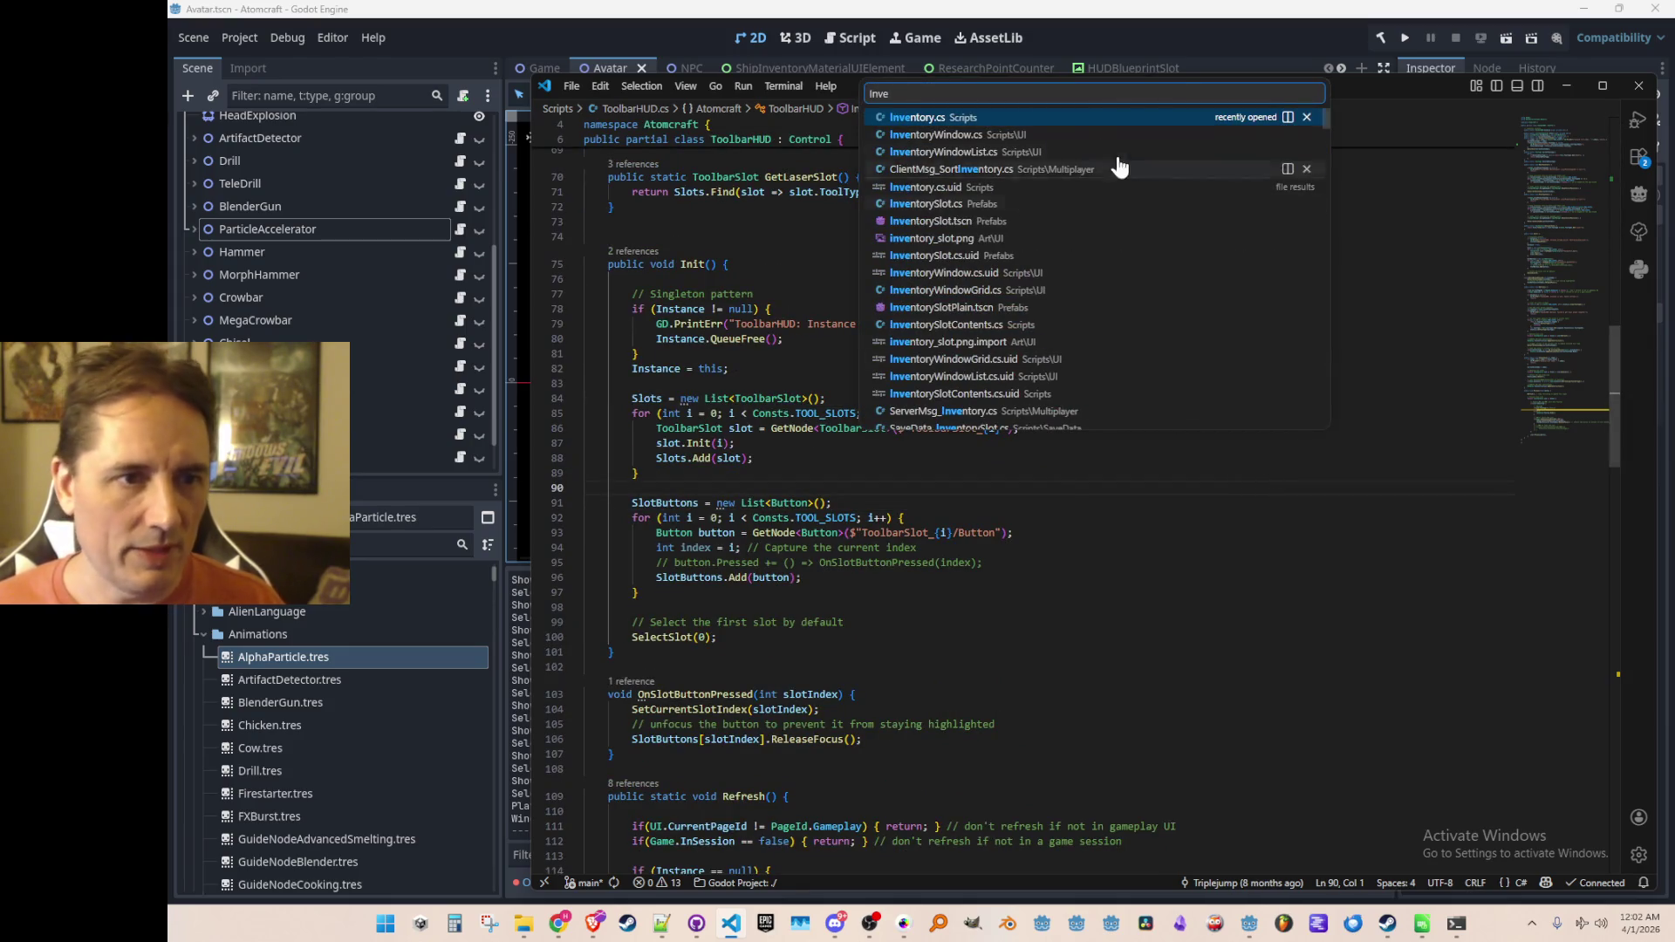
{"action": "left_click", "coordinate": [1096, 121]}
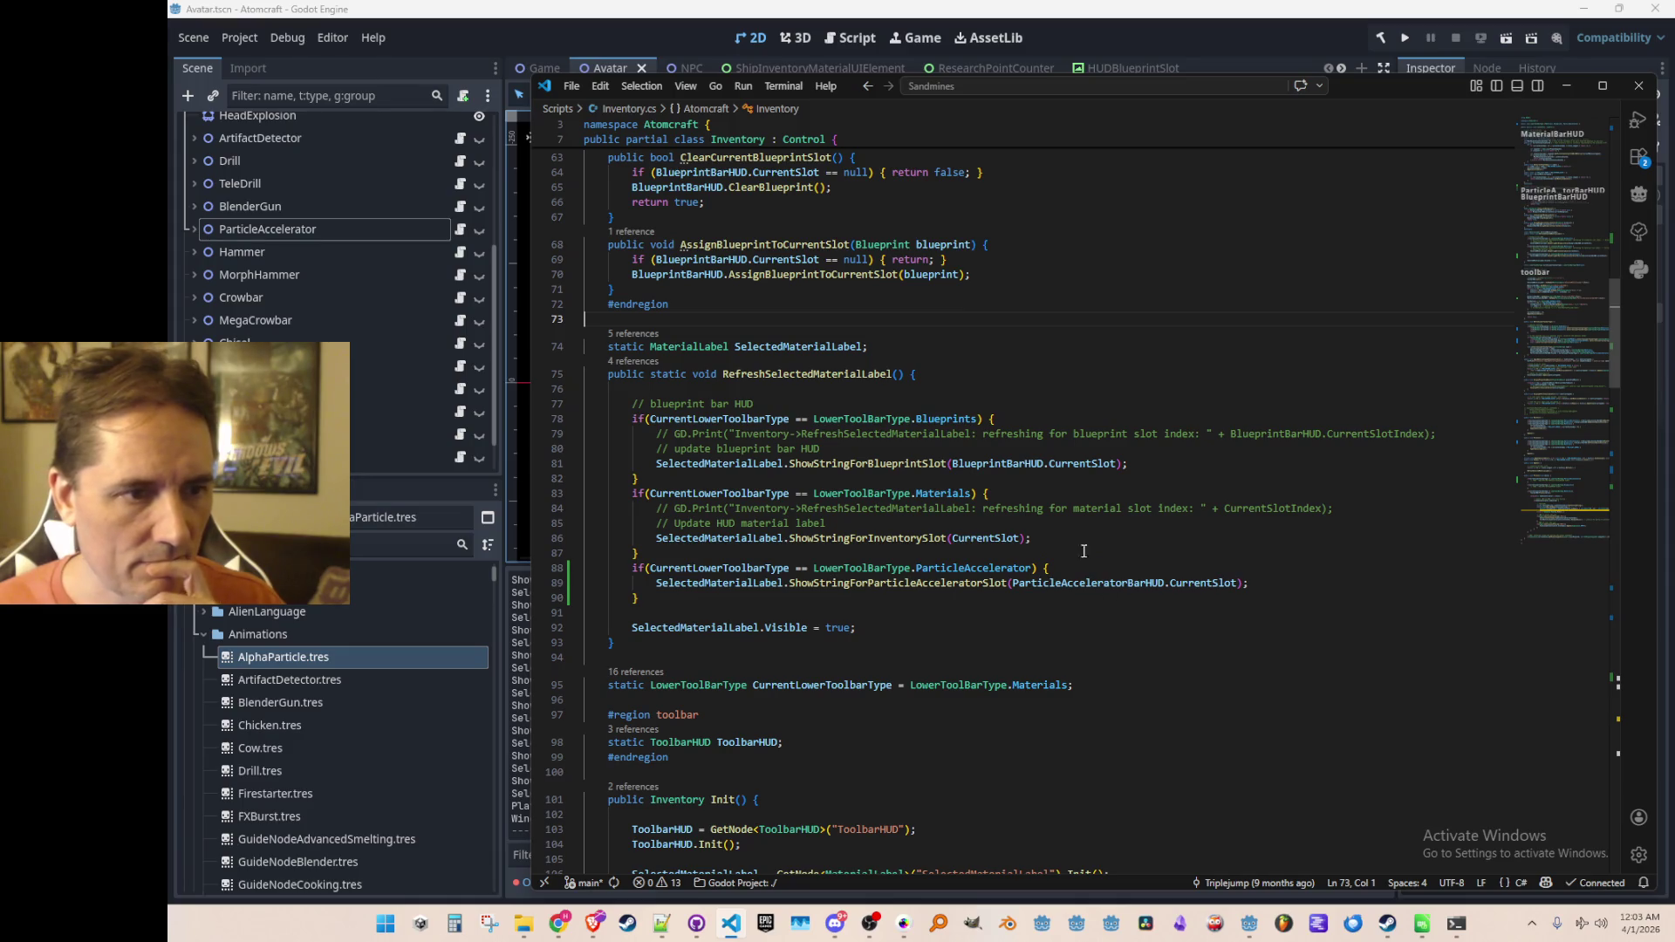
{"action": "double_click", "coordinate": [720, 583]}
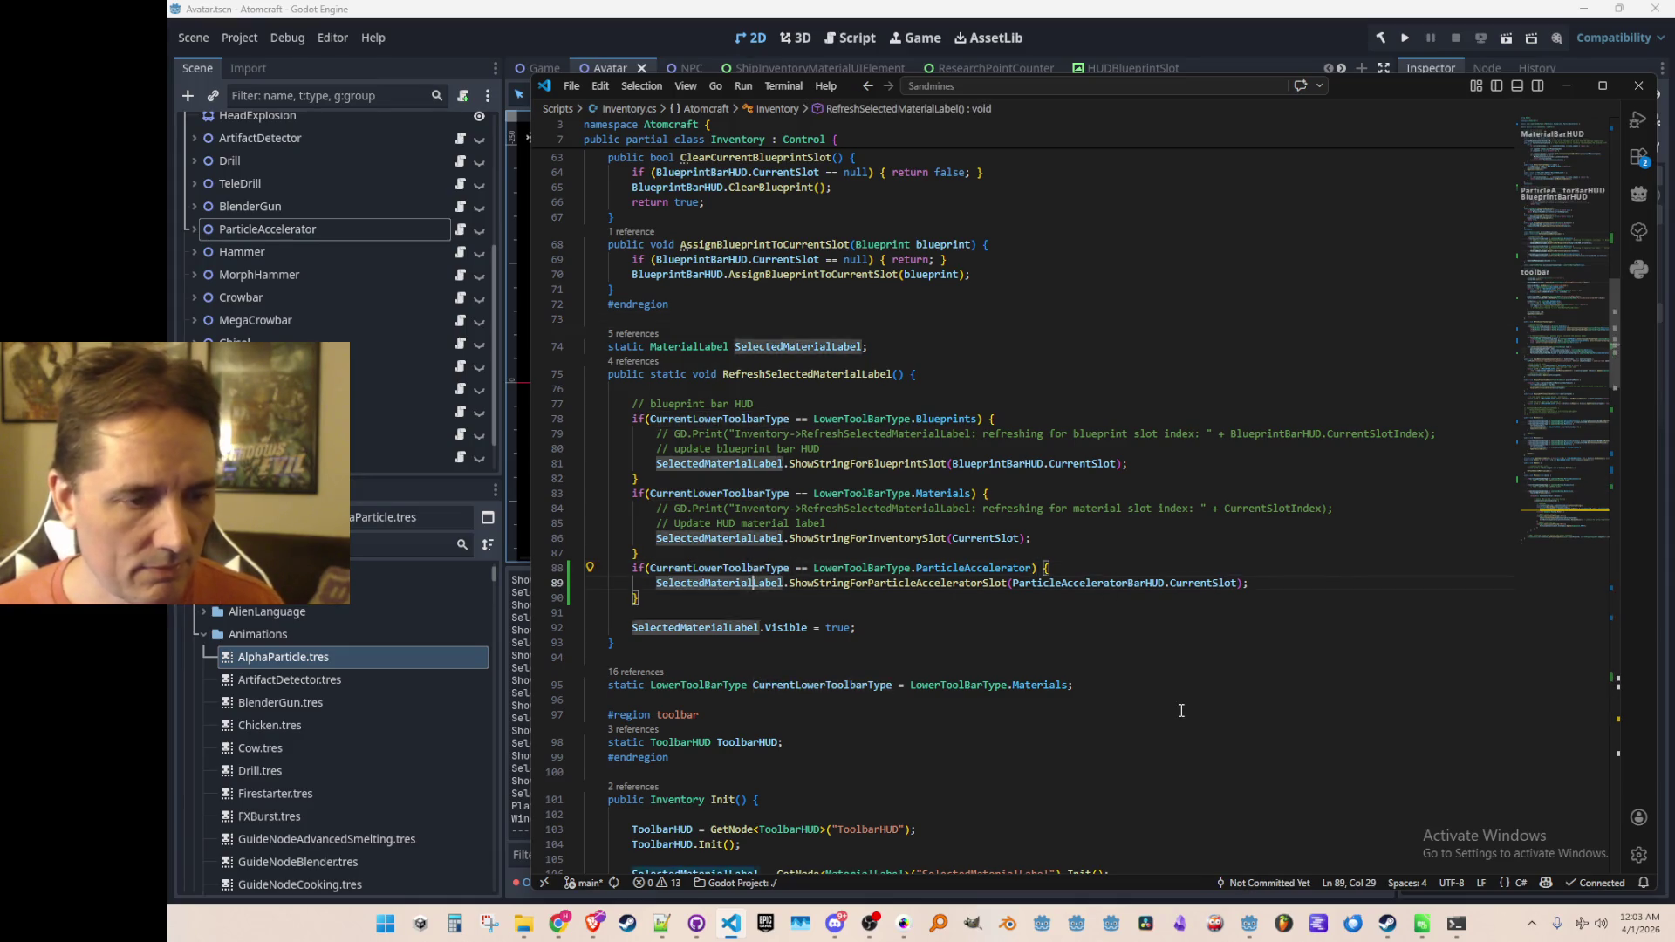
{"action": "key", "text": "Up"}
{"action": "key", "text": "Right"}
{"action": "key", "text": "Right"}
{"action": "key", "text": "Right"}
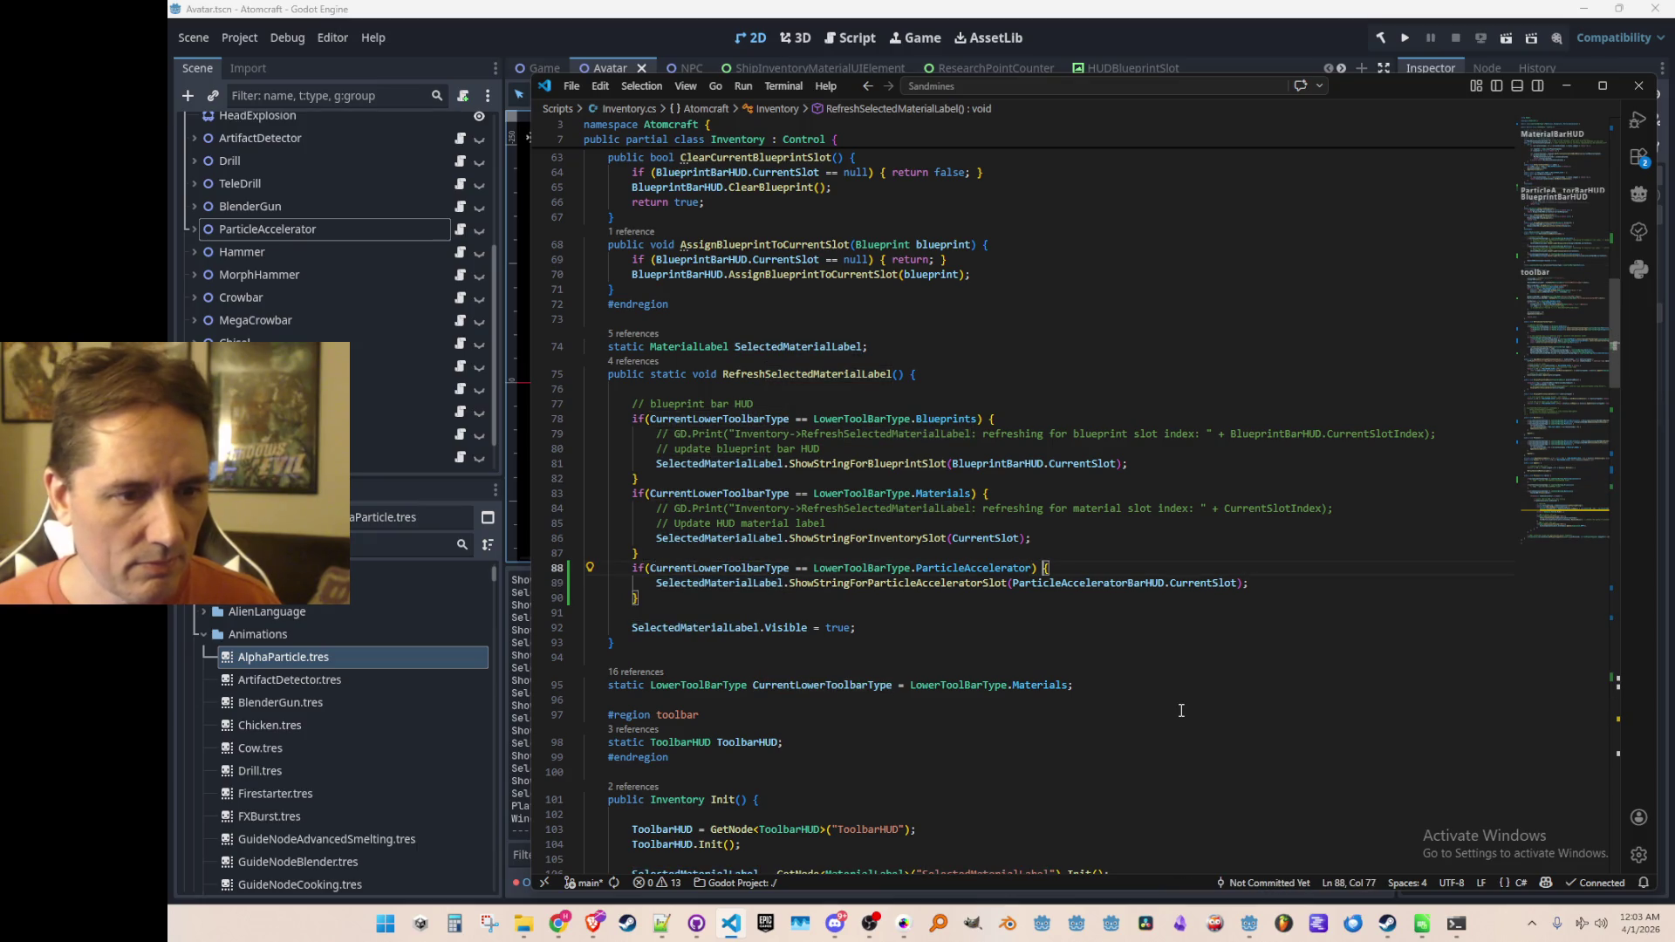
{"action": "key", "text": "ctrl+shift+Right"}
{"action": "key", "text": "ctrl+shift+Right"}
Step: Step through all six LowerToolBarType.ParticleAccelerator matches in Inventory.cs, then close the search
{"action": "key", "text": "ctrl+f"}
{"action": "key", "text": "Return"}
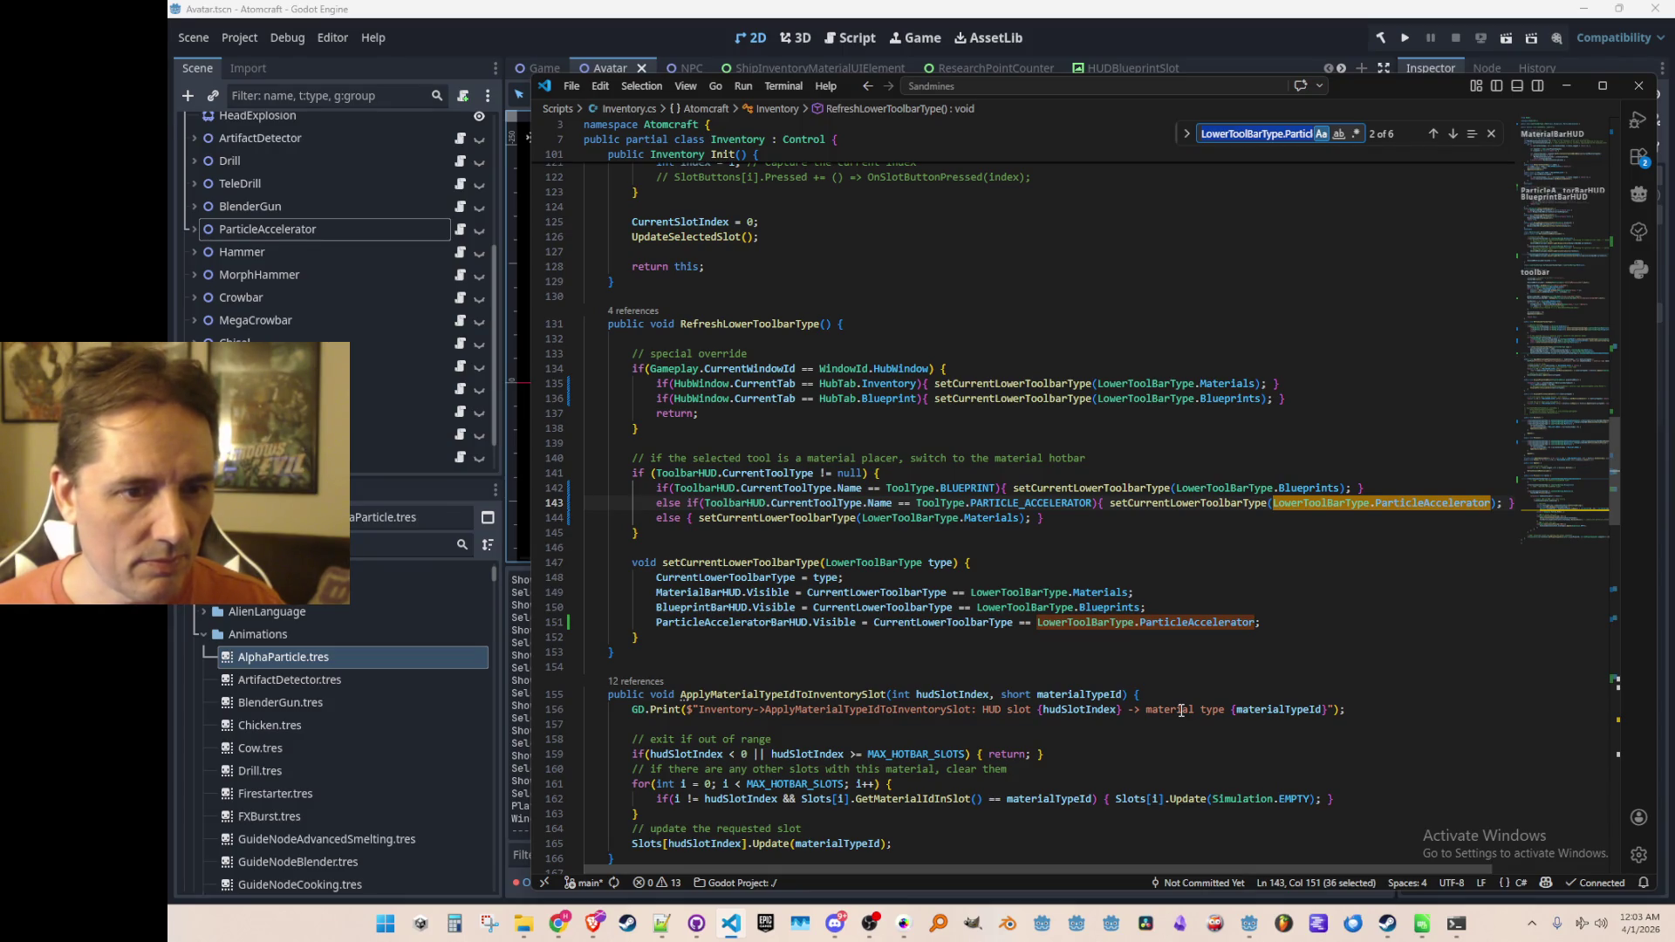
{"action": "key", "text": "Return"}
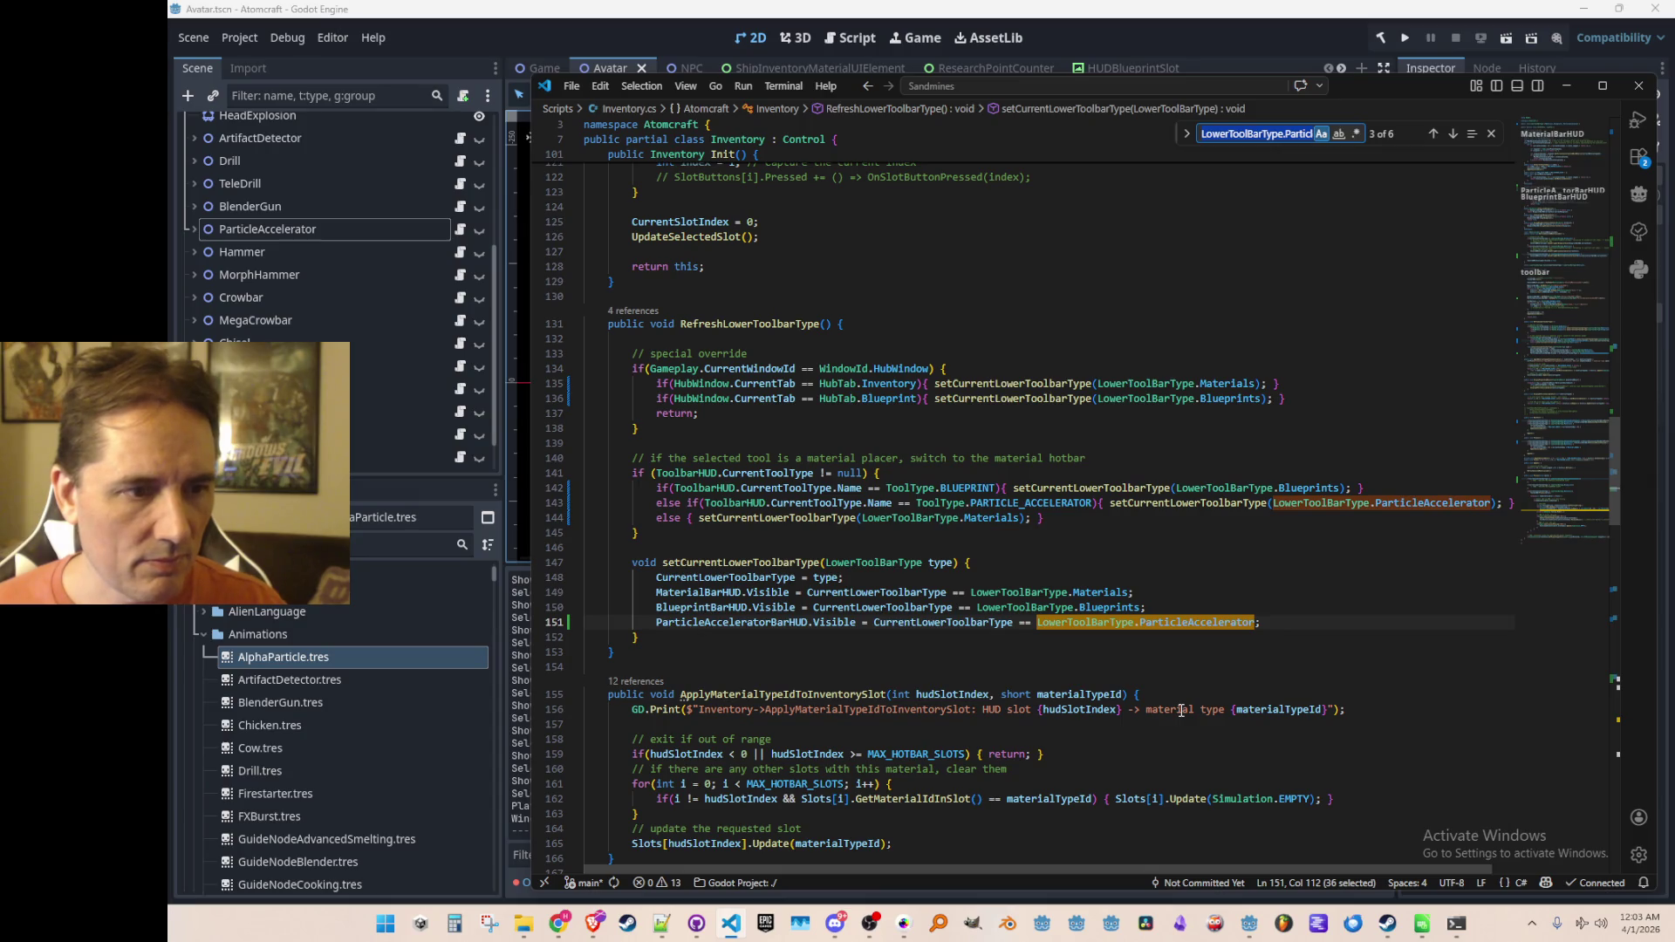
{"action": "key", "text": "Return"}
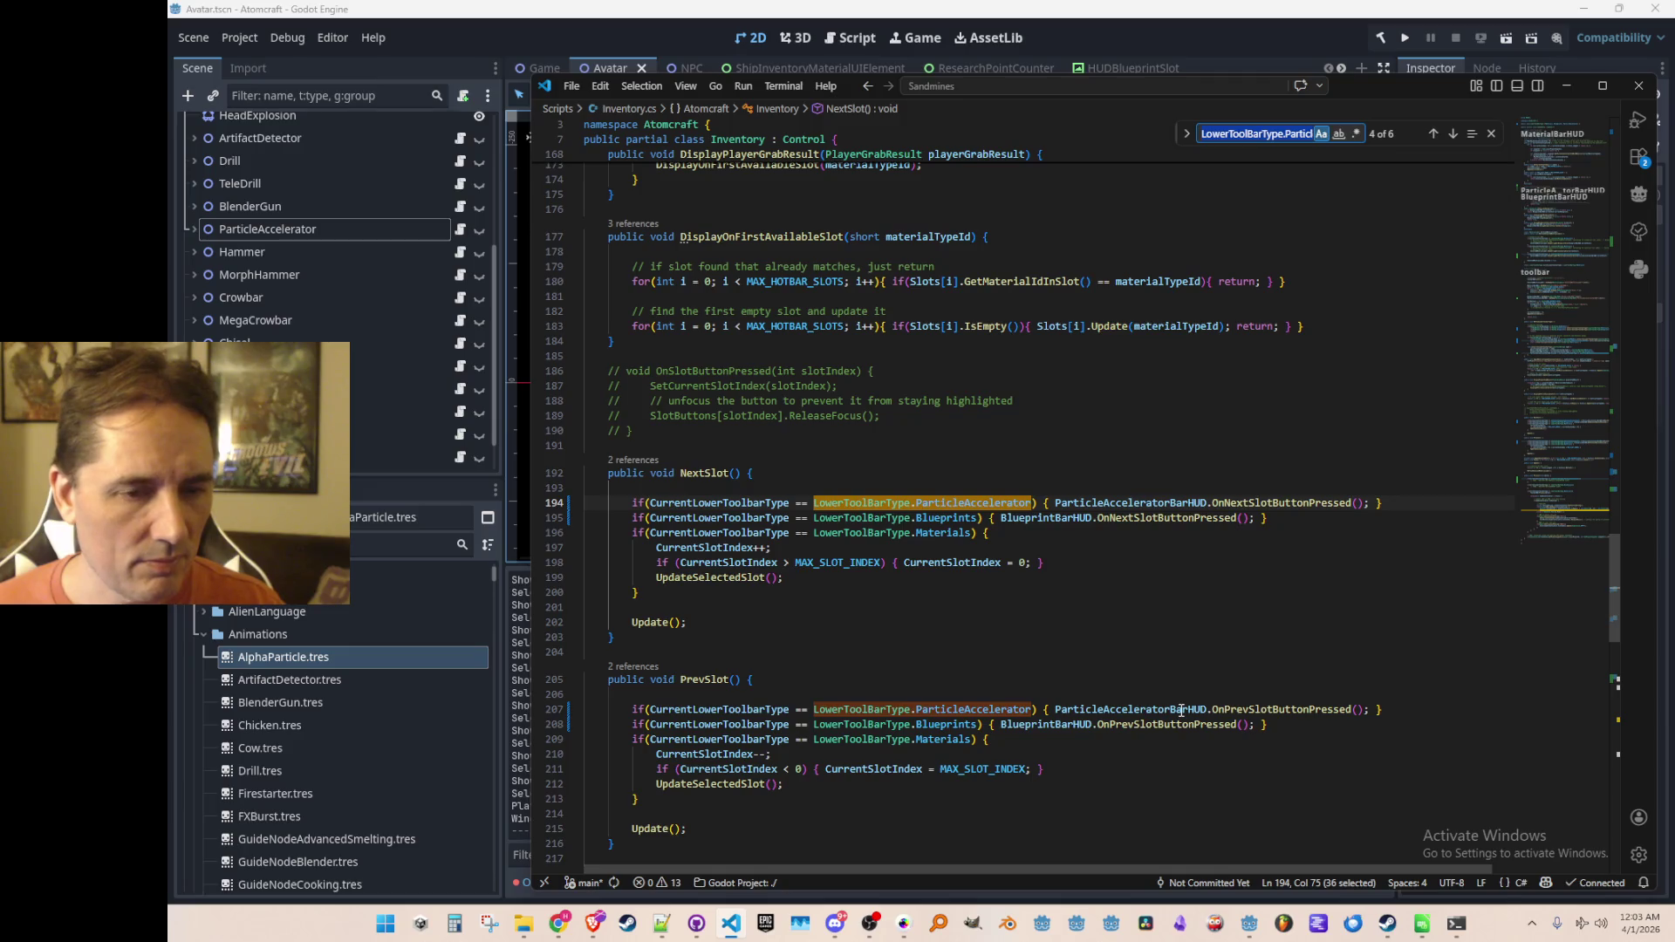
{"action": "scroll", "coordinate": [1175, 622], "scroll_direction": "down", "scroll_amount": 3}
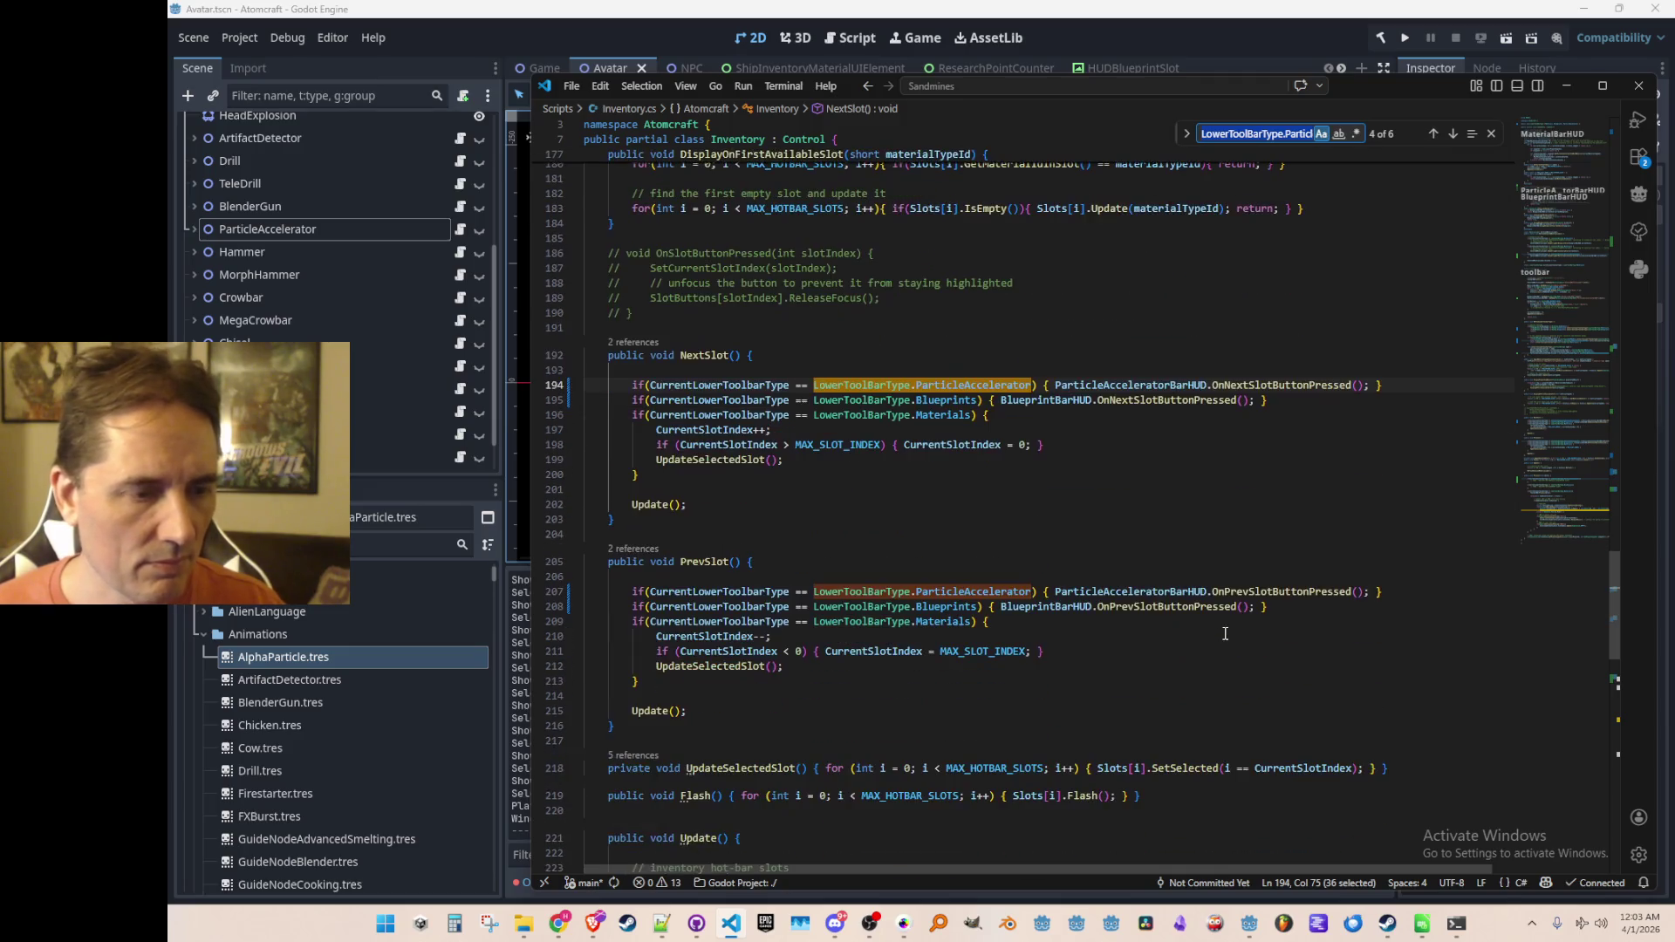
{"action": "key", "text": "Return"}
{"action": "key", "text": "Return"}
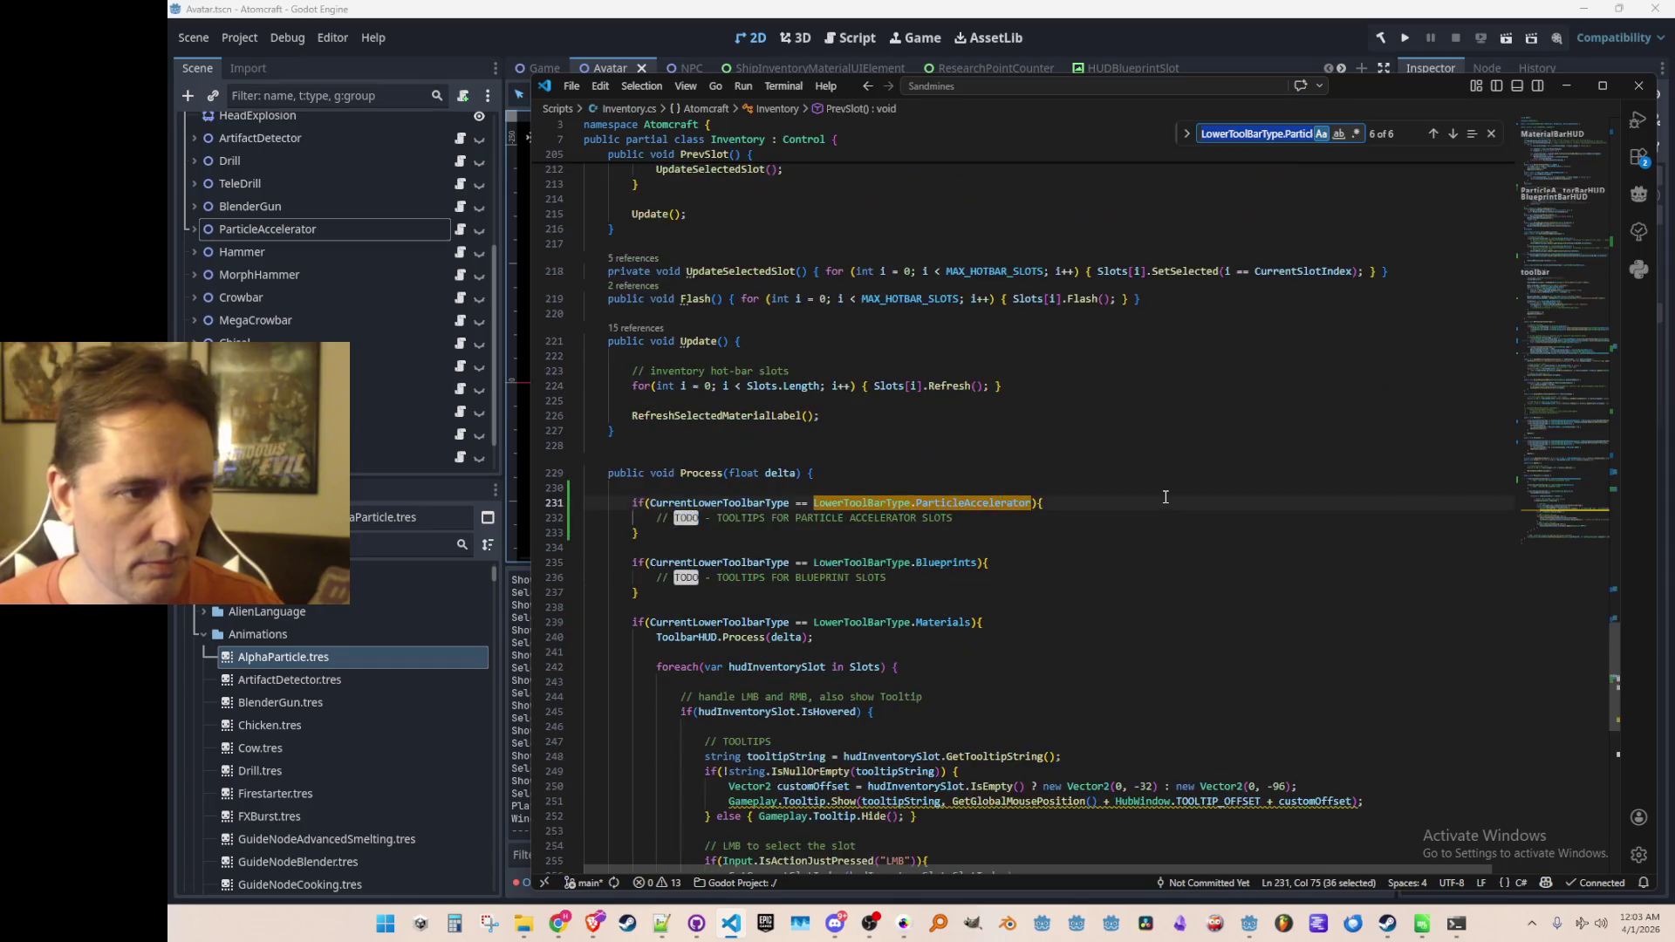
{"action": "key", "text": "Return"}
{"action": "key", "text": "Return"}
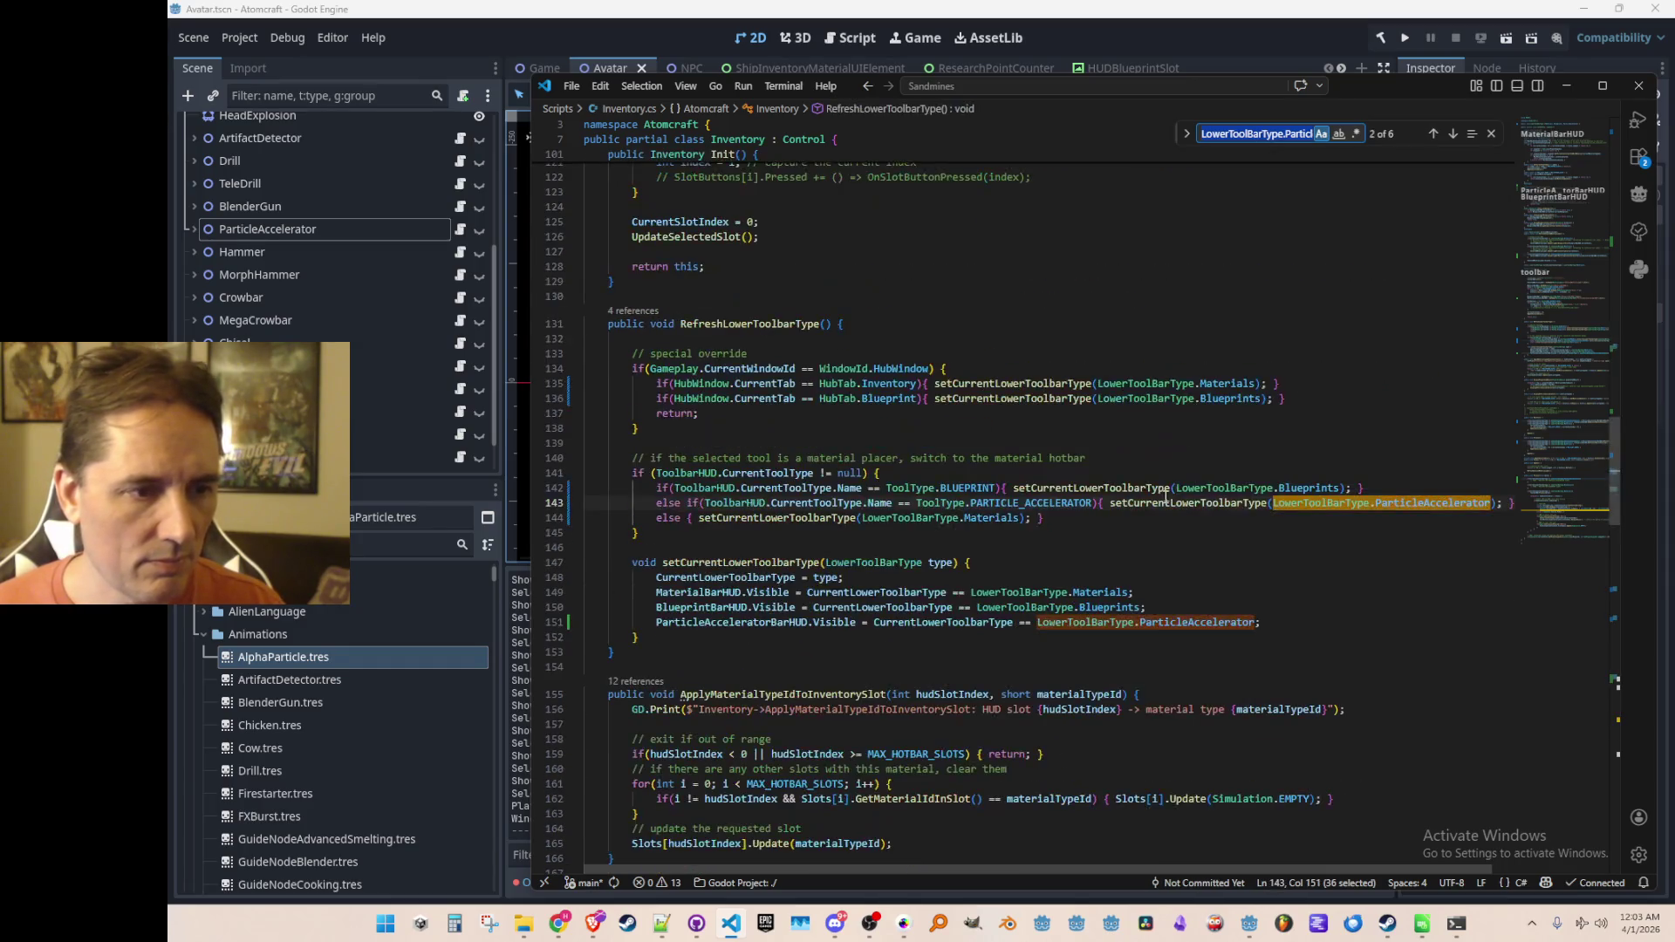
{"action": "key", "text": "Escape"}
{"action": "key", "text": "shift+F3"}
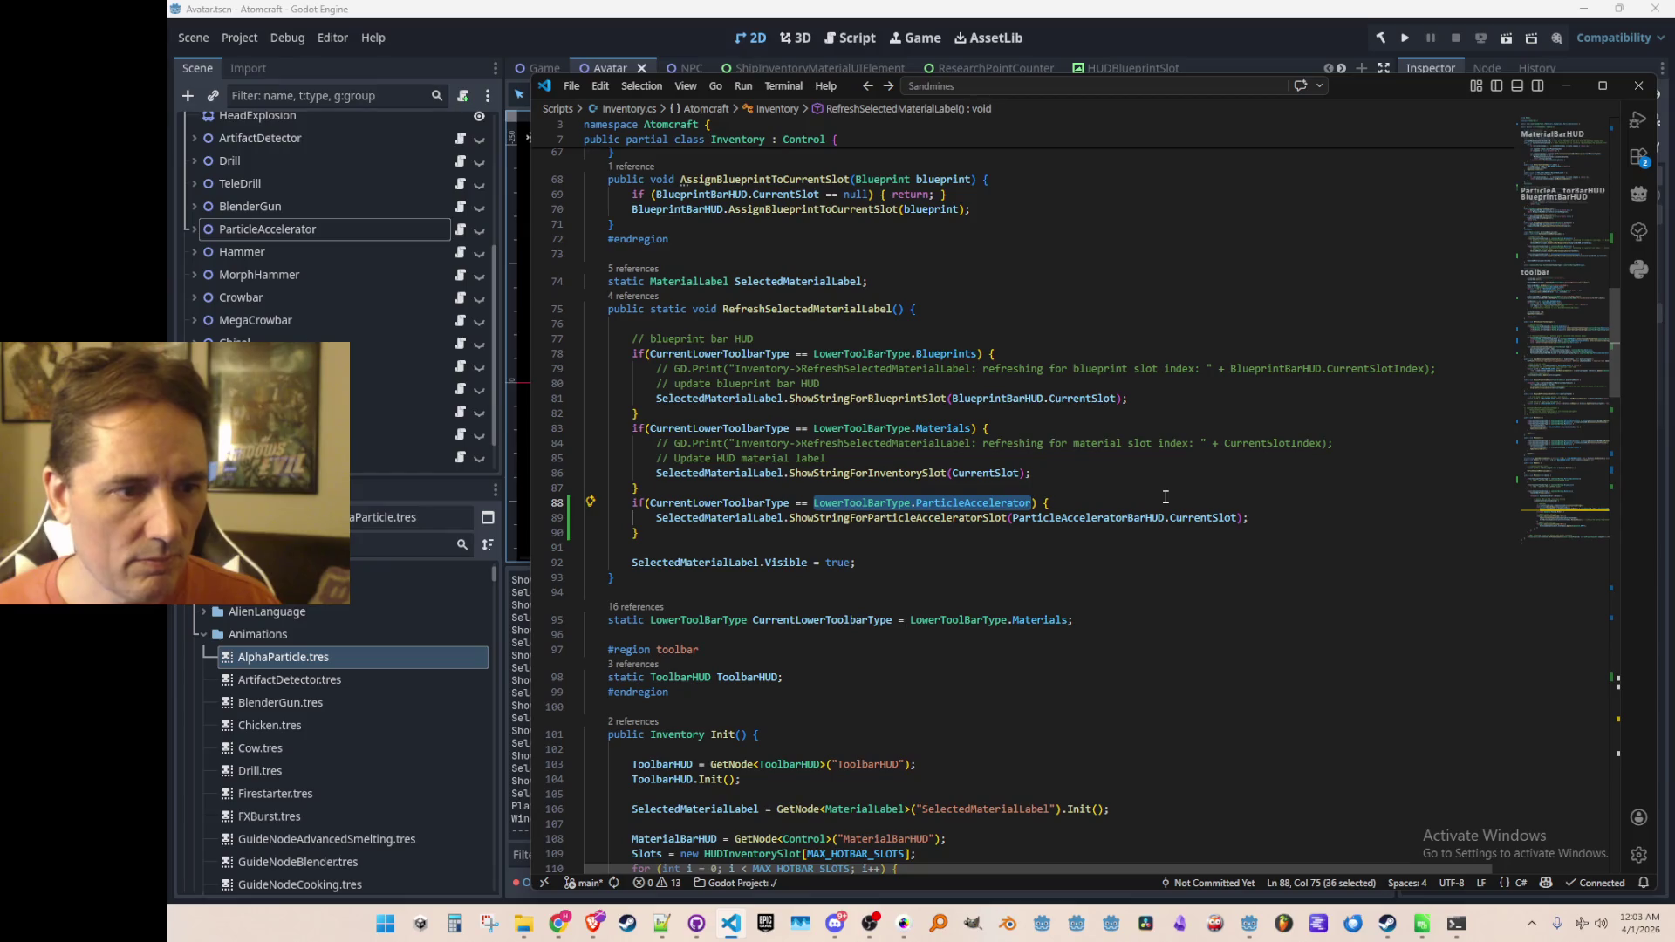
{"action": "left_click", "coordinate": [1165, 493]}
{"action": "scroll", "coordinate": [1557, 253], "scroll_direction": "up", "scroll_amount": 10}
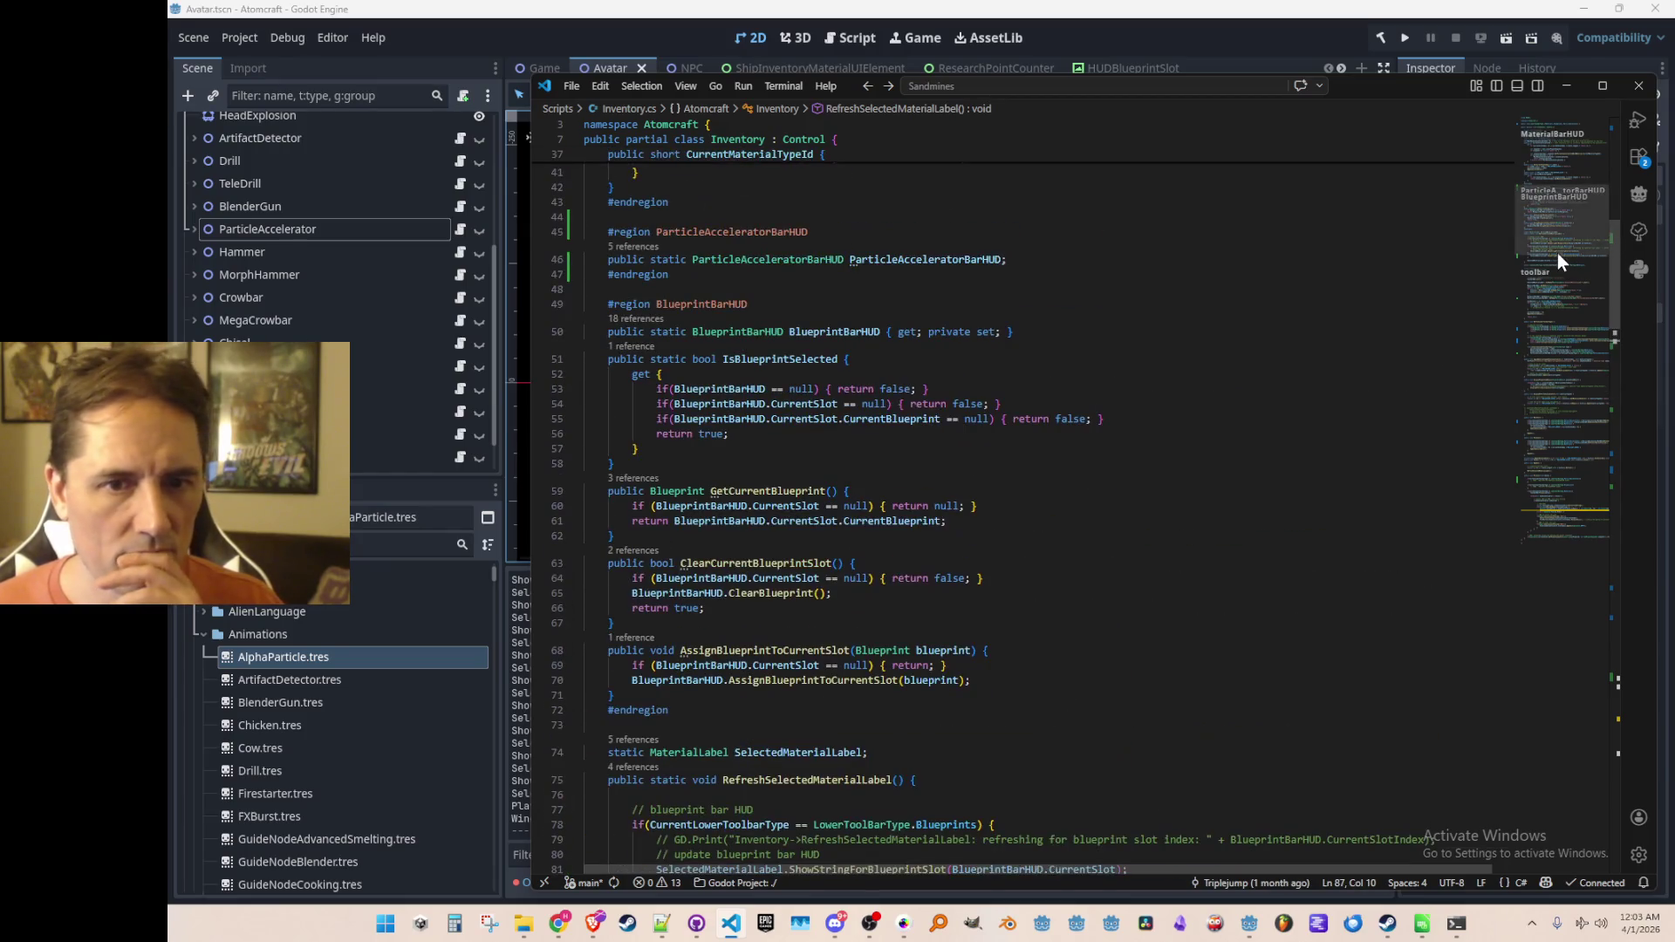
Step: Search ParticleAcceleratorBarHUD from line 46, stepping to its initialisation and visibility setting
{"action": "scroll", "coordinate": [1557, 252], "scroll_direction": "up", "scroll_amount": 10}
{"action": "scroll", "coordinate": [1525, 159], "scroll_direction": "down", "scroll_amount": 2}
{"action": "scroll", "coordinate": [1521, 143], "scroll_direction": "up", "scroll_amount": 3}
{"action": "left_click_drag", "start_coordinate": [1518, 150], "coordinate": [1502, 233]}
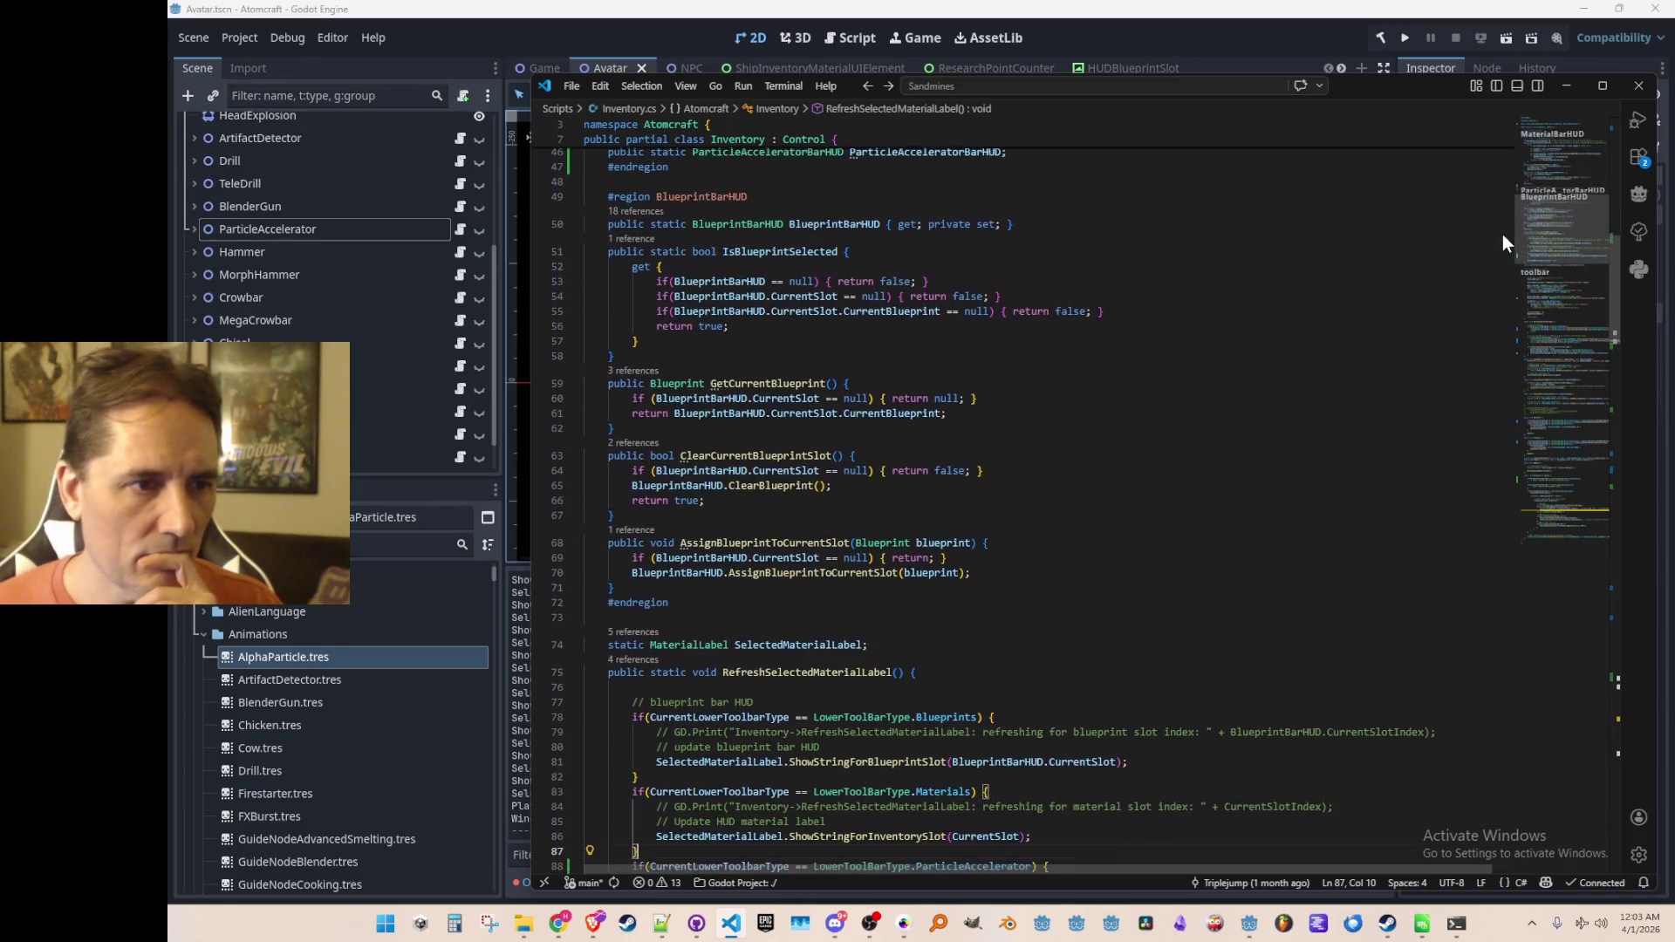
{"action": "scroll", "coordinate": [1283, 415], "scroll_direction": "up", "scroll_amount": 1}
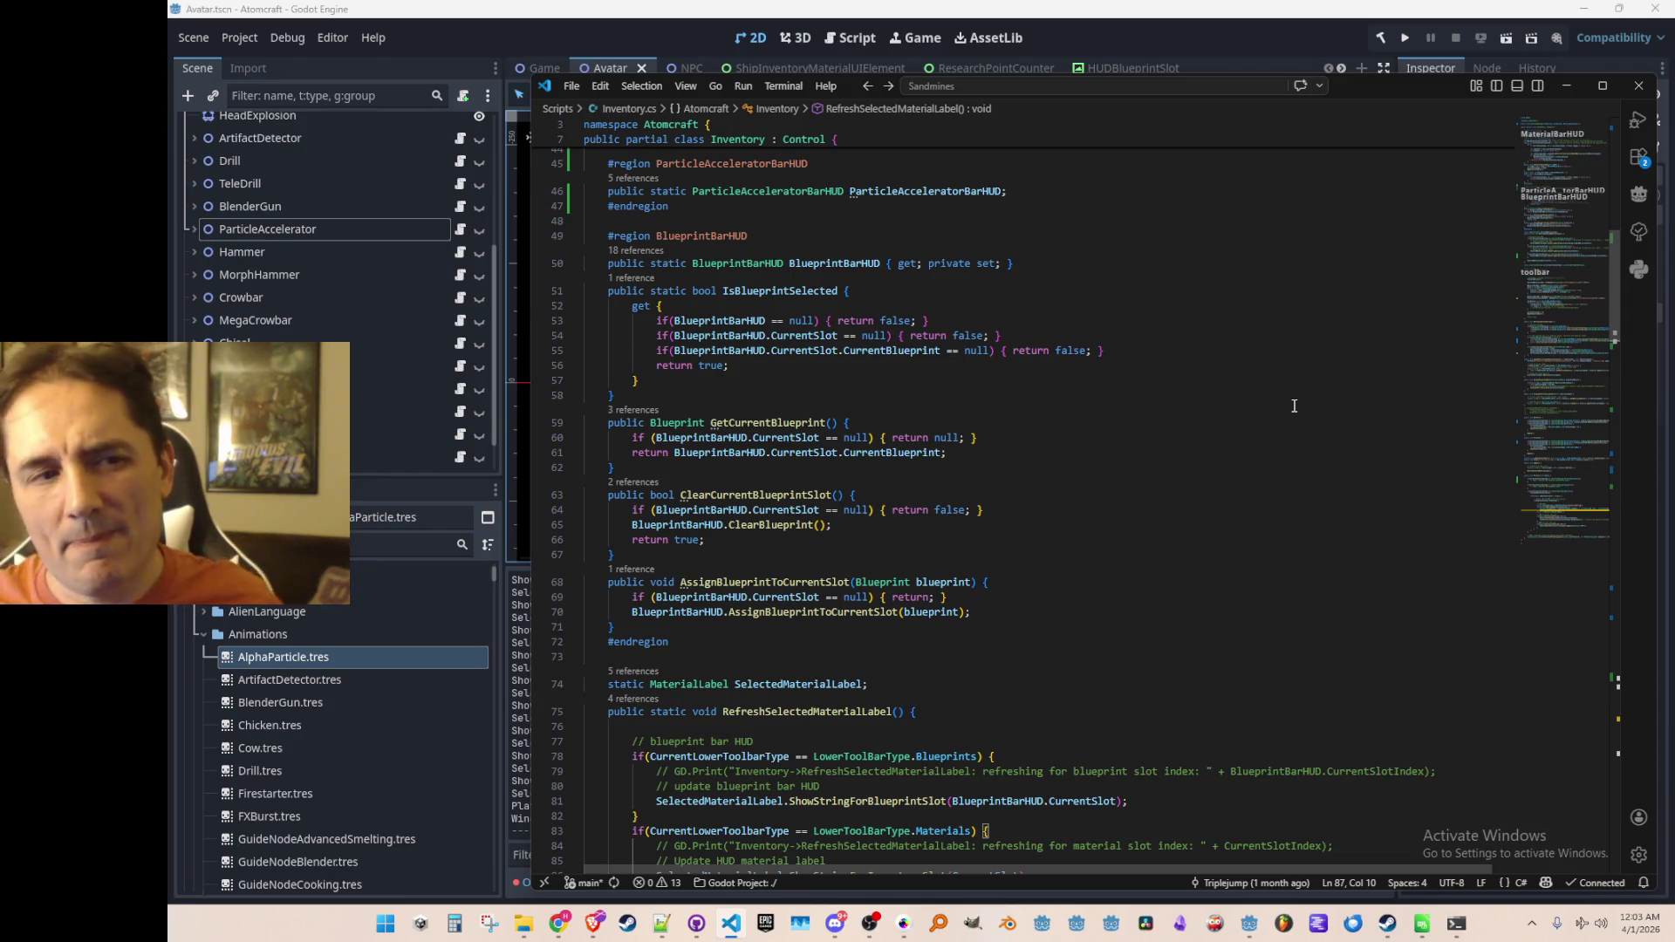
{"action": "double_click", "coordinate": [960, 191]}
{"action": "key", "text": "ctrl+f"}
{"action": "key", "text": "Return"}
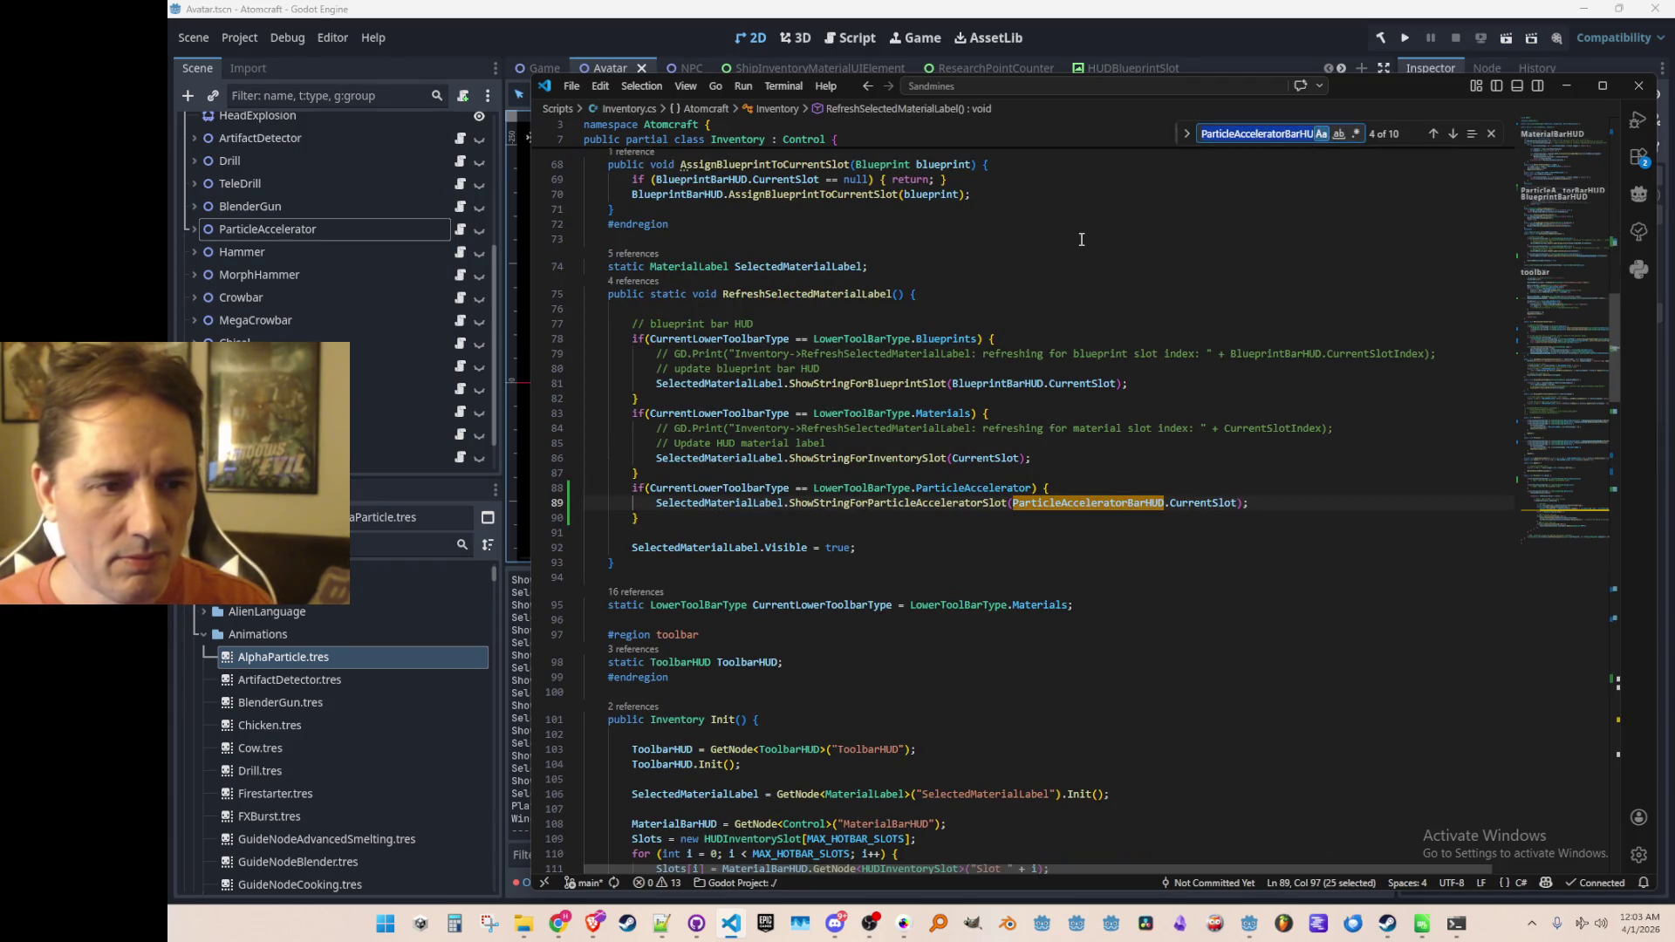
{"action": "key", "text": "Return"}
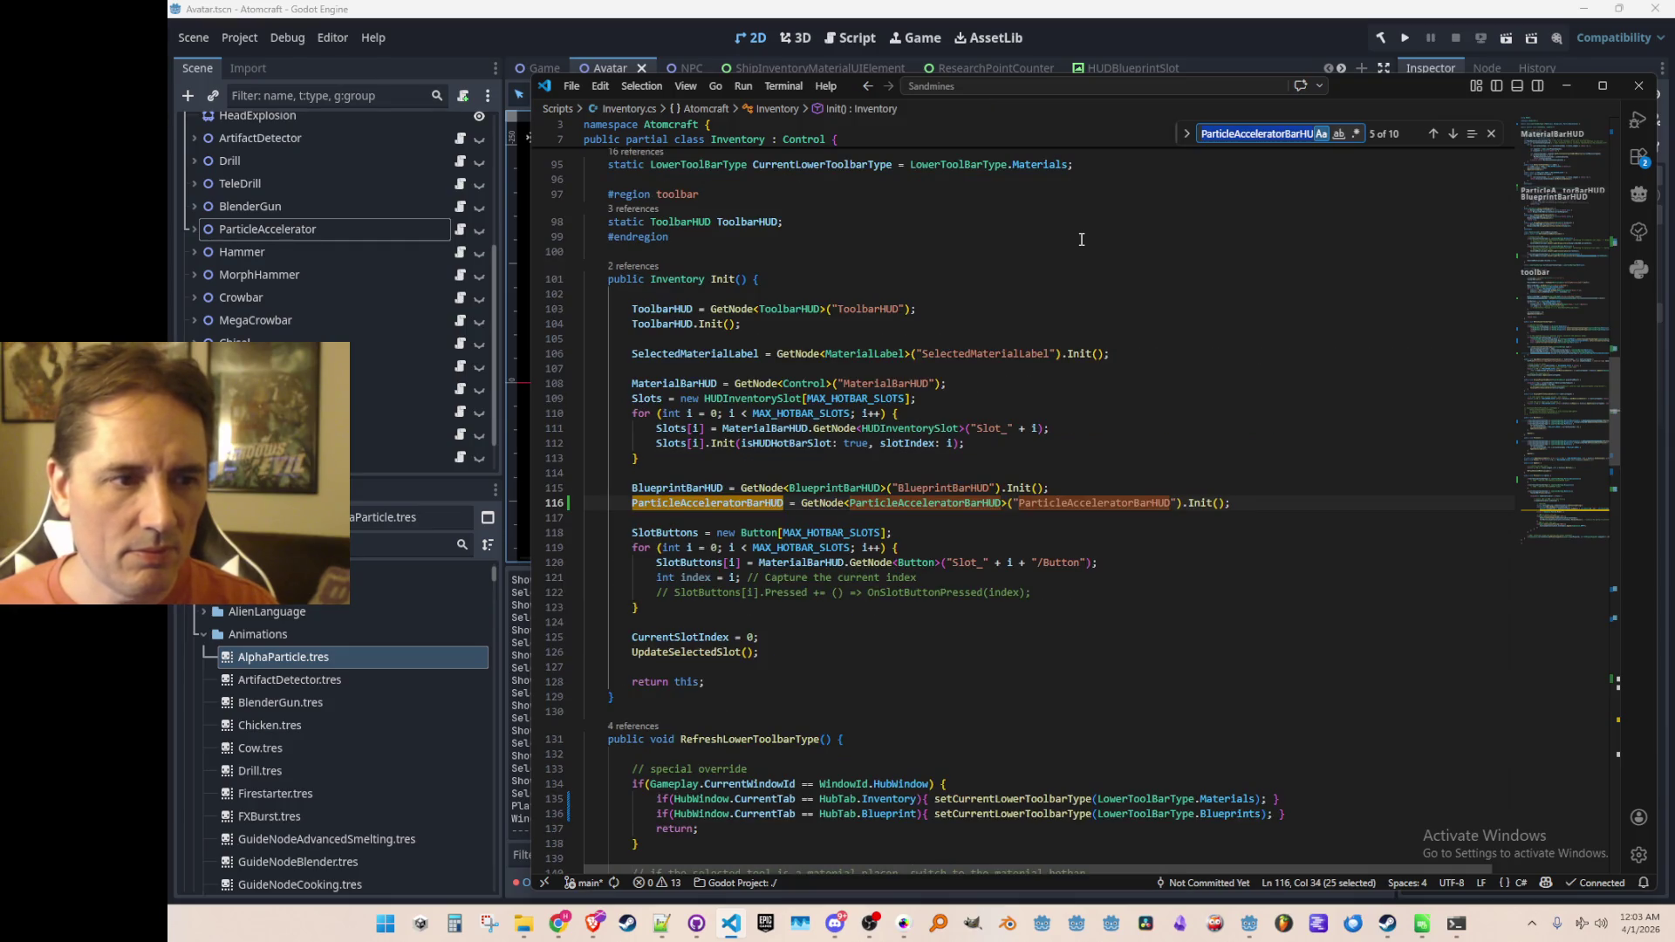
{"action": "key", "text": "Return"}
{"action": "key", "text": "Return"}
{"action": "key", "text": "Return"}
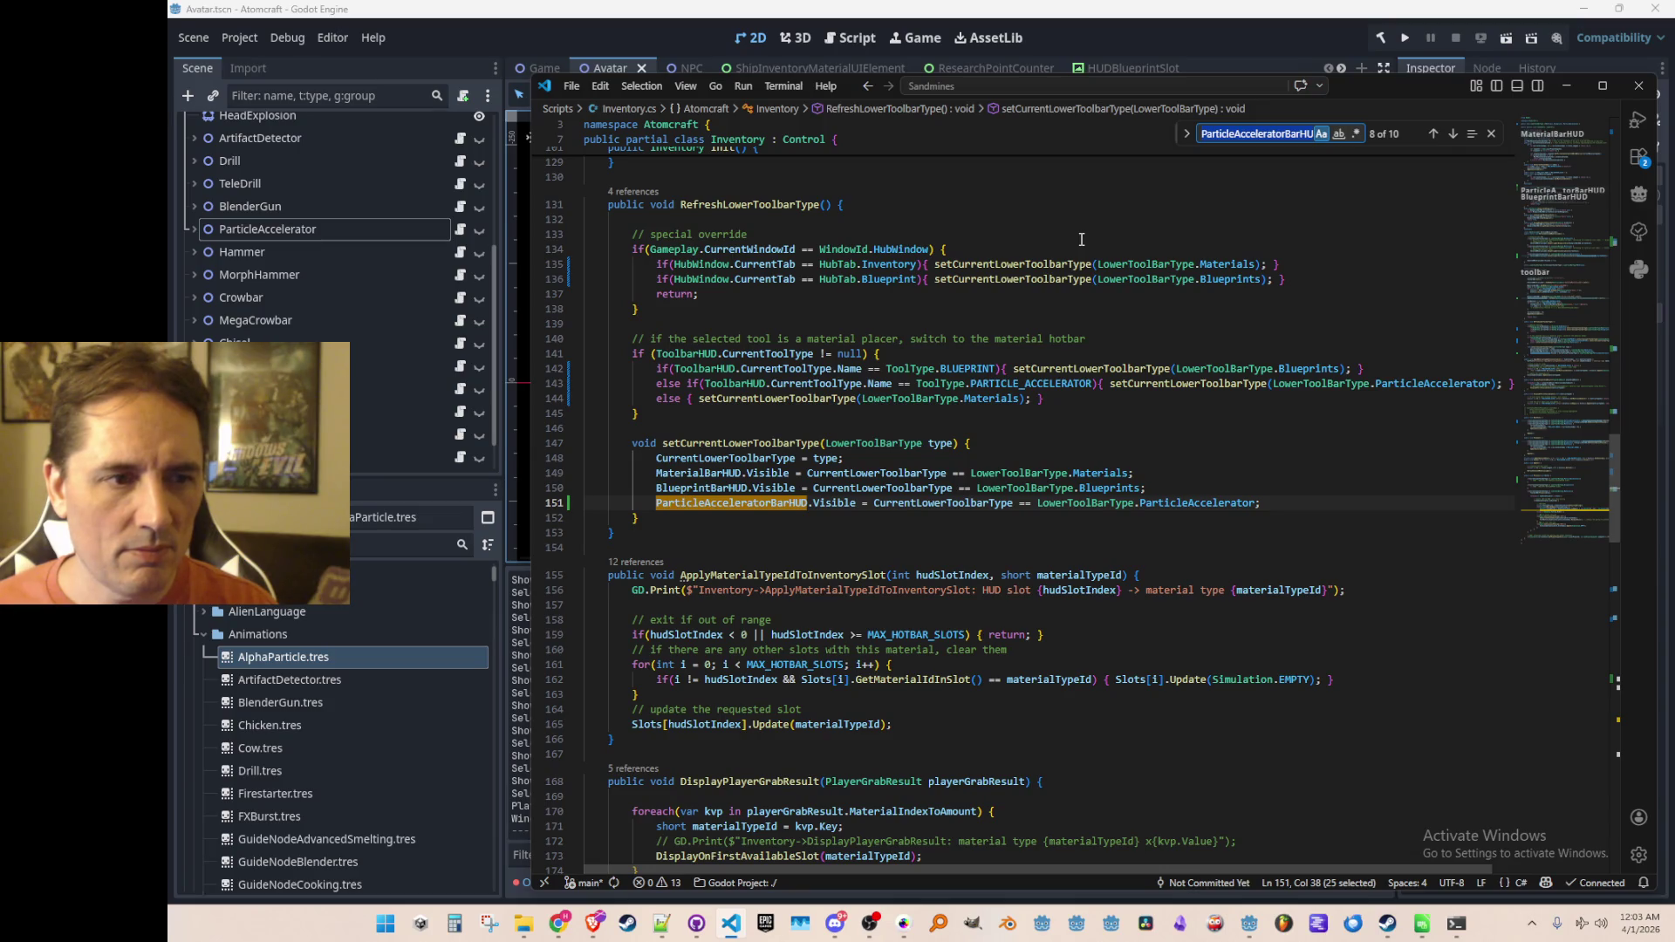
Step: Close the search and read the BLUEPRINT tool-type condition on line 142 of RefreshLowerToolbarType
{"action": "key", "text": "Escape"}
{"action": "key", "text": "Up"}
{"action": "key", "text": "Up"}
{"action": "key", "text": "Up"}
{"action": "key", "text": "Down"}
{"action": "key", "text": "ctrl+Right"}
{"action": "key", "text": "ctrl+Right"}
{"action": "key", "text": "ctrl+Right"}
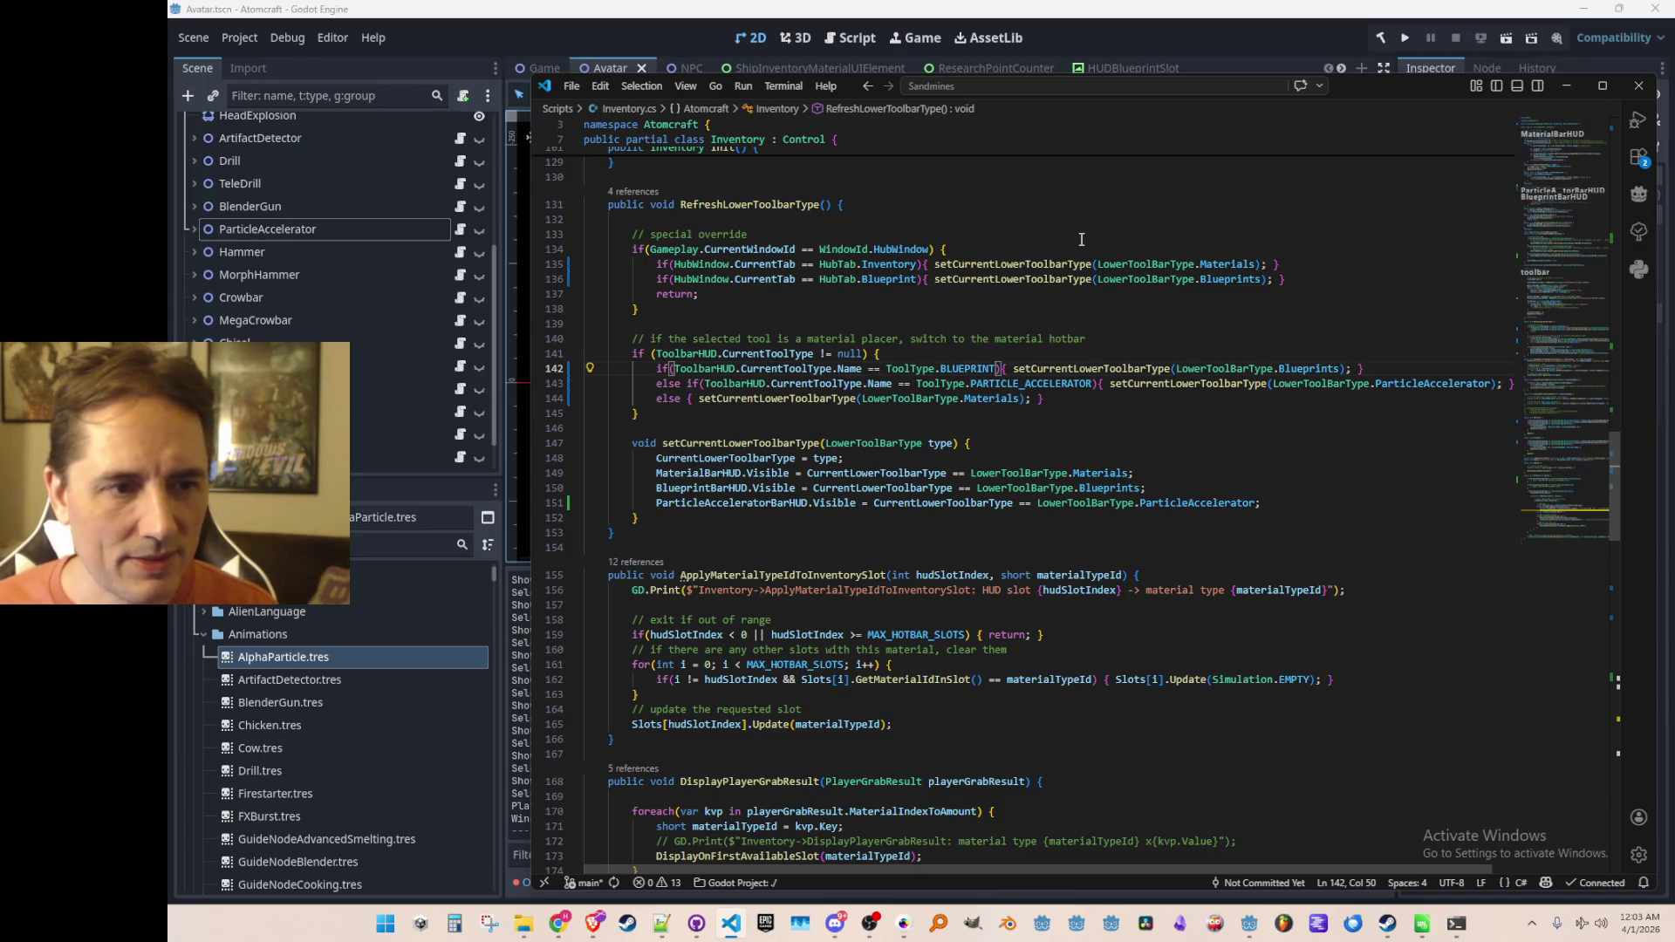
{"action": "key", "text": "End"}
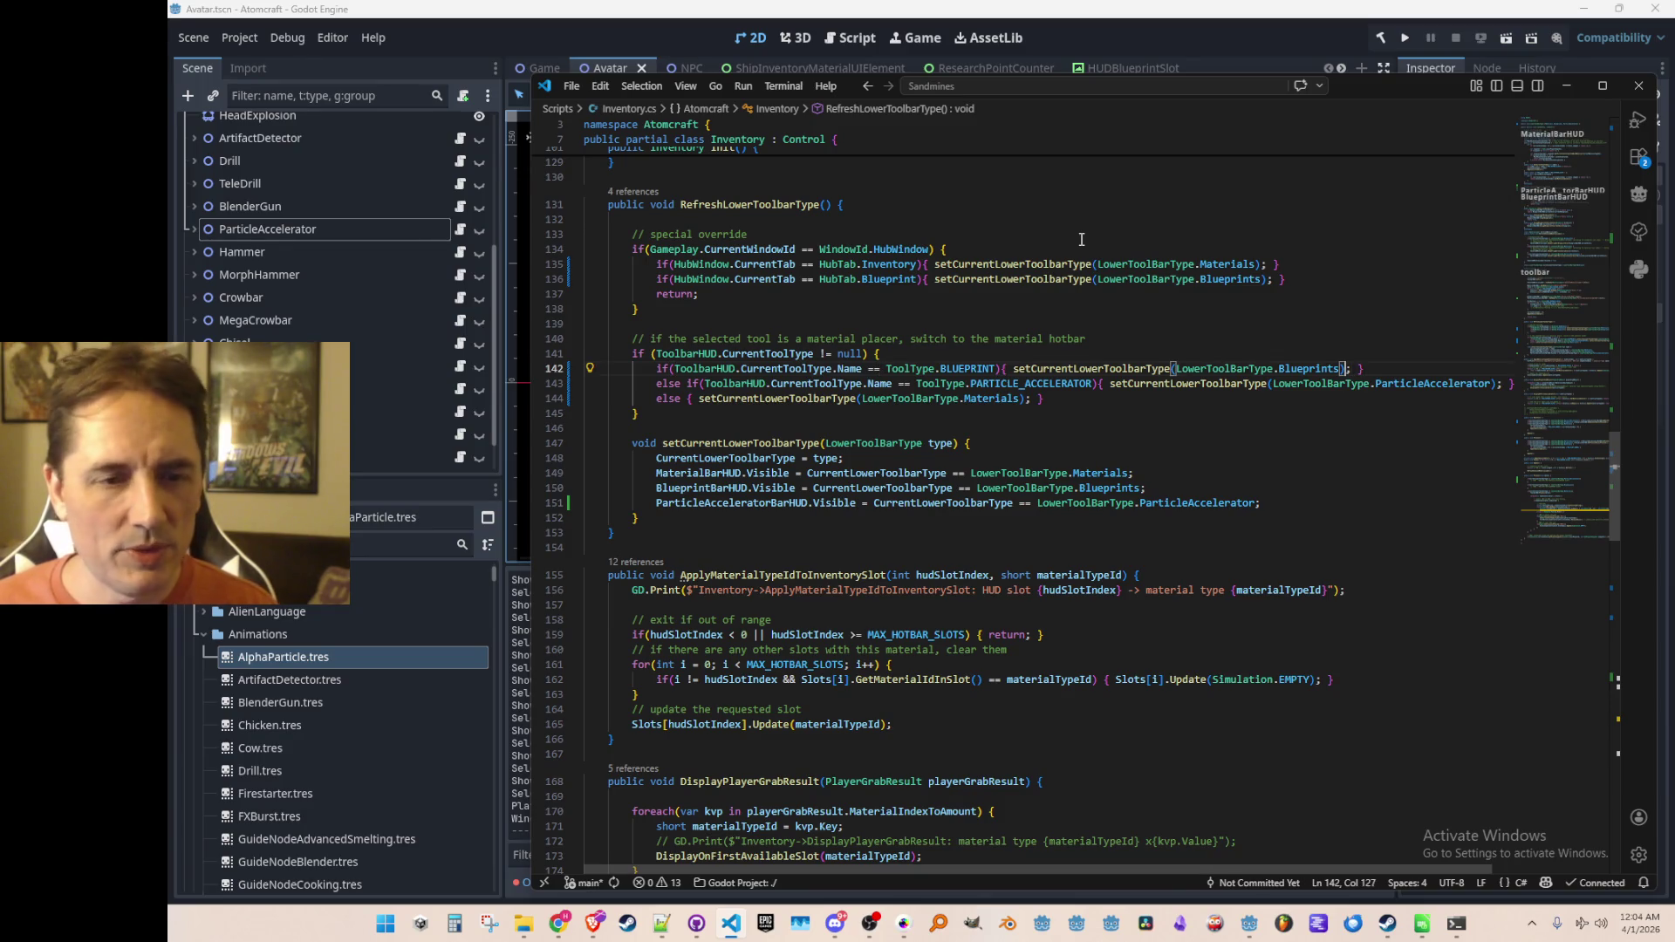
{"action": "key", "text": "Home"}
{"action": "scroll", "coordinate": [677, 236], "scroll_direction": "up", "scroll_amount": 2}
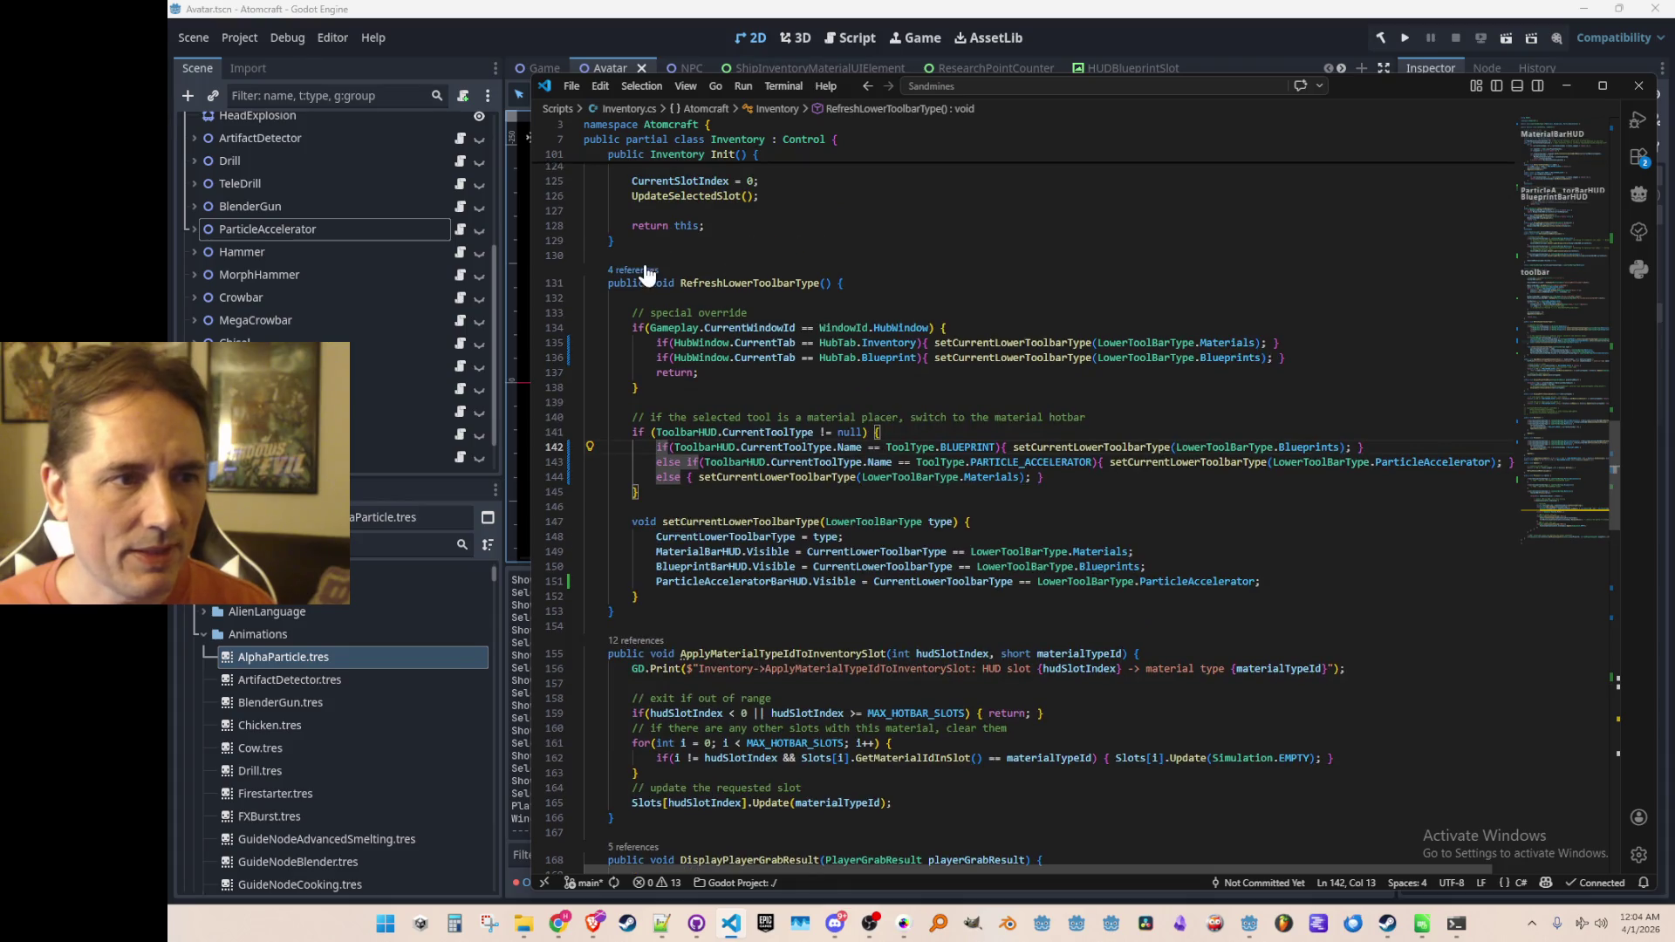
Step: Follow RefreshLowerToolbarType's reference to its call site in ToolbarHUD.cs
{"action": "left_click", "coordinate": [647, 272]}
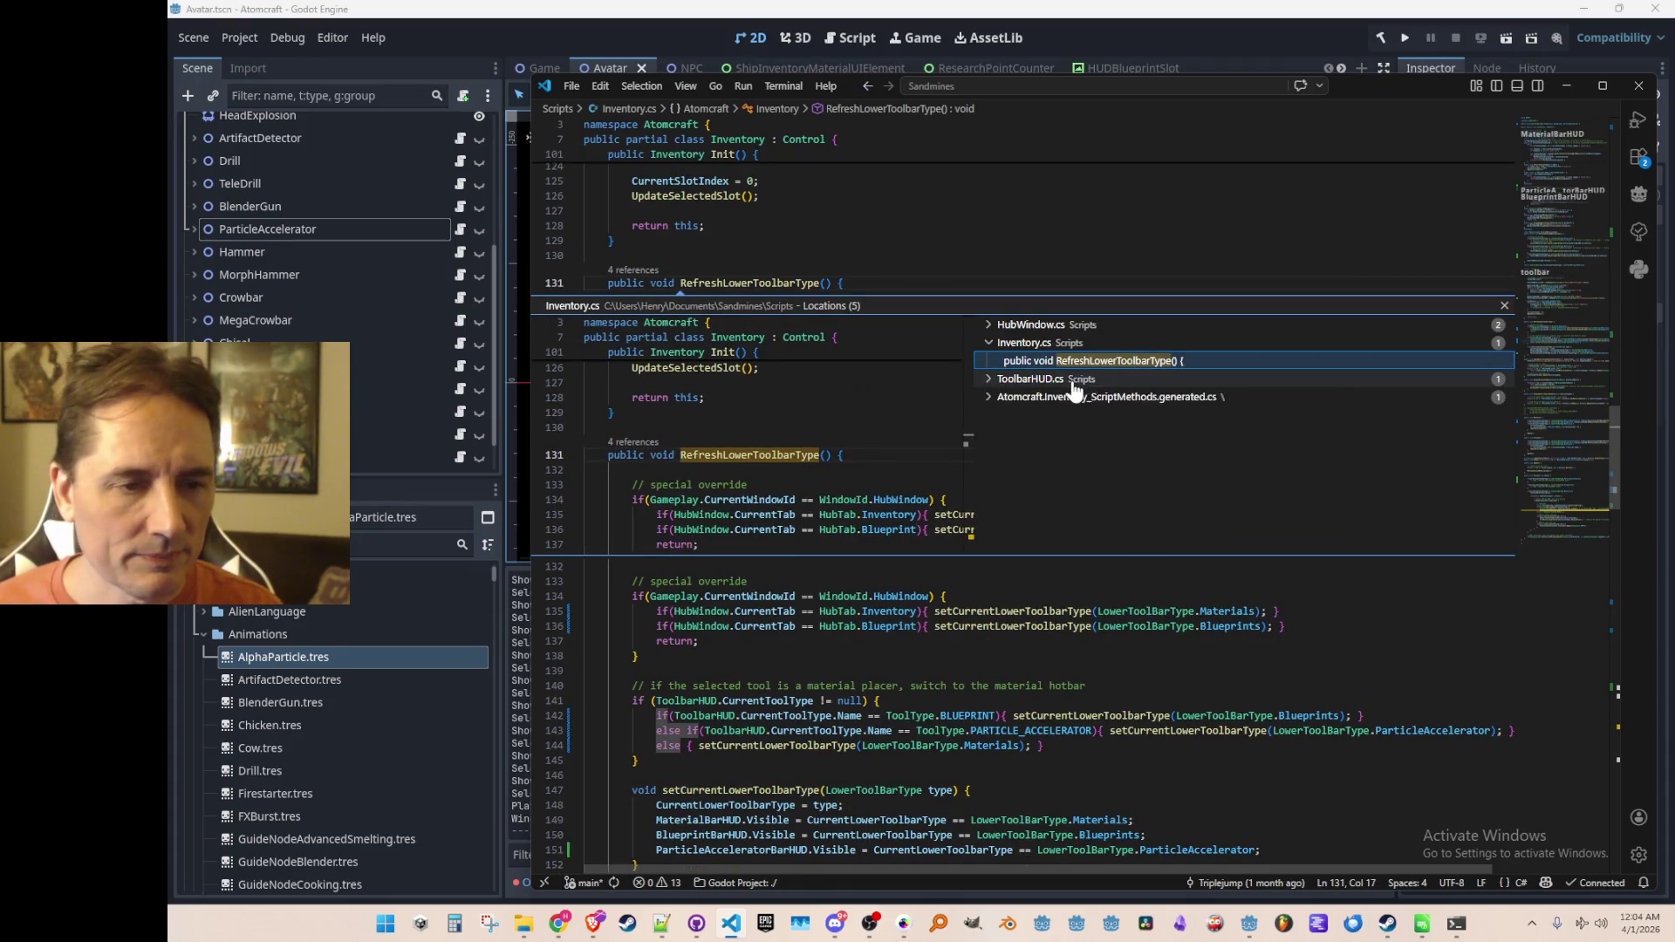
{"action": "left_click", "coordinate": [1075, 390]}
{"action": "double_click", "coordinate": [1075, 399]}
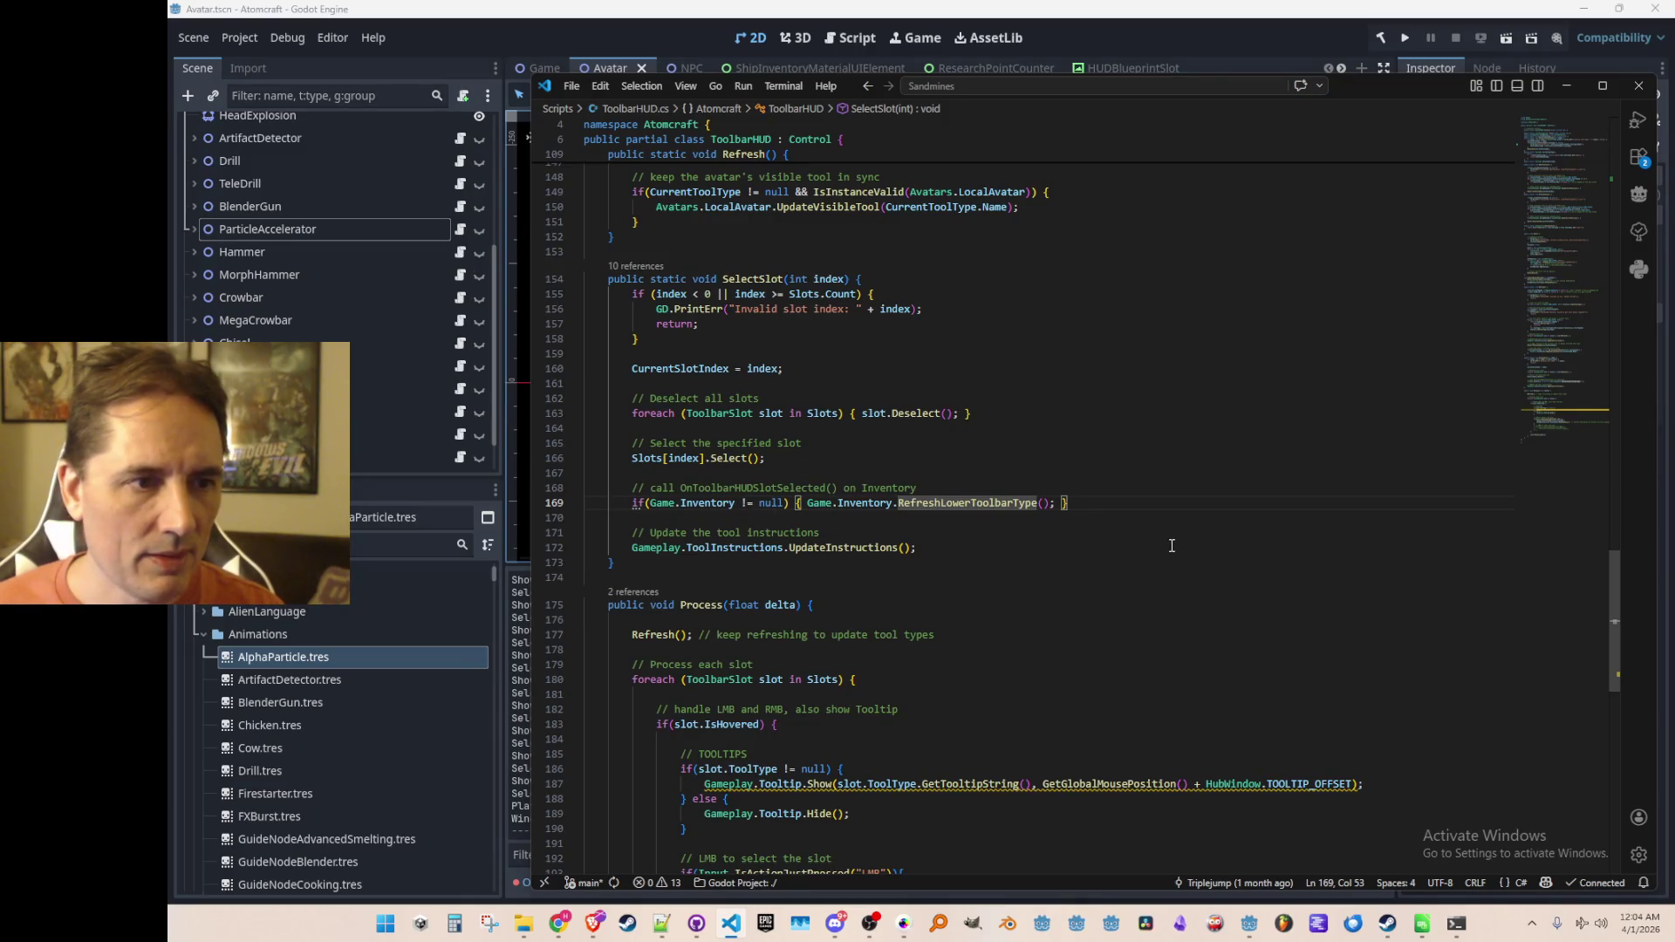
{"action": "scroll", "coordinate": [1217, 585], "scroll_direction": "up", "scroll_amount": 1}
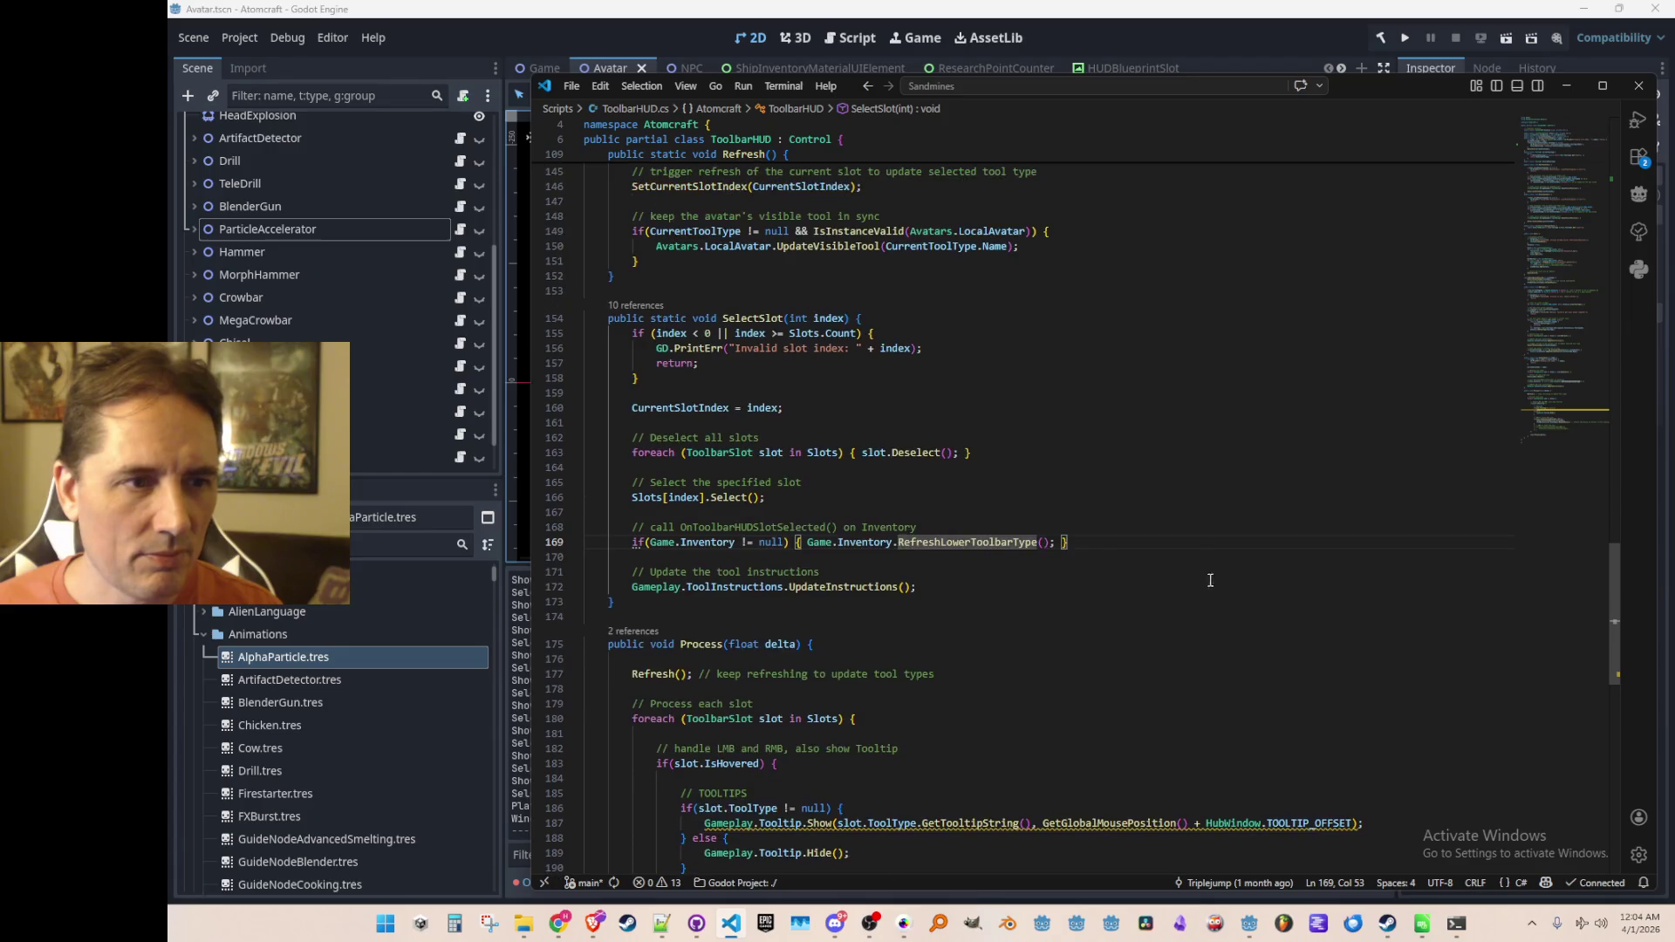
Step: Preview SelectSlot's callers in InputManager.cs, including the SelectSlot(5) call
{"action": "key", "text": "ctrl+t"}
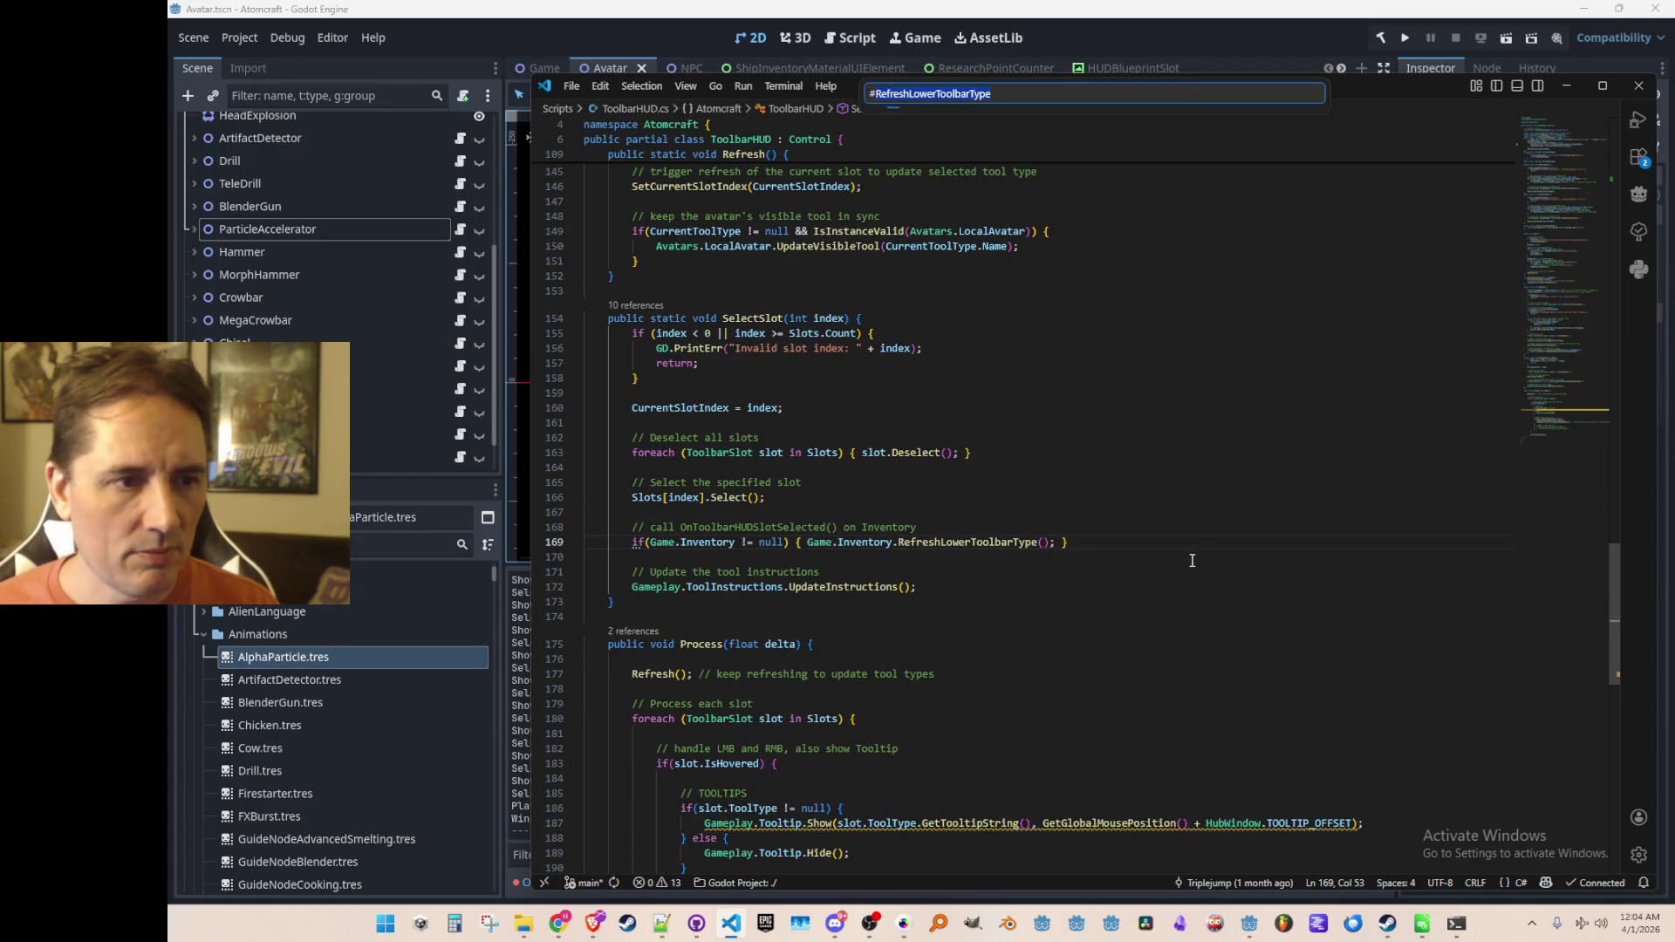
{"action": "key", "text": "Escape"}
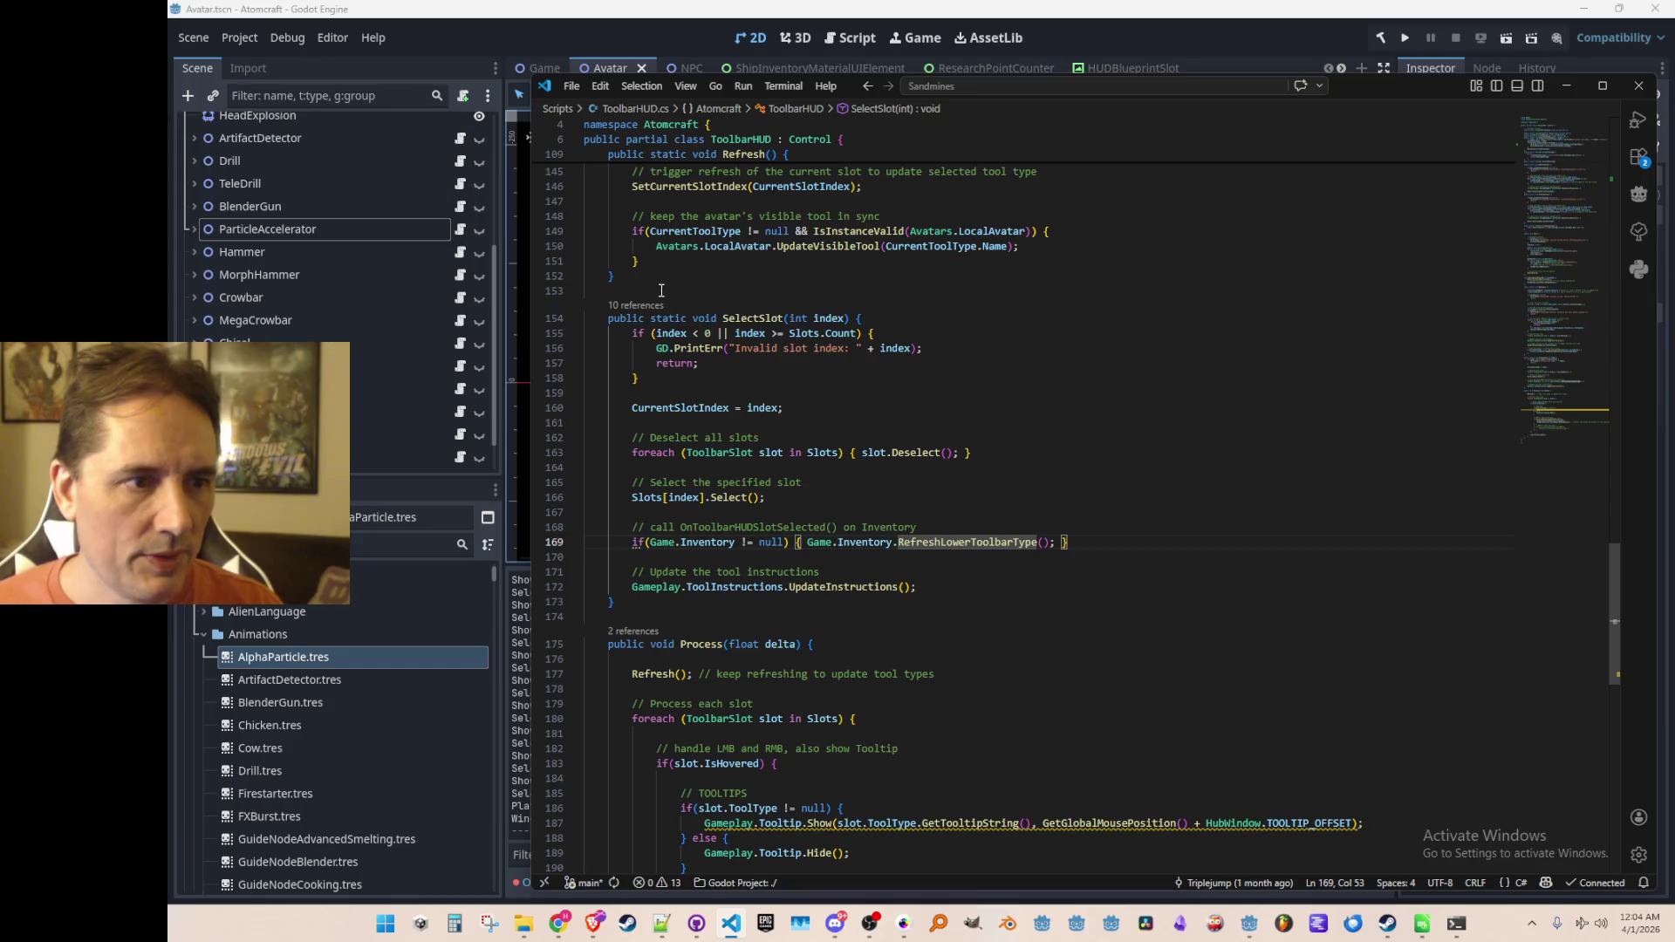
{"action": "left_click", "coordinate": [648, 305]}
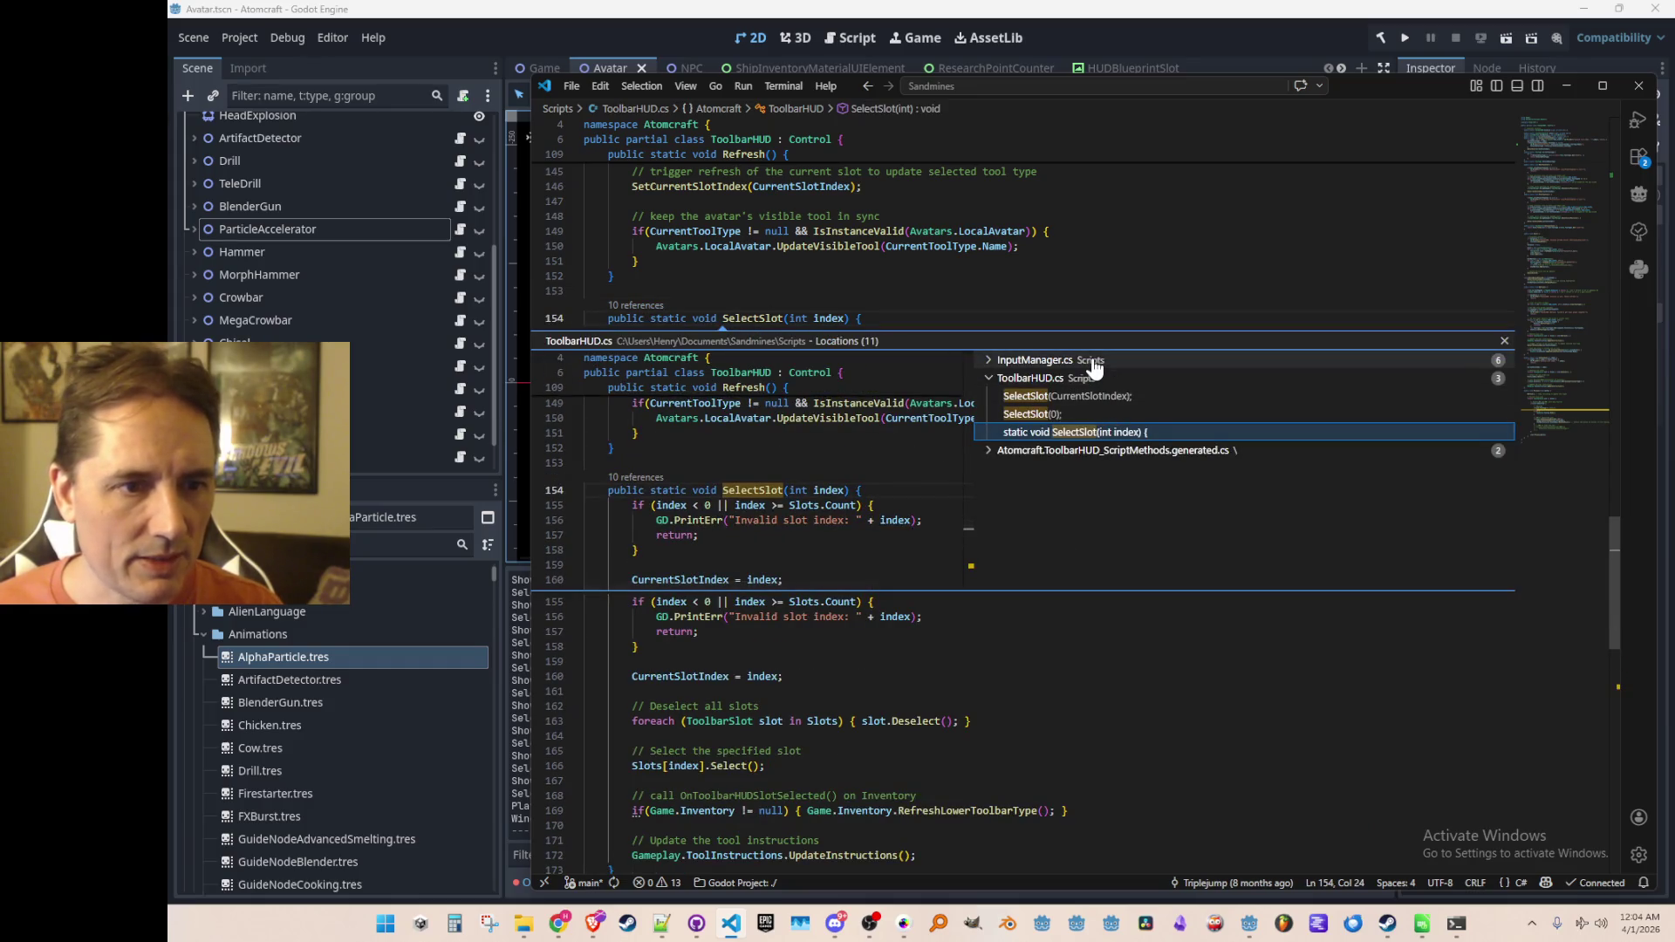
{"action": "left_click", "coordinate": [1094, 365]}
{"action": "left_click", "coordinate": [1092, 450]}
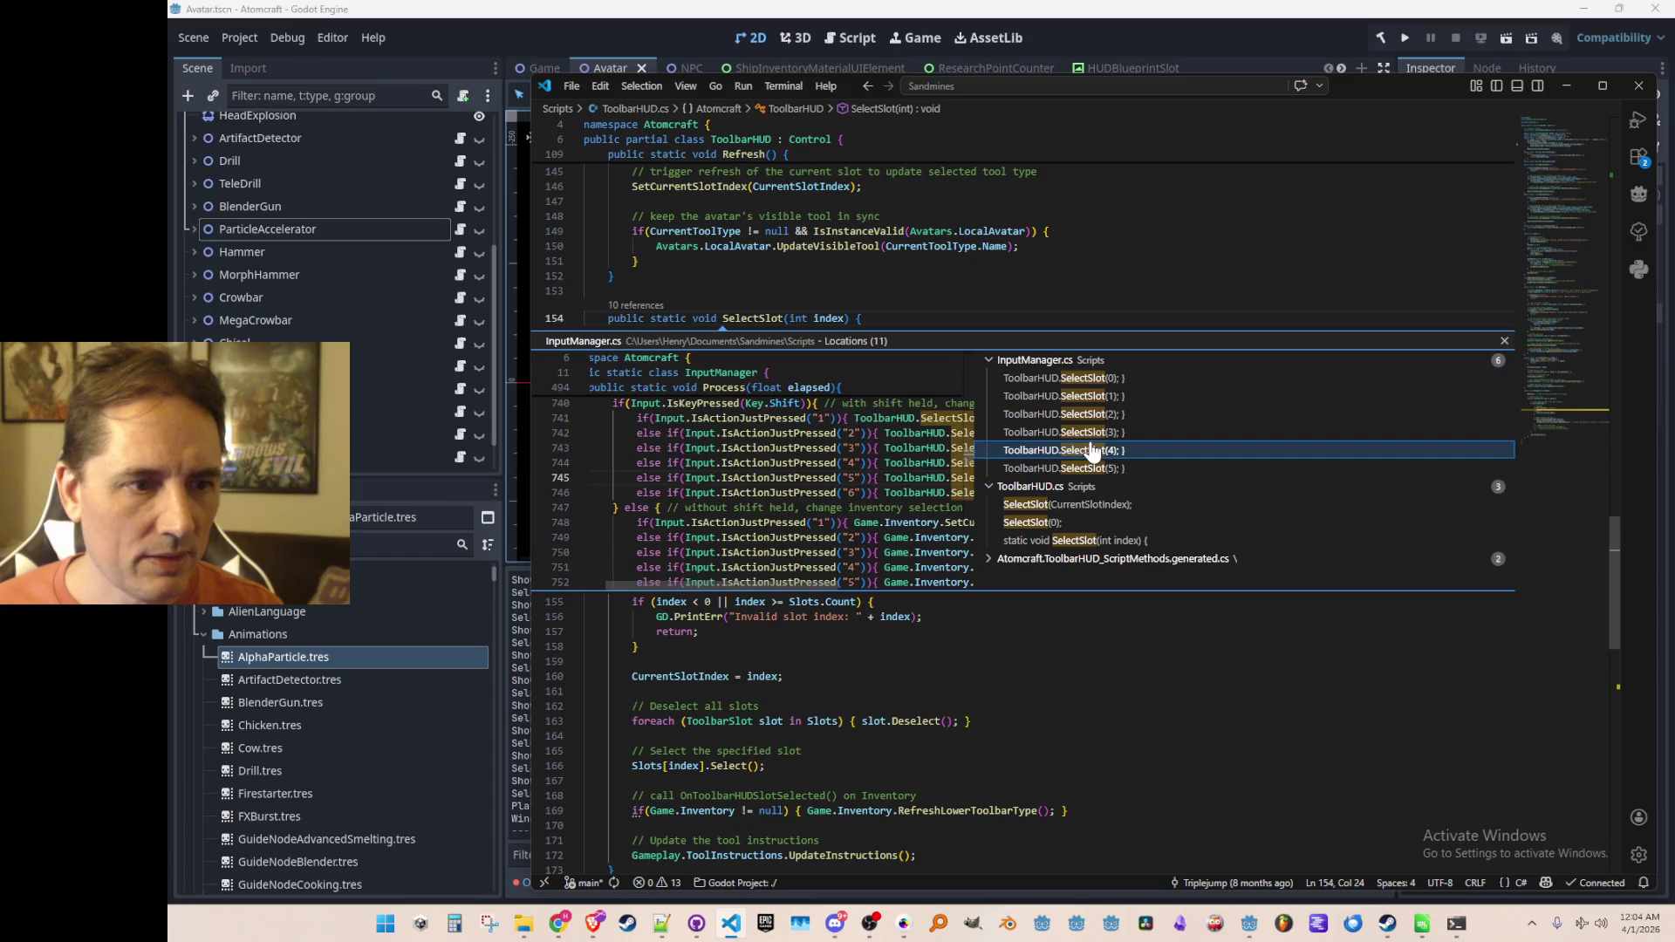
{"action": "left_click", "coordinate": [1092, 468]}
{"action": "key", "text": "Escape"}
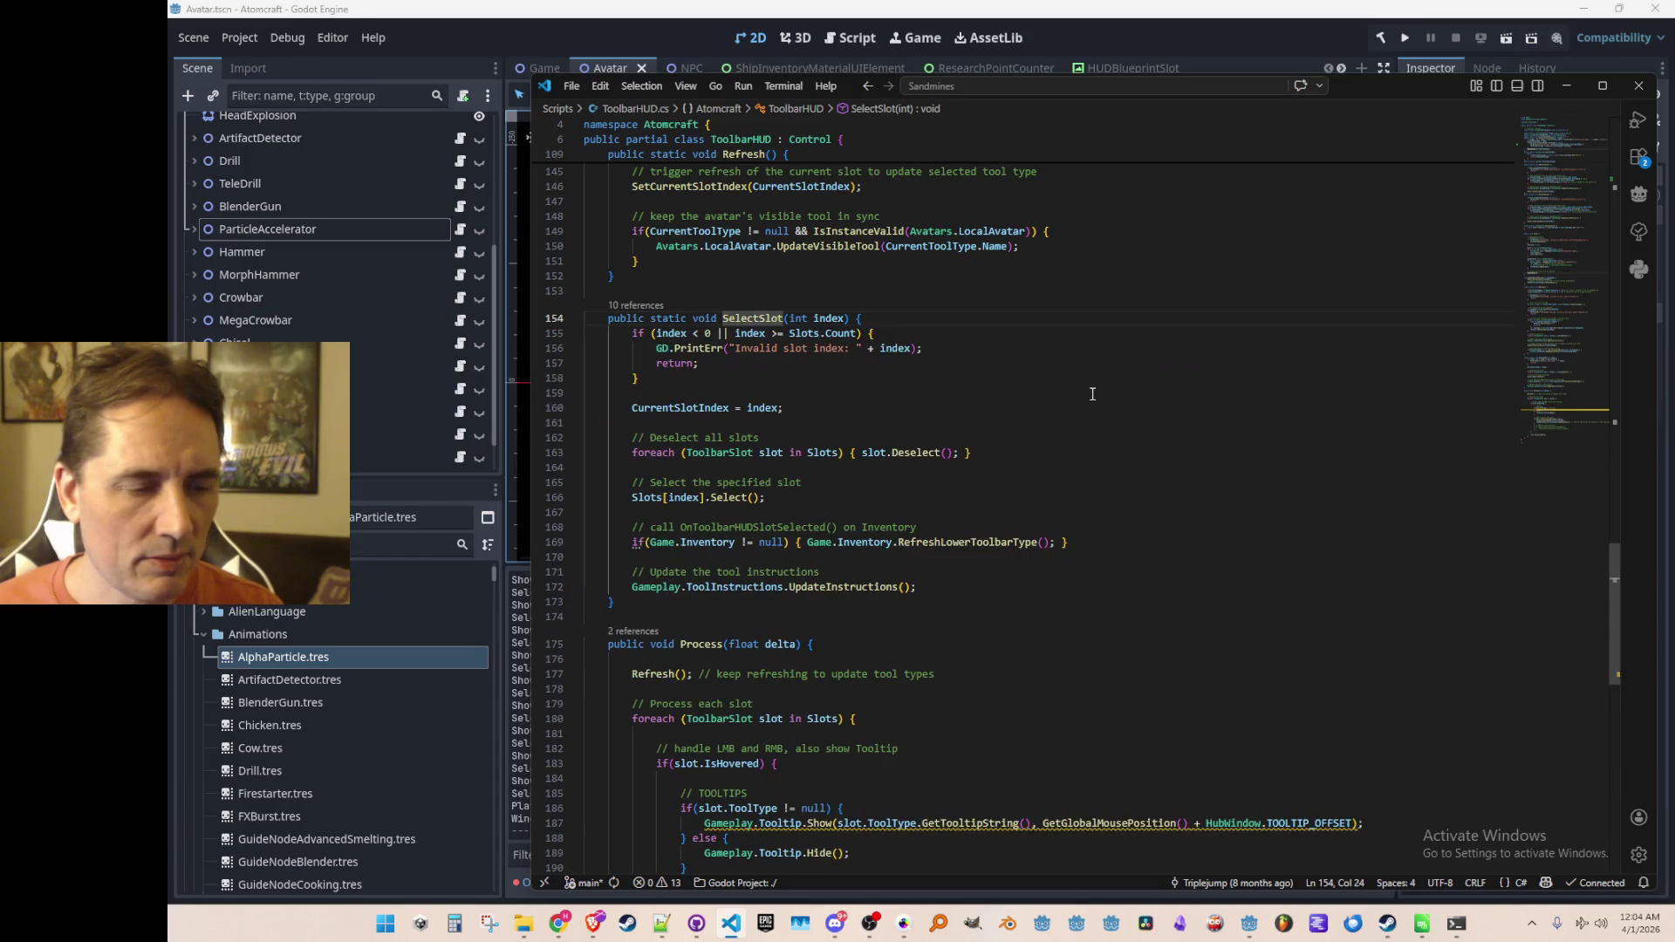
Step: Inspect the tool-instructions update in SelectSlot and peek the Select method definition
{"action": "scroll", "coordinate": [1108, 493], "scroll_direction": "down", "scroll_amount": 2}
{"action": "left_click", "coordinate": [1192, 493]}
{"action": "left_click", "coordinate": [1192, 511]}
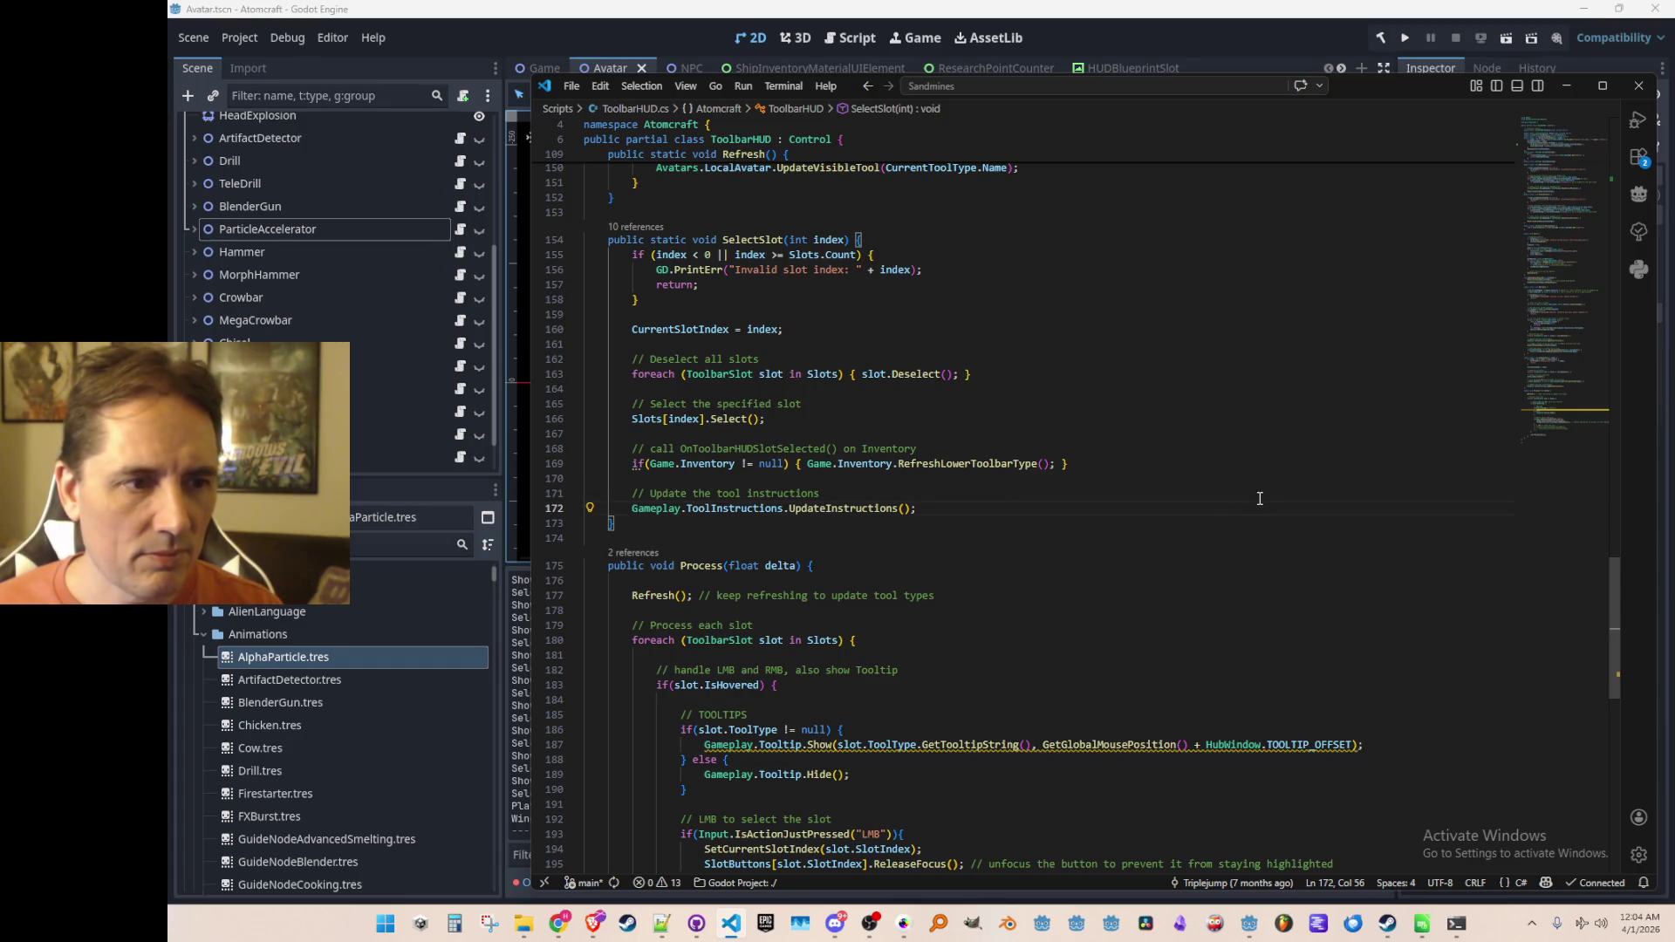
{"action": "key", "text": "Up"}
{"action": "key", "text": "Up"}
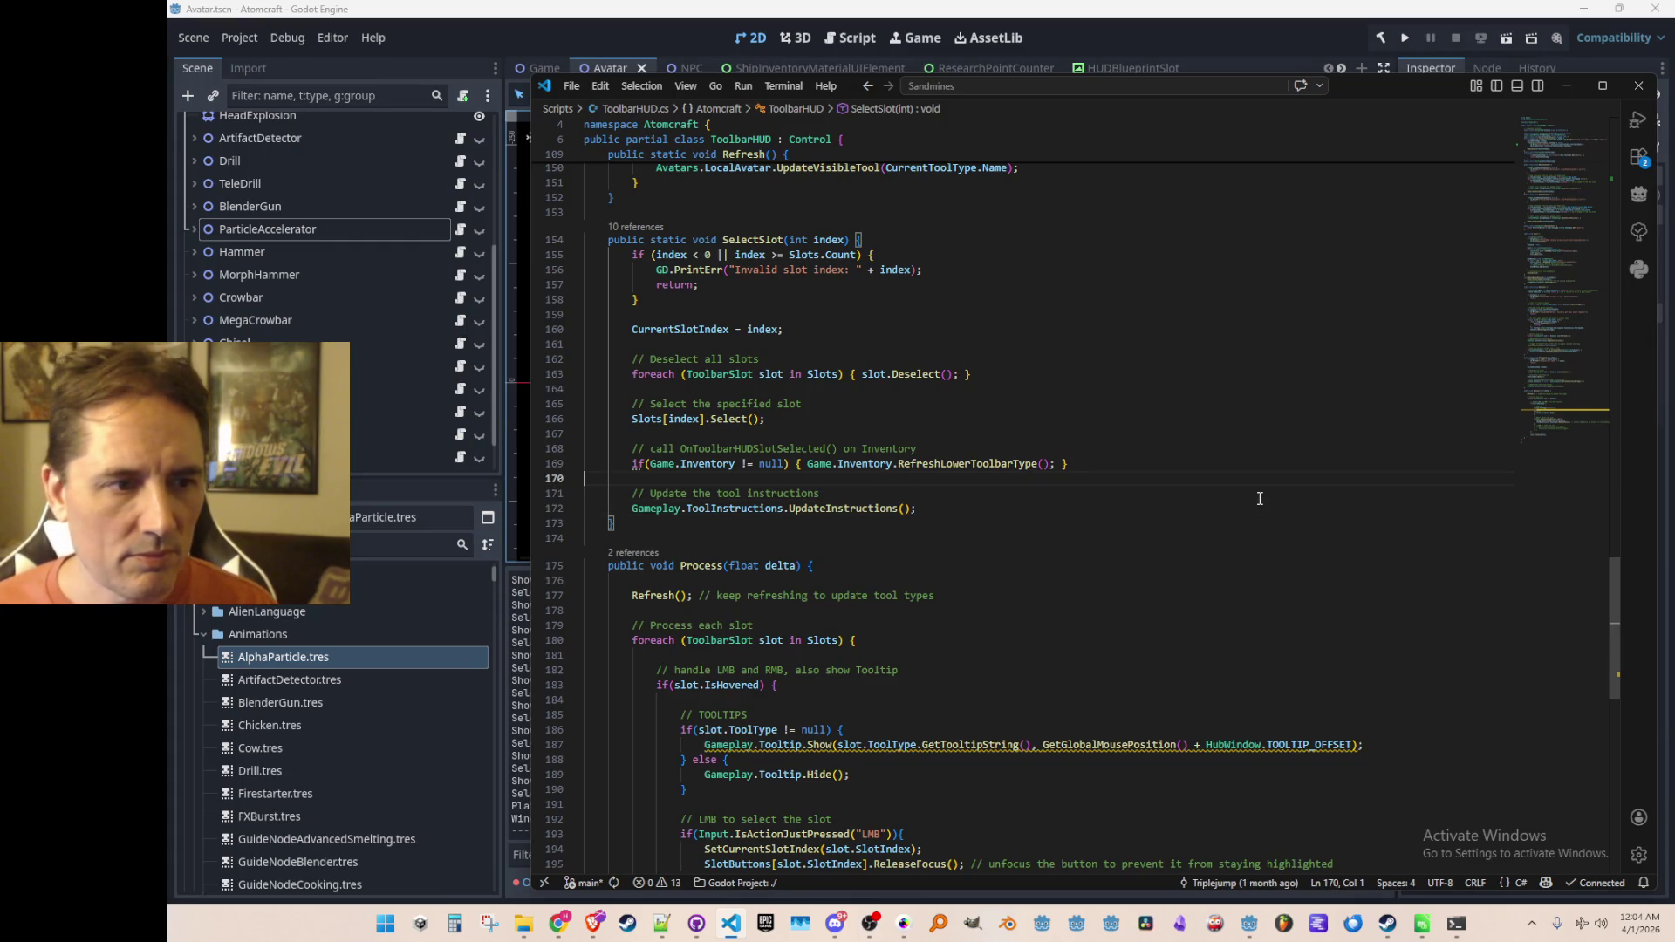
{"action": "key", "text": "Down"}
{"action": "key", "text": "Down"}
{"action": "key", "text": "Up"}
{"action": "key", "text": "Up"}
{"action": "key", "text": "Up"}
{"action": "key", "text": "Up"}
{"action": "key", "text": "Up"}
{"action": "key", "text": "Left"}
{"action": "key", "text": "Left"}
{"action": "key", "text": "Left"}
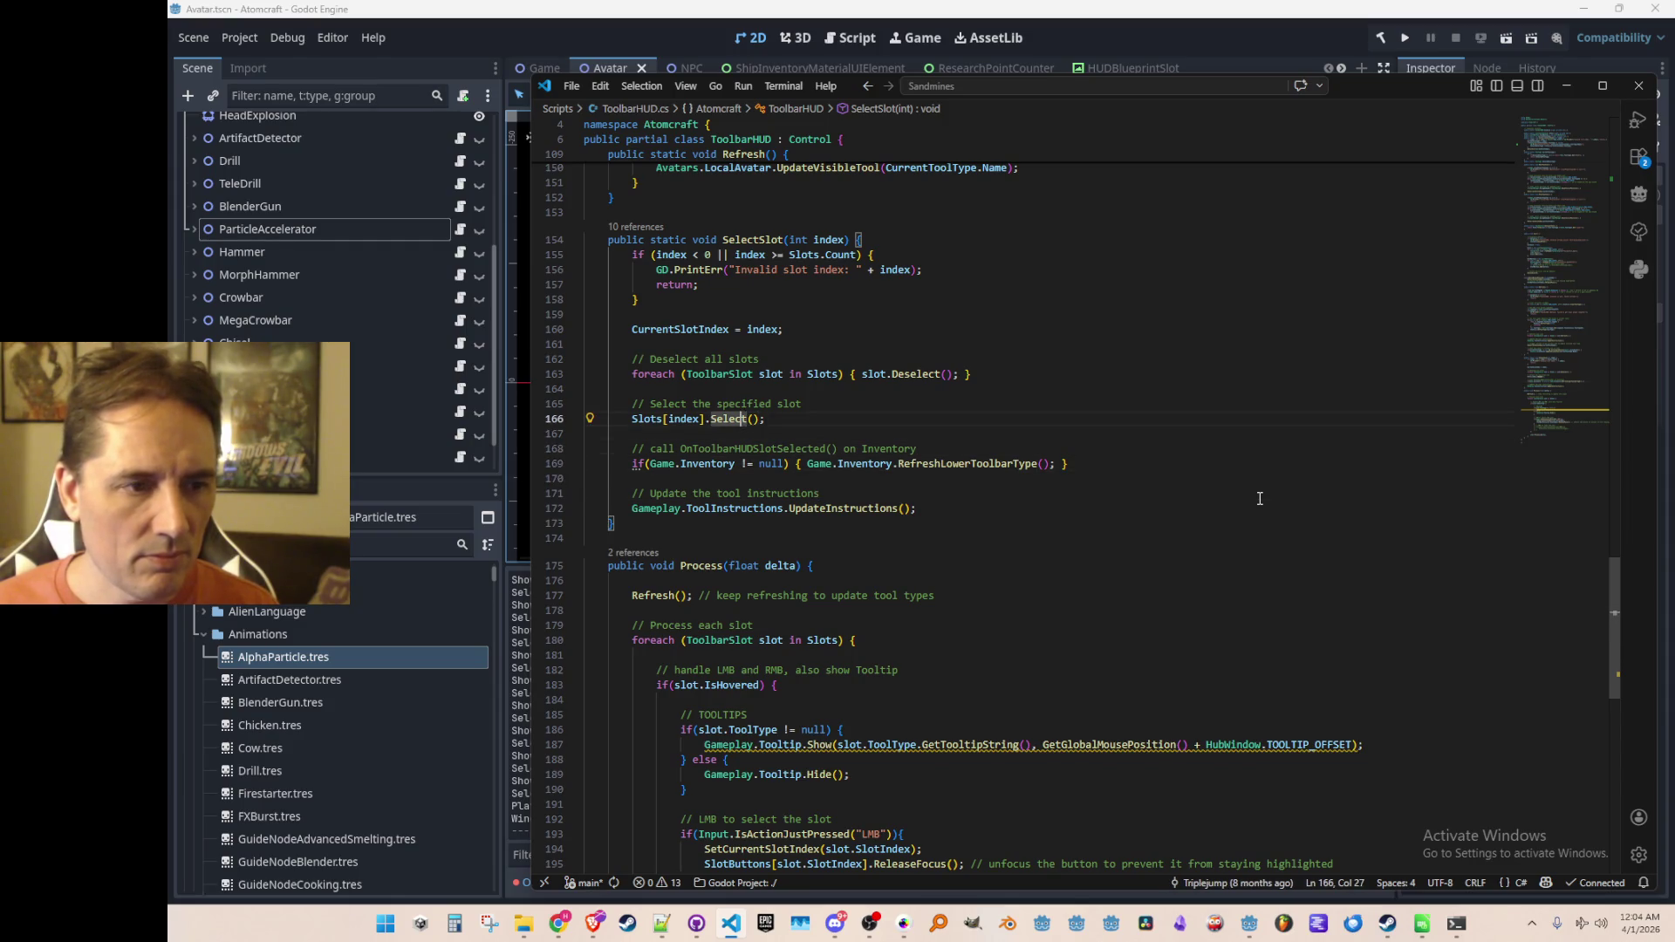
{"action": "key", "text": "F12"}
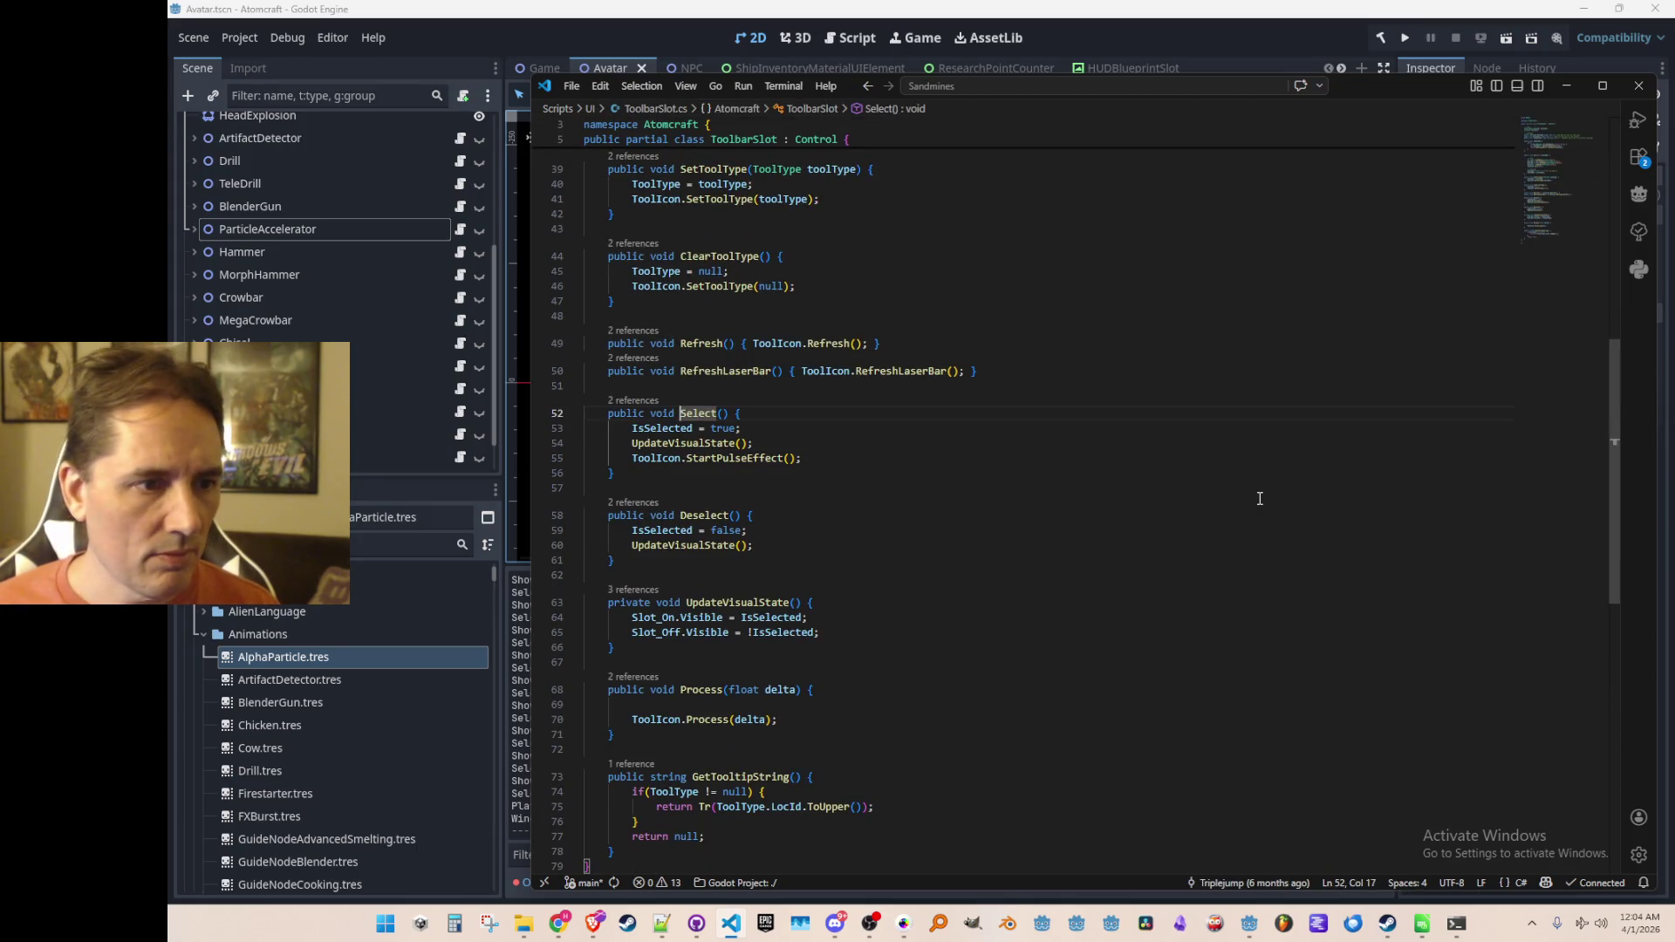
{"action": "key", "text": "Down"}
{"action": "key", "text": "alt+Left"}
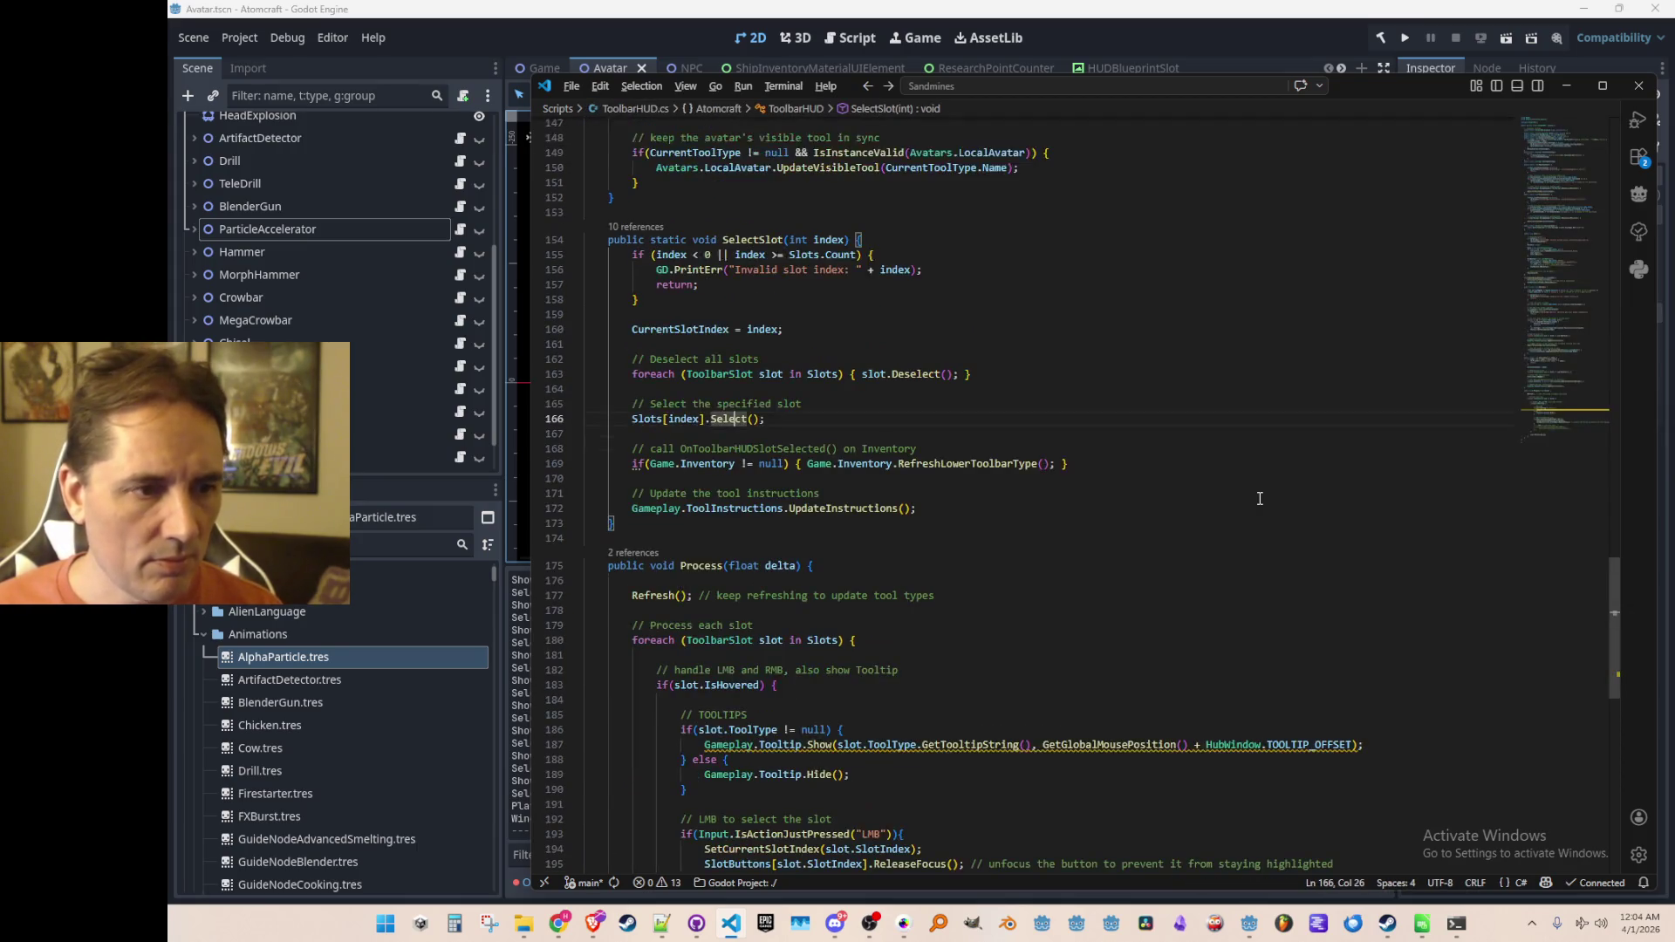
Step: Peek the RefreshLowerToolbarType definition from SelectSlot, then return to Godot
{"action": "key", "text": "Down"}
{"action": "key", "text": "Down"}
{"action": "key", "text": "Down"}
{"action": "key", "text": "Right"}
{"action": "key", "text": "Right"}
{"action": "key", "text": "Right"}
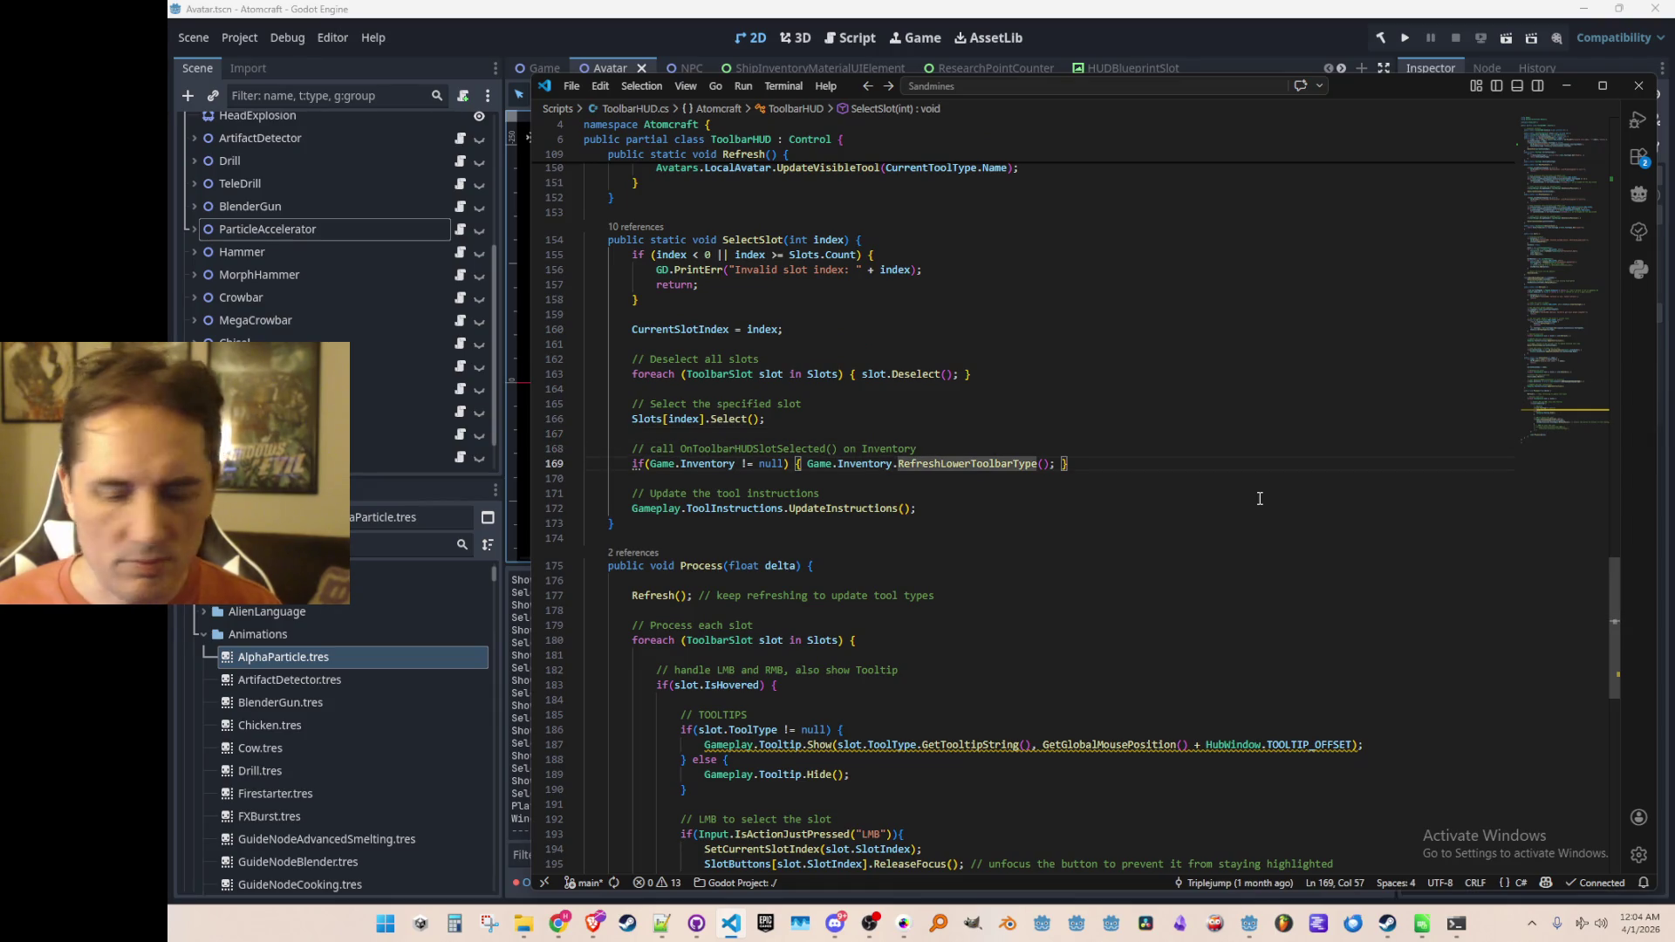
{"action": "key", "text": "F12"}
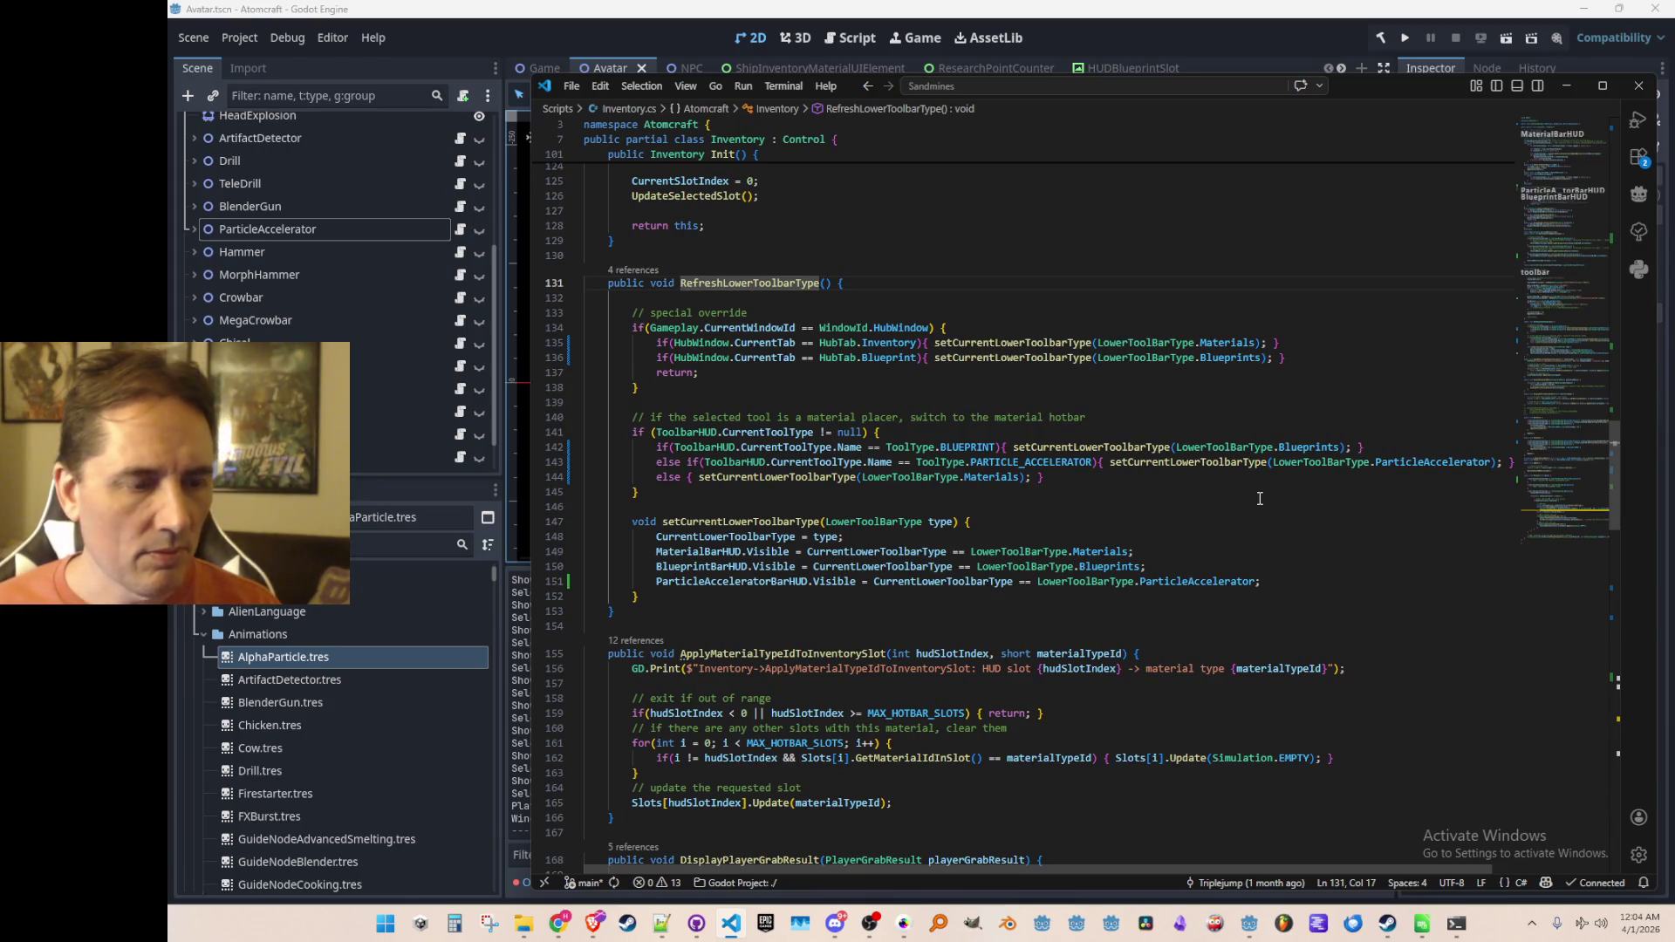
{"action": "key", "text": "alt+Left"}
{"action": "key", "text": "End"}
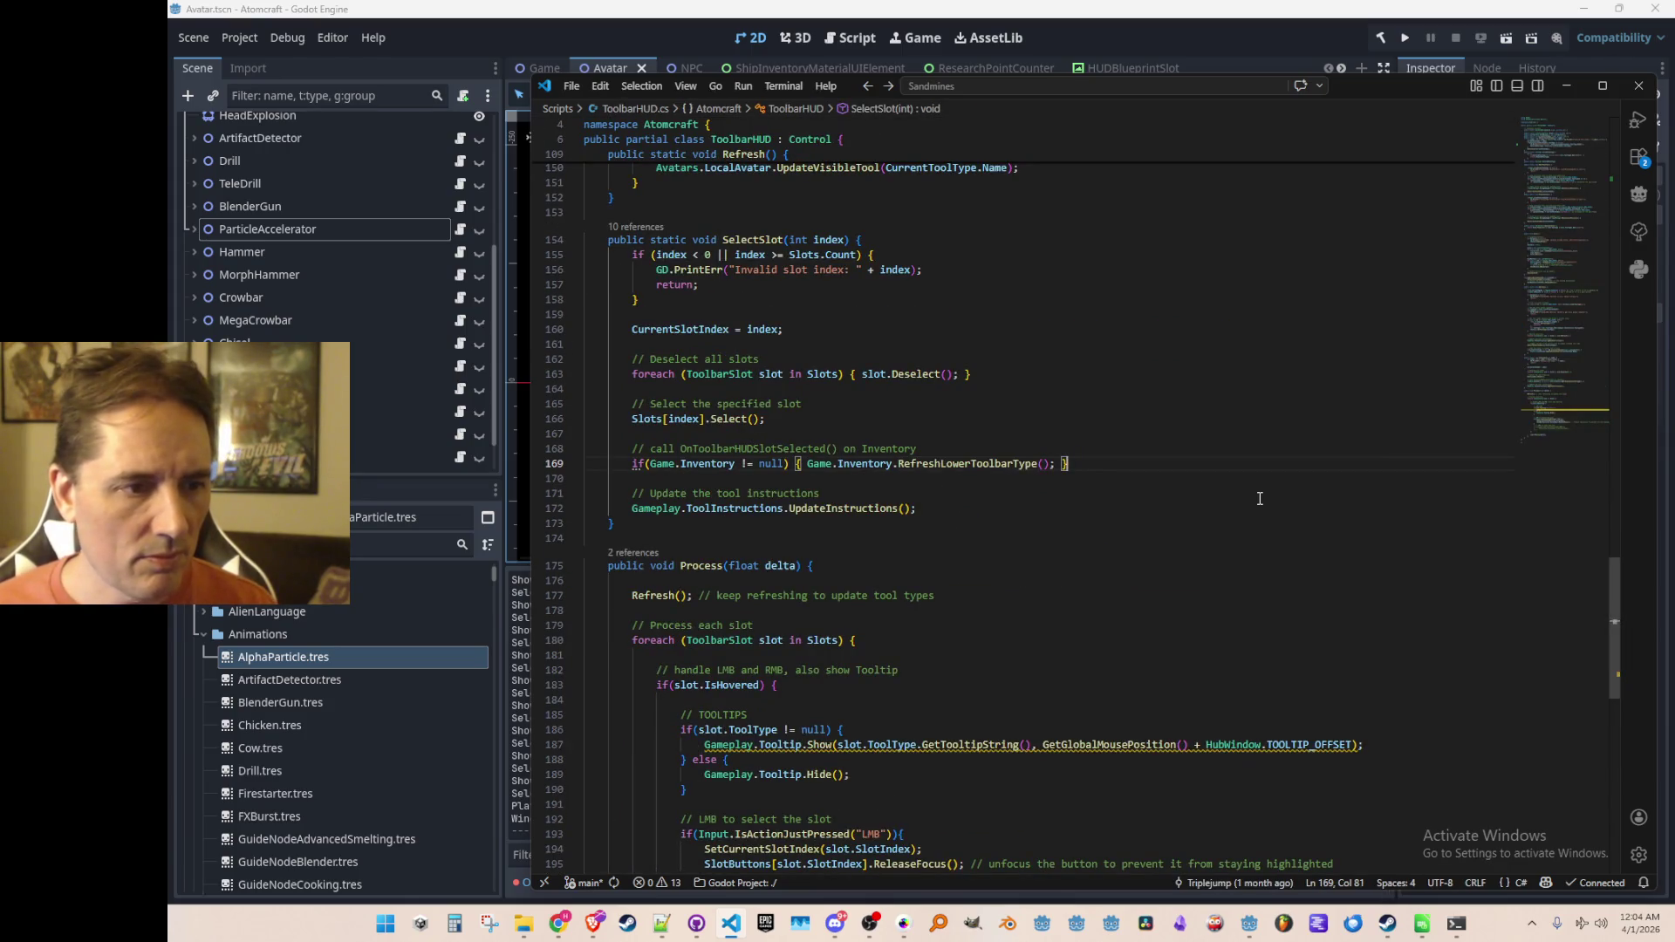
{"action": "scroll", "coordinate": [1252, 498], "scroll_direction": "down", "scroll_amount": 3}
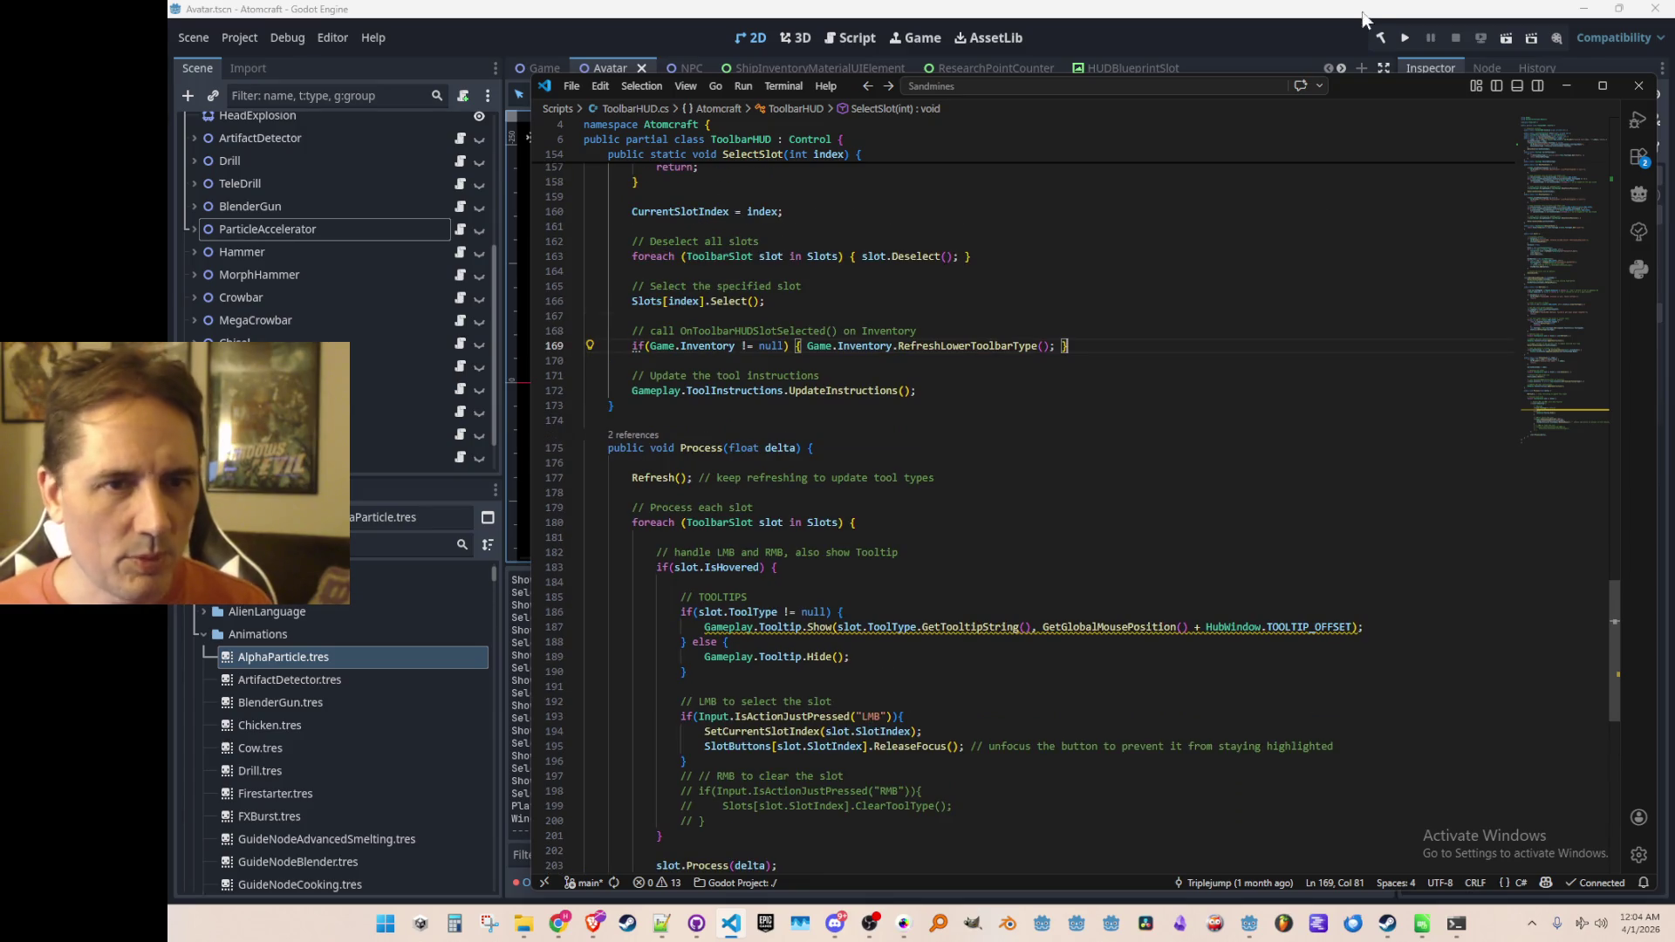
{"action": "left_click", "coordinate": [1399, 41]}
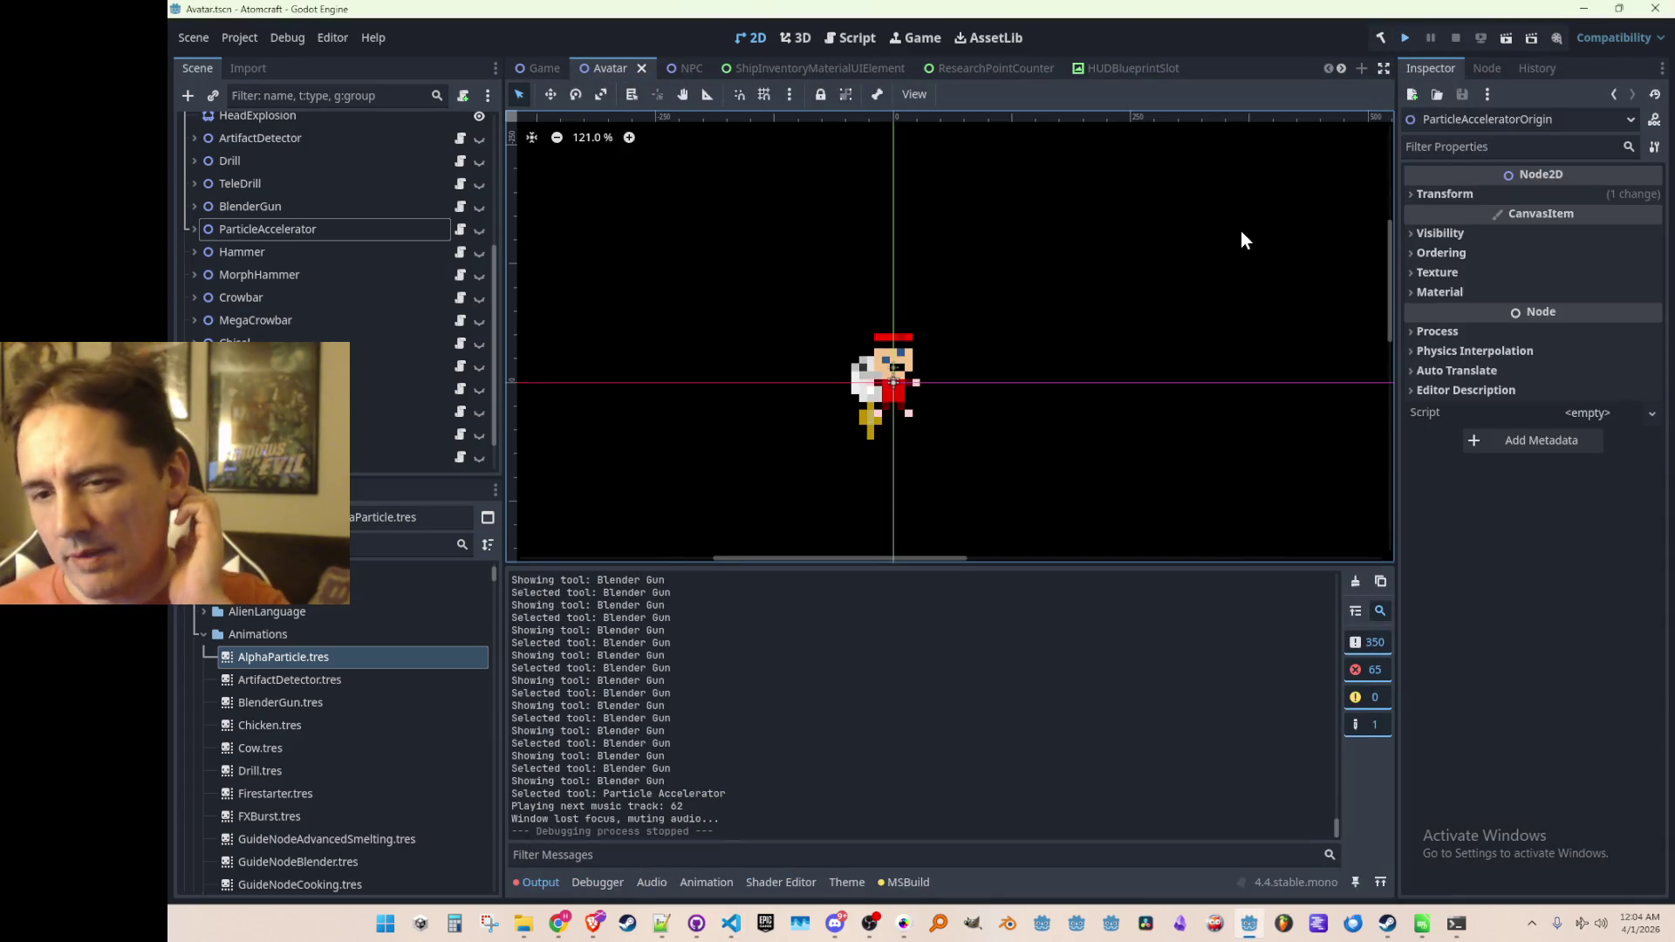
Step: Save the Avatar scene, run Atomcraft, and choose Single Player
{"action": "key", "text": "ctrl+s"}
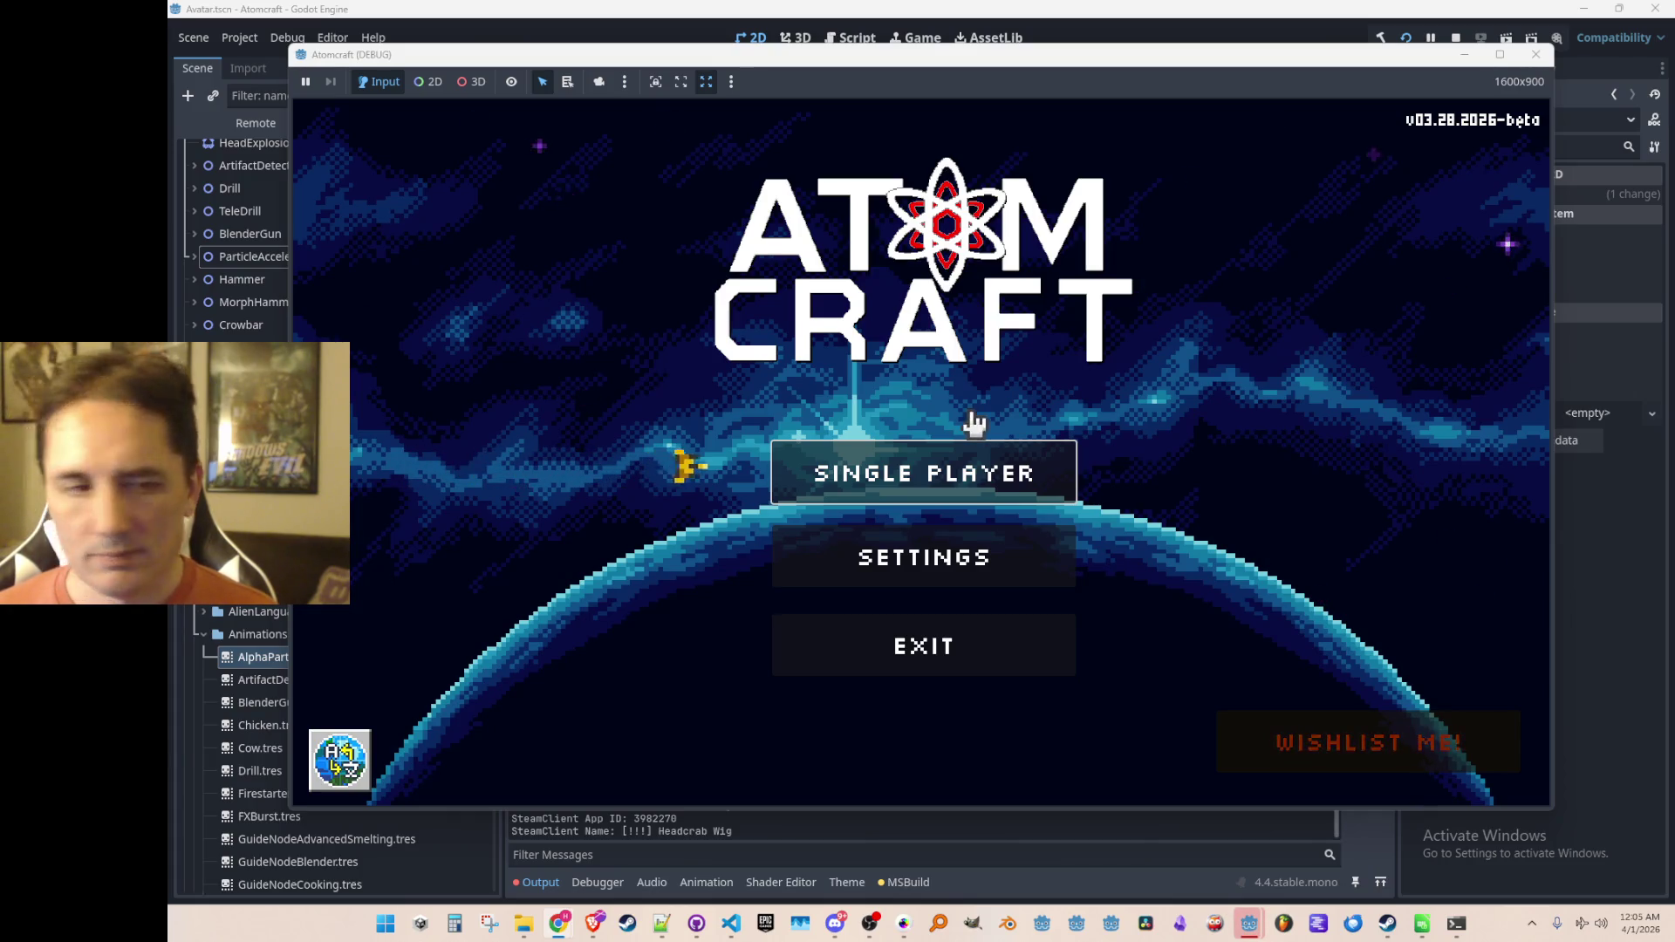
{"action": "left_click", "coordinate": [950, 486]}
Step: Pick the Ludo profile and load the Enchanted Vista world
{"action": "scroll", "coordinate": [916, 396], "scroll_direction": "down", "scroll_amount": 5}
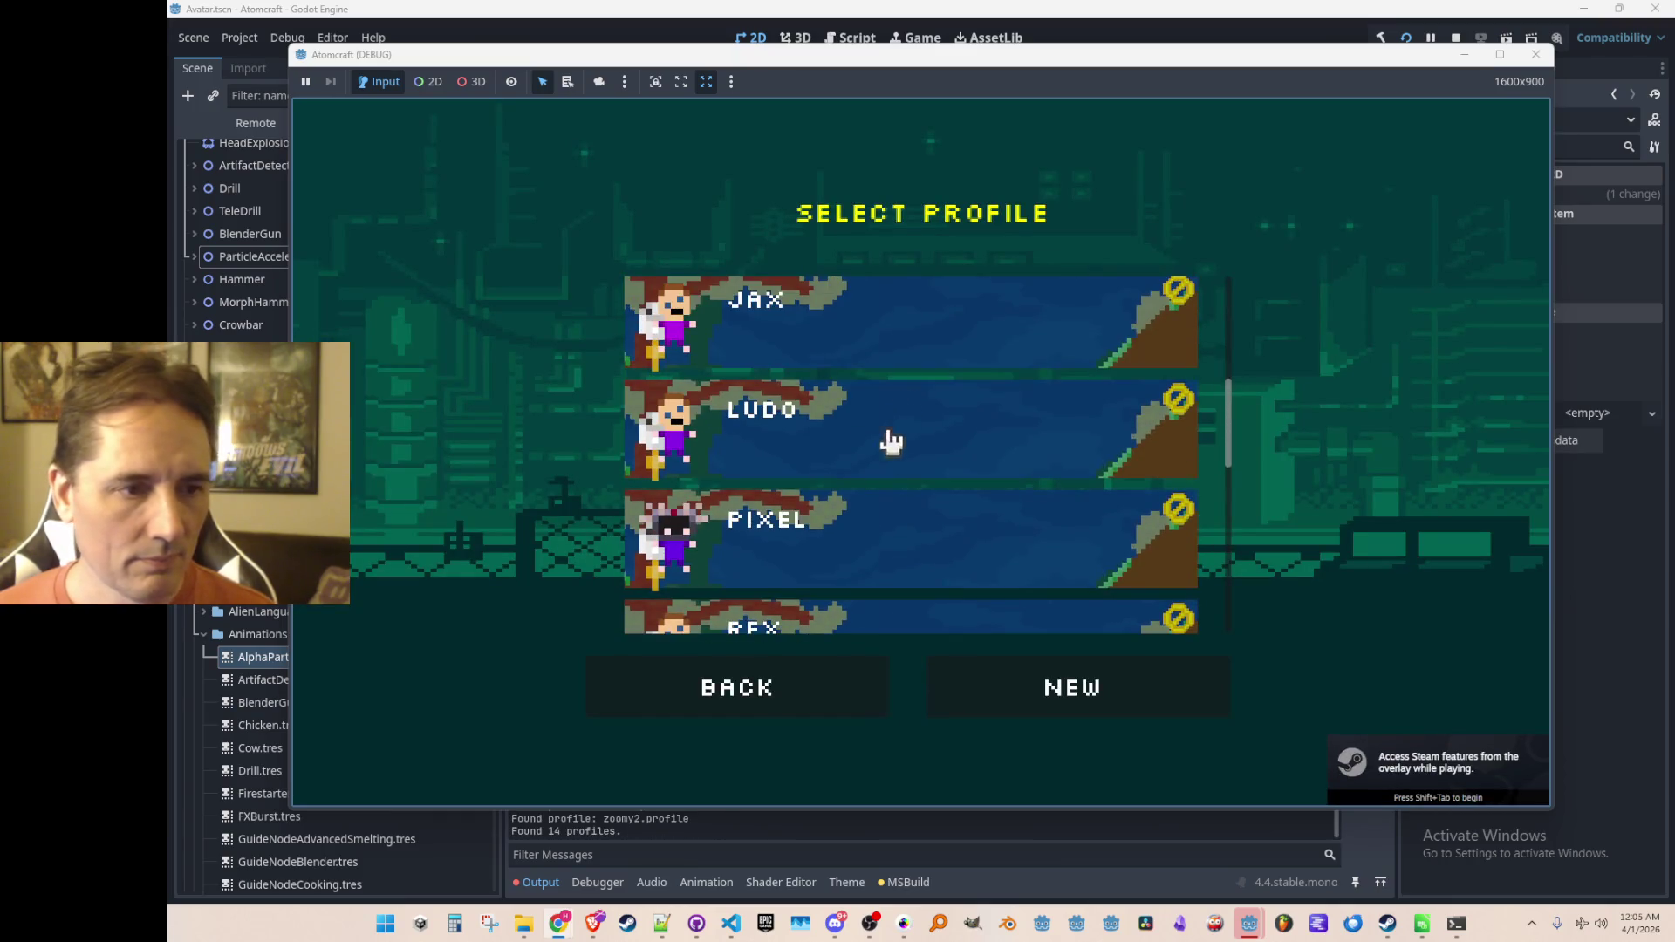
{"action": "left_click", "coordinate": [905, 453]}
{"action": "left_click", "coordinate": [908, 457]}
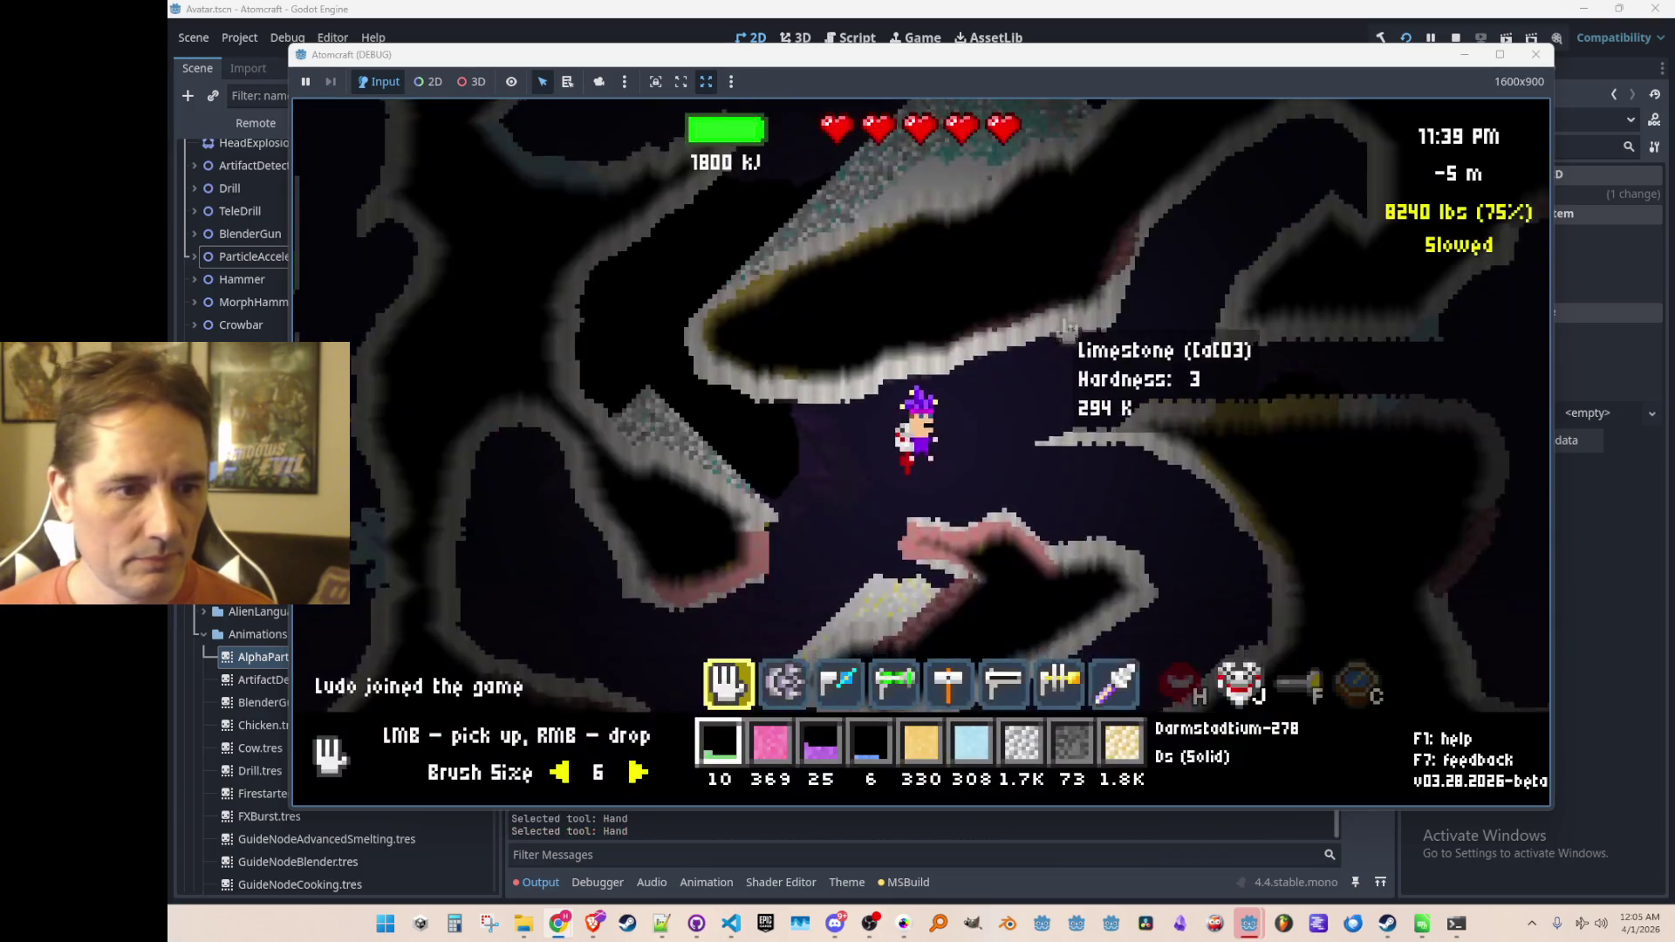
Step: Equip the Particle Accelerator, fire a beam, and stop the run with F8
{"action": "key", "text": "4"}
{"action": "key", "text": "4"}
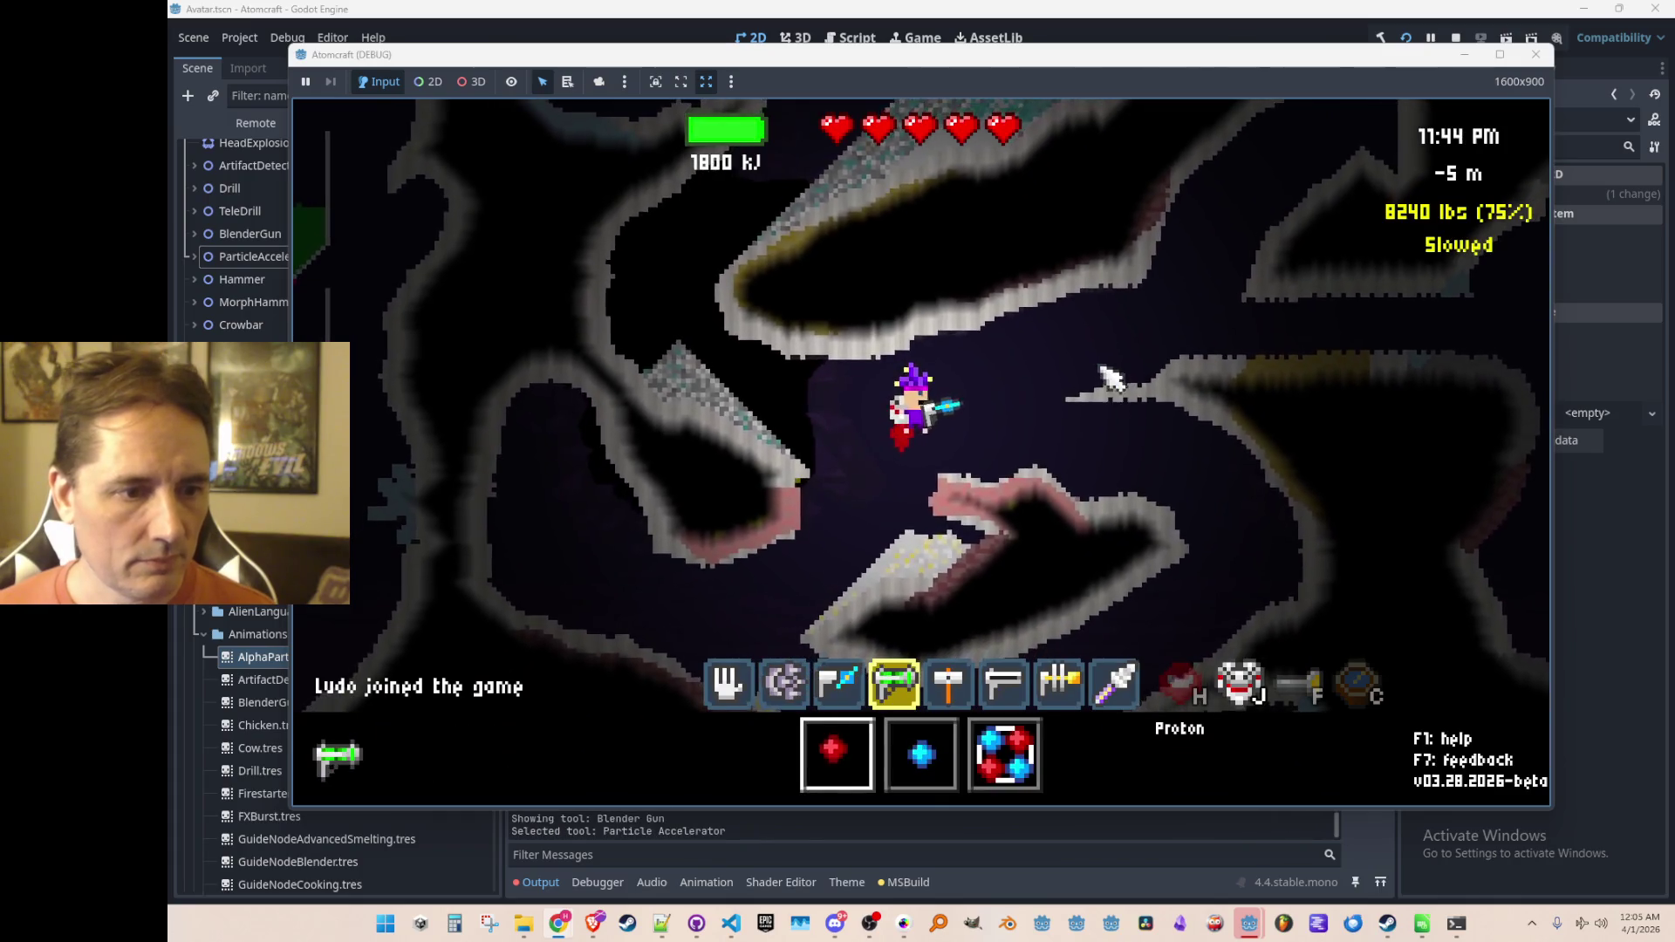
{"action": "scroll", "coordinate": [1112, 384], "scroll_direction": "down", "scroll_amount": 4}
{"action": "scroll", "coordinate": [1099, 340], "scroll_direction": "up", "scroll_amount": 3}
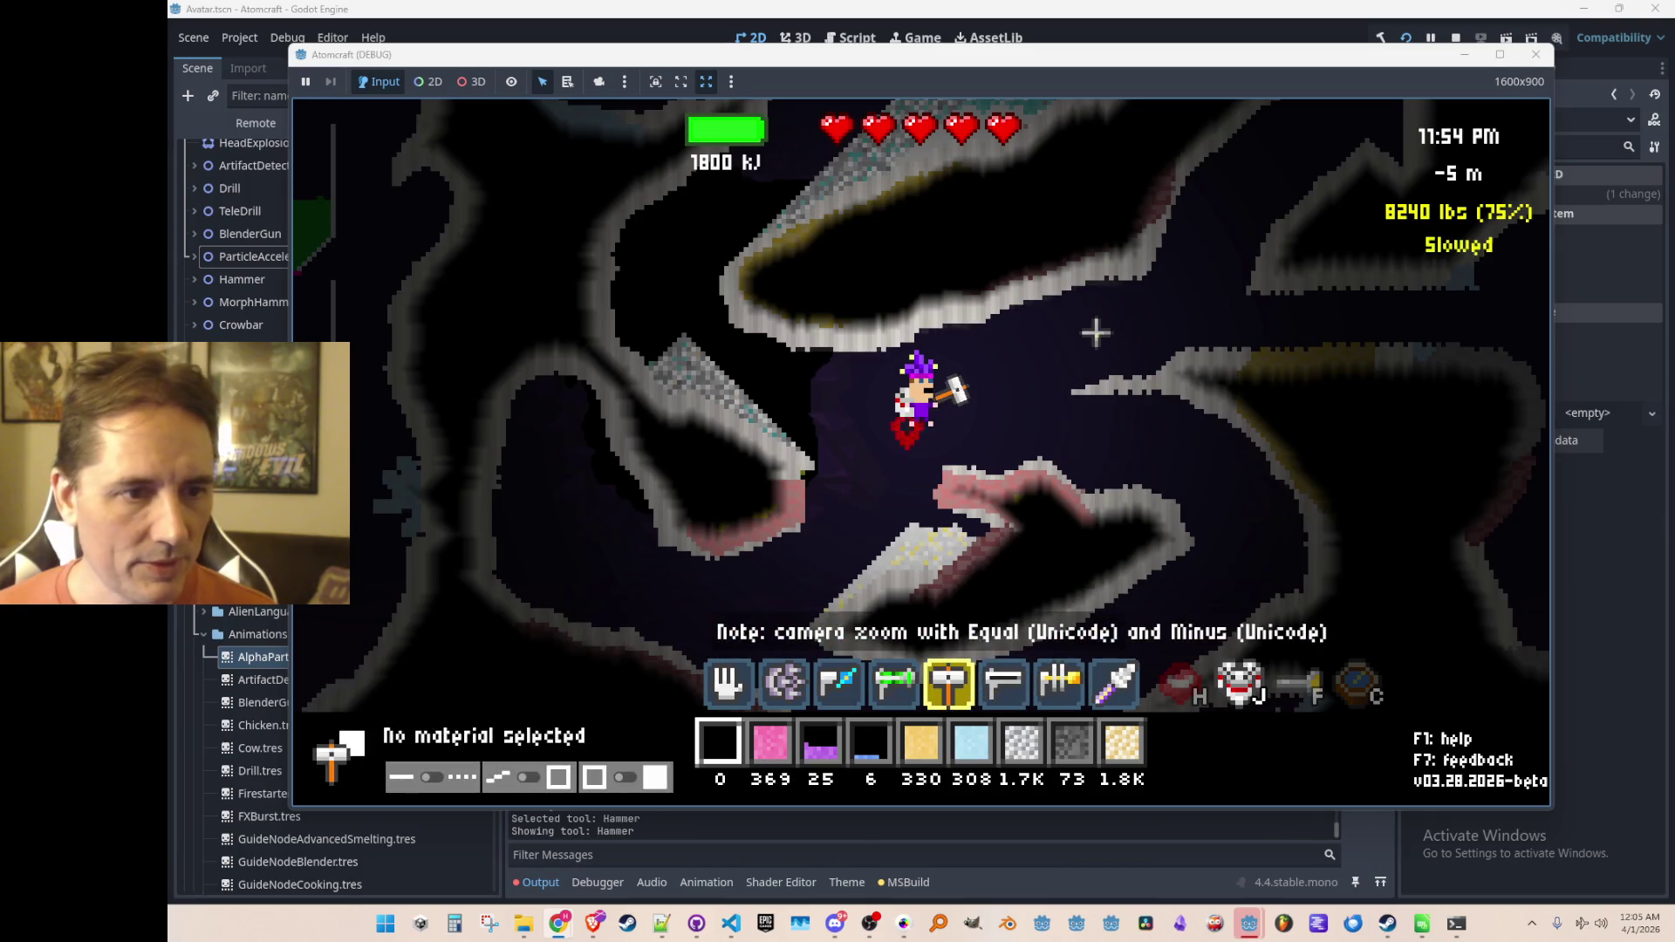
{"action": "scroll", "coordinate": [1098, 336], "scroll_direction": "down", "scroll_amount": 1}
{"action": "scroll", "coordinate": [1100, 339], "scroll_direction": "up", "scroll_amount": 2}
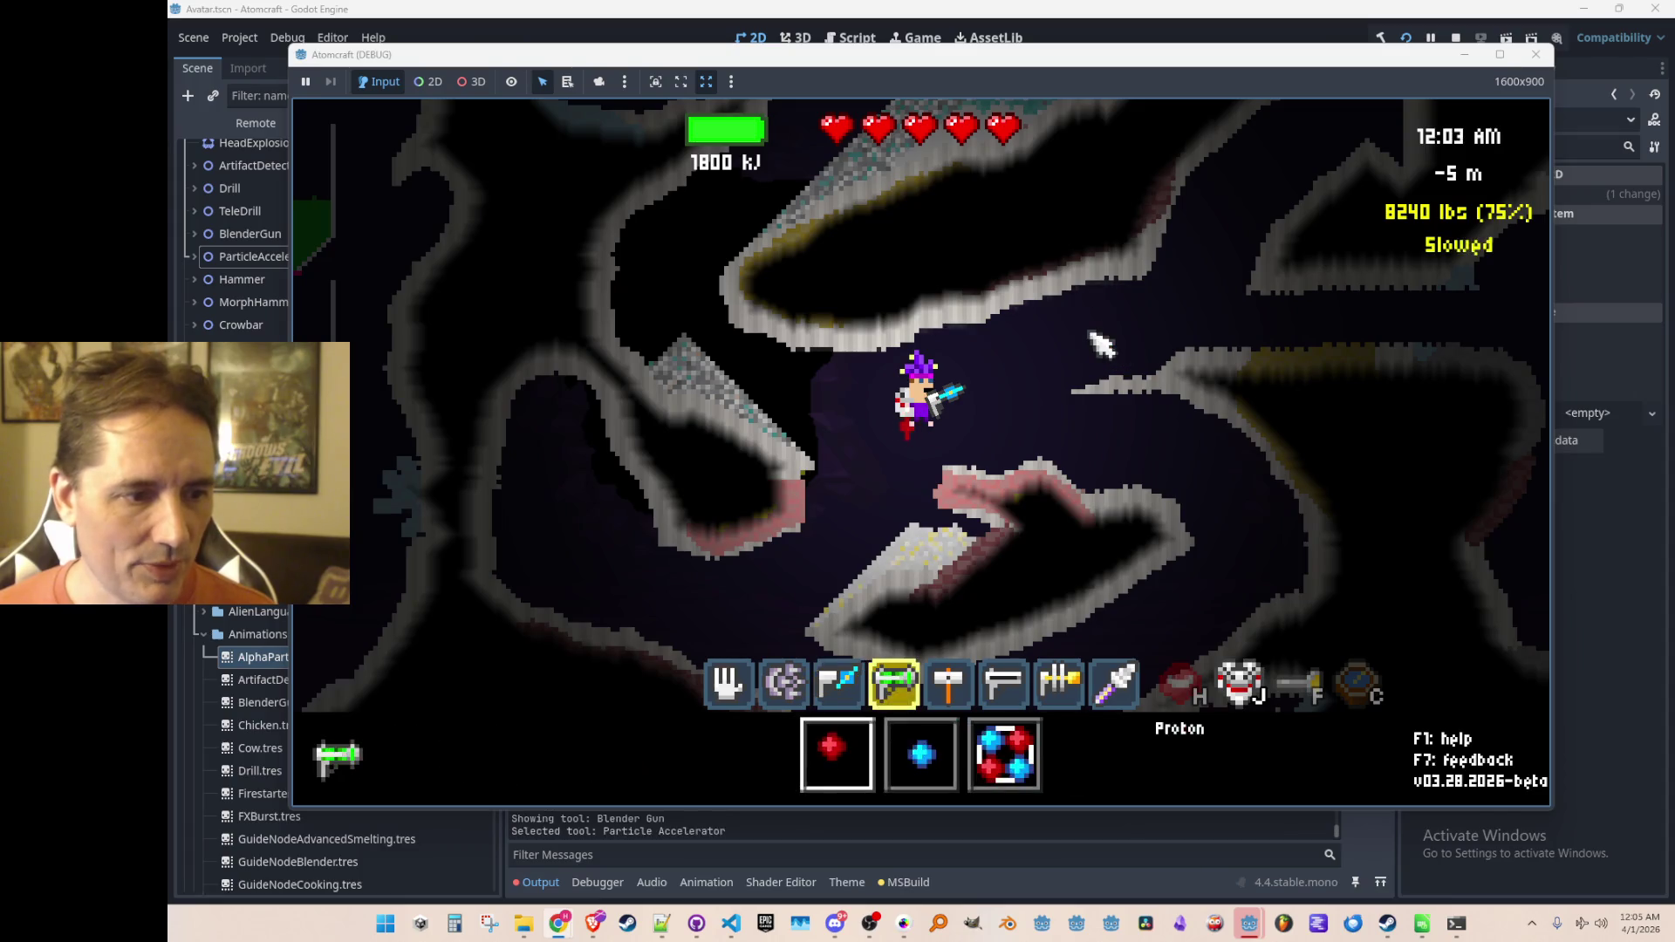
{"action": "left_click", "coordinate": [1035, 362]}
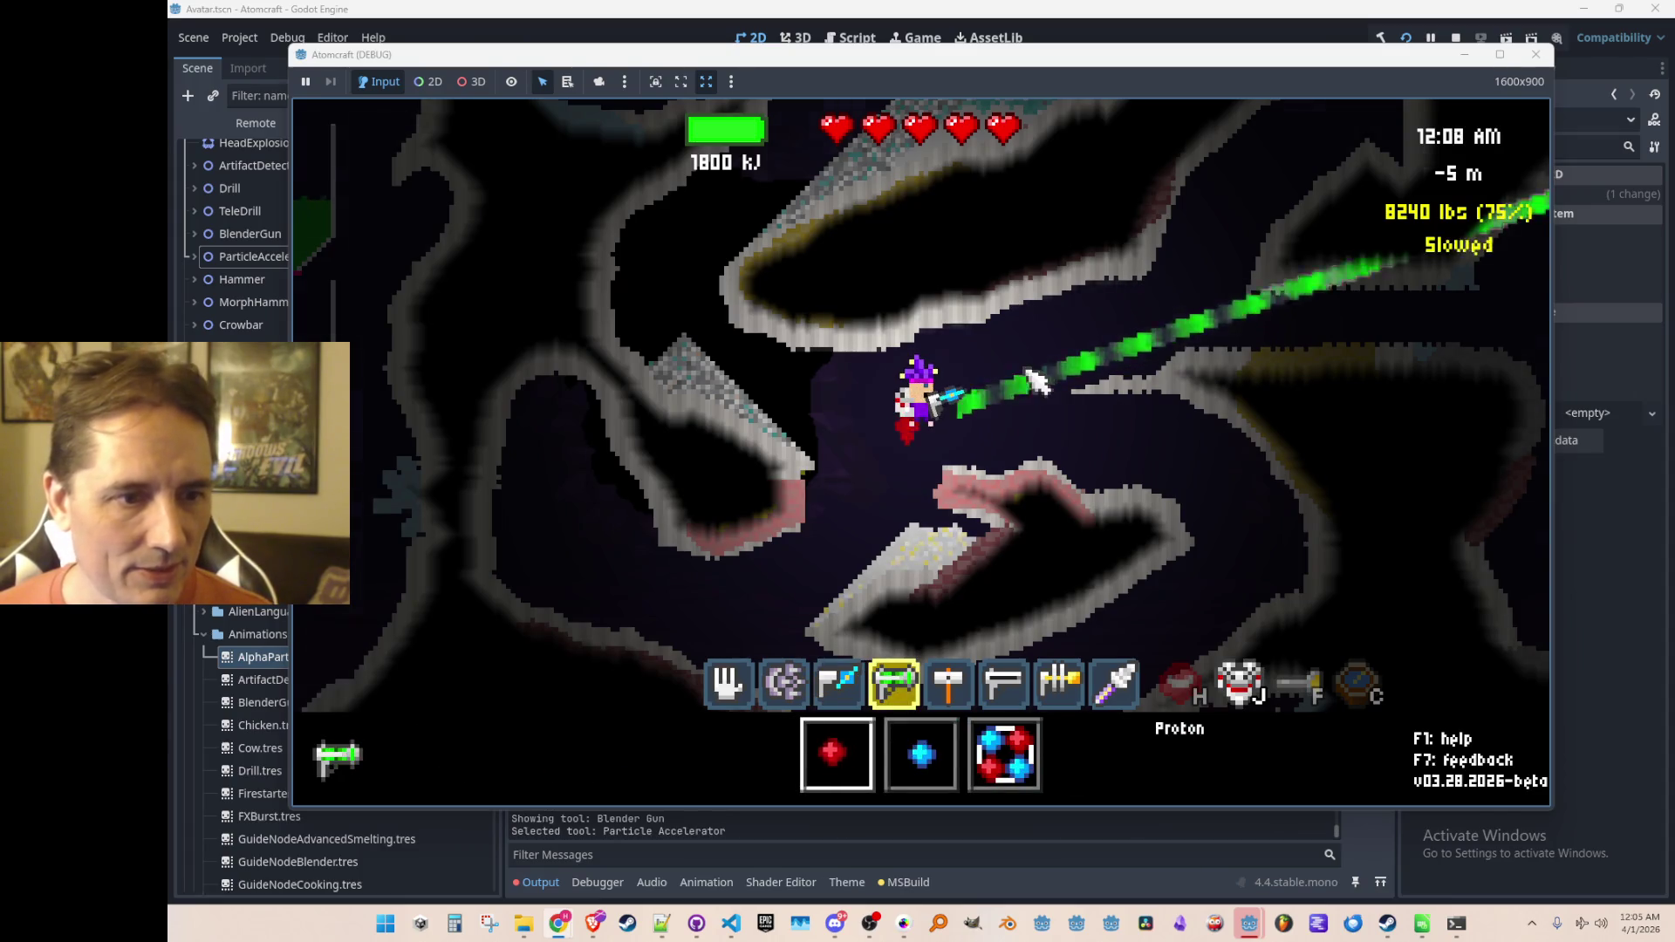
{"action": "key", "text": "F8"}
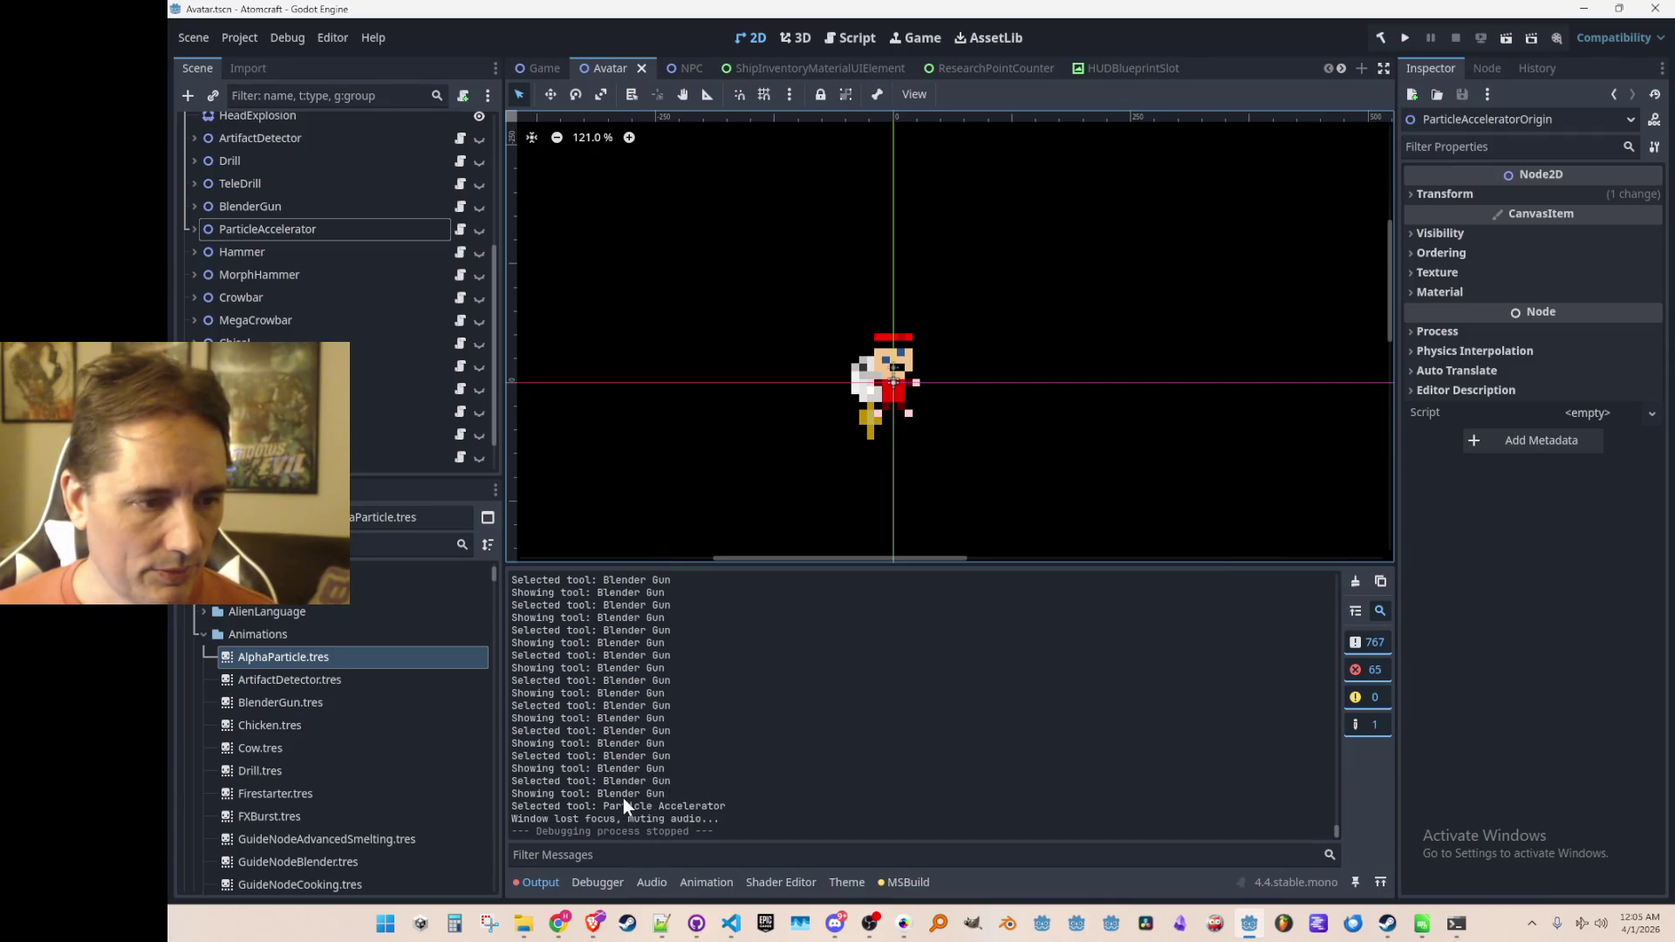
Step: Review the Blender Gun and Particle Accelerator selection messages in the log, then switch to VS Code
{"action": "scroll", "coordinate": [673, 793], "scroll_direction": "up", "scroll_amount": 10}
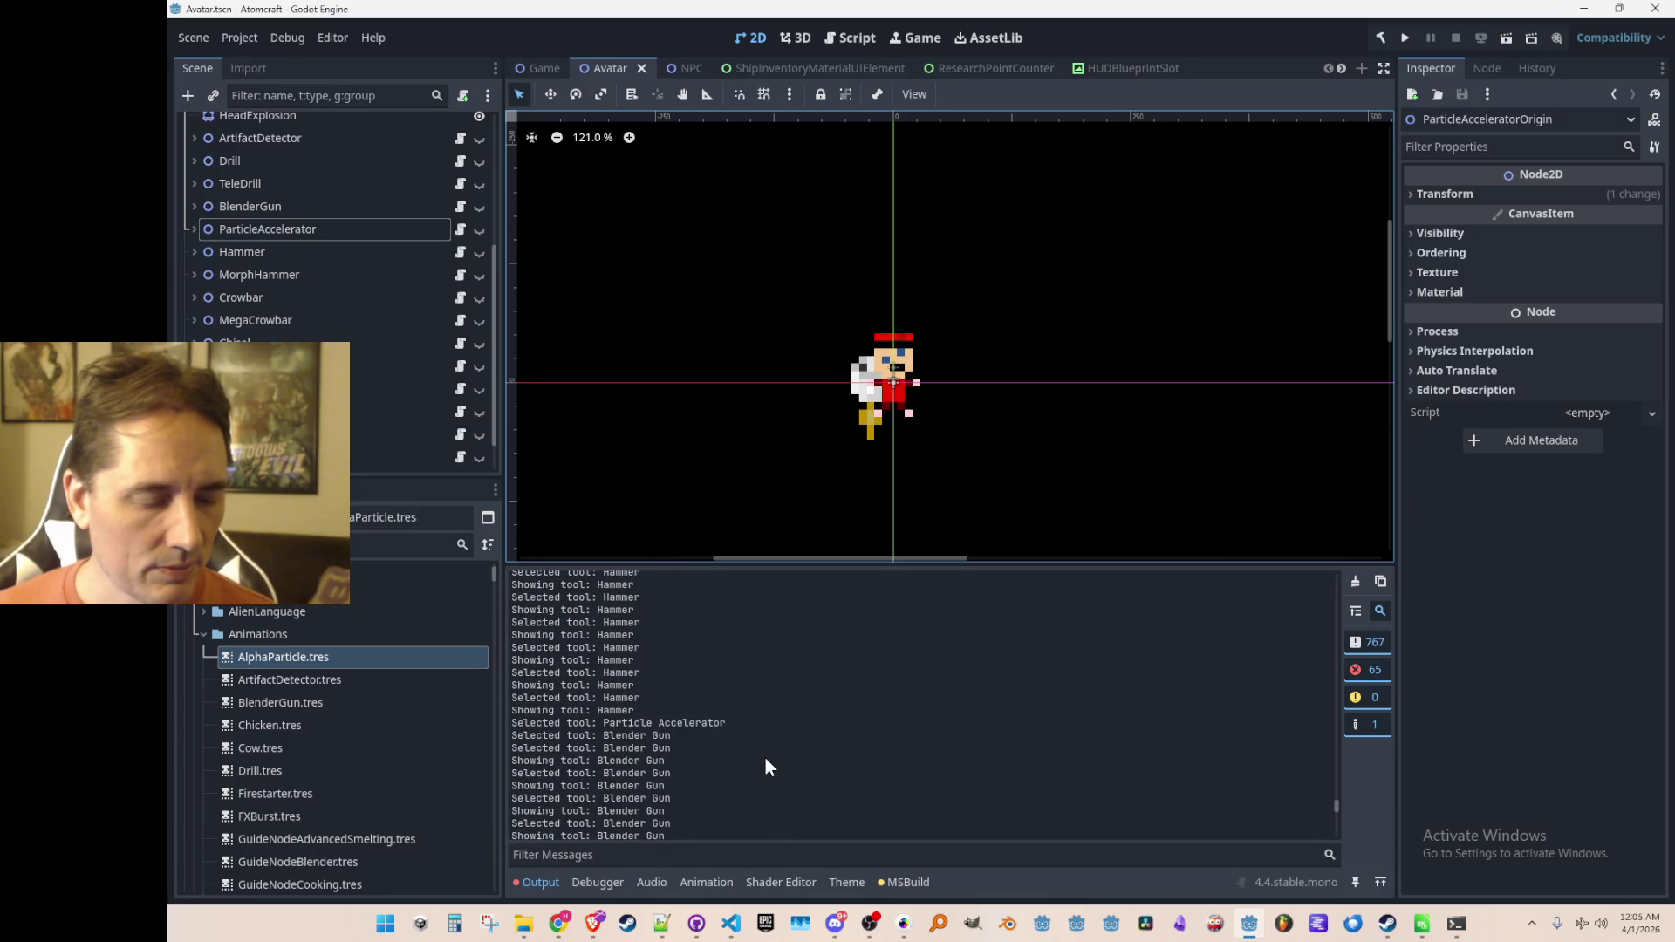
{"action": "scroll", "coordinate": [746, 738], "scroll_direction": "down", "scroll_amount": 10}
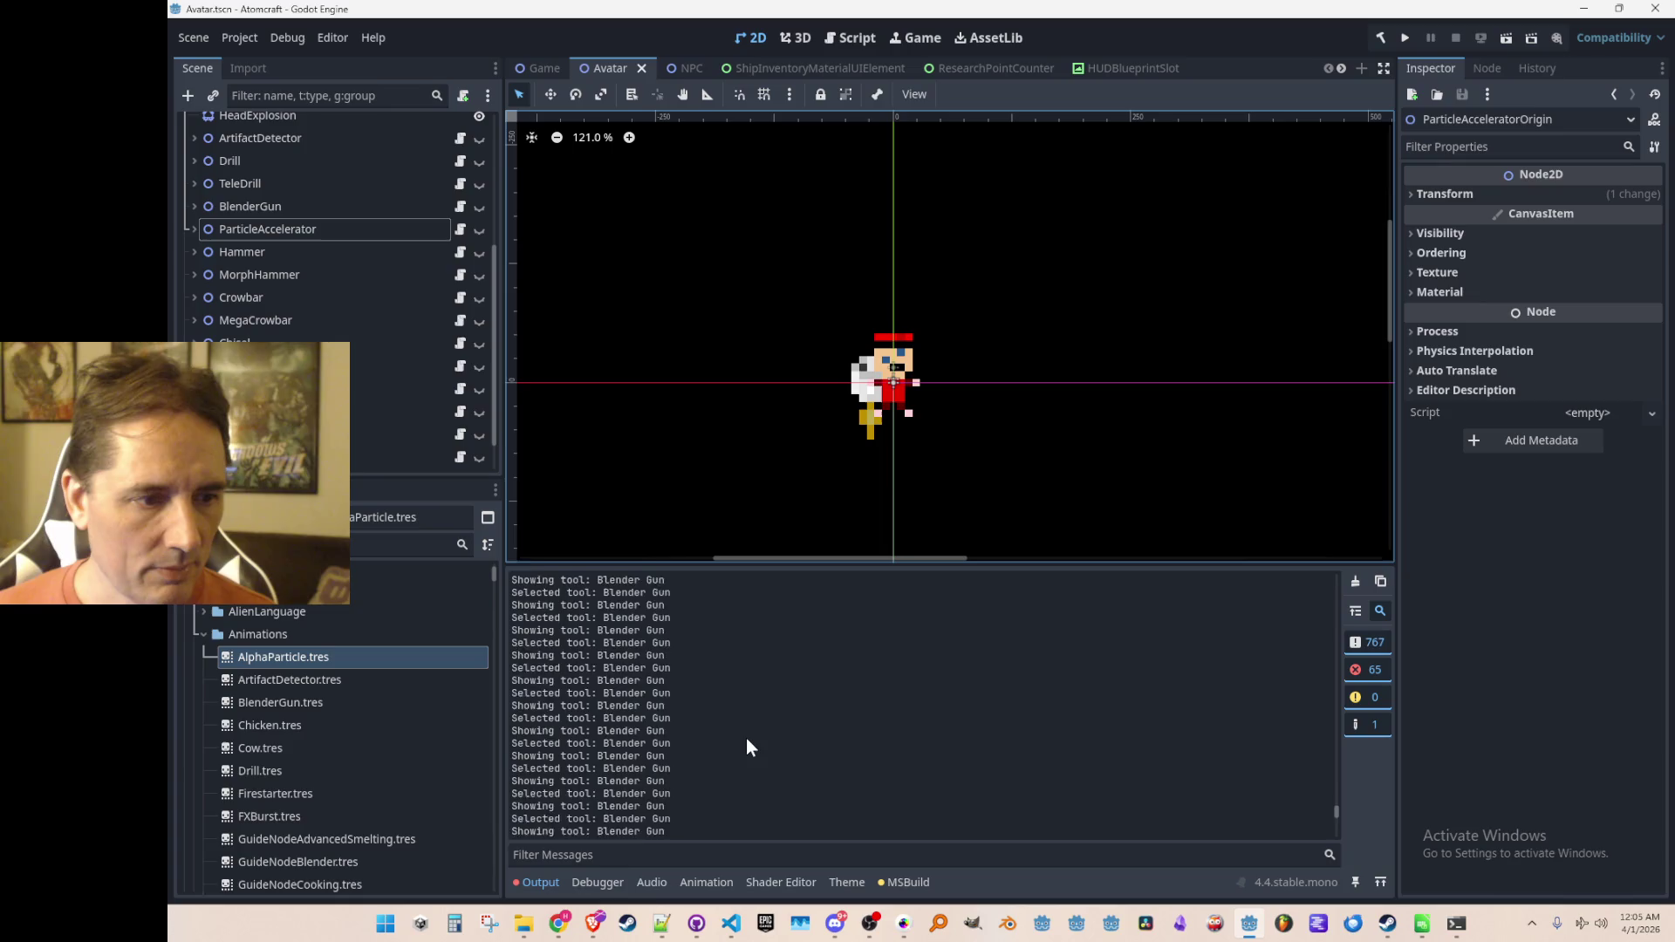
{"action": "left_click", "coordinate": [731, 923]}
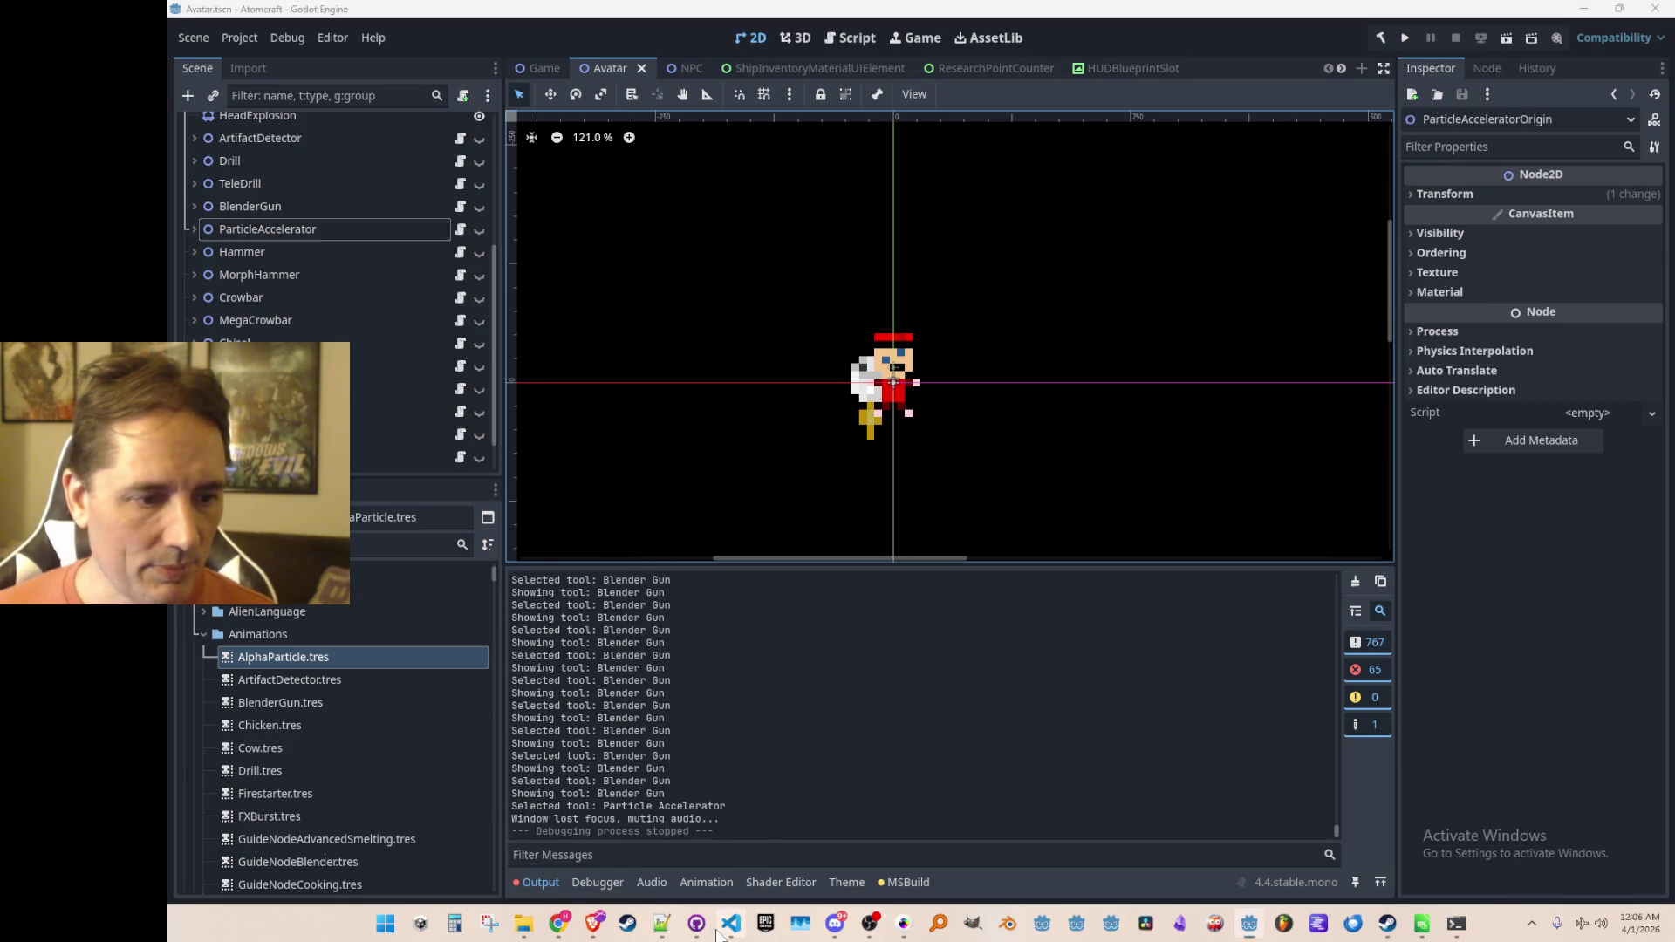
Step: Open Avatar.cs at the 'Showing tool' line and inspect UpdateVisibleTool's toolName check
{"action": "type", "text": "Showing tool"}
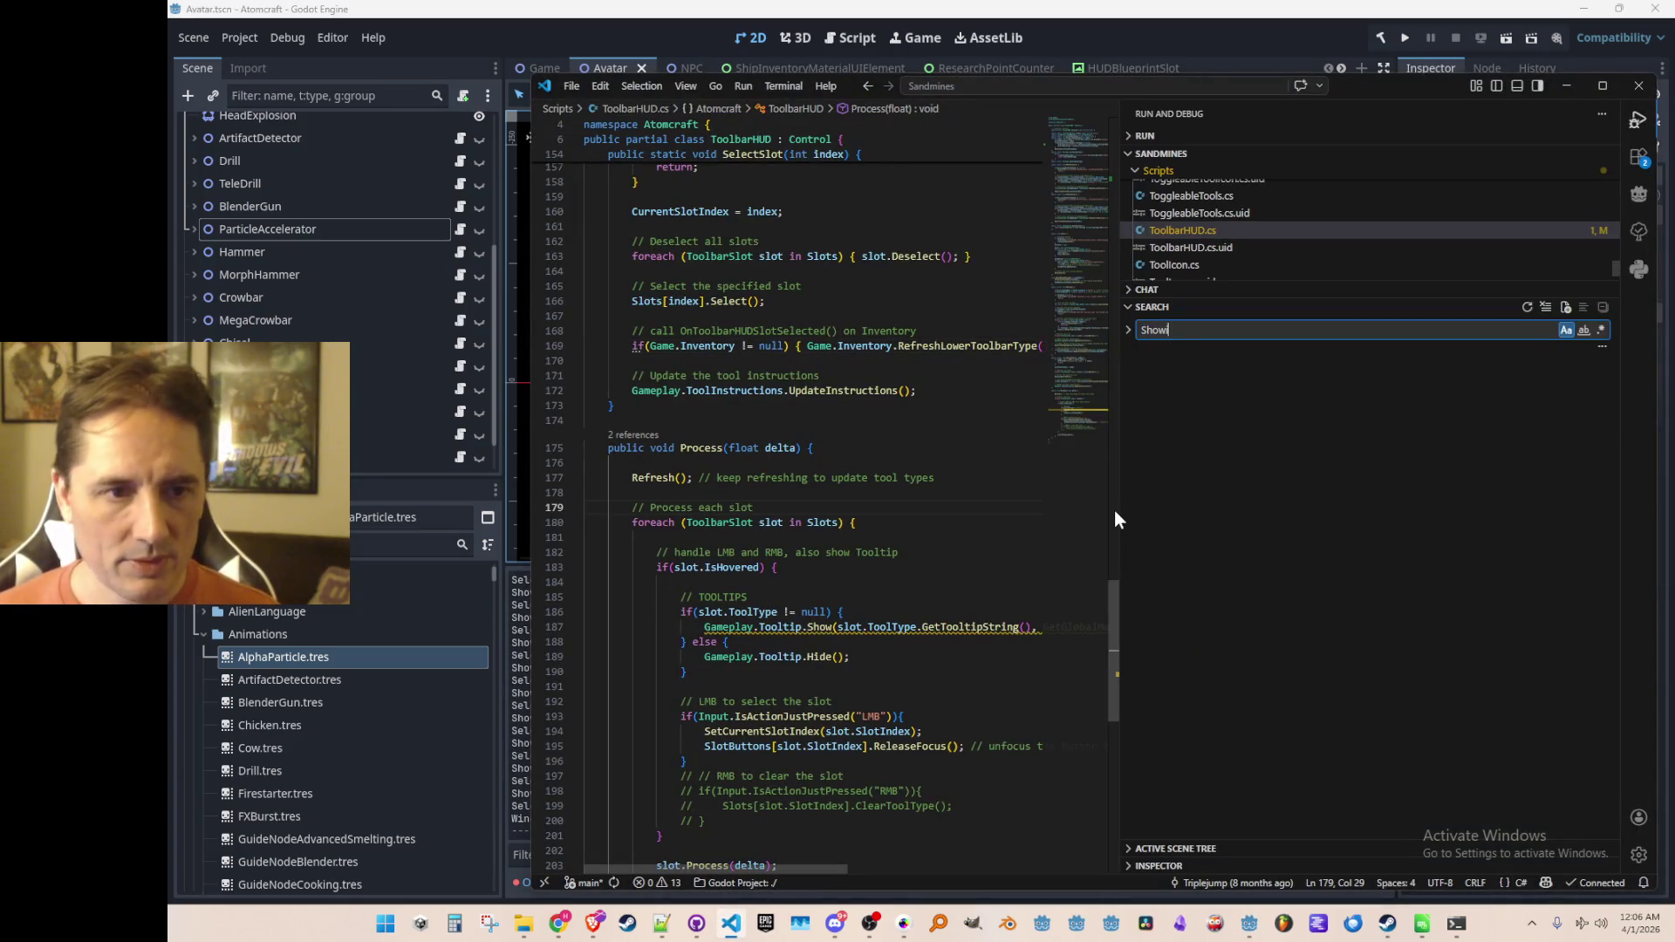
{"action": "left_click", "coordinate": [1230, 398]}
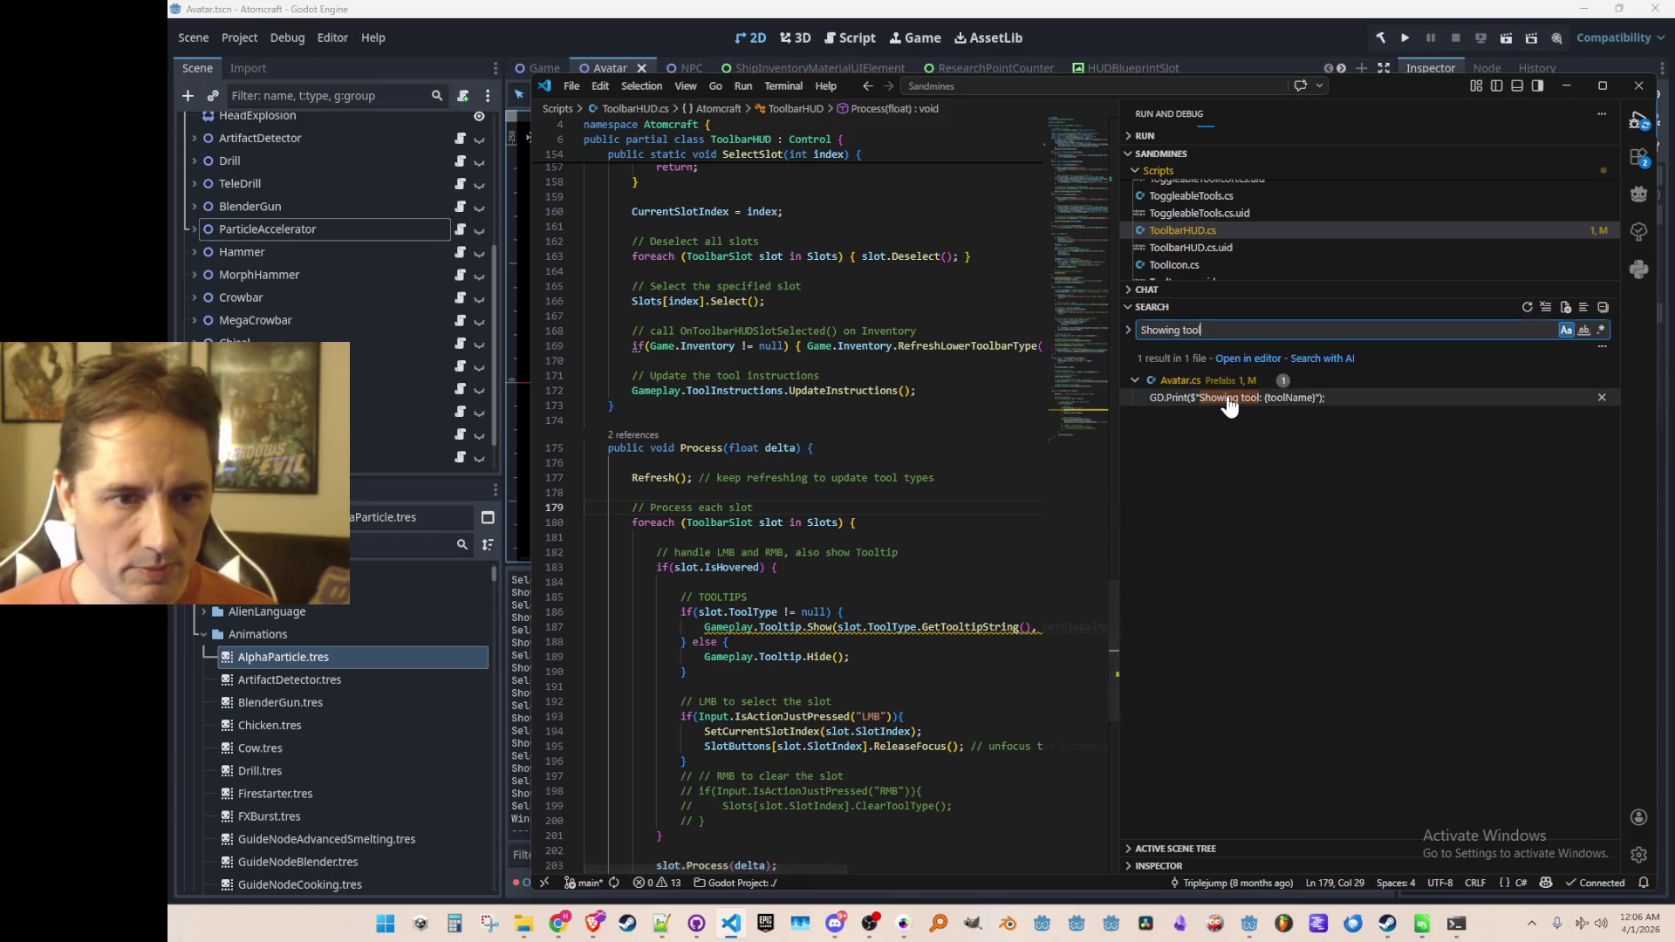
{"action": "key", "text": "ctrl+b"}
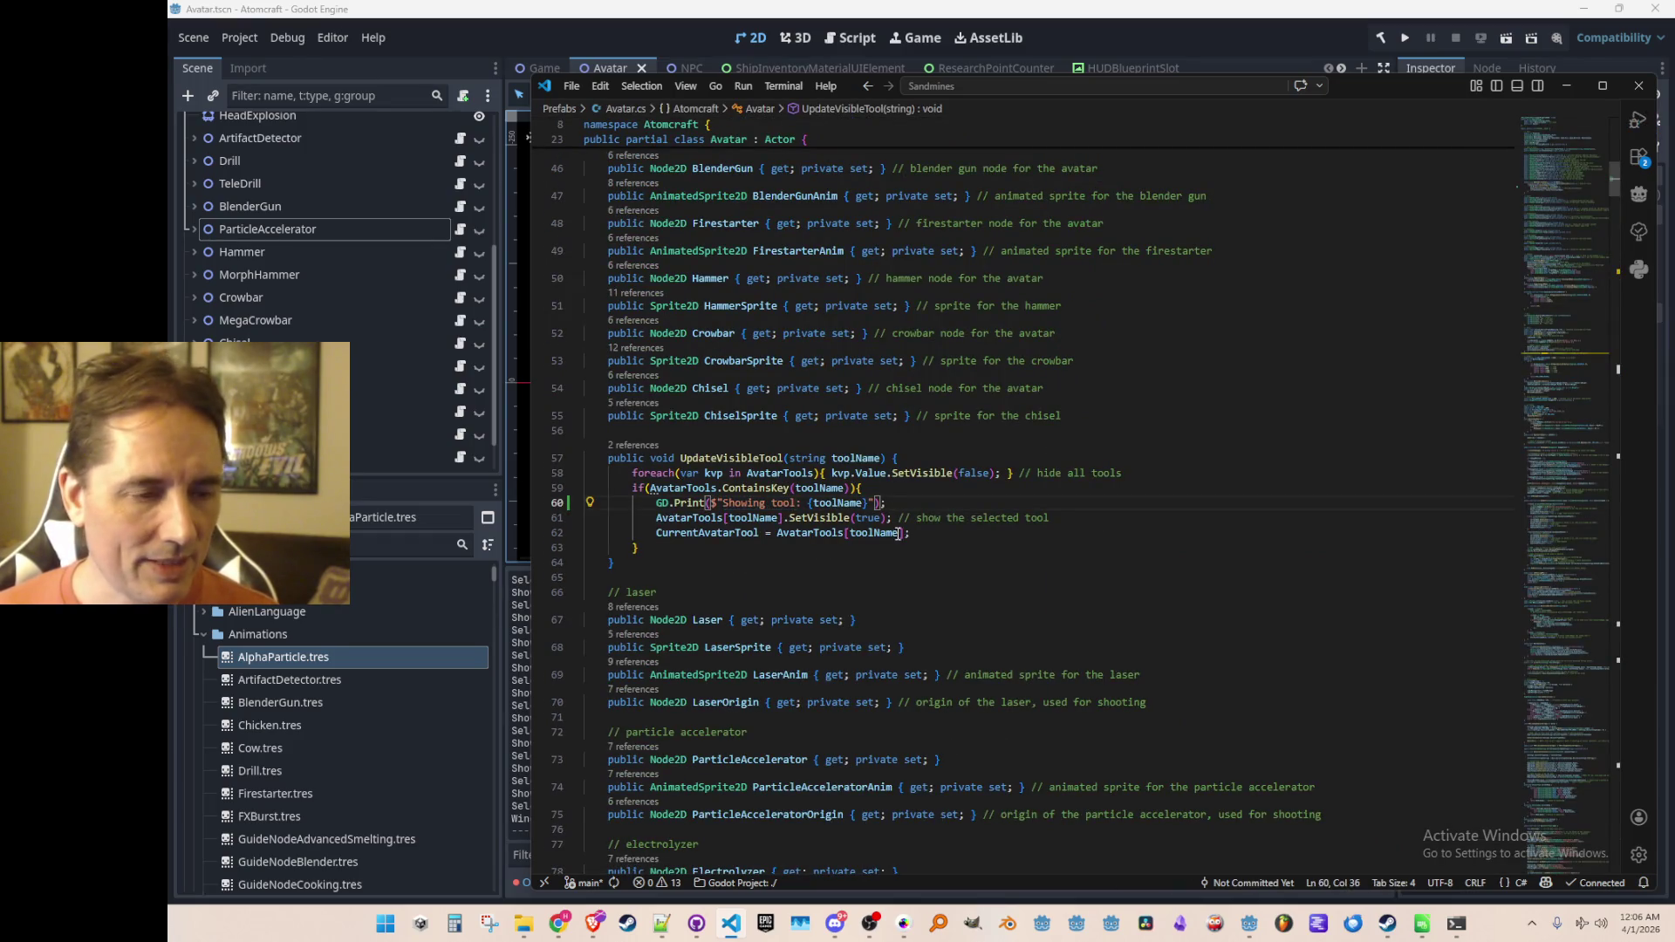
{"action": "scroll", "coordinate": [911, 557], "scroll_direction": "up", "scroll_amount": 1}
{"action": "left_click", "coordinate": [733, 528]}
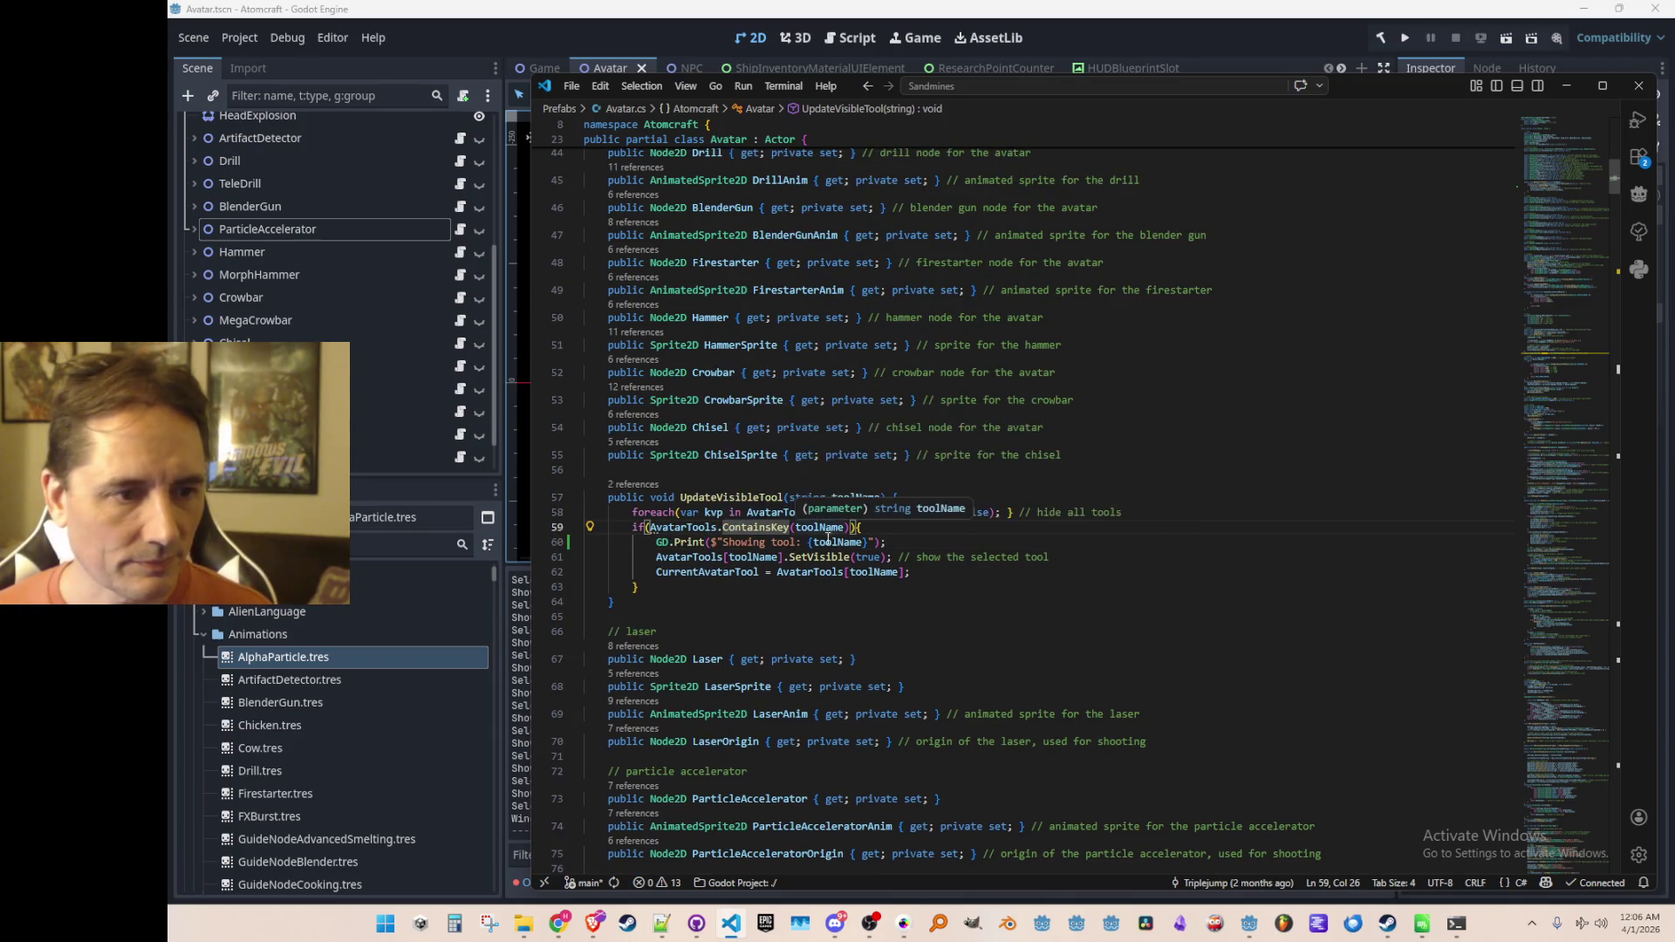
Step: Jump to the UpdateVisibleTool call on line 150 of ToolbarHUD.cs
{"action": "mouse_move", "coordinate": [773, 527]}
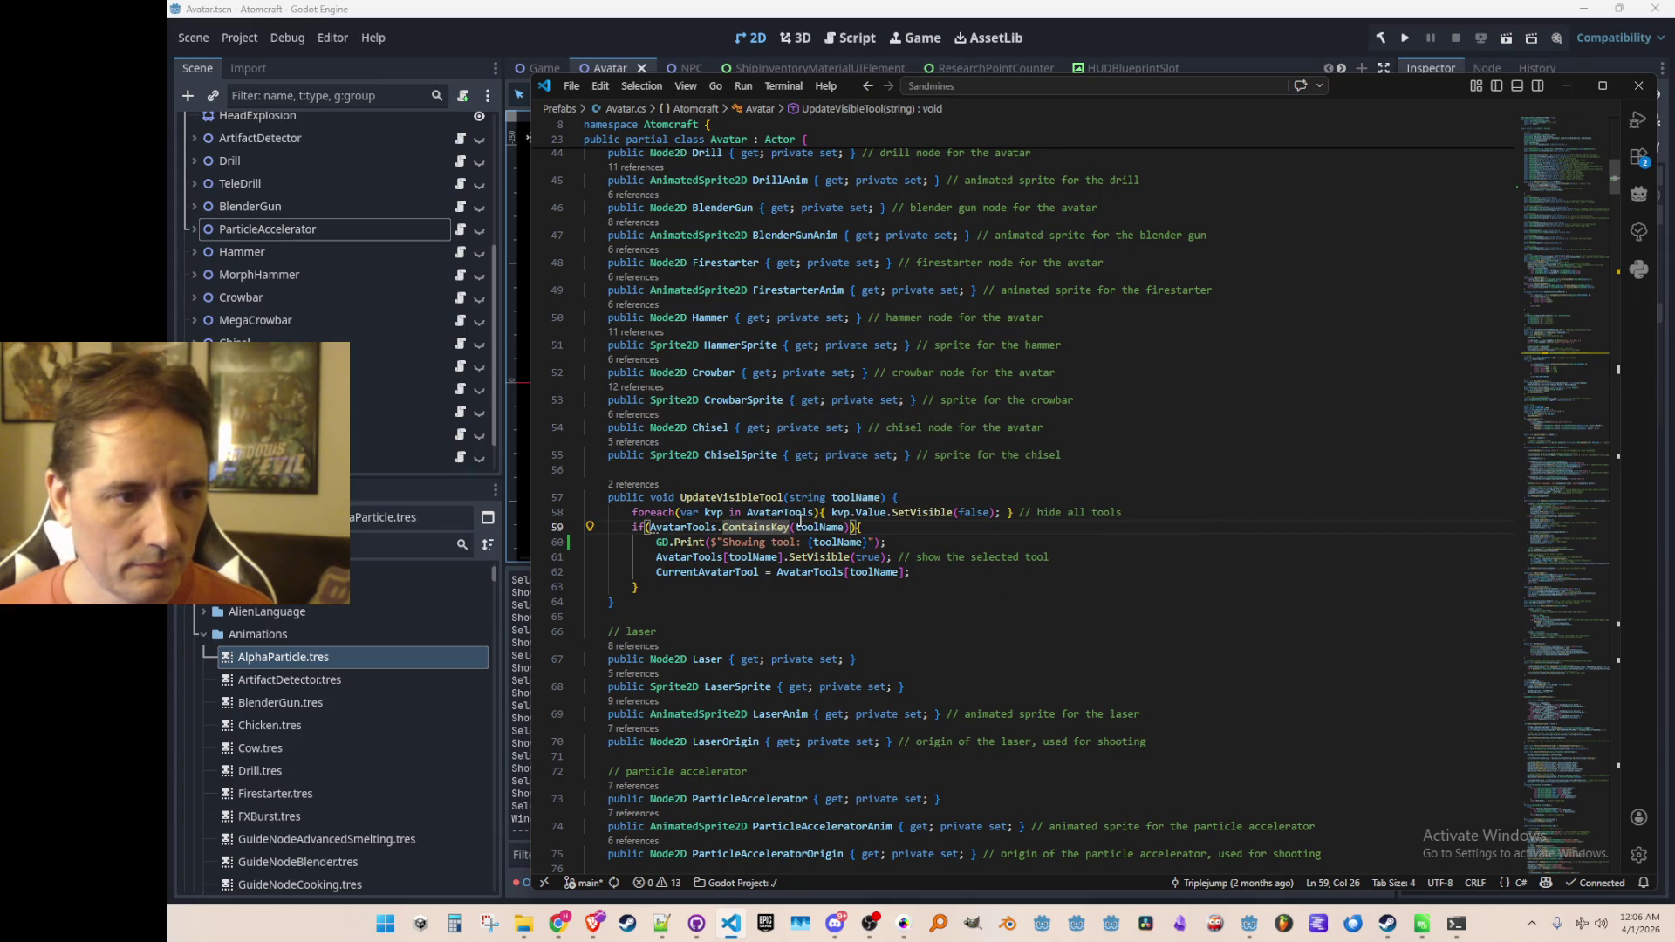
{"action": "left_click", "coordinate": [636, 486]}
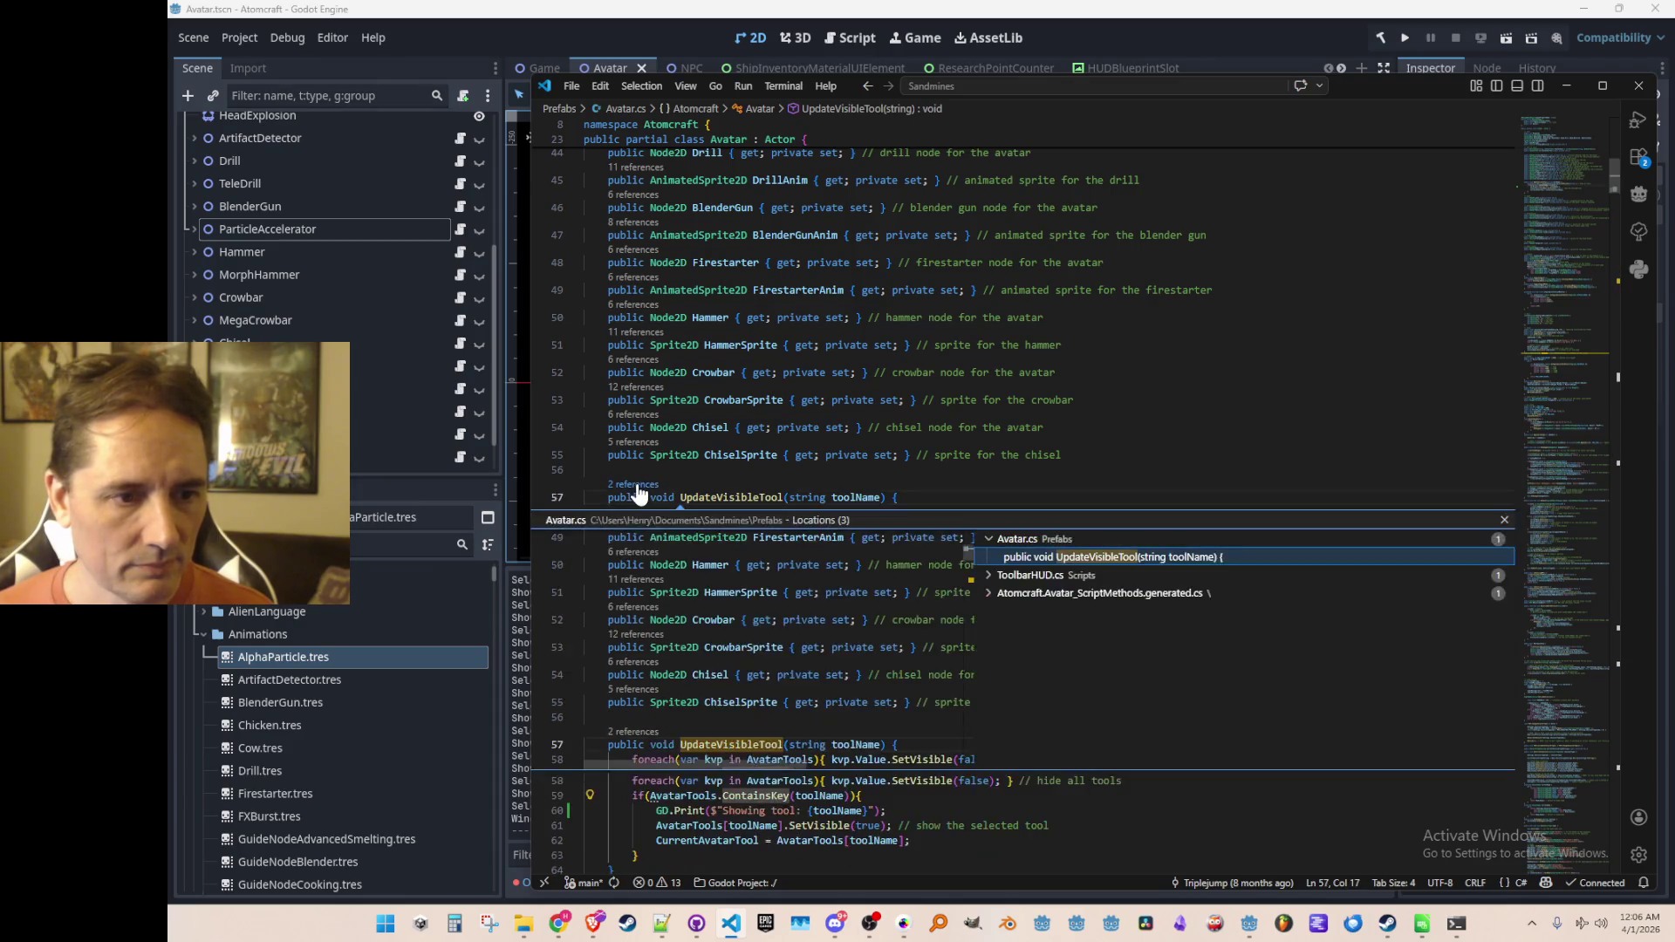
{"action": "left_click", "coordinate": [1081, 576]}
{"action": "double_click", "coordinate": [1115, 595]}
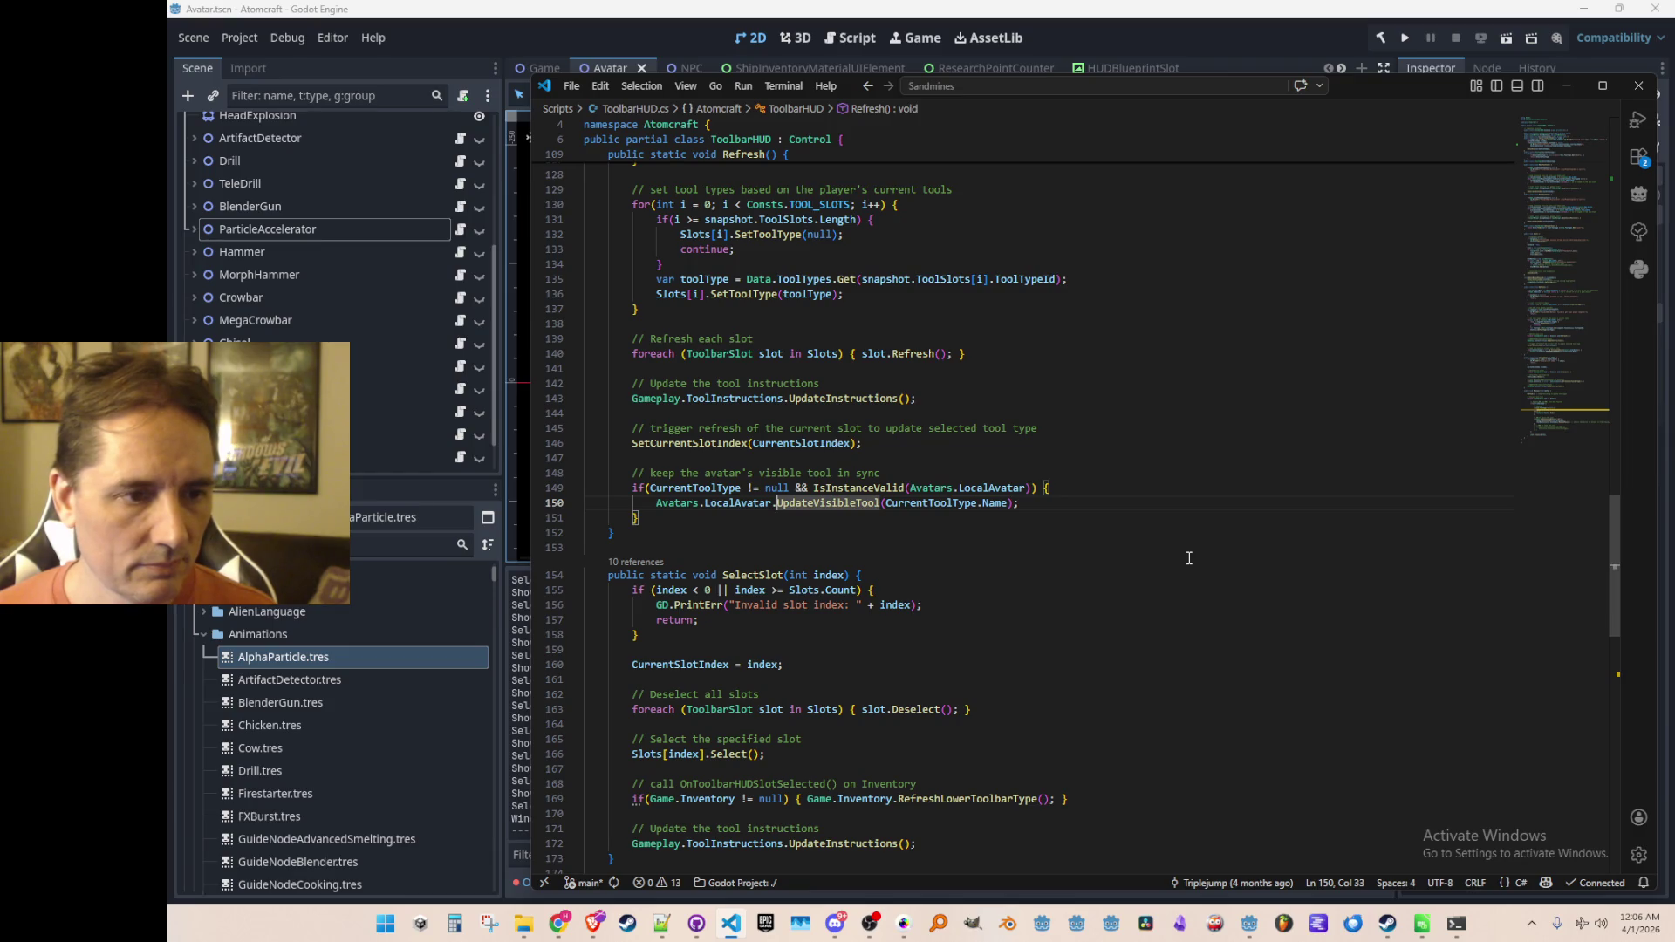
{"action": "key", "text": "alt+Left"}
{"action": "key", "text": "alt+Right"}
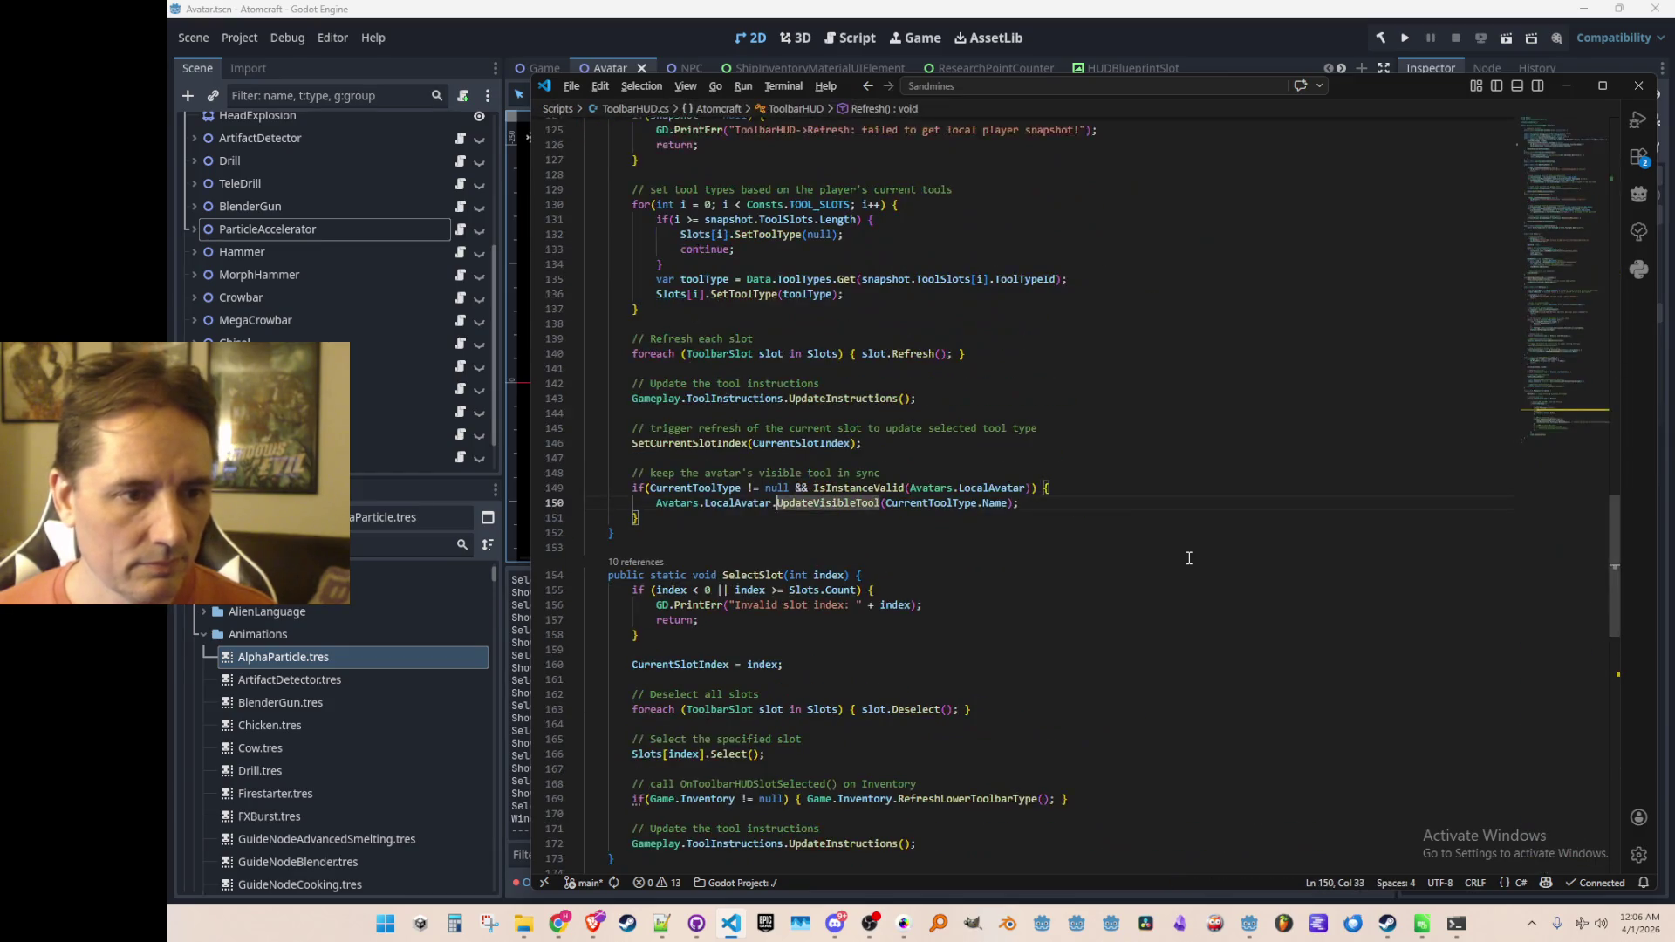
{"action": "scroll", "coordinate": [1188, 557], "scroll_direction": "up", "scroll_amount": 4}
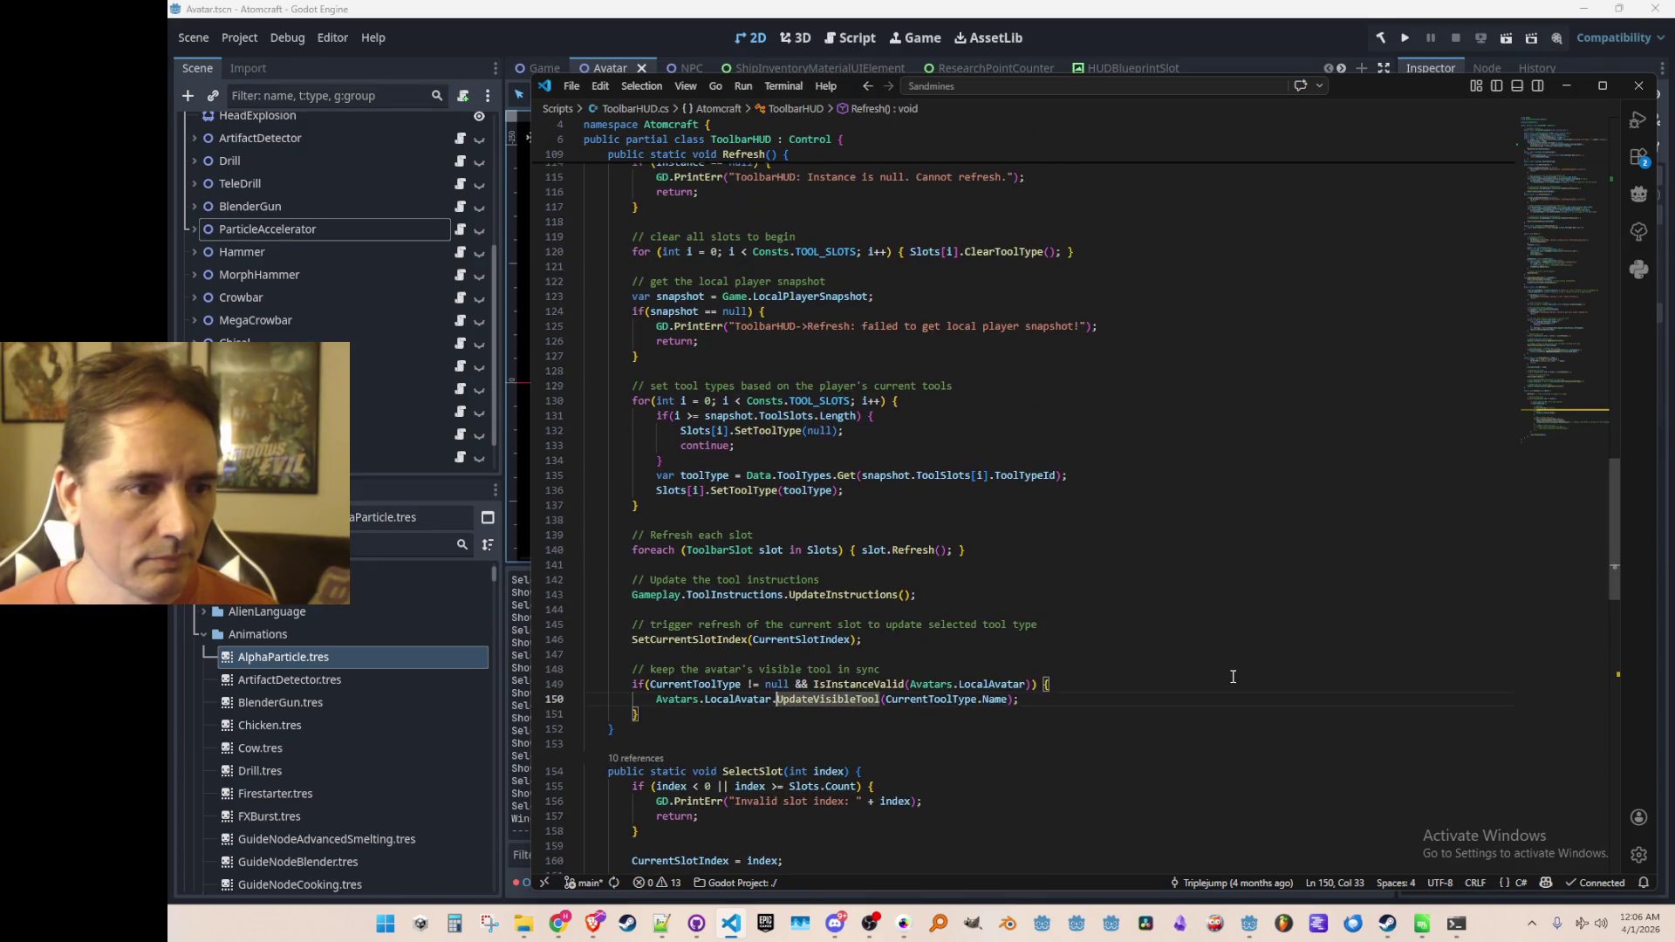
{"action": "scroll", "coordinate": [1108, 689], "scroll_direction": "down", "scroll_amount": 3}
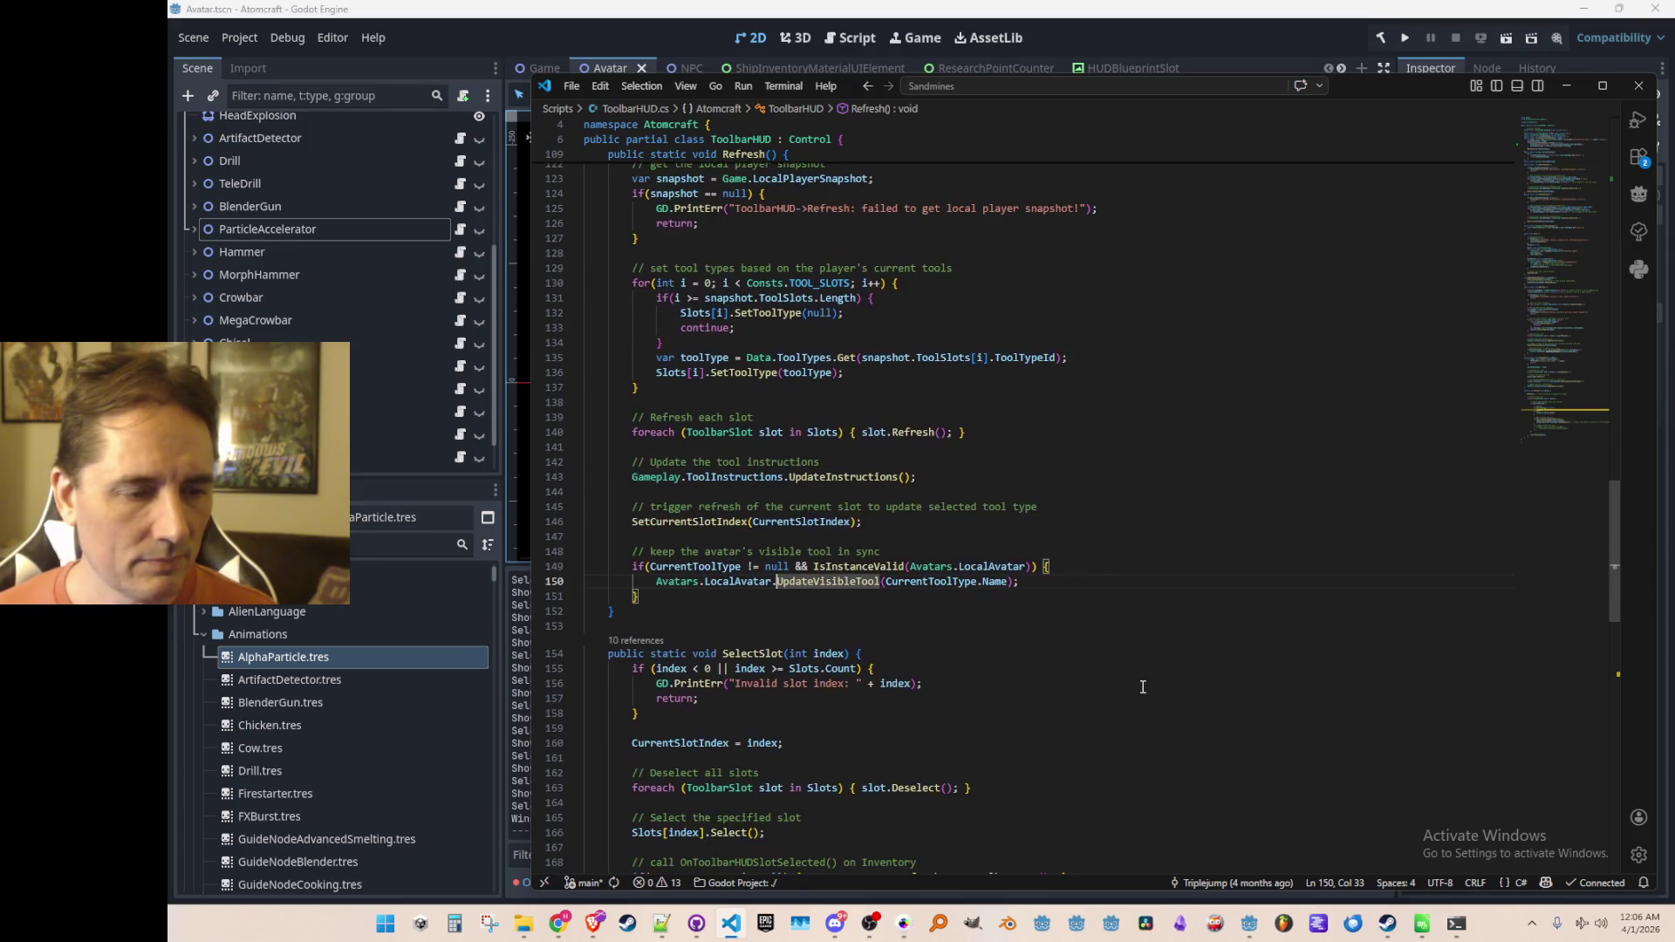
Step: Insert a GD.Print logging "Updating avatar's visible tool to: {CurrentToolType.Name}" above the call
{"action": "key", "text": "ctrl+shift+Return"}
{"action": "type", "text": "GD."}
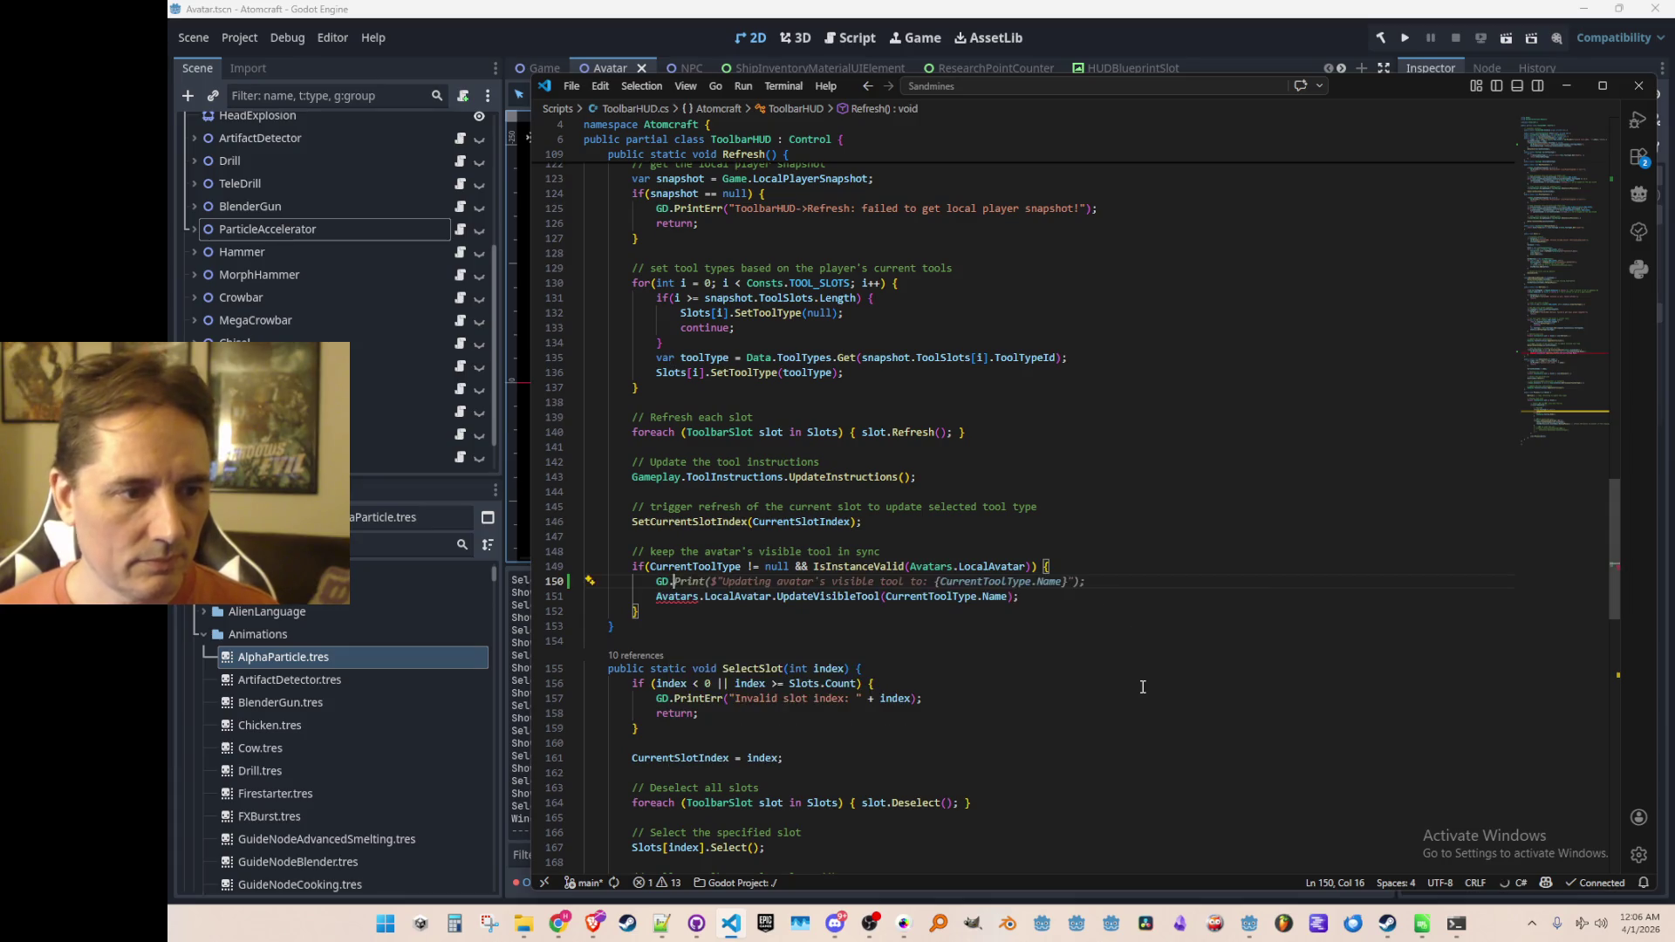
{"action": "key", "text": "Tab"}
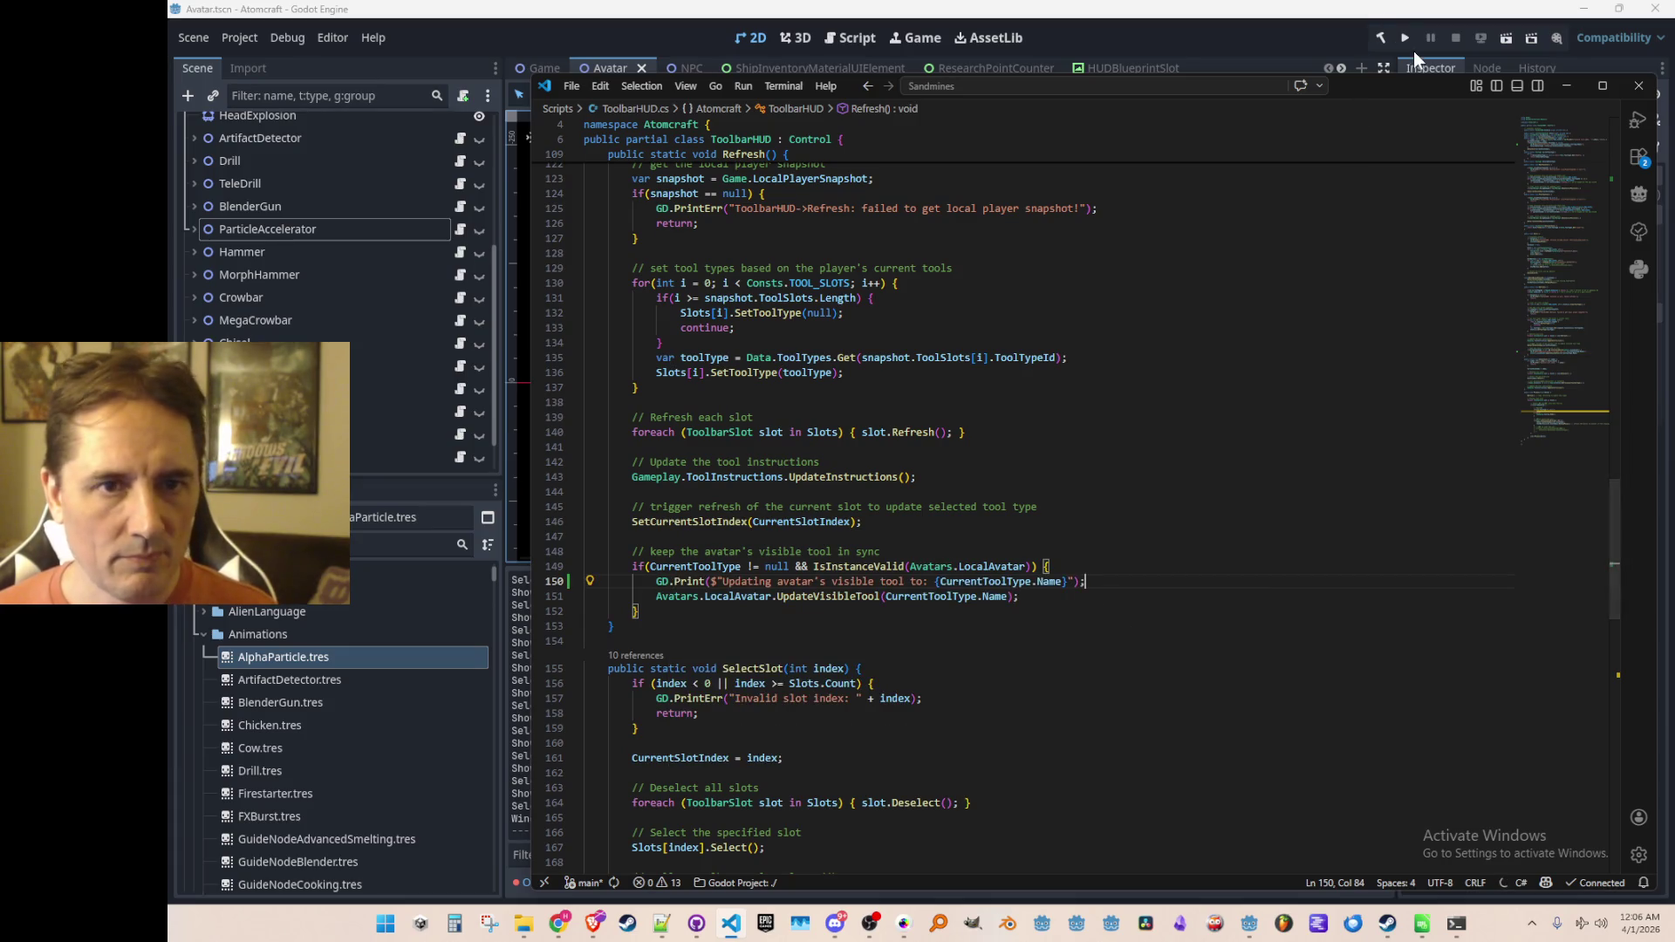
{"action": "left_click", "coordinate": [1314, 68]}
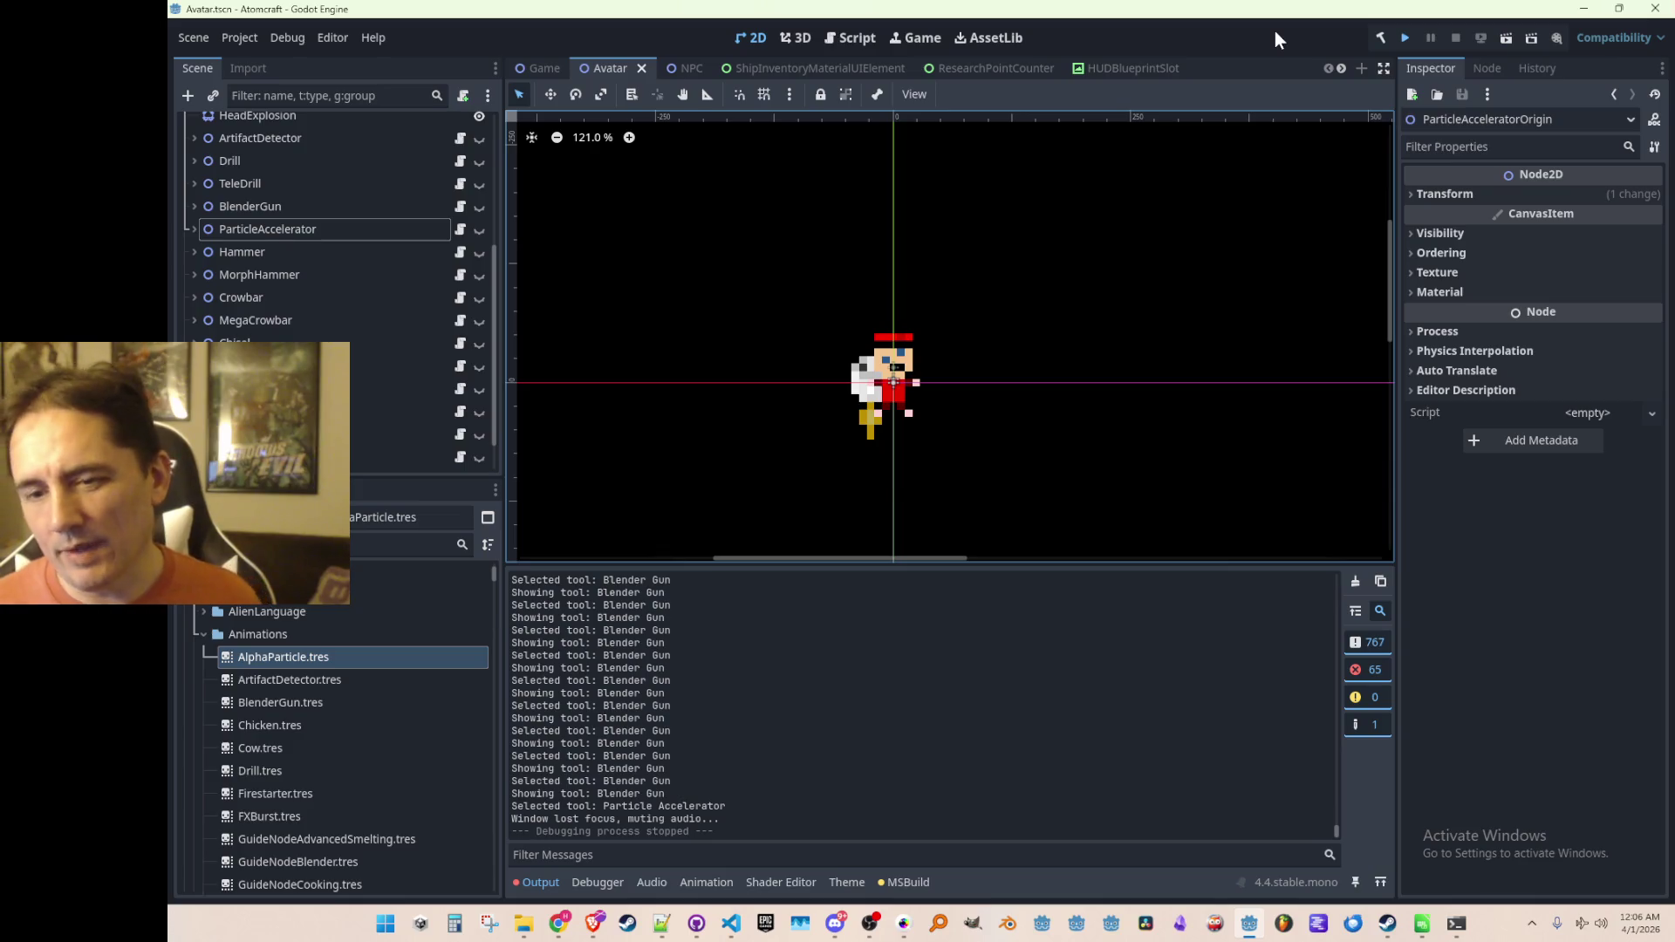
Step: Save the Avatar scene in Godot so the game can run again with the new GD.Print logging
{"action": "key", "text": "ctrl+s"}
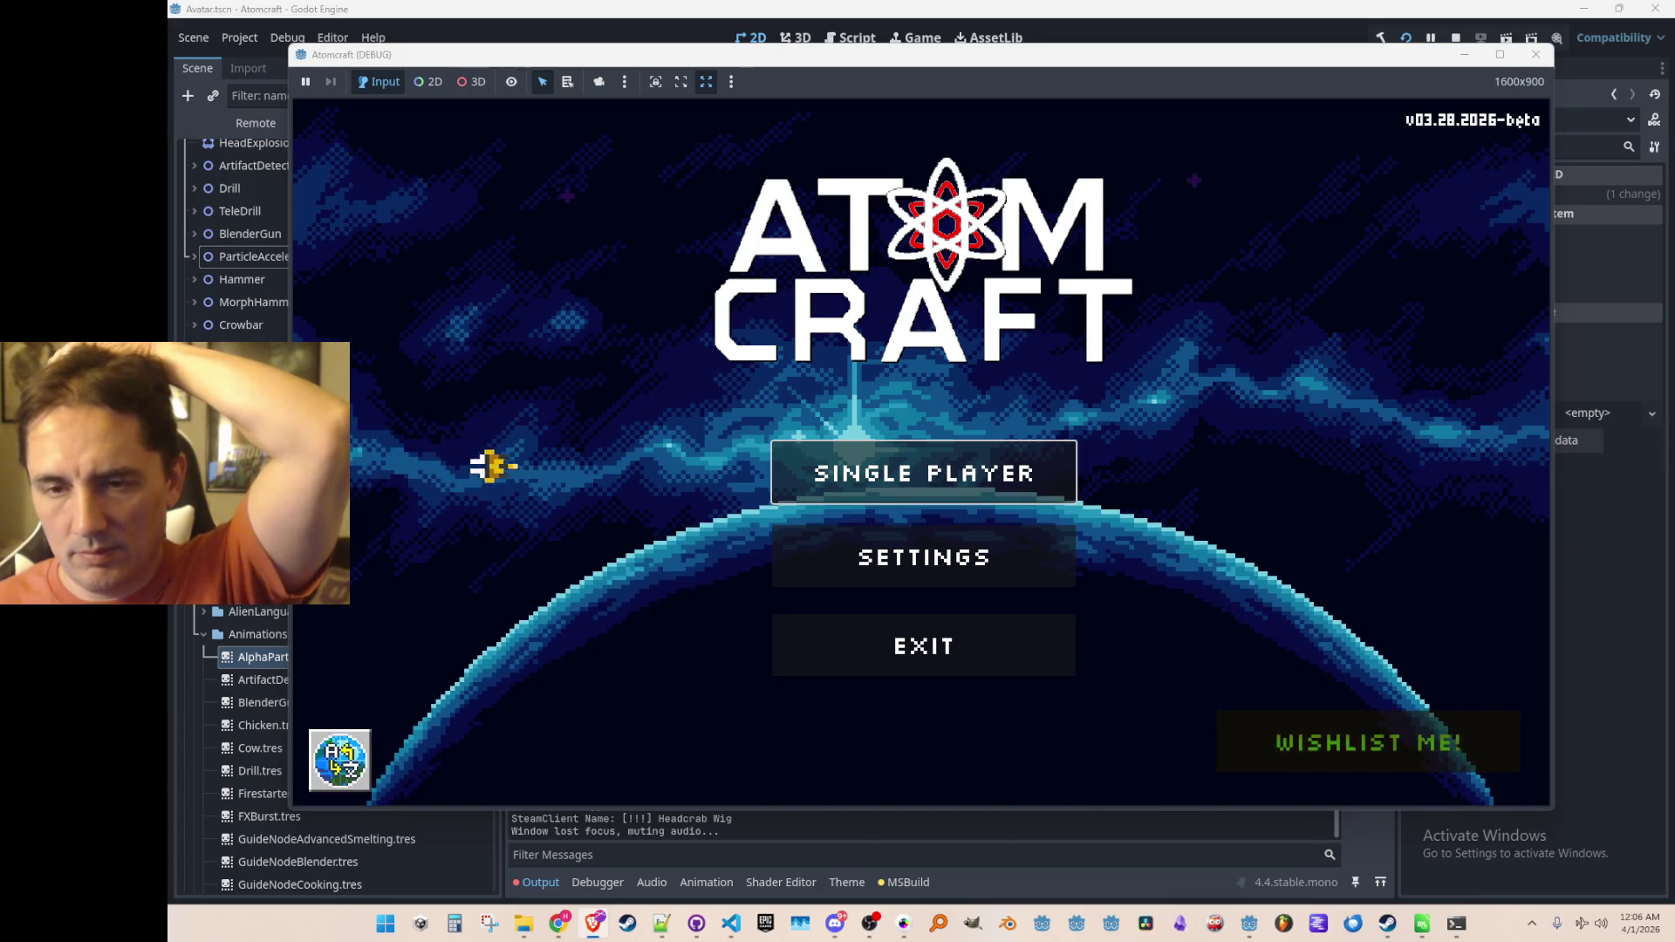
Step: Start a Single Player game in Atomcraft from a saved profile
{"action": "left_click", "coordinate": [868, 479]}
{"action": "scroll", "coordinate": [890, 395], "scroll_direction": "down", "scroll_amount": 5}
{"action": "left_click", "coordinate": [867, 486]}
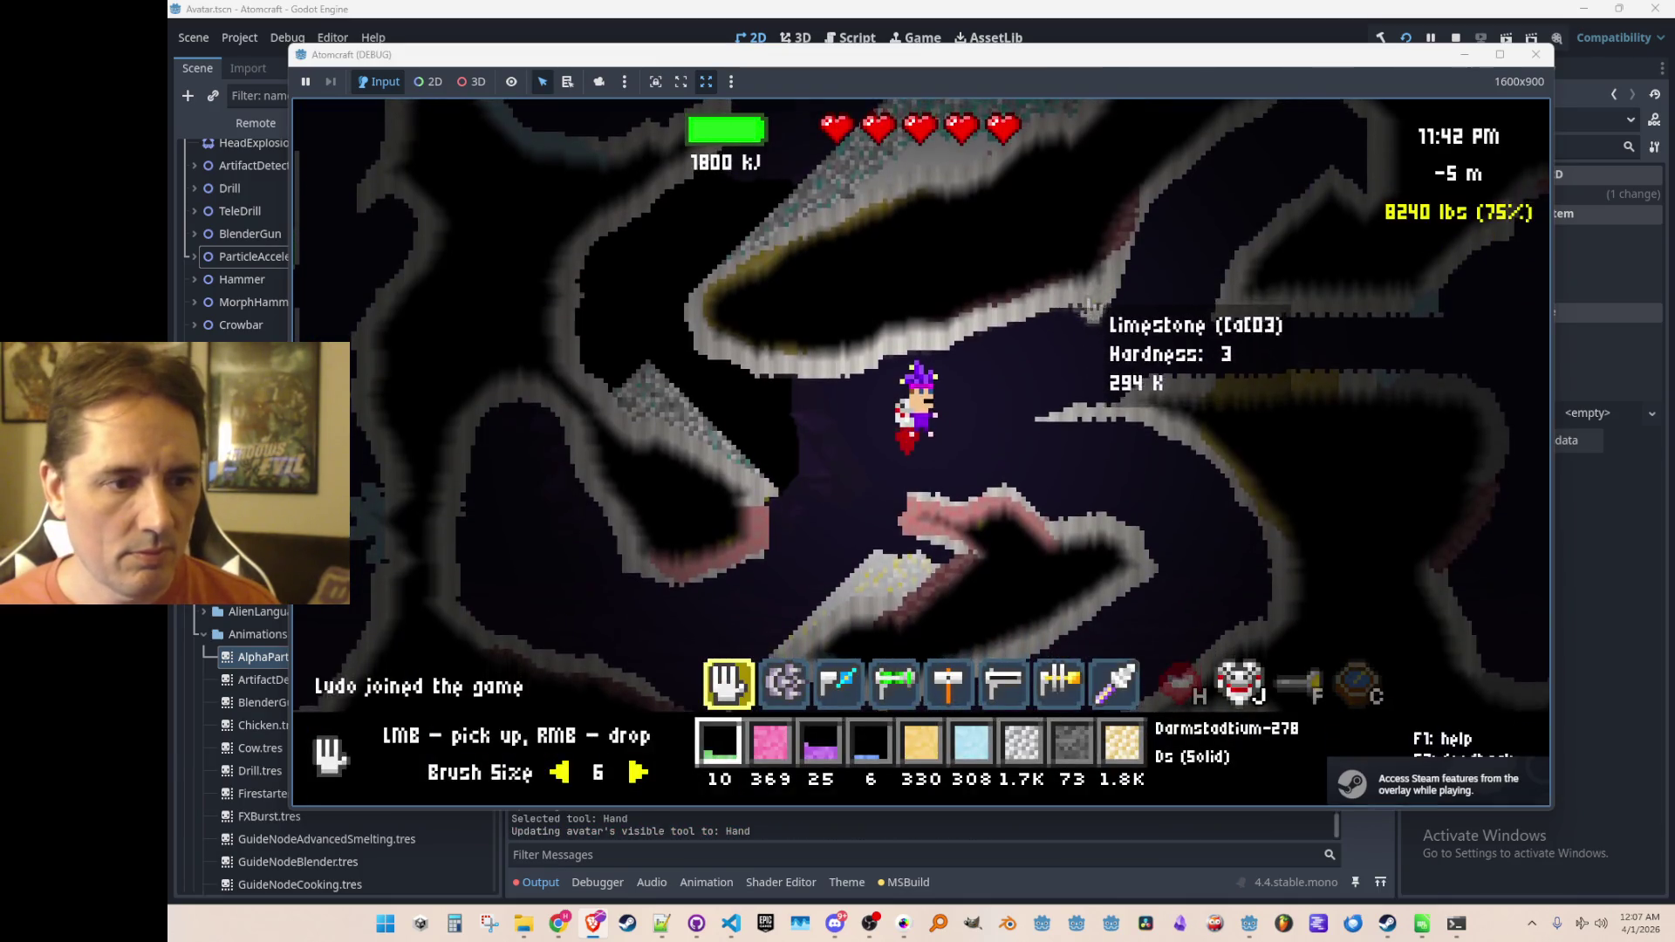
Step: Equip the Drill, Blender Gun and Particle Accelerator in turn, then stop the run
{"action": "key", "text": "2"}
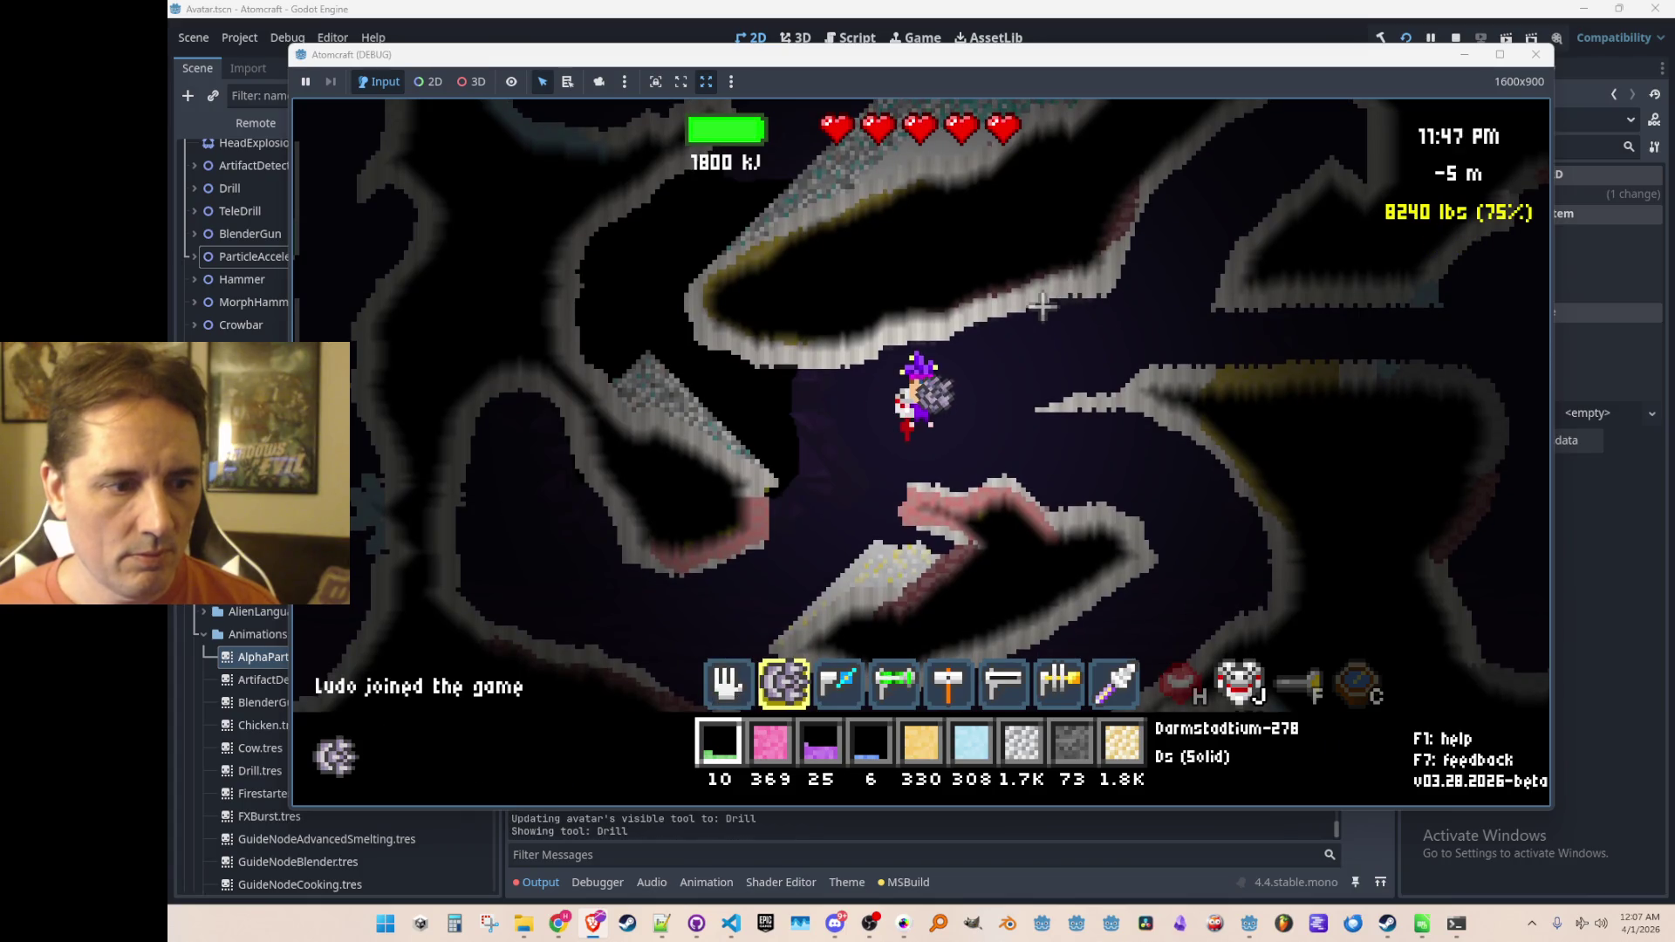
{"action": "key", "text": "3"}
{"action": "key", "text": "4"}
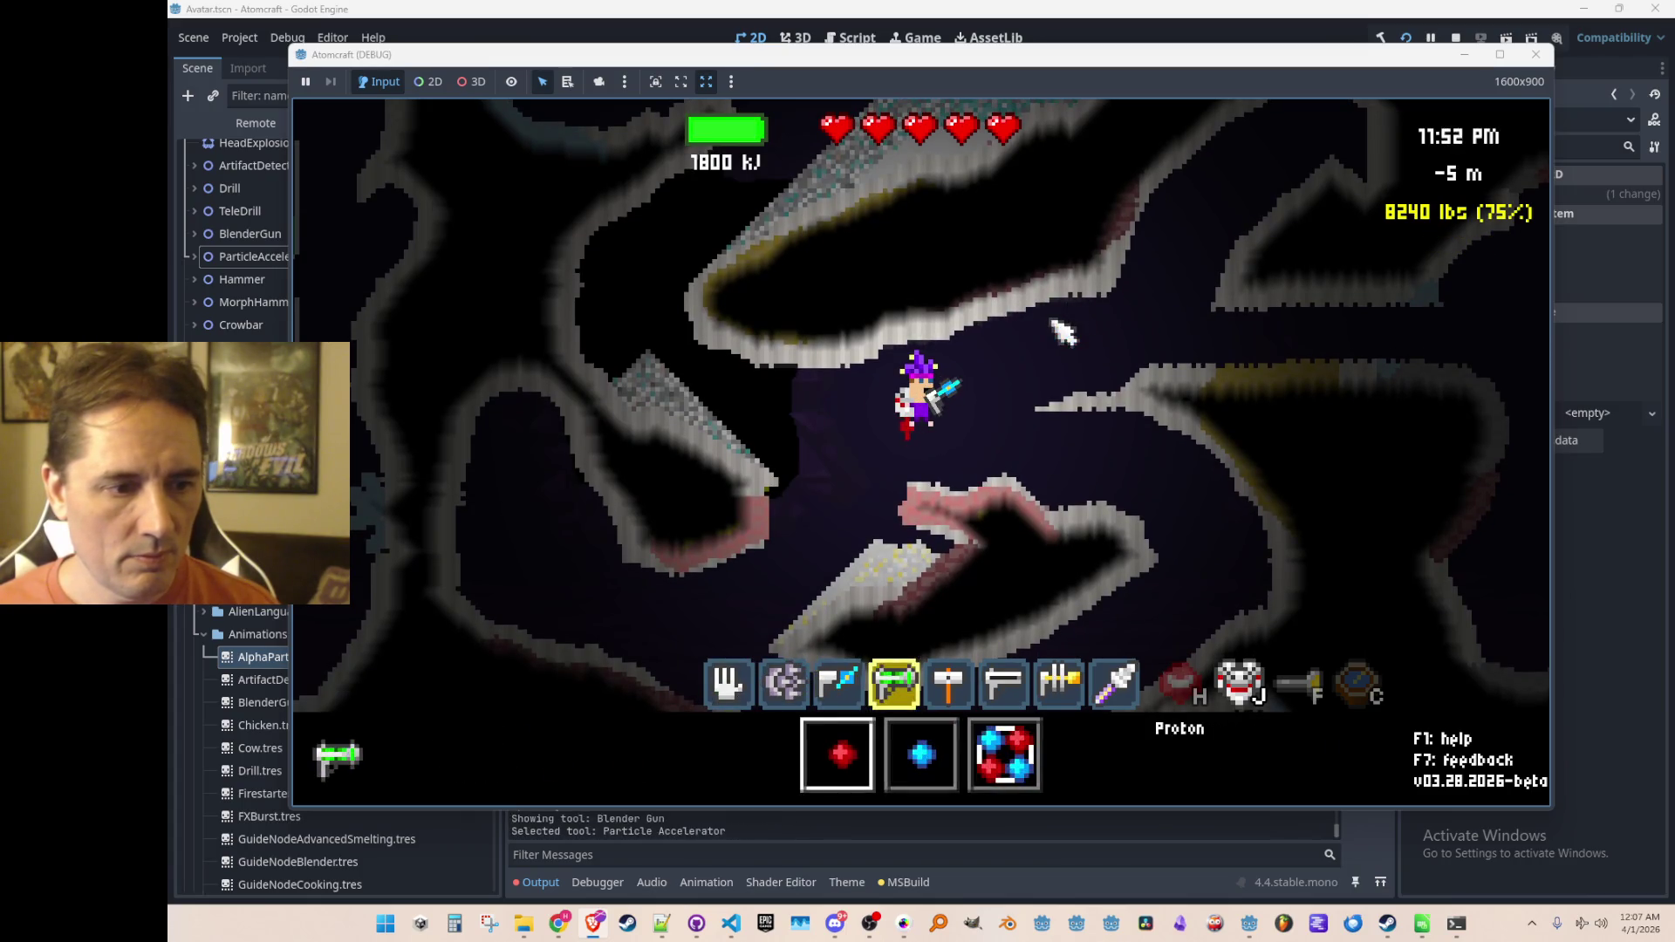
{"action": "left_click", "coordinate": [1455, 38]}
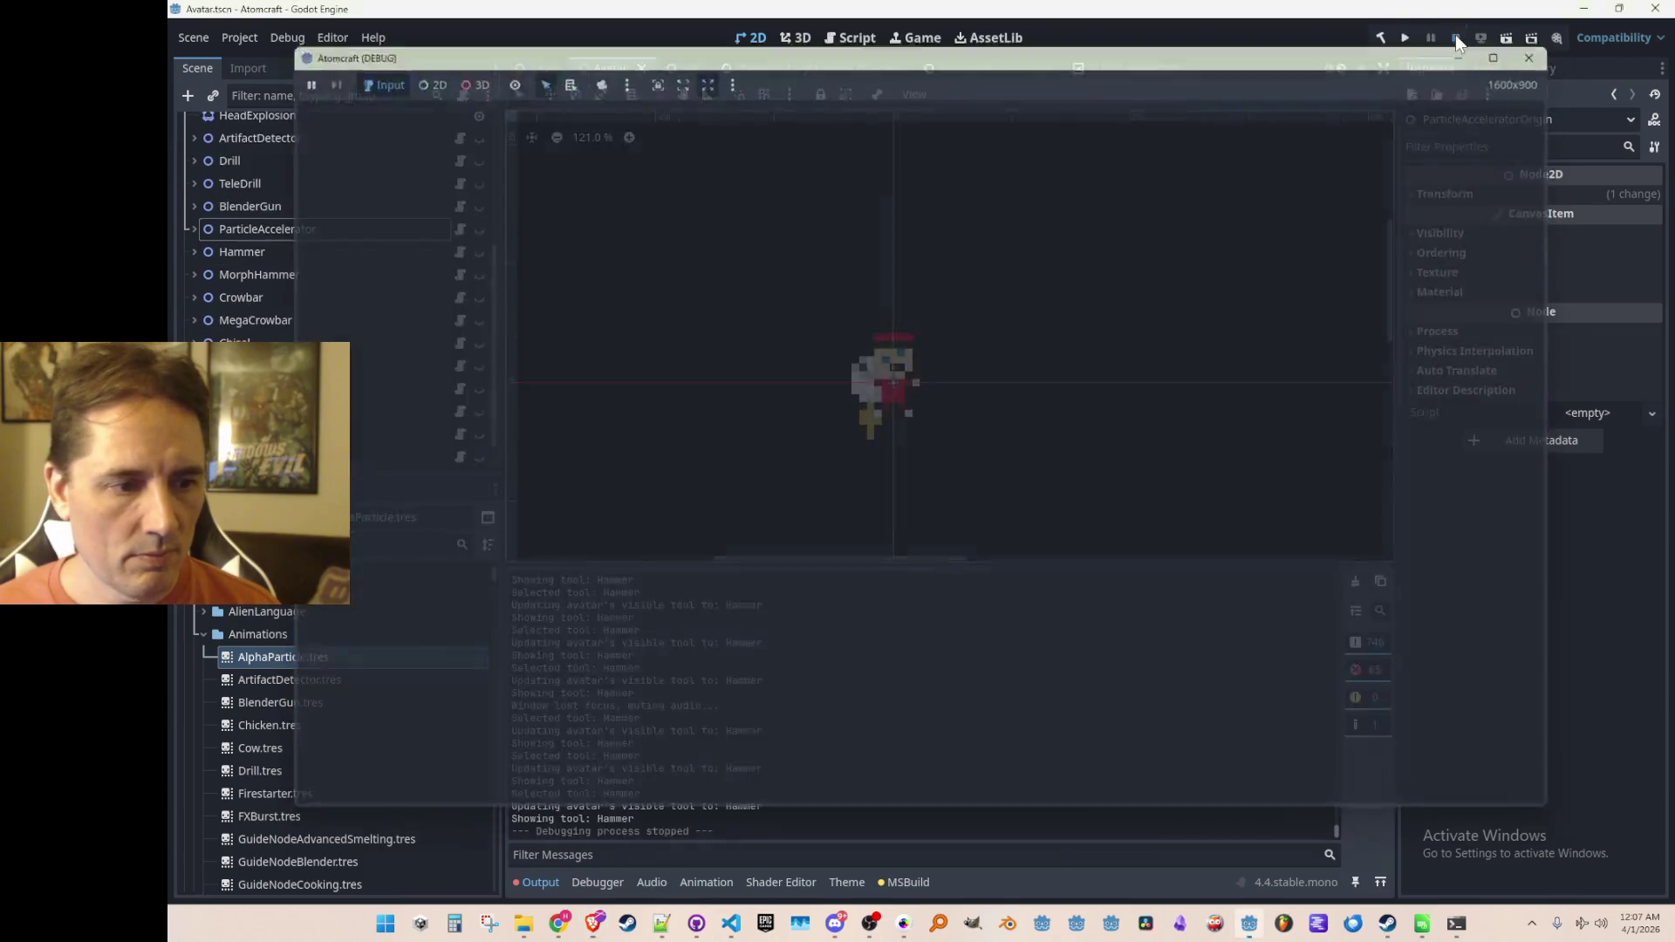
{"action": "scroll", "coordinate": [1018, 727], "scroll_direction": "up", "scroll_amount": 8}
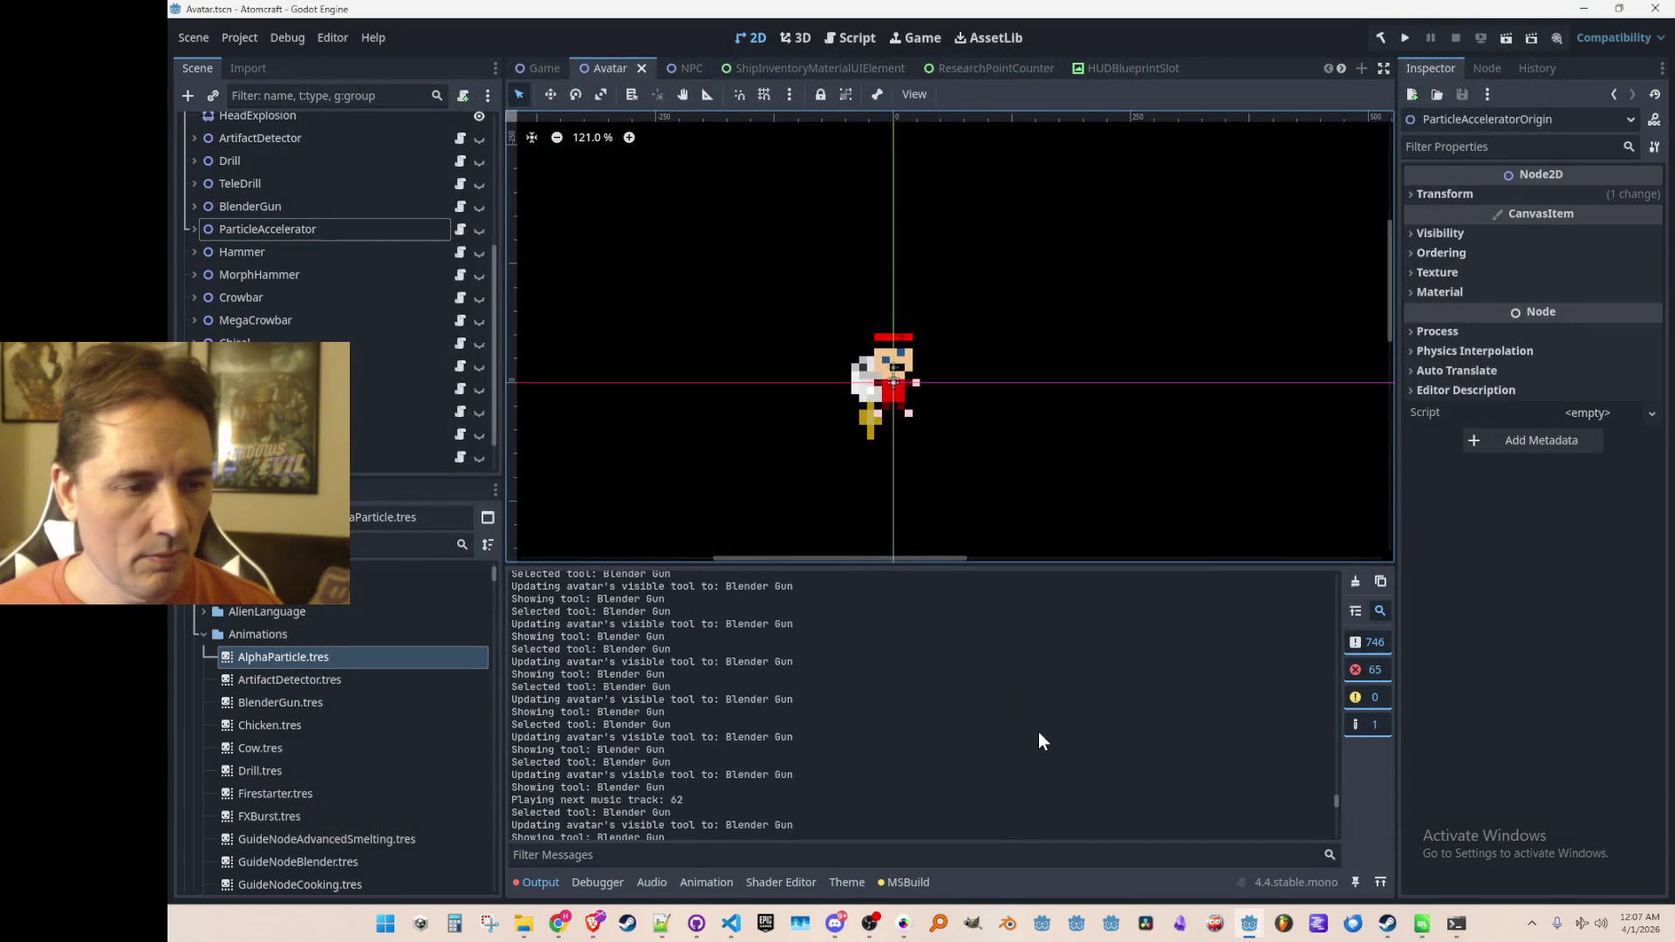
Step: Scroll Godot's output log to the newest tool-change messages, then bring ToolbarHUD.cs back in VS Code
{"action": "scroll", "coordinate": [1012, 751], "scroll_direction": "down", "scroll_amount": 1}
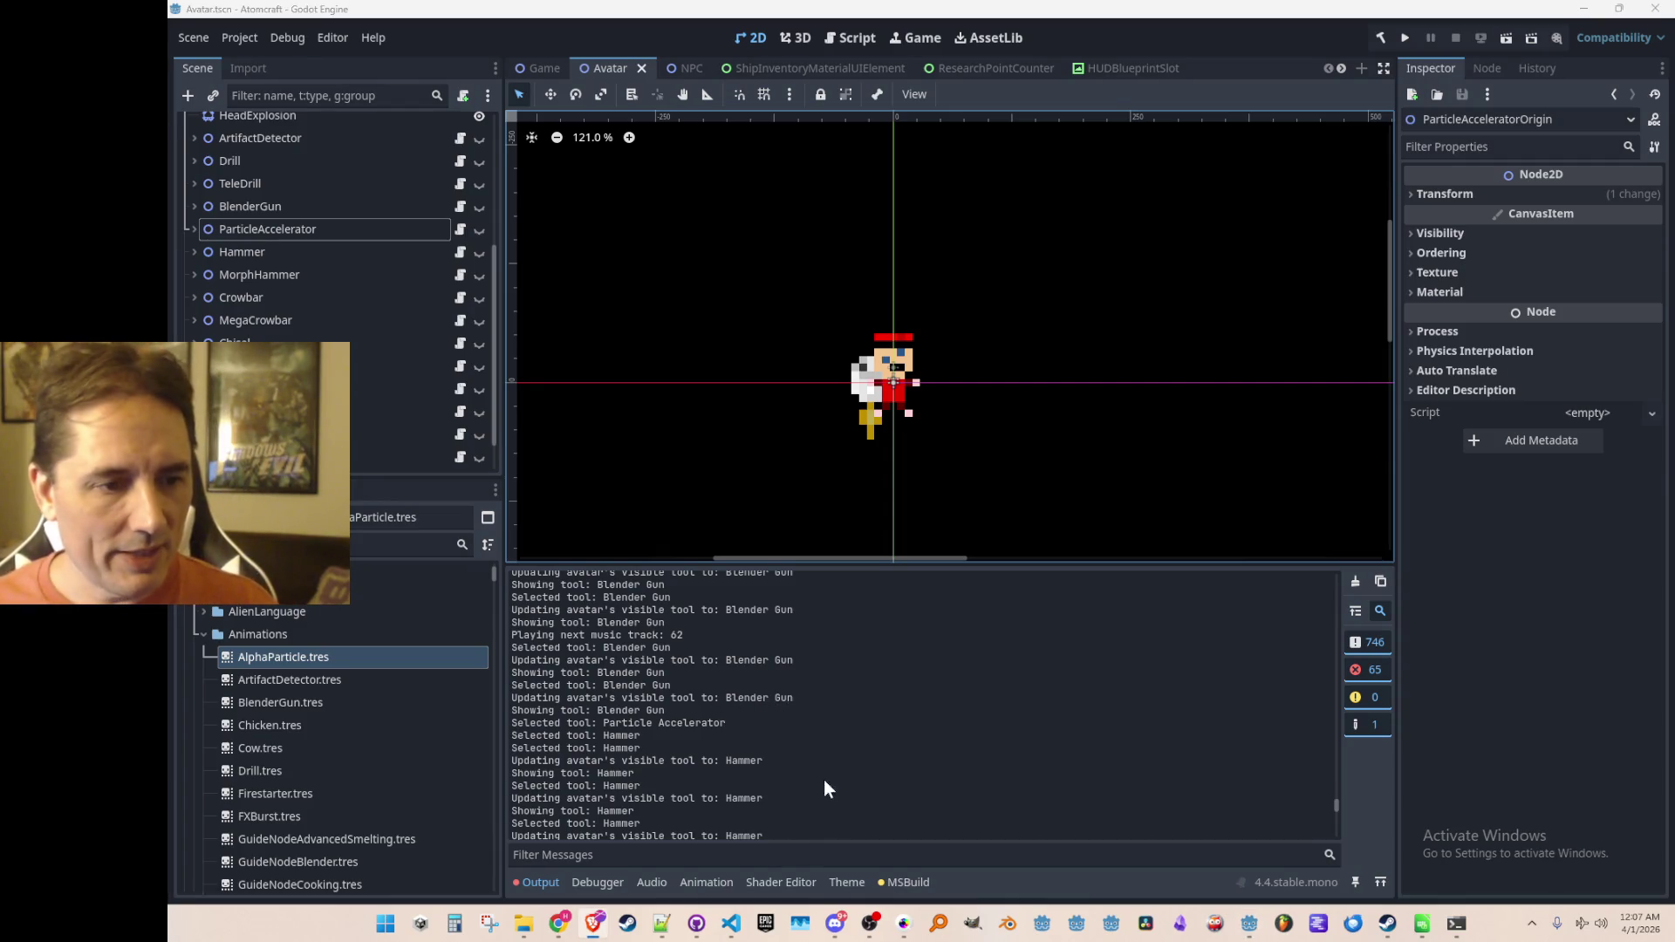
{"action": "left_click", "coordinate": [731, 923]}
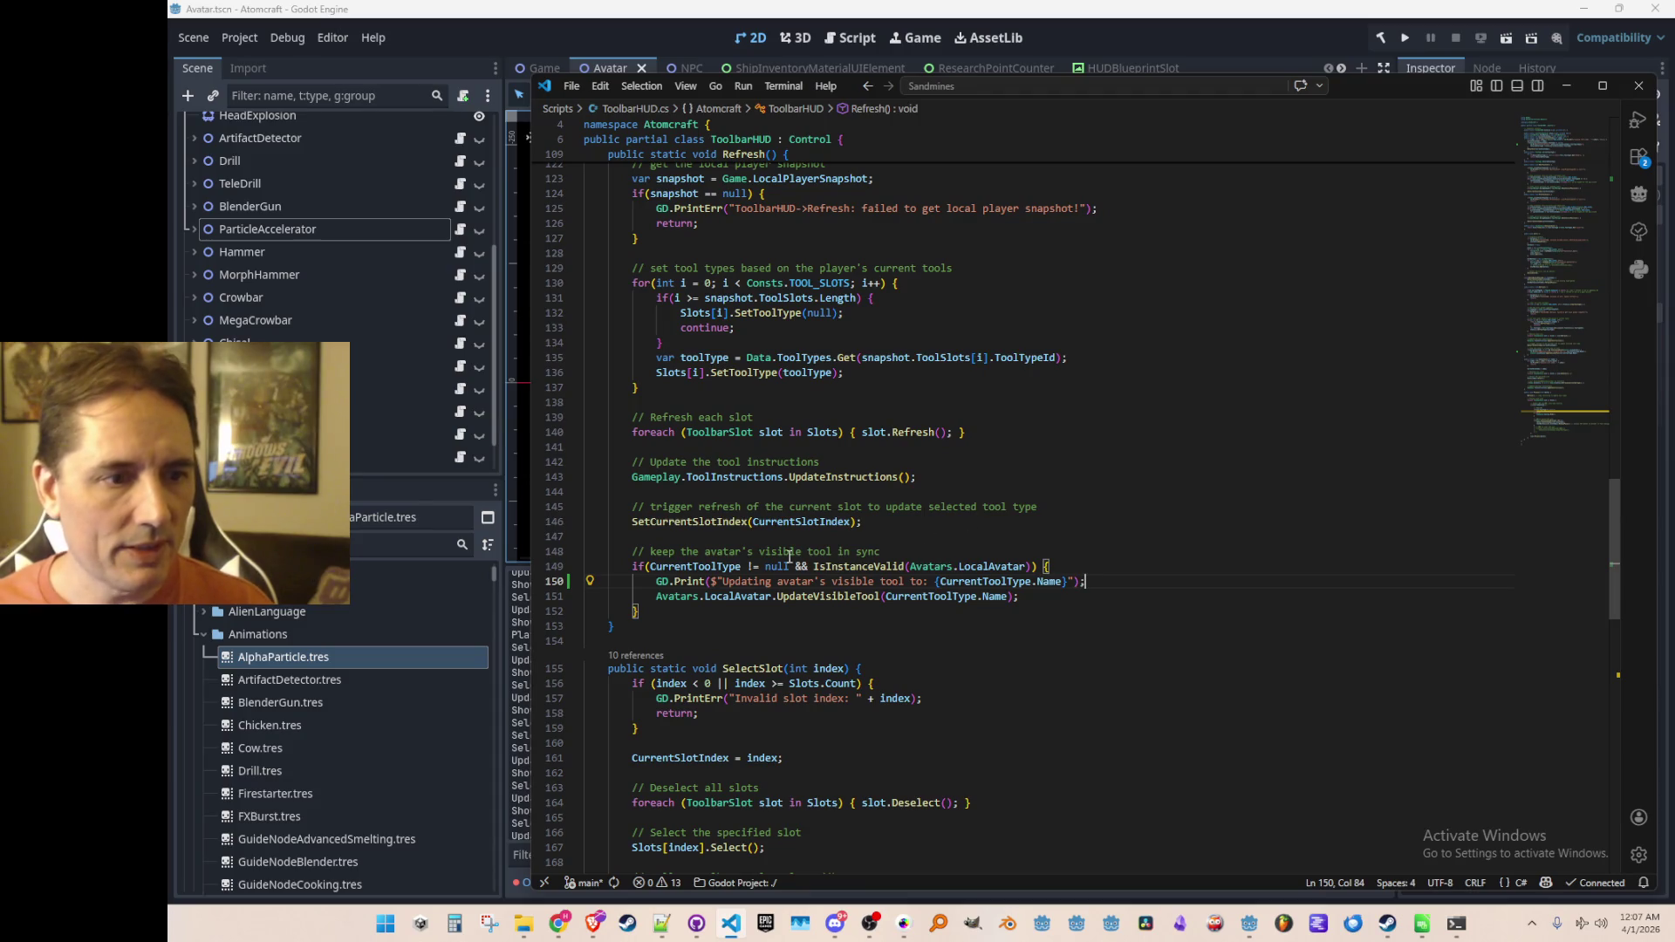
Step: Highlight every use of CurrentToolType in ToolbarHUD.cs and scroll through them
{"action": "double_click", "coordinate": [721, 565]}
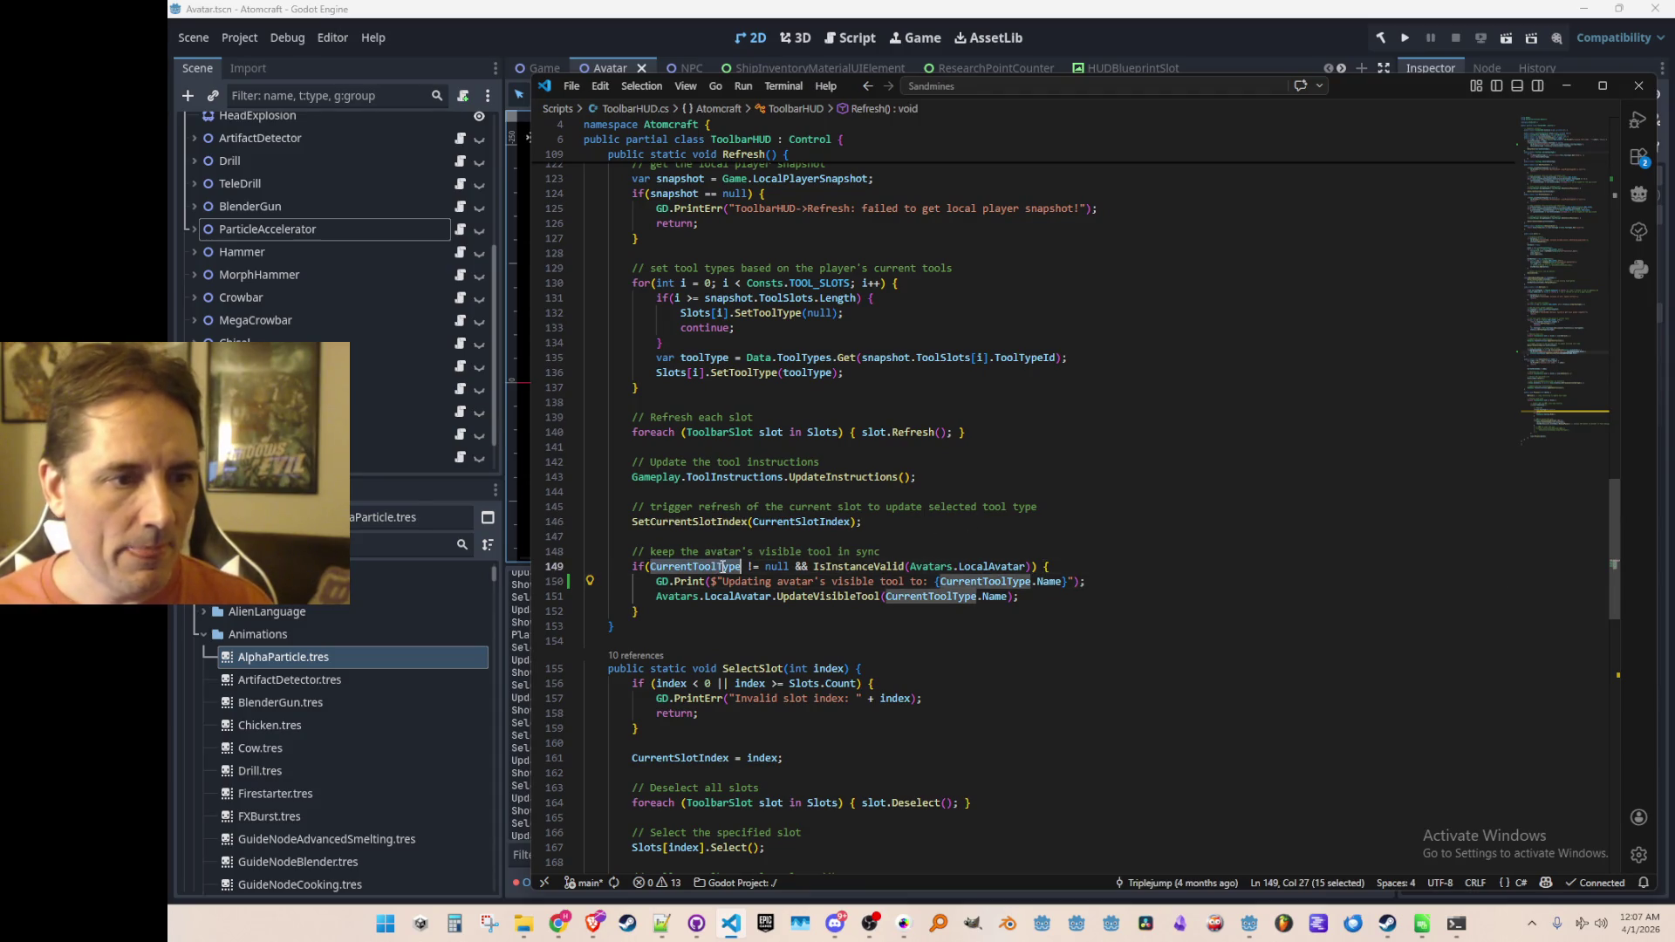
{"action": "scroll", "coordinate": [747, 297], "scroll_direction": "up", "scroll_amount": 5}
{"action": "scroll", "coordinate": [742, 353], "scroll_direction": "up", "scroll_amount": 1}
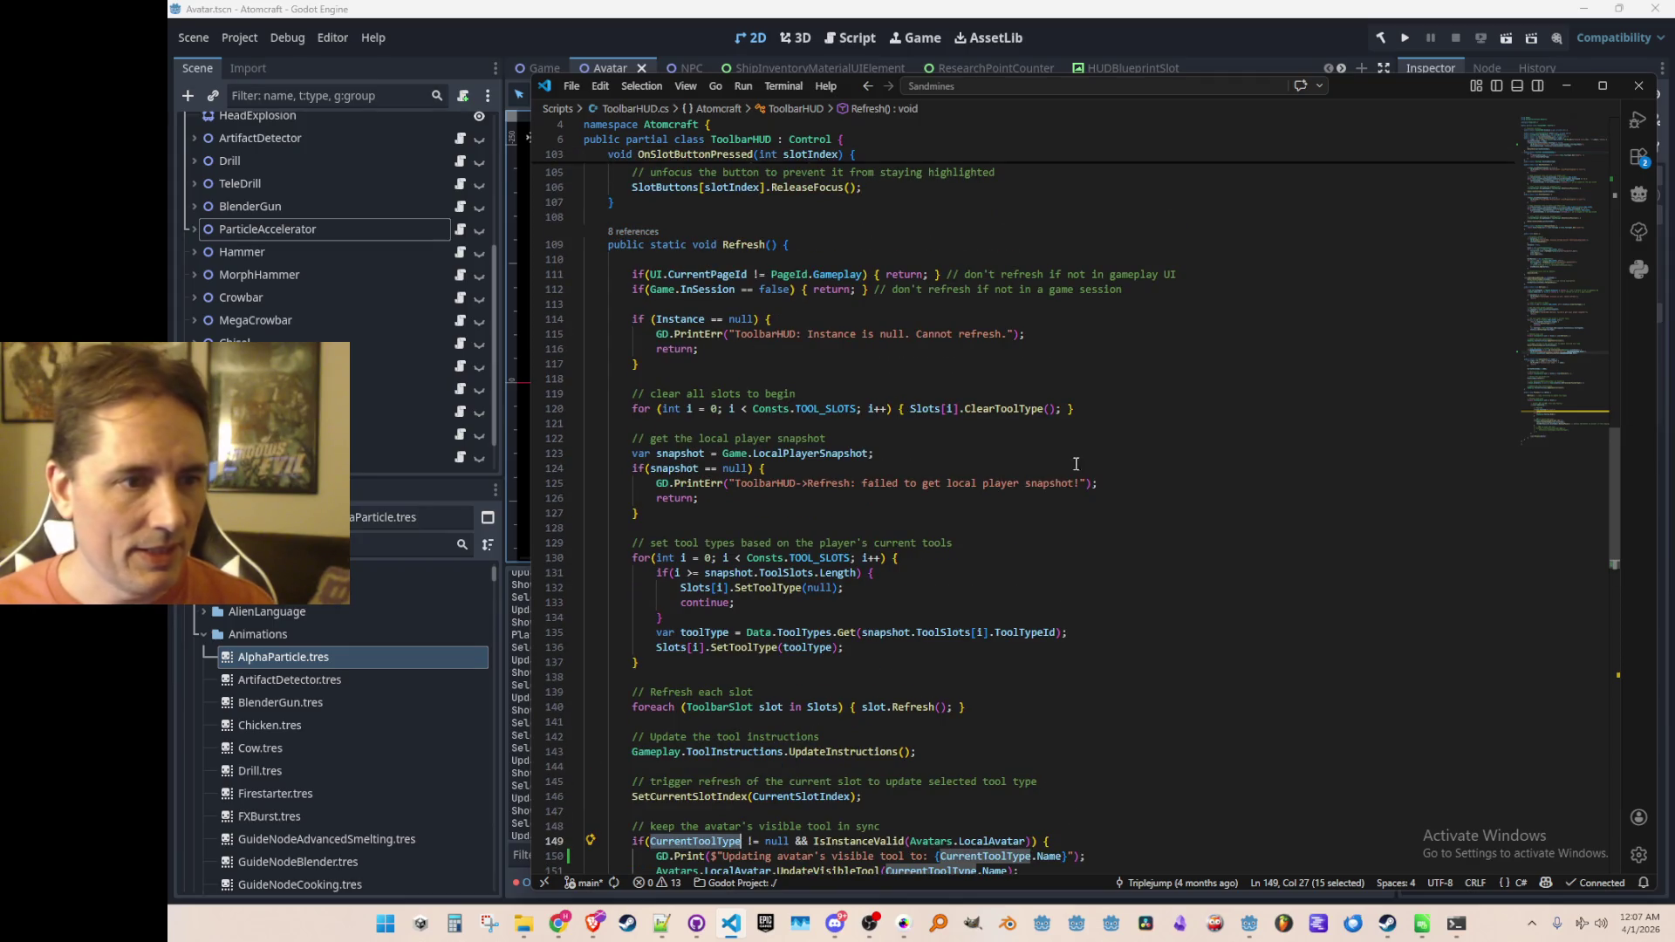
{"action": "scroll", "coordinate": [1137, 455], "scroll_direction": "down", "scroll_amount": 1}
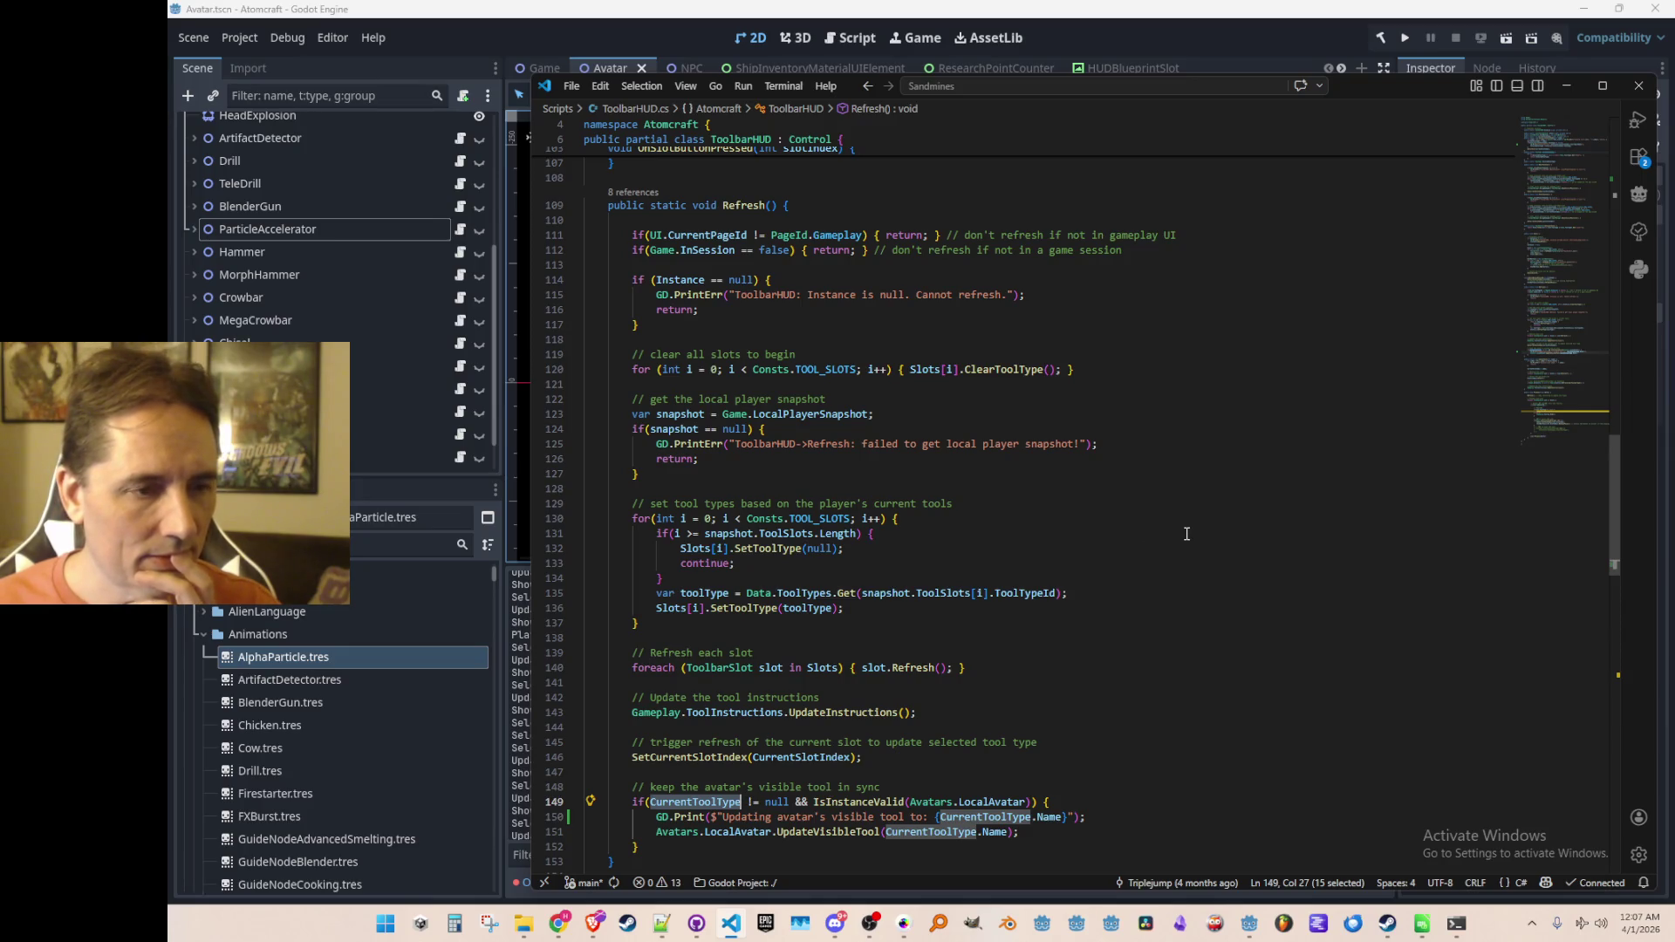
{"action": "scroll", "coordinate": [1187, 534], "scroll_direction": "down", "scroll_amount": 1}
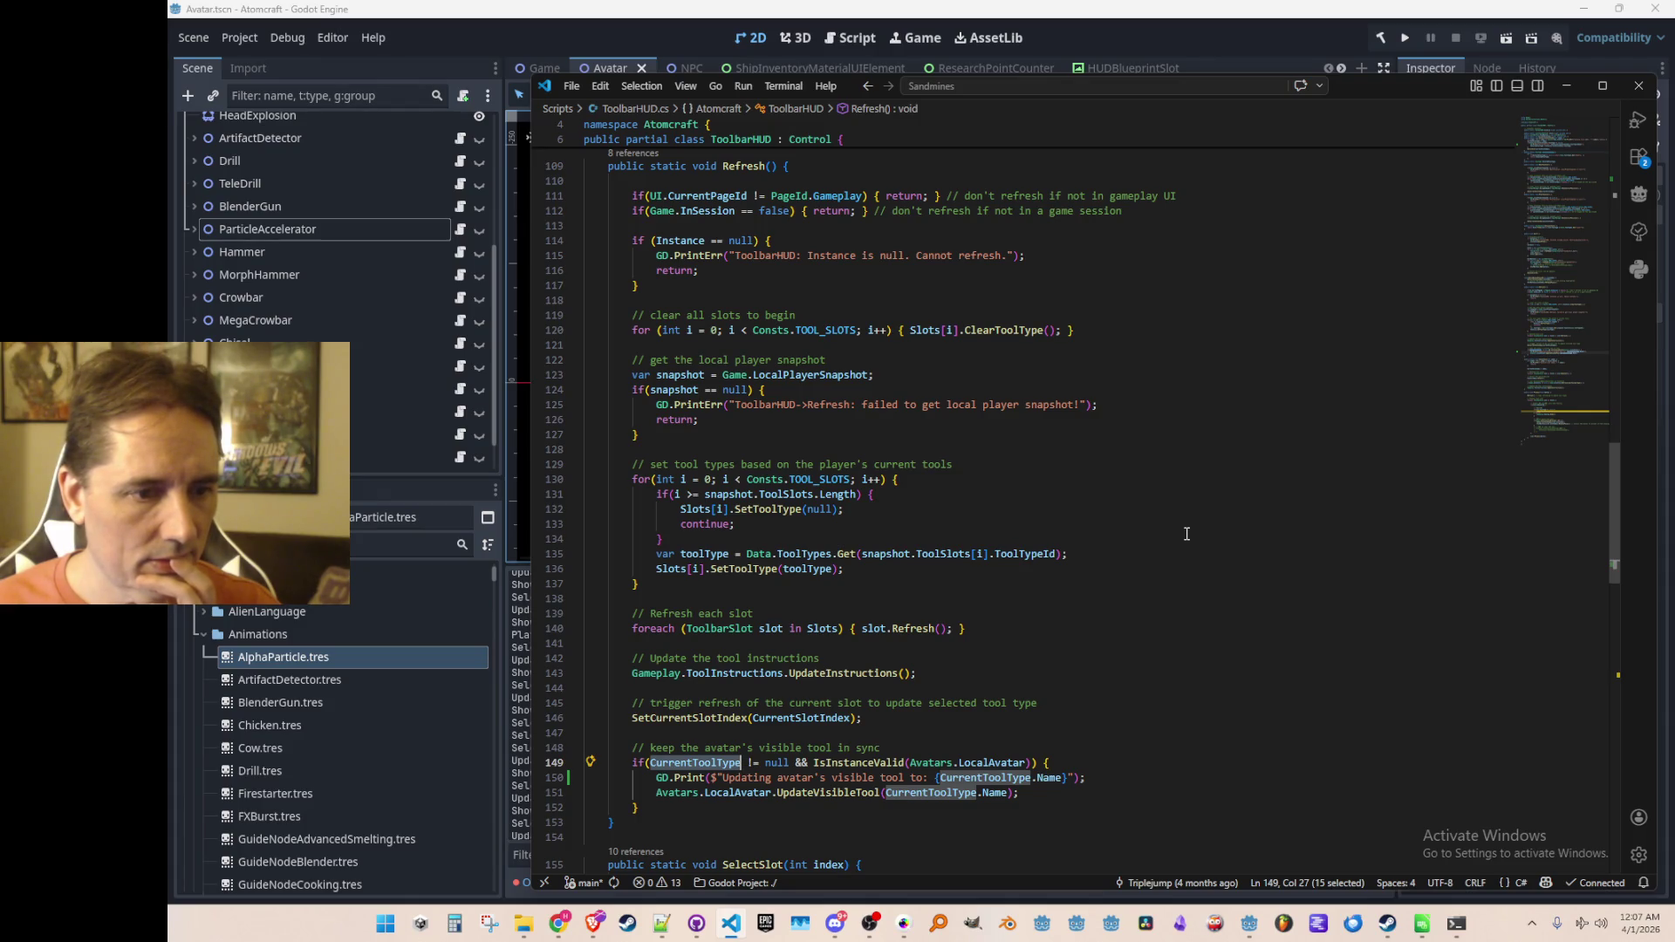
{"action": "scroll", "coordinate": [1182, 532], "scroll_direction": "up", "scroll_amount": 5}
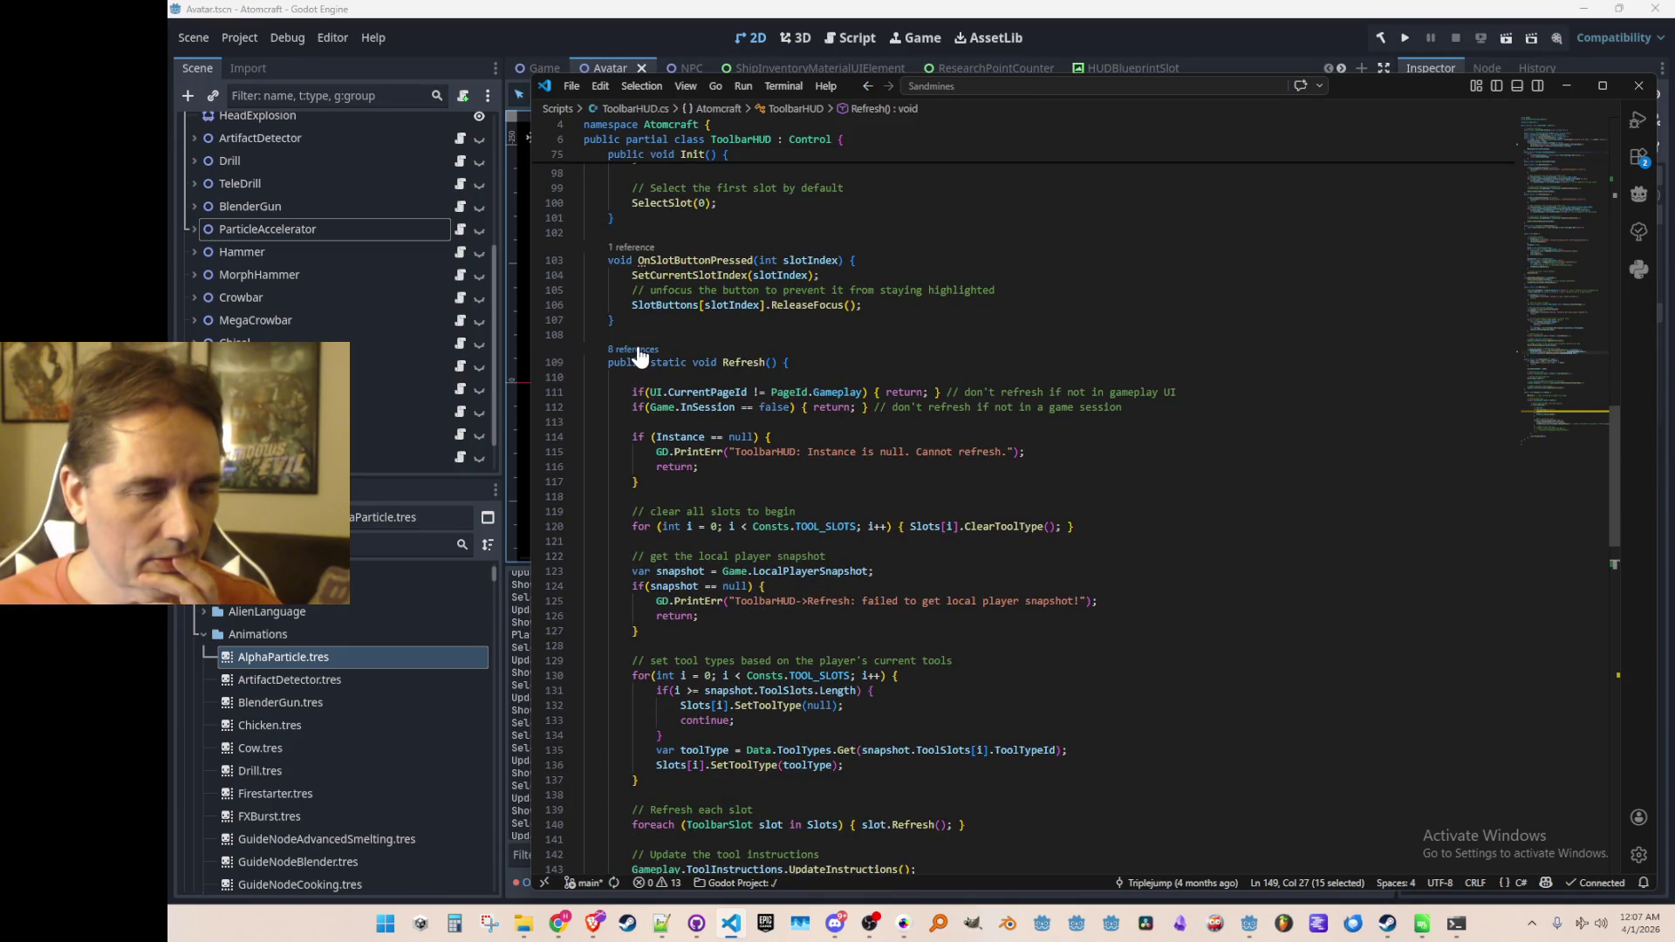
Step: List Refresh()'s 8 references, preview the calls in Client.cs and Process(), and open line 178
{"action": "left_click", "coordinate": [638, 351]}
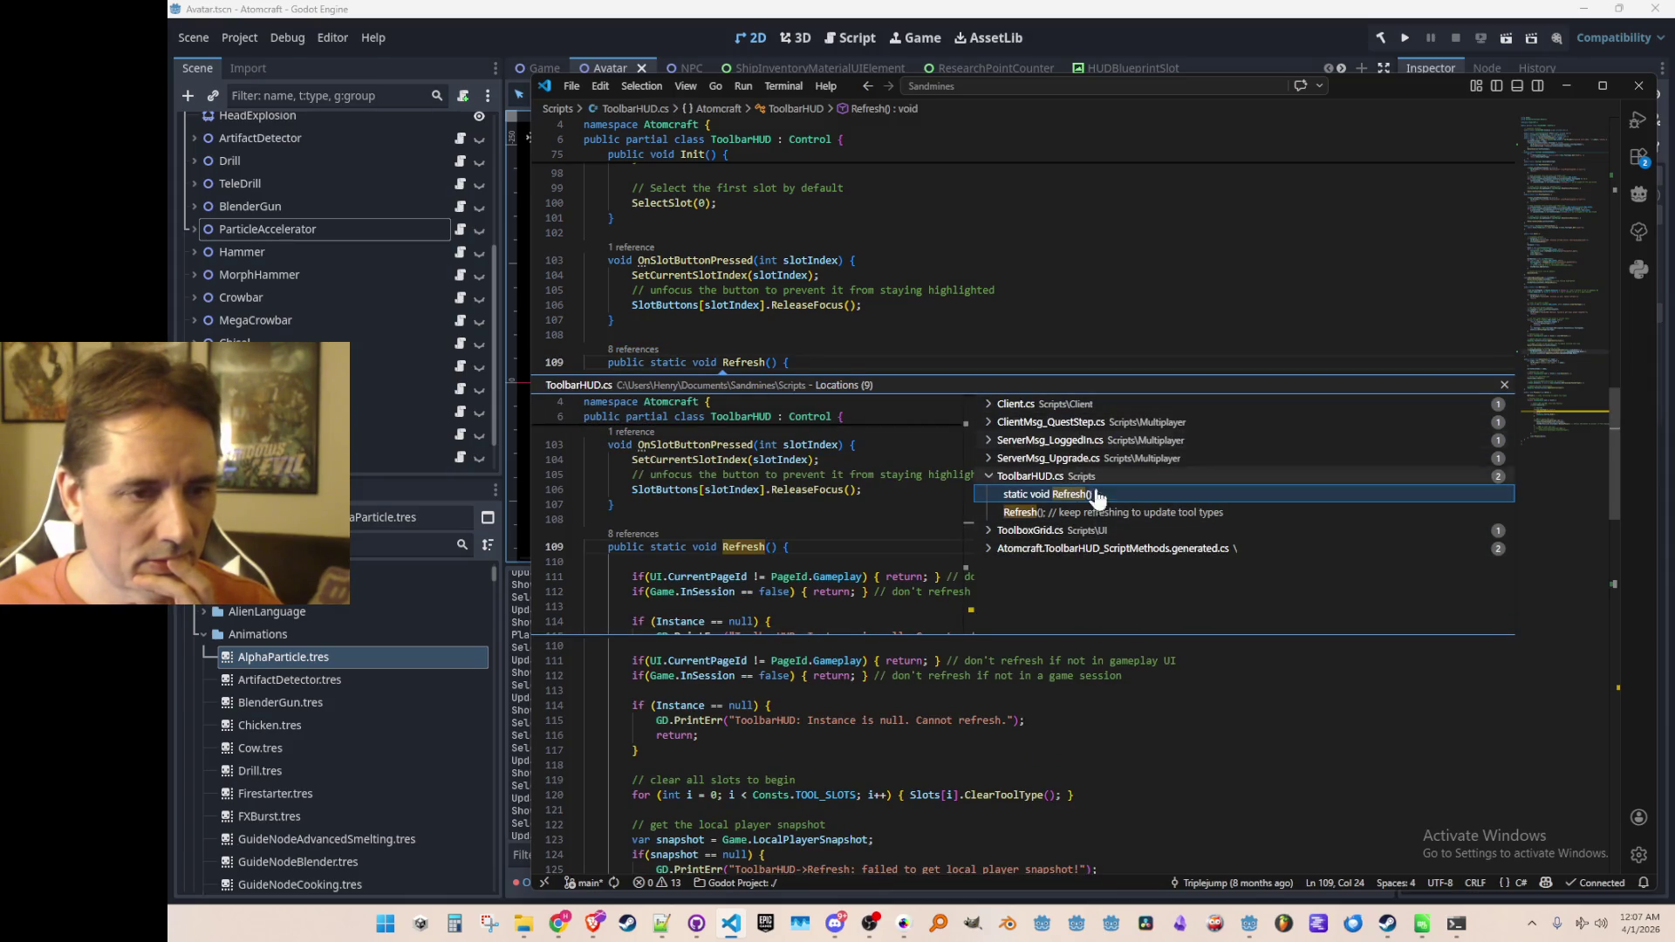
{"action": "left_click", "coordinate": [1085, 406]}
{"action": "left_click", "coordinate": [1108, 422]}
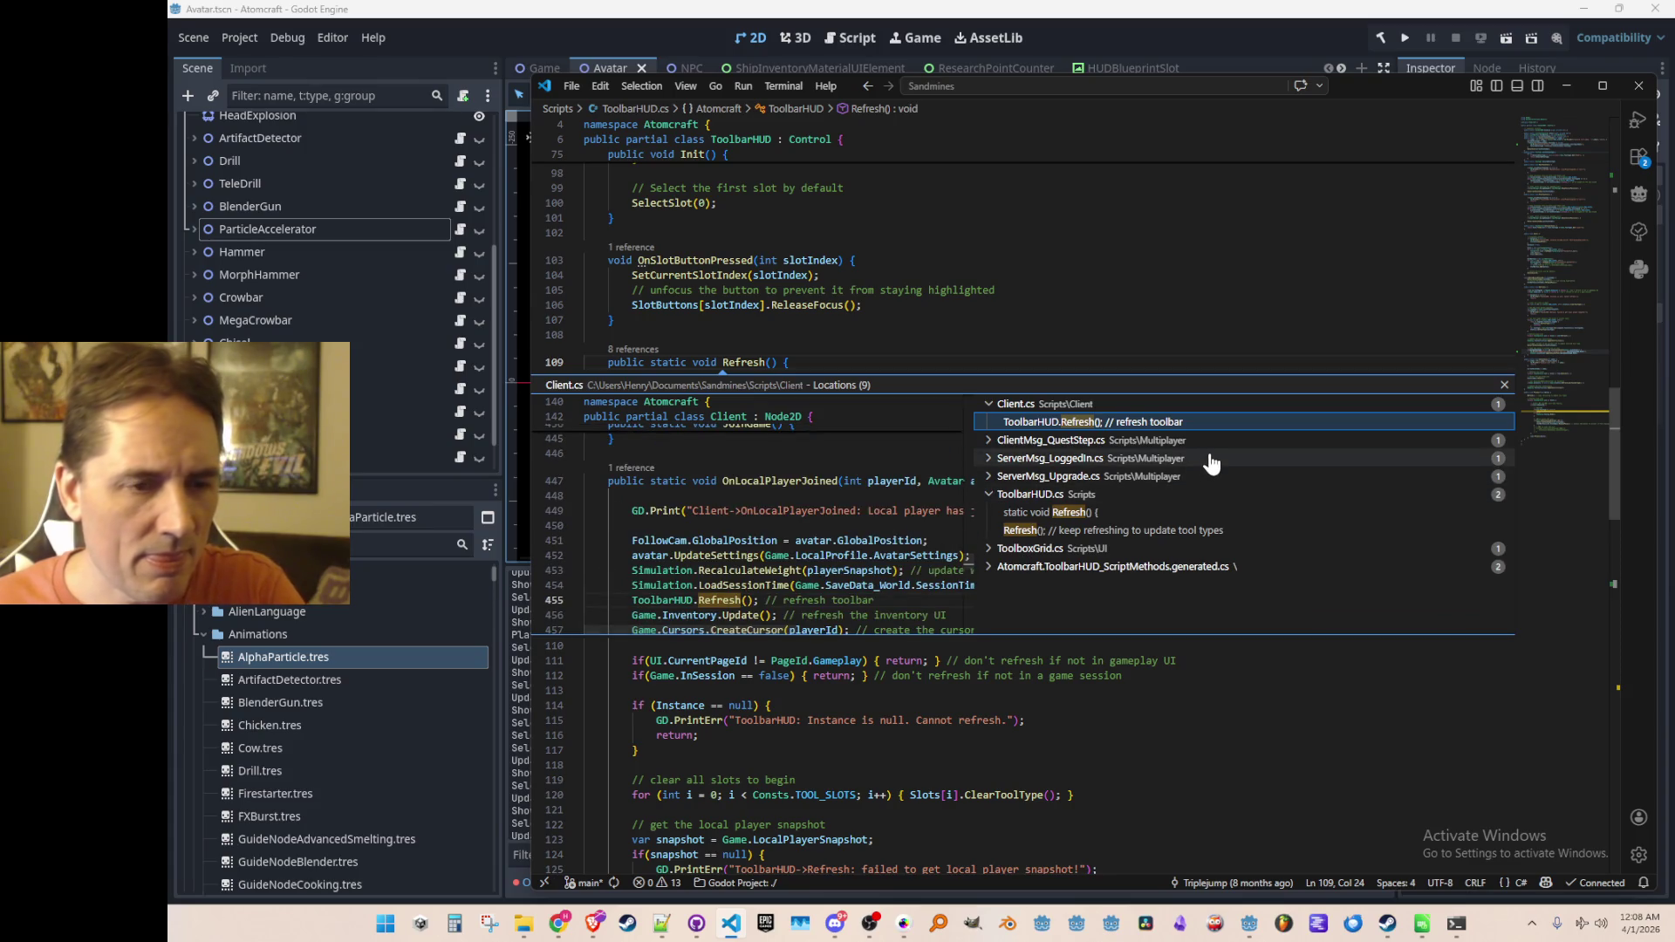
{"action": "left_click", "coordinate": [1164, 530]}
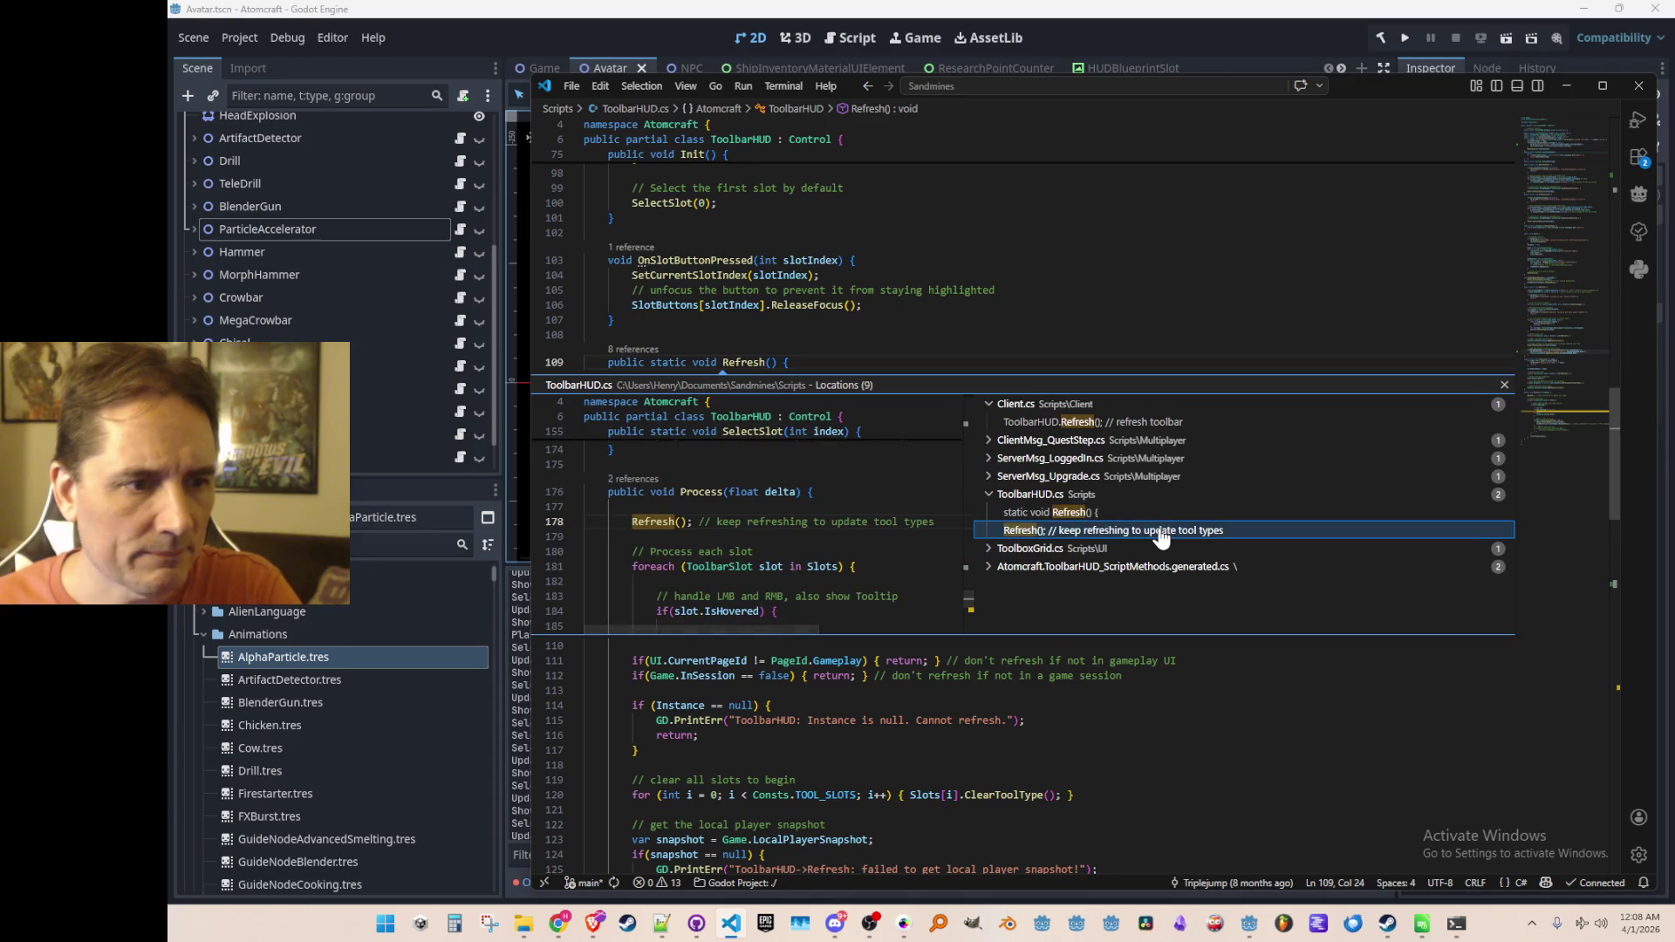
{"action": "double_click", "coordinate": [1161, 532]}
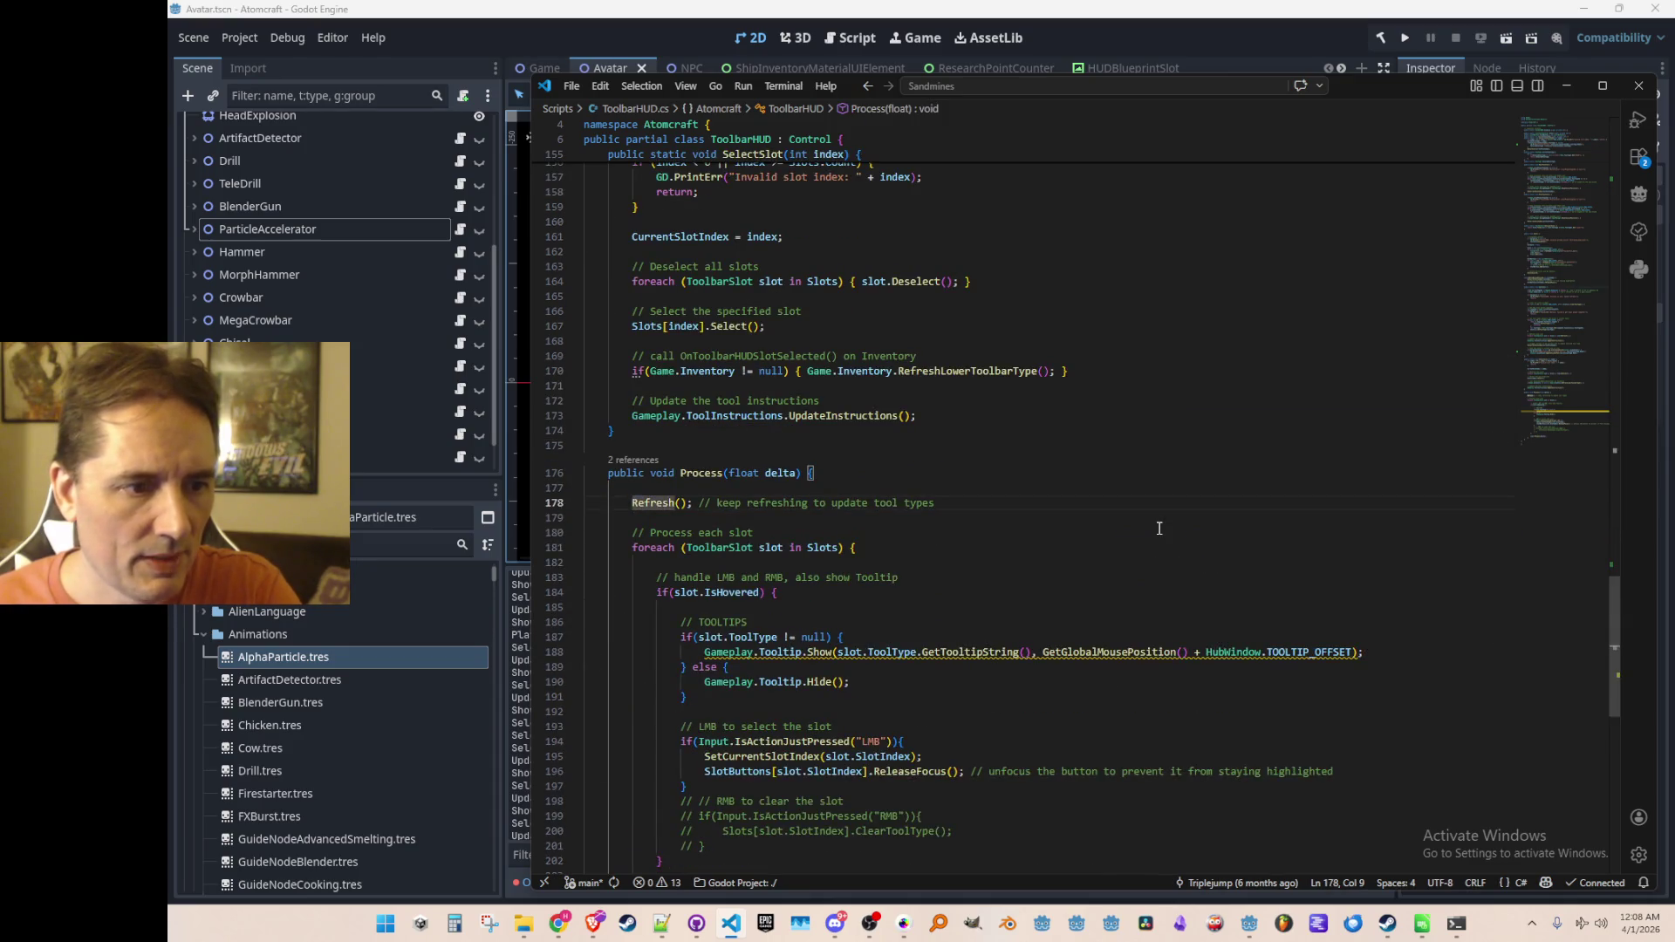
{"action": "scroll", "coordinate": [1159, 529], "scroll_direction": "down", "scroll_amount": 3}
{"action": "scroll", "coordinate": [1061, 509], "scroll_direction": "up", "scroll_amount": 3}
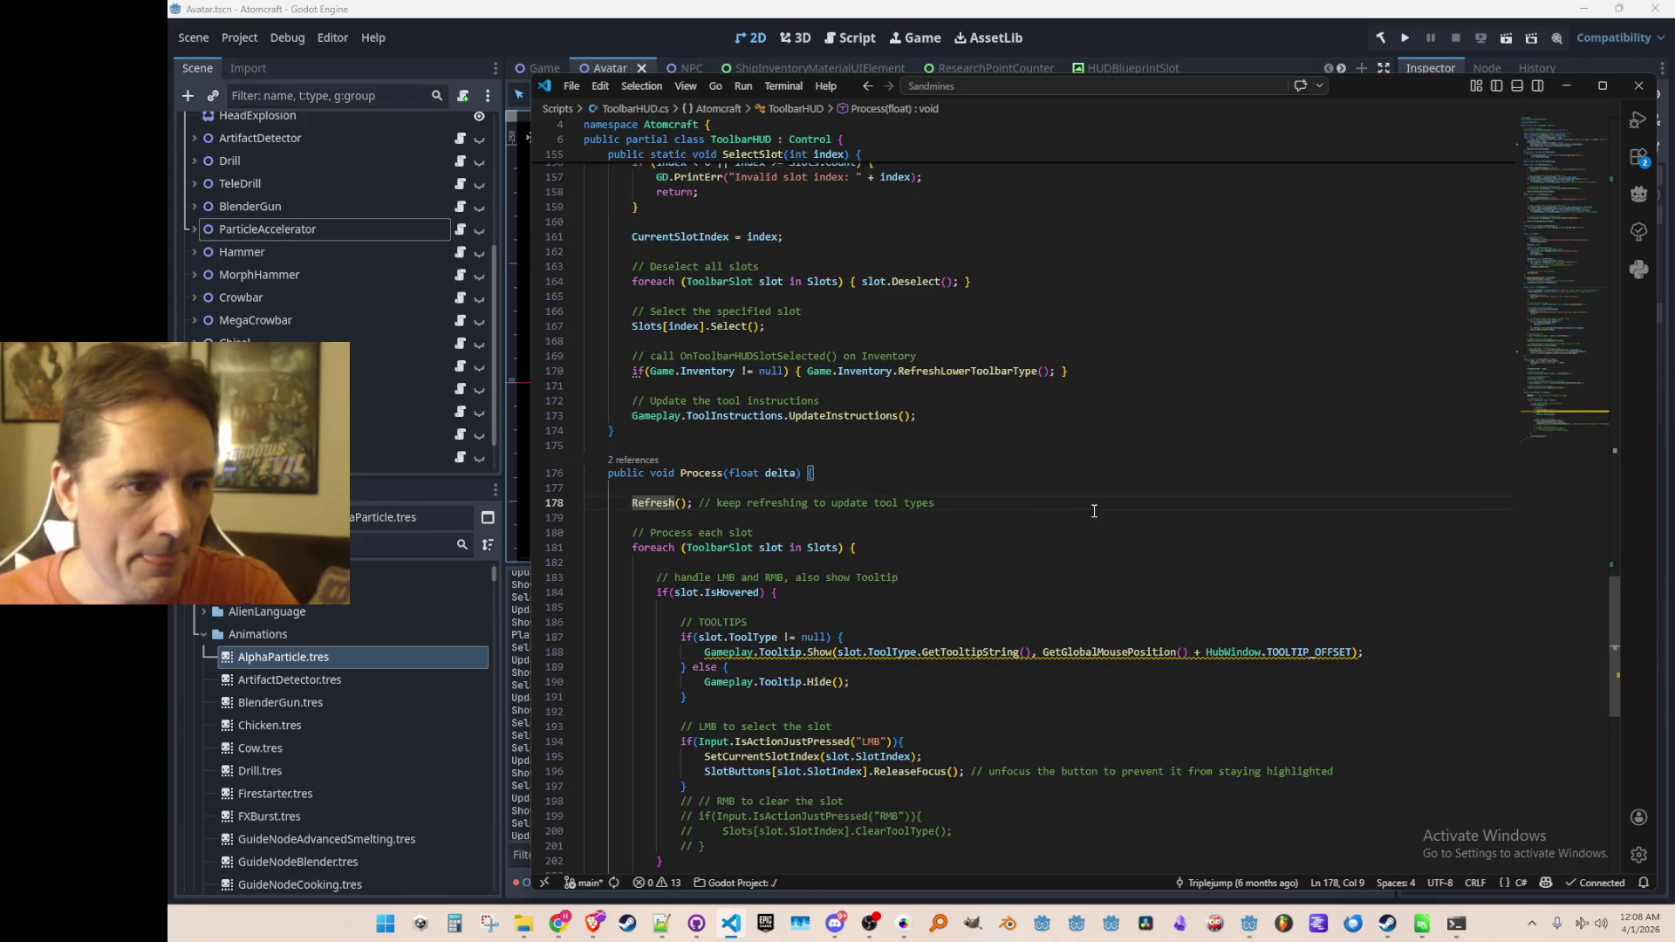
Step: Jump to the Refresh() definition and place the caret at the end of line 149
{"action": "key", "text": "F12"}
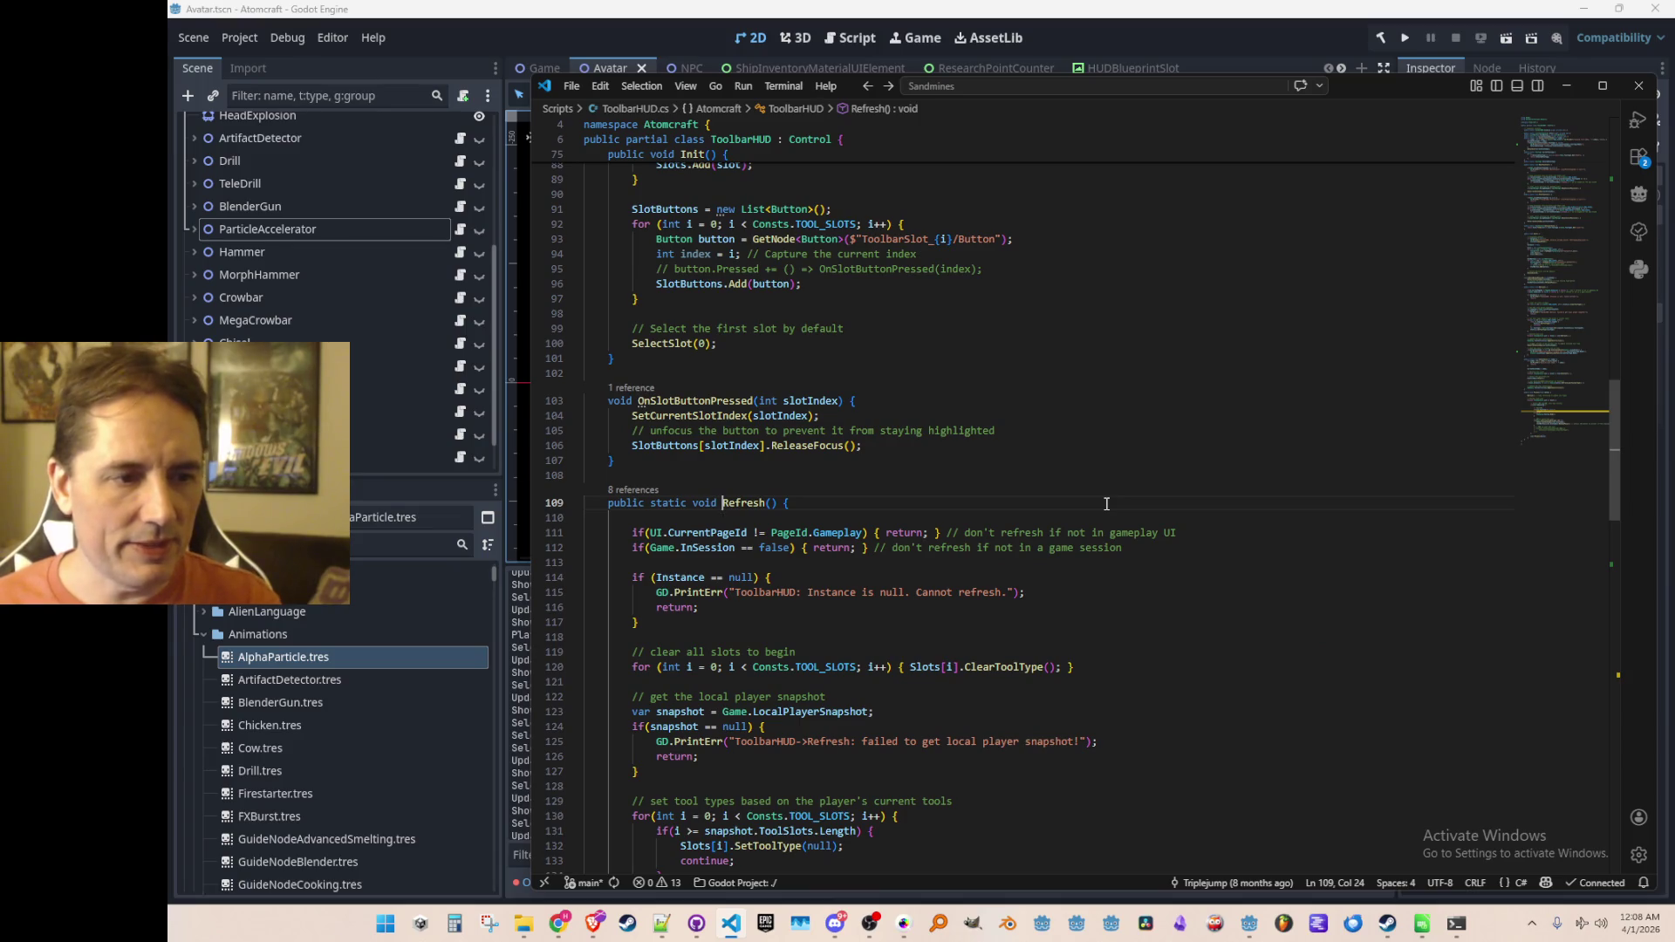
{"action": "scroll", "coordinate": [1106, 504], "scroll_direction": "down", "scroll_amount": 9}
{"action": "left_click", "coordinate": [1203, 673]}
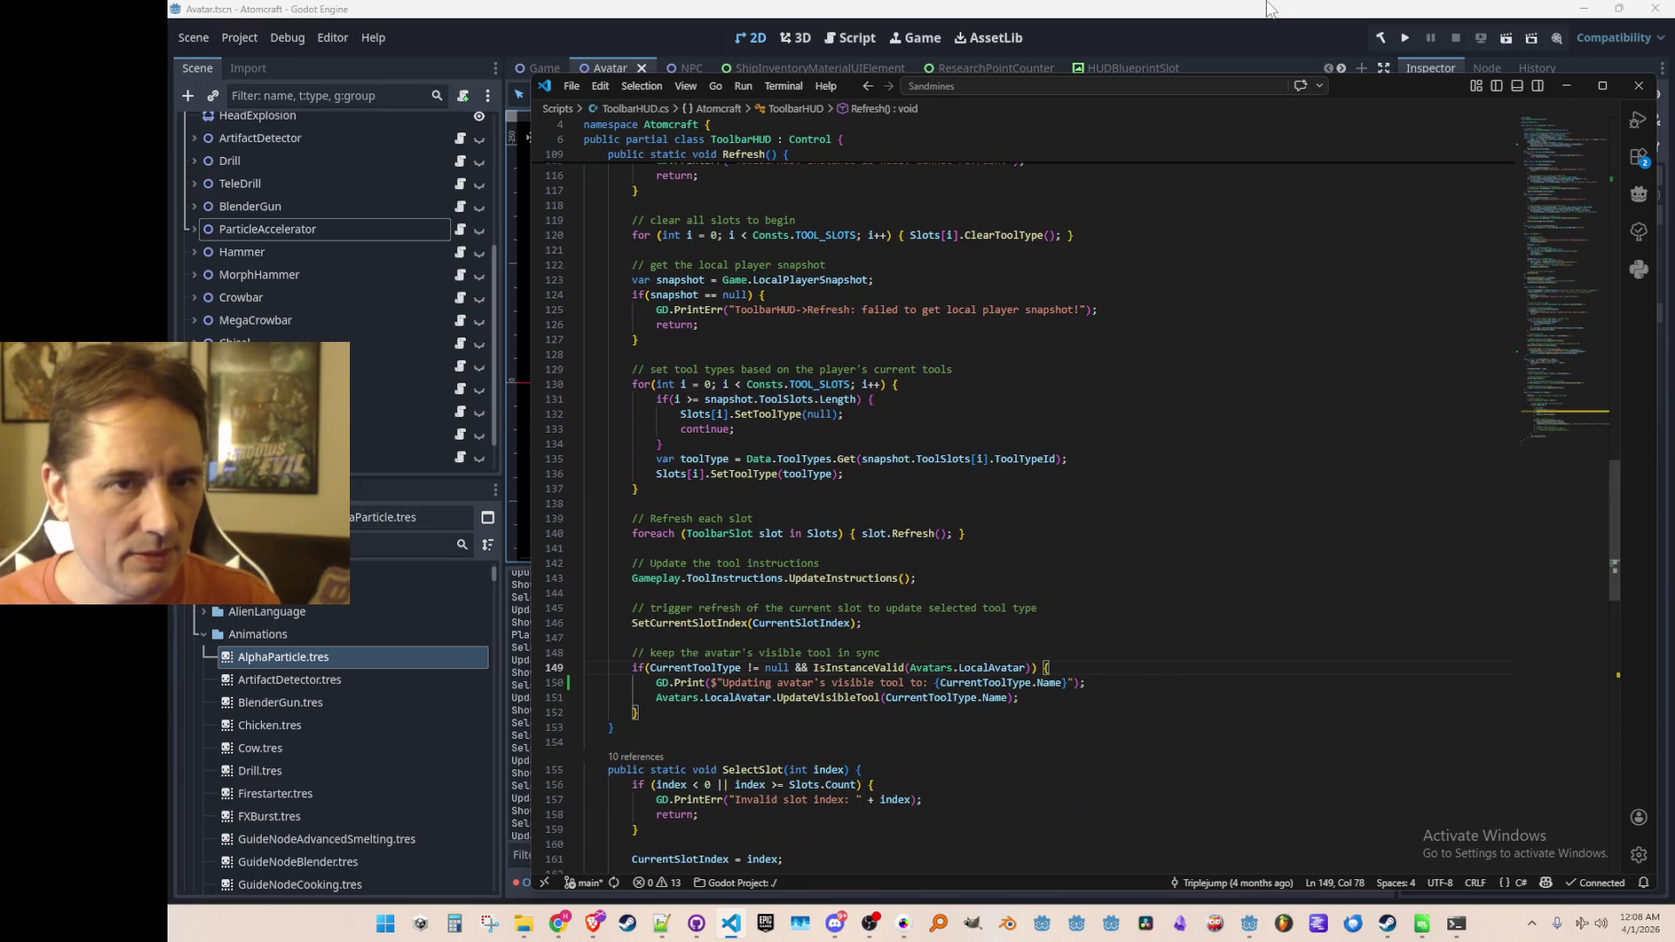
{"action": "left_click", "coordinate": [1270, 9]}
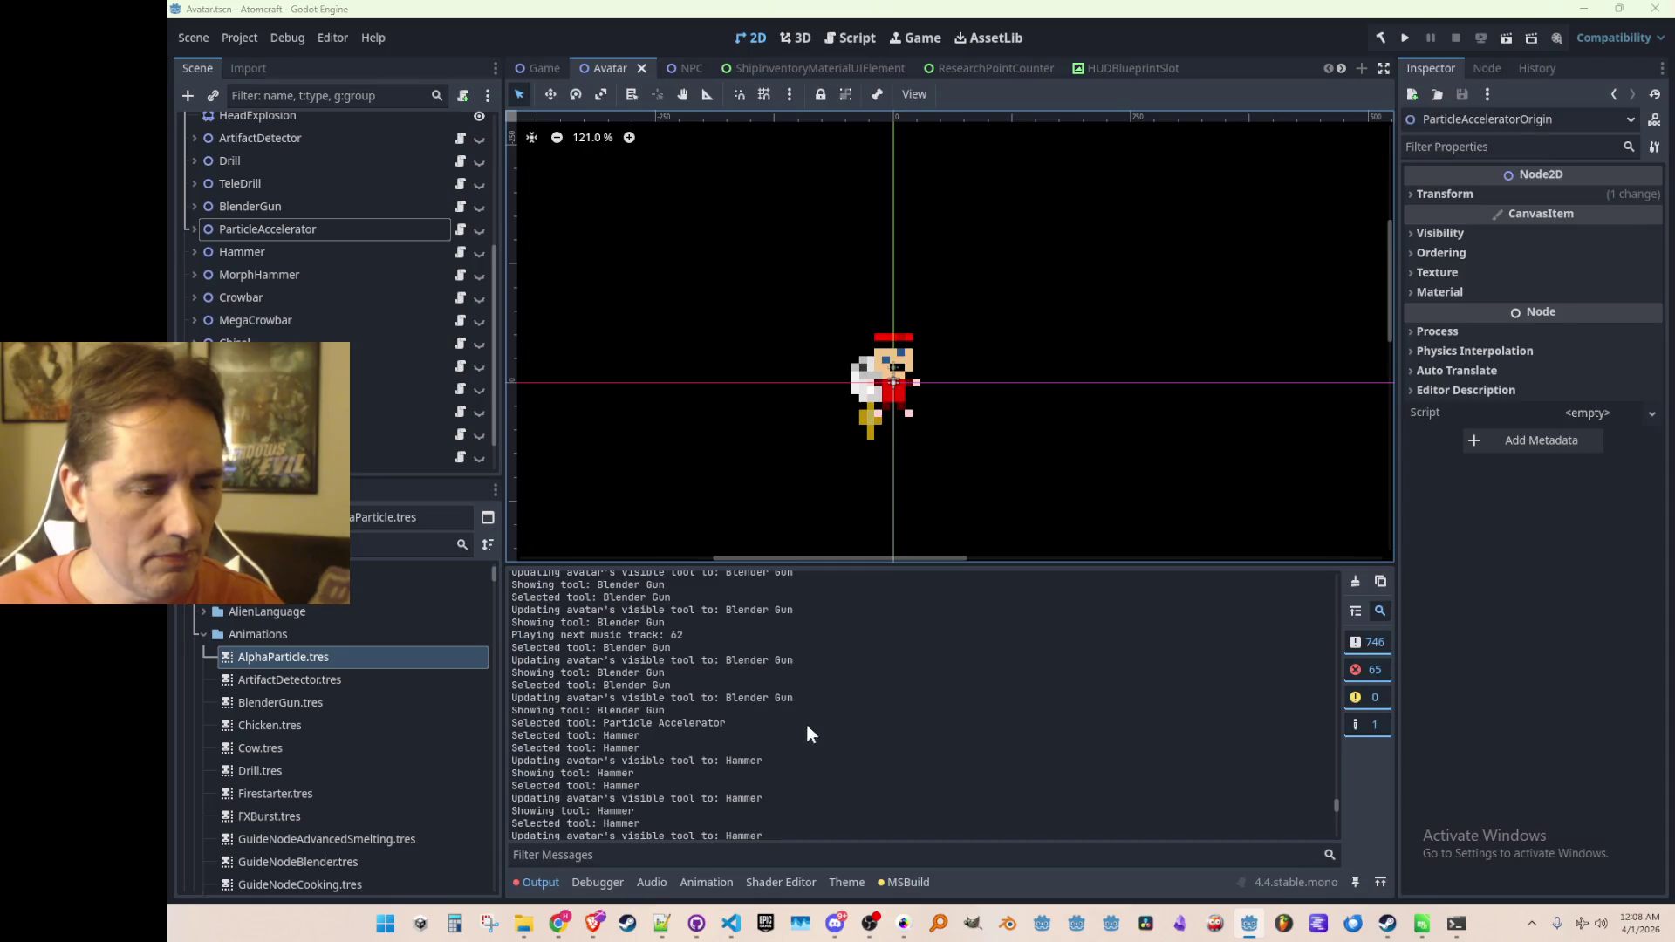
Step: Scroll through Godot's output log around the Particle Accelerator tool selections, then return to ToolbarHUD.cs
{"action": "key", "text": "alt+Tab"}
{"action": "scroll", "coordinate": [1090, 616], "scroll_direction": "up", "scroll_amount": 3}
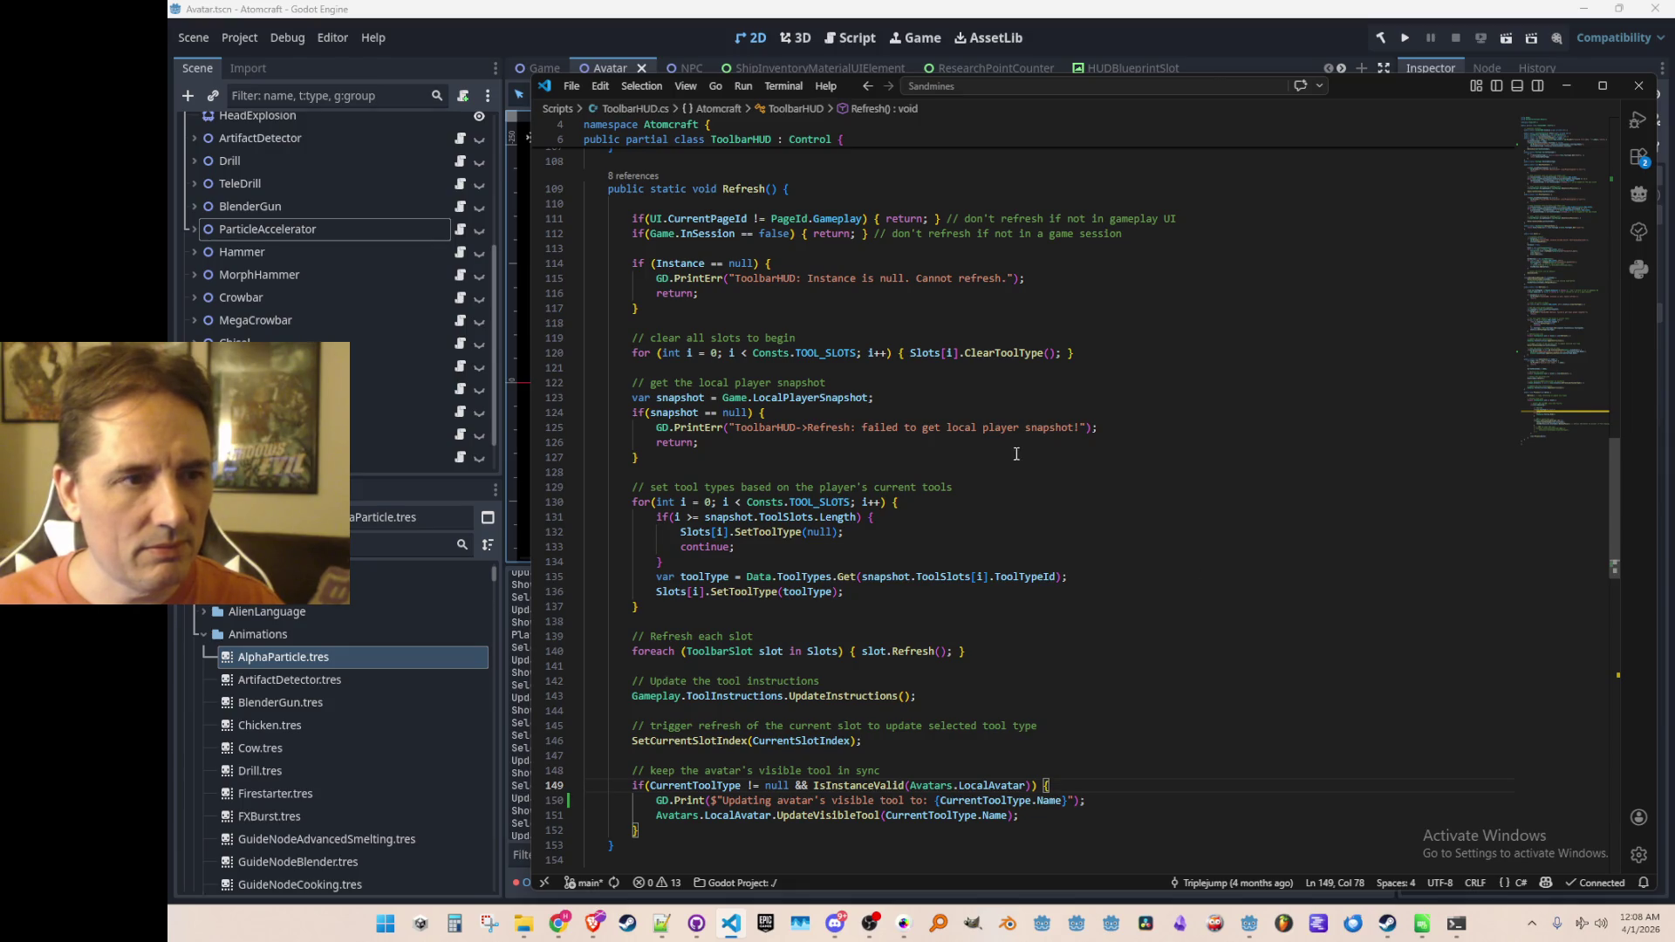
{"action": "key", "text": "alt+Tab"}
{"action": "scroll", "coordinate": [772, 760], "scroll_direction": "down", "scroll_amount": 1}
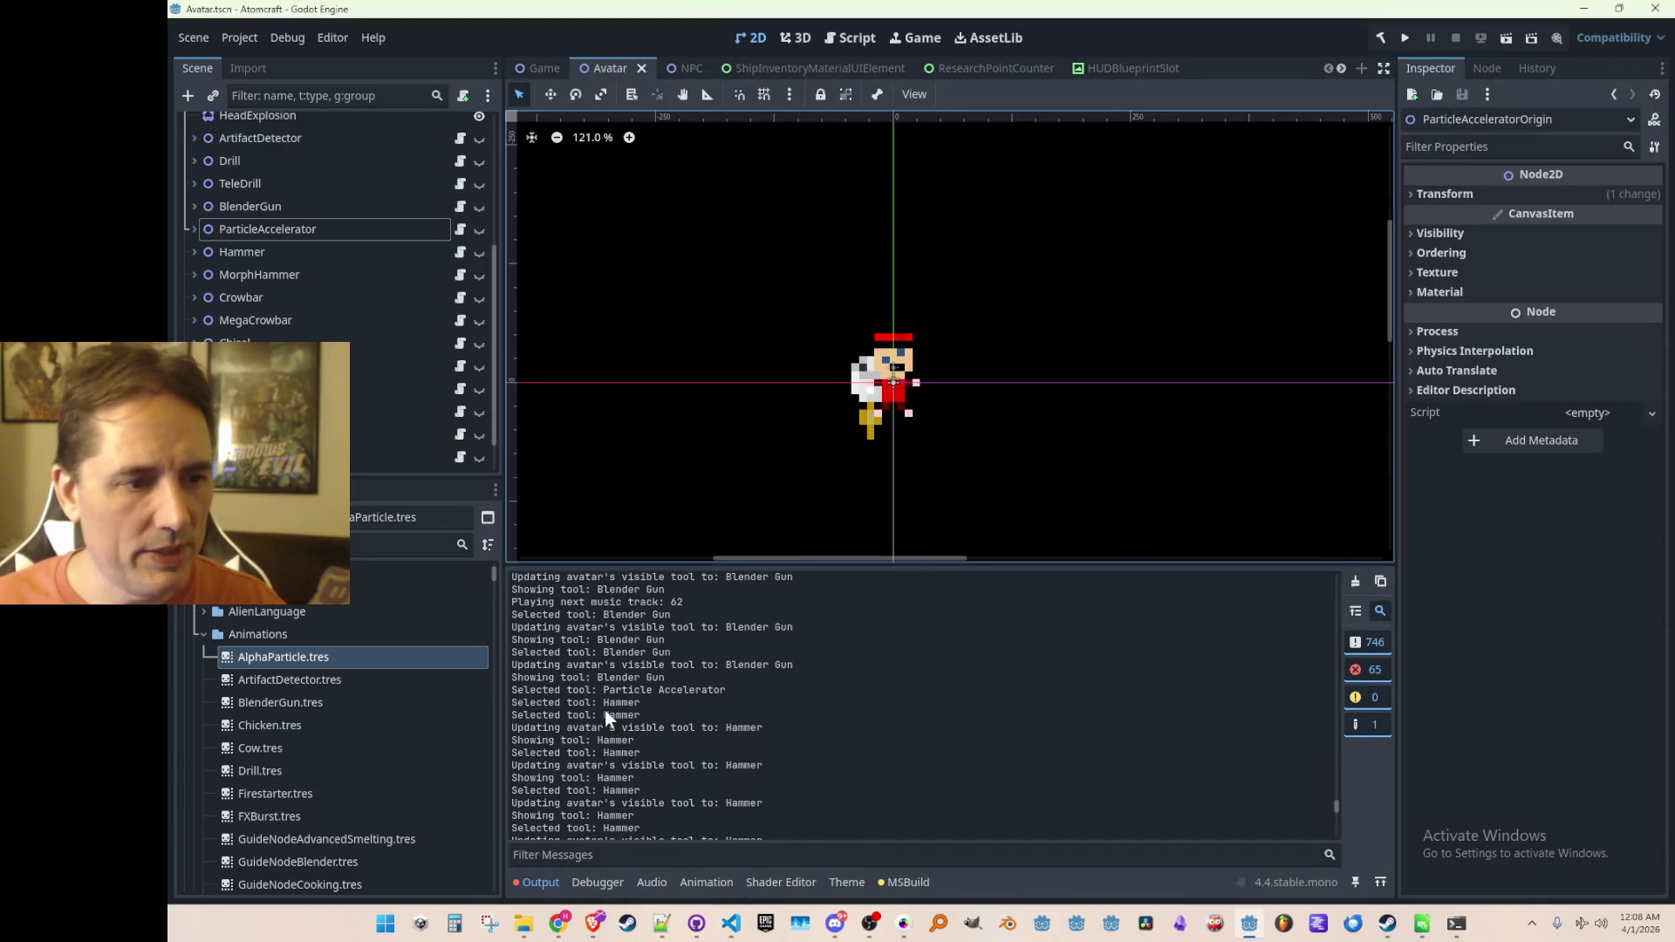
{"action": "scroll", "coordinate": [819, 729], "scroll_direction": "up", "scroll_amount": 1}
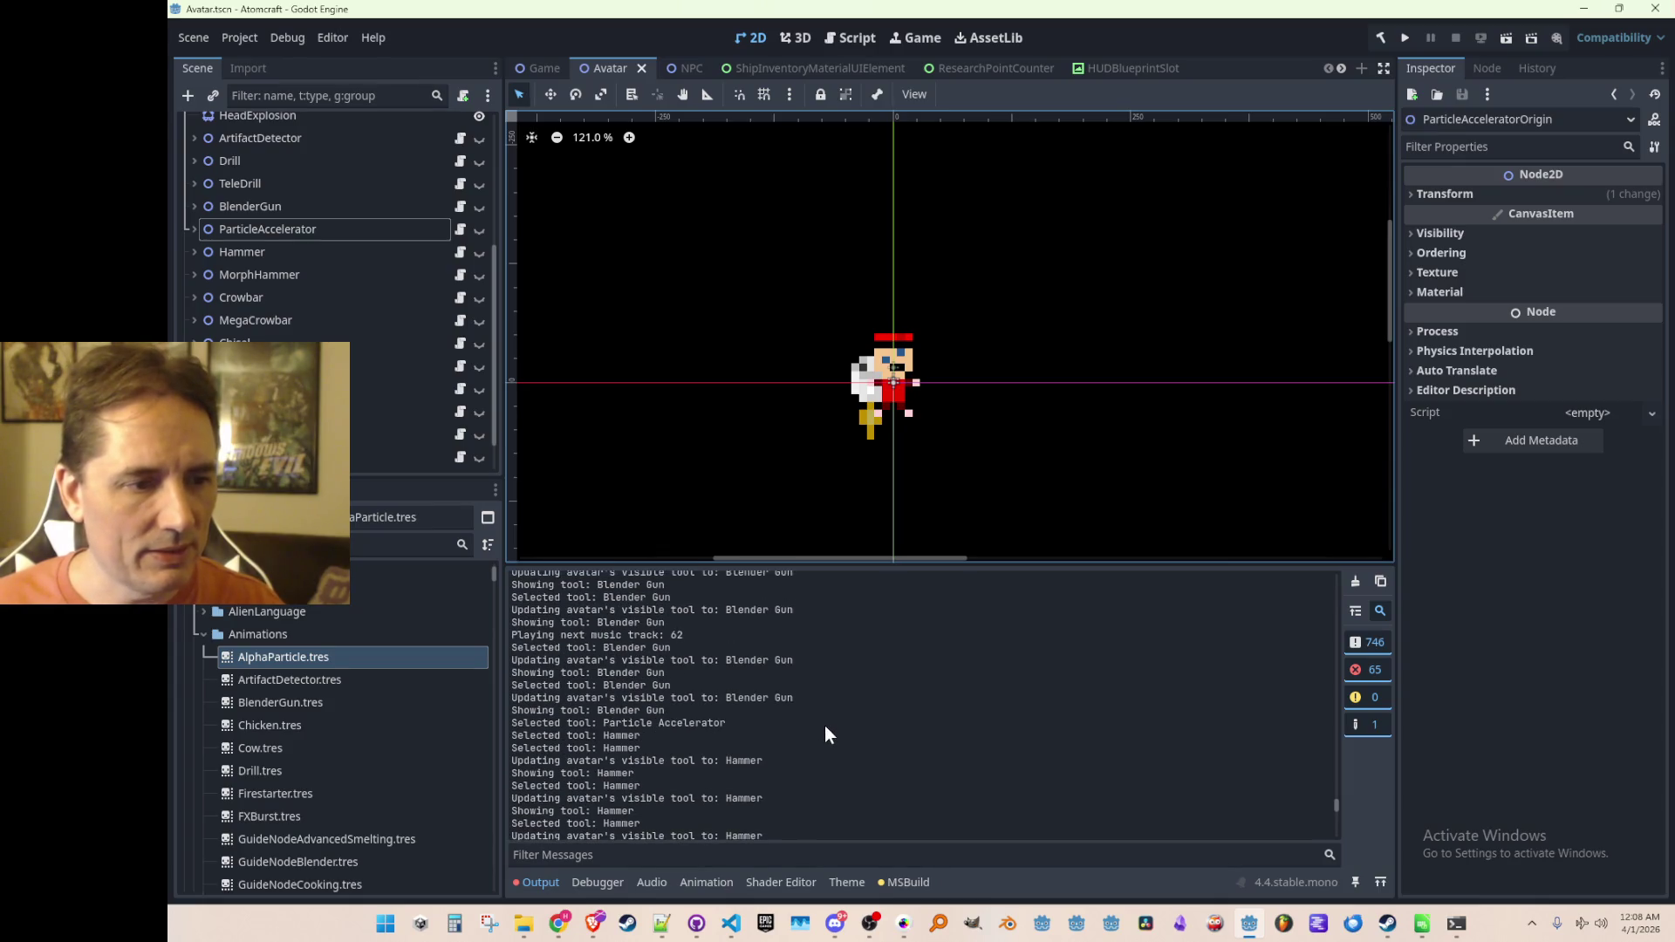
{"action": "scroll", "coordinate": [824, 727], "scroll_direction": "down", "scroll_amount": 1}
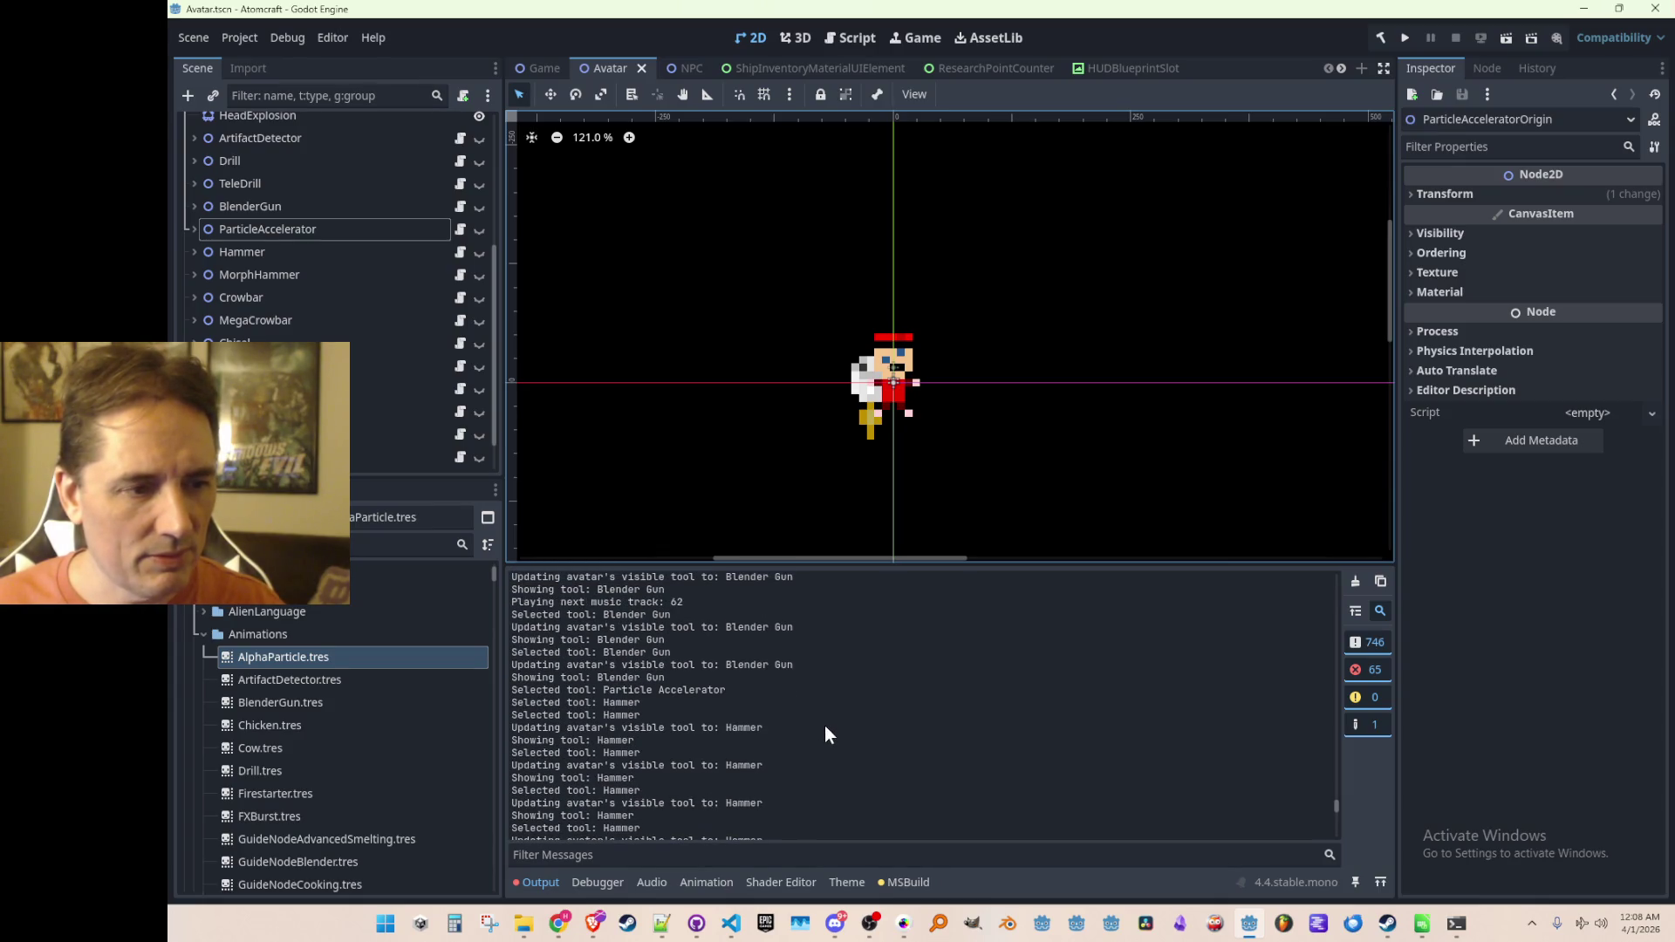
{"action": "scroll", "coordinate": [824, 725], "scroll_direction": "up", "scroll_amount": 5}
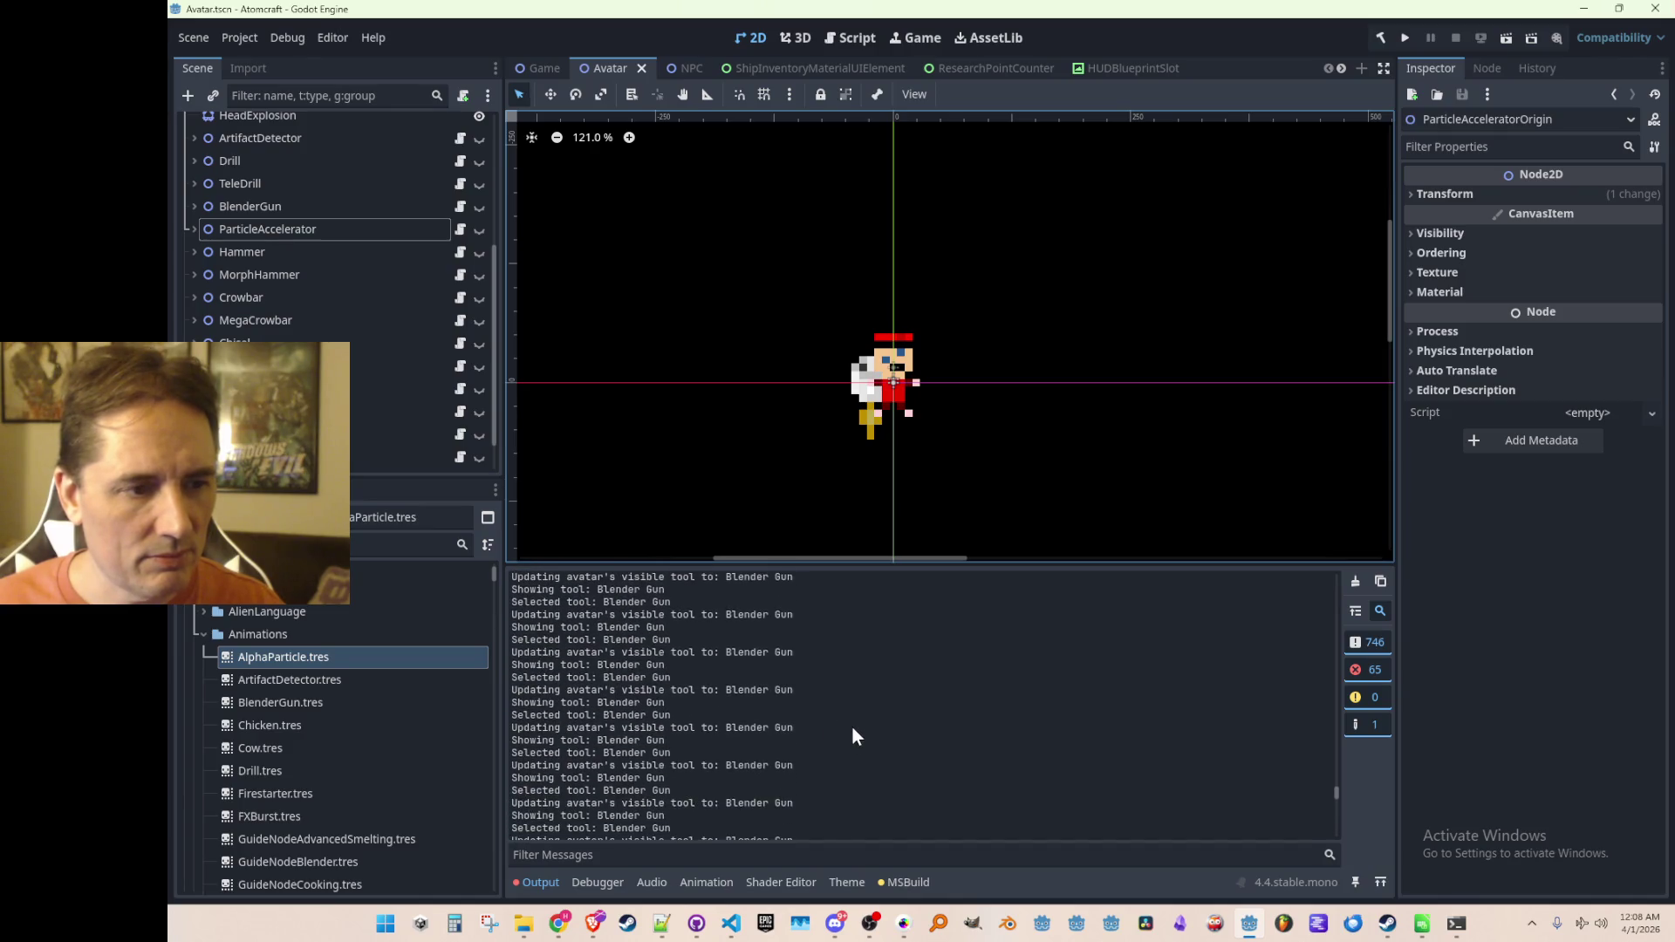
{"action": "scroll", "coordinate": [859, 730], "scroll_direction": "up", "scroll_amount": 4}
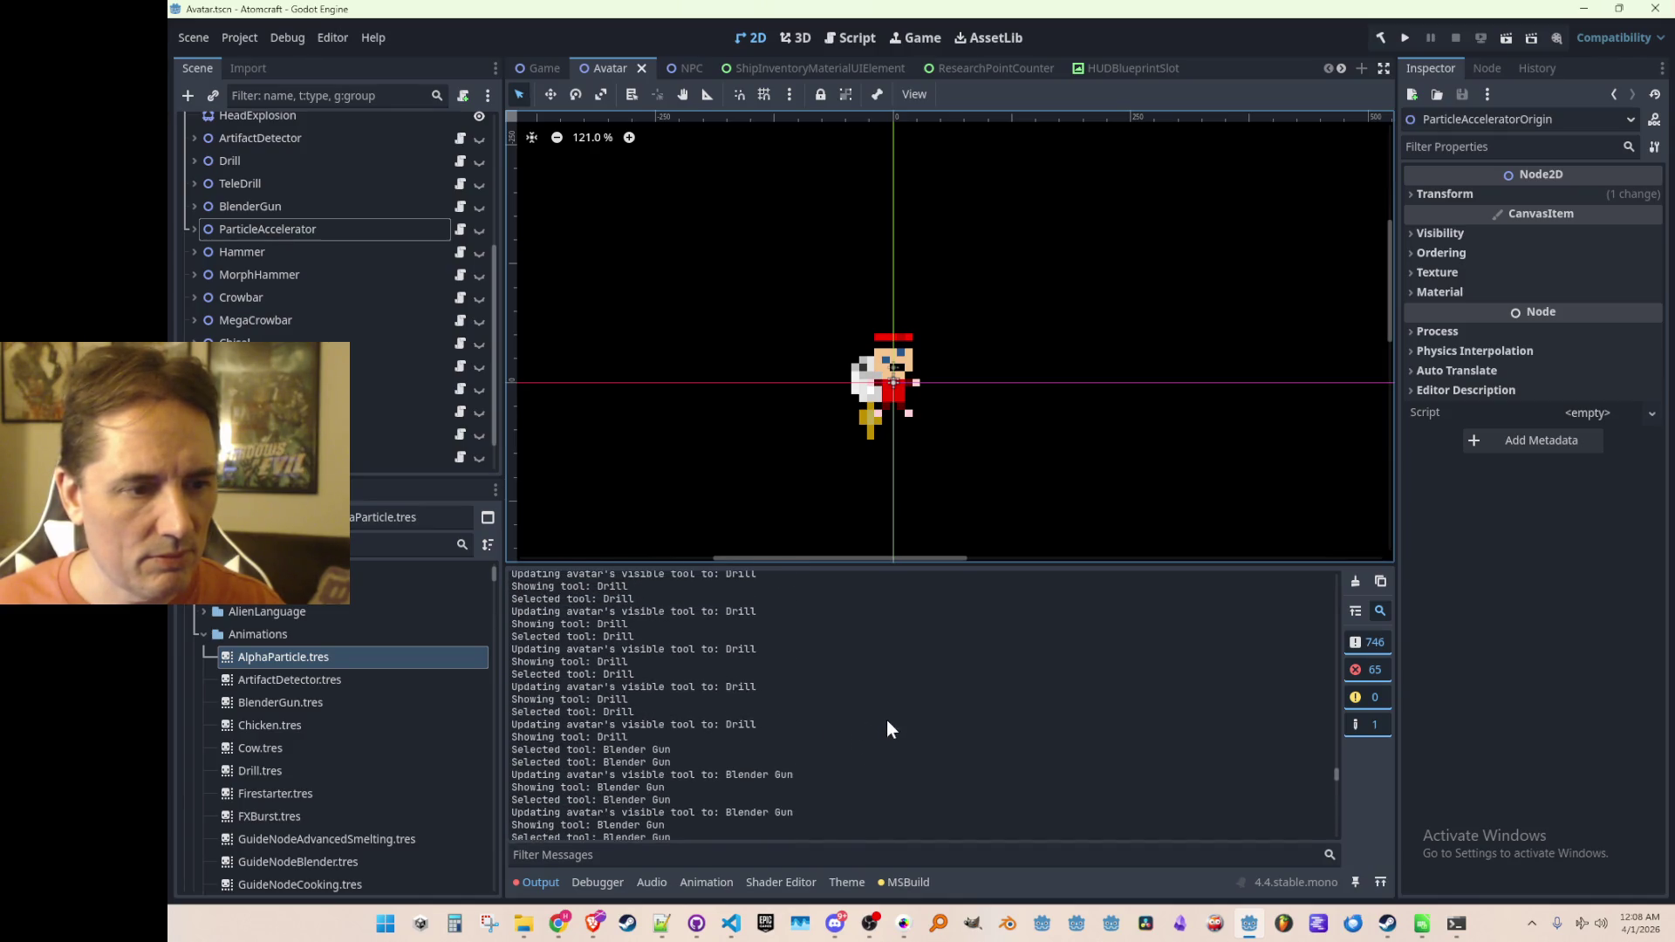
{"action": "scroll", "coordinate": [882, 737], "scroll_direction": "down", "scroll_amount": 2}
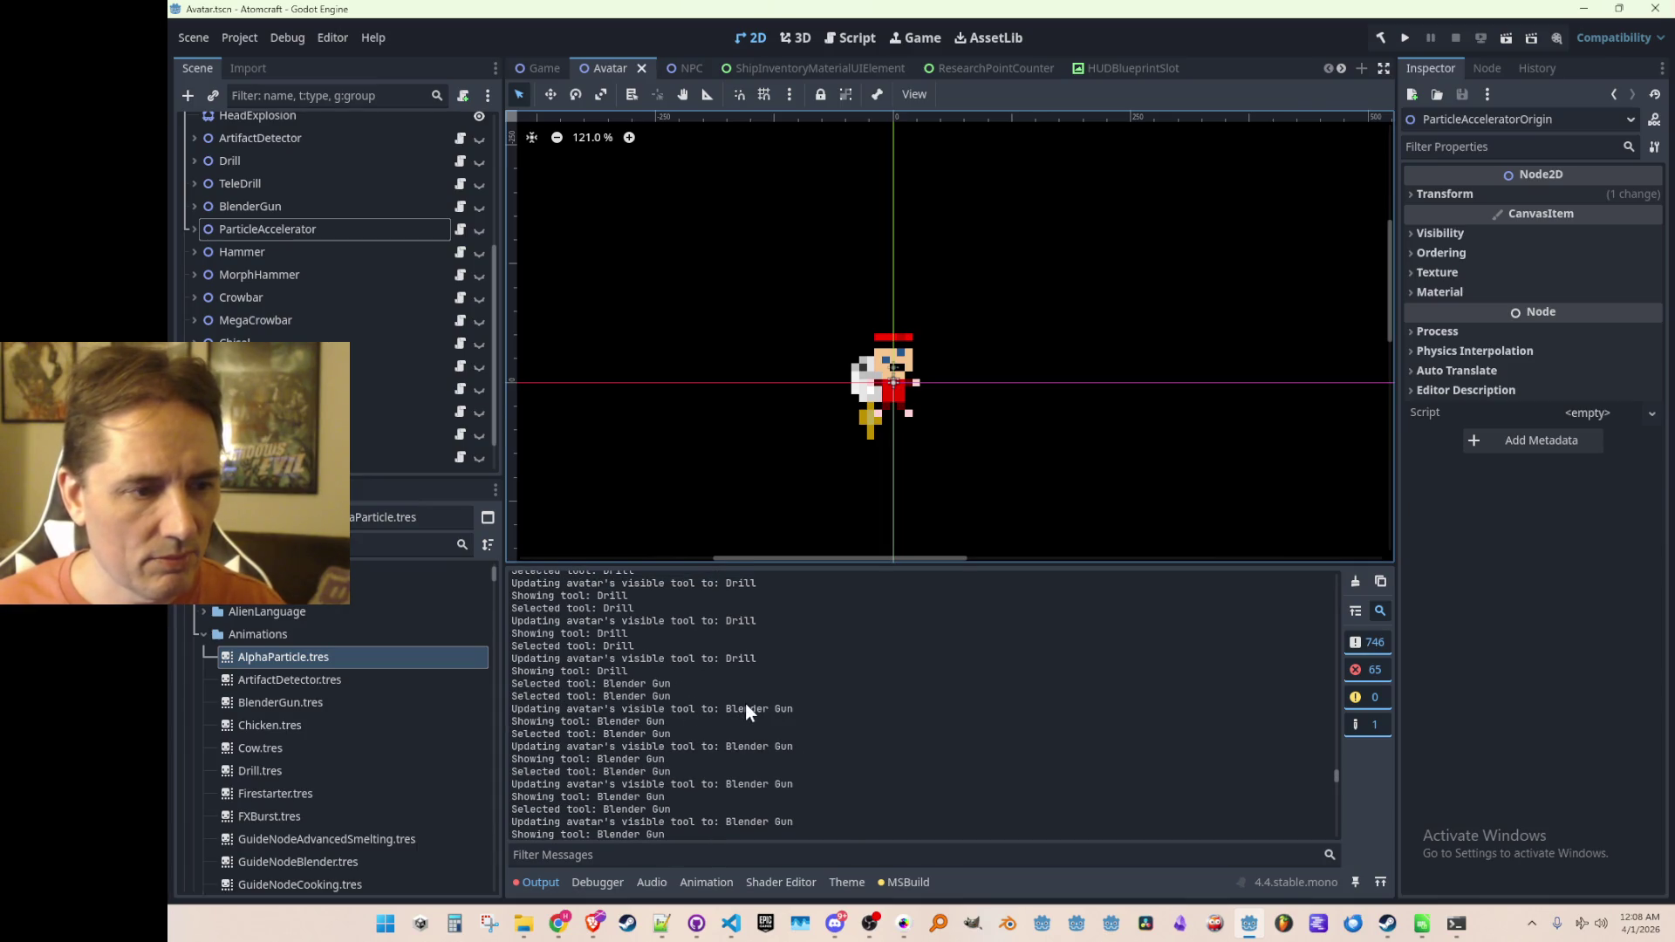
{"action": "scroll", "coordinate": [759, 704], "scroll_direction": "down", "scroll_amount": 5}
{"action": "scroll", "coordinate": [843, 692], "scroll_direction": "down", "scroll_amount": 5}
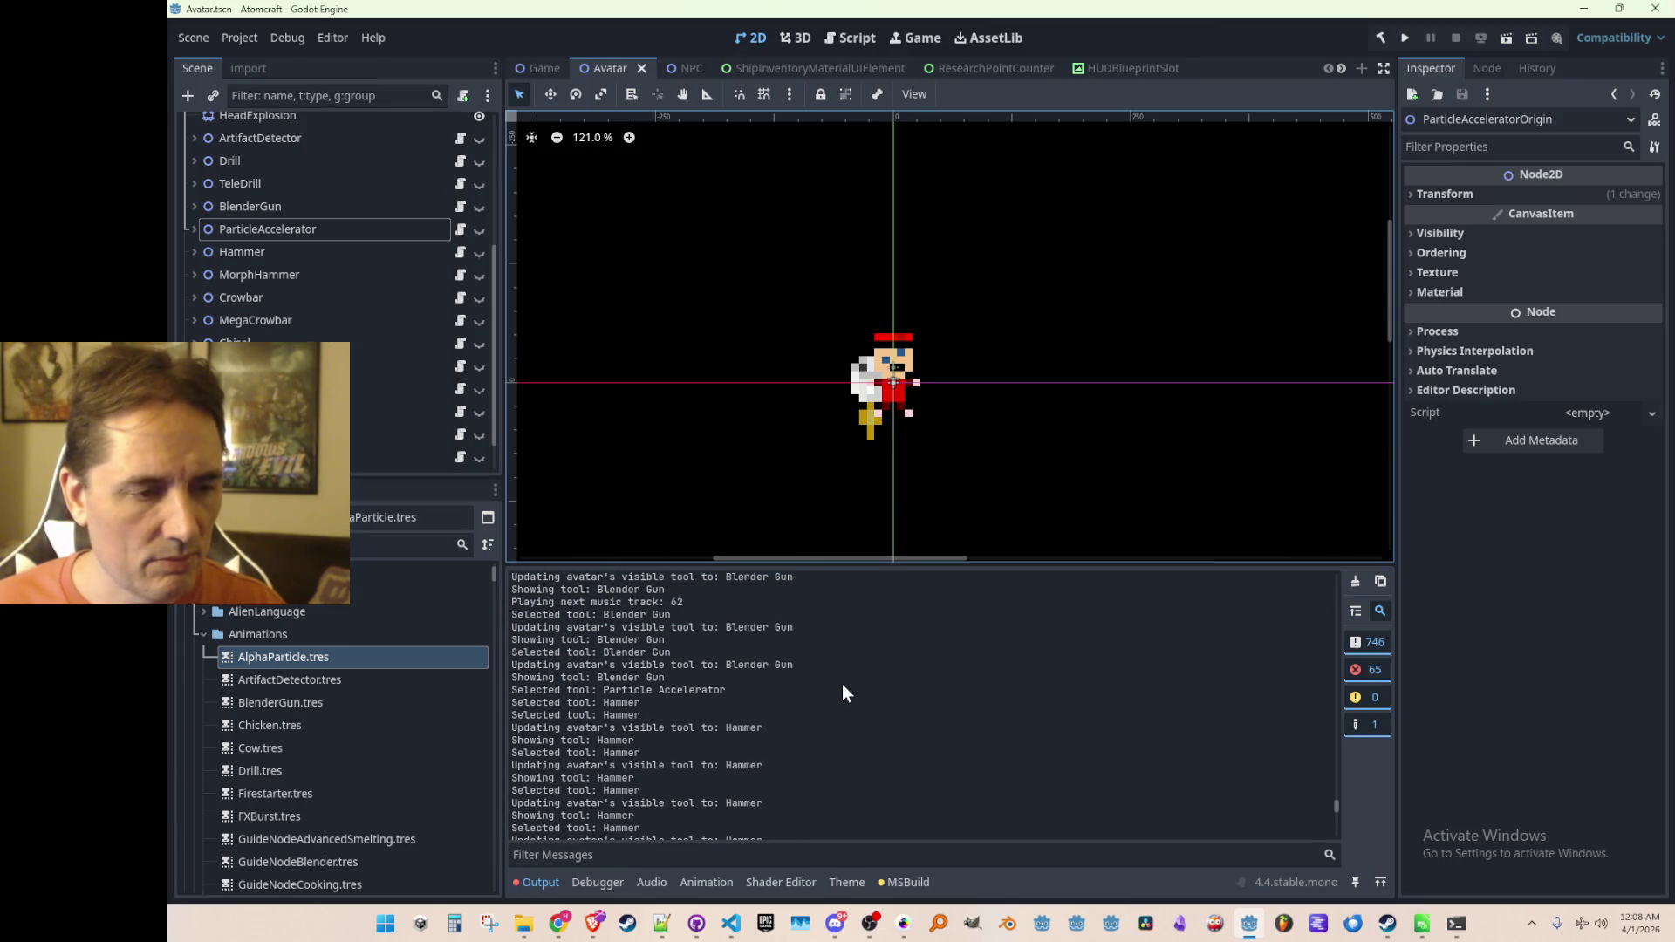
{"action": "scroll", "coordinate": [829, 683], "scroll_direction": "down", "scroll_amount": 2}
{"action": "scroll", "coordinate": [822, 688], "scroll_direction": "up", "scroll_amount": 2}
{"action": "scroll", "coordinate": [736, 692], "scroll_direction": "down", "scroll_amount": 2}
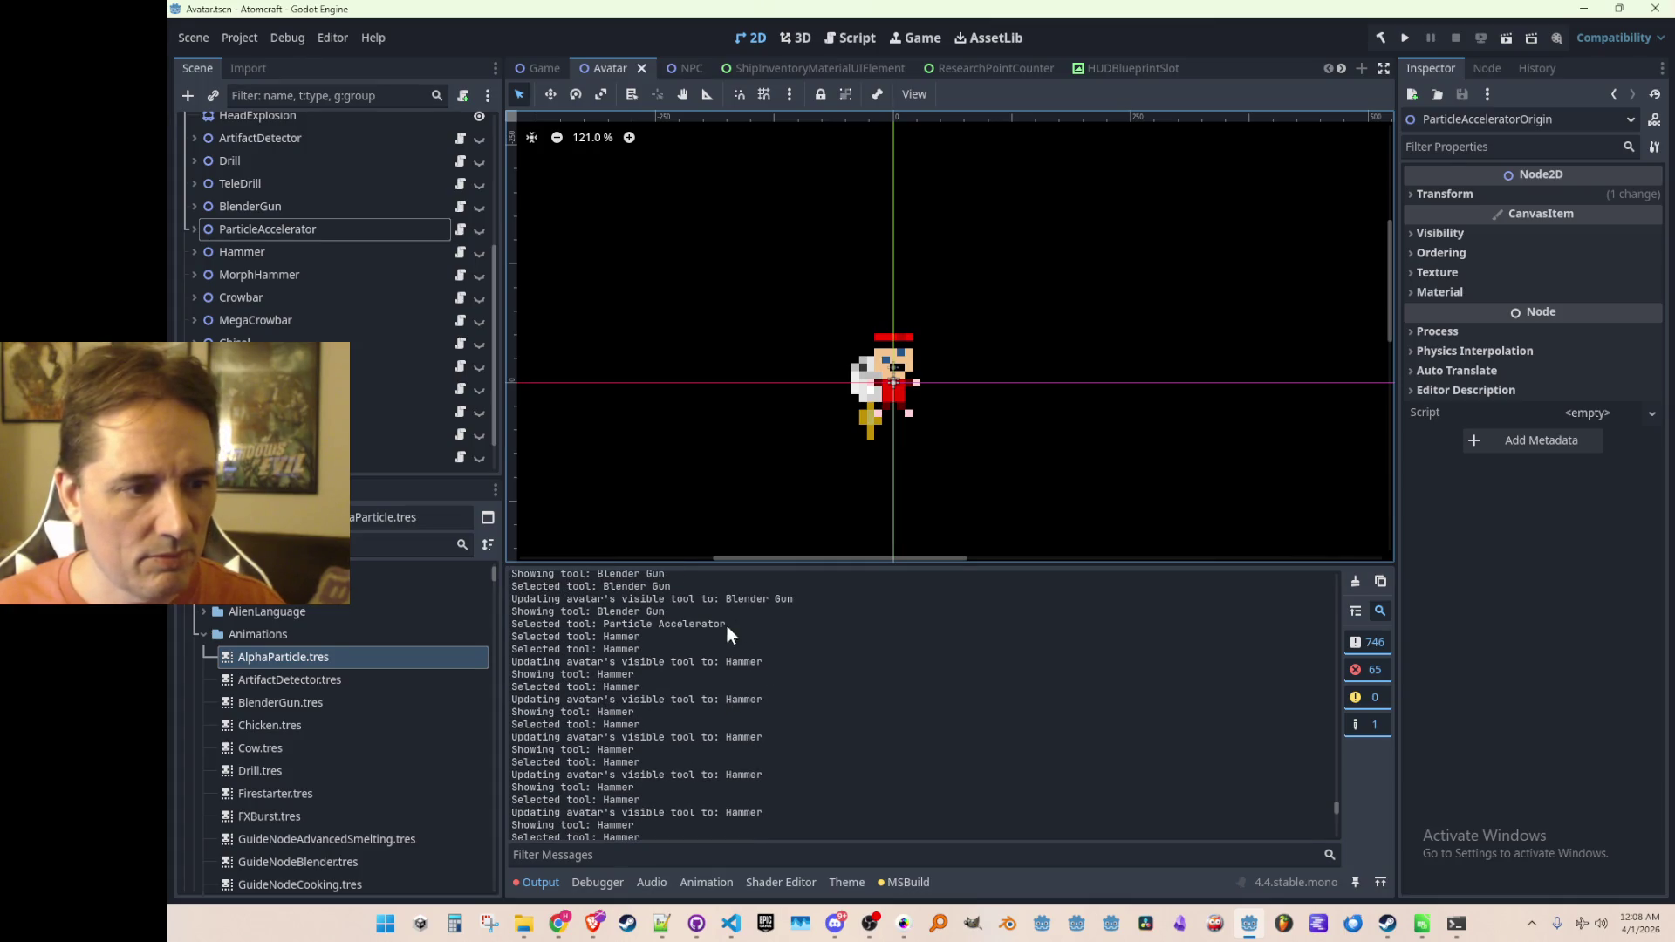
{"action": "key", "text": "alt+Tab"}
{"action": "scroll", "coordinate": [964, 507], "scroll_direction": "up", "scroll_amount": 1}
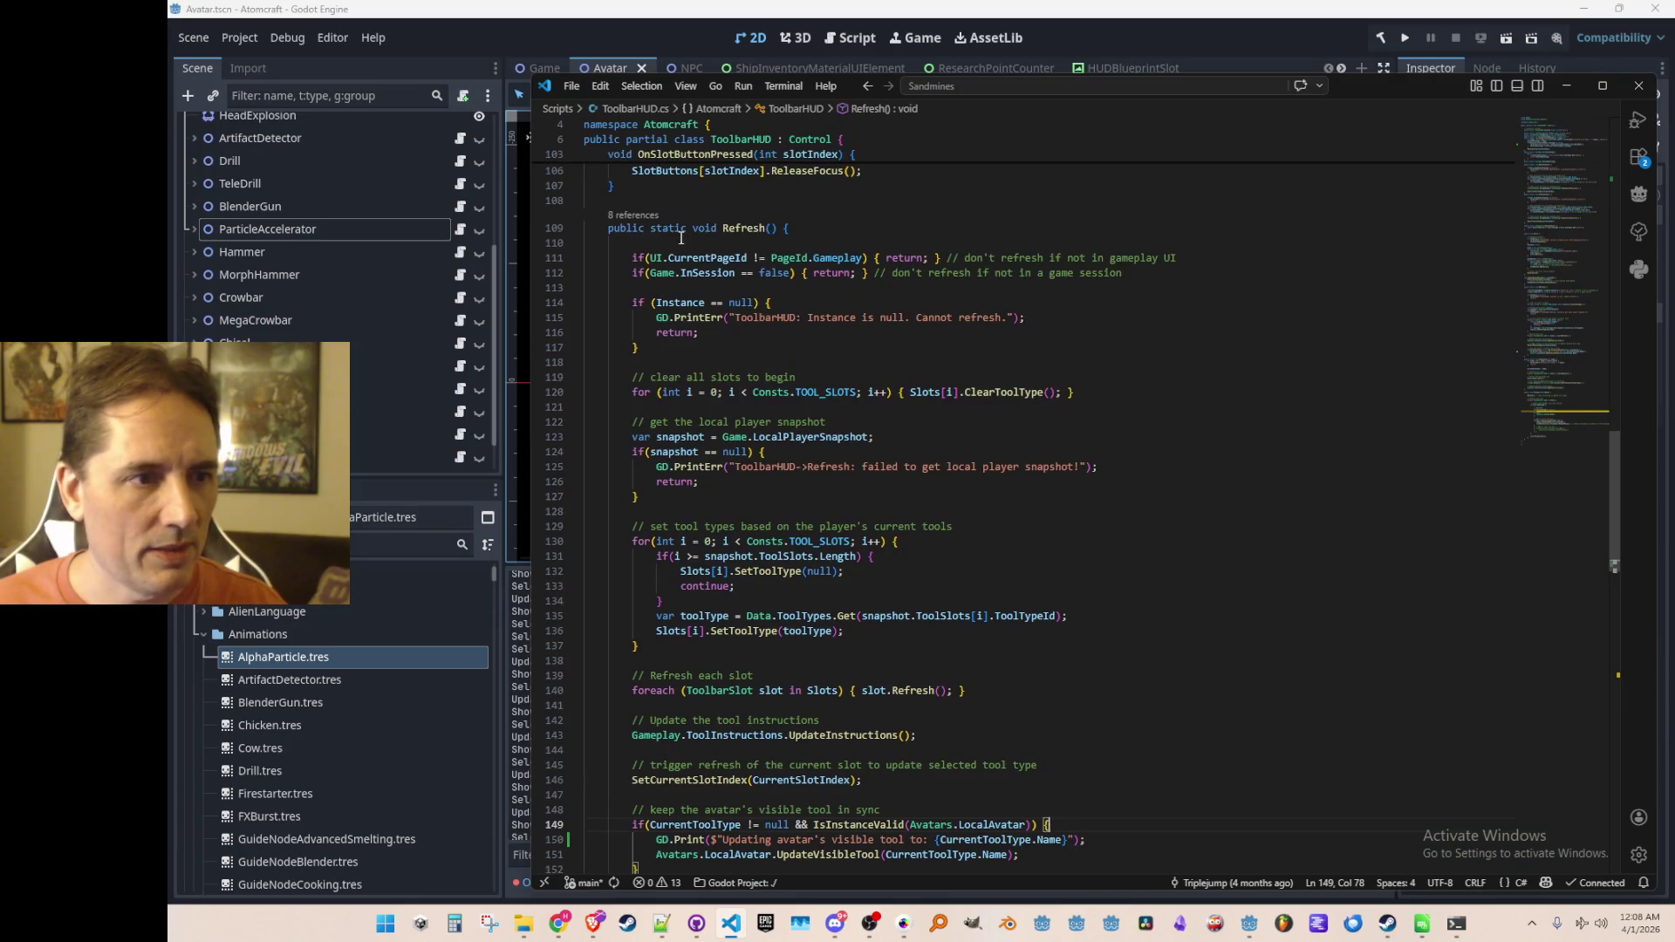
Step: Trace Refresh() to Process() and open Inventory.cs at its ToolbarHUD.Process call
{"action": "left_click", "coordinate": [625, 221]}
{"action": "left_click", "coordinate": [1099, 394]}
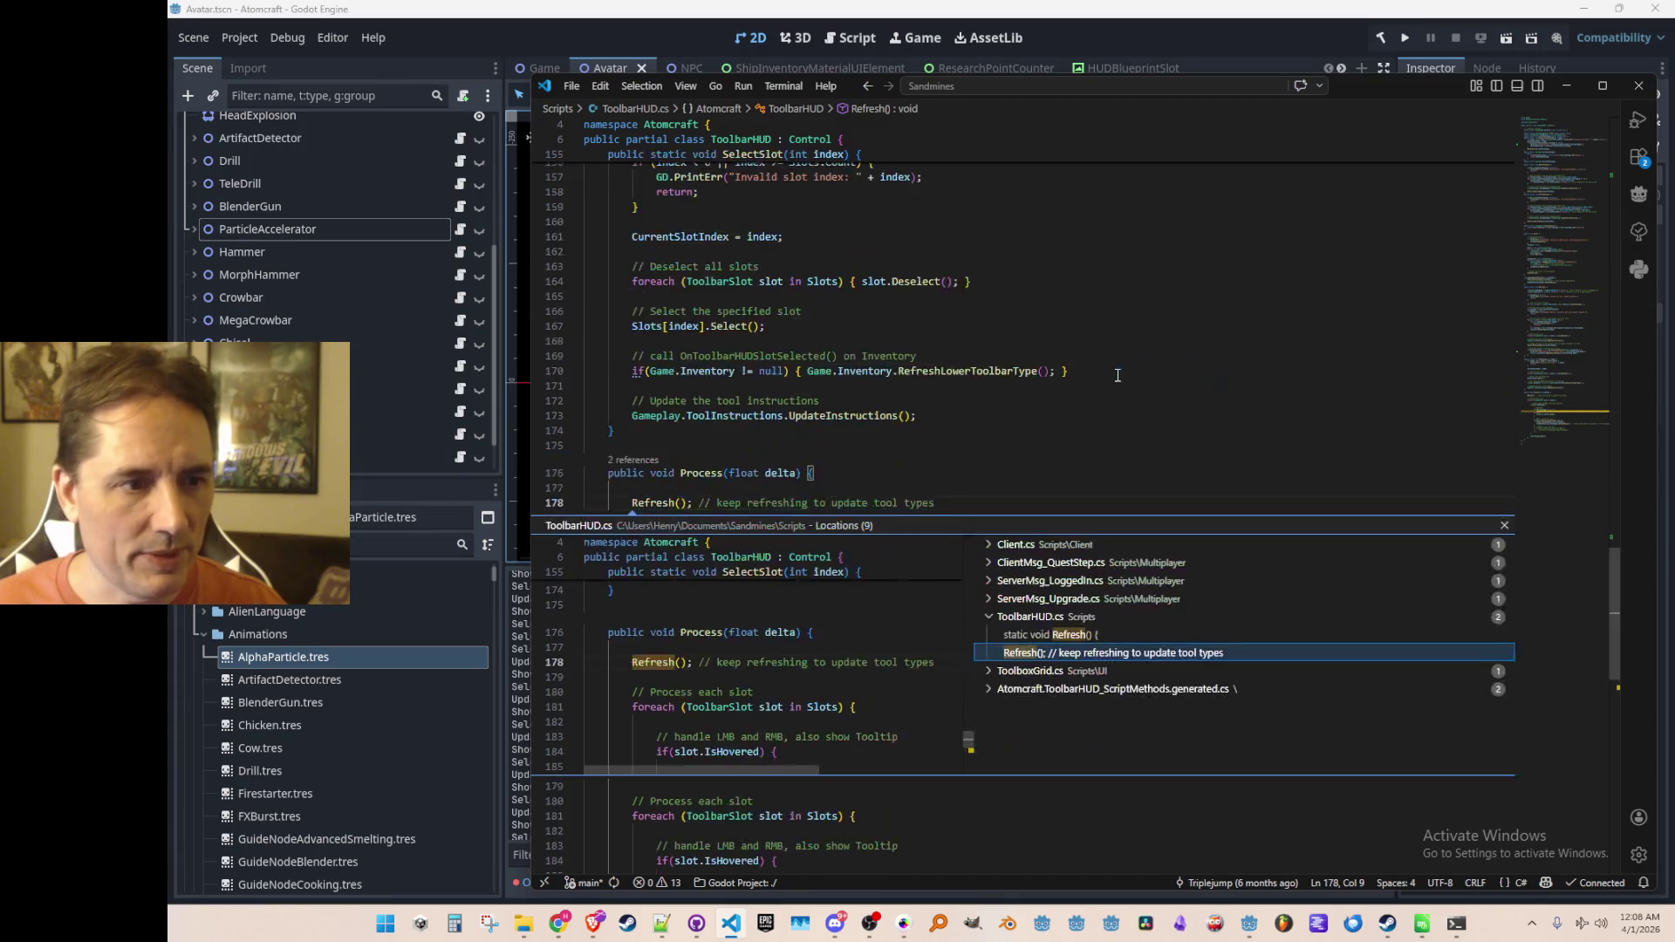
{"action": "key", "text": "Escape"}
{"action": "left_click", "coordinate": [632, 461]}
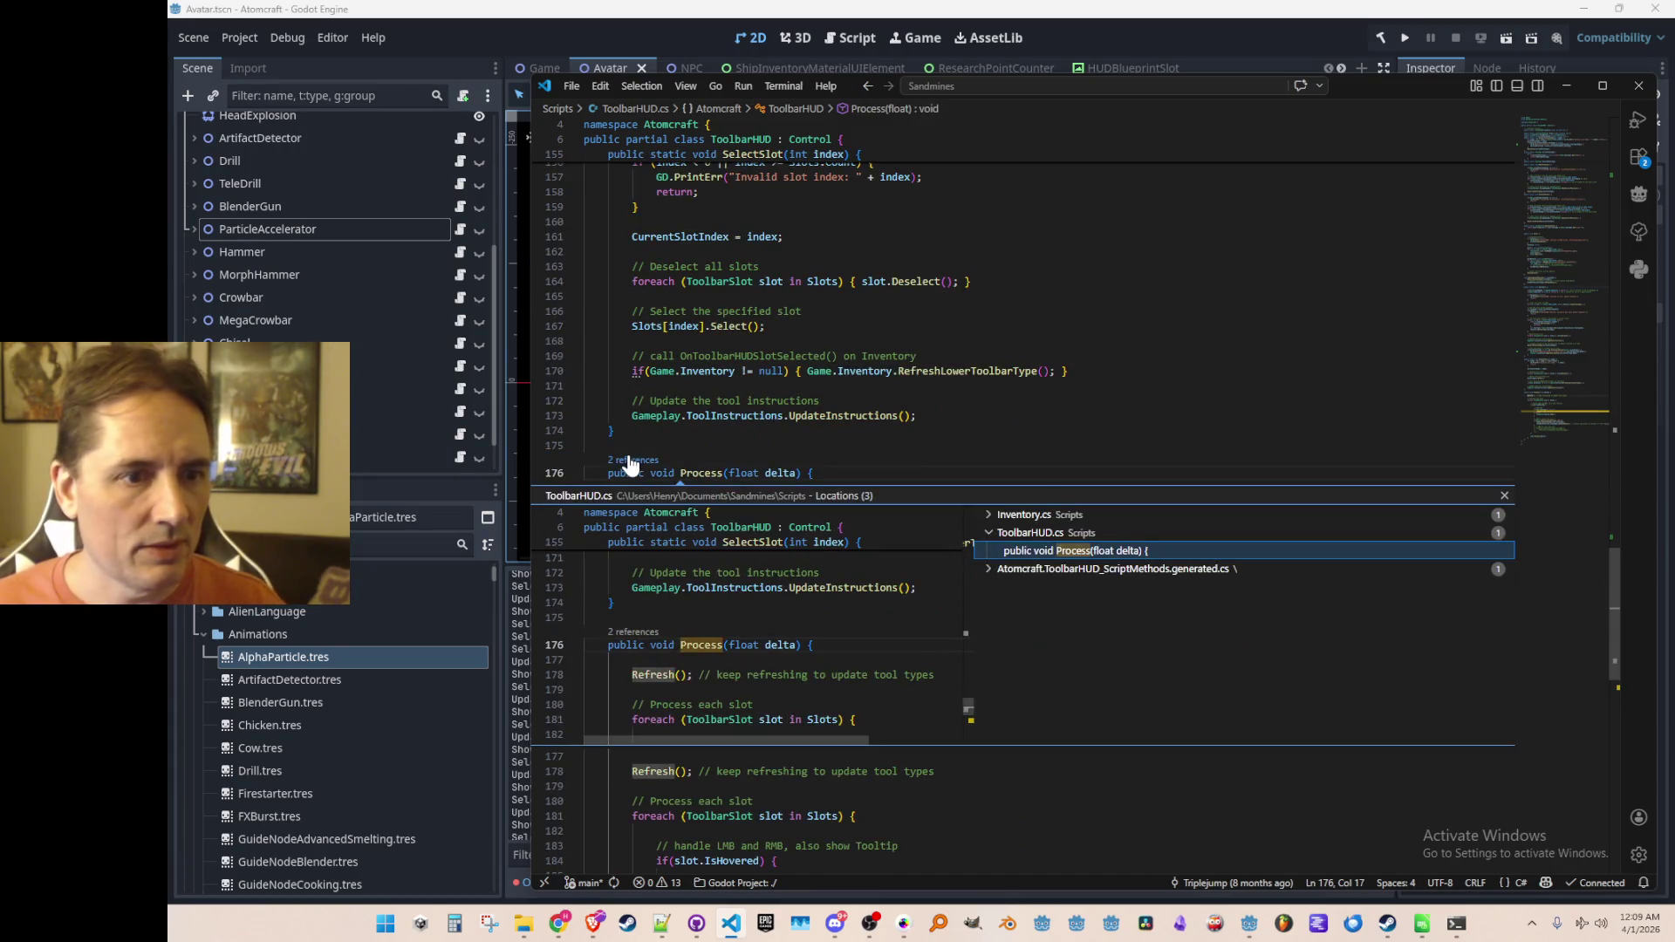
{"action": "left_click", "coordinate": [1082, 516]}
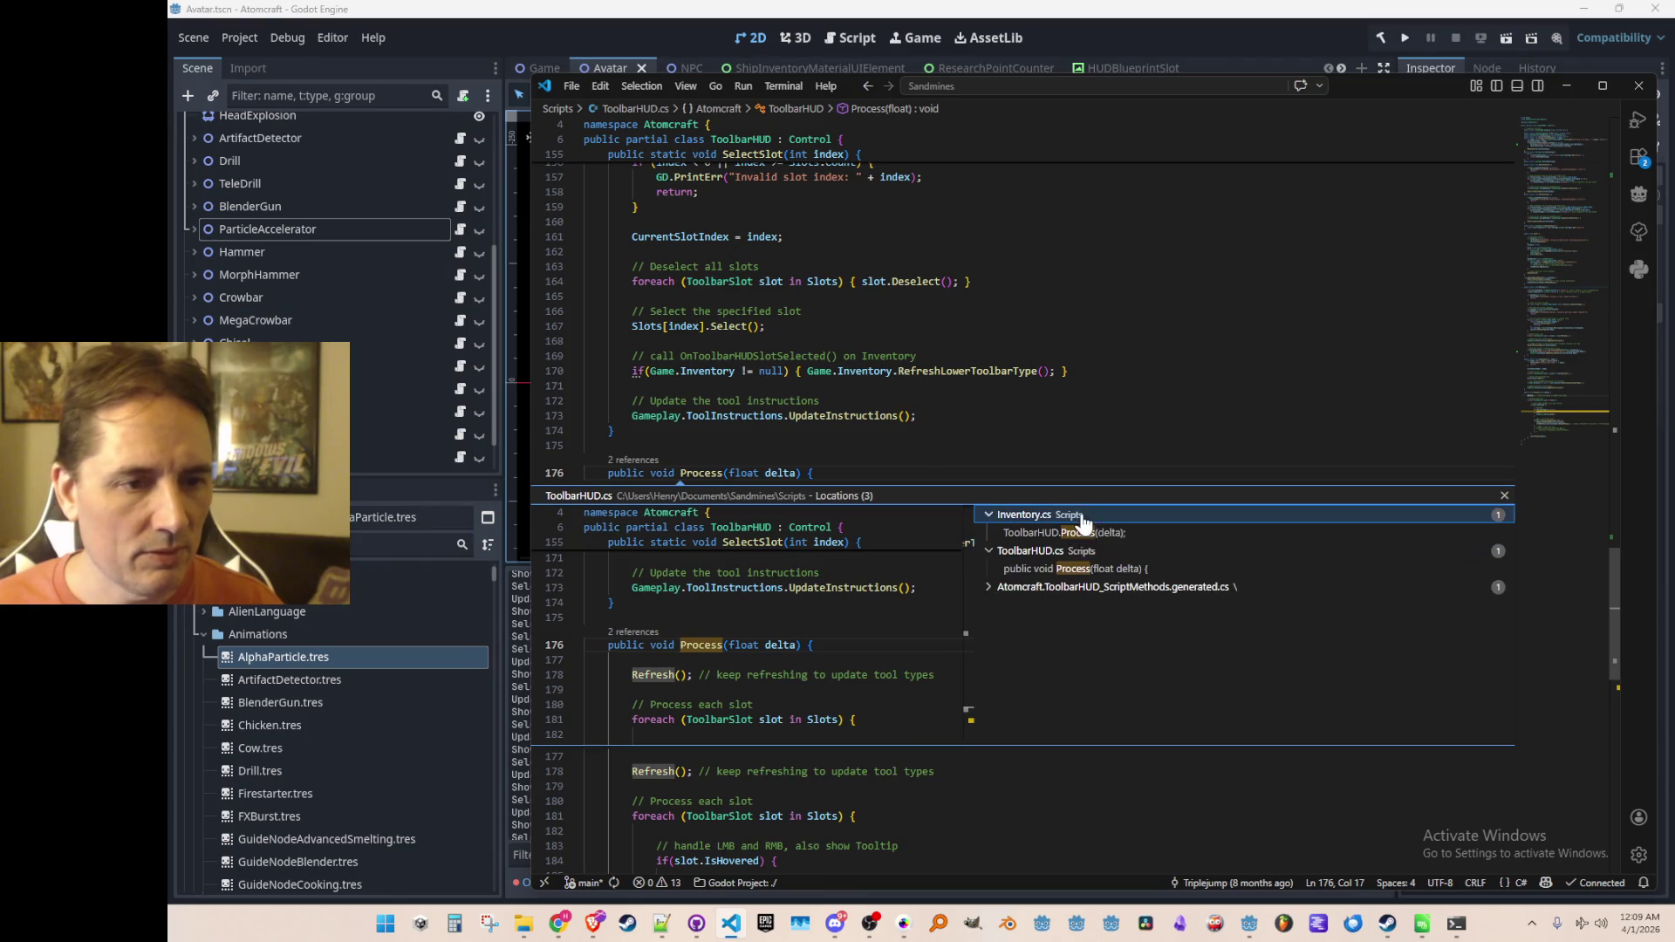
{"action": "double_click", "coordinate": [1144, 533]}
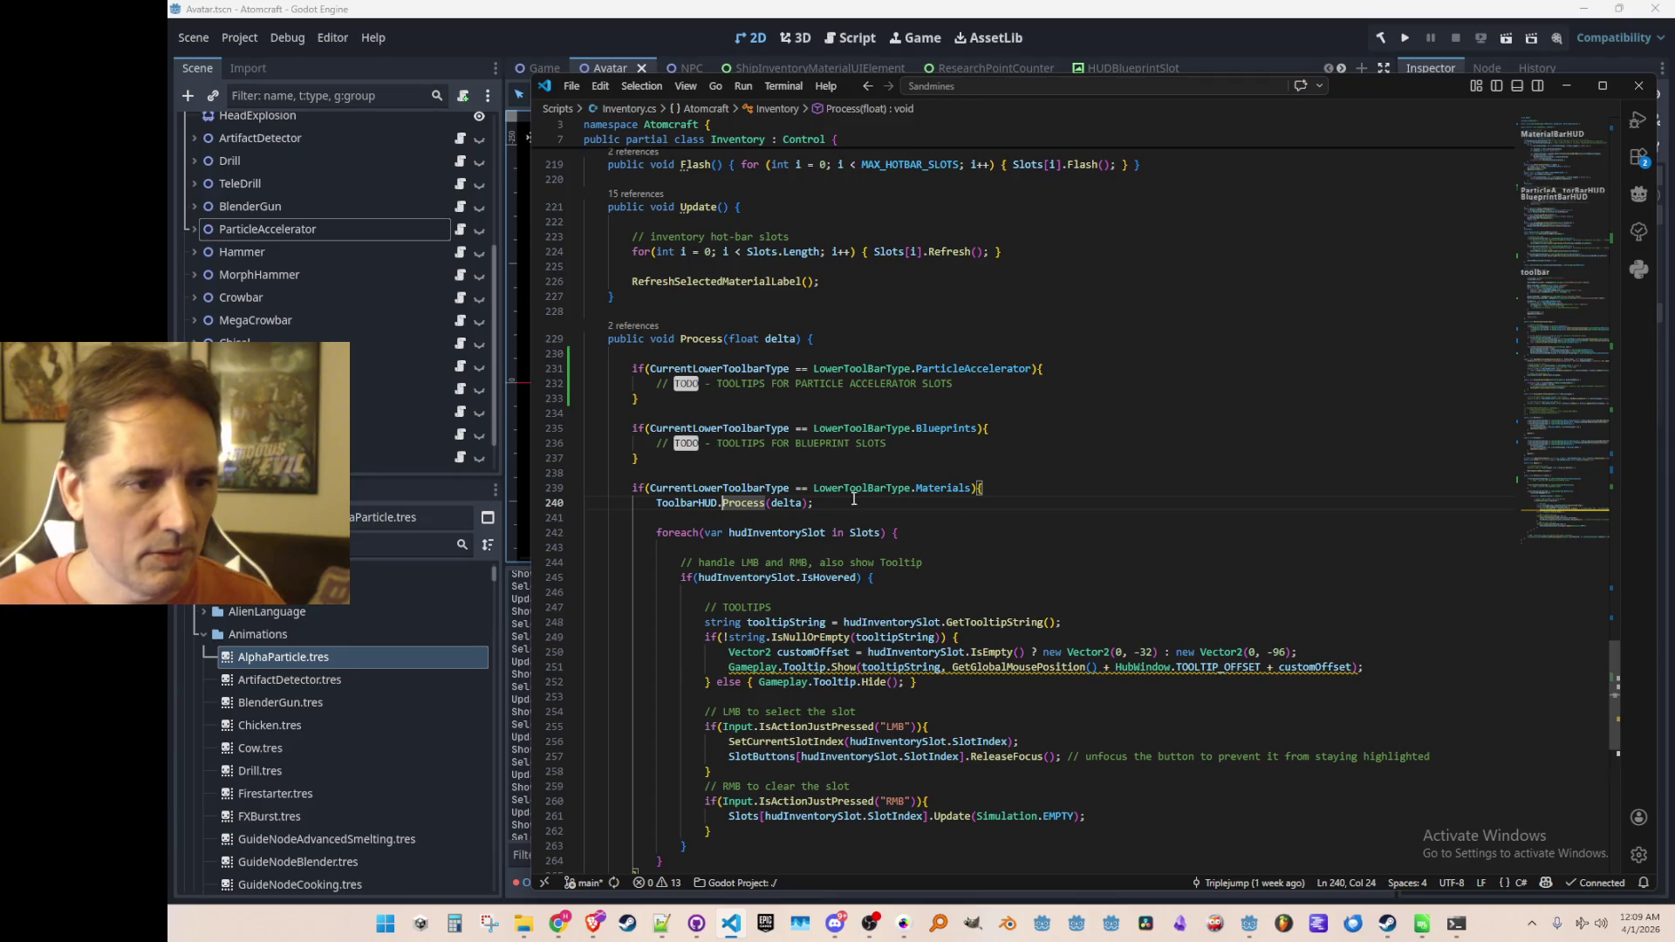
Step: Select and cut the ToolbarHUD.Process(delta) line 240 from the Materials branch
{"action": "left_click", "coordinate": [703, 503]}
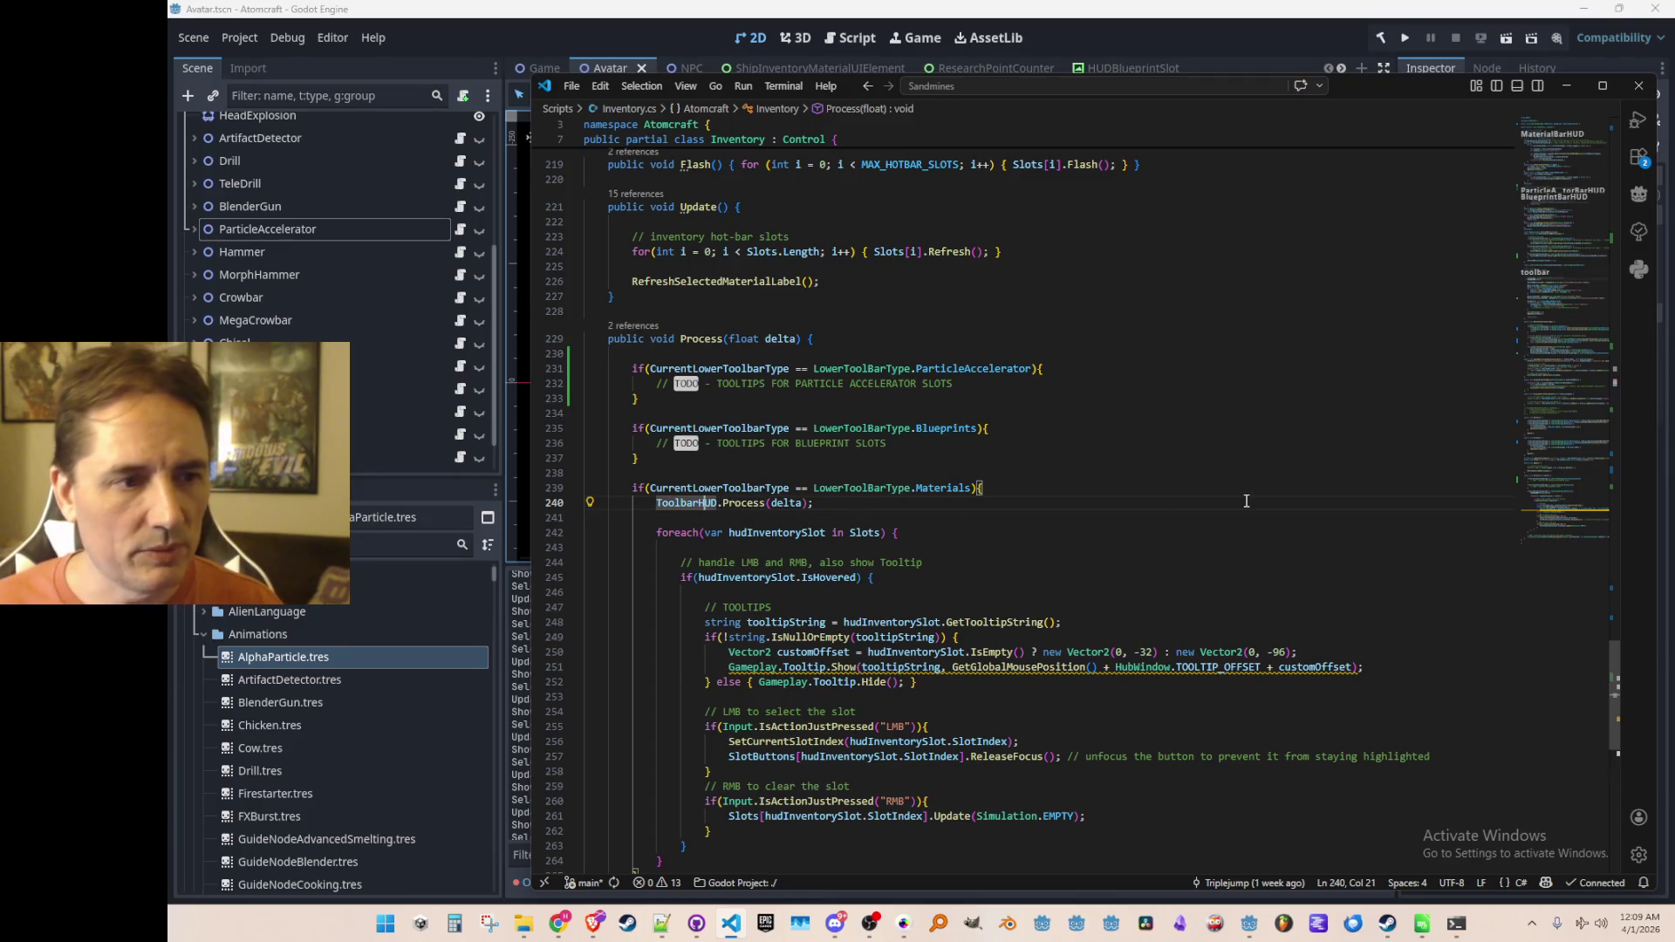
{"action": "scroll", "coordinate": [1246, 501], "scroll_direction": "down", "scroll_amount": 3}
{"action": "scroll", "coordinate": [1170, 504], "scroll_direction": "up", "scroll_amount": 1}
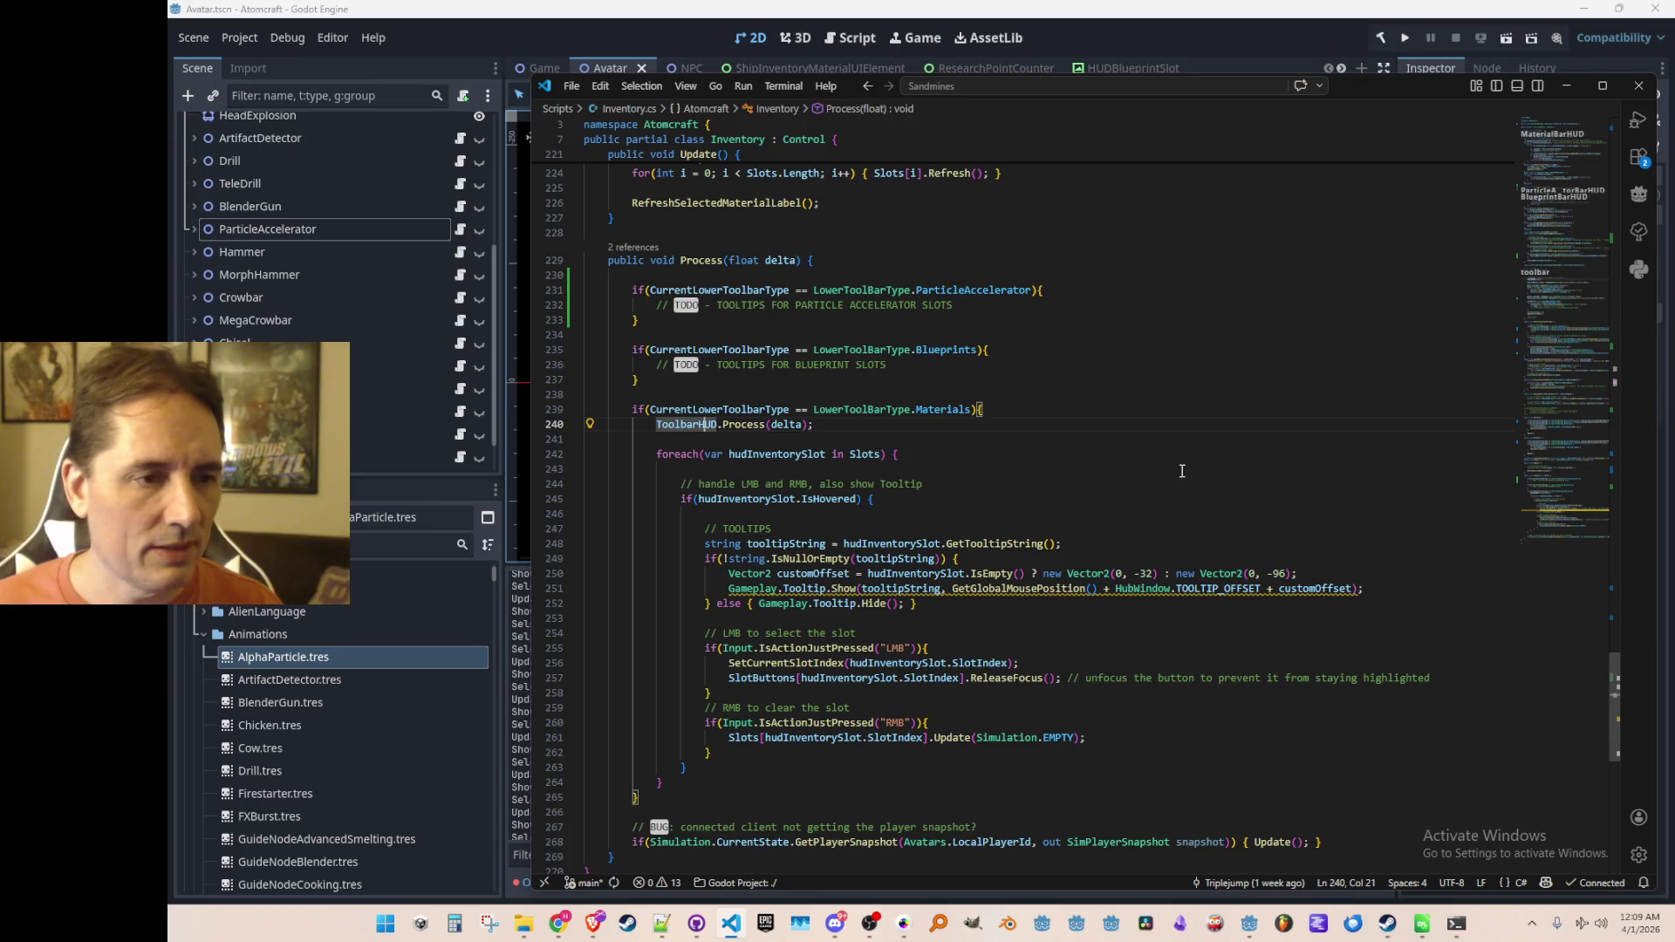
{"action": "scroll", "coordinate": [1190, 461], "scroll_direction": "up", "scroll_amount": 1}
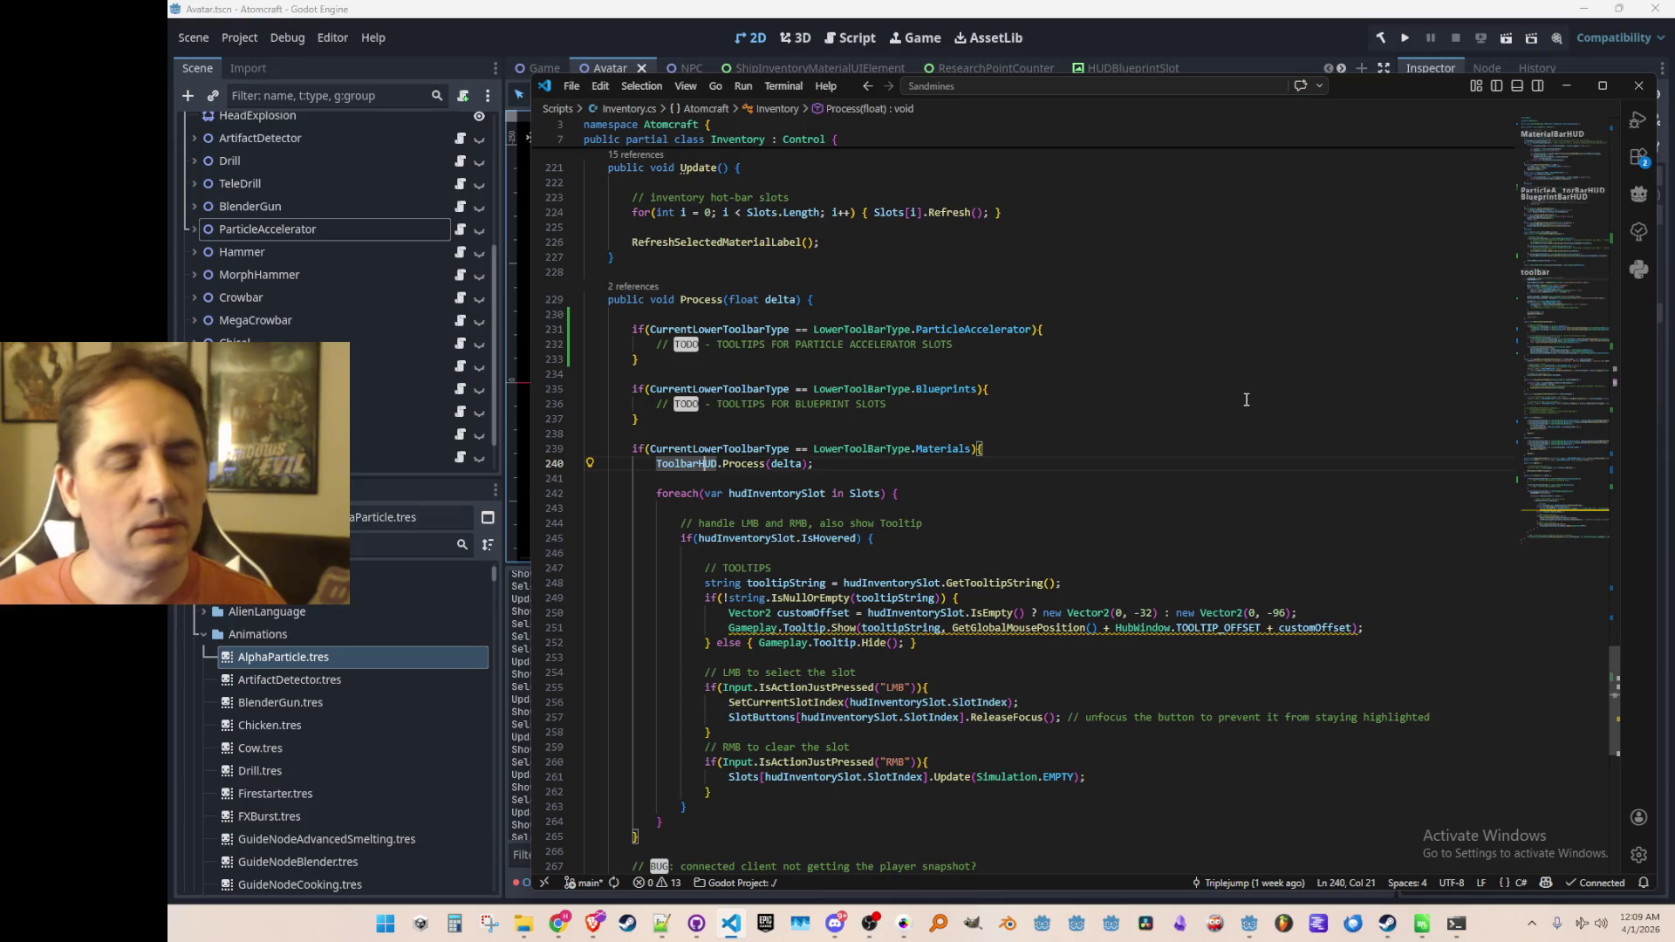
{"action": "key", "text": "Home"}
{"action": "key", "text": "Home"}
{"action": "key", "text": "shift+Down"}
{"action": "key", "text": "ctrl+c"}
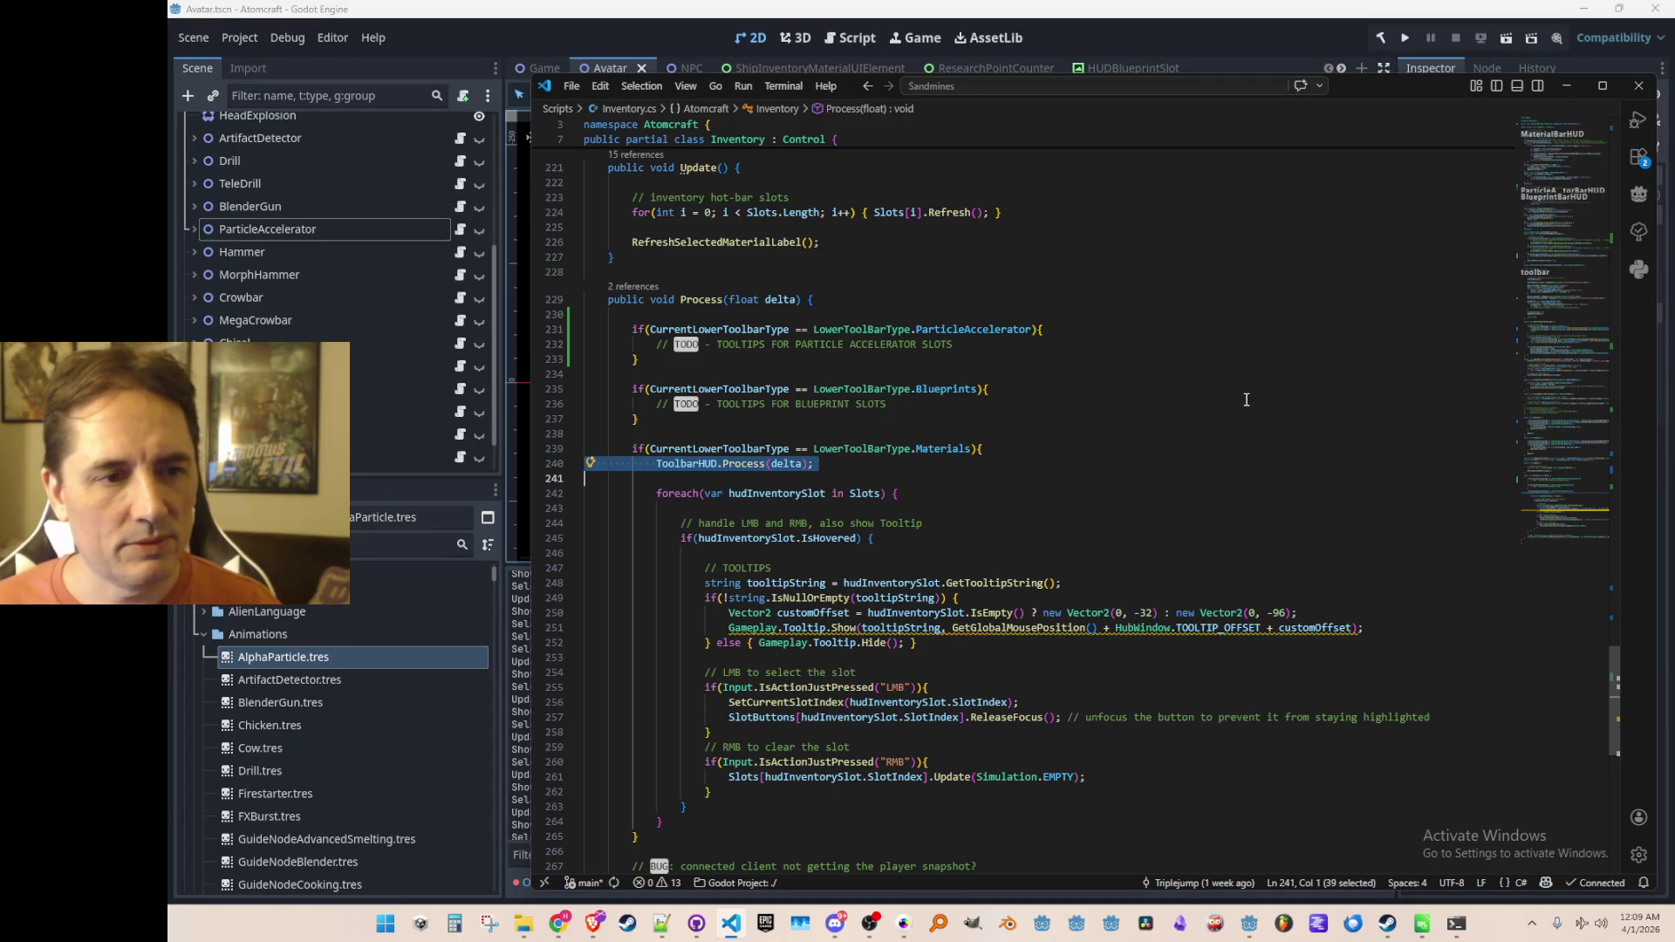
{"action": "key", "text": "Delete"}
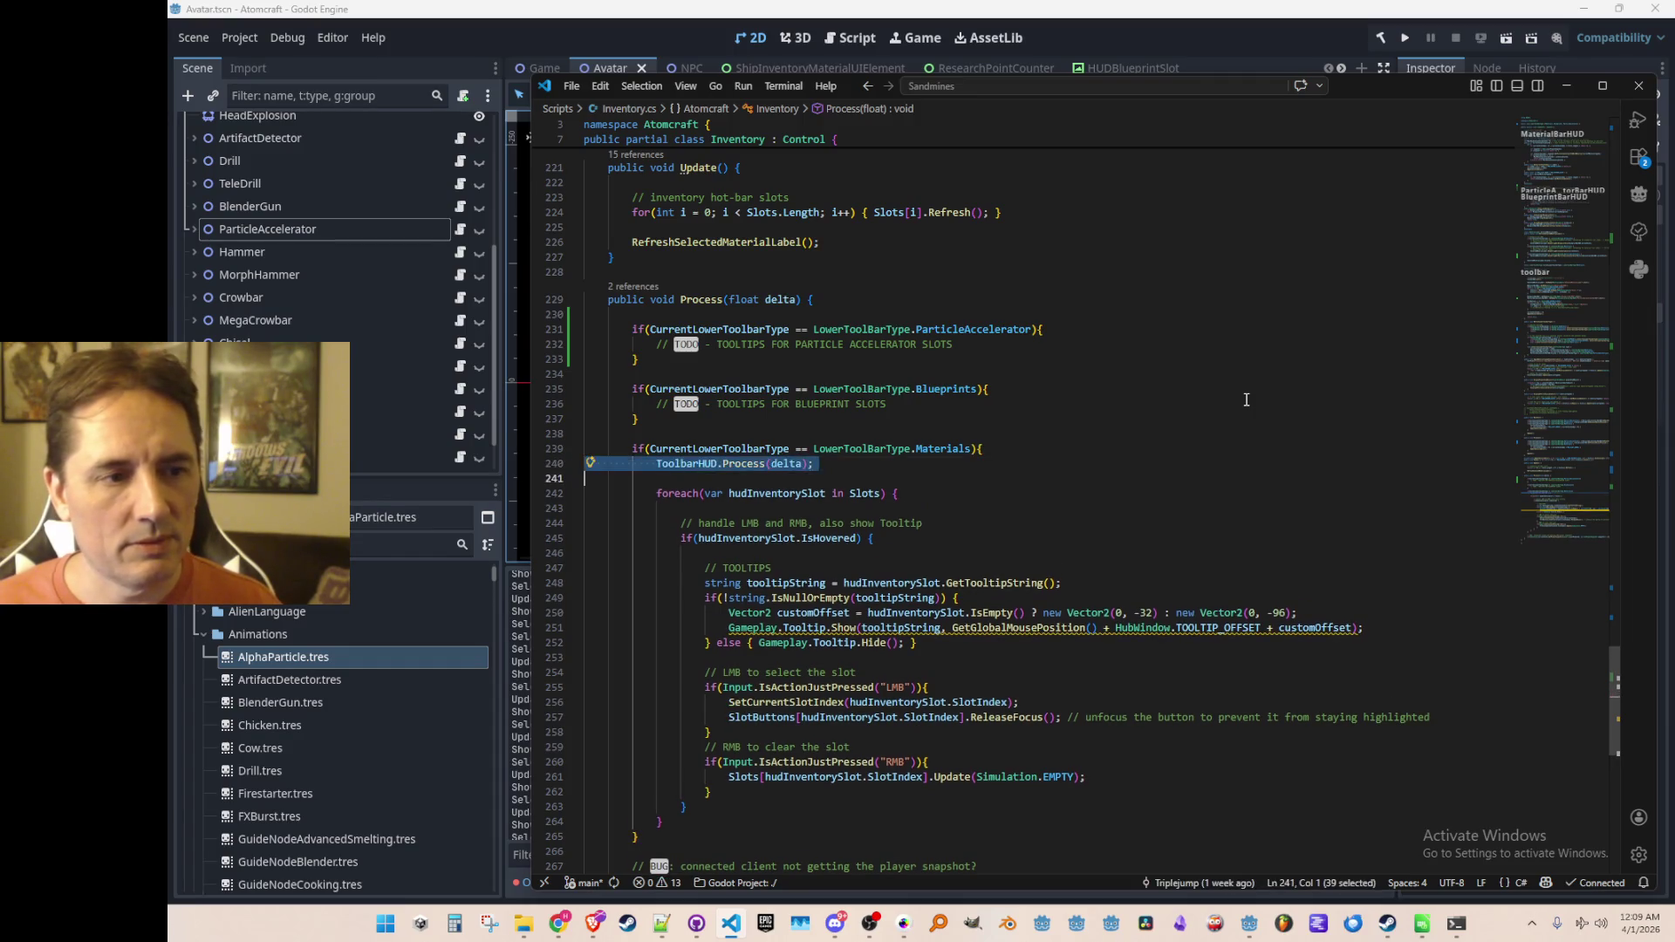
Step: Paste the ToolbarHUD.Process(delta) call at the top of Process, above the ParticleAccelerator check
{"action": "key", "text": "Up"}
{"action": "key", "text": "Up"}
{"action": "key", "text": "Up"}
{"action": "key", "text": "Up"}
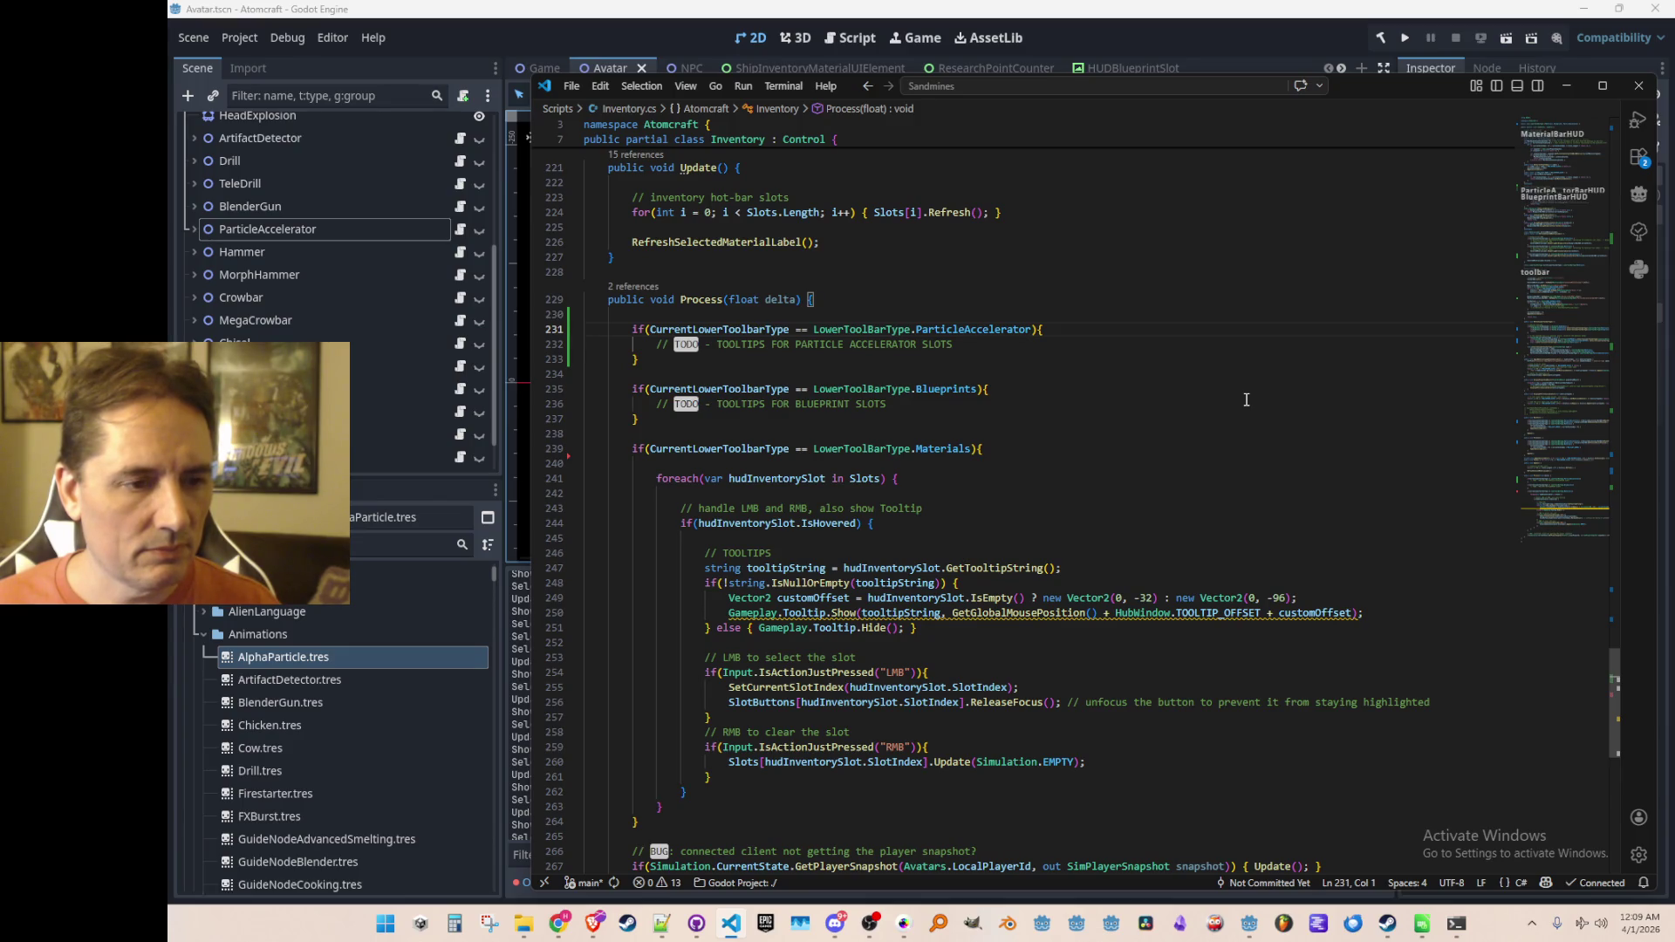
{"action": "key", "text": "Up"}
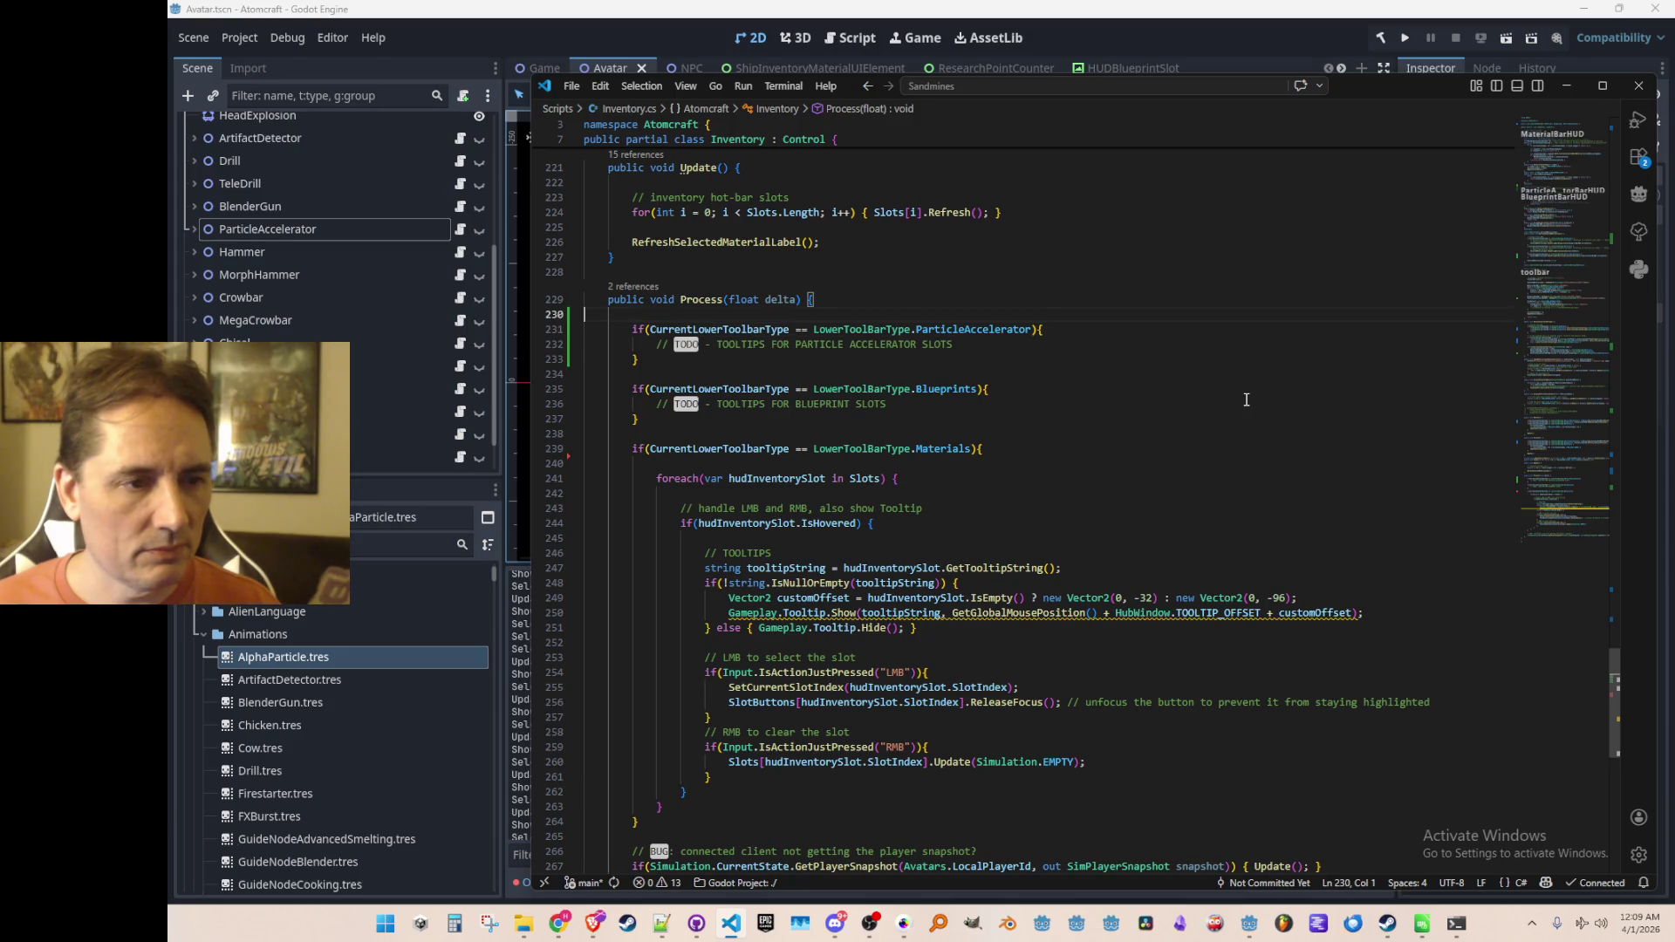
{"action": "key", "text": "Return"}
{"action": "key", "text": "ctrl+v"}
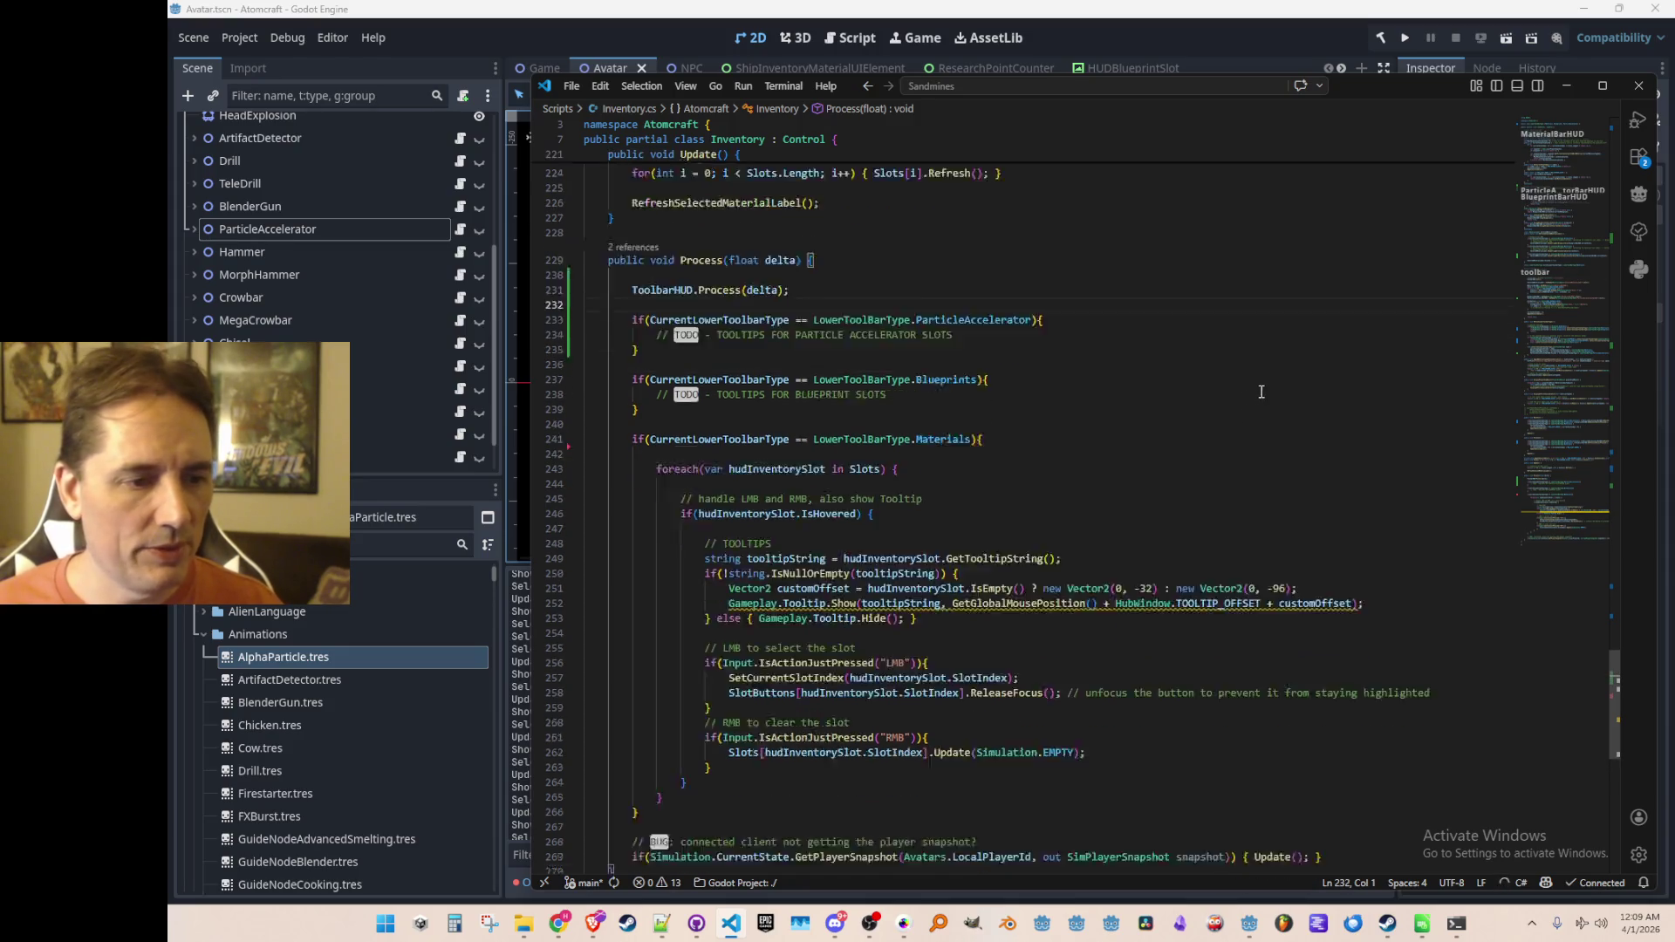
{"action": "left_click", "coordinate": [1341, 39]}
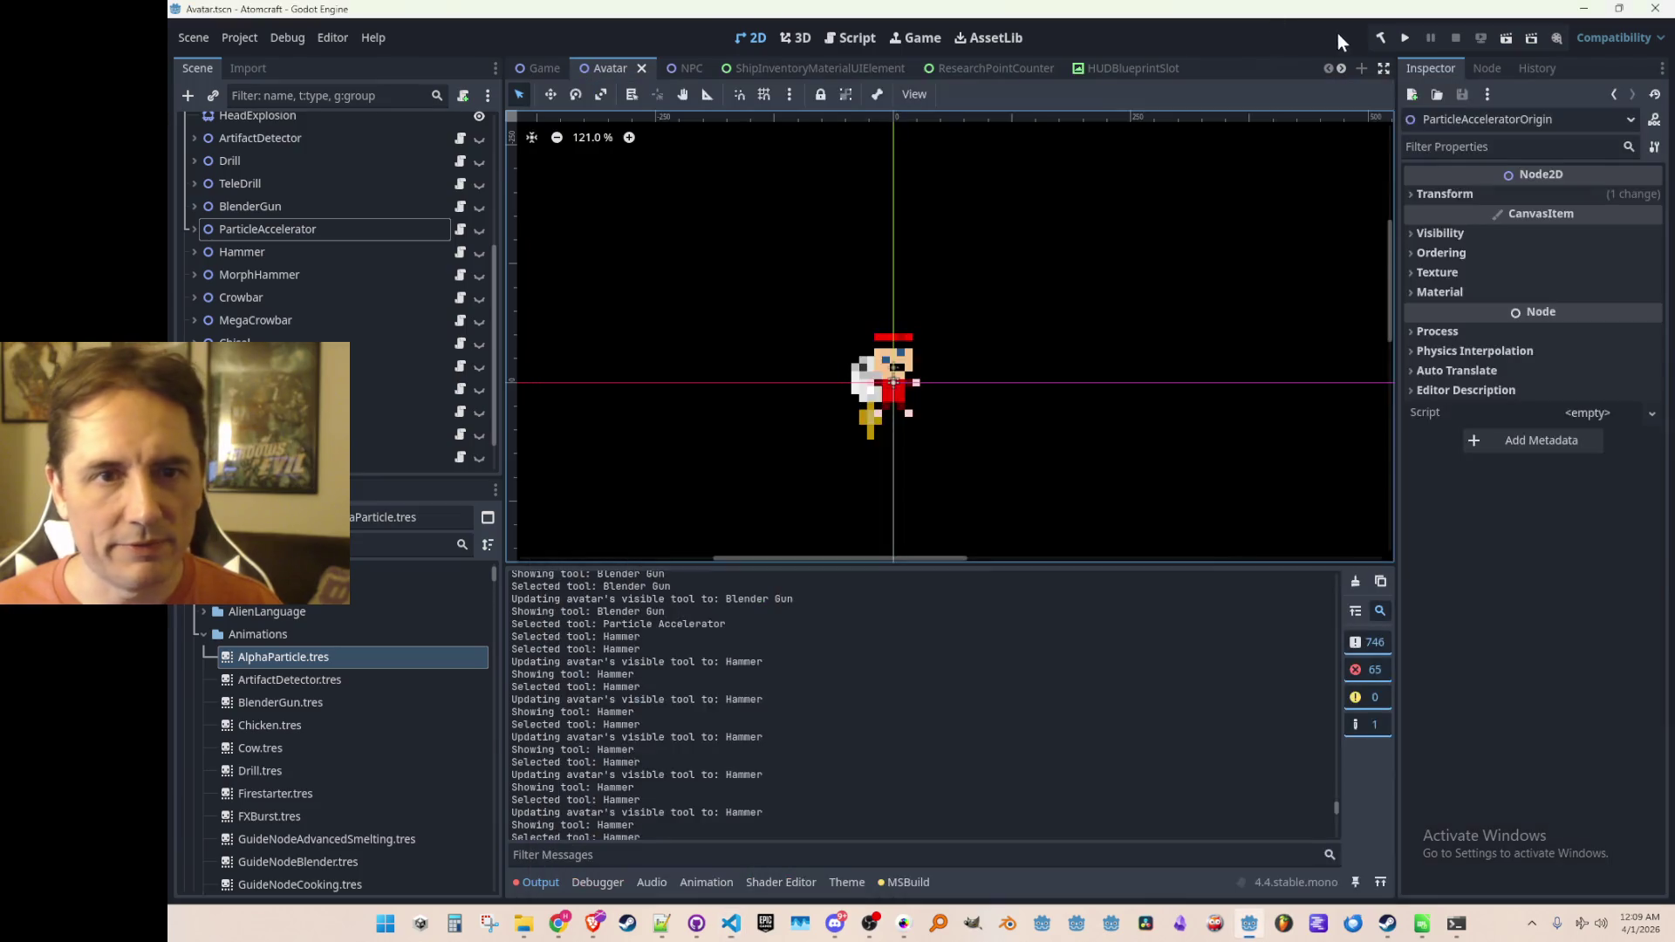
Step: Run the Atomcraft project from Godot to test the moved ToolbarHUD.Process call
{"action": "left_click", "coordinate": [1406, 42]}
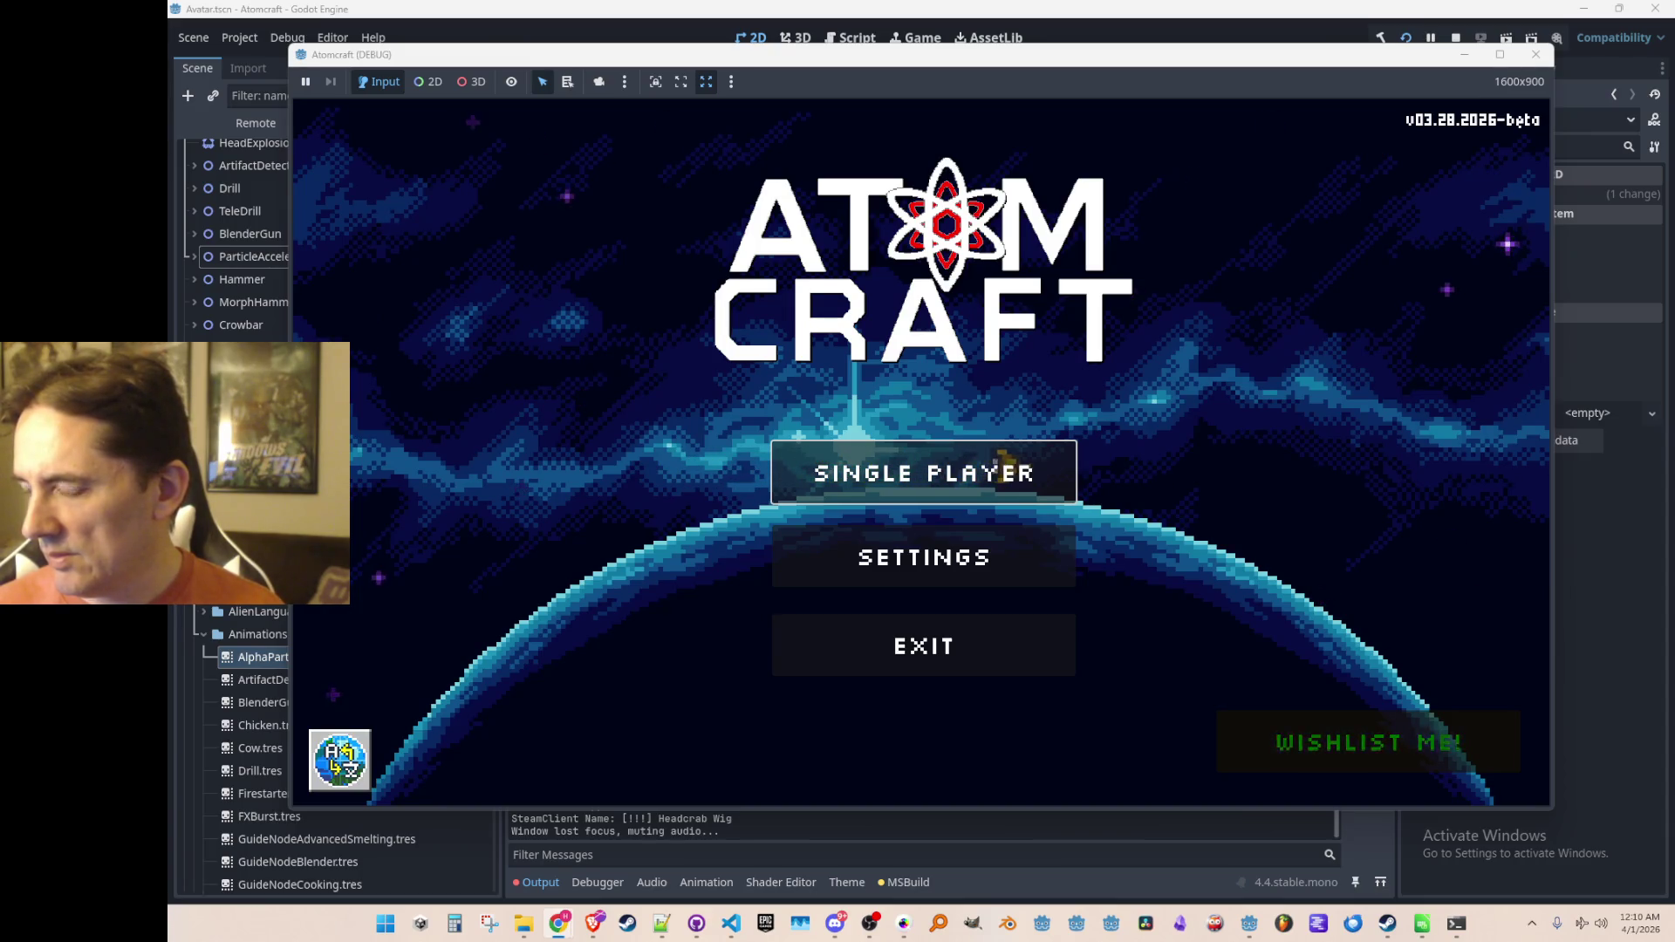
Step: Start Single Player with a saved profile and load the Enchanted Vista world
{"action": "left_click", "coordinate": [1060, 463]}
{"action": "scroll", "coordinate": [960, 524], "scroll_direction": "down", "scroll_amount": 5}
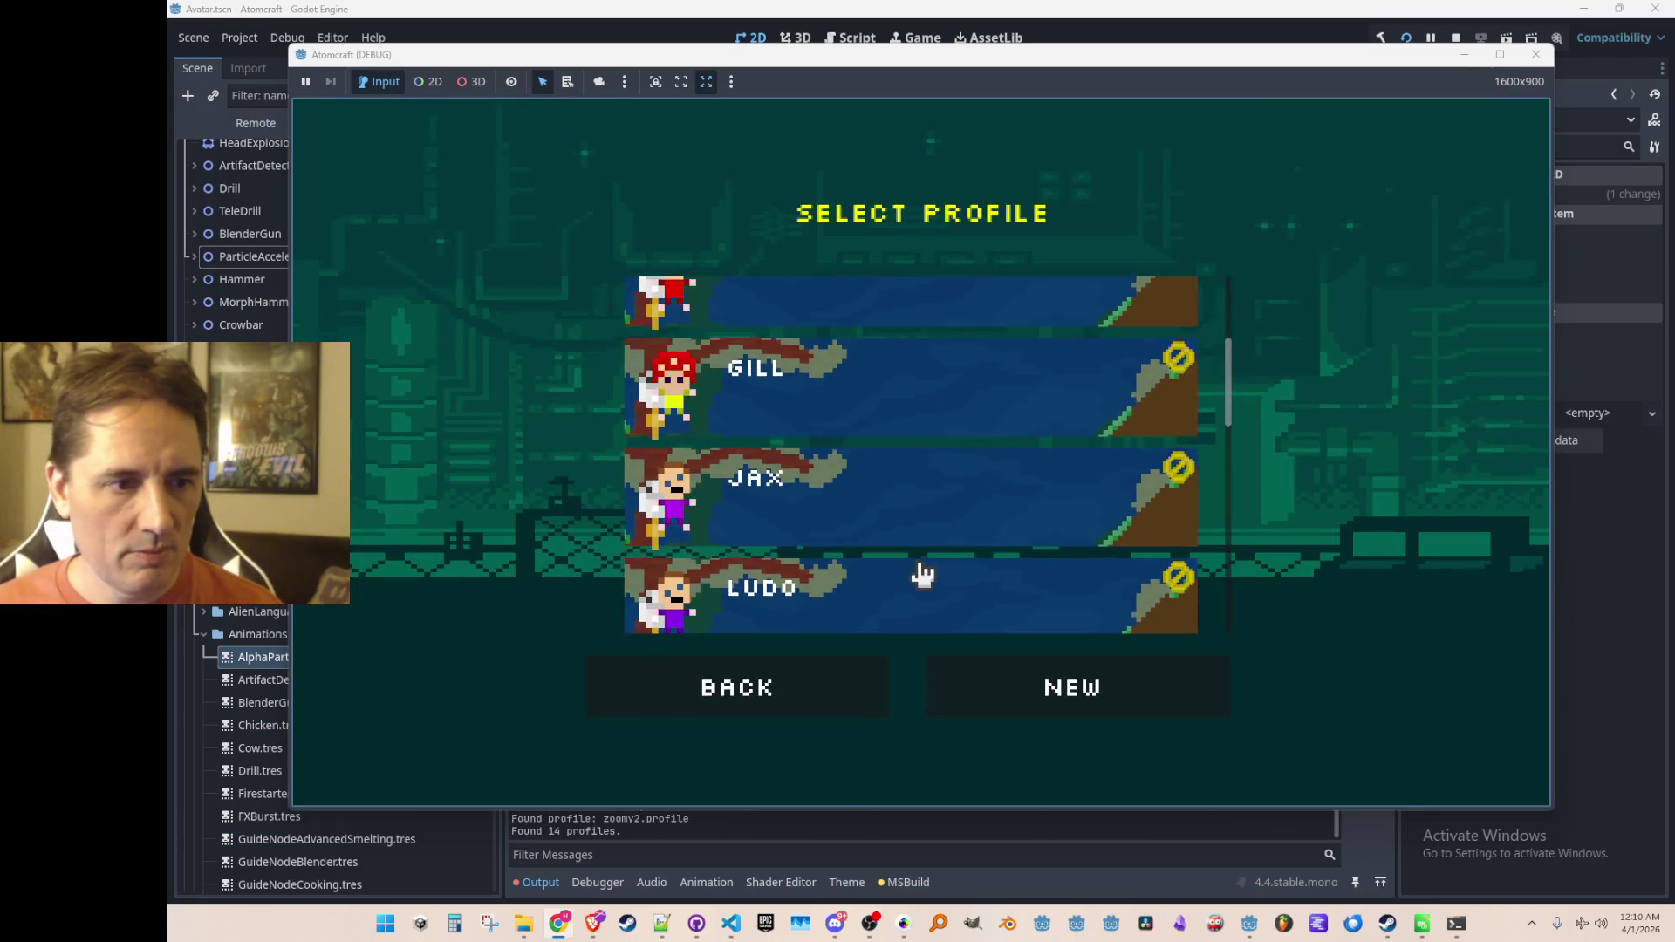
{"action": "left_click", "coordinate": [922, 575]}
{"action": "left_click", "coordinate": [957, 475]}
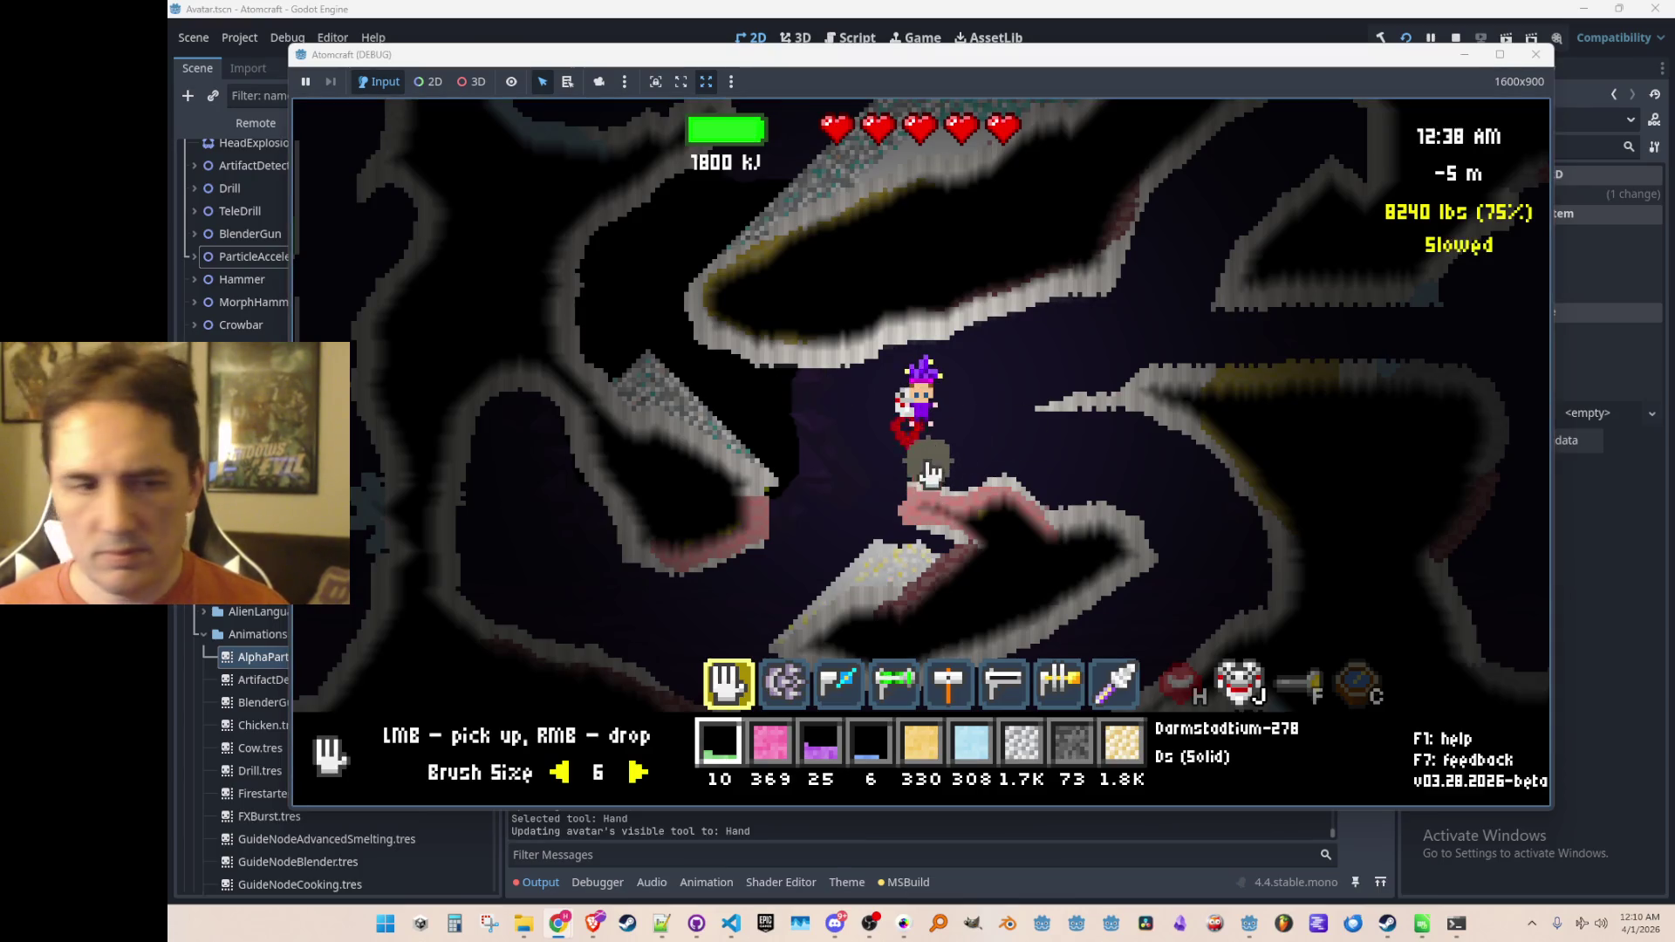
Step: Scroll the hotbar to equip the Particle Accelerator
{"action": "mouse_move", "coordinate": [994, 497]}
{"action": "scroll", "coordinate": [1040, 393], "scroll_direction": "down", "scroll_amount": 3}
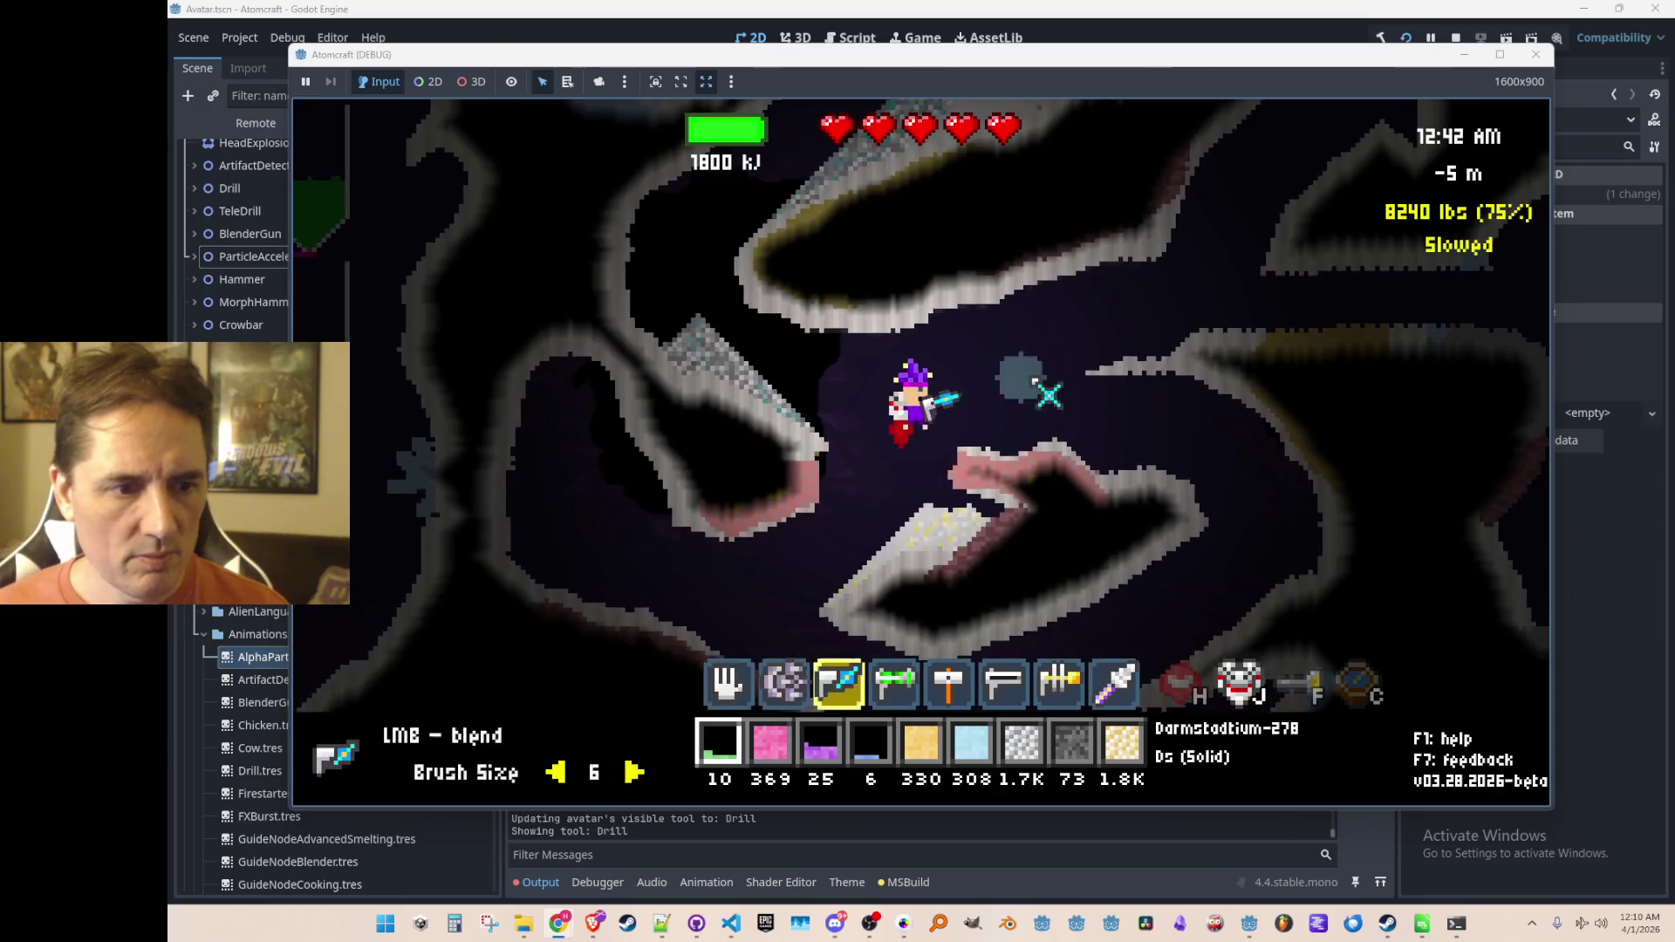
{"action": "scroll", "coordinate": [1087, 377], "scroll_direction": "down", "scroll_amount": 1}
{"action": "scroll", "coordinate": [1080, 353], "scroll_direction": "up", "scroll_amount": 1}
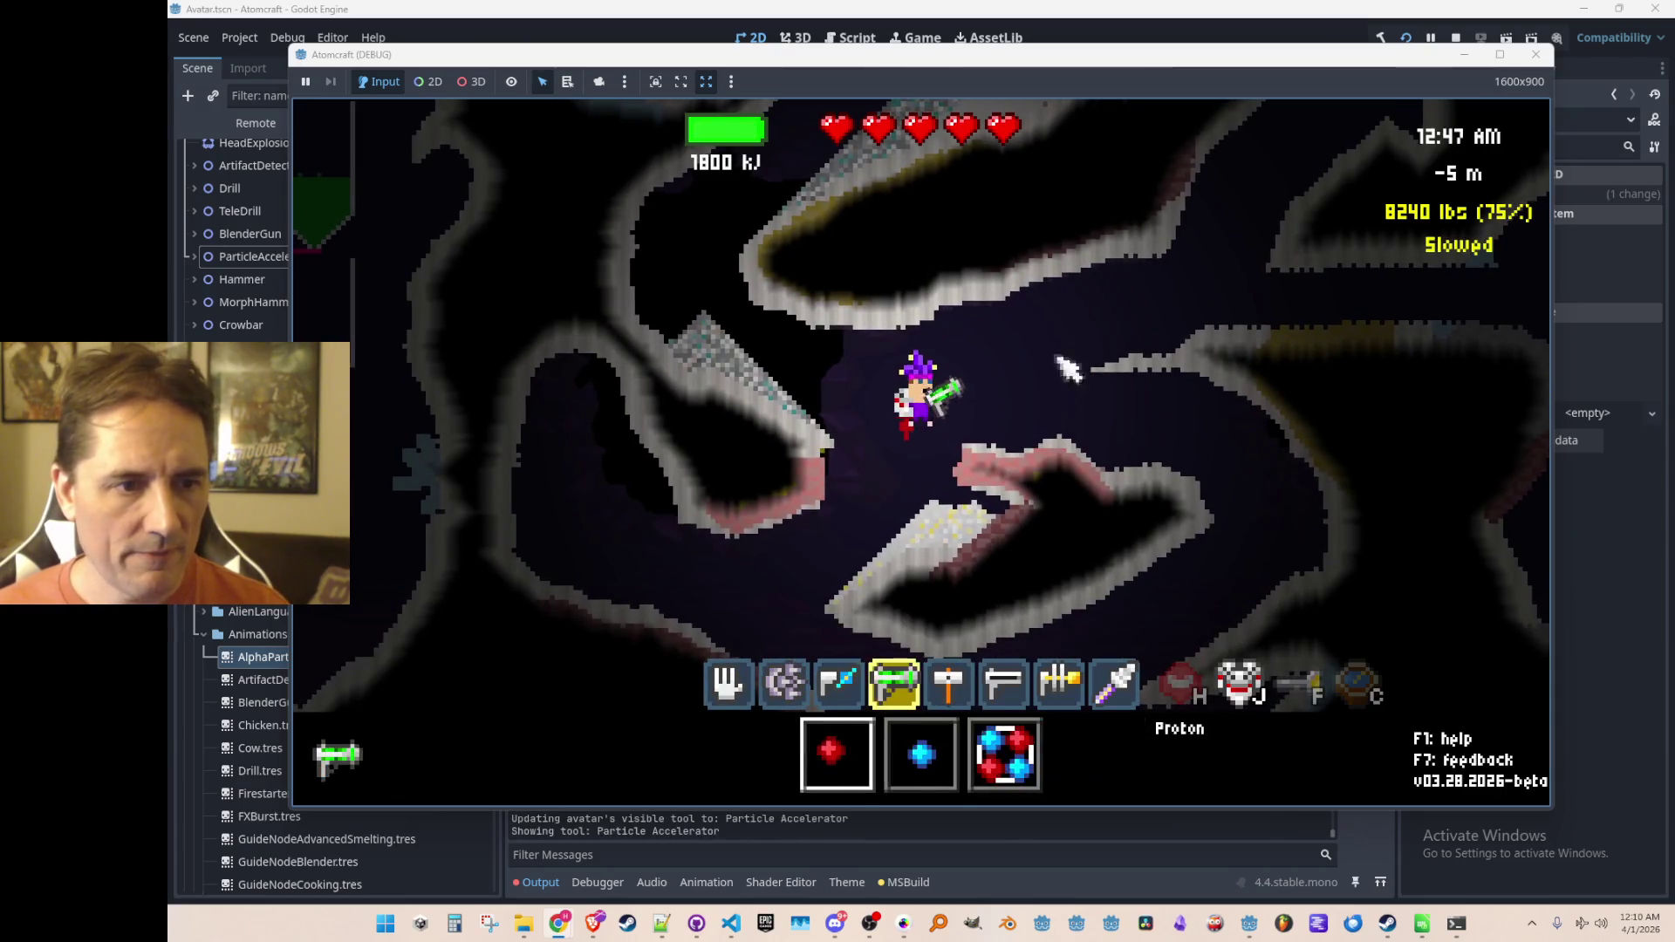
Step: Fire particle beams up-left, up-right, left and at the cave walls
{"action": "left_click", "coordinate": [946, 355]}
{"action": "left_click", "coordinate": [875, 288]}
{"action": "left_click", "coordinate": [1106, 382]}
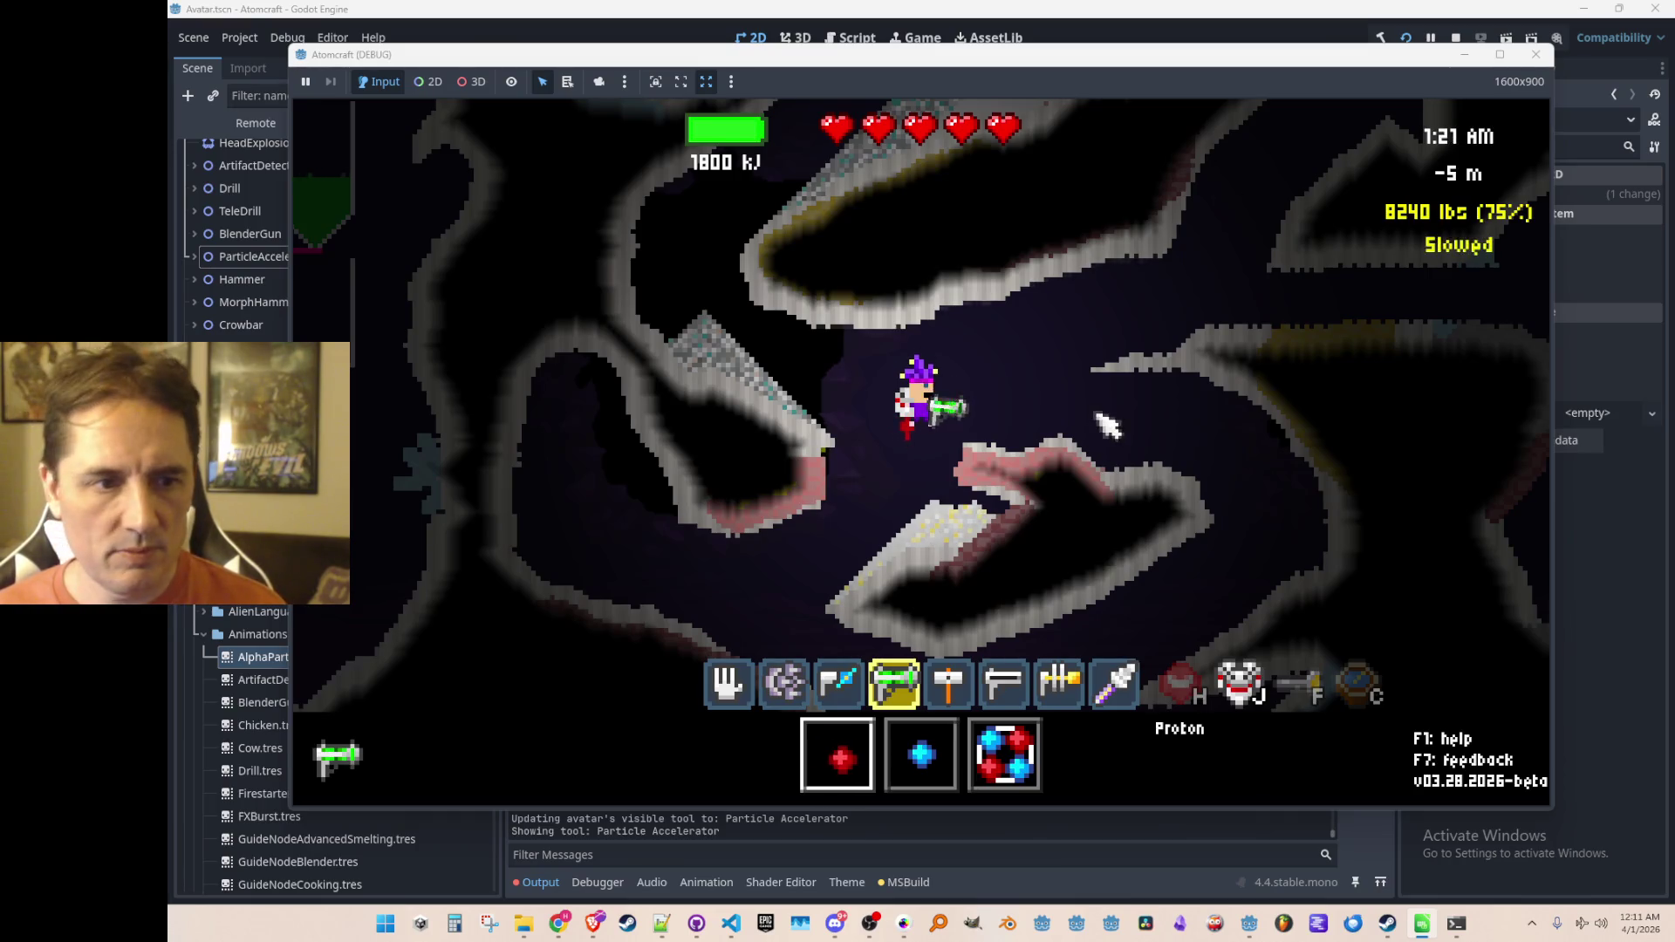
{"action": "left_click", "coordinate": [798, 467]}
{"action": "left_click", "coordinate": [698, 281]}
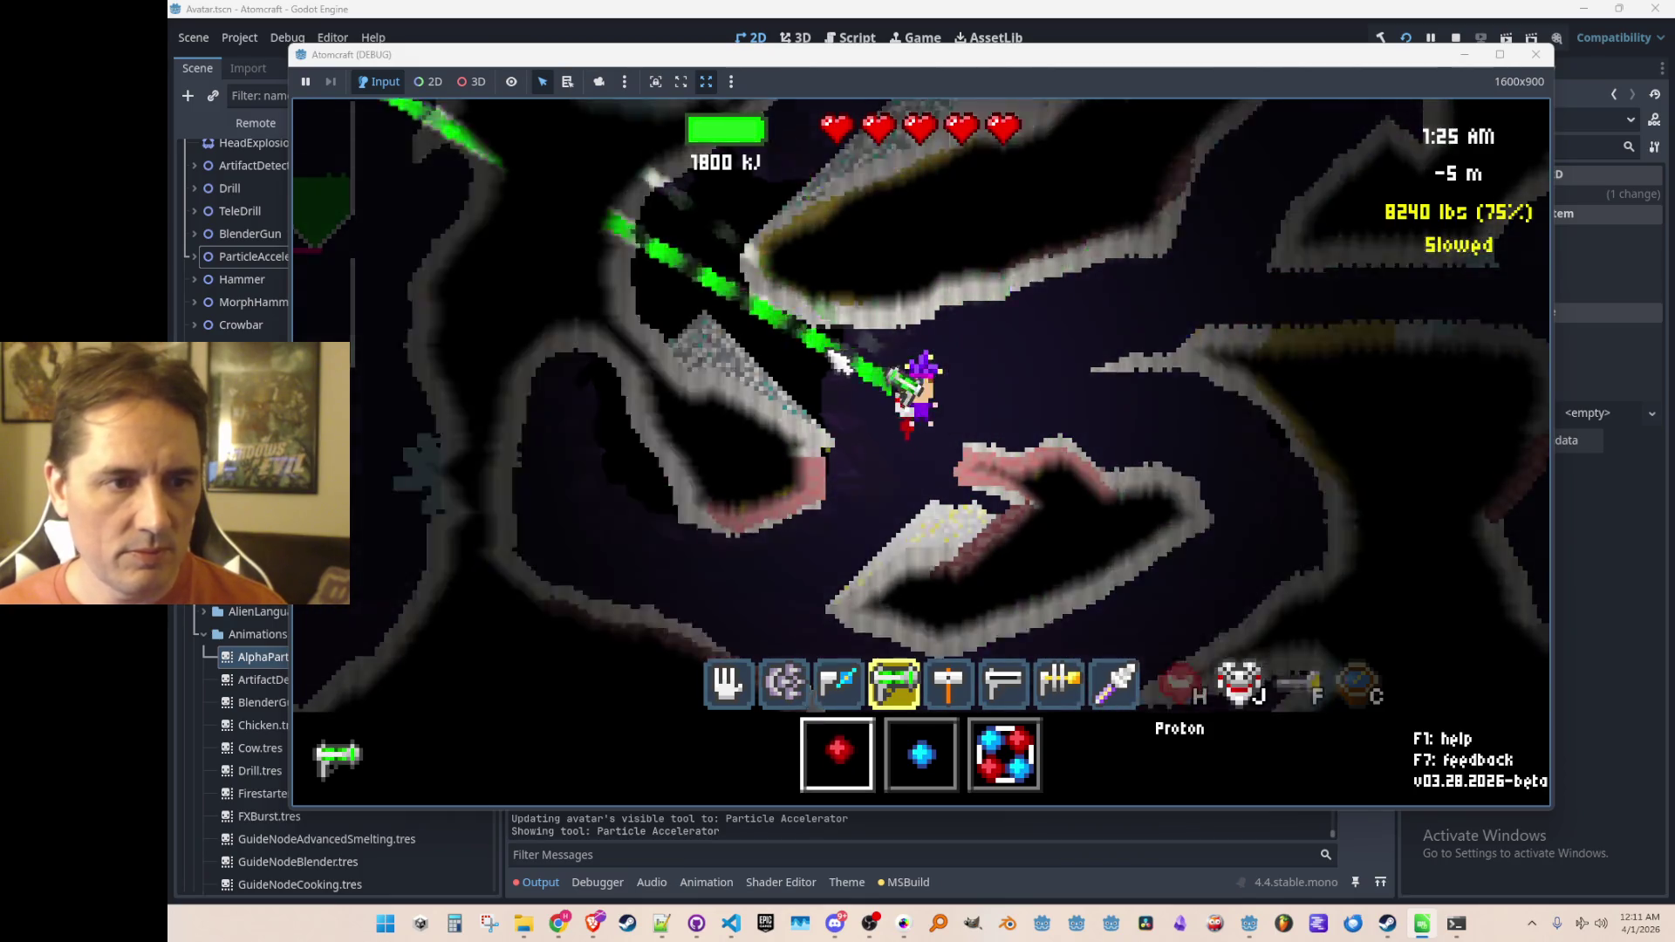
{"action": "left_click", "coordinate": [785, 353]}
{"action": "left_click", "coordinate": [811, 436]}
{"action": "left_click", "coordinate": [955, 467]}
{"action": "left_click", "coordinate": [1073, 332]}
{"action": "left_click", "coordinate": [1011, 406]}
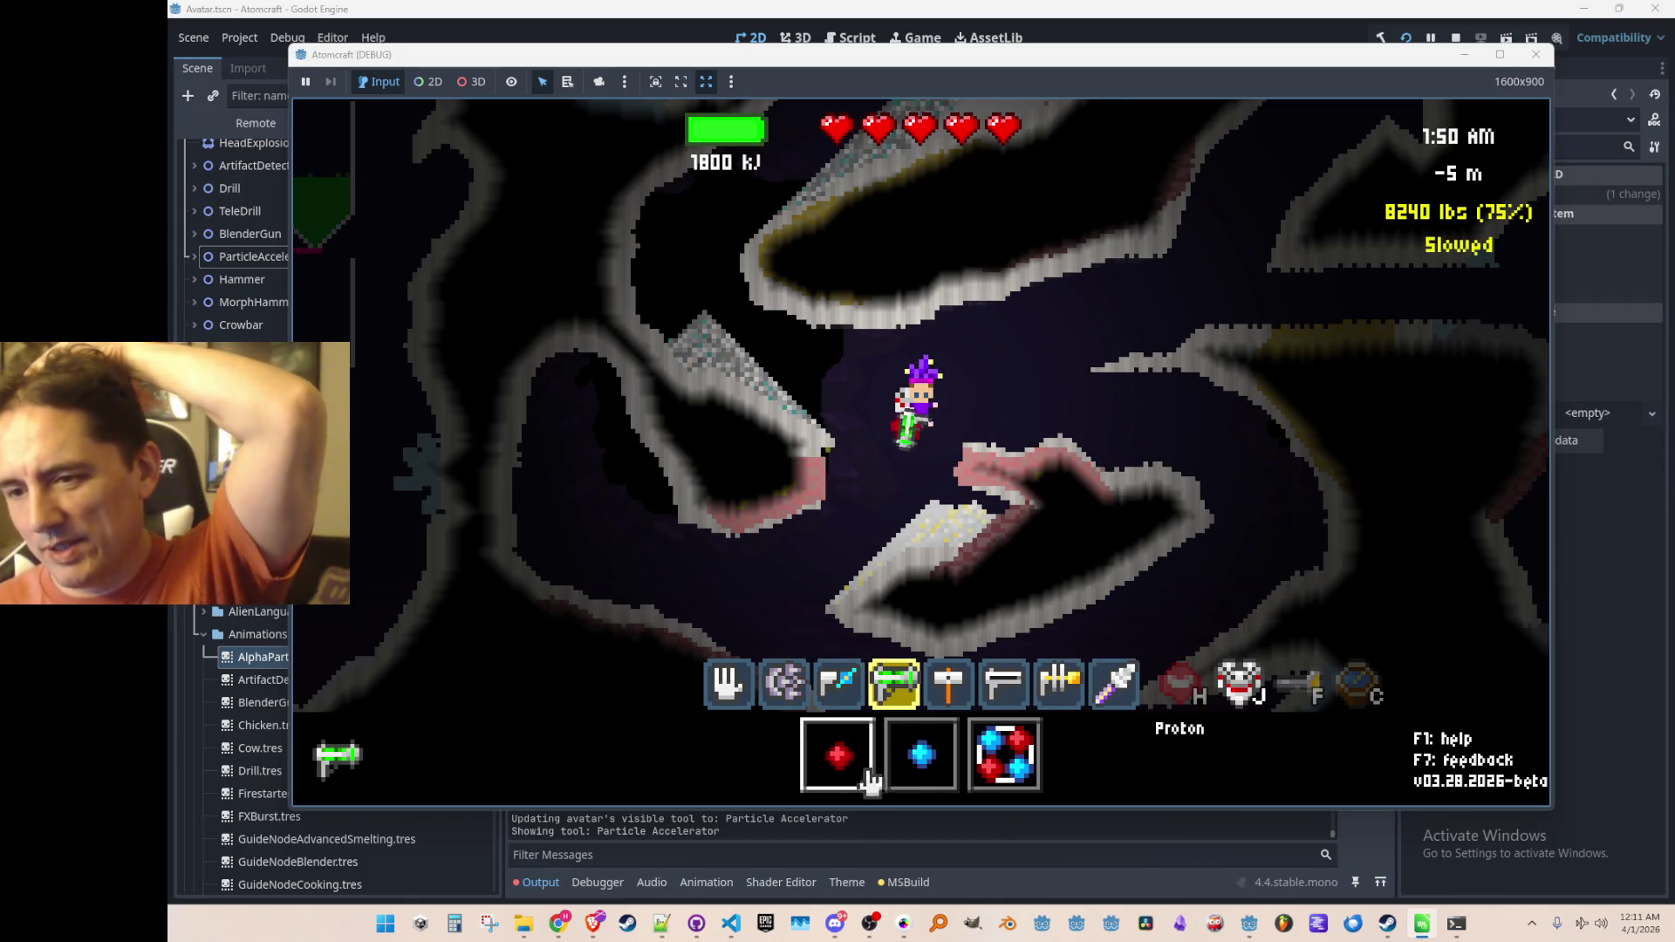
Step: Switch the beam ammo to Neutron and back to Proton, fire a proton beam right, then stop the game
{"action": "left_click", "coordinate": [914, 772]}
{"action": "left_click", "coordinate": [838, 756]}
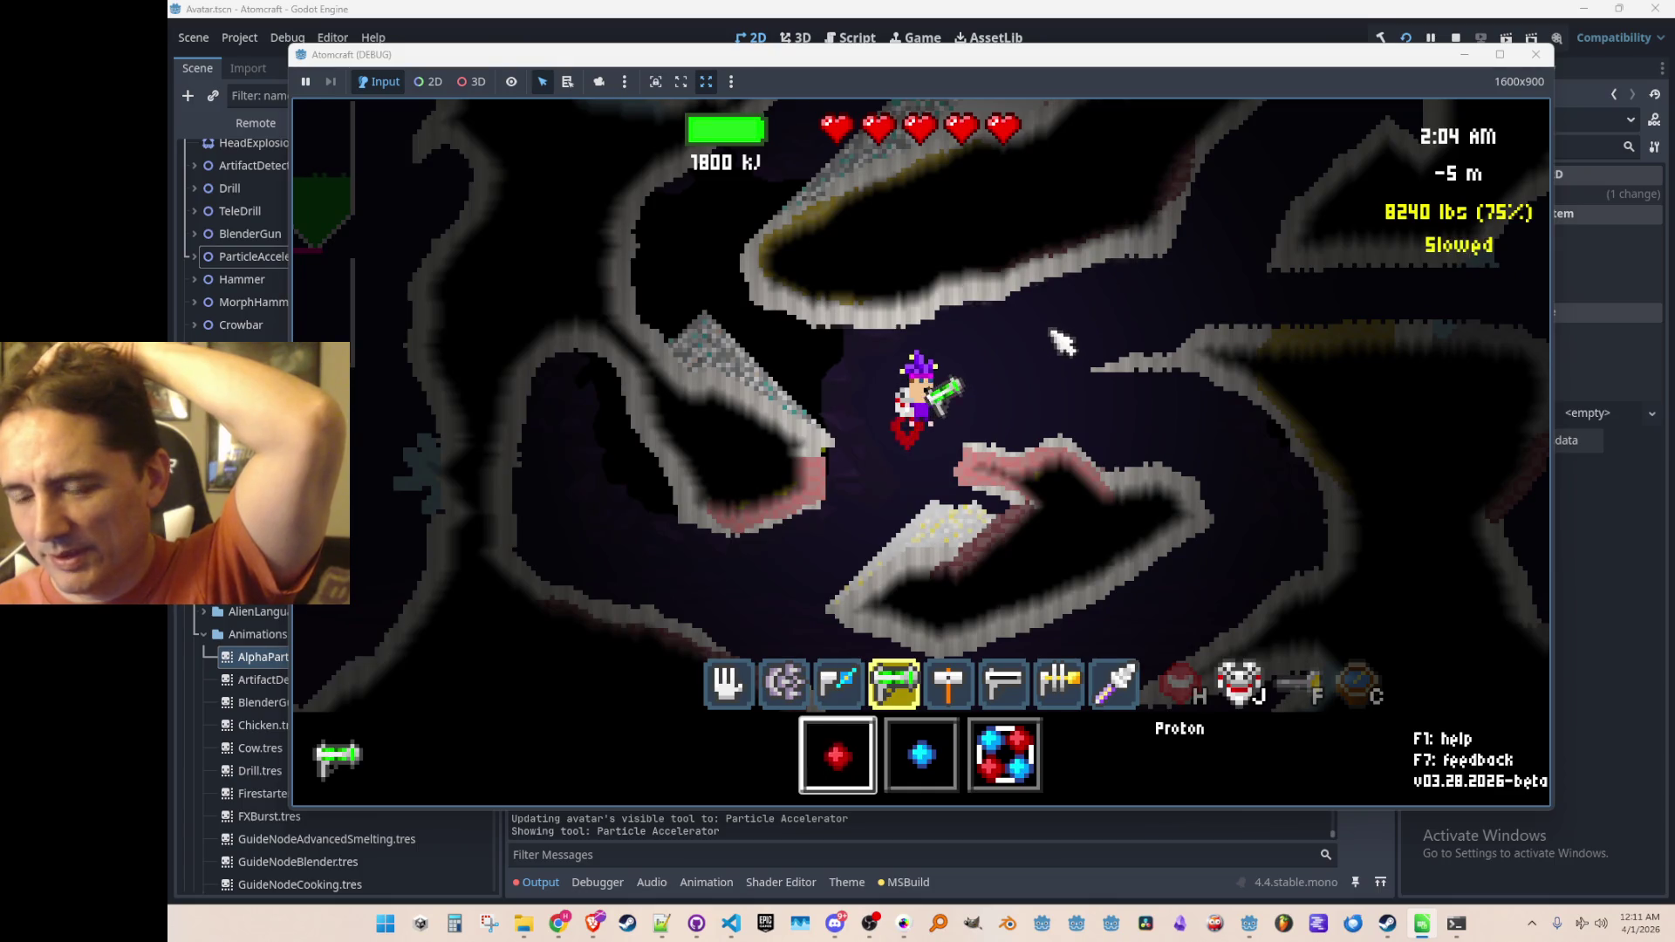
{"action": "left_click", "coordinate": [1073, 379]}
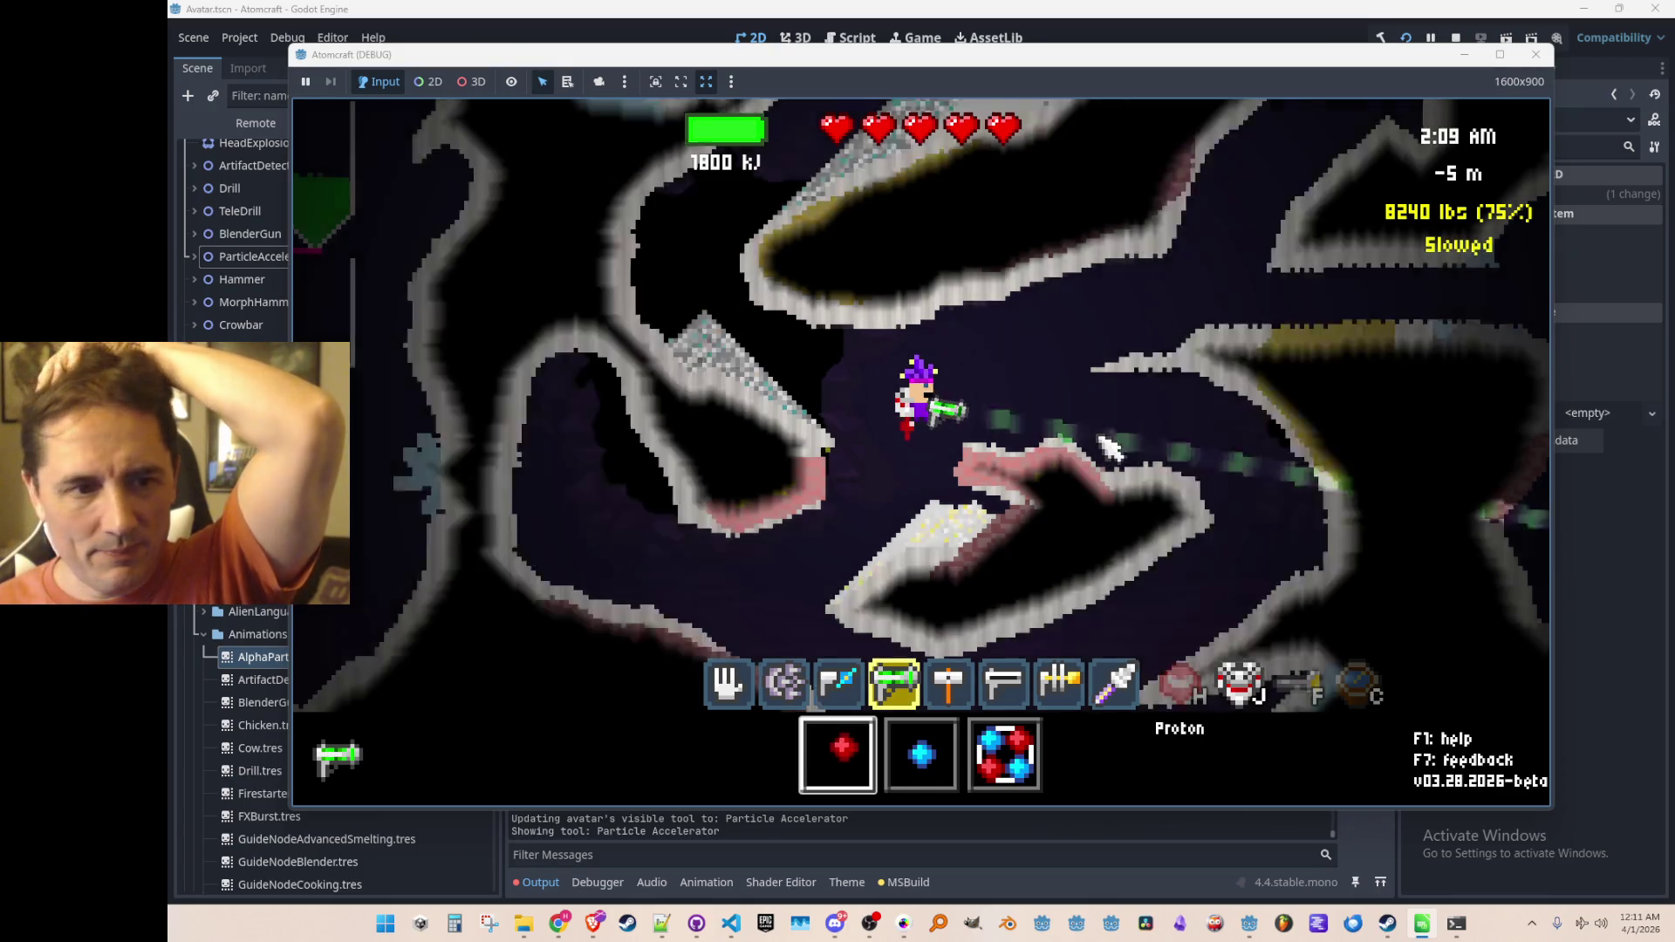
{"action": "mouse_move", "coordinate": [1180, 335]}
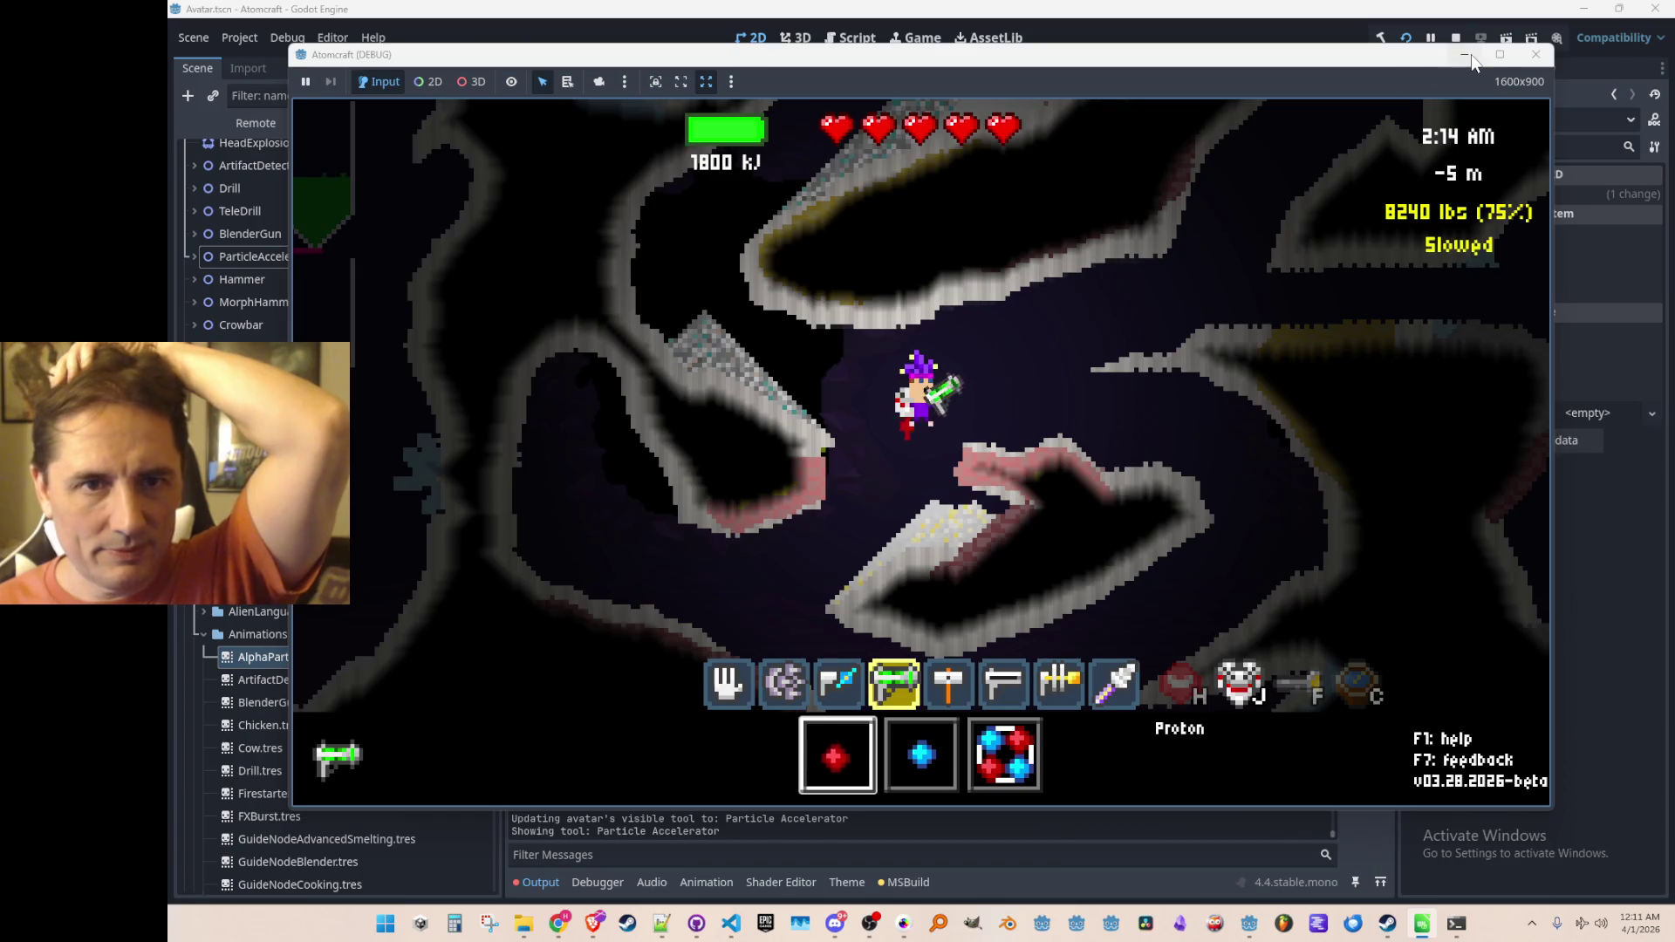
{"action": "left_click", "coordinate": [1456, 37]}
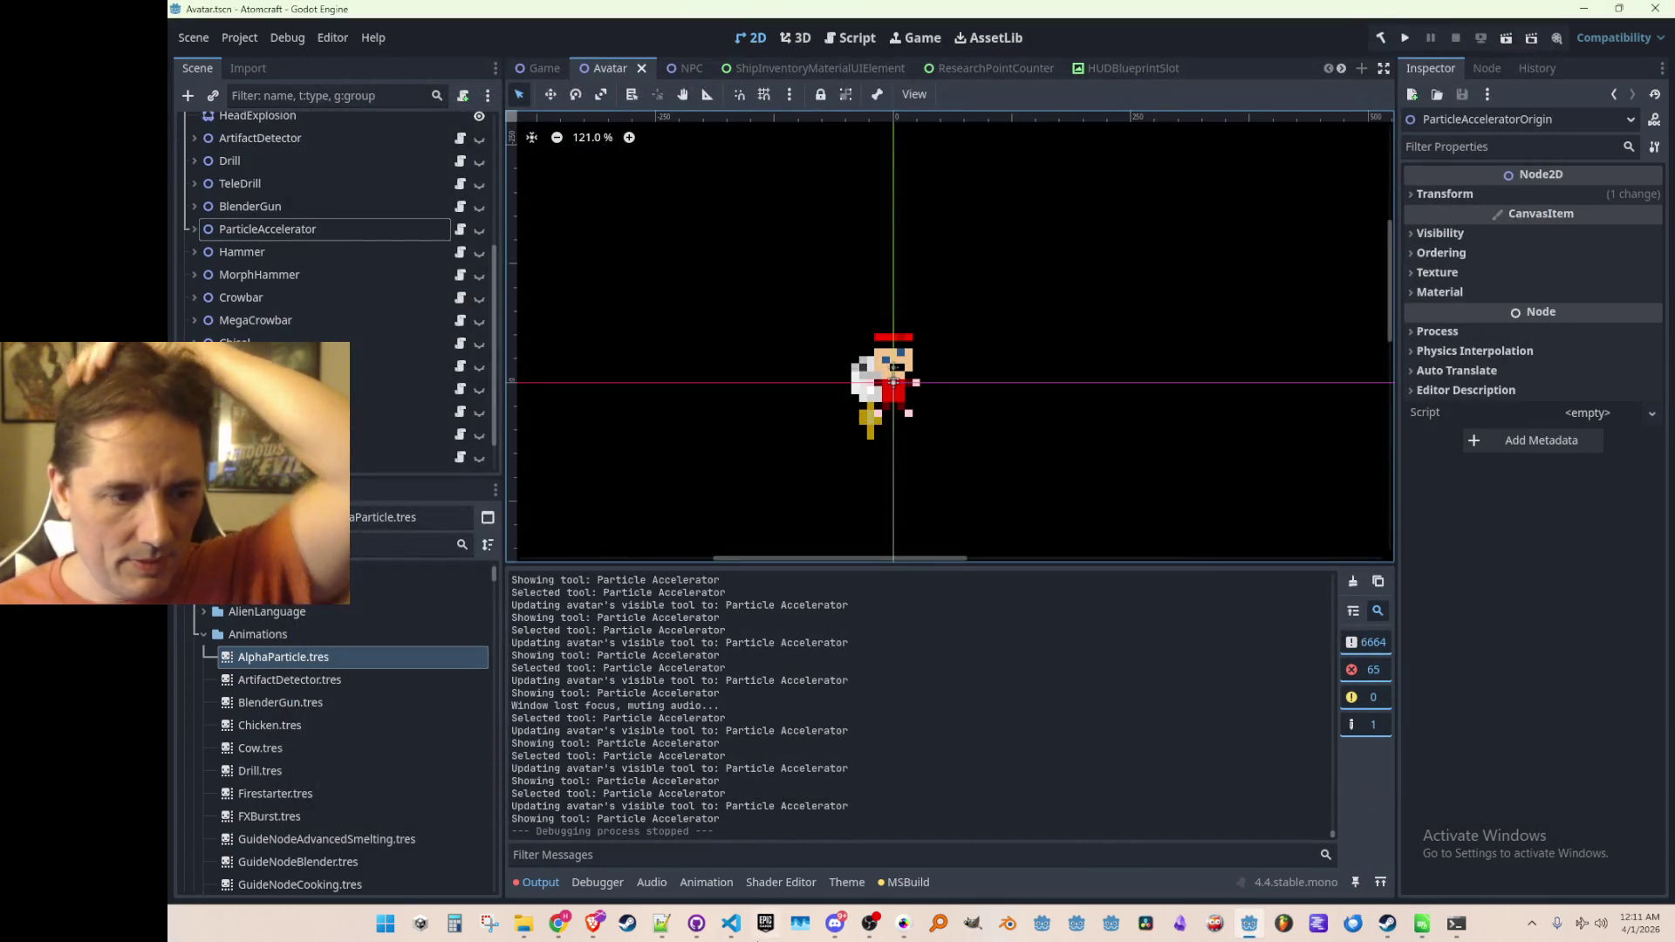
Step: Search the project for 'Showing tool' and delete that debug print line in Avatar.cs
{"action": "left_click", "coordinate": [731, 923]}
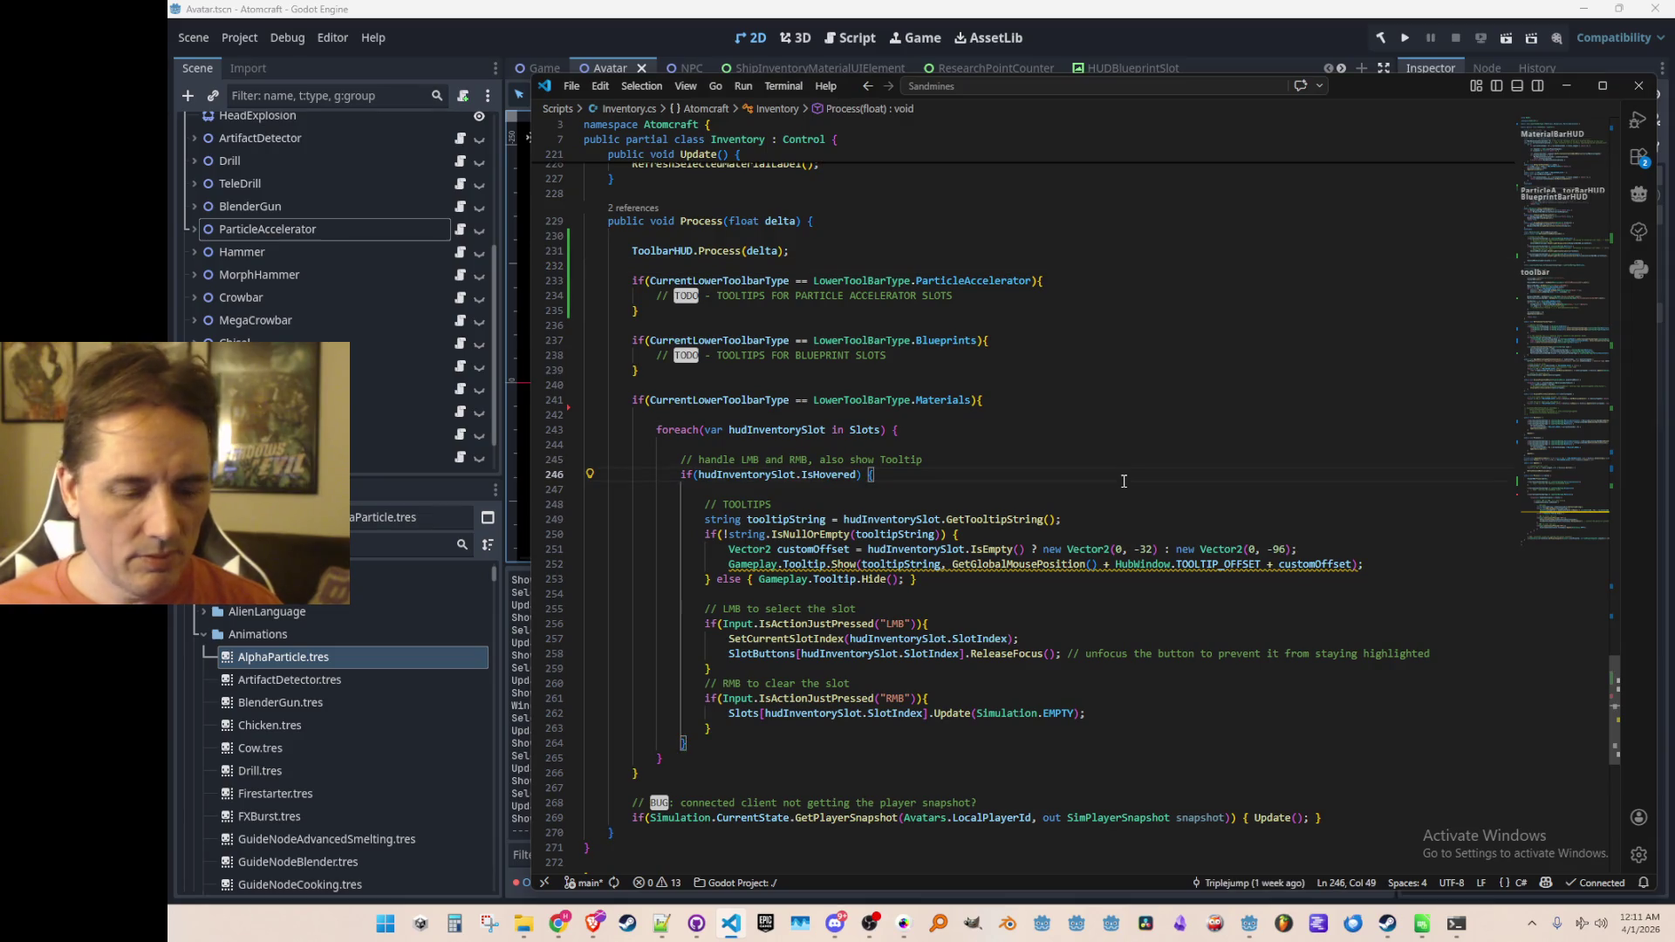
{"action": "key", "text": "ctrl+shift+f"}
{"action": "type", "text": "Showing tool"}
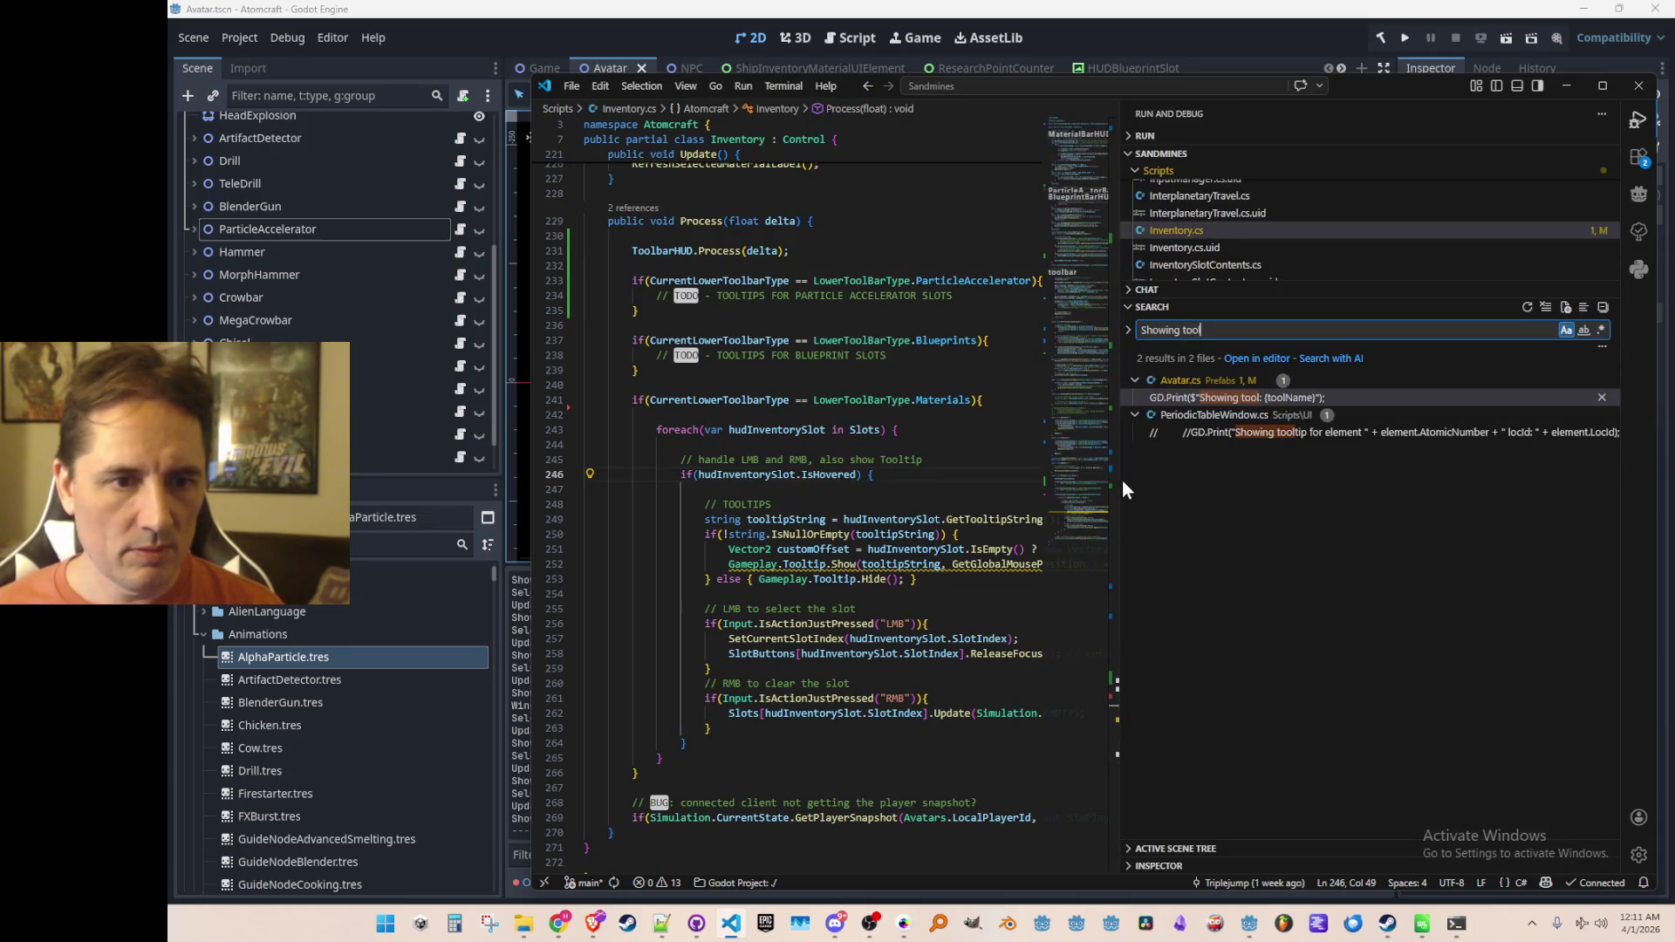
{"action": "left_click", "coordinate": [1231, 398]}
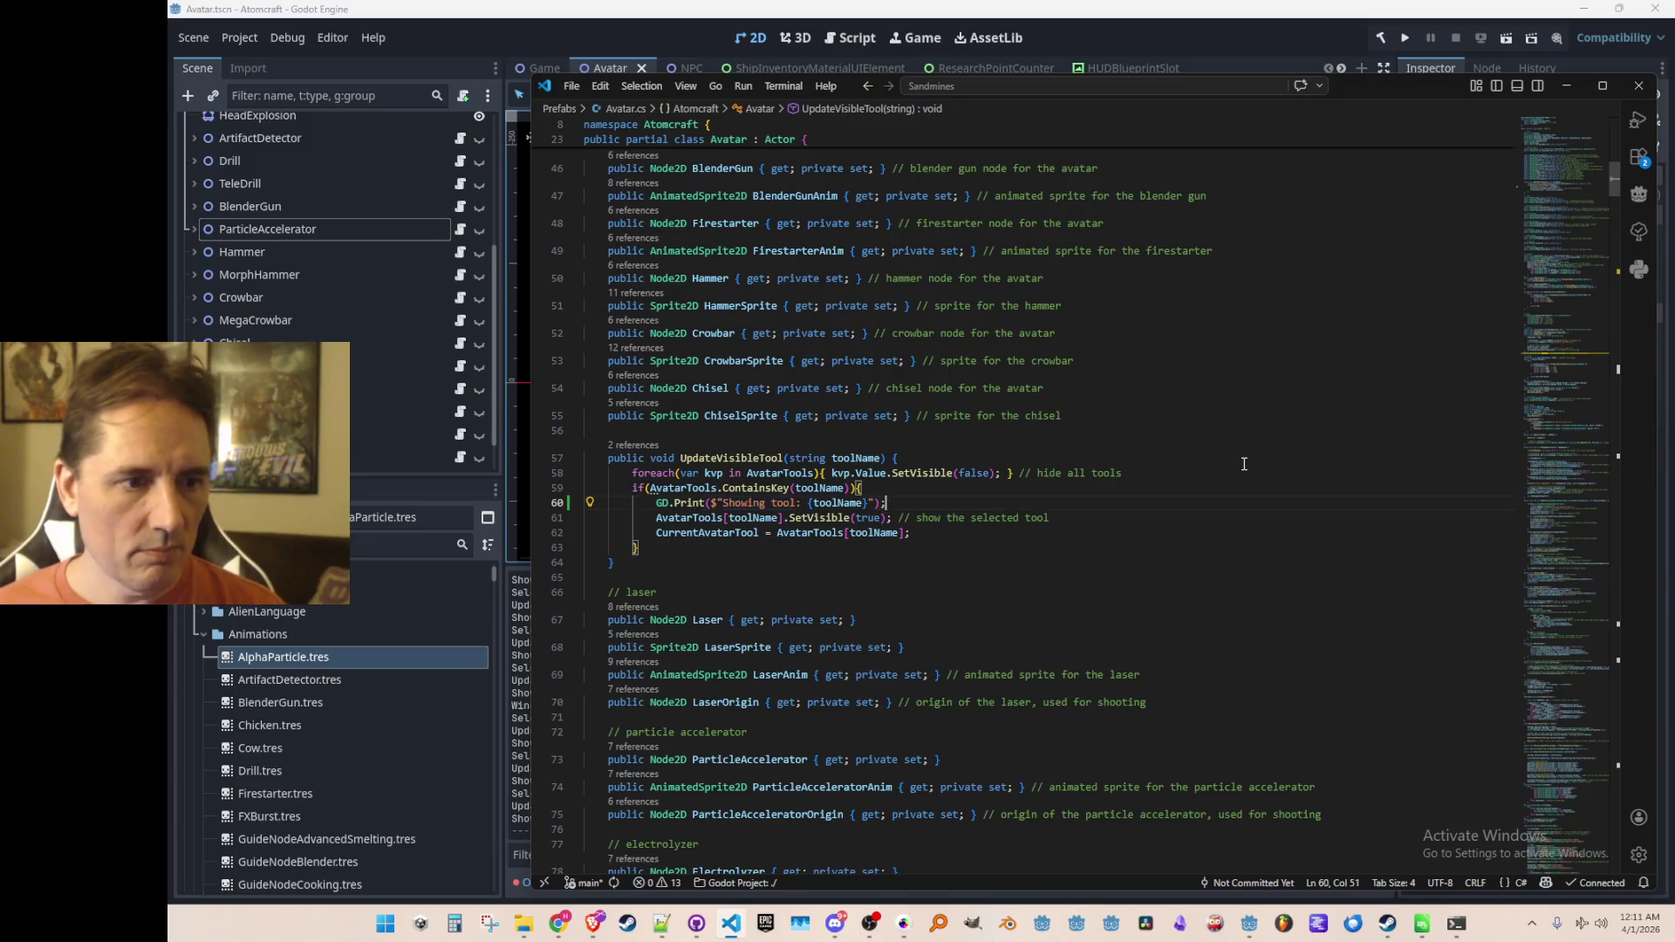
{"action": "key", "text": "ctrl+shift+k"}
{"action": "key", "text": "alt+Tab"}
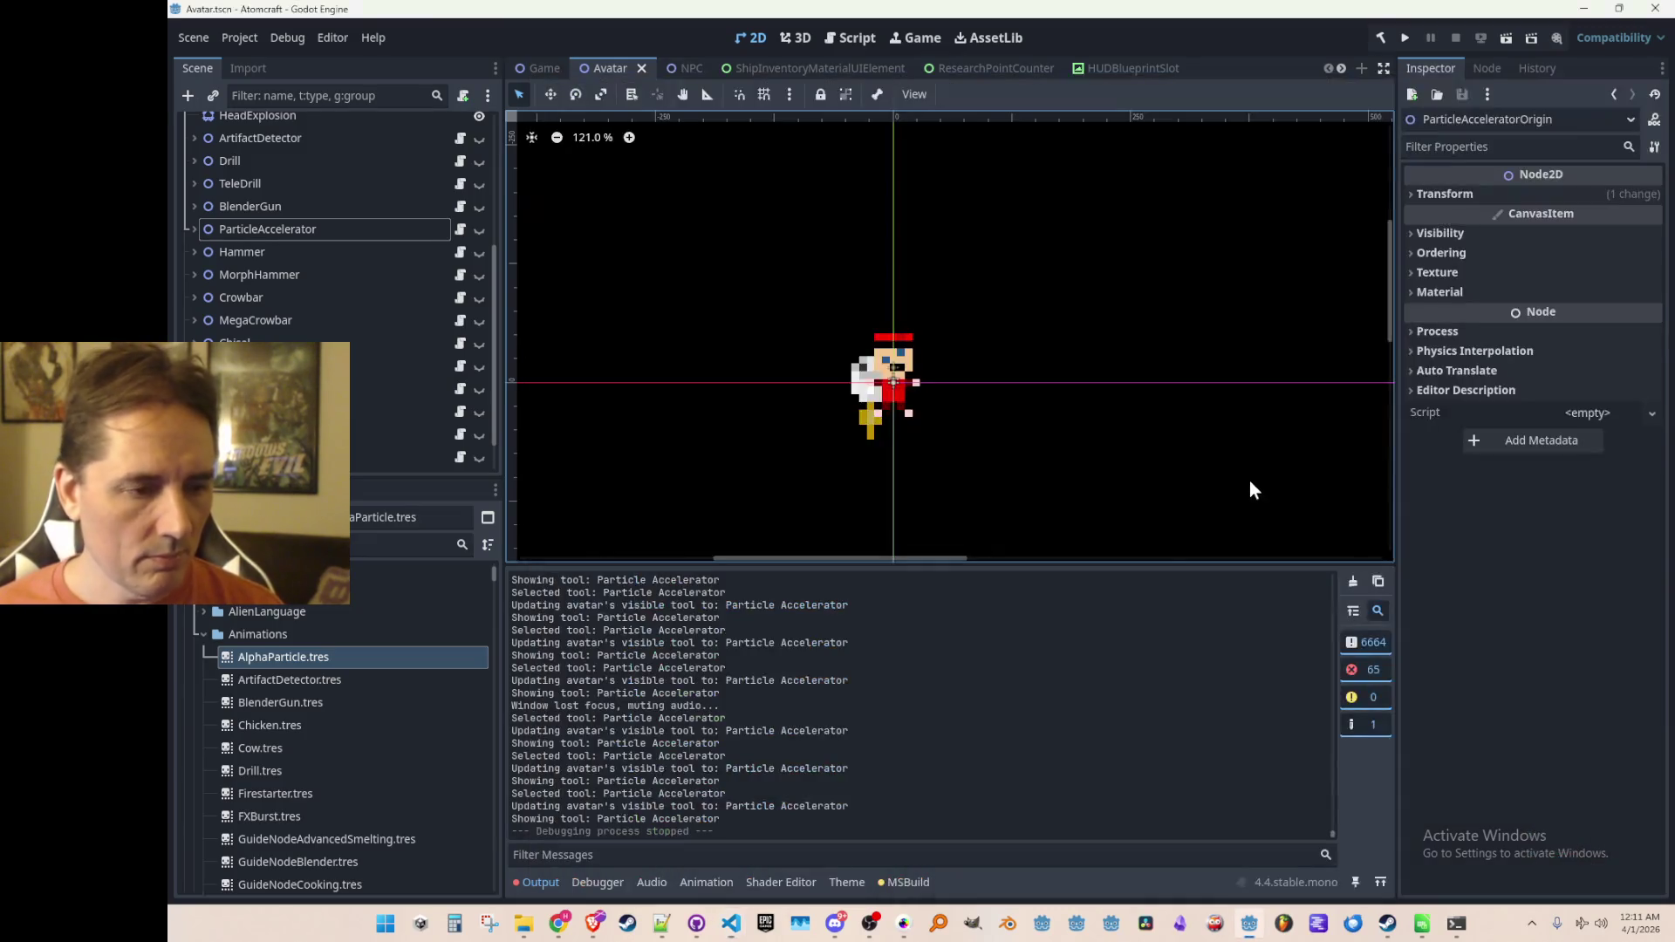
{"action": "key", "text": "alt+Tab"}
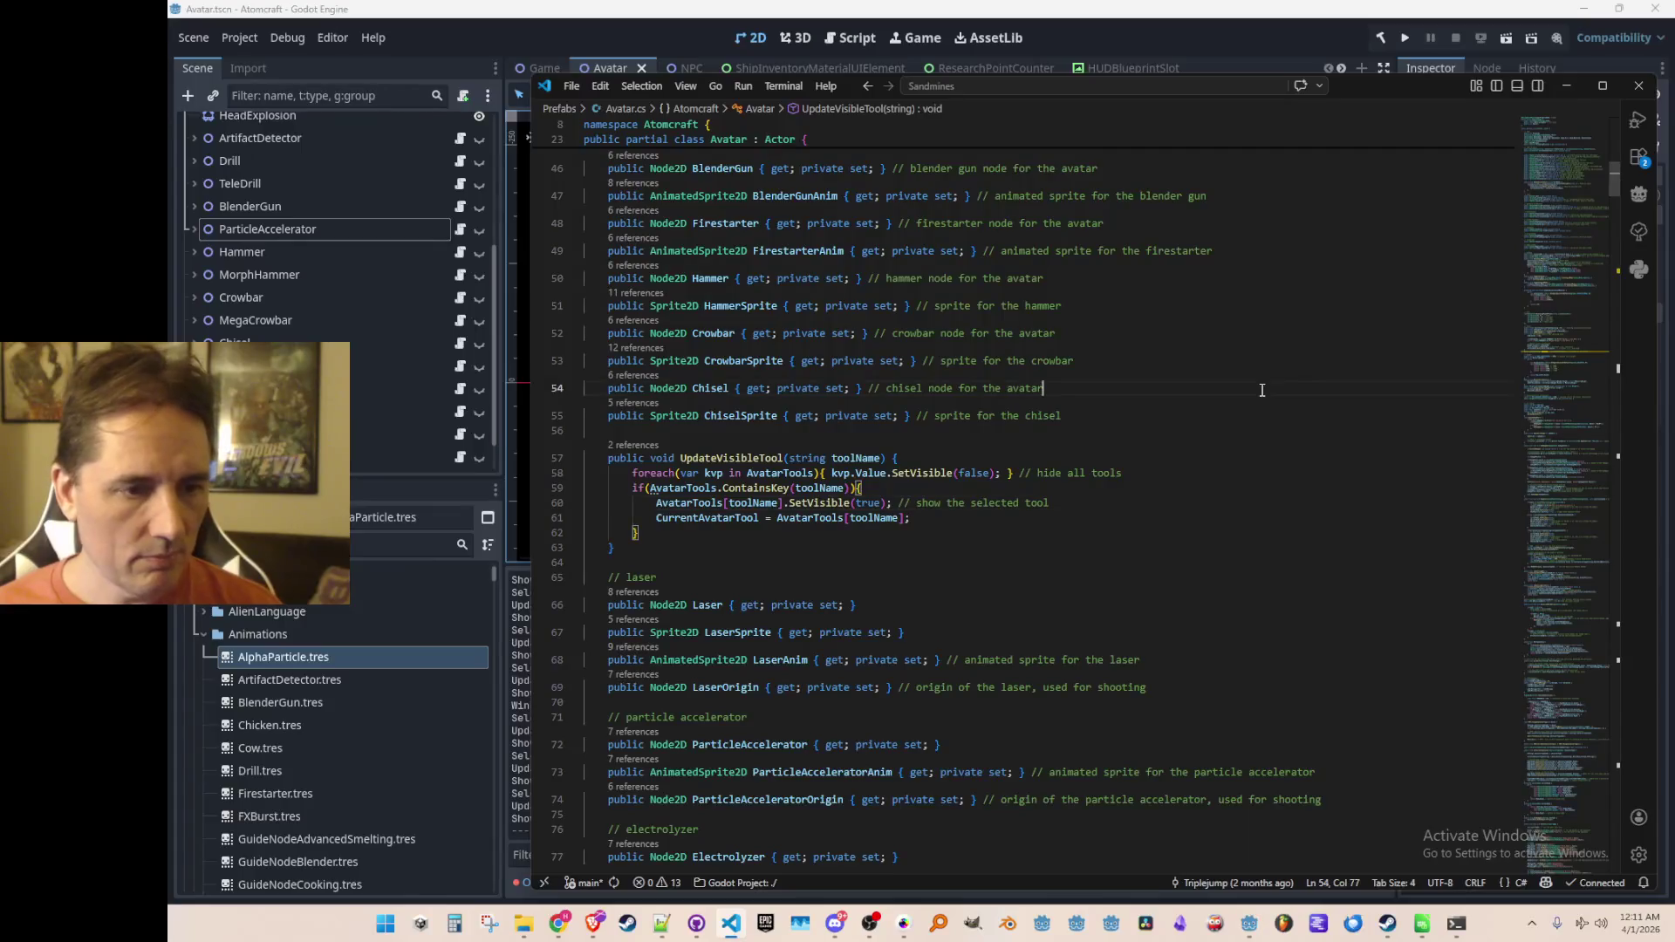
Step: Search for 'Selected tool' and delete that debug print line in ToolbarHUD.cs
{"action": "key", "text": "ctrl+a"}
{"action": "type", "text": "Selected tool"}
{"action": "left_click", "coordinate": [1283, 398]}
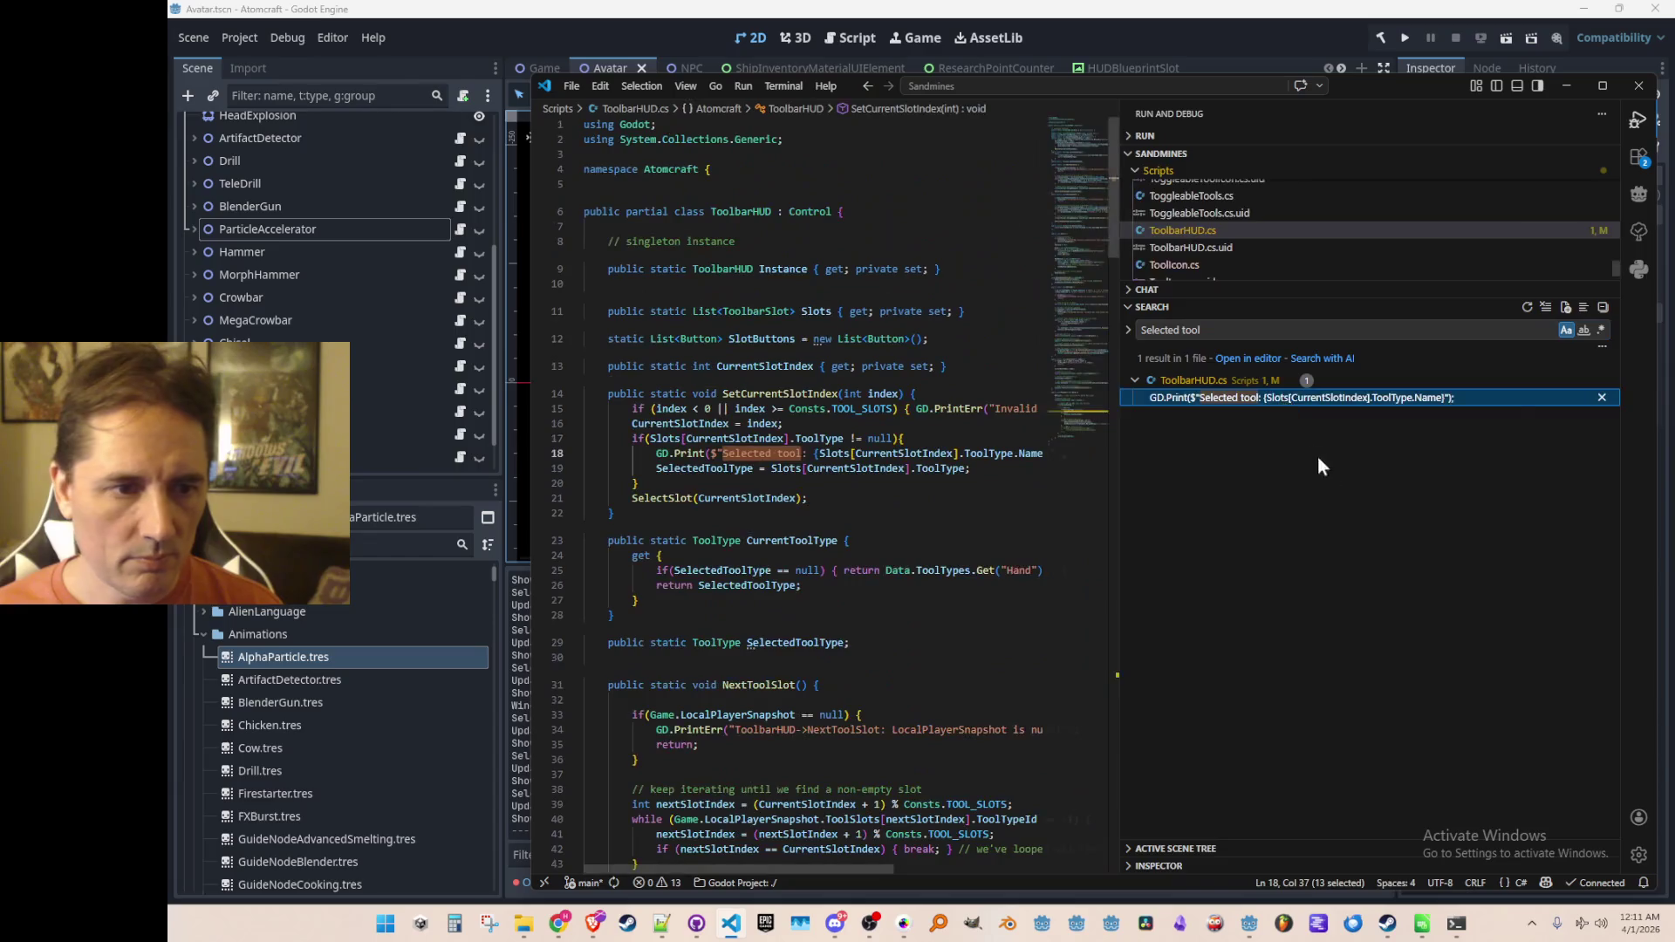
{"action": "key", "text": "ctrl+b"}
{"action": "key", "text": "ctrl+shift+k"}
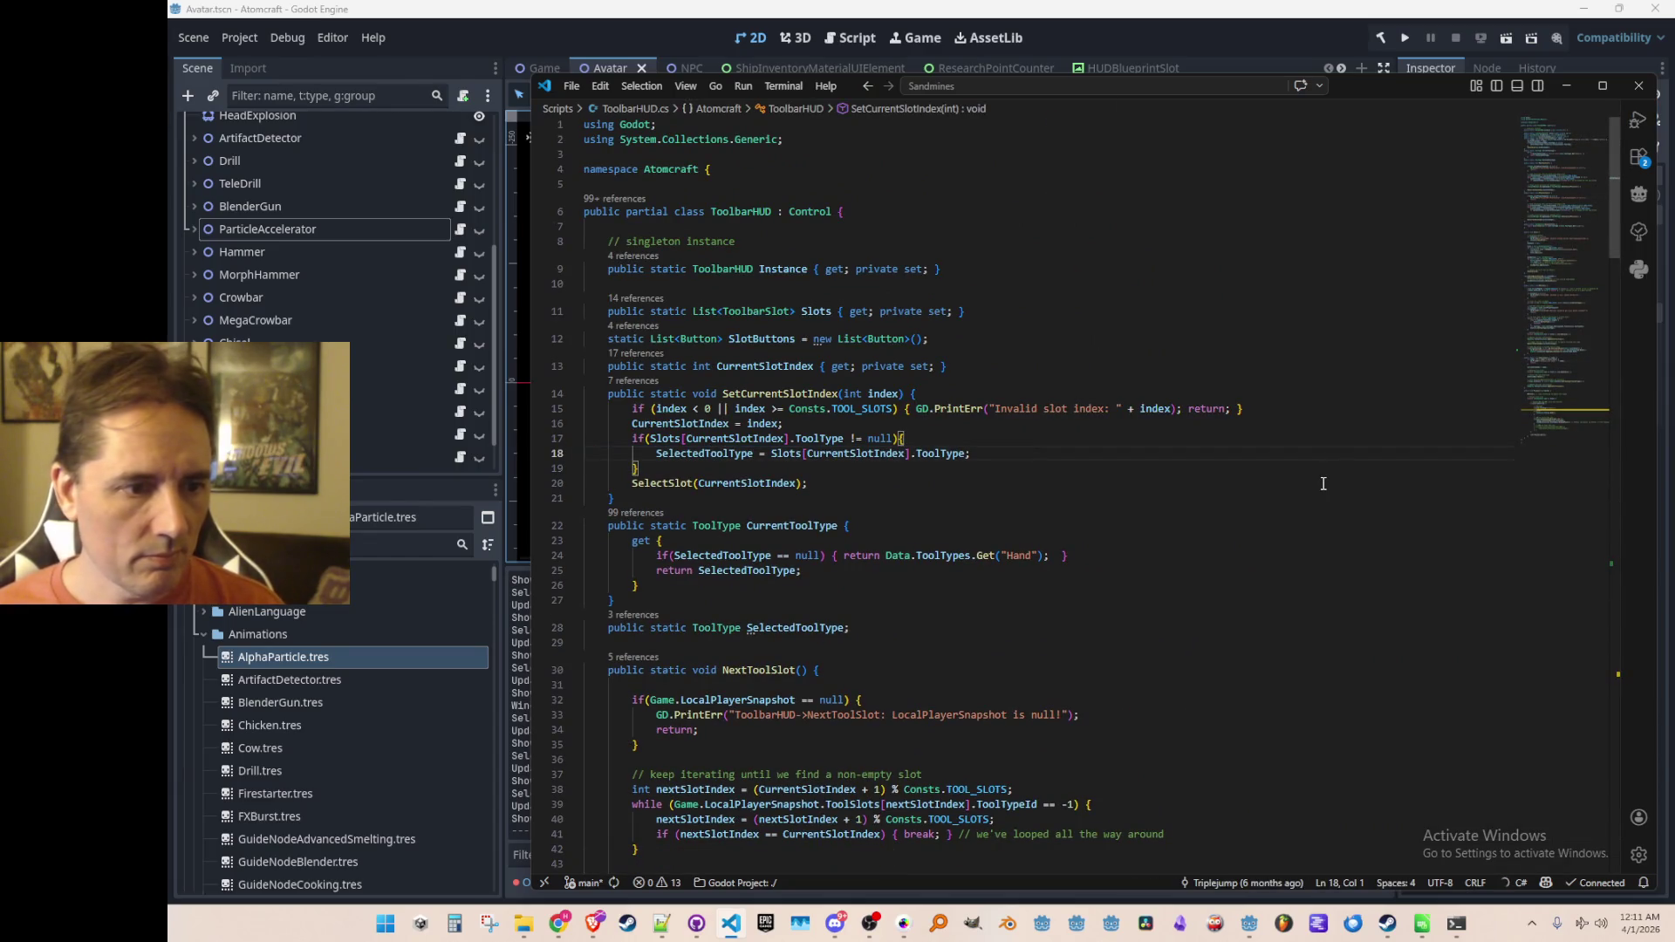
{"action": "key", "text": "alt+Tab"}
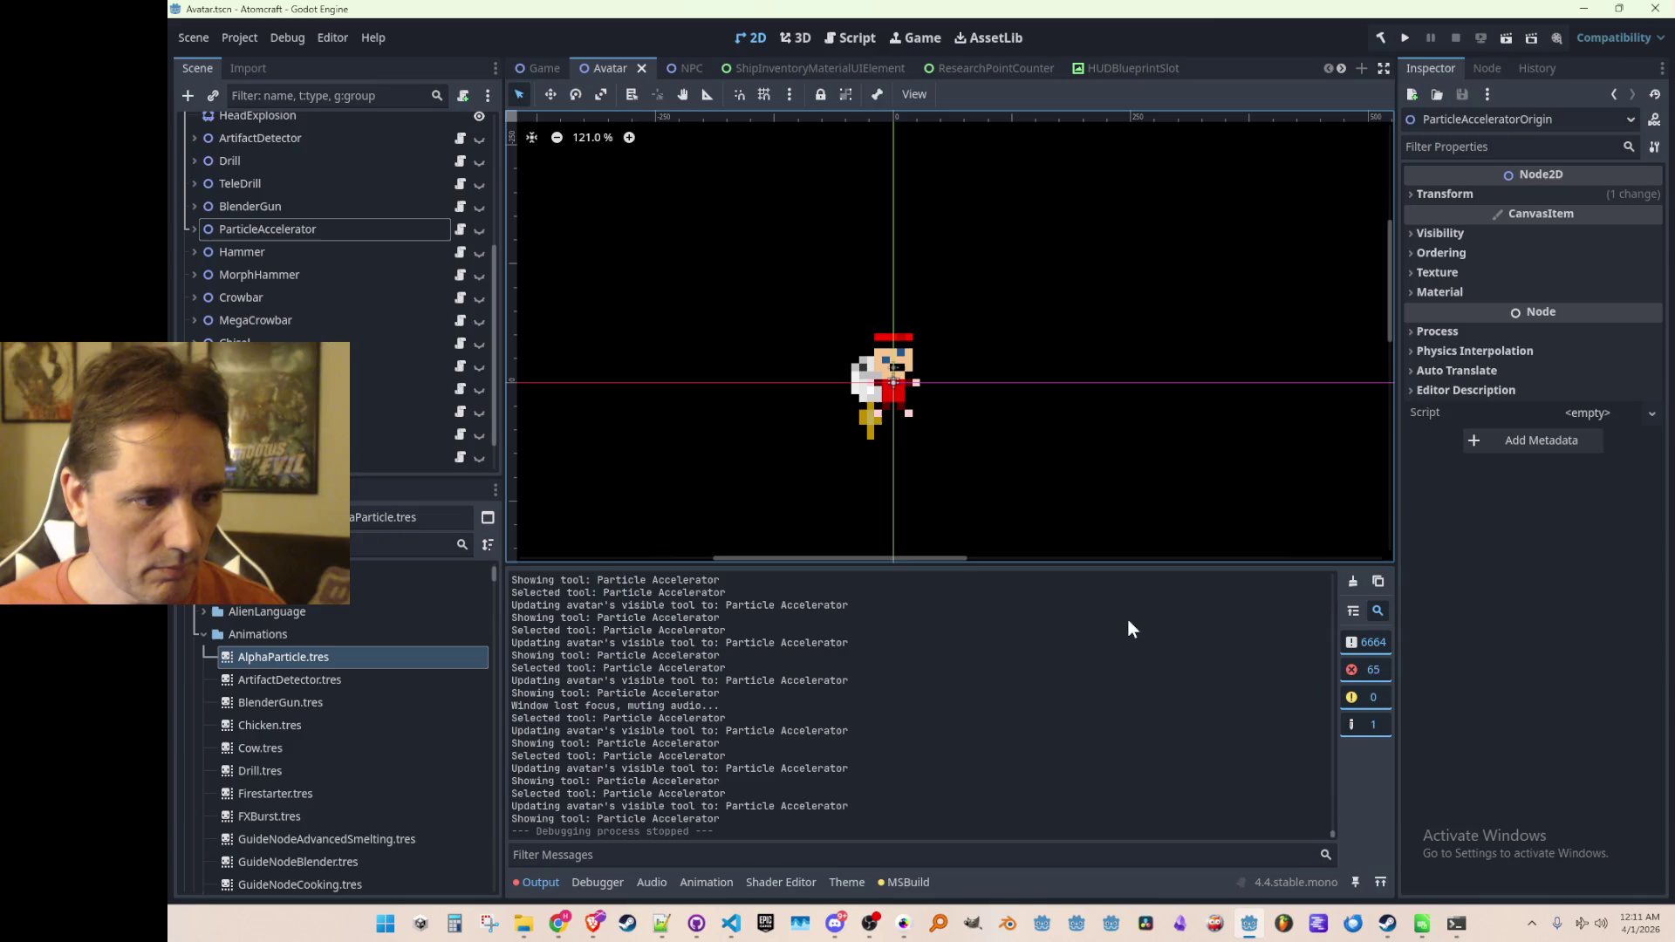
{"action": "key", "text": "alt+Tab"}
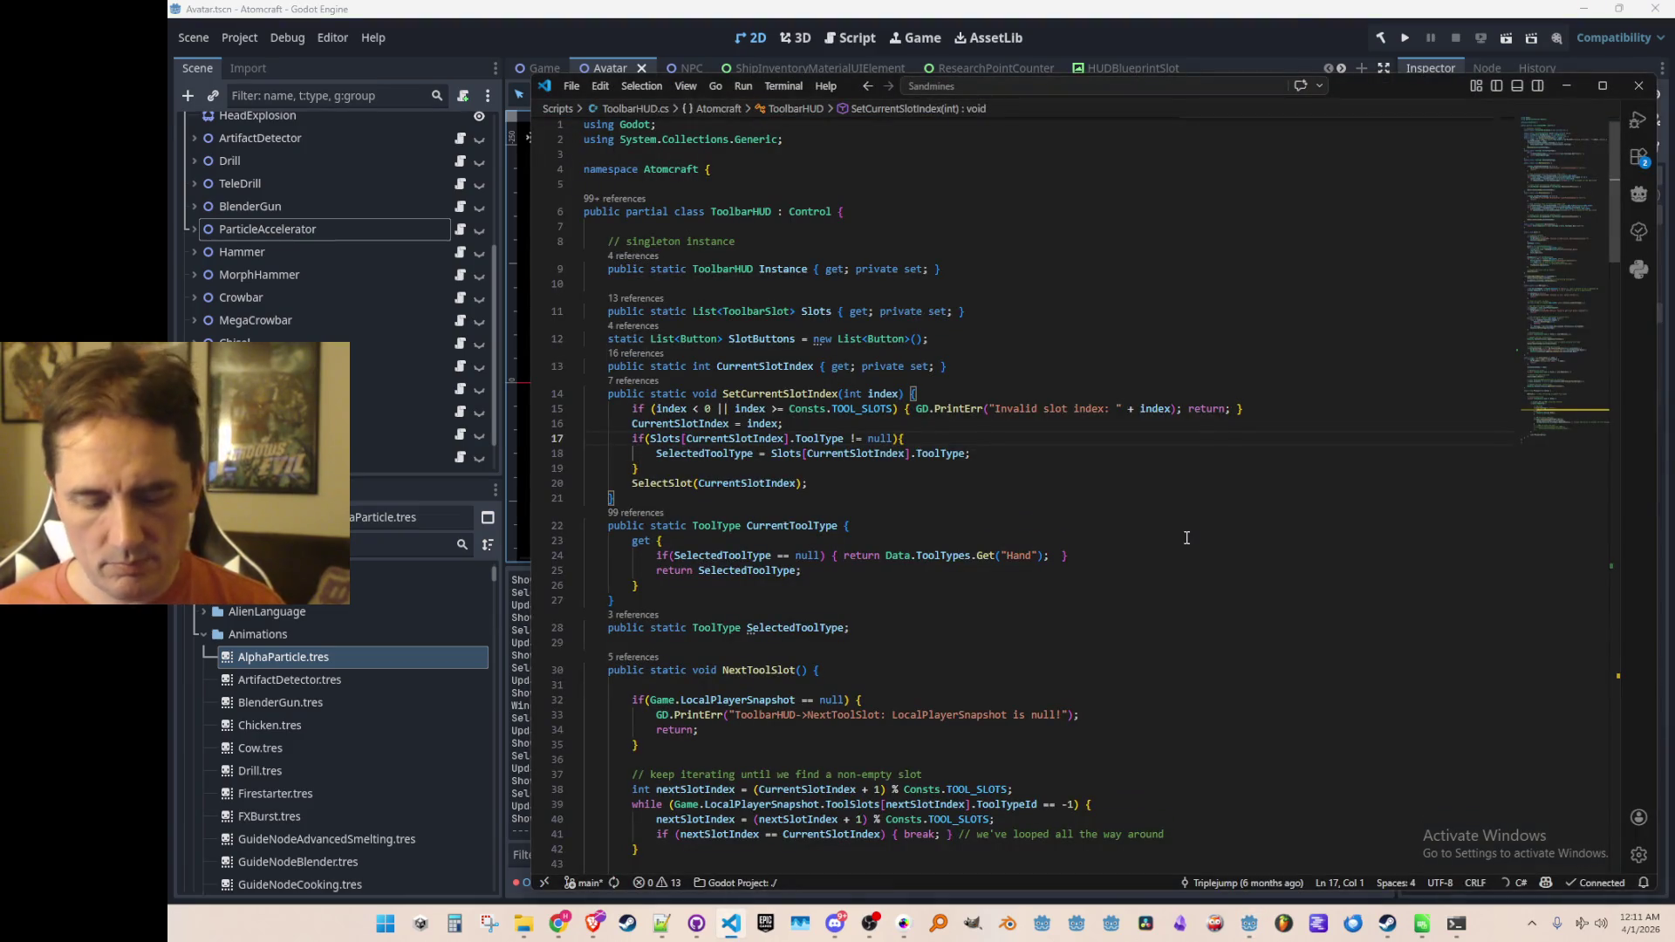
Step: Search for 'Updating' and open the visible-tool print in ToolbarHUD.cs with the side panel hidden
{"action": "key", "text": "Escape"}
{"action": "key", "text": "ctrl+shift+f"}
{"action": "type", "text": "Updating"}
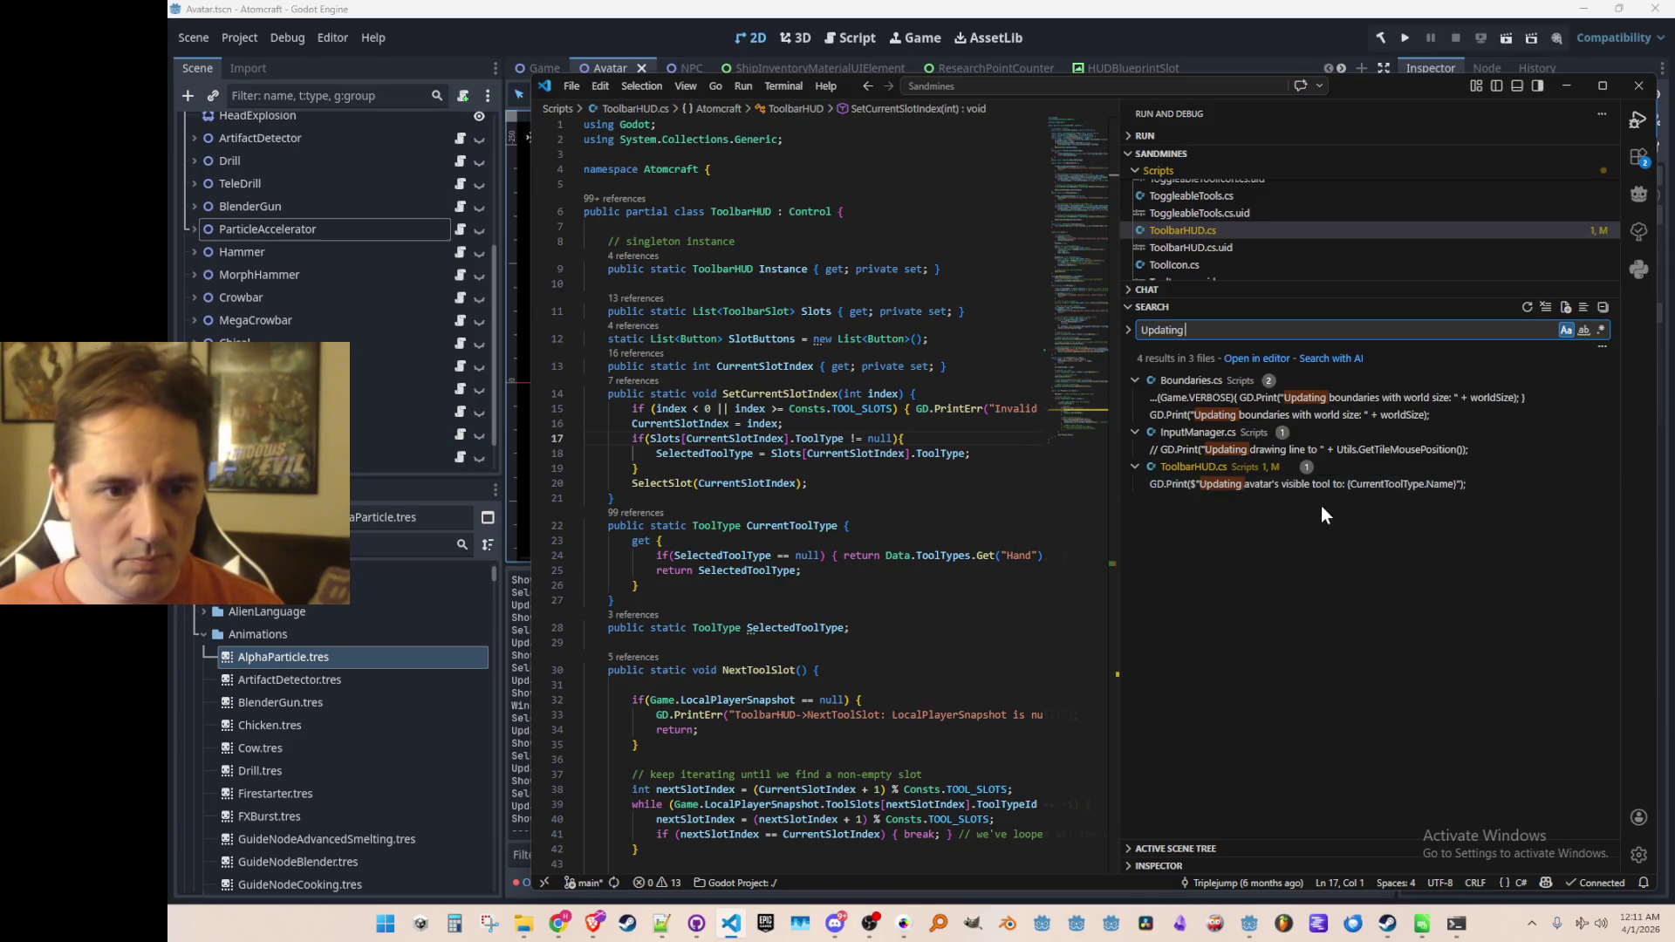
{"action": "left_click", "coordinate": [1312, 485]}
{"action": "key", "text": "ctrl+b"}
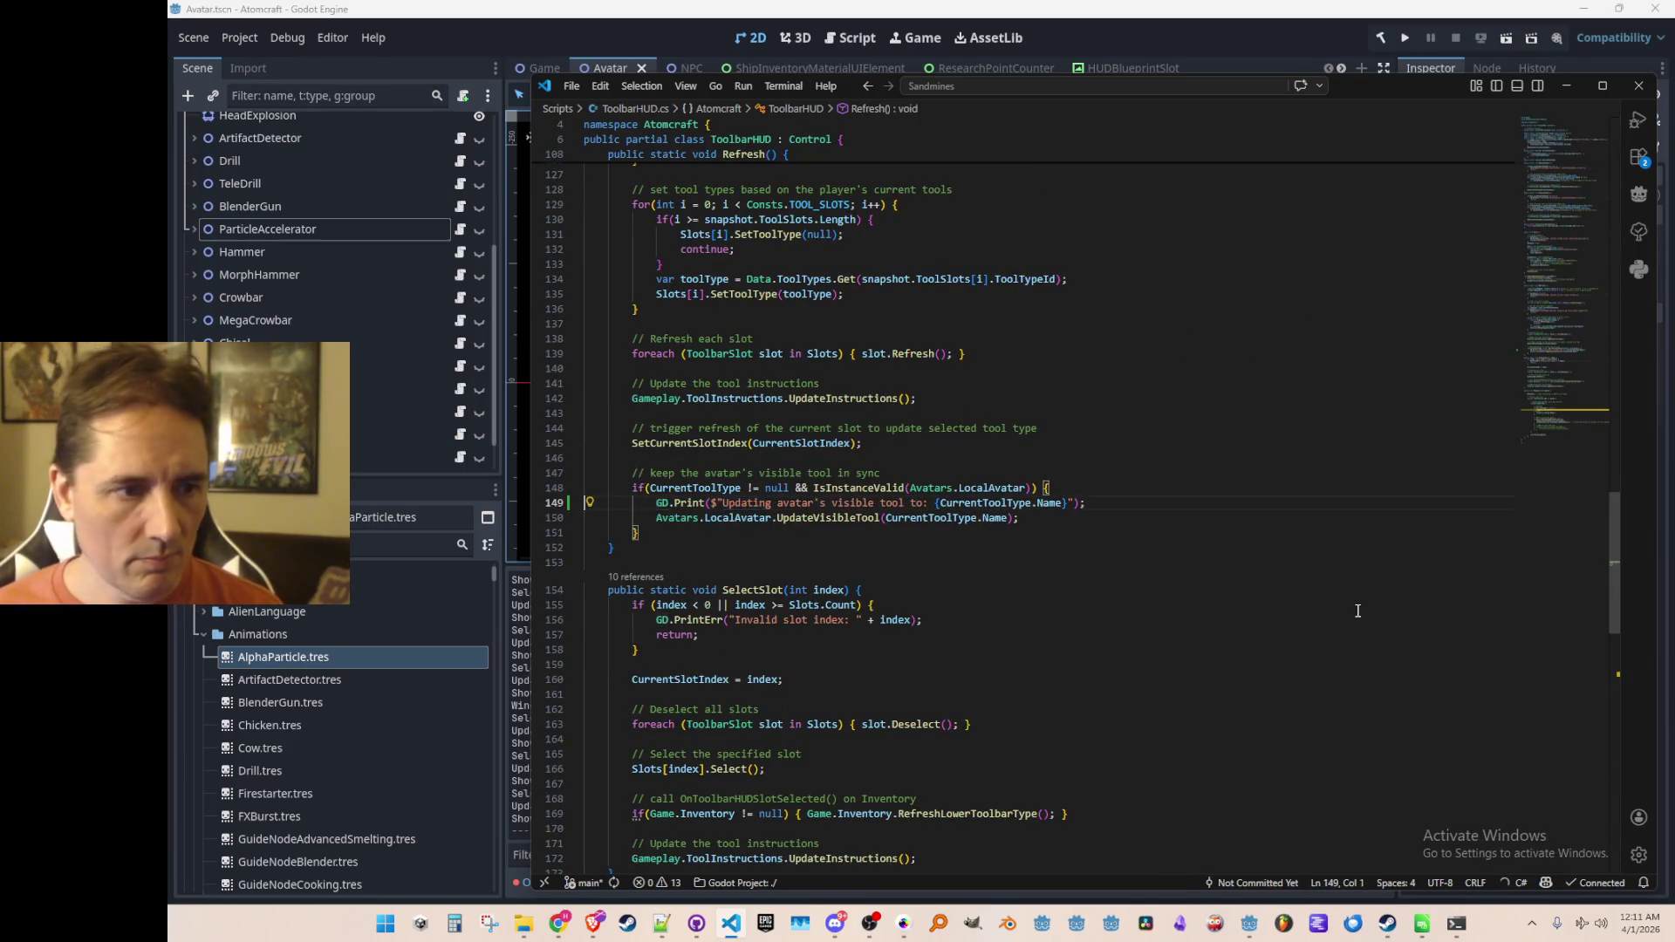
{"action": "left_click", "coordinate": [1319, 24]}
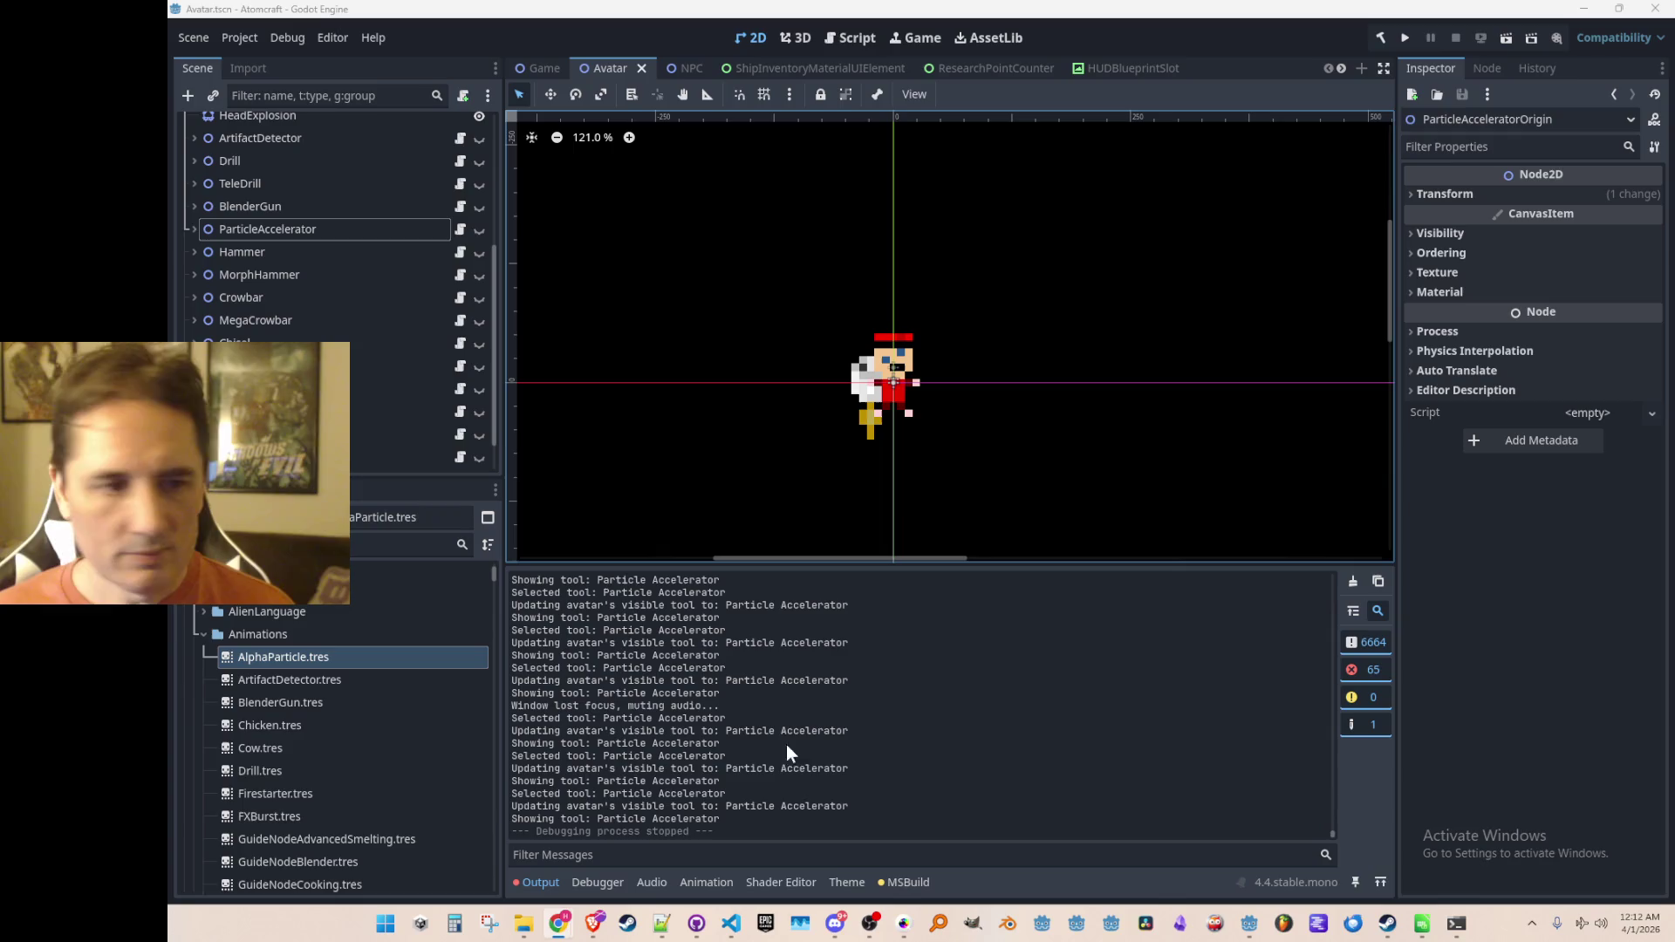
Step: Pan the Godot avatar scene view slightly while reviewing the Particle Accelerator output log
{"action": "left_click_drag", "start_coordinate": [999, 380], "coordinate": [1013, 362]}
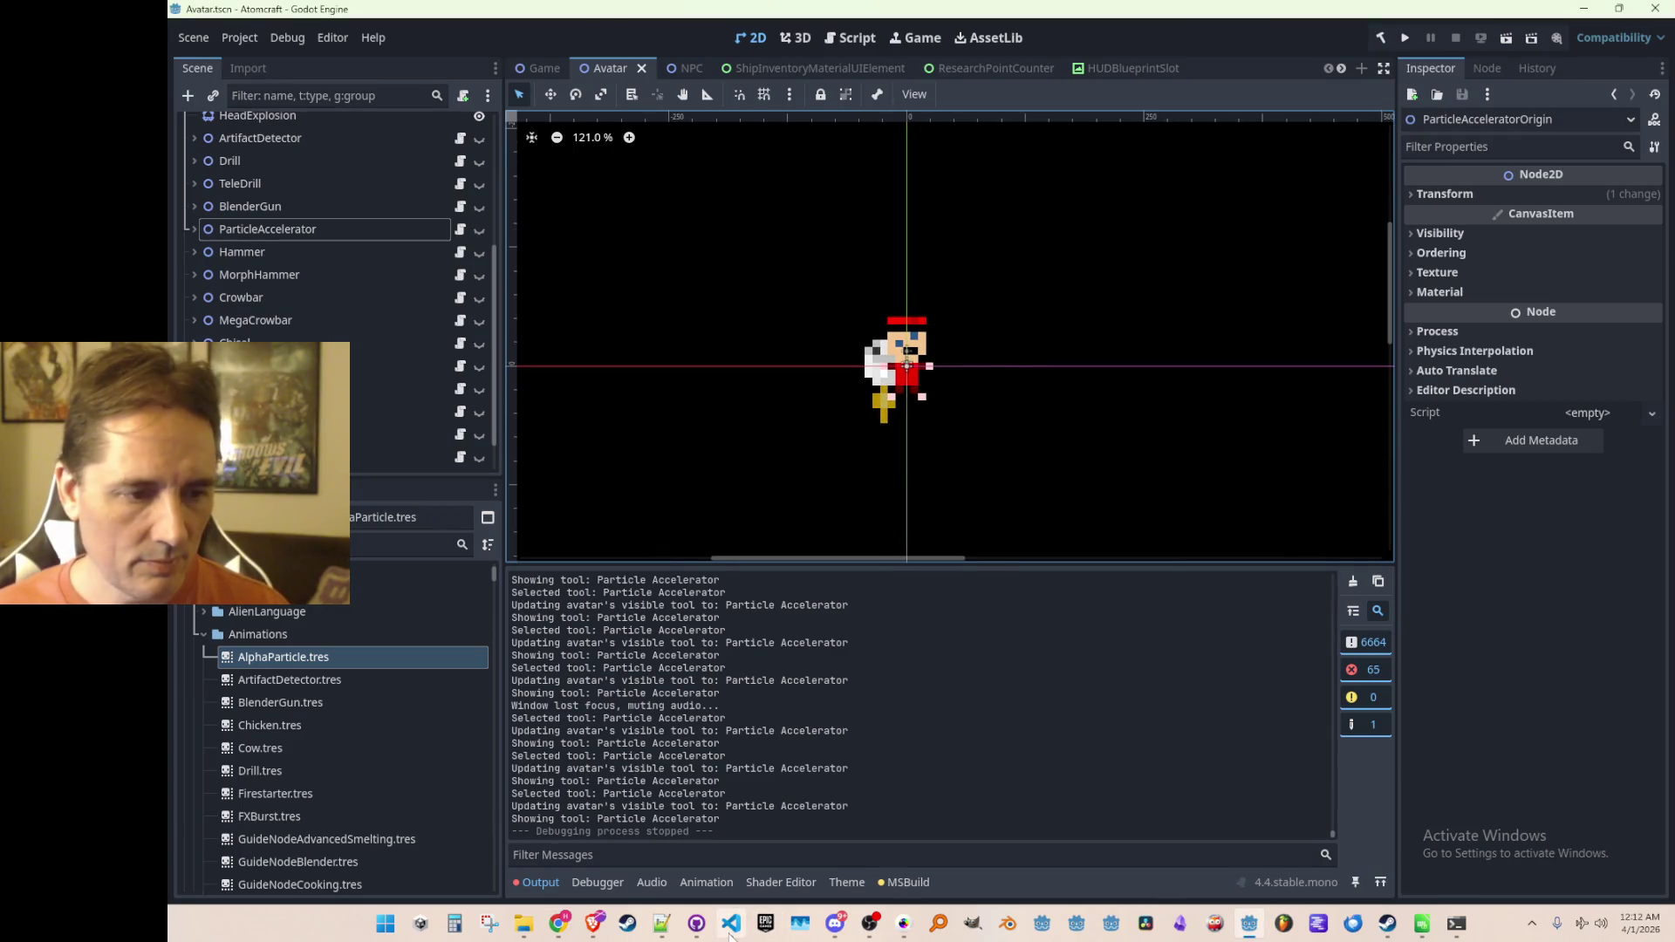
Step: Open InputManager.cs and go to the SendMessage definition
{"action": "left_click", "coordinate": [731, 923]}
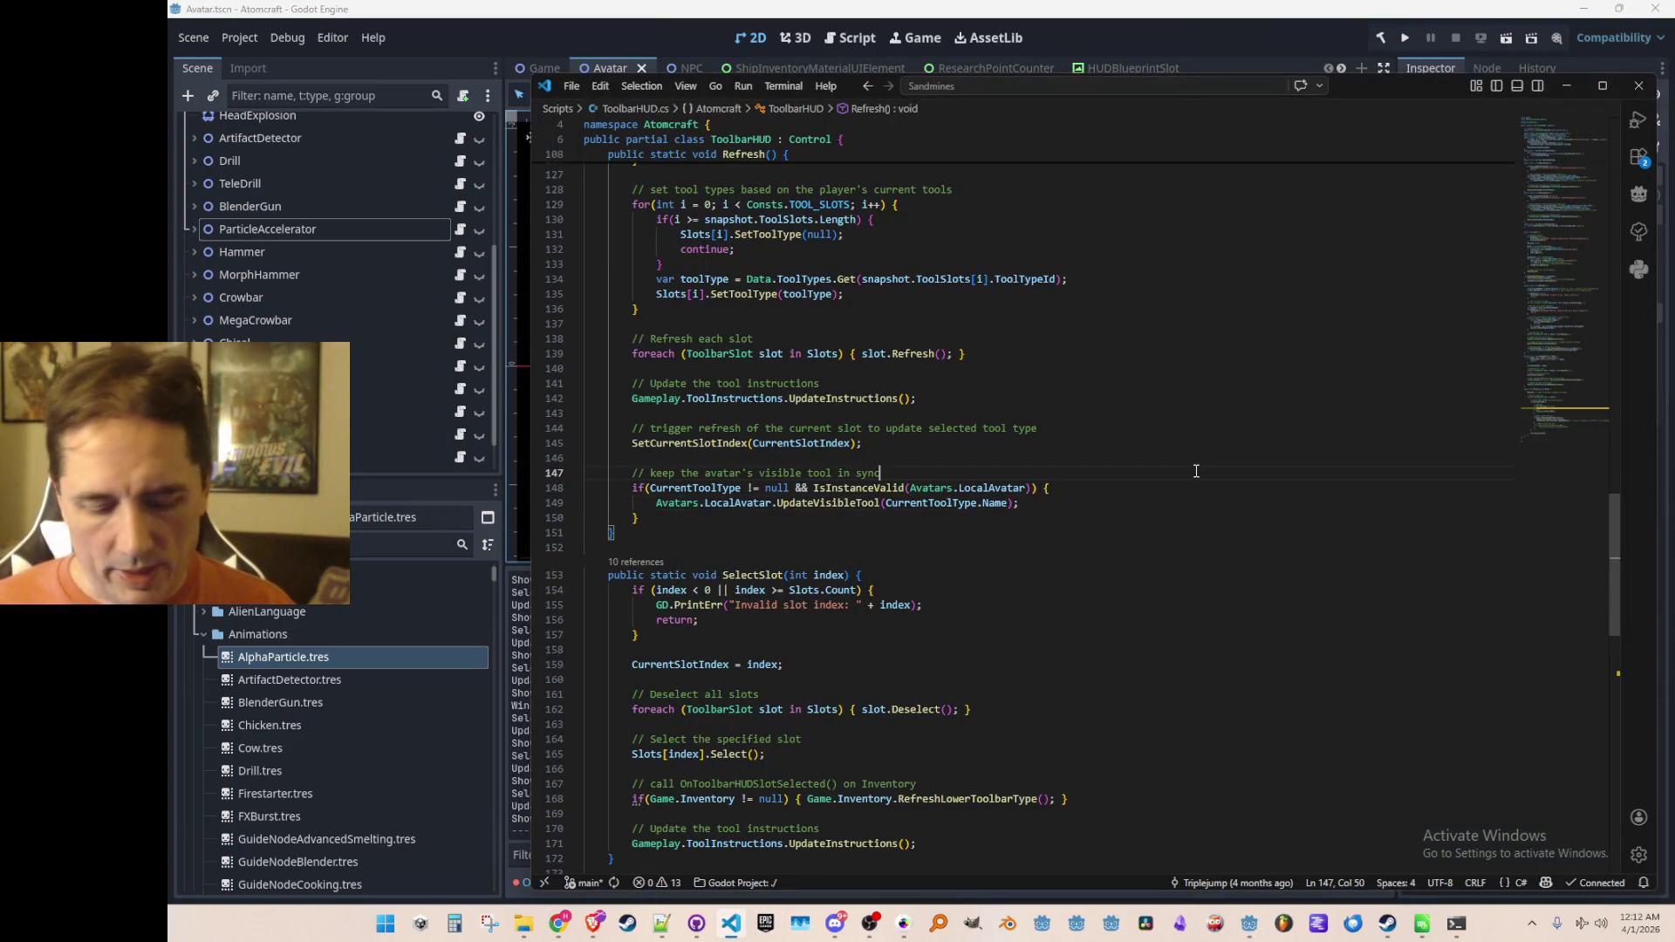
{"action": "key", "text": "ctrl+t"}
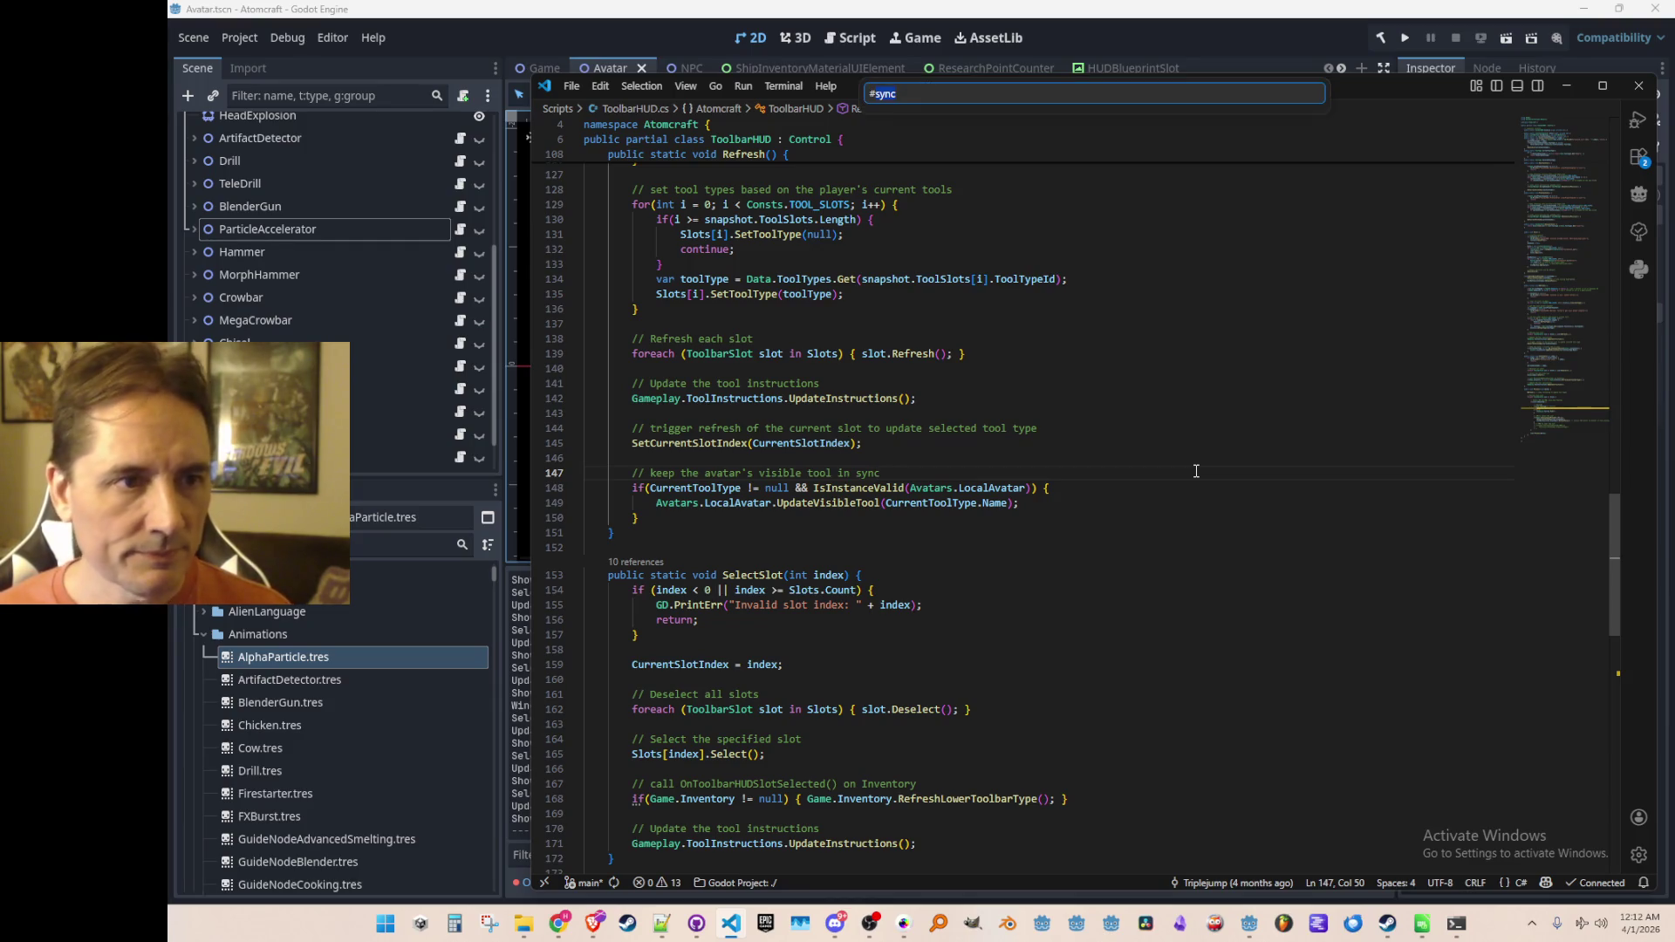
{"action": "type", "text": "Inputman"}
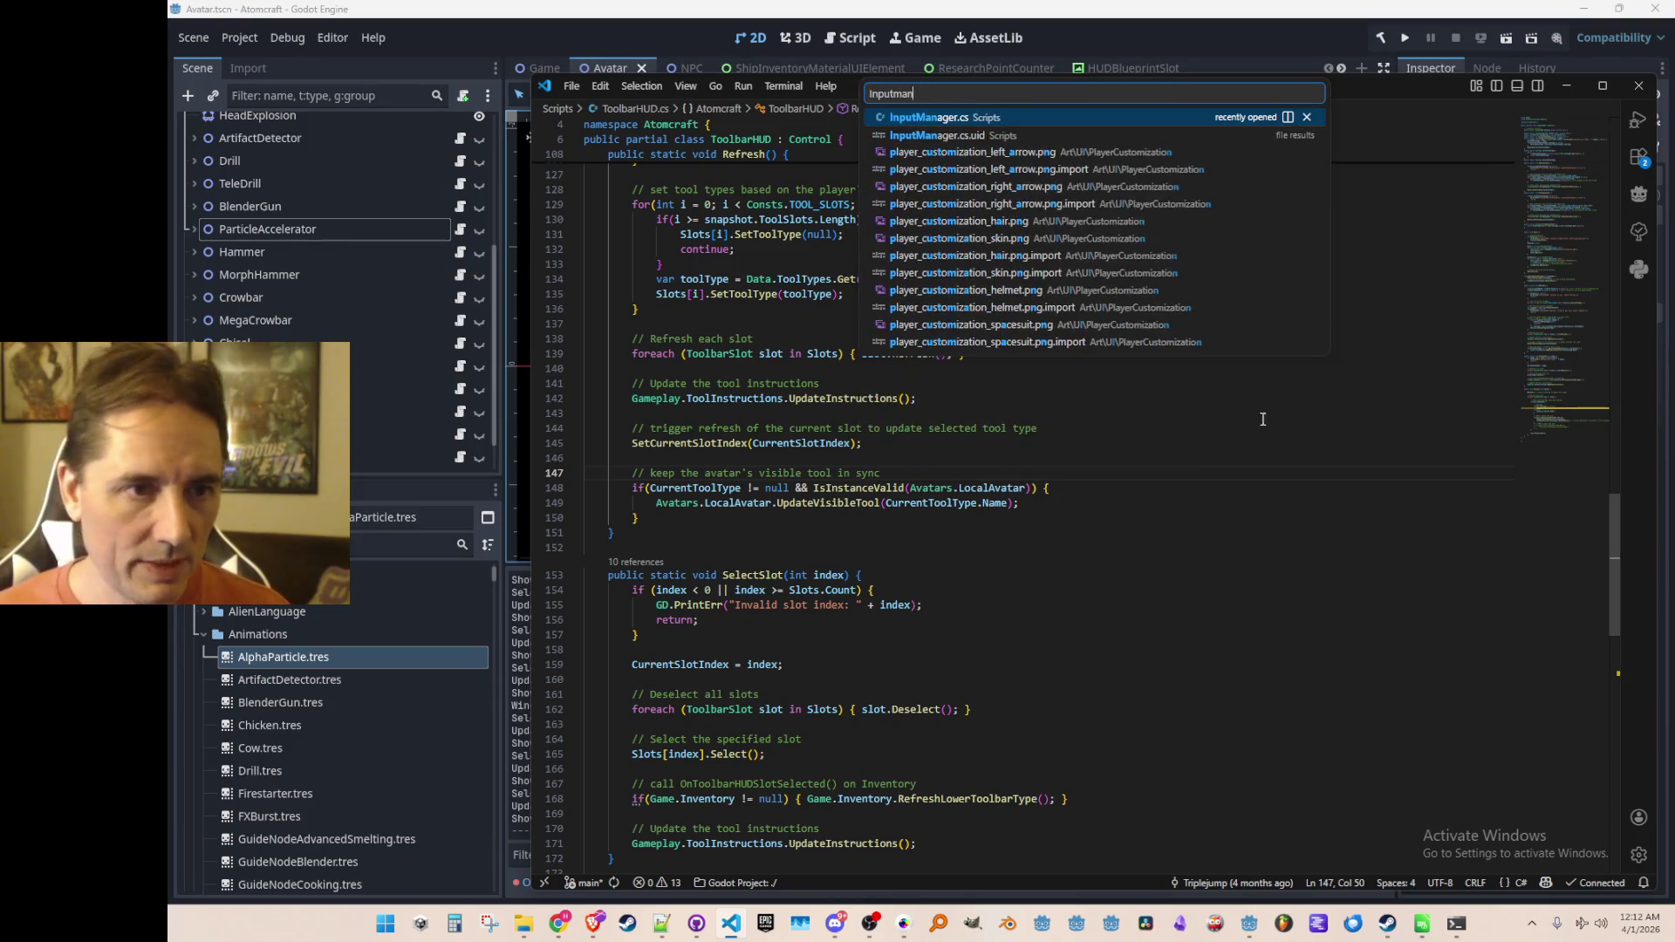
{"action": "key", "text": "Return"}
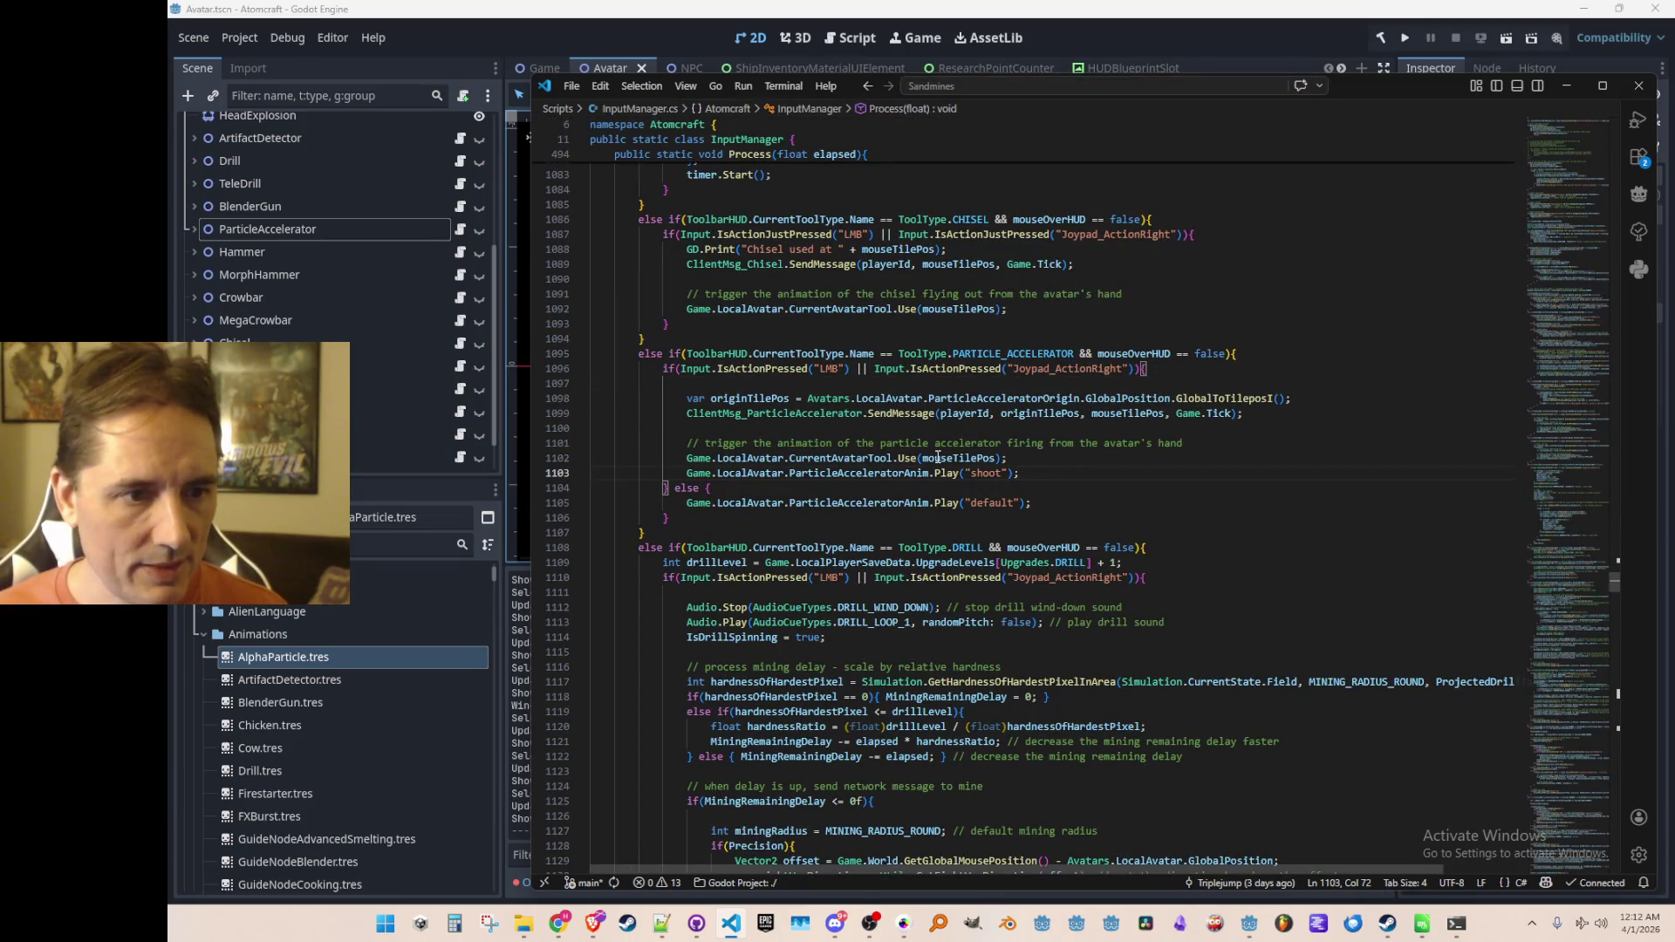
{"action": "left_click", "coordinate": [913, 417]}
{"action": "right_click", "coordinate": [913, 417]}
{"action": "left_click", "coordinate": [950, 374]}
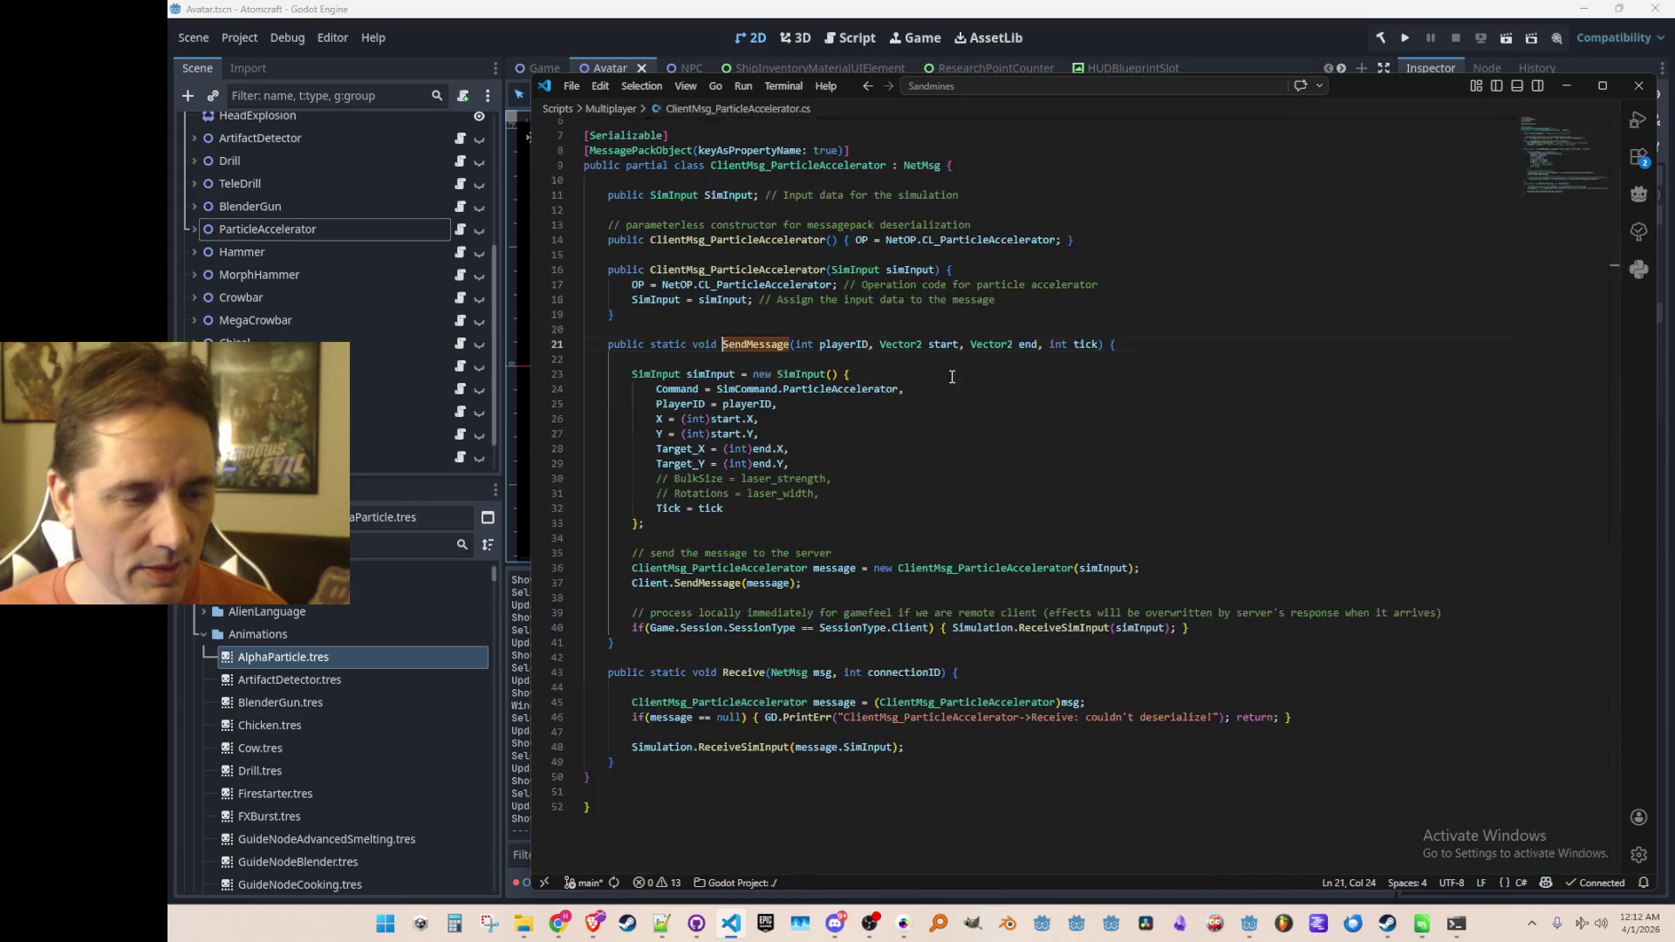
Step: Uncomment the Rotations = laser_width line in the SendMessage body
{"action": "left_click", "coordinate": [951, 497]}
{"action": "left_click", "coordinate": [951, 541]}
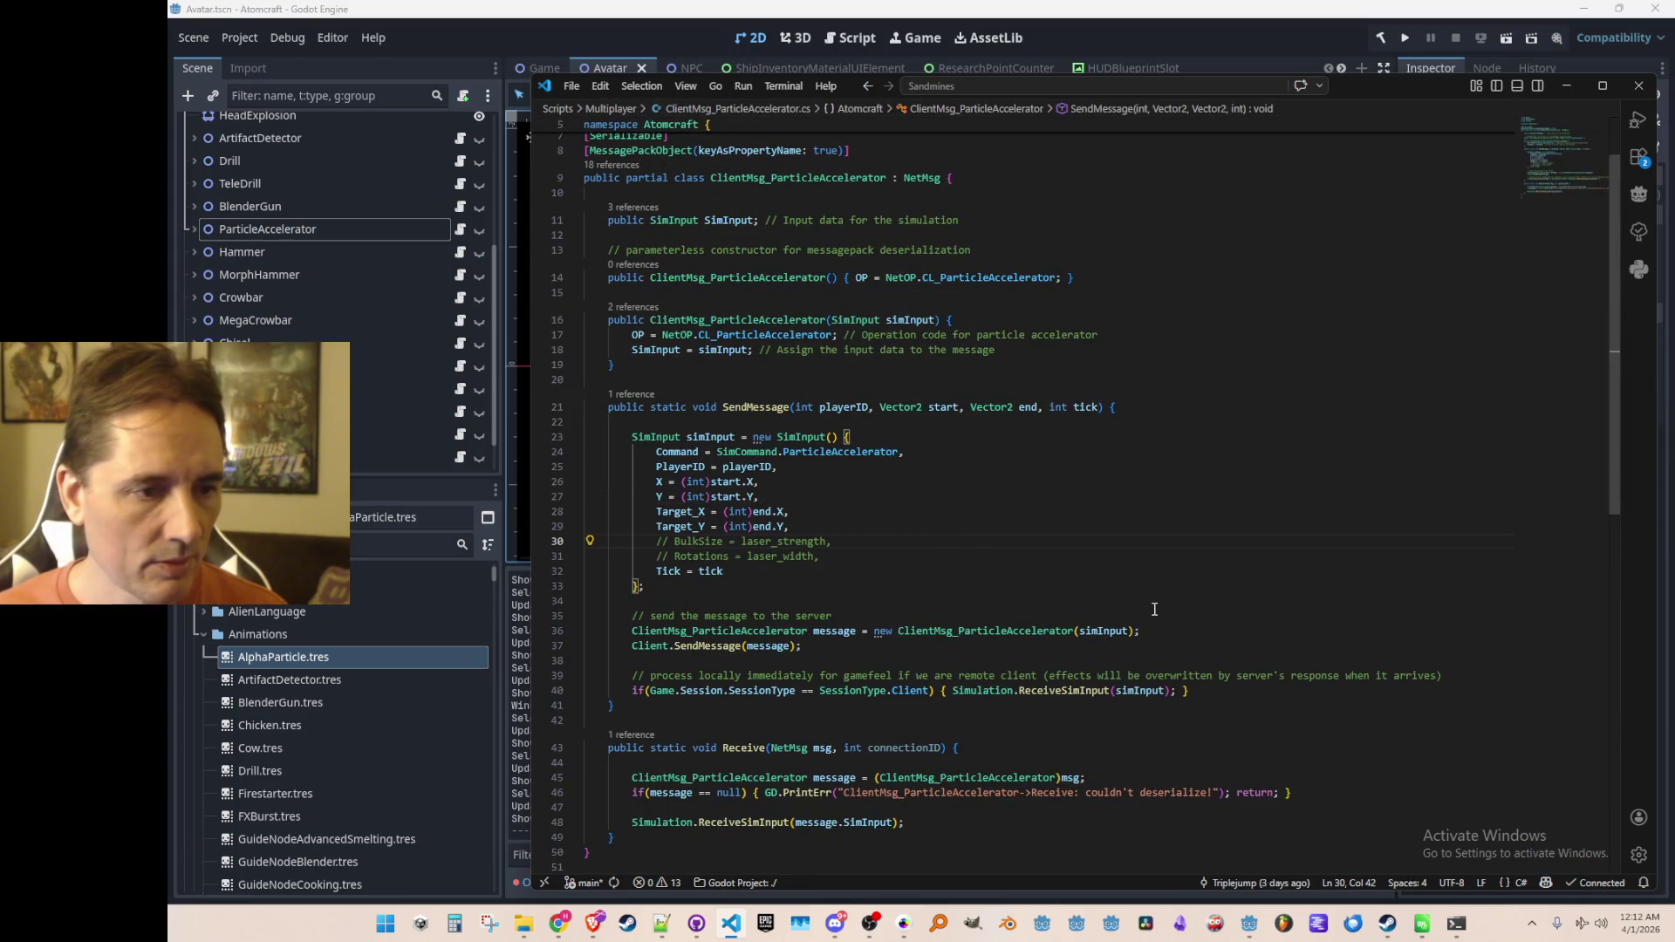
{"action": "key", "text": "Down"}
{"action": "key", "text": "ctrl+slash"}
{"action": "key", "text": "End"}
{"action": "key", "text": "Up"}
{"action": "key", "text": "Up"}
{"action": "key", "text": "Up"}
{"action": "key", "text": "Up"}
{"action": "key", "text": "End"}
{"action": "key", "text": "Left"}
{"action": "key", "text": "Left"}
{"action": "key", "text": "Left"}
{"action": "key", "text": "Left"}
{"action": "key", "text": "Left"}
{"action": "key", "text": "Left"}
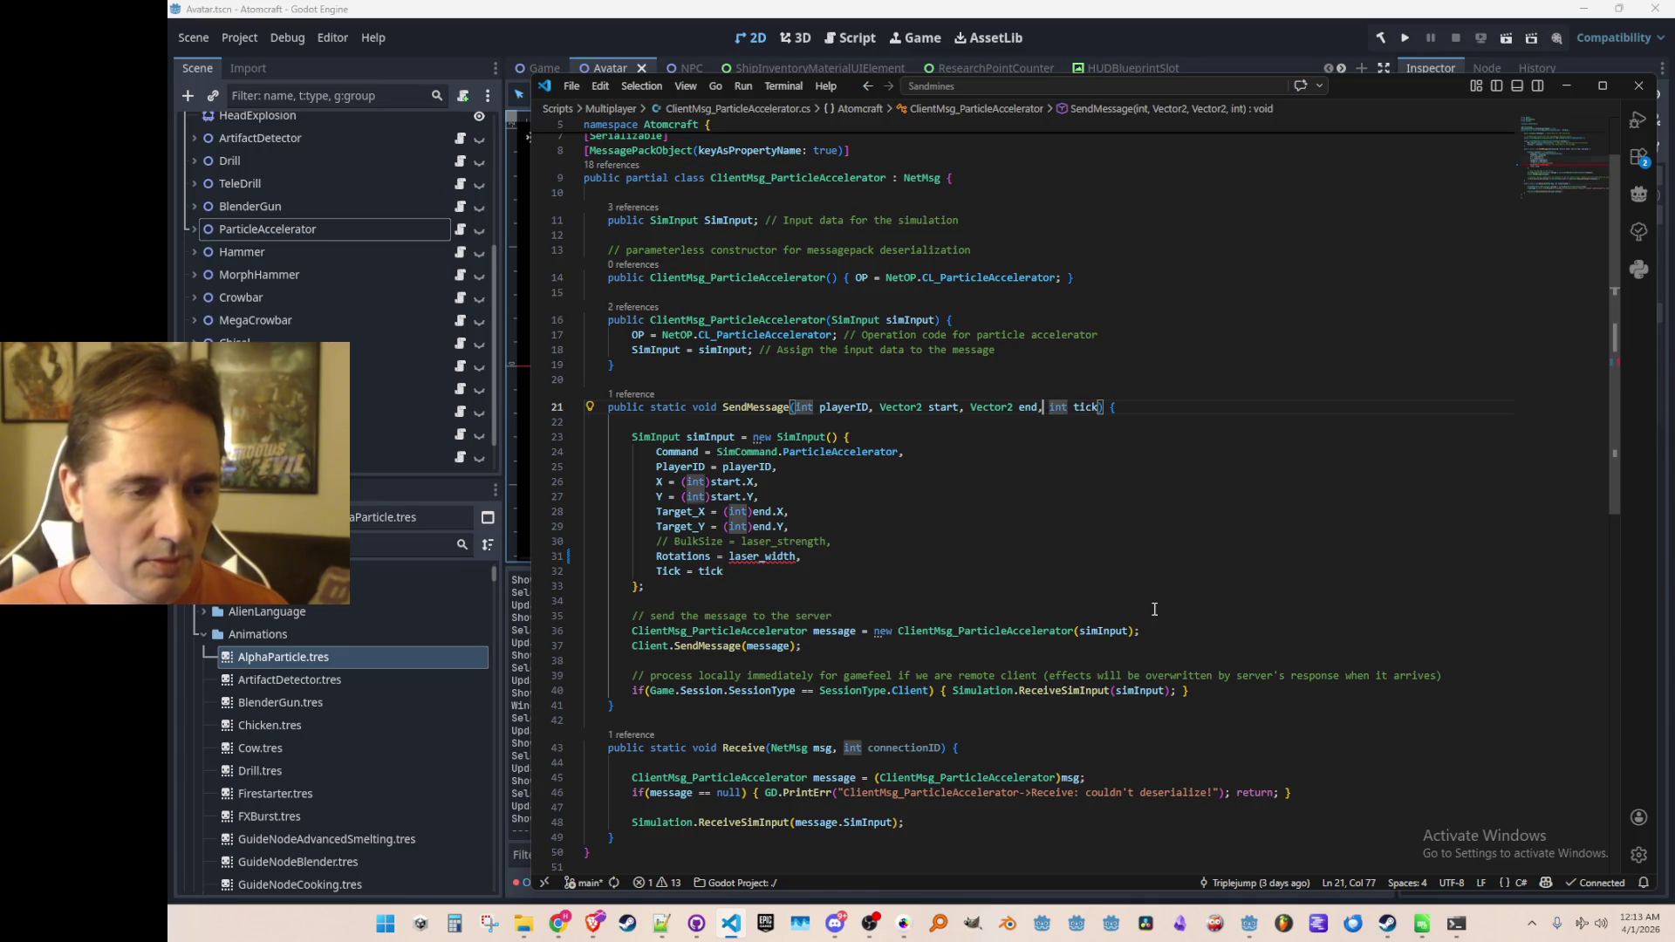
Step: Add a ParticleAcceleratorBeamType beamType parameter to SendMessage and set Rotations = (int)beamType
{"action": "type", "text": "Beam"}
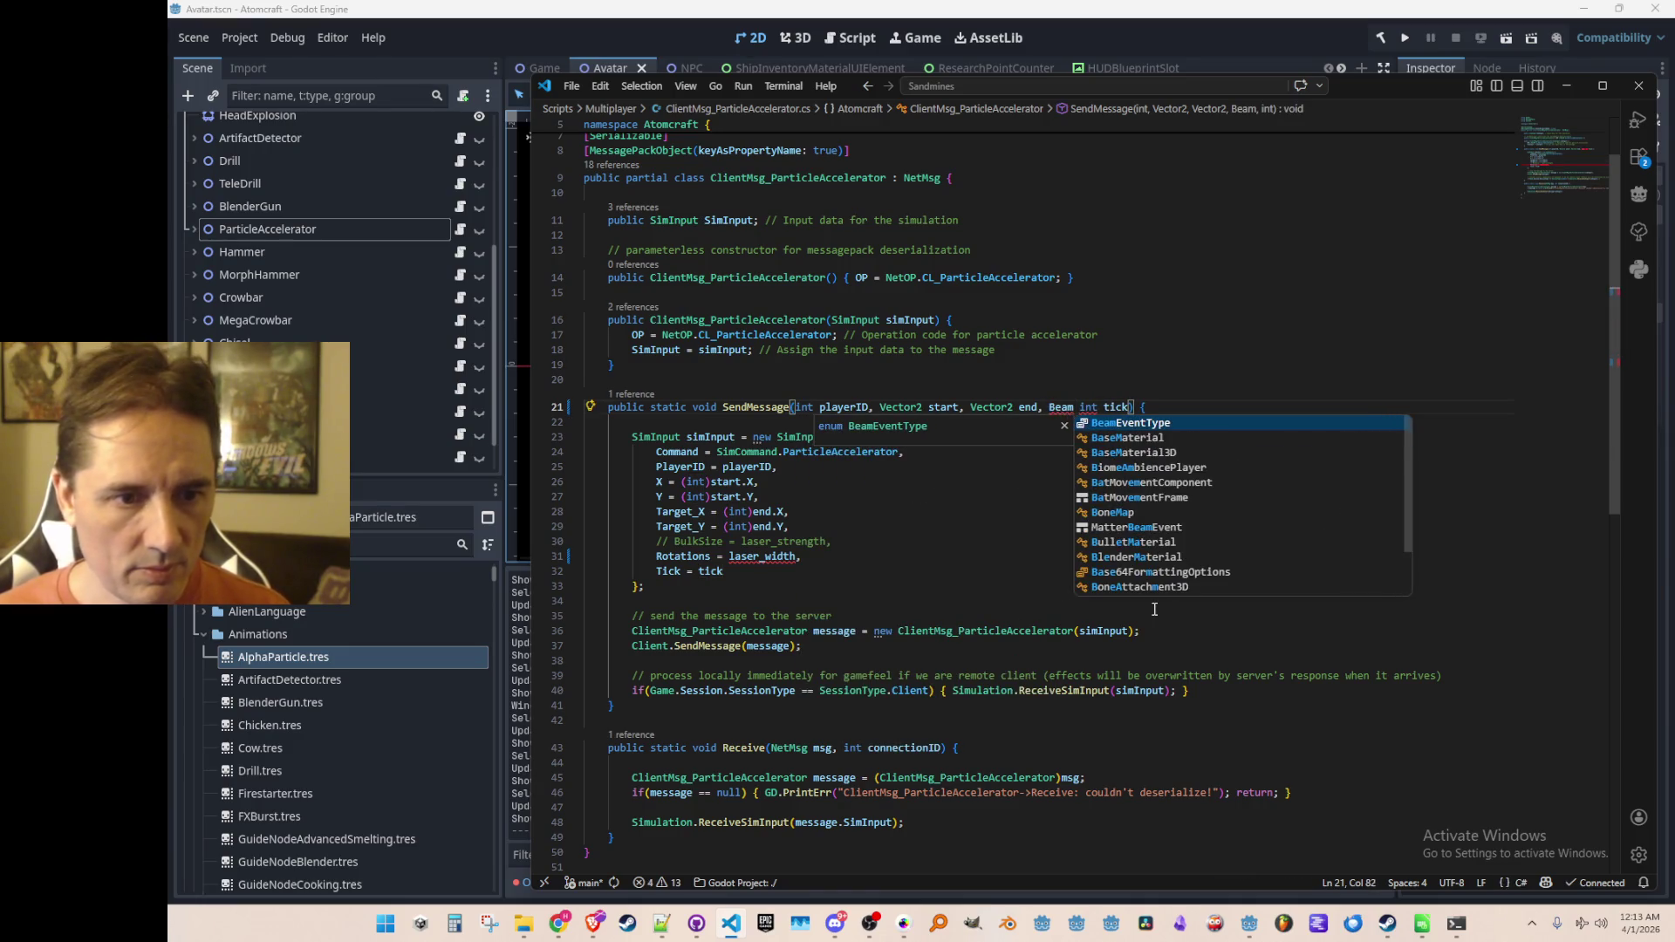
{"action": "key", "text": "Down"}
{"action": "key", "text": "Down"}
{"action": "key", "text": "Down"}
{"action": "key", "text": "BackSpace"}
{"action": "key", "text": "BackSpace"}
{"action": "key", "text": "BackSpace"}
{"action": "type", "text": "Particl"}
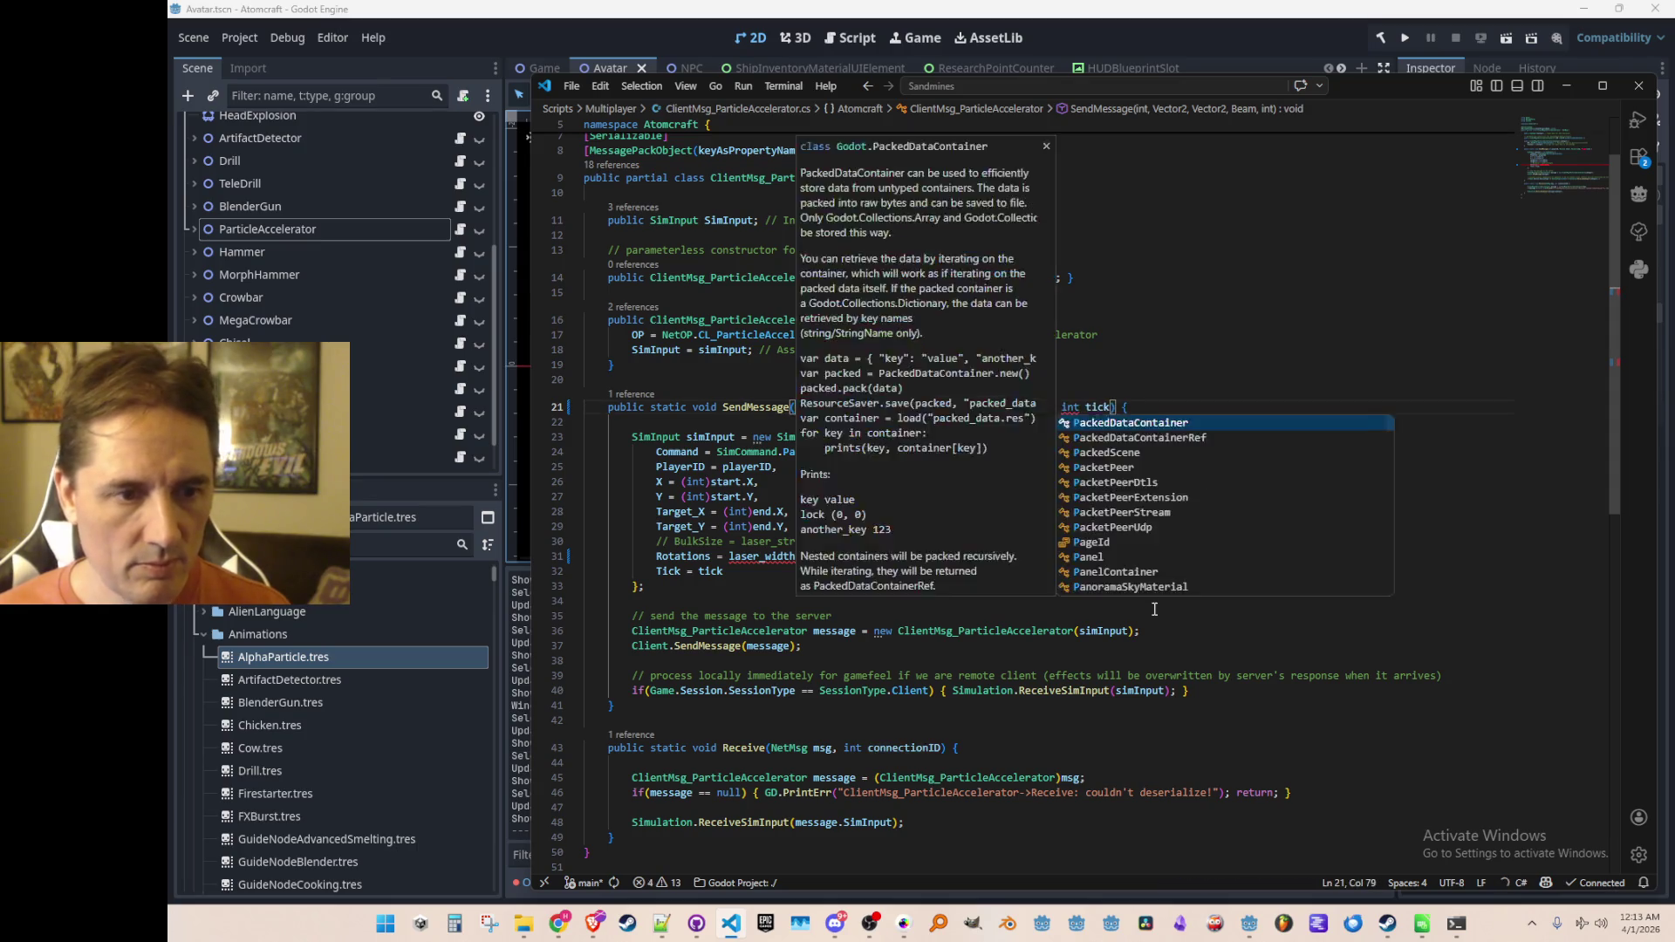
{"action": "key", "text": "Down"}
{"action": "key", "text": "Tab"}
{"action": "type", "text": "beam"}
{"action": "key", "text": "Tab"}
{"action": "type", "text": ","}
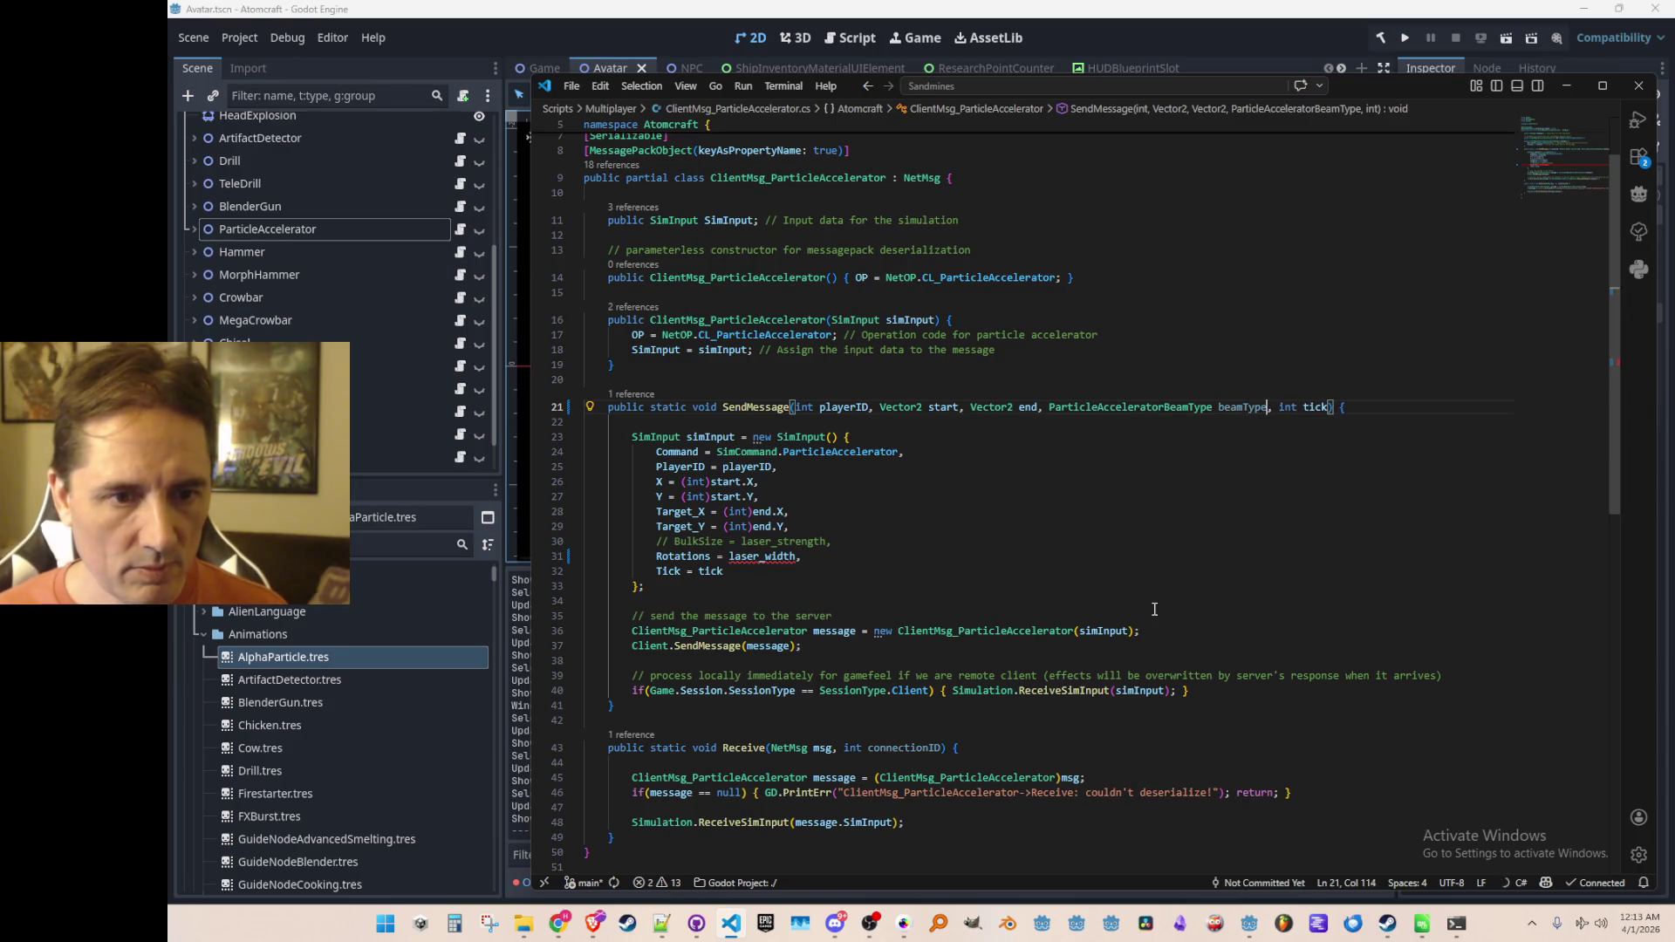
{"action": "key", "text": "Down"}
{"action": "key", "text": "Tab"}
{"action": "key", "text": "Tab"}
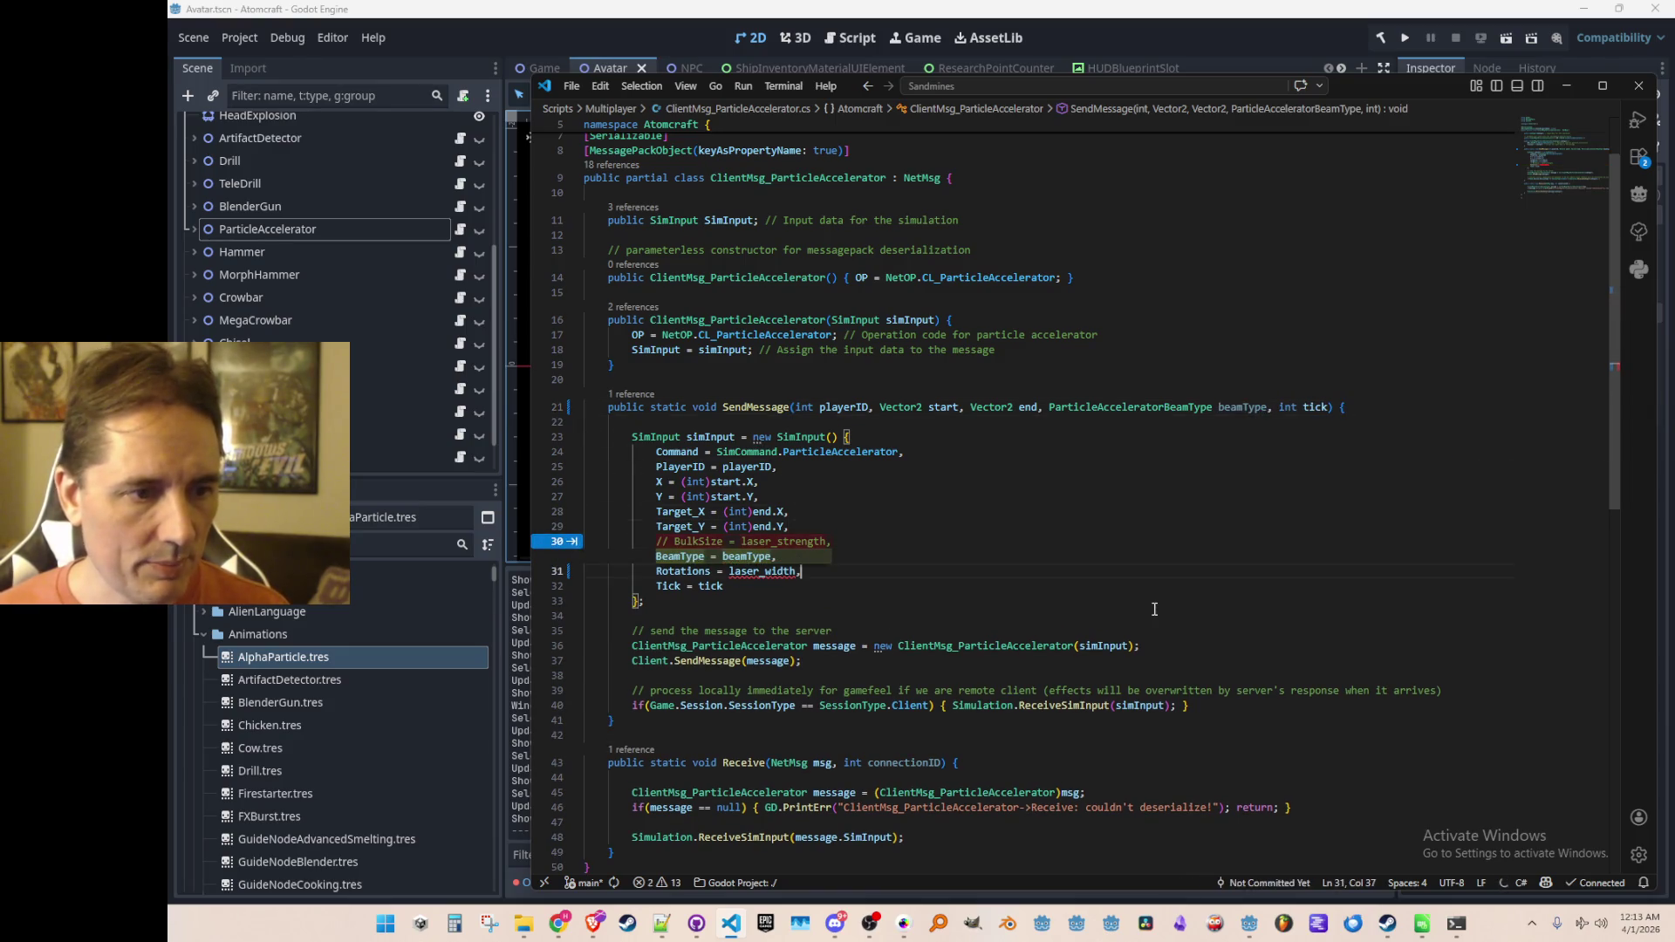
{"action": "key", "text": "Tab"}
{"action": "key", "text": "Tab"}
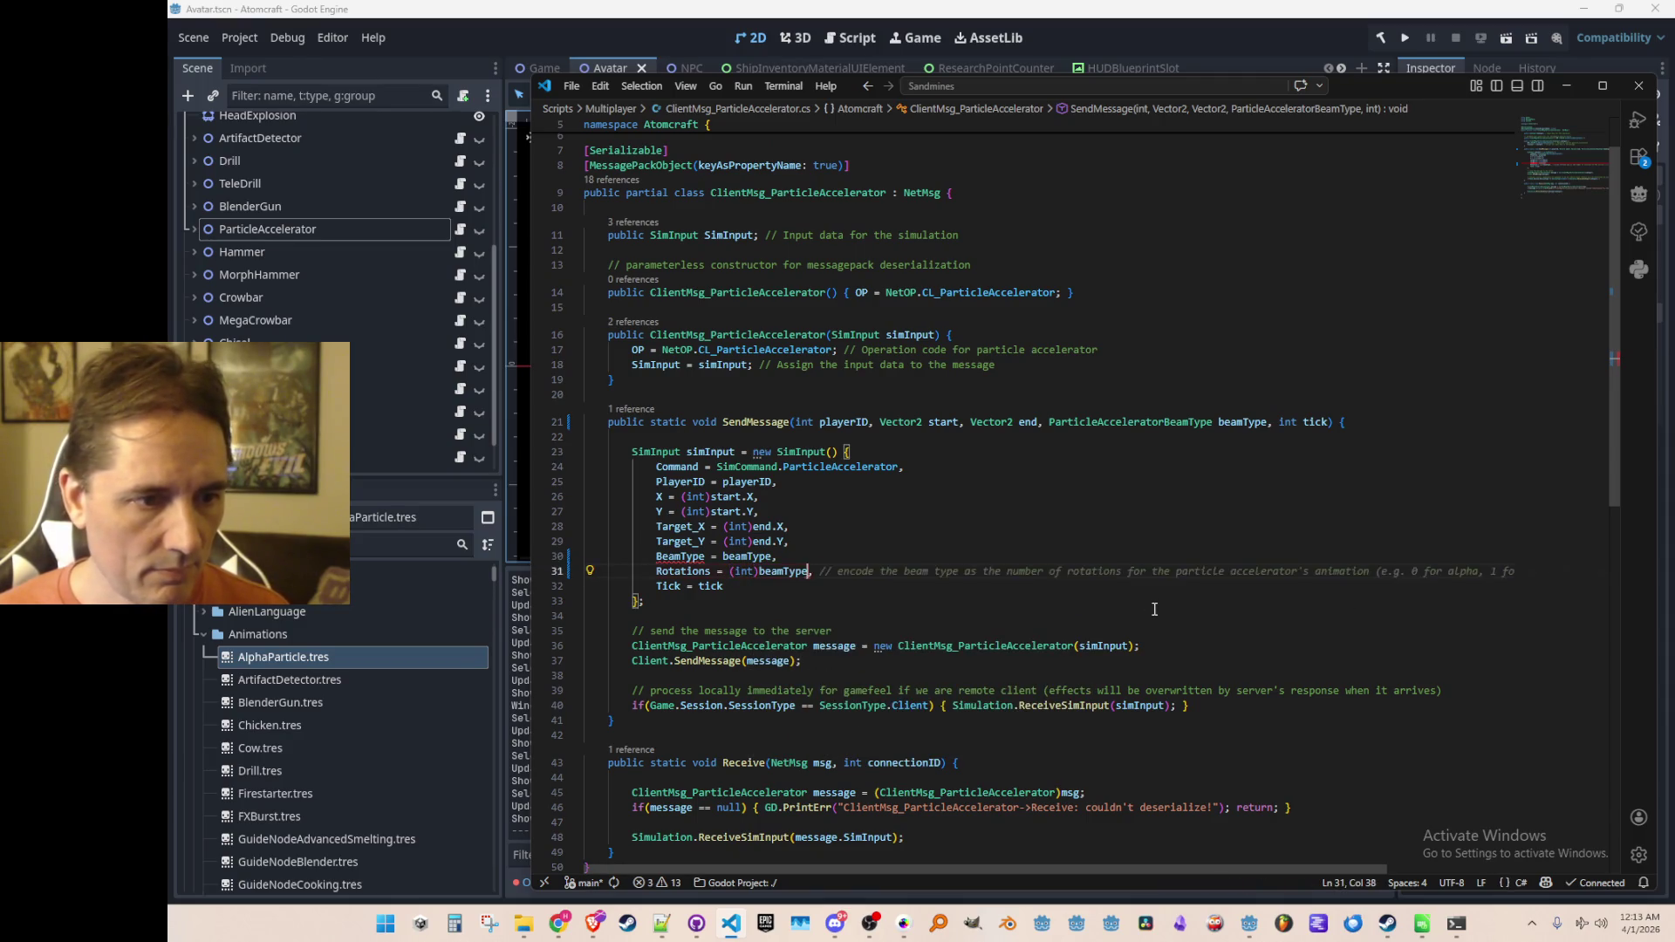
{"action": "key", "text": "Tab"}
{"action": "key", "text": "Tab"}
{"action": "key", "text": "Up"}
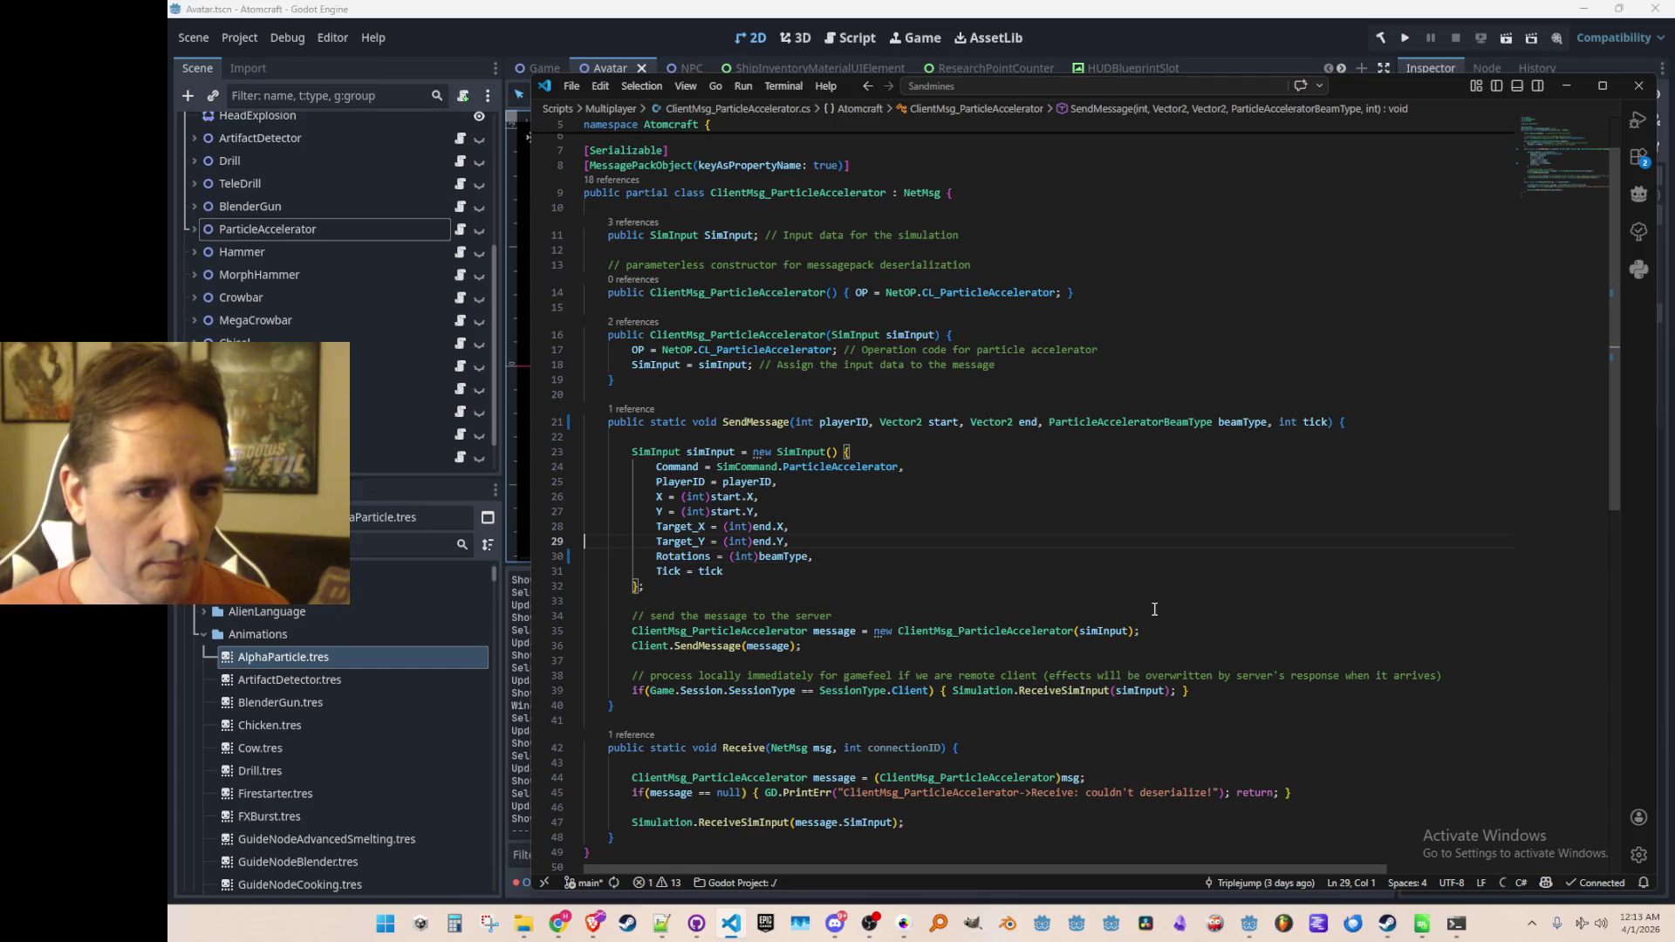
Step: Pass ParticleAcceleratorStateHUD.BeamType in InputManager's SendMessage call, then open ParticleAcceleratorStateHUD's definition
{"action": "left_click", "coordinate": [632, 408]}
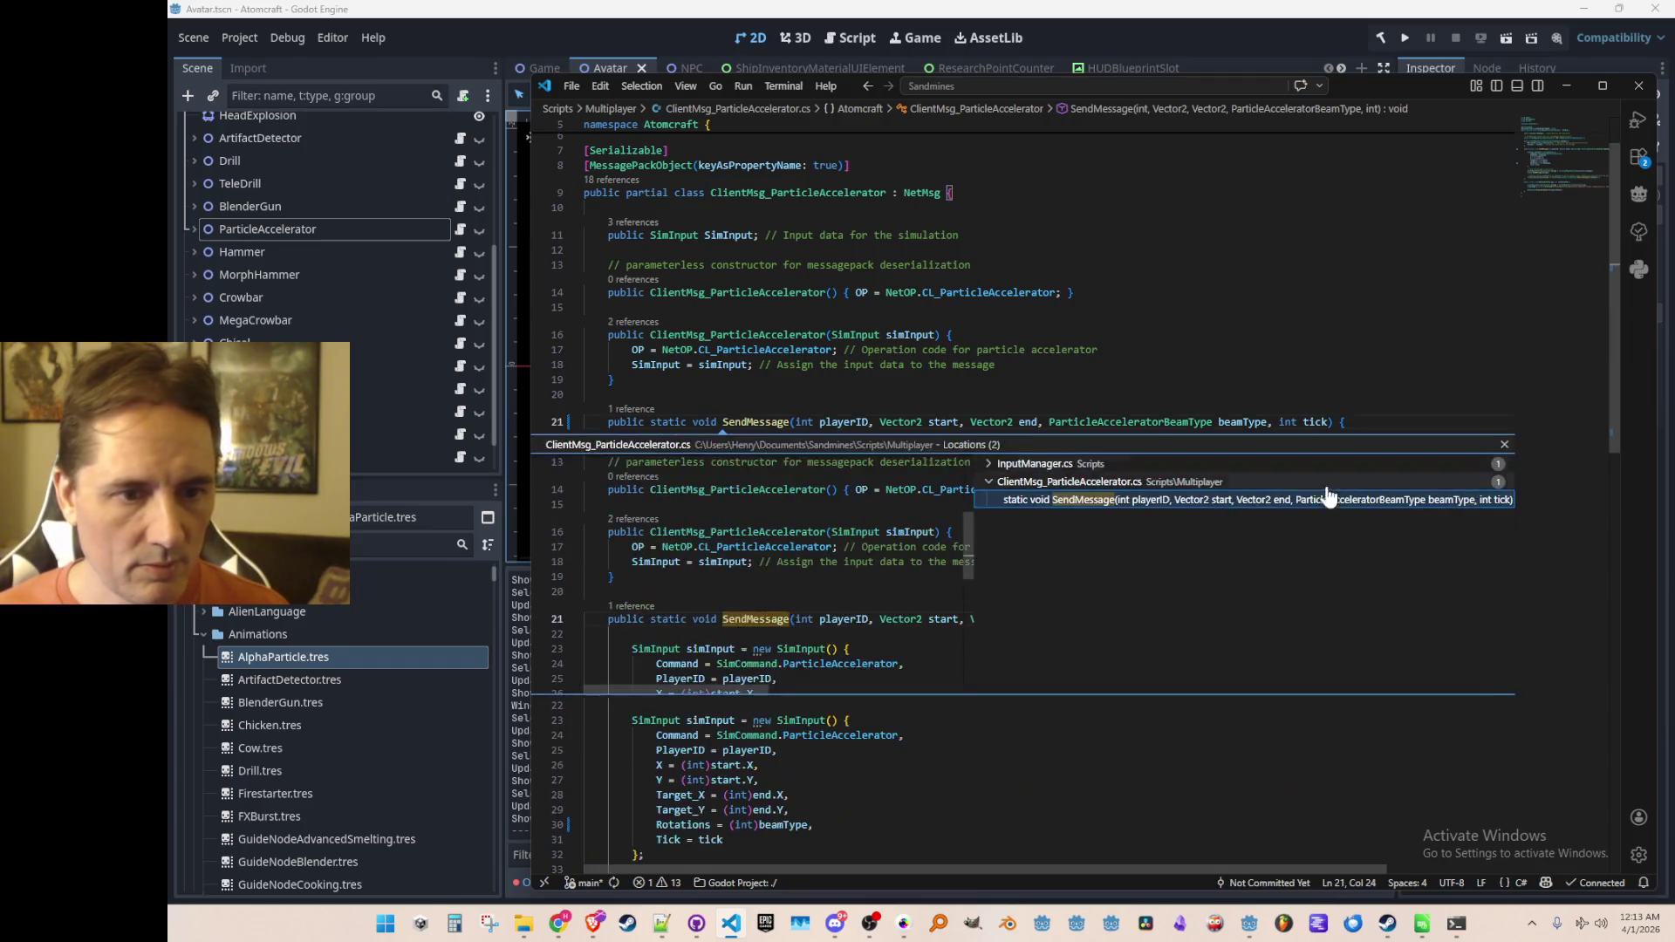
{"action": "double_click", "coordinate": [1282, 482]}
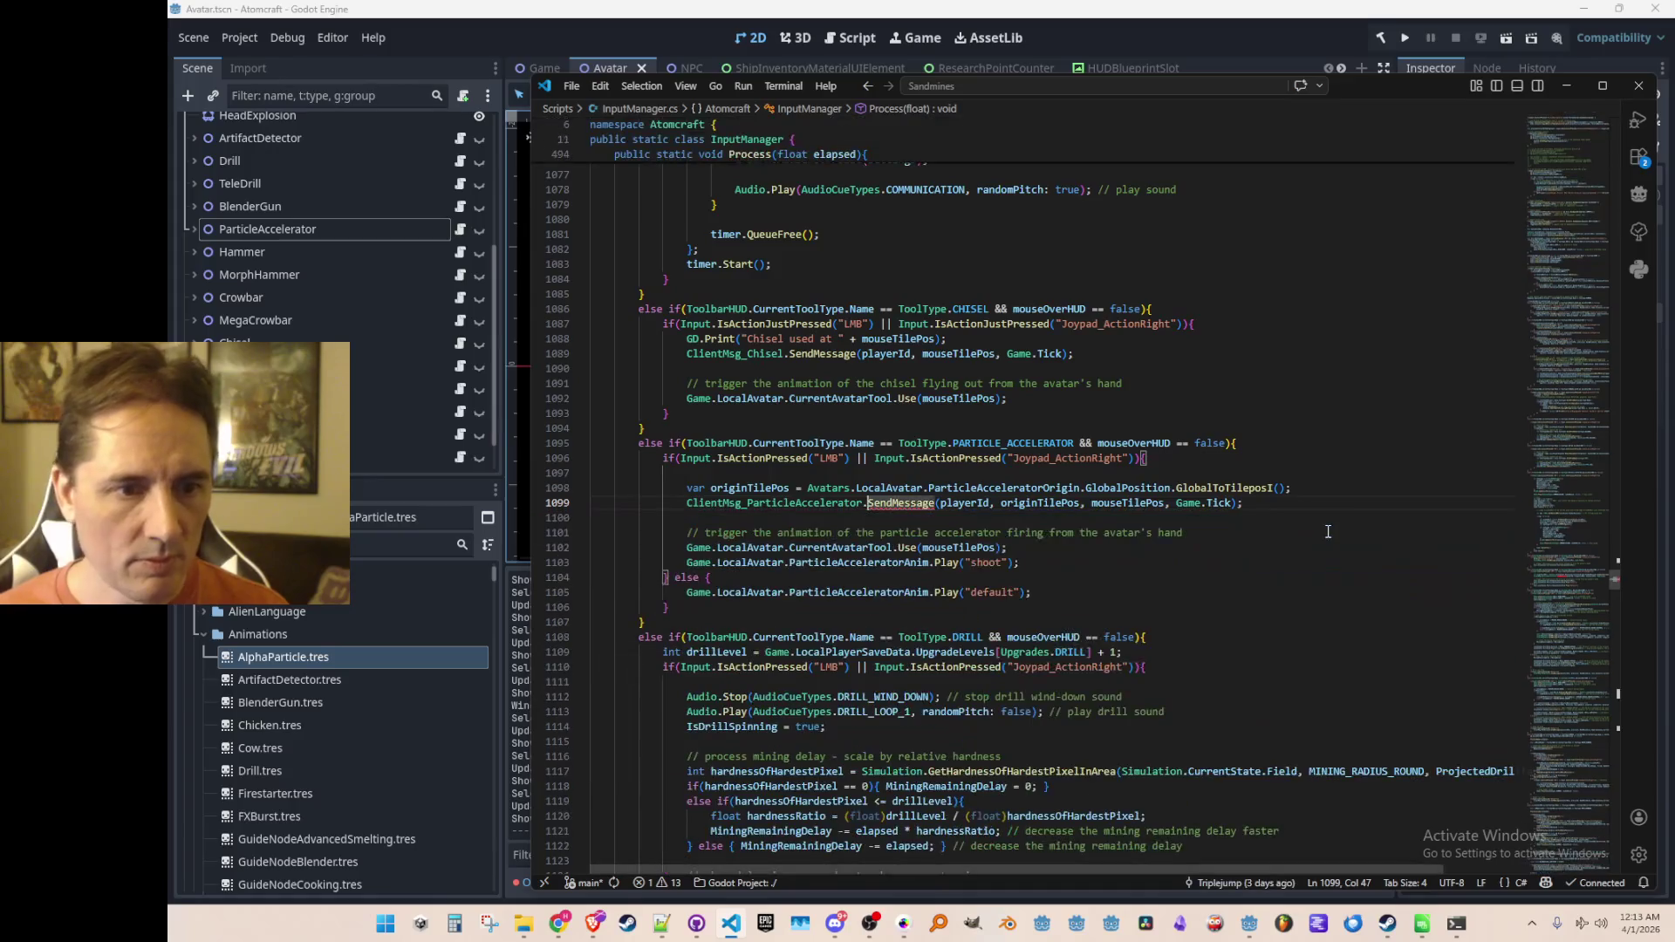
{"action": "key", "text": "ctrl+Left"}
{"action": "key", "text": "ctrl+Left"}
{"action": "key", "text": "Left"}
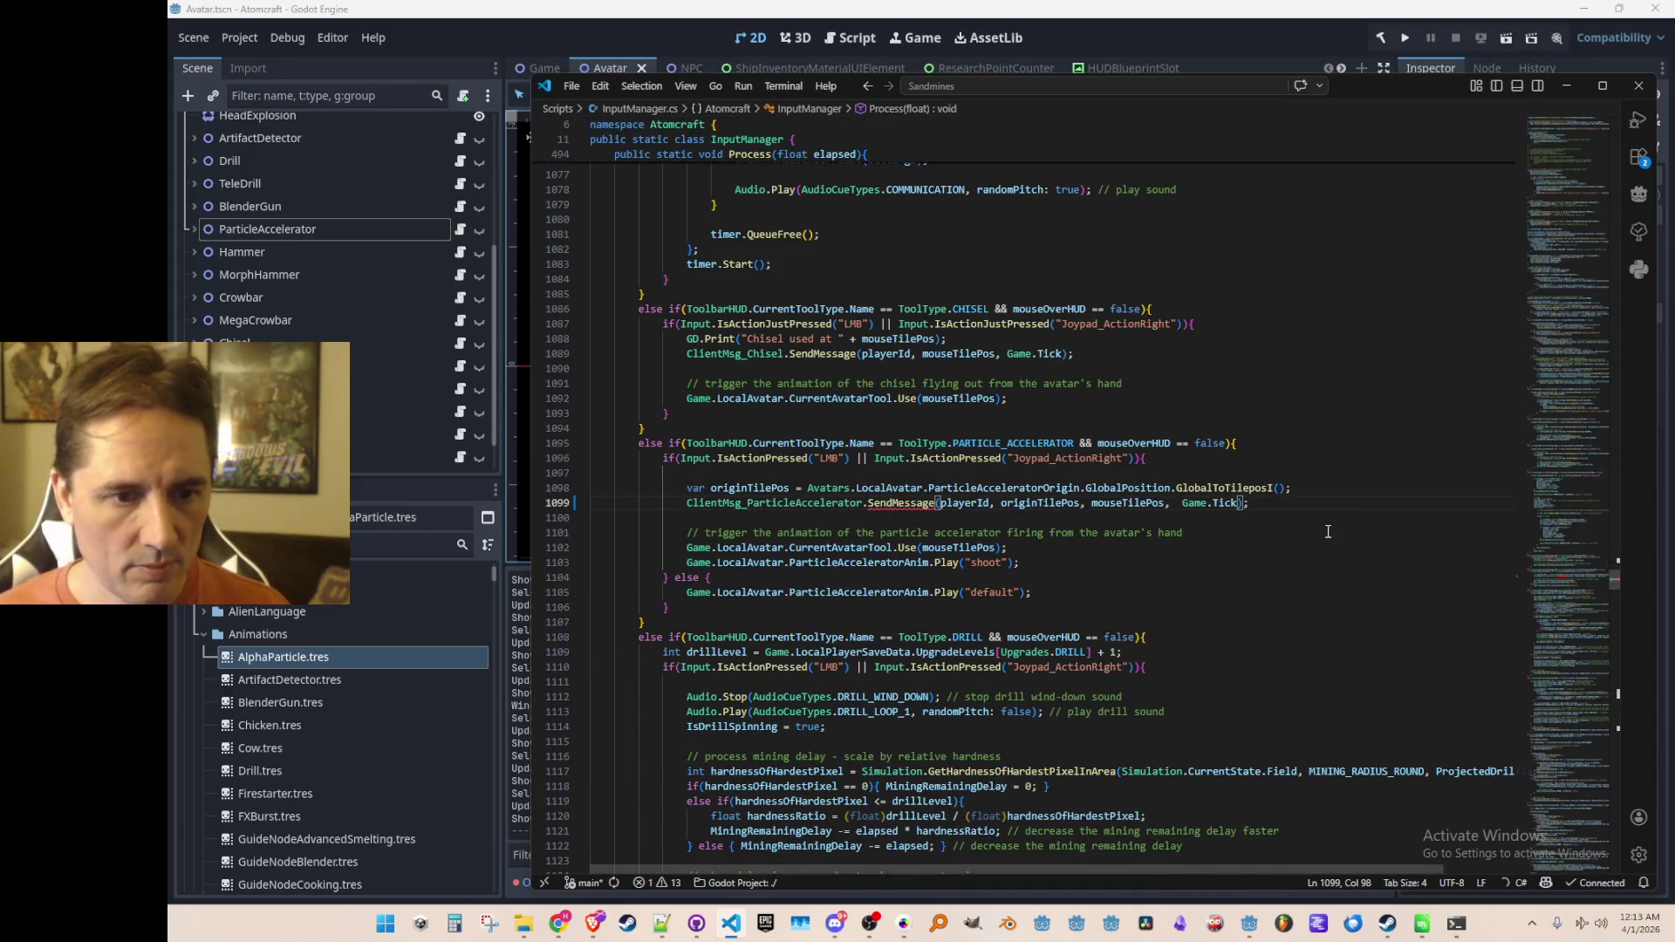
{"action": "type", "text": "Particl"}
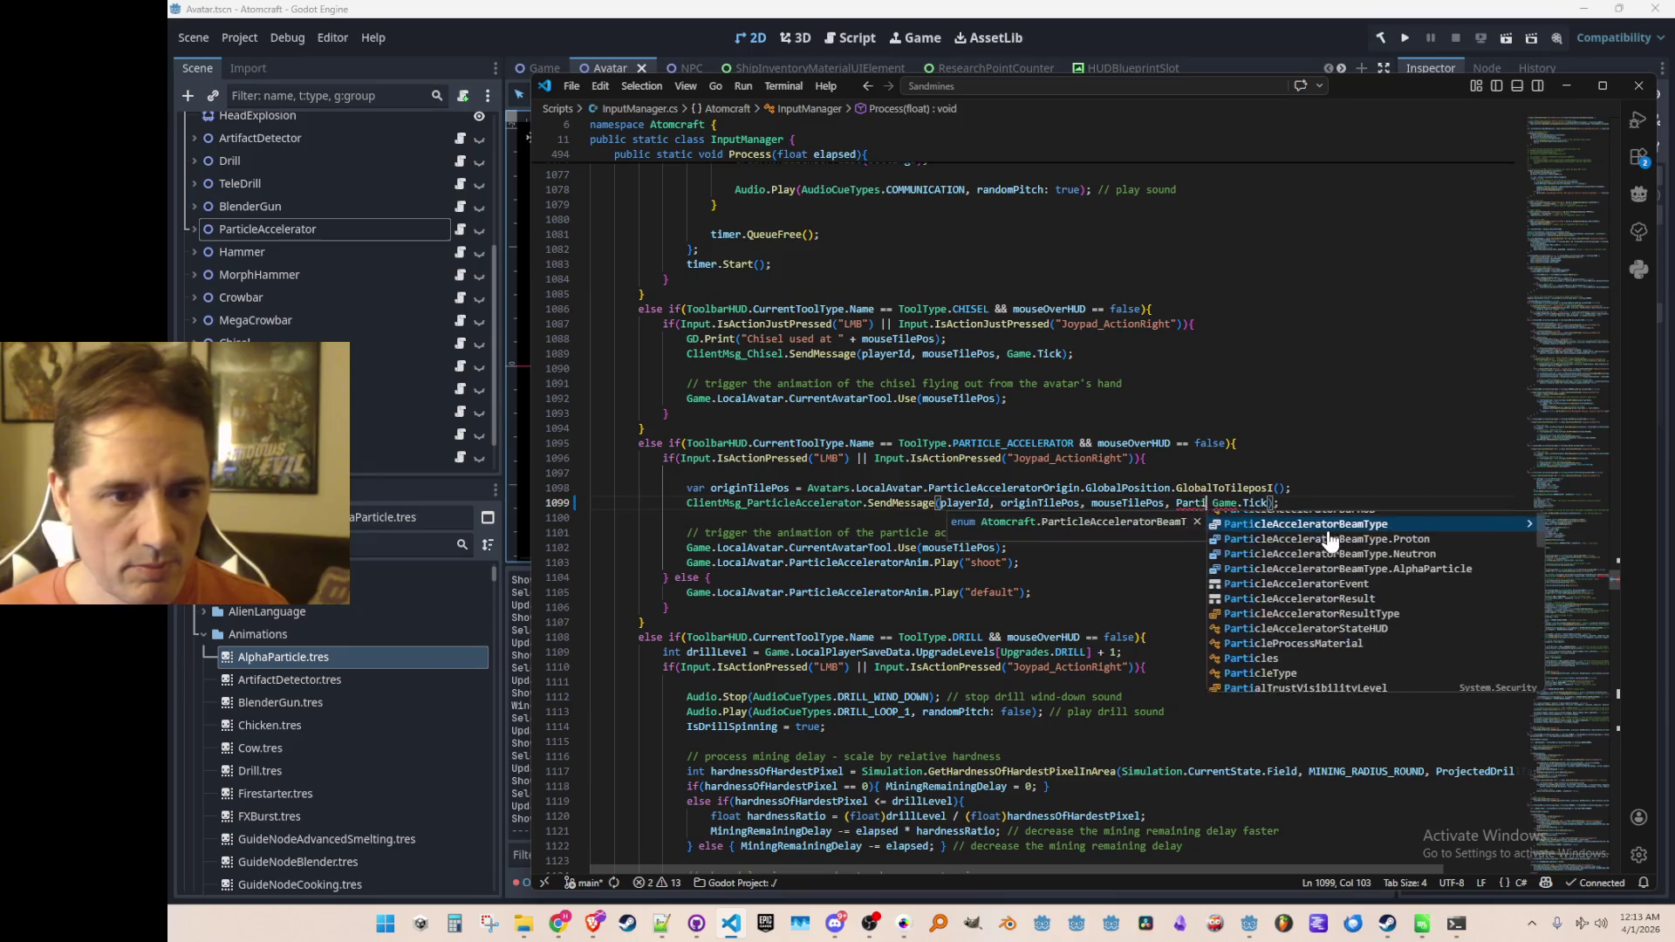
{"action": "key", "text": "Down"}
{"action": "key", "text": "Down"}
{"action": "key", "text": "Down"}
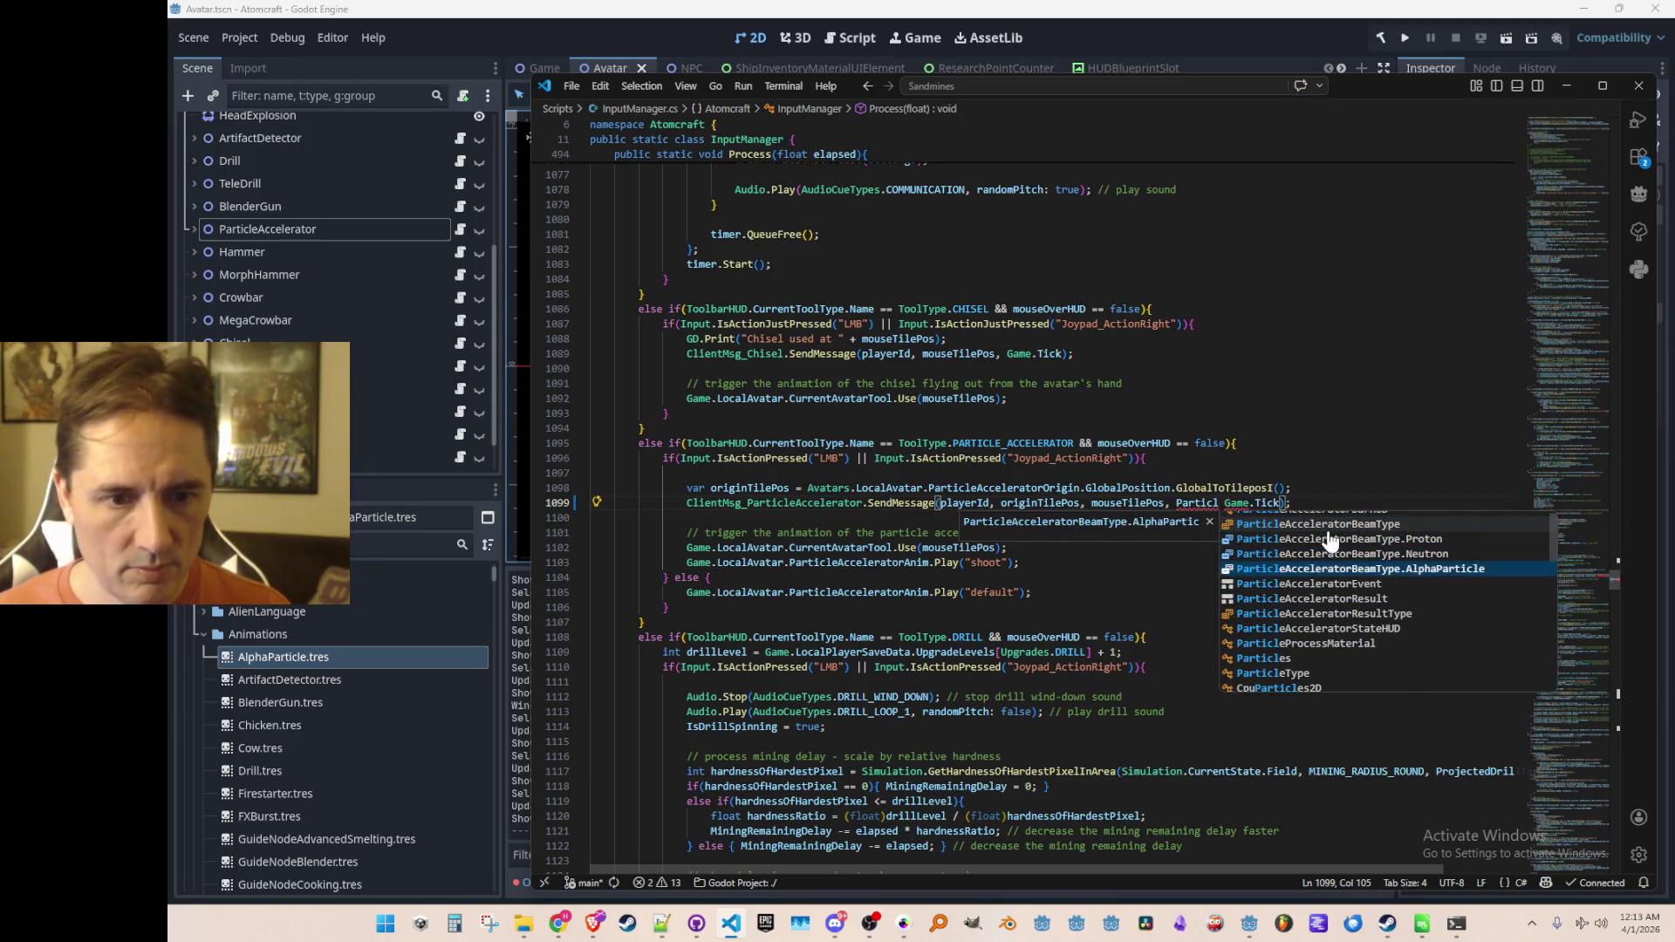
{"action": "key", "text": "Return"}
{"action": "type", "text": ".Beam"}
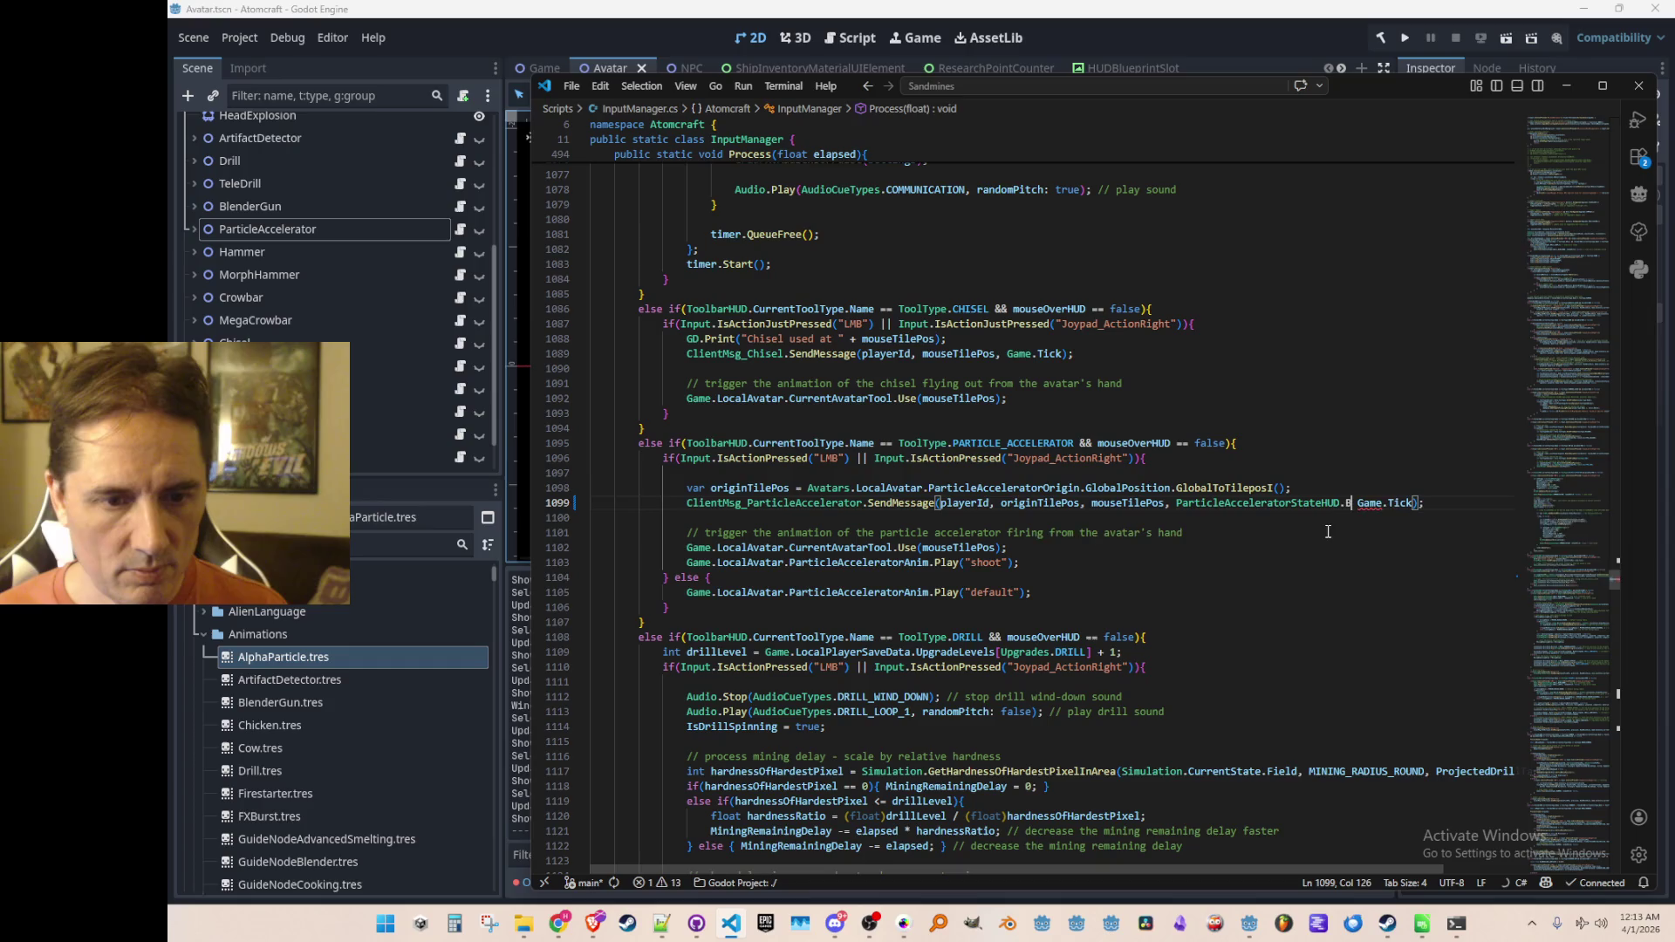
{"action": "type", "text": "Type"}
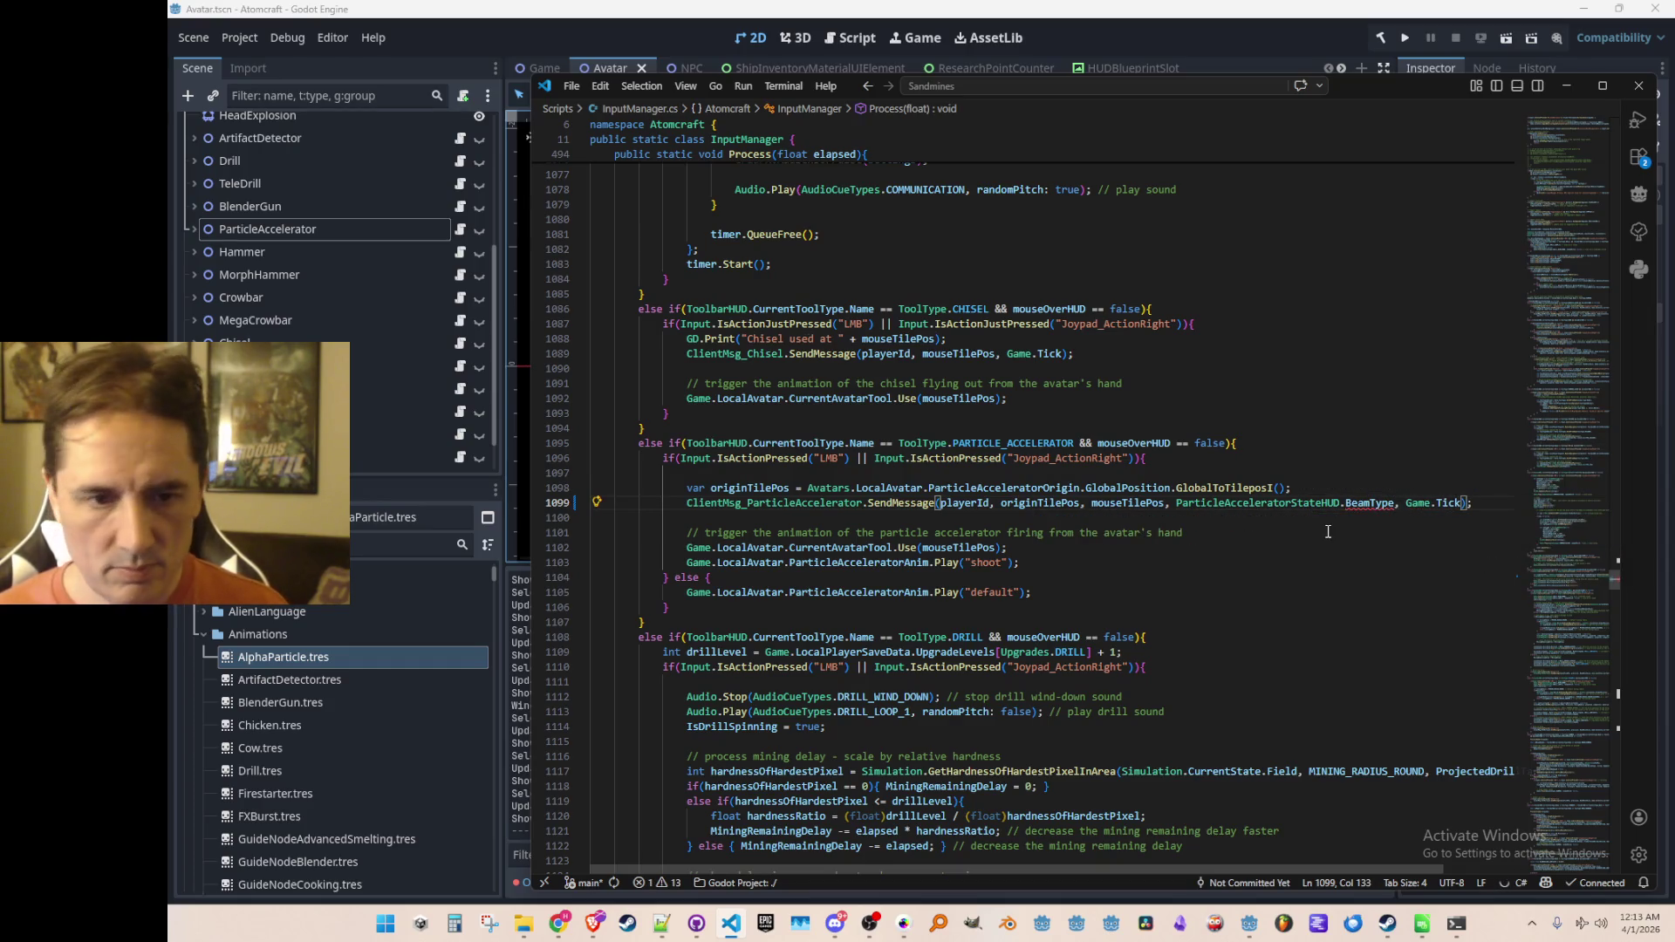
{"action": "key", "text": "ctrl+Left"}
{"action": "key", "text": "Left"}
{"action": "key", "text": "F12"}
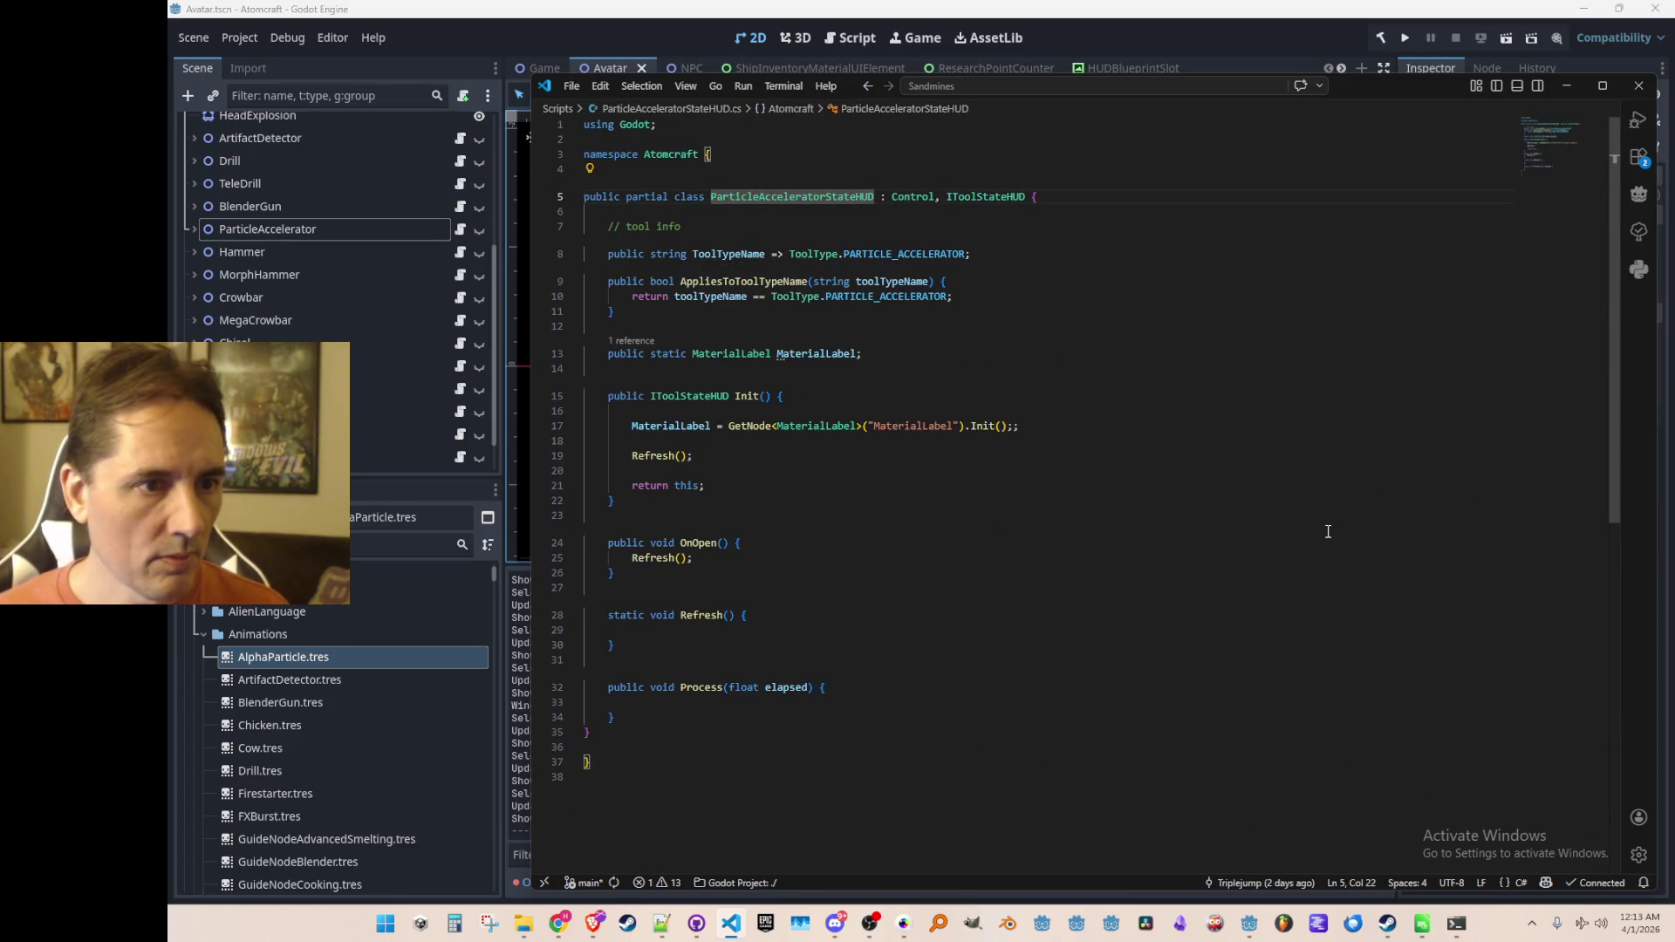
Step: Find where Init is referenced and open its call in ToolStateHUD.cs
{"action": "key", "text": "Down"}
{"action": "key", "text": "Down"}
{"action": "key", "text": "Down"}
{"action": "key", "text": "Down"}
{"action": "key", "text": "Down"}
{"action": "key", "text": "Down"}
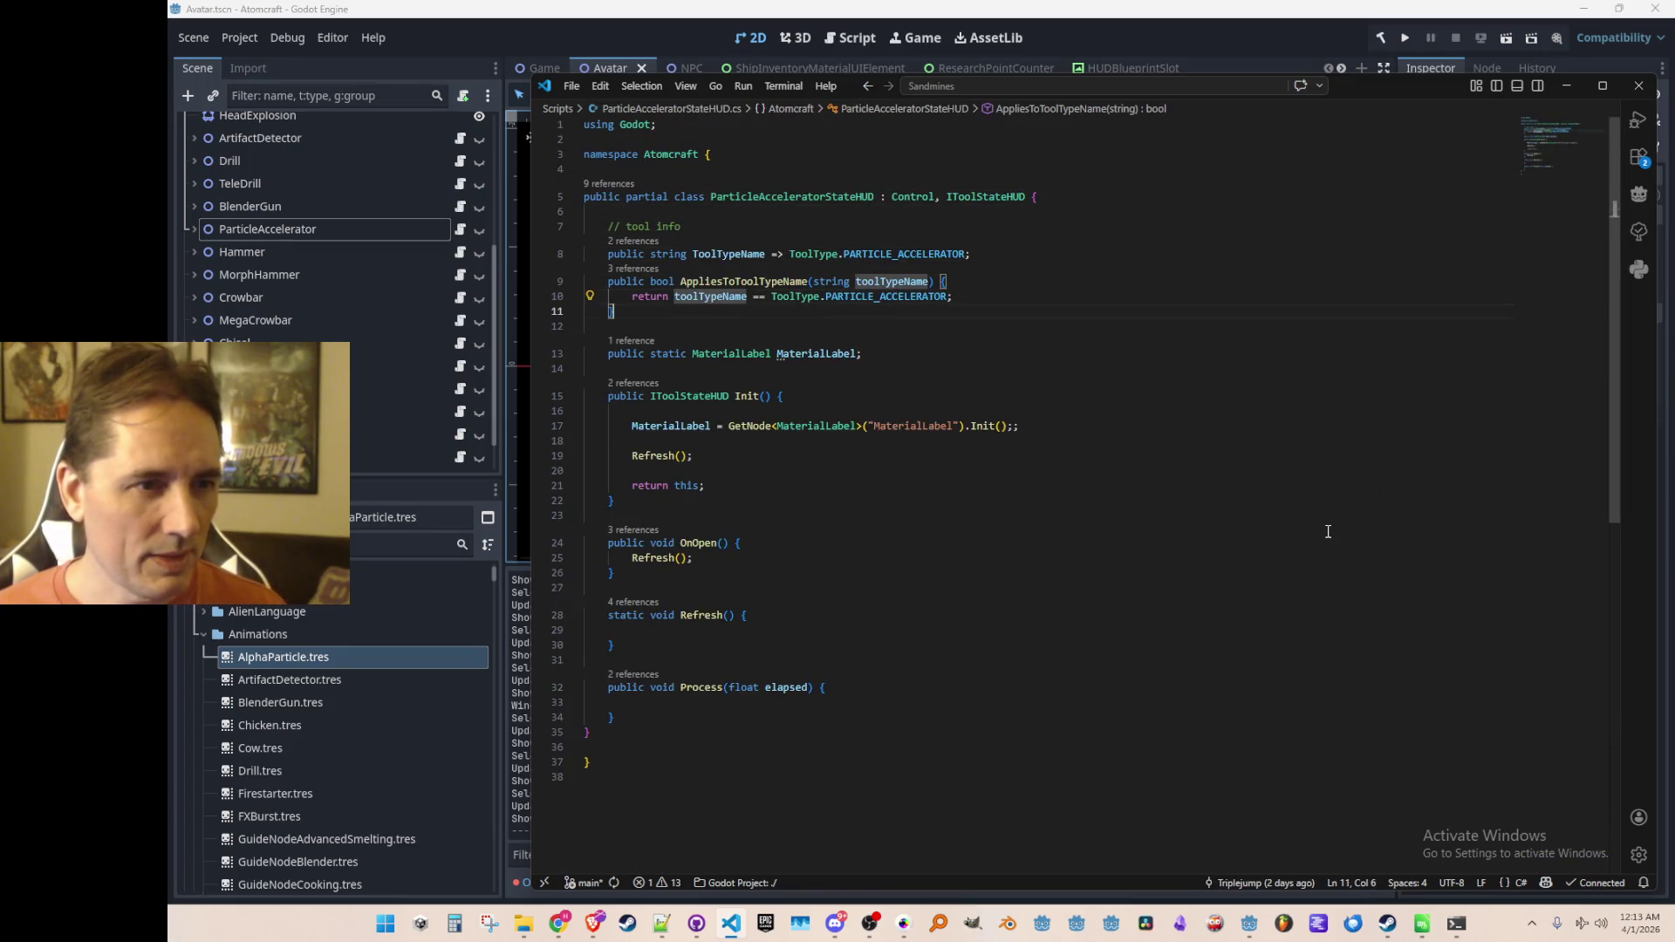
{"action": "key", "text": "Up"}
{"action": "key", "text": "Up"}
{"action": "key", "text": "Up"}
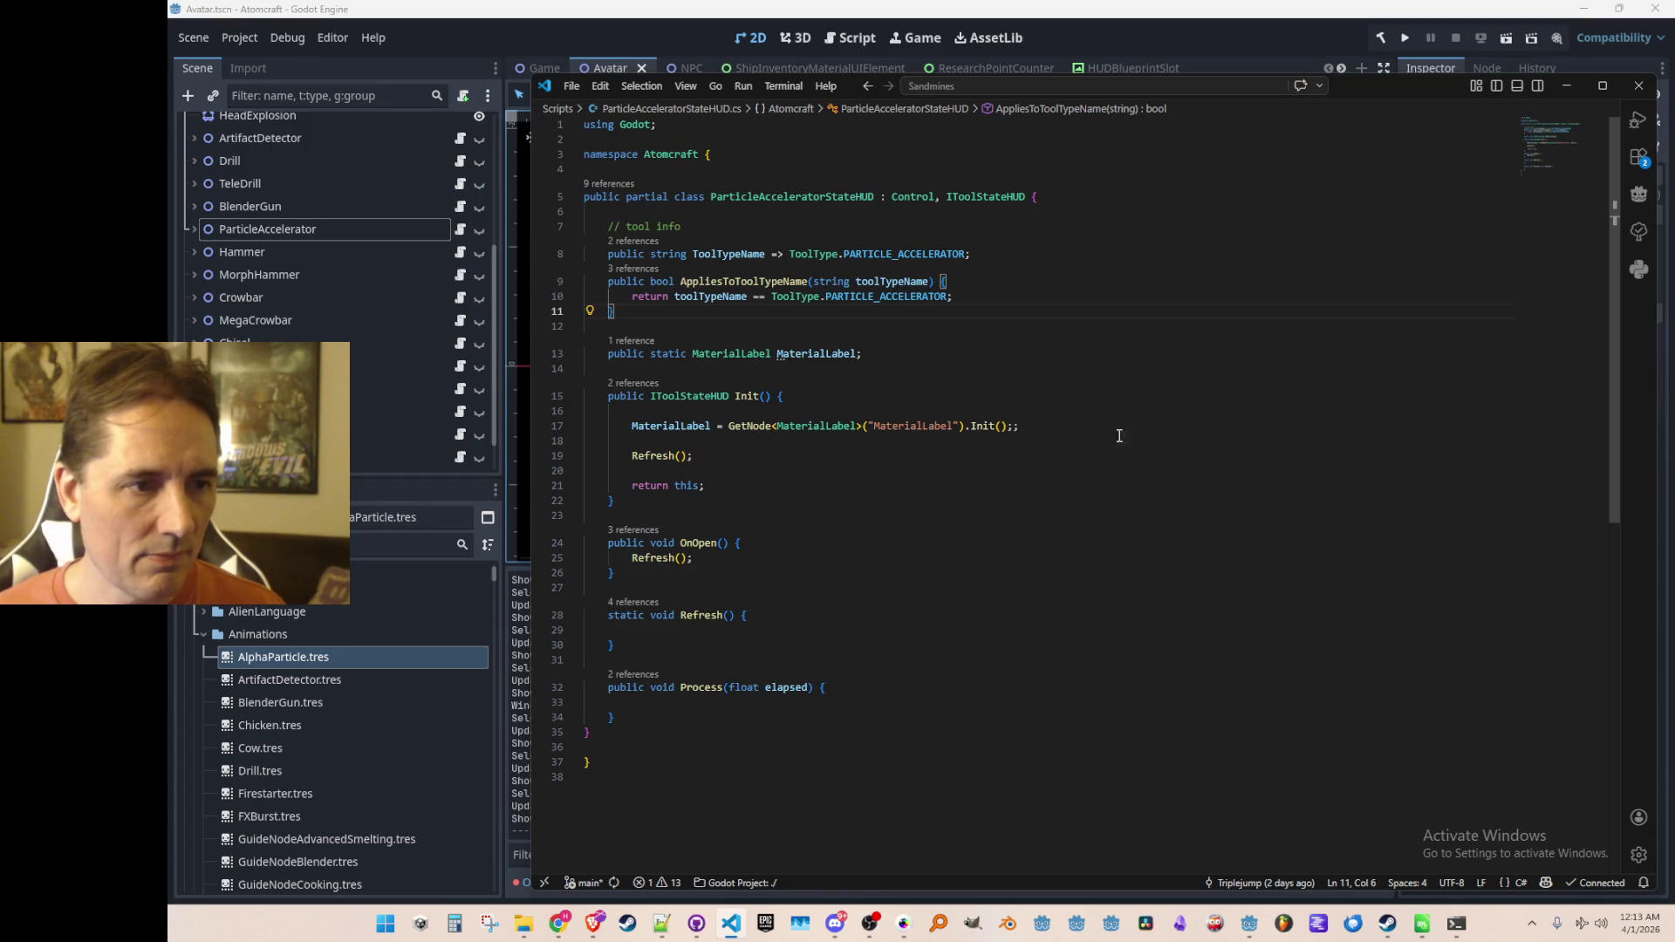
{"action": "left_click", "coordinate": [646, 383]}
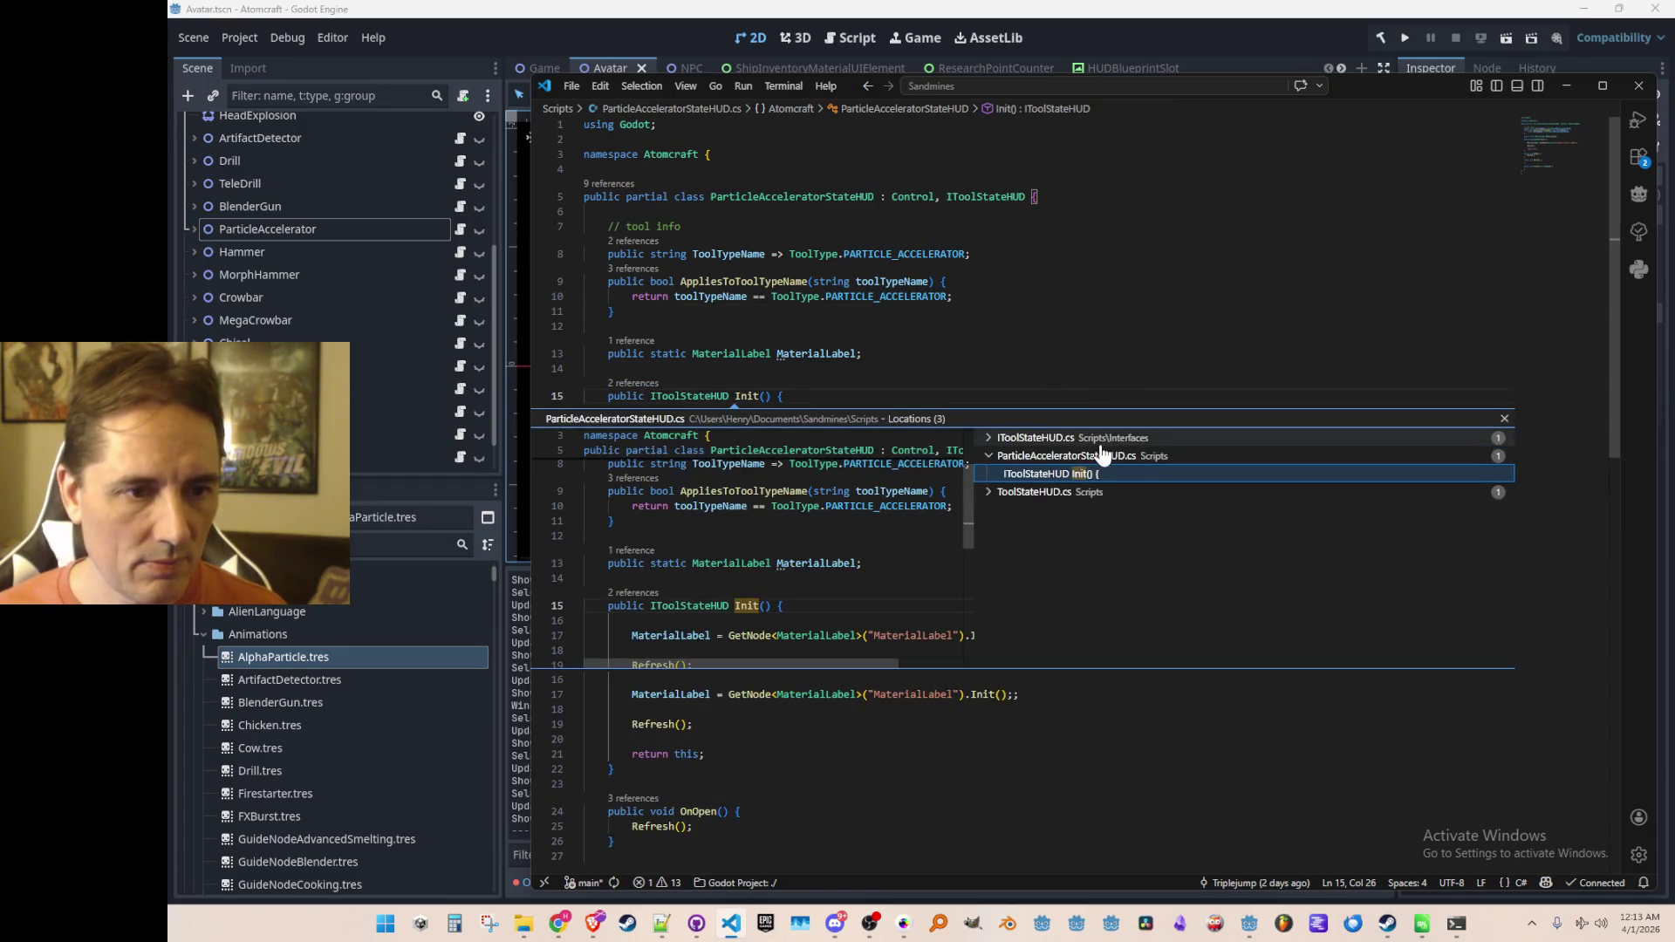
{"action": "left_click", "coordinate": [1093, 493]}
{"action": "double_click", "coordinate": [1108, 511]}
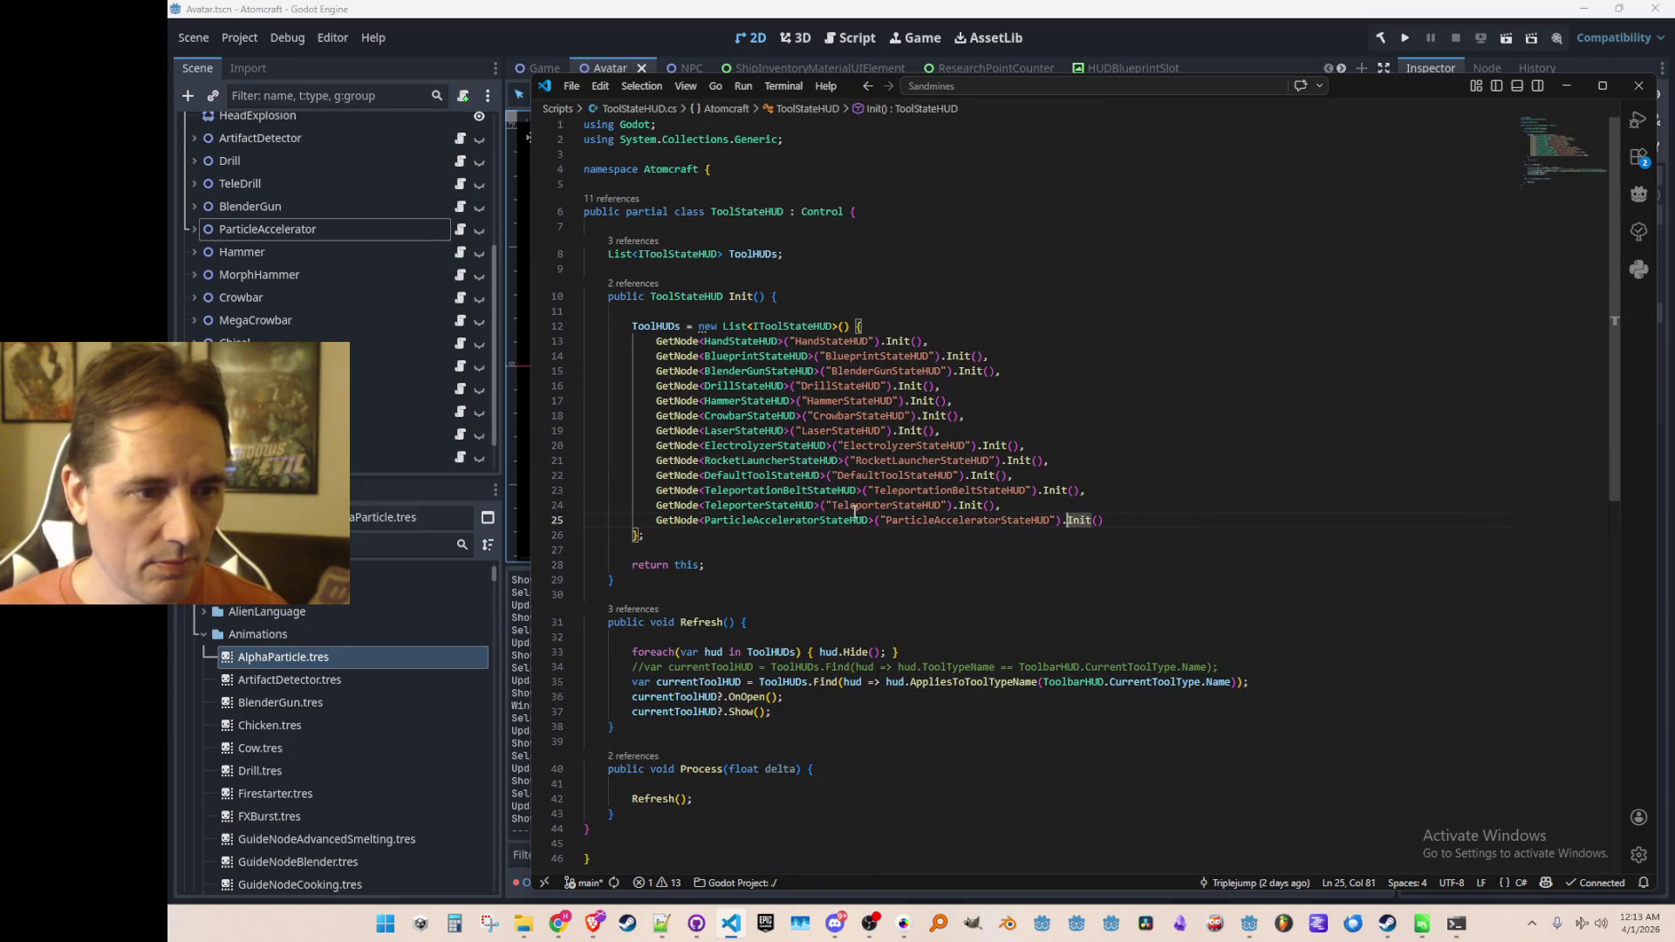
Step: Peek at the references to Refresh, then close the preview
{"action": "left_click", "coordinate": [867, 548]}
{"action": "scroll", "coordinate": [933, 559], "scroll_direction": "down", "scroll_amount": 1}
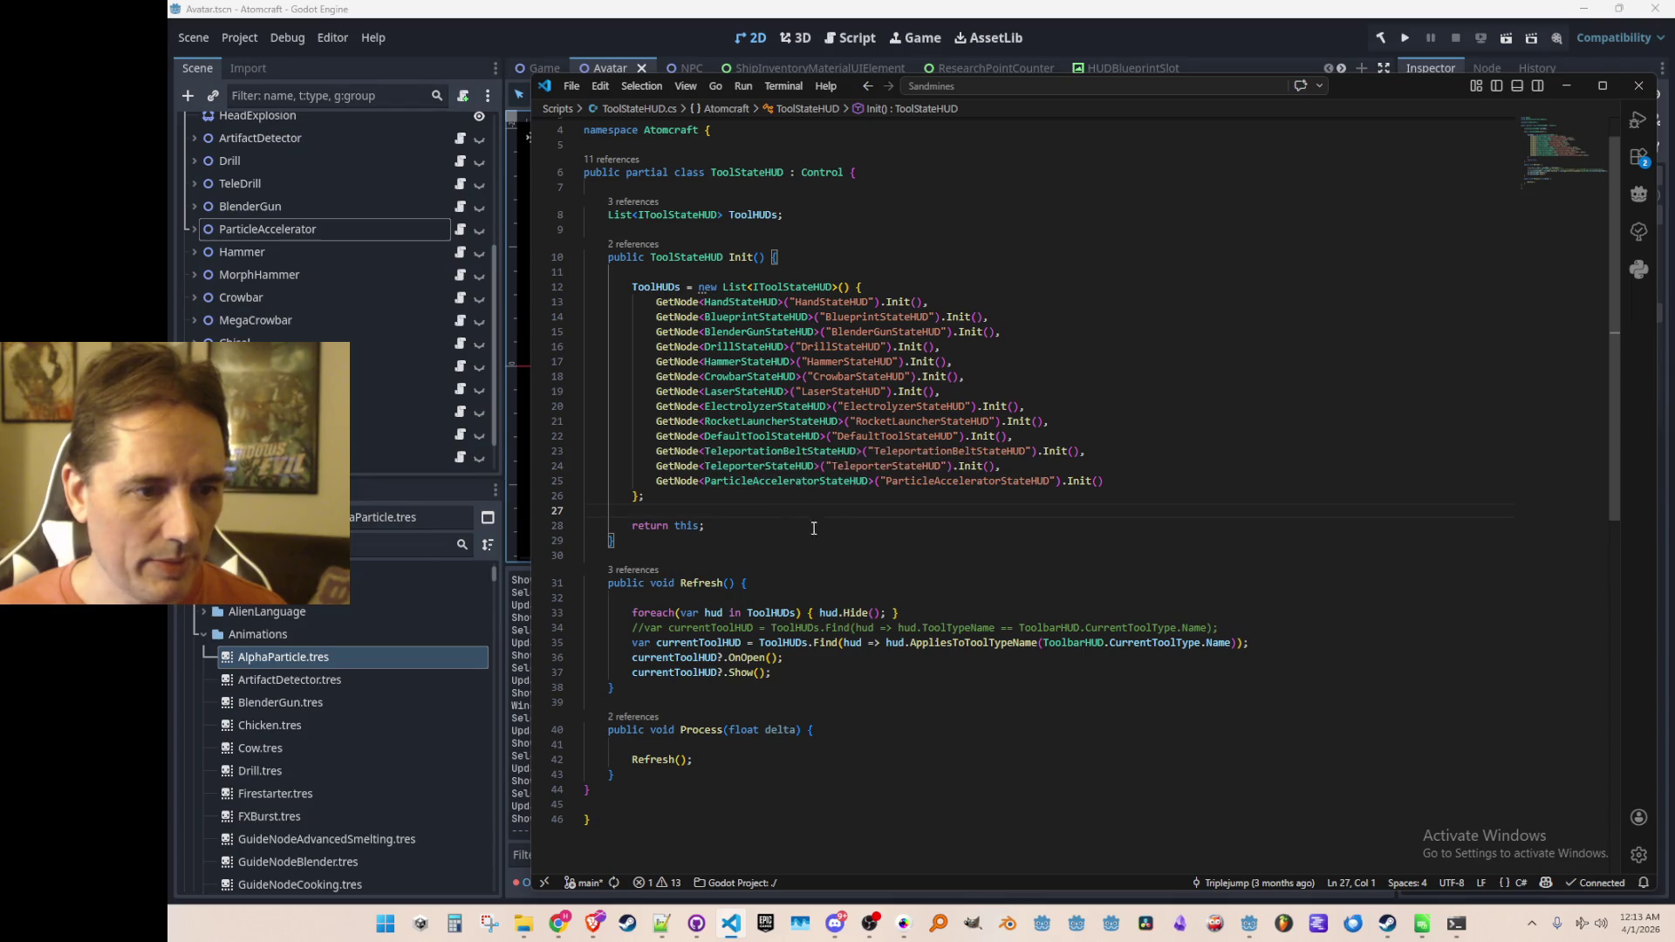
{"action": "scroll", "coordinate": [815, 534], "scroll_direction": "up", "scroll_amount": 1}
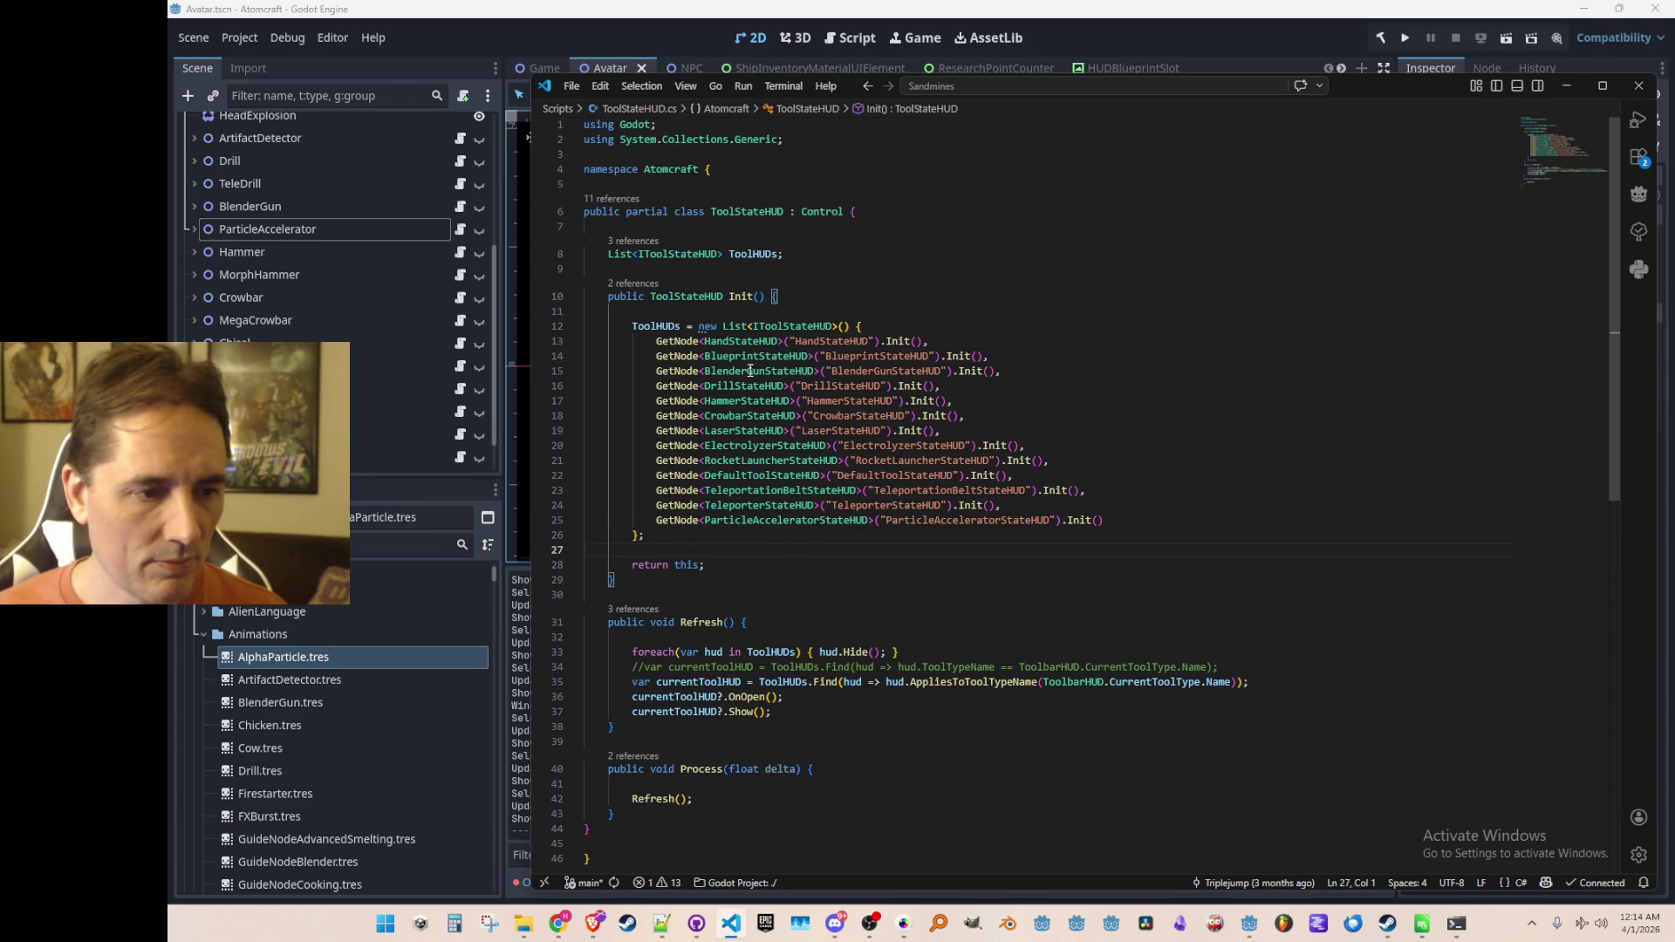
{"action": "scroll", "coordinate": [764, 580], "scroll_direction": "down", "scroll_amount": 1}
{"action": "left_click", "coordinate": [643, 572]}
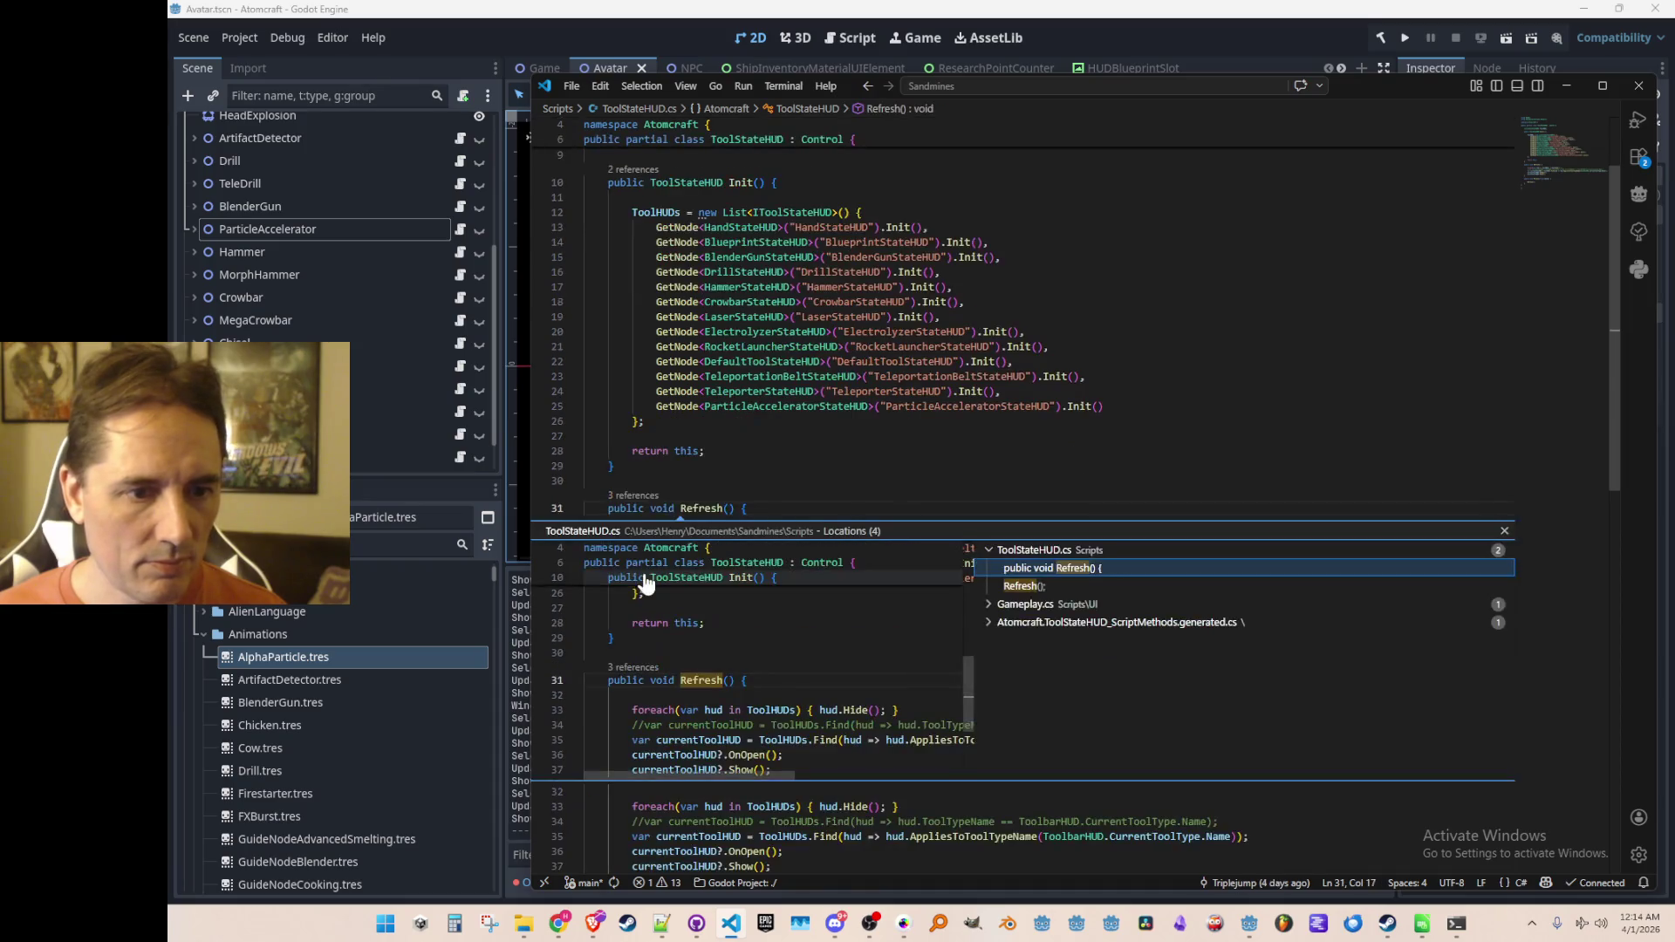
{"action": "left_click", "coordinate": [1058, 605]}
{"action": "key", "text": "Escape"}
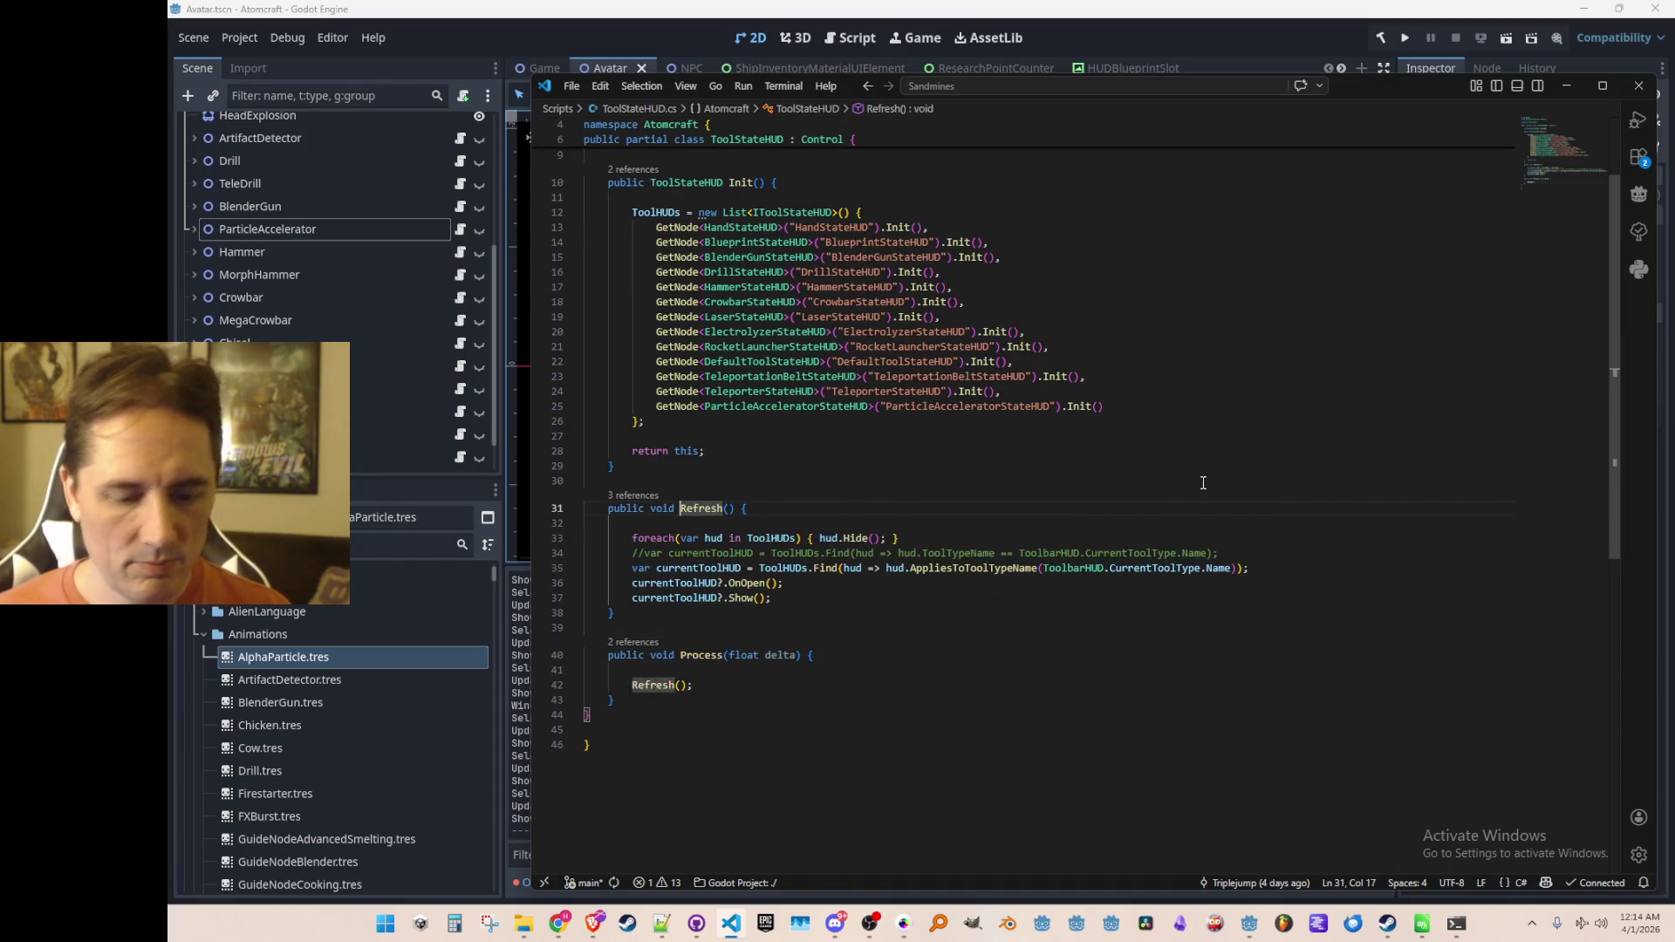
{"action": "key", "text": "ctrl+p"}
Step: Open Inventory.cs, find 'Particle', and go to the ParticleAcceleratorBarHUD definition
{"action": "type", "text": "Invent"}
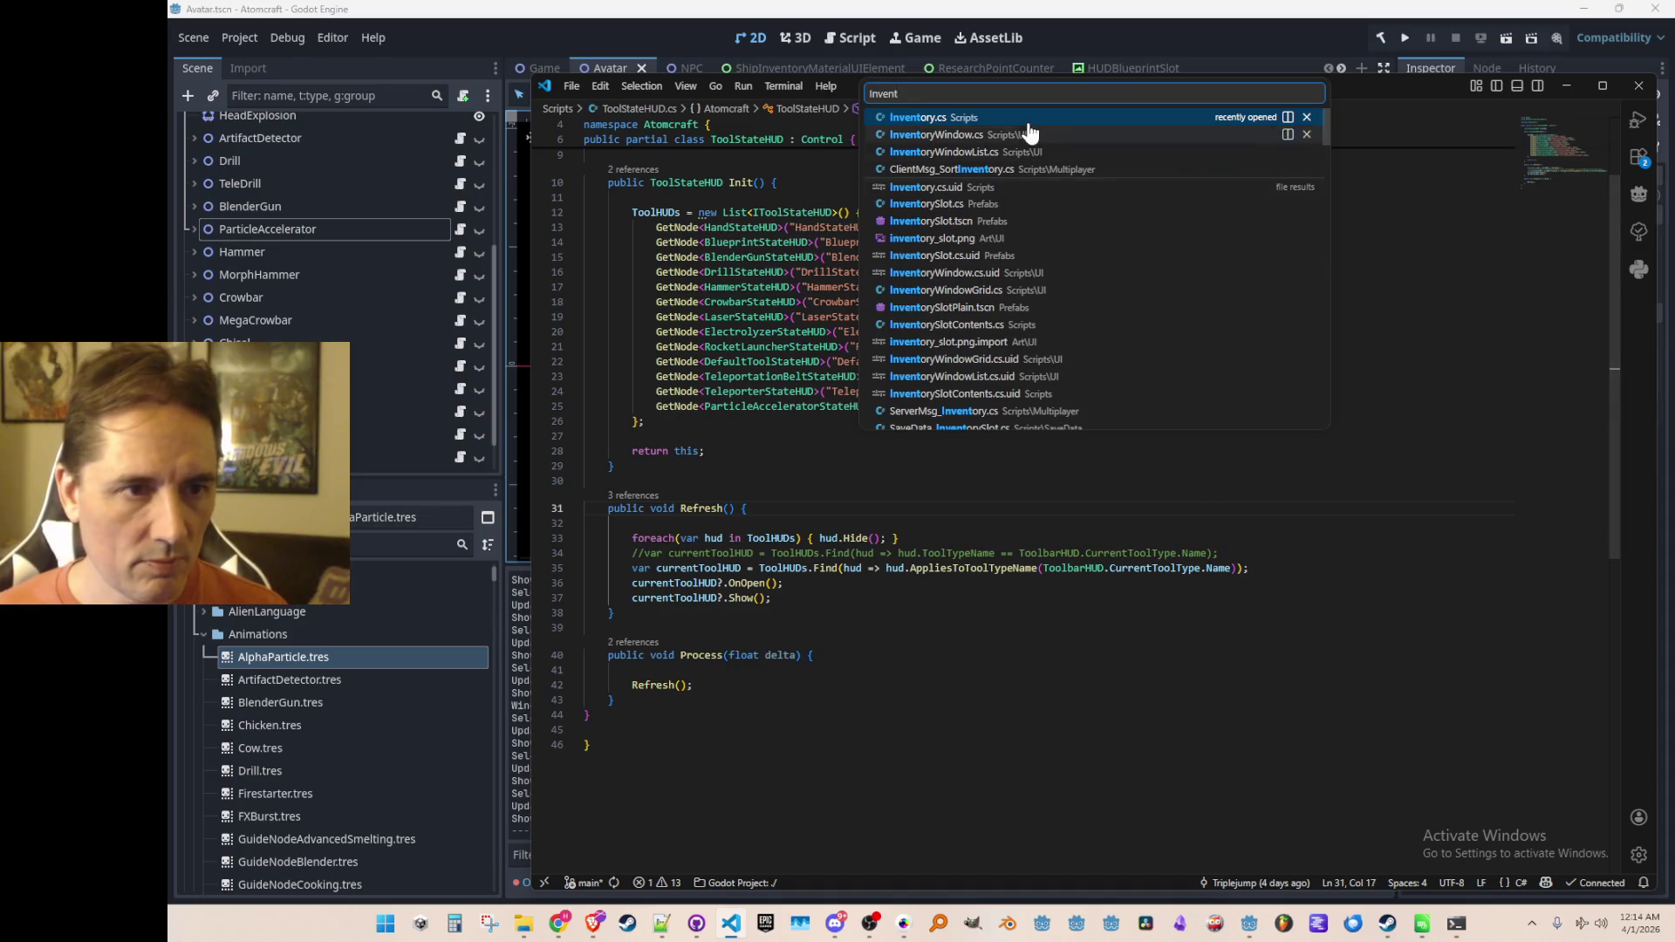
{"action": "left_click", "coordinate": [1030, 121]}
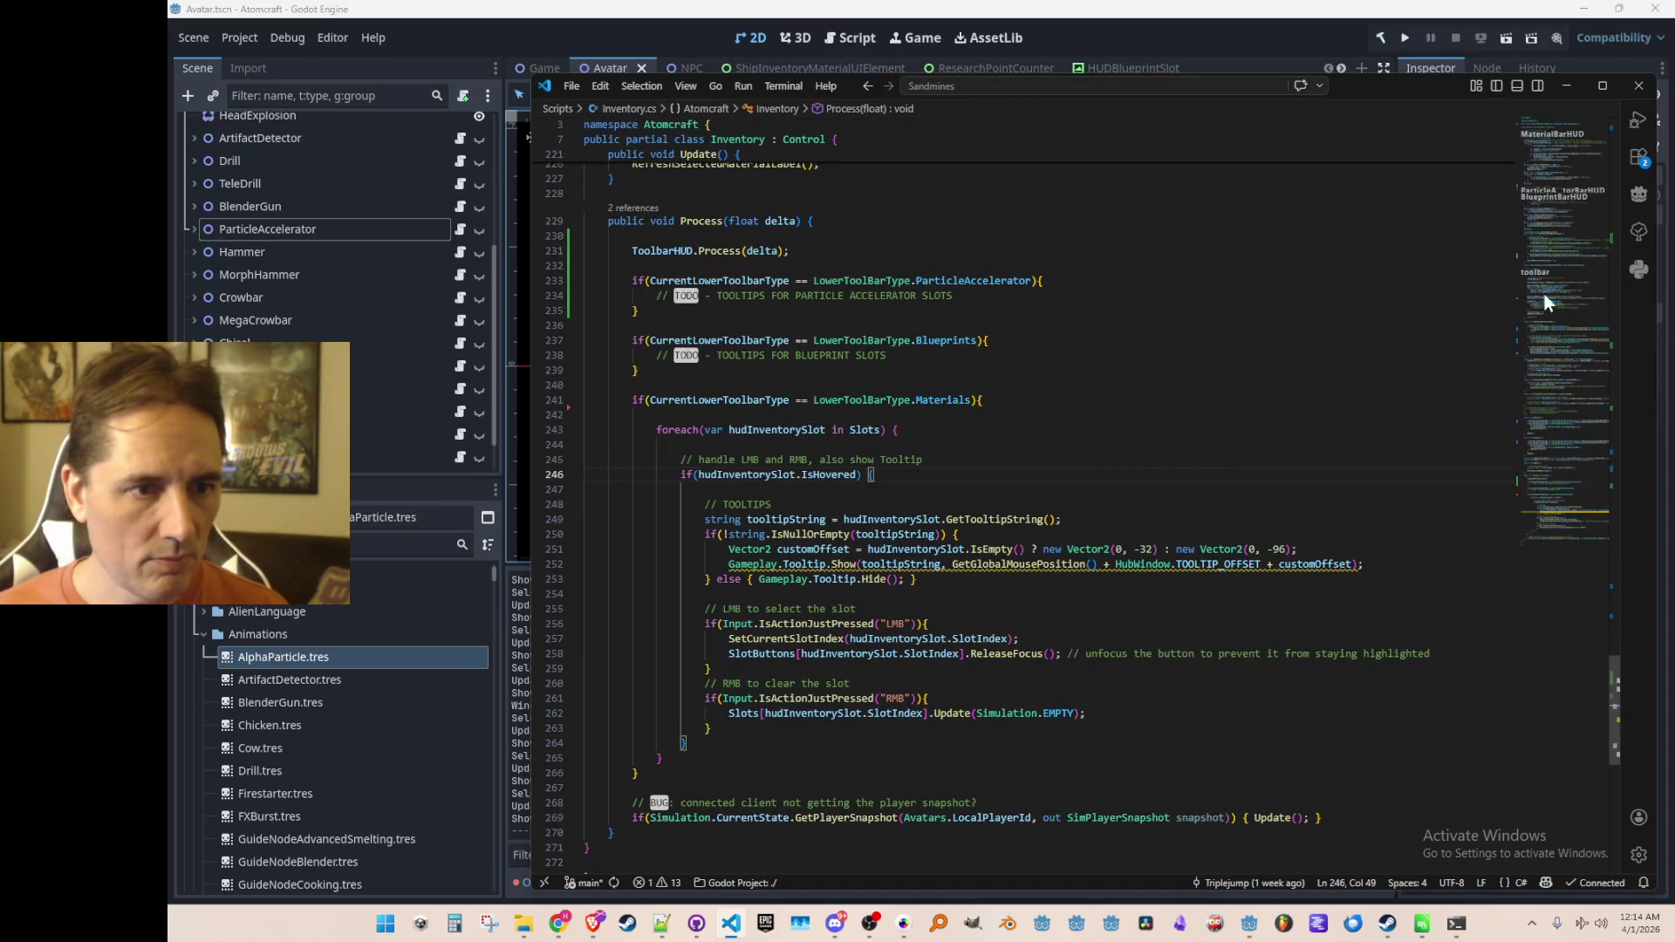
{"action": "left_click", "coordinate": [1579, 193]}
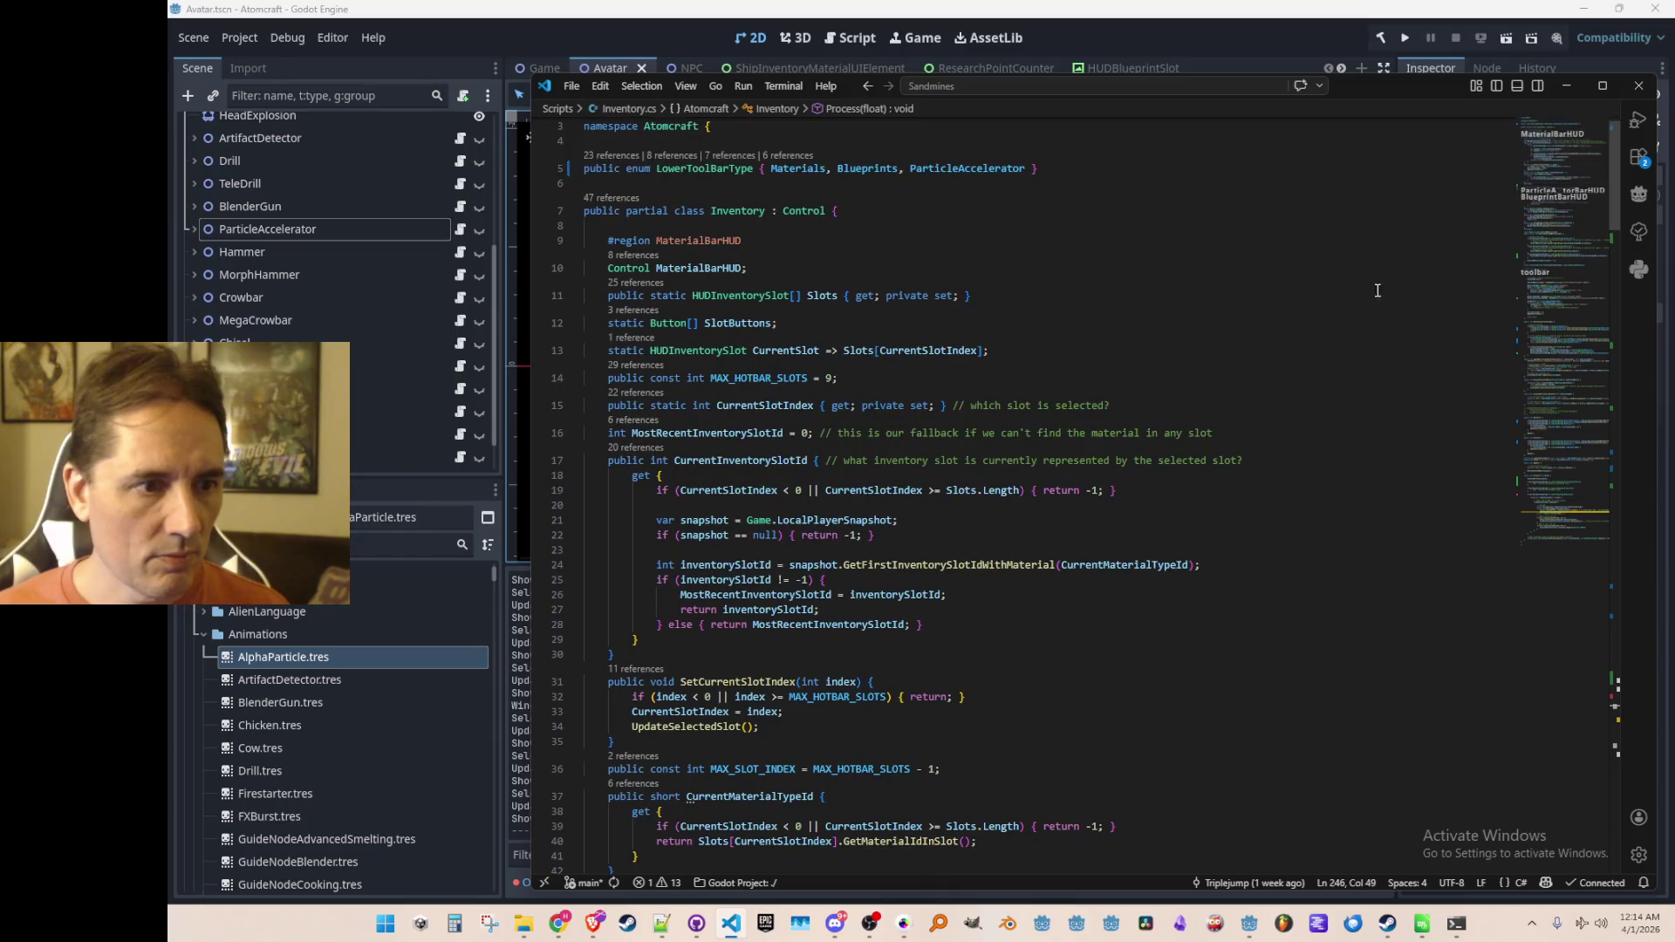
{"action": "key", "text": "ctrl+f"}
{"action": "type", "text": "Particle"}
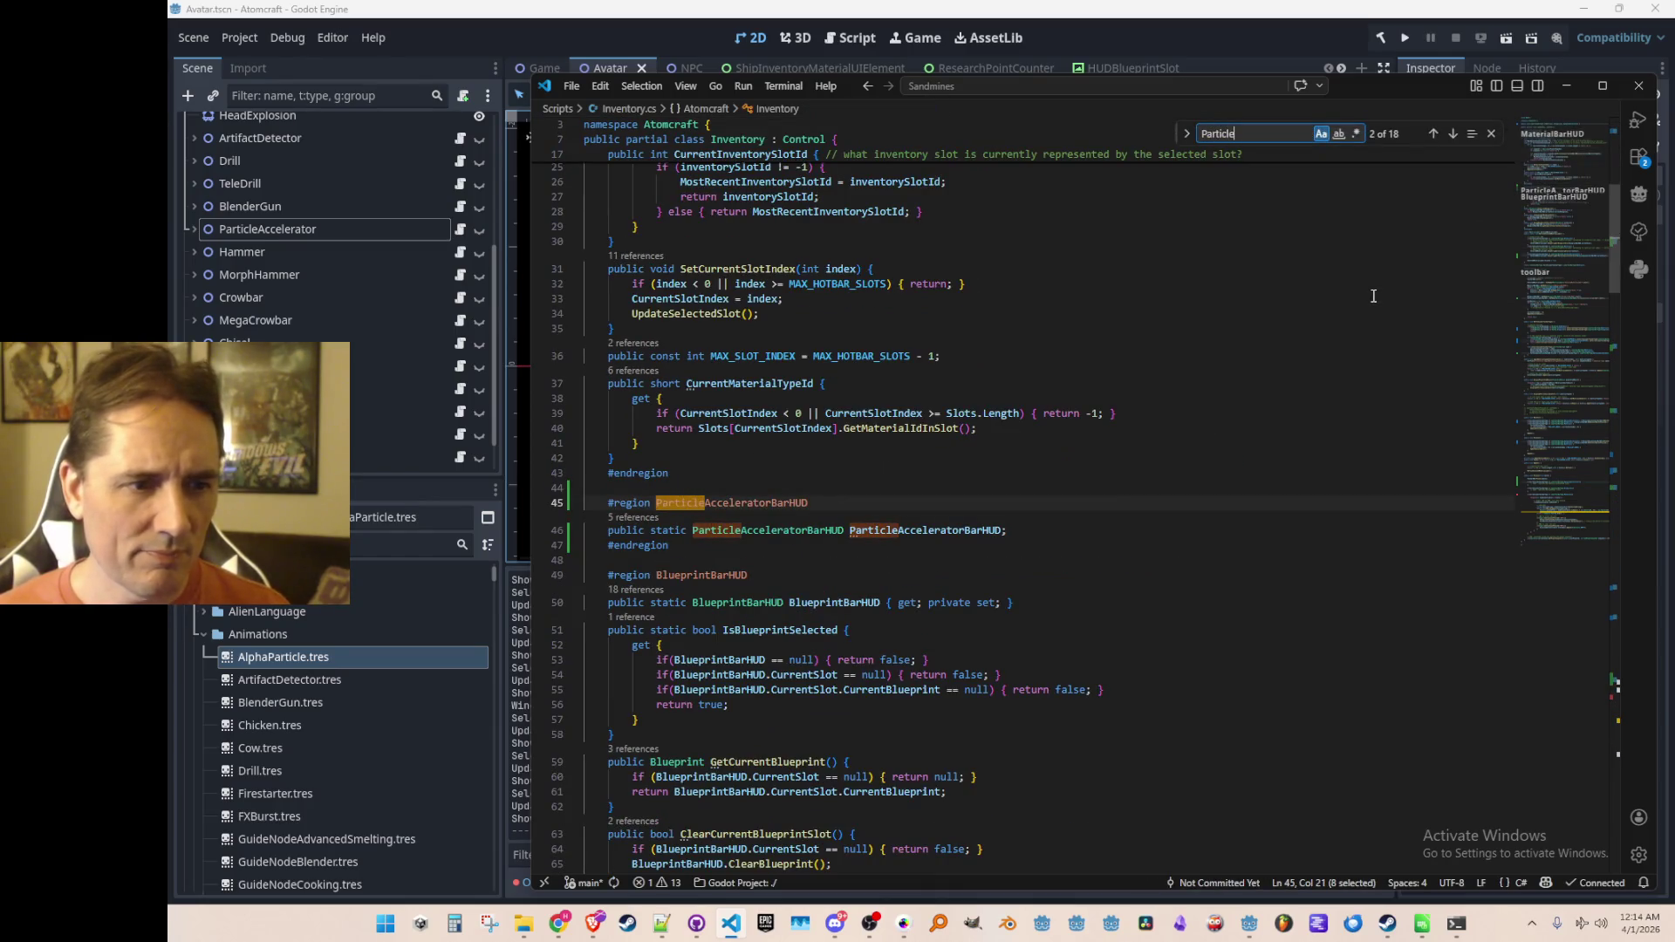
{"action": "key", "text": "Escape"}
{"action": "scroll", "coordinate": [995, 475], "scroll_direction": "down", "scroll_amount": 1}
{"action": "left_click", "coordinate": [813, 491]}
{"action": "right_click", "coordinate": [813, 491]}
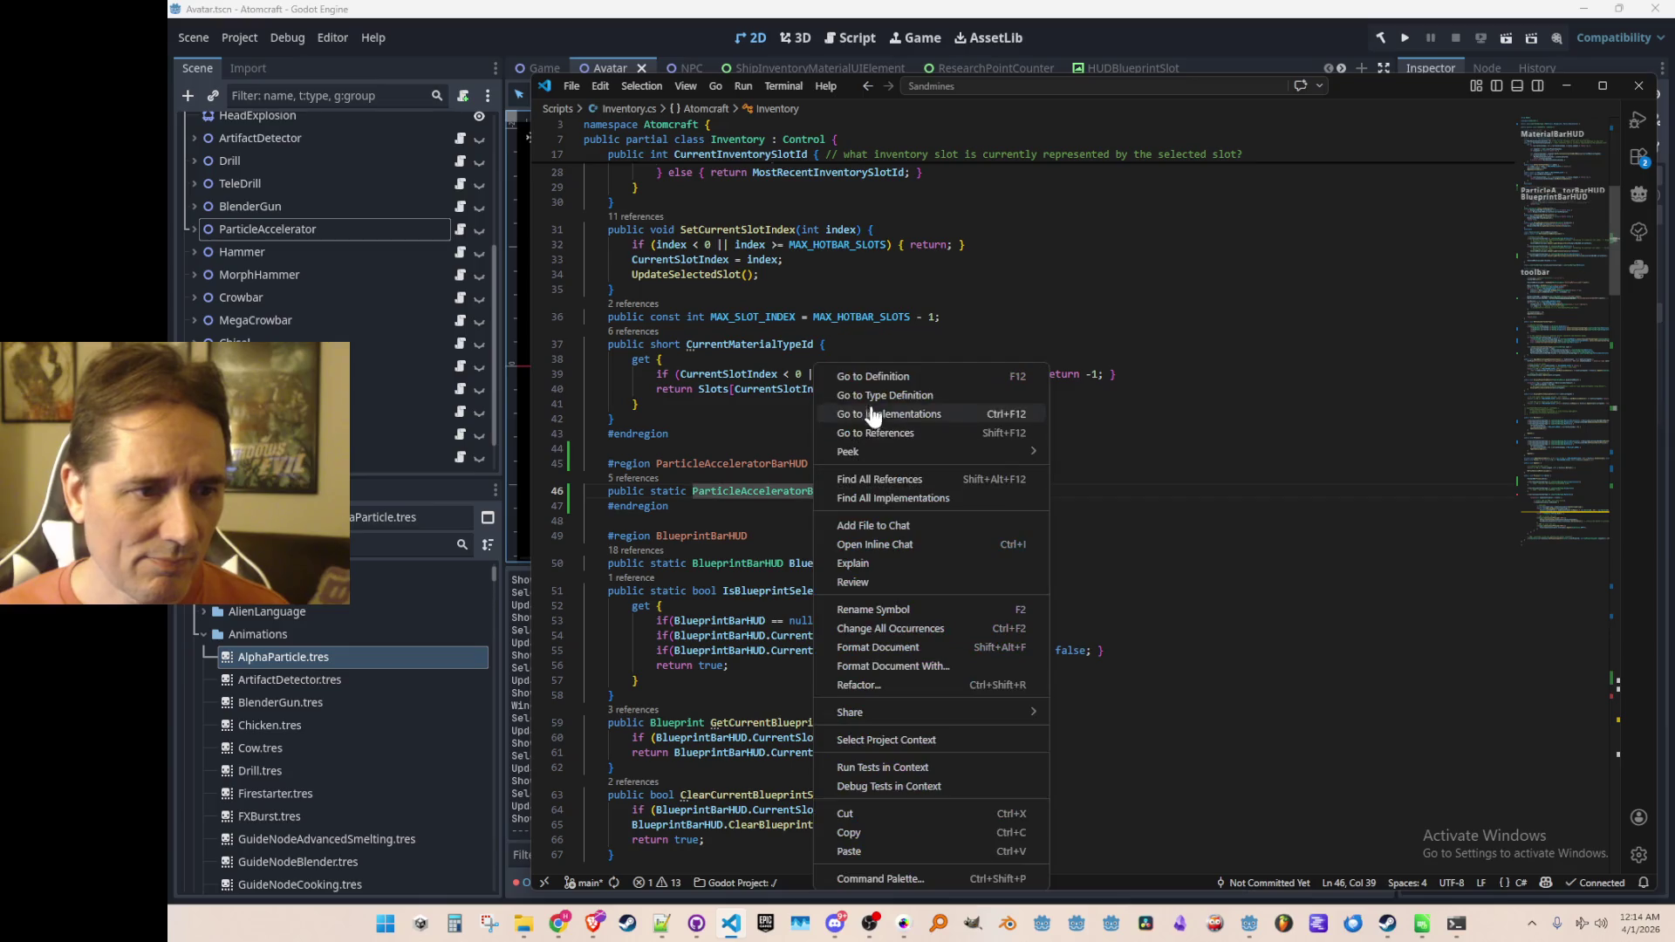
{"action": "left_click", "coordinate": [864, 502]}
Step: Start a public static ParticleAcceleratorBeamType property right after the CurrentSlot property
{"action": "scroll", "coordinate": [1135, 558], "scroll_direction": "down", "scroll_amount": 1}
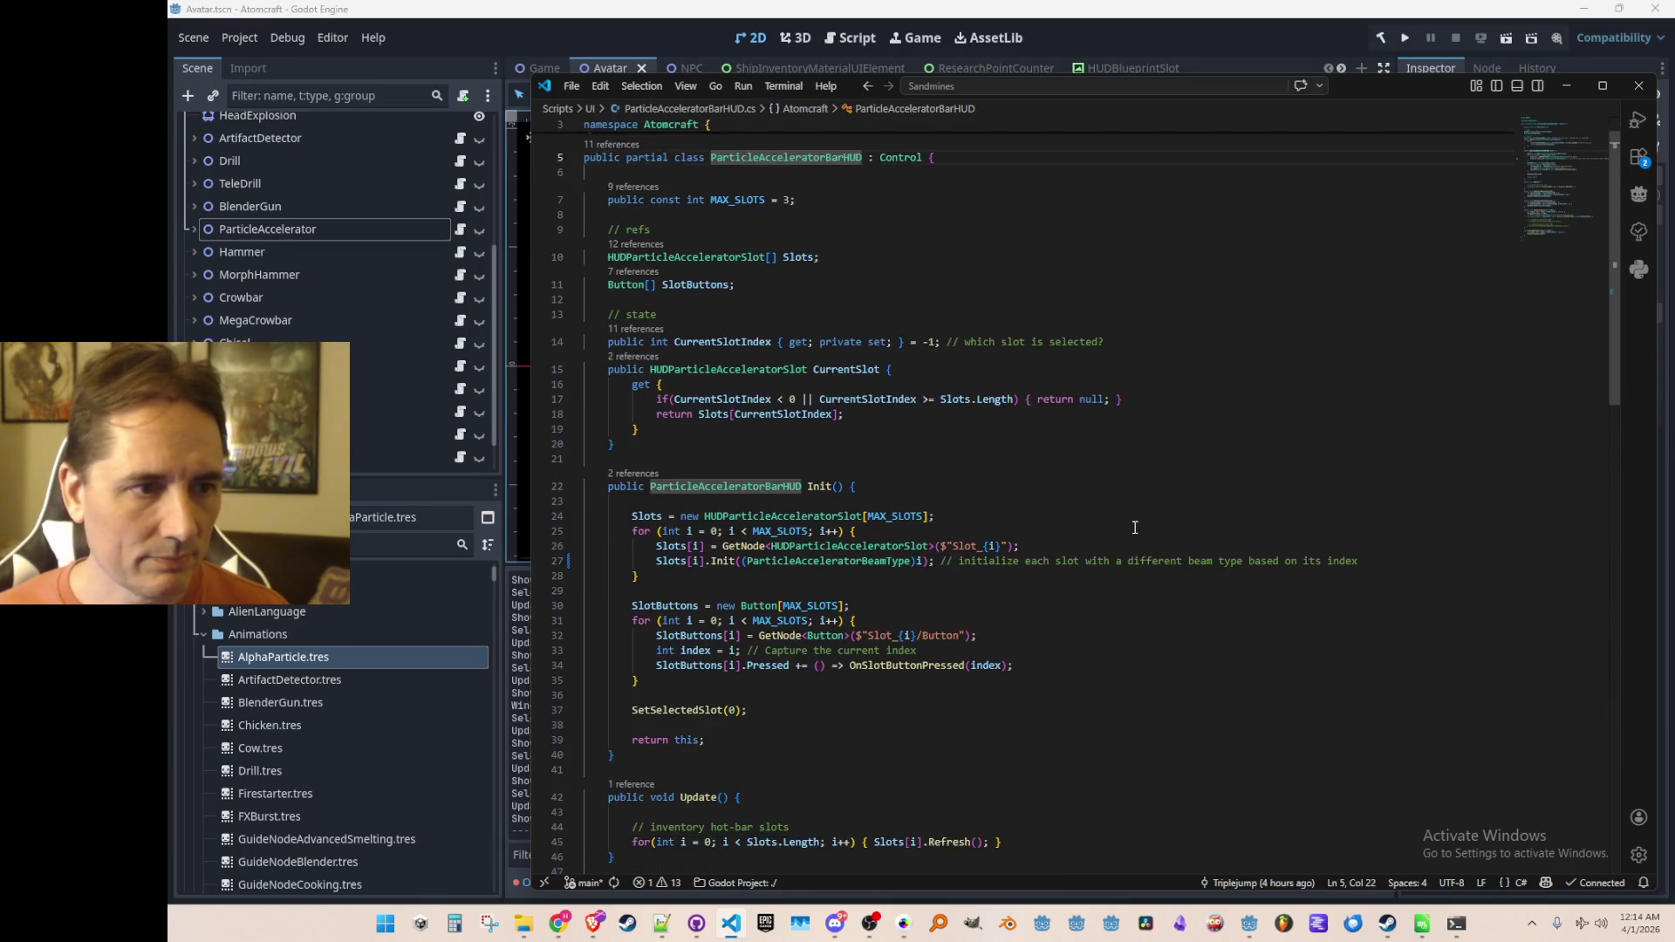
{"action": "left_click", "coordinate": [1166, 474]}
{"action": "left_click", "coordinate": [1167, 458]}
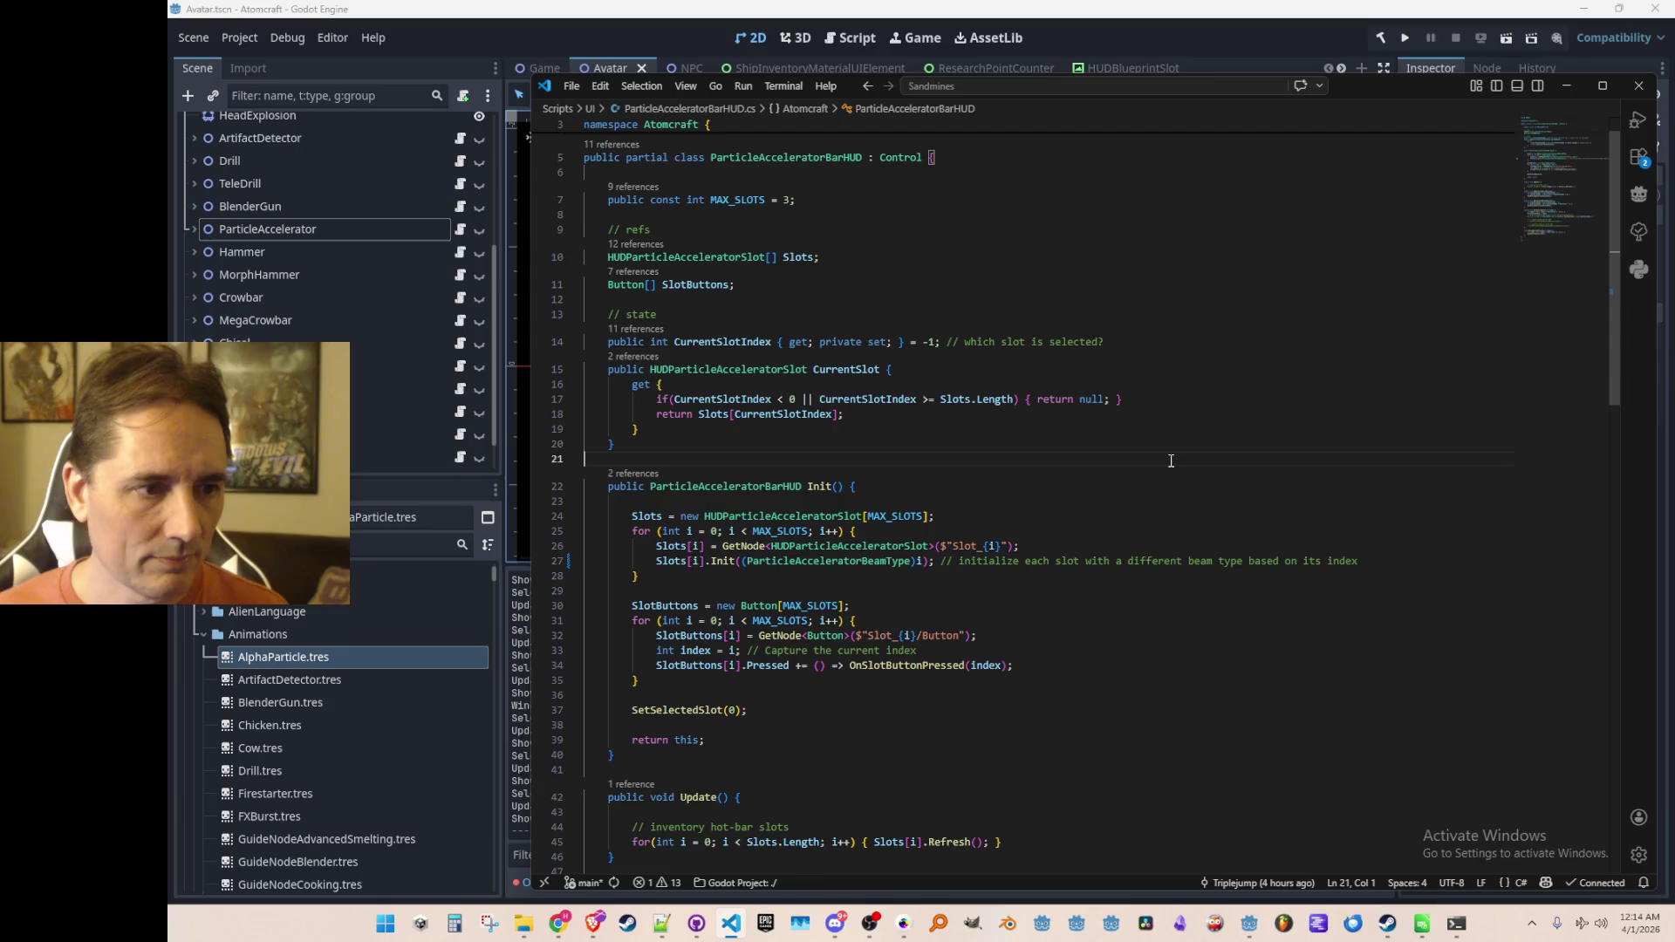
{"action": "scroll", "coordinate": [1174, 458], "scroll_direction": "down", "scroll_amount": 8}
{"action": "scroll", "coordinate": [1178, 467], "scroll_direction": "up", "scroll_amount": 10}
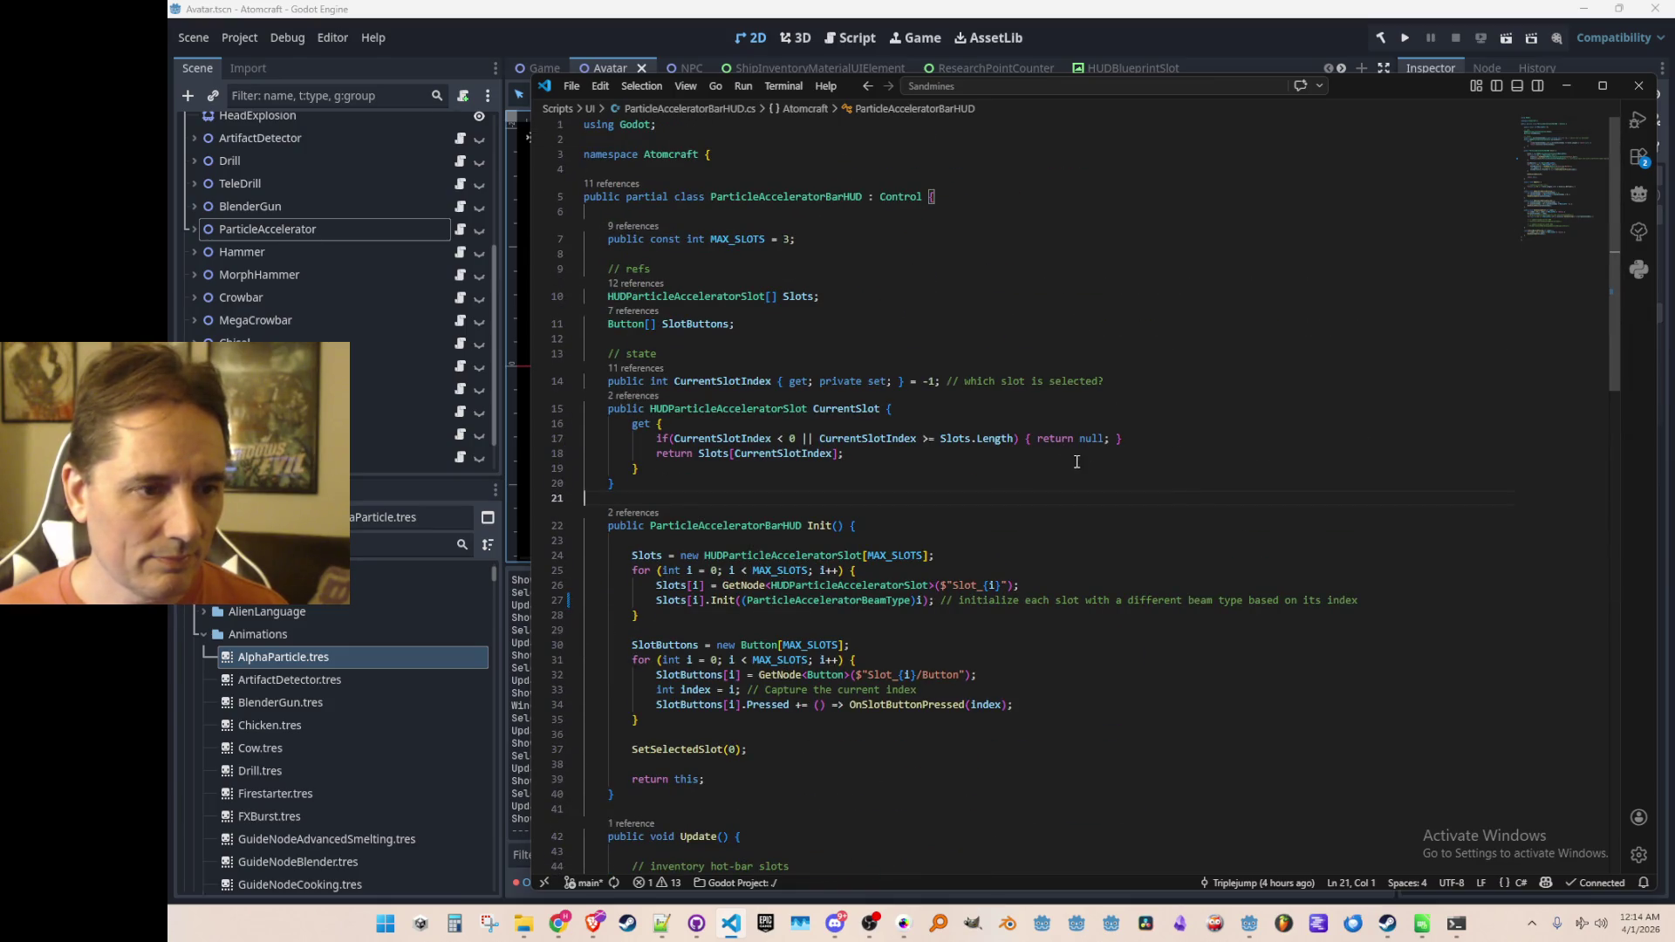
{"action": "scroll", "coordinate": [1071, 470], "scroll_direction": "down", "scroll_amount": 1}
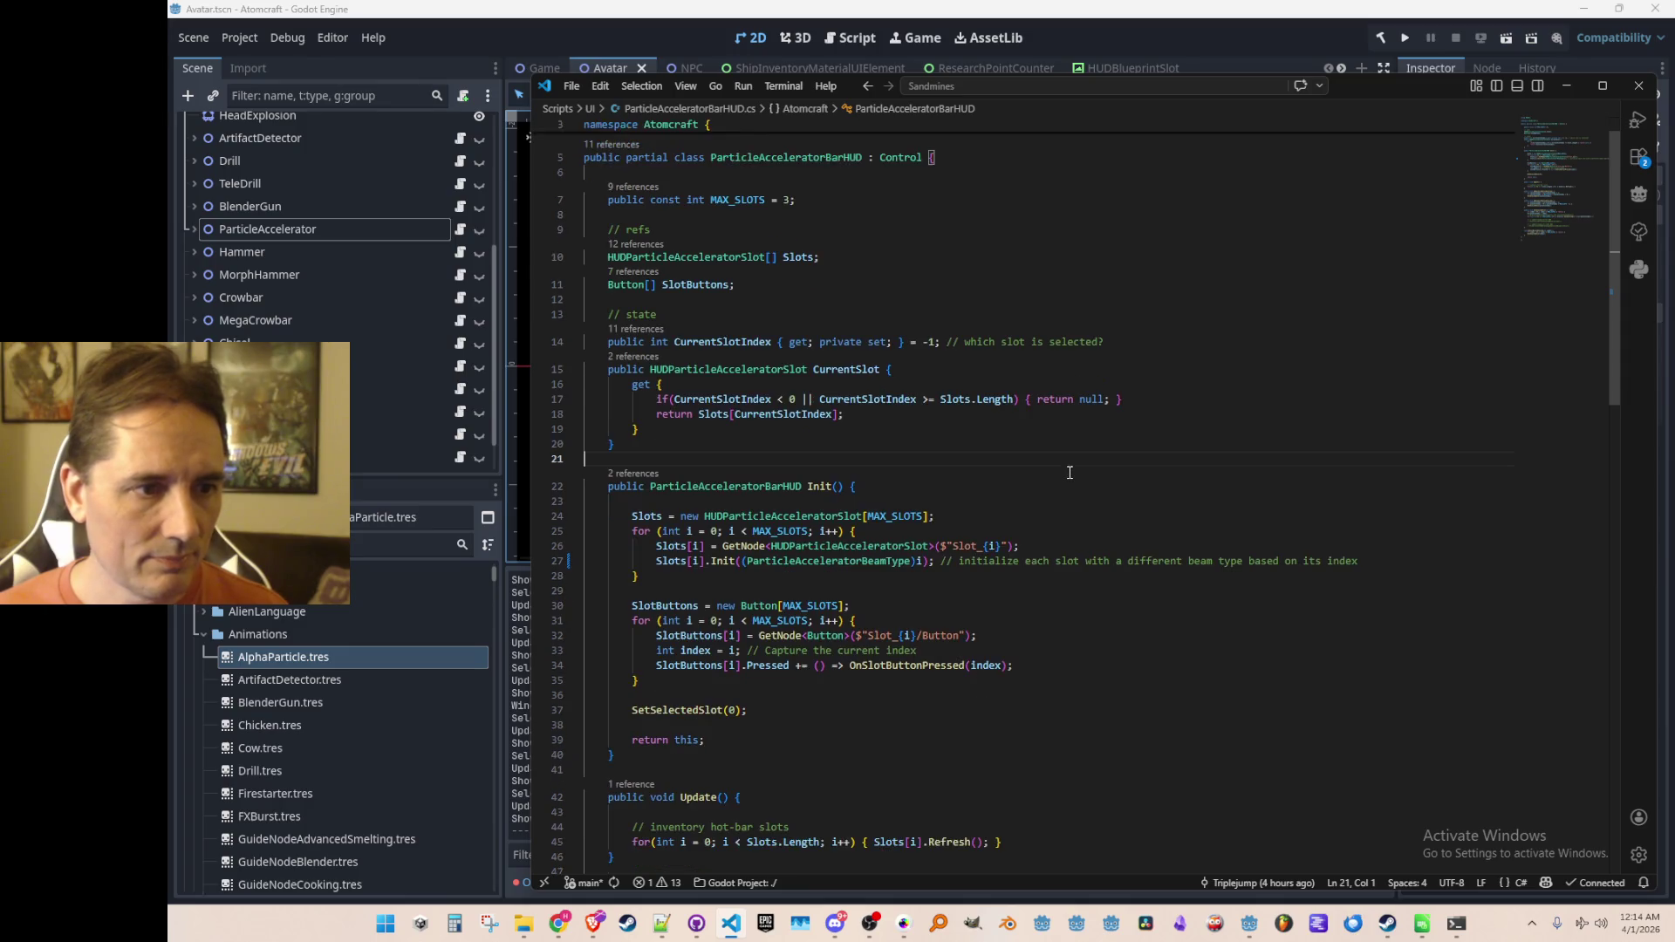
{"action": "scroll", "coordinate": [1274, 478], "scroll_direction": "up", "scroll_amount": 1}
{"action": "left_click", "coordinate": [1280, 479]}
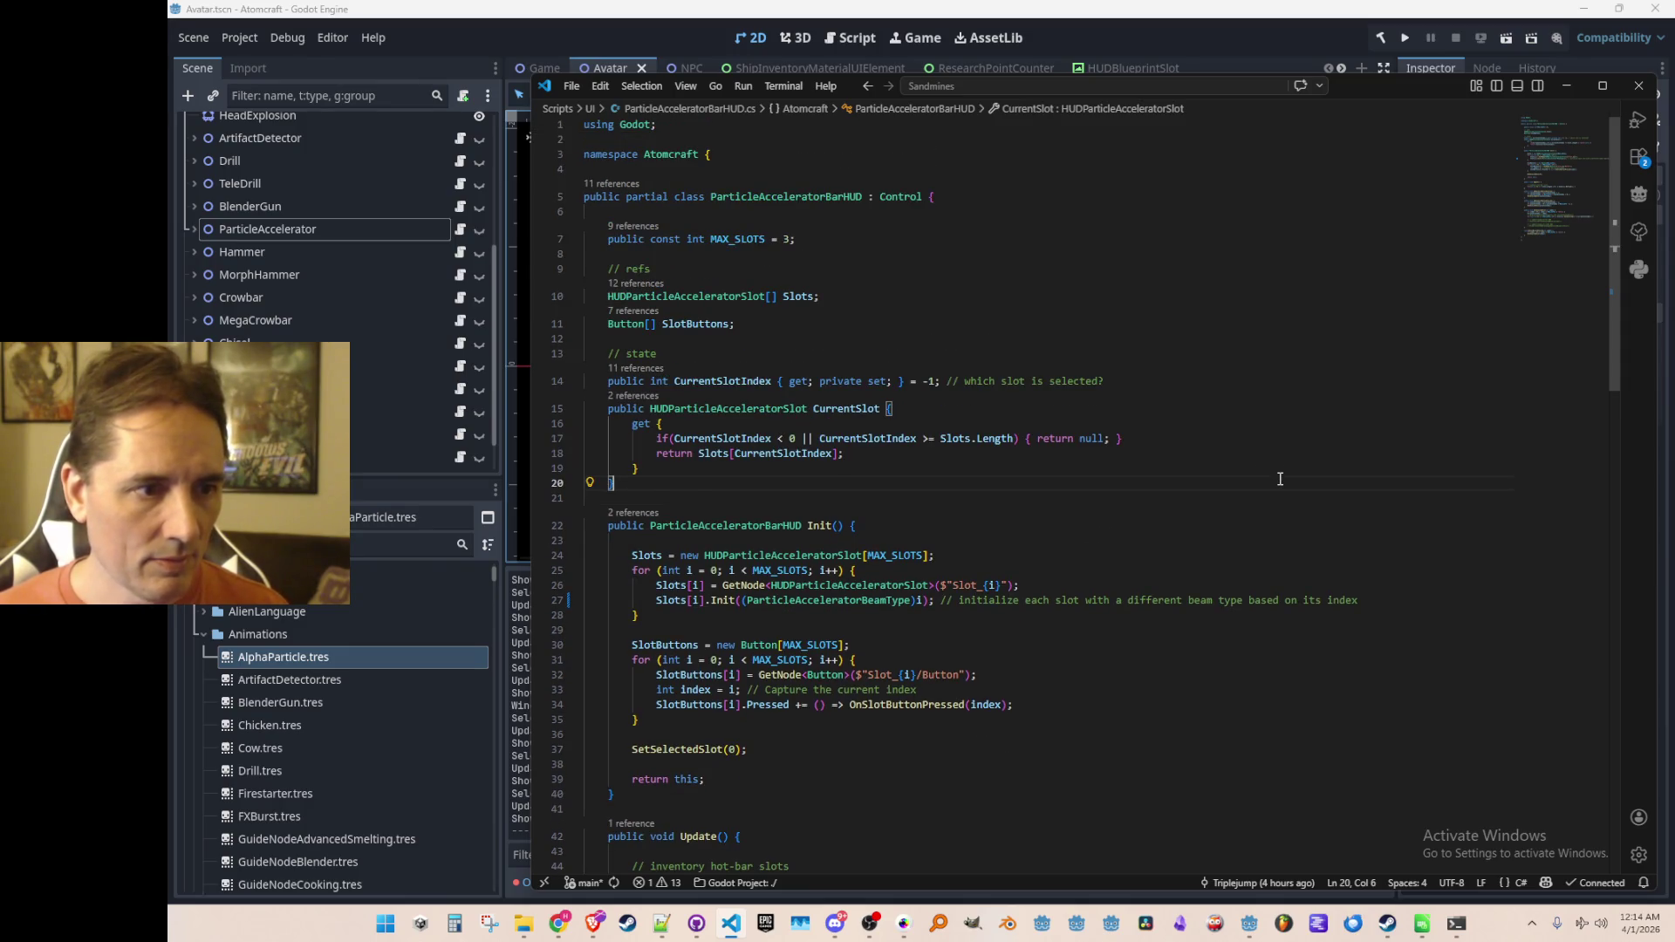
{"action": "key", "text": "Return"}
{"action": "key", "text": "Return"}
{"action": "type", "text": "public static "}
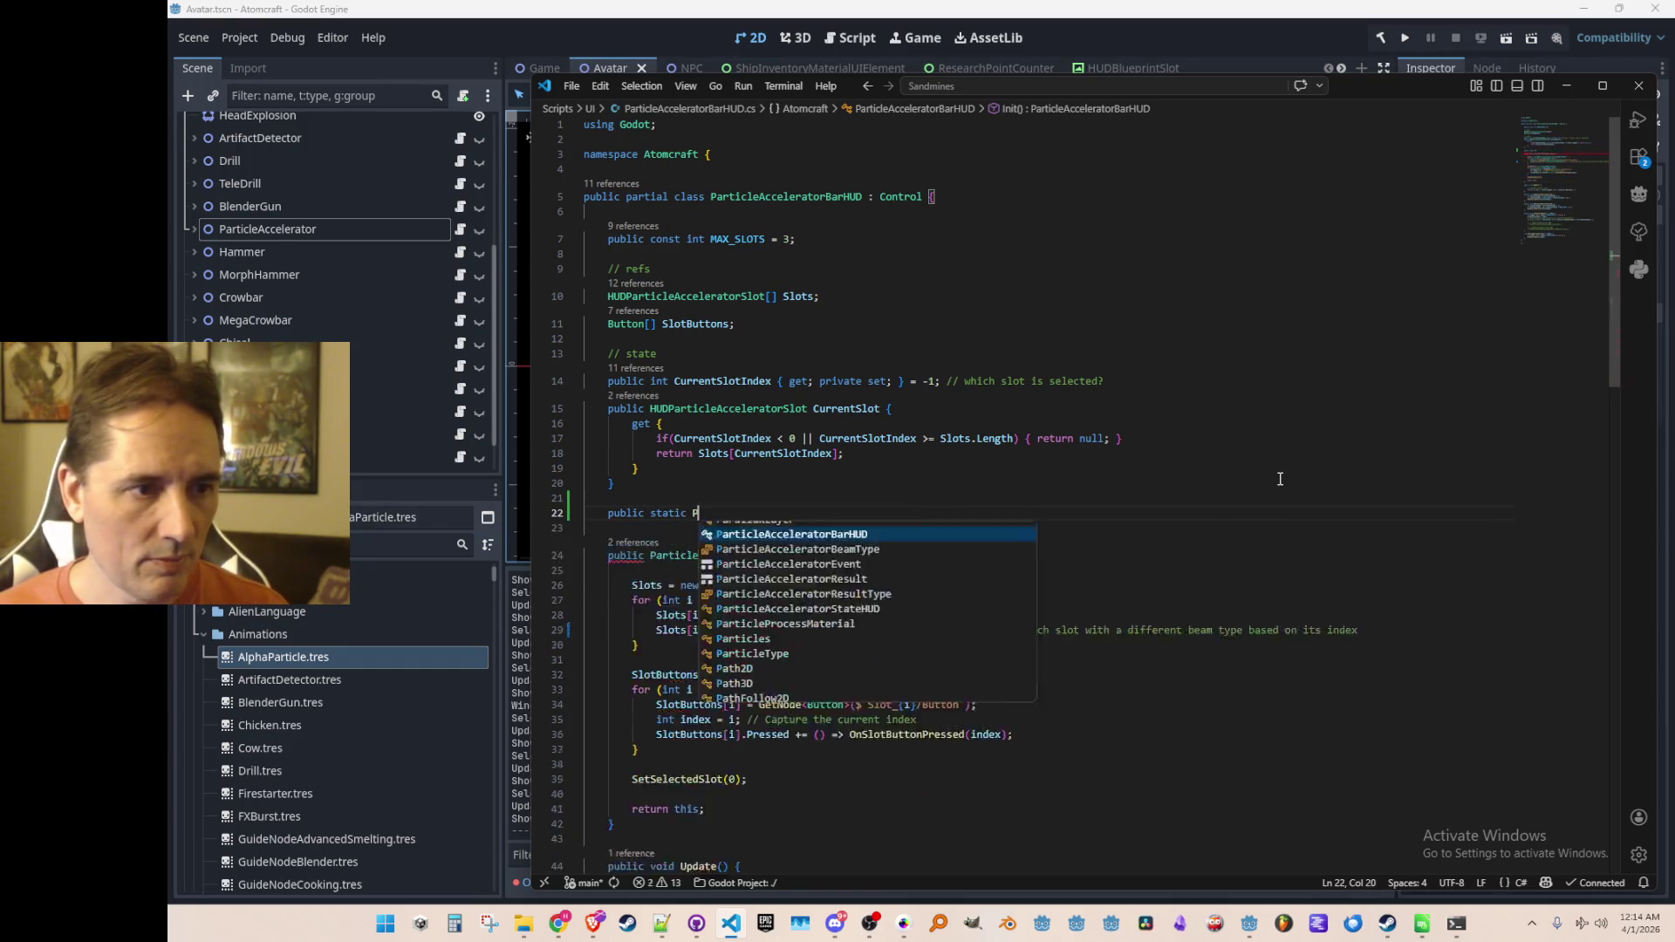
{"action": "type", "text": "Particl"}
{"action": "key", "text": "Down"}
{"action": "key", "text": "Tab"}
Step: Name it BeamType with a getter returning the current slot's beam type, defaulting to Proton
{"action": "type", "text": "BeamTy"}
{"action": "key", "text": "Tab"}
{"action": "type", "text": "{"}
{"action": "key", "text": "Return"}
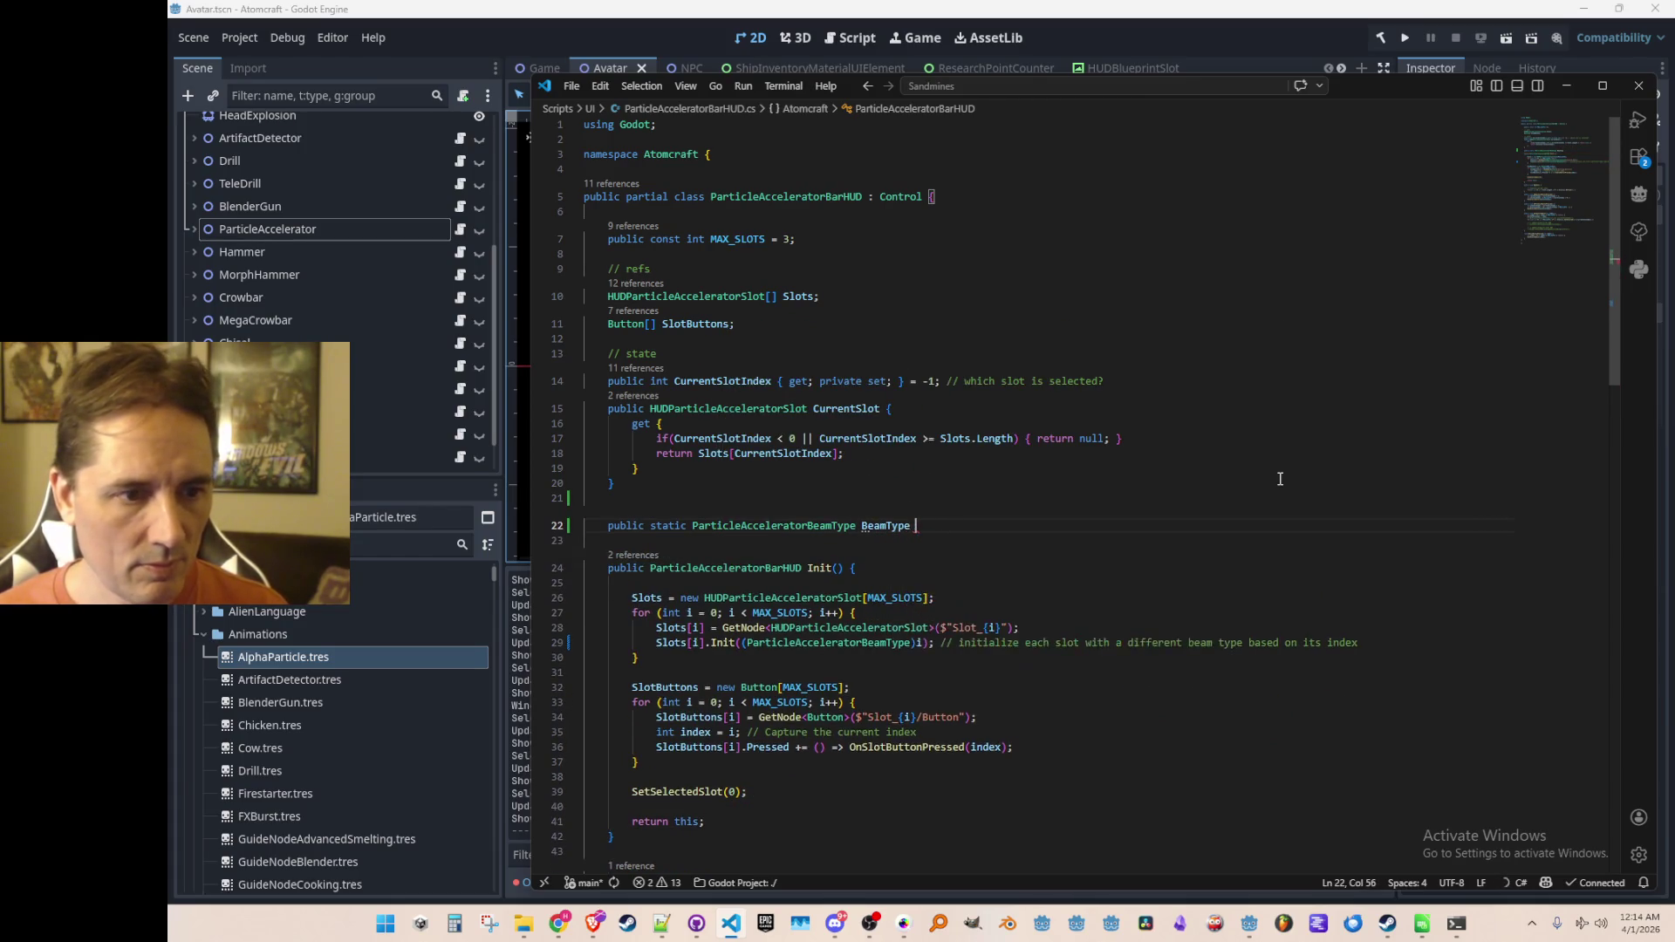
{"action": "key", "text": "Tab"}
{"action": "key", "text": "Up"}
{"action": "key", "text": "Up"}
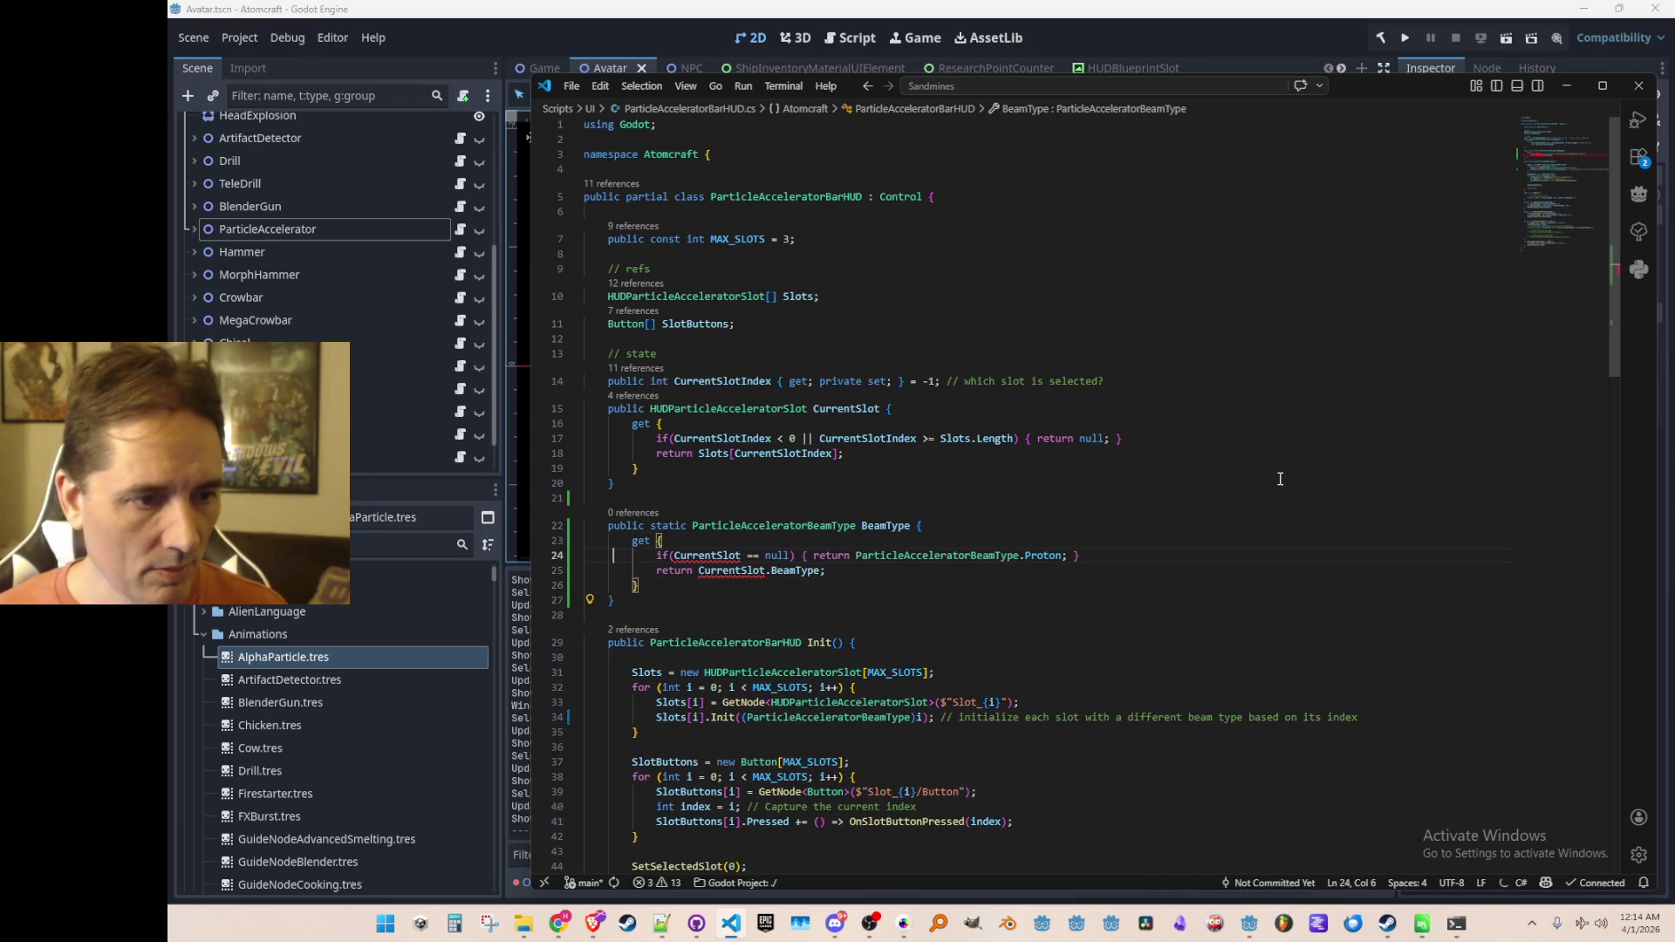
Step: Try making CurrentSlot static, then undo that change
{"action": "scroll", "coordinate": [723, 417], "scroll_direction": "down", "scroll_amount": 1}
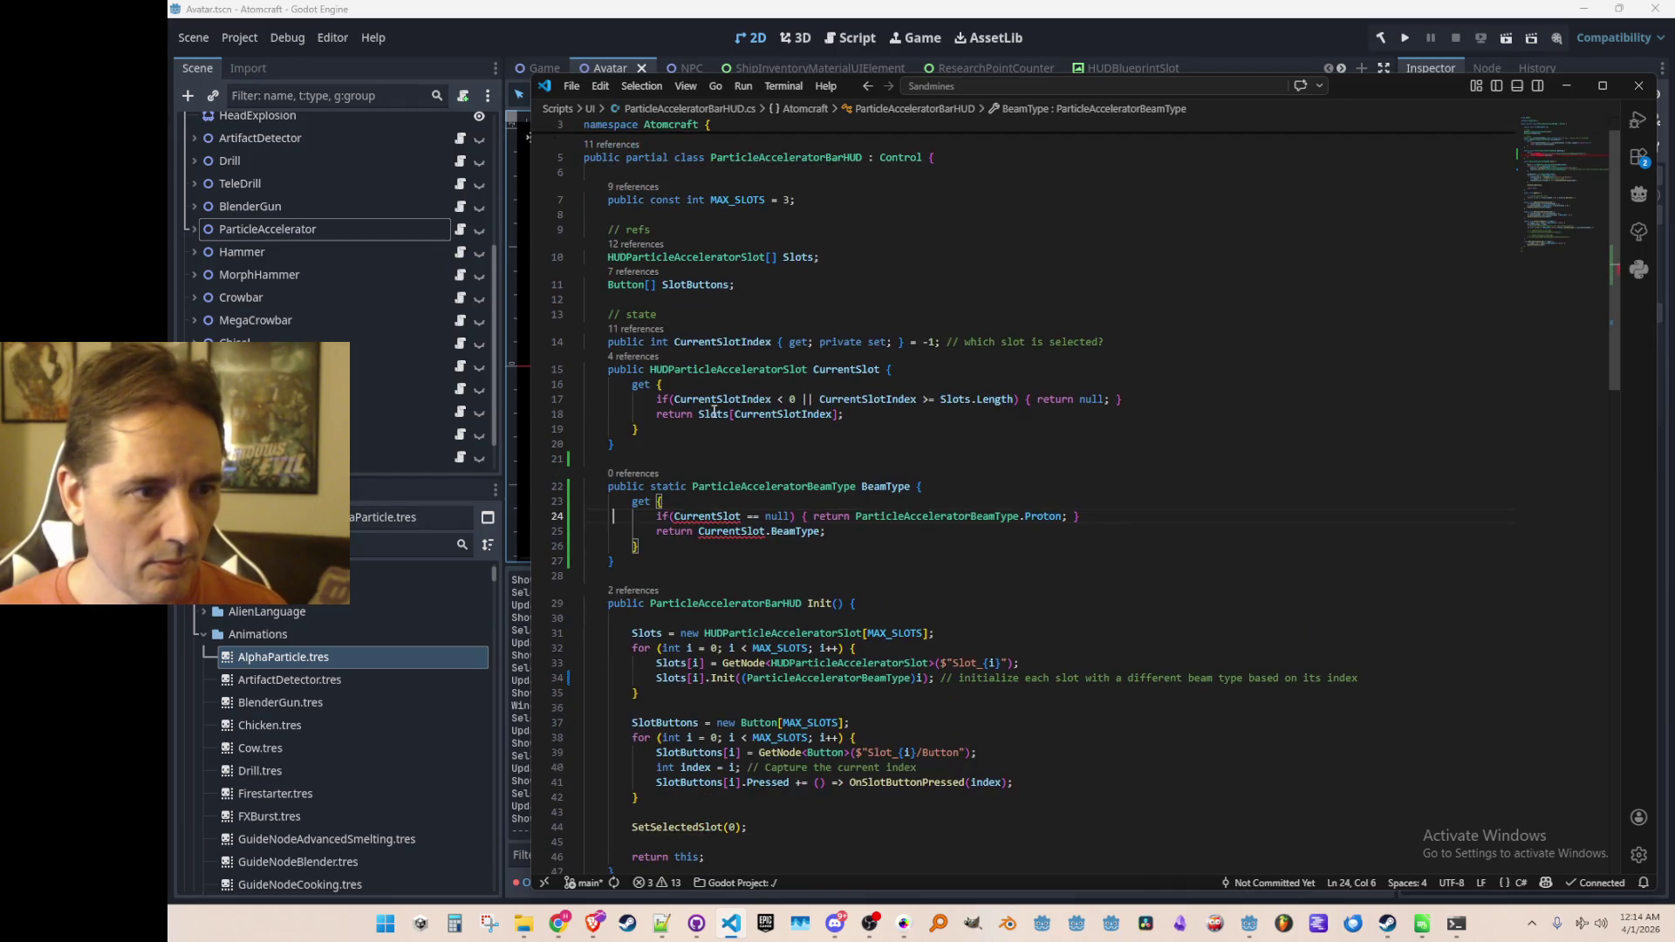
{"action": "left_click", "coordinate": [652, 373]}
{"action": "type", "text": "static"}
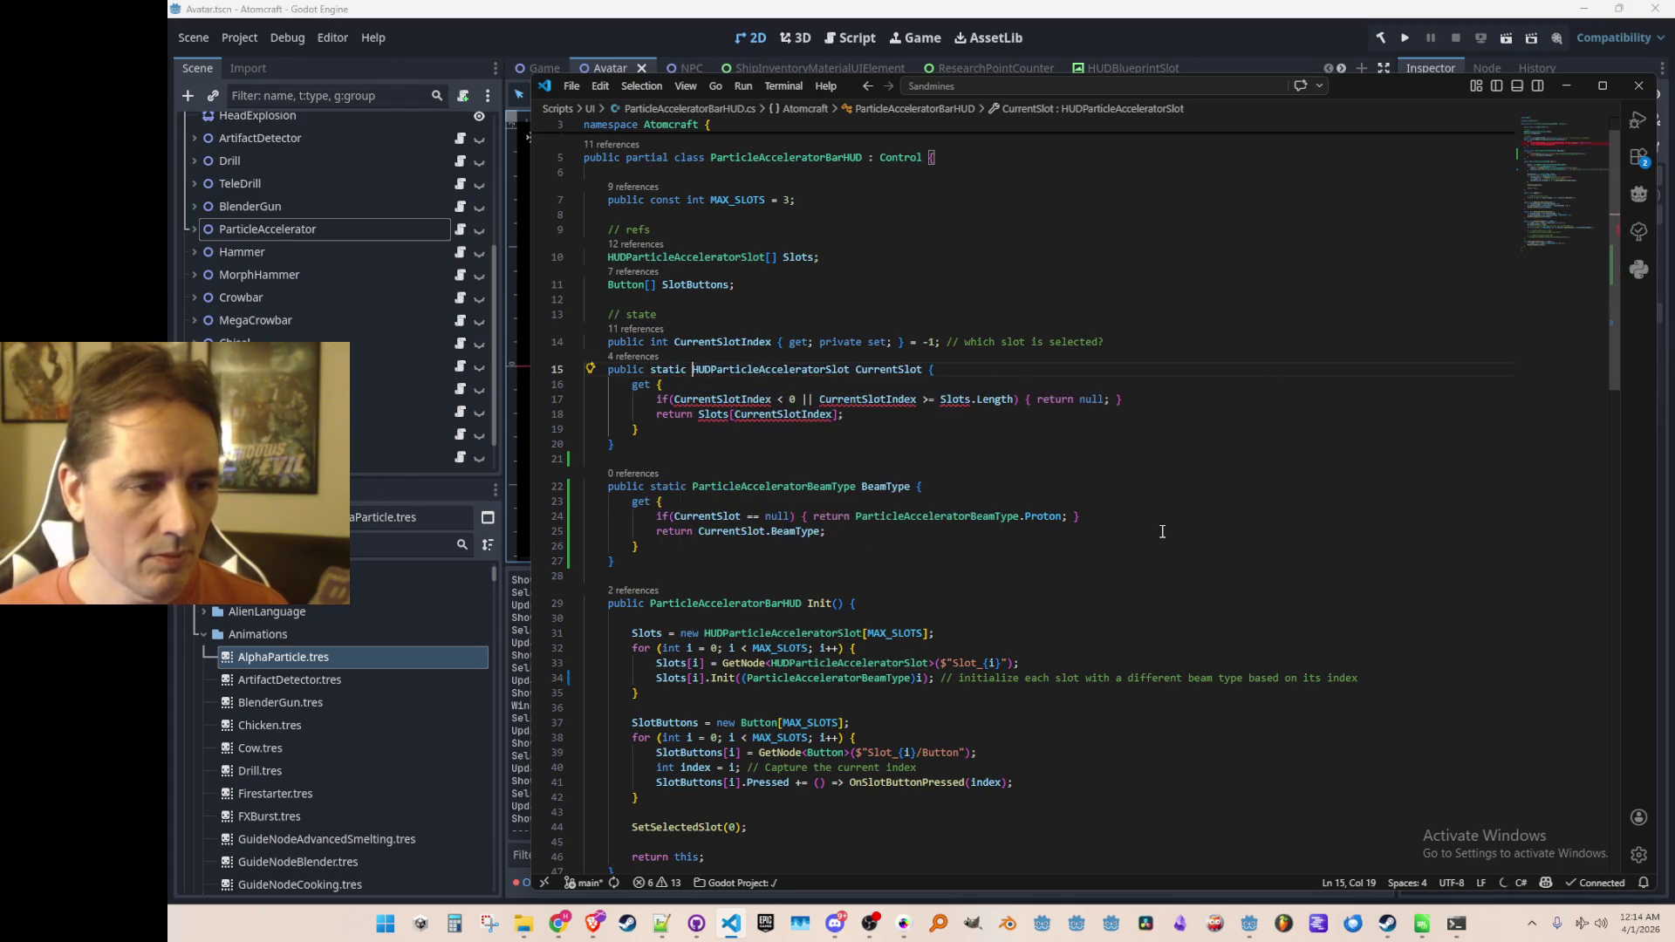
{"action": "key", "text": "ctrl+z"}
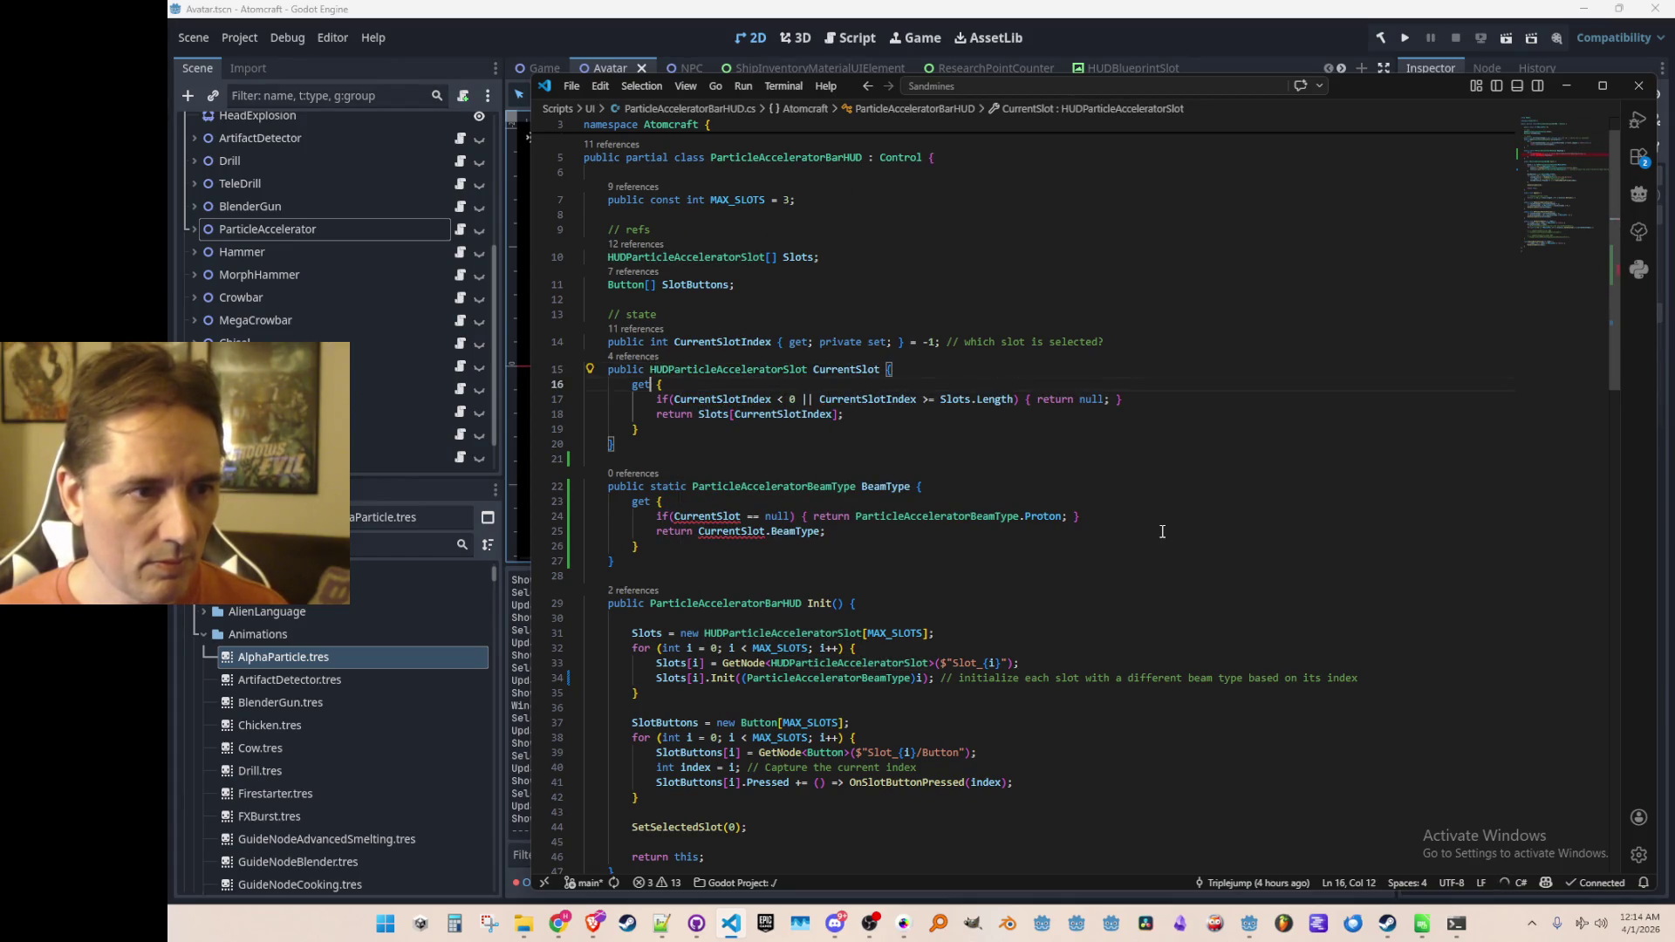
{"action": "scroll", "coordinate": [1164, 531], "scroll_direction": "up", "scroll_amount": 1}
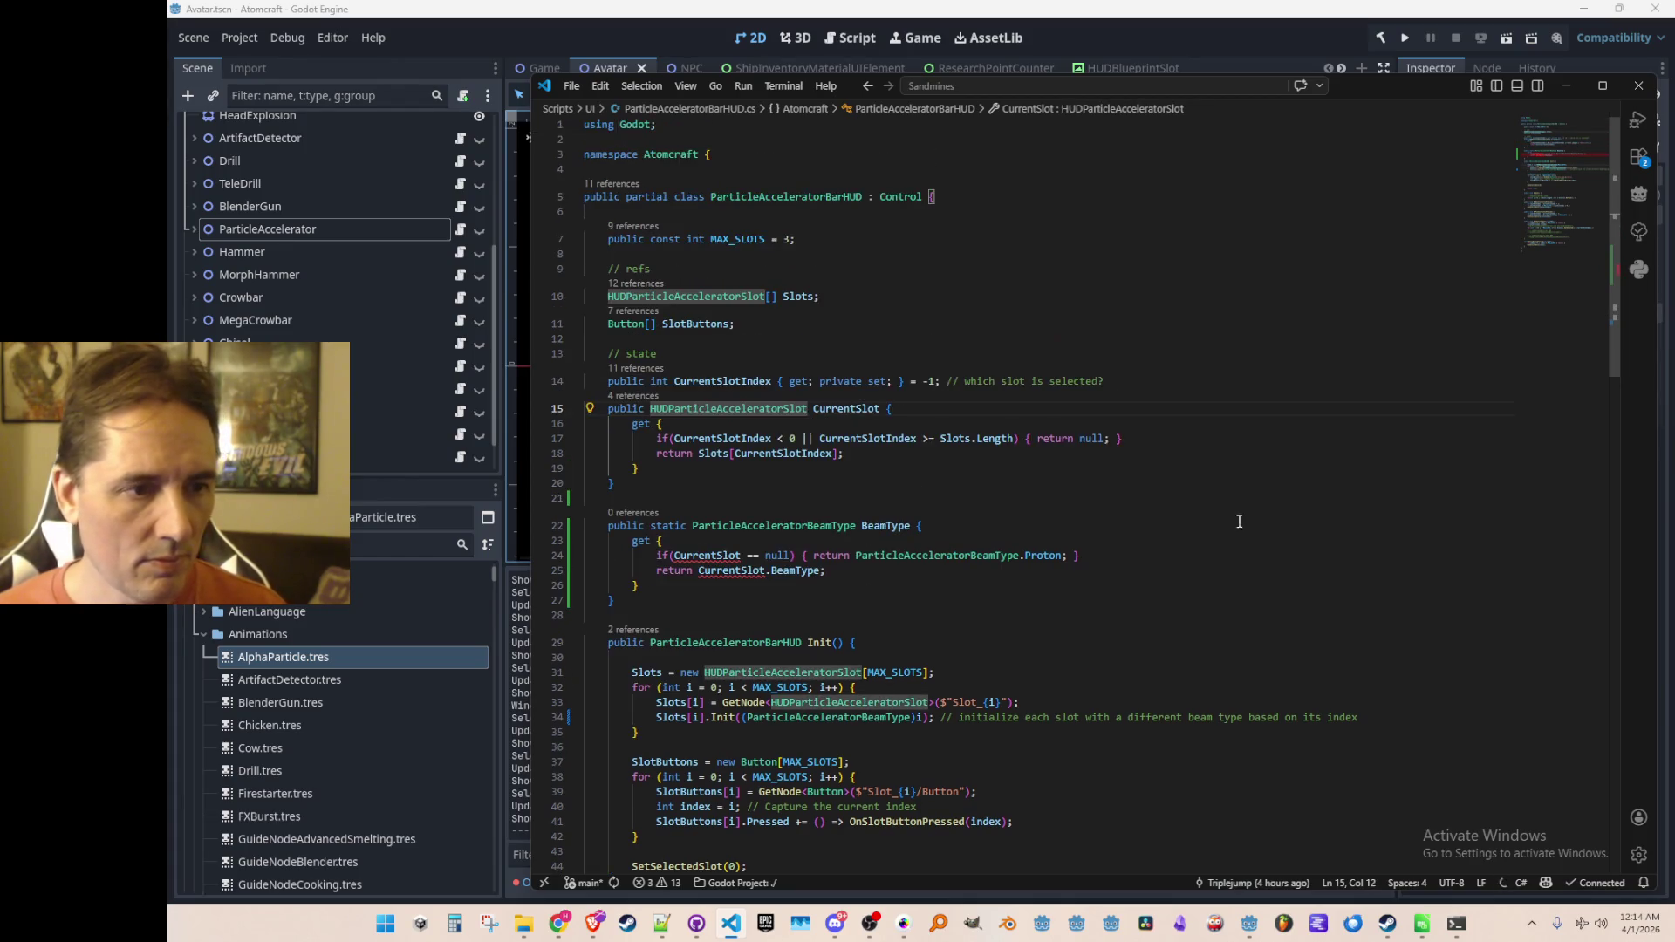
{"action": "left_click", "coordinate": [1211, 252]}
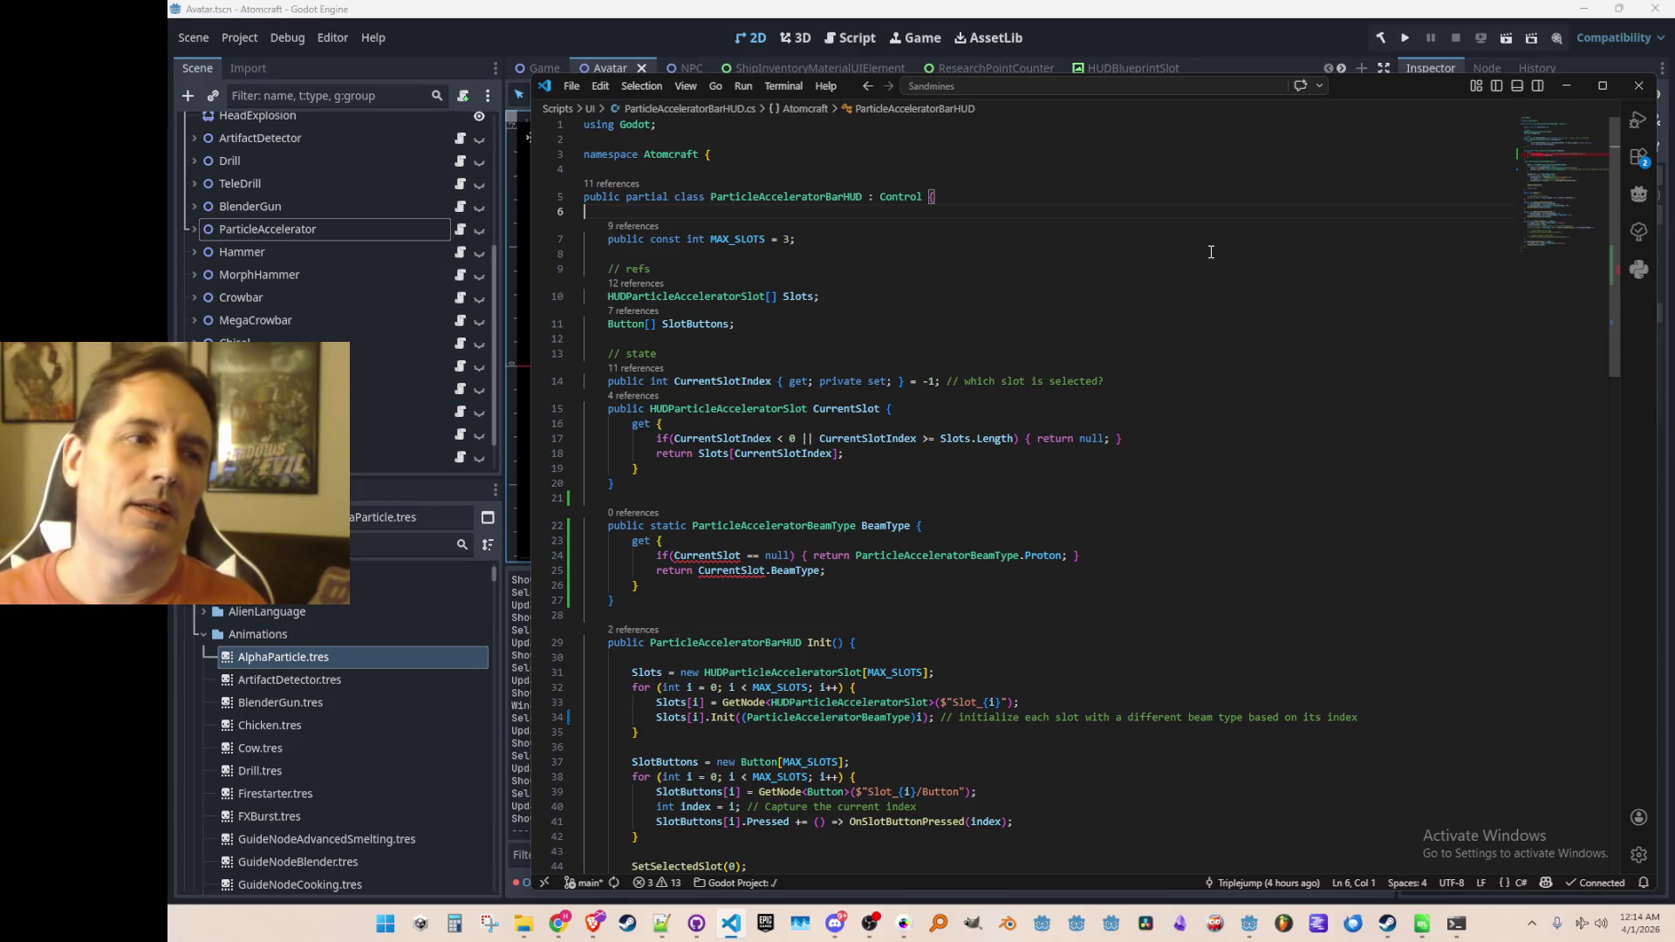
Step: Add a '// singleton' static Instance property and assign Instance = this in Init
{"action": "key", "text": "Return"}
{"action": "key", "text": "Return"}
{"action": "key", "text": "Up"}
{"action": "type", "text": "// singleton"}
{"action": "key", "text": "Return"}
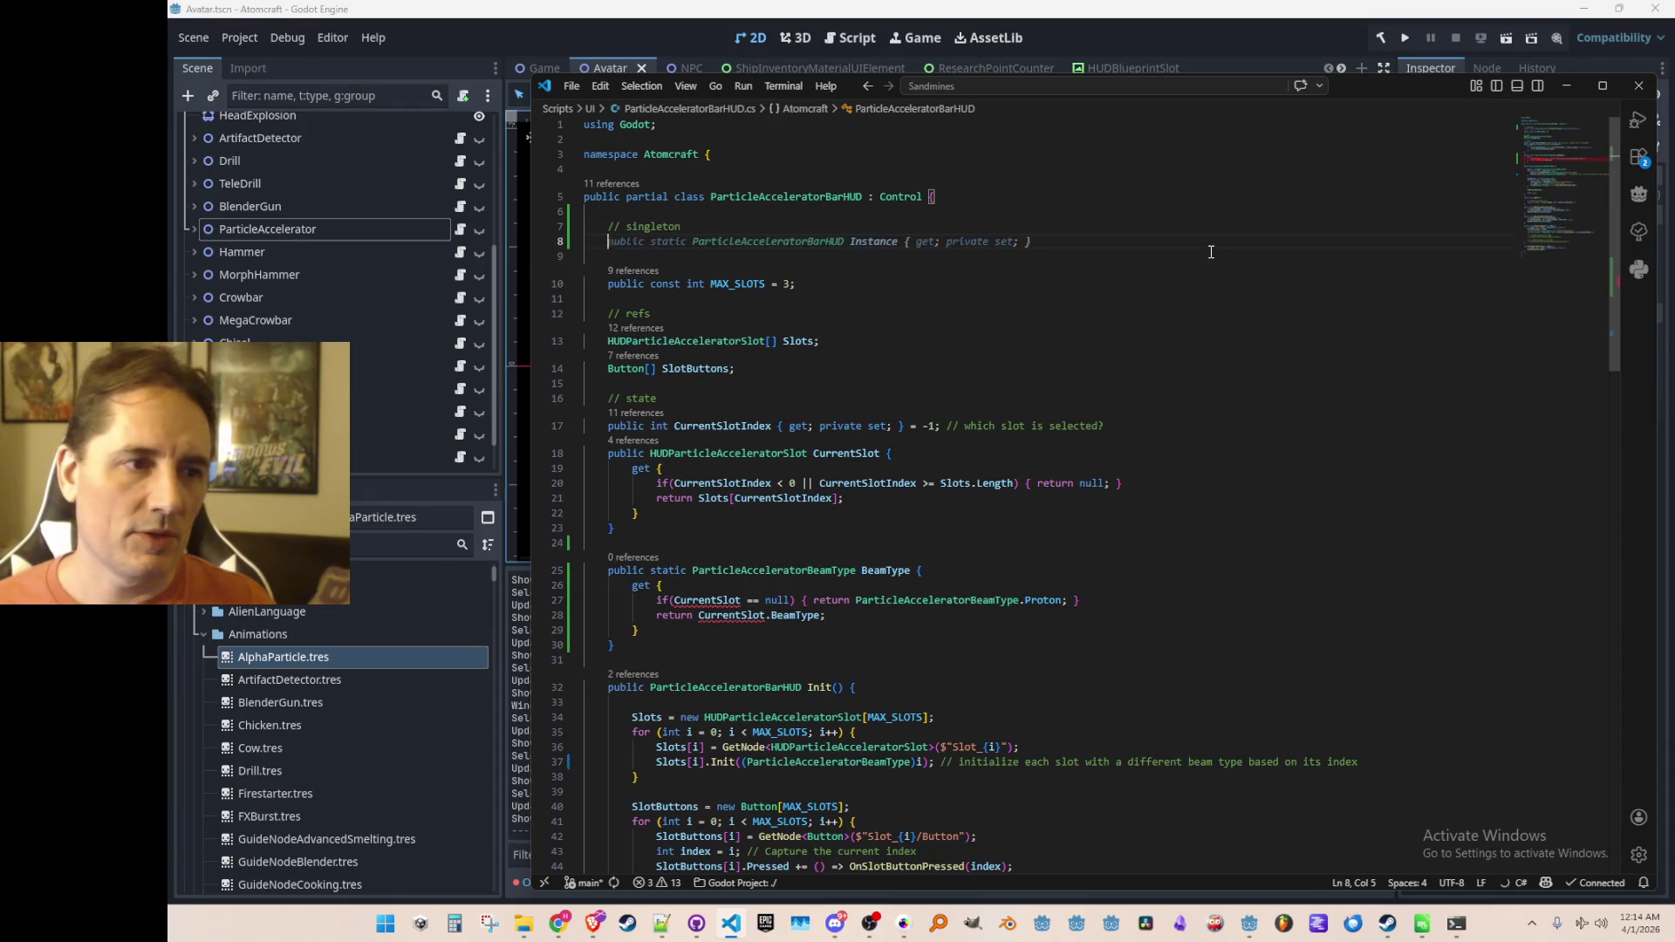
{"action": "key", "text": "Tab"}
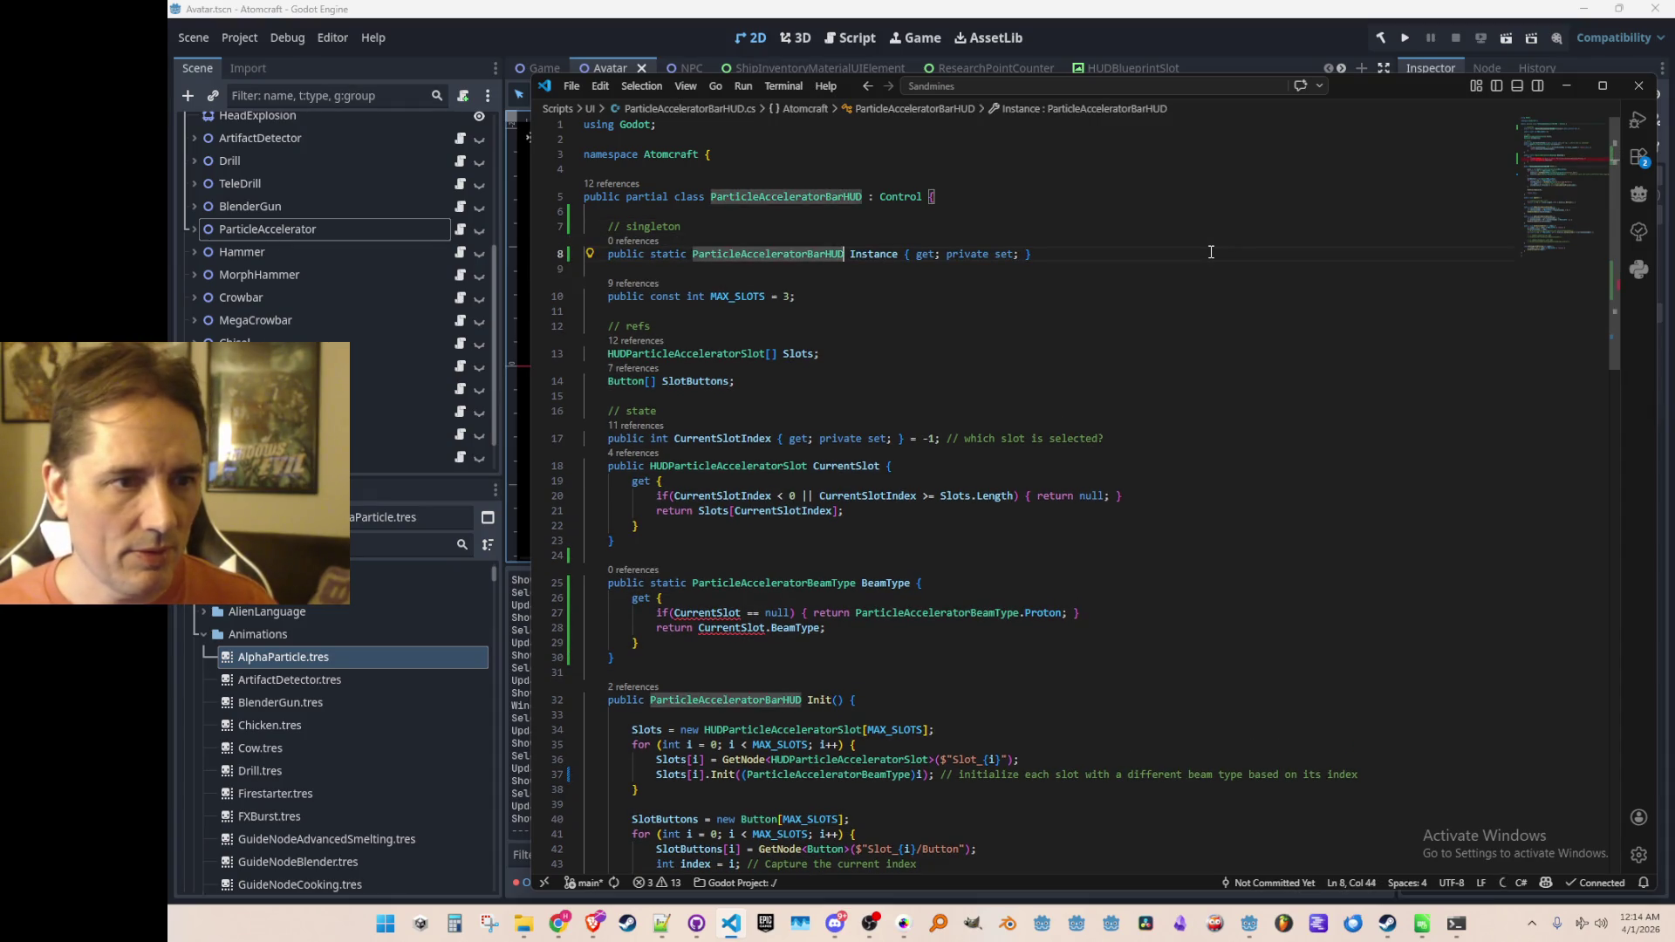
{"action": "scroll", "coordinate": [1232, 537], "scroll_direction": "down", "scroll_amount": 4}
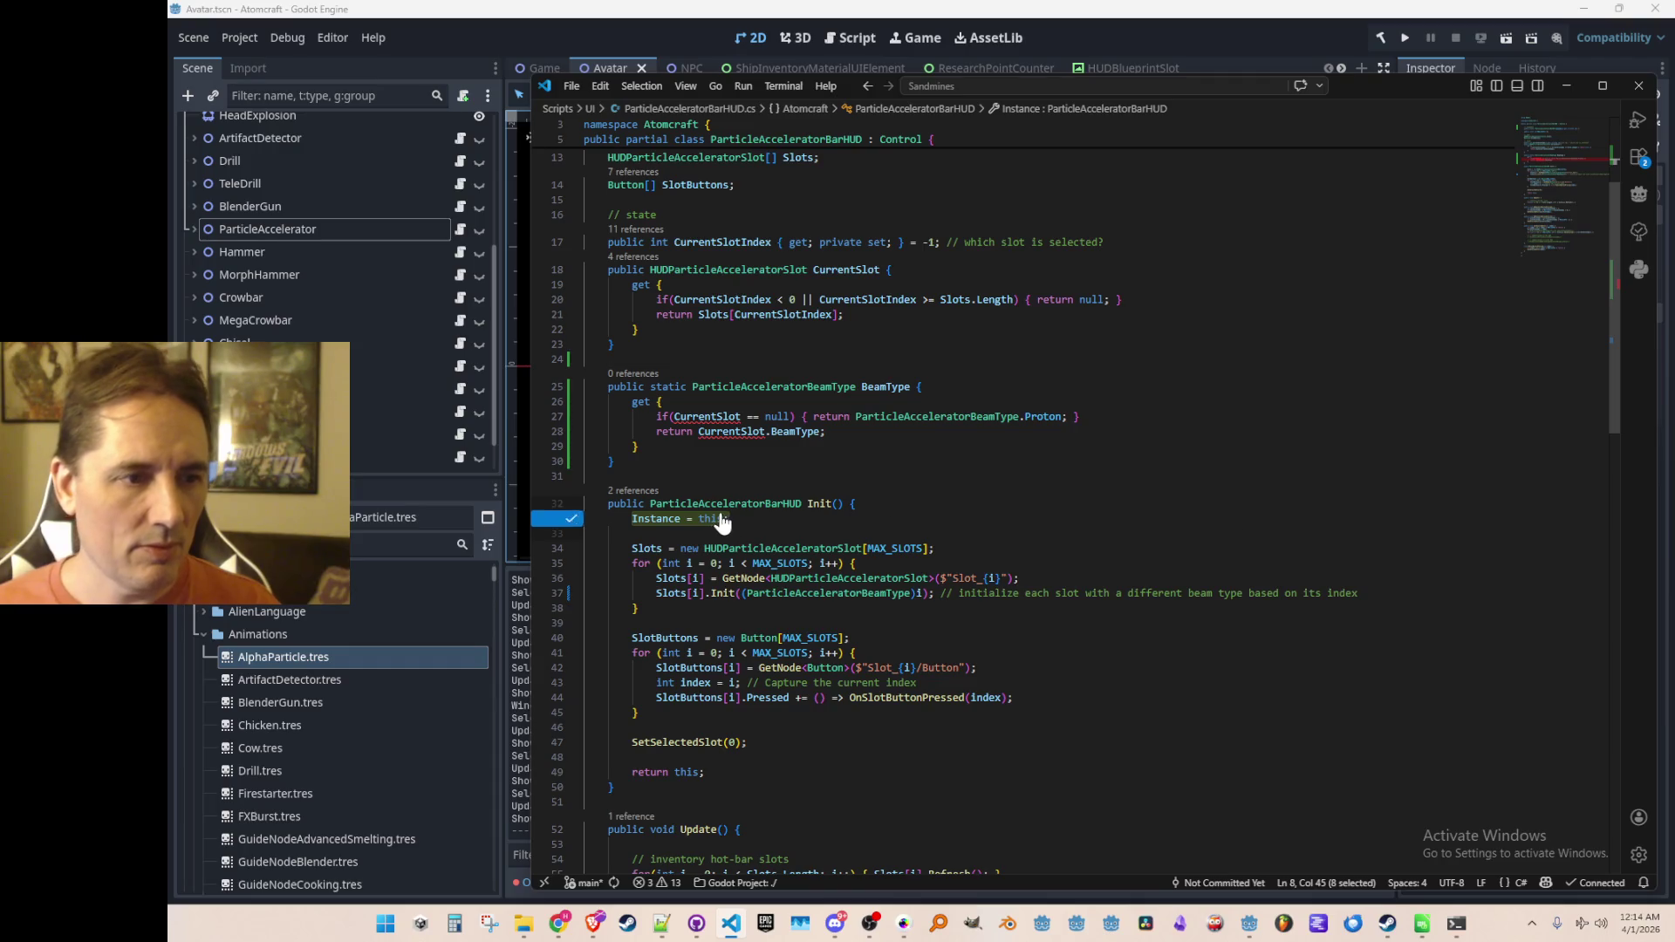
{"action": "left_click", "coordinate": [940, 503]}
{"action": "key", "text": "Return"}
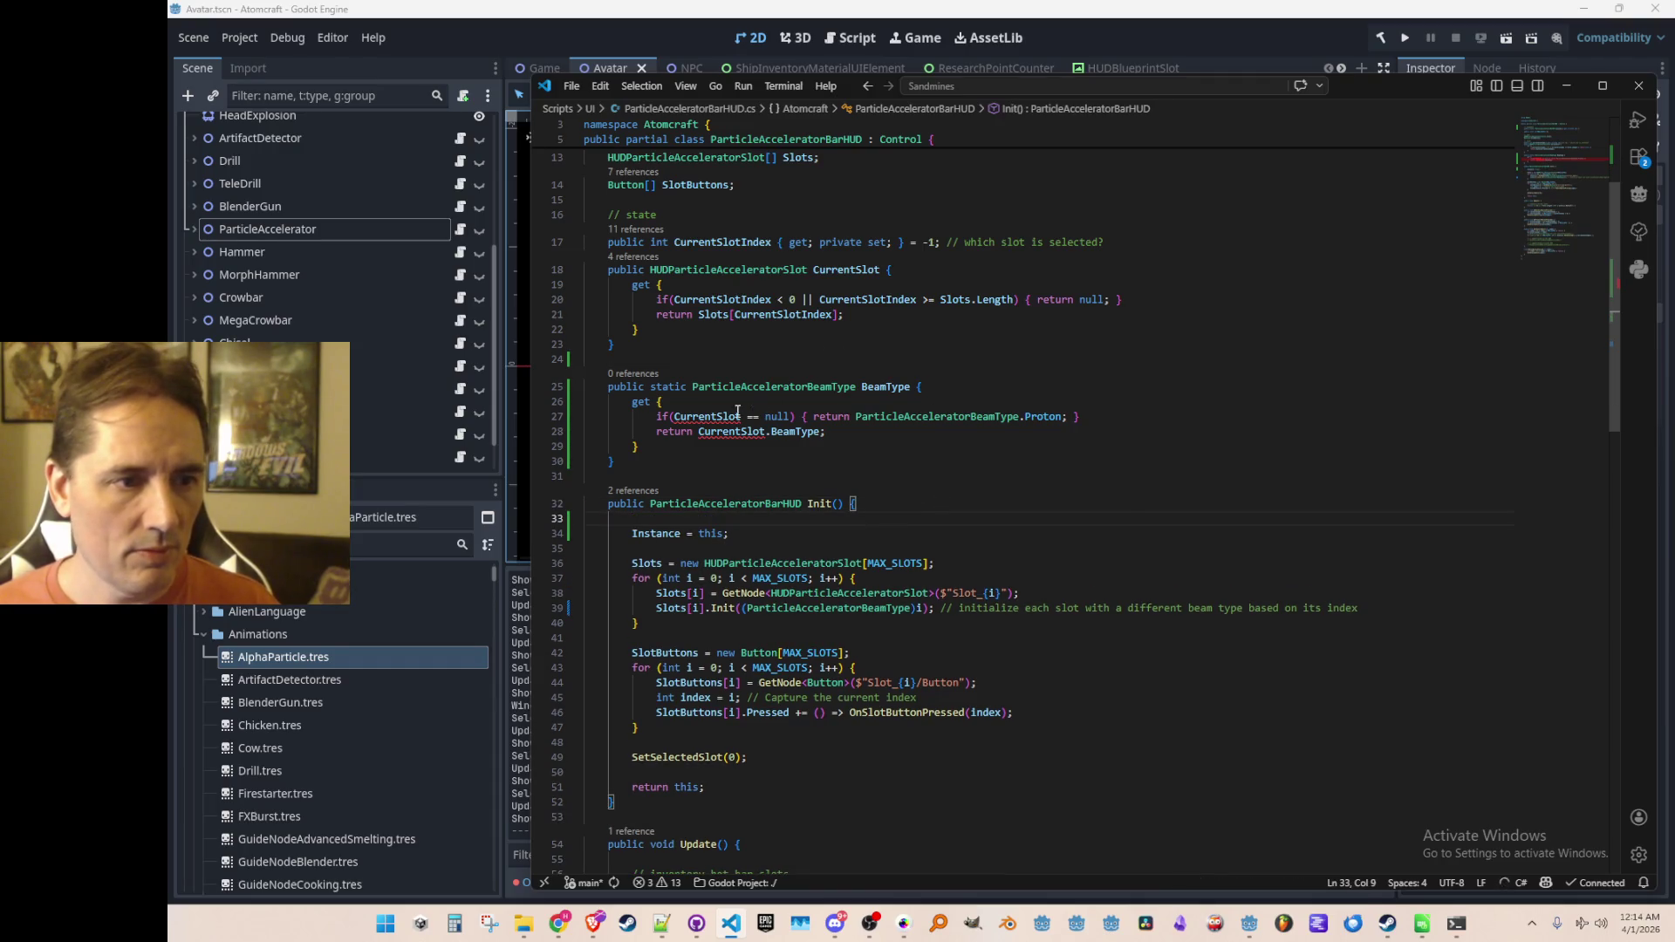
Step: Make BeamType read Instance.CurrentSlot, with a null-Instance guard returning Proton
{"action": "left_click", "coordinate": [673, 416]}
{"action": "type", "text": "IAvatarBody"}
{"action": "key", "text": "BackSpace"}
{"action": "key", "text": "BackSpace"}
{"action": "key", "text": "BackSpace"}
{"action": "type", "text": "Instance."}
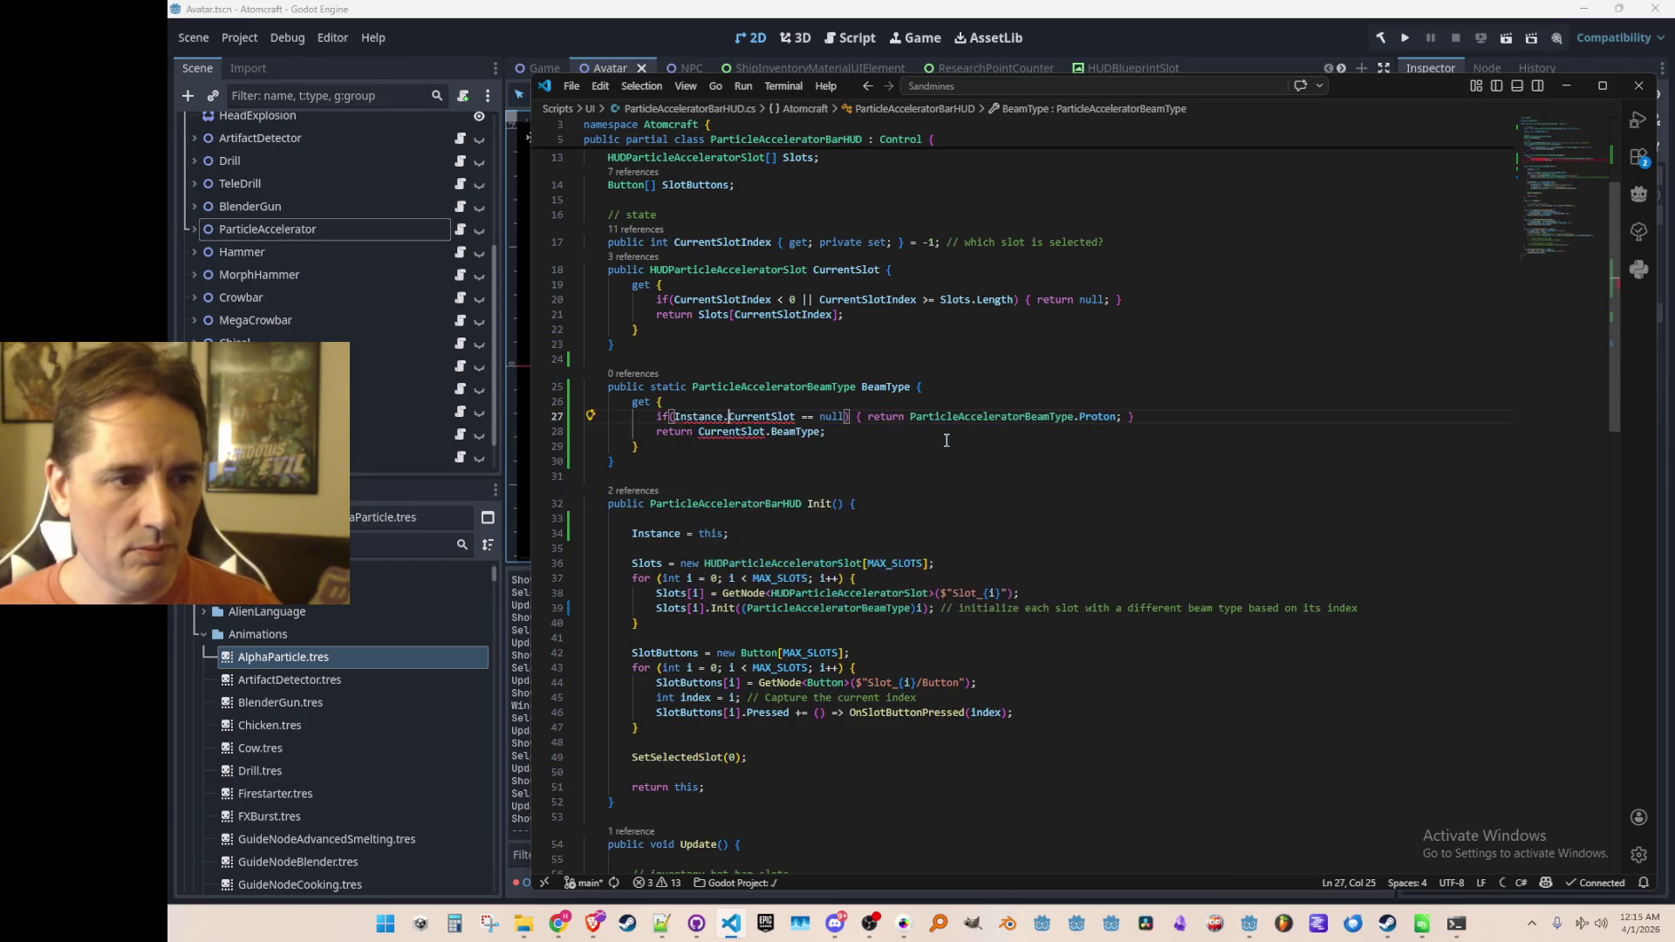
{"action": "key", "text": "Tab"}
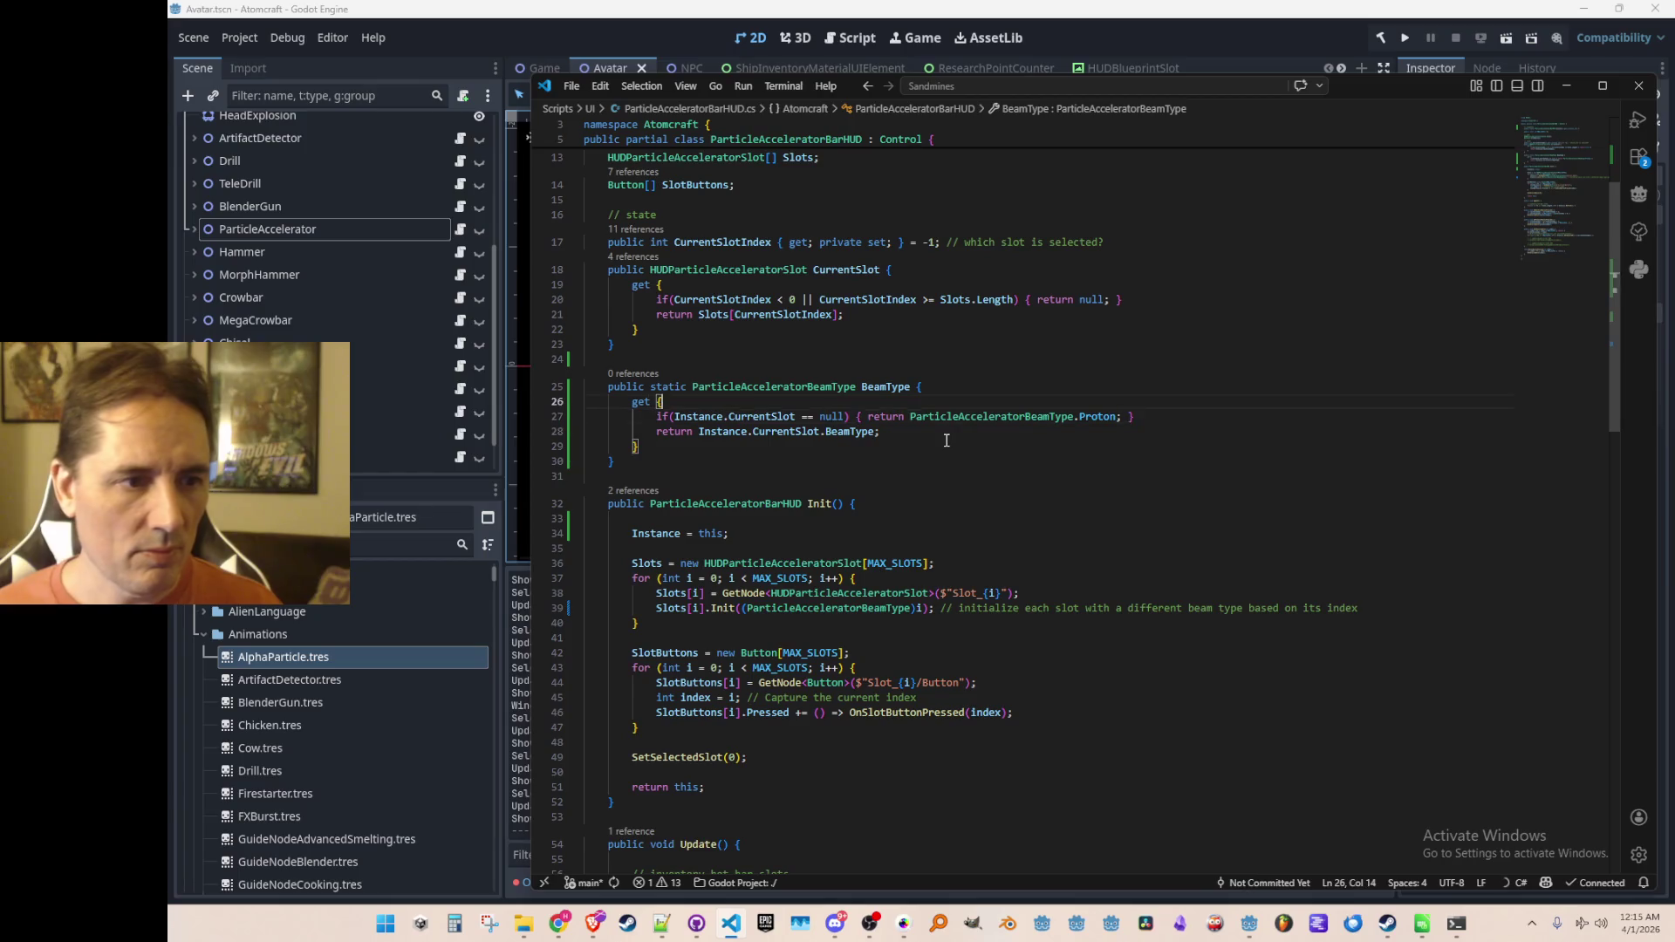
{"action": "key", "text": "ctrl+shift+Return"}
{"action": "type", "text": "if("}
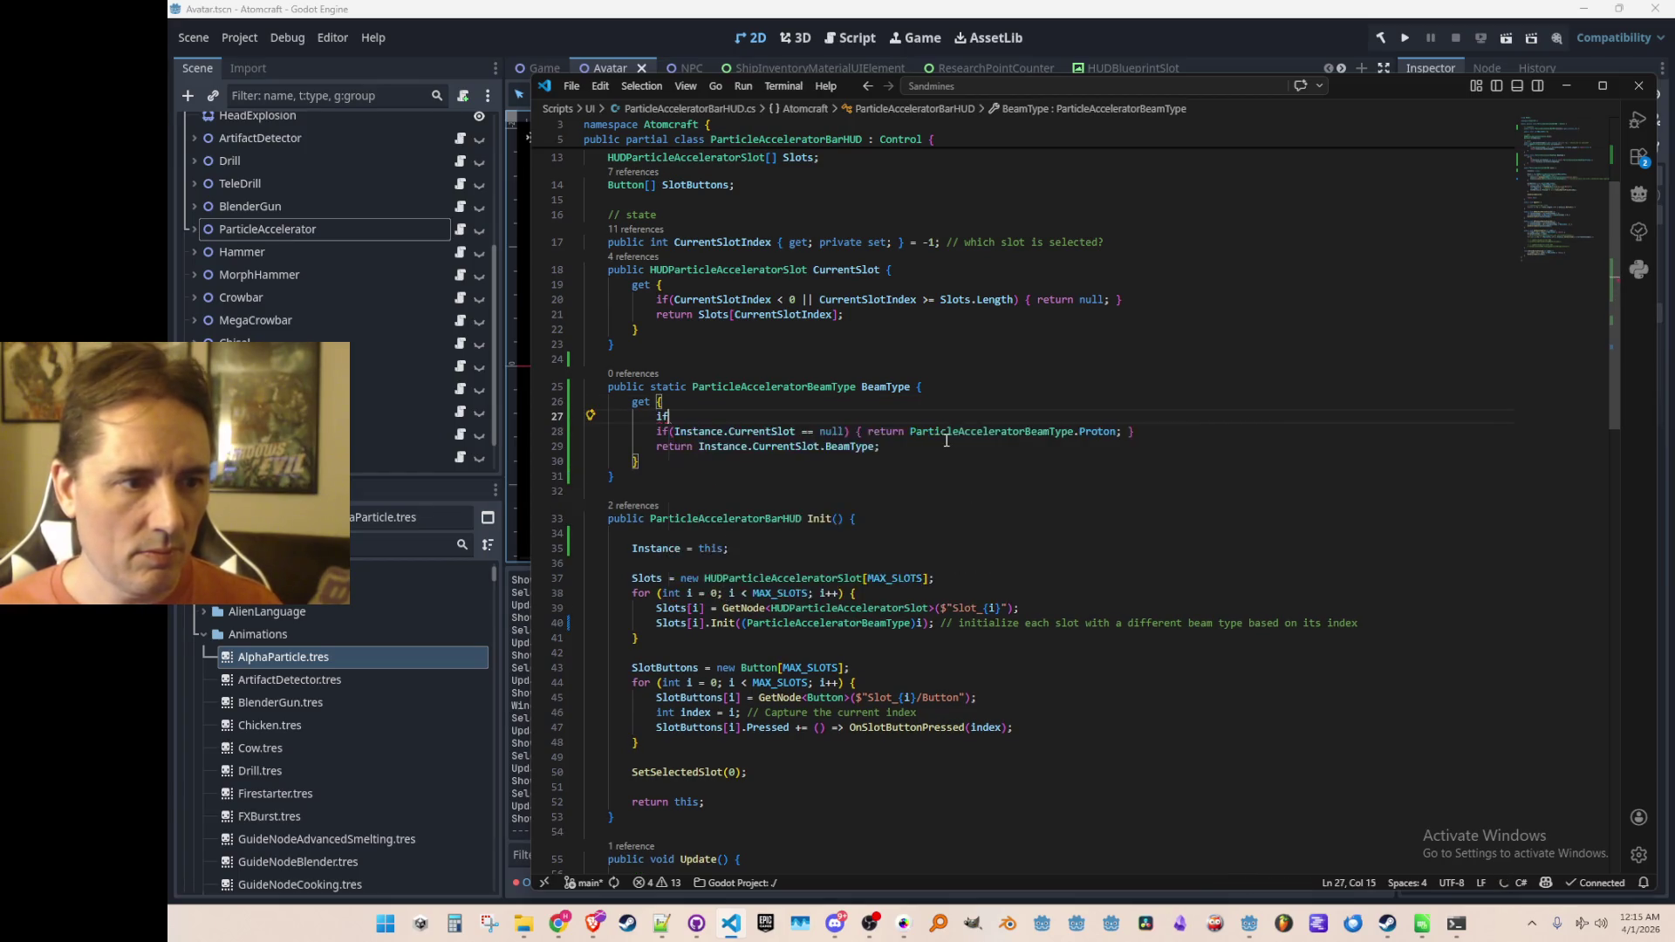
{"action": "key", "text": "Tab"}
{"action": "left_click", "coordinate": [946, 441]}
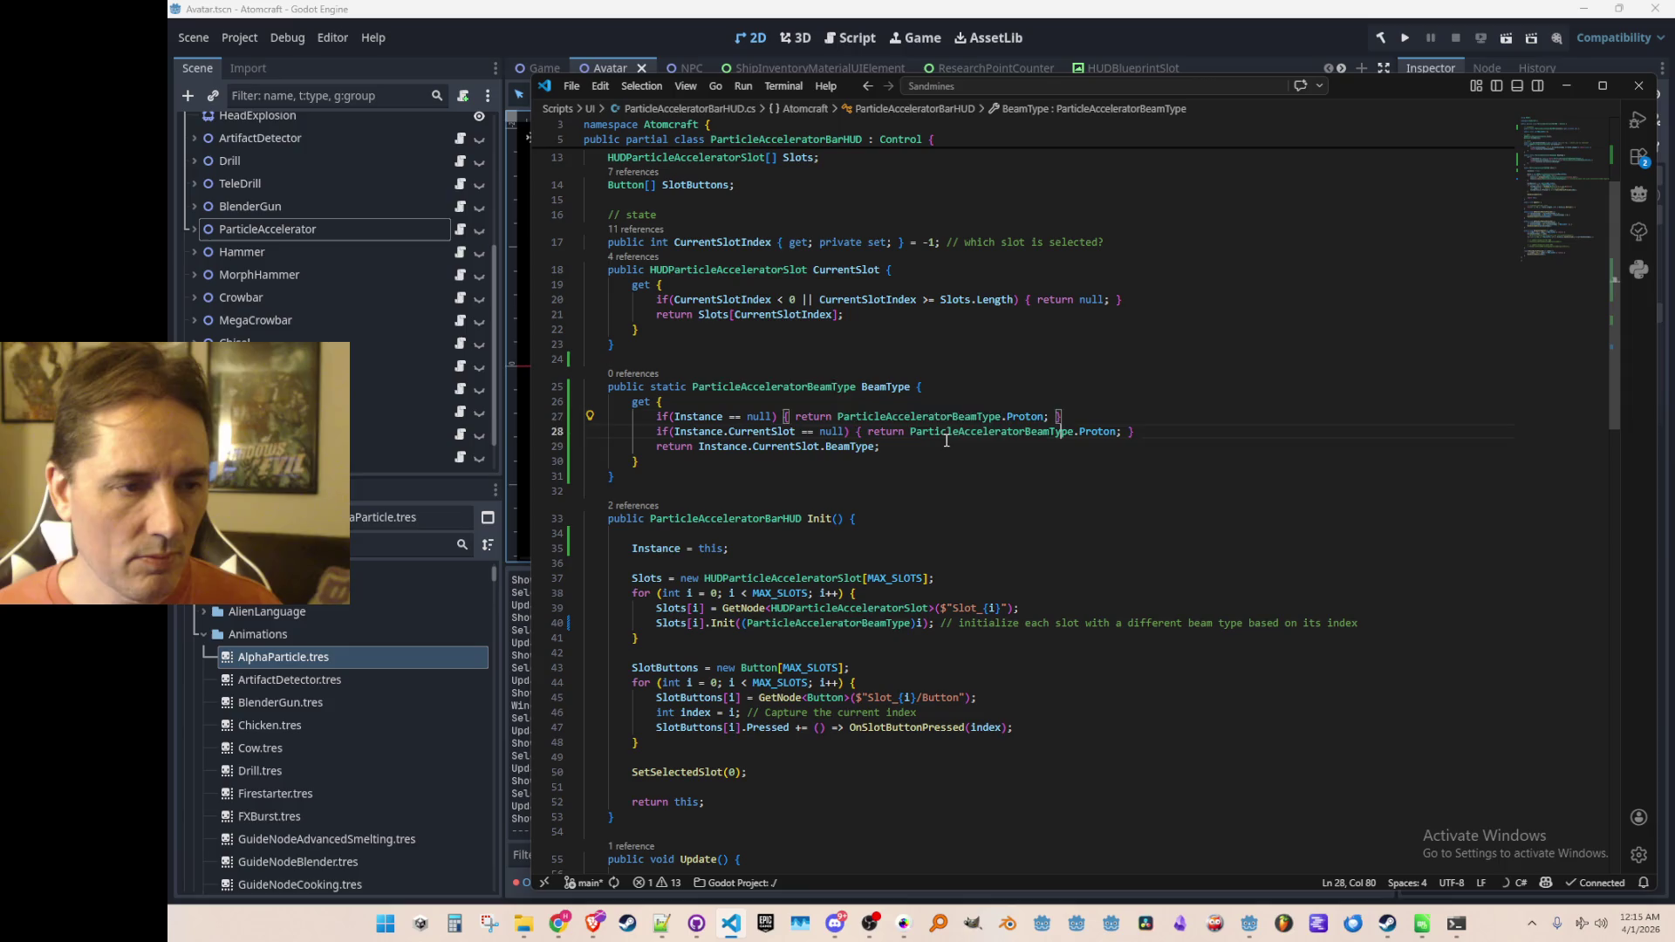
{"action": "key", "text": "Up"}
{"action": "key", "text": "Home"}
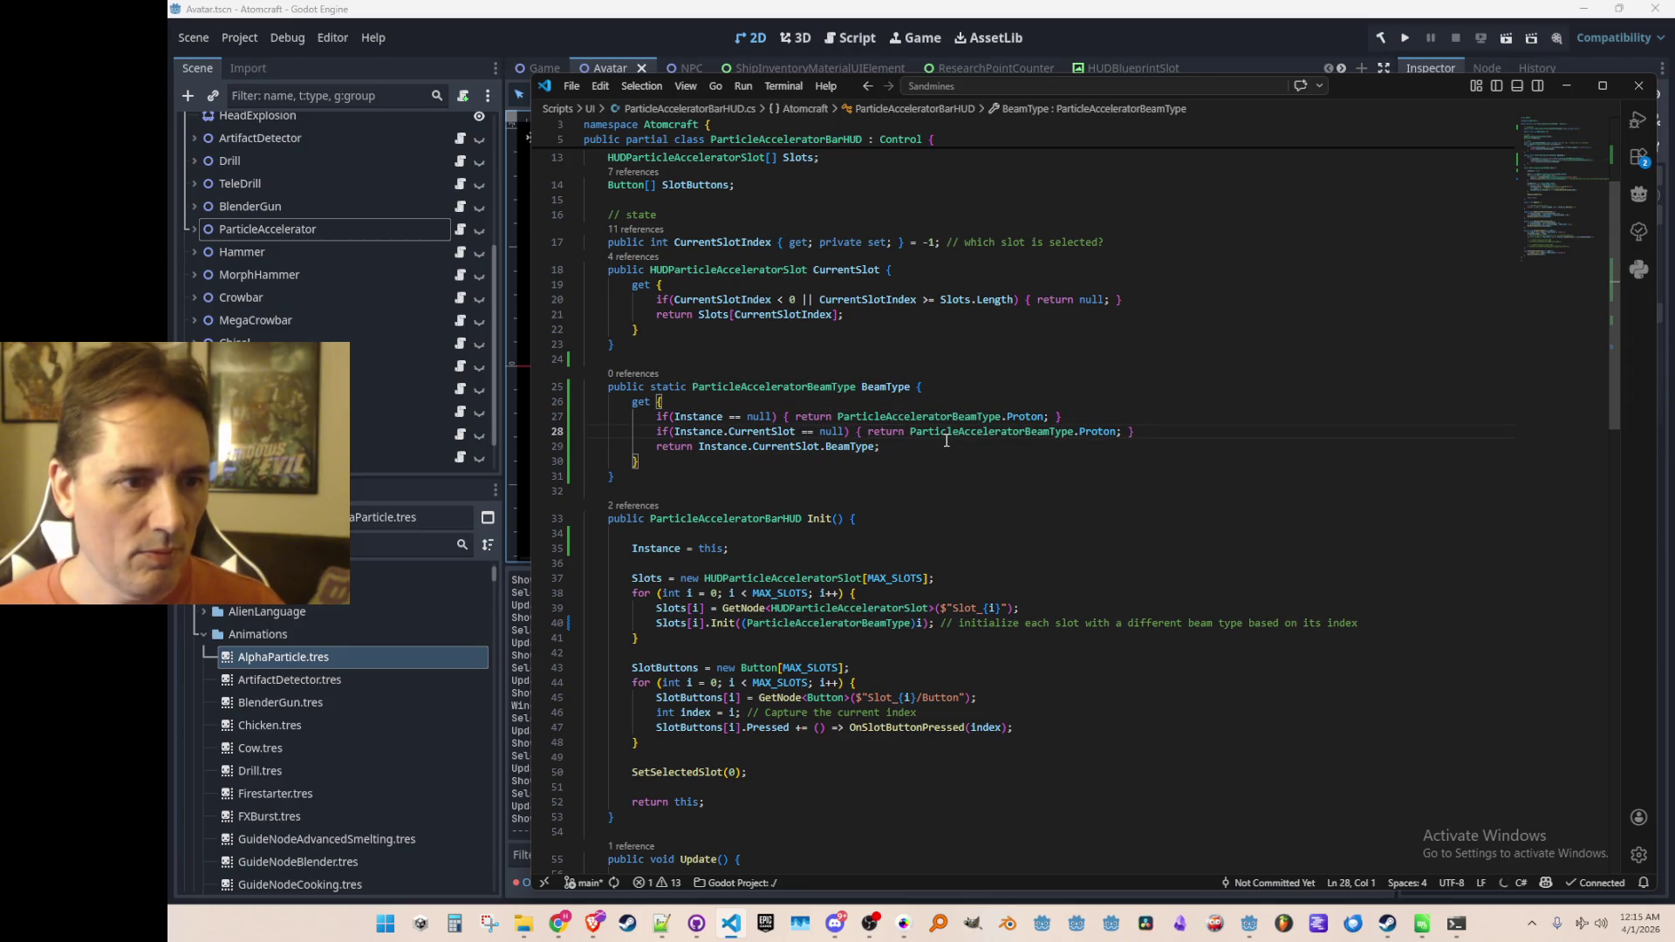
{"action": "key", "text": "alt+Left"}
{"action": "key", "text": "alt+Left"}
{"action": "key", "text": "alt+Left"}
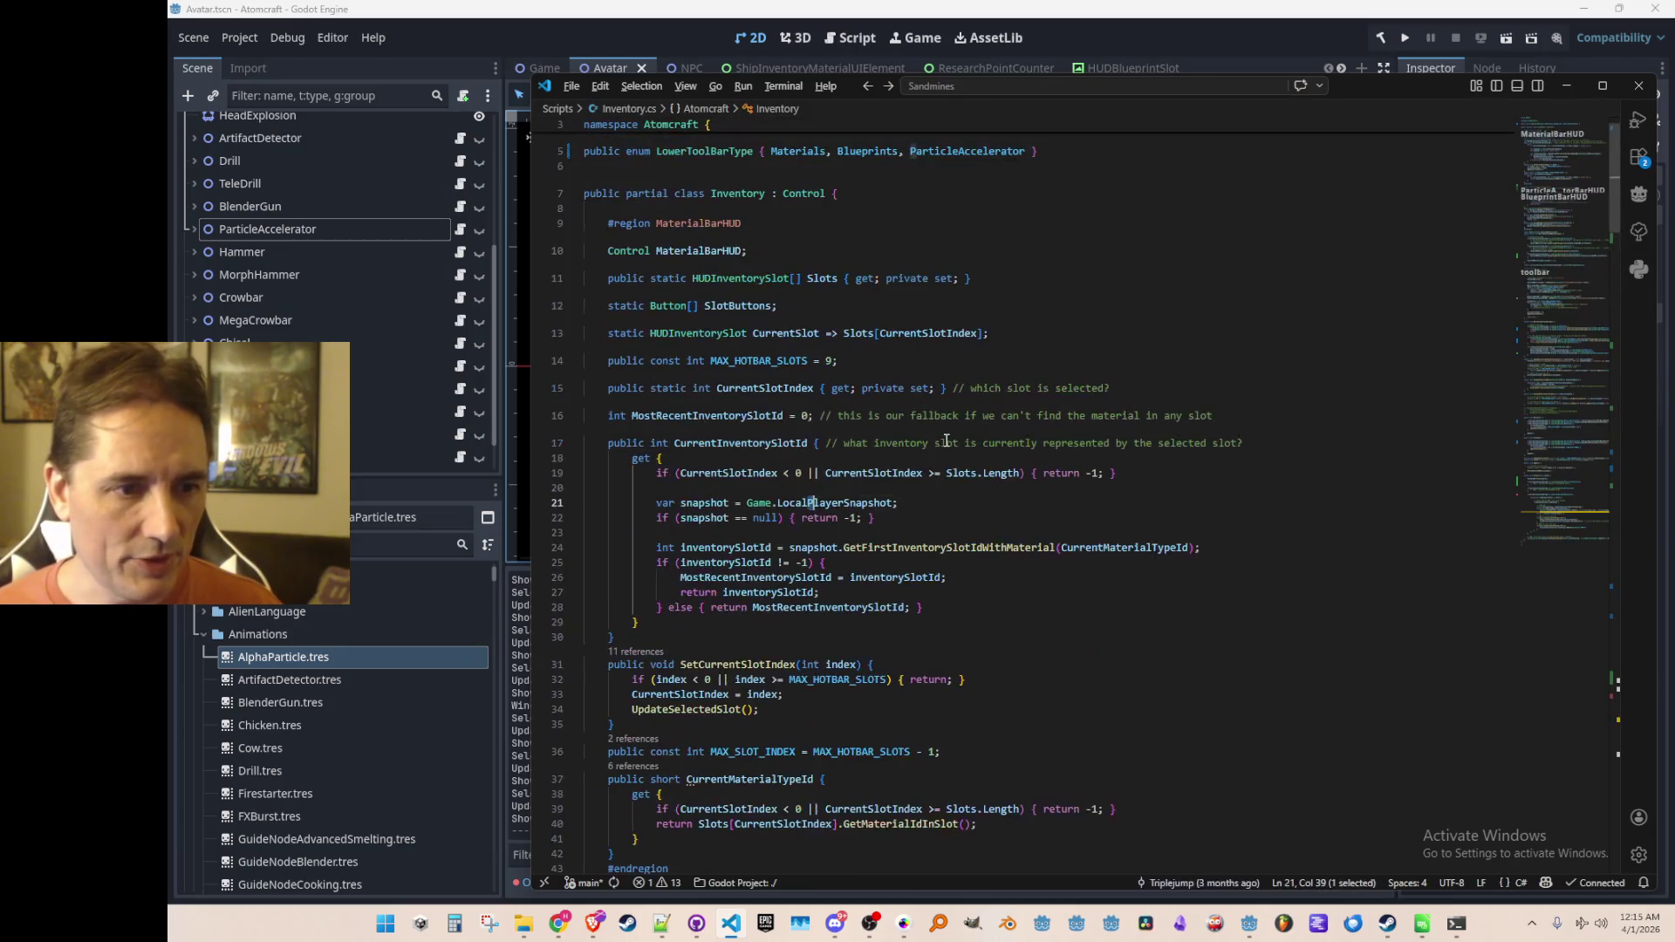
Step: Move back and forth through recent editing locations to find the particle accelerator input code
{"action": "key", "text": "alt+Left"}
{"action": "key", "text": "alt+Left"}
{"action": "key", "text": "alt+Left"}
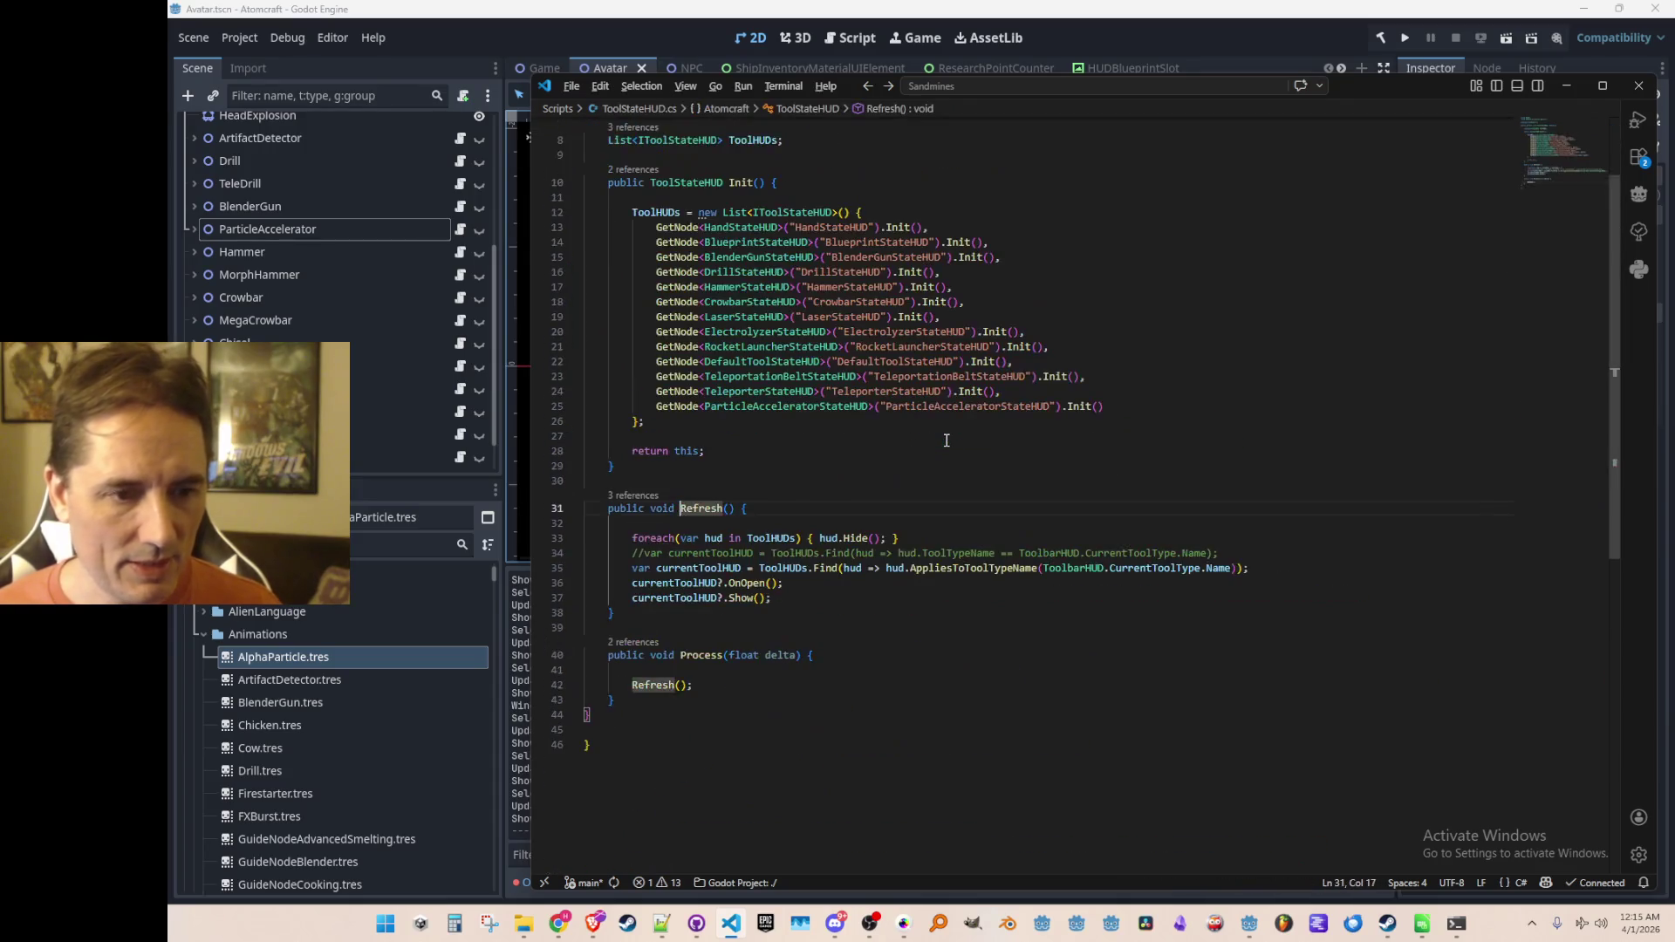
{"action": "key", "text": "alt+Left"}
{"action": "key", "text": "alt+Left"}
{"action": "key", "text": "alt+Left"}
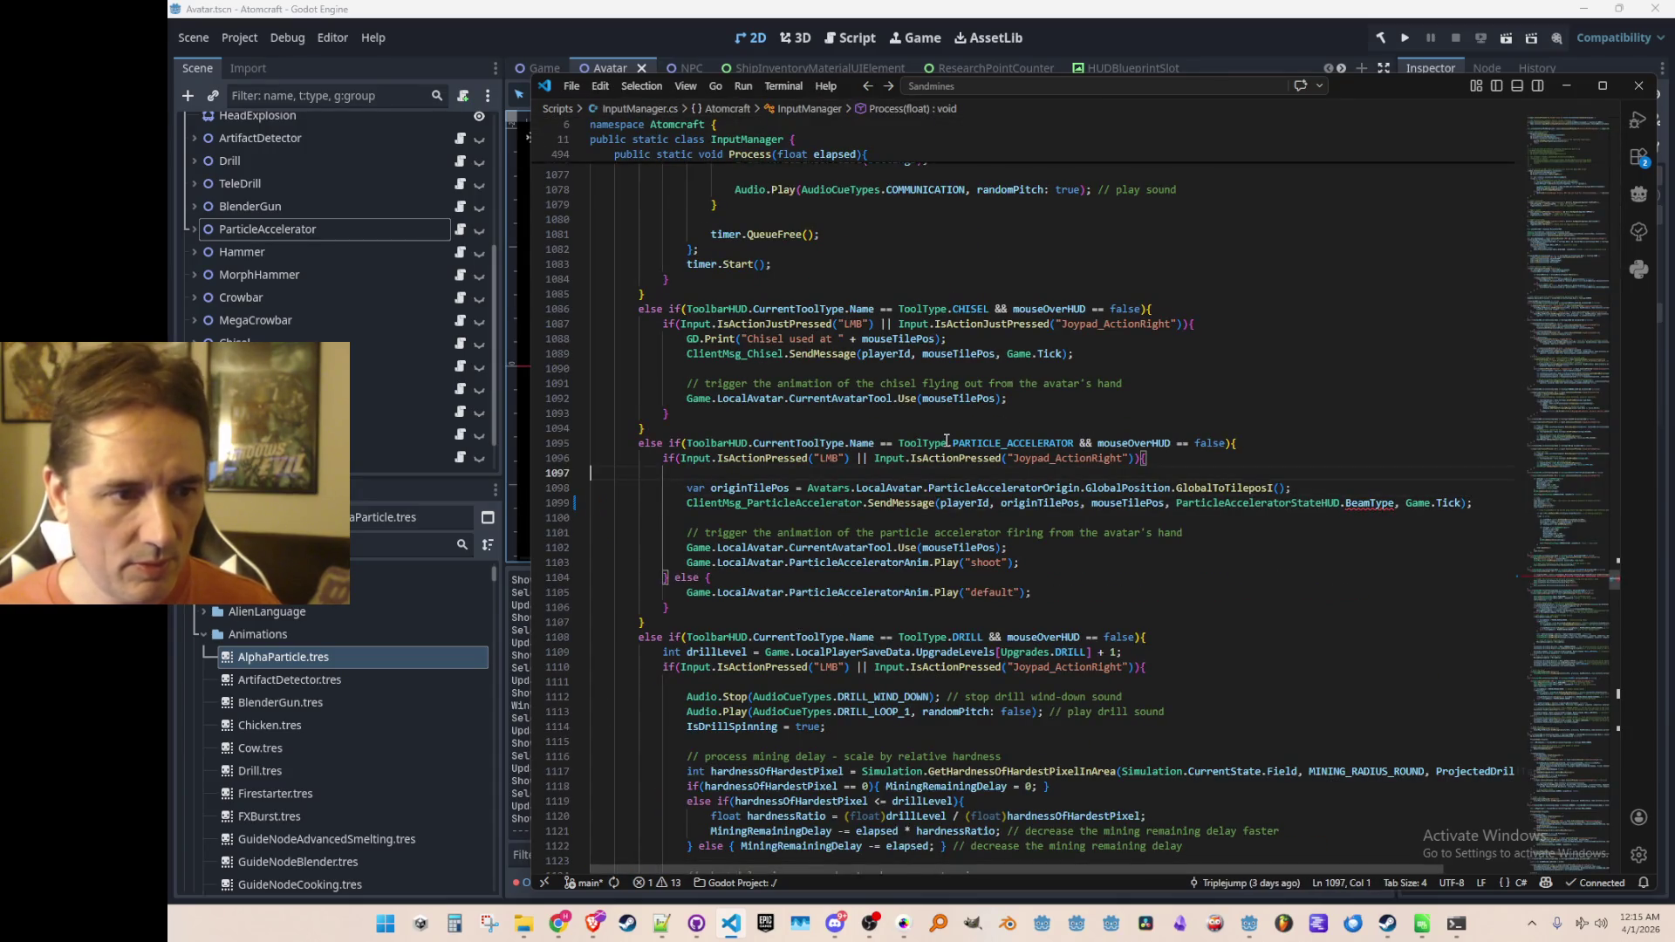
{"action": "key", "text": "alt+Left"}
{"action": "key", "text": "alt+Left"}
{"action": "key", "text": "alt+Left"}
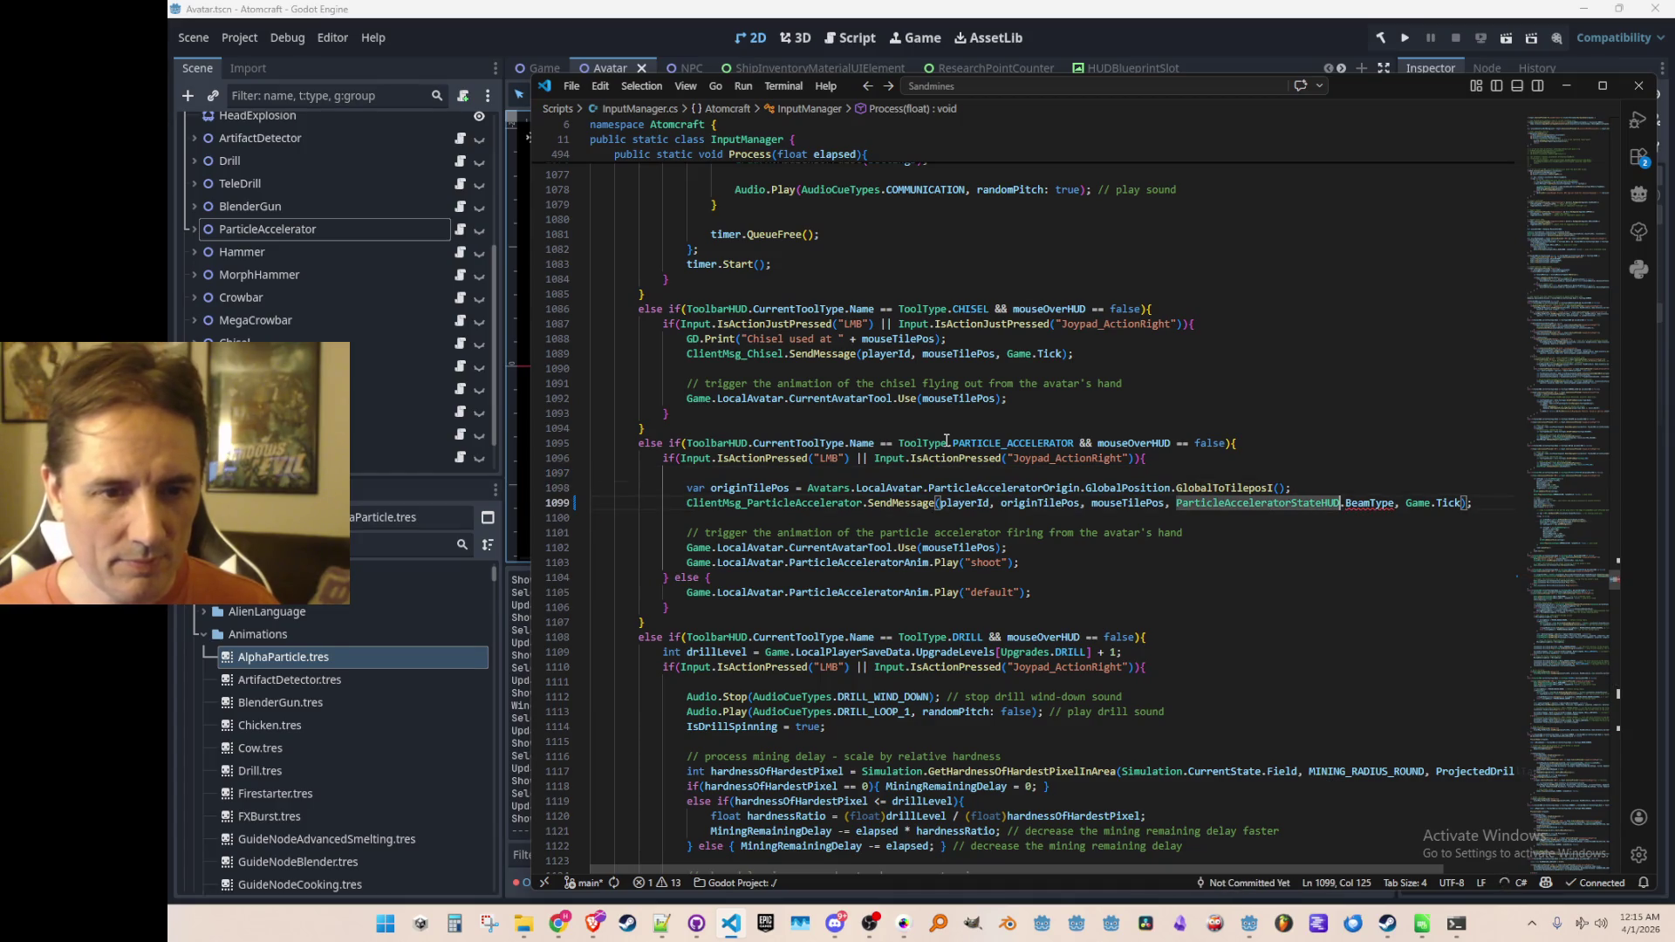
{"action": "key", "text": "alt+Right"}
{"action": "key", "text": "alt+Right"}
{"action": "key", "text": "alt+Right"}
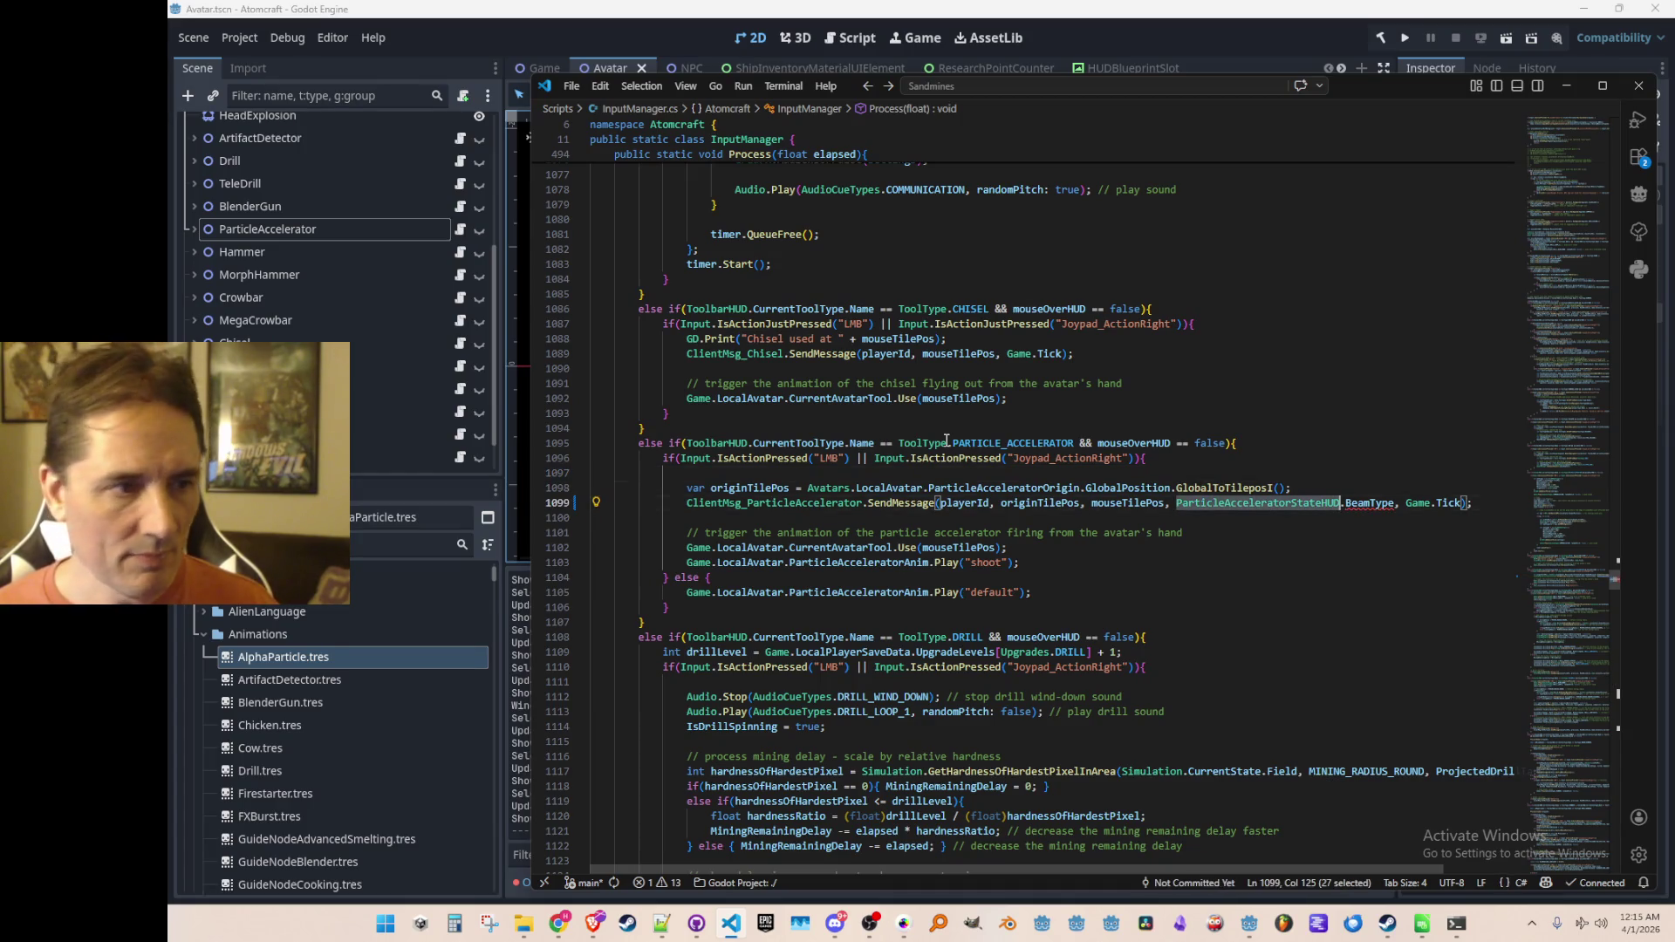
{"action": "key", "text": "alt+Left"}
{"action": "key", "text": "alt+Left"}
{"action": "key", "text": "alt+Left"}
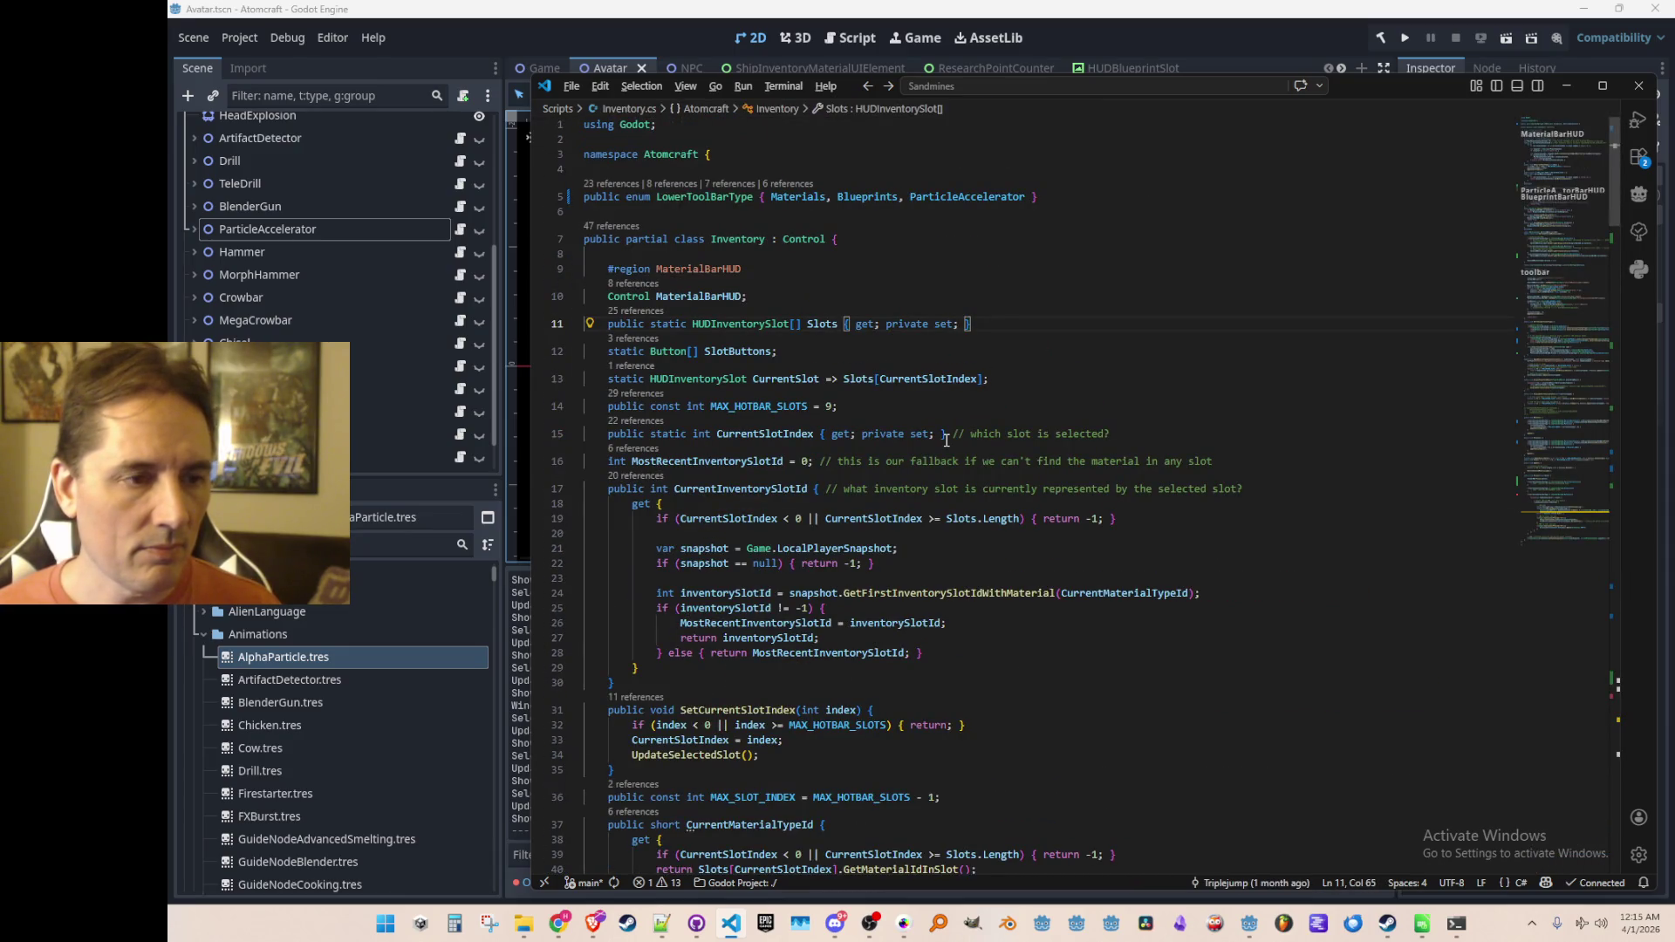
{"action": "key", "text": "alt+Right"}
{"action": "key", "text": "alt+Left"}
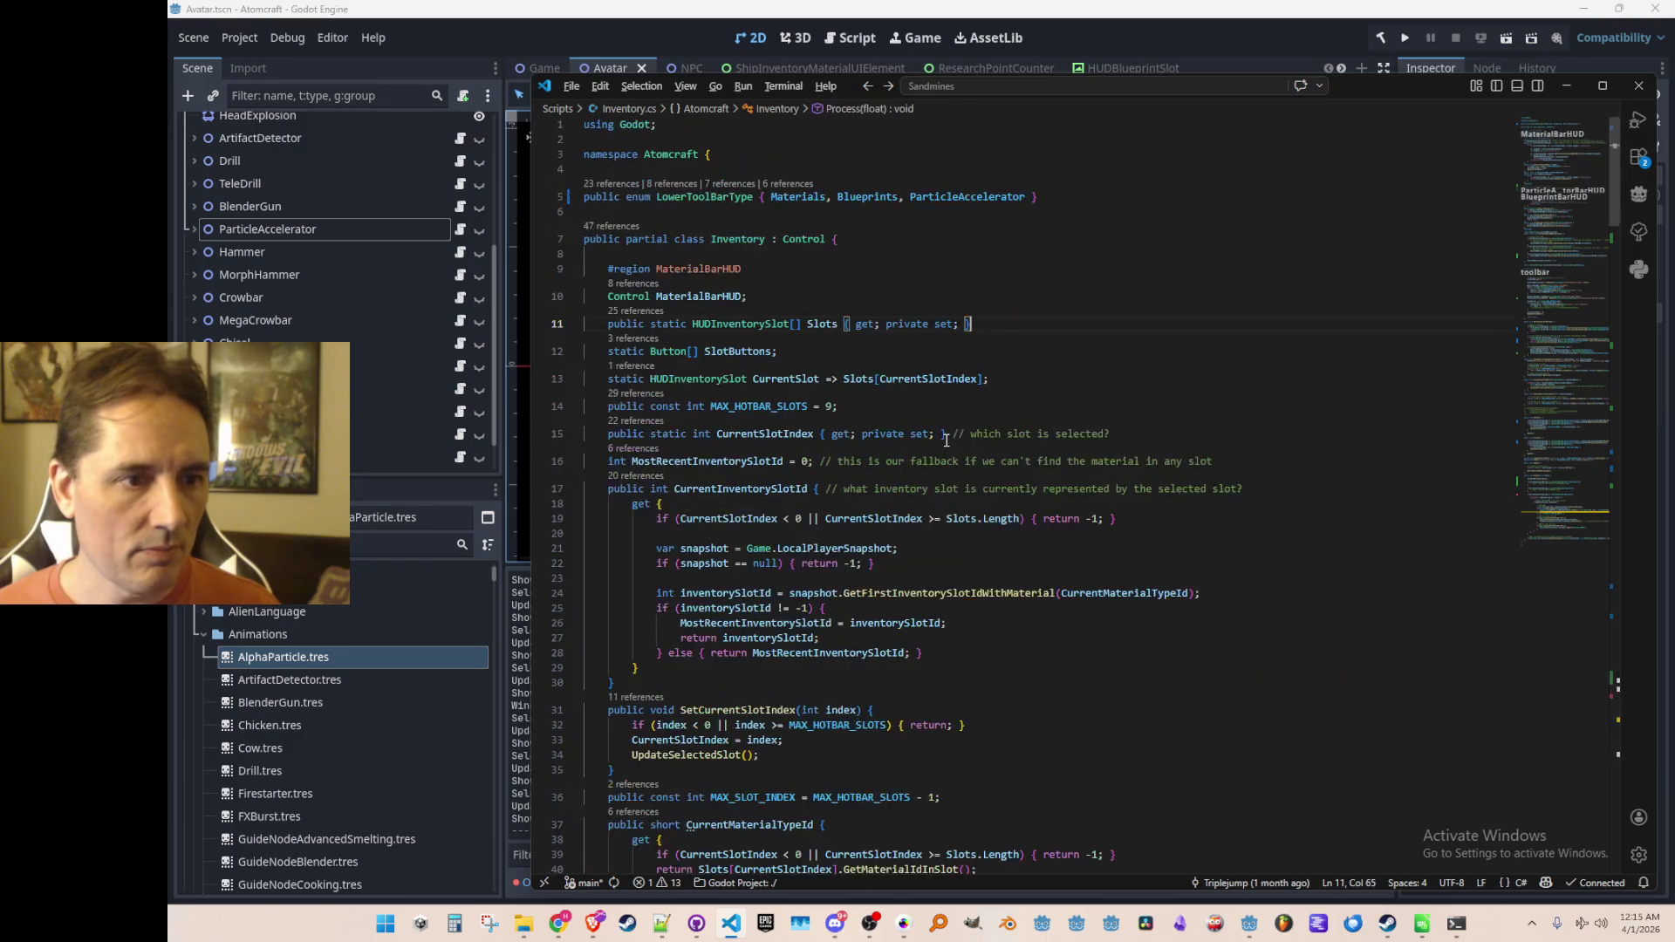
Step: Locate ParticleAcceleratorBarHUD in Inventory.cs, preview its references, and open its class definition
{"action": "key", "text": "ctrl+f"}
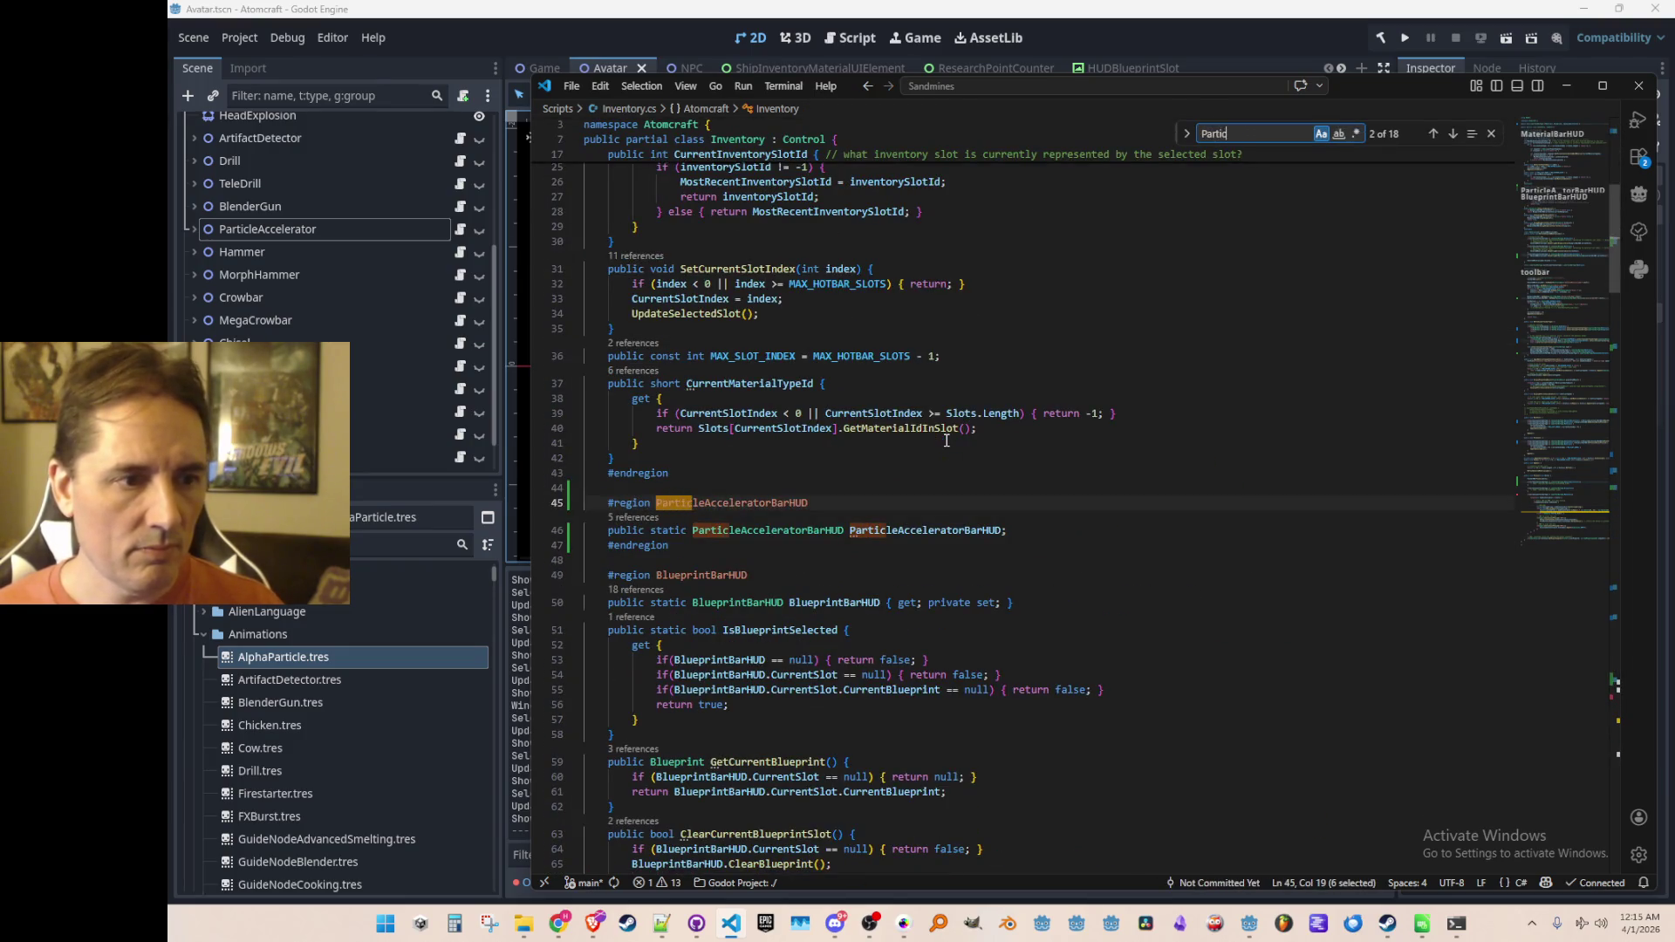
{"action": "key", "text": "Return"}
{"action": "key", "text": "Escape"}
{"action": "key", "text": "ctrl+Right"}
{"action": "key", "text": "ctrl+Right"}
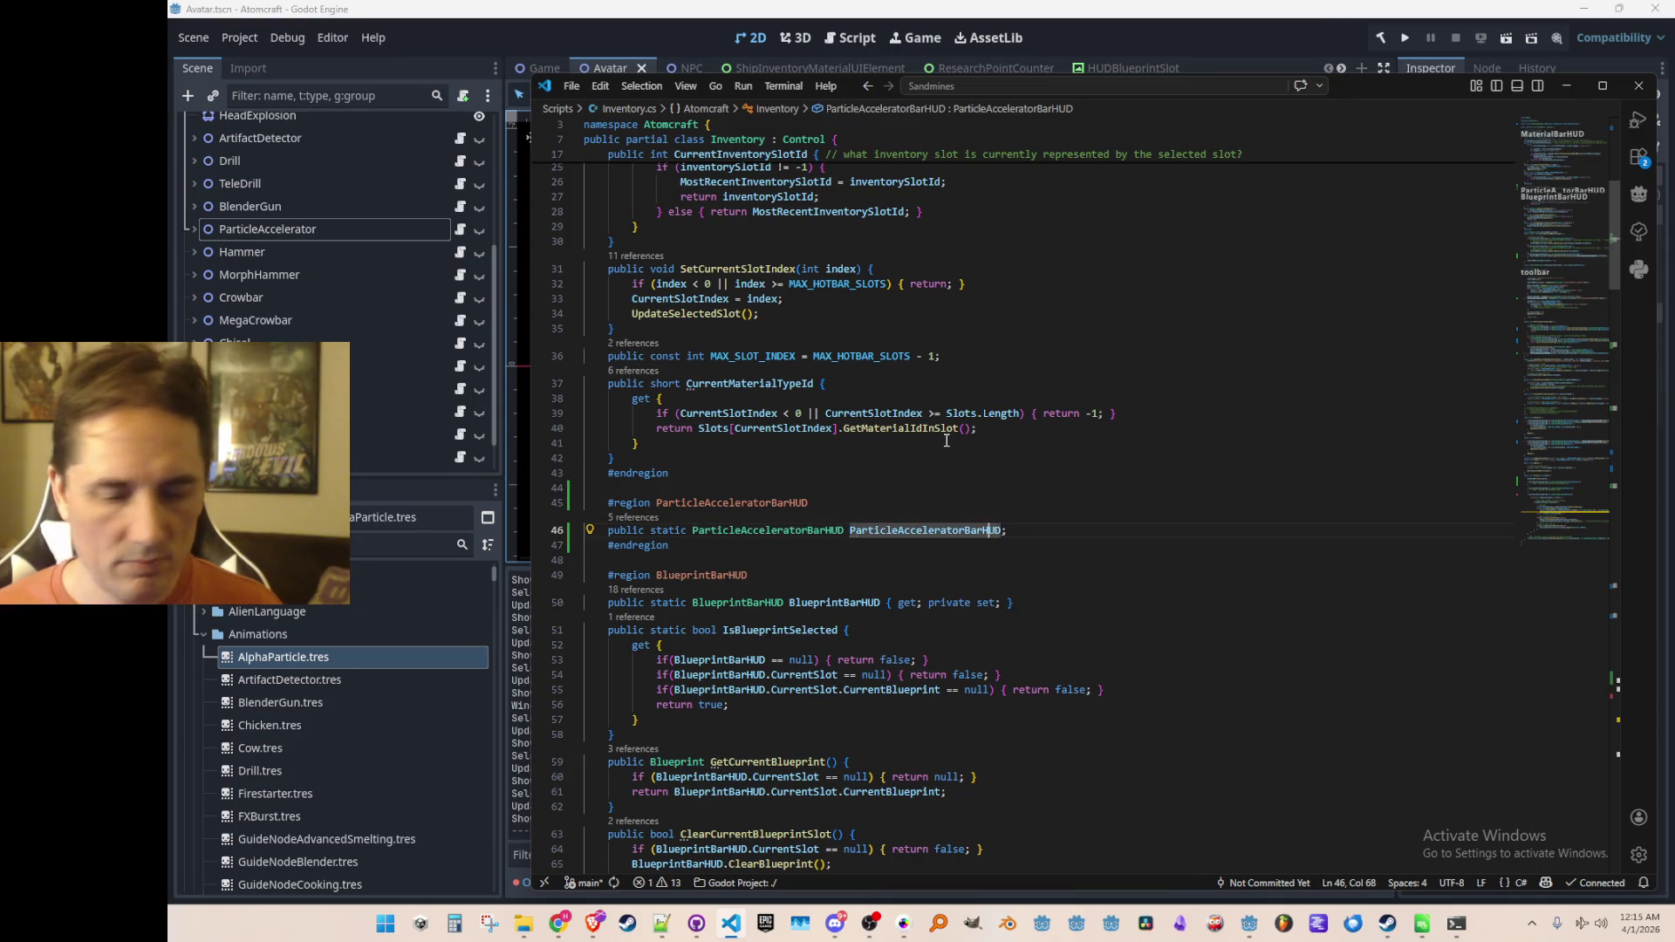
{"action": "key", "text": "shift+F12"}
{"action": "key", "text": "Escape"}
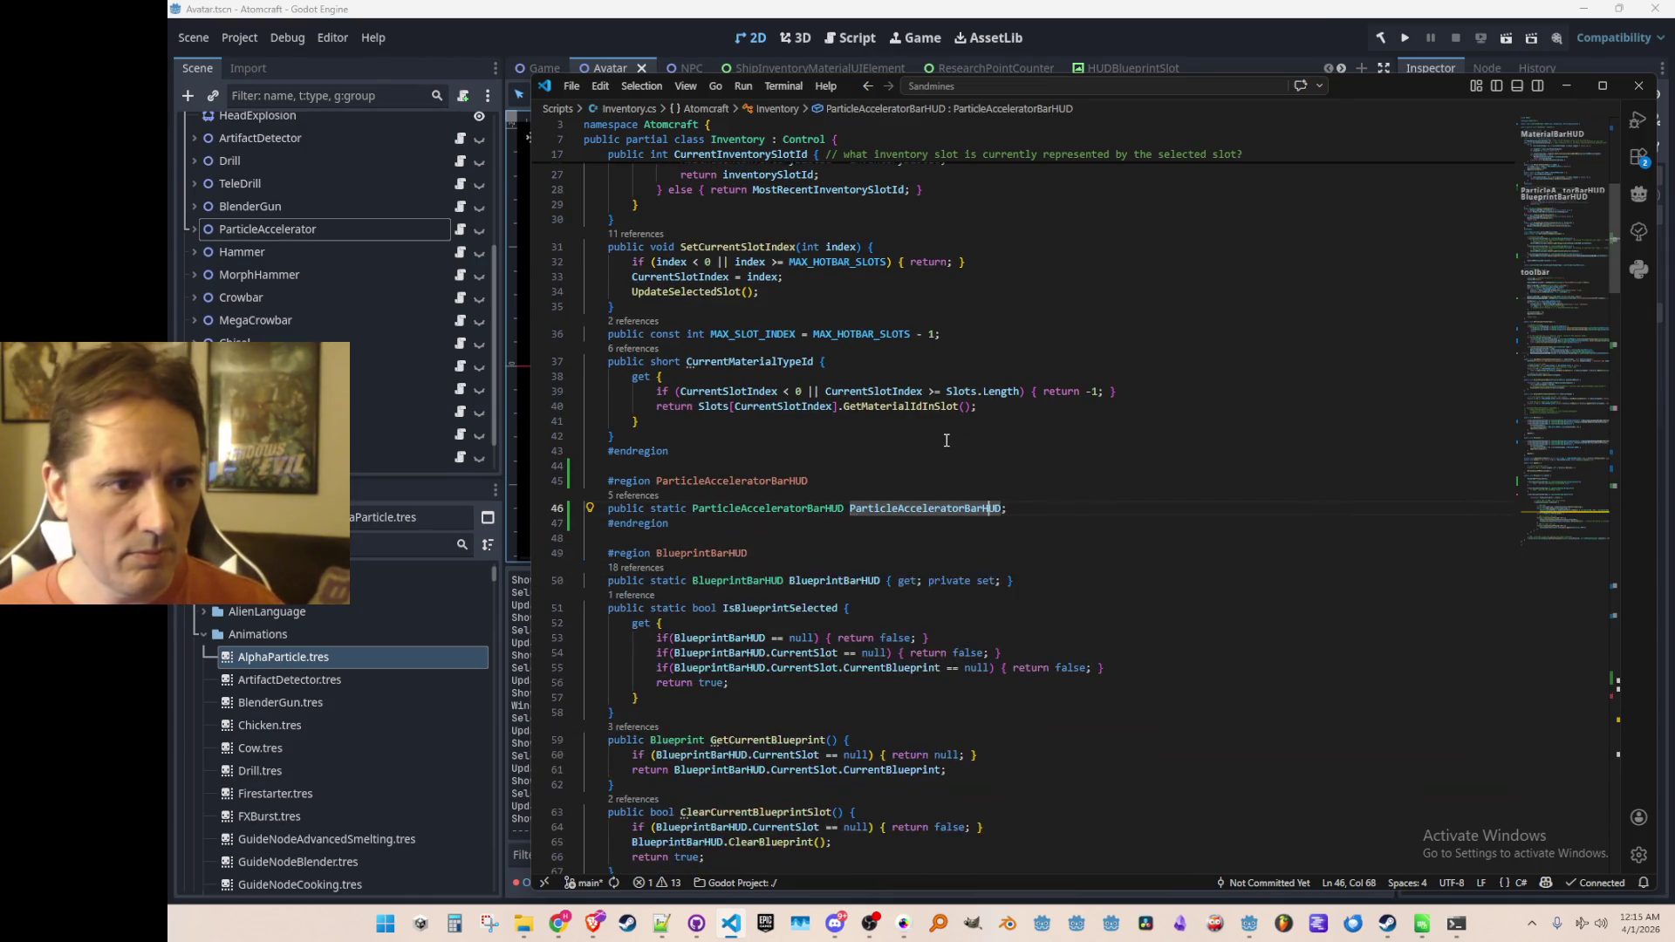
{"action": "key", "text": "shift+F12"}
{"action": "key", "text": "Escape"}
{"action": "key", "text": "Left"}
{"action": "key", "text": "Left"}
{"action": "key", "text": "Left"}
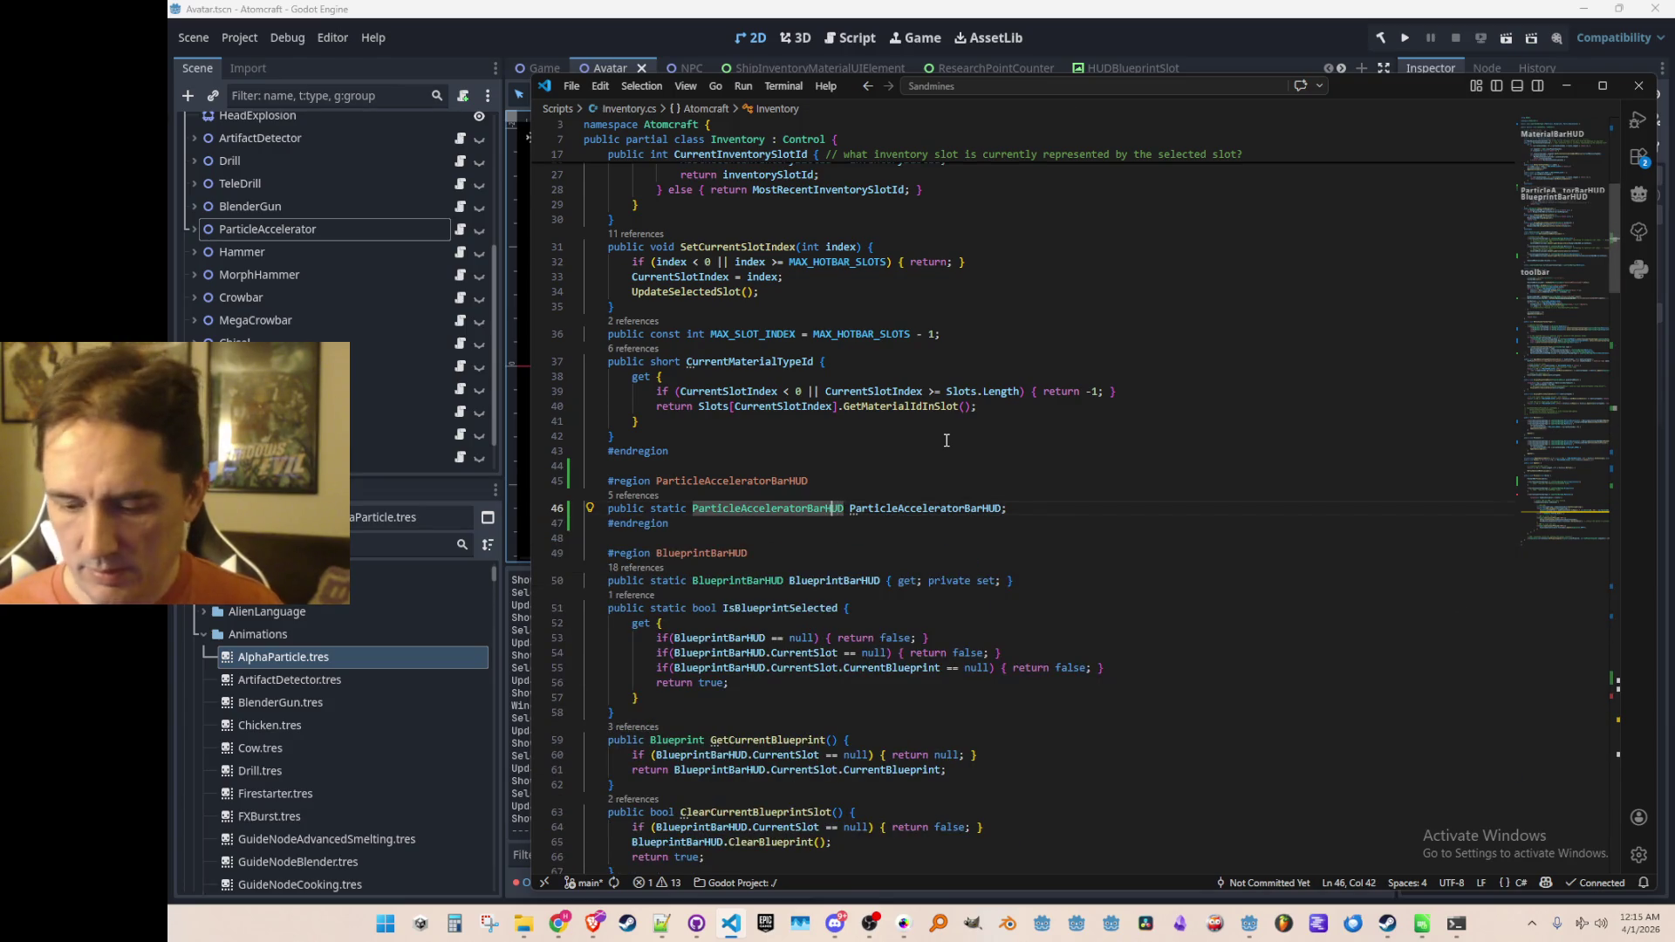
{"action": "key", "text": "F12"}
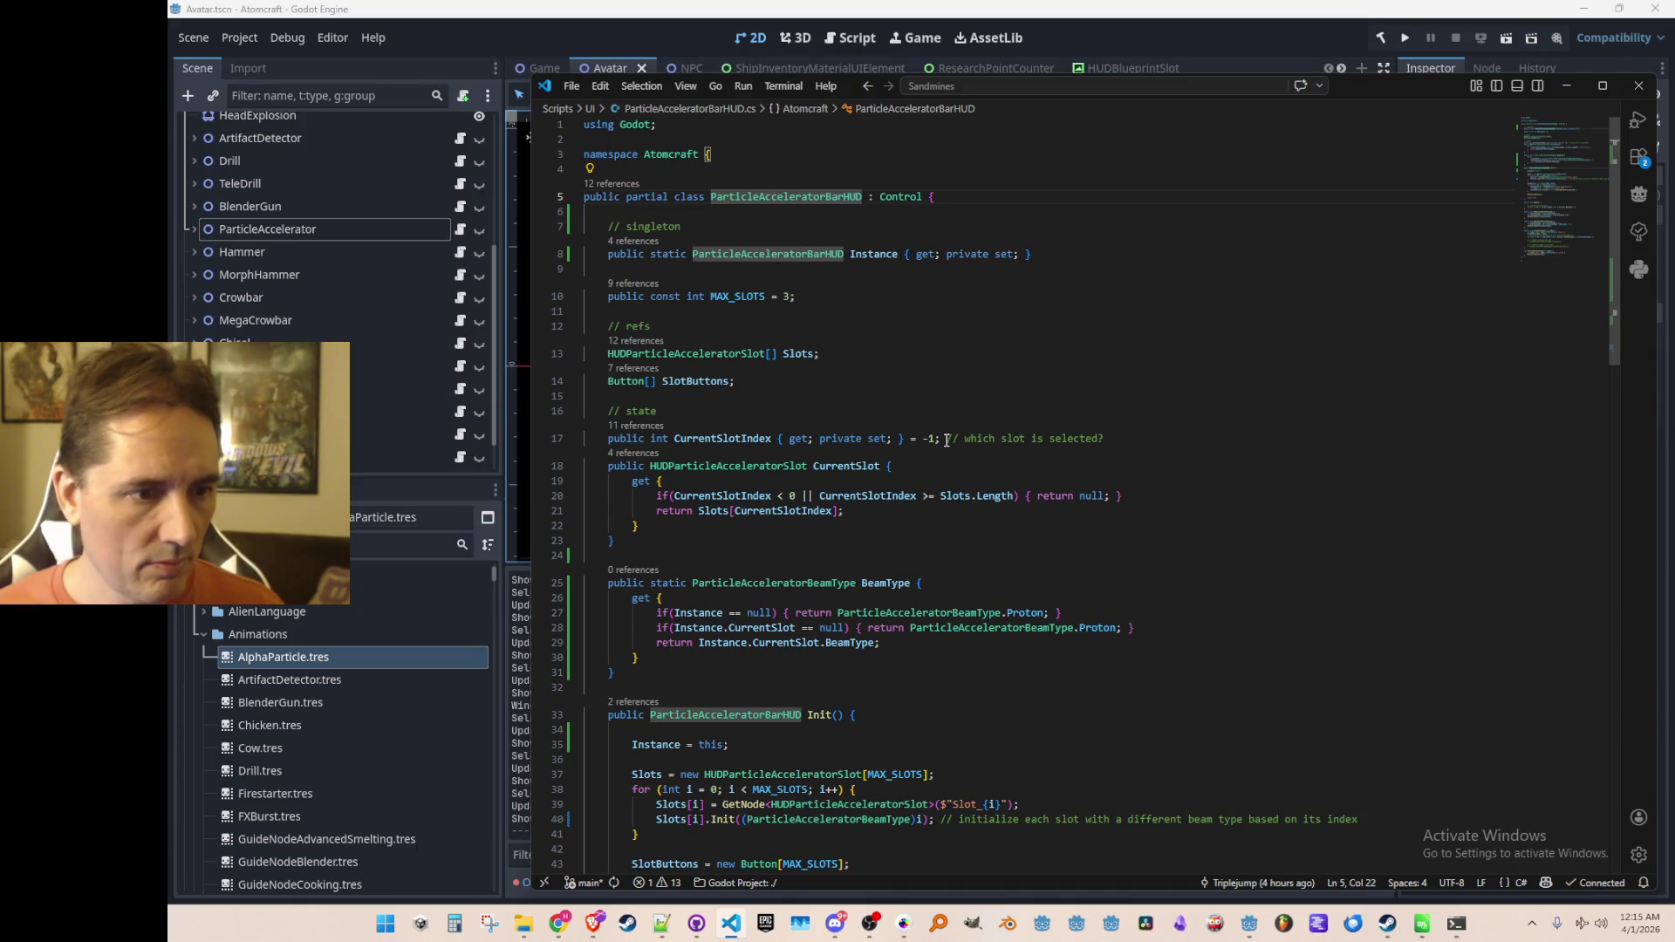
Step: Replace ParticleAcceleratorStateHUD with ParticleAcceleratorBarHUD in the SendMessage call on line 1099
{"action": "key", "text": "alt+Left"}
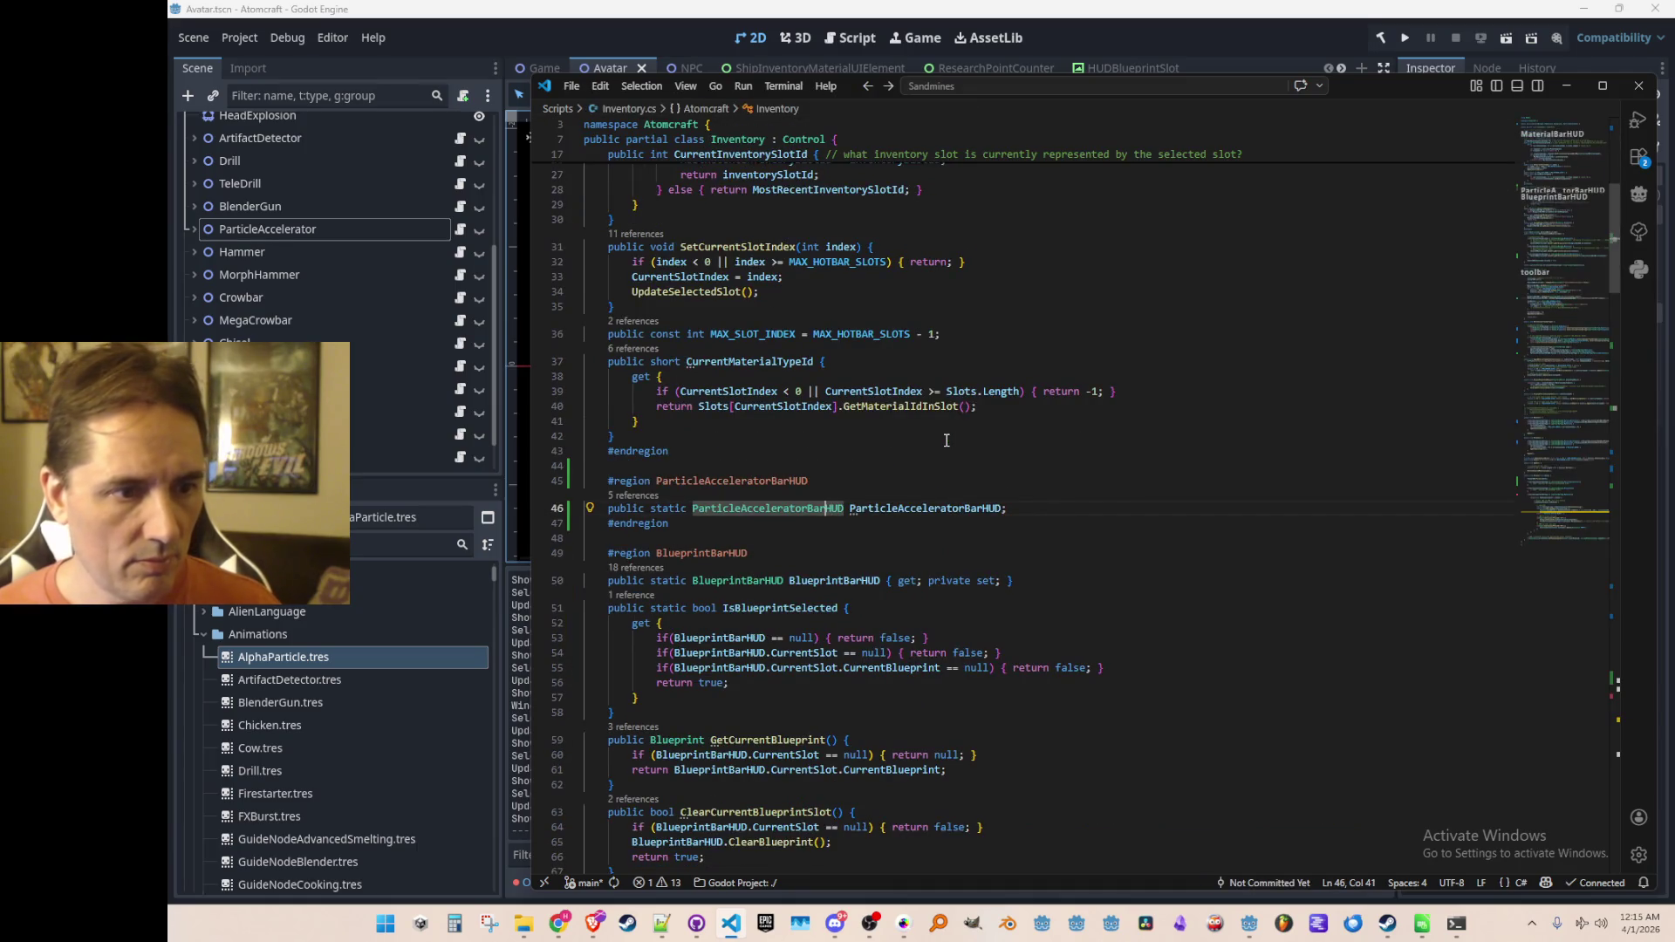
{"action": "key", "text": "alt+Left"}
{"action": "key", "text": "alt+Left"}
{"action": "key", "text": "alt+Left"}
{"action": "key", "text": "alt+Left"}
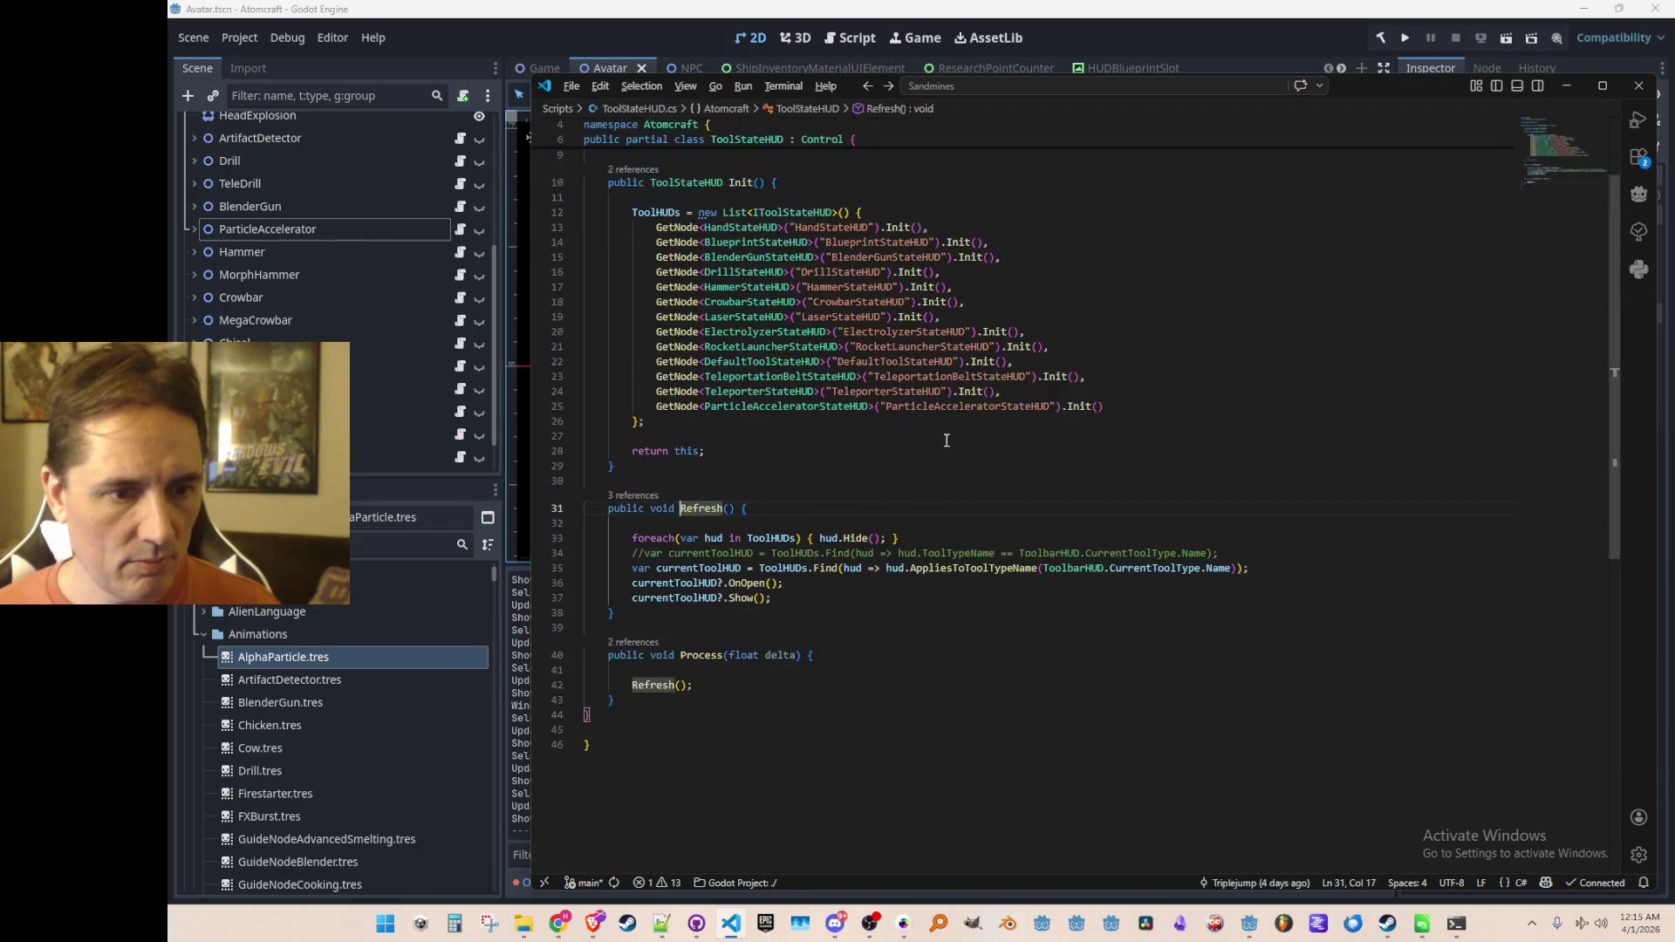
{"action": "type", "text": "ParticleAcceleratorBarHUD"}
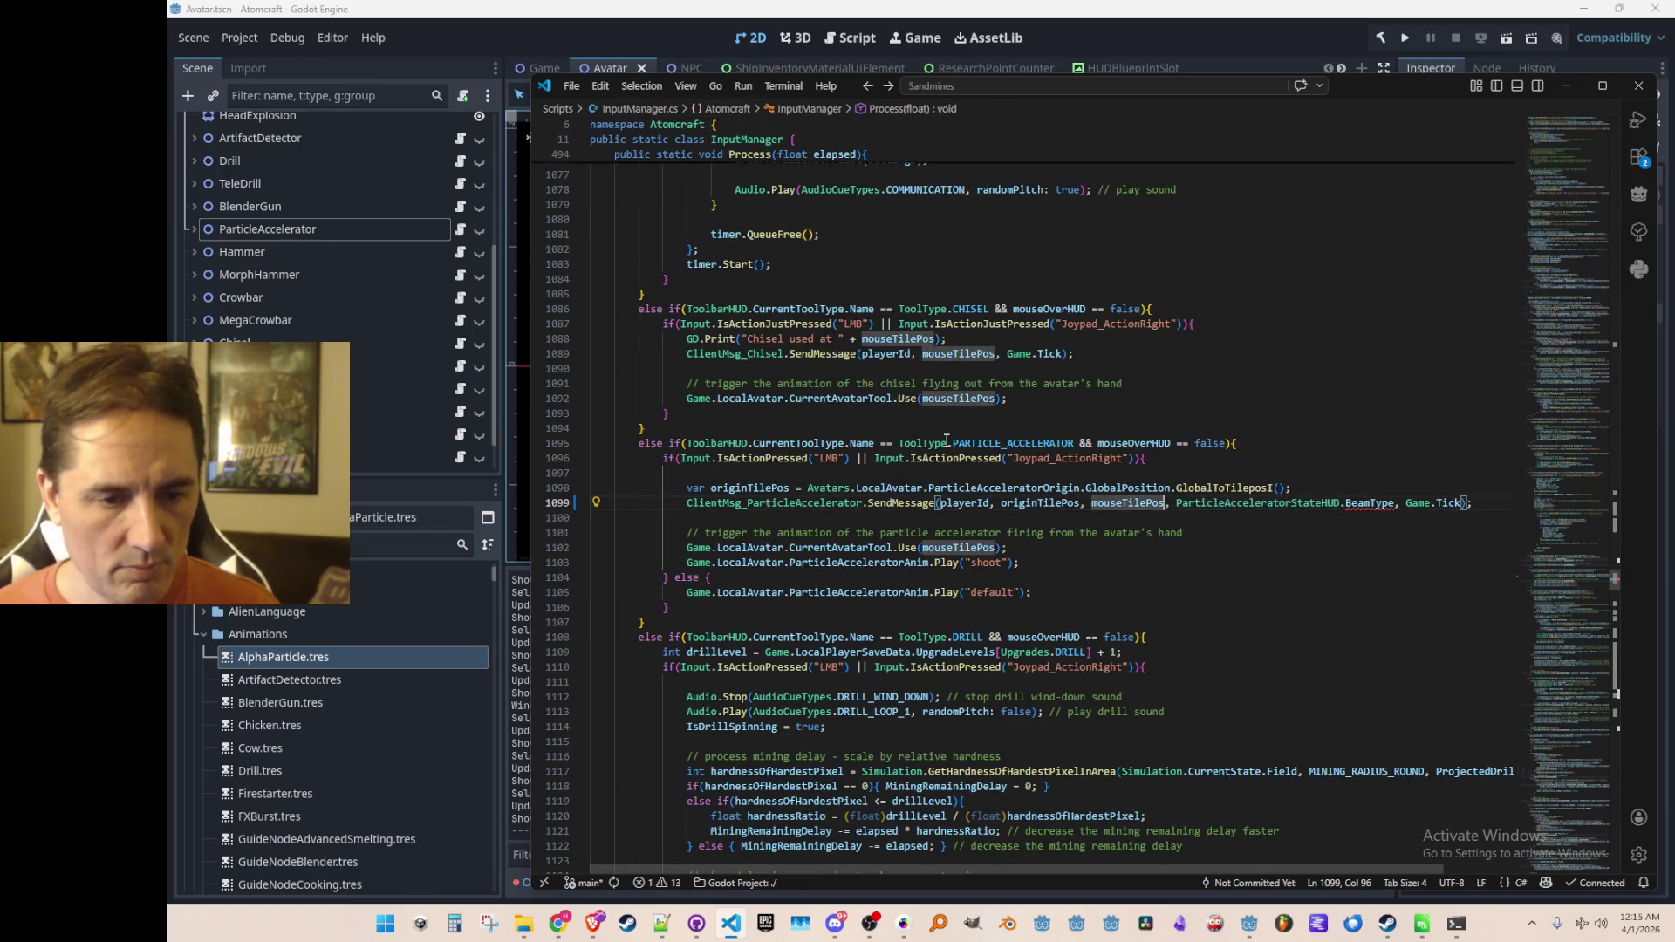
Step: Open the SendMessage definition in ClientMsg_ParticleAccelerator.cs
{"action": "key", "text": "Home"}
{"action": "key", "text": "Home"}
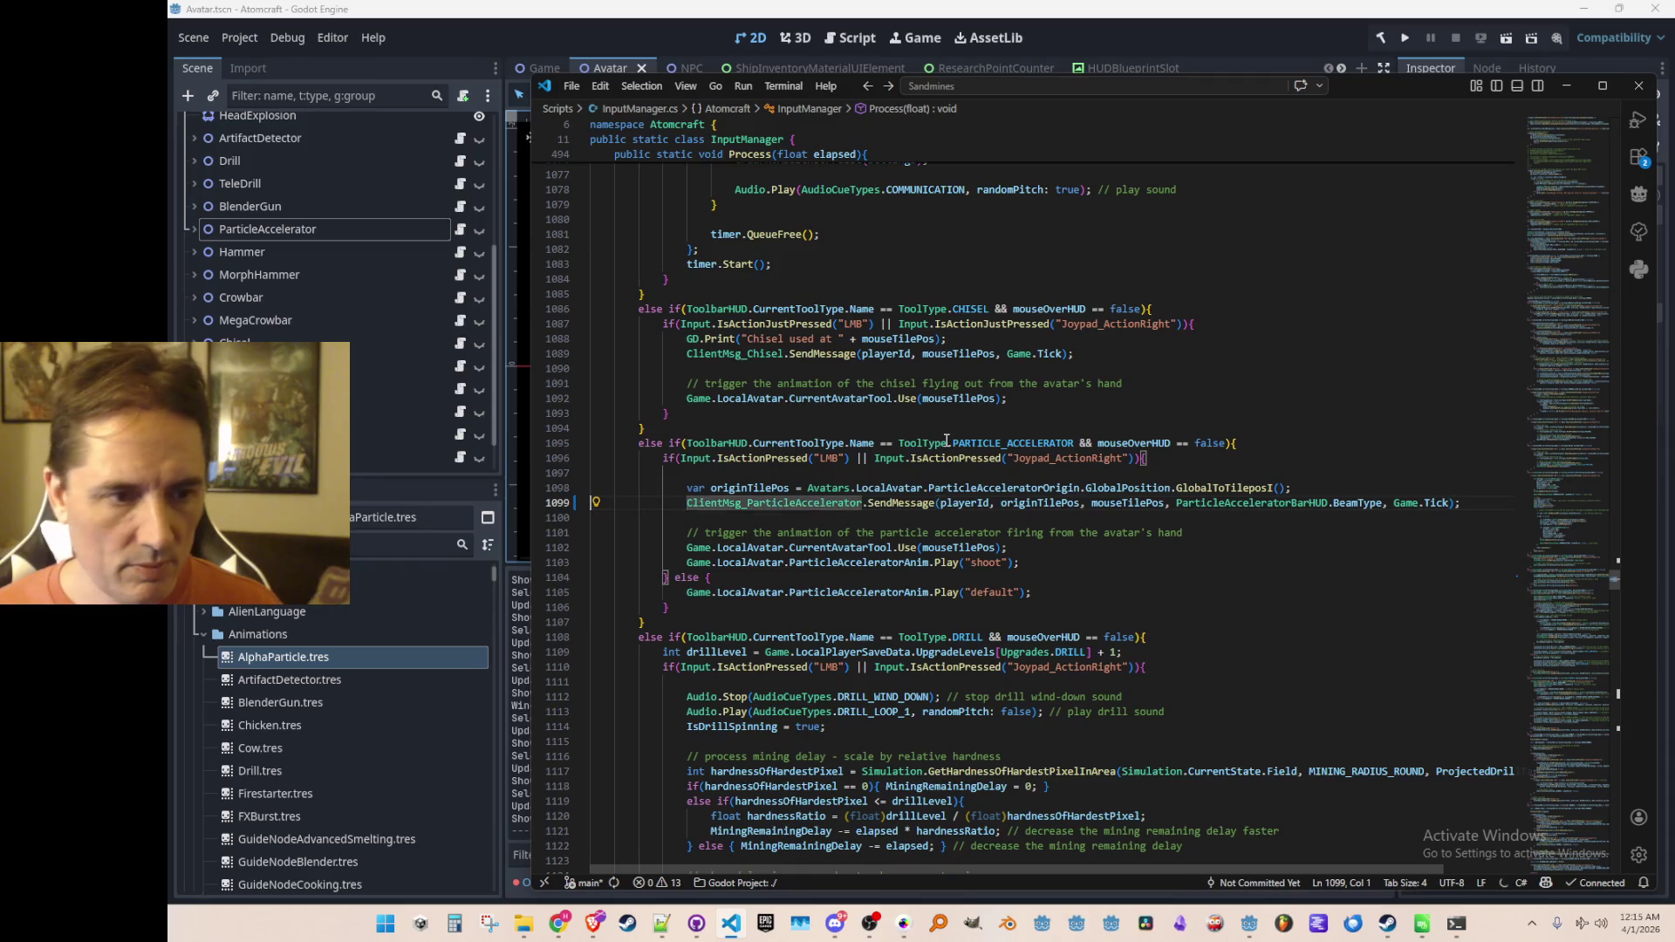
{"action": "key", "text": "ctrl+Right"}
{"action": "key", "text": "ctrl+Right"}
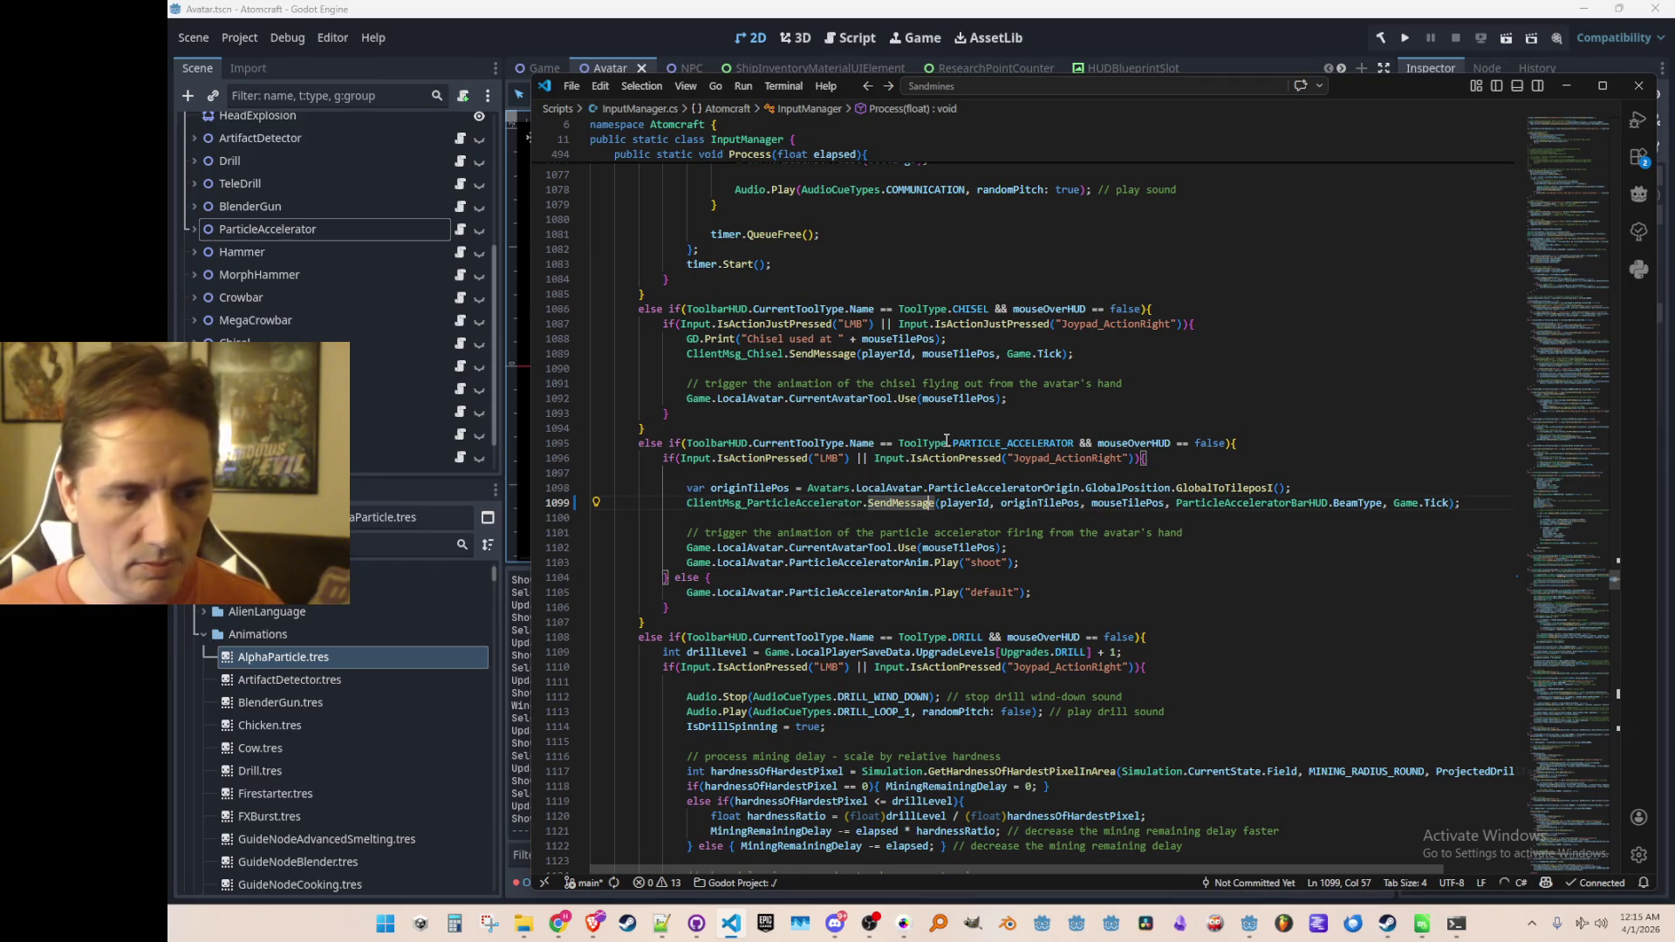
{"action": "key", "text": "F12"}
{"action": "left_click", "coordinate": [767, 576]}
{"action": "key", "text": "Up"}
{"action": "key", "text": "End"}
{"action": "left_click", "coordinate": [968, 80]}
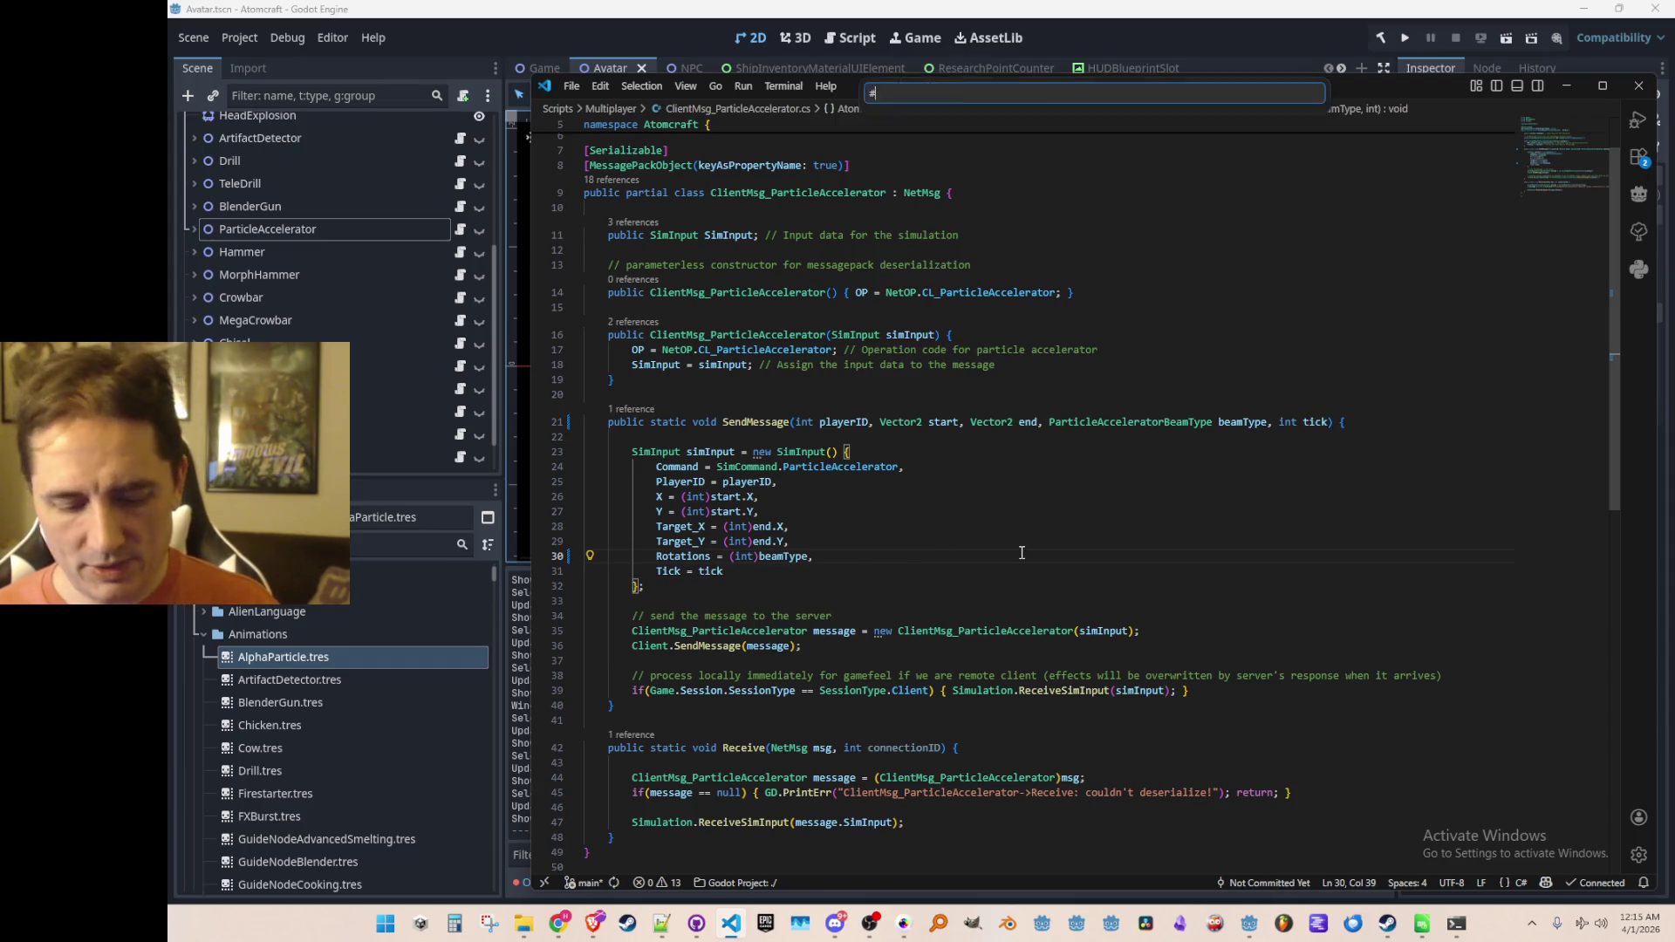
Step: Open Simulation.cs through quick open
{"action": "type", "text": "Simul"}
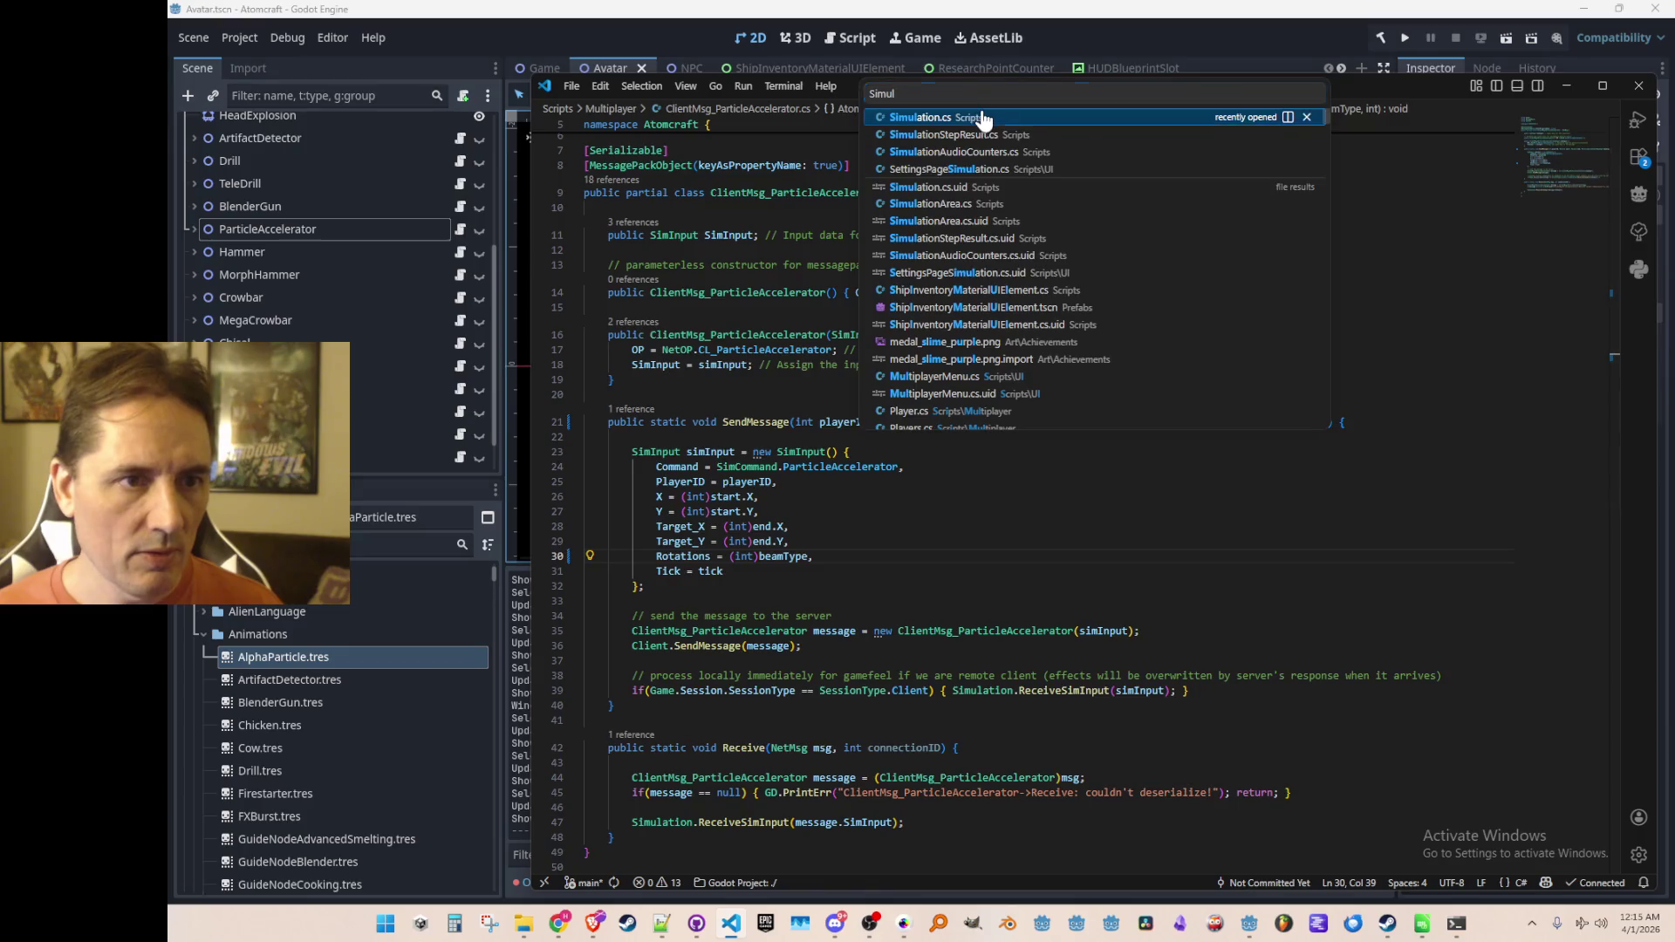
{"action": "key", "text": "Return"}
{"action": "left_click", "coordinate": [1216, 483]}
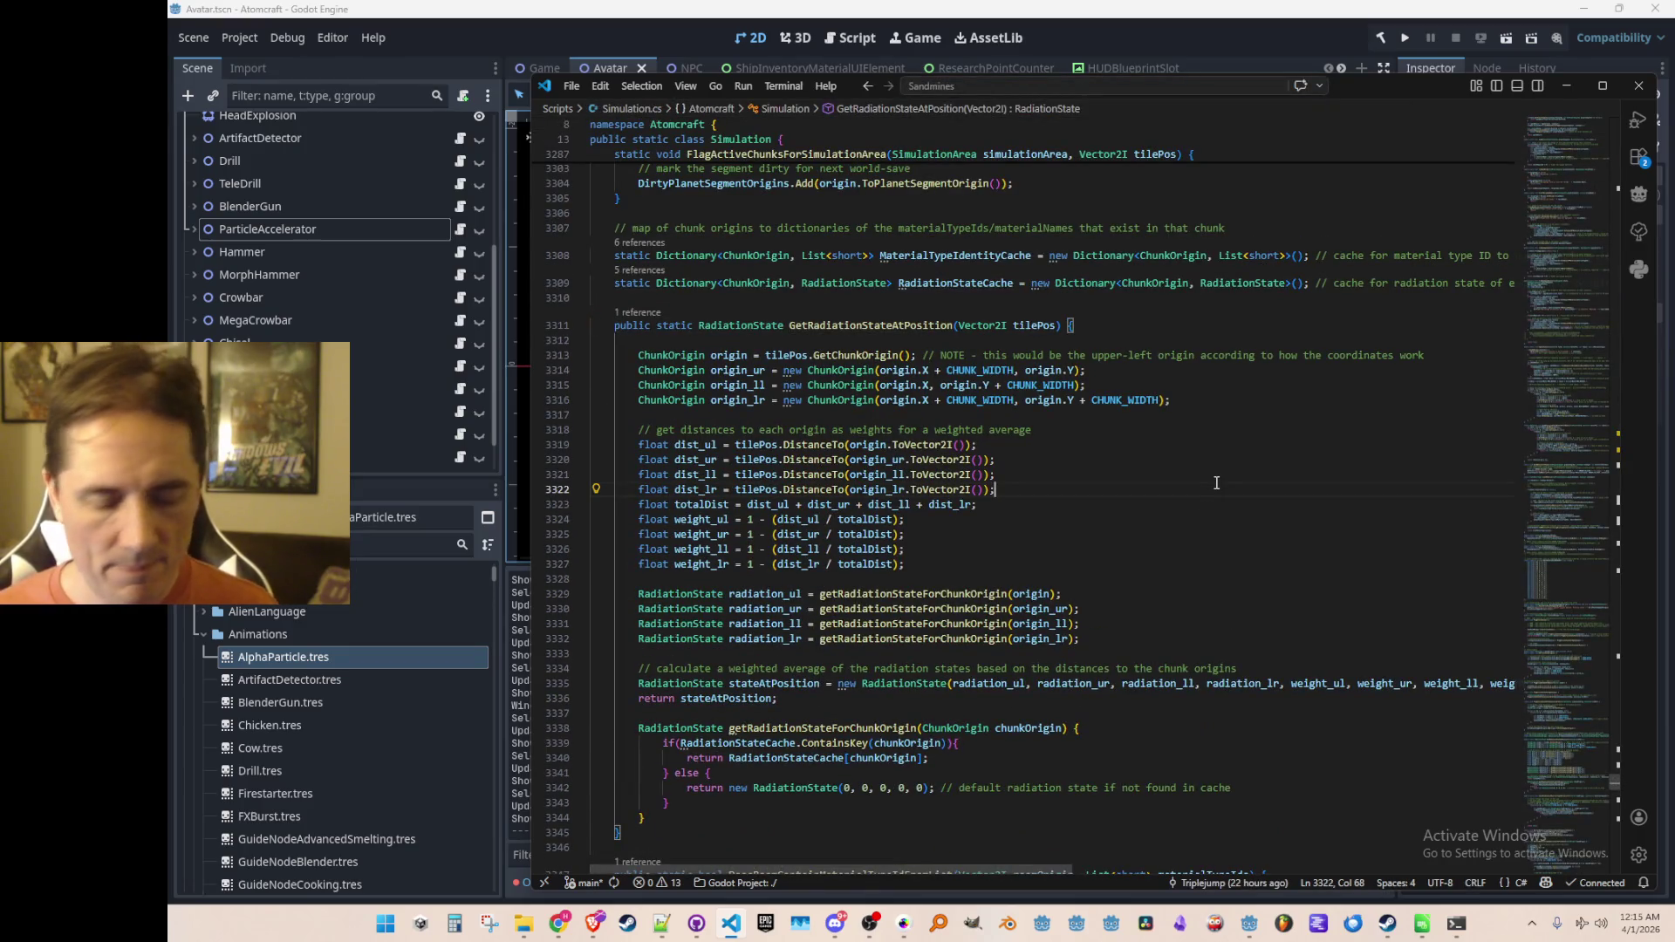
Step: Find the ParticleAccelerator command case and bring up code actions on ParticleAcceleratorEvent
{"action": "key", "text": "ctrl+f"}
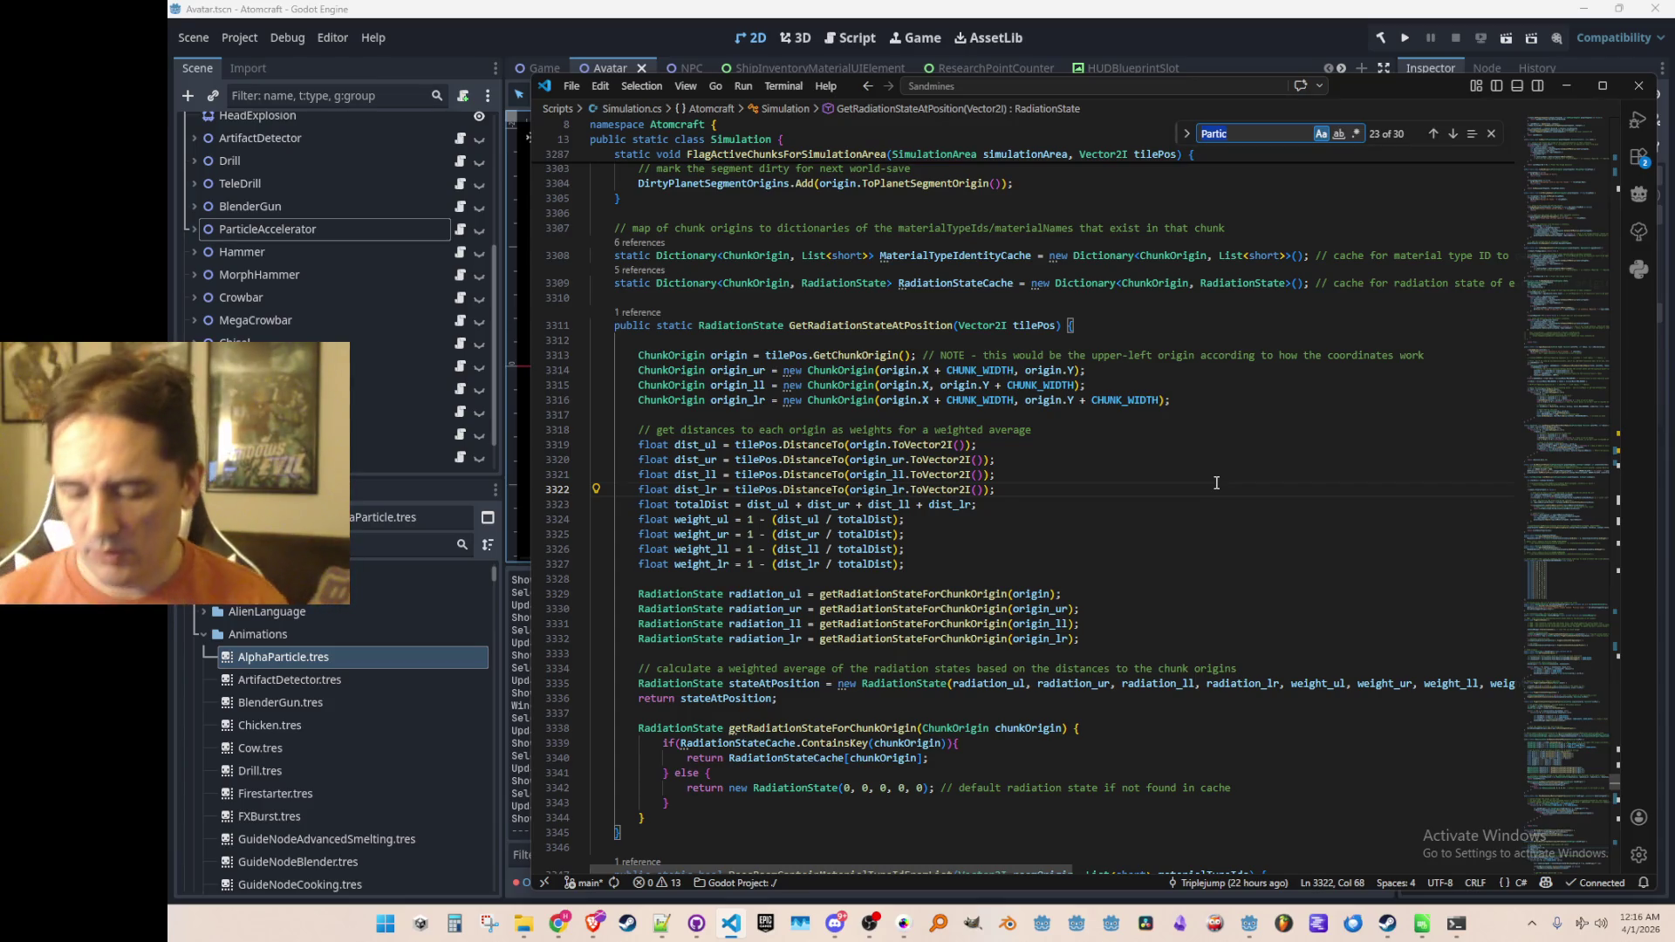
{"action": "type", "text": "le"}
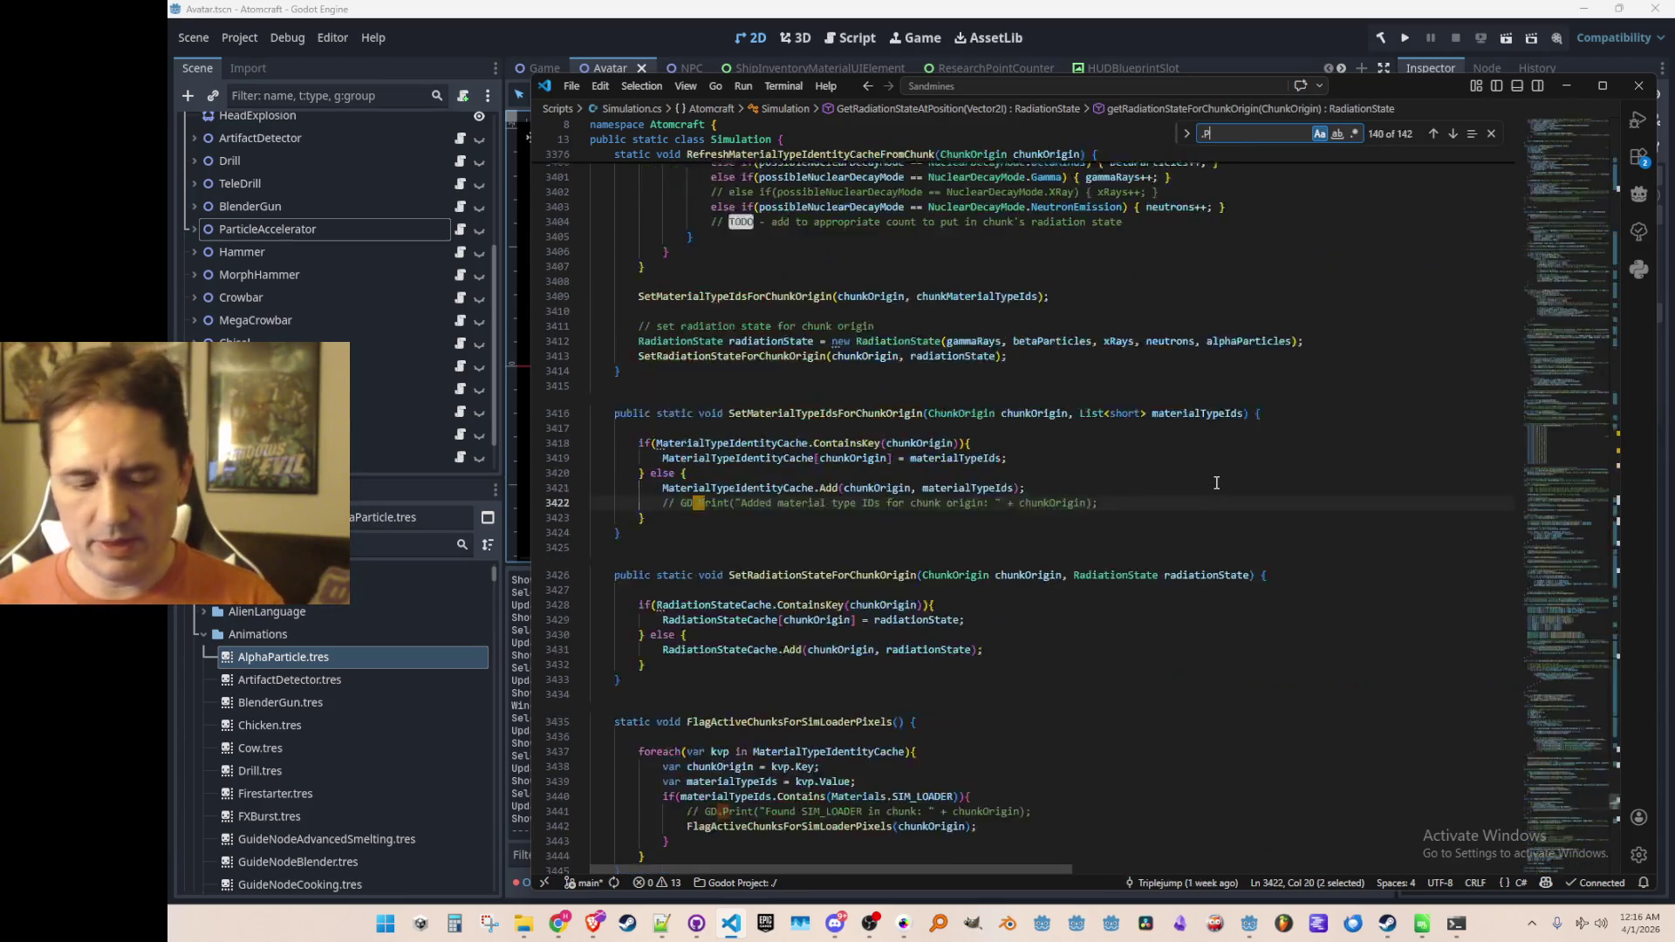
{"action": "key", "text": "Escape"}
{"action": "scroll", "coordinate": [1216, 482], "scroll_direction": "down", "scroll_amount": 2}
{"action": "left_click", "coordinate": [1205, 471]}
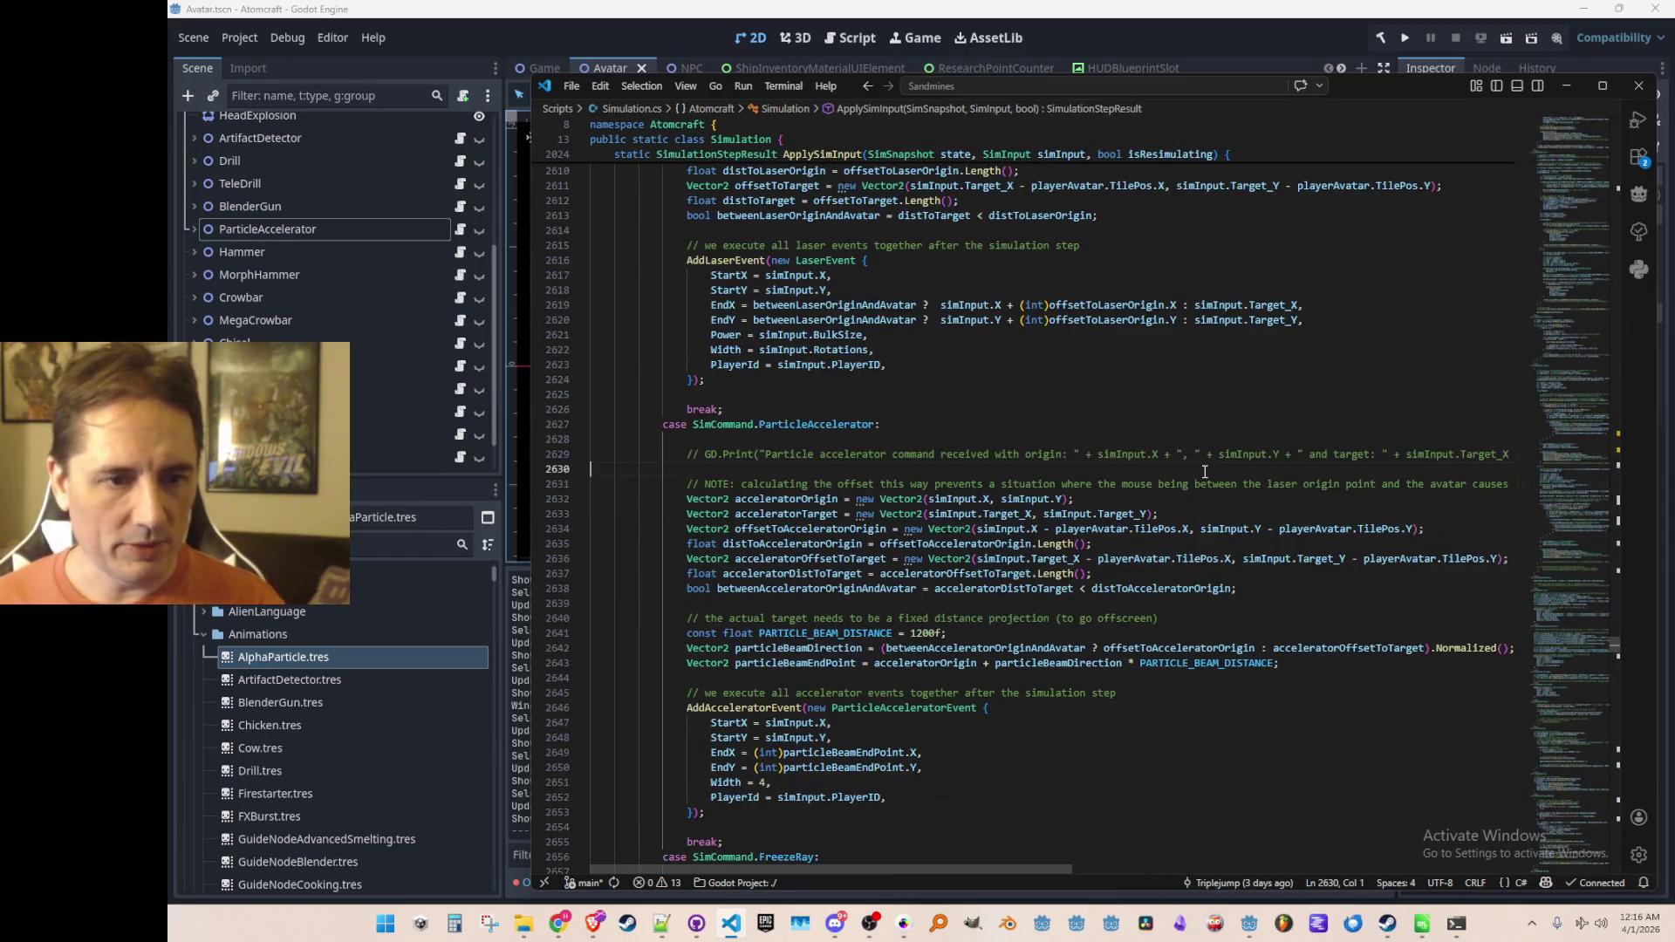
{"action": "scroll", "coordinate": [1199, 497], "scroll_direction": "down", "scroll_amount": 4}
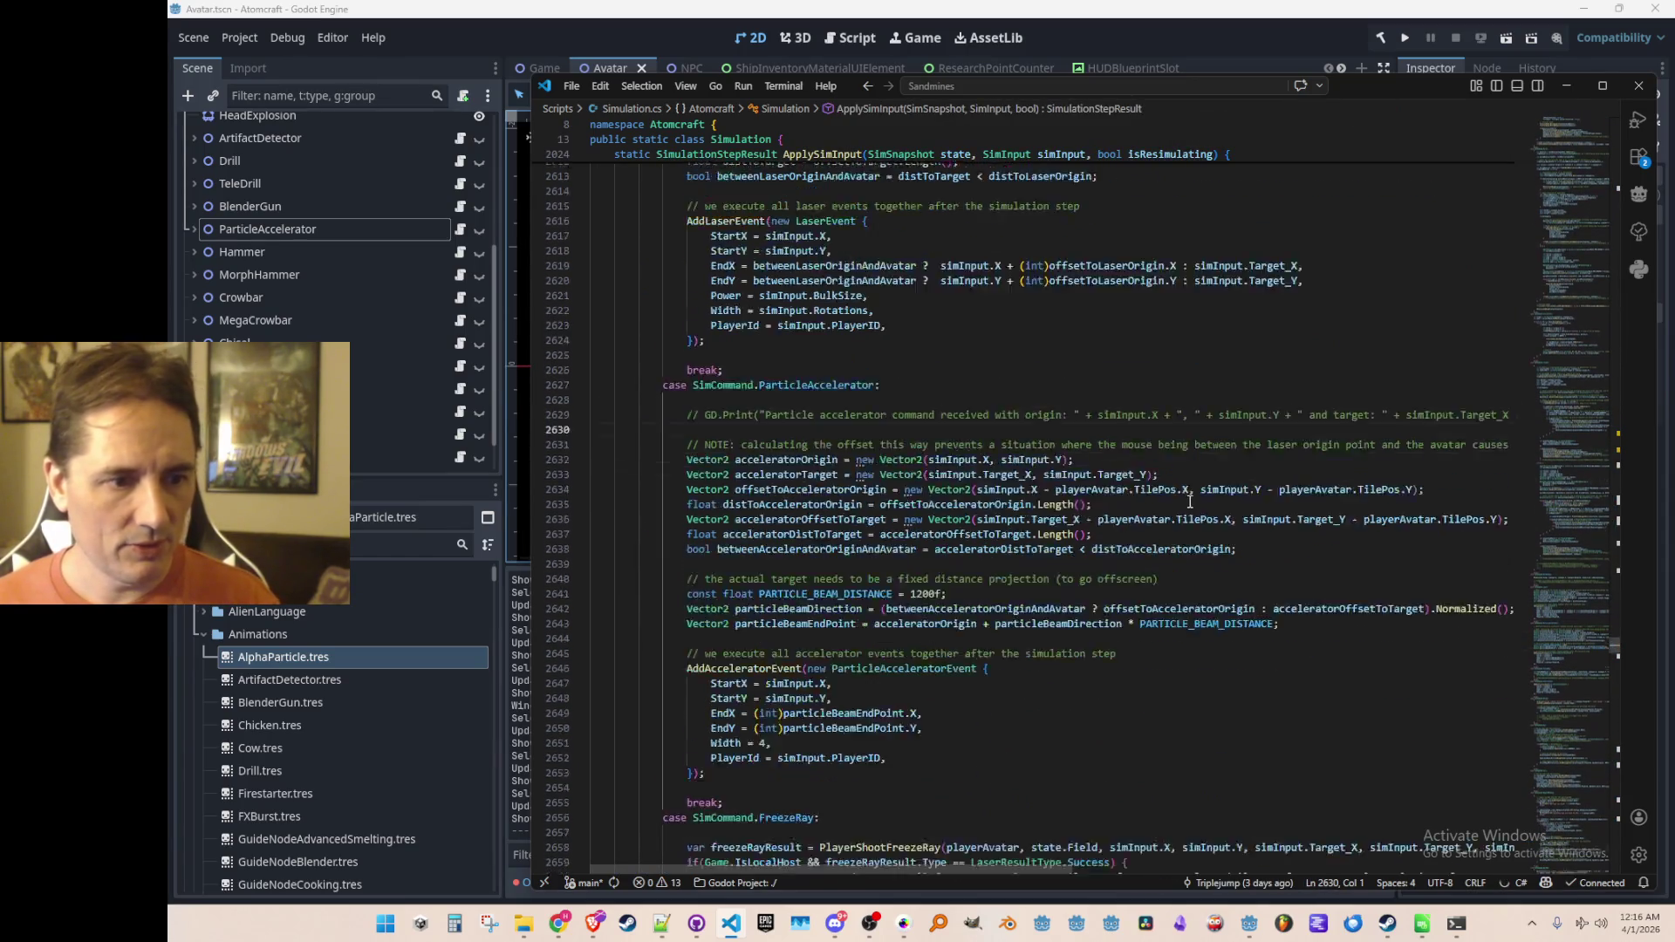
{"action": "right_click", "coordinate": [948, 552]}
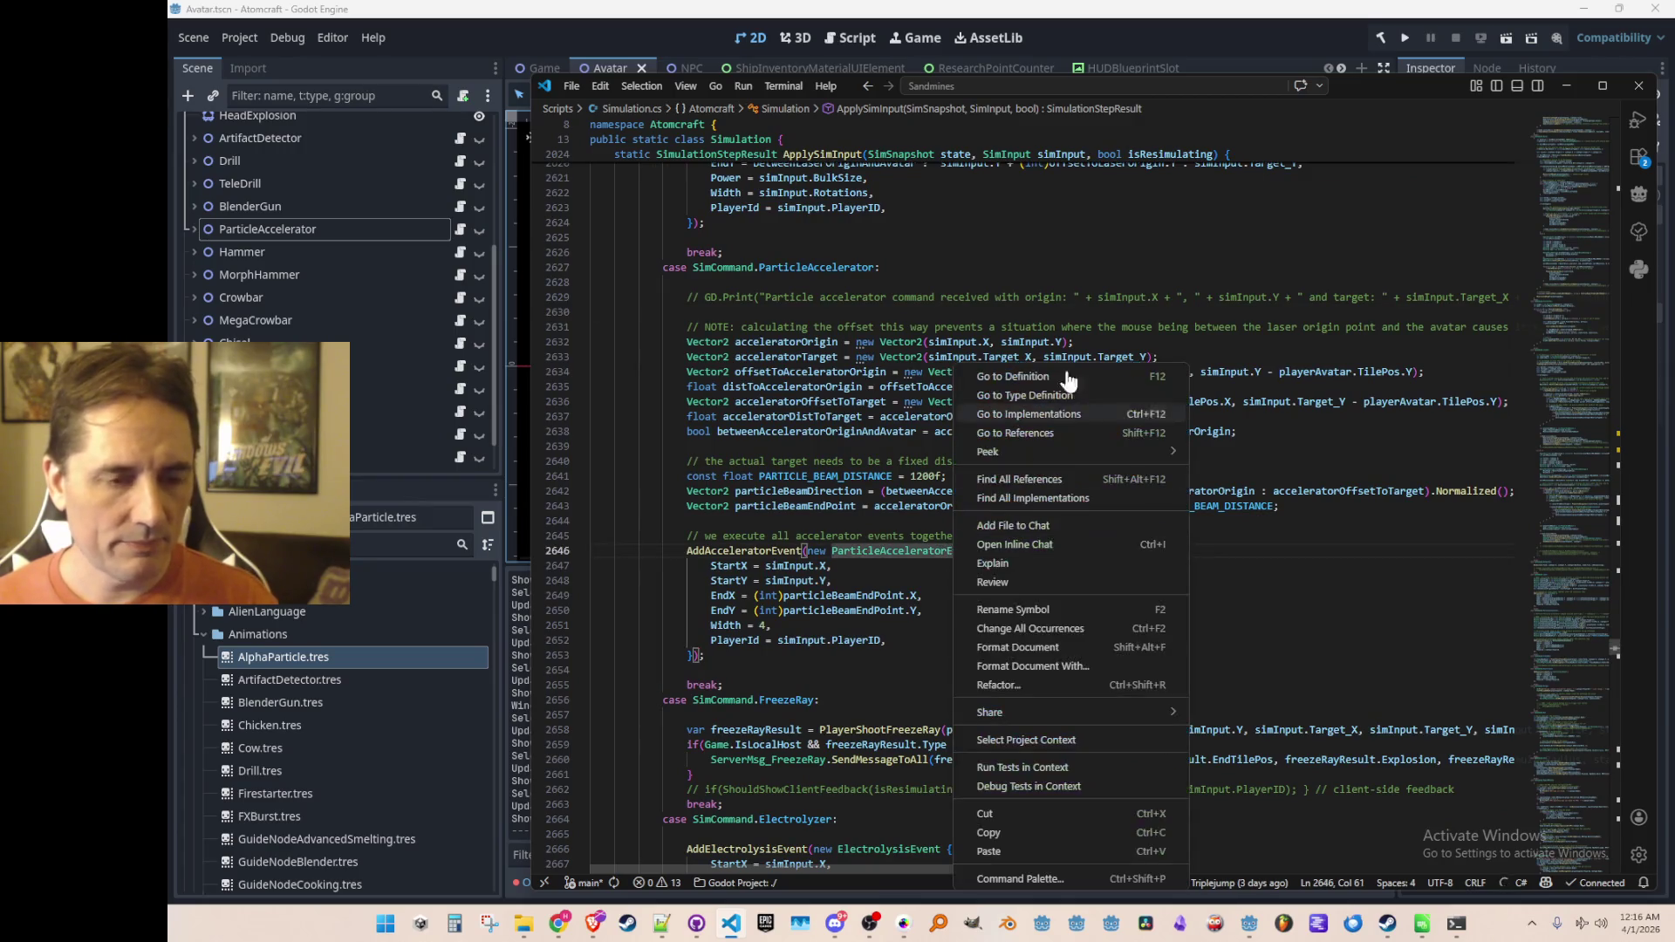
Step: Add a ParticleAcceleratorBeamType BeamType field after PlayerId in the ParticleAcceleratorEvent struct
{"action": "left_click", "coordinate": [986, 375]}
{"action": "key", "text": "Down"}
{"action": "key", "text": "Down"}
{"action": "key", "text": "Down"}
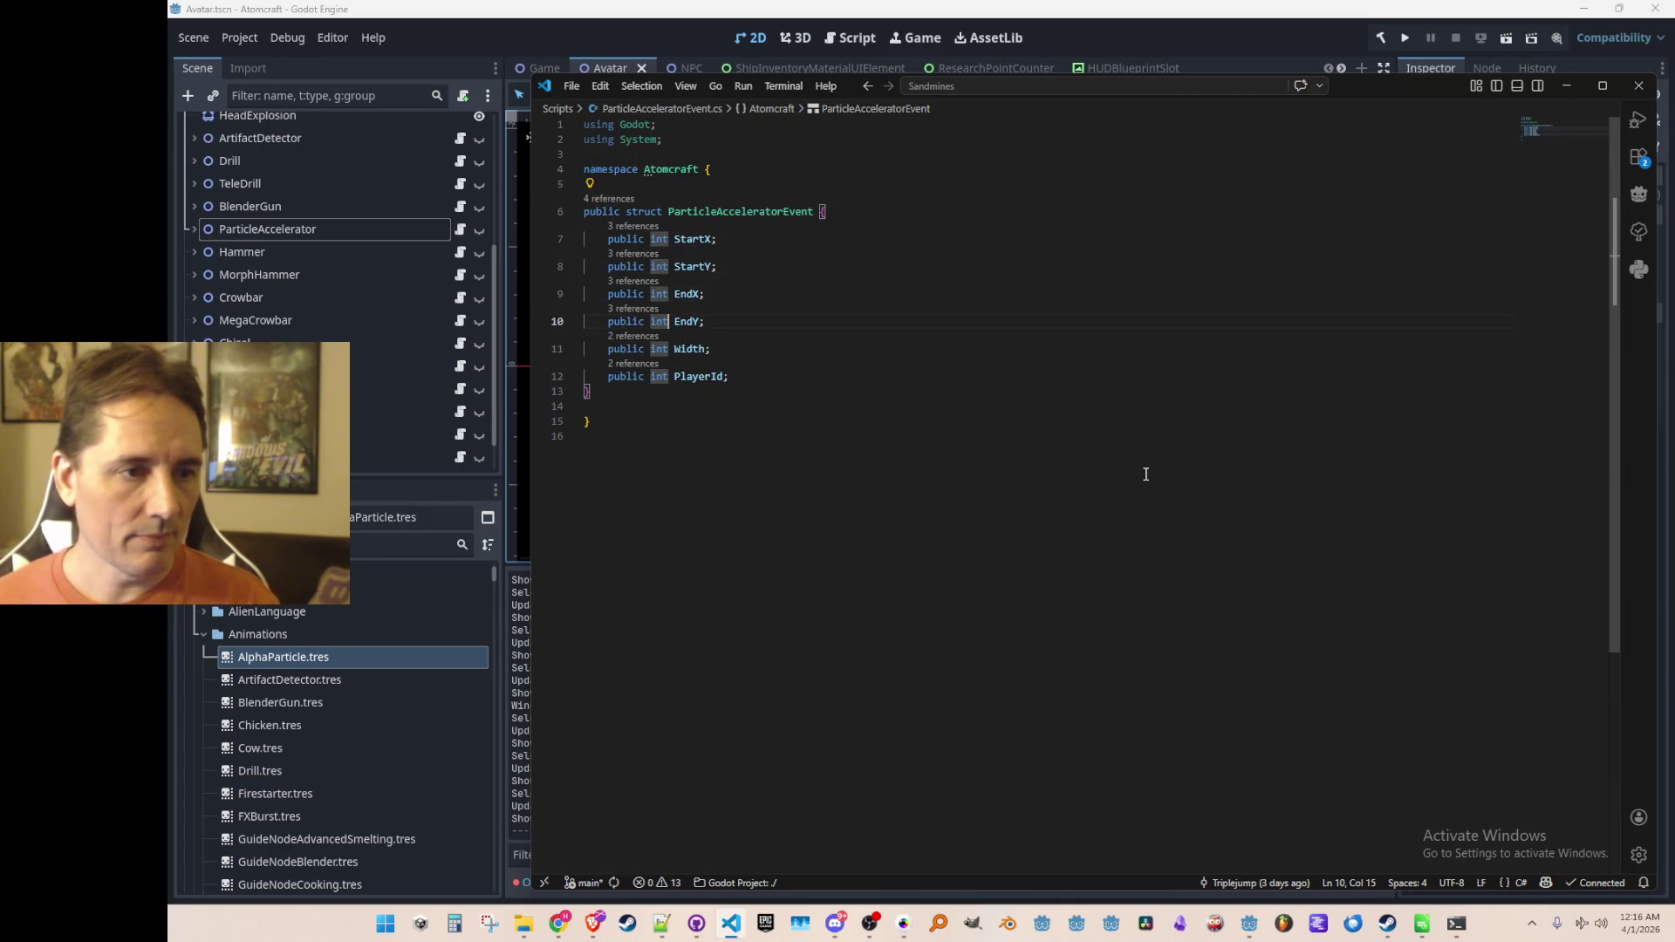
{"action": "key", "text": "End"}
{"action": "key", "text": "Return"}
{"action": "type", "text": "public ParticleAcceleratorBarHUD"}
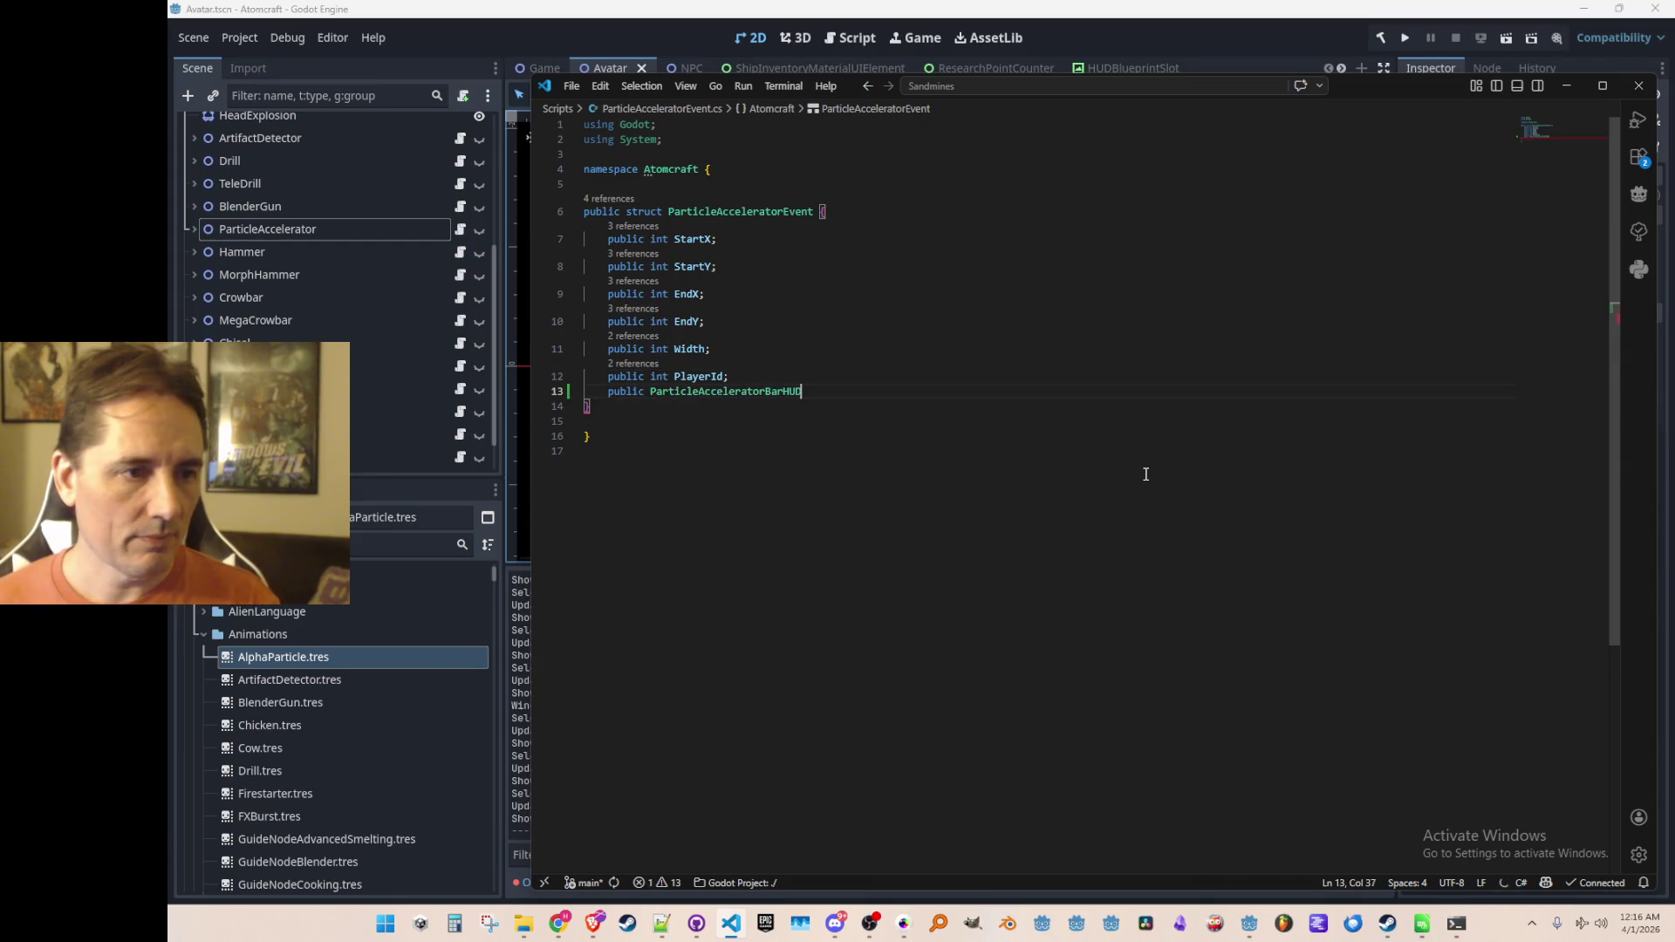
{"action": "key", "text": "Tab"}
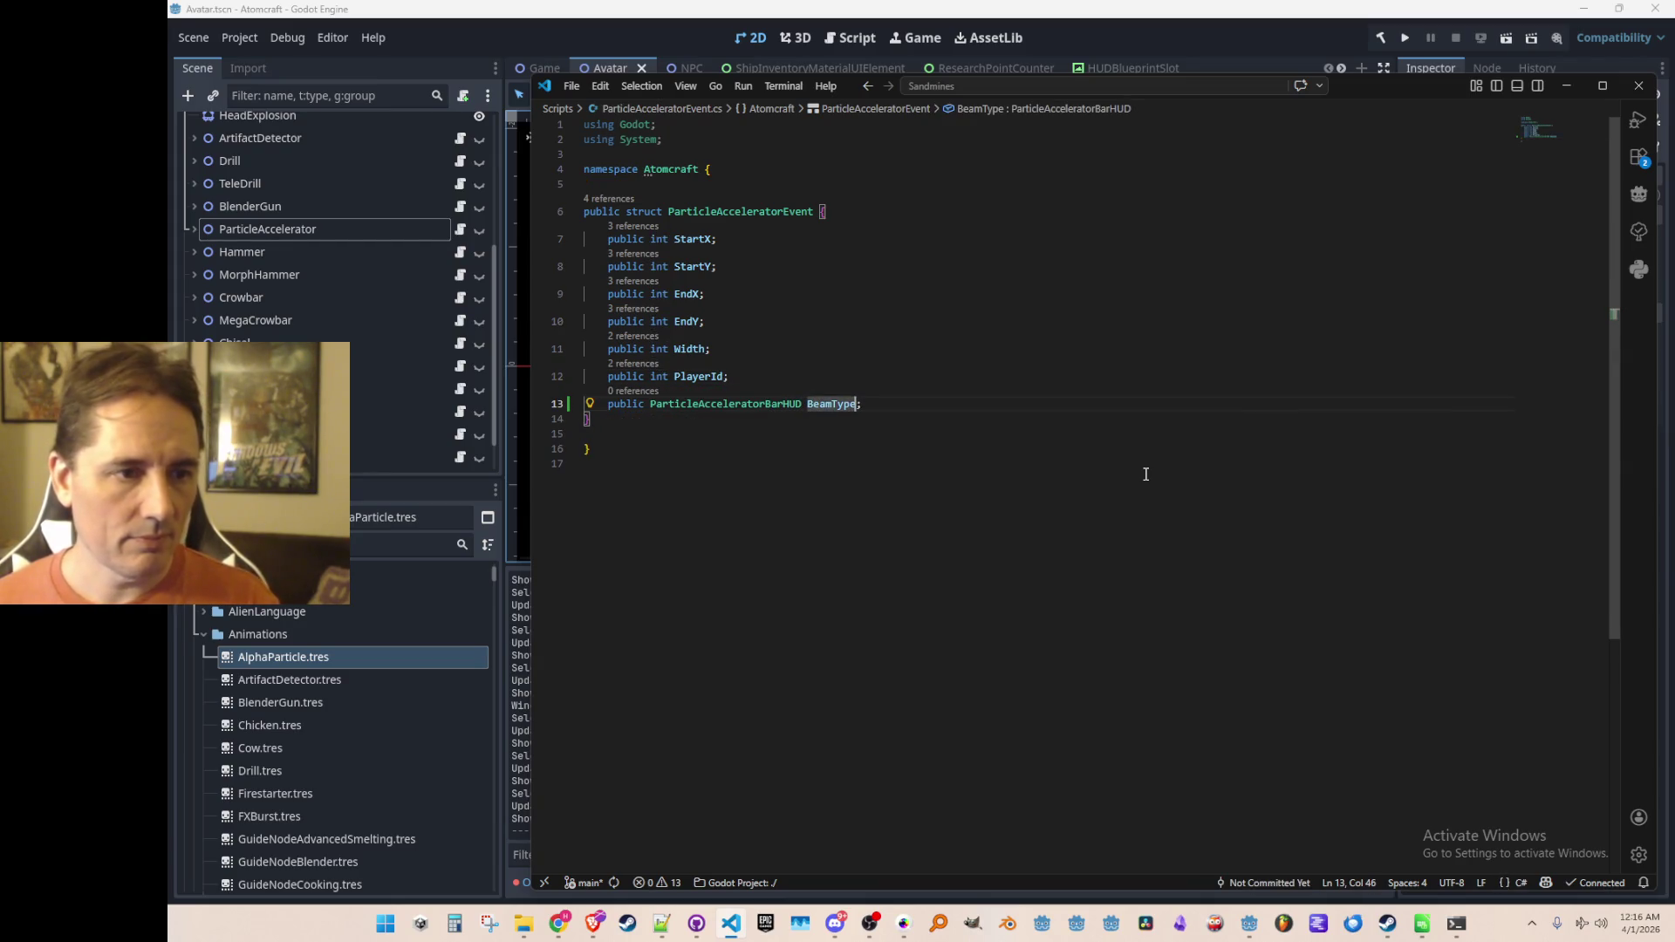
{"action": "key", "text": "ctrl+d"}
{"action": "key", "text": "shift+End"}
{"action": "type", "text": "Particle"}
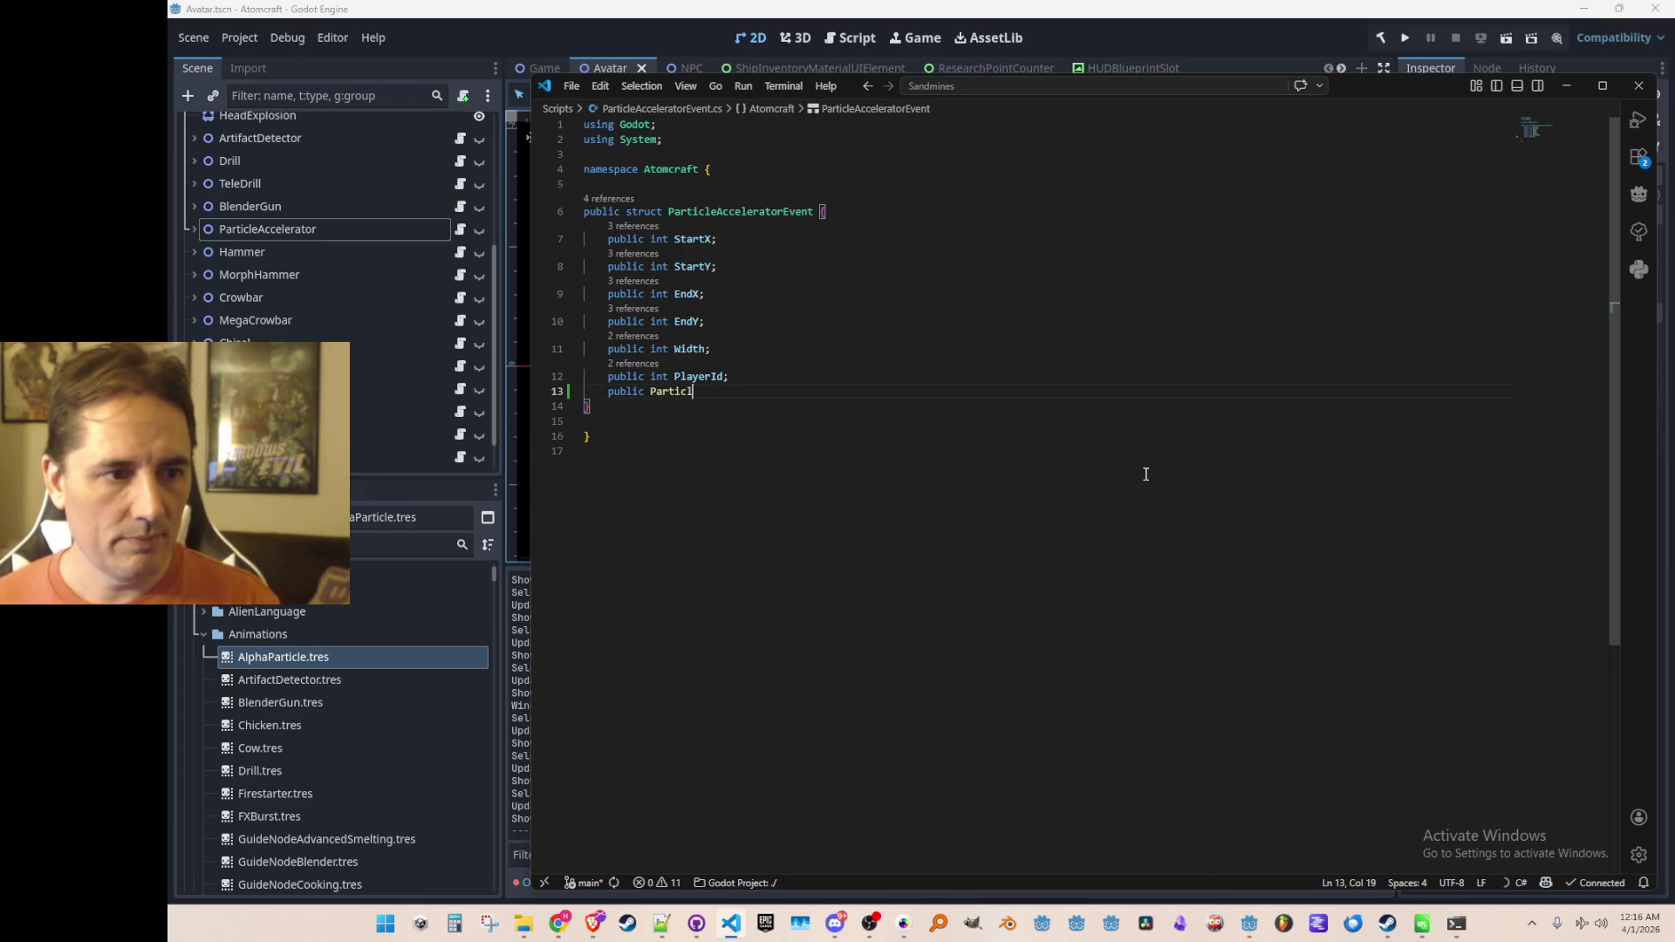
{"action": "key", "text": "Down"}
{"action": "key", "text": "Tab"}
{"action": "key", "text": "Tab"}
Step: In the AddAcceleratorEvent call, set BeamType = (ParticleAcceleratorBeamType)simInput.Rotations after PlayerId
{"action": "key", "text": "alt+Left"}
{"action": "key", "text": "Down"}
{"action": "key", "text": "Down"}
{"action": "key", "text": "Down"}
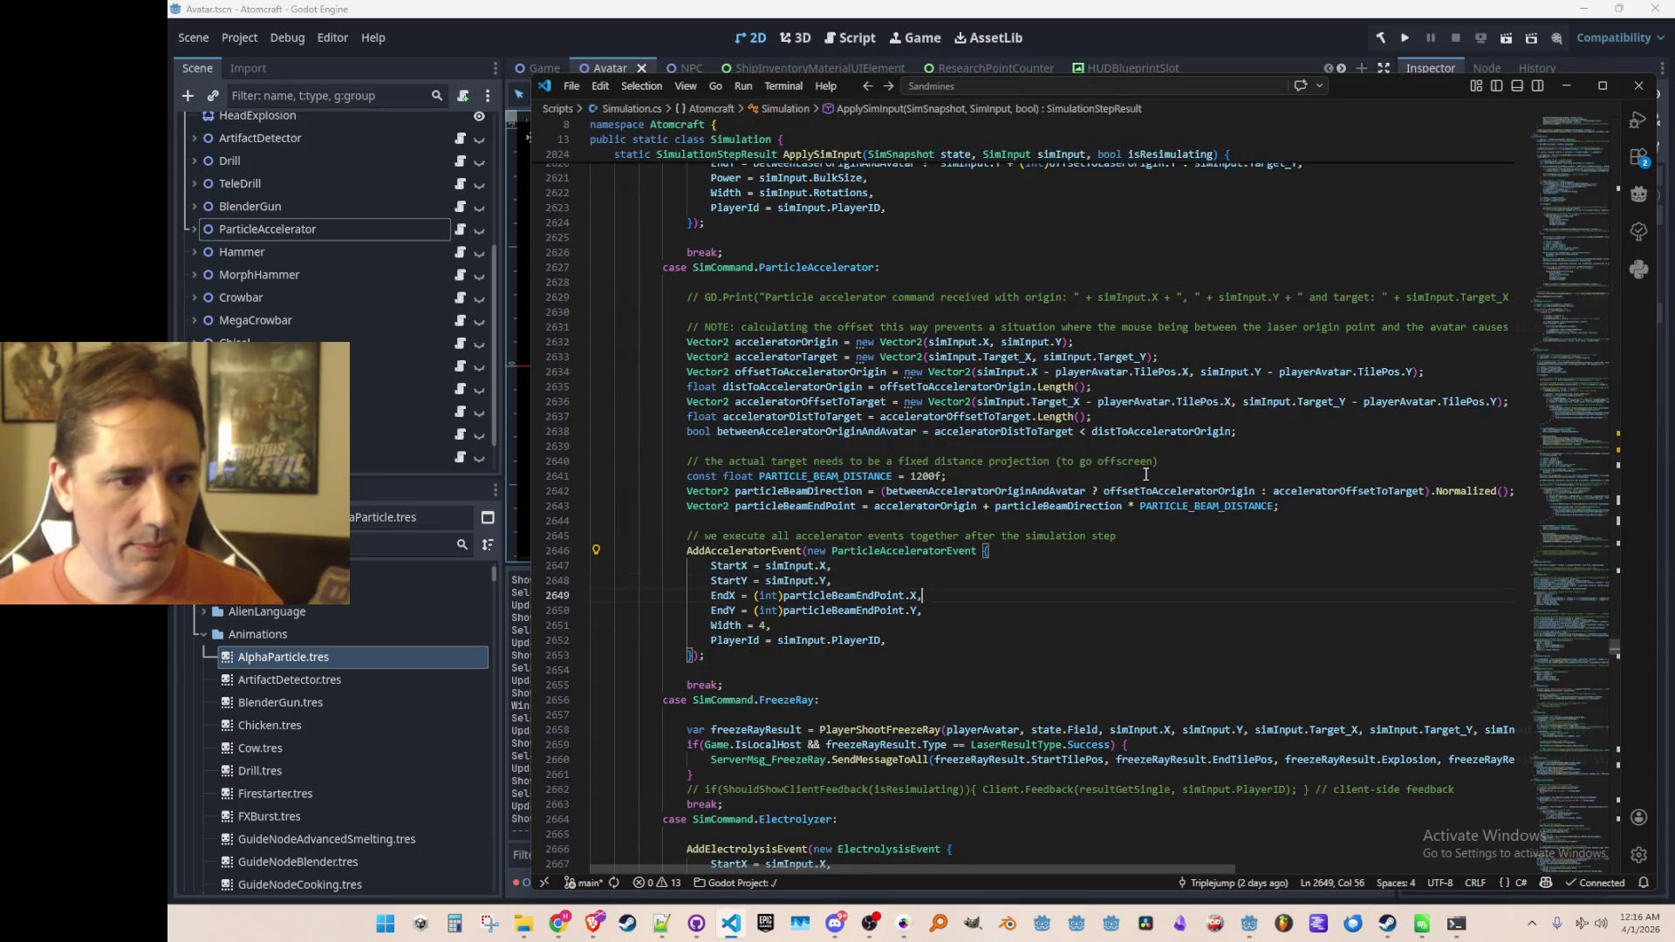
{"action": "key", "text": "Down"}
{"action": "key", "text": "End"}
{"action": "key", "text": "Return"}
{"action": "type", "text": "BeamType"}
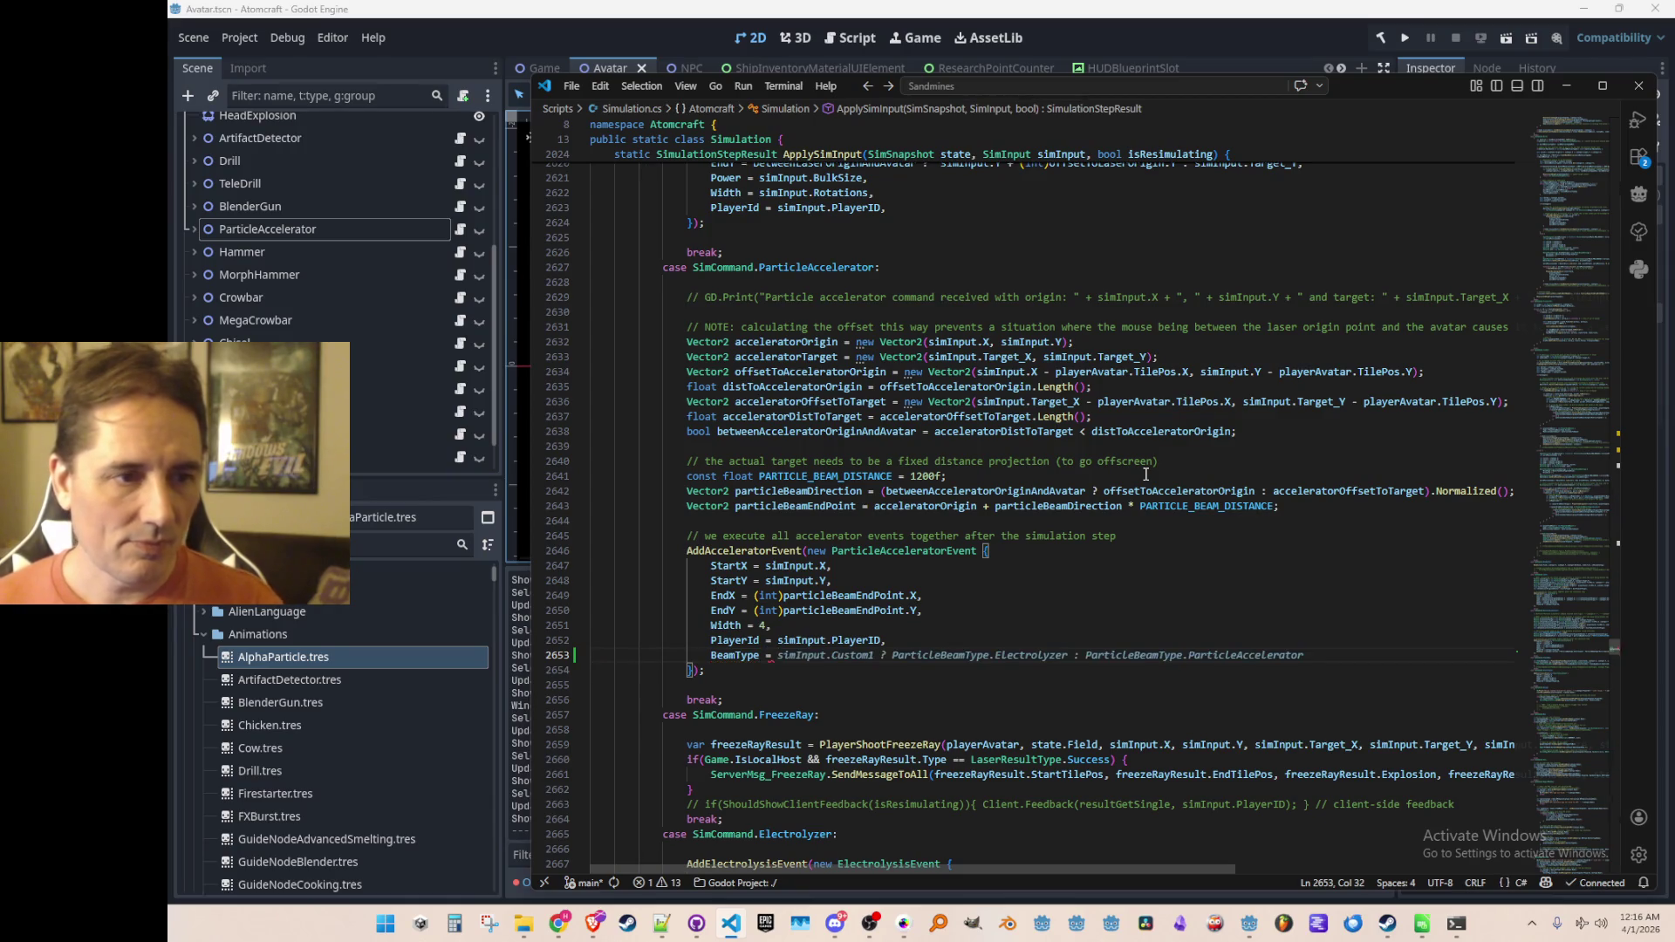
{"action": "type", "text": "mIn"}
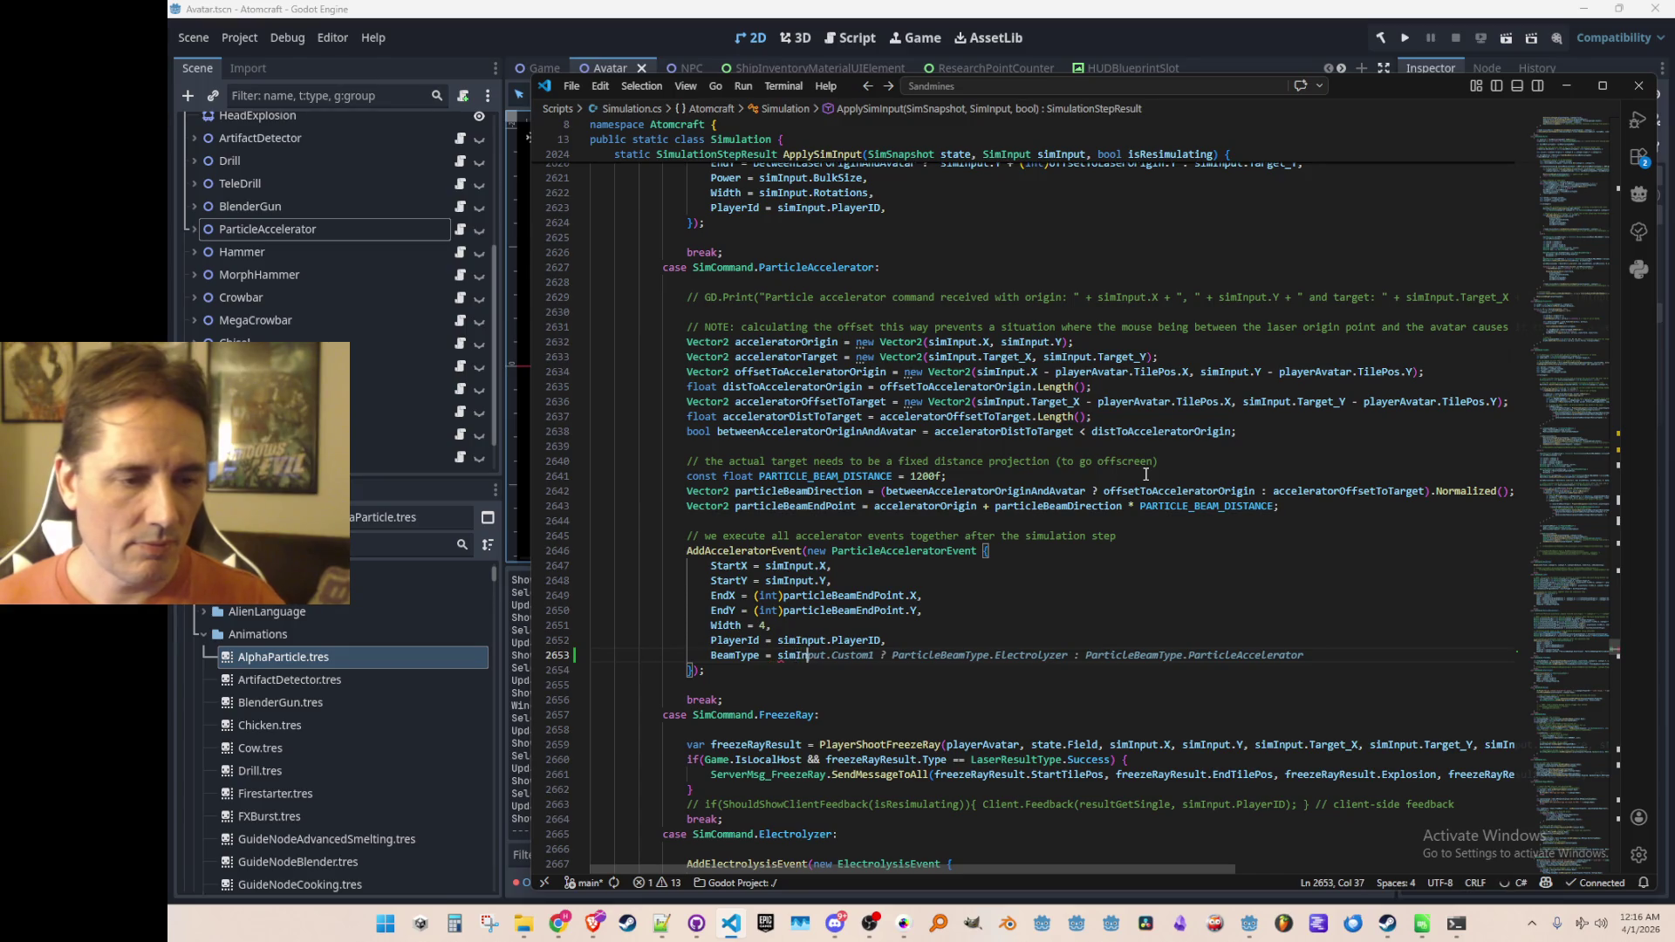
{"action": "key", "text": "BackSpace"}
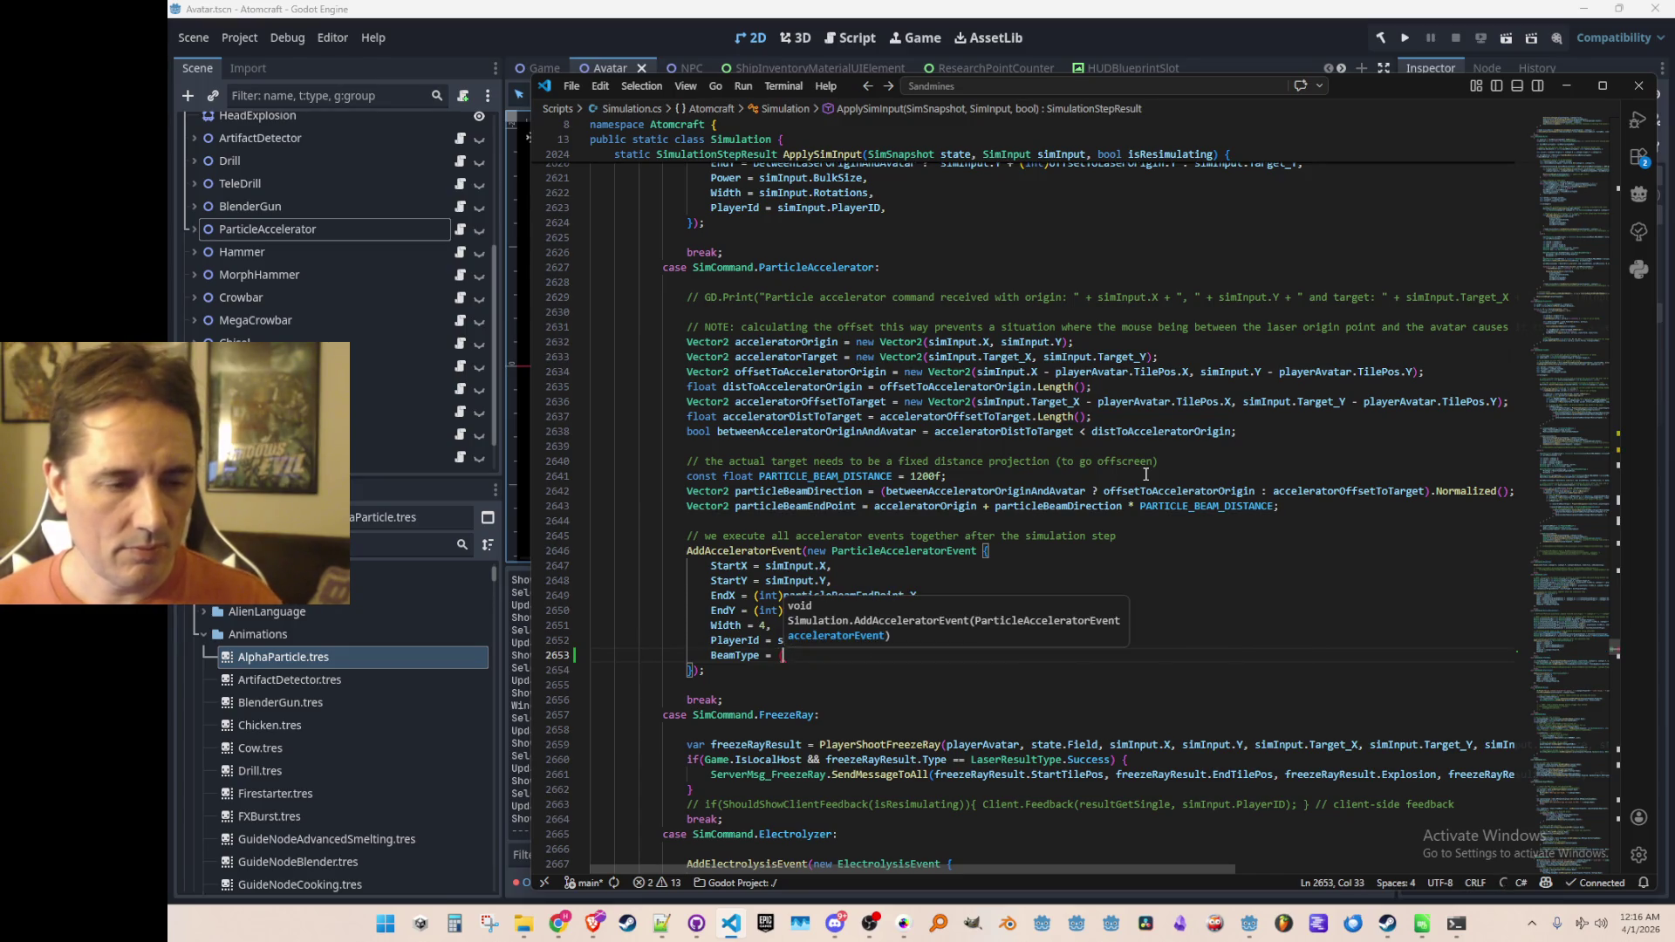
{"action": "type", "text": "Bea"}
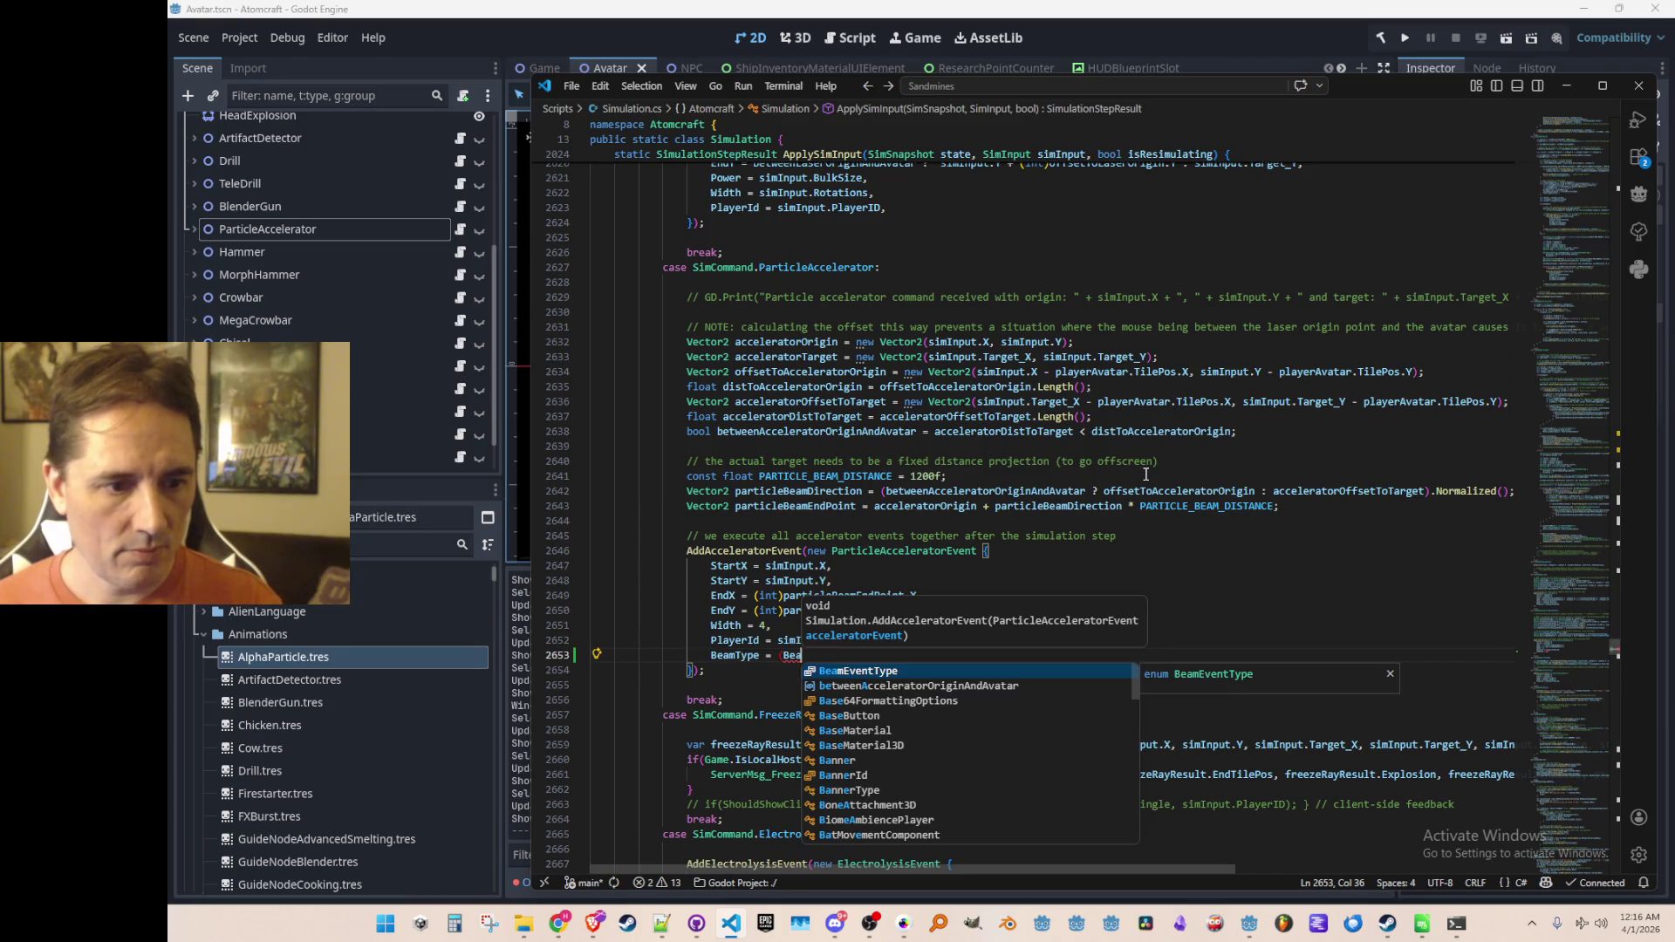
{"action": "key", "text": "BackSpace"}
{"action": "key", "text": "BackSpace"}
{"action": "key", "text": "BackSpace"}
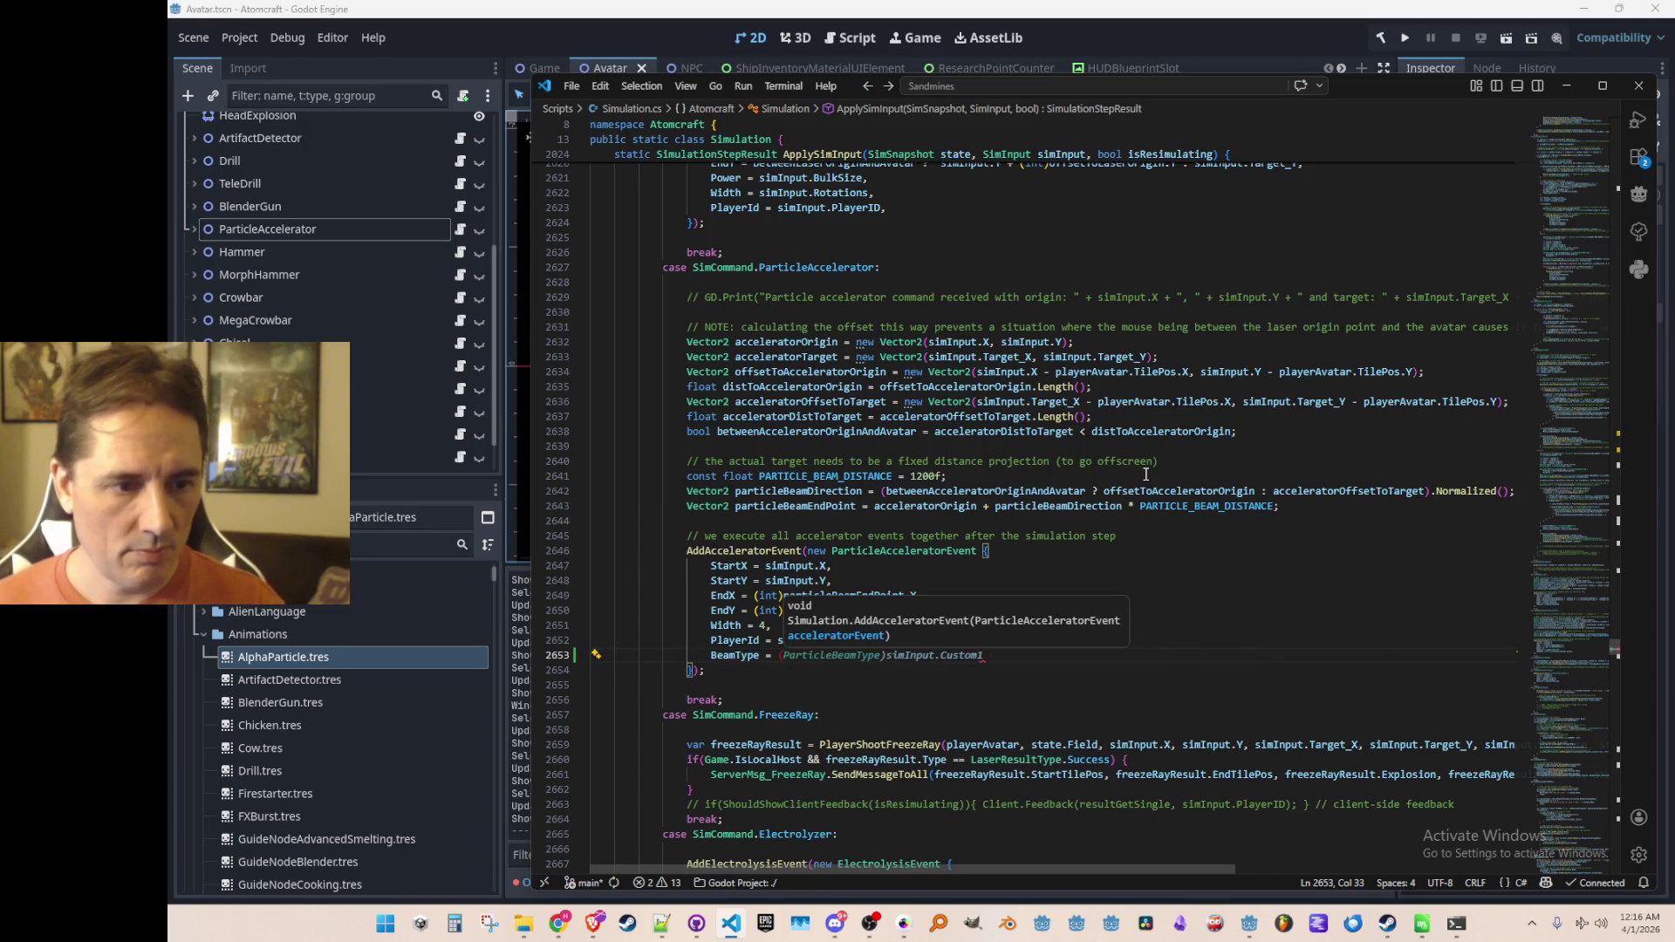
{"action": "type", "text": "ParticleAcce"}
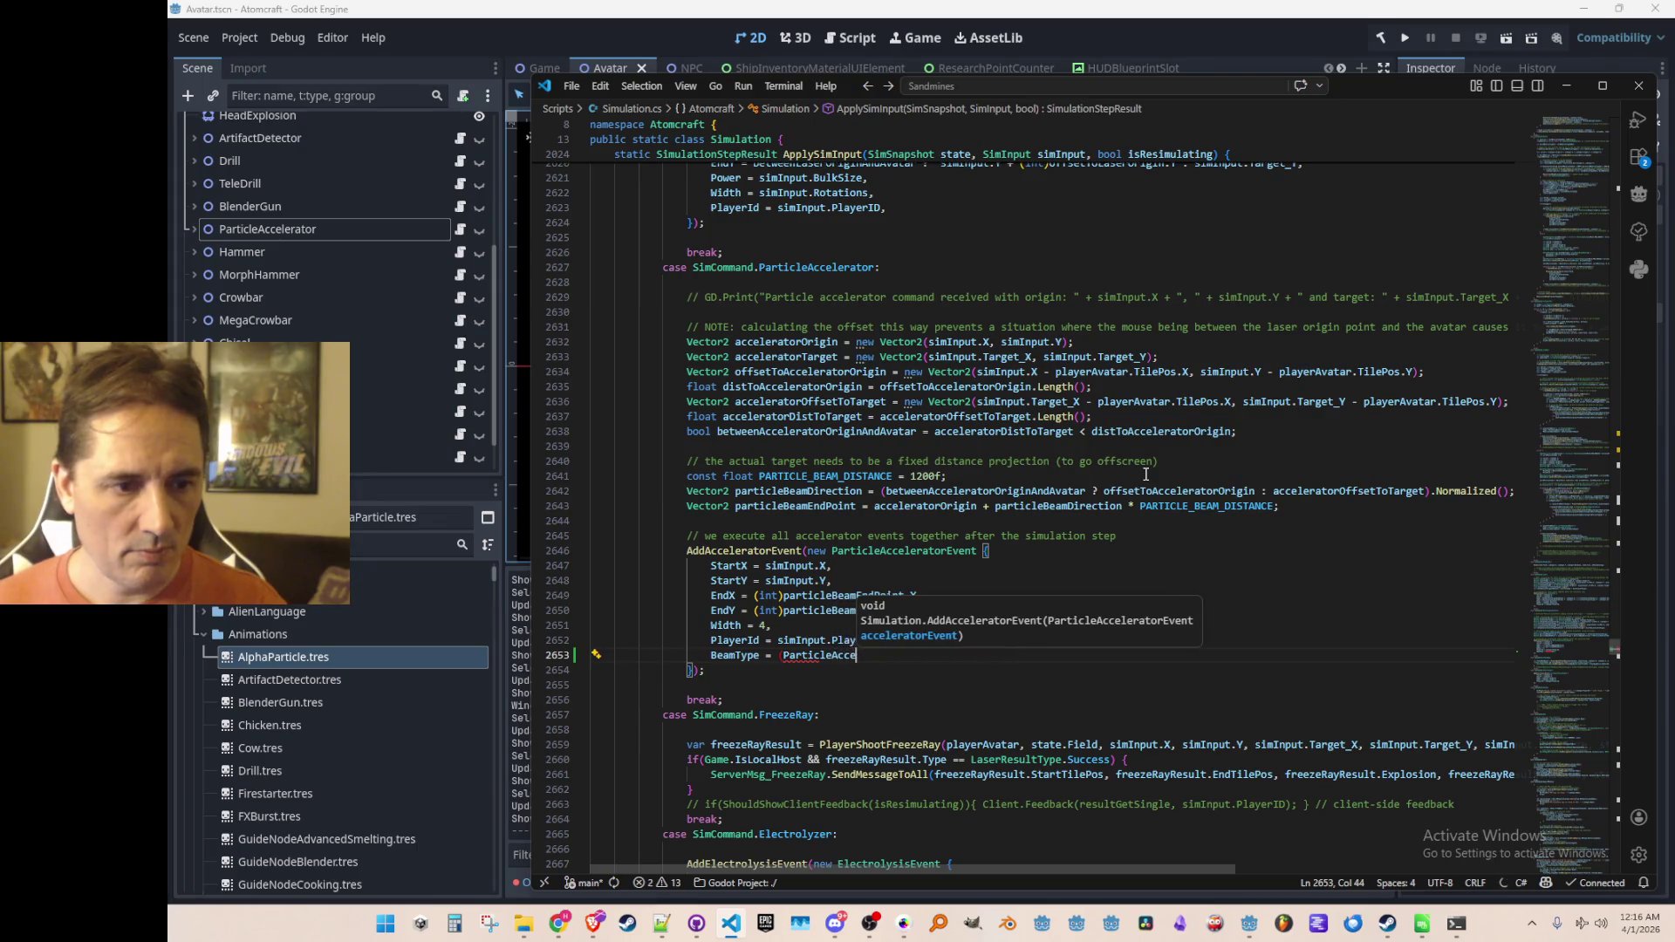
{"action": "type", "text": "lerator"}
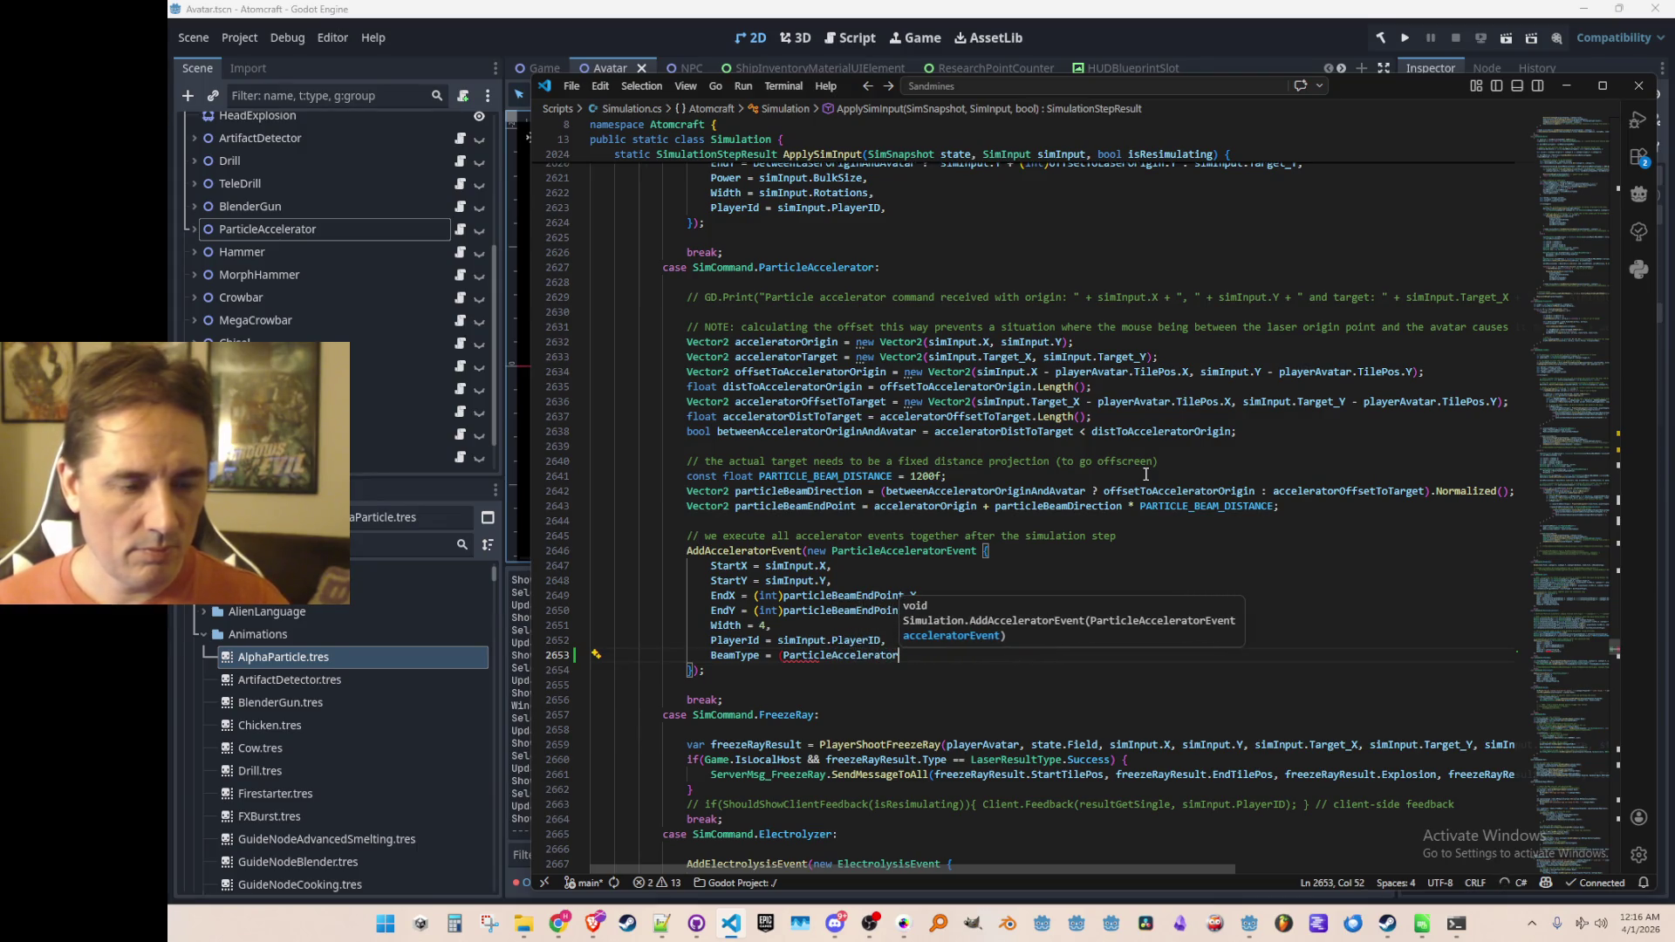
{"action": "key", "text": "Tab"}
{"action": "type", "text": "."}
{"action": "key", "text": "BackSpace"}
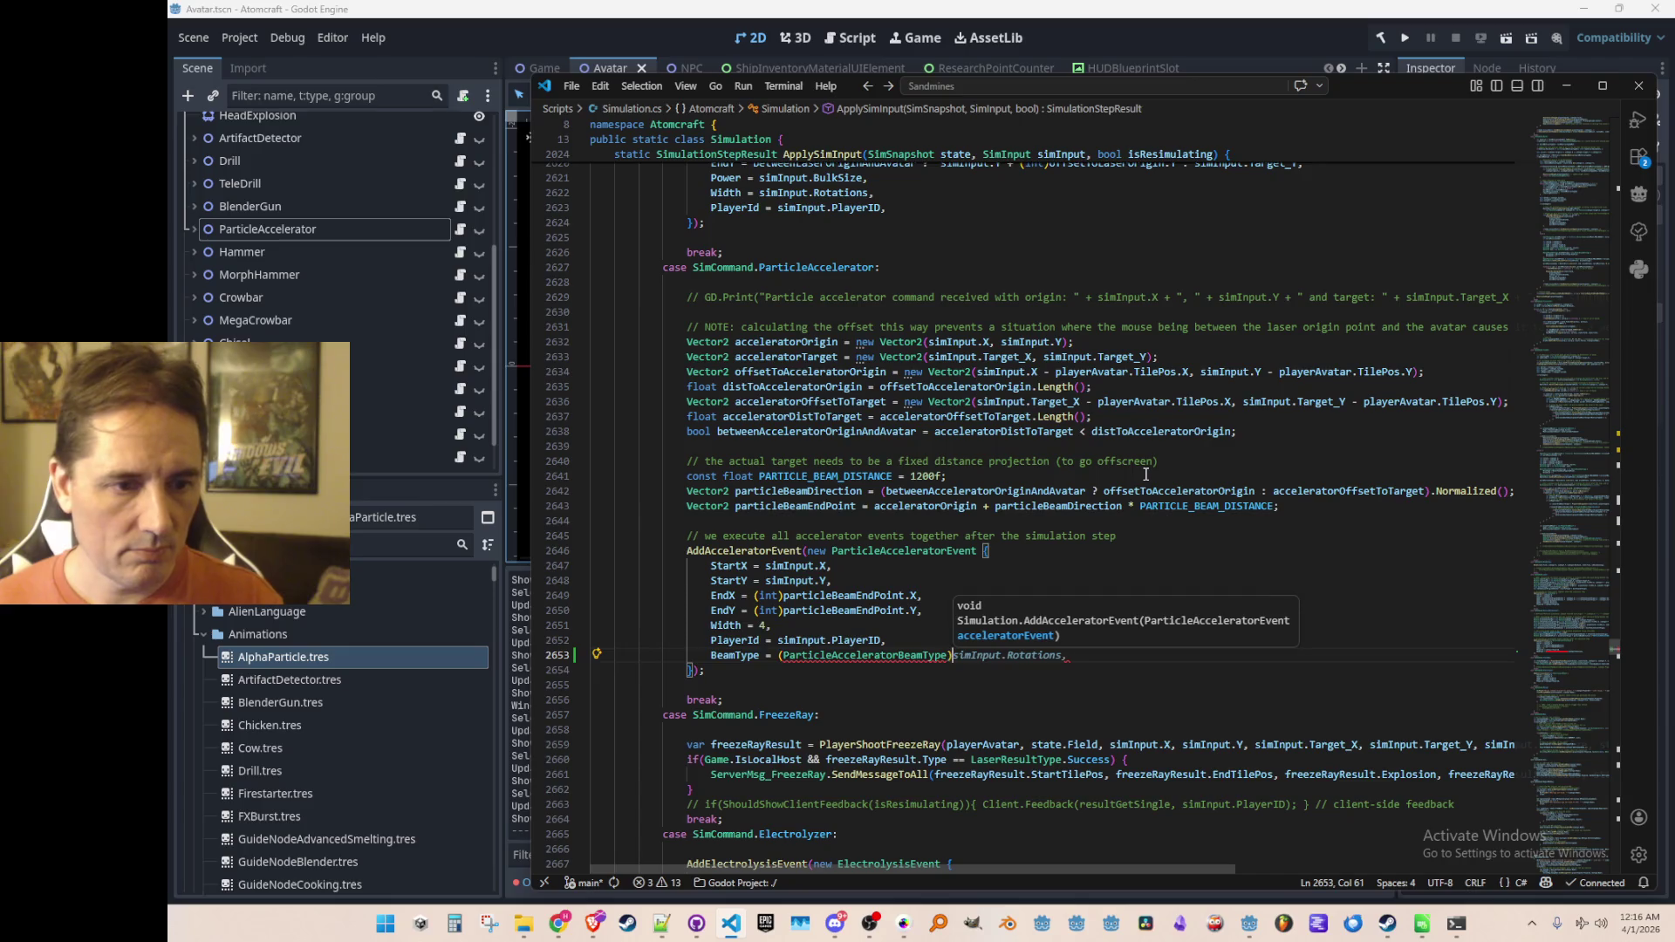
{"action": "key", "text": "Tab"}
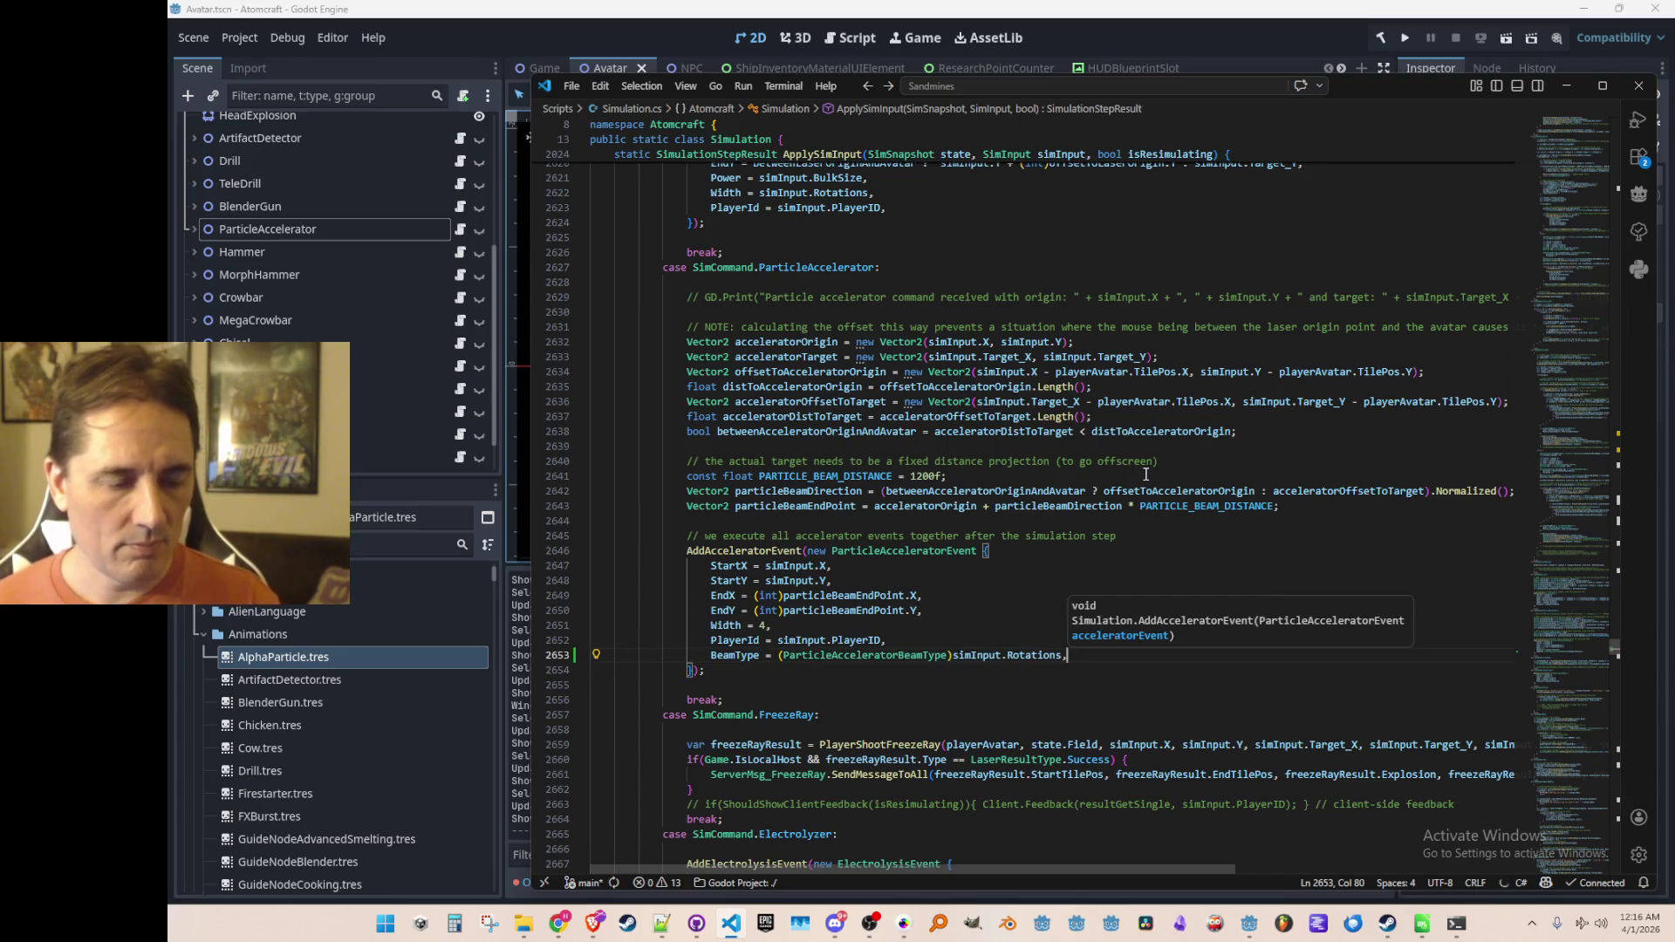
{"action": "key", "text": "Escape"}
Step: Go to DoAcceleratorEvents, where accelerator events are processed
{"action": "key", "text": "Home"}
{"action": "key", "text": "Home"}
{"action": "key", "text": "Up"}
{"action": "key", "text": "Up"}
{"action": "key", "text": "Up"}
{"action": "key", "text": "Up"}
{"action": "key", "text": "Up"}
{"action": "key", "text": "End"}
{"action": "key", "text": "Left"}
{"action": "key", "text": "Left"}
{"action": "key", "text": "alt+Left"}
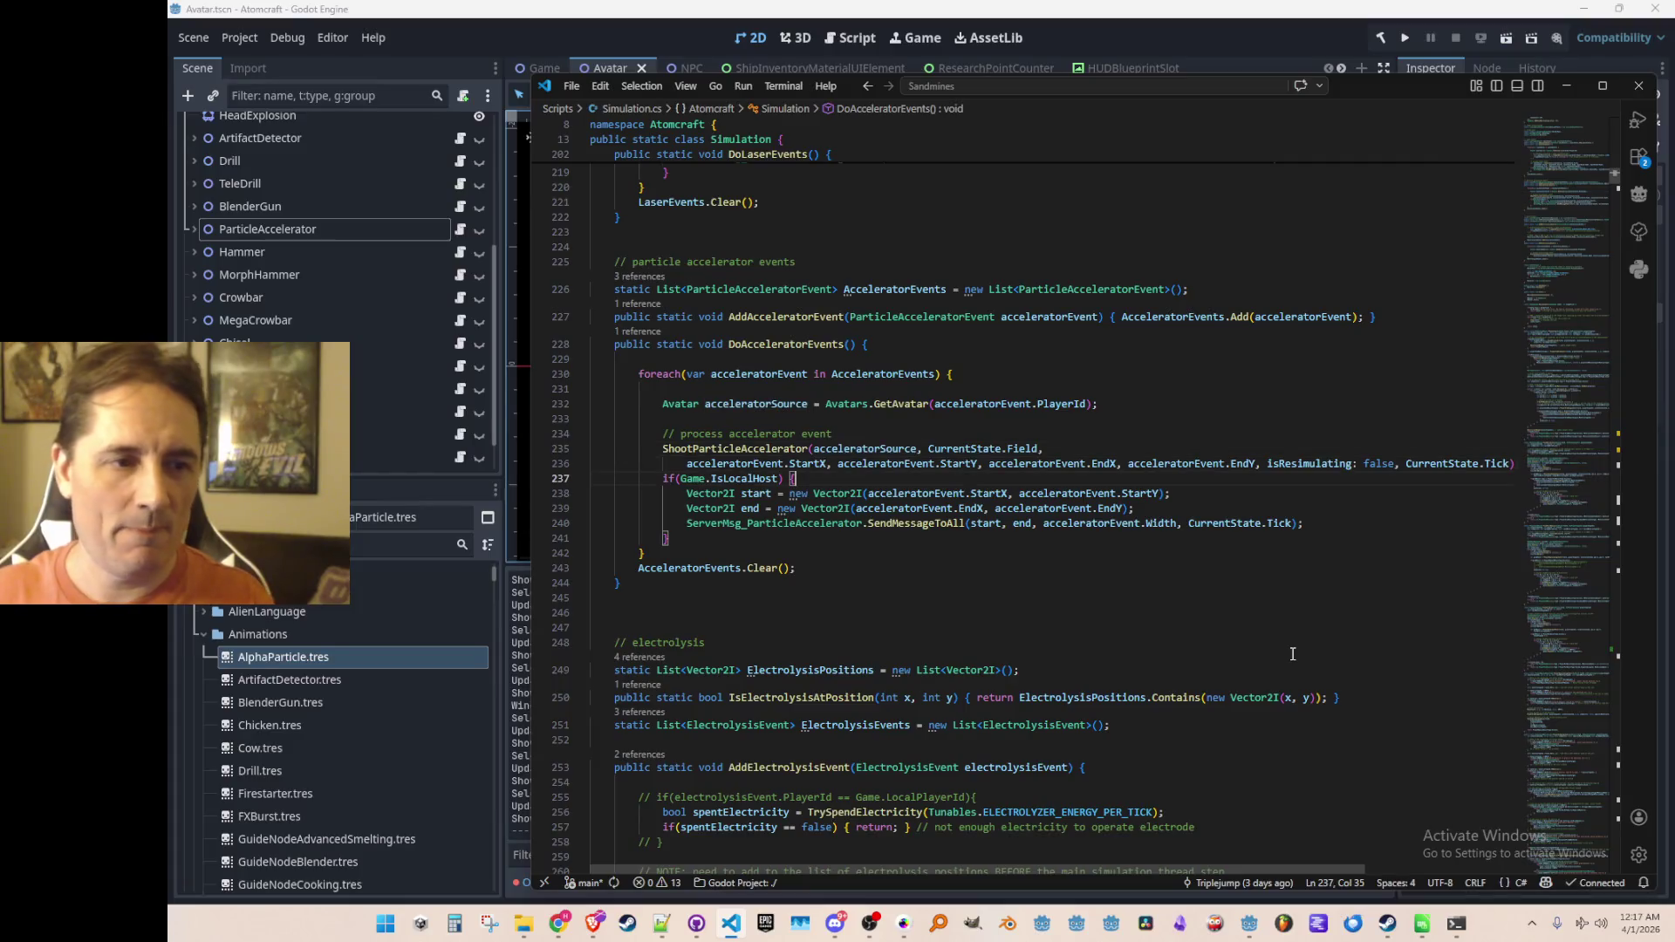
Step: Pass acceleratorEvent.BeamType to ShootParticleAccelerator on its own line before isResimulating
{"action": "key", "text": "End"}
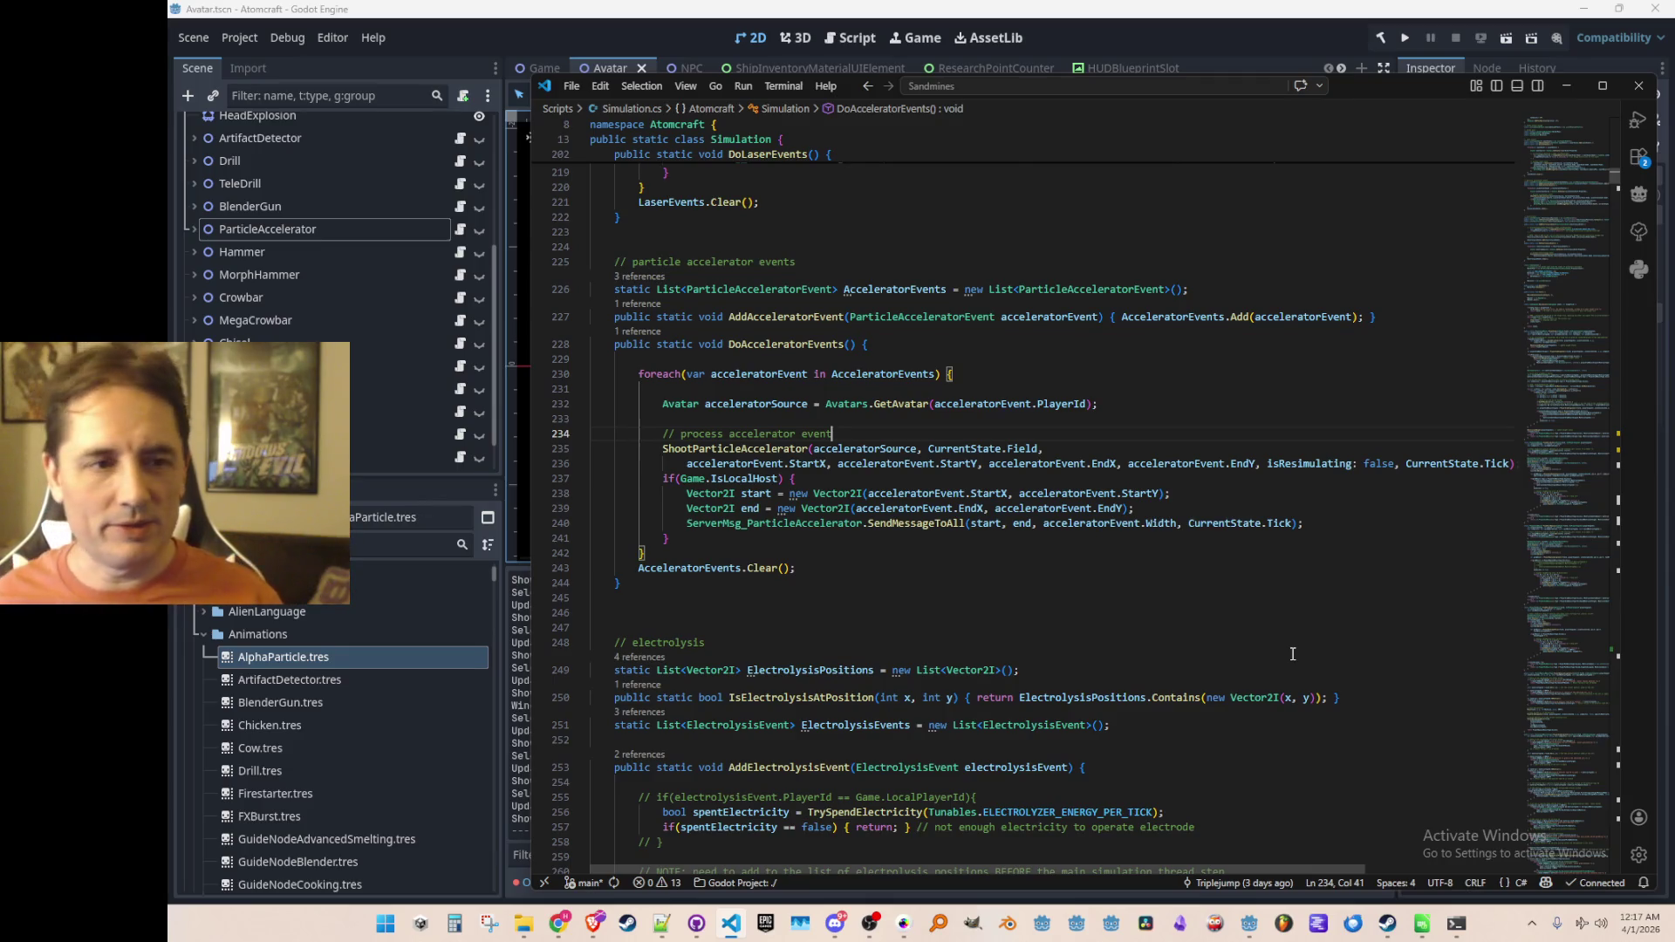
{"action": "key", "text": "End"}
{"action": "key", "text": "Down"}
{"action": "key", "text": "Down"}
{"action": "key", "text": "End"}
{"action": "key", "text": "ctrl+Left"}
{"action": "key", "text": "ctrl+Left"}
{"action": "key", "text": "ctrl+Left"}
{"action": "key", "text": "ctrl+Left"}
{"action": "key", "text": "ctrl+Left"}
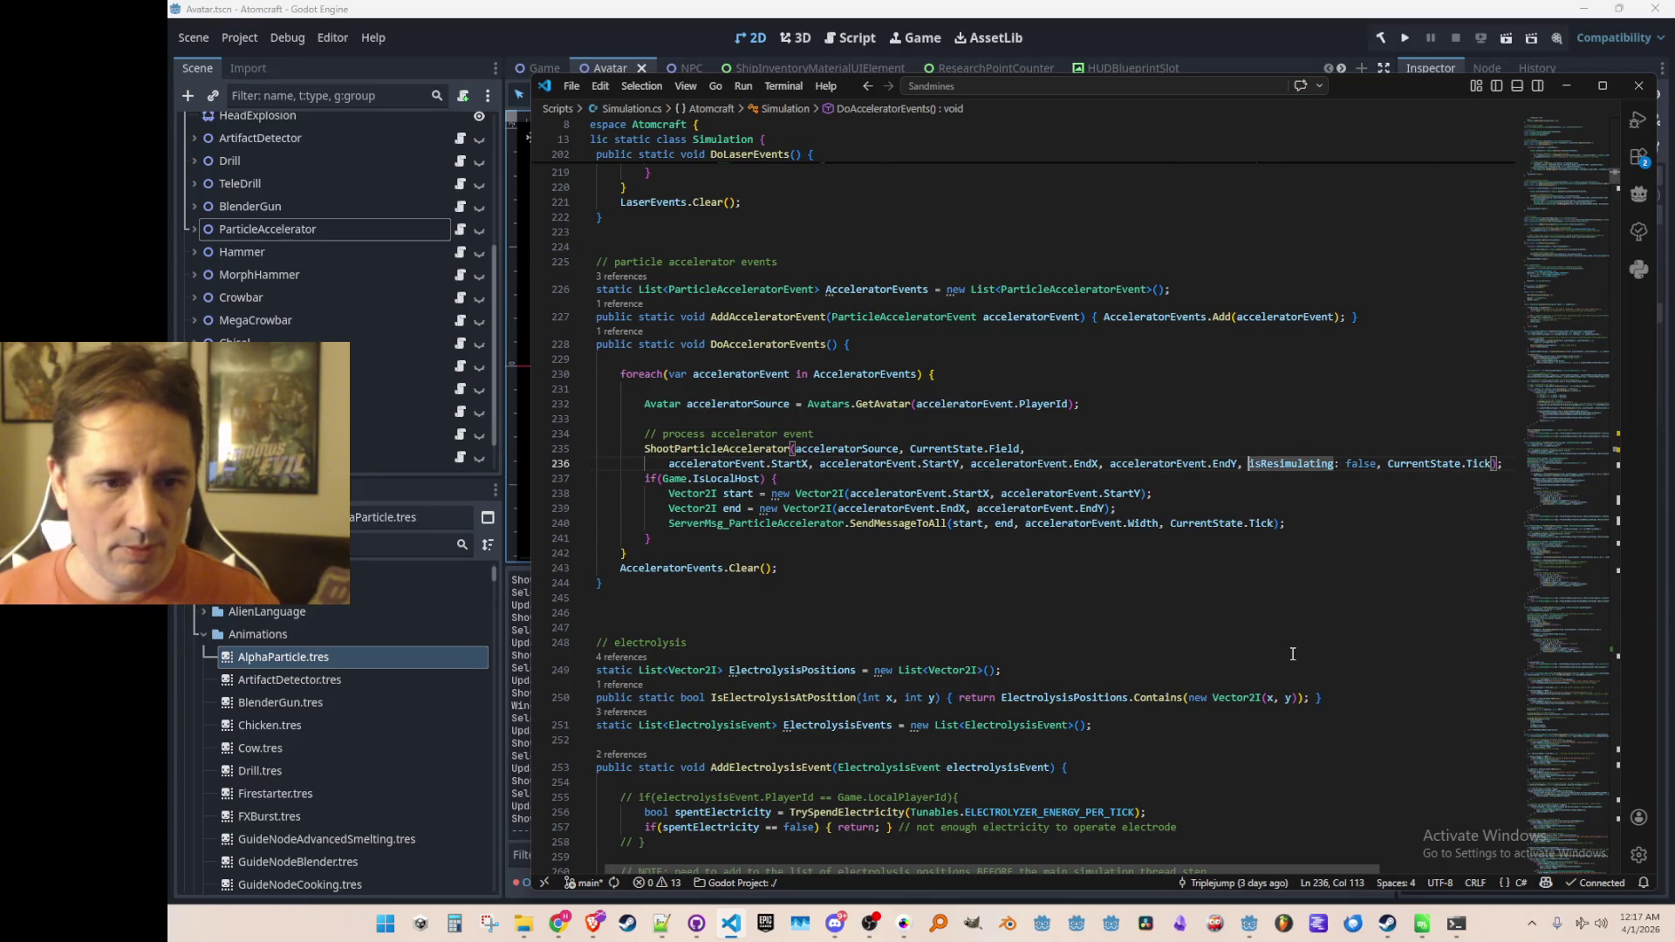
{"action": "key", "text": "Return"}
{"action": "key", "text": "Return"}
{"action": "key", "text": "Up"}
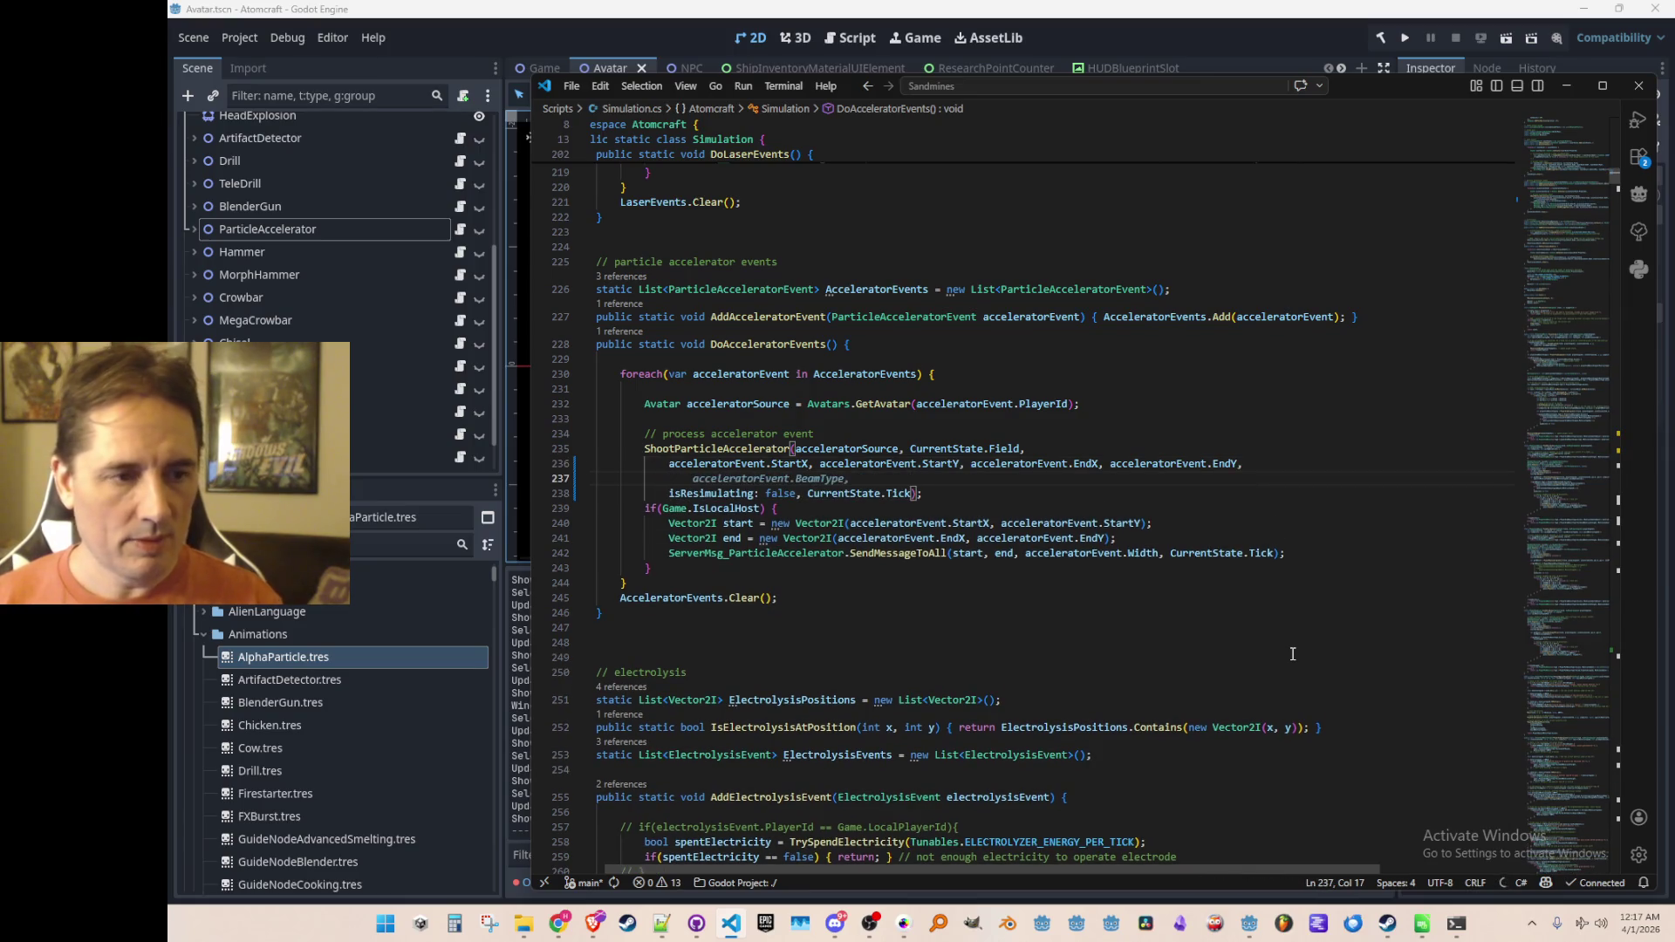
{"action": "key", "text": "Tab"}
Step: Go to ShootParticleAccelerator's definition, check its beamType parameter, and locate the TryParticleCollision call
{"action": "key", "text": "Home"}
{"action": "key", "text": "Up"}
{"action": "key", "text": "Up"}
{"action": "key", "text": "F12"}
{"action": "key", "text": "Down"}
{"action": "key", "text": "Down"}
{"action": "key", "text": "Left"}
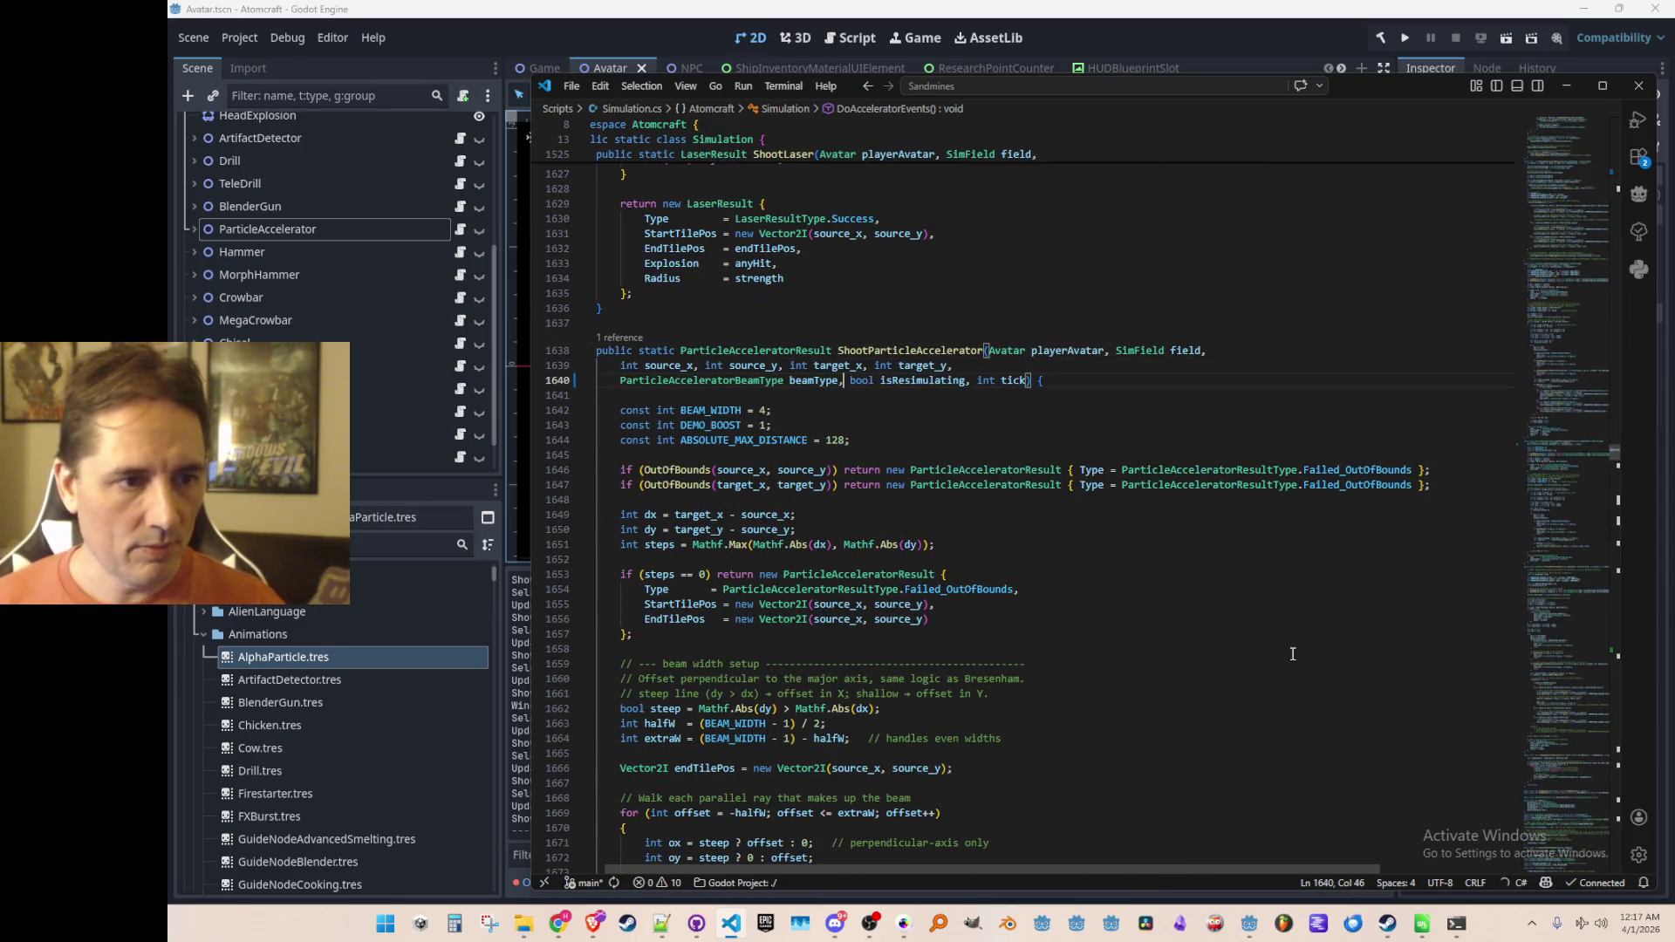
{"action": "key", "text": "ctrl+d"}
{"action": "key", "text": "Down"}
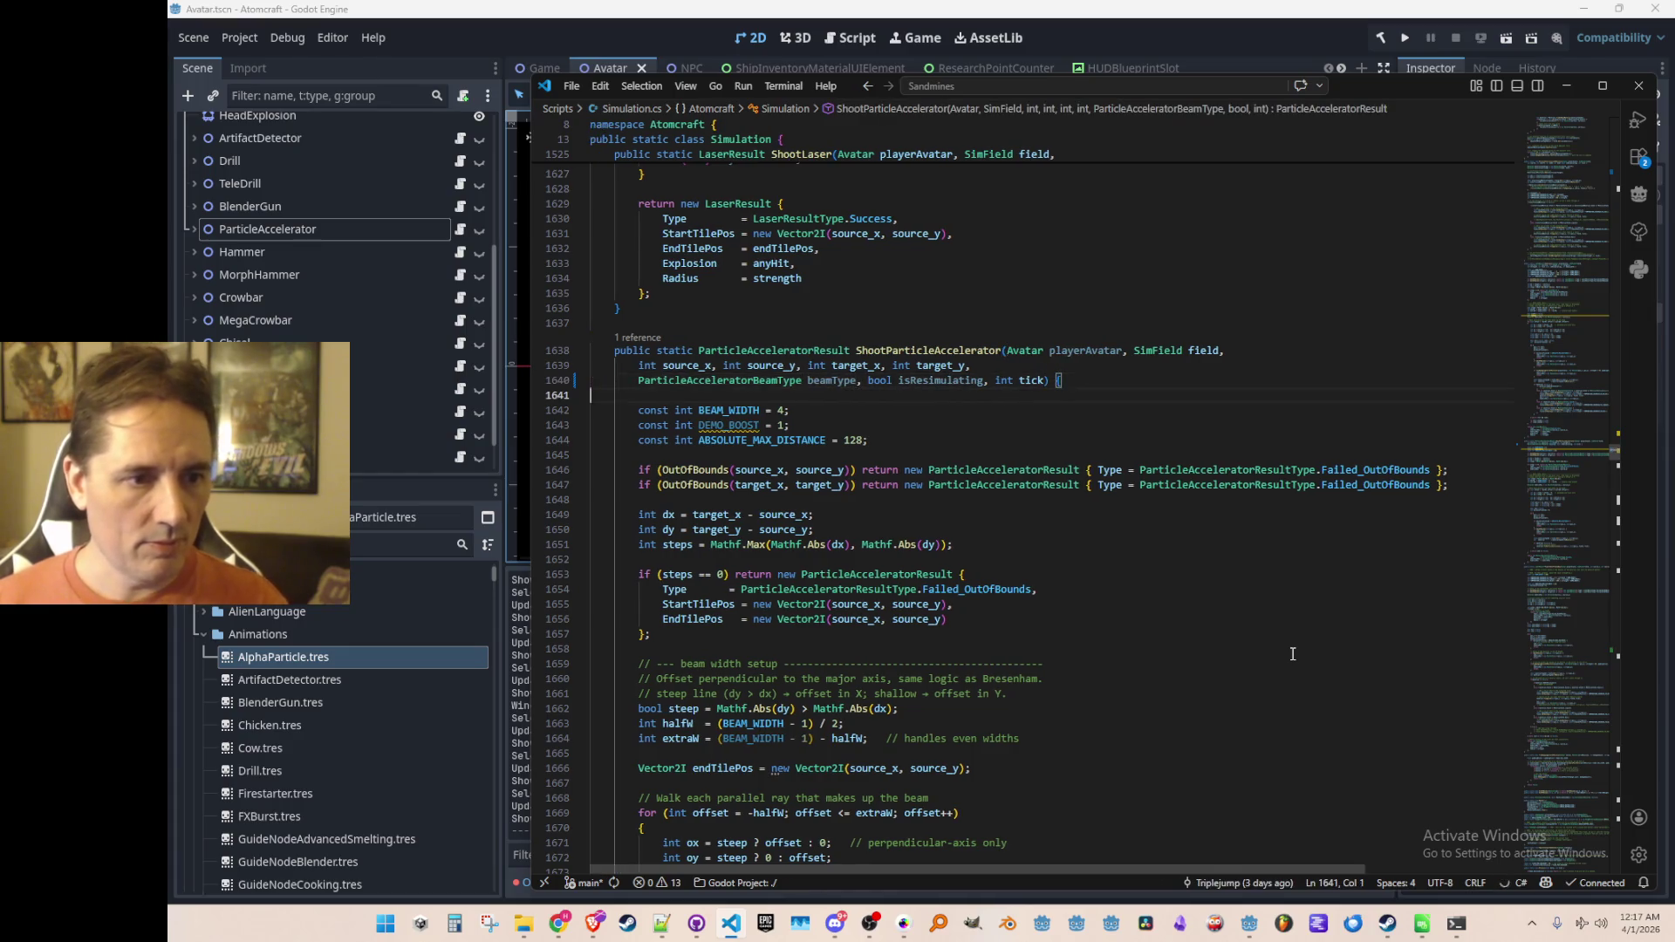
{"action": "scroll", "coordinate": [1222, 575], "scroll_direction": "down", "scroll_amount": 10}
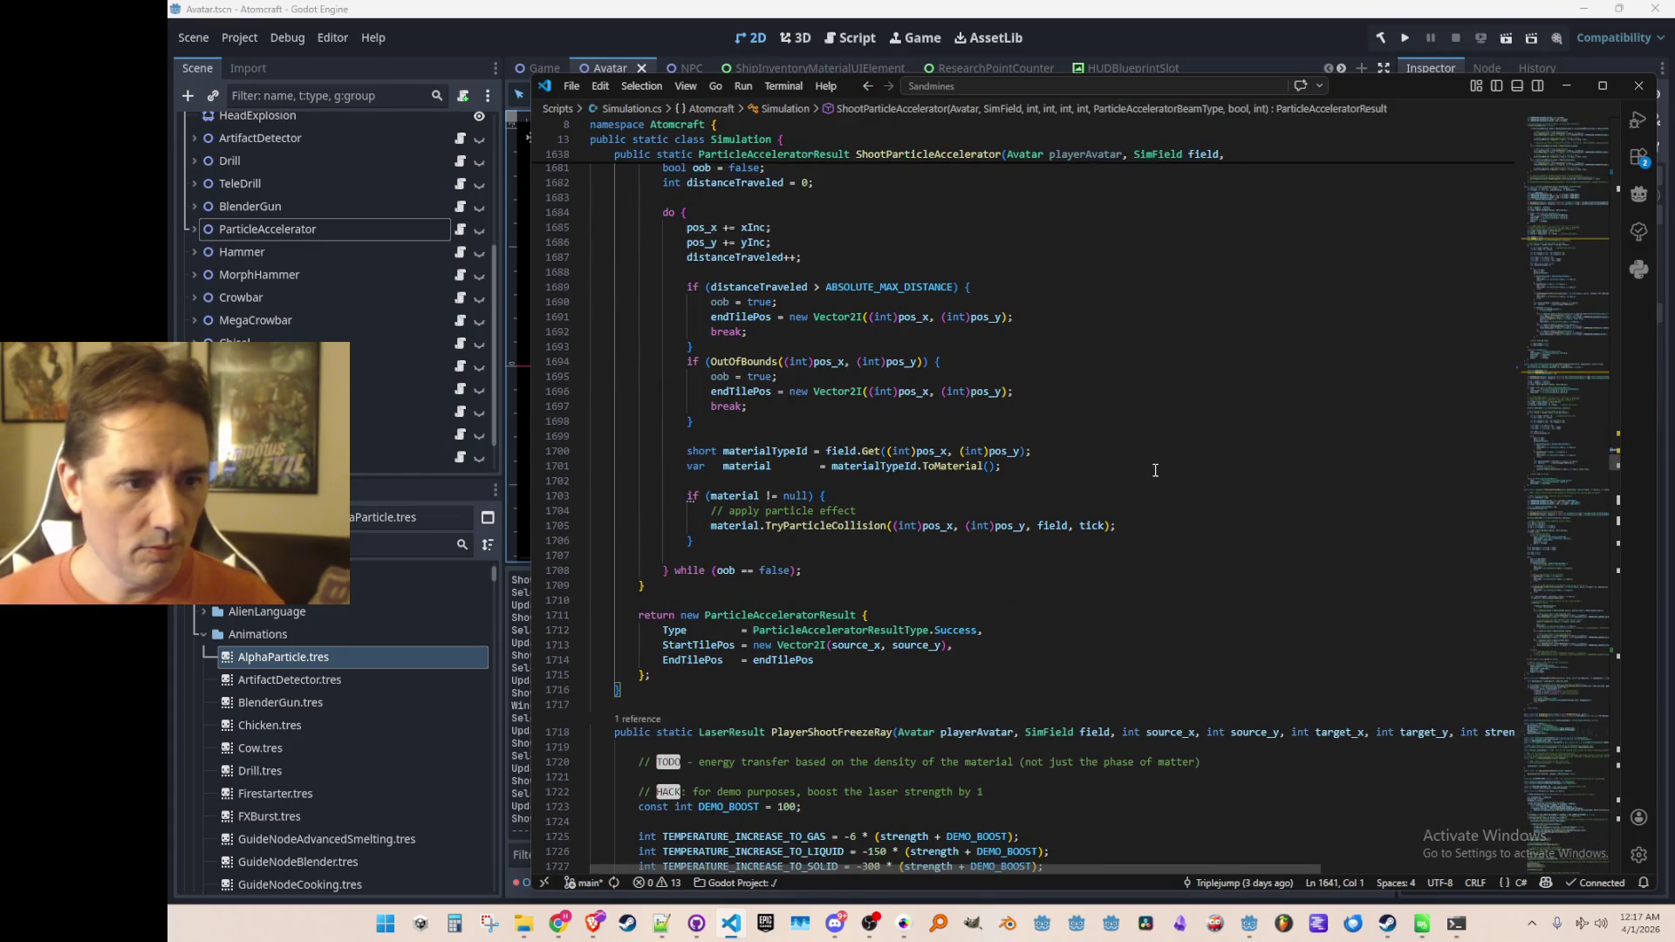
{"action": "left_click", "coordinate": [867, 526]}
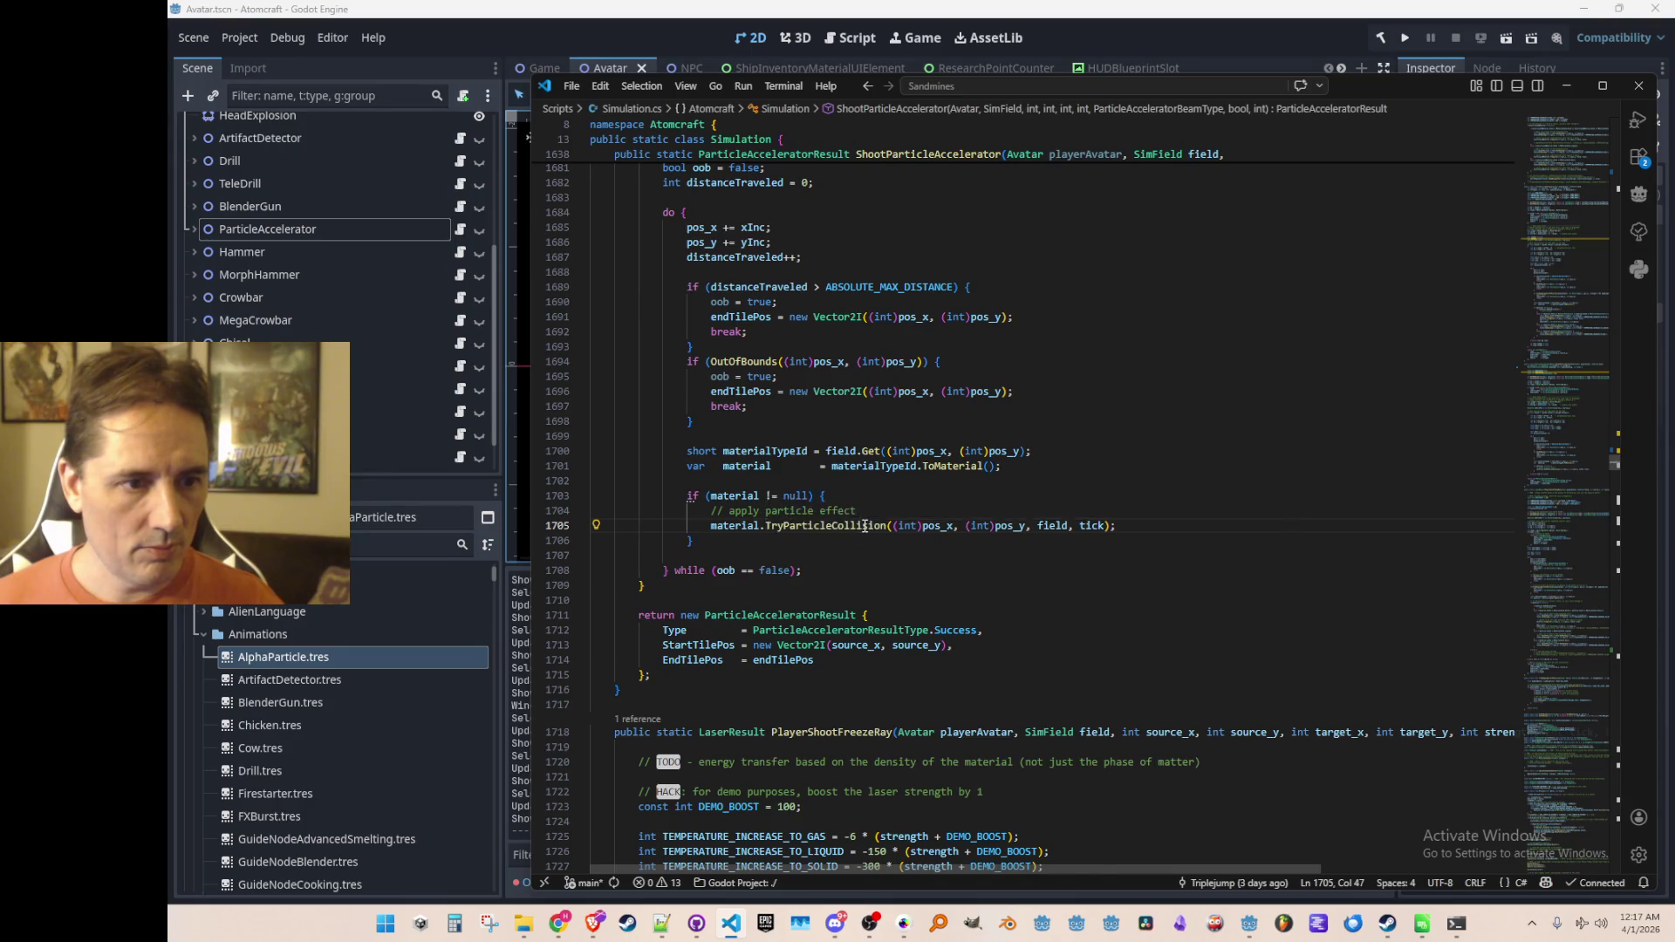
Step: Add a ParticleAcceleratorBeamType beamType parameter to TryParticleCollision's signature in BaseMaterial.cs
{"action": "right_click", "coordinate": [867, 527]}
{"action": "left_click", "coordinate": [962, 379]}
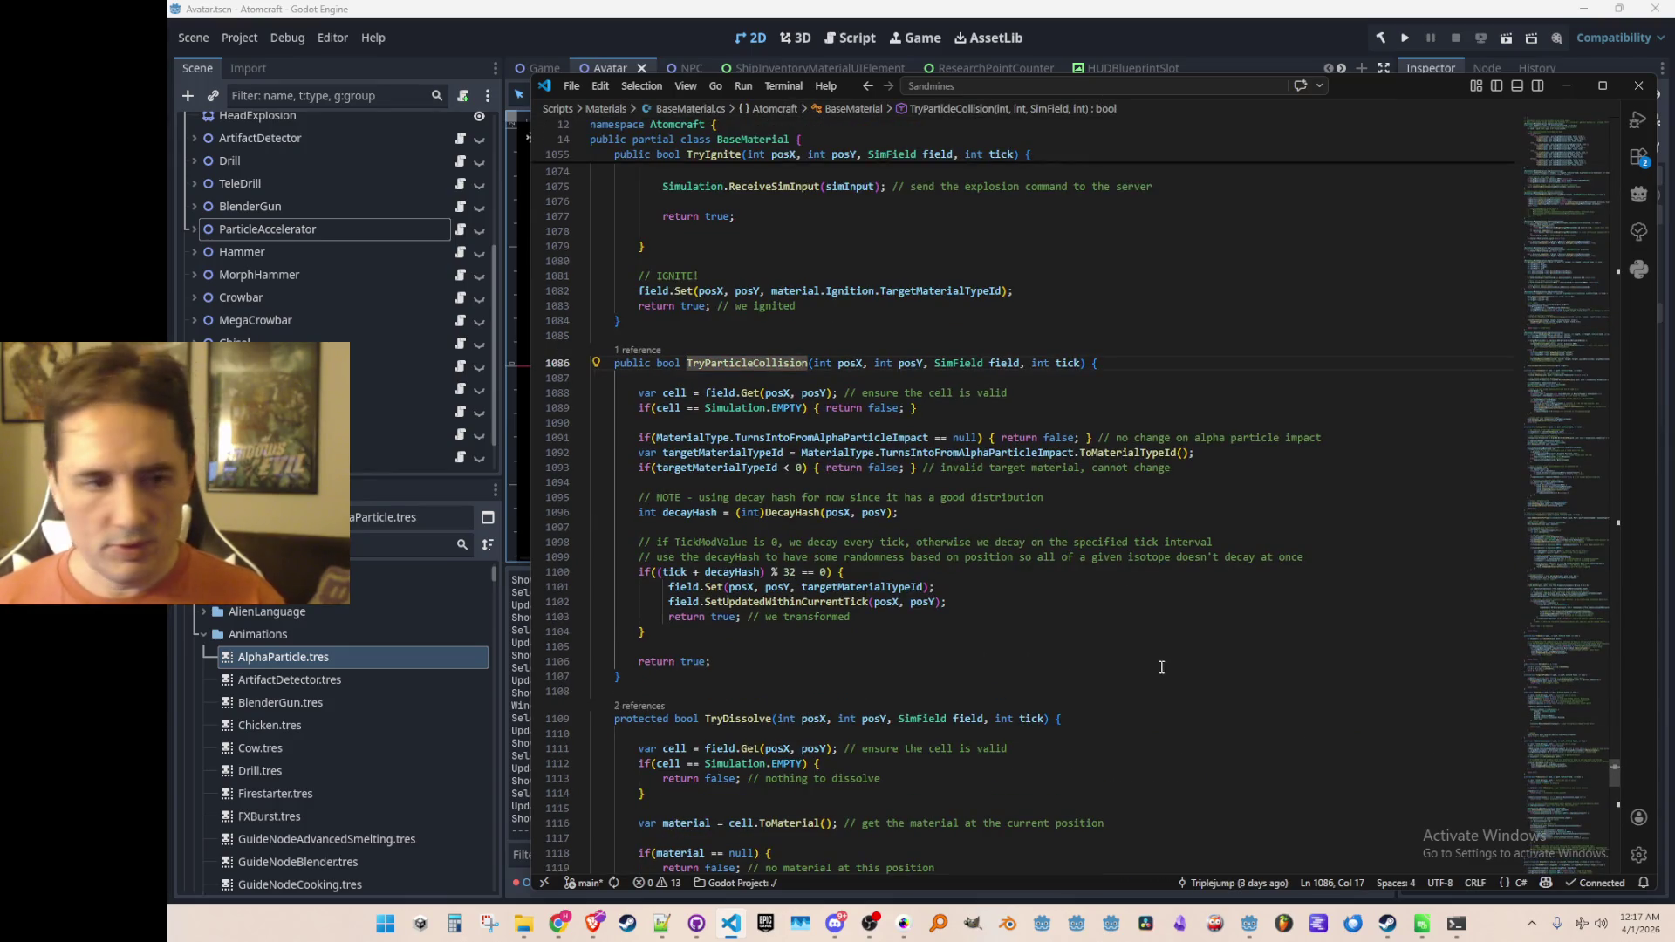
{"action": "scroll", "coordinate": [1105, 639], "scroll_direction": "down", "scroll_amount": 1}
{"action": "left_click", "coordinate": [1129, 575]}
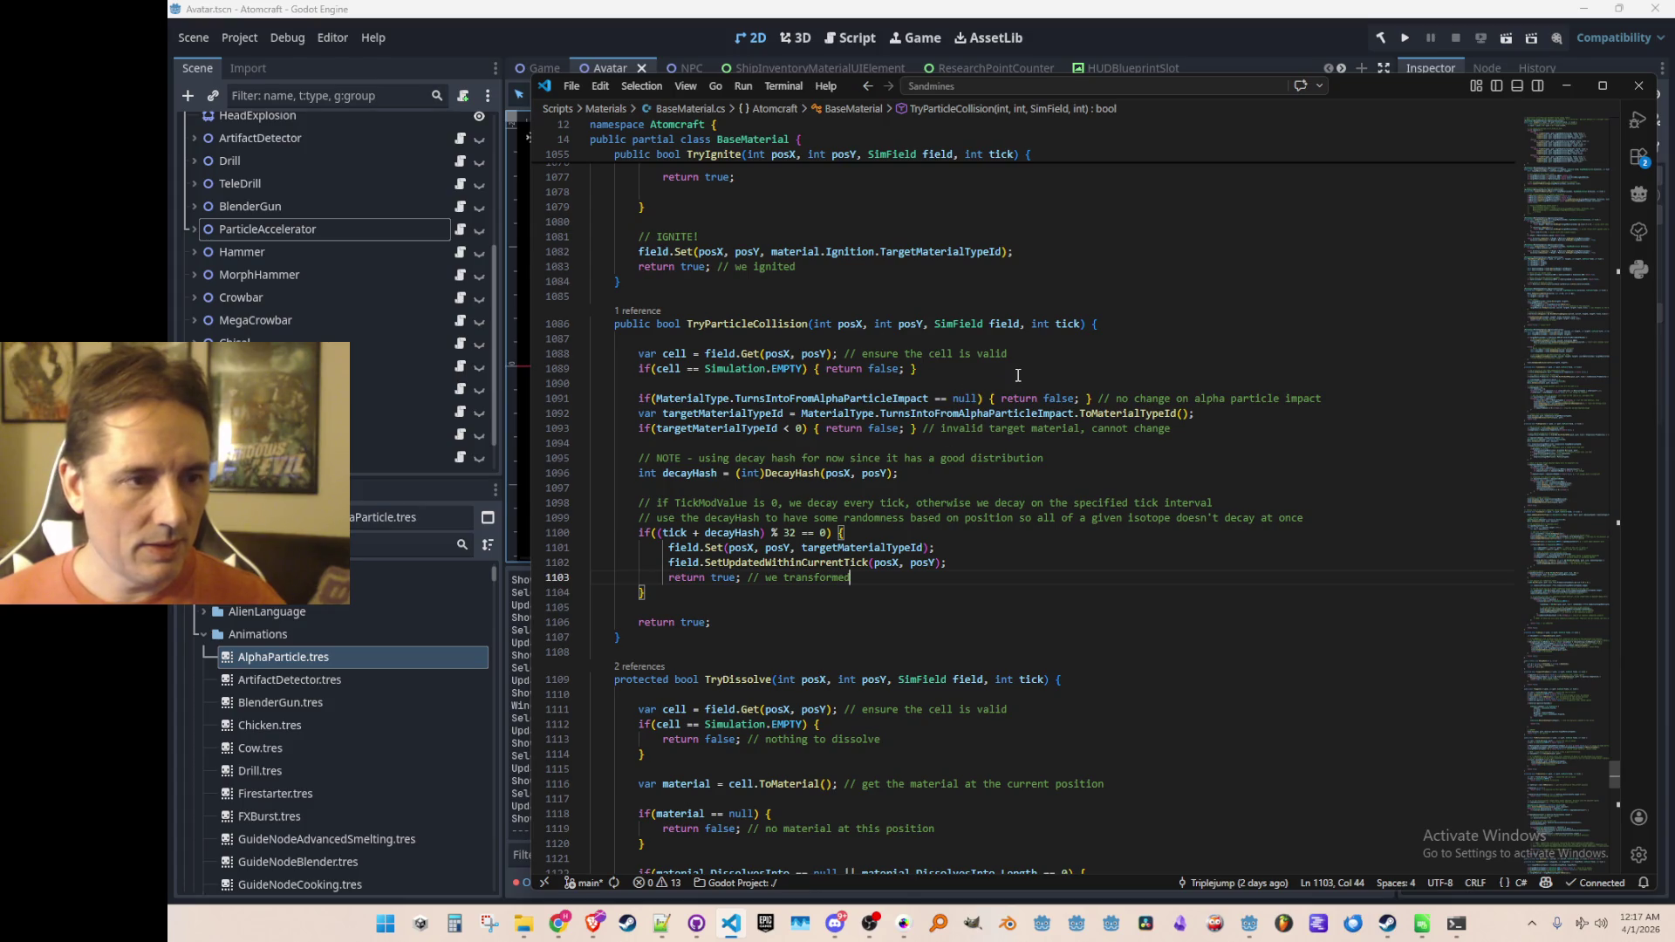
{"action": "left_click", "coordinate": [1009, 331]}
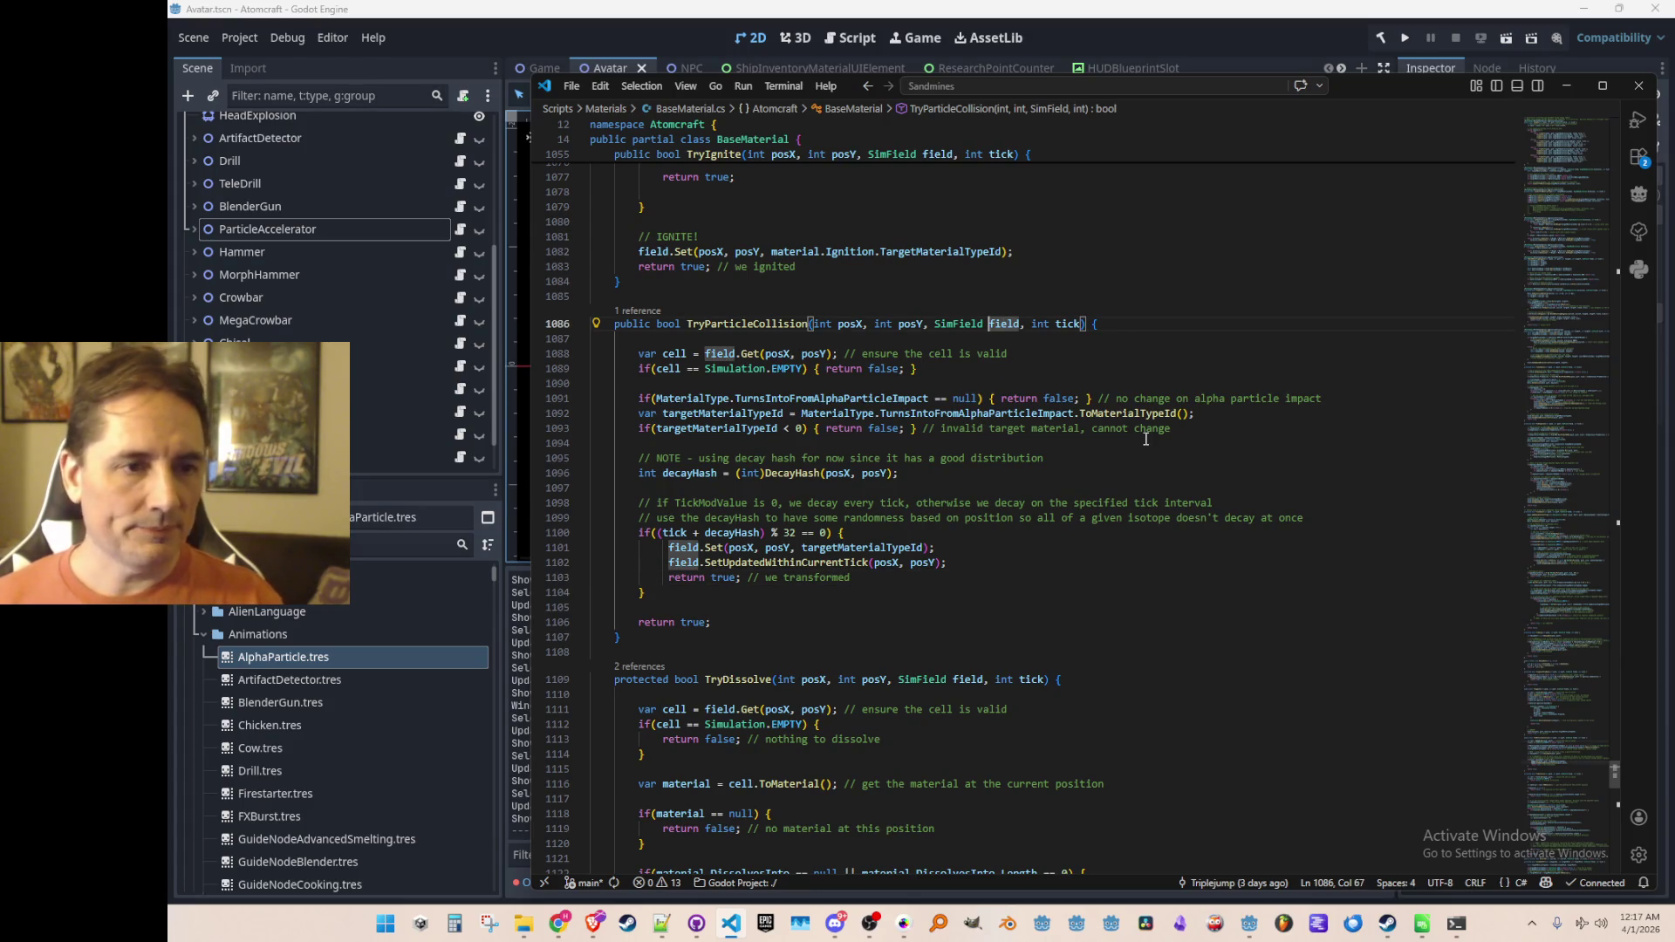
{"action": "key", "text": "ctrl+Left"}
{"action": "key", "text": "ctrl+Left"}
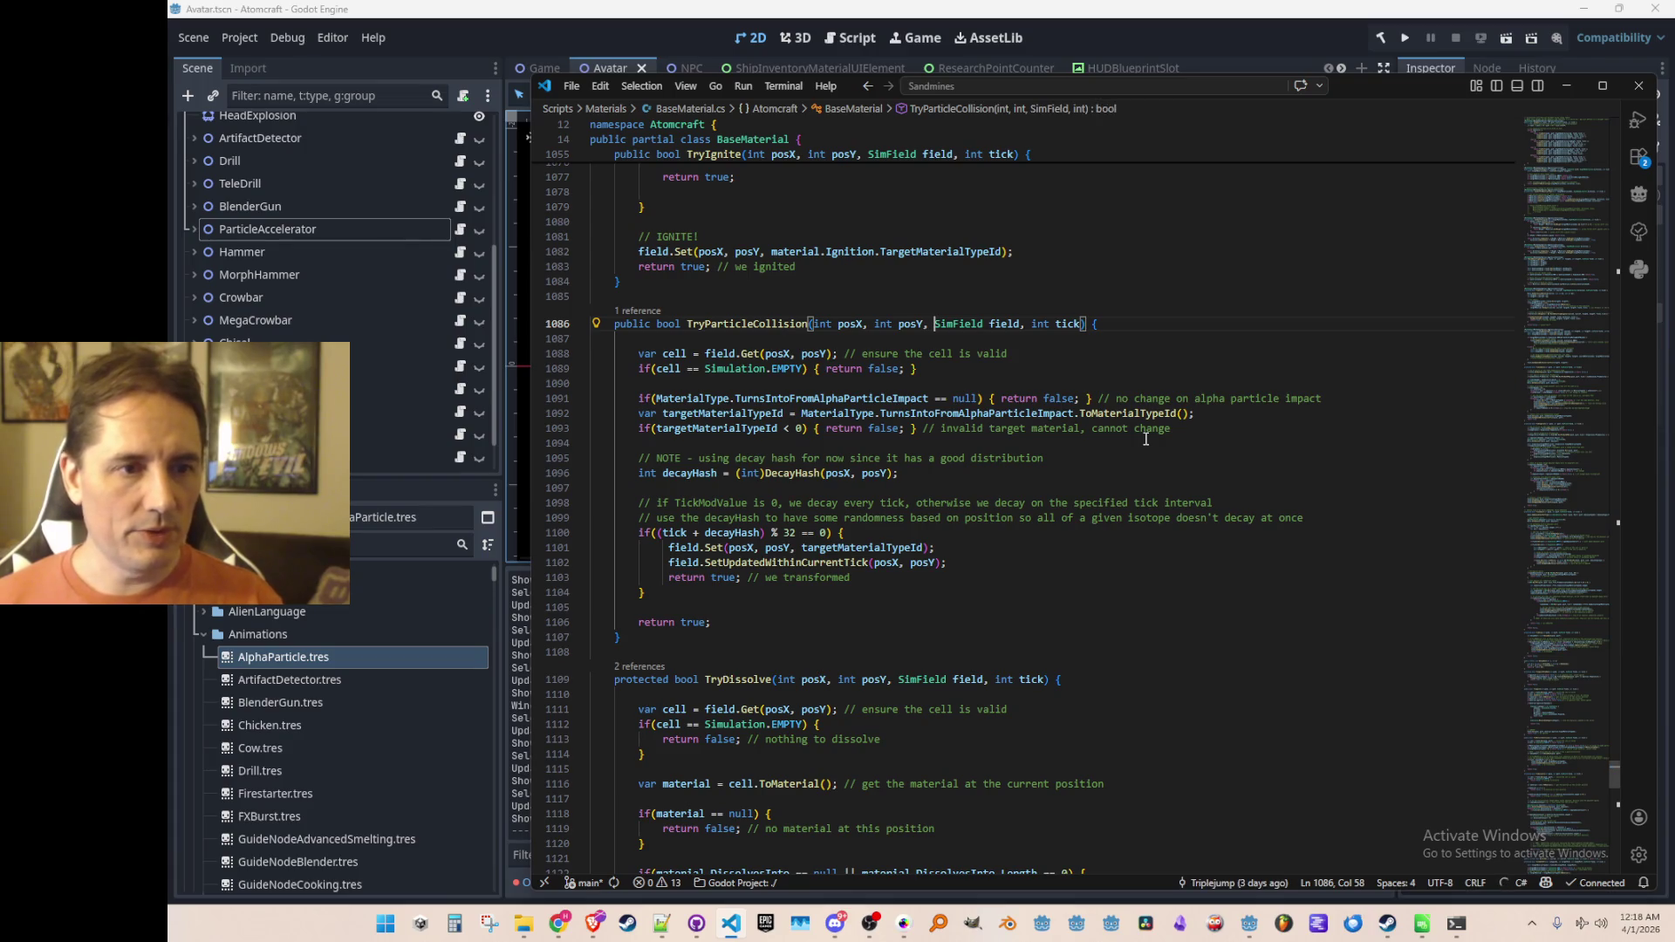
{"action": "key", "text": "Left"}
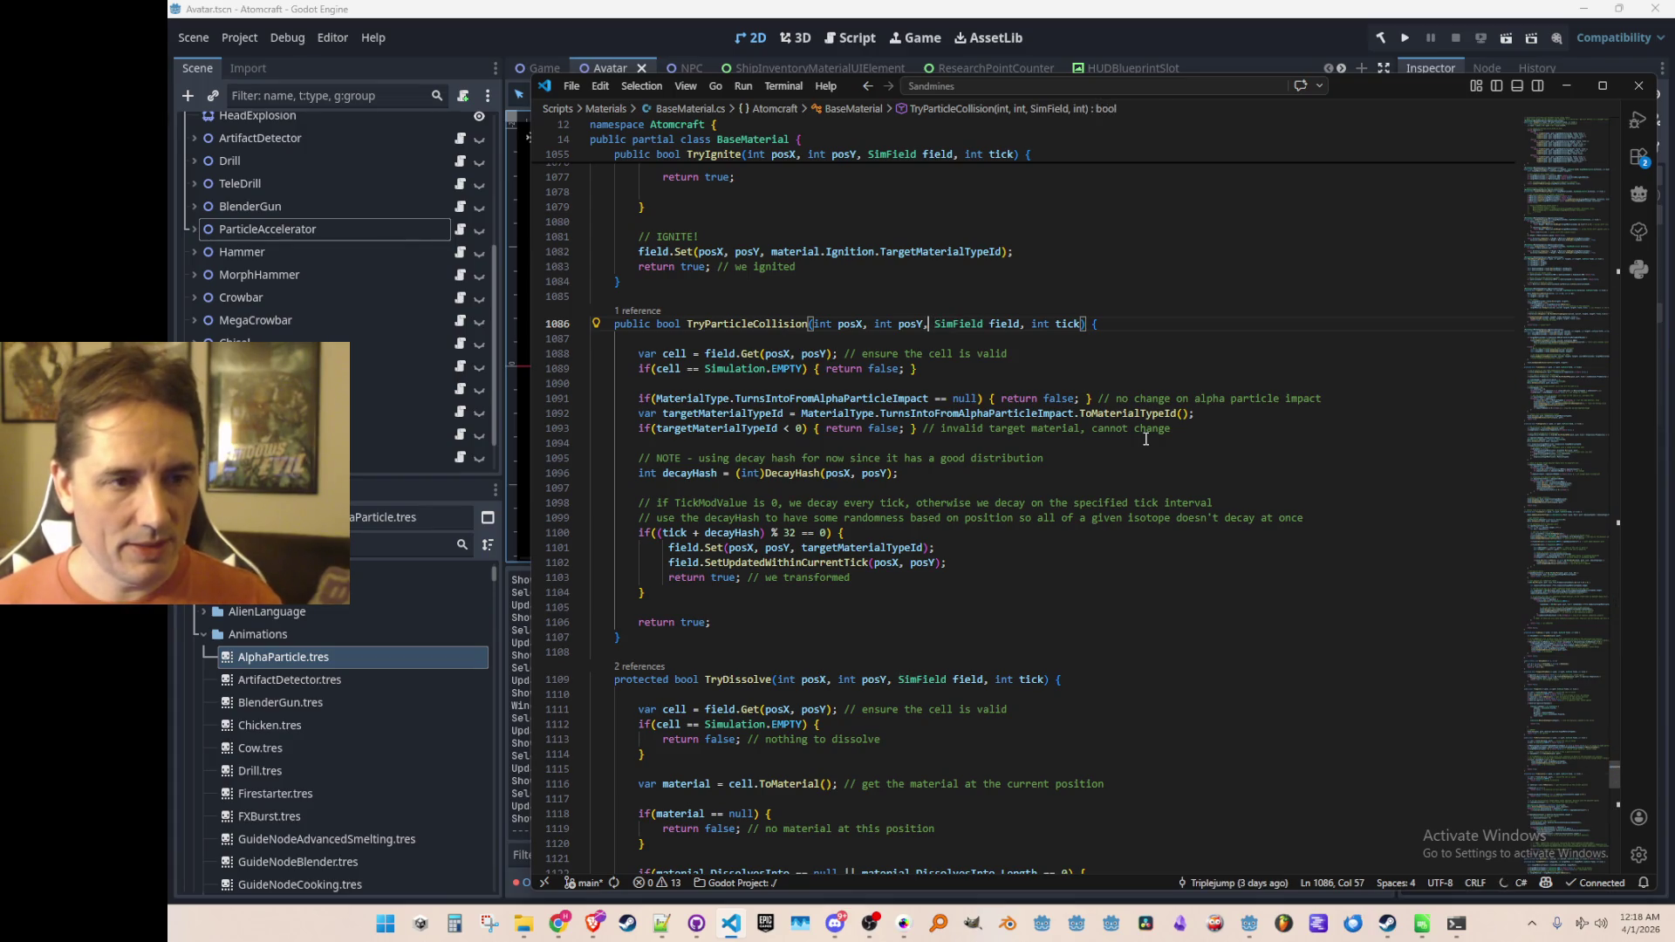
{"action": "key", "text": "BackSpace"}
{"action": "key", "text": "ctrl+Right"}
{"action": "key", "text": "ctrl+Right"}
{"action": "key", "text": "ctrl+Right"}
{"action": "type", "text": "ParticleAcceleratorBeamType b"}
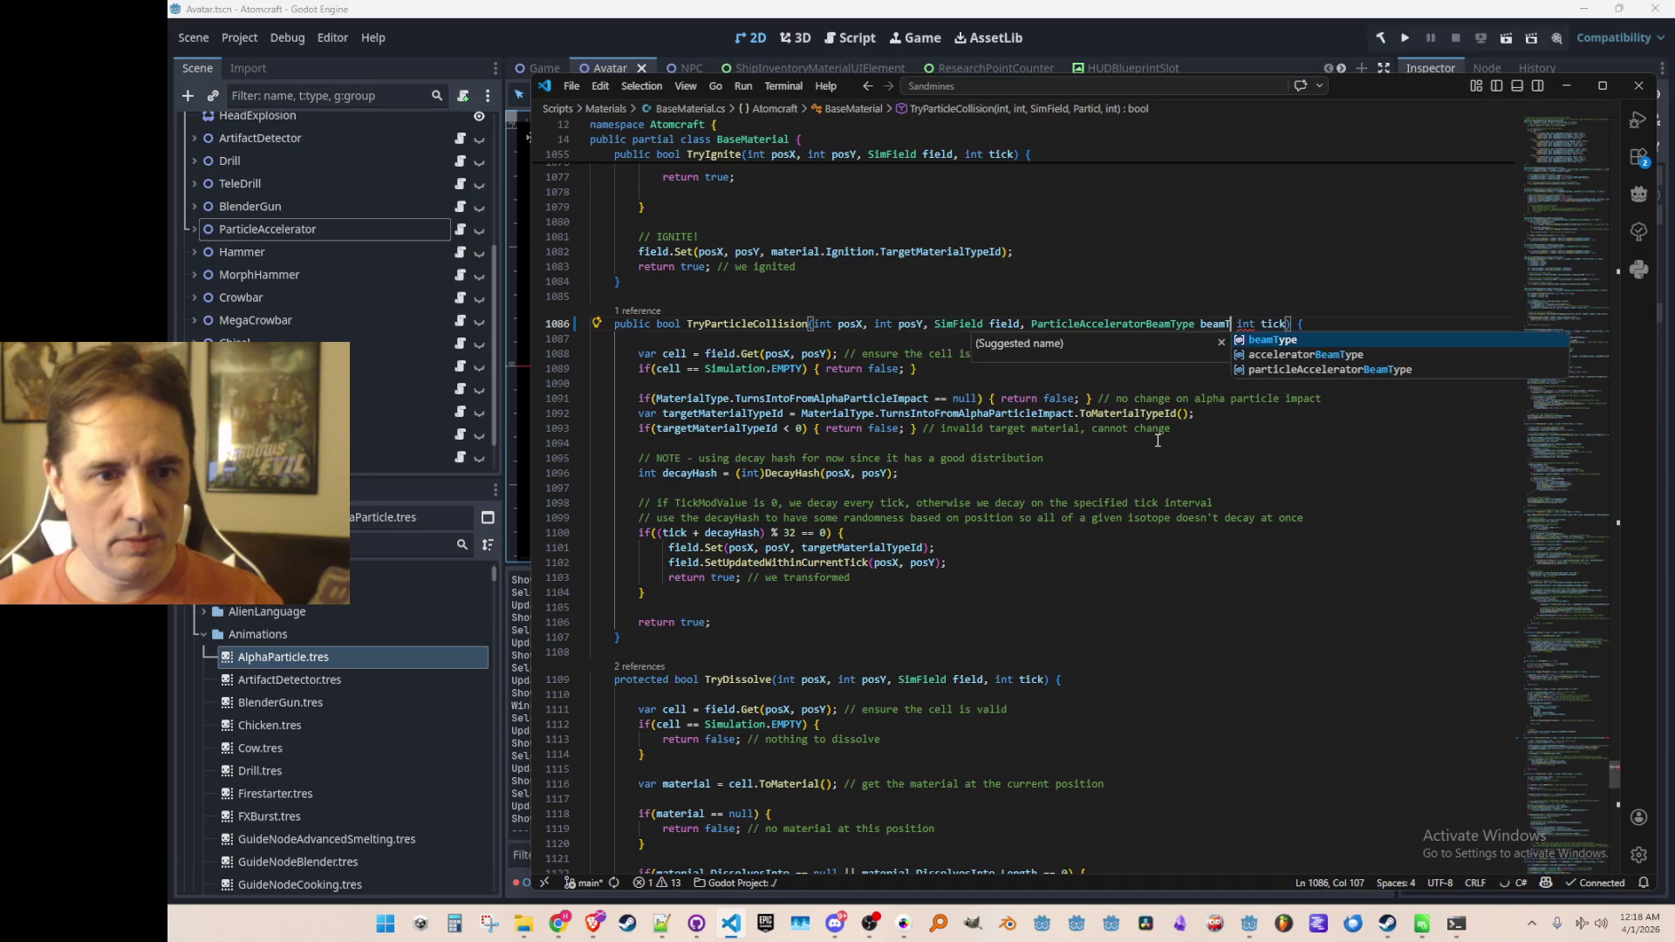
{"action": "key", "text": "Tab"}
{"action": "type", "text": ","}
Step: Pass beamType as an extra argument in ShootParticleAccelerator's TryParticleCollision call
{"action": "key", "text": "ctrl+Left"}
{"action": "key", "text": "ctrl+Left"}
{"action": "key", "text": "ctrl+Left"}
{"action": "key", "text": "F12"}
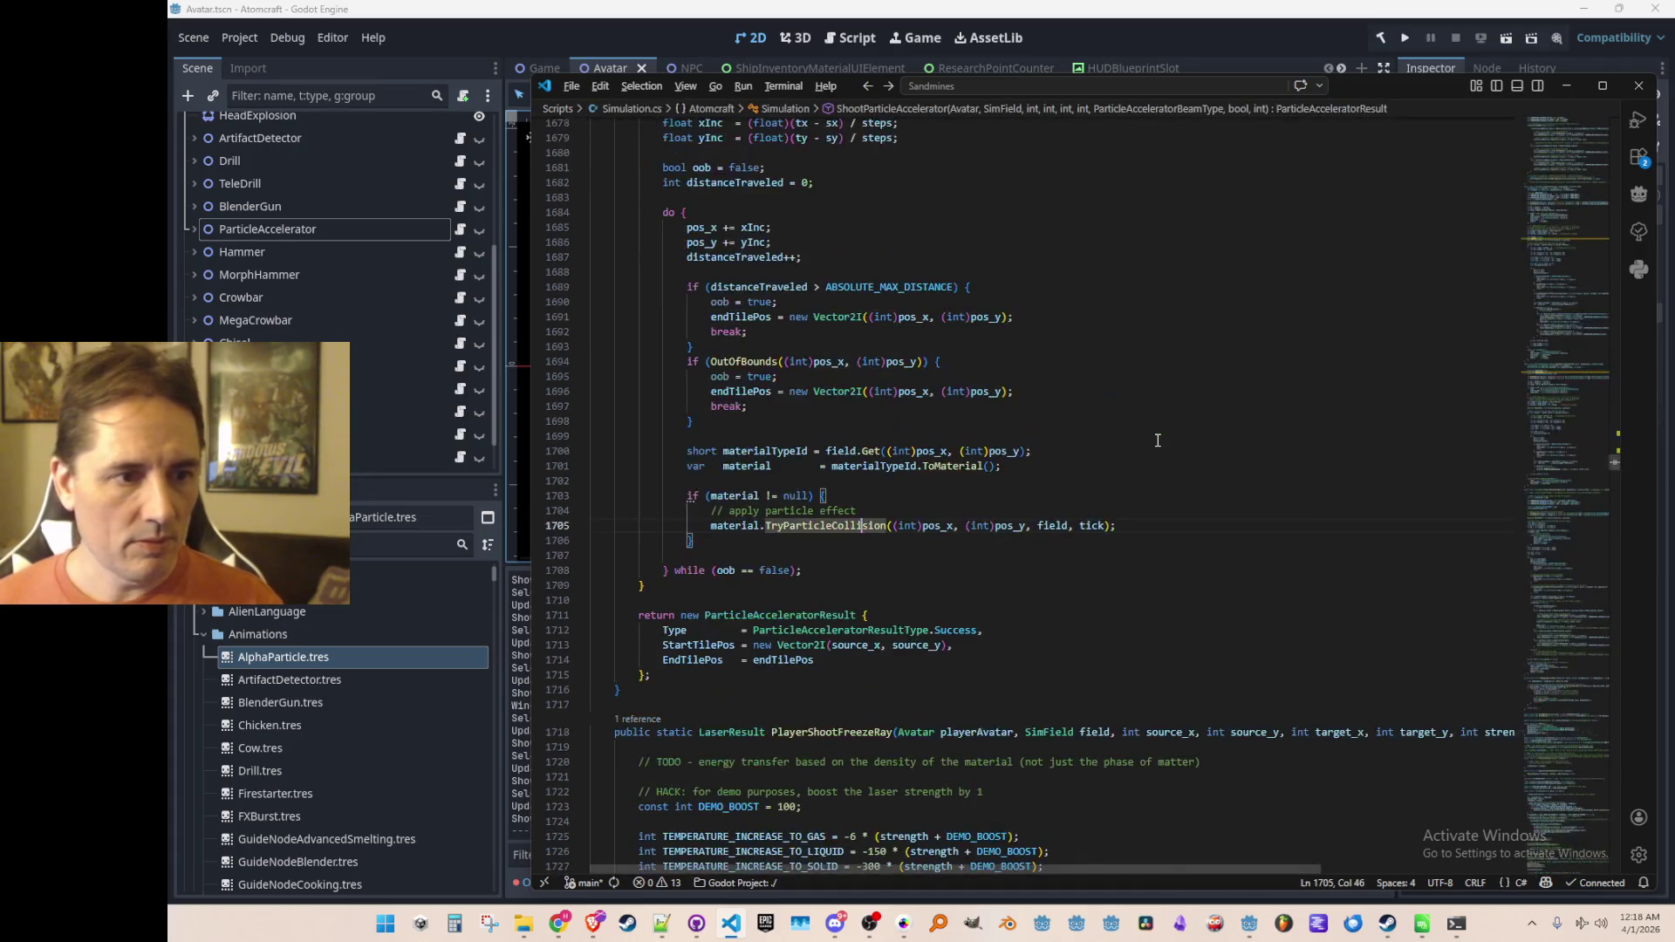
{"action": "key", "text": "ctrl+Right"}
{"action": "key", "text": "ctrl+Right"}
{"action": "key", "text": "ctrl+Right"}
{"action": "key", "text": "ctrl+Left"}
{"action": "key", "text": "ctrl+Left"}
{"action": "type", "text": ", beamTy"}
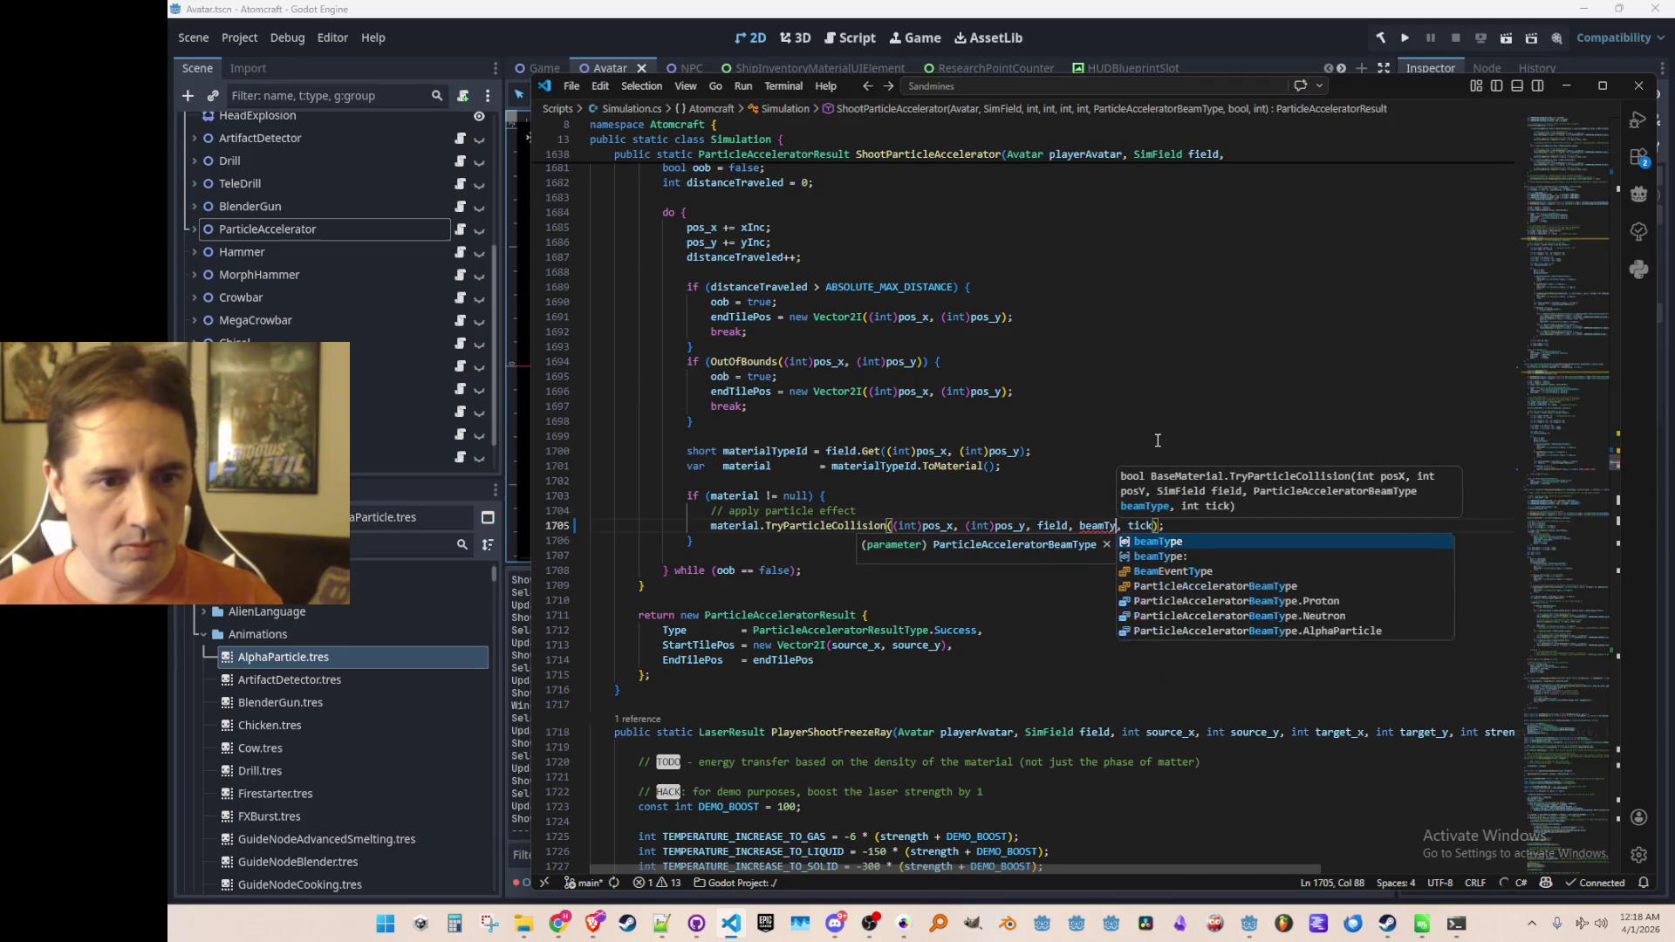
{"action": "key", "text": "Tab"}
Step: Return to the TryParticleCollision definition and place the caret at line 1093 in its body
{"action": "key", "text": "End"}
{"action": "key", "text": "Home"}
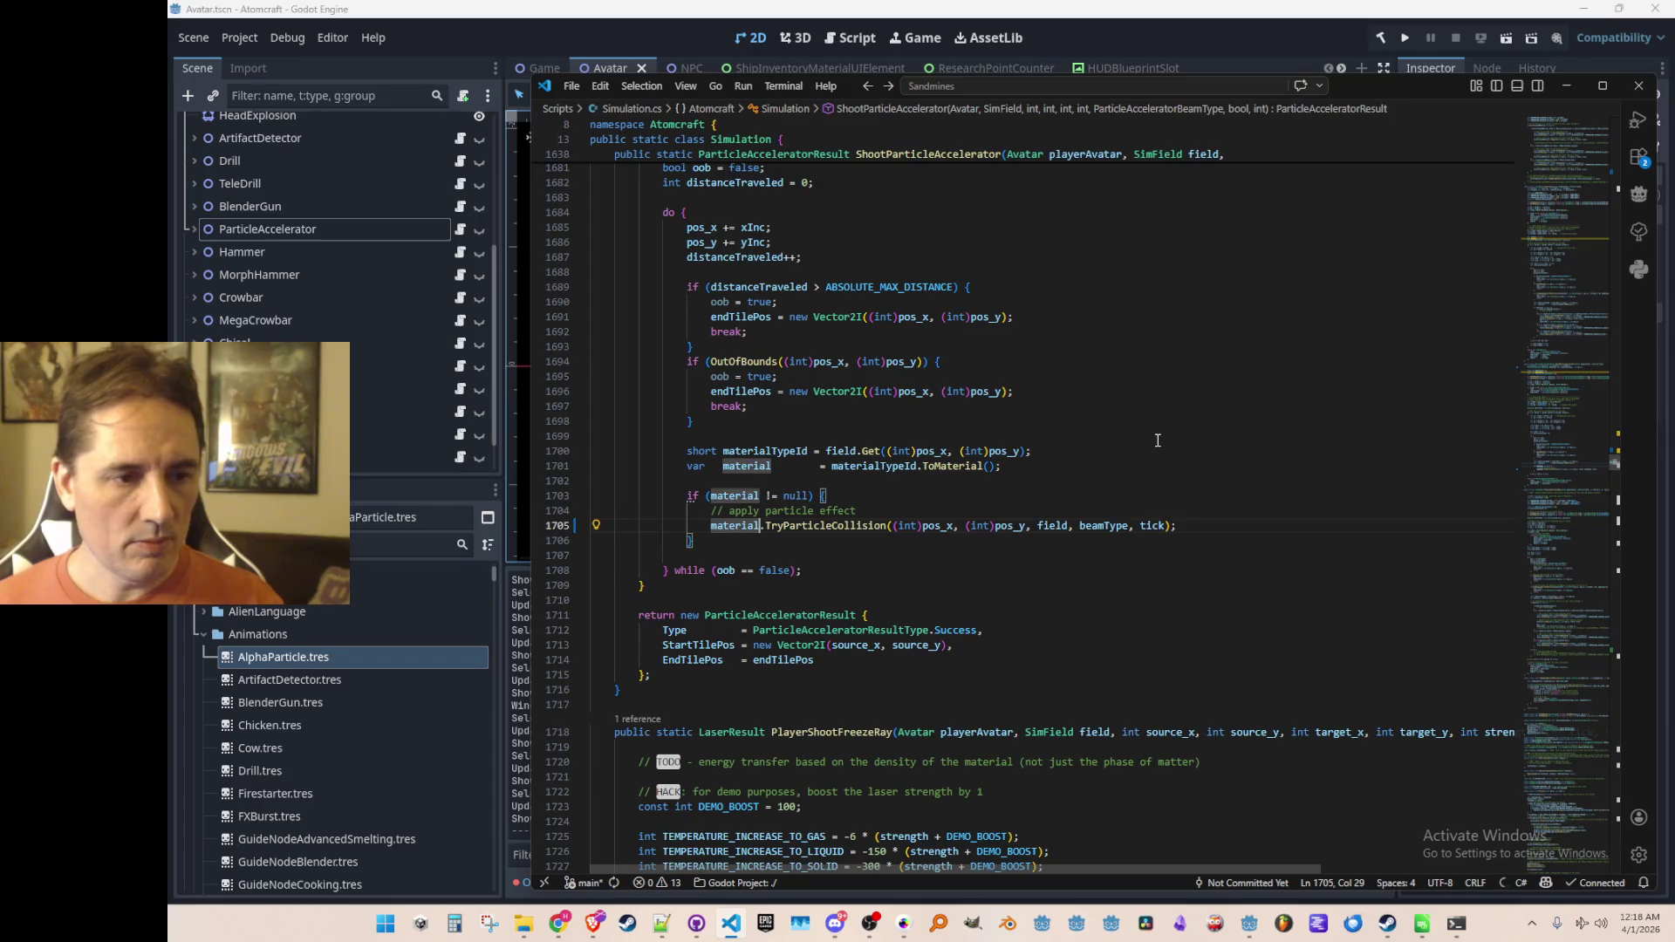
{"action": "key", "text": "ctrl+Right"}
{"action": "key", "text": "Right"}
{"action": "key", "text": "Right"}
{"action": "key", "text": "F12"}
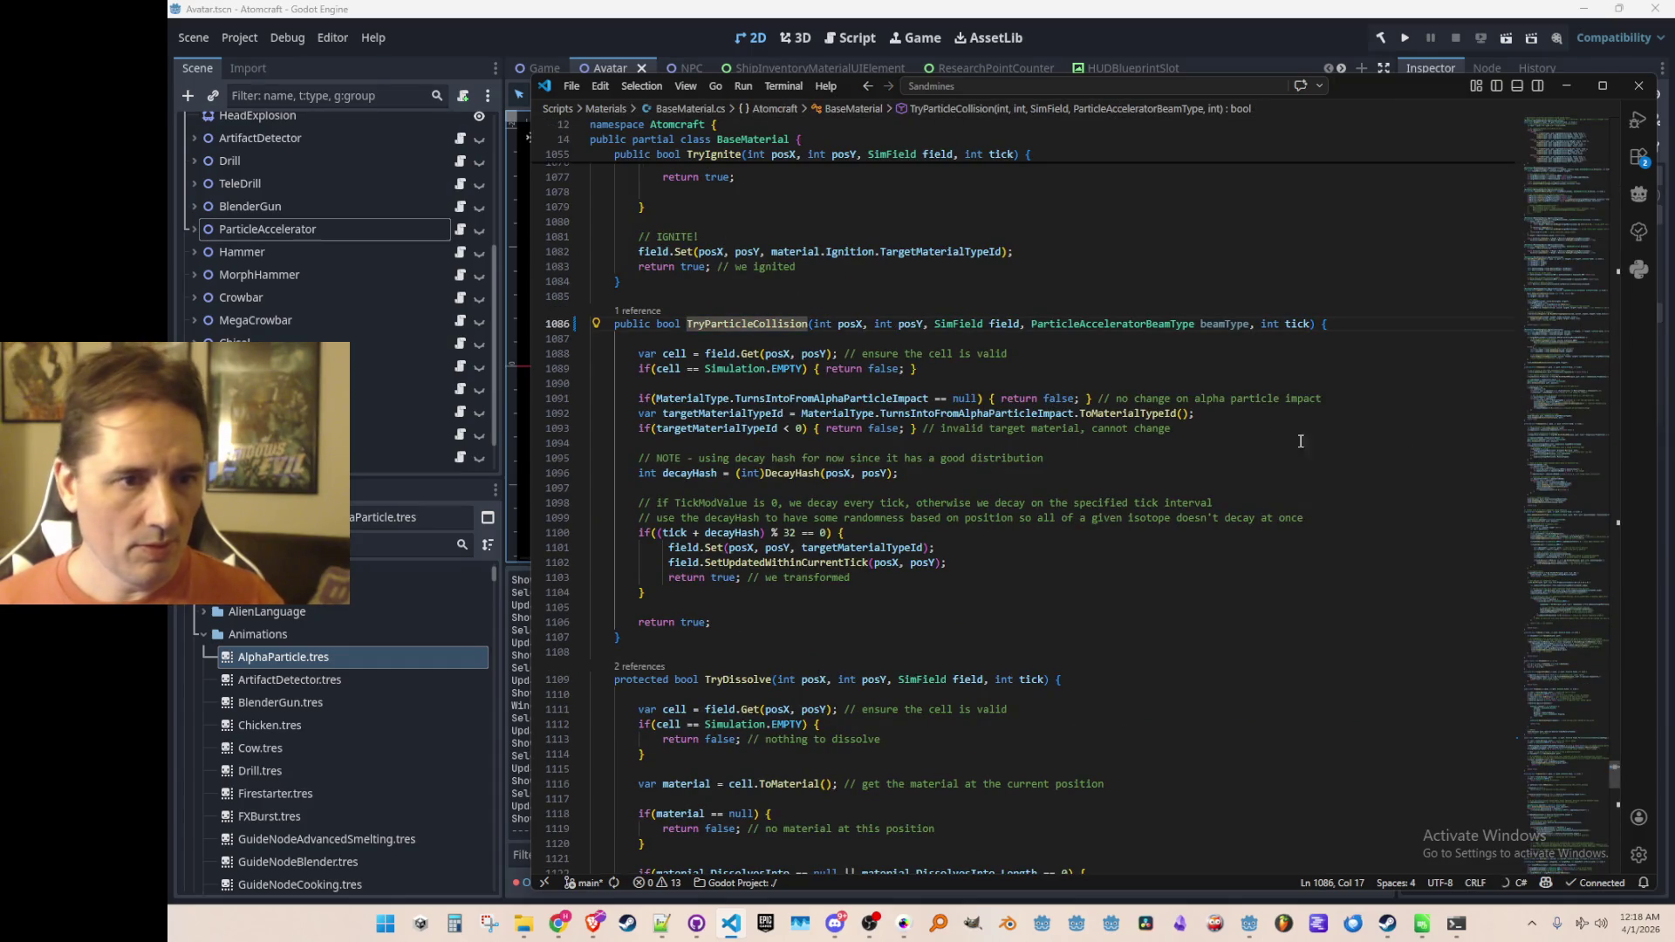
{"action": "left_click", "coordinate": [1204, 328]}
{"action": "left_click", "coordinate": [1319, 432]}
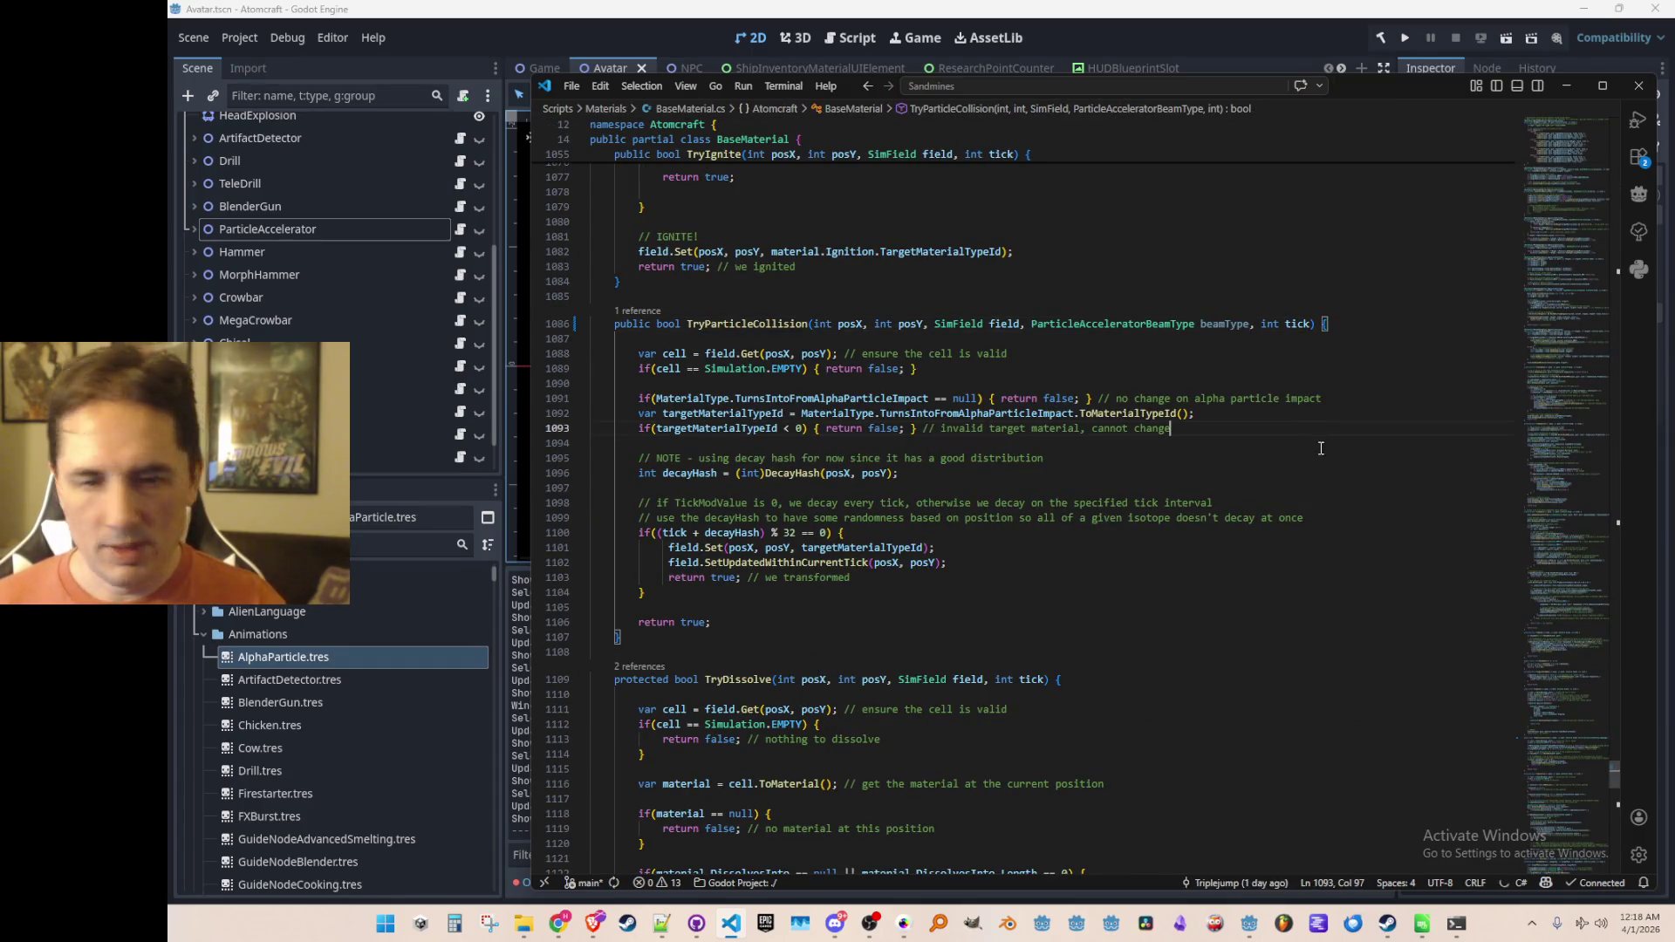
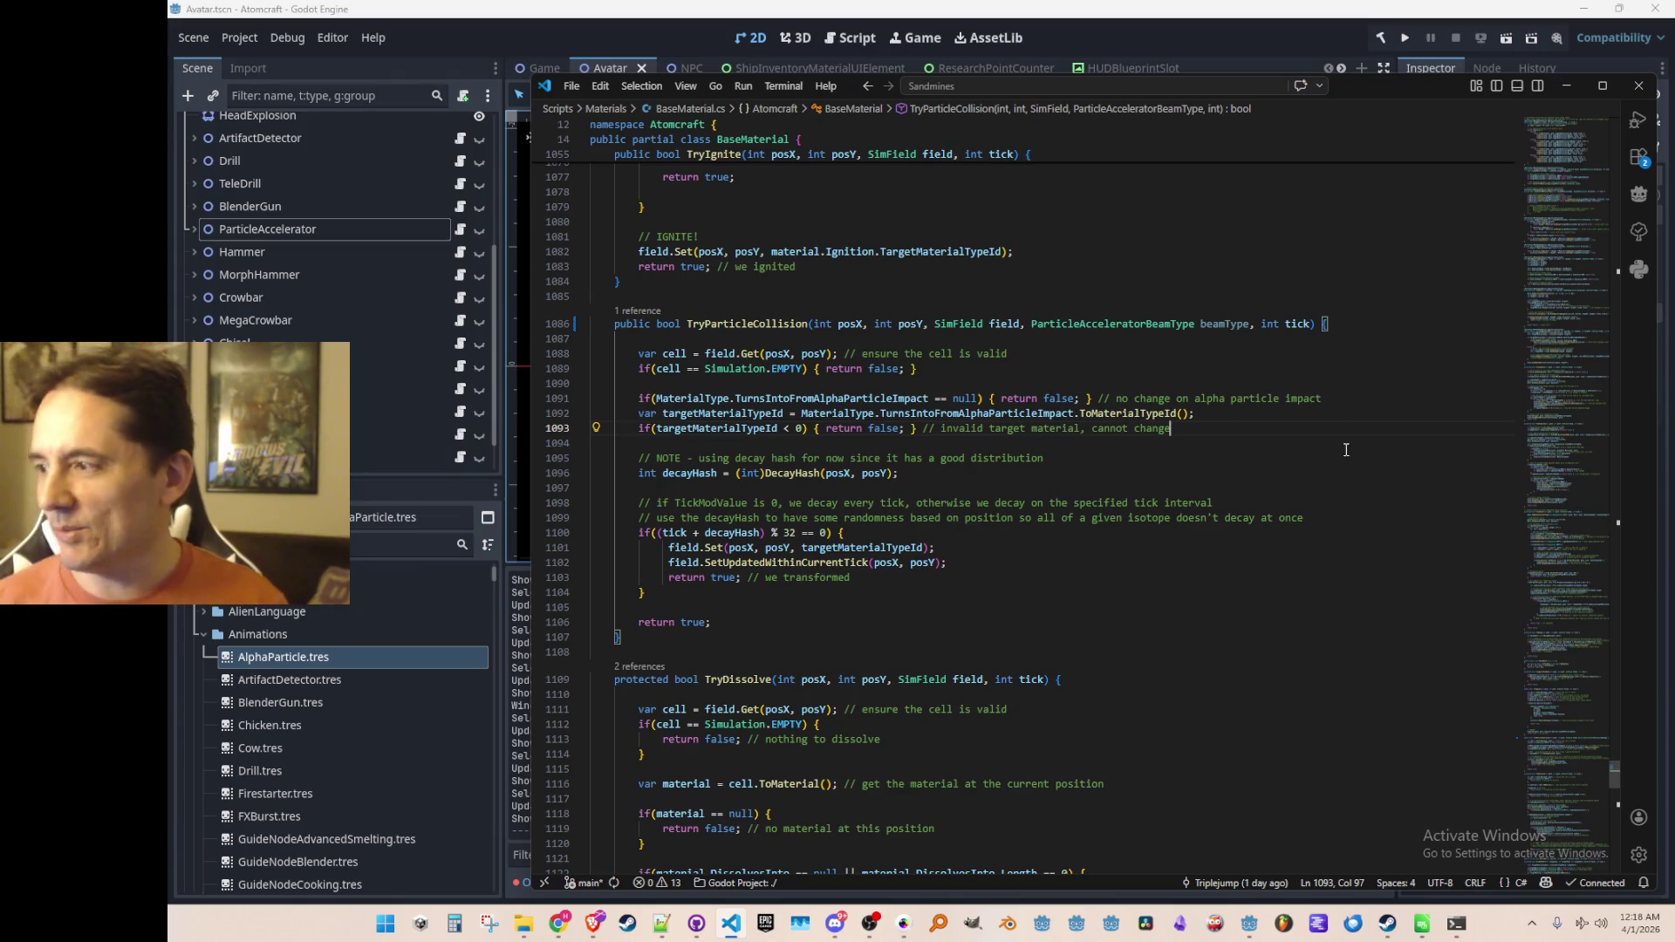
Step: Switch to Chrome and drag the Livechart of Nuclides window over the C# editor
{"action": "key", "text": "alt+Tab"}
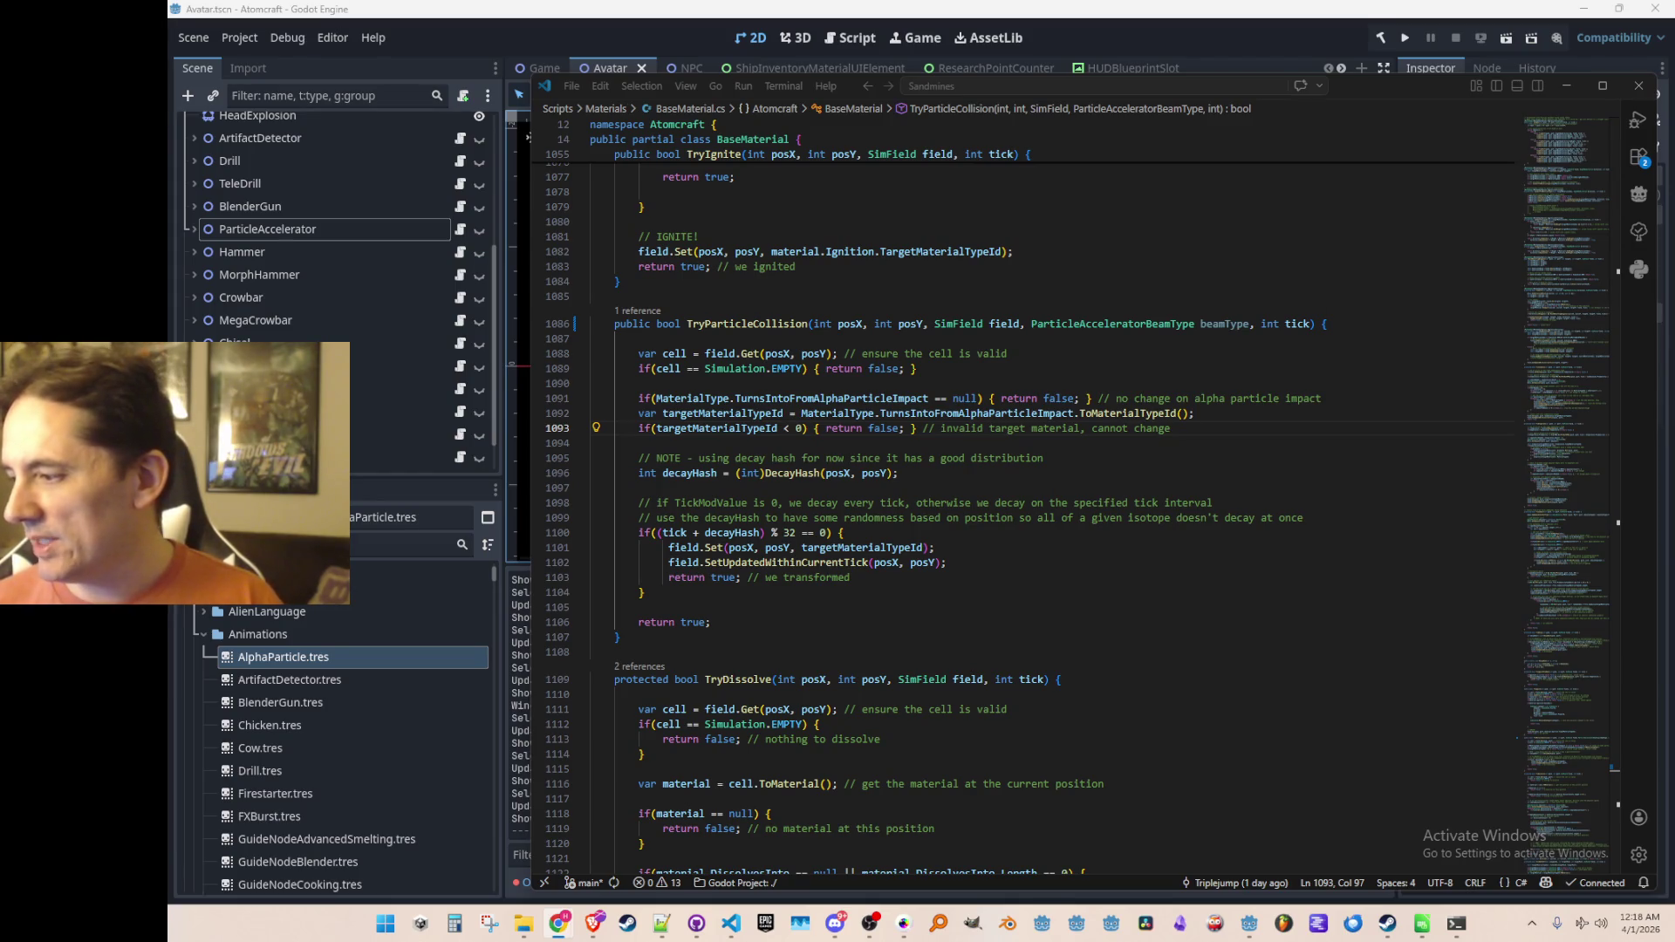
{"action": "mouse_move", "coordinate": [1674, 786]}
{"action": "left_mouse_down"}
{"action": "mouse_move", "coordinate": [1173, 686]}
{"action": "mouse_move", "coordinate": [1023, 106]}
{"action": "mouse_move", "coordinate": [1047, 94]}
{"action": "left_mouse_up"}
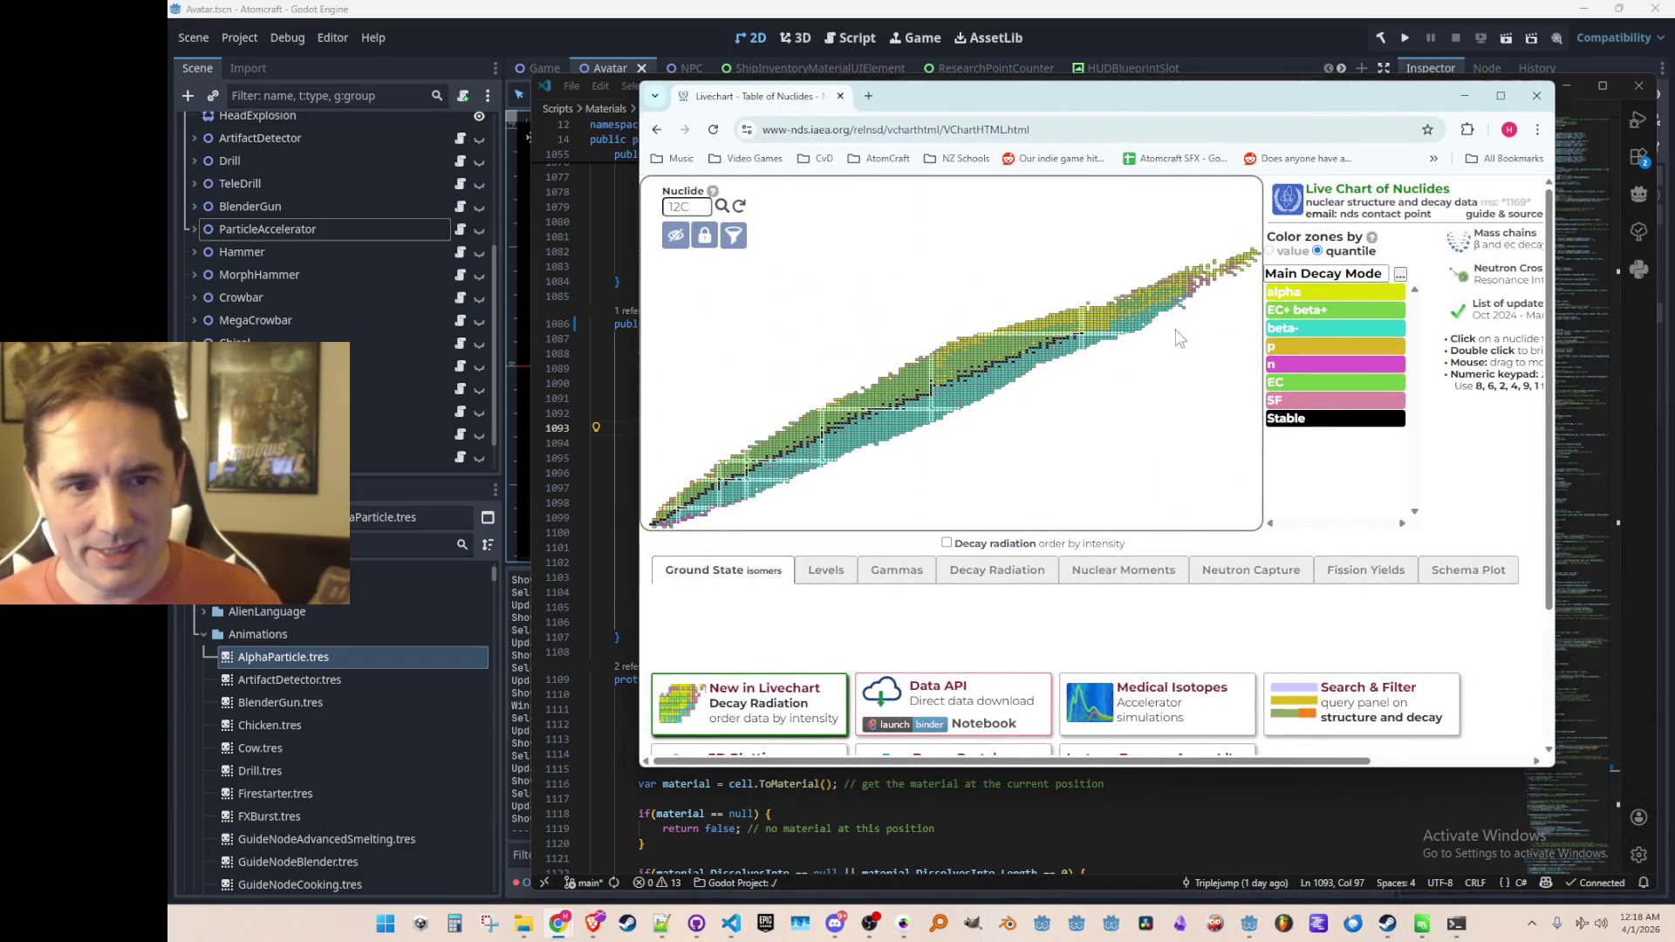
Step: Zoom around the chart to inspect heavy nuclides like Nobelium and Dubnium, then close the Livechart window
{"action": "scroll", "coordinate": [1196, 349], "scroll_direction": "up", "scroll_amount": 2}
{"action": "scroll", "coordinate": [990, 458], "scroll_direction": "down", "scroll_amount": 3}
{"action": "scroll", "coordinate": [990, 458], "scroll_direction": "up", "scroll_amount": 5}
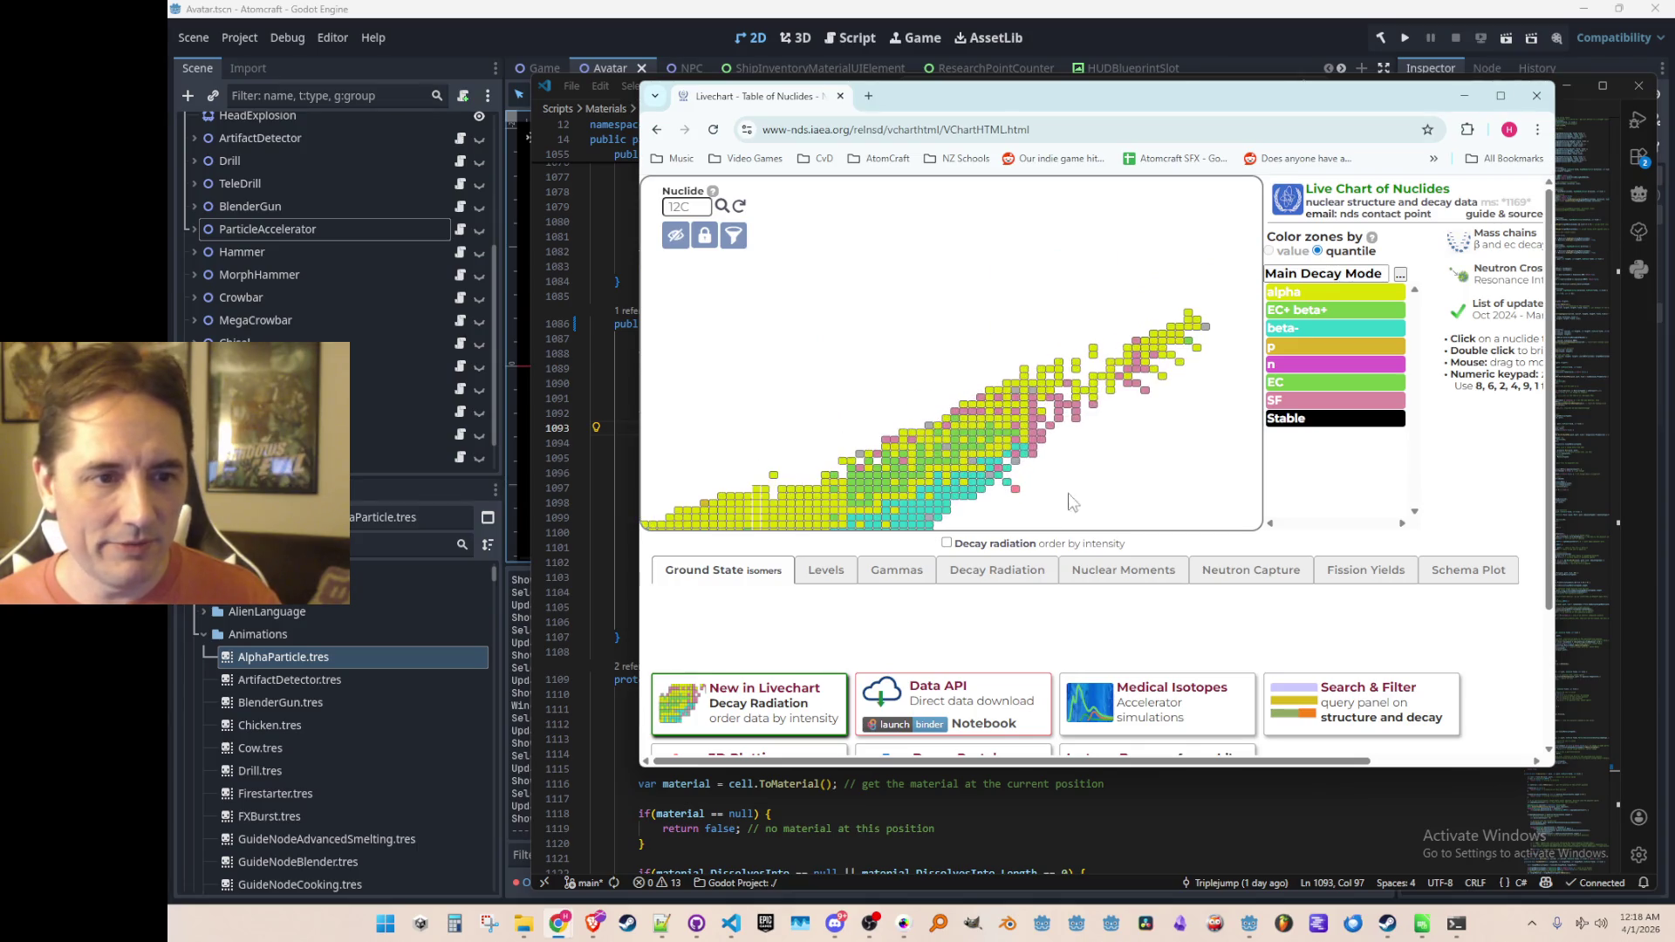
{"action": "scroll", "coordinate": [1003, 384], "scroll_direction": "down", "scroll_amount": 1}
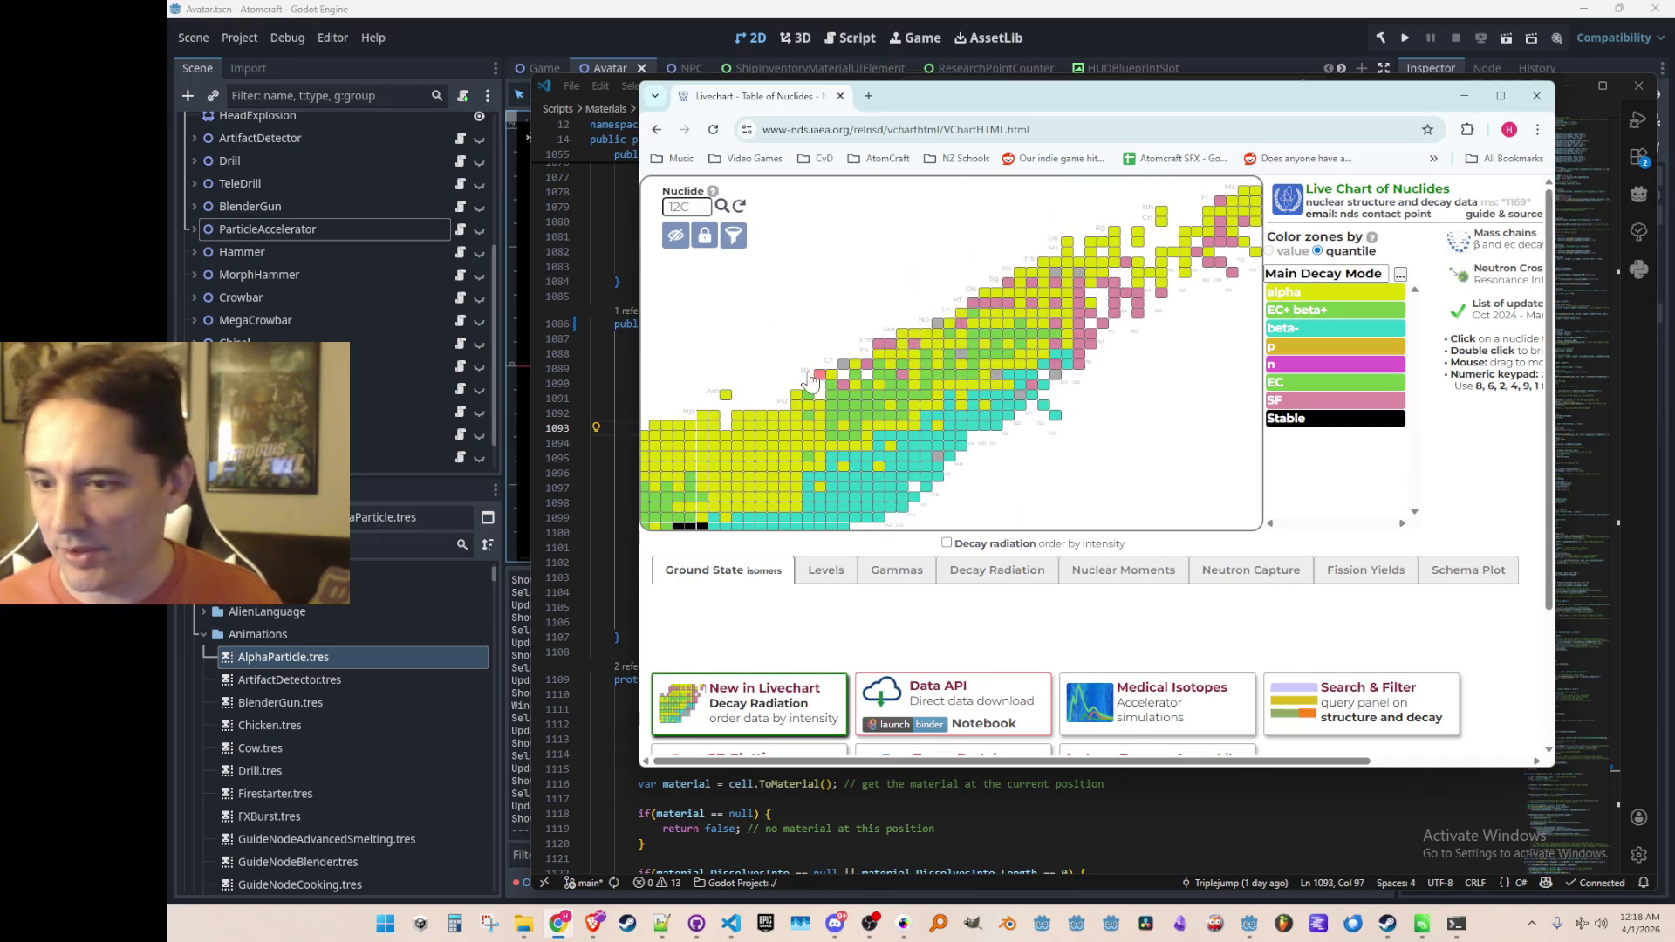
{"action": "mouse_move", "coordinate": [1043, 382]}
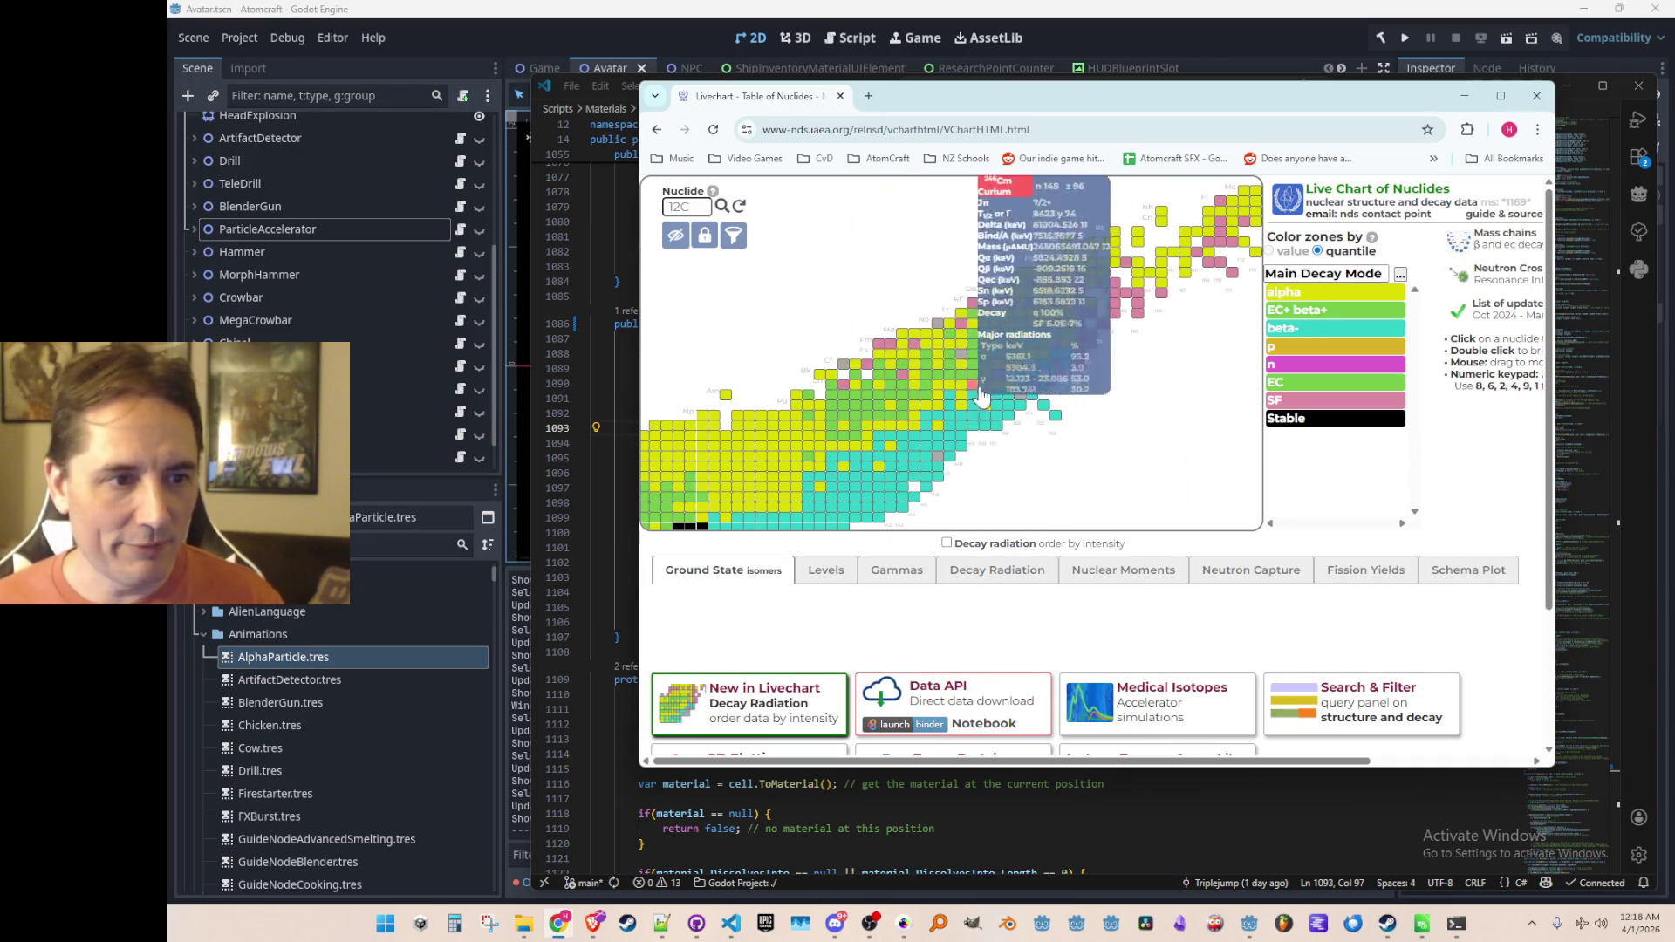
{"action": "mouse_move", "coordinate": [811, 415]}
{"action": "scroll", "coordinate": [1133, 399], "scroll_direction": "down", "scroll_amount": 3}
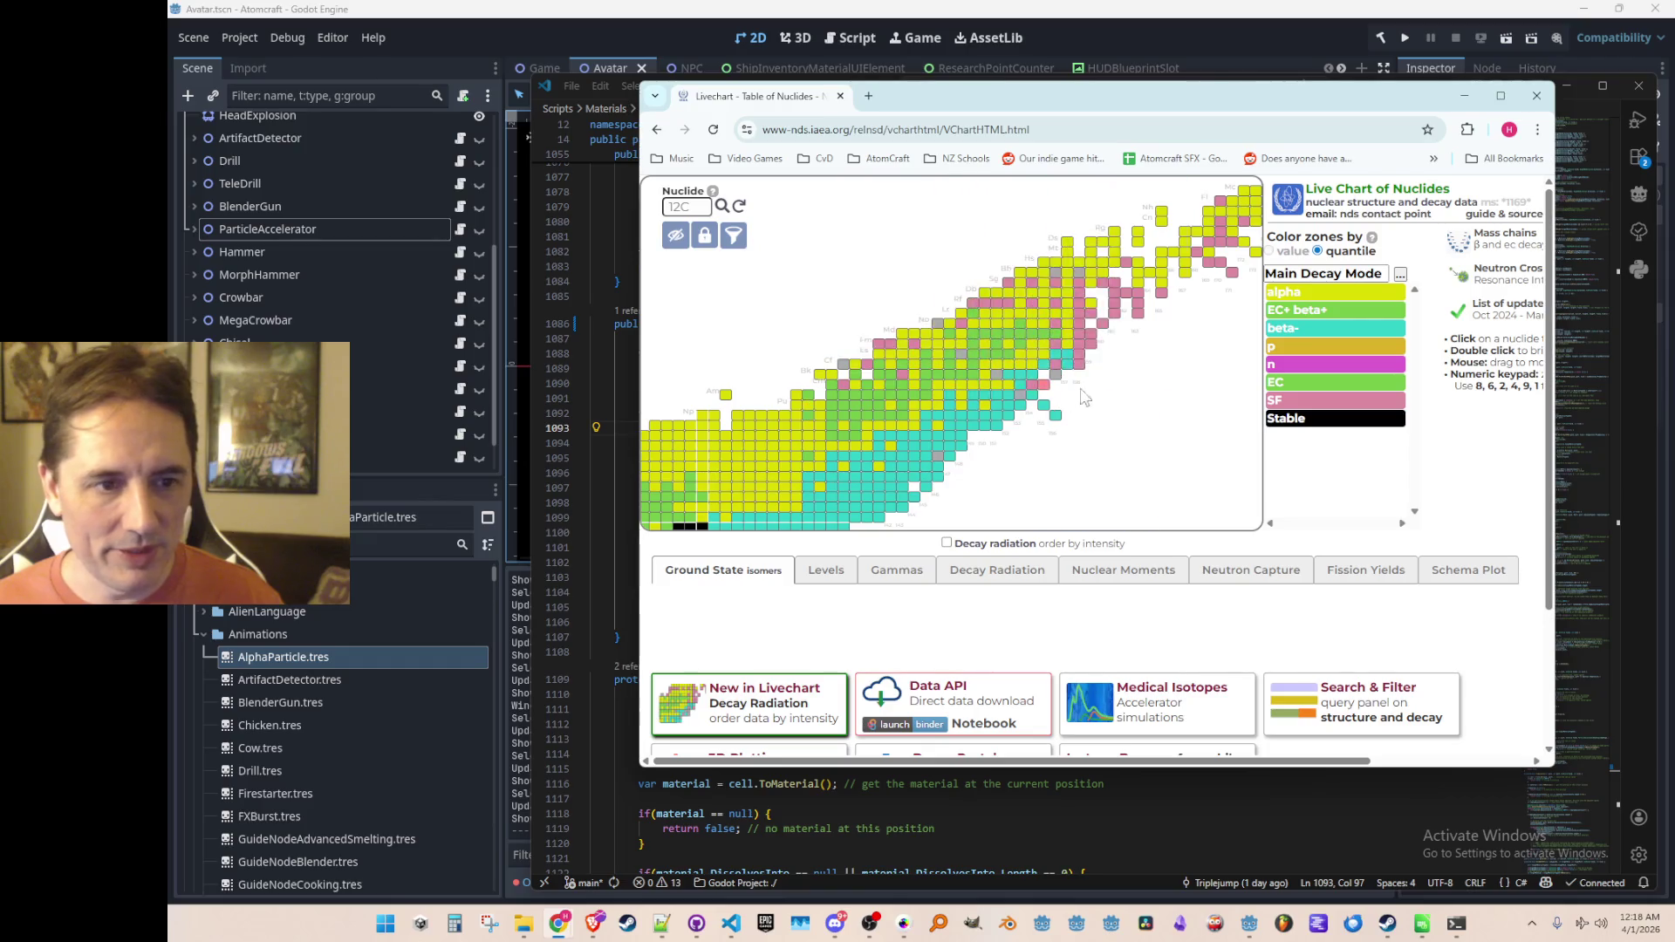
{"action": "scroll", "coordinate": [1058, 400], "scroll_direction": "up", "scroll_amount": 1}
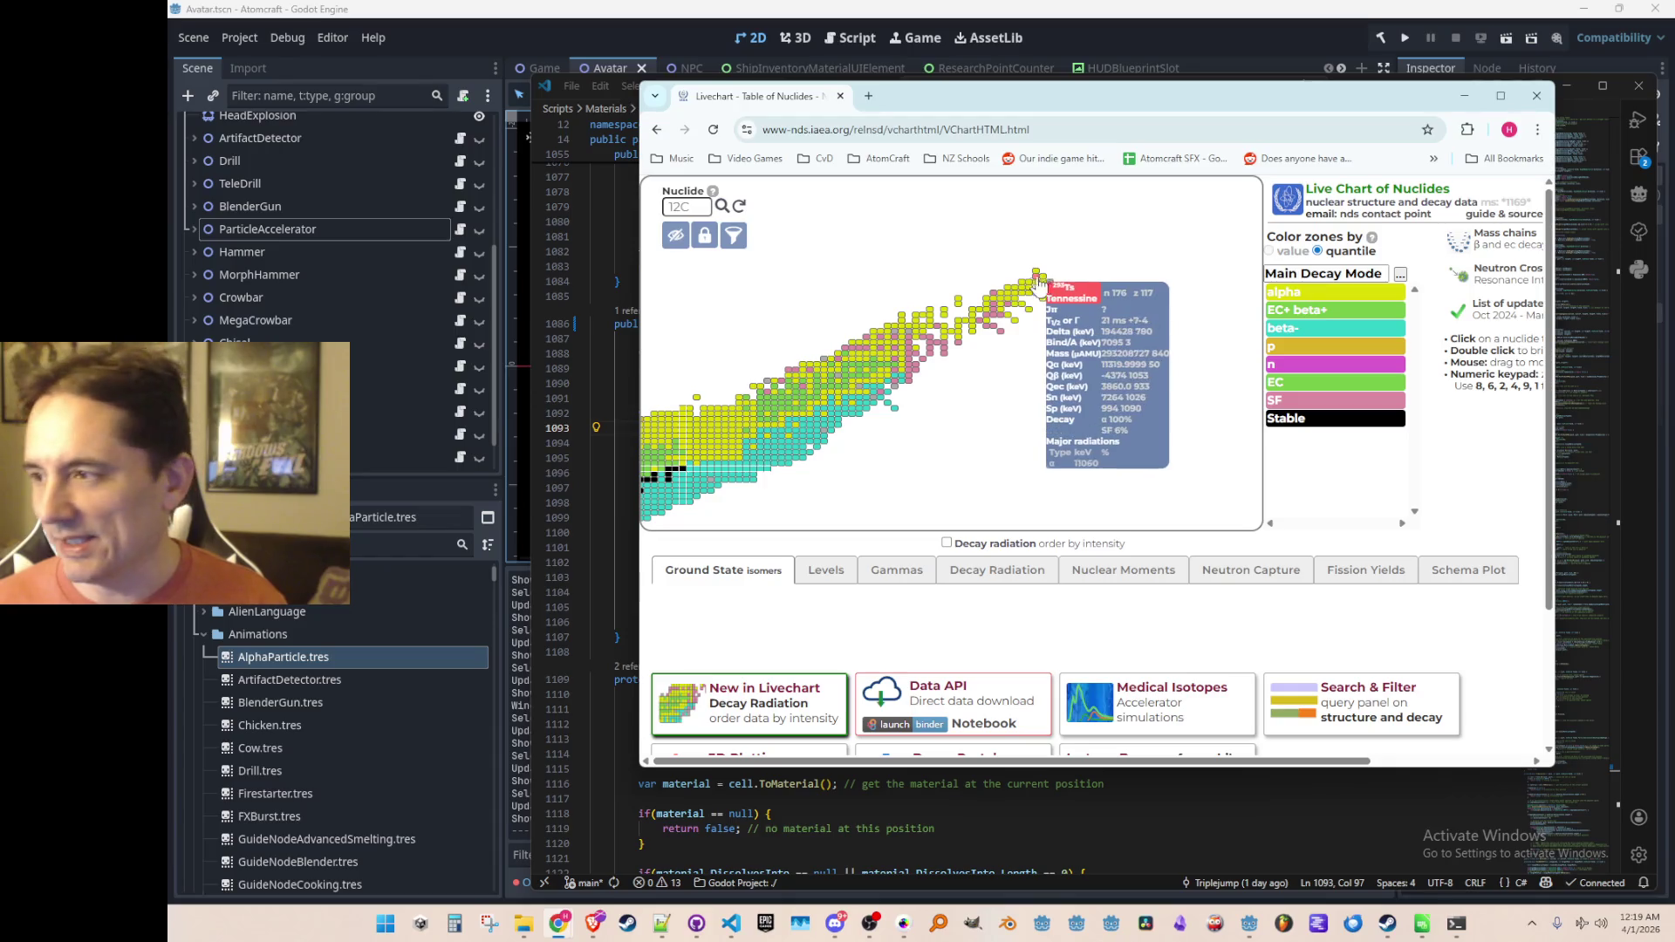
{"action": "mouse_move", "coordinate": [878, 390]}
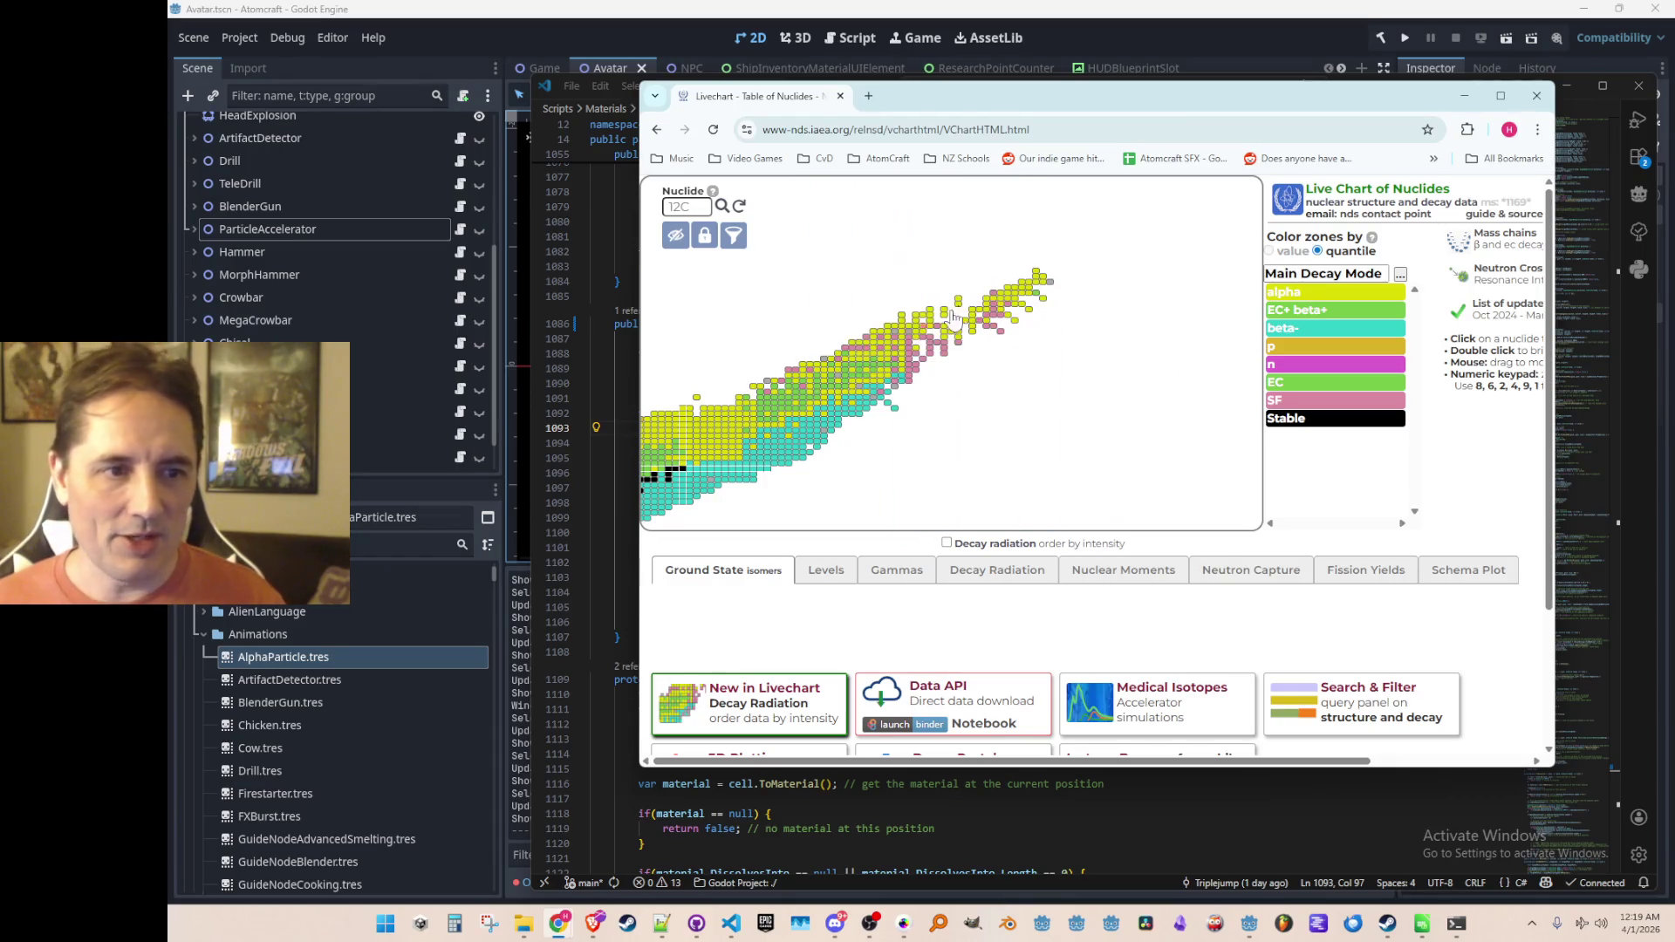
{"action": "mouse_move", "coordinate": [907, 342]}
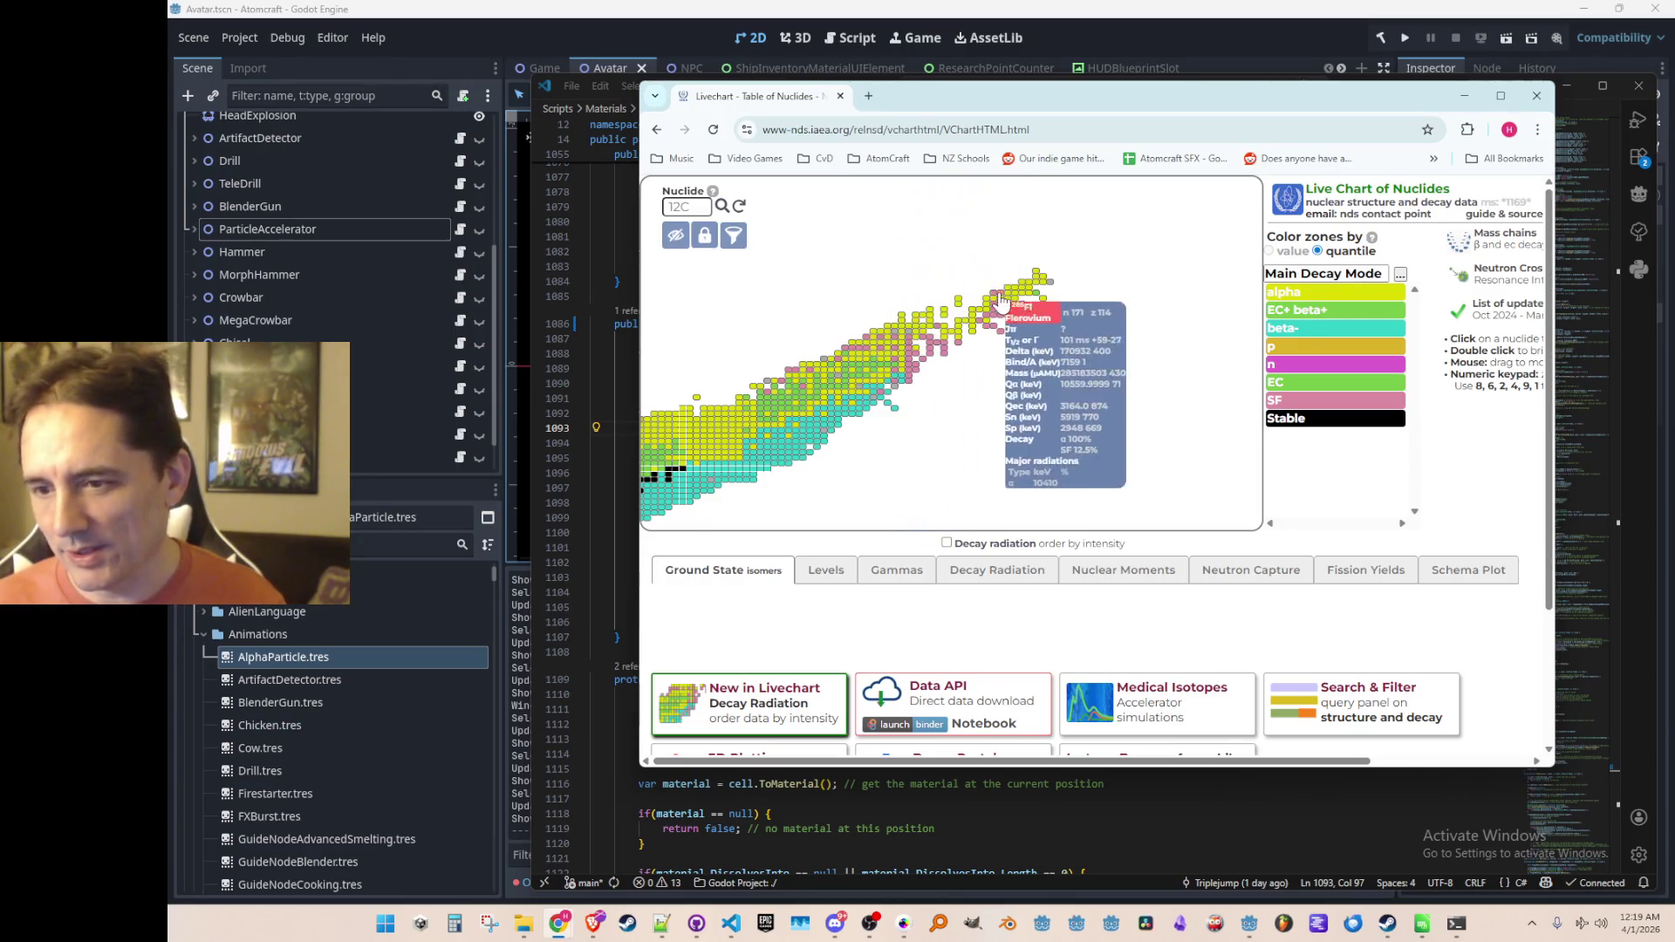
{"action": "scroll", "coordinate": [877, 375], "scroll_direction": "up", "scroll_amount": 2}
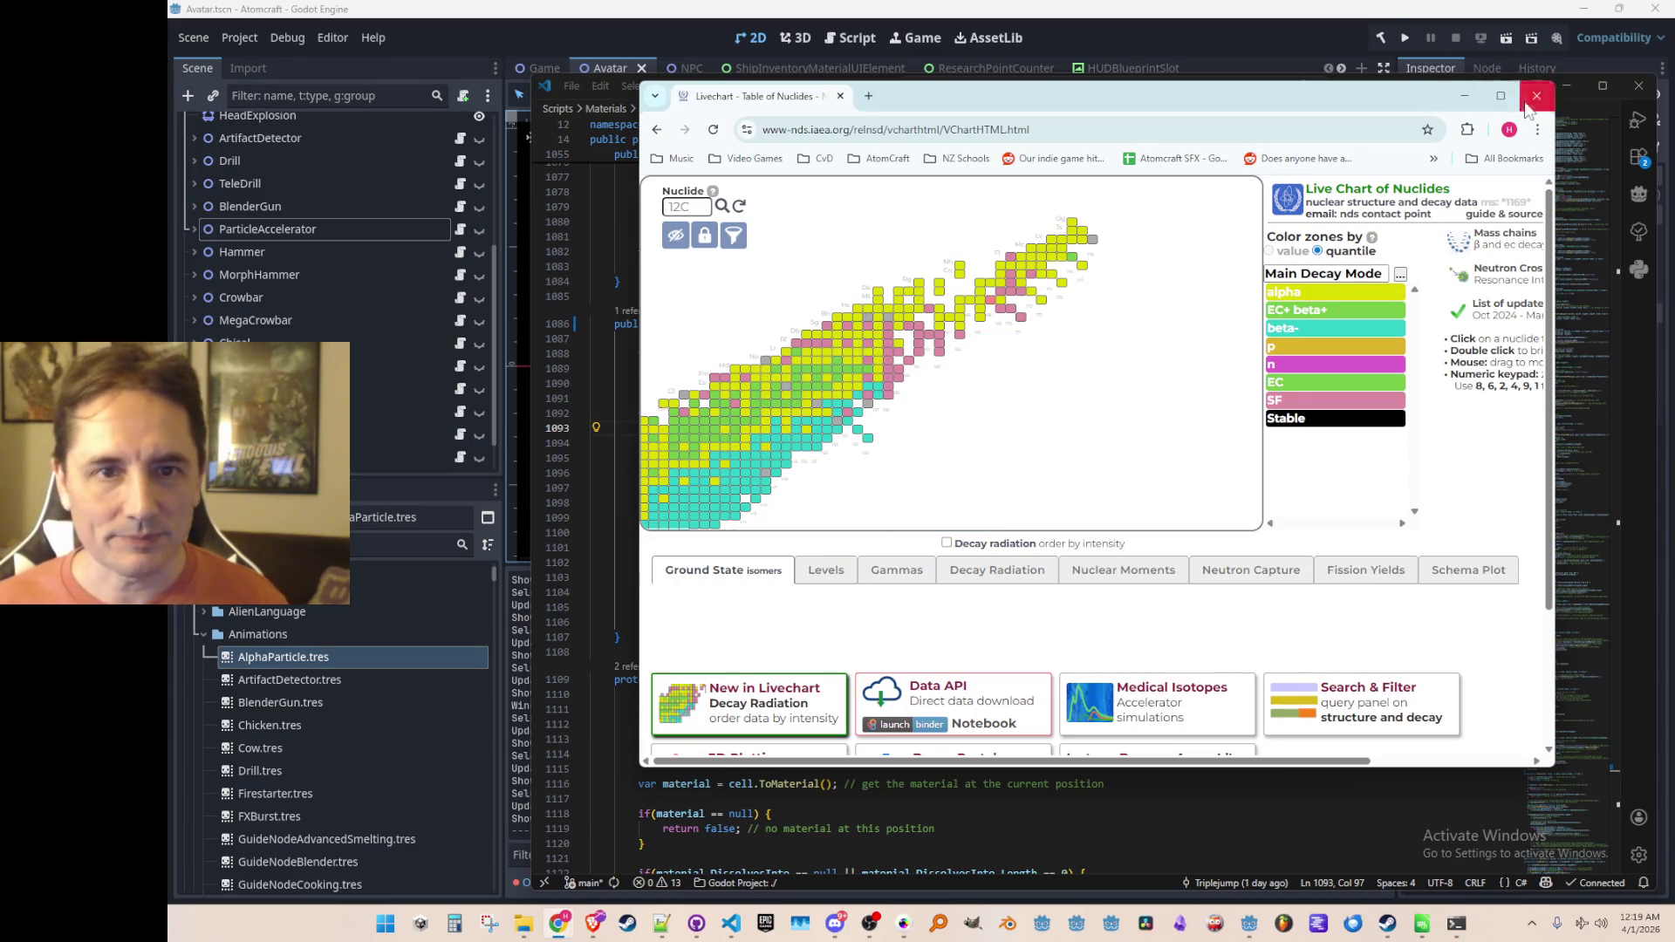
{"action": "left_click", "coordinate": [1464, 96]}
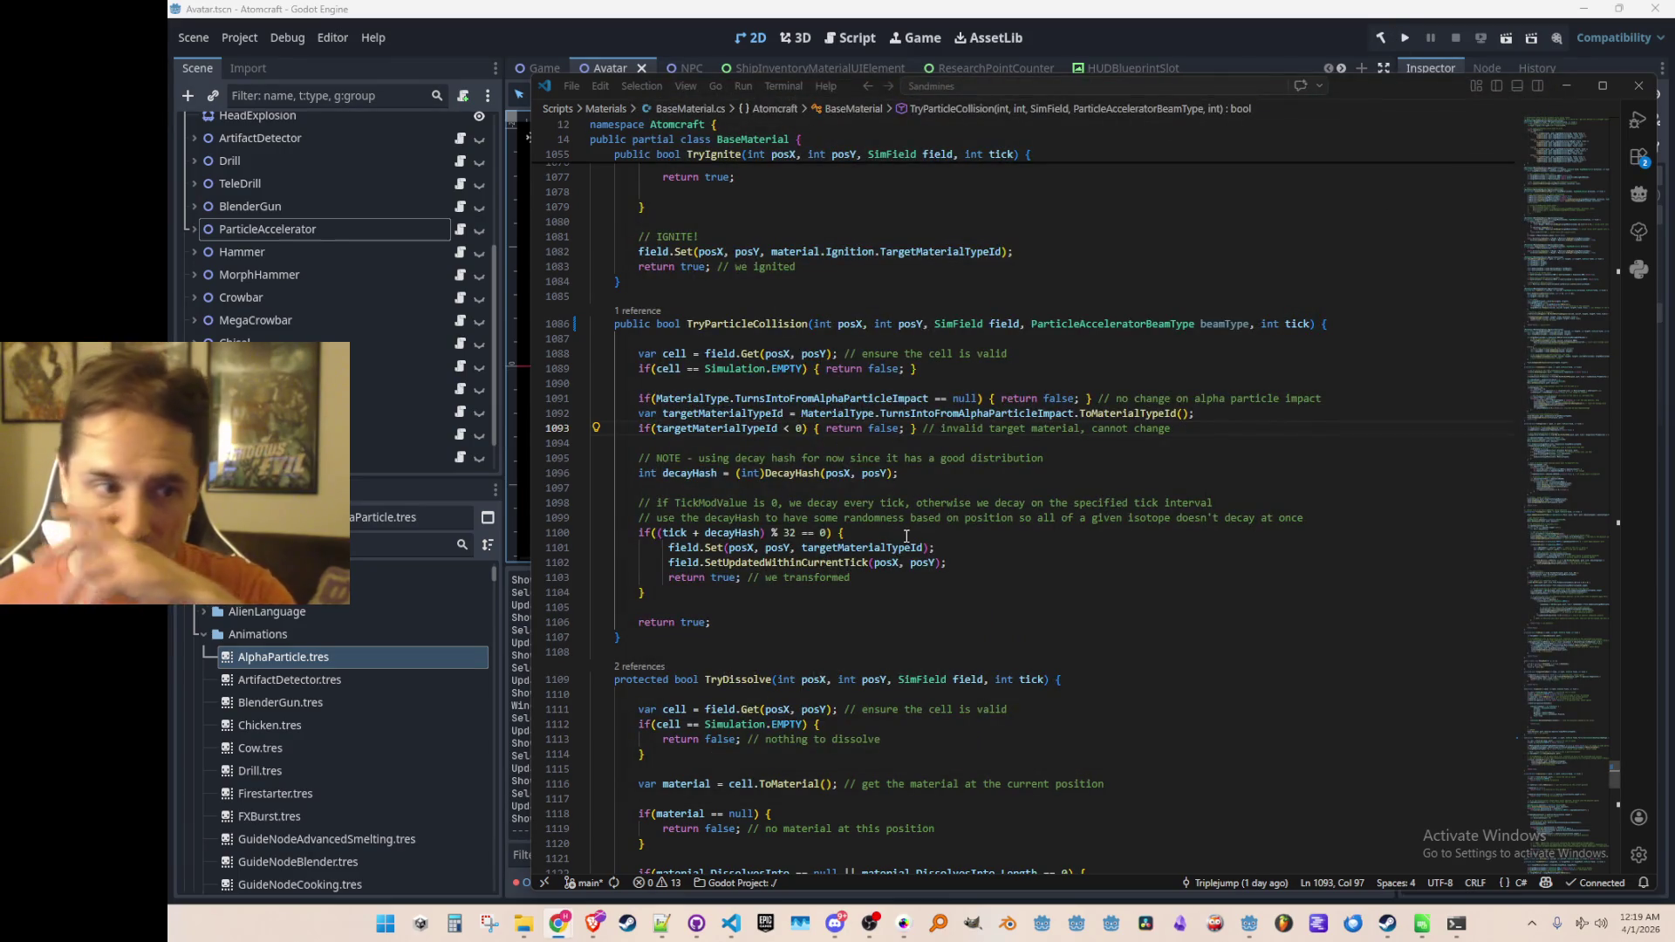
Step: Insert a switch(beamType) block above the alpha-impact check in TryParticleCollision
{"action": "left_click", "coordinate": [1236, 446]}
{"action": "left_click", "coordinate": [1322, 416]}
{"action": "key", "text": "Up"}
{"action": "key", "text": "Home"}
{"action": "key", "text": "Home"}
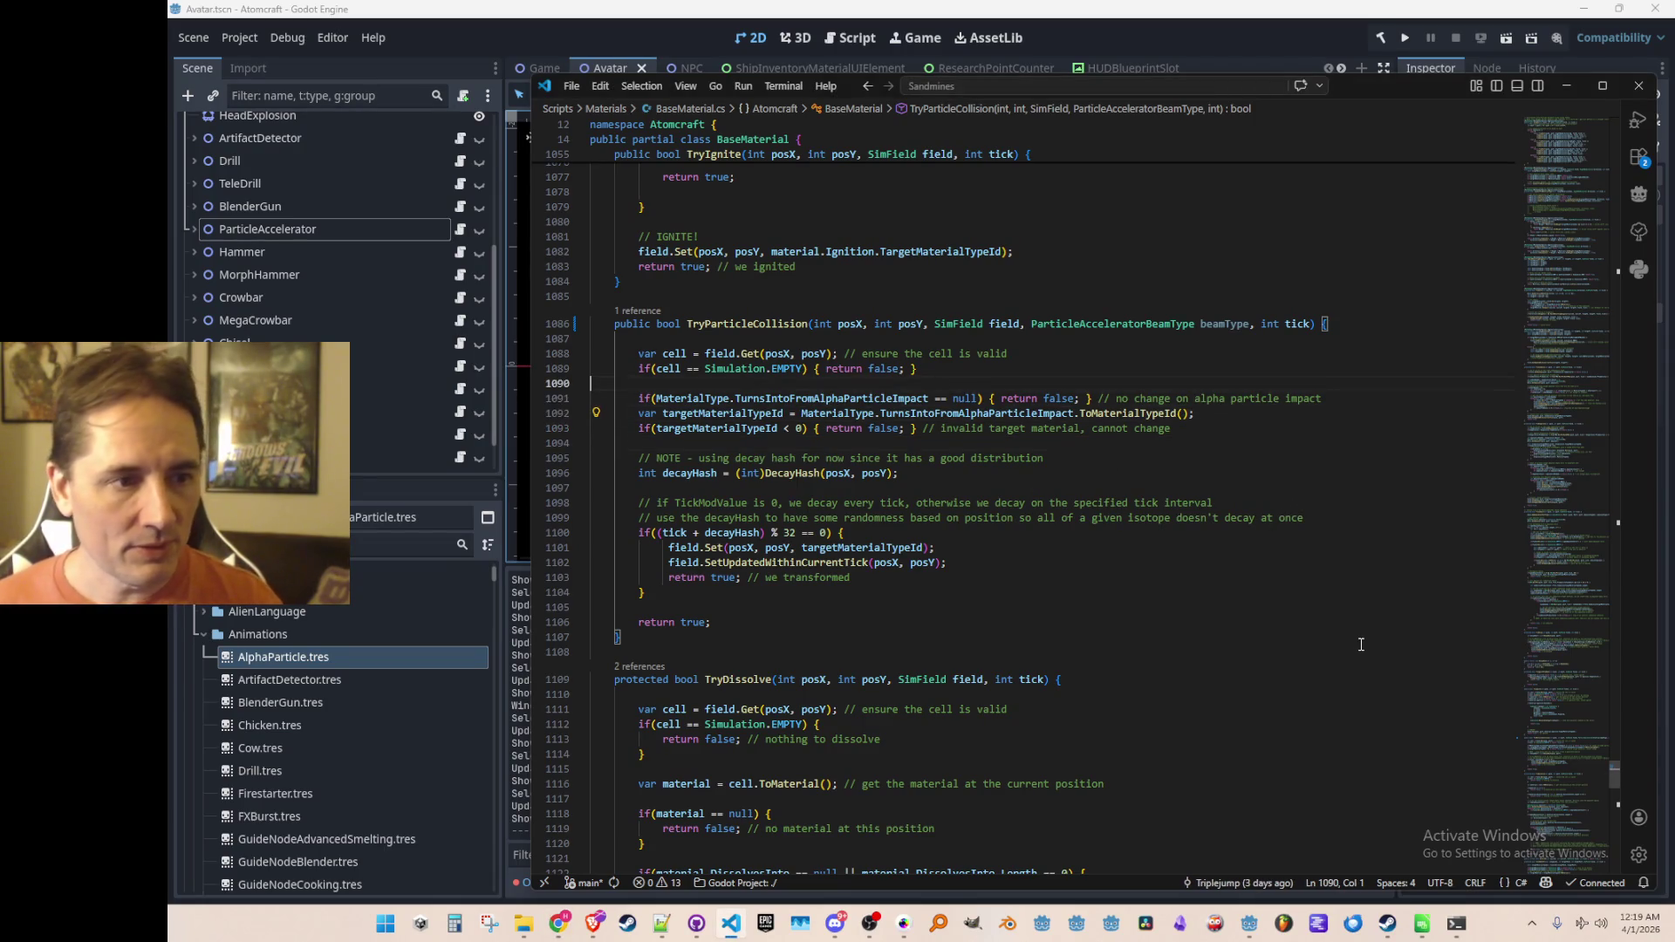
{"action": "key", "text": "Return"}
{"action": "key", "text": "Return"}
{"action": "key", "text": "Up"}
{"action": "key", "text": "Up"}
{"action": "type", "text": "swit"}
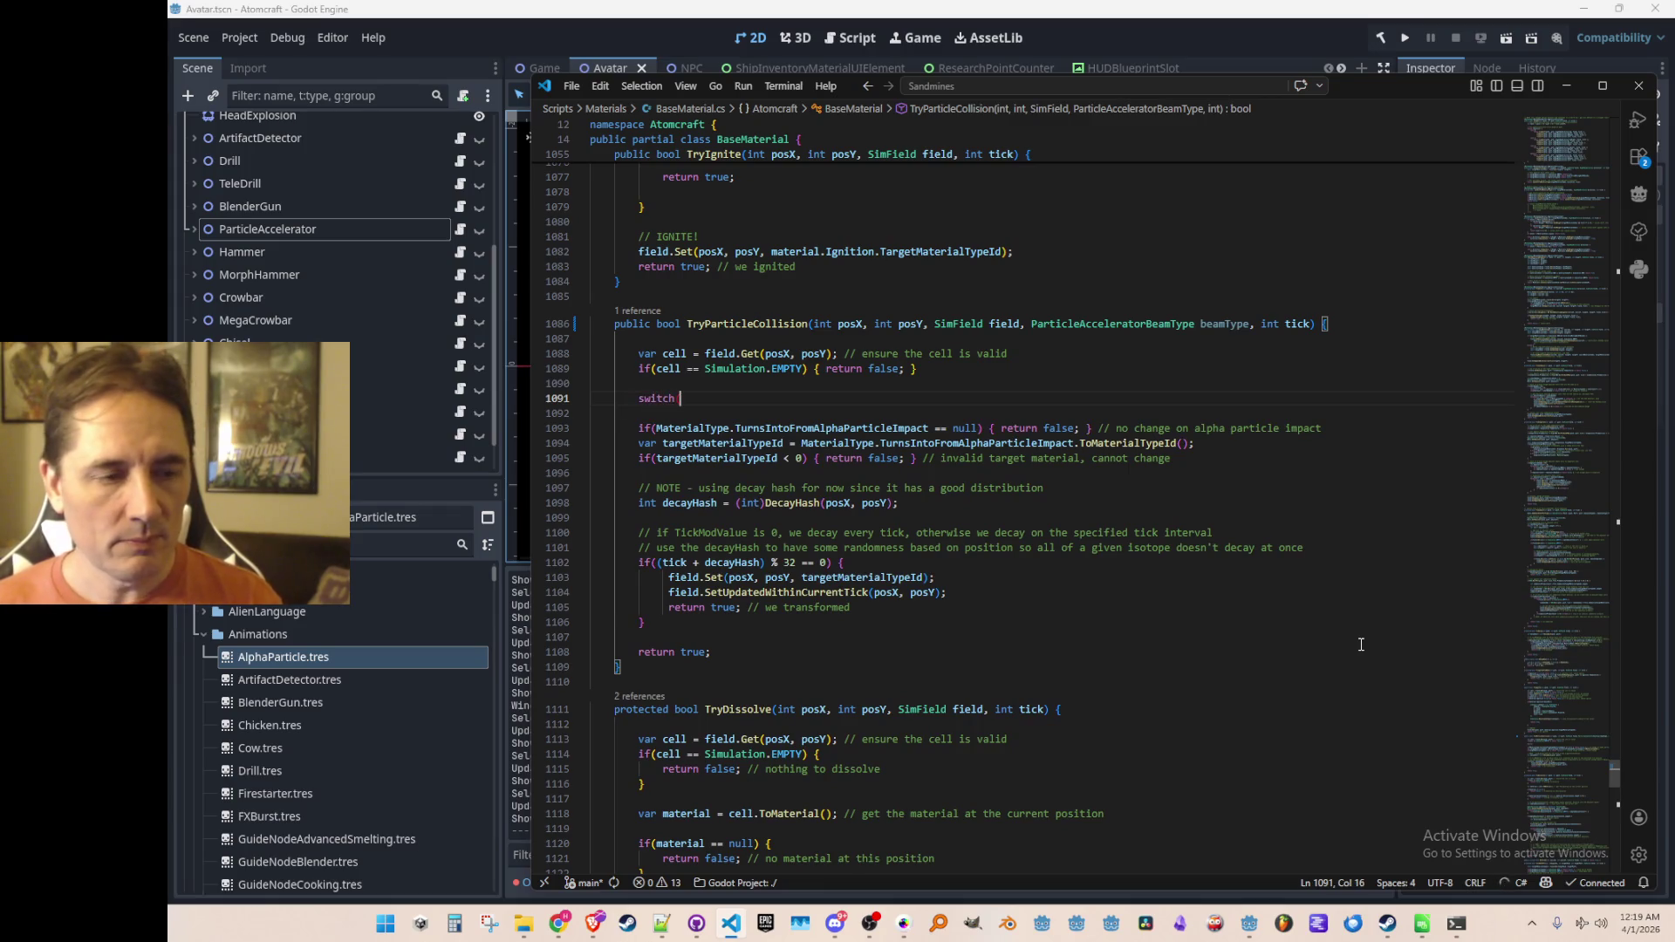
{"action": "type", "text": "){"}
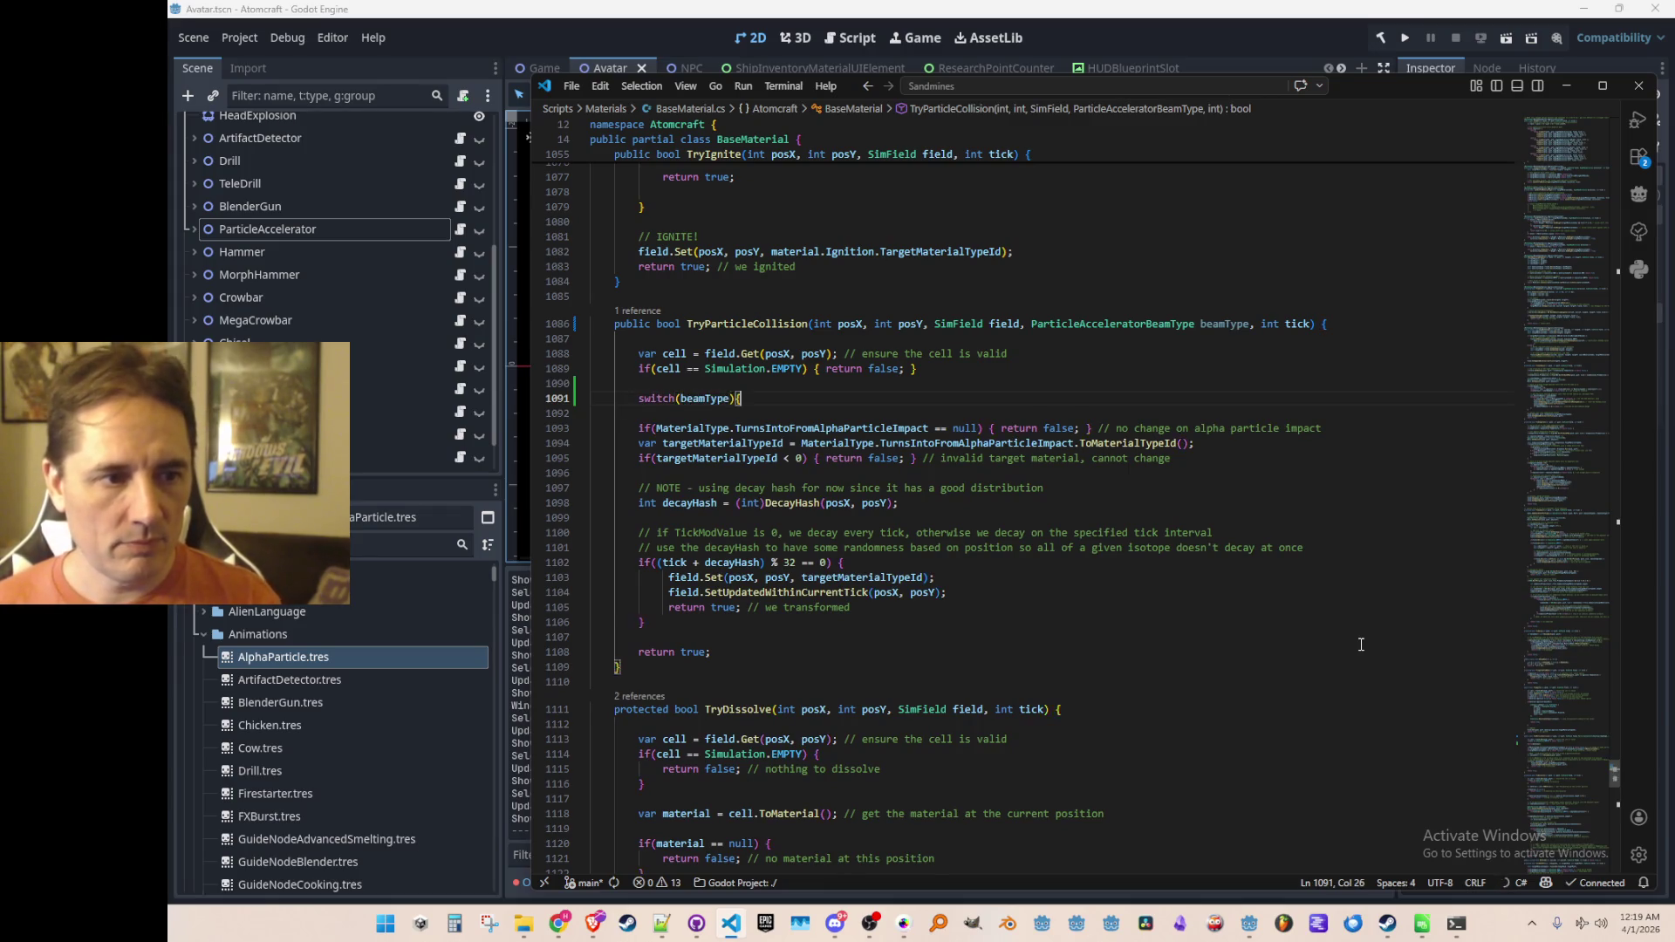
{"action": "key", "text": "Return"}
Step: Add a case ParticleAcceleratorBeamType.Alpha and a default branch returning false
{"action": "type", "text": "case"}
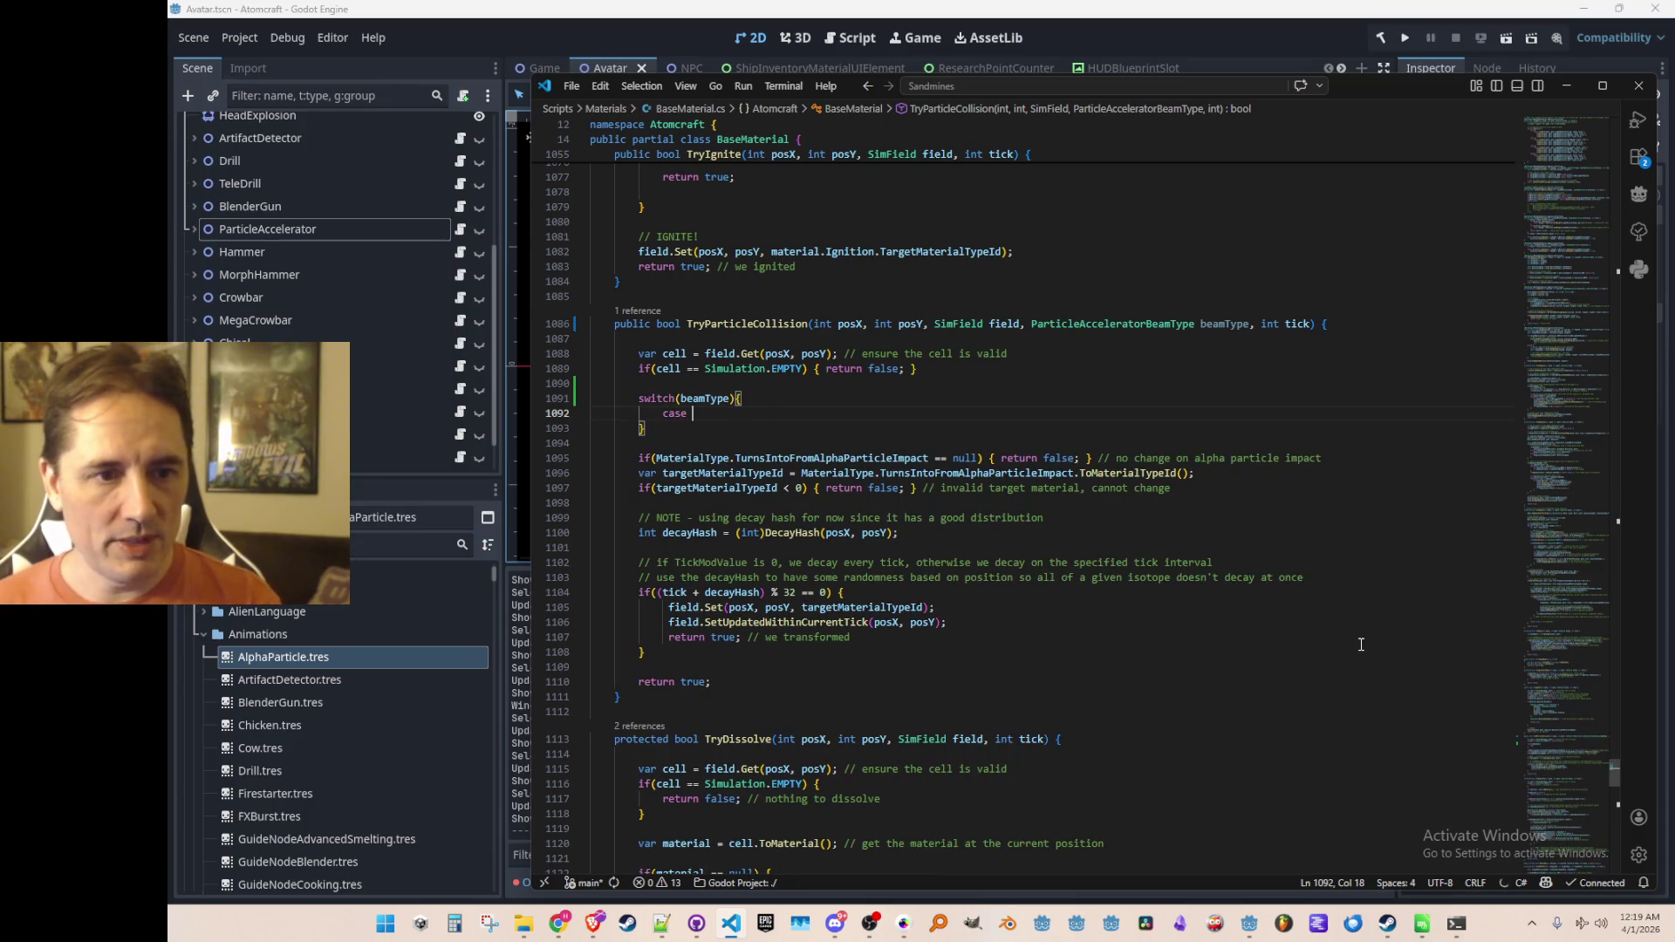
{"action": "double_click", "coordinate": [1172, 325]}
{"action": "key", "text": "ctrl+c"}
{"action": "left_click", "coordinate": [925, 413]}
{"action": "key", "text": "ctrl+v"}
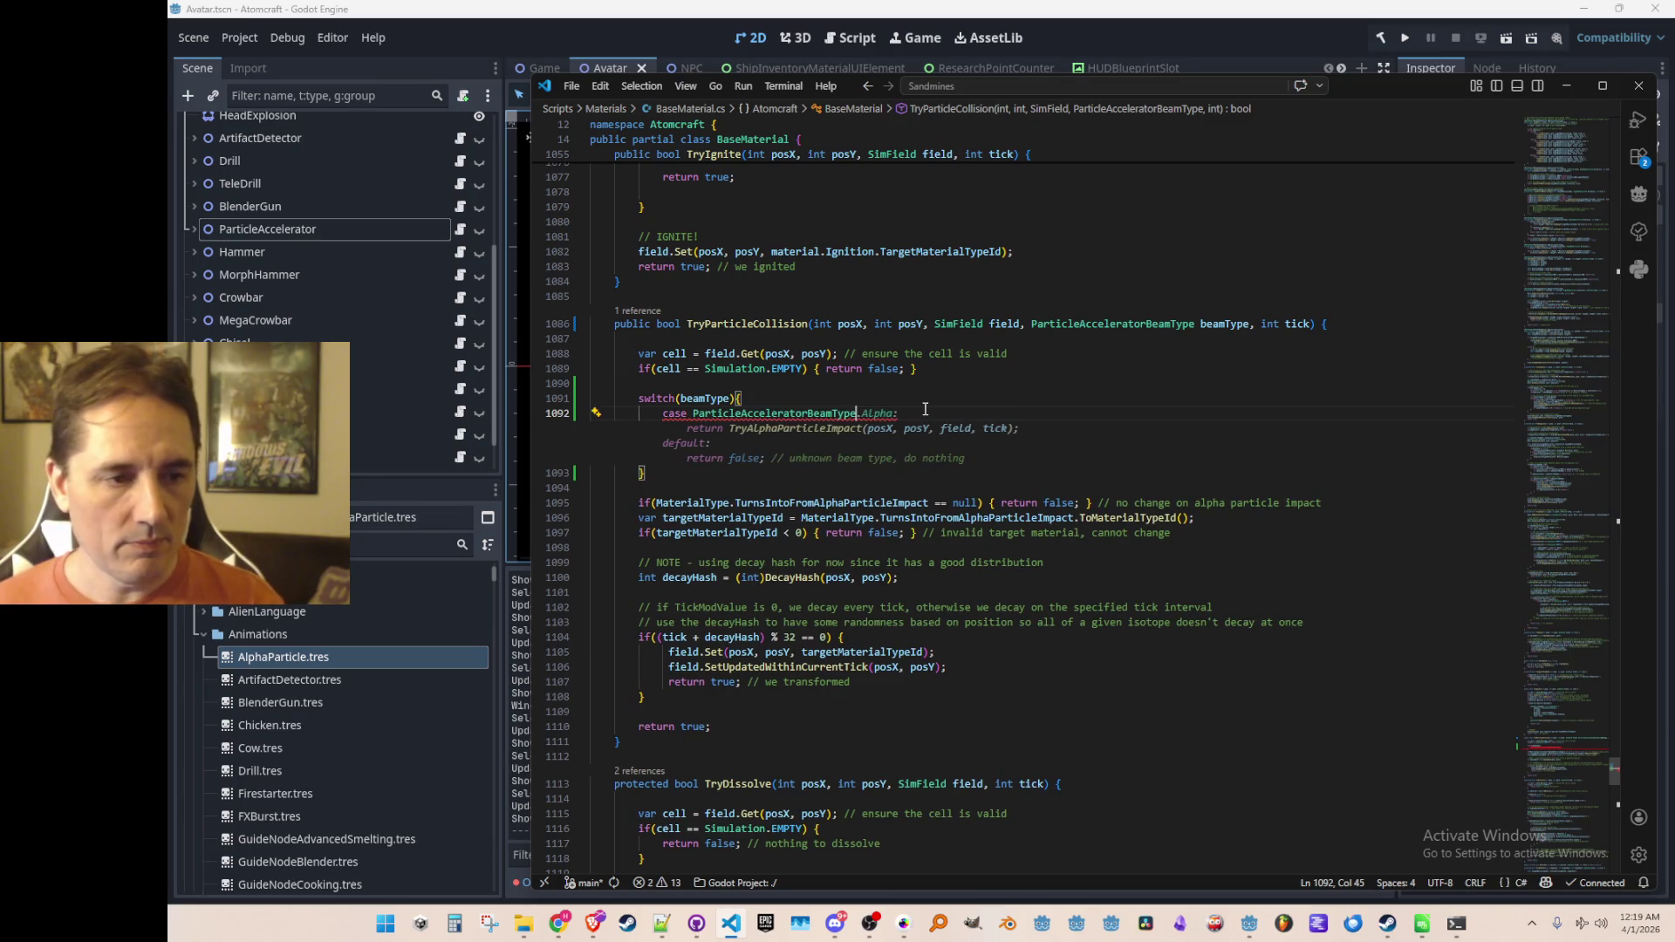
{"action": "key", "text": "Tab"}
{"action": "key", "text": "shift+Up"}
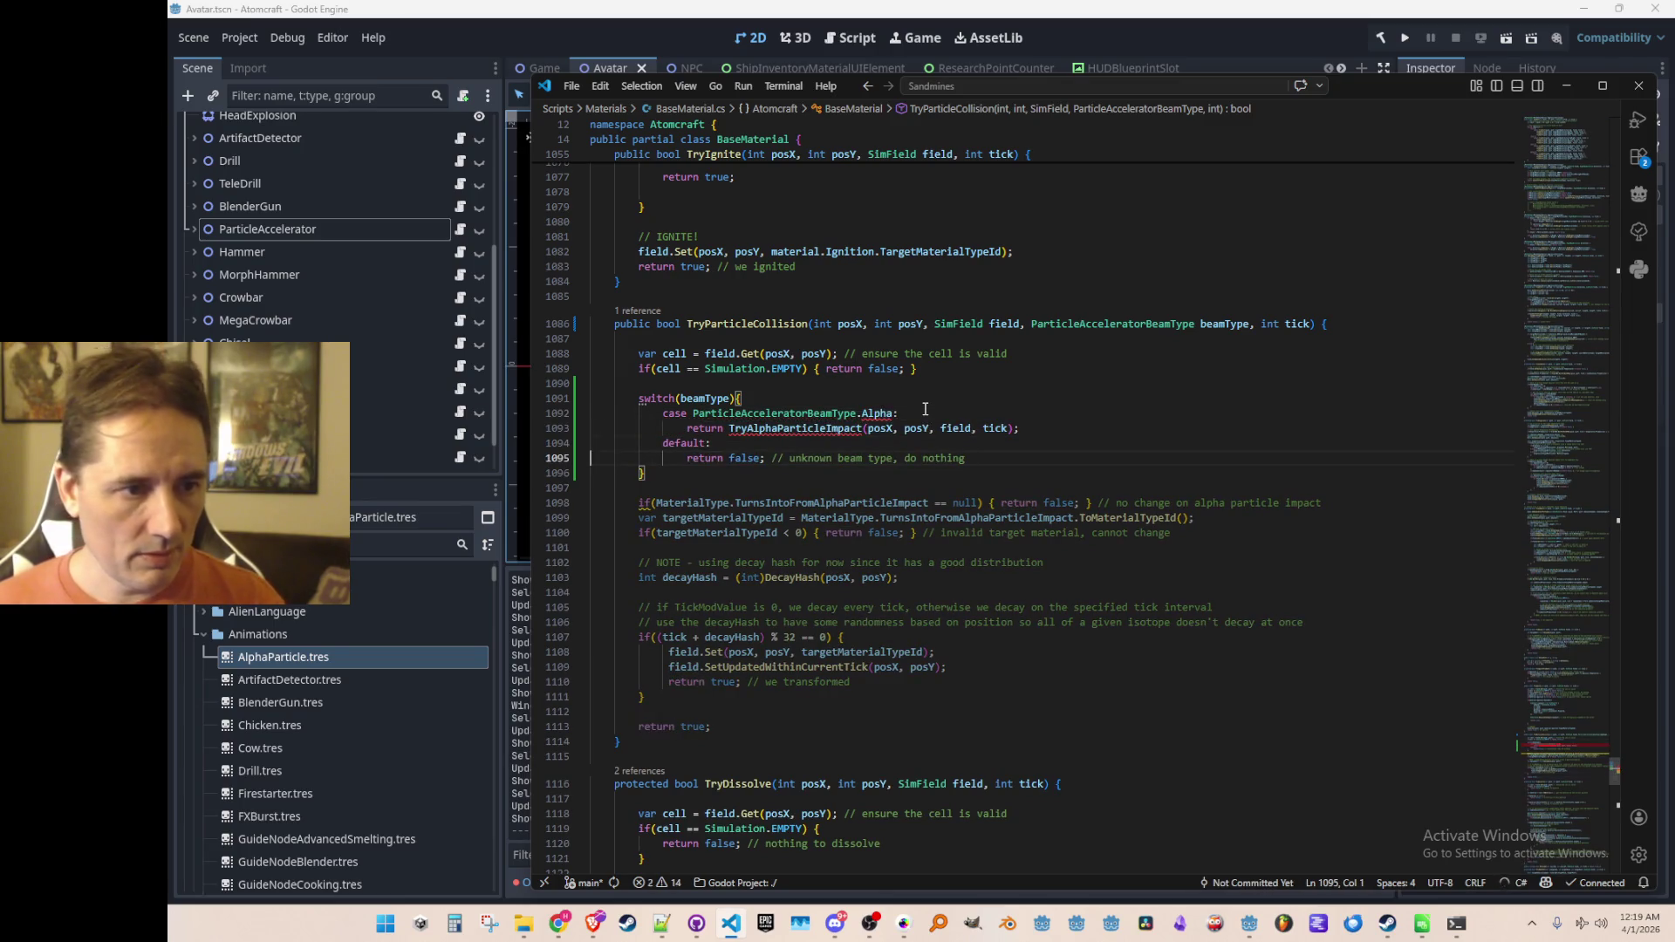
{"action": "key", "text": "shift+Home"}
{"action": "key", "text": "shift+Home"}
{"action": "key", "text": "Delete"}
{"action": "key", "text": "ctrl+z"}
{"action": "key", "text": "Right"}
{"action": "key", "text": "Down"}
{"action": "key", "text": "Down"}
{"action": "key", "text": "Down"}
Step: Start declaring 'short targetMaterialTypeId =' on a new line above the switch
{"action": "key", "text": "Home"}
{"action": "key", "text": "Home"}
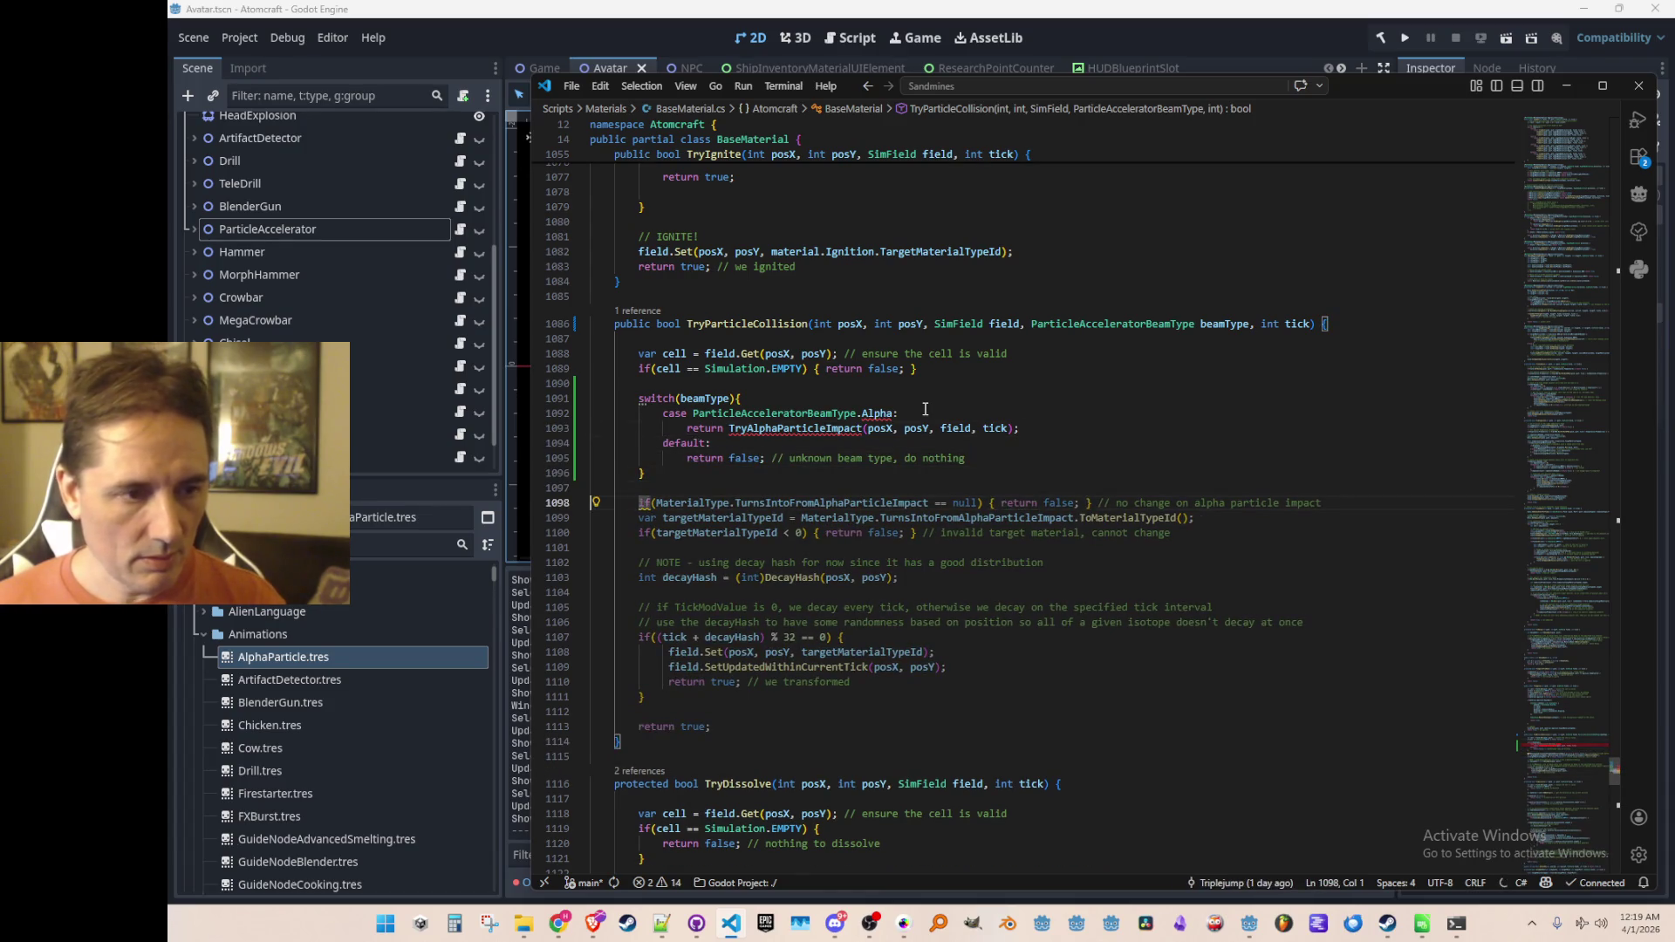
{"action": "key", "text": "shift+Down"}
{"action": "key", "text": "shift+Down"}
{"action": "key", "text": "shift+Down"}
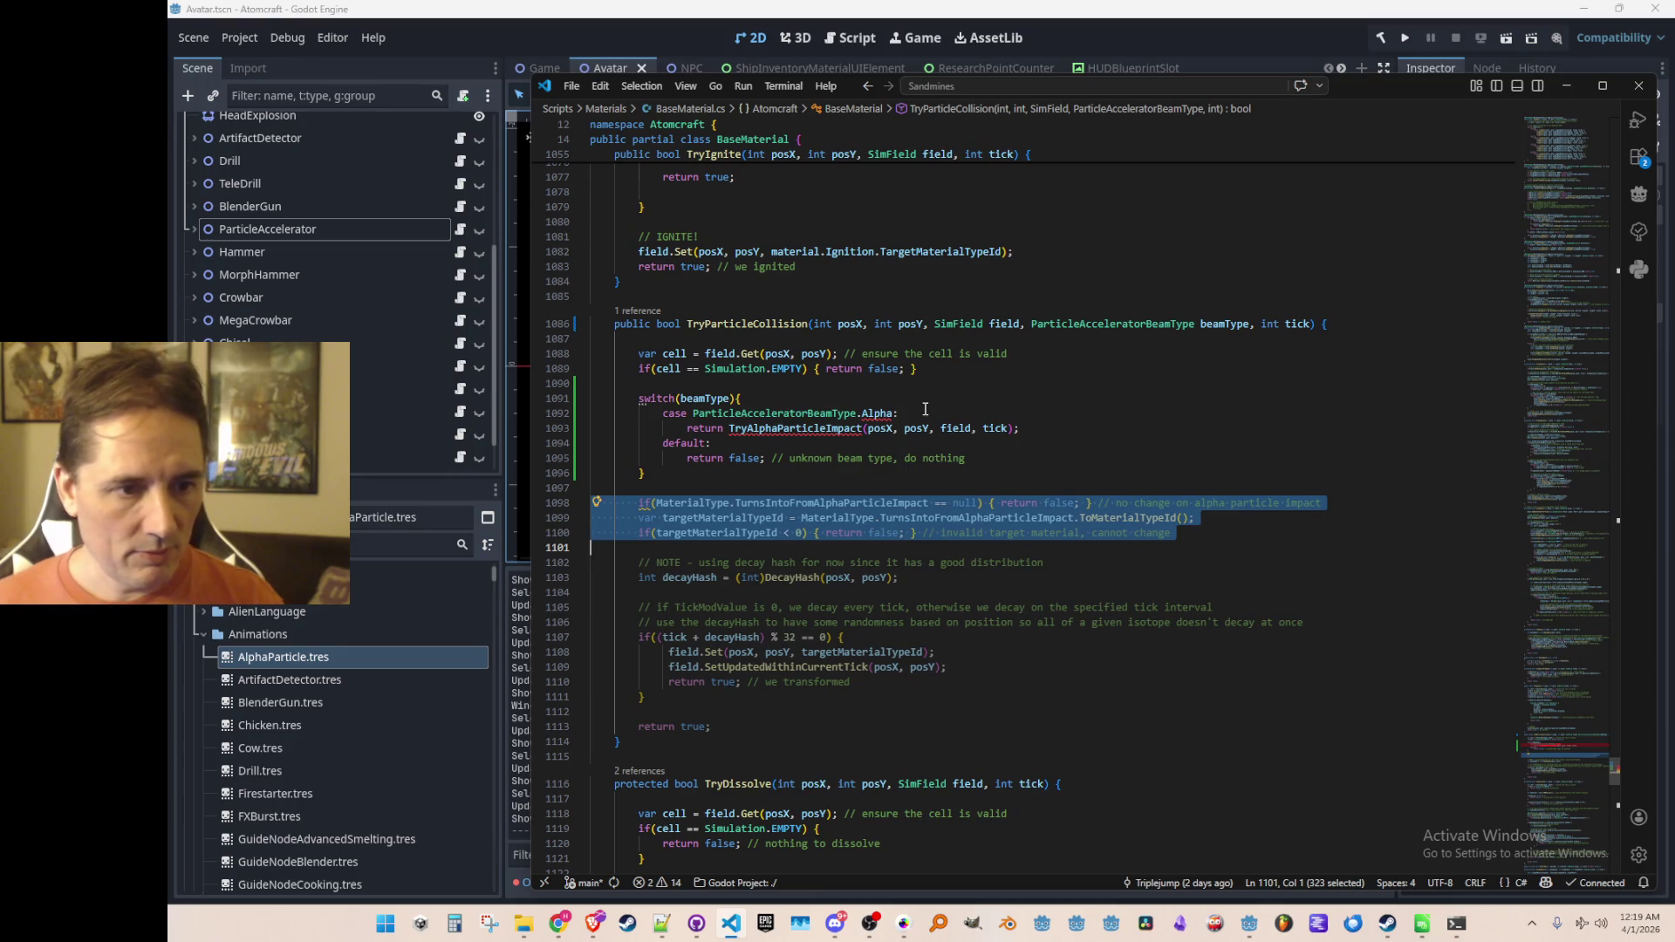
{"action": "key", "text": "Up"}
{"action": "key", "text": "Up"}
{"action": "key", "text": "Up"}
{"action": "key", "text": "Up"}
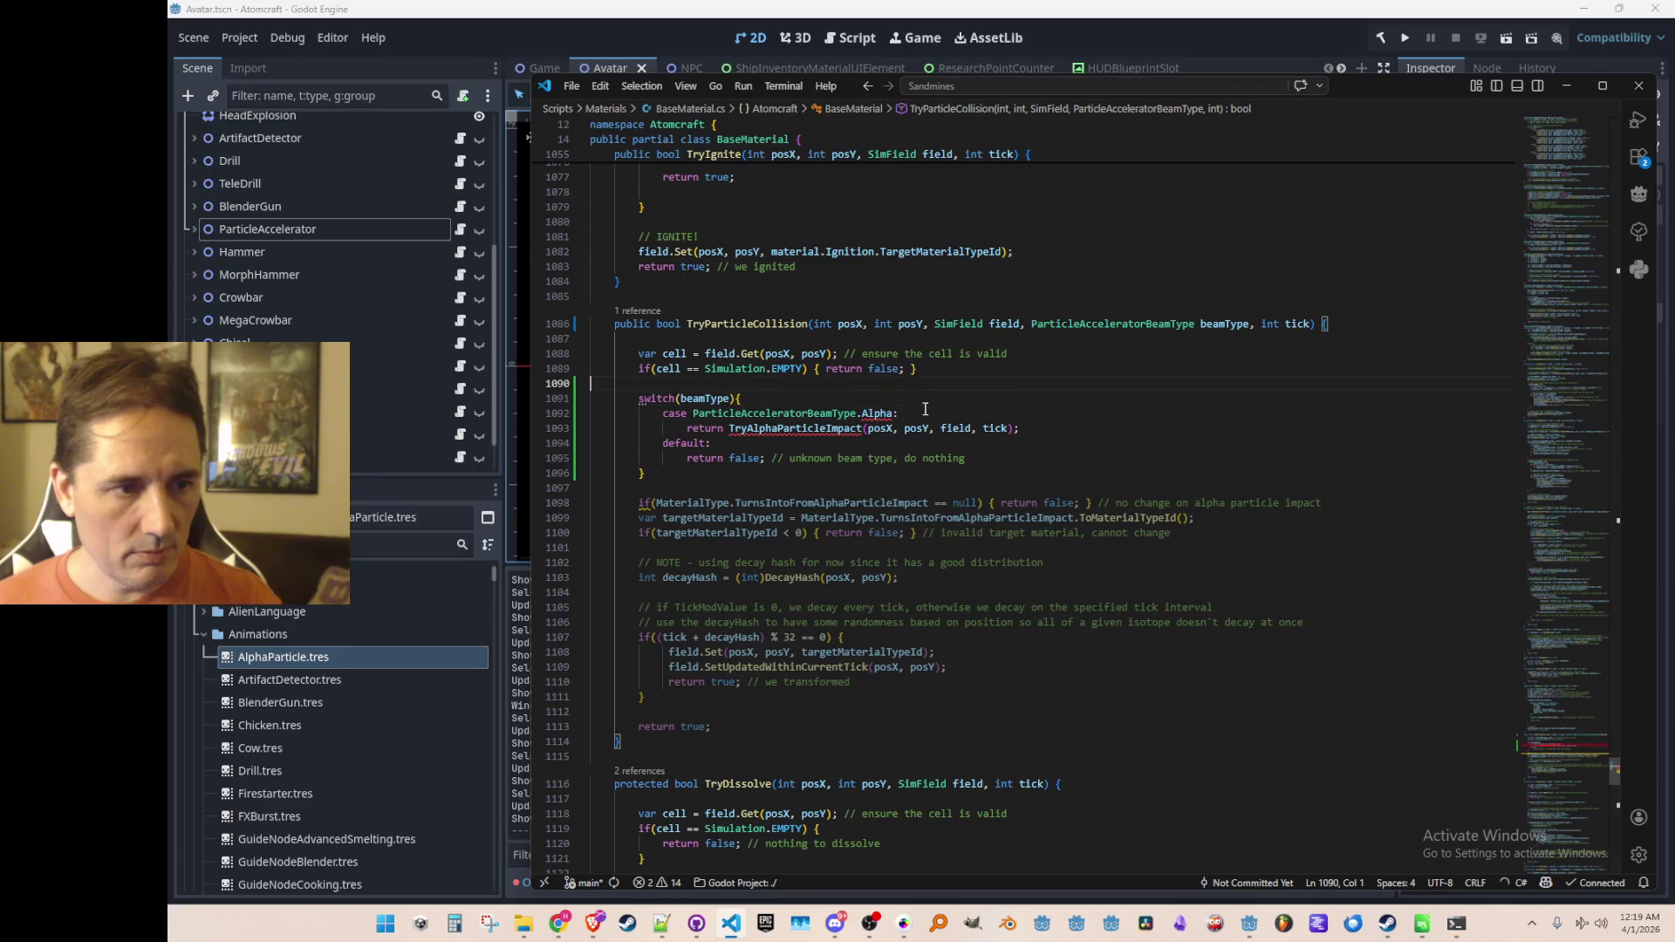
{"action": "key", "text": "Return"}
{"action": "type", "text": "short targetMaterialTypeId ="}
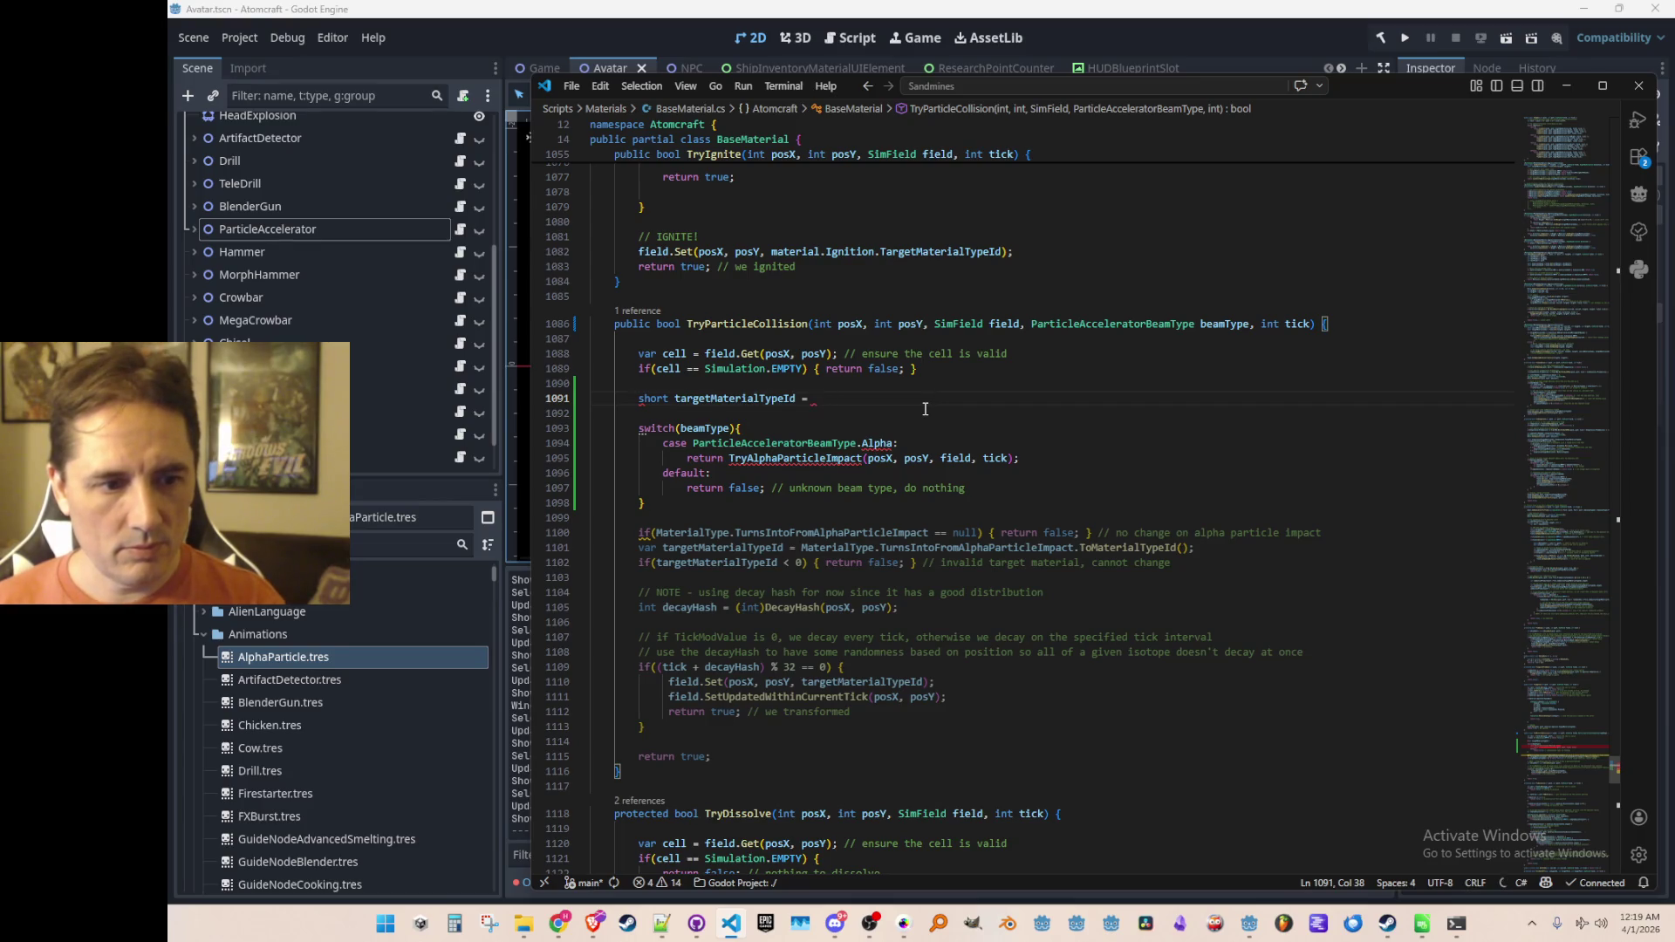
Step: Initialise targetMaterialTypeId to Simulation.EMPTY and replace the Alpha case's TryAlphaParticleImpact return with break;
{"action": "key", "text": "Left"}
{"action": "key", "text": "BackSpace"}
{"action": "key", "text": "BackSpace"}
{"action": "type", "text": "S"}
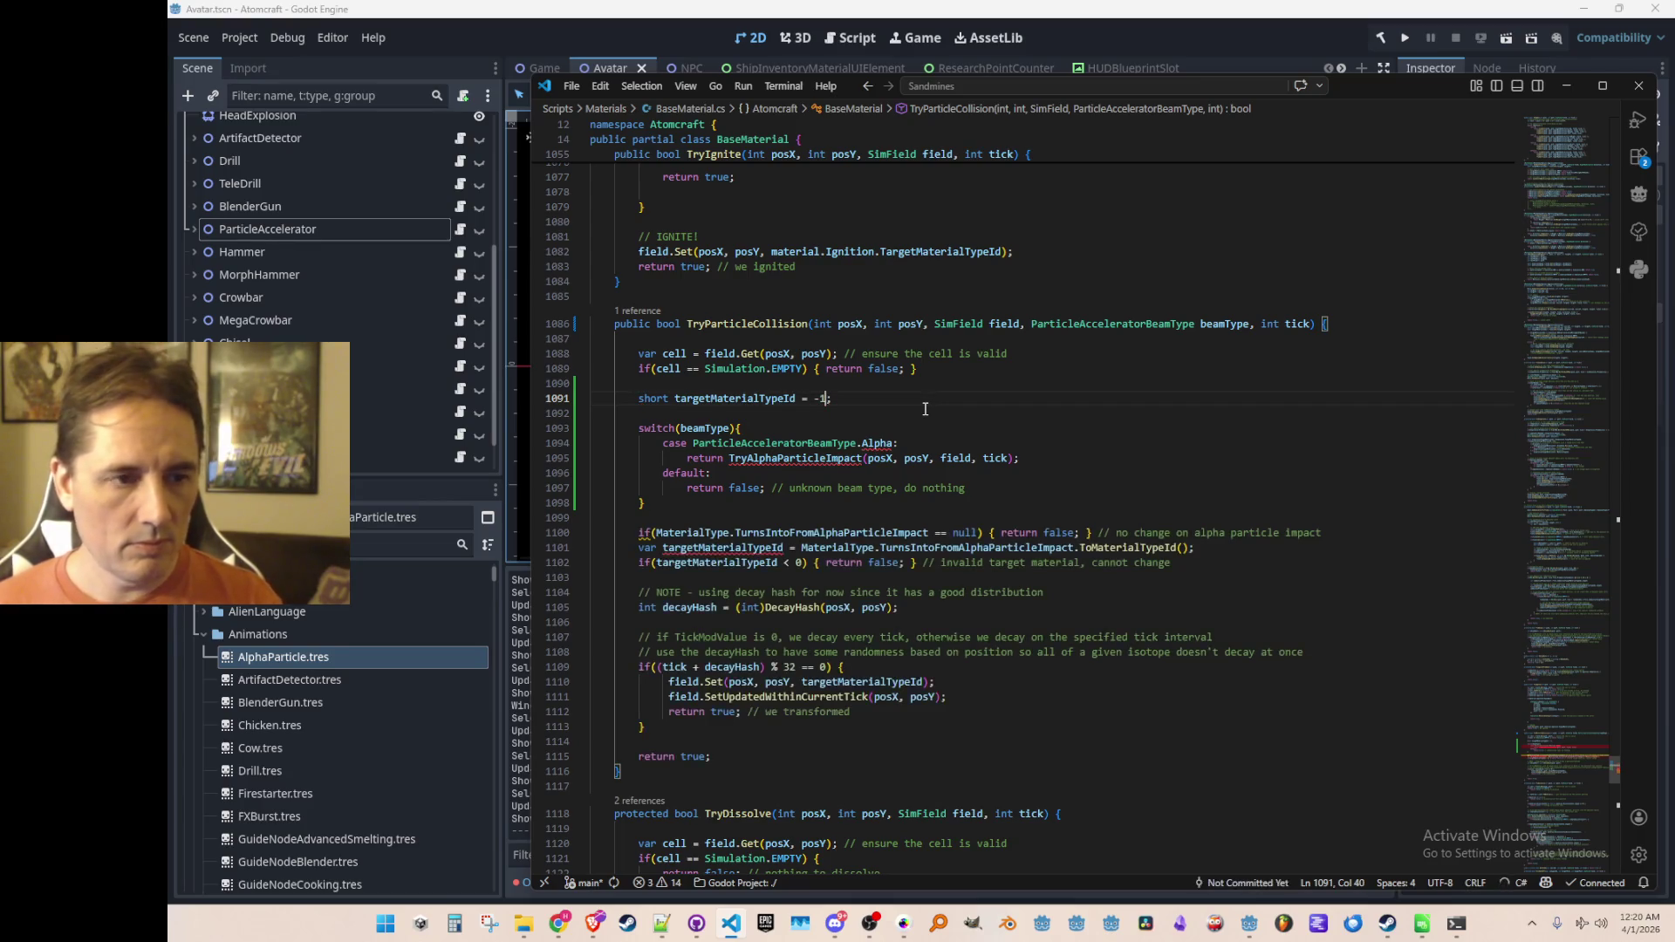
{"action": "type", "text": "imulation."}
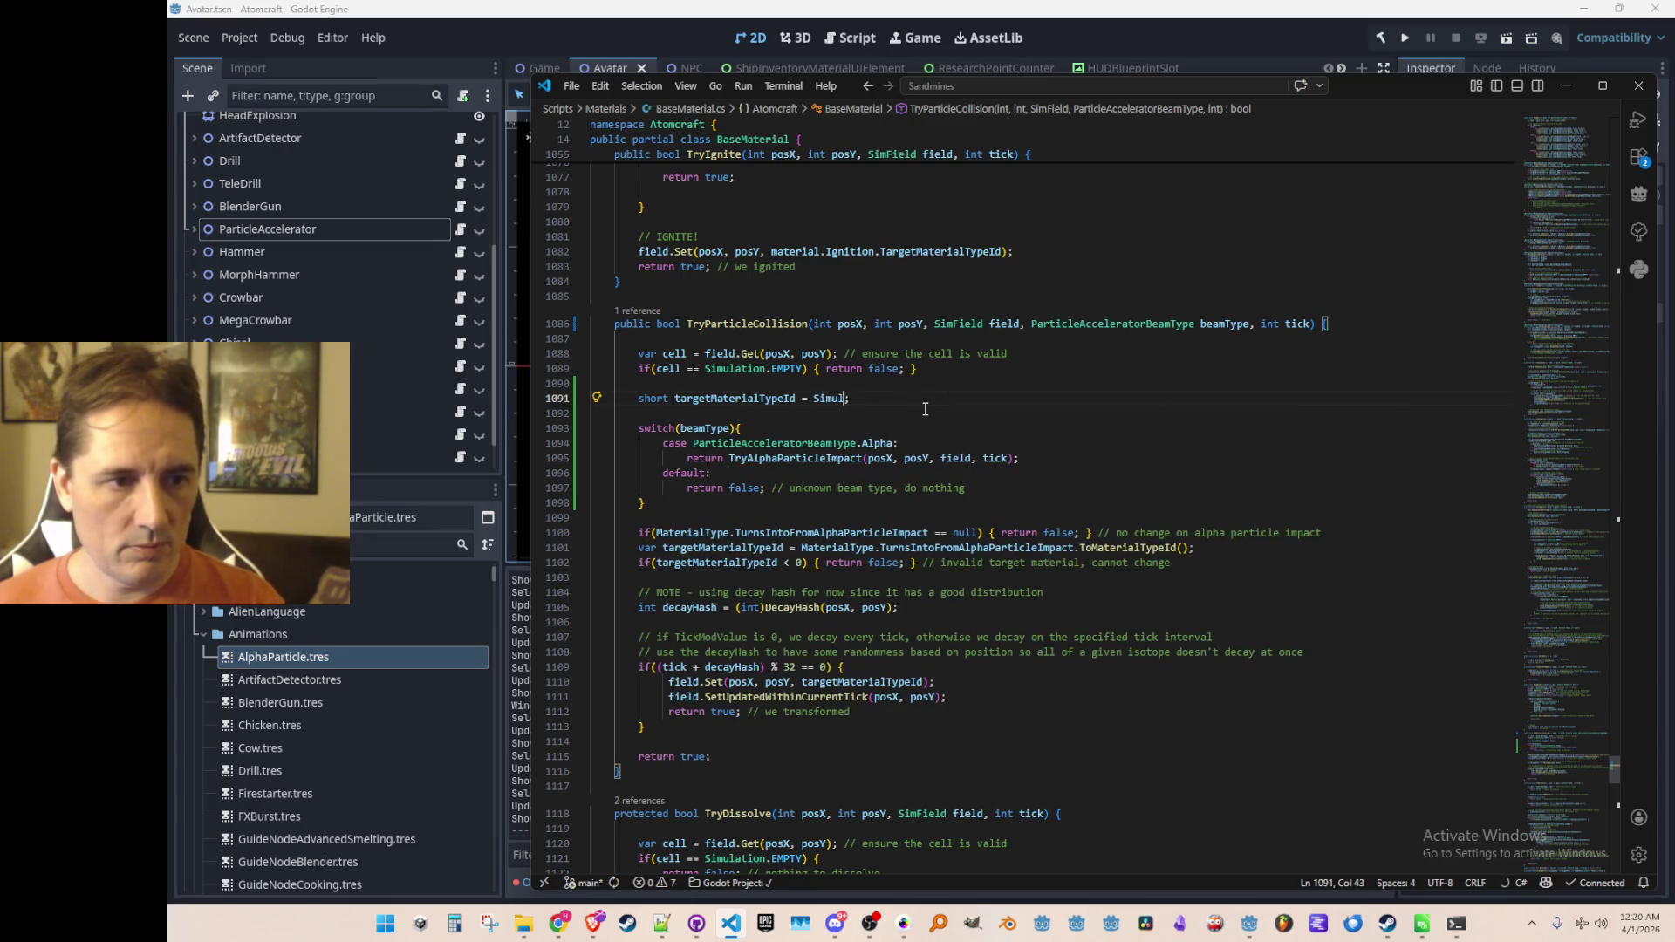
{"action": "type", "text": "EMPTY"}
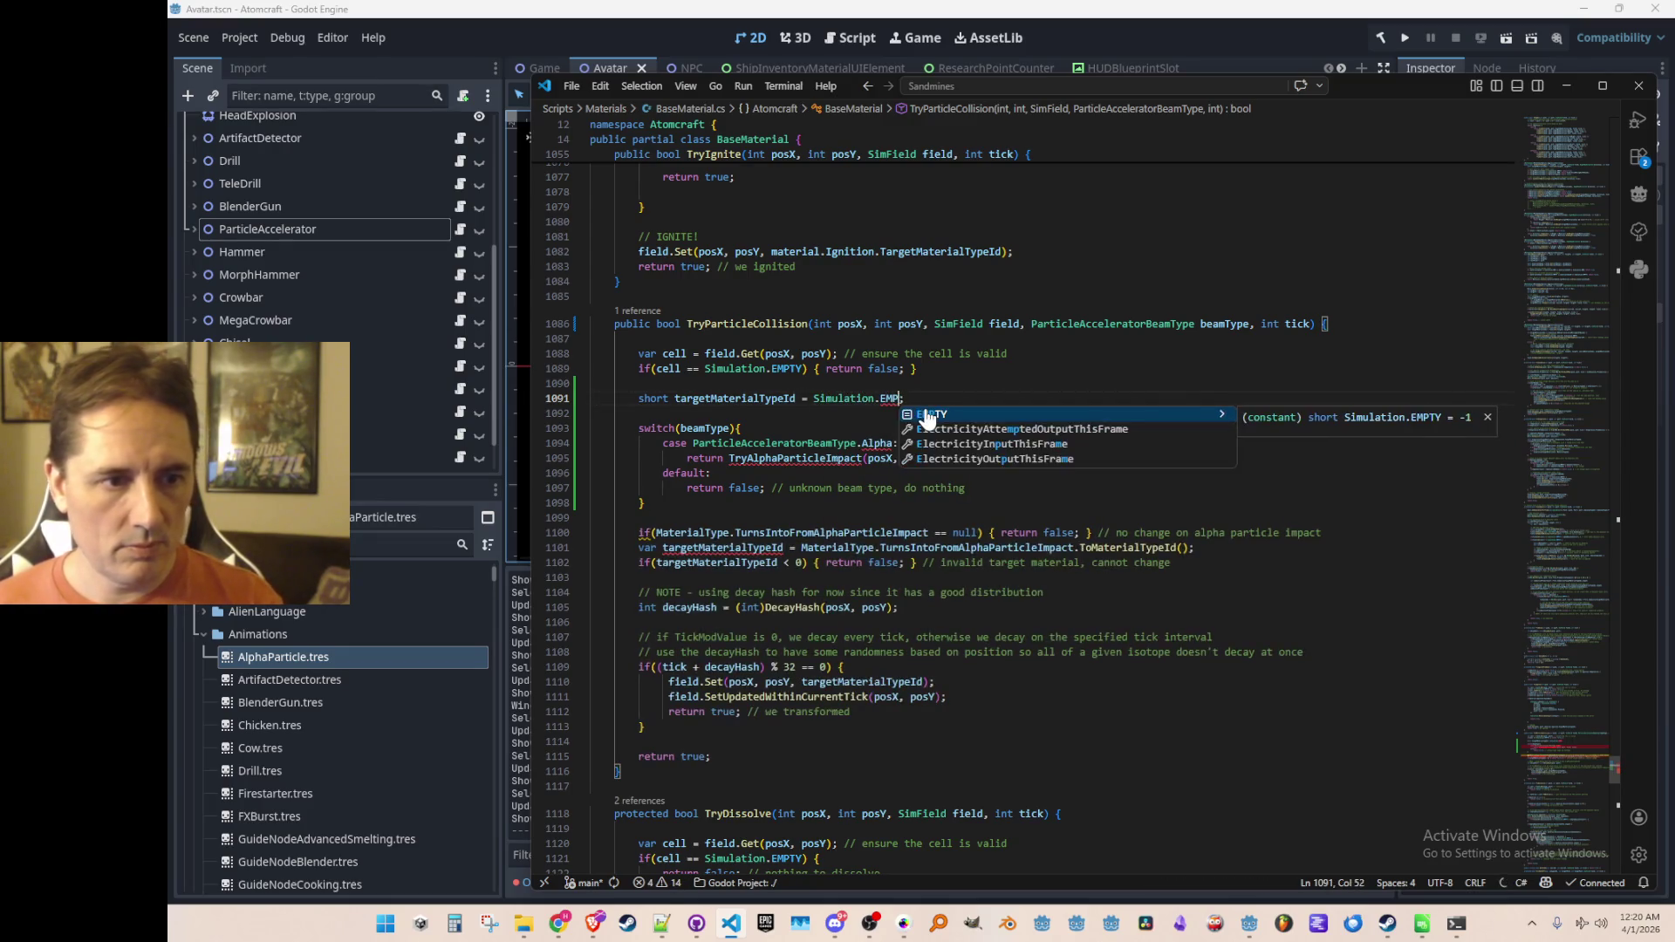
{"action": "key", "text": "Escape"}
{"action": "key", "text": "Home"}
{"action": "key", "text": "ctrl+Right"}
{"action": "key", "text": "ctrl+Right"}
{"action": "key", "text": "ctrl+shift+Left"}
{"action": "key", "text": "Down"}
{"action": "key", "text": "Down"}
{"action": "key", "text": "Down"}
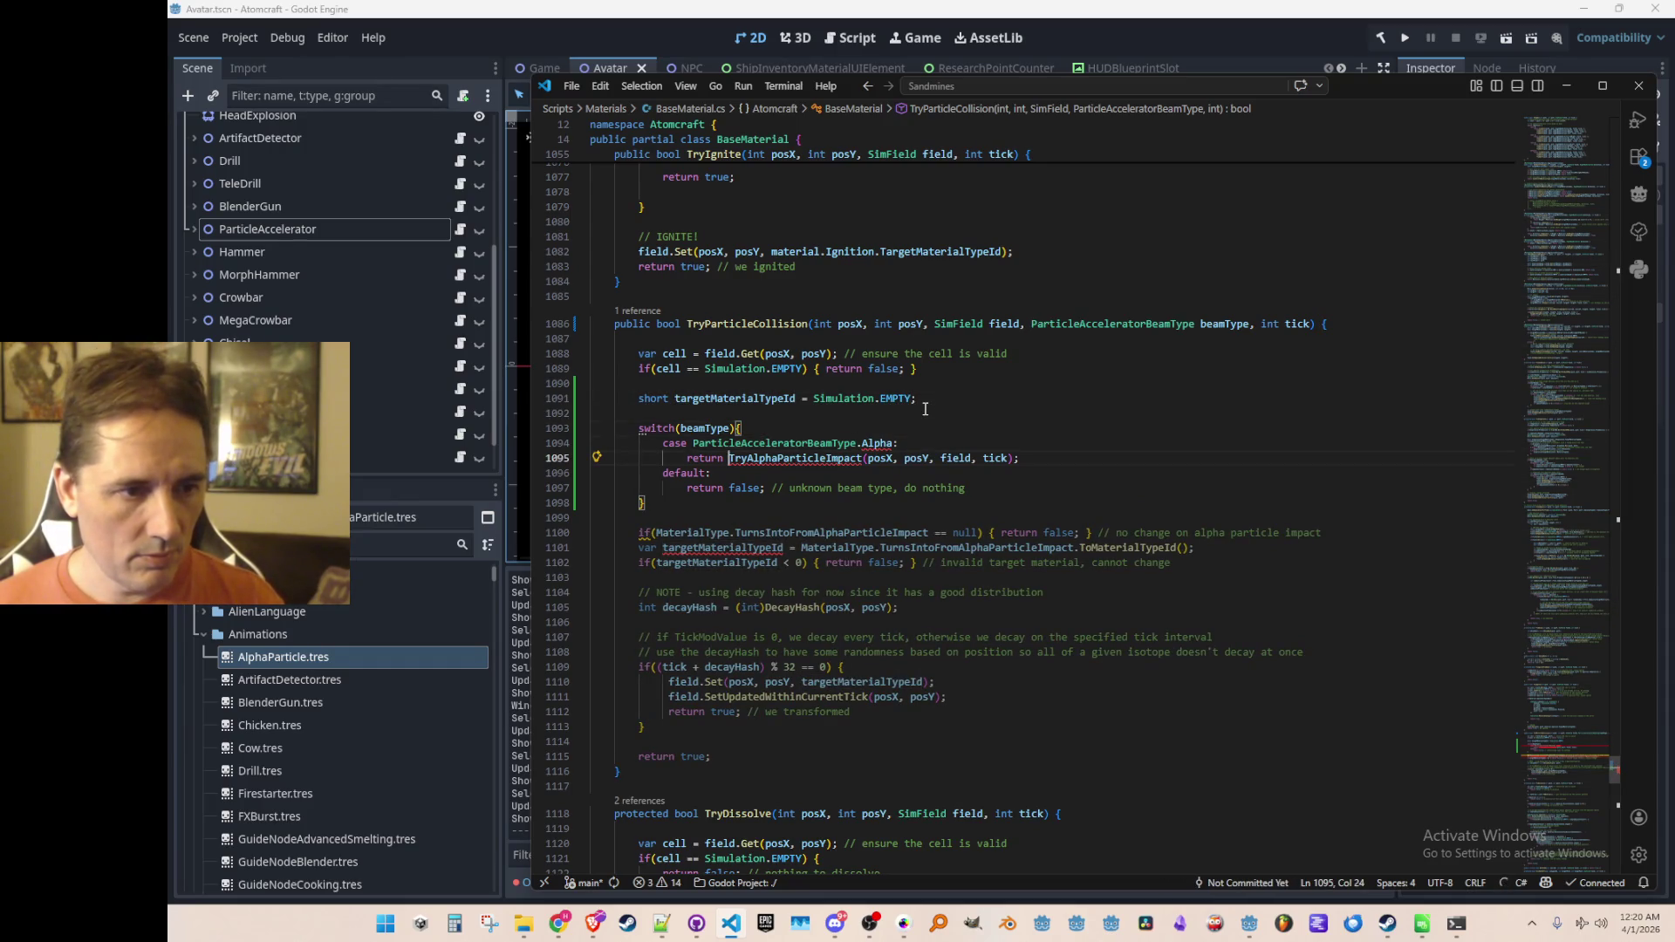
{"action": "key", "text": "shift+End"}
{"action": "key", "text": "Delete"}
{"action": "key", "text": "ctrl+BackSpace"}
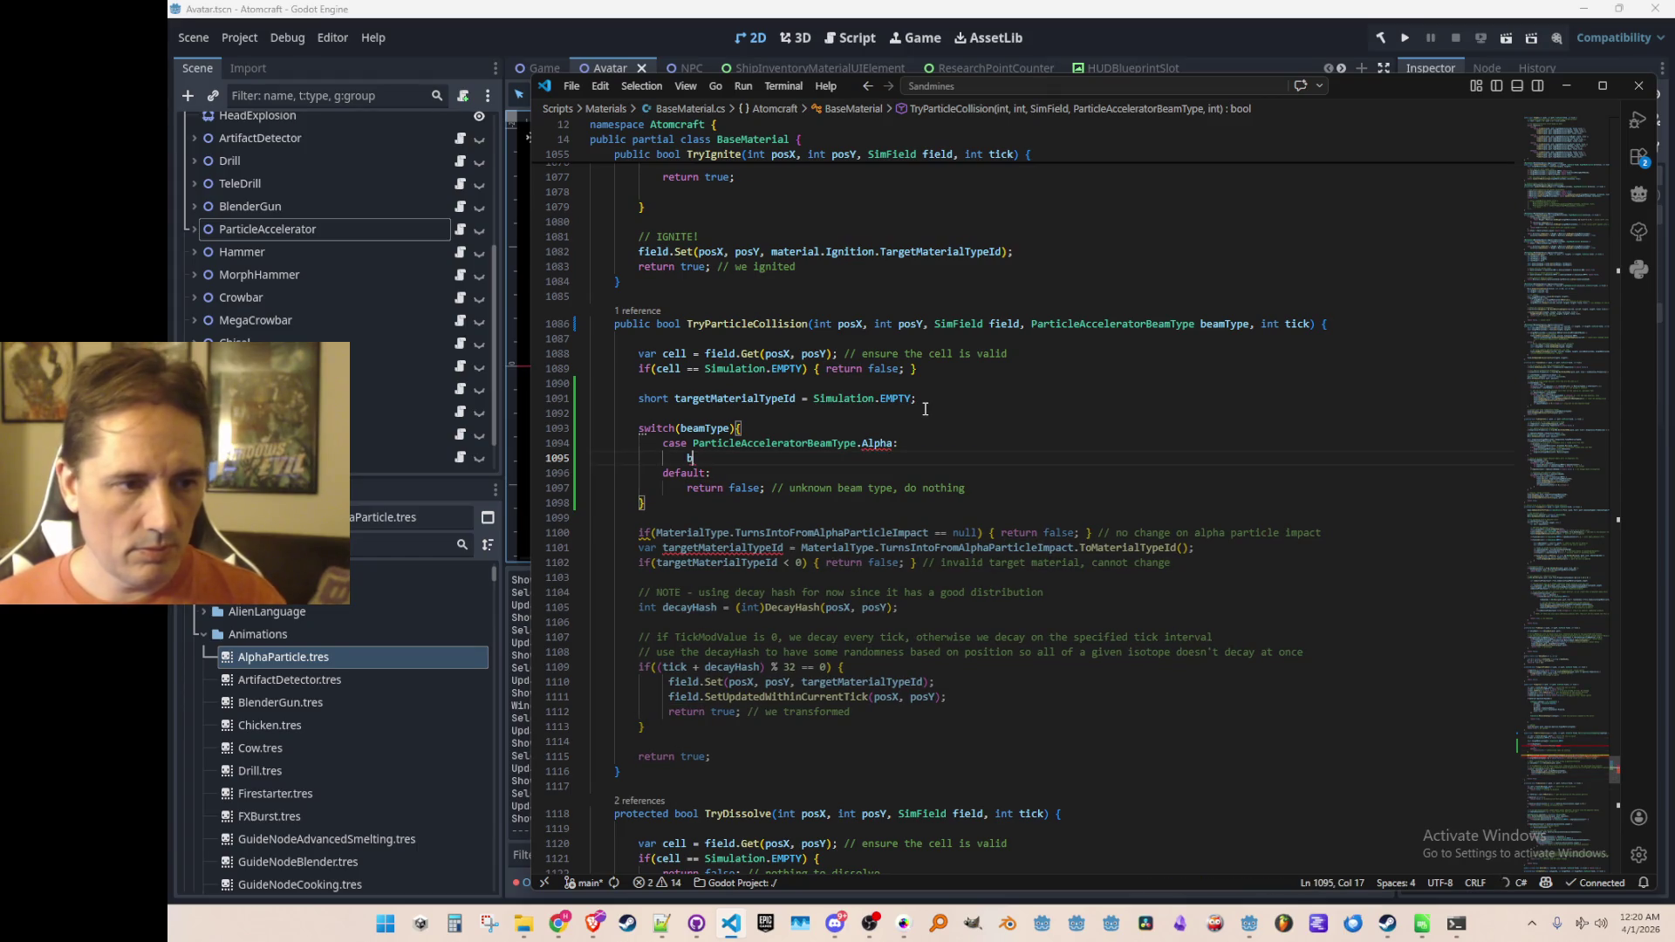
{"action": "type", "text": "break;"}
Step: Rename the Alpha case to AlphaParticle and open a line in its body
{"action": "key", "text": "Down"}
{"action": "key", "text": "Down"}
{"action": "key", "text": "Home"}
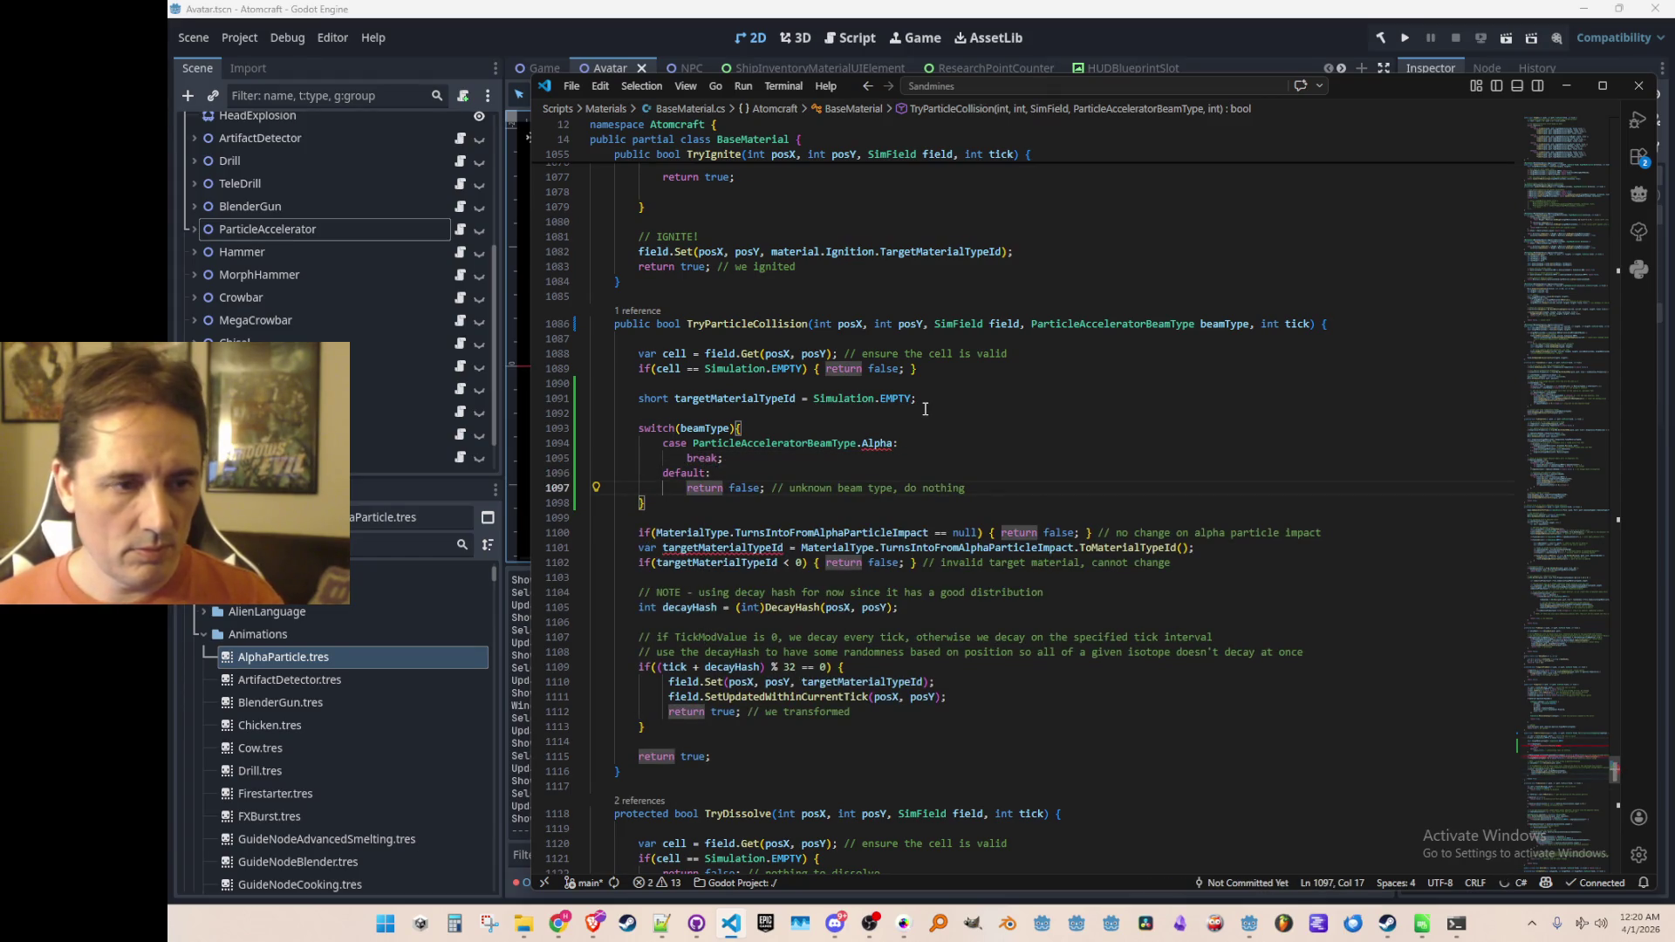
{"action": "key", "text": "Up"}
{"action": "key", "text": "Up"}
{"action": "key", "text": "Up"}
{"action": "key", "text": "End"}
{"action": "key", "text": "Return"}
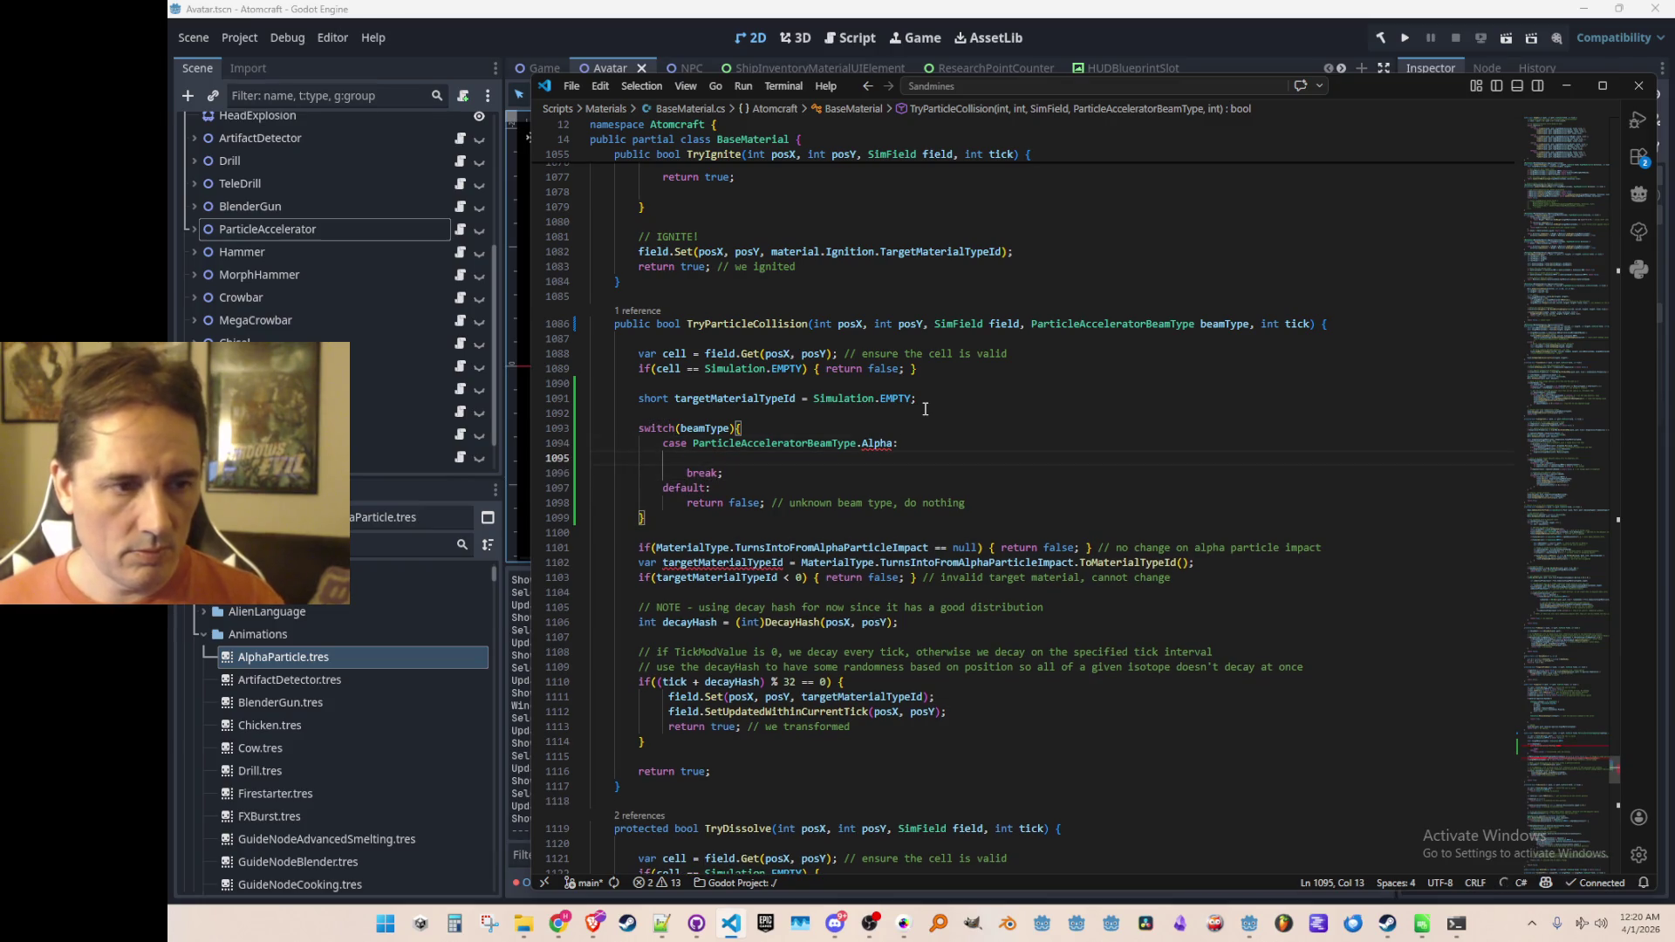
{"action": "key", "text": "Up"}
{"action": "key", "text": "End"}
{"action": "key", "text": "Left"}
{"action": "type", "text": "Part"}
{"action": "key", "text": "Tab"}
Step: Assign targetMaterialTypeId in the AlphaParticle case and collapse the old alpha checks into one EMPTY check
{"action": "key", "text": "Down"}
{"action": "key", "text": "Tab"}
{"action": "key", "text": "Tab"}
{"action": "type", "text": "targetMaterialTypeId"}
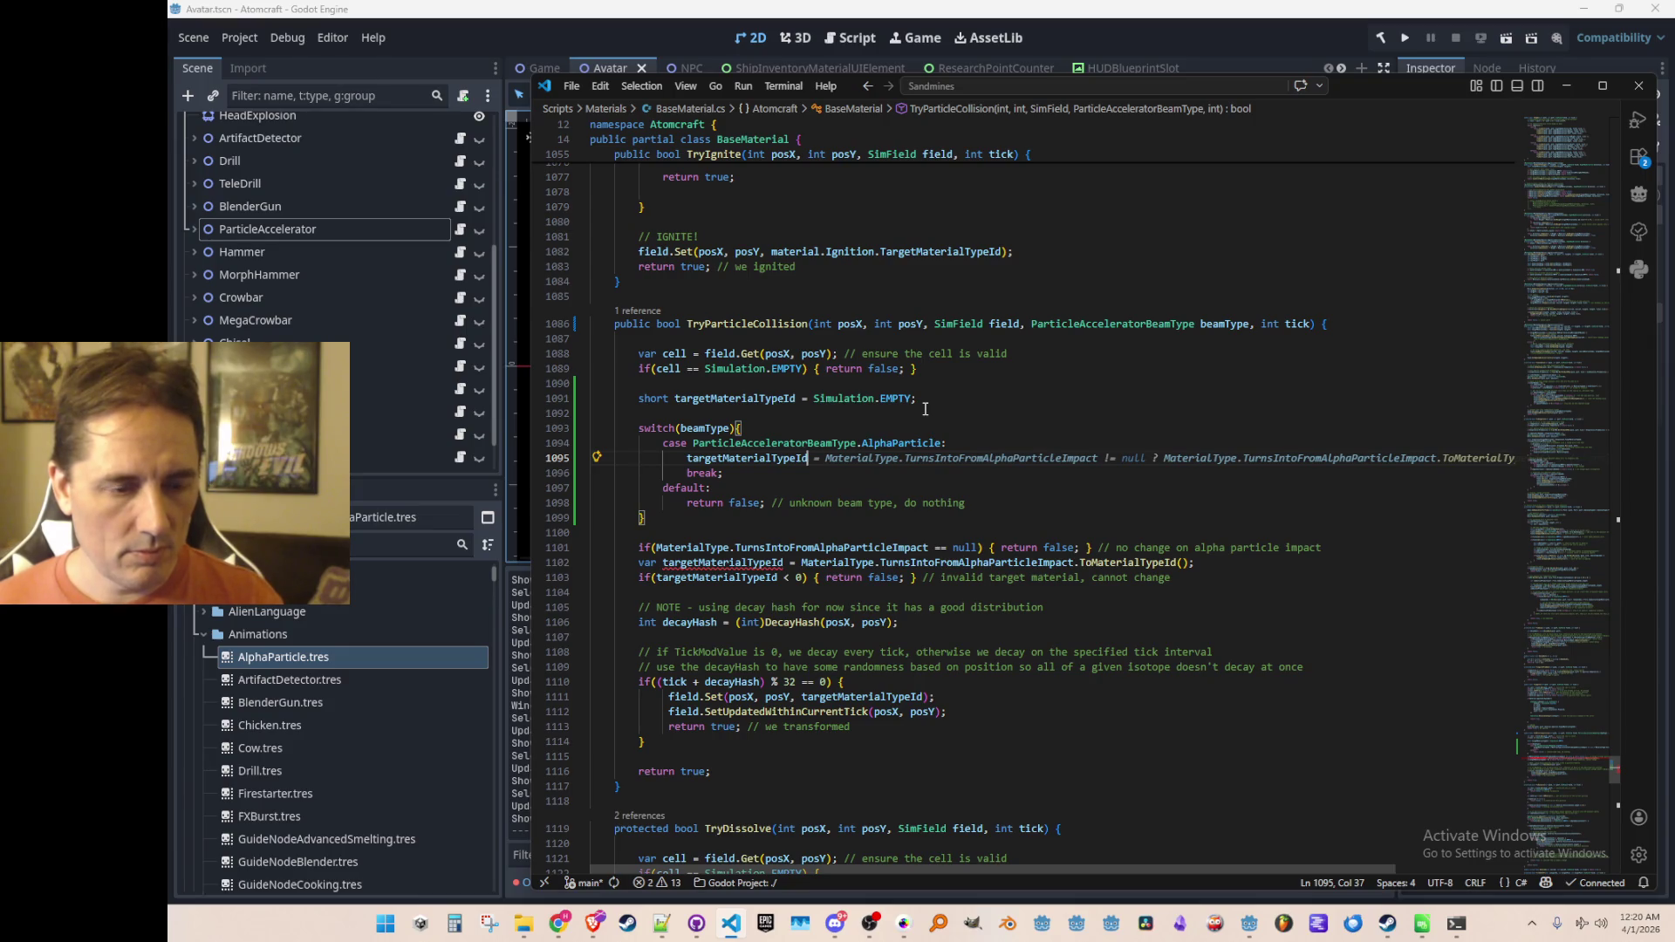
{"action": "key", "text": "Tab"}
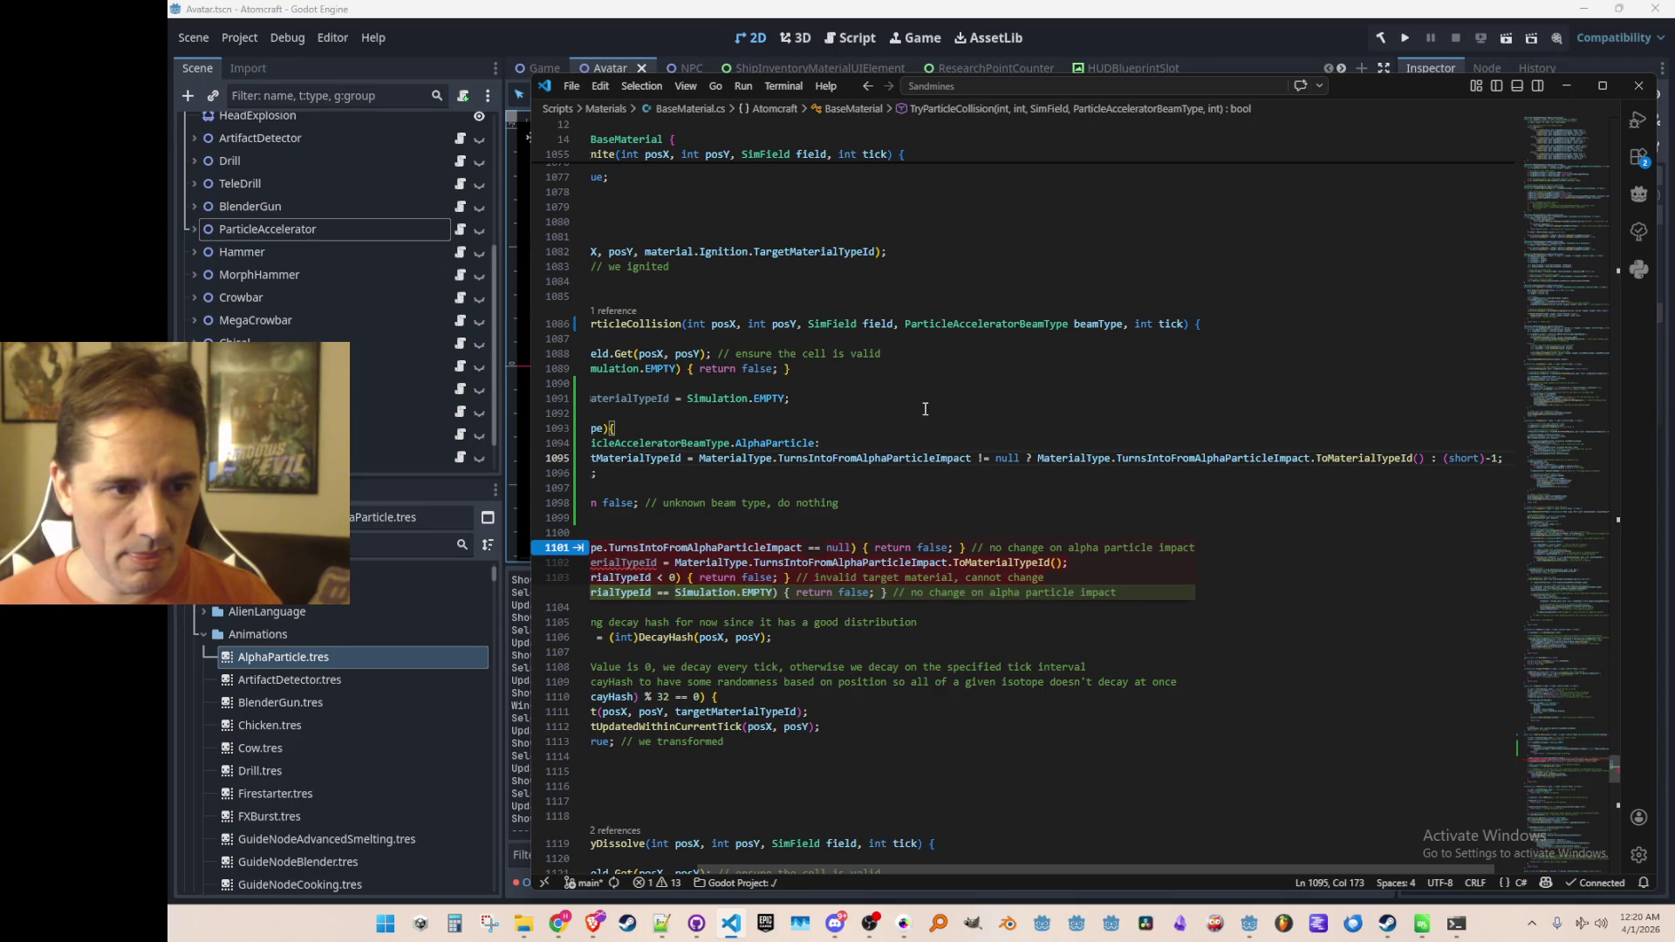
{"action": "key", "text": "Home"}
{"action": "key", "text": "Home"}
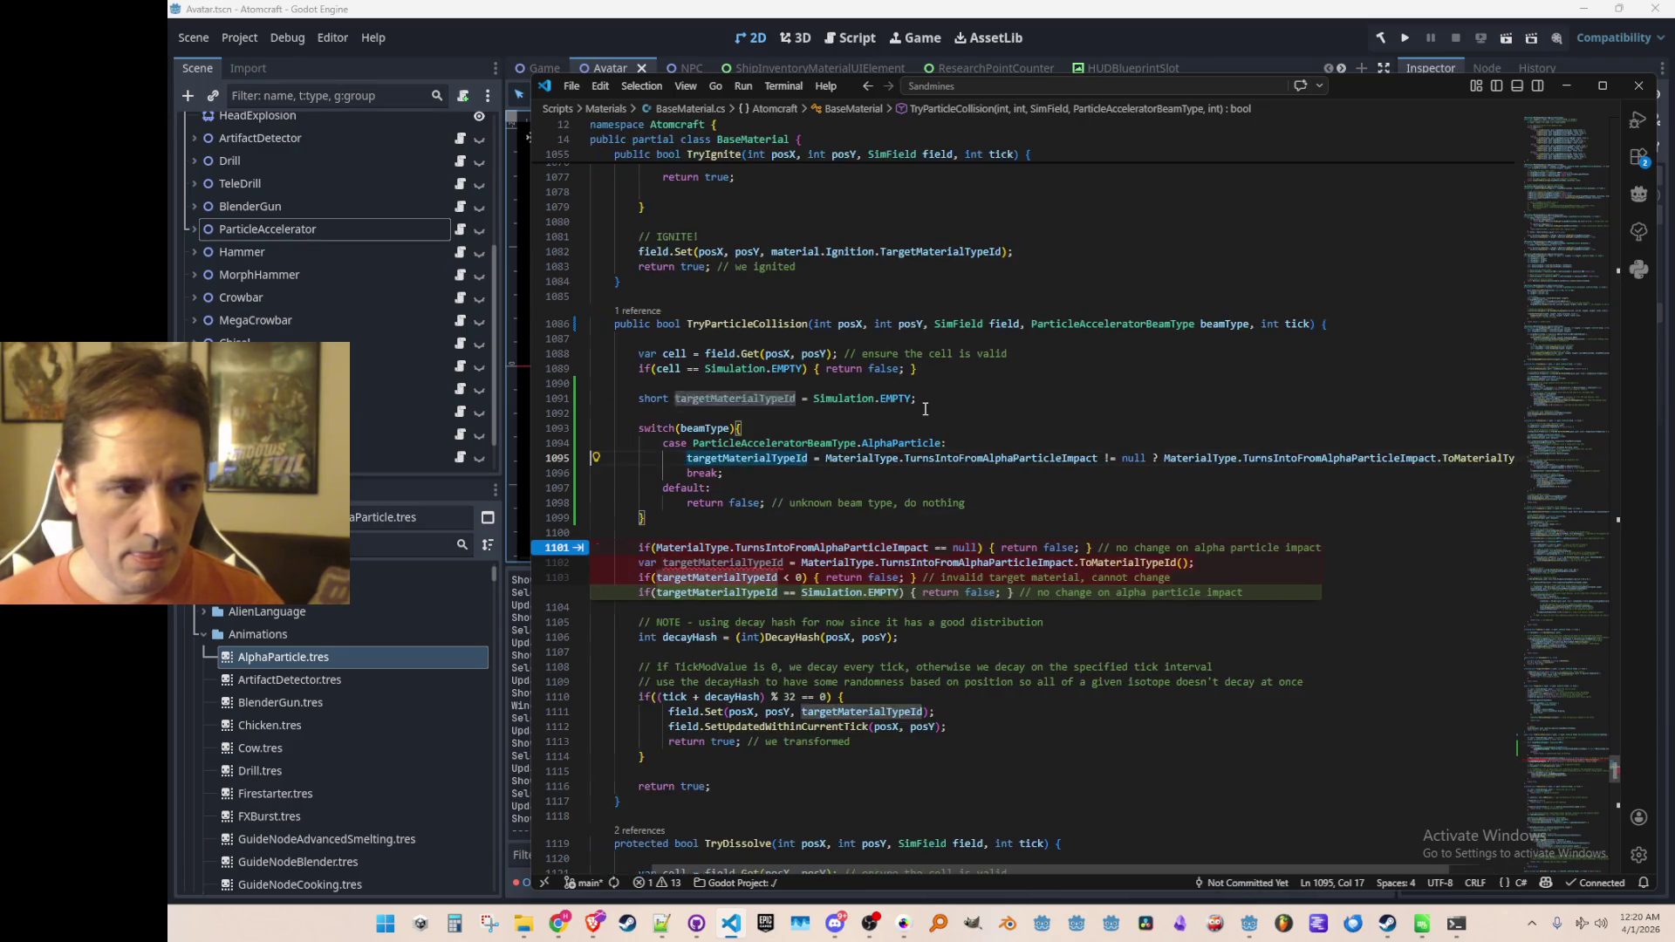
{"action": "key", "text": "Tab"}
{"action": "key", "text": "Tab"}
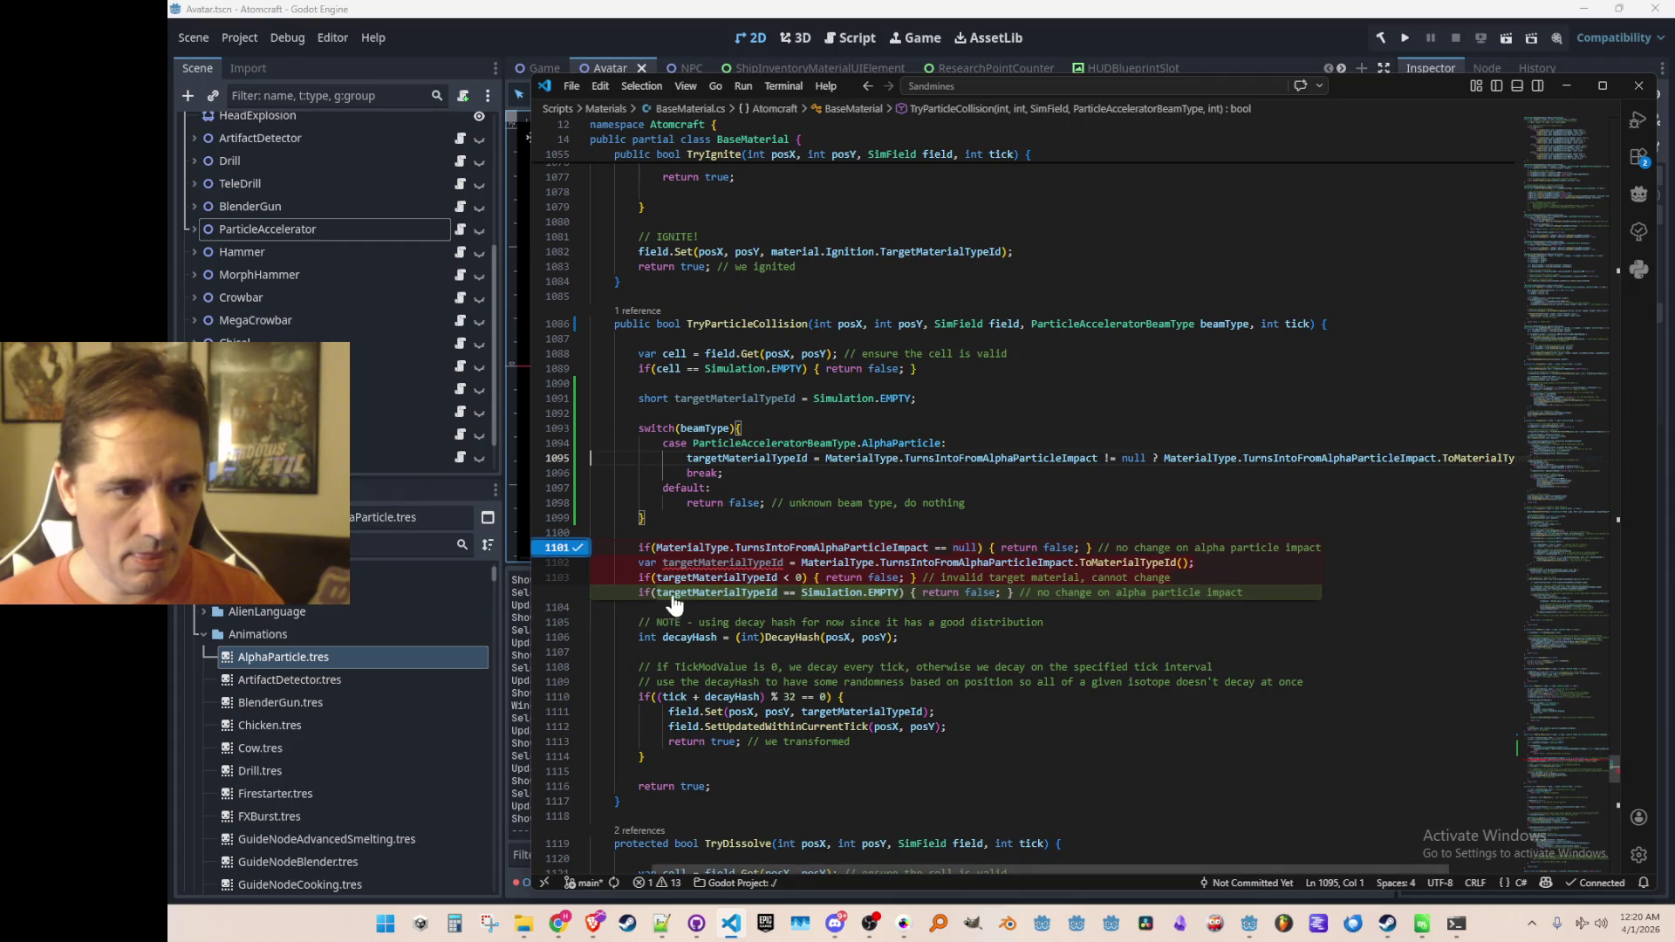
{"action": "key", "text": "Up"}
{"action": "key", "text": "Up"}
{"action": "key", "text": "Up"}
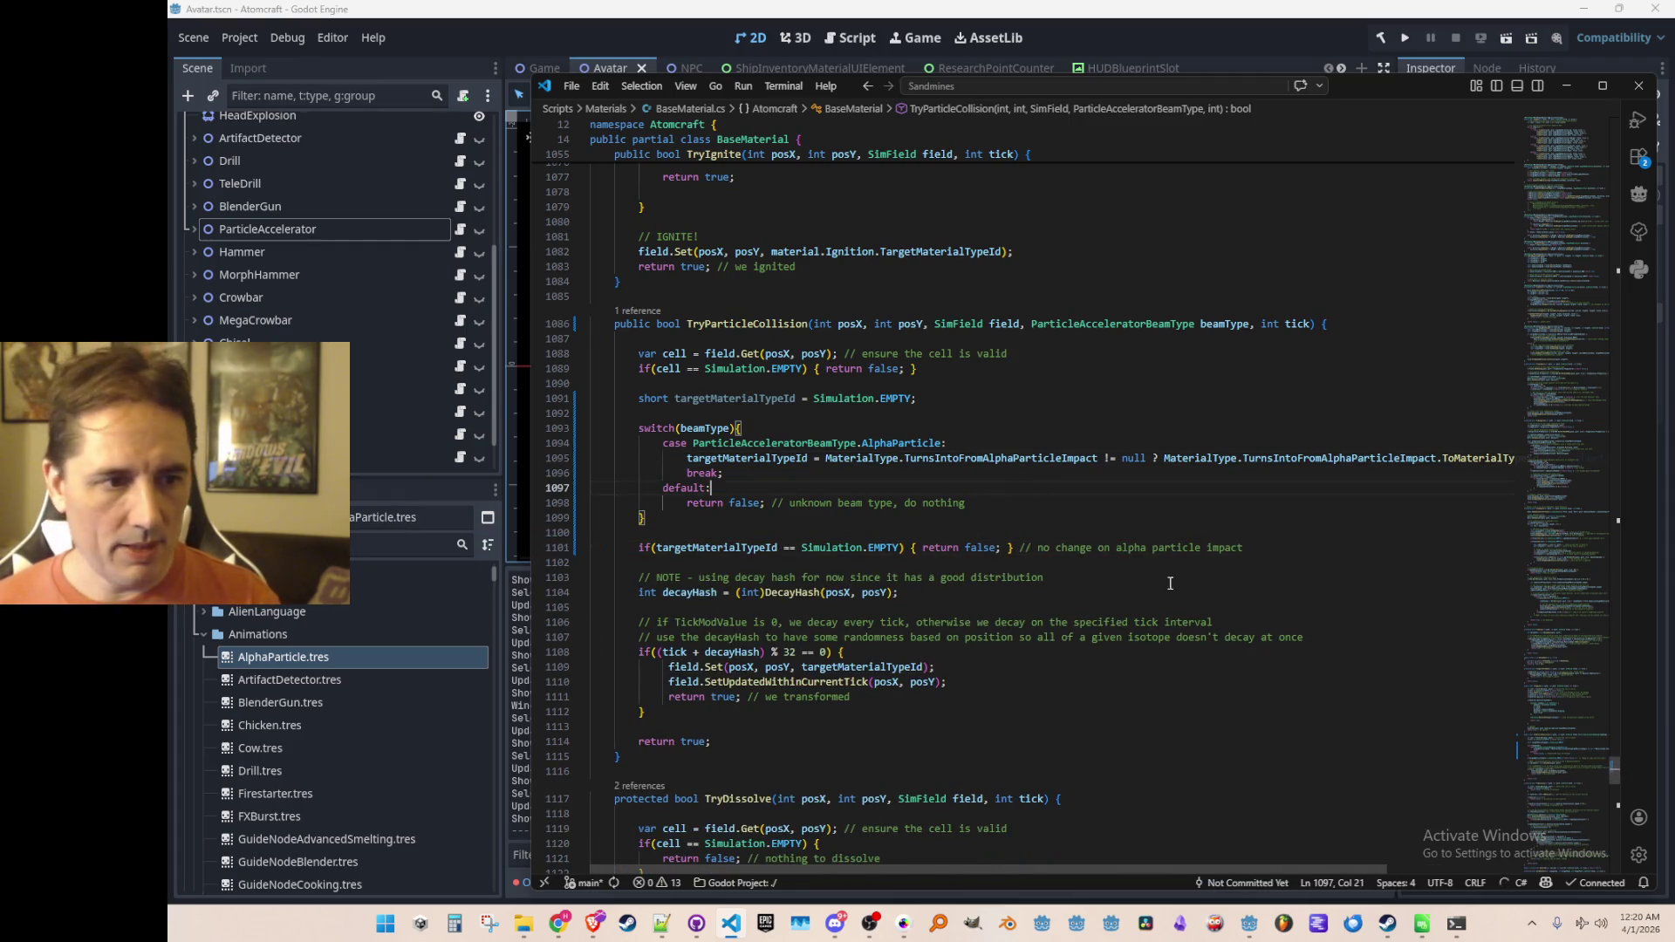
Step: Add a Proton case above the default branch, adapted from the suggested BetaParticle case
{"action": "key", "text": "ctrl+shift+Return"}
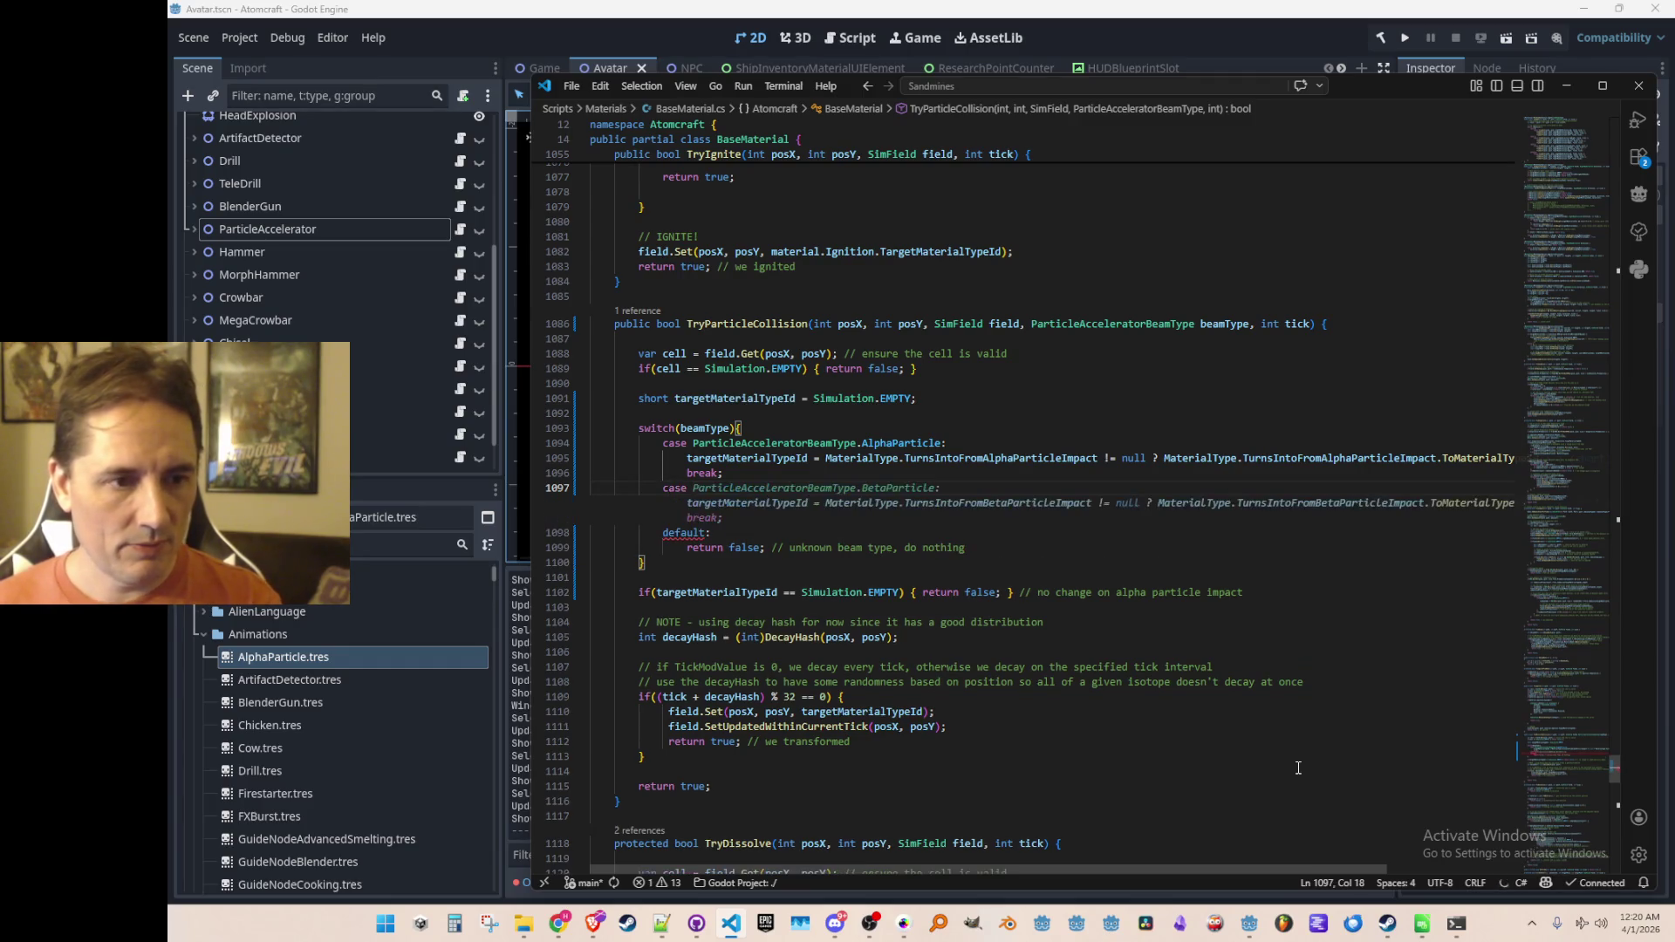
{"action": "key", "text": "Tab"}
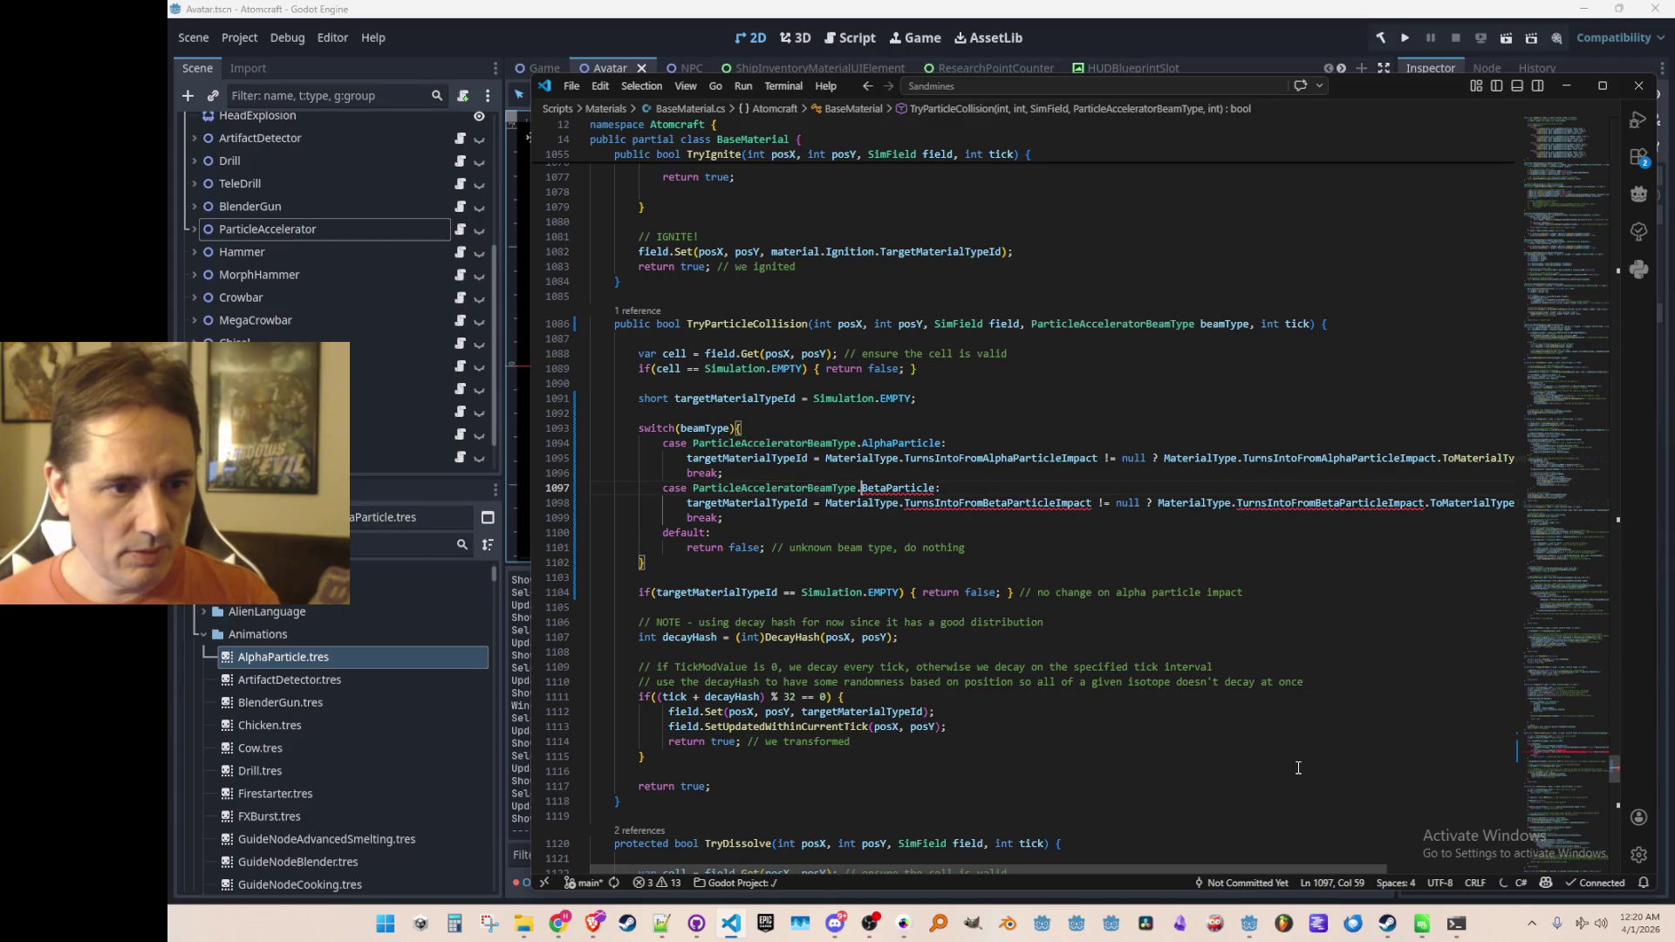
{"action": "key", "text": "ctrl+d"}
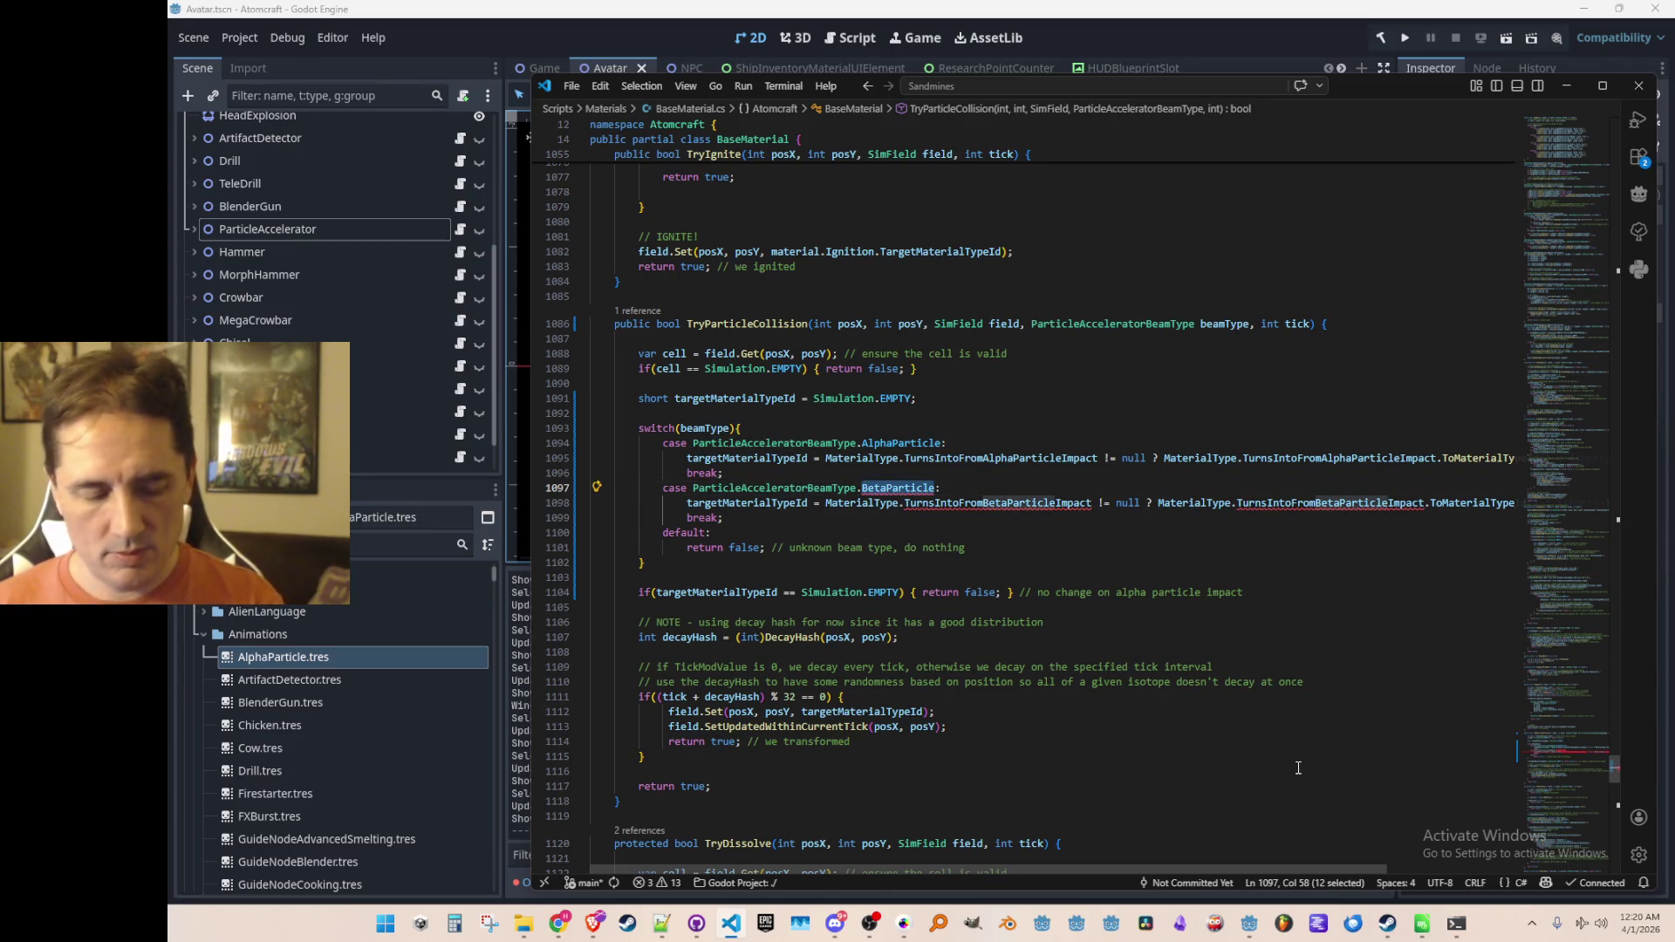
{"action": "type", "text": "Proton"}
{"action": "key", "text": "Tab"}
Step: Make the Proton case look up TurnsIntoFromProtonImpact for the target material
{"action": "key", "text": "ctrl+shift+Left"}
{"action": "type", "text": "Proton"}
{"action": "key", "text": "Tab"}
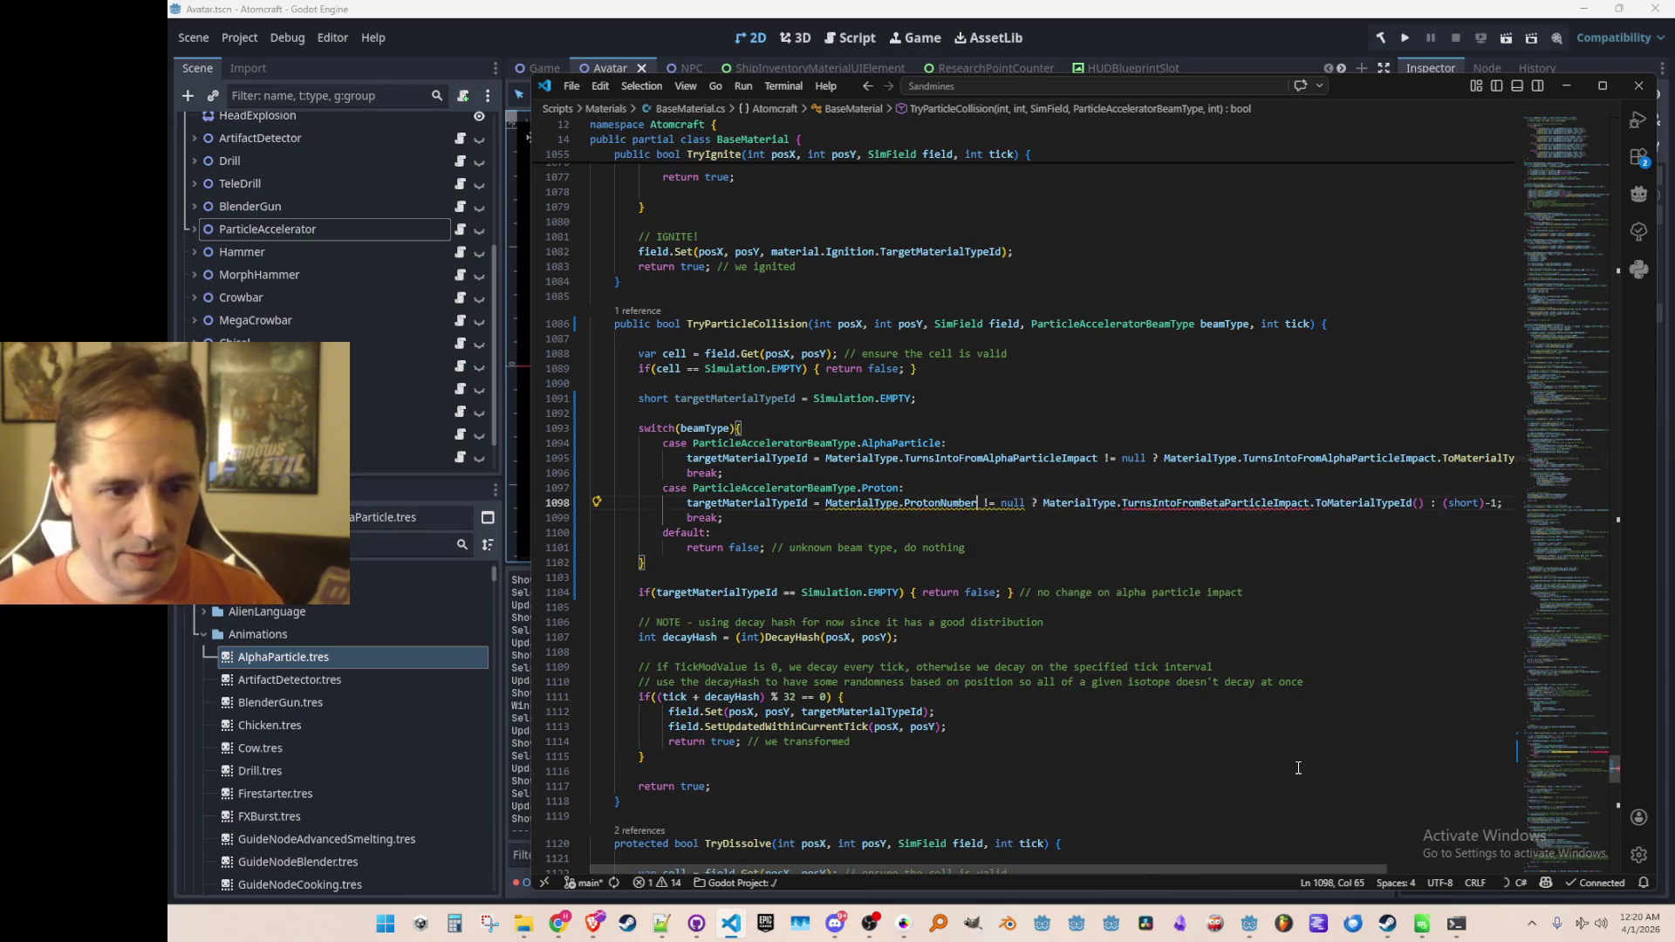
{"action": "key", "text": "ctrl+Right"}
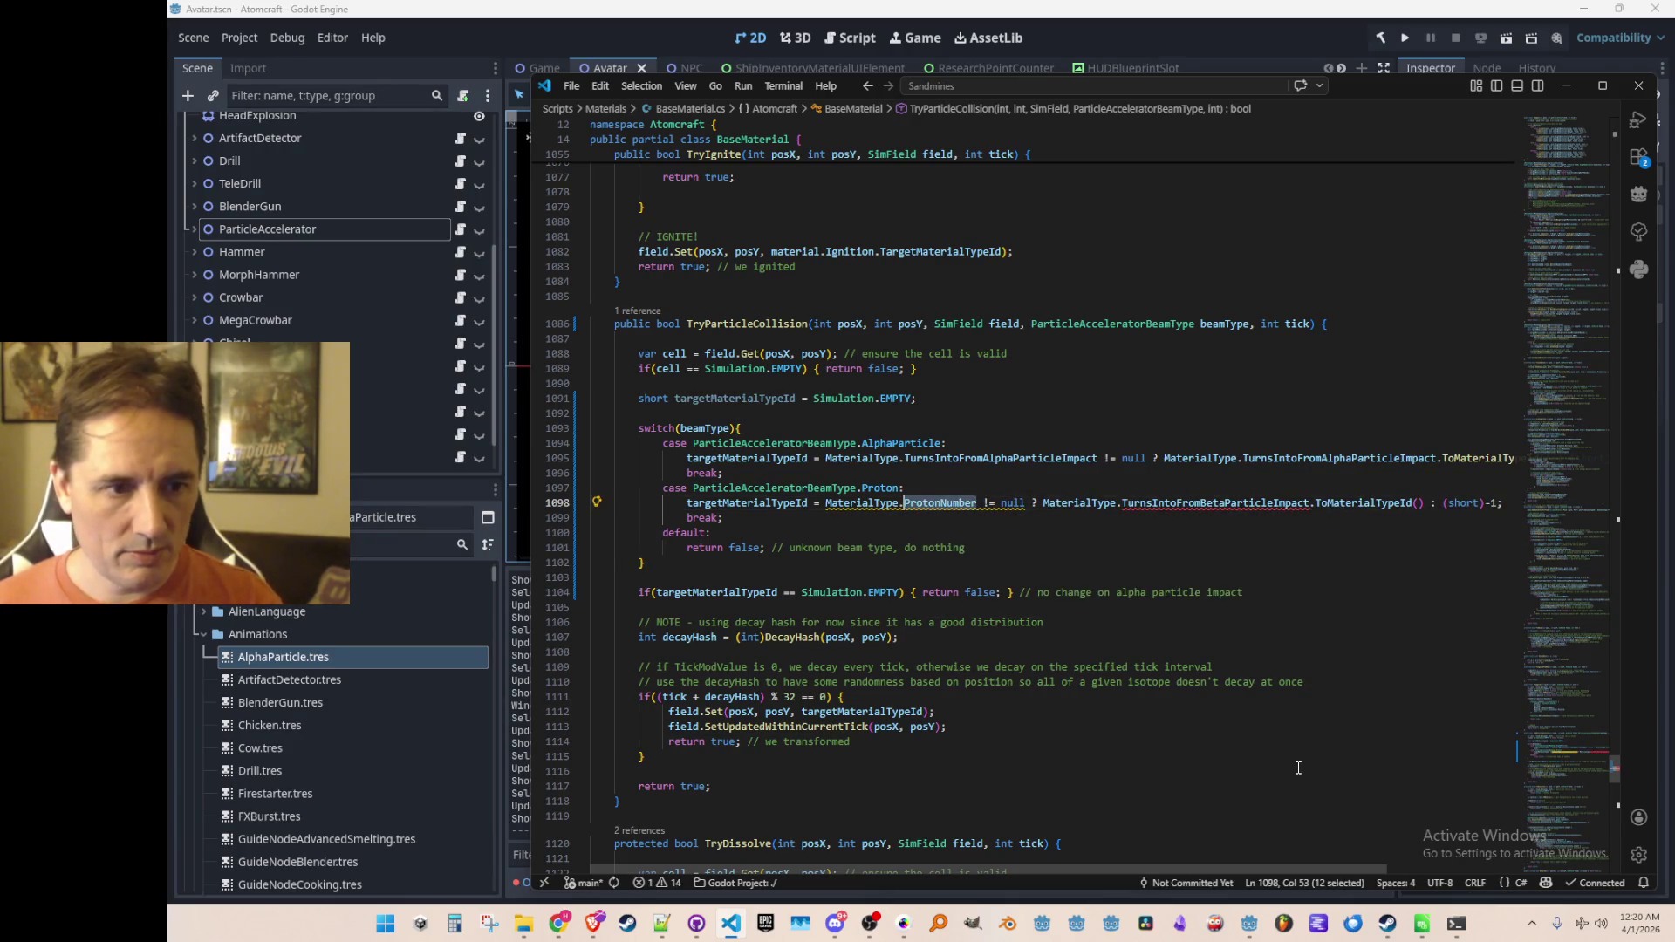
{"action": "key", "text": "ctrl+shift+Left"}
{"action": "type", "text": "Pro"}
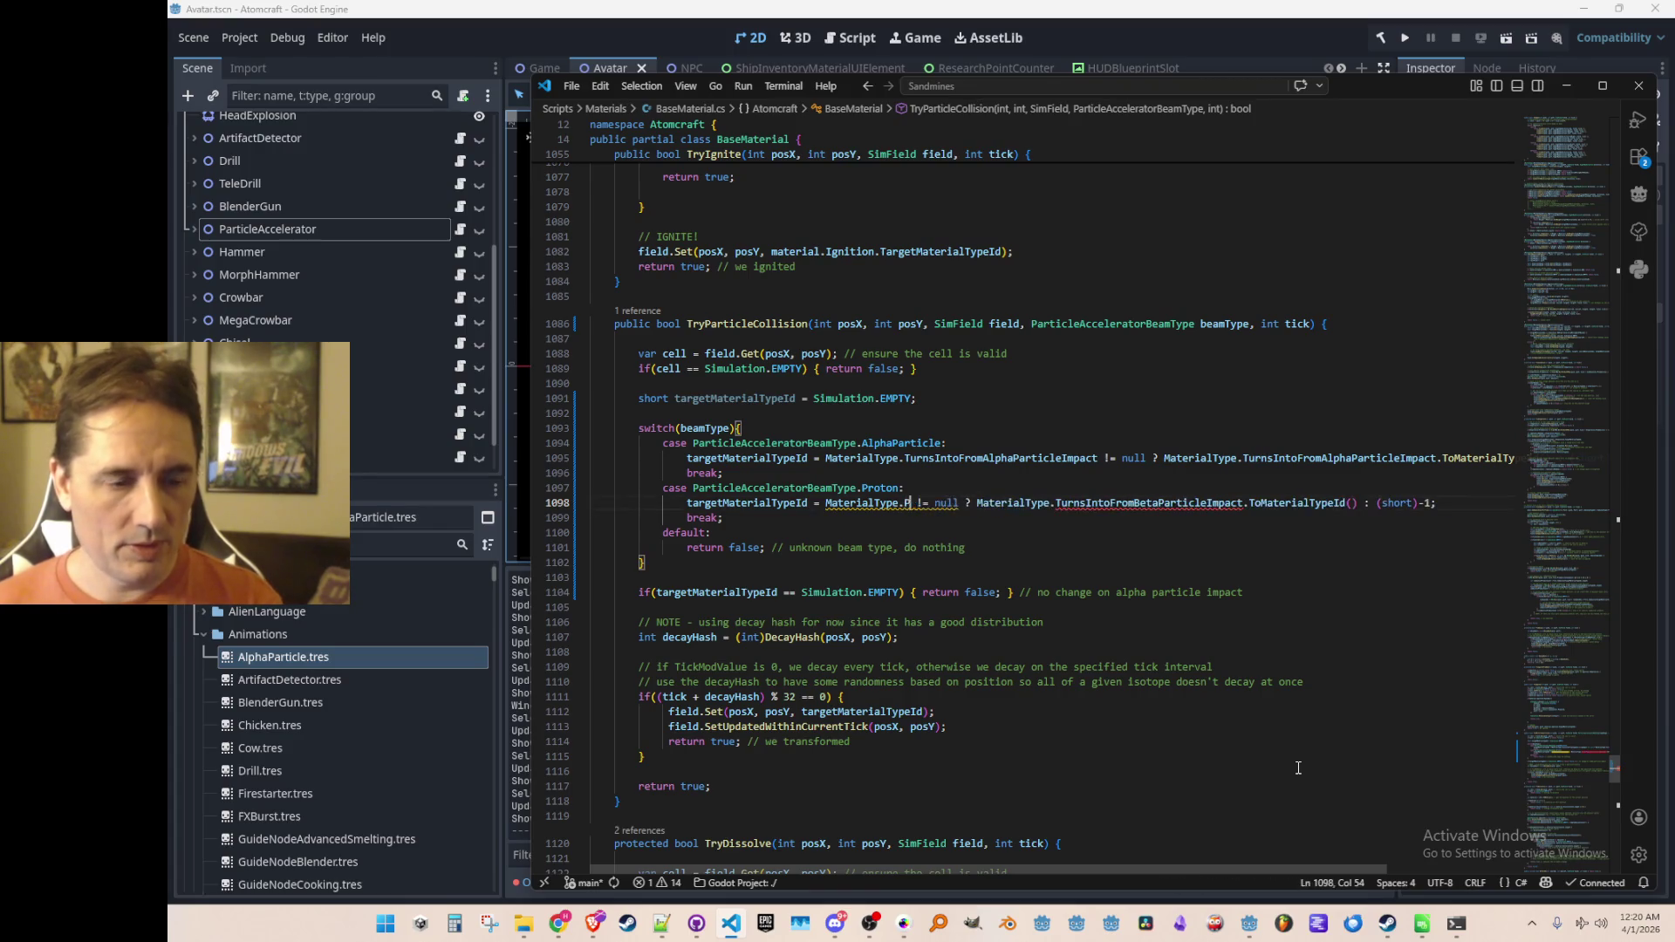
{"action": "key", "text": "Down"}
{"action": "key", "text": "Down"}
{"action": "key", "text": "Down"}
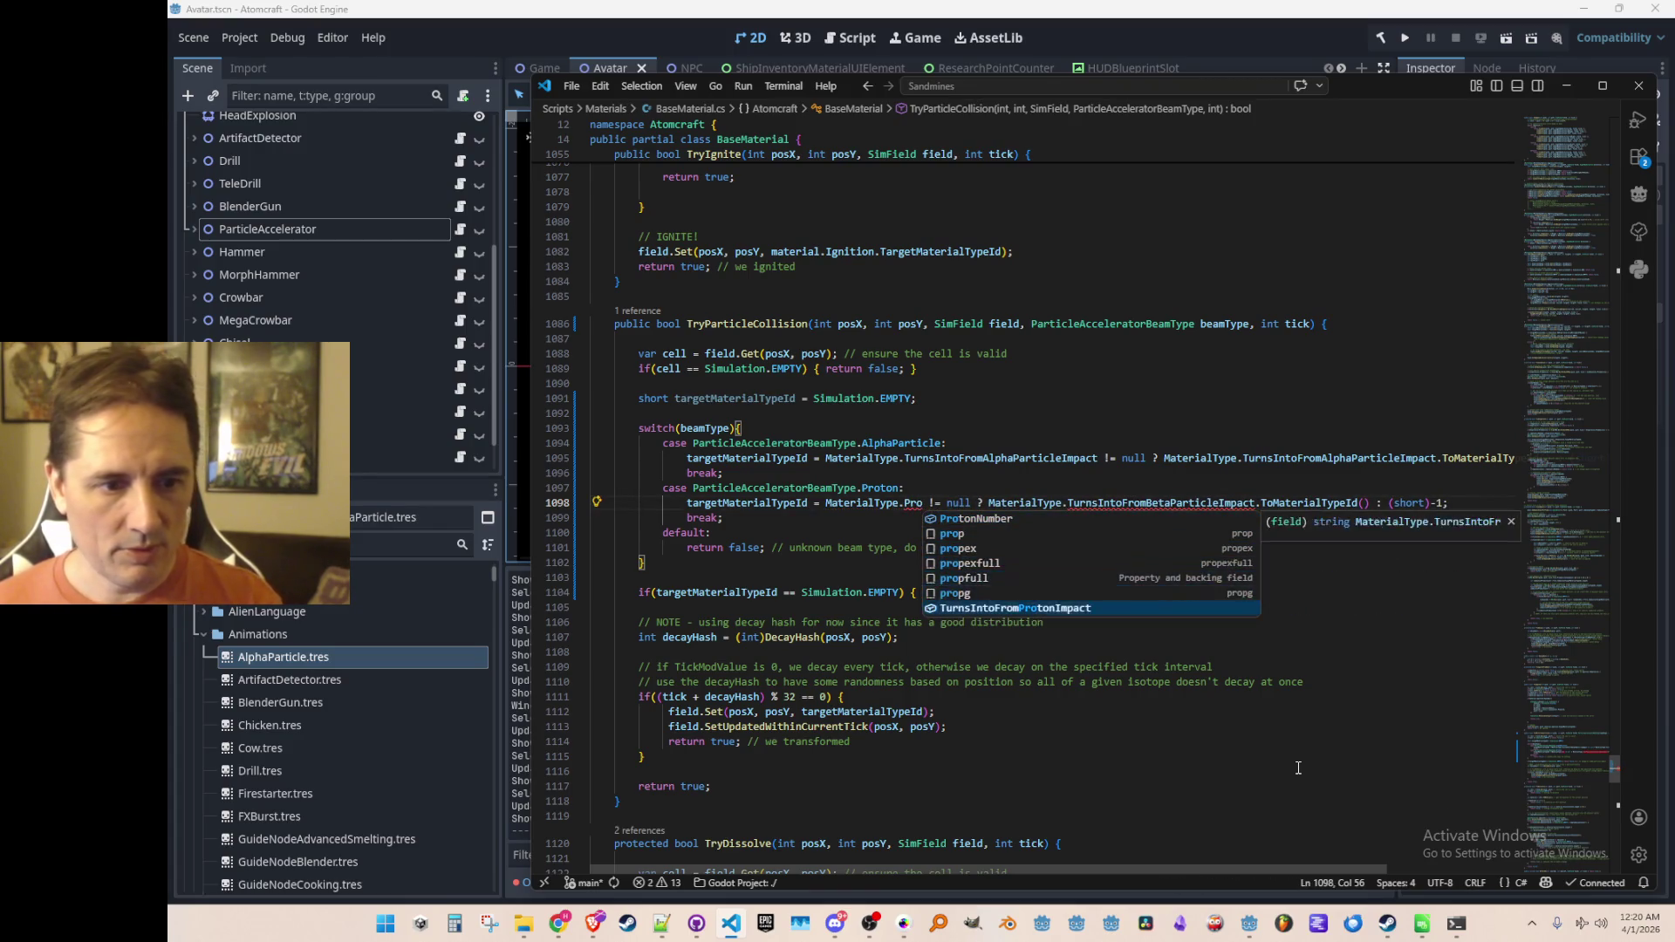
{"action": "key", "text": "Tab"}
{"action": "key", "text": "Tab"}
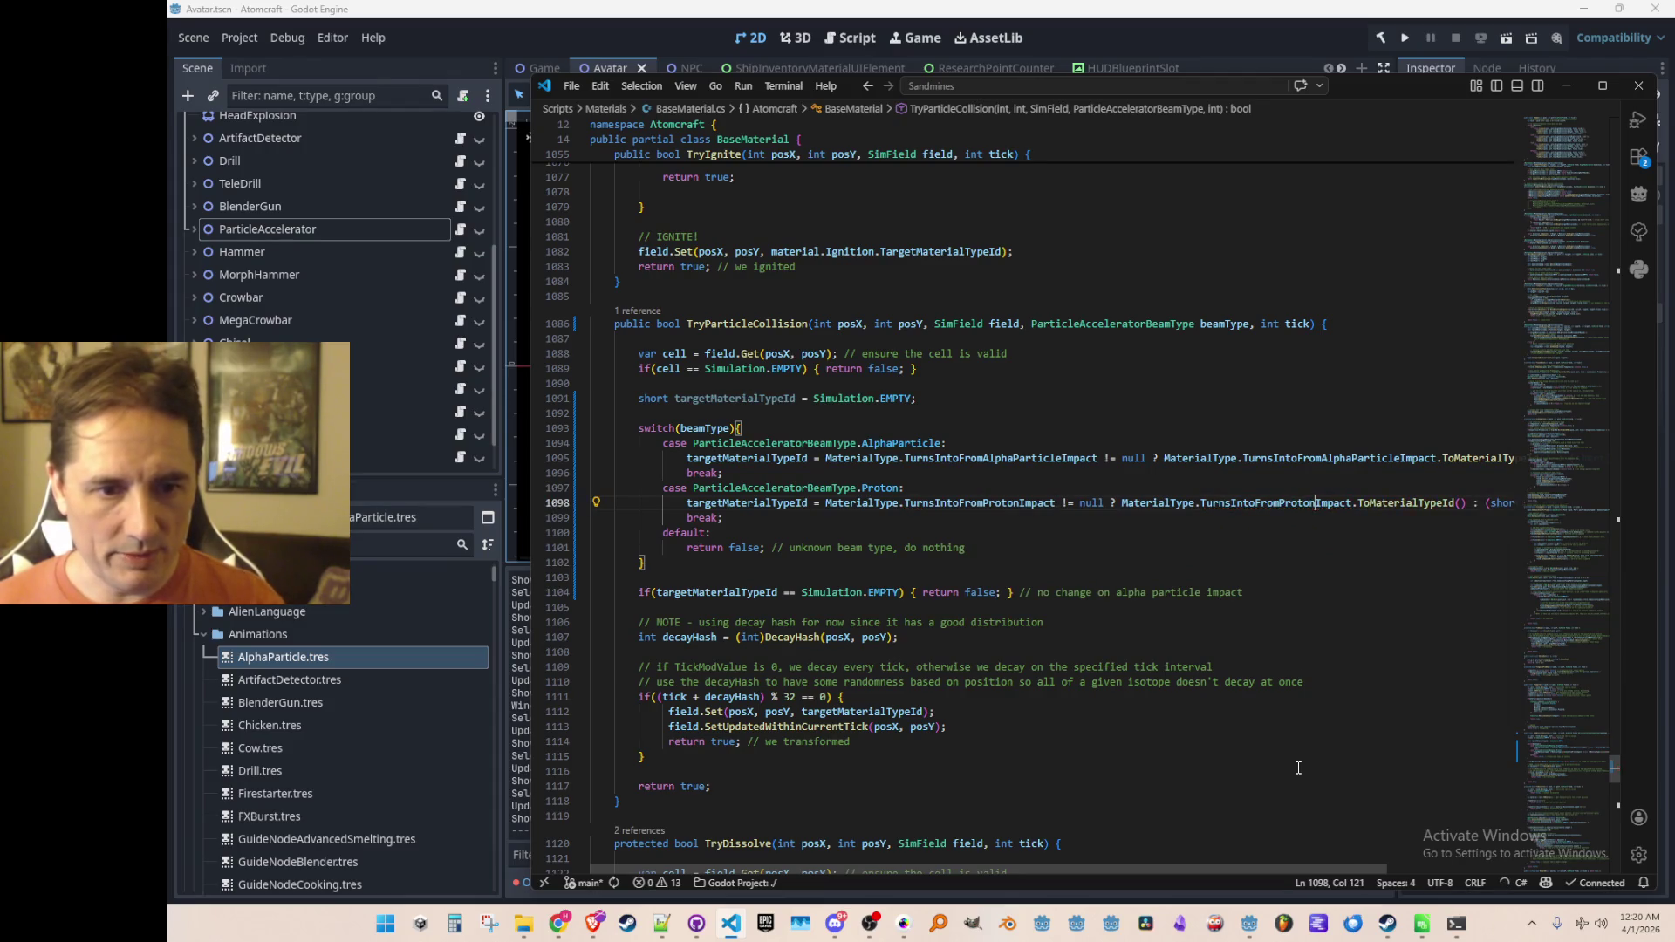
{"action": "key", "text": "End"}
Step: Add a Neutron case and move it above the Proton case
{"action": "key", "text": "Down"}
{"action": "key", "text": "Return"}
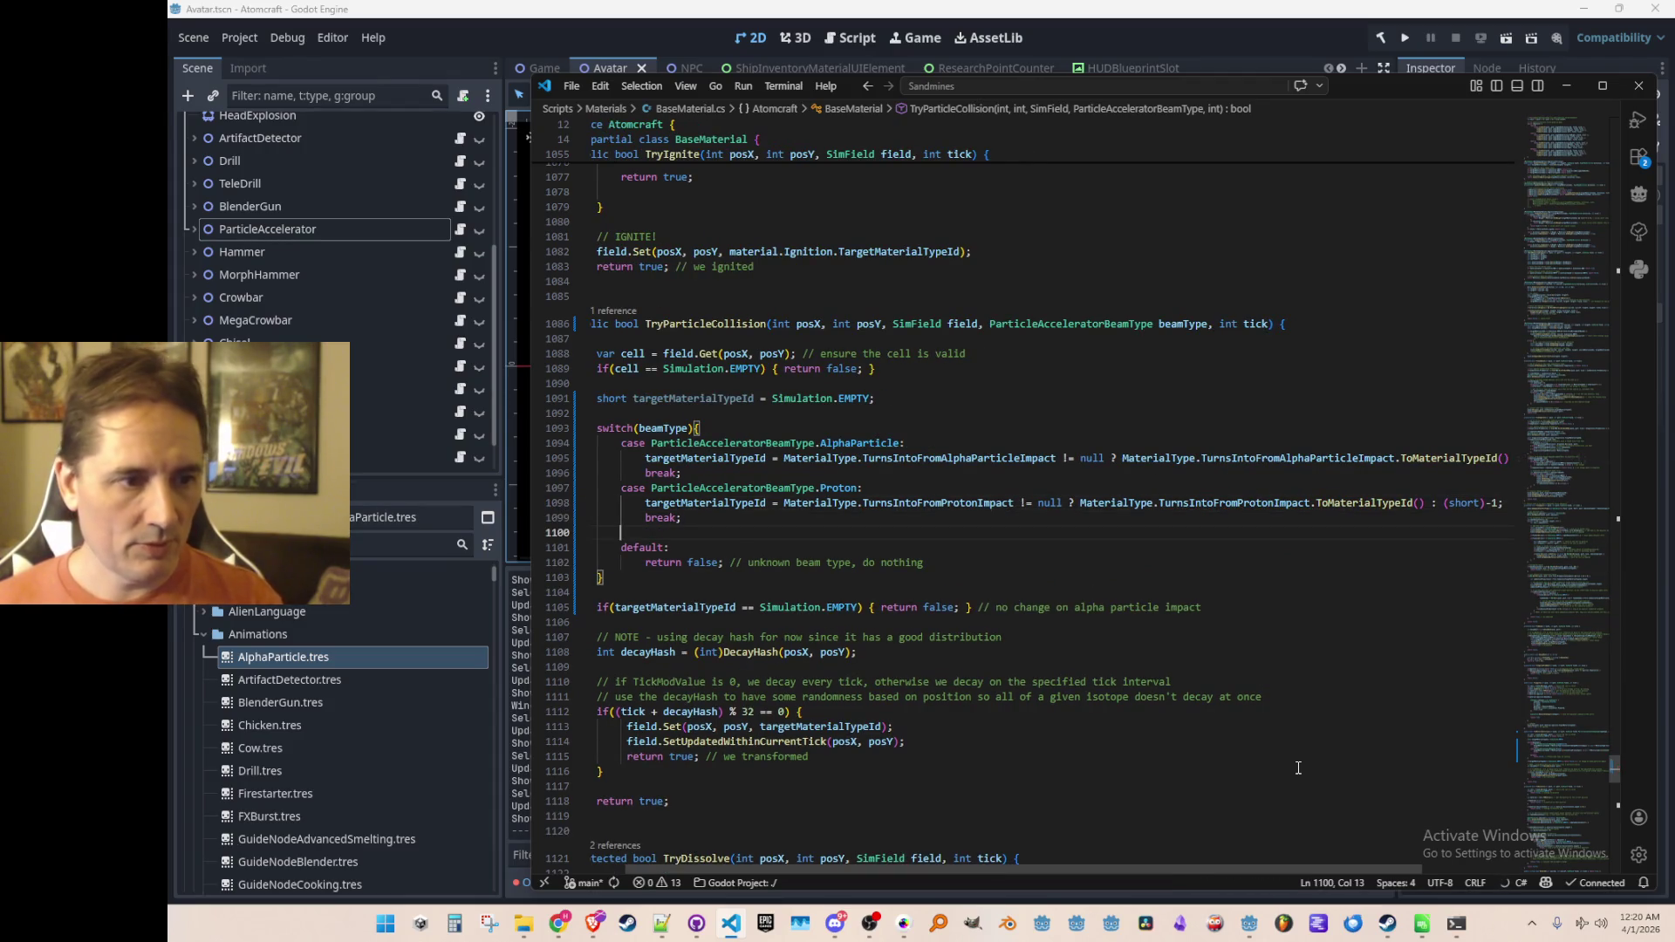
{"action": "key", "text": "Tab"}
{"action": "key", "text": "Down"}
{"action": "key", "text": "Home"}
{"action": "key", "text": "Home"}
{"action": "key", "text": "Up"}
{"action": "key", "text": "Up"}
{"action": "key", "text": "Up"}
{"action": "key", "text": "shift+Down"}
{"action": "key", "text": "shift+Down"}
{"action": "key", "text": "Down"}
{"action": "key", "text": "Down"}
{"action": "key", "text": "Down"}
{"action": "key", "text": "shift+Down"}
{"action": "key", "text": "shift+Down"}
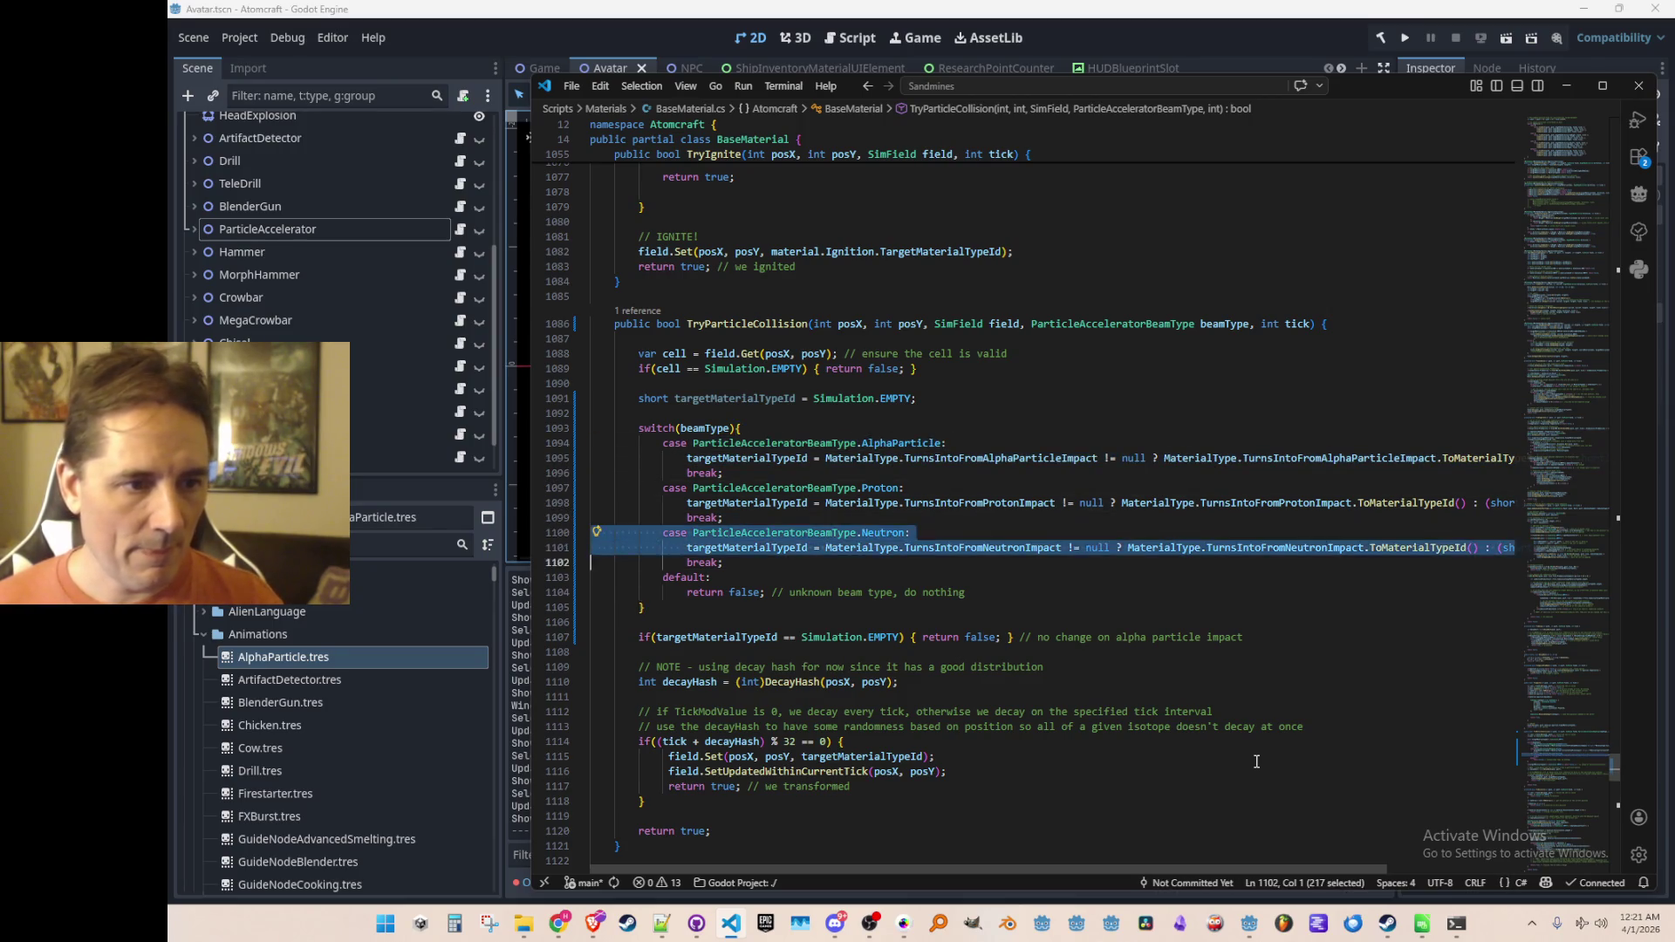
{"action": "key", "text": "shift+Down"}
{"action": "key", "text": "alt+Up"}
{"action": "key", "text": "alt+Up"}
{"action": "key", "text": "alt+Up"}
{"action": "key", "text": "Down"}
{"action": "key", "text": "Down"}
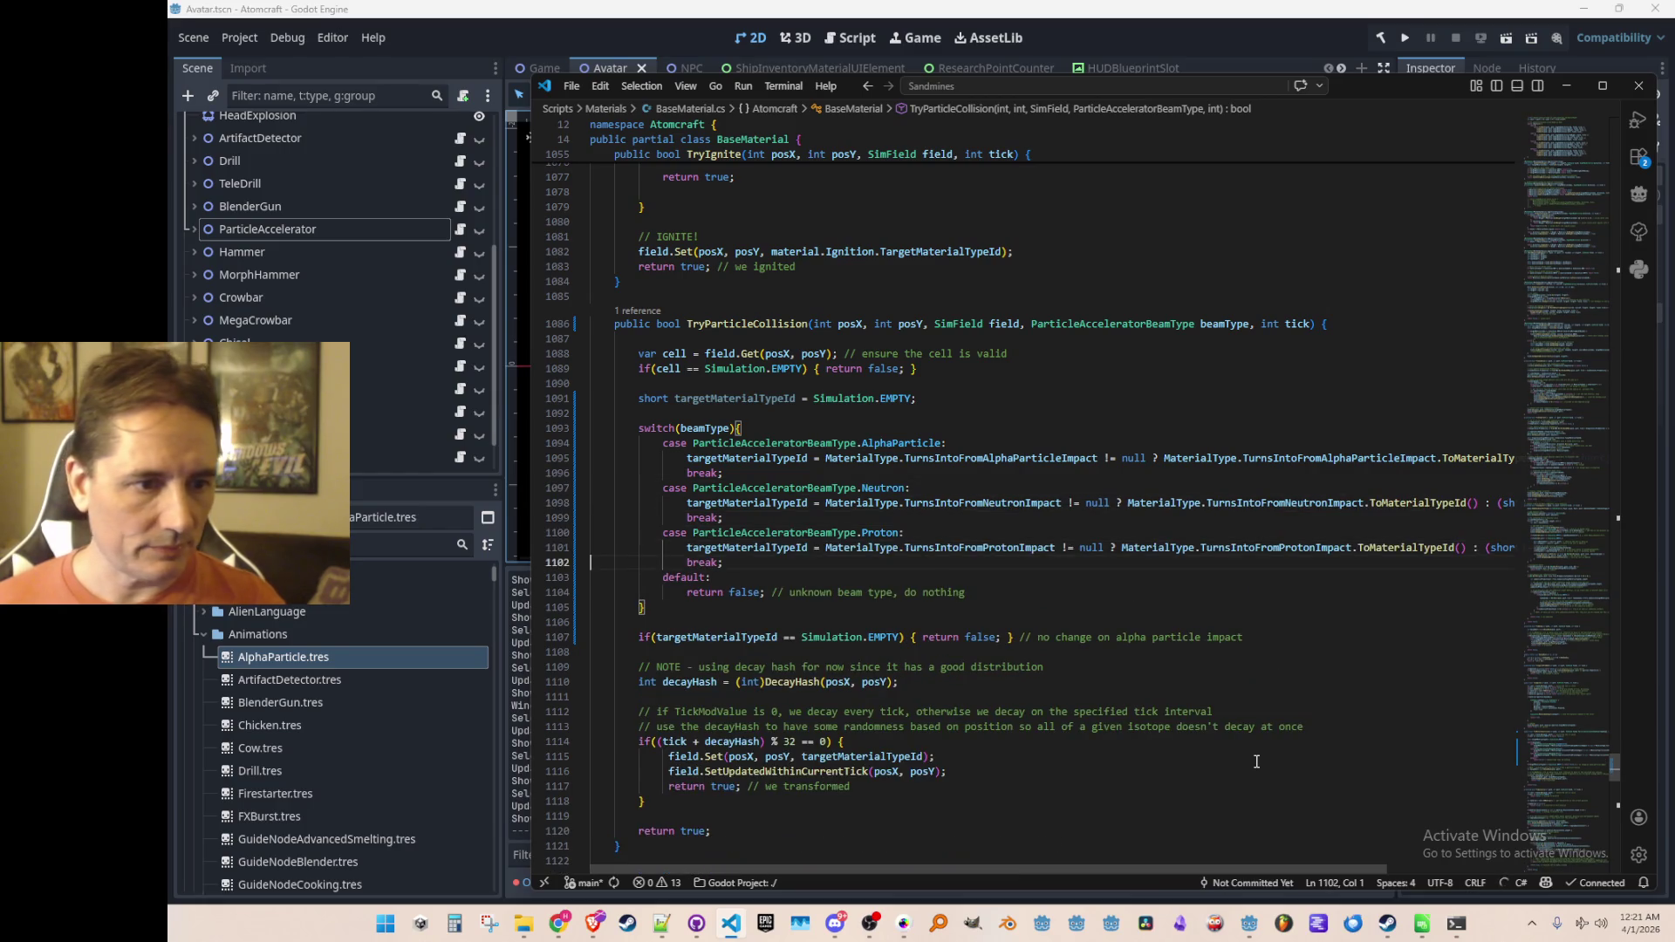
Step: Jump to ShootParticleAccelerator in Simulation.cs
{"action": "scroll", "coordinate": [1209, 683], "scroll_direction": "down", "scroll_amount": 3}
{"action": "scroll", "coordinate": [986, 620], "scroll_direction": "up", "scroll_amount": 3}
{"action": "left_click", "coordinate": [738, 414]}
{"action": "scroll", "coordinate": [1123, 433], "scroll_direction": "up", "scroll_amount": 2}
{"action": "scroll", "coordinate": [855, 506], "scroll_direction": "down", "scroll_amount": 2}
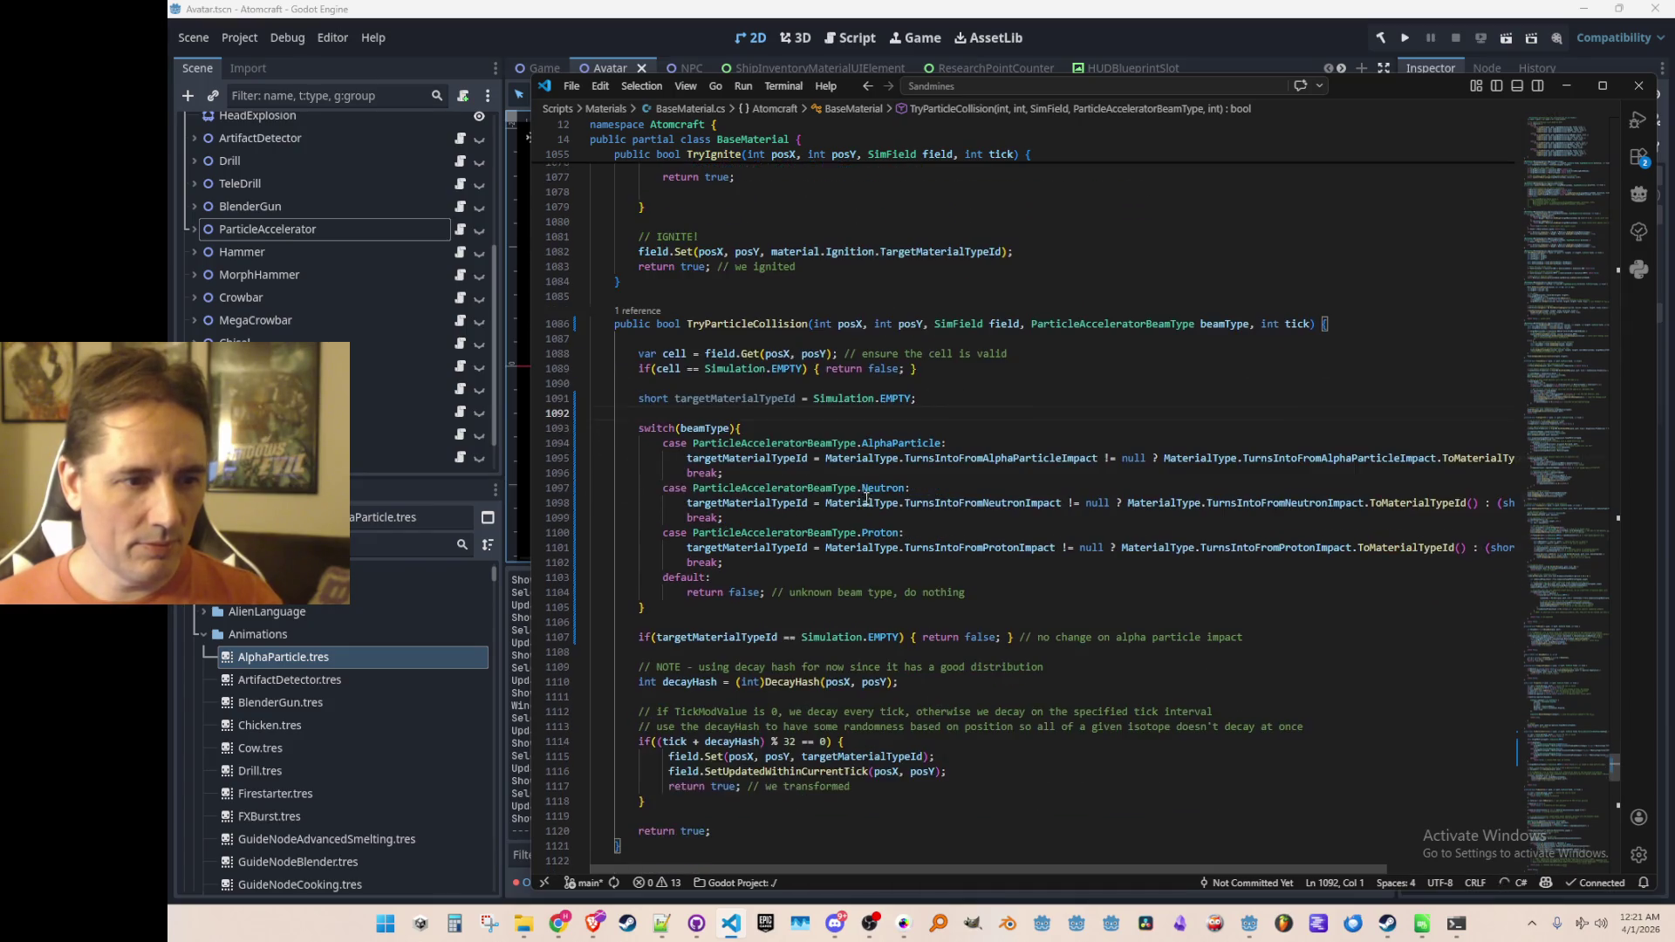
{"action": "left_click", "coordinate": [1072, 406]}
{"action": "key", "text": "alt+Left"}
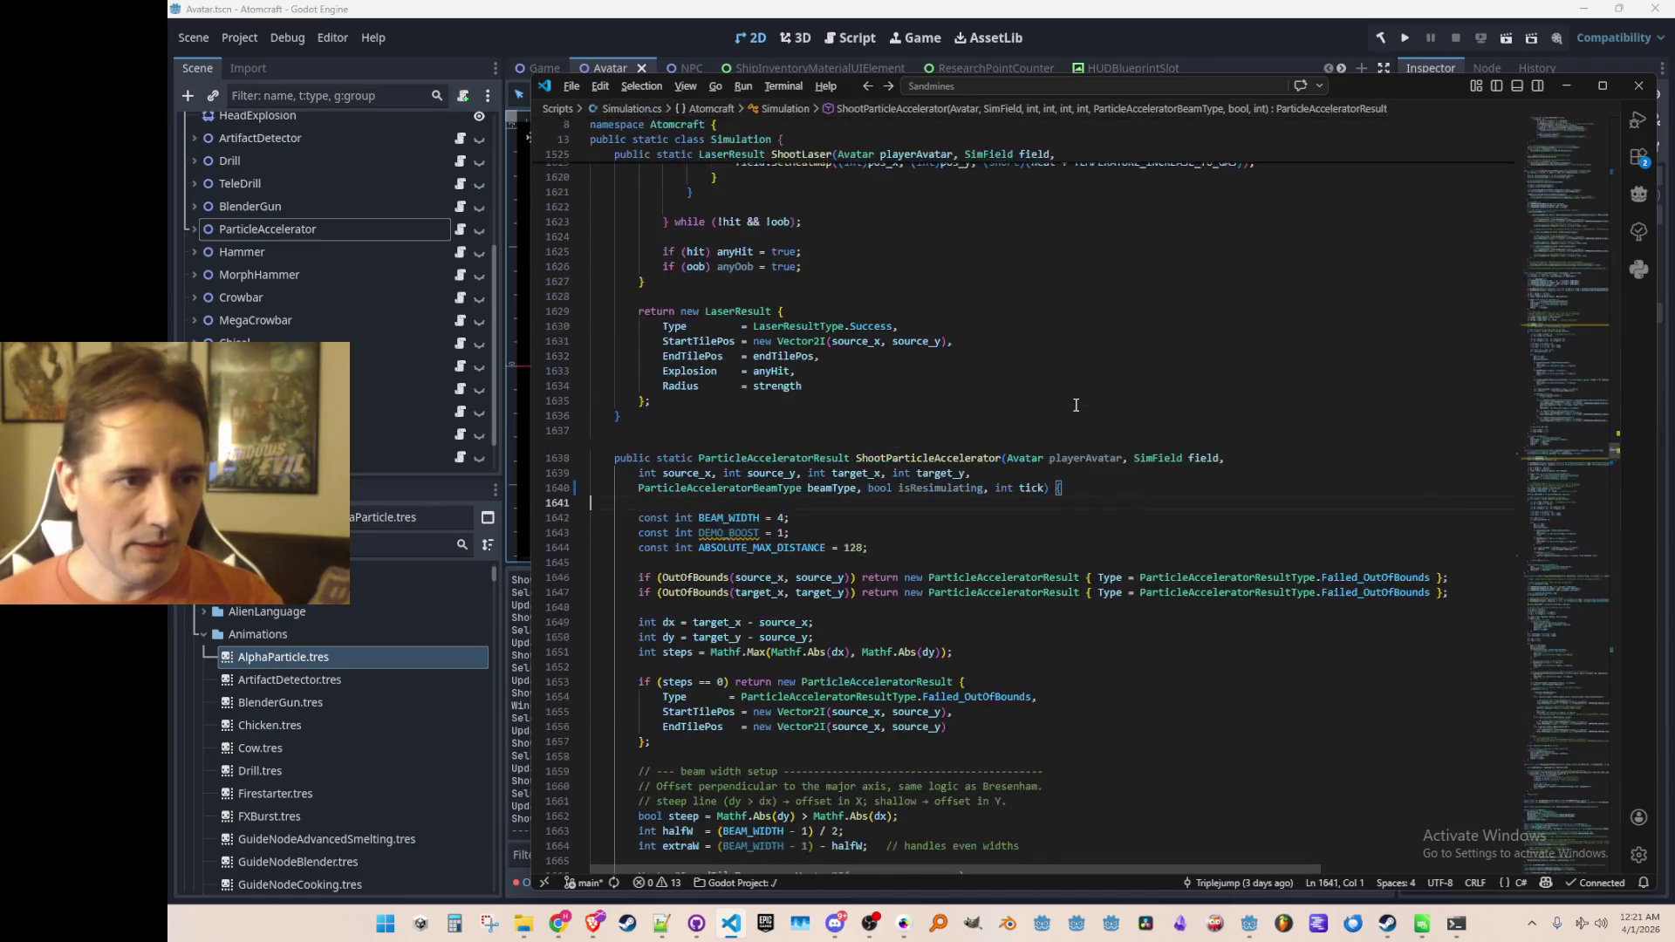
Step: Return to the accelerator event call site and open ServerMsg_ParticleAccelerator.cs via quick open
{"action": "key", "text": "alt+Left"}
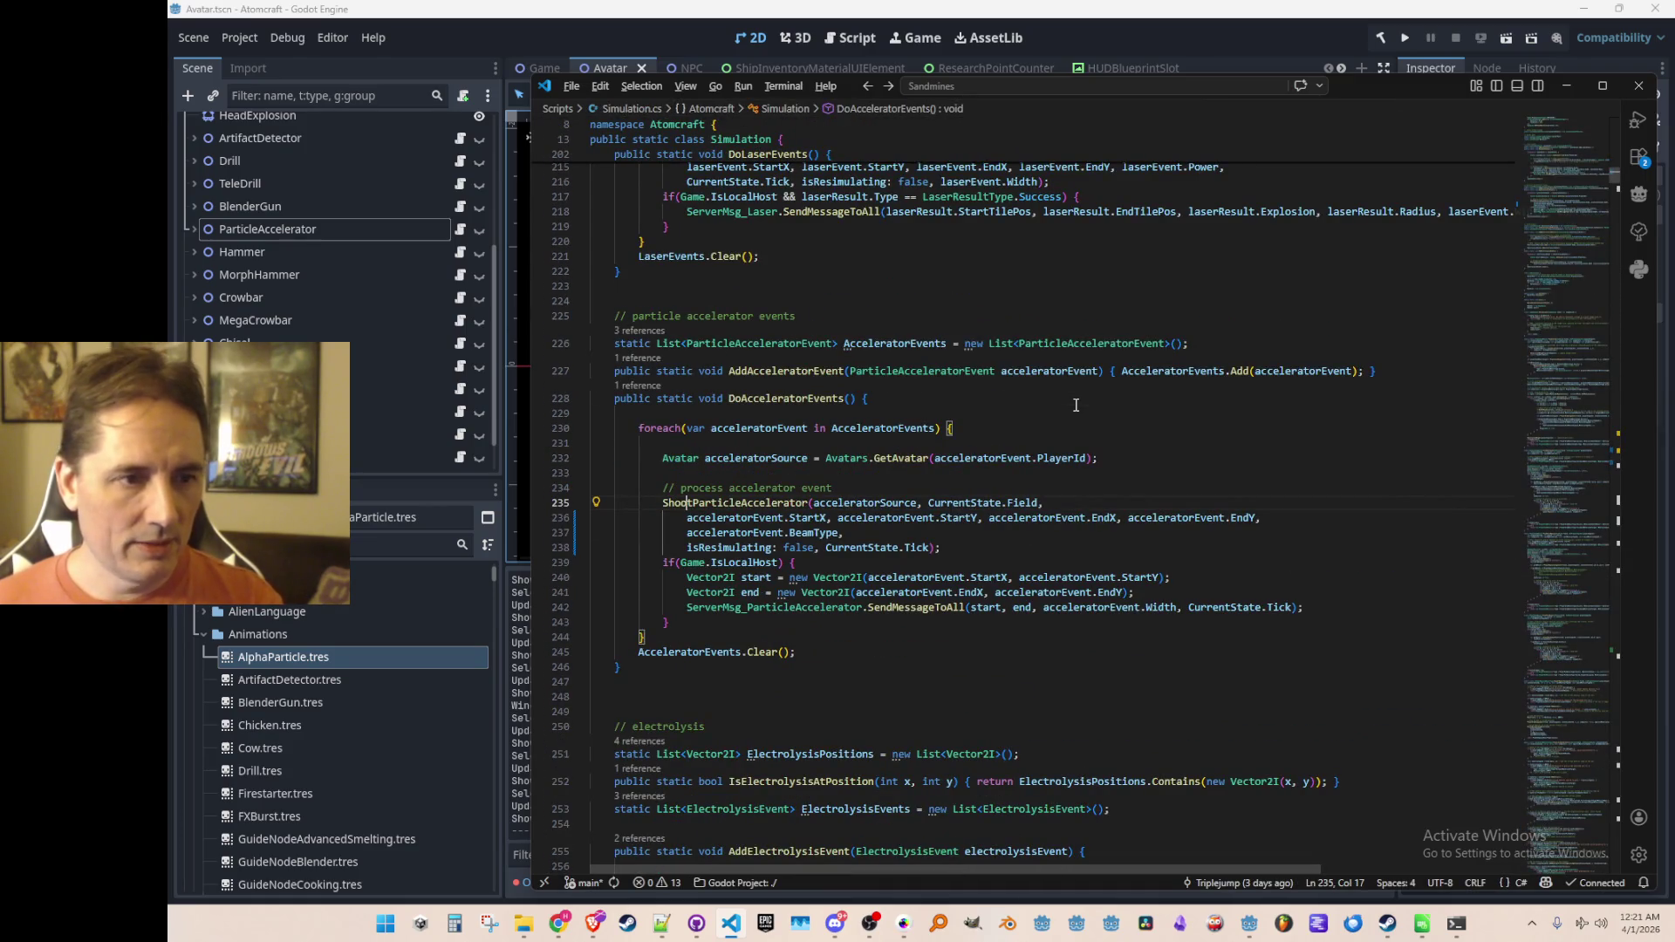
{"action": "key", "text": "alt+Left"}
{"action": "key", "text": "alt+Right"}
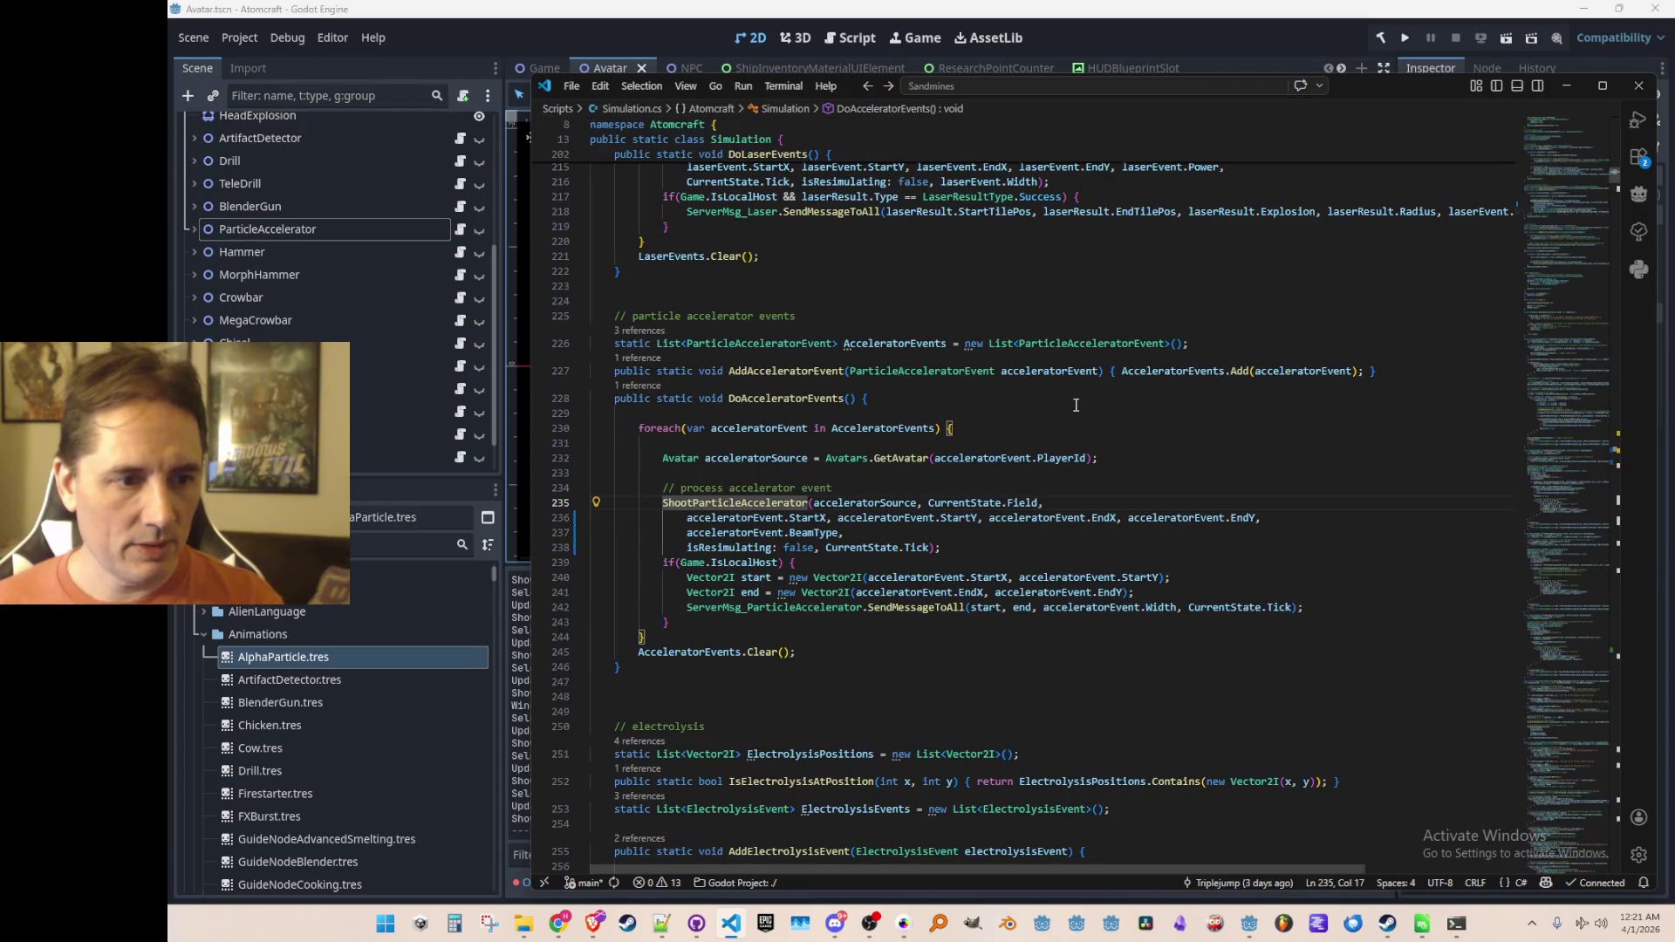
{"action": "key", "text": "ctrl+p"}
{"action": "type", "text": "Server"}
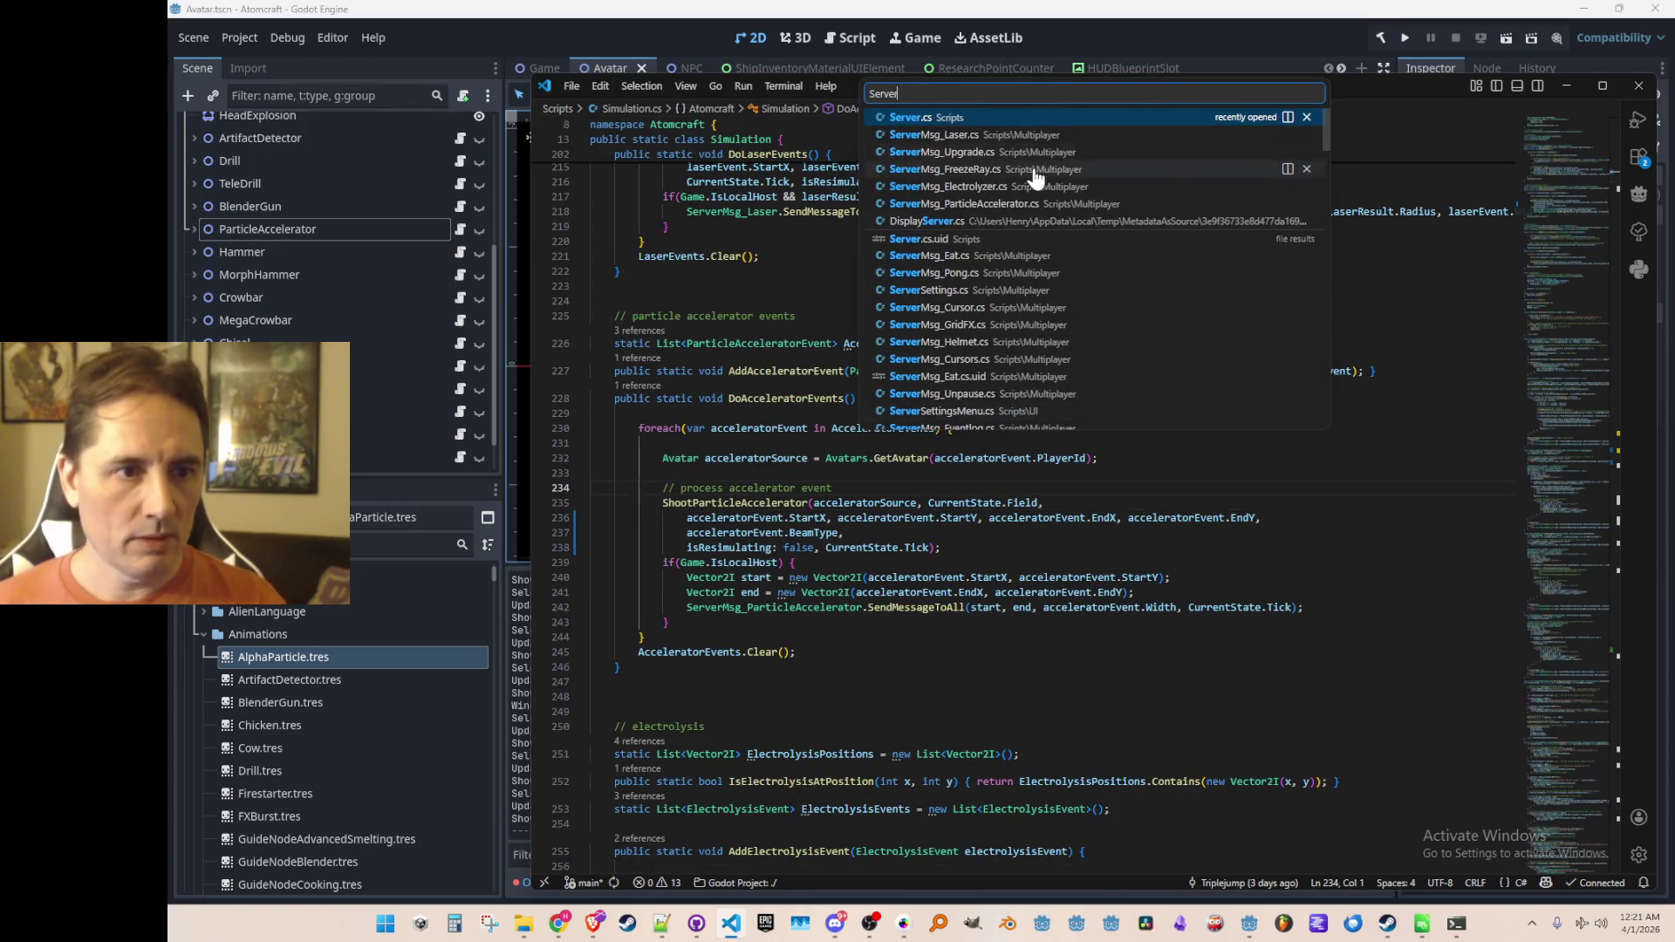
{"action": "left_click", "coordinate": [1039, 203]}
Step: Go to the ServerMsg_ParticleAccelerator class definition from the message type name
{"action": "scroll", "coordinate": [1156, 495], "scroll_direction": "down", "scroll_amount": 5}
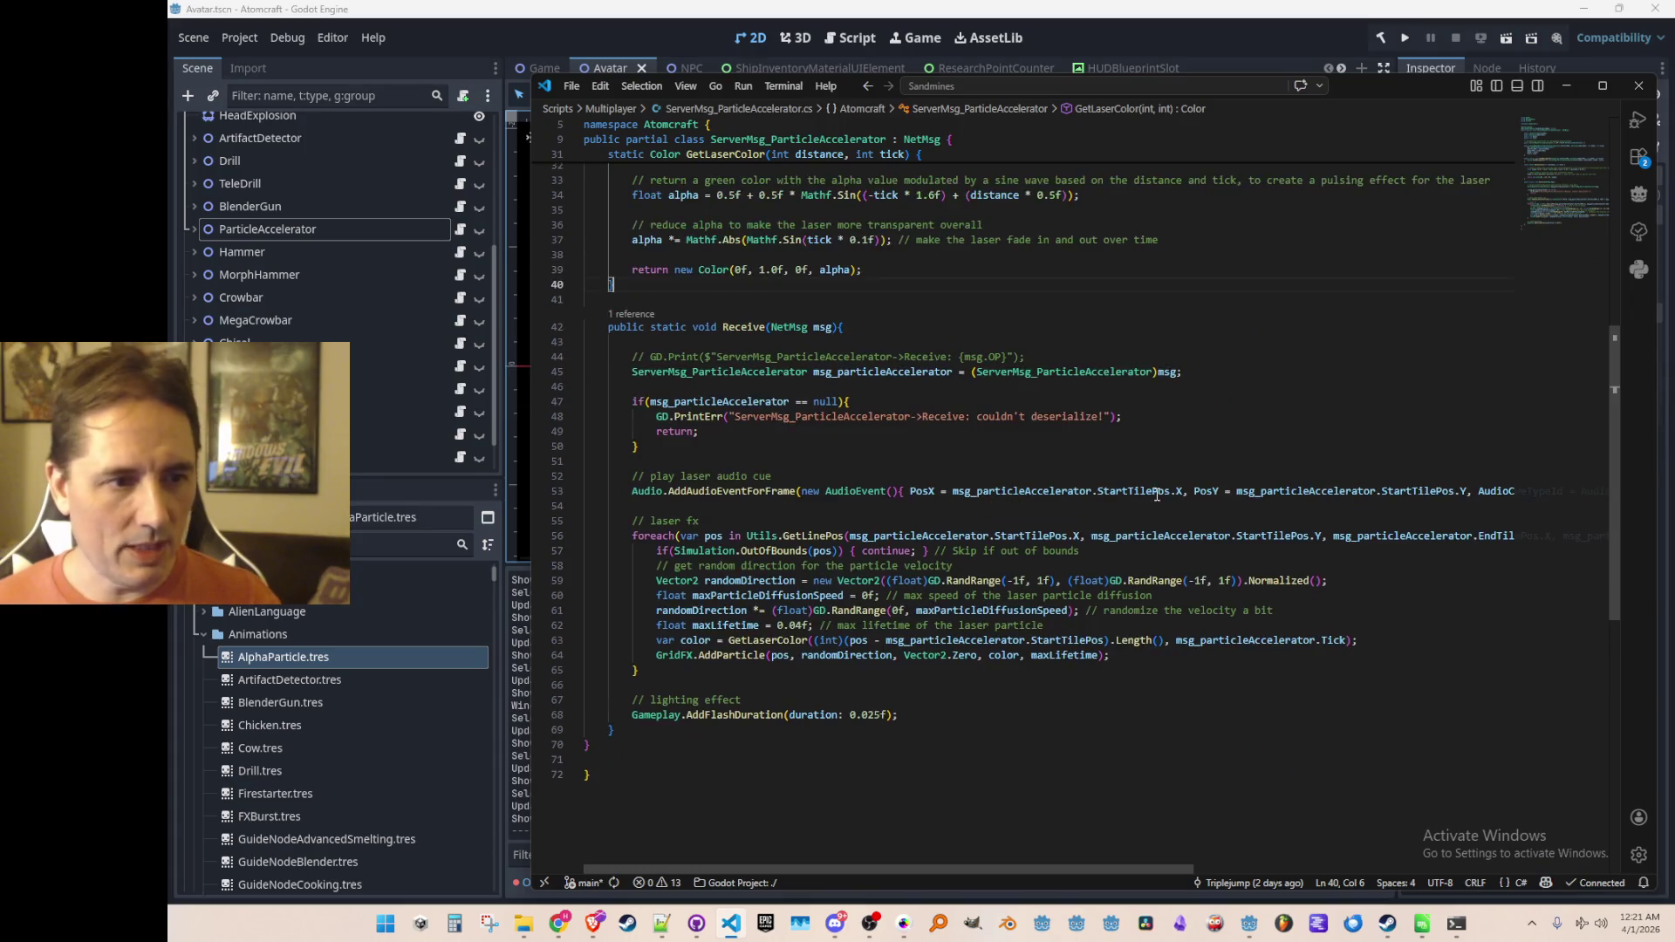
{"action": "scroll", "coordinate": [1156, 494], "scroll_direction": "up", "scroll_amount": 1}
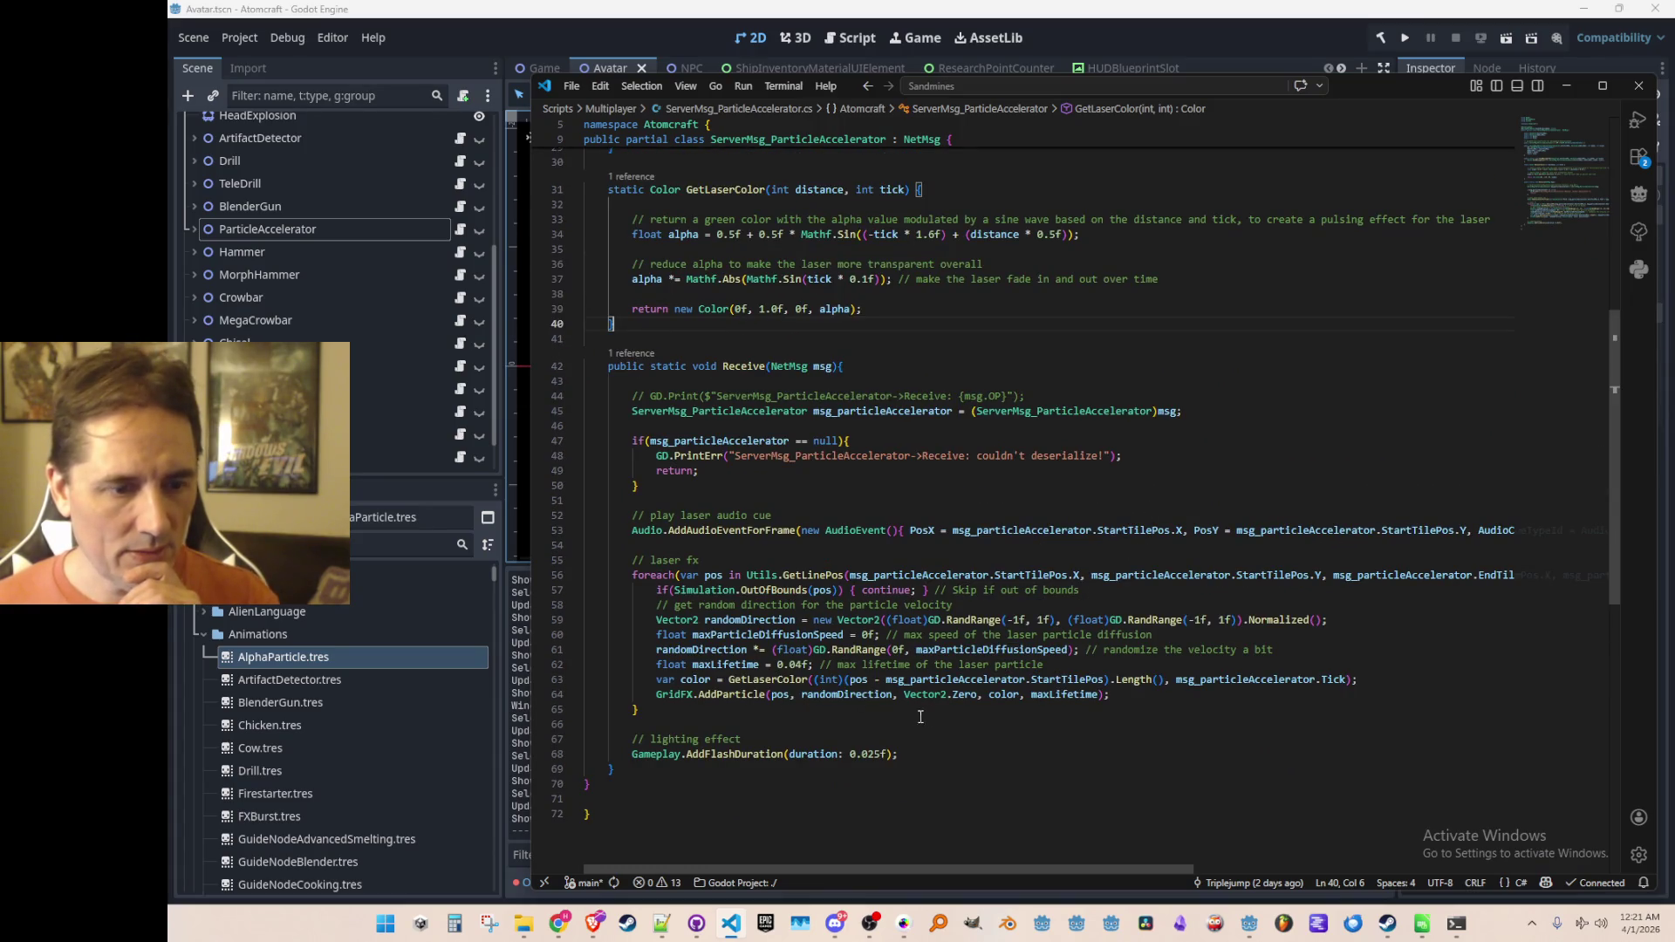
{"action": "scroll", "coordinate": [1003, 656], "scroll_direction": "up", "scroll_amount": 2}
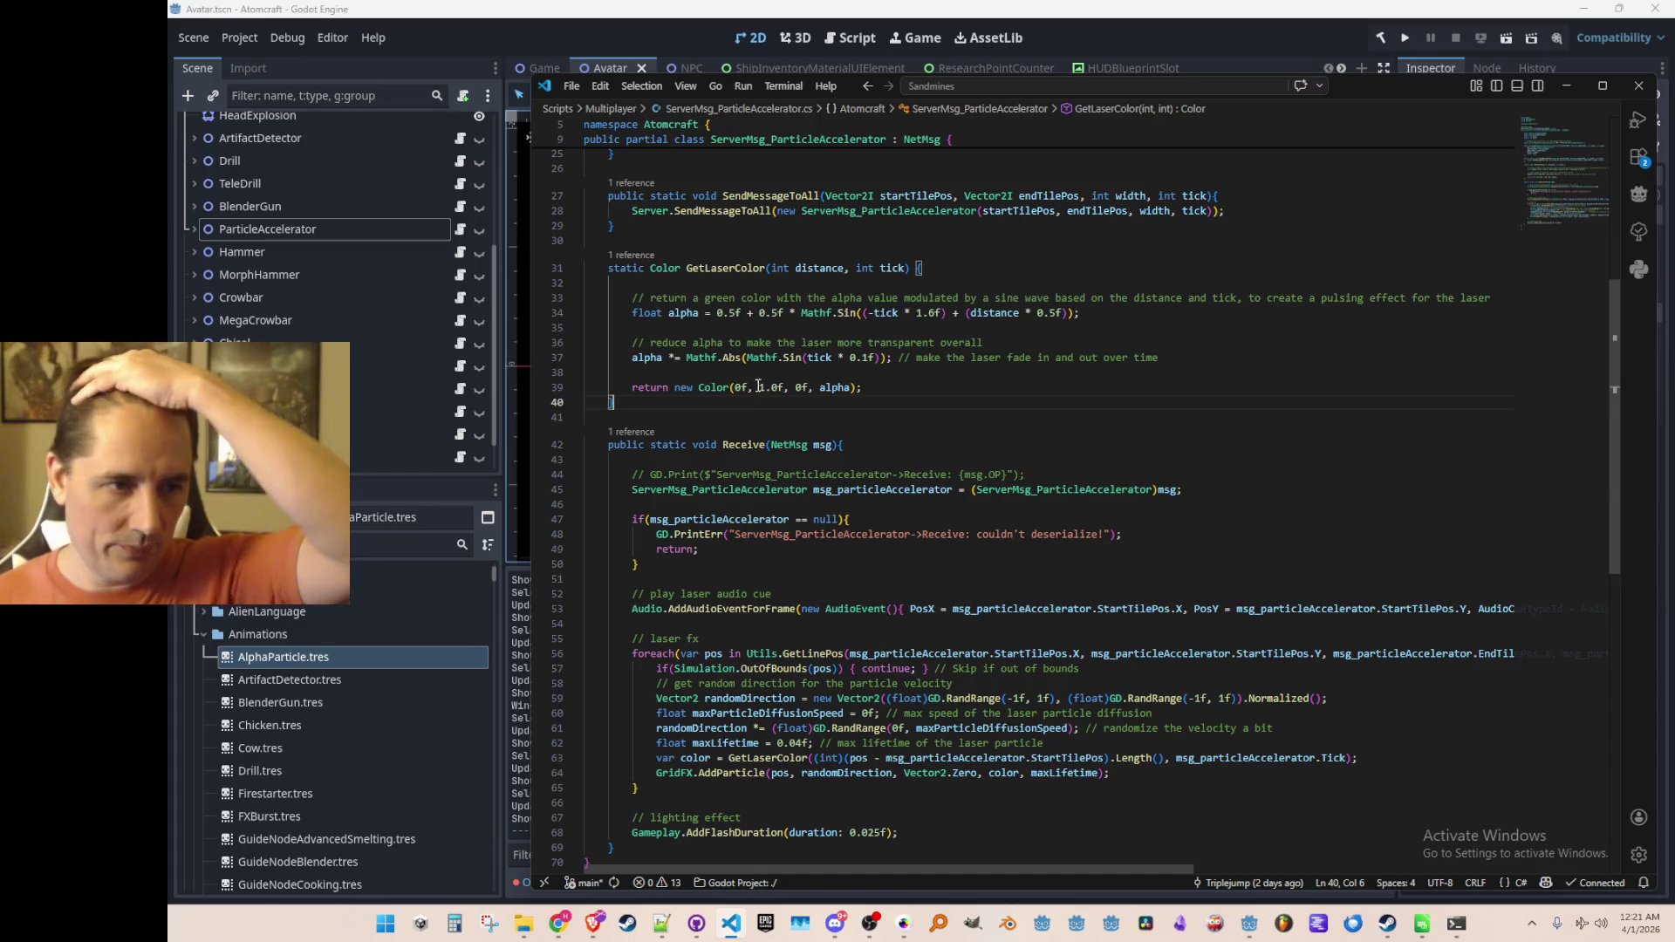
{"action": "scroll", "coordinate": [876, 473], "scroll_direction": "down", "scroll_amount": 1}
{"action": "double_click", "coordinate": [884, 456]}
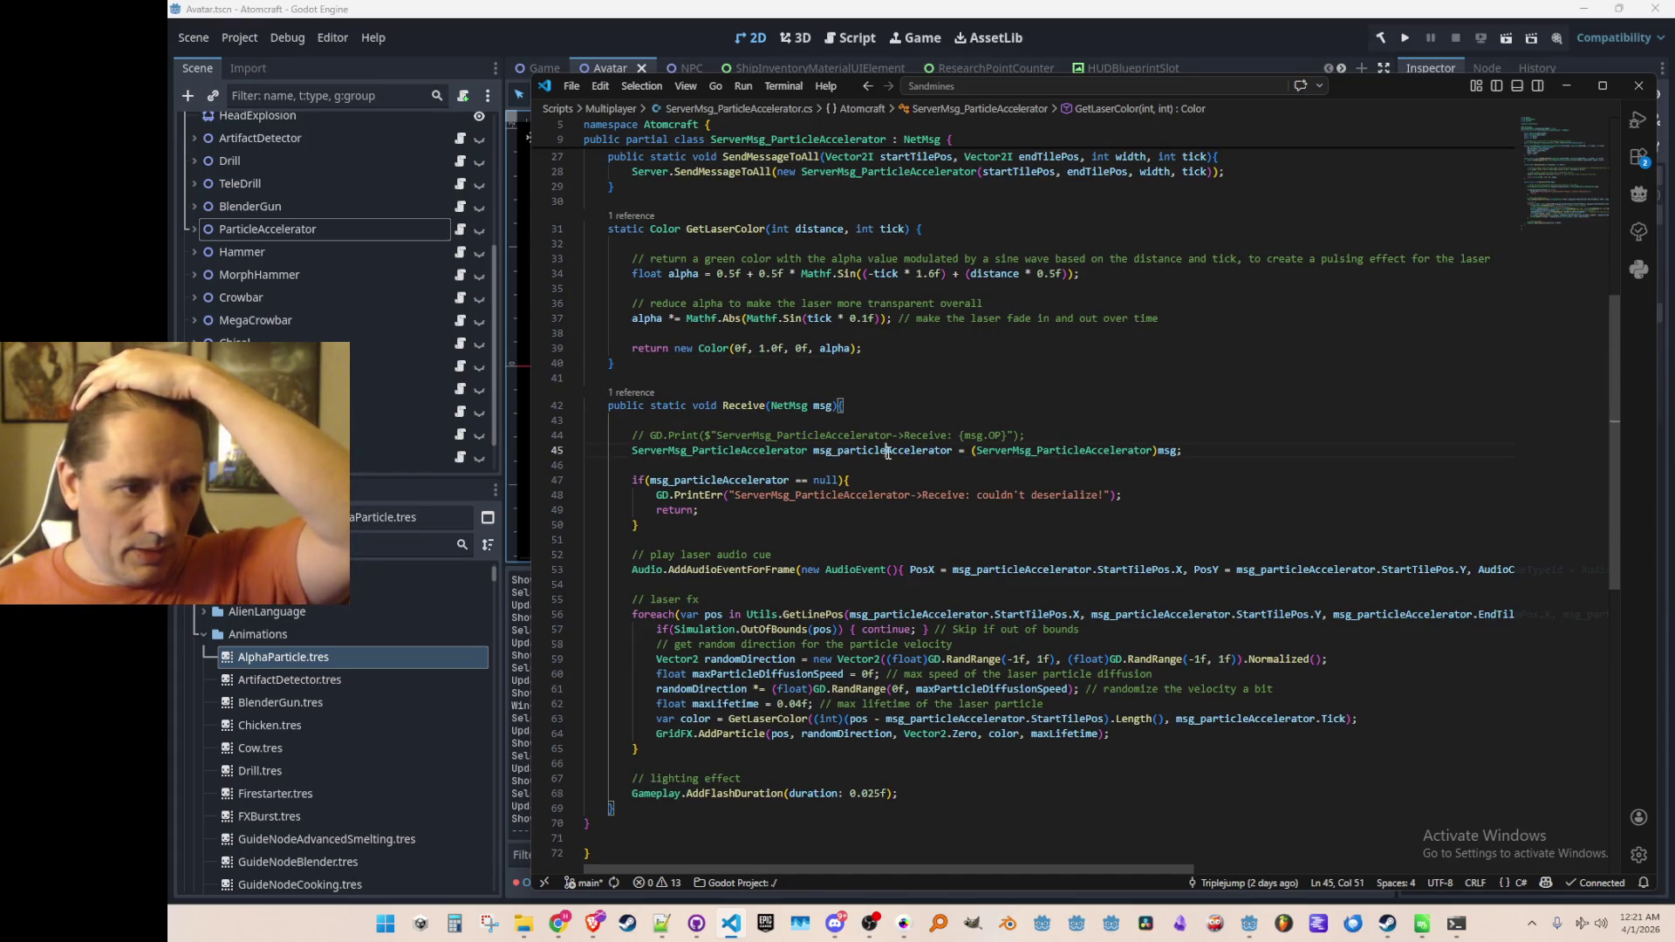
{"action": "right_click", "coordinate": [781, 447]}
{"action": "left_click", "coordinate": [878, 371]}
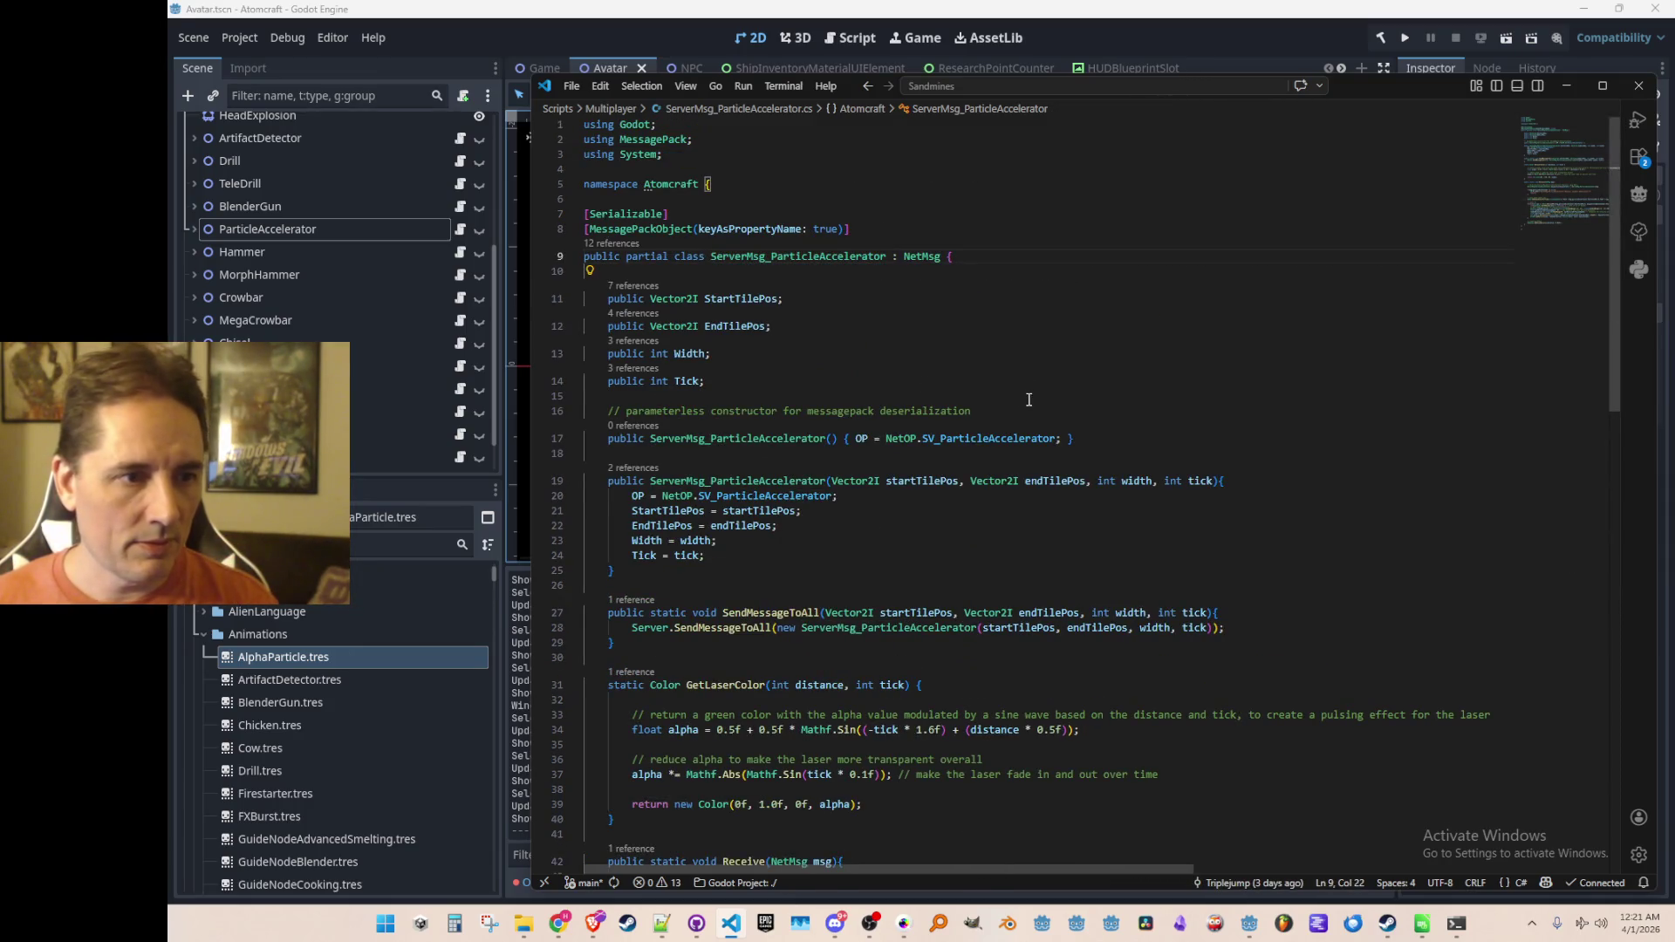
Step: Add a public BeamType field to ServerMsg_ParticleAccelerator
{"action": "left_click", "coordinate": [1068, 395]}
{"action": "type", "text": "lic"}
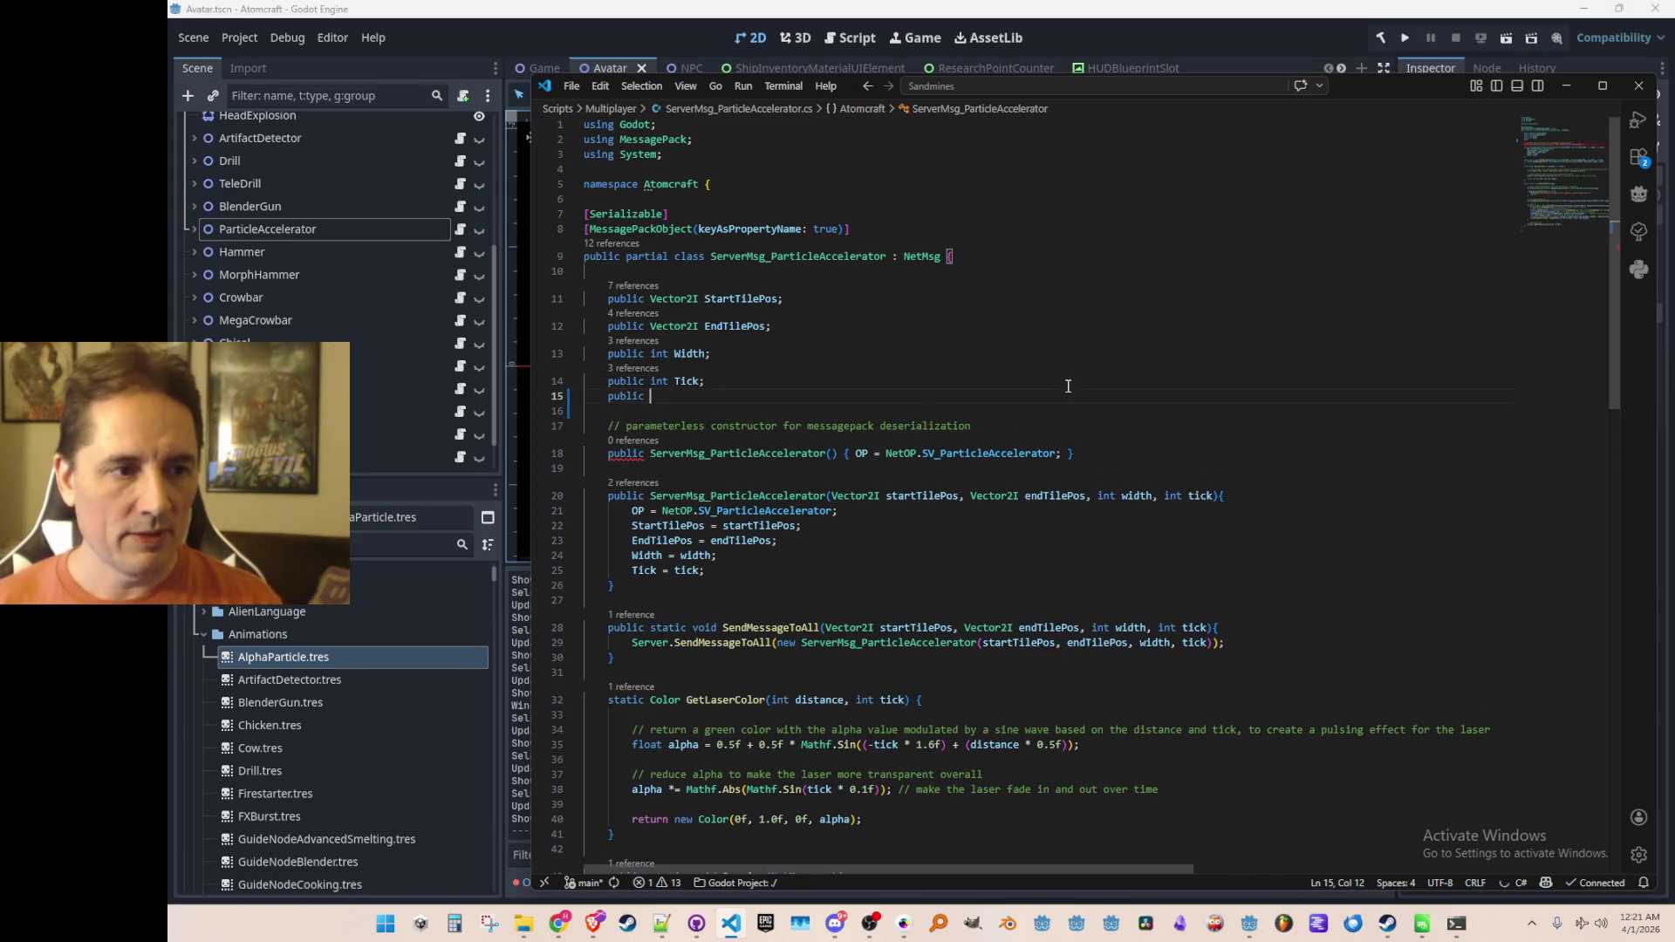
{"action": "key", "text": "Tab"}
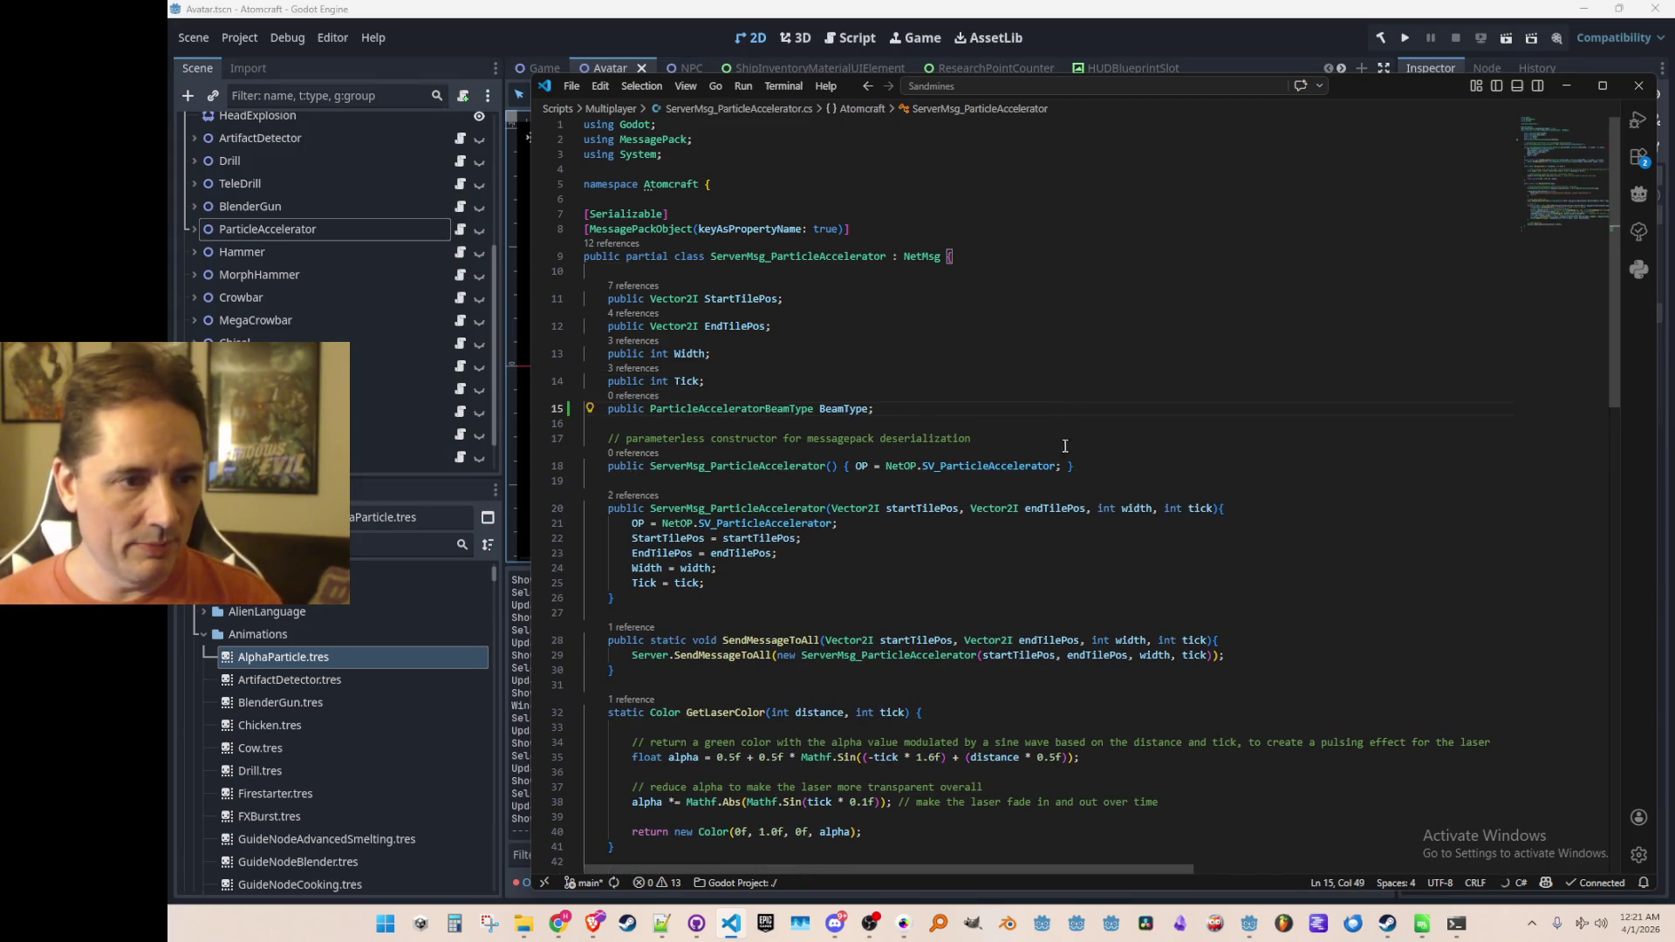
{"action": "scroll", "coordinate": [1121, 480], "scroll_direction": "down", "scroll_amount": 2}
{"action": "double_click", "coordinate": [791, 330]}
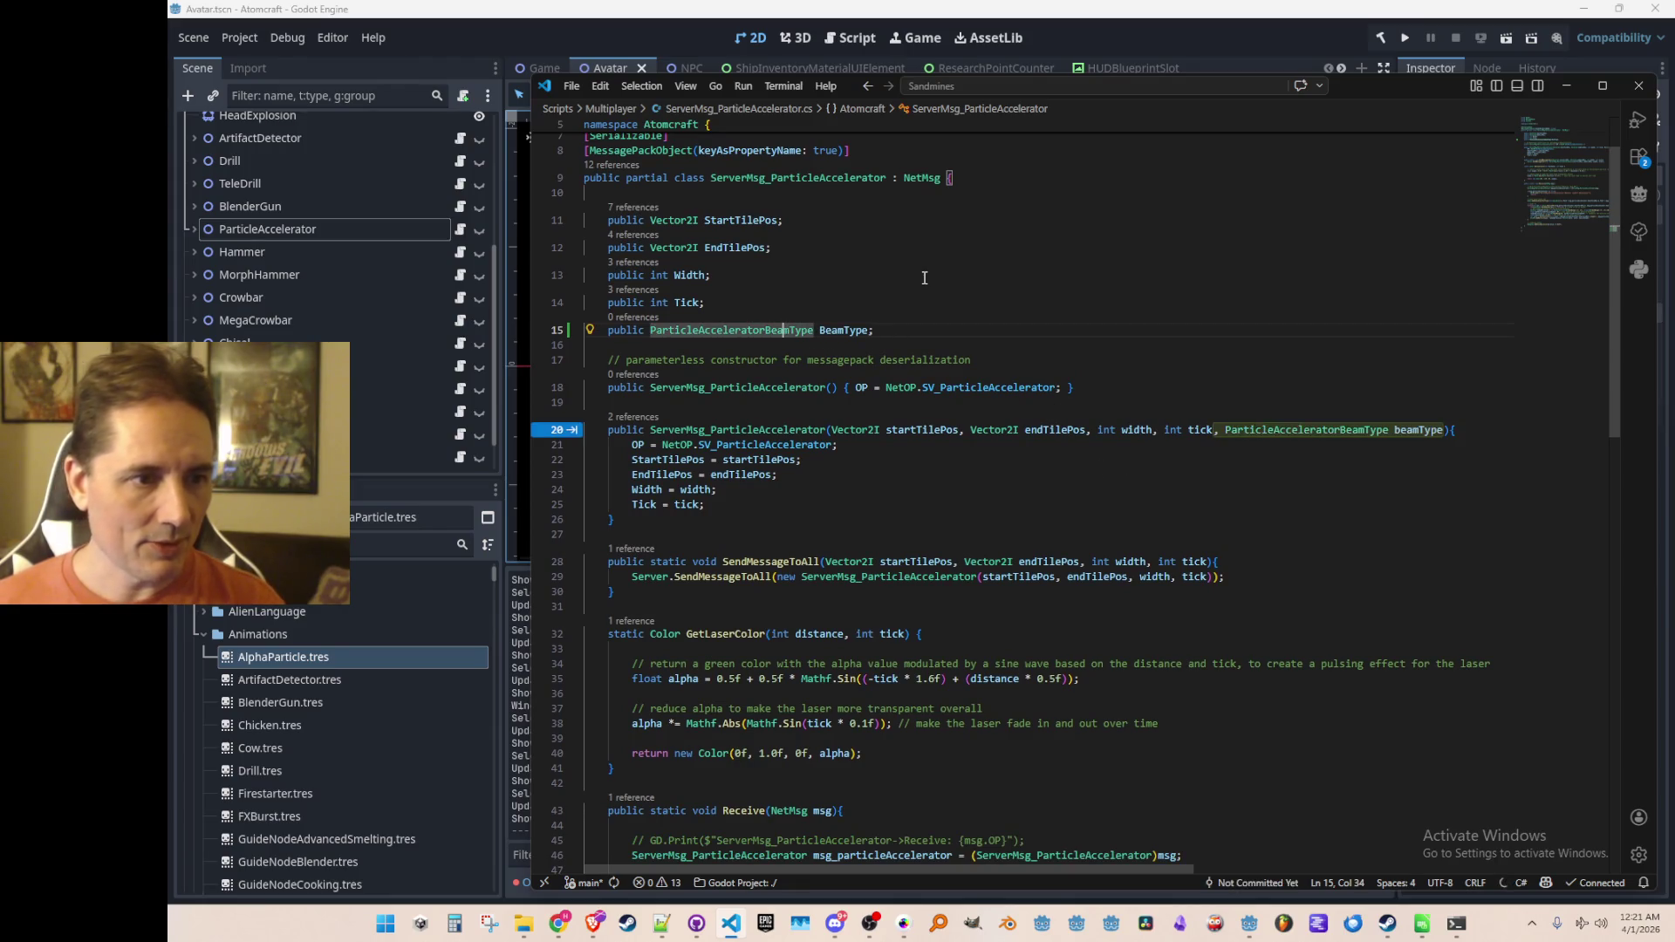
{"action": "left_click_drag", "start_coordinate": [792, 330], "coordinate": [864, 330]}
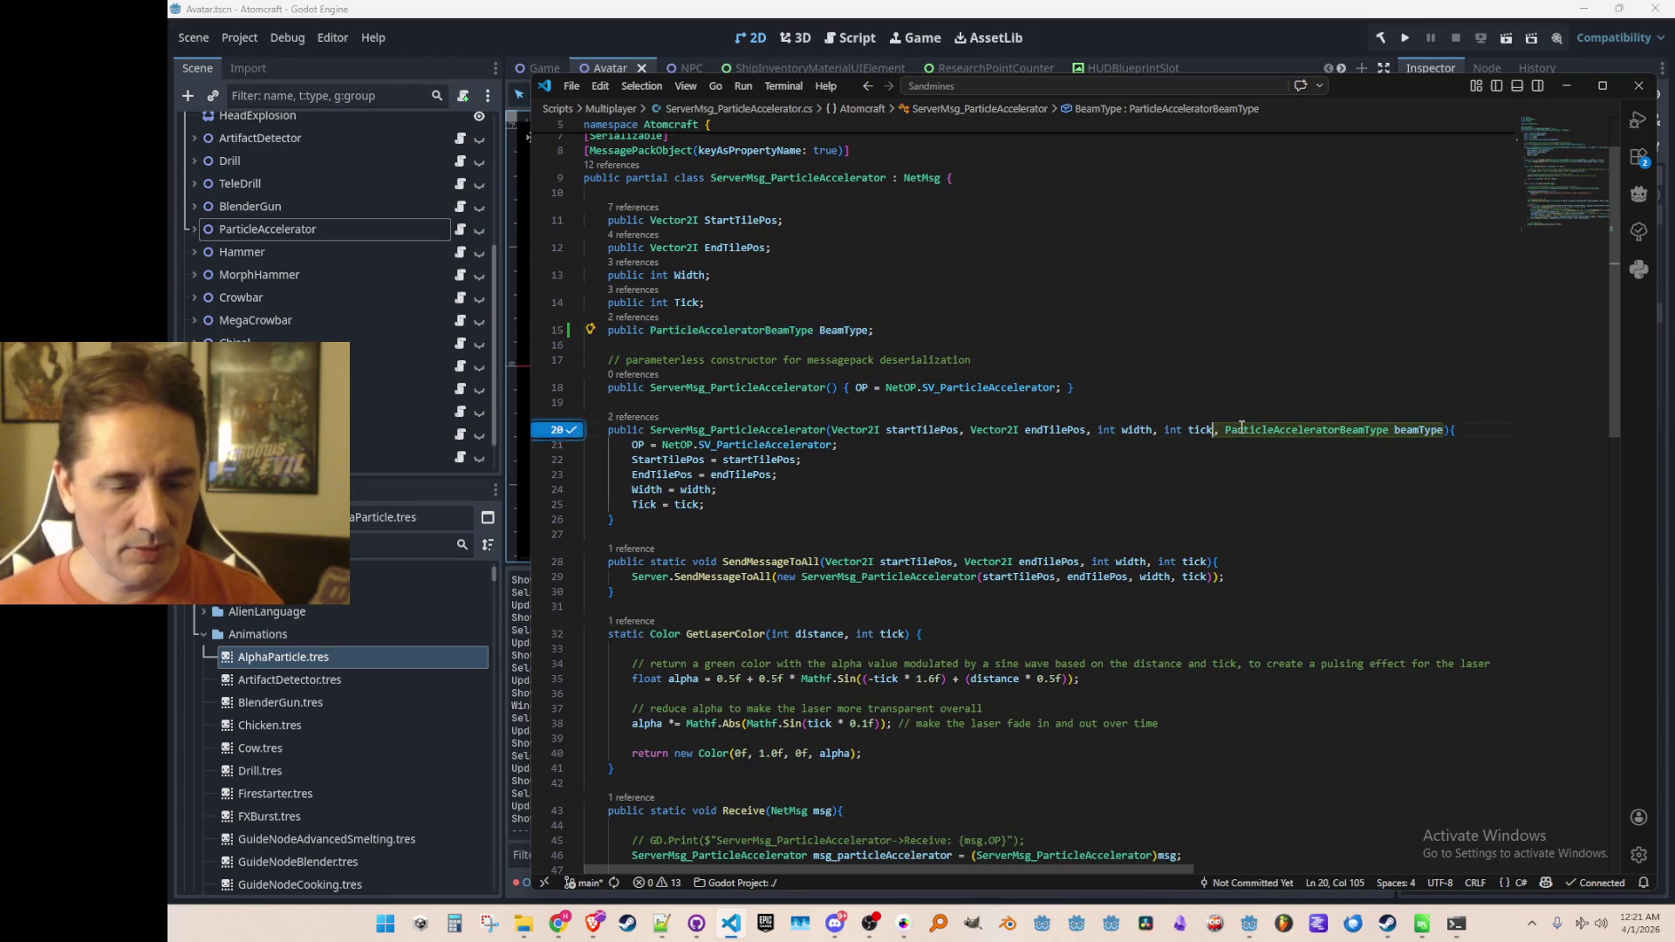
Step: Add a beamType constructor parameter before tick, assign BeamType, and pass it through SendMessageToAll
{"action": "key", "text": "Tab"}
{"action": "key", "text": "Tab"}
{"action": "key", "text": "ctrl+x"}
{"action": "key", "text": "BackSpace"}
{"action": "key", "text": "BackSpace"}
{"action": "key", "text": "ctrl+Left"}
{"action": "key", "text": "ctrl+Left"}
{"action": "key", "text": "ctrl+v"}
{"action": "type", "text": ","}
{"action": "key", "text": "Tab"}
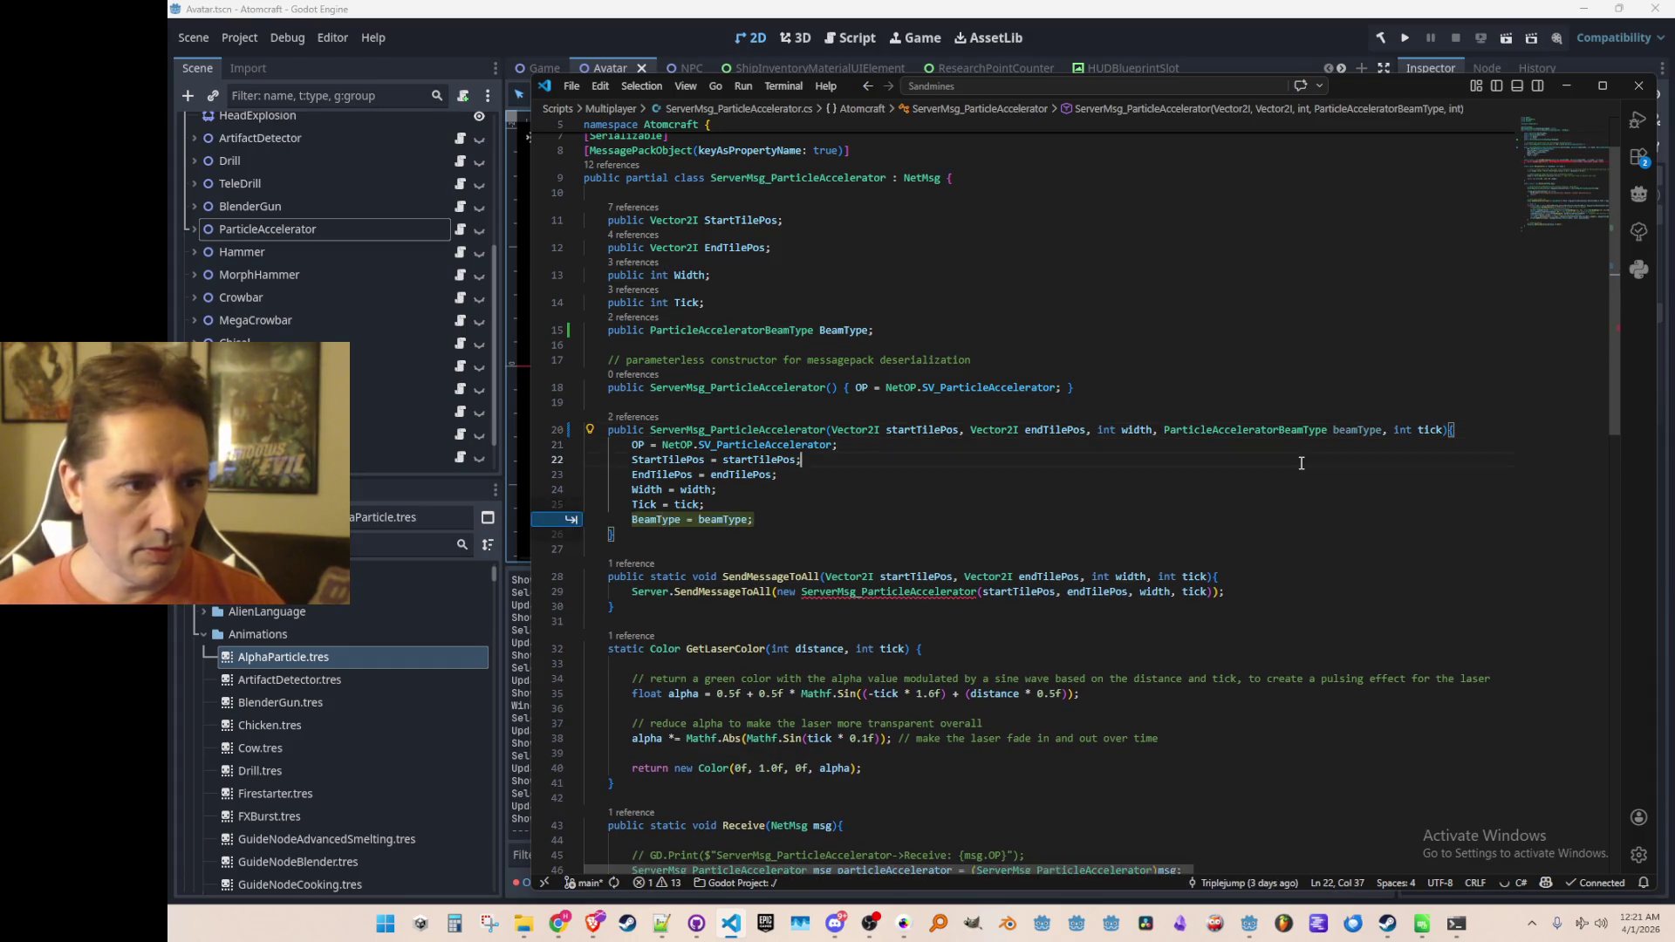
{"action": "key", "text": "Tab"}
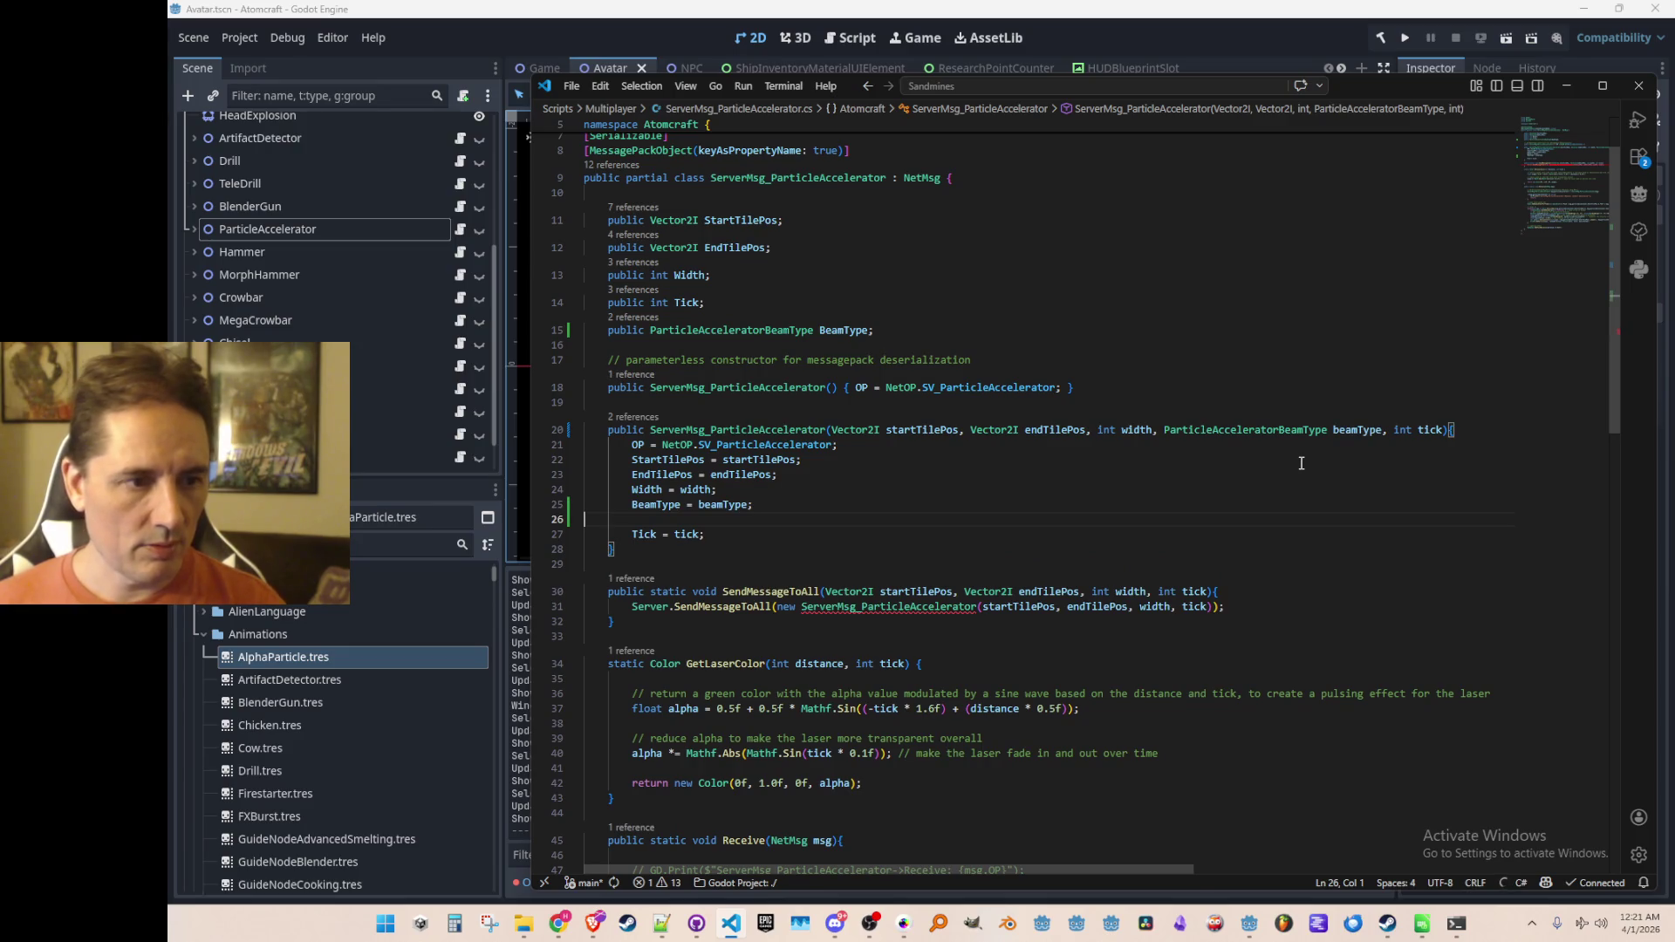
{"action": "key", "text": "Tab"}
{"action": "key", "text": "Tab"}
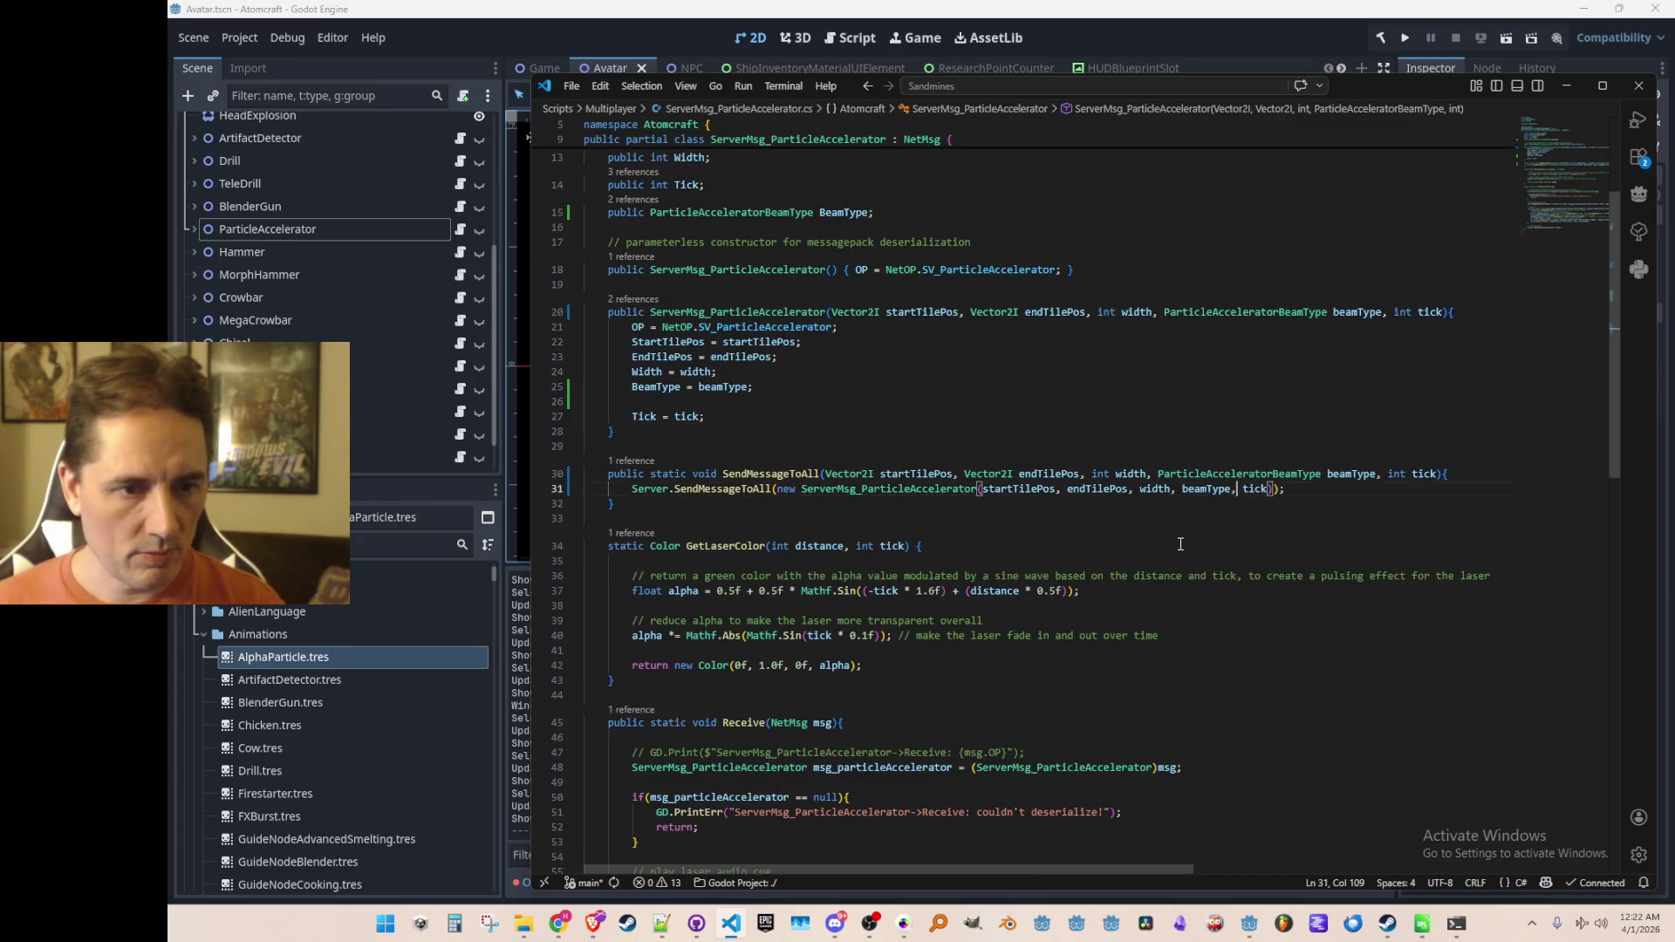
{"action": "key", "text": "Up"}
{"action": "key", "text": "Up"}
{"action": "key", "text": "Up"}
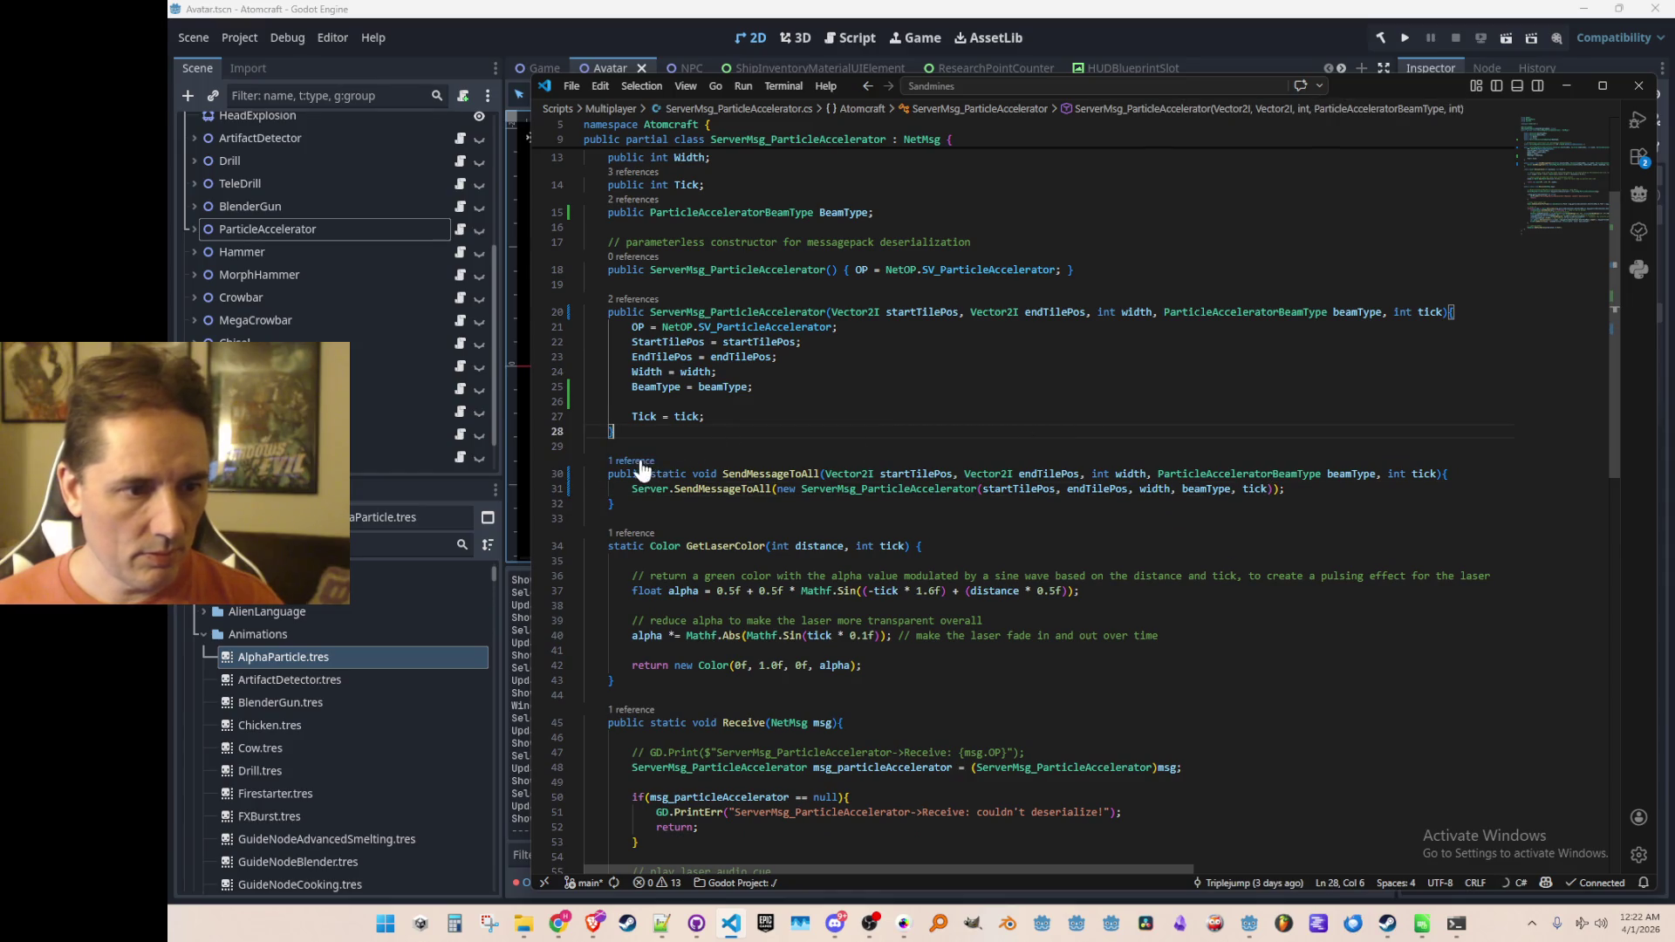
Step: Pass acceleratorEvent.BeamType after the width argument in Simulation.cs's SendMessageToAll call, then return
{"action": "left_click", "coordinate": [637, 461]}
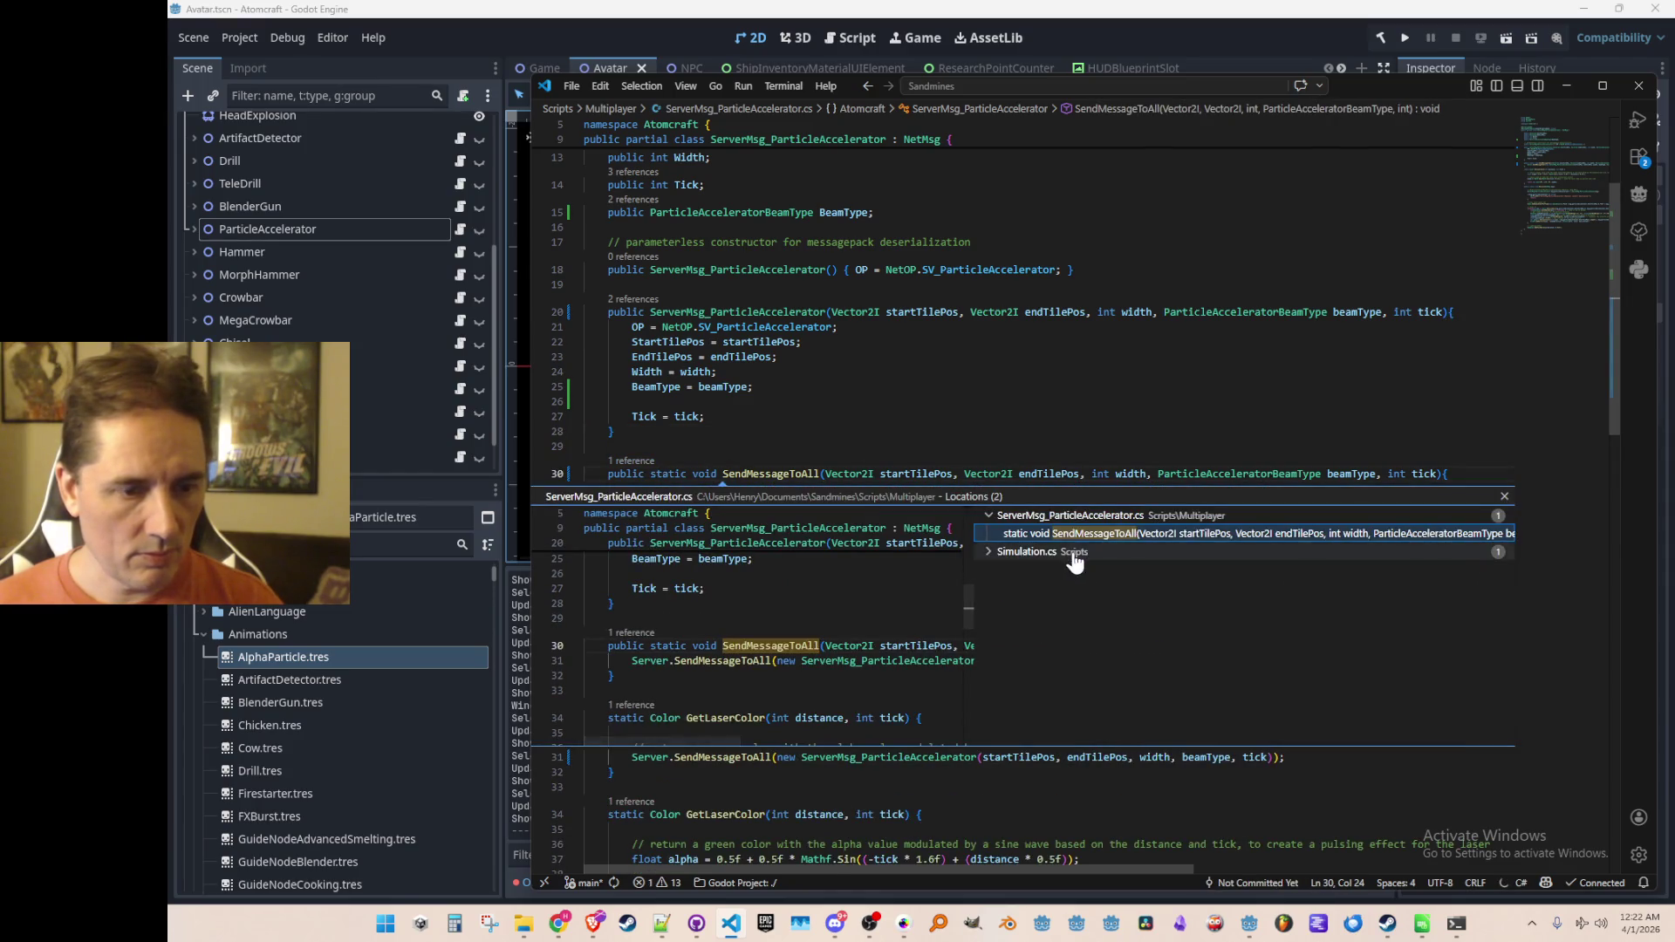
{"action": "left_click", "coordinate": [1029, 552]}
{"action": "left_click", "coordinate": [1097, 568]}
{"action": "double_click", "coordinate": [1098, 567]}
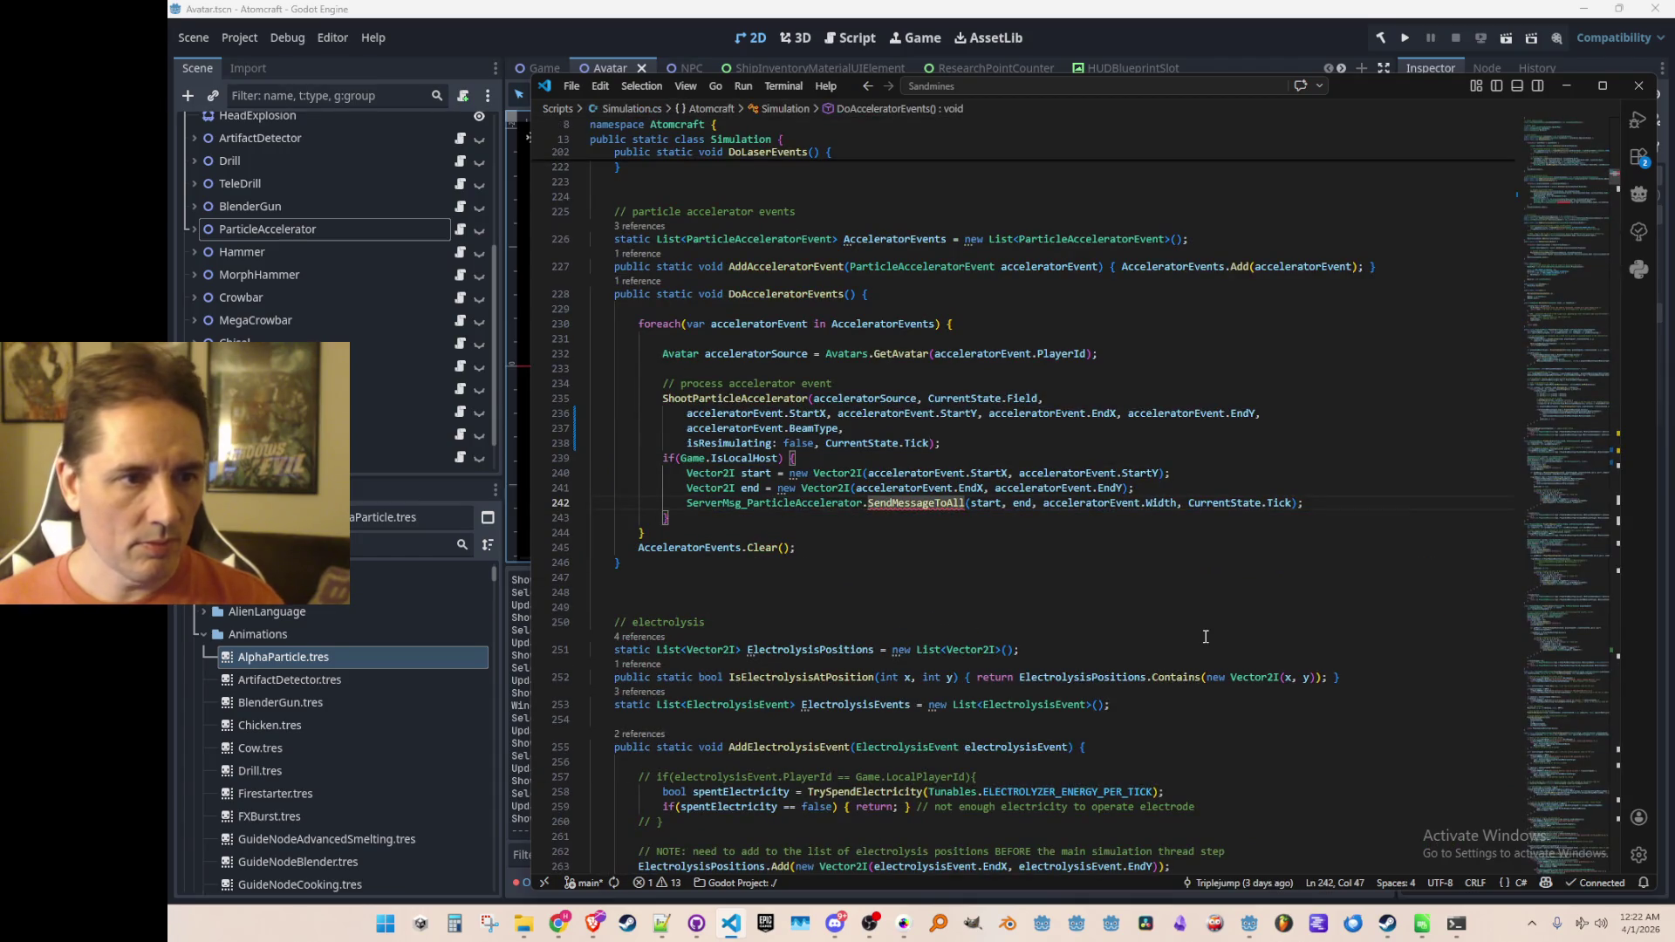
{"action": "key", "text": "ctrl+Right"}
{"action": "key", "text": "ctrl+Right"}
{"action": "key", "text": "ctrl+Right"}
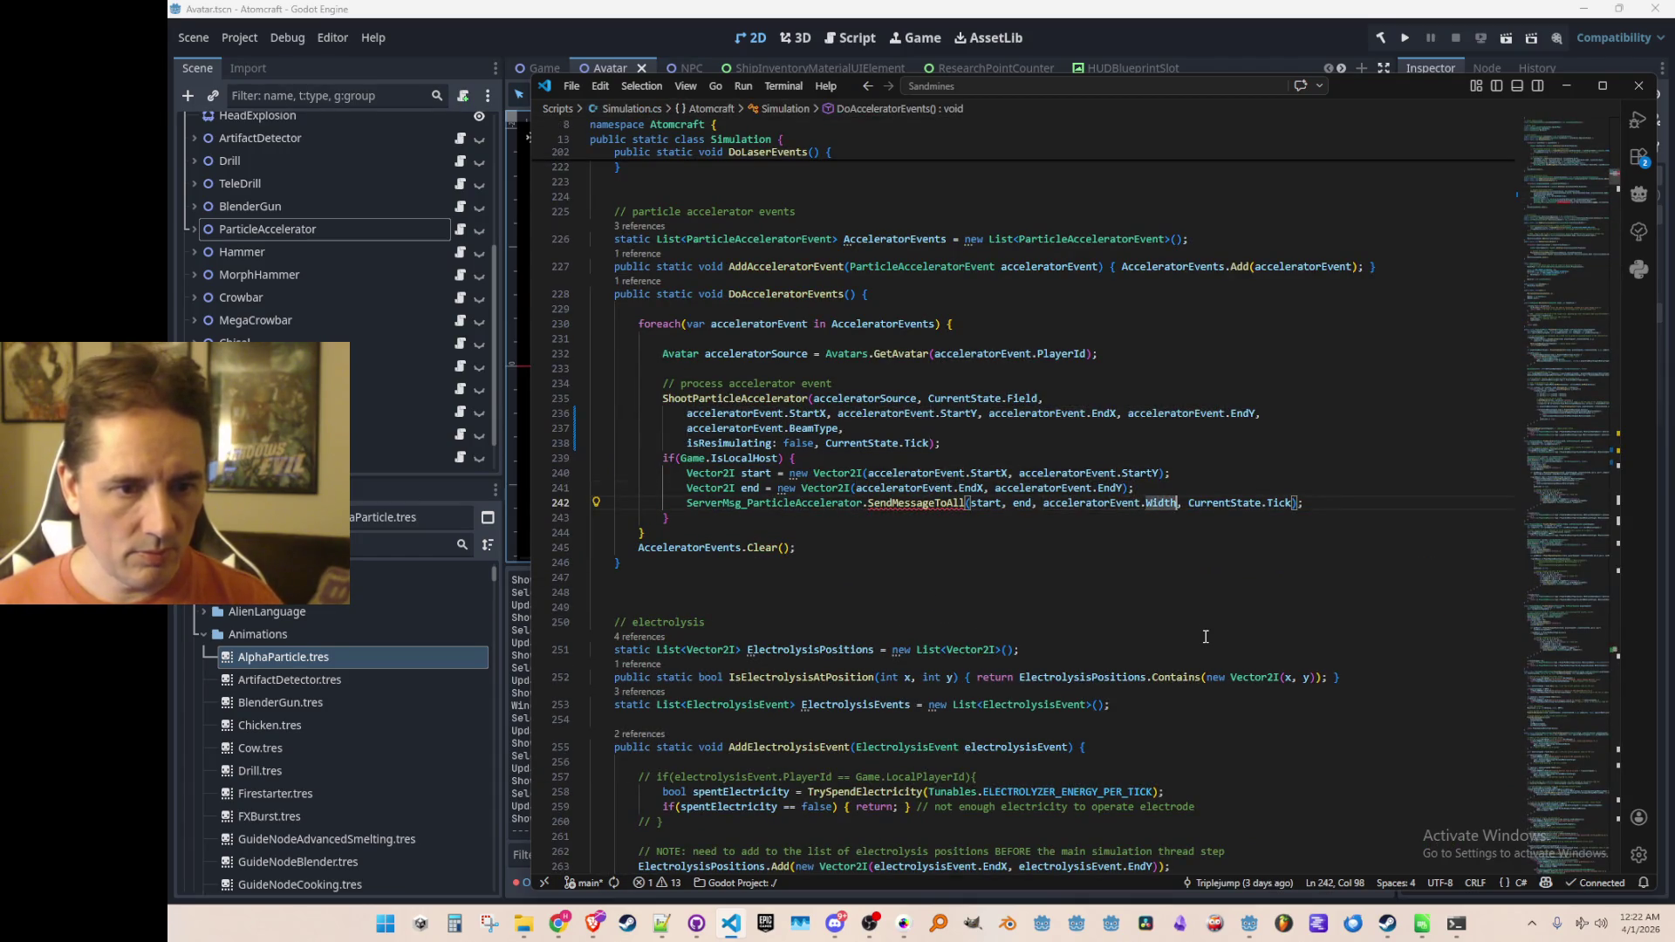
{"action": "type", "text": "acceleratorEvent.BeamType,"}
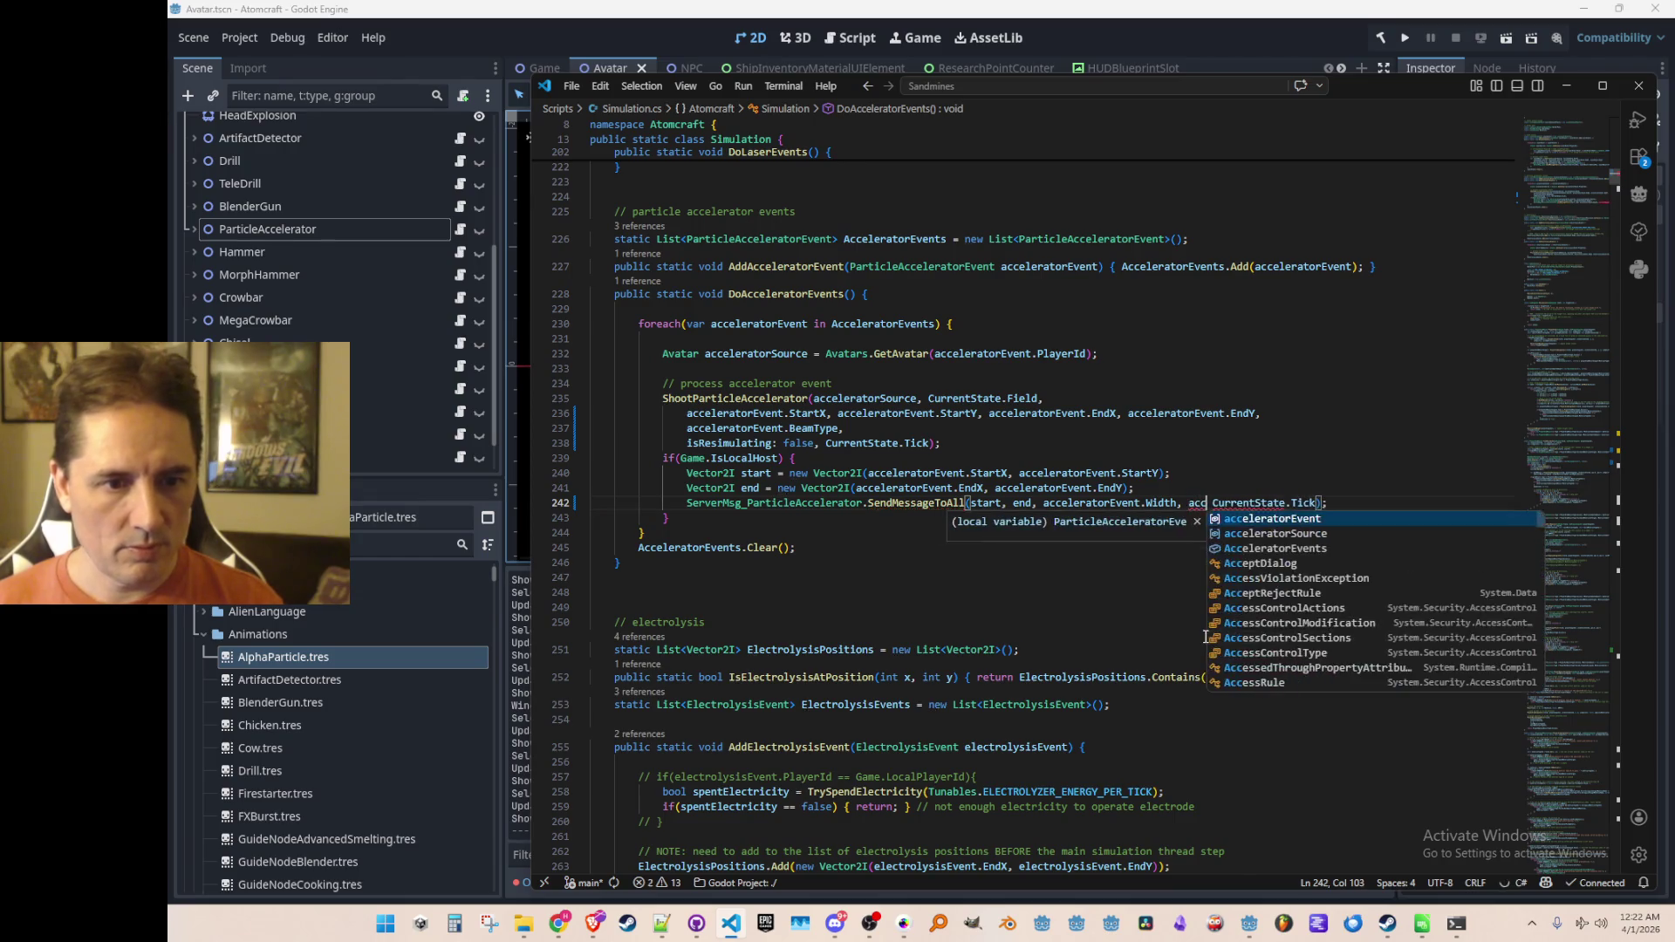
{"action": "key", "text": "alt+Left"}
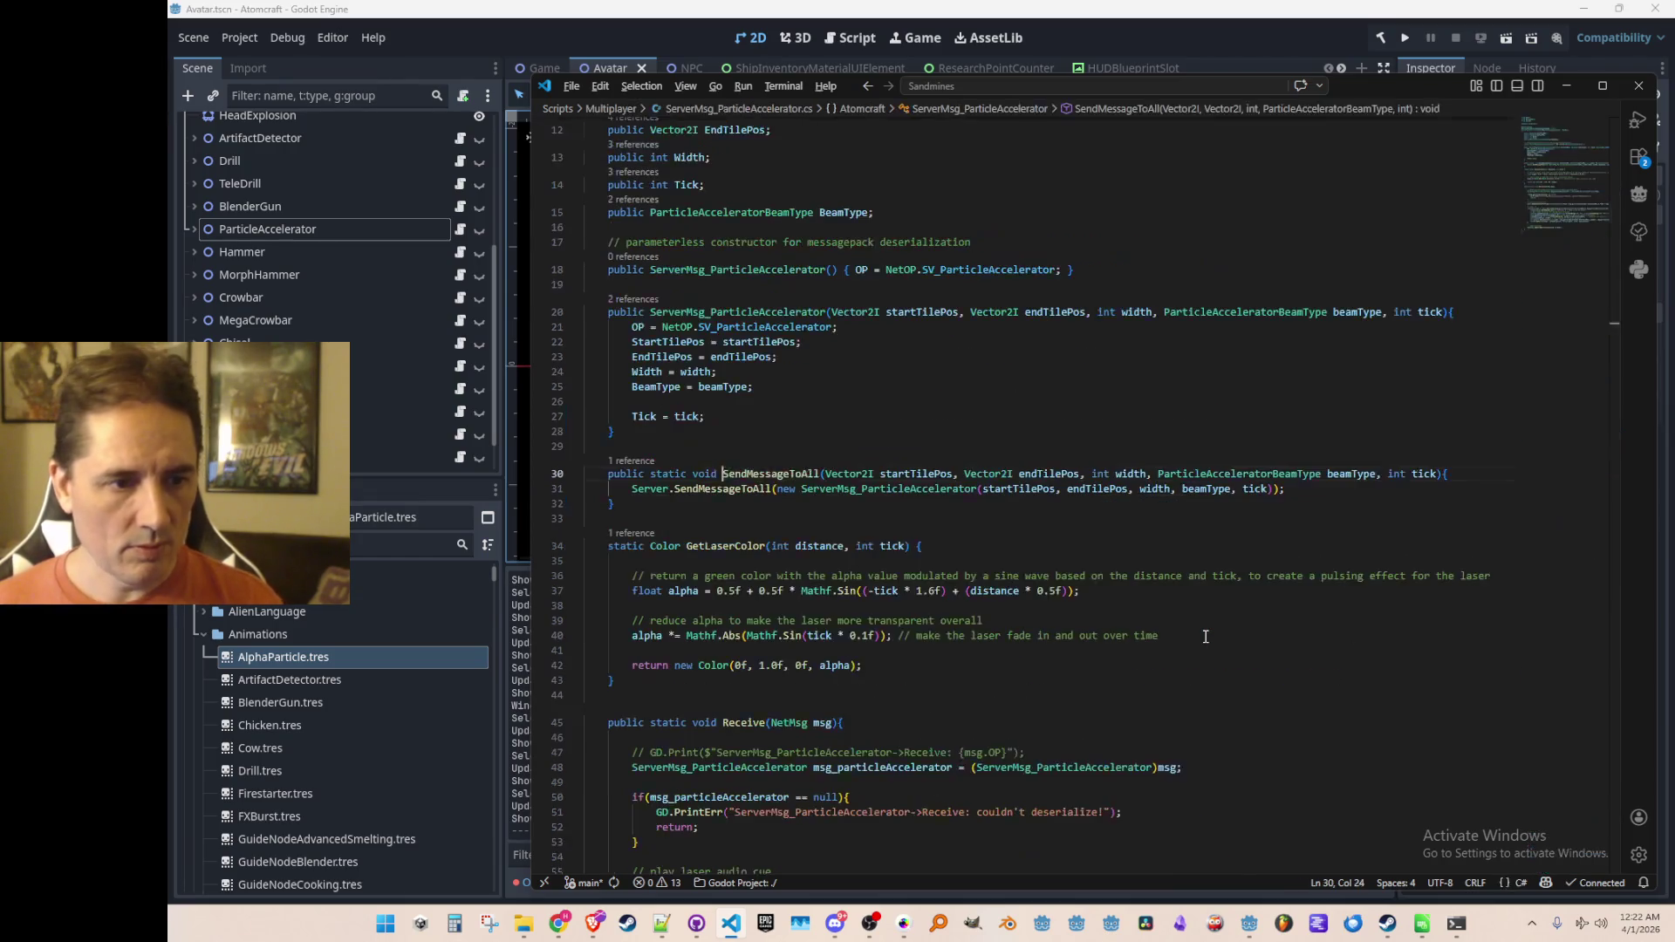
{"action": "scroll", "coordinate": [1187, 509], "scroll_direction": "down", "scroll_amount": 10}
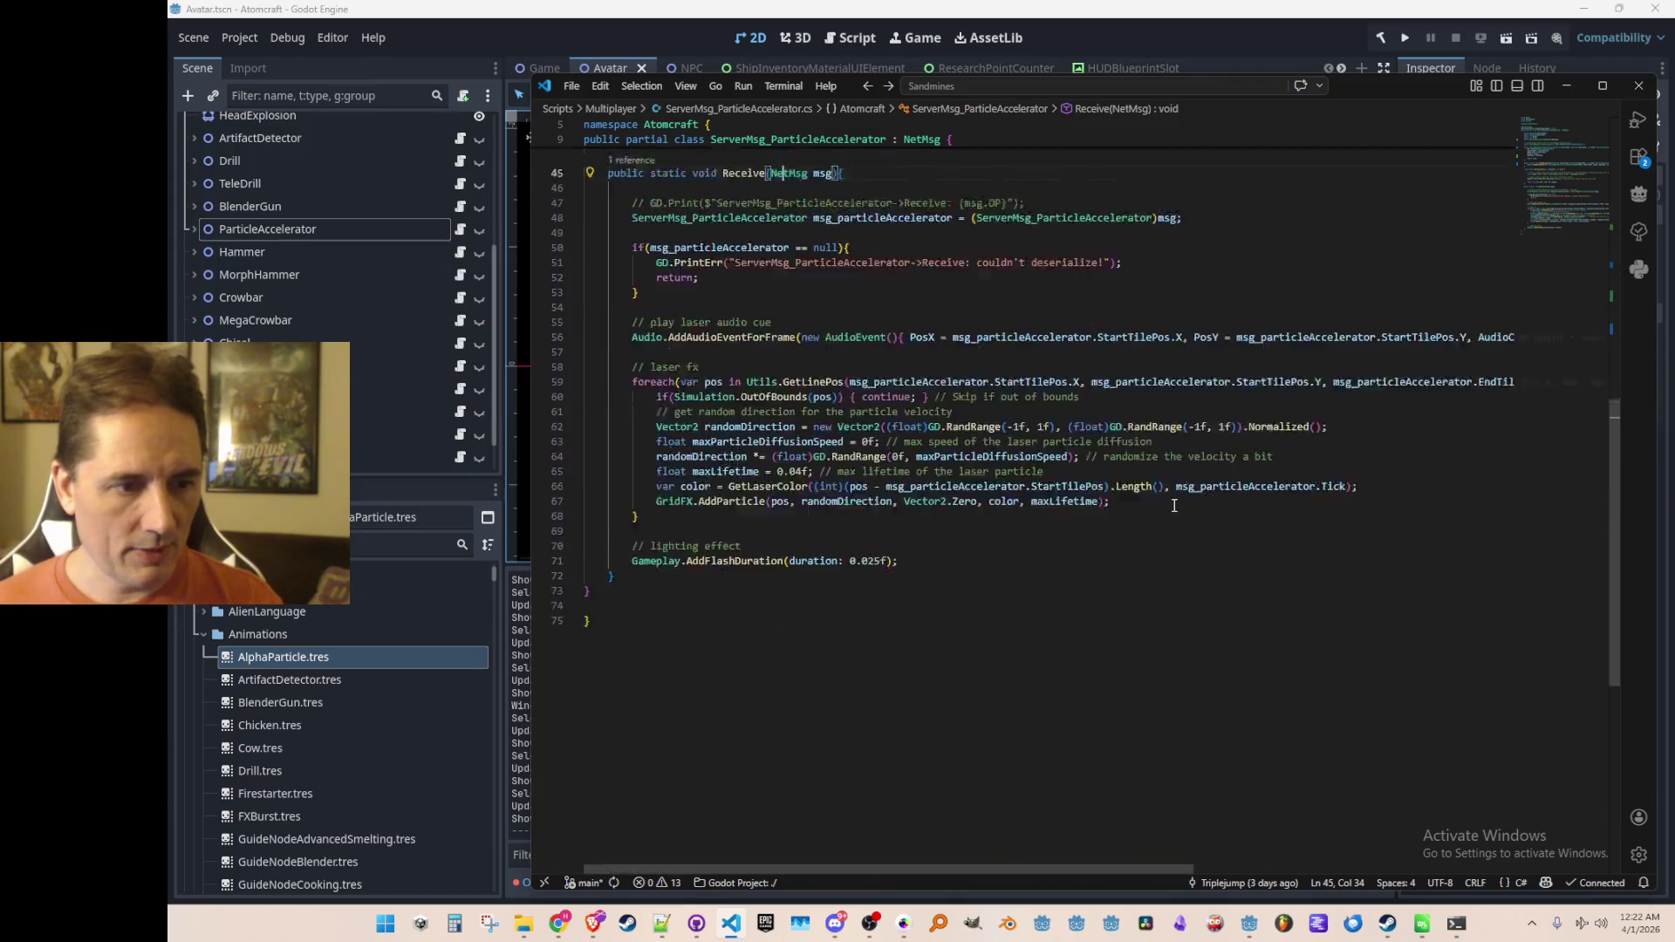
{"action": "scroll", "coordinate": [1187, 532], "scroll_direction": "up", "scroll_amount": 5}
Step: Insert a switch statement above the return in GetLaserColor
{"action": "left_click", "coordinate": [1281, 471]}
{"action": "key", "text": "Up"}
{"action": "key", "text": "Return"}
{"action": "key", "text": "Return"}
{"action": "key", "text": "Up"}
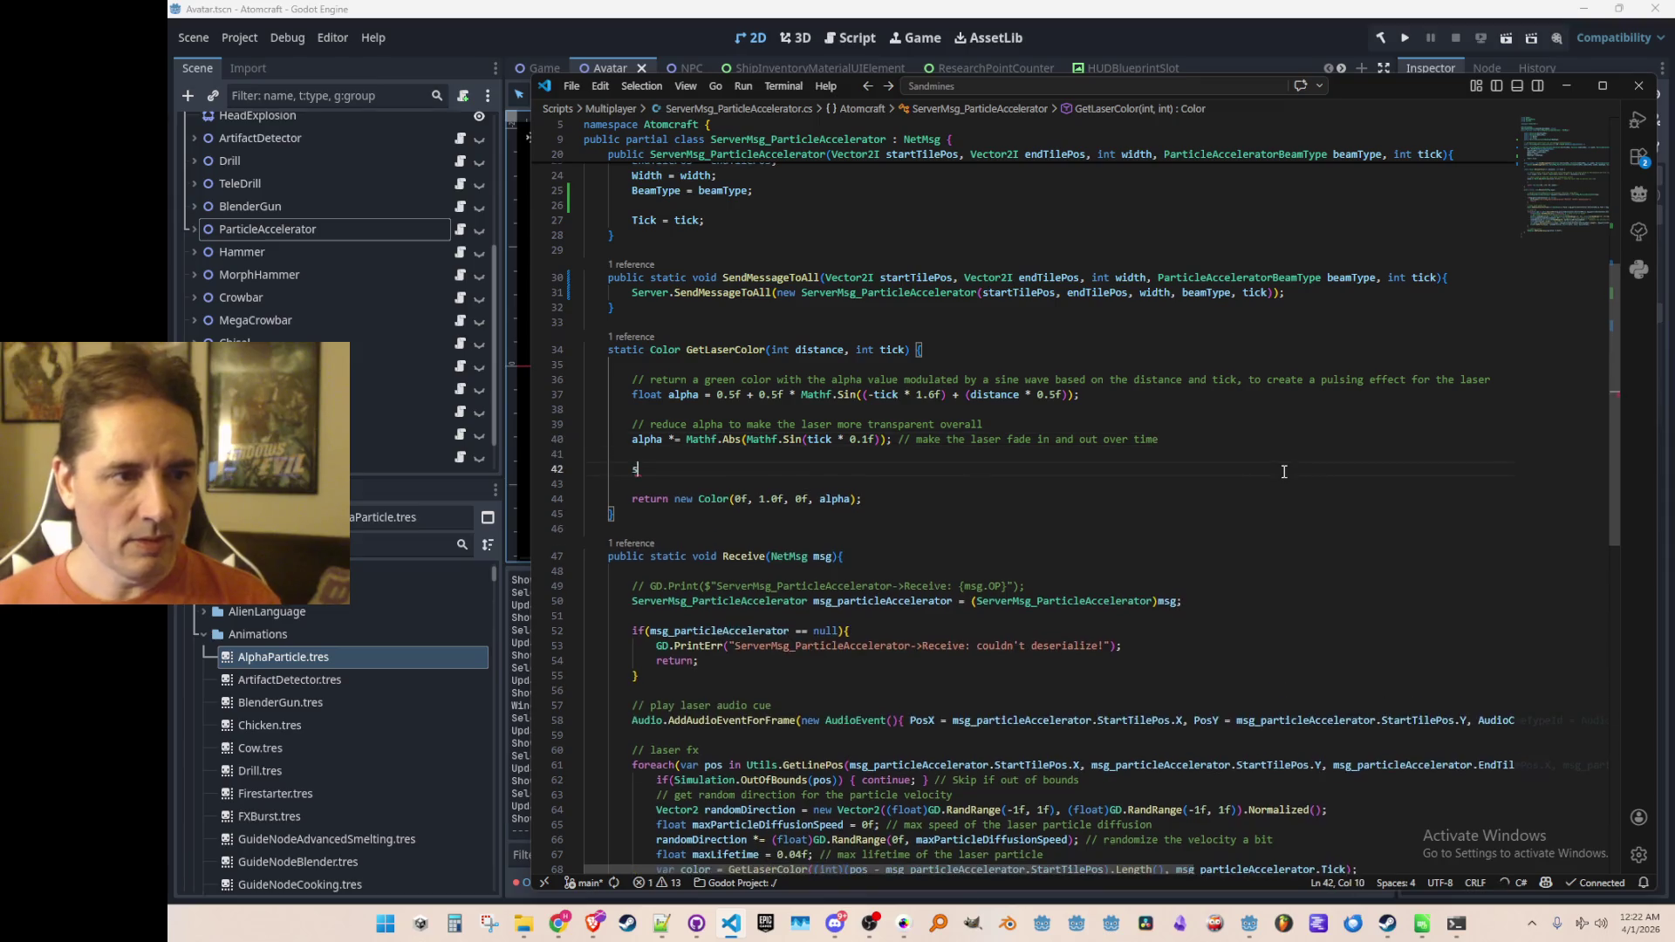
{"action": "type", "text": "switch"}
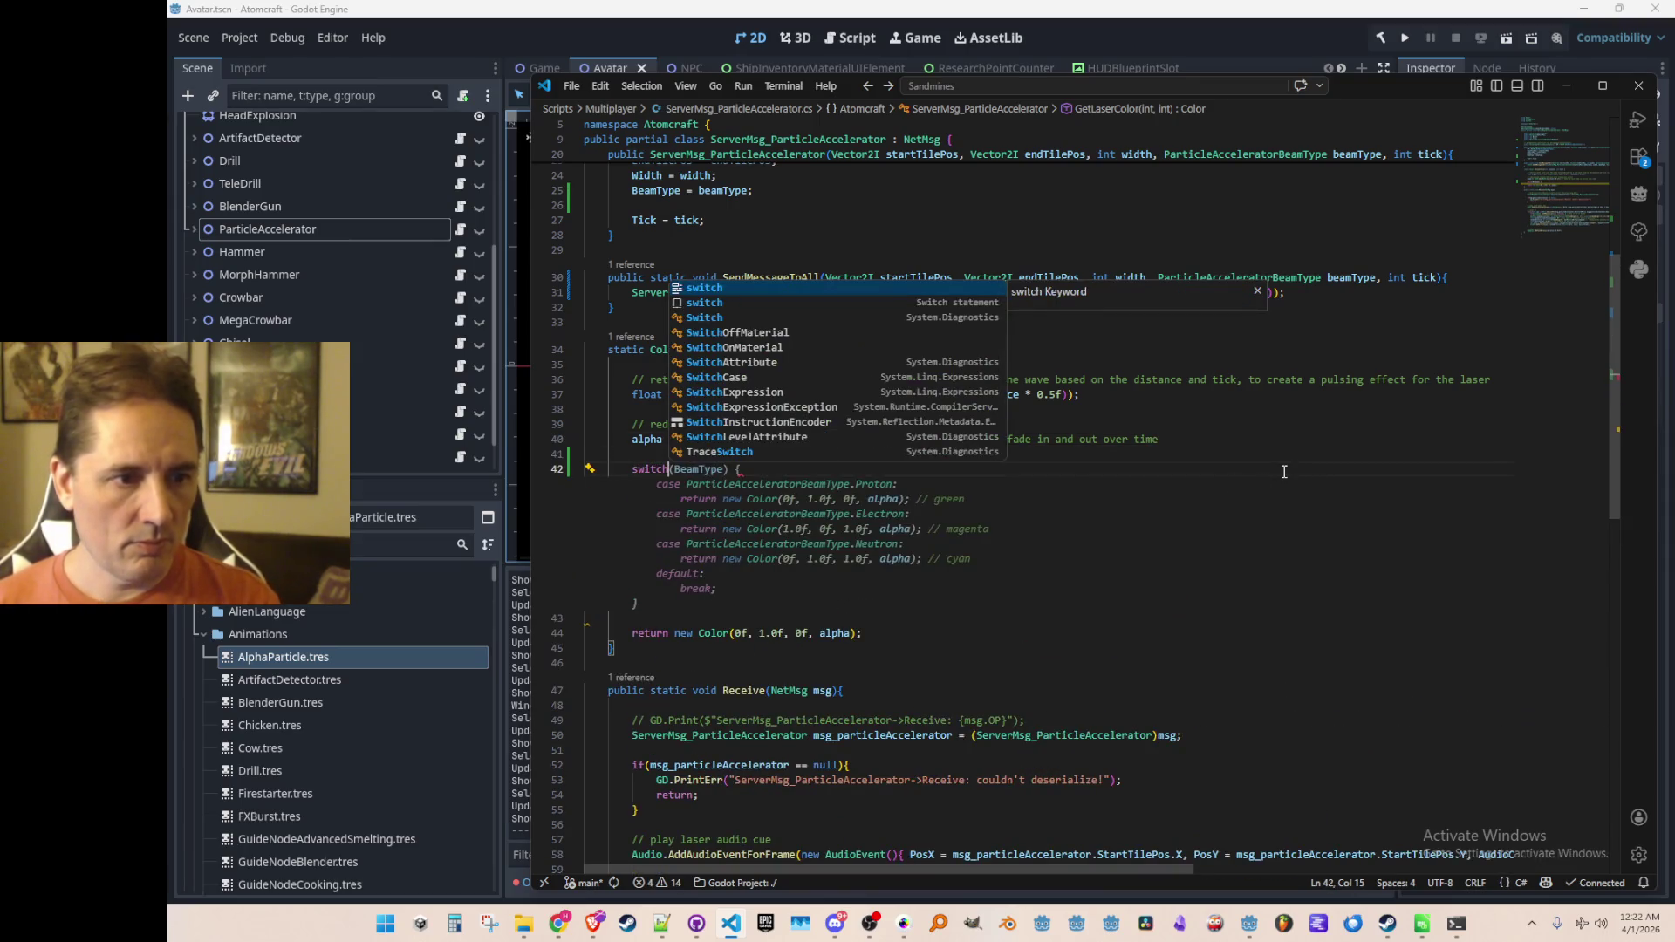
{"action": "key", "text": "Tab"}
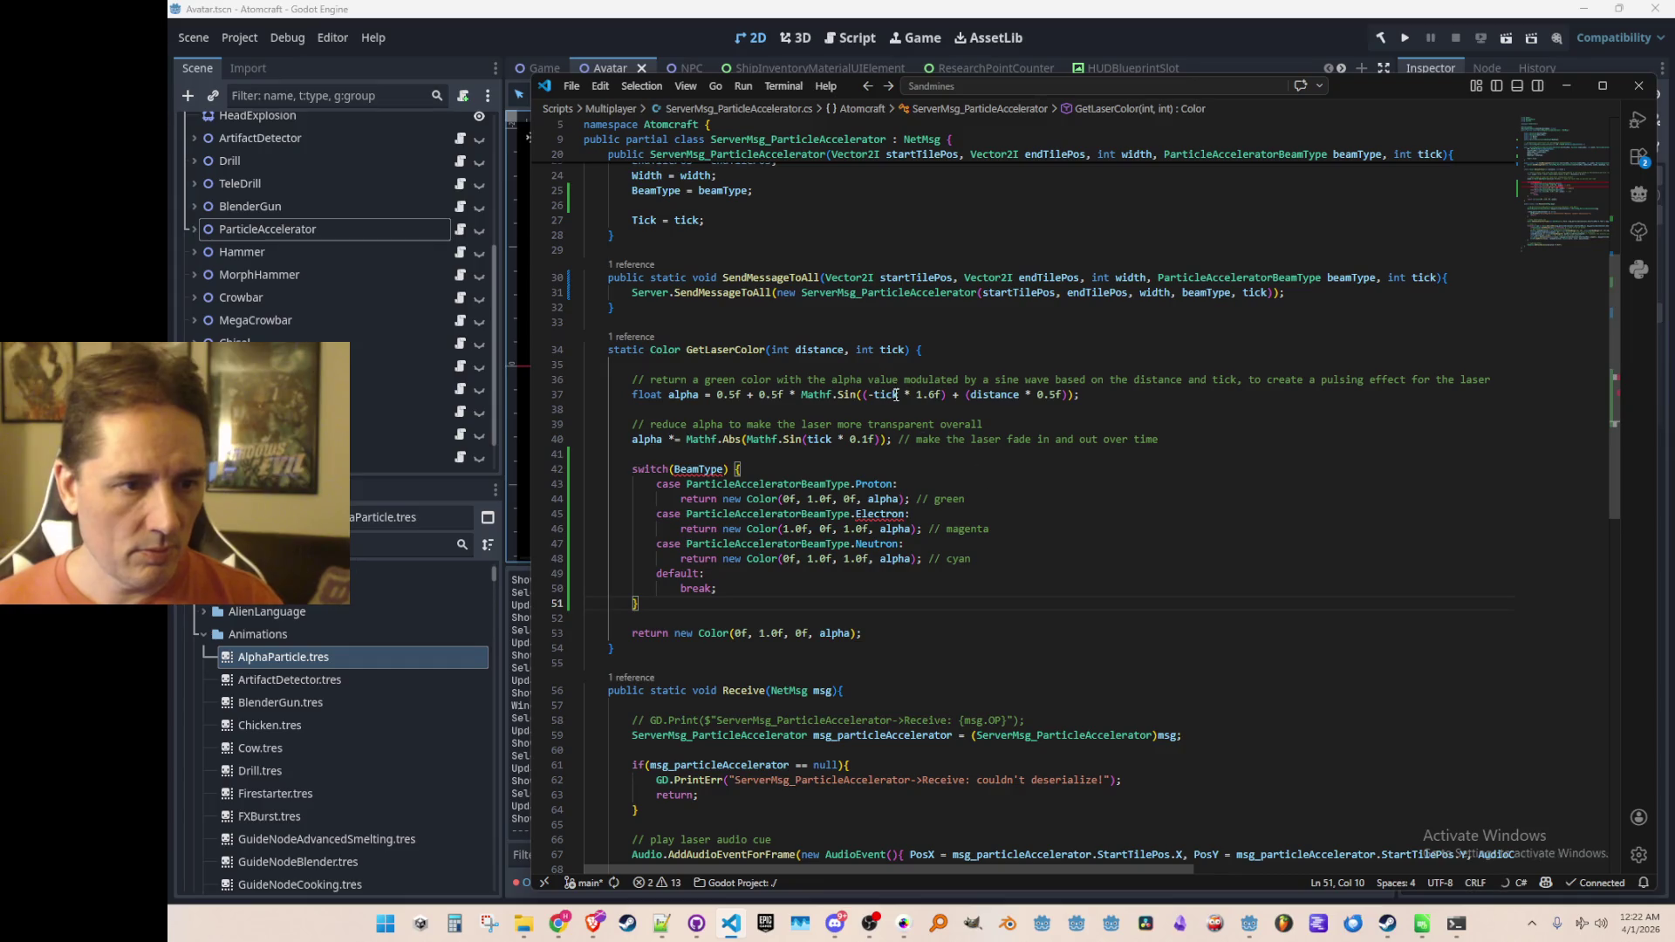
Step: Add a ParticleAcceleratorBeamType beamType parameter, with no default, and switch on beamType
{"action": "left_click", "coordinate": [907, 350]}
{"action": "type", "text": ", Par"}
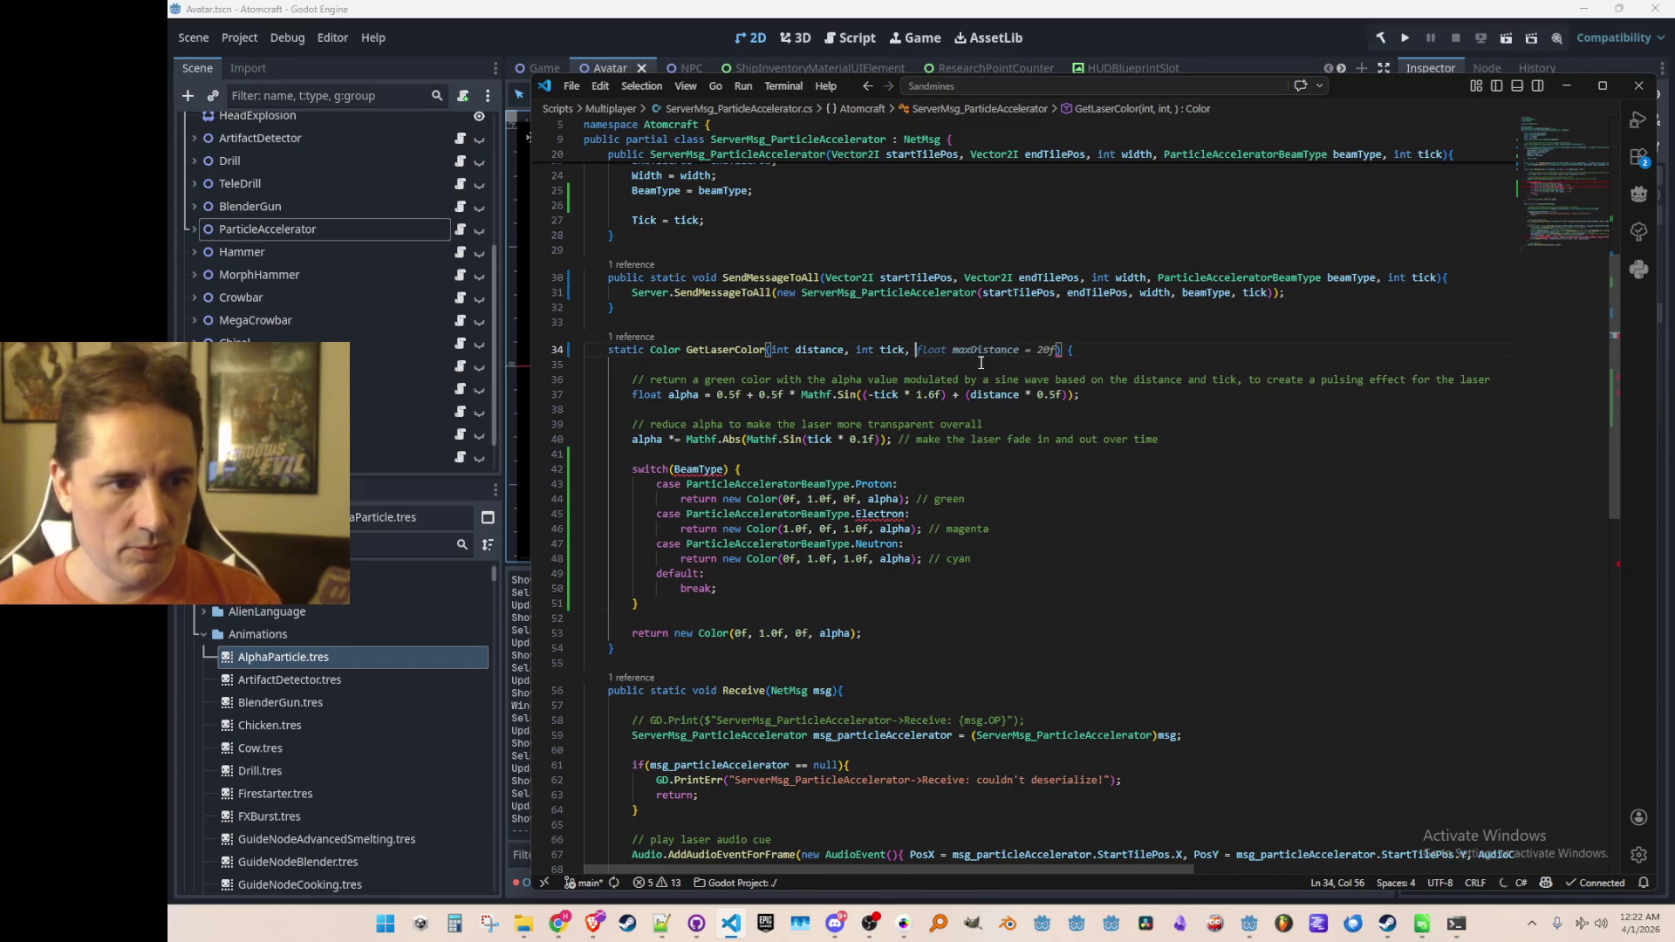
{"action": "key", "text": "Down"}
{"action": "key", "text": "Down"}
{"action": "key", "text": "Down"}
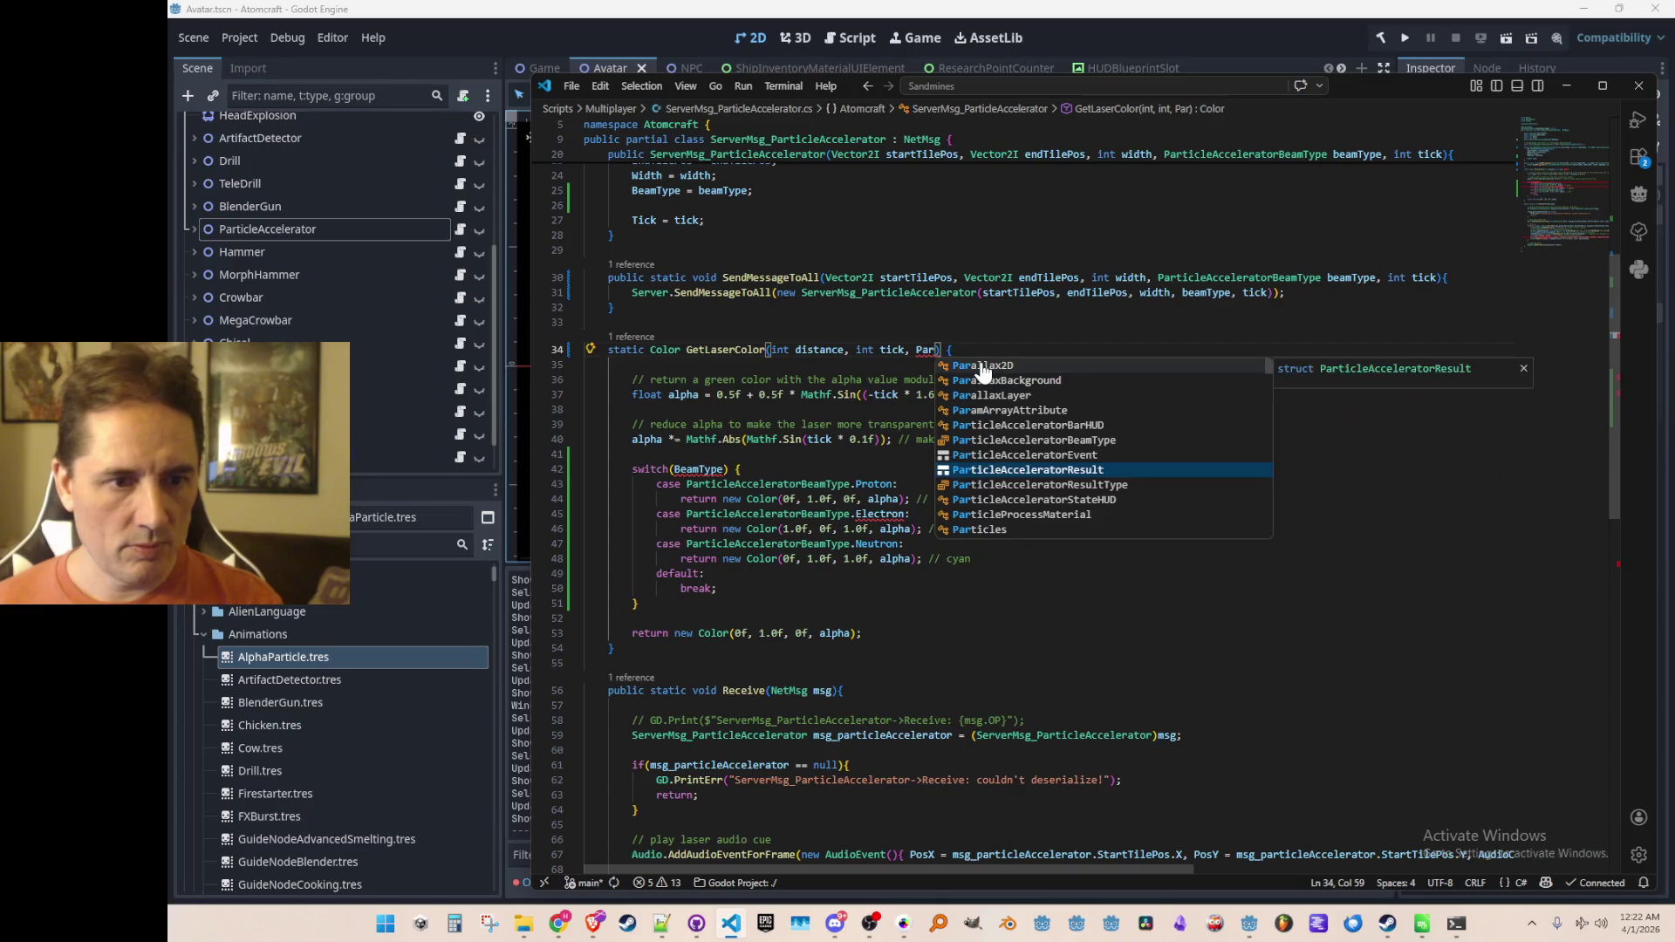
{"action": "key", "text": "Up"}
{"action": "key", "text": "Up"}
{"action": "key", "text": "Tab"}
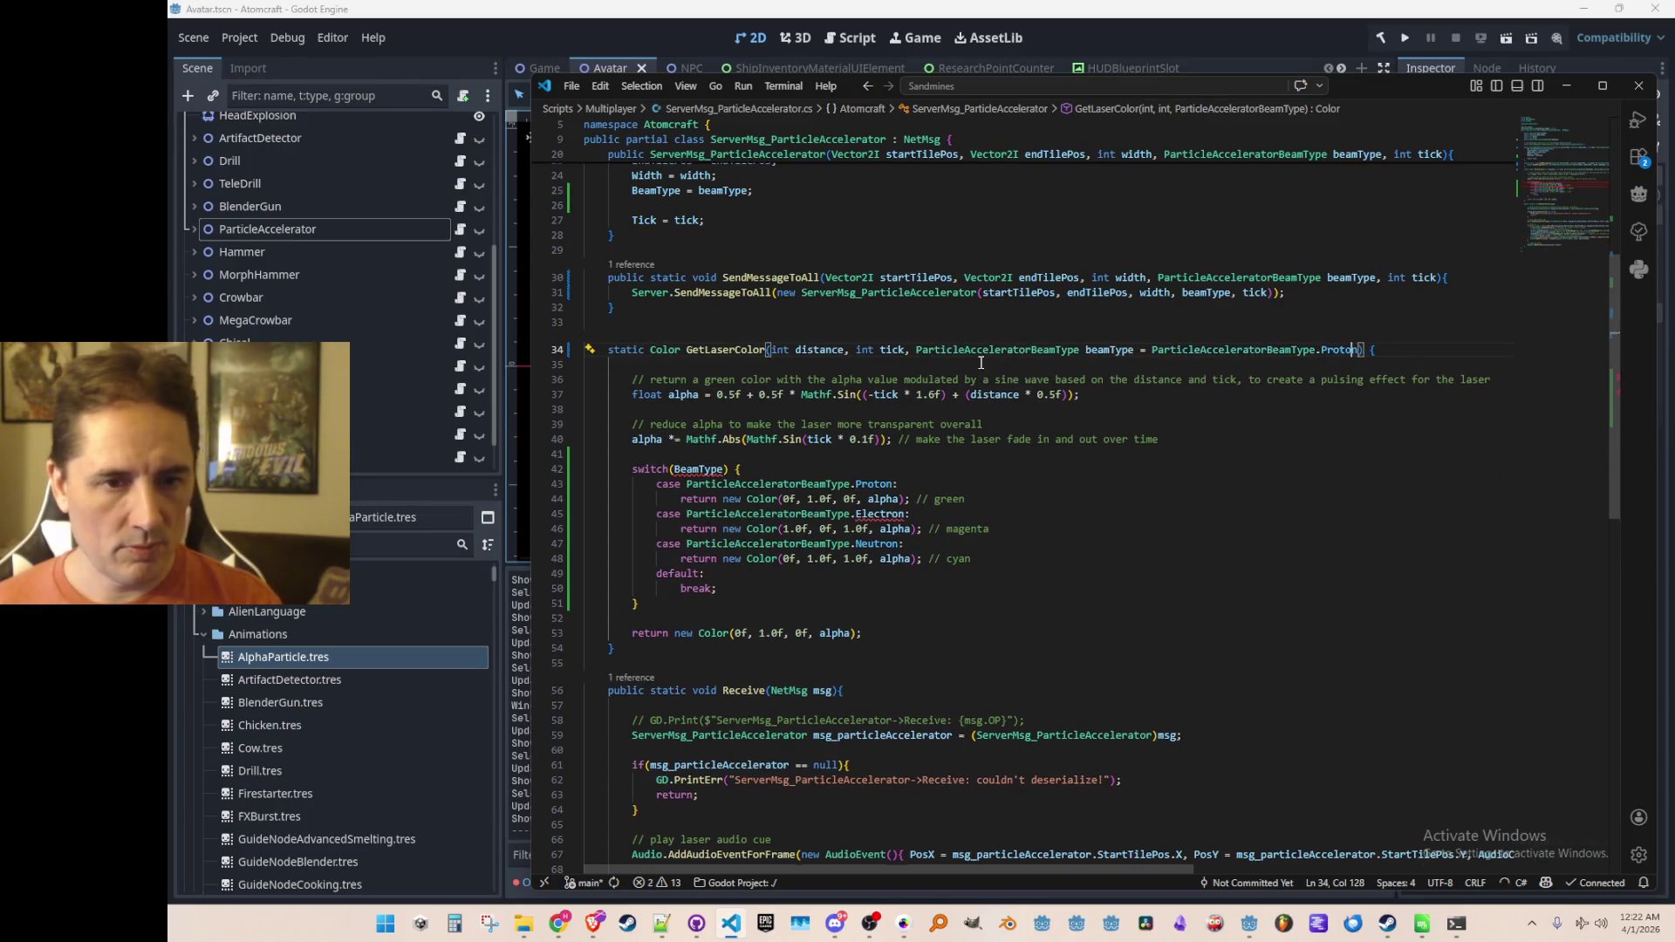
{"action": "key", "text": "ctrl+shift+Left"}
{"action": "key", "text": "ctrl+shift+Left"}
{"action": "key", "text": "ctrl+shift+Left"}
{"action": "key", "text": "BackSpace"}
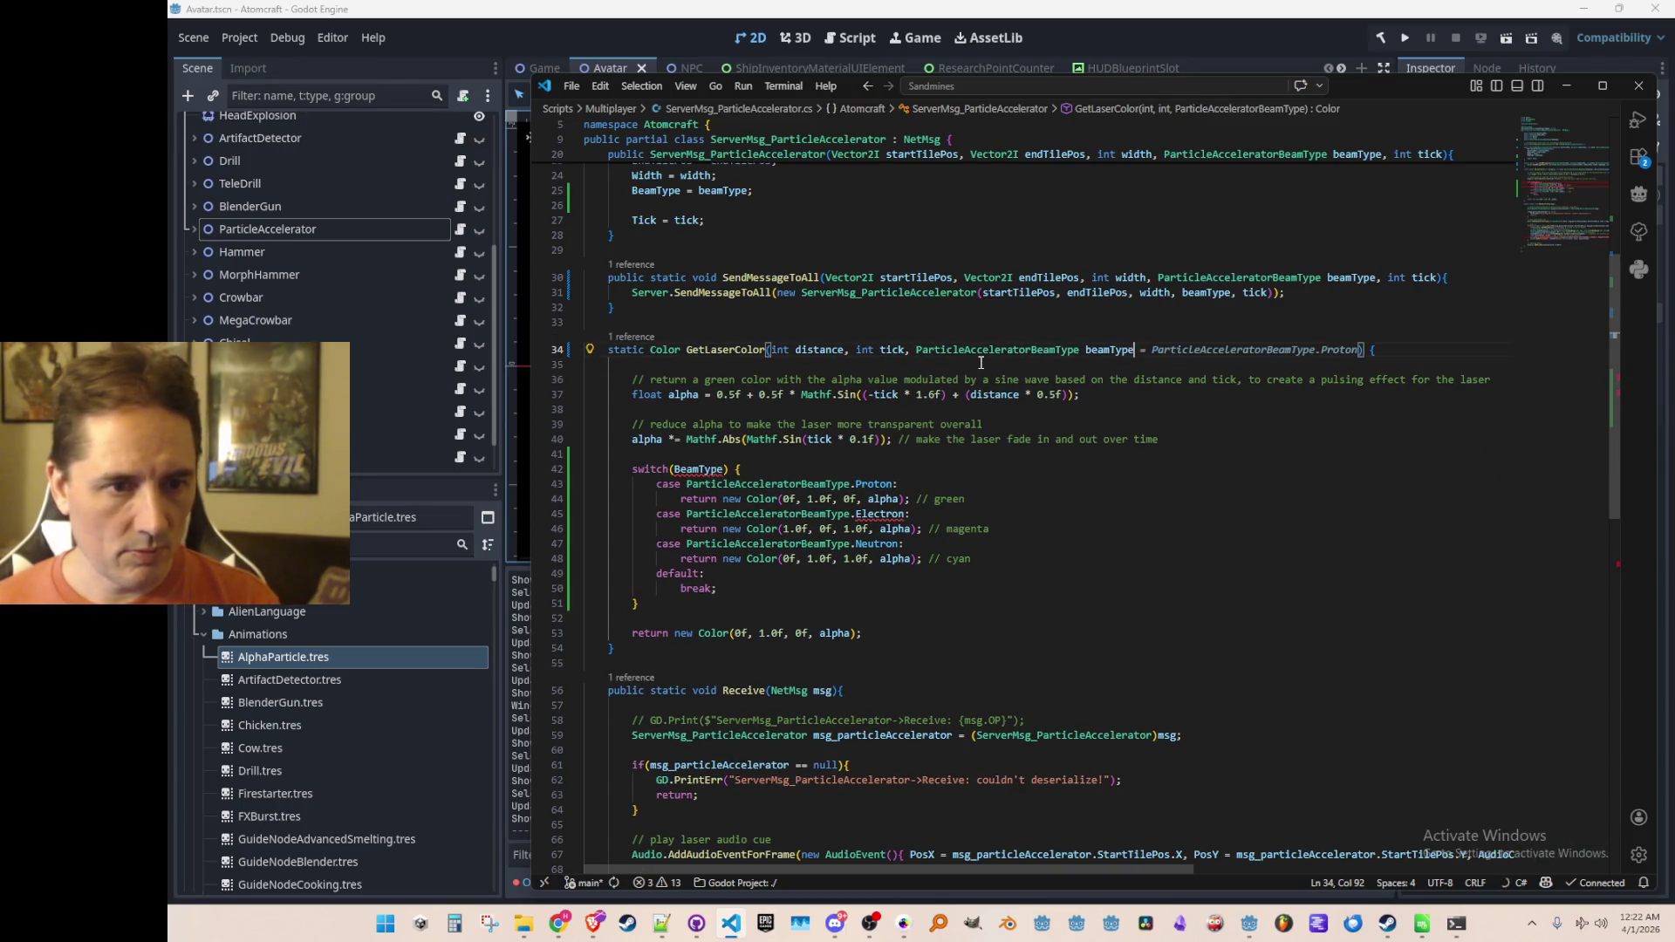
{"action": "key", "text": "shift+Tab"}
{"action": "key", "text": "Down"}
{"action": "key", "text": "Down"}
{"action": "key", "text": "Down"}
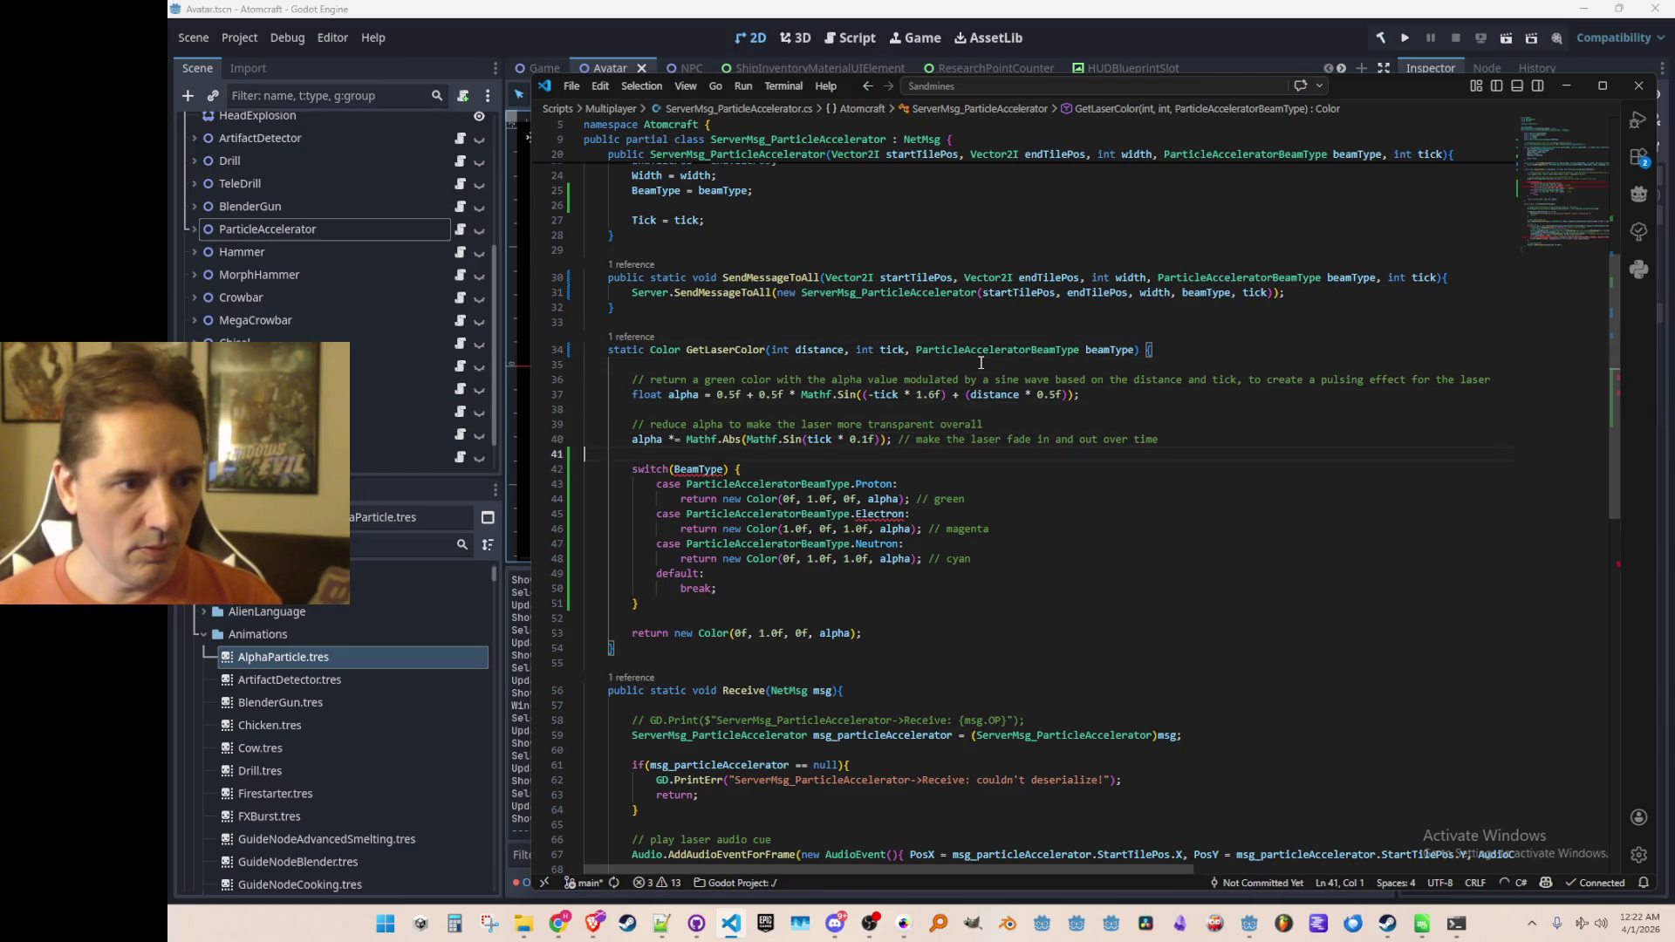
{"action": "key", "text": "Tab"}
{"action": "key", "text": "Tab"}
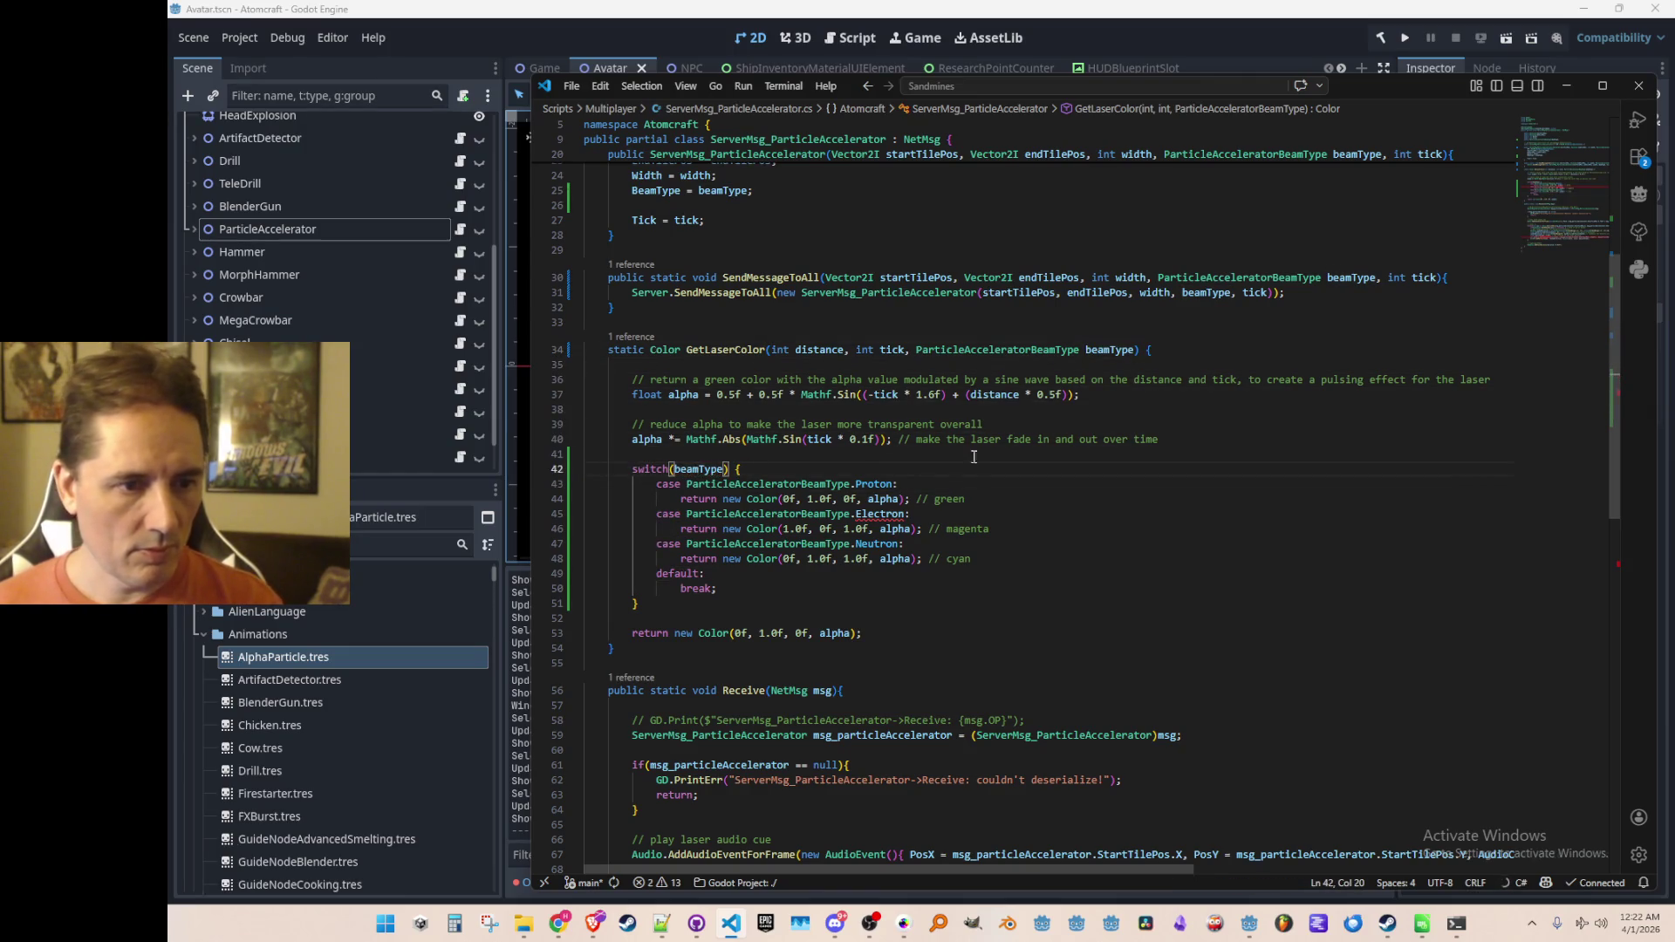
Step: Make the Proton case return red, Color(1.0f, 0f, 0f, alpha), commented 'red'
{"action": "scroll", "coordinate": [975, 431], "scroll_direction": "down", "scroll_amount": 1}
{"action": "left_click", "coordinate": [829, 459]}
{"action": "key", "text": "BackSpace"}
{"action": "key", "text": "Delete"}
{"action": "key", "text": "Left"}
{"action": "key", "text": "Left"}
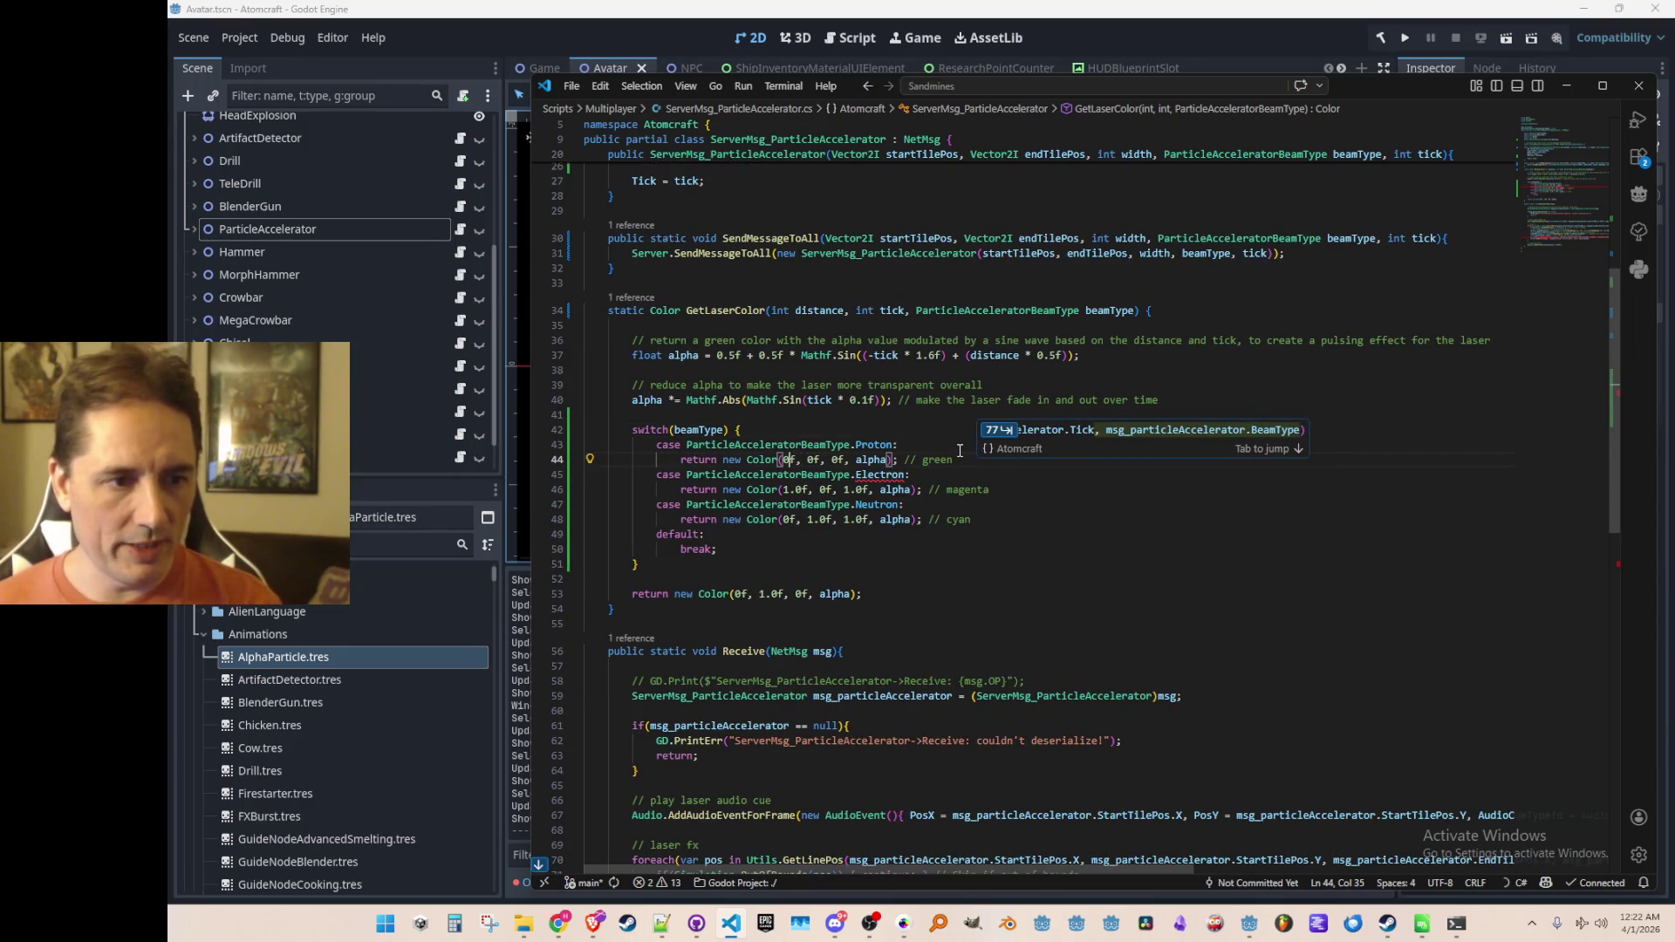
{"action": "type", "text": "1."}
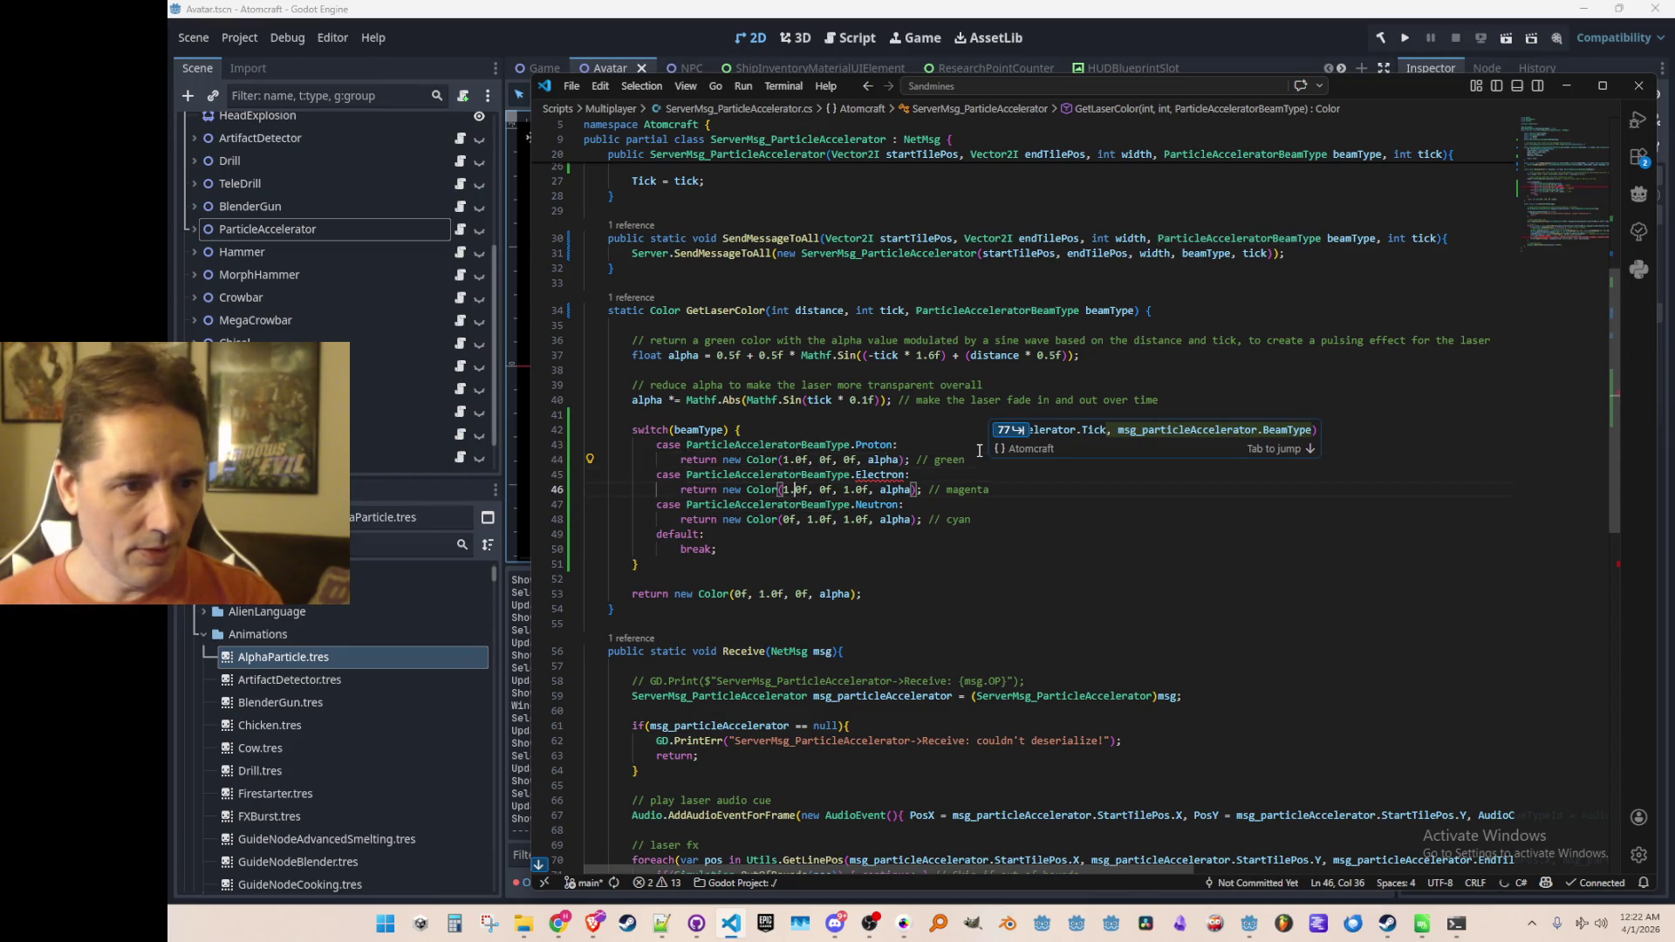
{"action": "key", "text": "End"}
{"action": "key", "text": "BackSpace"}
{"action": "key", "text": "BackSpace"}
{"action": "key", "text": "BackSpace"}
{"action": "type", "text": "red"}
Step: Turn the second case into Neutron returning blue, and the third case into AlphaParticle
{"action": "key", "text": "Down"}
{"action": "key", "text": "ctrl+Left"}
{"action": "key", "text": "ctrl+shift+Right"}
{"action": "type", "text": "Ne"}
{"action": "key", "text": "Tab"}
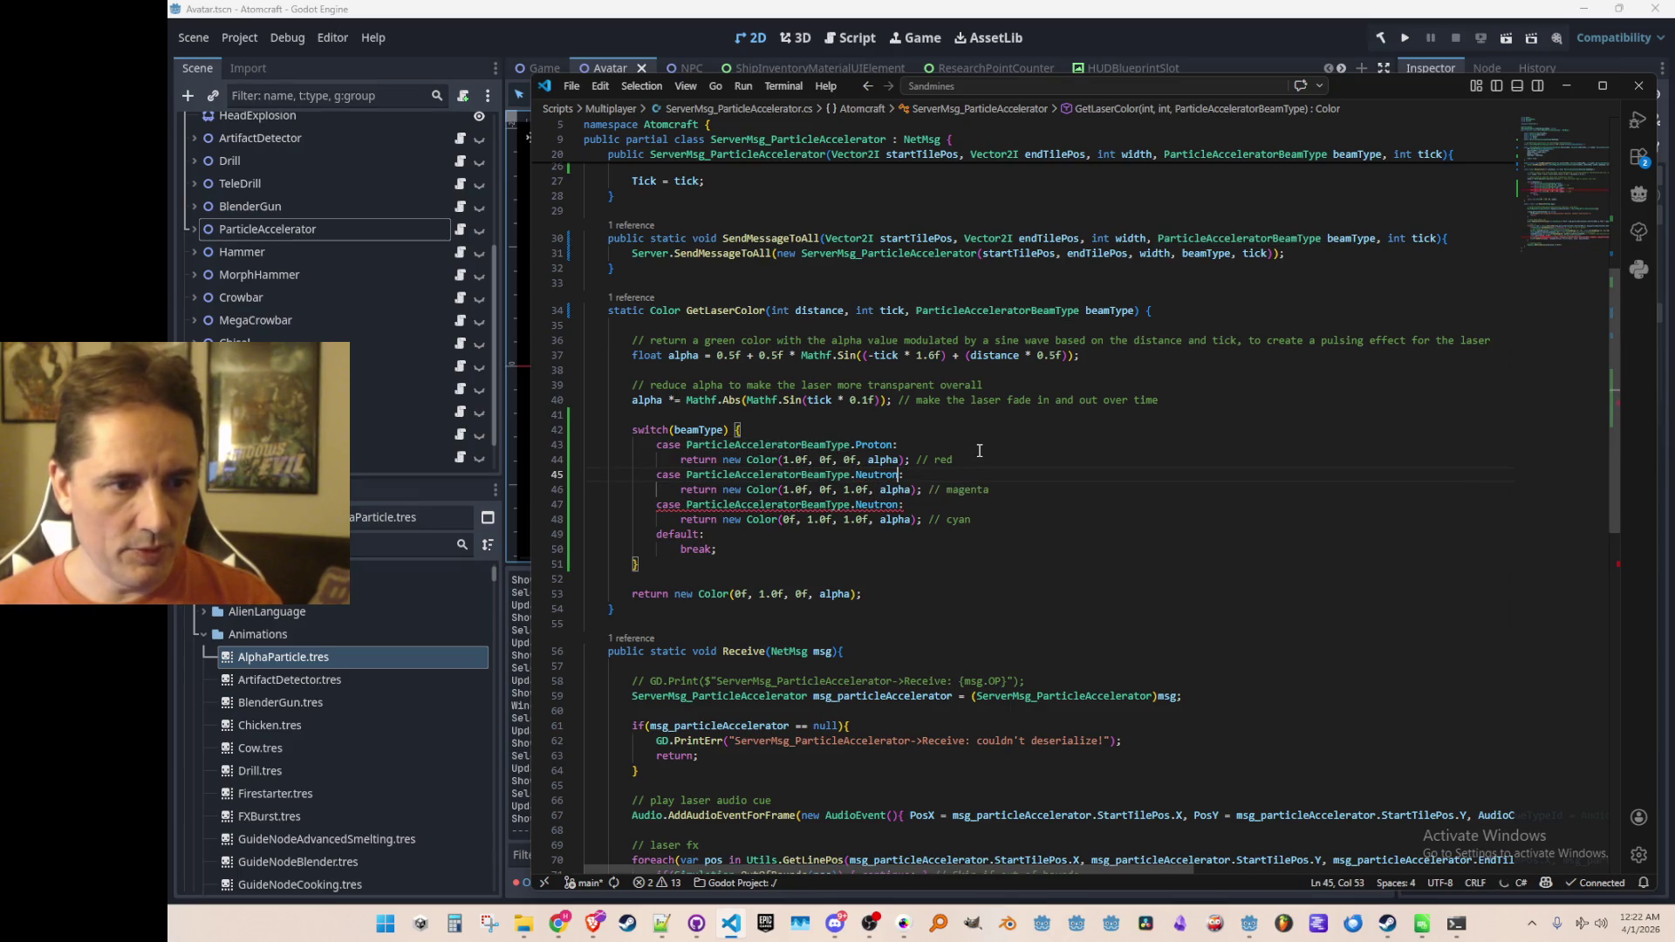
{"action": "key", "text": "Down"}
{"action": "key", "text": "Tab"}
{"action": "key", "text": "Right"}
{"action": "key", "text": "Right"}
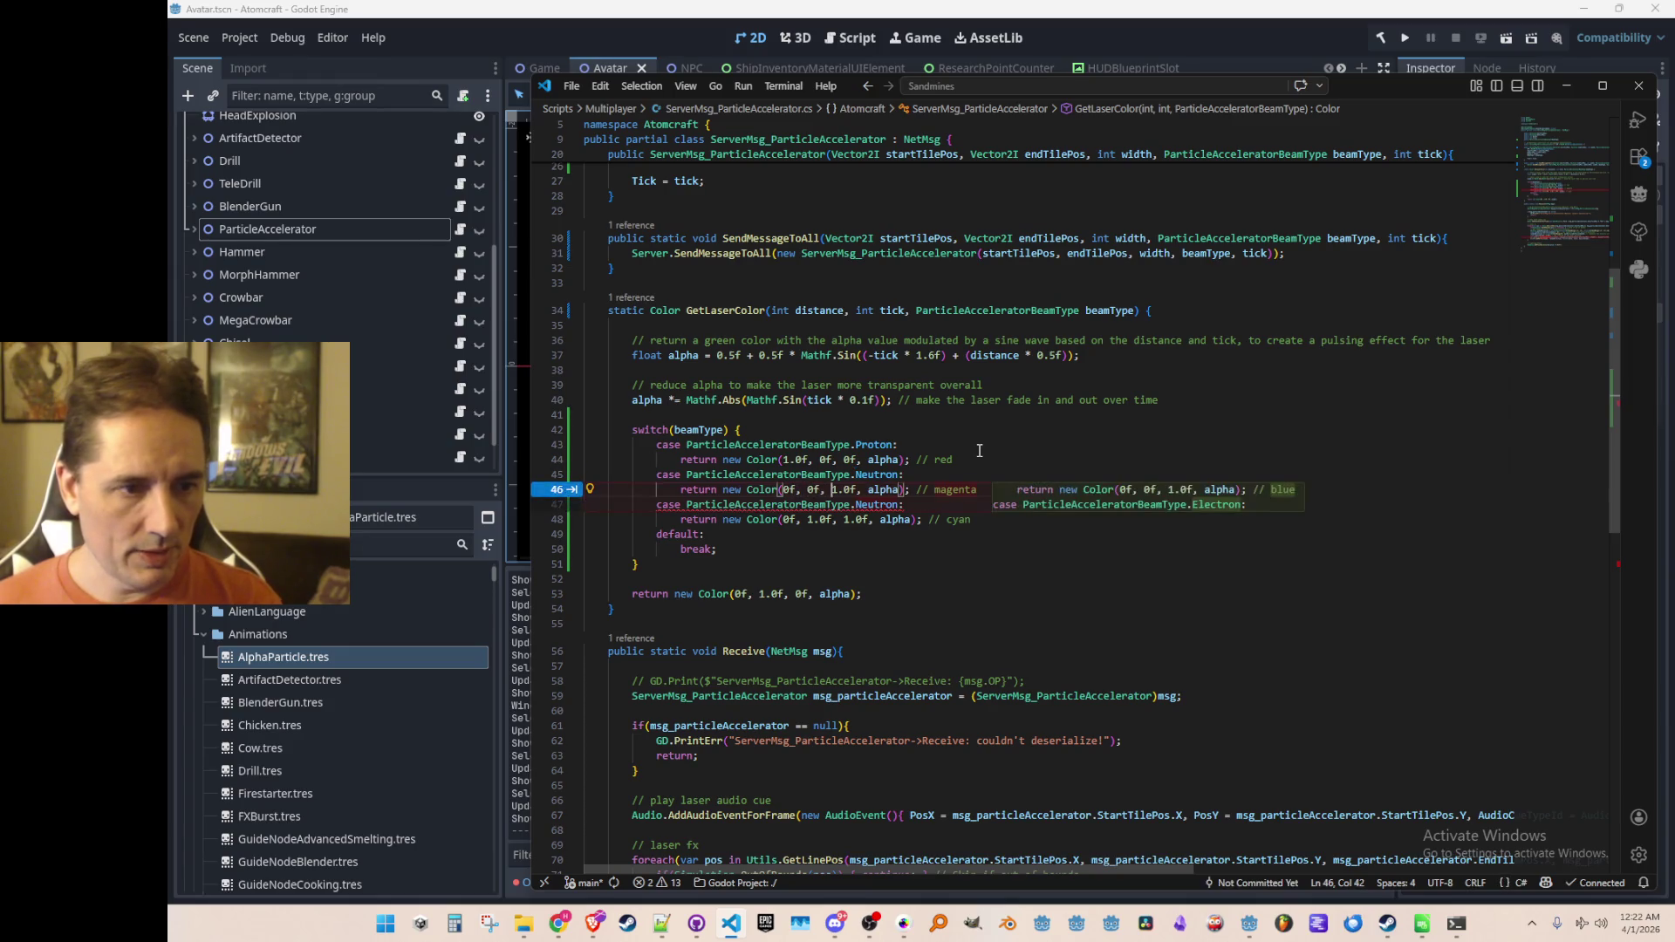
{"action": "key", "text": "Tab"}
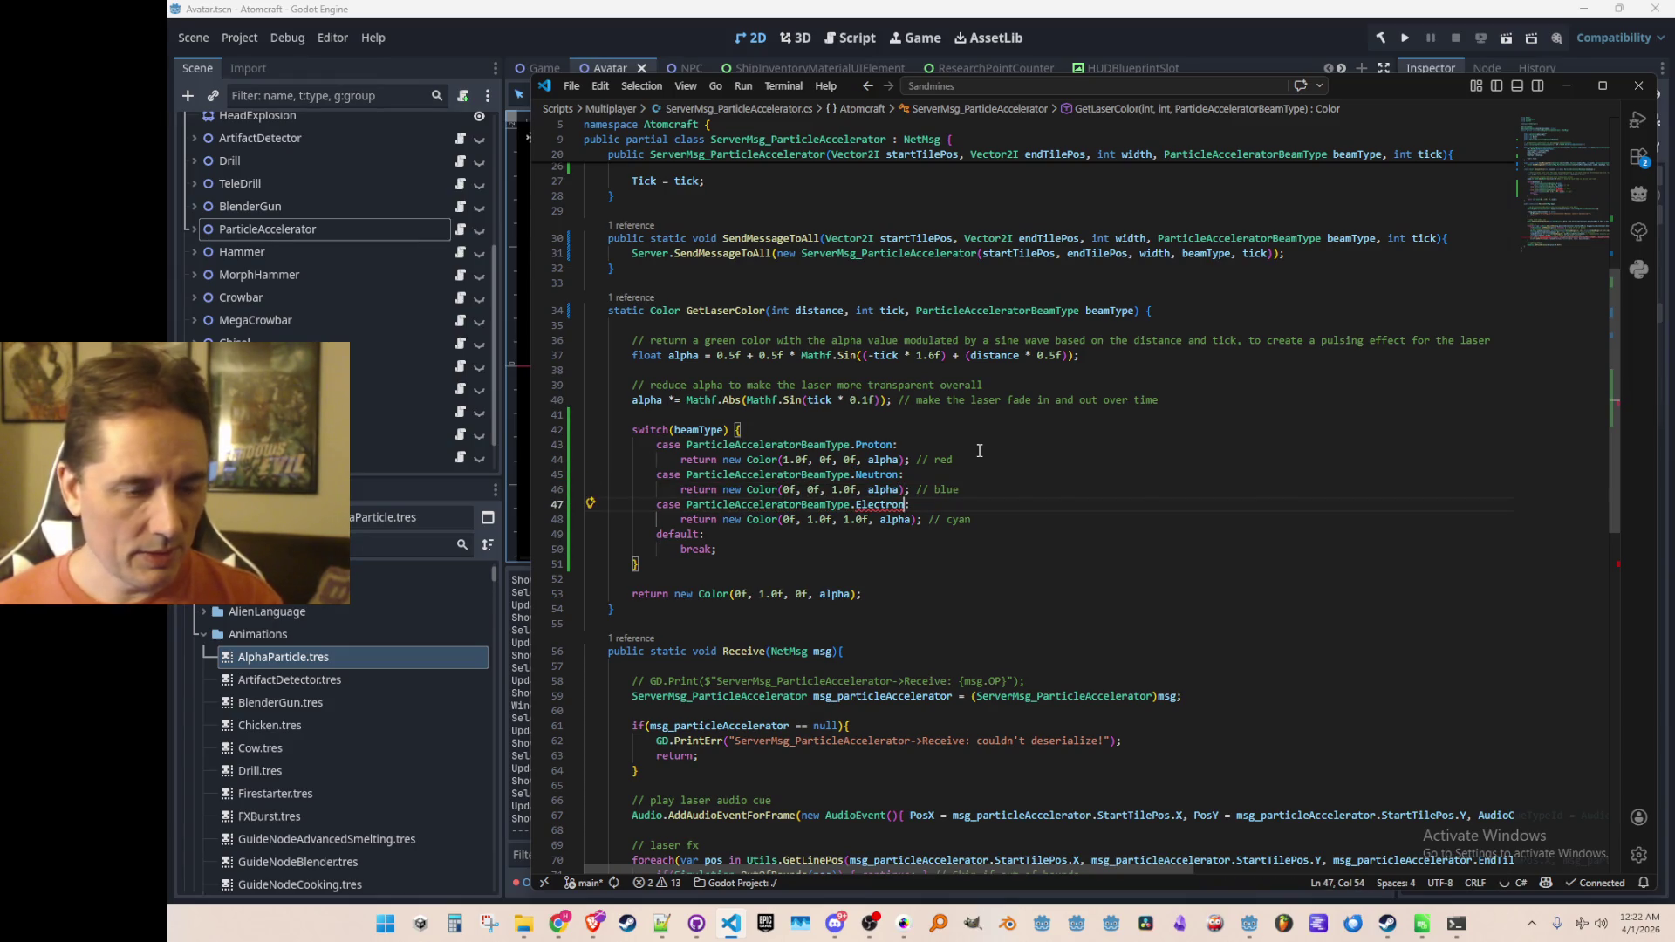
{"action": "key", "text": "Tab"}
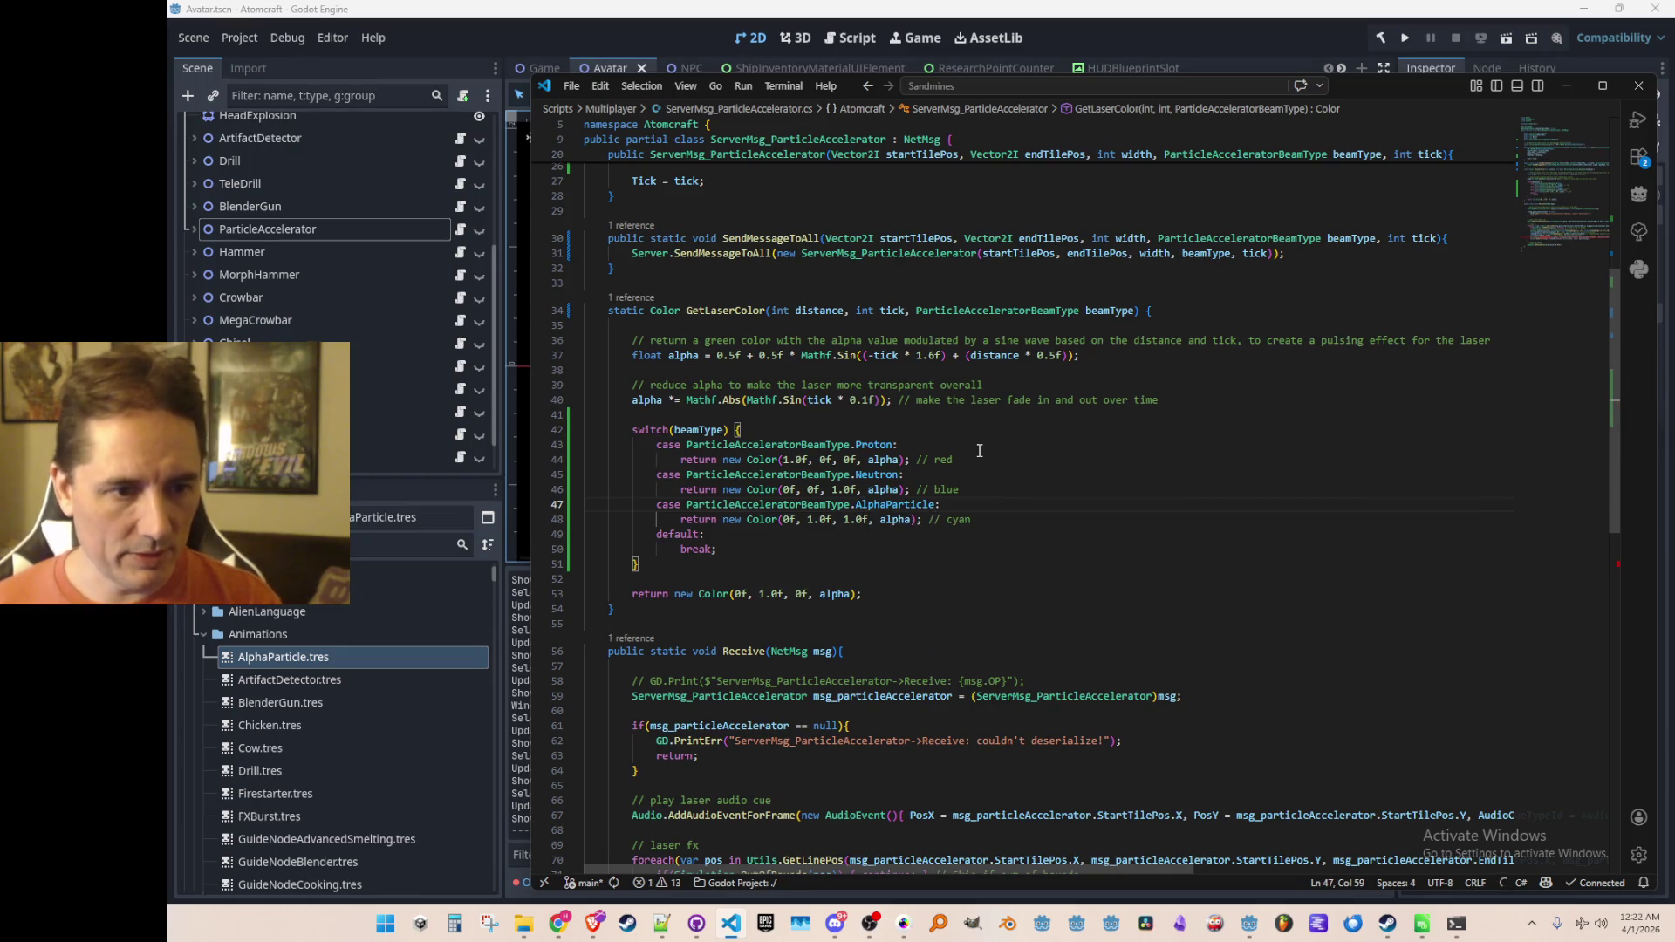
{"action": "key", "text": "Tab"}
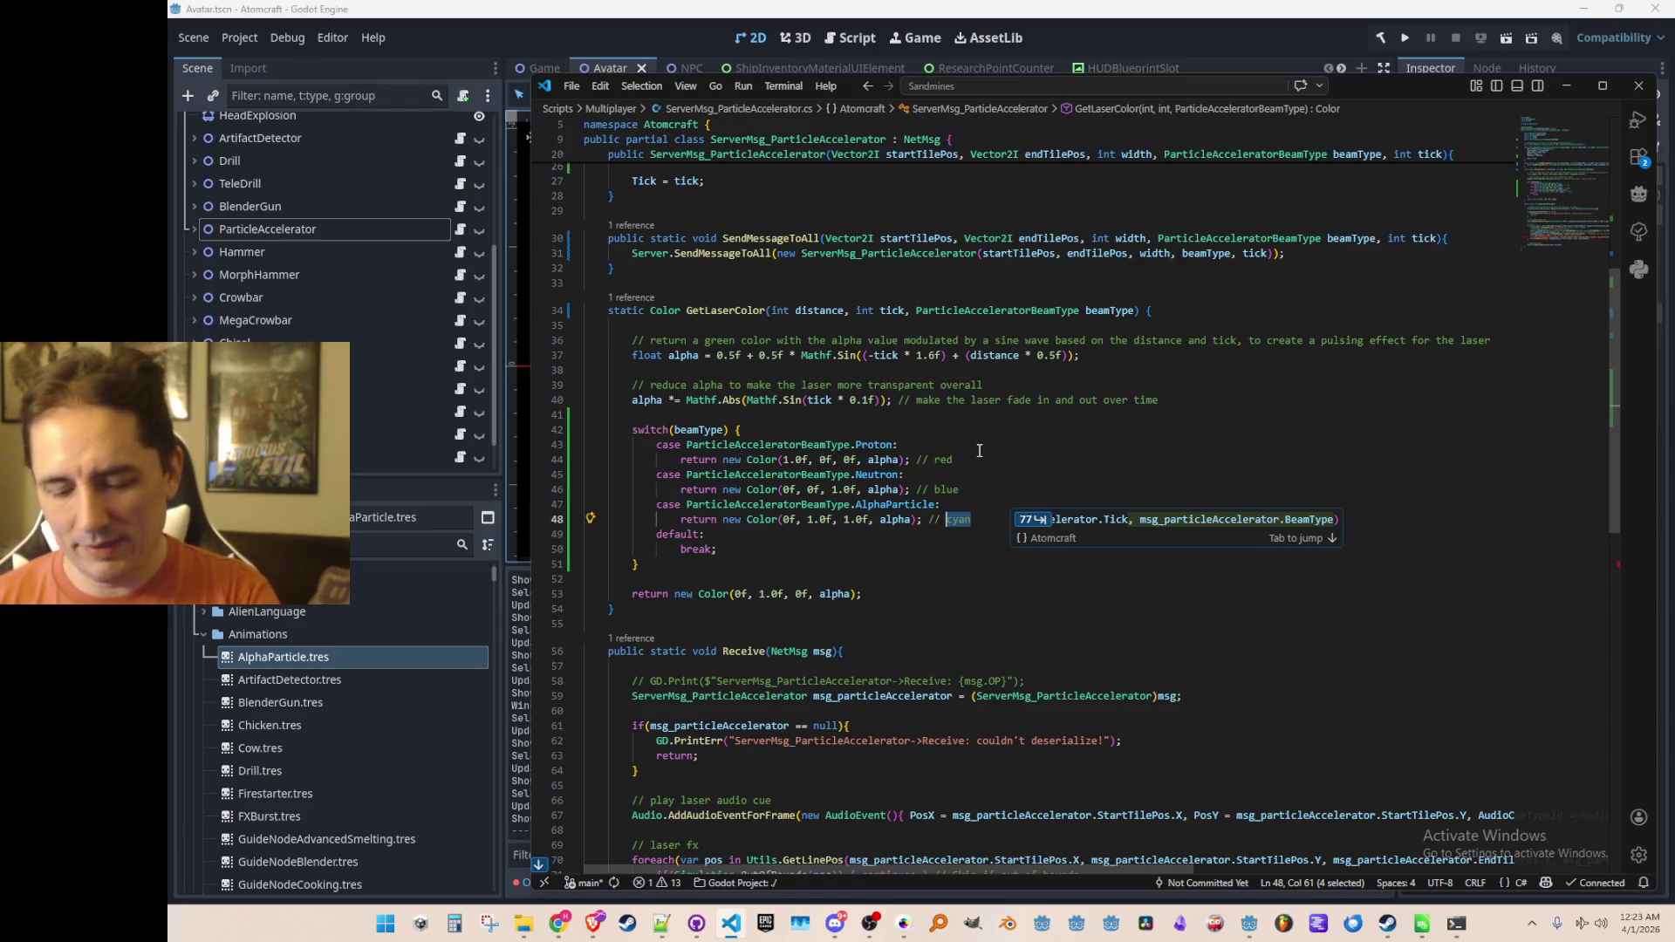
Step: Give the AlphaParticle case a magenta colour with red component 1.0 and comment 'magenta'
{"action": "type", "text": "magent"}
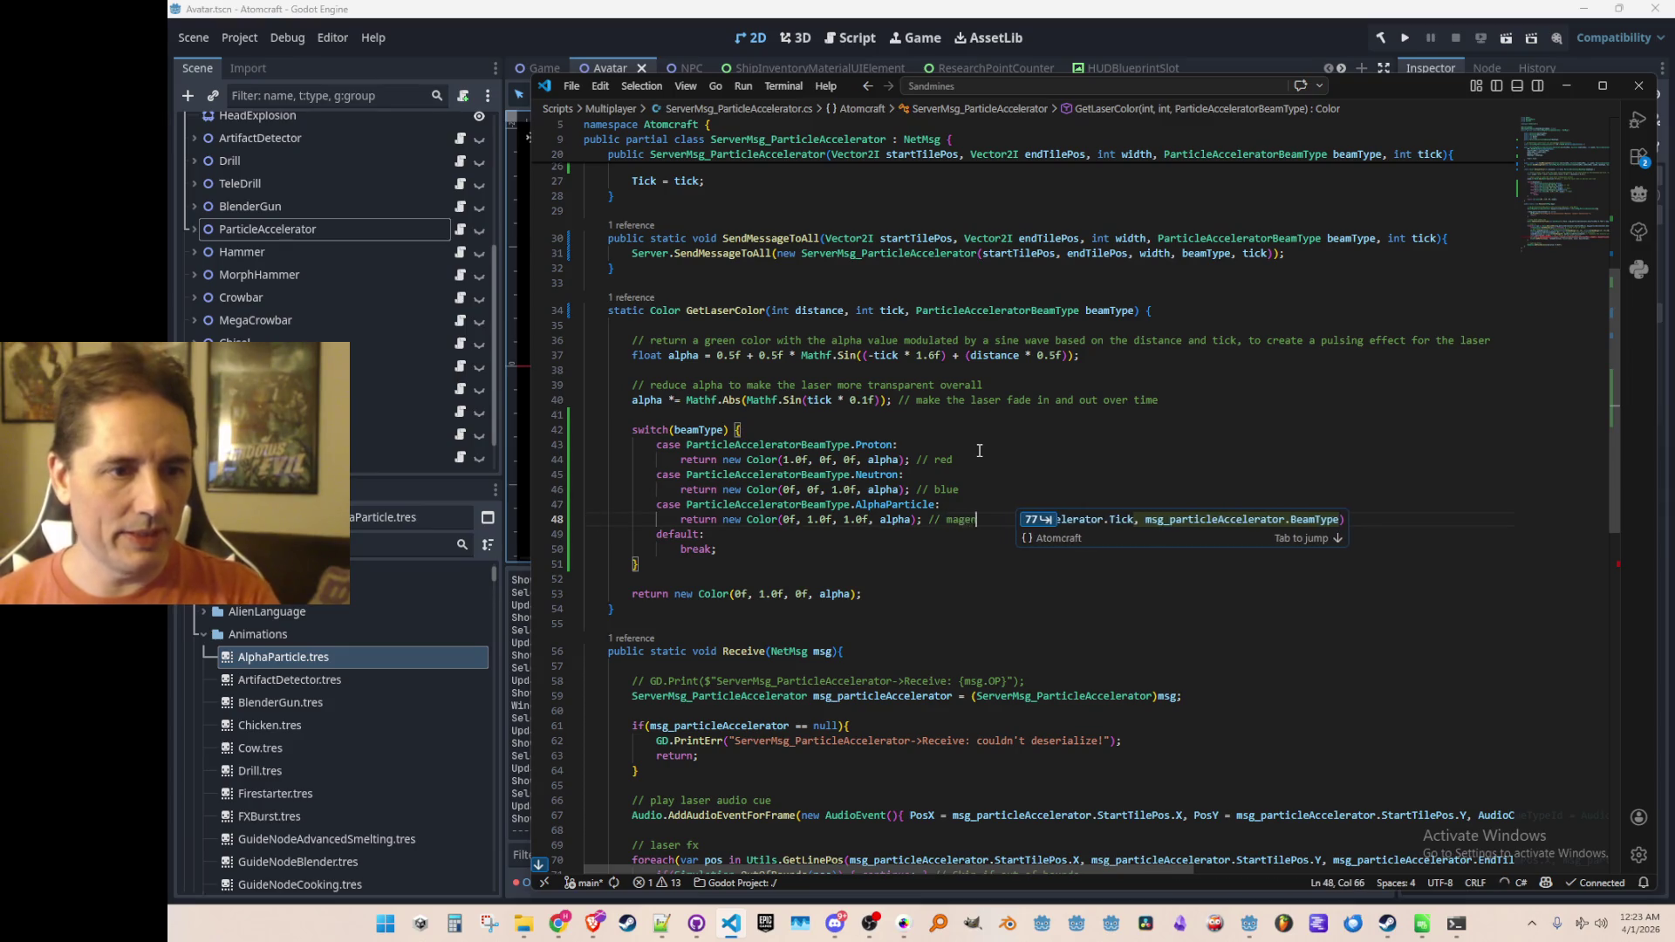
{"action": "key", "text": "ctrl+Left"}
{"action": "key", "text": "ctrl+Left"}
{"action": "key", "text": "ctrl+Left"}
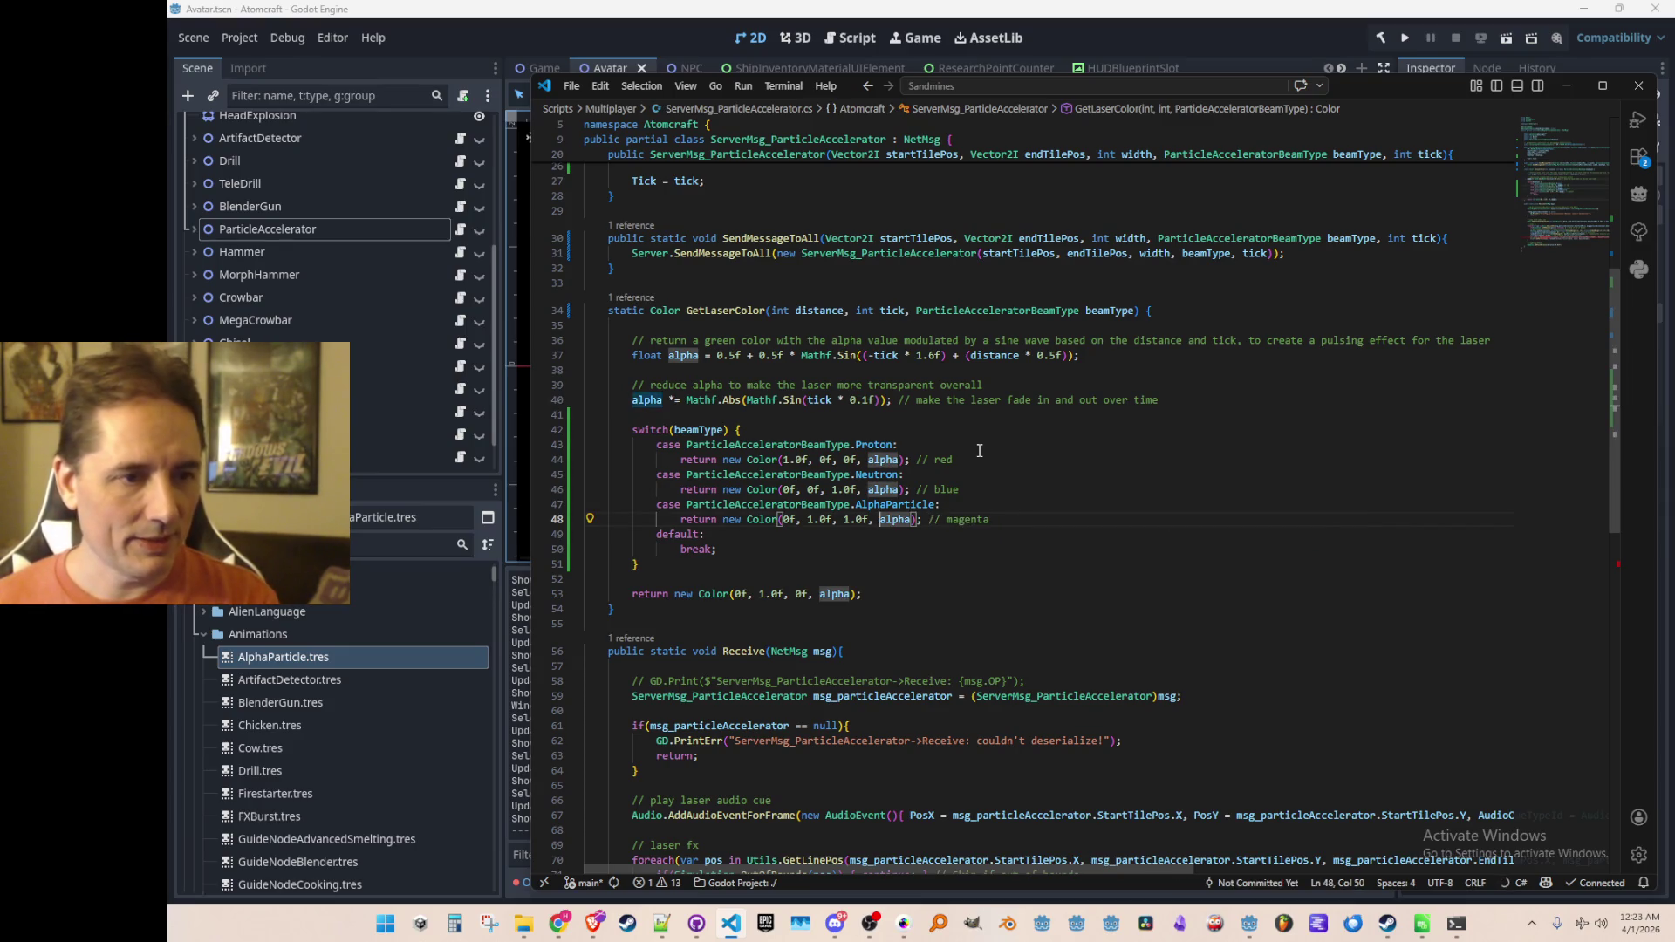
{"action": "key", "text": "BackSpace"}
{"action": "key", "text": "BackSpace"}
{"action": "key", "text": "Left"}
{"action": "key", "text": "Left"}
{"action": "key", "text": "Left"}
{"action": "type", "text": "1."}
{"action": "key", "text": "End"}
{"action": "key", "text": "Right"}
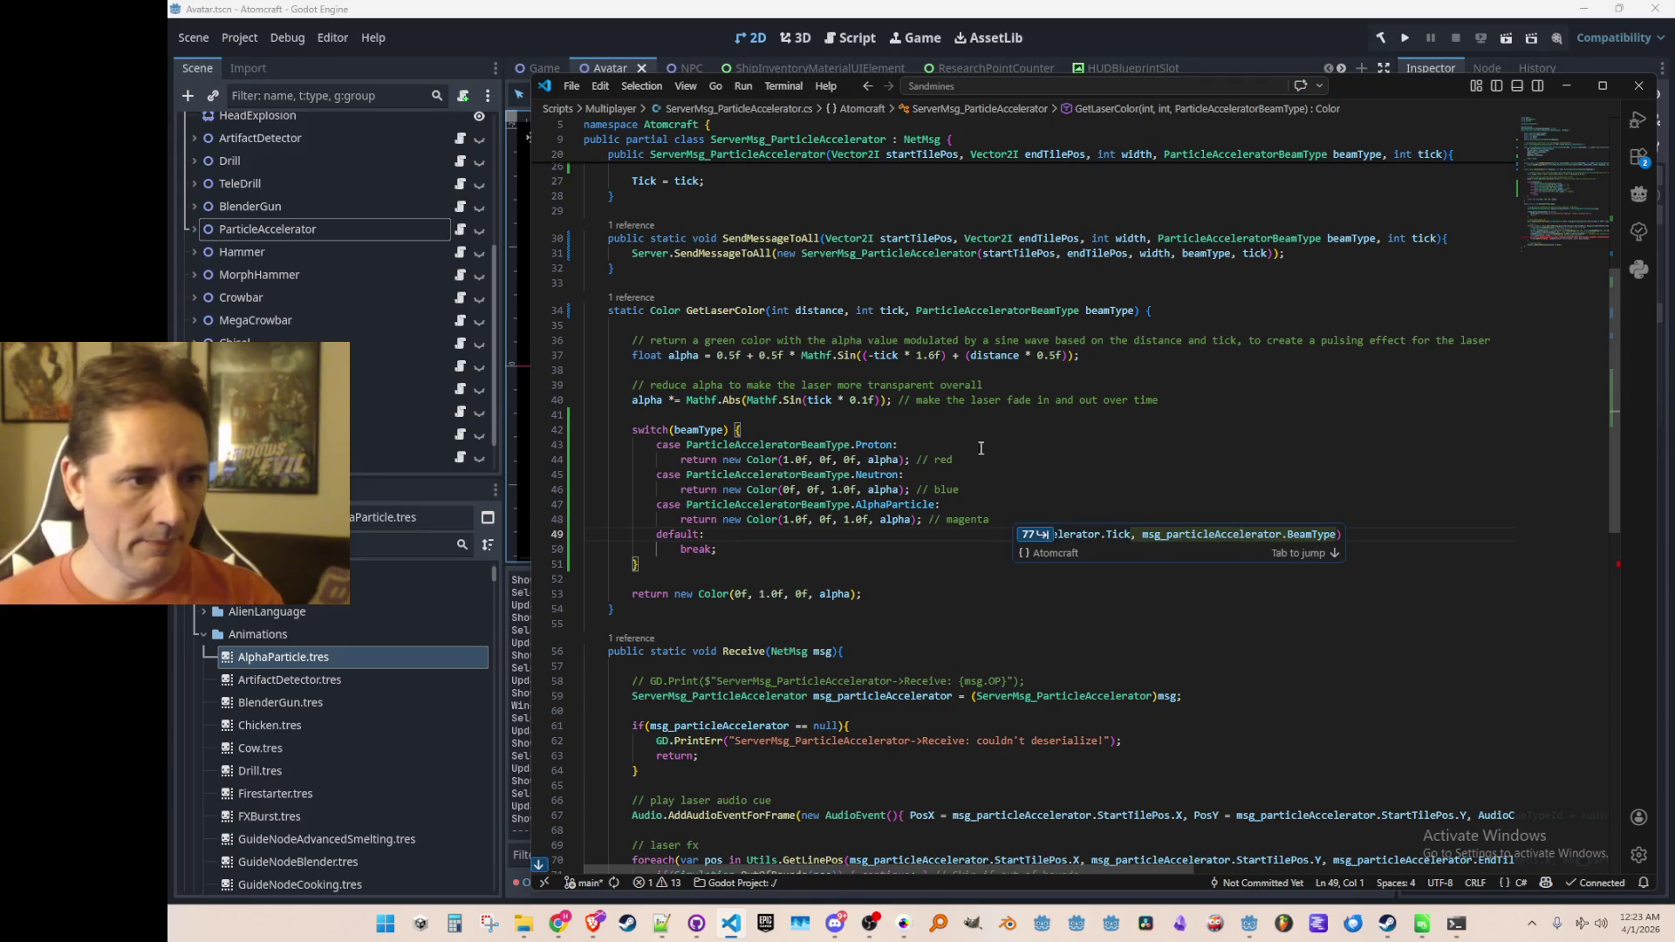
{"action": "key", "text": "Escape"}
Step: Replace the old green return with a white default, Color(1.0f, 1.0f, 1.0f, alpha), commented 'default to white'
{"action": "left_click", "coordinate": [1030, 576]}
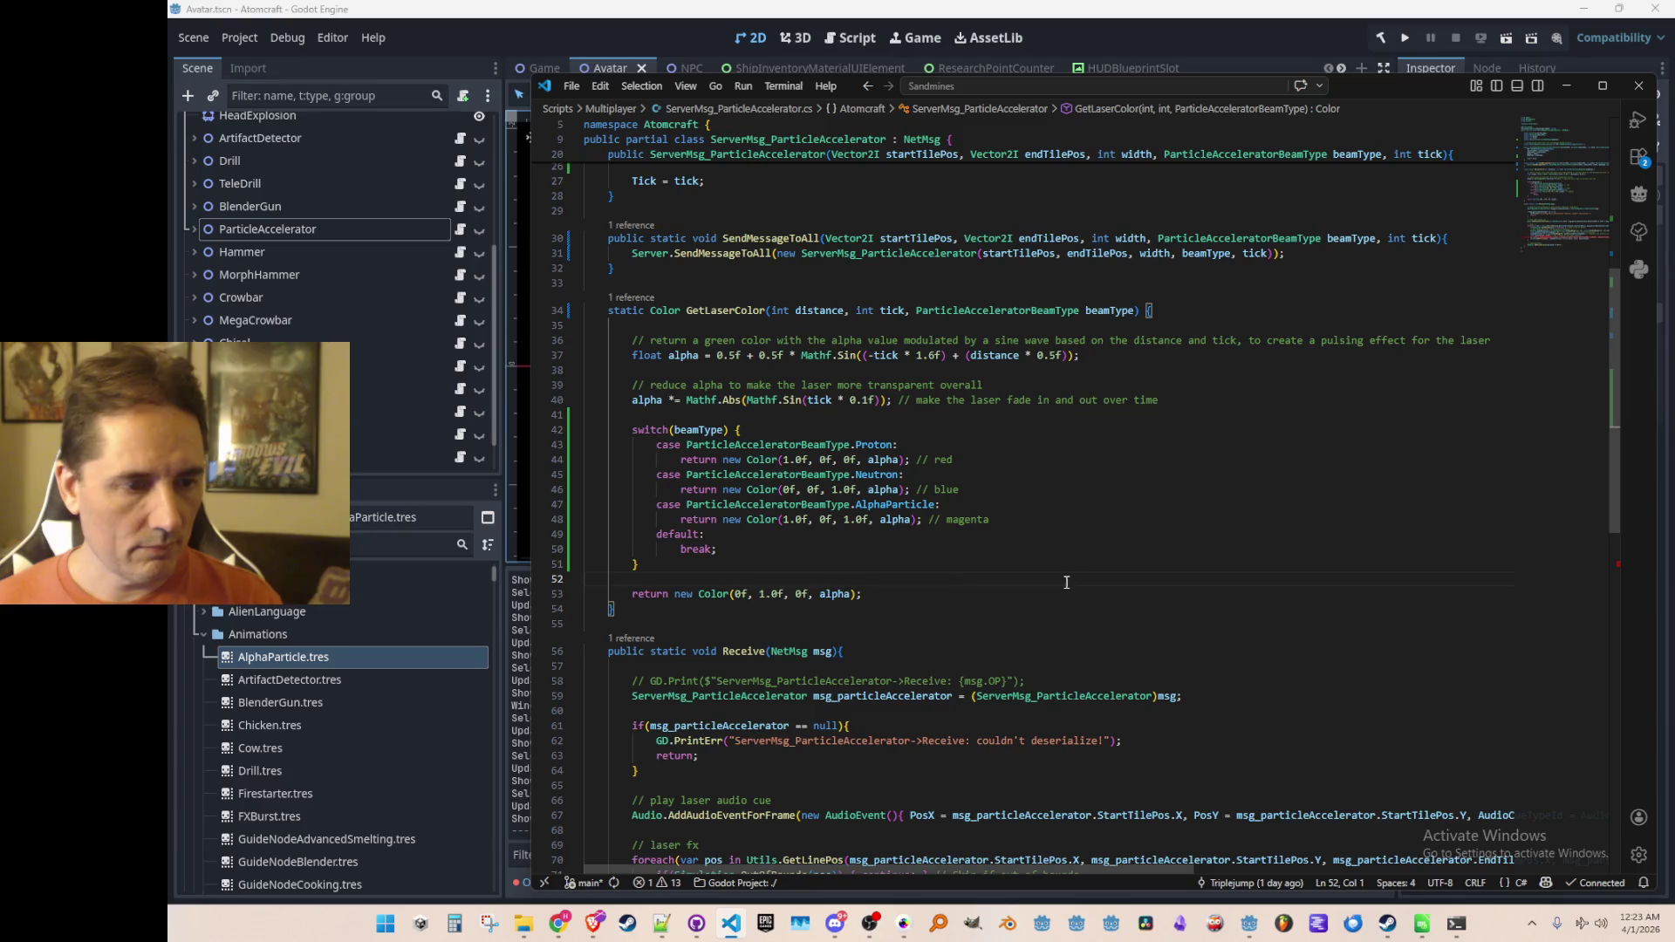
{"action": "key", "text": "shift+Down"}
{"action": "key", "text": "shift+Down"}
{"action": "key", "text": "Delete"}
{"action": "key", "text": "Up"}
{"action": "key", "text": "Up"}
{"action": "key", "text": "ctrl+Right"}
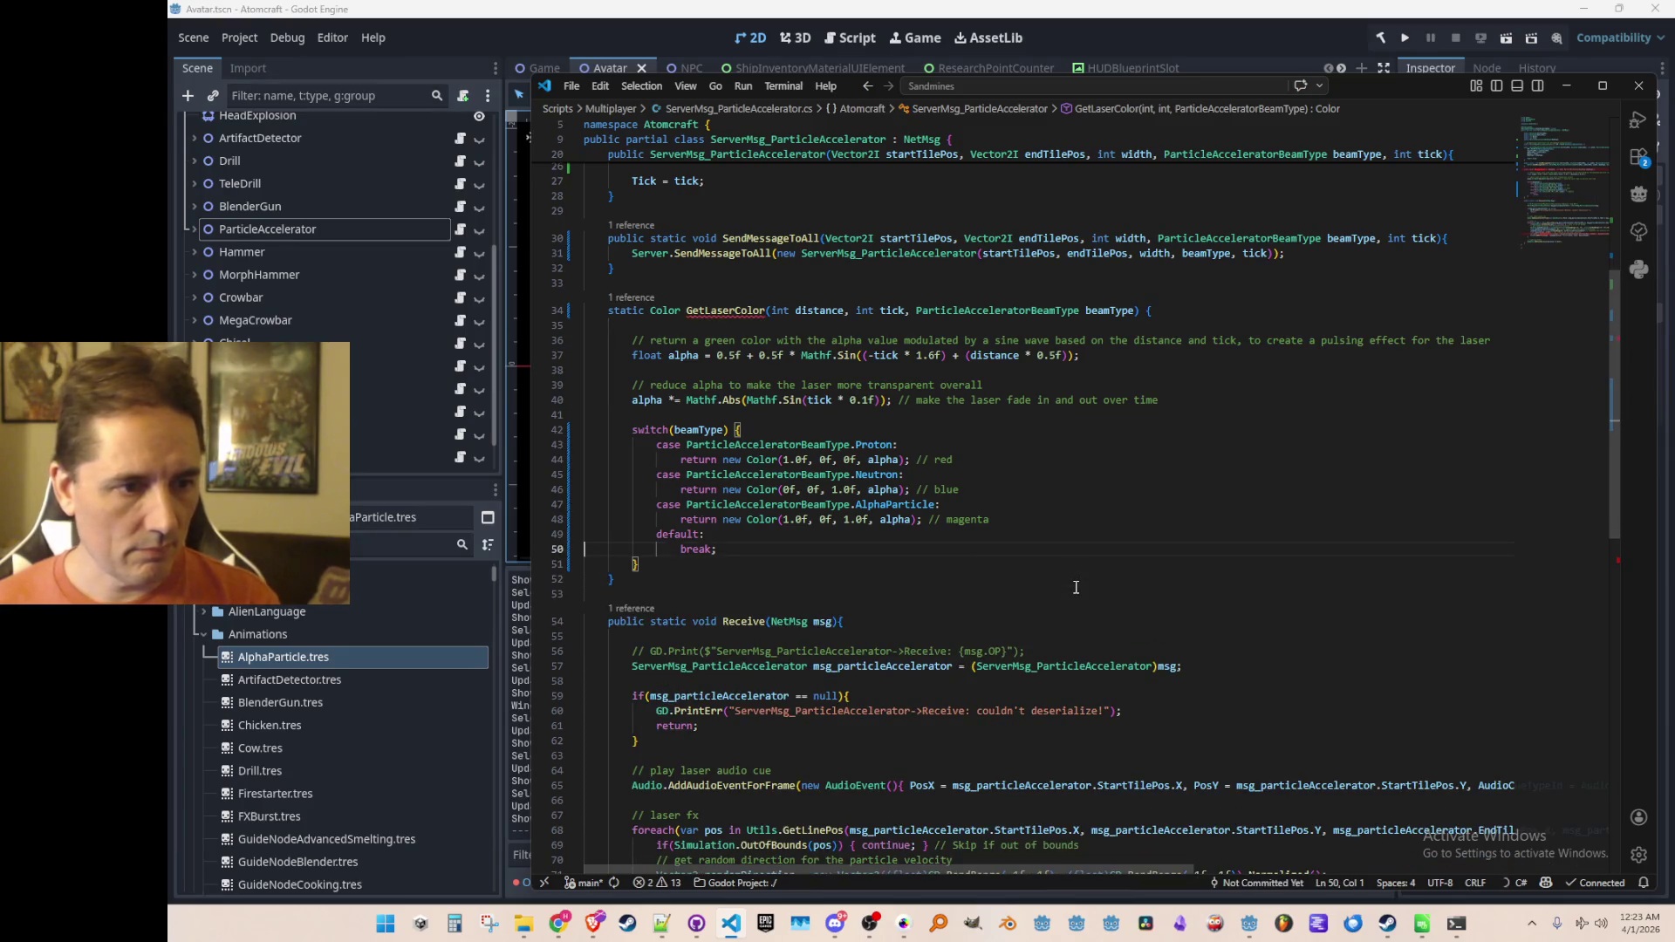
{"action": "key", "text": "Delete"}
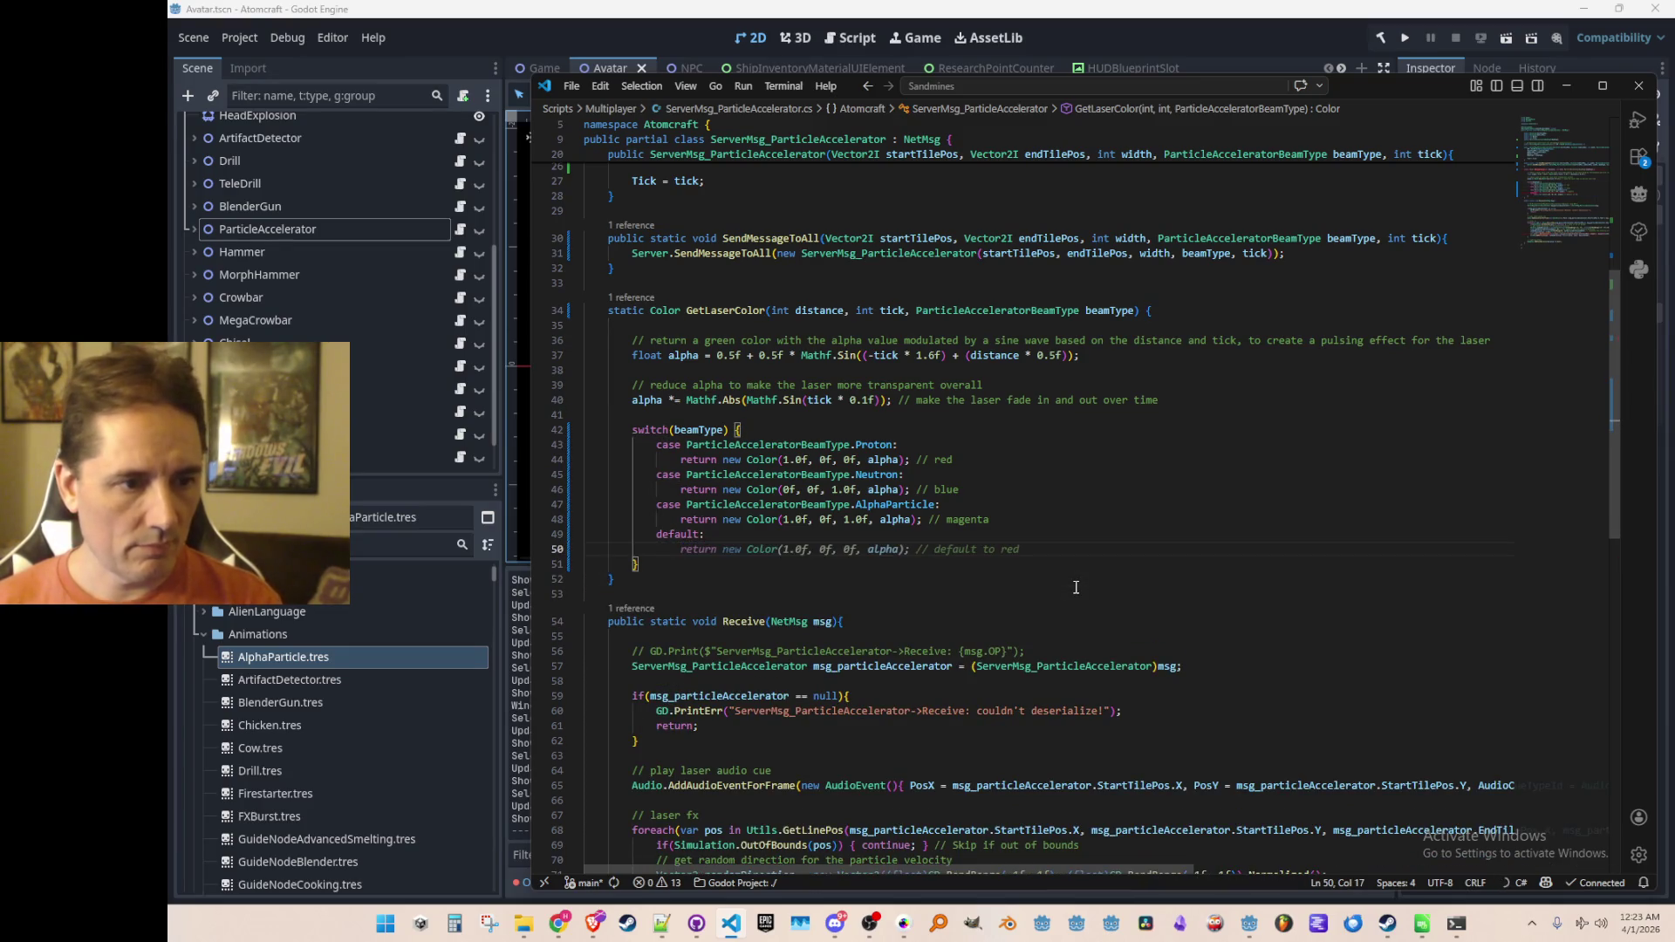
{"action": "key", "text": "Tab"}
{"action": "key", "text": "ctrl+Left"}
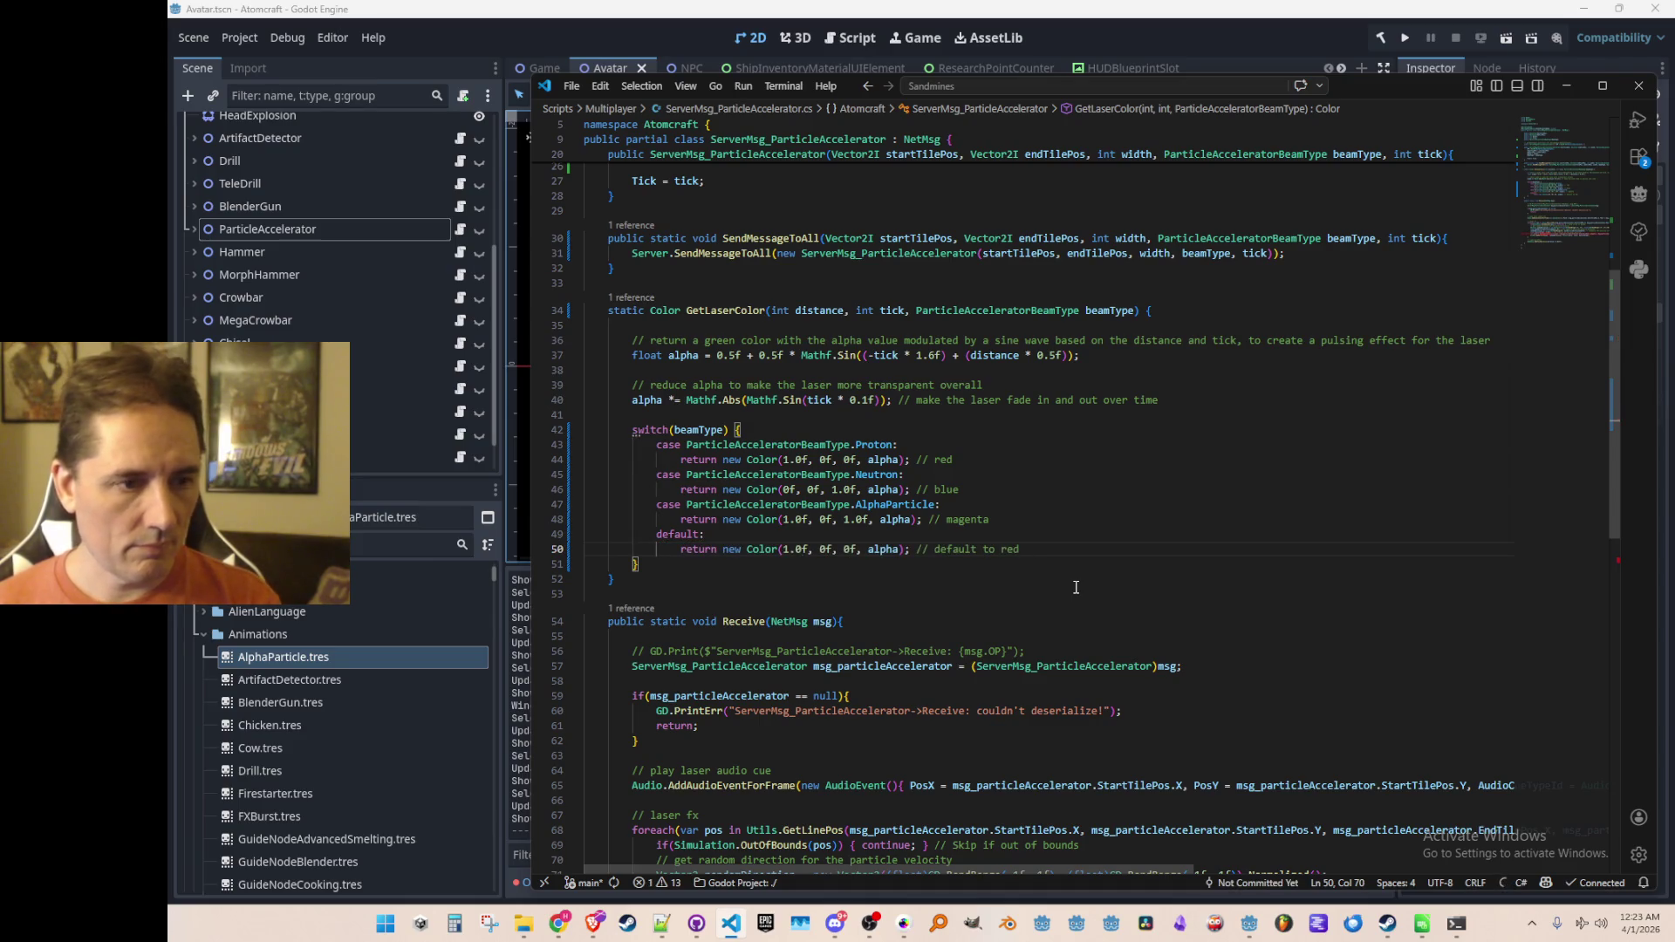
{"action": "key", "text": "ctrl+Left"}
{"action": "key", "text": "ctrl+Left"}
{"action": "key", "text": "ctrl+Left"}
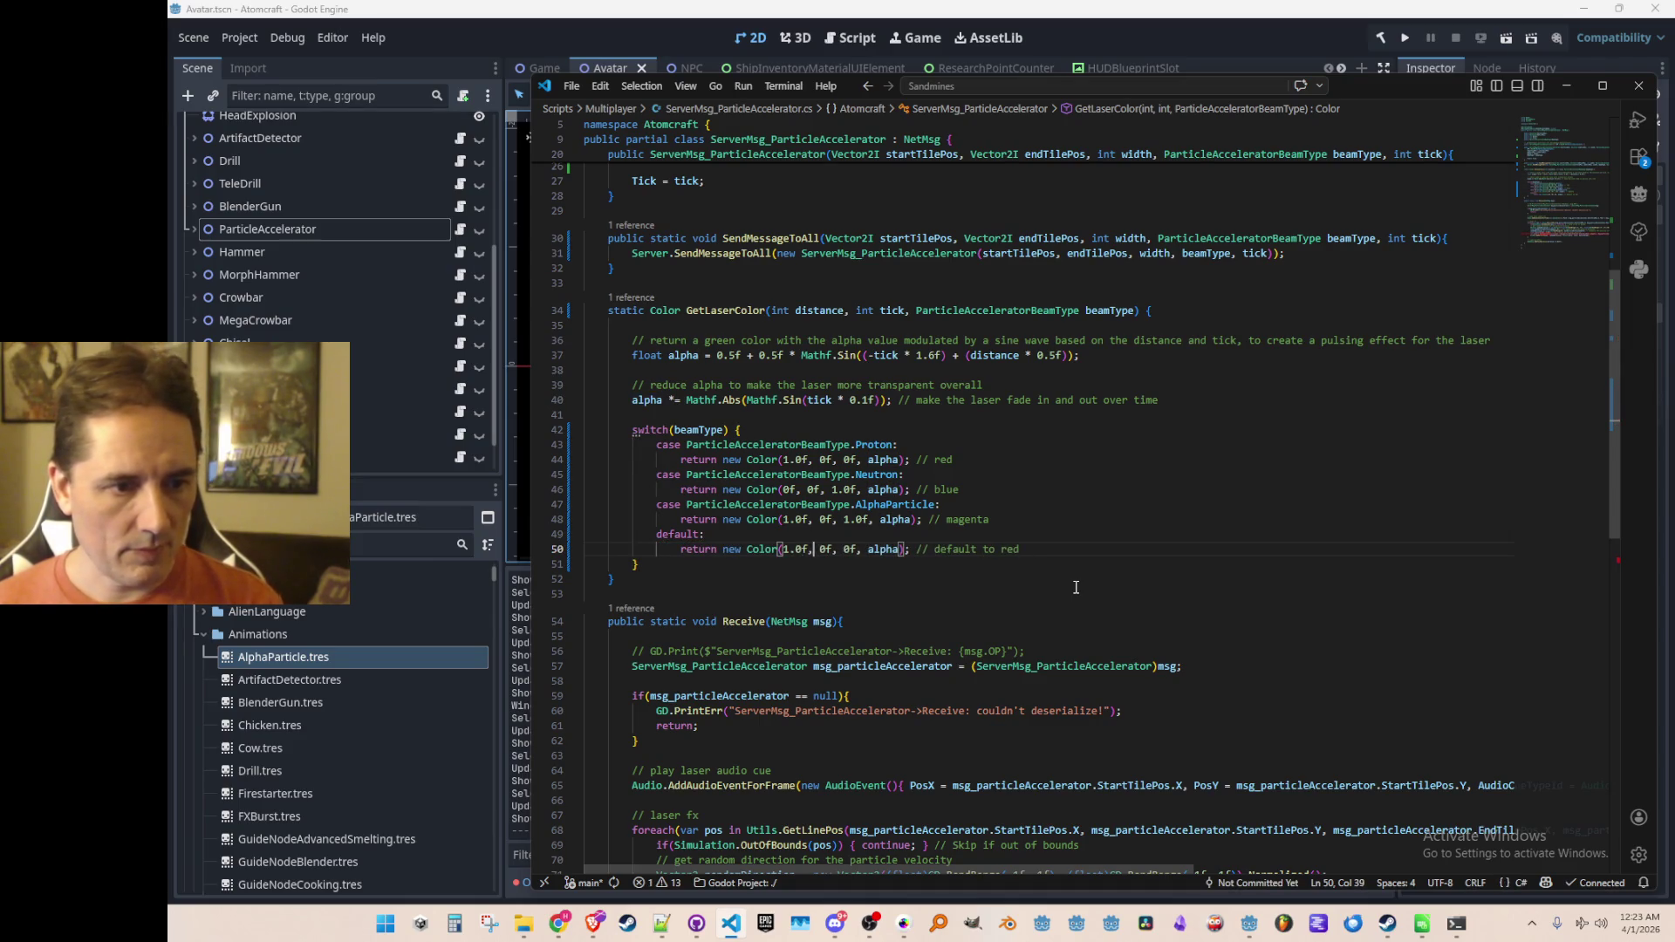
{"action": "type", "text": "1."}
{"action": "key", "text": "ctrl+Right"}
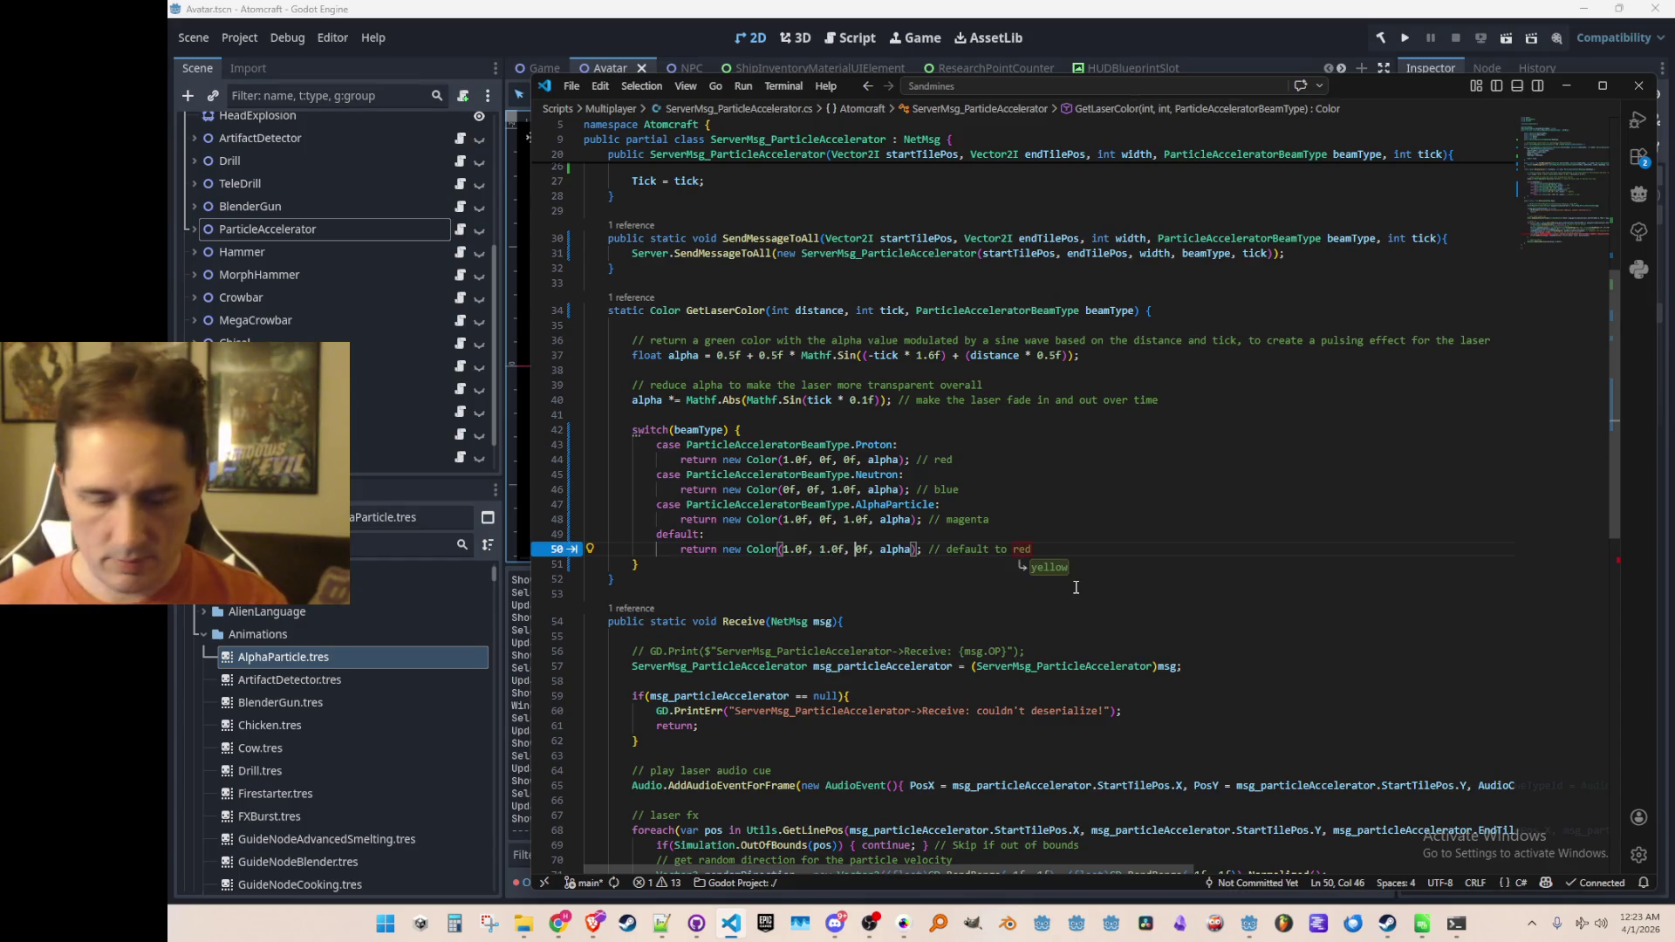
{"action": "type", "text": "1."}
{"action": "key", "text": "End"}
{"action": "key", "text": "Tab"}
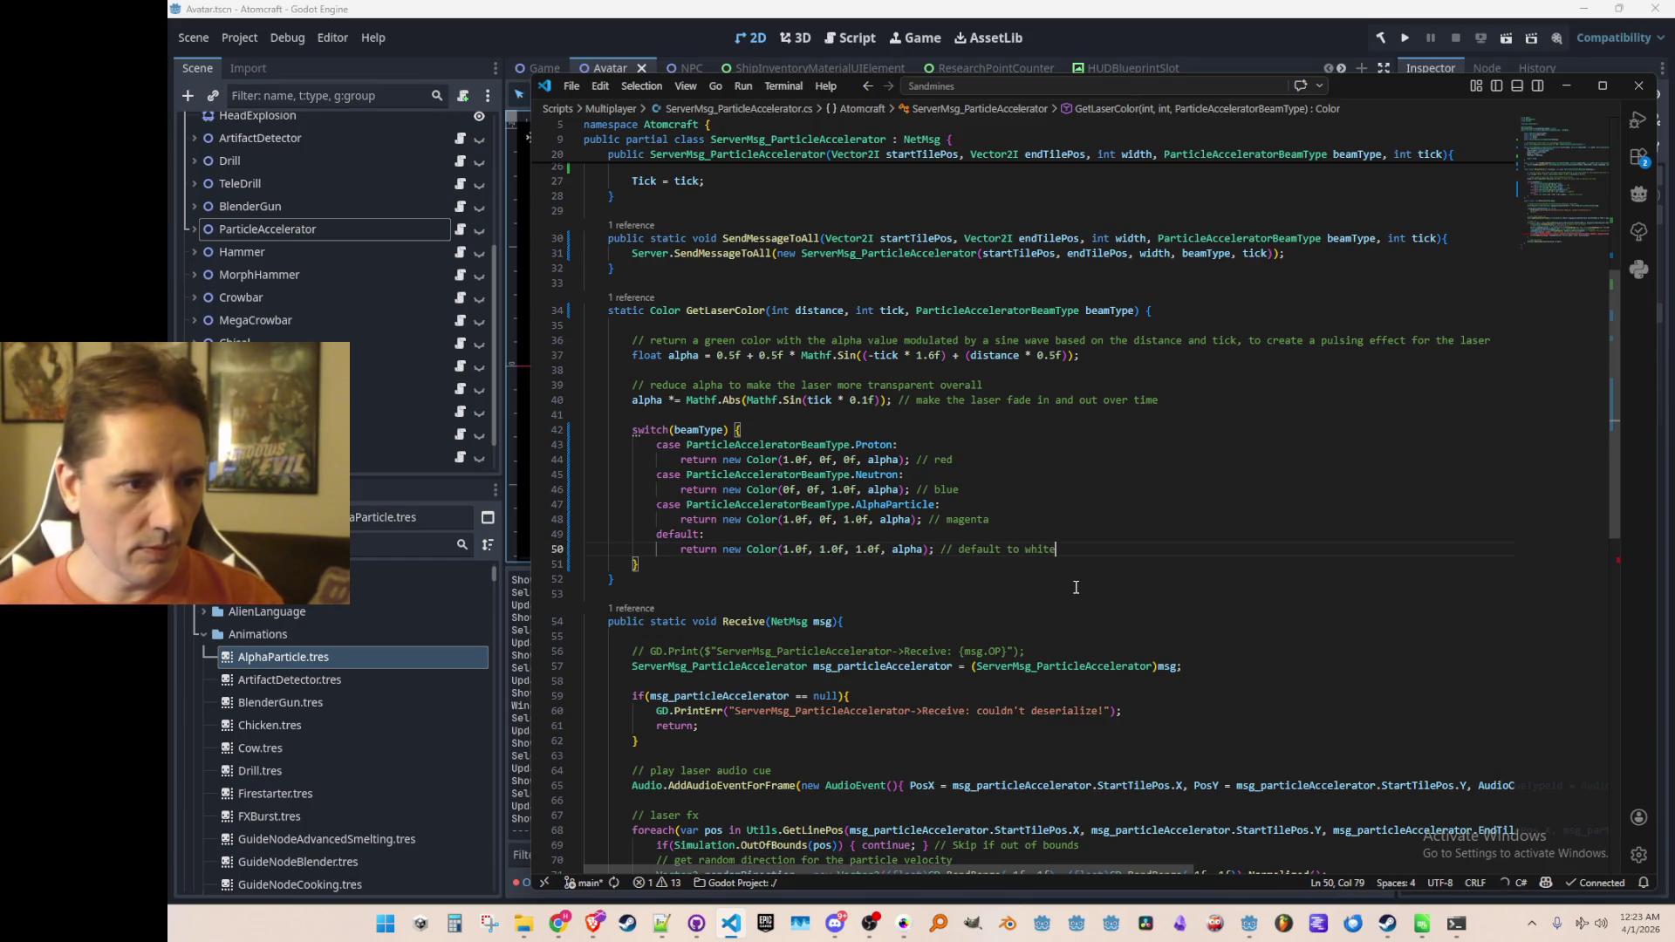
Step: Add msg_particleAccelerator.BeamType as an argument to the GetLaserColor call on line 75, then return to Godot
{"action": "scroll", "coordinate": [1242, 366], "scroll_direction": "down", "scroll_amount": 4}
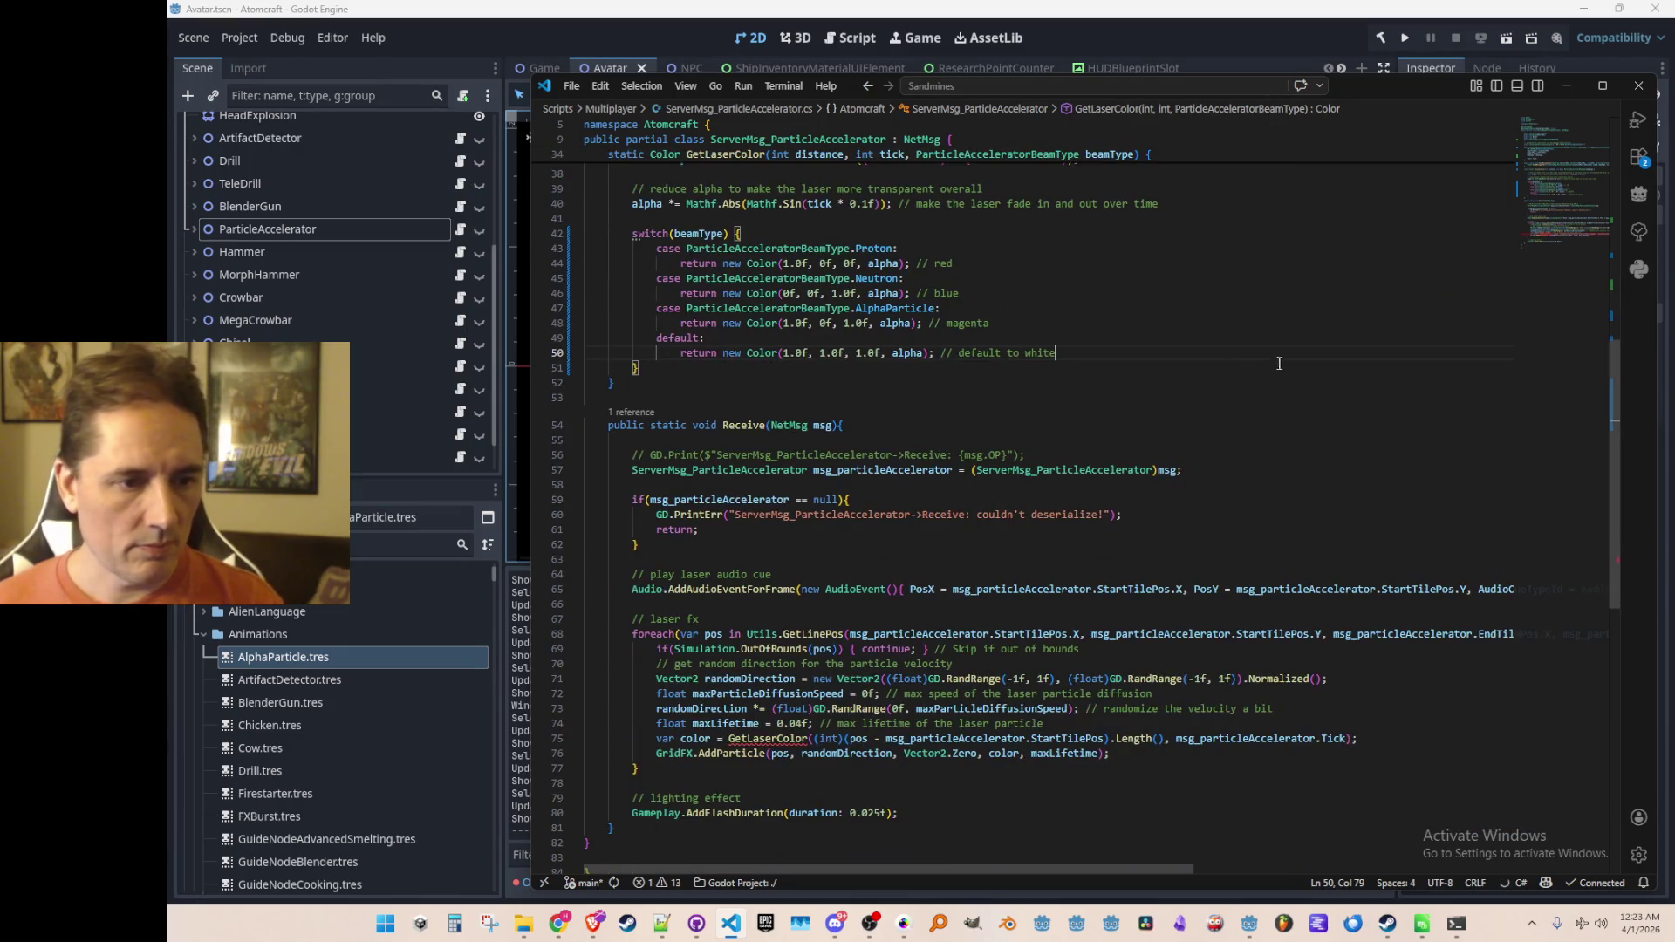
{"action": "scroll", "coordinate": [891, 728], "scroll_direction": "down", "scroll_amount": 3}
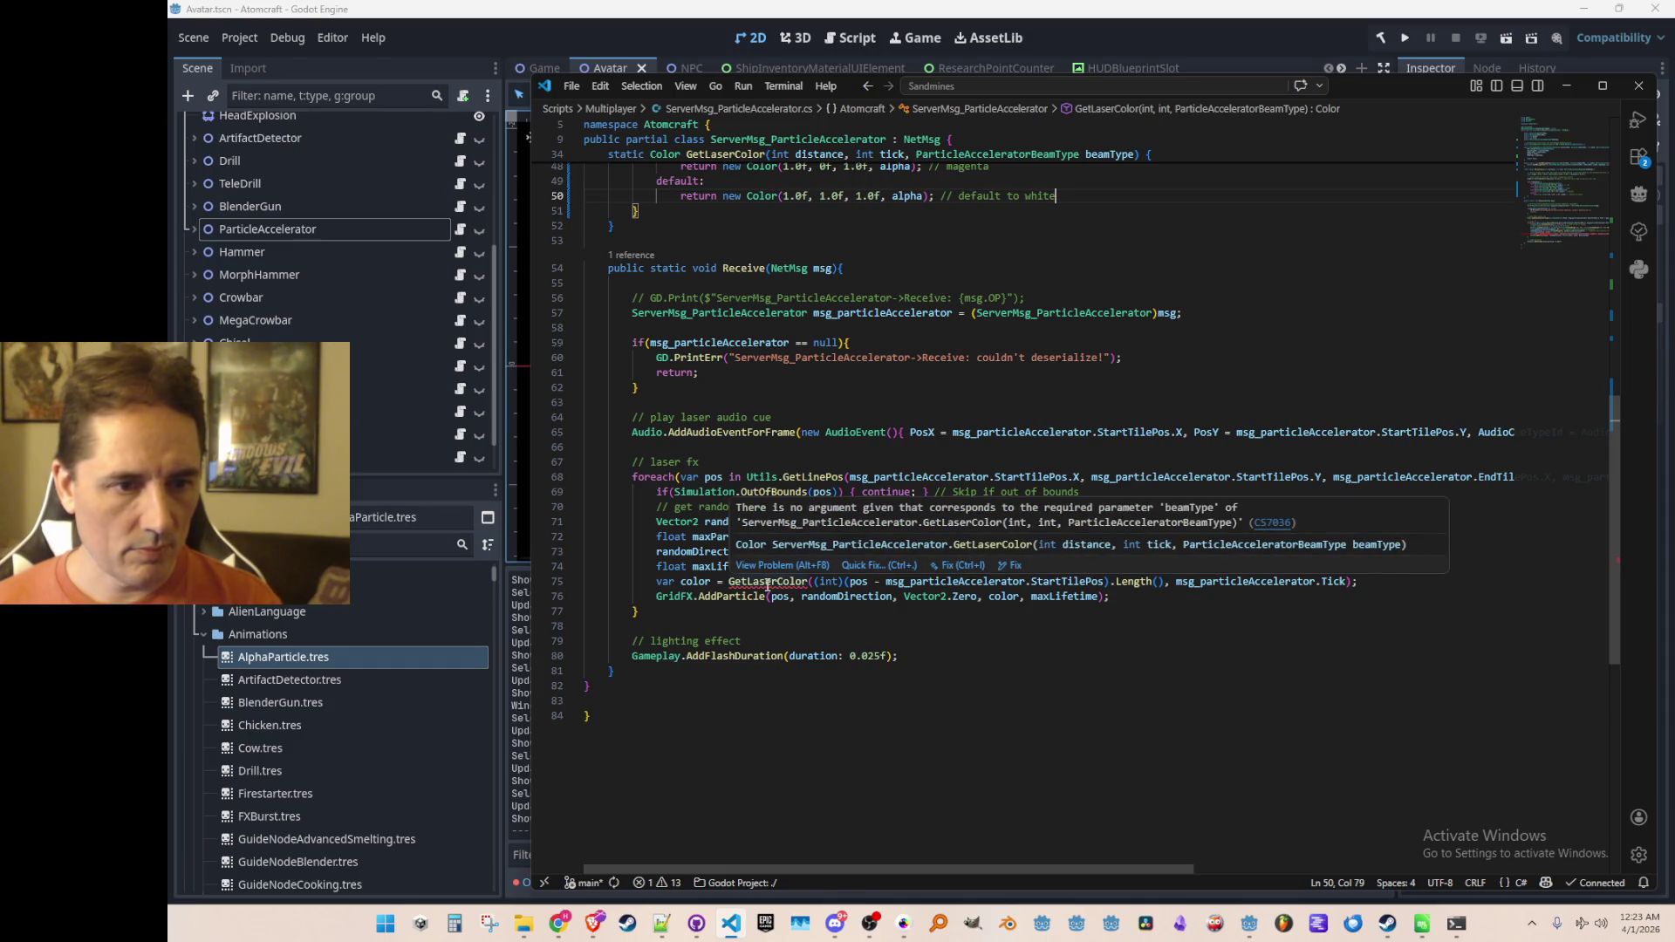
{"action": "left_click", "coordinate": [768, 583]}
{"action": "left_click", "coordinate": [1173, 583]}
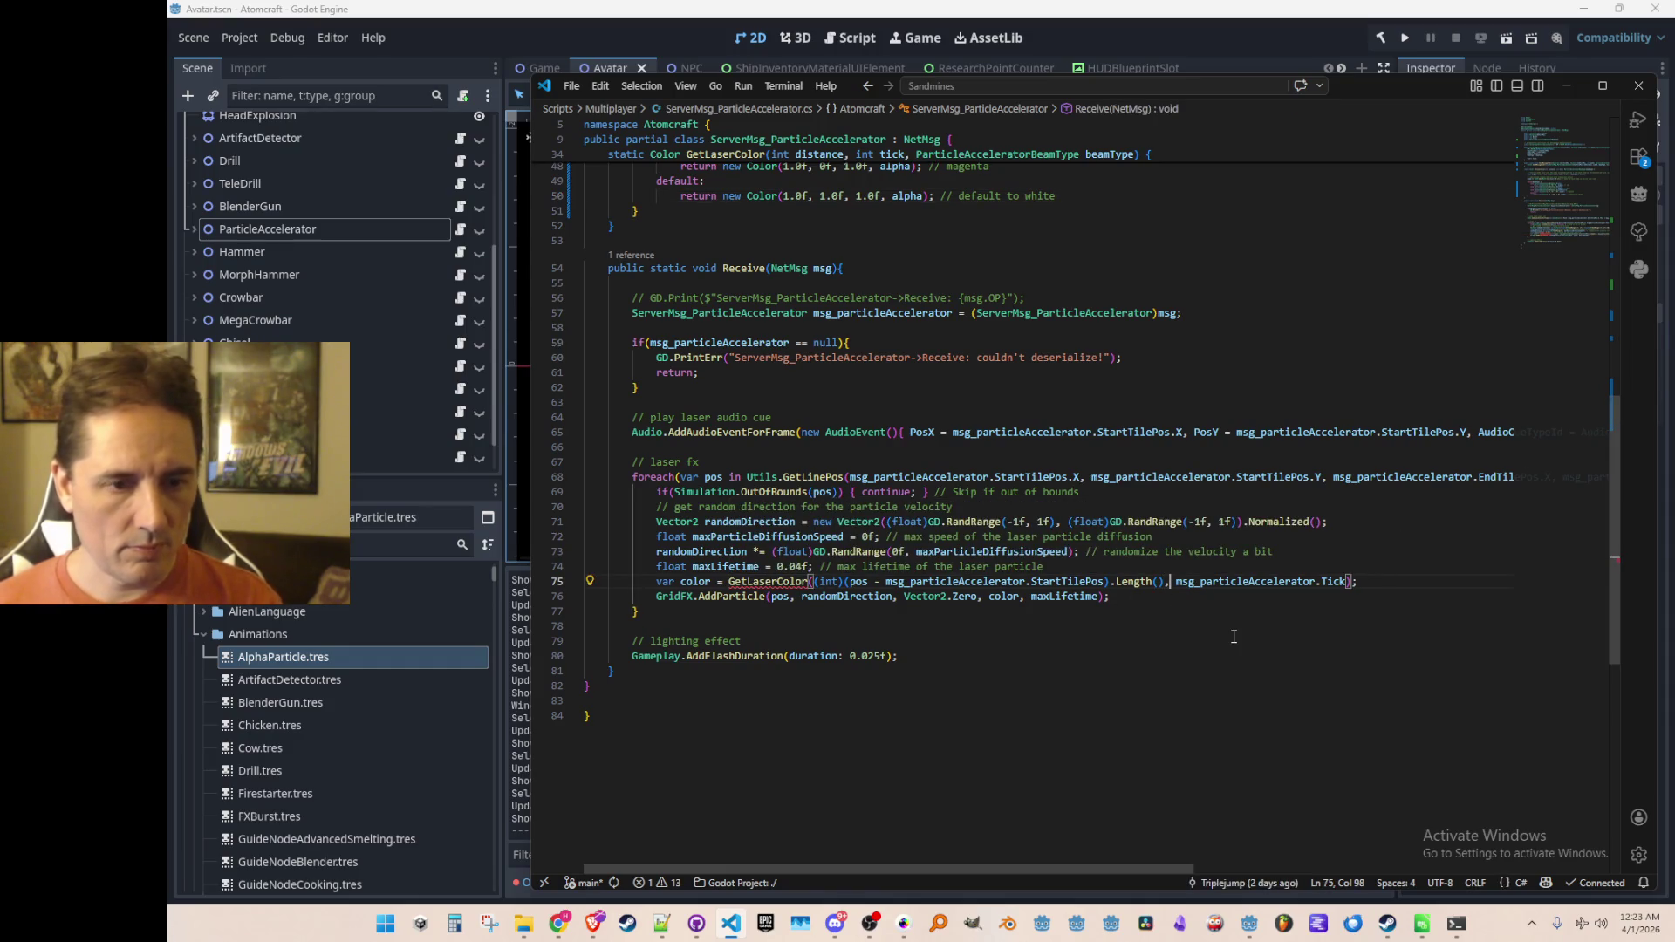
{"action": "scroll", "coordinate": [1257, 602], "scroll_direction": "up", "scroll_amount": 7}
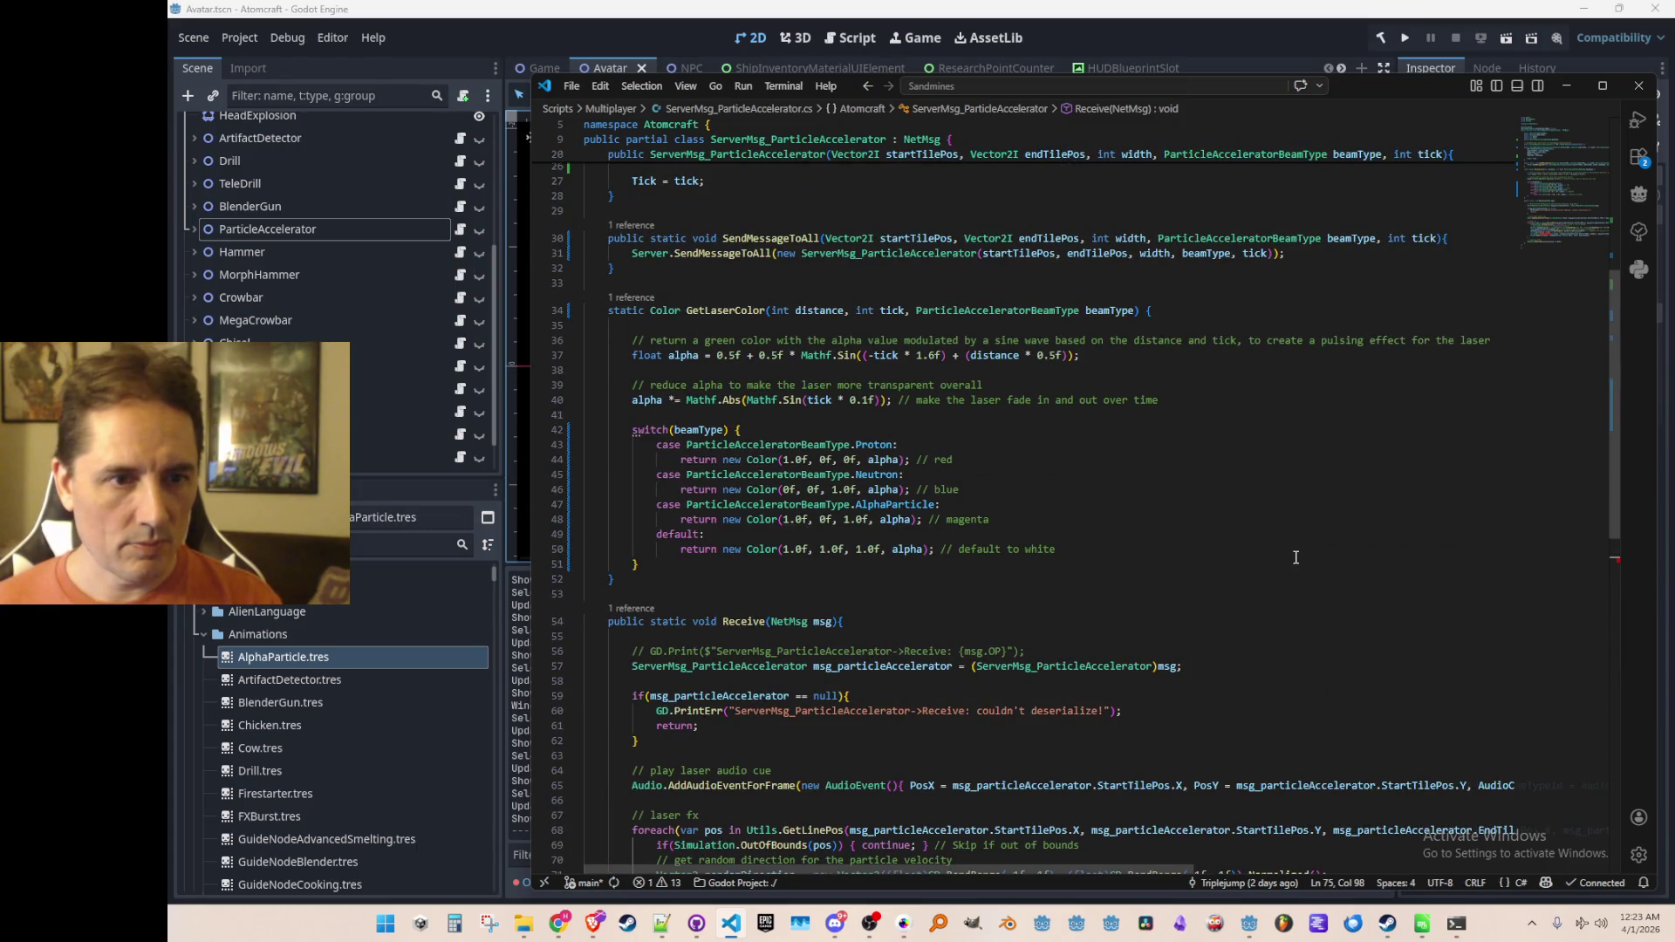
{"action": "scroll", "coordinate": [1296, 556], "scroll_direction": "down", "scroll_amount": 6}
{"action": "left_click", "coordinate": [1348, 660]}
{"action": "key", "text": "Left"}
{"action": "key", "text": "Left"}
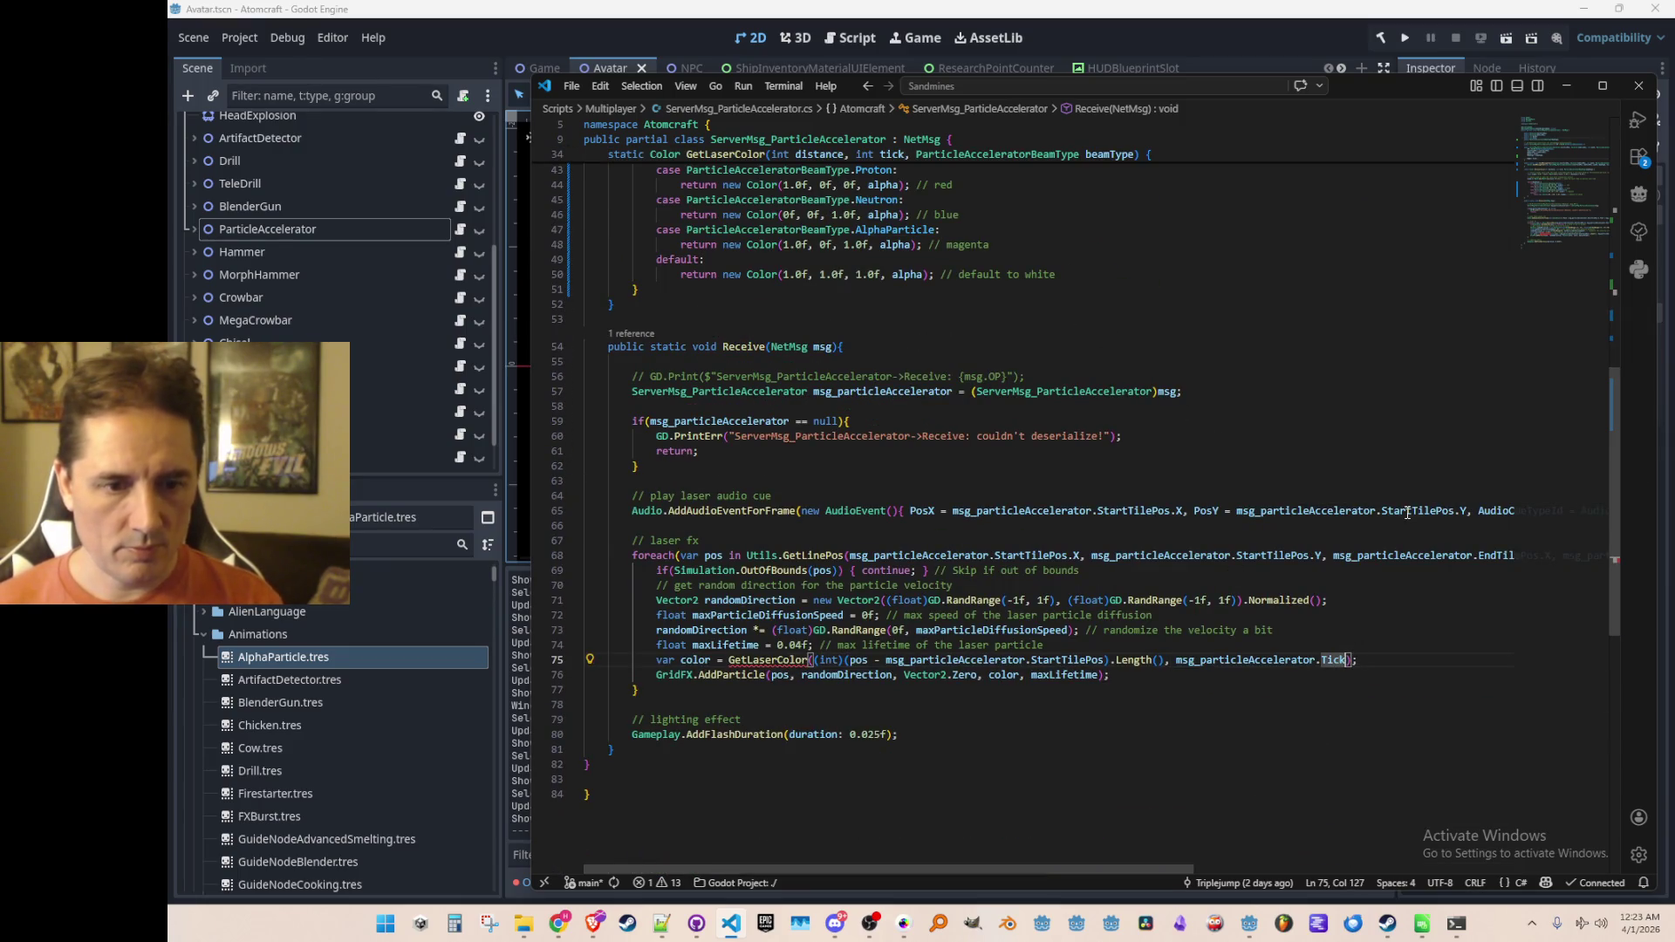
{"action": "type", "text": ","}
{"action": "key", "text": "Tab"}
{"action": "key", "text": "Home"}
{"action": "key", "text": "Home"}
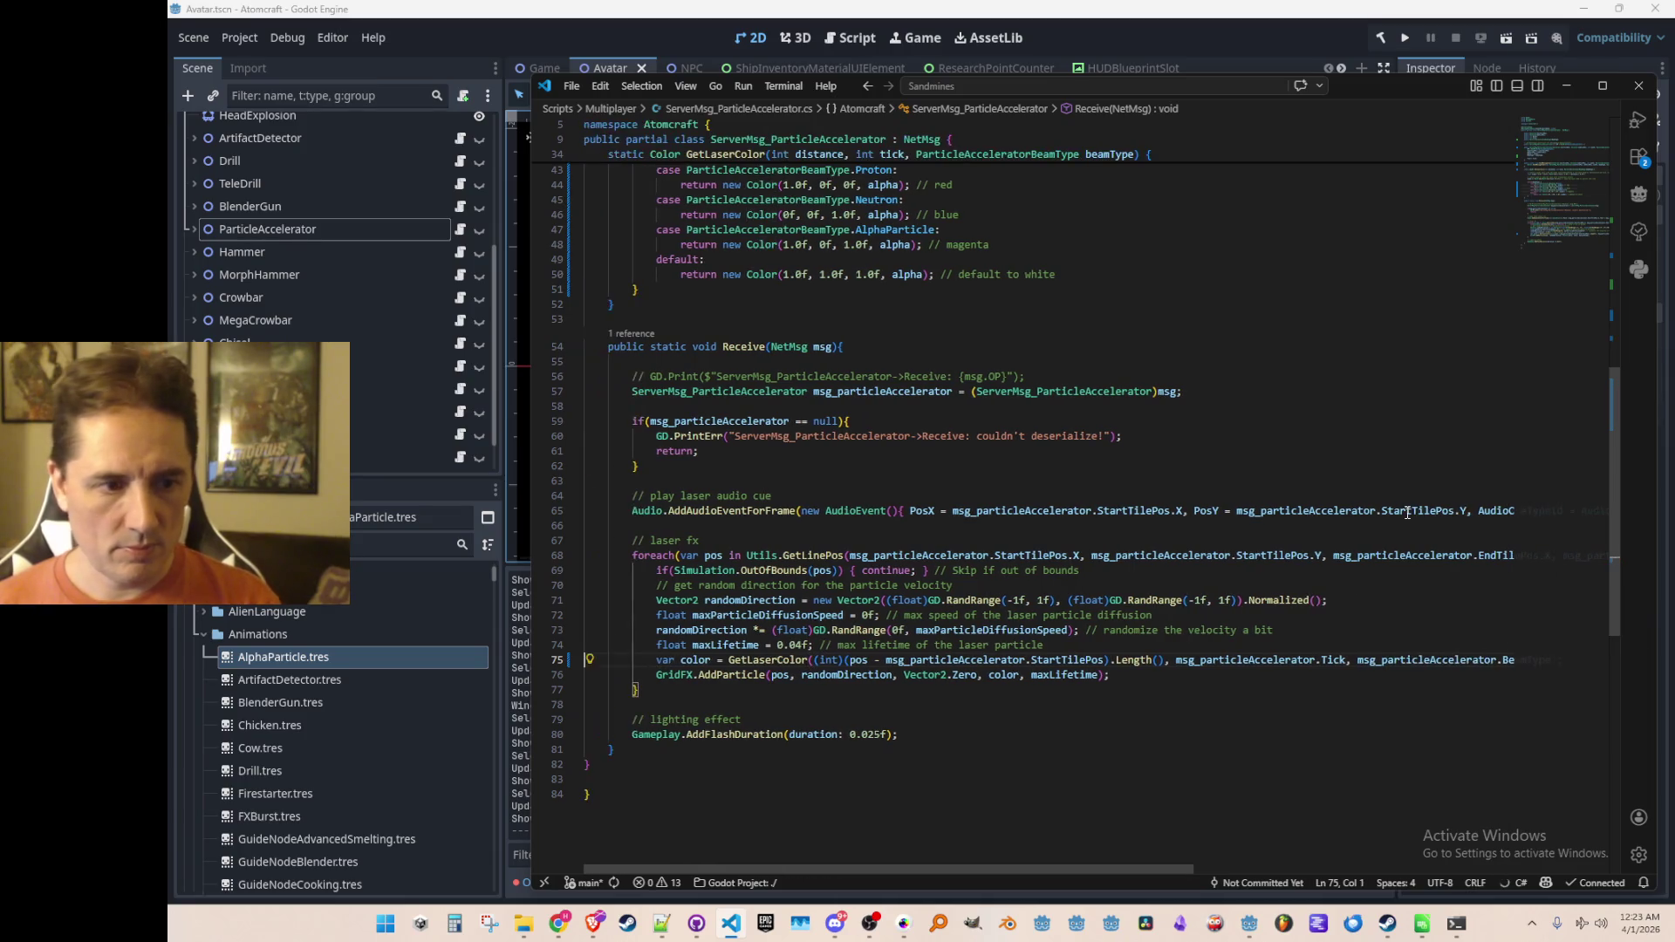
{"action": "left_click", "coordinate": [1401, 41]}
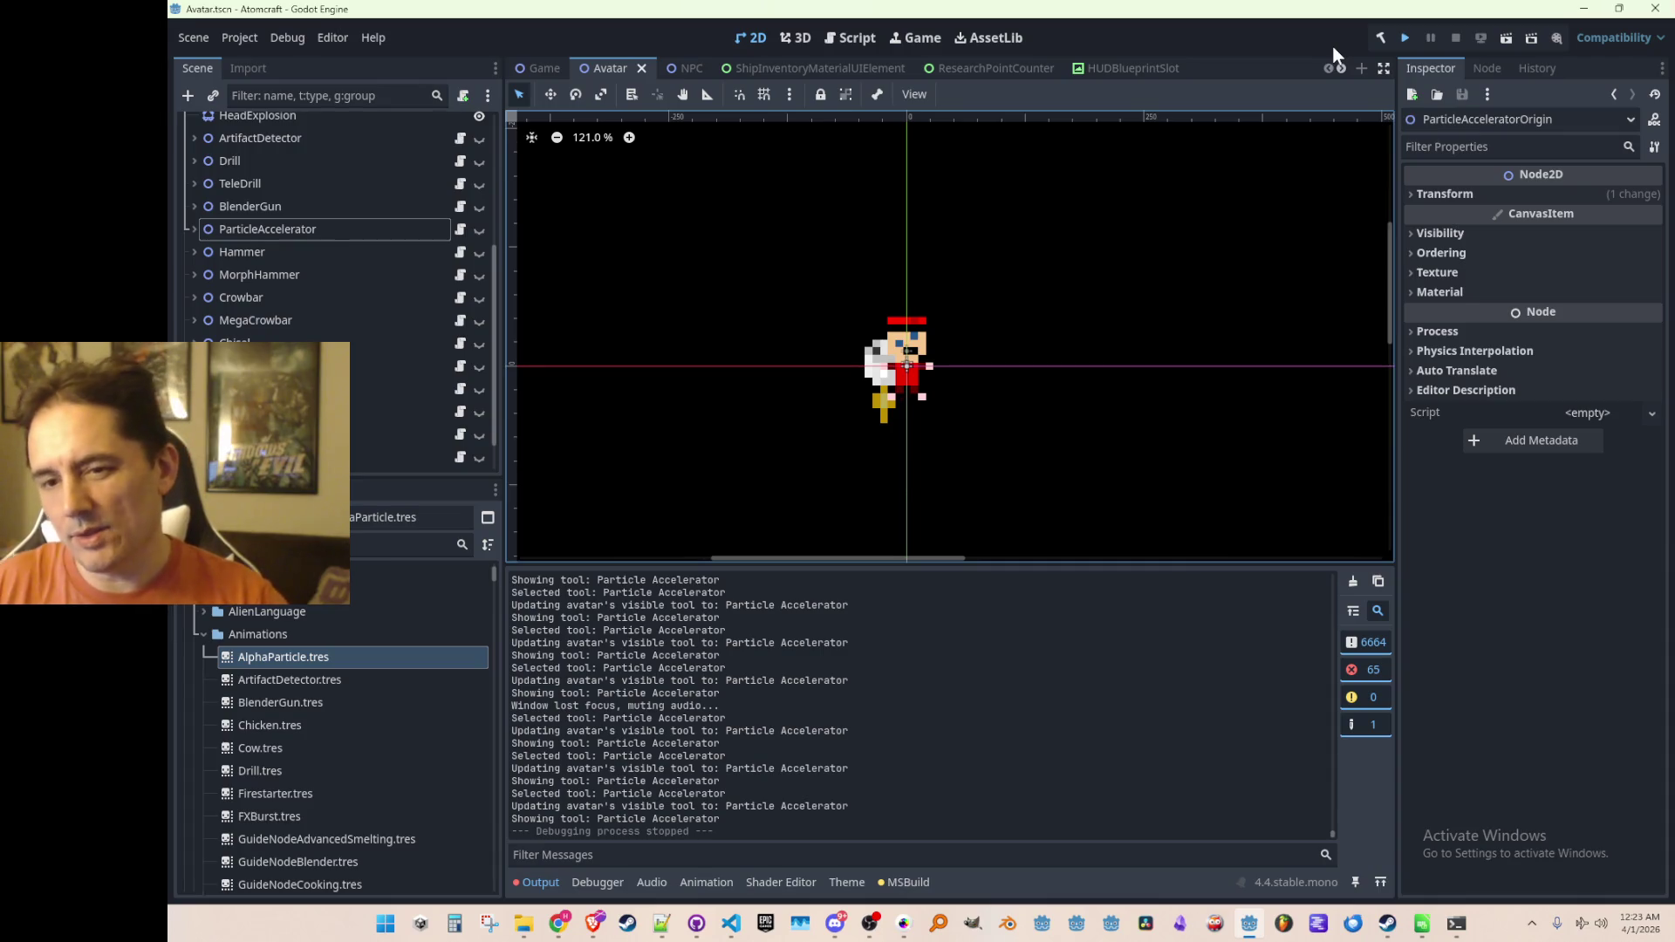
Step: Save and run Atomcraft, then choose Single Player and a profile to reach Select World
{"action": "key", "text": "ctrl+s"}
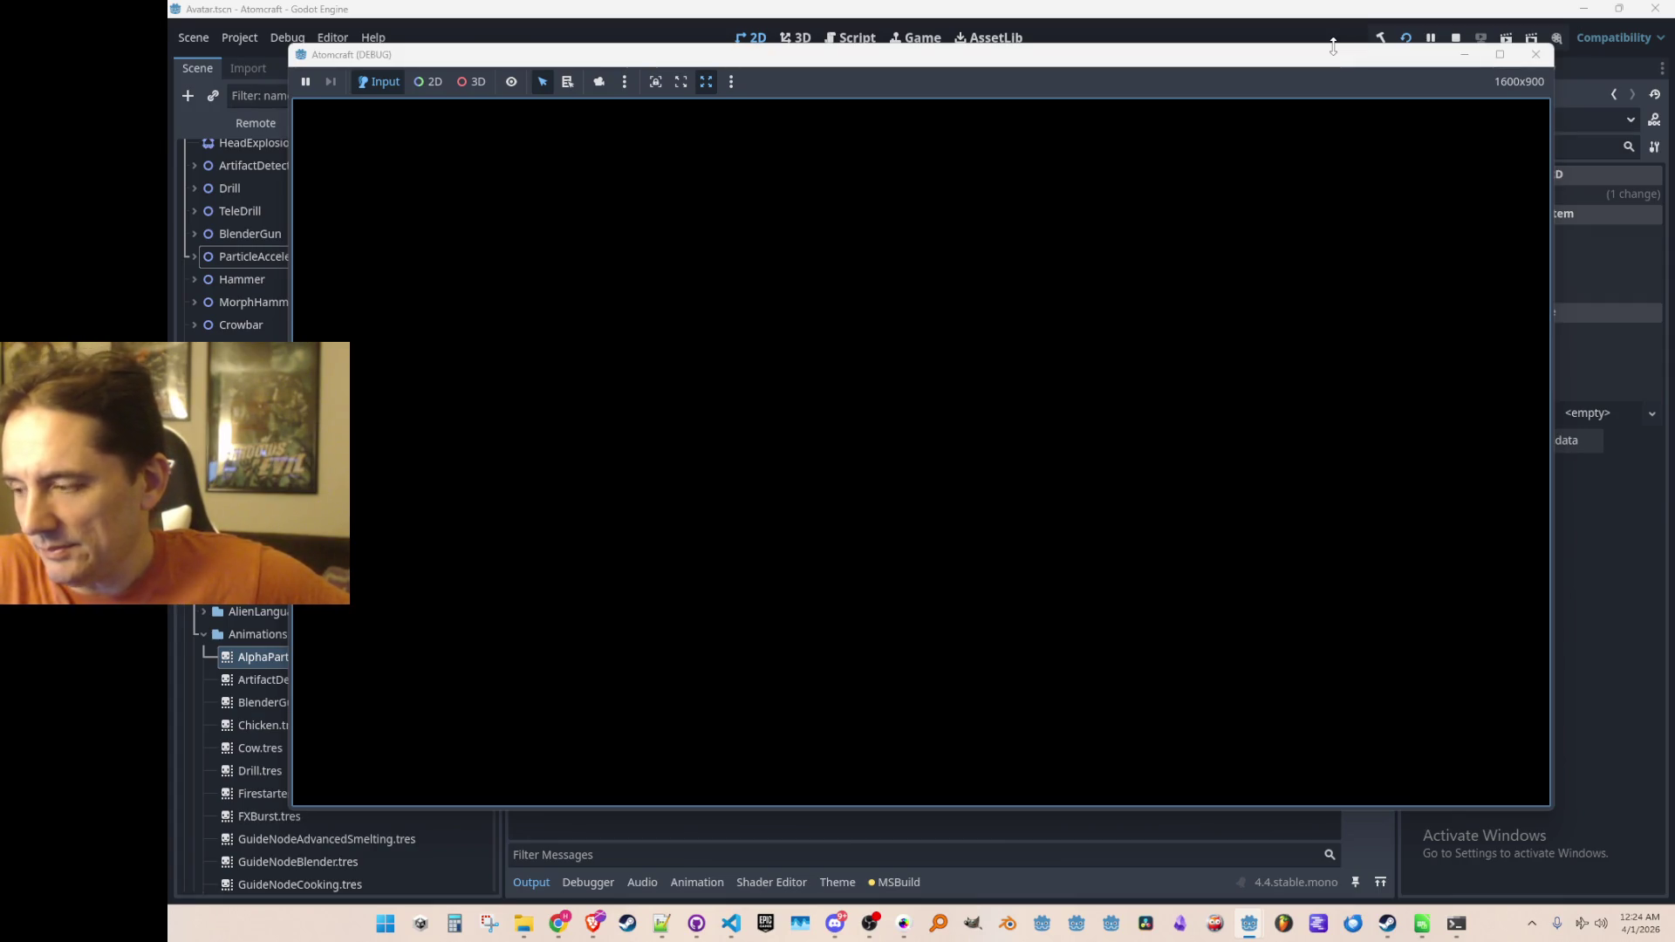
{"action": "left_click", "coordinate": [910, 458]}
{"action": "scroll", "coordinate": [909, 458], "scroll_direction": "down", "scroll_amount": 5}
{"action": "left_click", "coordinate": [916, 458]}
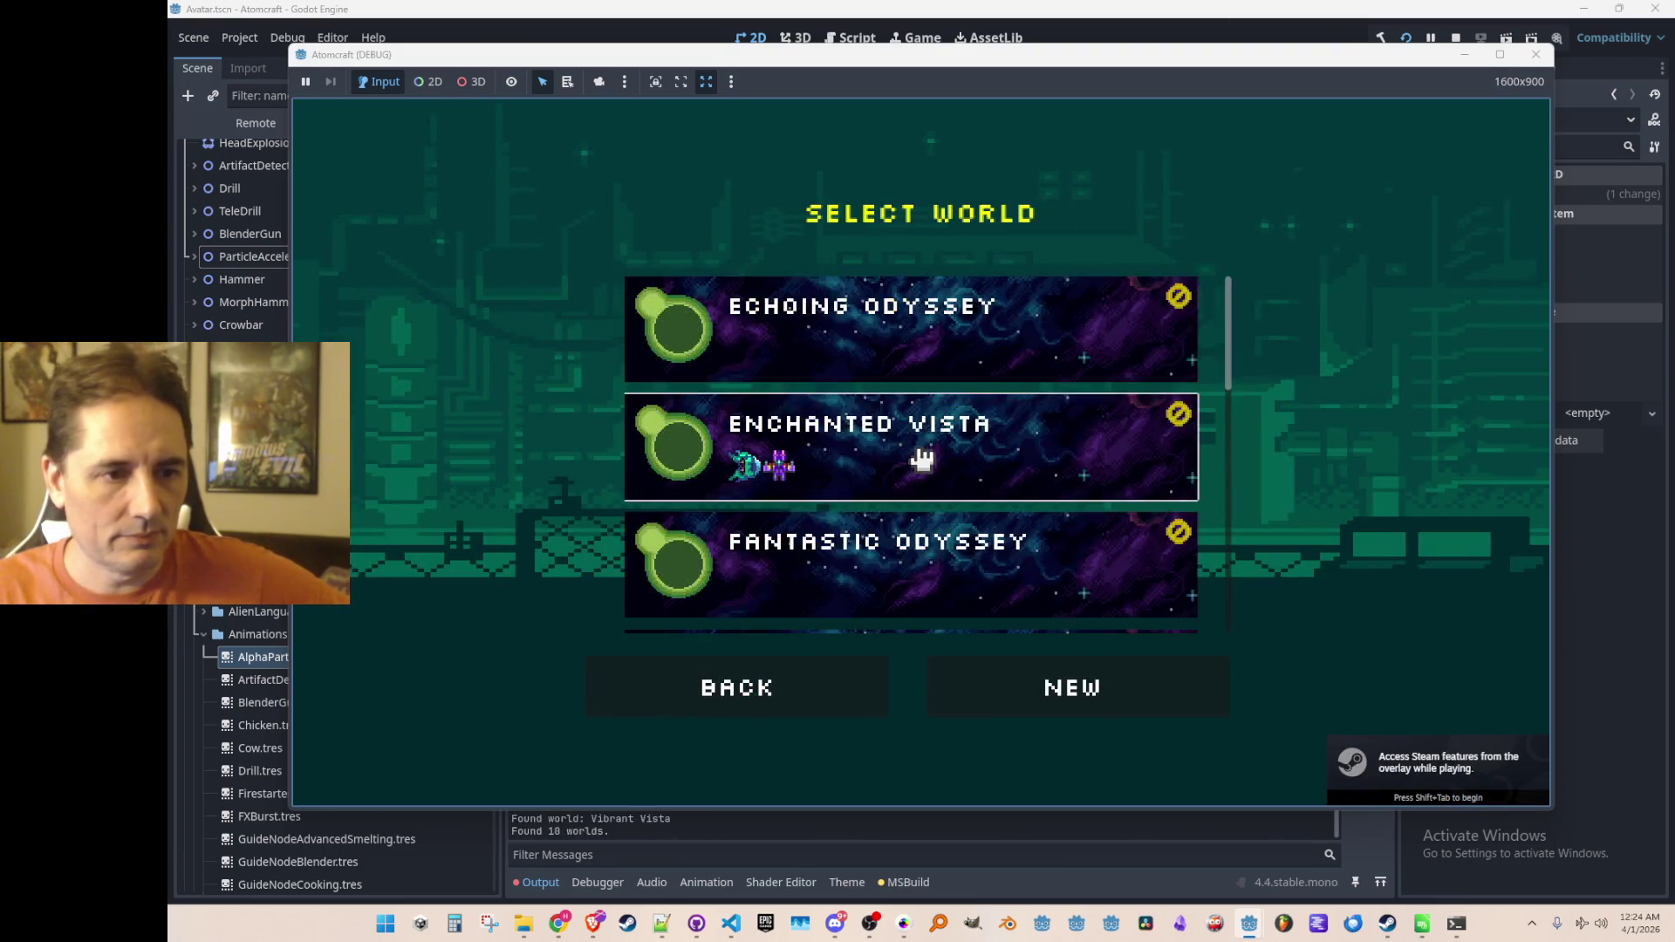
Step: Load Enchanted Vista, equip the Particle Accelerator and fire a red proton beam across the cave
{"action": "left_click", "coordinate": [922, 460]}
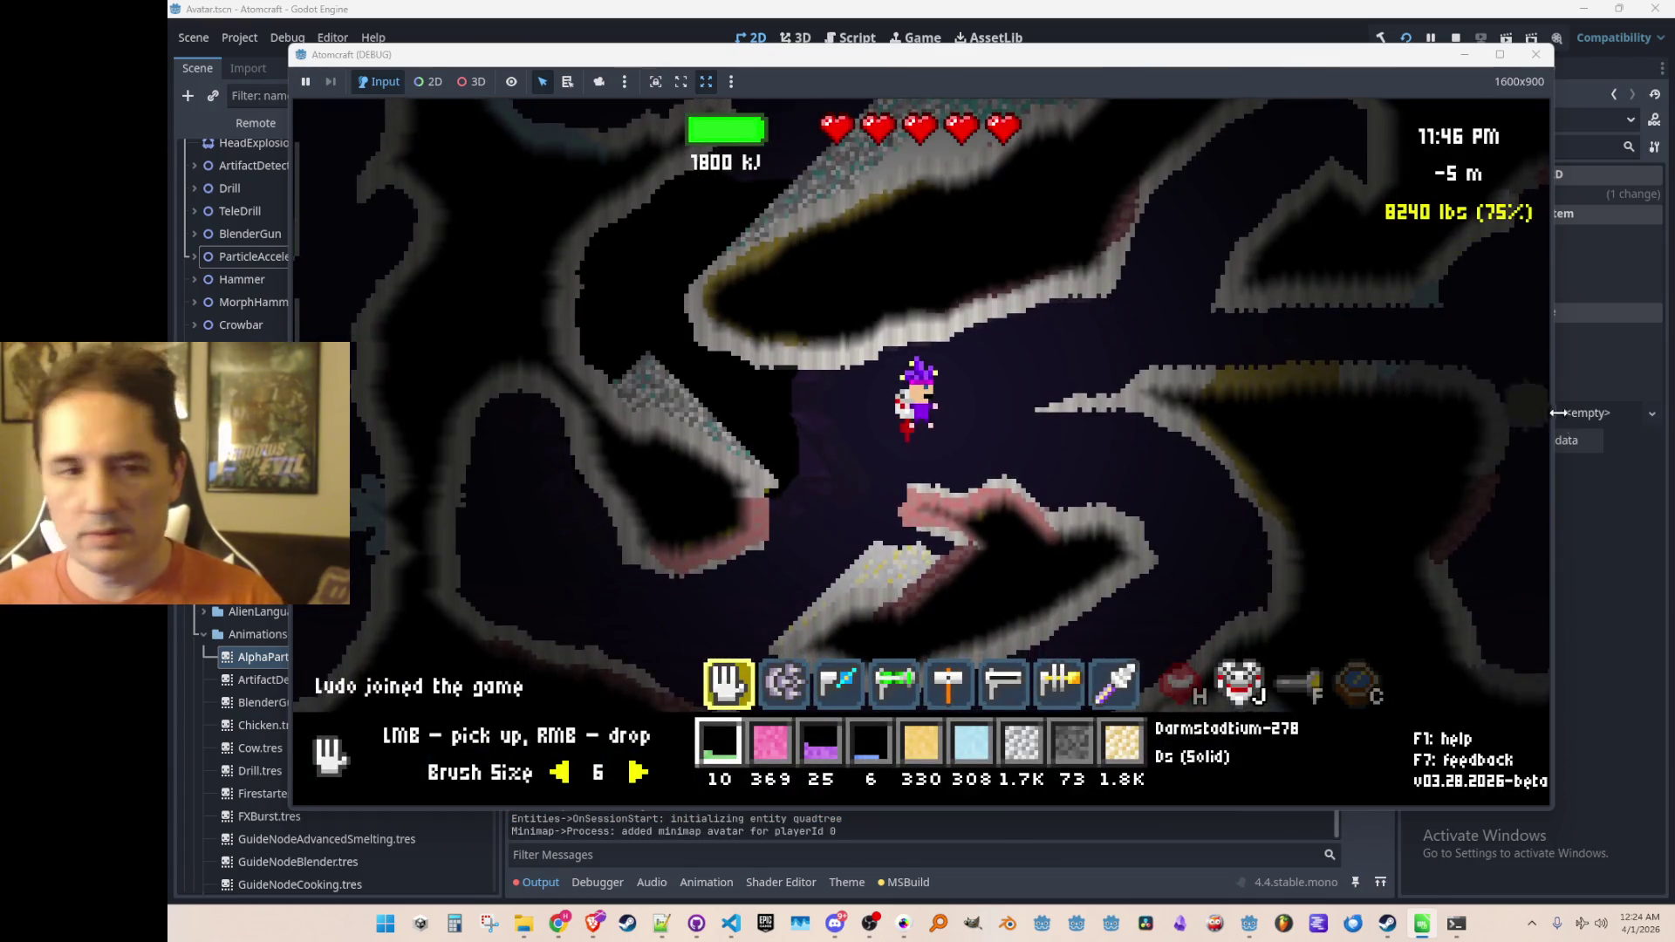
{"action": "left_click", "coordinate": [1256, 349]}
{"action": "scroll", "coordinate": [1271, 363], "scroll_direction": "down", "scroll_amount": 3}
{"action": "mouse_move", "coordinate": [1125, 208]}
{"action": "left_mouse_down"}
{"action": "mouse_move", "coordinate": [1160, 170]}
{"action": "mouse_move", "coordinate": [1204, 448]}
{"action": "mouse_move", "coordinate": [1234, 400]}
{"action": "mouse_move", "coordinate": [1264, 497]}
{"action": "mouse_move", "coordinate": [1281, 480]}
{"action": "mouse_move", "coordinate": [1257, 423]}
{"action": "mouse_move", "coordinate": [1262, 440]}
{"action": "mouse_move", "coordinate": [1271, 269]}
{"action": "mouse_move", "coordinate": [1233, 262]}
{"action": "mouse_move", "coordinate": [1228, 294]}
{"action": "mouse_move", "coordinate": [1273, 392]}
{"action": "mouse_move", "coordinate": [1326, 463]}
{"action": "mouse_move", "coordinate": [761, 395]}
{"action": "mouse_move", "coordinate": [760, 476]}
{"action": "mouse_move", "coordinate": [767, 384]}
{"action": "mouse_move", "coordinate": [783, 532]}
{"action": "left_mouse_up"}
Step: Cycle through Neutron and Alpha ammo, firing into the rock, then stop the game
{"action": "scroll", "coordinate": [1264, 449], "scroll_direction": "down", "scroll_amount": 1}
{"action": "scroll", "coordinate": [1234, 262], "scroll_direction": "down", "scroll_amount": 1}
{"action": "mouse_move", "coordinate": [759, 436]}
{"action": "left_mouse_down"}
{"action": "mouse_move", "coordinate": [748, 397]}
{"action": "mouse_move", "coordinate": [785, 403]}
{"action": "mouse_move", "coordinate": [735, 434]}
{"action": "mouse_move", "coordinate": [786, 410]}
{"action": "mouse_move", "coordinate": [1070, 542]}
{"action": "mouse_move", "coordinate": [1091, 319]}
{"action": "mouse_move", "coordinate": [1122, 494]}
{"action": "mouse_move", "coordinate": [804, 479]}
{"action": "mouse_move", "coordinate": [785, 349]}
{"action": "mouse_move", "coordinate": [761, 466]}
{"action": "mouse_move", "coordinate": [767, 411]}
{"action": "mouse_move", "coordinate": [785, 405]}
{"action": "mouse_move", "coordinate": [794, 453]}
{"action": "mouse_move", "coordinate": [803, 352]}
{"action": "mouse_move", "coordinate": [793, 559]}
{"action": "mouse_move", "coordinate": [759, 379]}
{"action": "mouse_move", "coordinate": [777, 441]}
{"action": "mouse_move", "coordinate": [785, 374]}
{"action": "mouse_move", "coordinate": [768, 357]}
{"action": "mouse_move", "coordinate": [746, 450]}
{"action": "mouse_move", "coordinate": [774, 442]}
{"action": "mouse_move", "coordinate": [767, 389]}
{"action": "mouse_move", "coordinate": [773, 425]}
{"action": "mouse_move", "coordinate": [785, 366]}
{"action": "mouse_move", "coordinate": [737, 401]}
{"action": "mouse_move", "coordinate": [748, 358]}
{"action": "mouse_move", "coordinate": [742, 403]}
{"action": "mouse_move", "coordinate": [729, 375]}
{"action": "mouse_move", "coordinate": [748, 505]}
{"action": "mouse_move", "coordinate": [717, 624]}
{"action": "mouse_move", "coordinate": [737, 419]}
{"action": "left_mouse_up"}
{"action": "scroll", "coordinate": [767, 419], "scroll_direction": "up", "scroll_amount": 1}
{"action": "scroll", "coordinate": [797, 389], "scroll_direction": "up", "scroll_amount": 1}
{"action": "scroll", "coordinate": [759, 445], "scroll_direction": "down", "scroll_amount": 1}
{"action": "scroll", "coordinate": [731, 397], "scroll_direction": "down", "scroll_amount": 1}
{"action": "left_click", "coordinate": [1455, 38]}
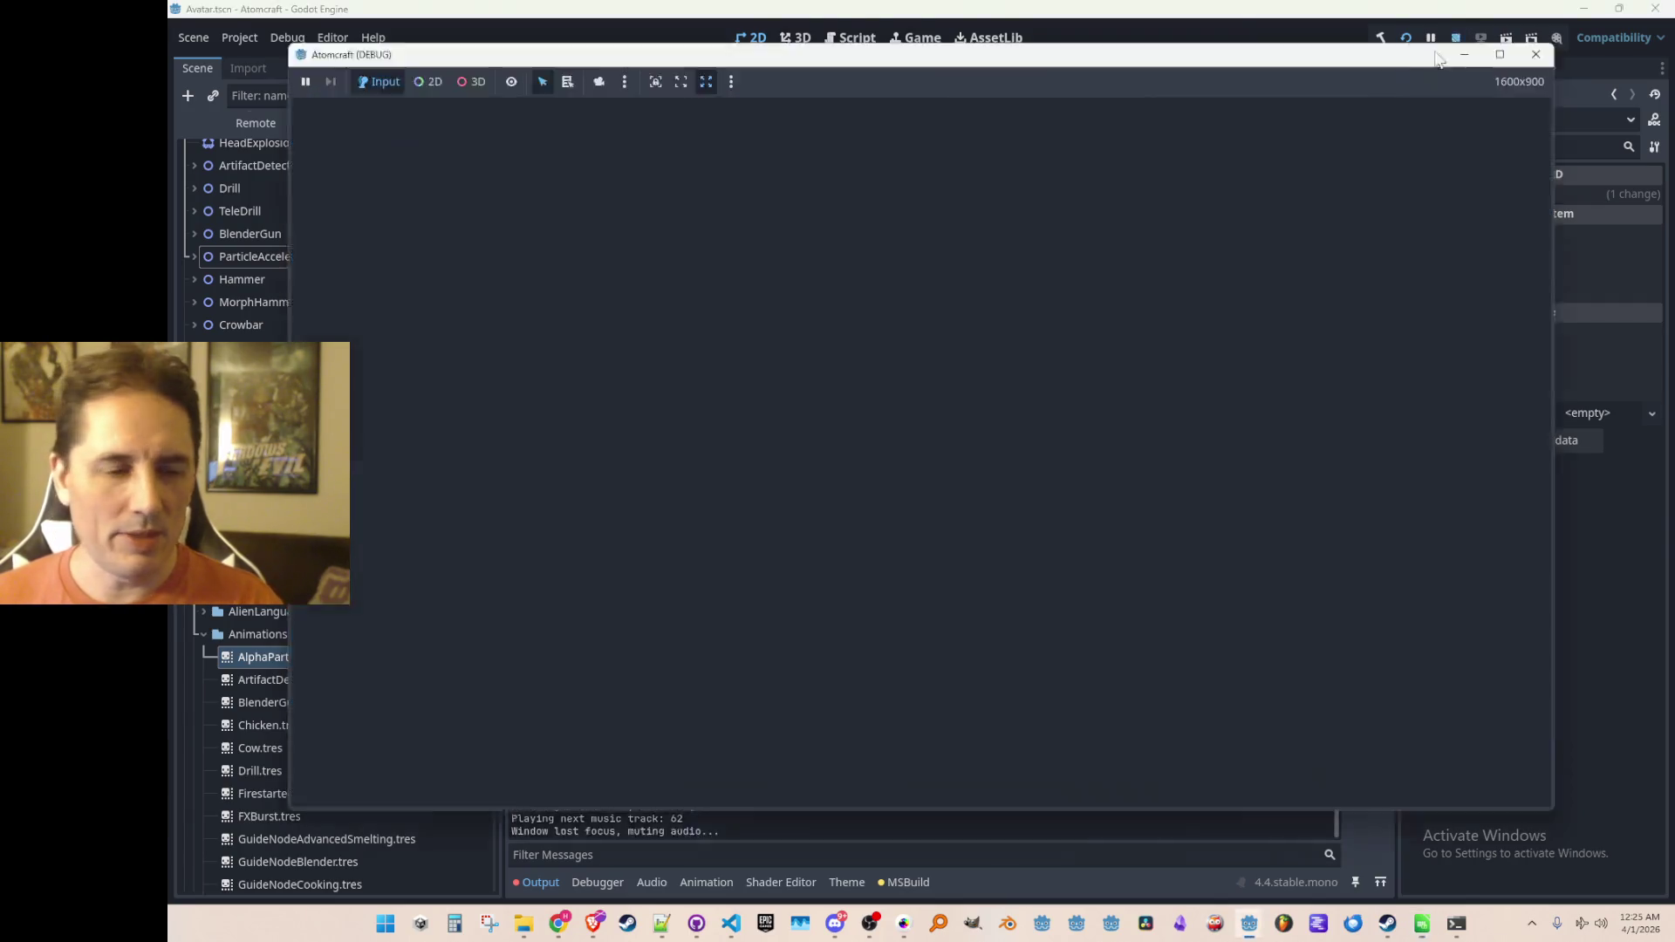
Step: Change the AlphaParticle case to Color(0f, 1.0f, 0f, alpha) with the comment '// green'
{"action": "left_click", "coordinate": [731, 923]}
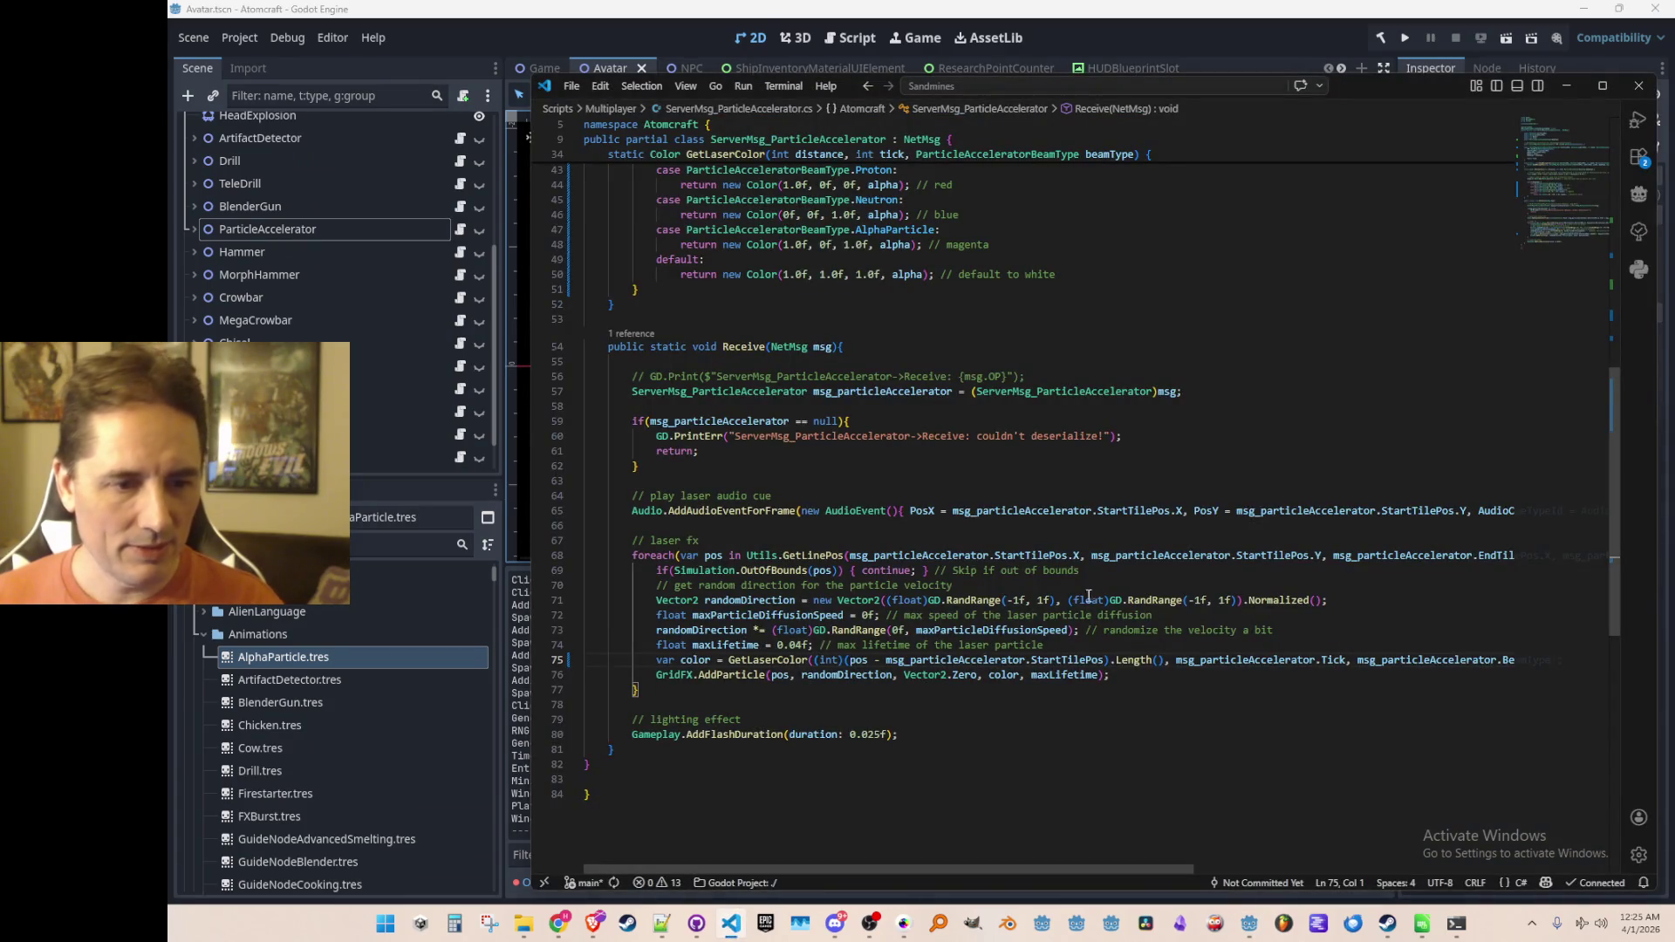
{"action": "scroll", "coordinate": [931, 499], "scroll_direction": "up", "scroll_amount": 4}
{"action": "double_click", "coordinate": [968, 402]}
{"action": "type", "text": "gr"}
{"action": "key", "text": "Left"}
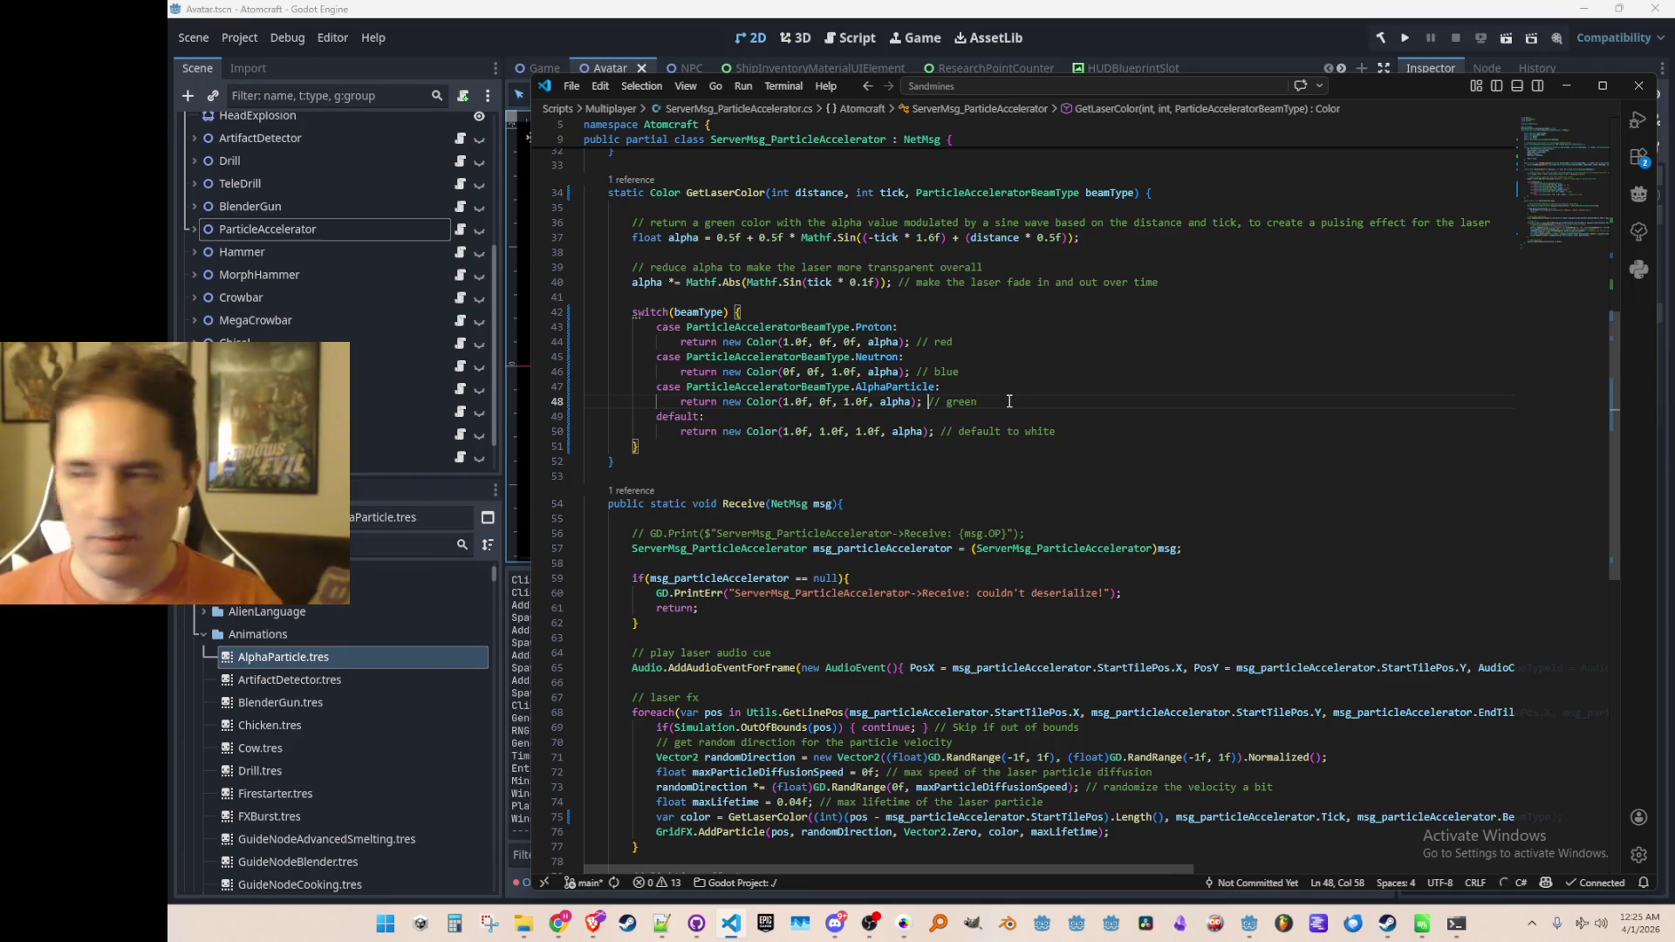
{"action": "key", "text": "ctrl+Left"}
{"action": "key", "text": "ctrl+Left"}
{"action": "key", "text": "Tab"}
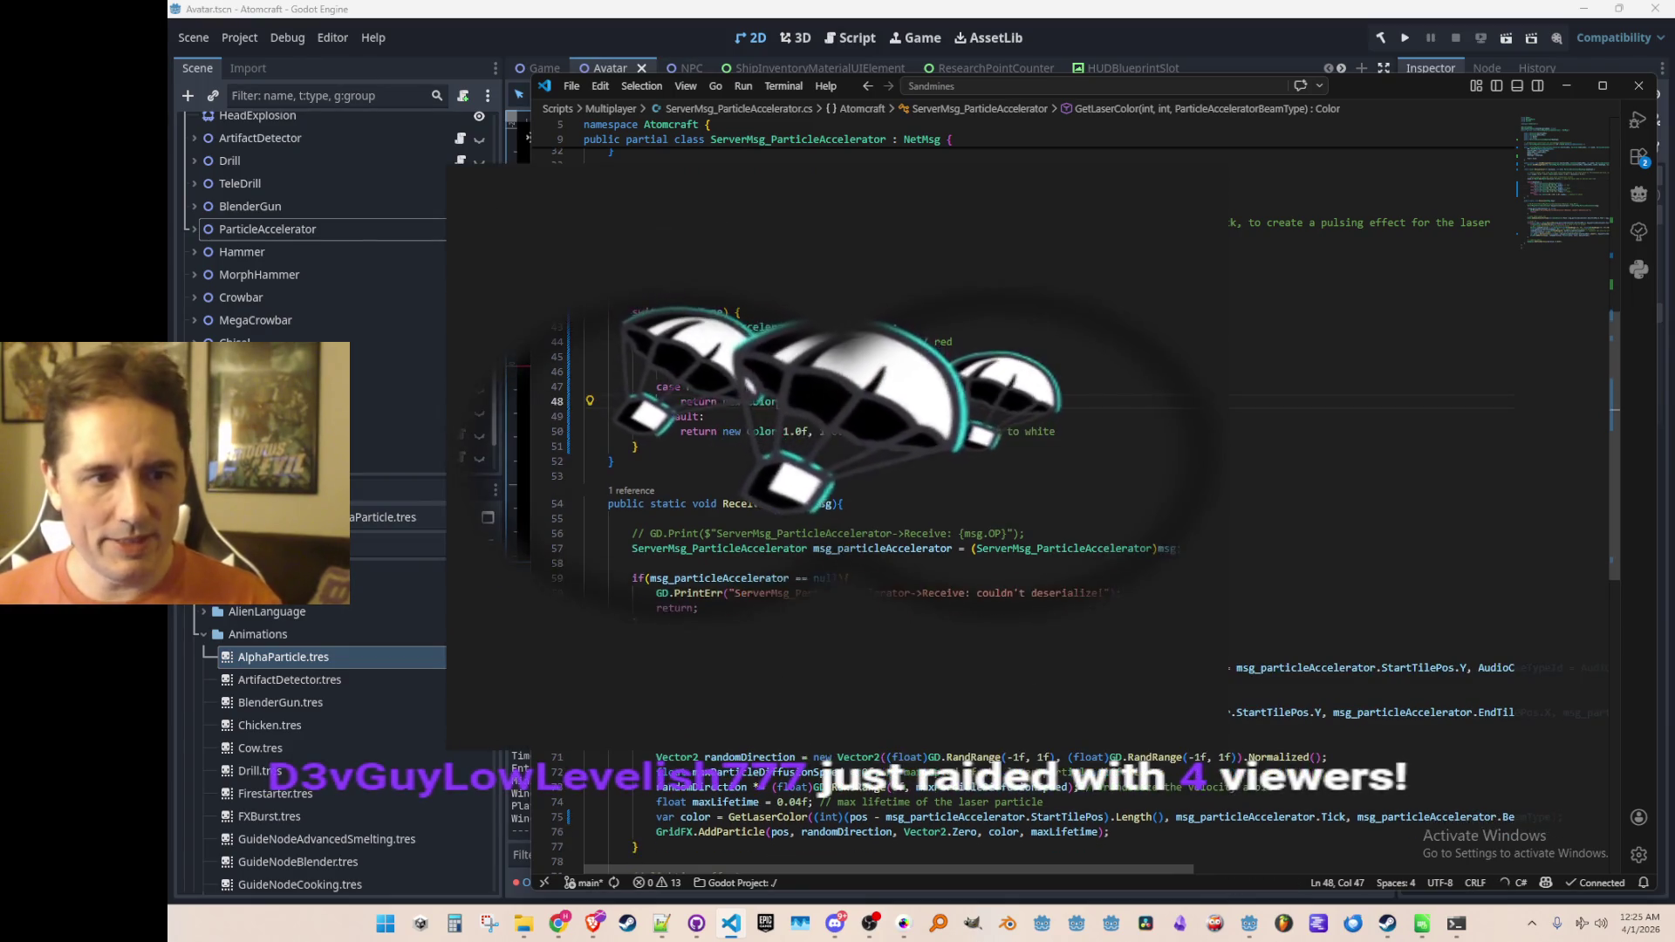
{"action": "key", "text": "End"}
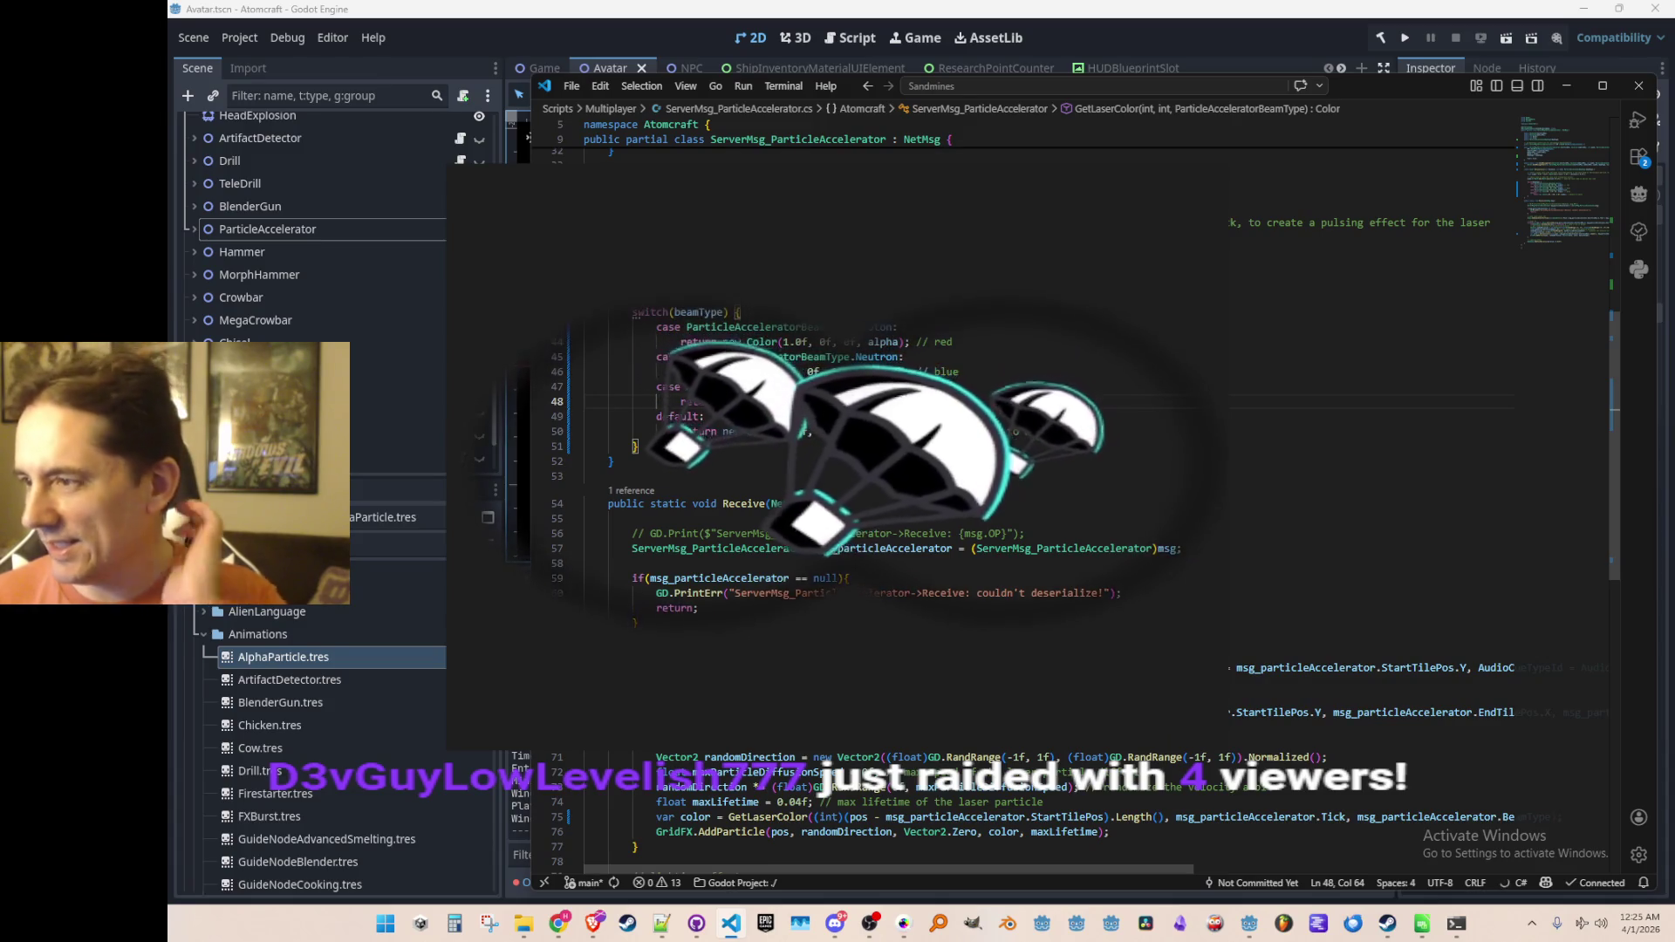
{"action": "key", "text": "End"}
{"action": "scroll", "coordinate": [1037, 384], "scroll_direction": "up", "scroll_amount": 1}
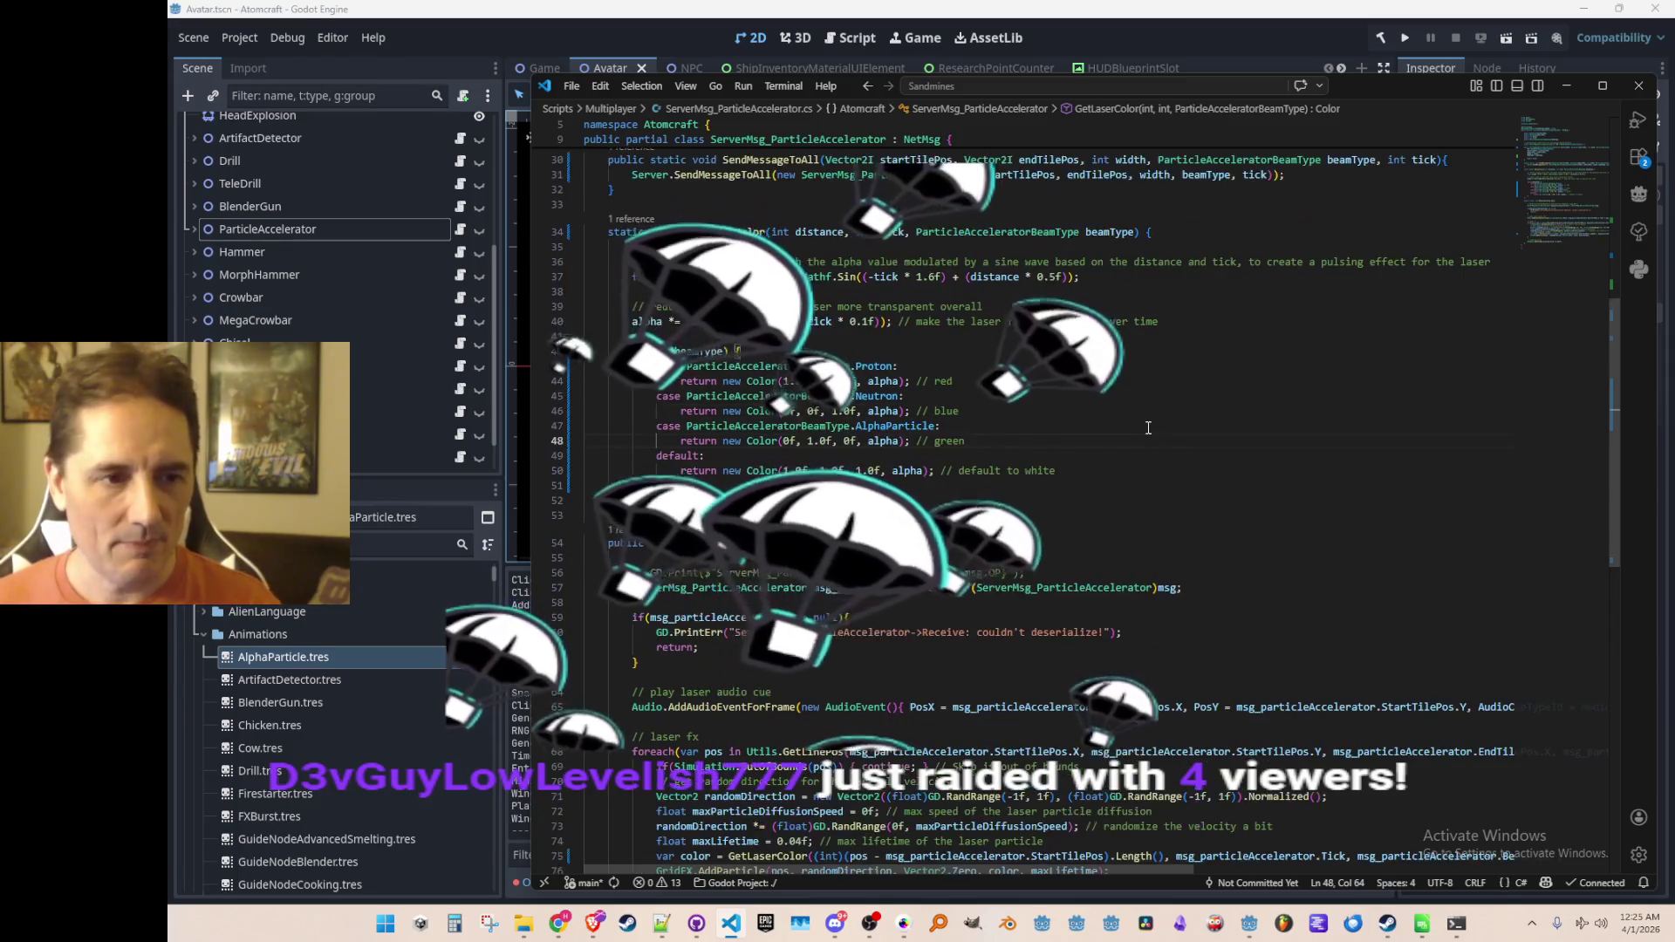
{"action": "left_click", "coordinate": [904, 923]}
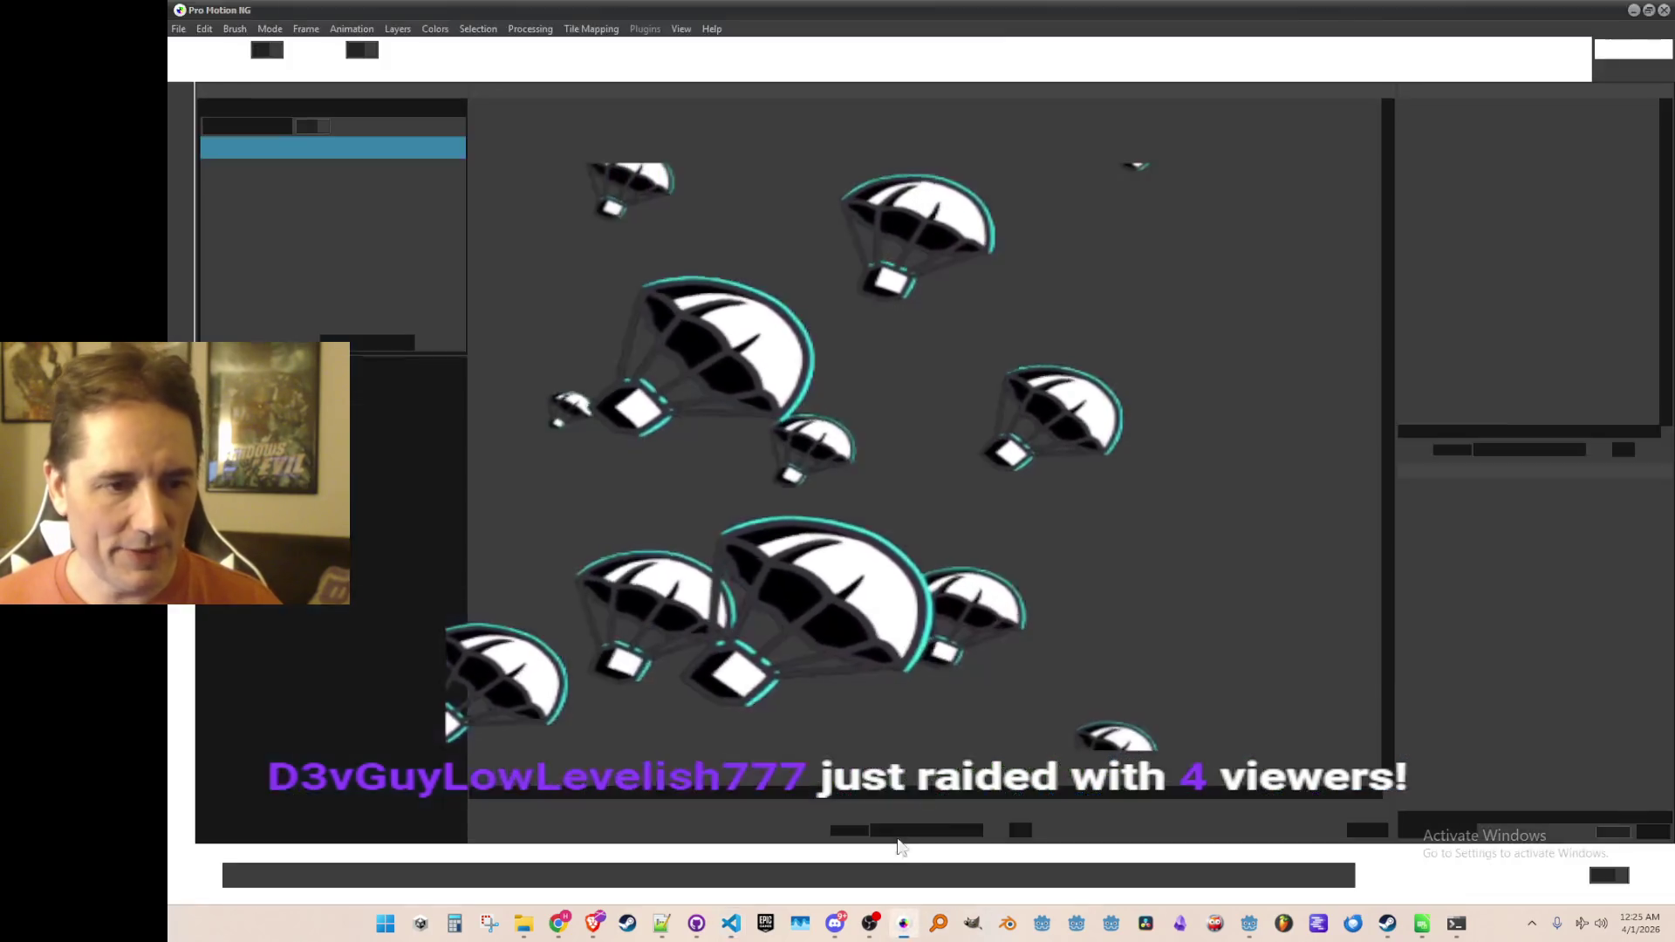
Step: Pan across big_spritesheet_1.png, past the ship sprites, down to the green laser-gun rows
{"action": "scroll", "coordinate": [925, 436], "scroll_direction": "down", "scroll_amount": 1}
{"action": "scroll", "coordinate": [925, 436], "scroll_direction": "up", "scroll_amount": 2}
{"action": "mouse_move", "coordinate": [1238, 240]}
{"action": "left_mouse_down"}
{"action": "mouse_move", "coordinate": [1116, 441]}
{"action": "mouse_move", "coordinate": [1047, 653]}
{"action": "mouse_move", "coordinate": [1080, 623]}
{"action": "mouse_move", "coordinate": [1409, 525]}
{"action": "left_mouse_up"}
{"action": "mouse_move", "coordinate": [993, 310]}
{"action": "left_mouse_down"}
{"action": "mouse_move", "coordinate": [1171, 709]}
{"action": "mouse_move", "coordinate": [839, 677]}
{"action": "mouse_move", "coordinate": [644, 499]}
{"action": "mouse_move", "coordinate": [598, 353]}
{"action": "left_mouse_up"}
{"action": "left_click_drag", "start_coordinate": [611, 742], "coordinate": [645, 445]}
{"action": "left_click_drag", "start_coordinate": [689, 610], "coordinate": [708, 322]}
{"action": "scroll", "coordinate": [707, 323], "scroll_direction": "up", "scroll_amount": 6}
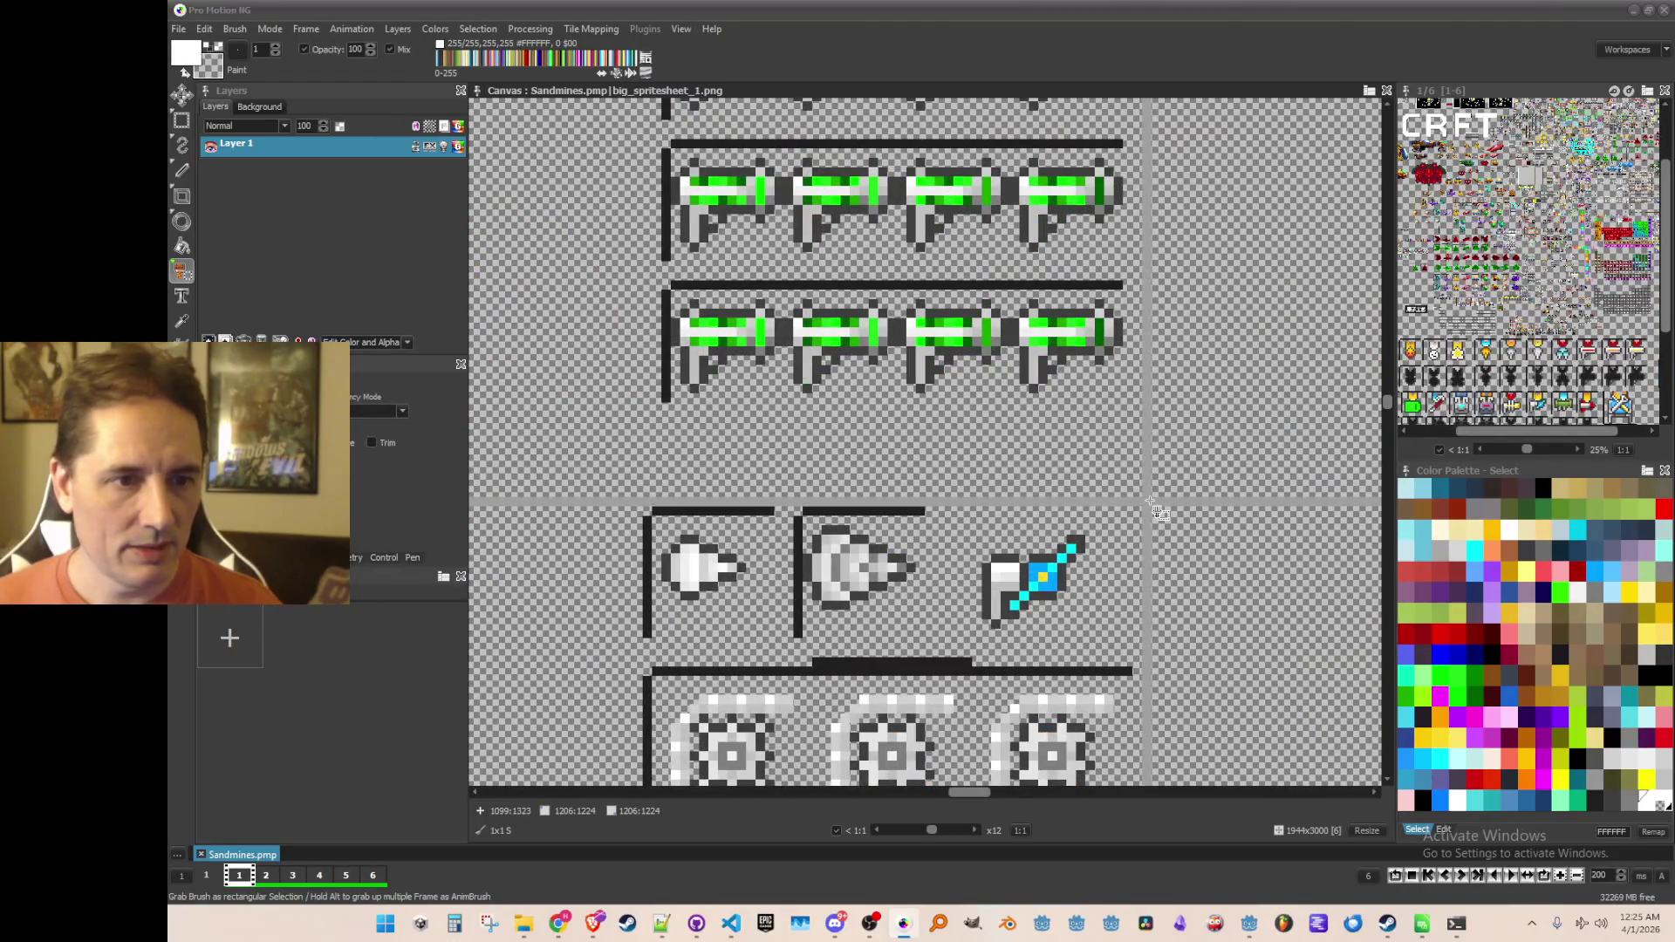
Step: Grab the green gun row as a brush and stamp two copies into empty space
{"action": "mouse_move", "coordinate": [660, 291]}
{"action": "left_mouse_down"}
{"action": "mouse_move", "coordinate": [1102, 411]}
{"action": "mouse_move", "coordinate": [1236, 490]}
{"action": "left_mouse_up"}
{"action": "scroll", "coordinate": [1174, 427], "scroll_direction": "down", "scroll_amount": 3}
{"action": "scroll", "coordinate": [1138, 414], "scroll_direction": "down", "scroll_amount": 2}
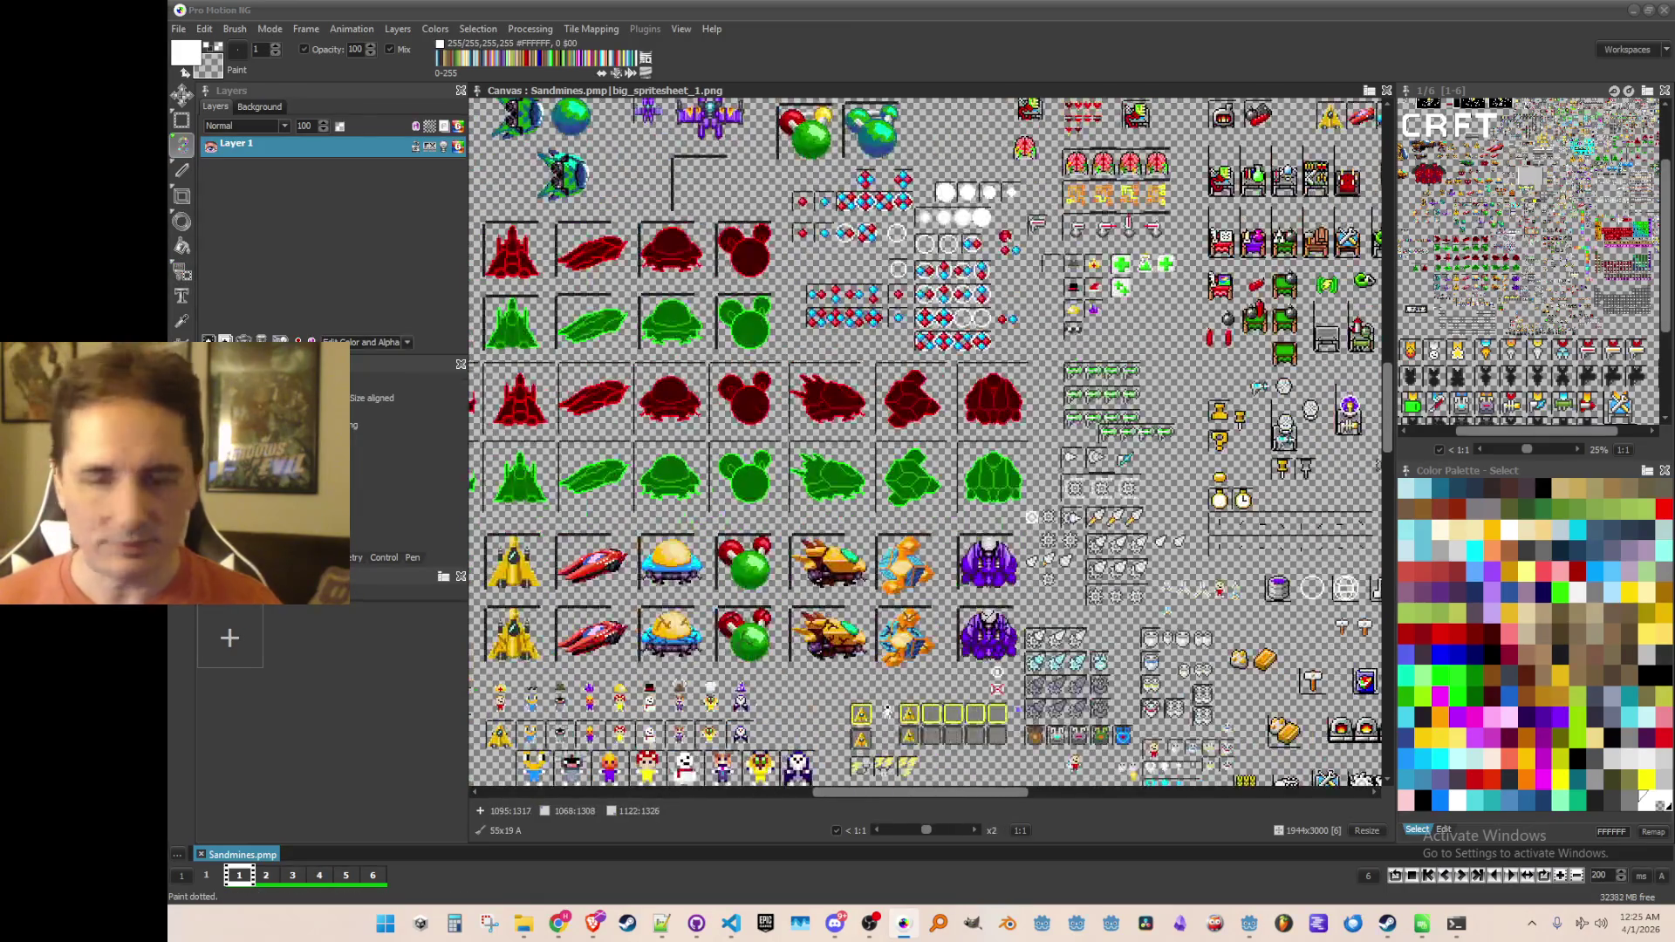
{"action": "scroll", "coordinate": [1142, 375], "scroll_direction": "up", "scroll_amount": 1}
{"action": "scroll", "coordinate": [1143, 375], "scroll_direction": "up", "scroll_amount": 4}
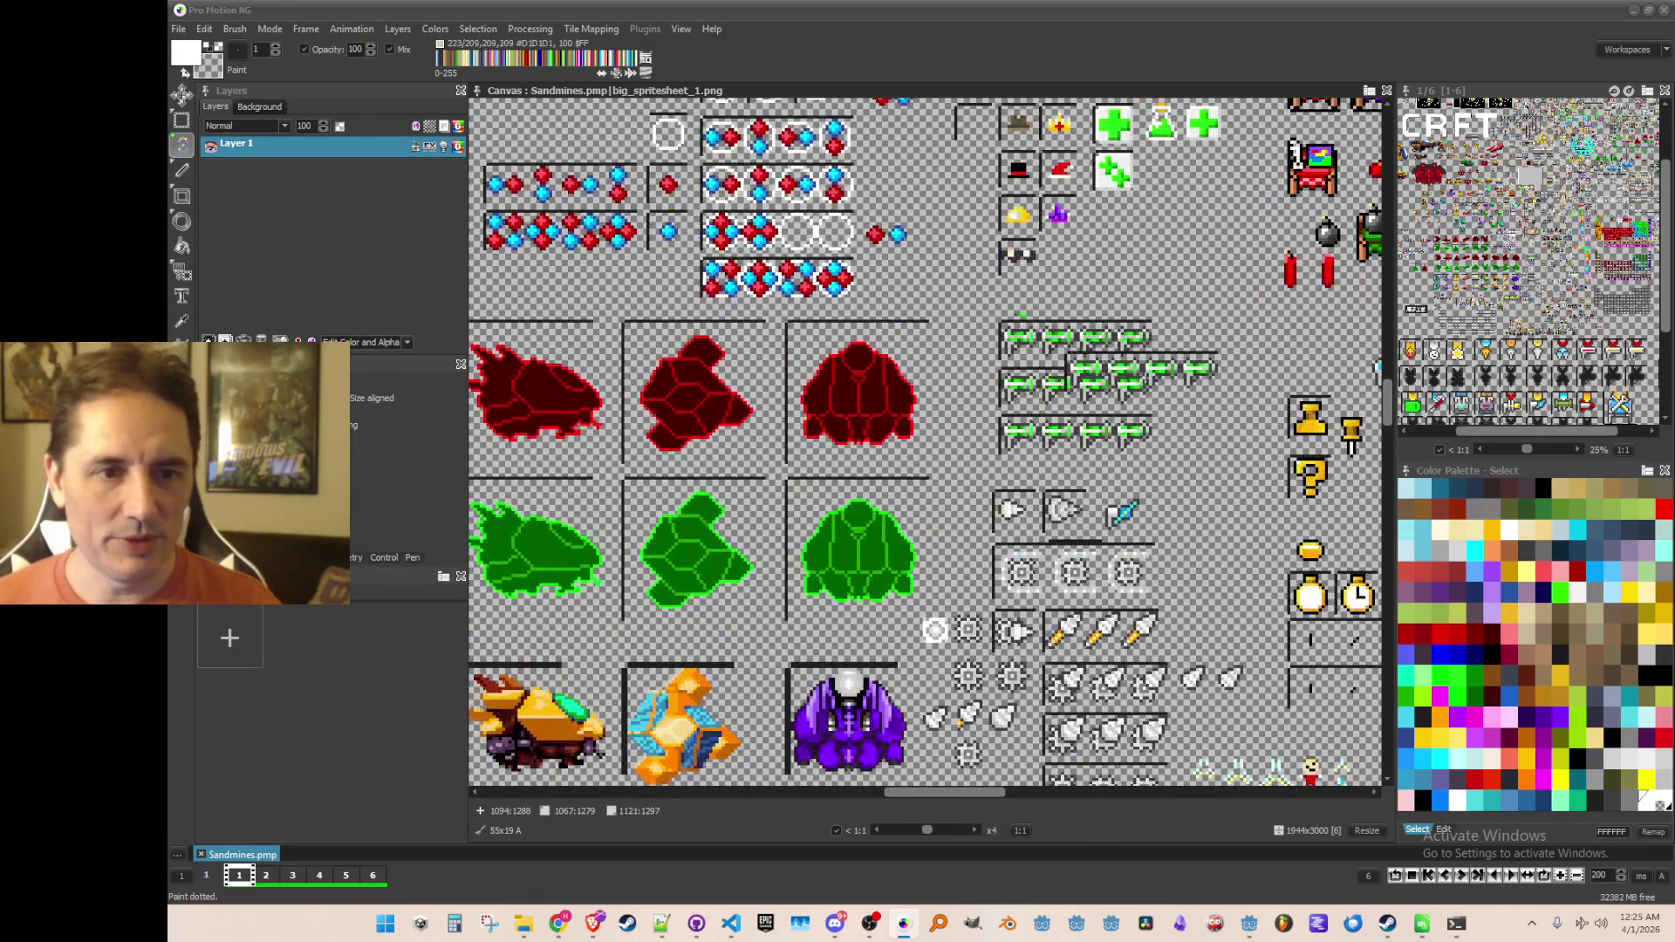
{"action": "scroll", "coordinate": [1143, 375], "scroll_direction": "up", "scroll_amount": 1}
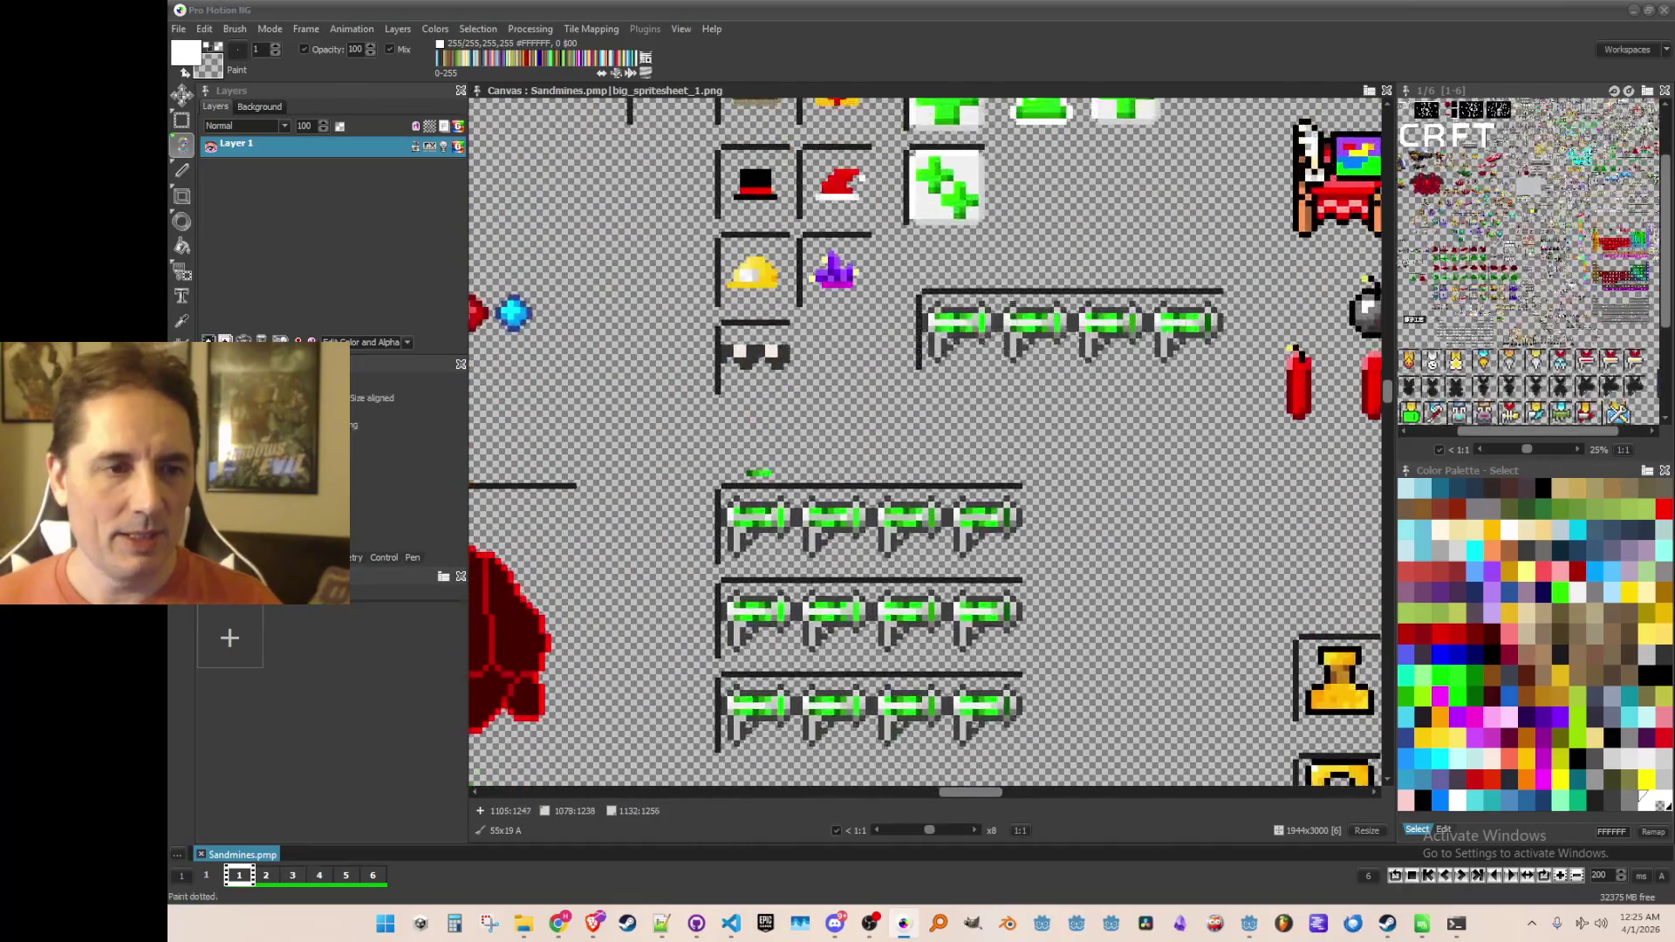
{"action": "scroll", "coordinate": [1143, 375], "scroll_direction": "up", "scroll_amount": 2}
{"action": "left_click", "coordinate": [1054, 275]}
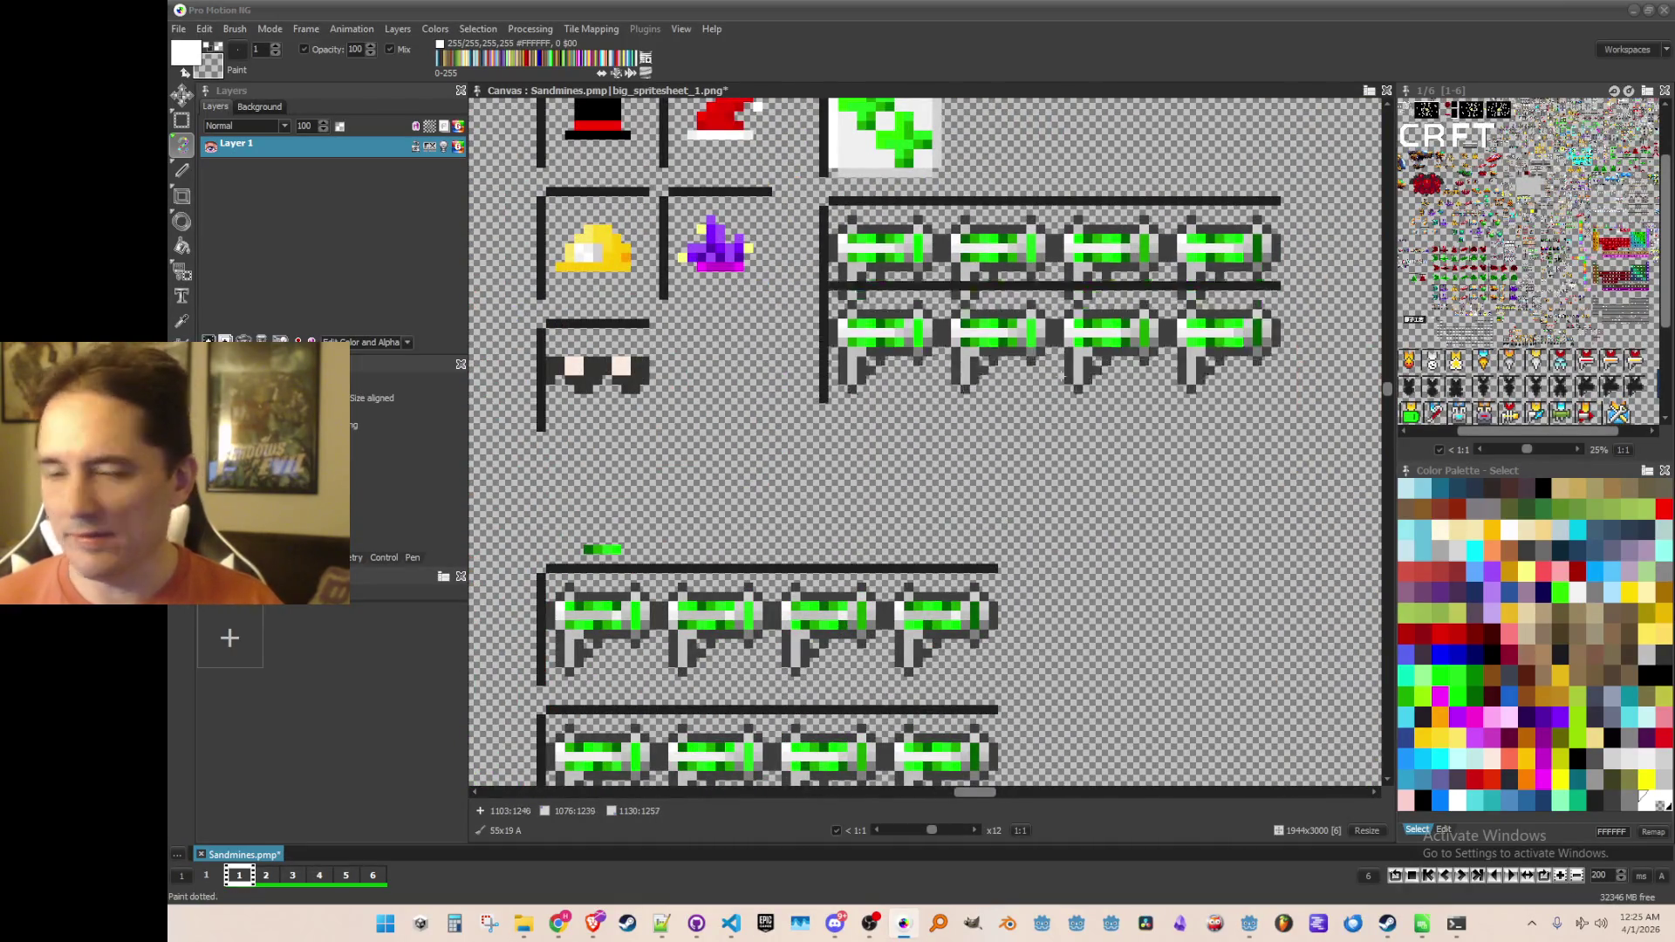
{"action": "left_click", "coordinate": [1054, 418]}
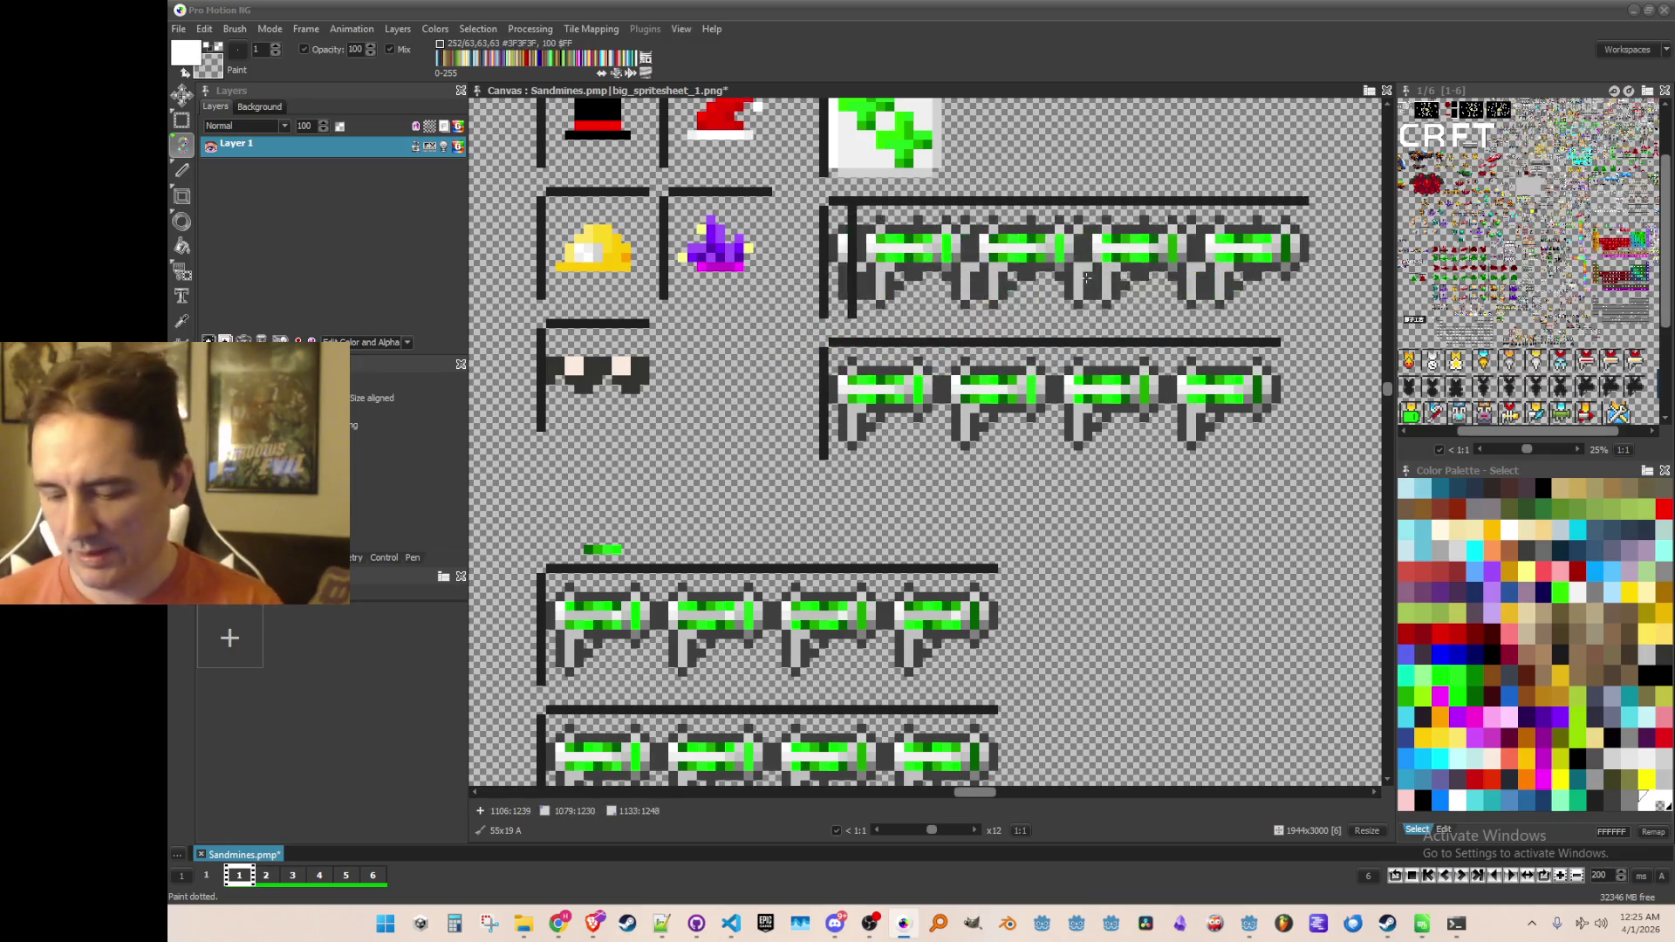
{"action": "scroll", "coordinate": [970, 325], "scroll_direction": "up", "scroll_amount": 1}
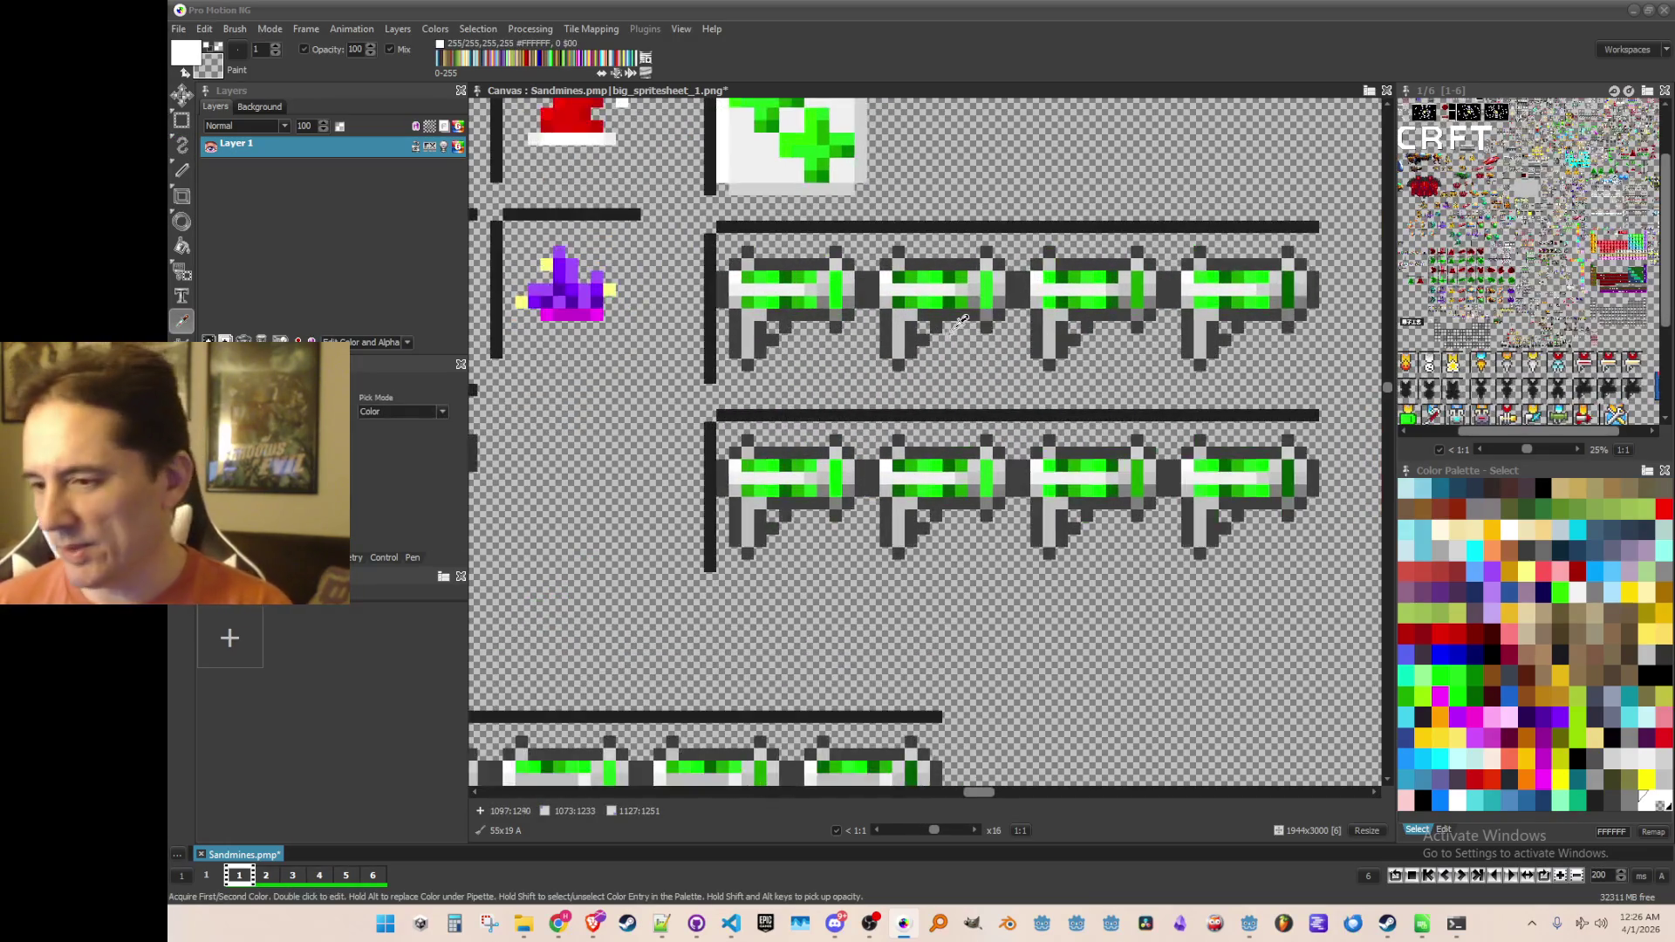
{"action": "scroll", "coordinate": [955, 307], "scroll_direction": "down", "scroll_amount": 1}
{"action": "scroll", "coordinate": [942, 301], "scroll_direction": "up", "scroll_amount": 1}
{"action": "scroll", "coordinate": [938, 301], "scroll_direction": "down", "scroll_amount": 1}
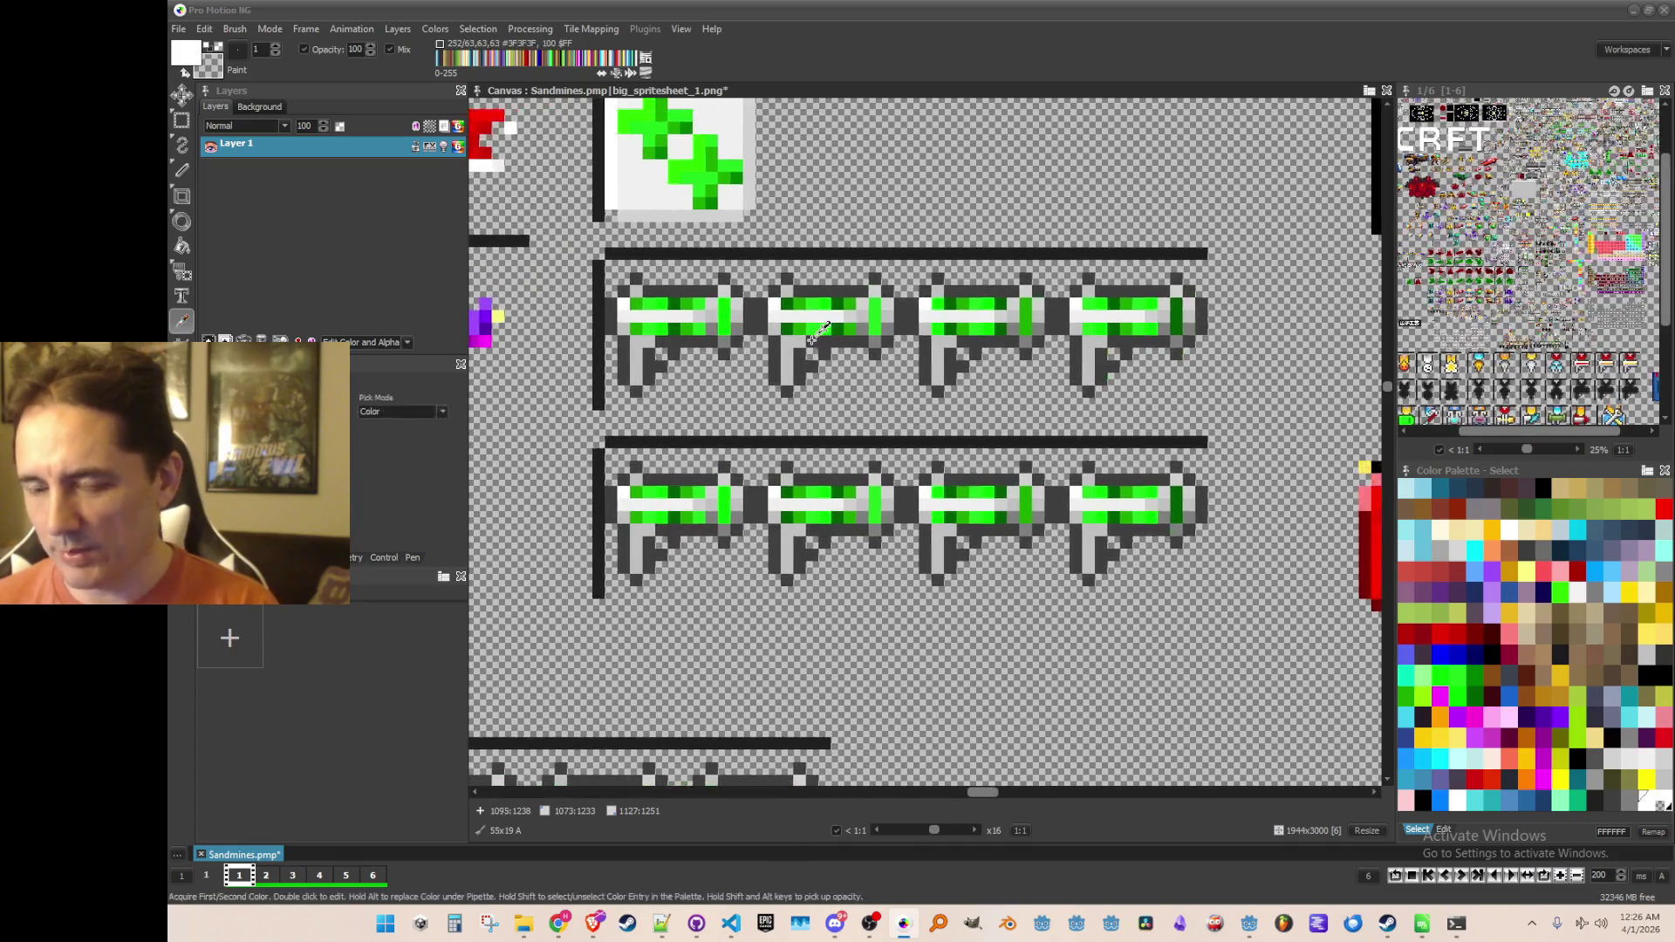
Step: Repaint green pixels on the four upper guns with red from the palette
{"action": "left_click", "coordinate": [1239, 554]}
{"action": "scroll", "coordinate": [922, 397], "scroll_direction": "up", "scroll_amount": 1}
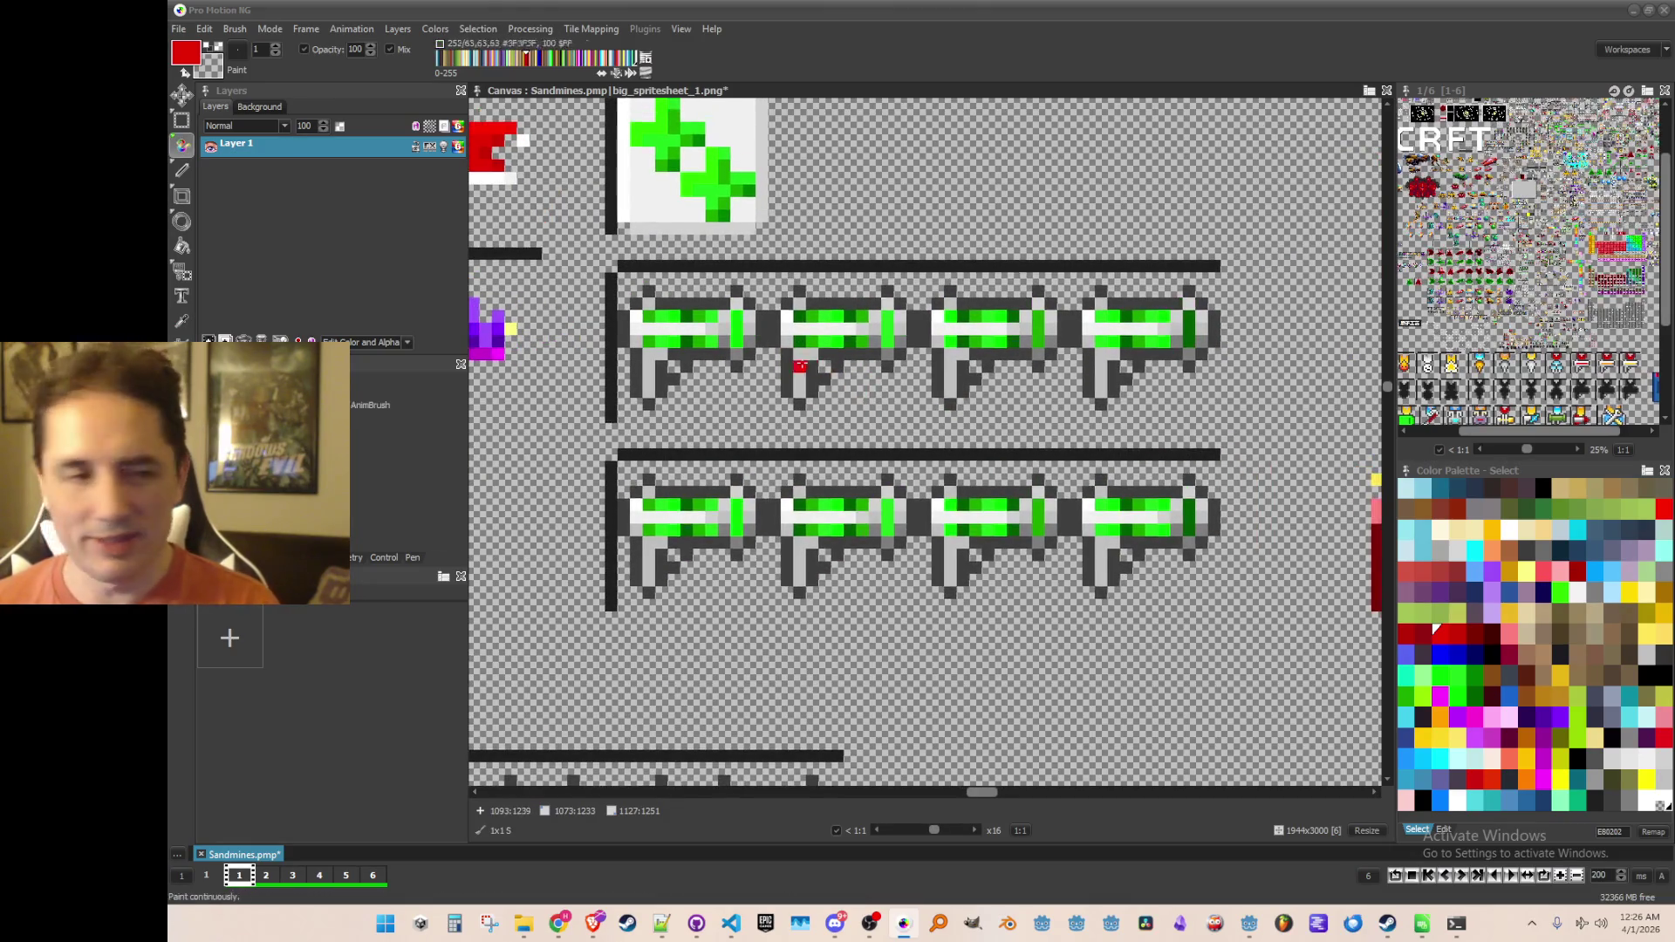
{"action": "left_click", "coordinate": [738, 323]}
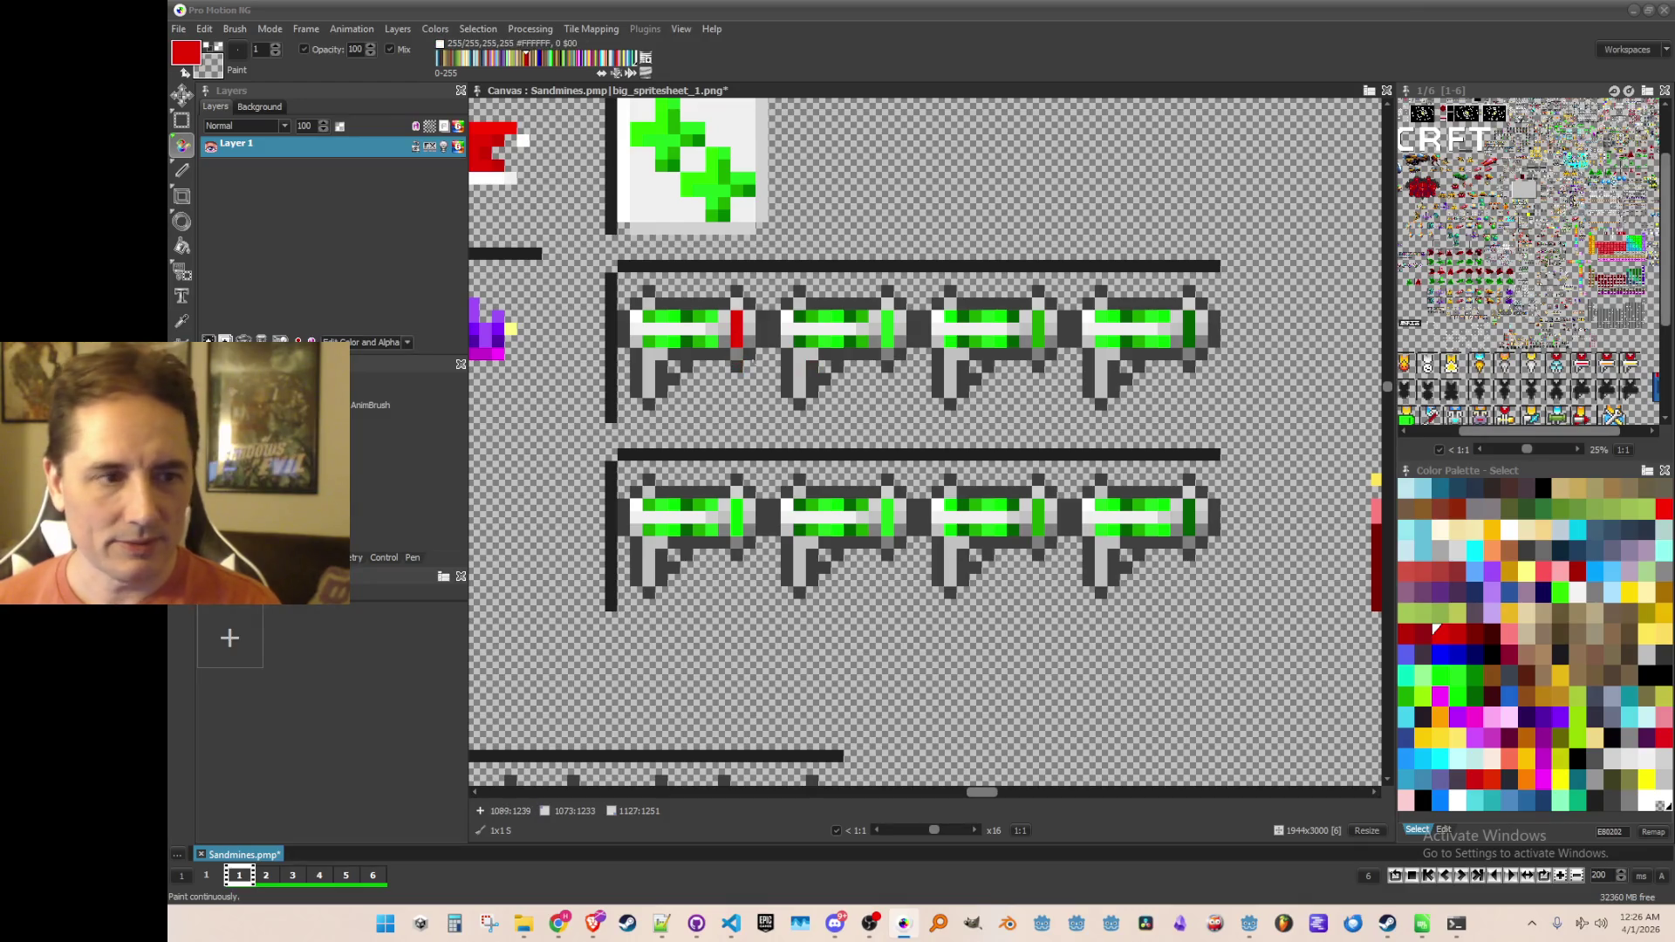
{"action": "left_click", "coordinate": [674, 341]}
{"action": "left_click", "coordinate": [674, 316]}
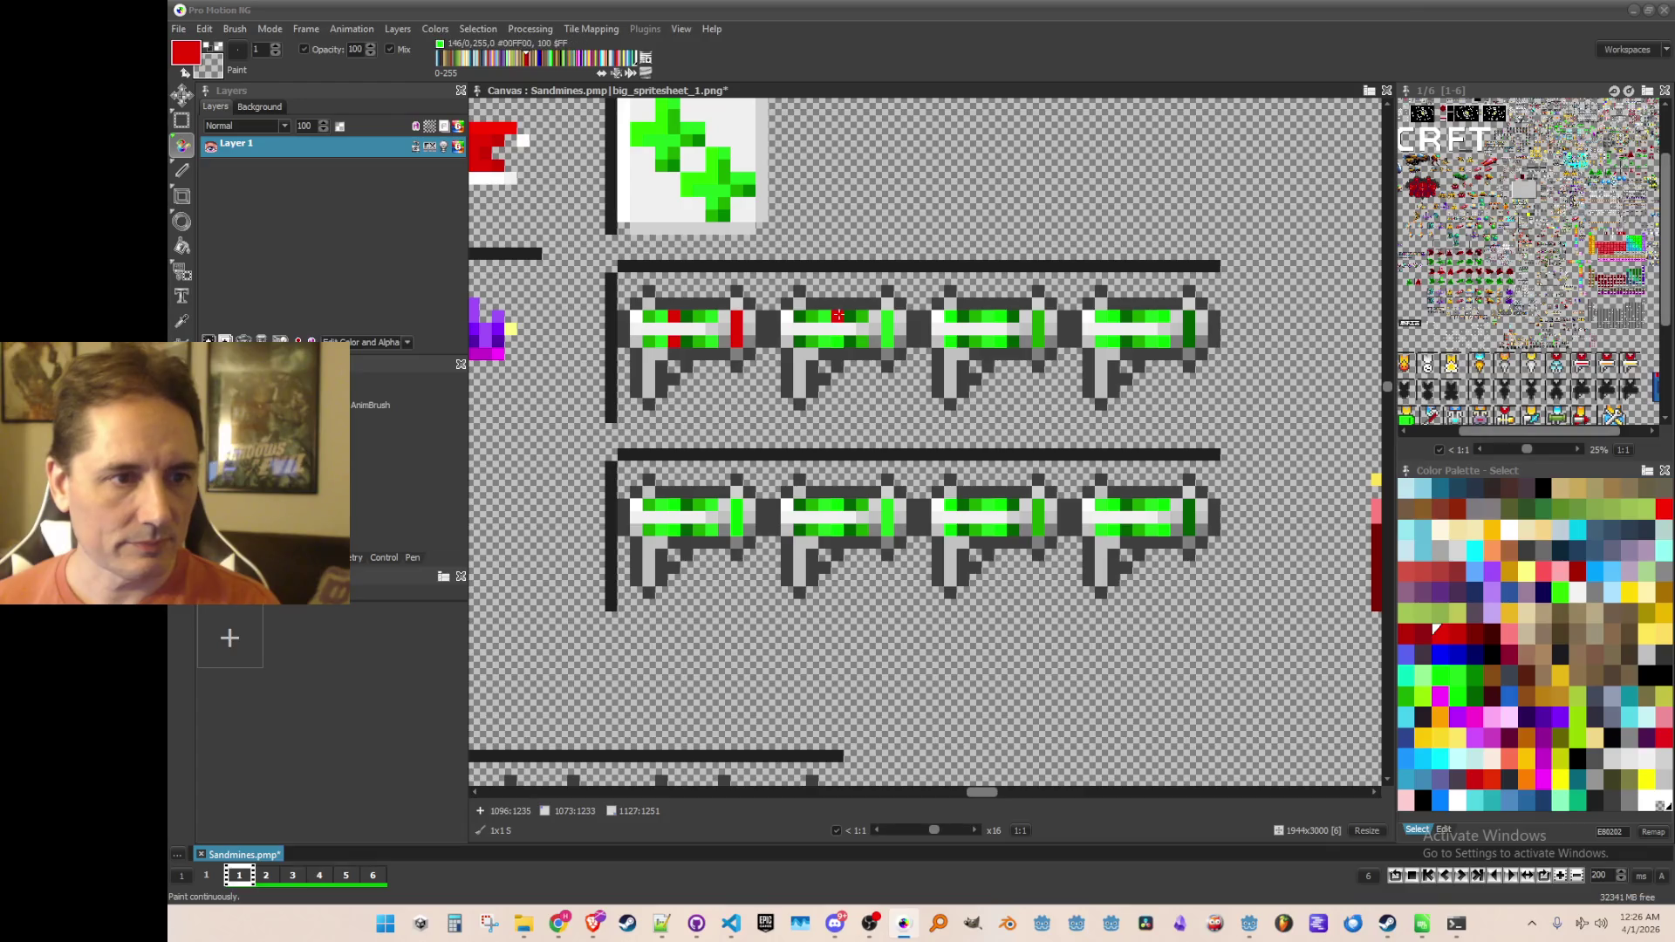
{"action": "left_click", "coordinate": [837, 341]}
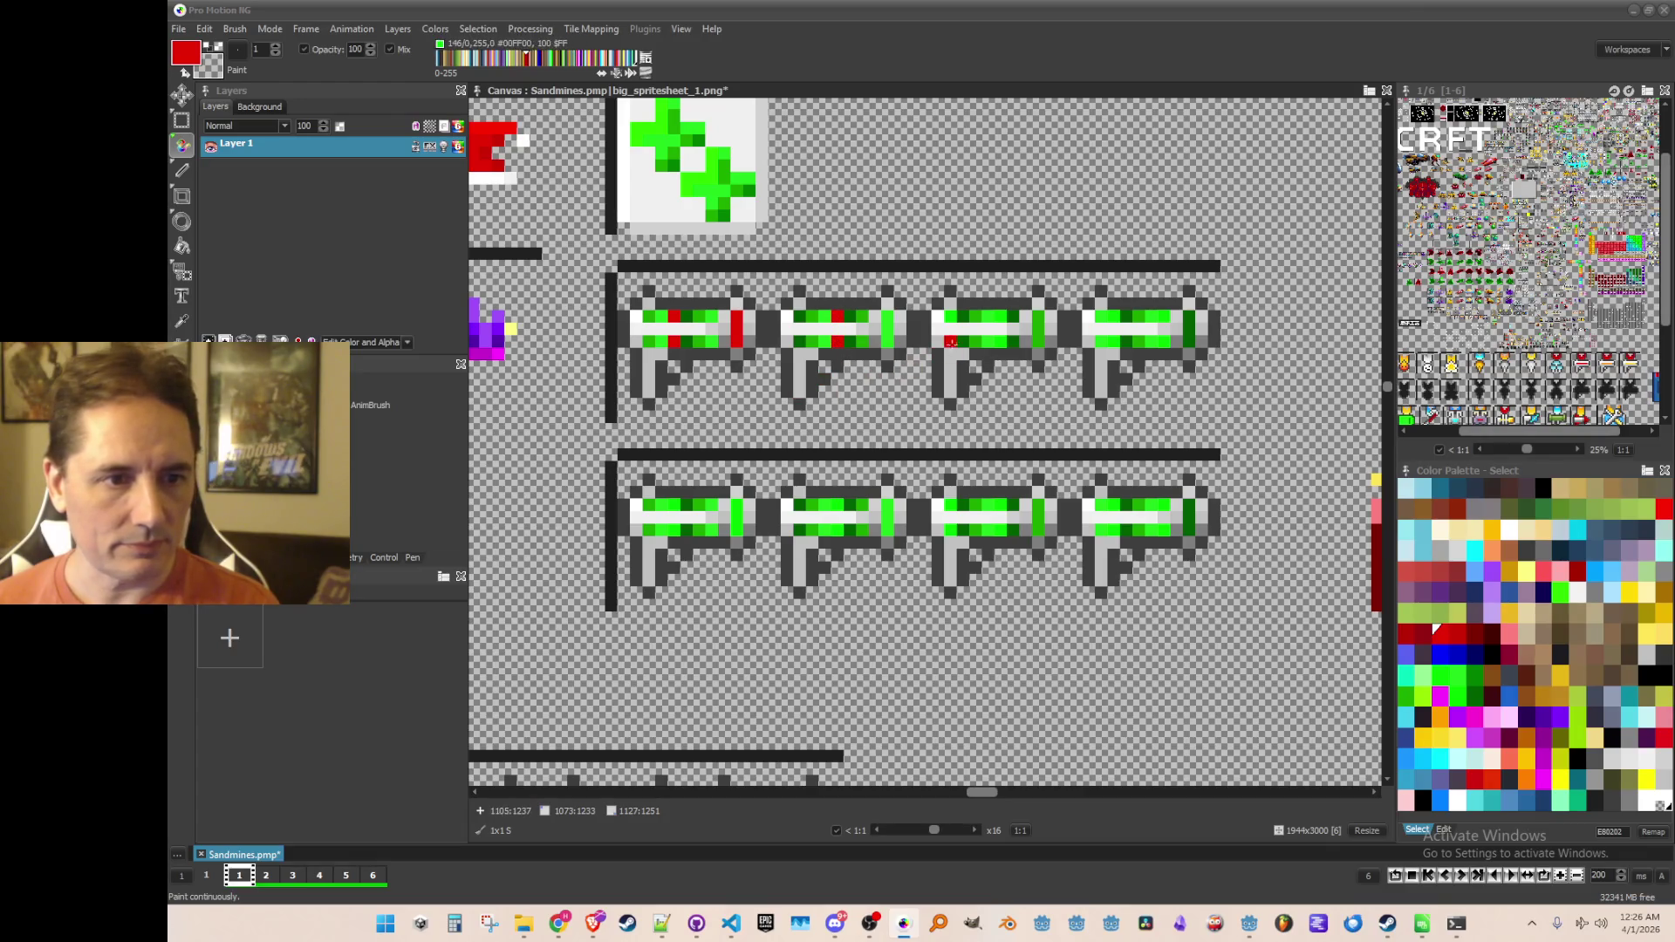
{"action": "left_click", "coordinate": [1001, 317]}
{"action": "left_click", "coordinate": [1000, 341]}
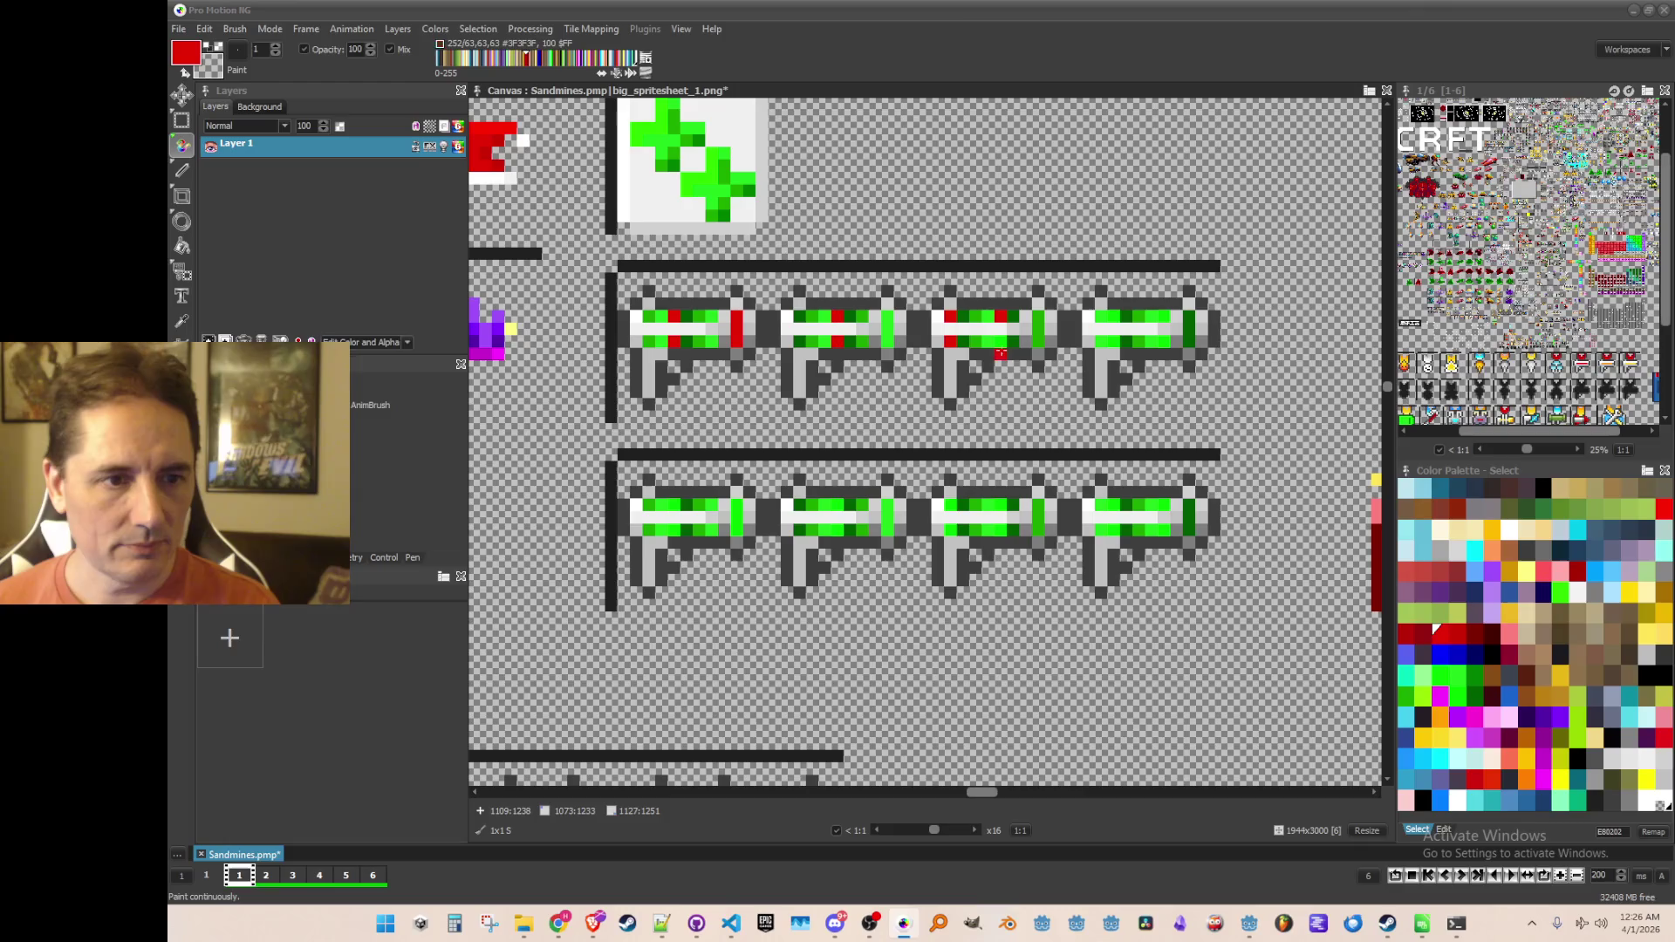
{"action": "left_click", "coordinate": [1163, 341]}
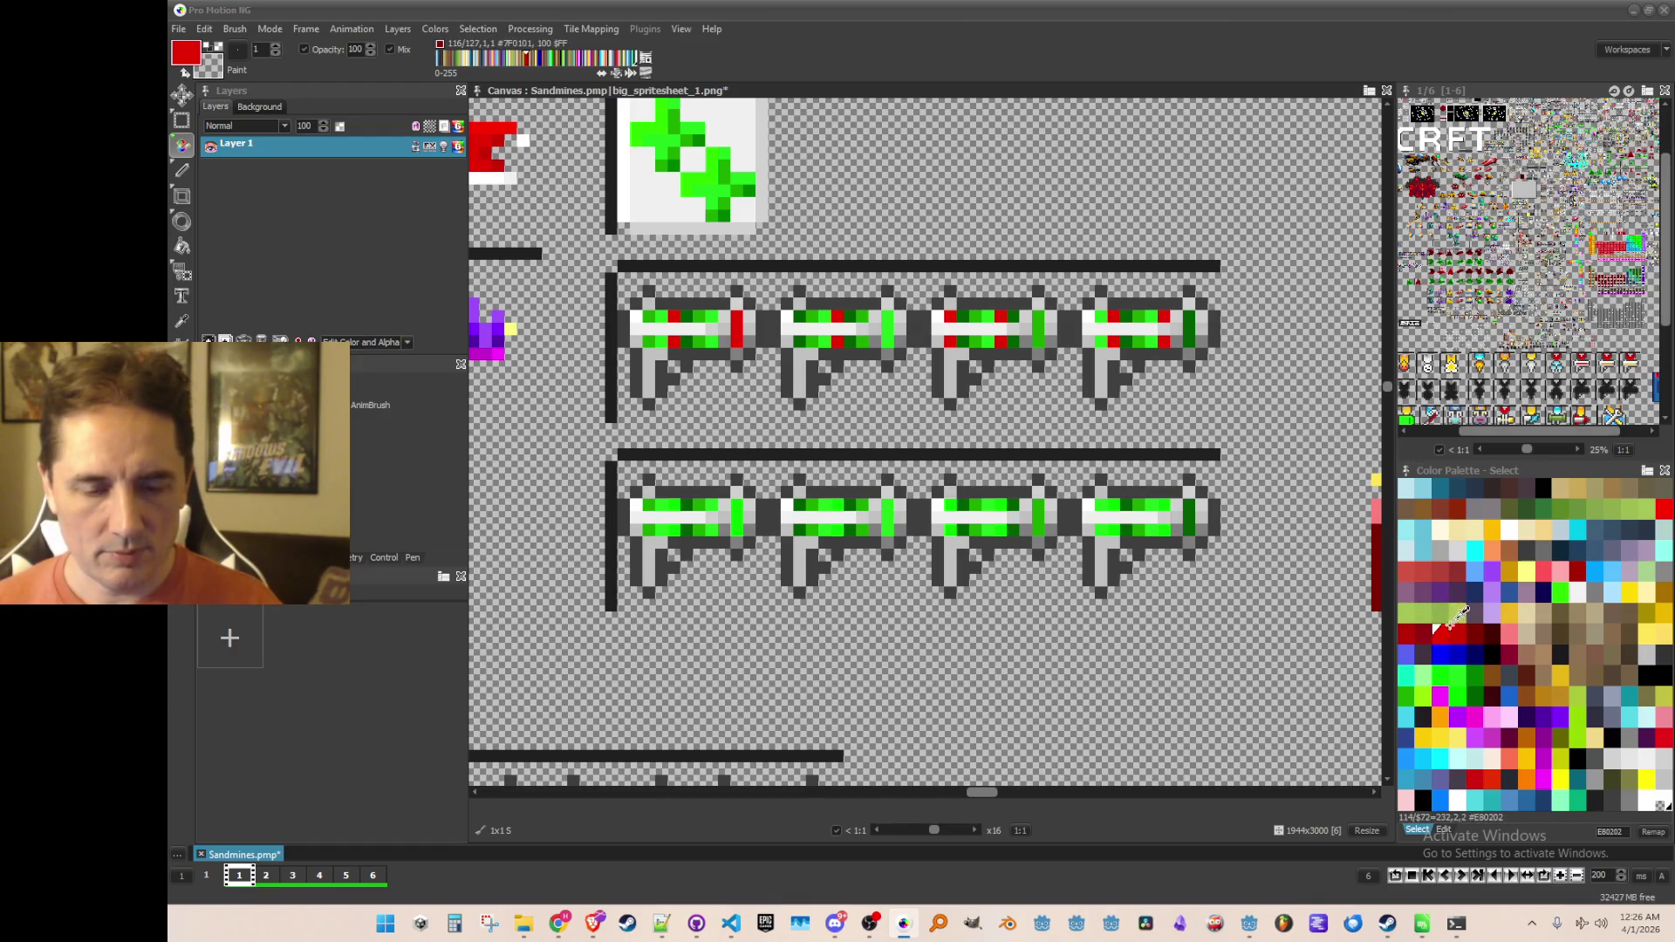
Step: Paint the remaining green pixels in darker red shades, then save the spritesheet
{"action": "left_click", "coordinate": [1455, 626]}
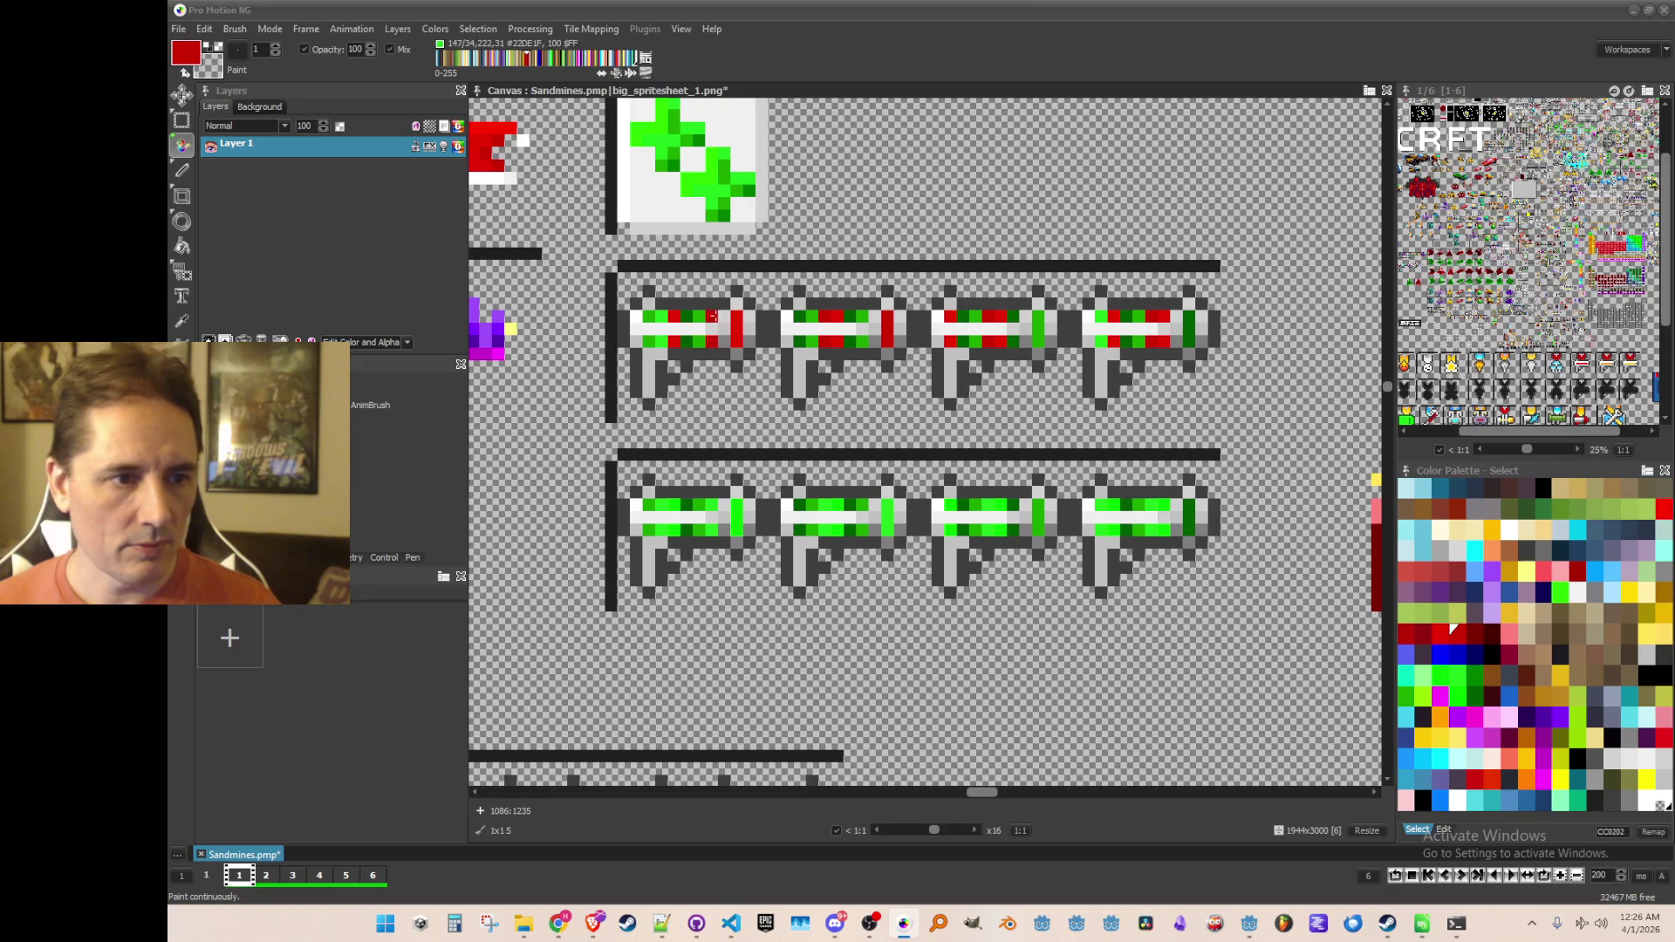
{"action": "left_click", "coordinate": [1475, 633]}
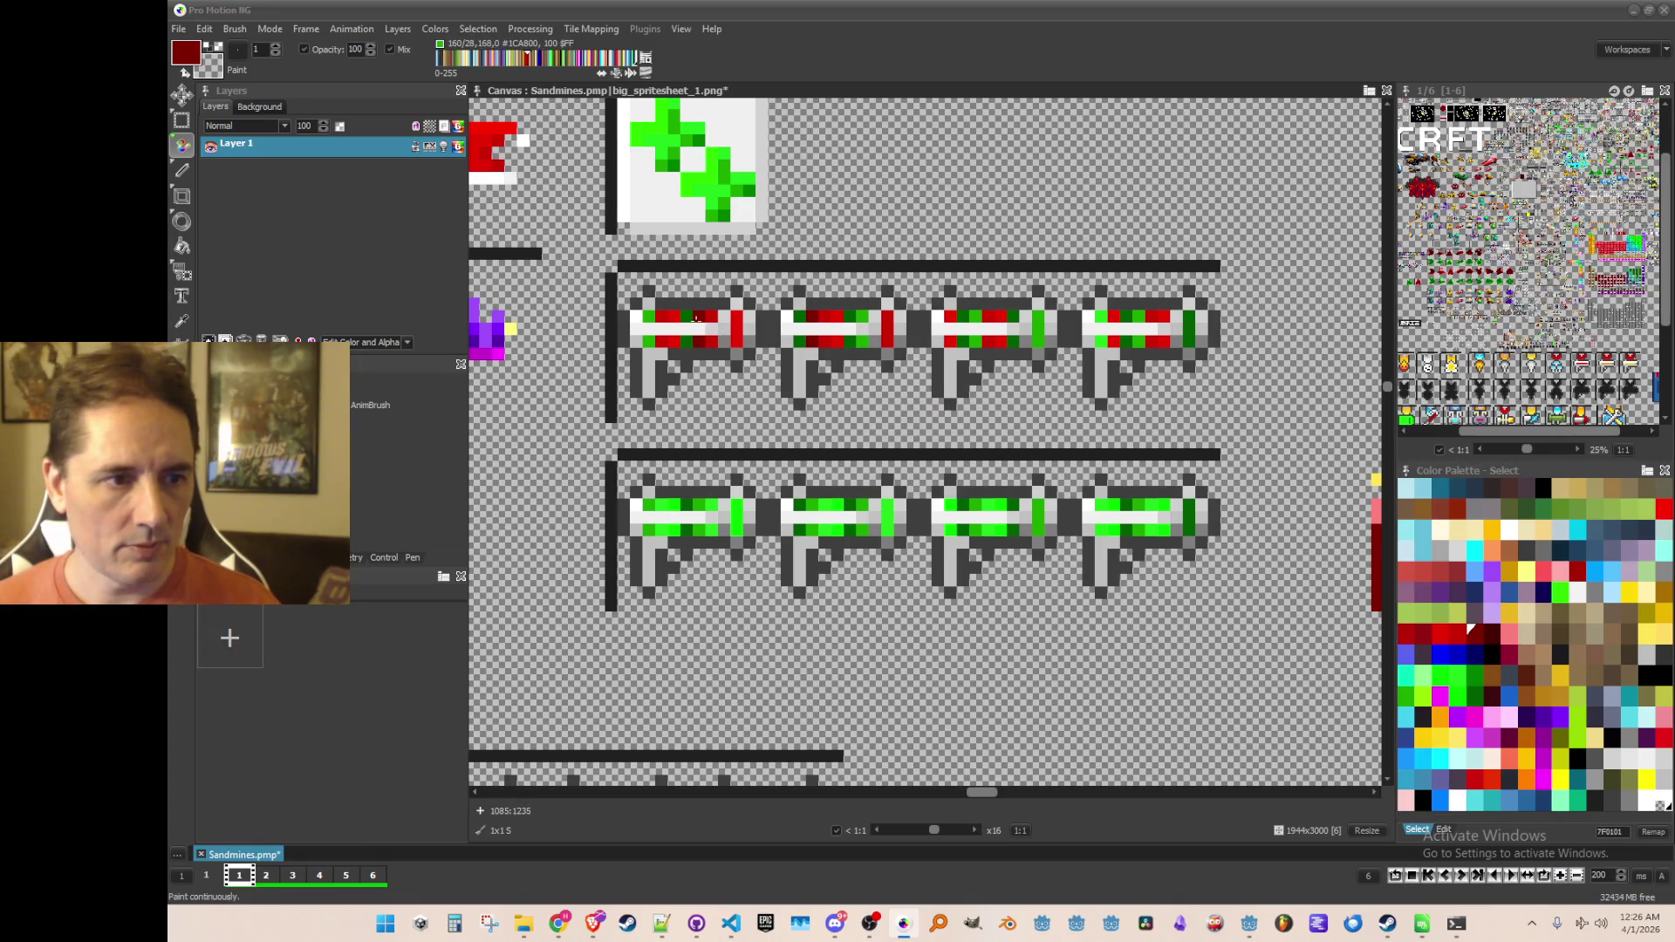
{"action": "left_click", "coordinate": [647, 317]}
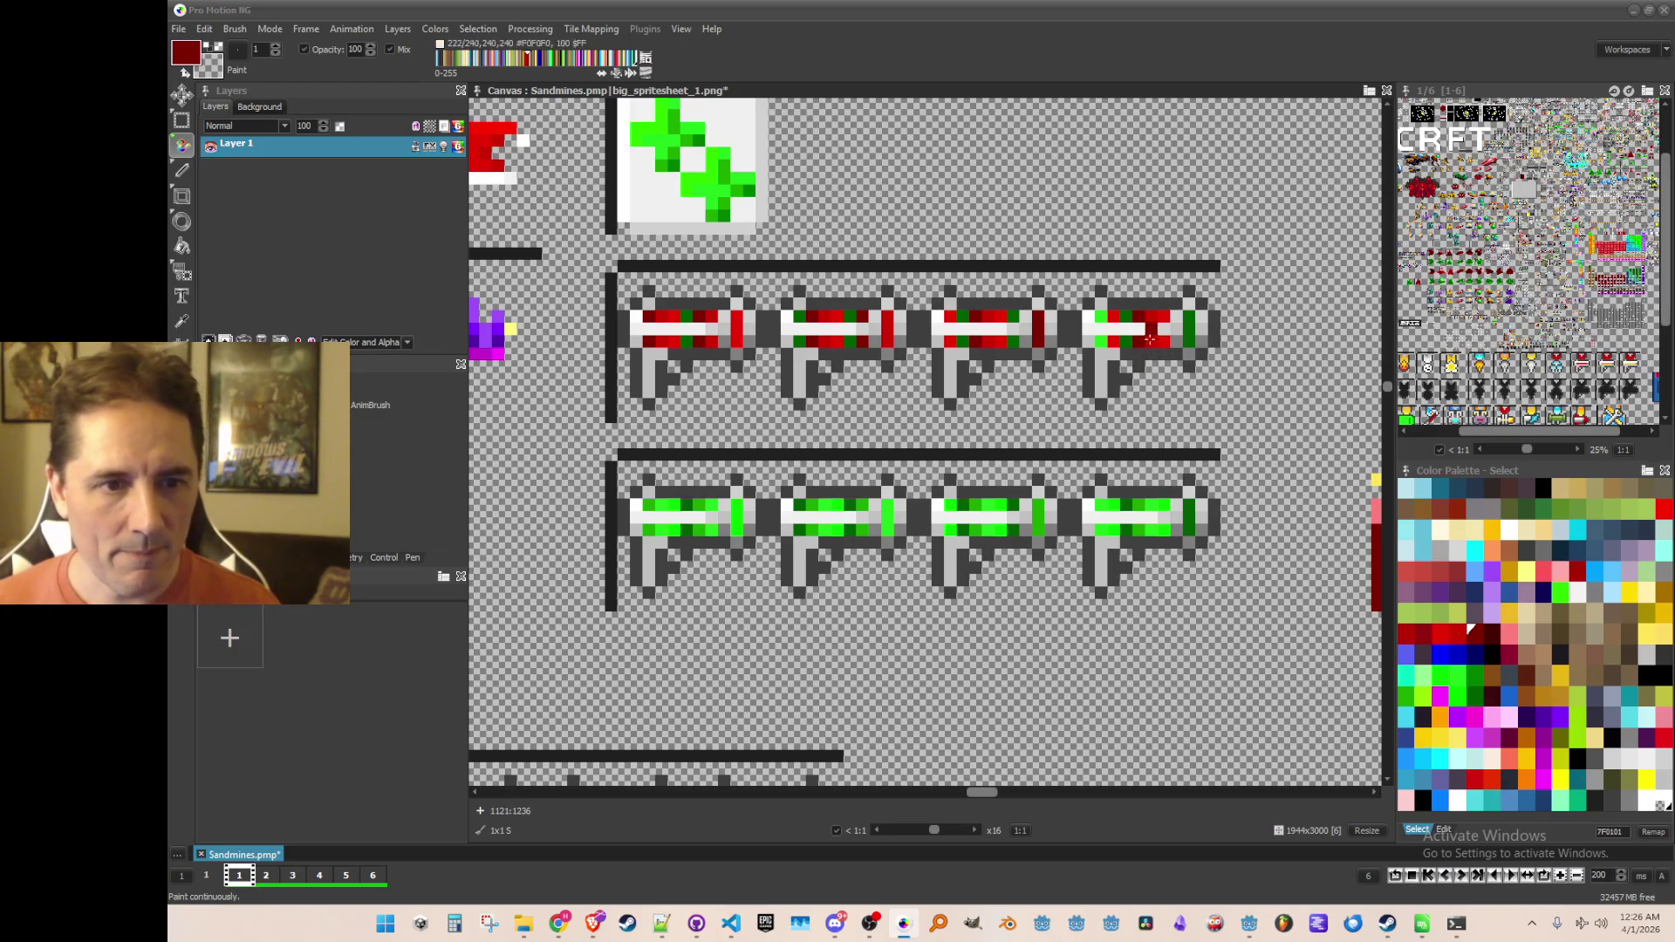
{"action": "key", "text": "comma"}
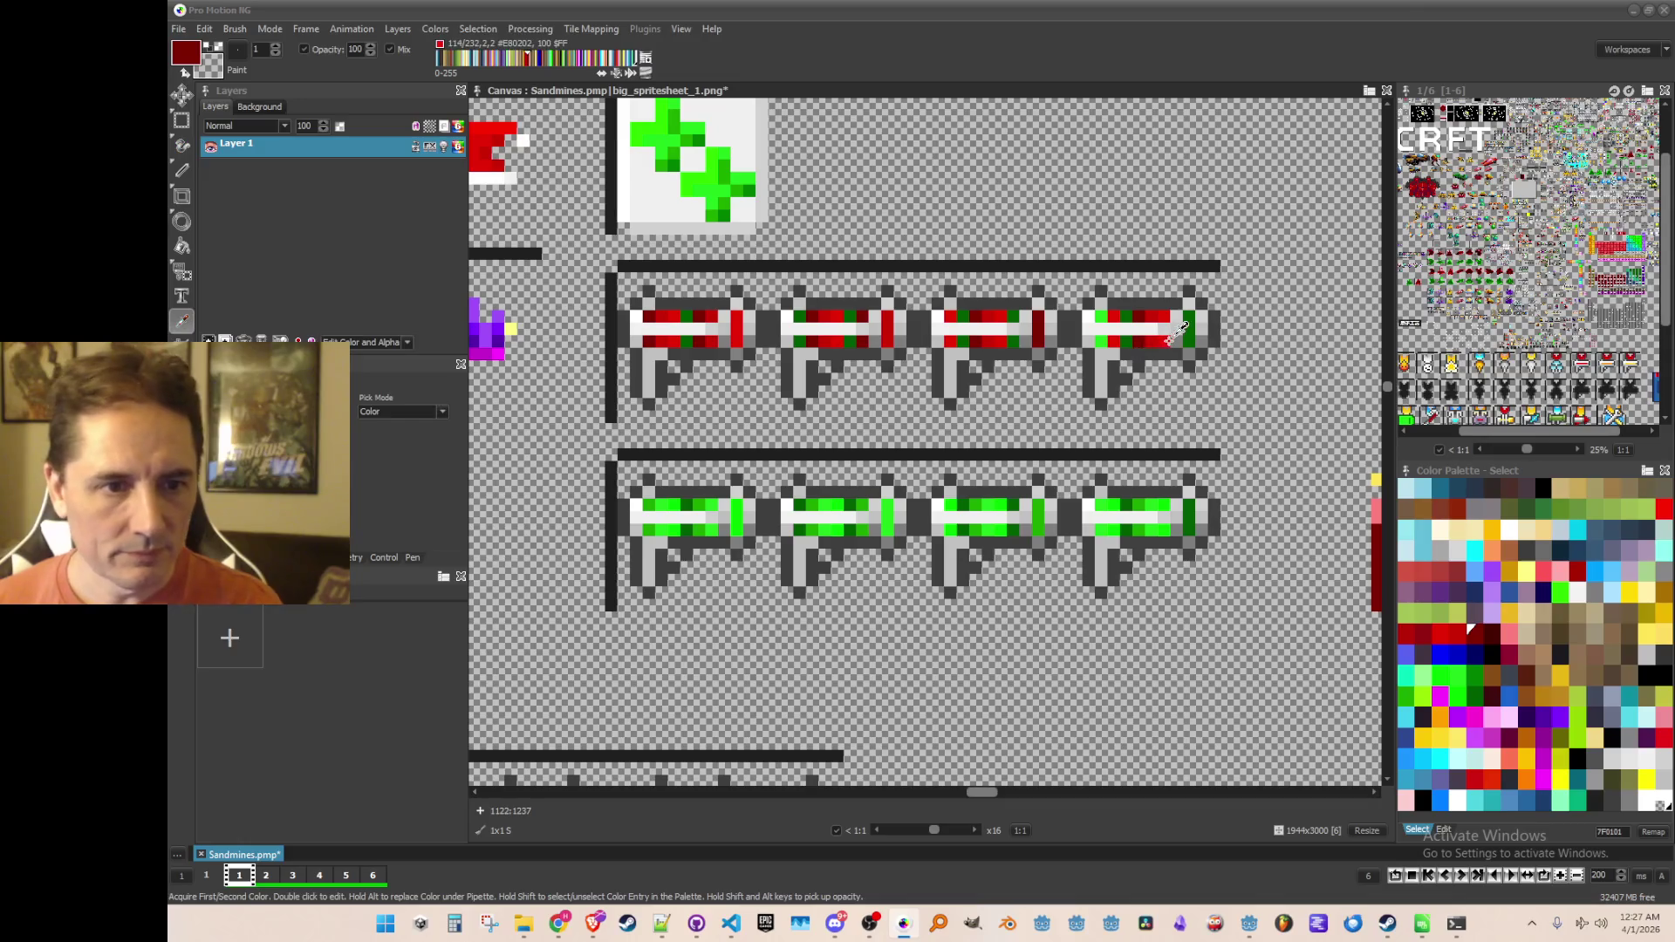
{"action": "left_click", "coordinate": [1156, 338]}
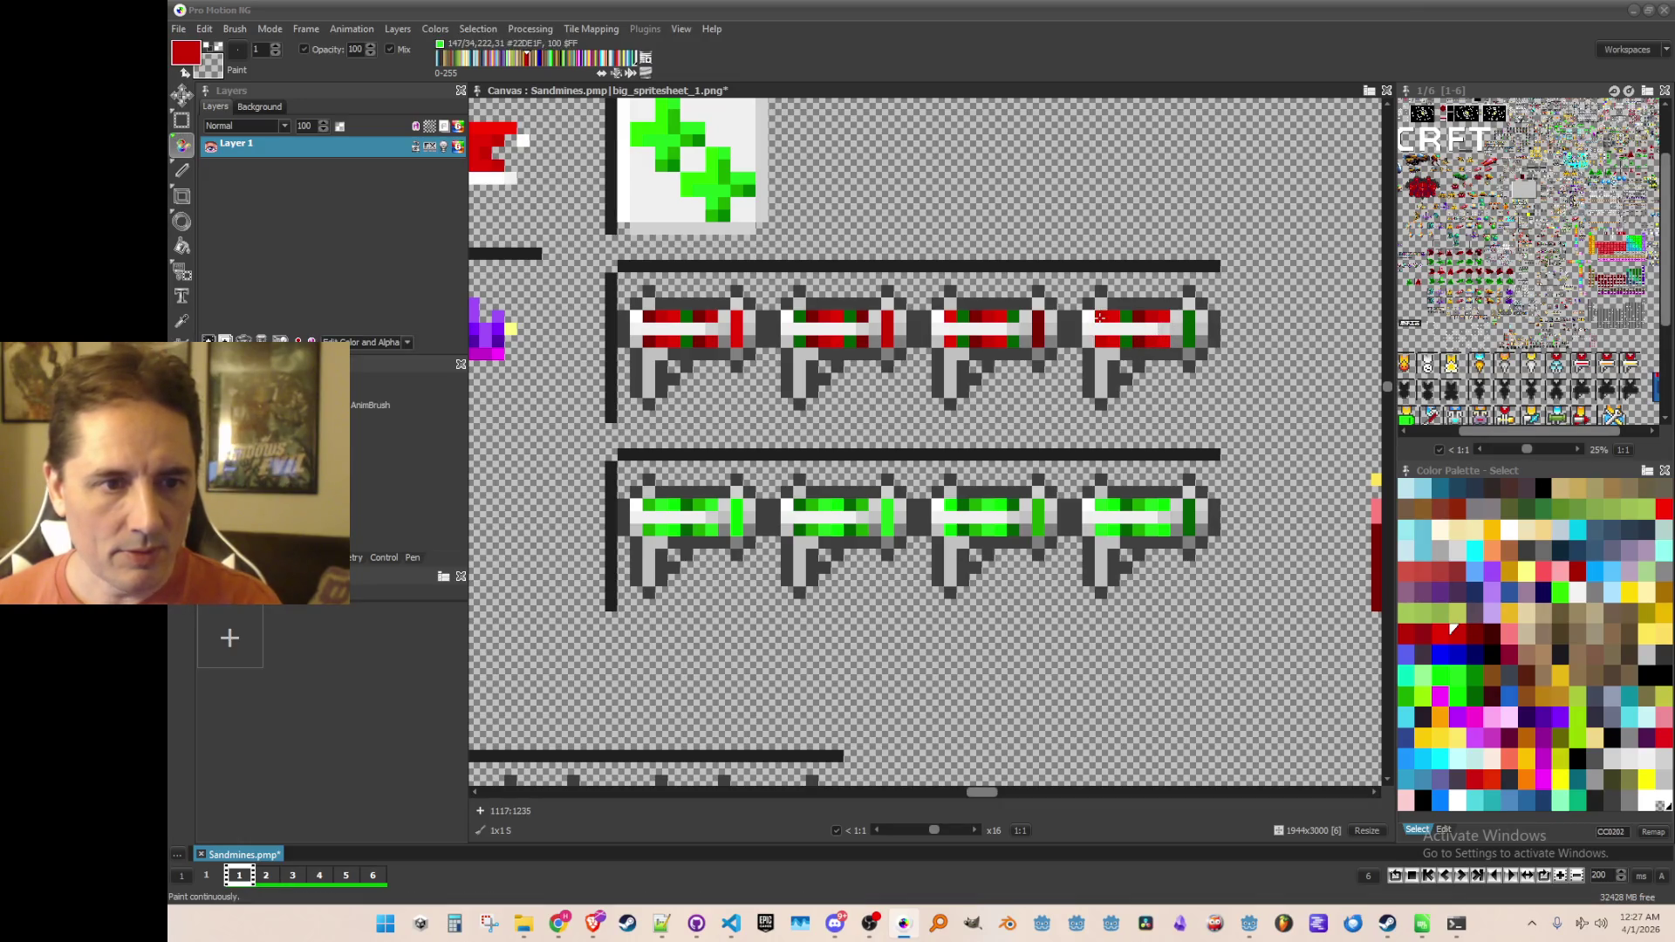
{"action": "left_click", "coordinate": [1474, 630]}
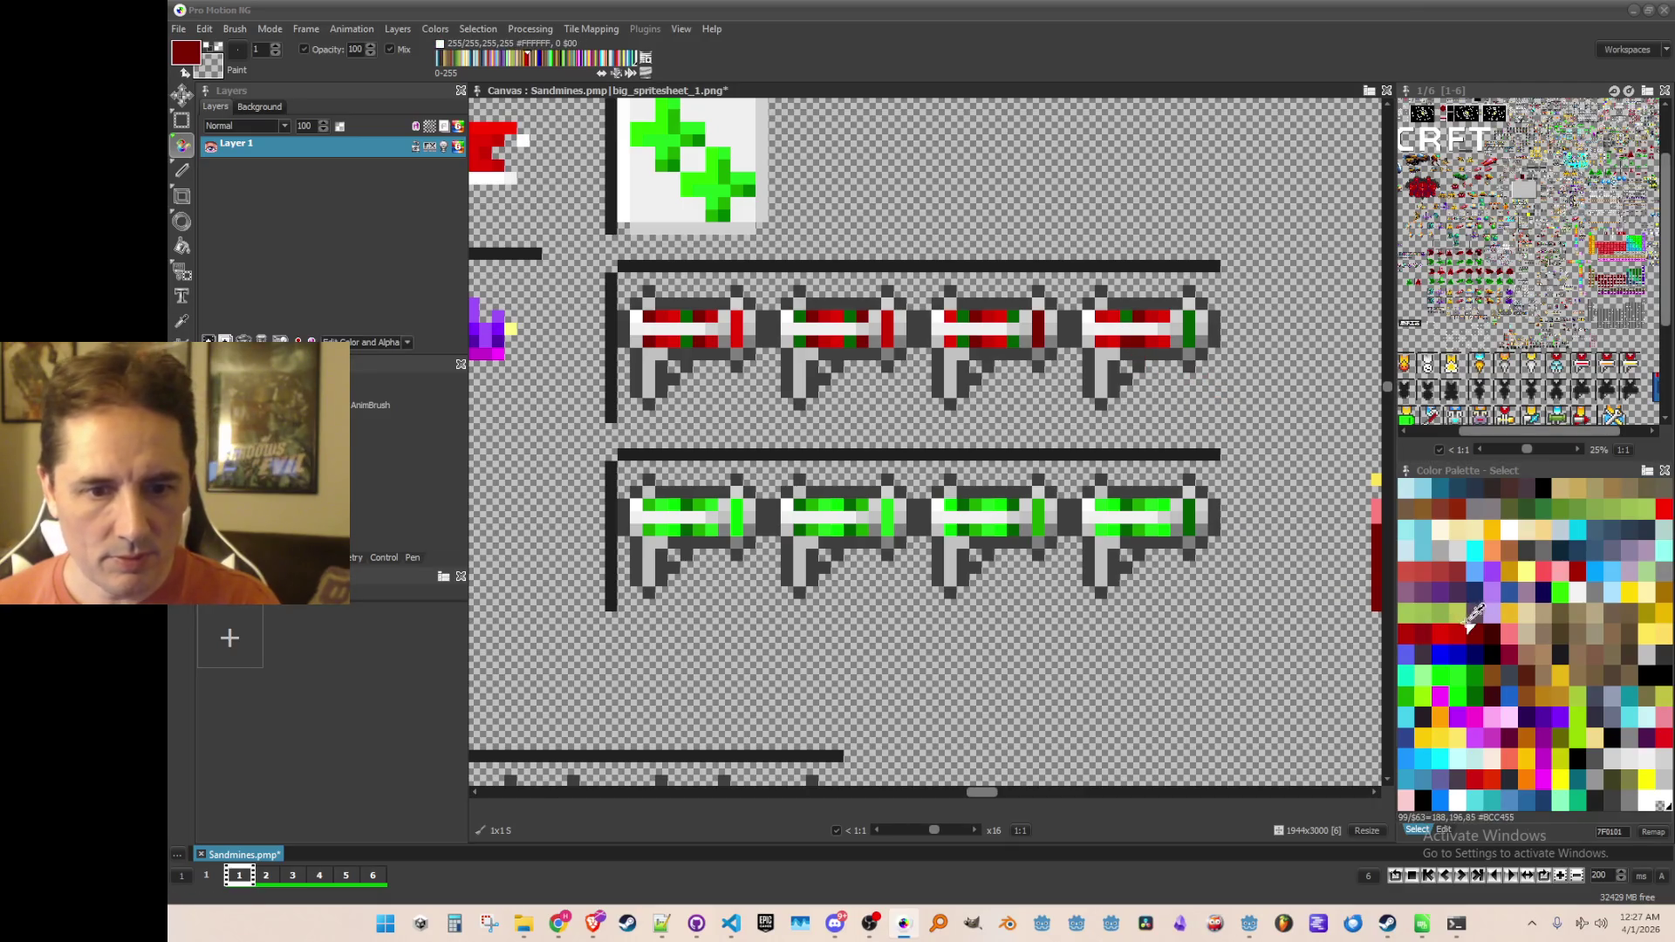
{"action": "left_click", "coordinate": [1490, 630]}
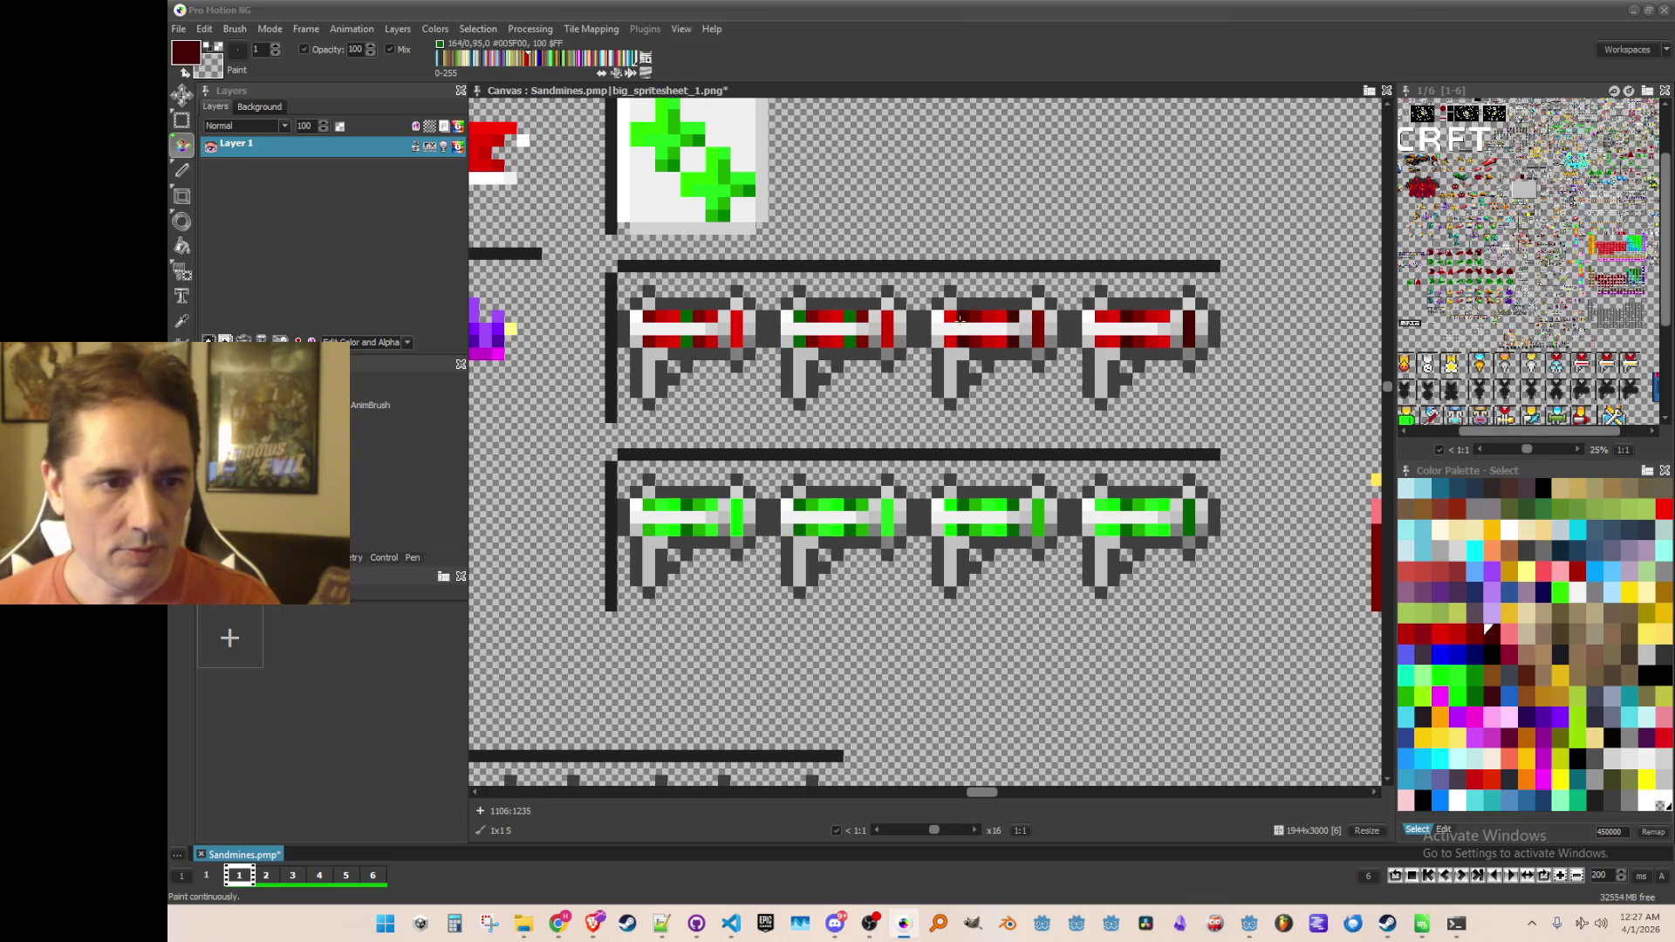
{"action": "left_click", "coordinate": [802, 318]}
{"action": "left_click", "coordinate": [799, 340]}
{"action": "left_click", "coordinate": [687, 342]}
{"action": "left_click", "coordinate": [686, 316]}
{"action": "key", "text": "comma"}
{"action": "key", "text": "ctrl+s"}
{"action": "scroll", "coordinate": [1019, 432], "scroll_direction": "down", "scroll_amount": 2}
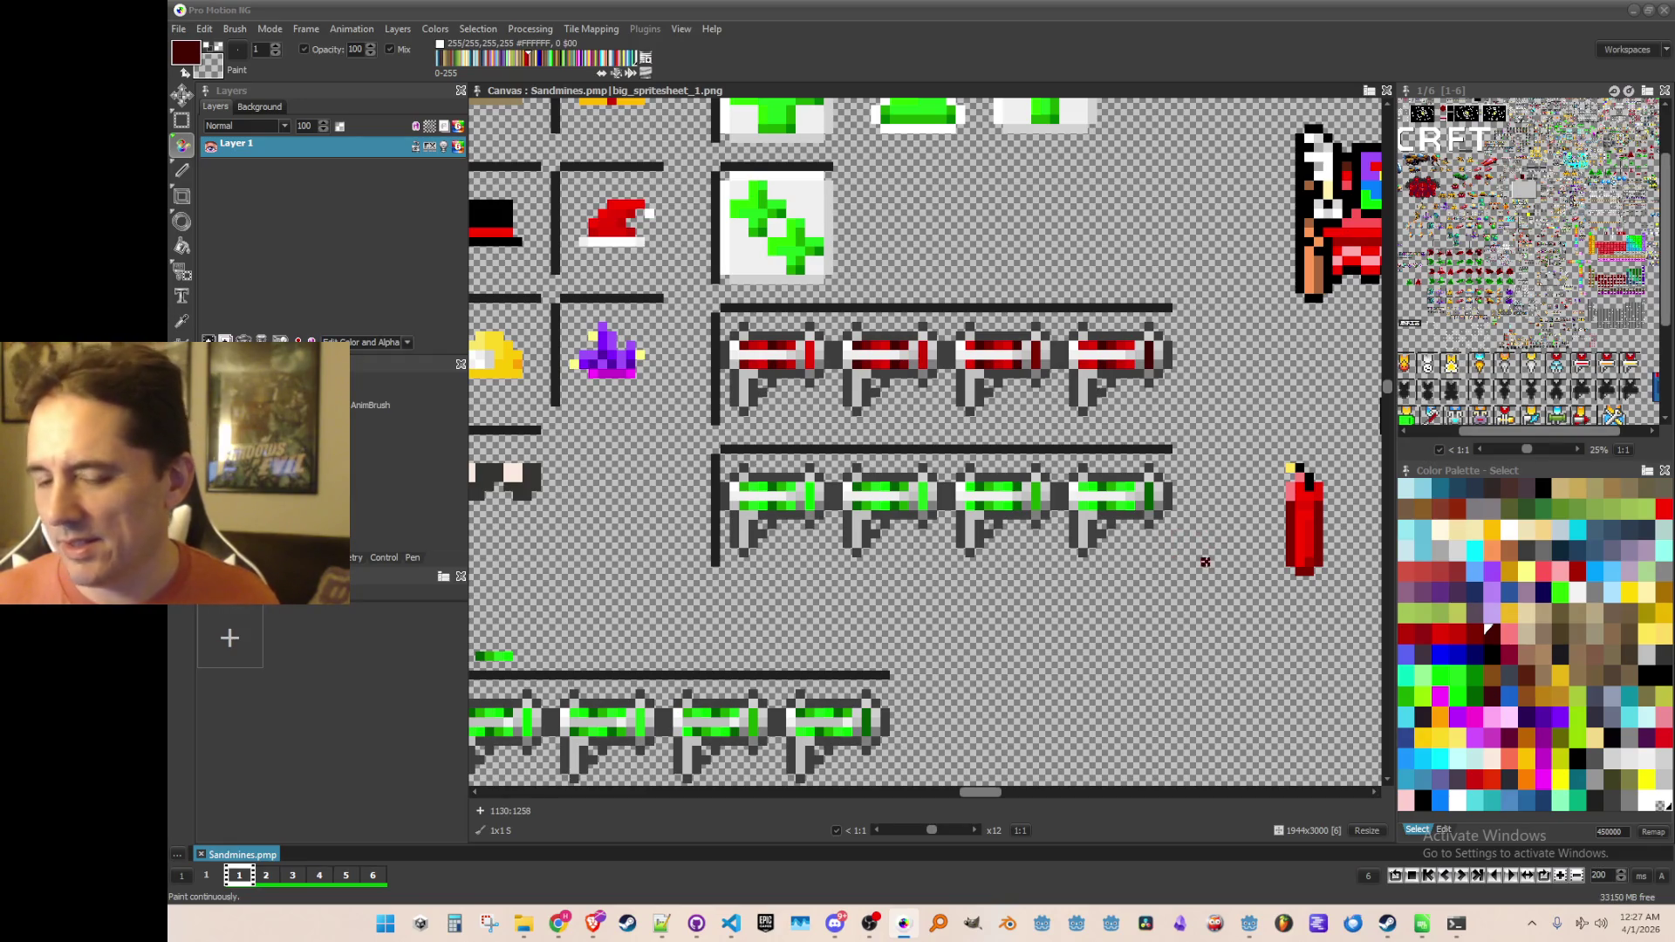
{"action": "scroll", "coordinate": [1205, 571], "scroll_direction": "up", "scroll_amount": 3}
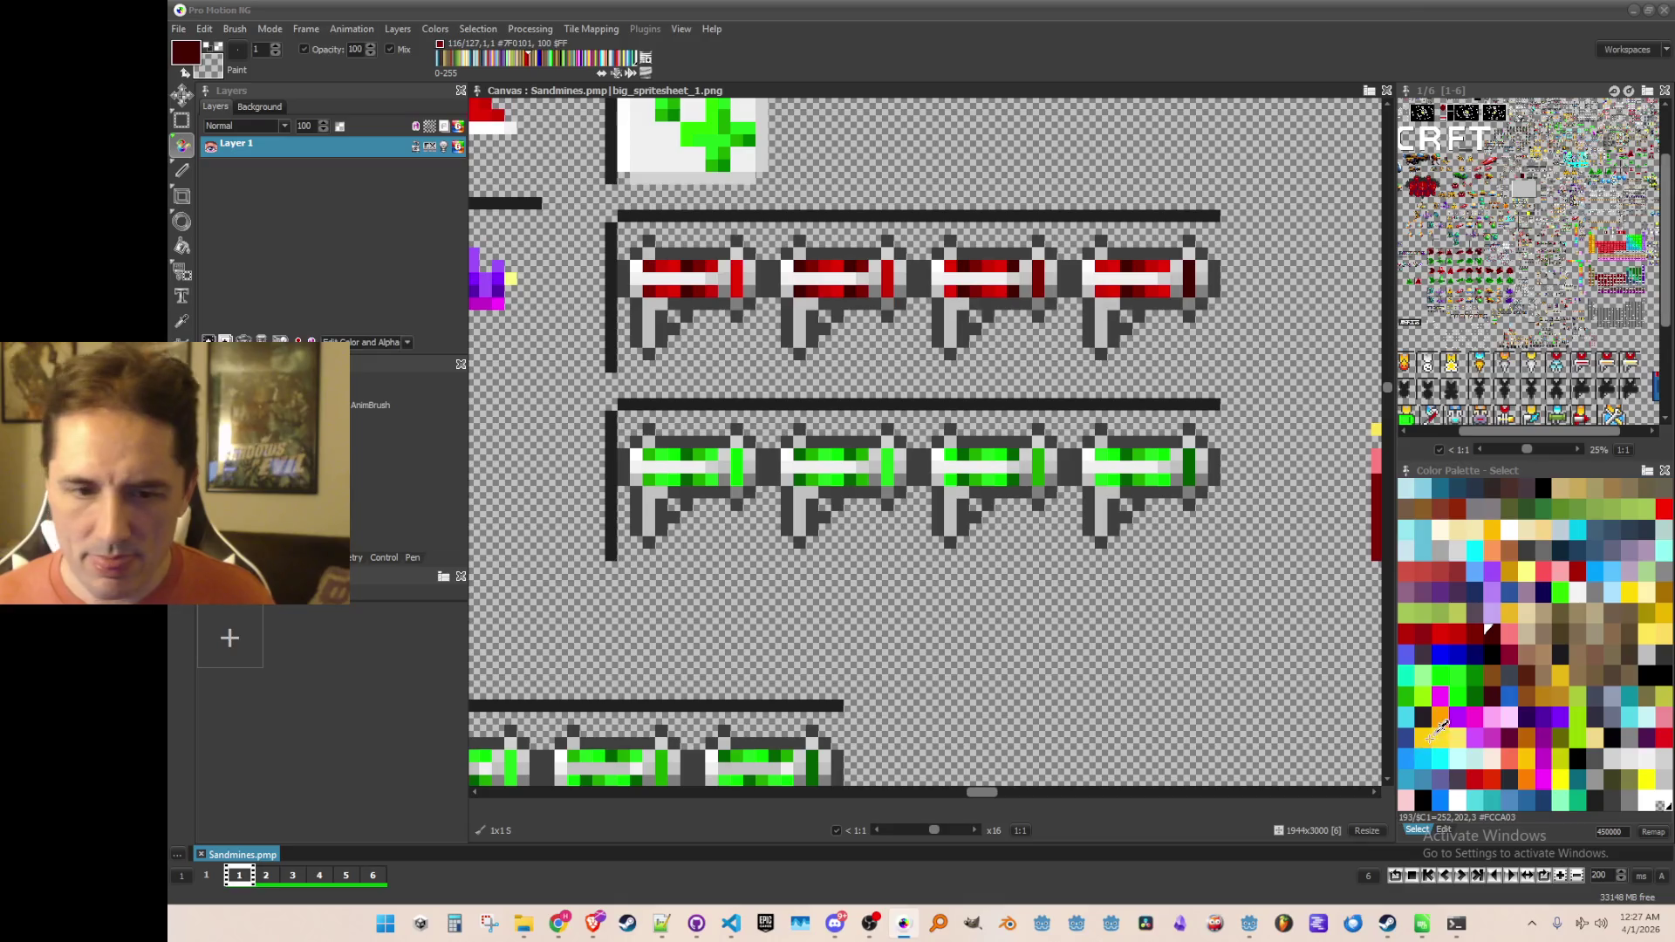
{"action": "left_click", "coordinate": [1406, 716]}
Step: Paint pure cyan pixels onto the last and third green guns in the lower row
{"action": "left_click", "coordinate": [1176, 504]}
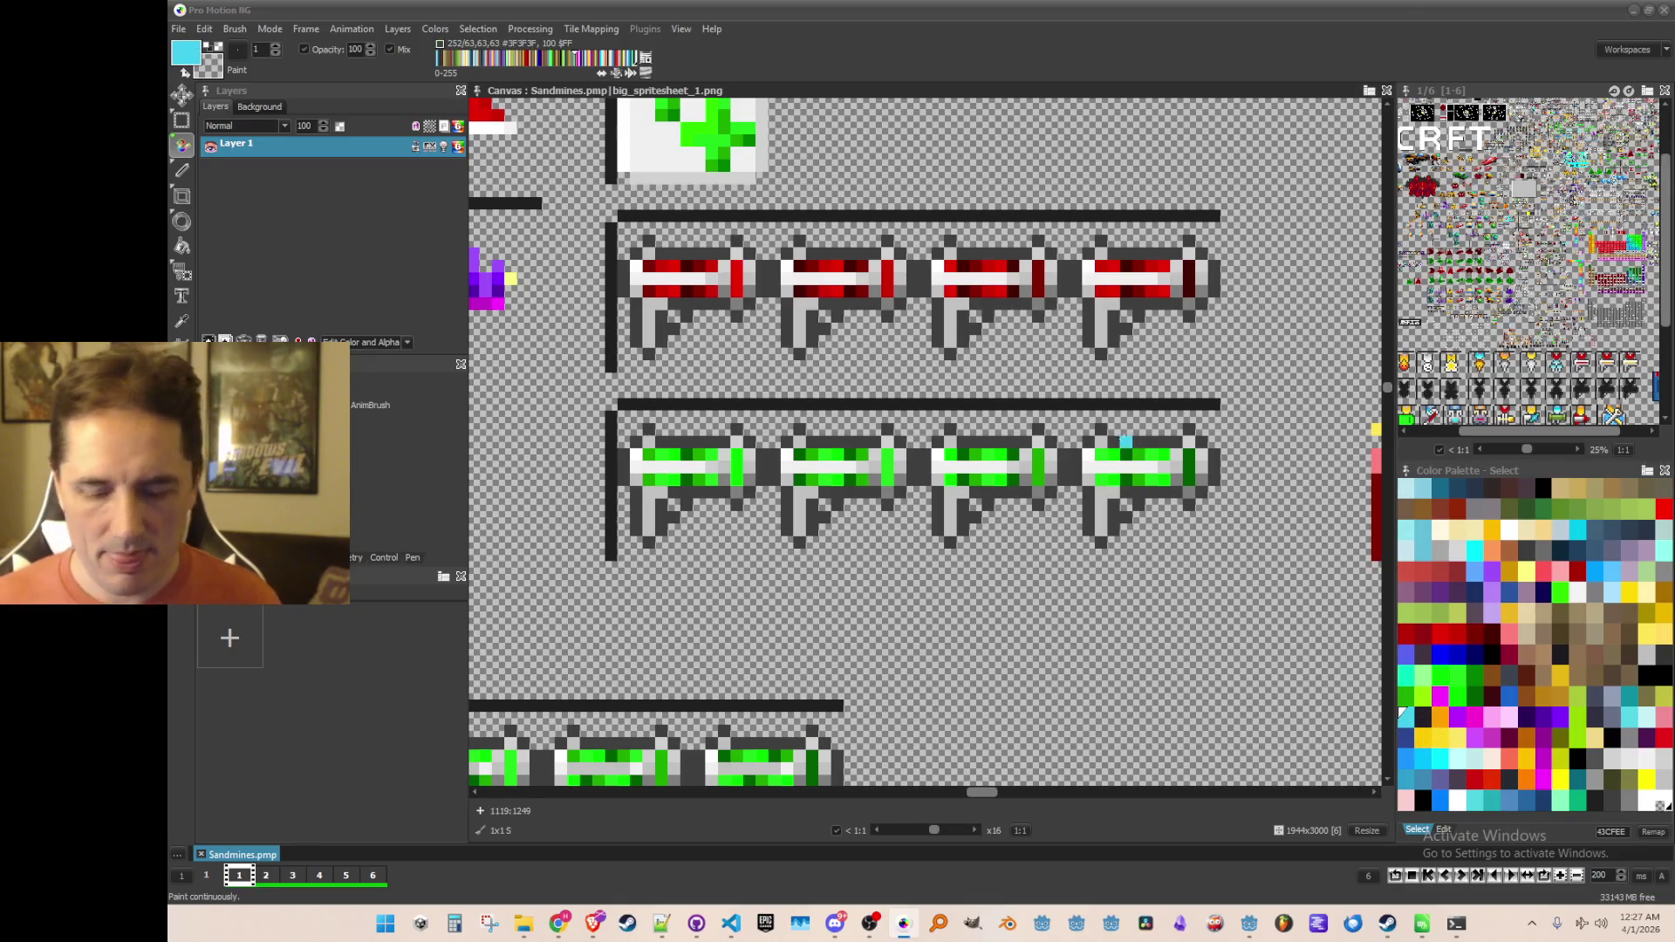
{"action": "scroll", "coordinate": [1148, 471], "scroll_direction": "up", "scroll_amount": 1}
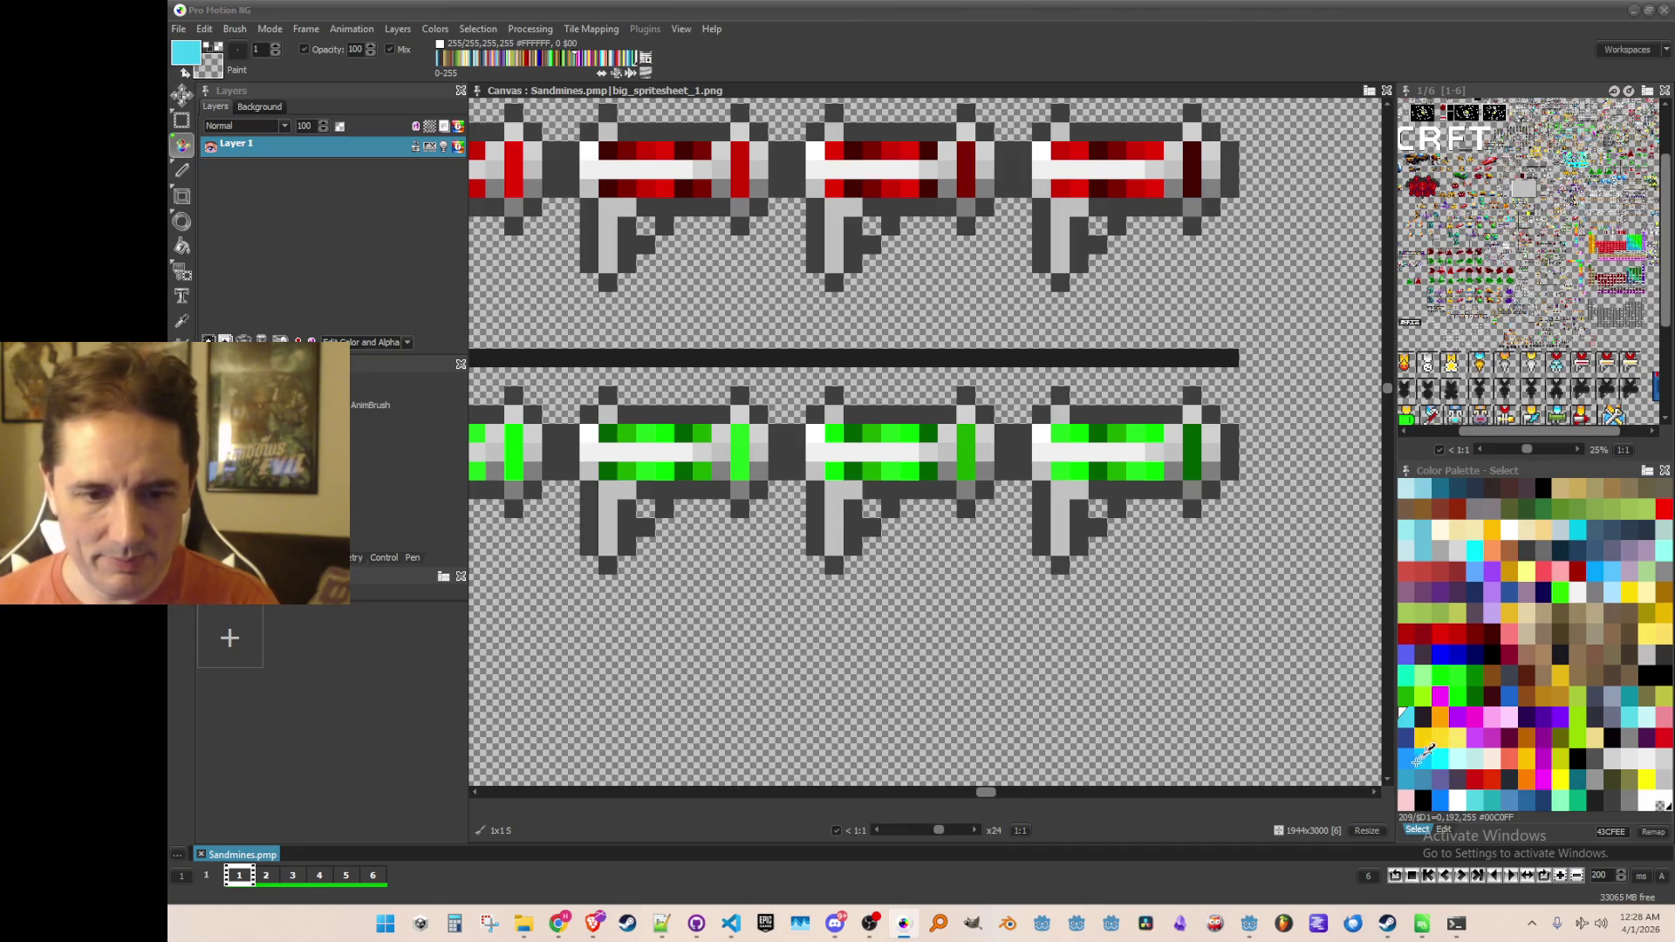
{"action": "left_click", "coordinate": [1438, 755]}
{"action": "left_click", "coordinate": [1152, 471]}
{"action": "left_click", "coordinate": [1154, 433]}
{"action": "left_click", "coordinate": [1132, 479]}
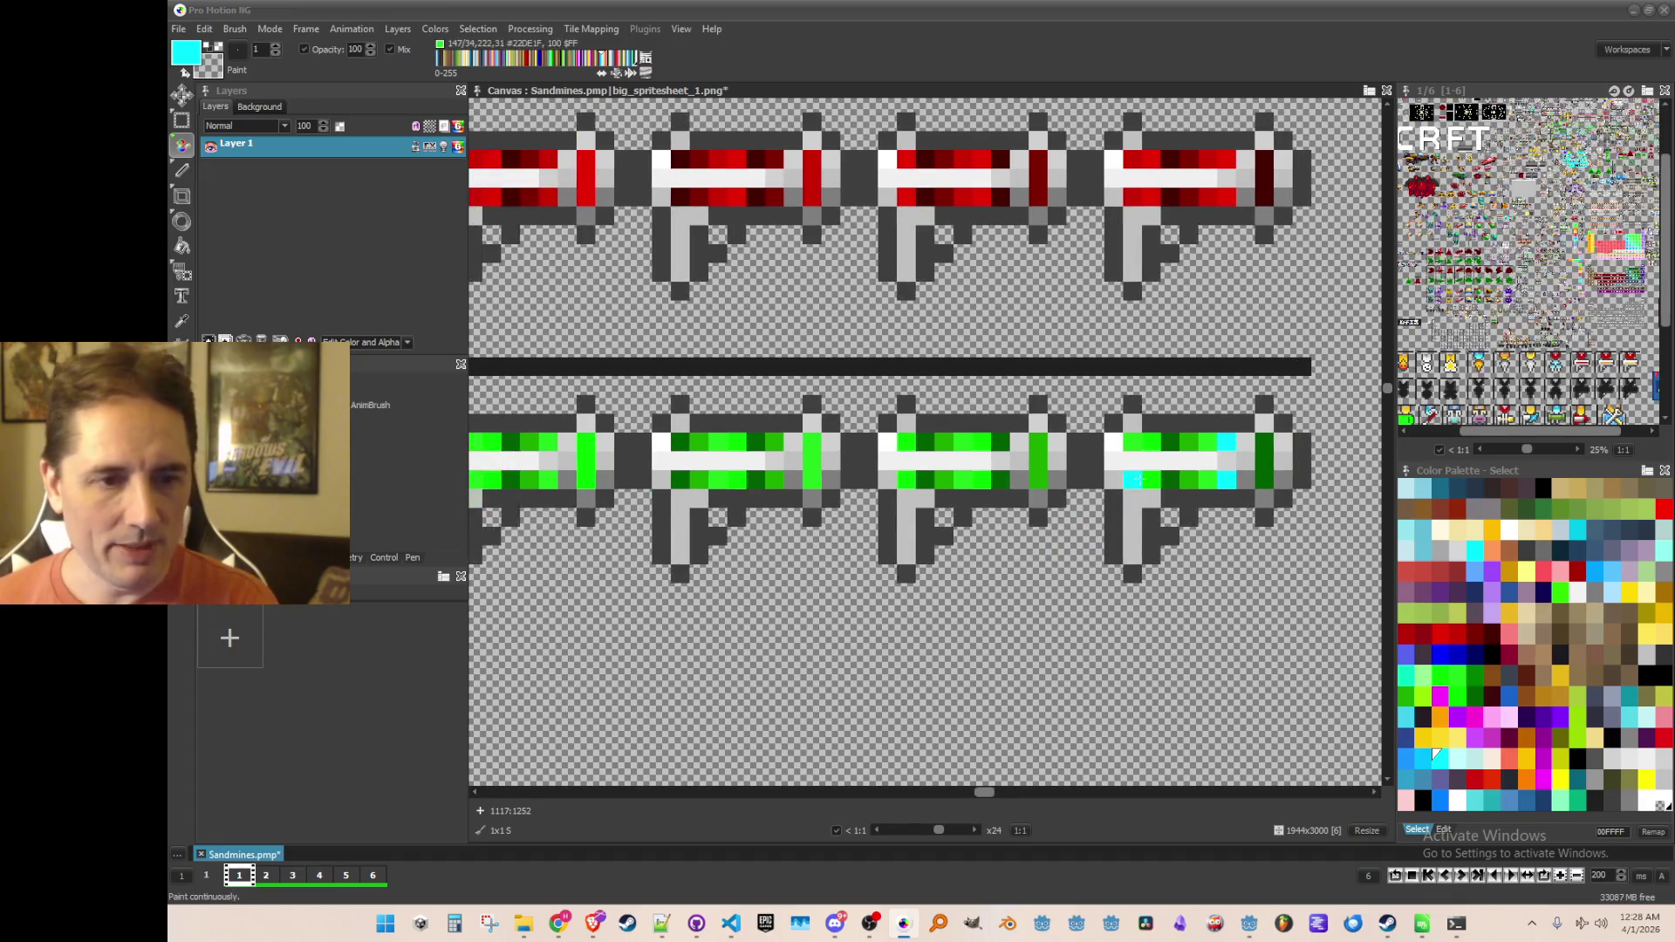
{"action": "left_click", "coordinate": [1153, 441]}
{"action": "left_click", "coordinate": [981, 479]}
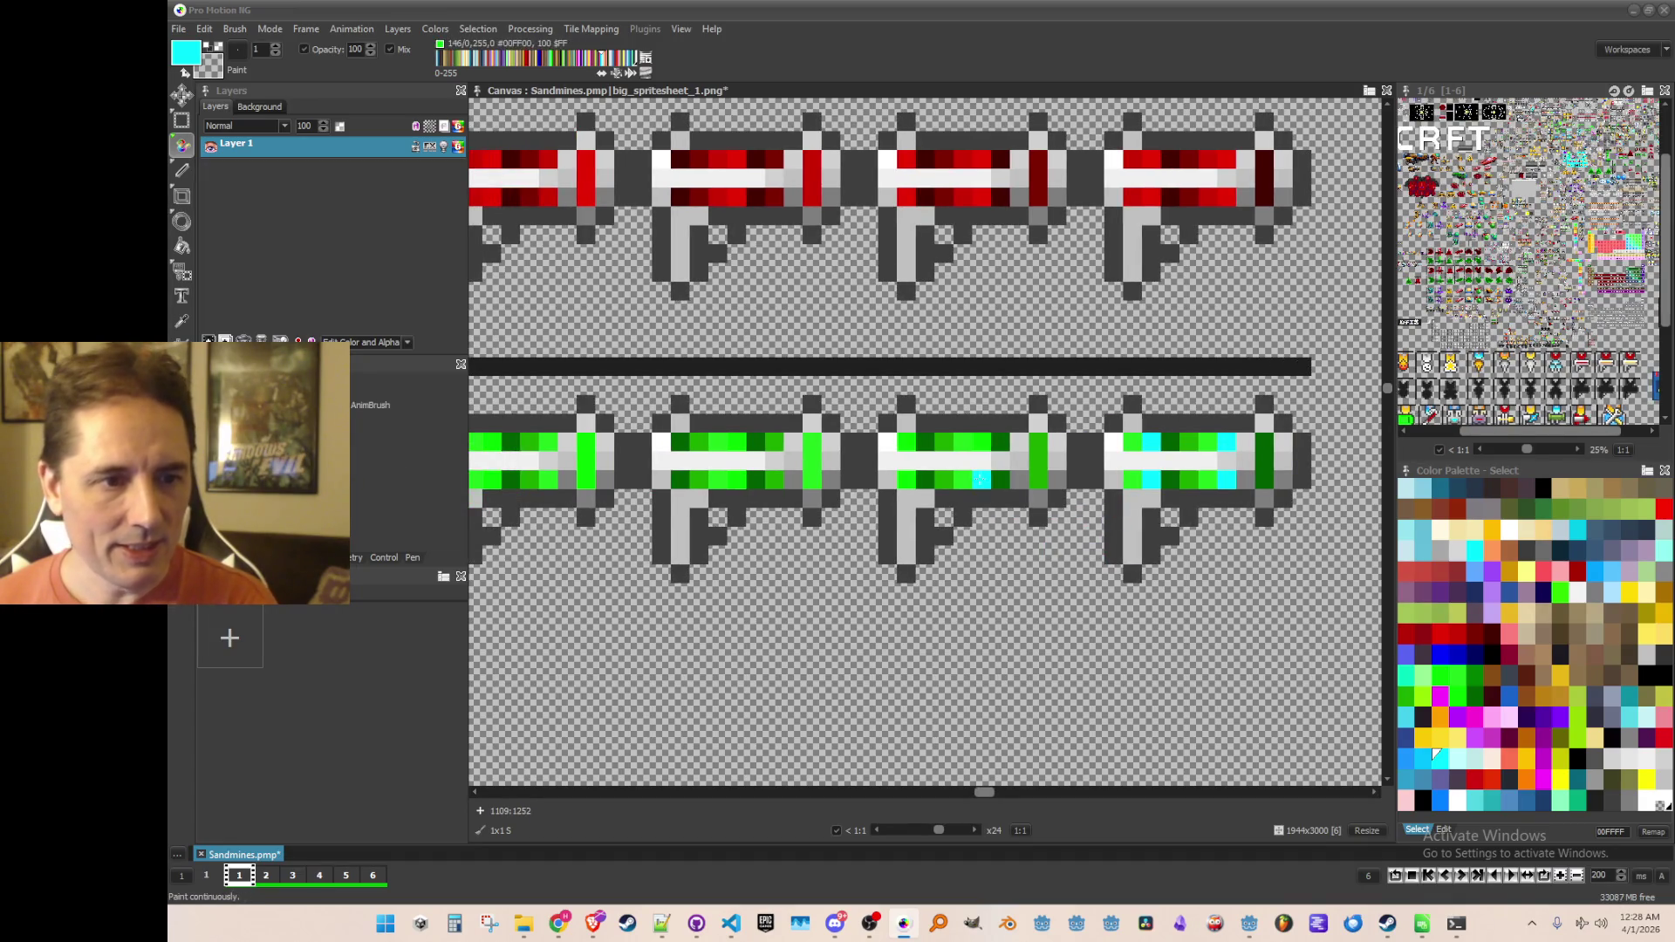
{"action": "left_click", "coordinate": [981, 442]}
{"action": "left_click", "coordinate": [887, 479]}
{"action": "left_click", "coordinate": [905, 479]}
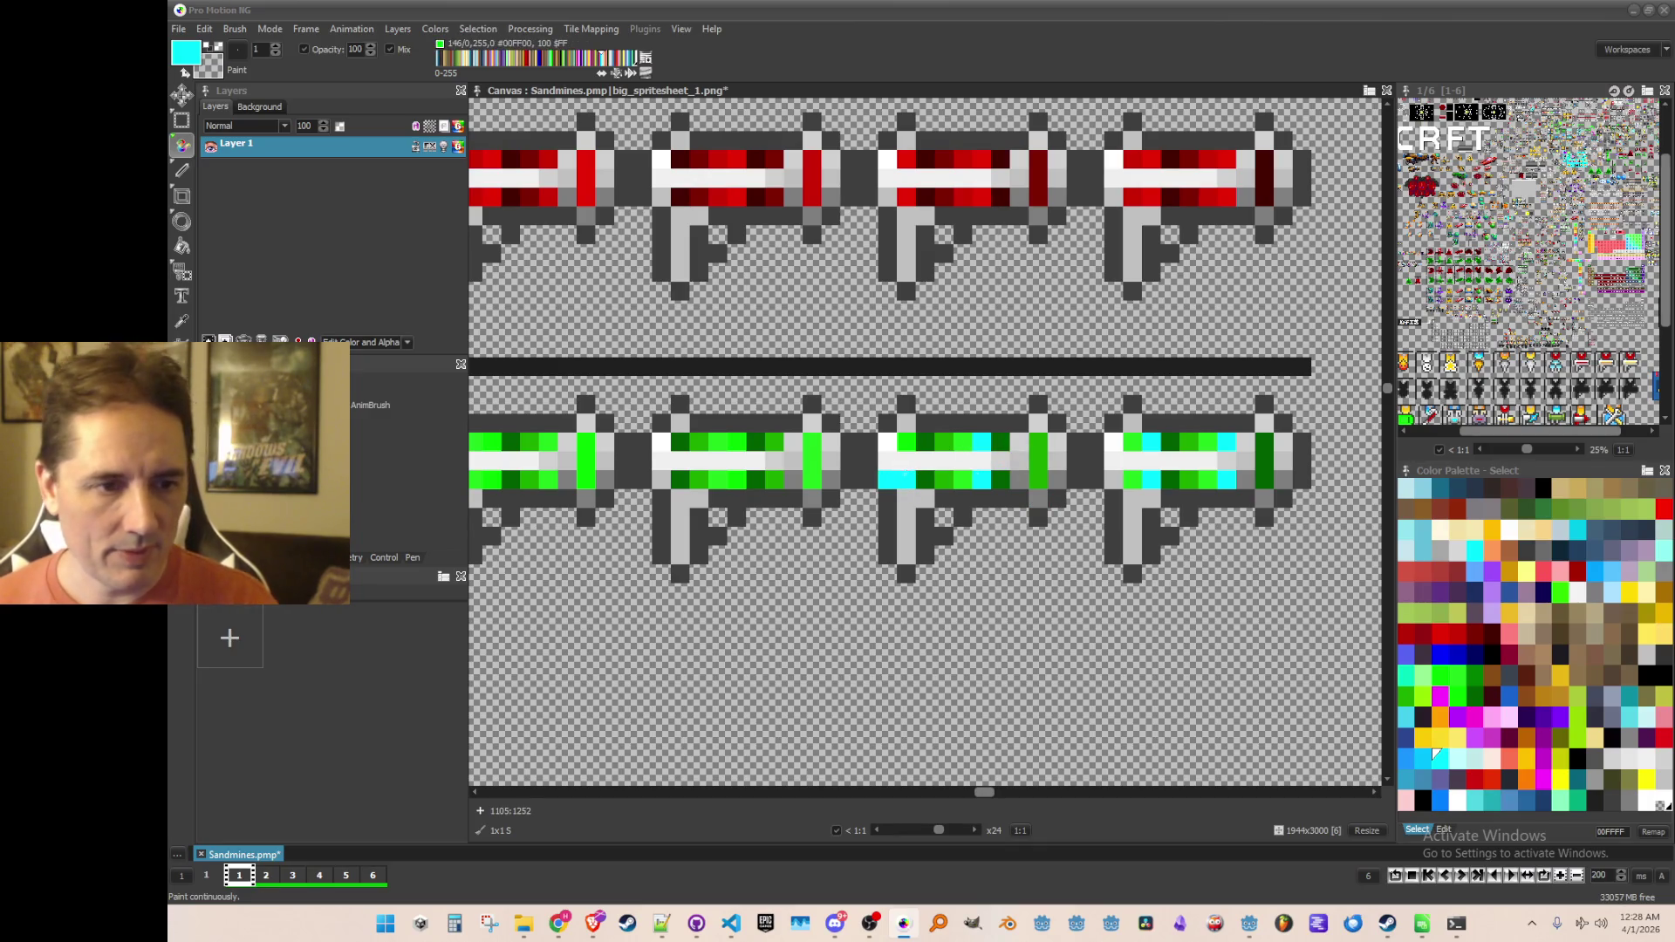
Step: Add cyan pixels and a cyan column to the first and second green guns, undoing stray strokes
{"action": "scroll", "coordinate": [907, 482], "scroll_direction": "left", "scroll_amount": 2}
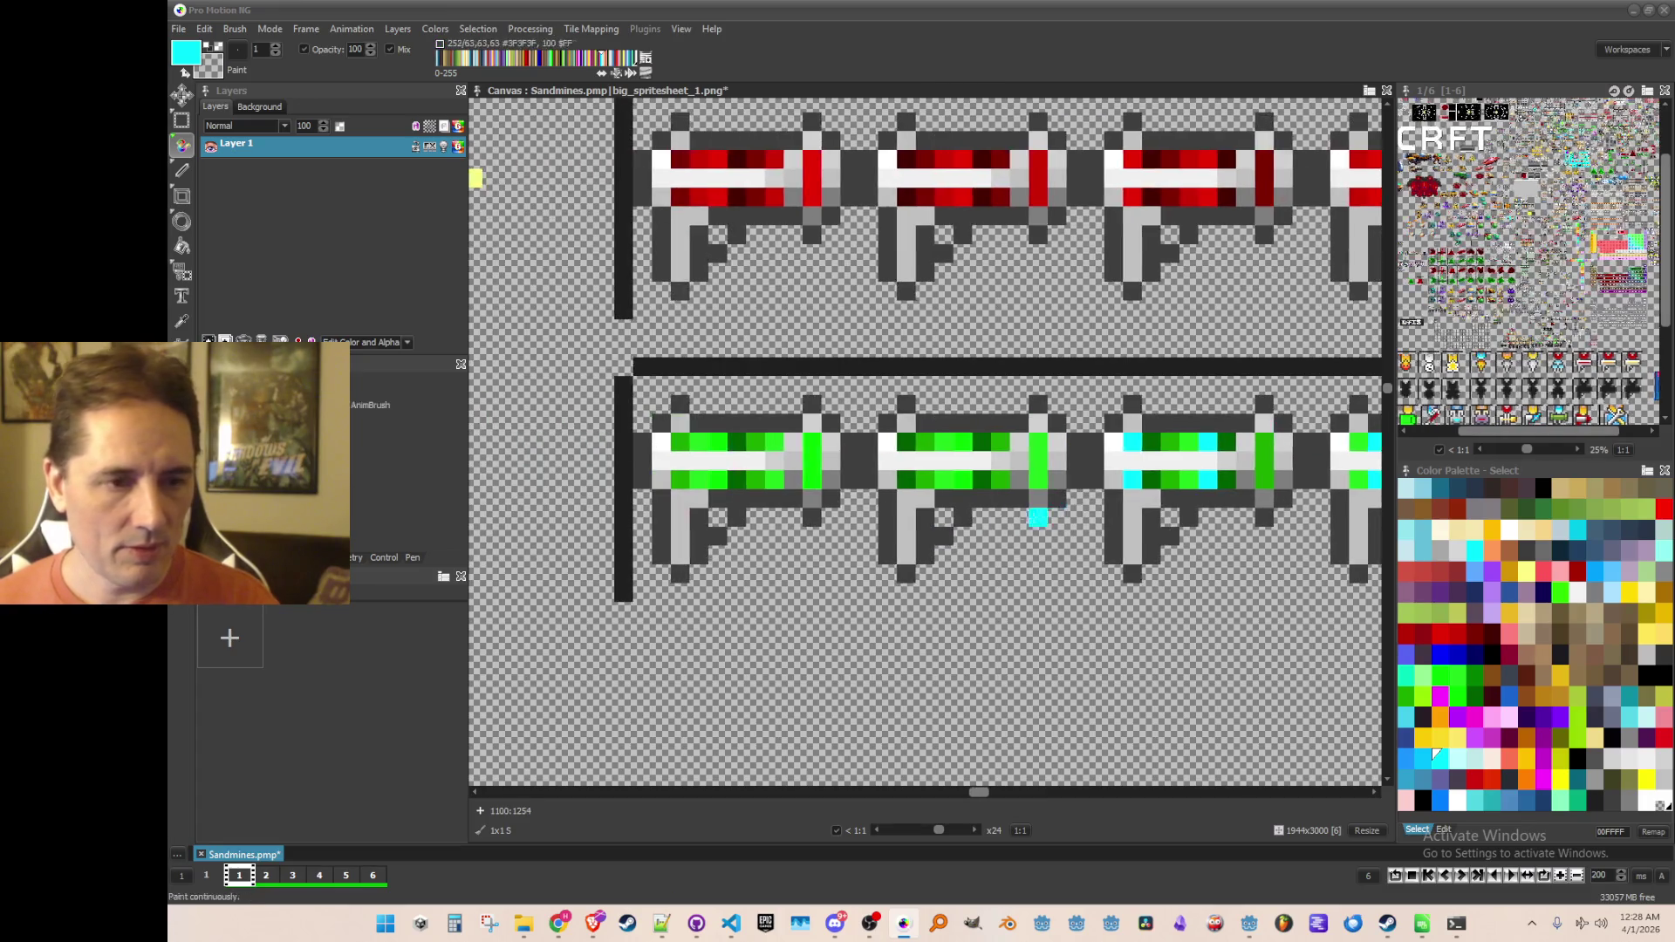
{"action": "left_click", "coordinate": [962, 479]}
{"action": "left_click", "coordinate": [964, 441]}
{"action": "left_click_drag", "start_coordinate": [1038, 442], "coordinate": [1038, 480]}
{"action": "left_click", "coordinate": [1001, 460]}
{"action": "key", "text": "ctrl+z"}
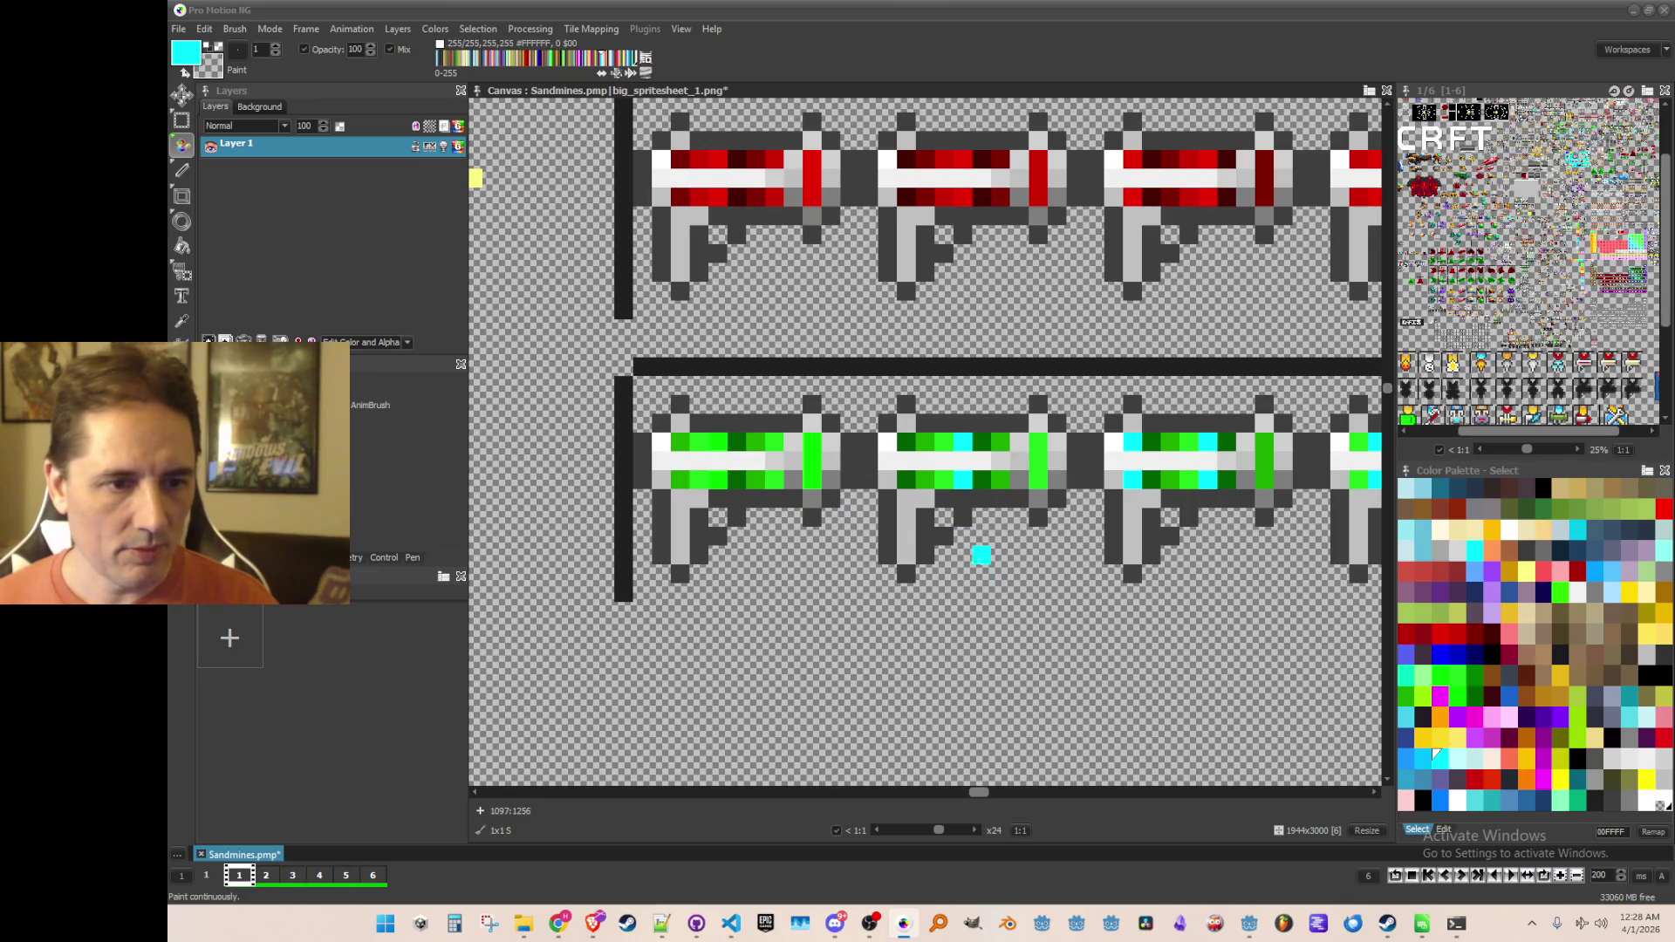
{"action": "left_click", "coordinate": [794, 479]}
{"action": "key", "text": "ctrl+z"}
{"action": "left_click_drag", "start_coordinate": [811, 479], "coordinate": [811, 441]}
{"action": "left_click", "coordinate": [716, 479]}
{"action": "scroll", "coordinate": [1040, 573], "scroll_direction": "down", "scroll_amount": 2}
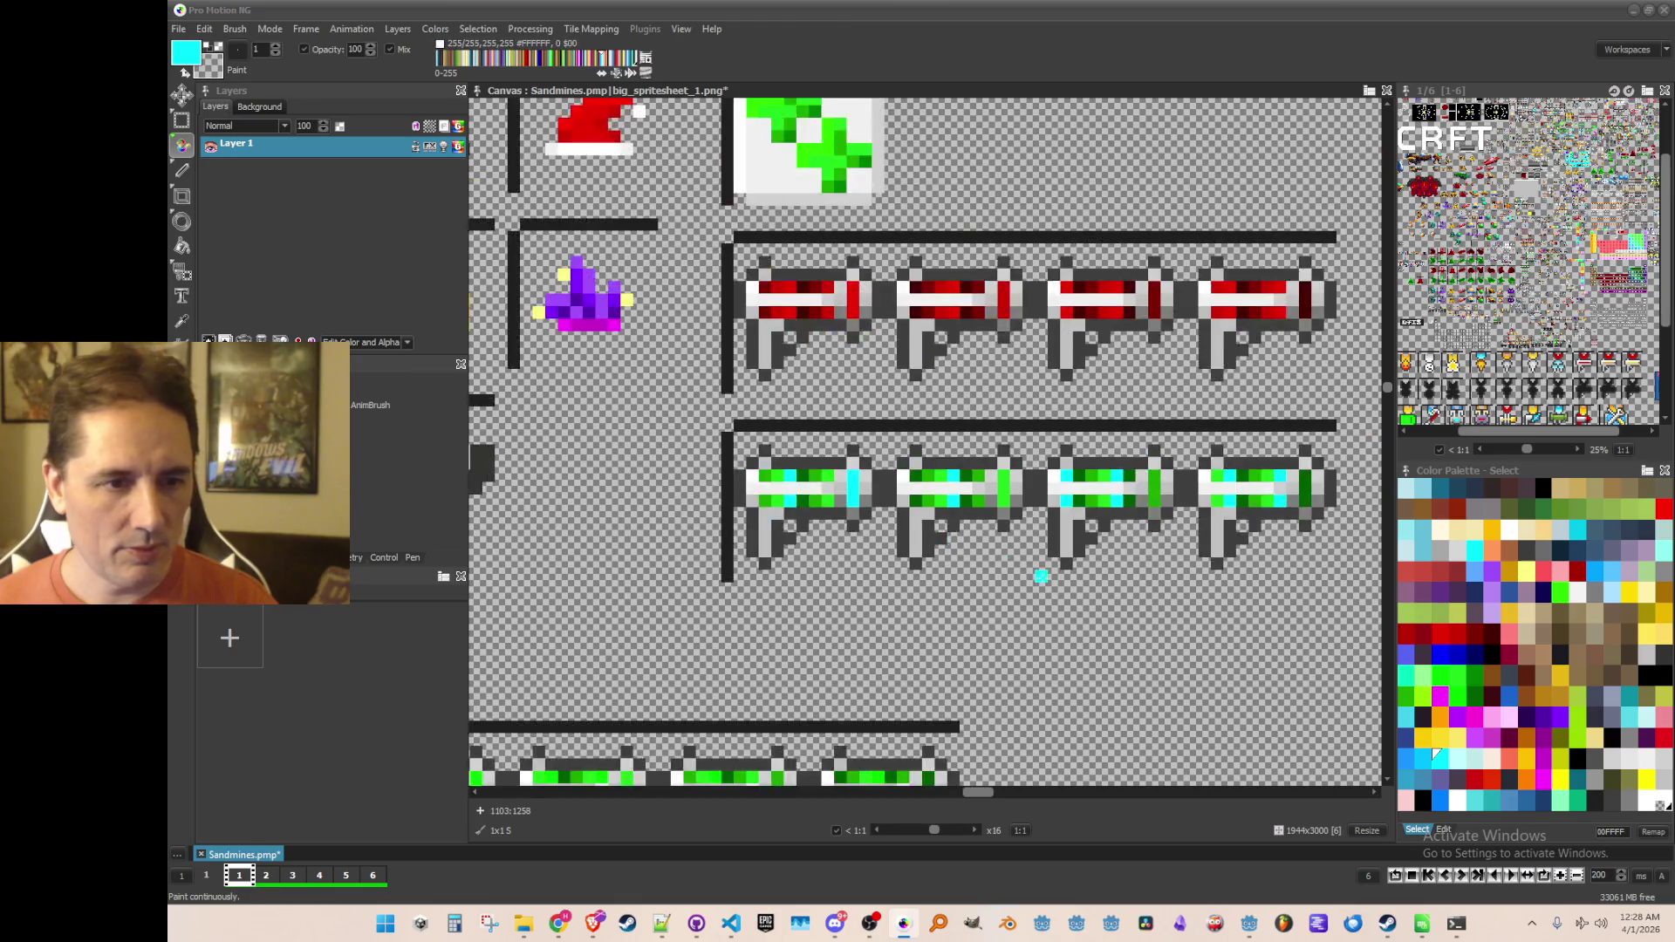
{"action": "scroll", "coordinate": [1009, 561], "scroll_direction": "up", "scroll_amount": 2}
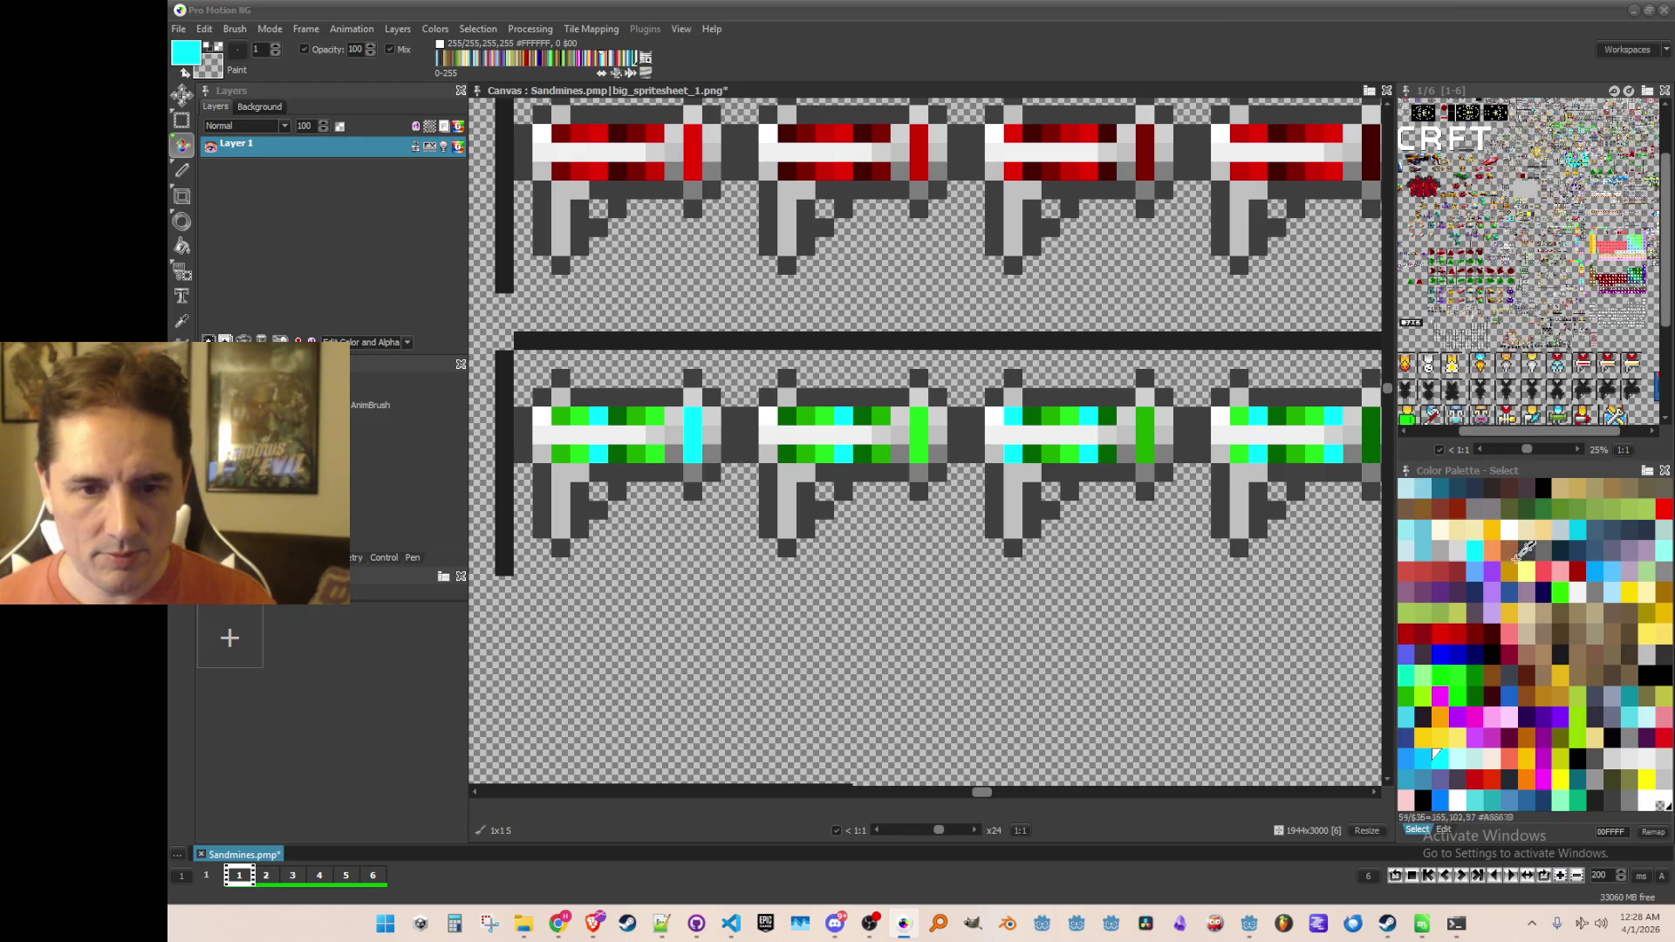
Step: Paint sky-blue cyan columns and a bottom stripe across the guns, then select a brighter blue
{"action": "left_click", "coordinate": [1422, 752]}
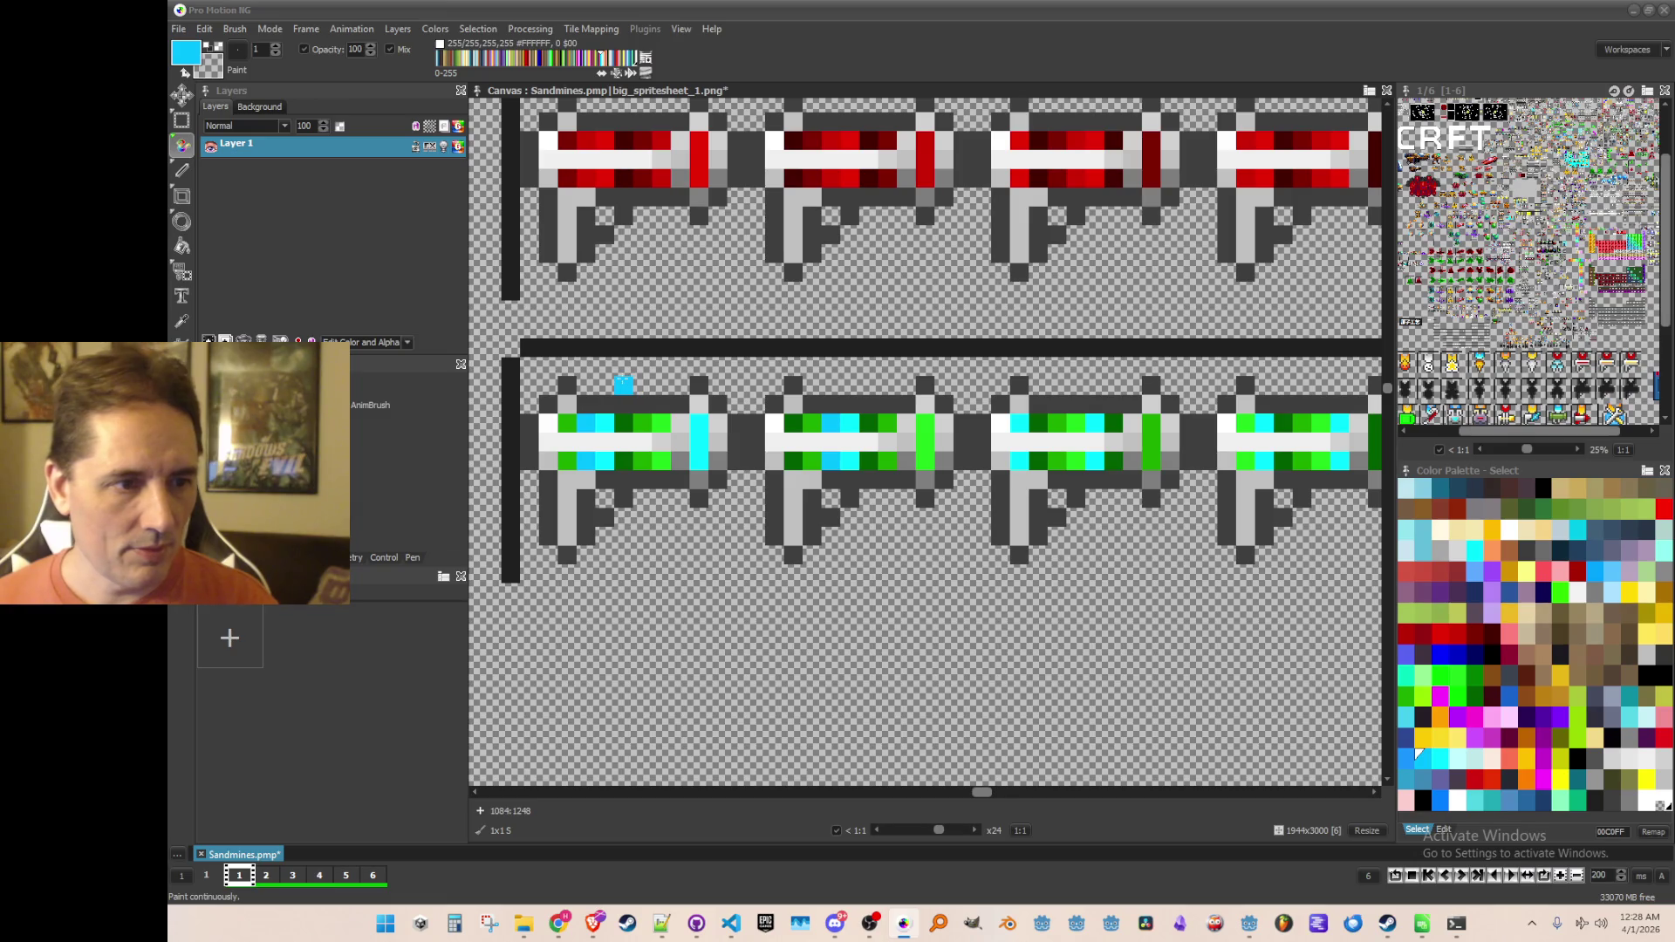
{"action": "left_click", "coordinate": [662, 417]}
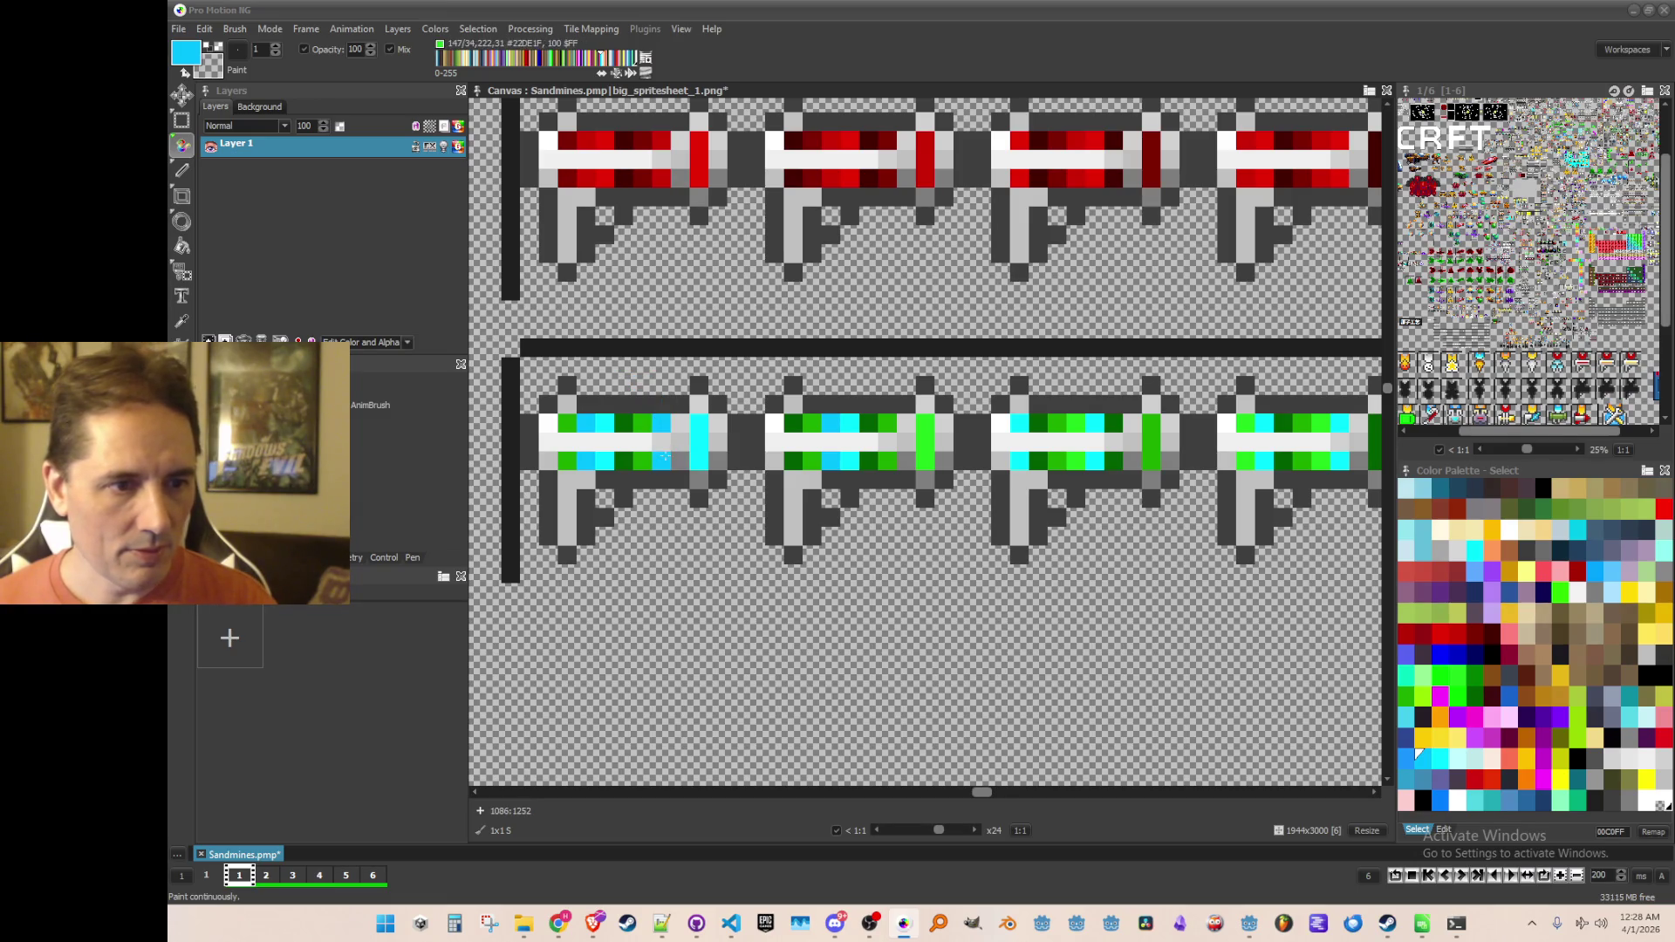
{"action": "left_click_drag", "start_coordinate": [919, 457], "coordinate": [930, 430]}
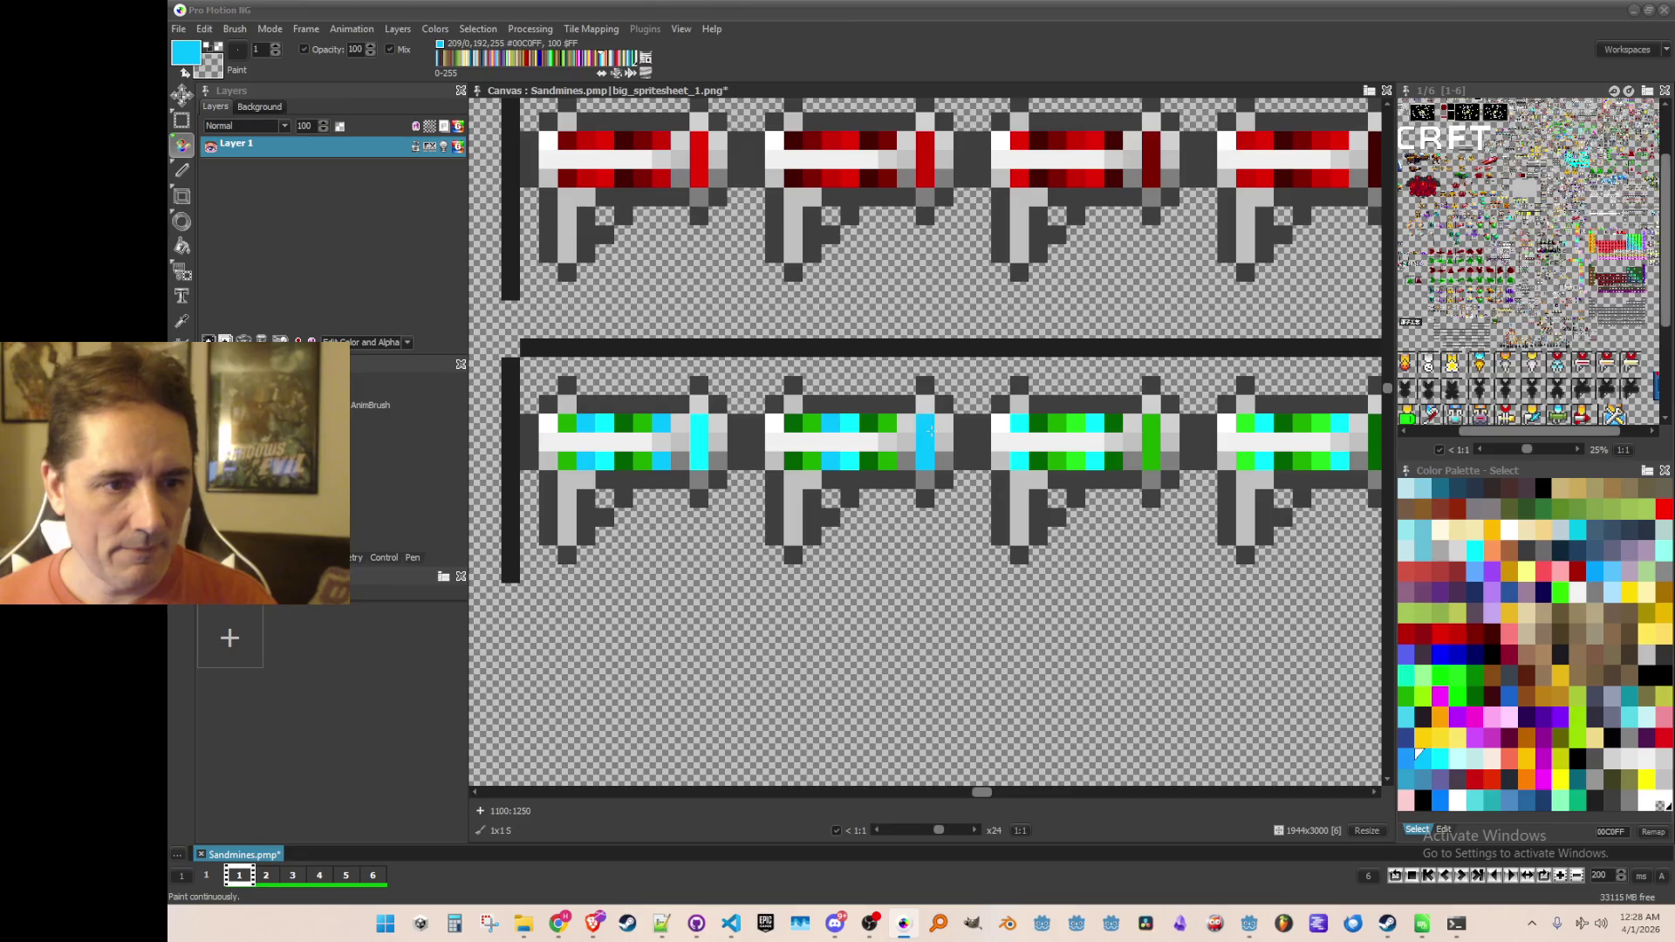
{"action": "left_click", "coordinate": [1075, 461]}
{"action": "left_click", "coordinate": [1076, 441]}
{"action": "left_click", "coordinate": [1077, 424]}
{"action": "left_click_drag", "start_coordinate": [1173, 580], "coordinate": [984, 599]}
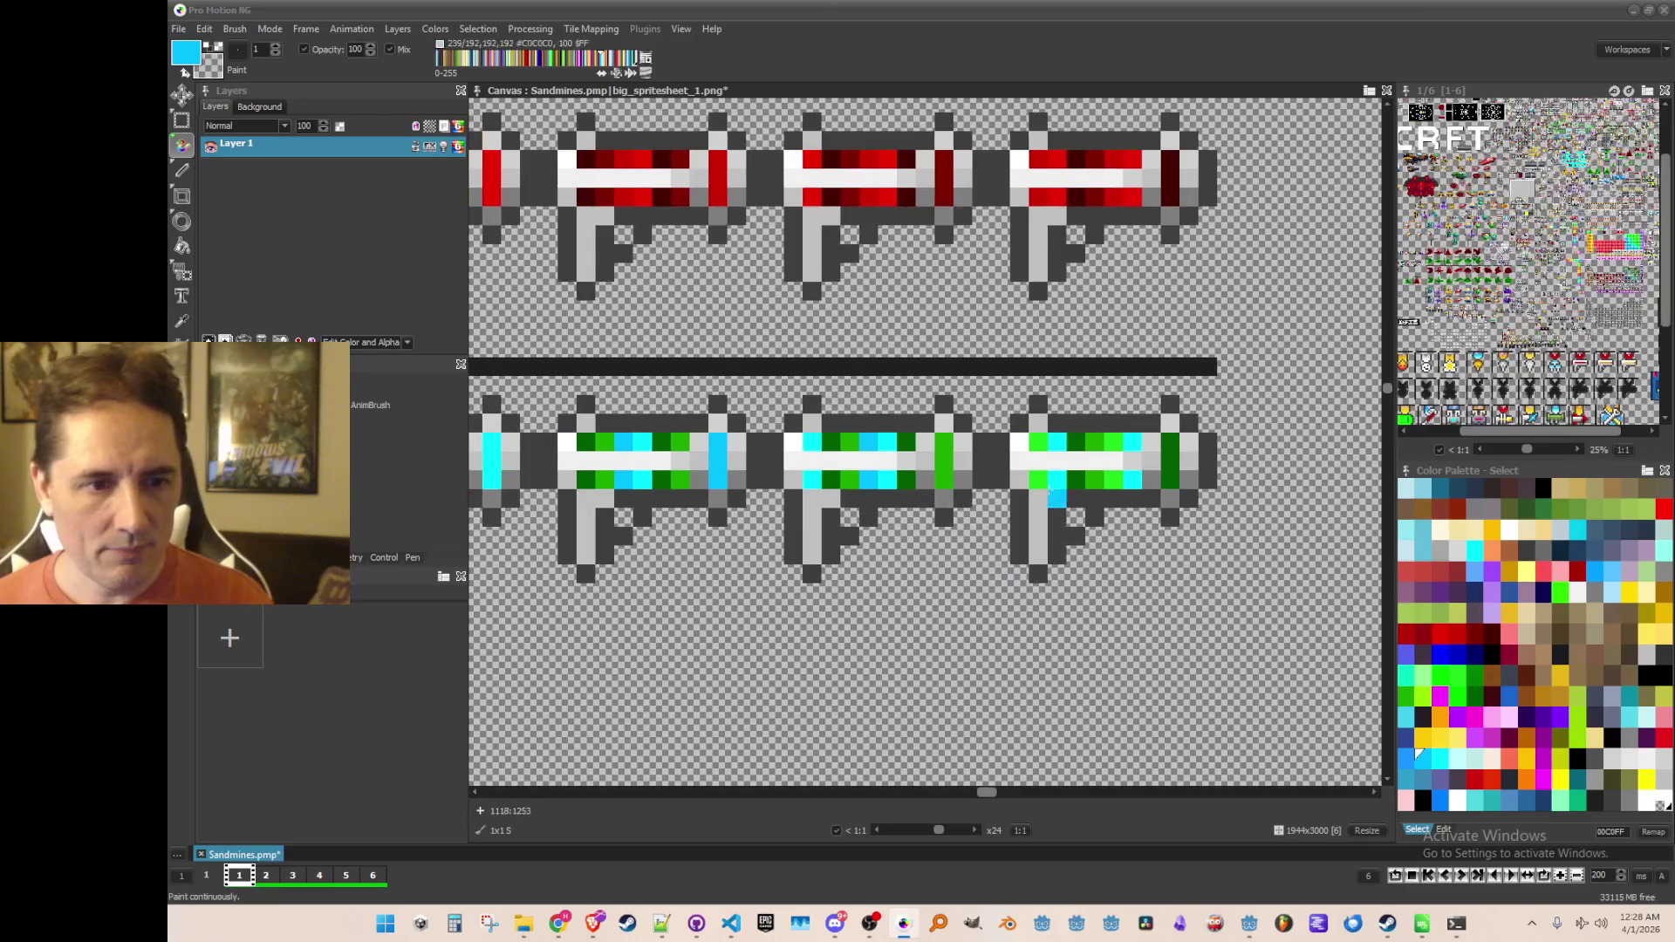
{"action": "left_click_drag", "start_coordinate": [1038, 476], "coordinate": [1080, 480]}
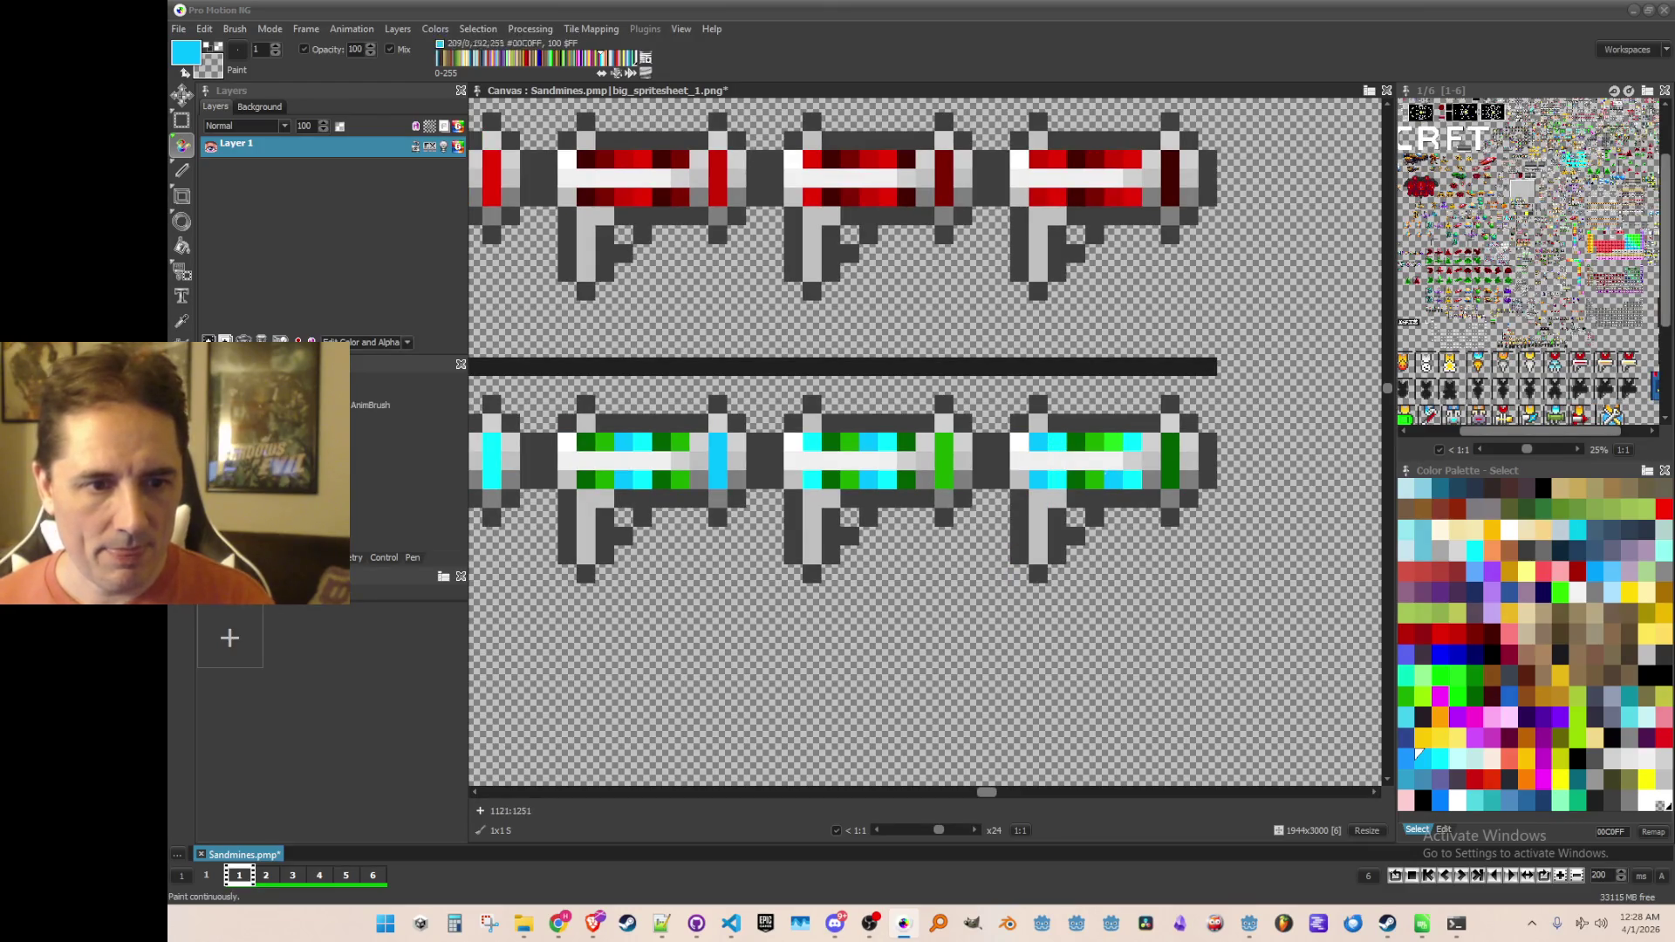
{"action": "left_click", "coordinate": [1406, 755]}
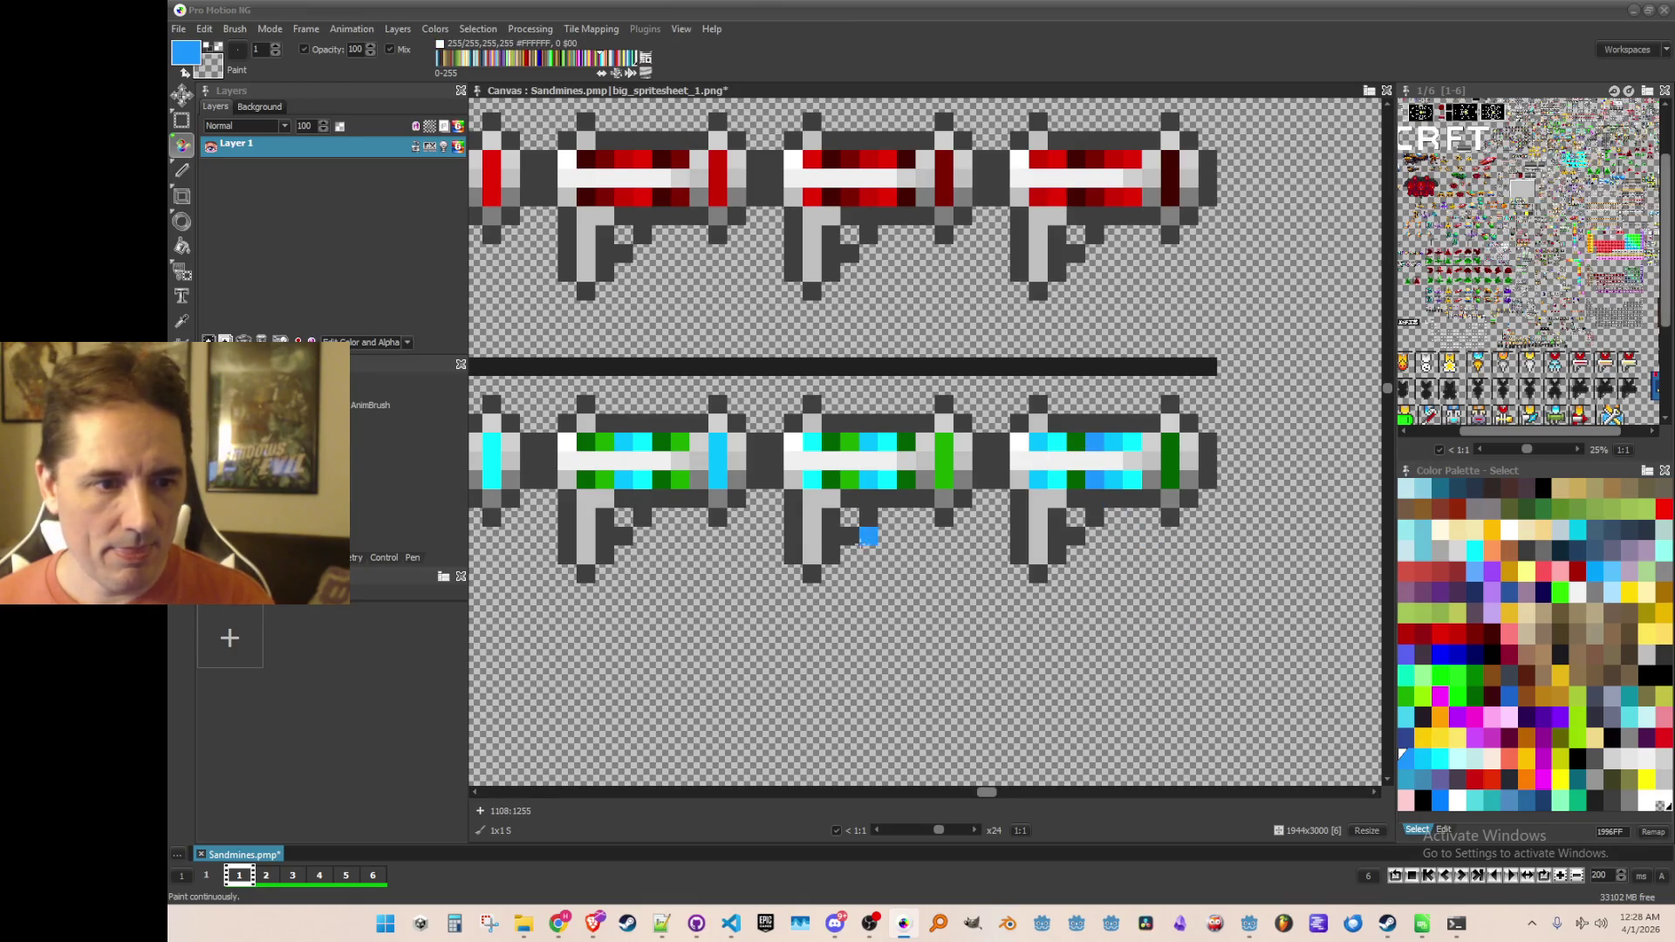
Step: Paint blue pixels into the second gun's stripe and the first gun's lower stripe
{"action": "left_click_drag", "start_coordinate": [867, 527], "coordinate": [1037, 527]}
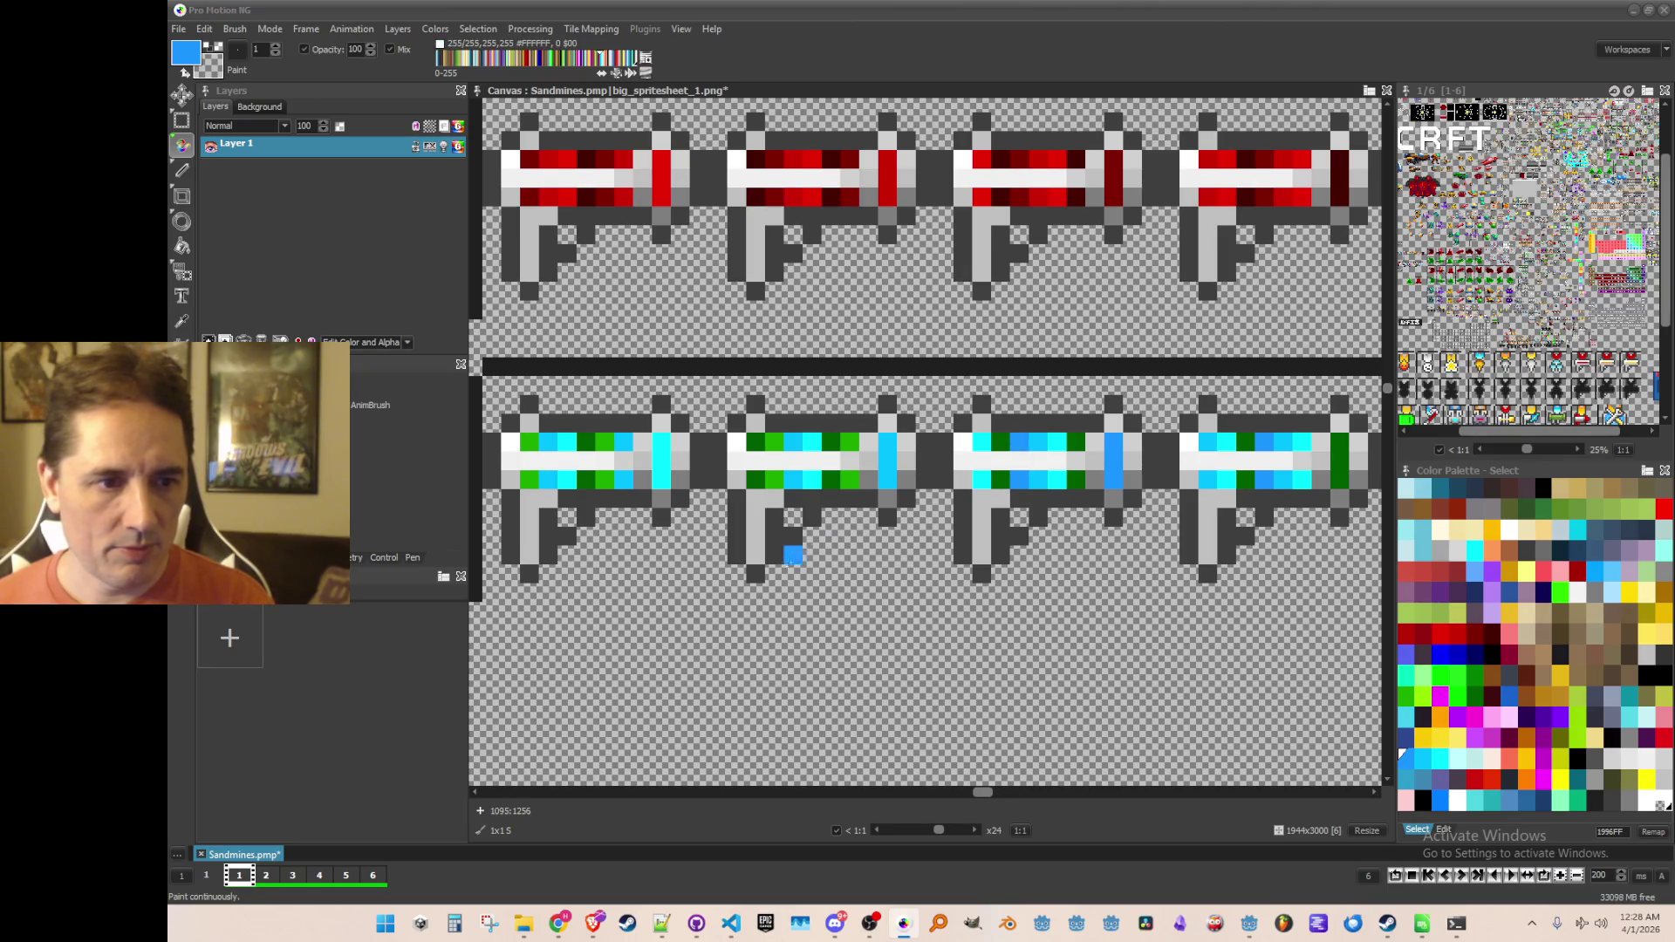
{"action": "left_click_drag", "start_coordinate": [811, 532], "coordinate": [995, 514]}
{"action": "left_click_drag", "start_coordinate": [1036, 460], "coordinate": [1037, 424]}
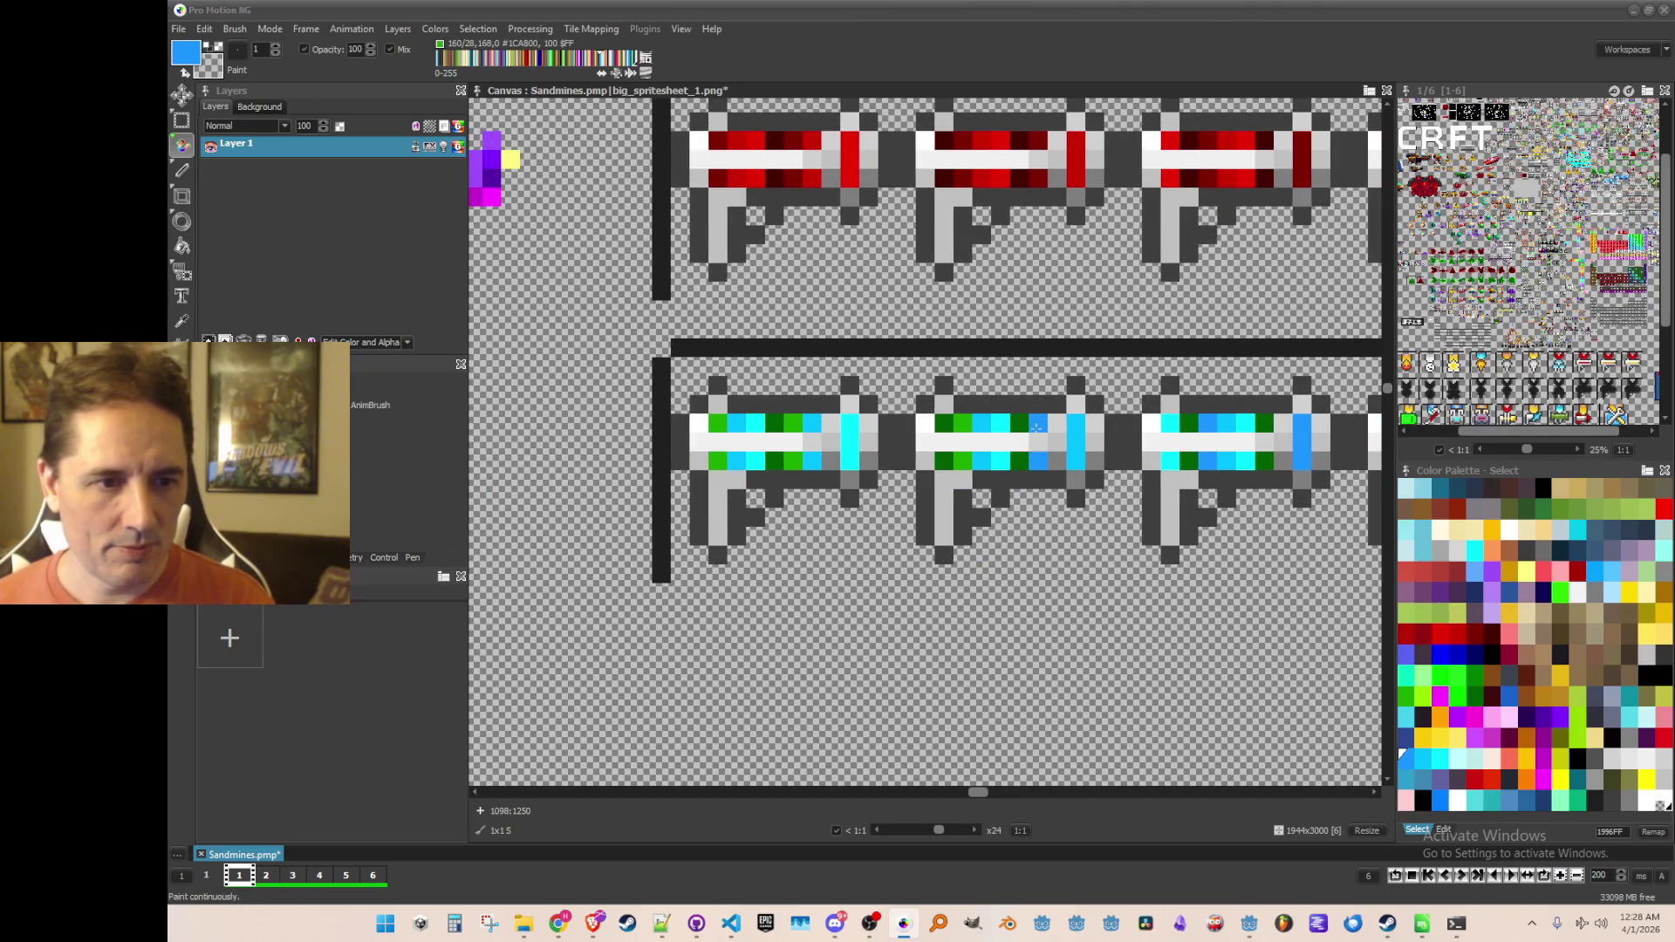
{"action": "left_click", "coordinate": [801, 462]}
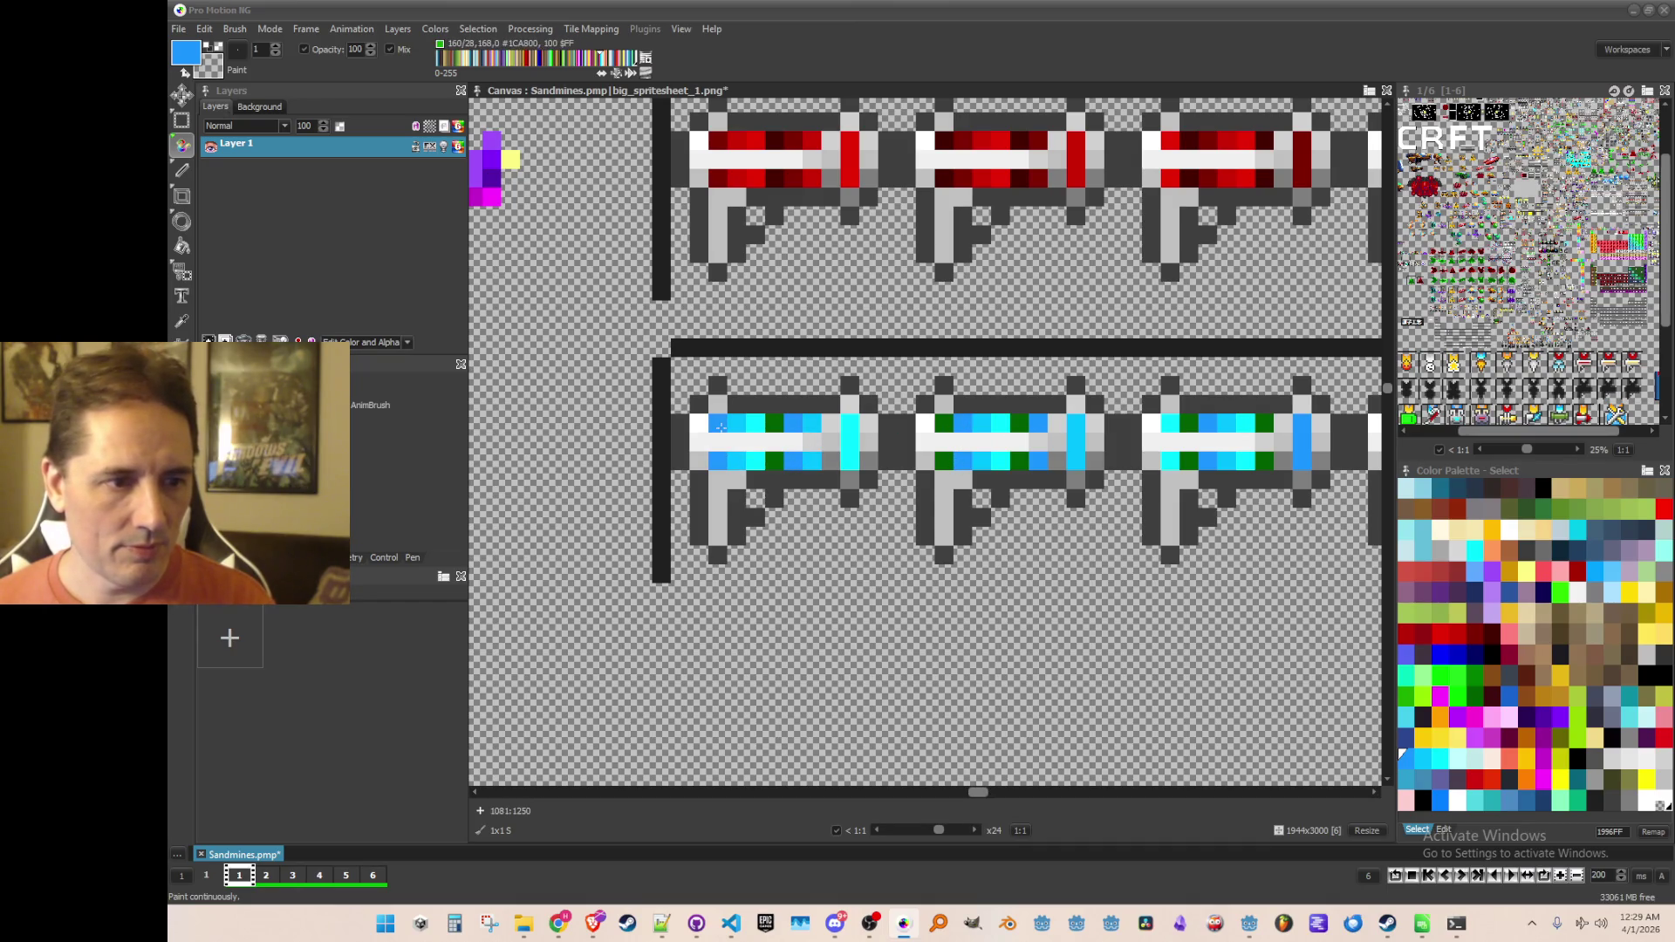
{"action": "scroll", "coordinate": [888, 514], "scroll_direction": "down", "scroll_amount": 1}
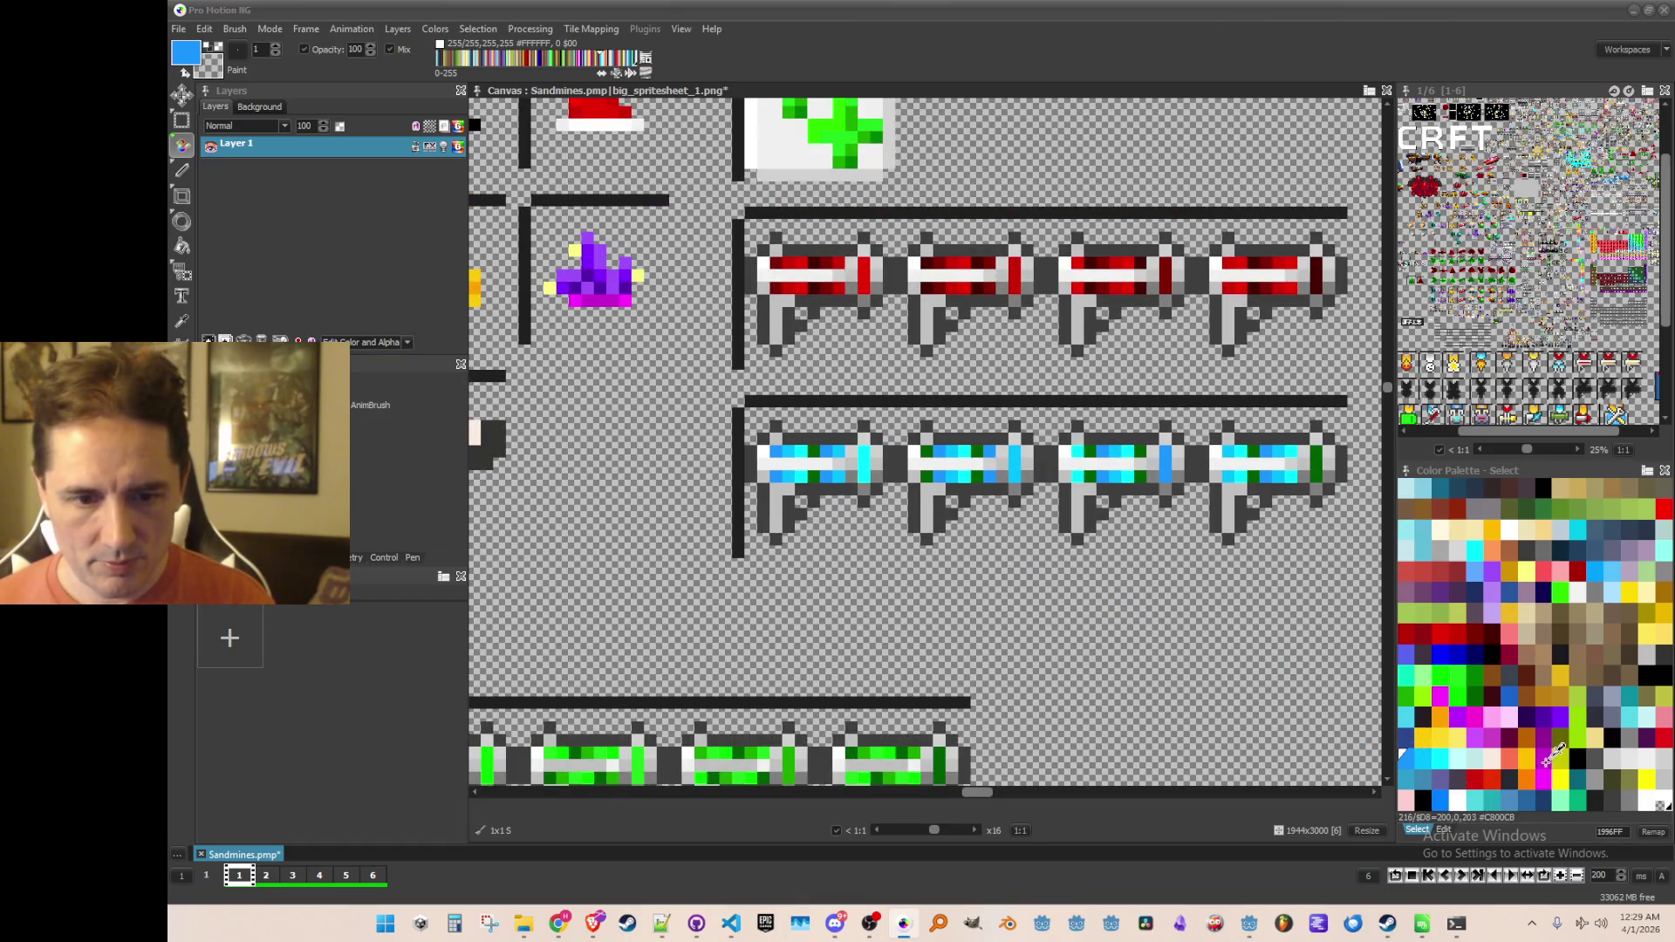
Step: Select bright blue and repaint the green pixels on the second and third blue guns
{"action": "left_click", "coordinate": [1404, 735]}
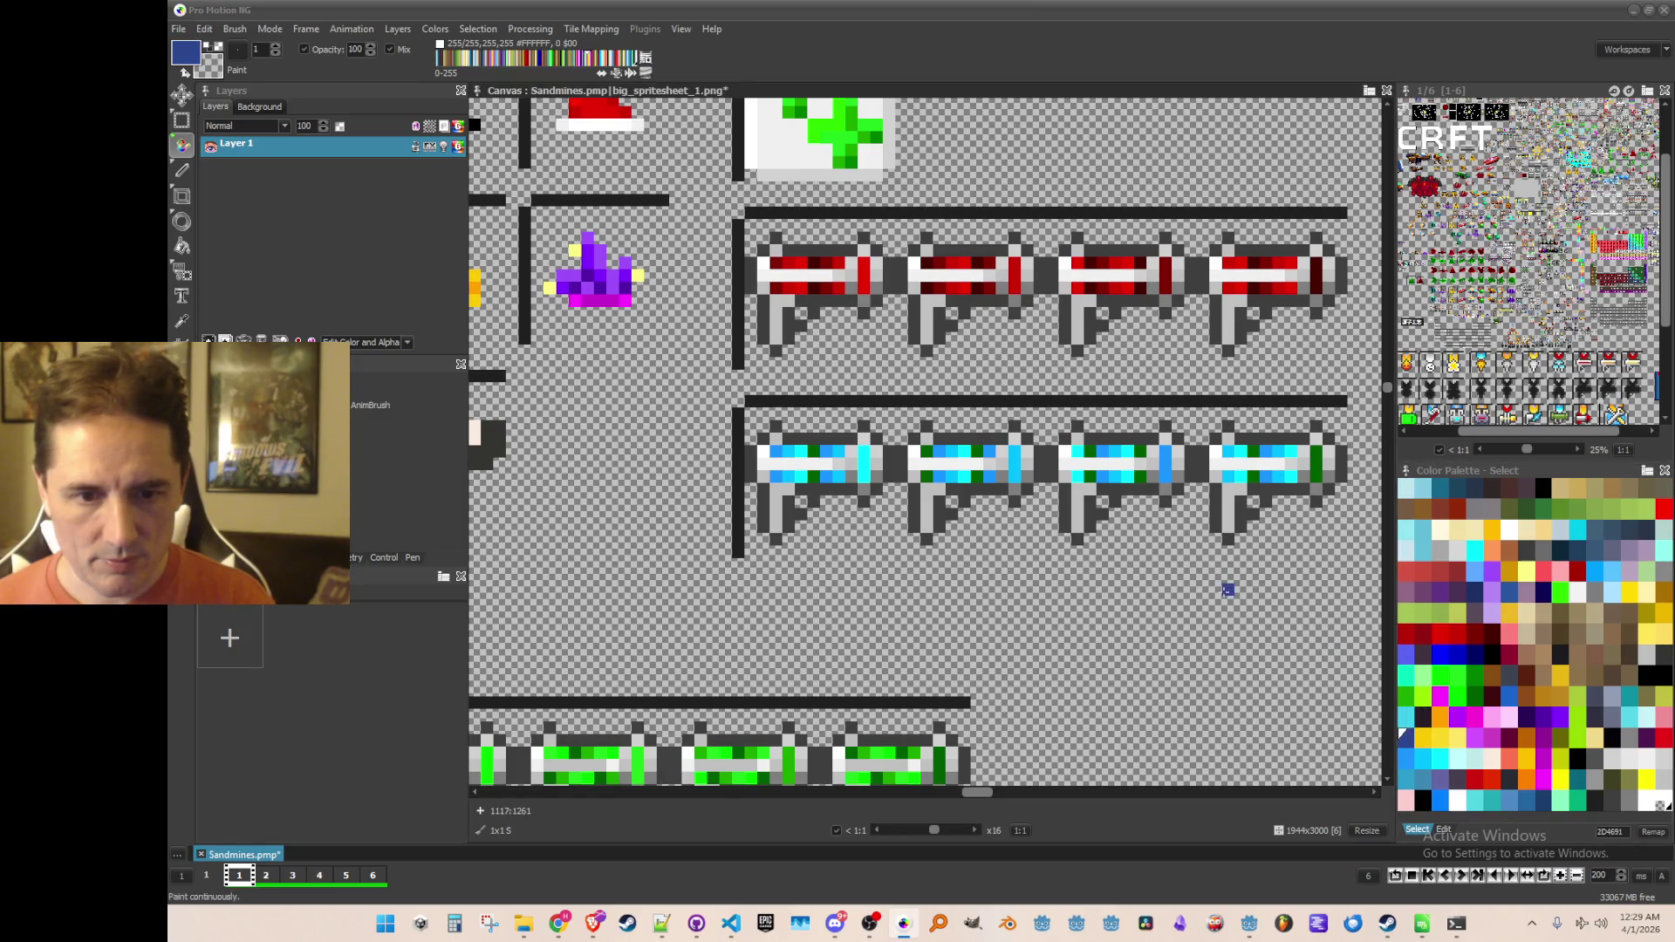
{"action": "left_click", "coordinate": [1439, 799]}
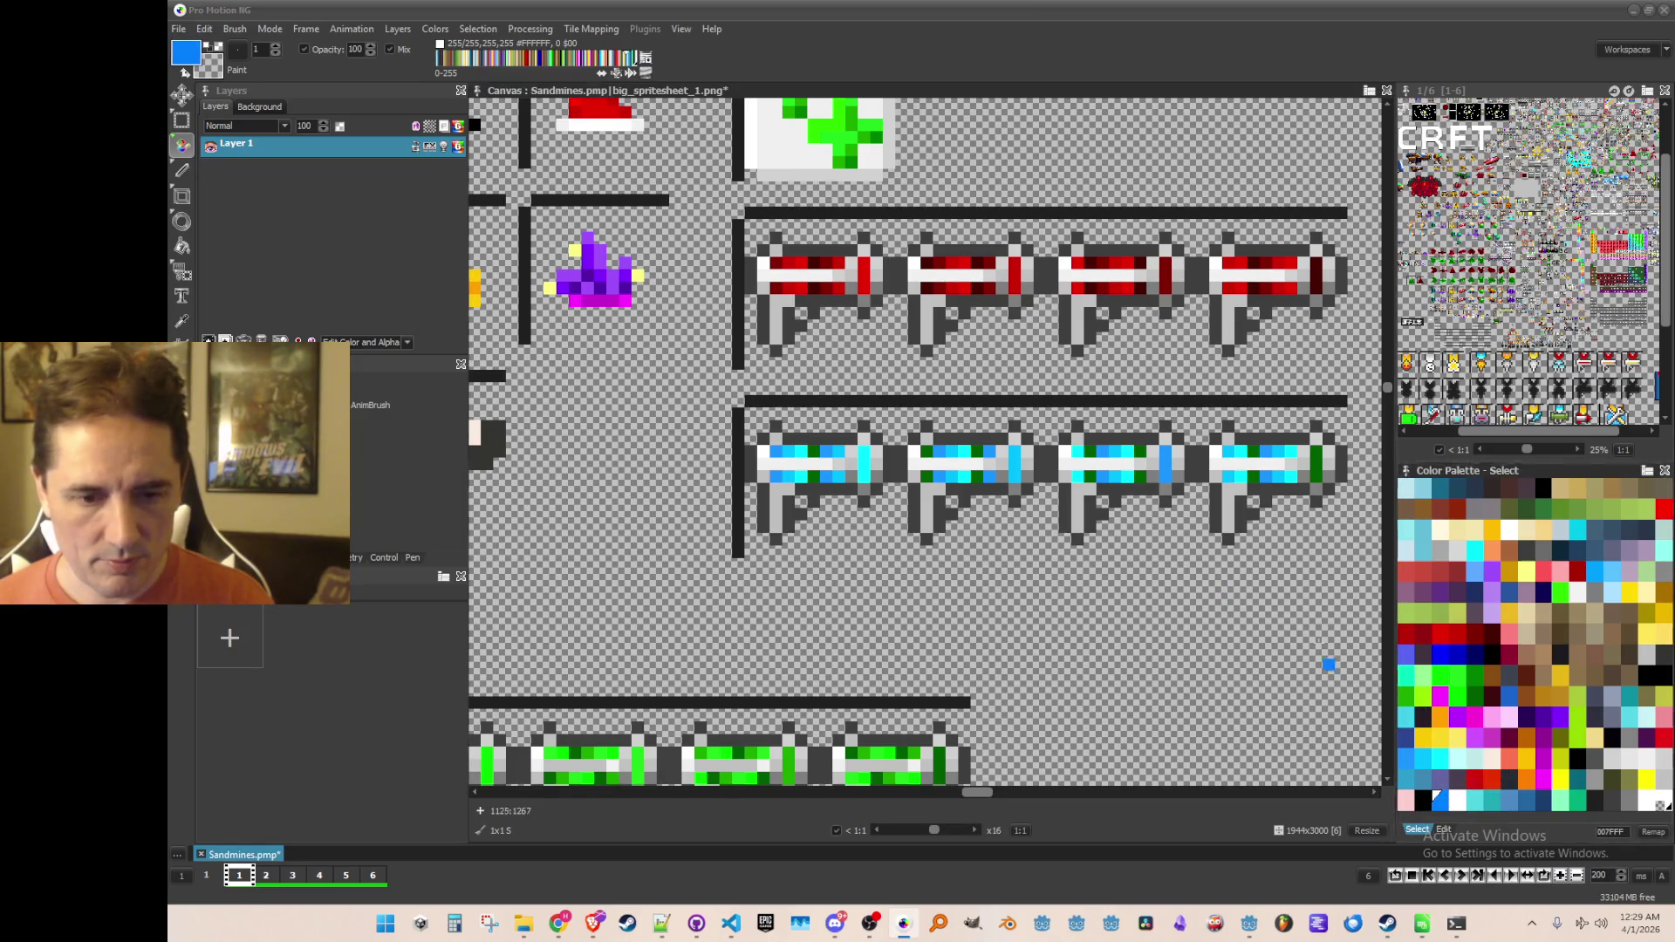
{"action": "scroll", "coordinate": [1155, 506], "scroll_direction": "up", "scroll_amount": 1}
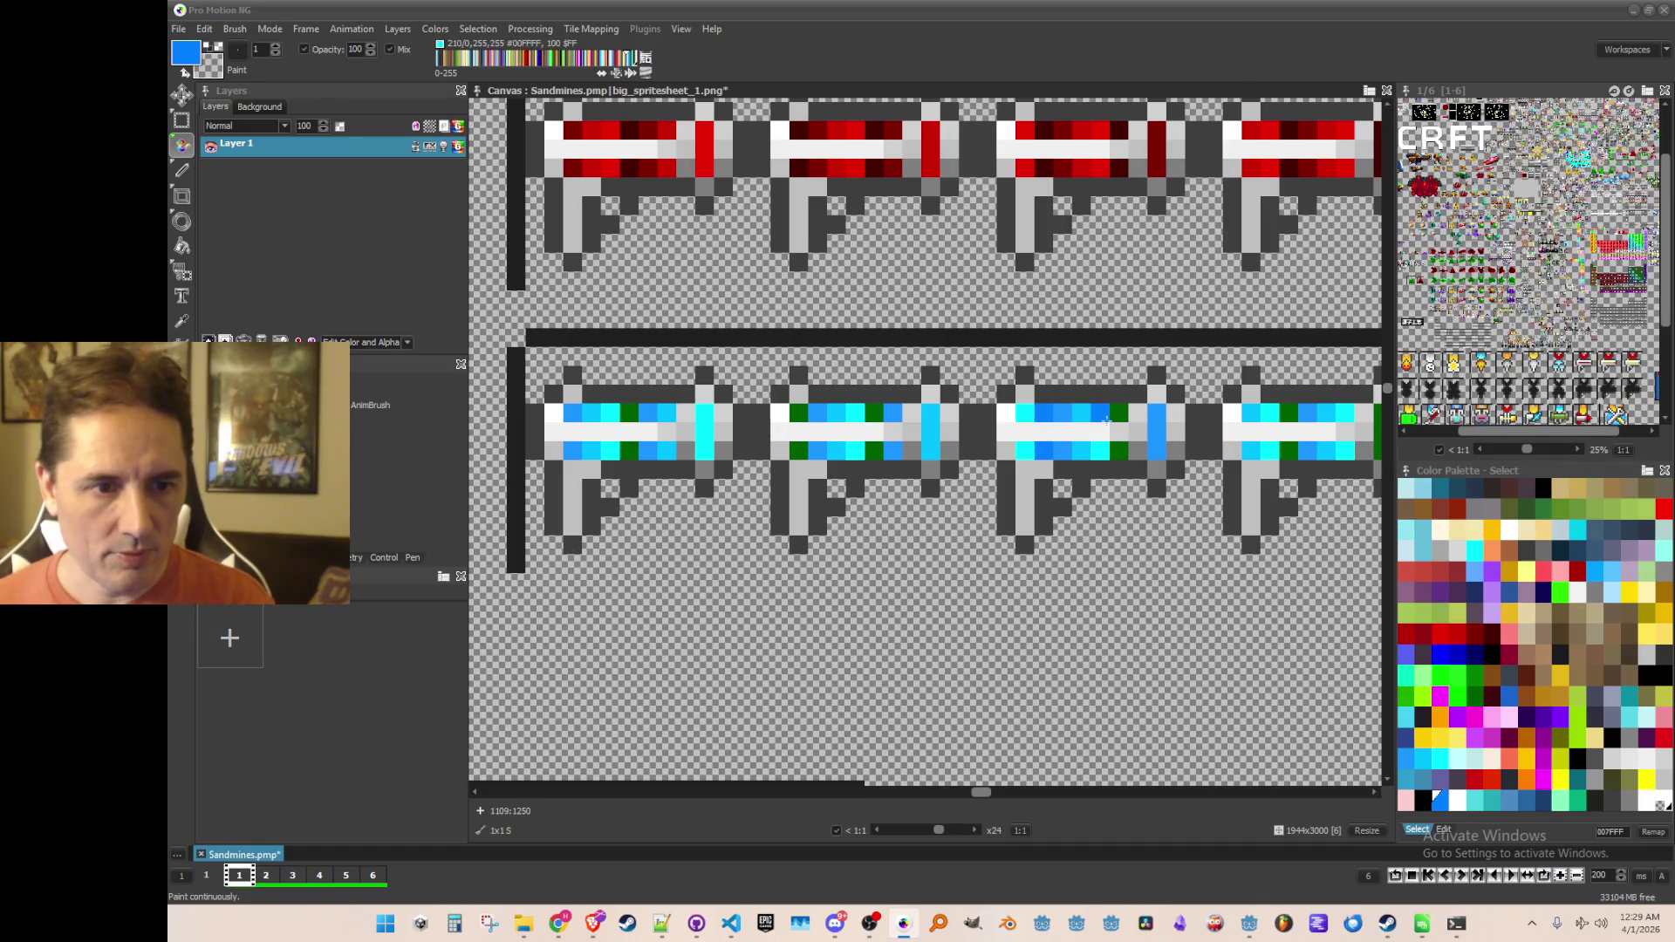
{"action": "left_click", "coordinate": [875, 450]}
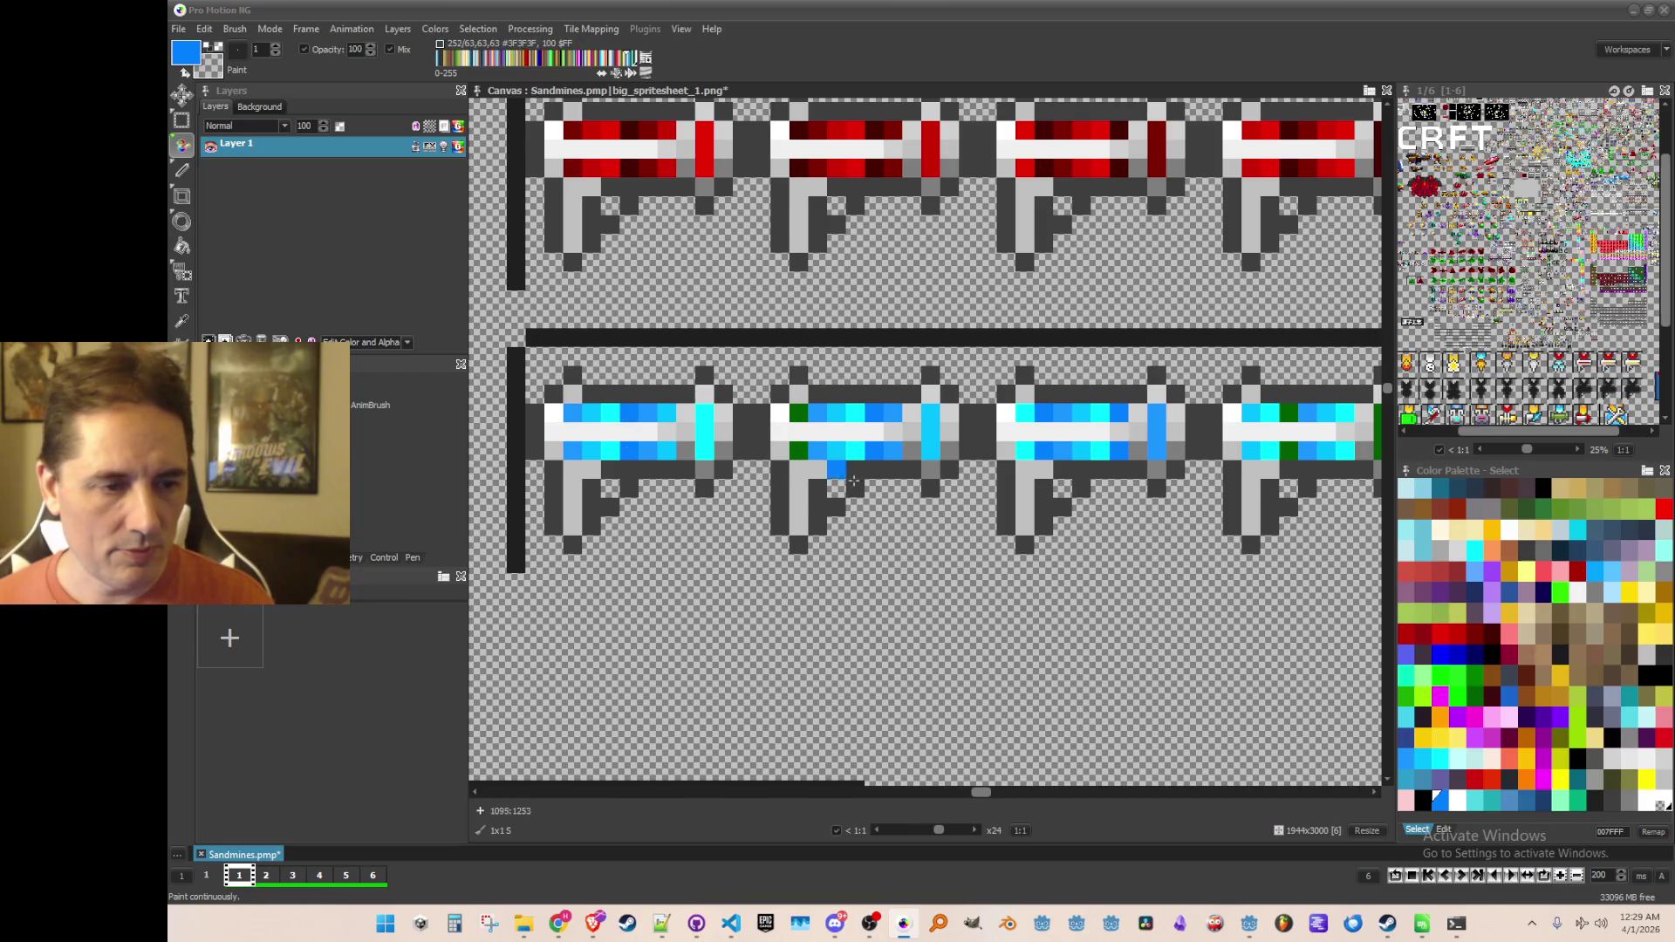
{"action": "scroll", "coordinate": [835, 476], "scroll_direction": "down", "scroll_amount": 2}
{"action": "scroll", "coordinate": [1021, 573], "scroll_direction": "up", "scroll_amount": 2}
{"action": "left_click", "coordinate": [969, 392]}
{"action": "left_click", "coordinate": [1063, 392]}
{"action": "left_click", "coordinate": [1063, 414]}
{"action": "left_click", "coordinate": [1063, 432]}
{"action": "scroll", "coordinate": [1062, 468], "scroll_direction": "down", "scroll_amount": 1}
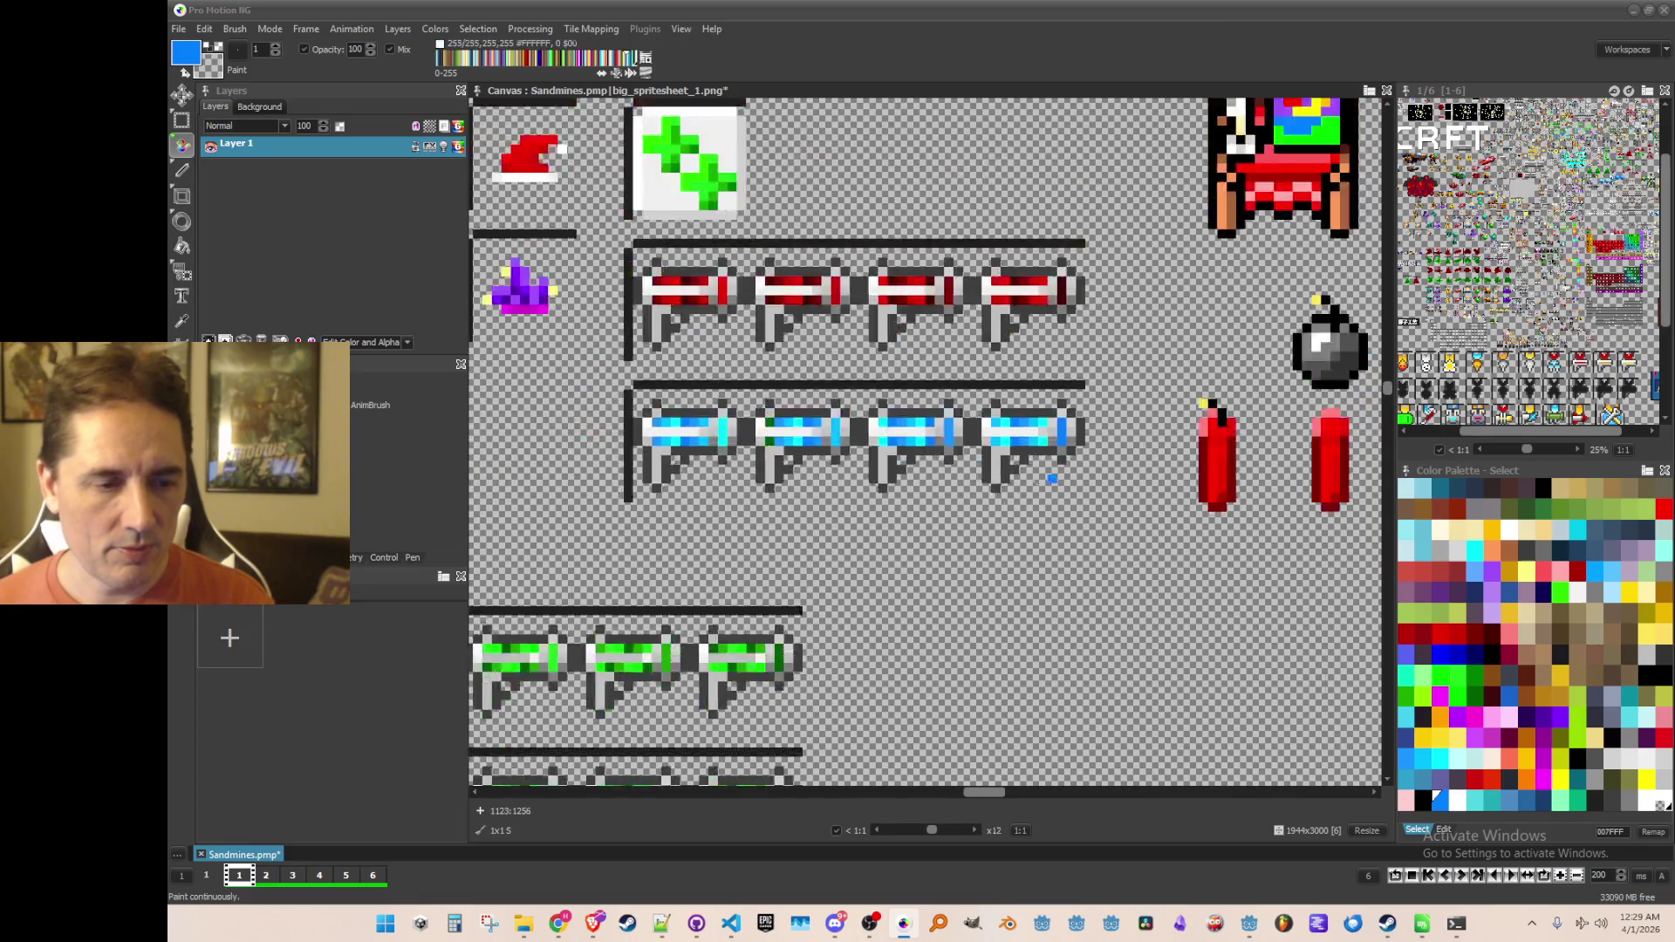
{"action": "scroll", "coordinate": [1061, 469], "scroll_direction": "down", "scroll_amount": 1}
Step: Save the spritesheet and grab the blue gun frames as a brush
{"action": "key", "text": "ctrl+s"}
{"action": "scroll", "coordinate": [904, 503], "scroll_direction": "up", "scroll_amount": 1}
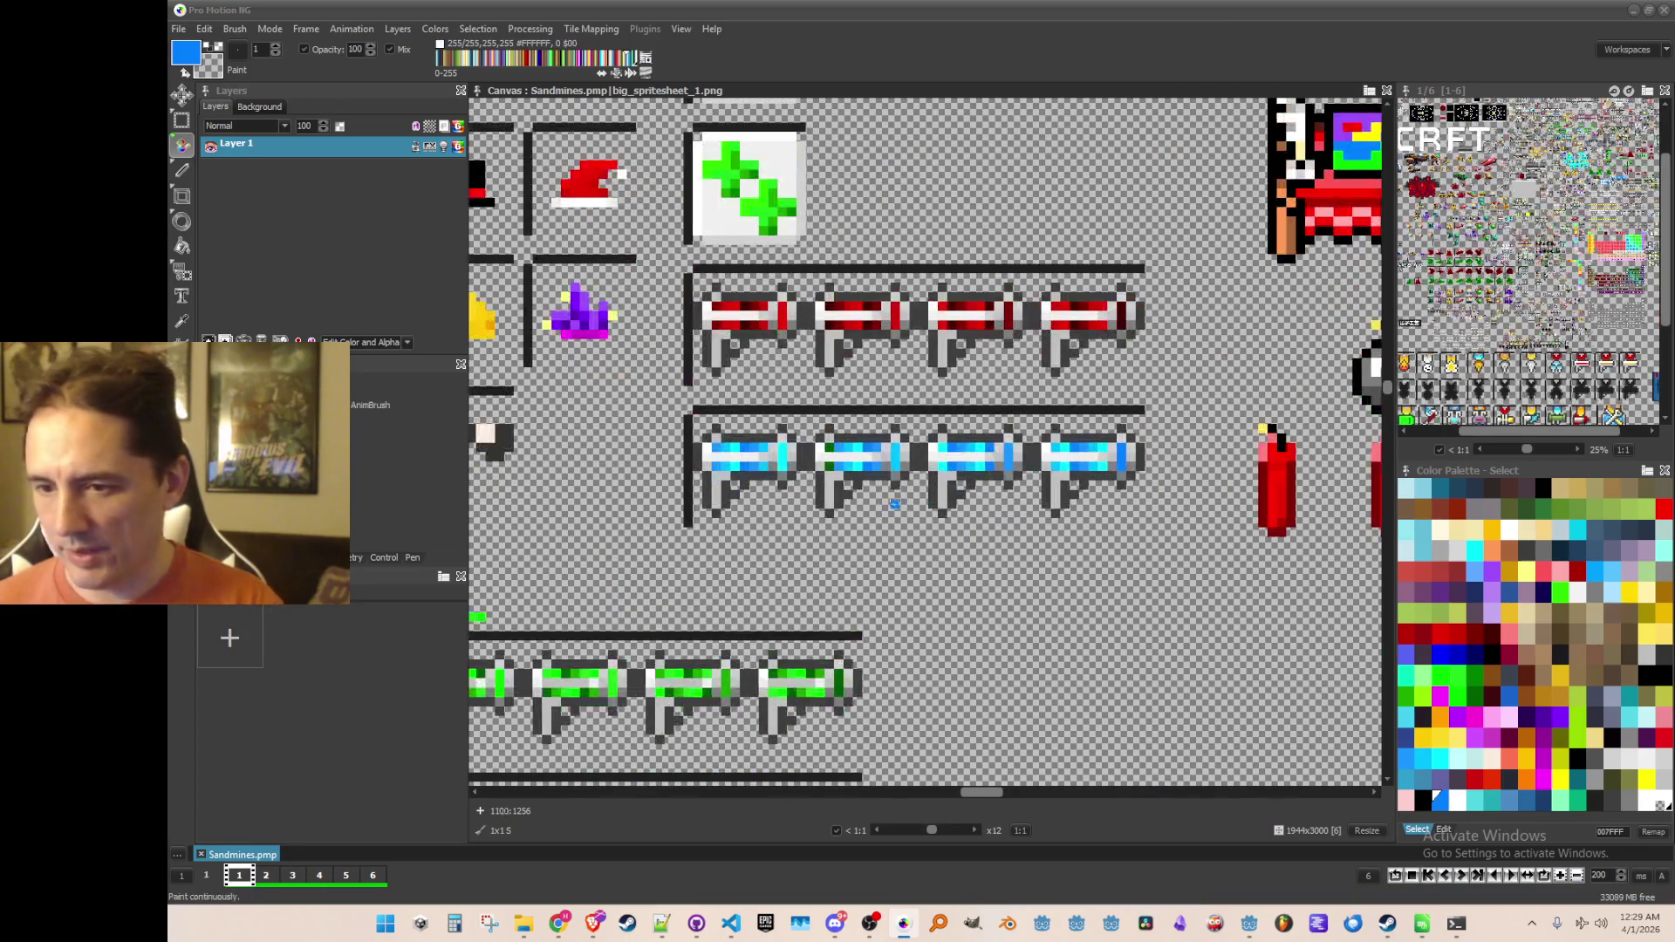
{"action": "scroll", "coordinate": [824, 325], "scroll_direction": "up", "scroll_amount": 1}
{"action": "key", "text": "b"}
{"action": "mouse_move", "coordinate": [656, 262]}
{"action": "left_mouse_down"}
{"action": "mouse_move", "coordinate": [977, 349]}
{"action": "mouse_move", "coordinate": [1202, 374]}
{"action": "mouse_move", "coordinate": [1249, 406]}
{"action": "left_mouse_up"}
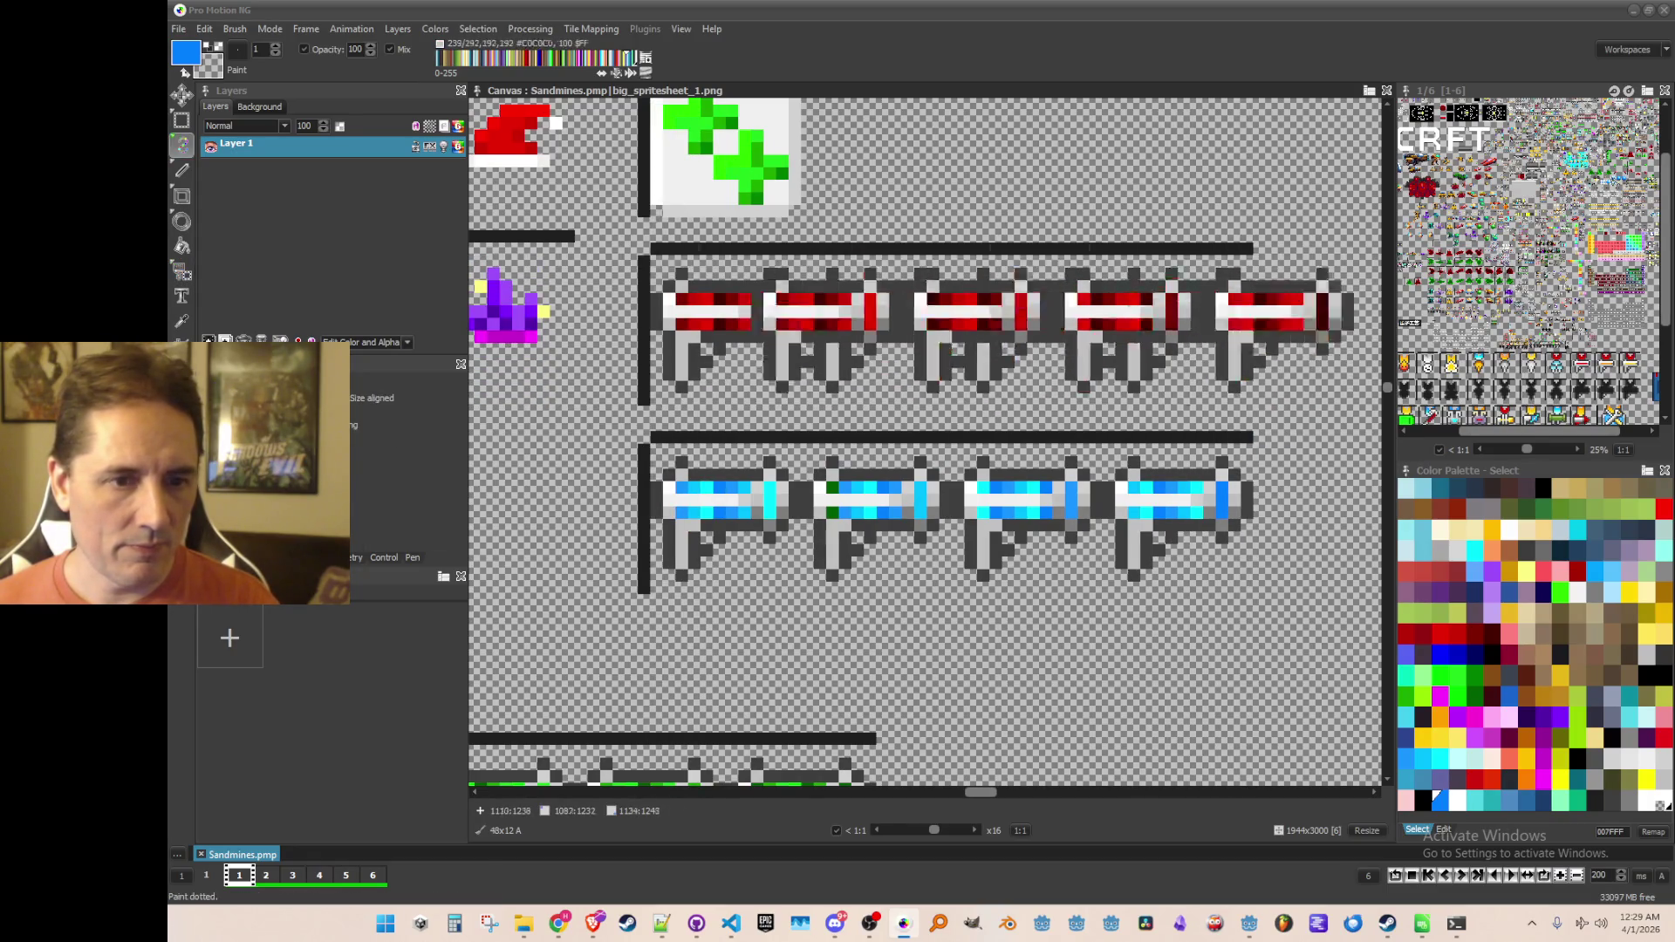
Step: Grab all four blue guns as a brush, save it as a single image file, then release it
{"action": "left_click", "coordinate": [235, 29]}
{"action": "key", "text": "Escape"}
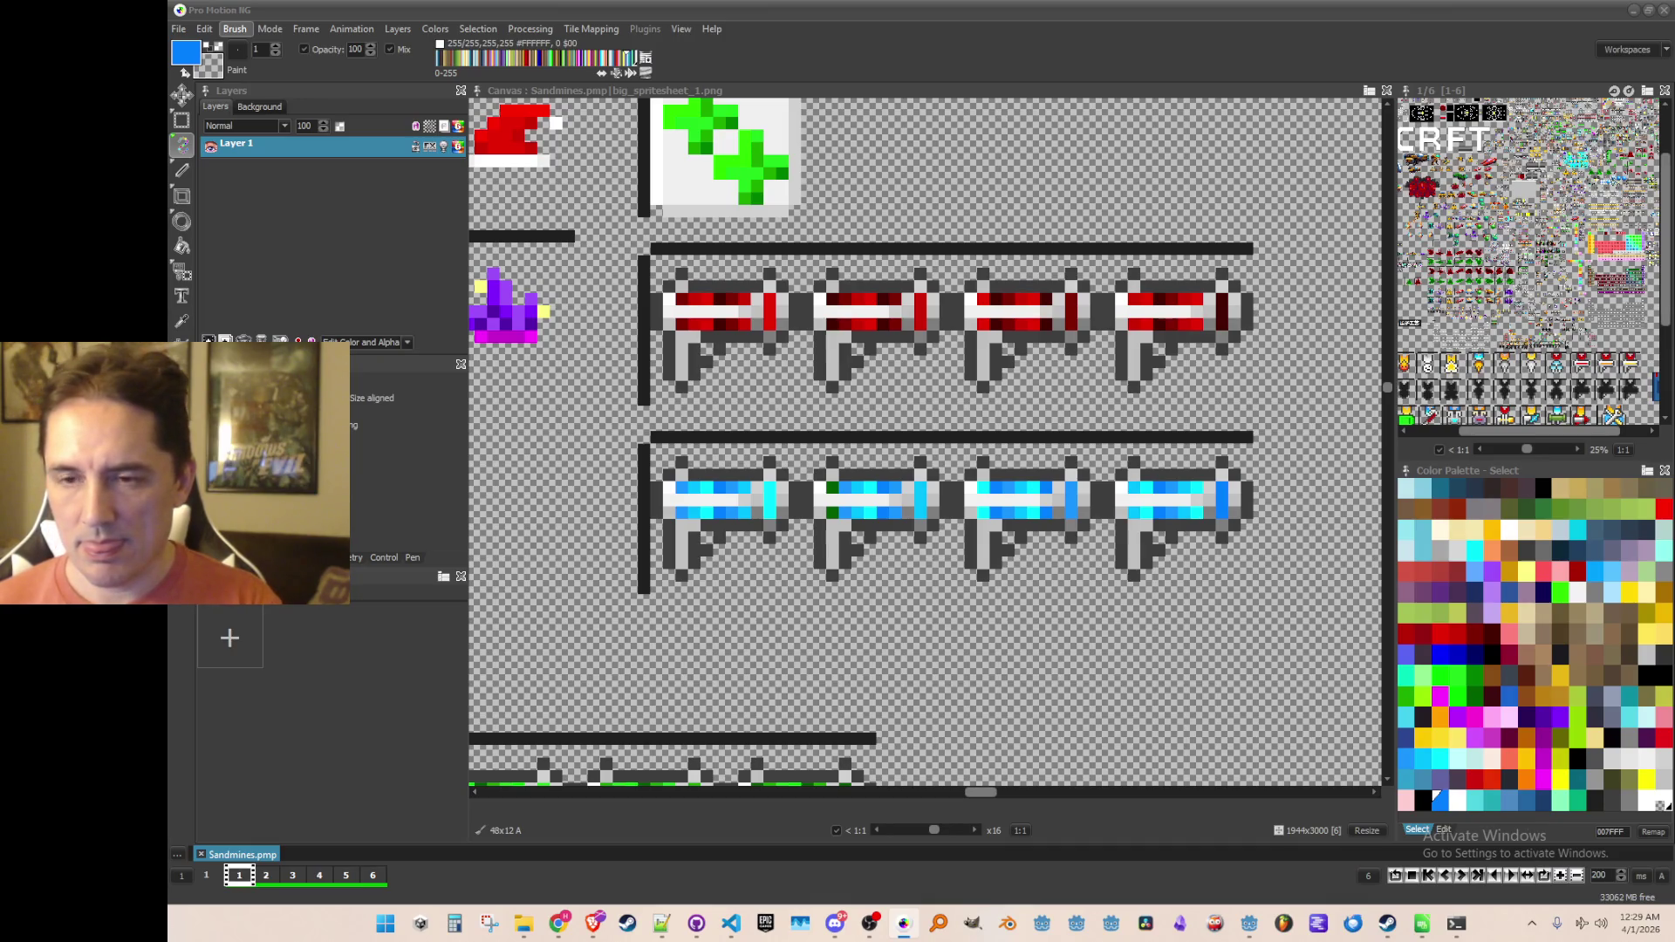
{"action": "key", "text": "b"}
{"action": "mouse_move", "coordinate": [639, 459]}
{"action": "left_mouse_down"}
{"action": "mouse_move", "coordinate": [1227, 553]}
{"action": "mouse_move", "coordinate": [1235, 577]}
{"action": "left_mouse_up"}
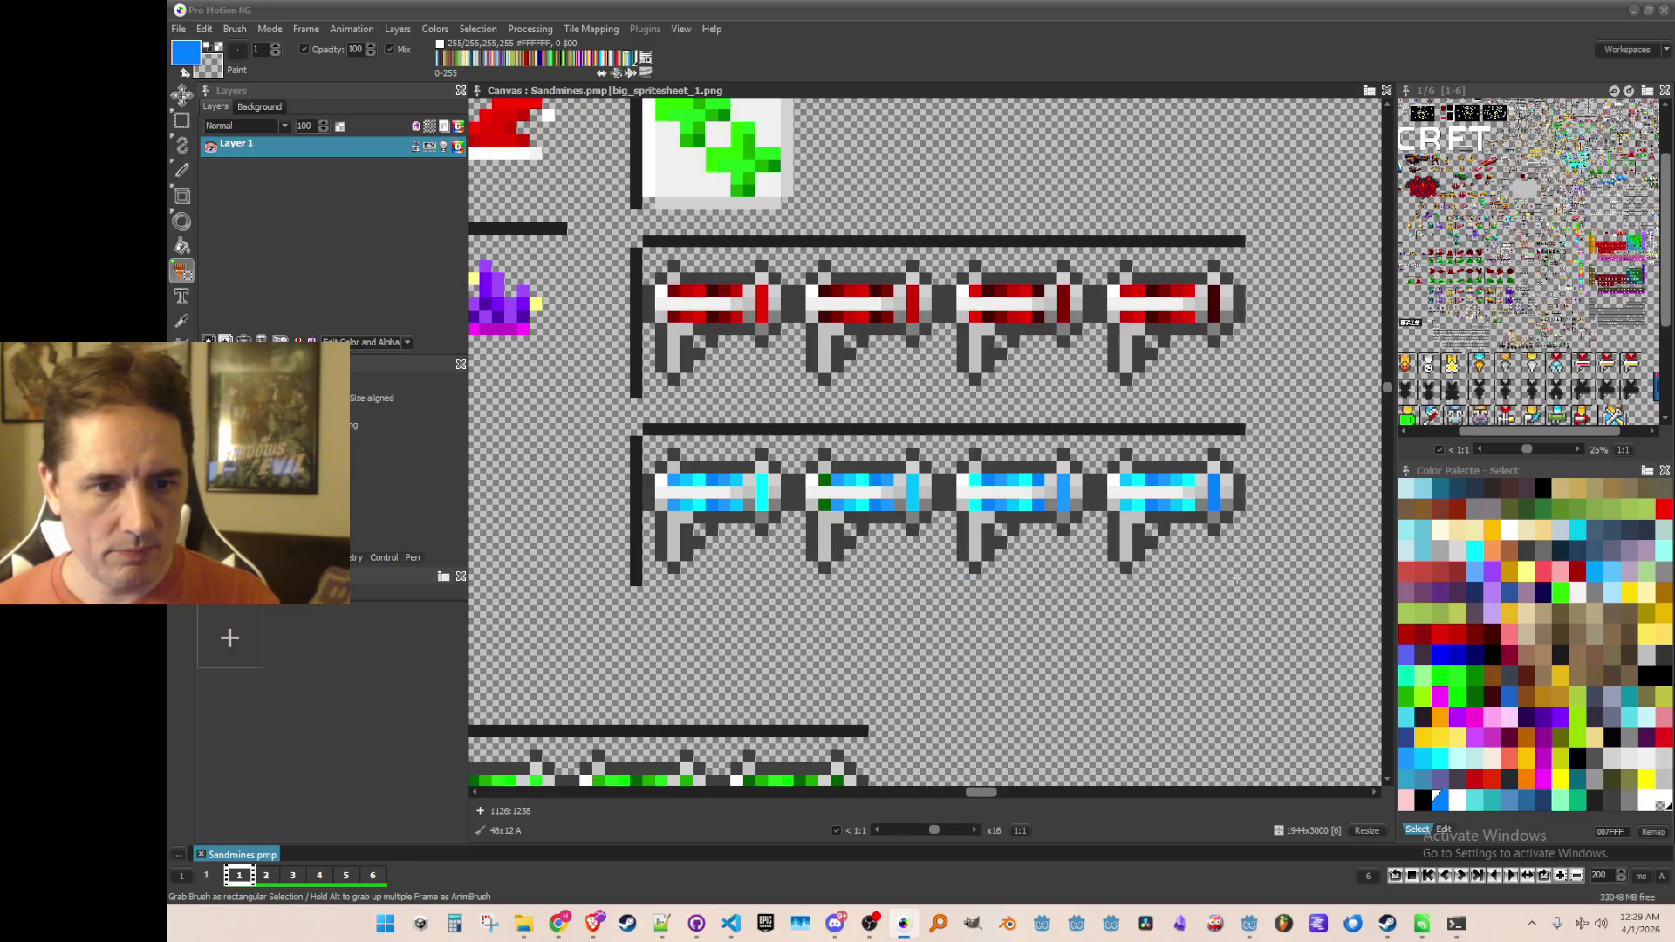
{"action": "left_click", "coordinate": [234, 29]}
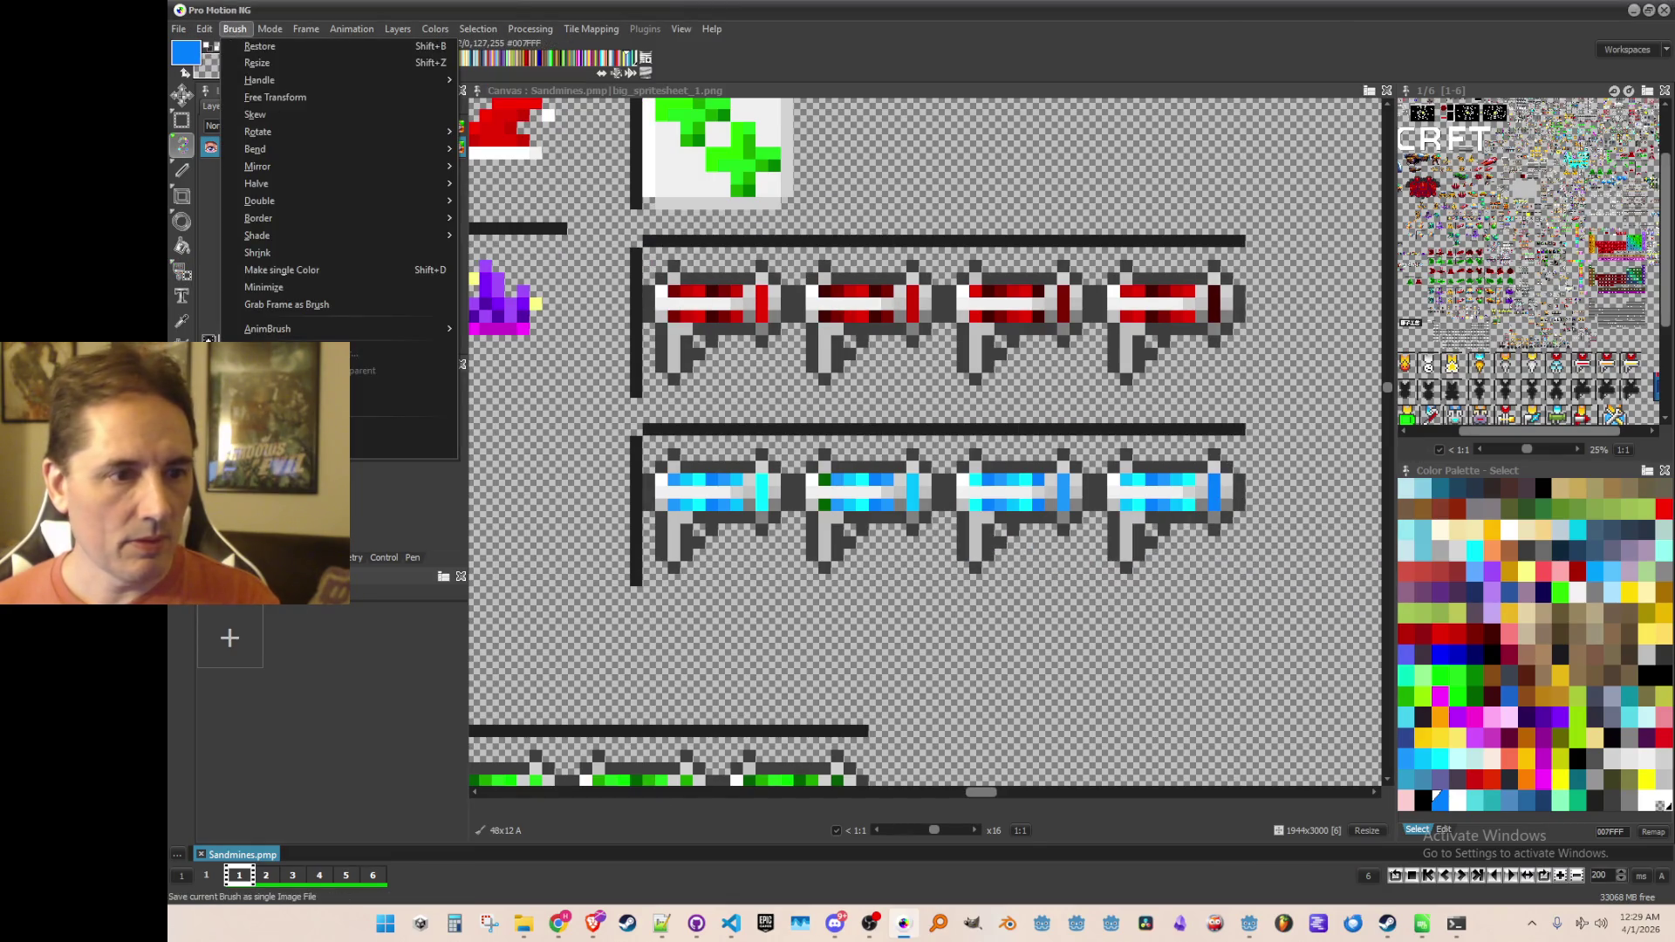
{"action": "left_click", "coordinate": [296, 314]}
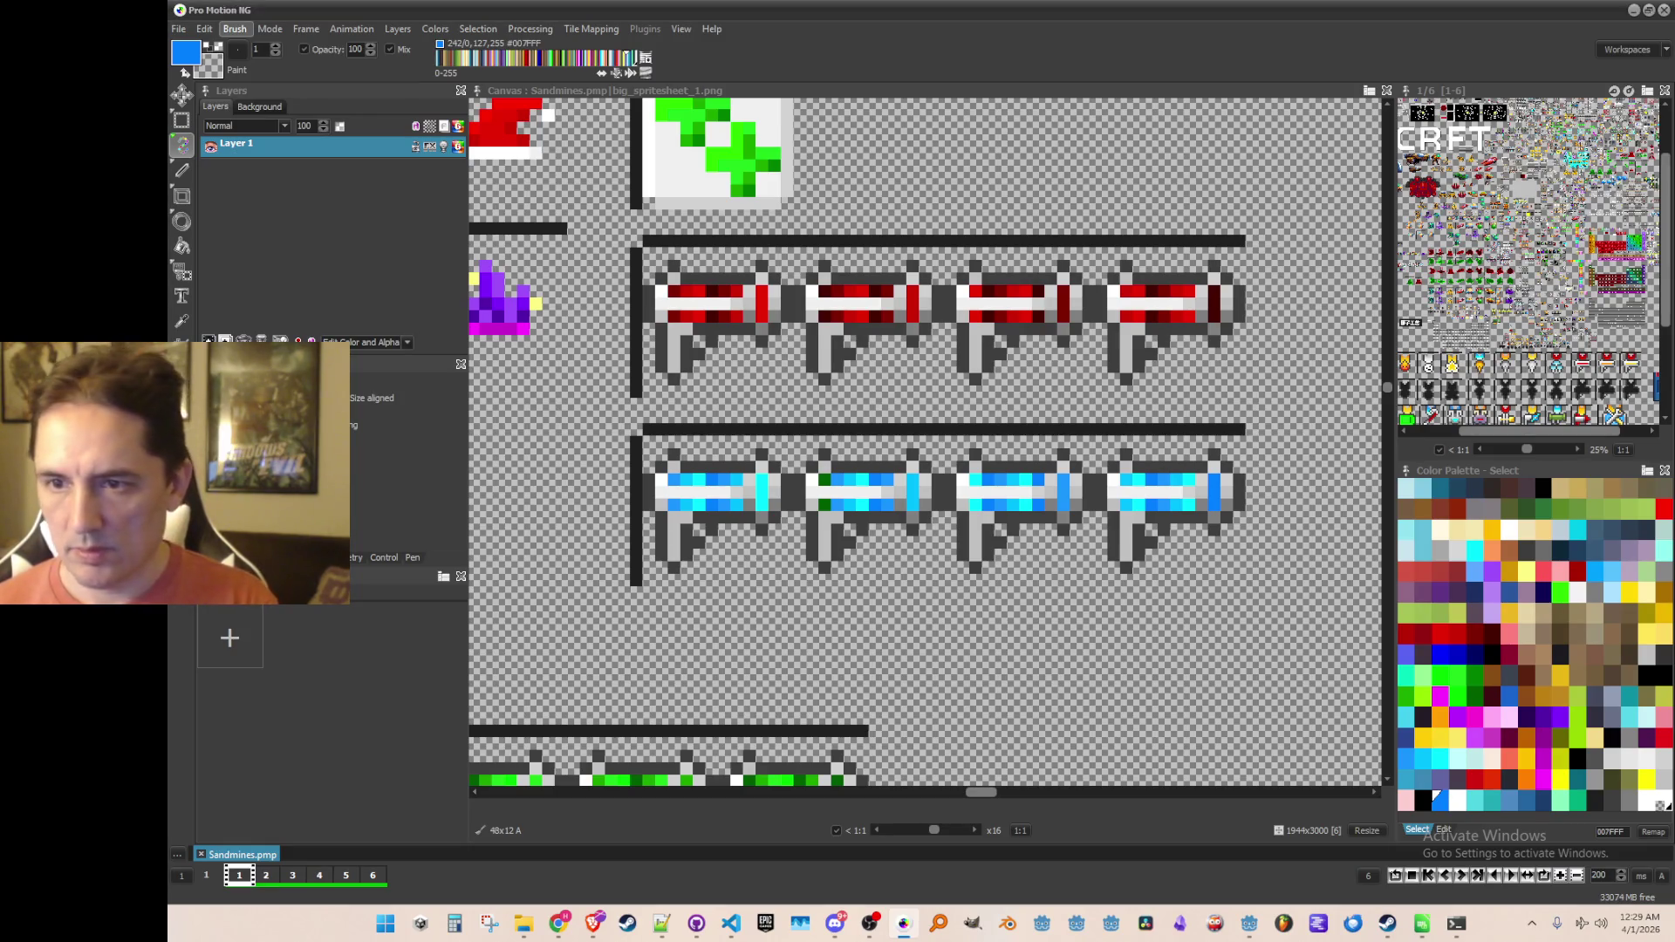
{"action": "key", "text": "Return"}
{"action": "scroll", "coordinate": [794, 430], "scroll_direction": "down", "scroll_amount": 2}
{"action": "key", "text": "Escape"}
{"action": "scroll", "coordinate": [794, 430], "scroll_direction": "down", "scroll_amount": 2}
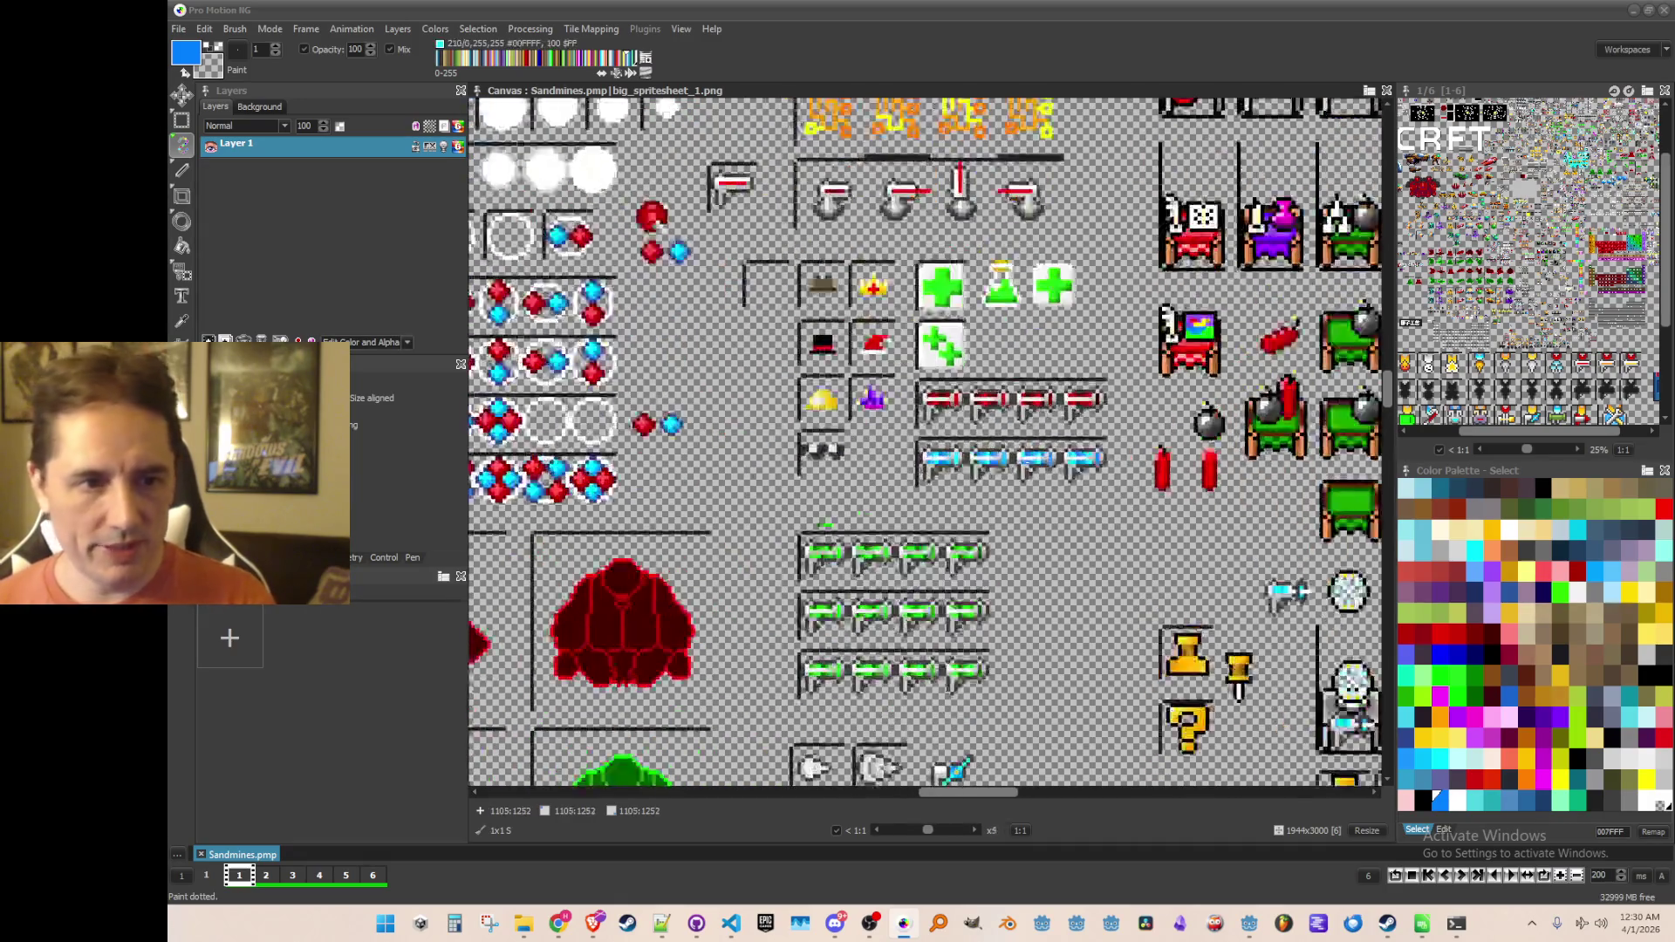
Step: Minimise Pro Motion and VS Code and open ParticleAccelerator.tres from the Animations folder
{"action": "left_click", "coordinate": [1634, 10]}
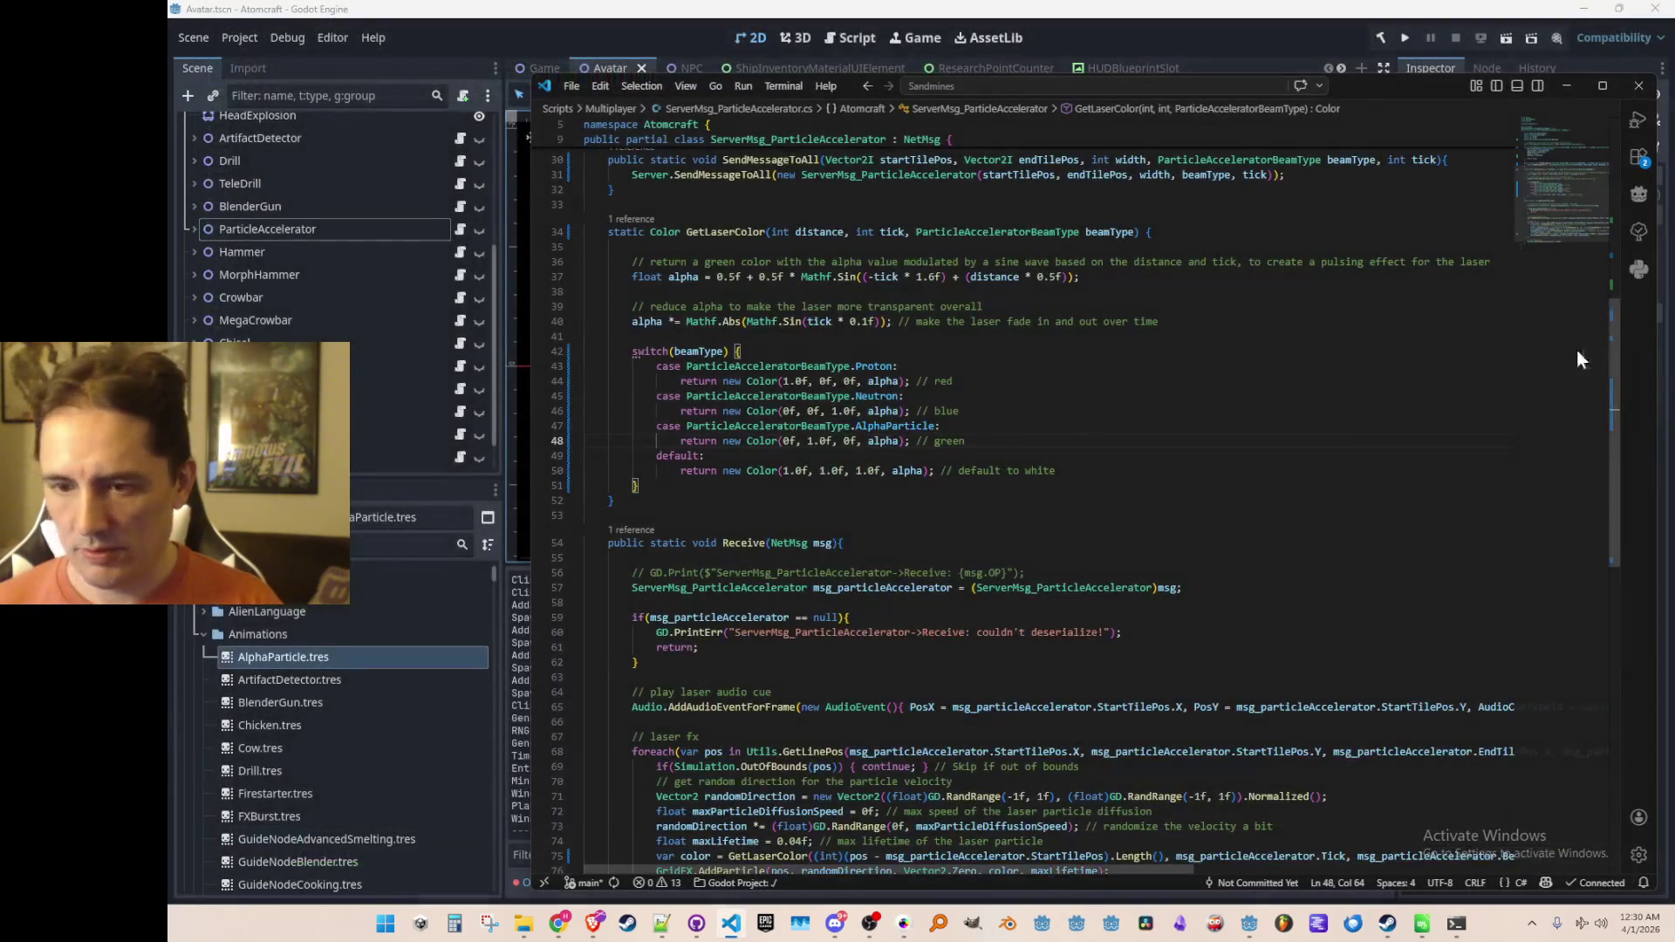
{"action": "left_click", "coordinate": [197, 639]}
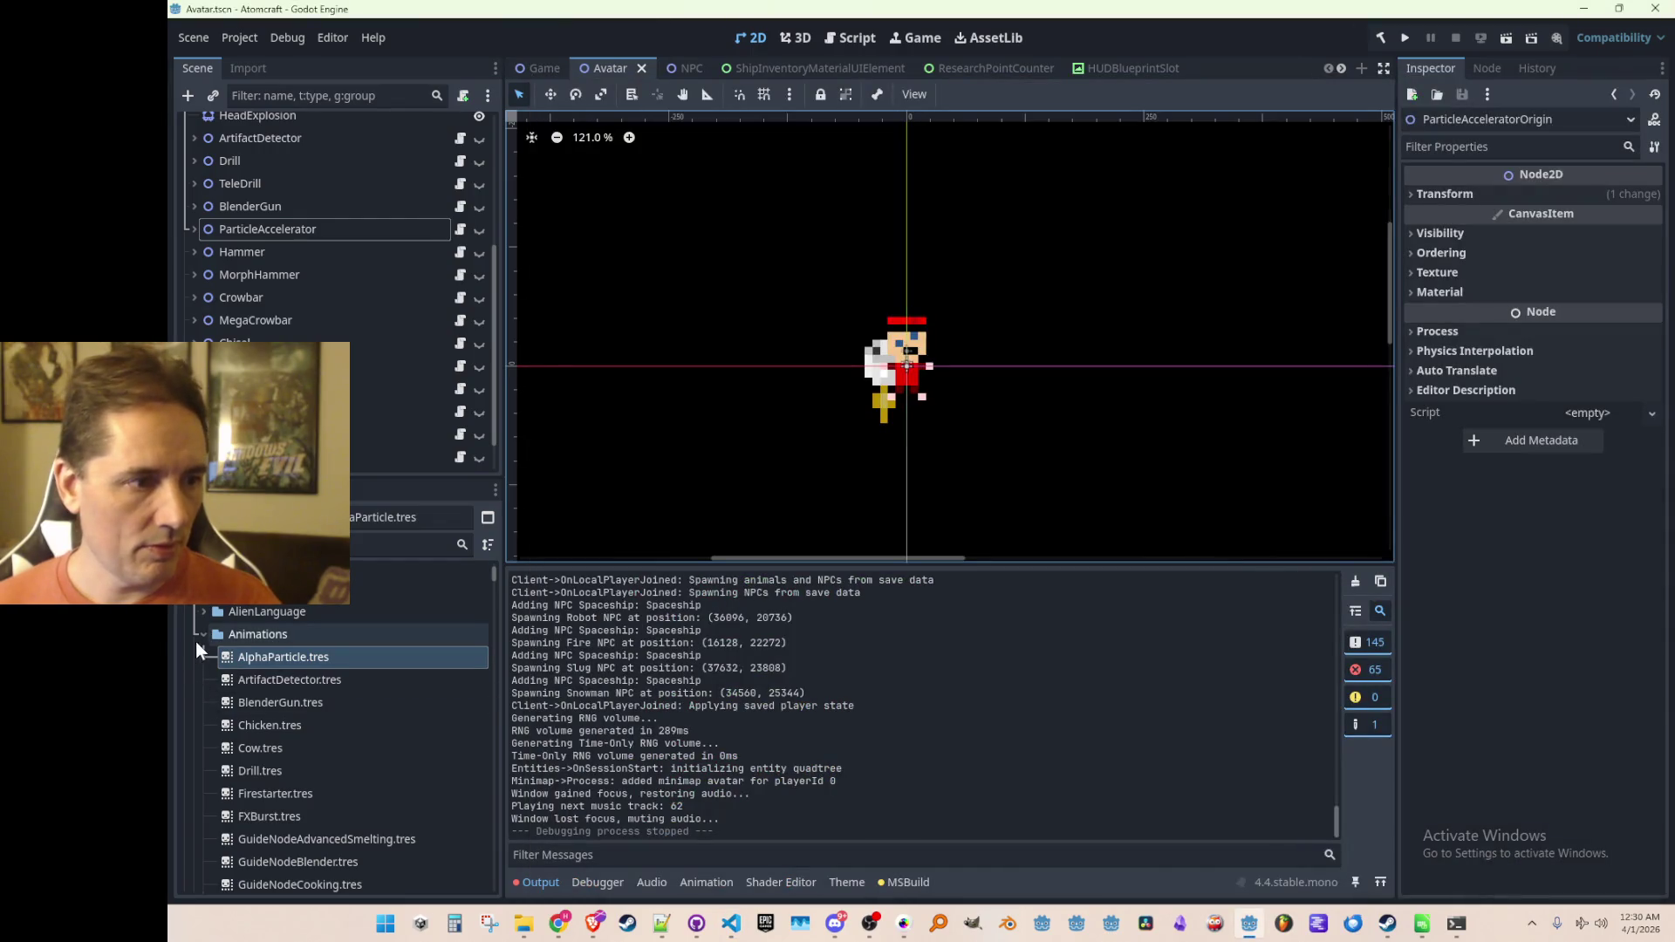
{"action": "left_click", "coordinate": [197, 639]}
{"action": "left_click", "coordinate": [197, 638]}
{"action": "scroll", "coordinate": [346, 710], "scroll_direction": "down", "scroll_amount": 5}
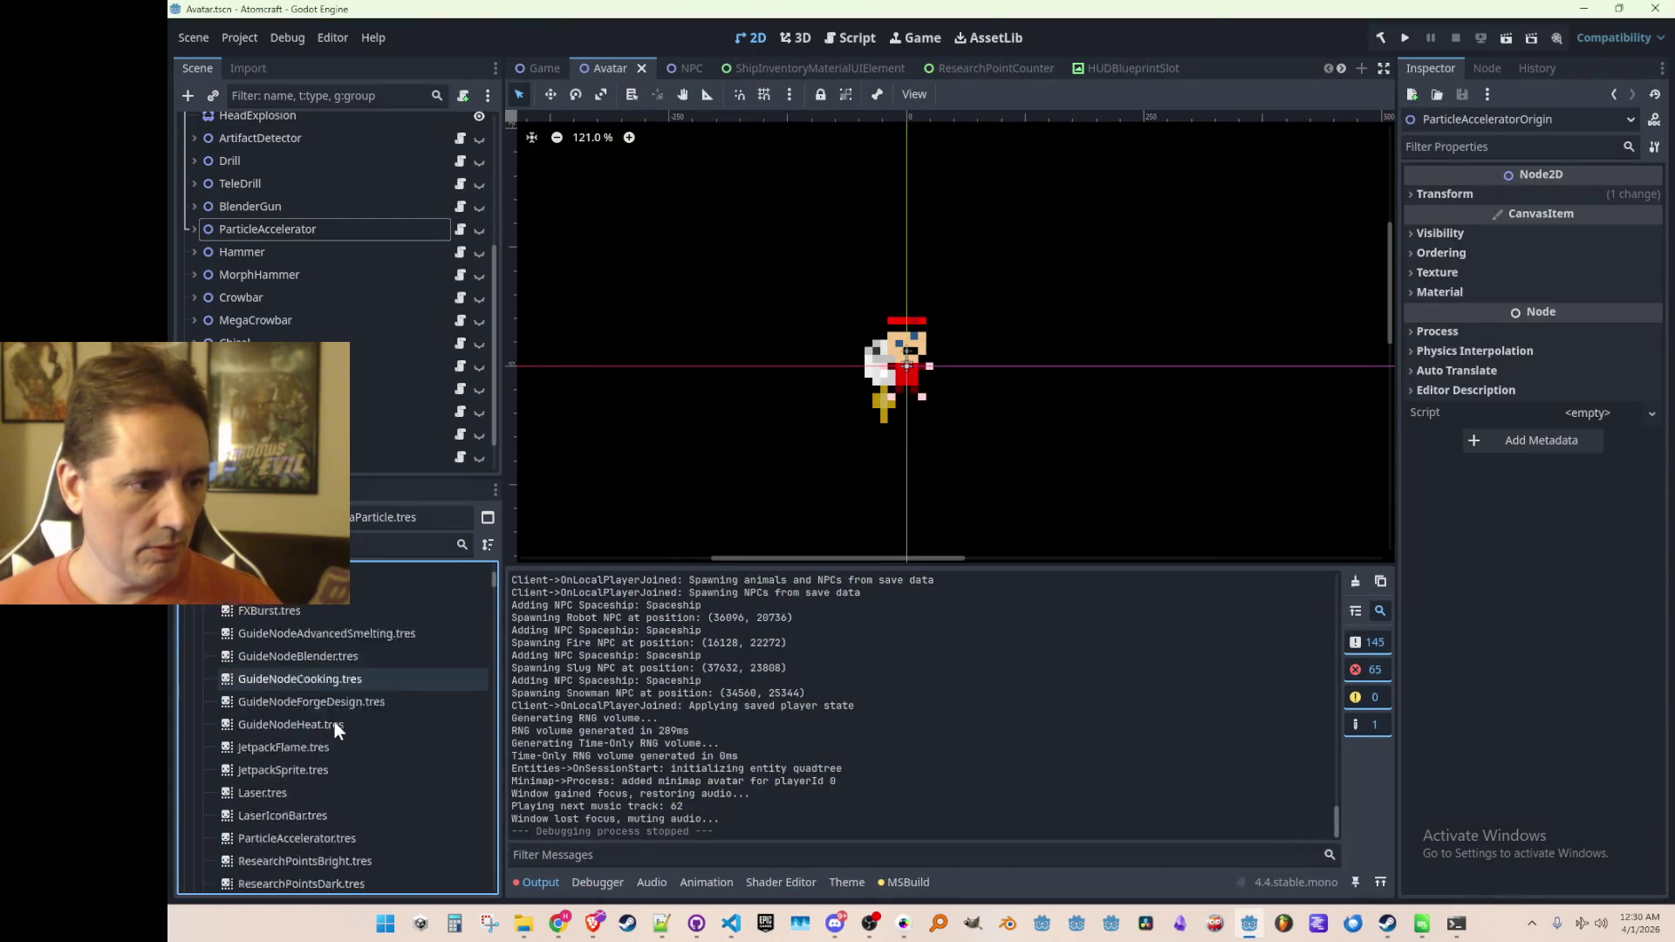
{"action": "scroll", "coordinate": [341, 724], "scroll_direction": "up", "scroll_amount": 3}
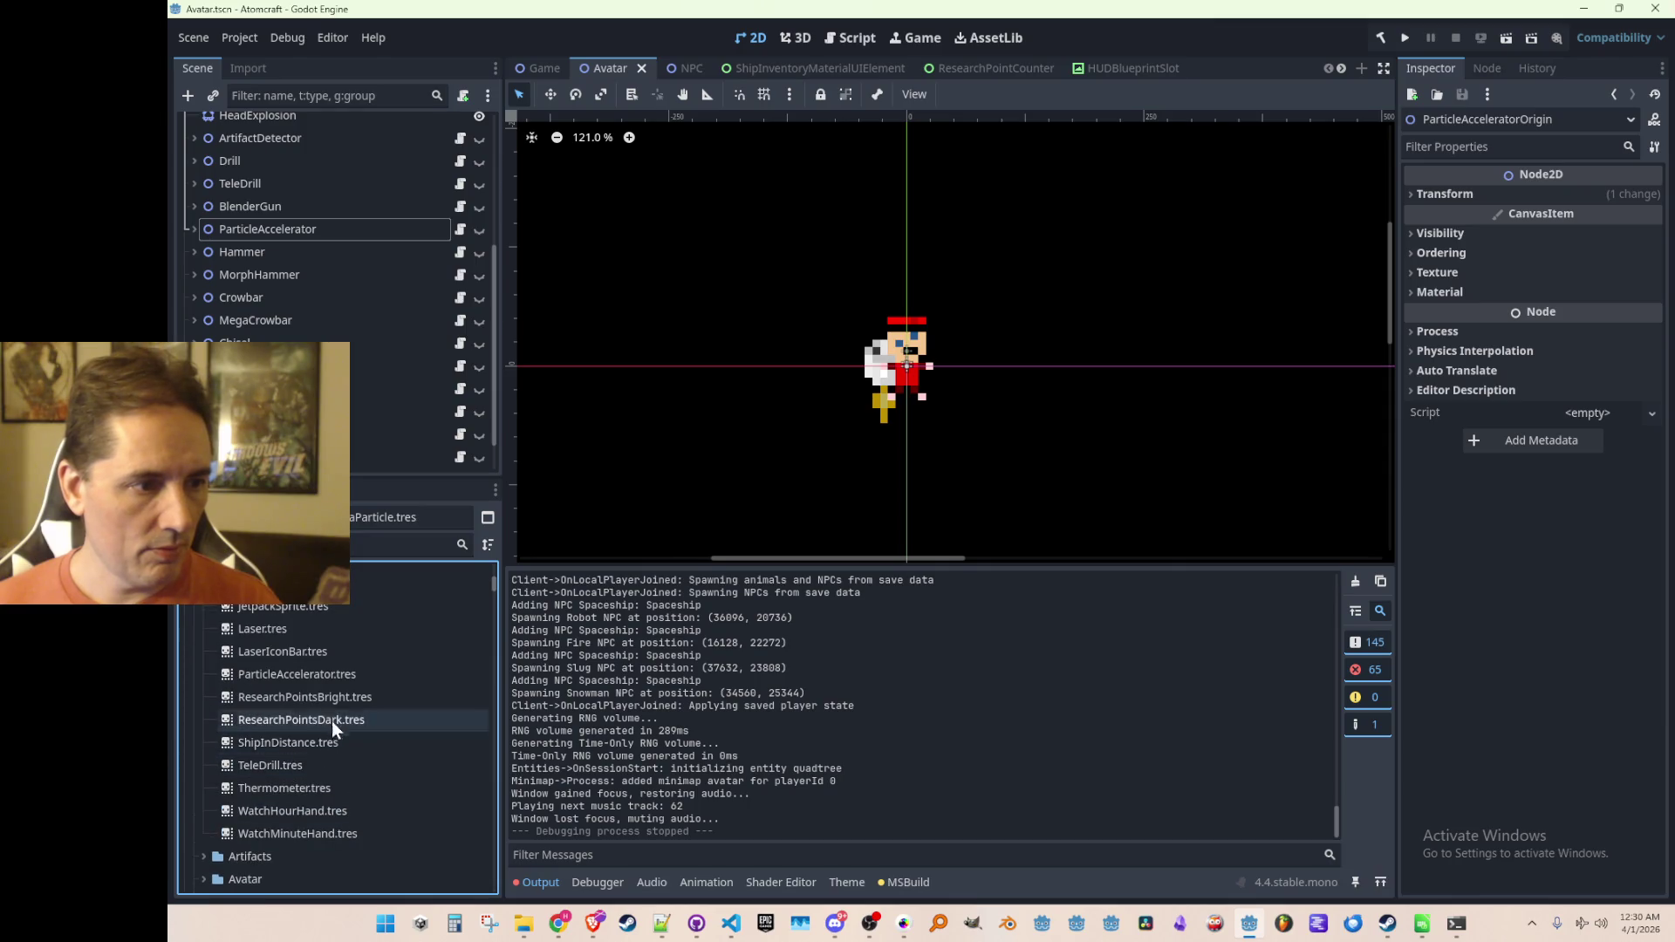
{"action": "left_click", "coordinate": [323, 682]}
{"action": "double_click", "coordinate": [323, 683]}
Step: Collapse the Animations folder, select the Art folder, and check File Explorer before returning to Godot
{"action": "scroll", "coordinate": [342, 714], "scroll_direction": "up", "scroll_amount": 5}
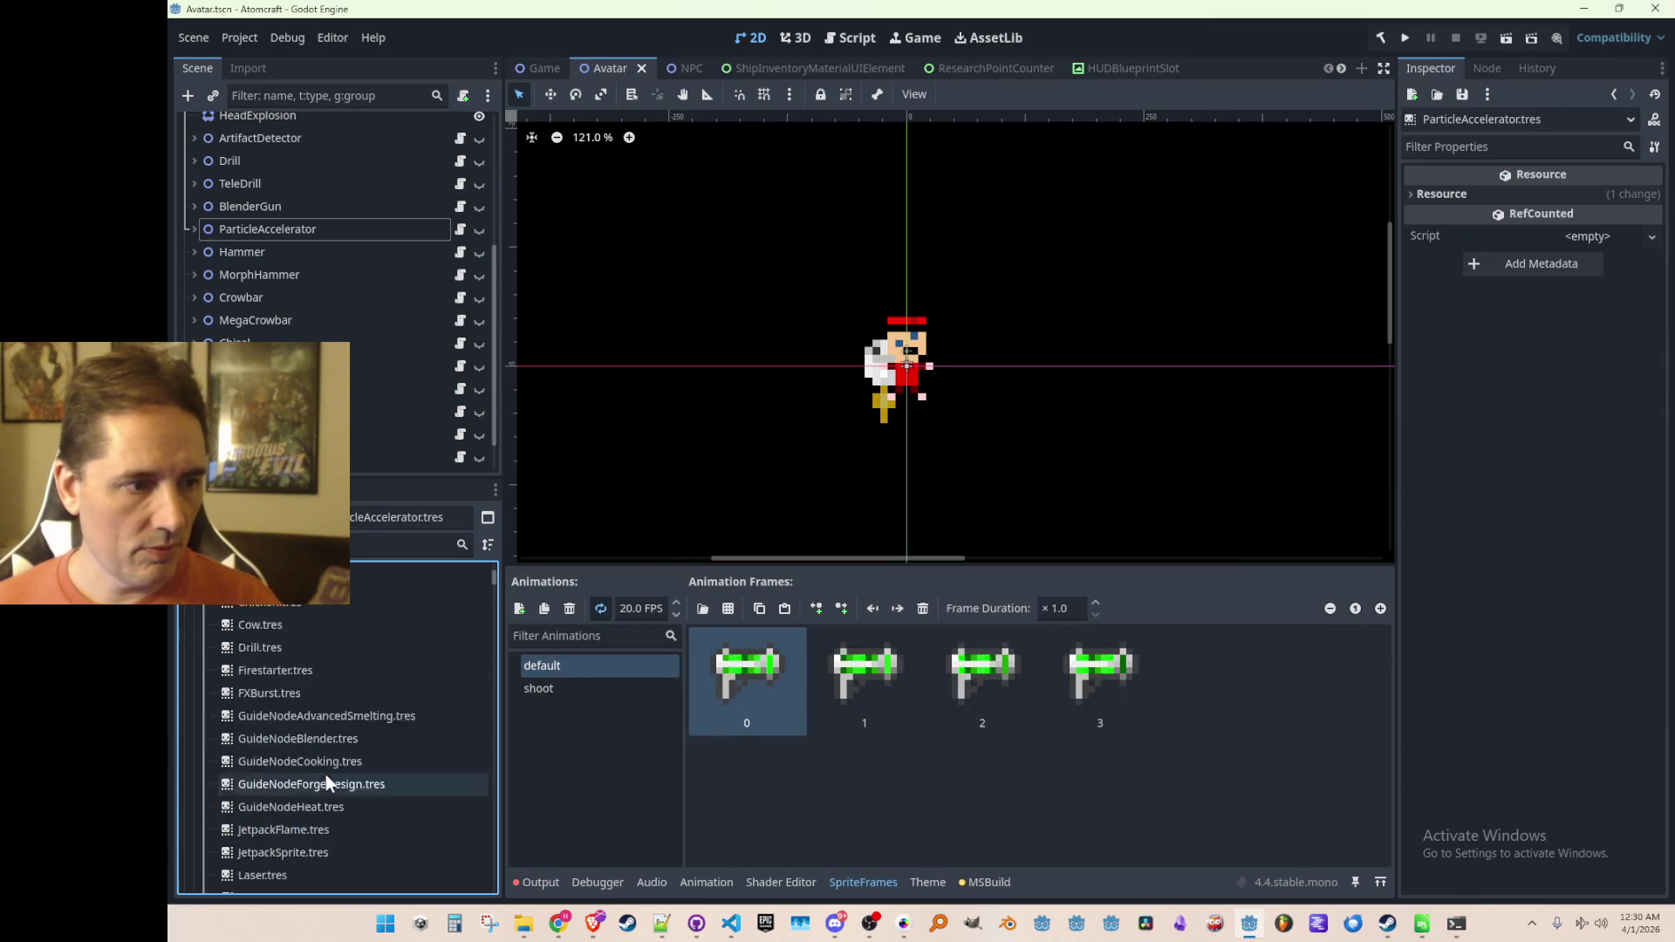
{"action": "left_click", "coordinate": [242, 715]}
{"action": "left_click", "coordinate": [202, 717]}
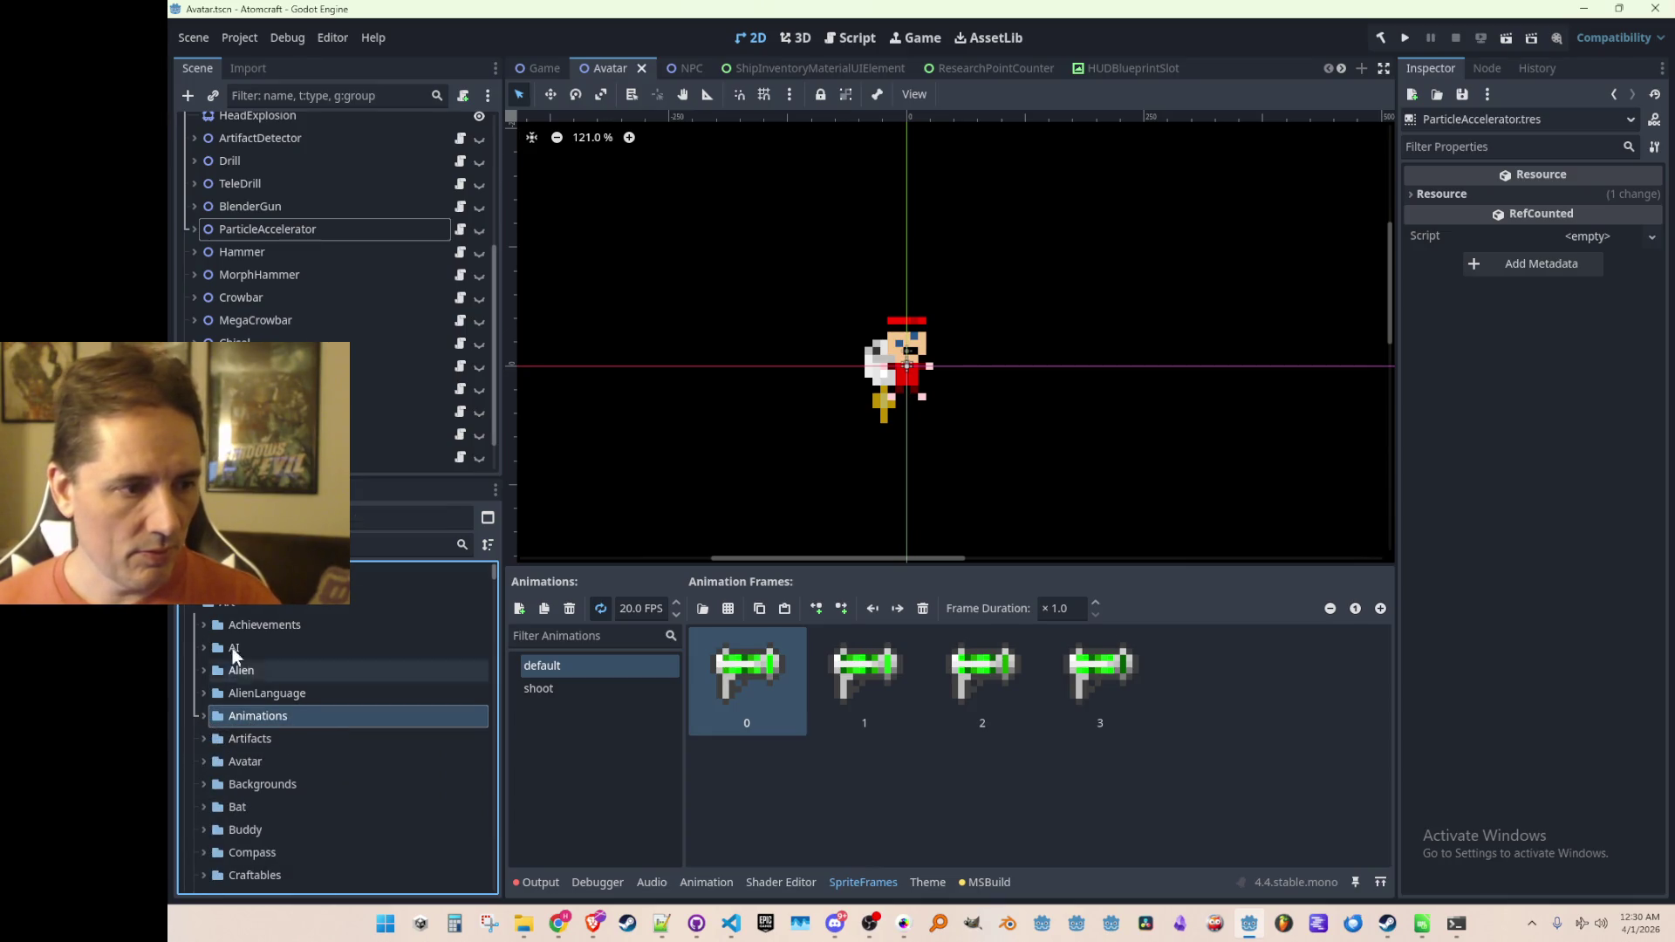
{"action": "left_click", "coordinate": [244, 603]}
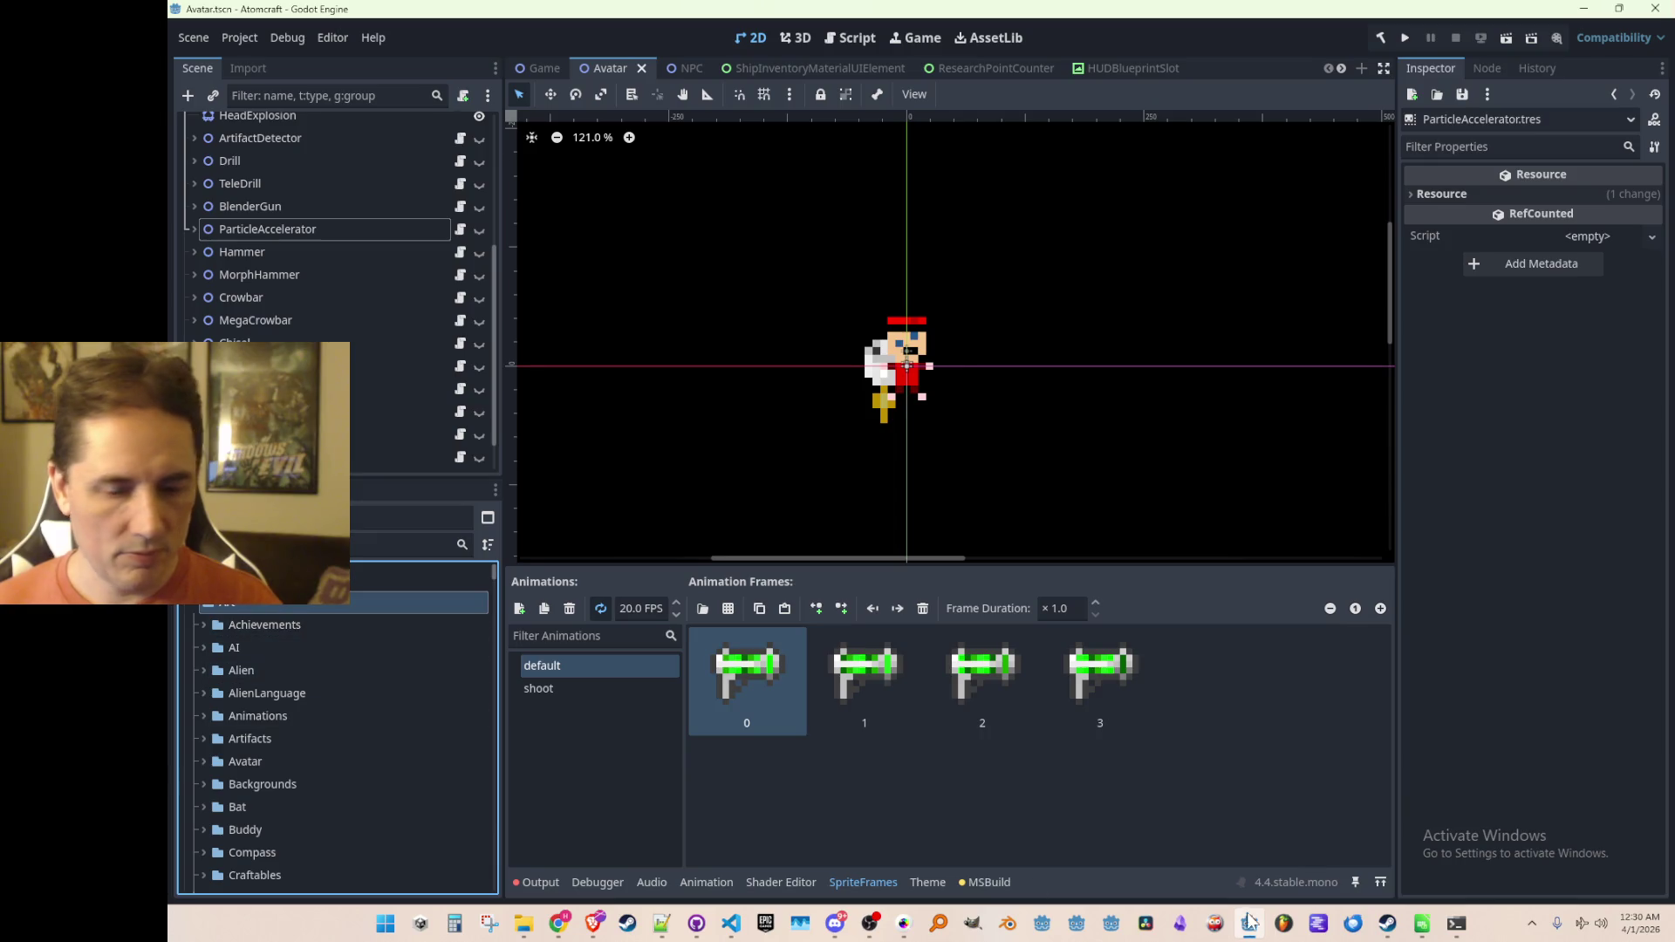
{"action": "key", "text": "alt+Tab"}
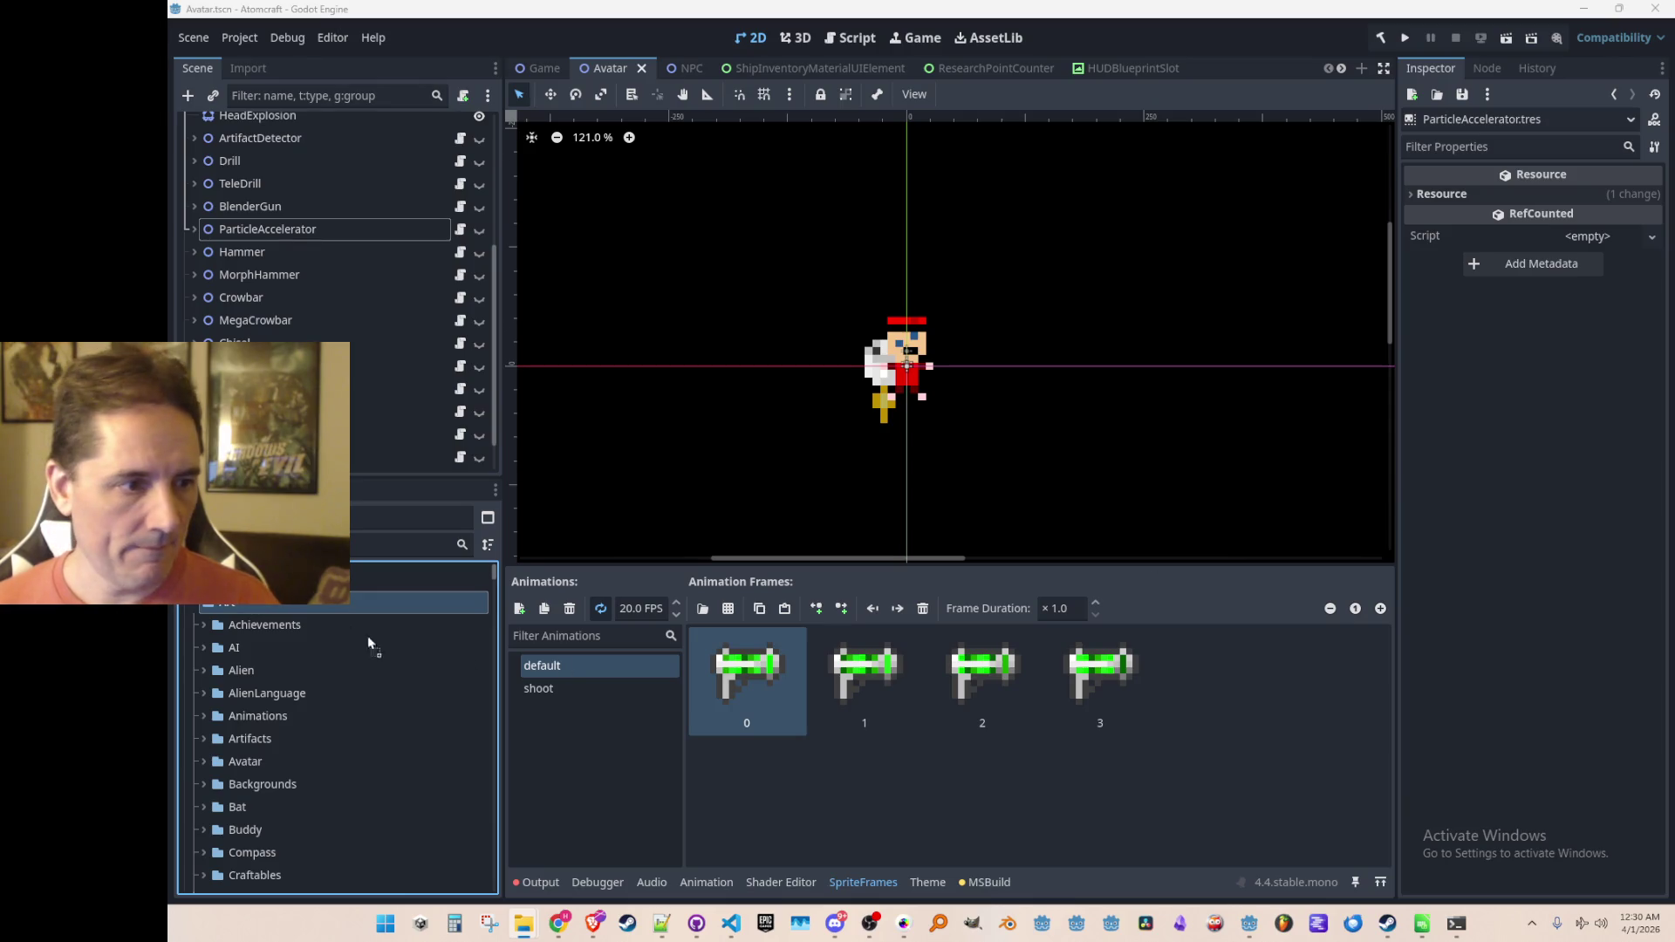
{"action": "left_click", "coordinate": [354, 604]}
Step: Rename default to alpha_particle_off and shoot to alpha_particle_on, then save
{"action": "left_click", "coordinate": [588, 737]}
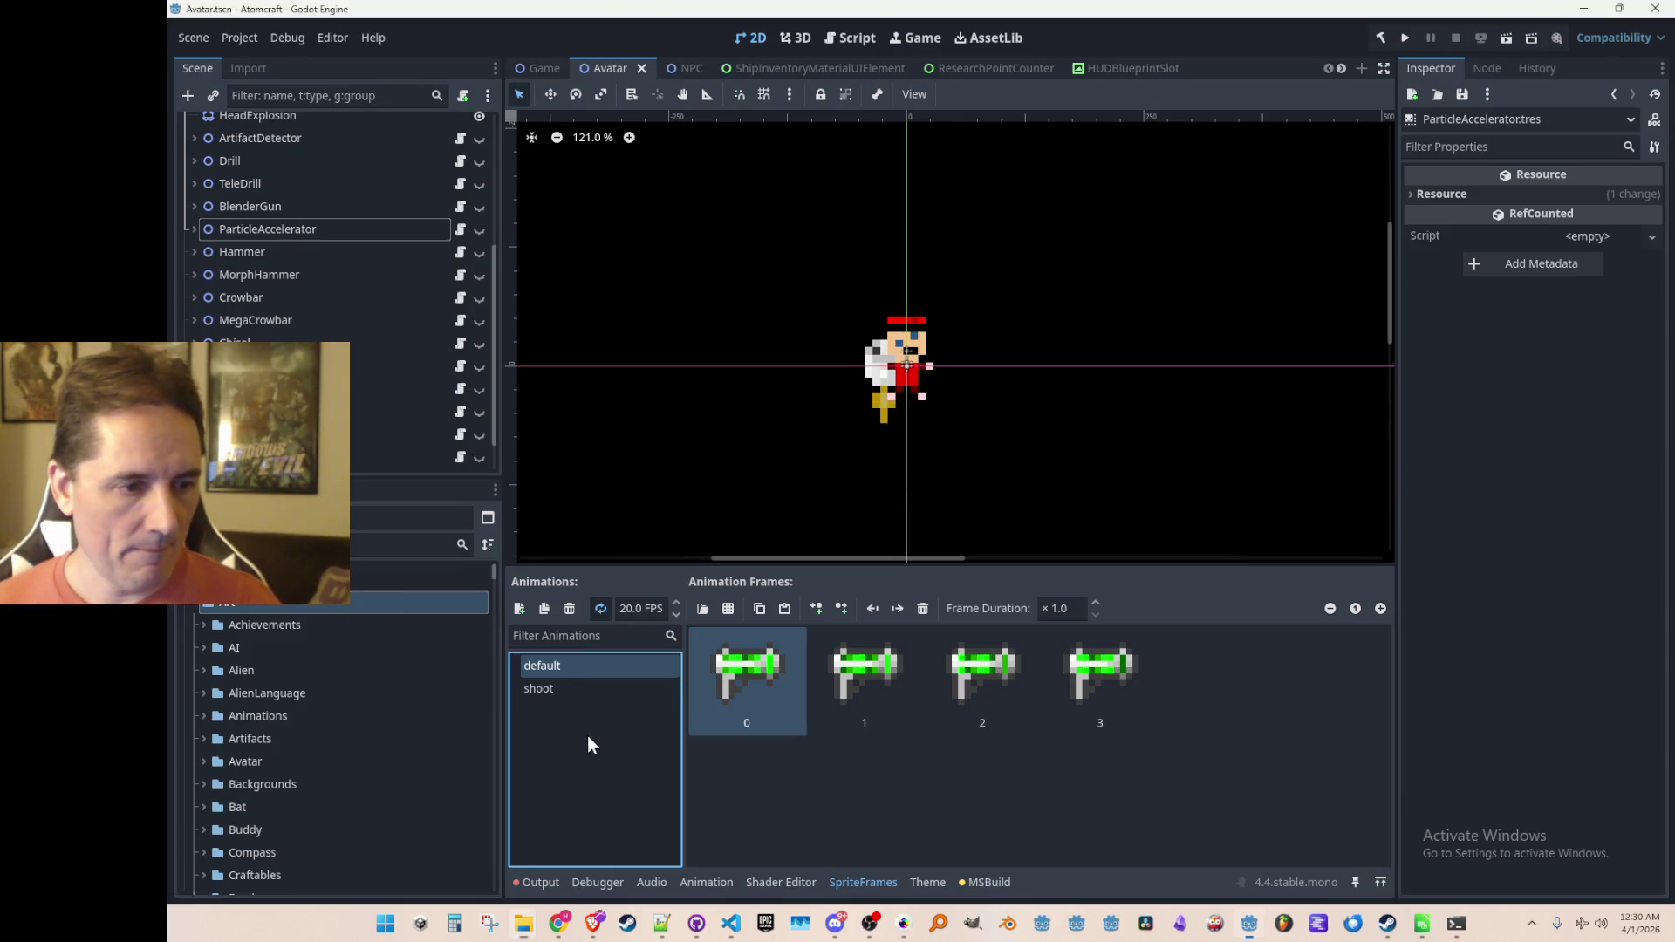
{"action": "left_click", "coordinate": [586, 682]}
{"action": "double_click", "coordinate": [602, 666]}
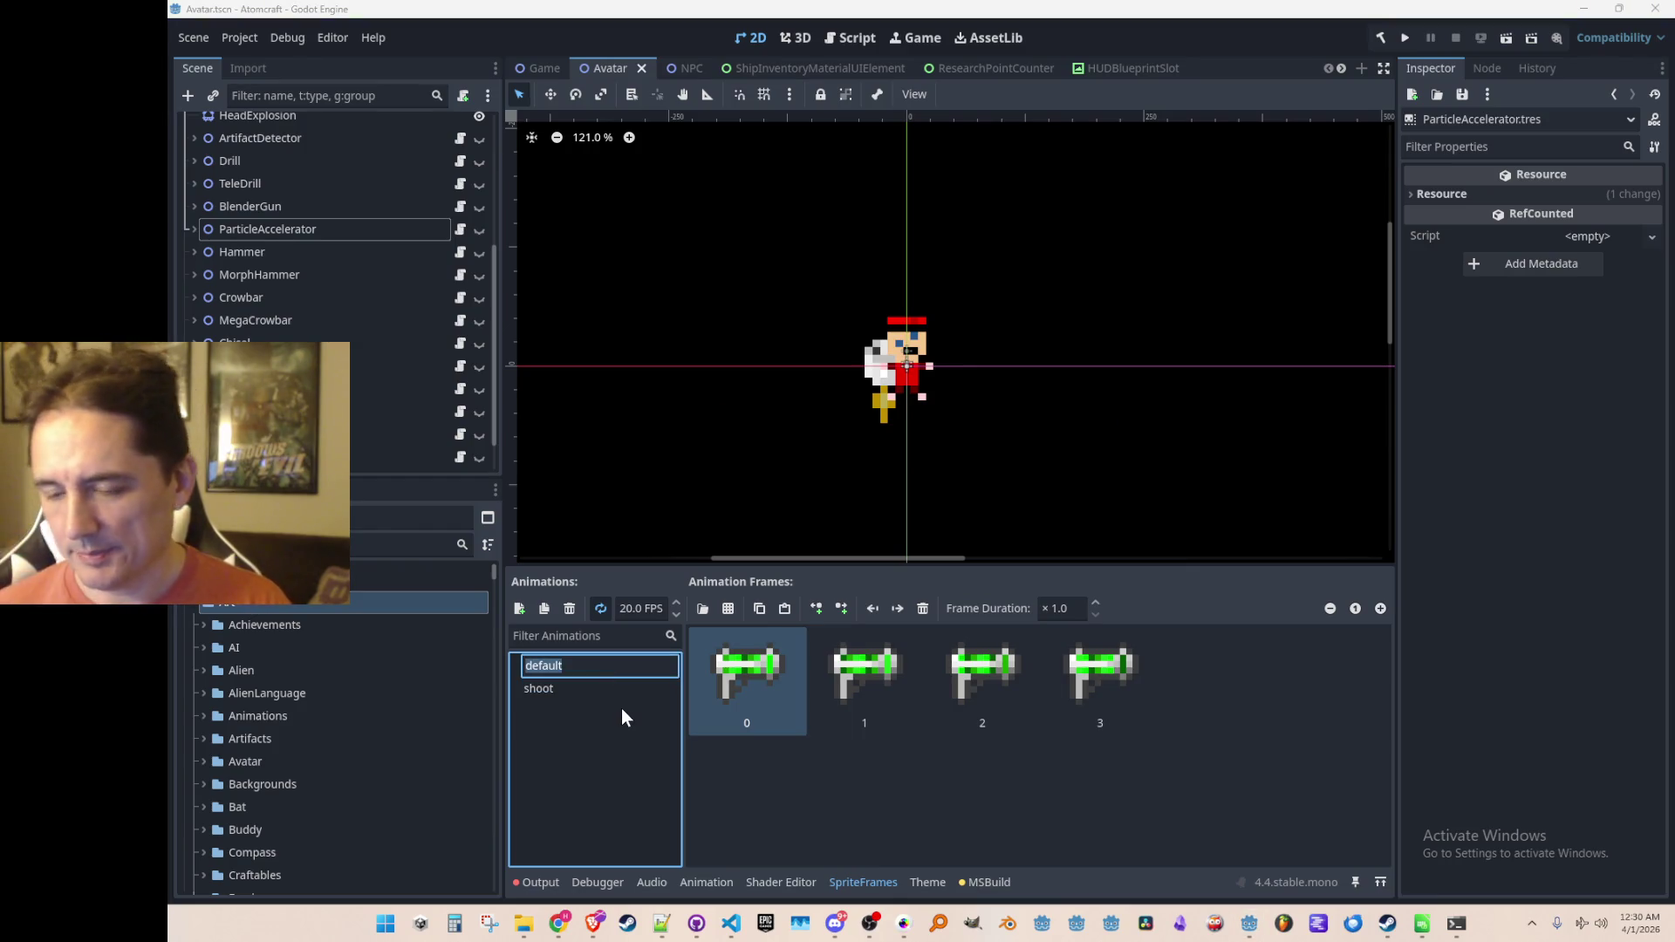
{"action": "key", "text": "Escape"}
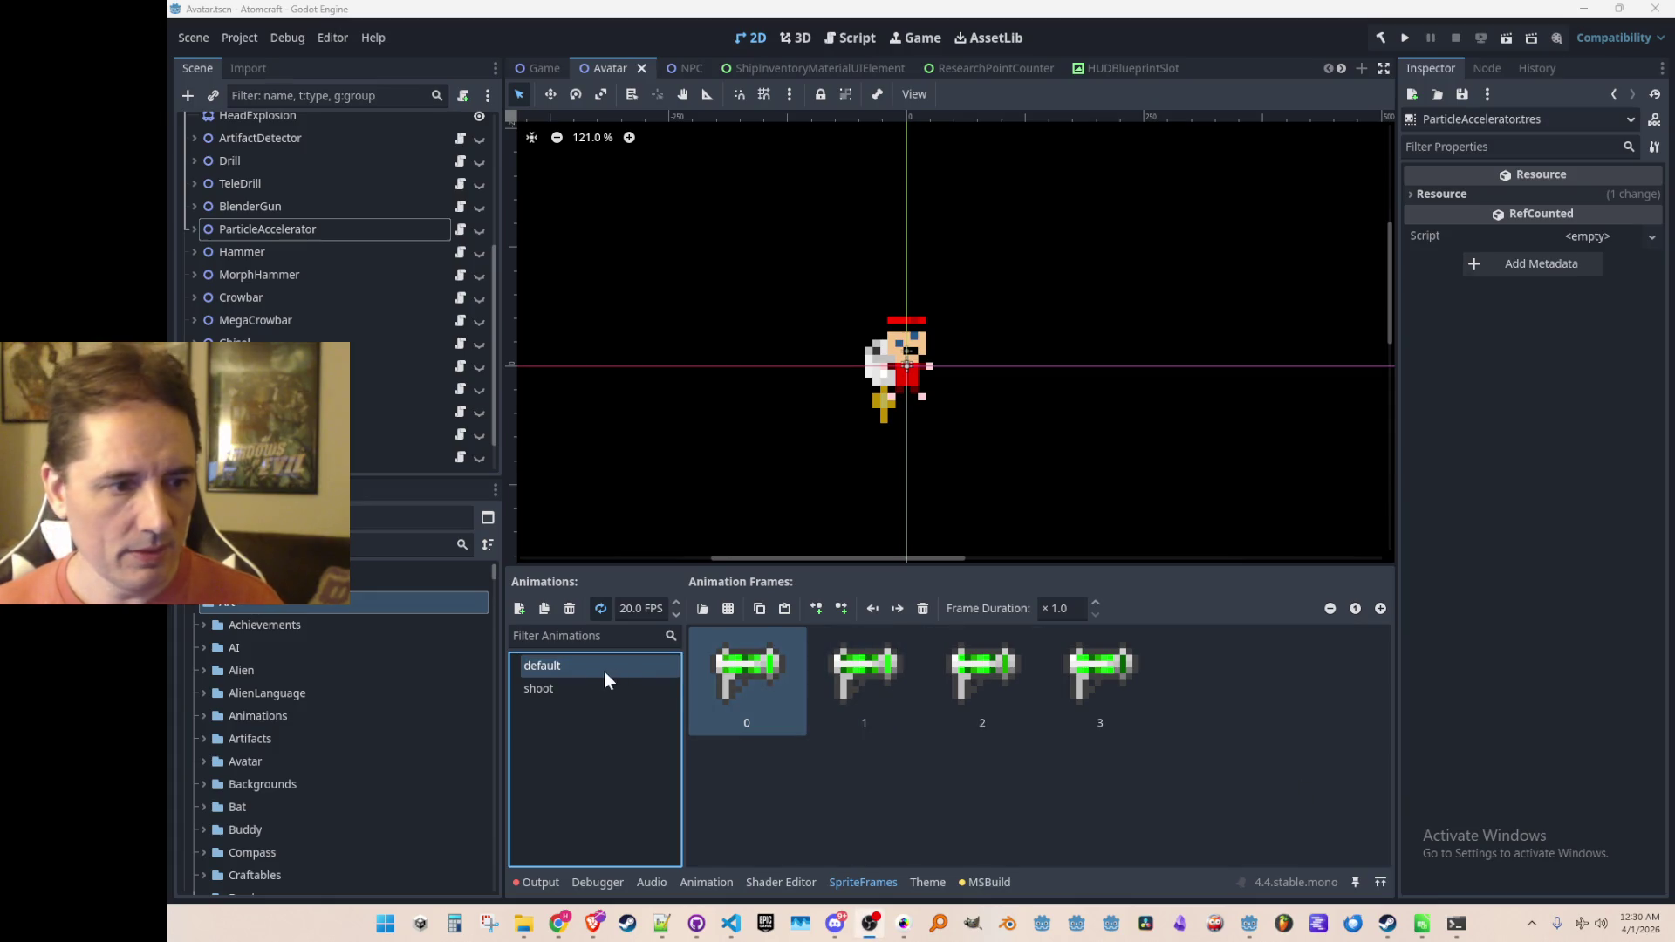
{"action": "left_click", "coordinate": [595, 672]}
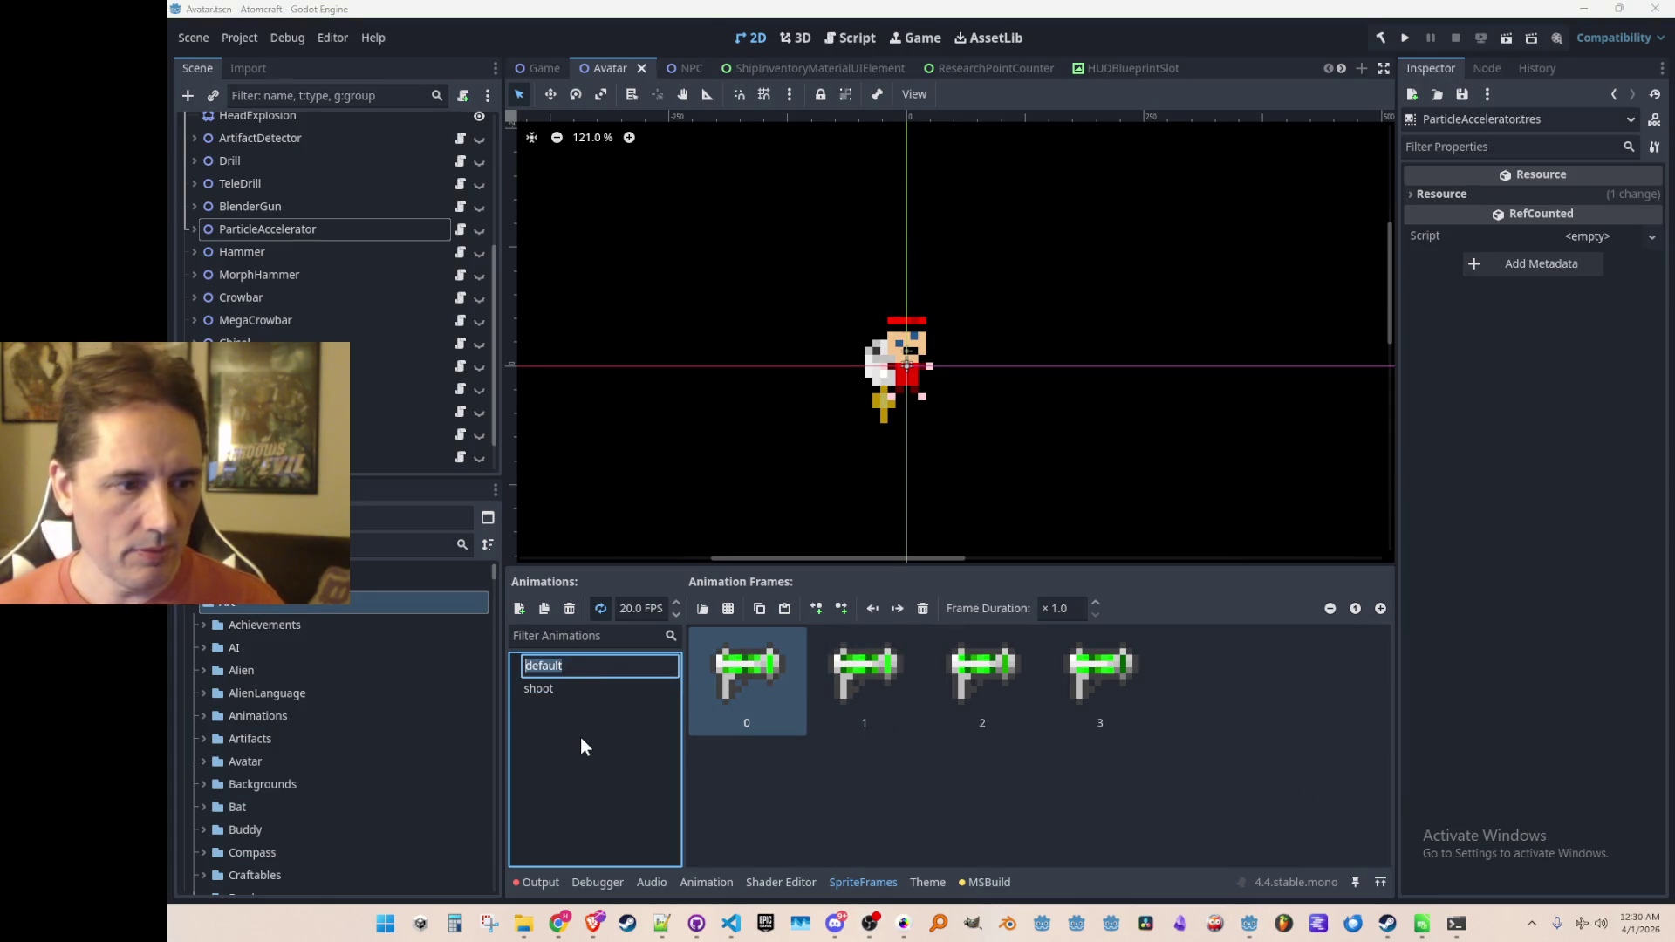
{"action": "type", "text": "alph"}
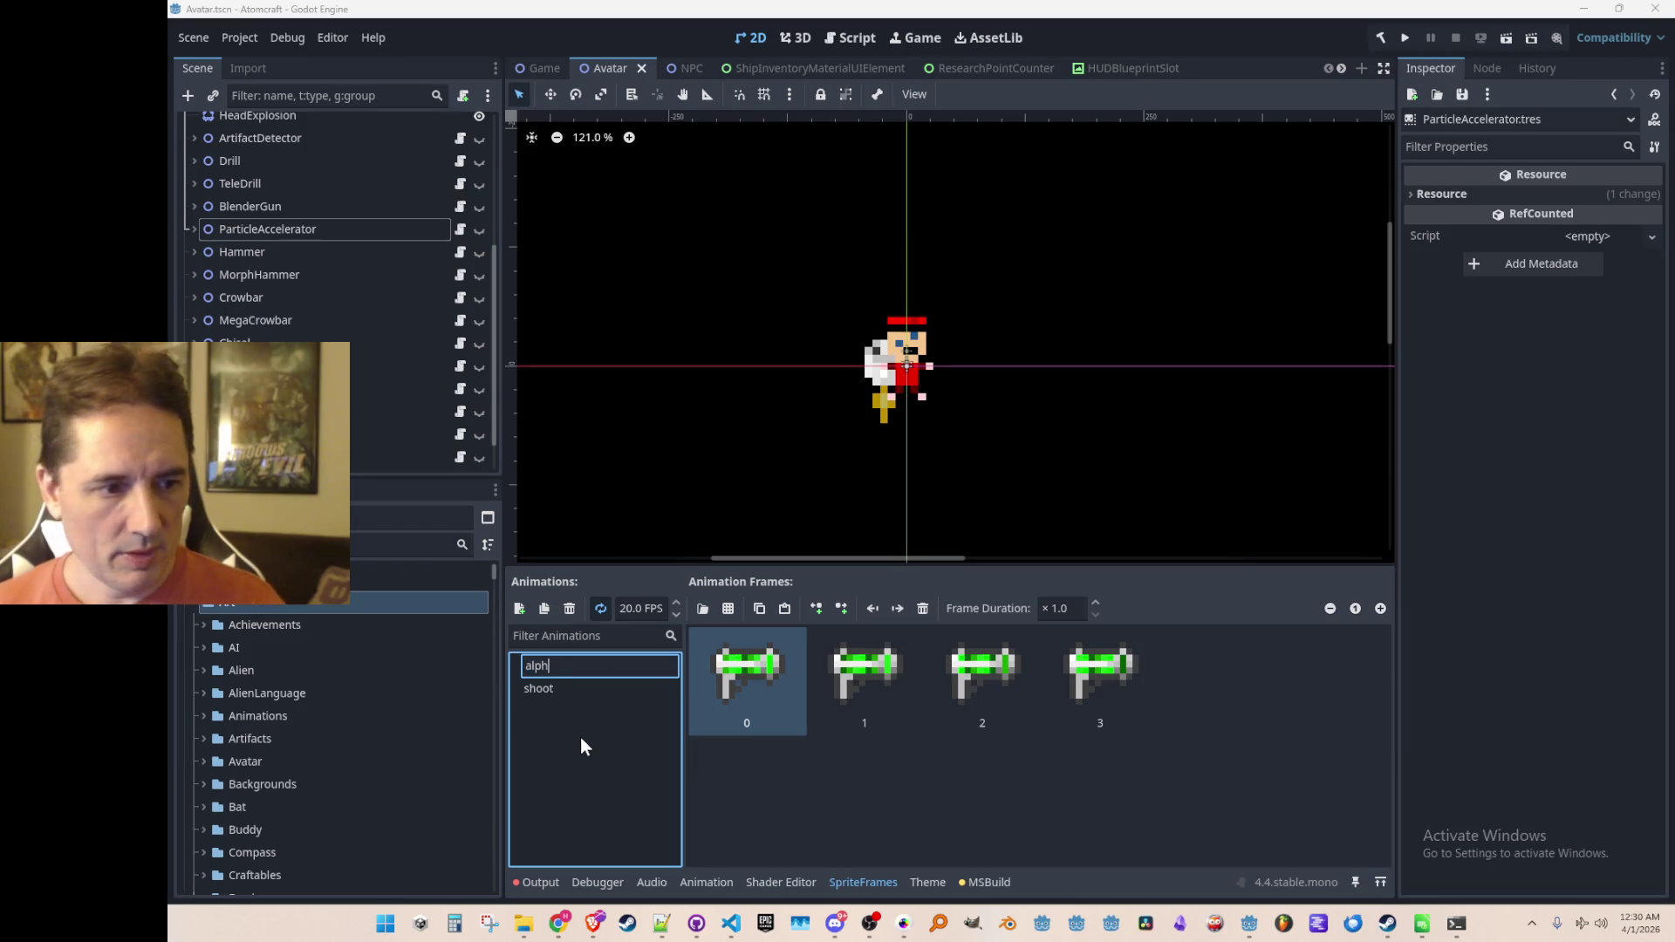
{"action": "type", "text": "a_particle_off"}
{"action": "key", "text": "Return"}
{"action": "left_click", "coordinate": [616, 688]}
{"action": "left_click", "coordinate": [616, 688]}
{"action": "type", "text": "alpha_particle_on"}
{"action": "key", "text": "Return"}
{"action": "key", "text": "ctrl+s"}
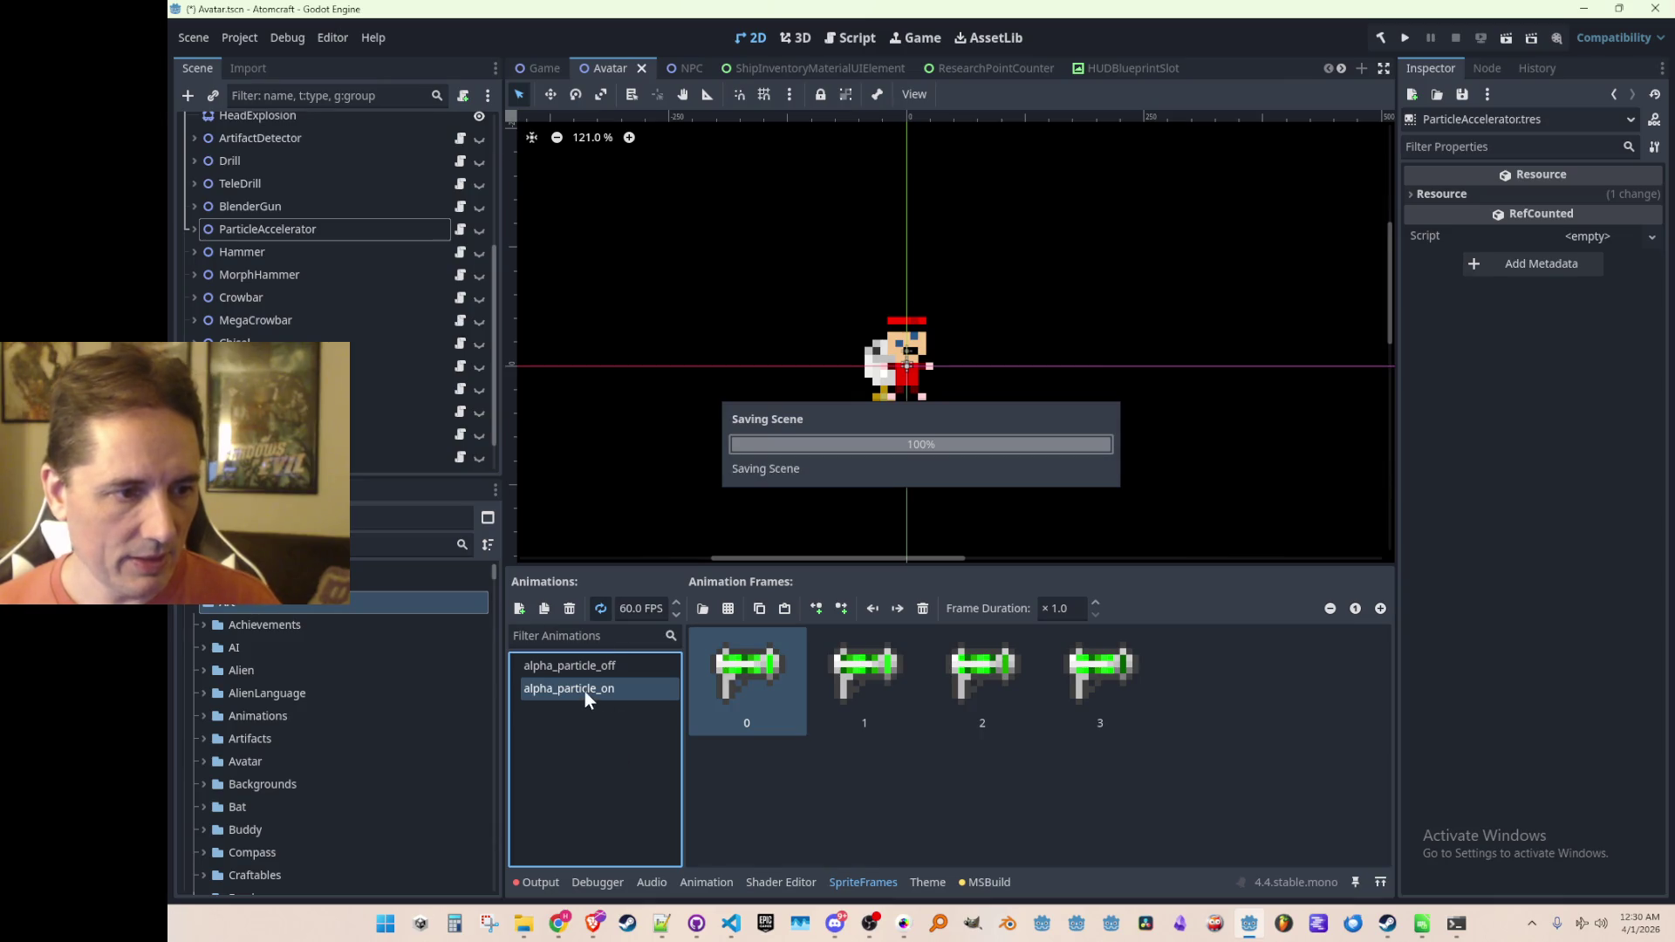
Step: Duplicate the alpha particle animations to create four copies, alpha_particle_1 through alpha_particle_4
{"action": "left_click", "coordinate": [579, 665]}
{"action": "left_click", "coordinate": [544, 609]}
{"action": "left_click", "coordinate": [573, 713]}
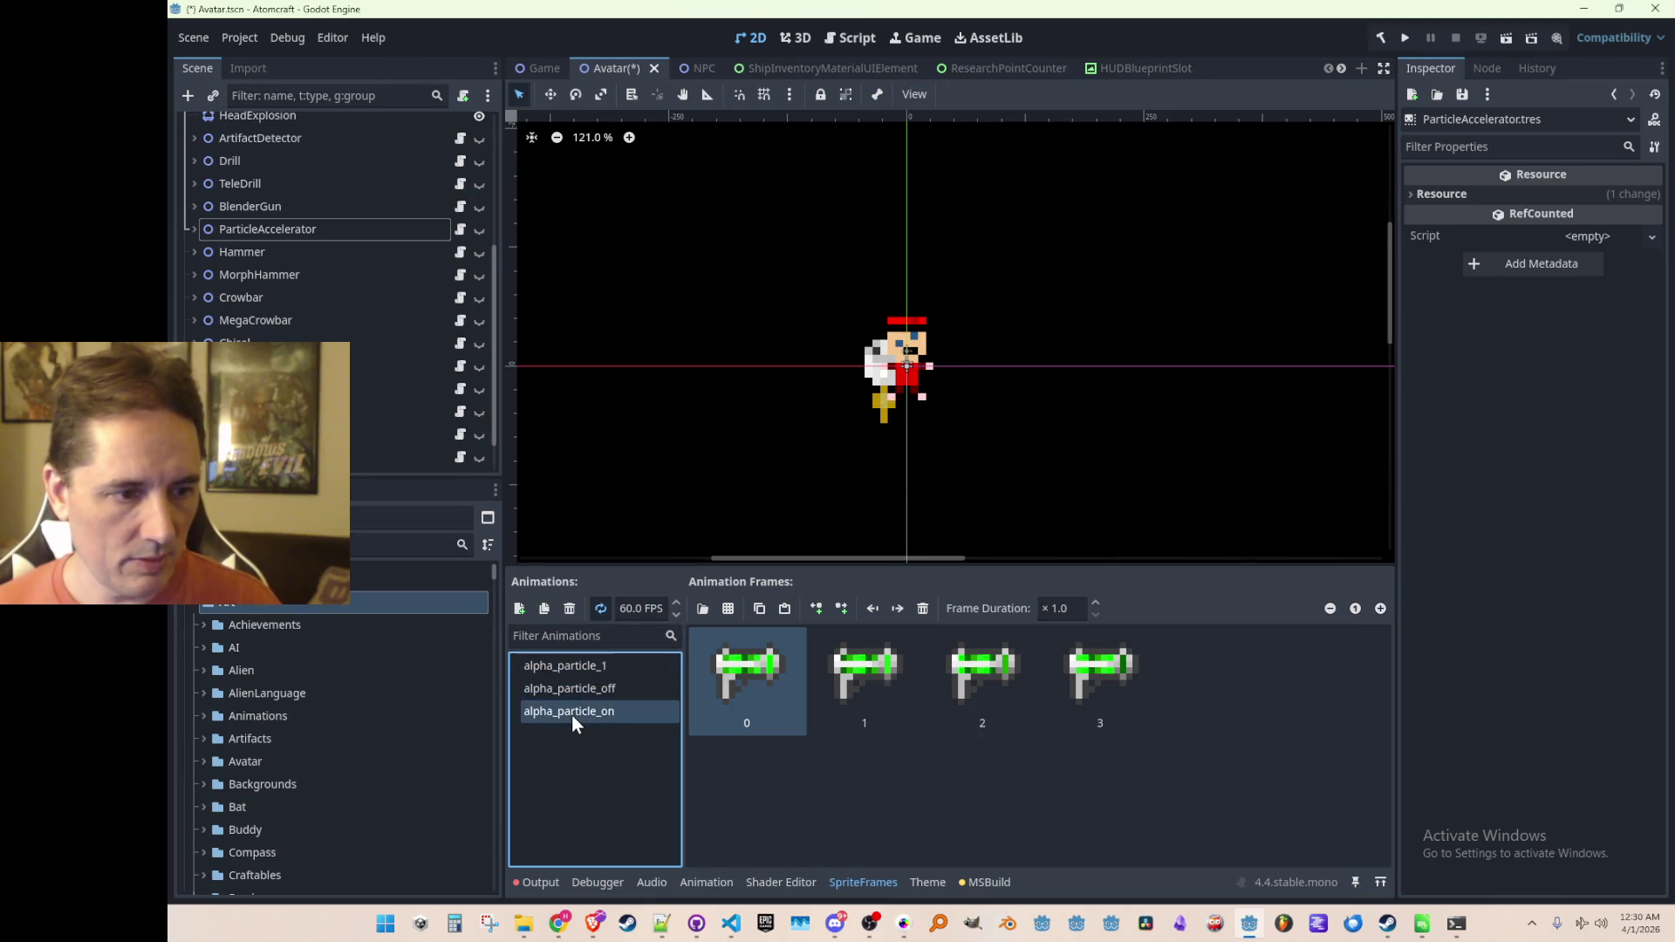
{"action": "left_click", "coordinate": [545, 611]}
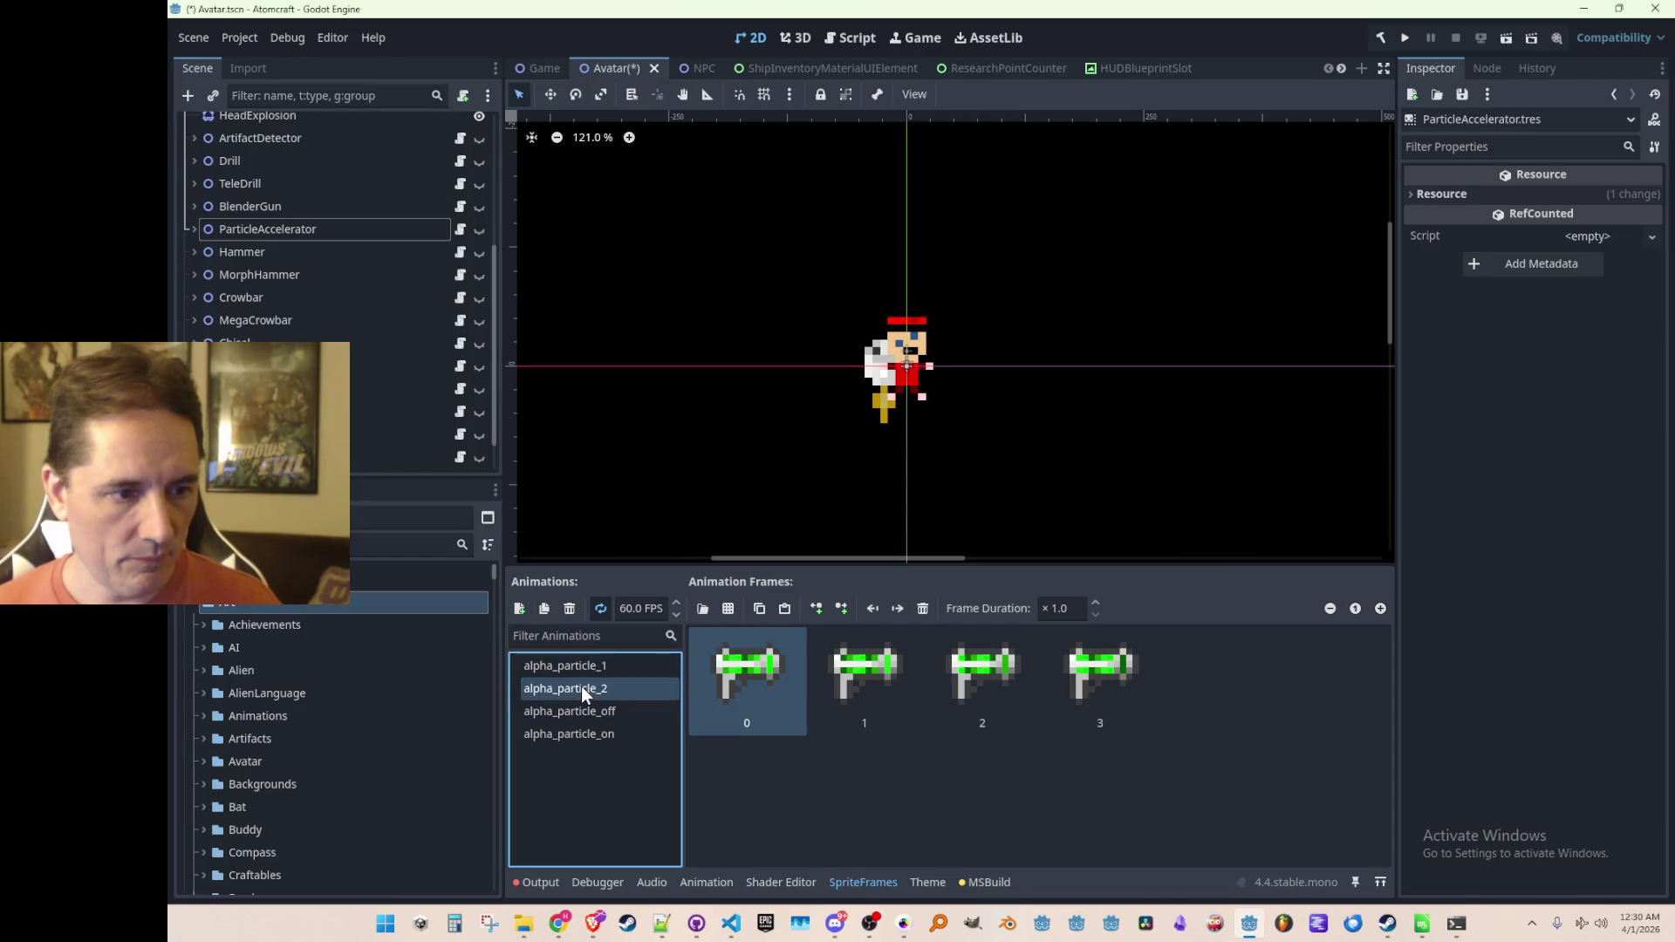
{"action": "left_click", "coordinate": [582, 663]}
{"action": "left_click", "coordinate": [546, 610]}
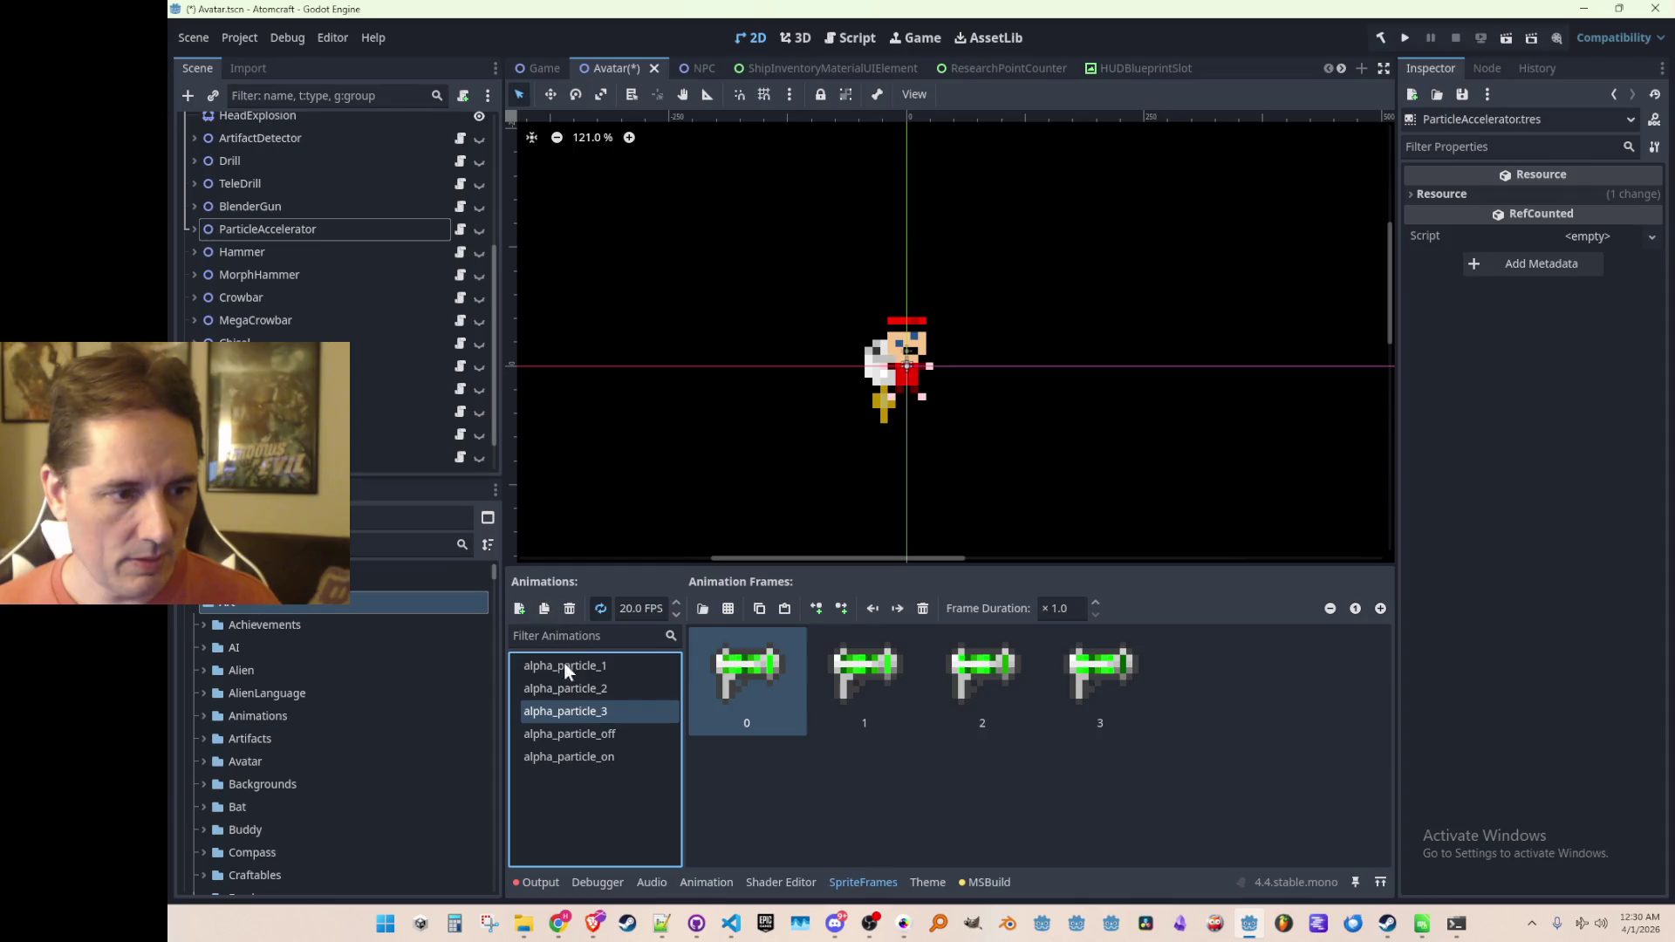
{"action": "left_click", "coordinate": [577, 690]}
{"action": "left_click", "coordinate": [546, 610]}
{"action": "left_click", "coordinate": [580, 684]}
{"action": "left_click", "coordinate": [581, 711]}
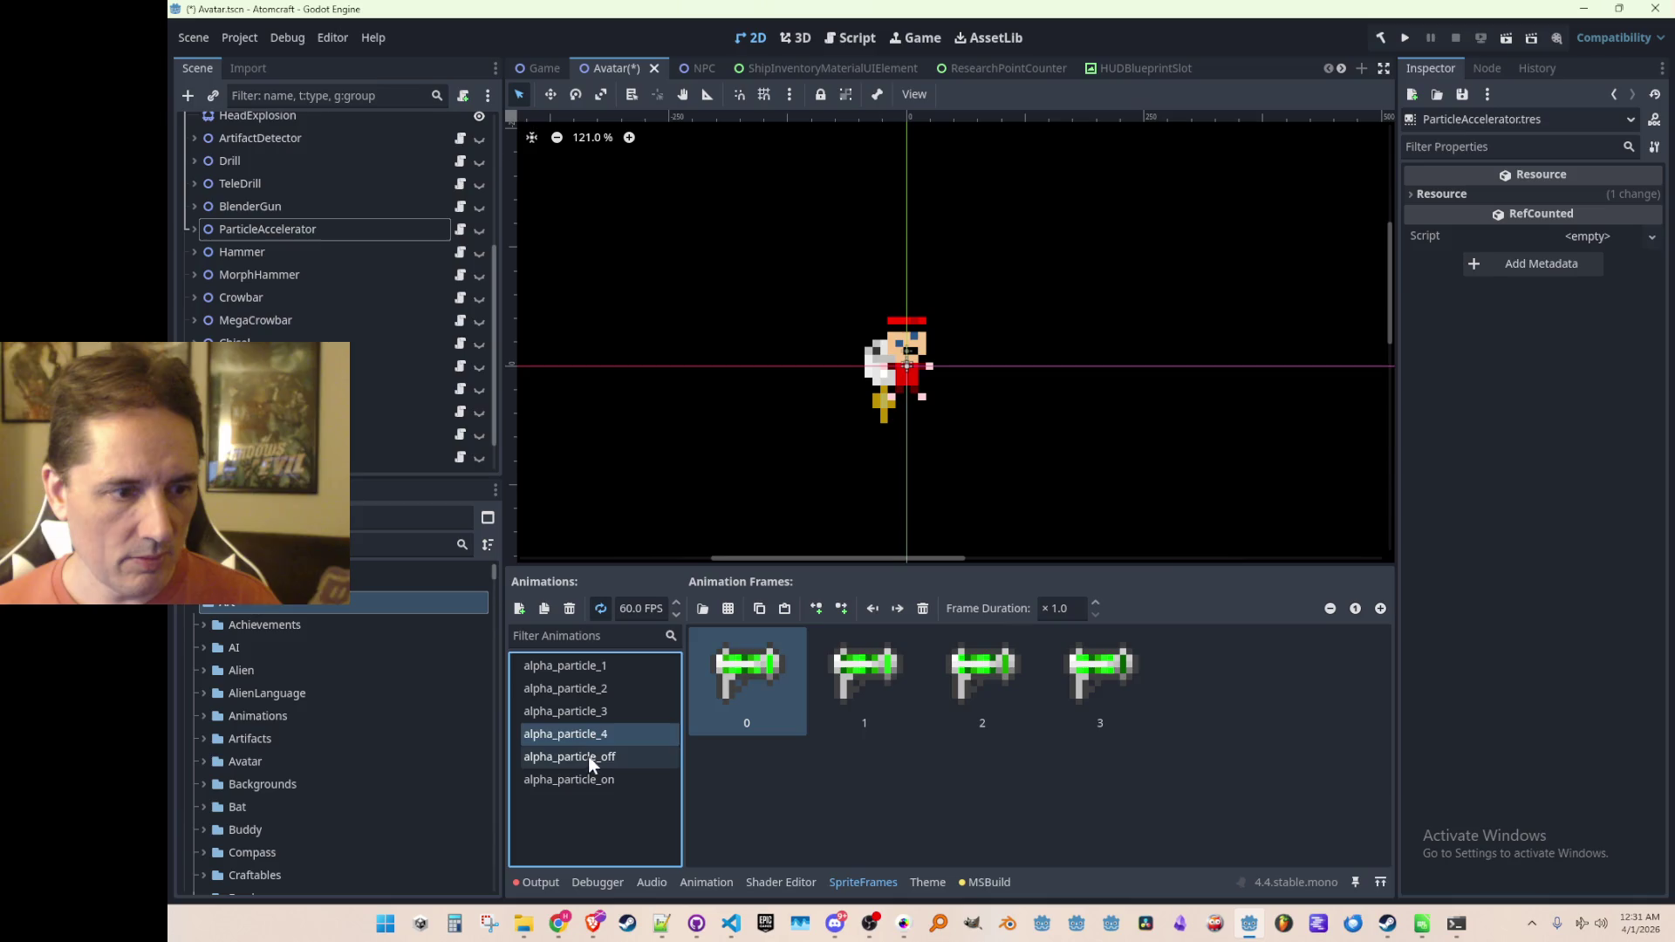
{"action": "left_click", "coordinate": [591, 771]}
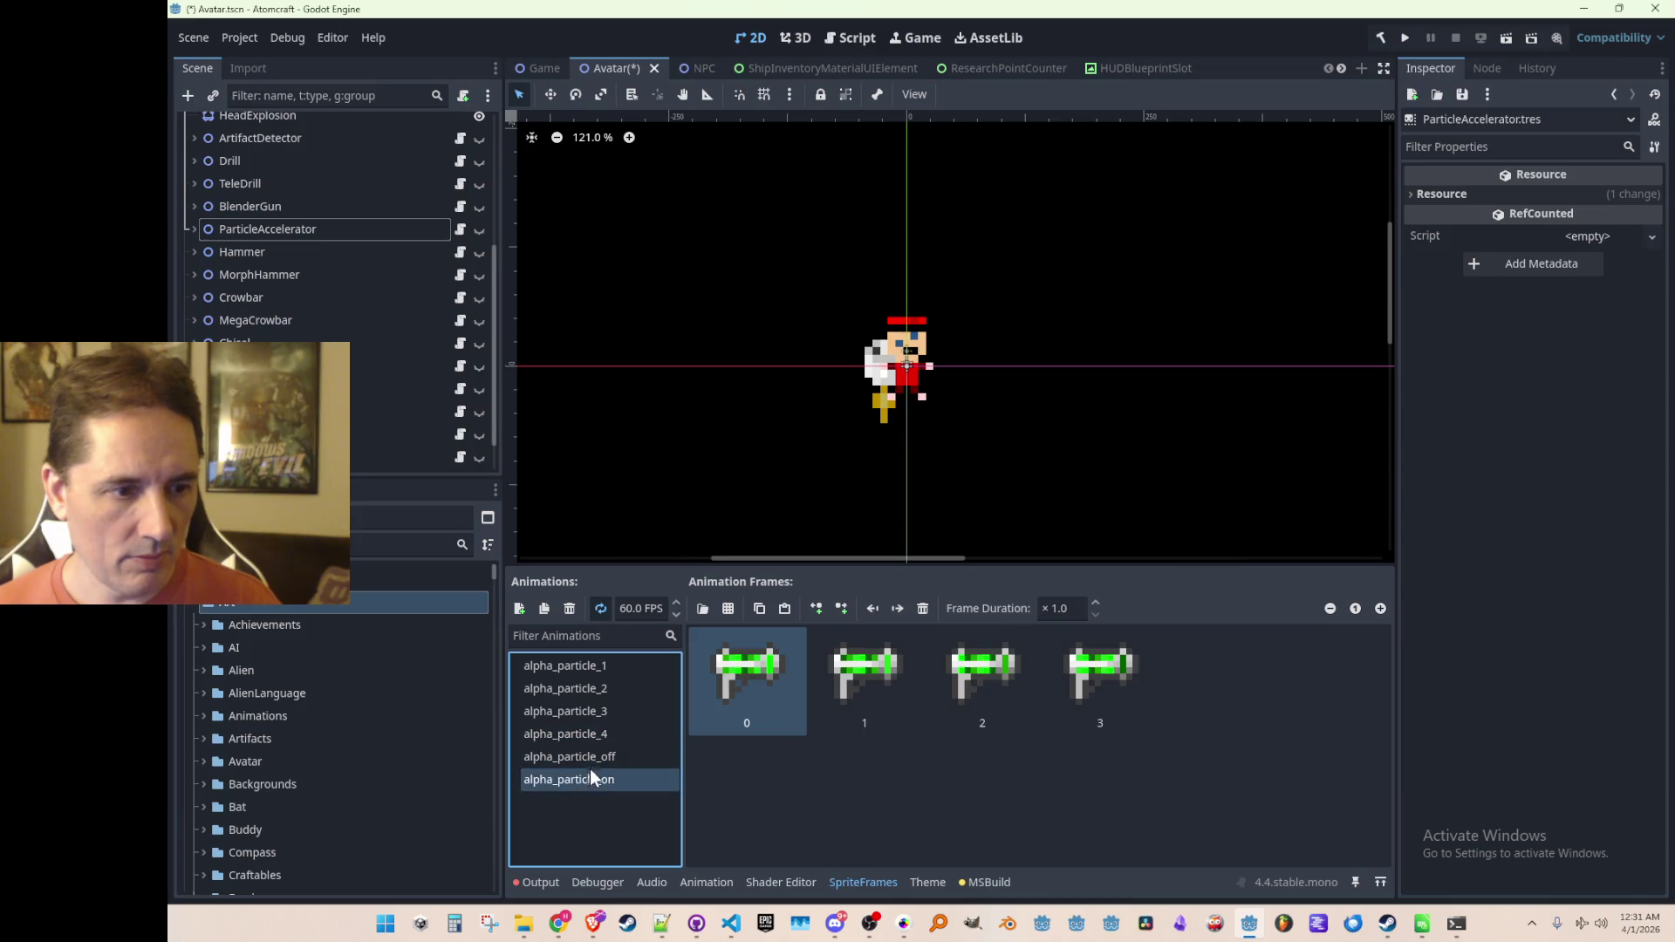
Step: Rename alpha_particle_3 and alpha_particle_4 to proton_off and proton_on
{"action": "double_click", "coordinate": [602, 711]}
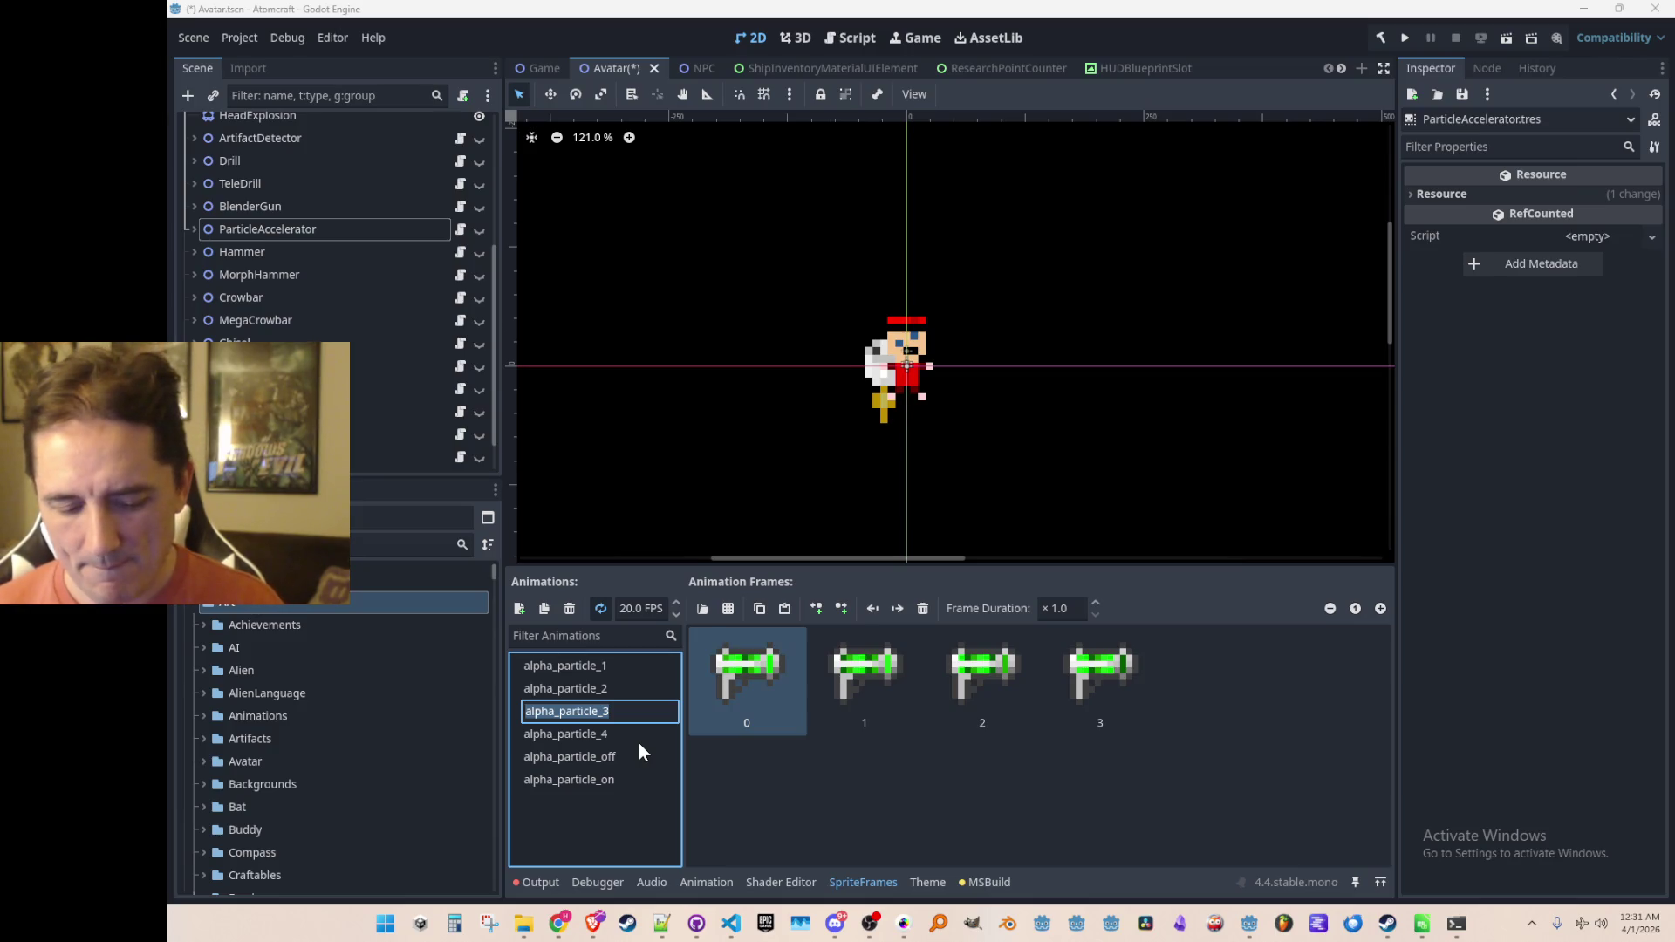
{"action": "type", "text": "proton_of"}
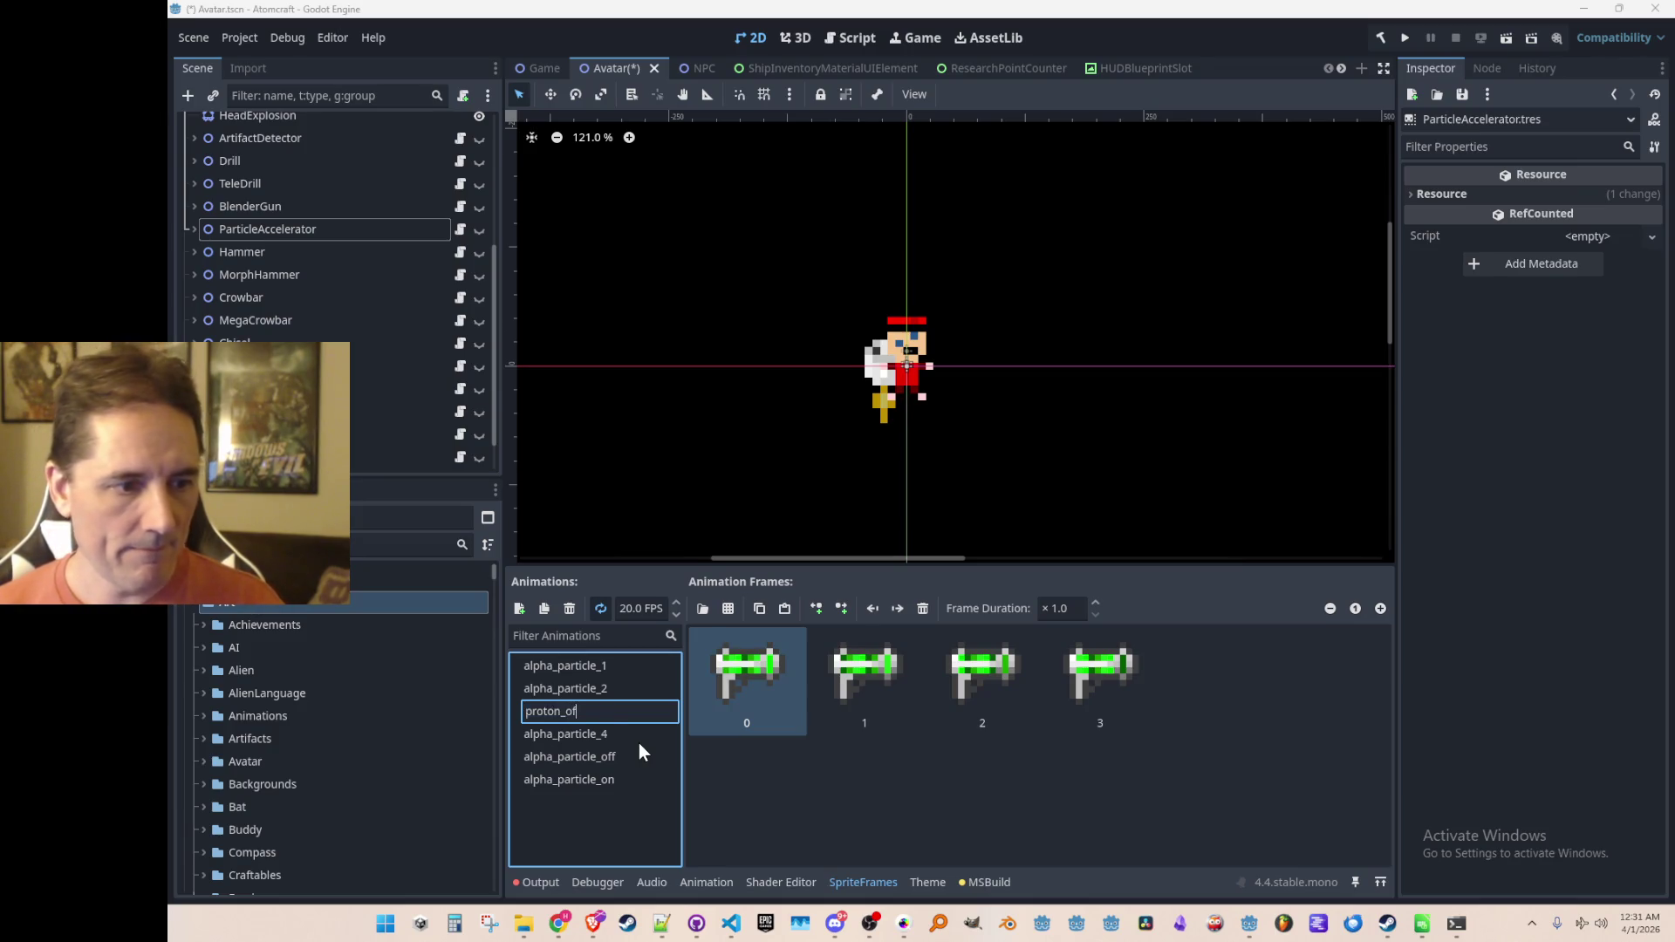
{"action": "type", "text": "f"}
{"action": "key", "text": "Return"}
{"action": "left_click", "coordinate": [595, 714]}
{"action": "left_click", "coordinate": [596, 714]}
{"action": "type", "text": "prot"}
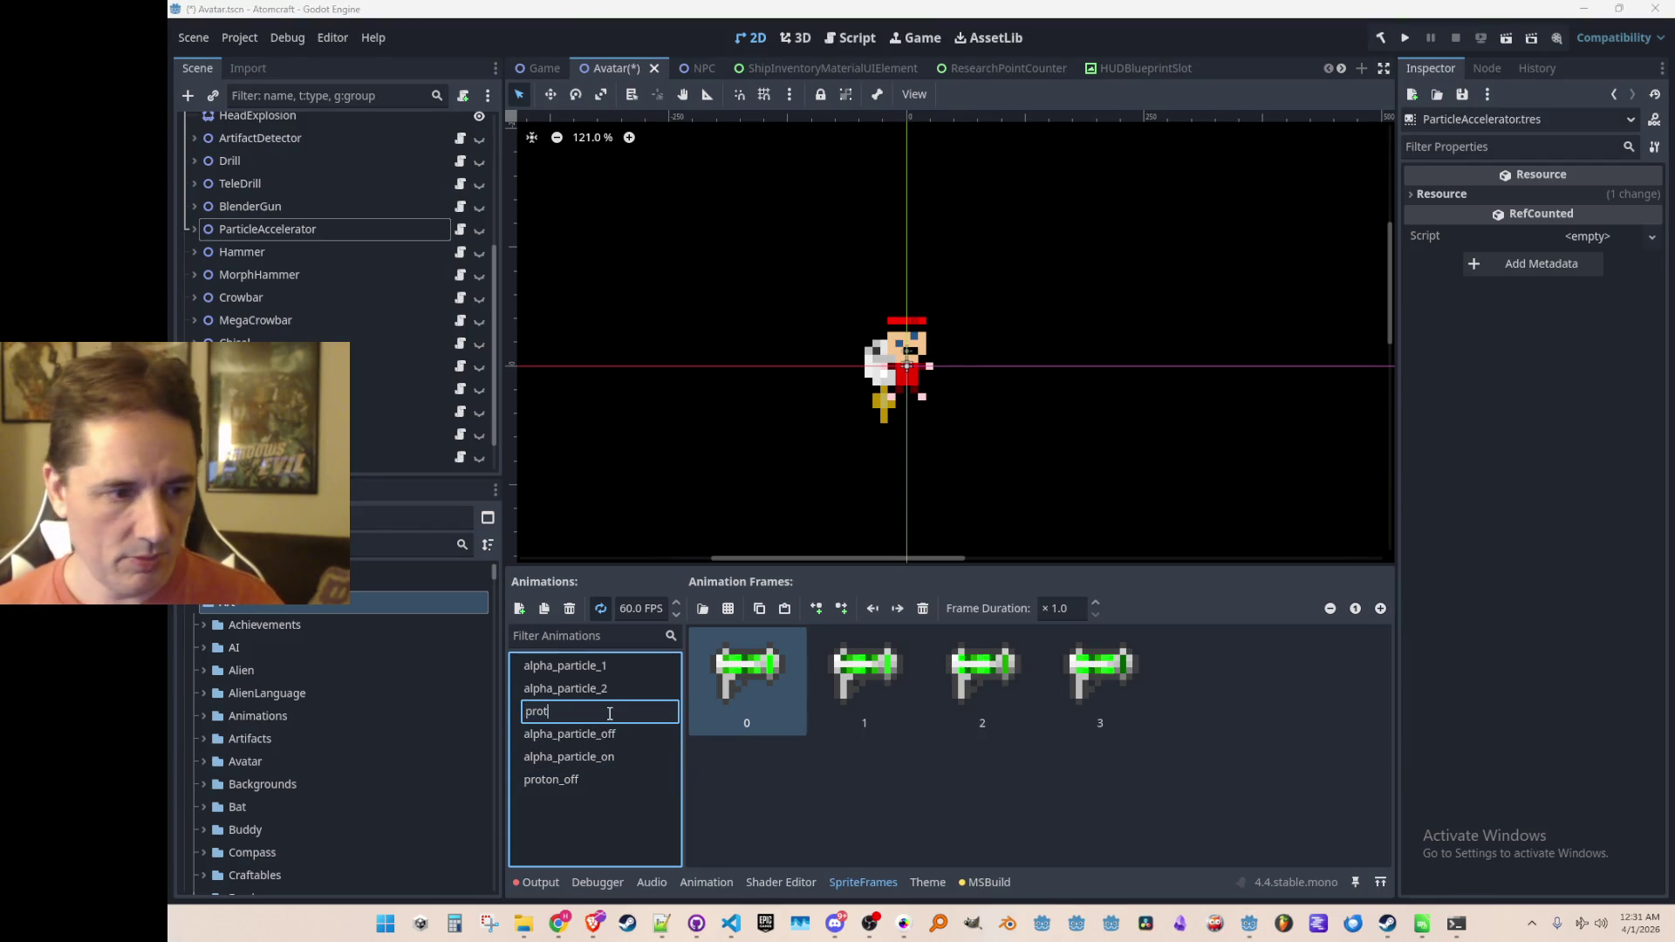
{"action": "type", "text": "on_"}
{"action": "key", "text": "Return"}
Step: Rename alpha_particle_1 and alpha_particle_2 to neutron_off and neutron_on, then start adding neutron_off frames from a sprite sheet
{"action": "left_click", "coordinate": [615, 661]}
{"action": "left_click", "coordinate": [614, 661]}
{"action": "key", "text": "BackSpace"}
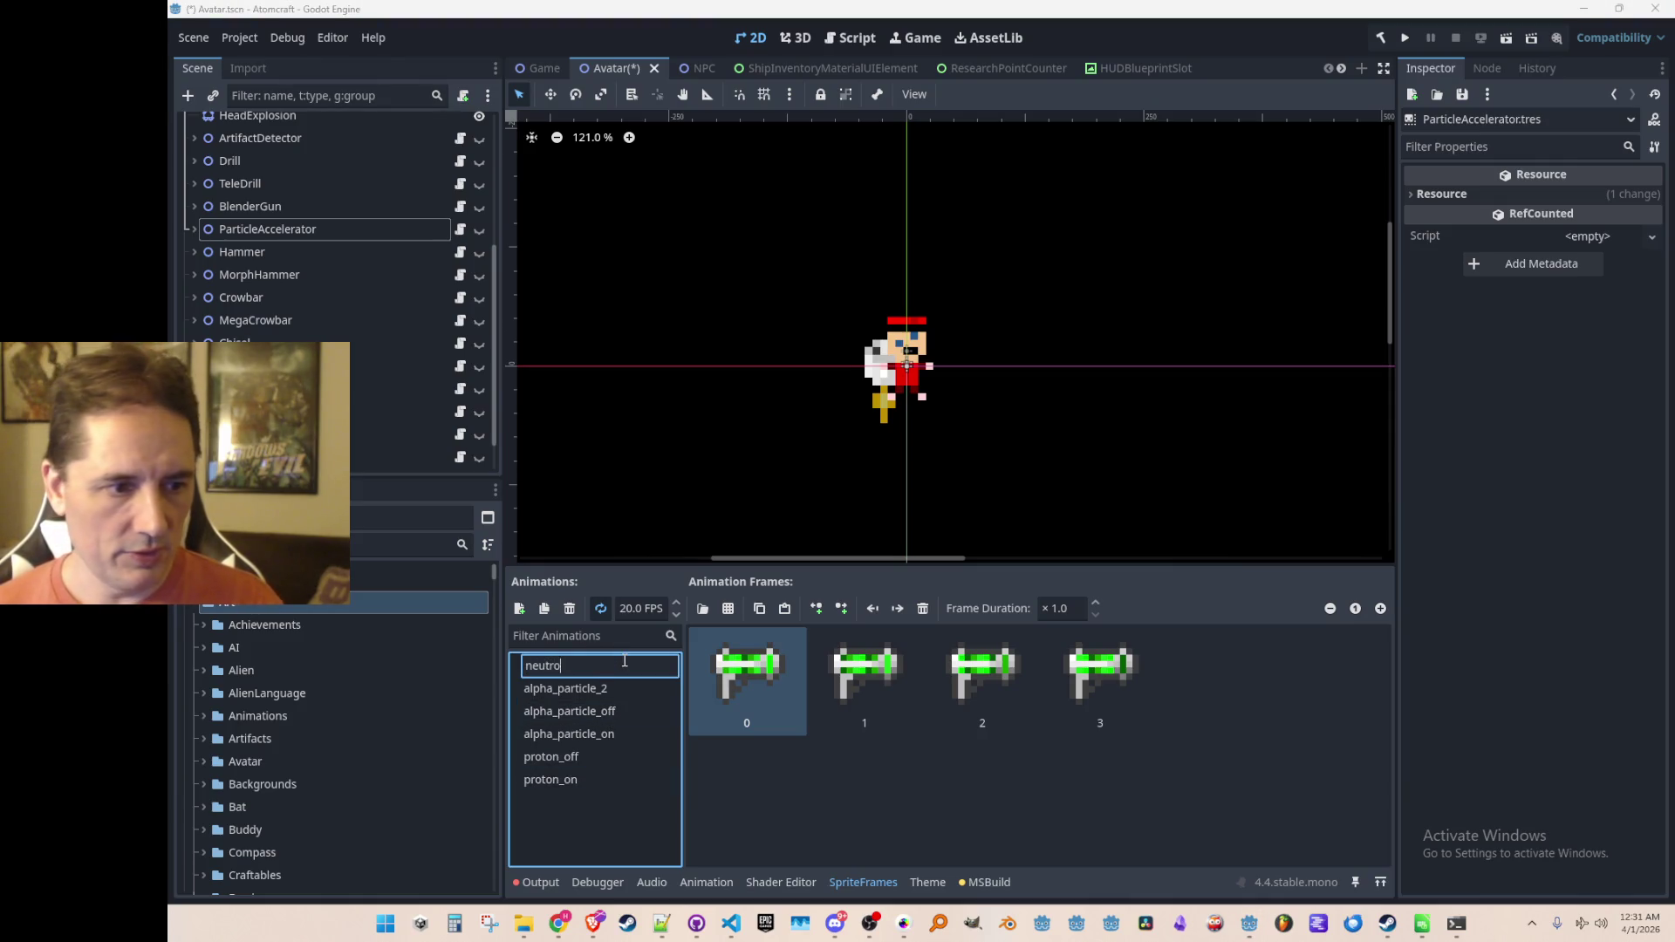
{"action": "type", "text": "ff"}
{"action": "key", "text": "Return"}
{"action": "left_click", "coordinate": [623, 660]}
{"action": "left_click", "coordinate": [623, 659]}
{"action": "type", "text": "neutron_on"}
{"action": "key", "text": "Return"}
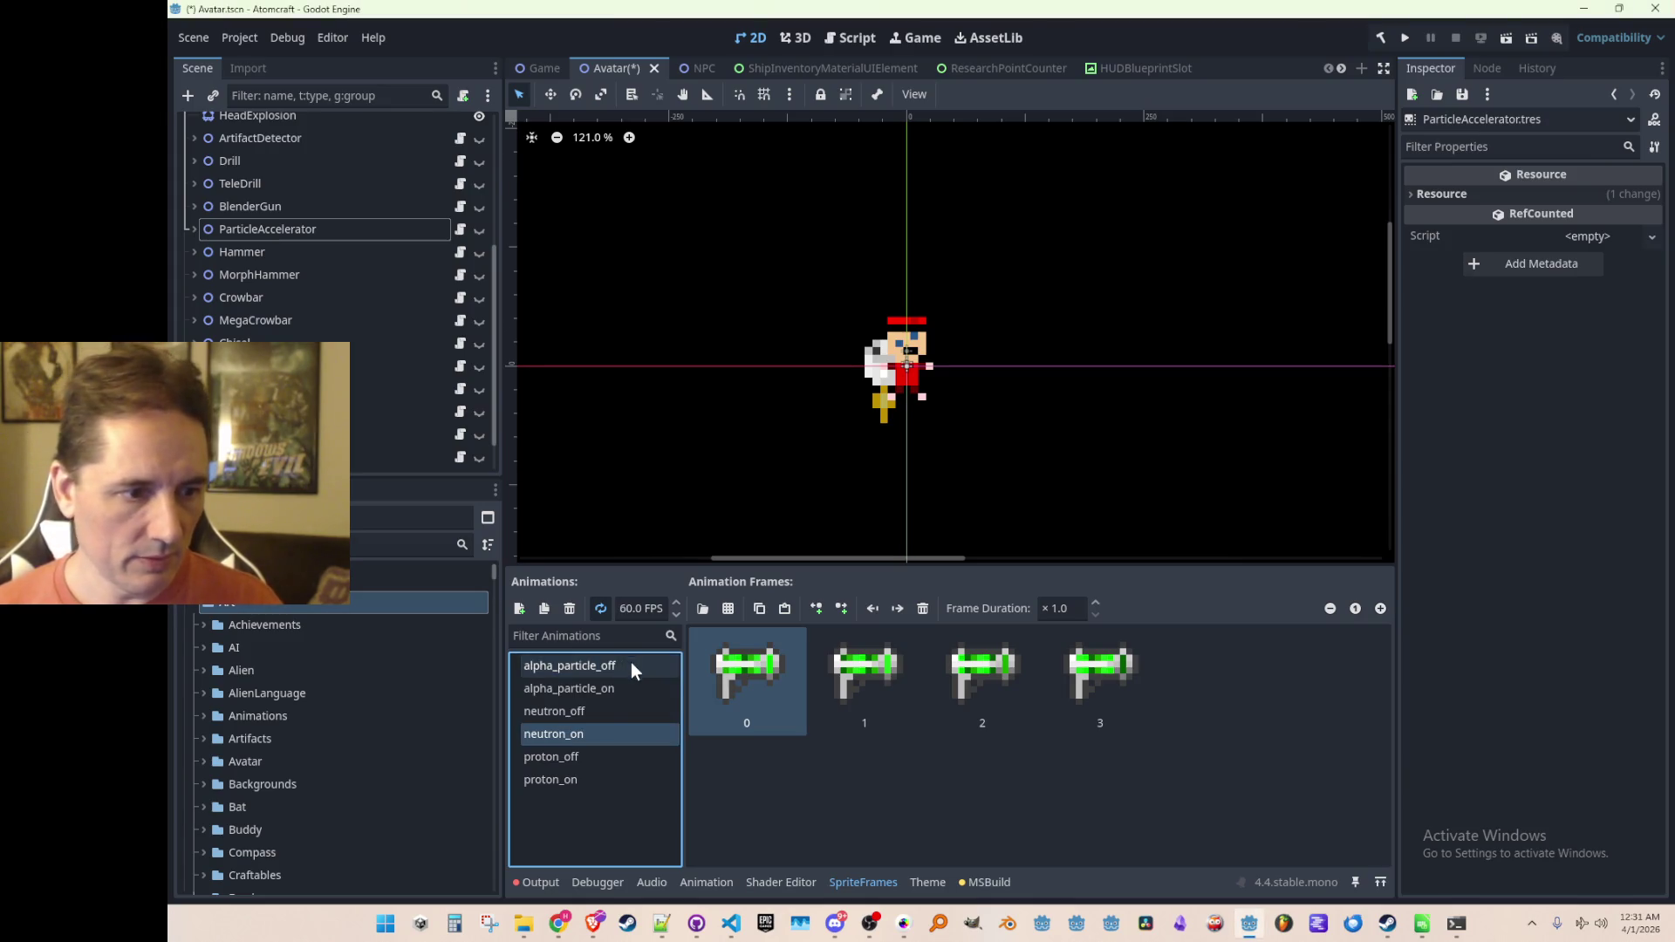
{"action": "left_click", "coordinate": [603, 712]}
{"action": "left_click", "coordinate": [728, 608]}
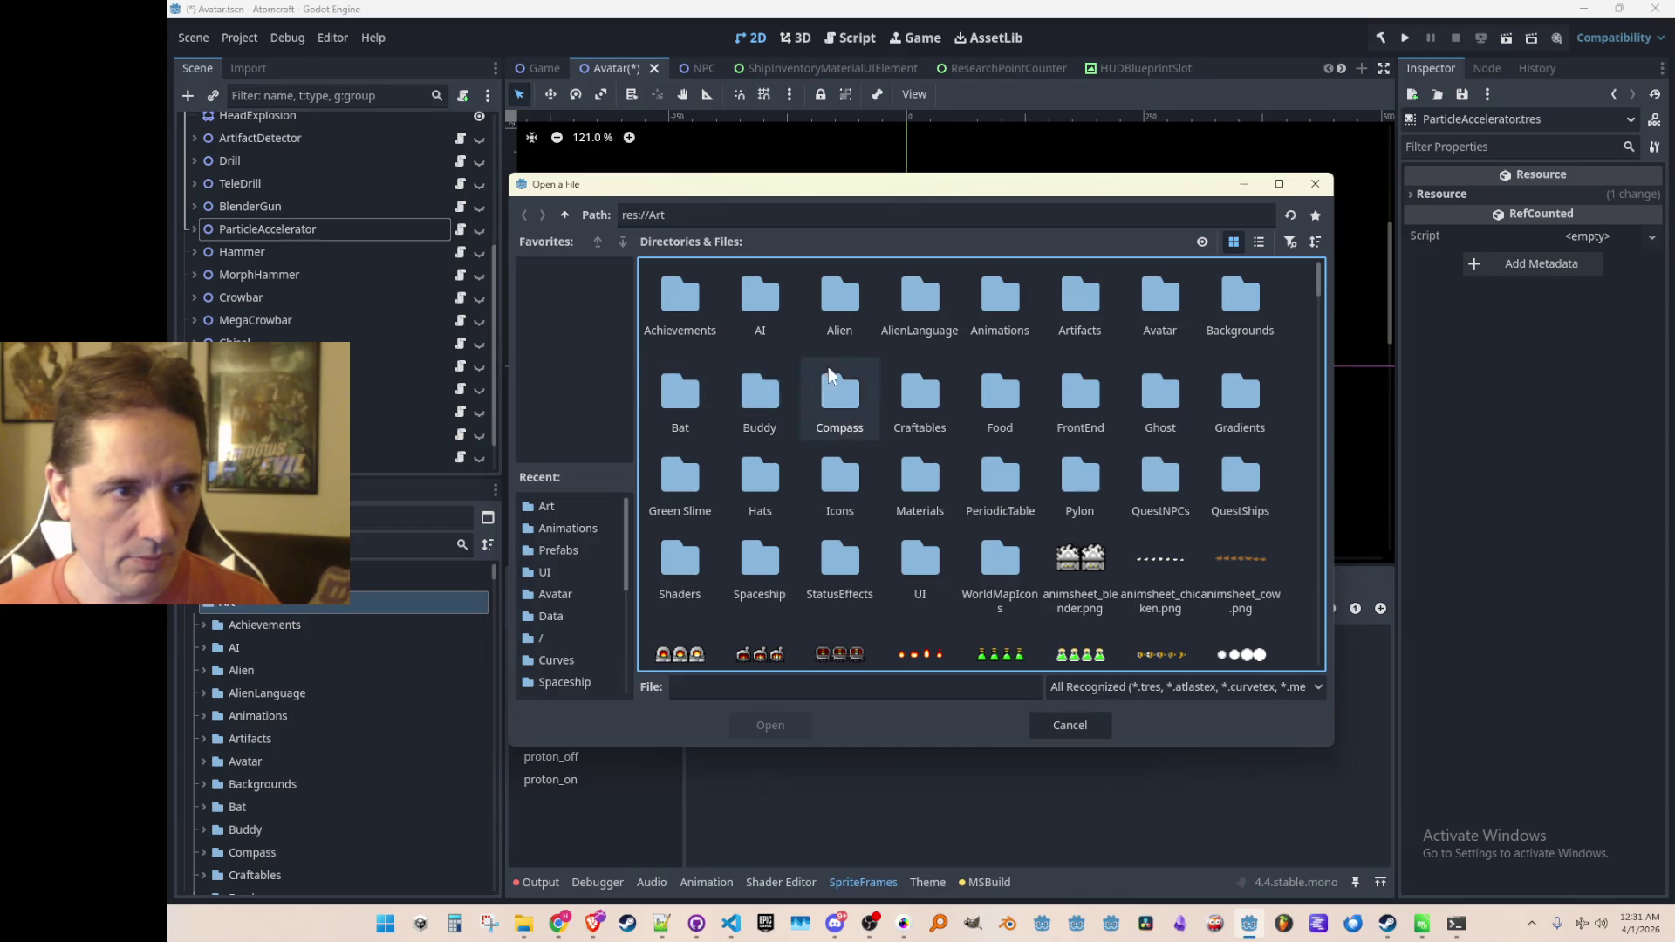
Step: Add all four frames from tool_avatar_particle_accelerator_neutron.png to the neutron_off animation
{"action": "scroll", "coordinate": [836, 353], "scroll_direction": "down", "scroll_amount": 5}
{"action": "left_click", "coordinate": [1220, 456]}
{"action": "type", "text": "to"}
{"action": "scroll", "coordinate": [1319, 504], "scroll_direction": "down", "scroll_amount": 2}
{"action": "scroll", "coordinate": [1282, 538], "scroll_direction": "down", "scroll_amount": 6}
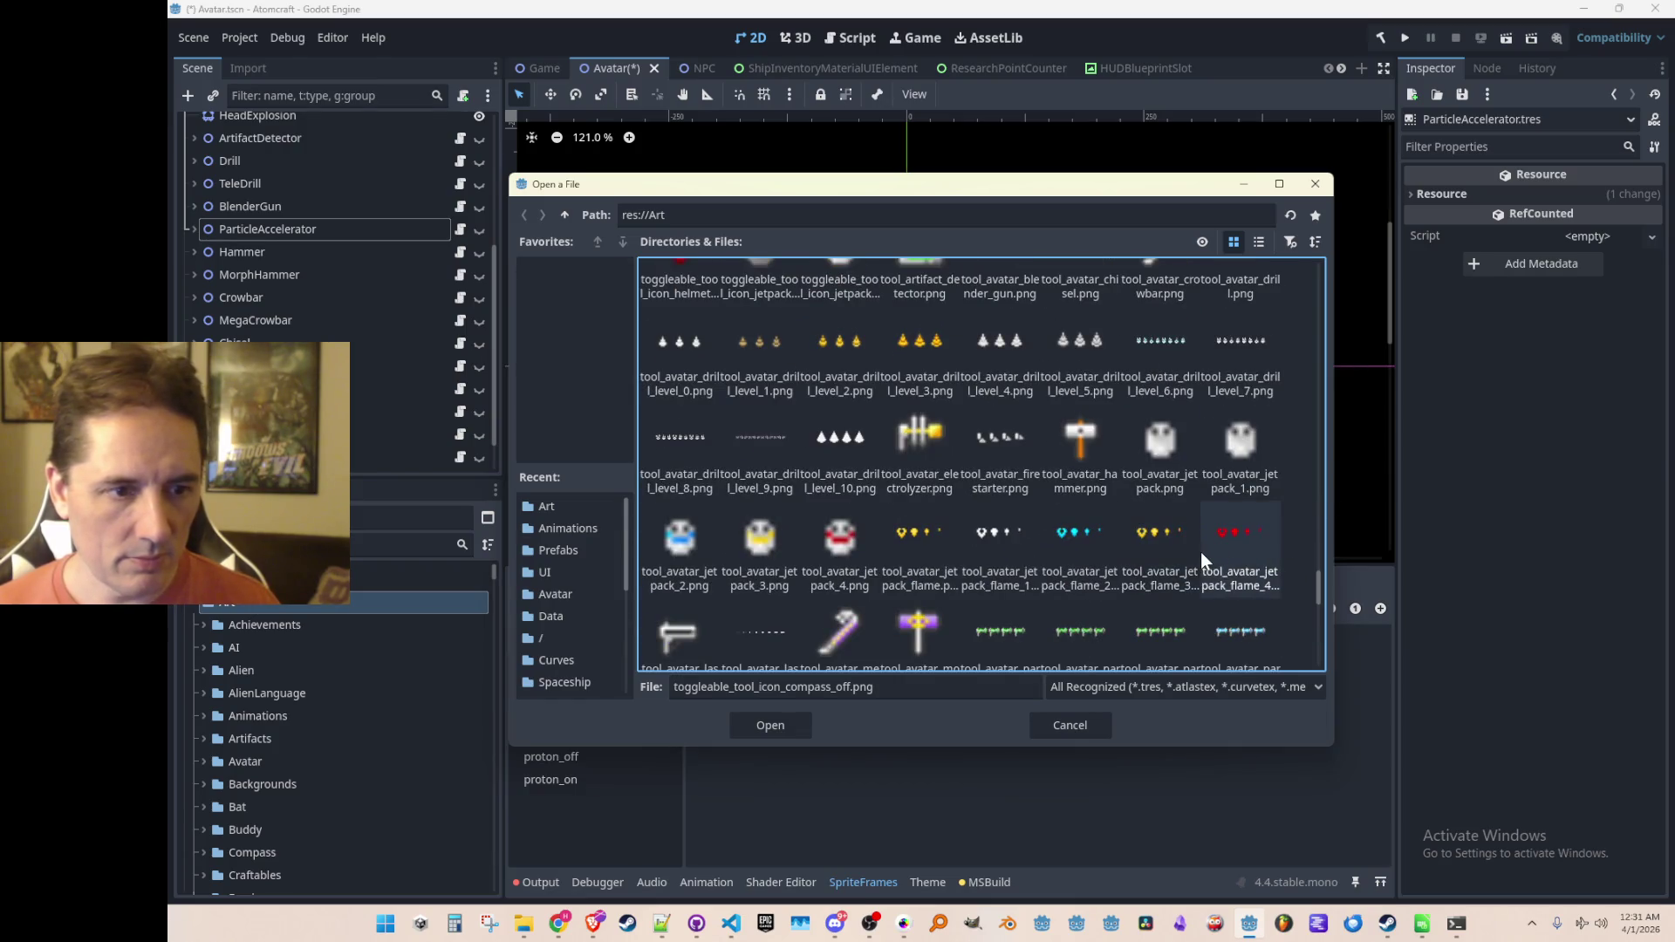
{"action": "scroll", "coordinate": [1196, 552], "scroll_direction": "down", "scroll_amount": 1}
{"action": "scroll", "coordinate": [1207, 577], "scroll_direction": "down", "scroll_amount": 1}
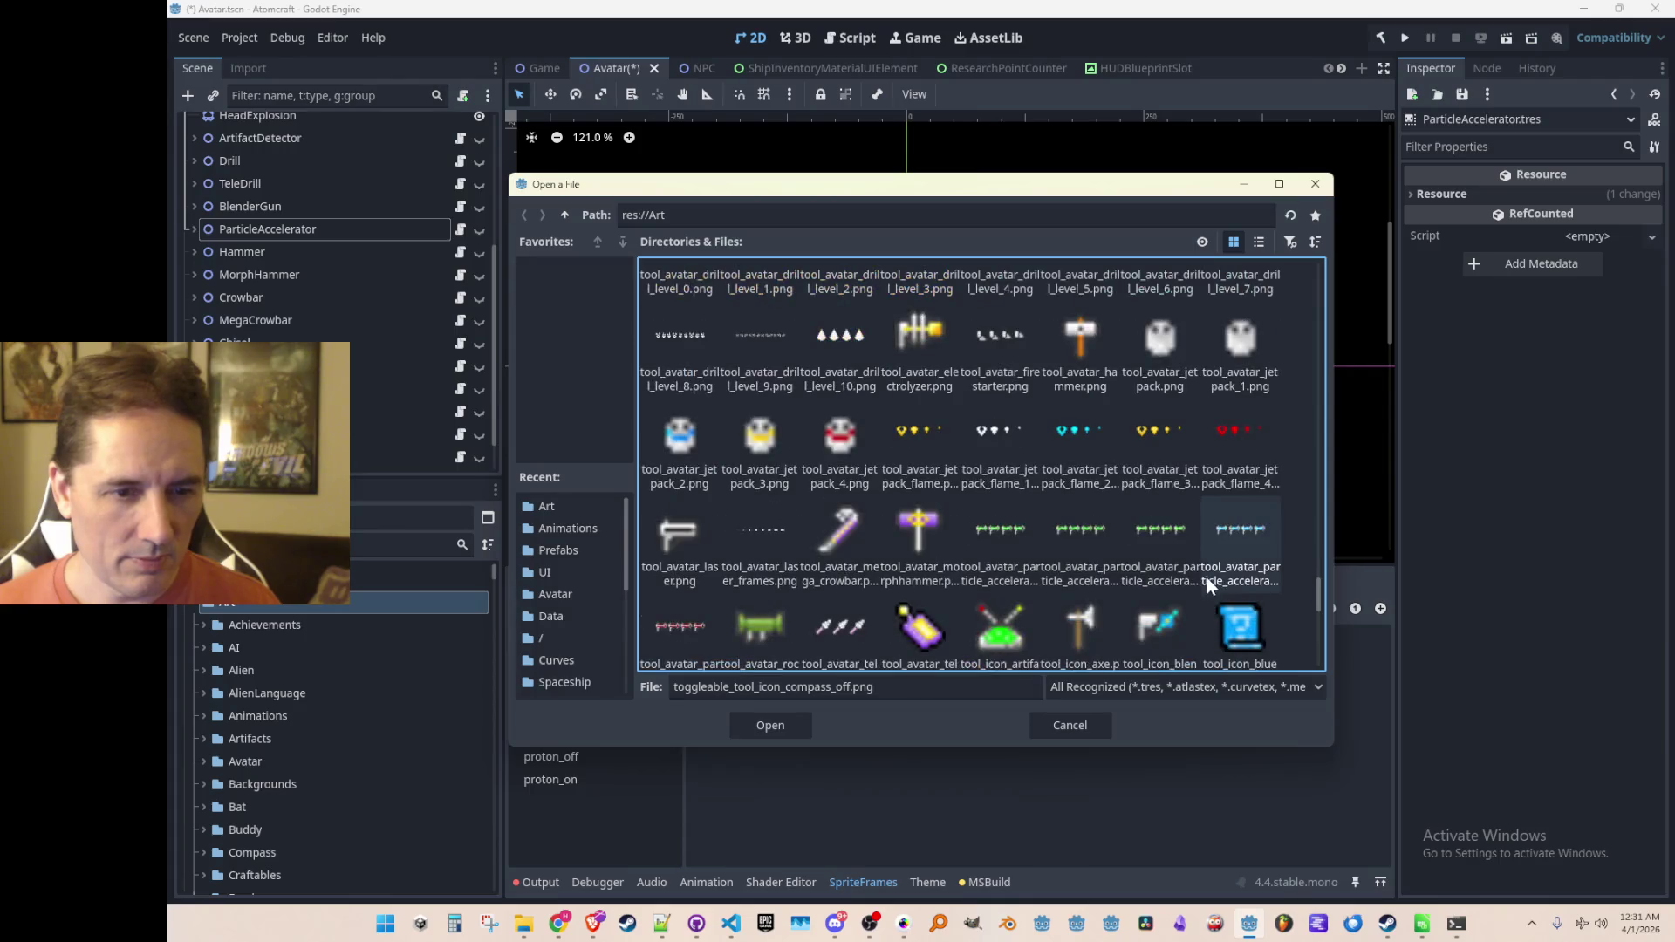
{"action": "left_click", "coordinate": [1256, 541]}
{"action": "mouse_move", "coordinate": [1064, 189]}
{"action": "left_mouse_down"}
{"action": "mouse_move", "coordinate": [1408, 69]}
{"action": "mouse_move", "coordinate": [1219, 61]}
{"action": "left_mouse_up"}
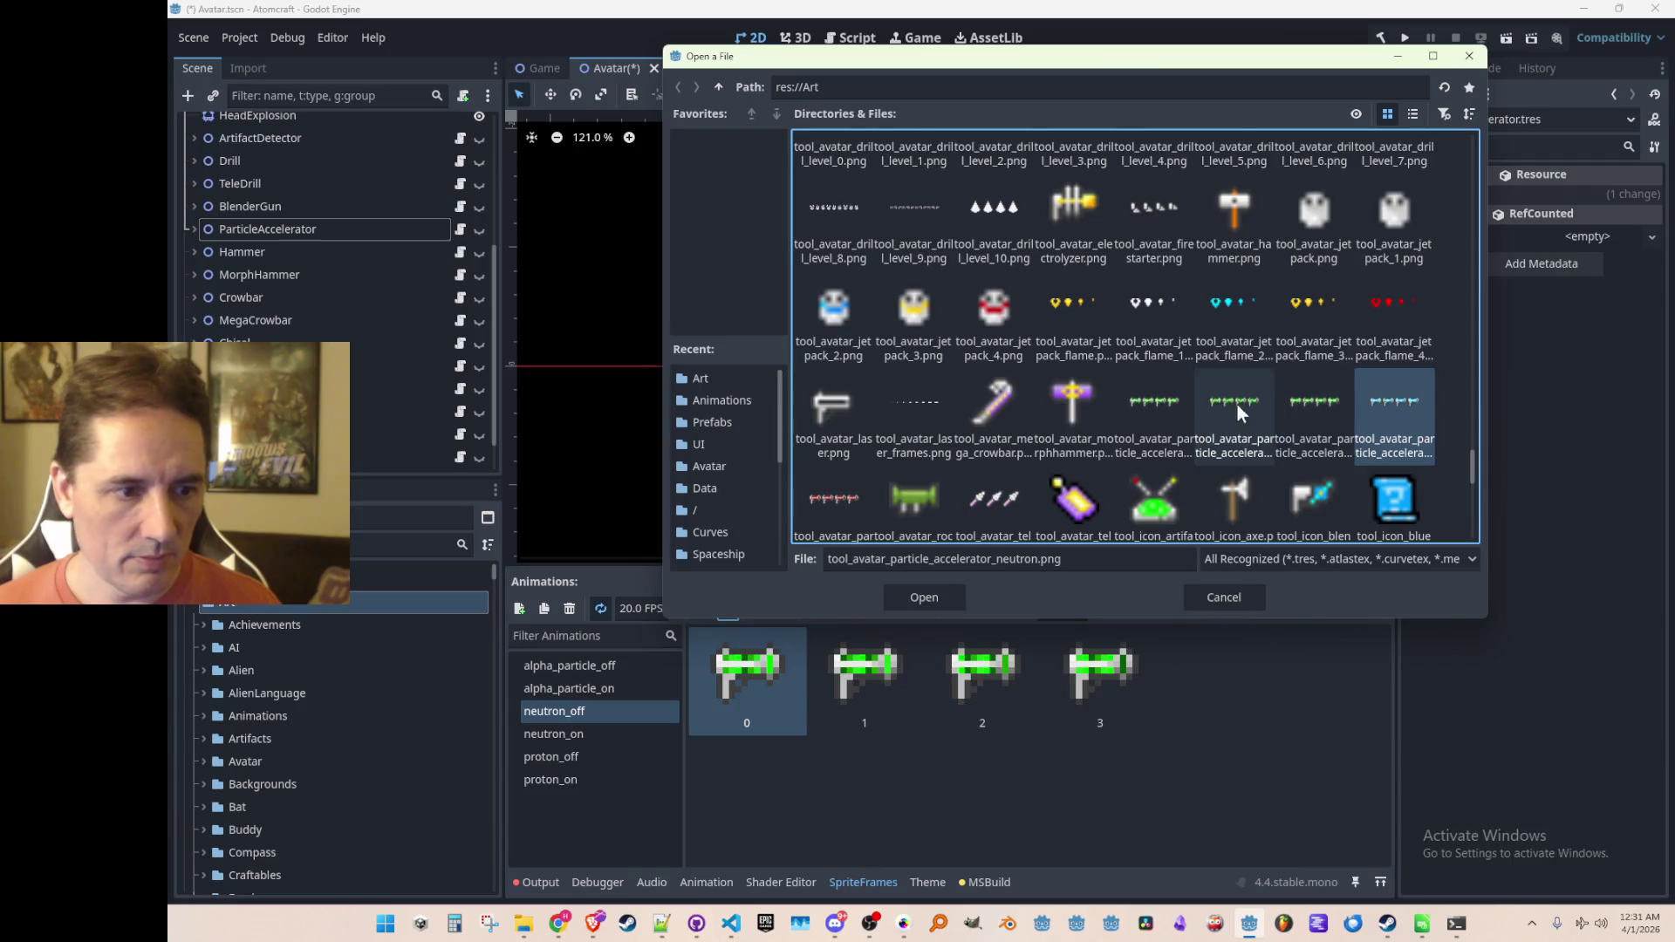
{"action": "left_click", "coordinate": [935, 599]}
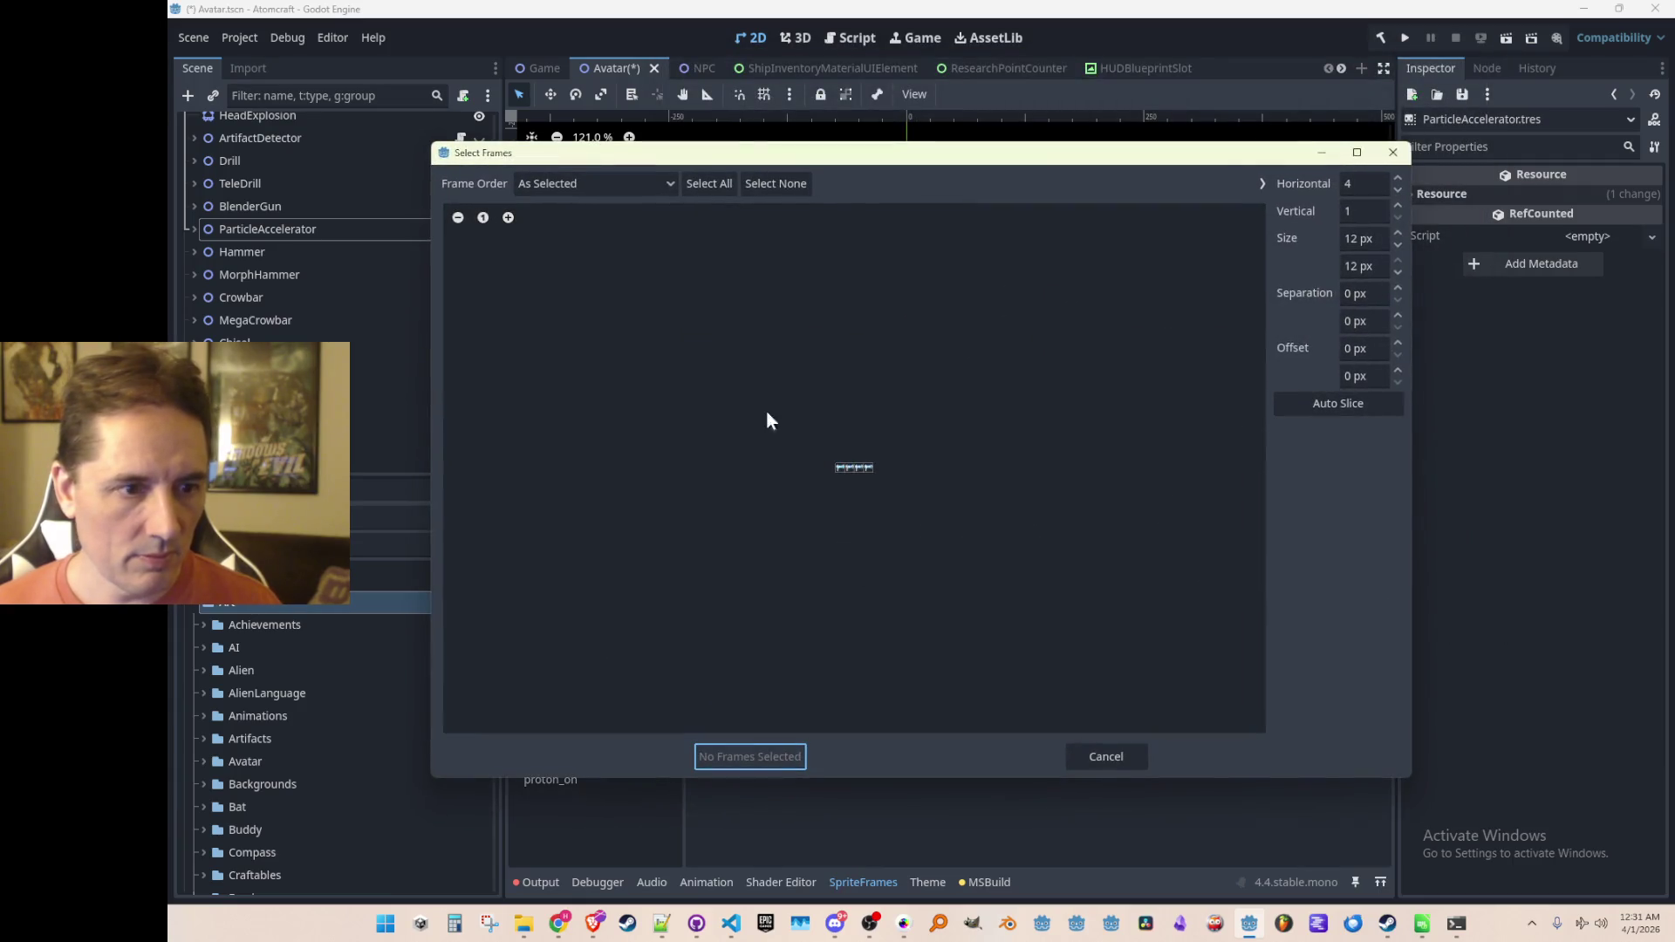
{"action": "left_click_drag", "start_coordinate": [722, 475], "coordinate": [980, 471]}
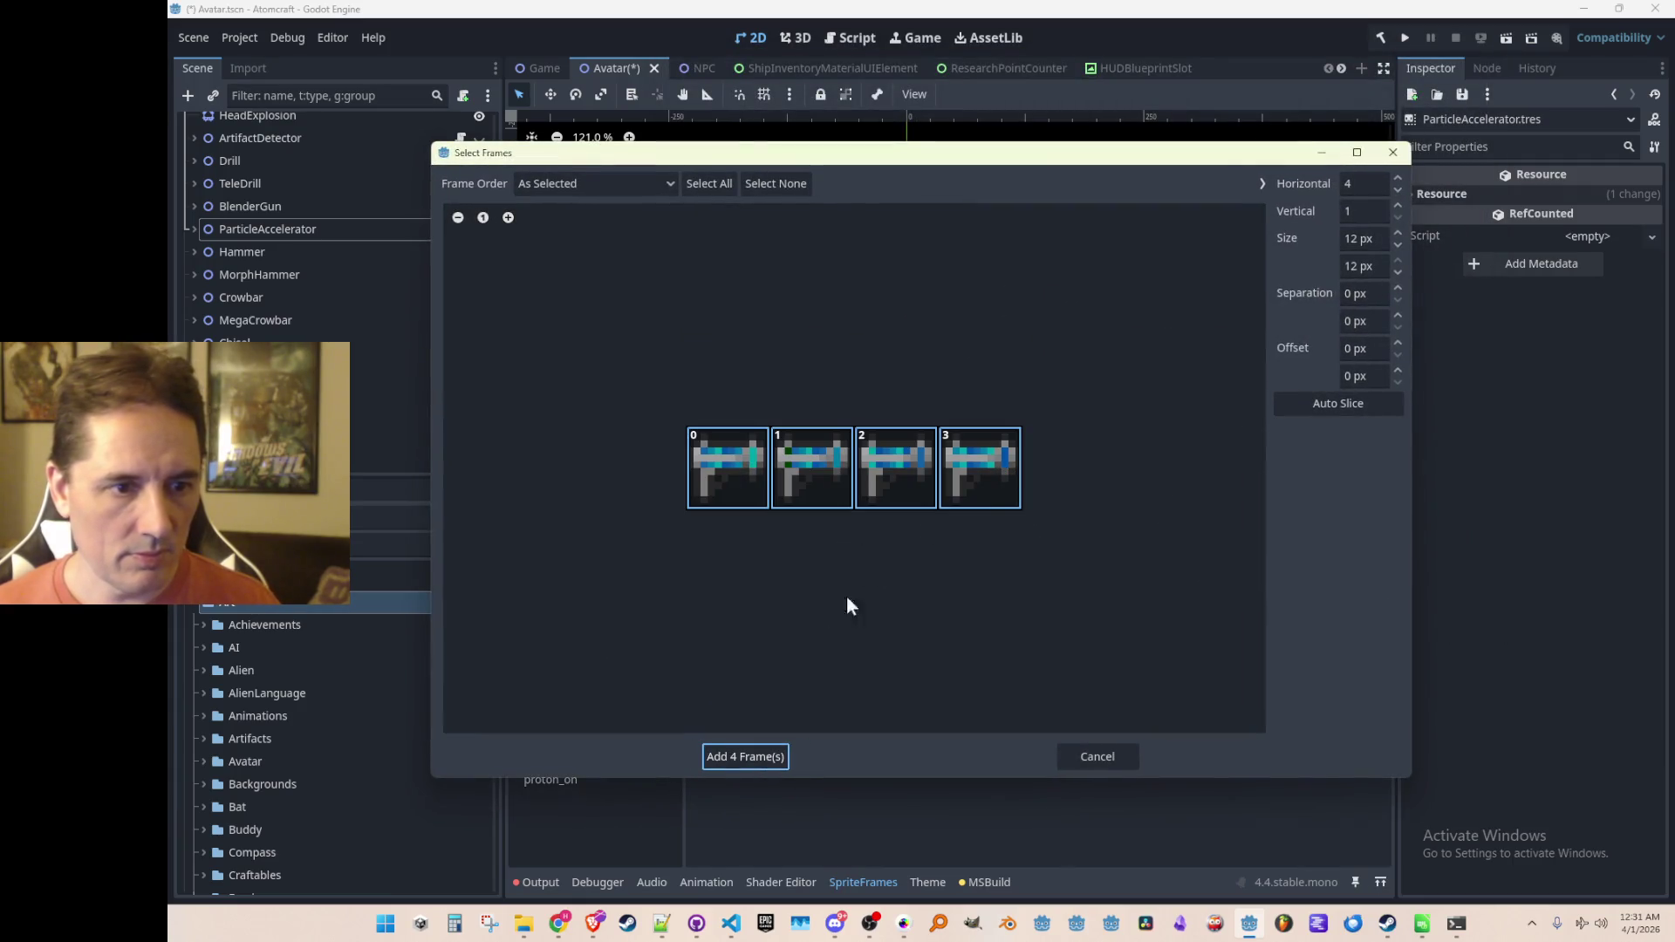
{"action": "left_click", "coordinate": [755, 760]}
Step: Delete the old green frames from neutron_off
{"action": "left_click", "coordinate": [834, 650]}
{"action": "left_click", "coordinate": [922, 608]}
{"action": "left_click", "coordinate": [922, 608]}
{"action": "left_click", "coordinate": [923, 608]}
{"action": "left_click", "coordinate": [922, 608]}
{"action": "left_click", "coordinate": [583, 735]}
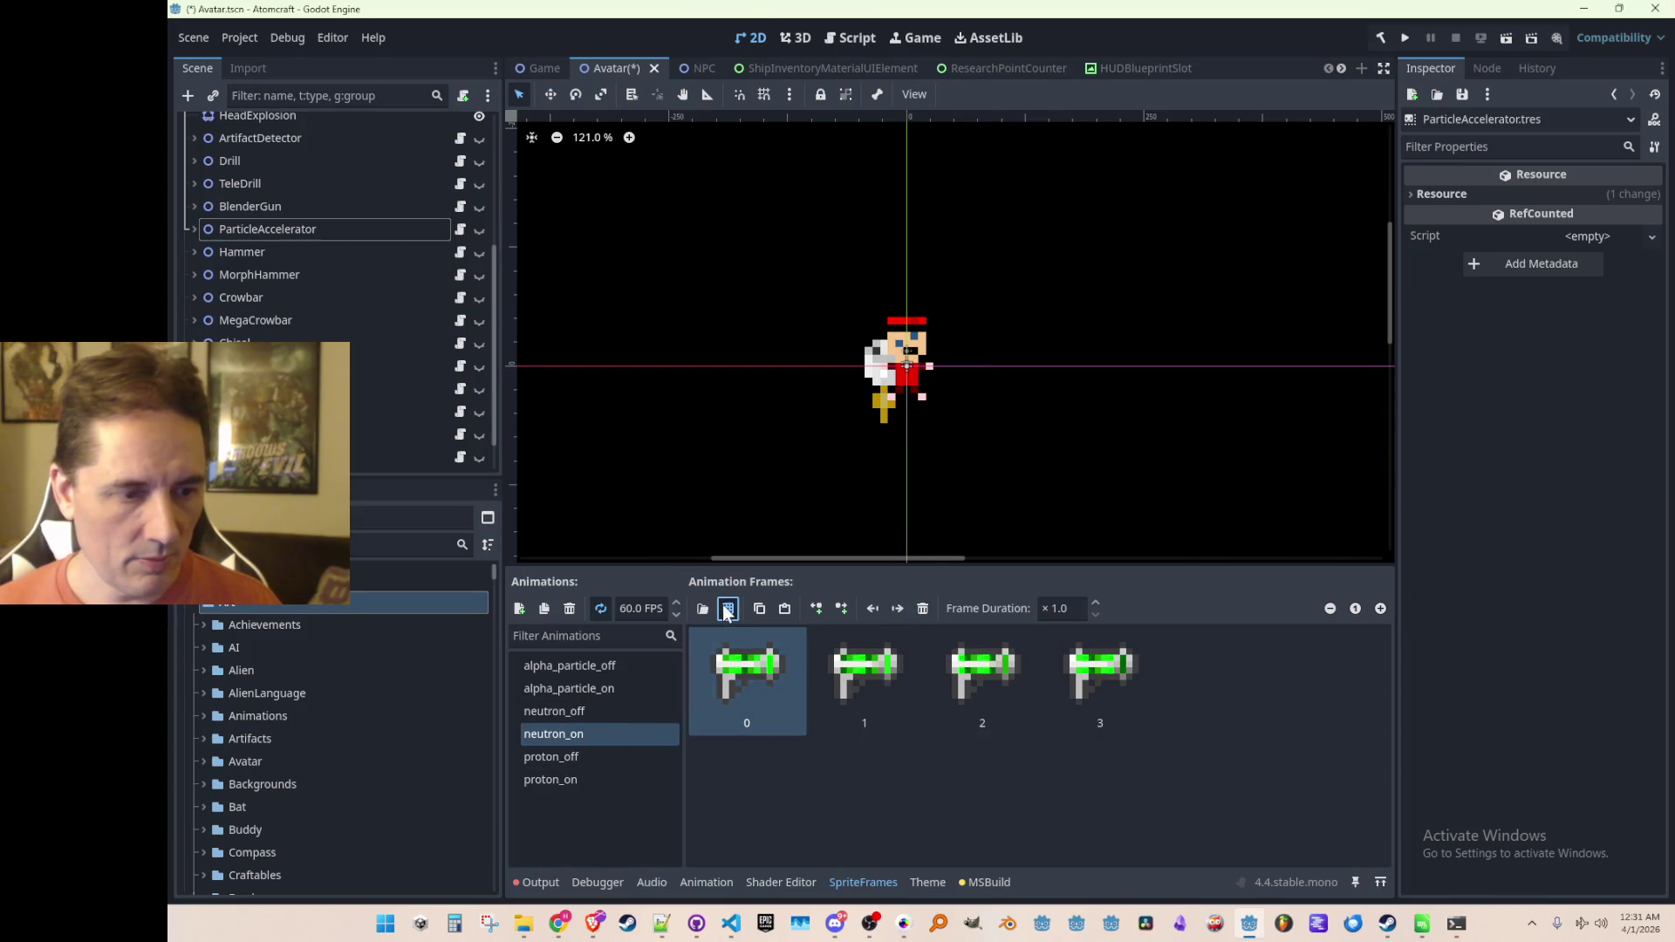
Step: Replace neutron_on's green frames with the four blue neutron frames and save the scene
{"action": "left_click", "coordinate": [727, 608]}
{"action": "scroll", "coordinate": [1079, 465], "scroll_direction": "down", "scroll_amount": 5}
{"action": "scroll", "coordinate": [1079, 465], "scroll_direction": "down", "scroll_amount": 3}
{"action": "left_click_drag", "start_coordinate": [1321, 354], "coordinate": [1288, 590]}
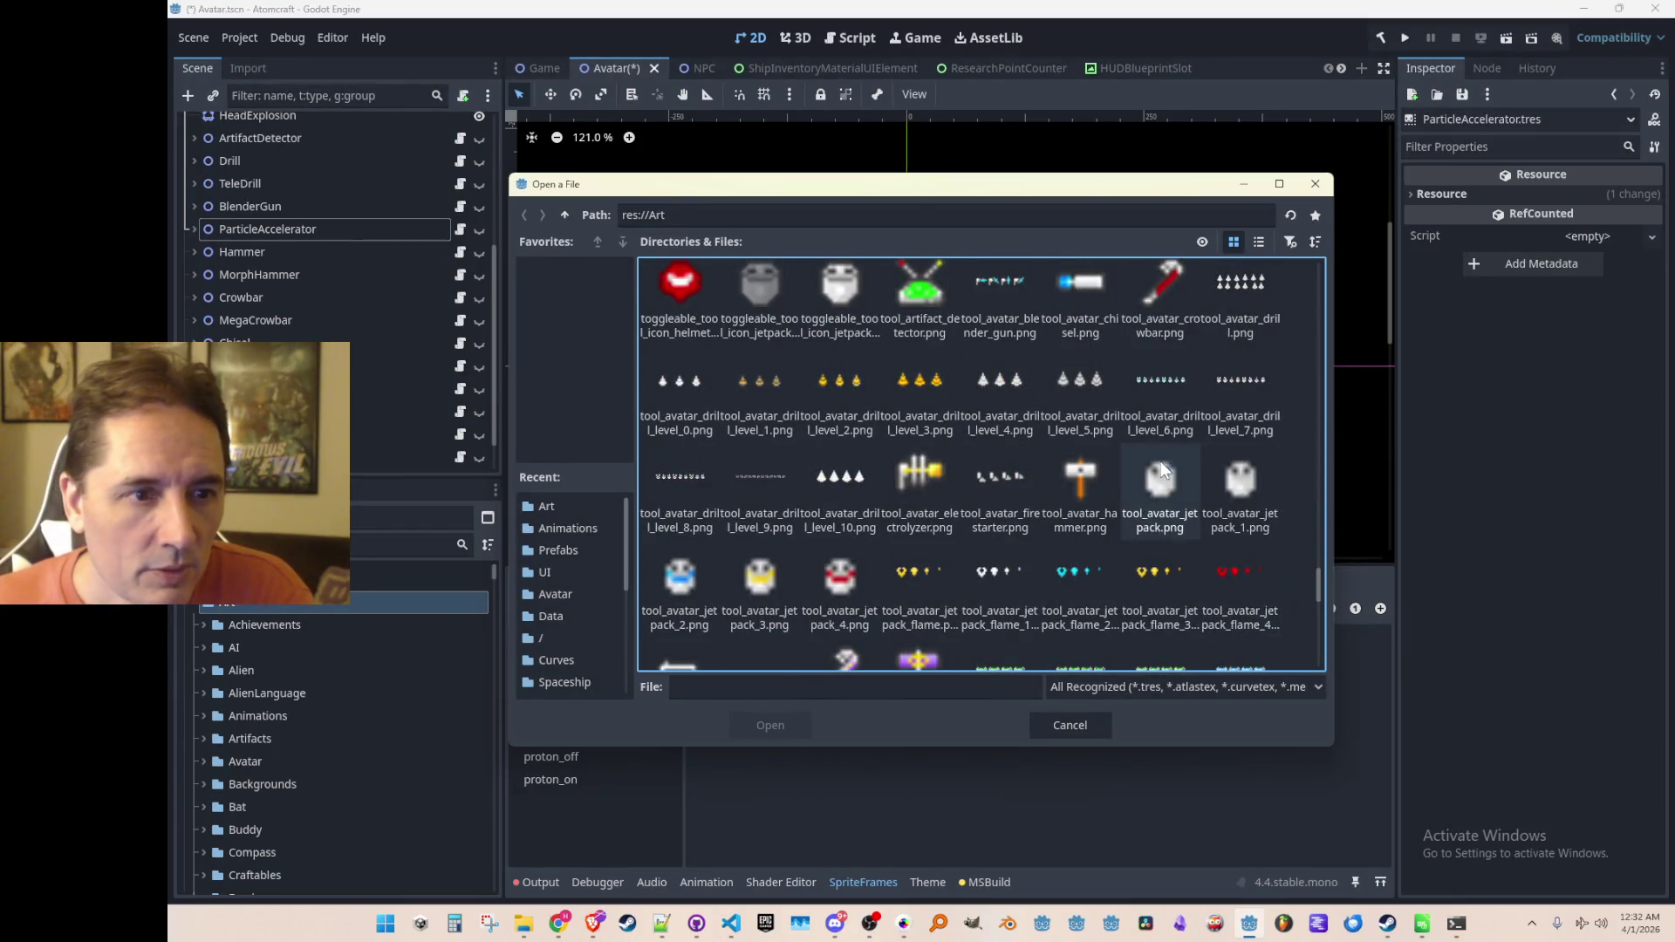
{"action": "scroll", "coordinate": [1160, 472], "scroll_direction": "down", "scroll_amount": 2}
{"action": "double_click", "coordinate": [1239, 521]}
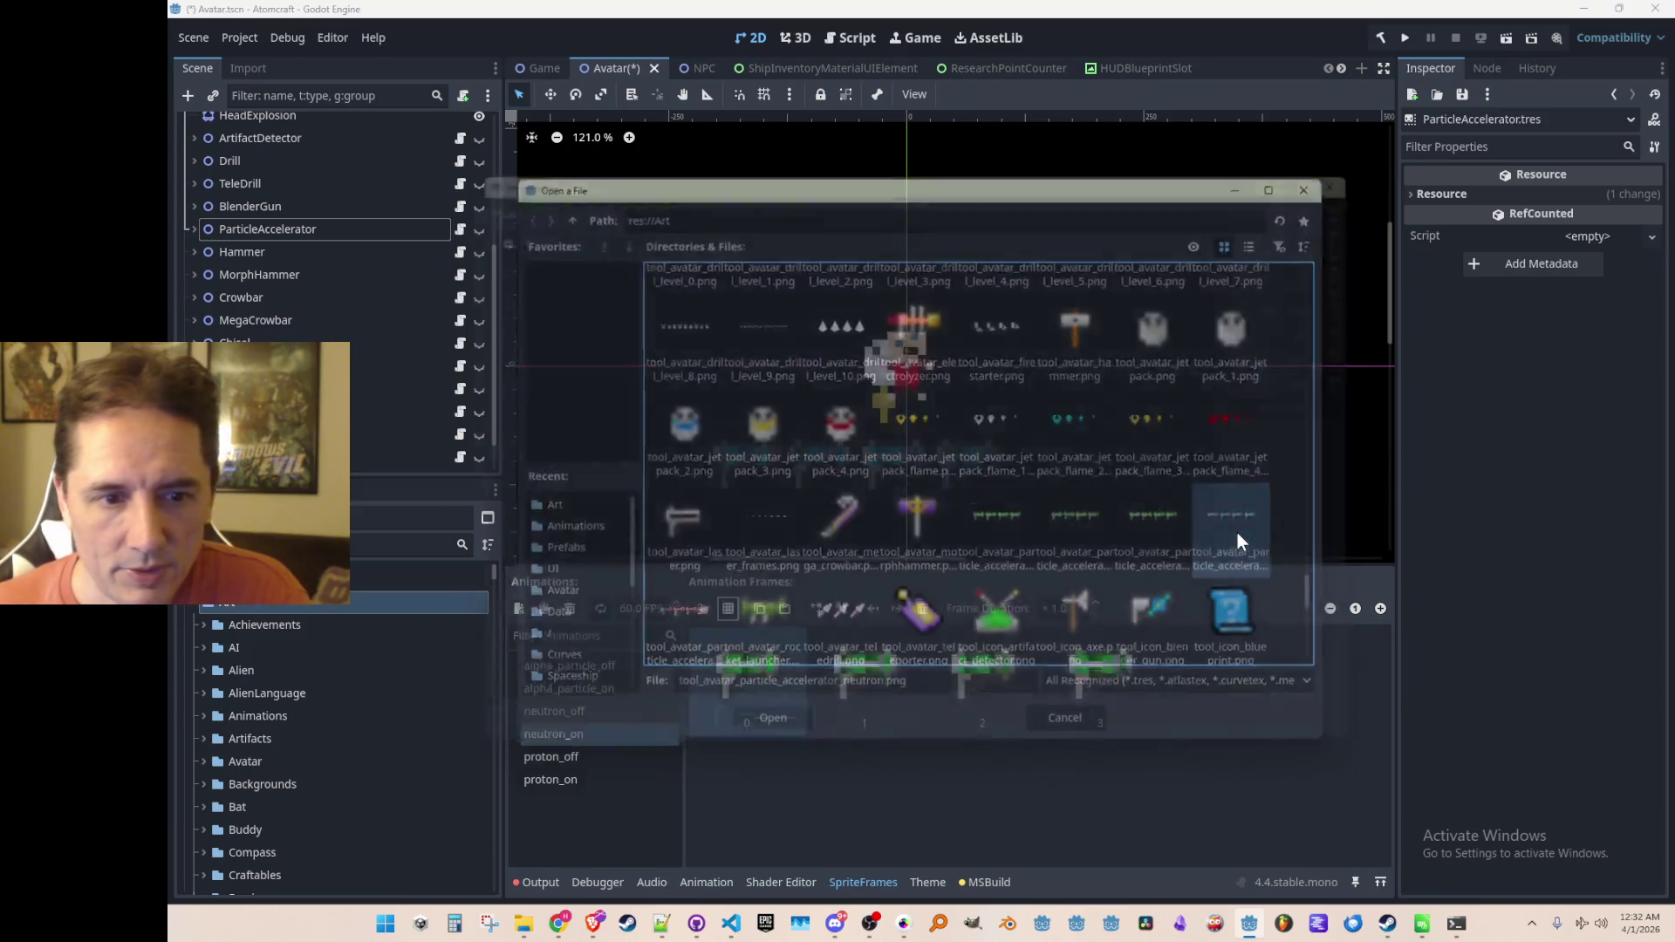
{"action": "left_click_drag", "start_coordinate": [726, 458], "coordinate": [977, 462]}
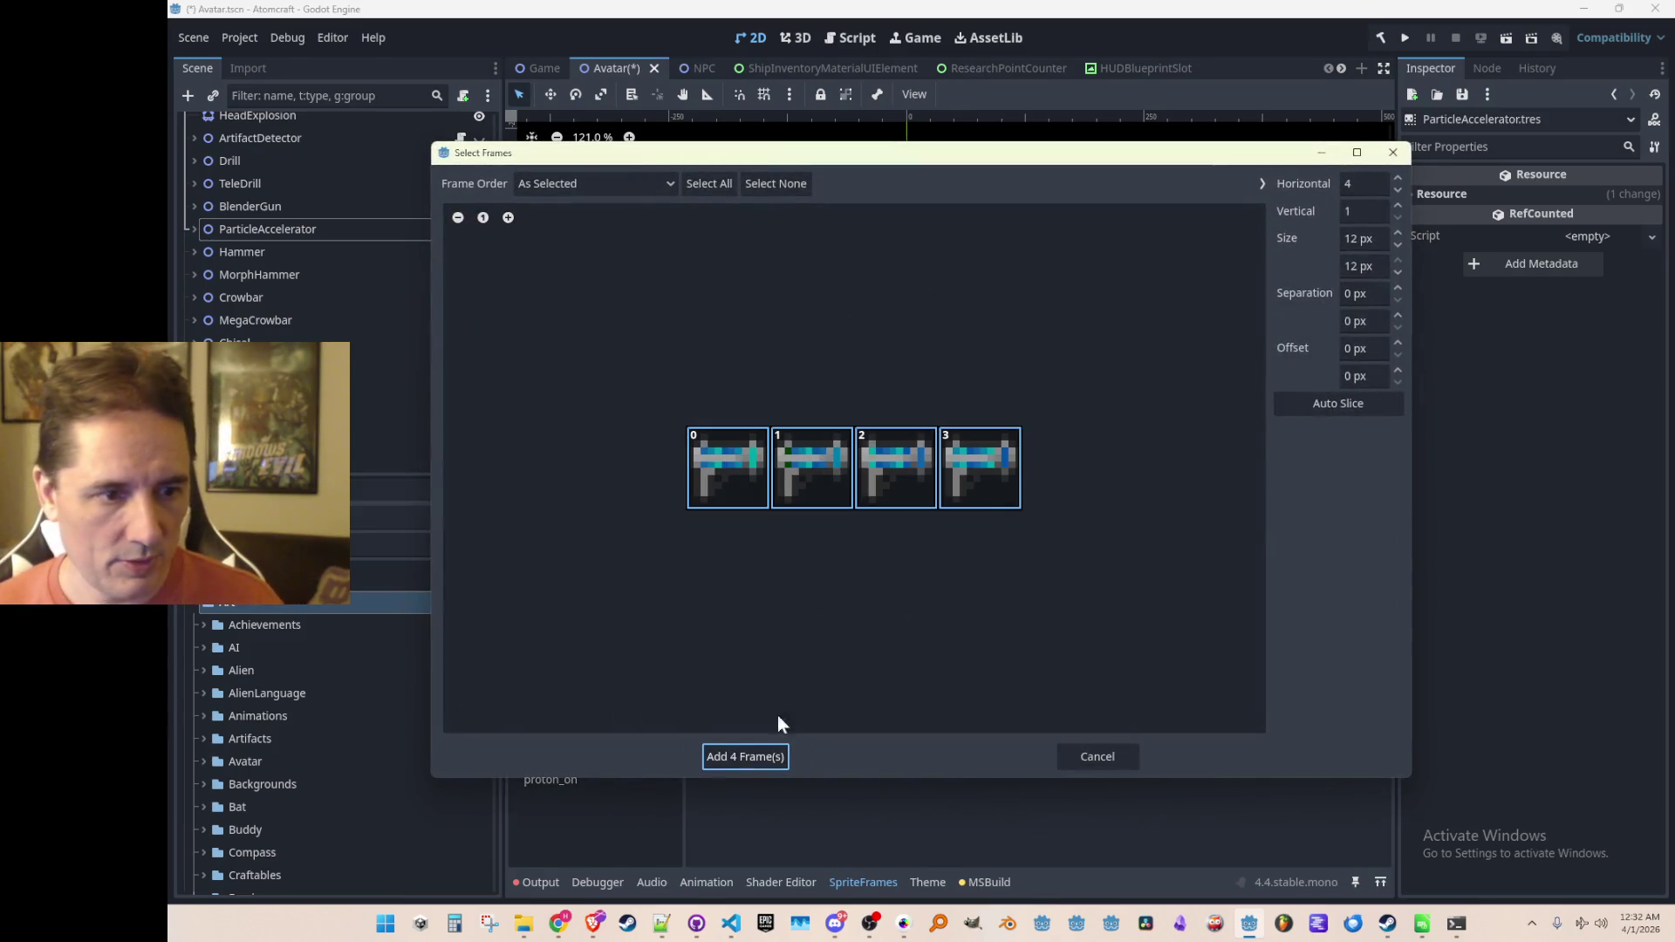
{"action": "left_click", "coordinate": [748, 756]}
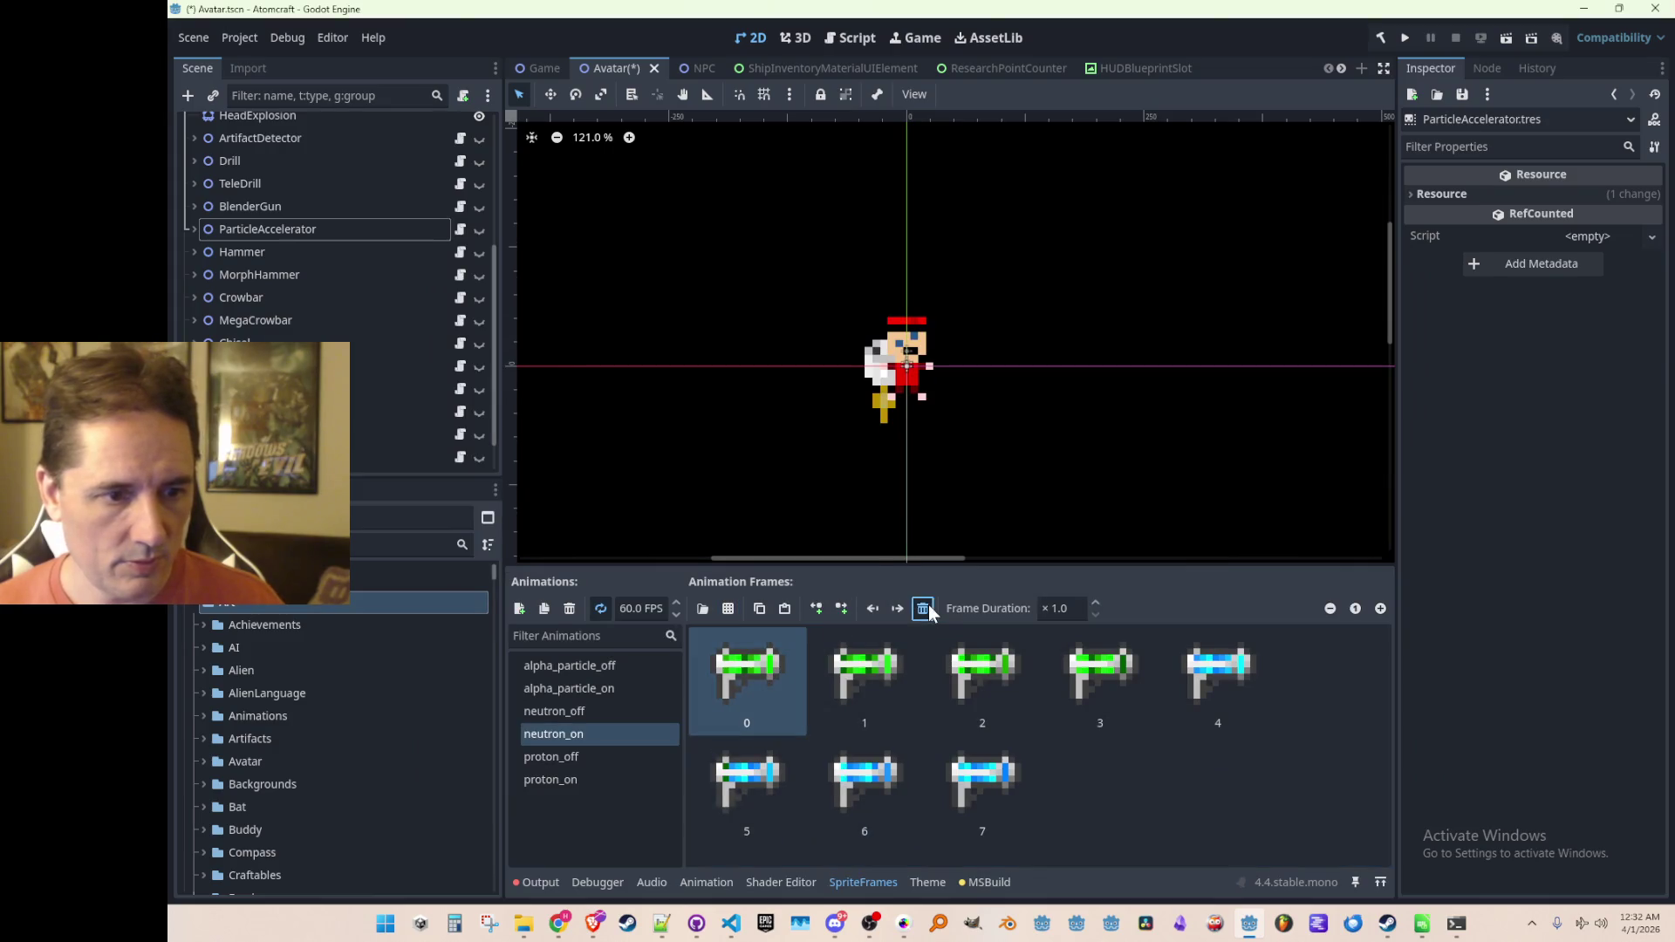
{"action": "left_click", "coordinate": [922, 608]}
{"action": "left_click", "coordinate": [922, 608]}
{"action": "left_click", "coordinate": [922, 608]}
{"action": "left_click", "coordinate": [922, 608]}
{"action": "key", "text": "ctrl+s"}
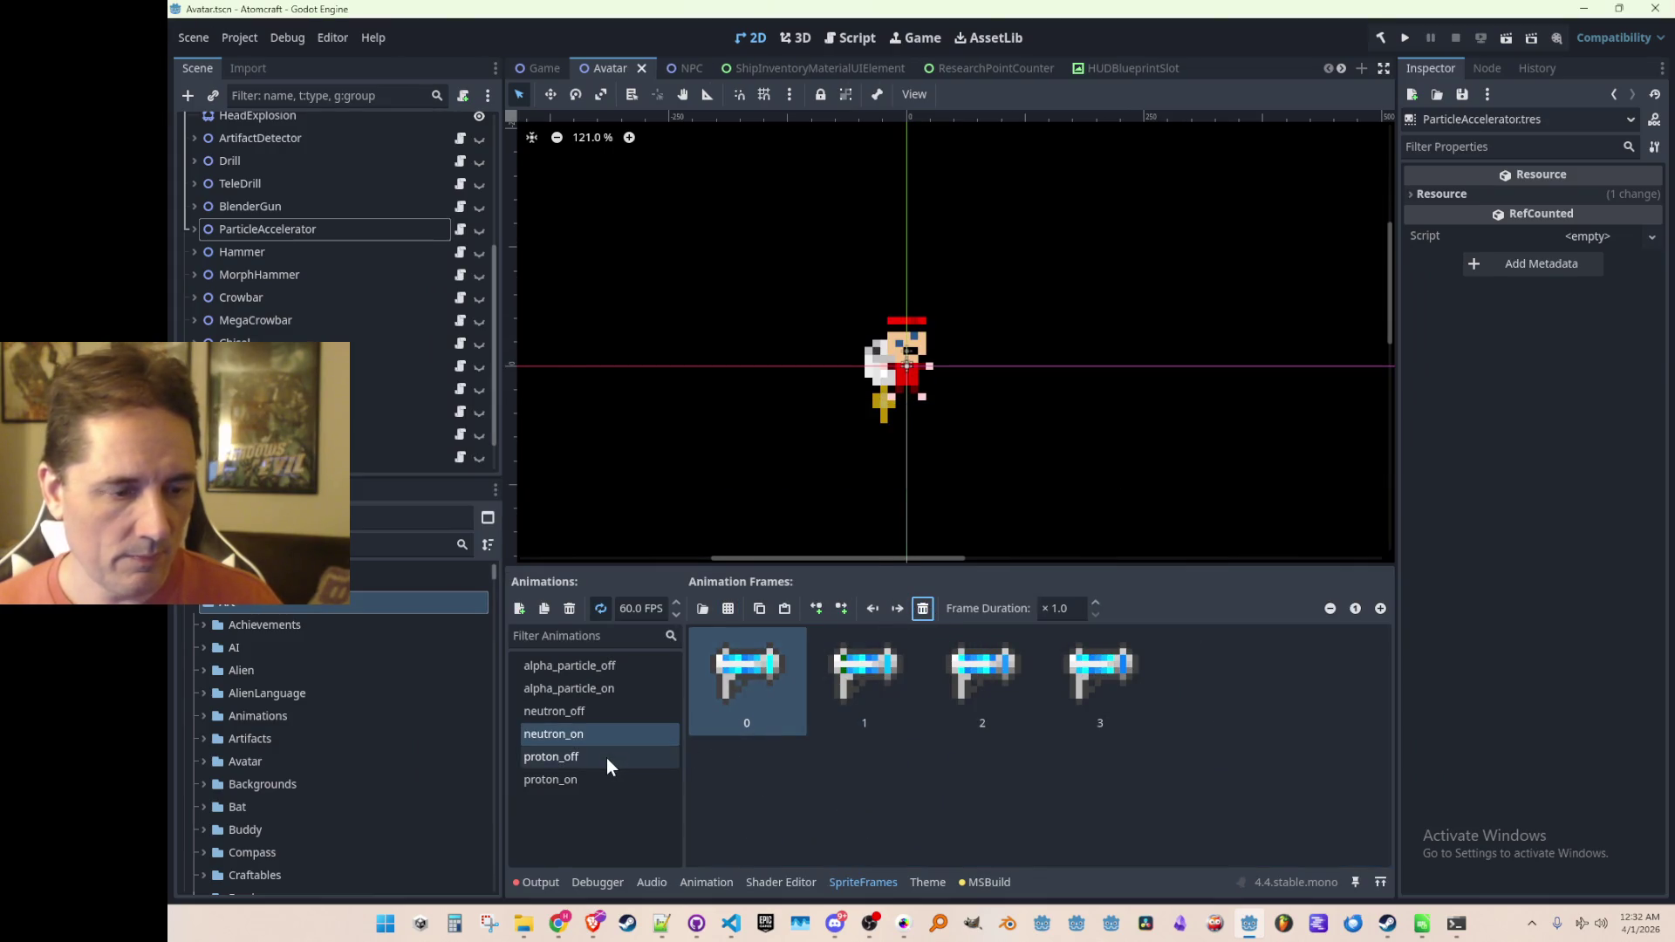
Step: Check the proton_off and proton_on frames and save the Avatar scene again
{"action": "left_click", "coordinate": [609, 756]}
{"action": "left_click", "coordinate": [729, 609]}
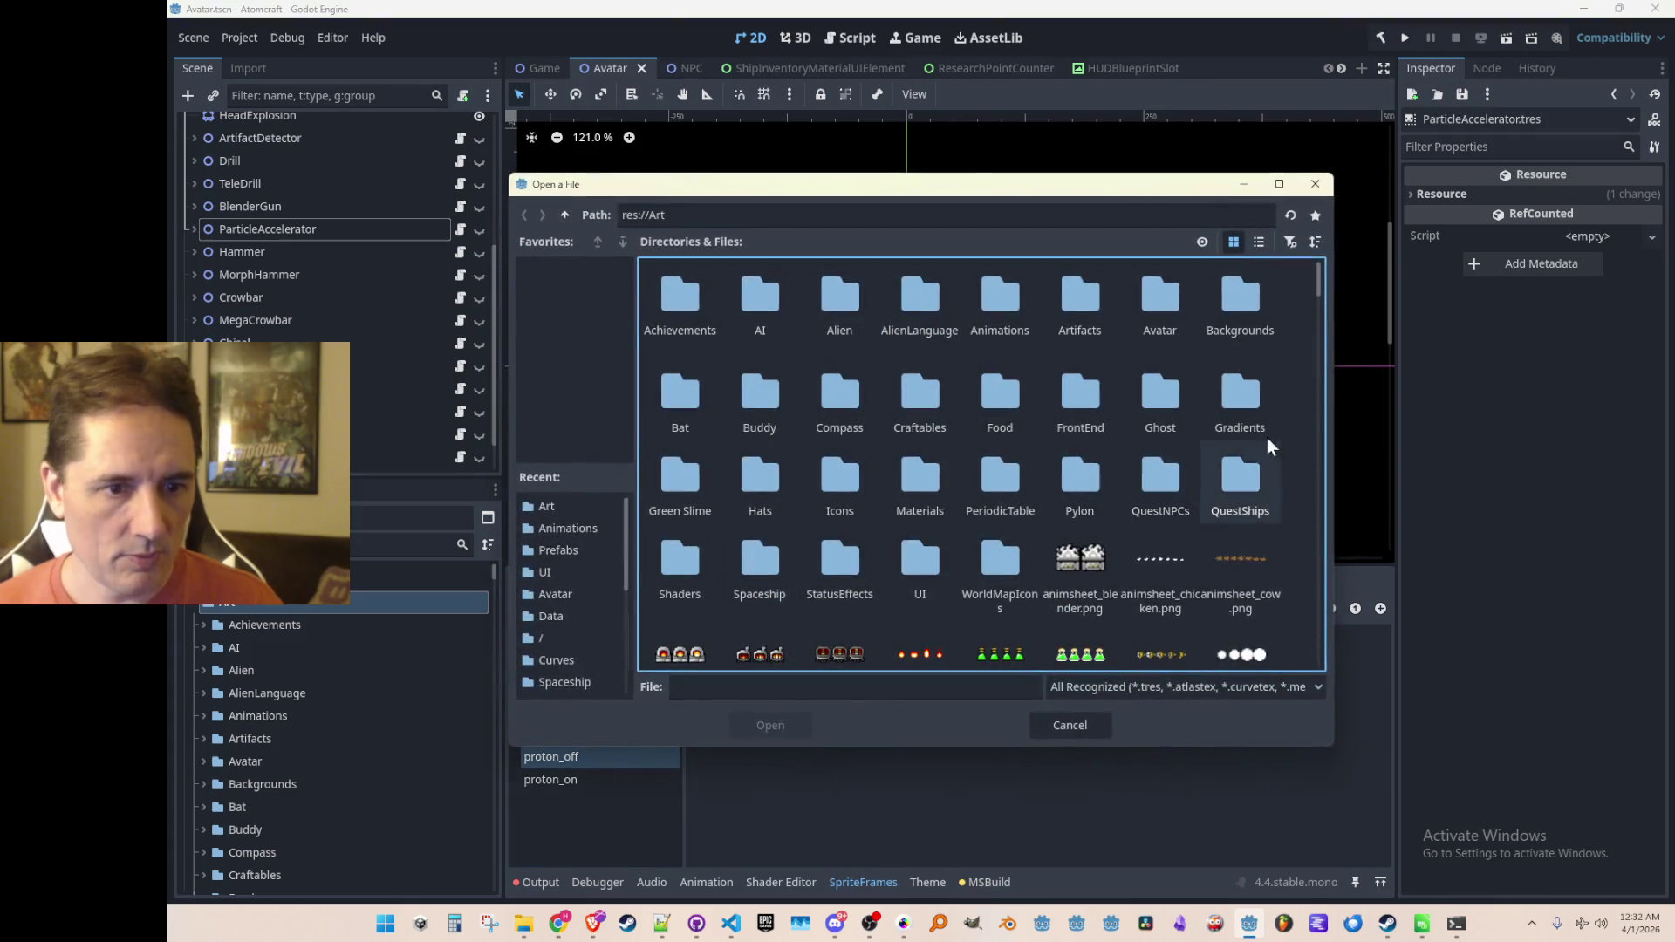
{"action": "scroll", "coordinate": [1315, 453], "scroll_direction": "down", "scroll_amount": 10}
{"action": "scroll", "coordinate": [1316, 454], "scroll_direction": "down", "scroll_amount": 5}
{"action": "left_click", "coordinate": [550, 779]}
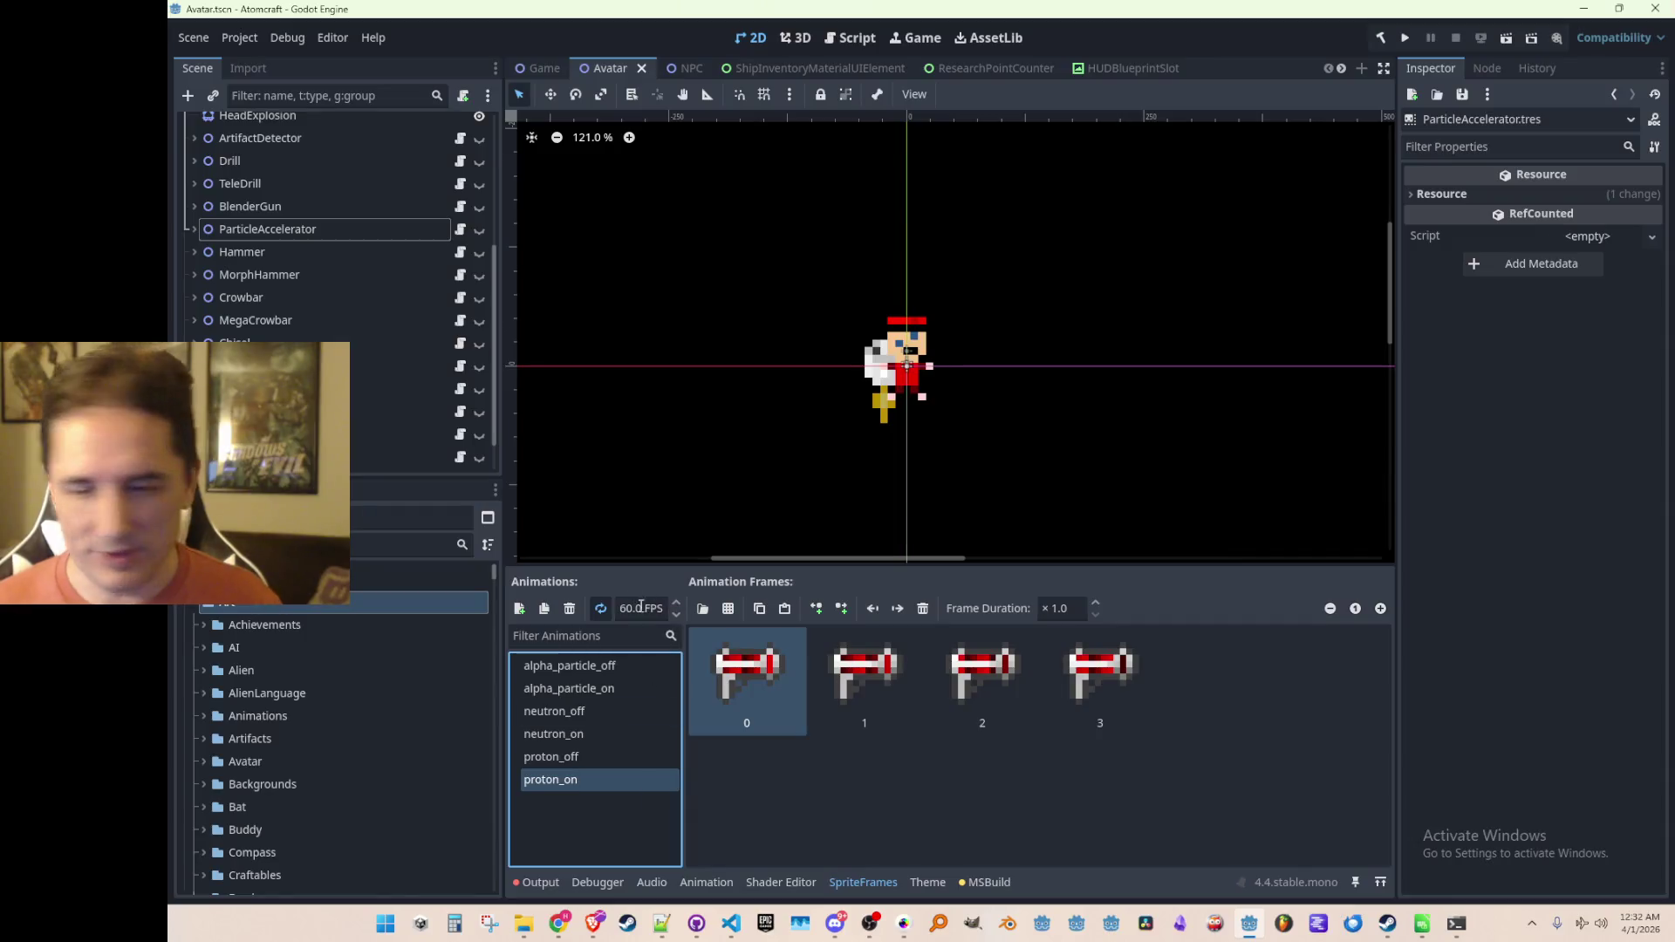
{"action": "key", "text": "ctrl+s"}
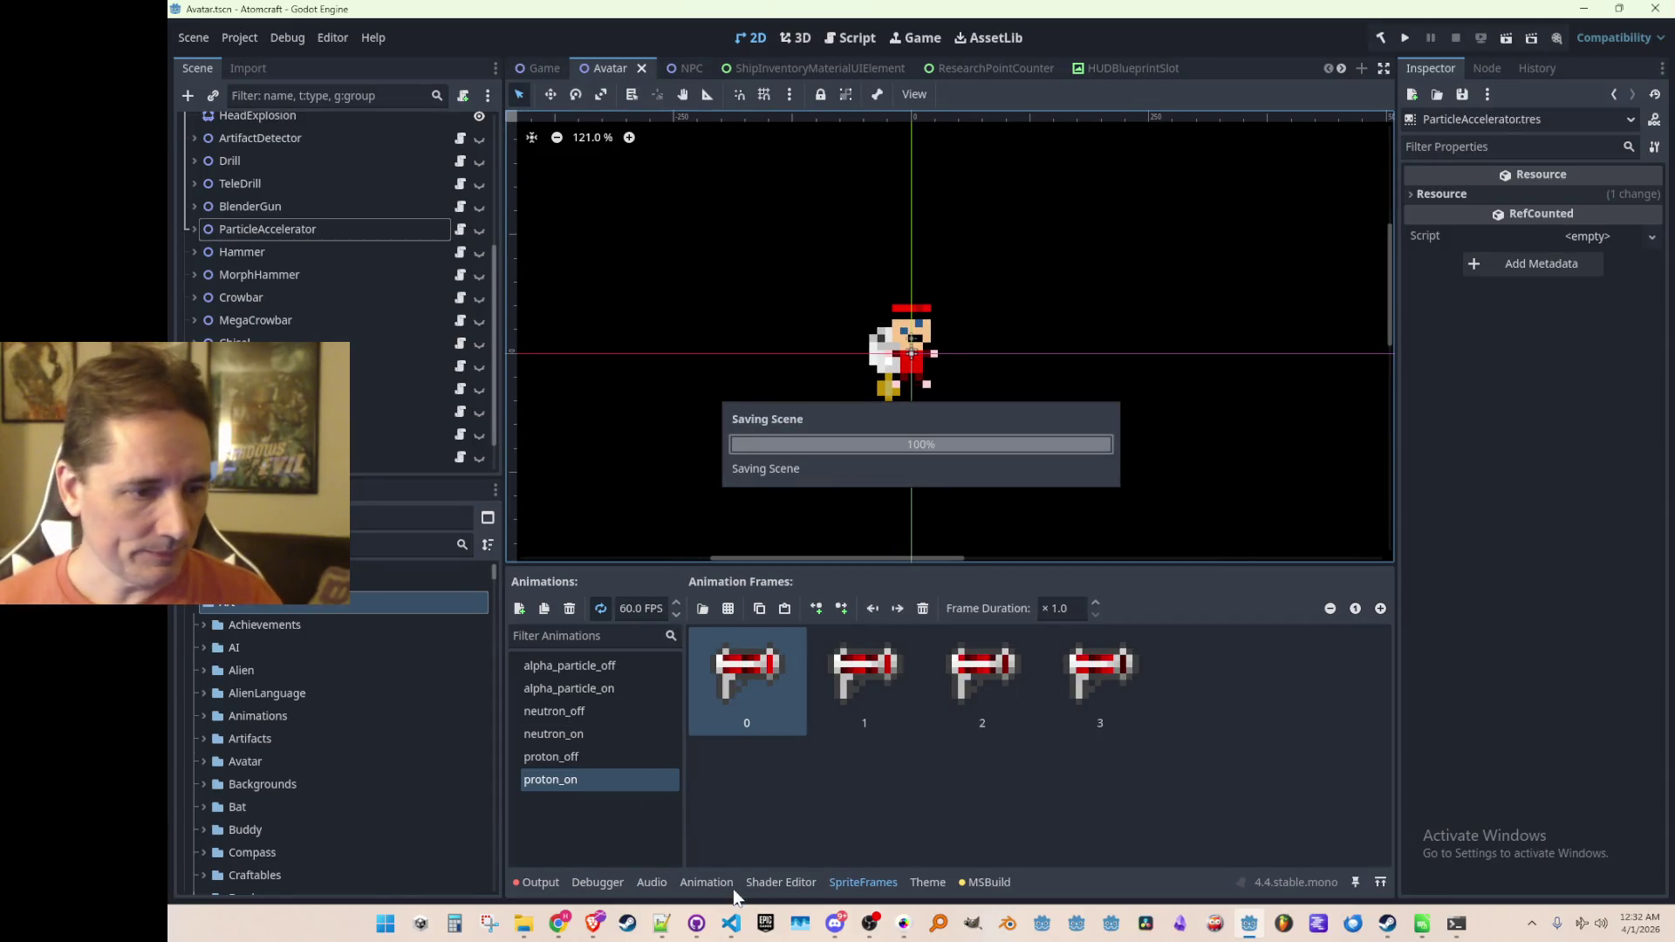
{"action": "mouse_move", "coordinate": [733, 932]}
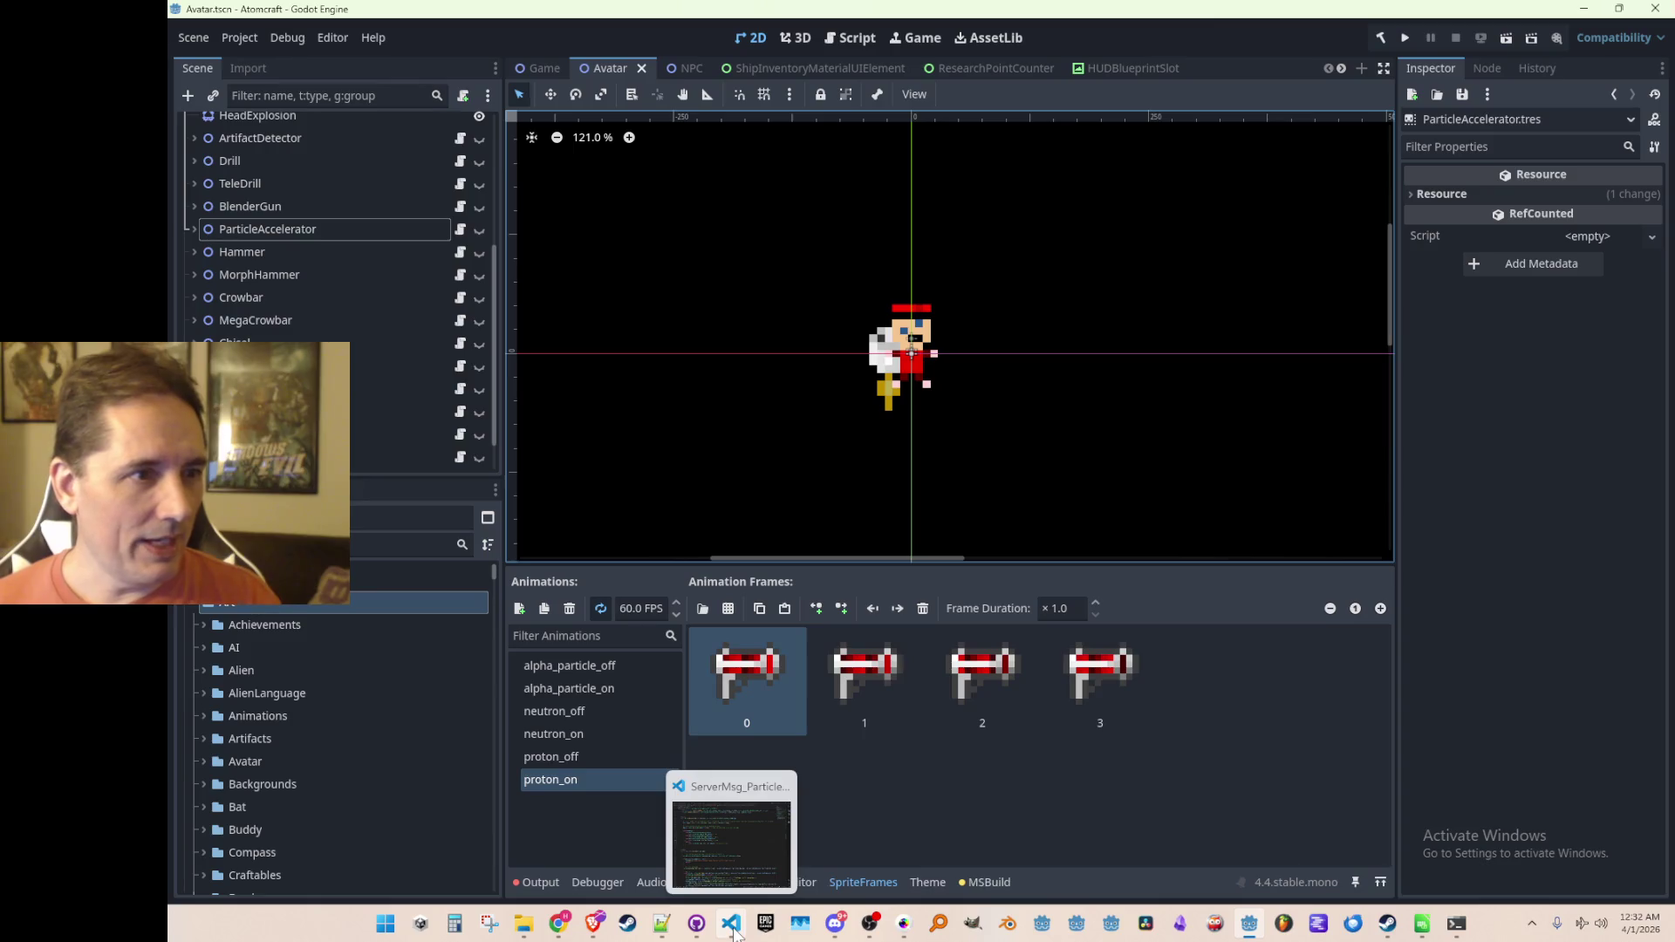
{"action": "left_click", "coordinate": [460, 228]}
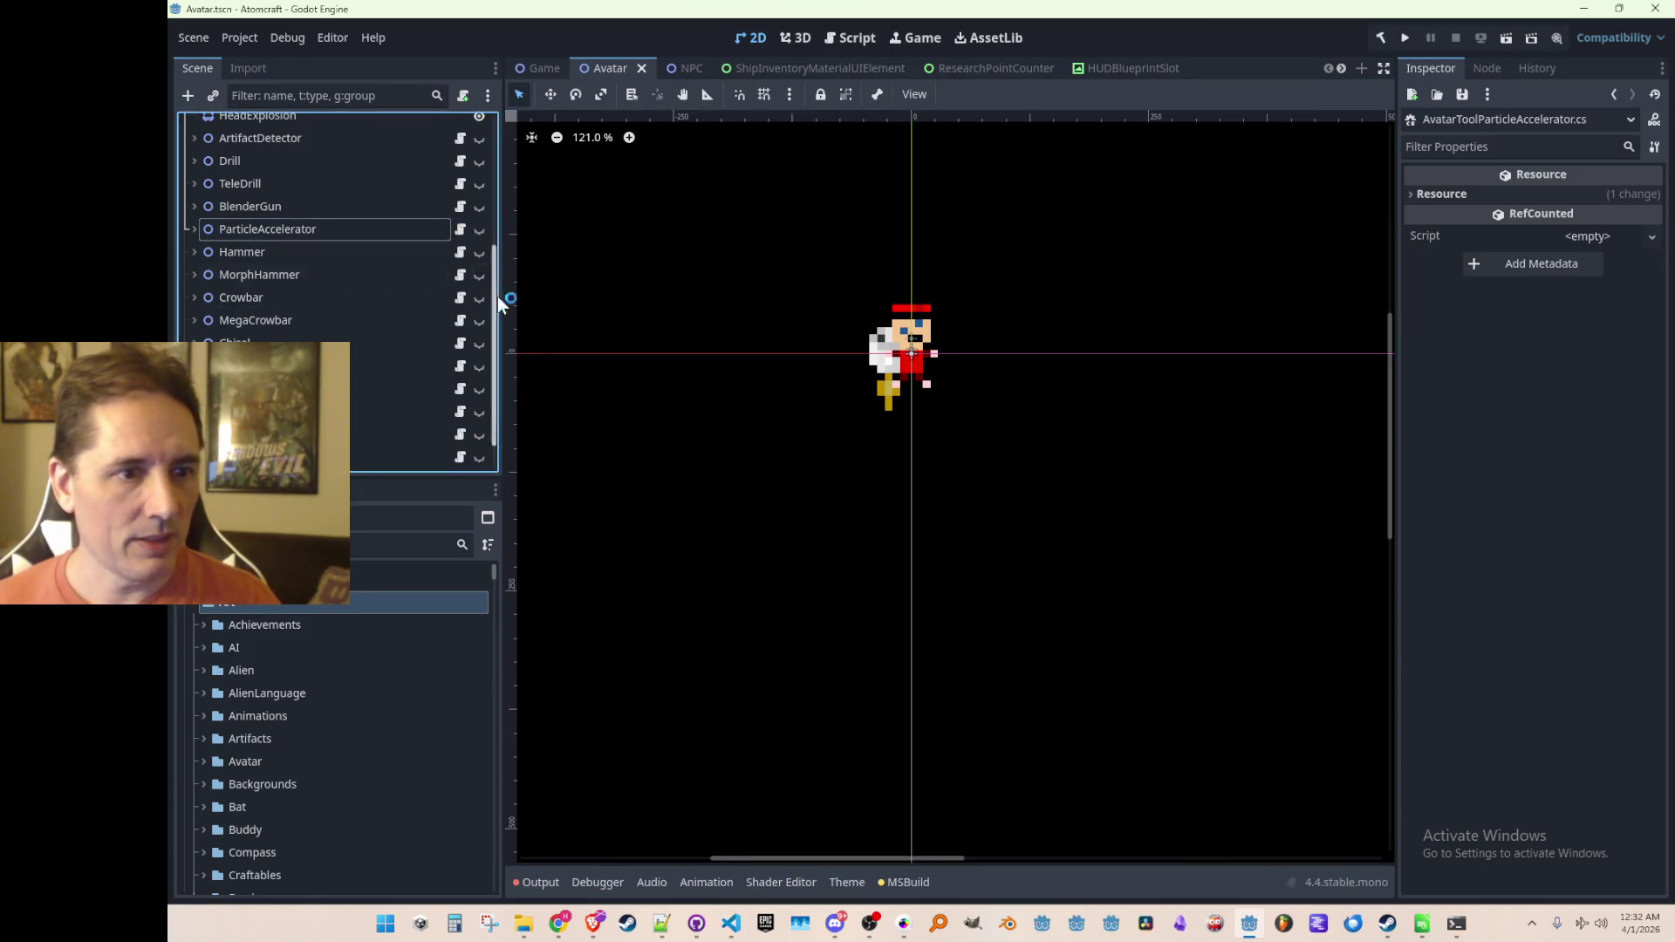
Step: In AvatarToolParticleAccelerator.cs, preview the references to ParticleAcceleratorAnim
{"action": "left_click", "coordinate": [872, 602]}
{"action": "left_click", "coordinate": [1004, 428]}
{"action": "scroll", "coordinate": [995, 621], "scroll_direction": "down", "scroll_amount": 2}
{"action": "scroll", "coordinate": [944, 628], "scroll_direction": "up", "scroll_amount": 2}
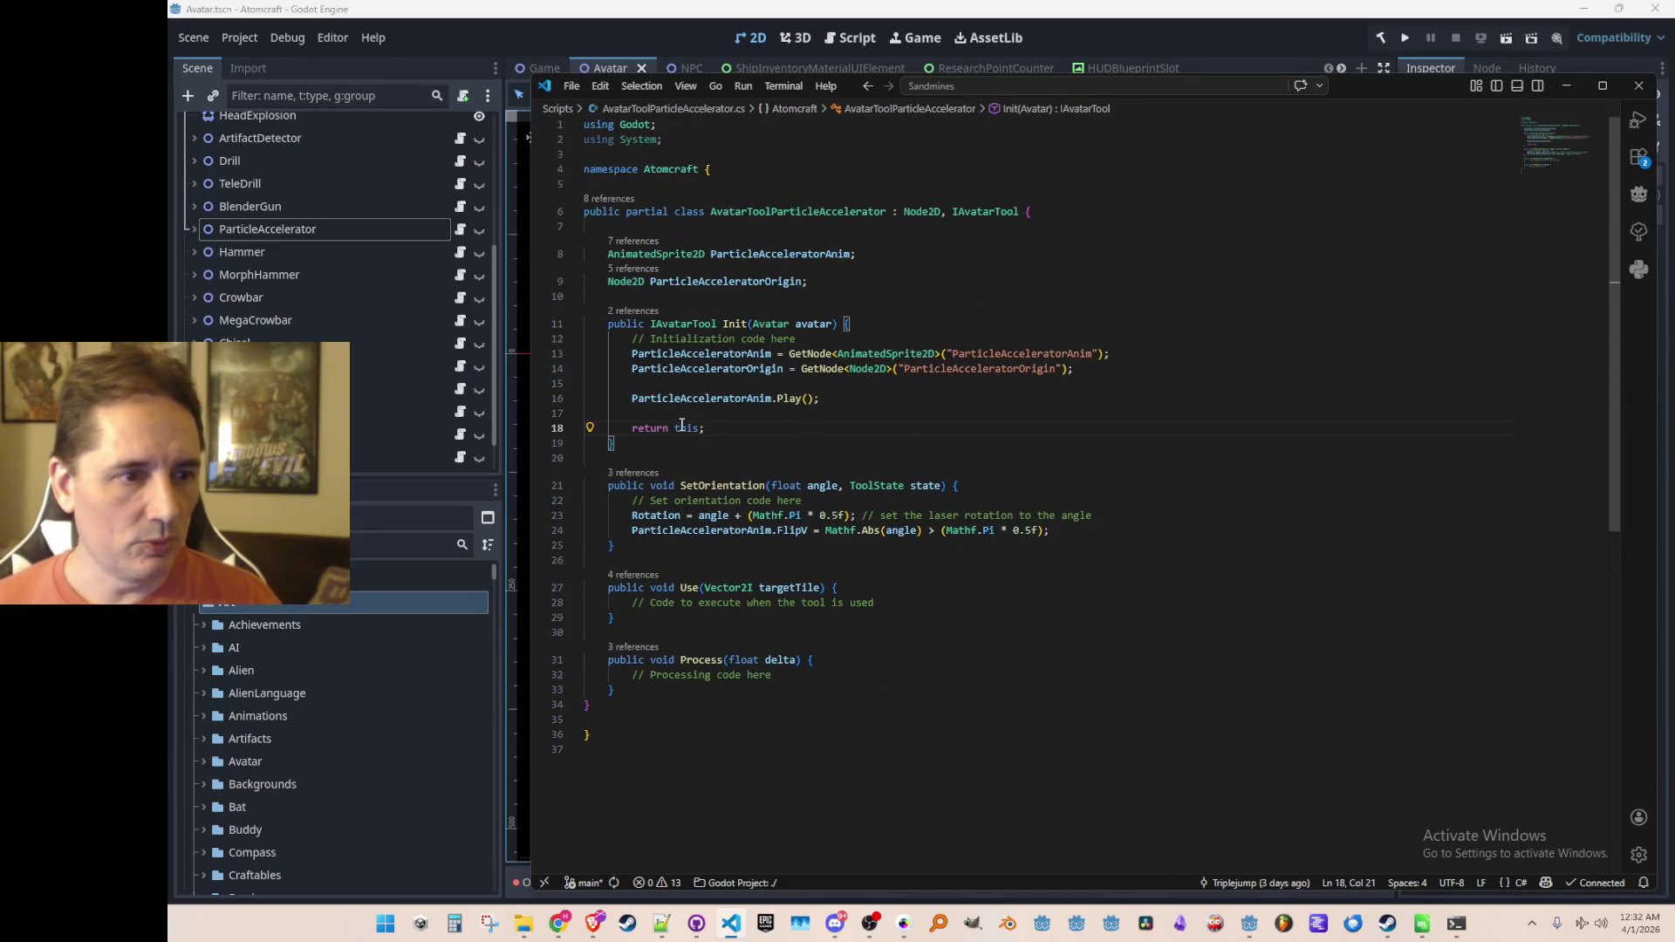
{"action": "left_click", "coordinate": [650, 456]}
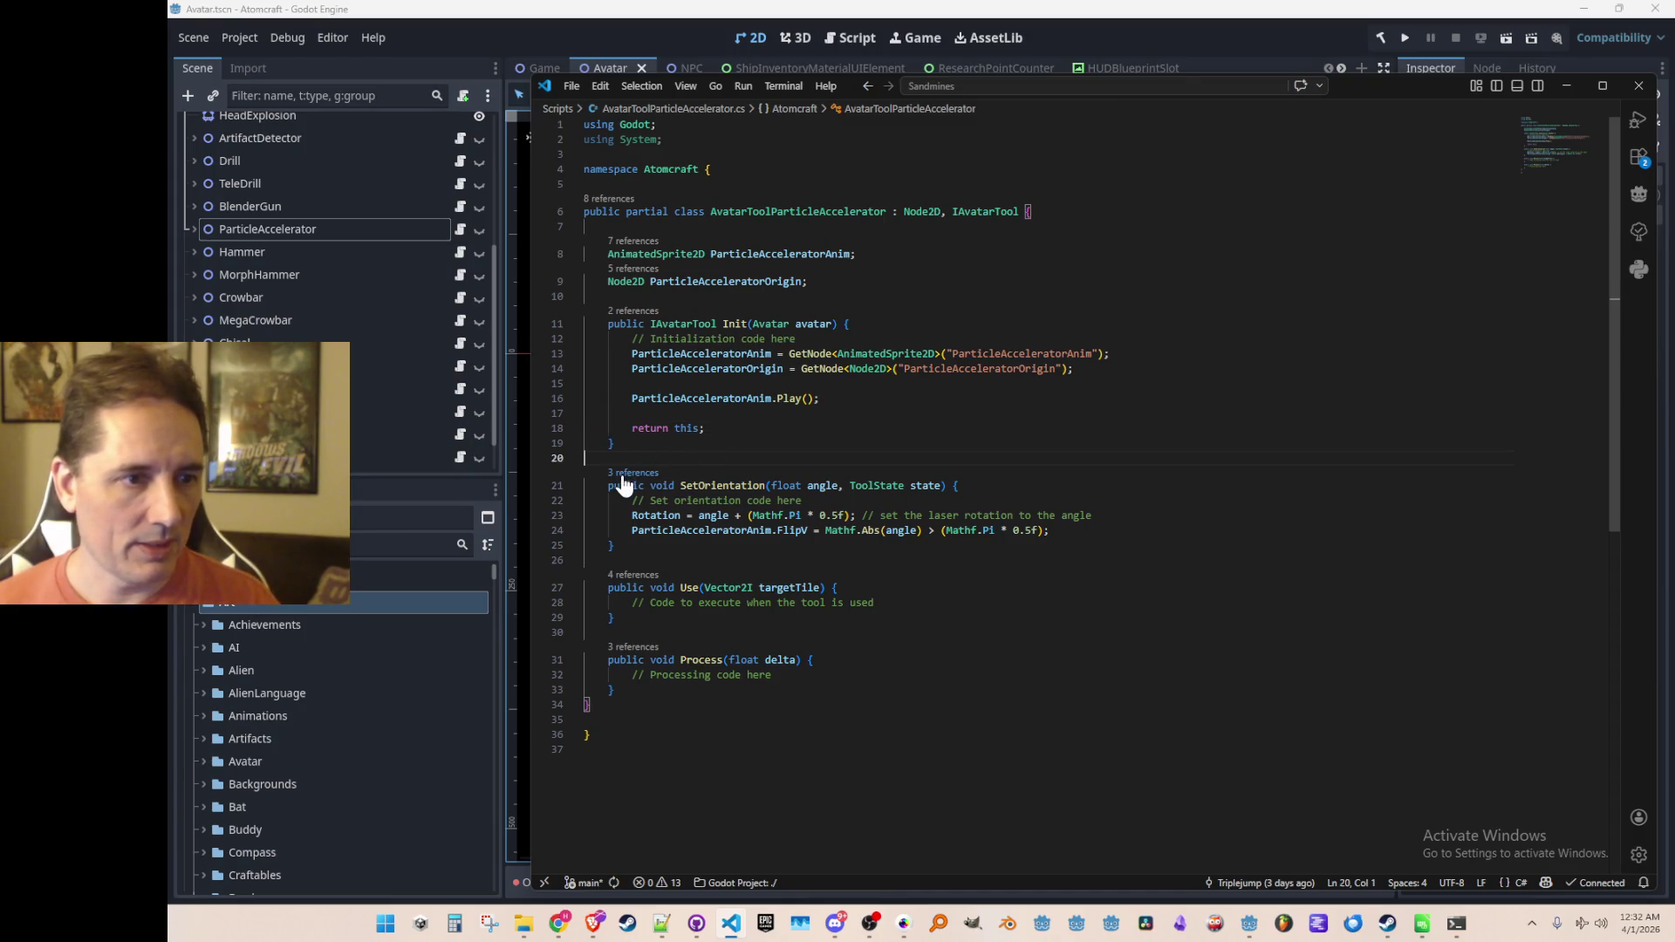
{"action": "left_click", "coordinate": [646, 245]}
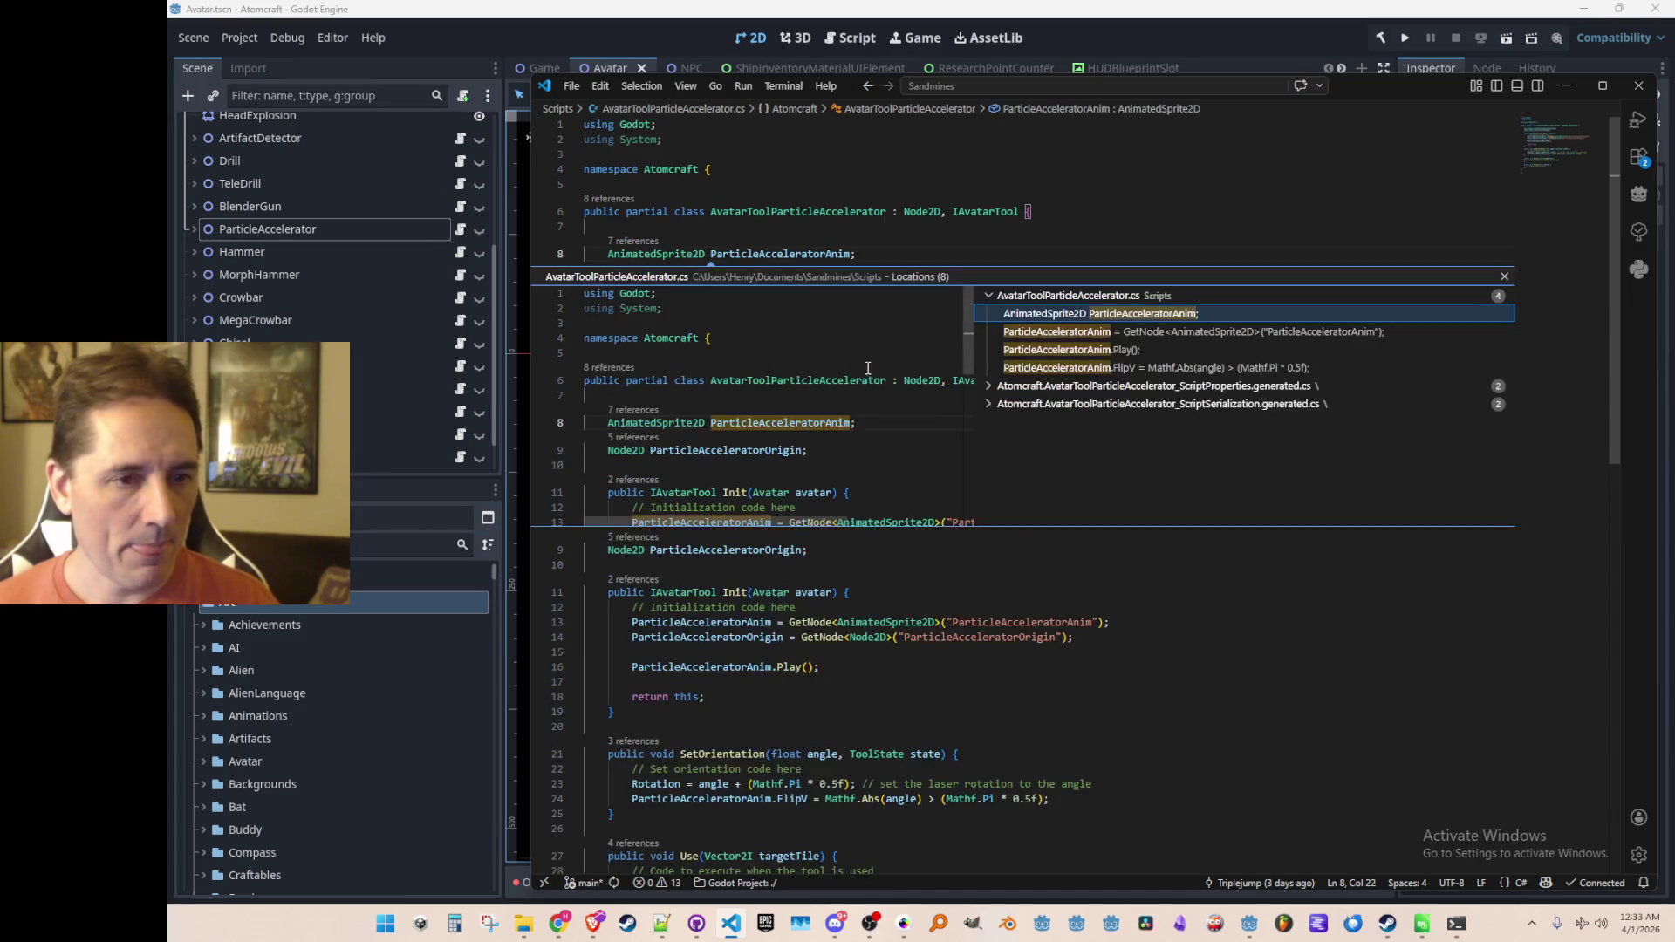
{"action": "left_click", "coordinate": [1097, 351]}
{"action": "key", "text": "Escape"}
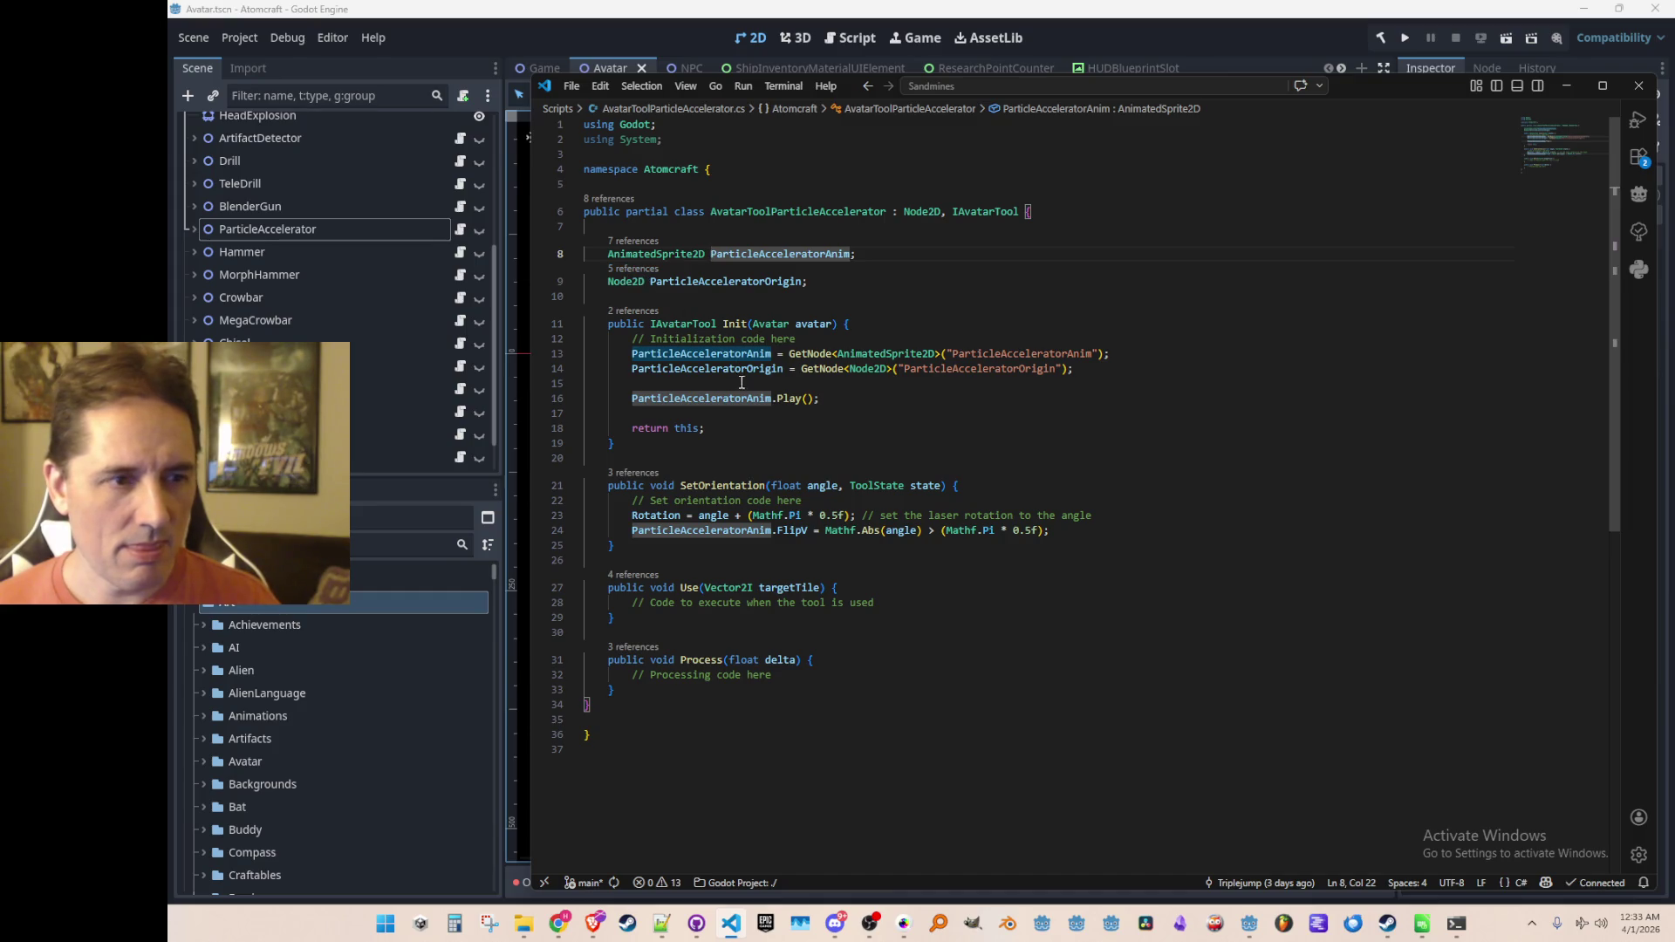
Step: Open Avatar.cs, find ParticleAcceleratorAnim, and jump to its reference in InputManager.cs
{"action": "left_click", "coordinate": [746, 291]}
{"action": "key", "text": "ctrl+p"}
{"action": "type", "text": "Avatar"}
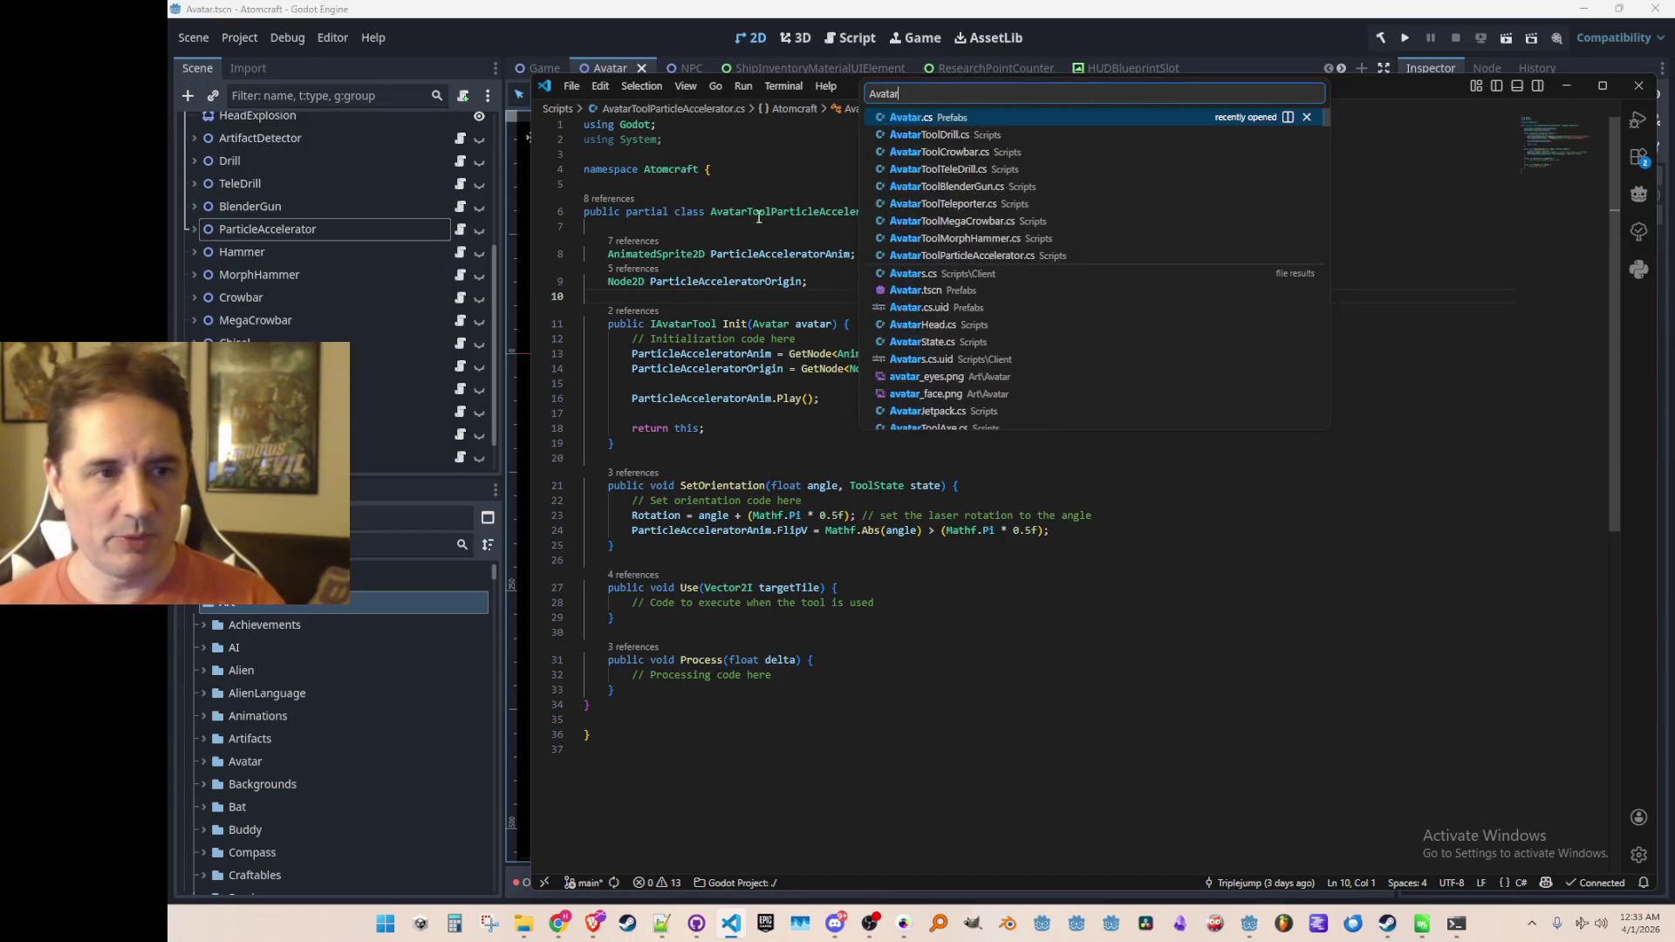
{"action": "key", "text": "Return"}
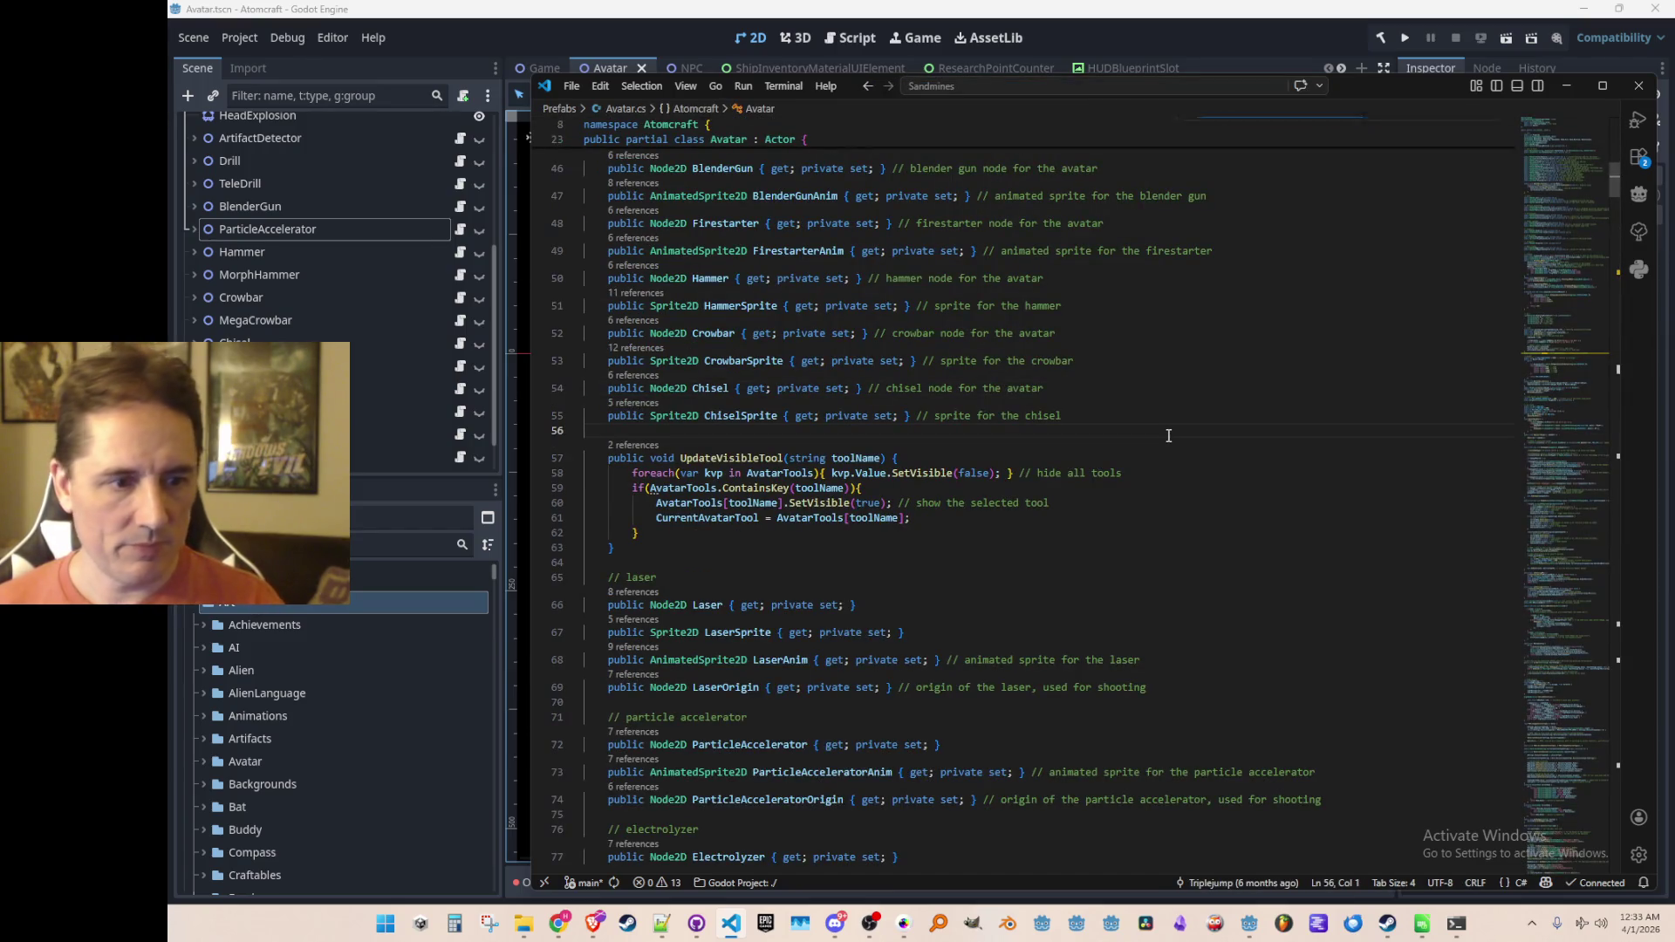
{"action": "scroll", "coordinate": [1003, 489], "scroll_direction": "down", "scroll_amount": 3}
{"action": "double_click", "coordinate": [860, 536]}
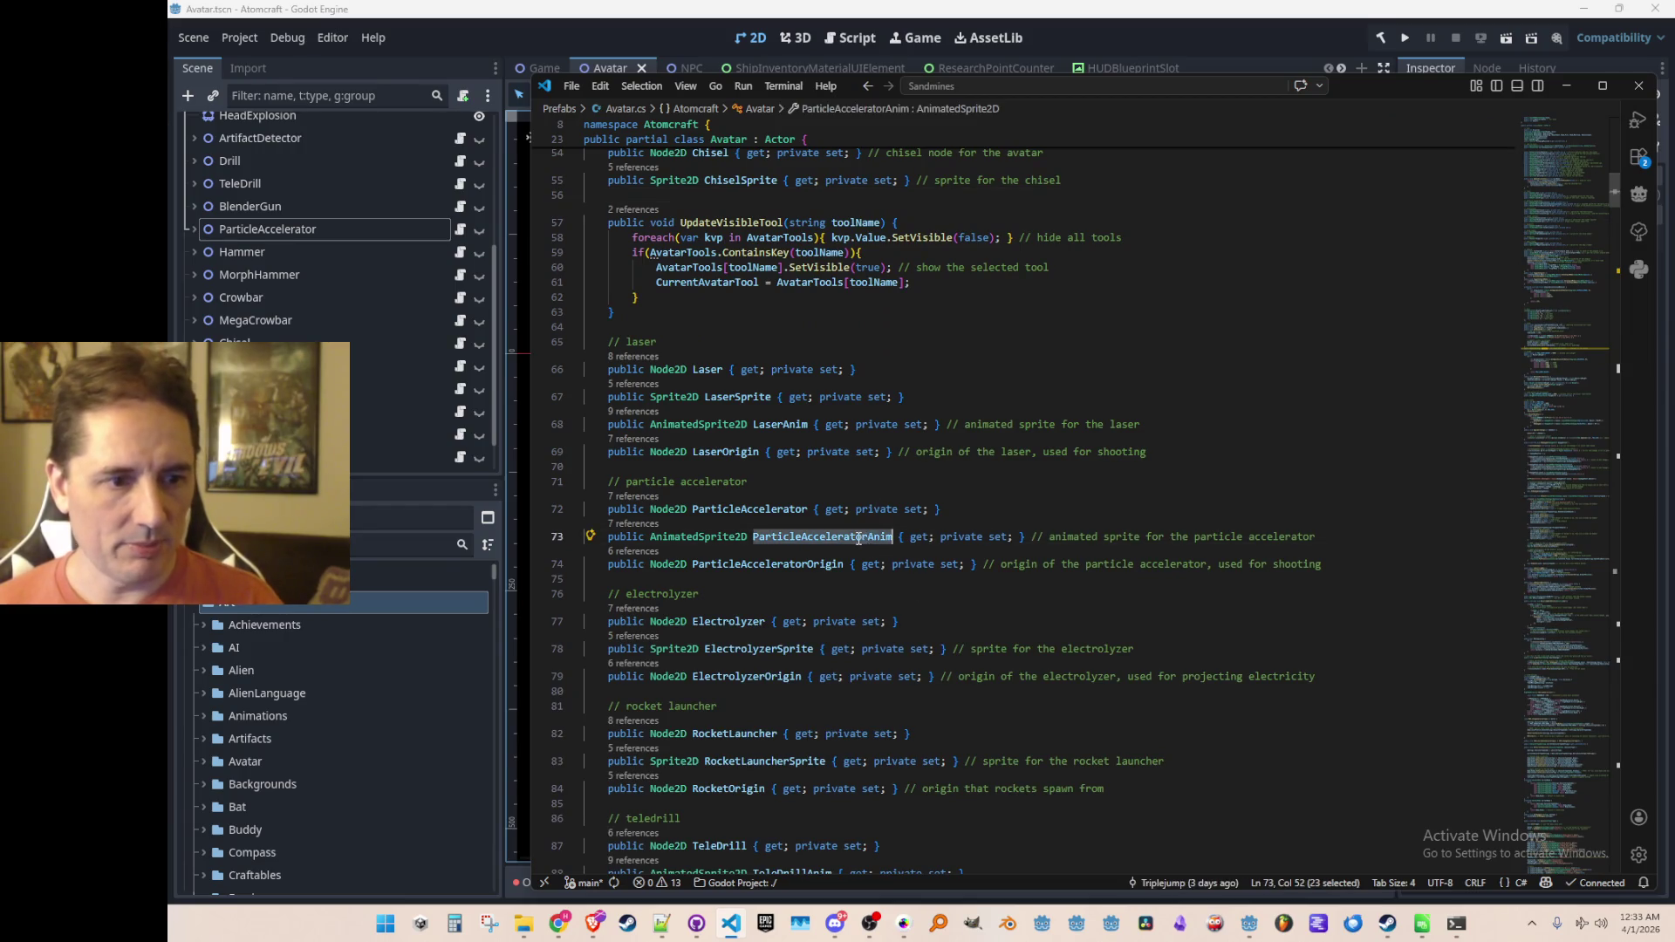
{"action": "key", "text": "ctrl+f"}
{"action": "key", "text": "Return"}
{"action": "key", "text": "Return"}
{"action": "key", "text": "Return"}
{"action": "key", "text": "Return"}
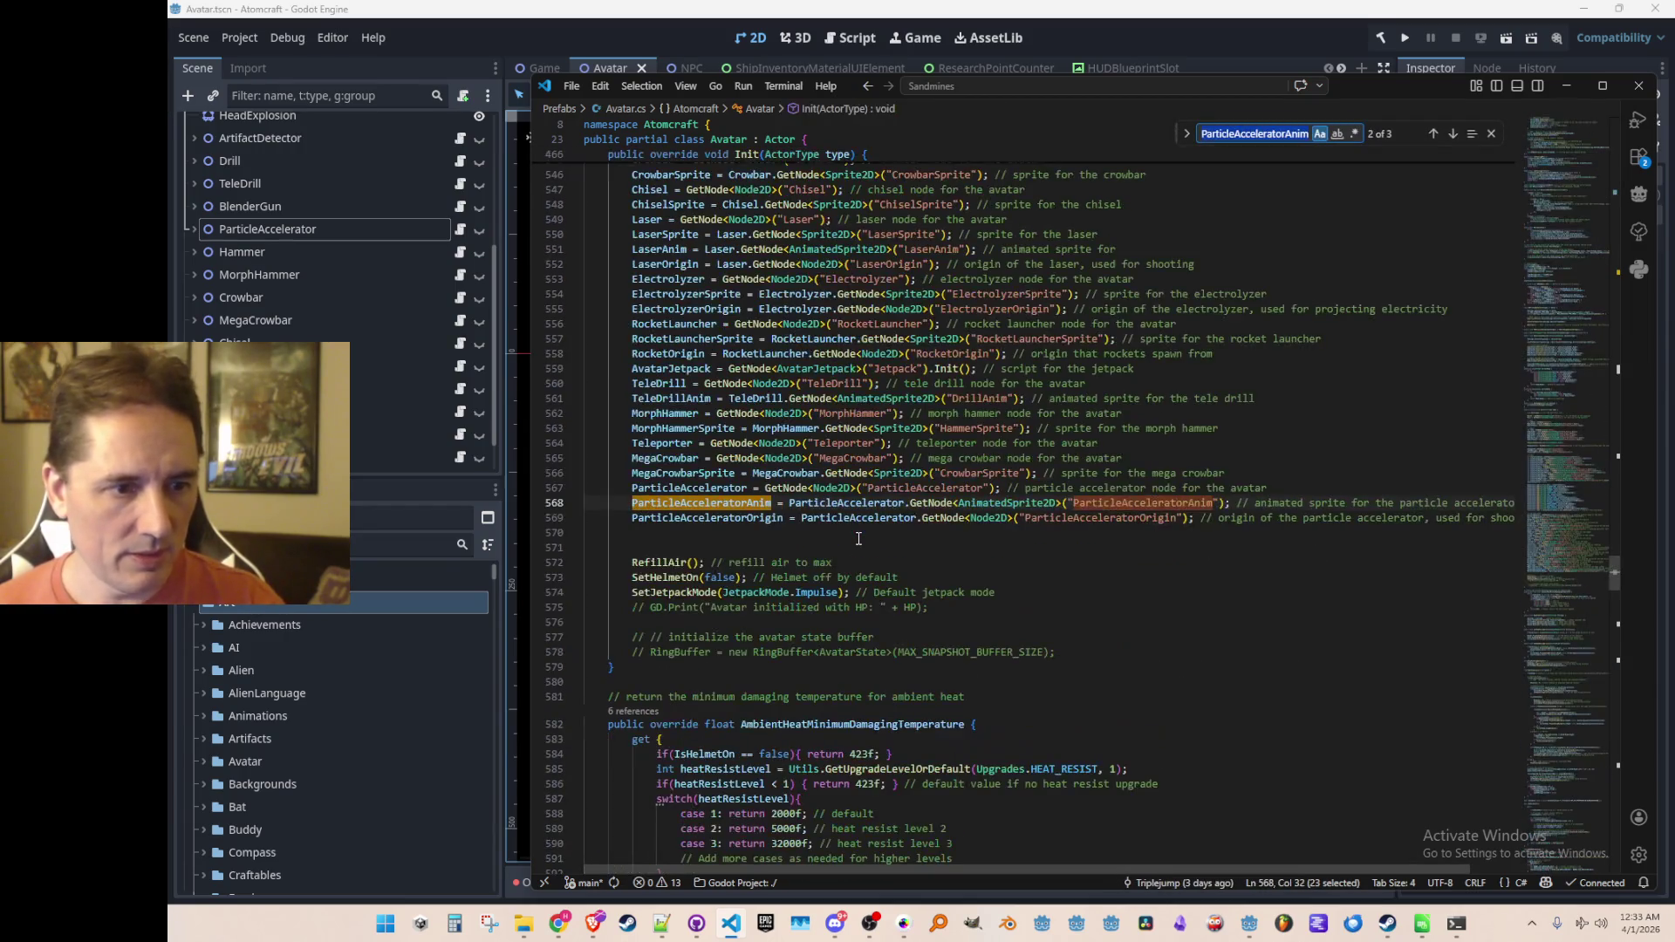
{"action": "key", "text": "Escape"}
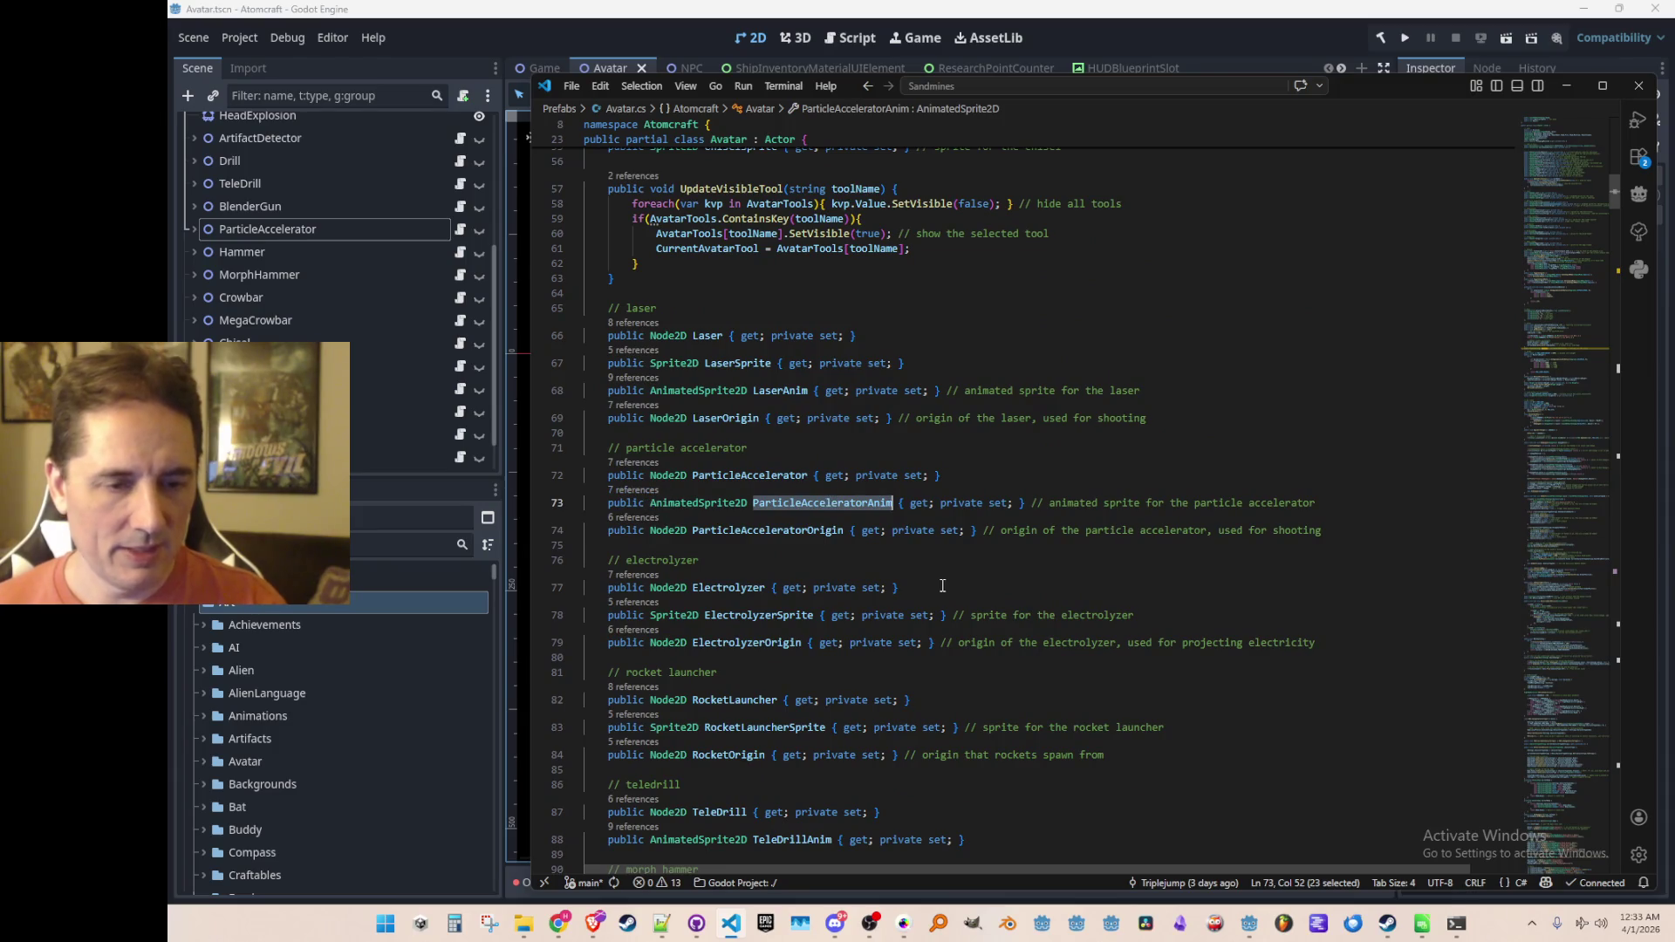
{"action": "key", "text": "shift+F12"}
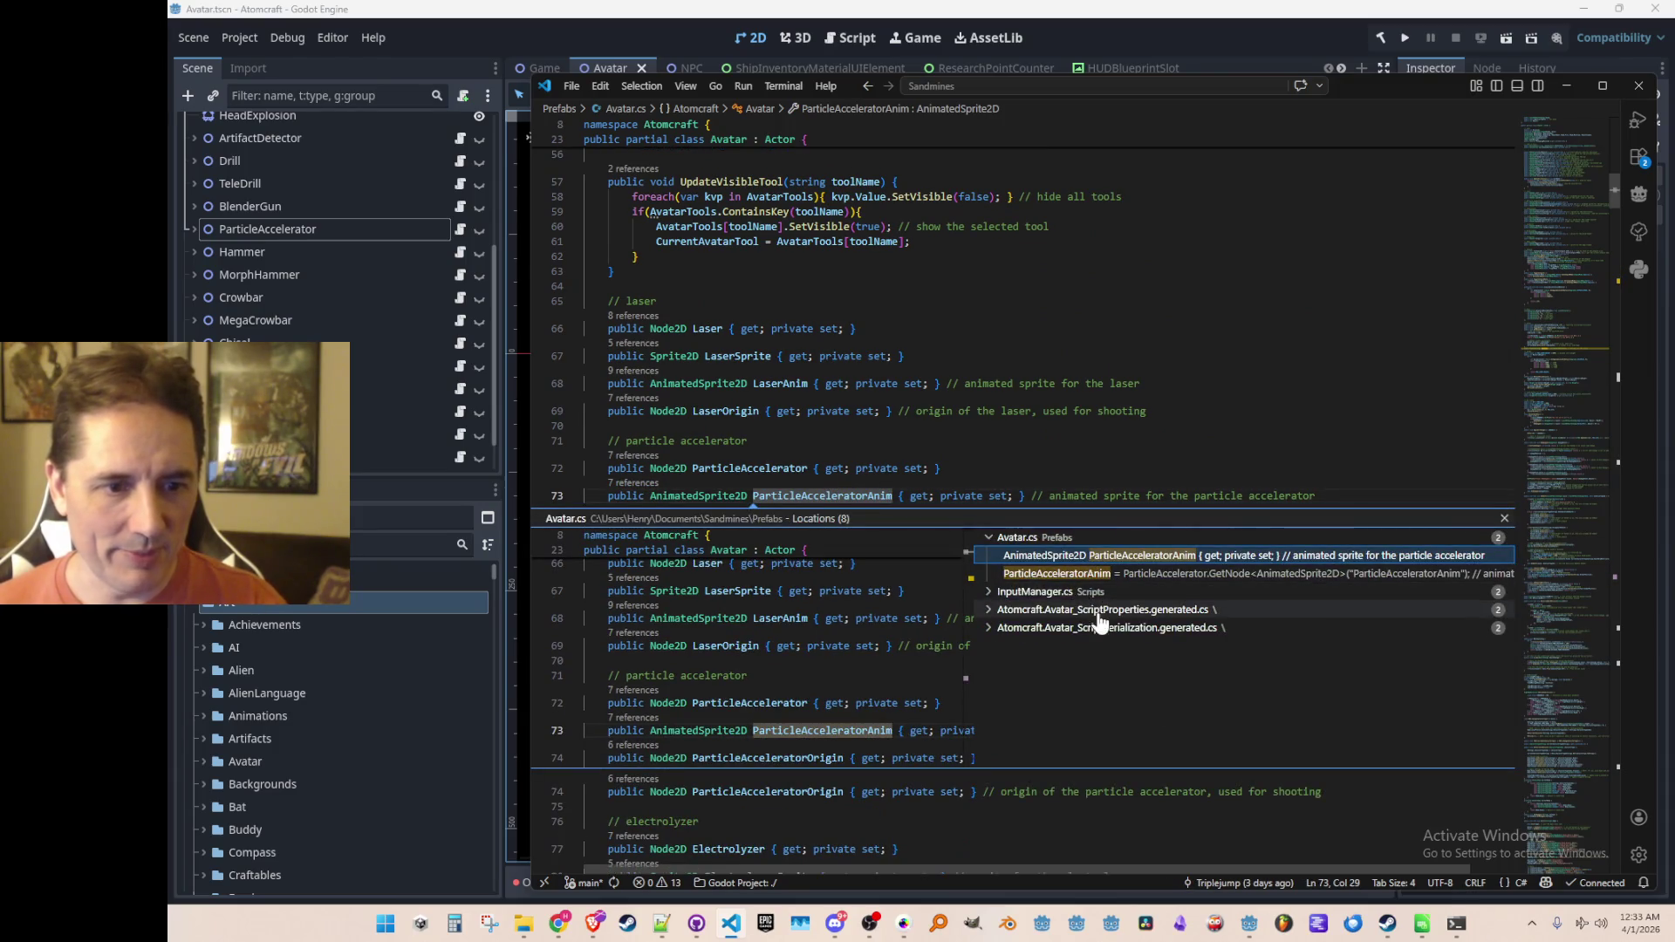
{"action": "left_click", "coordinate": [1047, 591]}
{"action": "double_click", "coordinate": [1101, 610]}
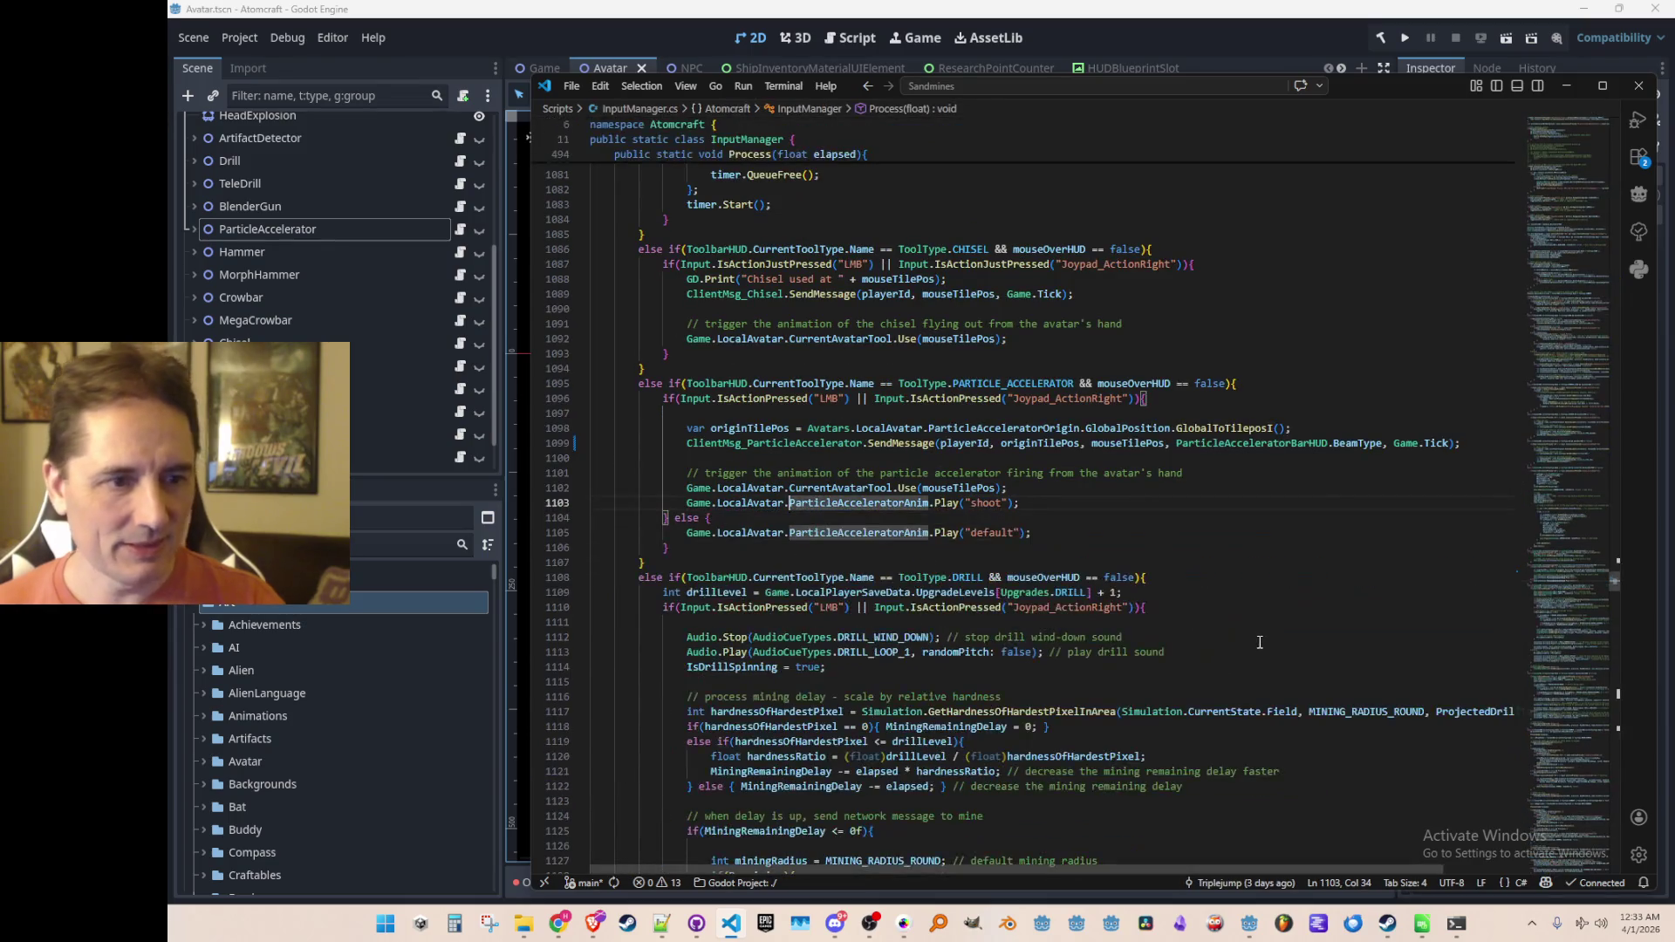
Step: Insert a switch over the beam type after the tool use call
{"action": "scroll", "coordinate": [1291, 636], "scroll_direction": "down", "scroll_amount": 1}
{"action": "key", "text": "Up"}
{"action": "key", "text": "End"}
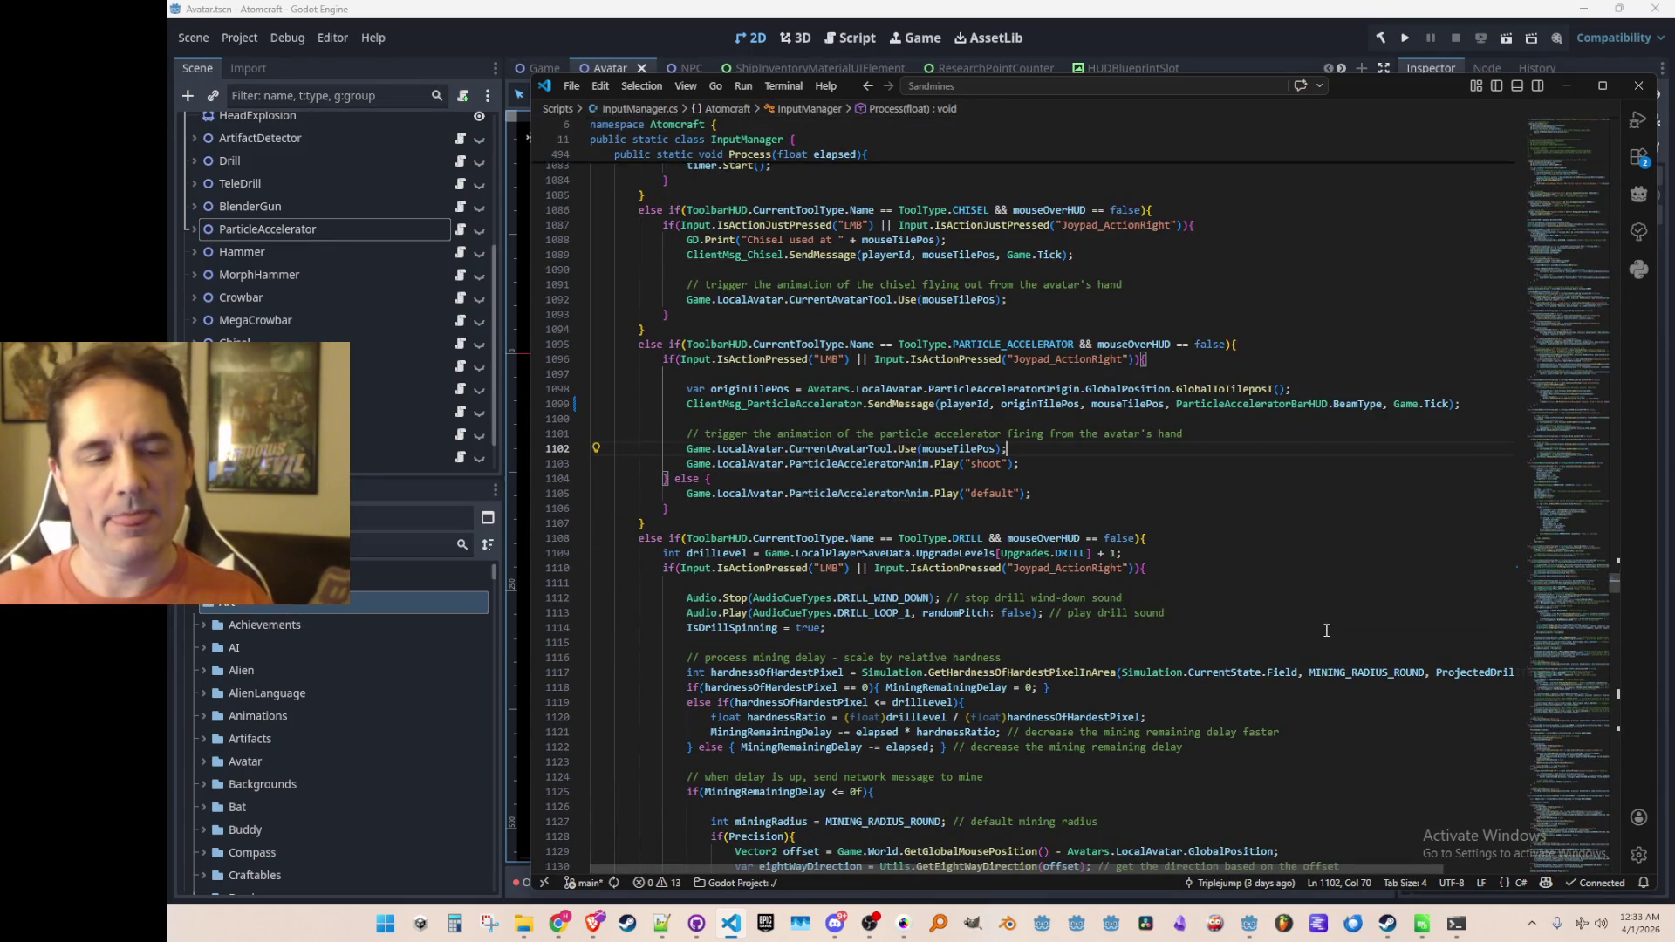
{"action": "key", "text": "Return"}
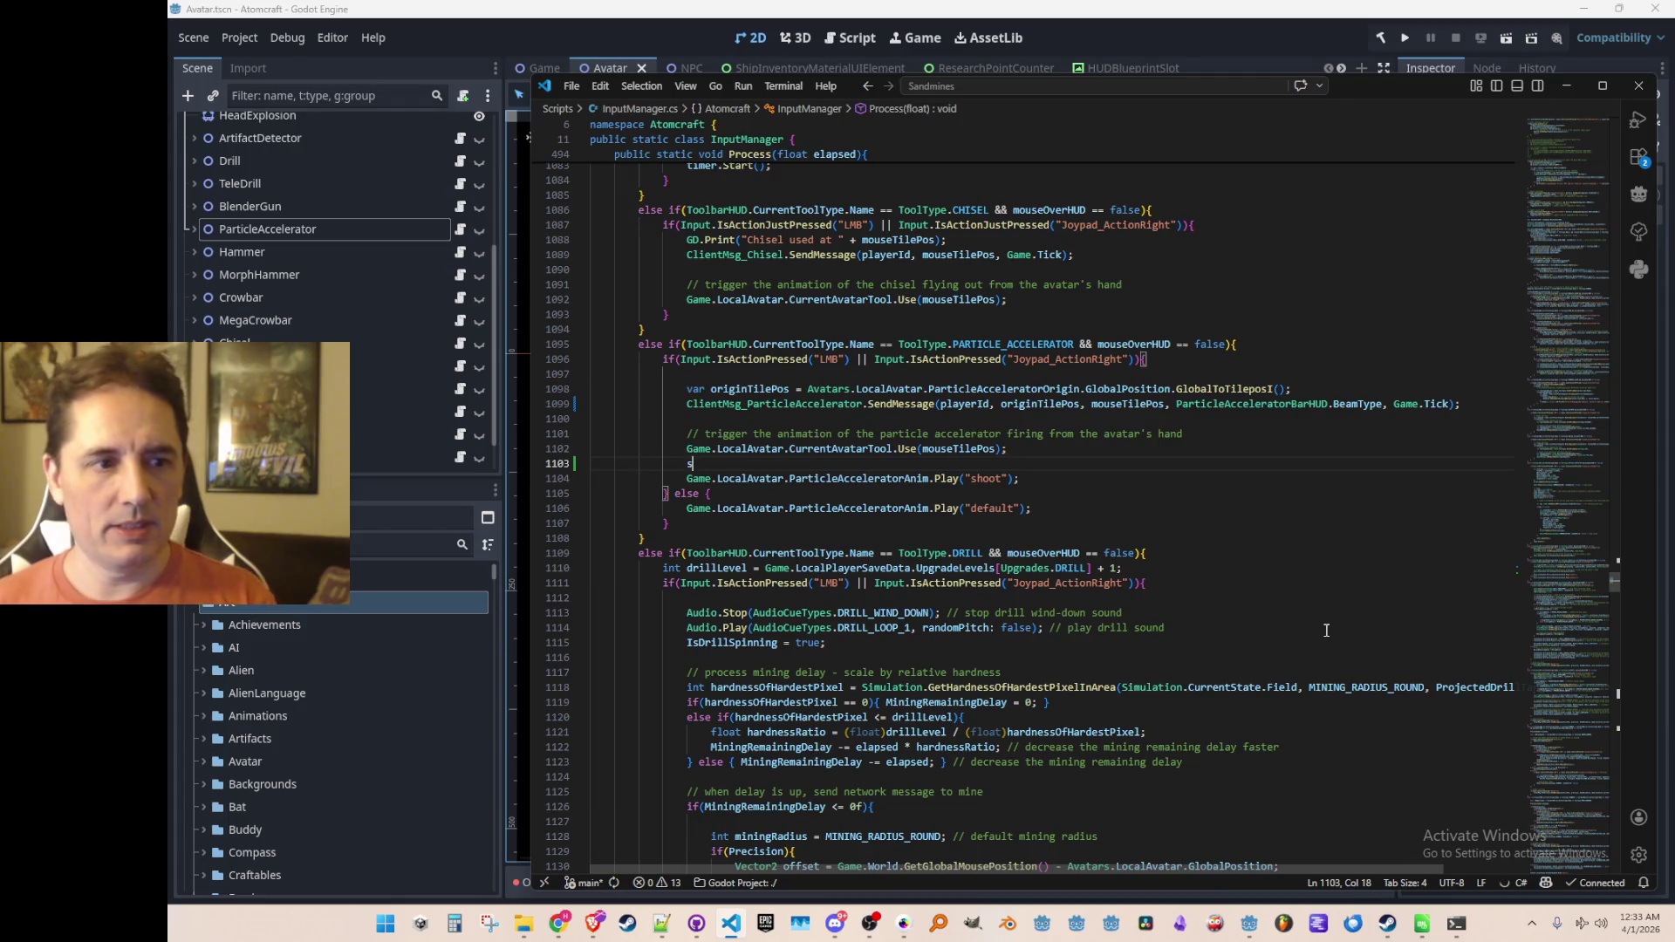
{"action": "type", "text": "witch("}
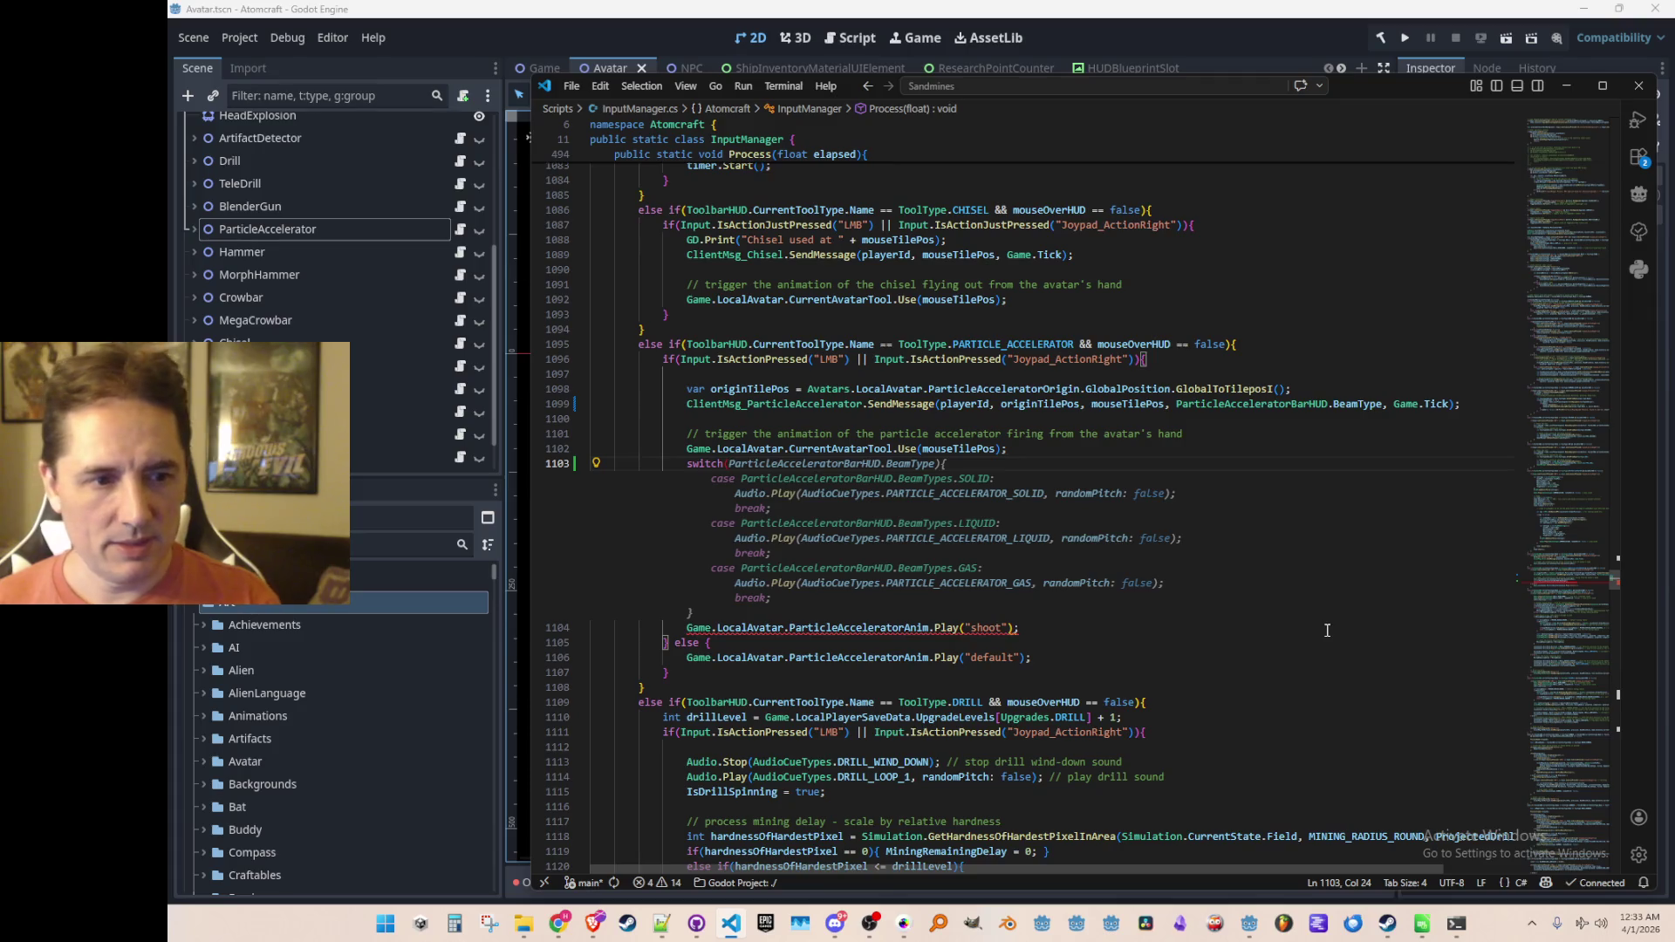
{"action": "key", "text": "Tab"}
Step: Move the Play("shoot") call into the switch's first case
{"action": "key", "text": "Left"}
{"action": "key", "text": "Up"}
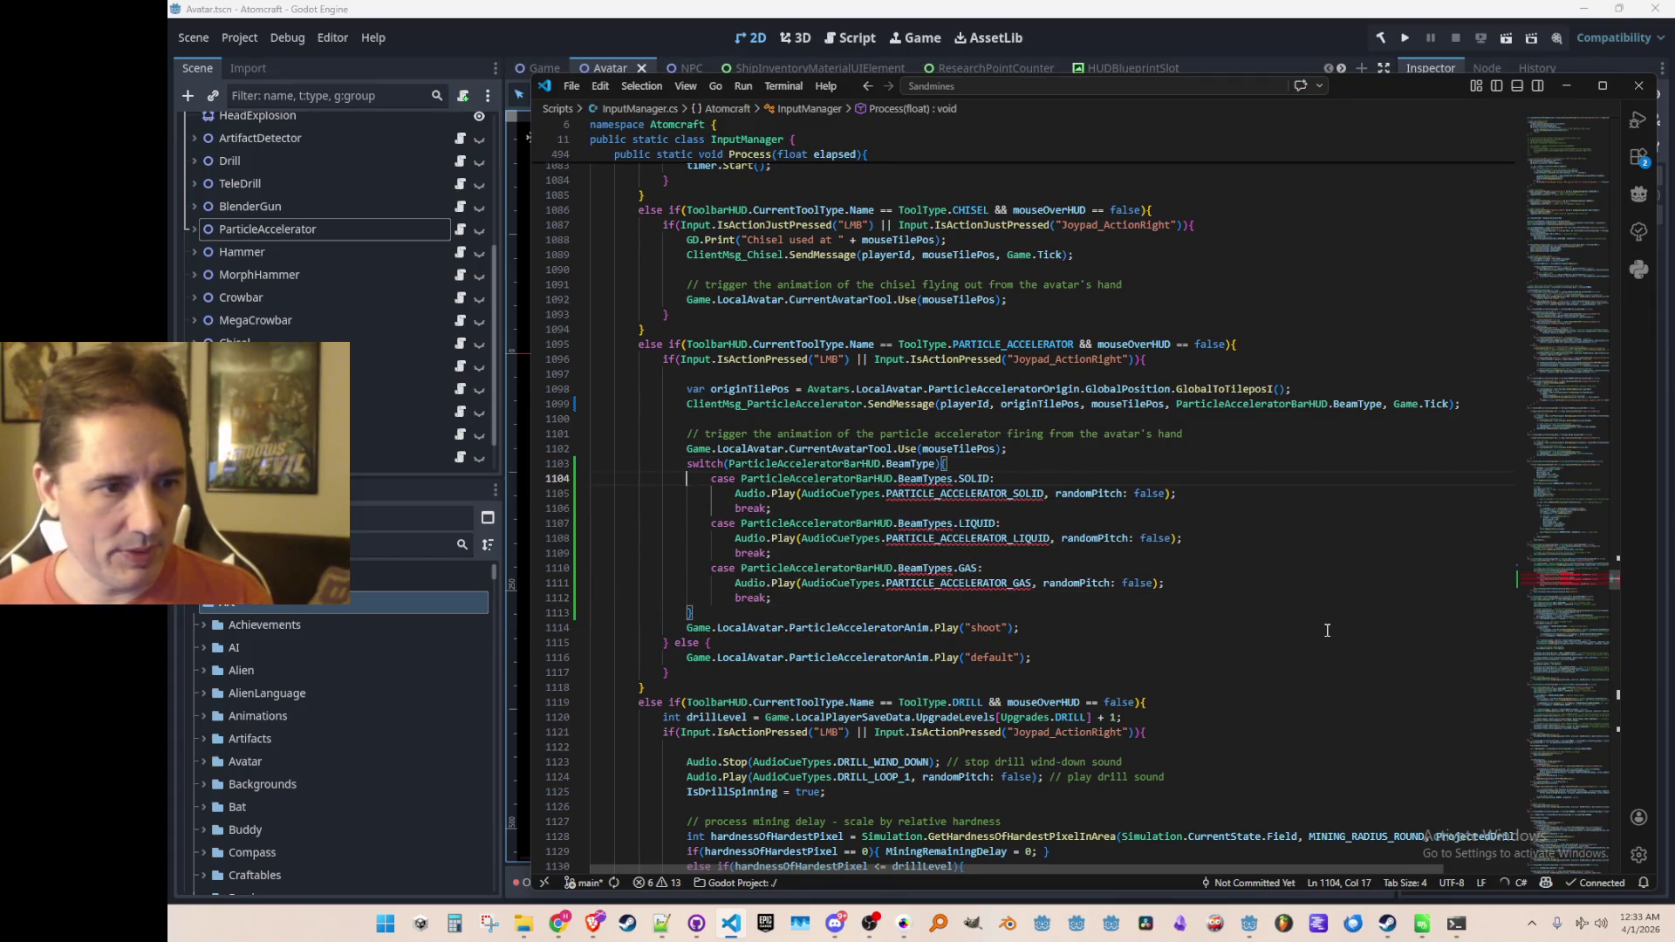
{"action": "key", "text": "Down"}
{"action": "key", "text": "Down"}
{"action": "key", "text": "Down"}
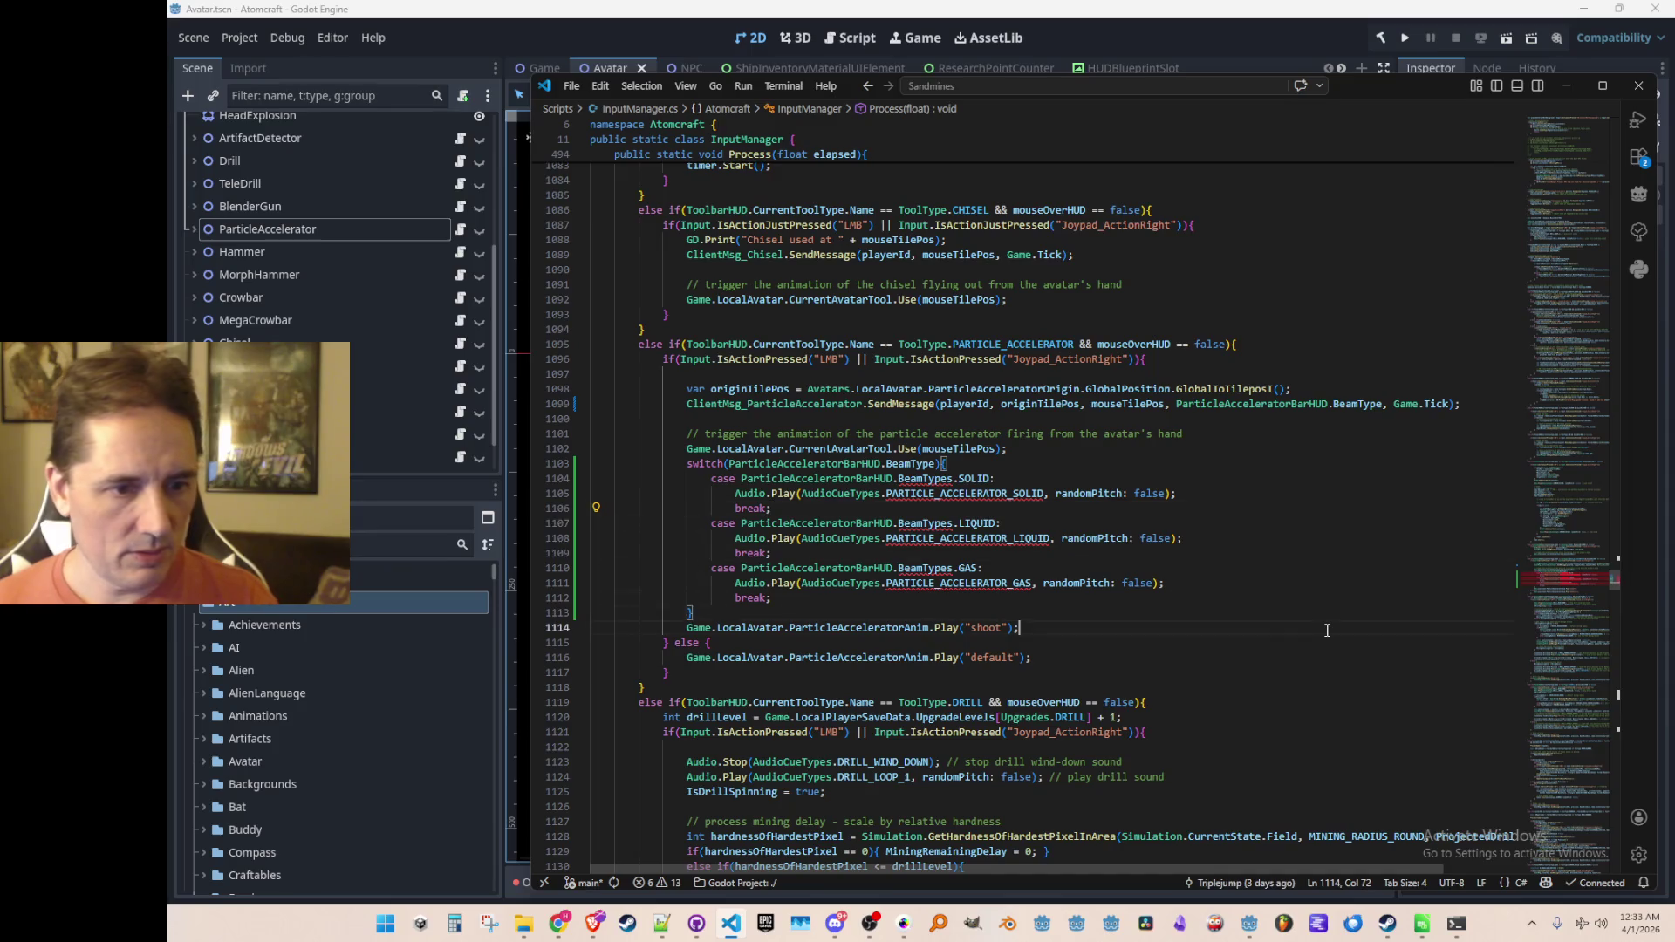
{"action": "key", "text": "End"}
{"action": "key", "text": "shift+Home"}
{"action": "key", "text": "Delete"}
{"action": "key", "text": "Up"}
{"action": "key", "text": "Home"}
{"action": "key", "text": "Up"}
{"action": "key", "text": "Up"}
{"action": "key", "text": "Up"}
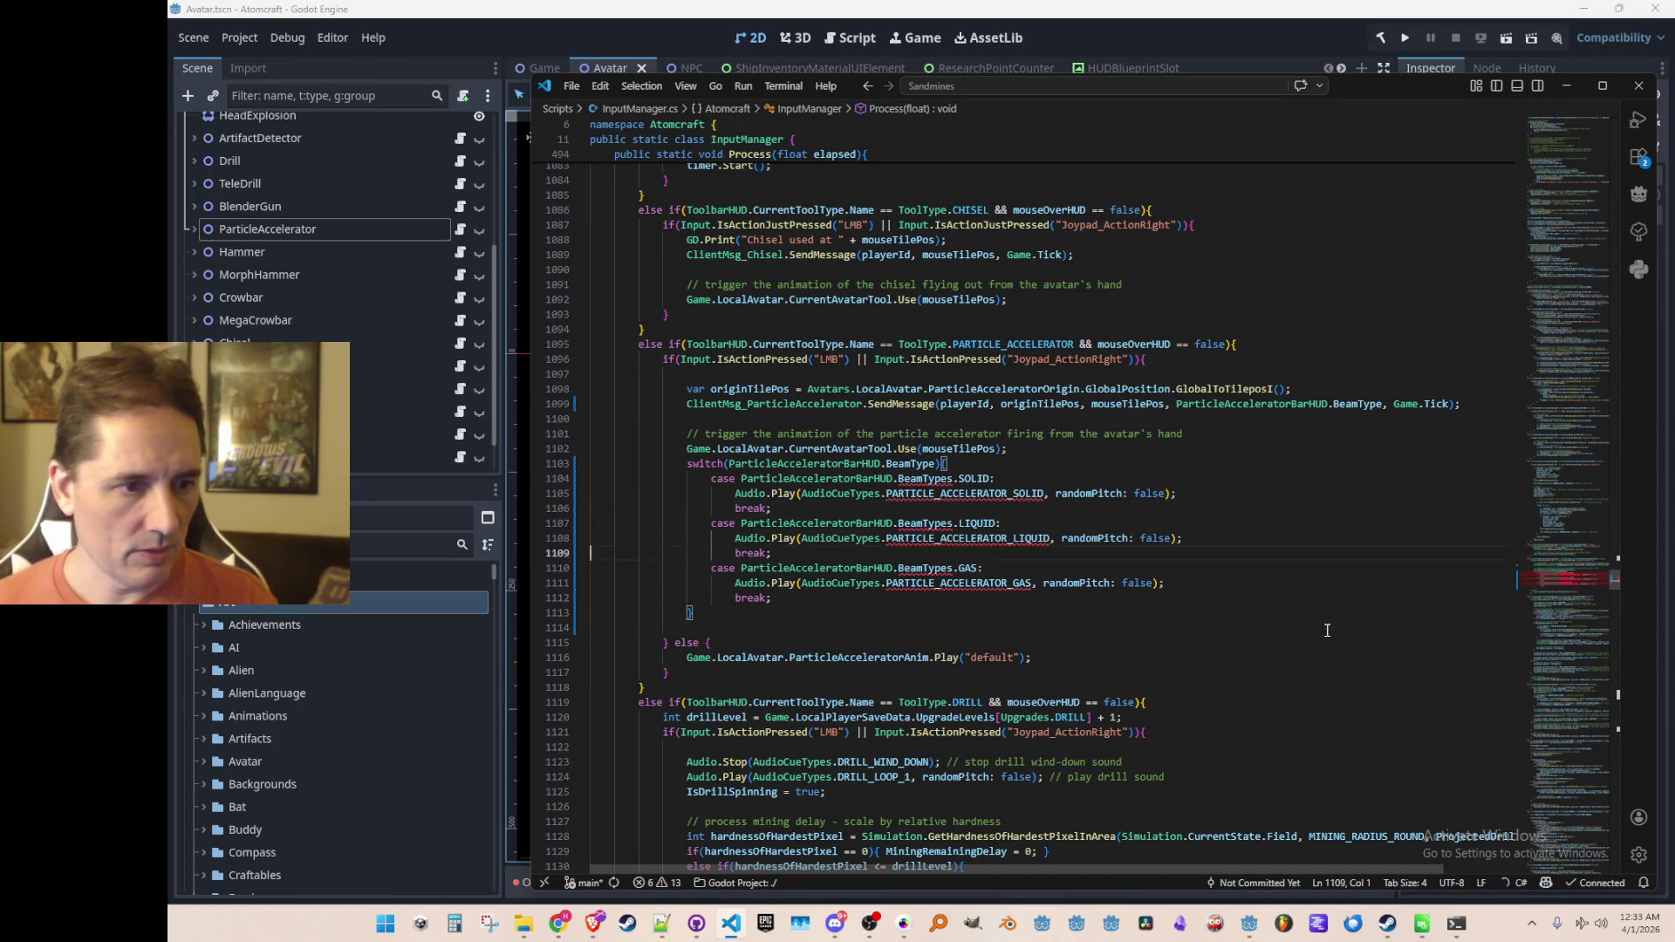
{"action": "key", "text": "Home"}
{"action": "key", "text": "shift+End"}
{"action": "type", "text": "Game.LocalAvatar.ParticleAcceleratorAnim.Play(\"shoot\");"}
{"action": "key", "text": "Up"}
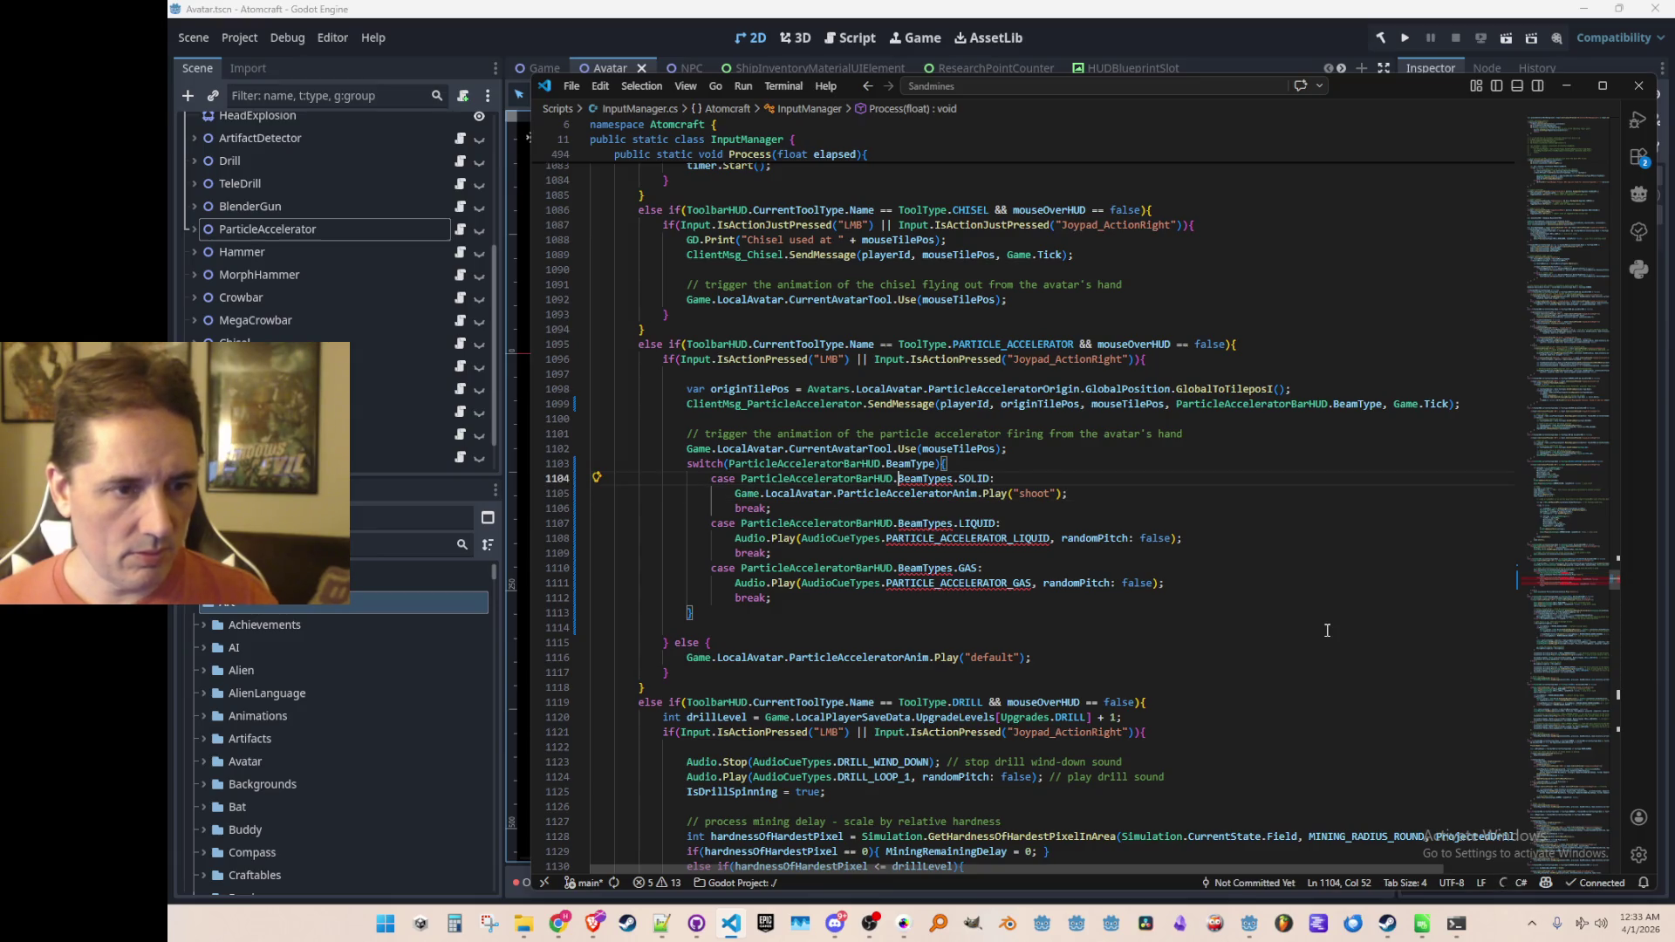
Step: Label the three cases ParticleAcceleratorBeamType Proton, Neutron and AlphaParticle
{"action": "key", "text": "ctrl+Left"}
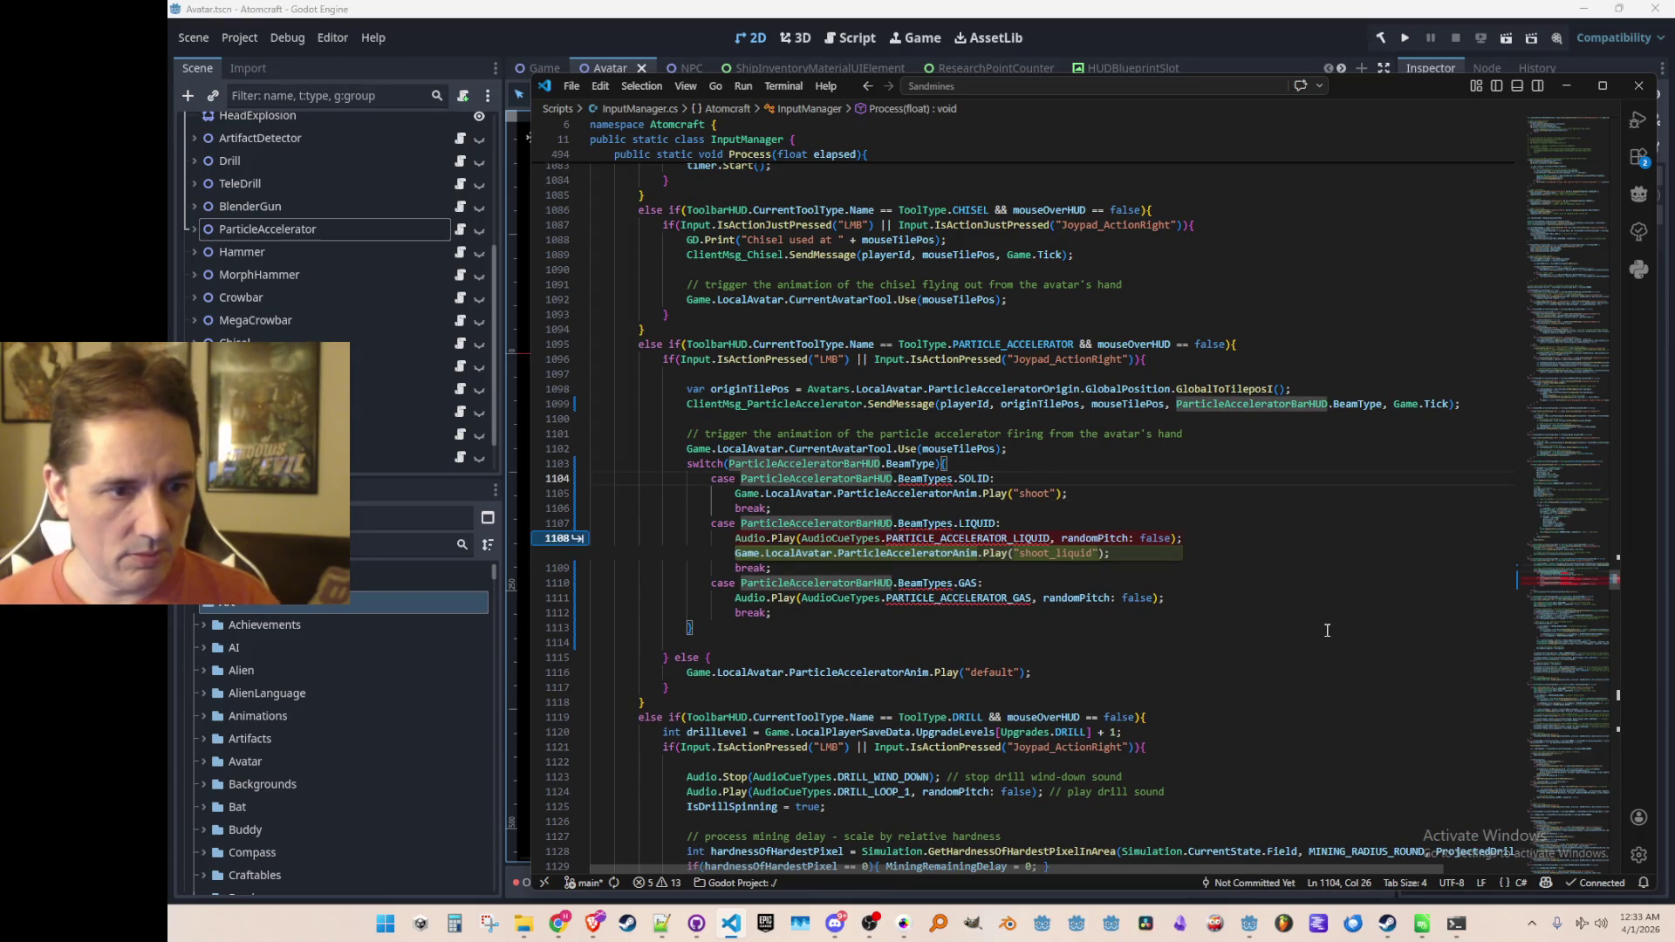
{"action": "key", "text": "Escape"}
{"action": "key", "text": "shift+End"}
{"action": "type", "text": "Partic"}
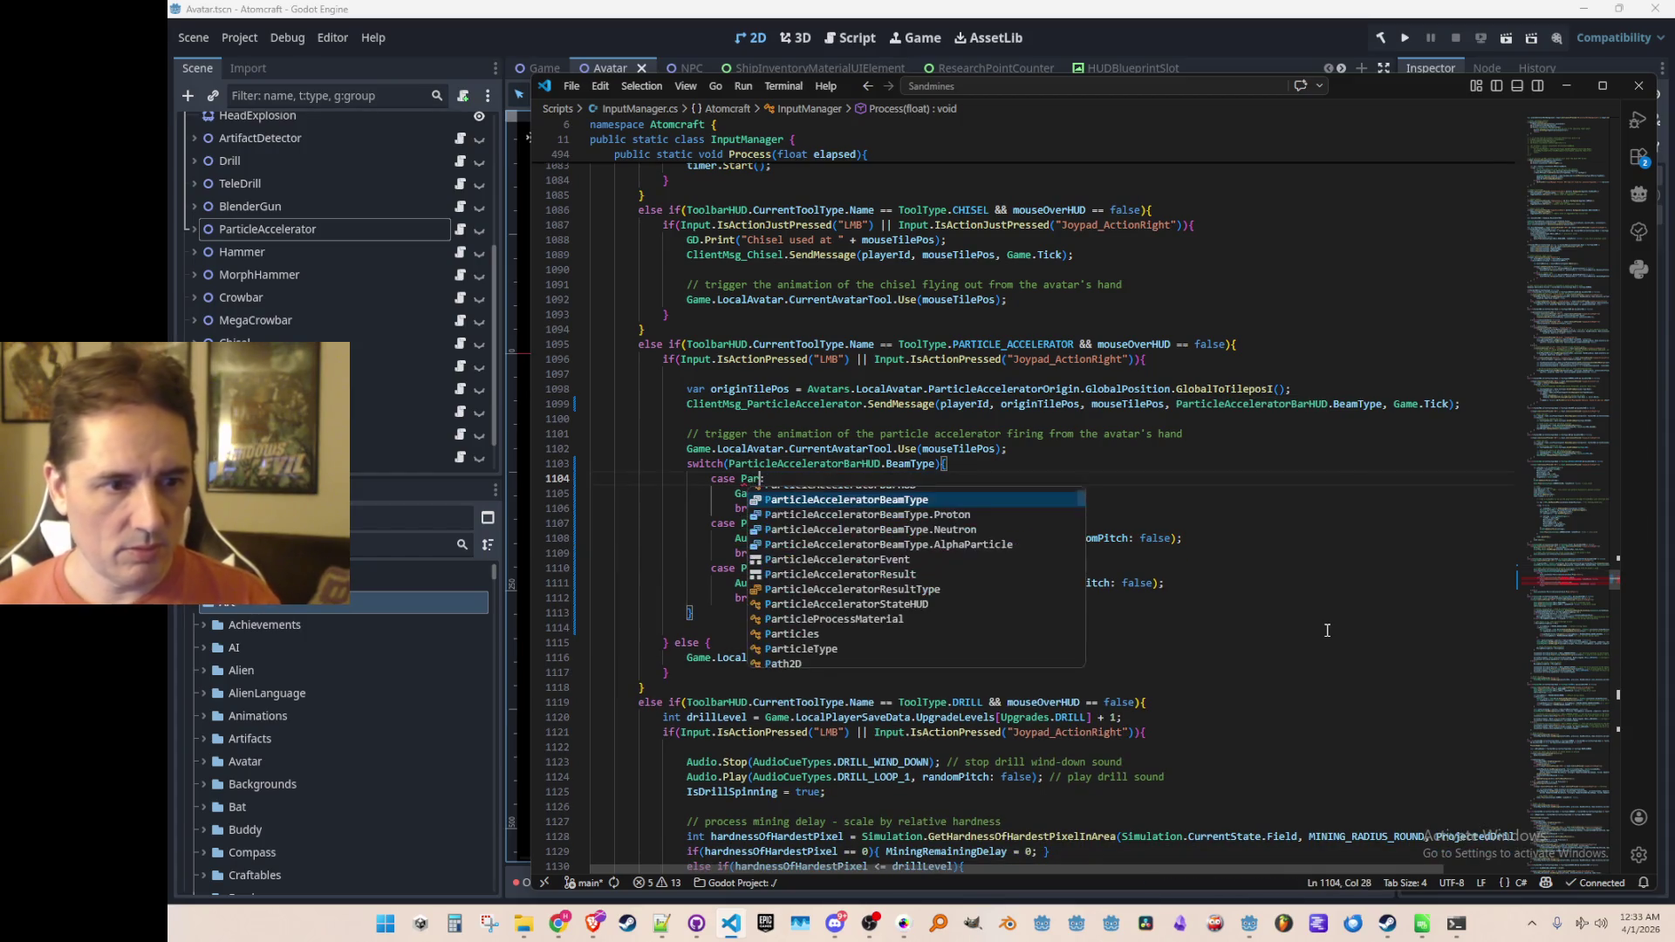
{"action": "key", "text": "Tab"}
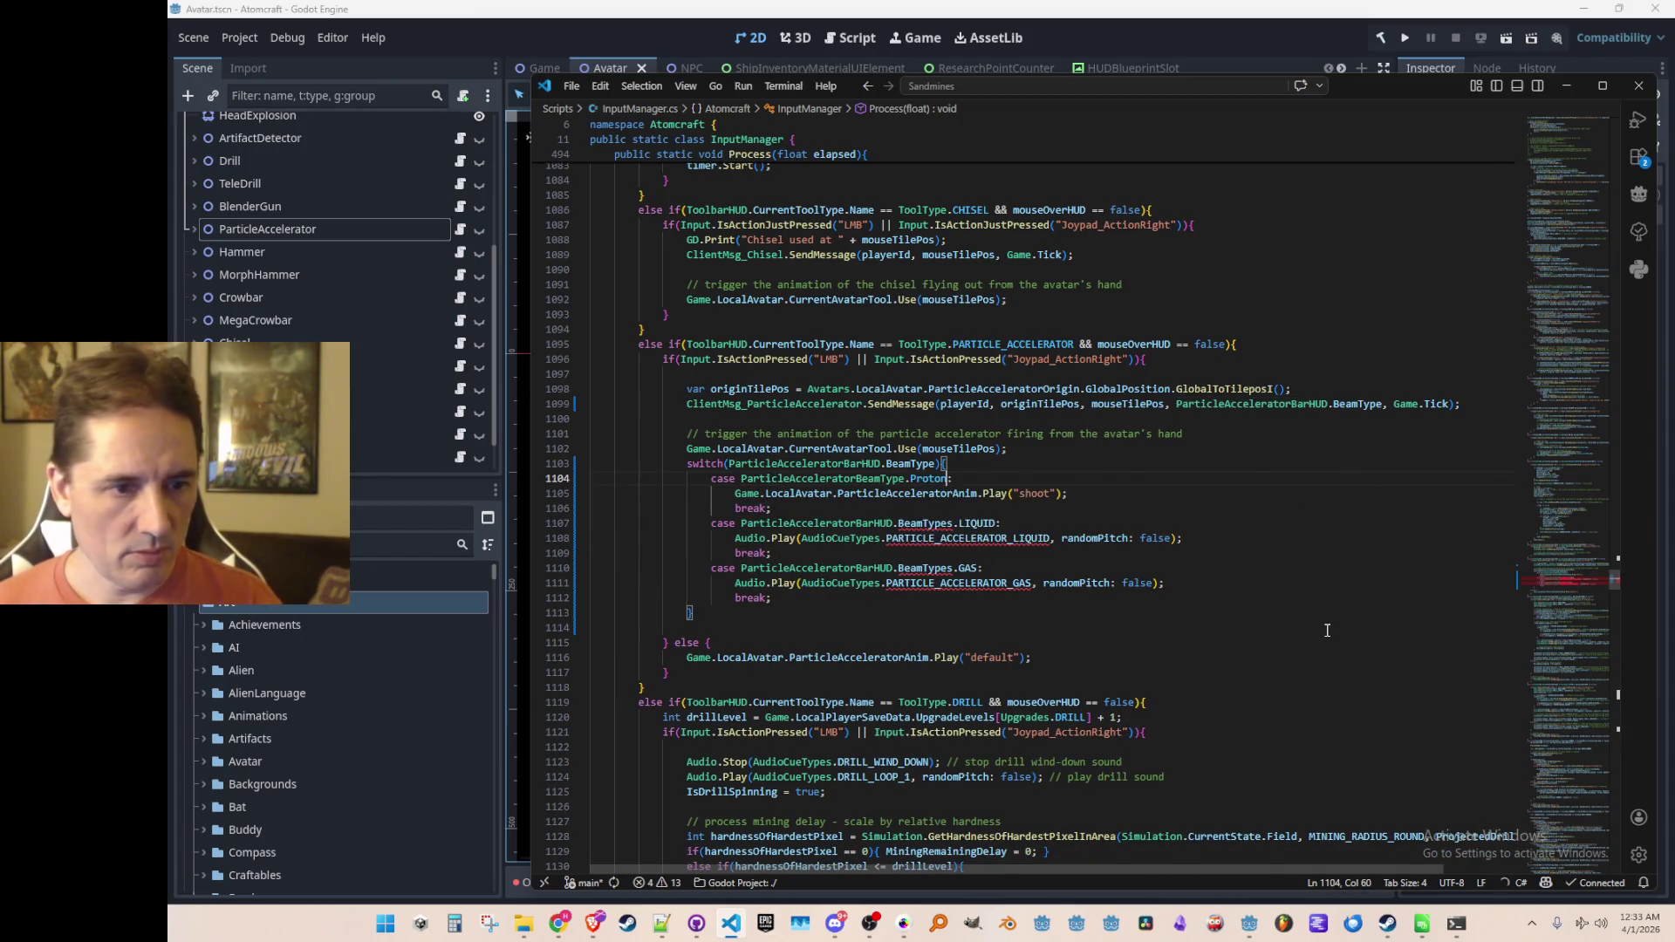
{"action": "key", "text": "Tab"}
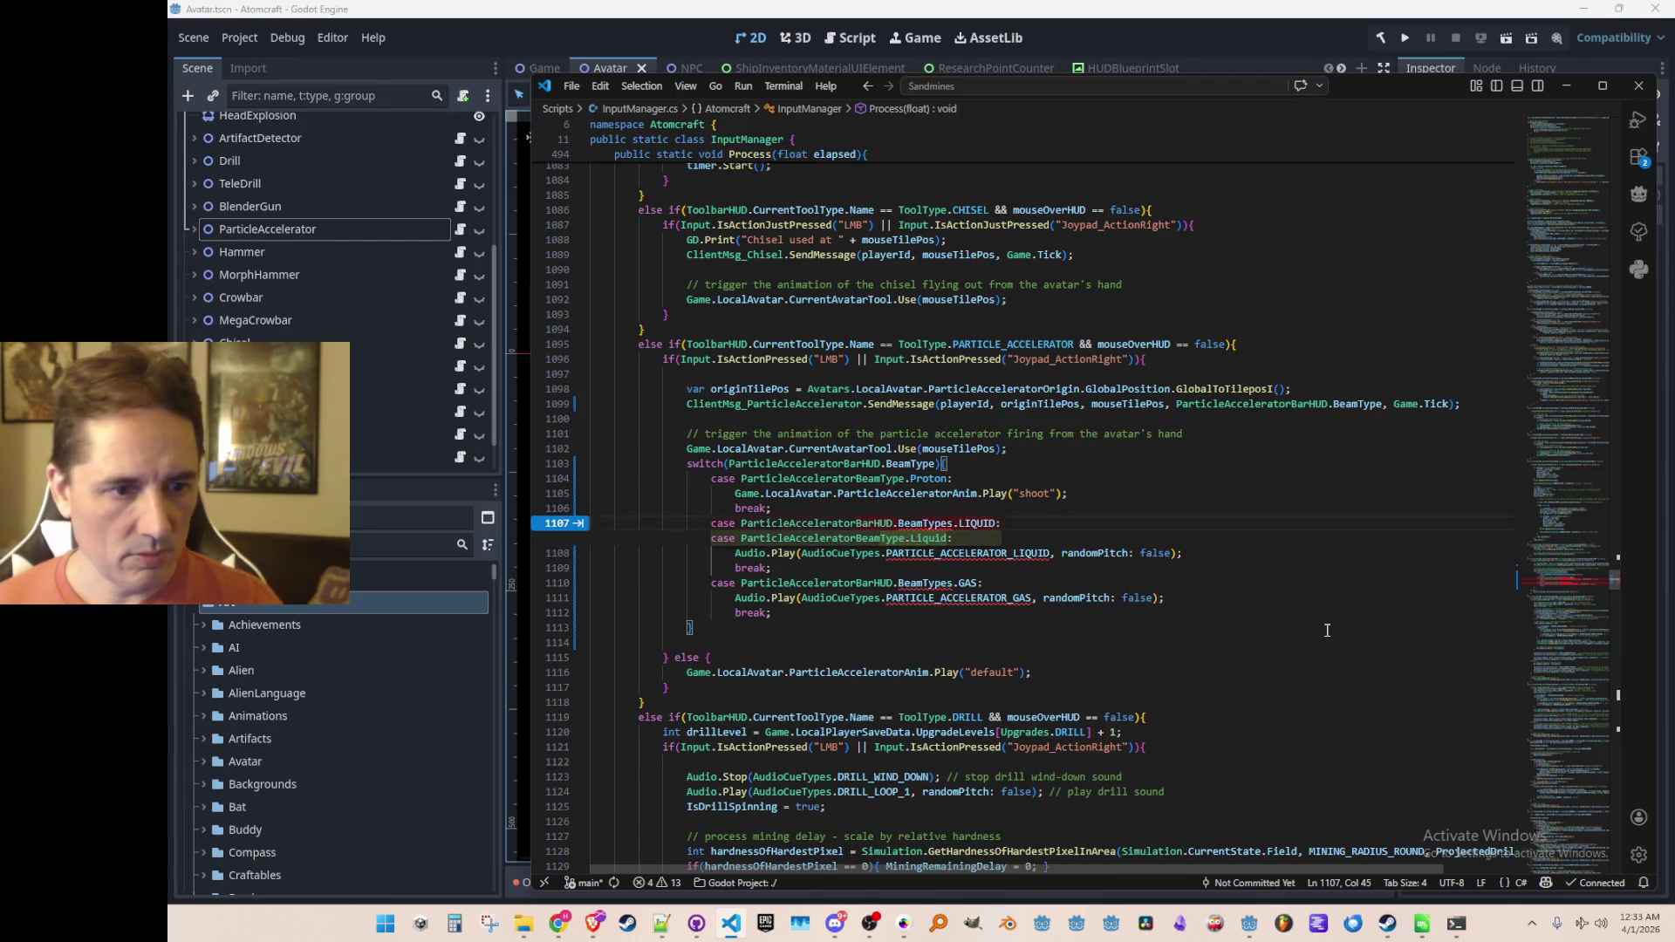
{"action": "key", "text": "Tab"}
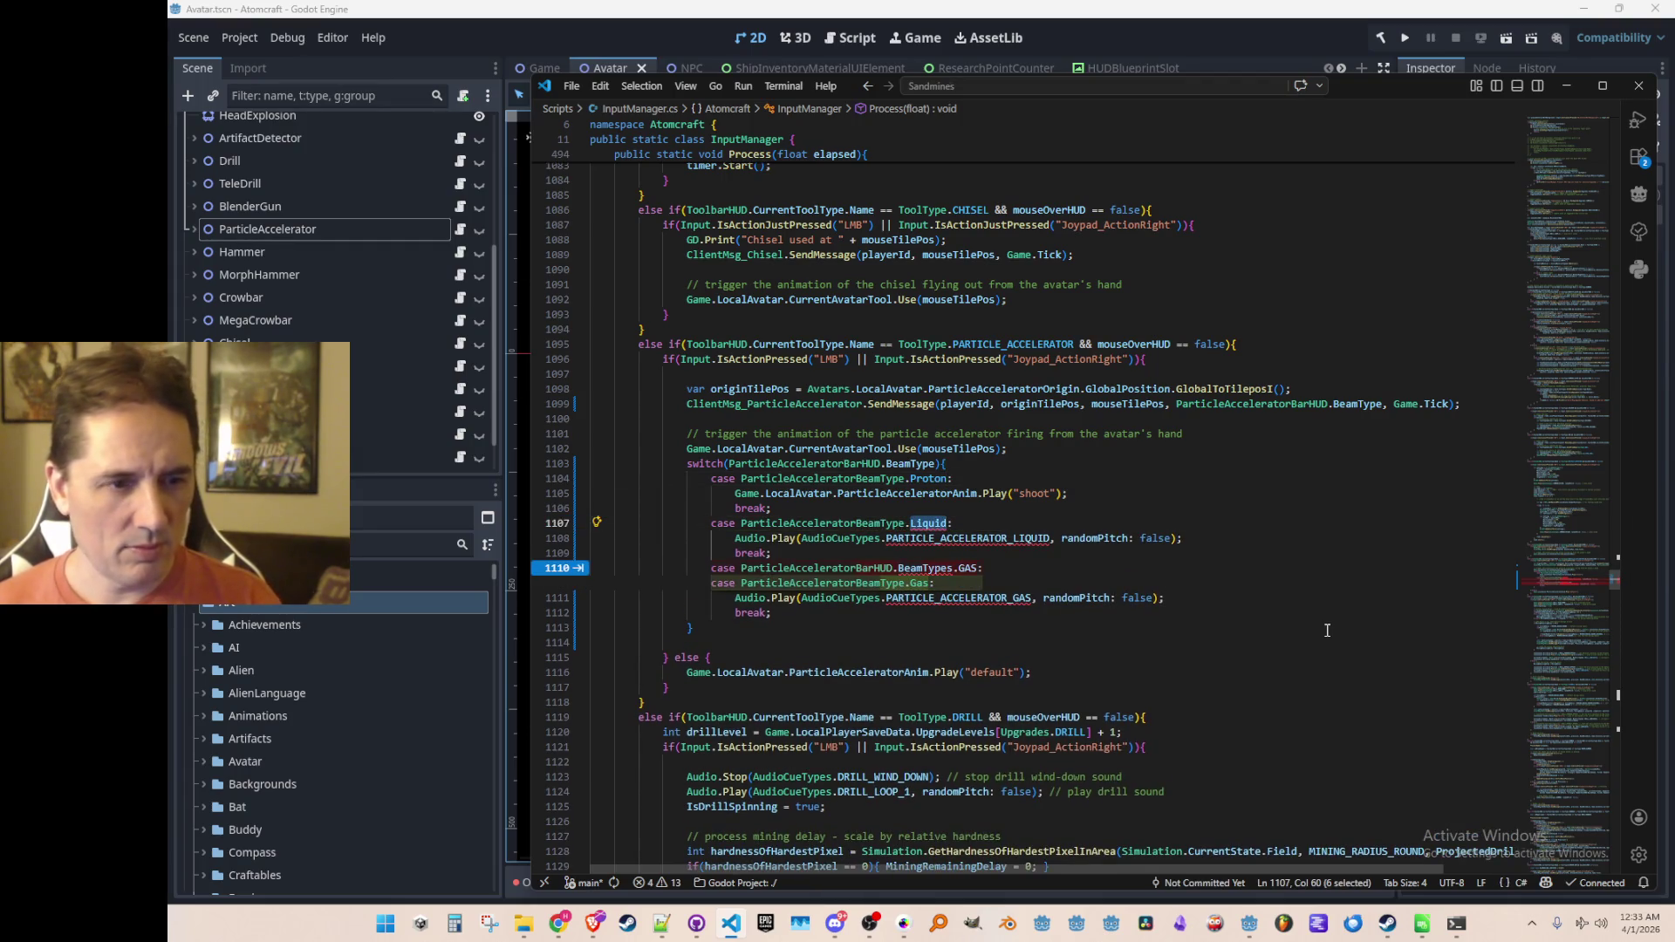
{"action": "type", "text": "Neutron"}
{"action": "key", "text": "Tab"}
{"action": "key", "text": "Tab"}
{"action": "type", "text": "Al"}
{"action": "key", "text": "Tab"}
{"action": "key", "text": "Up"}
{"action": "key", "text": "Up"}
{"action": "key", "text": "Up"}
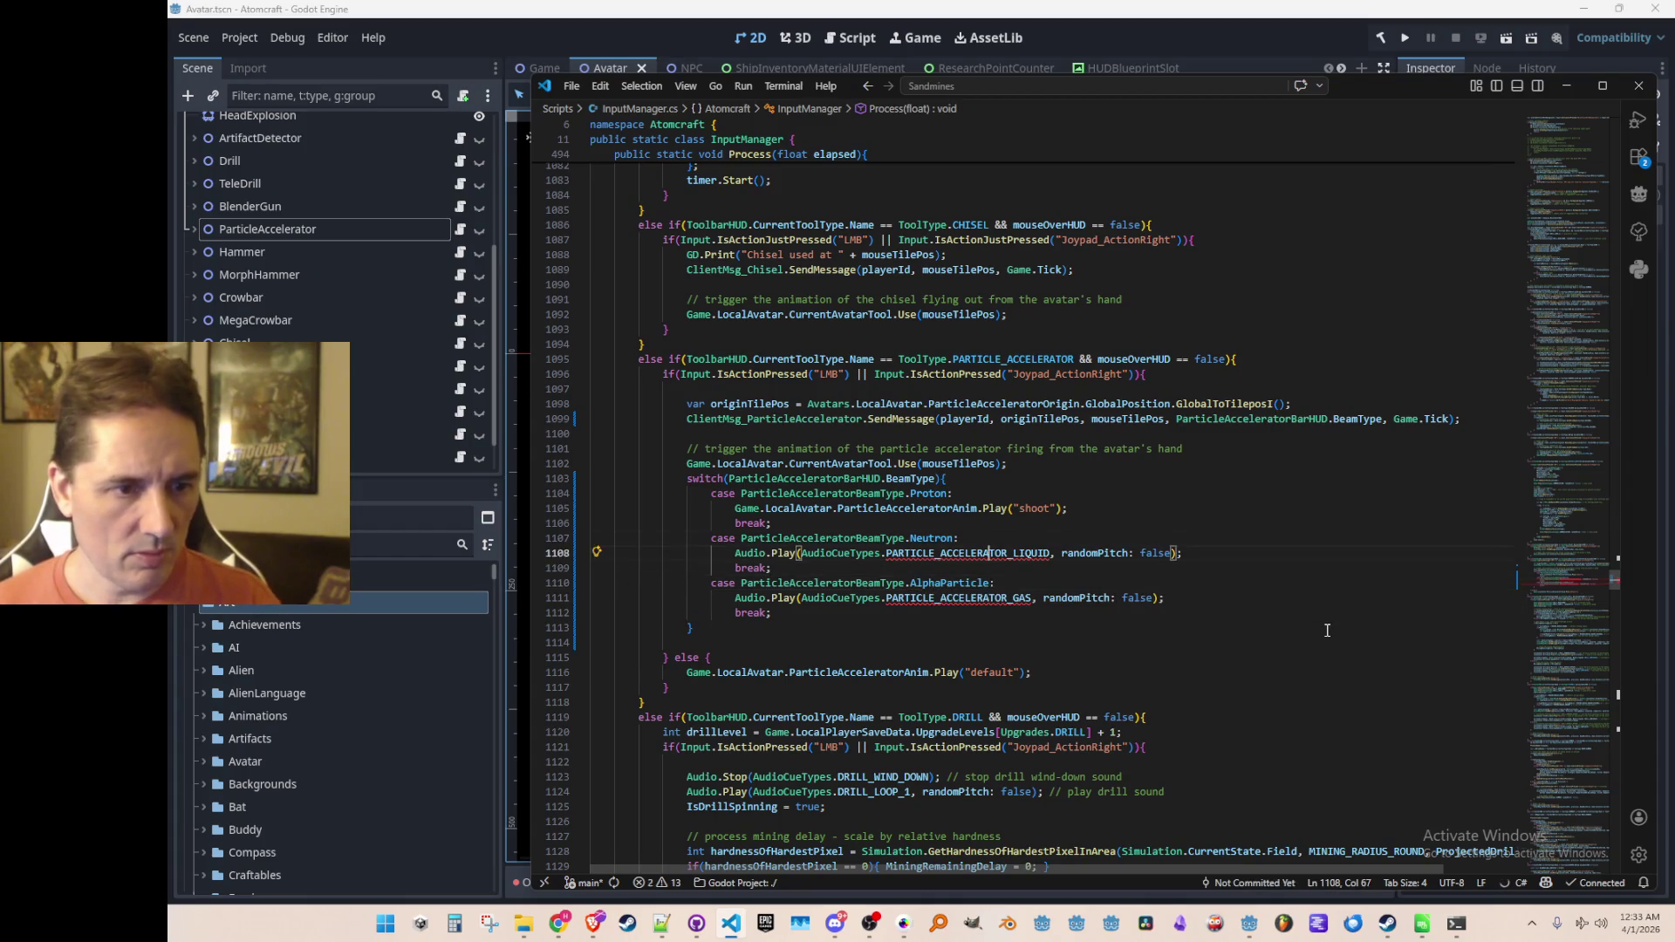
Step: Clear the "shoot" animation name in the Proton case
{"action": "key", "text": "Up"}
{"action": "key", "text": "ctrl+shift+Left"}
{"action": "key", "text": "BackSpace"}
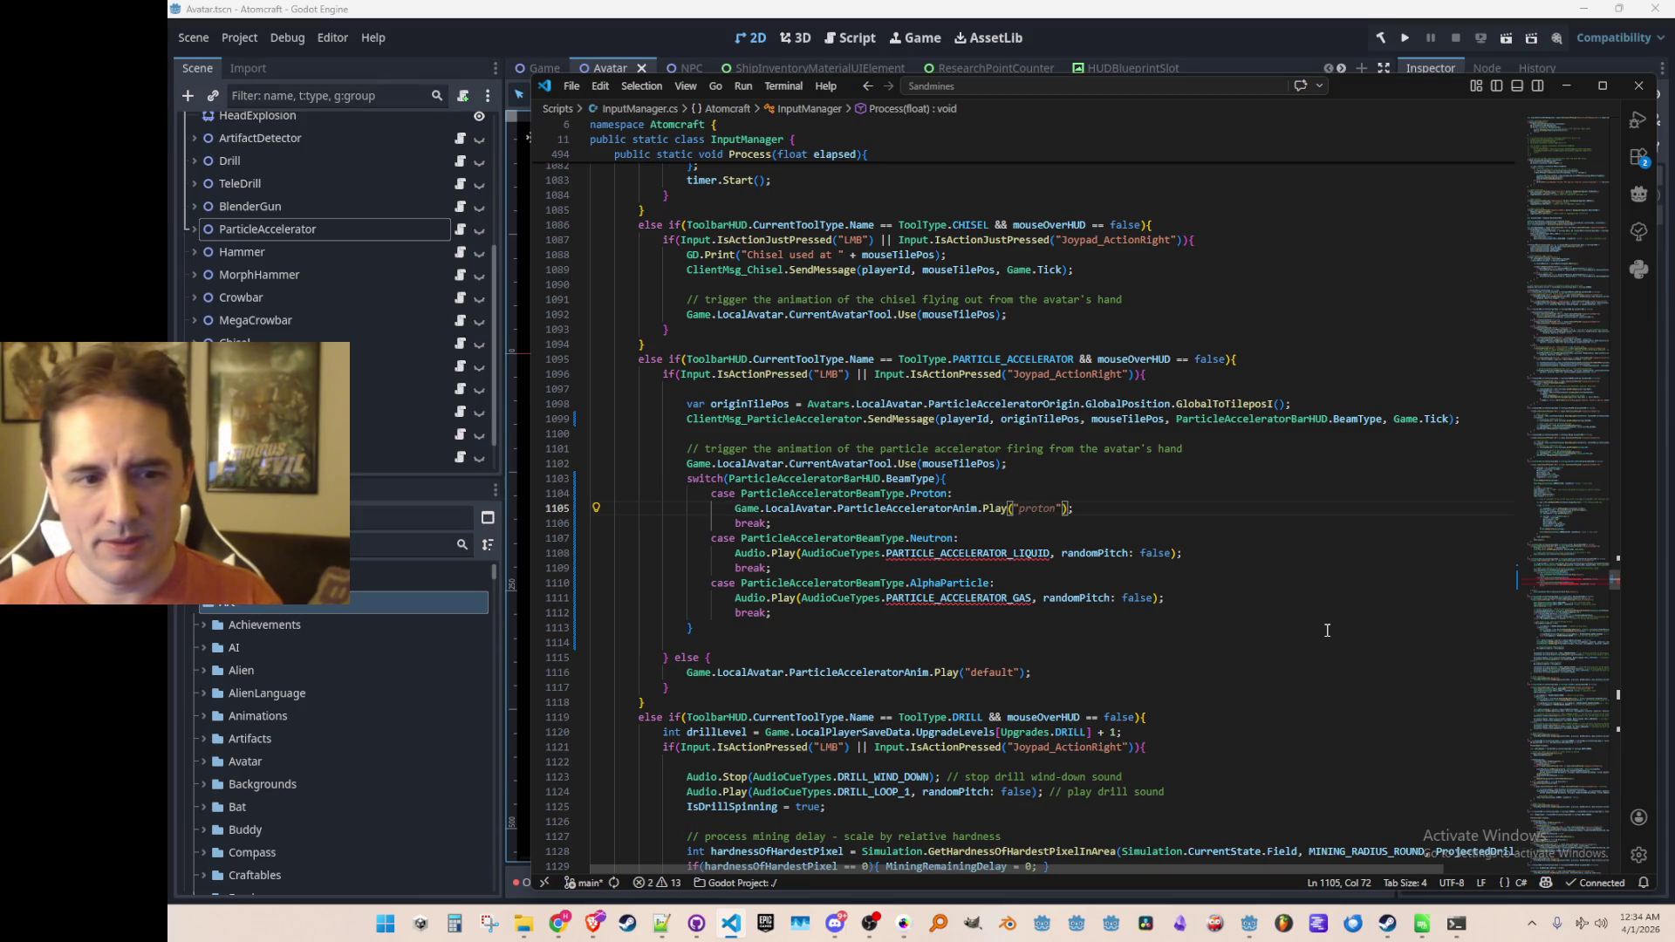
{"action": "key", "text": "alt+Tab"}
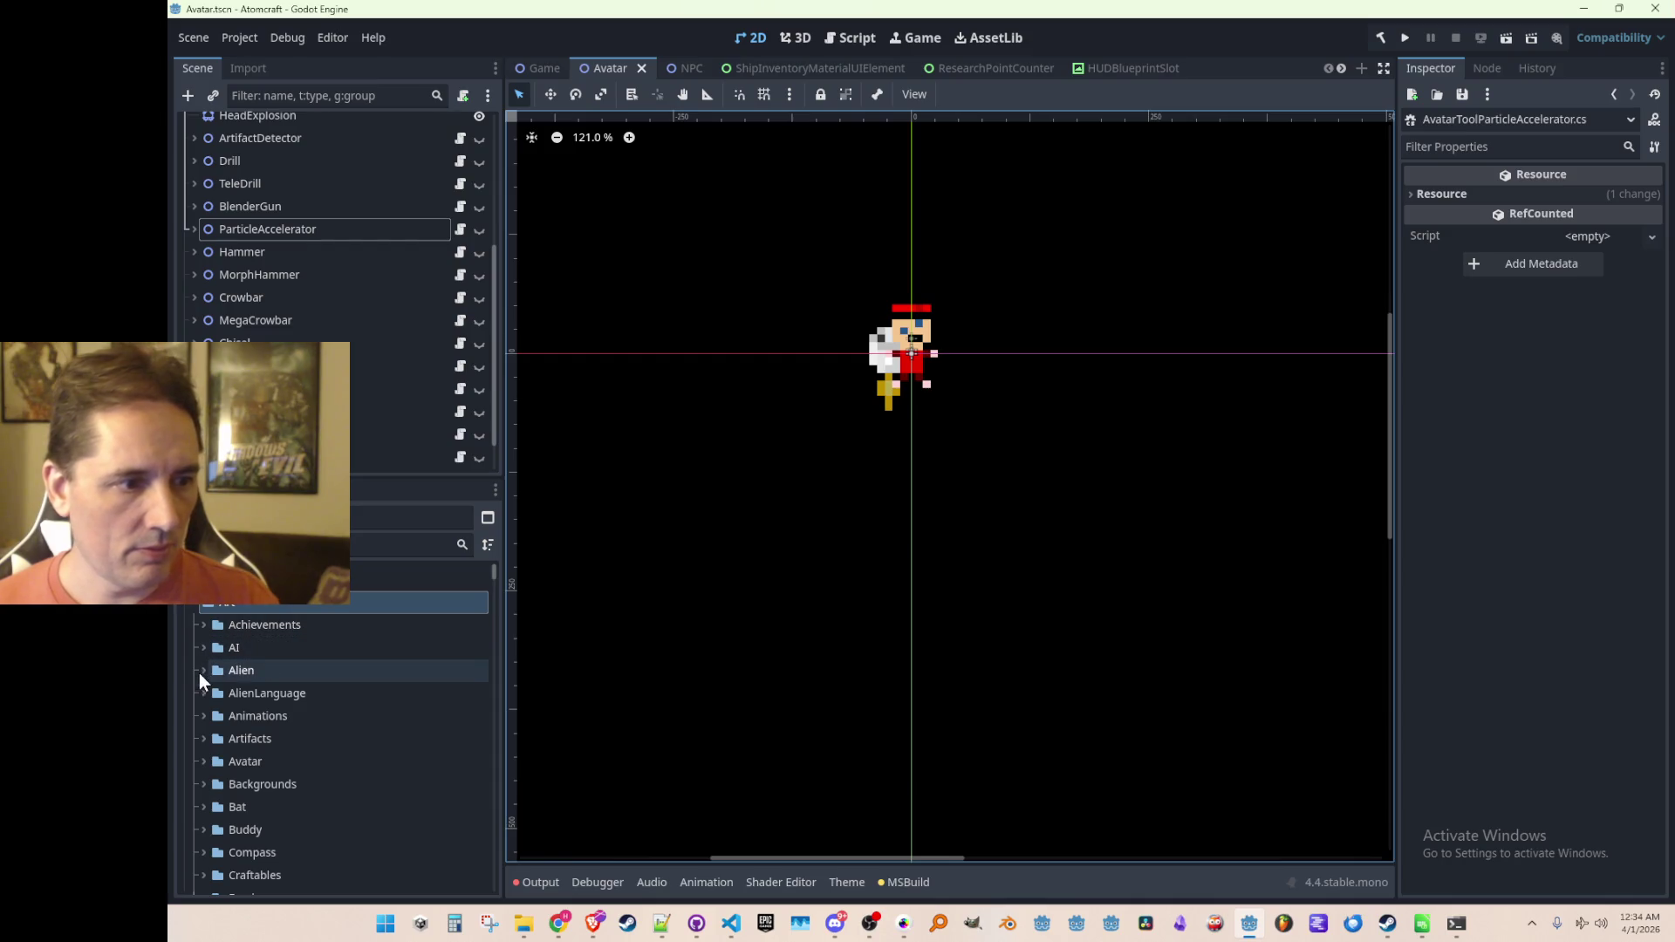
Step: Expand the Animations folder and open ParticleAccelerator.tres to view its animation names
{"action": "left_click", "coordinate": [204, 715]}
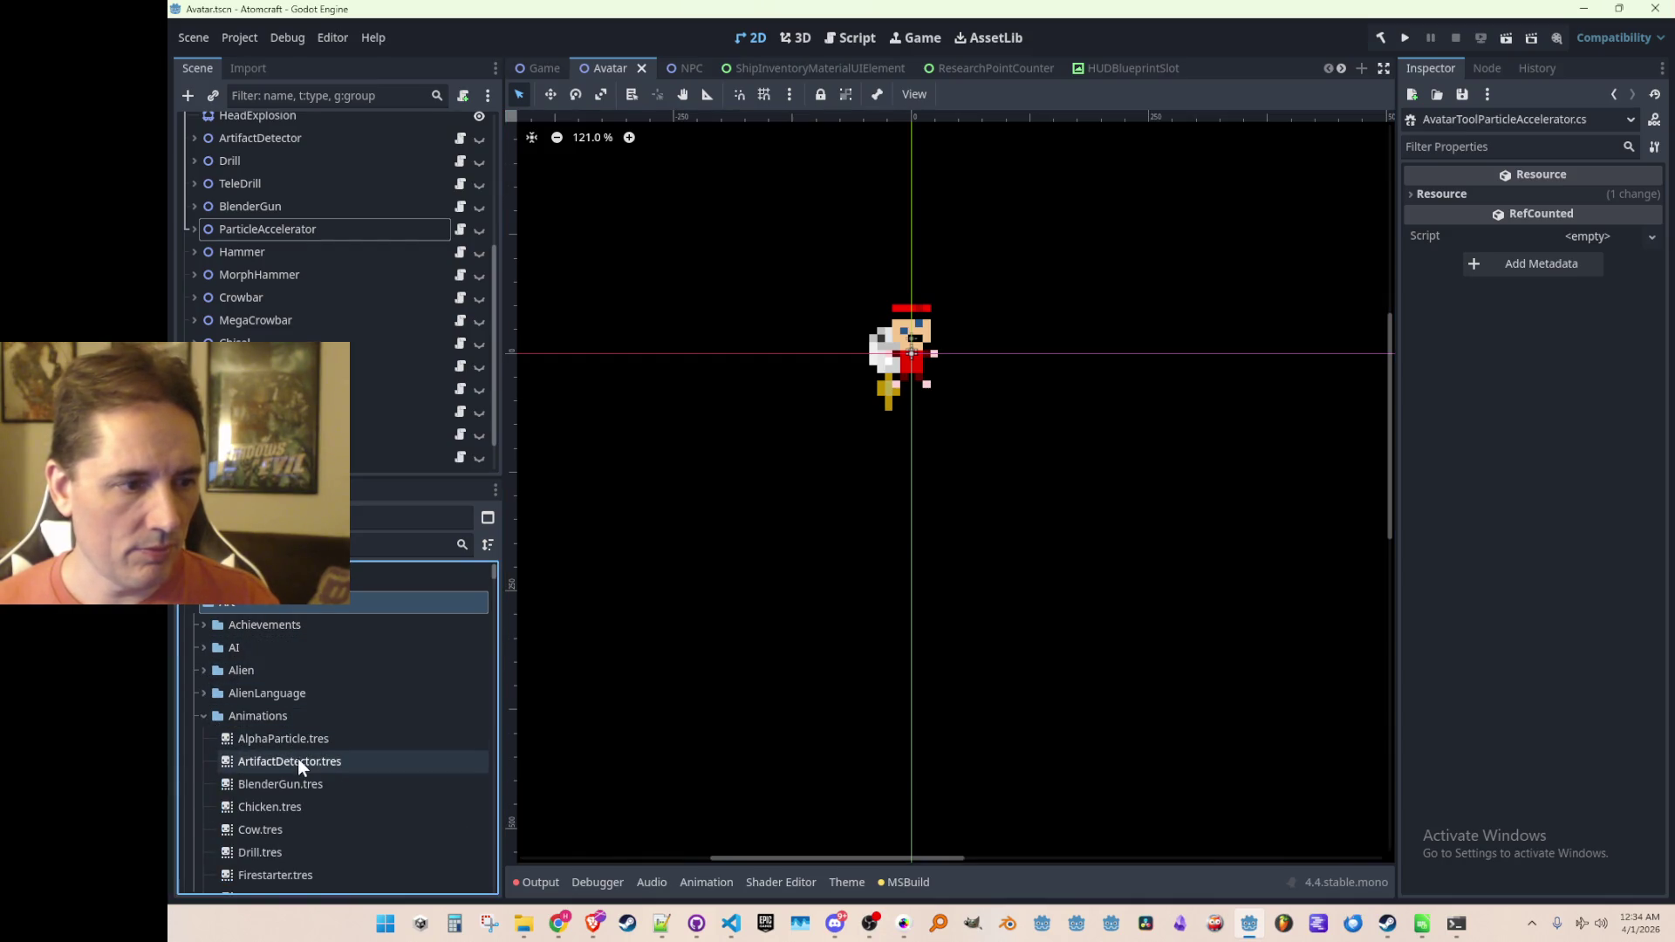
{"action": "scroll", "coordinate": [301, 768], "scroll_direction": "down", "scroll_amount": 3}
{"action": "scroll", "coordinate": [311, 763], "scroll_direction": "down", "scroll_amount": 4}
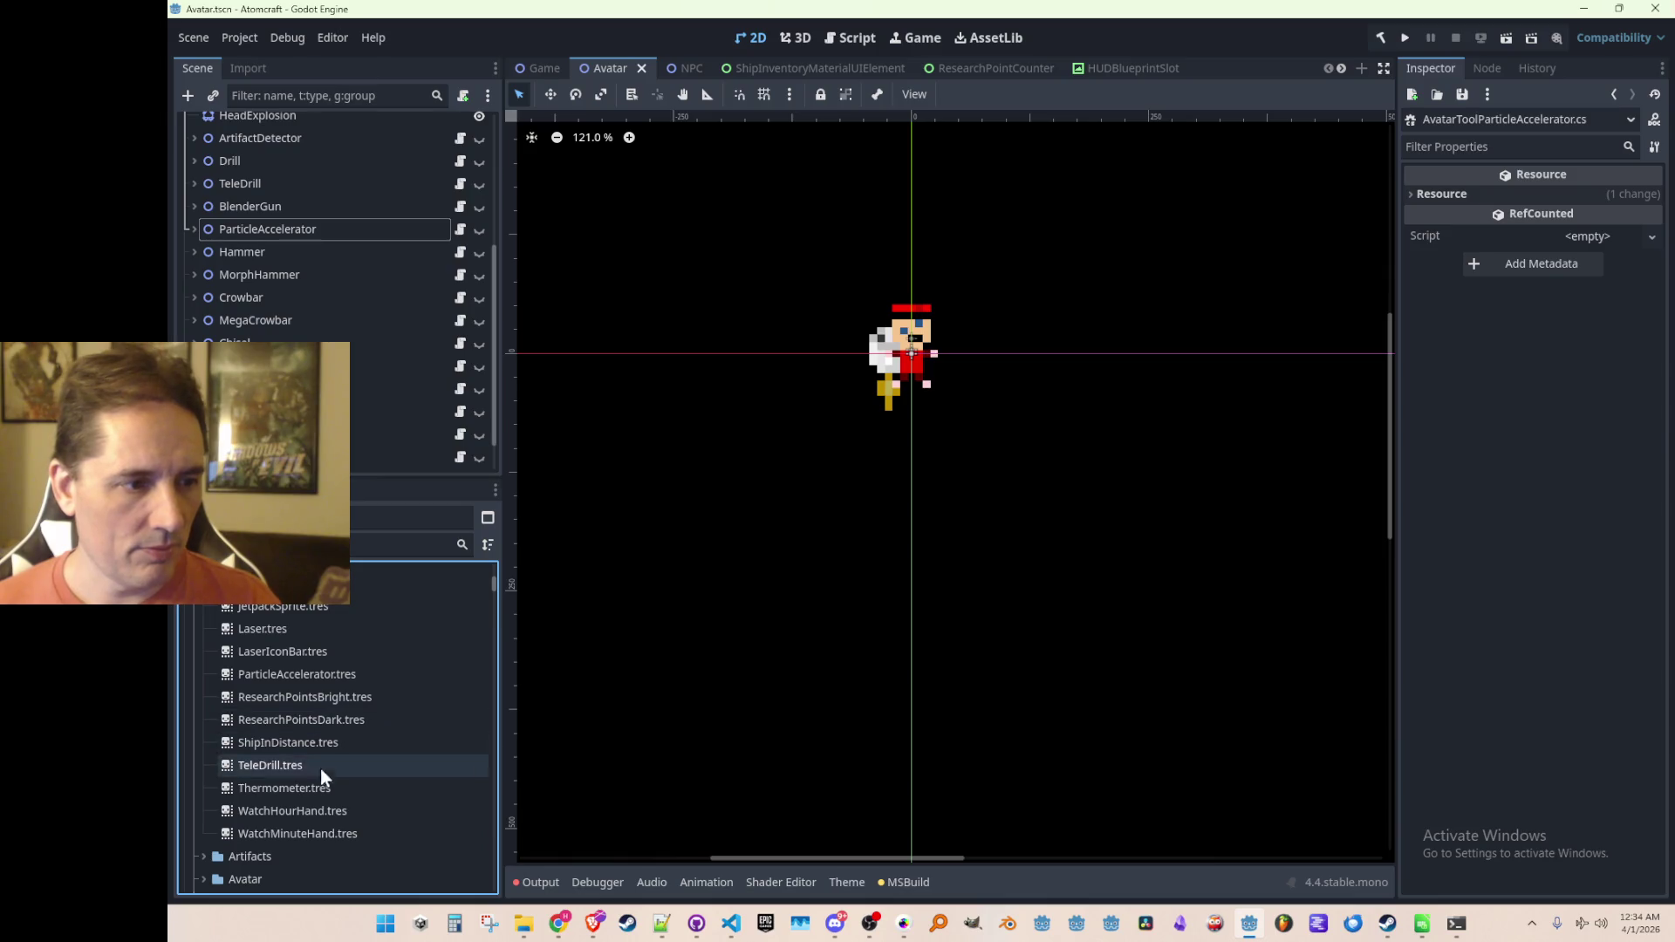
{"action": "left_click", "coordinate": [327, 679]}
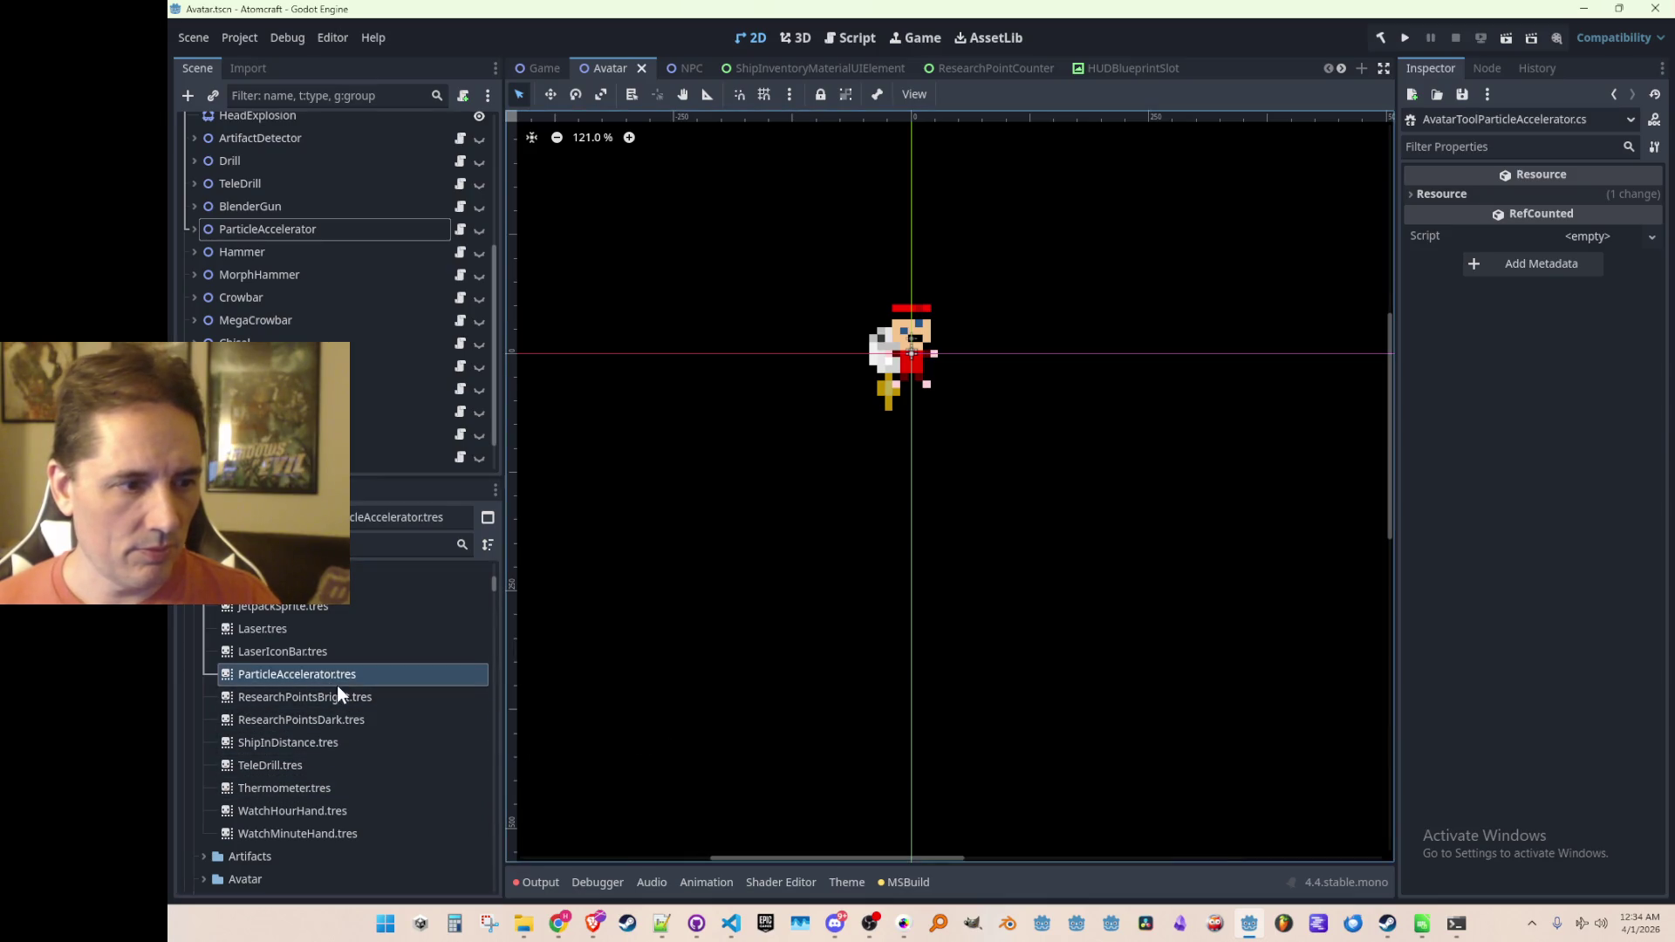
{"action": "left_click", "coordinate": [340, 677]}
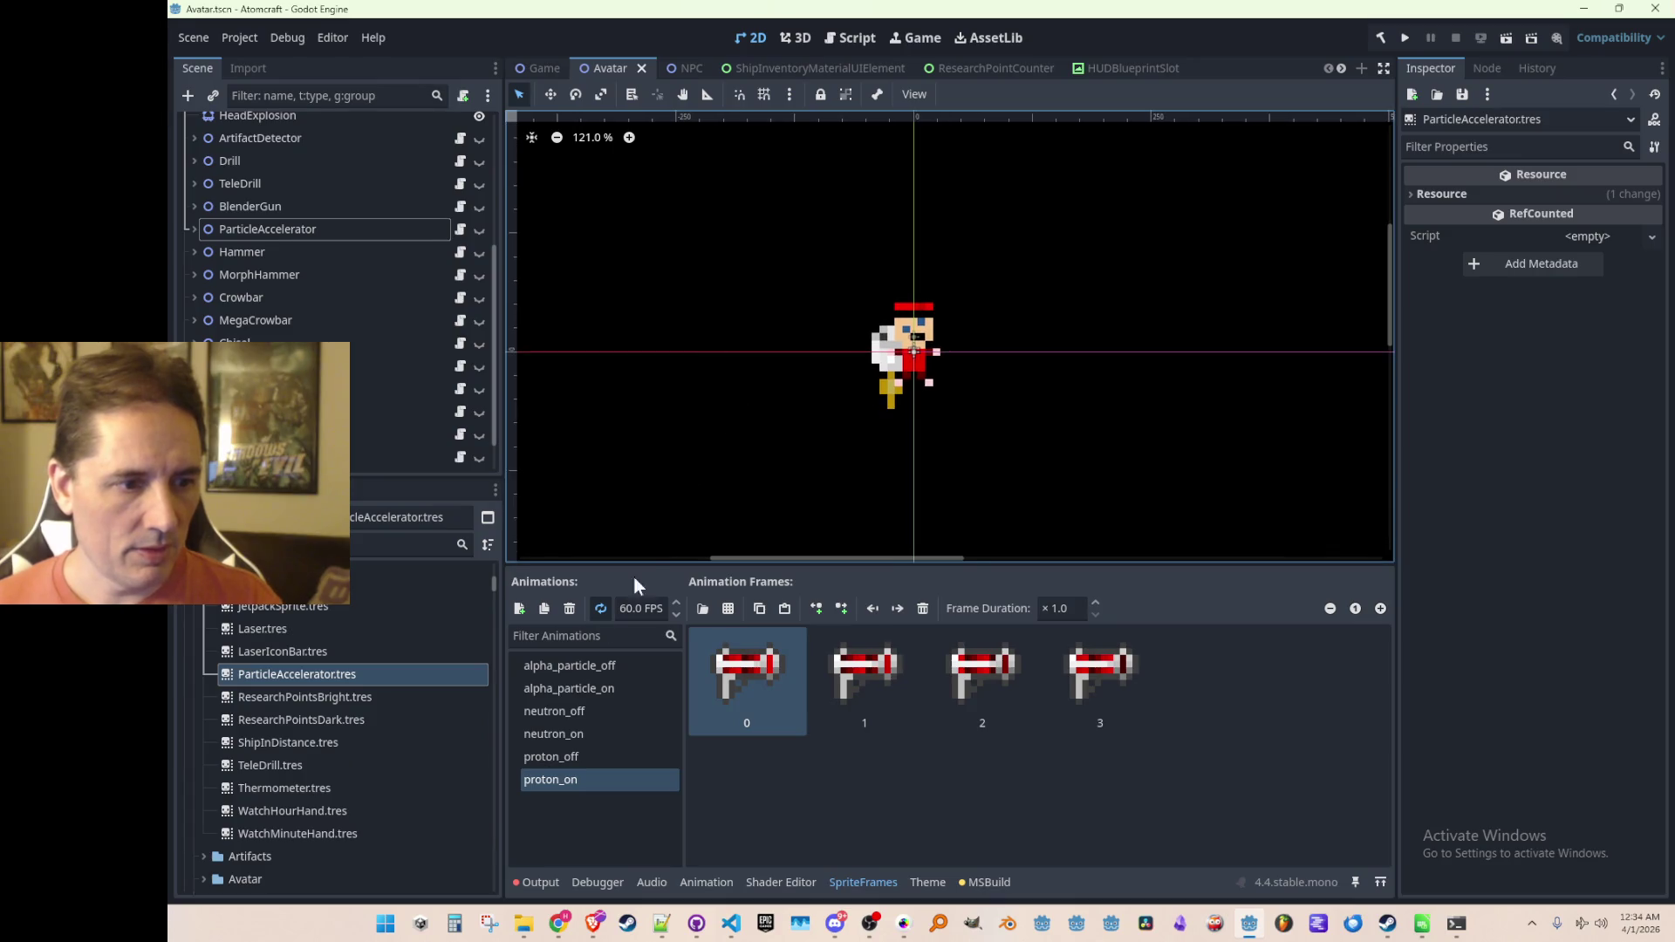
{"action": "key", "text": "alt+Tab"}
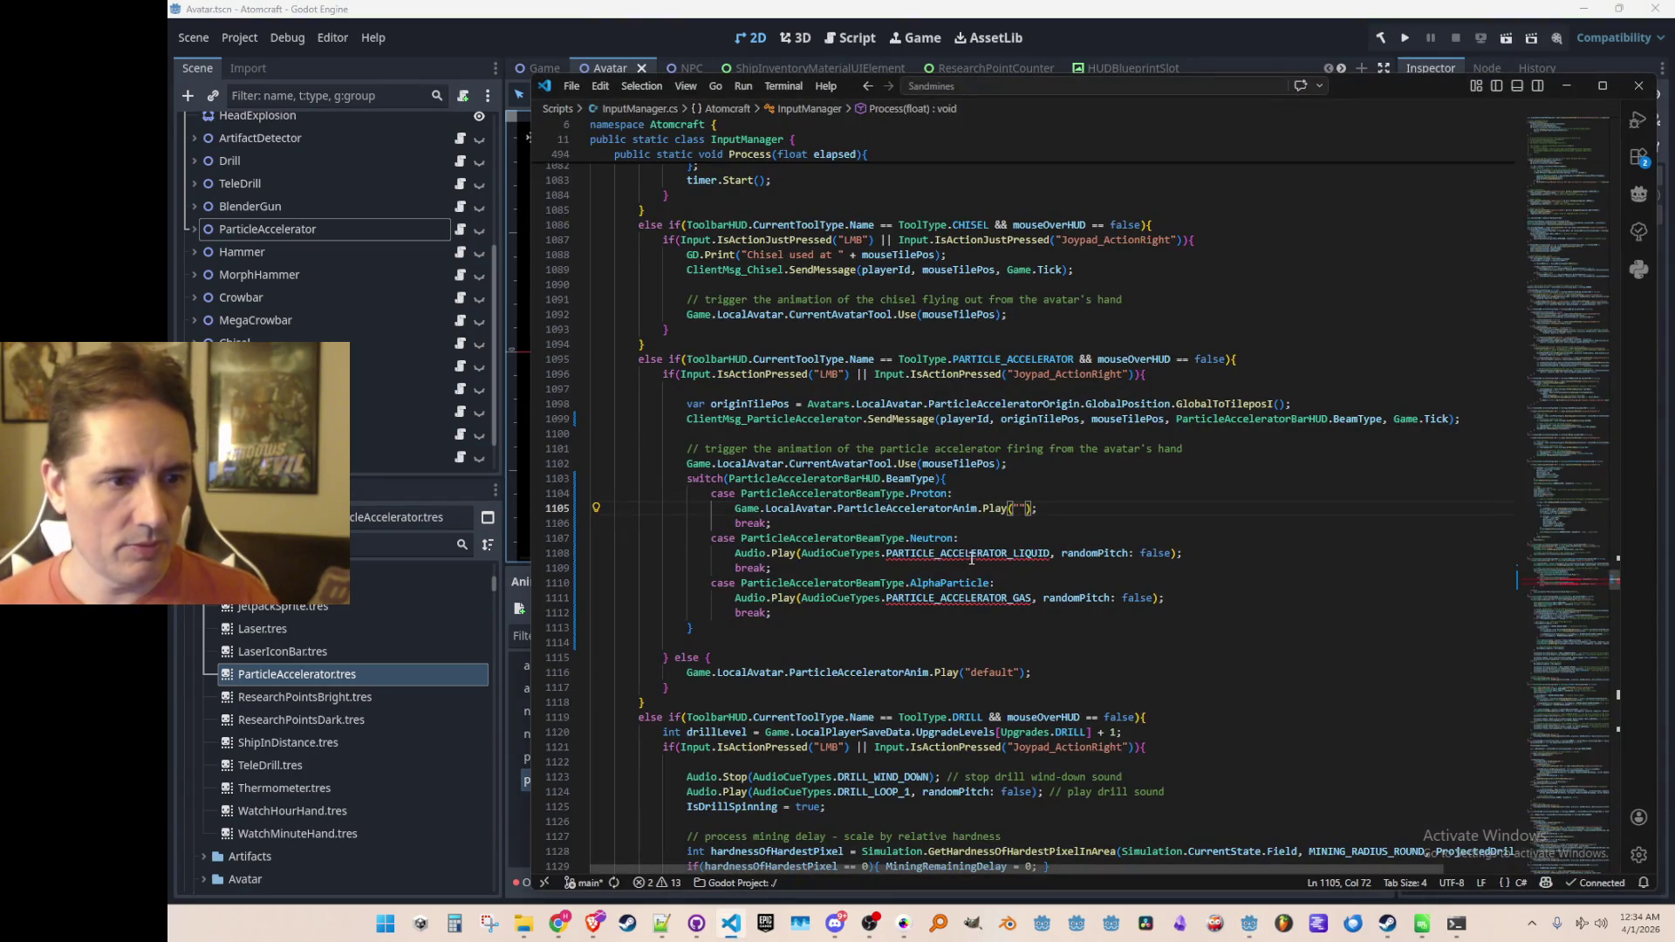
Step: Make the cases play proton_on, neutron_on and alpha_particle_on
{"action": "left_click", "coordinate": [986, 554]}
{"action": "left_click", "coordinate": [1012, 508]}
{"action": "type", "text": "proton"}
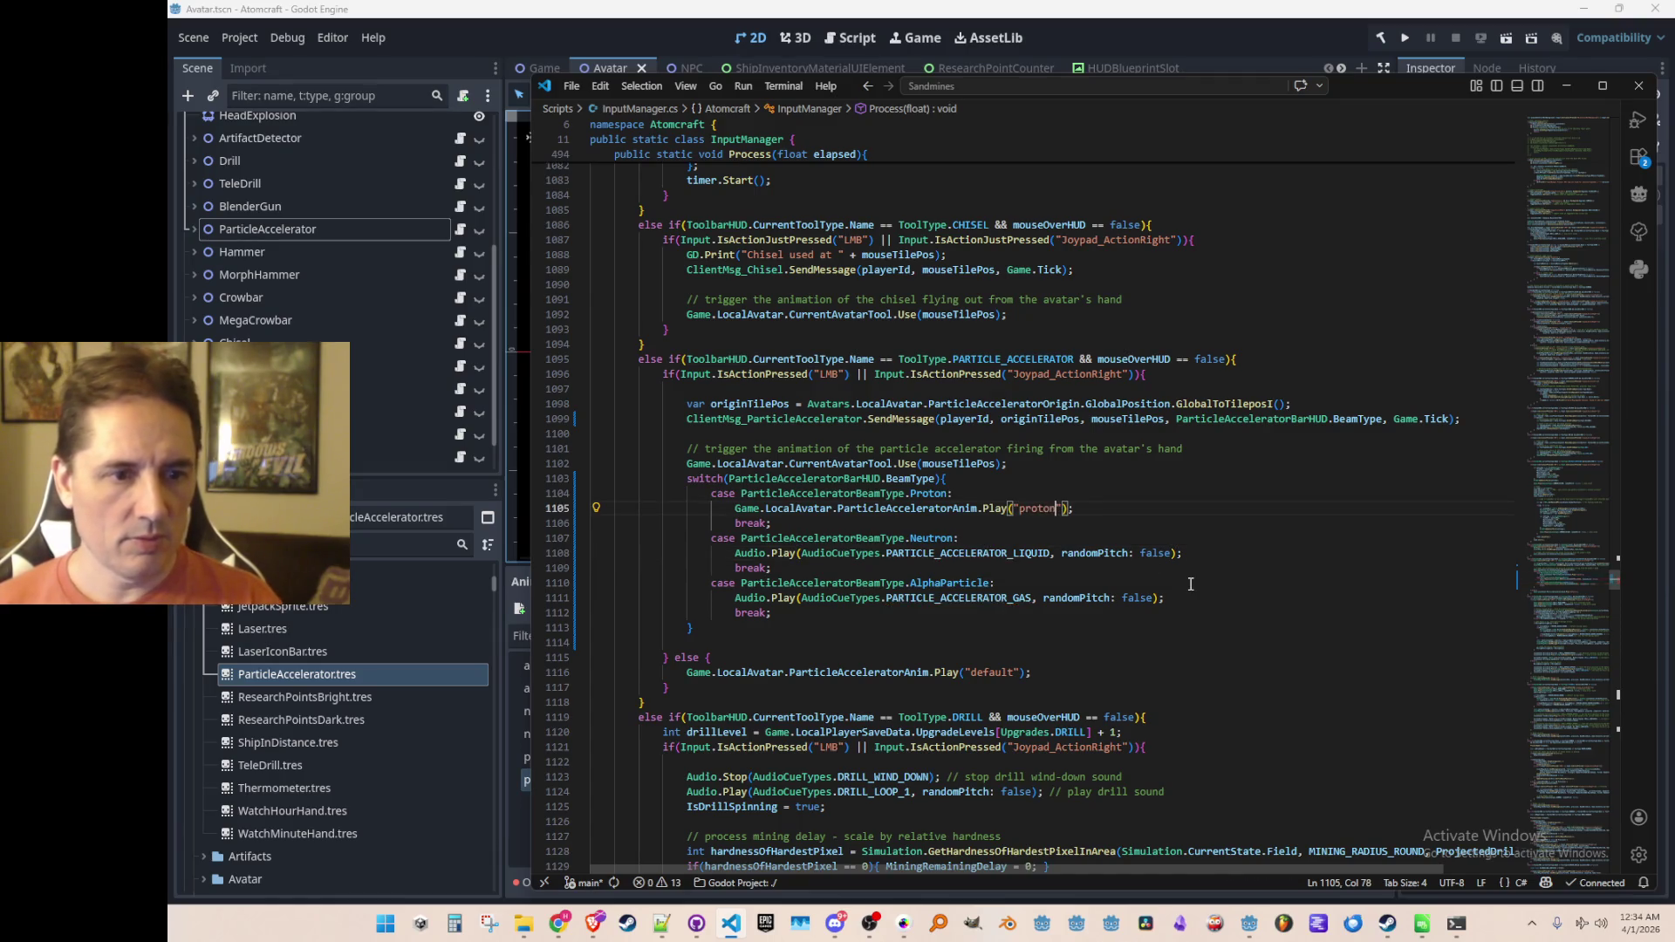
{"action": "type", "text": "_on"}
{"action": "key", "text": "ctrl+l"}
{"action": "key", "text": "ctrl+c"}
{"action": "key", "text": "Down"}
{"action": "key", "text": "Down"}
{"action": "key", "text": "ctrl+l"}
{"action": "key", "text": "ctrl+v"}
{"action": "key", "text": "ctrl+Left"}
{"action": "key", "text": "ctrl+Left"}
{"action": "key", "text": "ctrl+Left"}
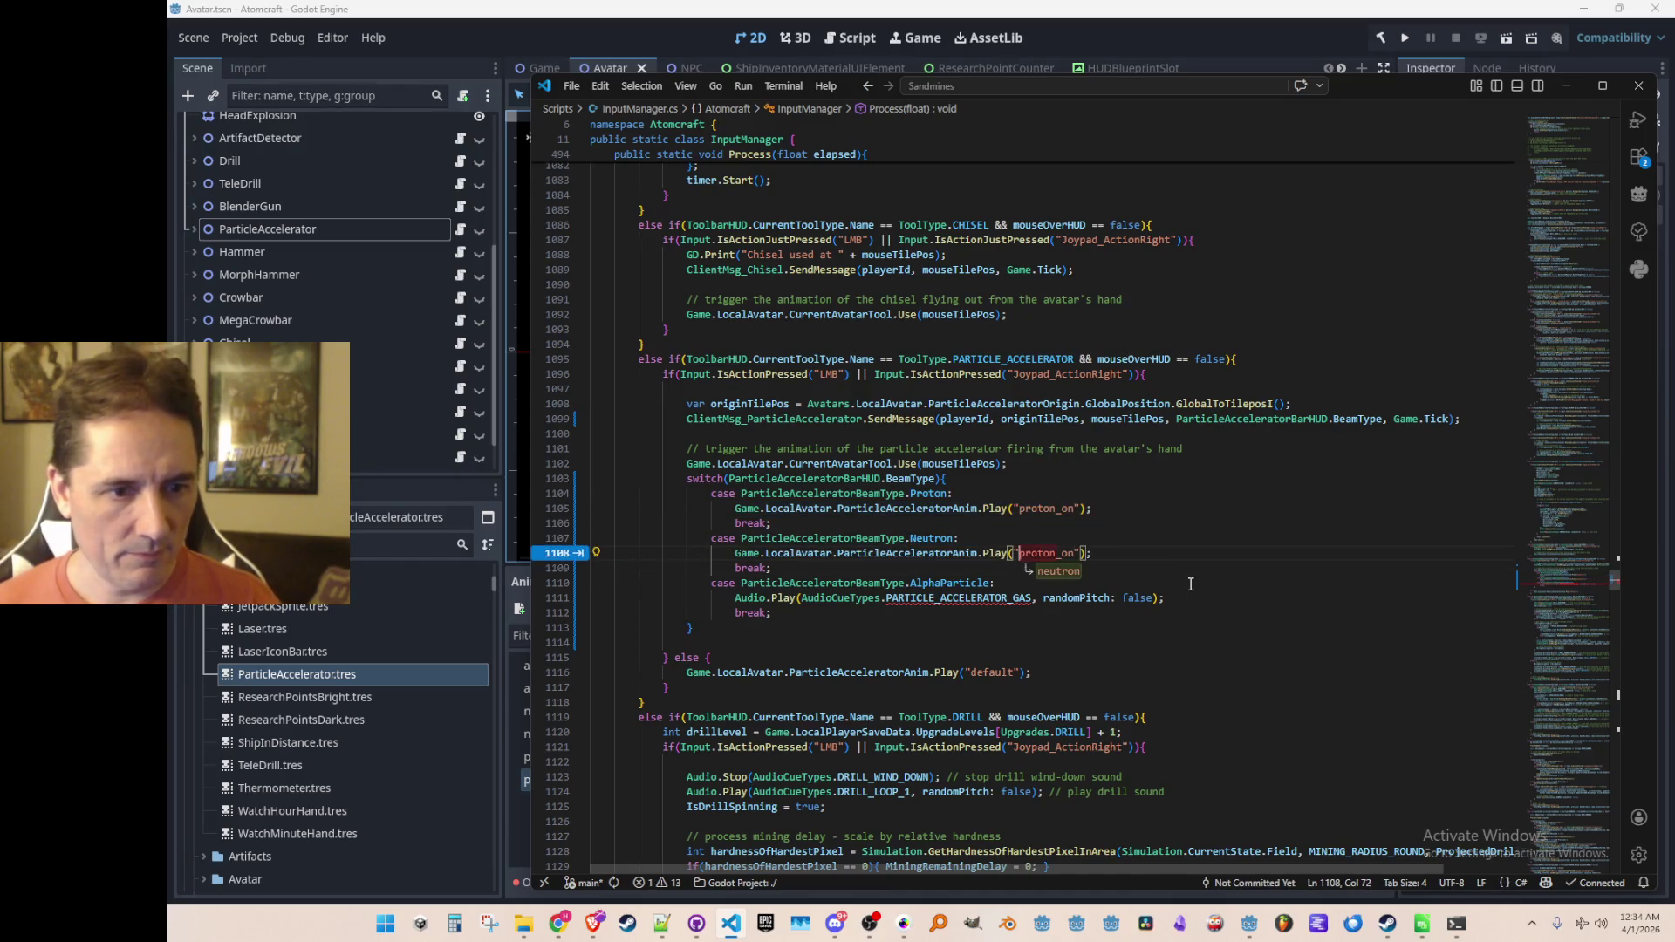
{"action": "key", "text": "Tab"}
{"action": "key", "text": "Tab"}
Step: Copy the switch block into the else branch
{"action": "key", "text": "Down"}
{"action": "key", "text": "Down"}
{"action": "key", "text": "Down"}
{"action": "scroll", "coordinate": [1190, 584], "scroll_direction": "down", "scroll_amount": 2}
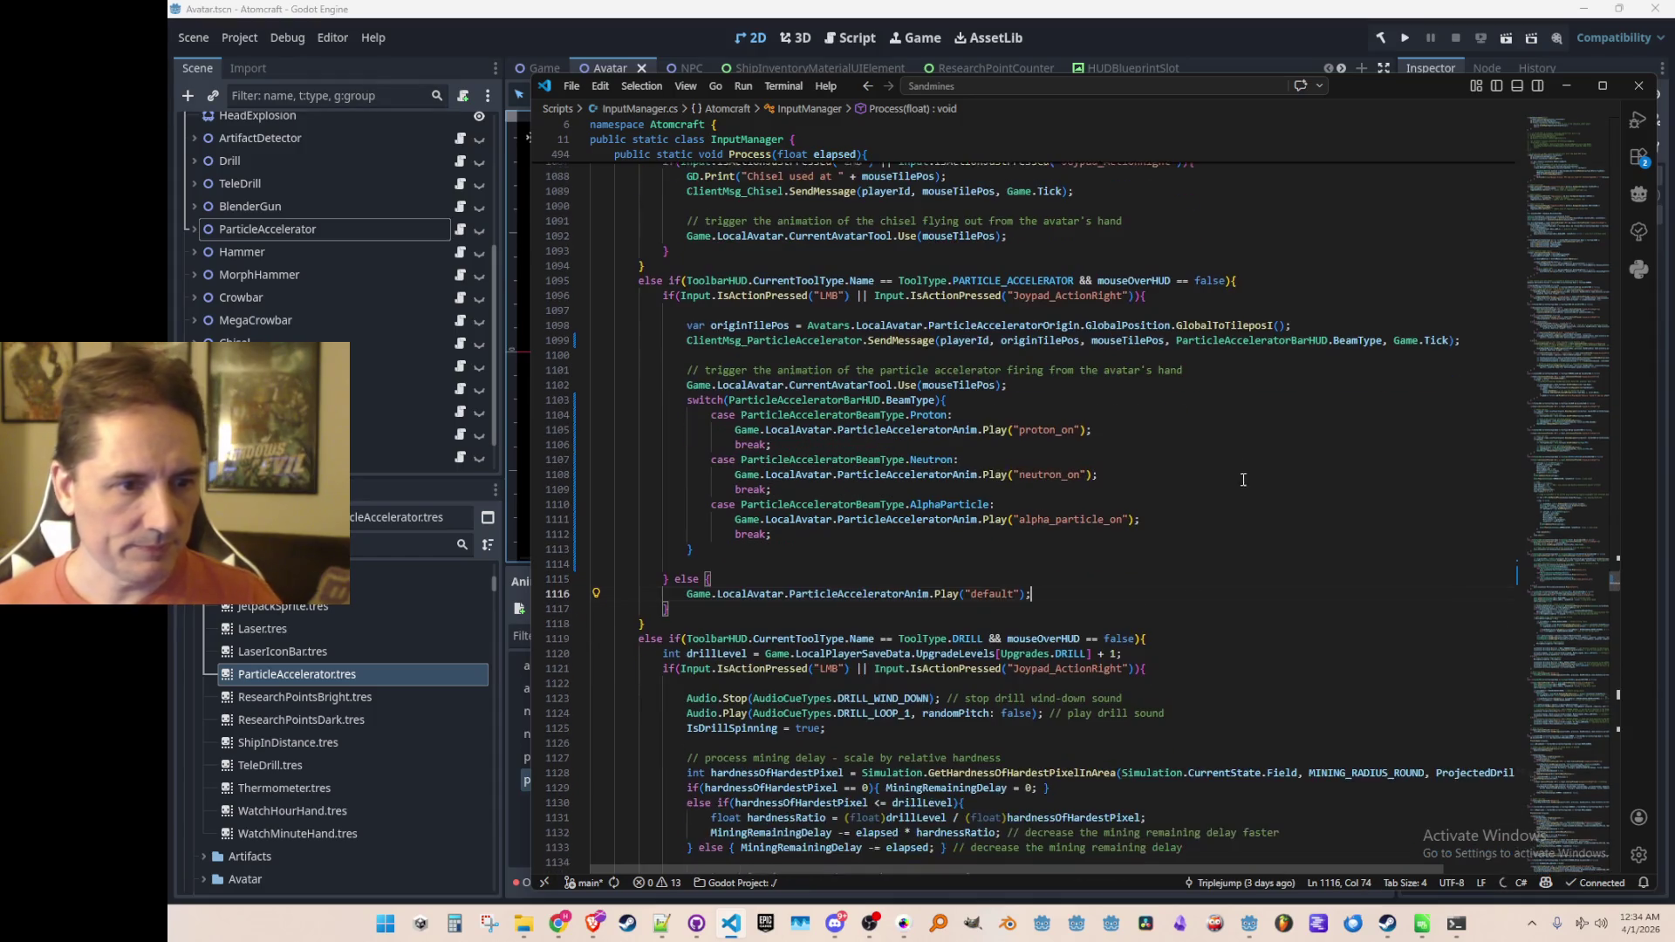
{"action": "triple_click", "coordinate": [1274, 403]}
{"action": "key", "text": "shift+Down"}
{"action": "key", "text": "shift+Down"}
{"action": "key", "text": "shift+Down"}
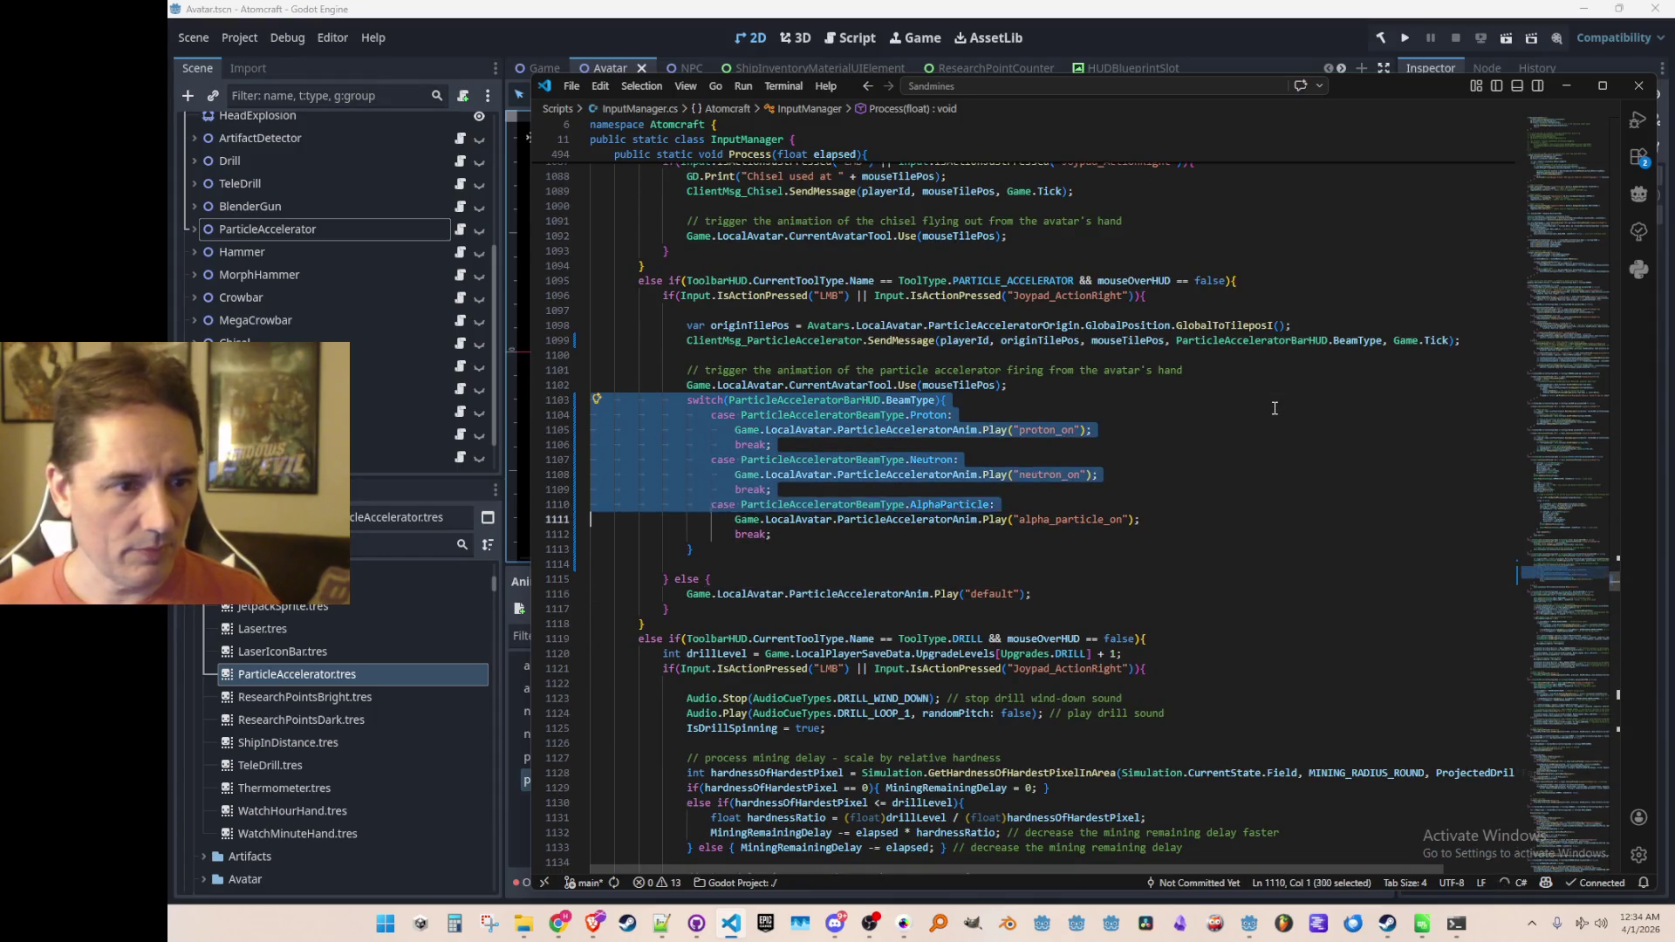
{"action": "key", "text": "Down"}
{"action": "key", "text": "Down"}
{"action": "key", "text": "End"}
{"action": "key", "text": "Return"}
{"action": "key", "text": "shift+Home"}
{"action": "key", "text": "ctrl+v"}
{"action": "key", "text": "Up"}
{"action": "key", "text": "Up"}
{"action": "key", "text": "Up"}
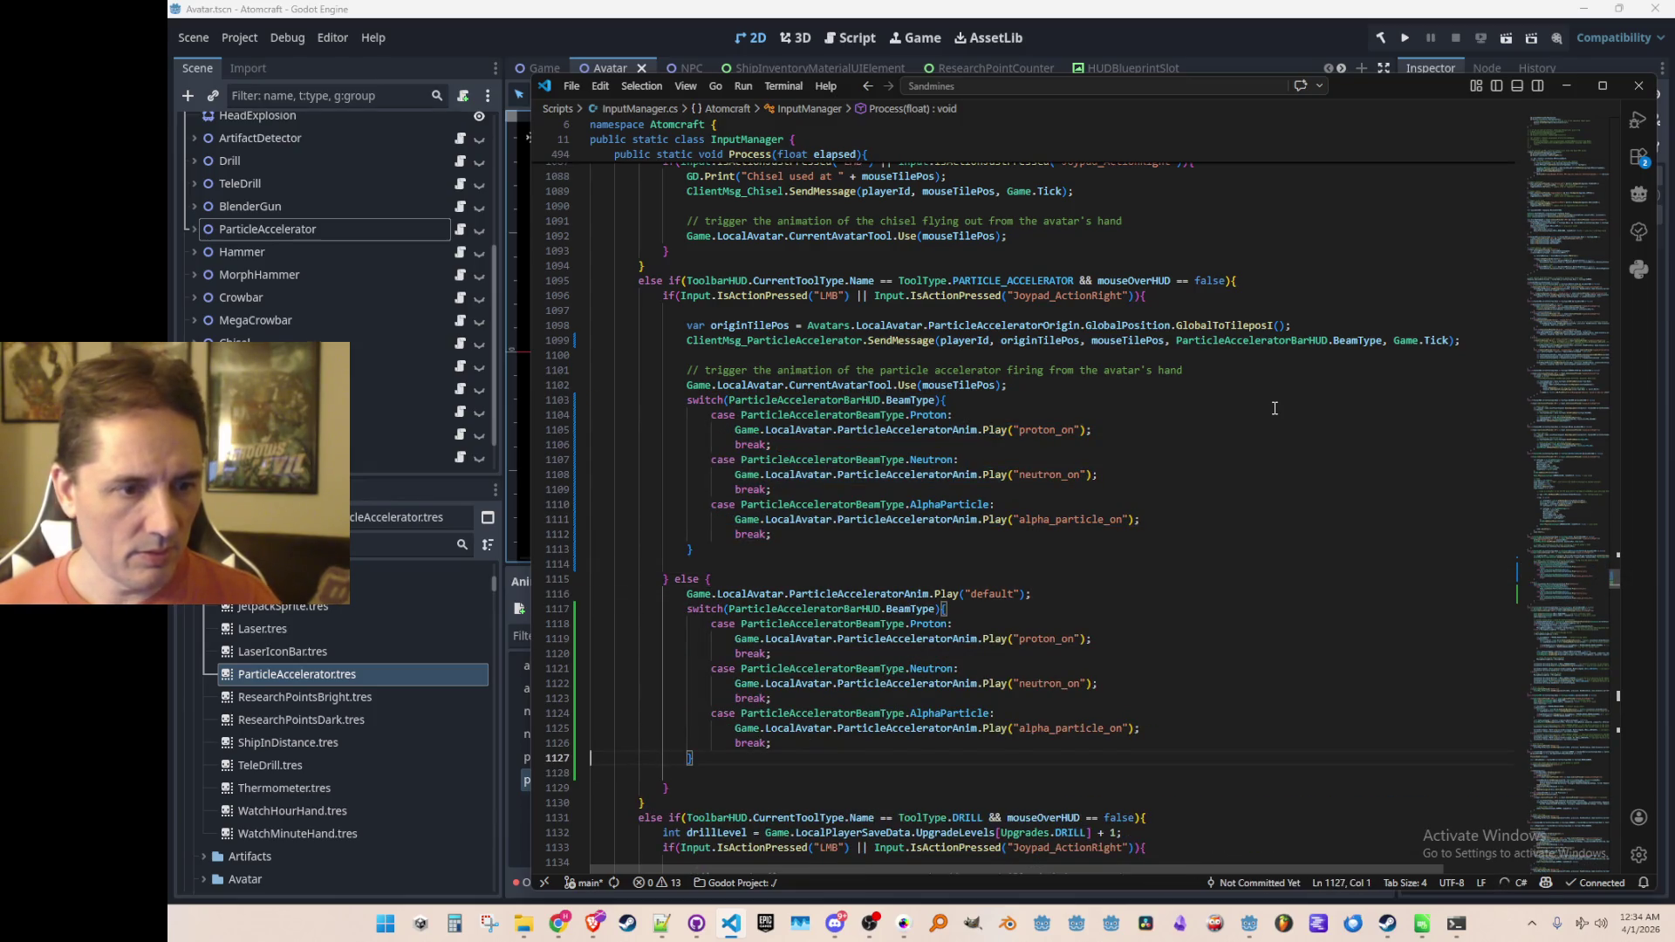
{"action": "key", "text": "shift+Down"}
Step: Delete the old Play("default") call from the else branch
{"action": "key", "text": "Up"}
{"action": "key", "text": "Up"}
{"action": "key", "text": "Up"}
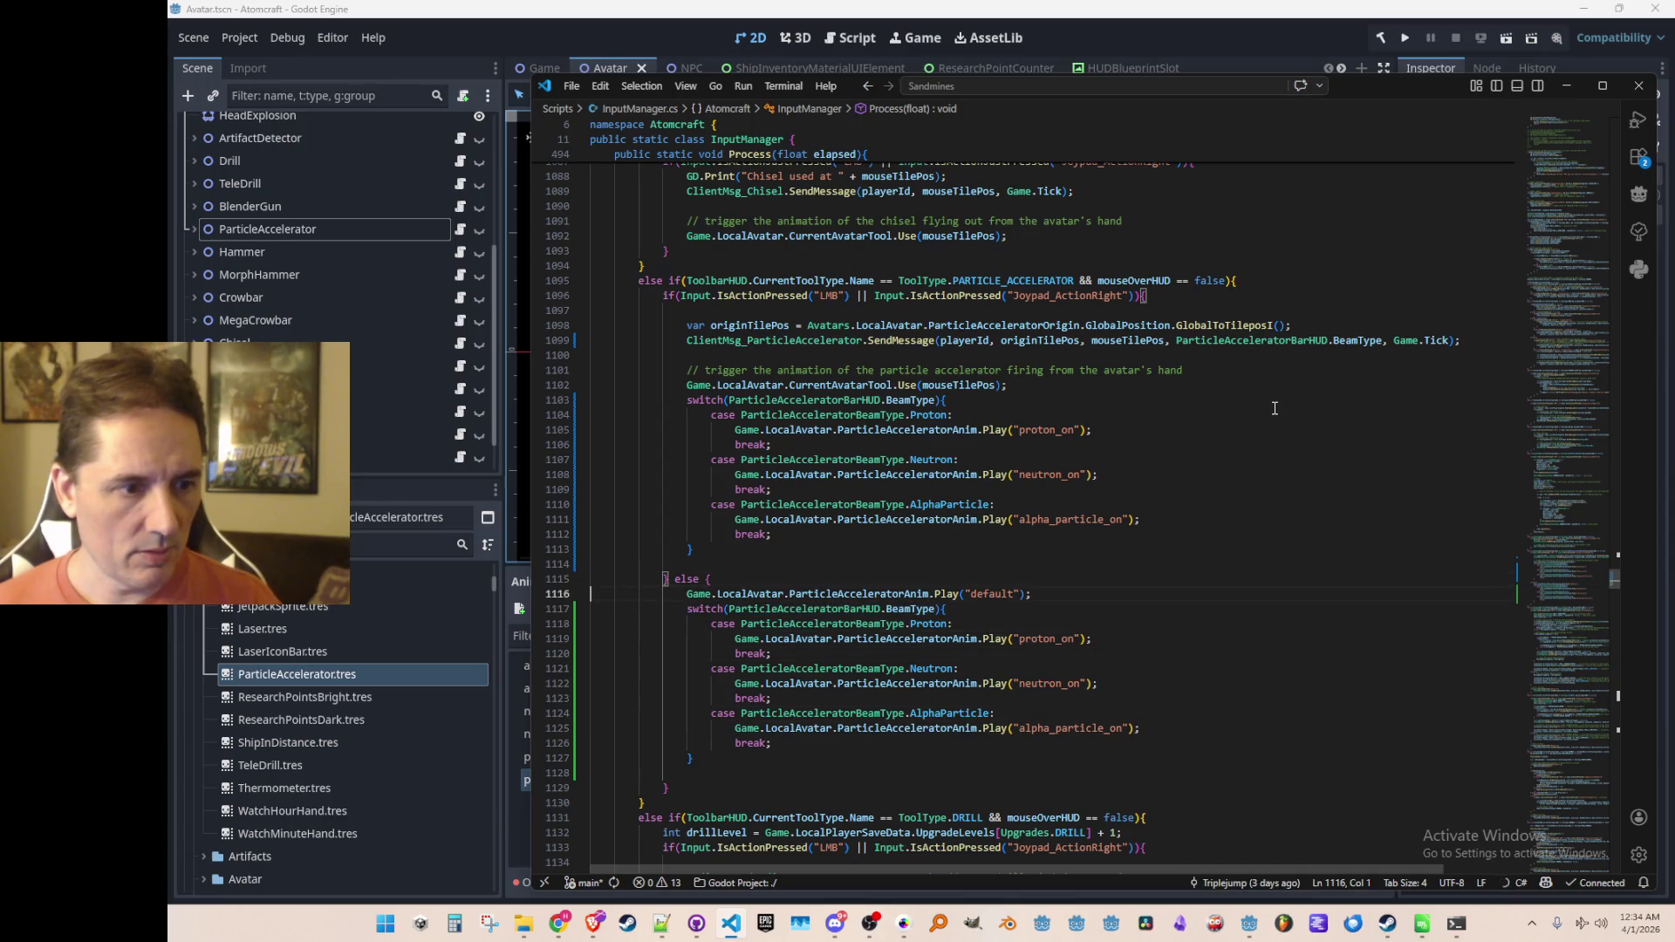
{"action": "key", "text": "ctrl+shift+k"}
{"action": "key", "text": "Down"}
{"action": "key", "text": "Down"}
{"action": "key", "text": "End"}
{"action": "key", "text": "Left"}
{"action": "key", "text": "Left"}
Step: Change the else-branch calls to proton_off, neutron_off and alpha_particle_off, then save in Godot
{"action": "key", "text": "BackSpace"}
{"action": "type", "text": "ff"}
{"action": "key", "text": "Down"}
{"action": "key", "text": "Down"}
{"action": "key", "text": "Down"}
{"action": "key", "text": "BackSpace"}
{"action": "type", "text": "ff"}
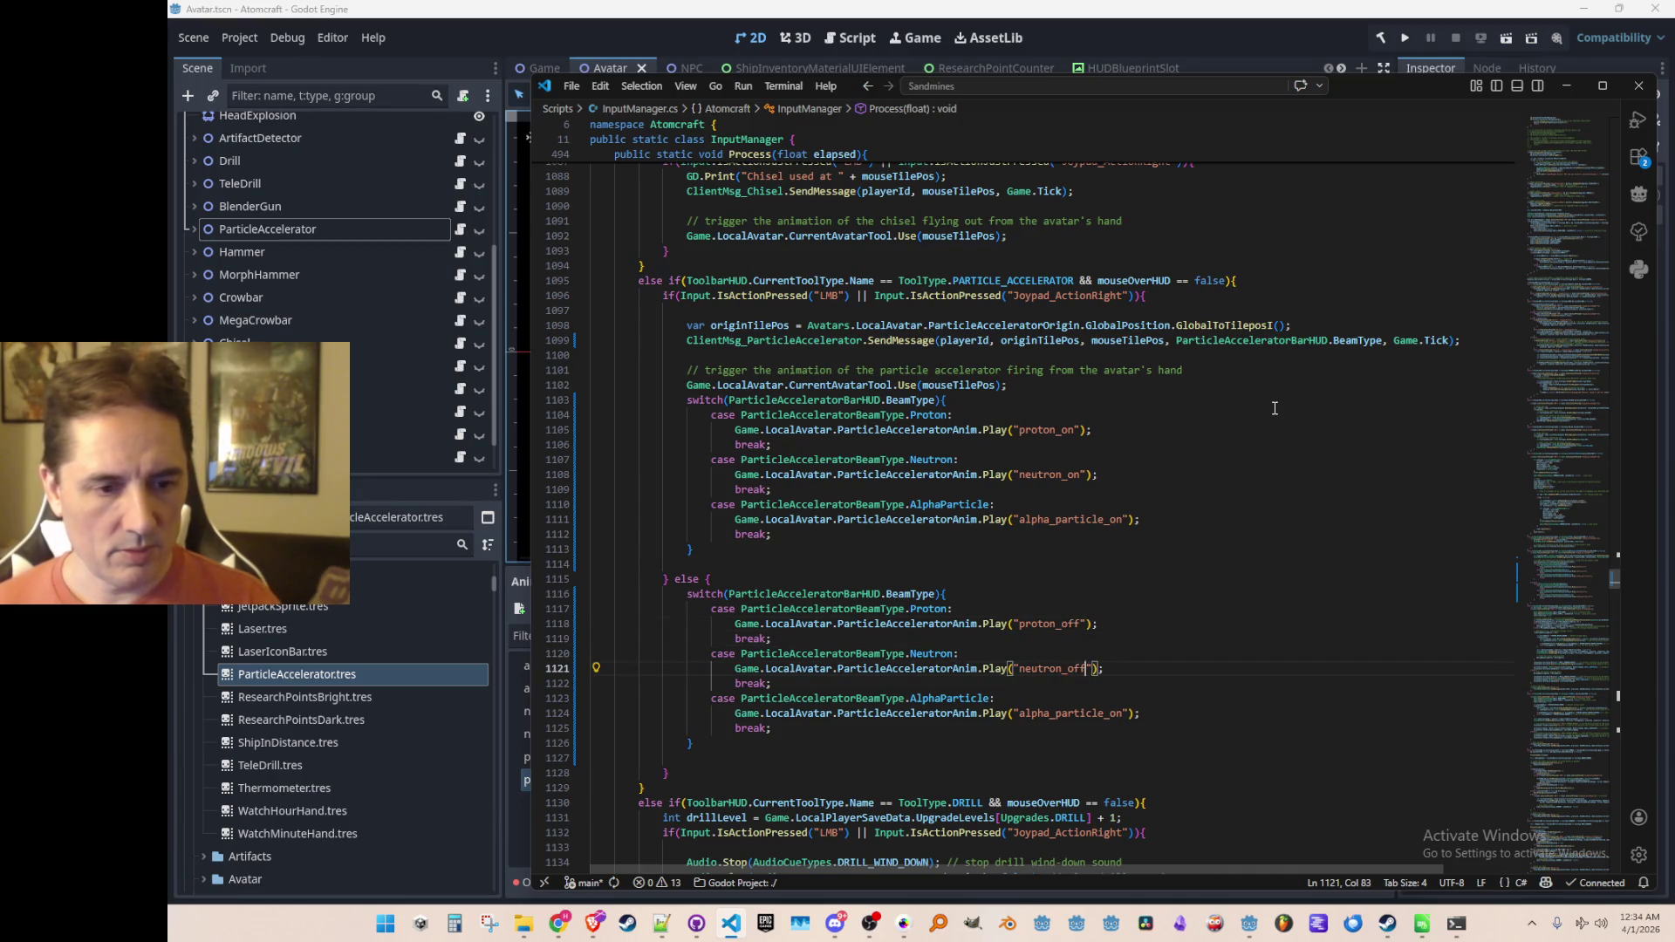
{"action": "key", "text": "Down"}
{"action": "key", "text": "Down"}
{"action": "key", "text": "Down"}
{"action": "key", "text": "End"}
{"action": "key", "text": "Left"}
{"action": "key", "text": "Left"}
{"action": "key", "text": "BackSpace"}
{"action": "type", "text": "ff"}
{"action": "key", "text": "Down"}
{"action": "key", "text": "Down"}
{"action": "key", "text": "Down"}
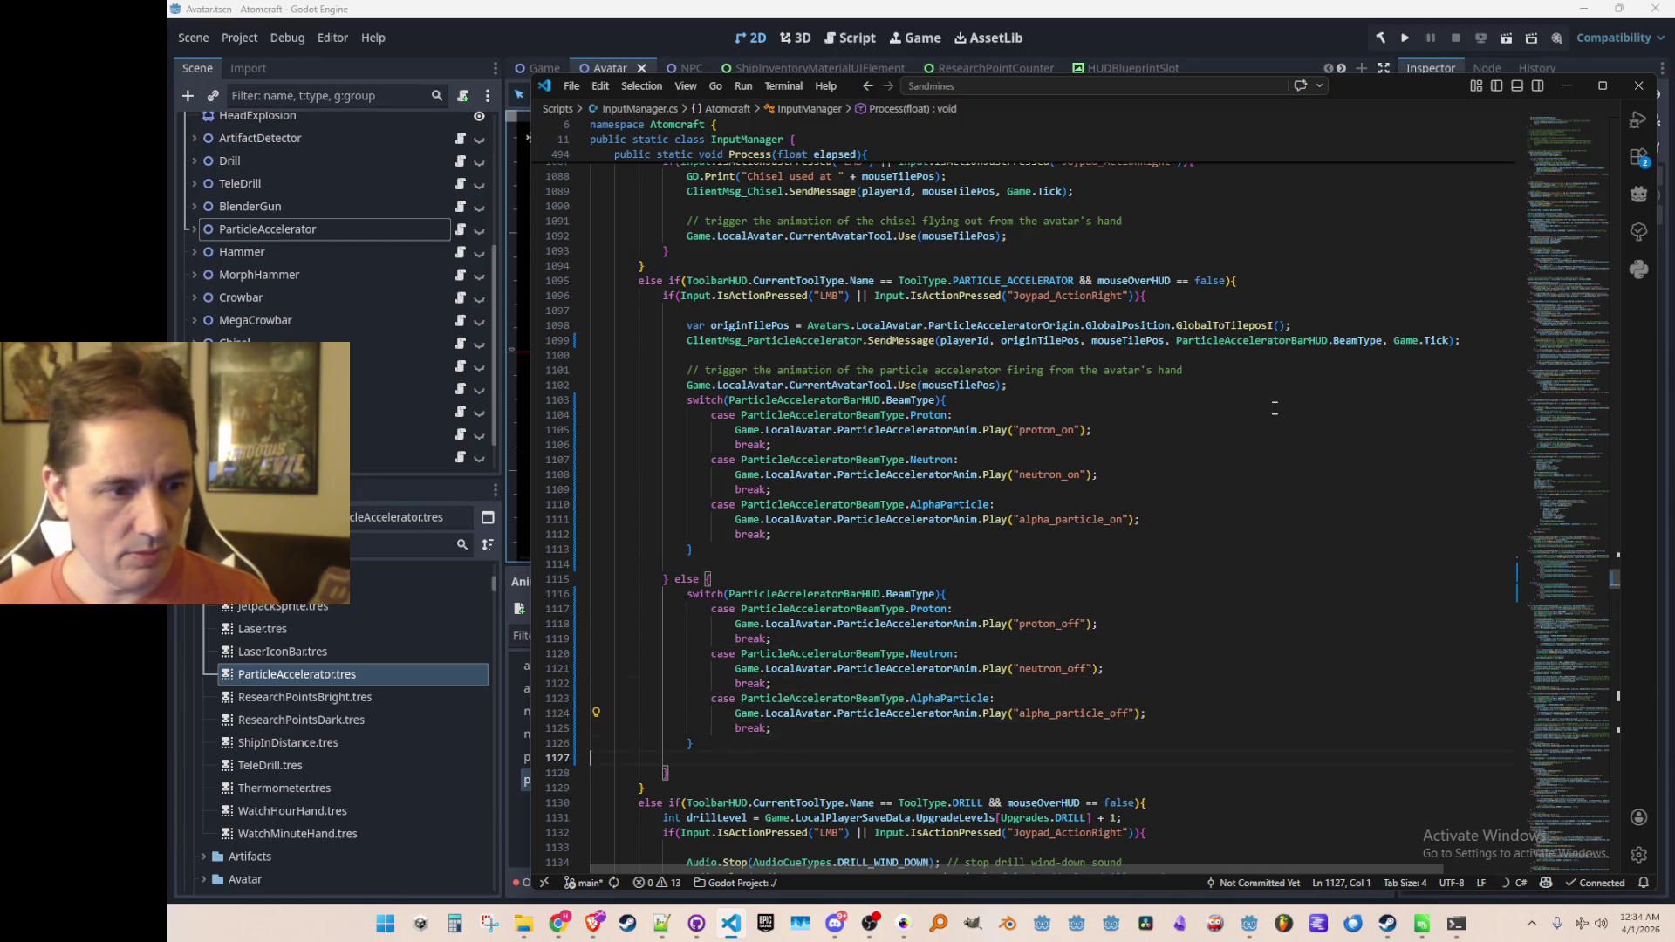
{"action": "left_click", "coordinate": [1227, 34]}
{"action": "key", "text": "ctrl+s"}
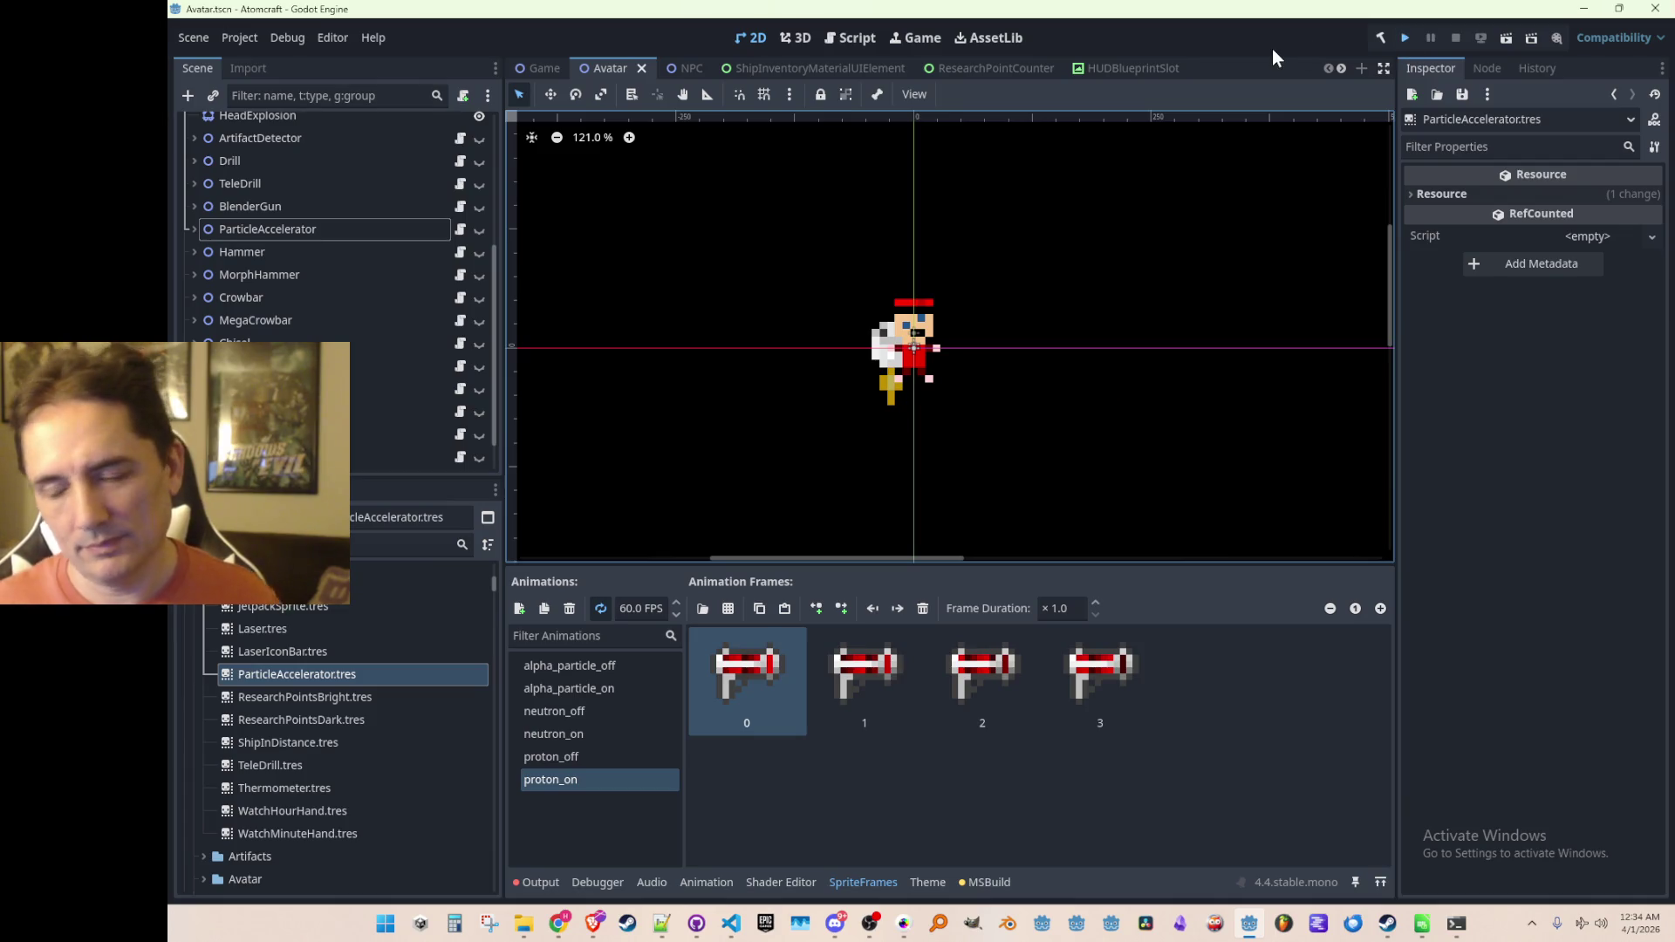
Step: Save the Avatar scene with Ctrl+S until the save progress reaches 100%
{"action": "key", "text": "ctrl+s"}
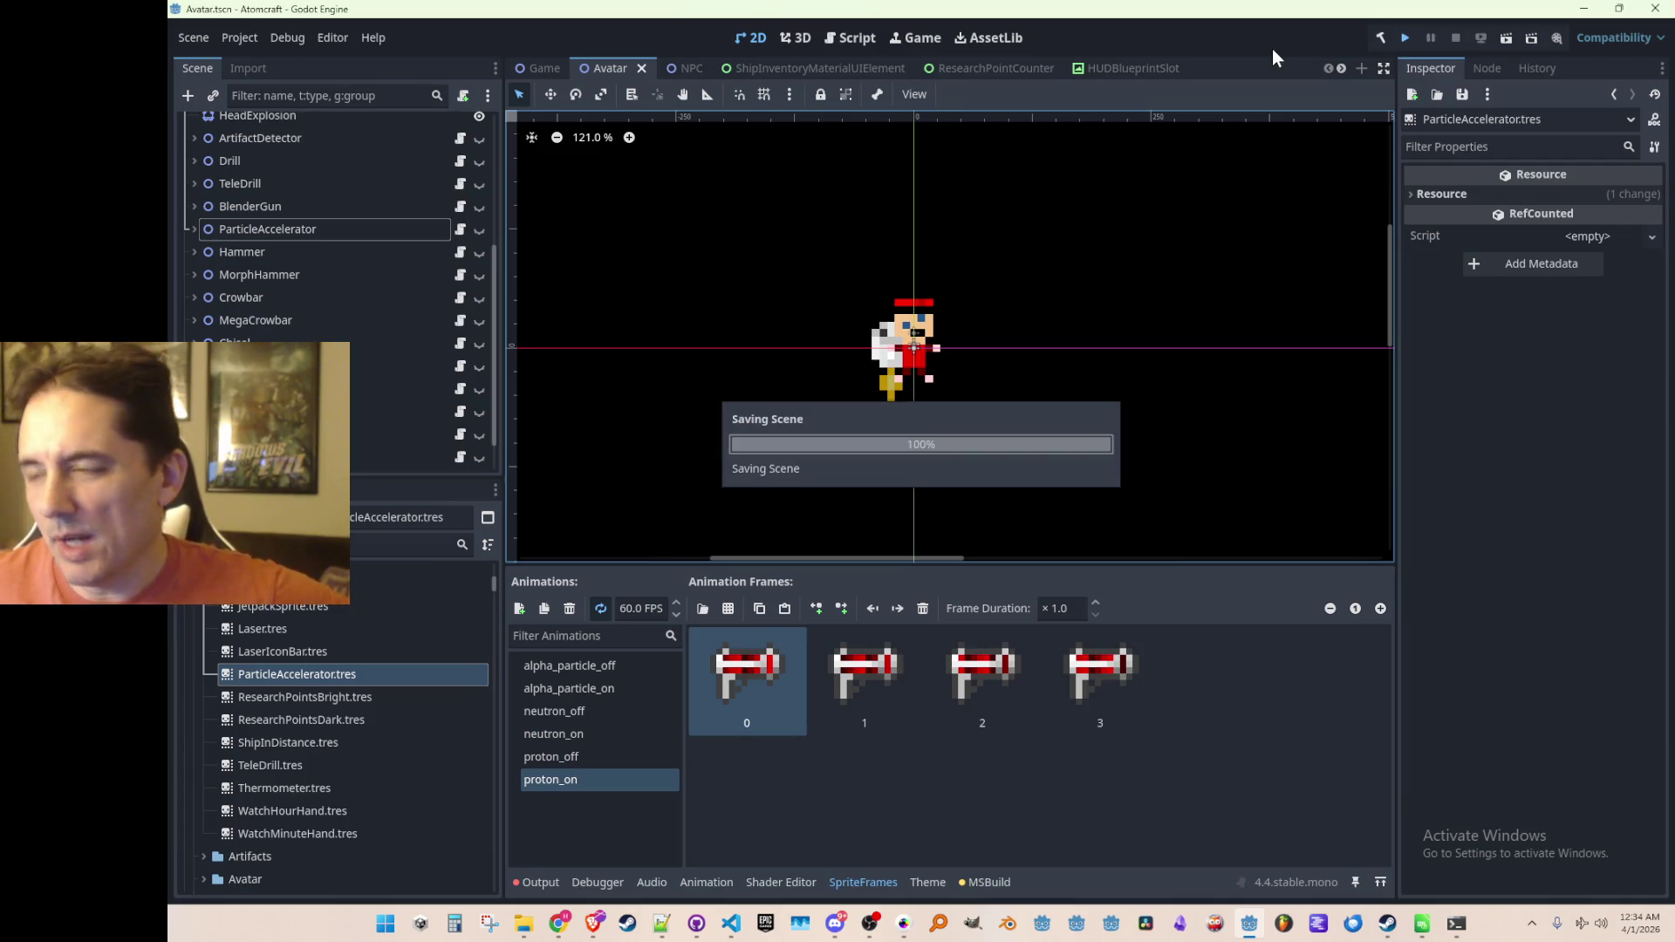
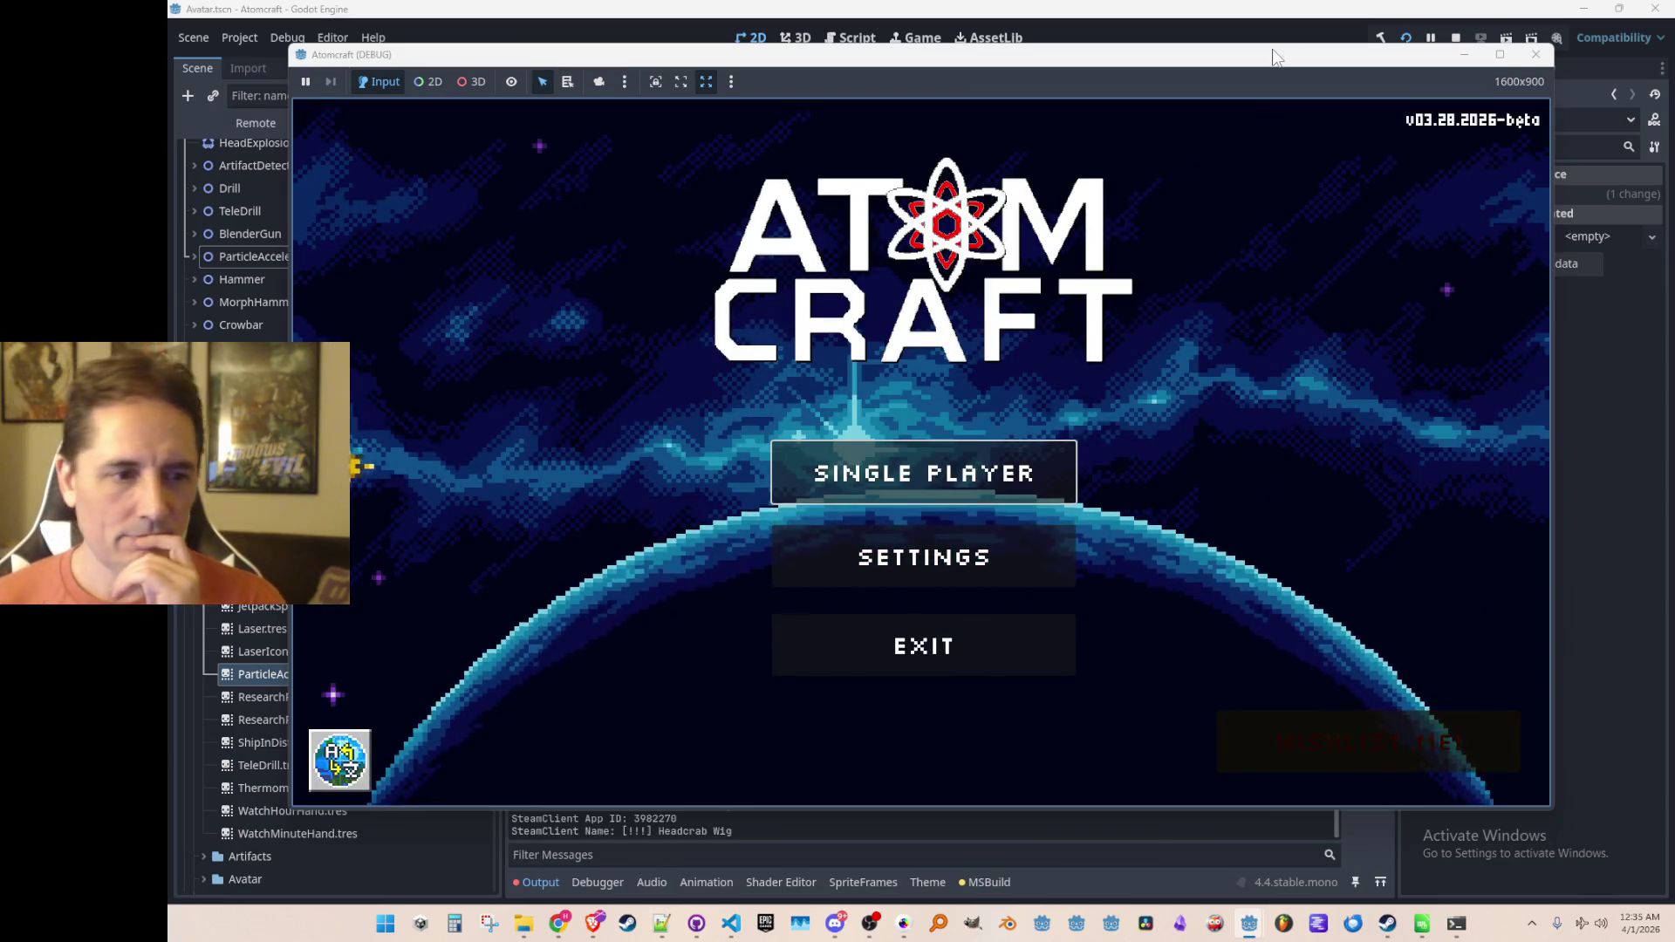
Step: Start a single-player game, pick a profile and load the Enchanted Vista world
{"action": "left_click", "coordinate": [856, 445]}
{"action": "scroll", "coordinate": [897, 378], "scroll_direction": "down", "scroll_amount": 3}
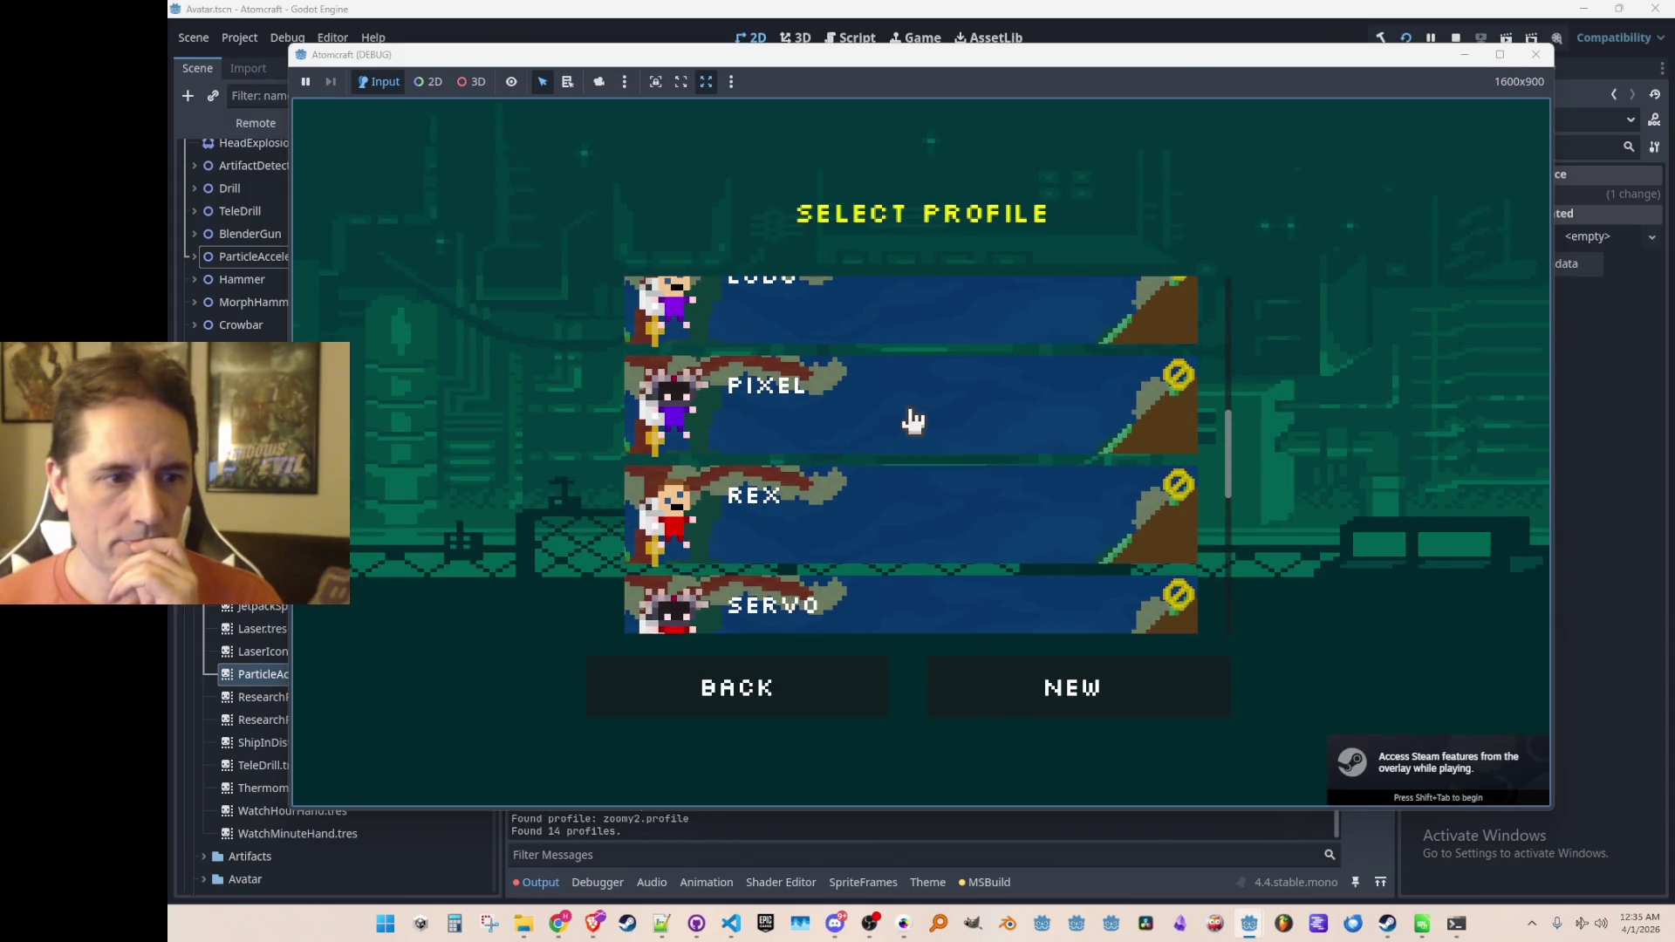
{"action": "left_click", "coordinate": [908, 419]}
{"action": "left_click", "coordinate": [741, 689]}
{"action": "left_click", "coordinate": [914, 427]}
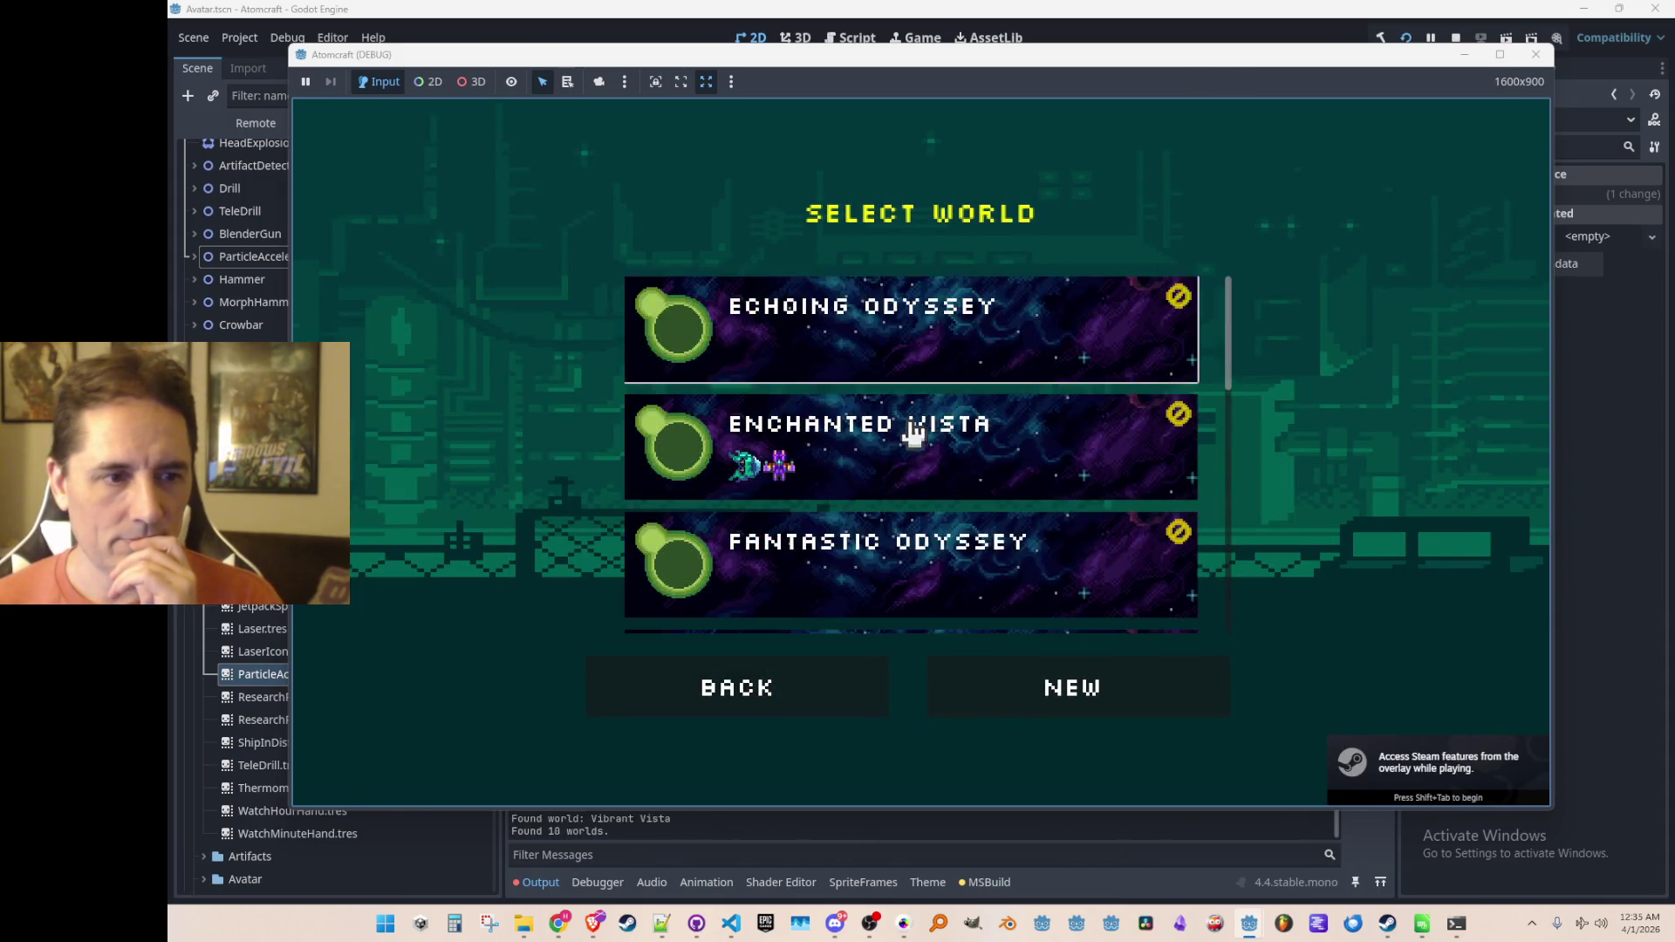
{"action": "left_click", "coordinate": [915, 441]}
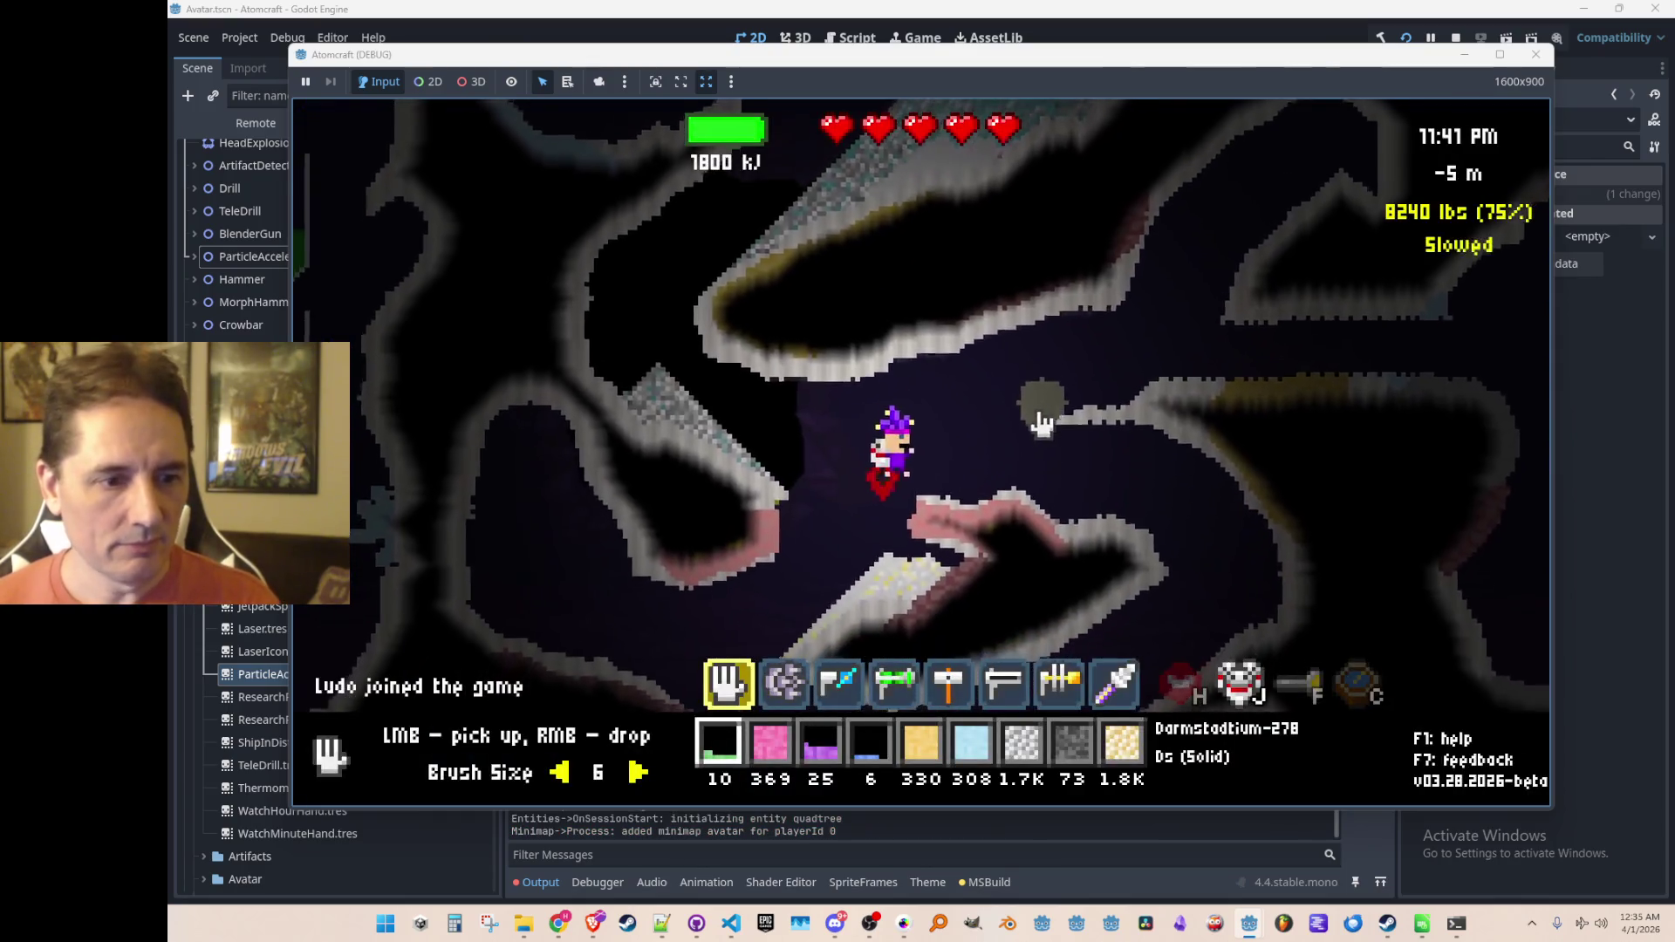
Step: Equip the particle accelerator and fire proton, neutron and alpha beams into the cave
{"action": "key", "text": "4"}
{"action": "left_click", "coordinate": [1188, 308]}
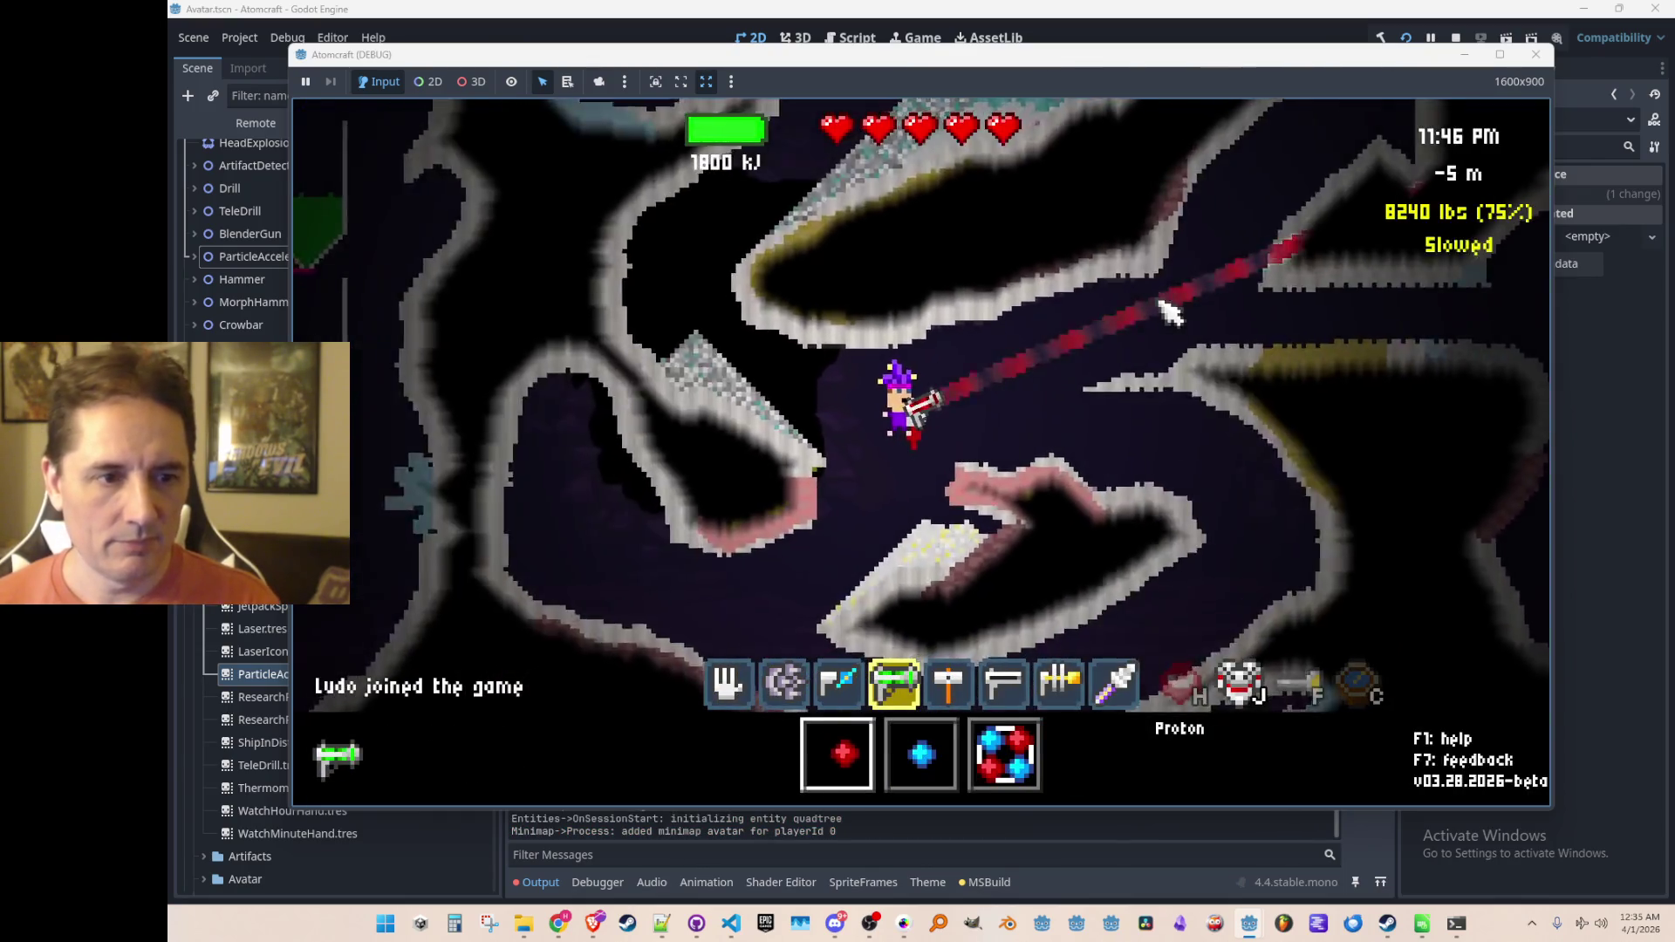
{"action": "left_click", "coordinate": [1208, 306]}
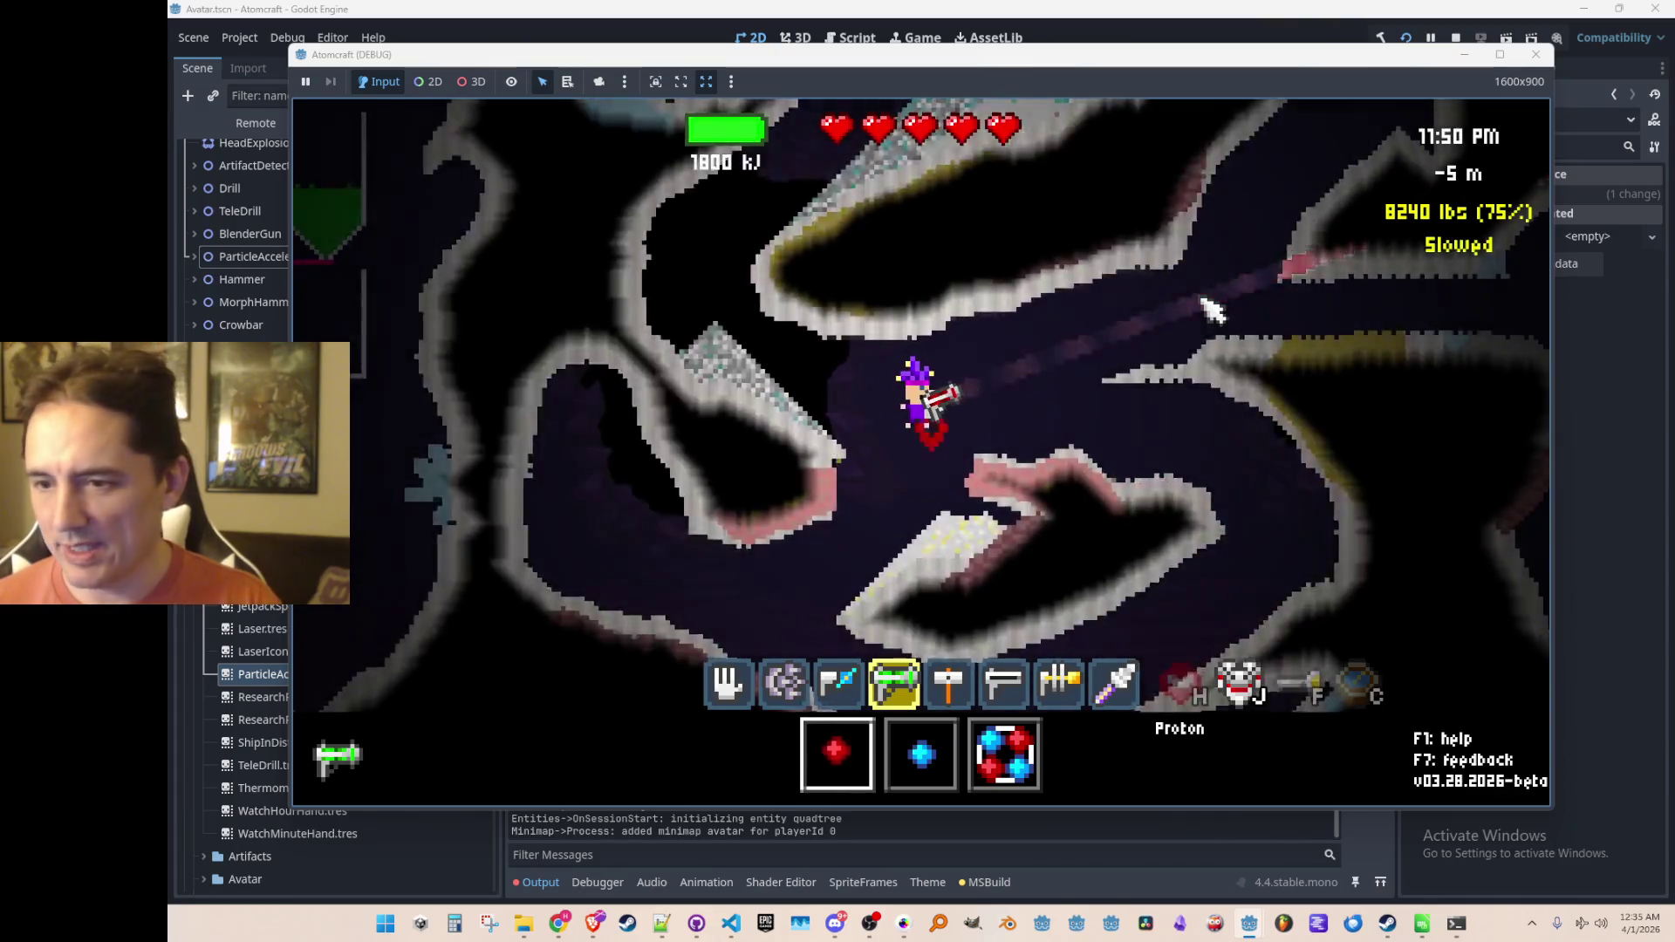
{"action": "scroll", "coordinate": [1211, 306], "scroll_direction": "down", "scroll_amount": 1}
{"action": "left_click_drag", "start_coordinate": [1208, 305], "coordinate": [1219, 291]}
{"action": "left_click", "coordinate": [1218, 291]}
{"action": "scroll", "coordinate": [1218, 292], "scroll_direction": "down", "scroll_amount": 1}
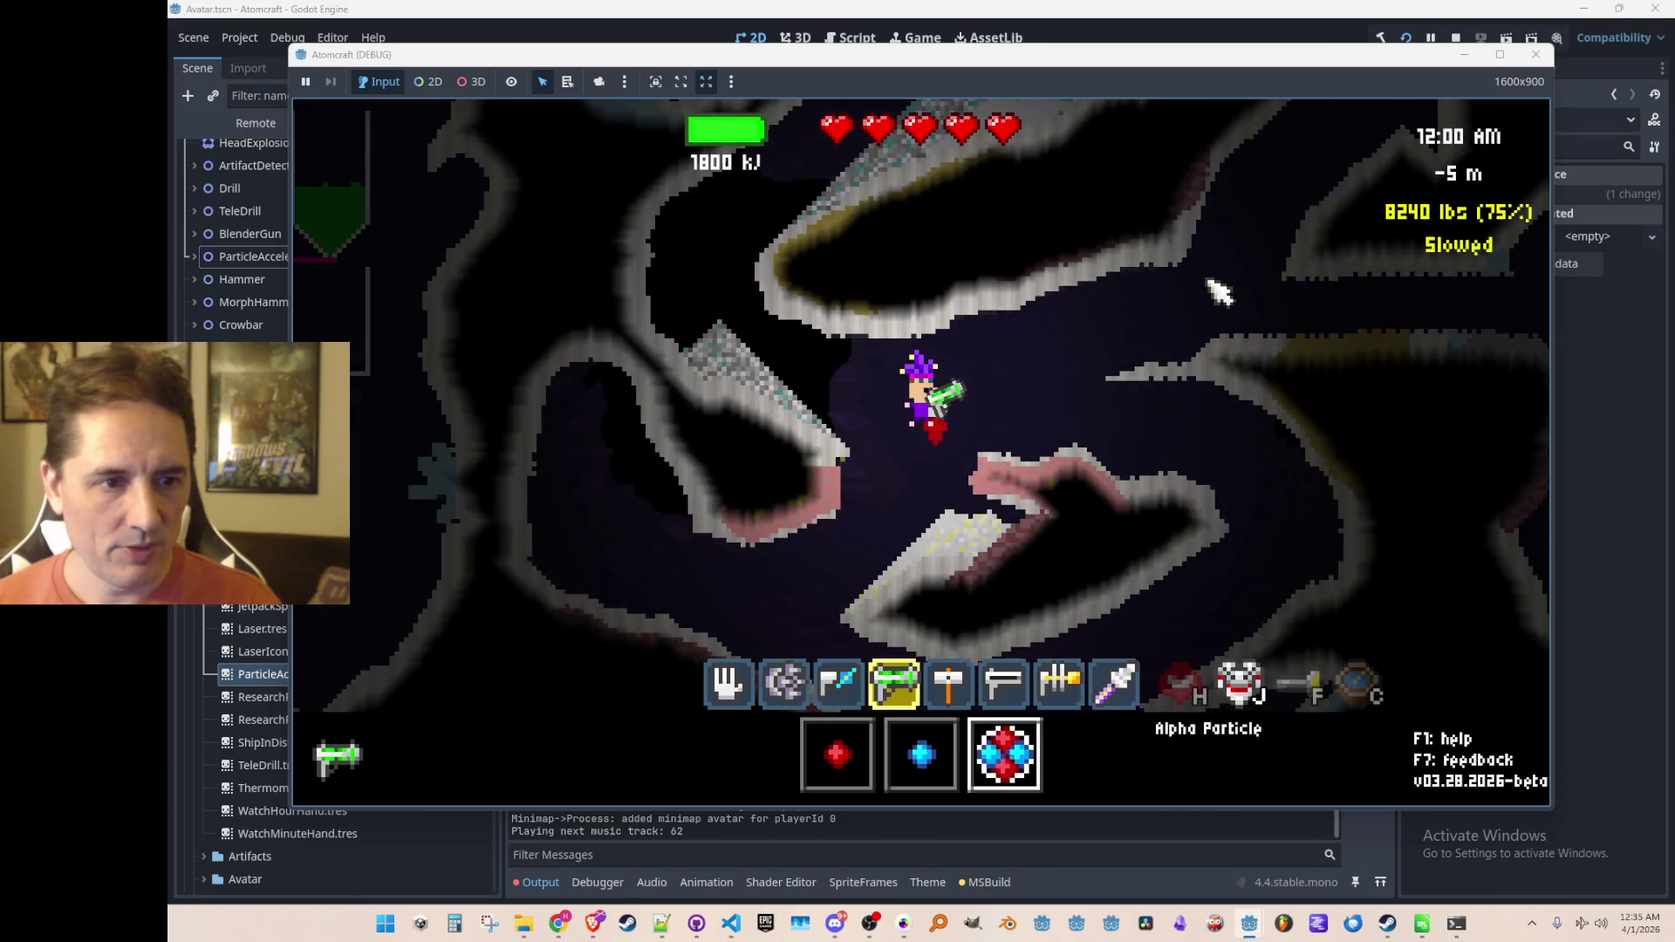
{"action": "left_click", "coordinate": [1218, 292]}
Step: Fire the neutron and alpha beams again, then stop the run with F8
{"action": "scroll", "coordinate": [1216, 292], "scroll_direction": "up", "scroll_amount": 2}
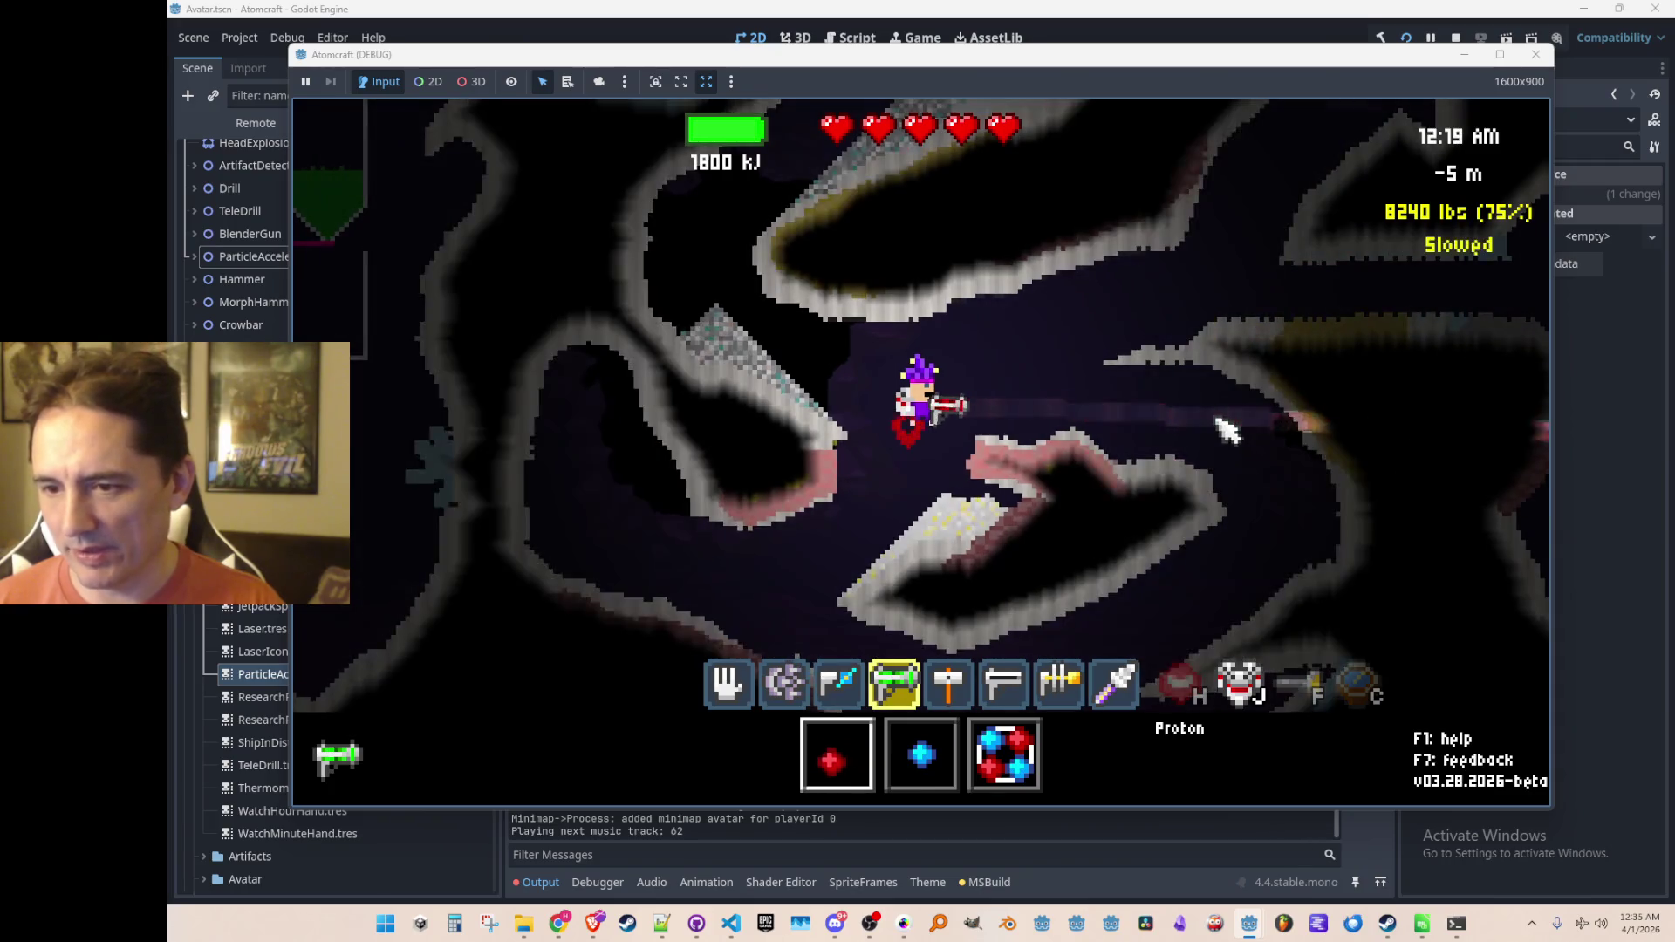
{"action": "scroll", "coordinate": [1226, 432], "scroll_direction": "down", "scroll_amount": 1}
{"action": "left_click", "coordinate": [1212, 479]}
{"action": "scroll", "coordinate": [1208, 480], "scroll_direction": "down", "scroll_amount": 1}
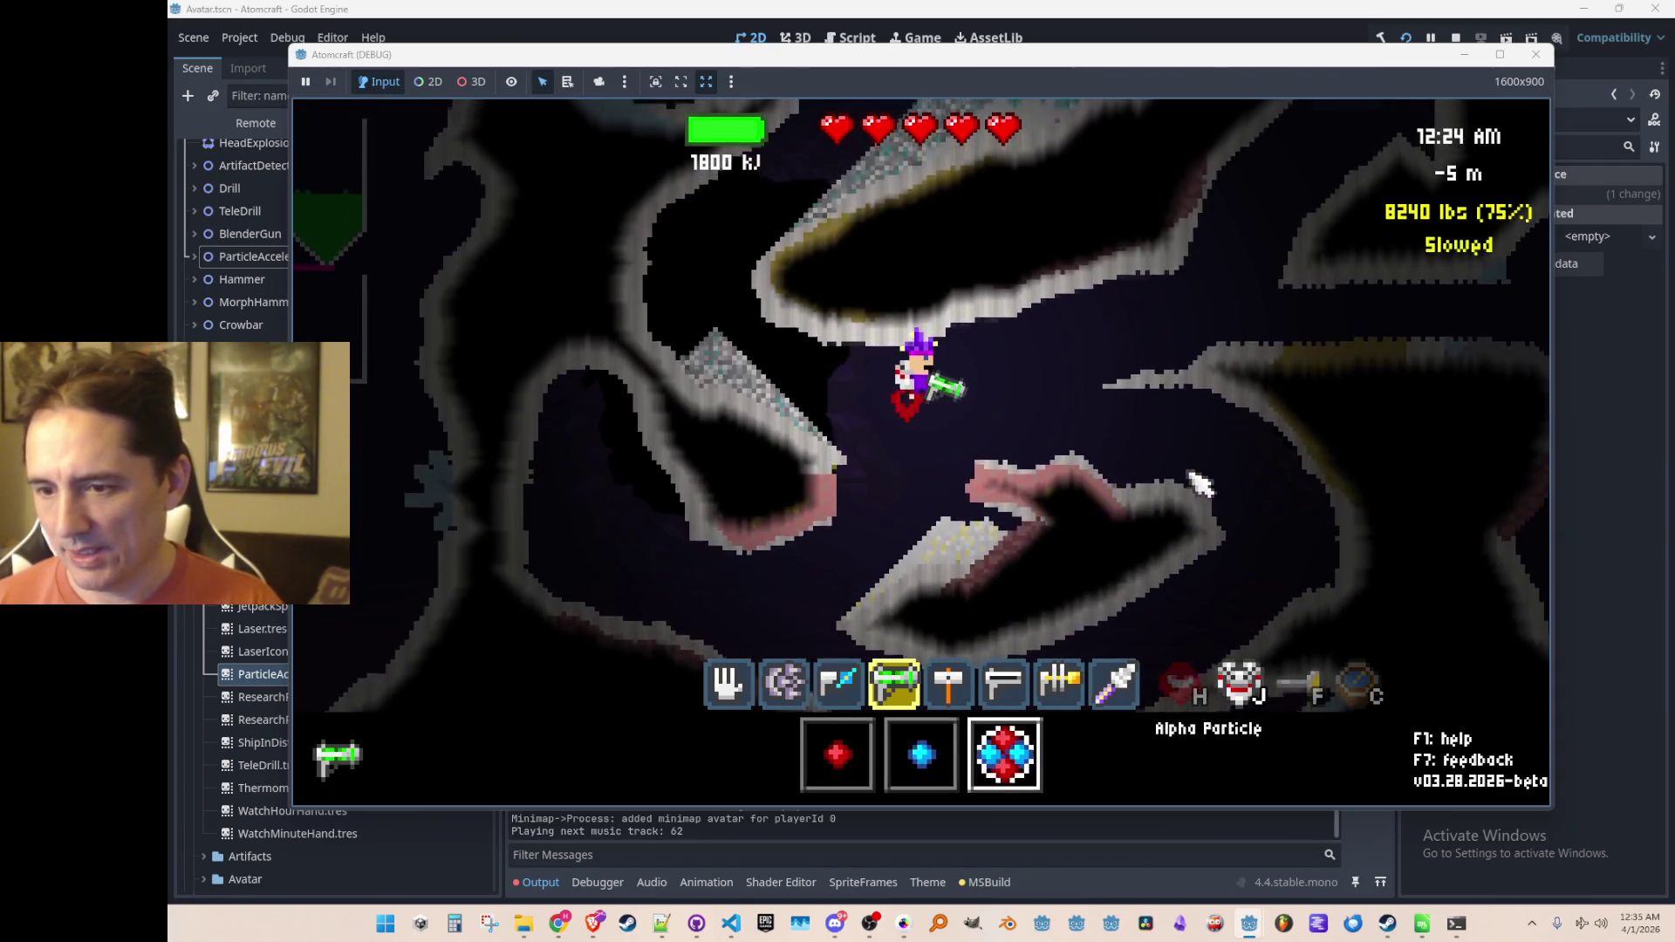
{"action": "left_click", "coordinate": [1200, 484]}
{"action": "scroll", "coordinate": [1204, 488], "scroll_direction": "up", "scroll_amount": 1}
{"action": "left_click", "coordinate": [1215, 499]}
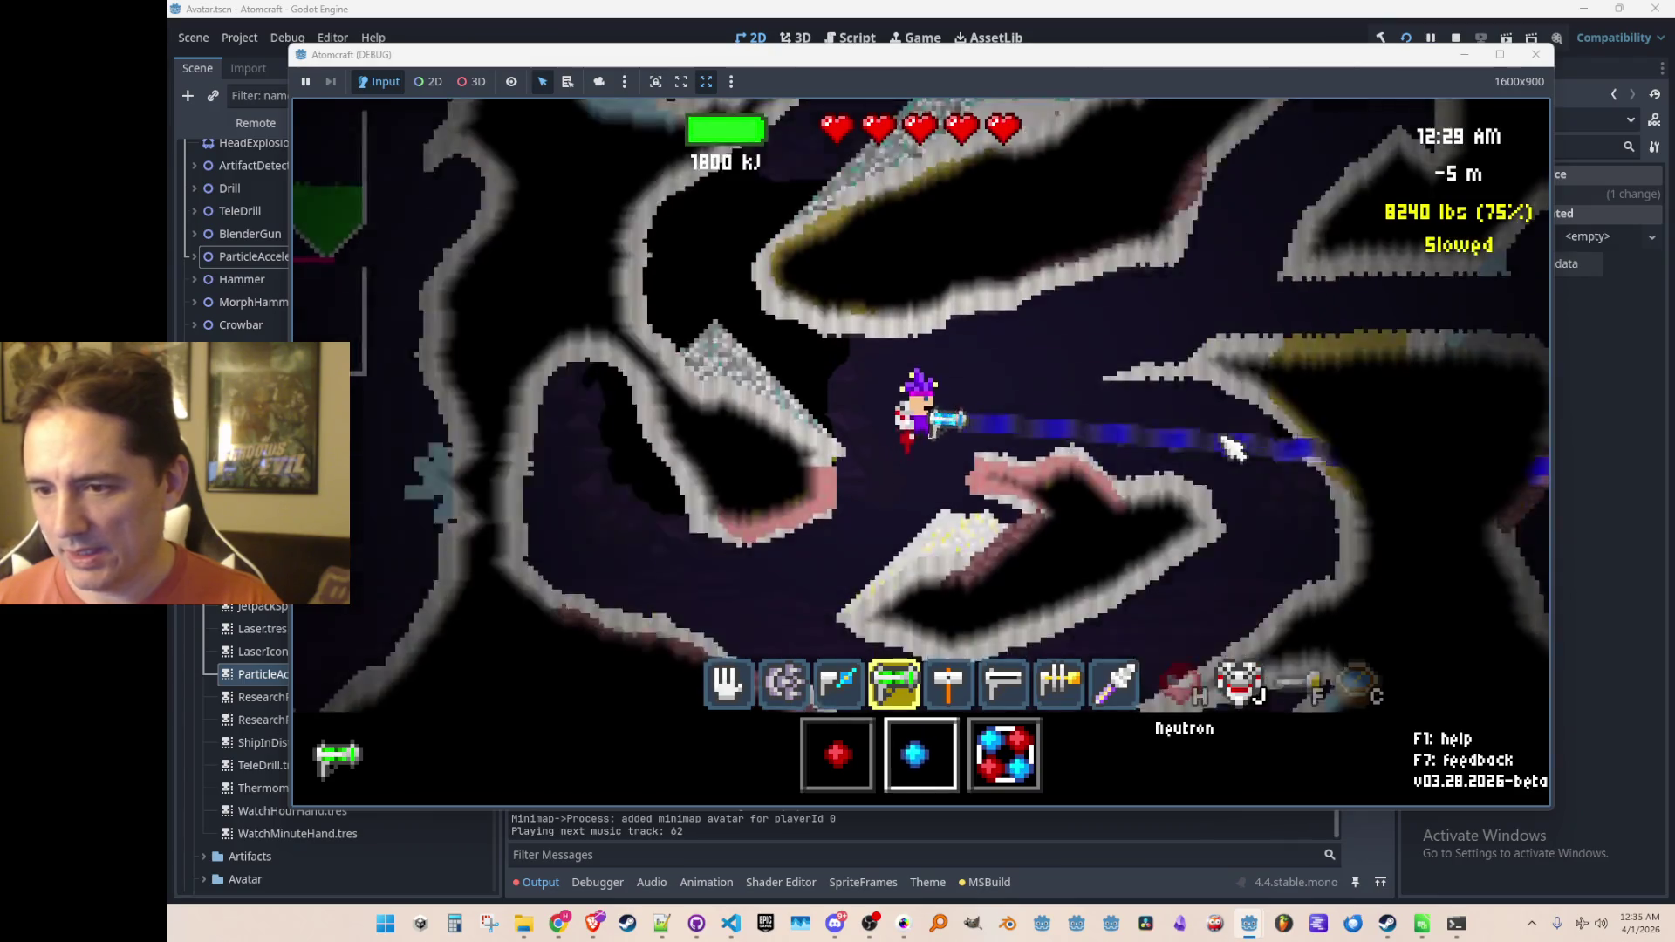
{"action": "key", "text": "F8"}
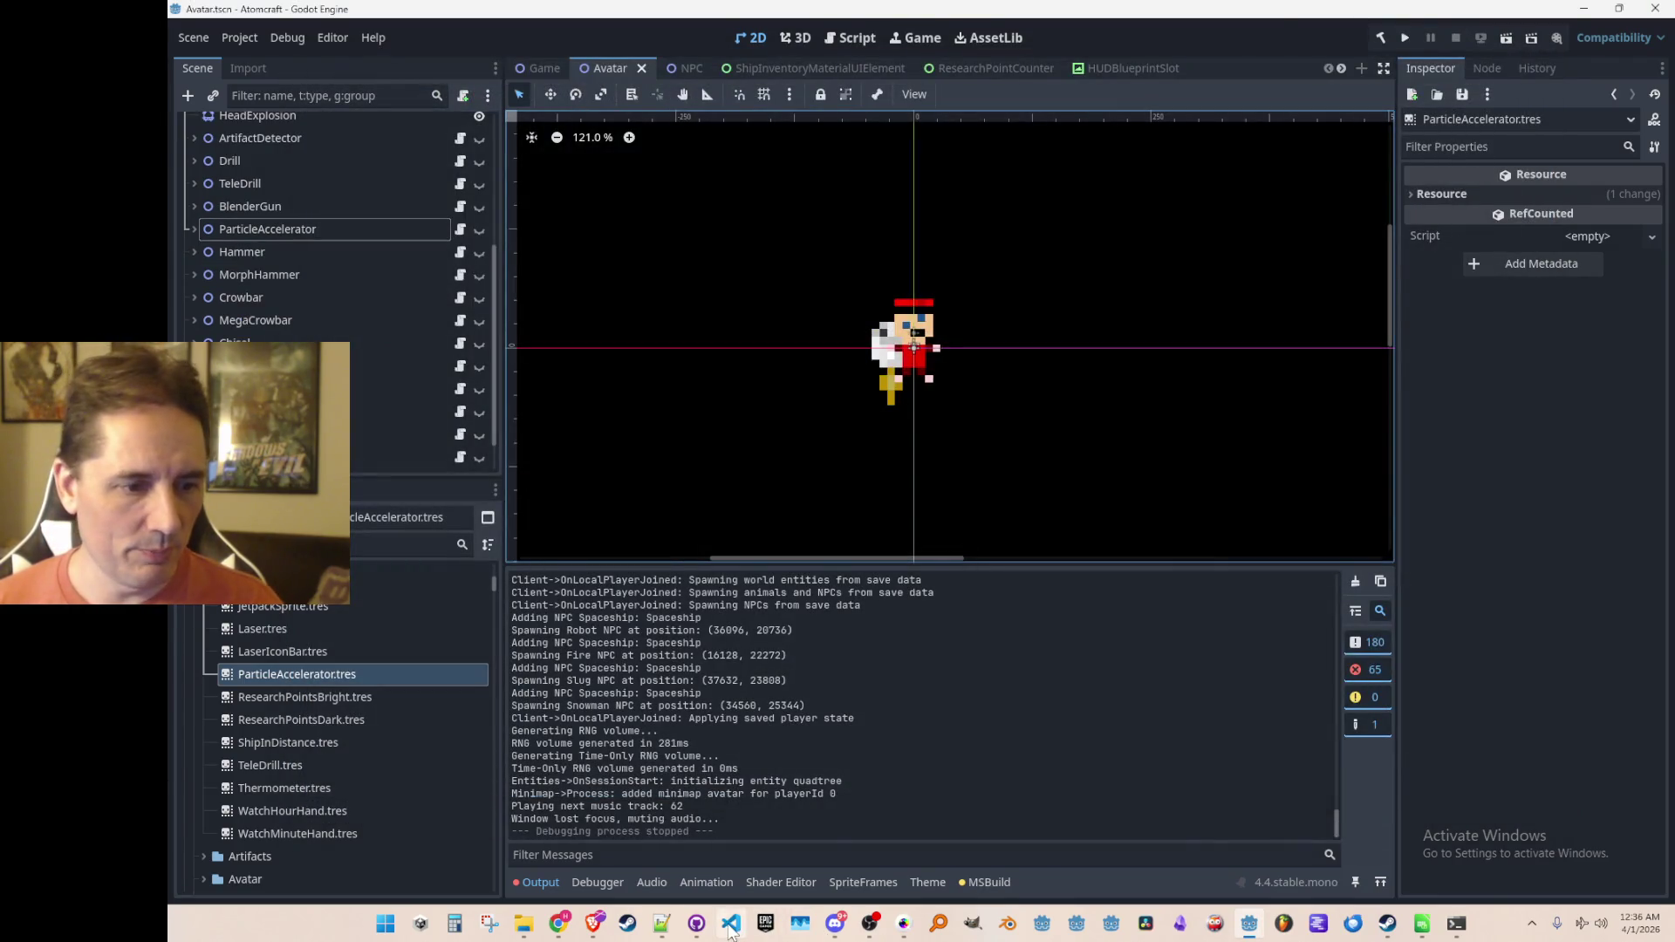
Step: In ServerMsg_ParticleAccelerator.cs, change the neutron beam colour to Color(0.2f, 0.2f, 1.0f, alpha)
{"action": "left_click", "coordinate": [731, 927]}
{"action": "key", "text": "ctrl+p"}
{"action": "type", "text": "Serv"}
{"action": "left_click", "coordinate": [1140, 206]}
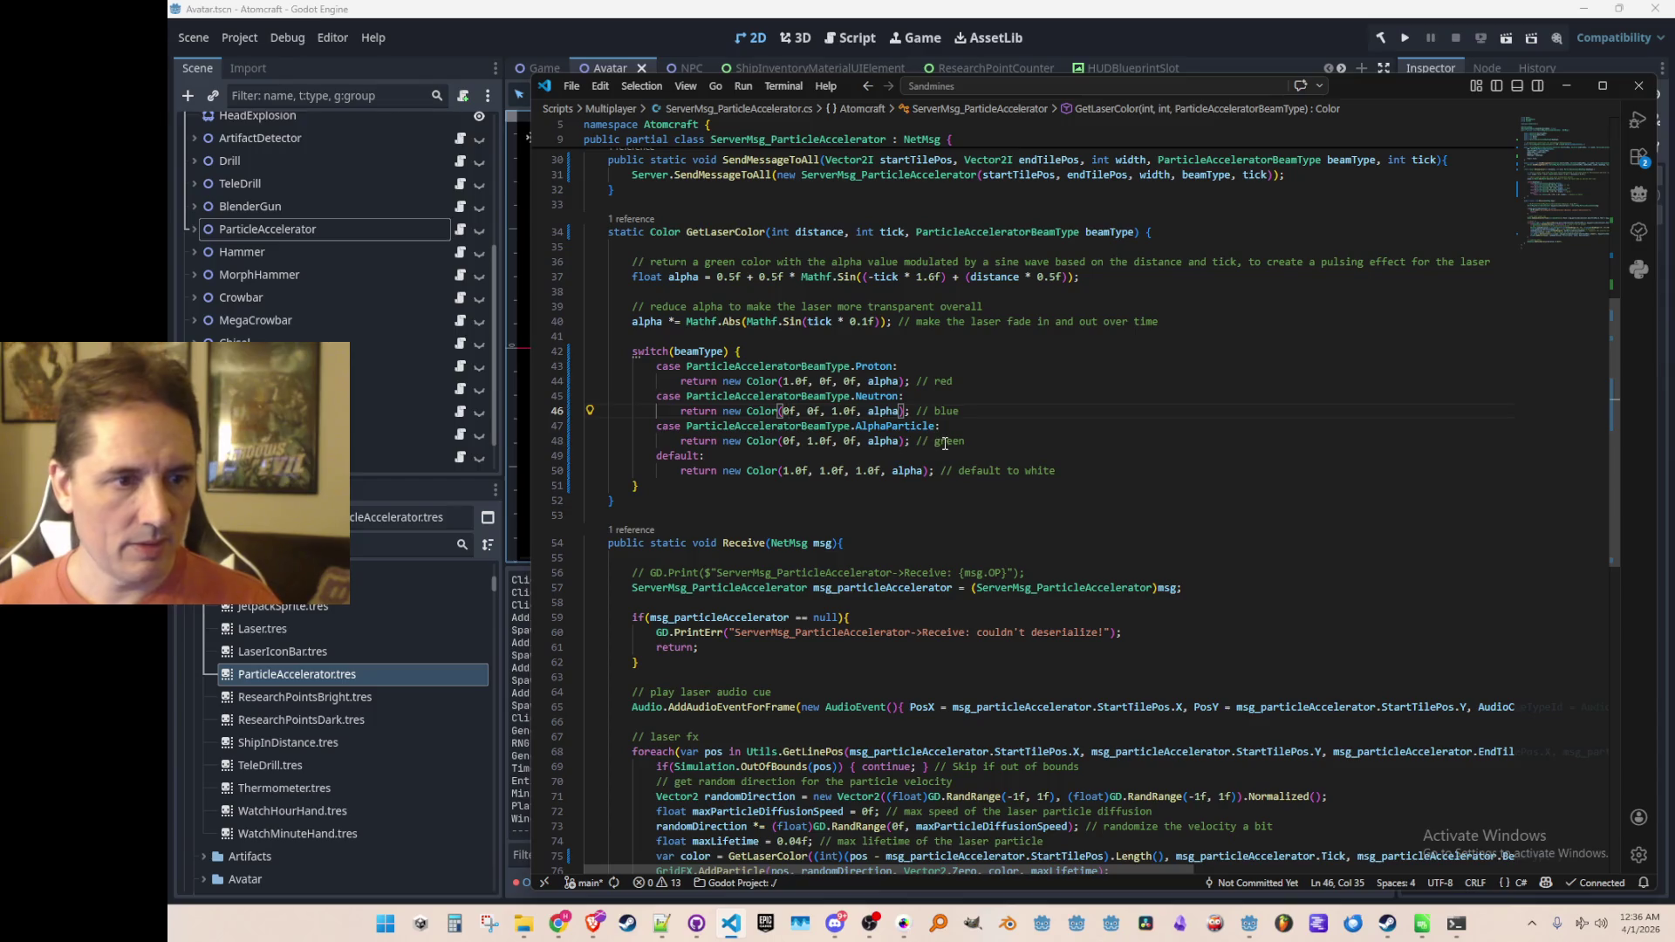
{"action": "type", "text": ".f, 1"}
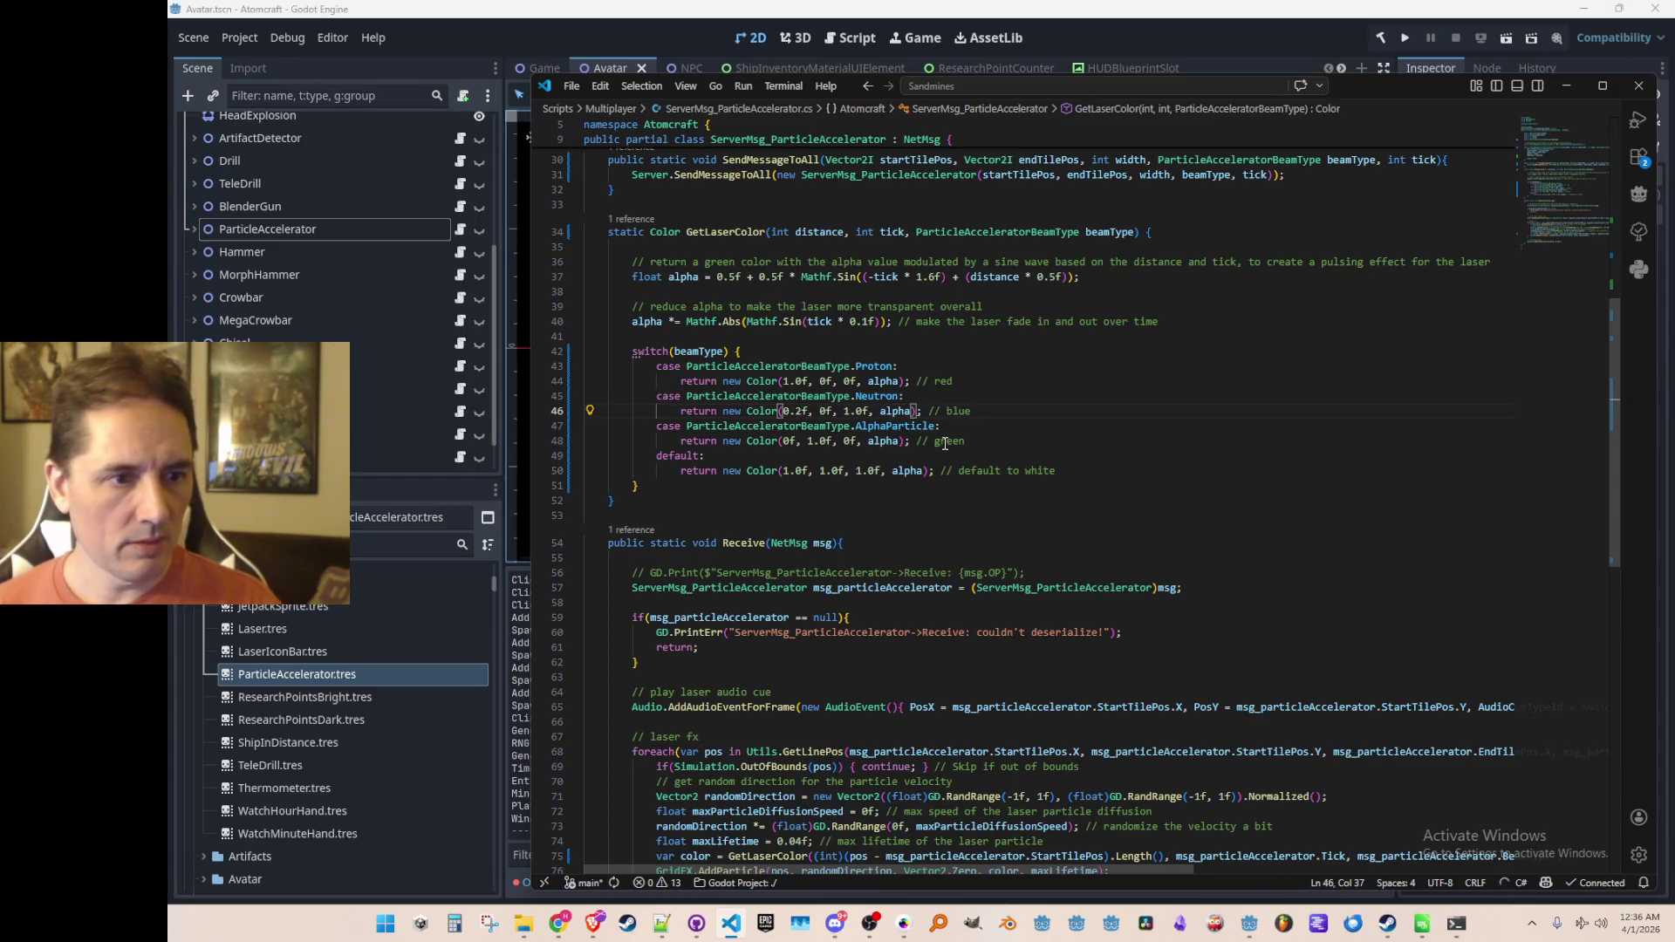
{"action": "type", "text": ".2"}
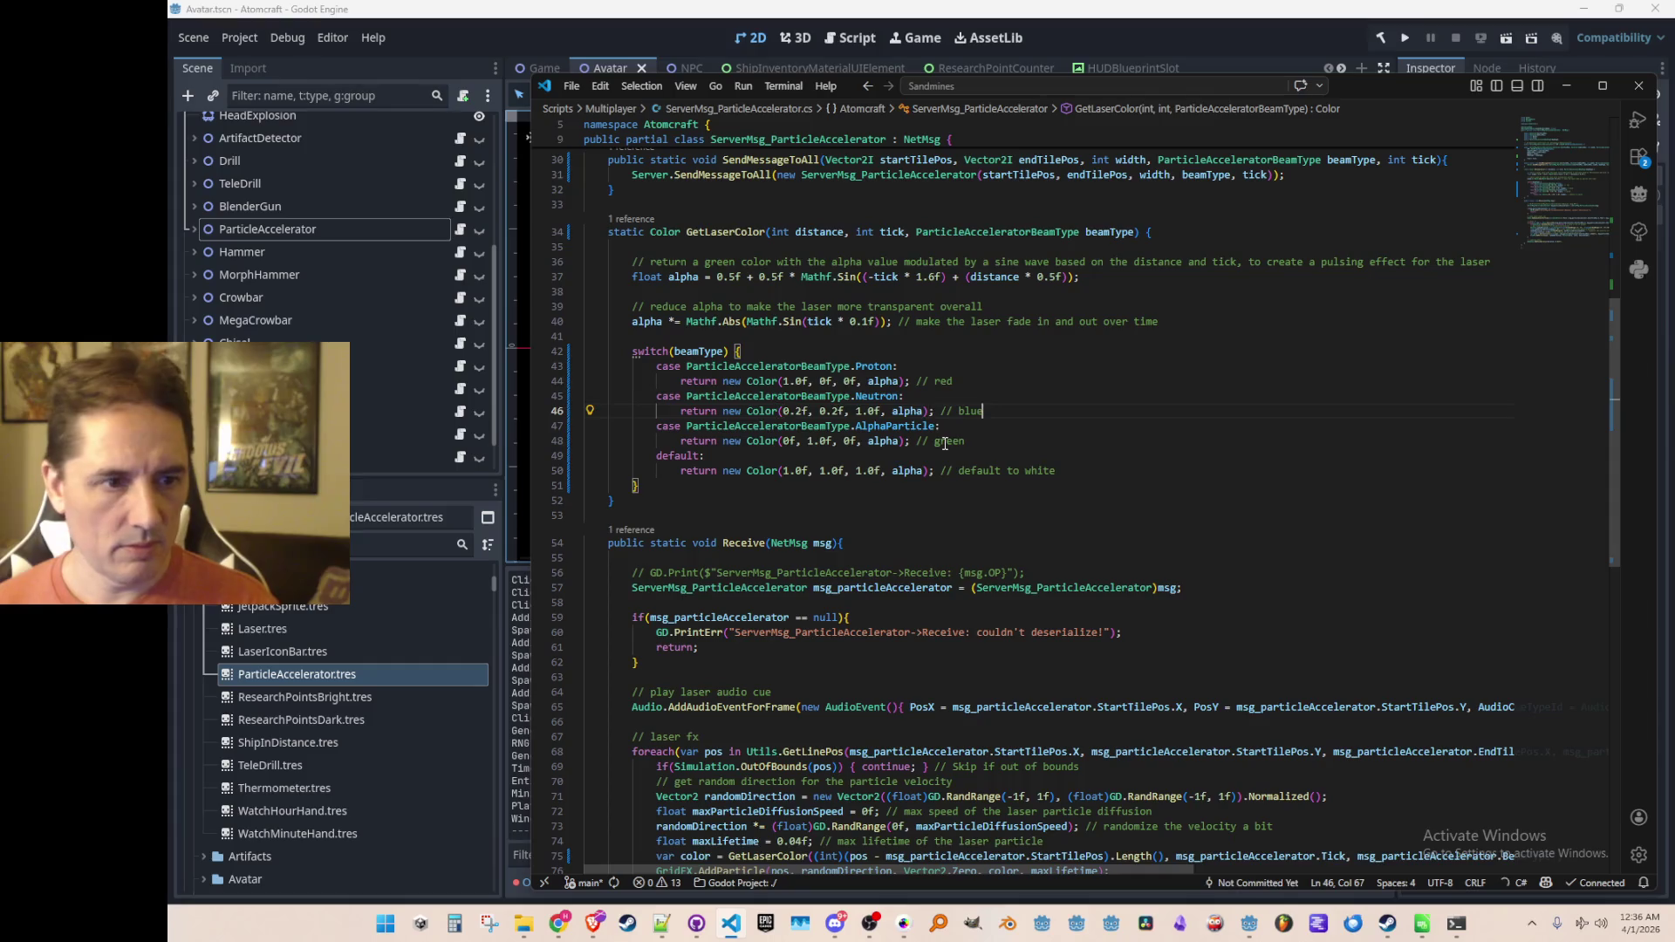
{"action": "left_click", "coordinate": [1331, 42]}
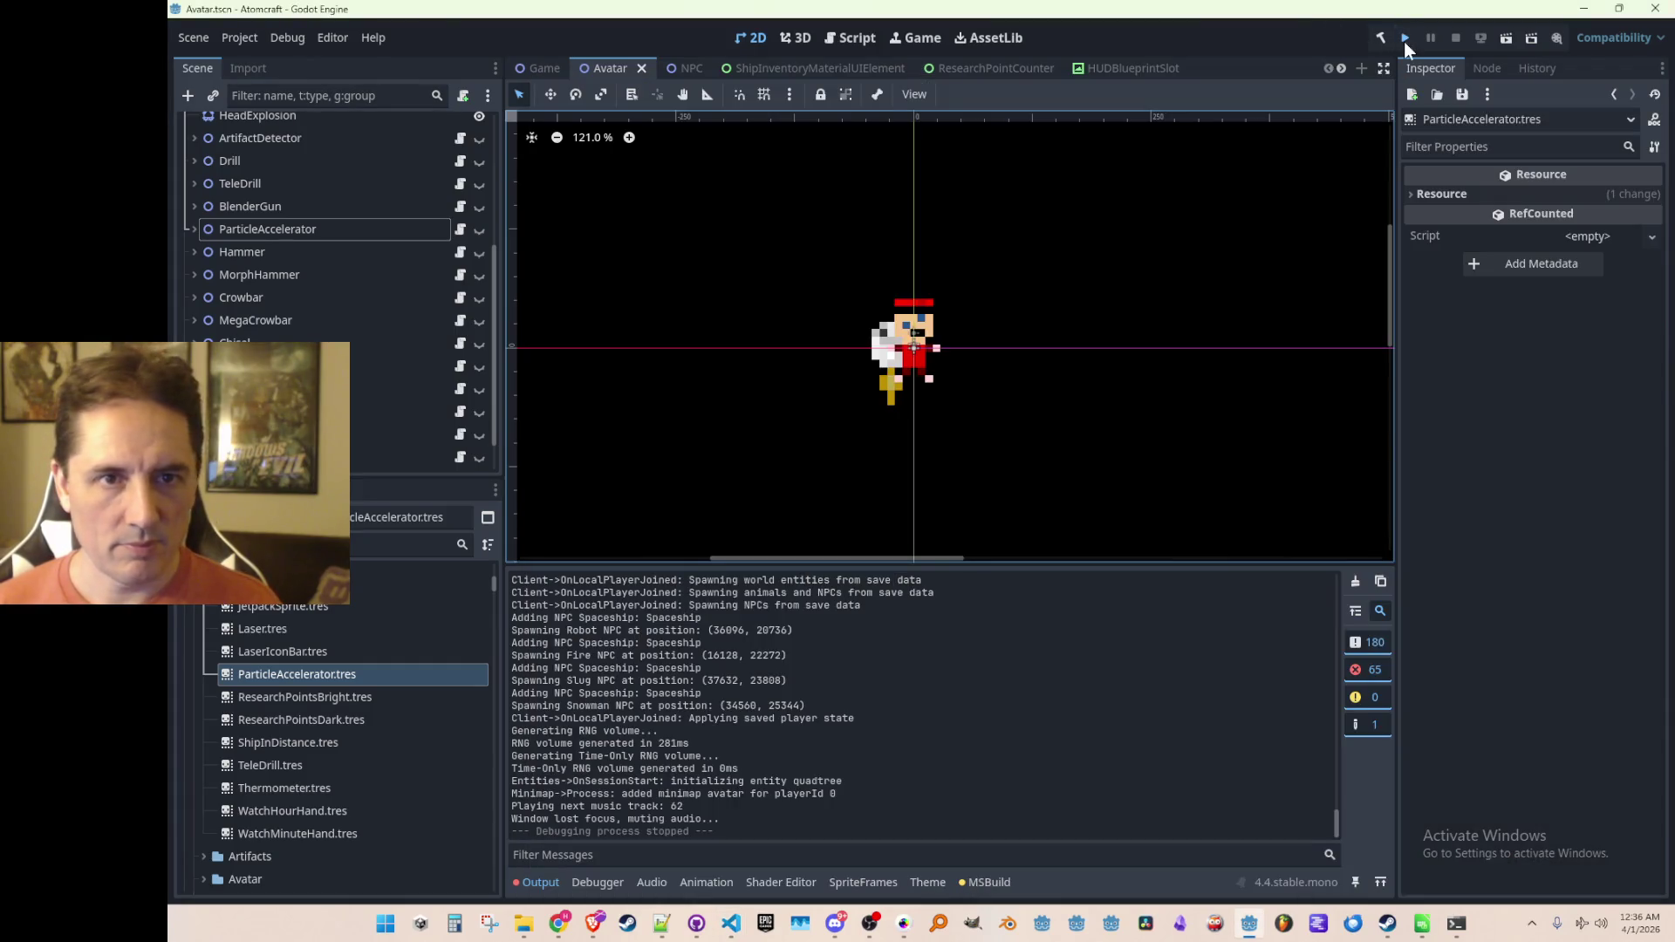
Step: Run the project with F5 and load the profile's cave world through Single Player
{"action": "key", "text": "F5"}
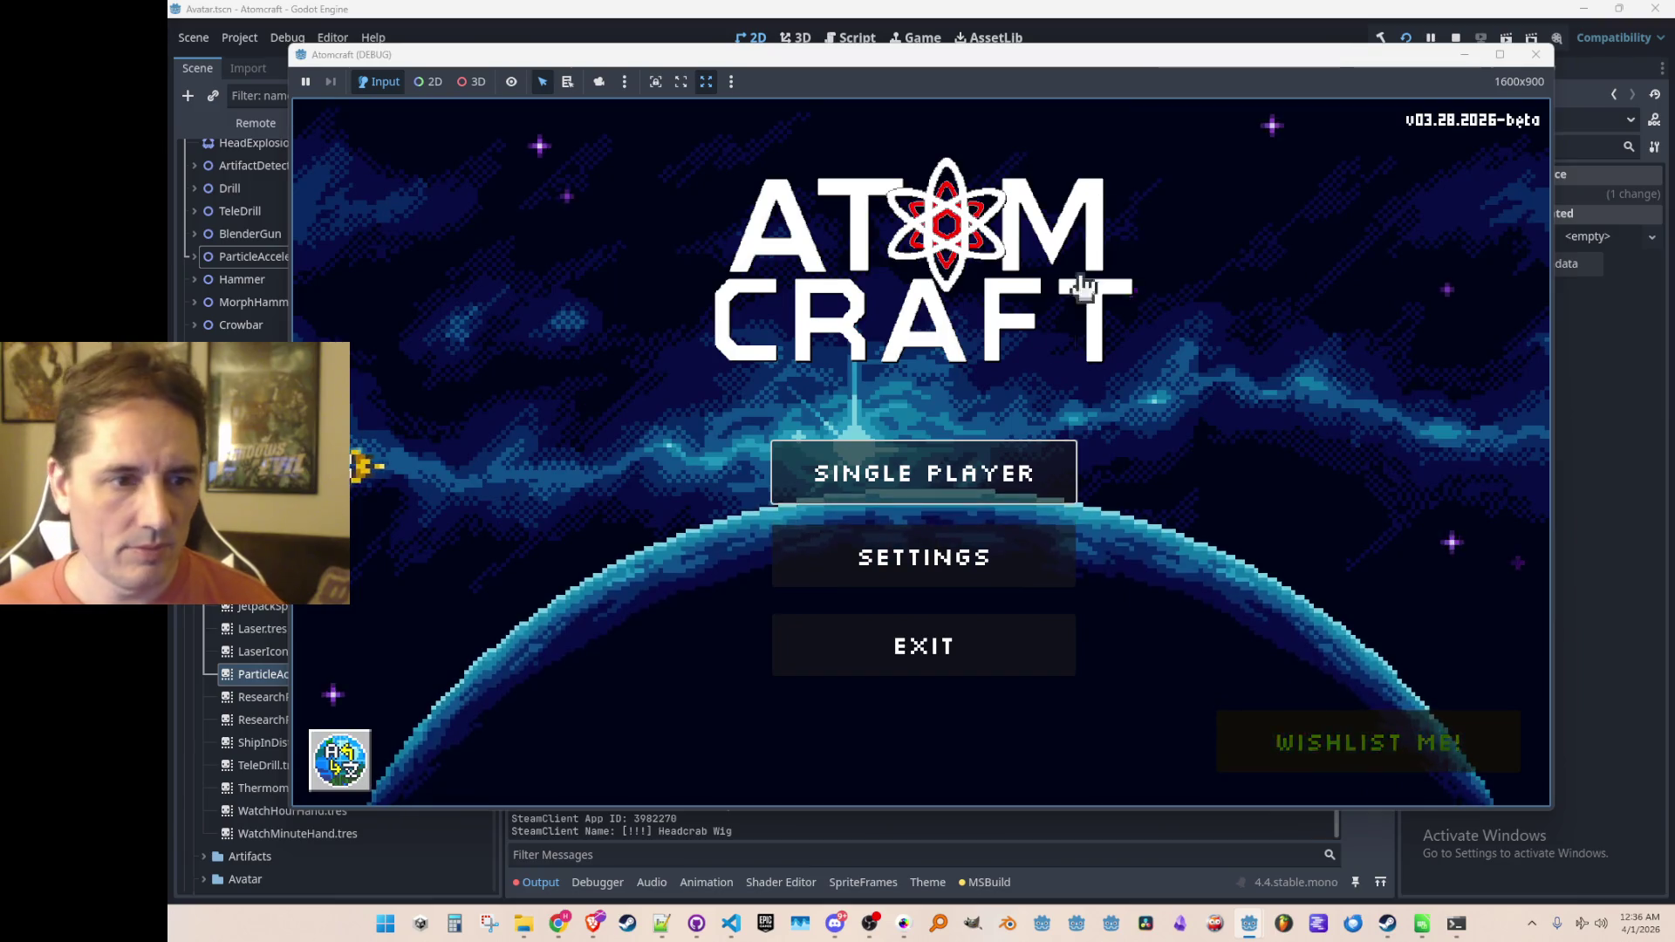
{"action": "left_click", "coordinate": [946, 474]}
{"action": "left_click", "coordinate": [920, 568]}
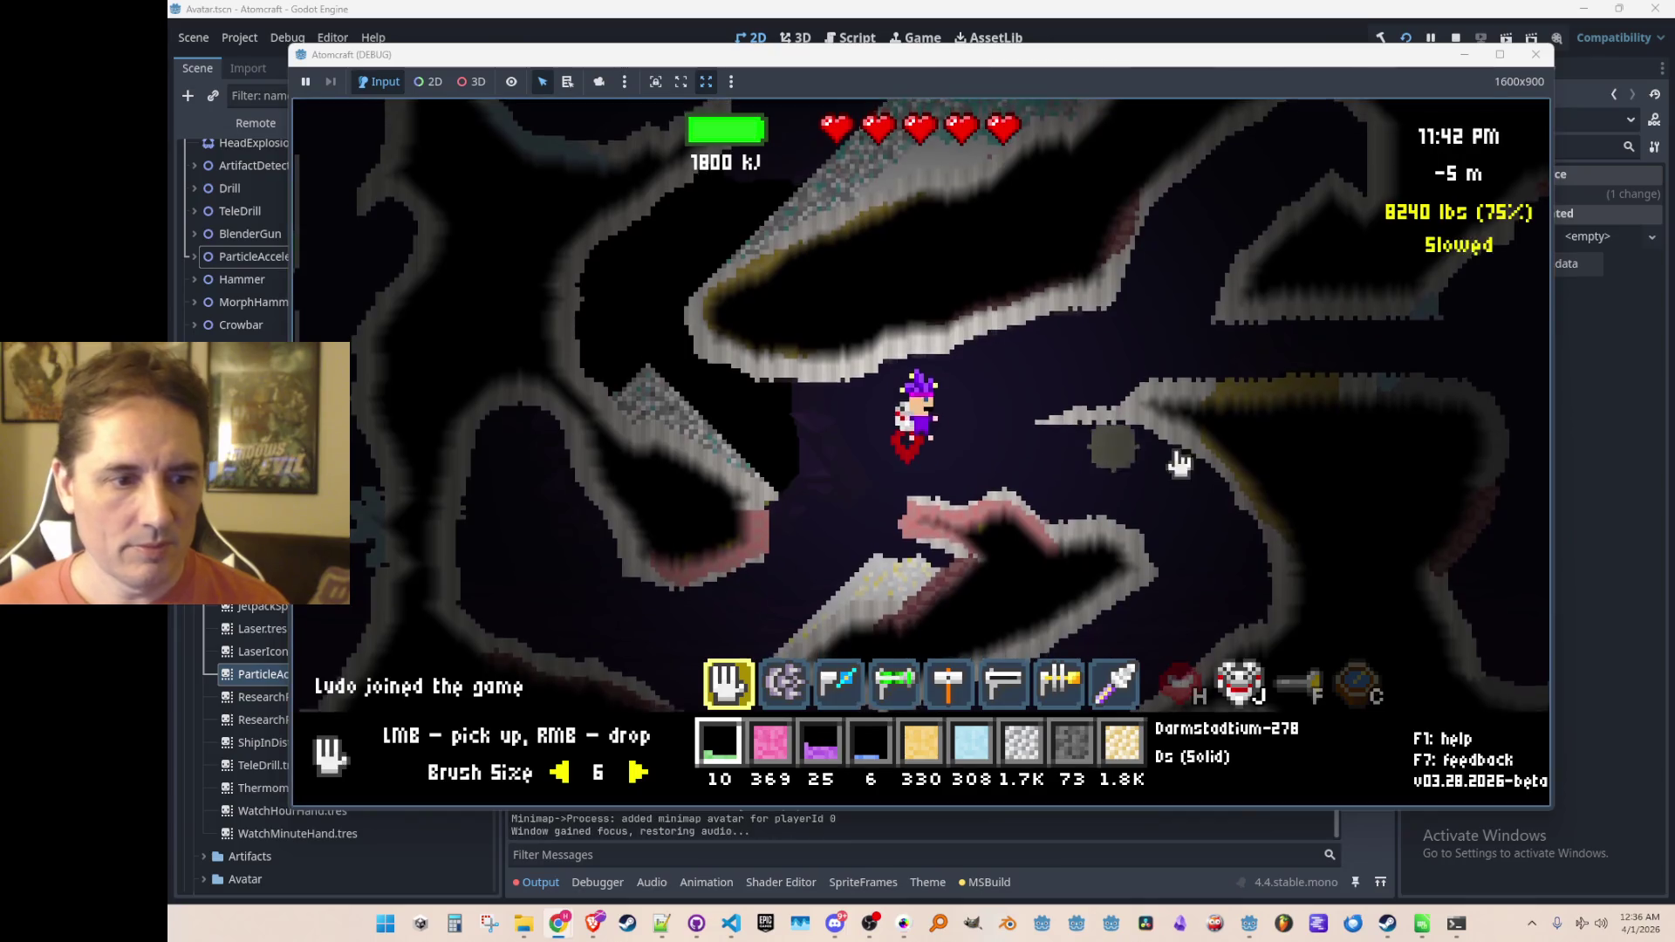
Step: Fire proton, neutron and alpha beams to check the lighter neutron colour
{"action": "key", "text": "4"}
{"action": "left_click", "coordinate": [1214, 279]}
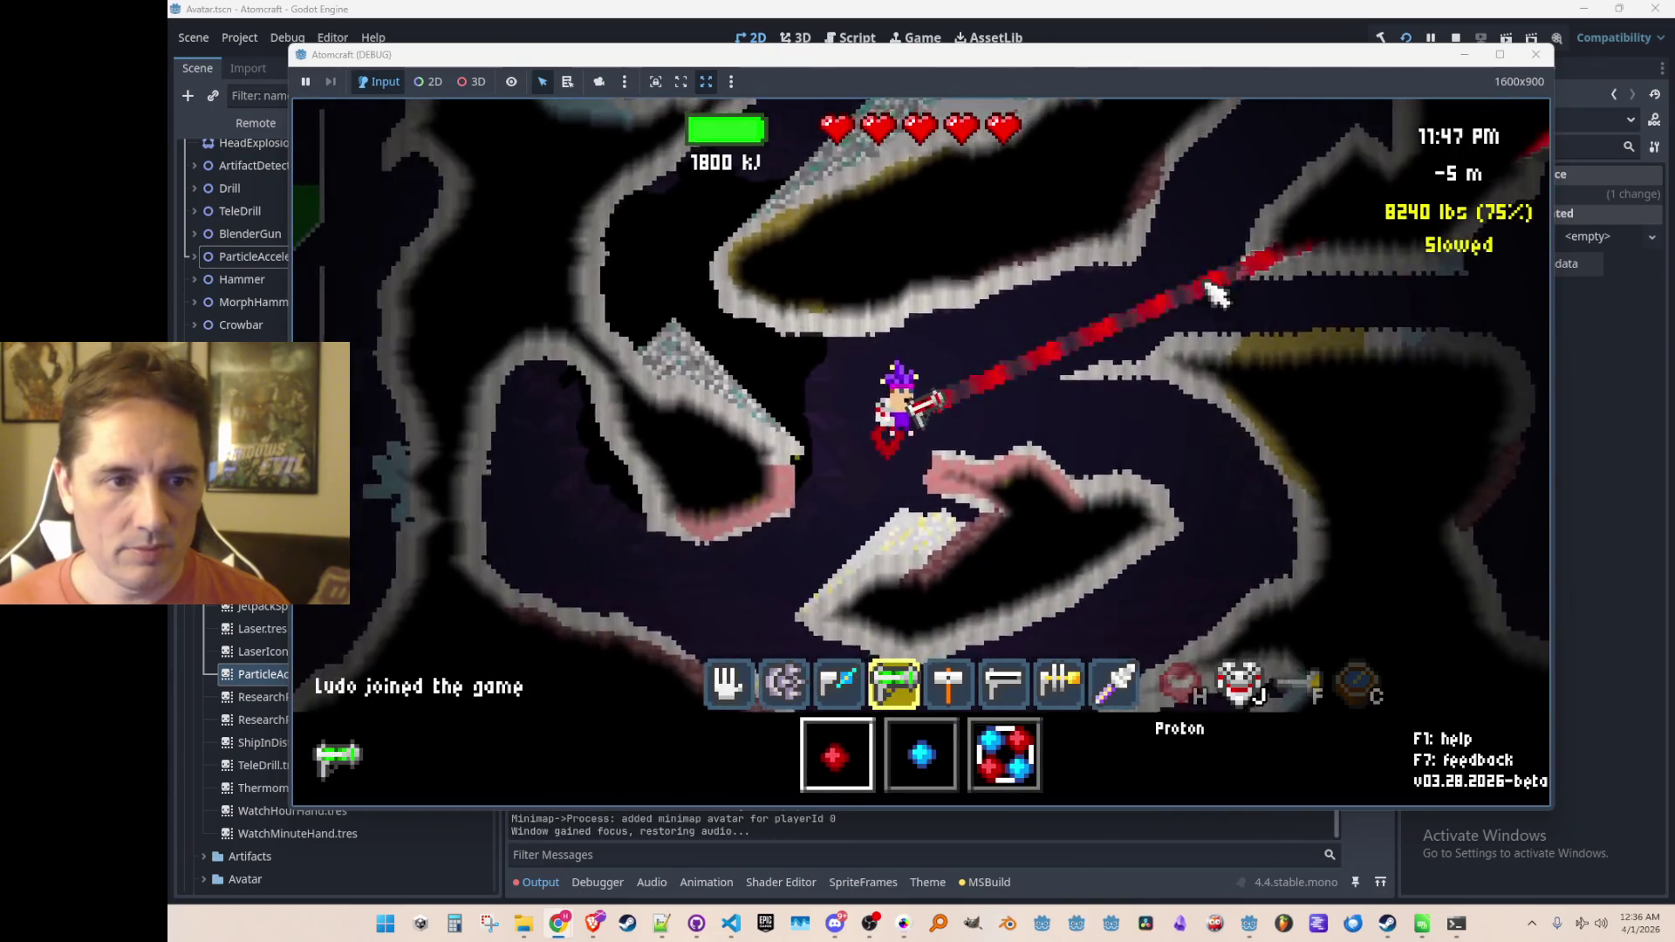
{"action": "scroll", "coordinate": [1215, 294], "scroll_direction": "down", "scroll_amount": 1}
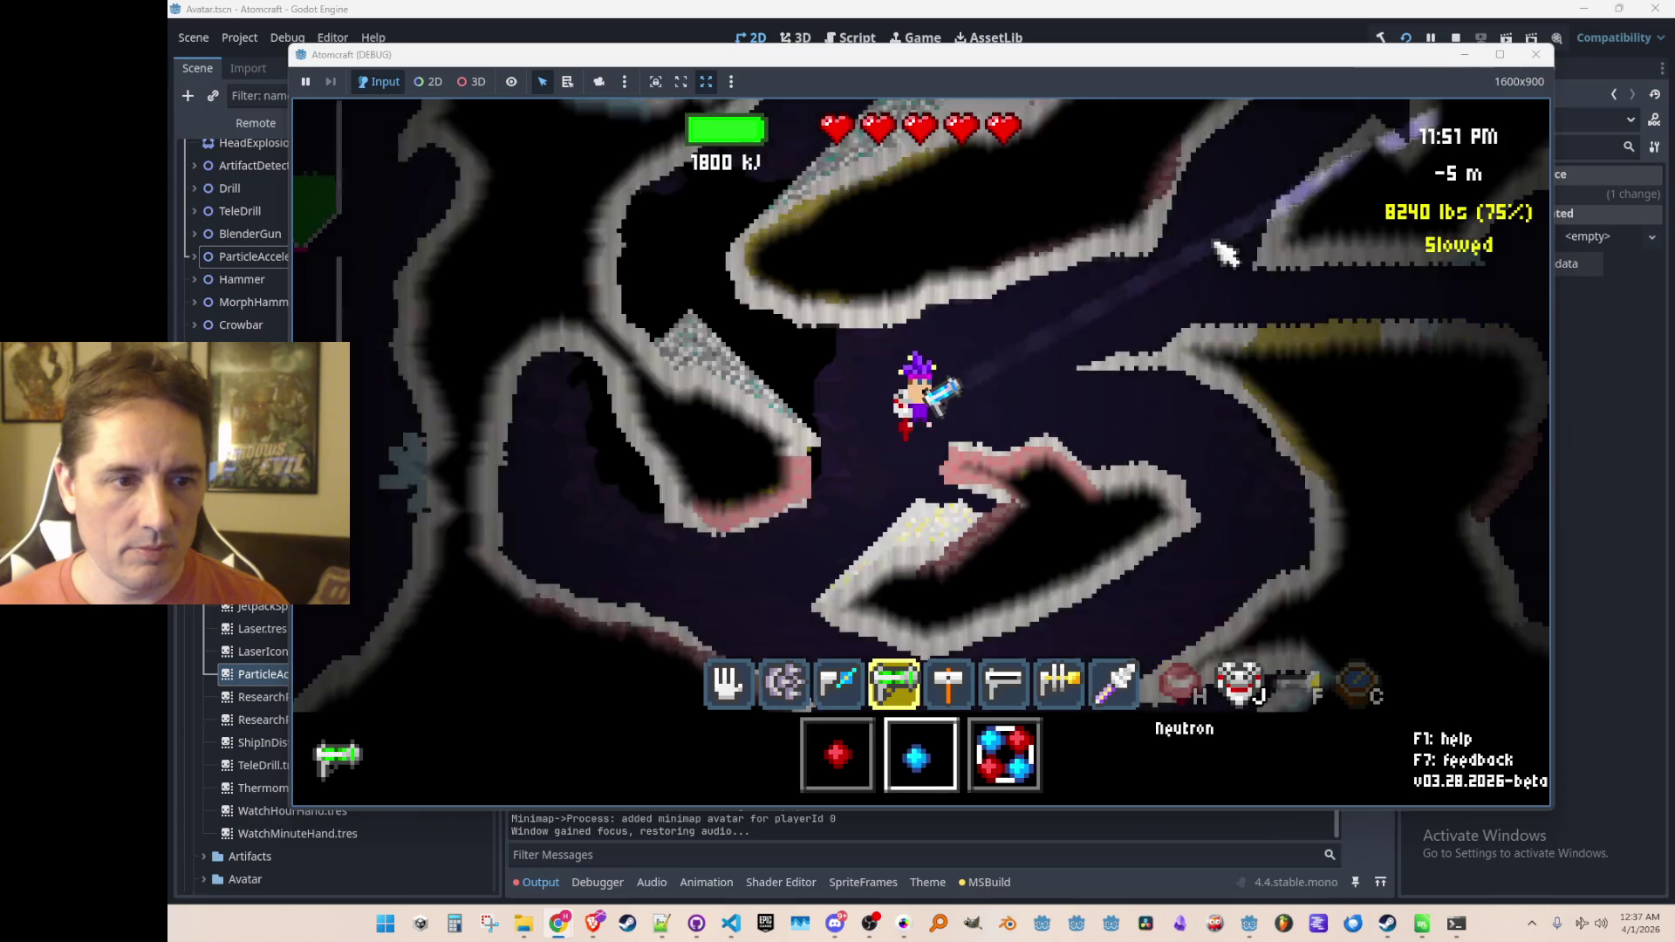
{"action": "left_click", "coordinate": [1228, 272]}
{"action": "left_click", "coordinate": [1226, 273]}
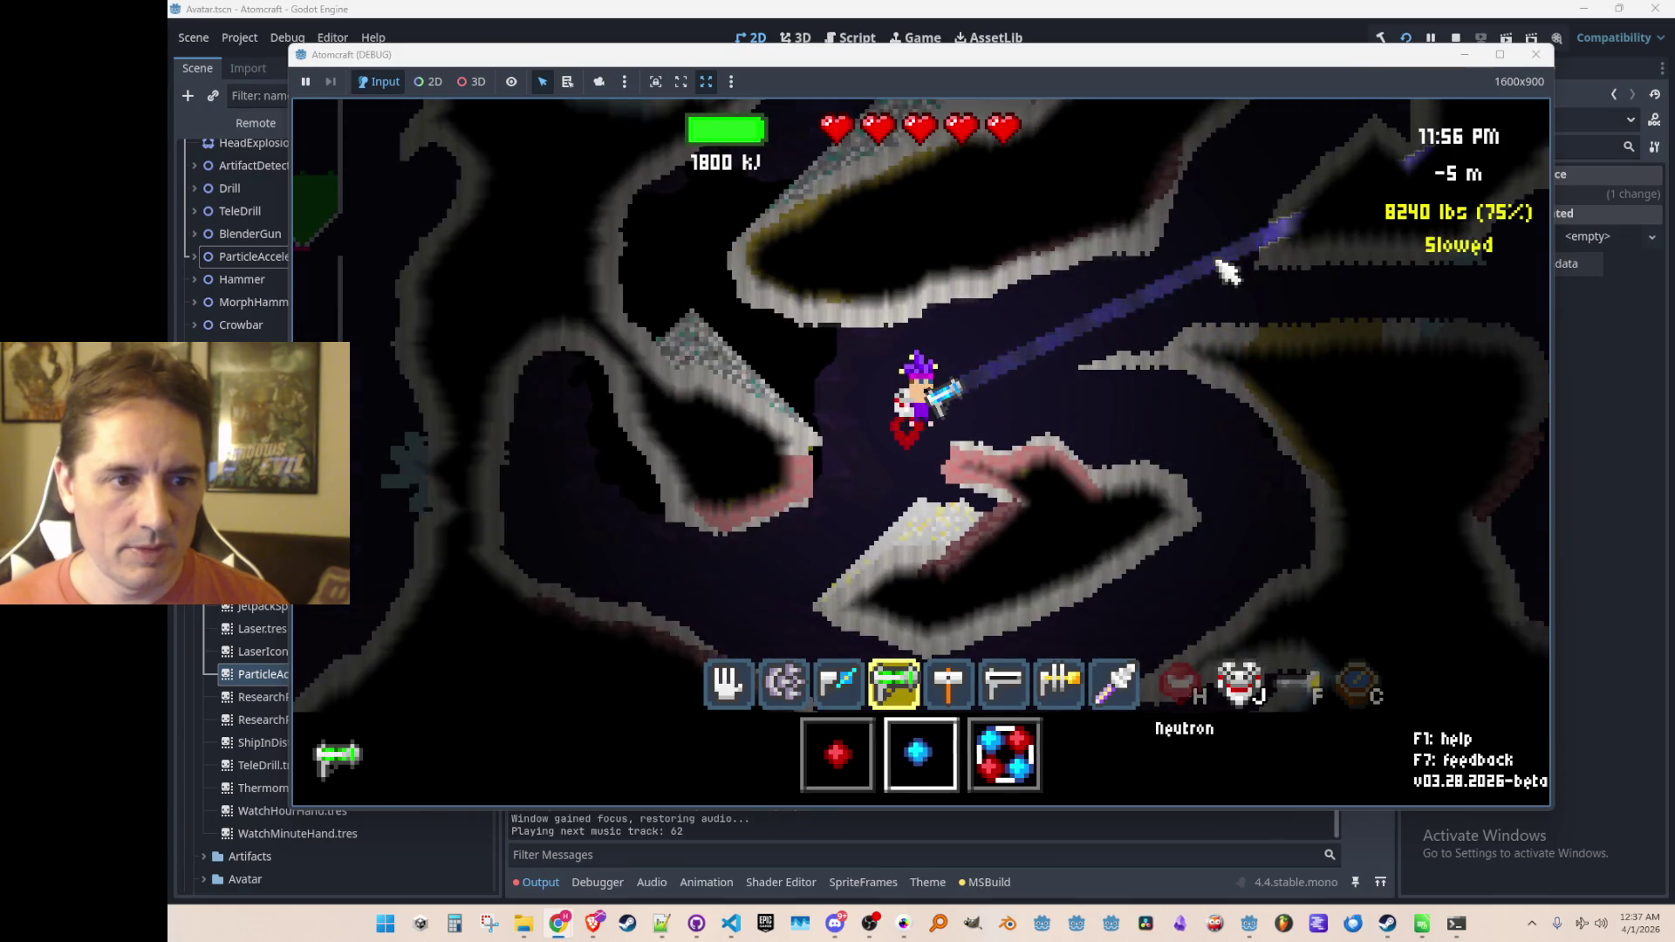
{"action": "scroll", "coordinate": [1227, 273], "scroll_direction": "down", "scroll_amount": 1}
{"action": "left_click", "coordinate": [1229, 269]}
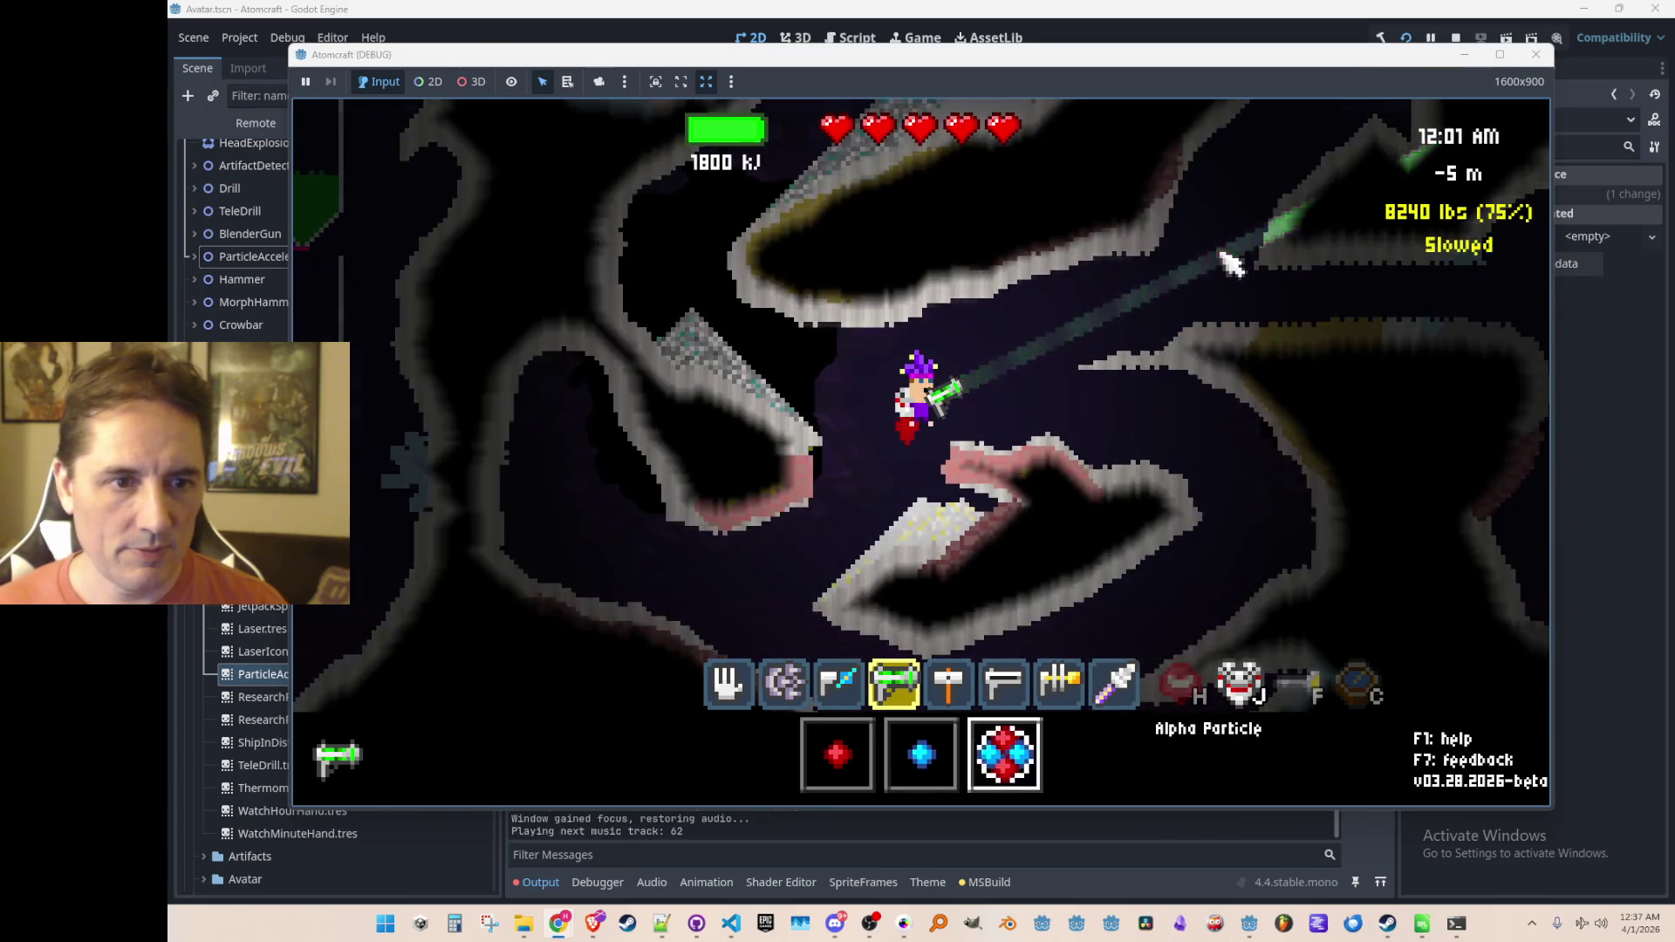
{"action": "left_click", "coordinate": [1231, 266]}
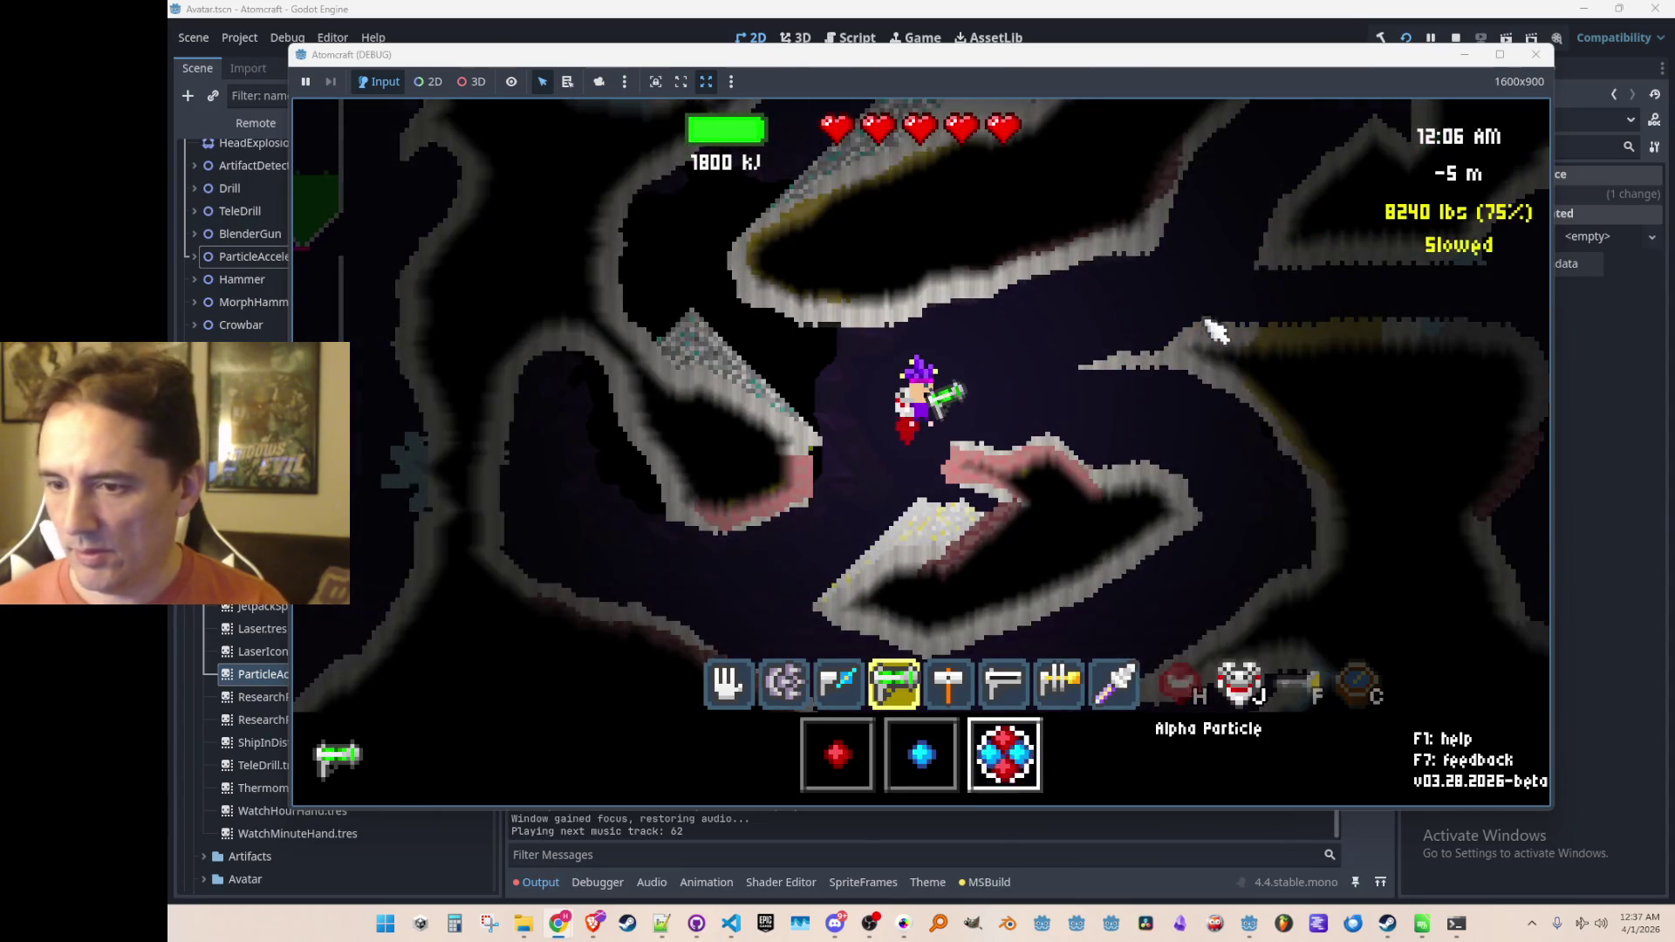
Step: Open and close the inventory, then walk right into the dark hole and back onto the ledge
{"action": "mouse_move", "coordinate": [1212, 358]}
{"action": "key", "text": "i"}
{"action": "key", "text": "i"}
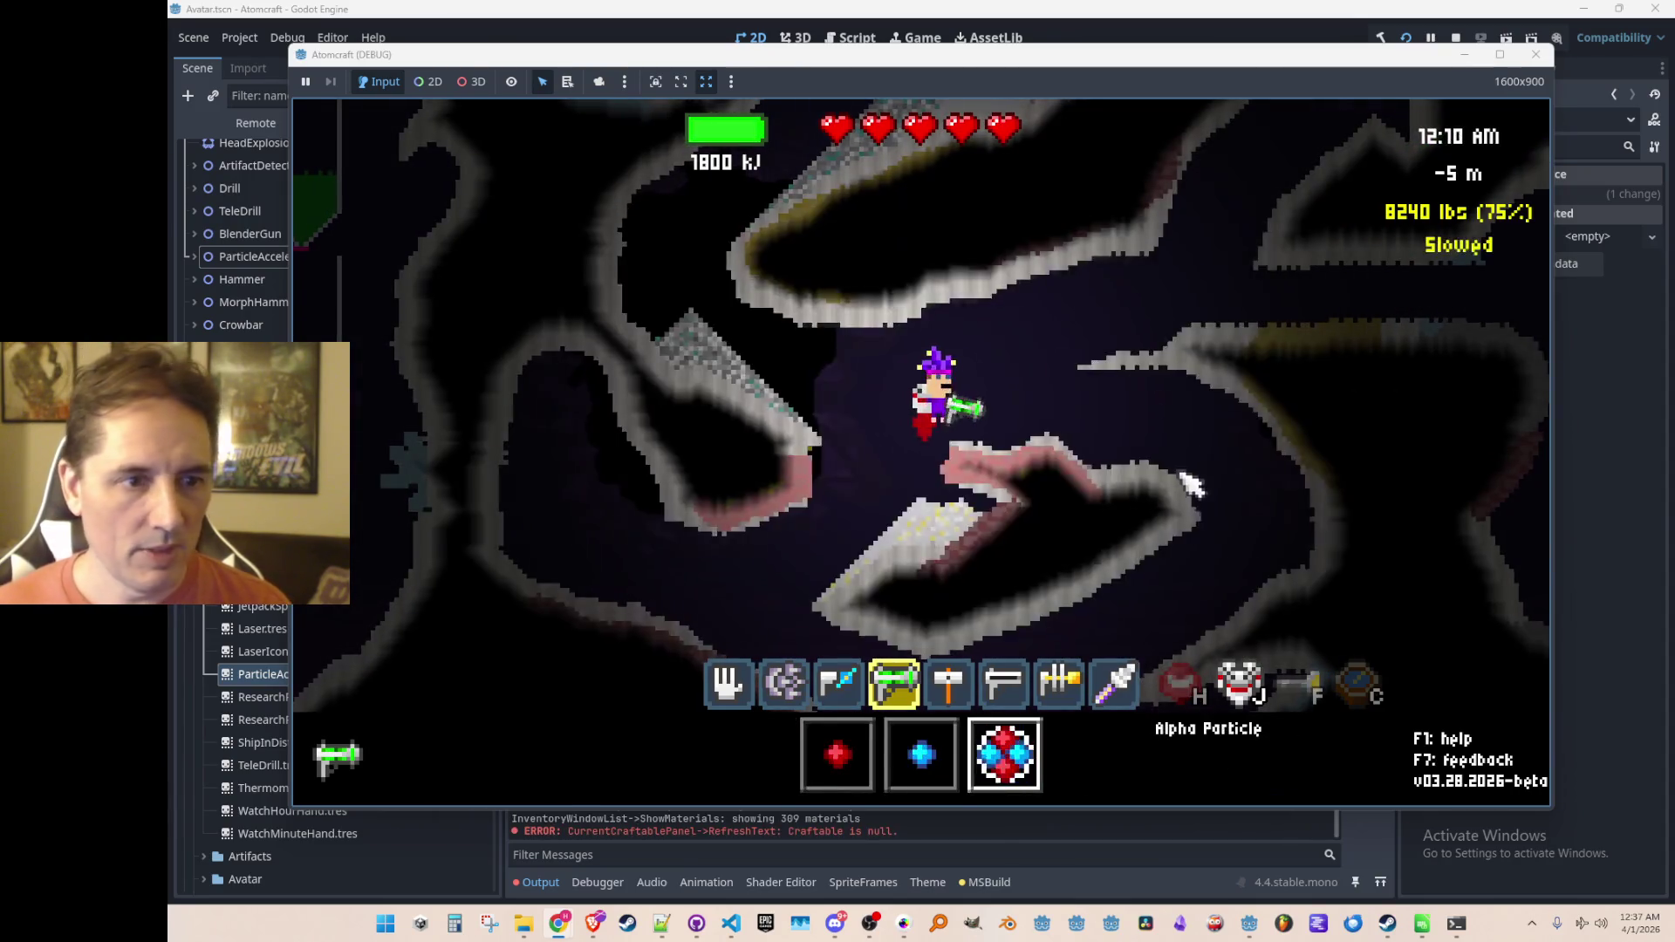
{"action": "key", "text": "d"}
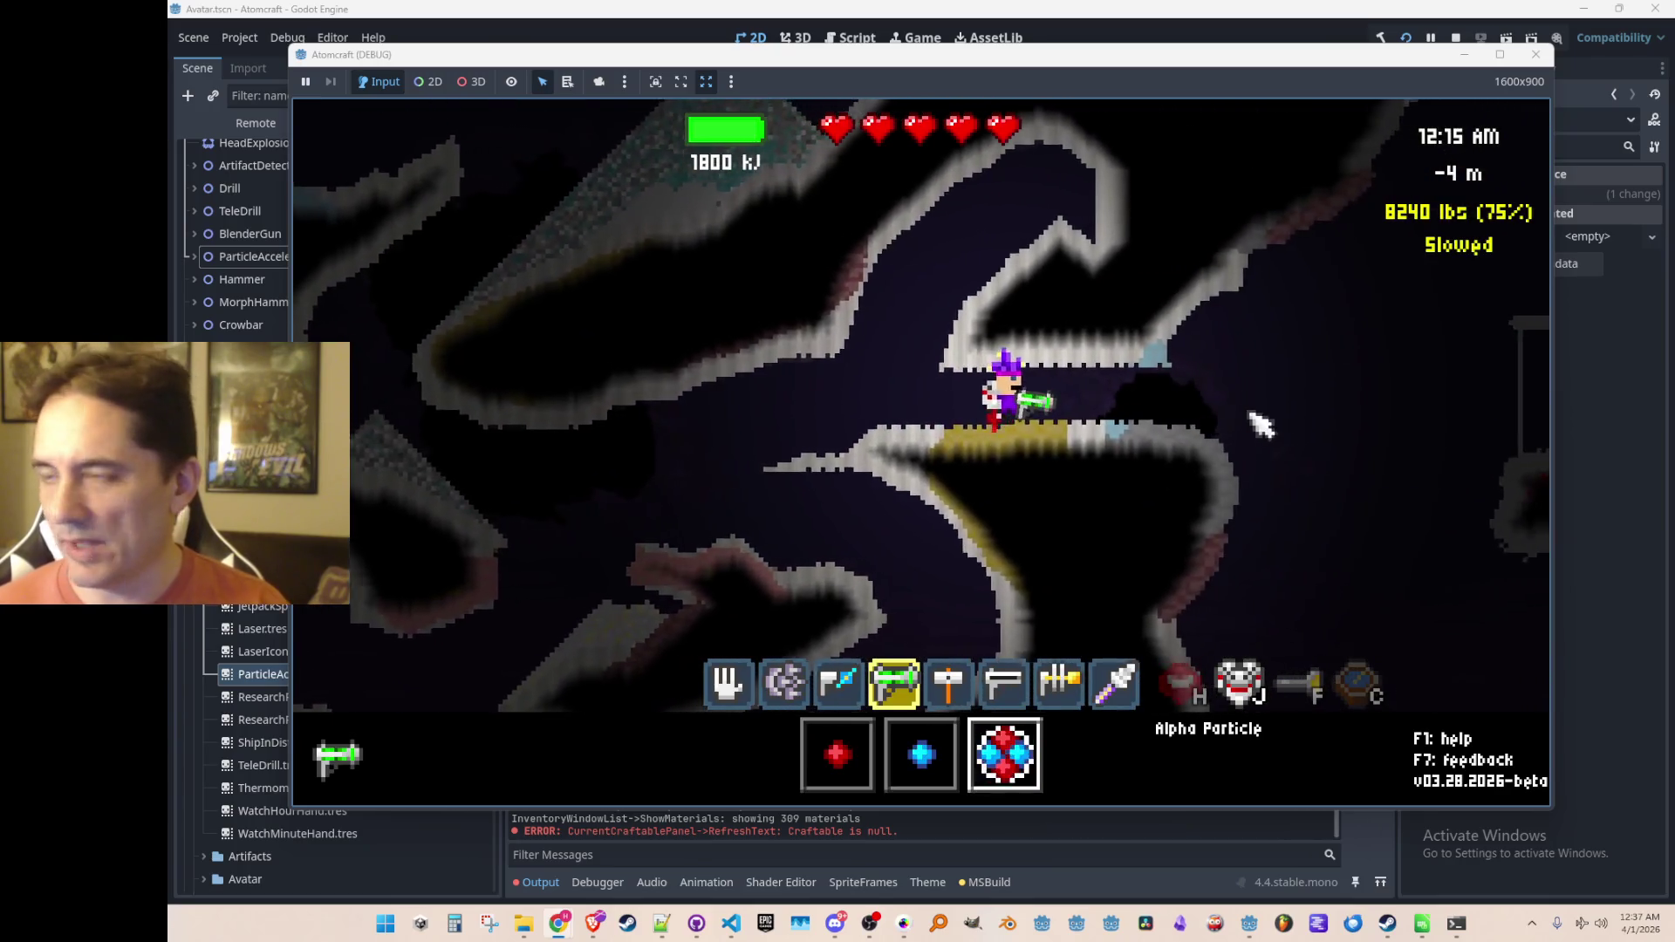
{"action": "key", "text": "d"}
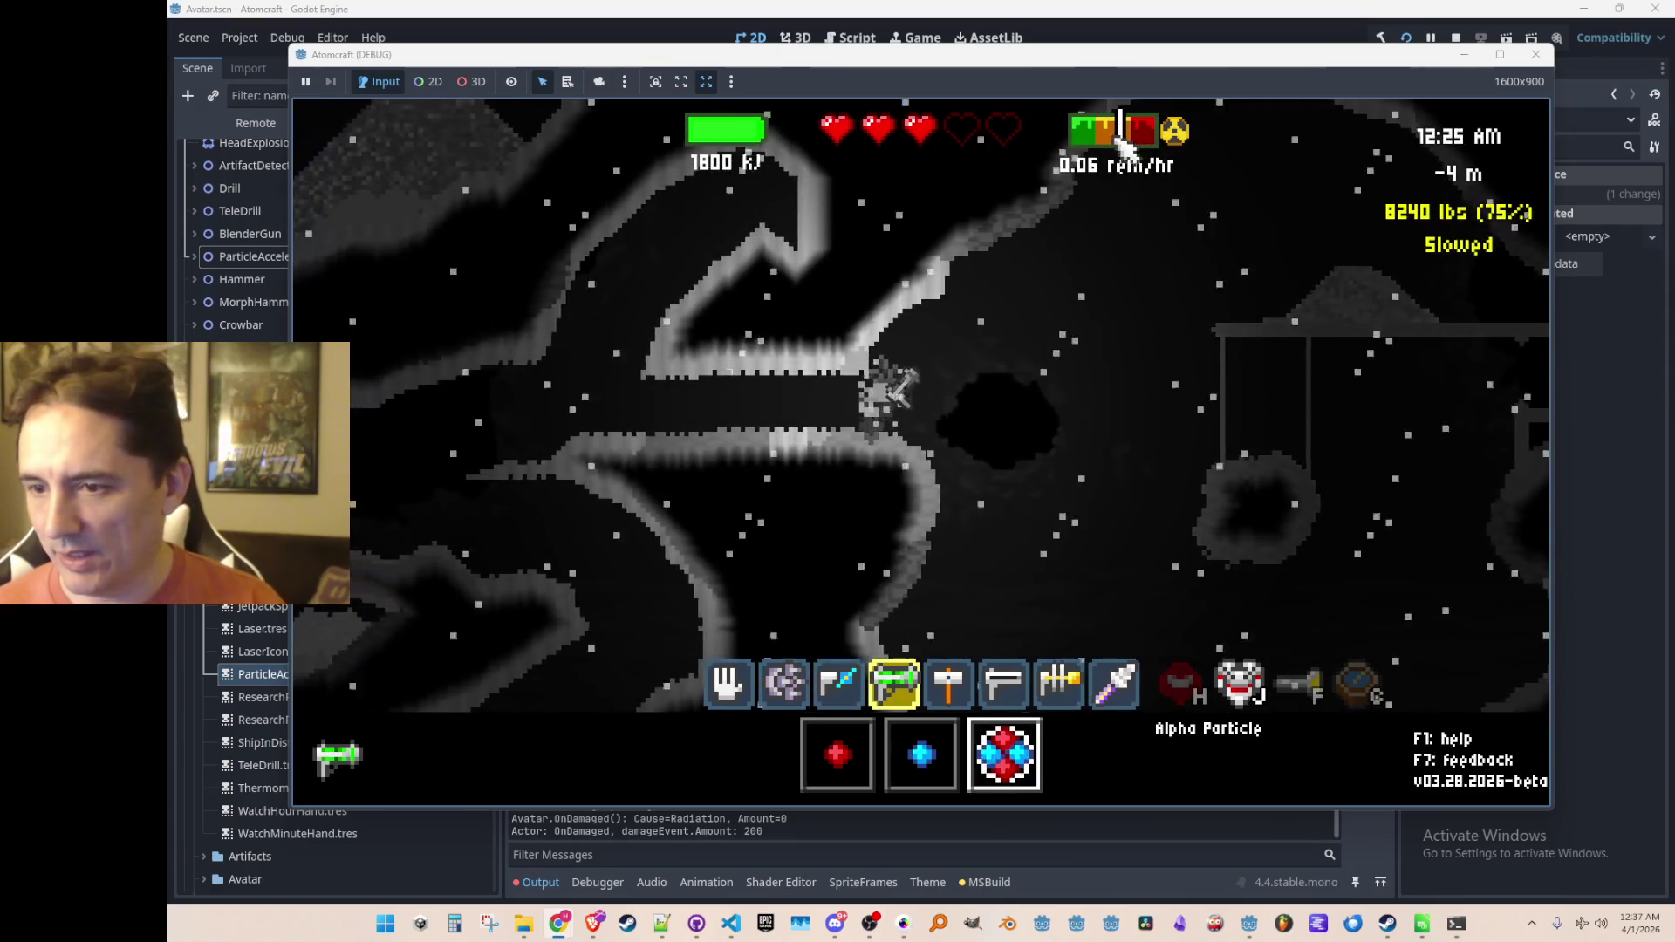
{"action": "key", "text": "a"}
{"action": "key", "text": "a"}
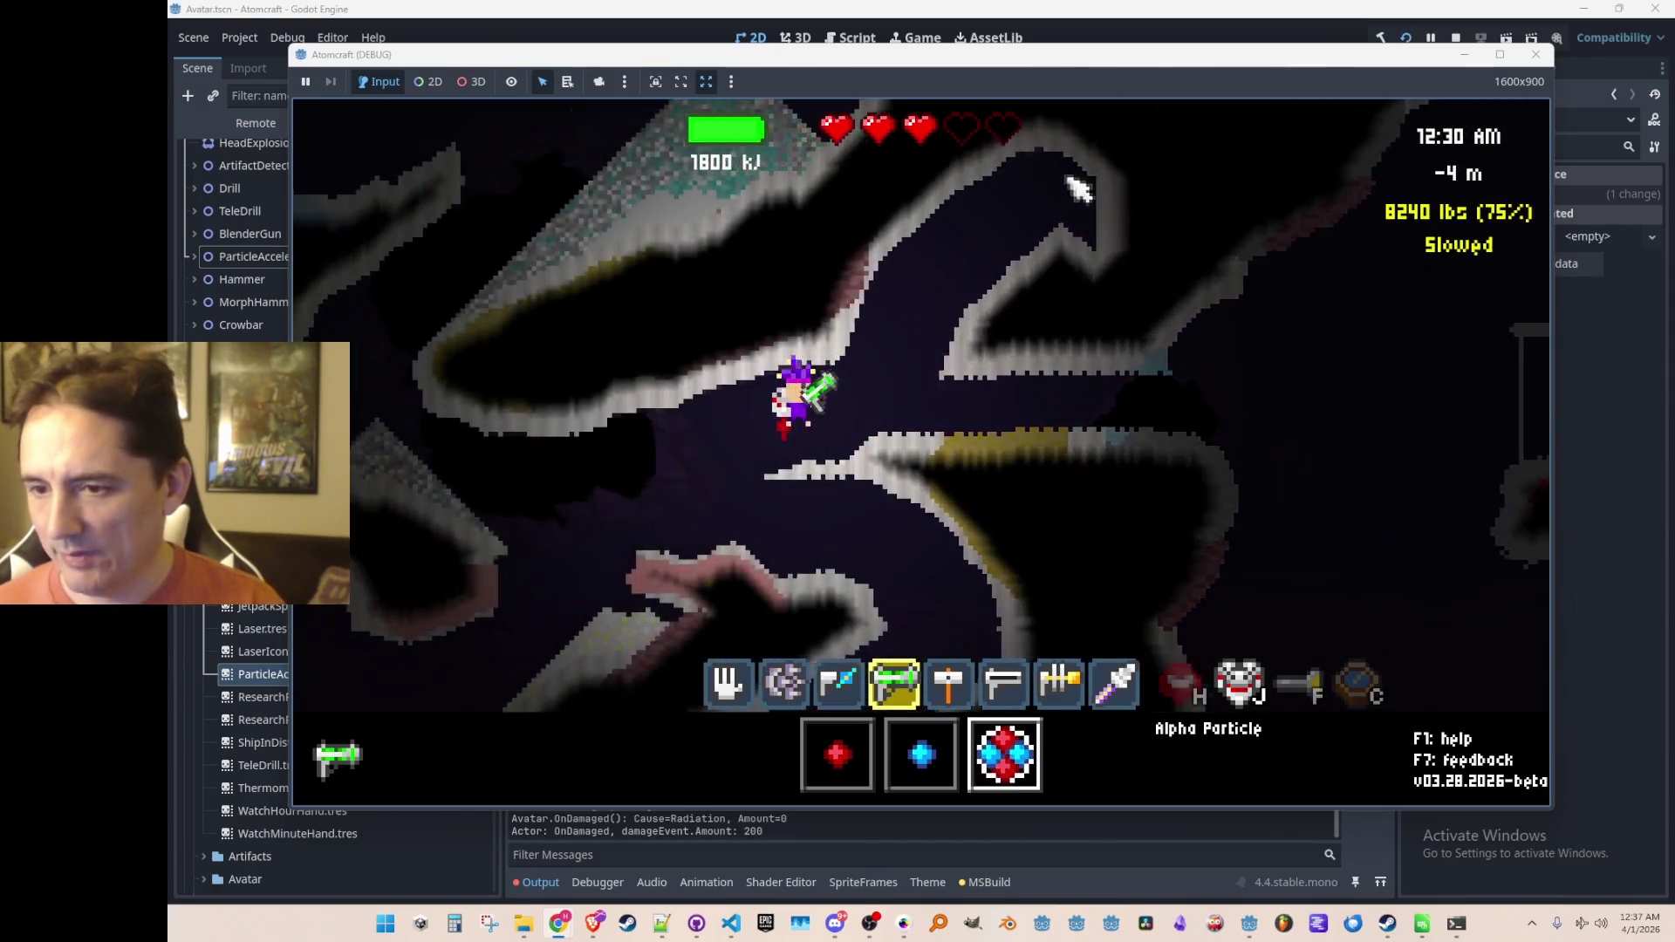
Step: Switch to the Upgrades tab and enable free mode with the console command 'free'
{"action": "key", "text": "i"}
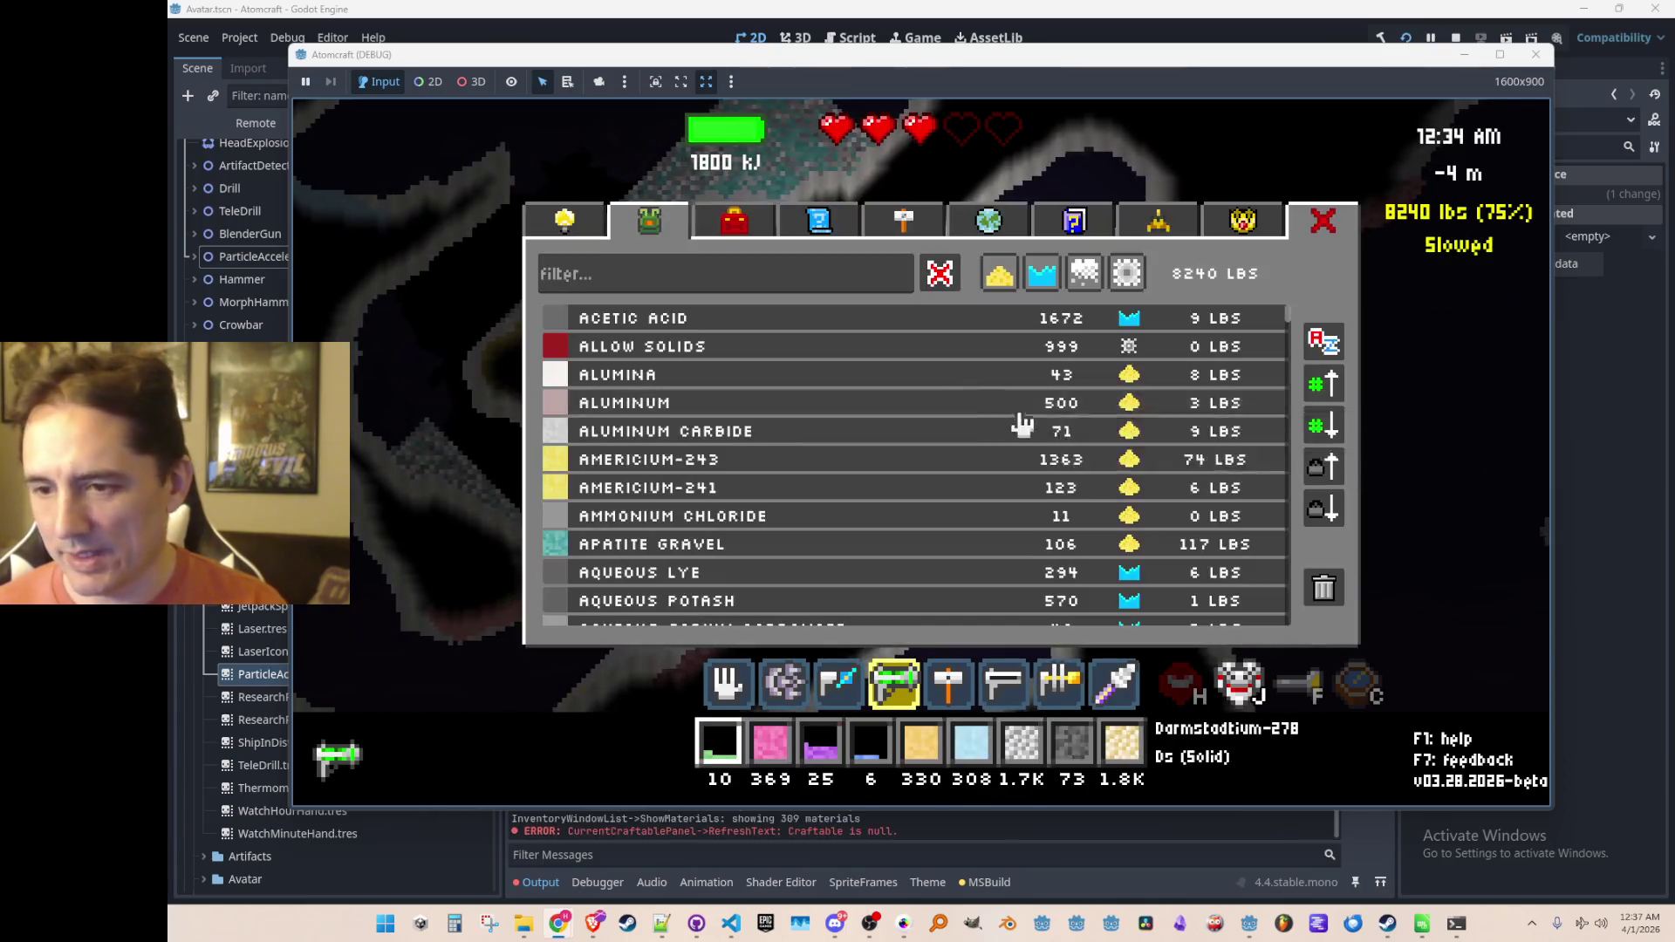
{"action": "left_click", "coordinate": [591, 234]}
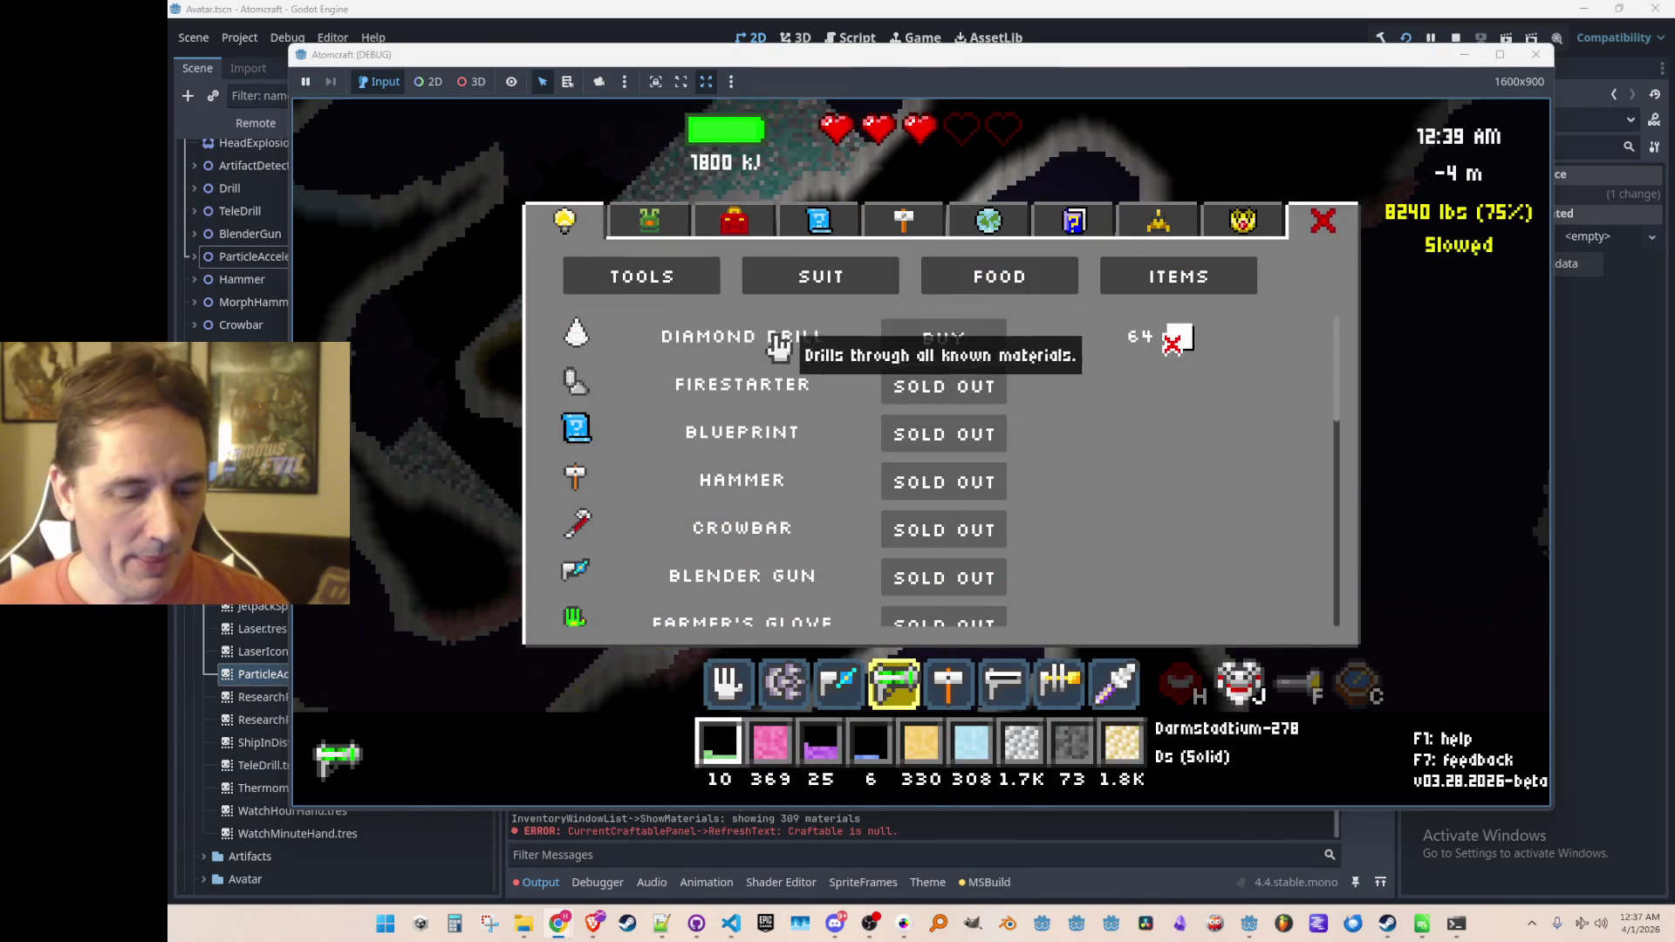
{"action": "key", "text": "grave"}
{"action": "type", "text": "free"}
{"action": "key", "text": "Return"}
Step: Buy the Rad Suit upgrade from the Suit section and close the shop
{"action": "key", "text": "i"}
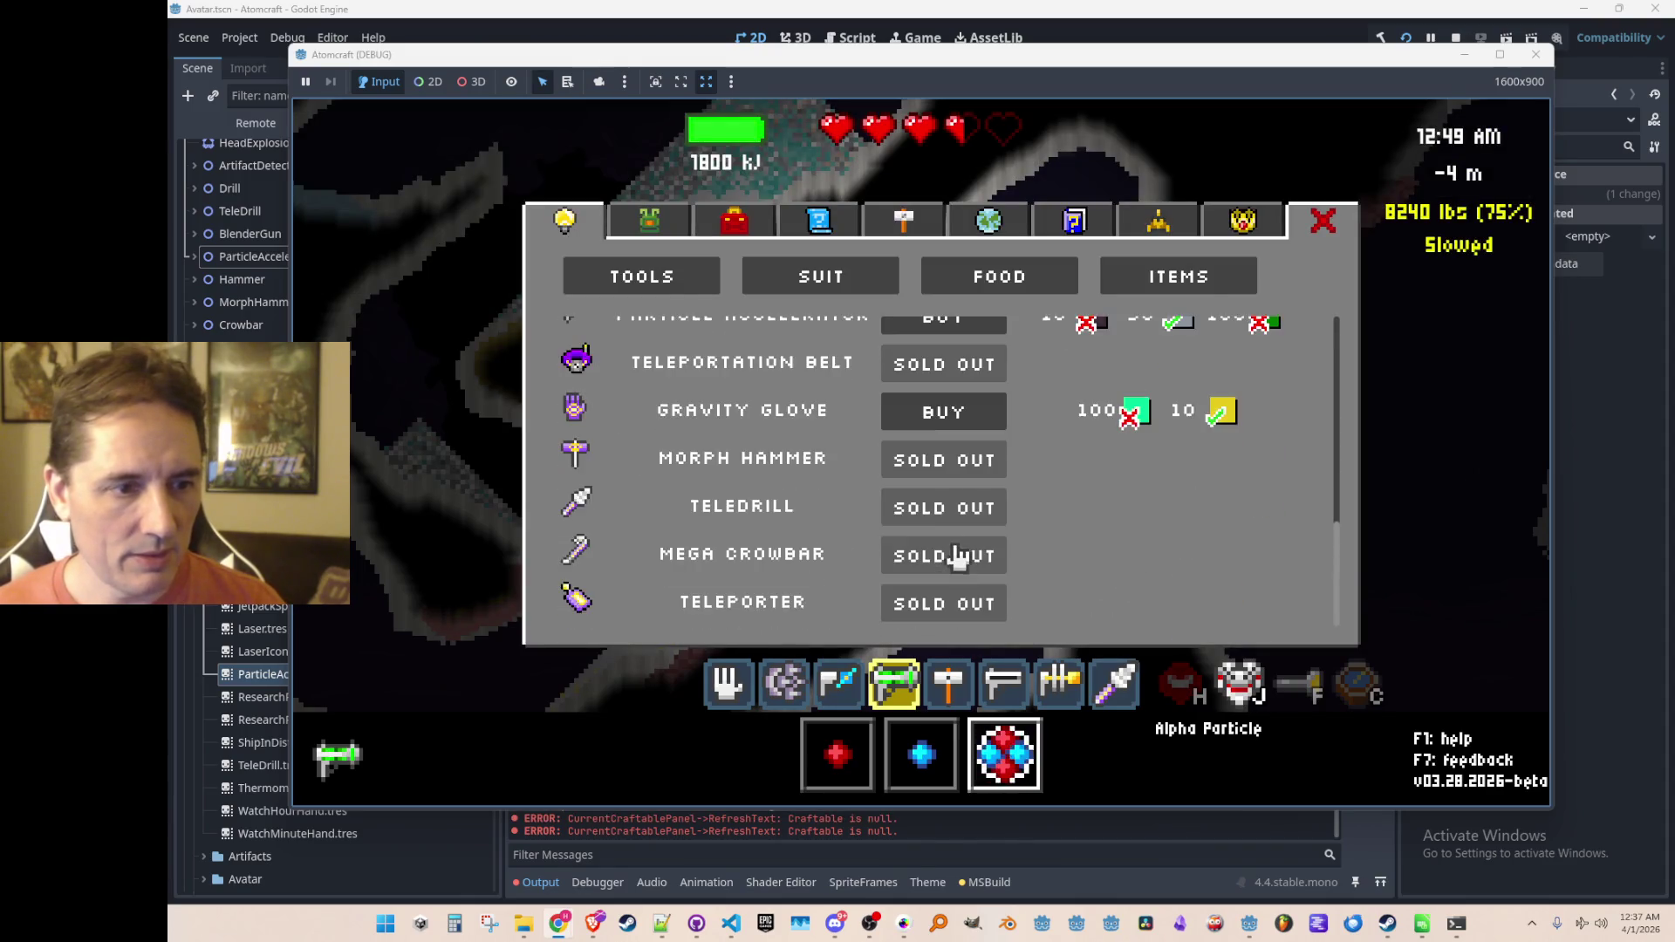
{"action": "scroll", "coordinate": [957, 558], "scroll_direction": "up", "scroll_amount": 3}
{"action": "left_click", "coordinate": [839, 281]}
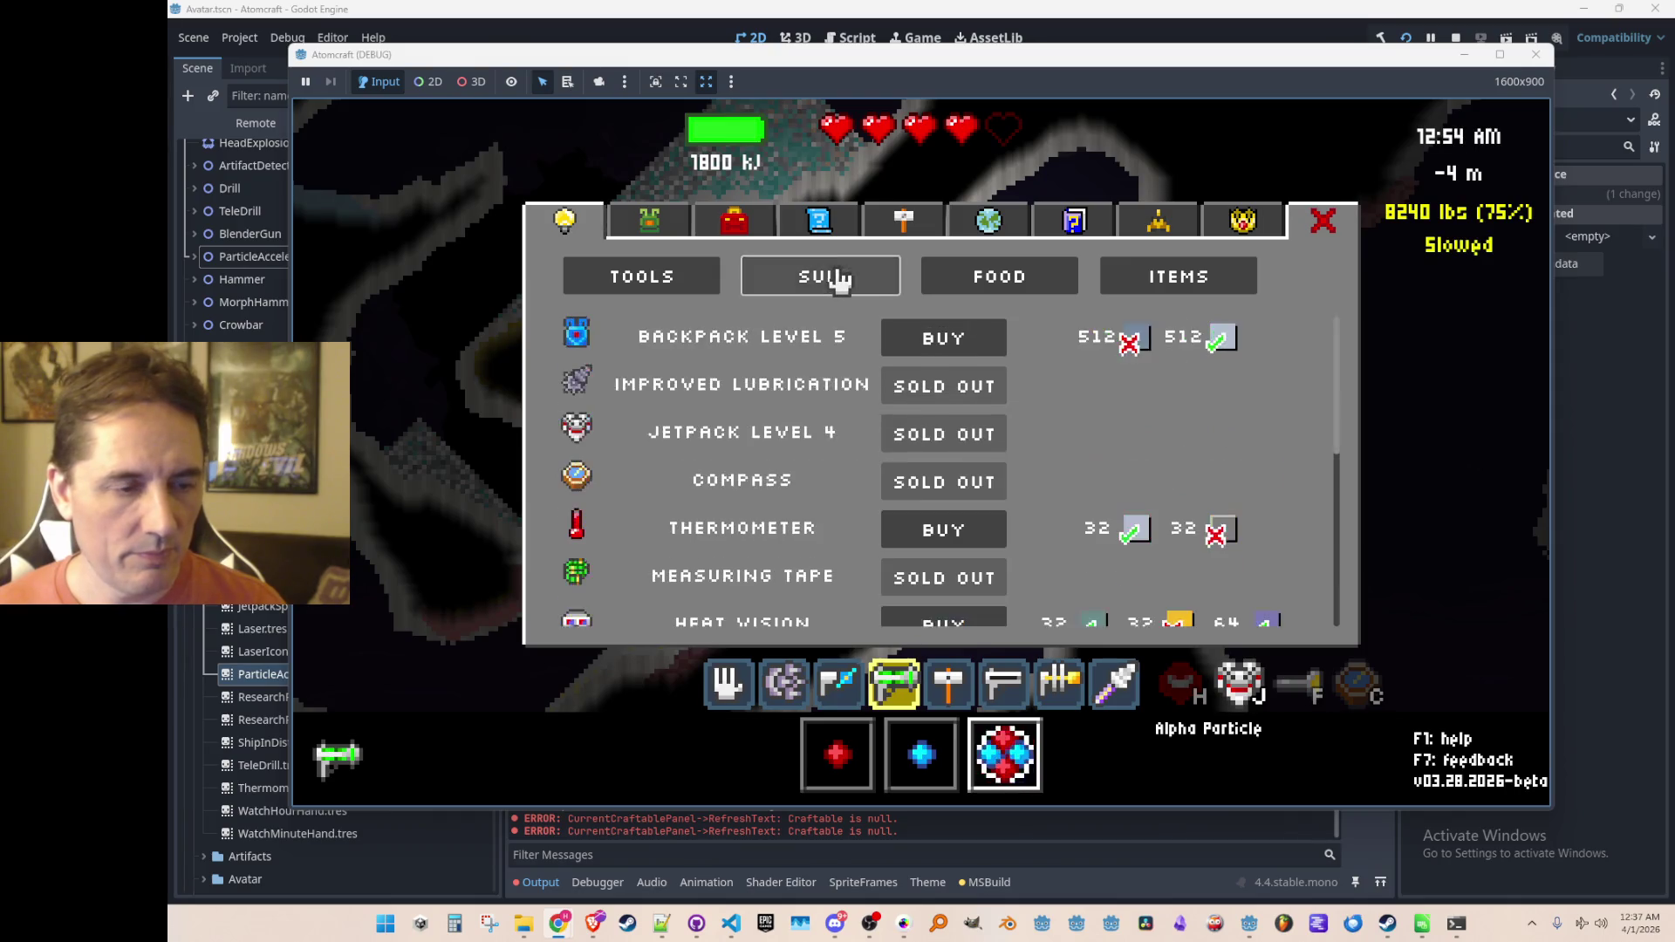
{"action": "scroll", "coordinate": [995, 452], "scroll_direction": "down", "scroll_amount": 5}
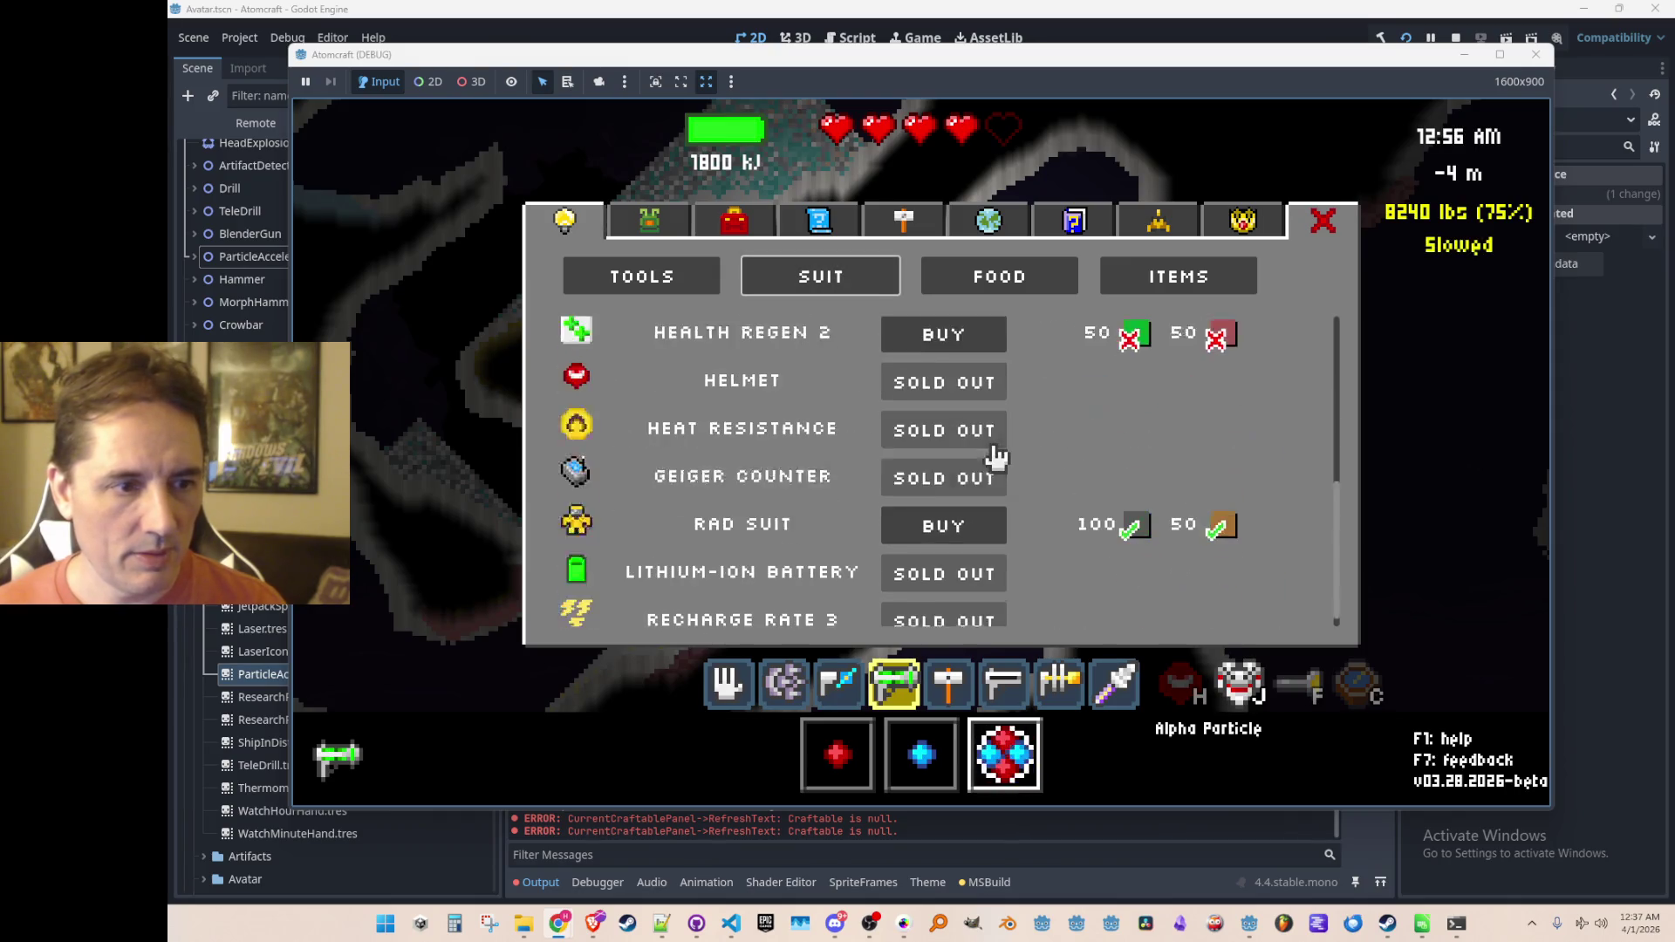
{"action": "left_click", "coordinate": [926, 525]}
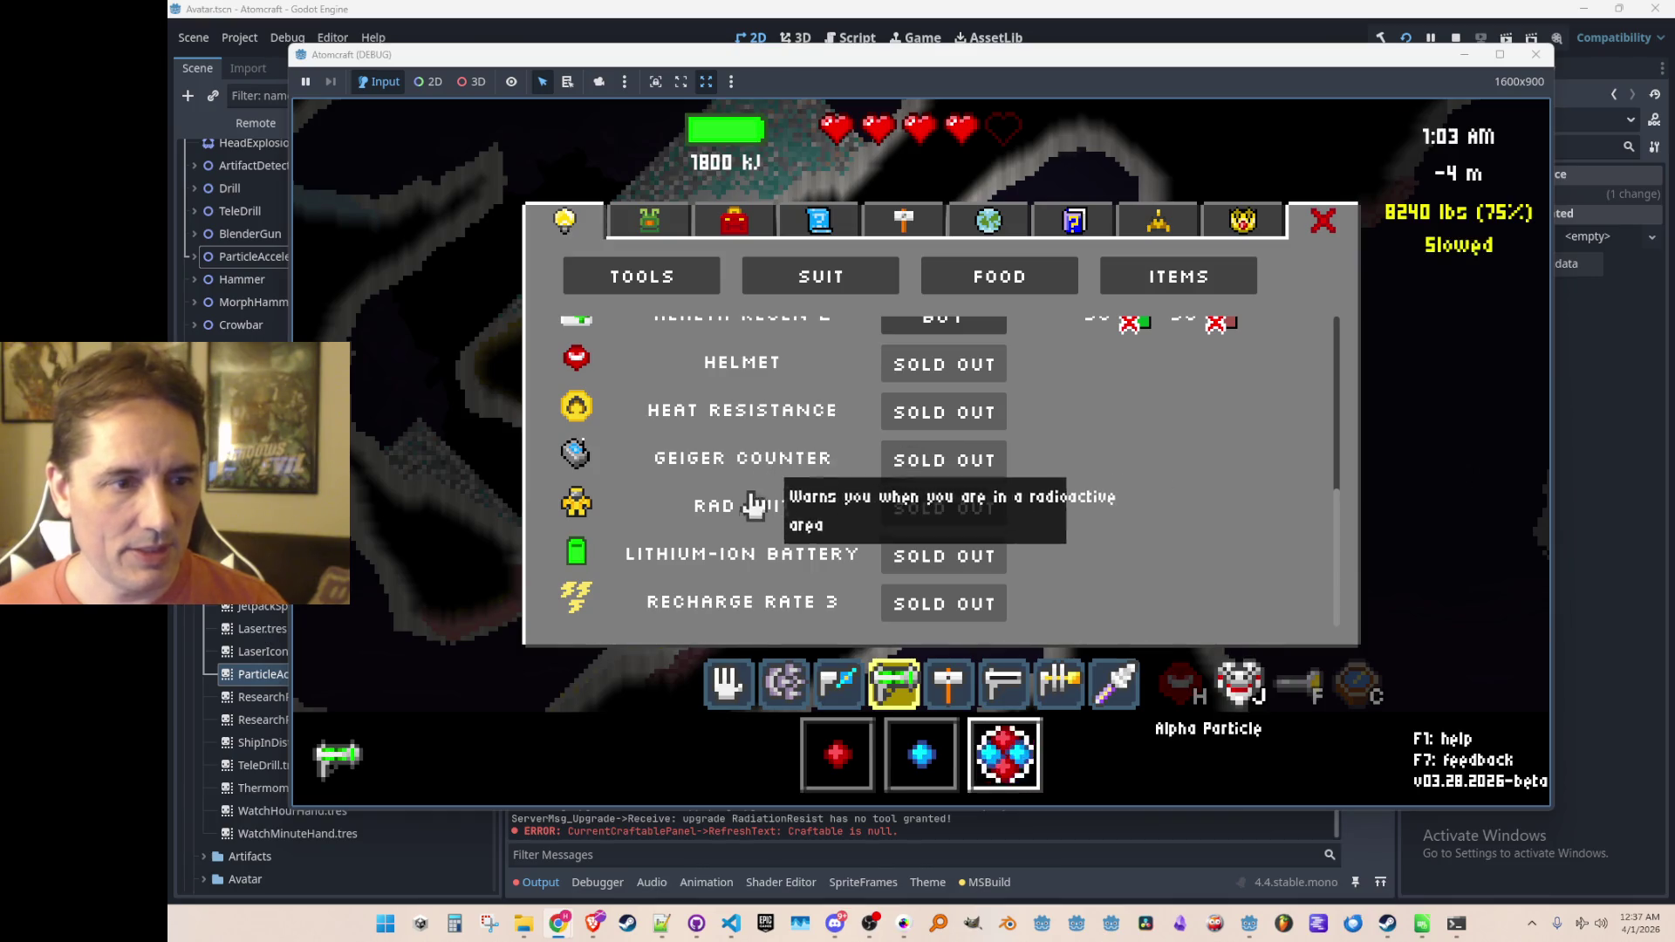
{"action": "key", "text": "Escape"}
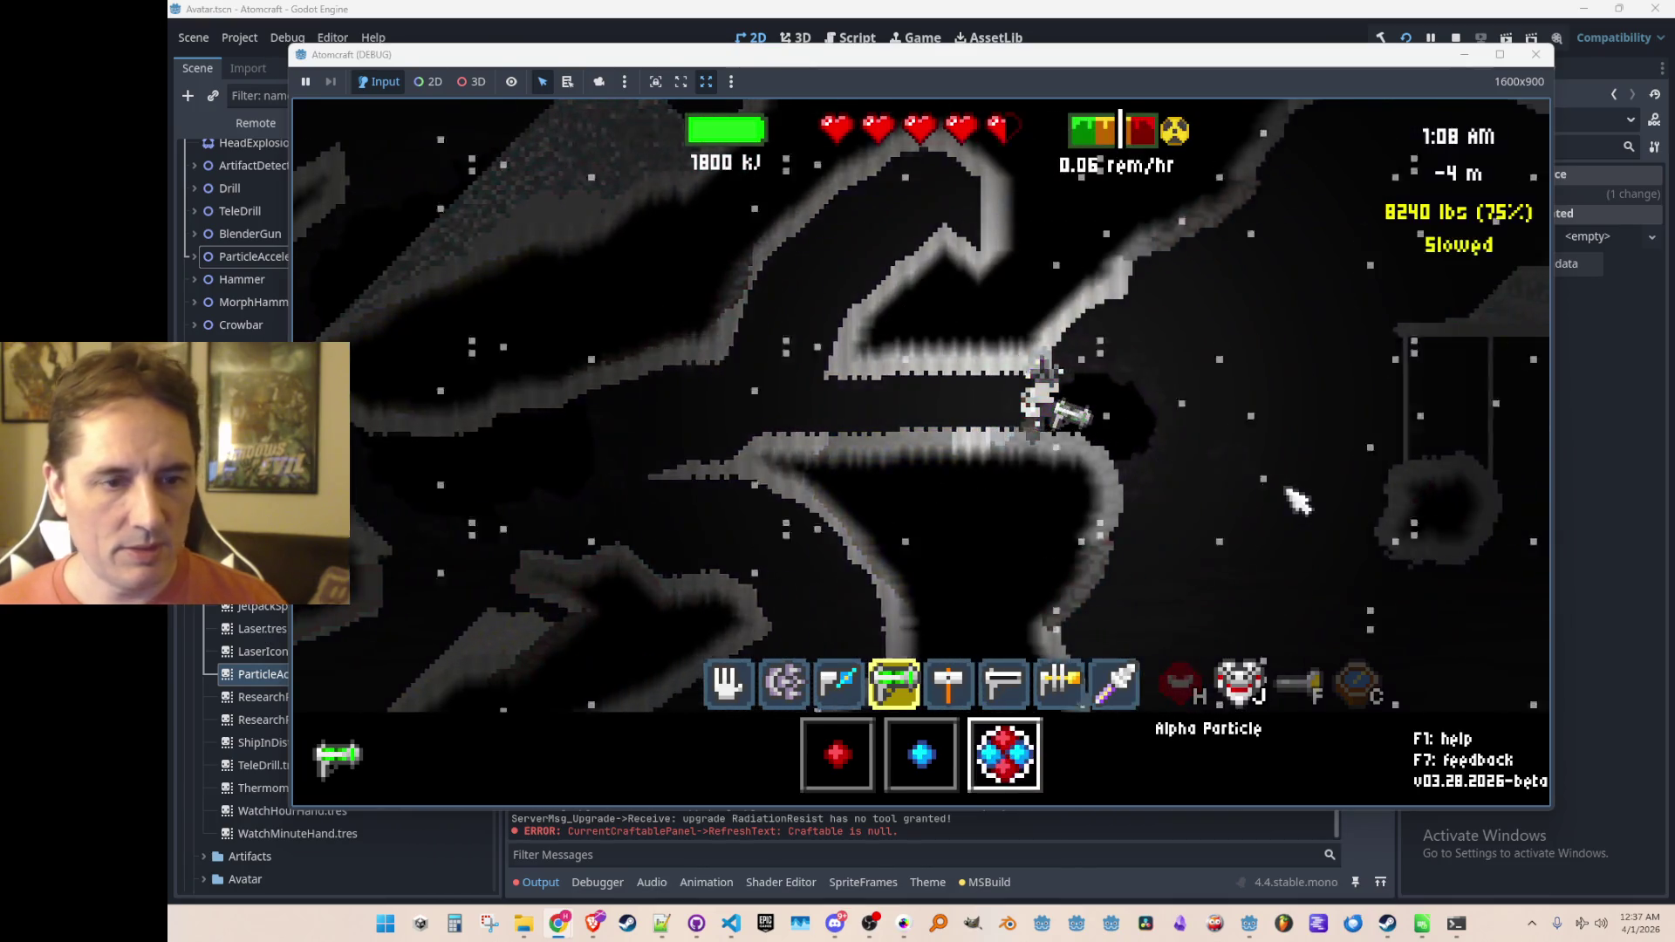
Step: Walk onto the hanging platform, back off it, then toward the steel structure
{"action": "key", "text": "w"}
{"action": "key", "text": "d"}
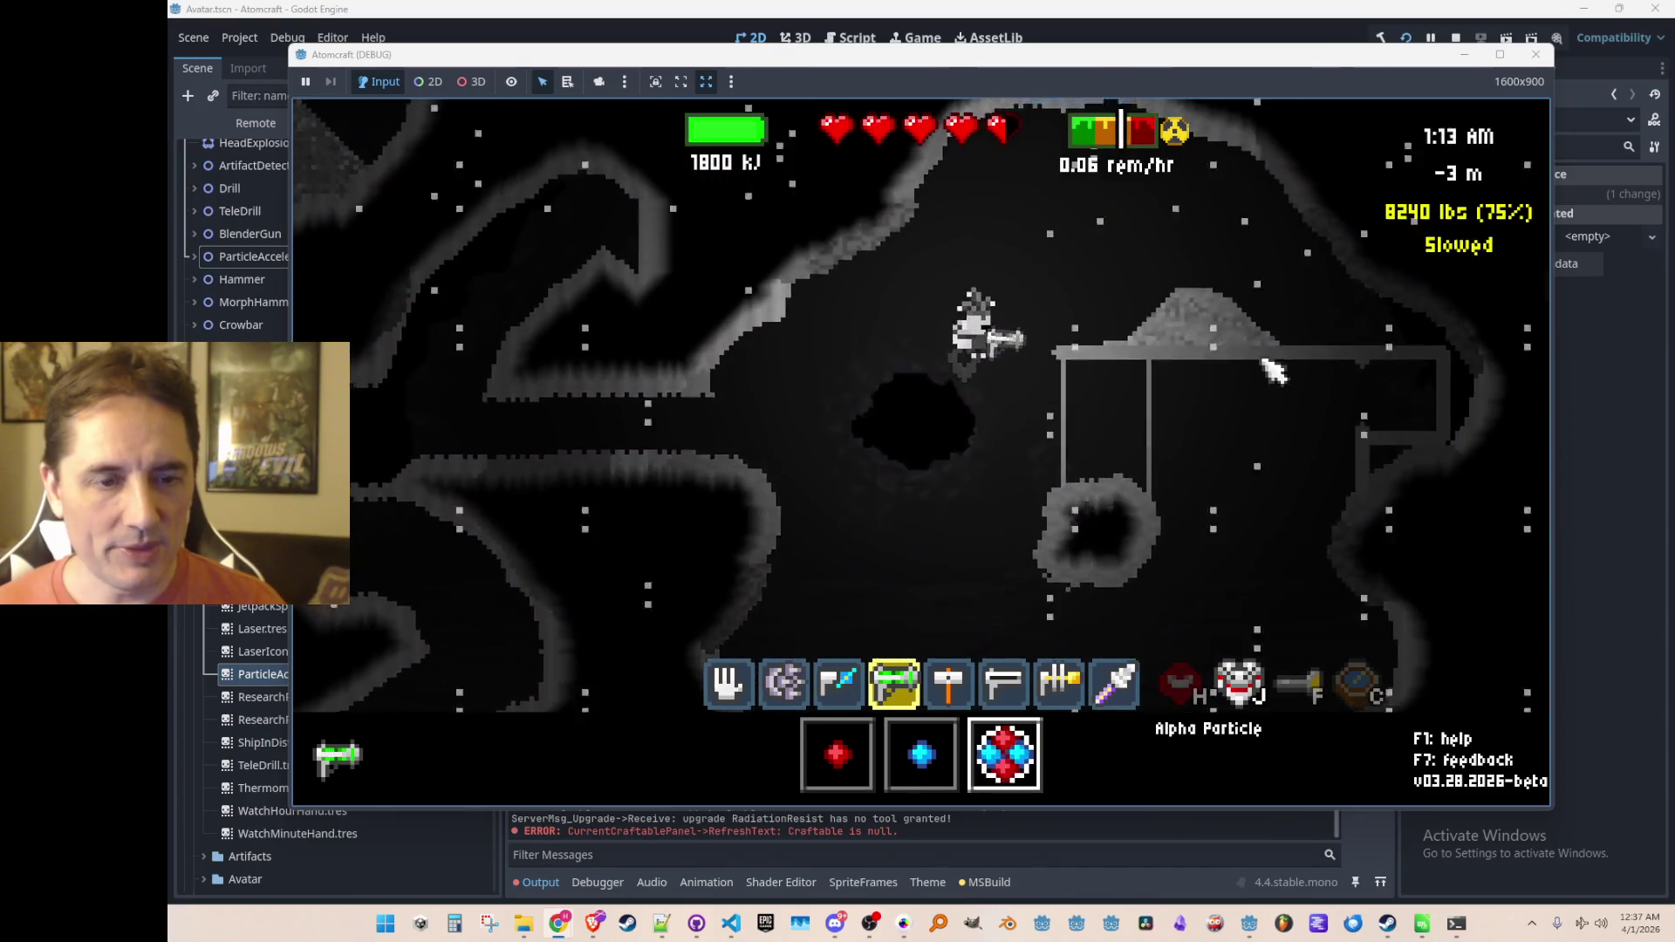
{"action": "key", "text": "a"}
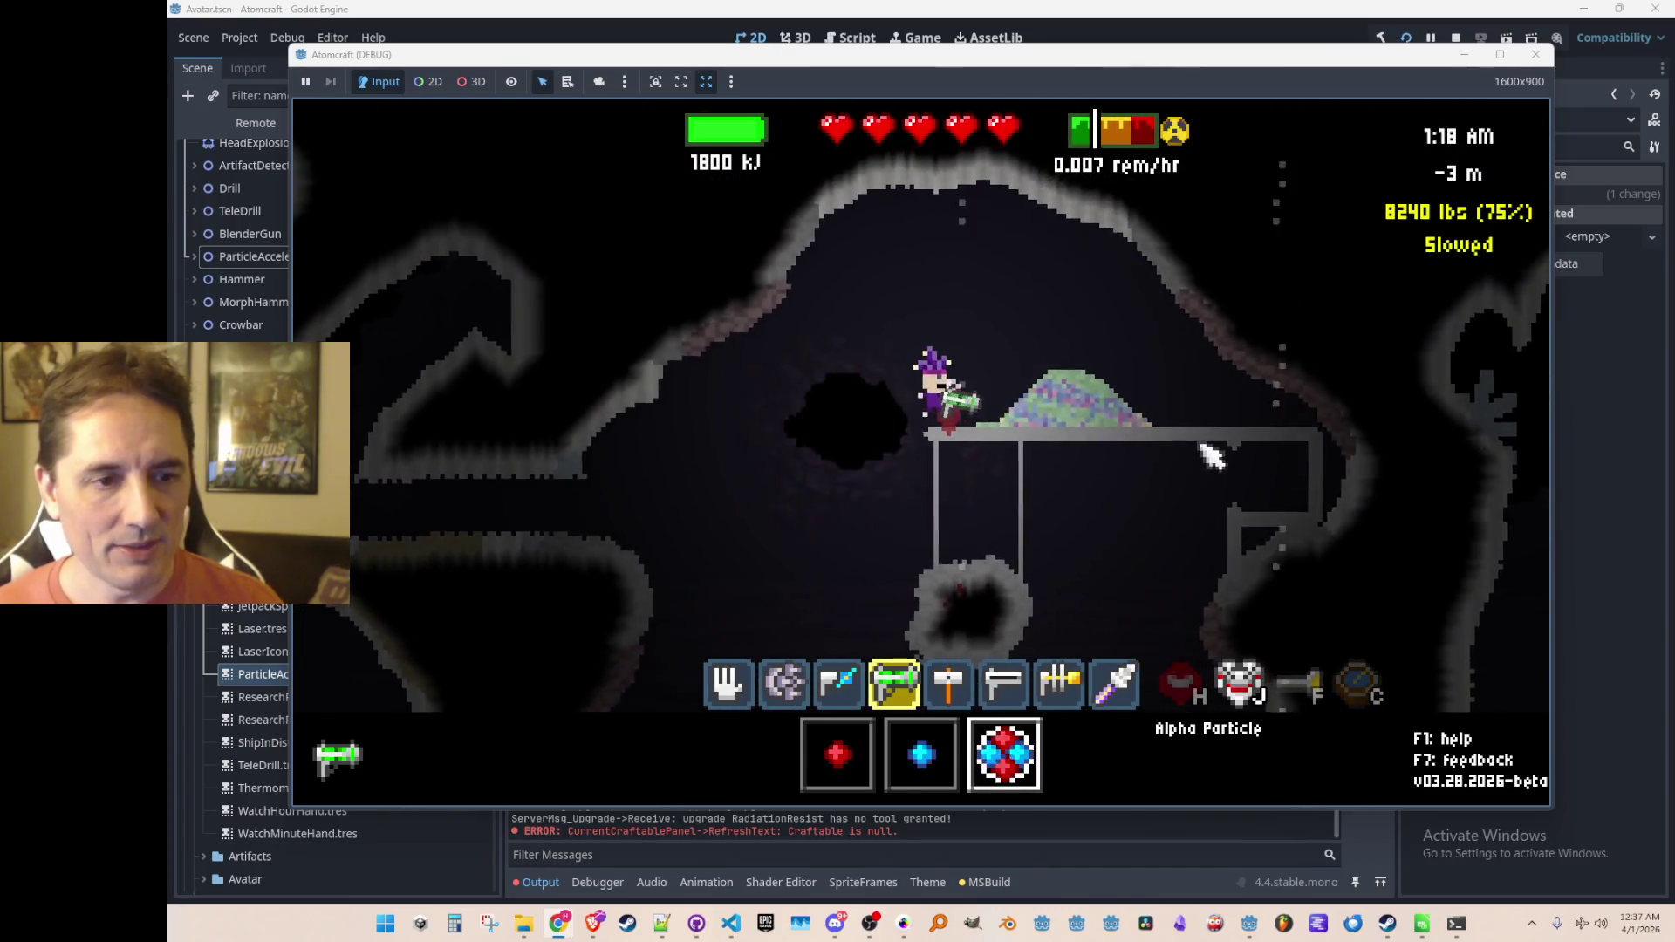
{"action": "key", "text": "d"}
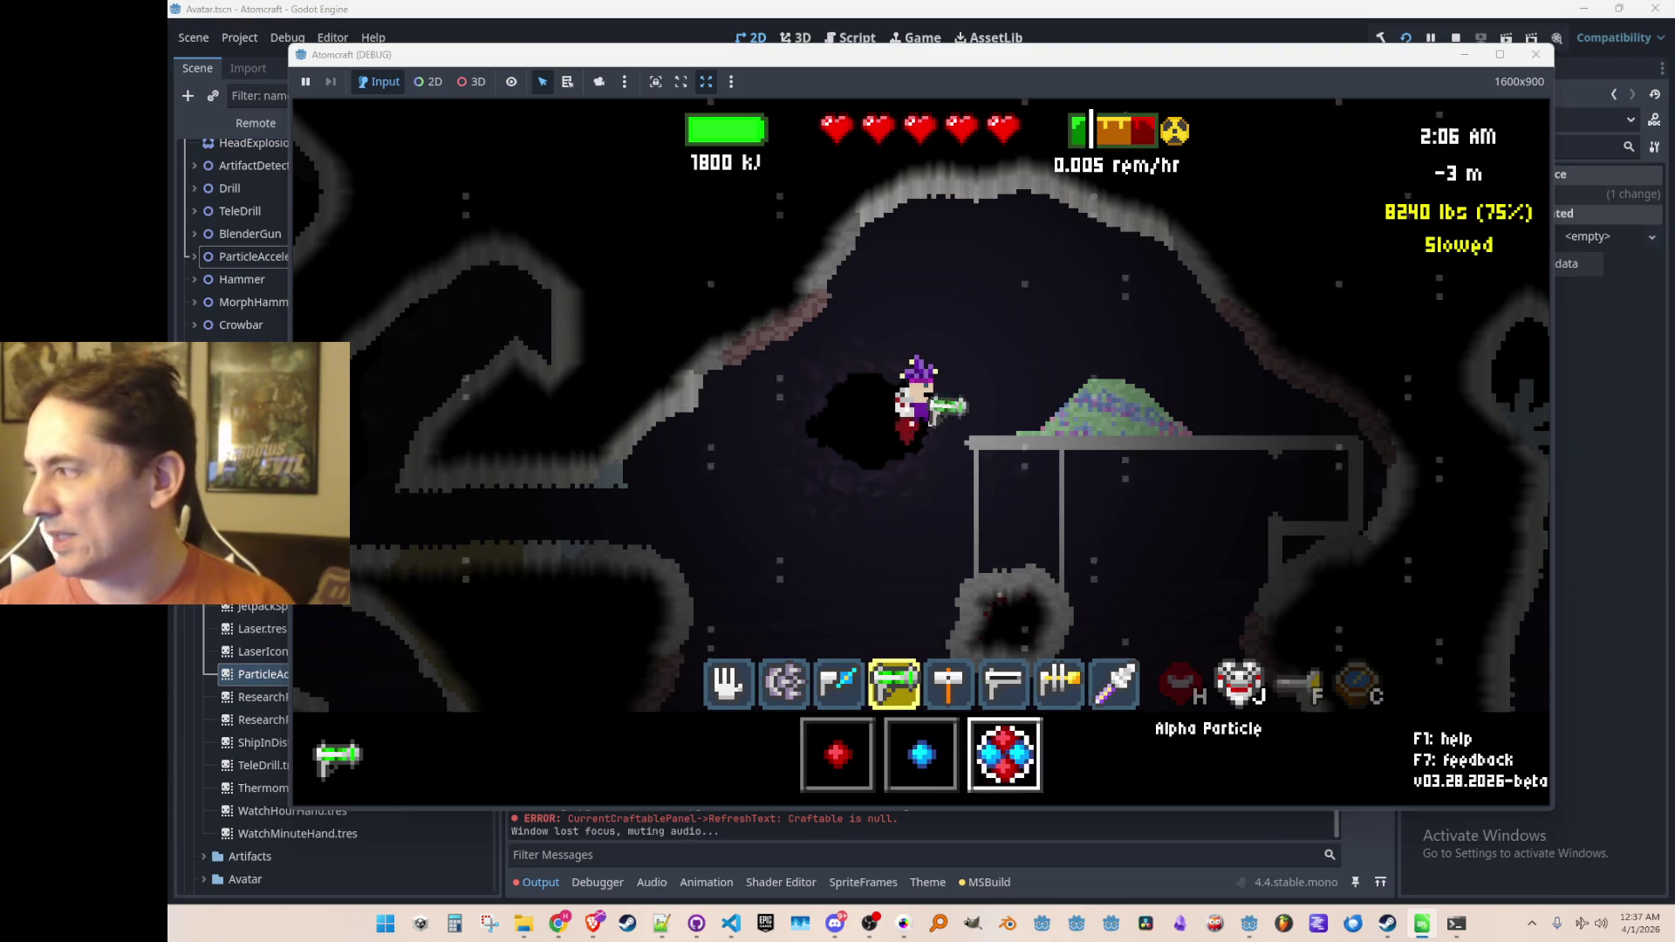
Step: Fire and sweep particle beams across the green heavy-element pile while cycling ammo types
{"action": "left_click", "coordinate": [1239, 397]}
{"action": "scroll", "coordinate": [1273, 406], "scroll_direction": "up", "scroll_amount": 2}
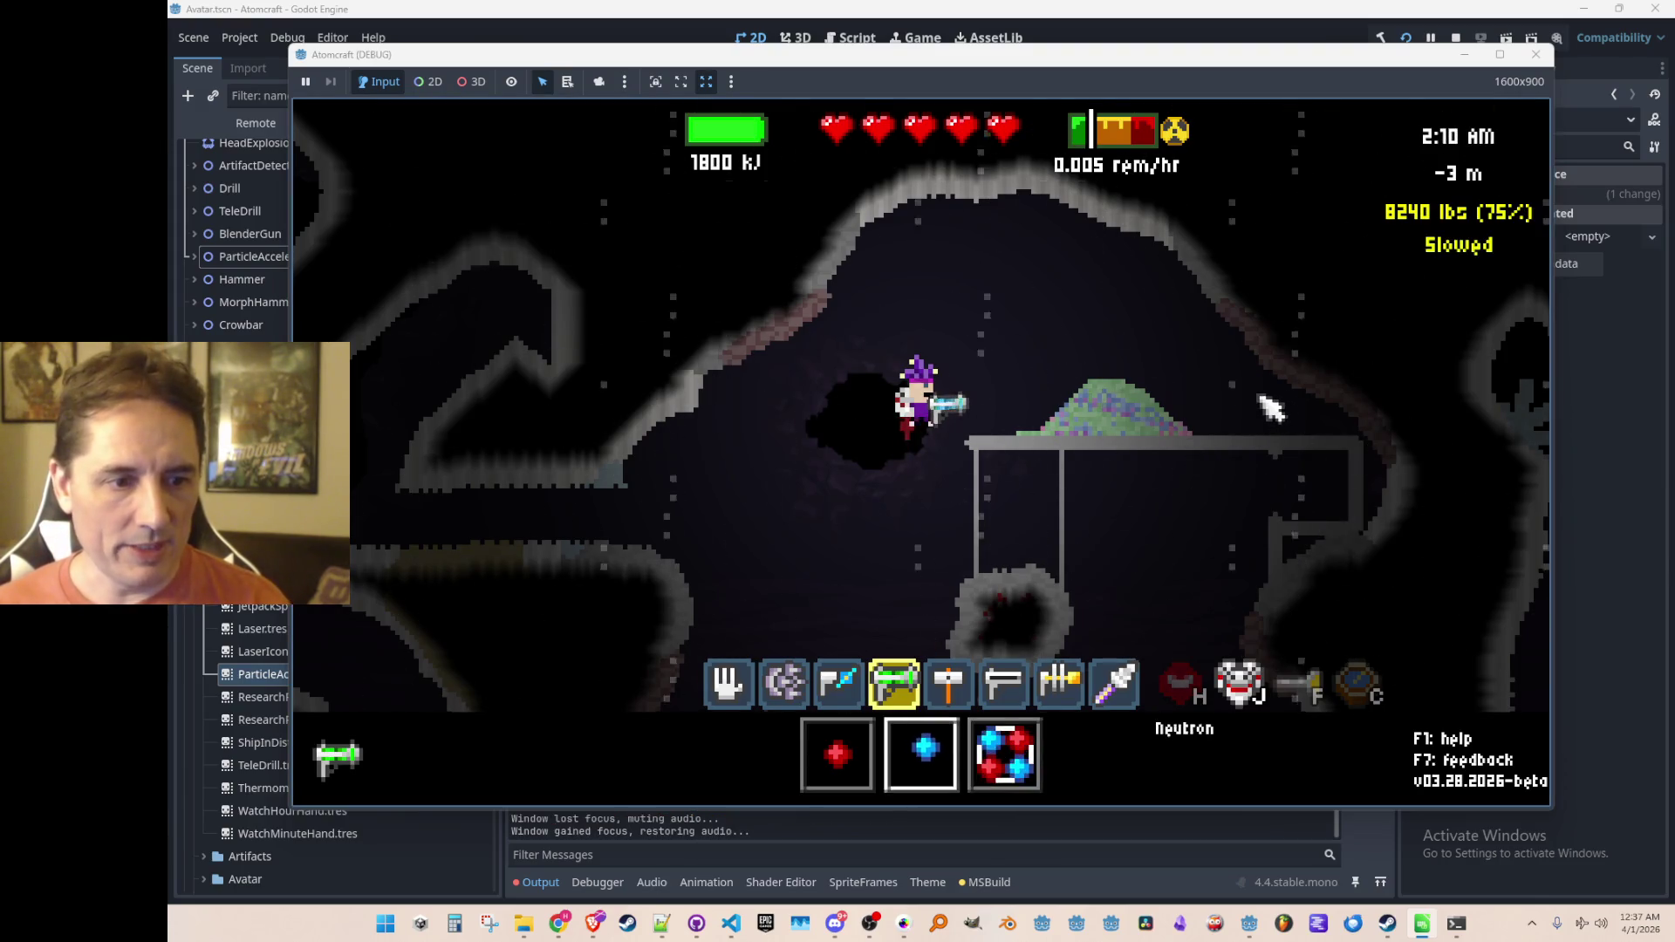
{"action": "mouse_move", "coordinate": [1119, 403]}
{"action": "left_click_drag", "start_coordinate": [1195, 432], "coordinate": [1282, 411]}
{"action": "mouse_move", "coordinate": [1169, 419]}
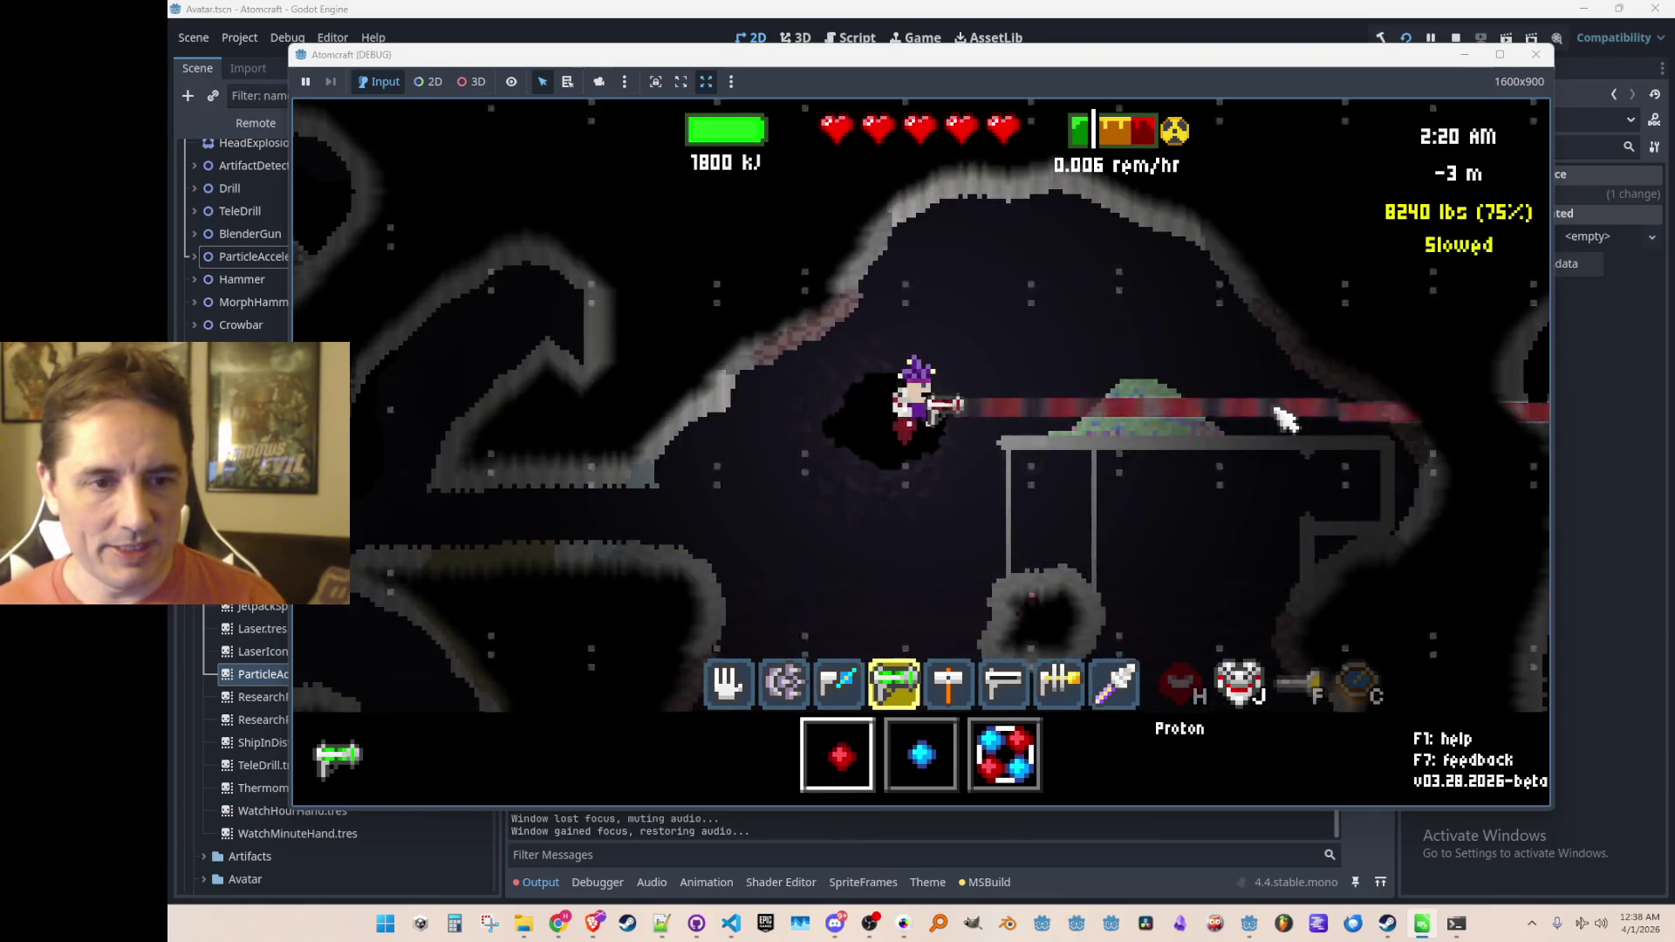
{"action": "left_click_drag", "start_coordinate": [1046, 411], "coordinate": [1189, 418]}
{"action": "scroll", "coordinate": [1173, 417], "scroll_direction": "down", "scroll_amount": 1}
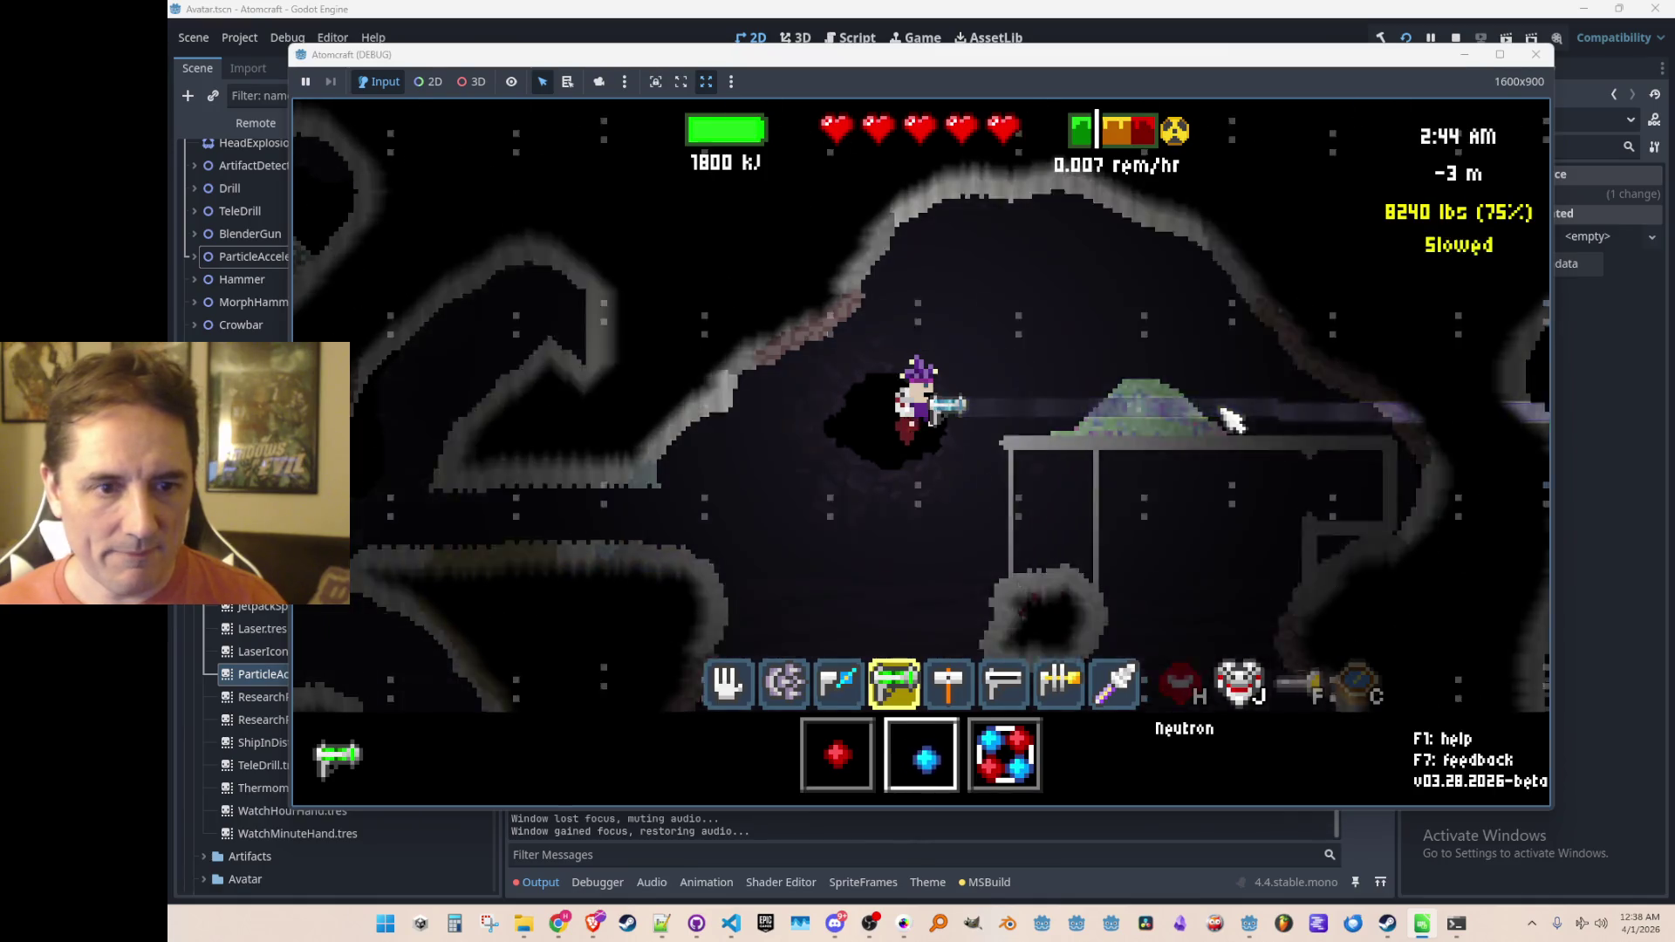
{"action": "scroll", "coordinate": [1231, 417], "scroll_direction": "down", "scroll_amount": 1}
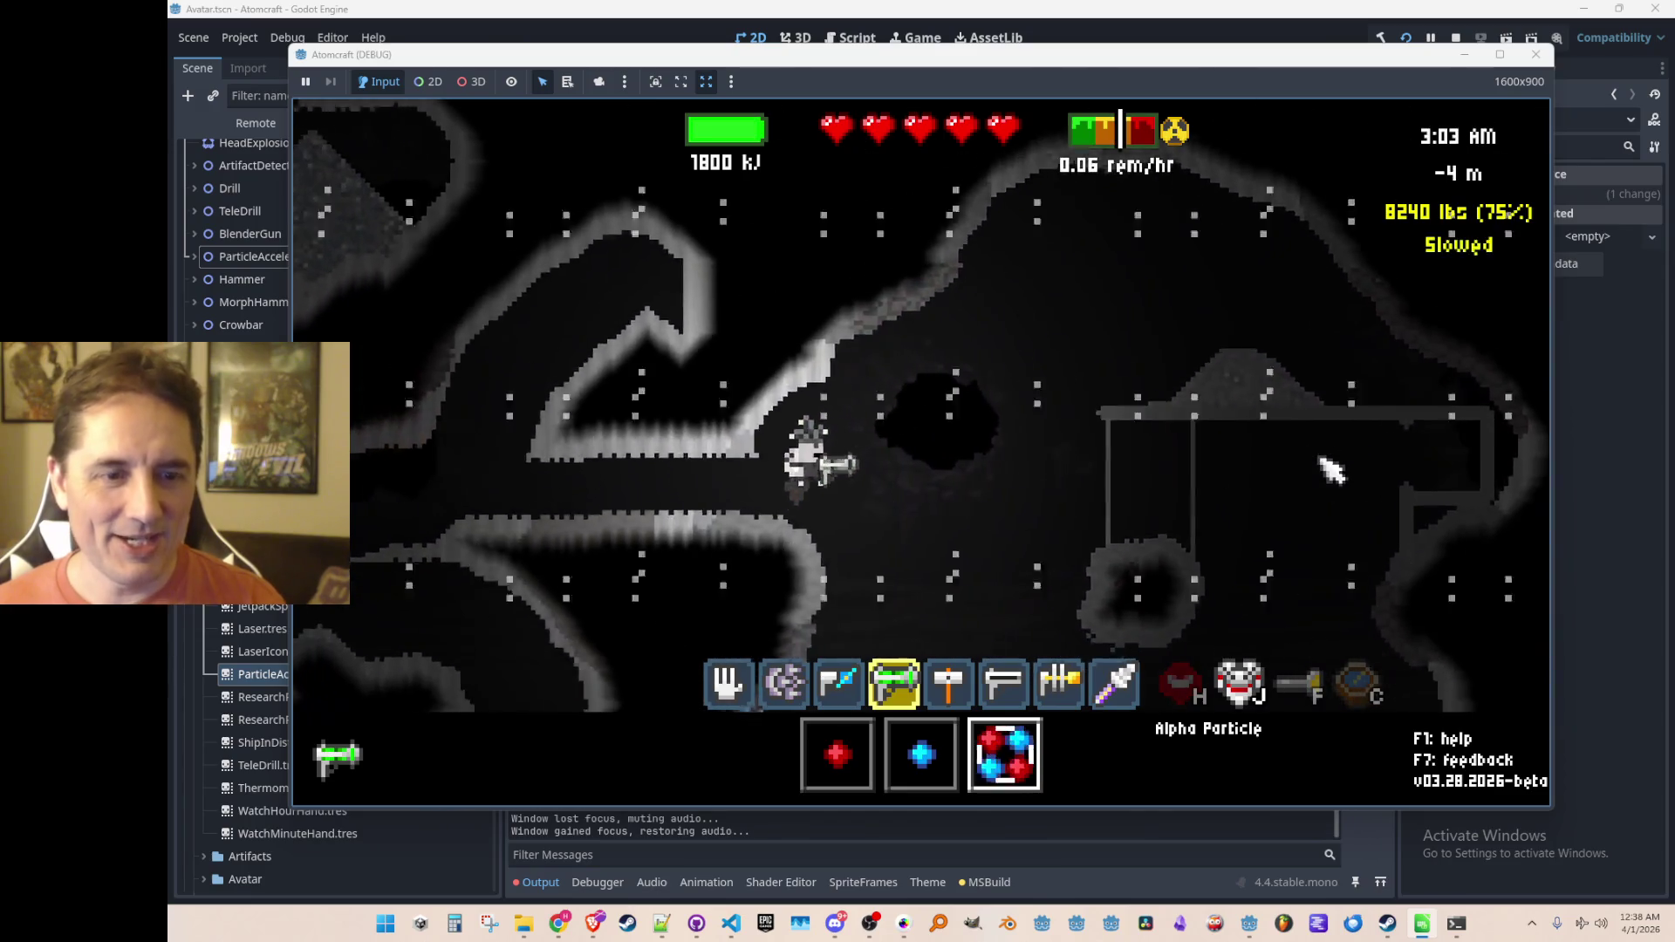
Step: Move left and fly up through the cave, then stop the debug run
{"action": "key", "text": "a"}
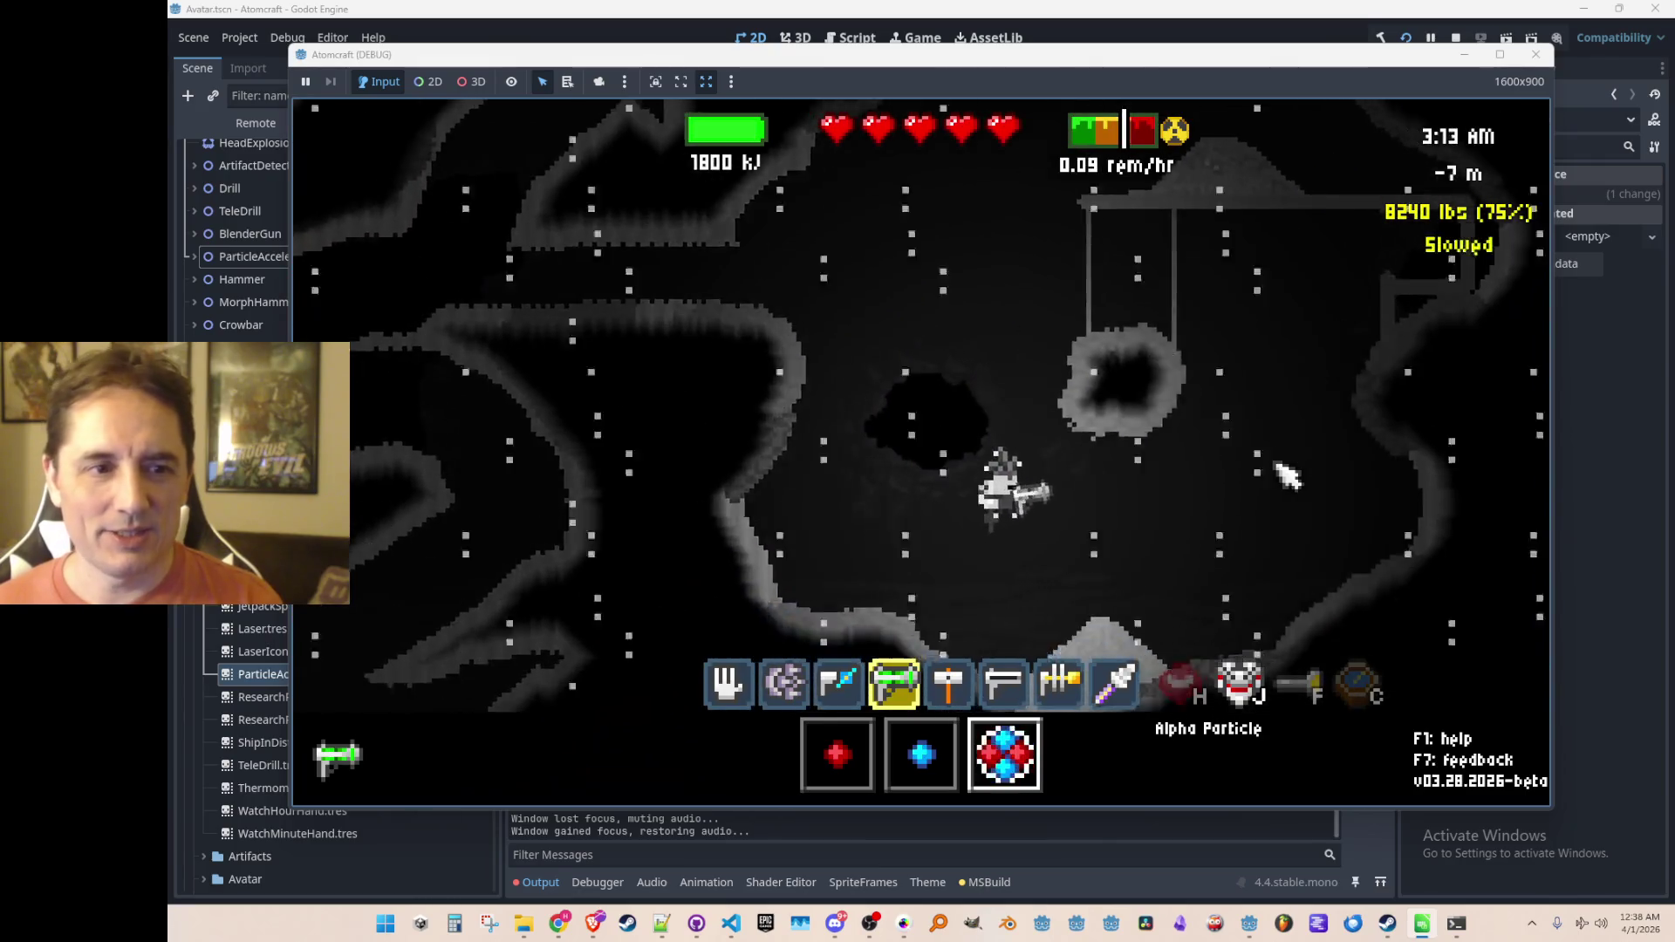
{"action": "key", "text": "w"}
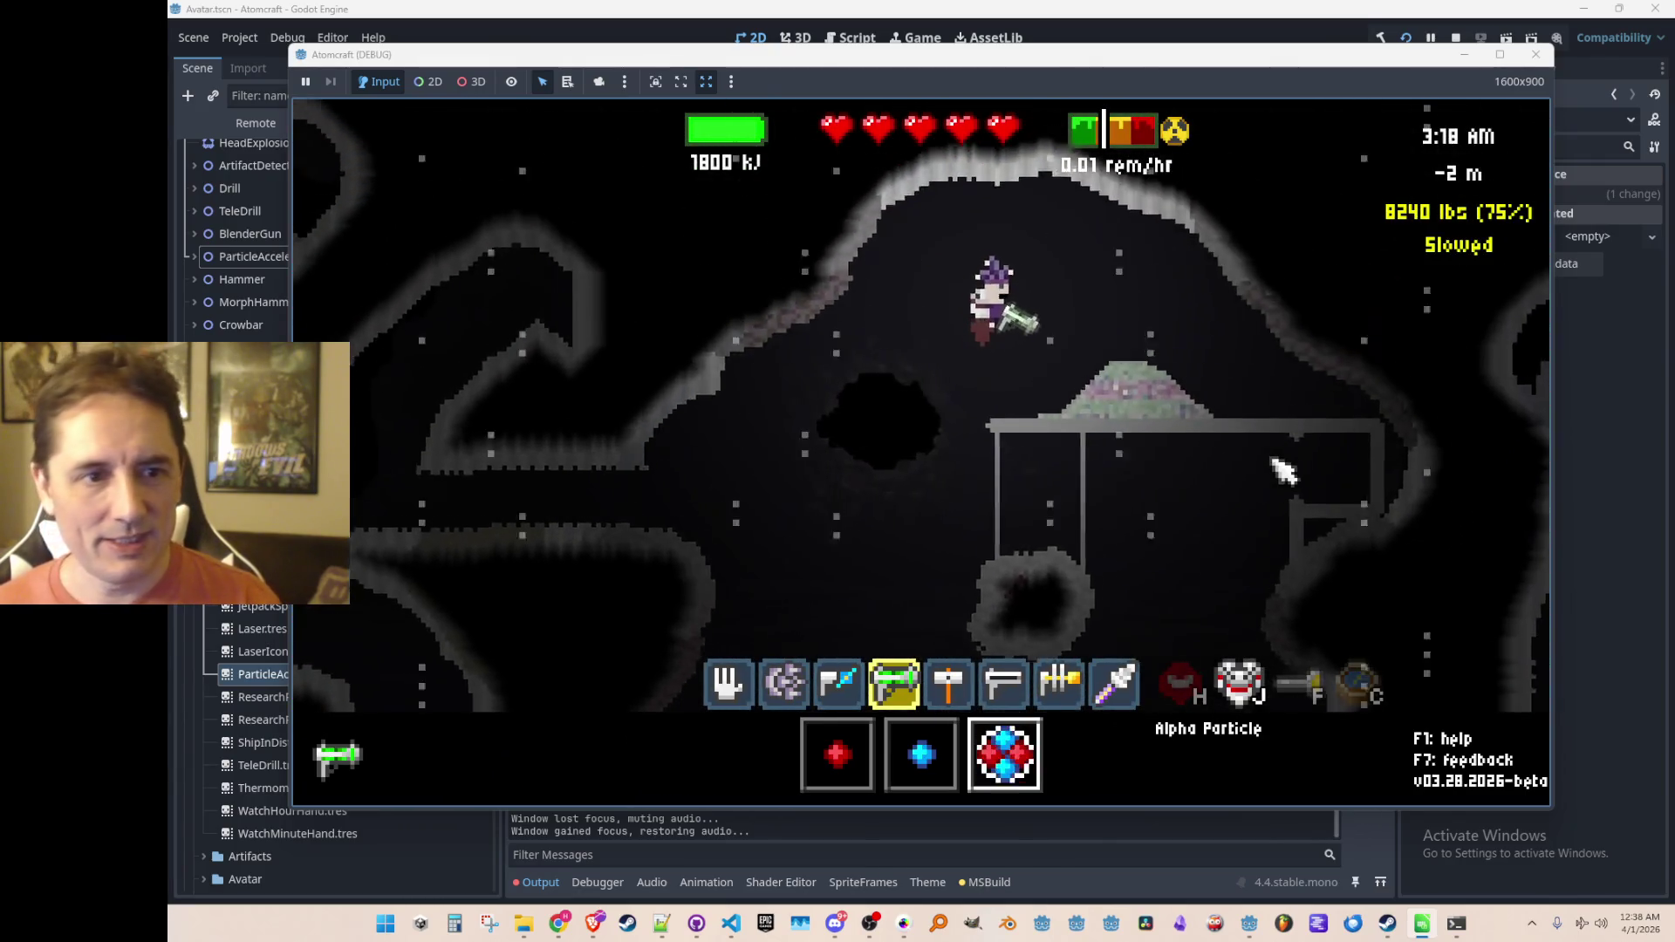
{"action": "left_click", "coordinate": [1456, 37]}
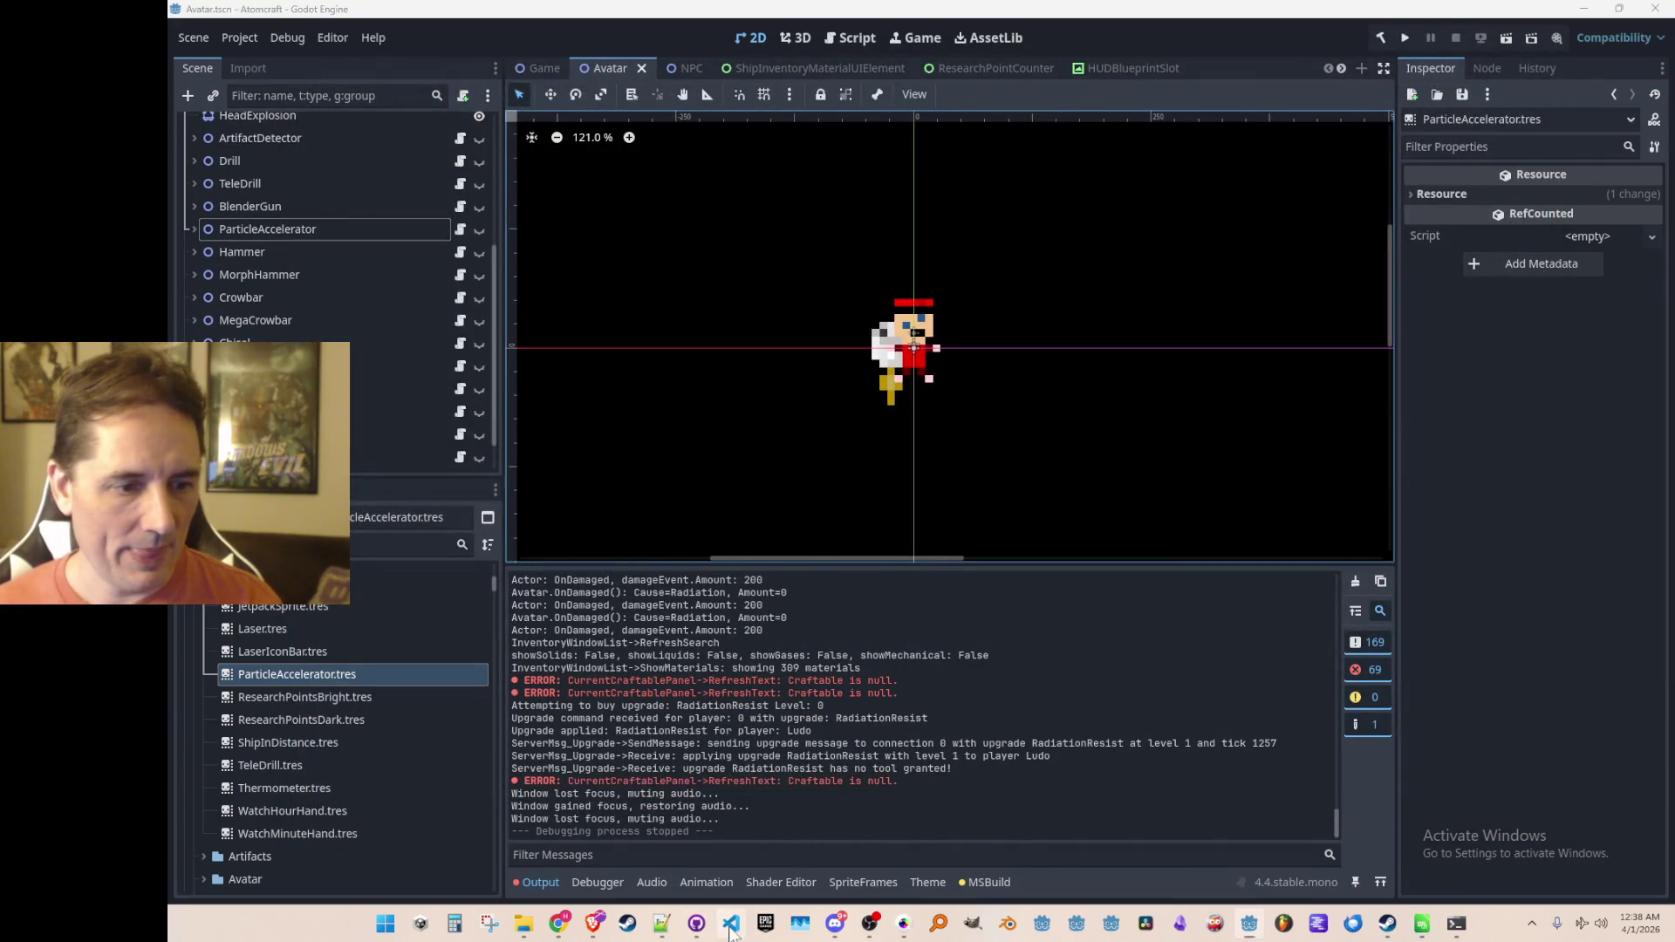
Step: Glance at the particle accelerator code in VS Code and return to Godot
{"action": "left_click", "coordinate": [731, 923]}
{"action": "key", "text": "ctrl+shift+o"}
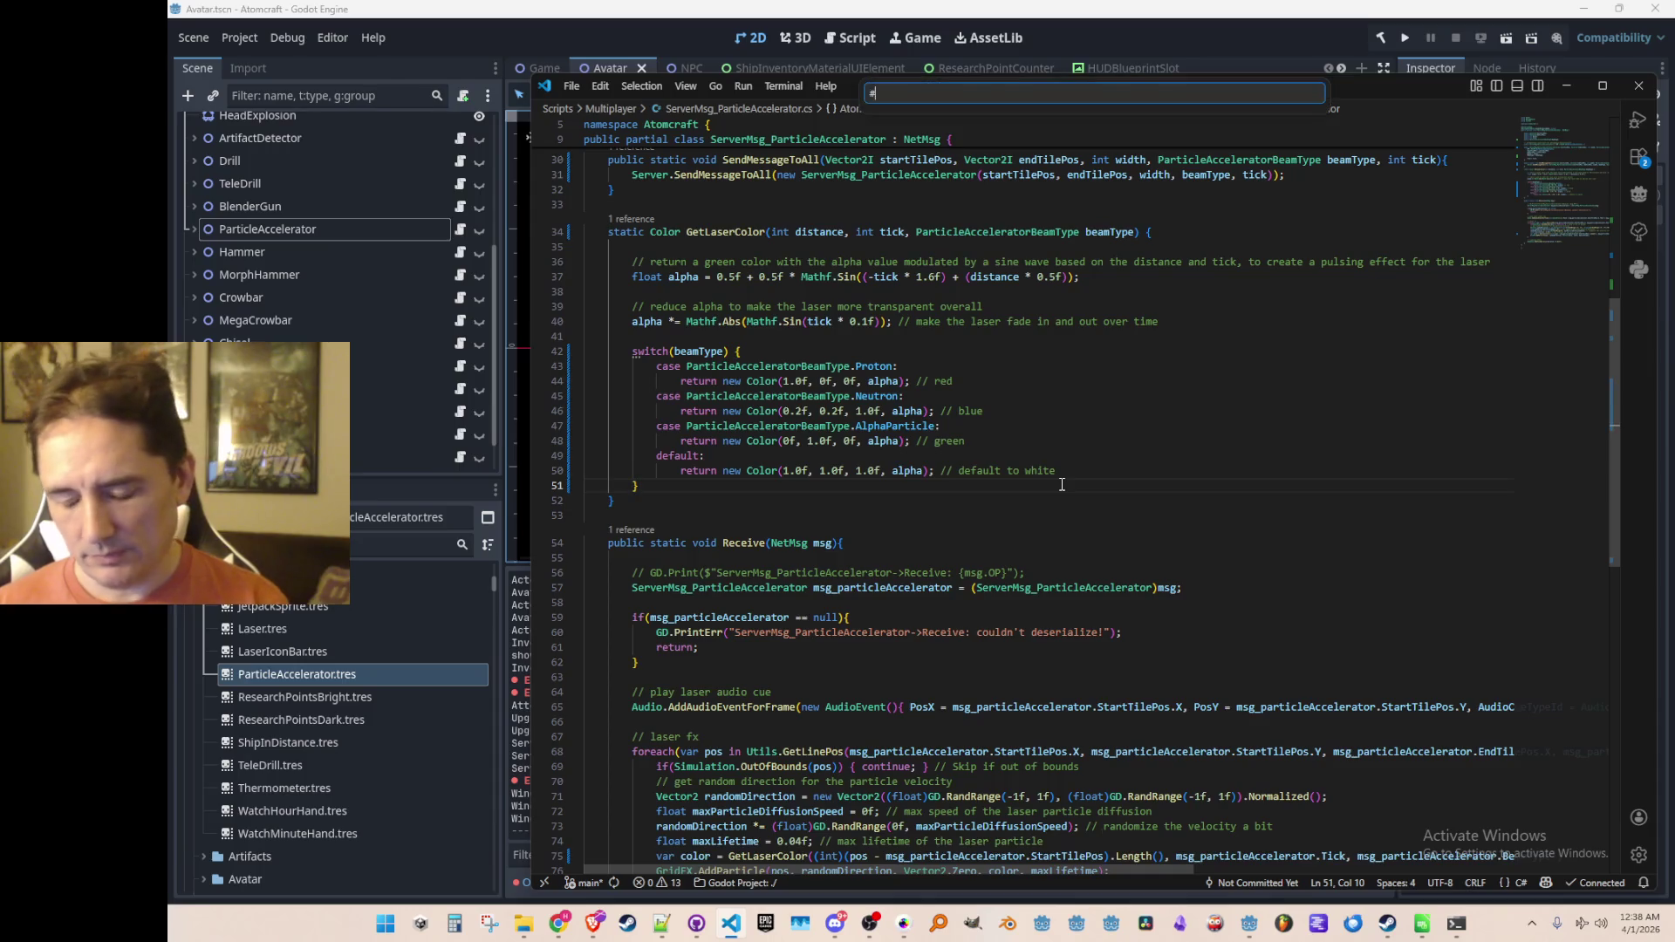
{"action": "key", "text": "Escape"}
{"action": "left_click", "coordinate": [750, 37]}
Step: Open Art/Shaders/Heatwave.tres in the Shader Editor from the FileSystem dock
{"action": "scroll", "coordinate": [365, 705], "scroll_direction": "up", "scroll_amount": 10}
{"action": "scroll", "coordinate": [227, 716], "scroll_direction": "up", "scroll_amount": 3}
{"action": "left_click", "coordinate": [202, 756]}
{"action": "left_click", "coordinate": [194, 644]}
{"action": "scroll", "coordinate": [321, 669], "scroll_direction": "down", "scroll_amount": 3}
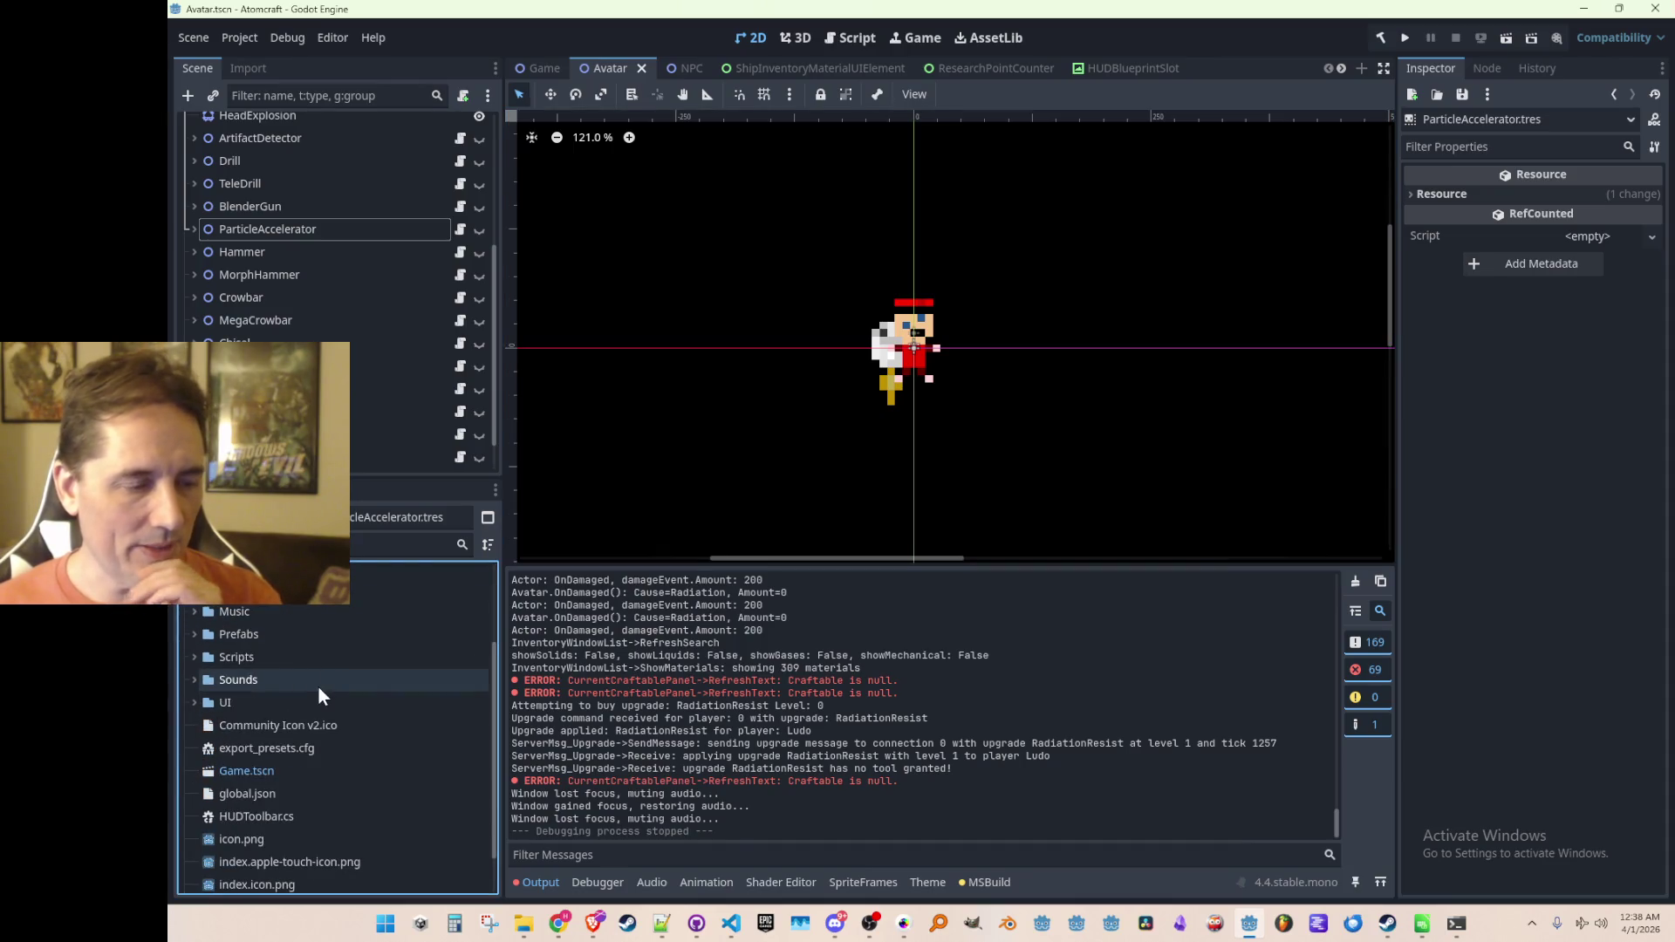
{"action": "left_click", "coordinate": [322, 667]}
{"action": "scroll", "coordinate": [263, 688], "scroll_direction": "up", "scroll_amount": 3}
{"action": "left_click", "coordinate": [195, 604]}
{"action": "scroll", "coordinate": [270, 703], "scroll_direction": "down", "scroll_amount": 10}
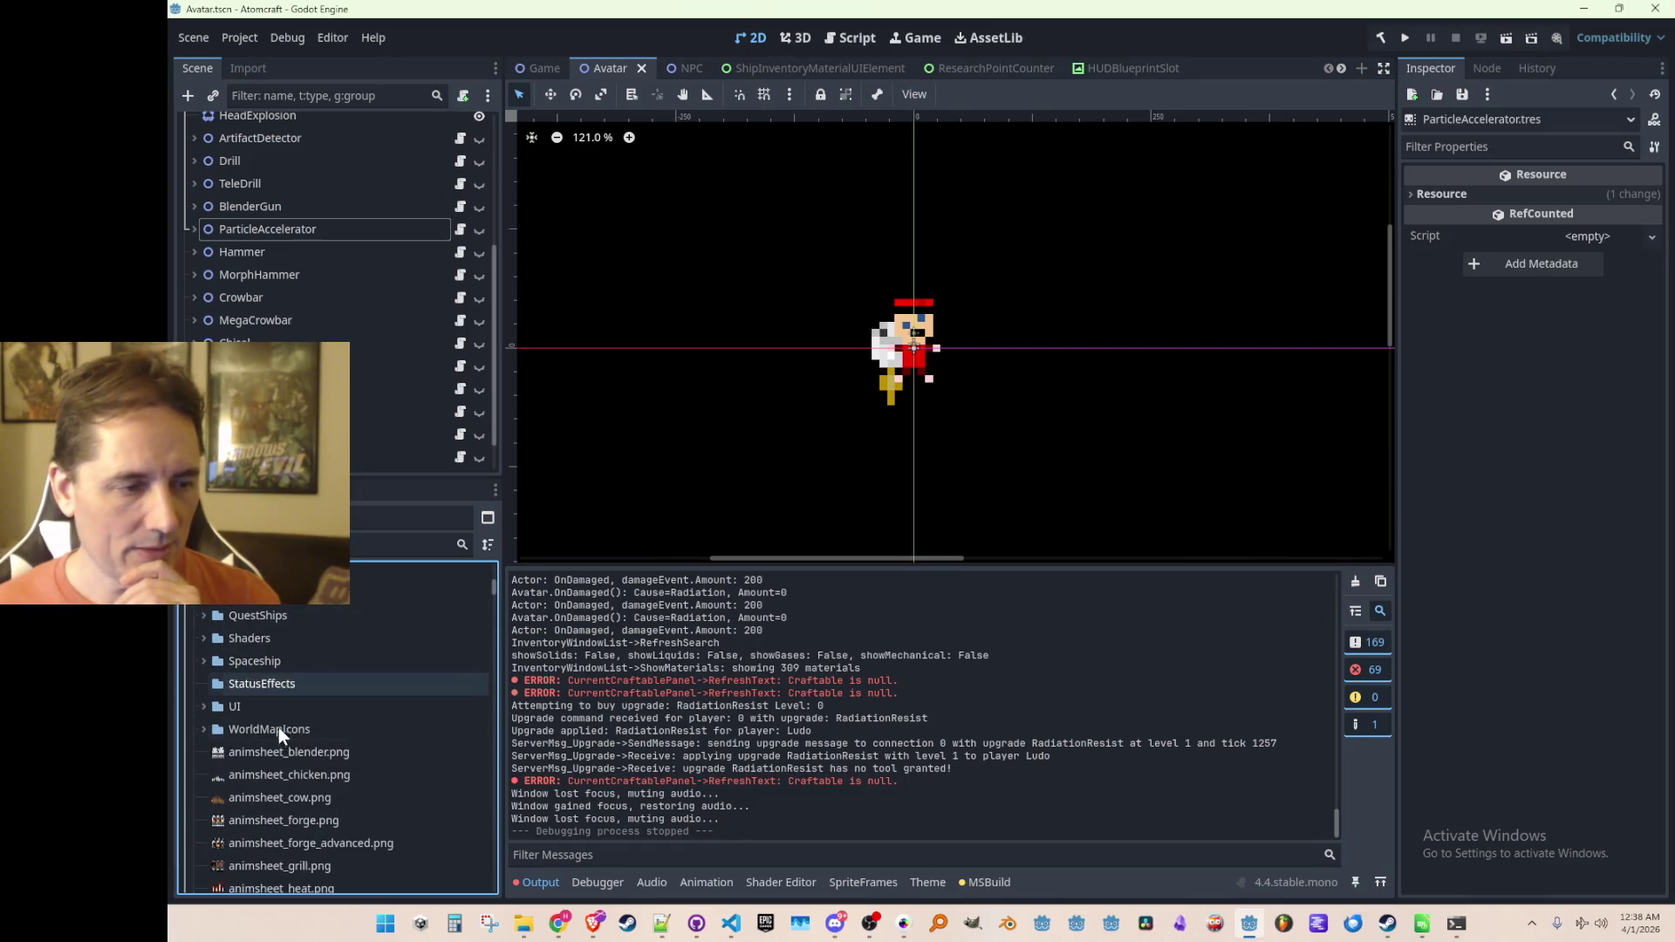
{"action": "left_click", "coordinate": [203, 638]}
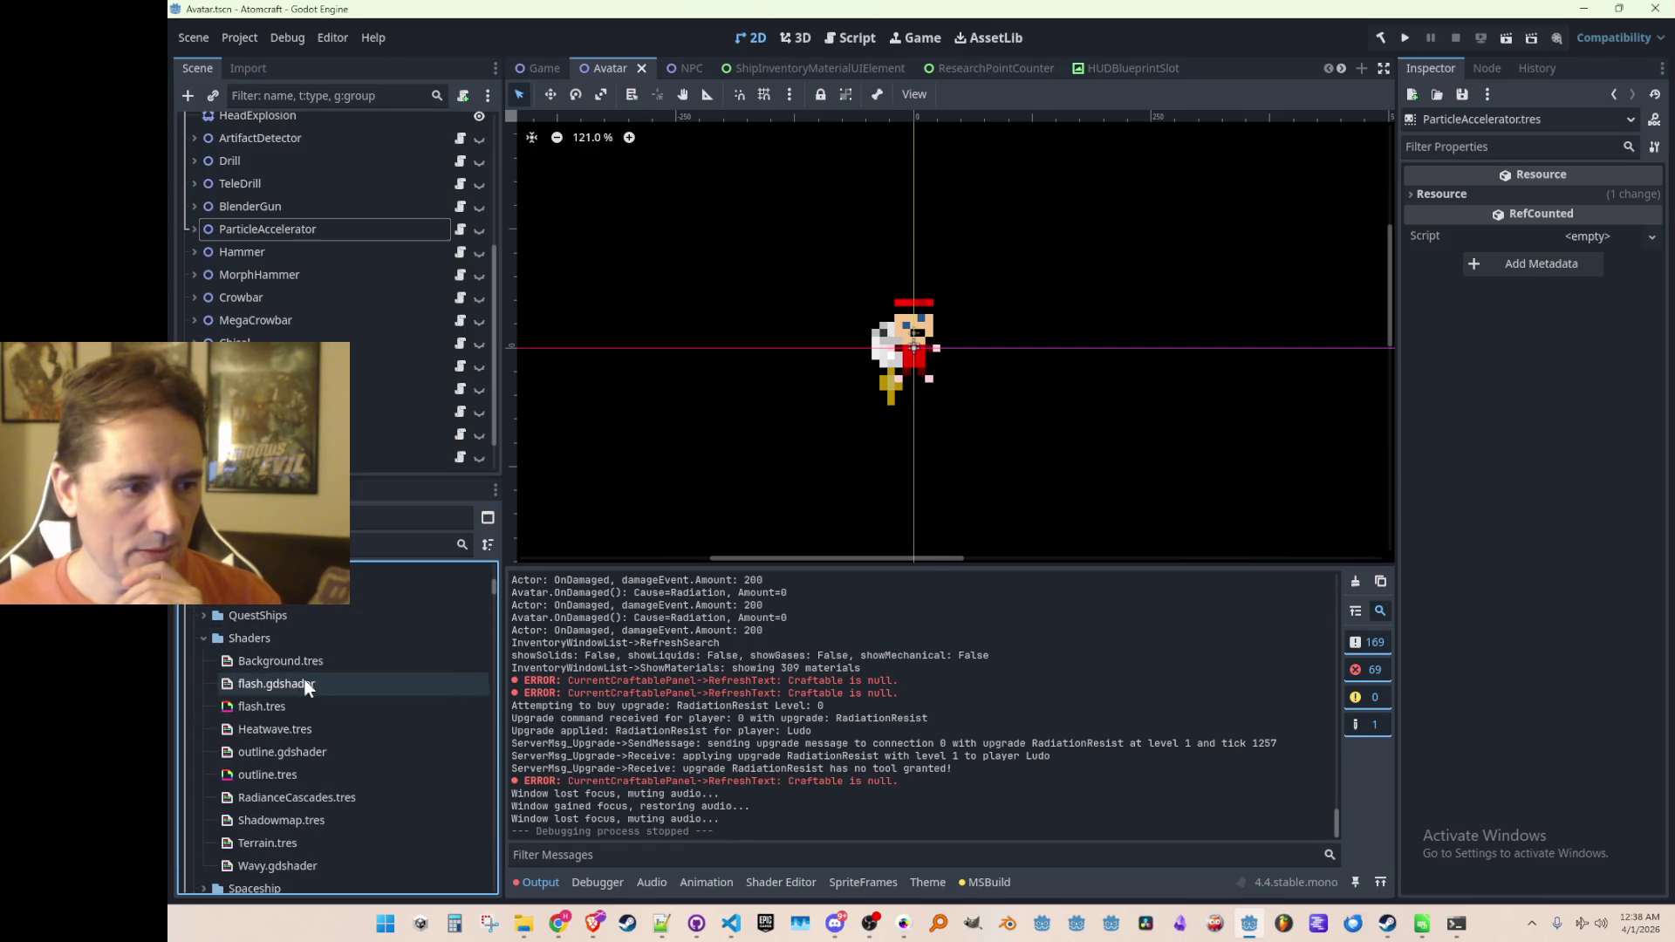
{"action": "double_click", "coordinate": [326, 727]}
Step: Change the radiation grayscale multiplier on line 70 from 2.0 to 0.5 and save
{"action": "scroll", "coordinate": [1063, 698], "scroll_direction": "down", "scroll_amount": 2}
{"action": "scroll", "coordinate": [1082, 698], "scroll_direction": "up", "scroll_amount": 3}
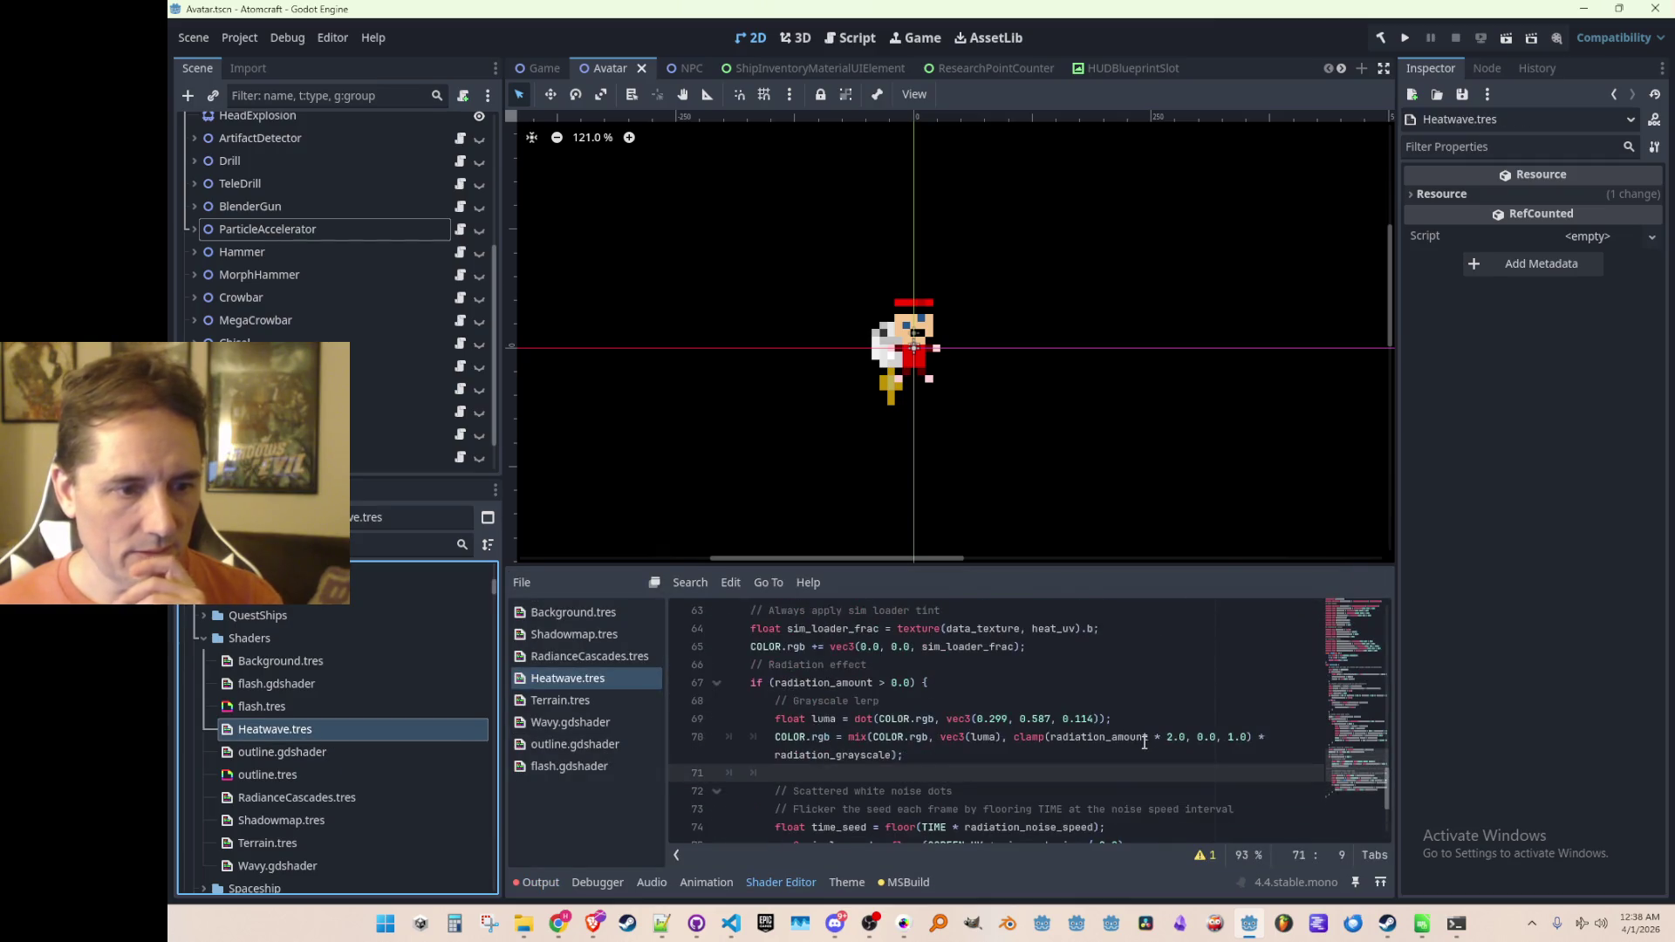
{"action": "scroll", "coordinate": [1015, 714], "scroll_direction": "down", "scroll_amount": 1}
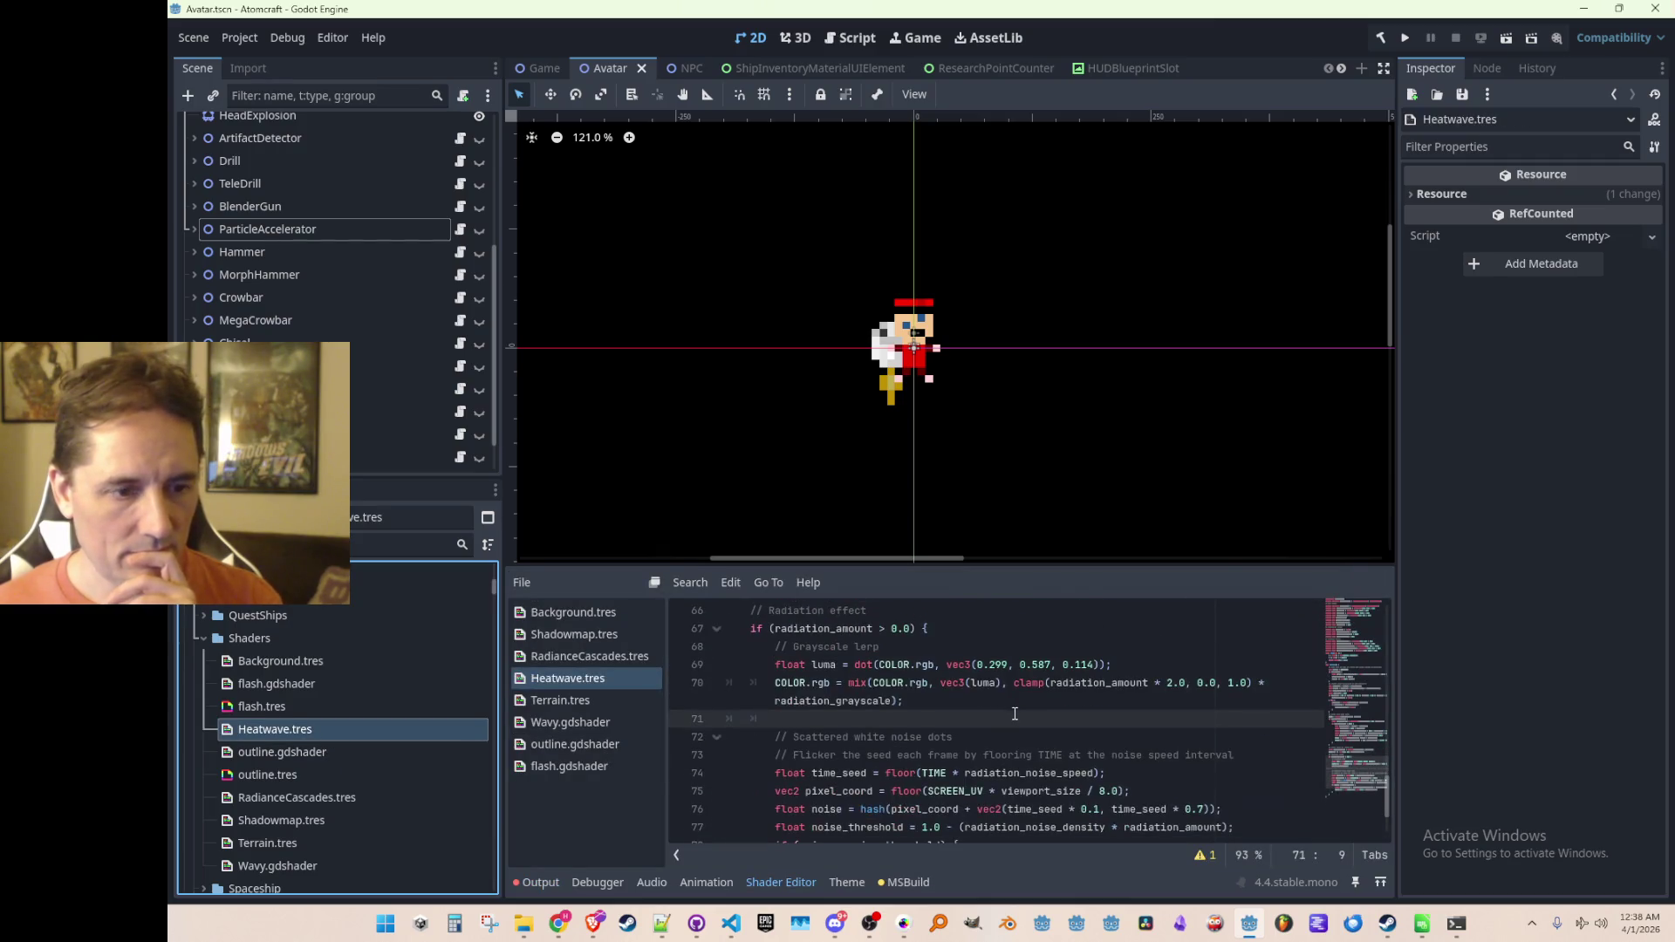
{"action": "double_click", "coordinate": [864, 703]}
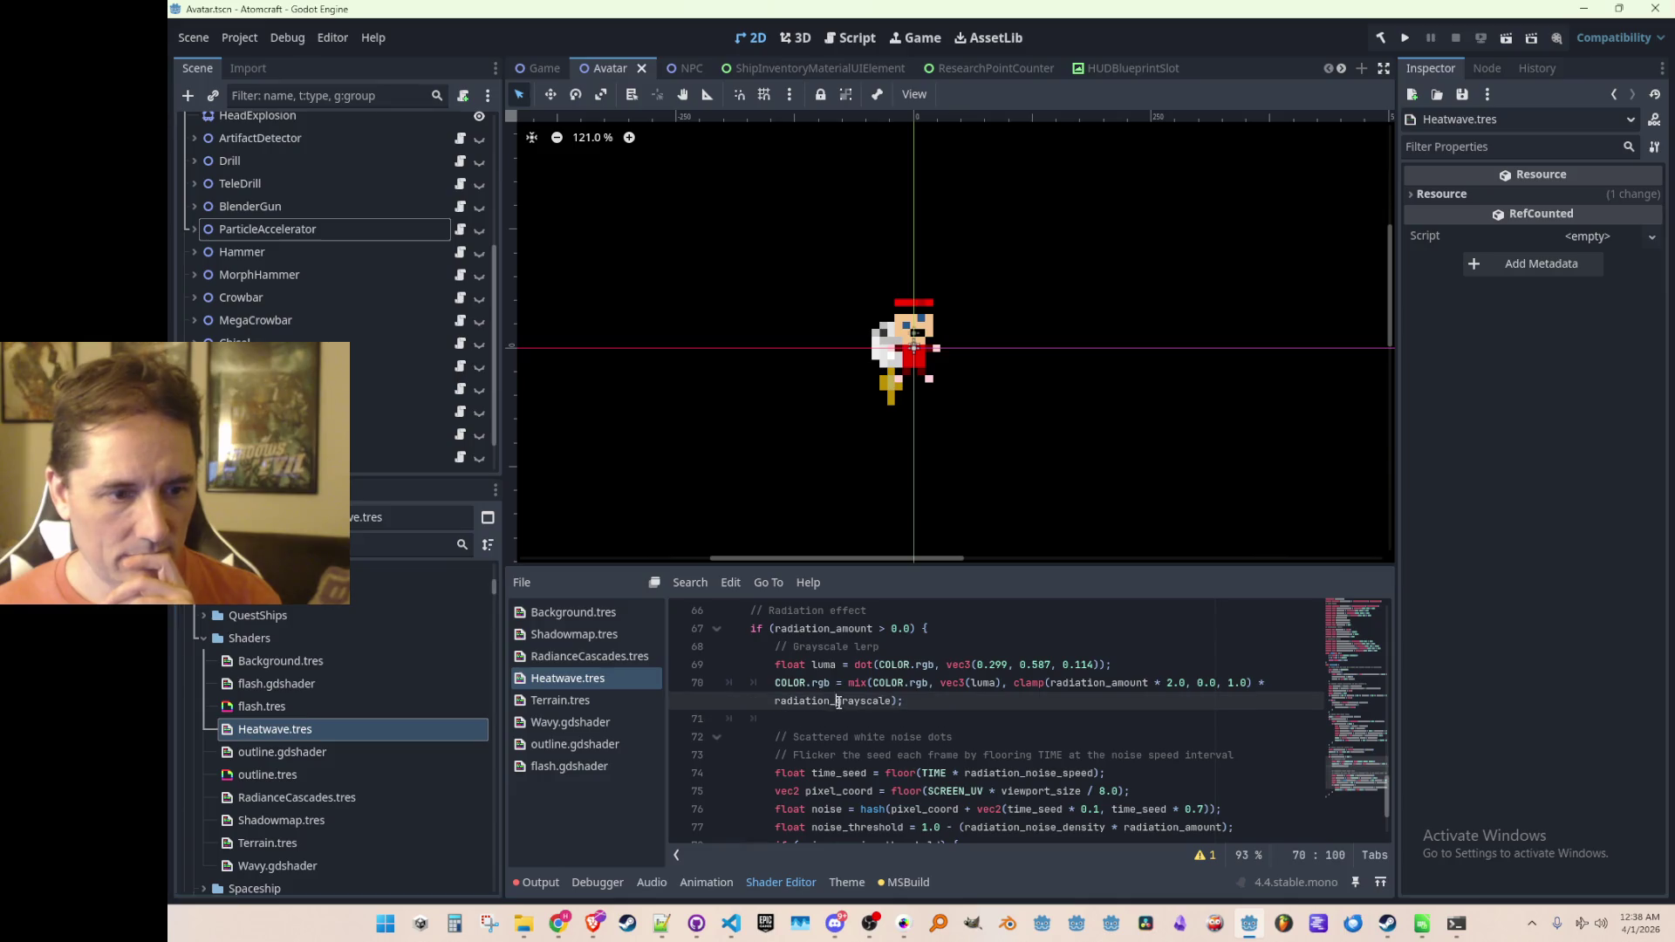
{"action": "left_click", "coordinate": [963, 697]}
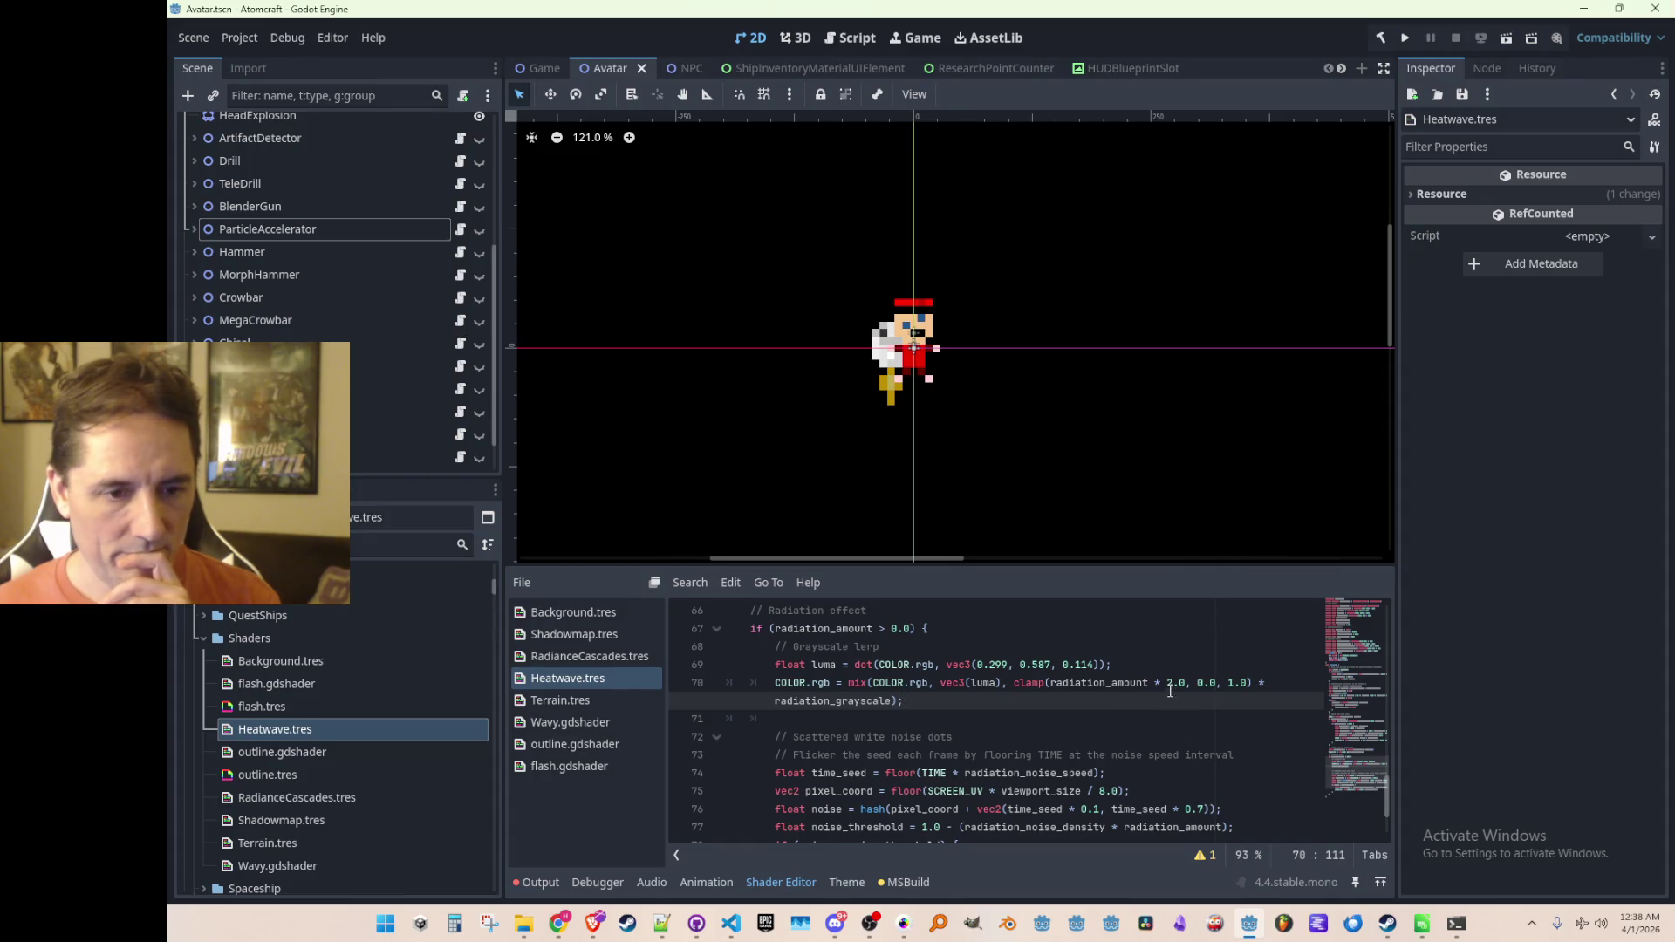
{"action": "left_click", "coordinate": [1182, 683]}
{"action": "key", "text": "BackSpace"}
{"action": "key", "text": "BackSpace"}
{"action": "key", "text": "BackSpace"}
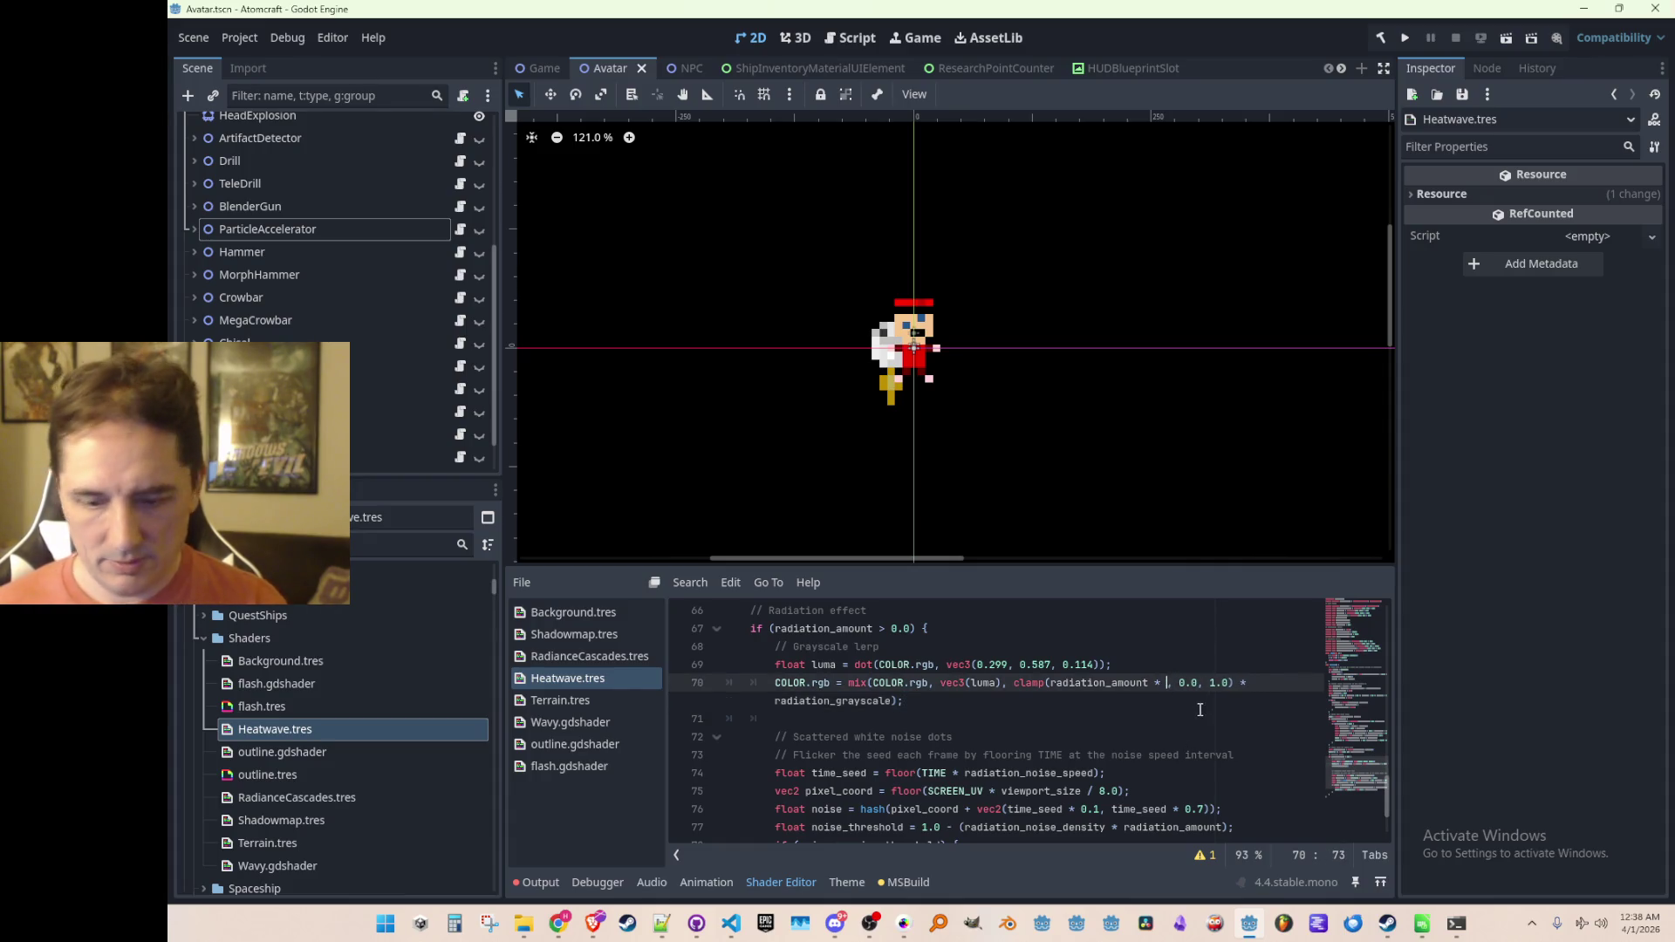
{"action": "type", "text": "0.5"}
{"action": "key", "text": "ctrl+s"}
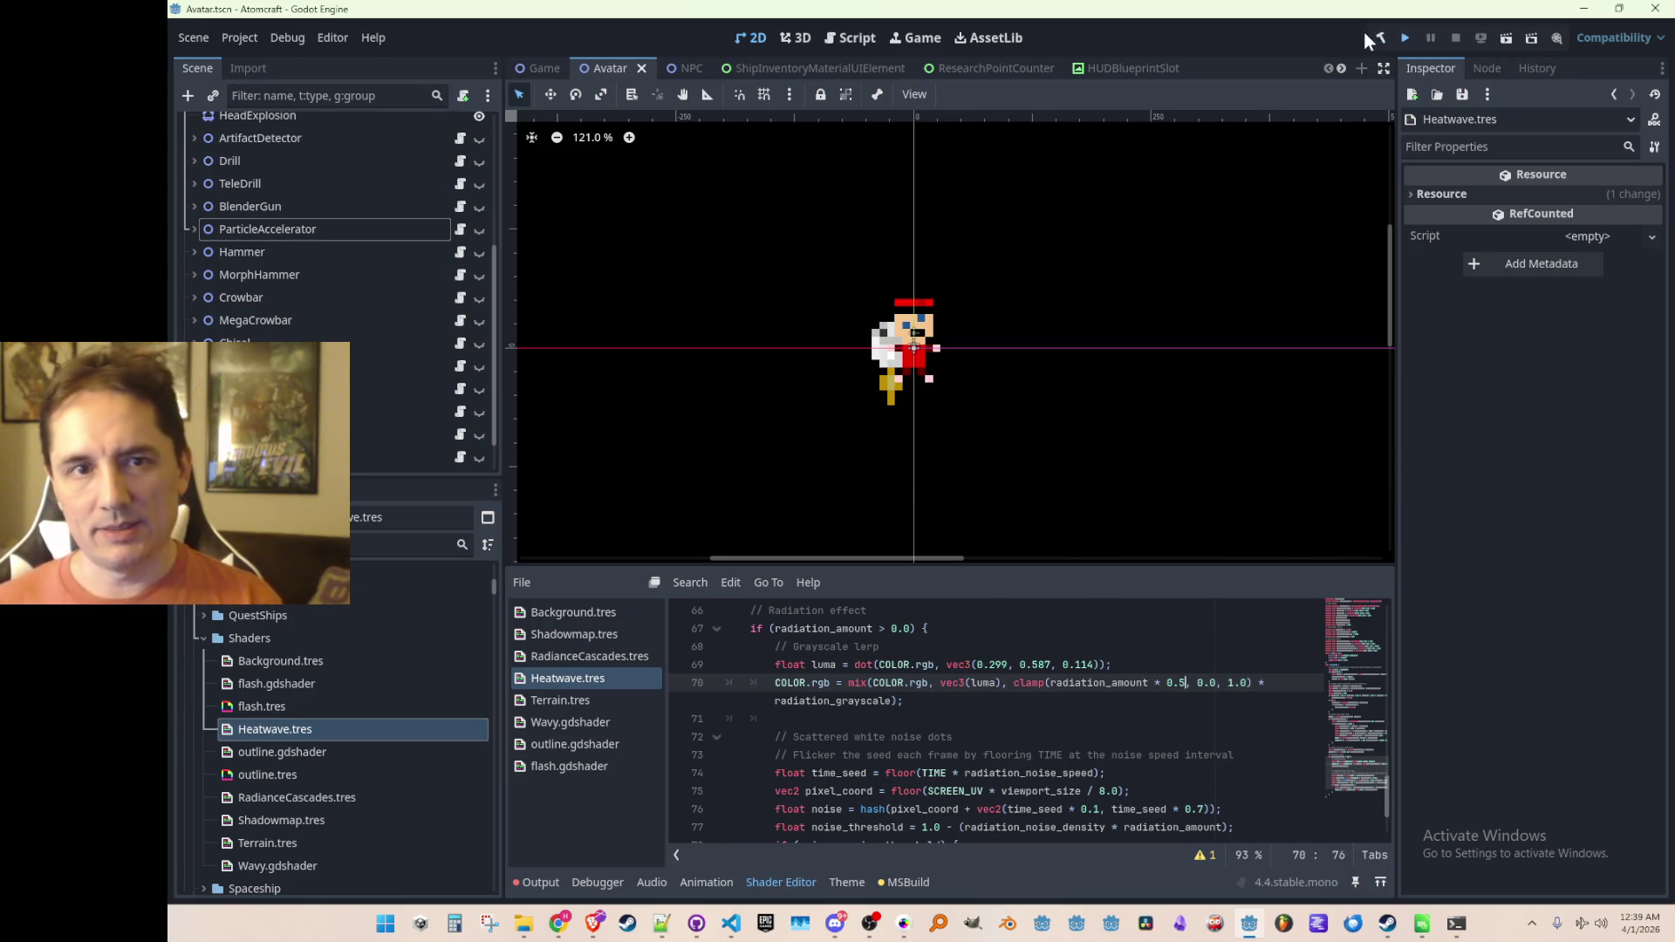
{"action": "key", "text": "ctrl+s"}
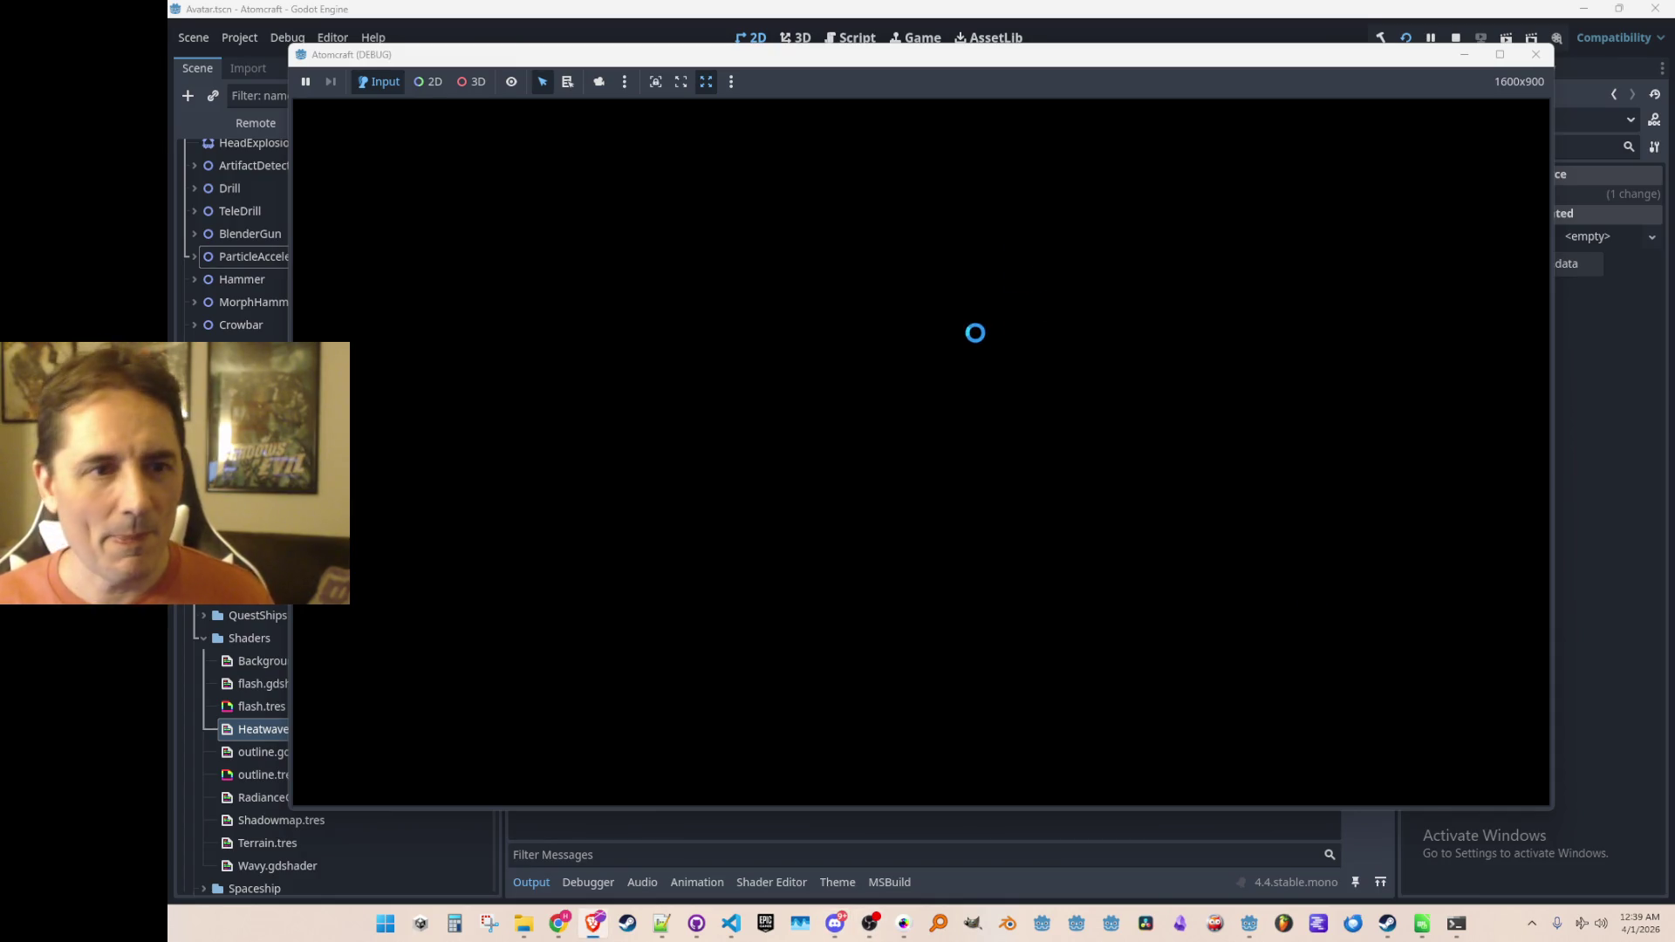
Step: Start a single-player game and load the Enchanted Vista world
{"action": "left_click", "coordinate": [1043, 448]}
{"action": "scroll", "coordinate": [1043, 447], "scroll_direction": "down", "scroll_amount": 6}
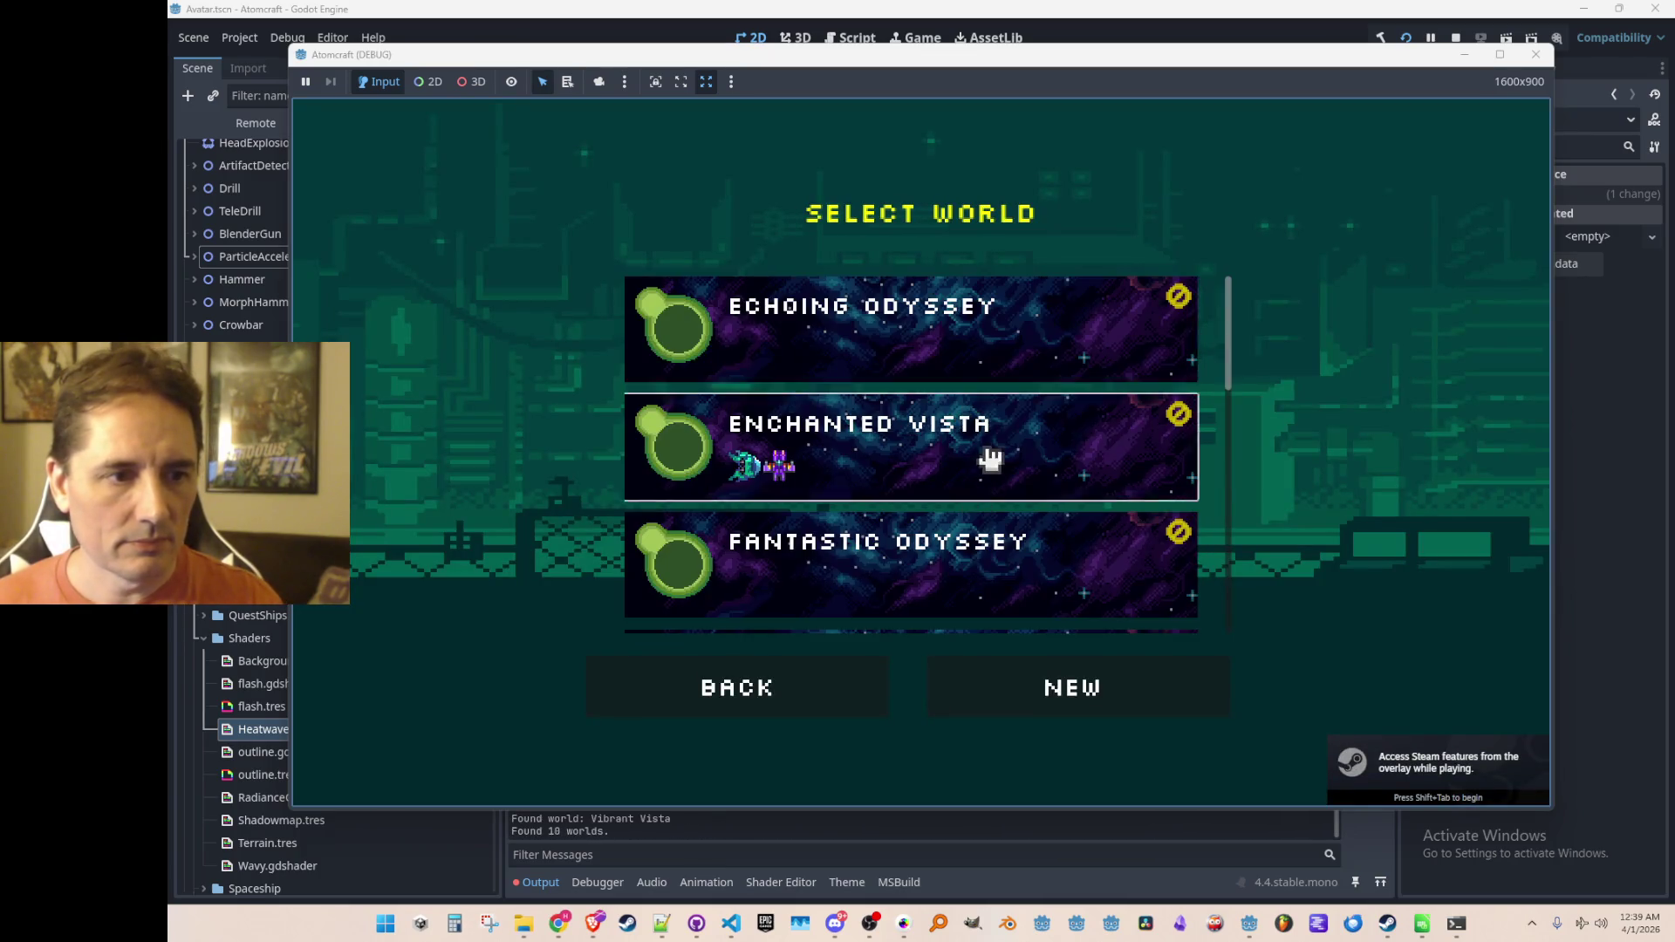
{"action": "left_click", "coordinate": [991, 459]}
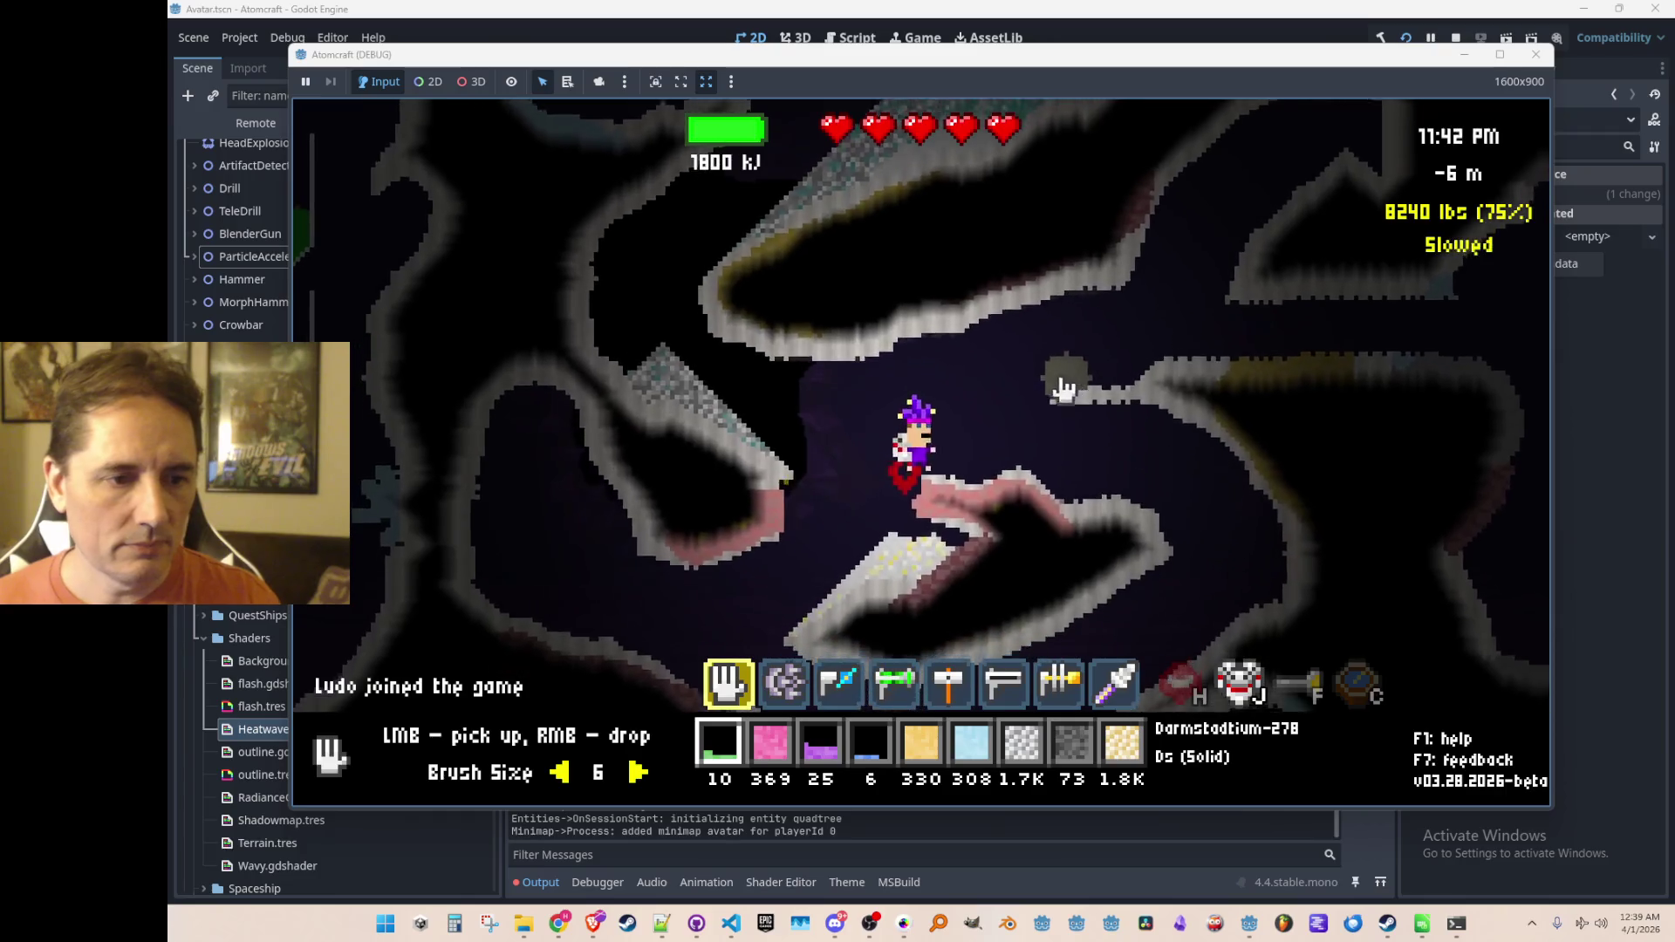
Step: Fire the proton, neutron and alpha particle beams across the cave, cycling ammo types
{"action": "mouse_move", "coordinate": [1148, 423]}
{"action": "left_mouse_down"}
{"action": "mouse_move", "coordinate": [1271, 262]}
{"action": "mouse_move", "coordinate": [1215, 280]}
{"action": "mouse_move", "coordinate": [1234, 373]}
{"action": "mouse_move", "coordinate": [1270, 349]}
{"action": "left_mouse_up"}
{"action": "scroll", "coordinate": [1264, 352], "scroll_direction": "down", "scroll_amount": 1}
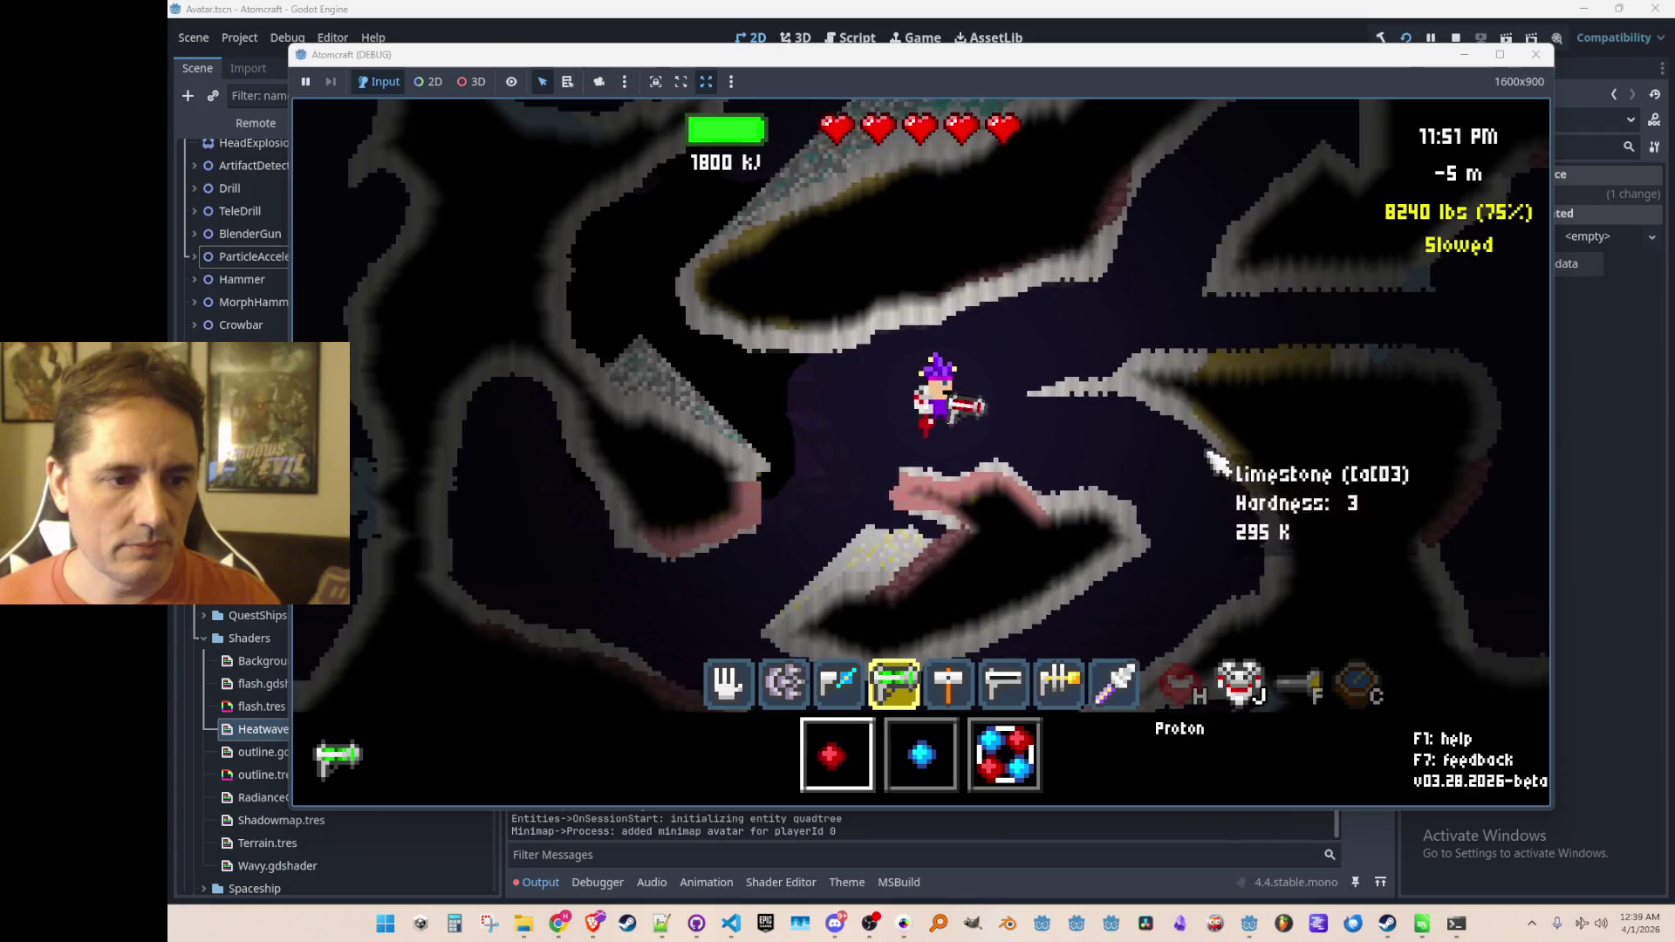
{"action": "mouse_move", "coordinate": [1217, 262]}
{"action": "left_mouse_down"}
{"action": "mouse_move", "coordinate": [1289, 203]}
{"action": "mouse_move", "coordinate": [838, 309]}
{"action": "mouse_move", "coordinate": [1051, 455]}
{"action": "left_mouse_up"}
{"action": "scroll", "coordinate": [1052, 455], "scroll_direction": "down", "scroll_amount": 1}
{"action": "mouse_move", "coordinate": [1134, 419]}
{"action": "left_mouse_down"}
{"action": "mouse_move", "coordinate": [1222, 404]}
{"action": "mouse_move", "coordinate": [1158, 569]}
{"action": "mouse_move", "coordinate": [1186, 218]}
{"action": "mouse_move", "coordinate": [1170, 373]}
{"action": "mouse_move", "coordinate": [1180, 338]}
{"action": "left_mouse_up"}
{"action": "scroll", "coordinate": [1182, 348], "scroll_direction": "up", "scroll_amount": 1}
{"action": "scroll", "coordinate": [1180, 339], "scroll_direction": "down", "scroll_amount": 1}
{"action": "scroll", "coordinate": [1175, 346], "scroll_direction": "up", "scroll_amount": 1}
{"action": "scroll", "coordinate": [1178, 347], "scroll_direction": "up", "scroll_amount": 1}
{"action": "scroll", "coordinate": [1178, 348], "scroll_direction": "down", "scroll_amount": 3}
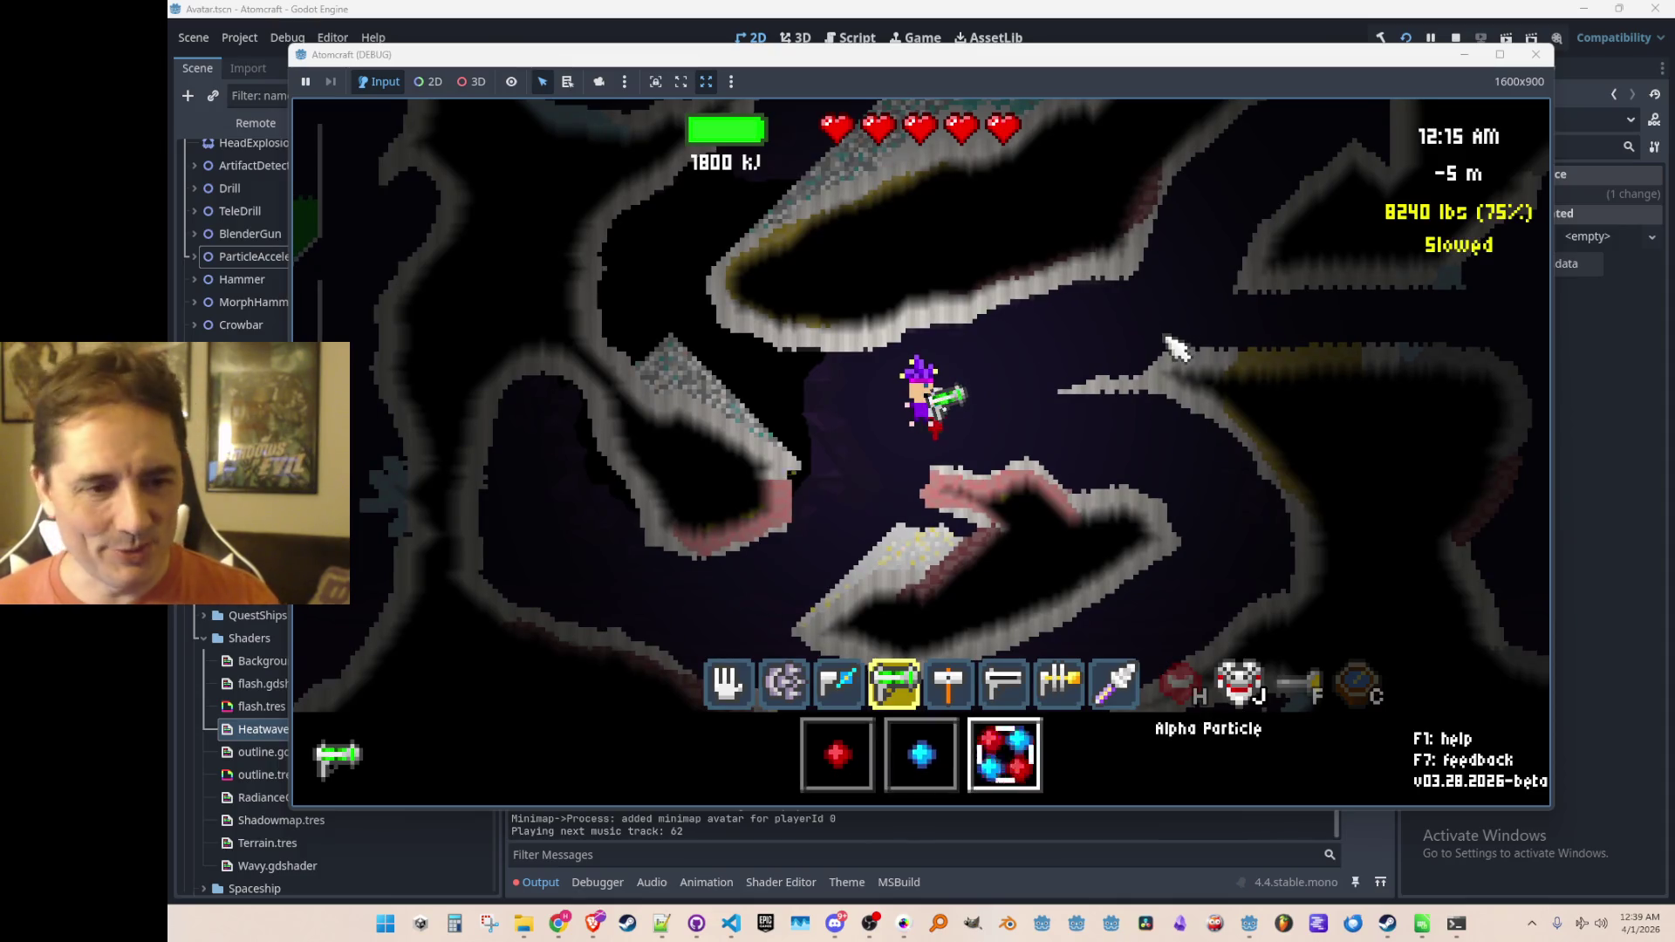
{"action": "scroll", "coordinate": [1178, 347], "scroll_direction": "up", "scroll_amount": 1}
{"action": "scroll", "coordinate": [1178, 348], "scroll_direction": "down", "scroll_amount": 1}
{"action": "scroll", "coordinate": [1177, 347], "scroll_direction": "up", "scroll_amount": 1}
{"action": "scroll", "coordinate": [1178, 347], "scroll_direction": "up", "scroll_amount": 1}
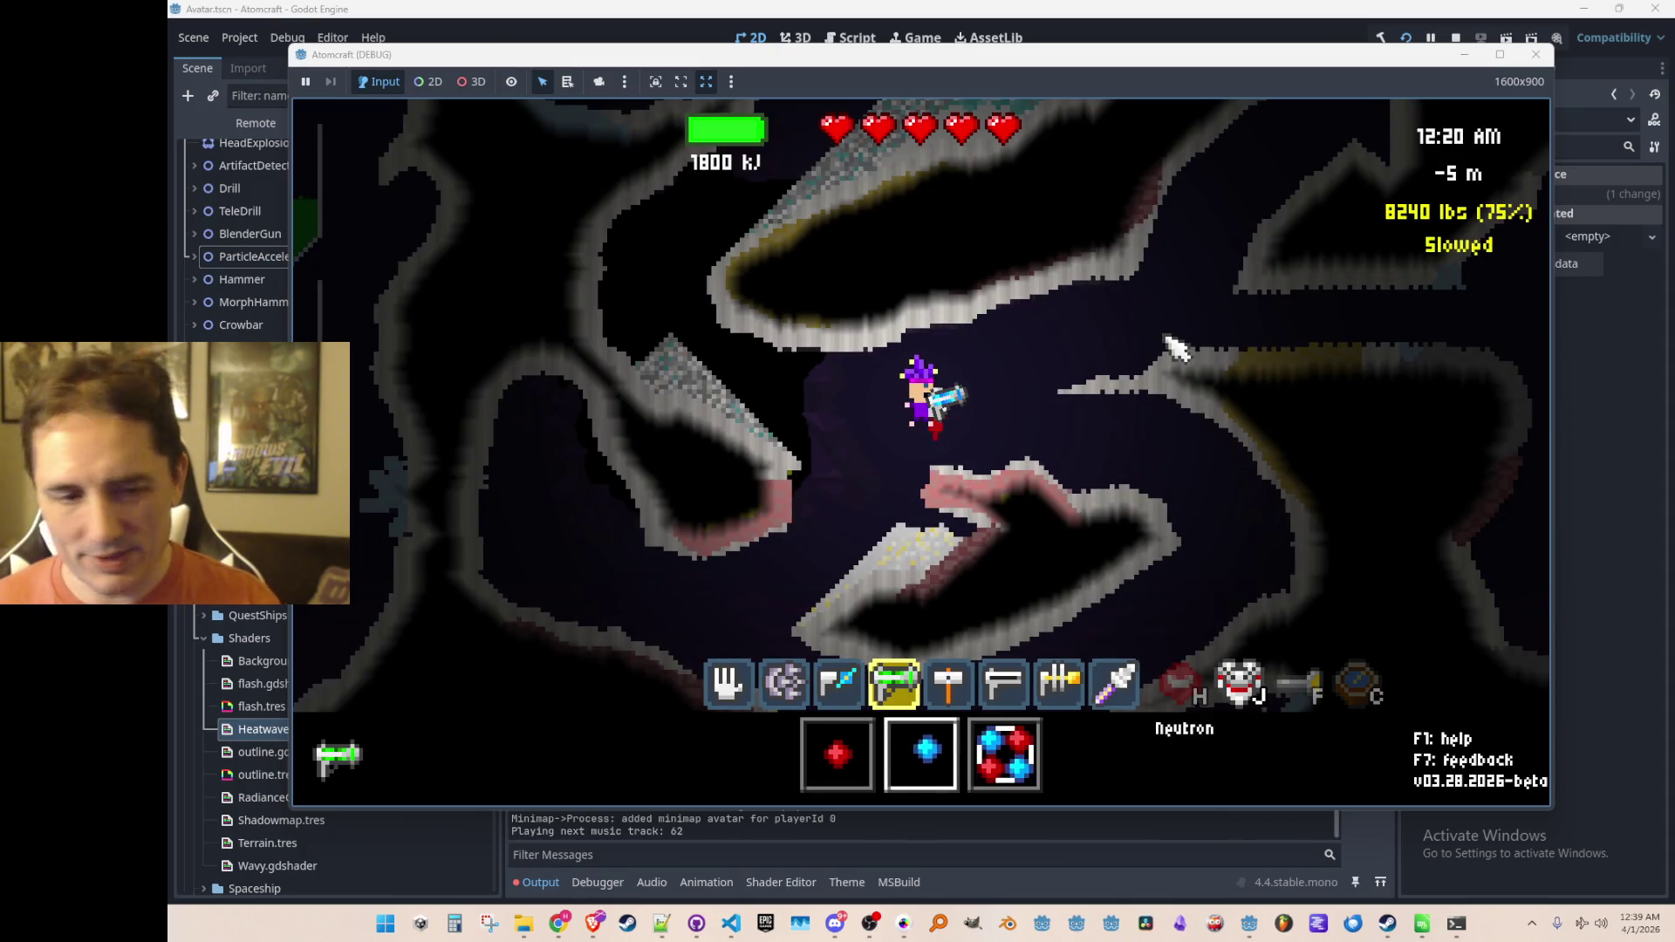
Step: Buy the Rad Suit upgrade in the upgrades shop and return to play
{"action": "key", "text": "Tab"}
{"action": "key", "text": "Tab"}
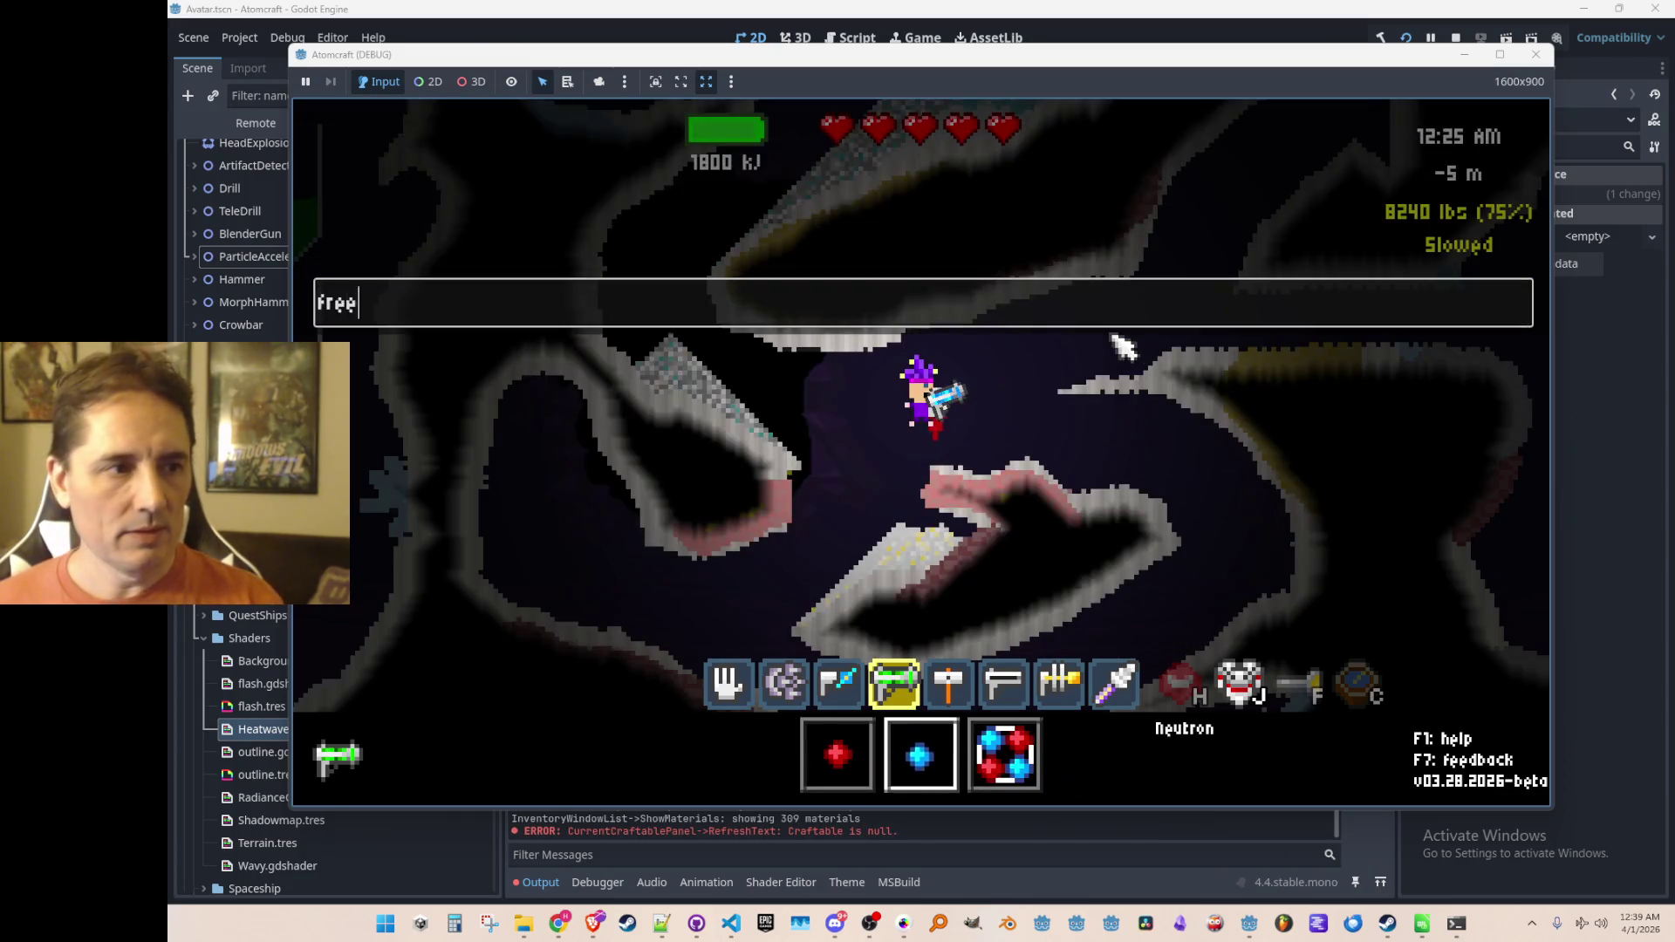
{"action": "key", "text": "Tab"}
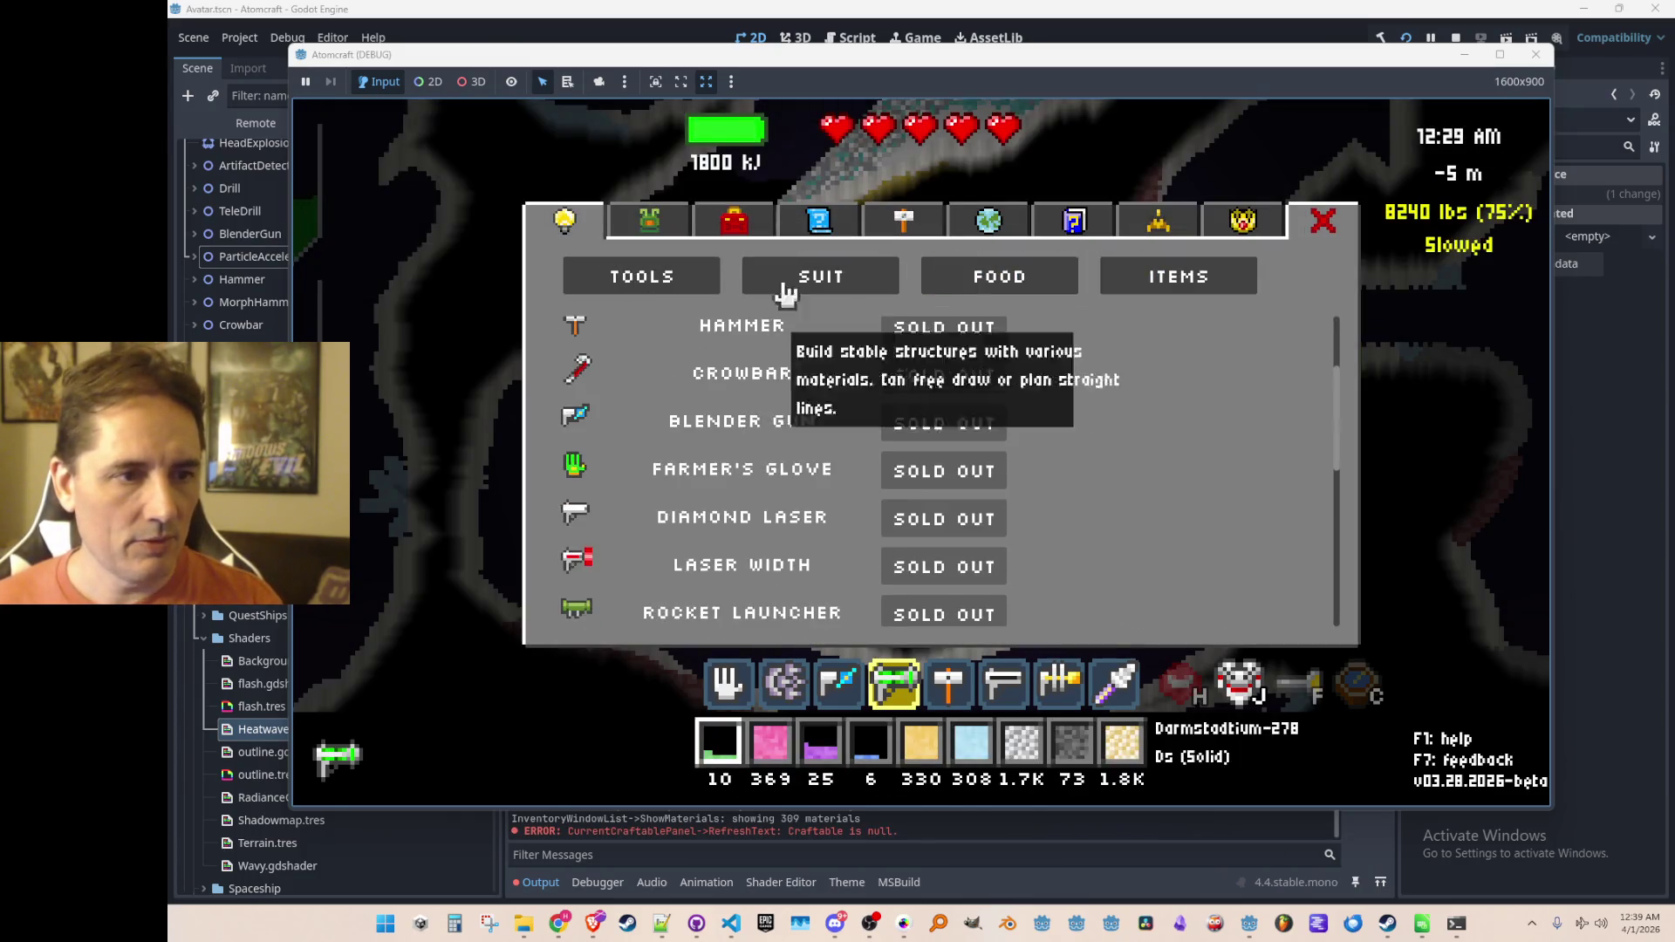
{"action": "left_click", "coordinate": [948, 524]}
{"action": "key", "text": "Tab"}
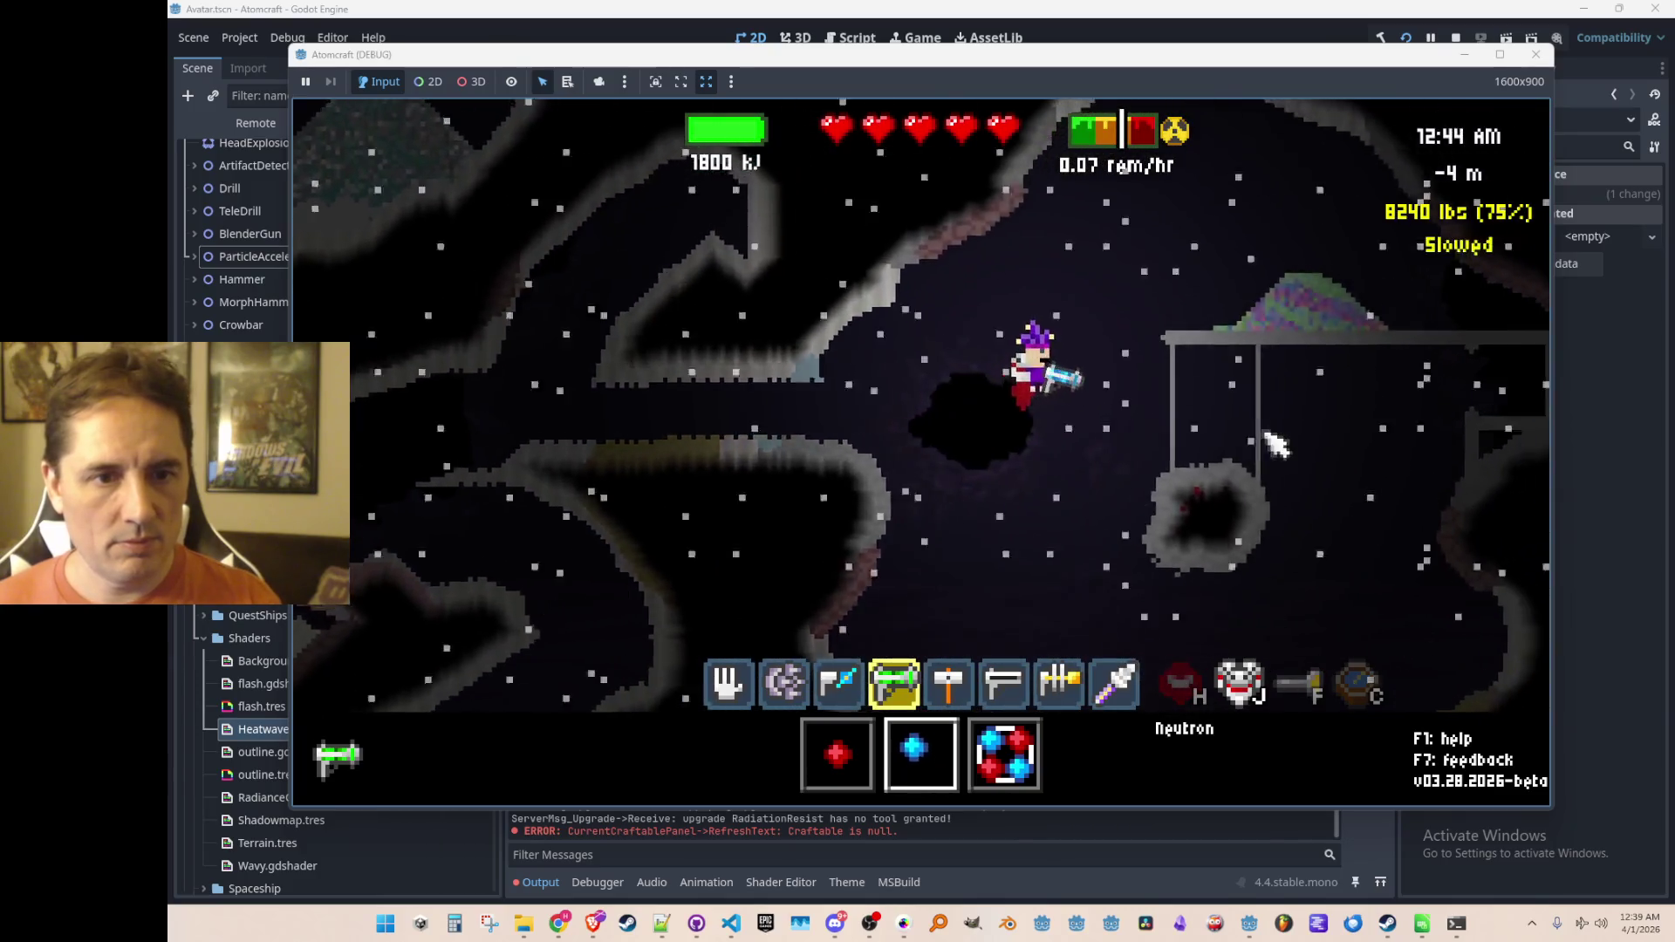
Step: Fly the character left through the cave and up out of the pit
{"action": "key", "text": "a"}
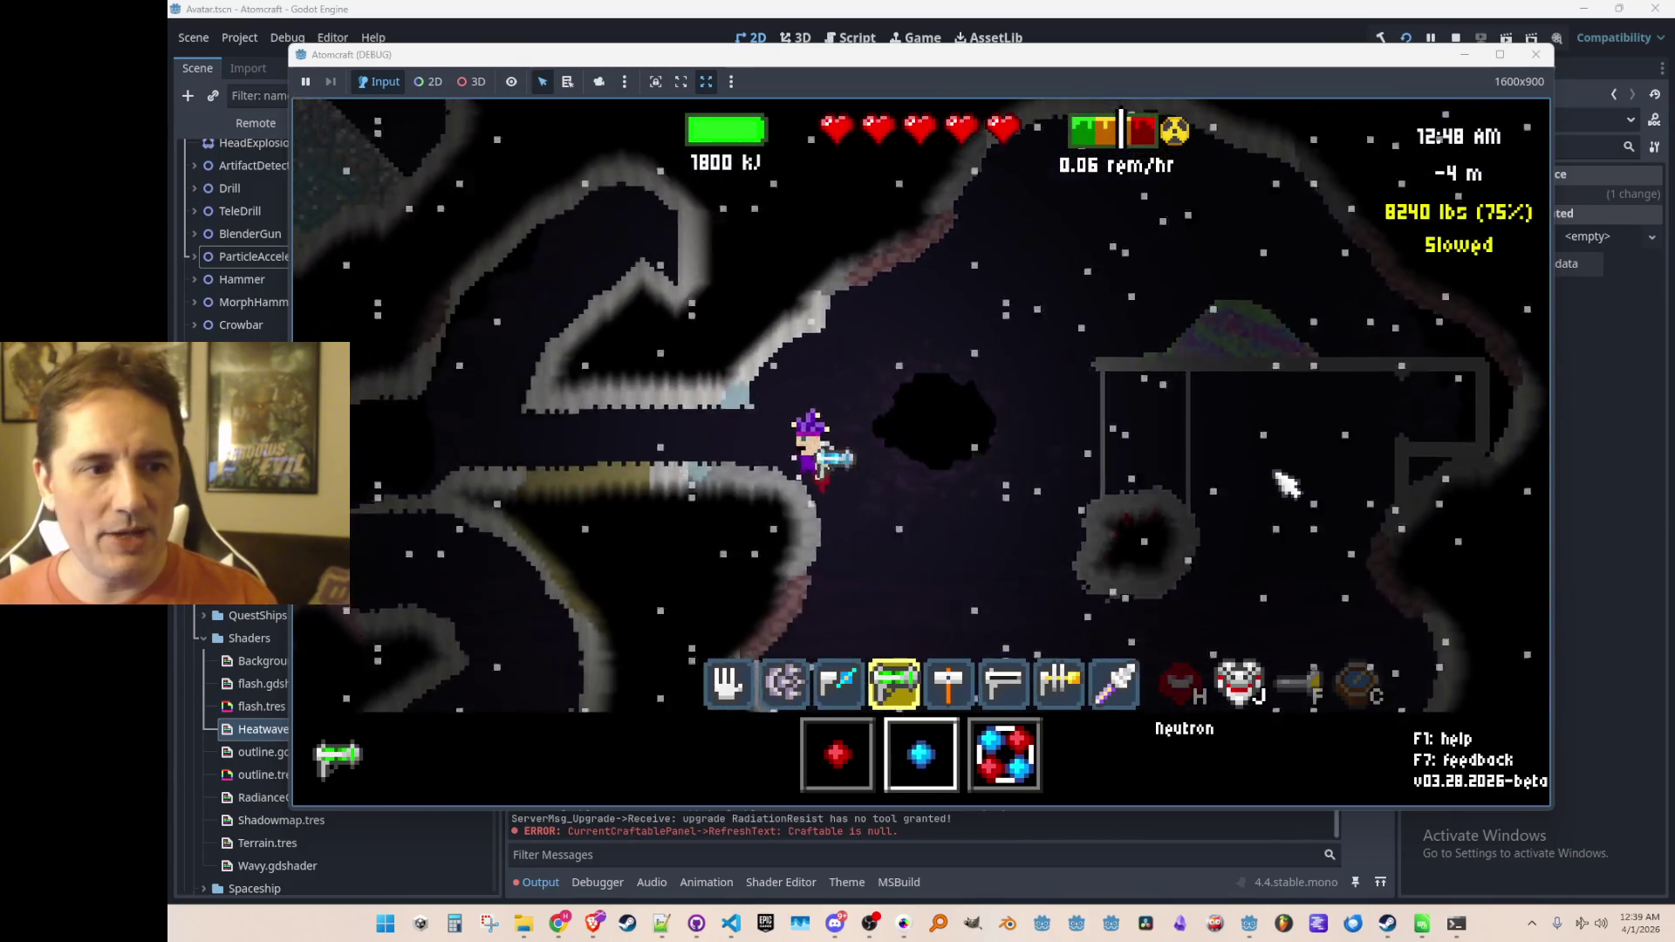
{"action": "key", "text": "a"}
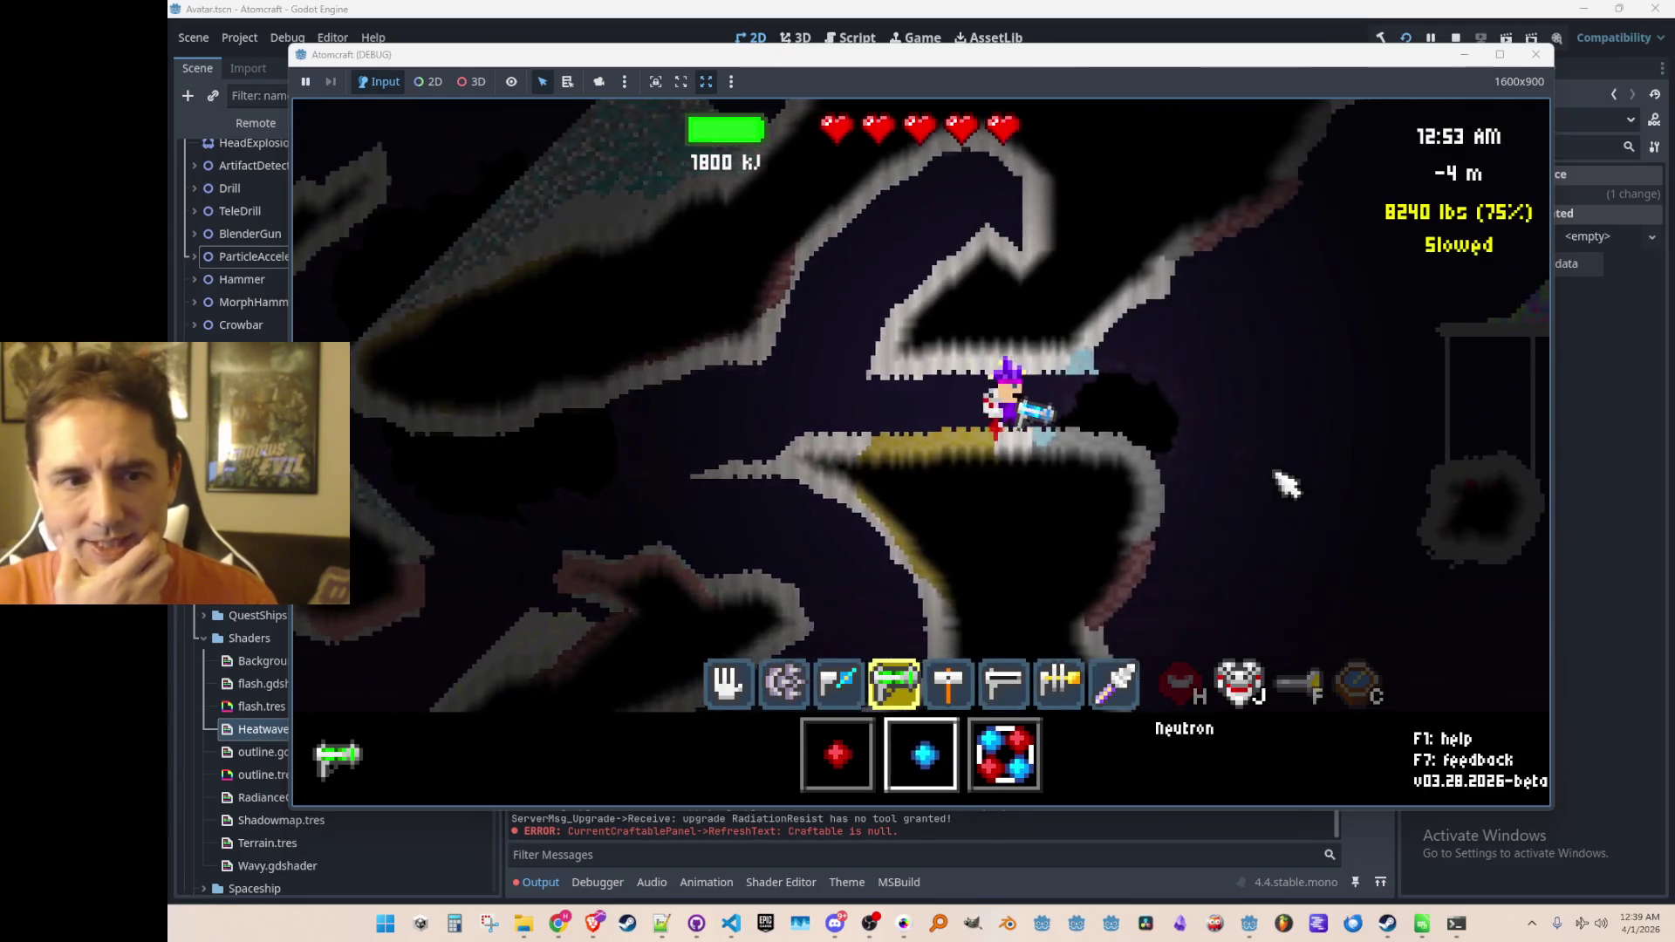
{"action": "key", "text": "a"}
{"action": "key", "text": "a"}
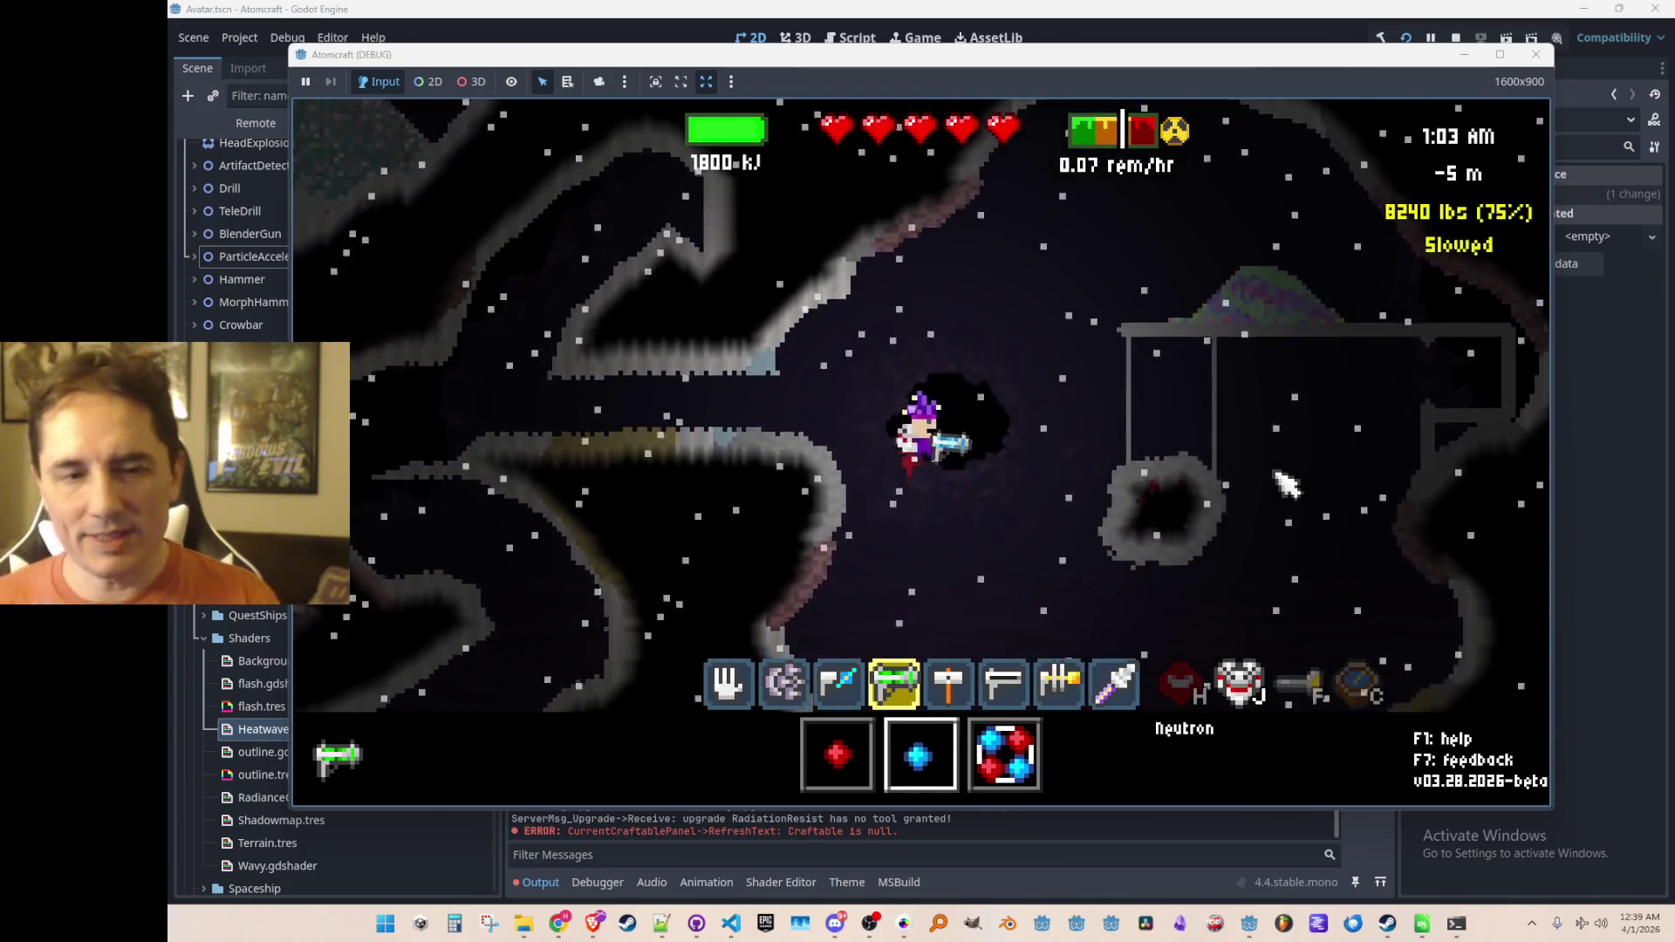
{"action": "key", "text": "w"}
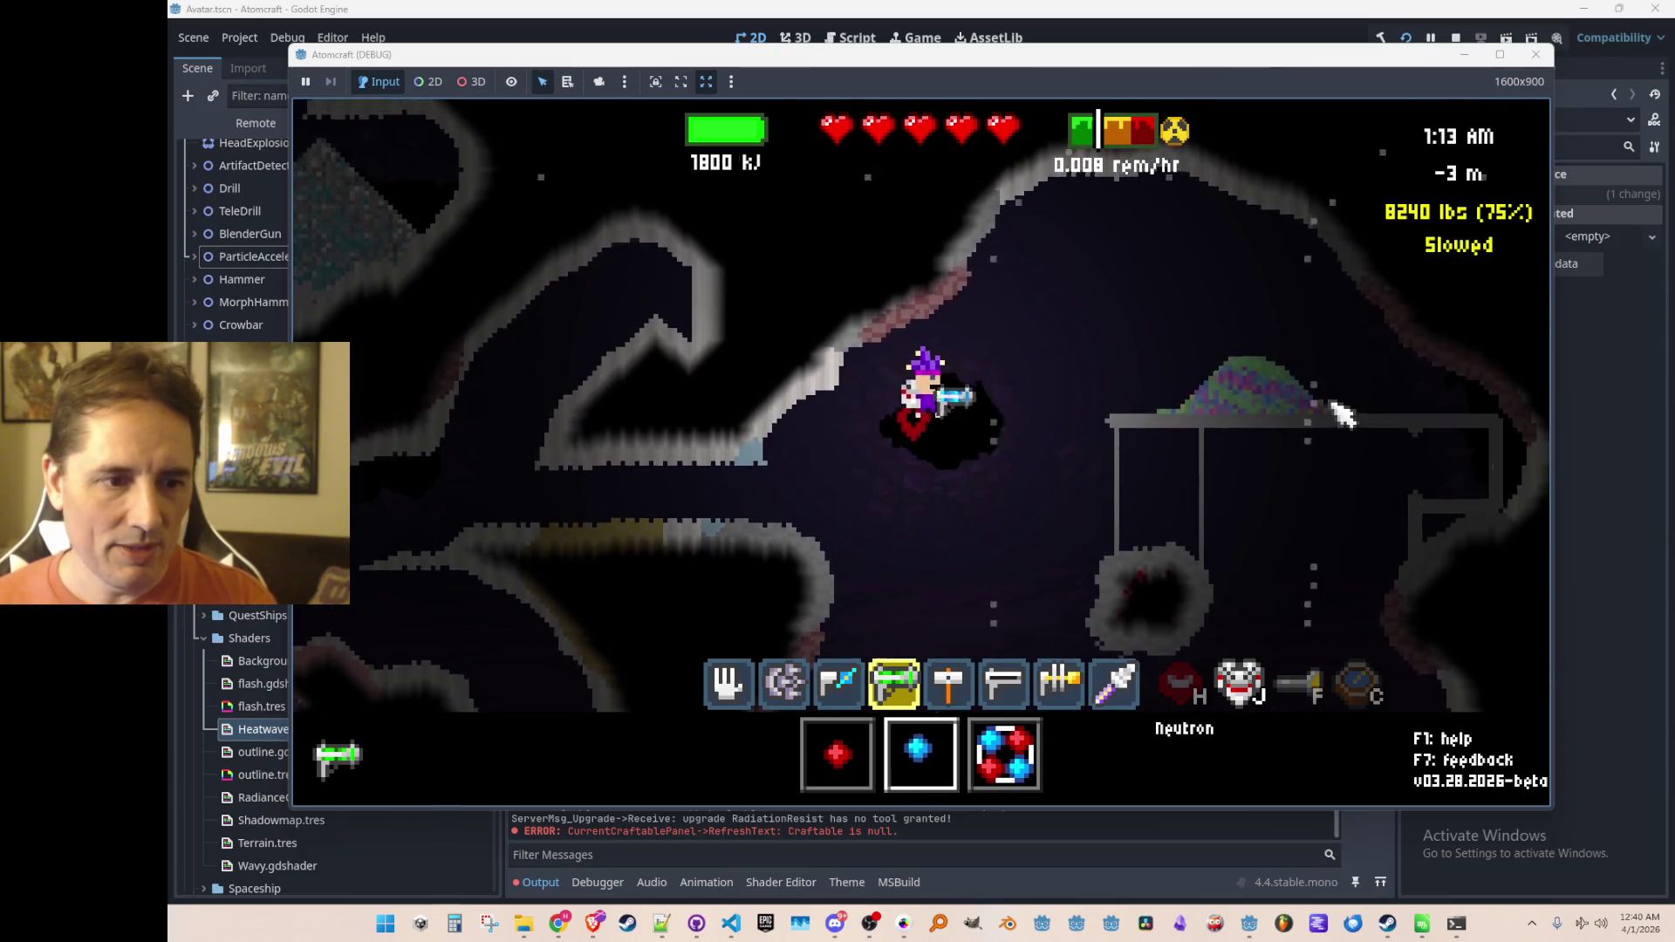
Step: Switch the beam ammo to alpha particles and fire at the deposit
{"action": "key", "text": "5"}
{"action": "key", "text": "4"}
{"action": "key", "text": "3"}
{"action": "left_click", "coordinate": [1330, 414]}
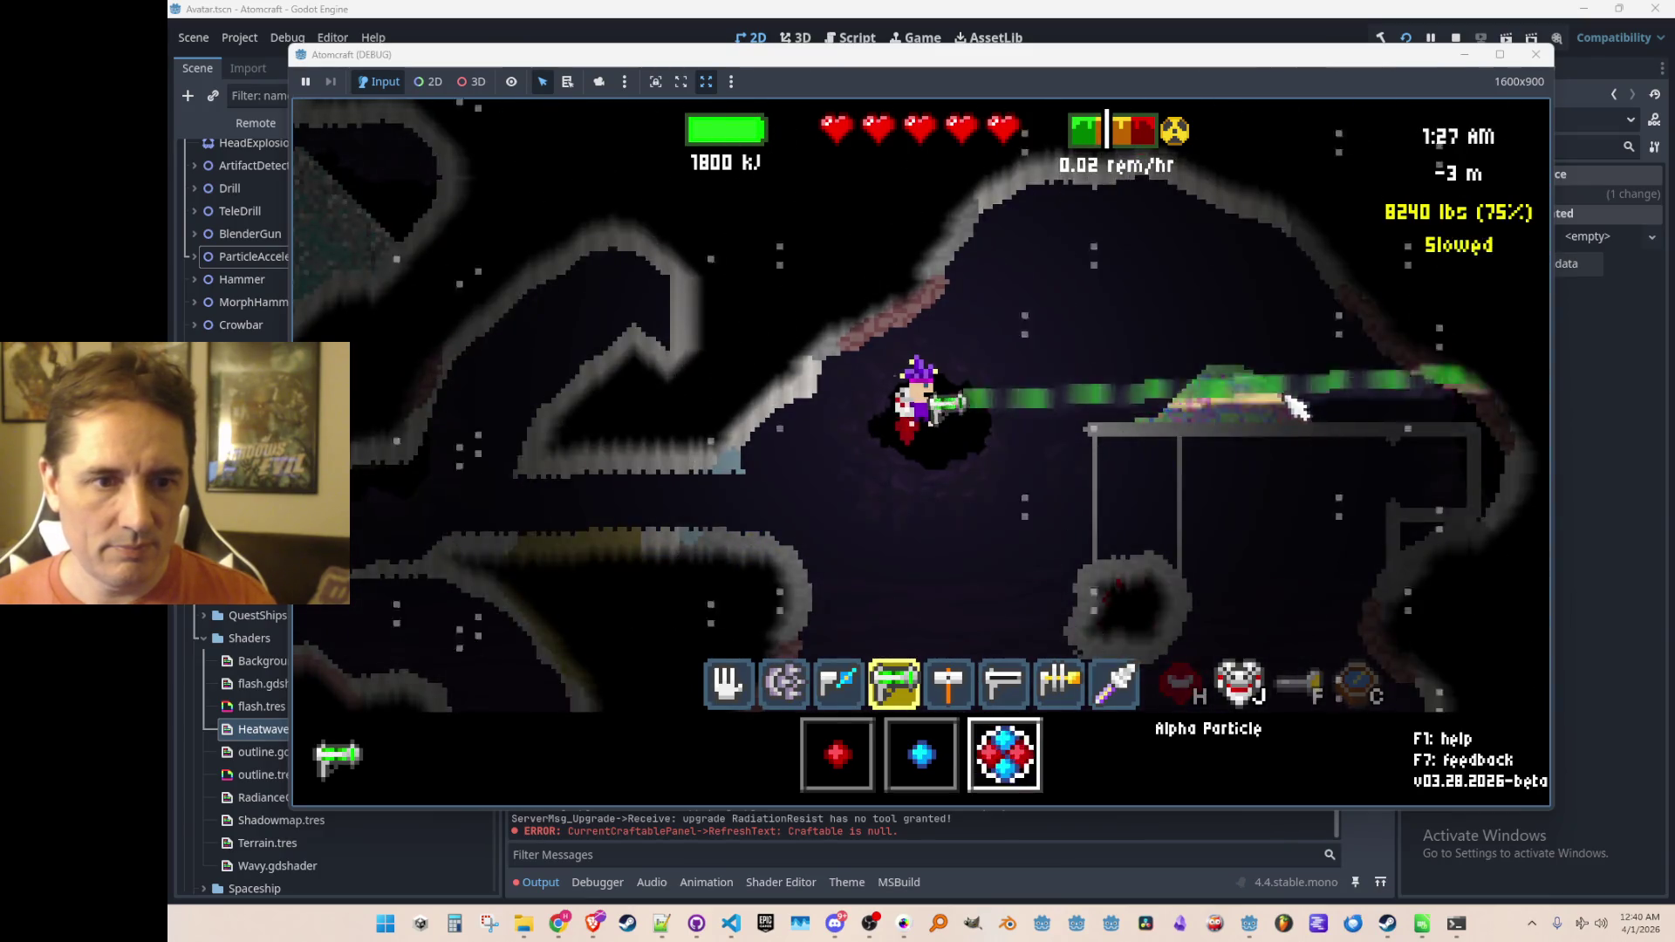
{"action": "mouse_move", "coordinate": [1206, 404]}
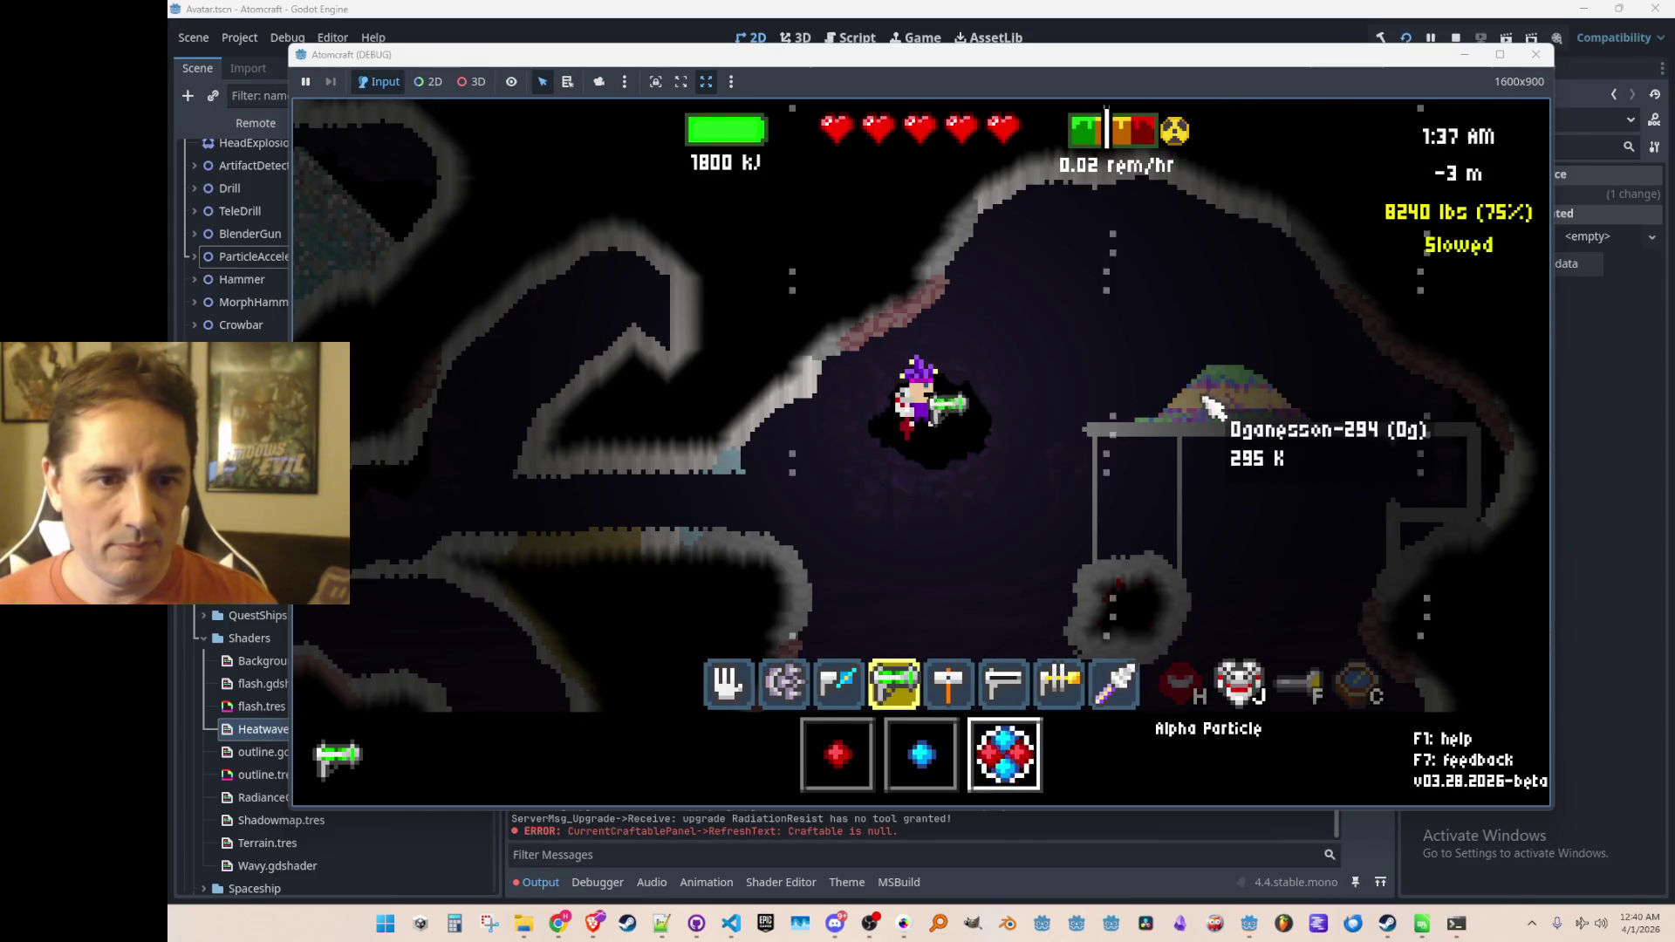
Step: Move down, return to the particle gun and fire a proton beam at the Fermium deposit
{"action": "key", "text": "s"}
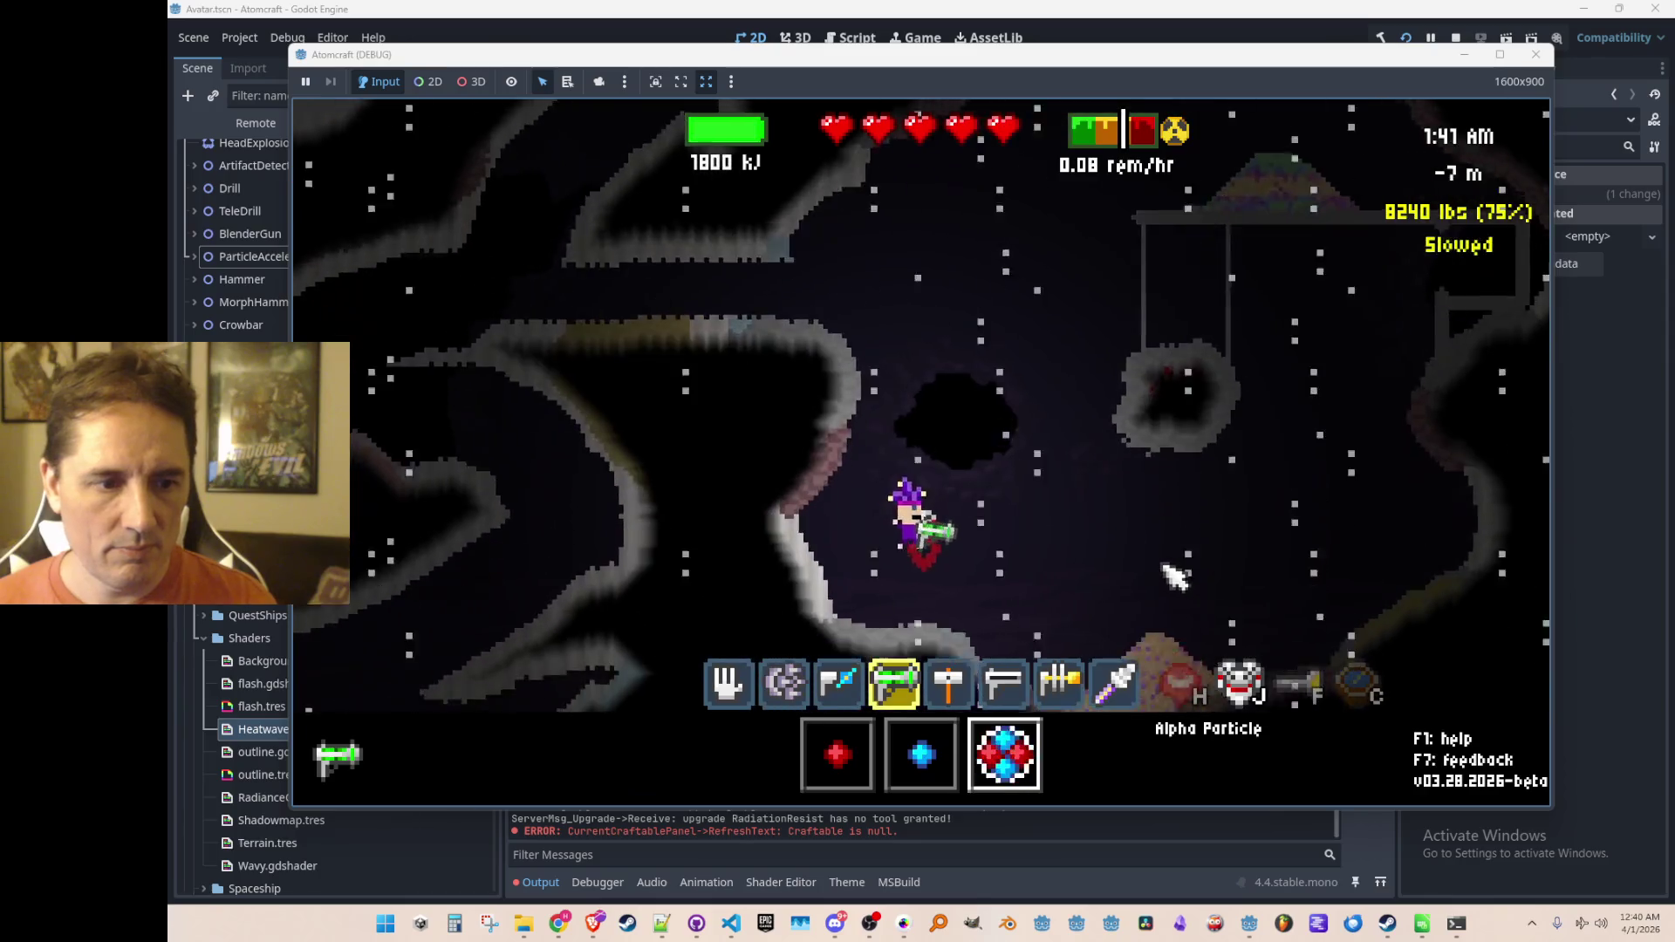
{"action": "key", "text": "3"}
{"action": "scroll", "coordinate": [1150, 464], "scroll_direction": "down", "scroll_amount": 2}
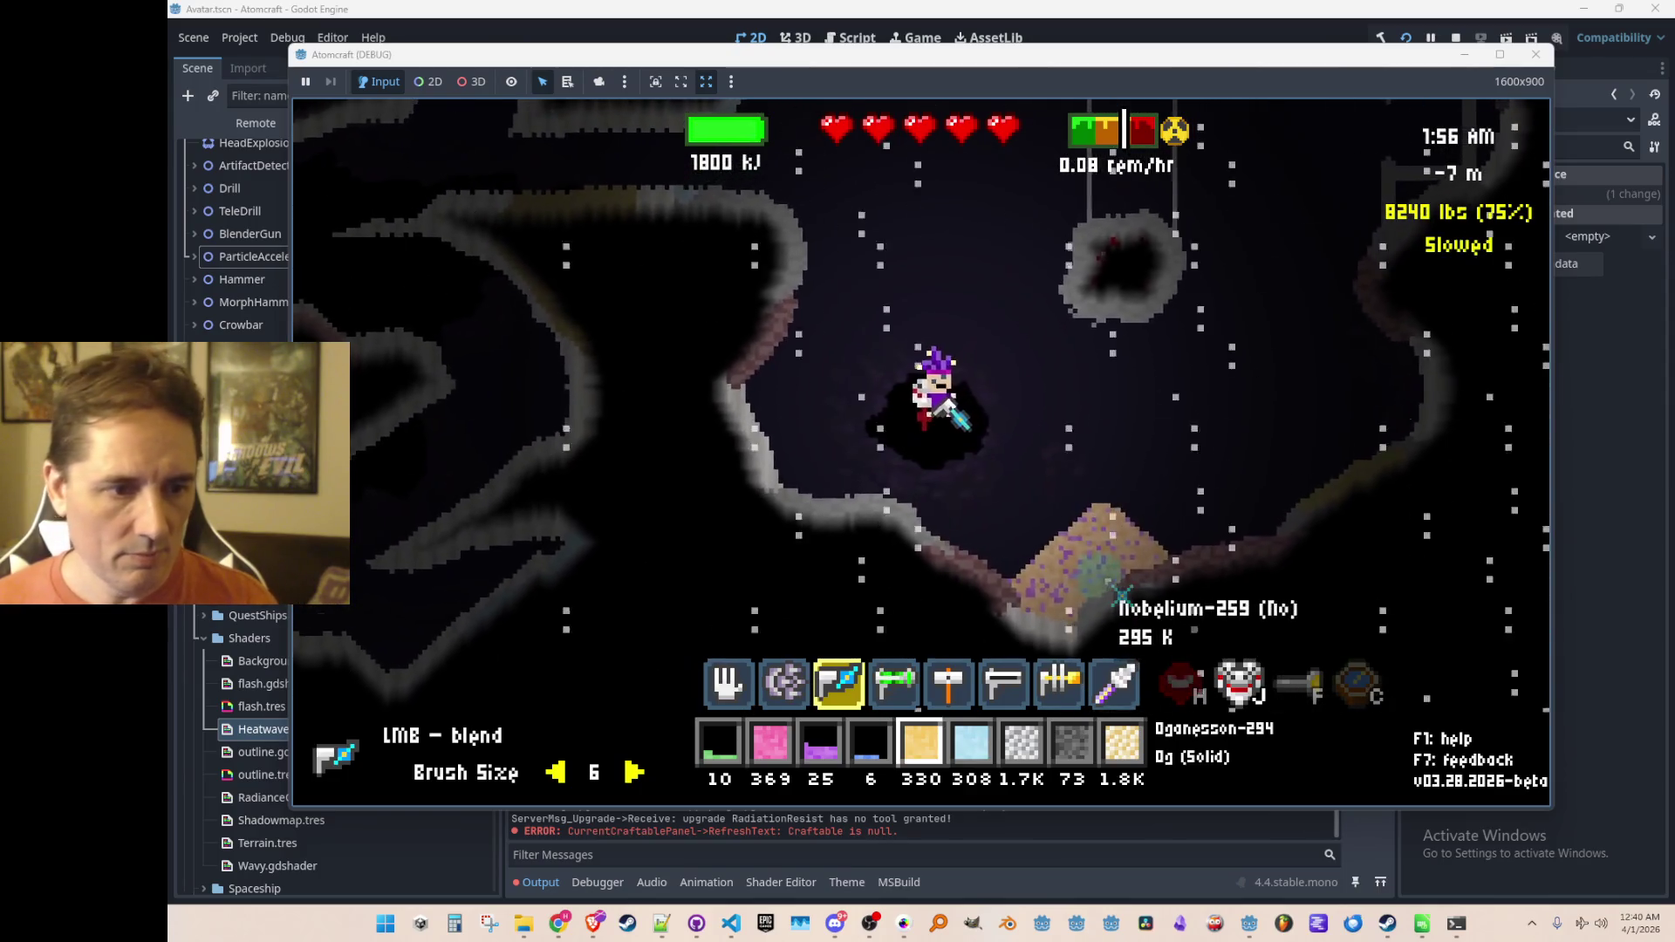
{"action": "scroll", "coordinate": [1125, 602], "scroll_direction": "up", "scroll_amount": 2}
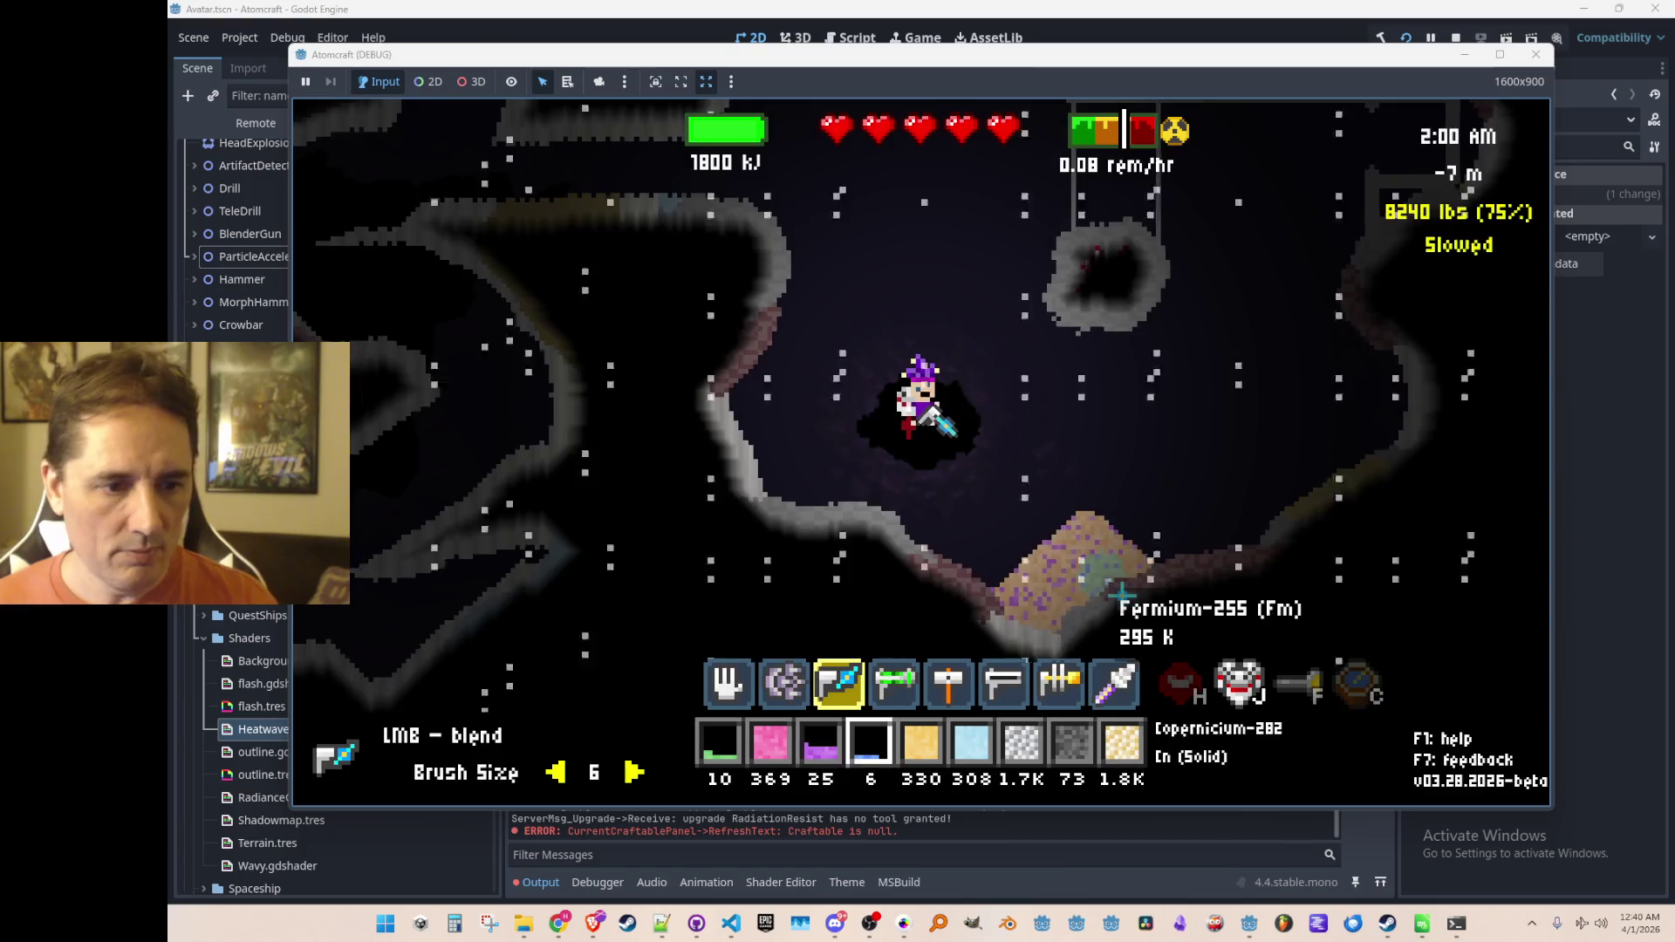
{"action": "key", "text": "4"}
{"action": "scroll", "coordinate": [1112, 611], "scroll_direction": "up", "scroll_amount": 1}
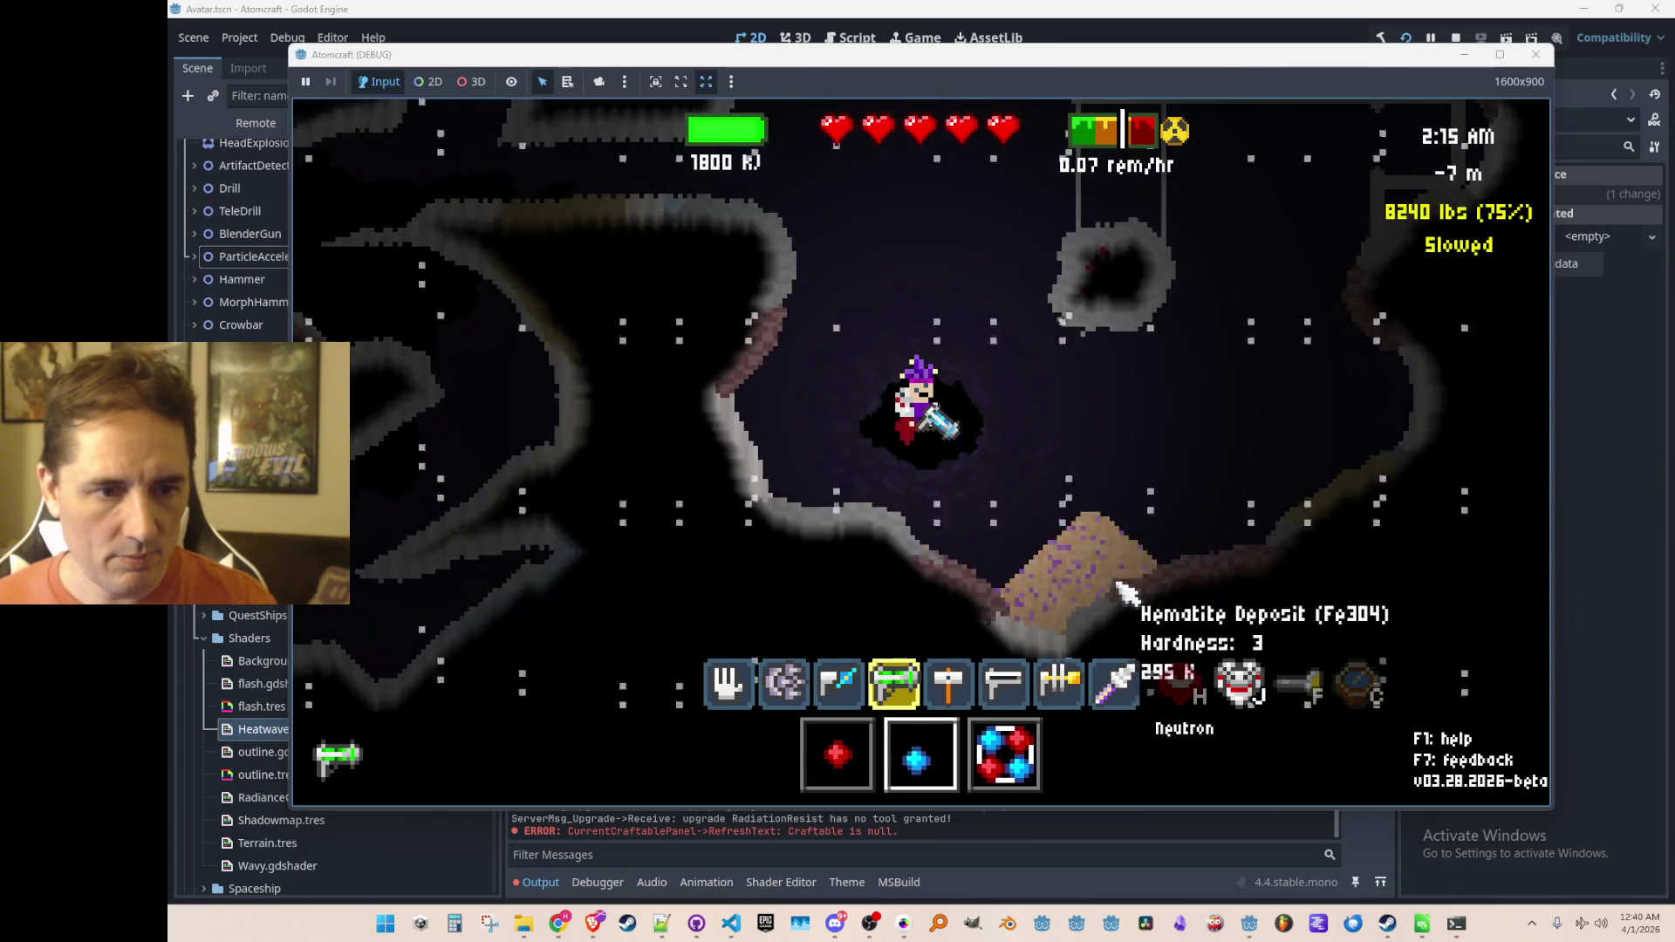
{"action": "scroll", "coordinate": [1103, 593], "scroll_direction": "up", "scroll_amount": 1}
{"action": "left_click_drag", "start_coordinate": [1101, 596], "coordinate": [1097, 572]}
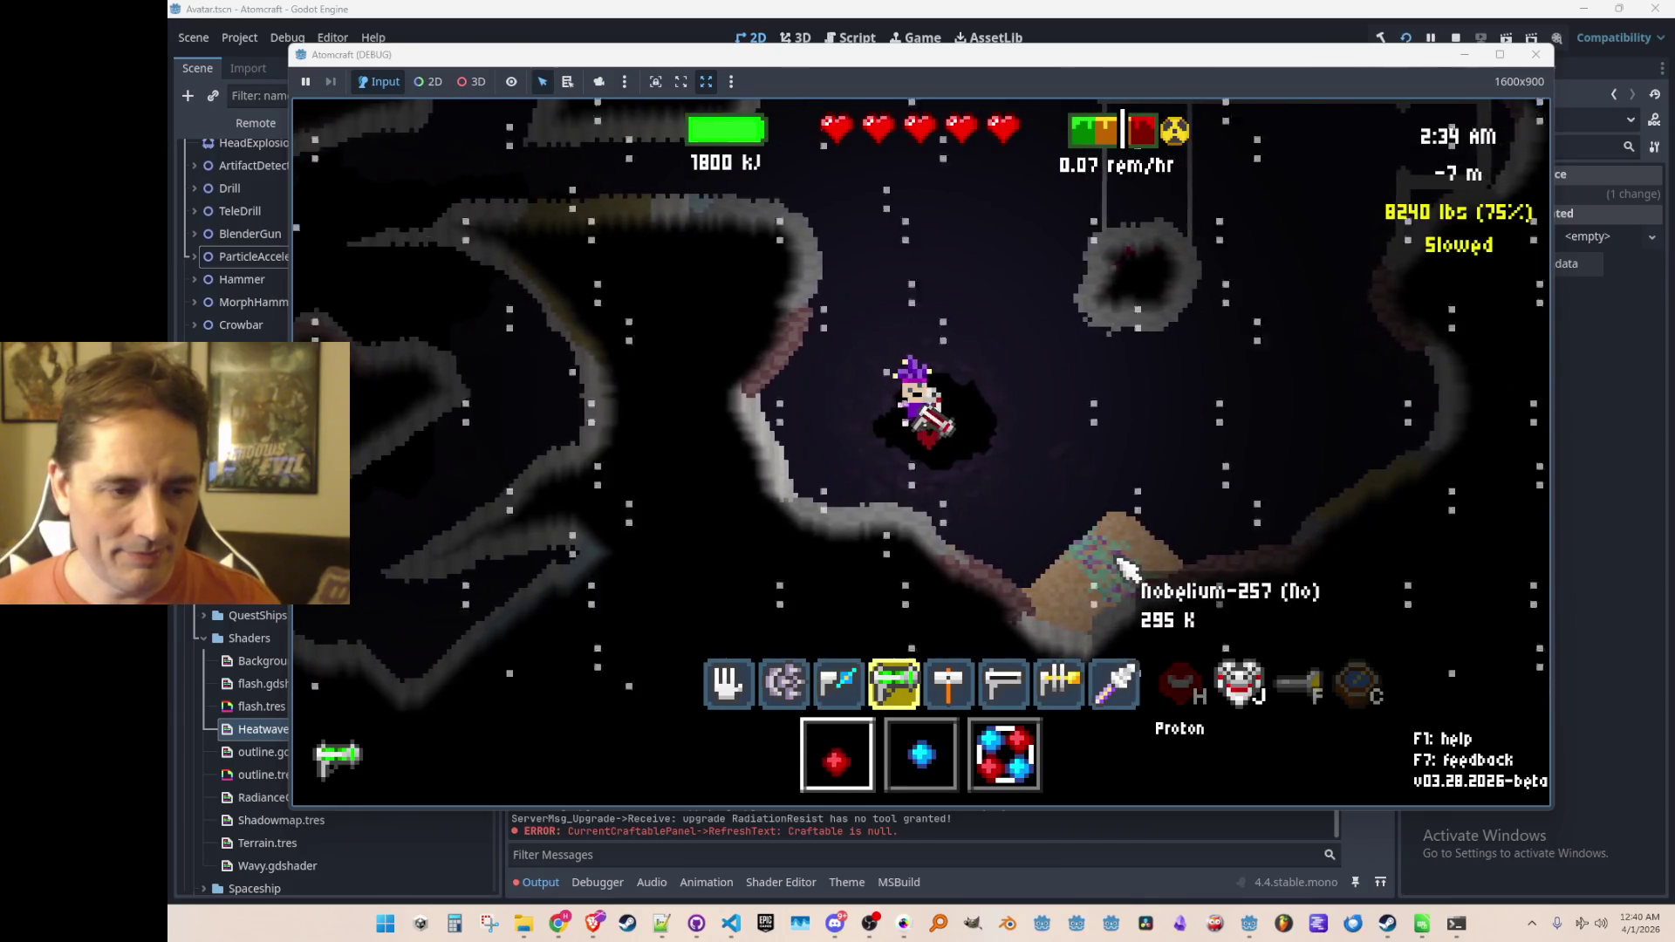
Step: Fire a neutron beam, then alpha particles, to transmute the deposit
{"action": "scroll", "coordinate": [1121, 568], "scroll_direction": "down", "scroll_amount": 1}
{"action": "left_click_drag", "start_coordinate": [1134, 593], "coordinate": [1138, 596]}
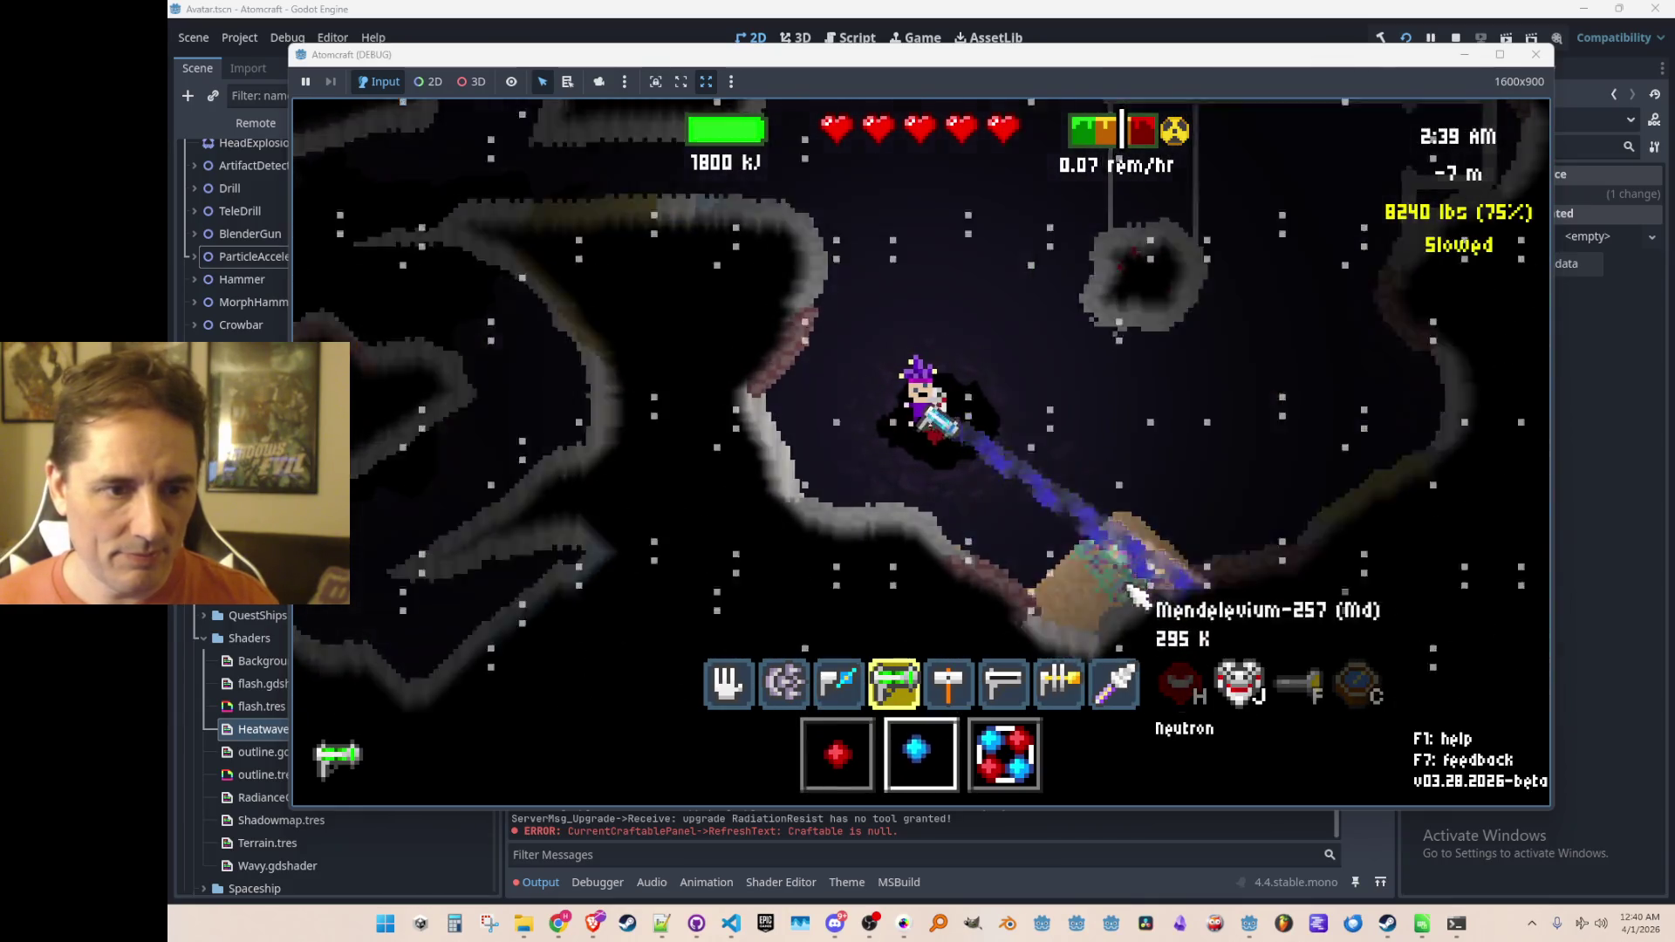
{"action": "scroll", "coordinate": [1135, 589], "scroll_direction": "down", "scroll_amount": 1}
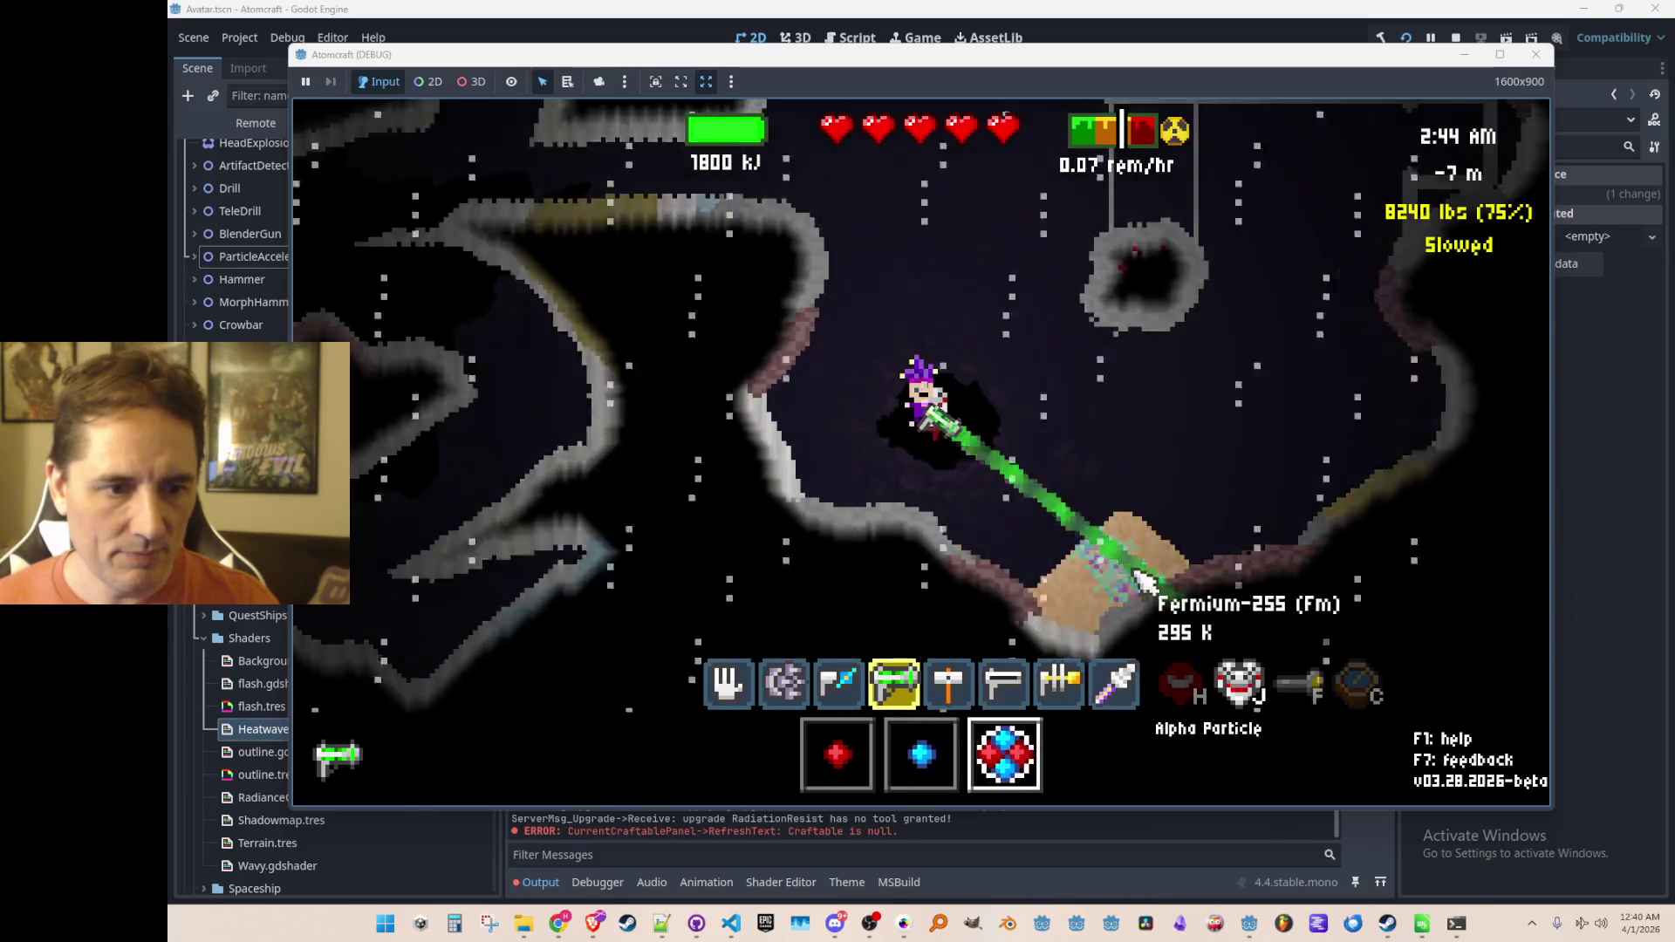
{"action": "mouse_move", "coordinate": [1143, 583]}
{"action": "left_mouse_down"}
{"action": "mouse_move", "coordinate": [1086, 610]}
{"action": "mouse_move", "coordinate": [1080, 524]}
{"action": "left_mouse_up"}
Step: Fly up to the platform and fire proton beams at the element pile
{"action": "key", "text": "w"}
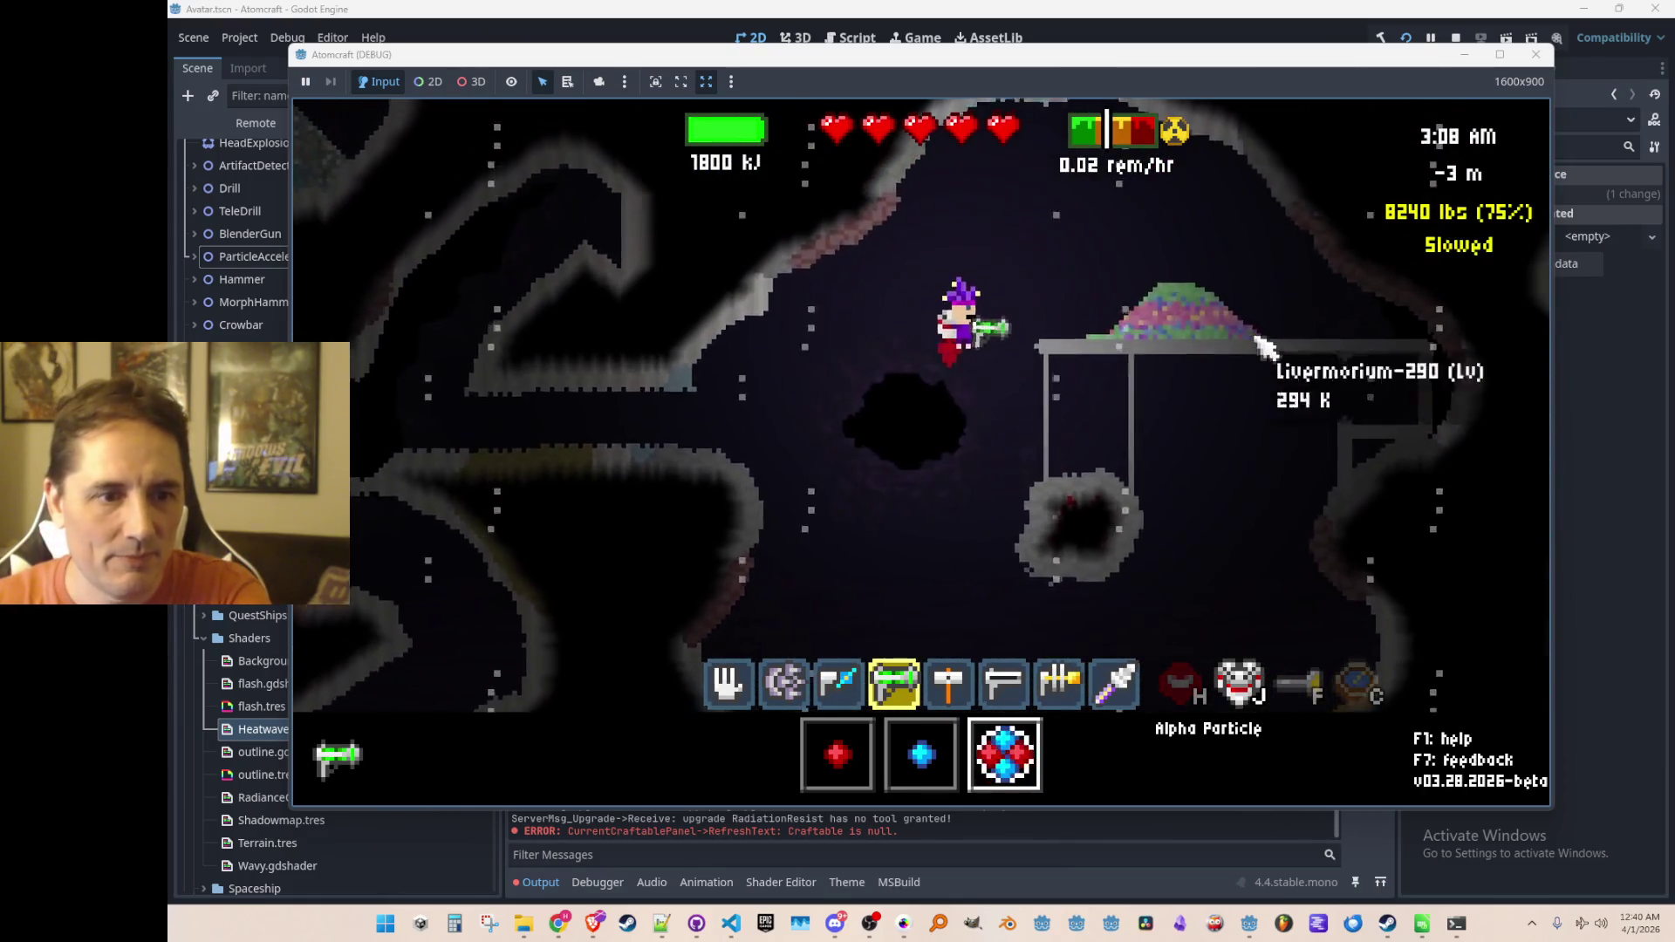
{"action": "scroll", "coordinate": [1219, 390], "scroll_direction": "down", "scroll_amount": 1}
{"action": "left_click_drag", "start_coordinate": [1219, 390], "coordinate": [1217, 403]}
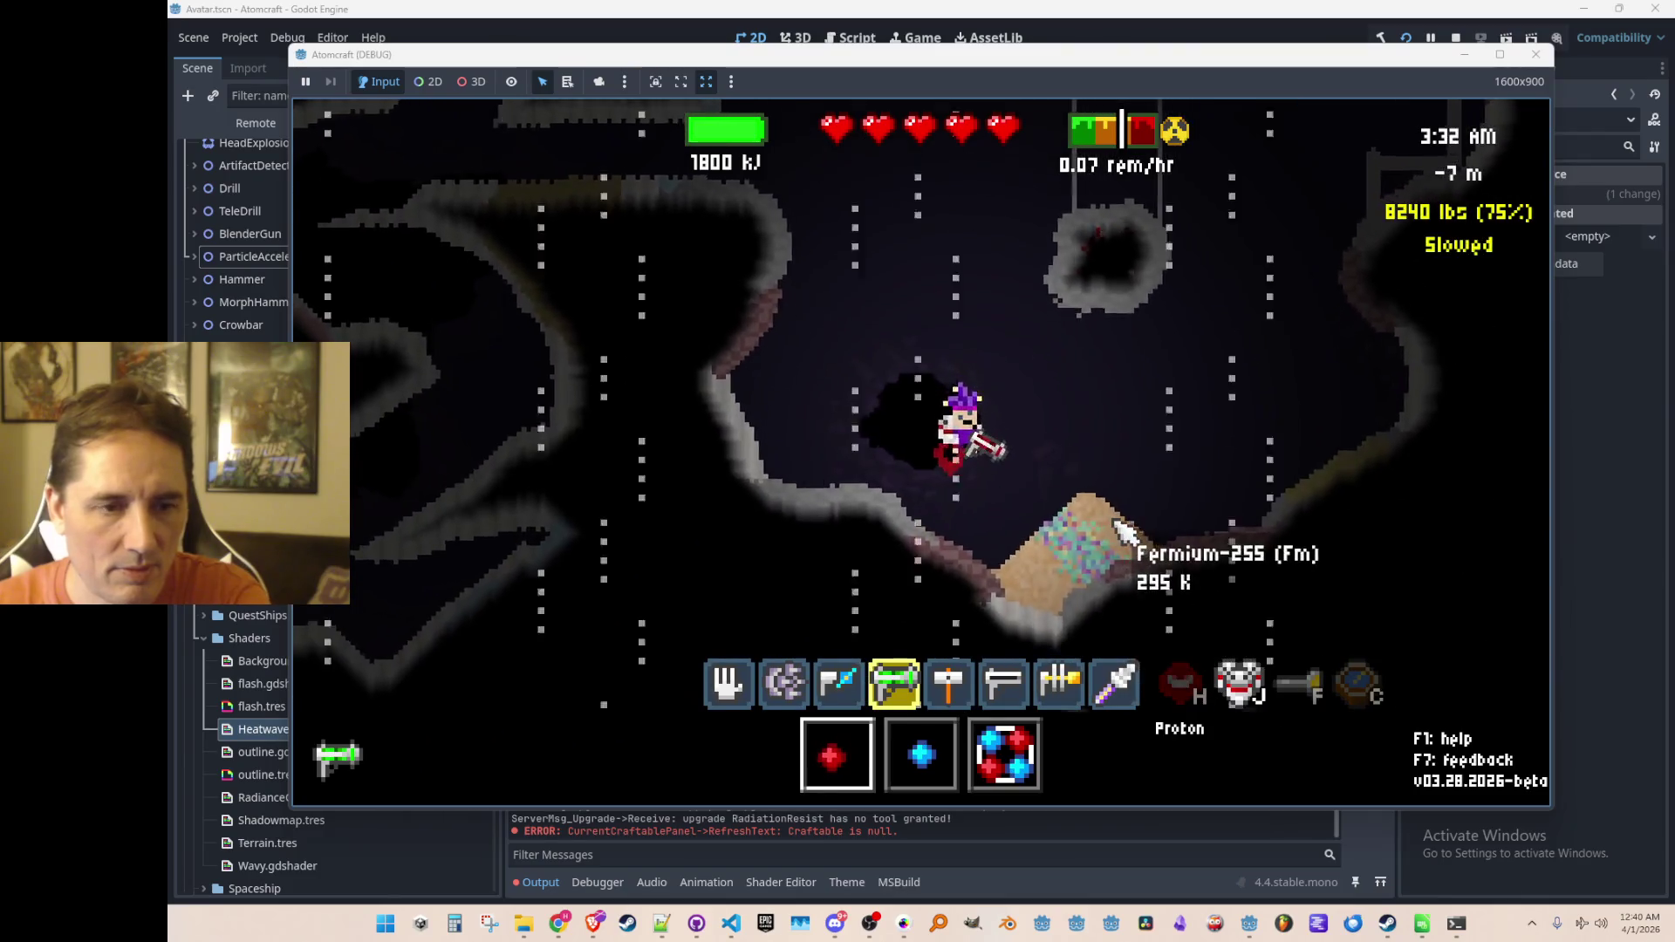
{"action": "key", "text": "w"}
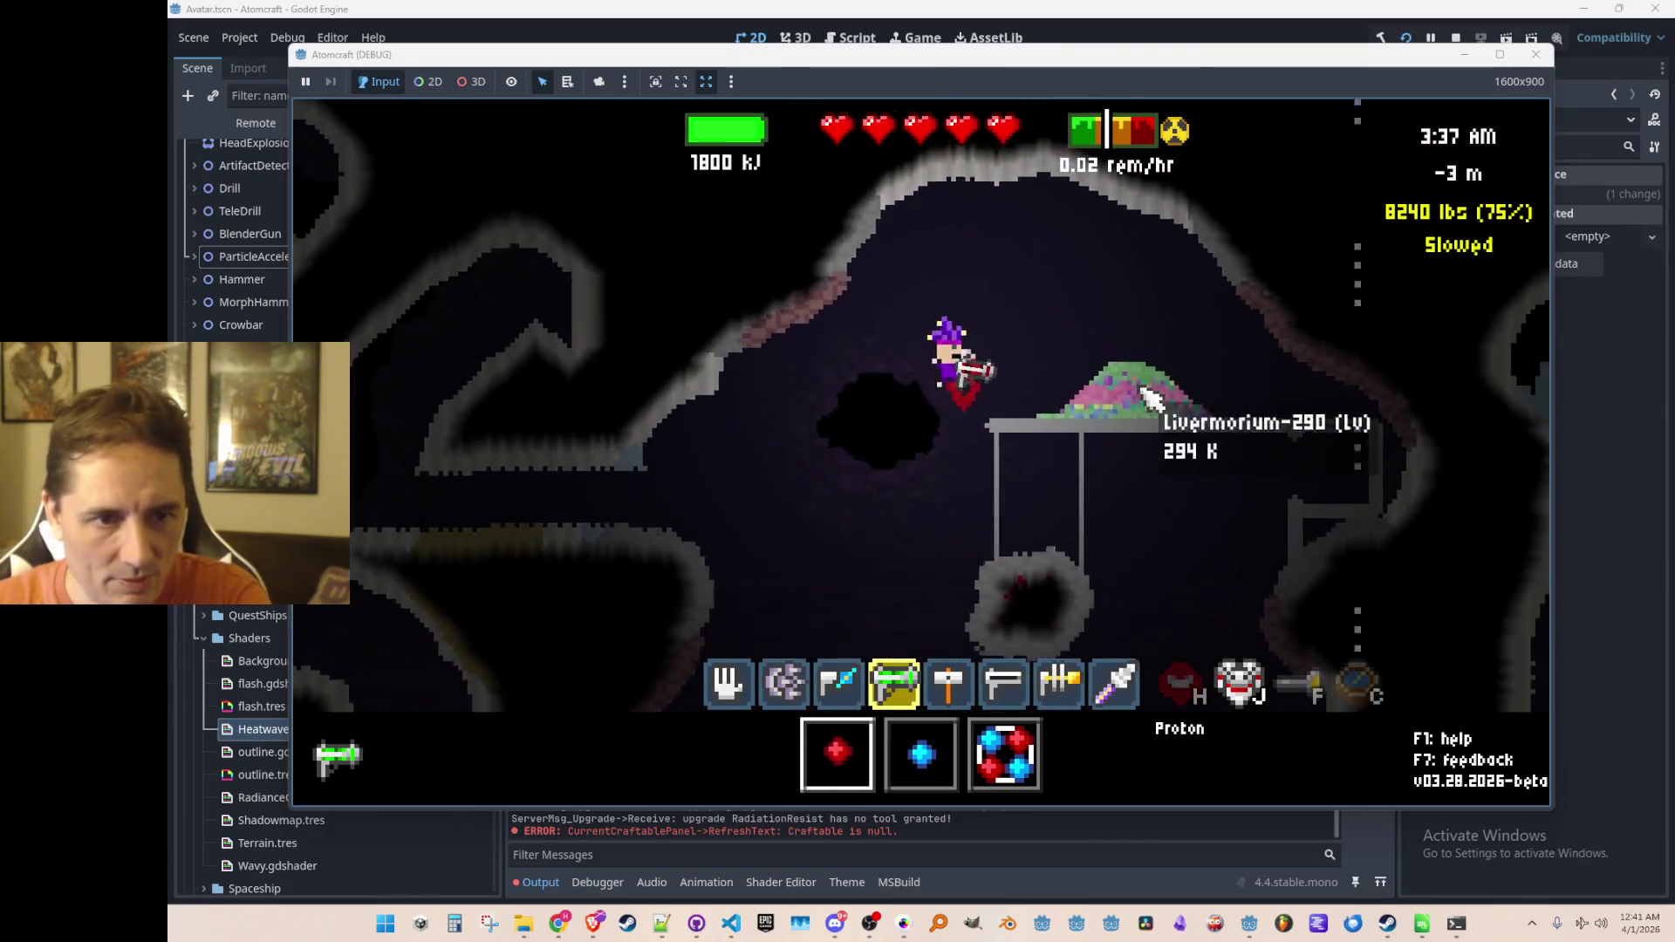
{"action": "key", "text": "a"}
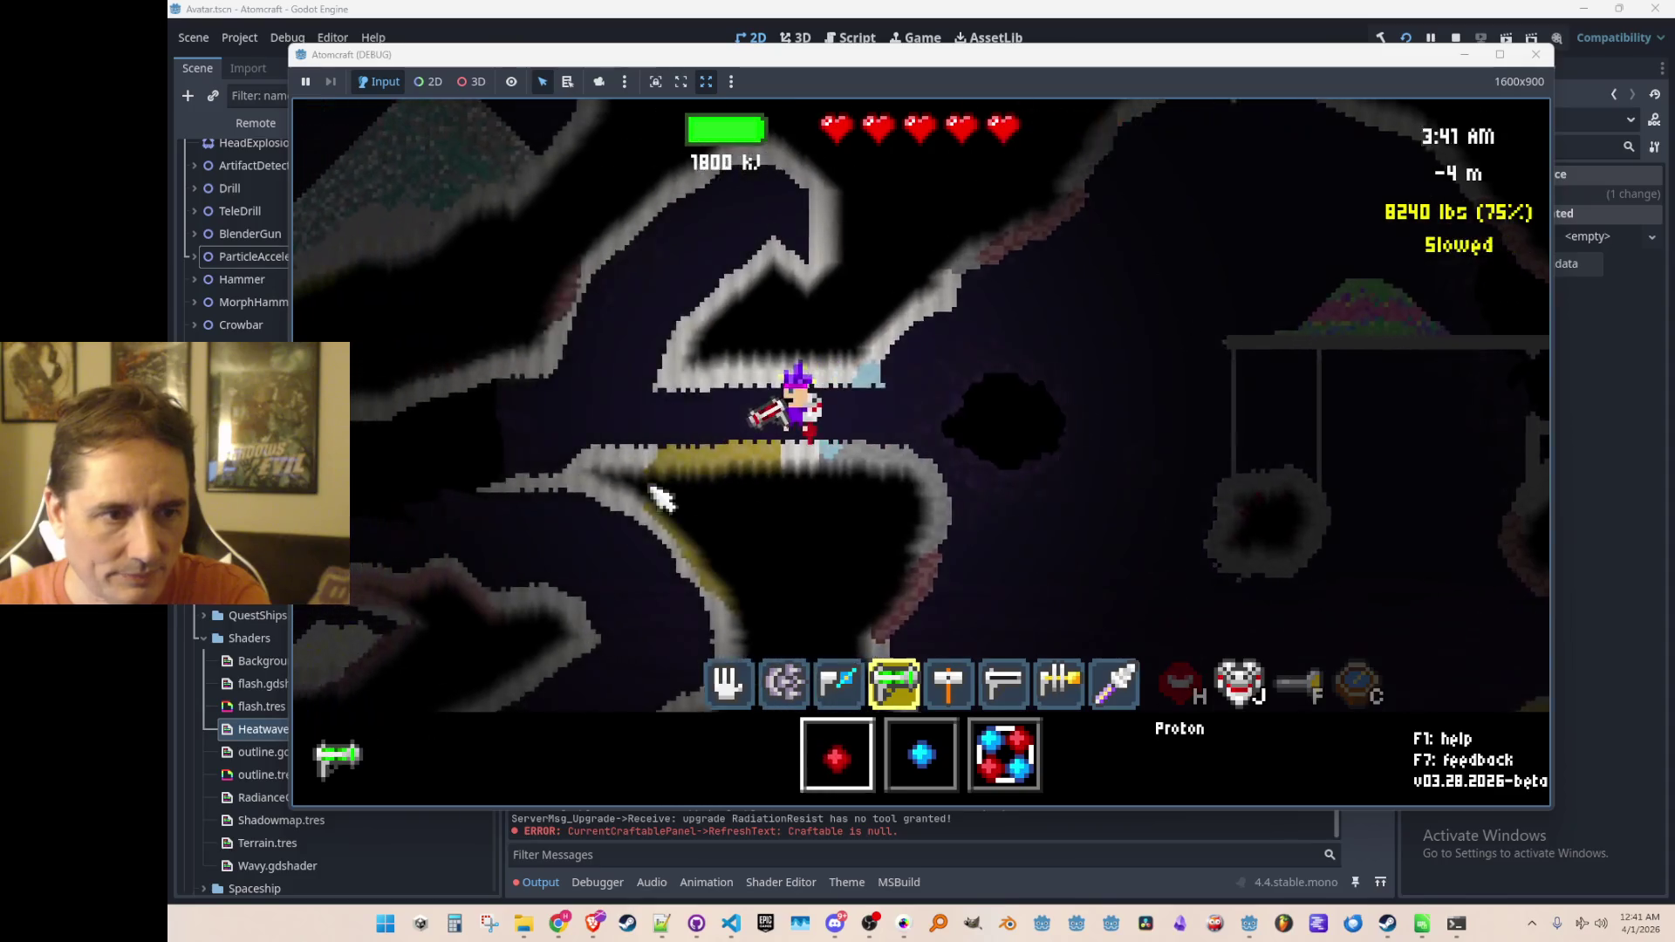
{"action": "left_click", "coordinate": [1132, 269]}
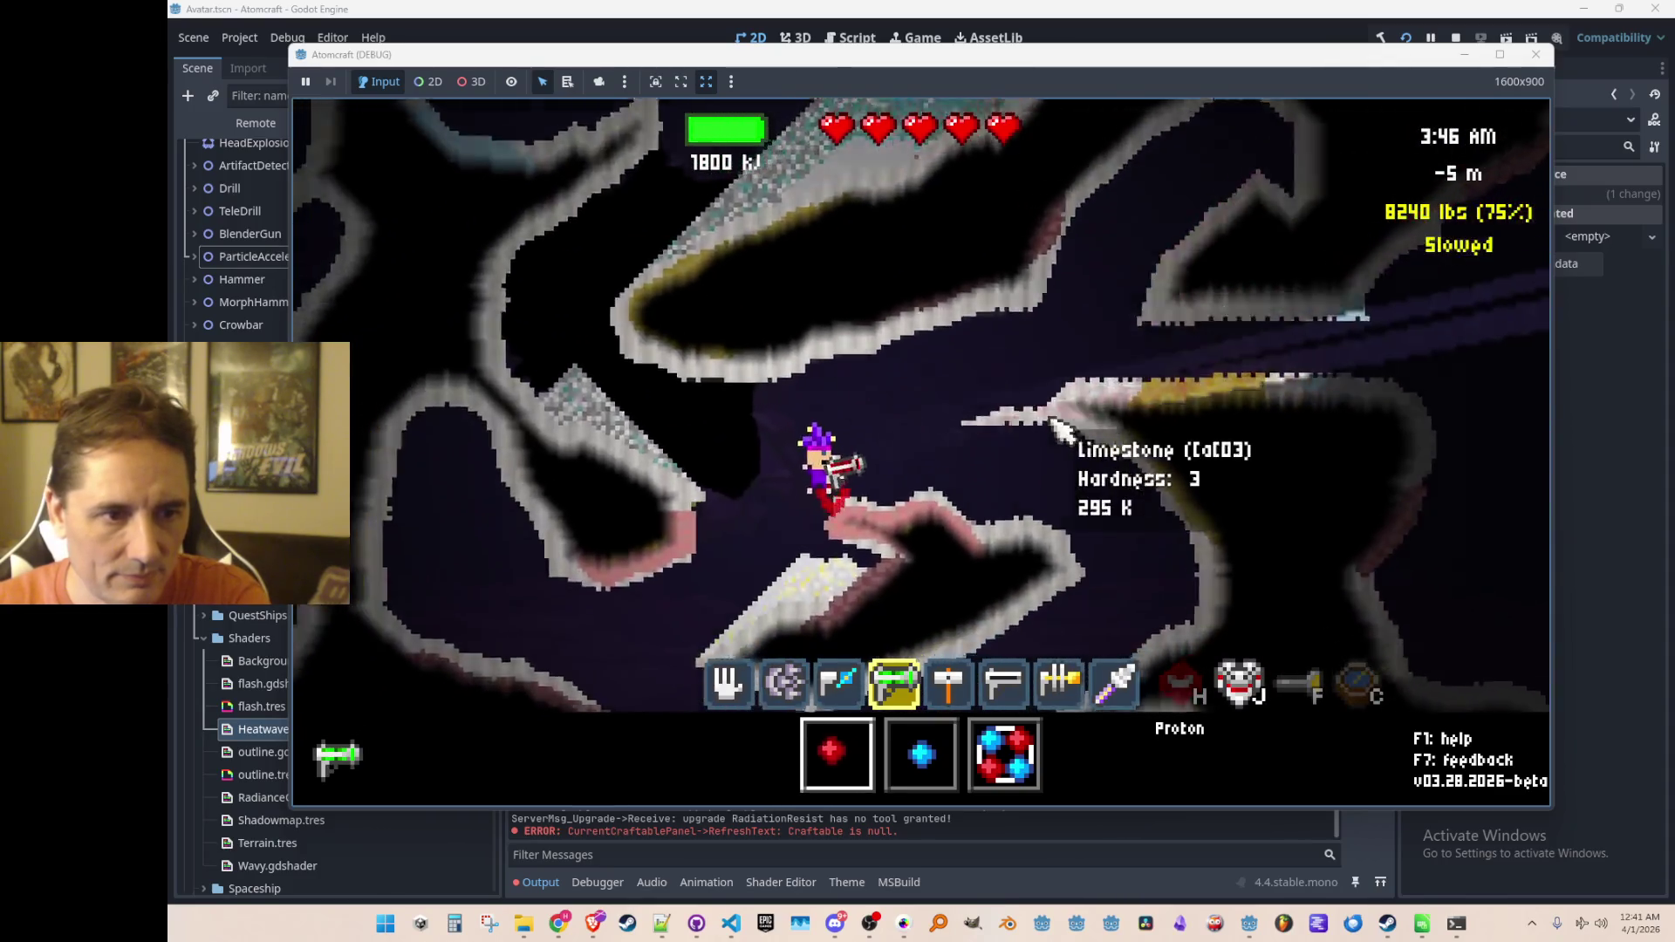
Step: Move the character around a bit, then close the running game
{"action": "key", "text": "a"}
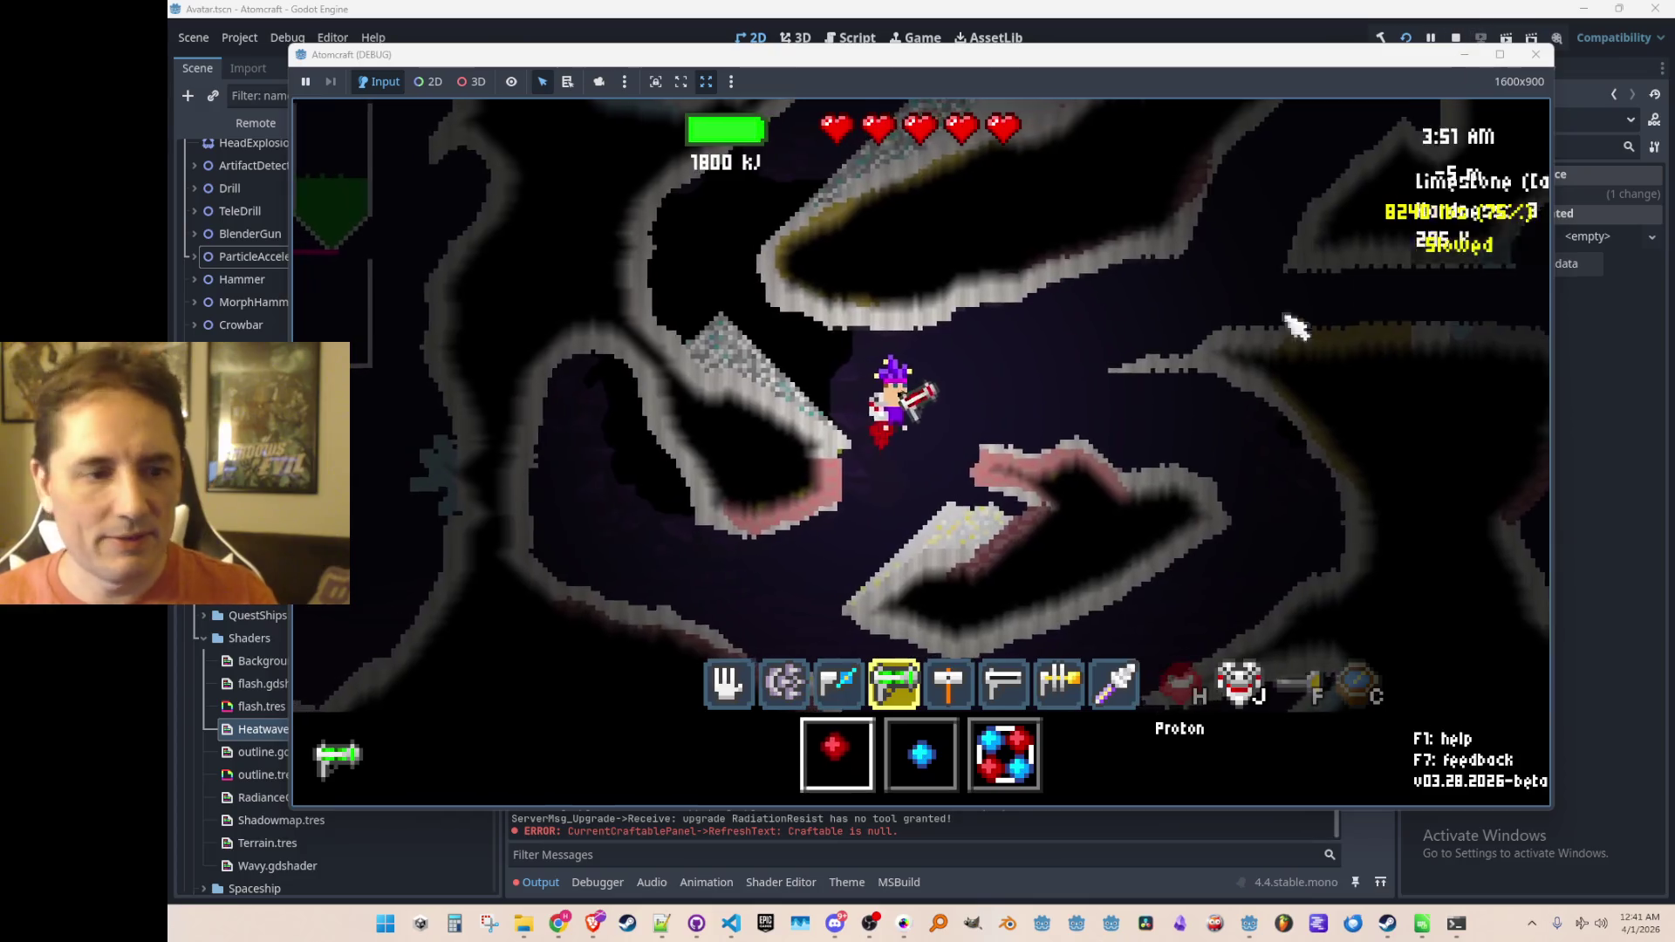
{"action": "key", "text": "d"}
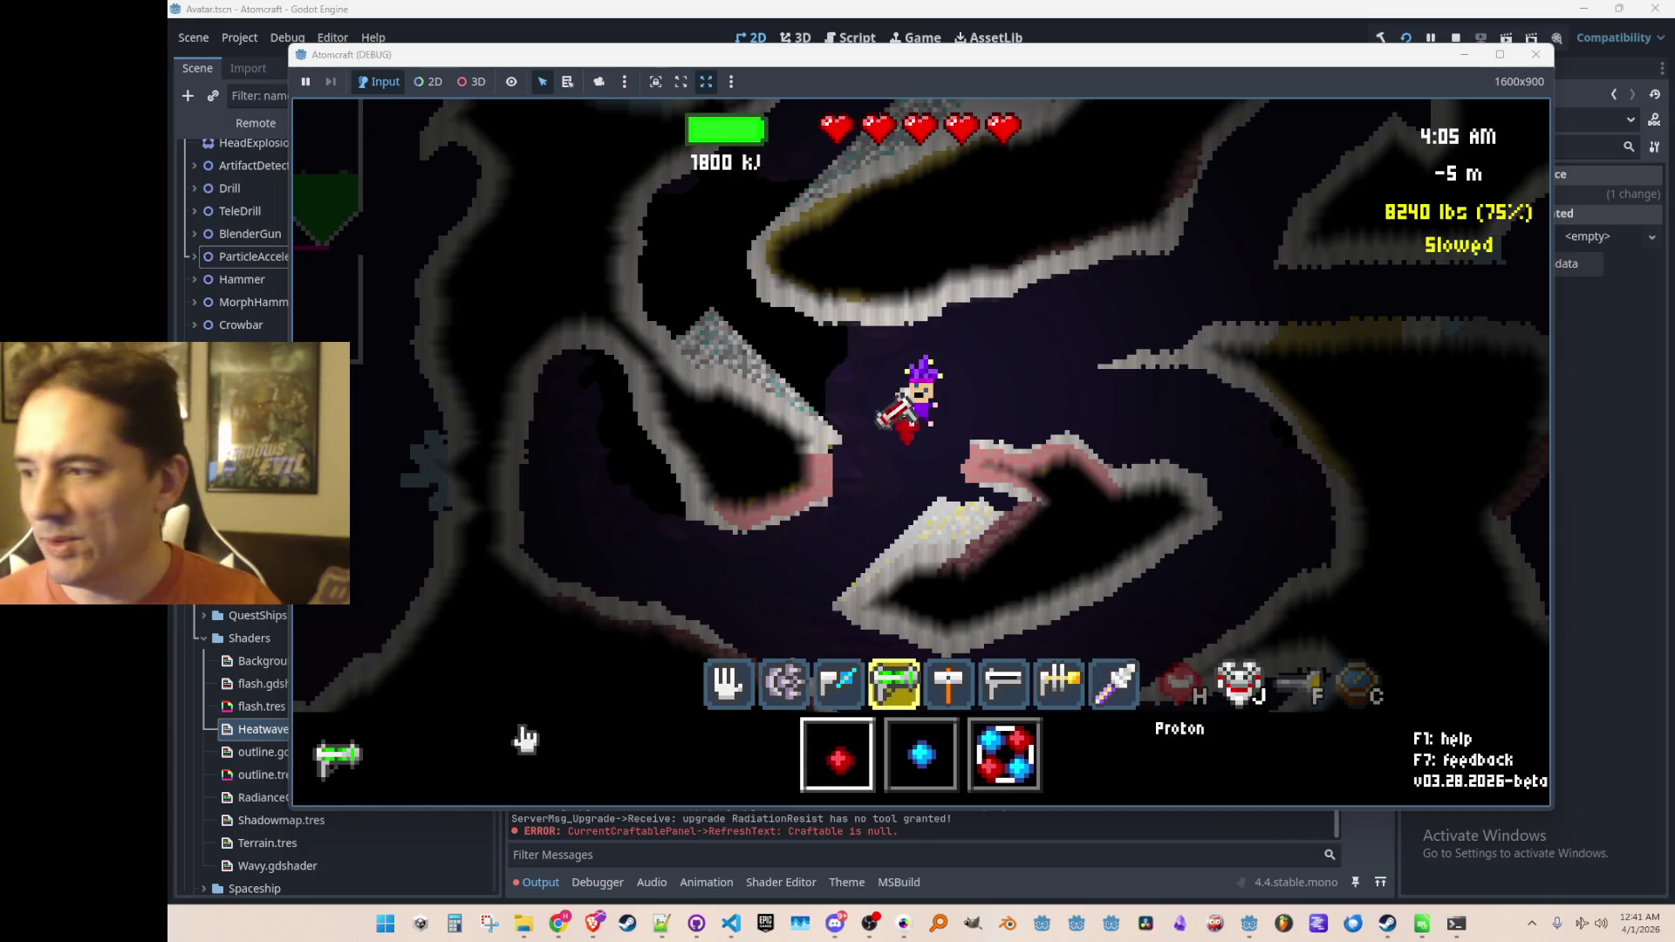
{"action": "left_click", "coordinate": [1456, 38]}
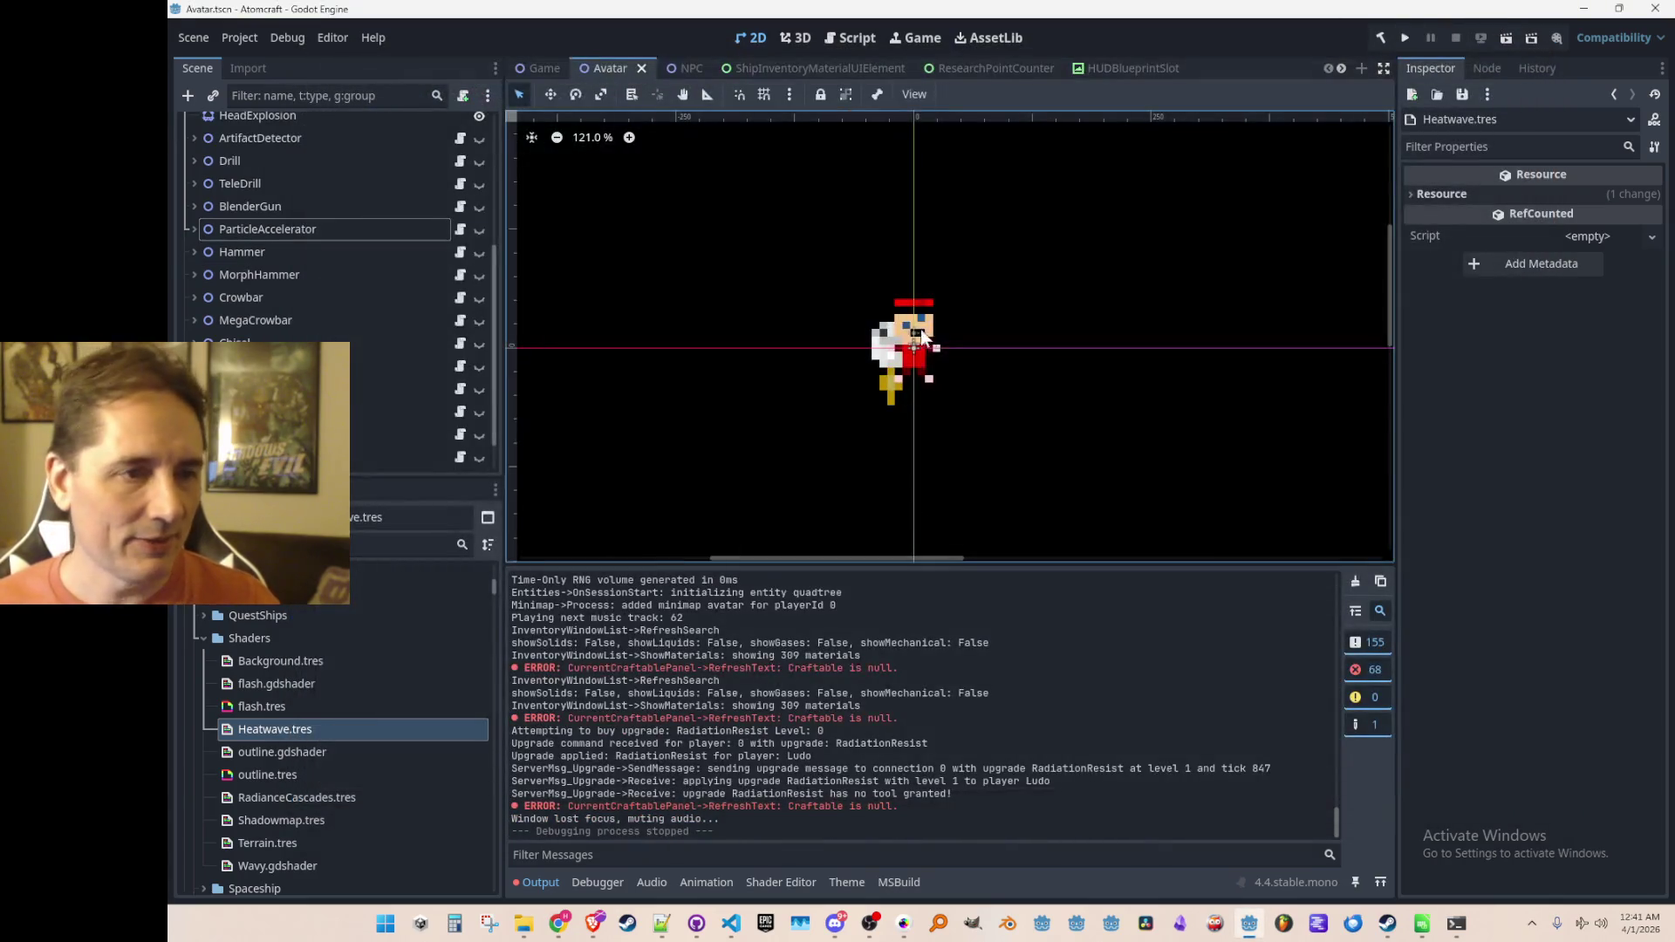
Step: Collapse the Jetpack node at the top of the Avatar scene tree, then bring the code editor forward
{"action": "scroll", "coordinate": [269, 242], "scroll_direction": "up", "scroll_amount": 10}
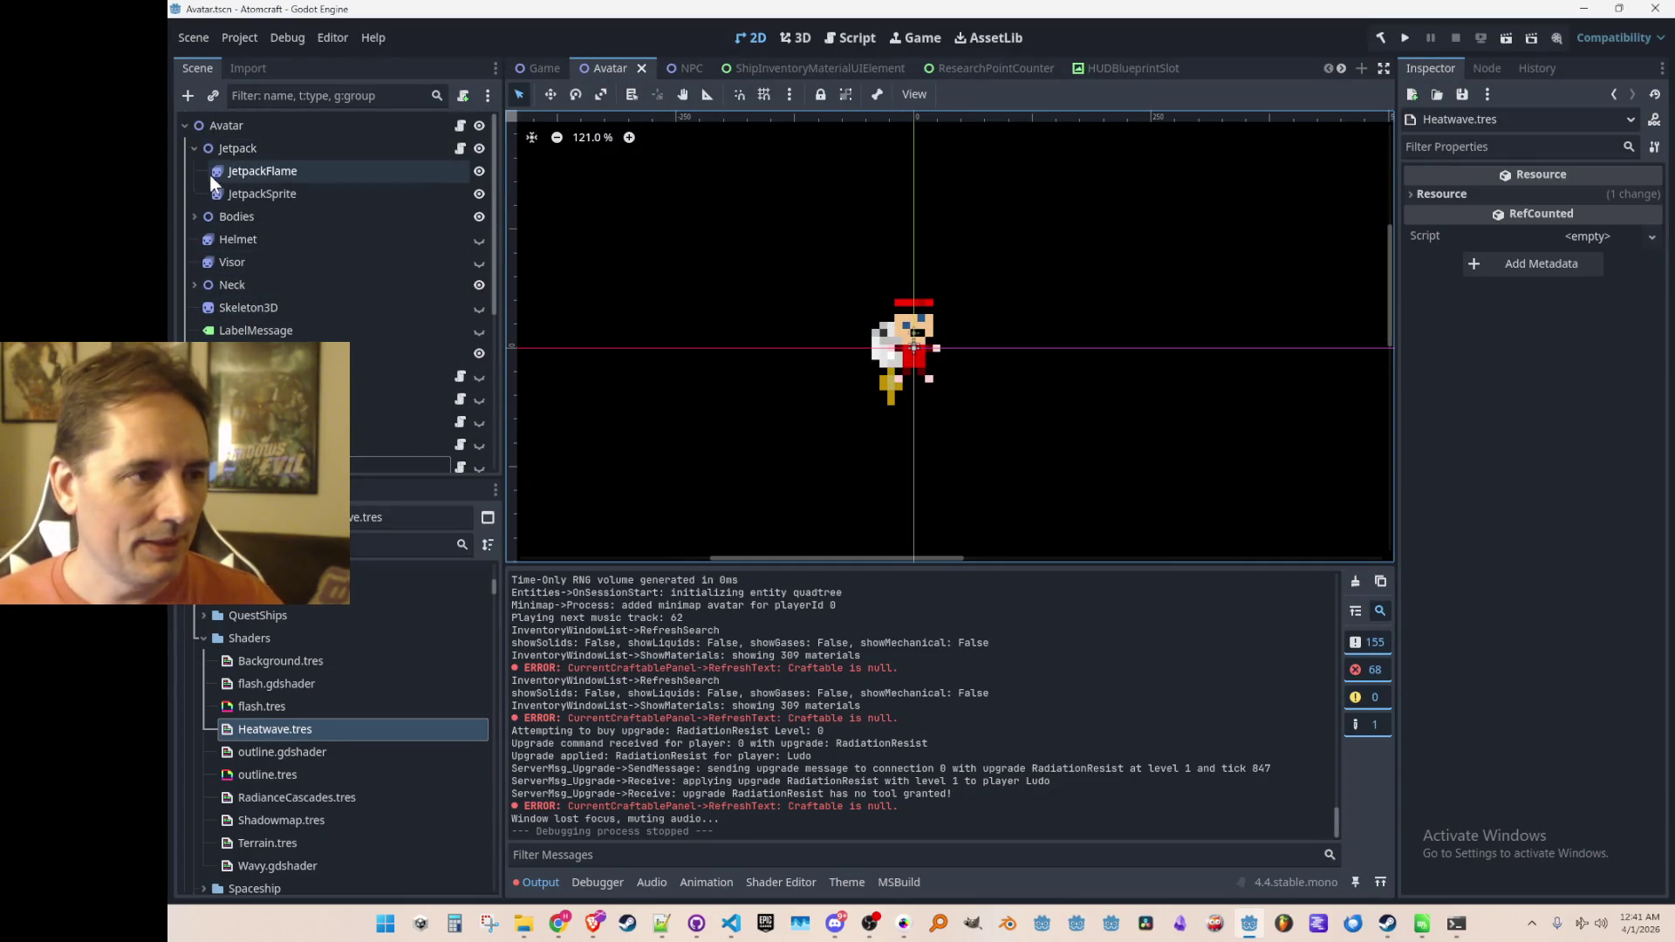
{"action": "left_click", "coordinate": [194, 148]}
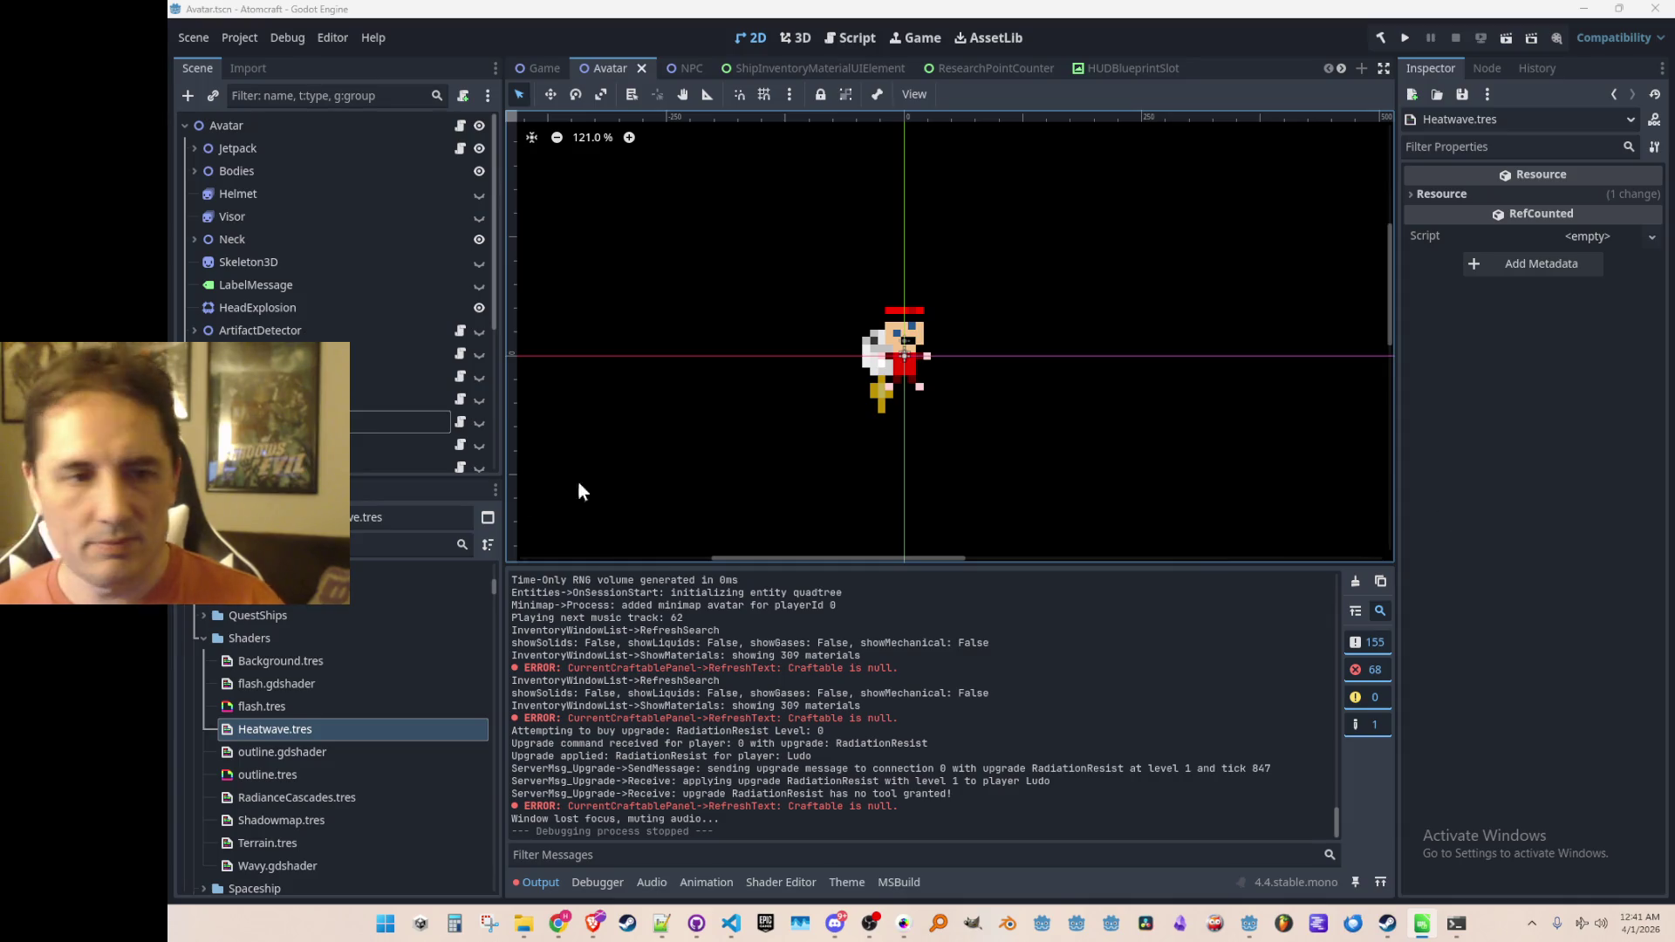
{"action": "left_click", "coordinate": [1021, 269]}
{"action": "left_click", "coordinate": [724, 929]}
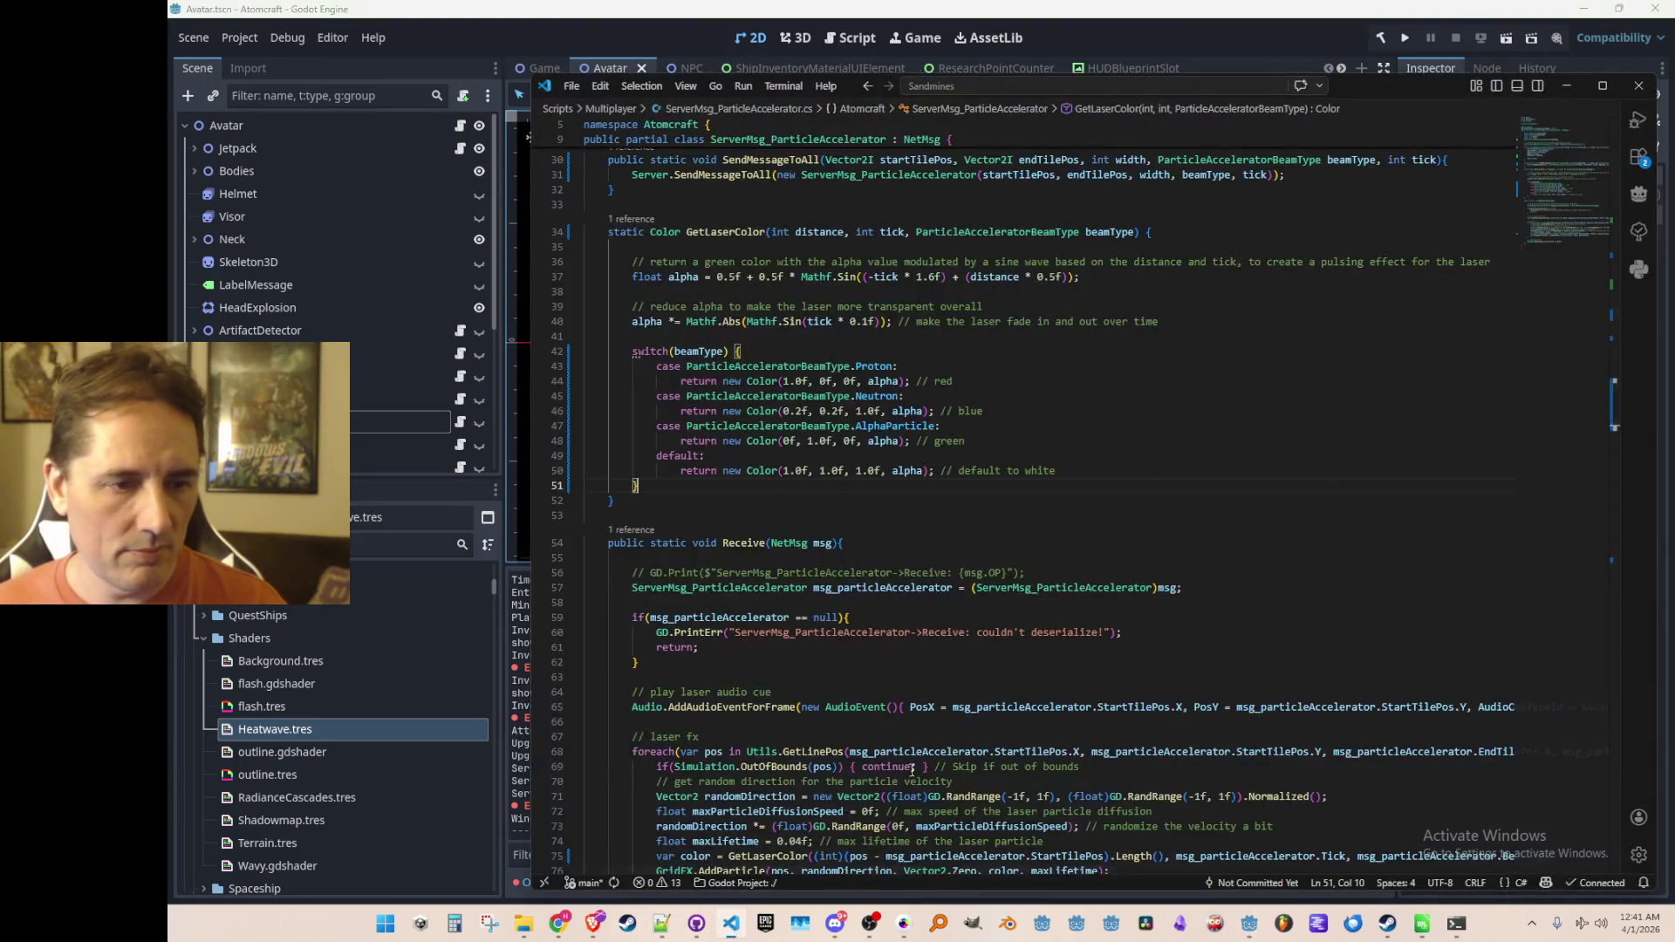
Step: Open InputManager.cs and find the .LASER tool handling code
{"action": "key", "text": "ctrl+p"}
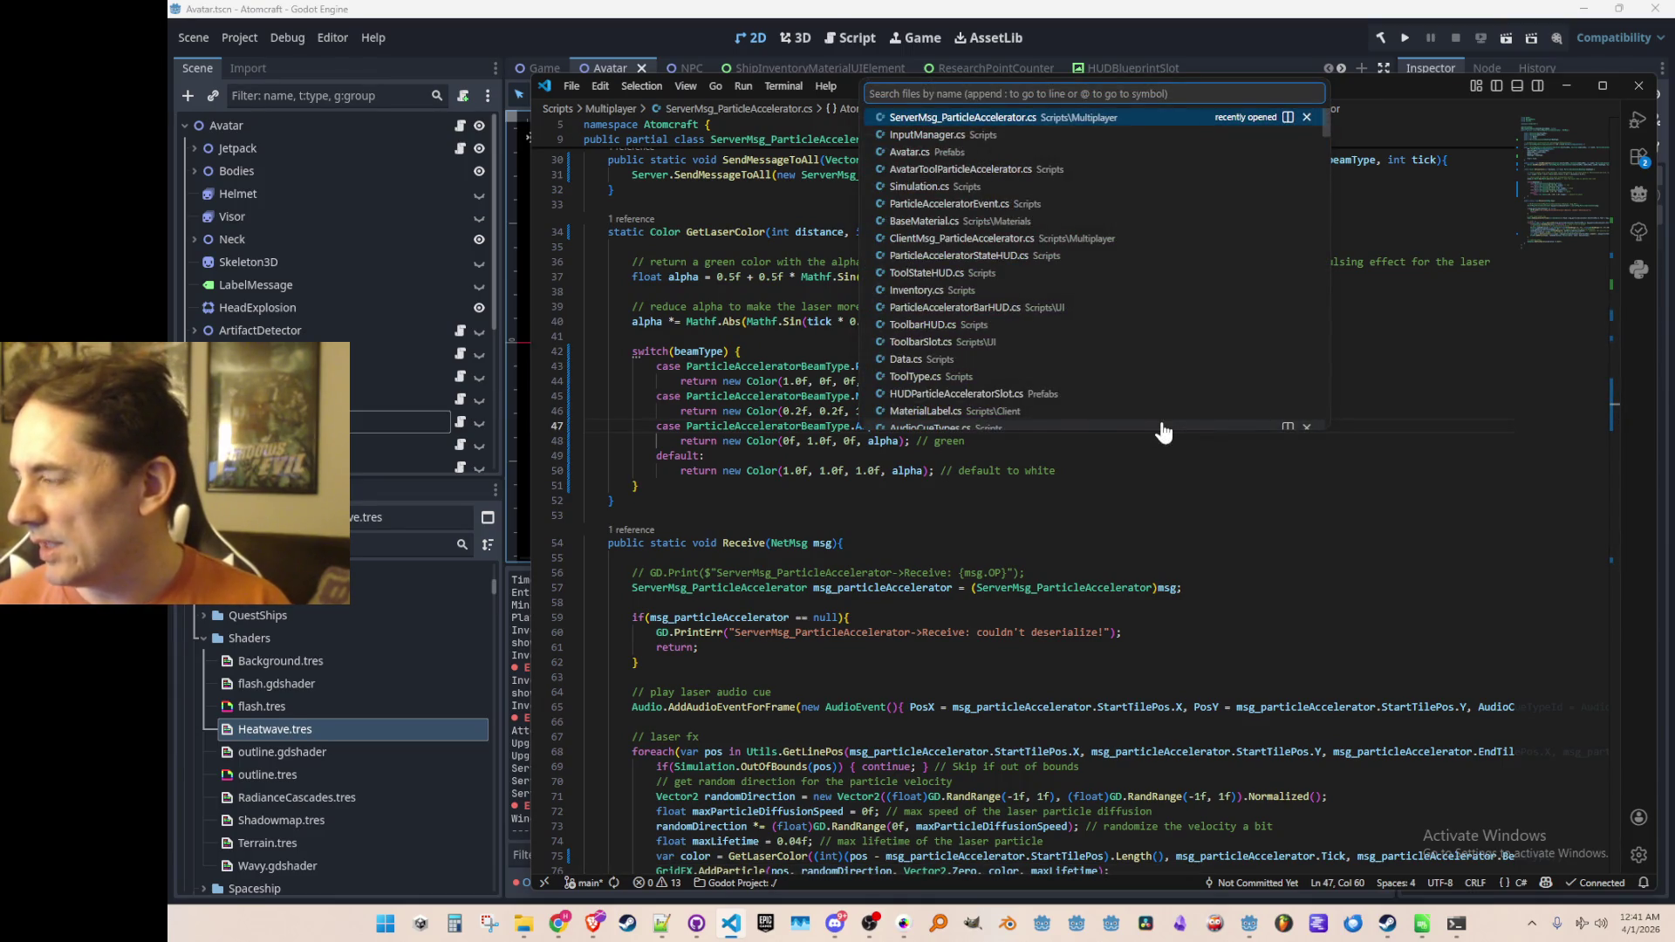
{"action": "type", "text": "Inpu"}
{"action": "key", "text": "Return"}
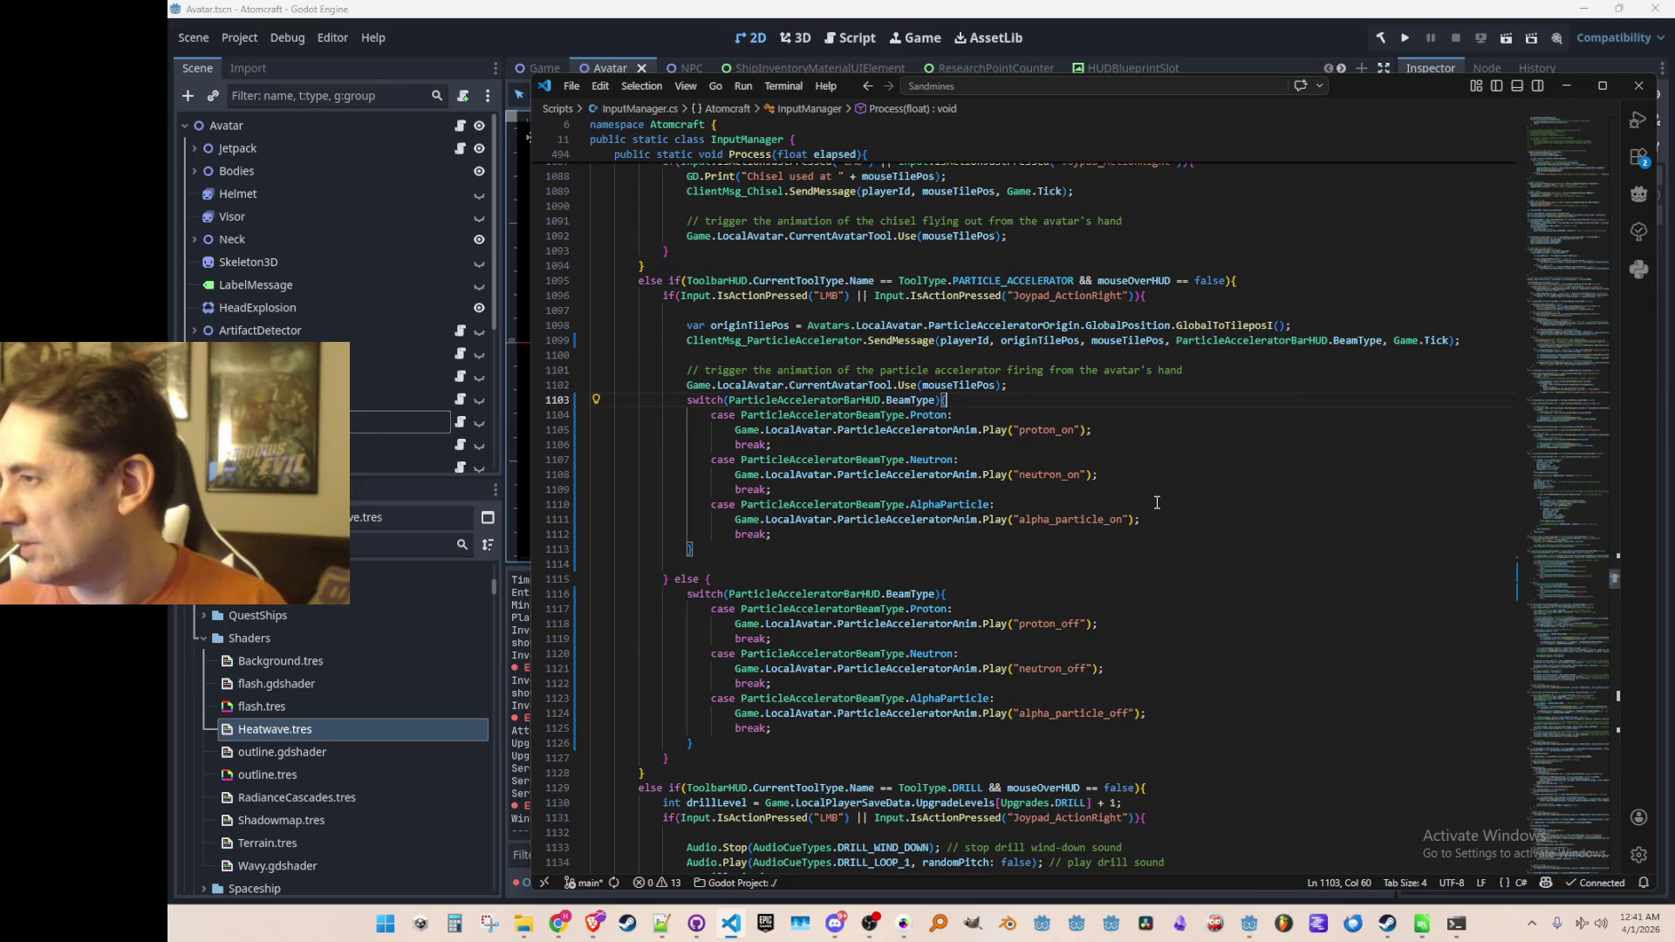
{"action": "scroll", "coordinate": [1282, 475], "scroll_direction": "up", "scroll_amount": 5}
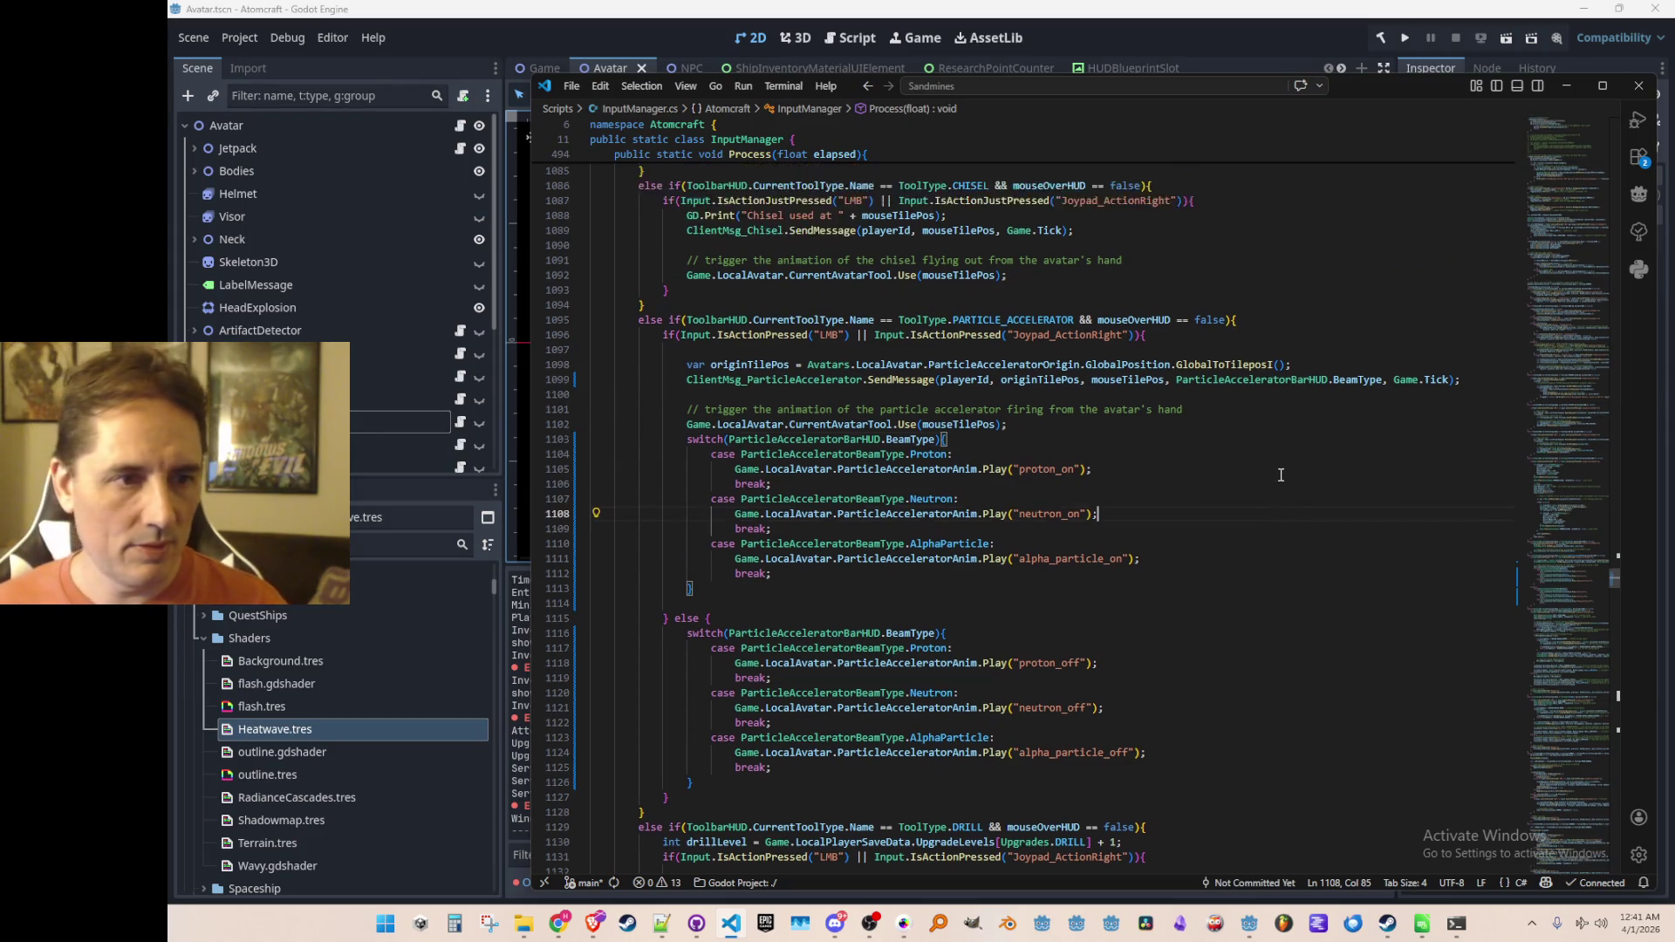
{"action": "left_click", "coordinate": [1361, 367]}
{"action": "key", "text": "ctrl+f"}
{"action": "type", "text": ".LASER"}
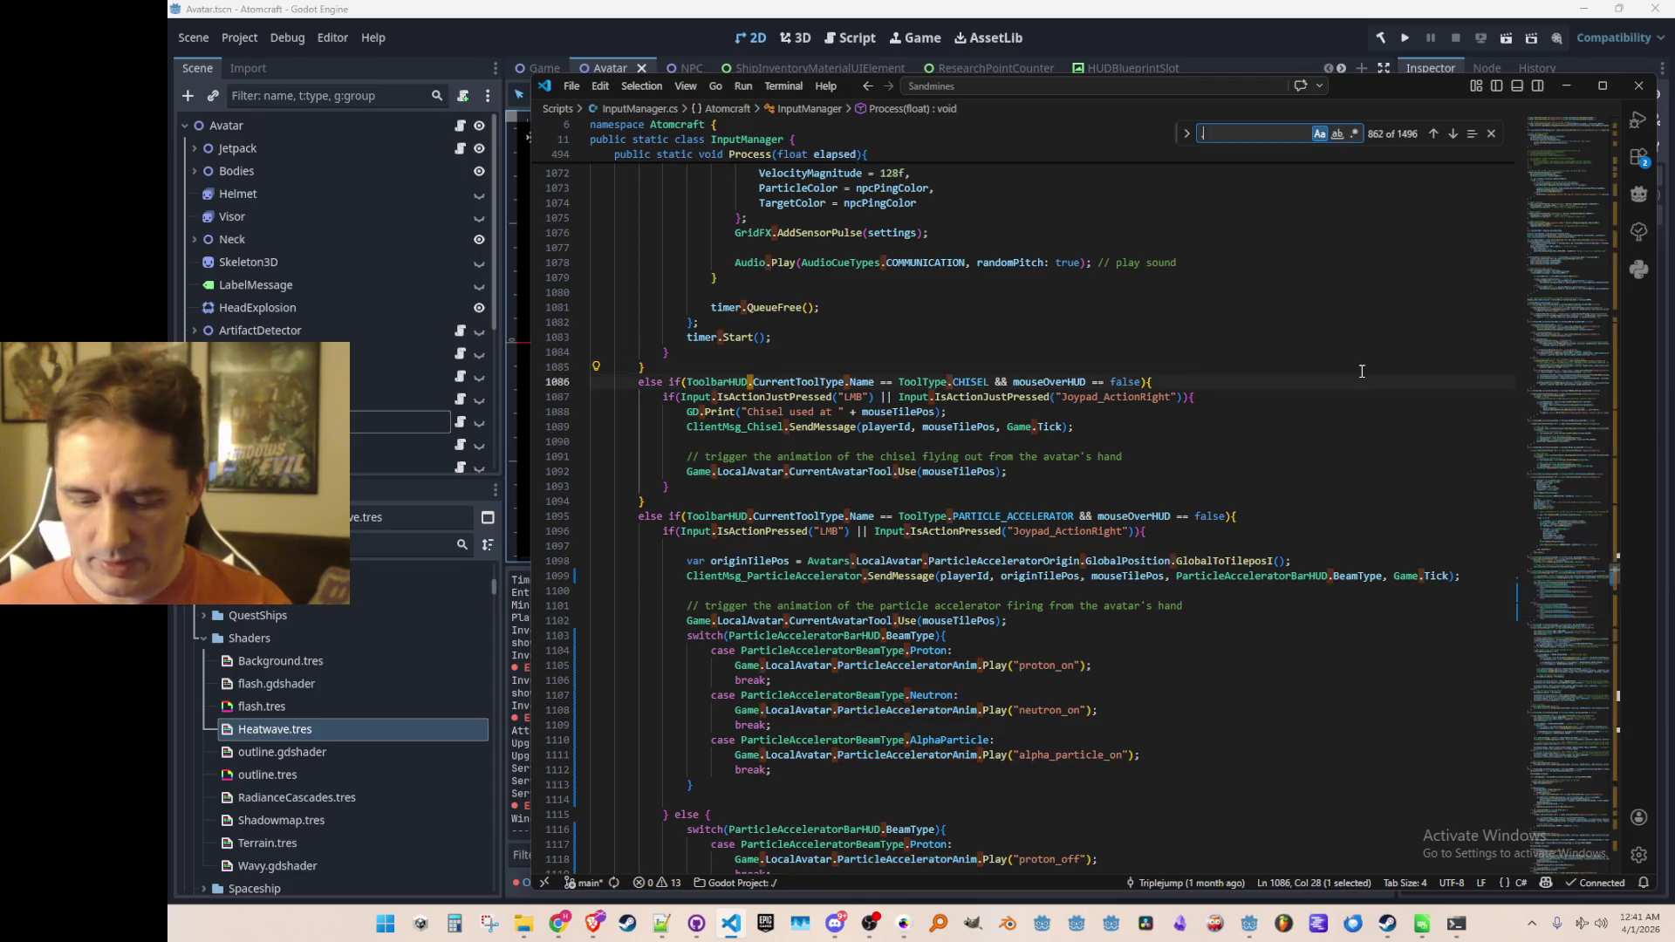
{"action": "key", "text": "Escape"}
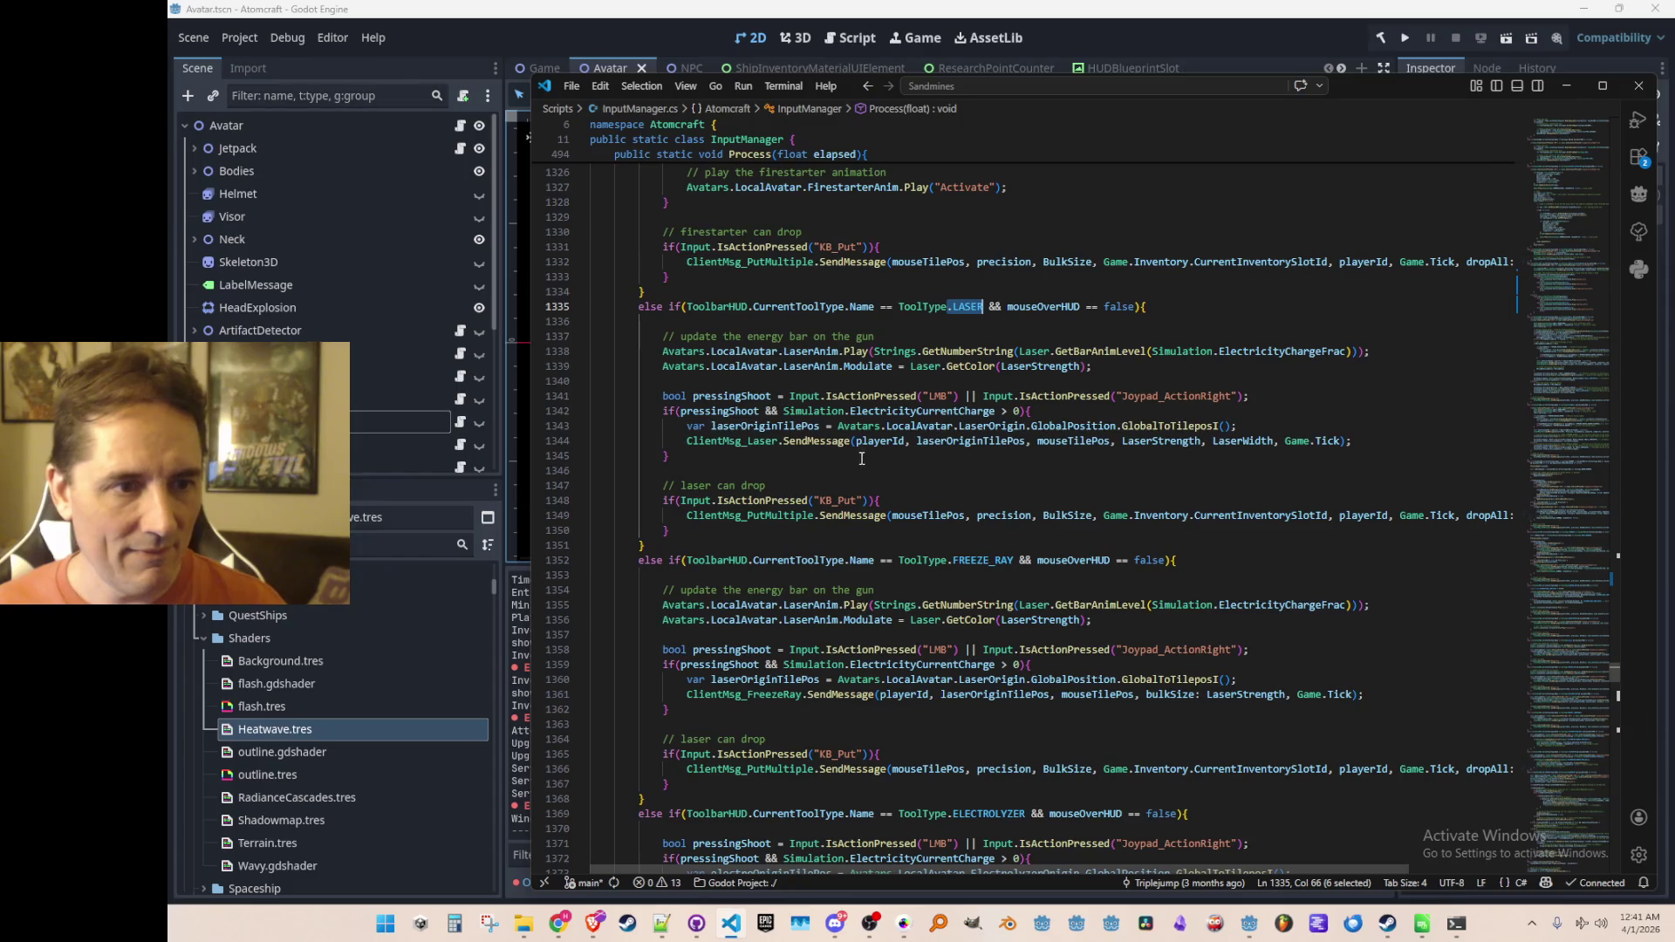
Step: Follow SendMessage to ReceiveSimInput in Simulation.cs and search for '.Laser'
{"action": "right_click", "coordinate": [837, 441]}
{"action": "left_click", "coordinate": [902, 375]}
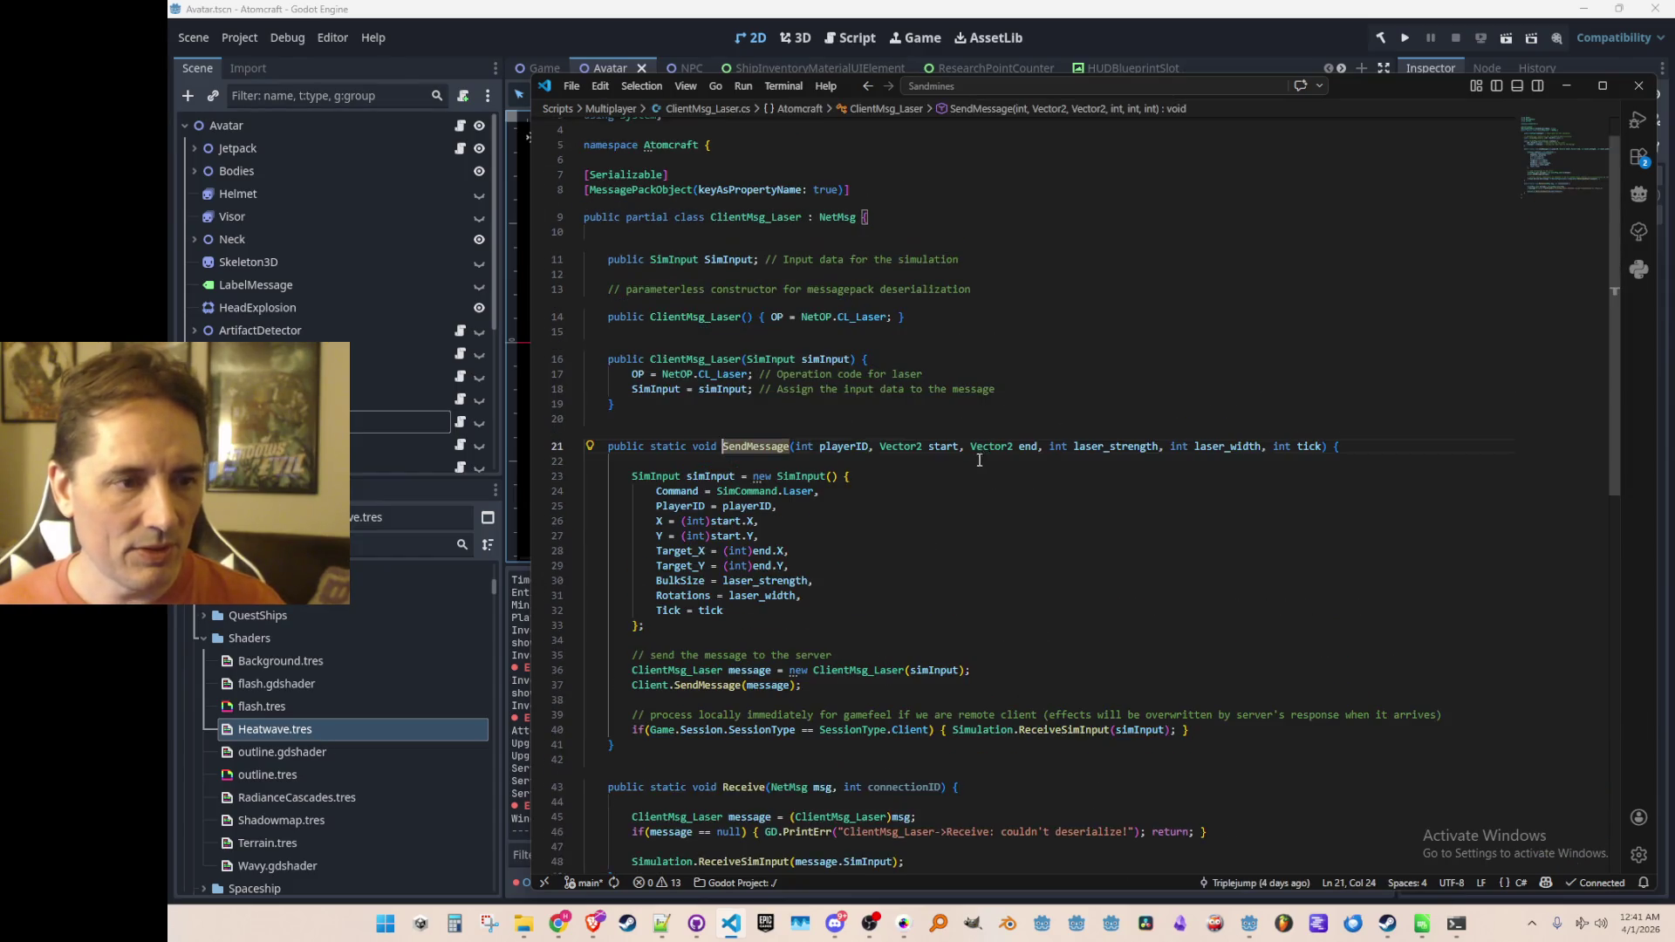
{"action": "left_click", "coordinate": [765, 707], "text": "ctrl"}
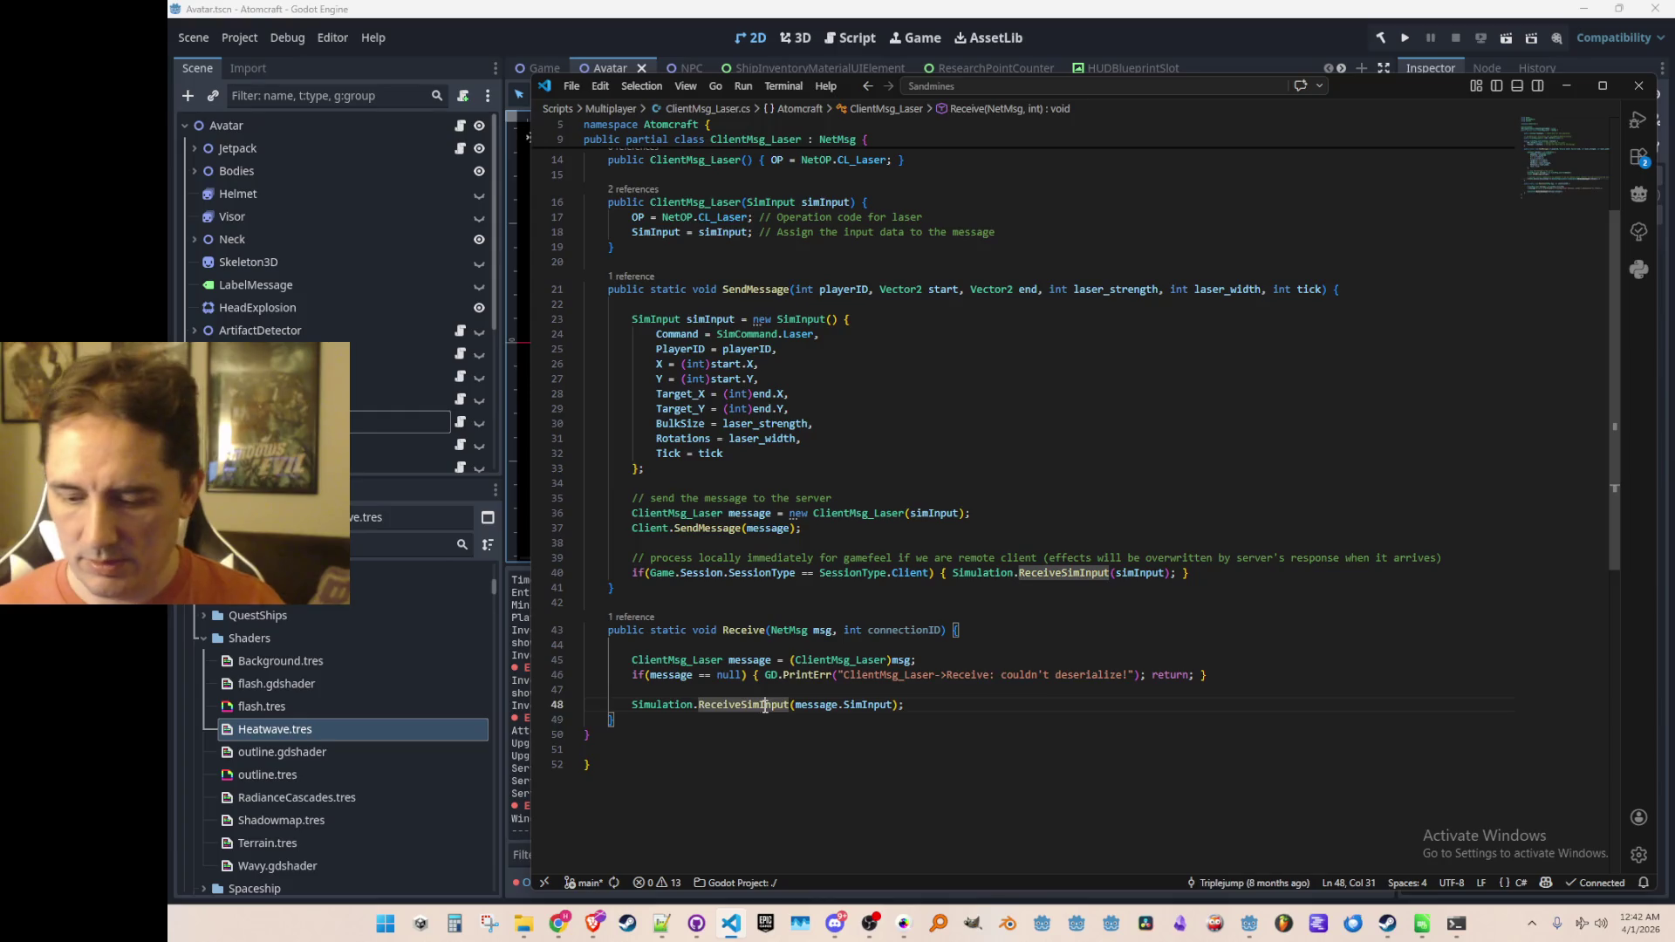
{"action": "key", "text": "ctrl+f"}
{"action": "type", "text": ".LASER"}
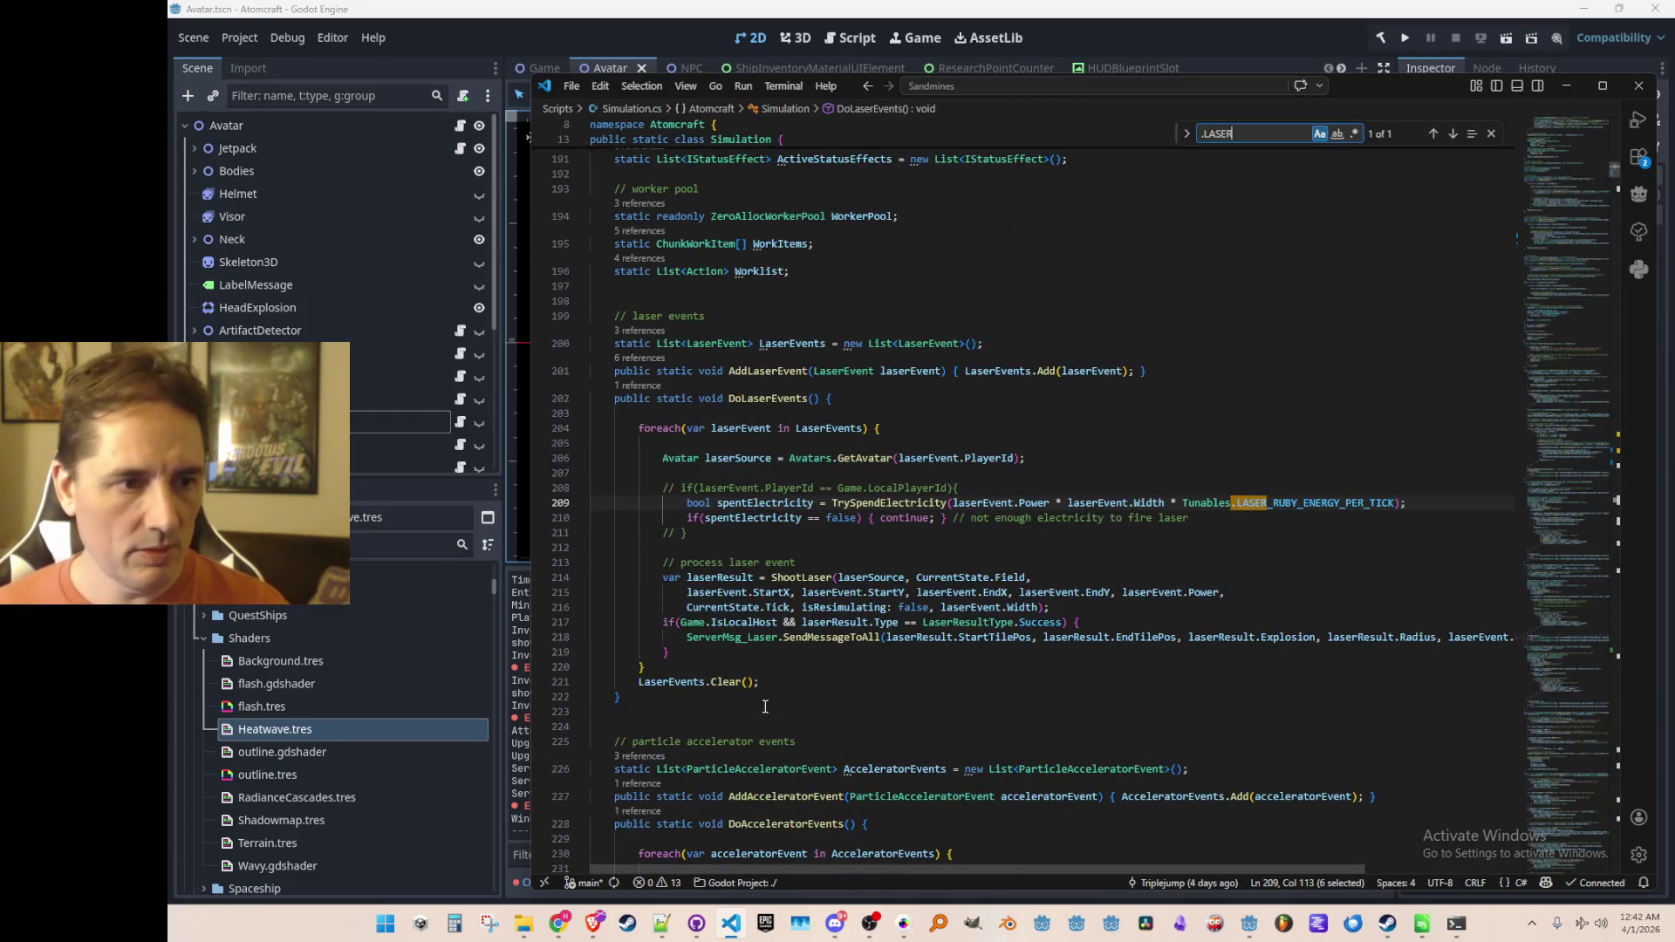
{"action": "key", "text": "BackSpace"}
{"action": "key", "text": "BackSpace"}
{"action": "key", "text": "BackSpace"}
{"action": "type", "text": "laser"}
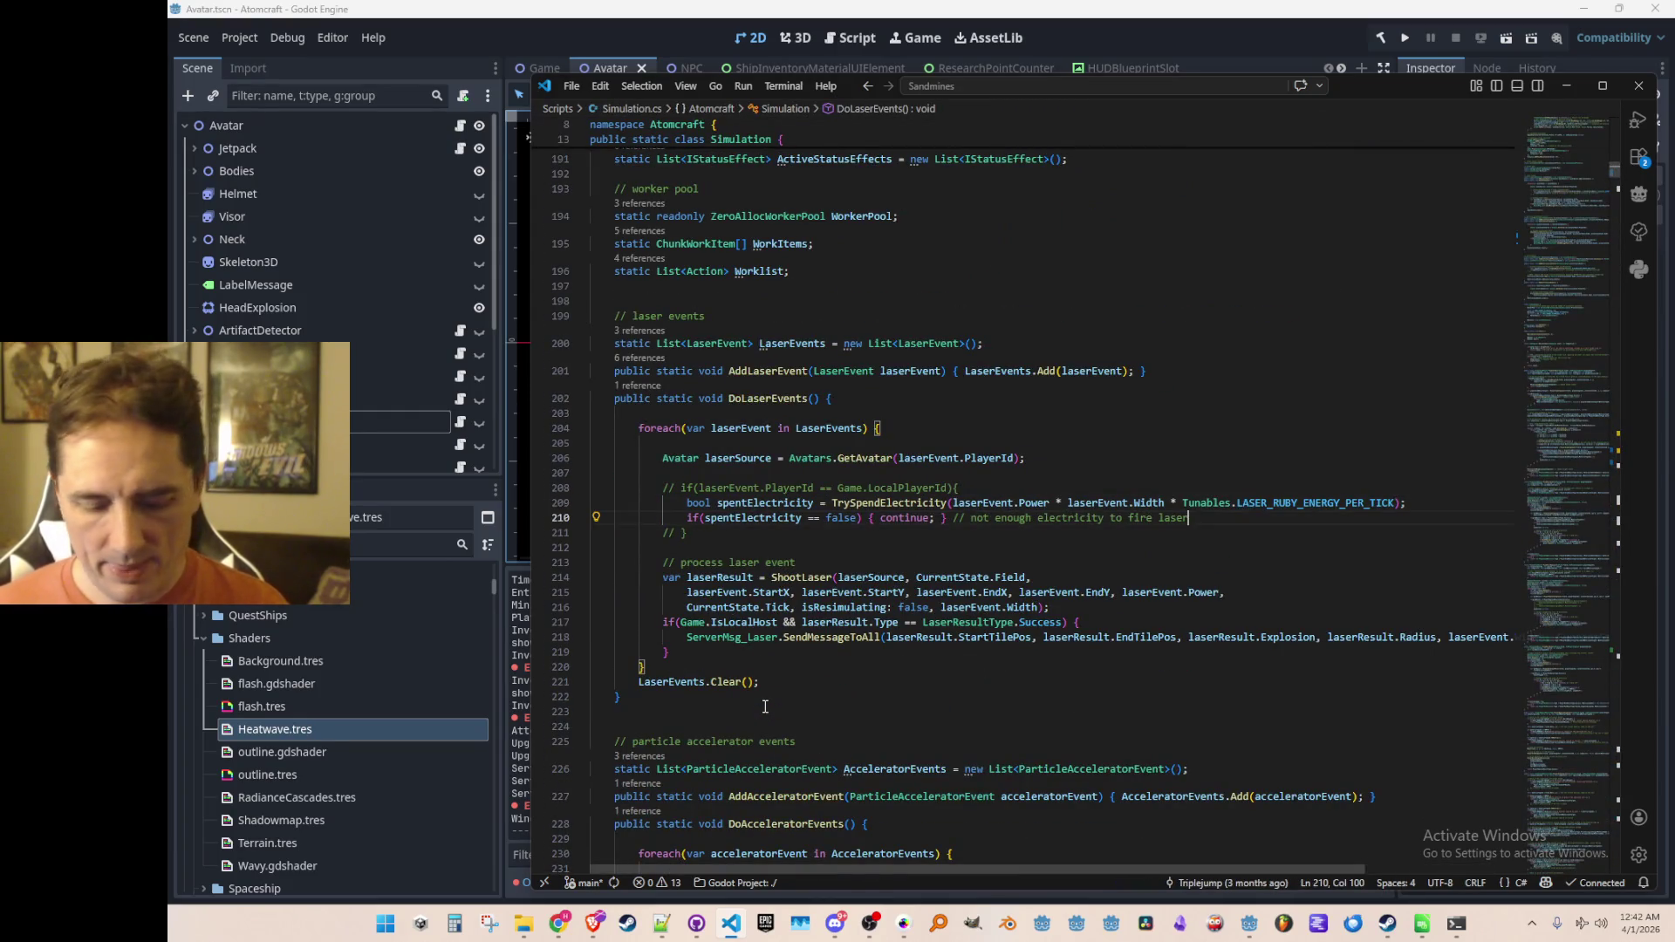
{"action": "key", "text": "BackSpace"}
{"action": "key", "text": "BackSpace"}
{"action": "key", "text": "BackSpace"}
{"action": "type", "text": ".Laser"}
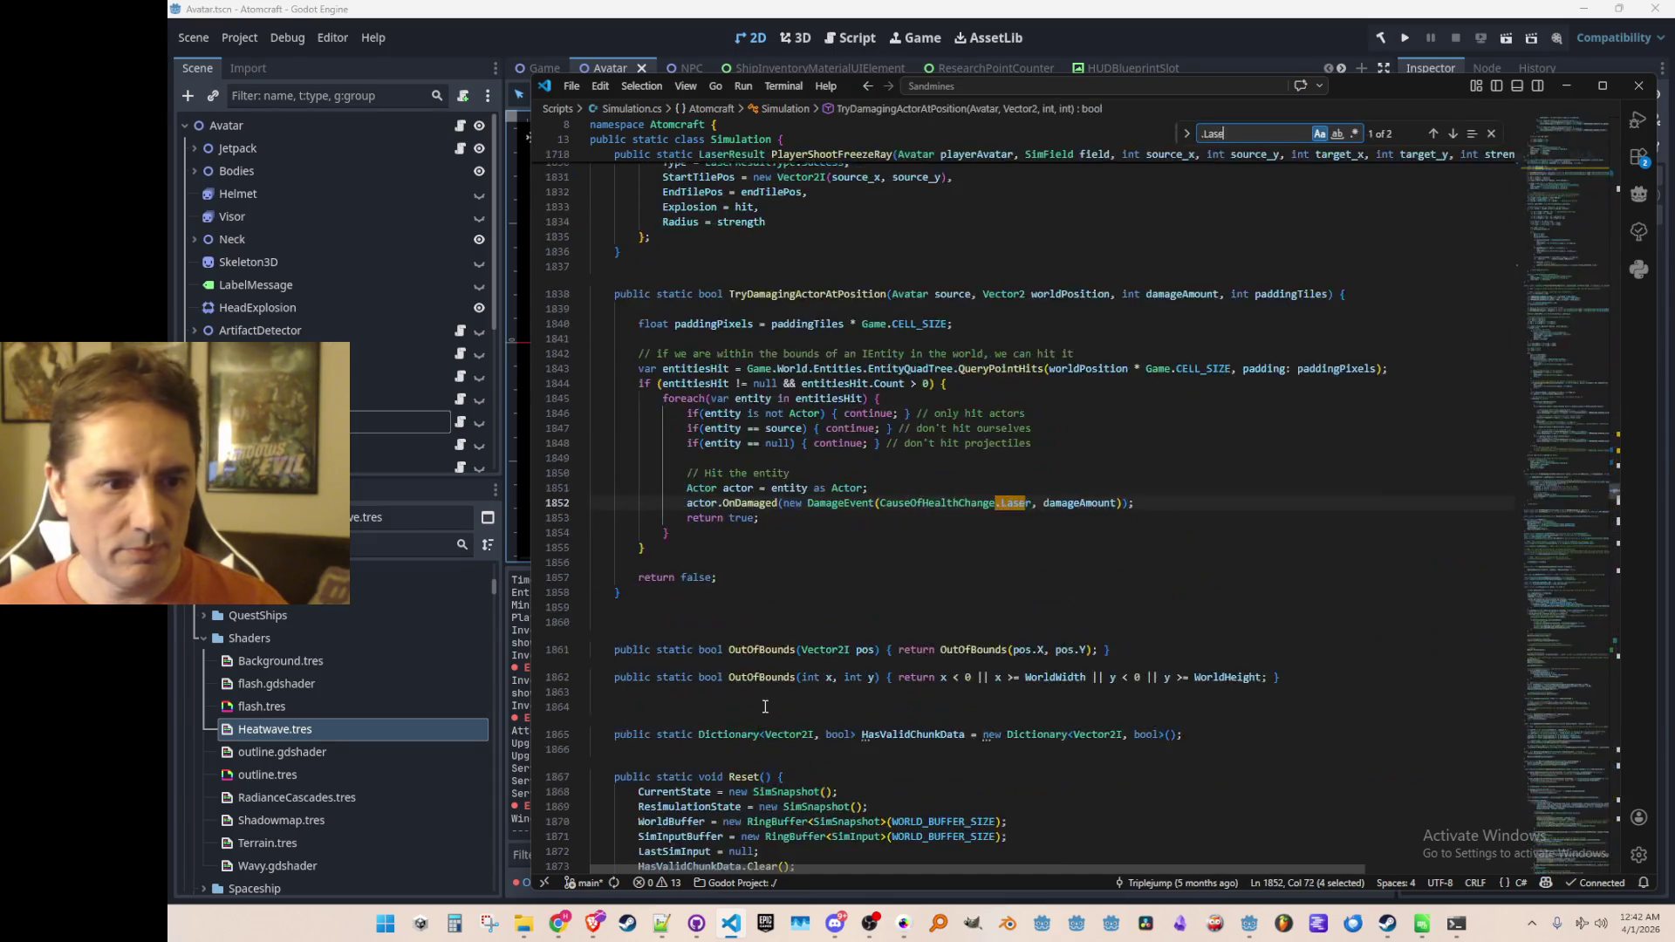
{"action": "key", "text": "Escape"}
{"action": "key", "text": "Escape"}
{"action": "scroll", "coordinate": [787, 816], "scroll_direction": "down", "scroll_amount": 4}
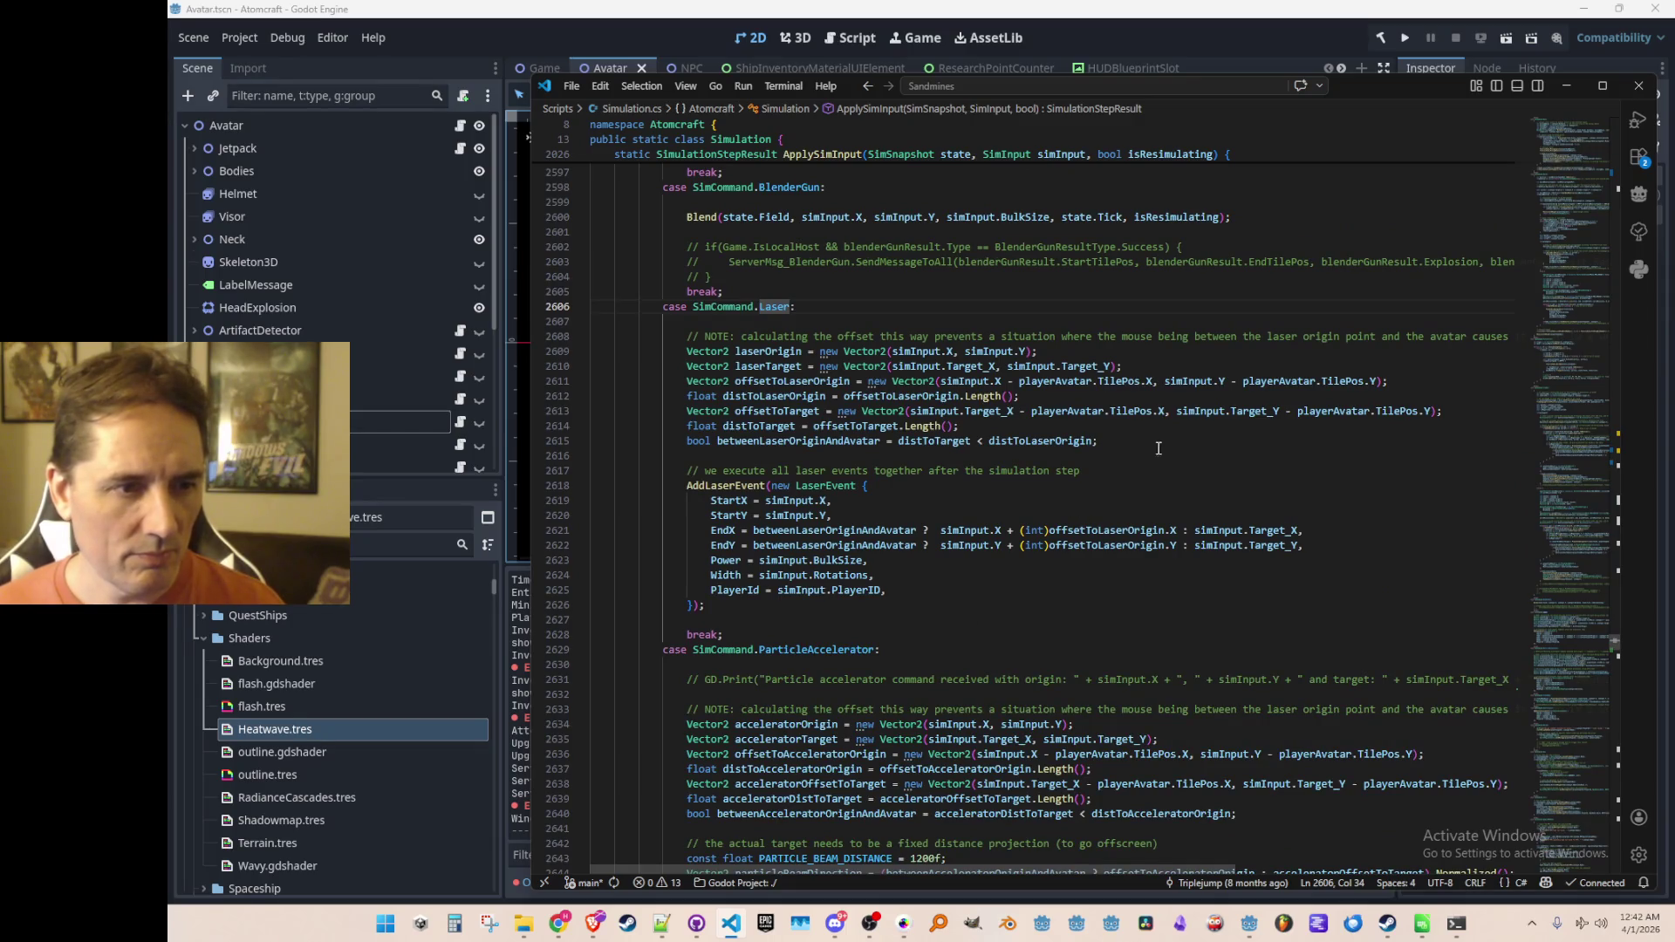
Step: Go to the AddLaserEvent definition and copy the TrySpendElectricity check on lines 209–210
{"action": "left_click", "coordinate": [741, 485]}
{"action": "right_click", "coordinate": [743, 485]}
{"action": "left_click", "coordinate": [801, 377]}
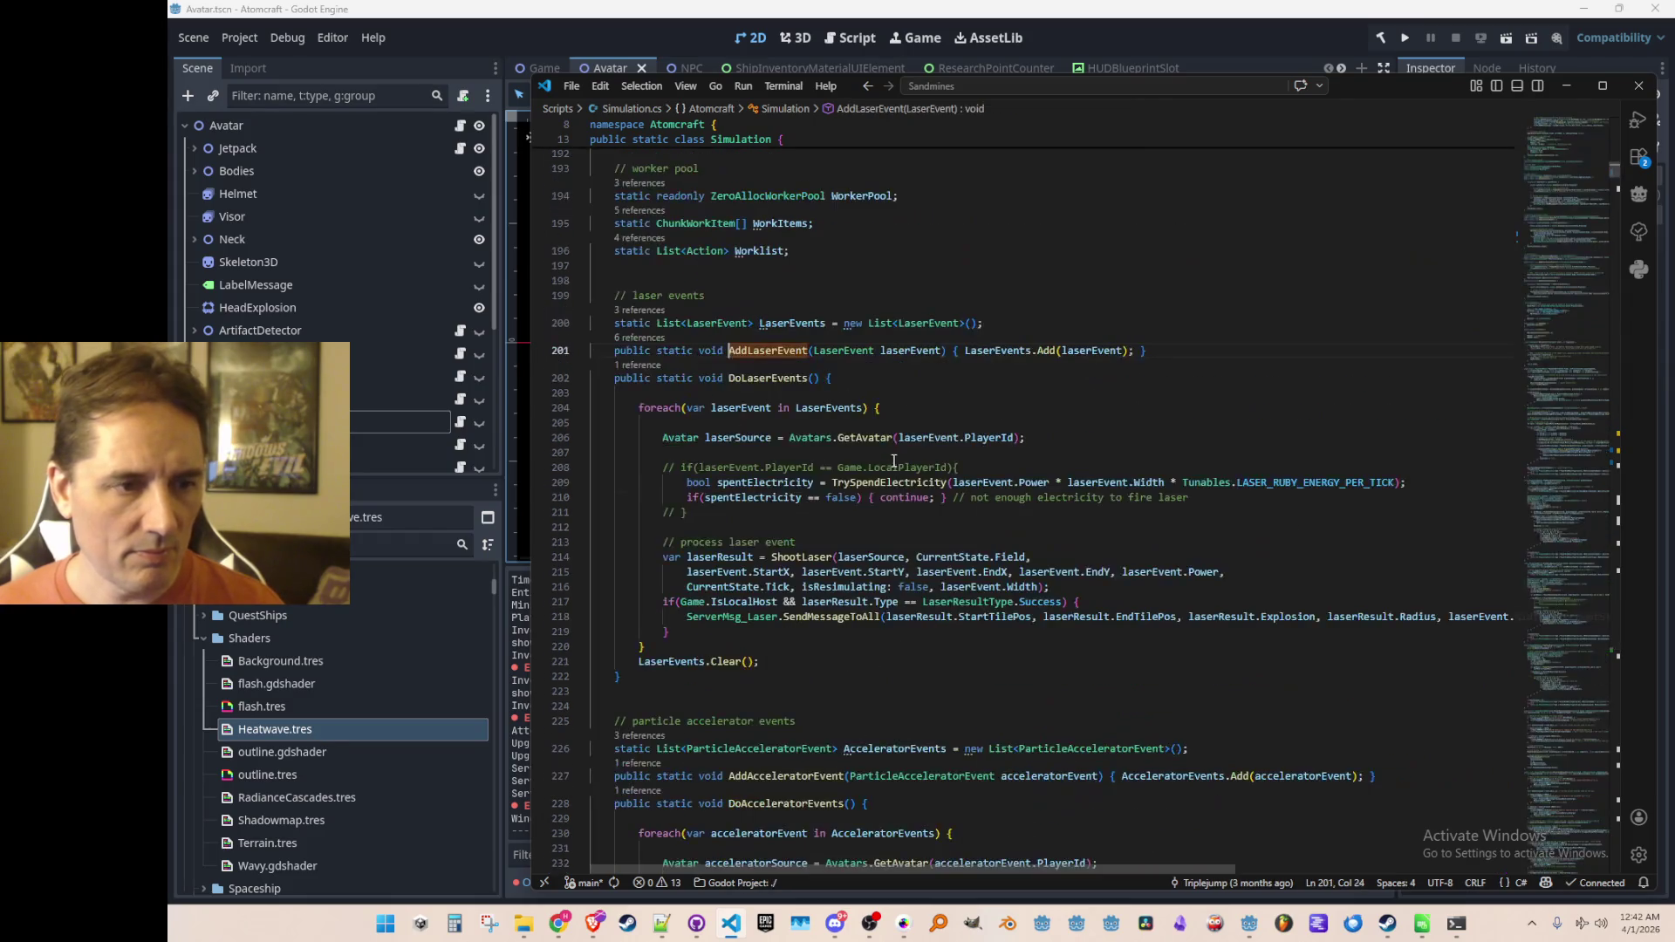
{"action": "left_click", "coordinate": [881, 484]}
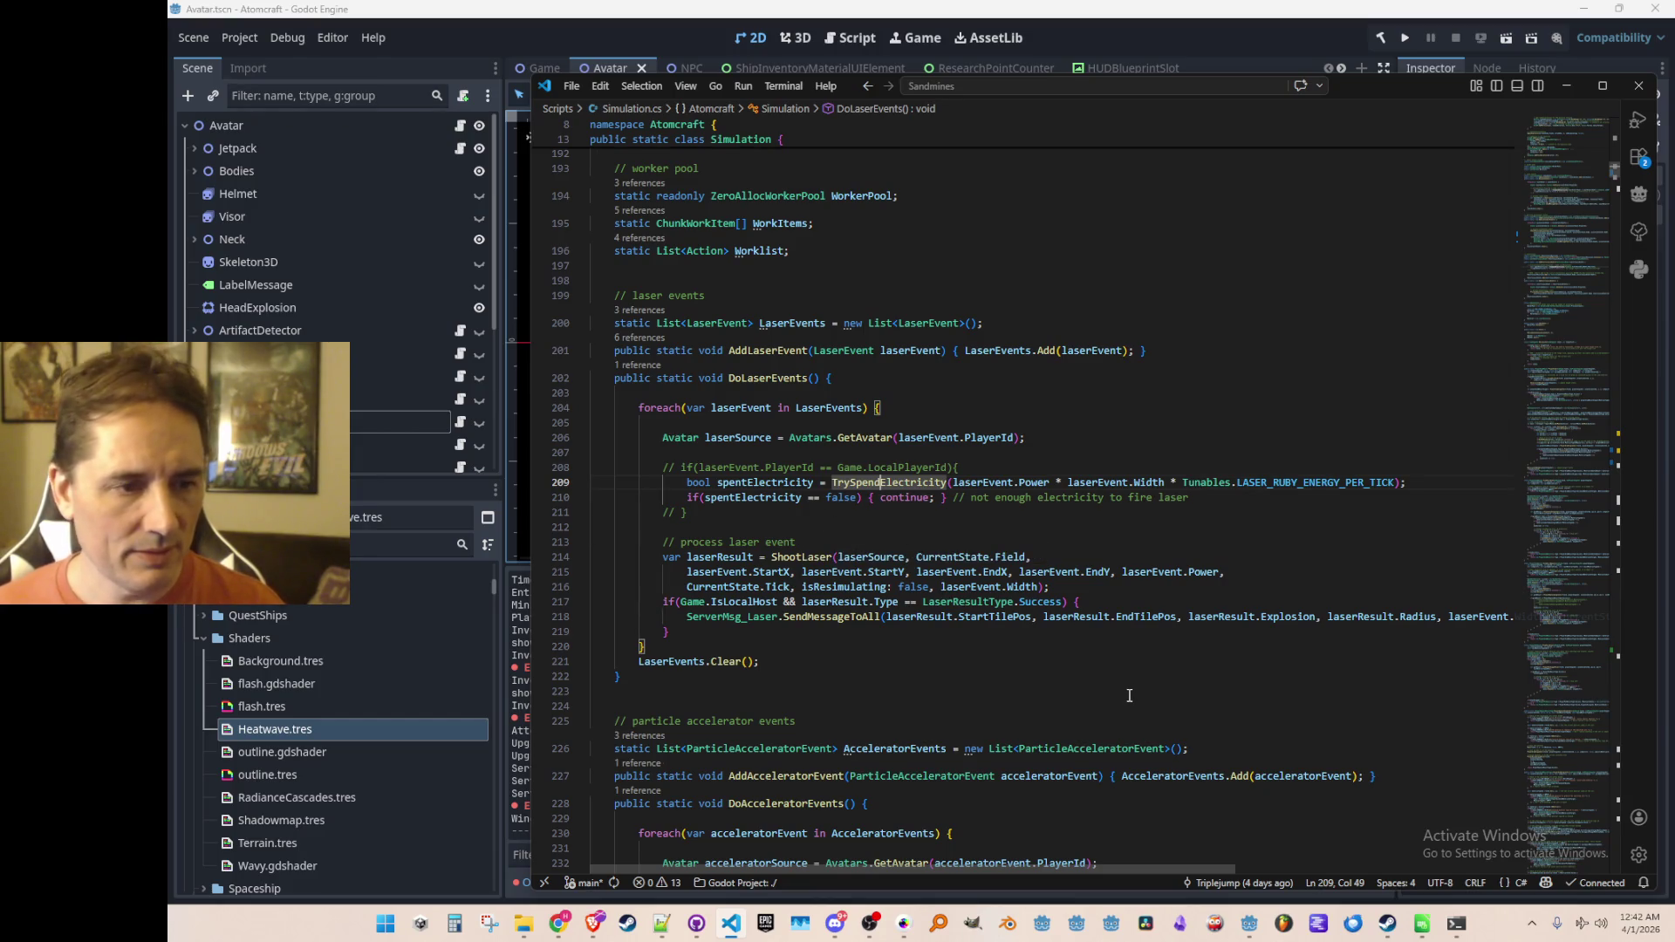
{"action": "key", "text": "Home"}
{"action": "key", "text": "Home"}
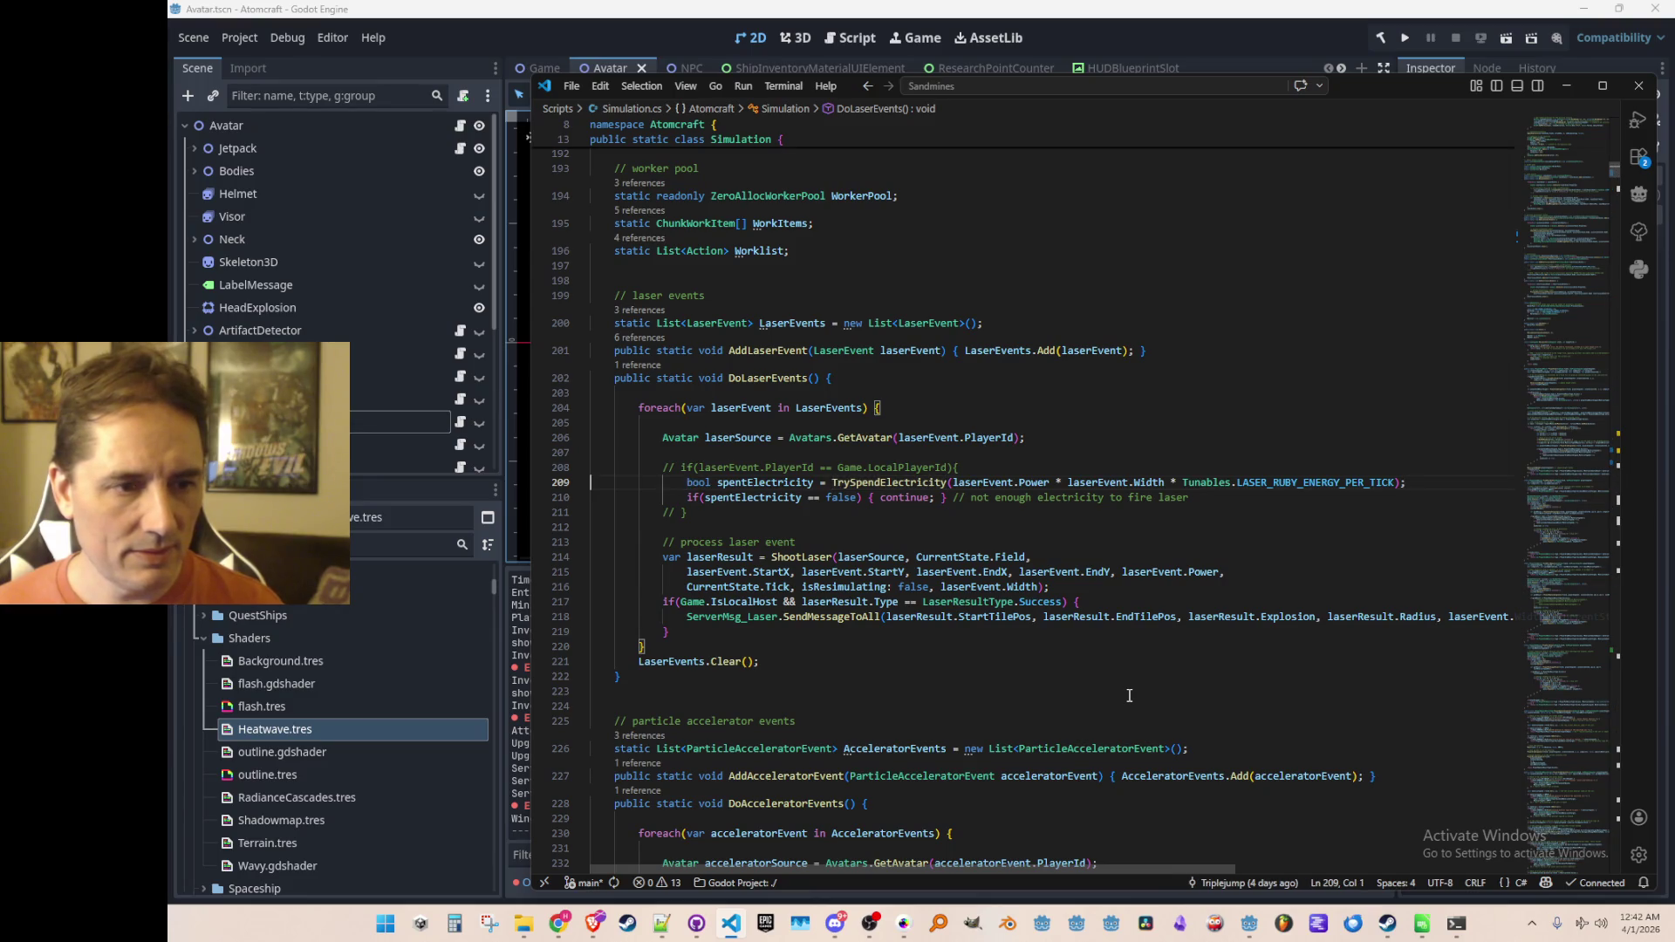
{"action": "key", "text": "shift+Down"}
{"action": "key", "text": "shift+Down"}
{"action": "key", "text": "ctrl+c"}
{"action": "key", "text": "Up"}
{"action": "key", "text": "Up"}
{"action": "key", "text": "Up"}
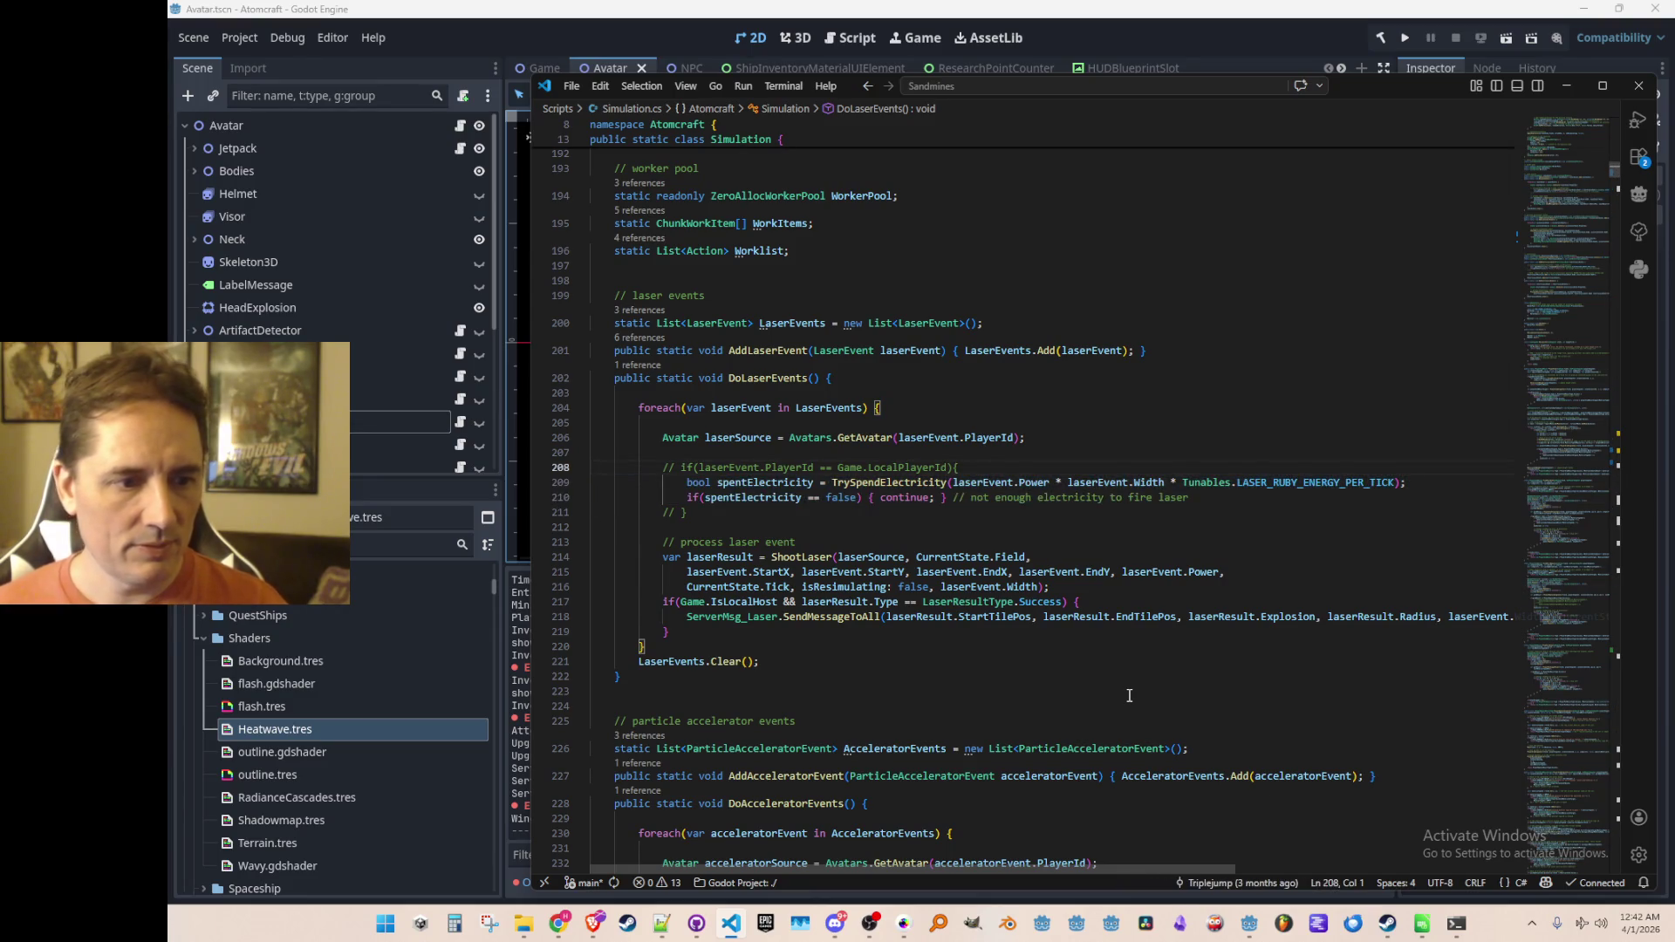
Step: Start an empty line after line 230 inside the accelerator loop
{"action": "scroll", "coordinate": [1129, 696], "scroll_direction": "down", "scroll_amount": 5}
{"action": "left_click", "coordinate": [1280, 603]}
{"action": "key", "text": "Down"}
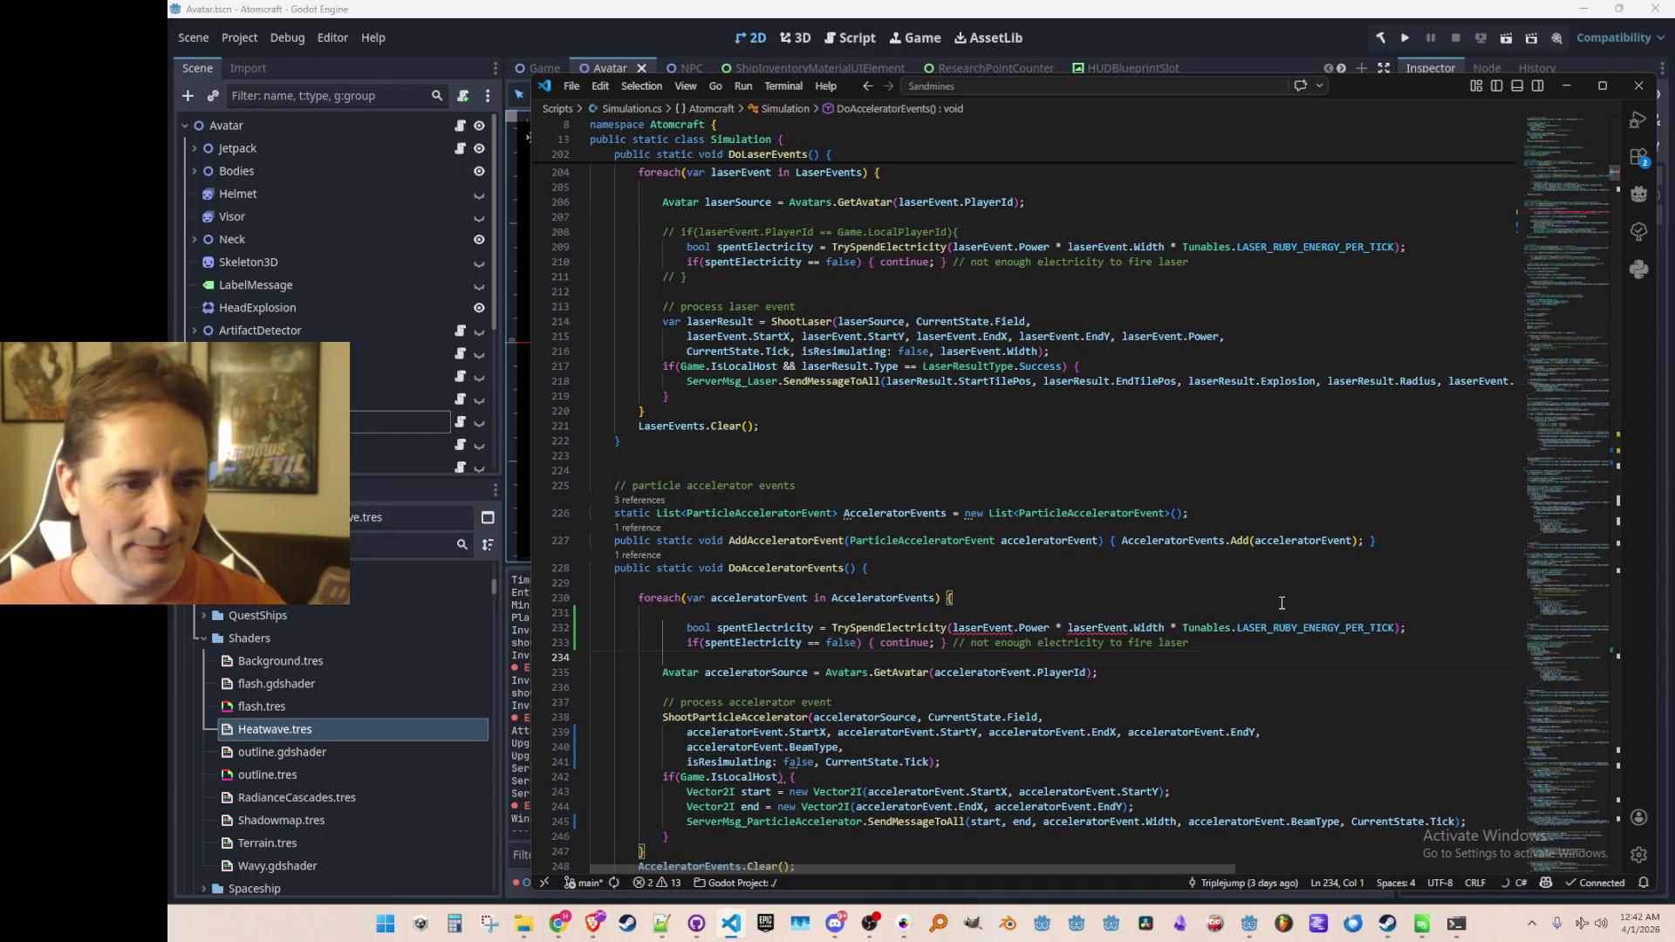
Step: Paste the electricity check into DoAcceleratorEvents and remove the laserEvent.Power argument
{"action": "key", "text": "ctrl+v"}
{"action": "scroll", "coordinate": [1177, 651], "scroll_direction": "down", "scroll_amount": 3}
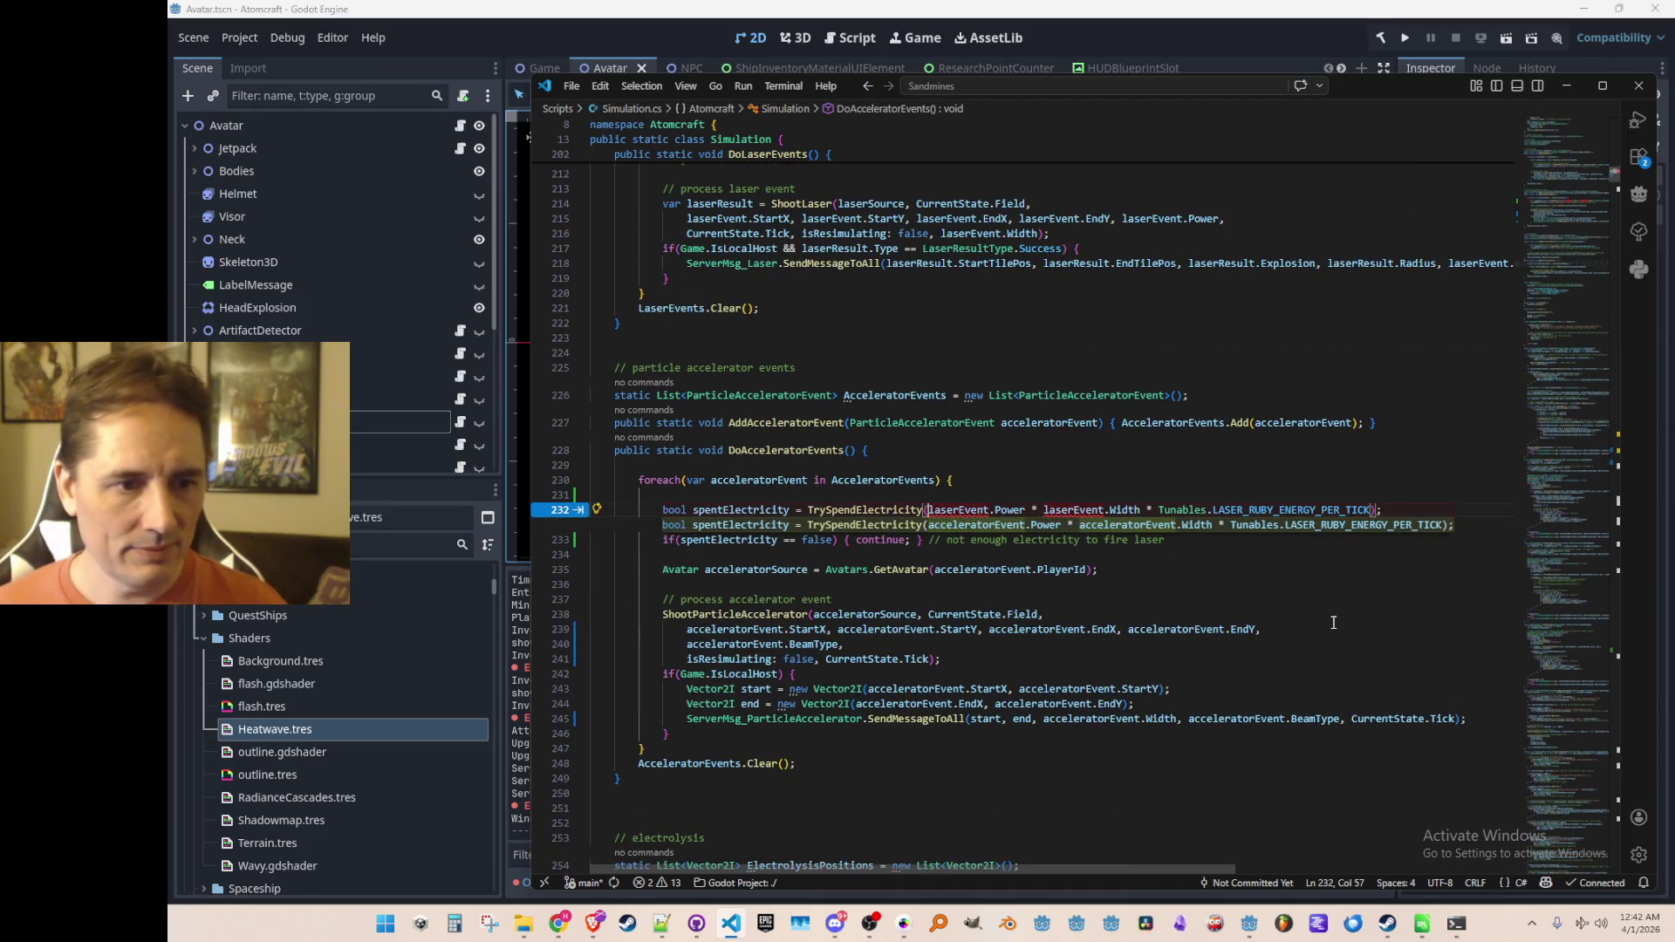
{"action": "key", "text": "ctrl+shift+Right"}
{"action": "key", "text": "ctrl+shift+Right"}
{"action": "key", "text": "BackSpace"}
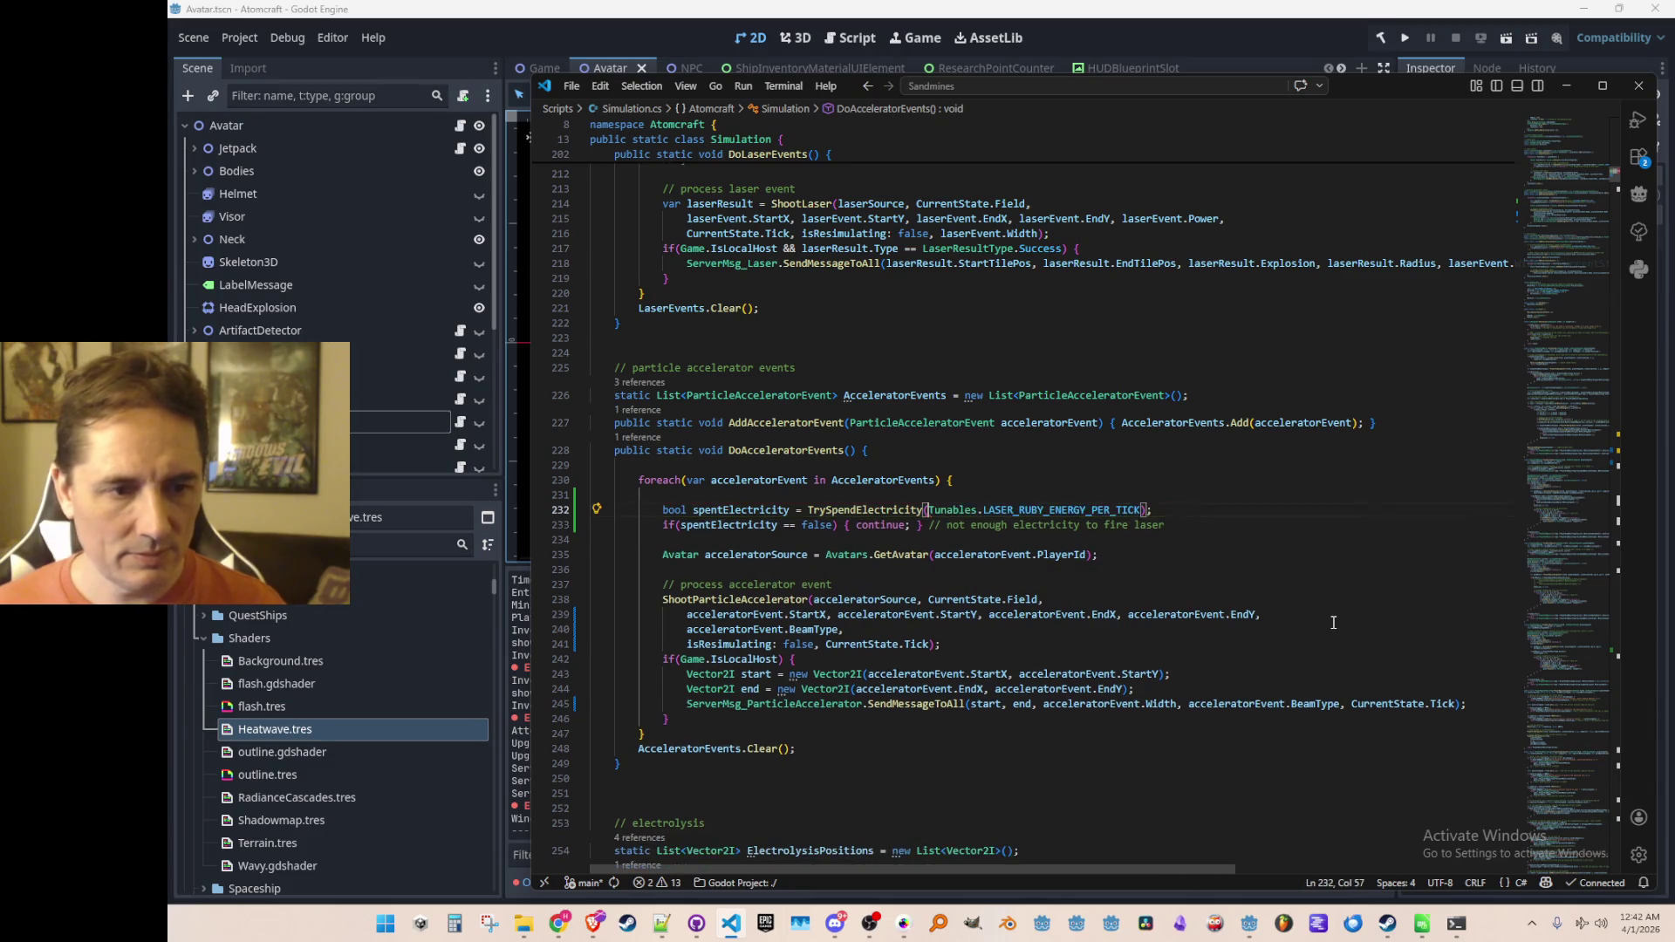
Step: In Tunables, duplicate LASER_RUBY_ENERGY_PER_TICK as PARTICLE_ACCELERATOR_ENERGY_PER_TICK with value 10f
{"action": "key", "text": "F12"}
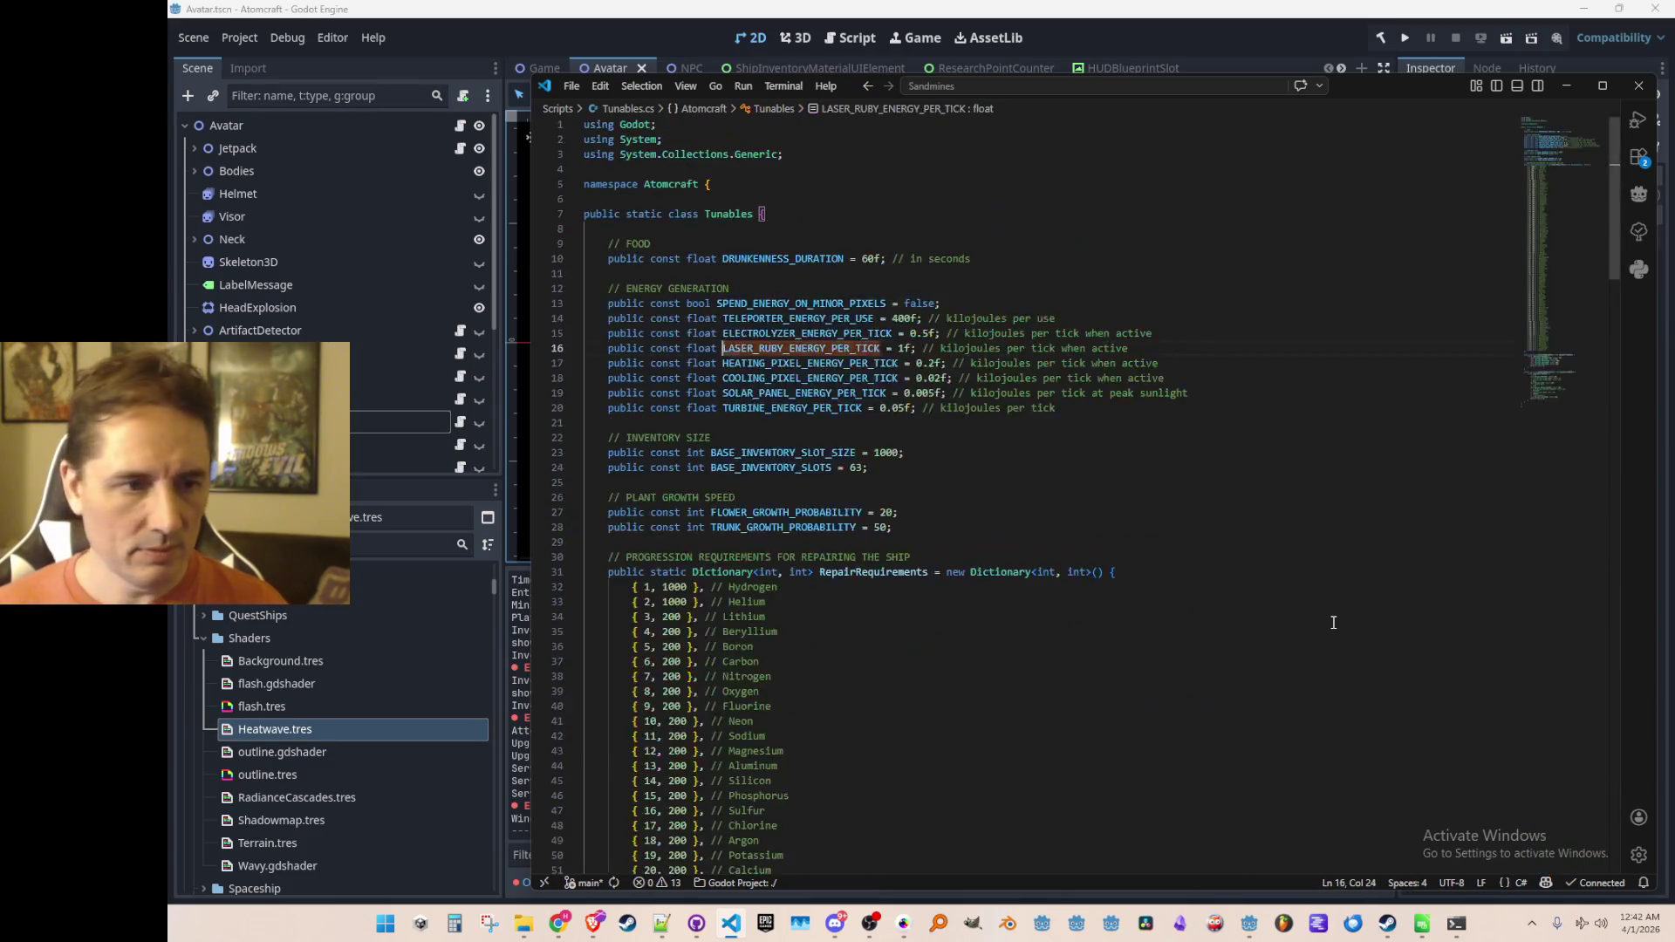
{"action": "key", "text": "Down"}
{"action": "key", "text": "Down"}
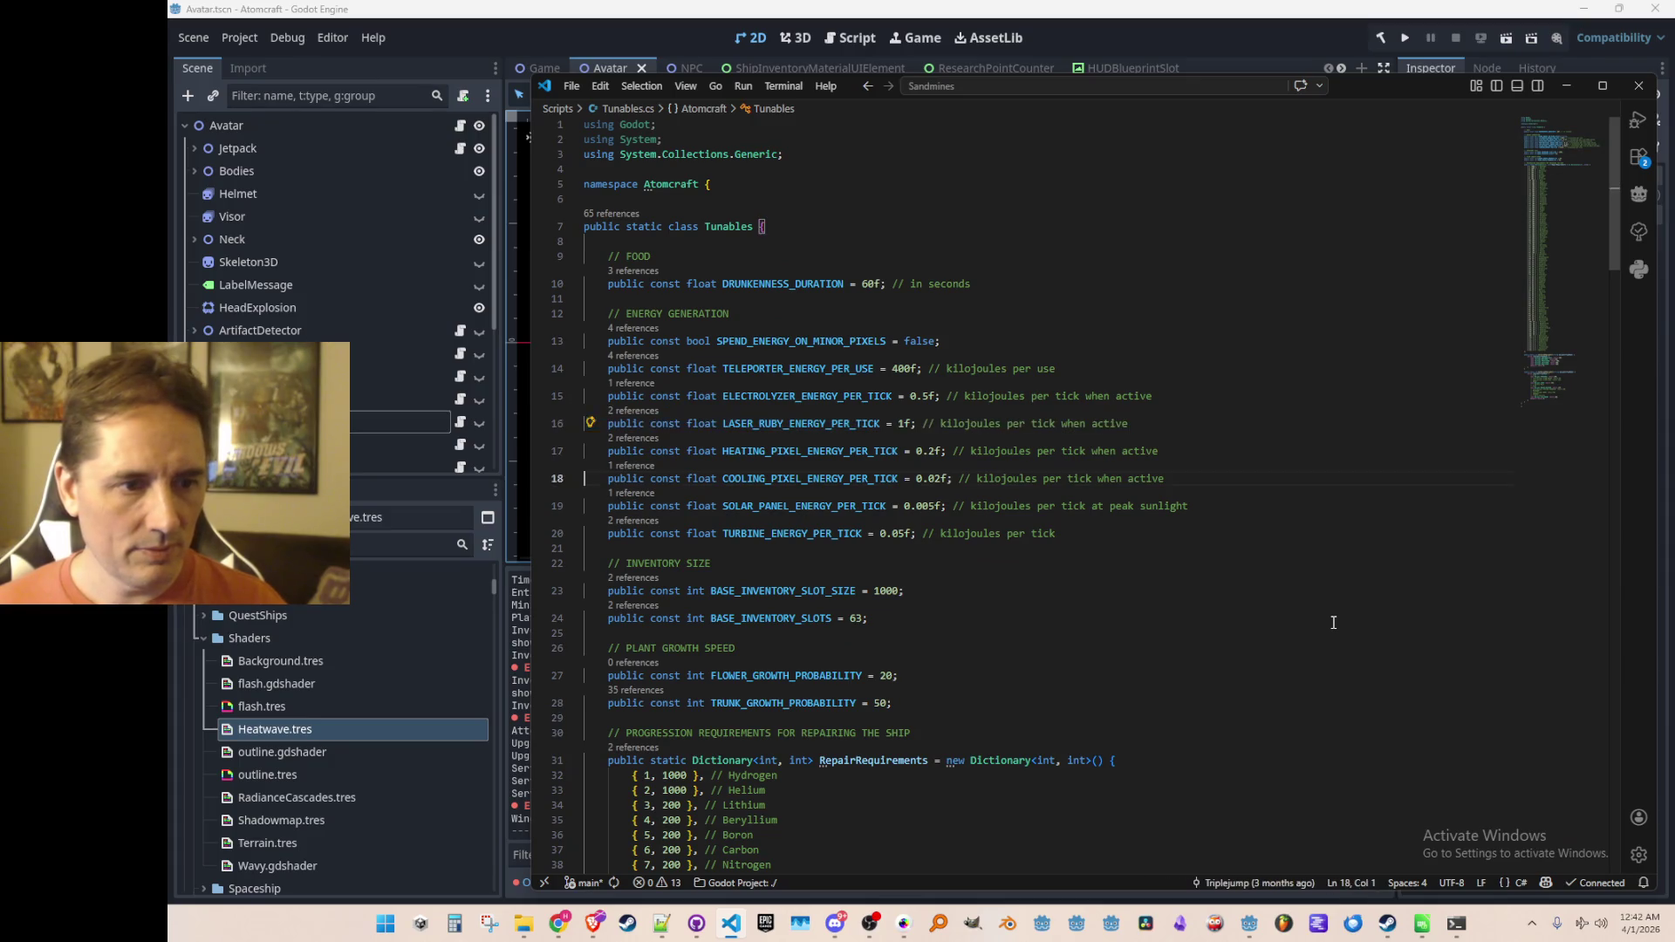
{"action": "key", "text": "Down"}
{"action": "type", "text": "public const float LASER_RUBY_ENERGY_PER_TICK = 1f; // kilojoules per tick when active"}
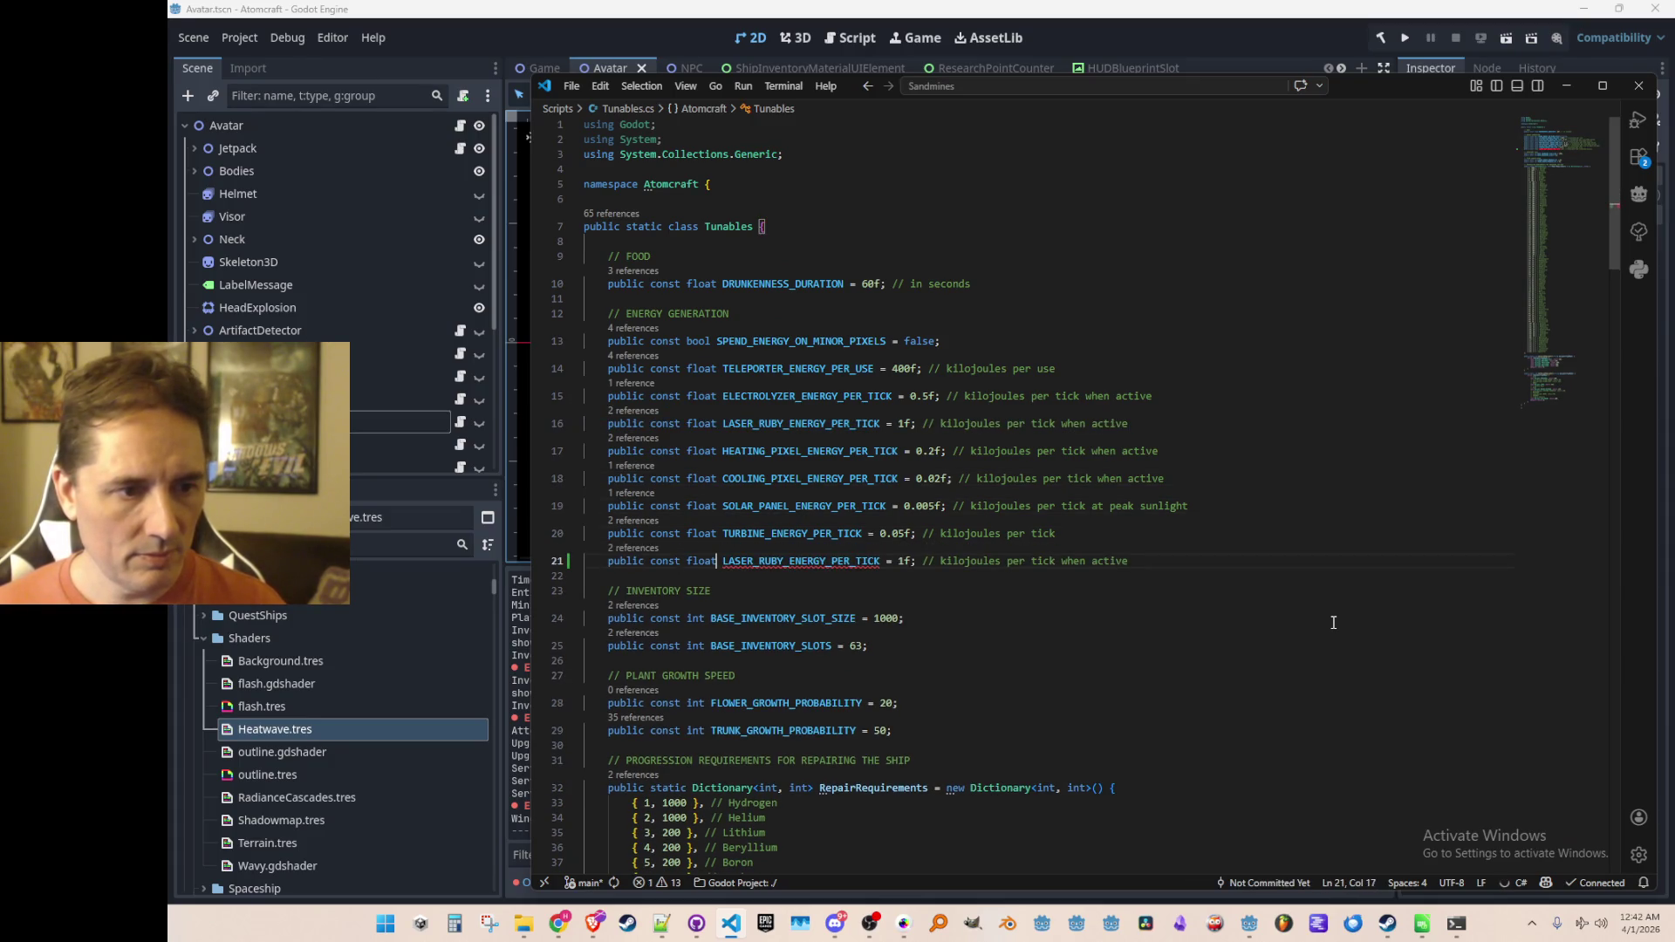
{"action": "key", "text": "ctrl+Right"}
{"action": "key", "text": "ctrl+Right"}
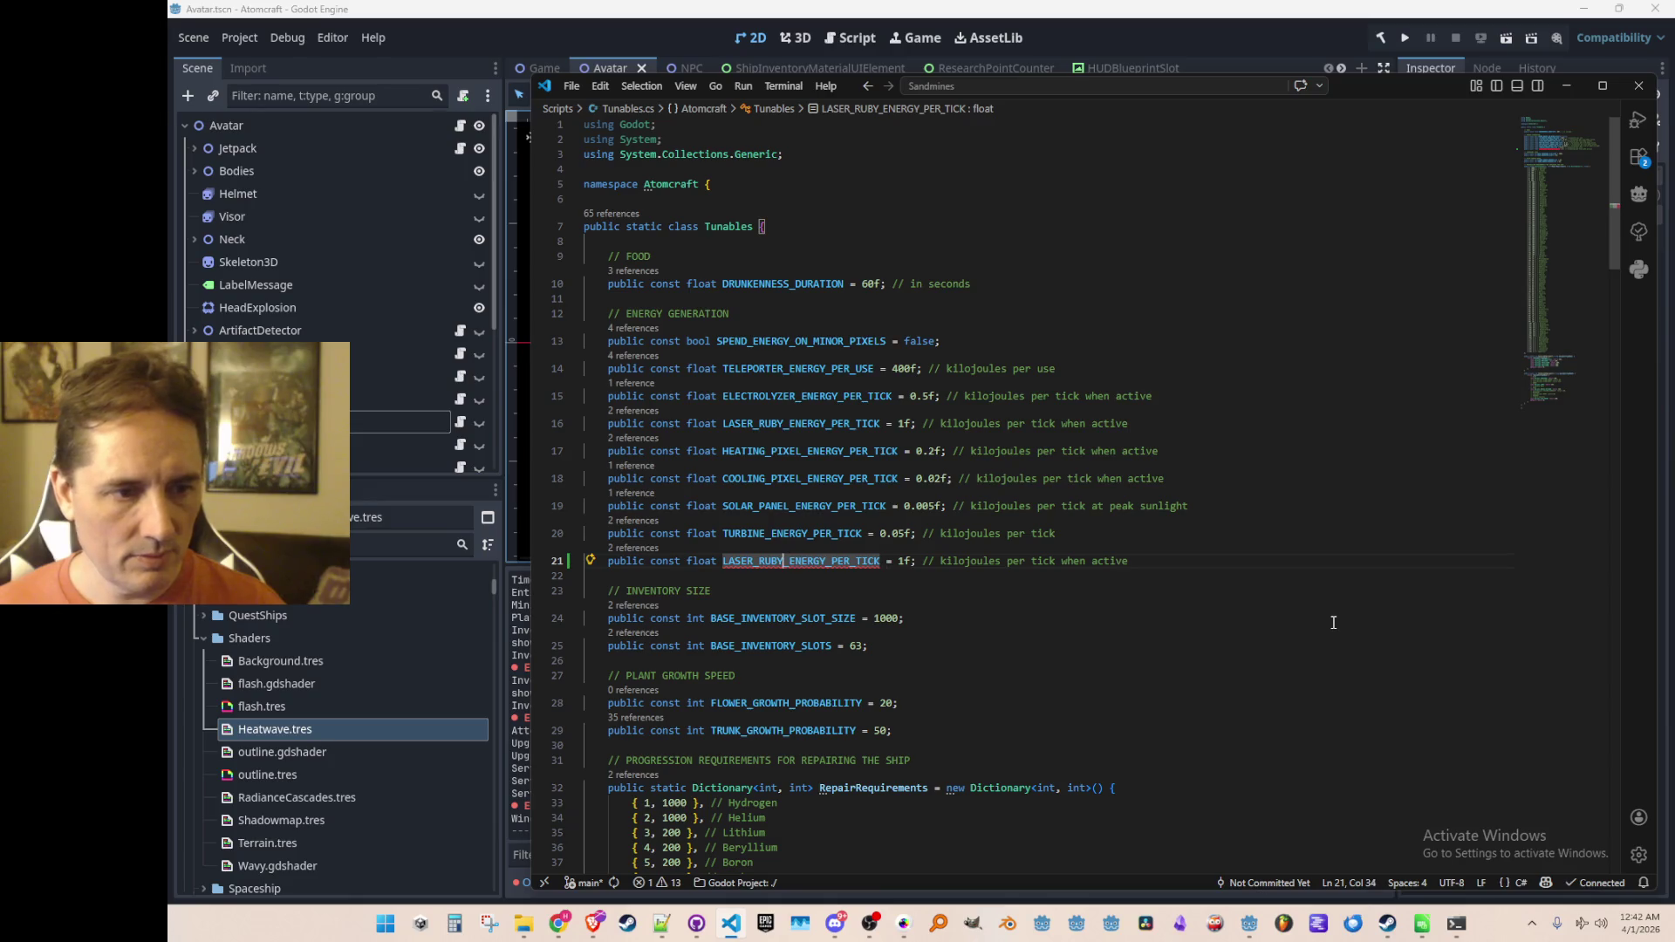
{"action": "type", "text": "PARTICLE"}
{"action": "type", "text": "_ACCELERATOR"}
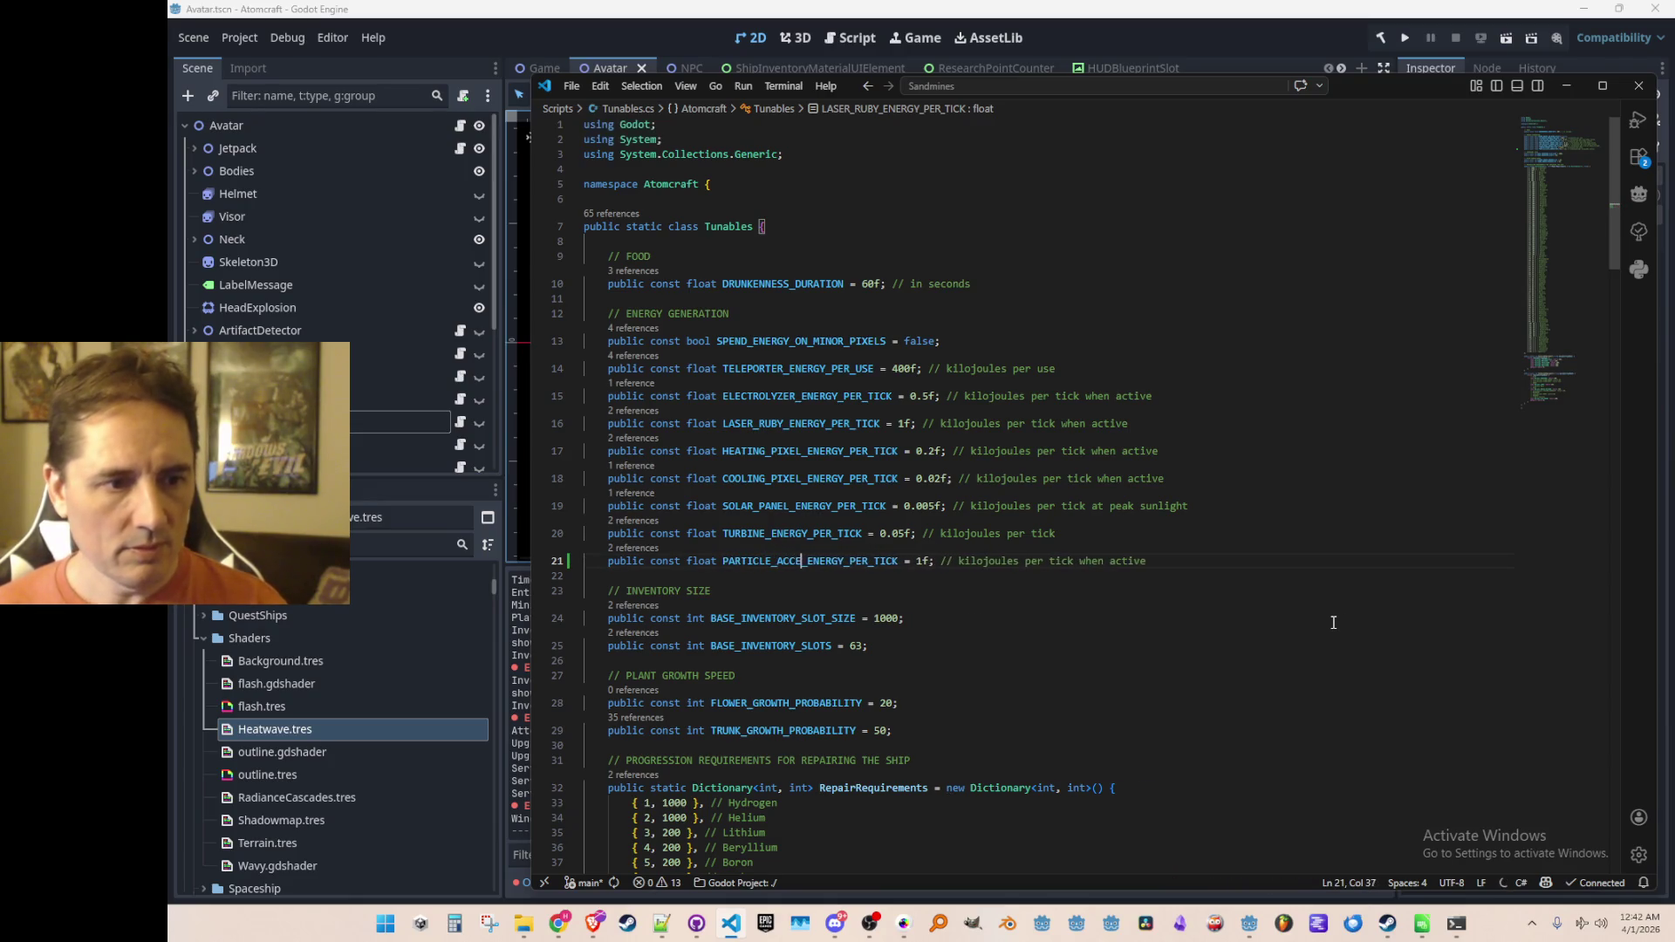
{"action": "key", "text": "ctrl+Left"}
{"action": "key", "text": "ctrl+Right"}
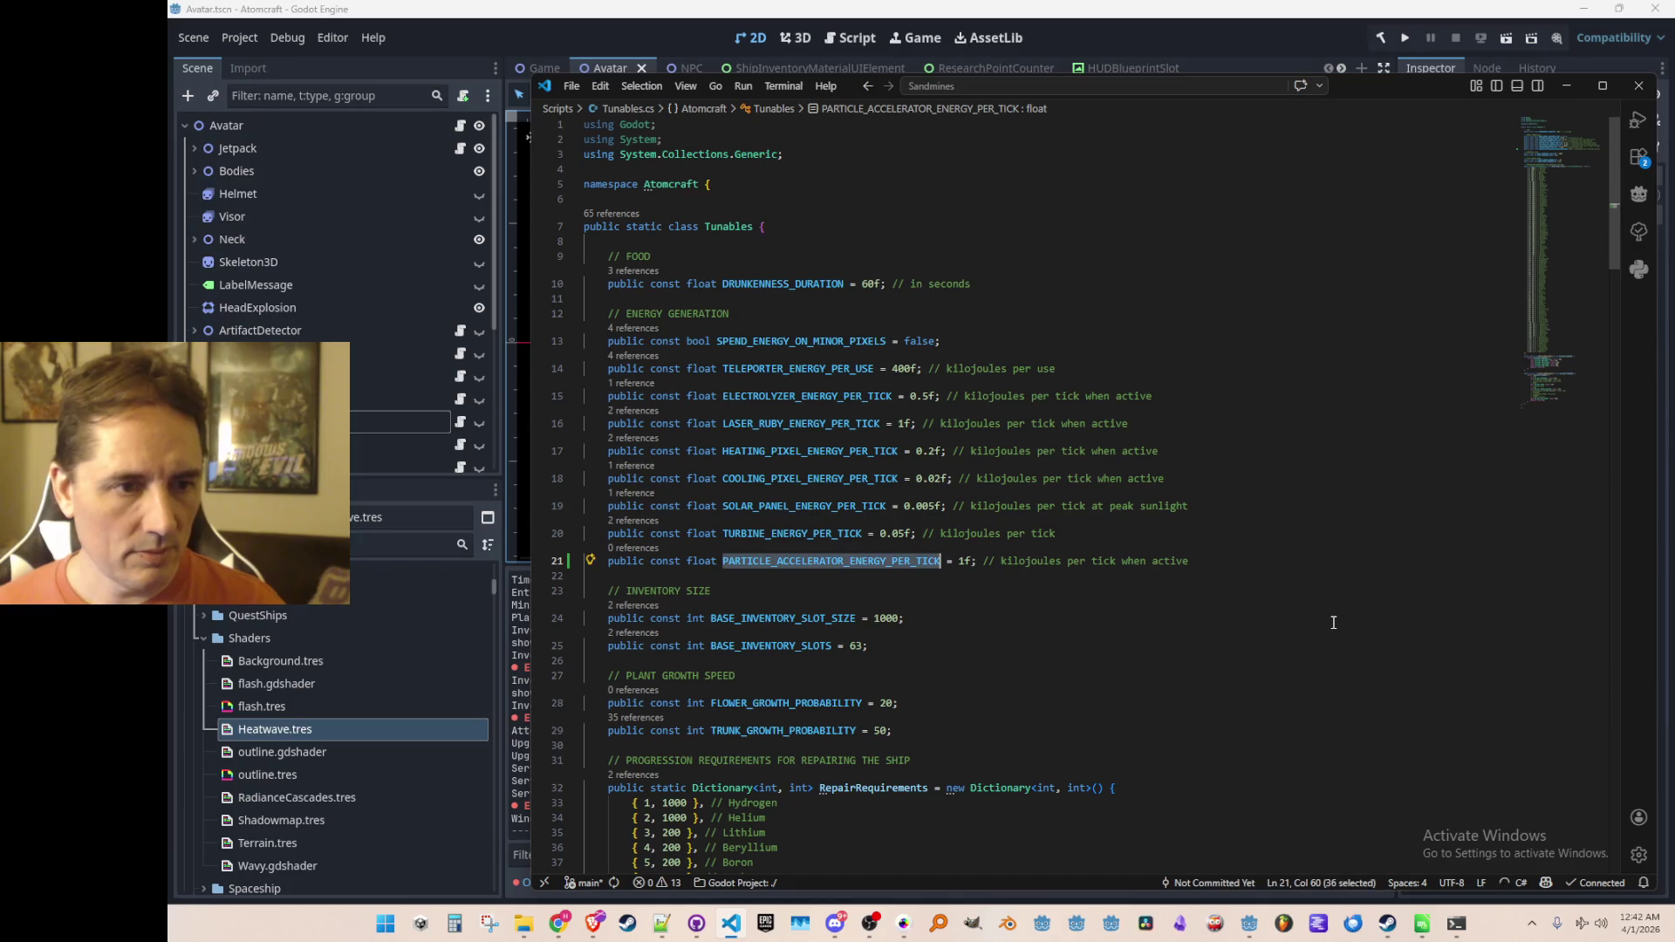
{"action": "key", "text": "Right"}
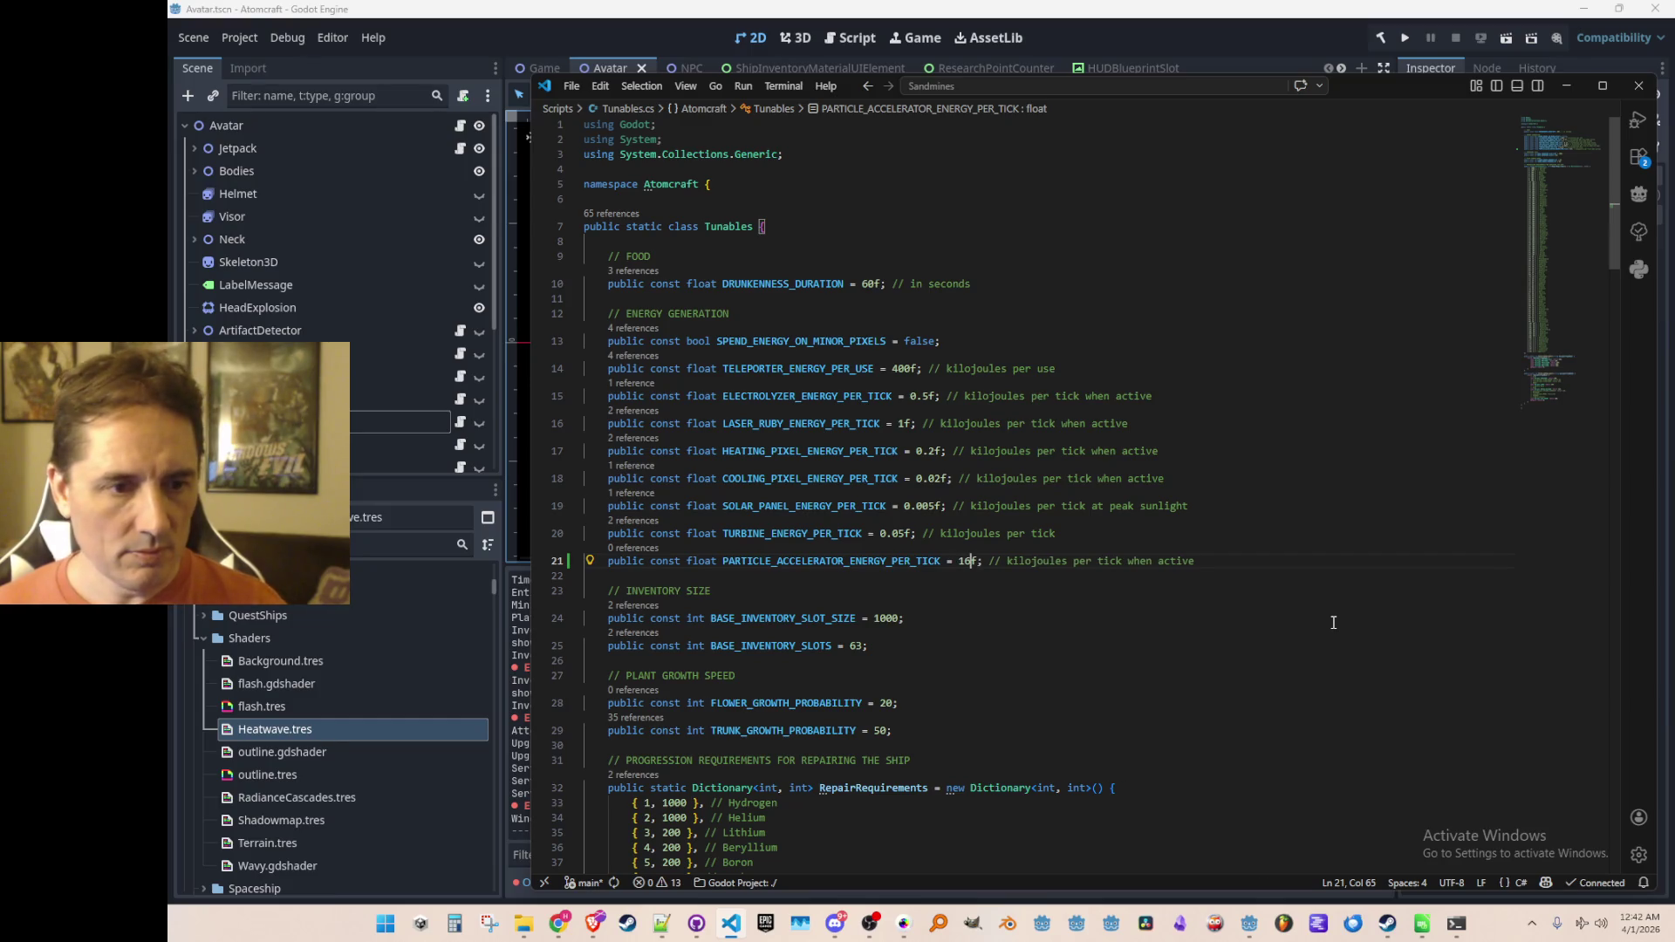
Step: Use PARTICLE_ACCELERATOR_ENERGY_PER_TICK in the accelerator's spend call and drop 'laser' from its comment
{"action": "key", "text": "alt+Left"}
{"action": "type", "text": "PARTICLE_ACCELERATOR_ENERGY_PER_TICK"}
{"action": "key", "text": "Up"}
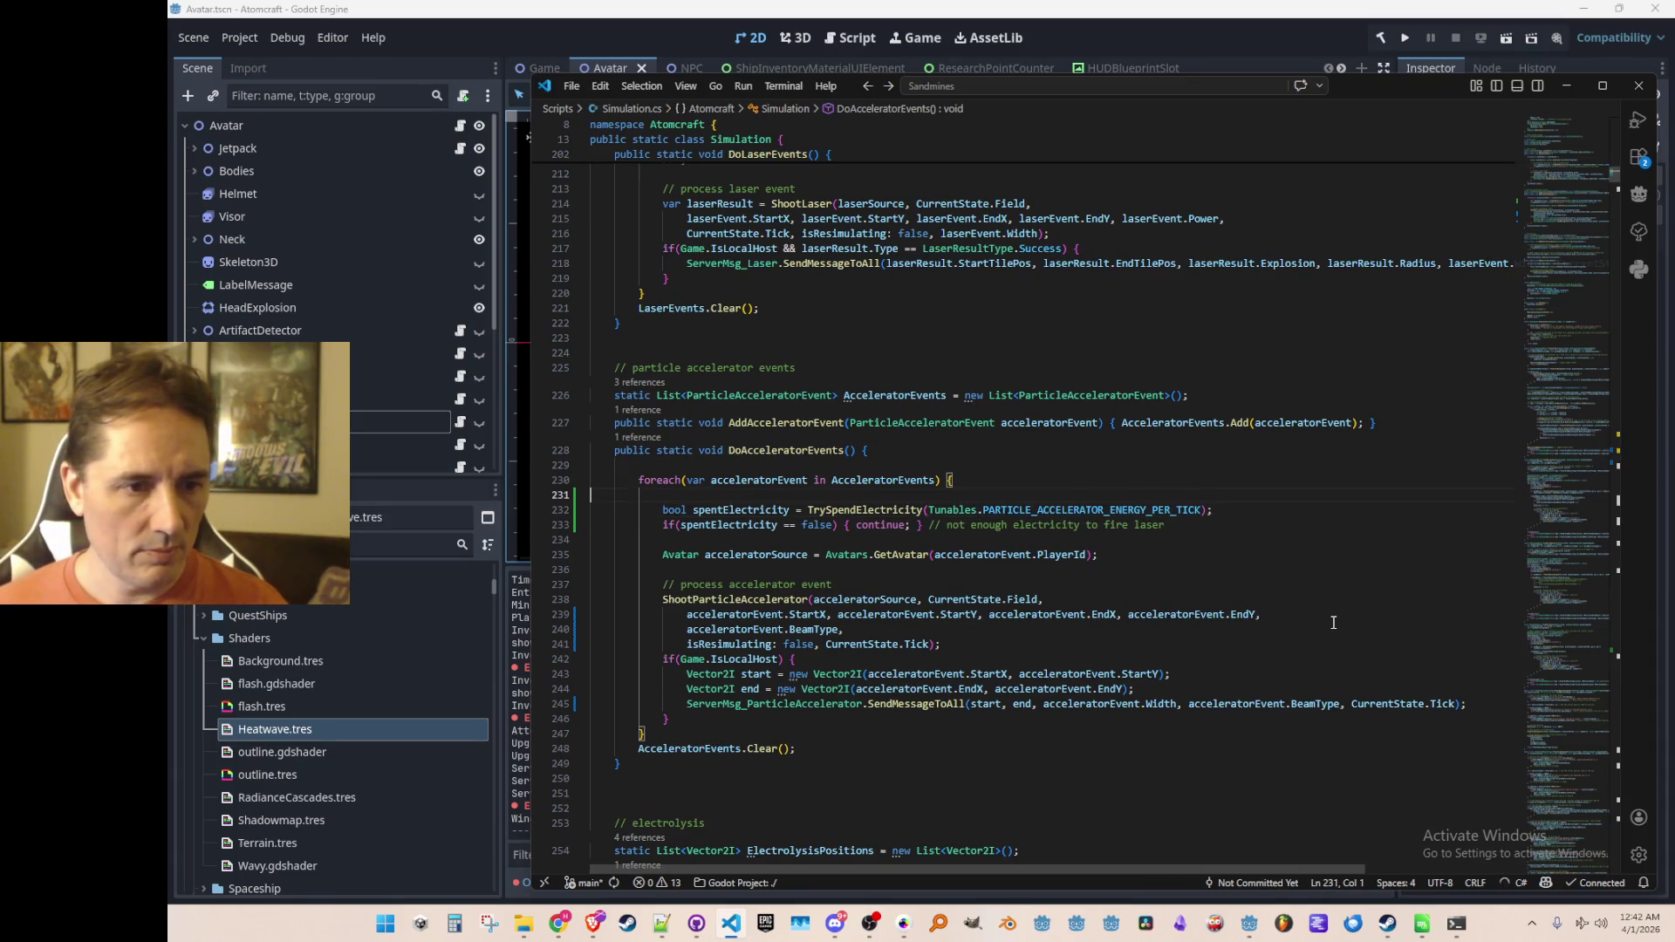
{"action": "key", "text": "ctrl+BackSpace"}
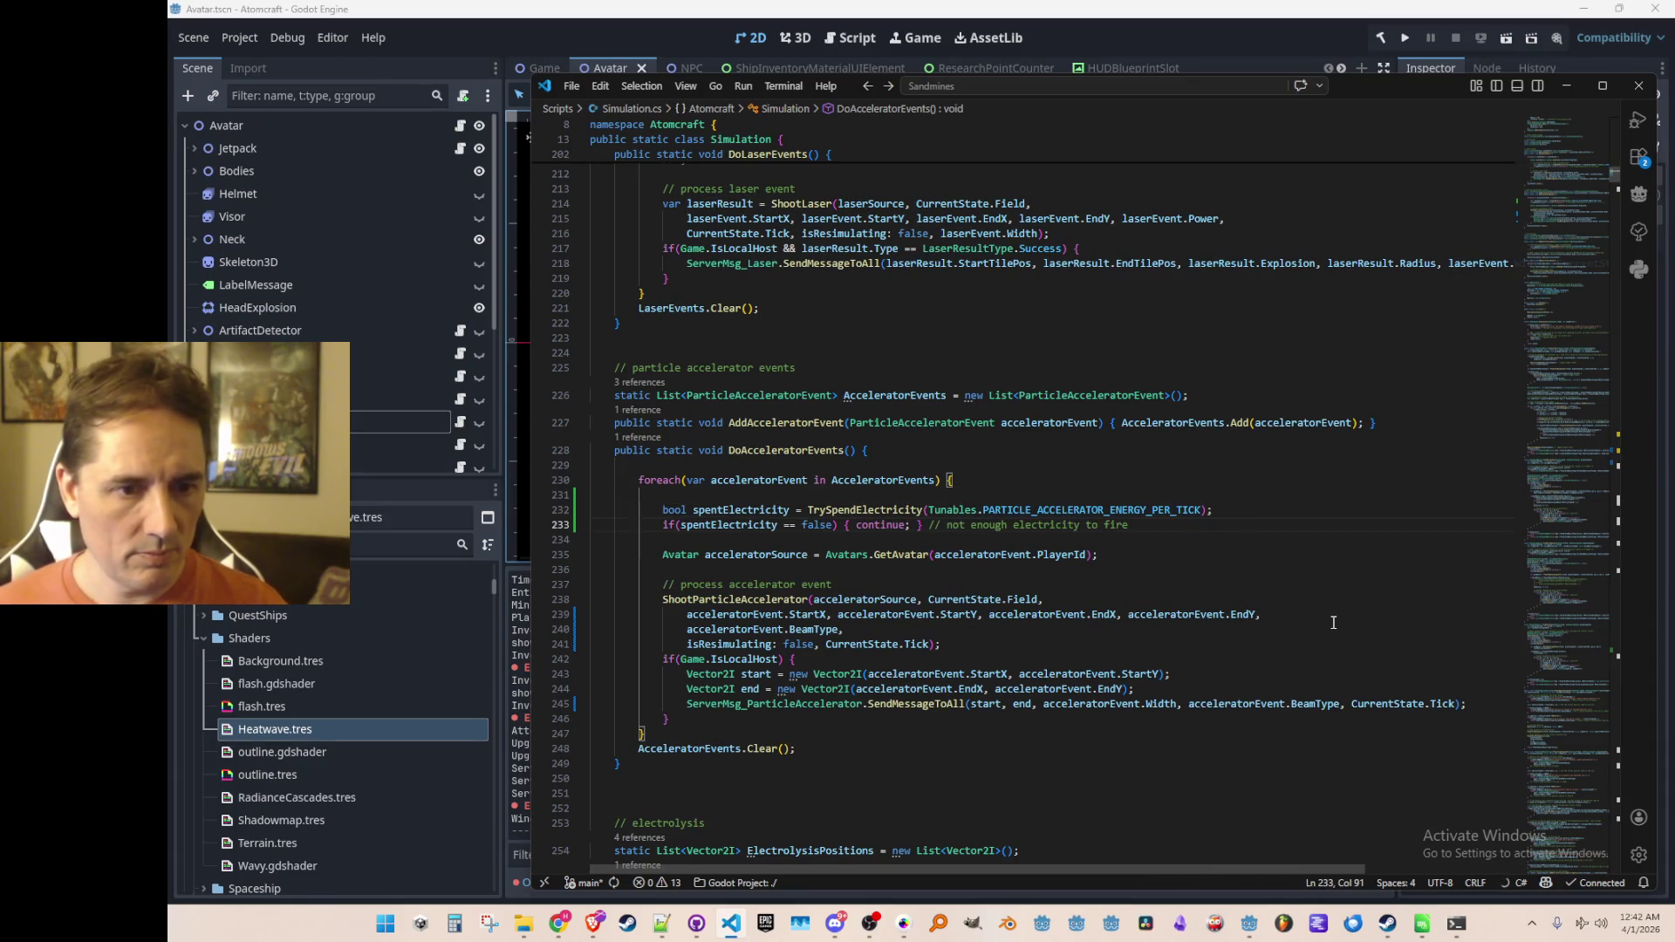
{"action": "left_click", "coordinate": [1270, 35]}
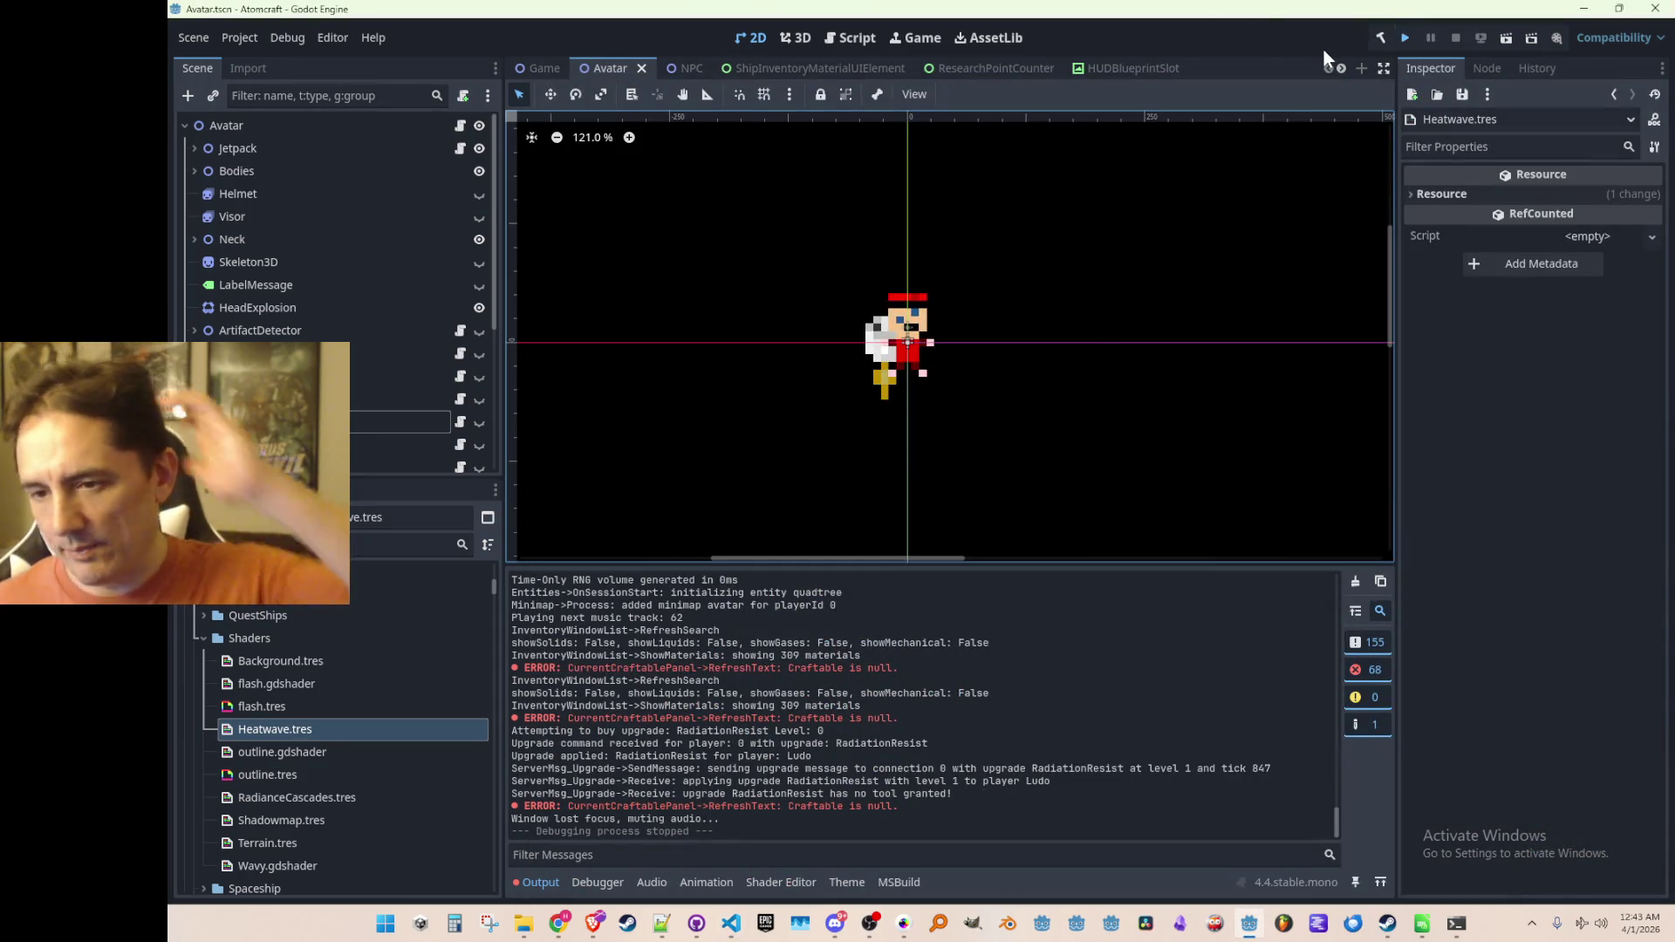
Step: Save and run Atomcraft, then load the Enchanted Vista world in Single Player with a chosen profile
{"action": "key", "text": "ctrl+s"}
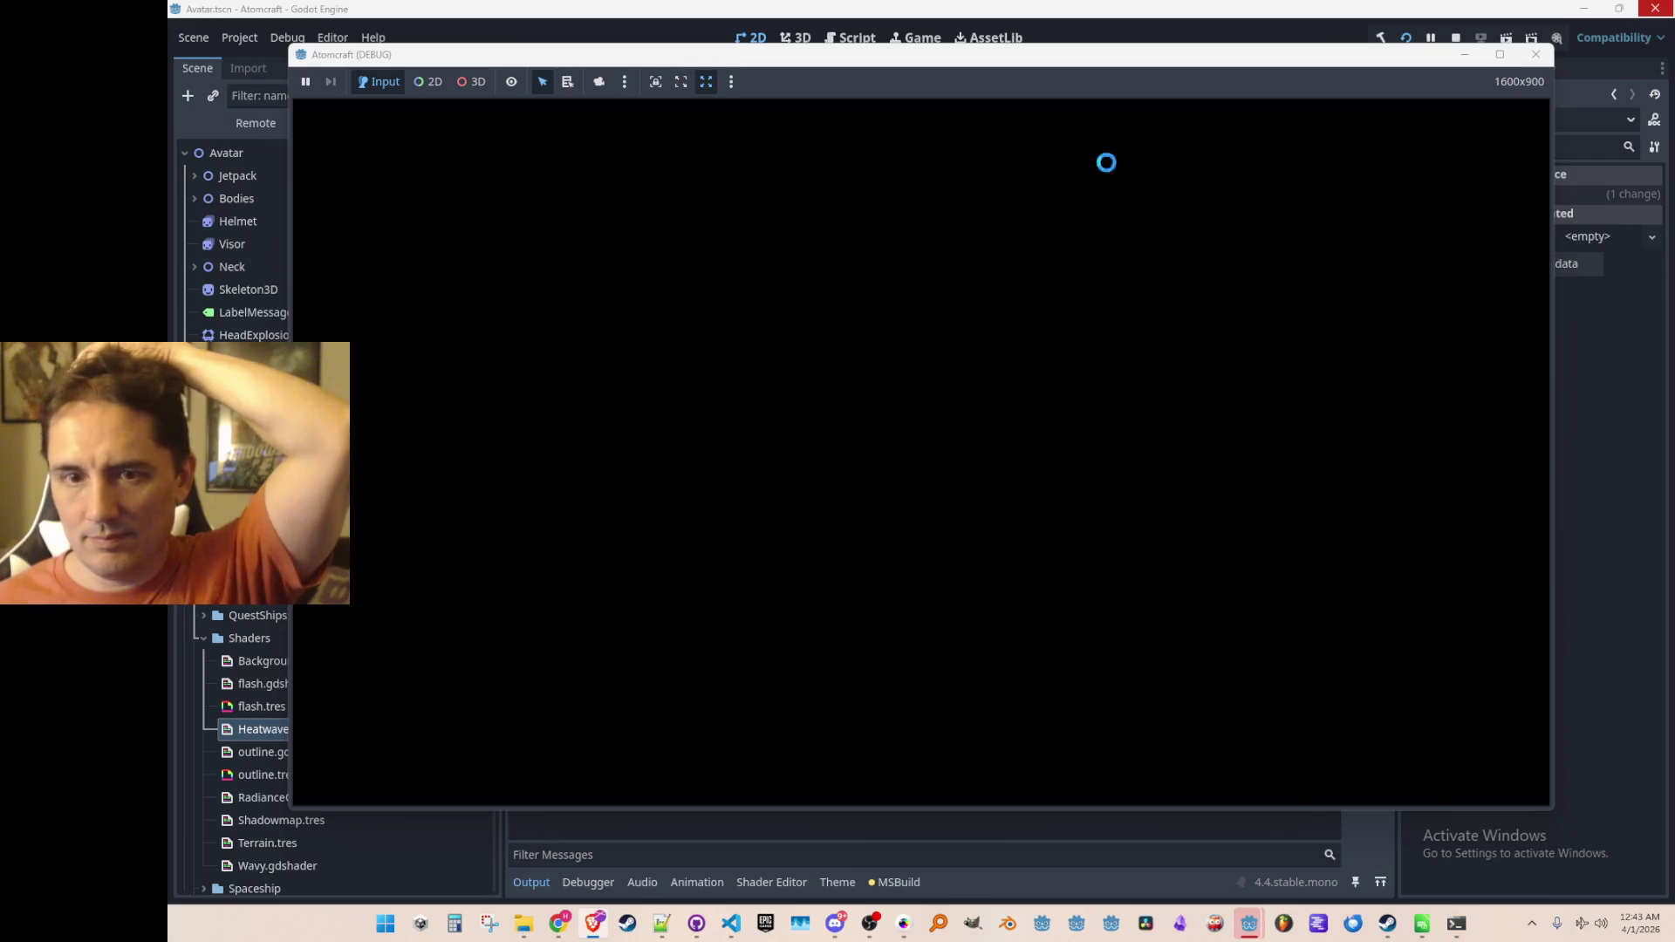
{"action": "left_click", "coordinate": [1029, 468]}
{"action": "scroll", "coordinate": [947, 478], "scroll_direction": "down", "scroll_amount": 2}
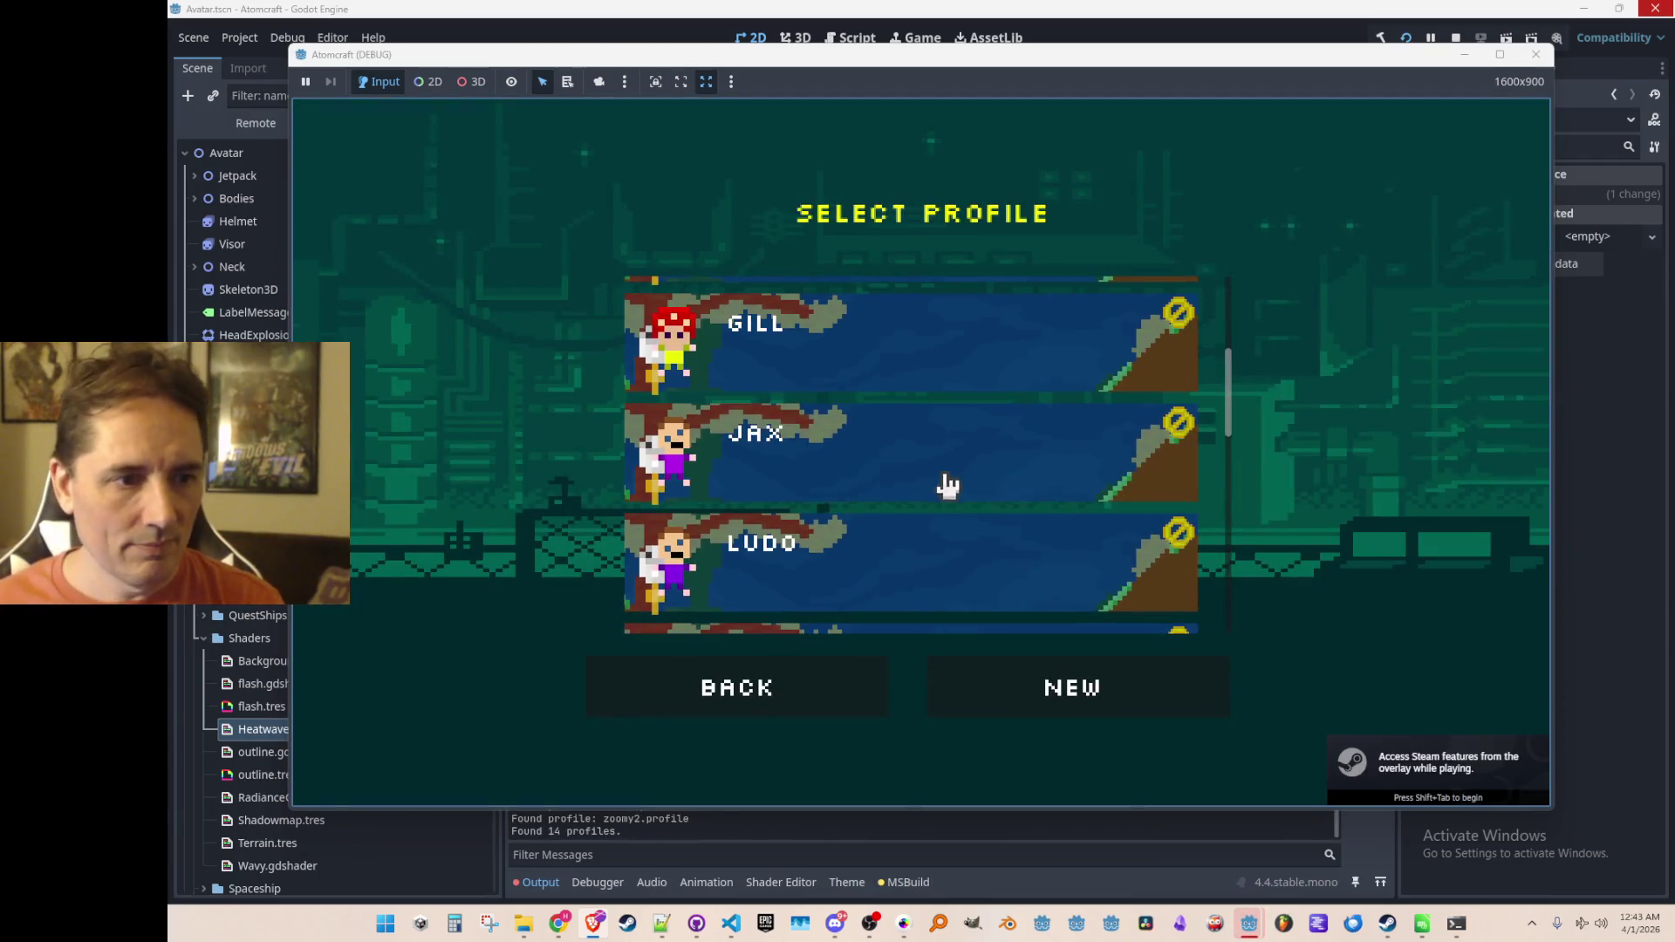
{"action": "left_click", "coordinate": [948, 478]}
{"action": "left_click", "coordinate": [953, 495]}
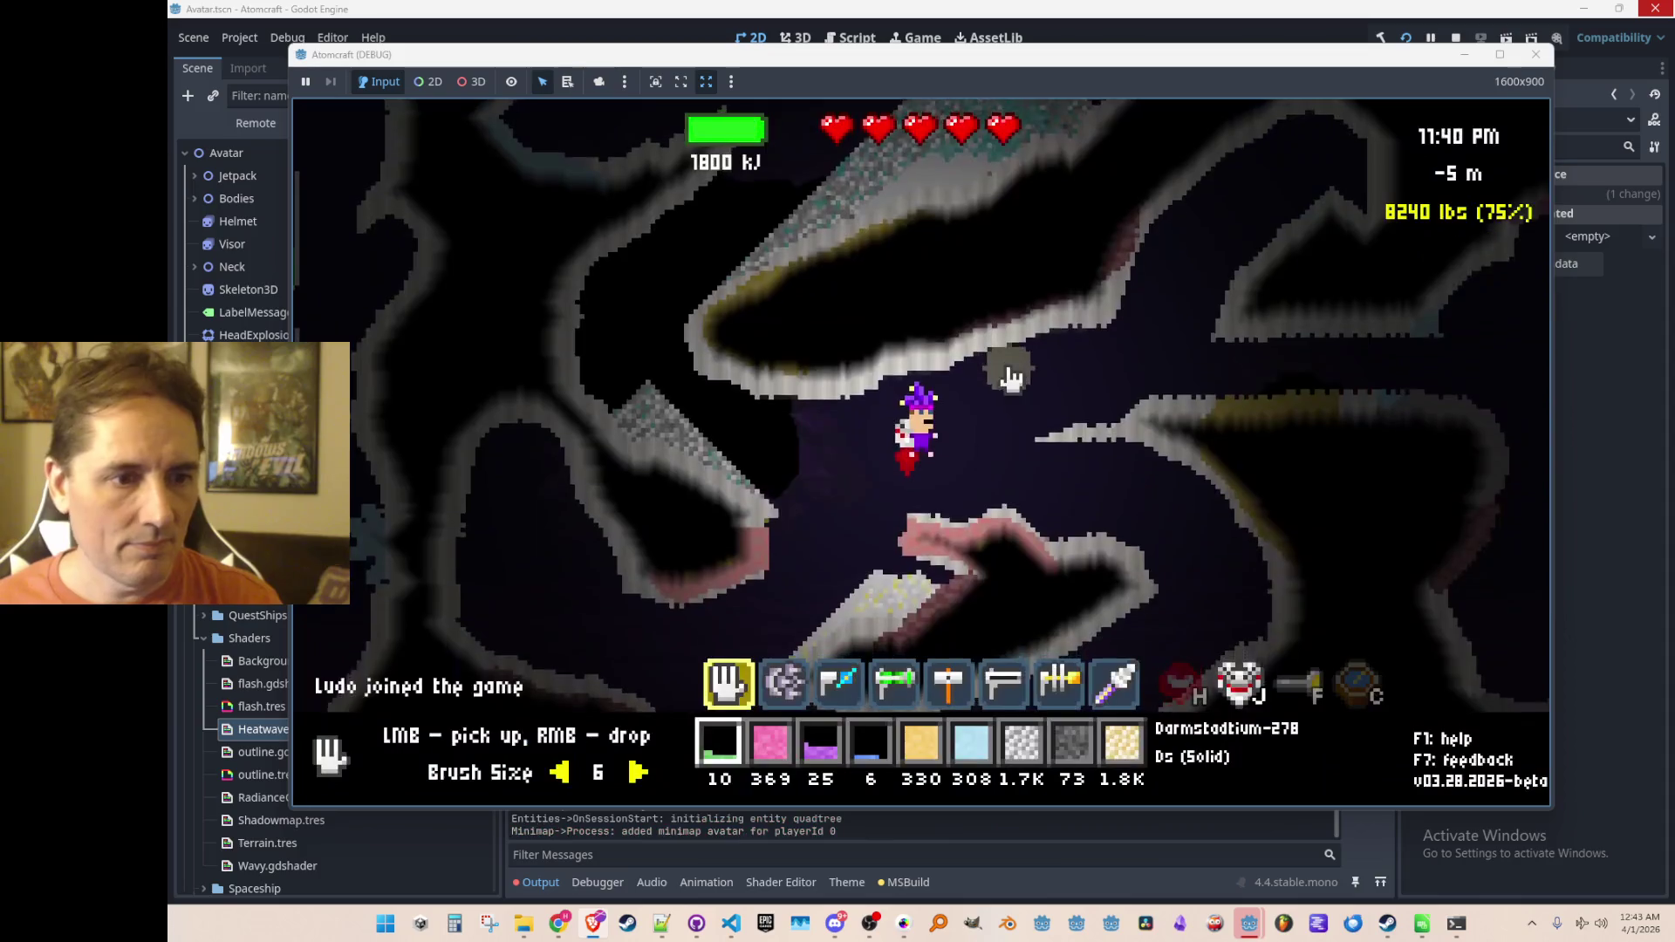
Step: Equip the particle gun, fire the red Proton beam at the rock, and cycle the ammo
{"action": "key", "text": "4"}
{"action": "left_click_drag", "start_coordinate": [1201, 244], "coordinate": [1203, 250]}
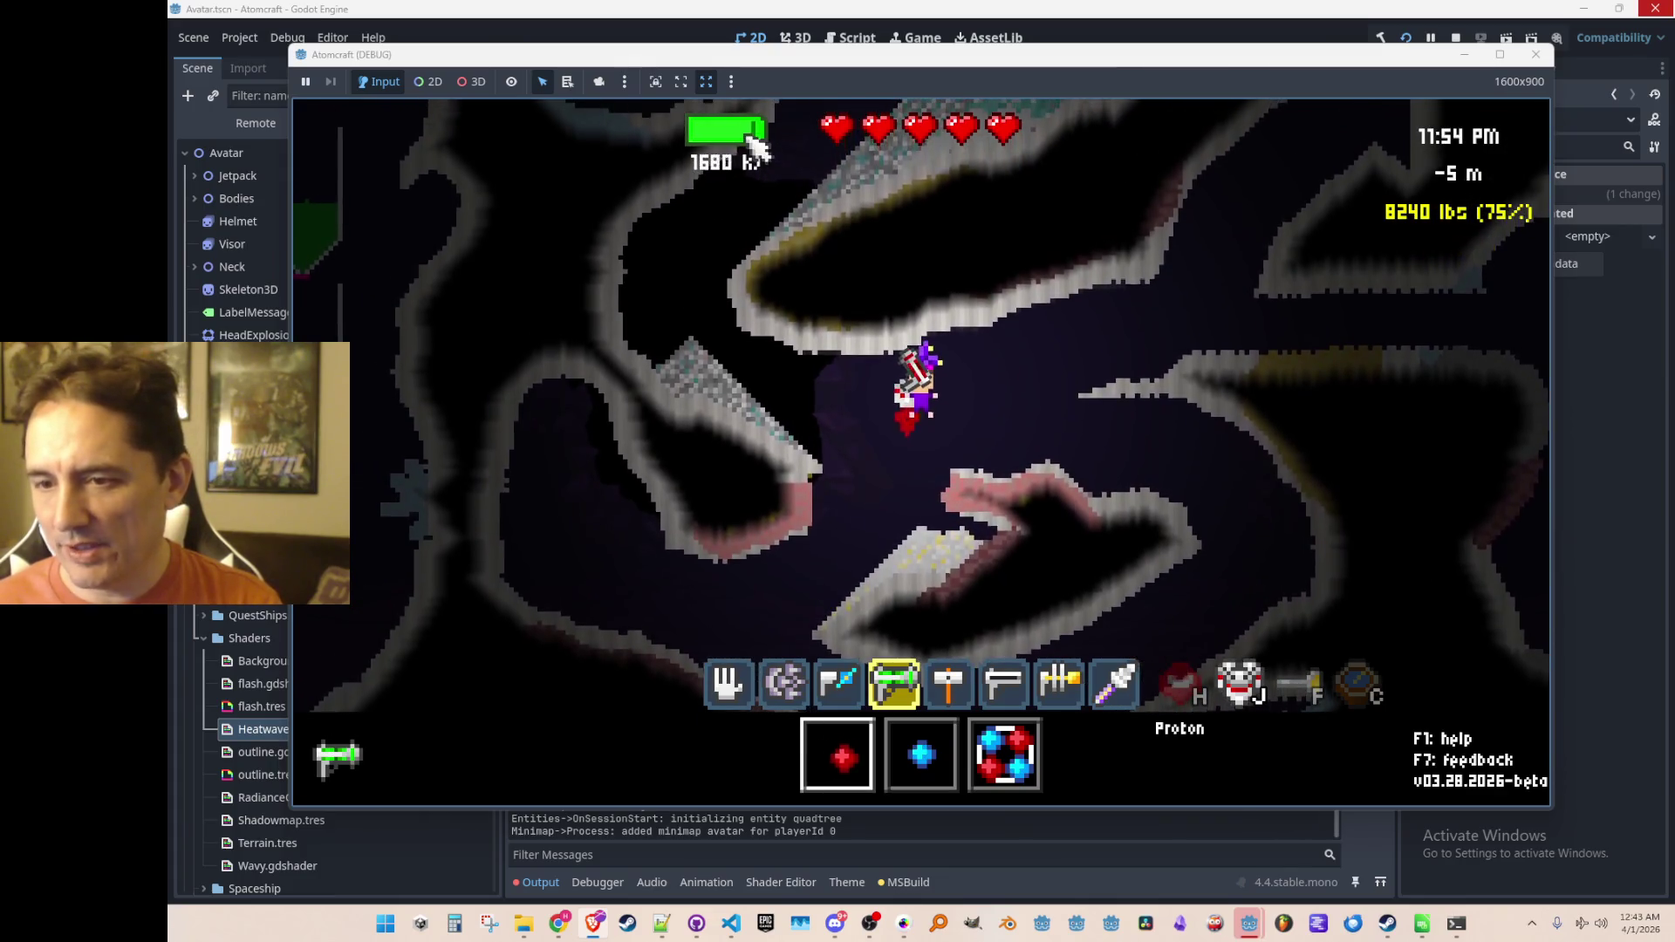
{"action": "mouse_move", "coordinate": [736, 235]}
{"action": "left_mouse_down"}
{"action": "mouse_move", "coordinate": [717, 221]}
{"action": "mouse_move", "coordinate": [1238, 382]}
{"action": "mouse_move", "coordinate": [1268, 349]}
{"action": "mouse_move", "coordinate": [1234, 363]}
{"action": "mouse_move", "coordinate": [1219, 261]}
{"action": "mouse_move", "coordinate": [1212, 325]}
{"action": "left_mouse_up"}
{"action": "scroll", "coordinate": [1213, 316], "scroll_direction": "down", "scroll_amount": 2}
{"action": "scroll", "coordinate": [1213, 315], "scroll_direction": "up", "scroll_amount": 2}
{"action": "scroll", "coordinate": [1212, 316], "scroll_direction": "down", "scroll_amount": 2}
{"action": "scroll", "coordinate": [1213, 316], "scroll_direction": "up", "scroll_amount": 1}
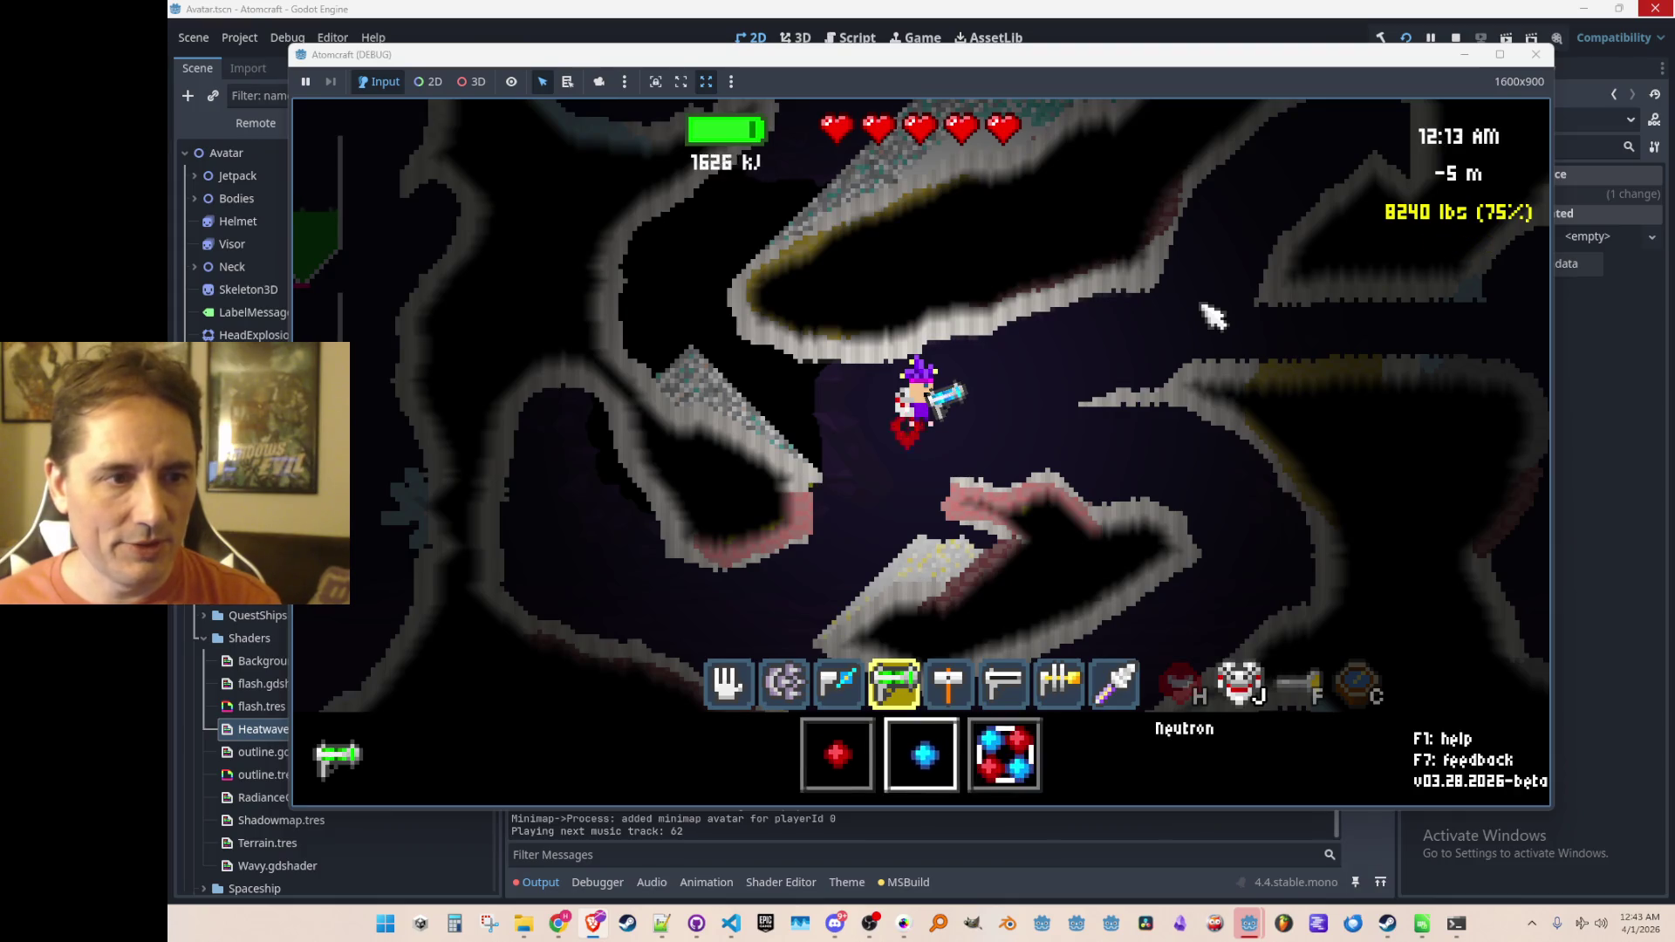
Step: Fire a white beam at the cave wall, then a blue Neutron beam into the cave
{"action": "key", "text": "6"}
{"action": "mouse_move", "coordinate": [1311, 247]}
{"action": "left_mouse_down"}
{"action": "mouse_move", "coordinate": [1327, 154]}
{"action": "mouse_move", "coordinate": [1315, 140]}
{"action": "mouse_move", "coordinate": [1265, 166]}
{"action": "left_mouse_up"}
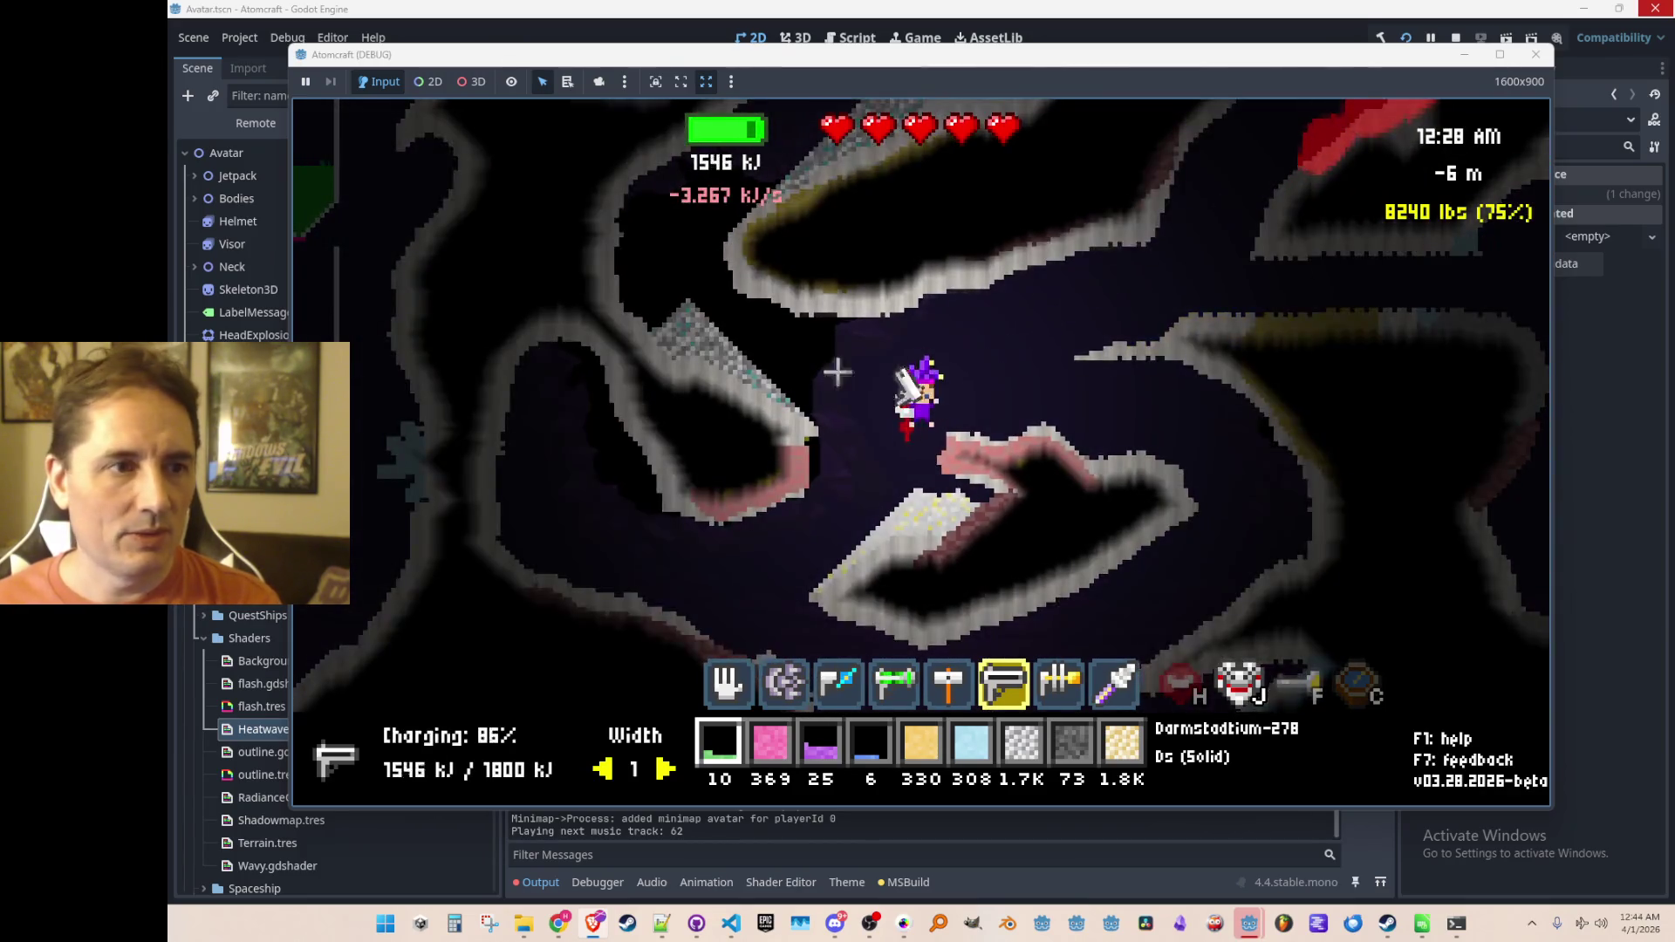
{"action": "left_click_drag", "start_coordinate": [706, 266], "coordinate": [701, 256]}
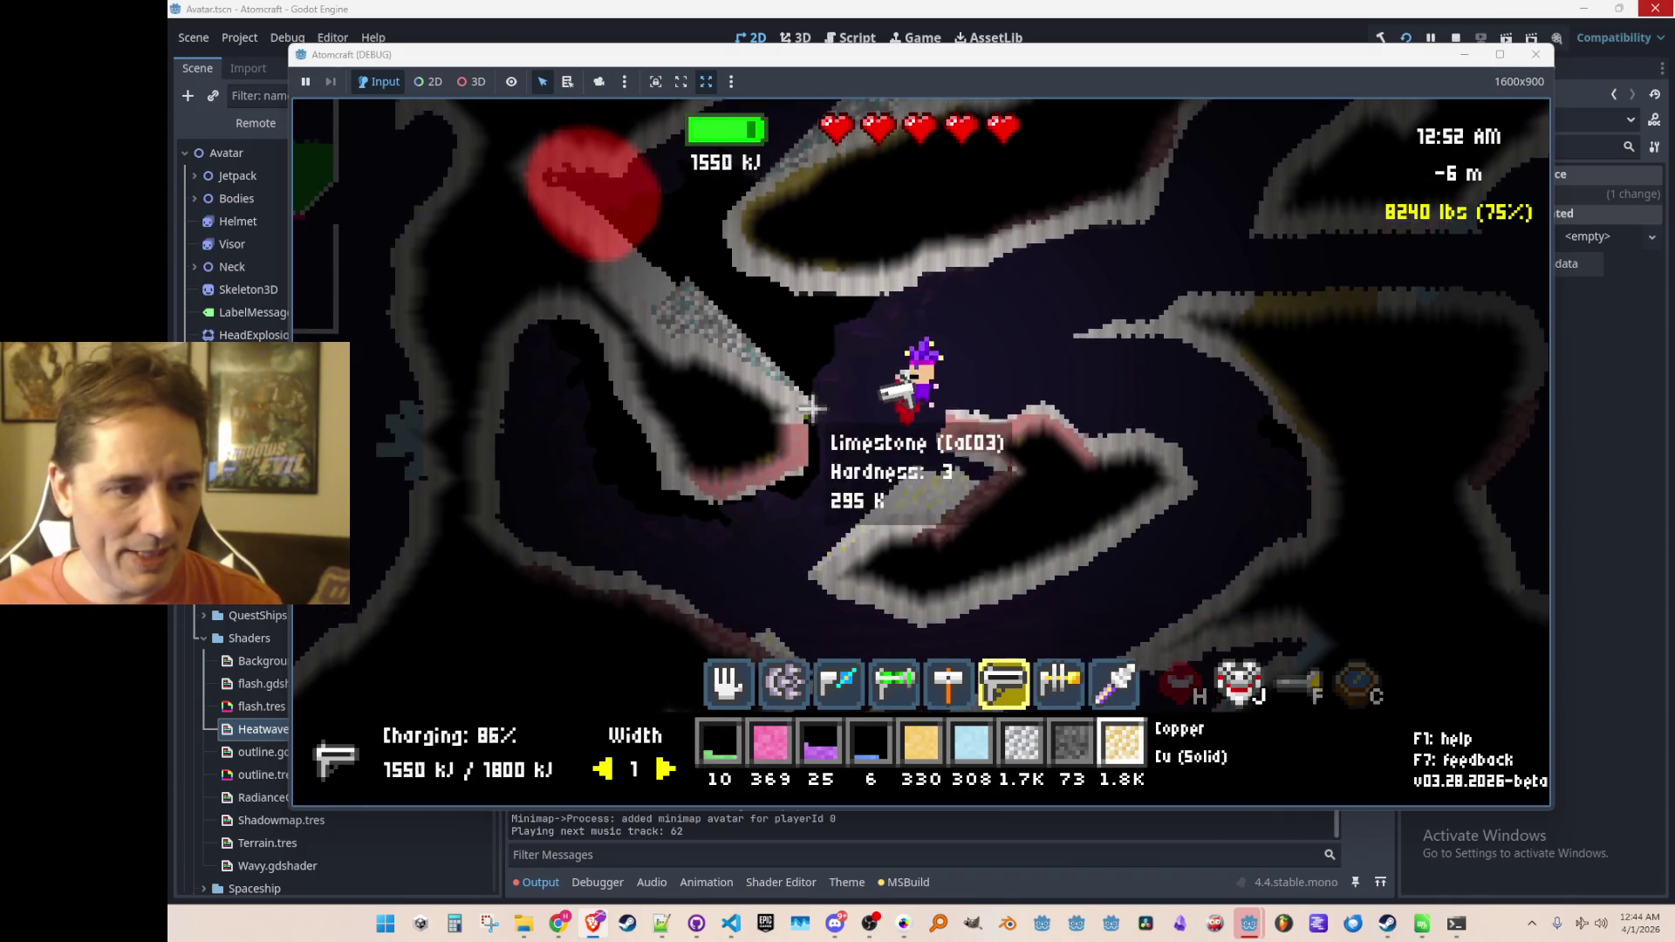
{"action": "scroll", "coordinate": [811, 408], "scroll_direction": "up", "scroll_amount": 3}
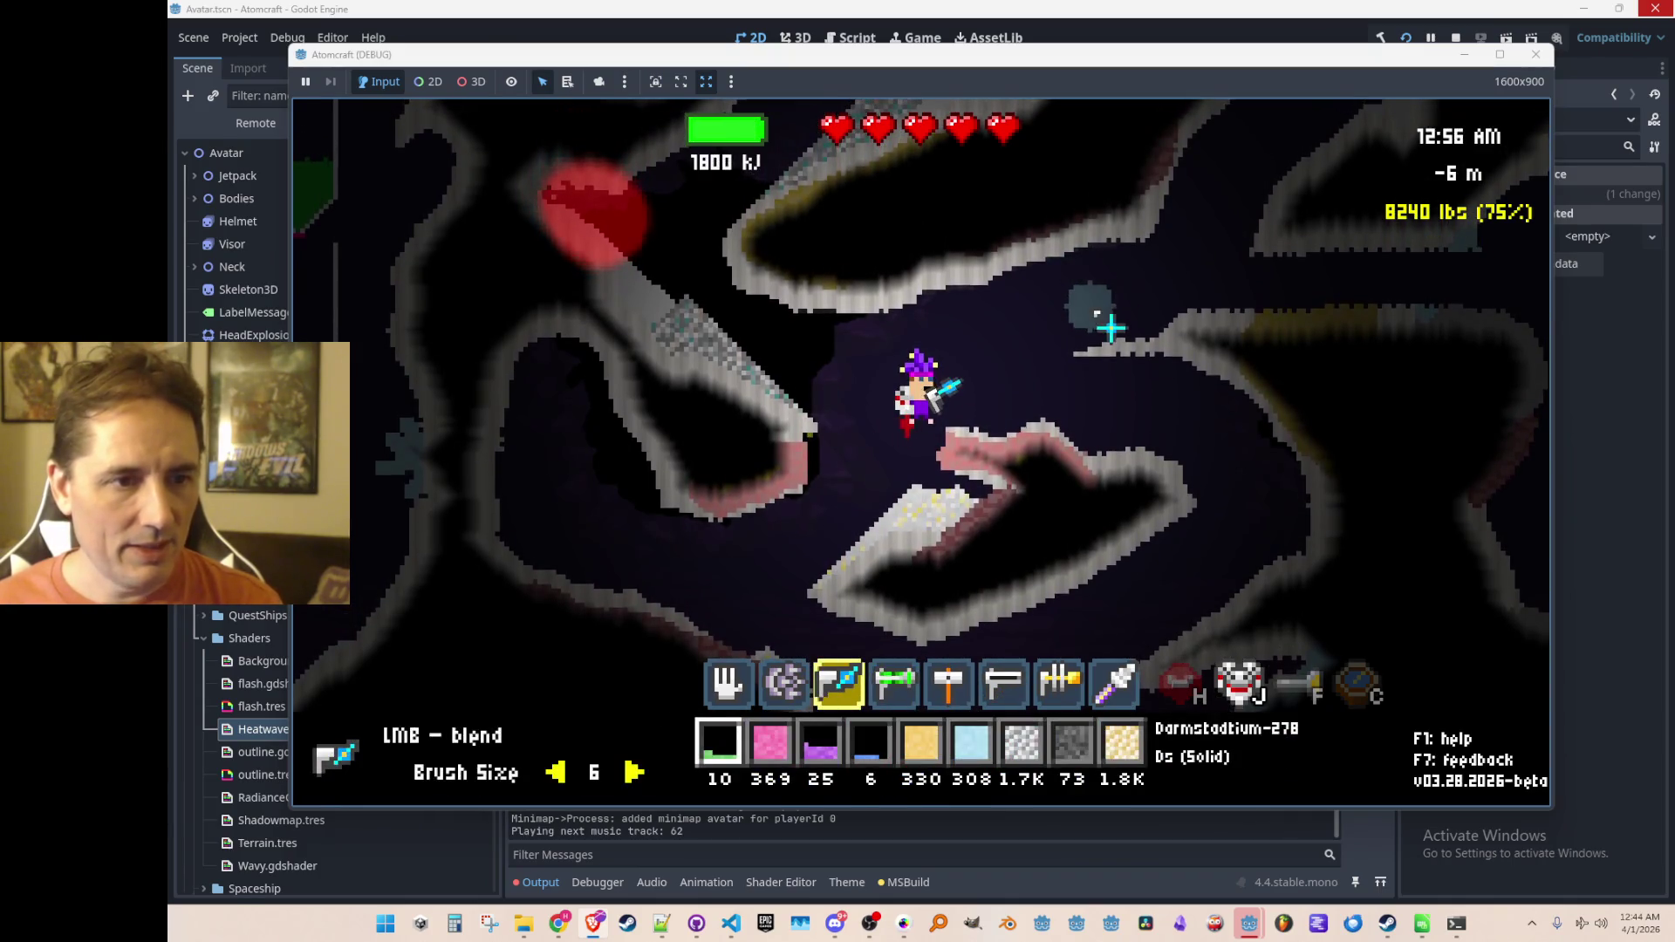
{"action": "scroll", "coordinate": [1111, 329], "scroll_direction": "down", "scroll_amount": 1}
{"action": "left_click_drag", "start_coordinate": [1157, 233], "coordinate": [1180, 251]}
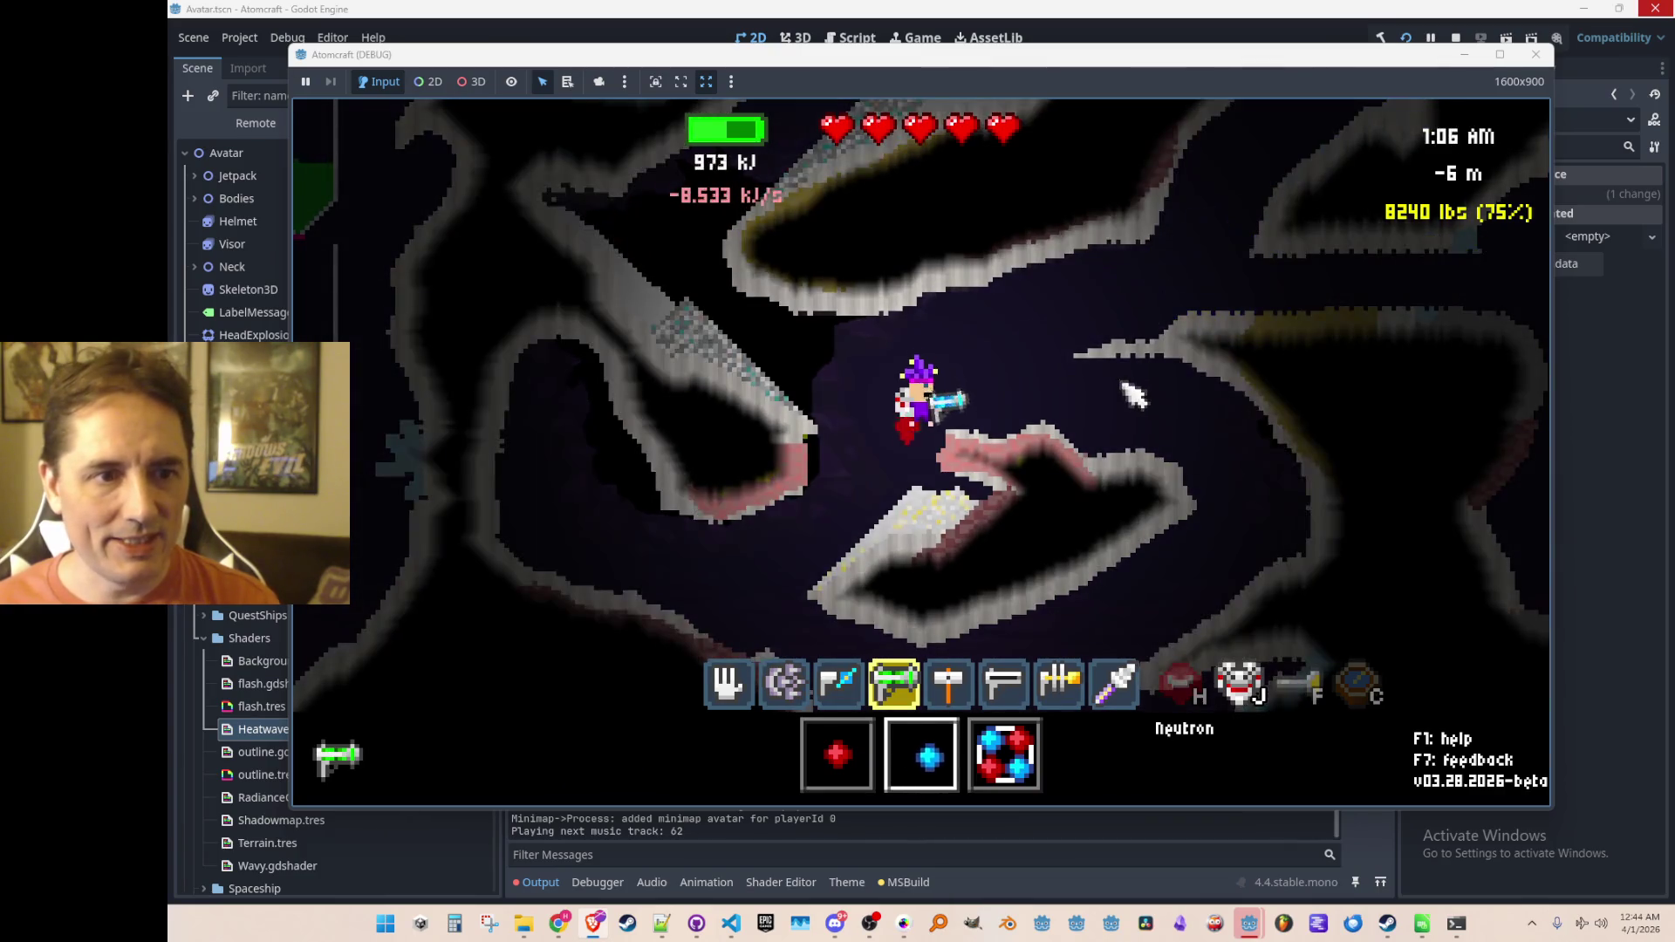
Step: Fire a green Alpha Particle beam up-left, then move the avatar along the ledge
{"action": "key", "text": "e"}
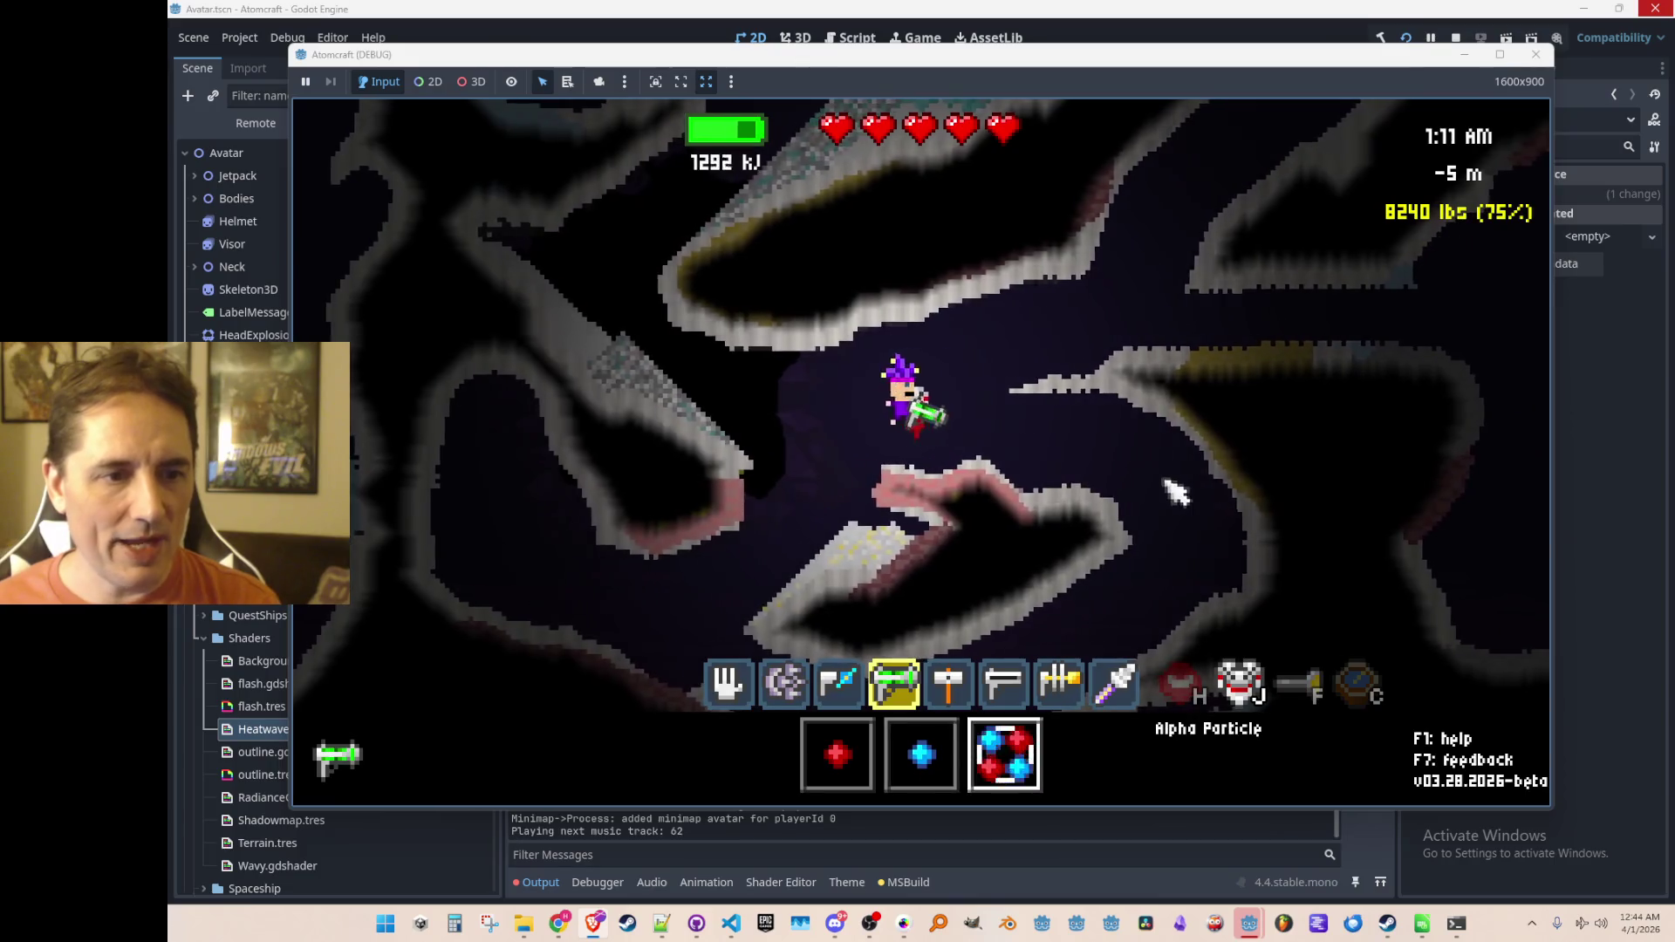
{"action": "left_click_drag", "start_coordinate": [704, 270], "coordinate": [663, 180]}
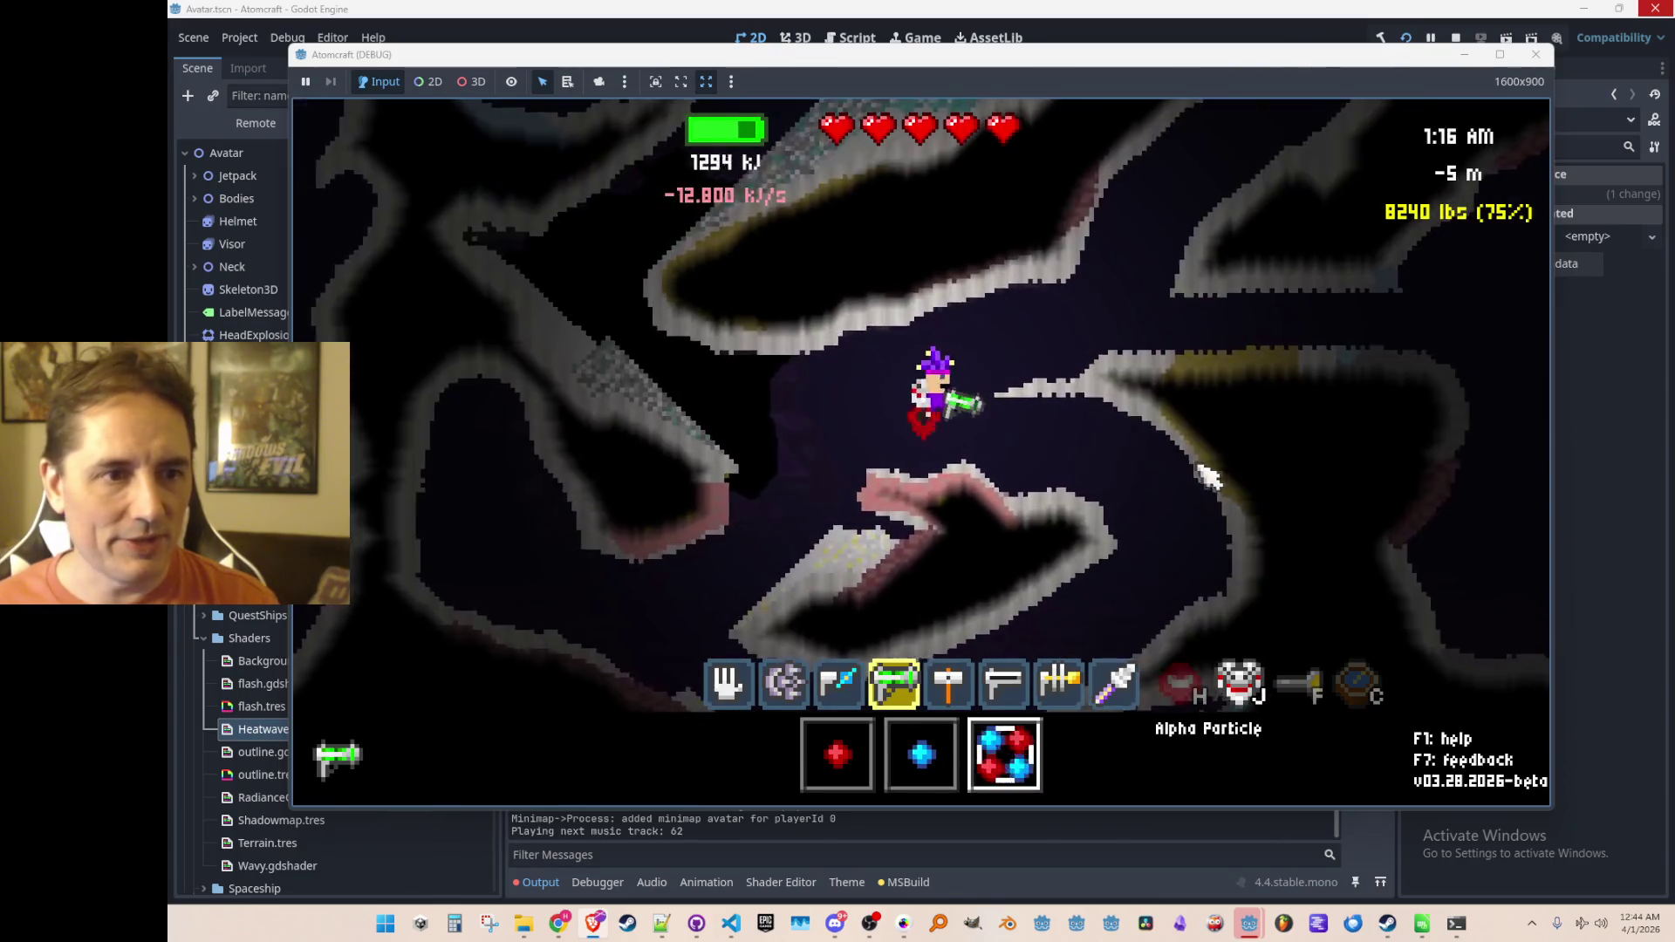
{"action": "key", "text": "d"}
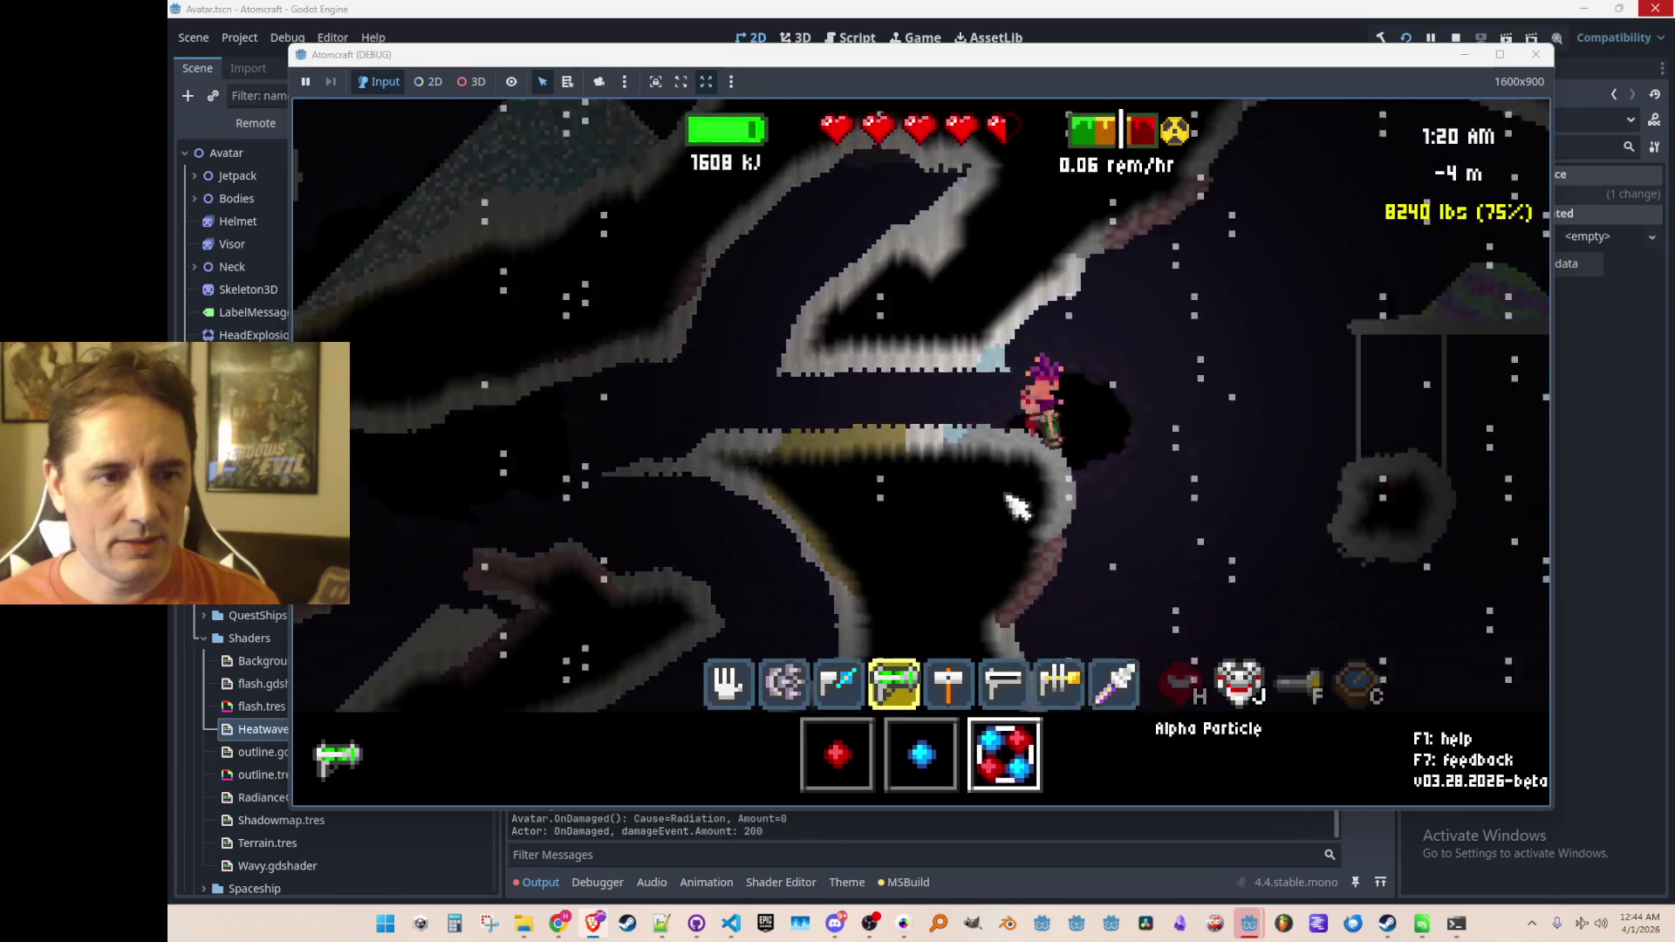
{"action": "key", "text": "a"}
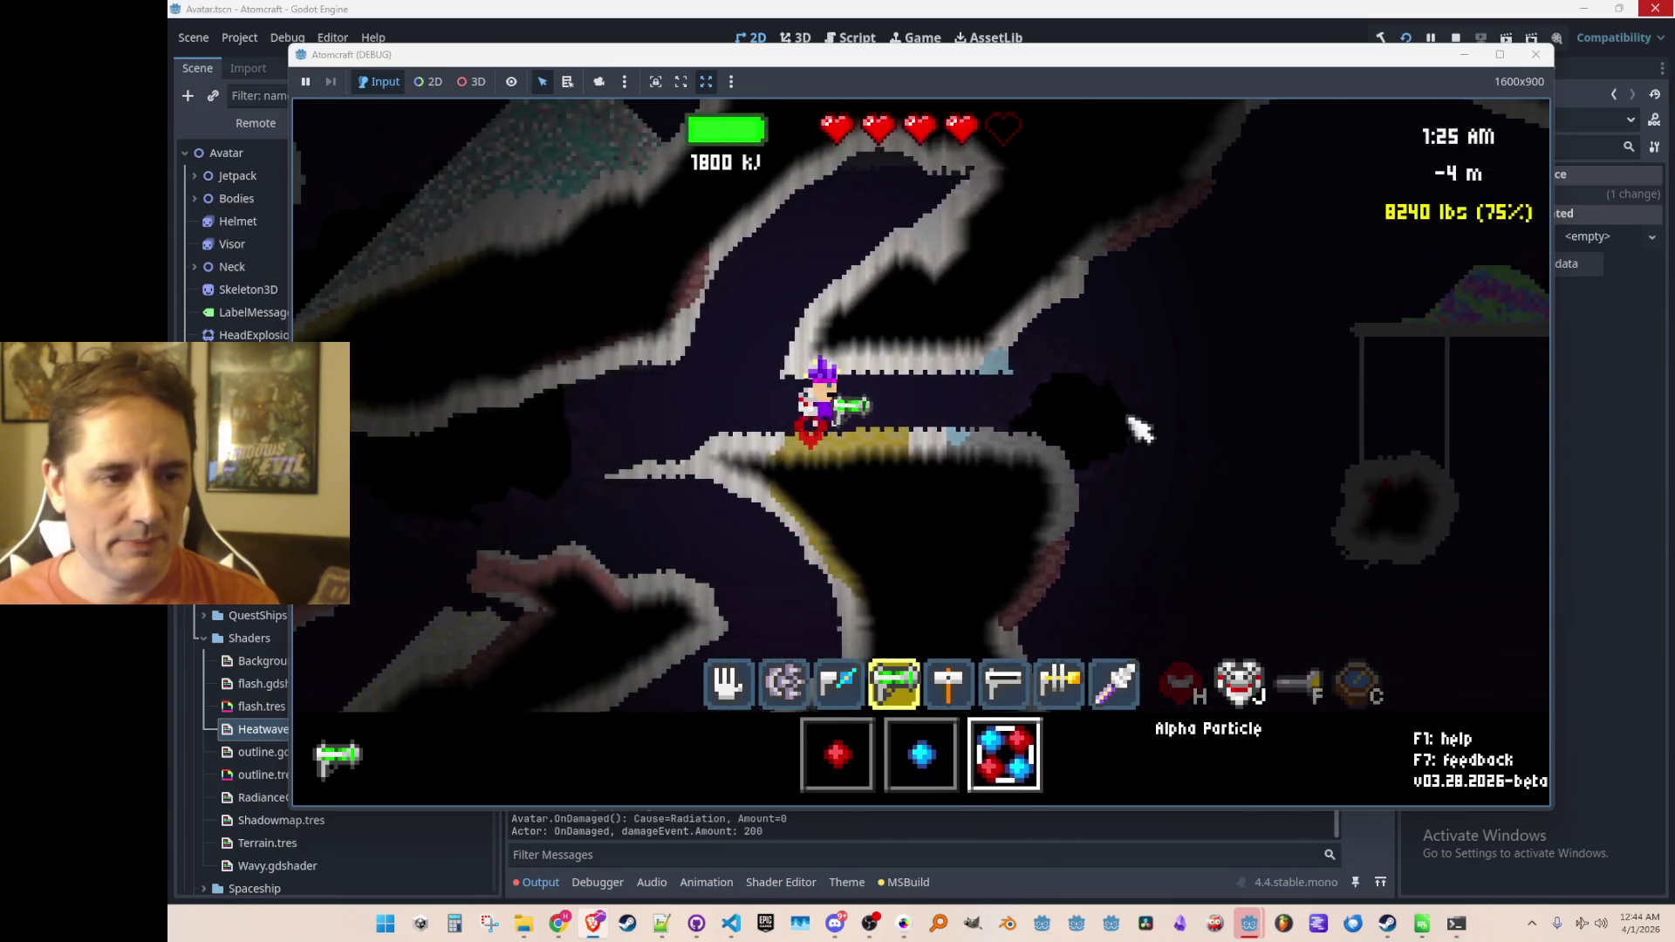
Step: Open the inventory's shop tab, then bring up the command console
{"action": "key", "text": "i"}
{"action": "key", "text": "Tab"}
{"action": "key", "text": "Escape"}
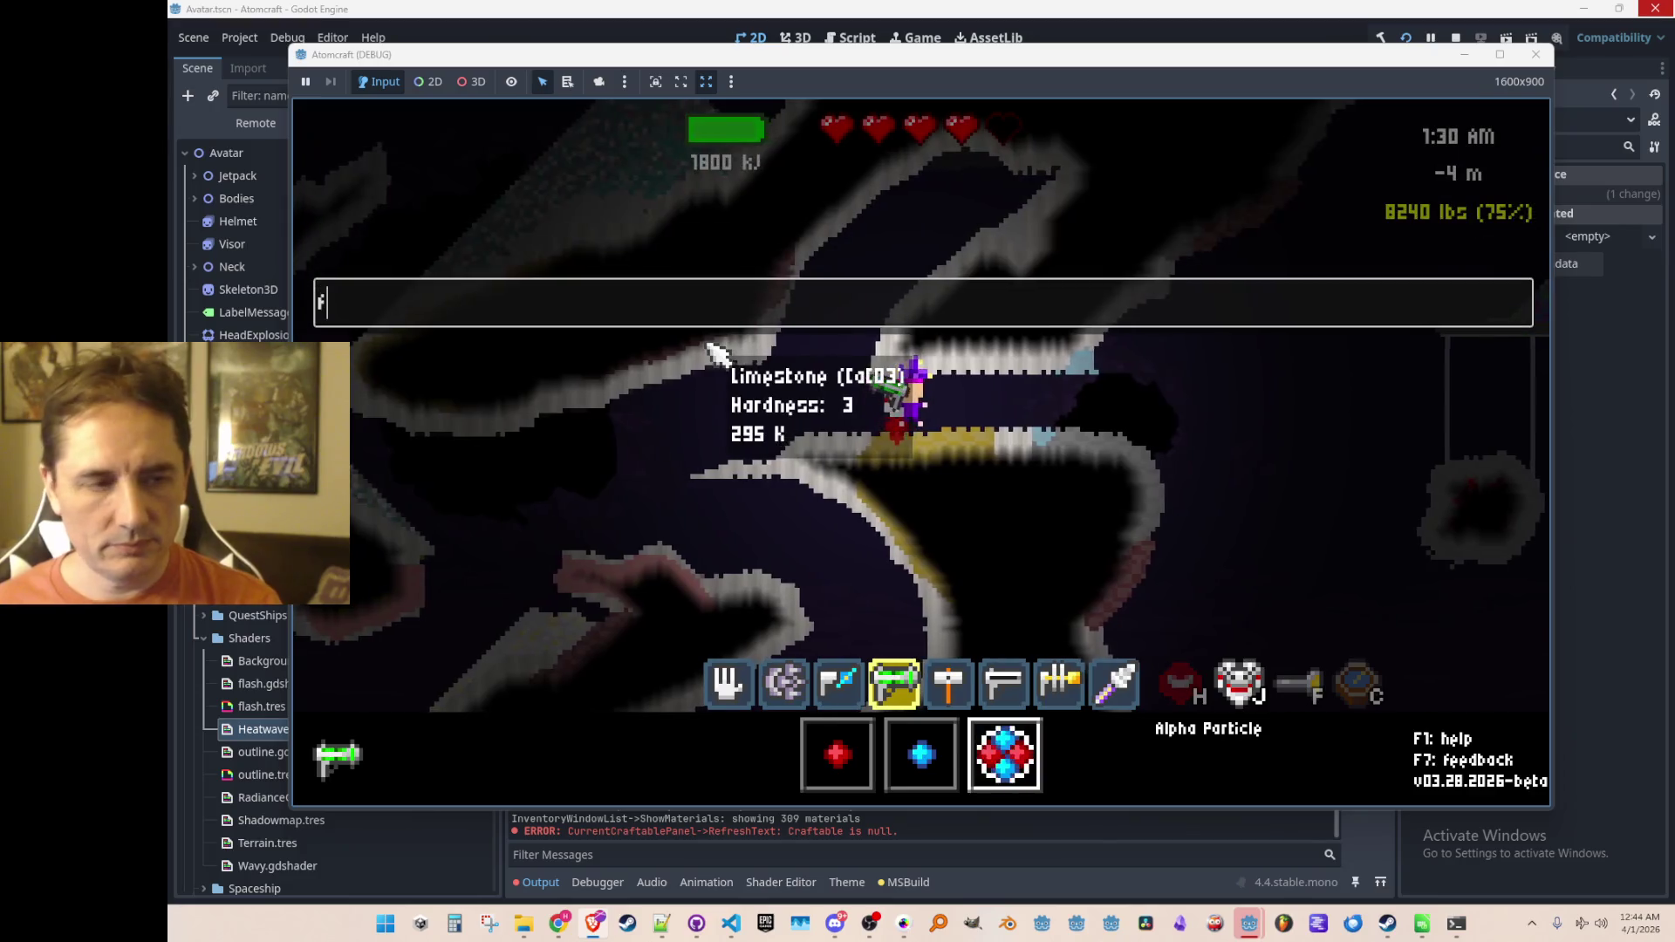
Step: Buy the Rad Suit upgrade from the shop and close it
{"action": "key", "text": "Escape"}
{"action": "key", "text": "i"}
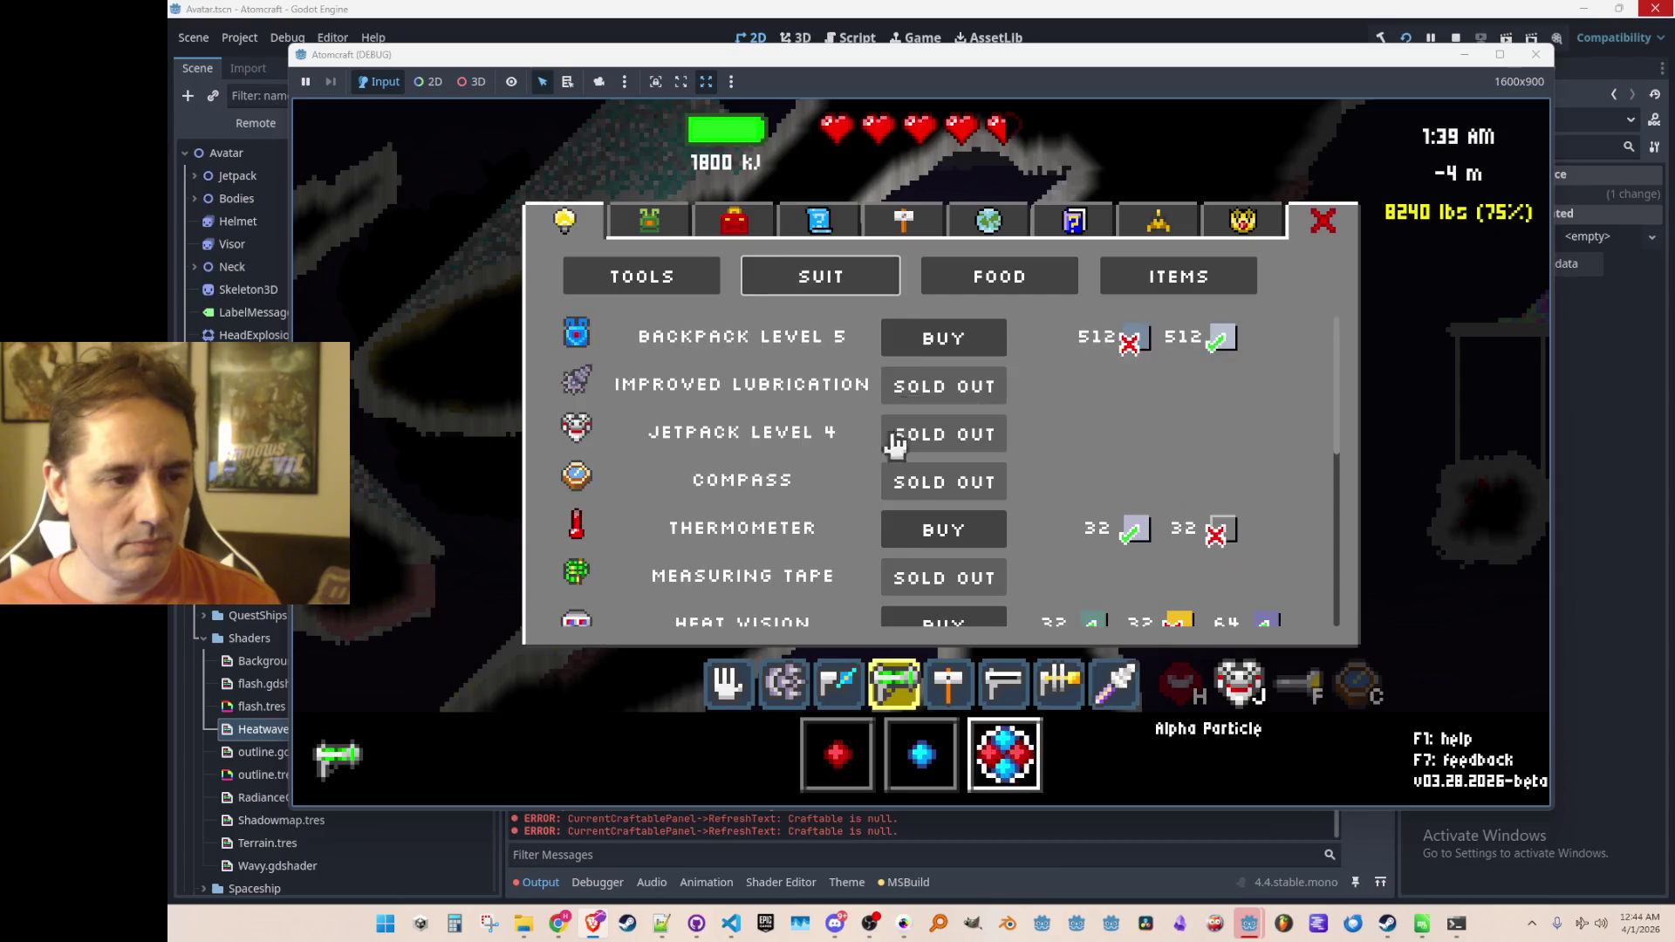
{"action": "left_click", "coordinate": [947, 543]}
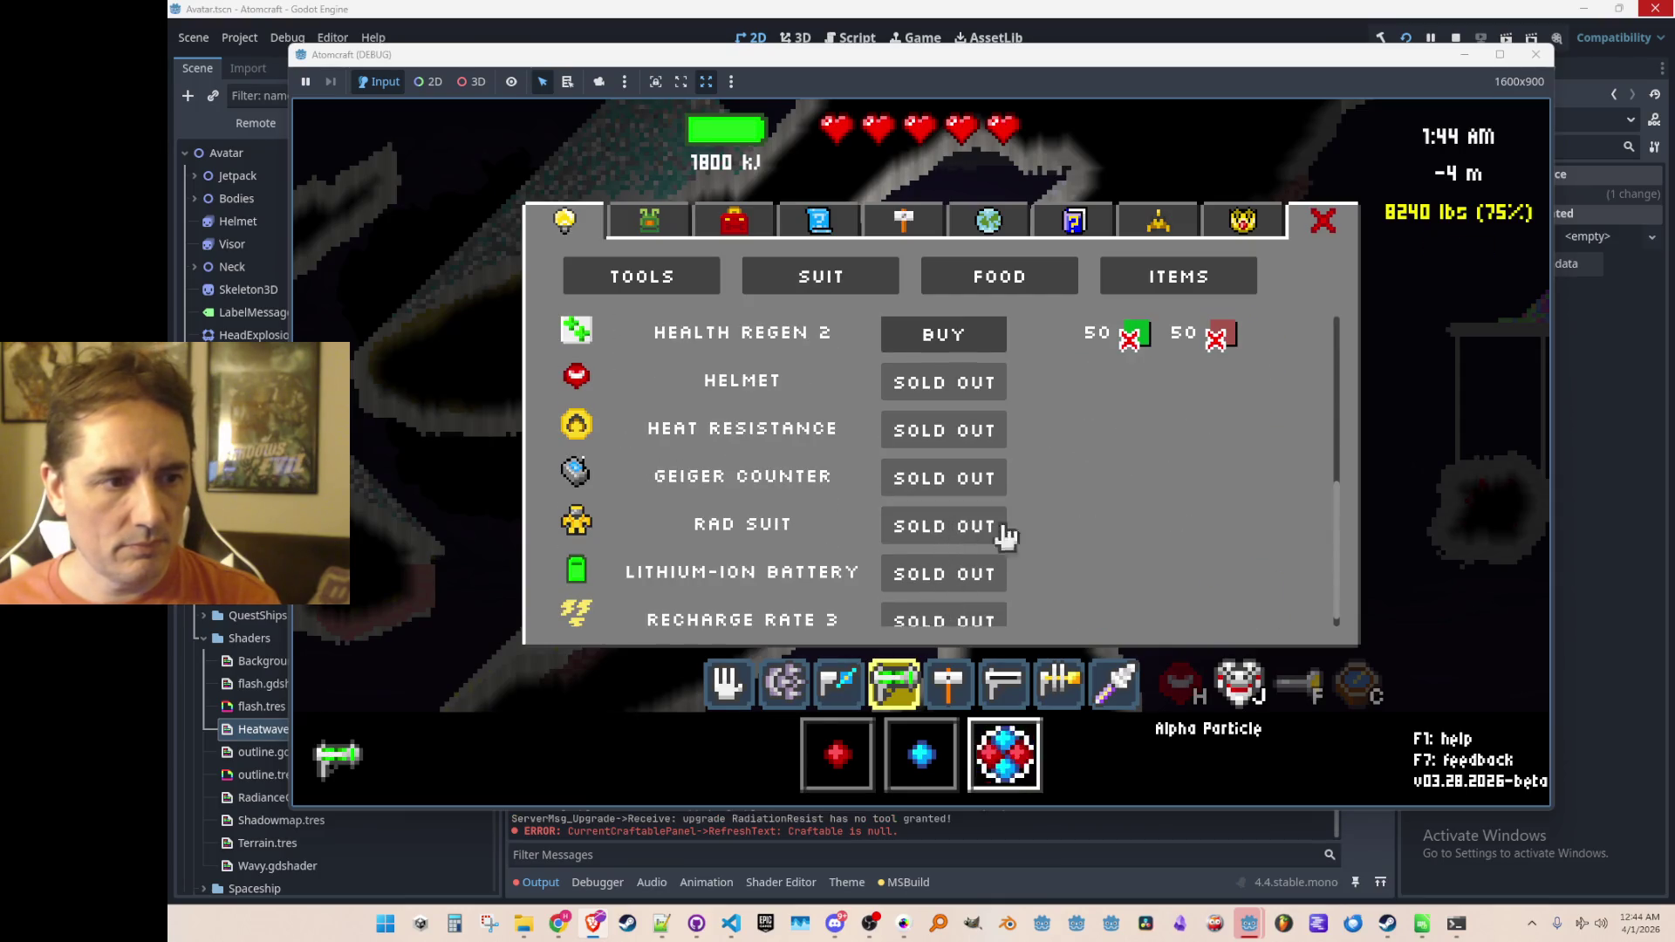
{"action": "key", "text": "Escape"}
Step: Bombard the element pile with proton and alpha beams, then pick it up by hand
{"action": "key", "text": "d"}
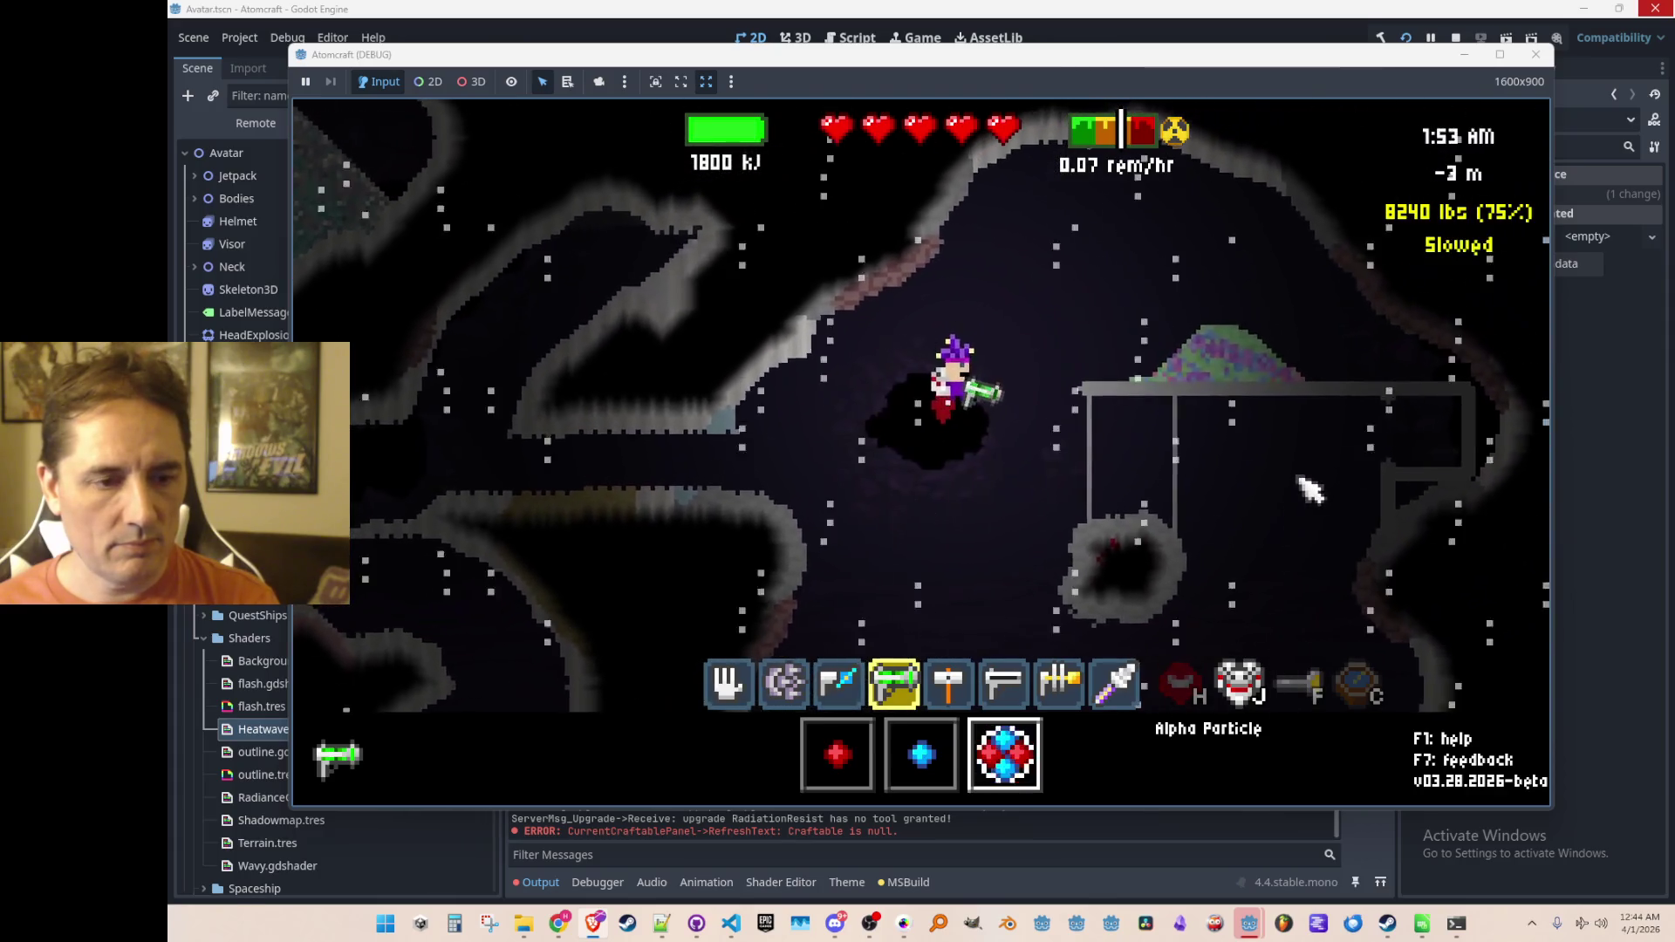
{"action": "scroll", "coordinate": [1308, 488], "scroll_direction": "up", "scroll_amount": 1}
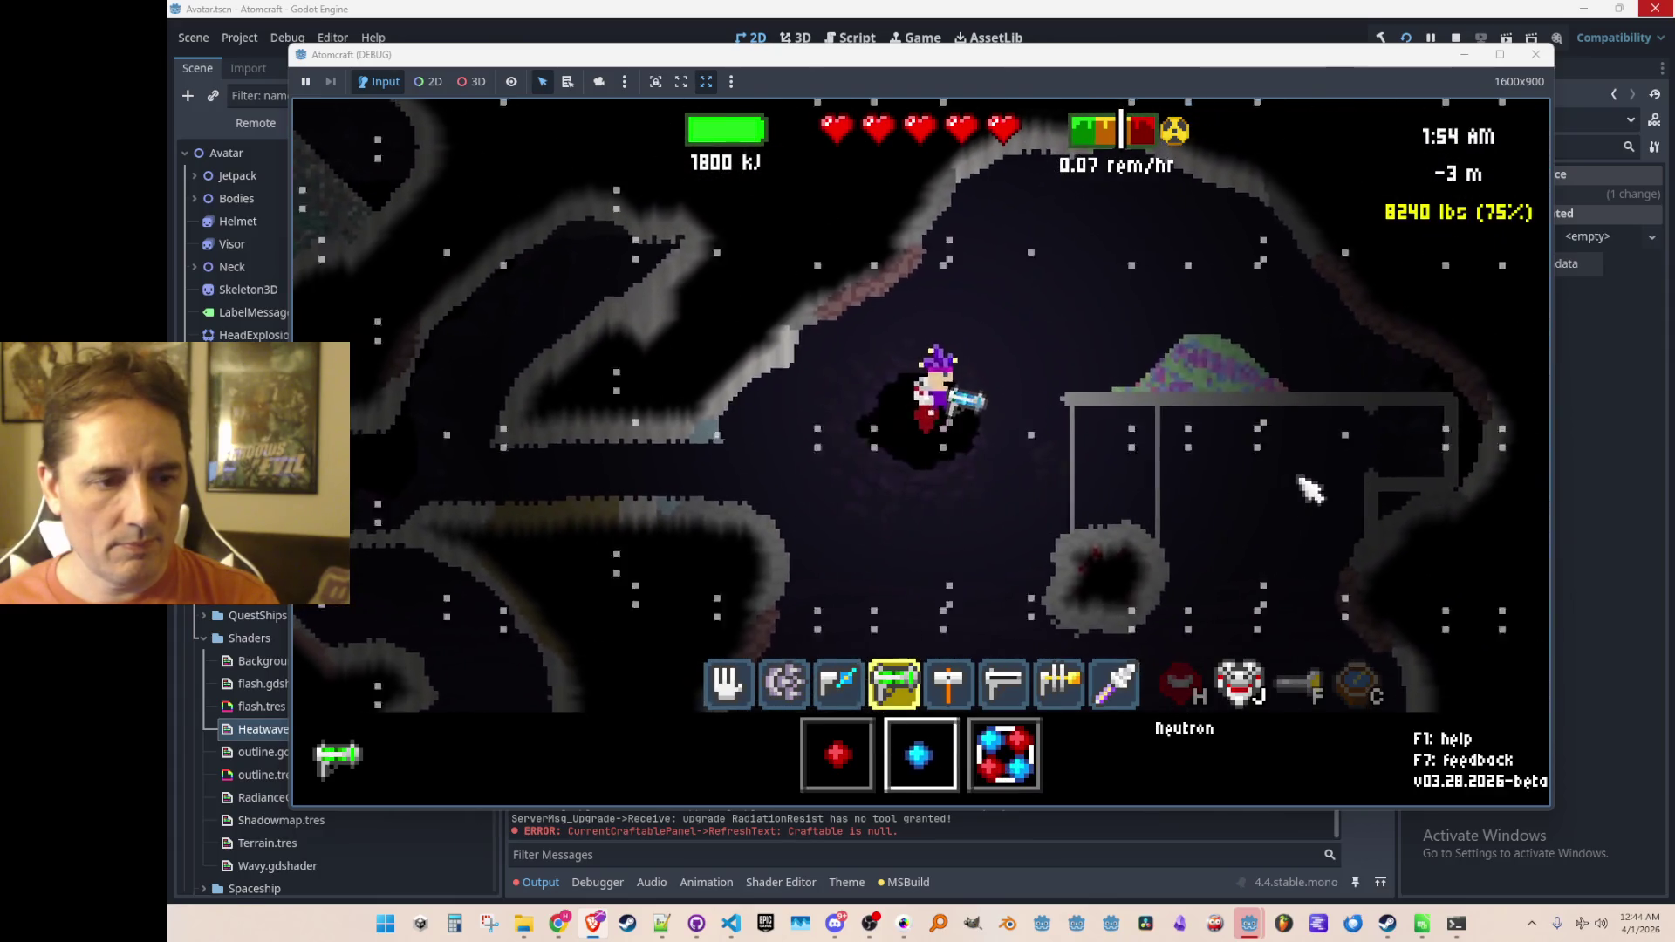
{"action": "scroll", "coordinate": [1315, 407], "scroll_direction": "up", "scroll_amount": 1}
{"action": "left_click", "coordinate": [1313, 407]}
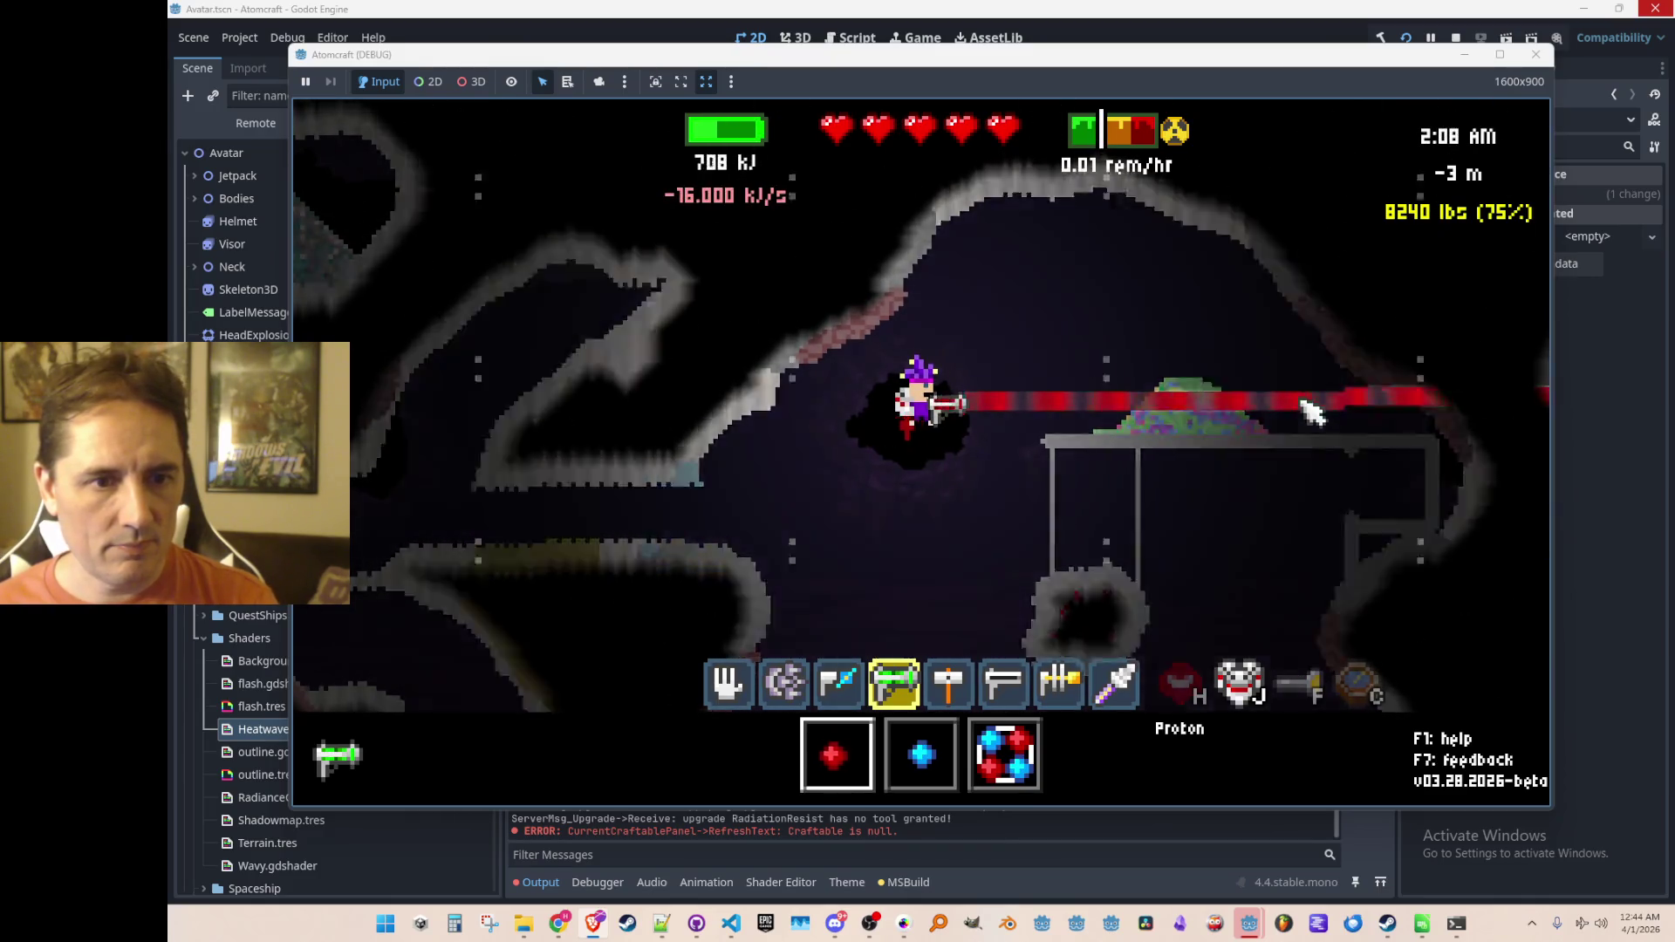
{"action": "scroll", "coordinate": [1189, 412], "scroll_direction": "down", "scroll_amount": 2}
{"action": "left_click", "coordinate": [1190, 412]}
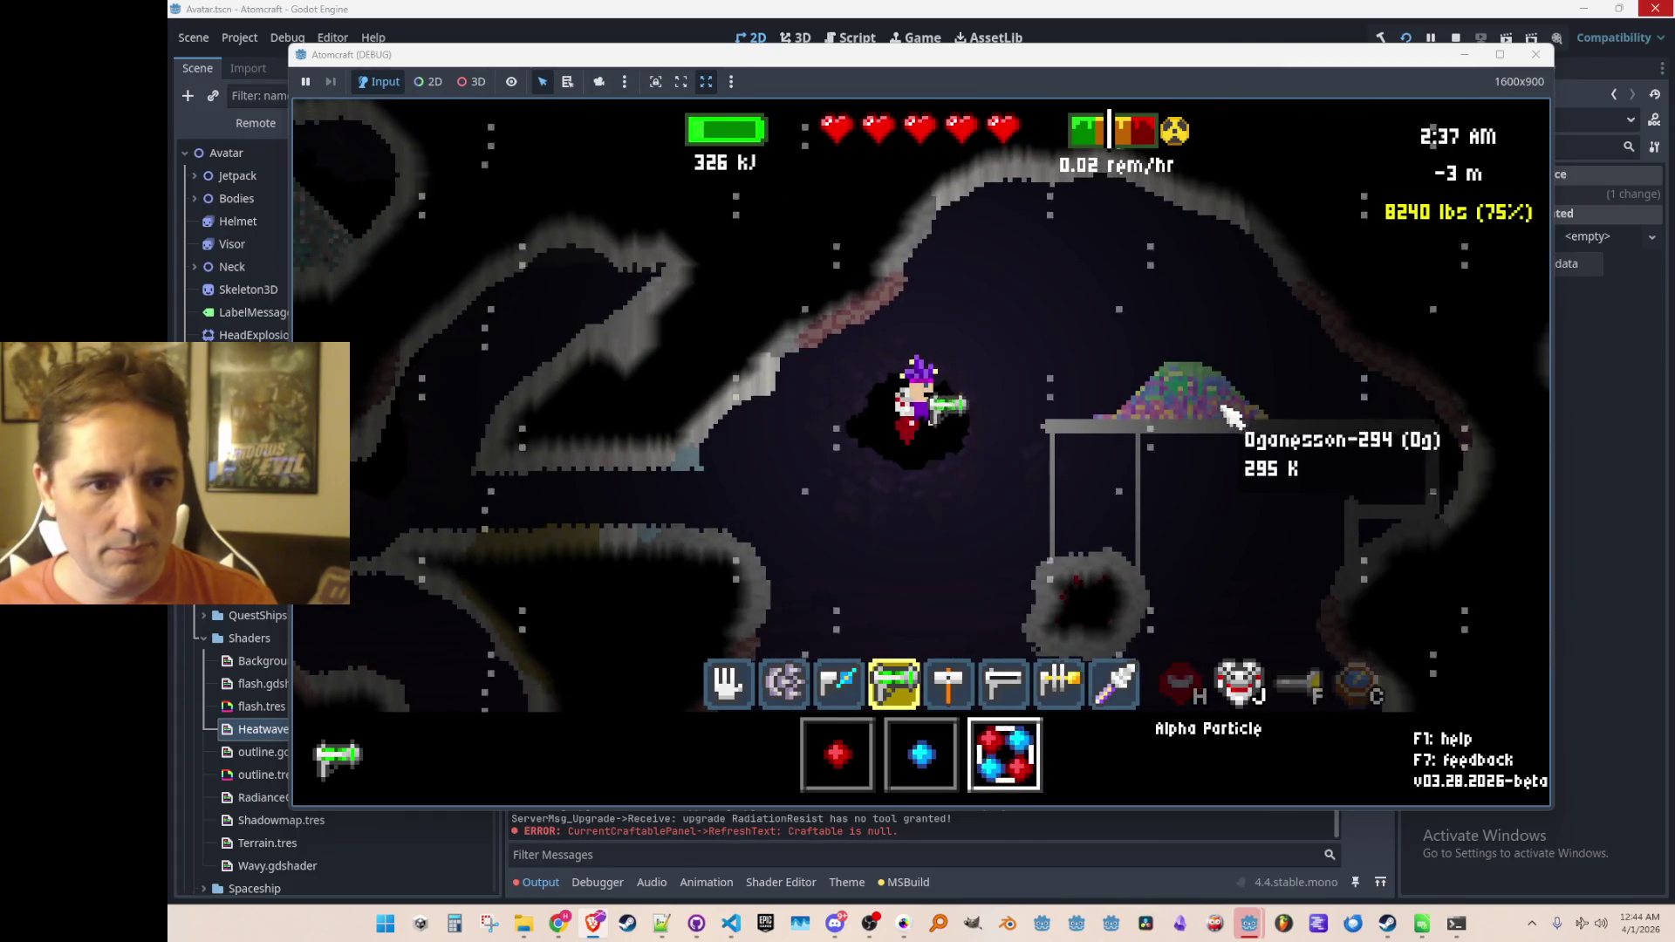
{"action": "key", "text": "1"}
{"action": "left_click", "coordinate": [1211, 399]}
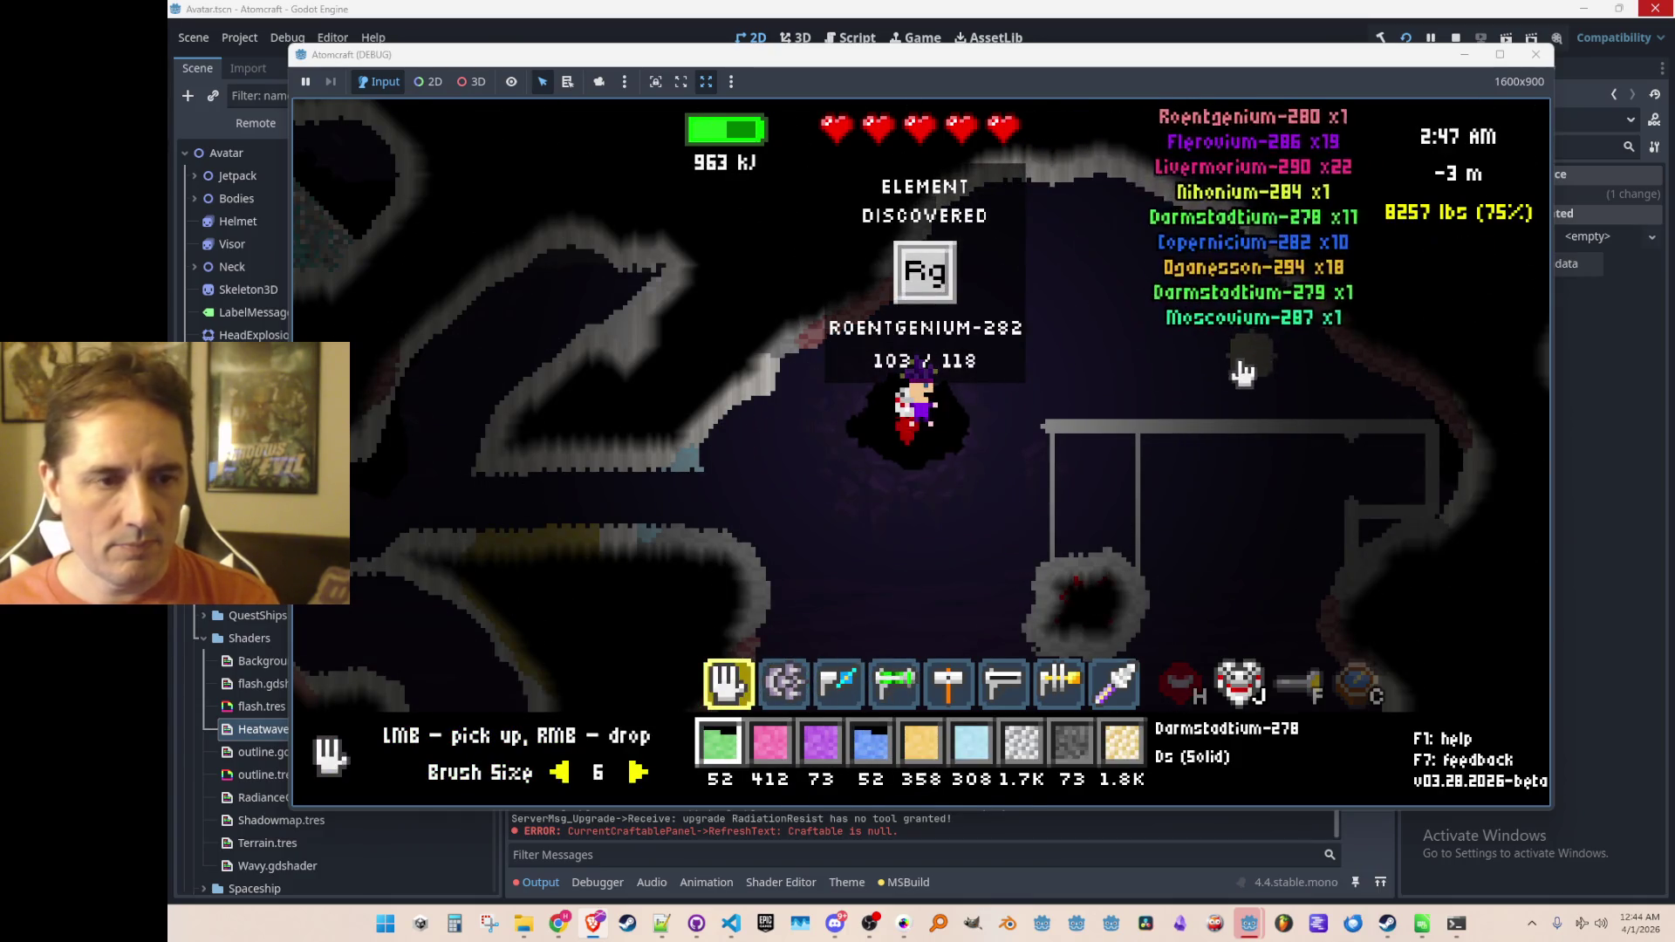
Step: Restore the Lv tile on the Spaceship Repair table (29%) and drop the pink Livermorium on the platform
{"action": "key", "text": "Tab"}
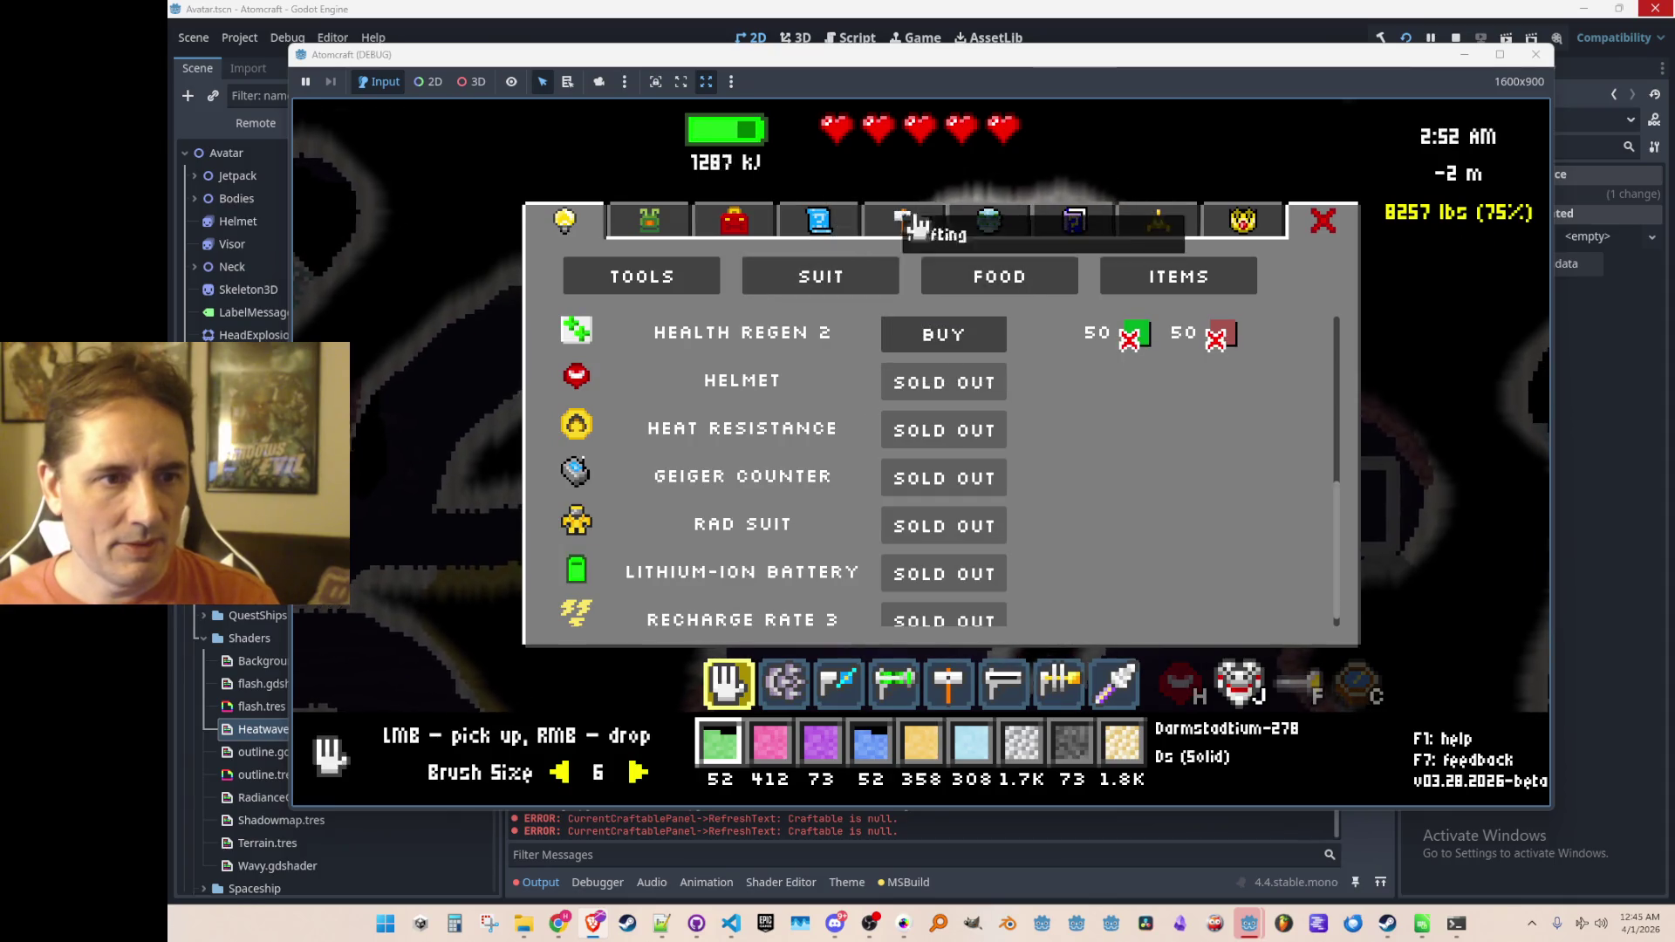
{"action": "left_click", "coordinate": [1136, 222]}
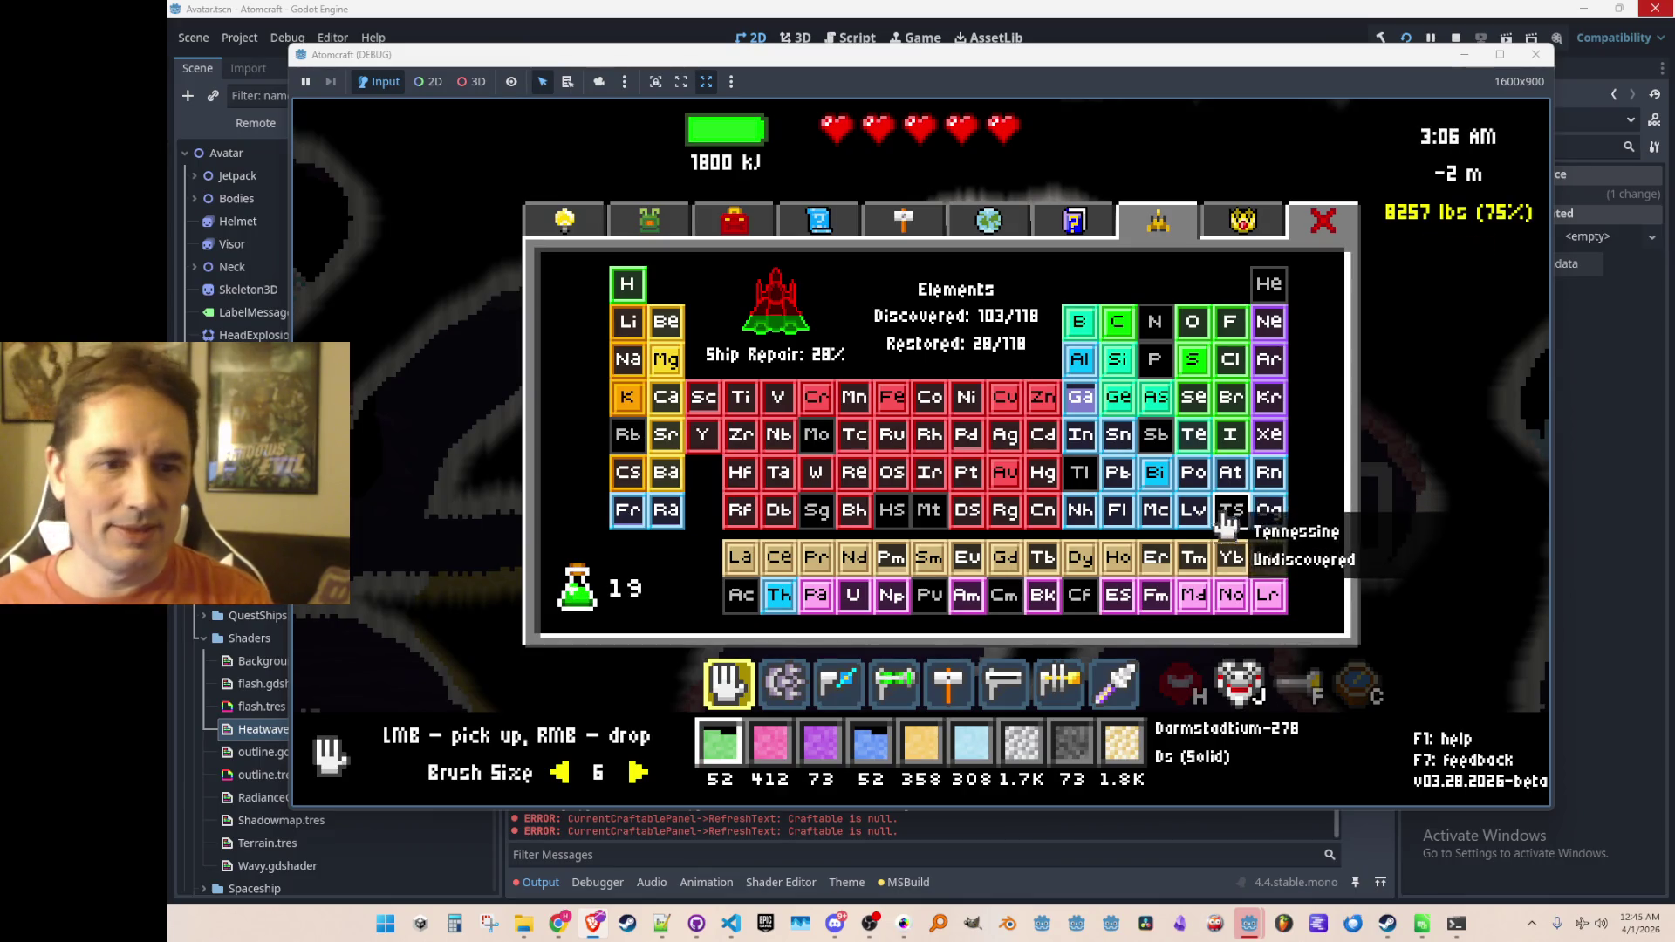
{"action": "left_click", "coordinate": [1195, 513]}
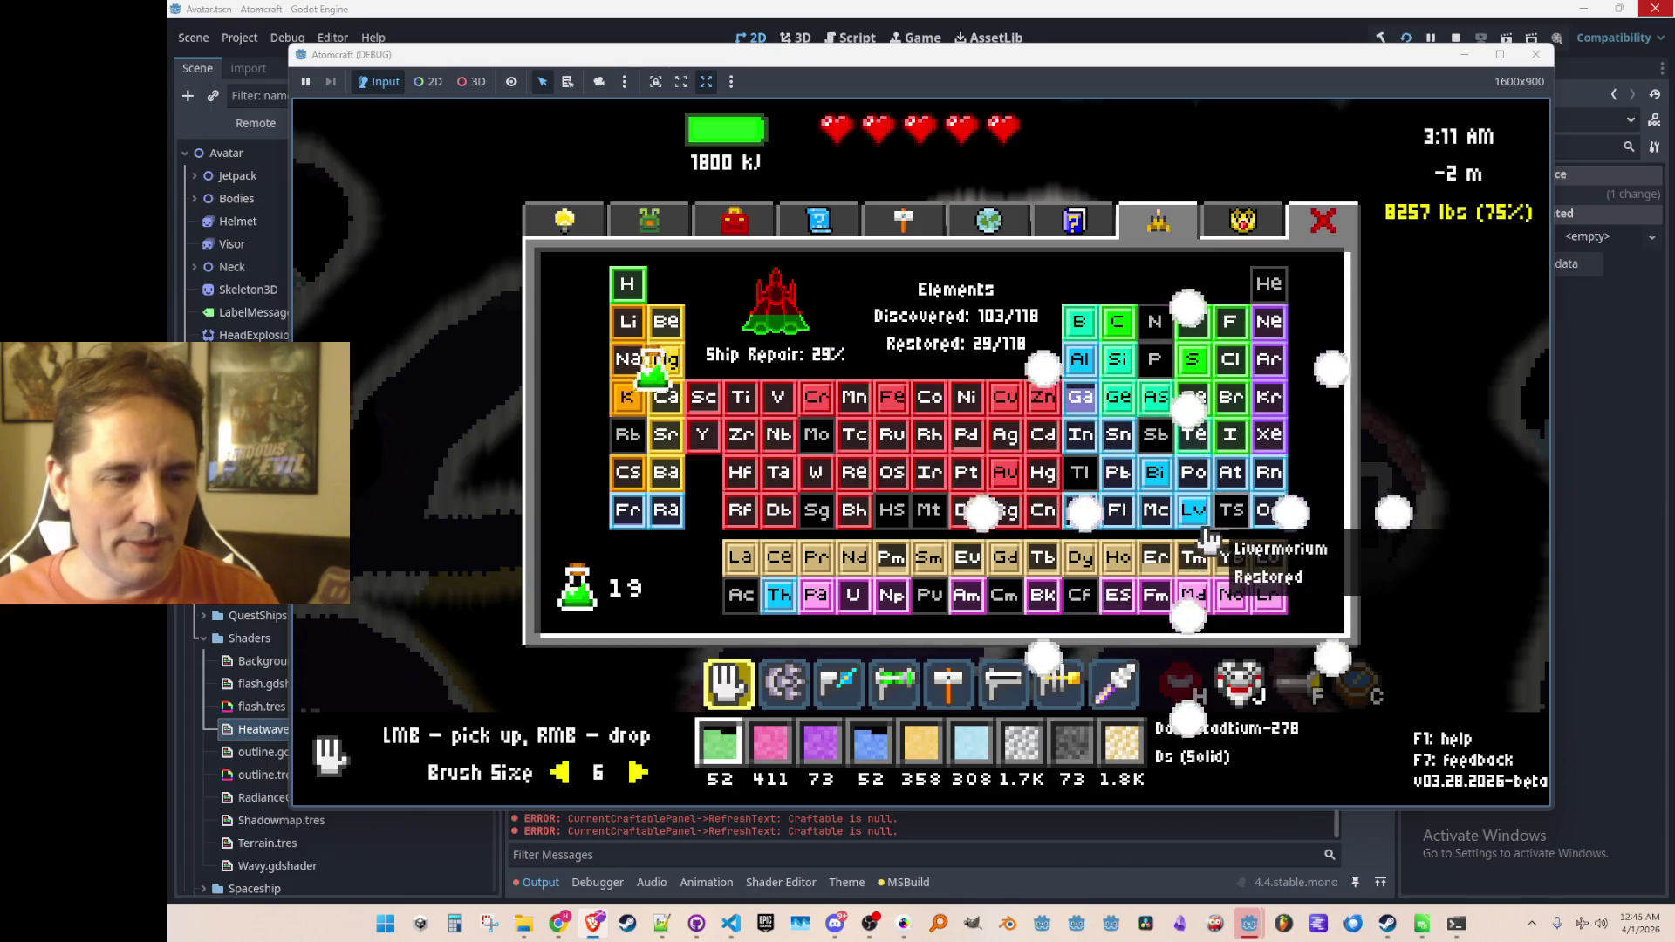
{"action": "key", "text": "Escape"}
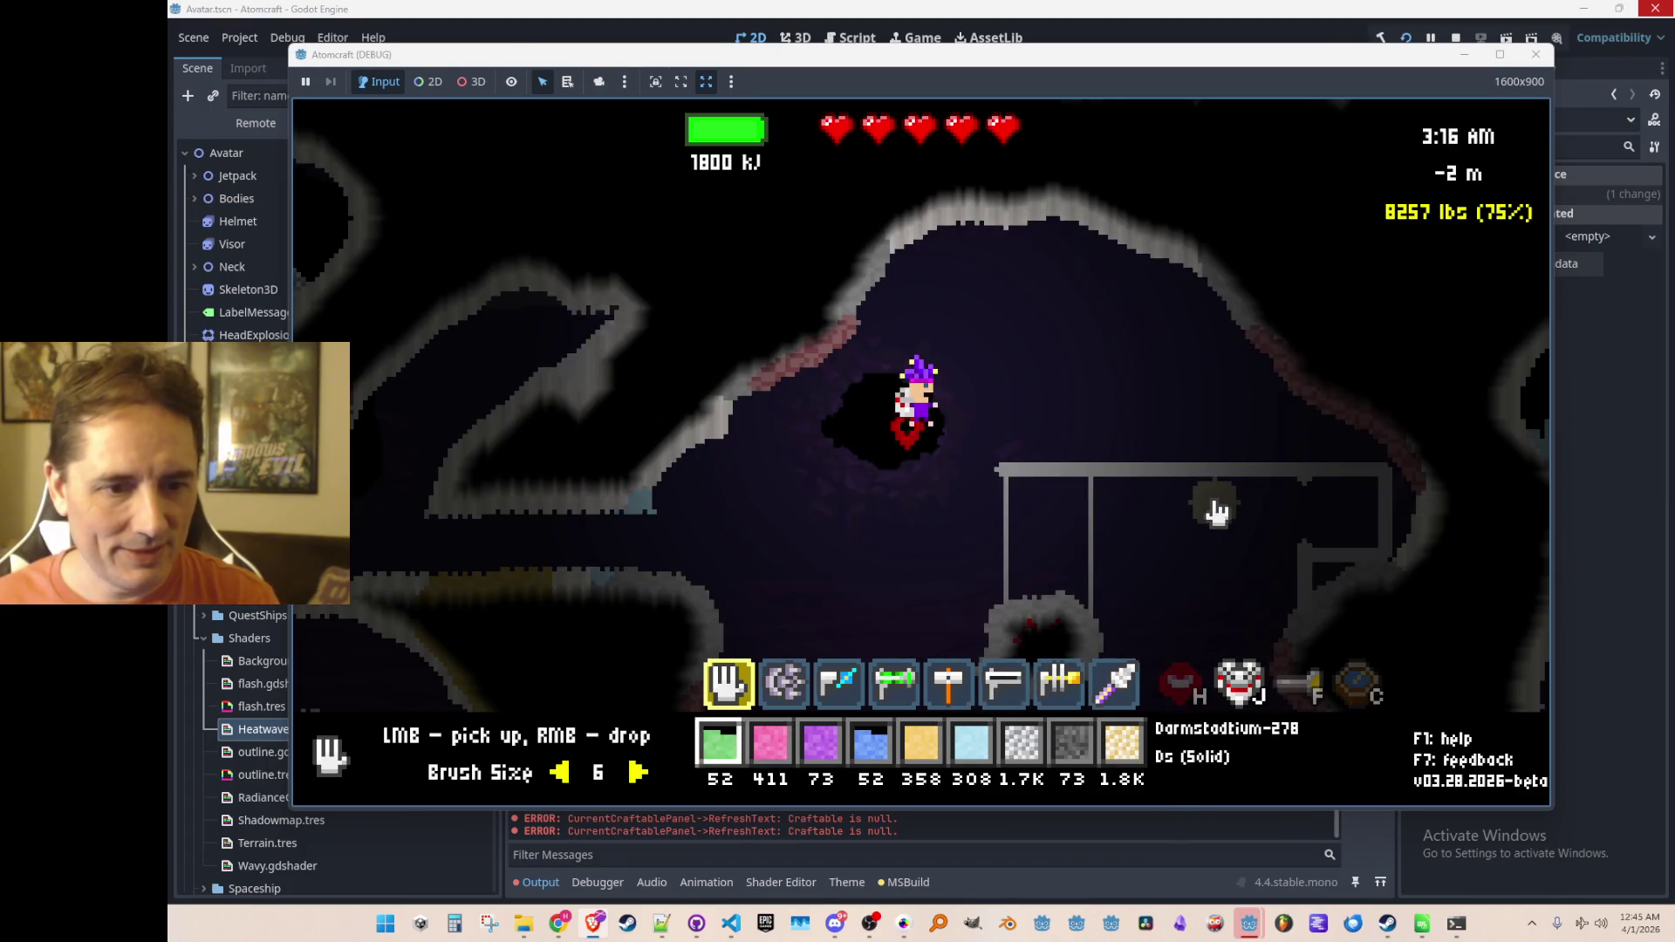
{"action": "scroll", "coordinate": [1217, 513], "scroll_direction": "down", "scroll_amount": 1}
{"action": "right_click", "coordinate": [1152, 367]}
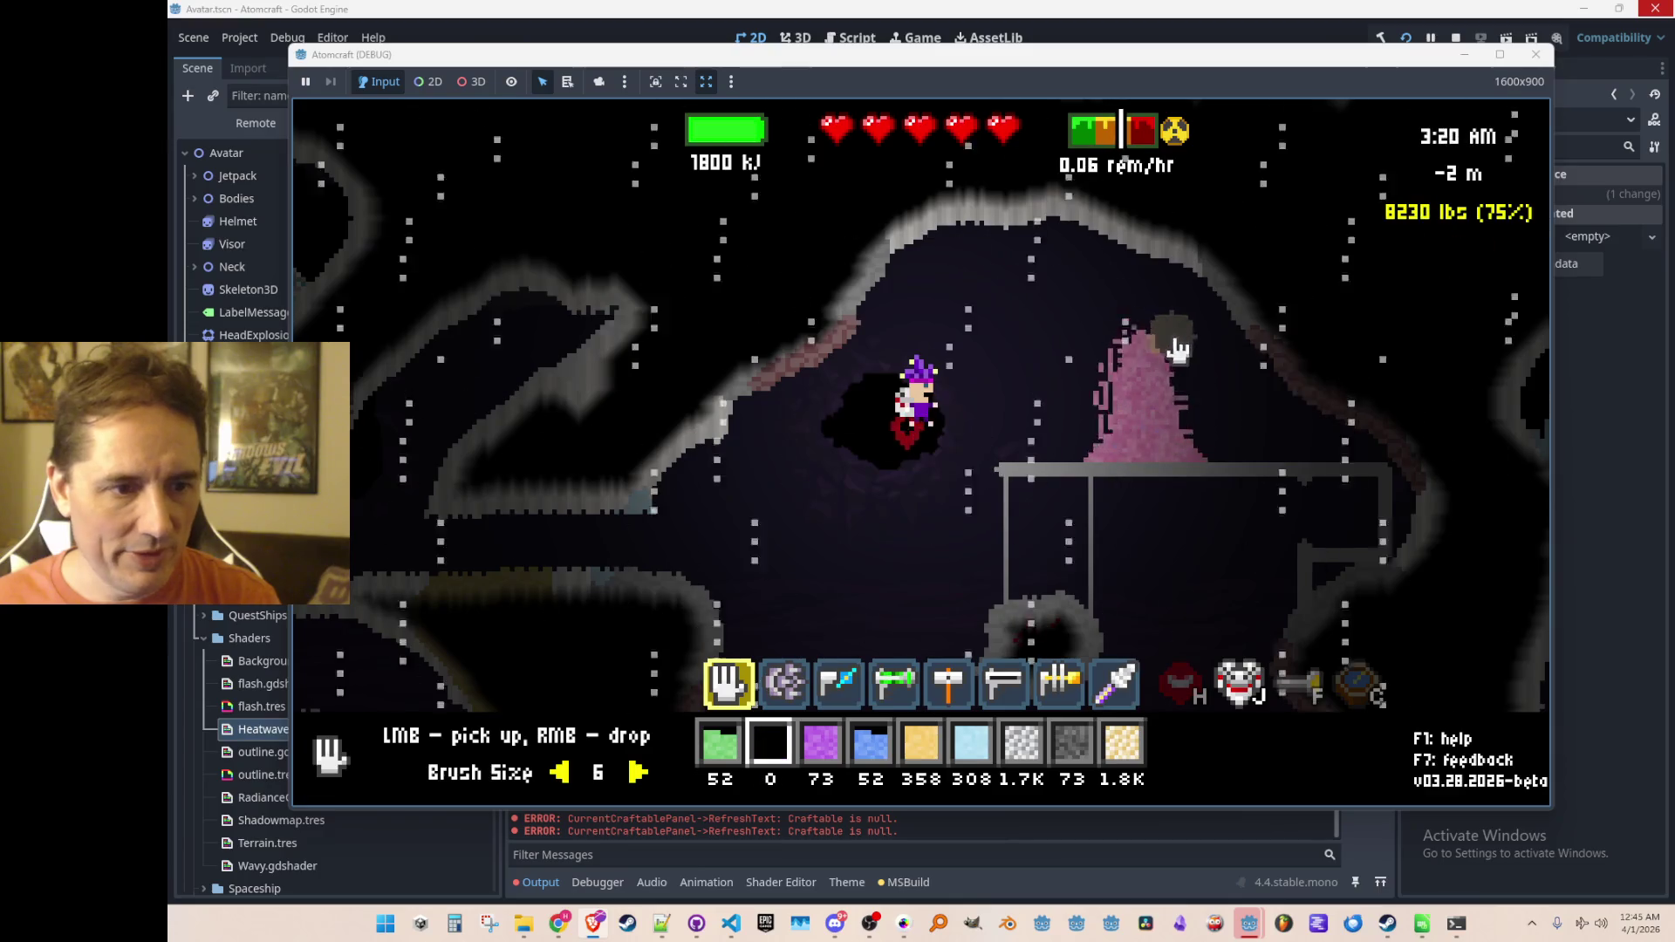
Step: Bombard the pink pile with the particle beam gun and check the periodic table
{"action": "key", "text": "4"}
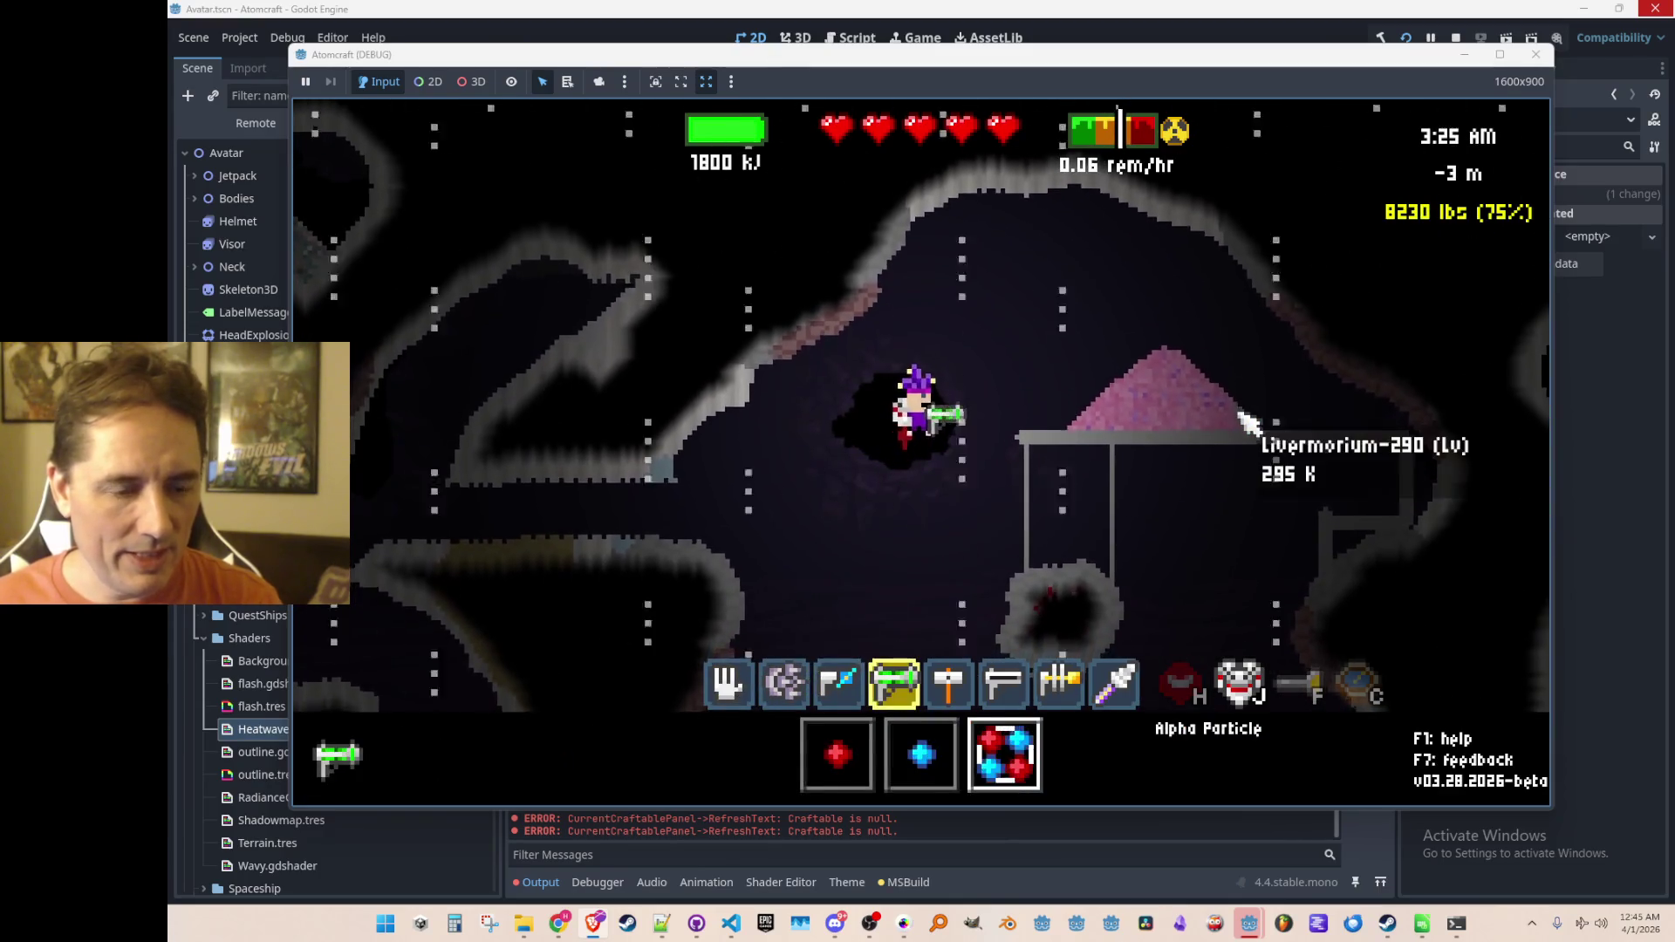
{"action": "left_click", "coordinate": [1248, 417]}
{"action": "mouse_move", "coordinate": [1247, 417]}
{"action": "left_mouse_down"}
{"action": "mouse_move", "coordinate": [1195, 427]}
{"action": "mouse_move", "coordinate": [1184, 406]}
{"action": "mouse_move", "coordinate": [1234, 420]}
{"action": "mouse_move", "coordinate": [1099, 441]}
{"action": "mouse_move", "coordinate": [1166, 384]}
{"action": "mouse_move", "coordinate": [1181, 441]}
{"action": "mouse_move", "coordinate": [1271, 451]}
{"action": "mouse_move", "coordinate": [1076, 452]}
{"action": "left_mouse_up"}
{"action": "scroll", "coordinate": [1193, 415], "scroll_direction": "up", "scroll_amount": 3}
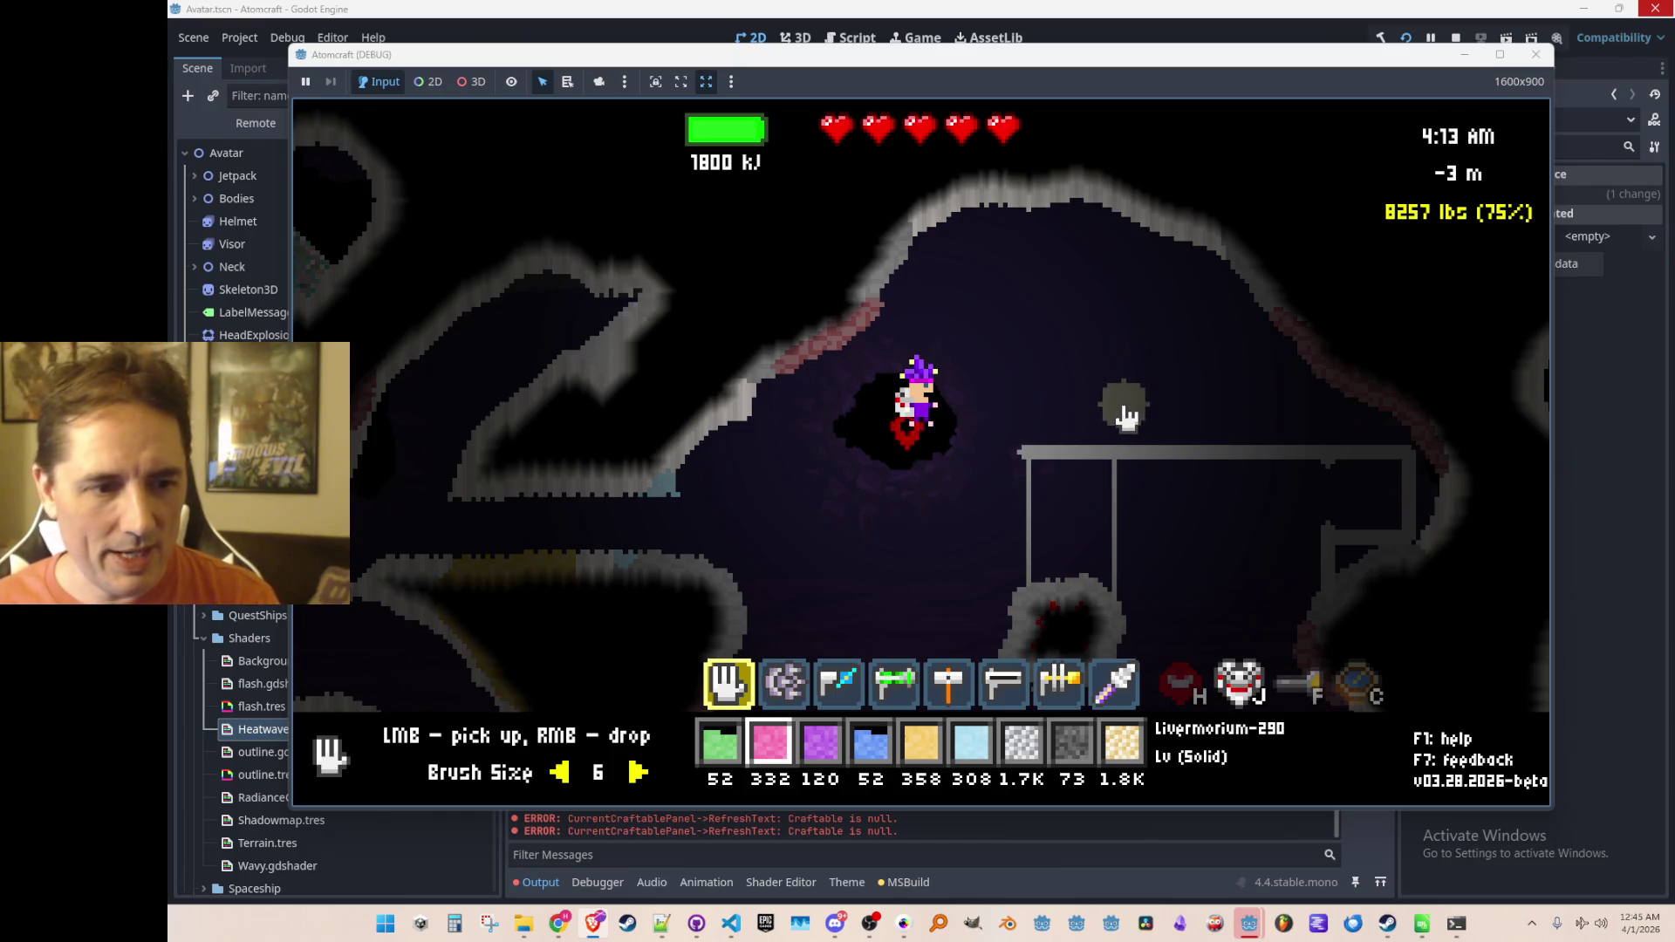
{"action": "key", "text": "Tab"}
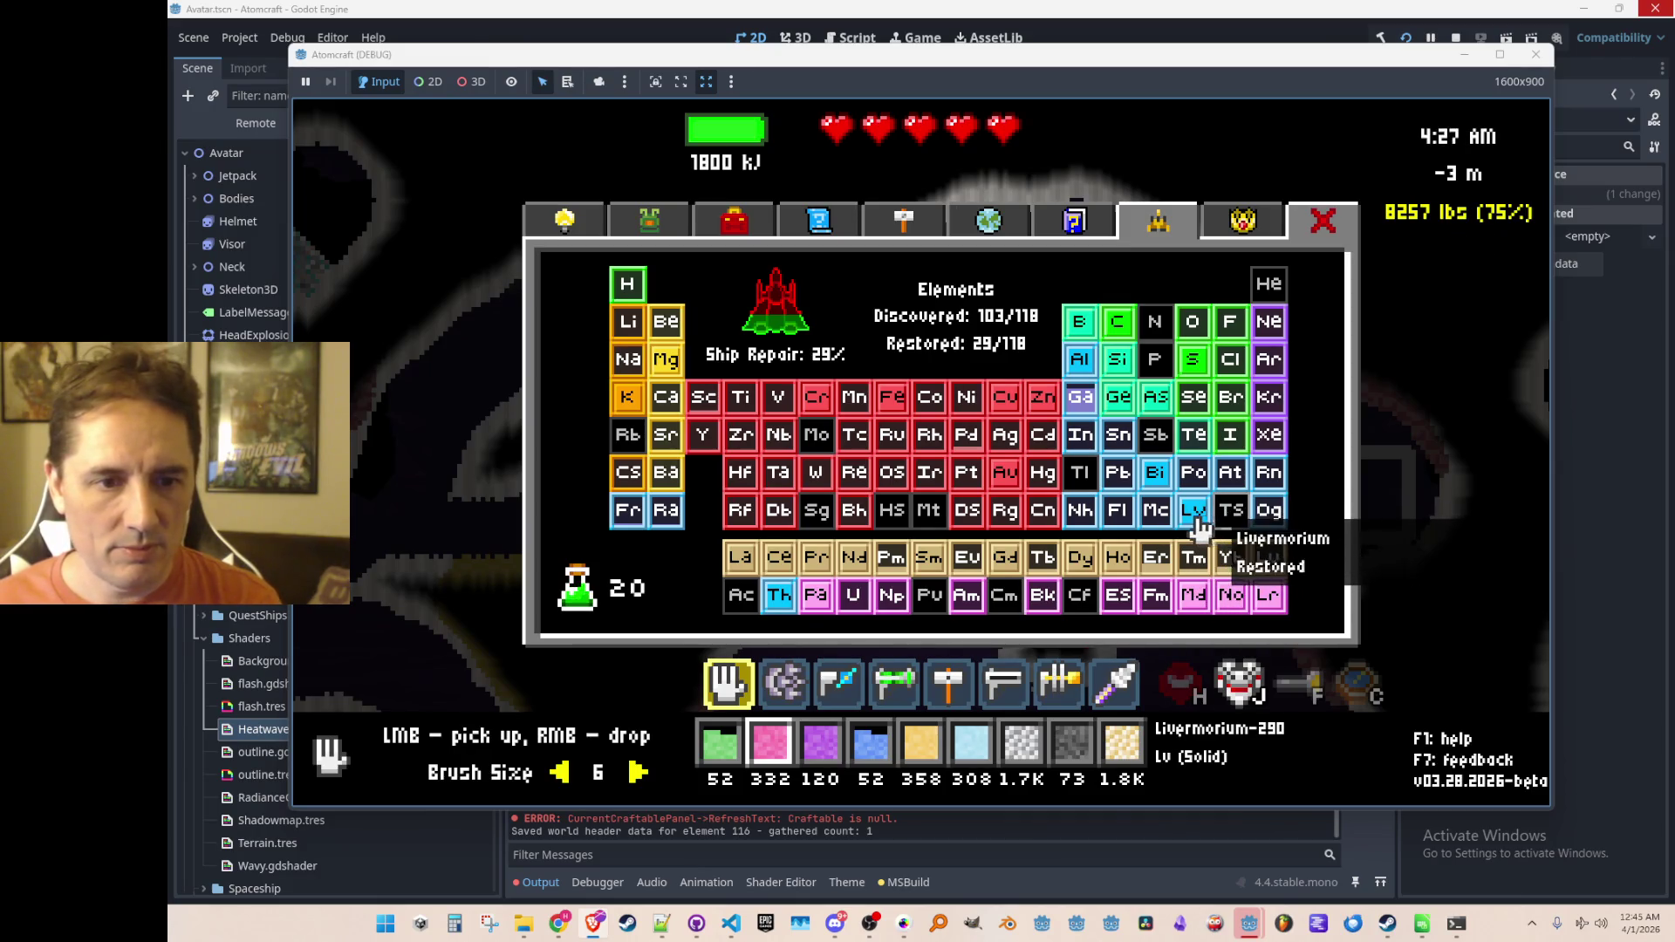
{"action": "key", "text": "Tab"}
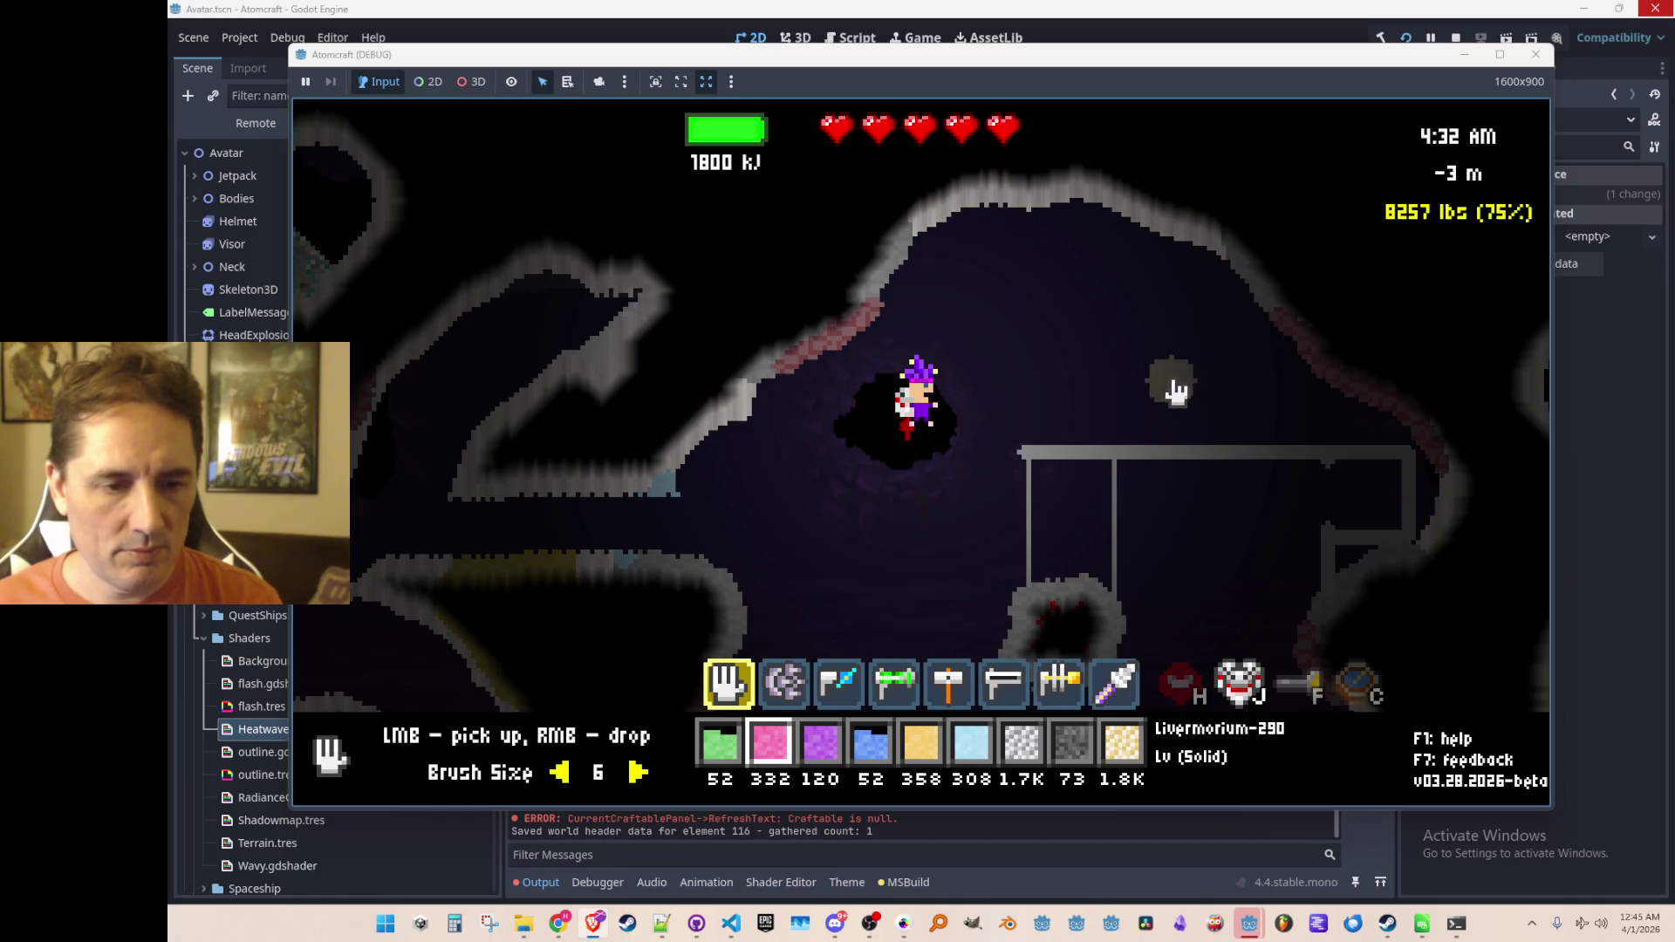
Step: Drop the Livermorium pile, bombard it again with protons, and pick it back up
{"action": "right_click", "coordinate": [1176, 393]}
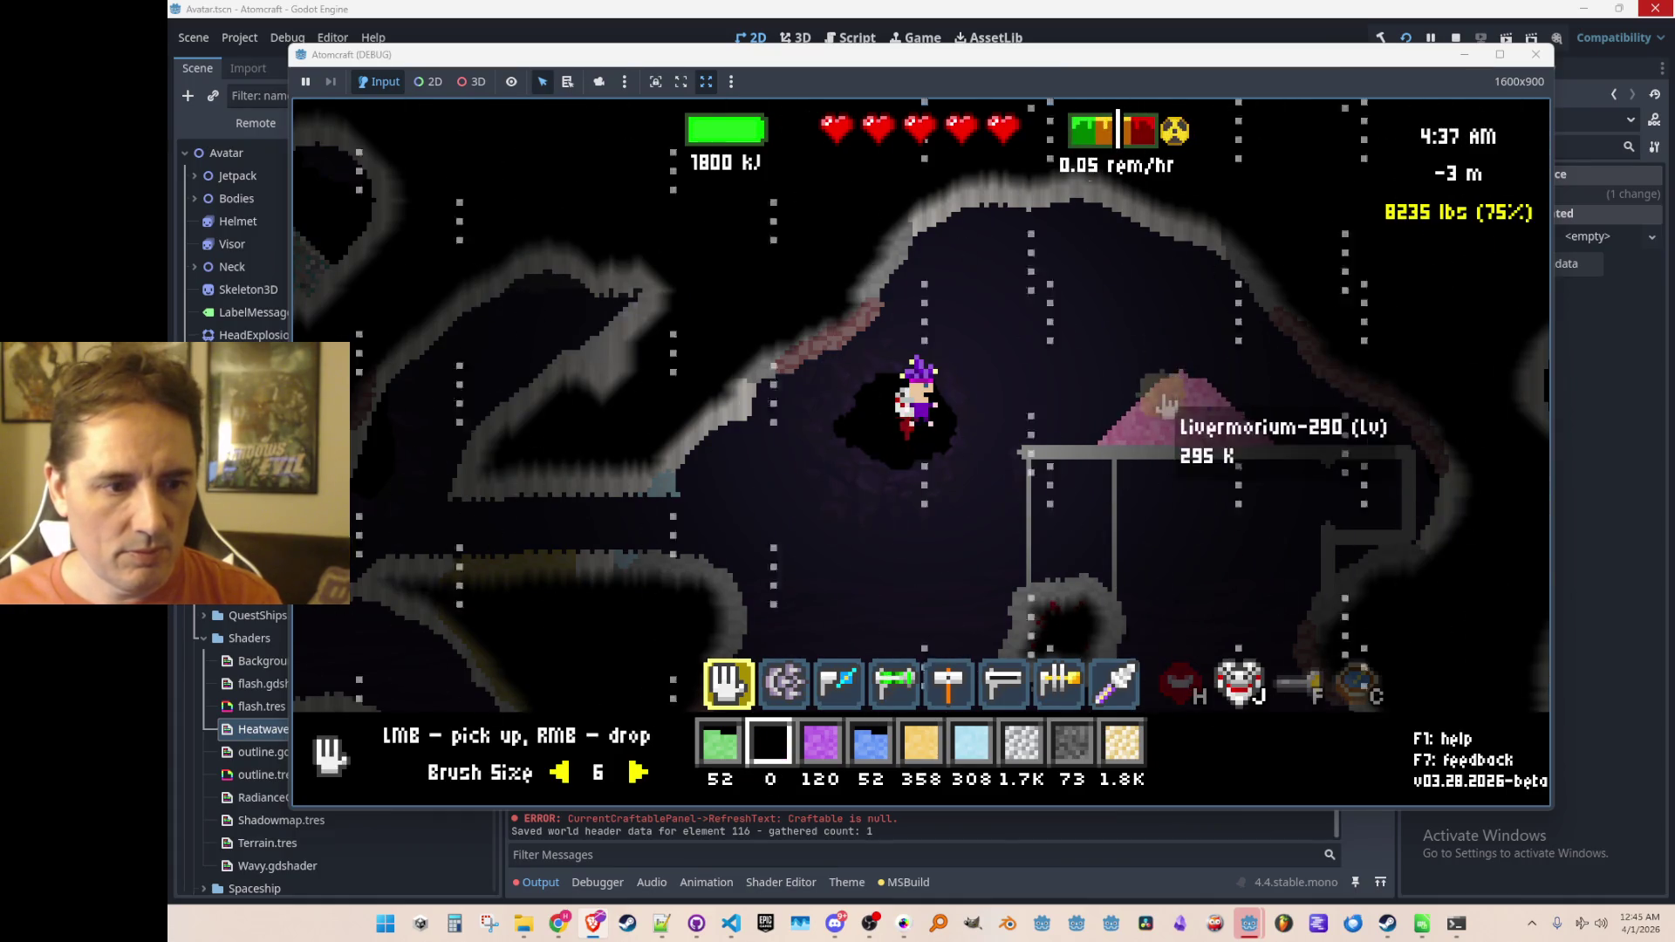
{"action": "scroll", "coordinate": [1169, 410], "scroll_direction": "down", "scroll_amount": 3}
{"action": "left_click", "coordinate": [1187, 422]}
{"action": "left_click_drag", "start_coordinate": [1187, 421], "coordinate": [1205, 388]}
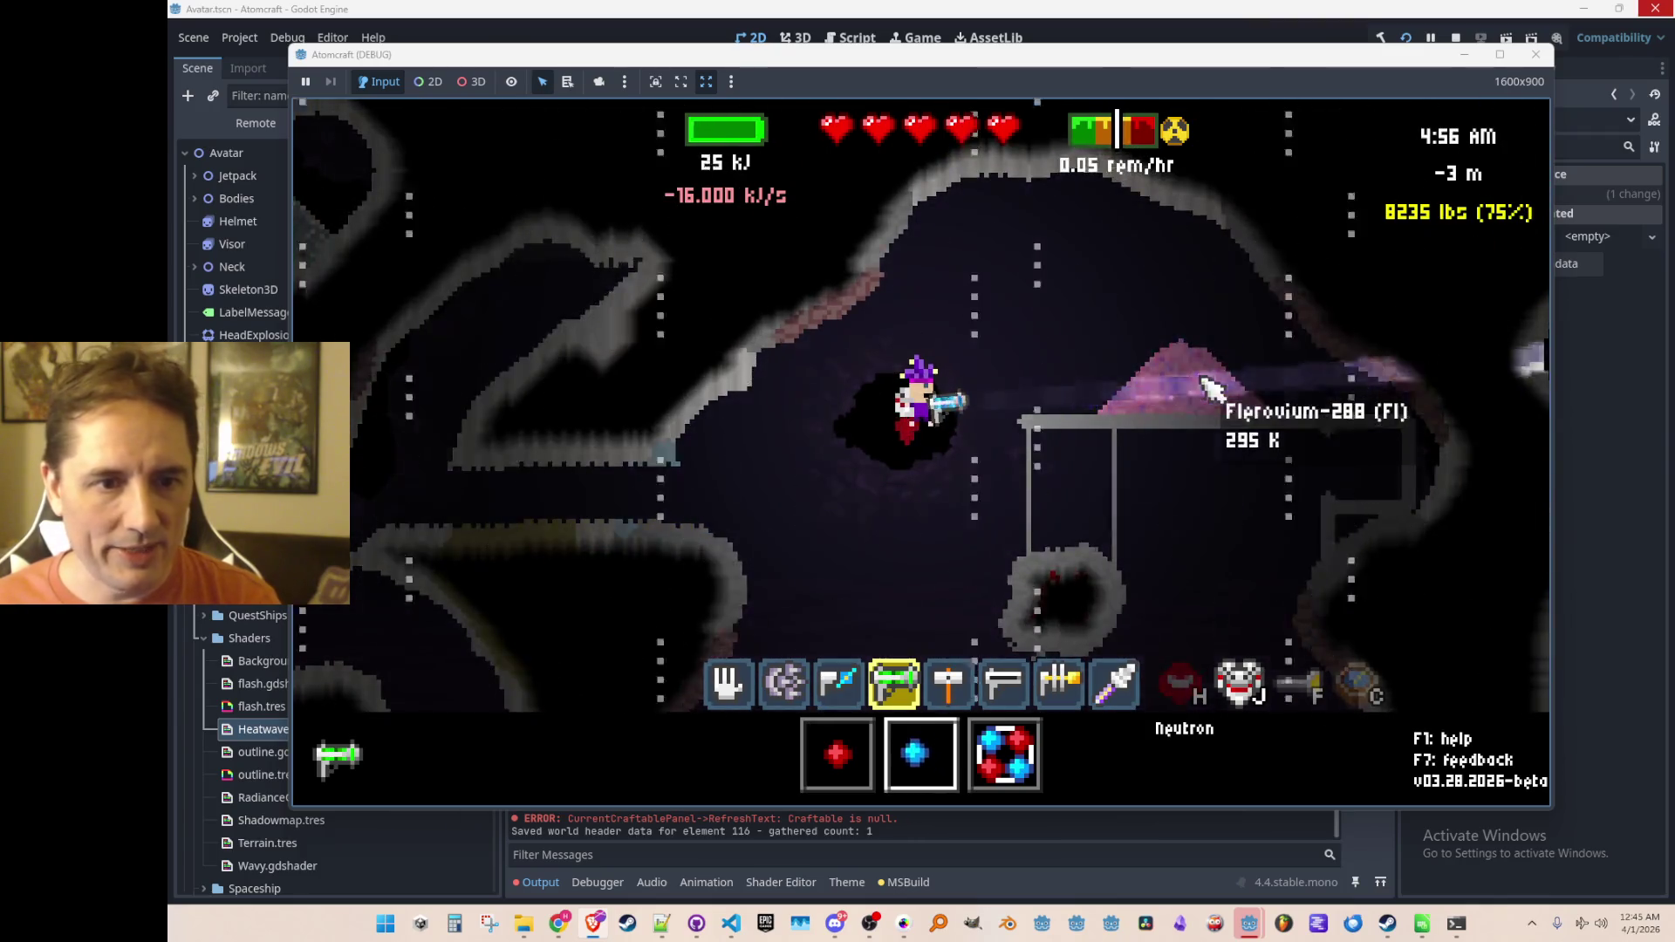
{"action": "scroll", "coordinate": [1214, 403], "scroll_direction": "up", "scroll_amount": 1}
{"action": "left_click_drag", "start_coordinate": [1213, 403], "coordinate": [1212, 403]}
{"action": "key", "text": "1"}
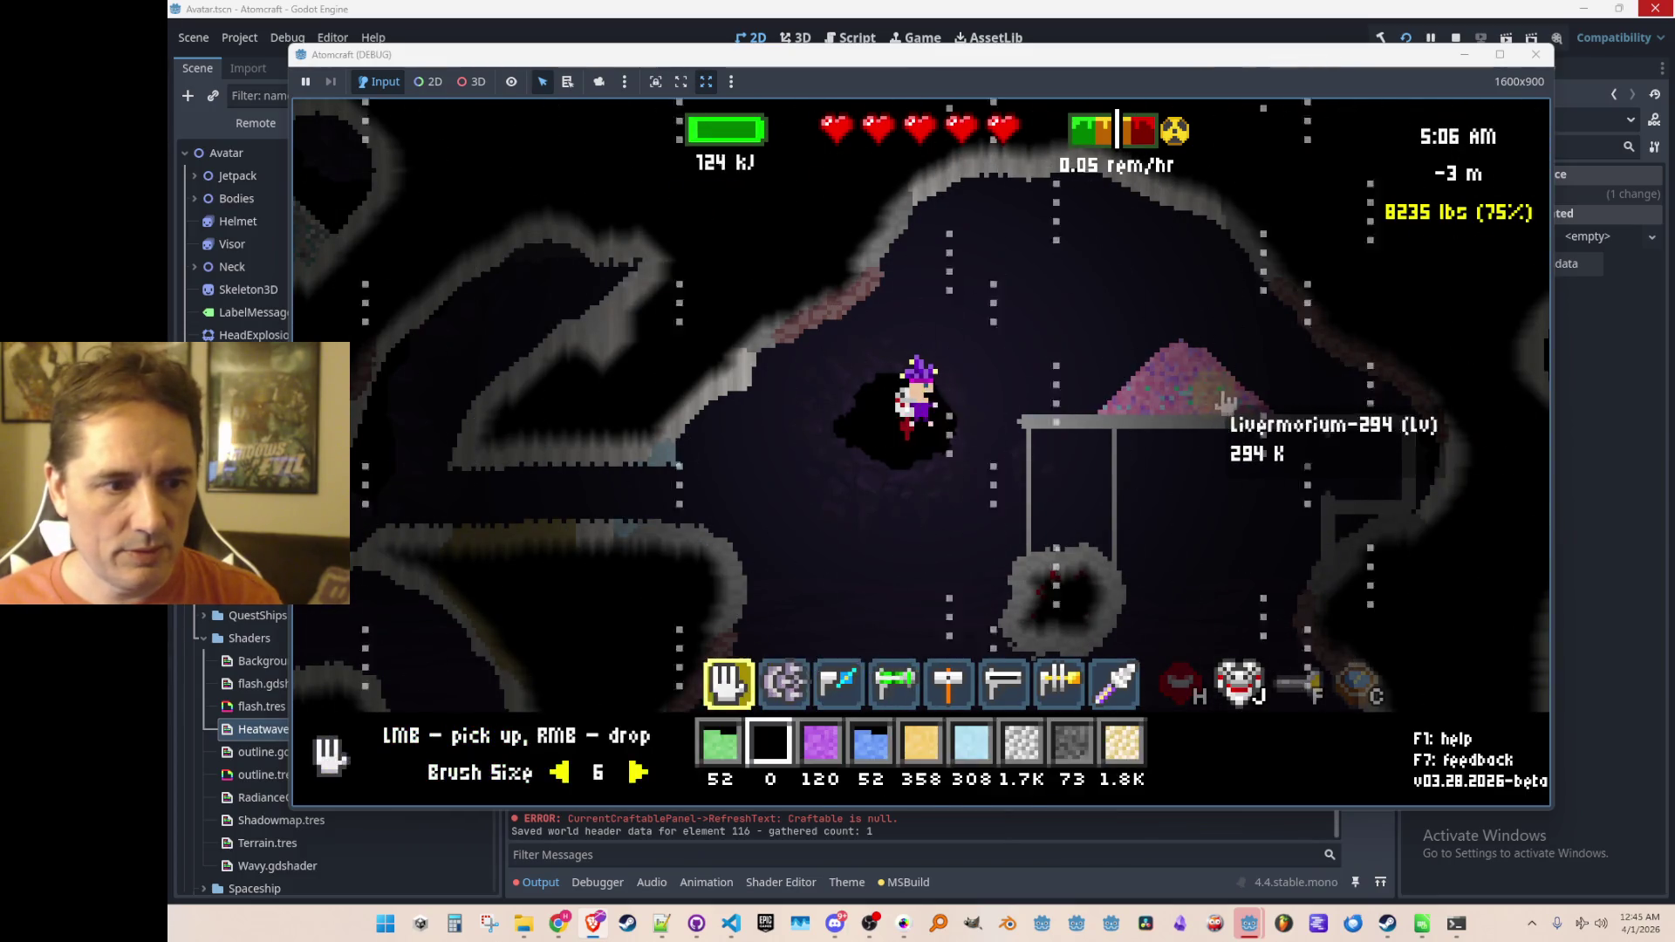
{"action": "left_click", "coordinate": [1211, 403]}
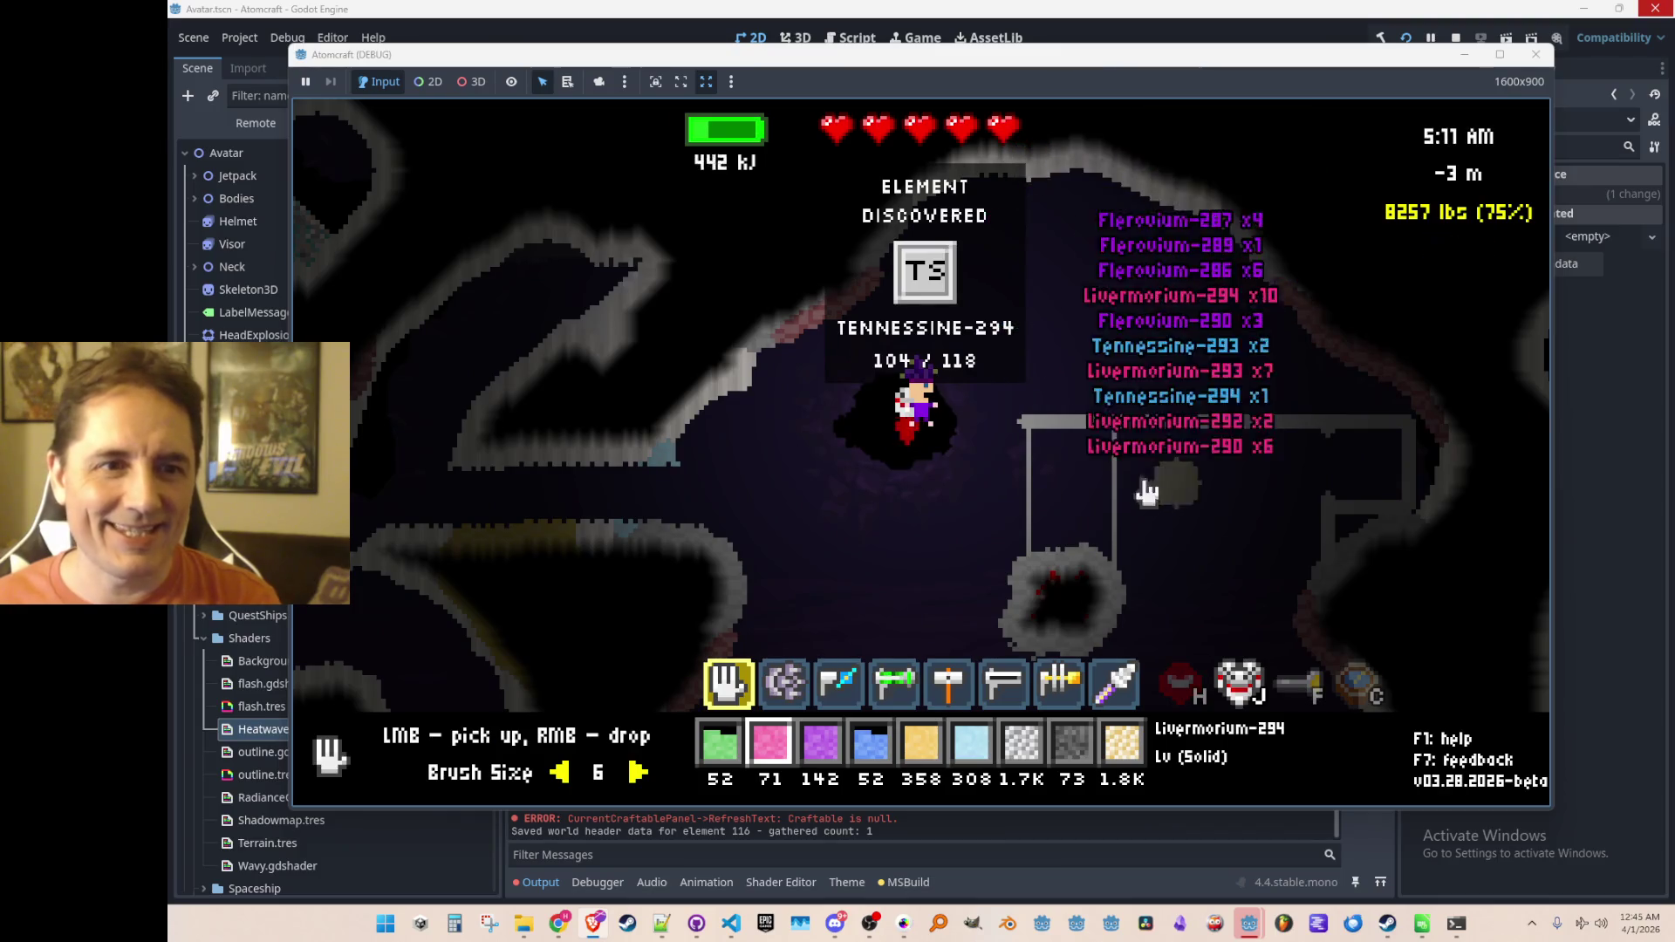
Step: Check the periodic table, then scroll the materials inventory to Tennessine-294 and Tennessine-293
{"action": "key", "text": "Tab"}
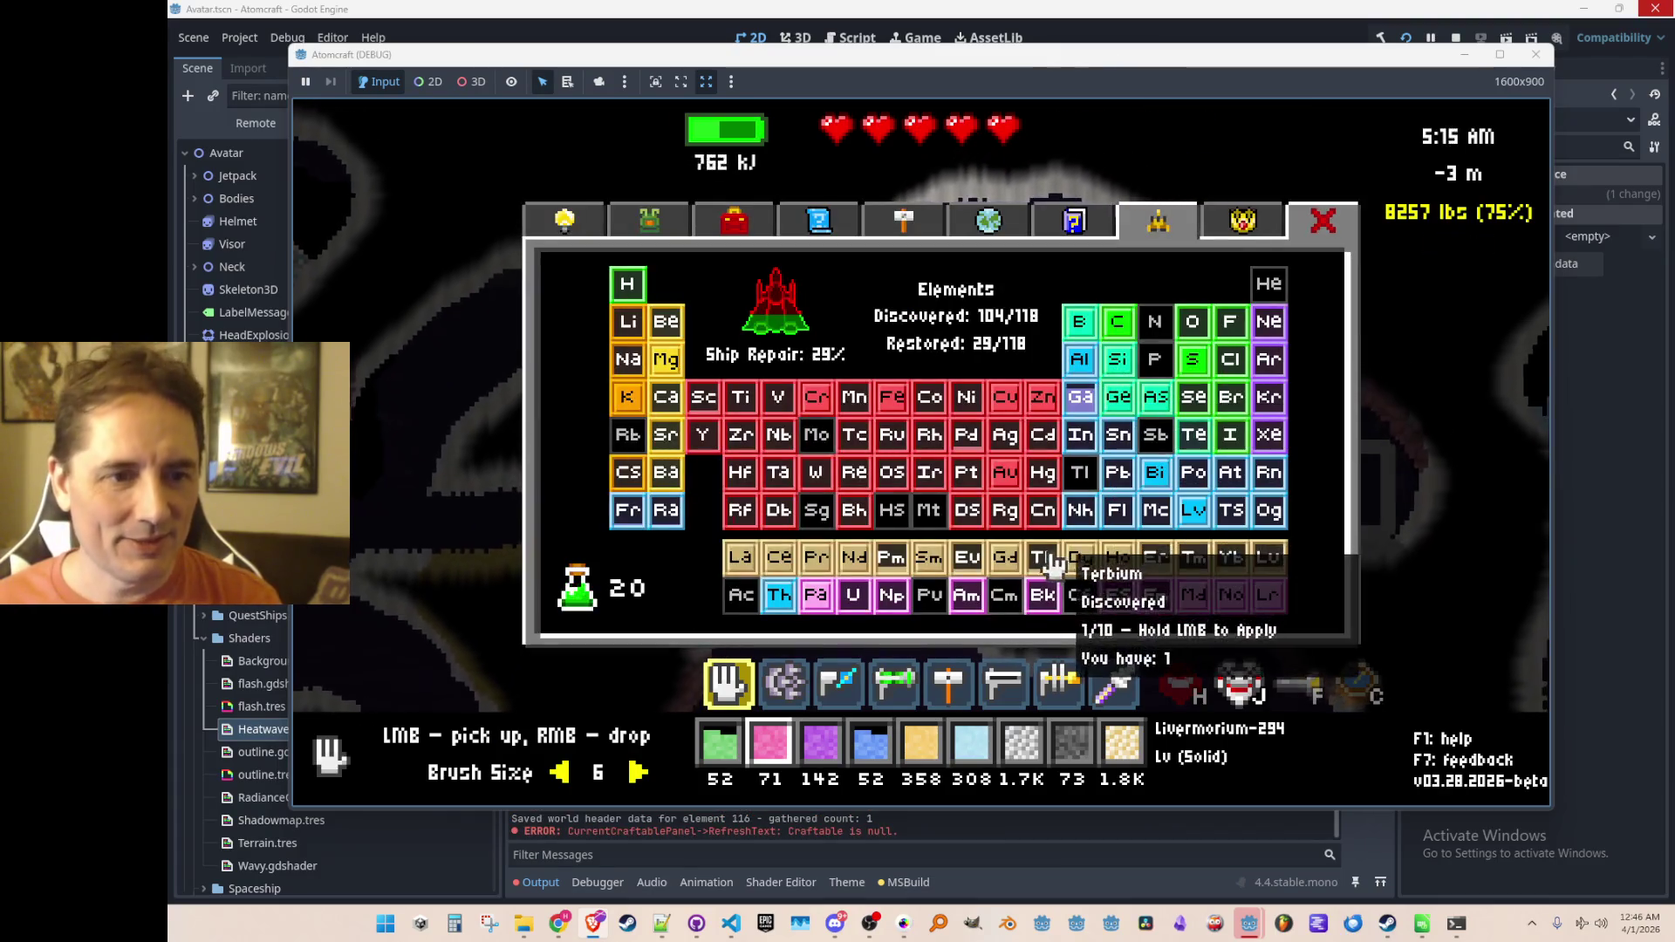
{"action": "key", "text": "Tab"}
{"action": "key", "text": "Tab"}
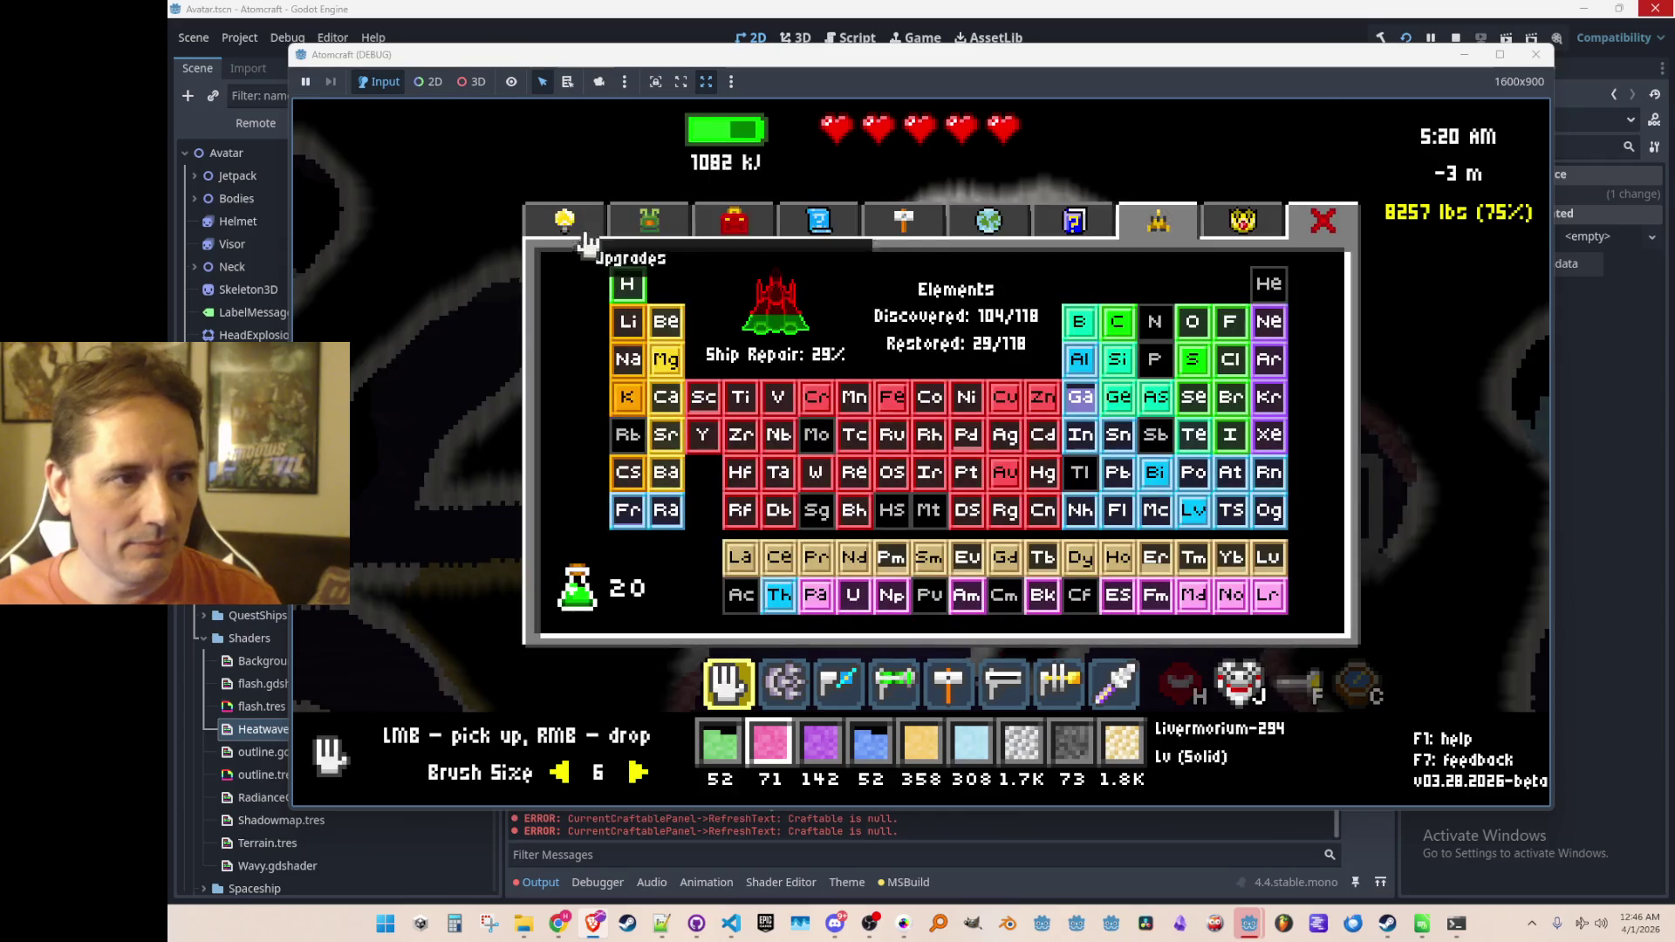
{"action": "left_click", "coordinate": [663, 223]}
{"action": "scroll", "coordinate": [1085, 471], "scroll_direction": "down", "scroll_amount": 8}
{"action": "mouse_move", "coordinate": [1287, 335]}
{"action": "left_mouse_down"}
{"action": "mouse_move", "coordinate": [1294, 636]}
{"action": "mouse_move", "coordinate": [1295, 607]}
{"action": "left_mouse_up"}
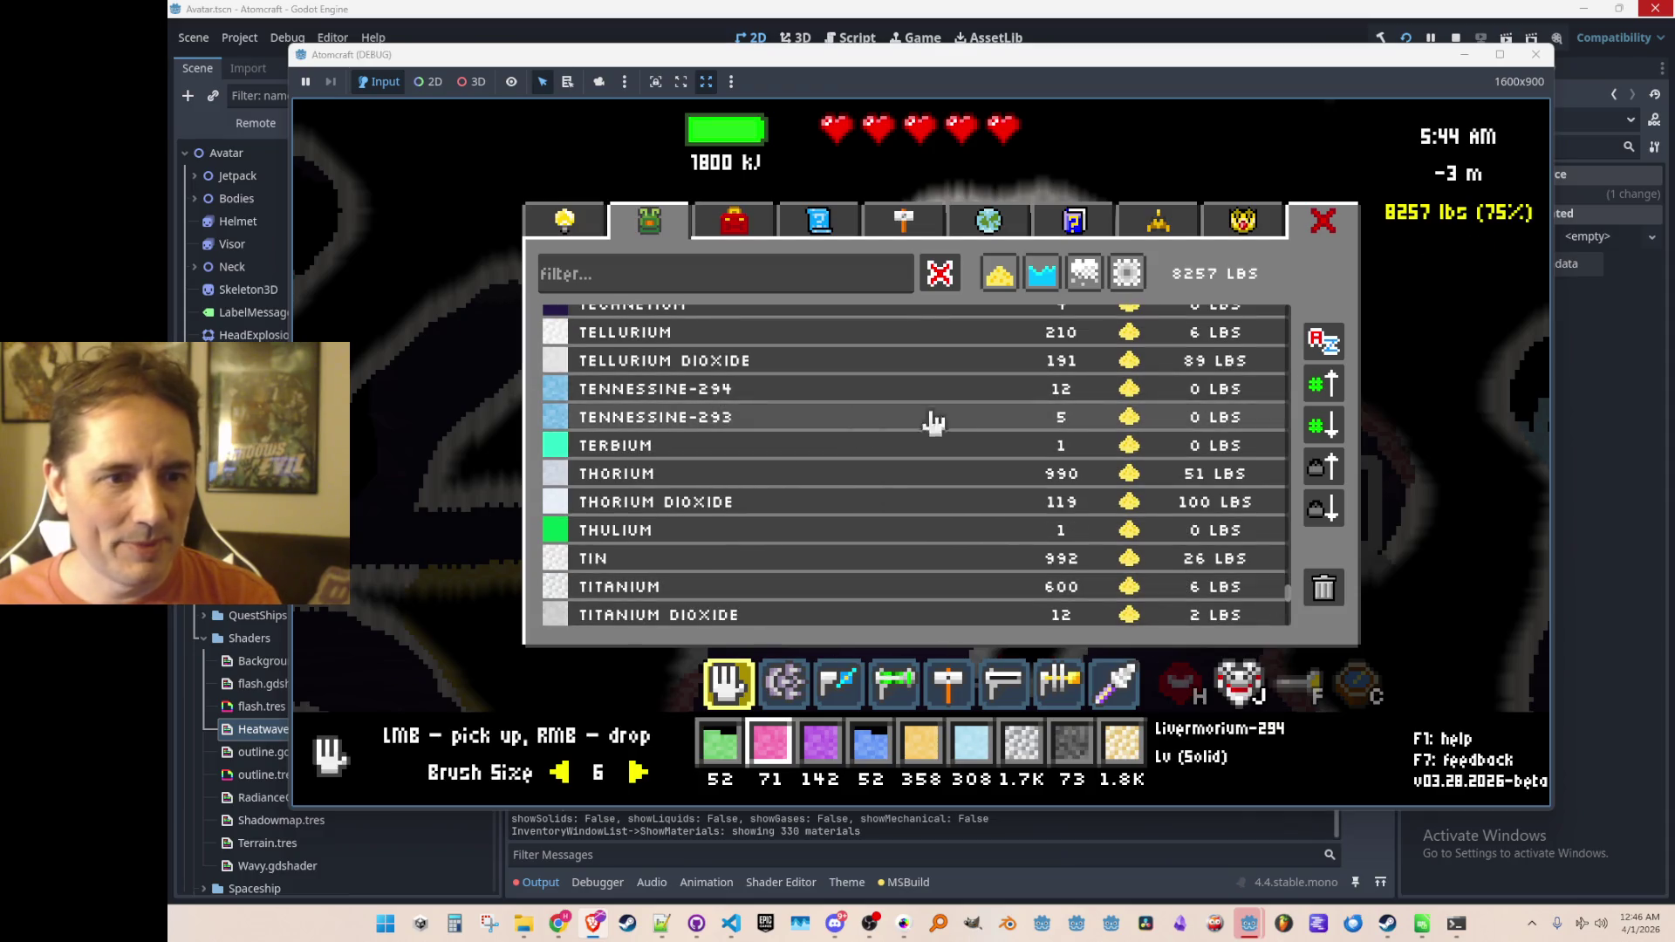
Step: Review the inventory window's achievements and elements periodic table panels
{"action": "key", "text": "Escape"}
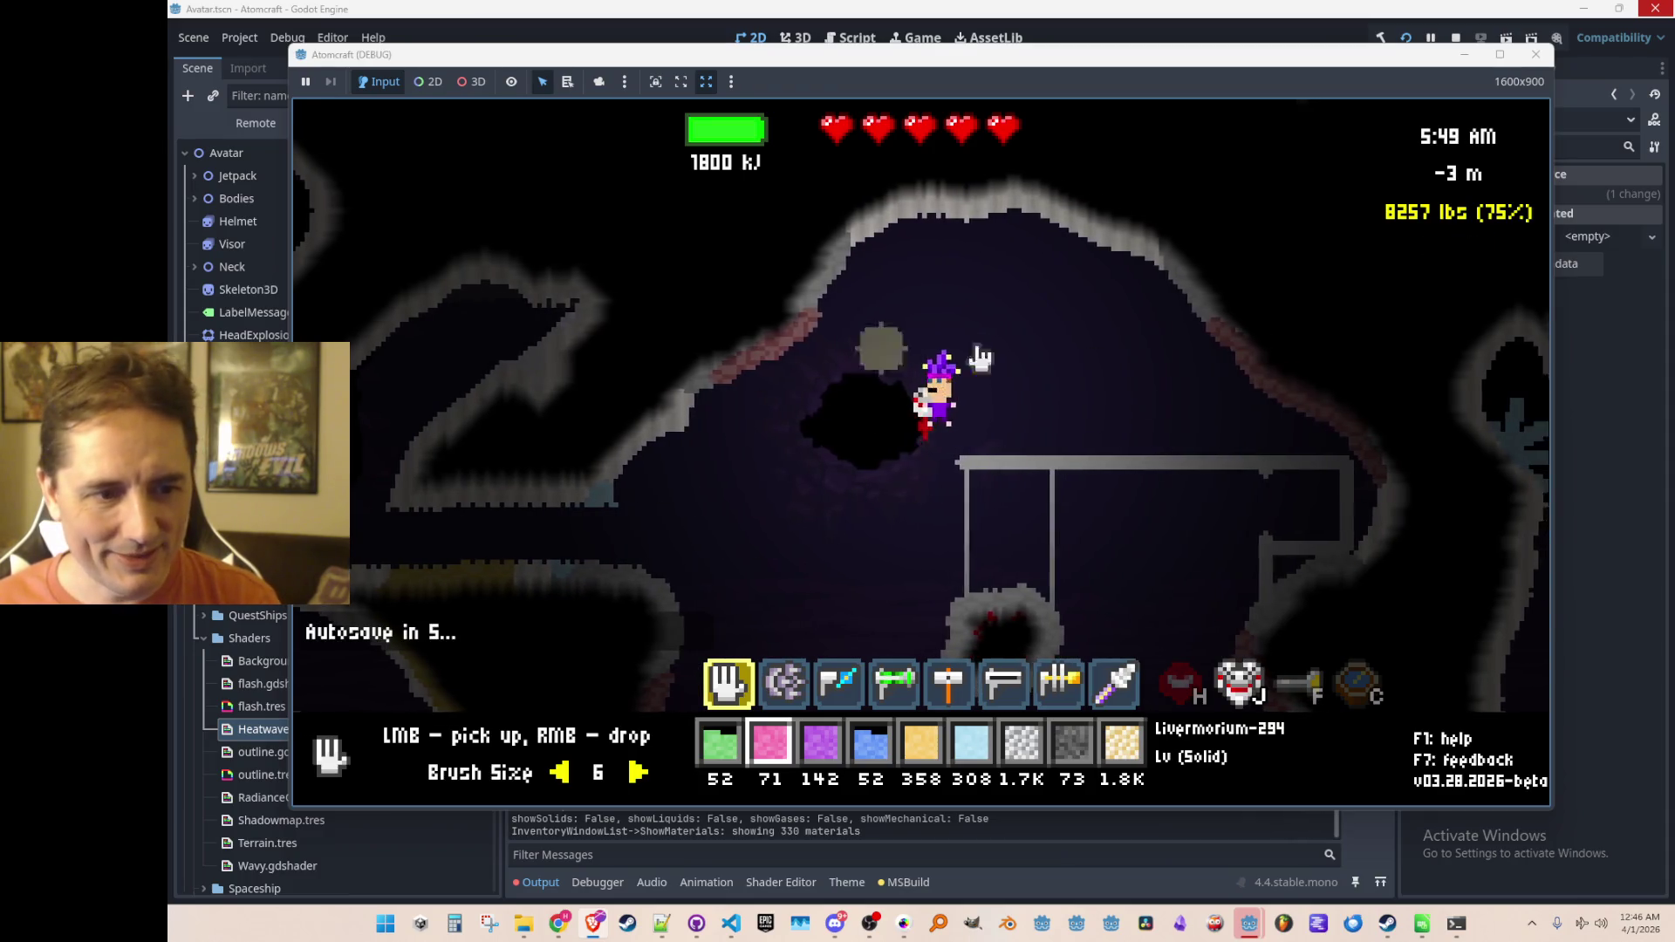
{"action": "key", "text": "i"}
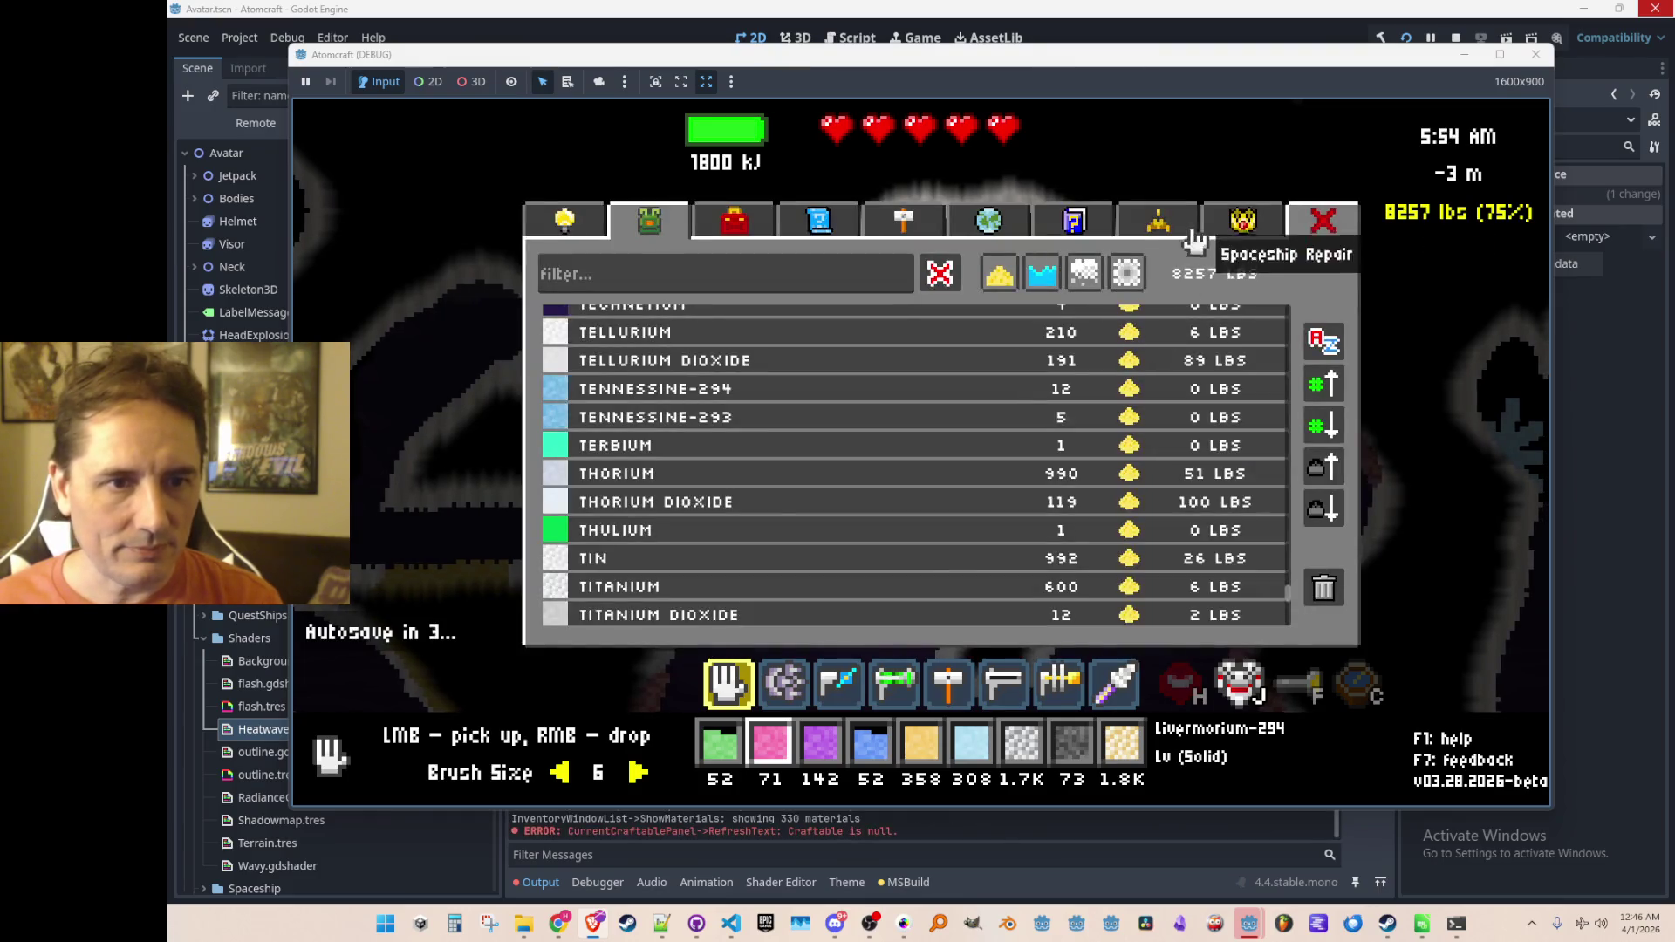
{"action": "left_click", "coordinate": [1244, 222]}
{"action": "left_click", "coordinate": [1133, 229]}
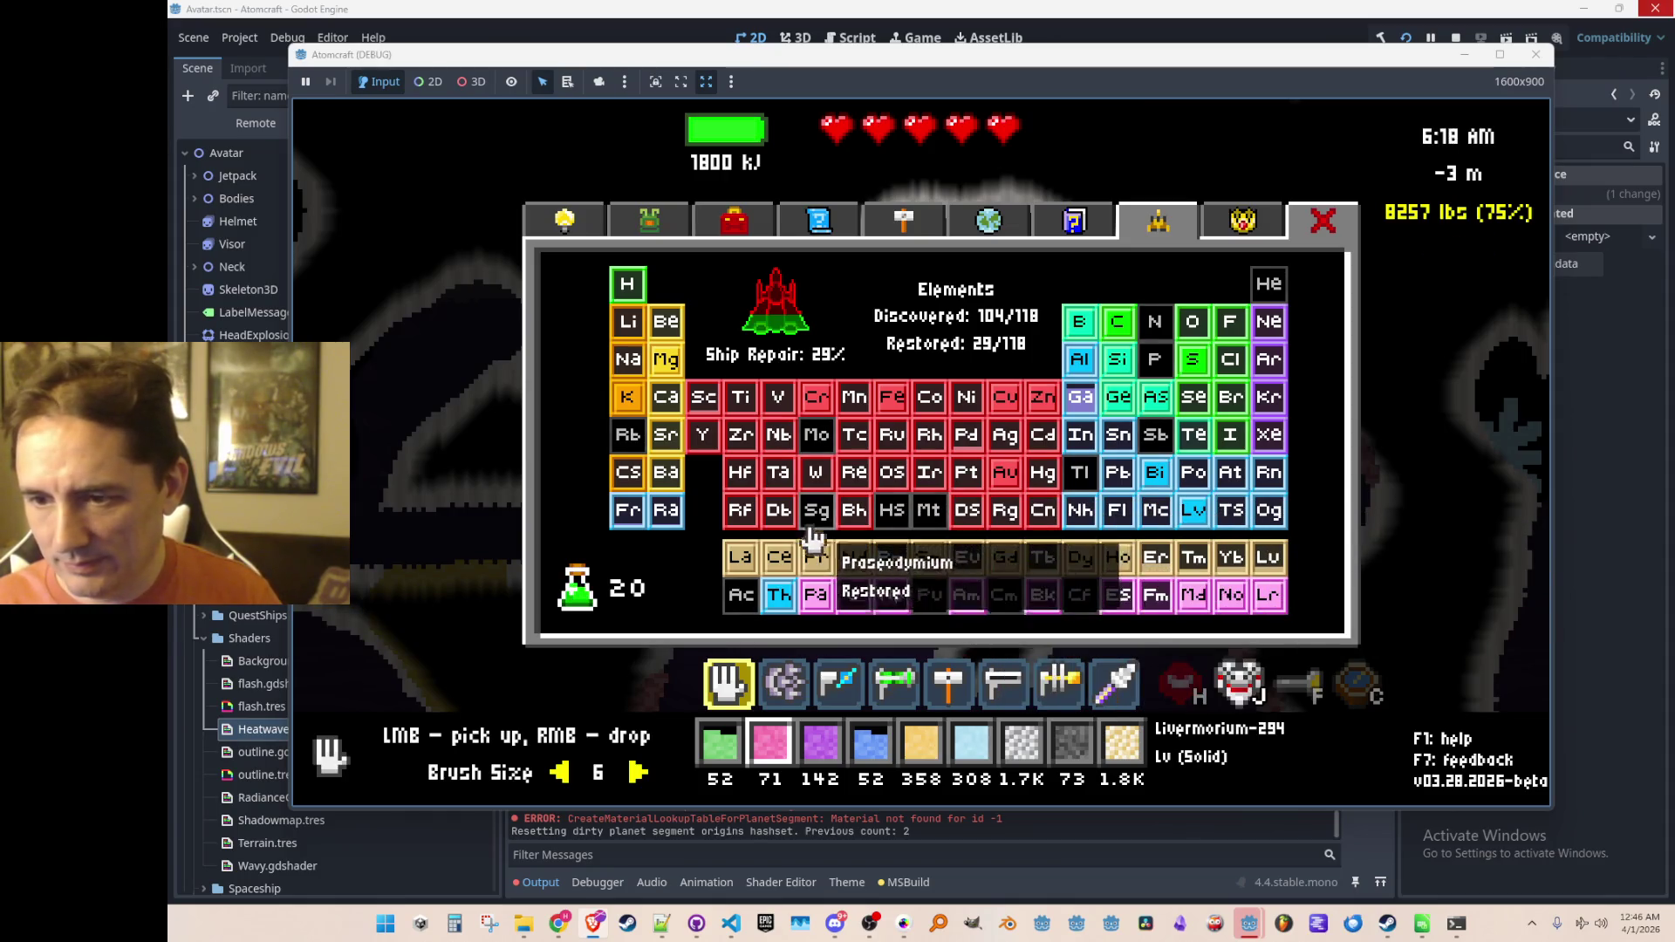
{"action": "key", "text": "Escape"}
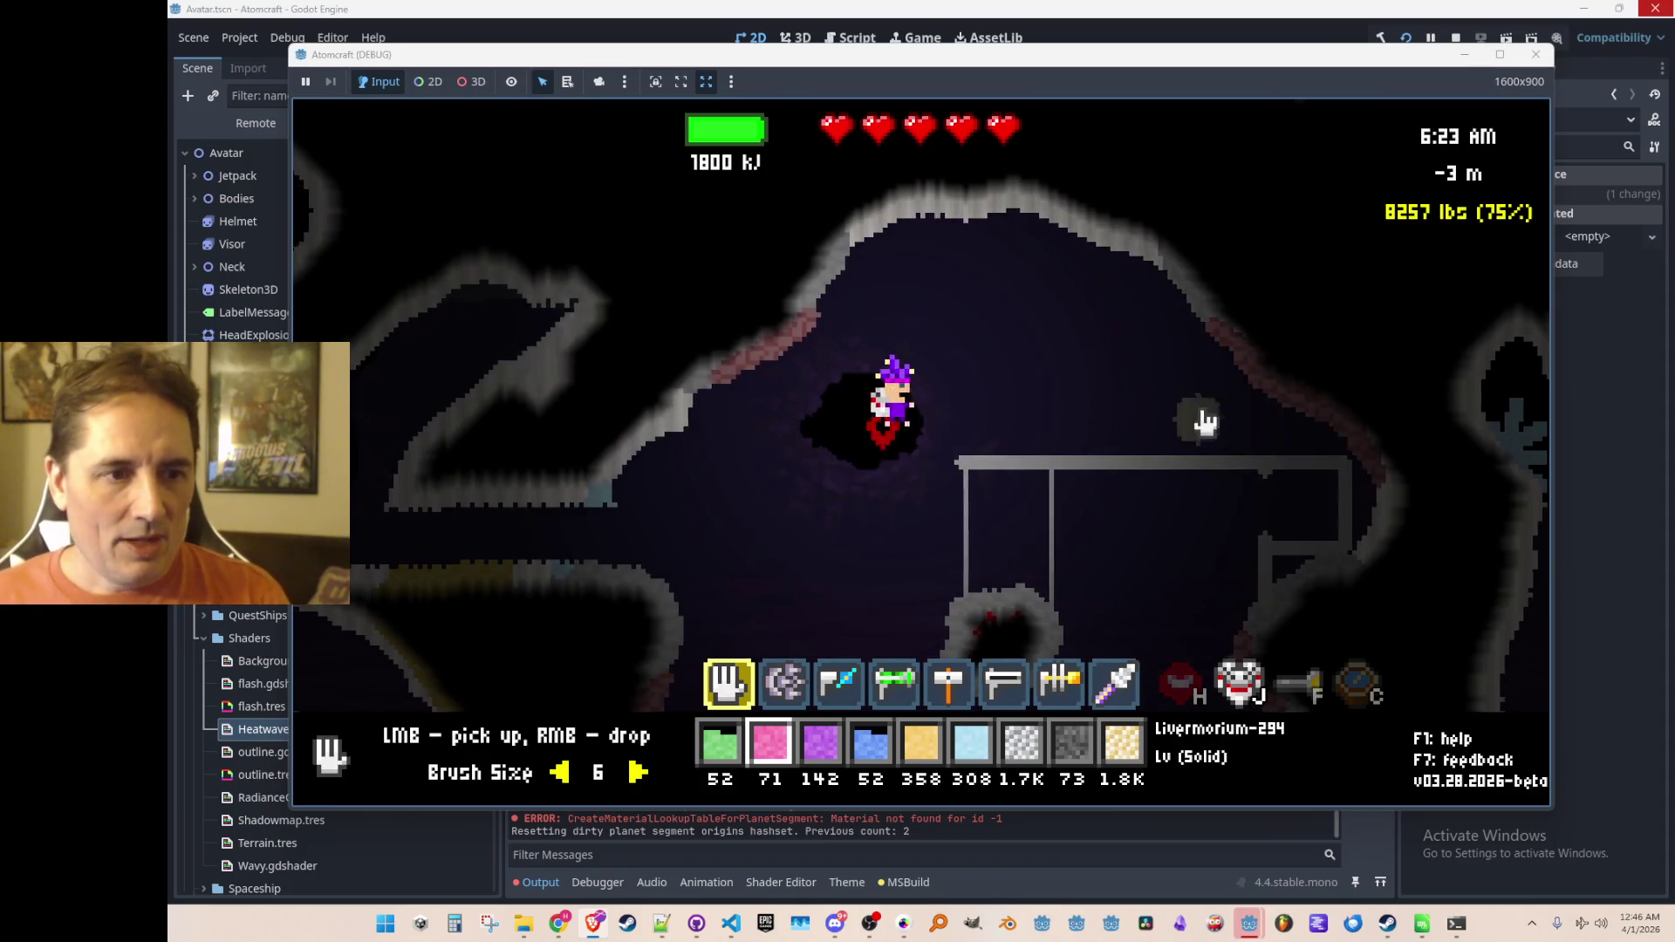
Step: Drop the Flerovium pile with the drill slot and hit it with neutron and proton beams
{"action": "key", "text": "2"}
{"action": "scroll", "coordinate": [1160, 388], "scroll_direction": "down", "scroll_amount": 1}
{"action": "left_click", "coordinate": [1127, 339]}
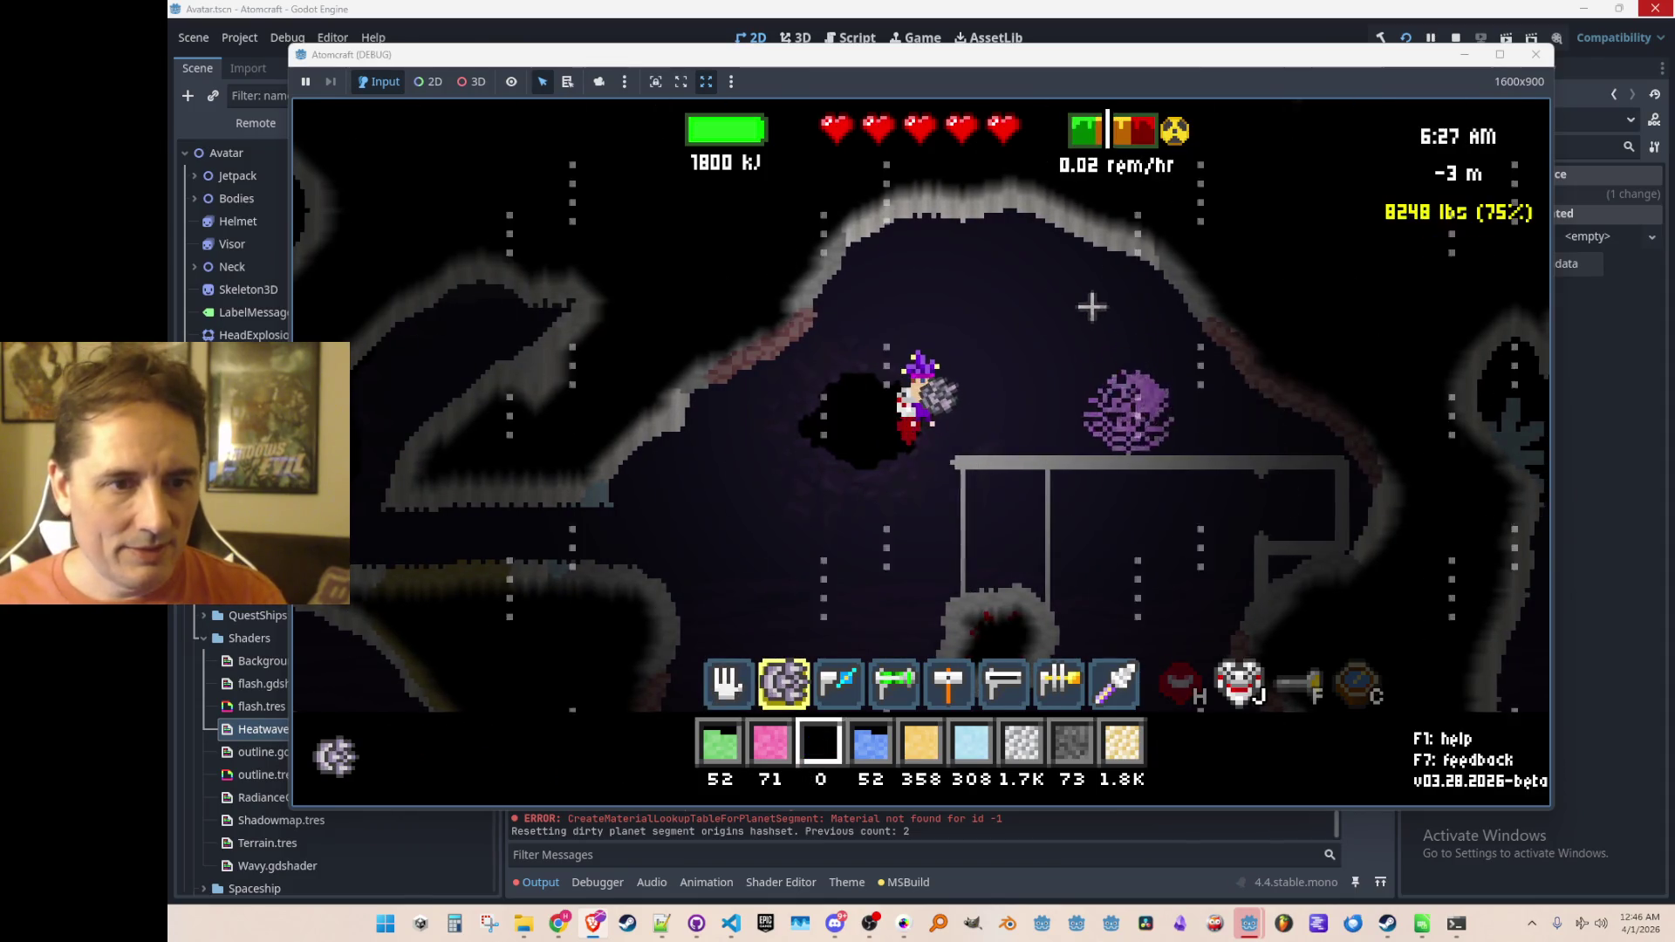
{"action": "key", "text": "3"}
{"action": "key", "text": "2"}
{"action": "scroll", "coordinate": [1236, 462], "scroll_direction": "down", "scroll_amount": 1}
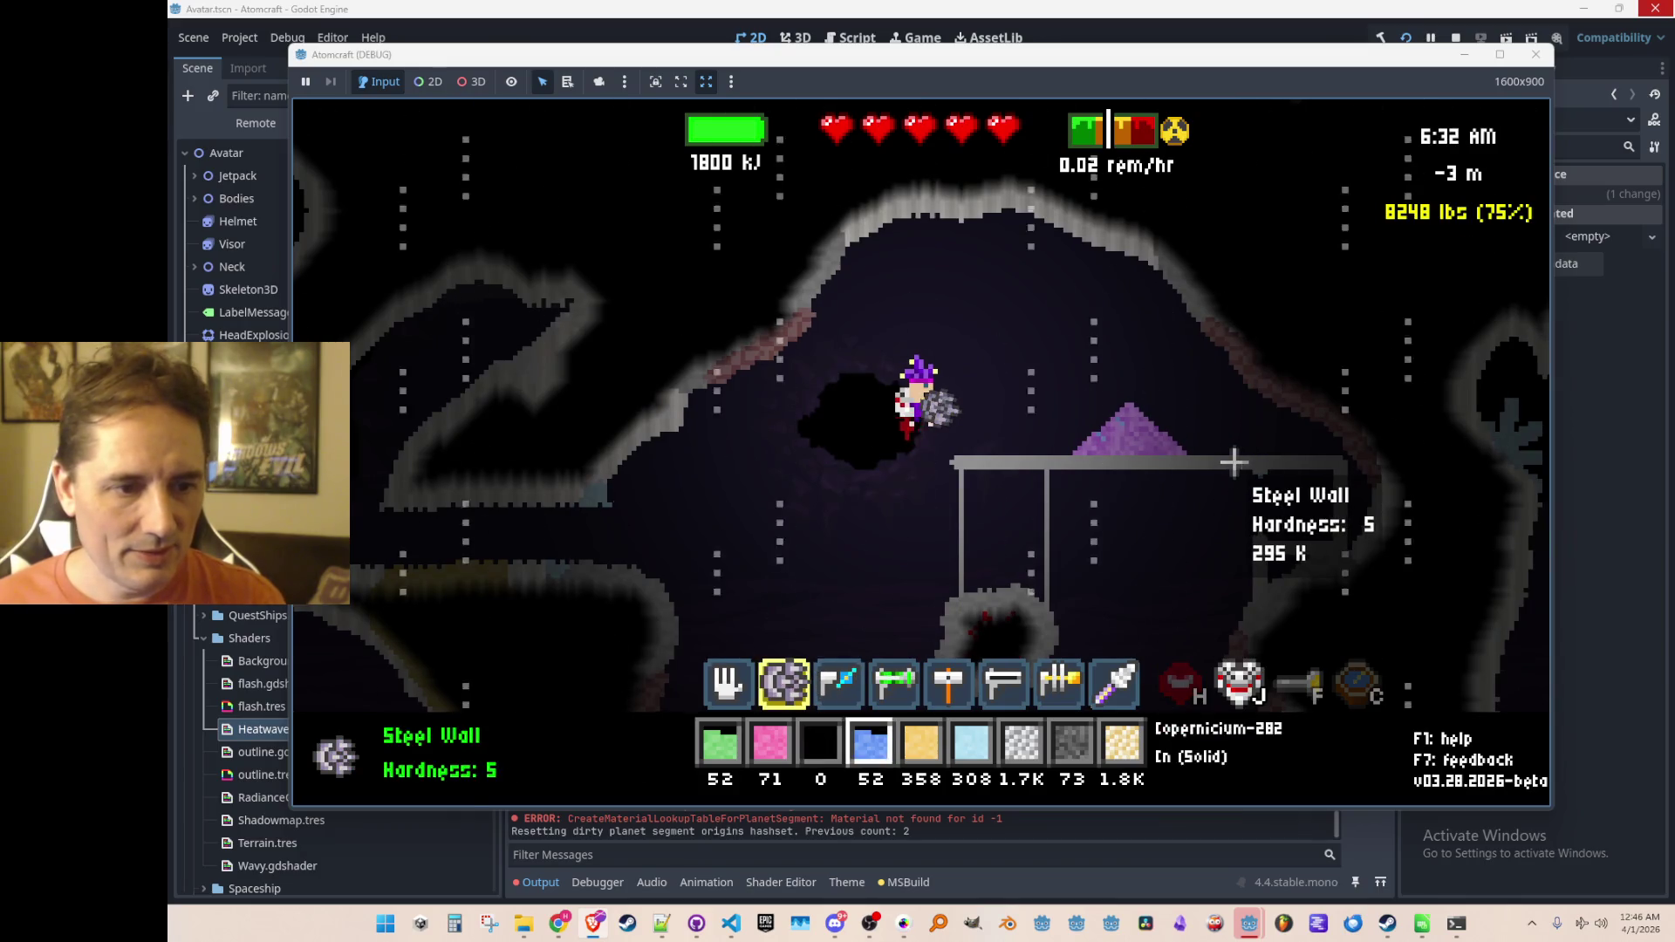
{"action": "key", "text": "4"}
{"action": "scroll", "coordinate": [1235, 462], "scroll_direction": "down", "scroll_amount": 1}
{"action": "left_click", "coordinate": [1235, 462]}
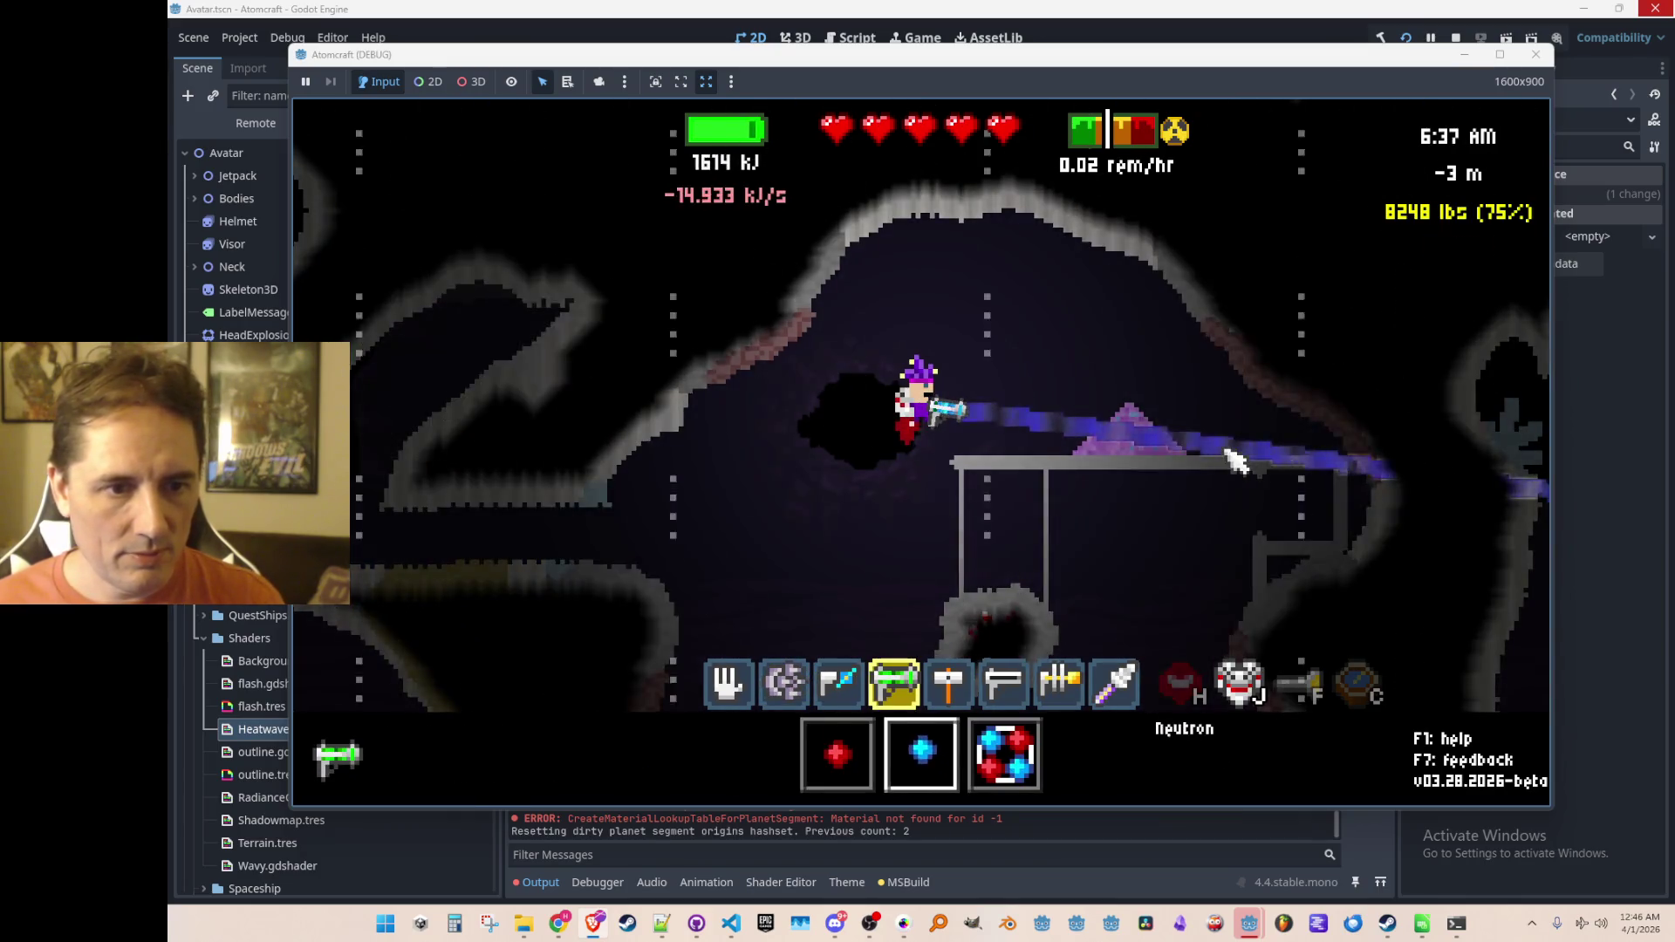
{"action": "scroll", "coordinate": [1231, 460], "scroll_direction": "up", "scroll_amount": 1}
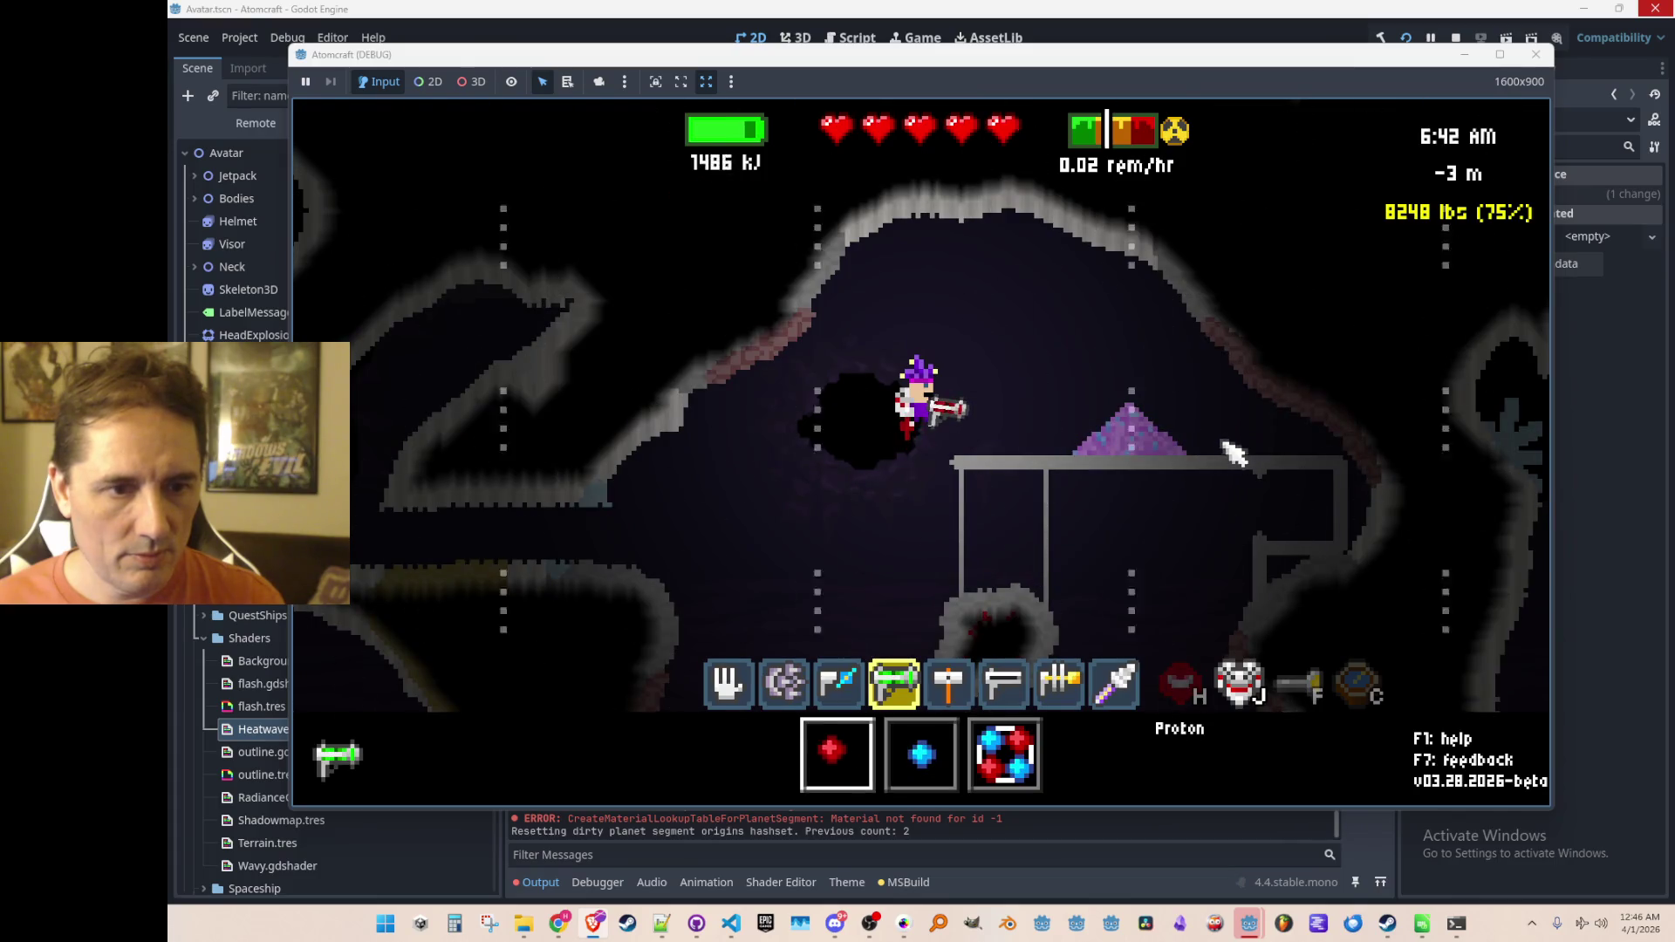
{"action": "left_click", "coordinate": [1233, 461]}
Step: Pick up the bombarded purple pile and stop the running game
{"action": "key", "text": "1"}
{"action": "mouse_move", "coordinate": [1219, 453]}
{"action": "left_mouse_down"}
{"action": "mouse_move", "coordinate": [1071, 463]}
{"action": "mouse_move", "coordinate": [1138, 463]}
{"action": "mouse_move", "coordinate": [1086, 497]}
{"action": "mouse_move", "coordinate": [1031, 495]}
{"action": "mouse_move", "coordinate": [991, 587]}
{"action": "mouse_move", "coordinate": [1028, 598]}
{"action": "mouse_move", "coordinate": [1091, 524]}
{"action": "mouse_move", "coordinate": [1078, 555]}
{"action": "mouse_move", "coordinate": [1170, 587]}
{"action": "mouse_move", "coordinate": [904, 587]}
{"action": "mouse_move", "coordinate": [1215, 290]}
{"action": "mouse_move", "coordinate": [1219, 209]}
{"action": "mouse_move", "coordinate": [1028, 531]}
{"action": "left_mouse_up"}
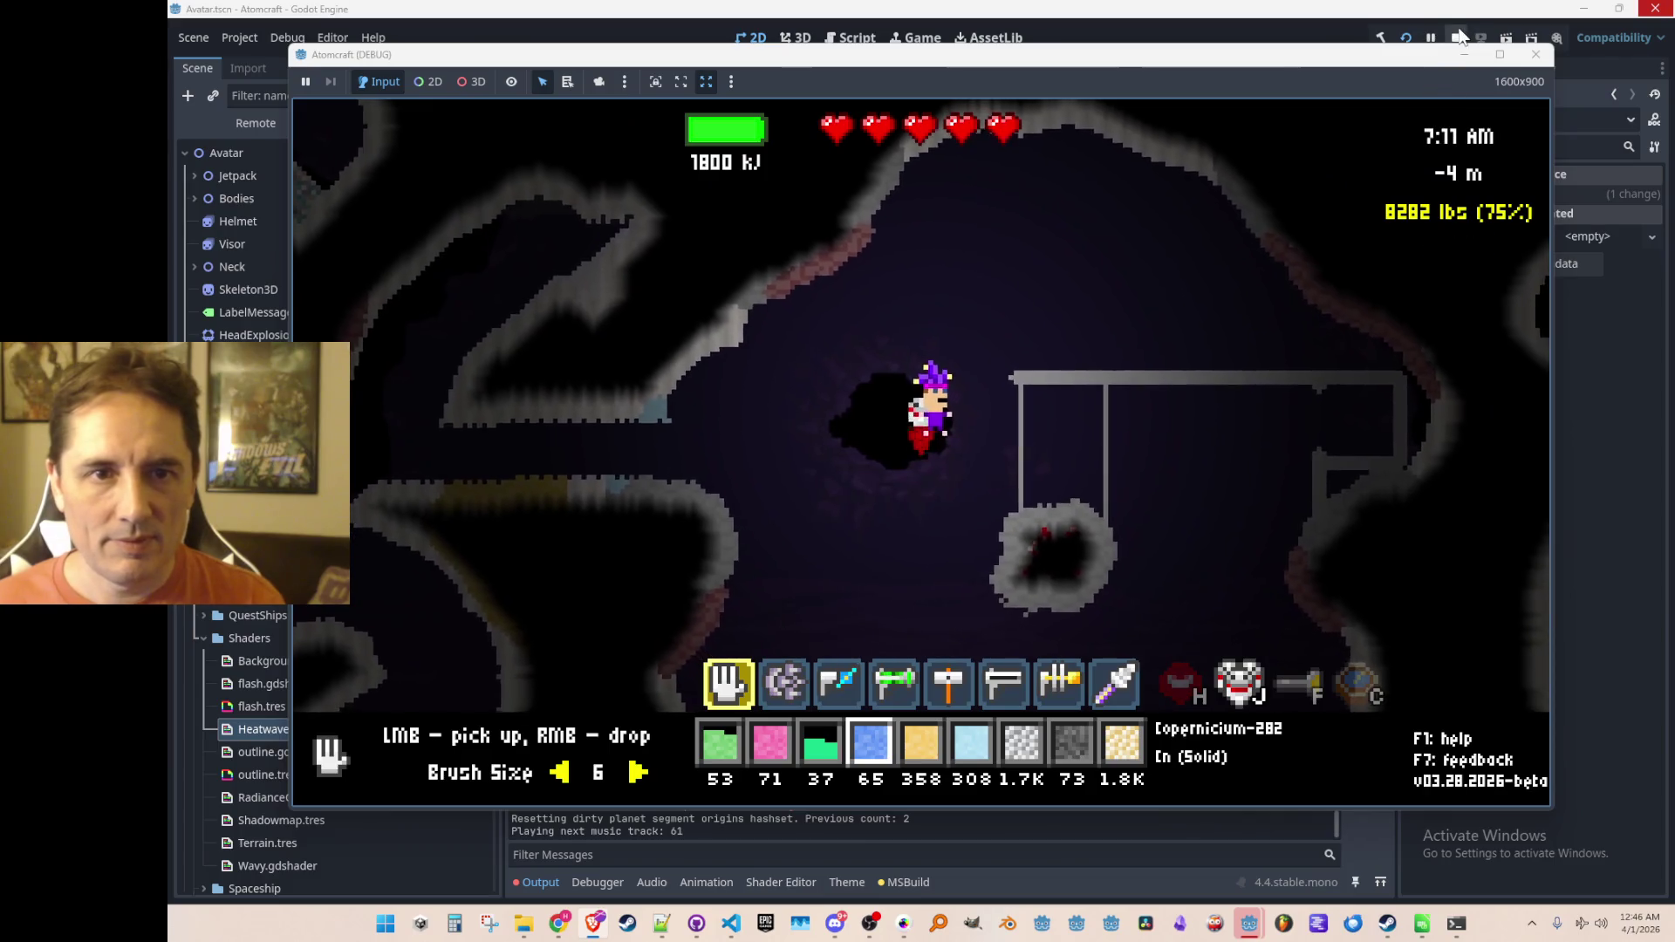
{"action": "left_click", "coordinate": [1451, 35]}
Step: Save the current Avatar scene in the Godot editor
{"action": "key", "text": "ctrl+s"}
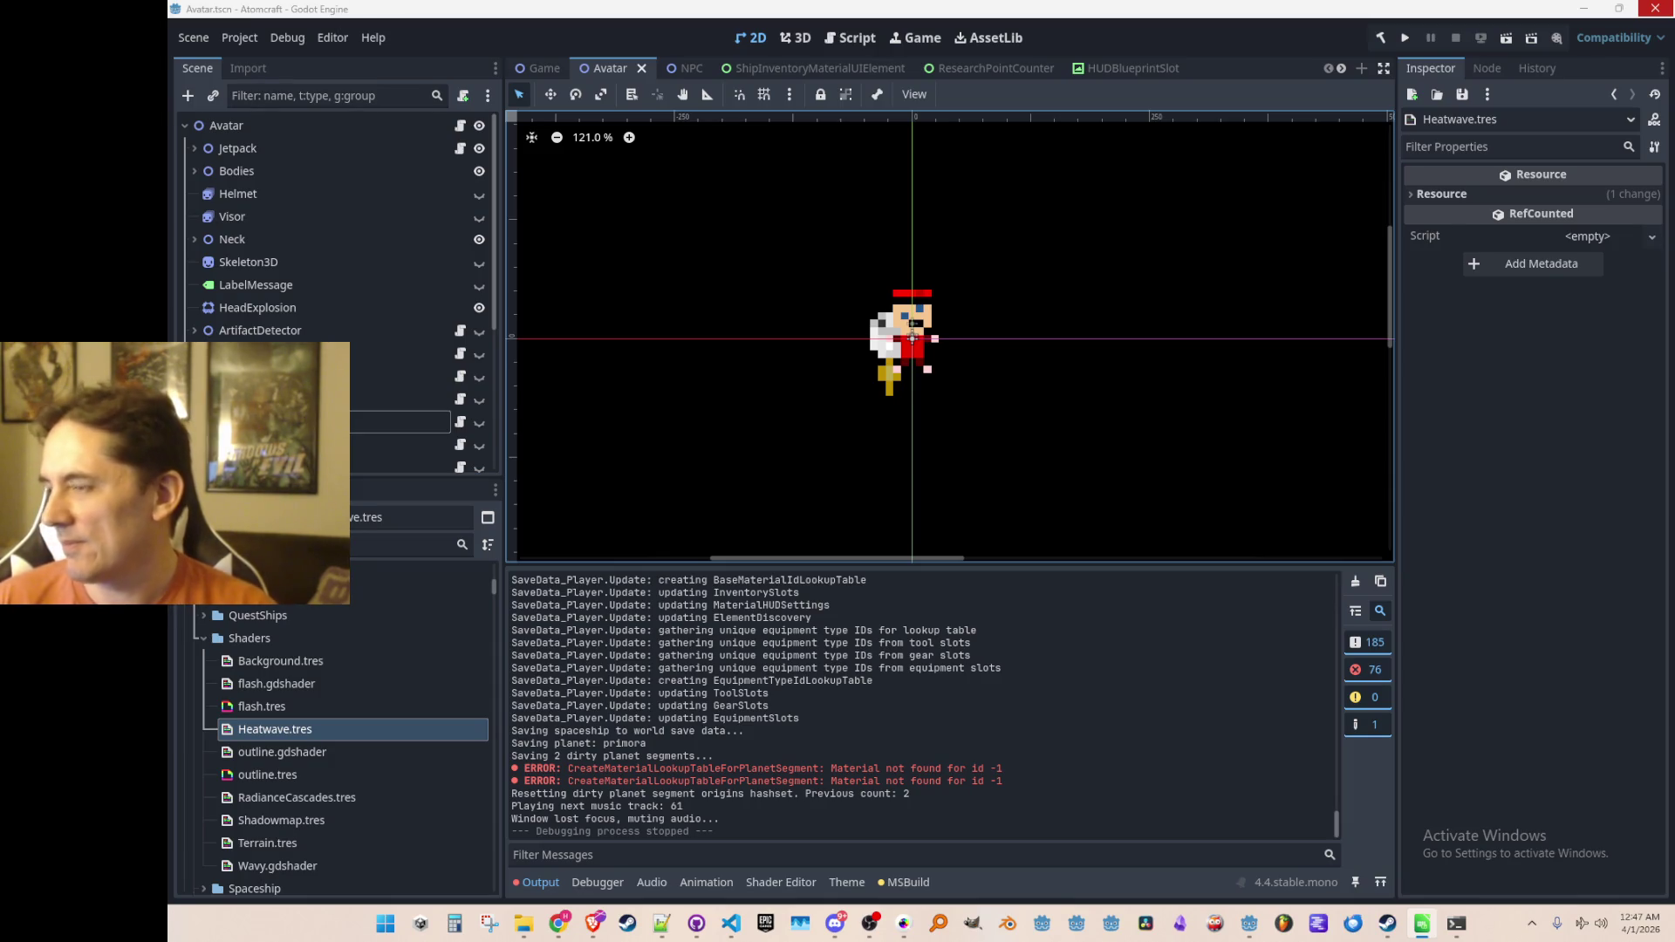
{"action": "scroll", "coordinate": [965, 302], "scroll_direction": "up", "scroll_amount": 4}
{"action": "scroll", "coordinate": [964, 302], "scroll_direction": "up", "scroll_amount": 5}
{"action": "scroll", "coordinate": [975, 326], "scroll_direction": "down", "scroll_amount": 4}
{"action": "scroll", "coordinate": [970, 317], "scroll_direction": "up", "scroll_amount": 2}
{"action": "scroll", "coordinate": [976, 318], "scroll_direction": "down", "scroll_amount": 2}
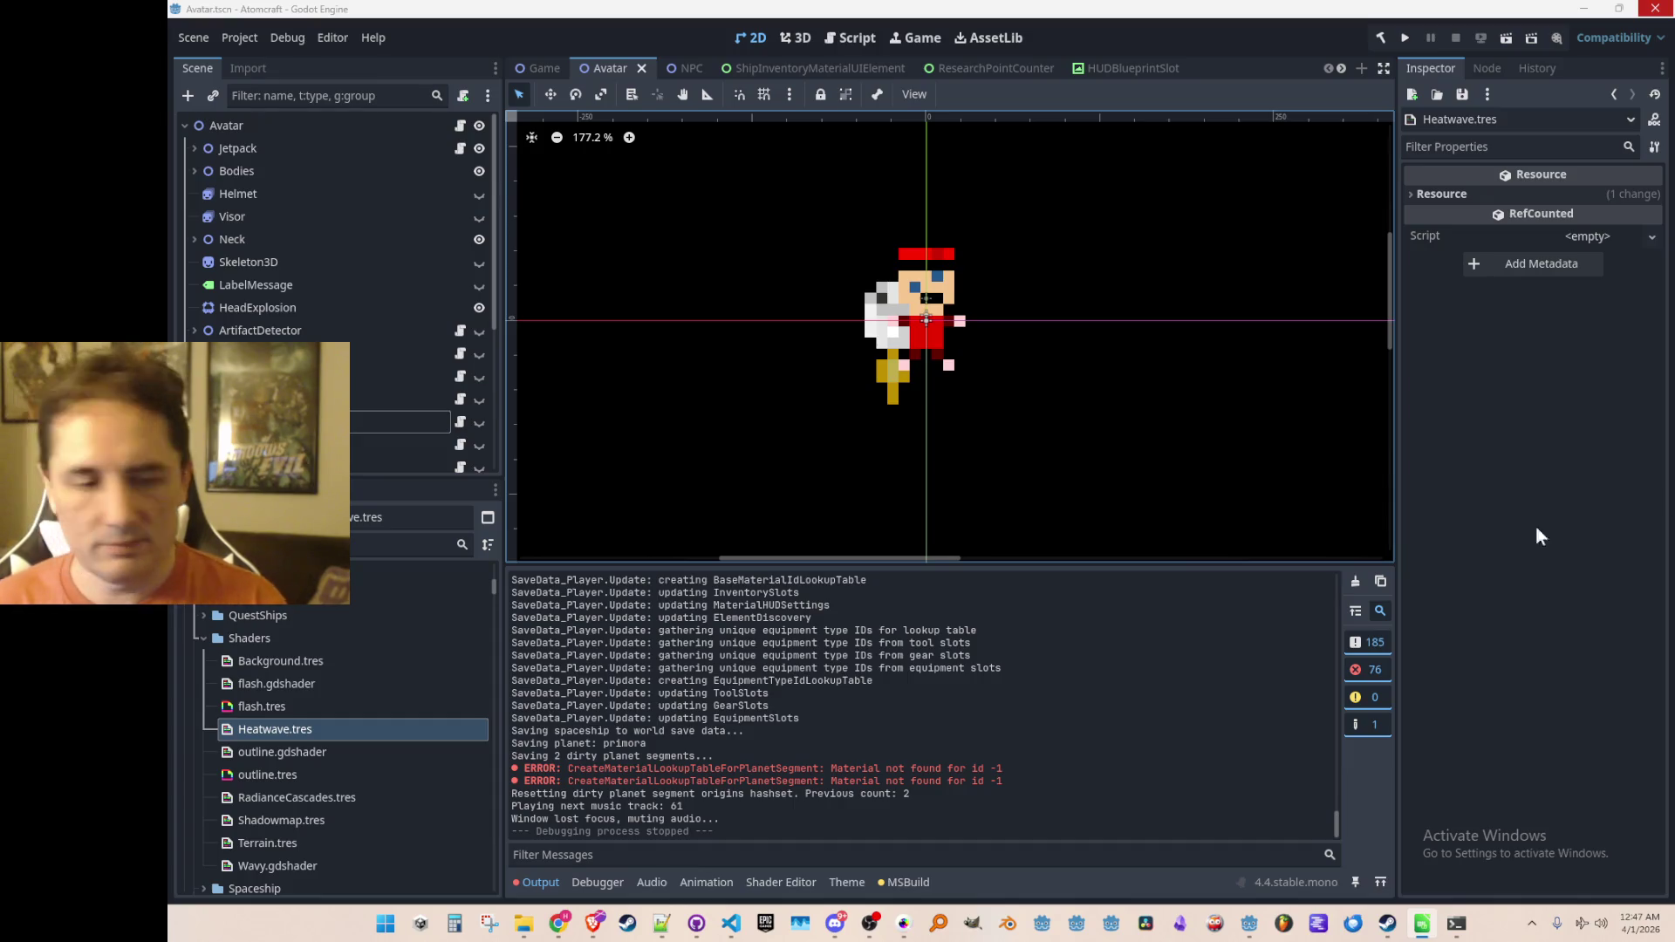
Step: Raise the Simulation.cs window in VS Code and place the cursor on empty line 223
{"action": "mouse_move", "coordinate": [731, 932]}
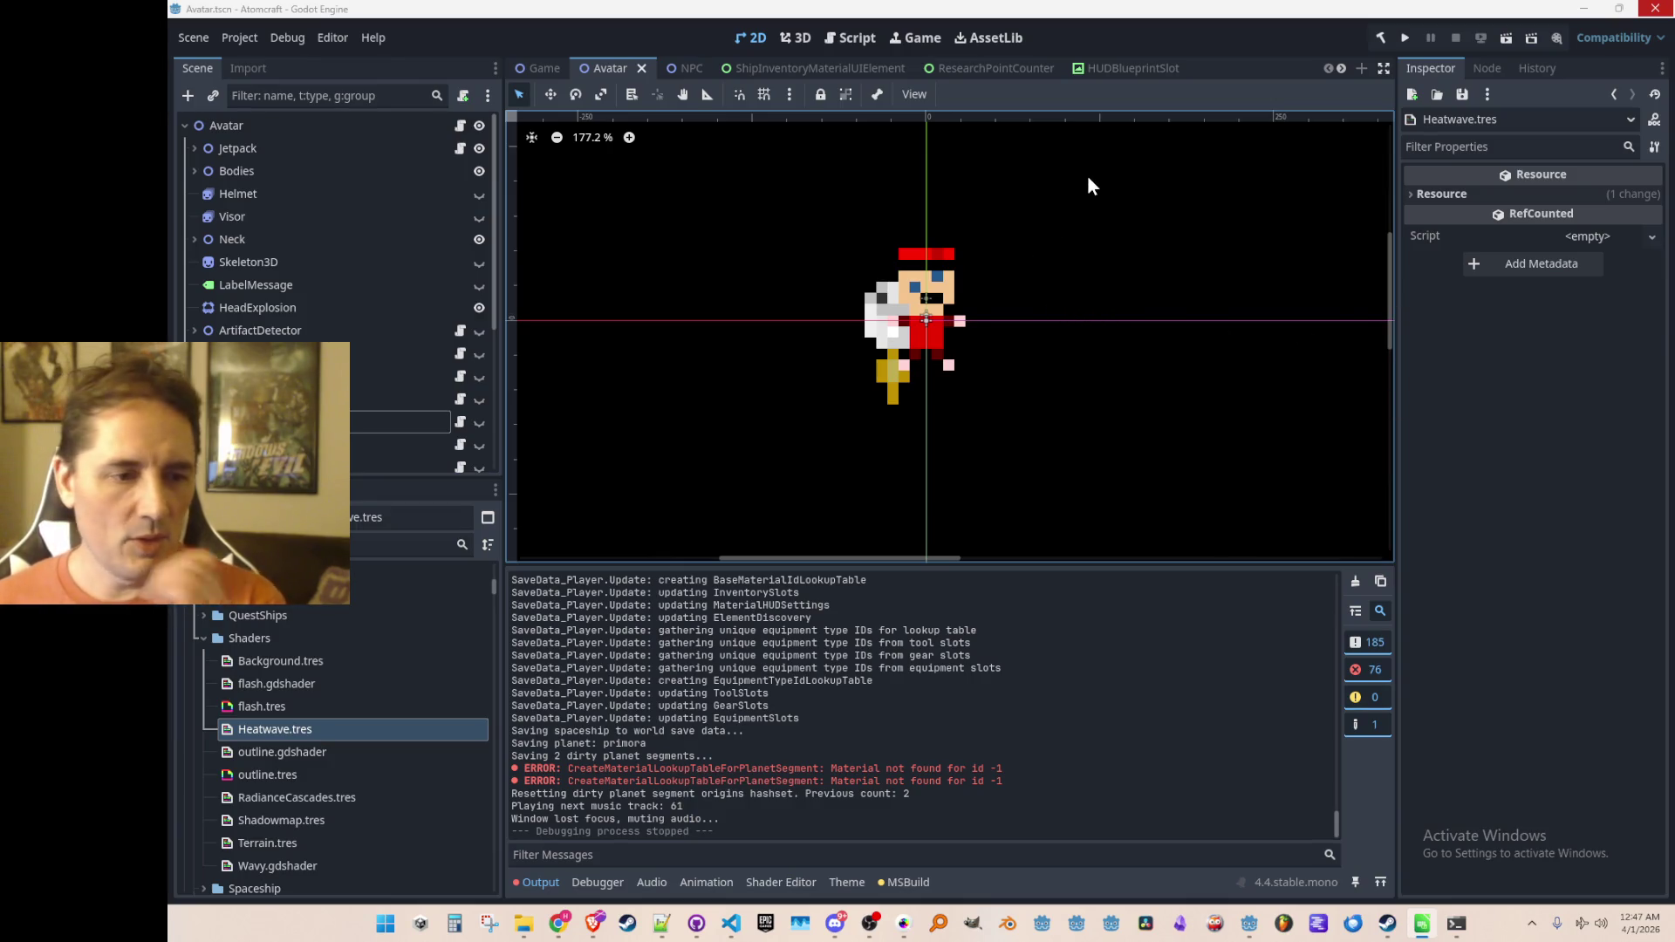
{"action": "left_click", "coordinate": [731, 923]}
{"action": "left_click", "coordinate": [983, 340]}
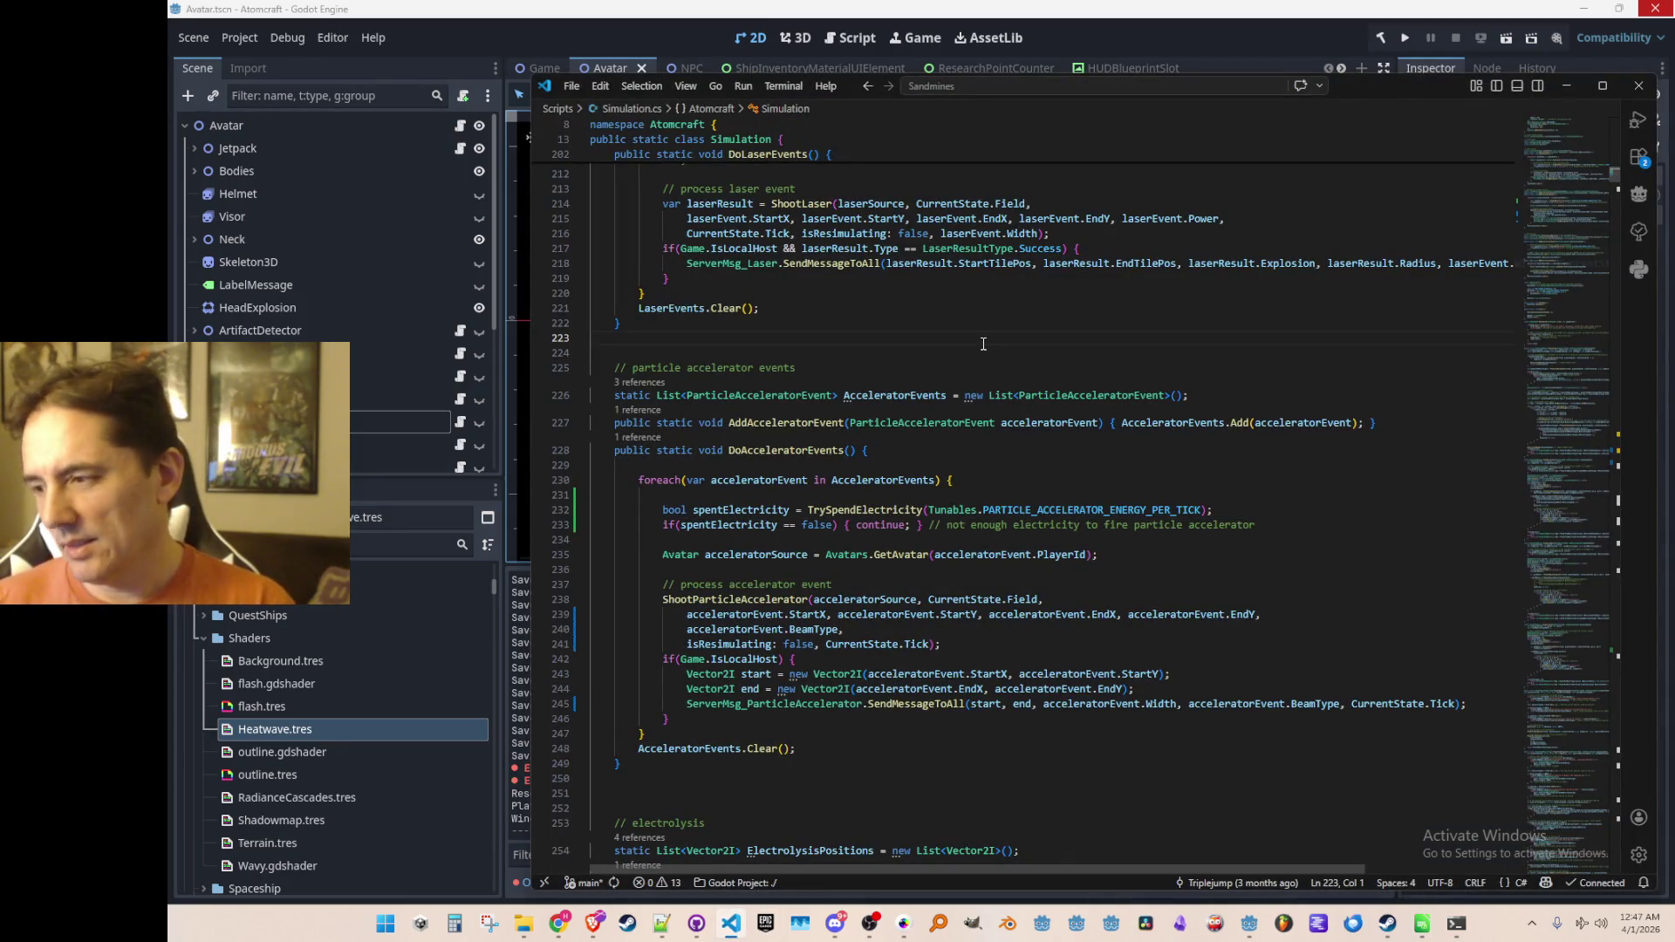
{"action": "key", "text": "alt+Tab"}
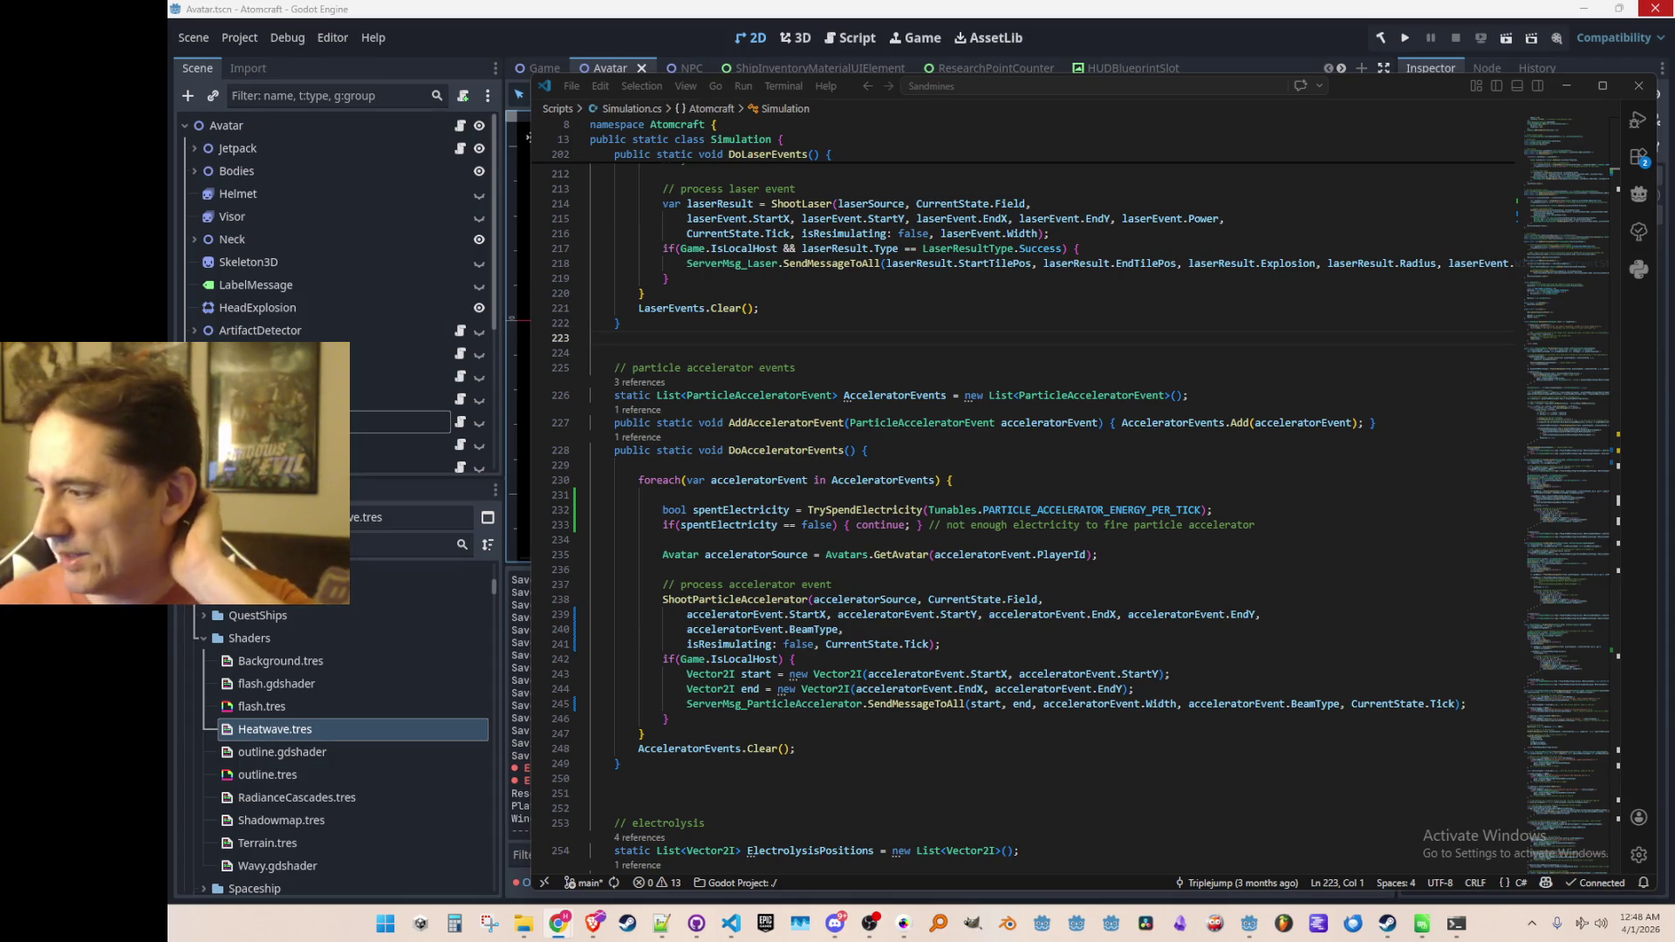
Step: Open Tunables.cs through the quick file search
{"action": "left_click", "coordinate": [1116, 334]}
{"action": "key", "text": "ctrl+t"}
{"action": "type", "text": "particle"}
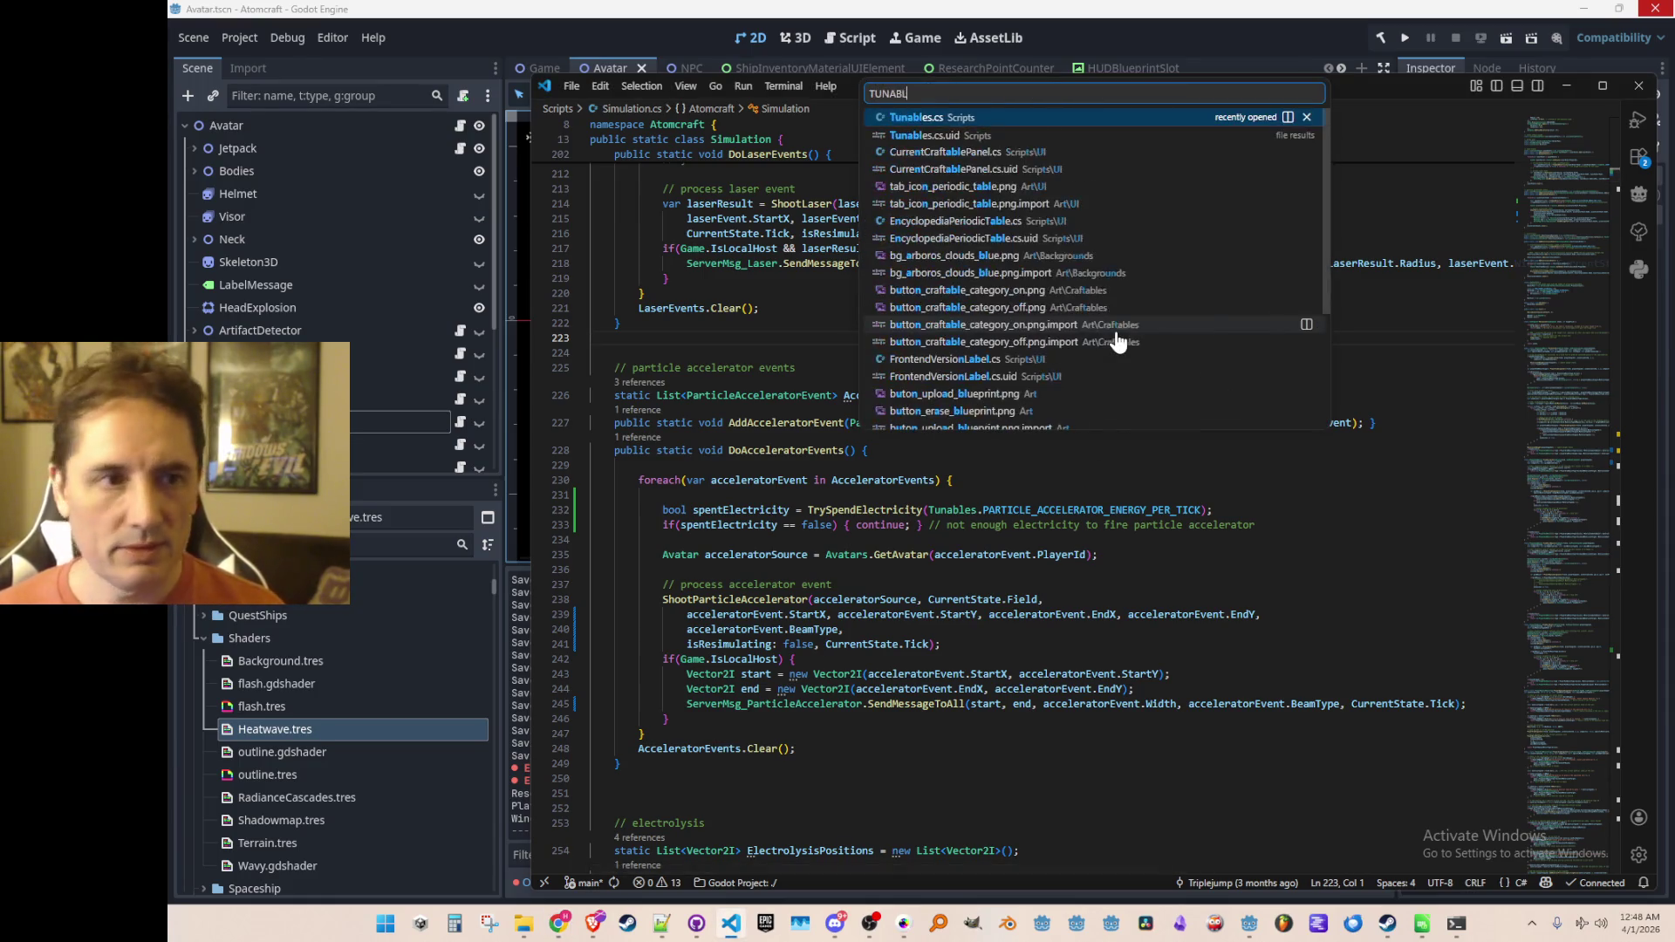
{"action": "left_click", "coordinate": [1108, 119]}
Step: Add a '// RADIOACTIVE DECAY HEAT' section comment below the particle accelerator constant
{"action": "scroll", "coordinate": [1285, 547], "scroll_direction": "down", "scroll_amount": 2}
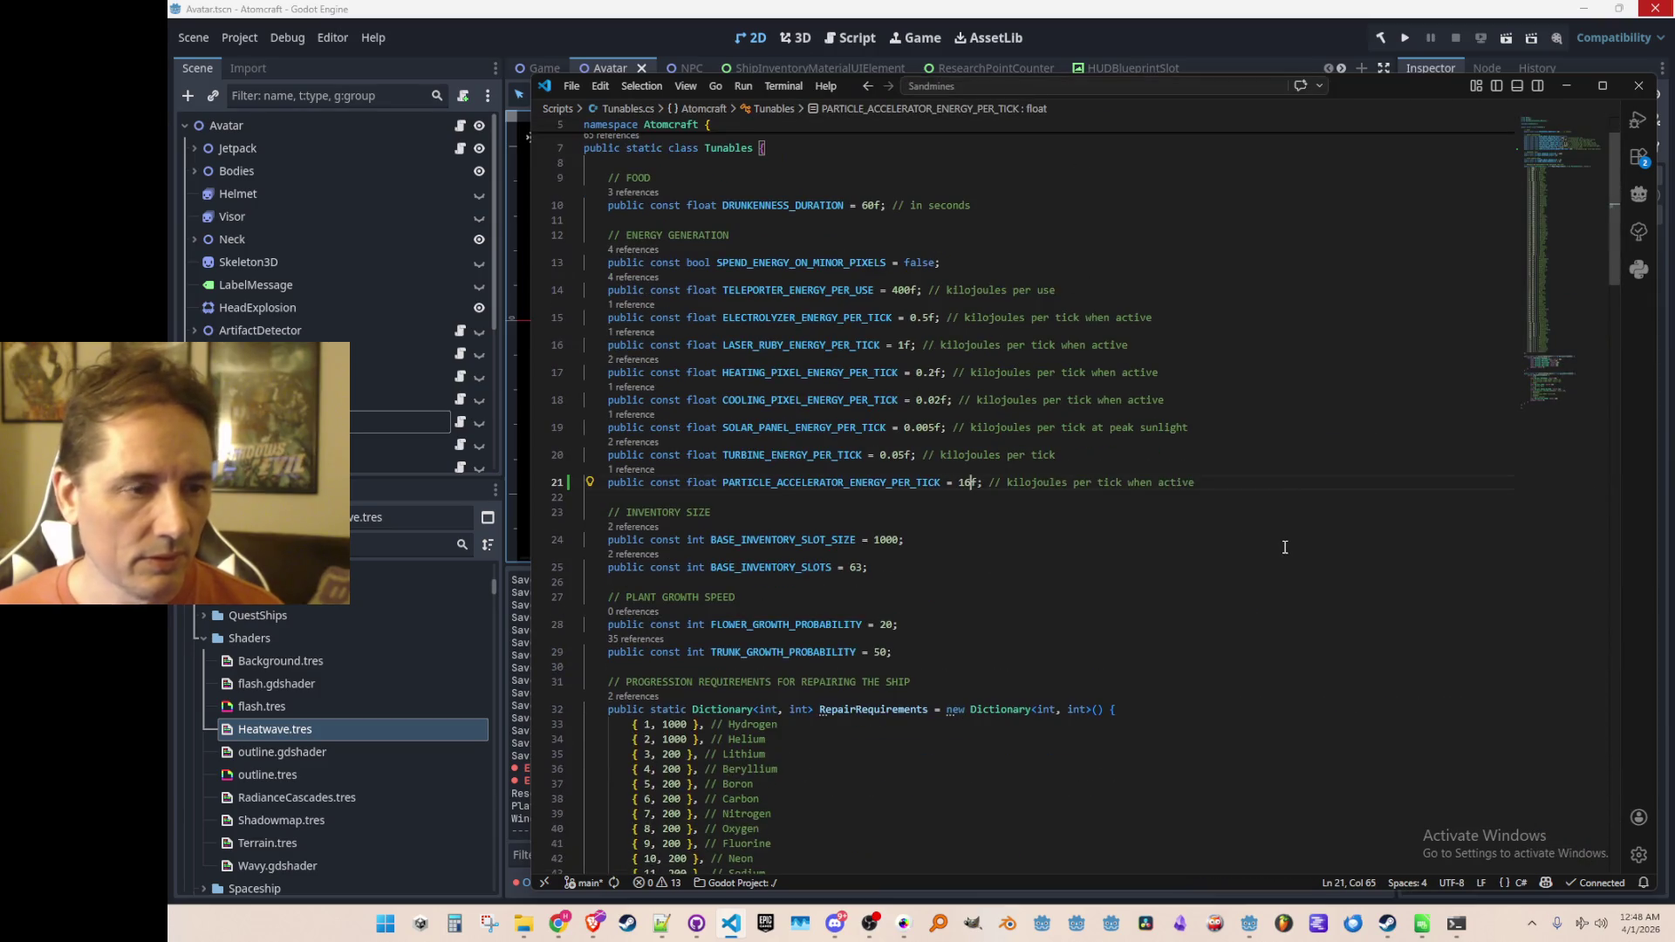
{"action": "key", "text": "End"}
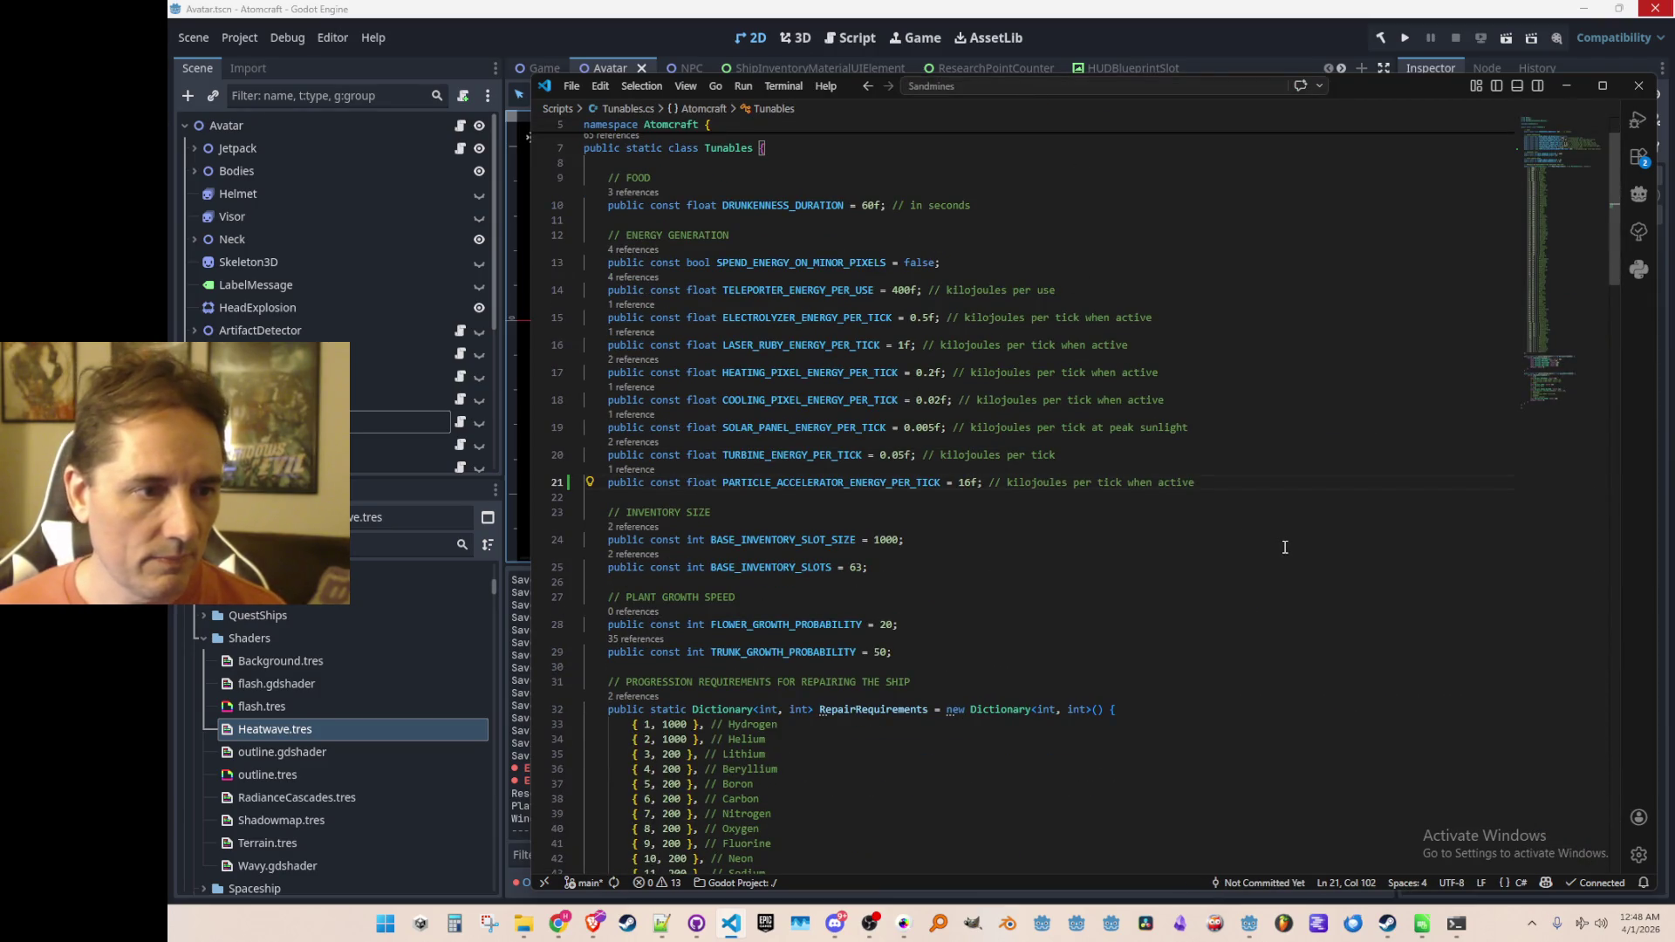
{"action": "key", "text": "Return"}
{"action": "key", "text": "Return"}
{"action": "type", "text": "// "}
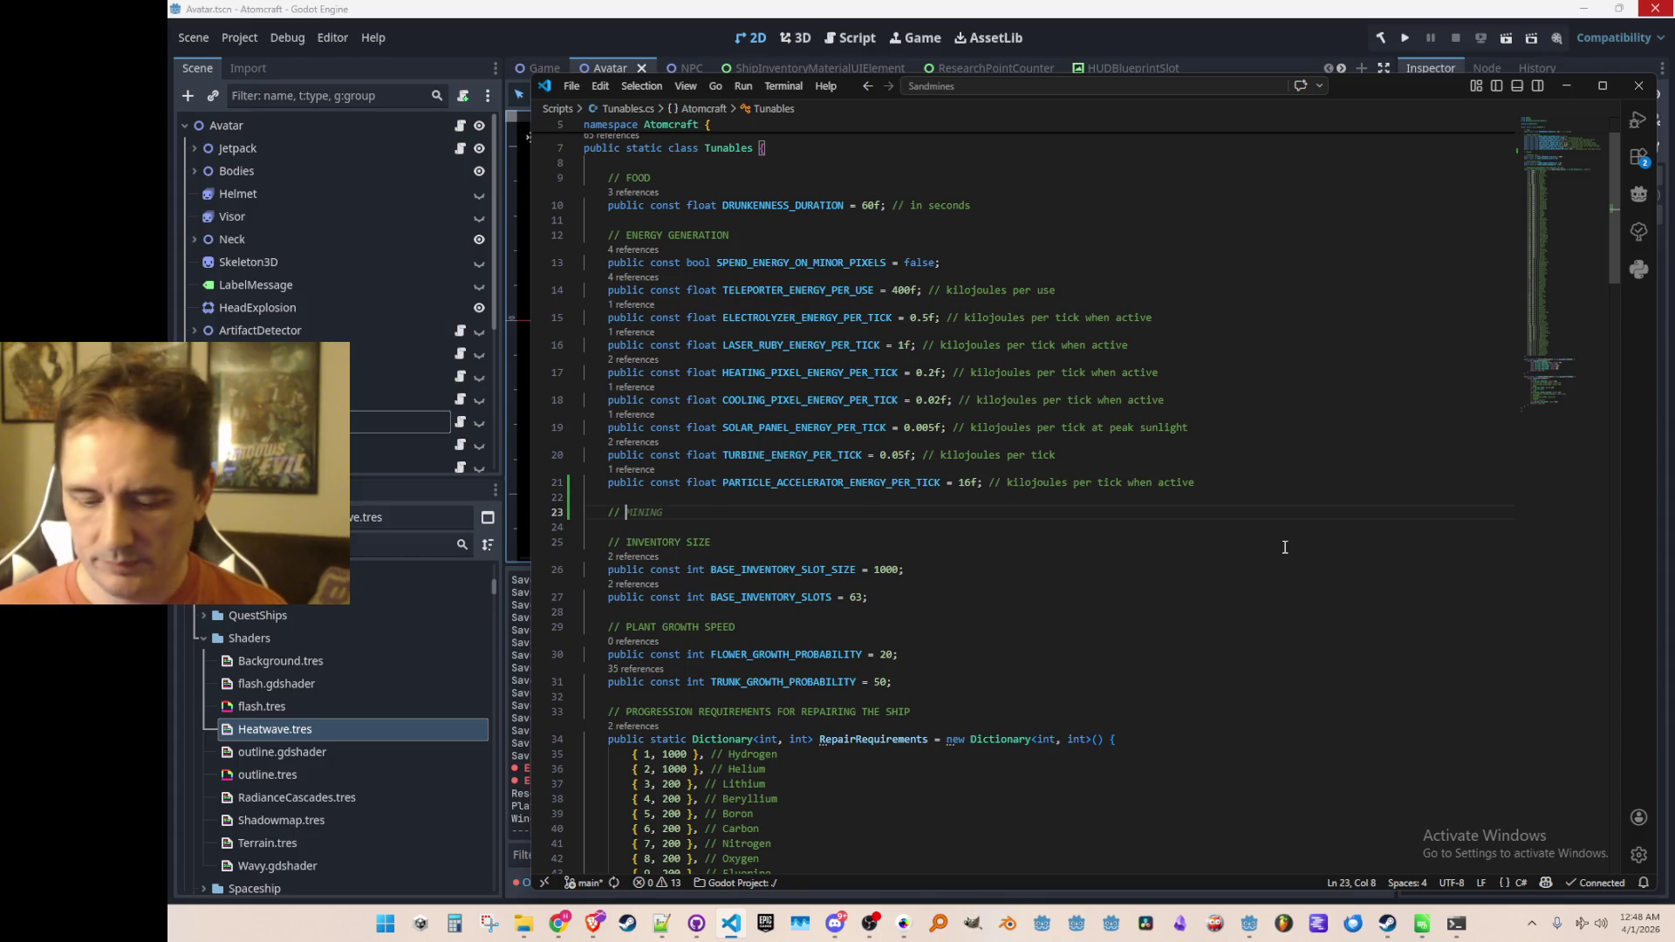
{"action": "type", "text": "RADIATION"}
{"action": "key", "text": "BackSpace"}
{"action": "key", "text": "BackSpace"}
{"action": "key", "text": "BackSpace"}
{"action": "type", "text": "OACTIVE DECAY HEAT"}
{"action": "key", "text": "Return"}
Step: Add short constants HEAT_PER_TICK_FROM_GAMMA = 1, BETA = 3 and ALPHA = 5, then switch to BaseMaterial.cs
{"action": "type", "text": "public const "}
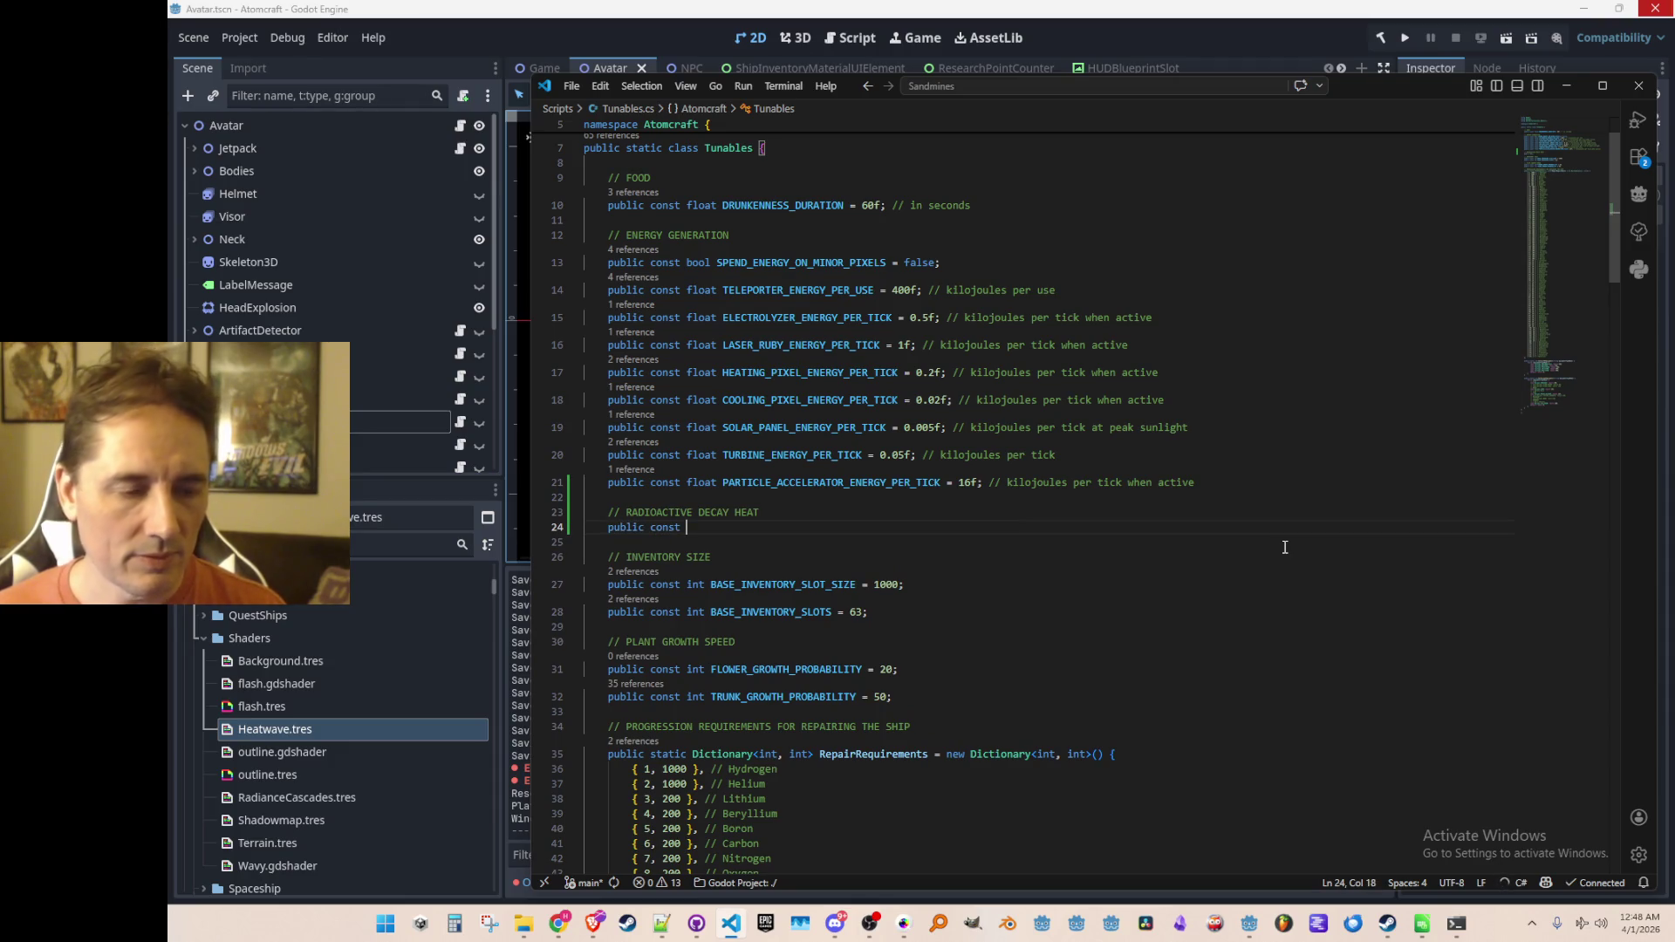
{"action": "type", "text": "short "}
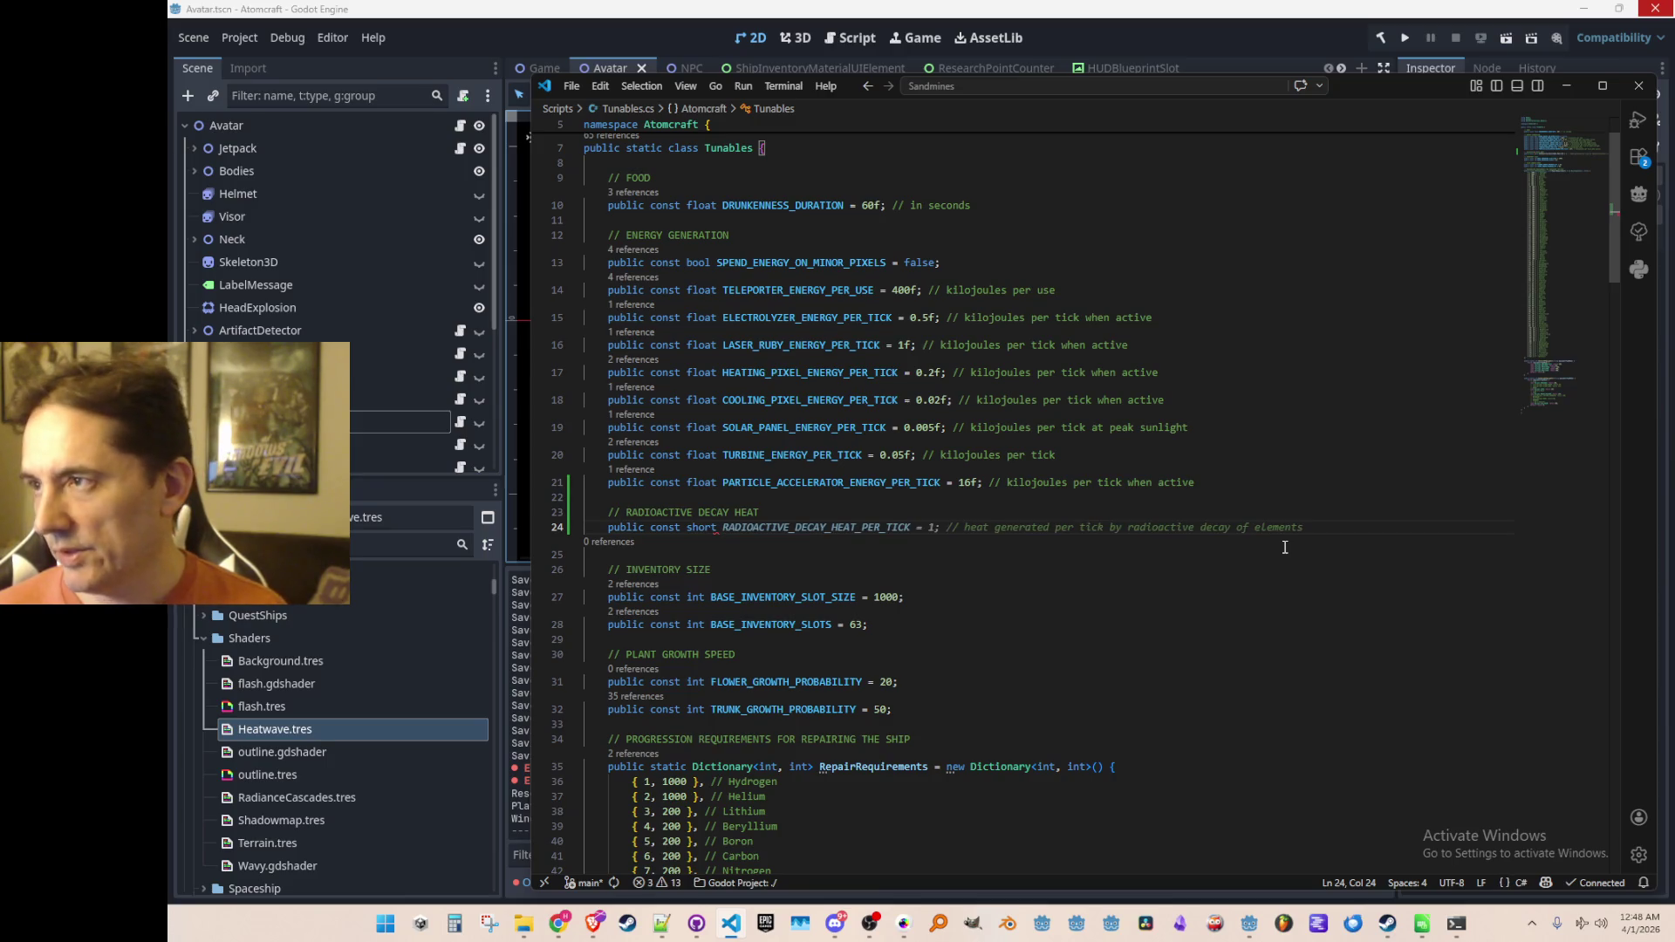
{"action": "type", "text": "HEAT_P"}
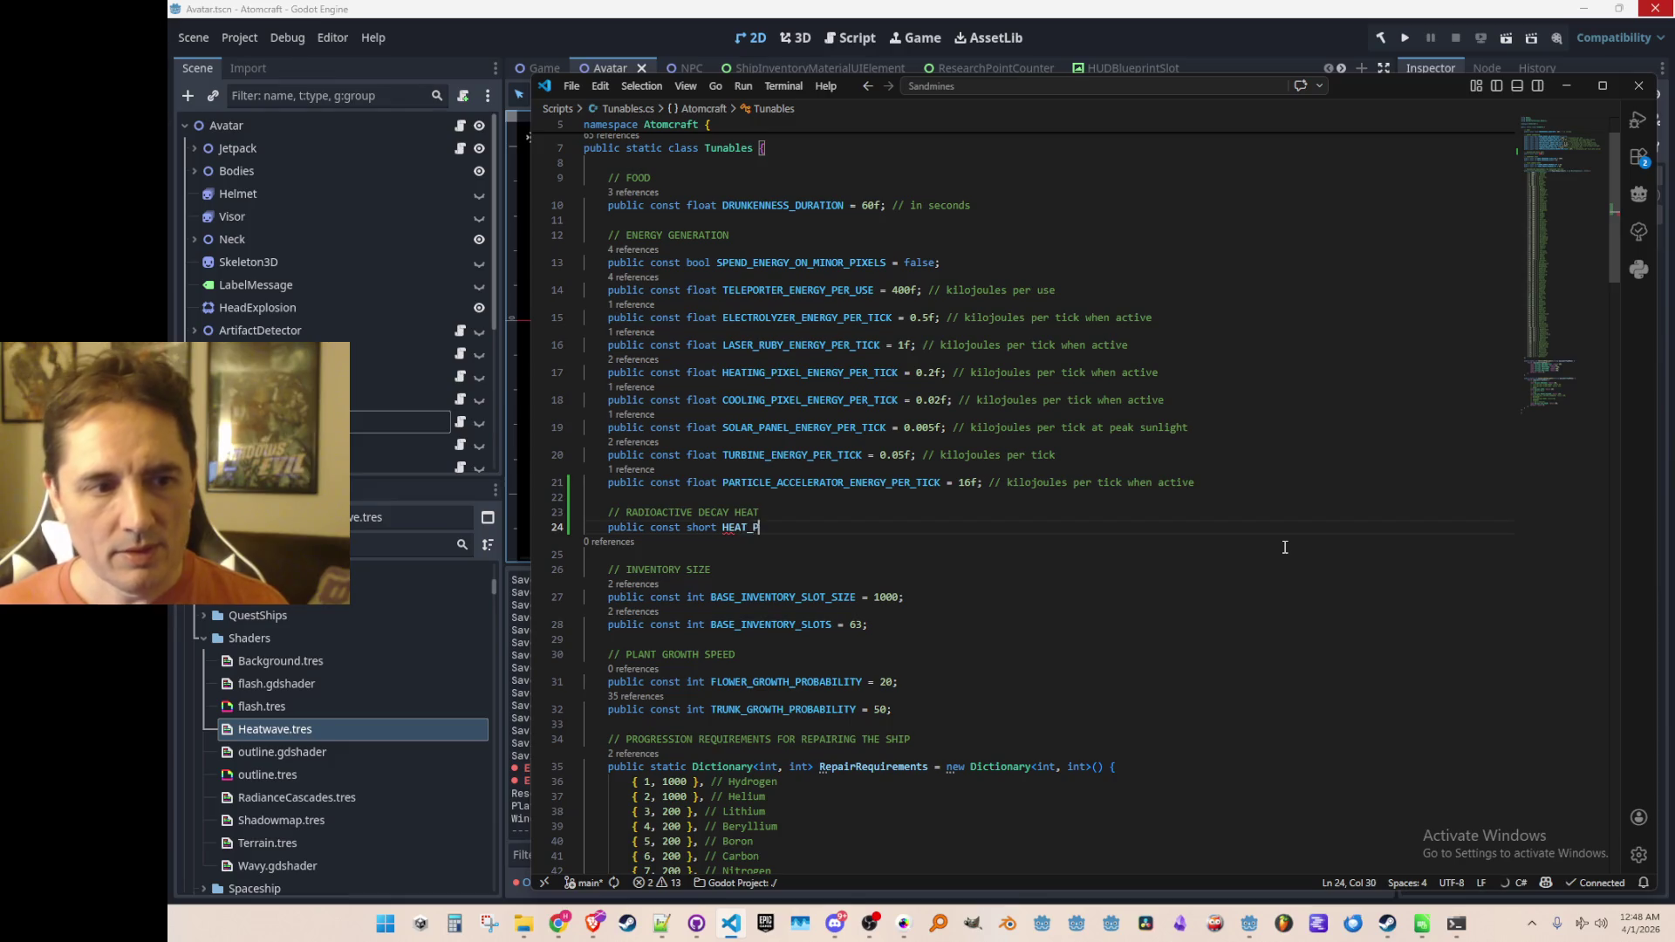
{"action": "type", "text": "ER_TICK_FROM_"}
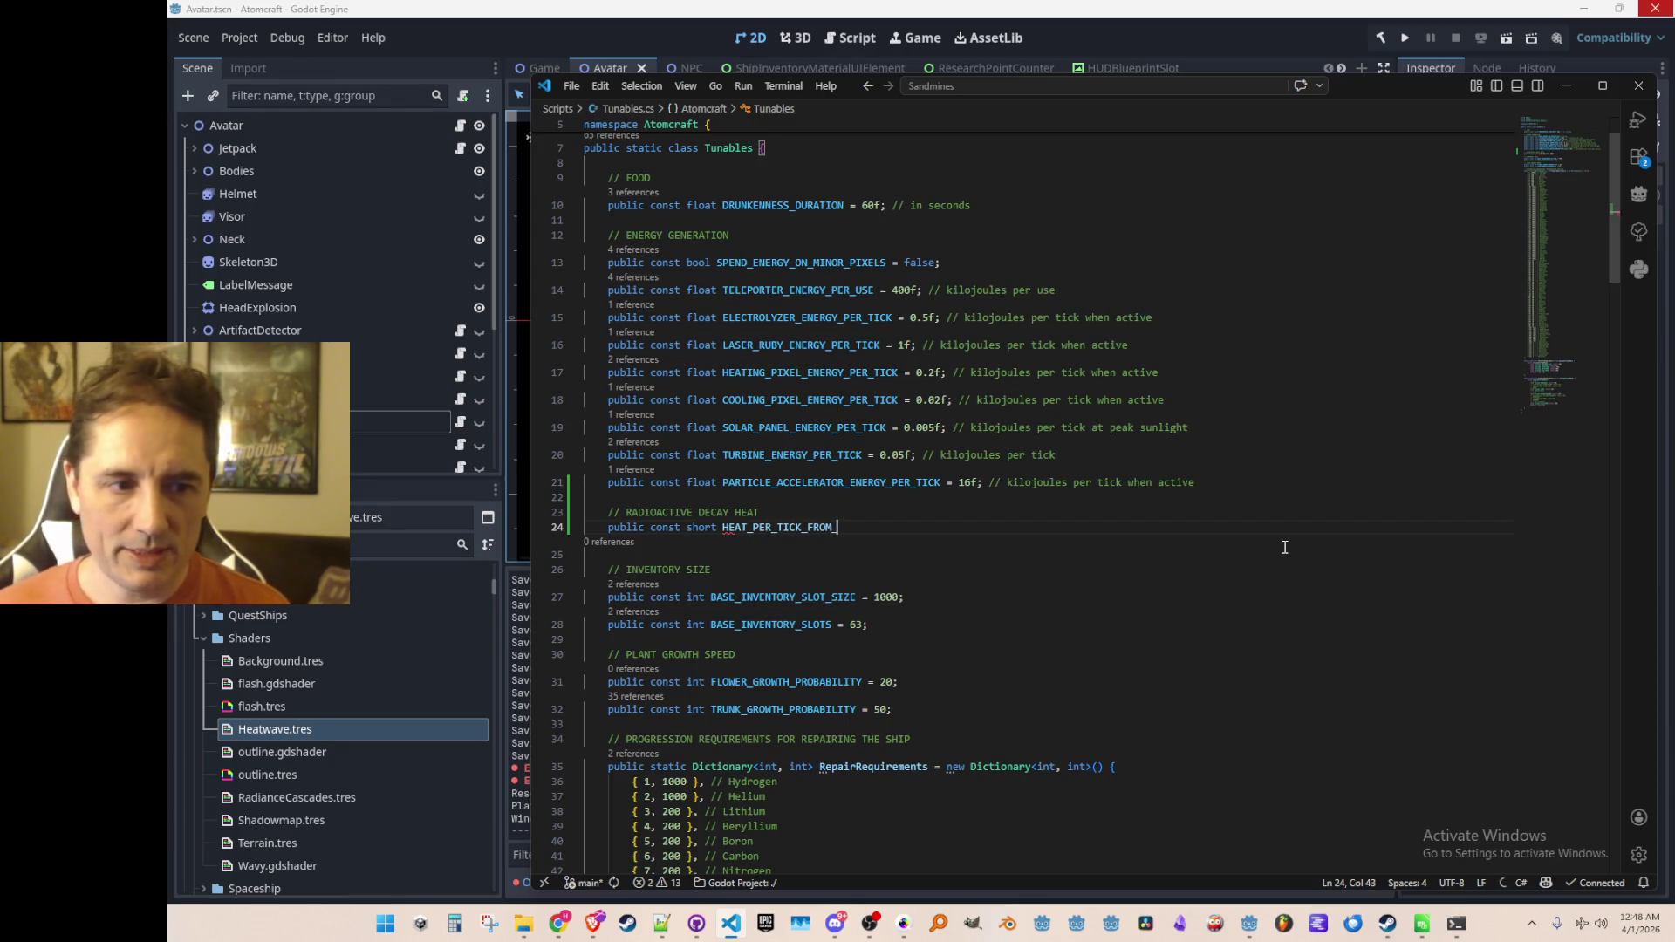
{"action": "type", "text": "GAMMA"}
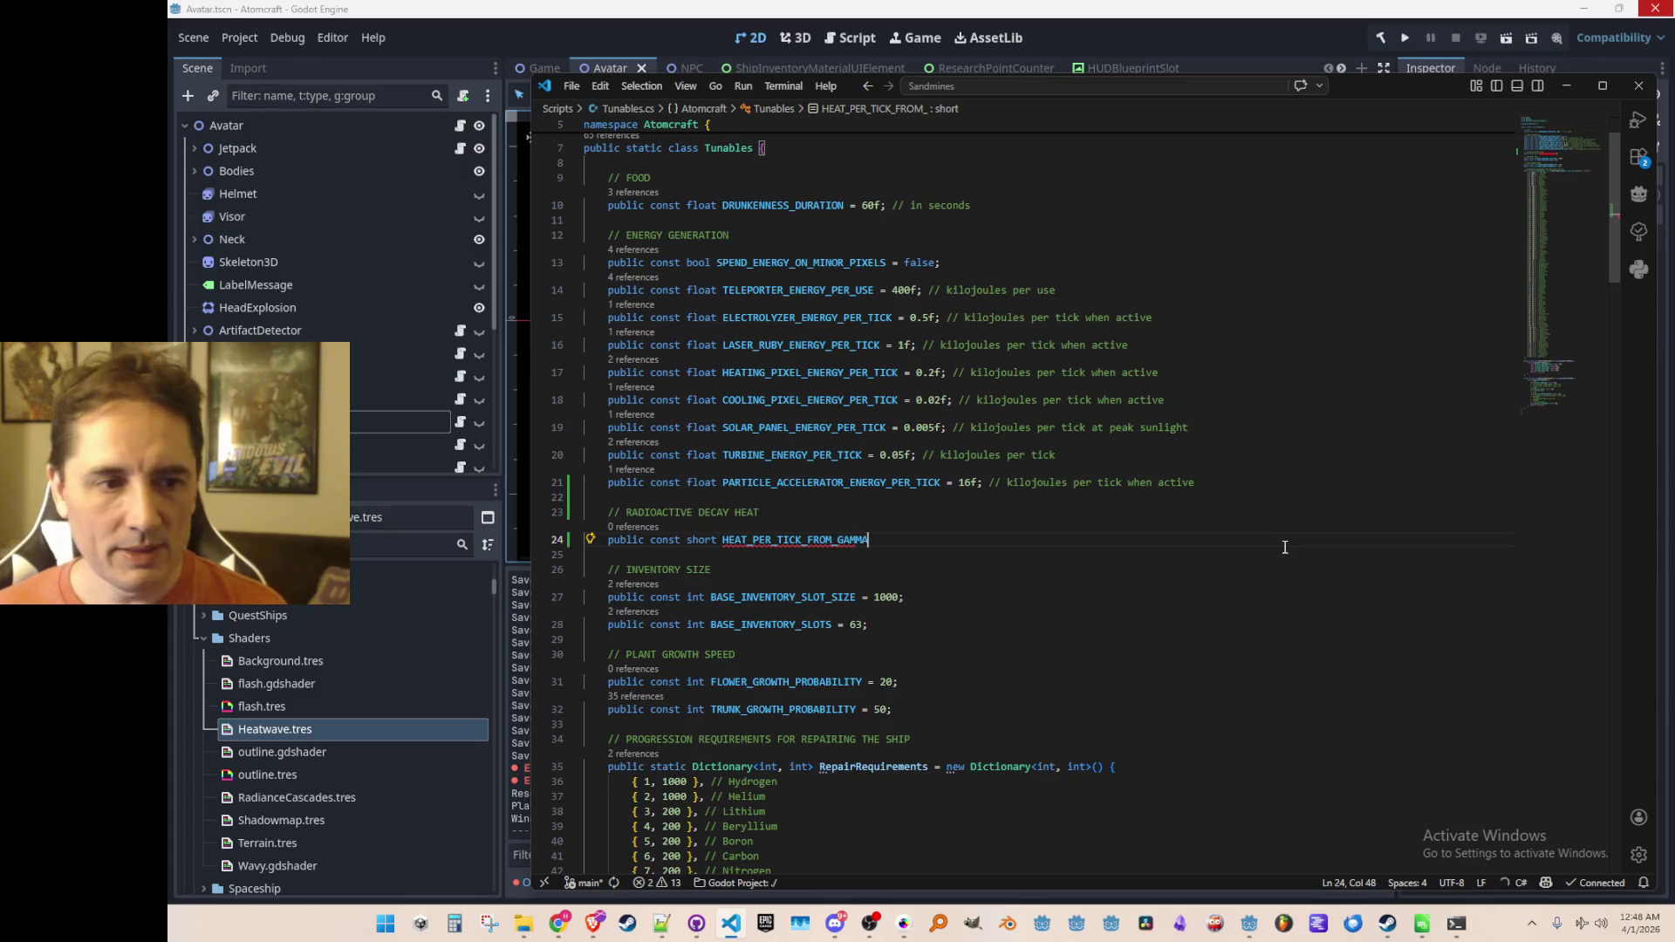
{"action": "type", "text": " = 1;"}
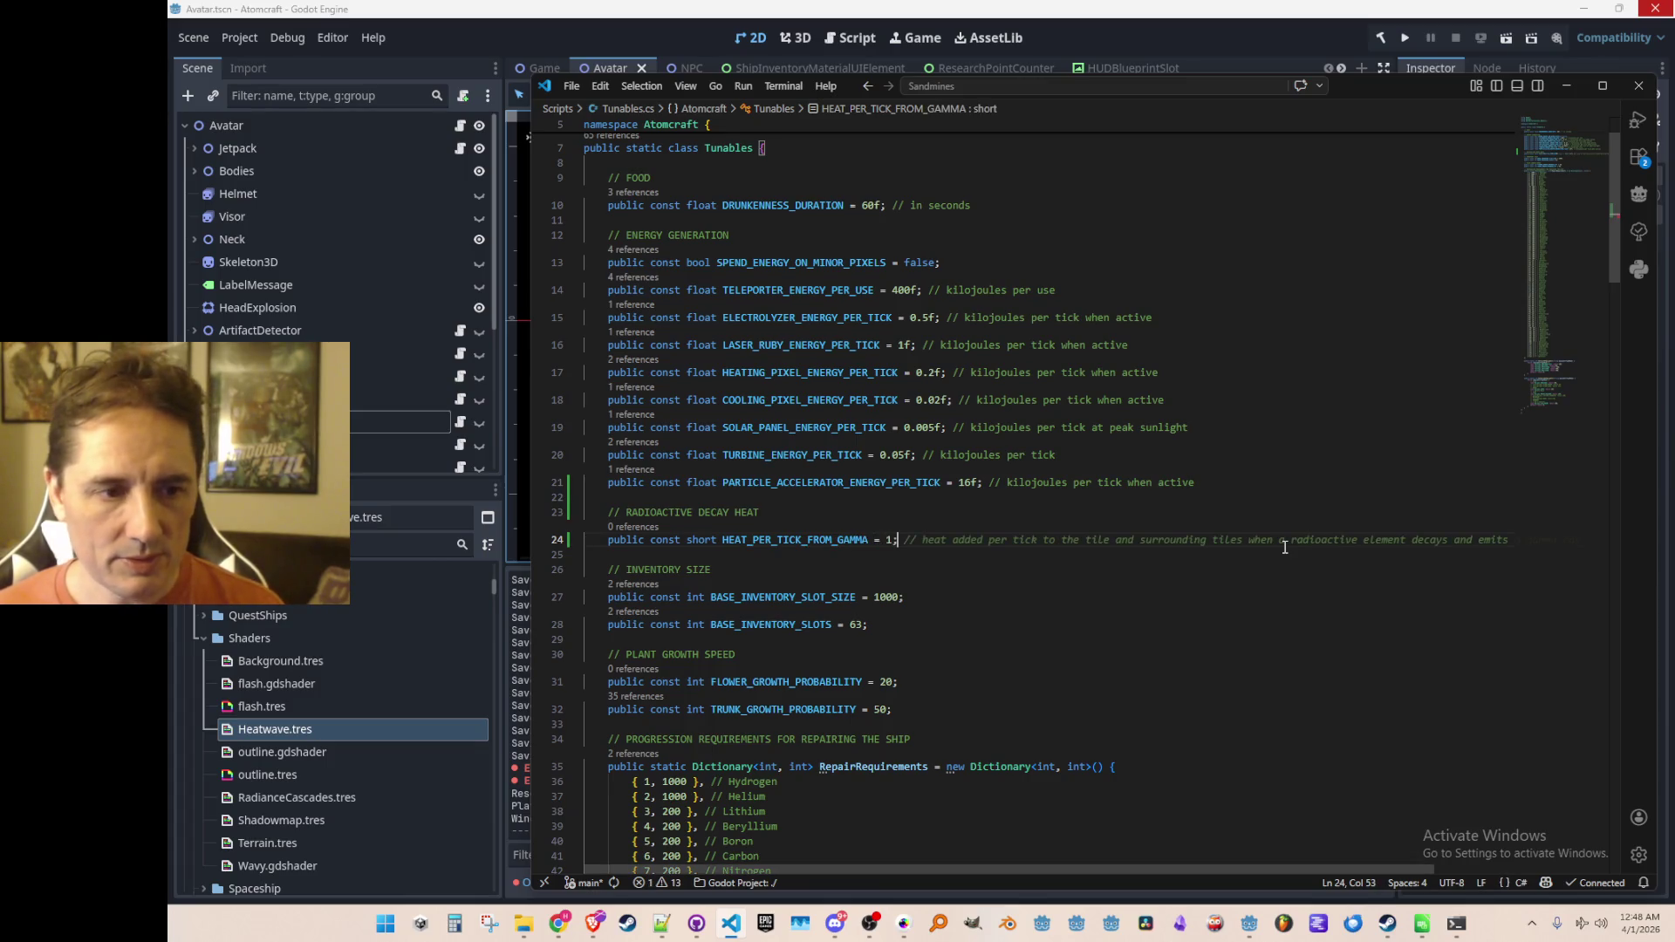
{"action": "key", "text": "Return"}
{"action": "type", "text": "publi"}
{"action": "key", "text": "Tab"}
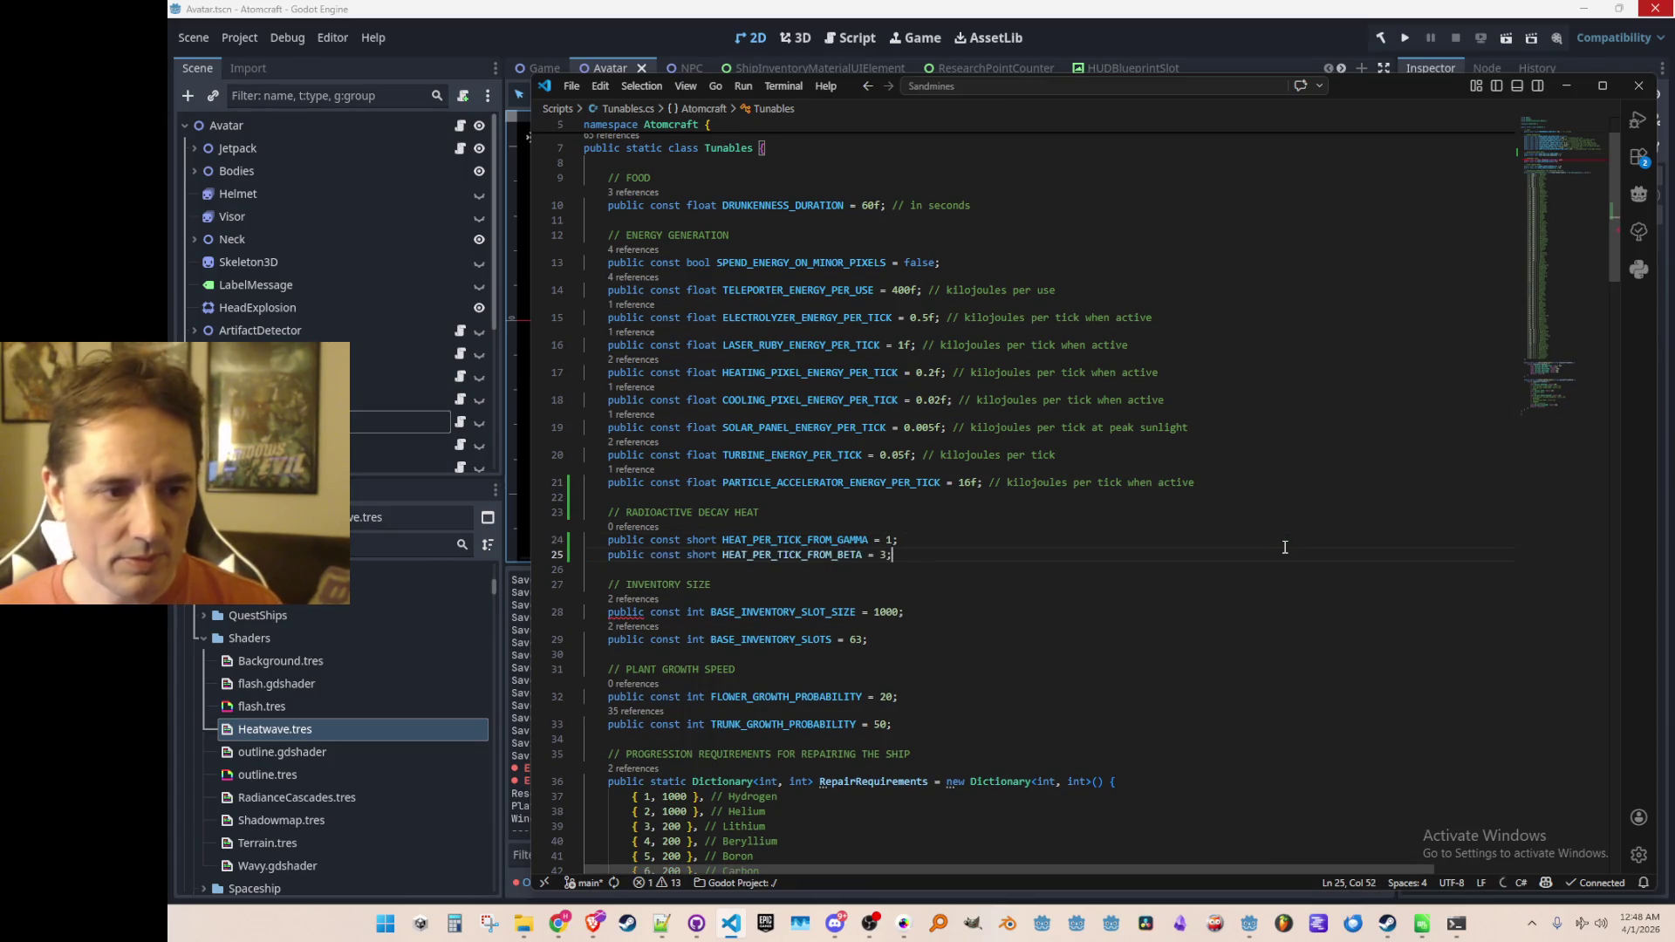
{"action": "key", "text": "Return"}
{"action": "key", "text": "Tab"}
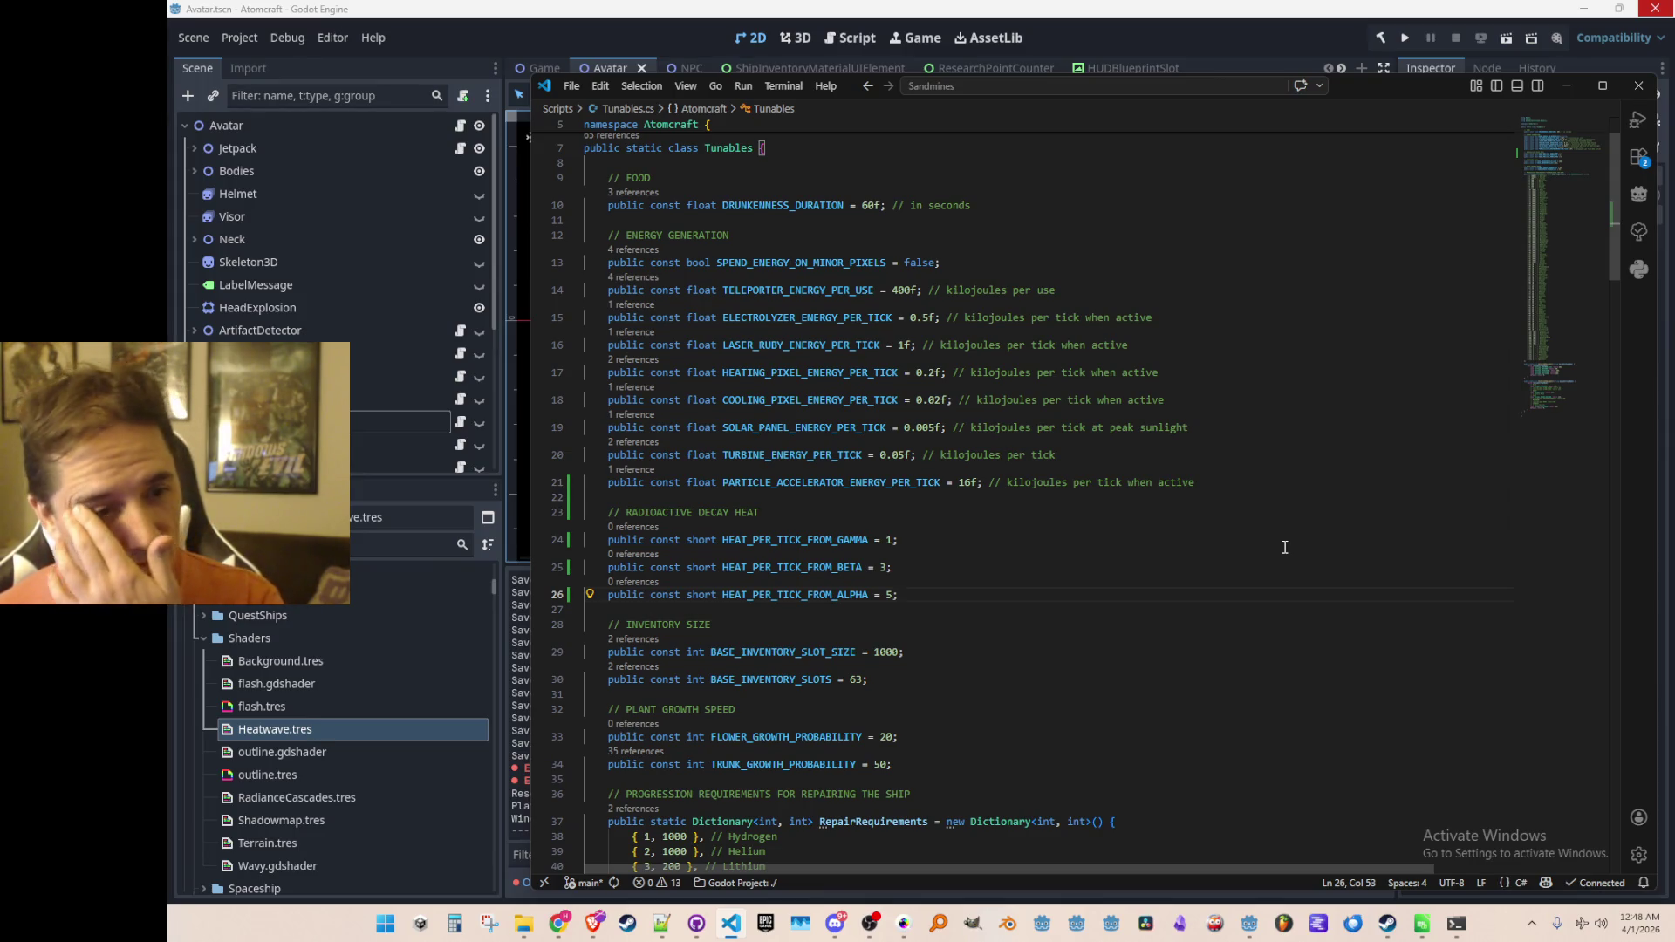
{"action": "key", "text": "ctrl+Tab"}
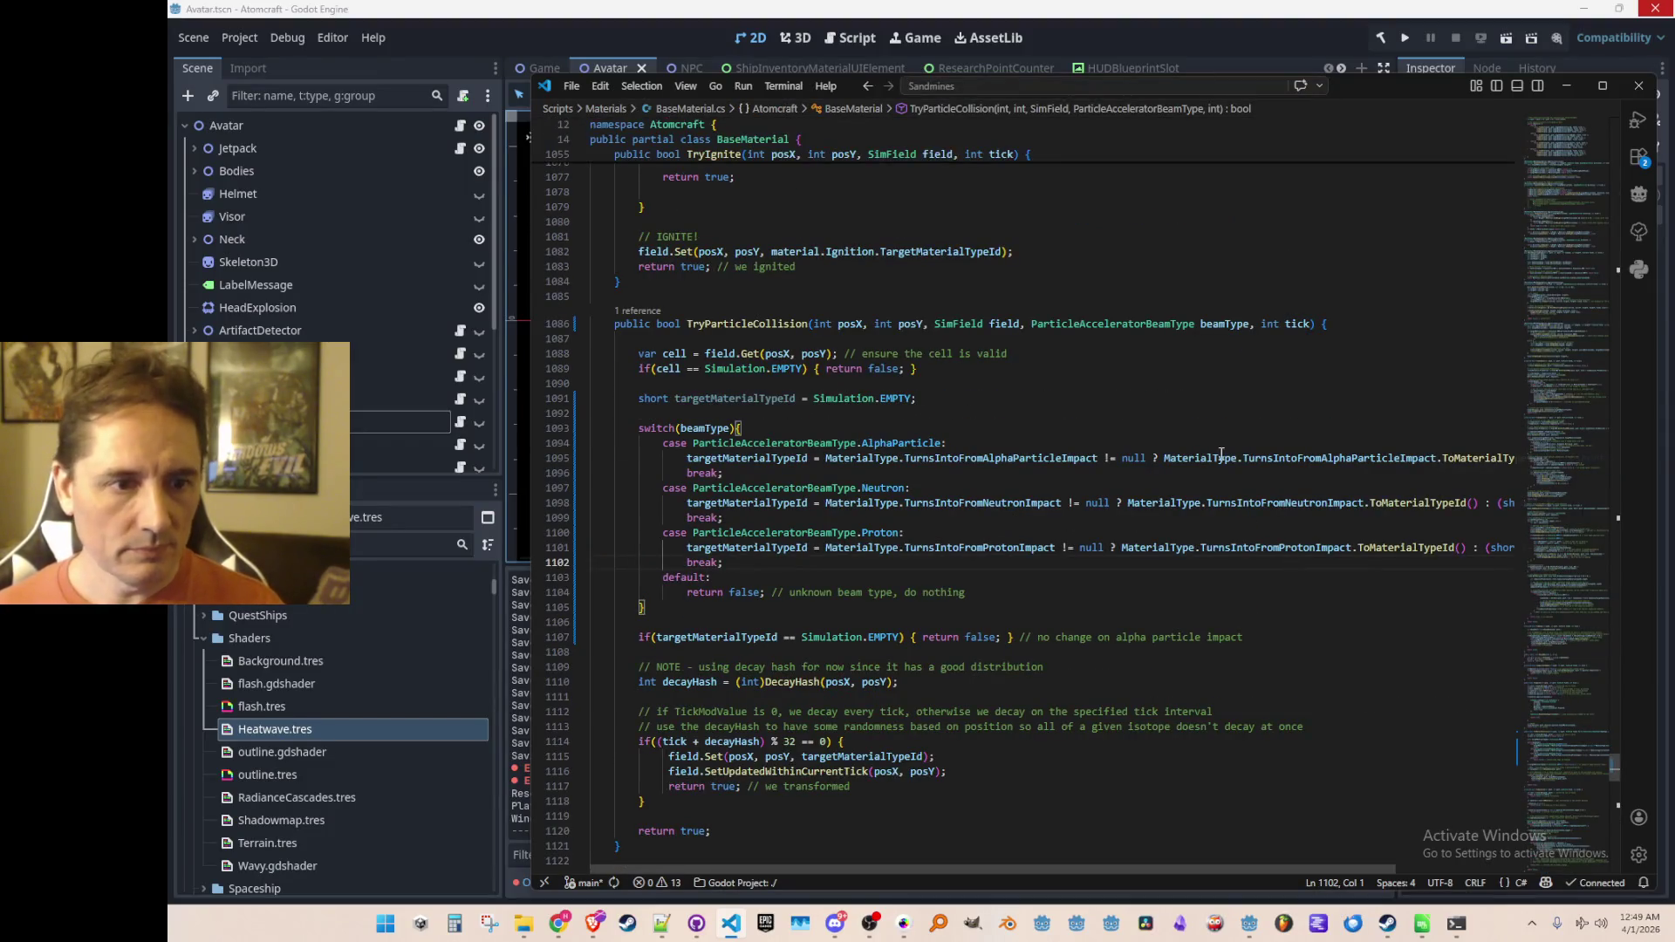
Step: Inspect the alpha particle case and the beamType used by the switch
{"action": "key", "text": "Up"}
{"action": "key", "text": "Up"}
{"action": "key", "text": "Up"}
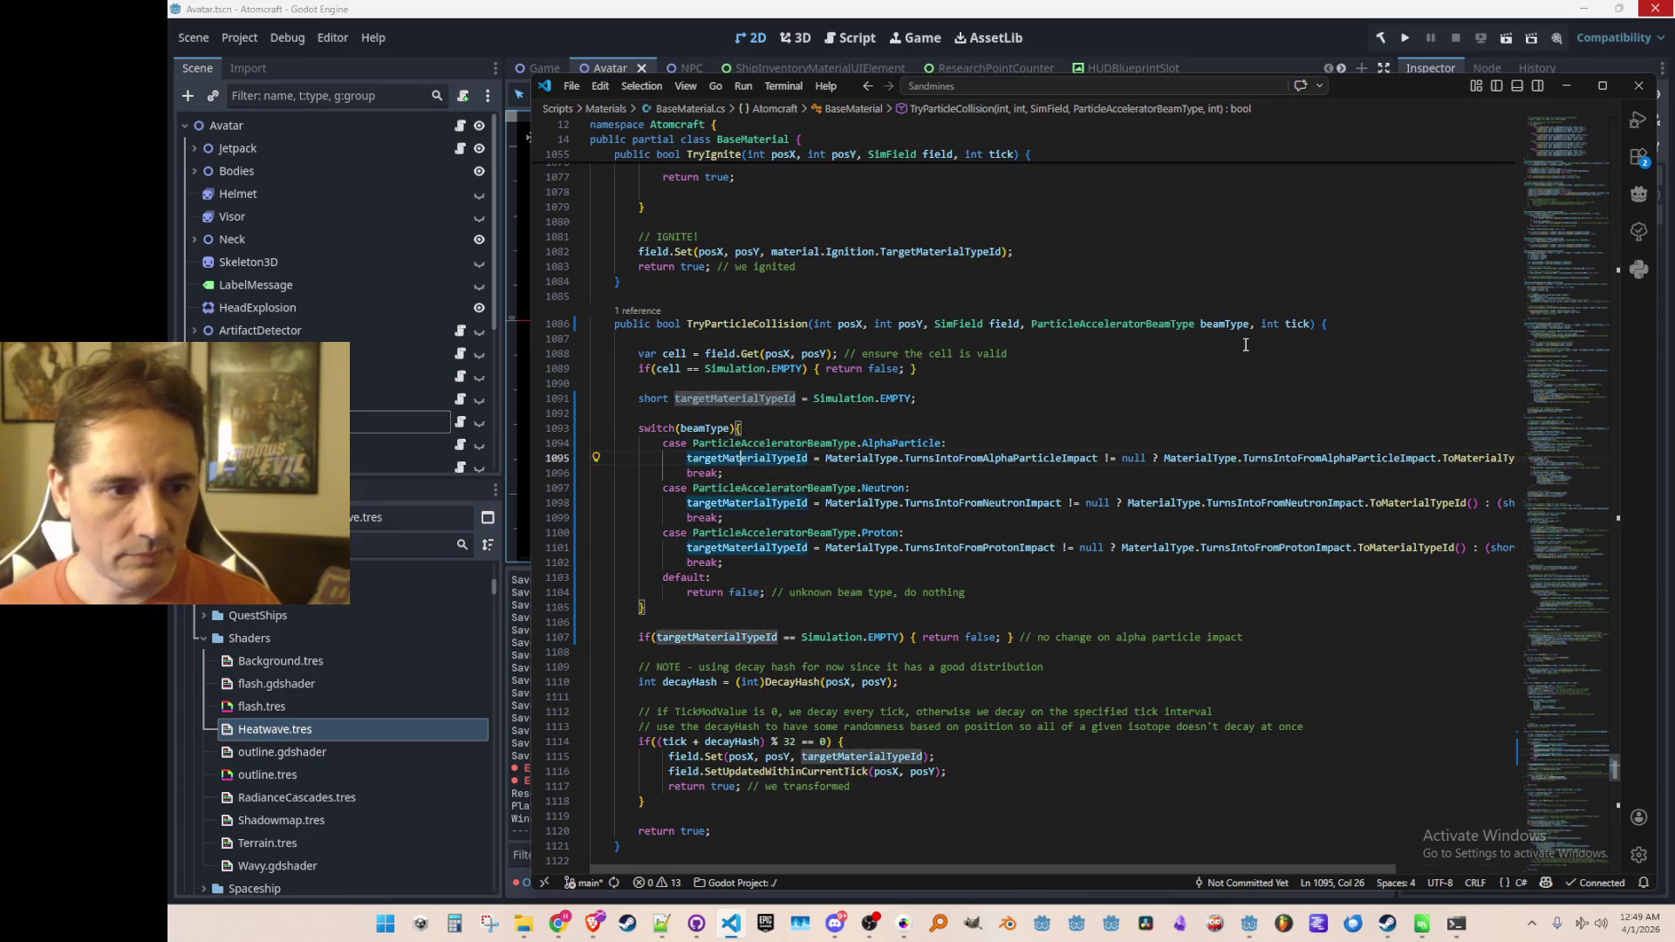
{"action": "key", "text": "End"}
{"action": "key", "text": "Return"}
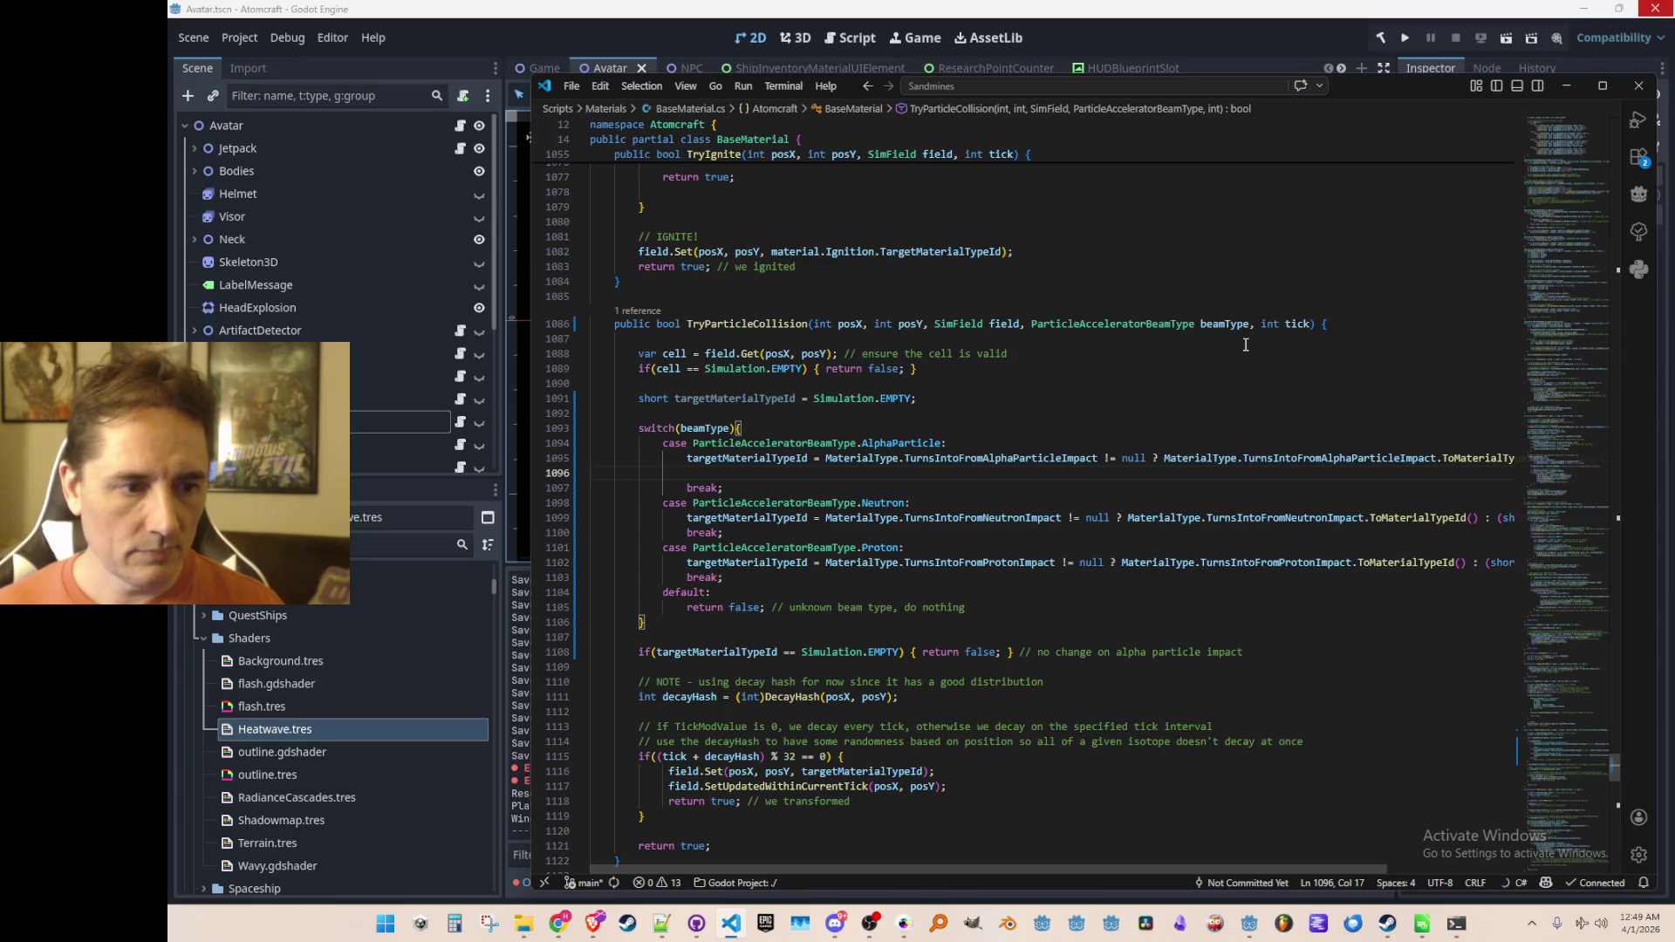
{"action": "key", "text": "ctrl+z"}
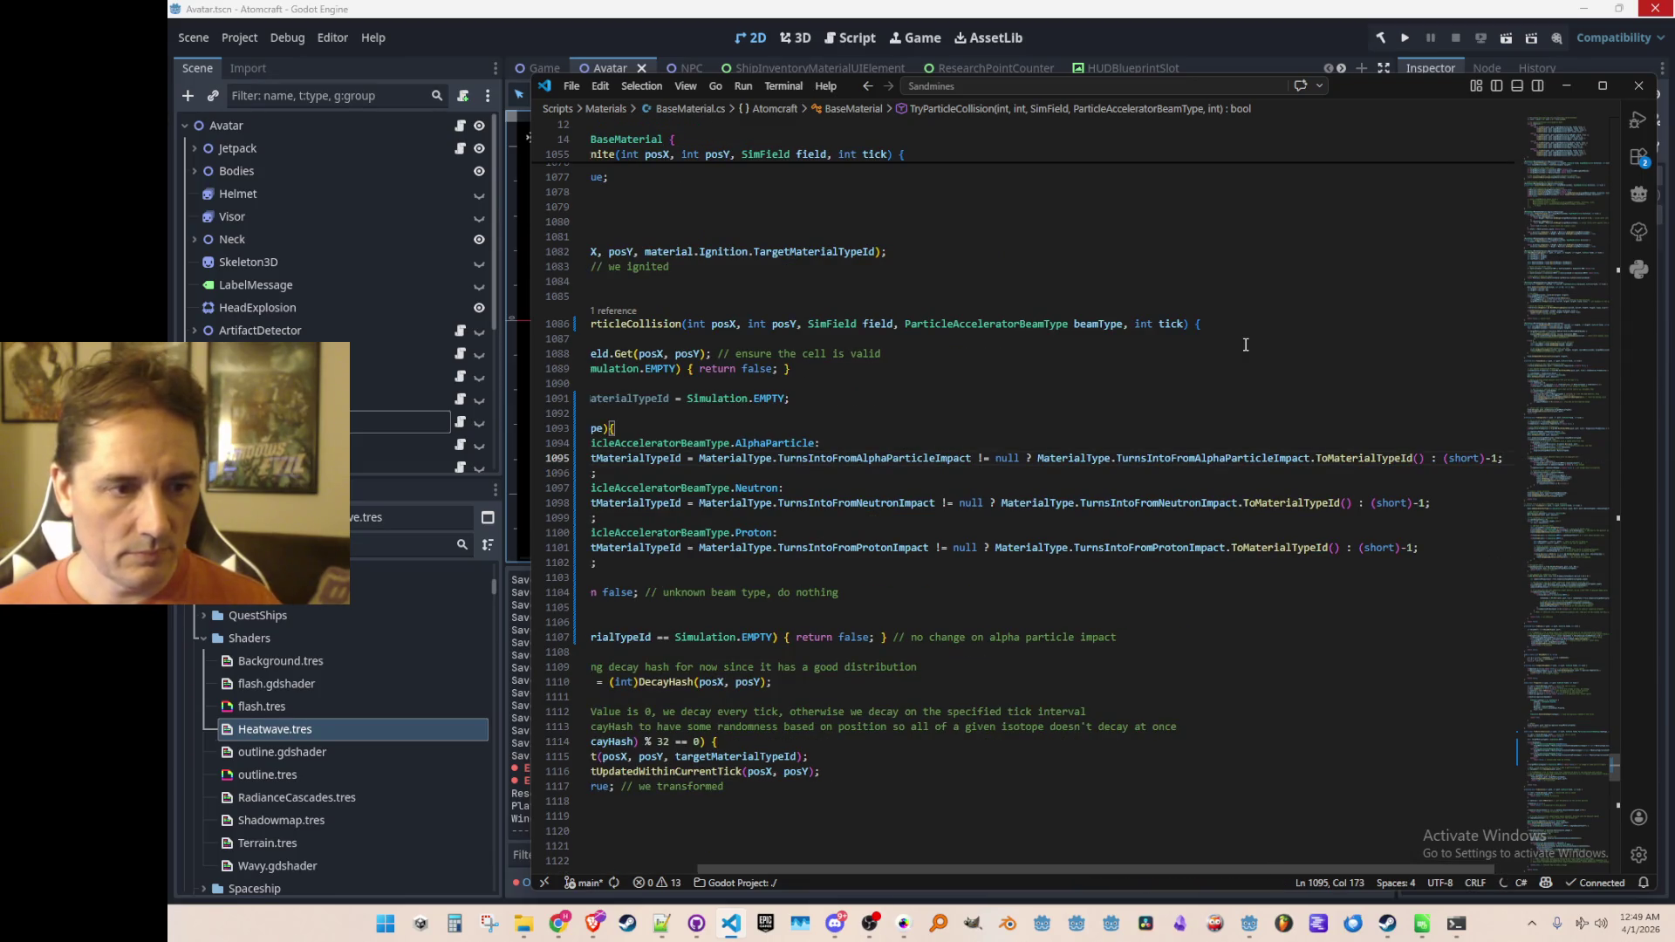
{"action": "key", "text": "Home"}
{"action": "key", "text": "Home"}
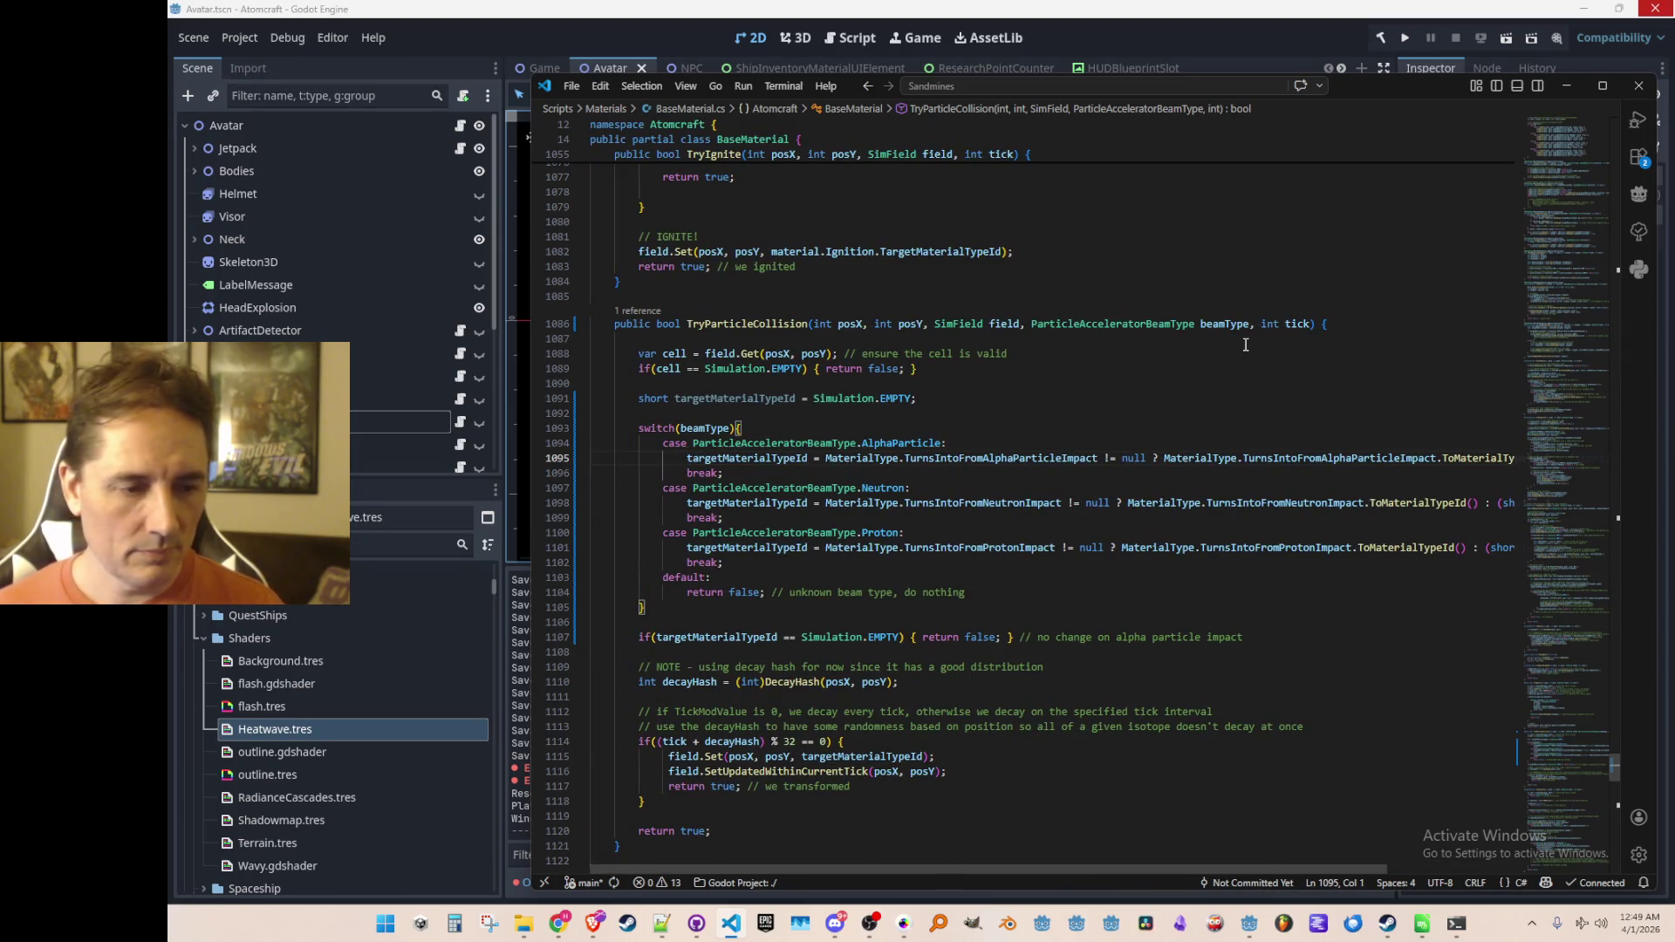
{"action": "scroll", "coordinate": [1246, 345], "scroll_direction": "down", "scroll_amount": 3}
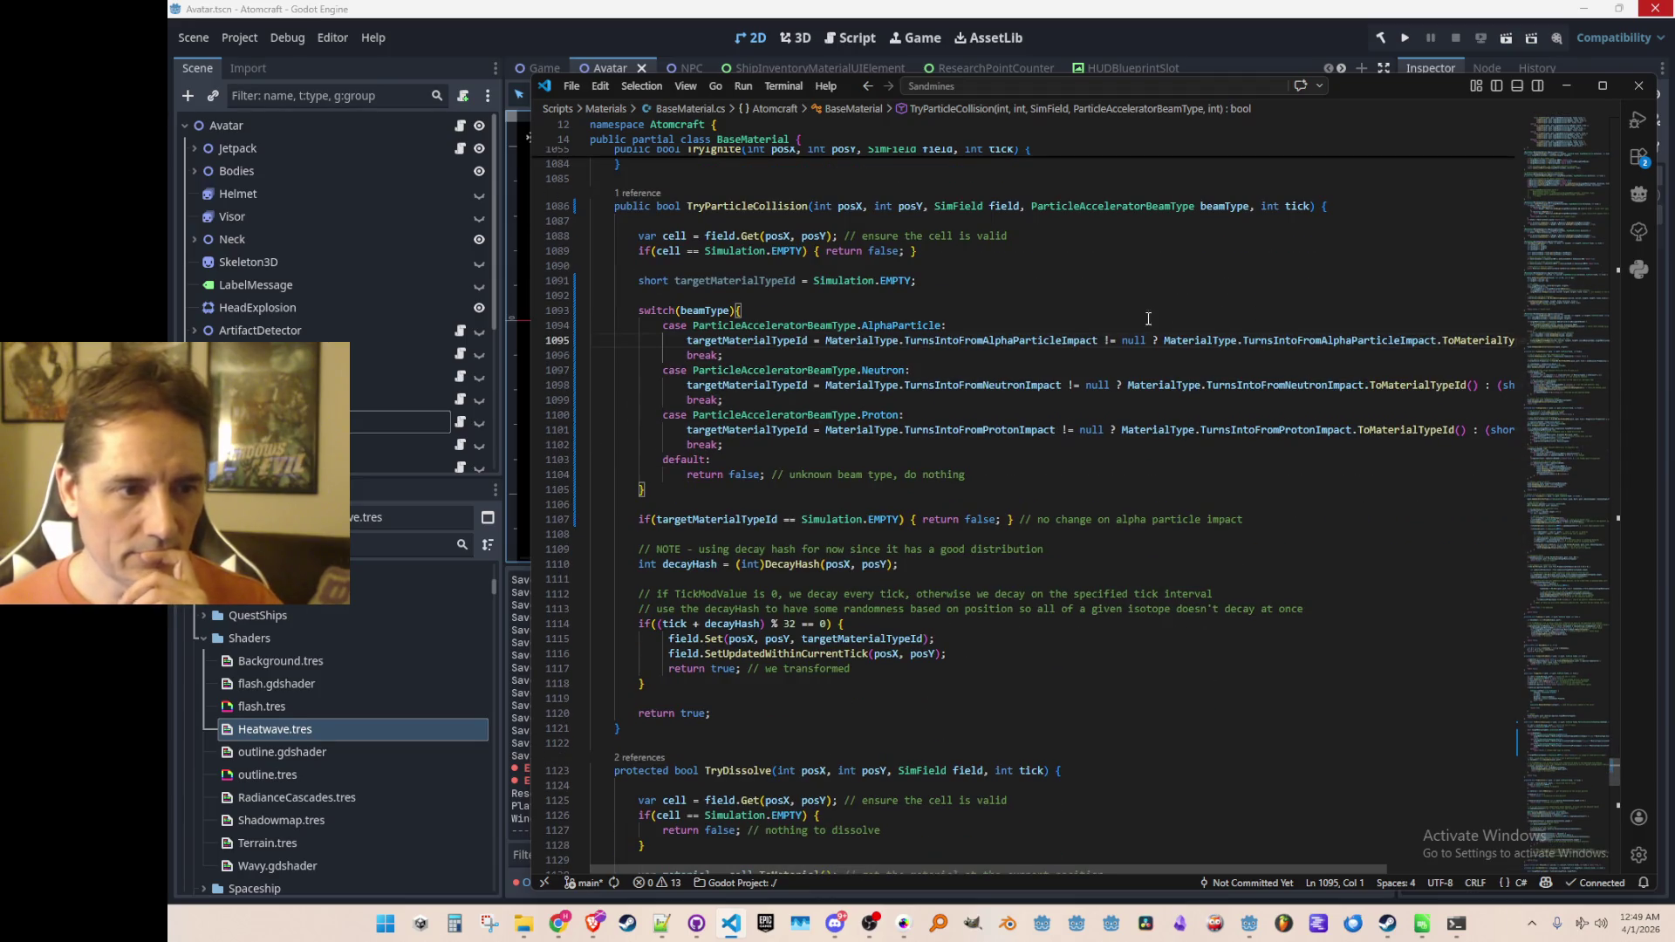
{"action": "left_click", "coordinate": [701, 311]}
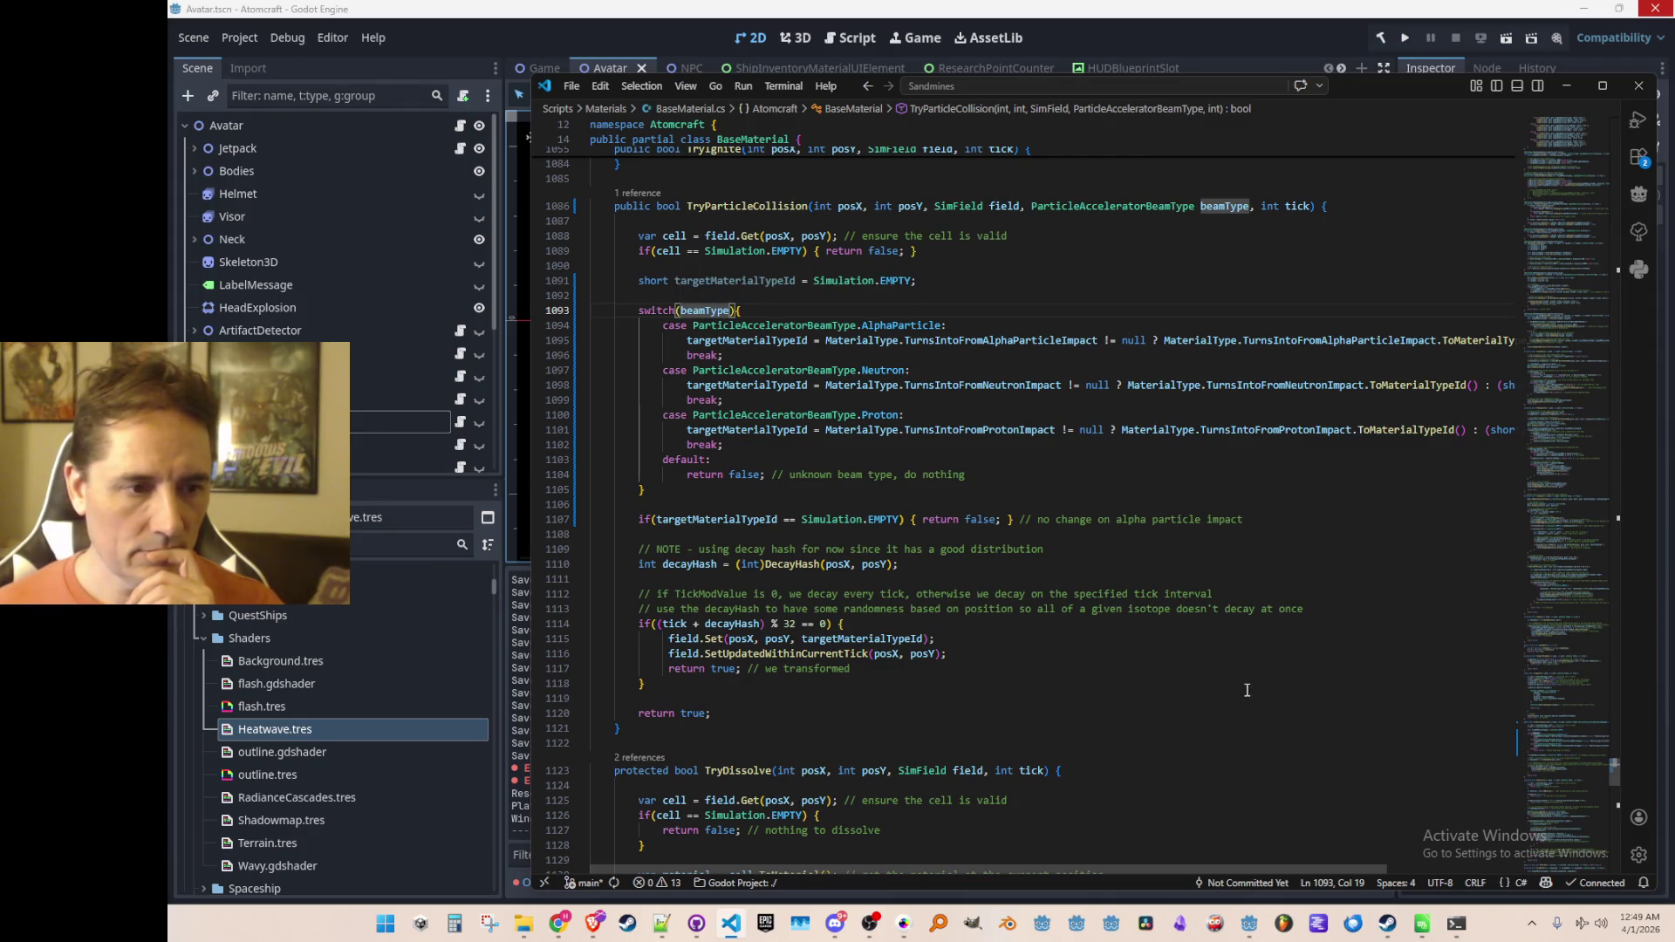
{"action": "scroll", "coordinate": [1323, 710], "scroll_direction": "down", "scroll_amount": 1}
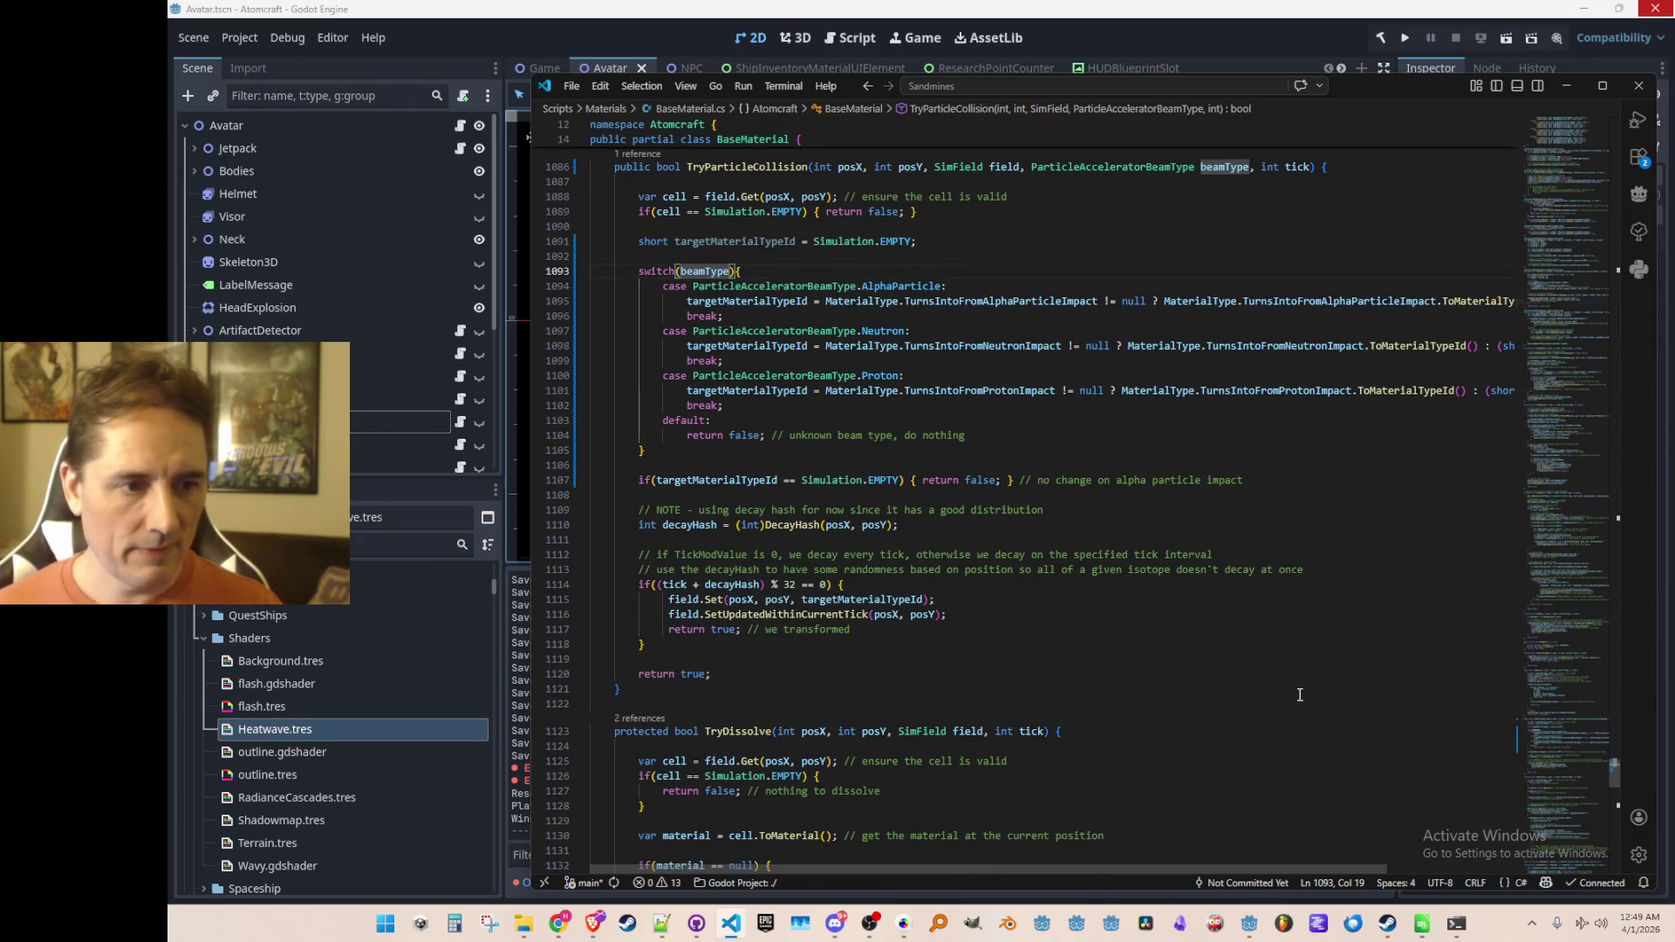
Step: Delete the empty-target early return and cut the targetMaterialTypeId declaration with its switch block
{"action": "key", "text": "Up"}
{"action": "key", "text": "Up"}
{"action": "key", "text": "ctrl+l"}
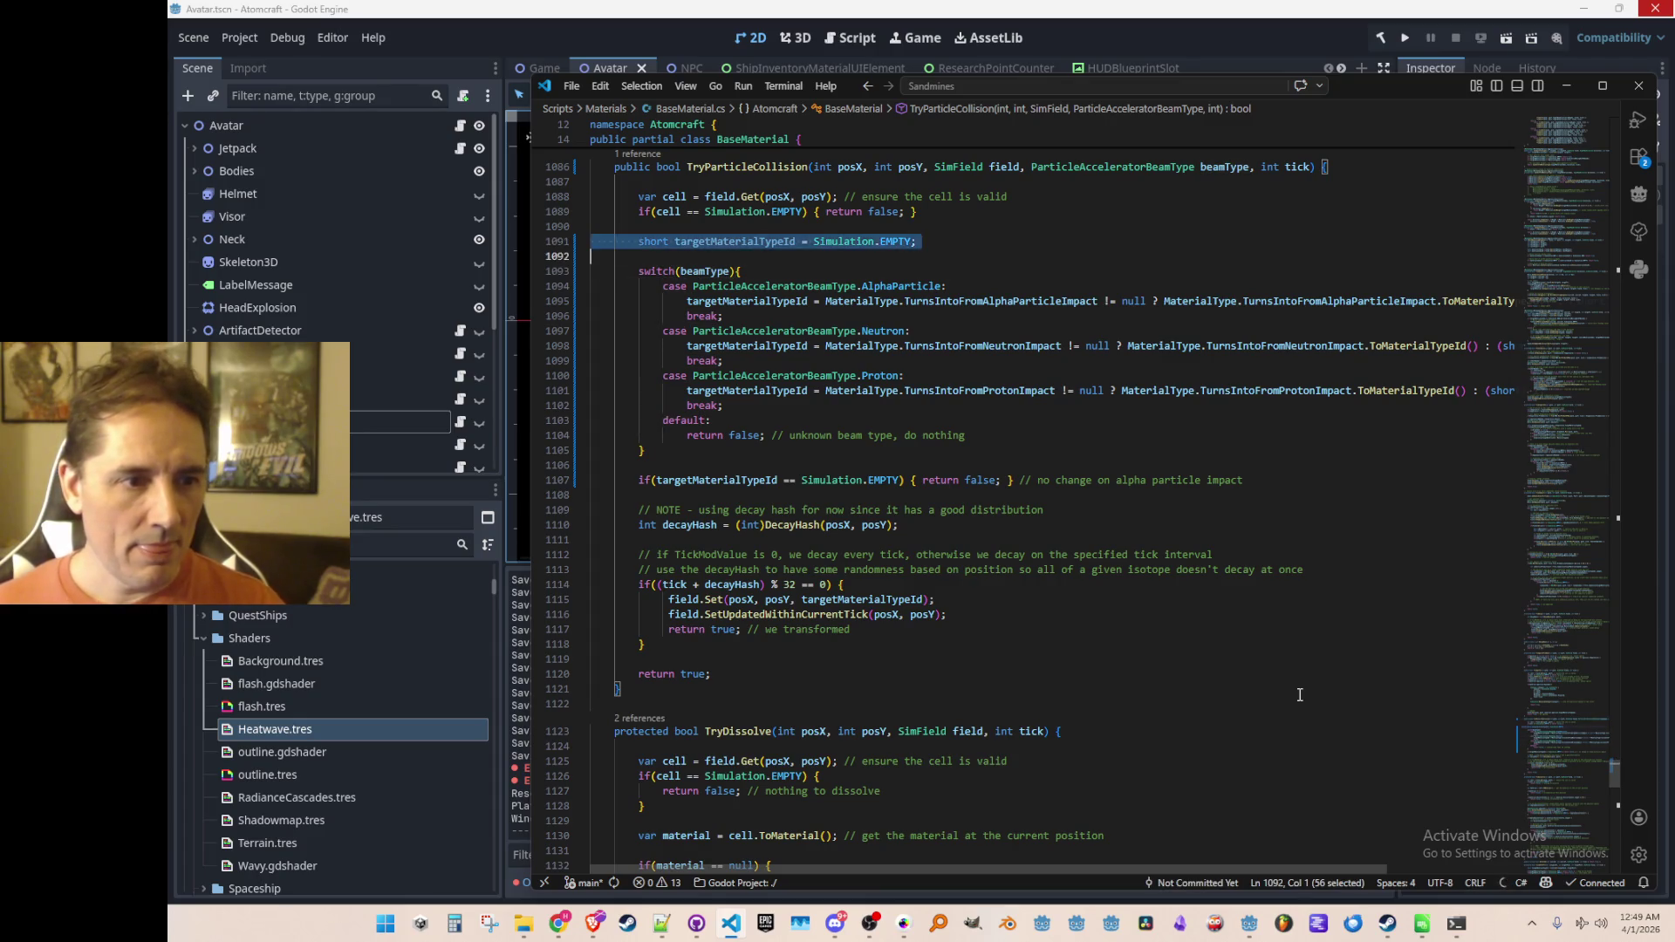
{"action": "key", "text": "shift+Down"}
{"action": "key", "text": "shift+Down"}
{"action": "key", "text": "shift+Down"}
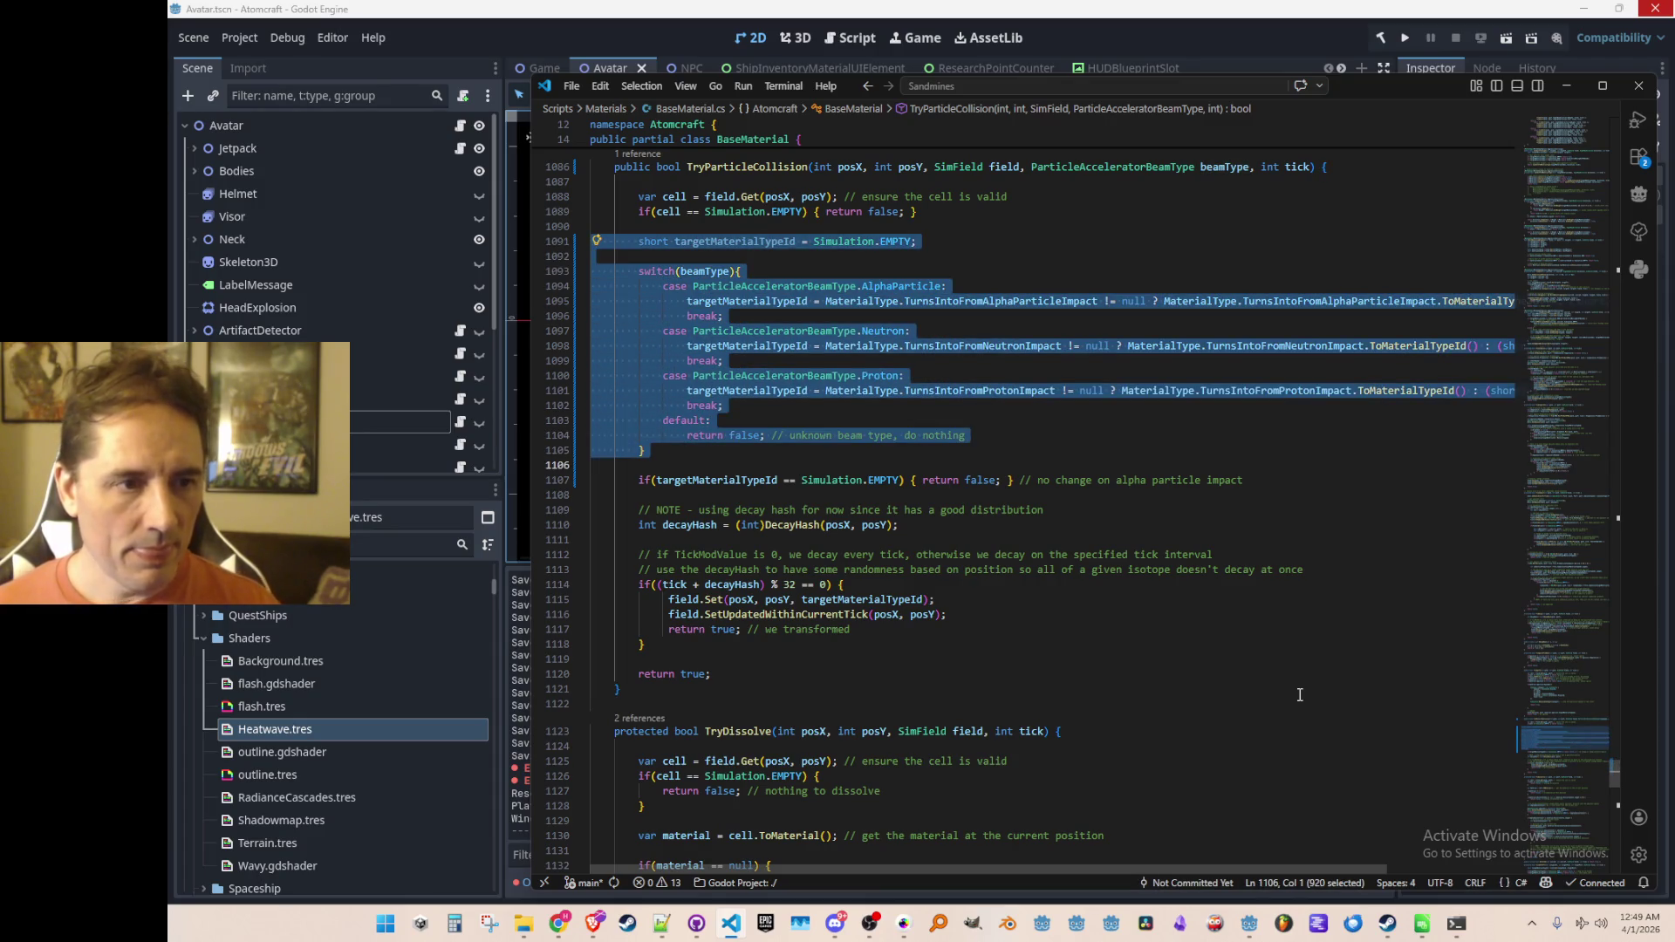
{"action": "key", "text": "shift+Down"}
{"action": "key", "text": "shift+Down"}
{"action": "key", "text": "ctrl+c"}
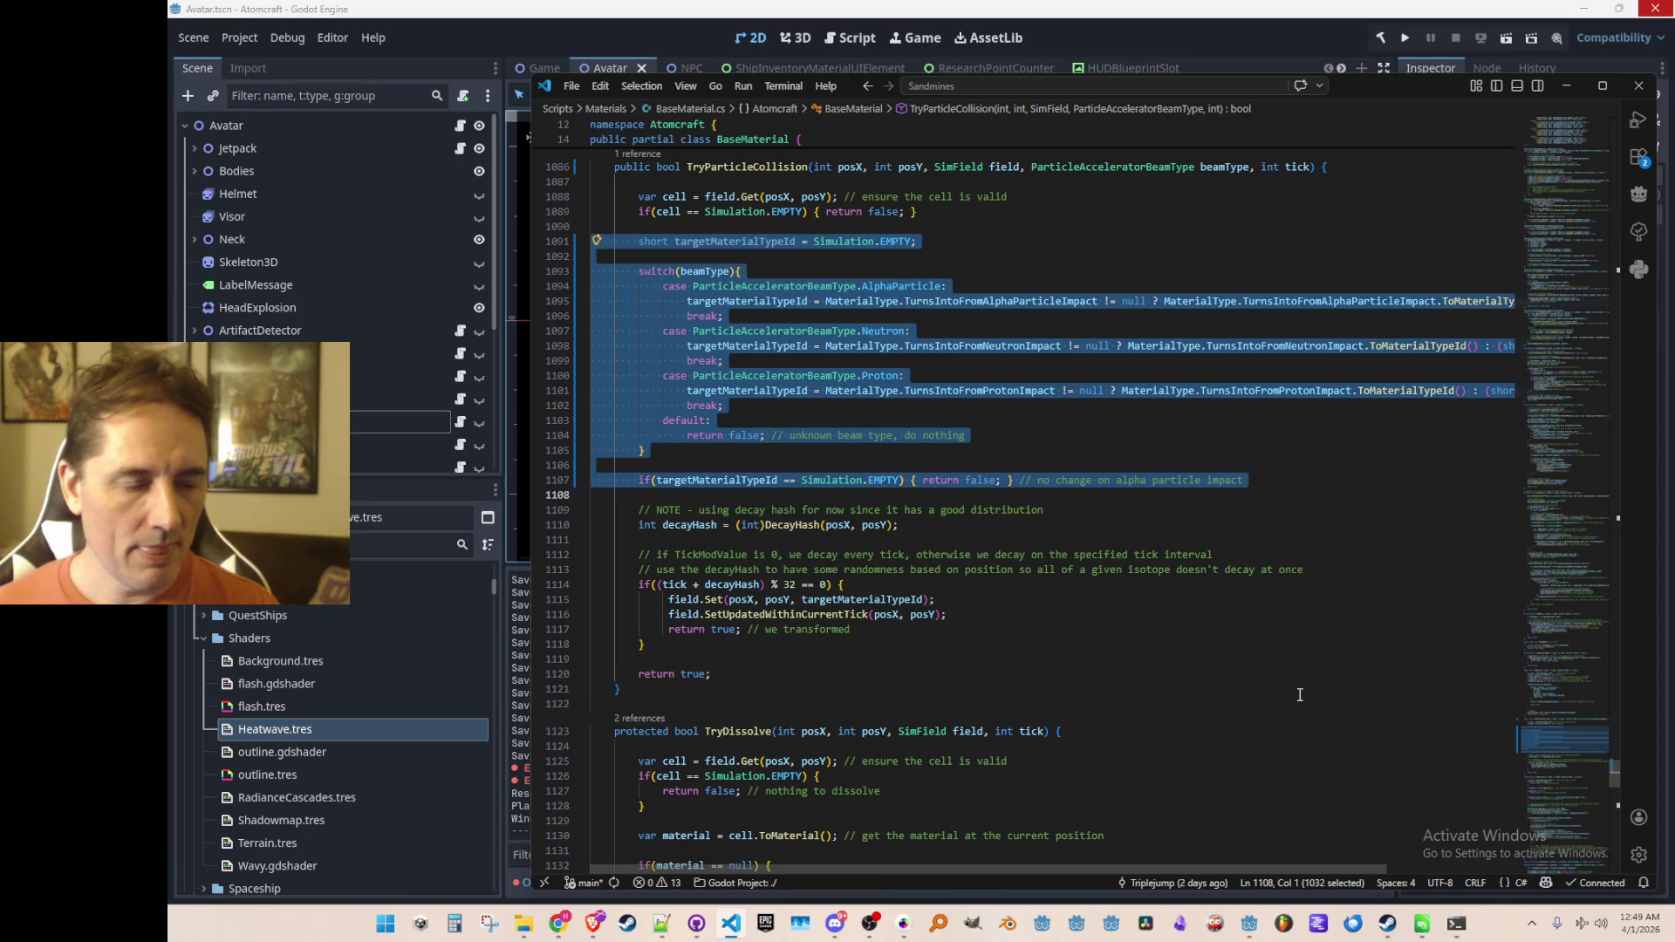
{"action": "key", "text": "Escape"}
{"action": "key", "text": "shift+Up"}
{"action": "key", "text": "shift+Up"}
{"action": "key", "text": "Delete"}
{"action": "key", "text": "shift+Up"}
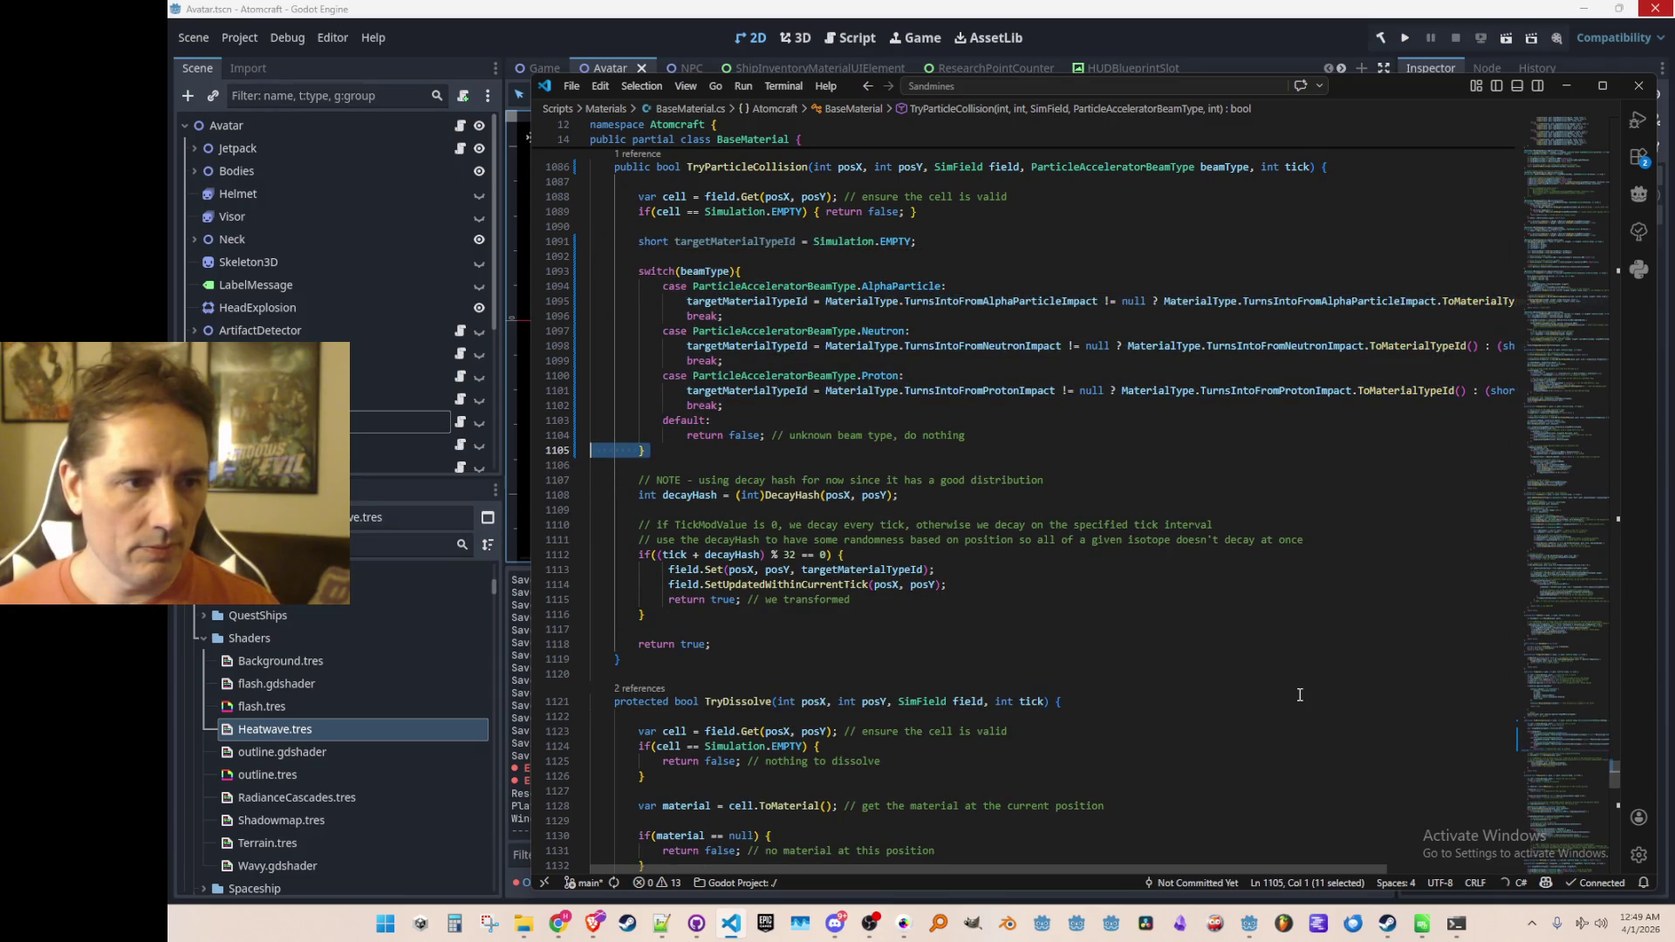
{"action": "key", "text": "shift+Up"}
{"action": "key", "text": "shift+Up"}
{"action": "key", "text": "shift+Up"}
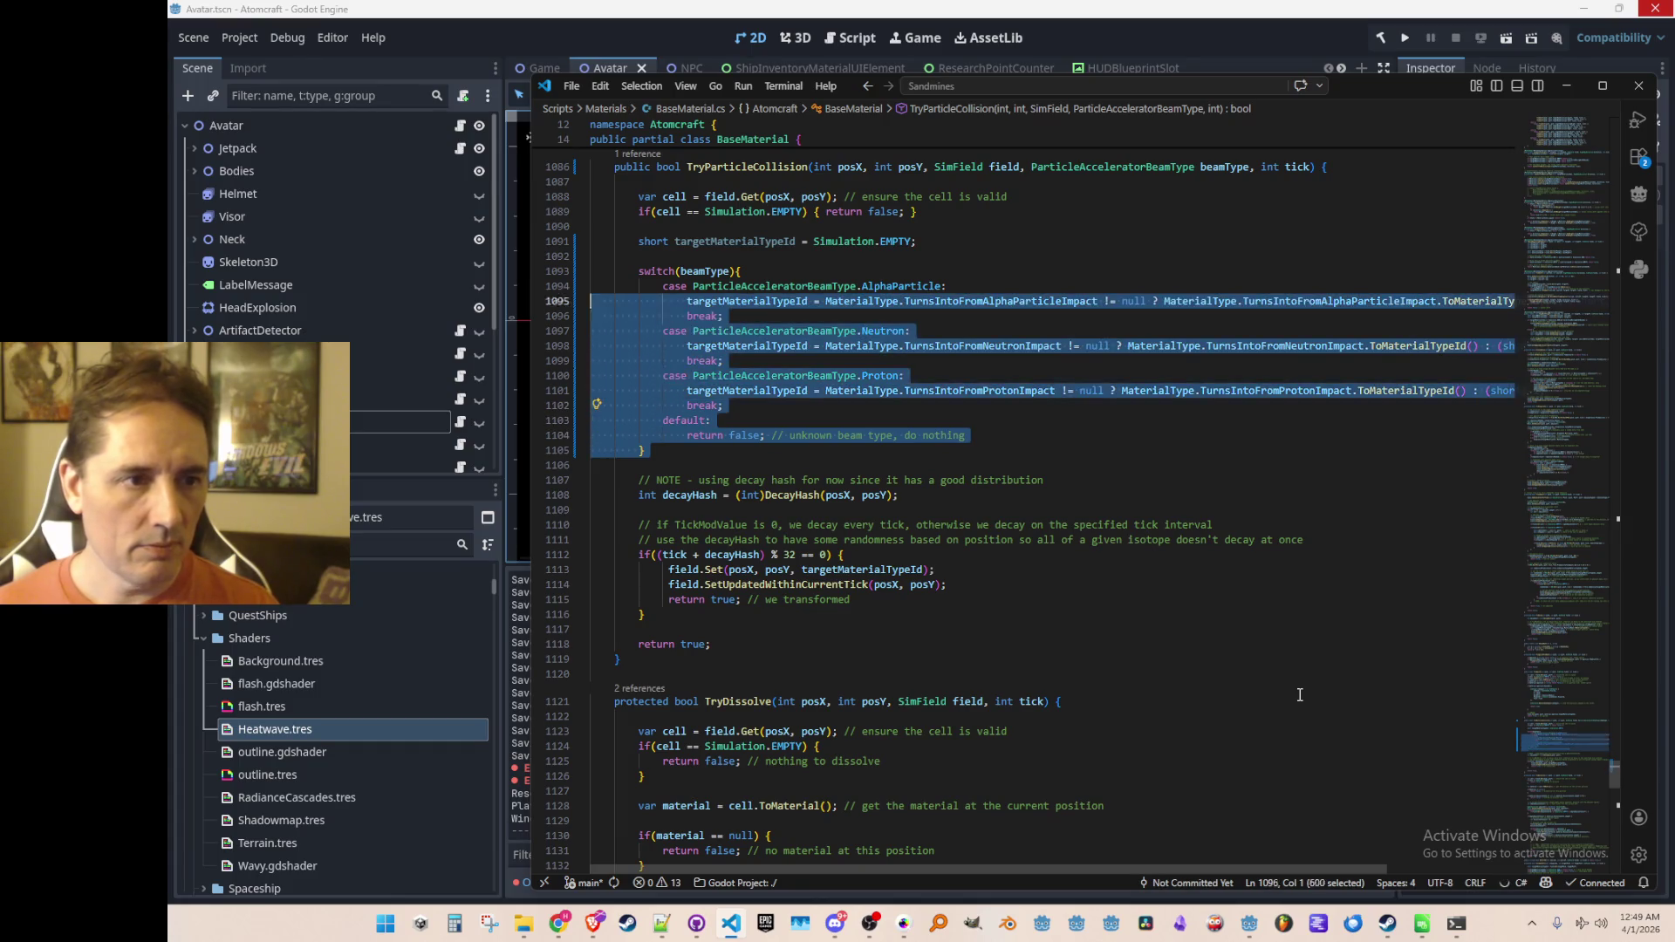
{"action": "key", "text": "Delete"}
{"action": "key", "text": "ctrl+shift+k"}
{"action": "key", "text": "Down"}
{"action": "key", "text": "Down"}
{"action": "key", "text": "Down"}
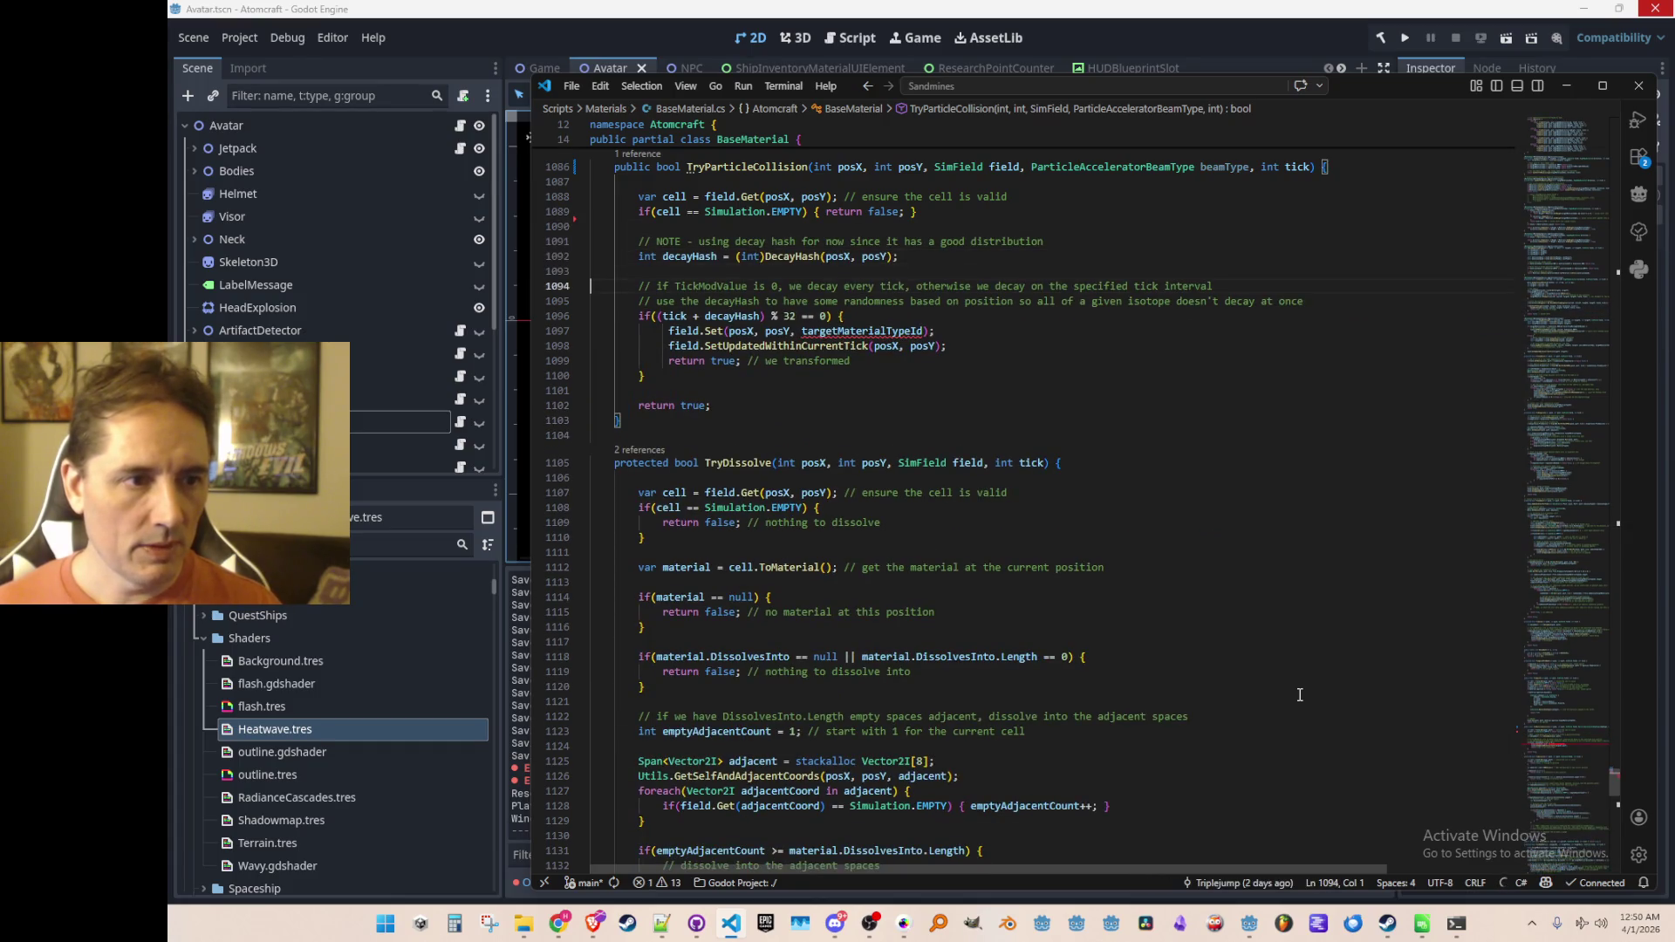
Step: Paste the switch block inside the decay tick check and indent it one level
{"action": "key", "text": "Return"}
{"action": "key", "text": "Return"}
{"action": "key", "text": "ctrl+v"}
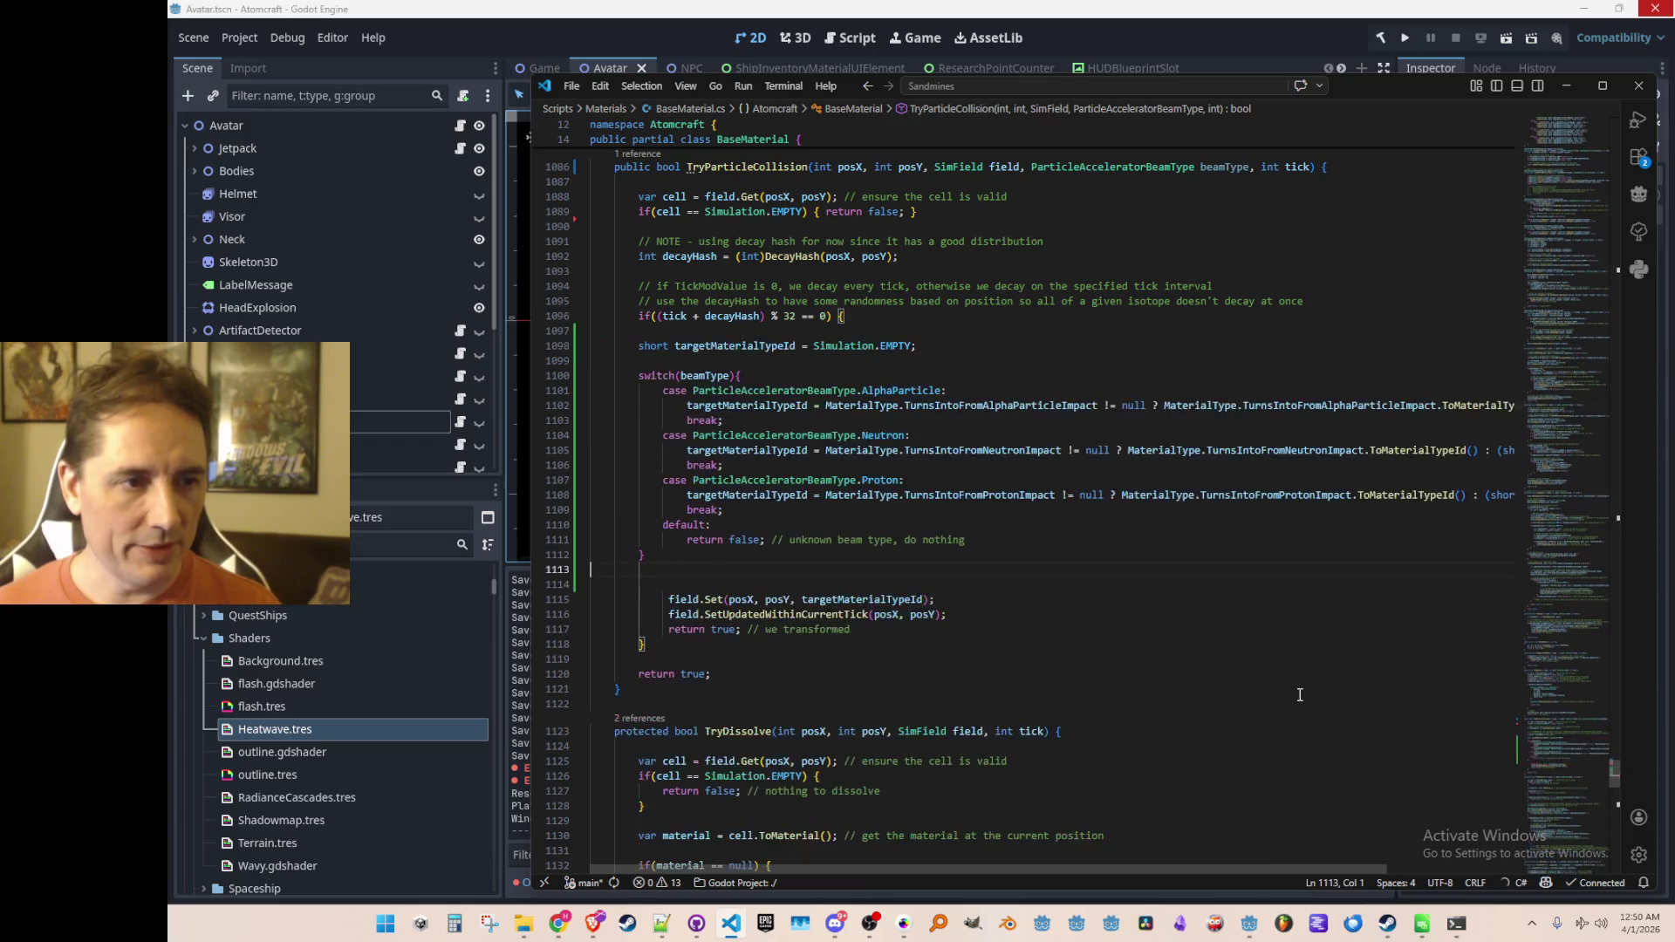
{"action": "key", "text": "Down"}
{"action": "key", "text": "shift+Up"}
{"action": "key", "text": "shift+Up"}
{"action": "key", "text": "shift+Up"}
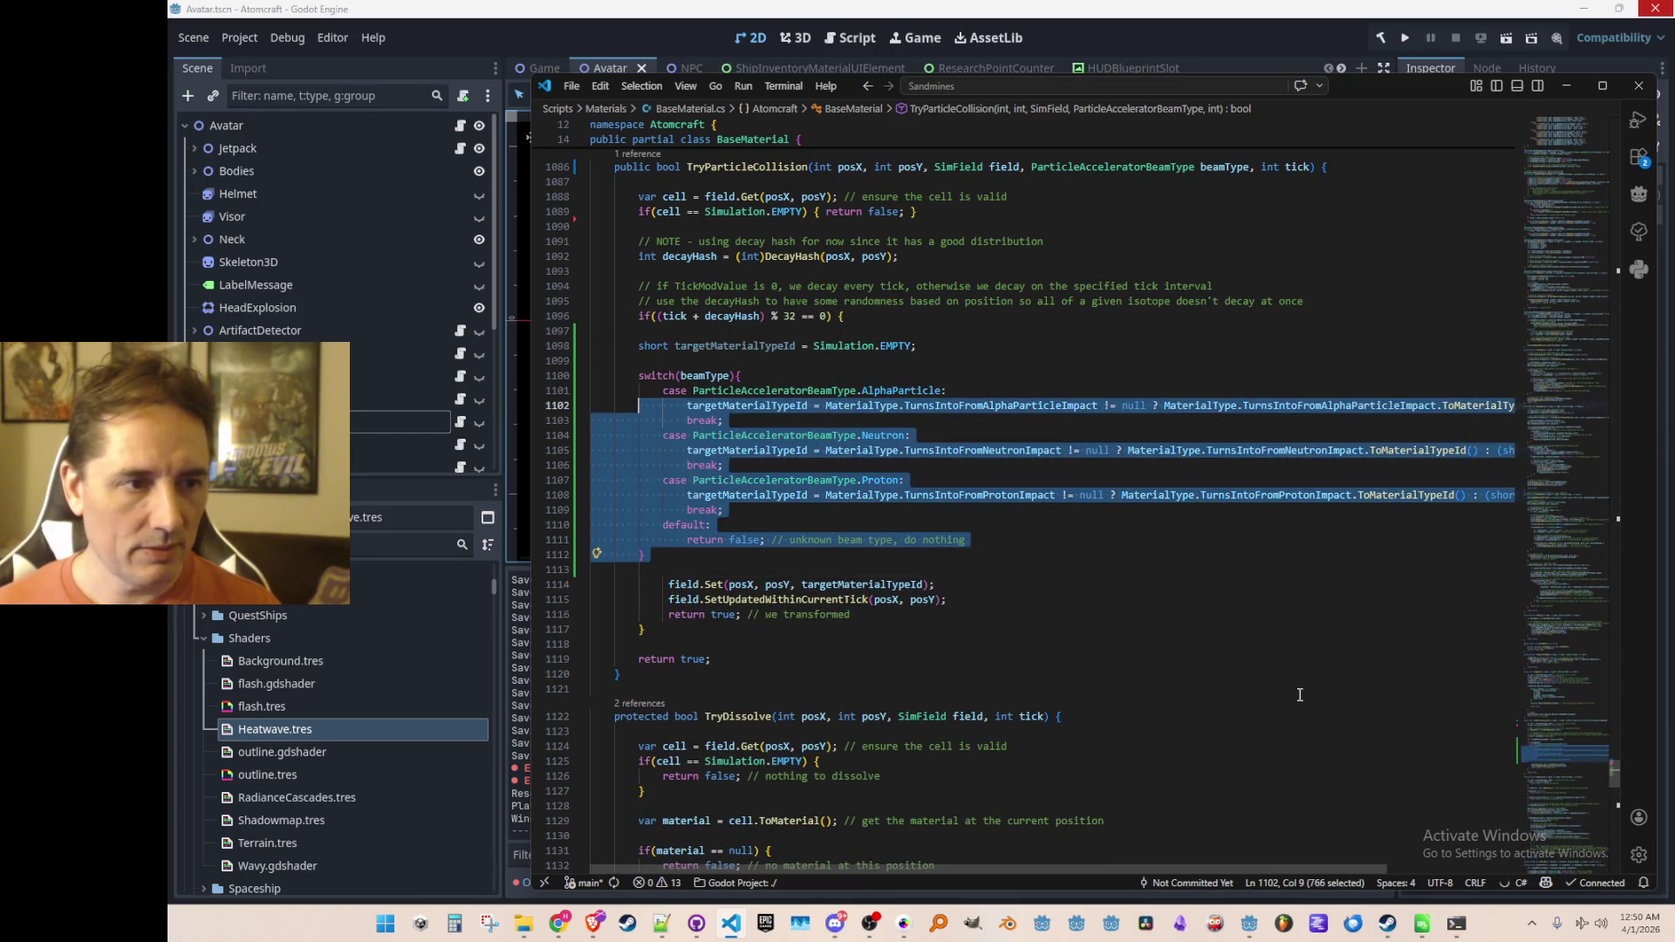
{"action": "key", "text": "Tab"}
{"action": "key", "text": "Up"}
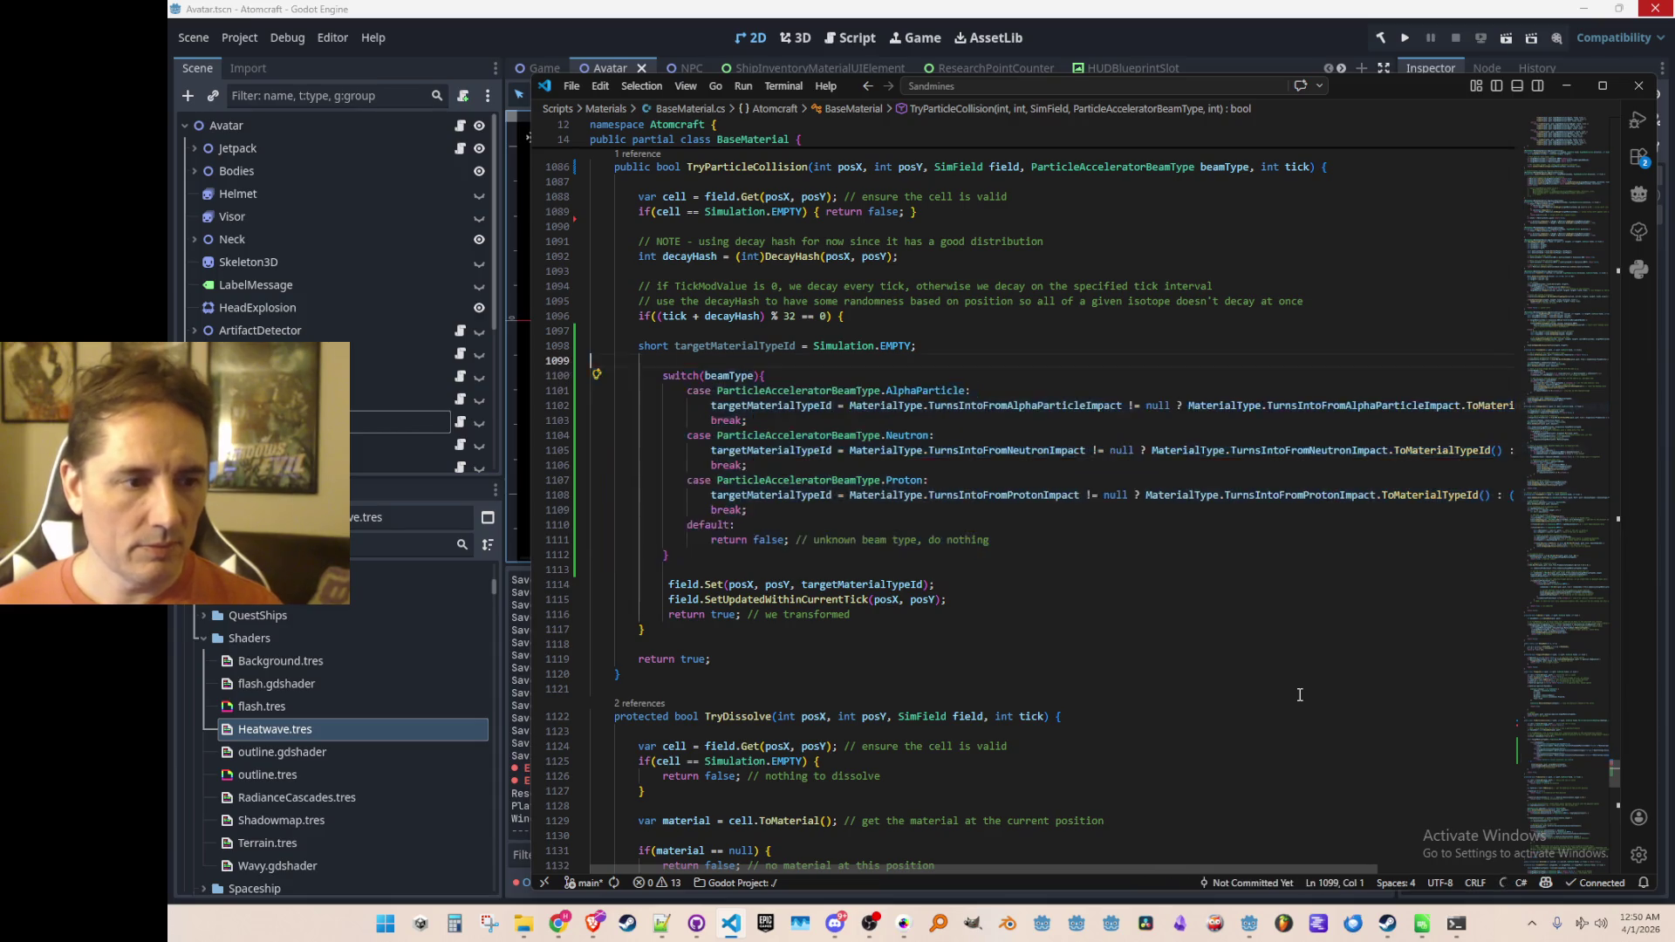
{"action": "key", "text": "Down"}
{"action": "key", "text": "Down"}
{"action": "key", "text": "Down"}
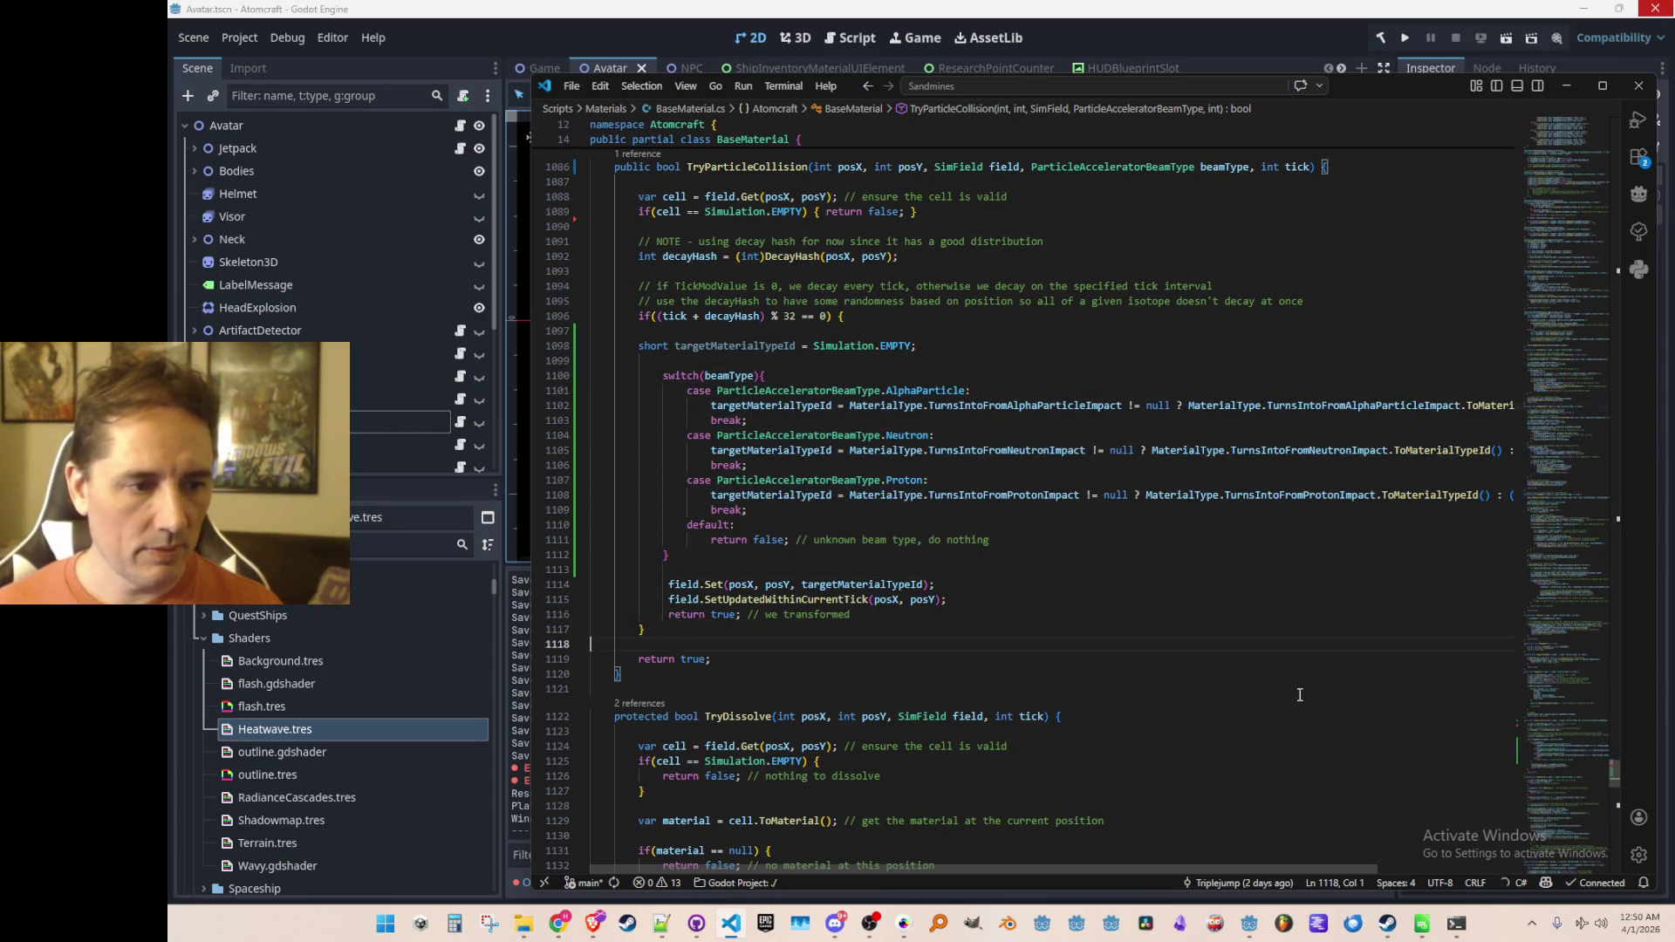
{"action": "scroll", "coordinate": [836, 438], "scroll_direction": "up", "scroll_amount": 2}
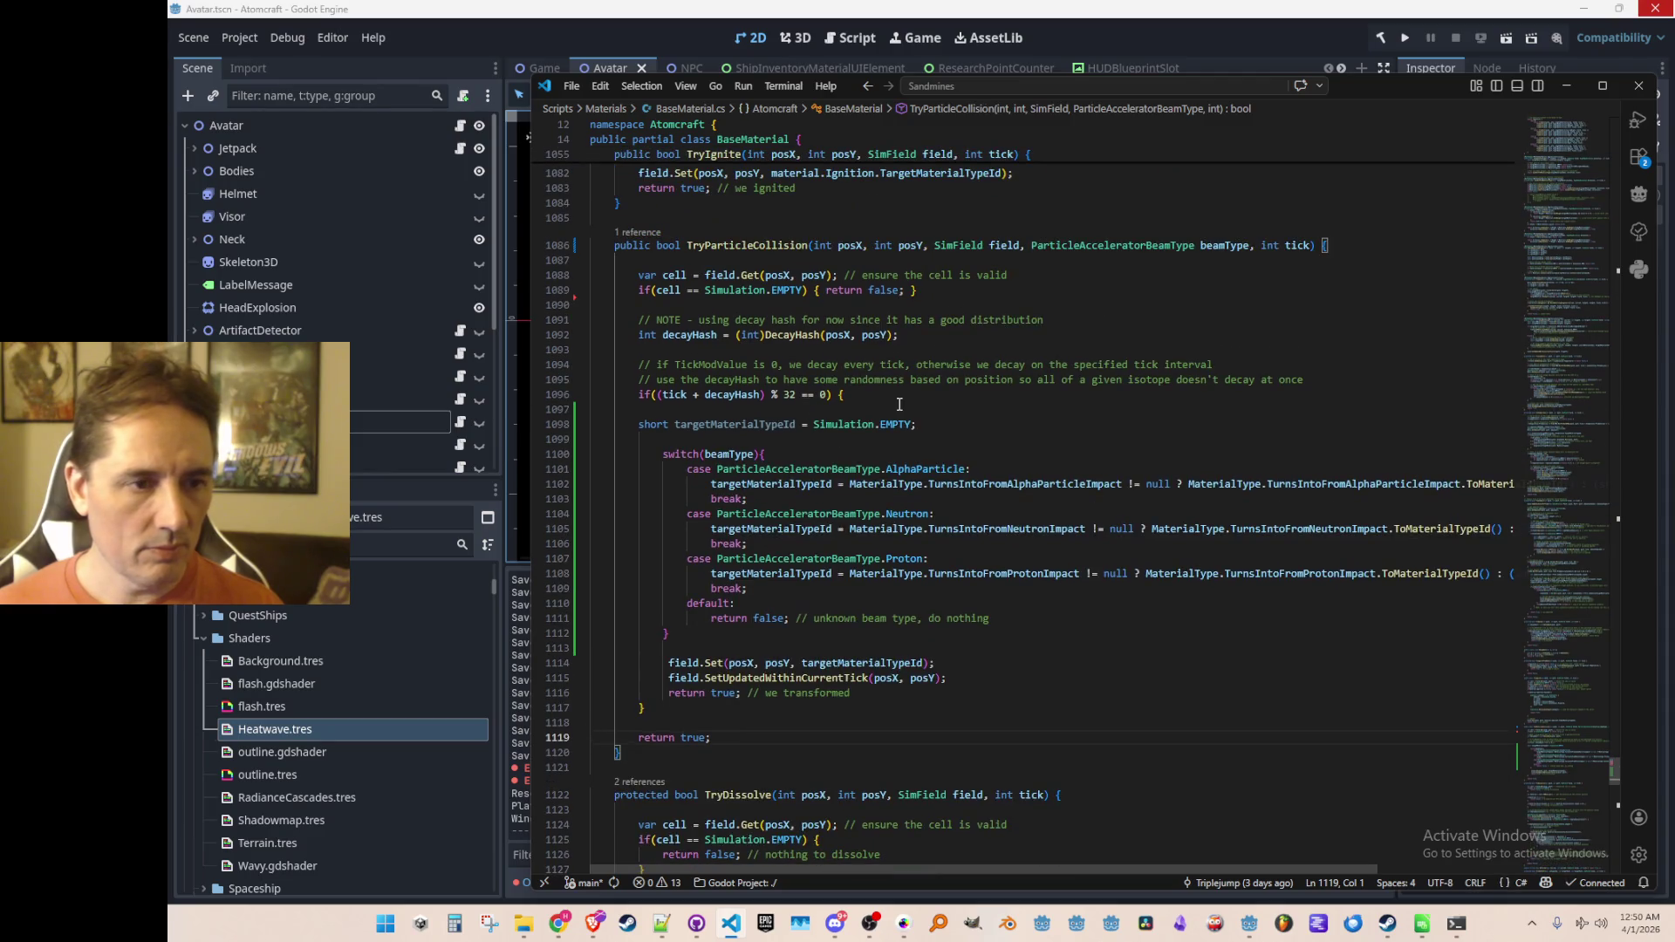
Step: Duplicate the tick-interval condition line above itself
{"action": "key", "text": "Up"}
{"action": "key", "text": "Up"}
{"action": "key", "text": "Up"}
{"action": "key", "text": "shift+End"}
{"action": "key", "text": "shift+Left"}
{"action": "key", "text": "ctrl+c"}
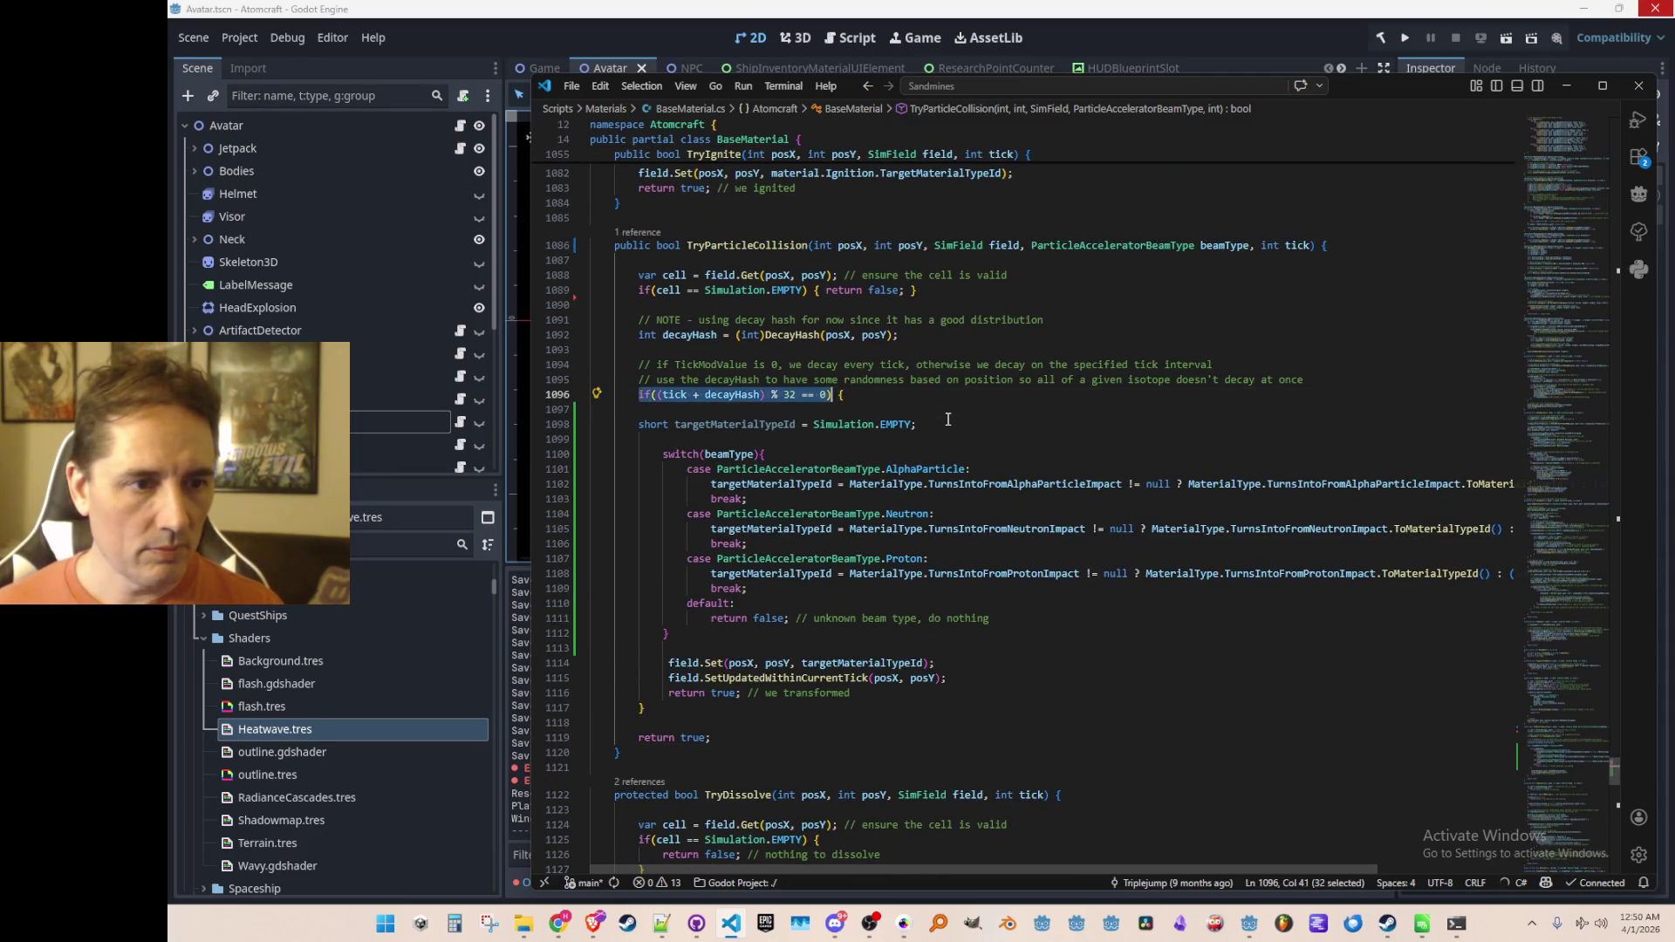
{"action": "key", "text": "Left"}
{"action": "key", "text": "Return"}
{"action": "key", "text": "Return"}
{"action": "key", "text": "Up"}
{"action": "key", "text": "Up"}
{"action": "key", "text": "ctrl+v"}
Step: Change the copied condition to != 0 with an early { return false; }
{"action": "key", "text": "End"}
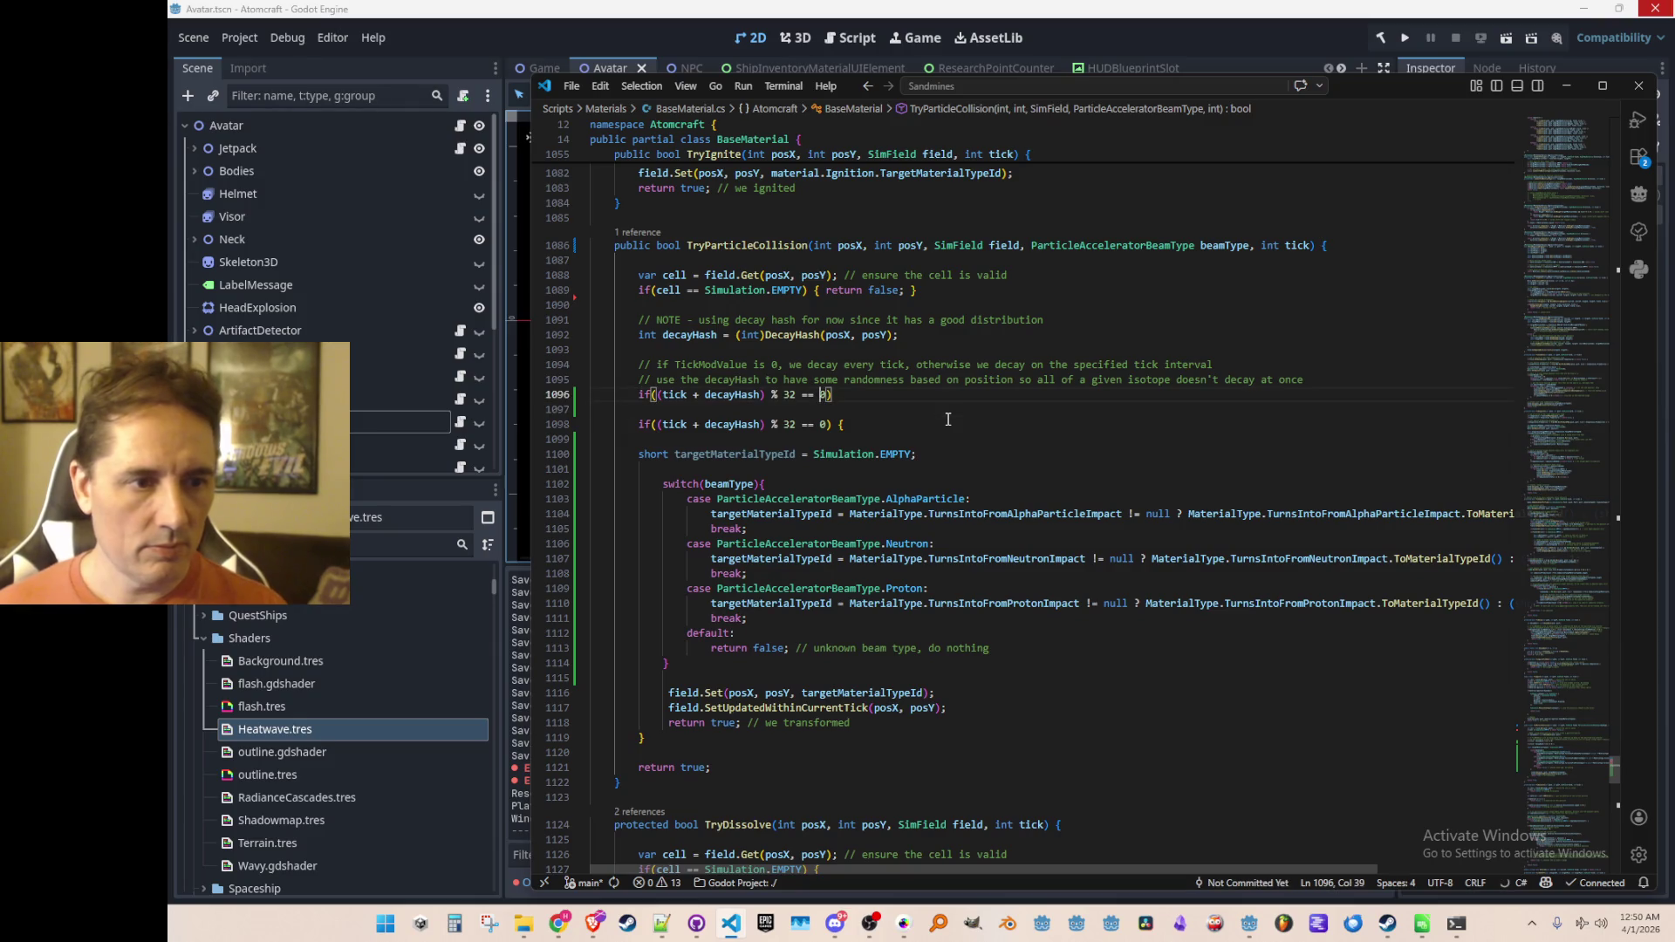
{"action": "key", "text": "Left"}
{"action": "key", "text": "Left"}
{"action": "key", "text": "Left"}
{"action": "key", "text": "BackSpace"}
{"action": "type", "text": "!"}
{"action": "key", "text": "End"}
{"action": "type", "text": "{"}
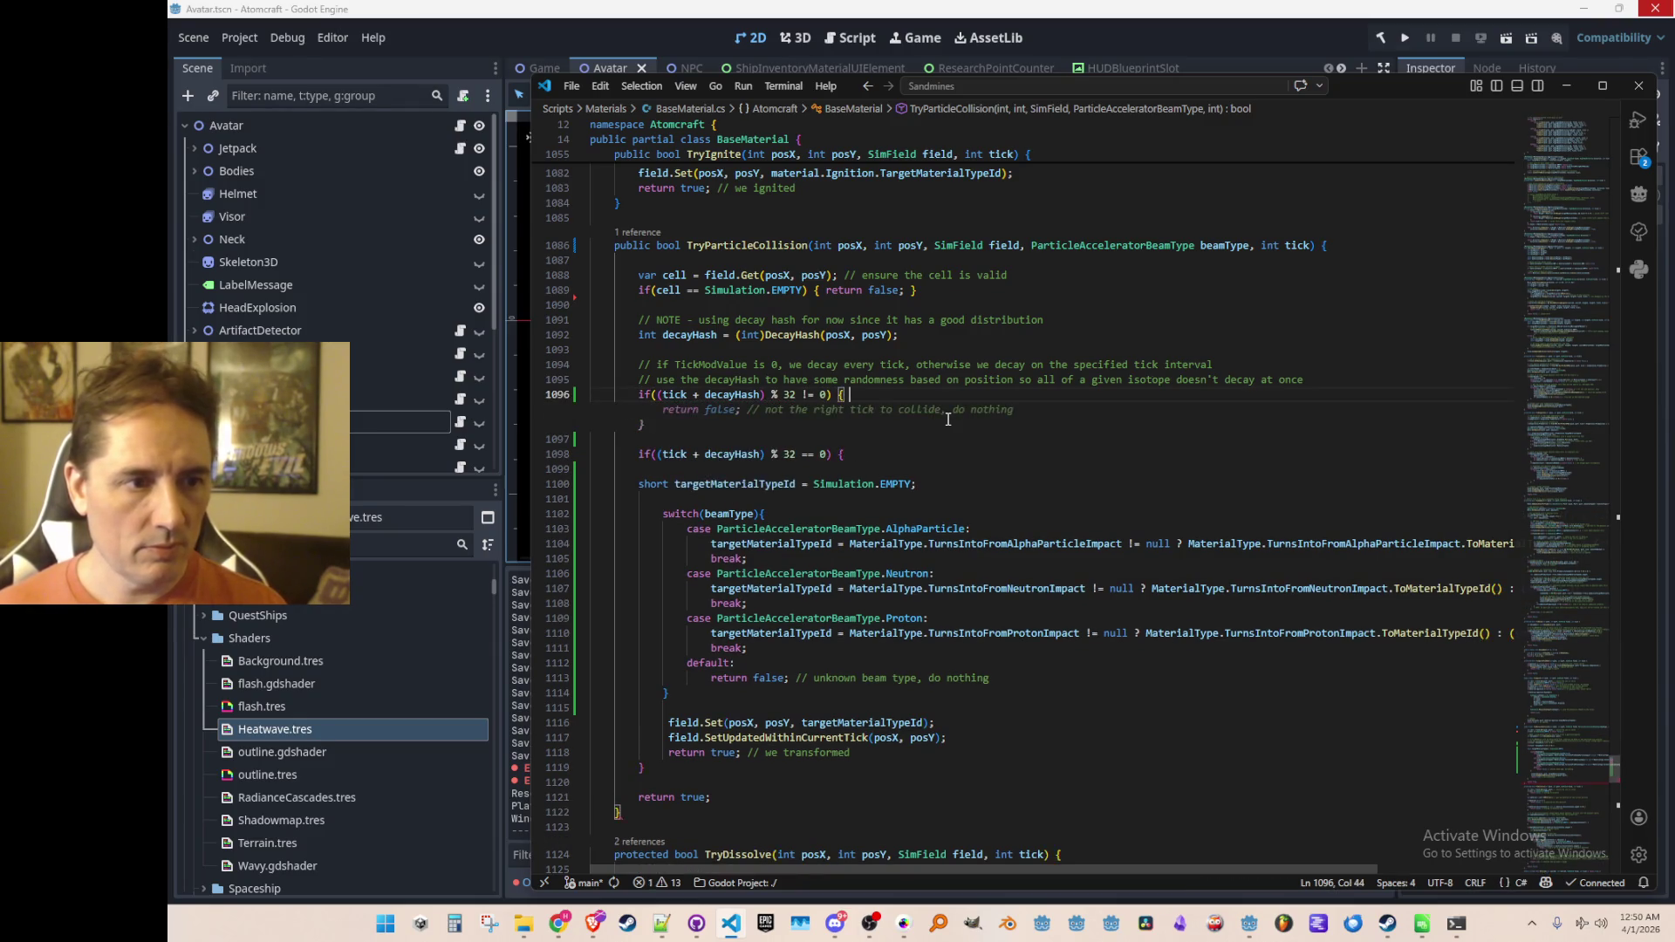
{"action": "type", "text": " return"}
{"action": "key", "text": "Tab"}
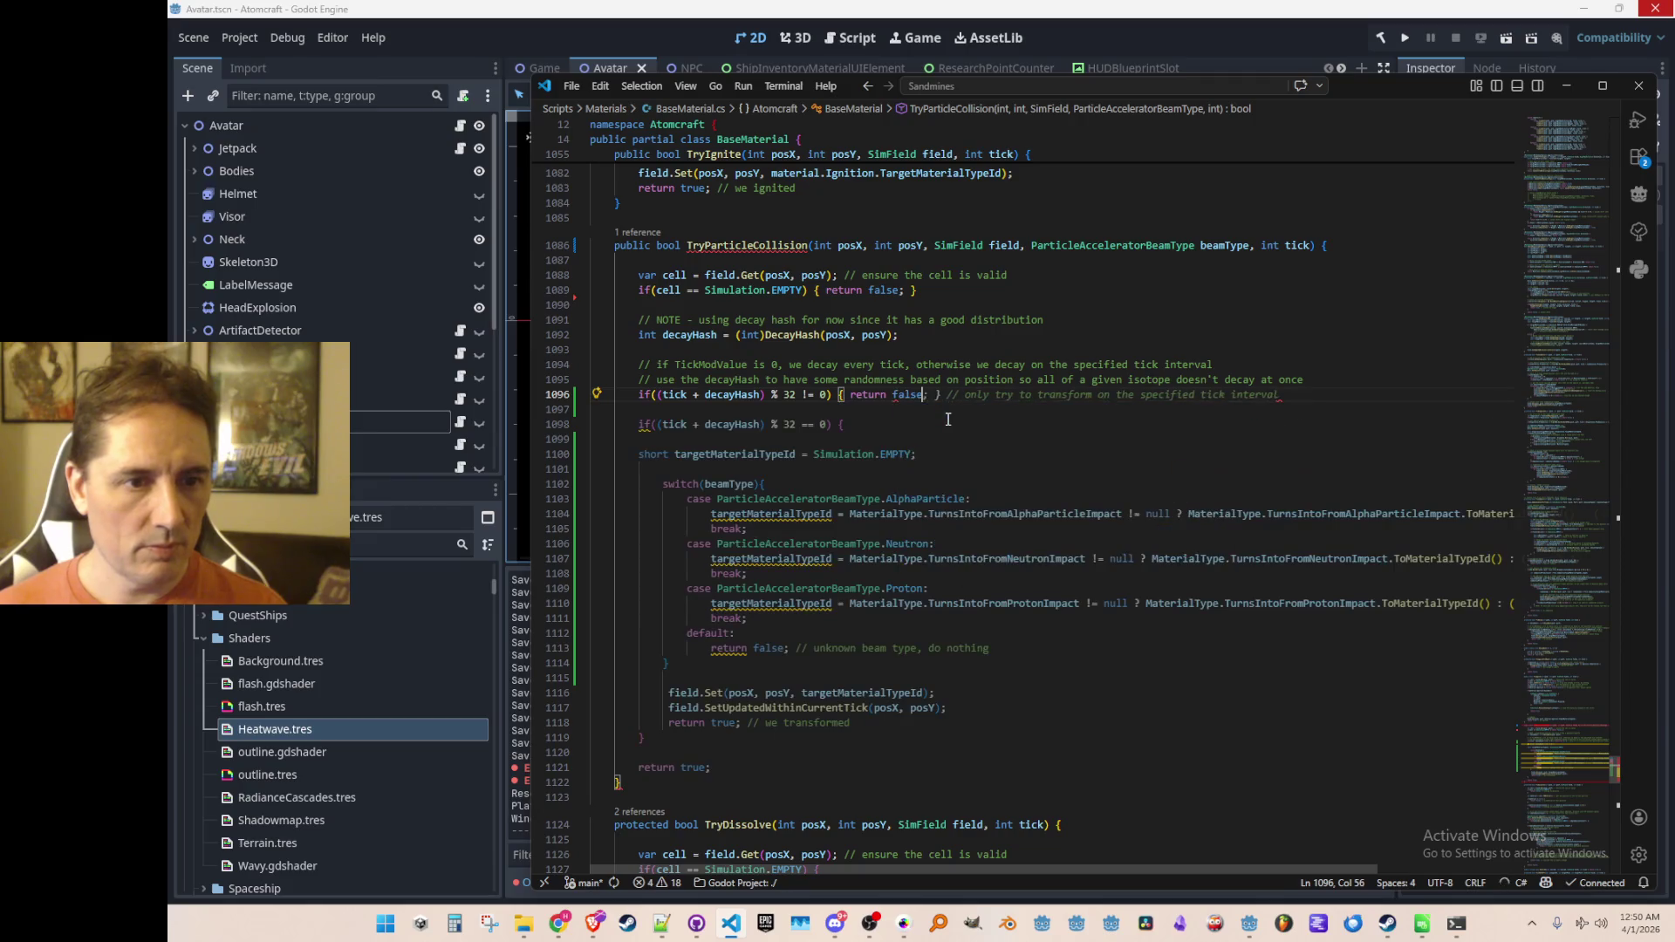
Step: Delete the old if-block opening line, its closing brace and the trailing return true
{"action": "key", "text": "Down"}
{"action": "key", "text": "Down"}
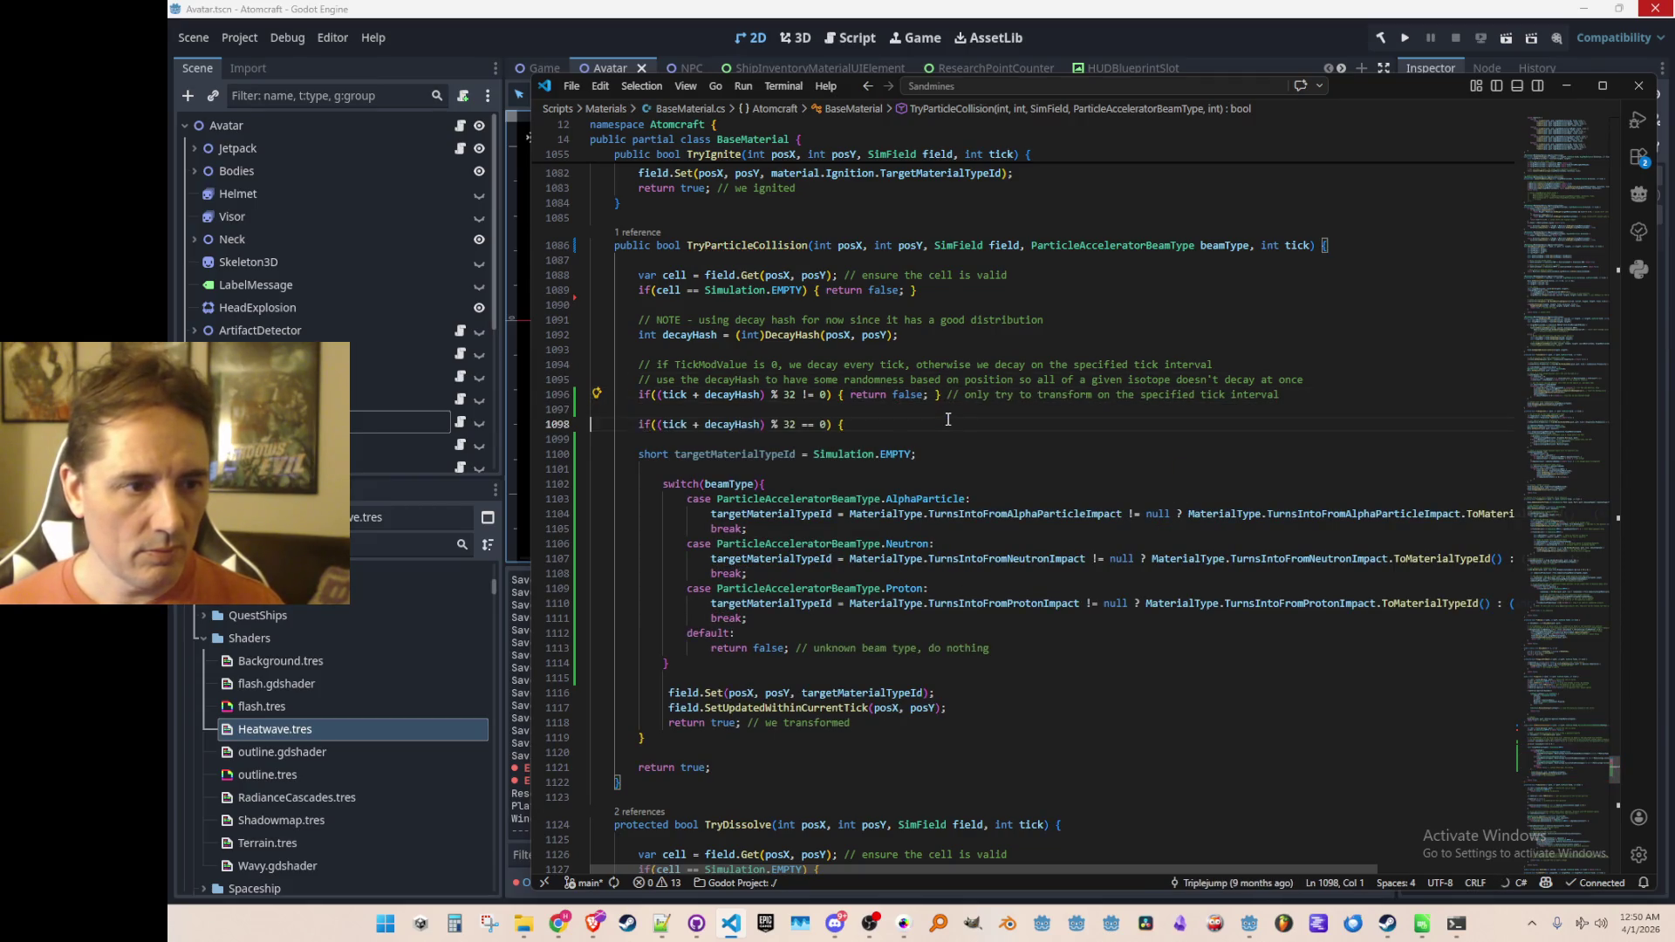
{"action": "key", "text": "ctrl+shift+k"}
{"action": "key", "text": "ctrl+shift+k"}
{"action": "key", "text": "Down"}
{"action": "key", "text": "Down"}
{"action": "key", "text": "Down"}
{"action": "key", "text": "Down"}
{"action": "key", "text": "Down"}
{"action": "key", "text": "ctrl+shift+k"}
{"action": "key", "text": "ctrl+shift+k"}
{"action": "key", "text": "shift+Up"}
{"action": "key", "text": "Delete"}
{"action": "key", "text": "shift+Up"}
{"action": "key", "text": "shift+Up"}
{"action": "key", "text": "shift+Up"}
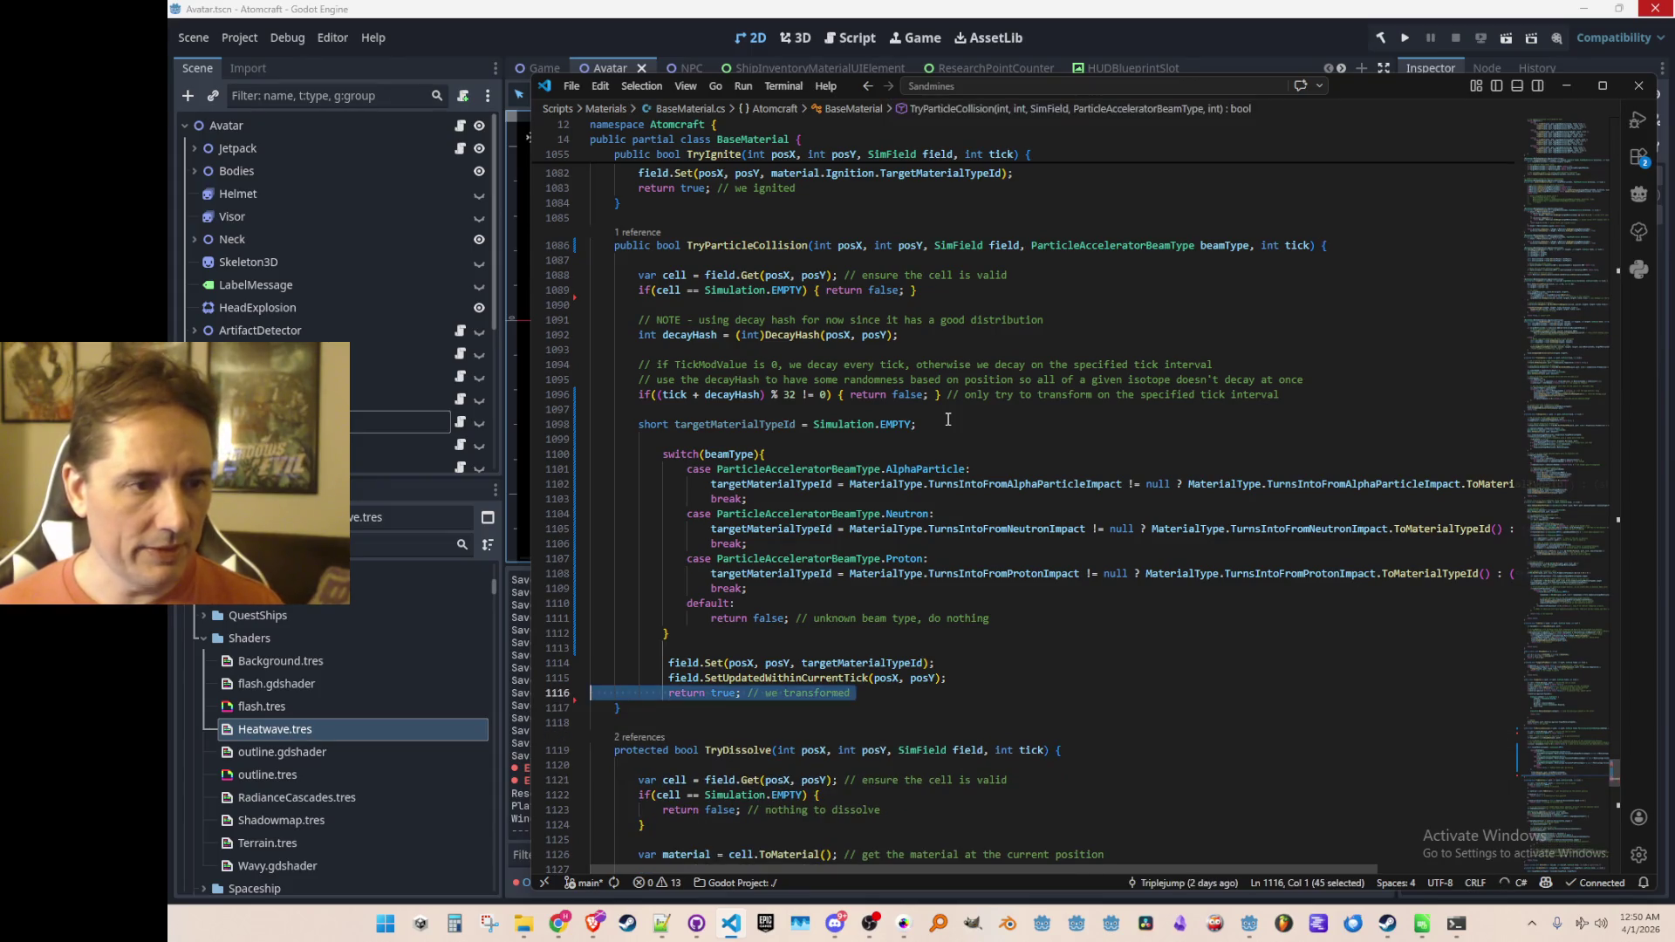
Step: Un-indent the switch block and the final field update and return lines
{"action": "key", "text": "shift+Tab"}
{"action": "key", "text": "Up"}
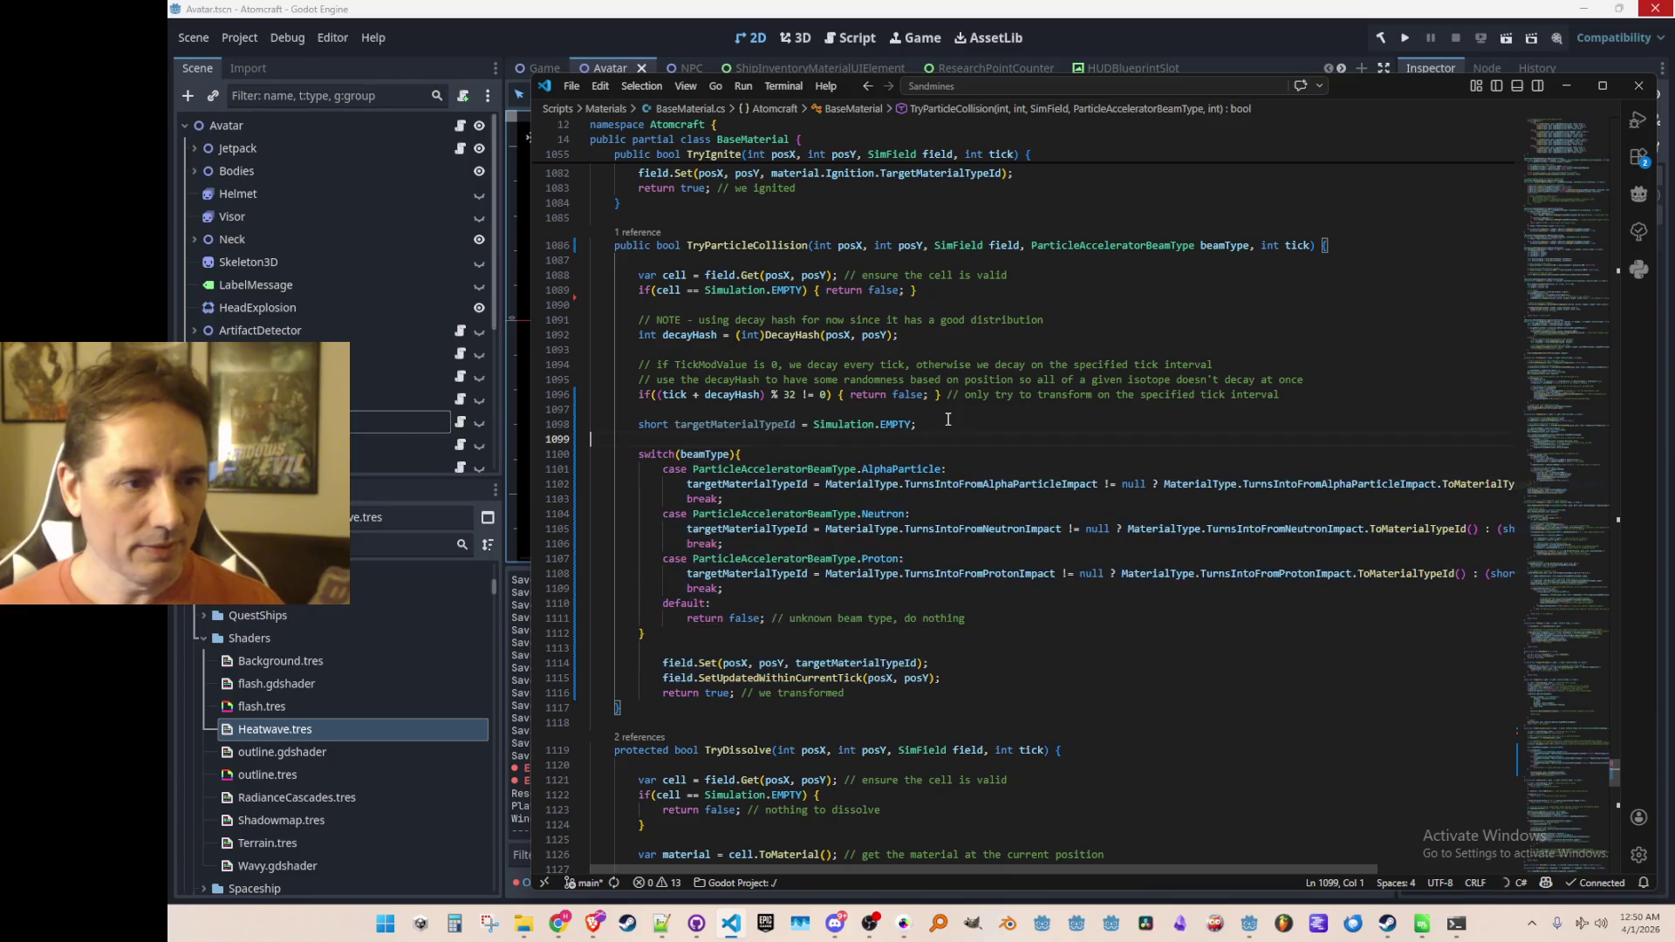
{"action": "key", "text": "Down"}
{"action": "key", "text": "Down"}
{"action": "key", "text": "Down"}
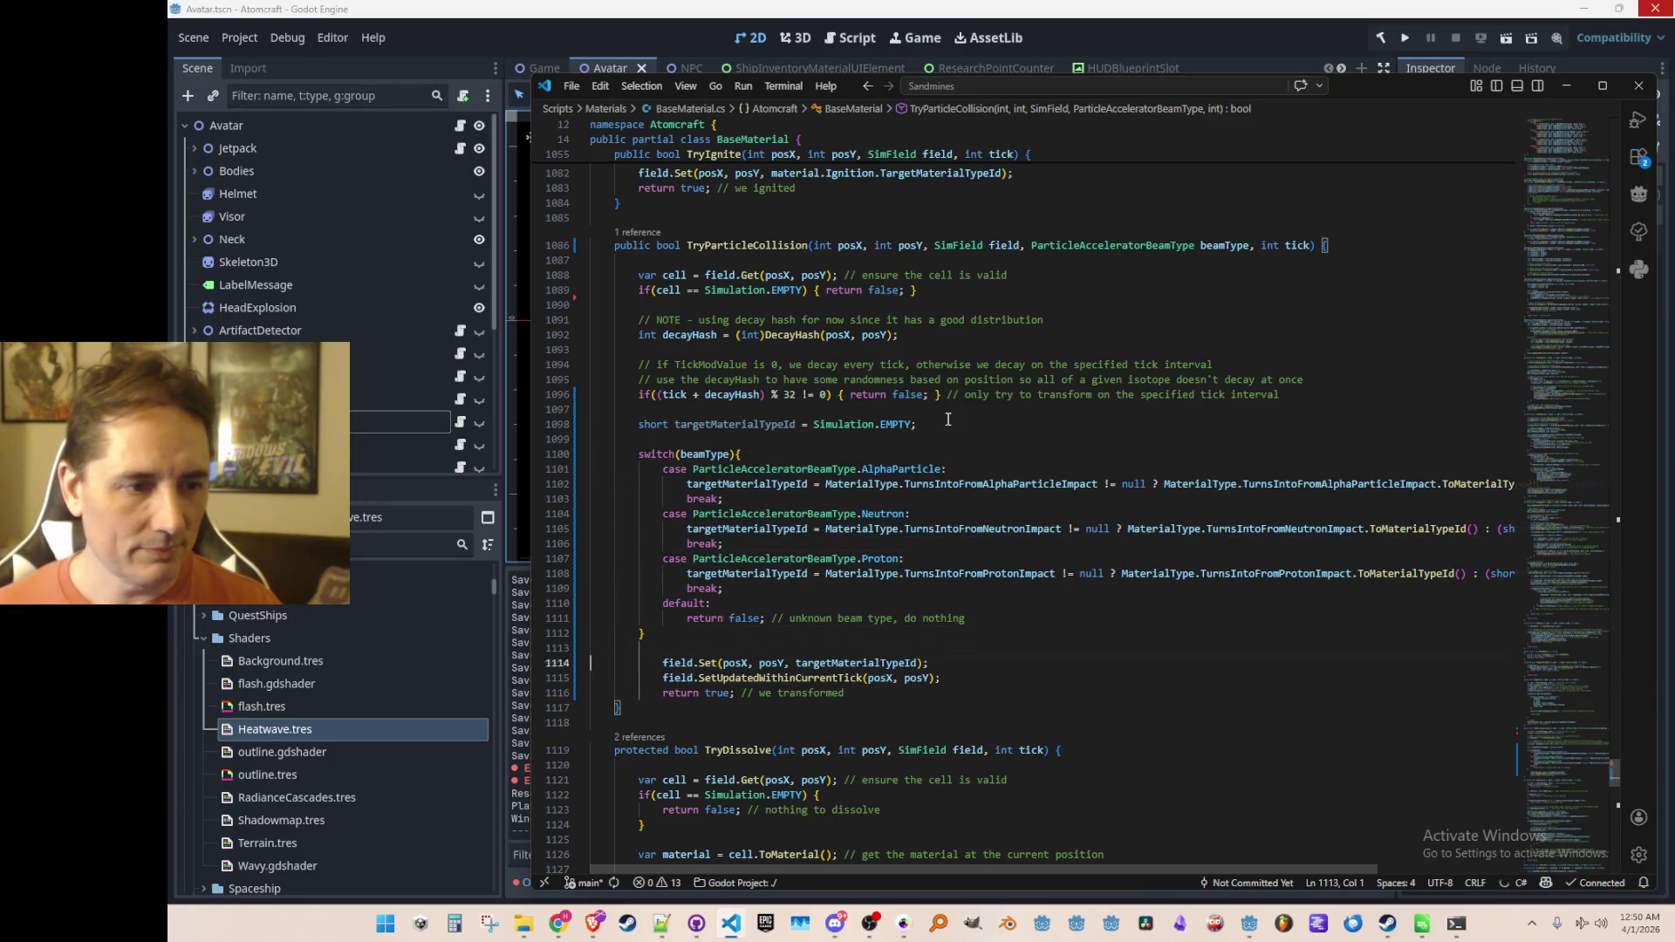
{"action": "key", "text": "shift+Up"}
{"action": "key", "text": "shift+Up"}
{"action": "key", "text": "shift+Up"}
{"action": "key", "text": "shift+Tab"}
{"action": "key", "text": "Up"}
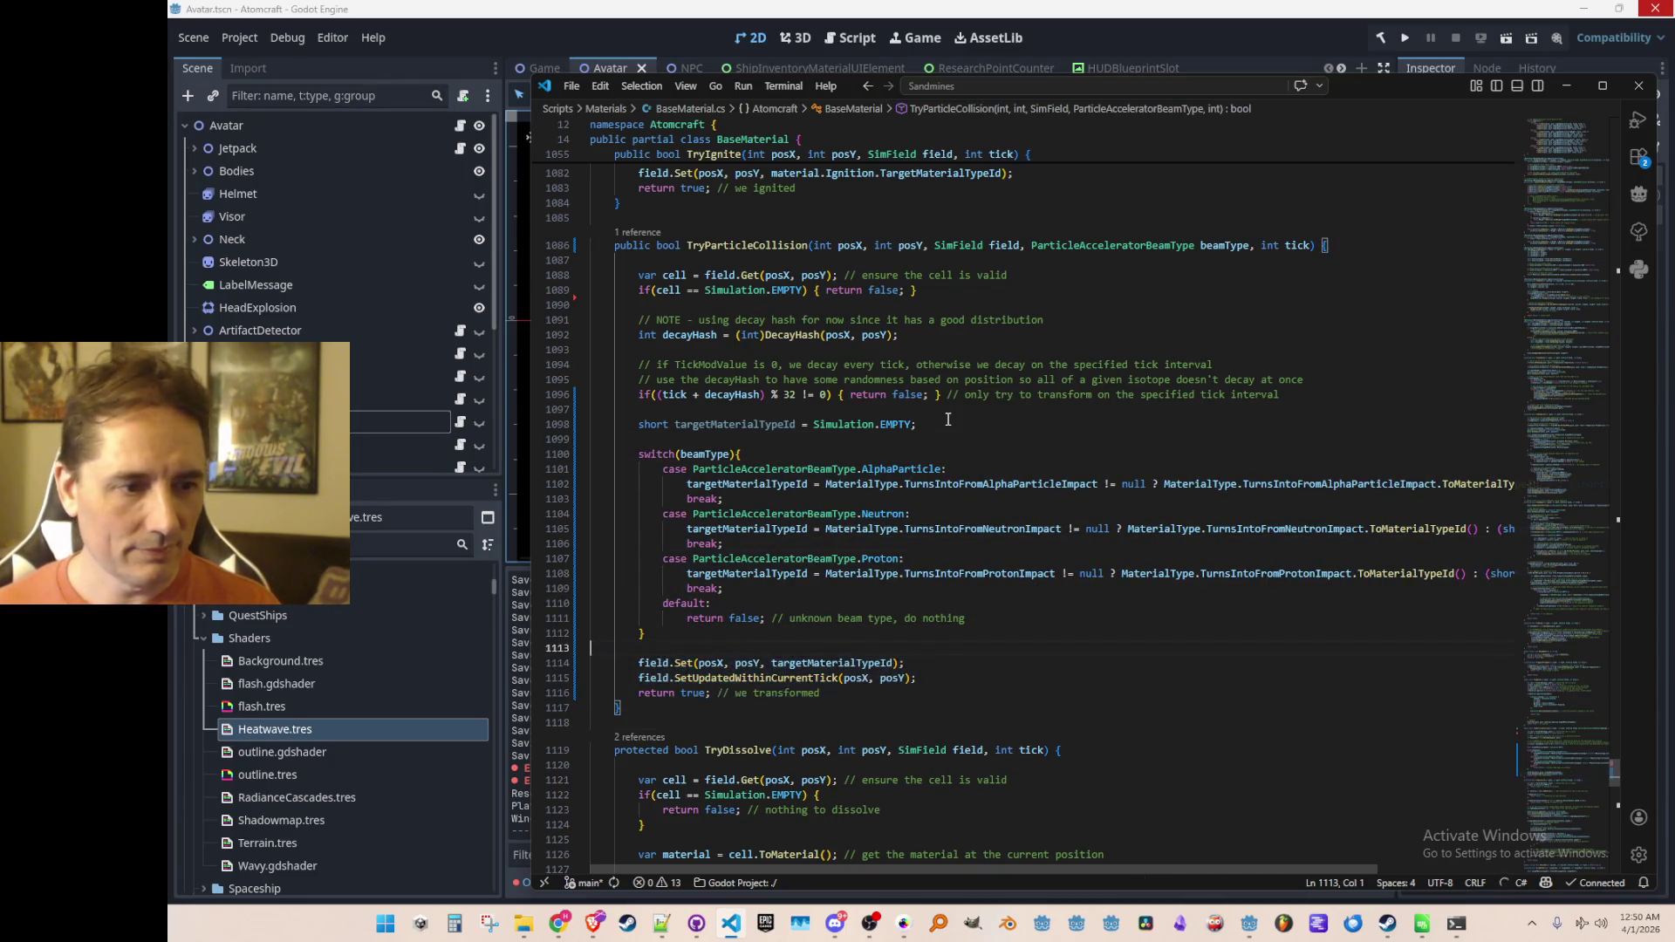
{"action": "scroll", "coordinate": [1091, 445], "scroll_direction": "down", "scroll_amount": 1}
{"action": "scroll", "coordinate": [1091, 445], "scroll_direction": "down", "scroll_amount": 1}
{"action": "left_click", "coordinate": [1137, 524]}
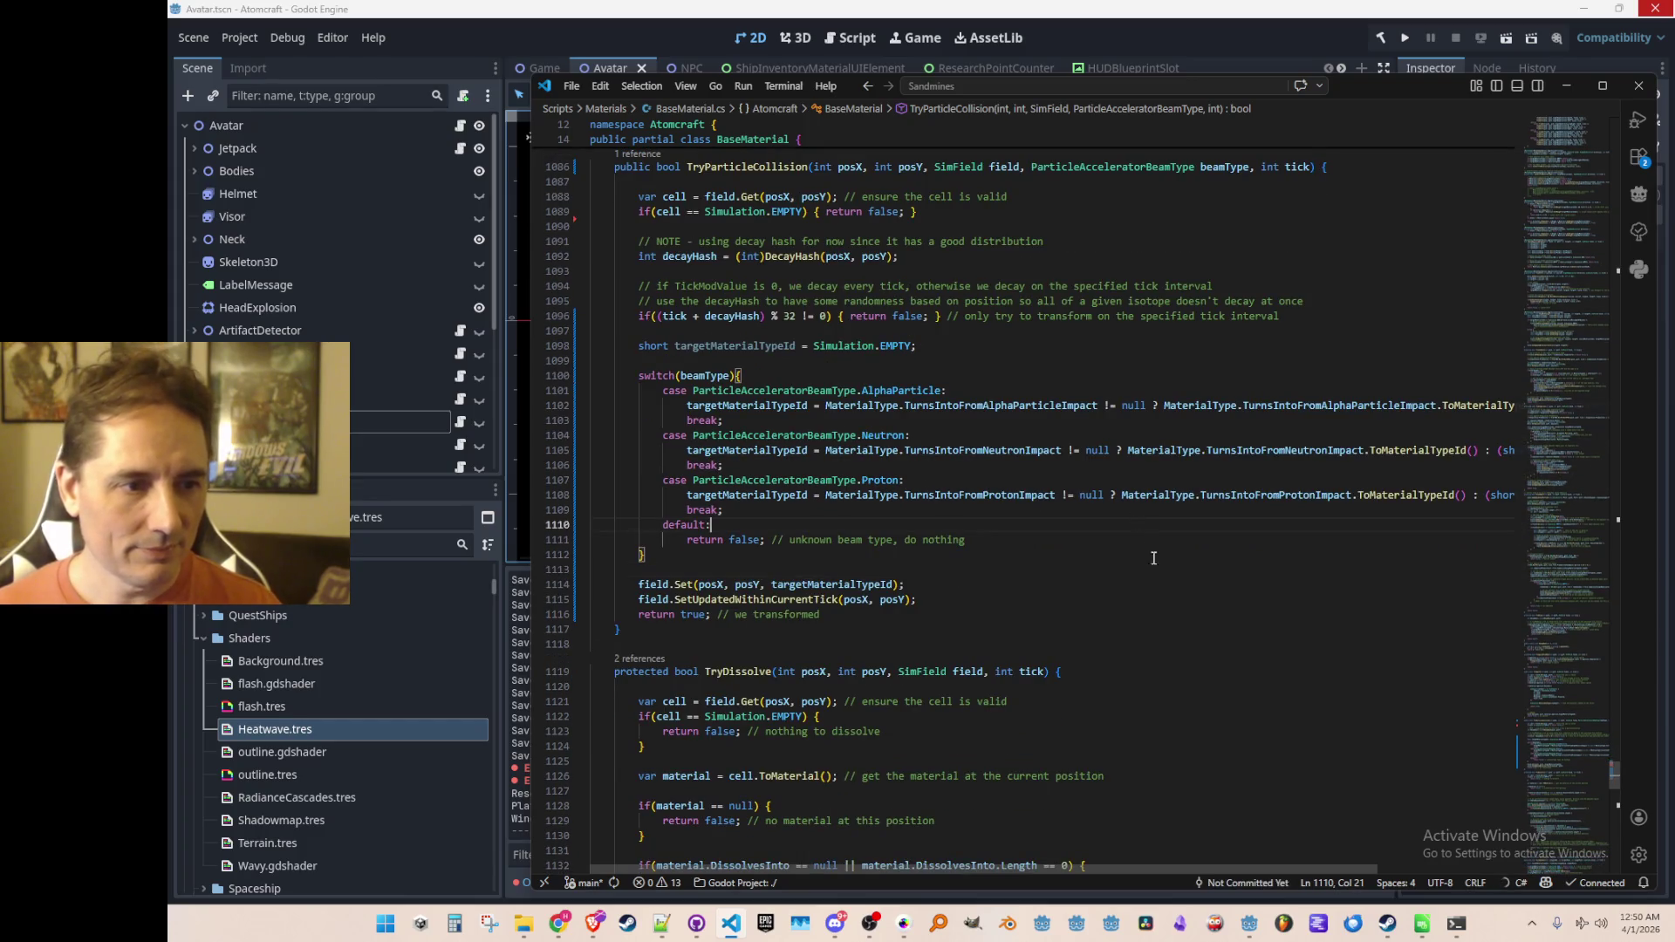
Step: Join 'return false;' onto the default line and append '(THIS SHOULD NEVER HAPPEN)' to its comment
{"action": "scroll", "coordinate": [1197, 641], "scroll_direction": "up", "scroll_amount": 1}
{"action": "key", "text": "ctrl+shift+Right"}
{"action": "type", "text": "return"}
{"action": "key", "text": "Down"}
{"action": "key", "text": "Down"}
{"action": "key", "text": "Up"}
{"action": "key", "text": "Up"}
{"action": "key", "text": "End"}
{"action": "type", "text": "(T"}
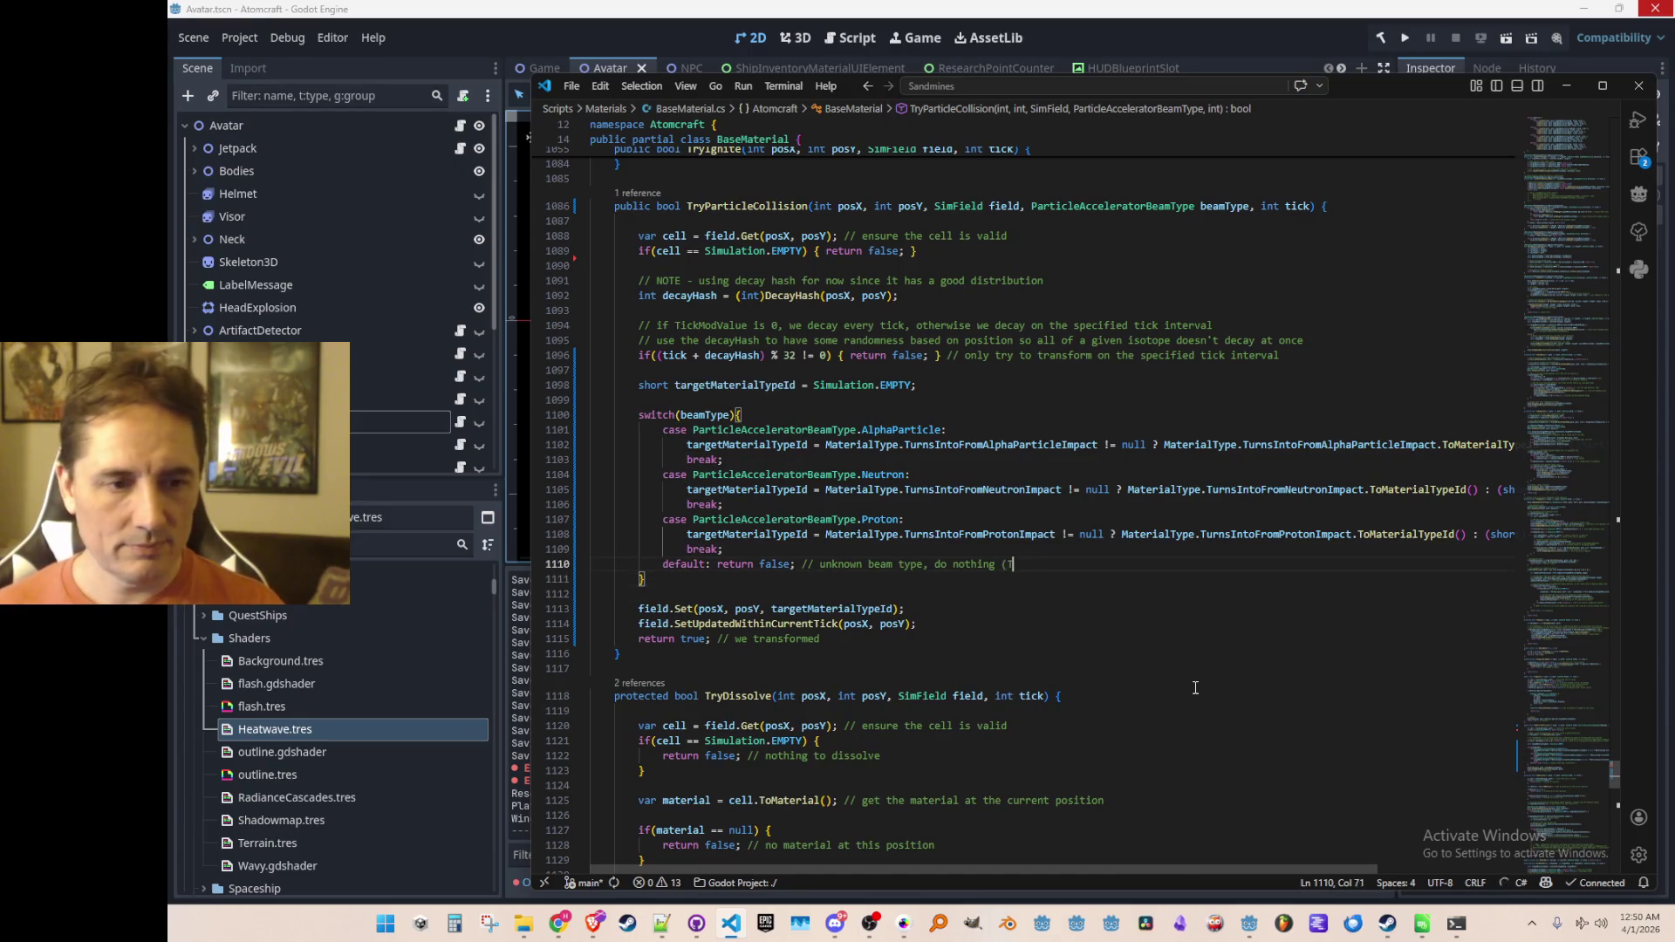
{"action": "type", "text": "HIS SHOULD NEVER HAP"}
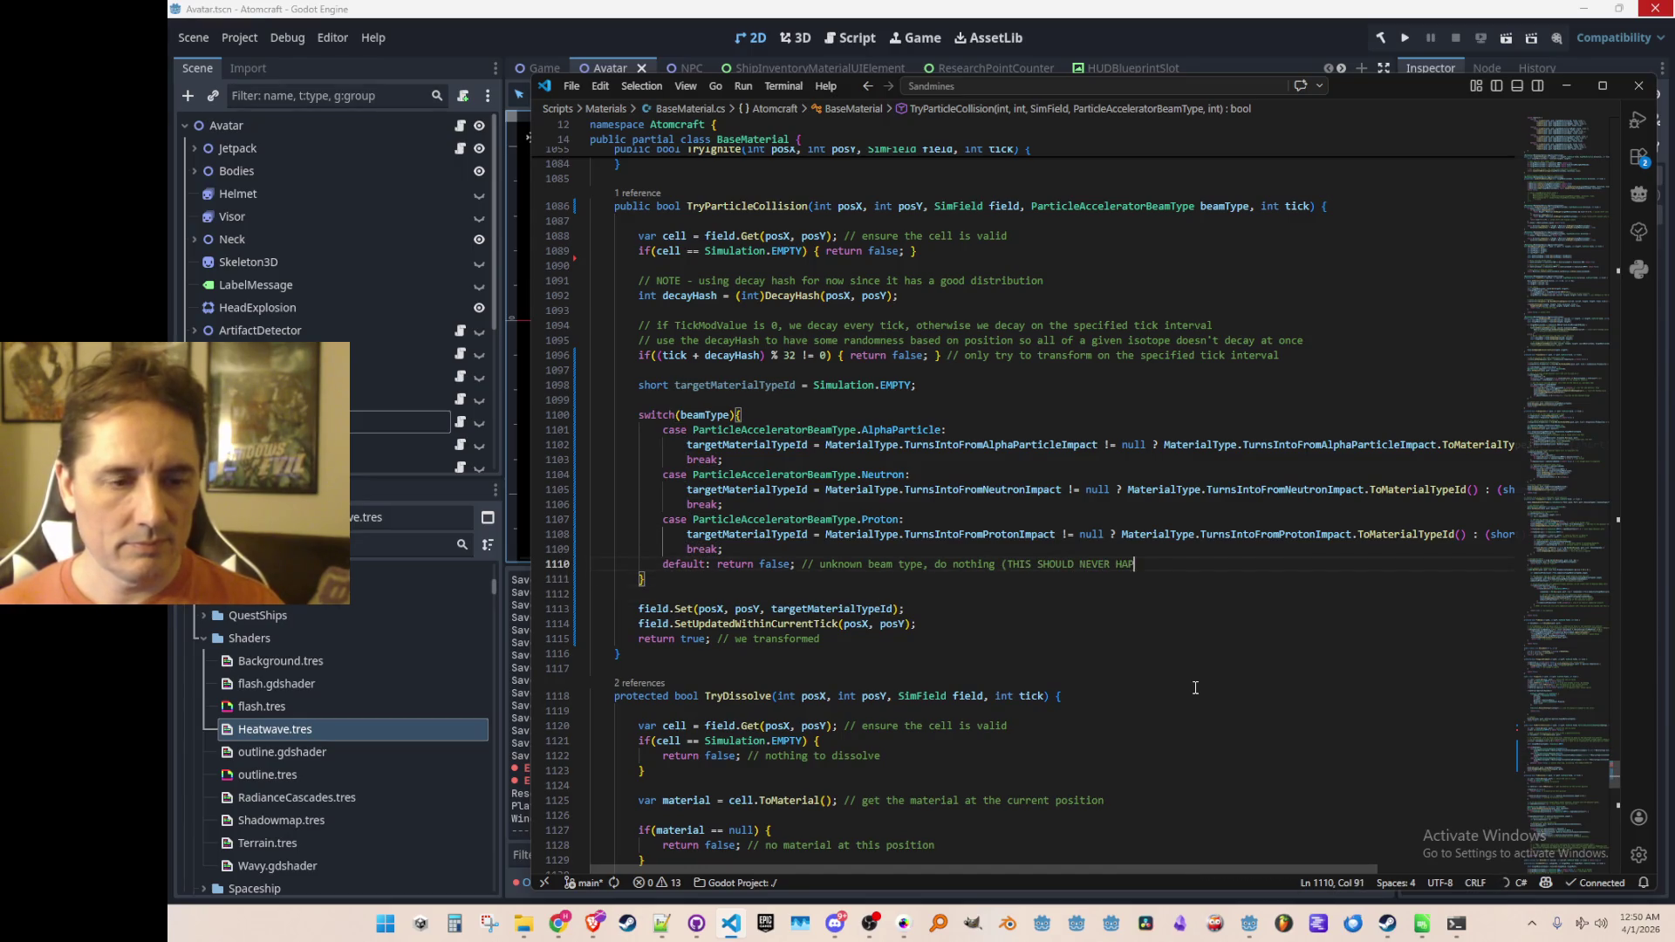
Step: Insert an empty line after the AlphaParticle case's target-material assignment
{"action": "key", "text": "Up"}
{"action": "key", "text": "Home"}
{"action": "key", "text": "Home"}
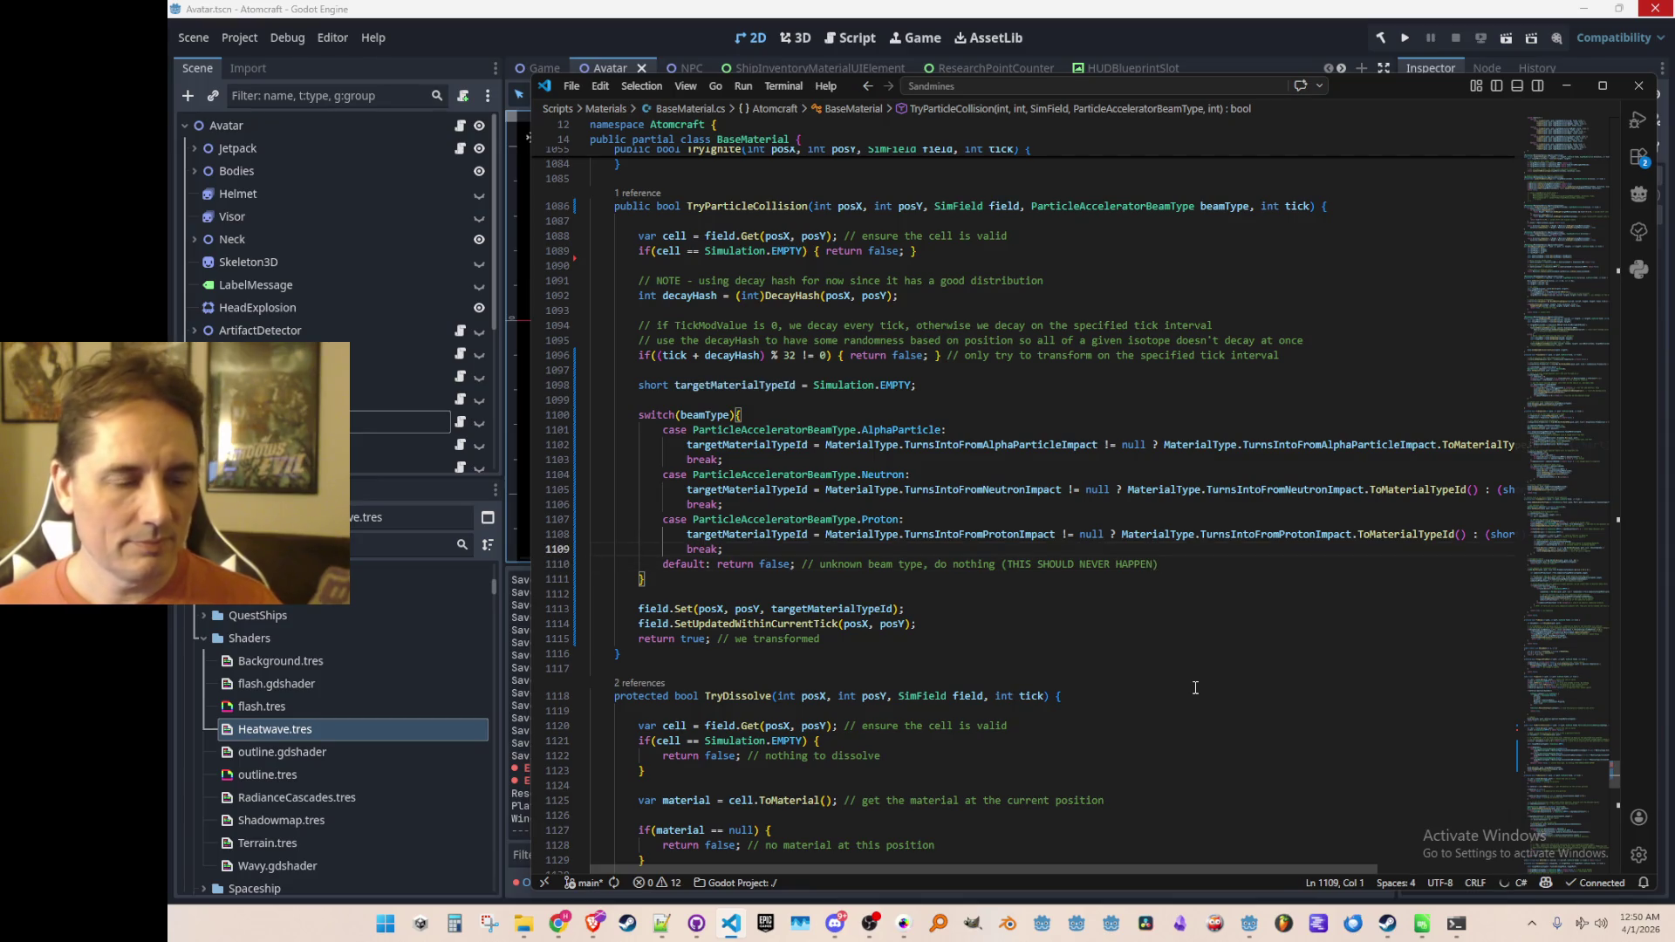
{"action": "key", "text": "Up"}
{"action": "key", "text": "Up"}
{"action": "key", "text": "Up"}
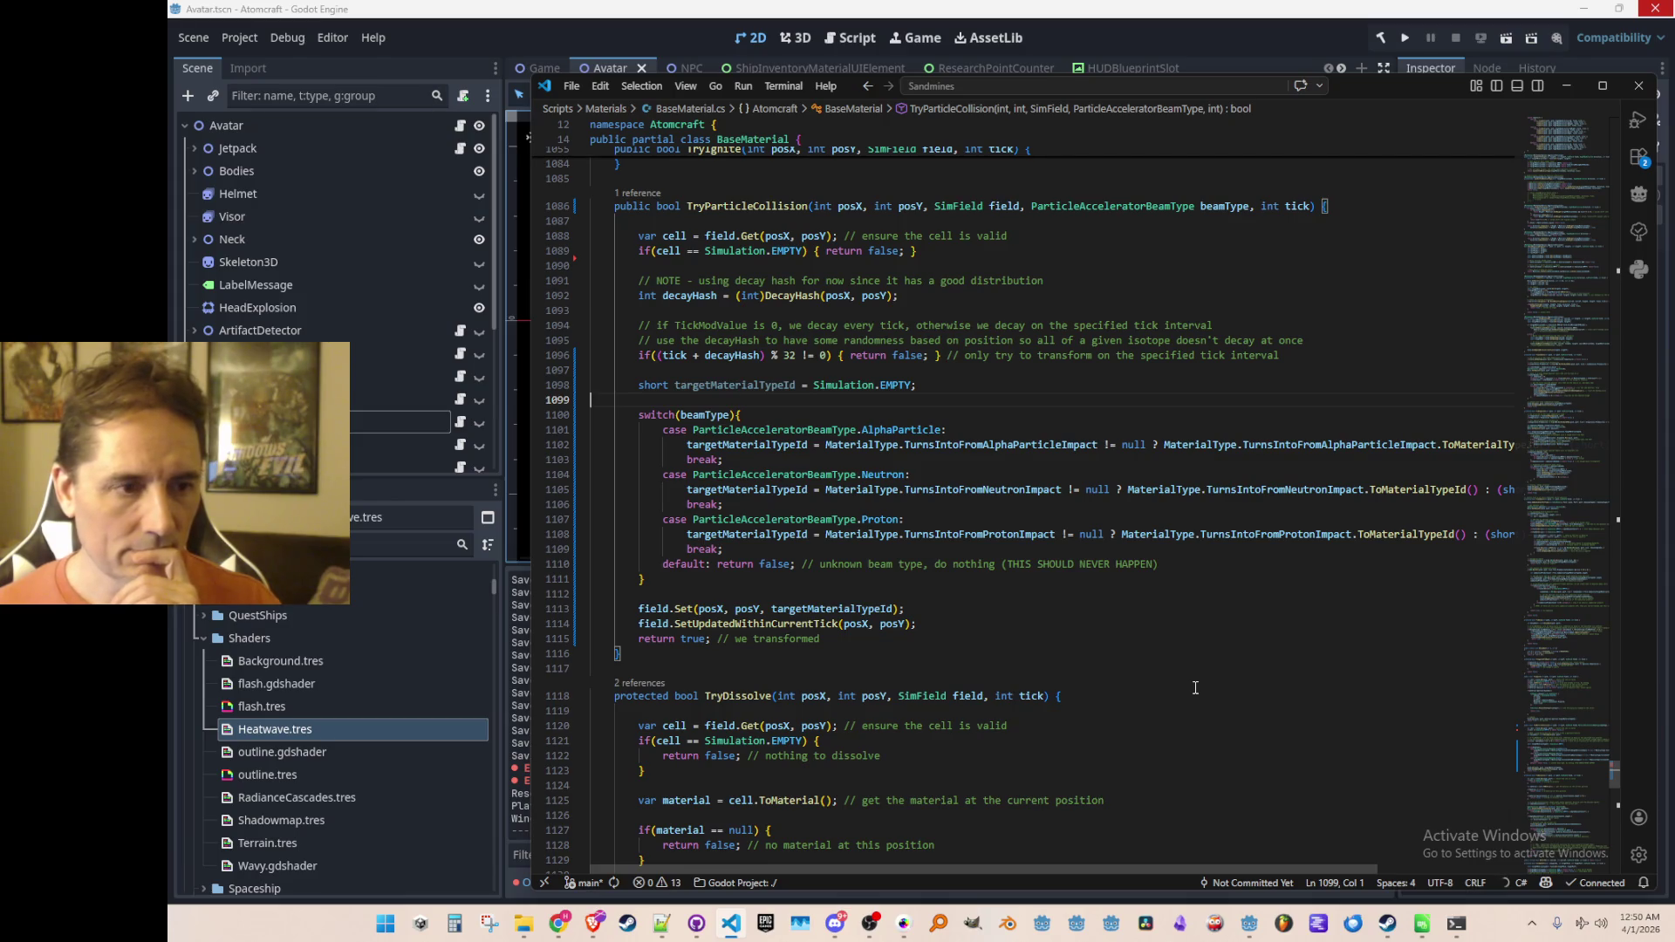
{"action": "key", "text": "Down"}
{"action": "key", "text": "Down"}
{"action": "key", "text": "Down"}
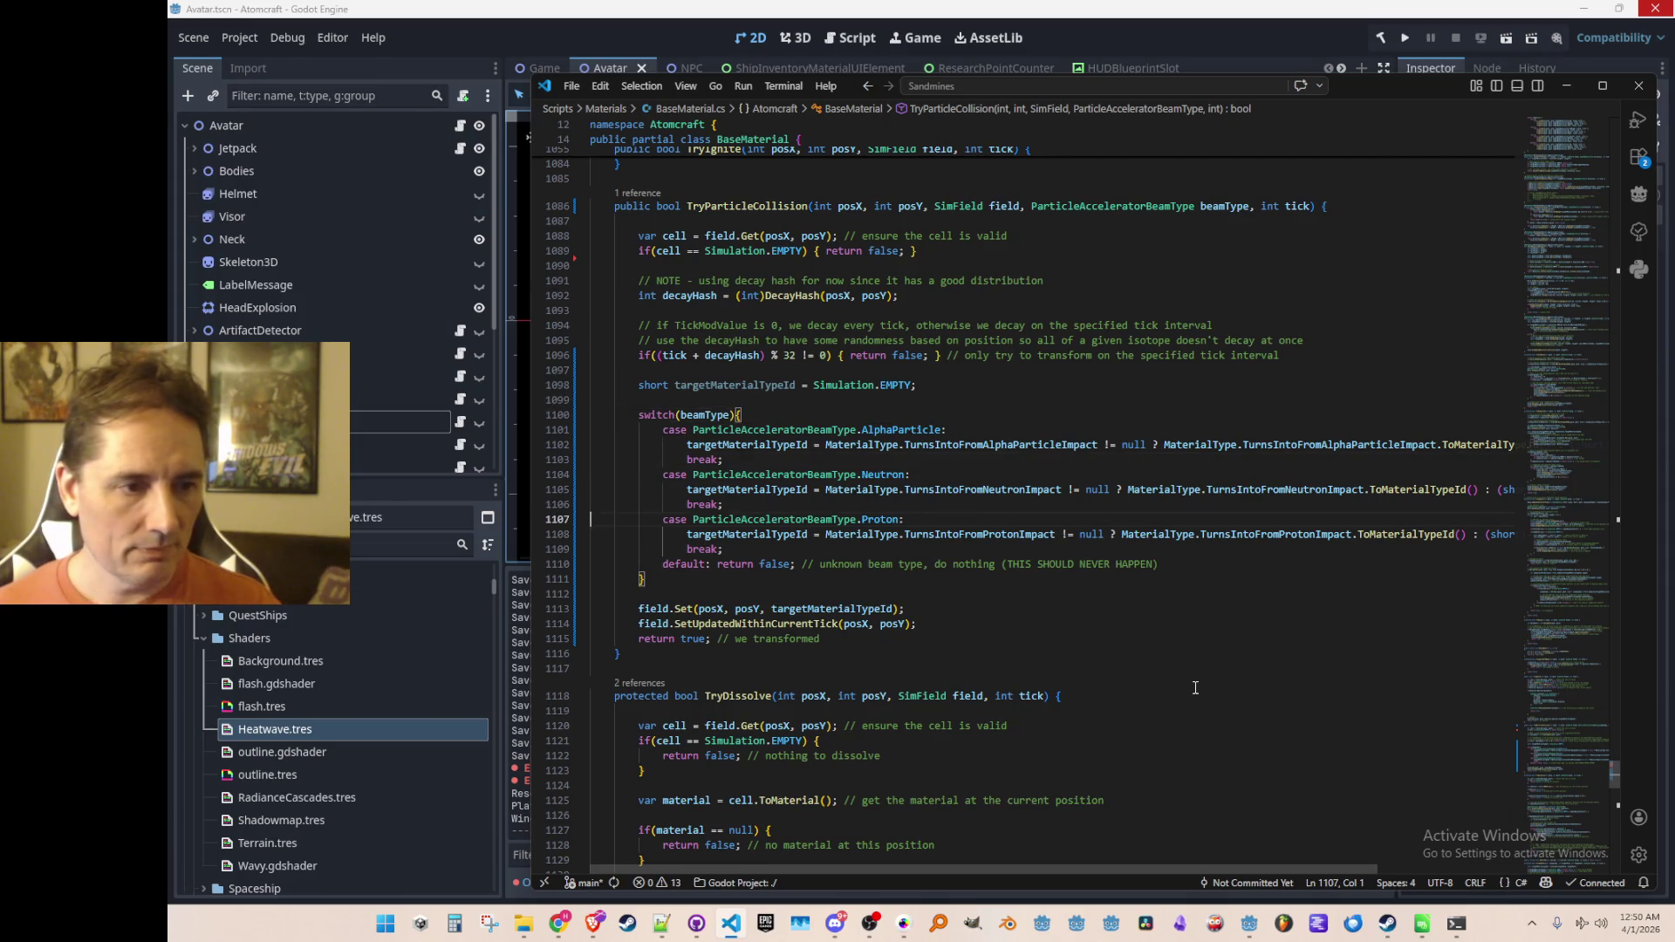
{"action": "key", "text": "Up"}
{"action": "key", "text": "Up"}
{"action": "key", "text": "Up"}
{"action": "key", "text": "Up"}
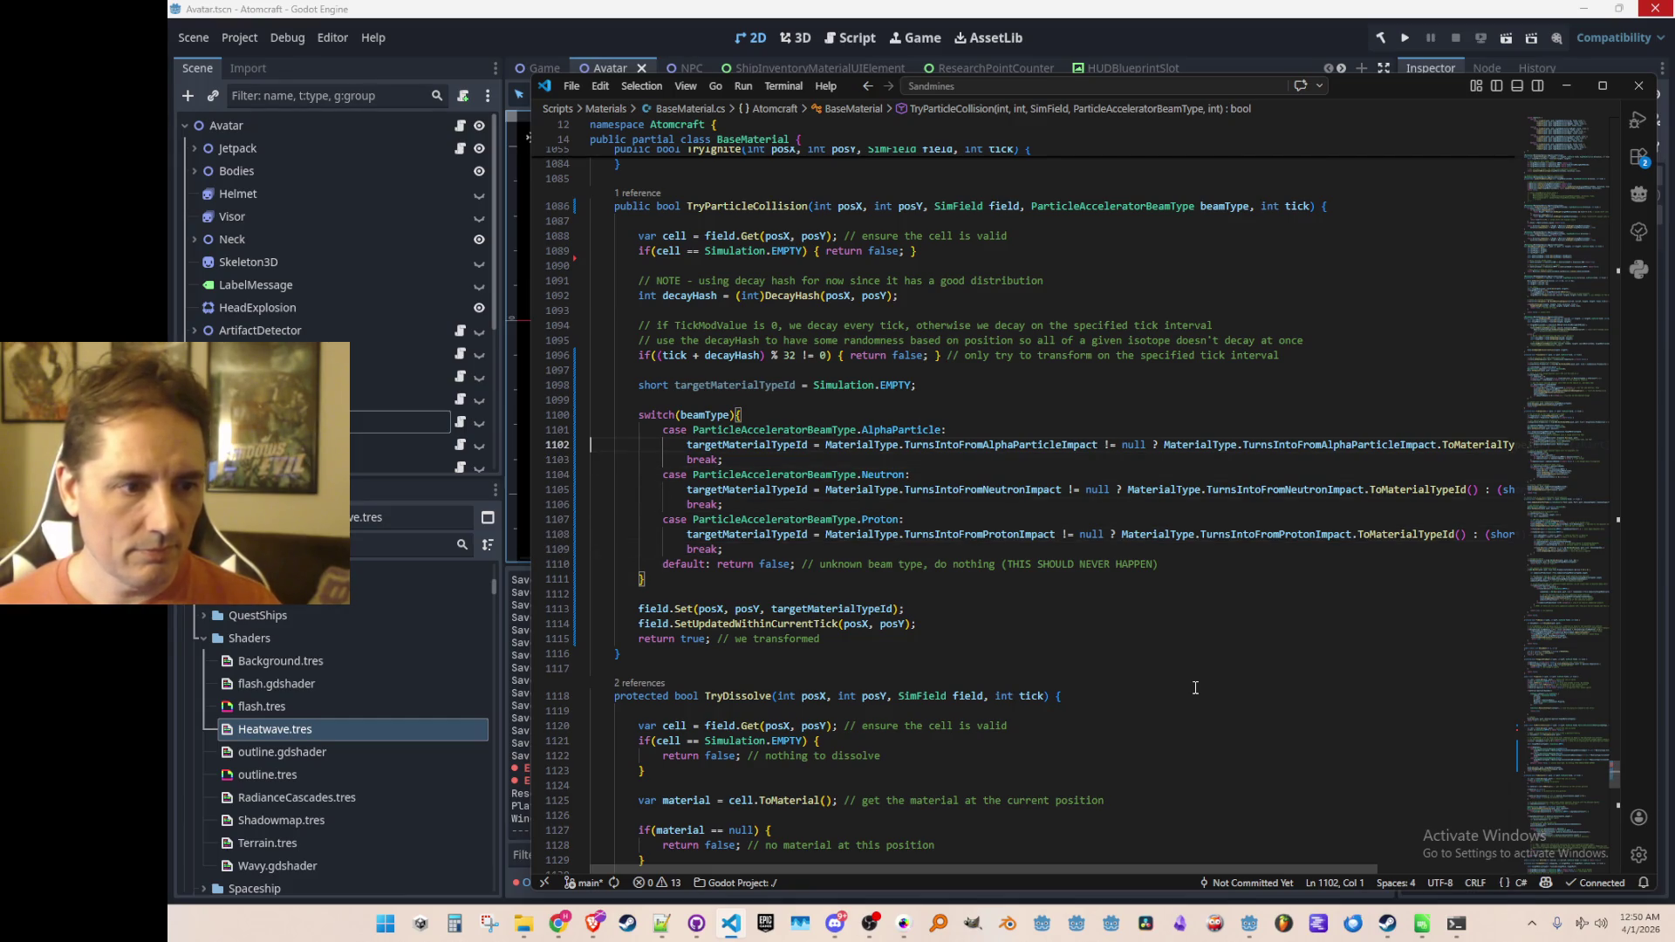
{"action": "key", "text": "End"}
{"action": "key", "text": "Return"}
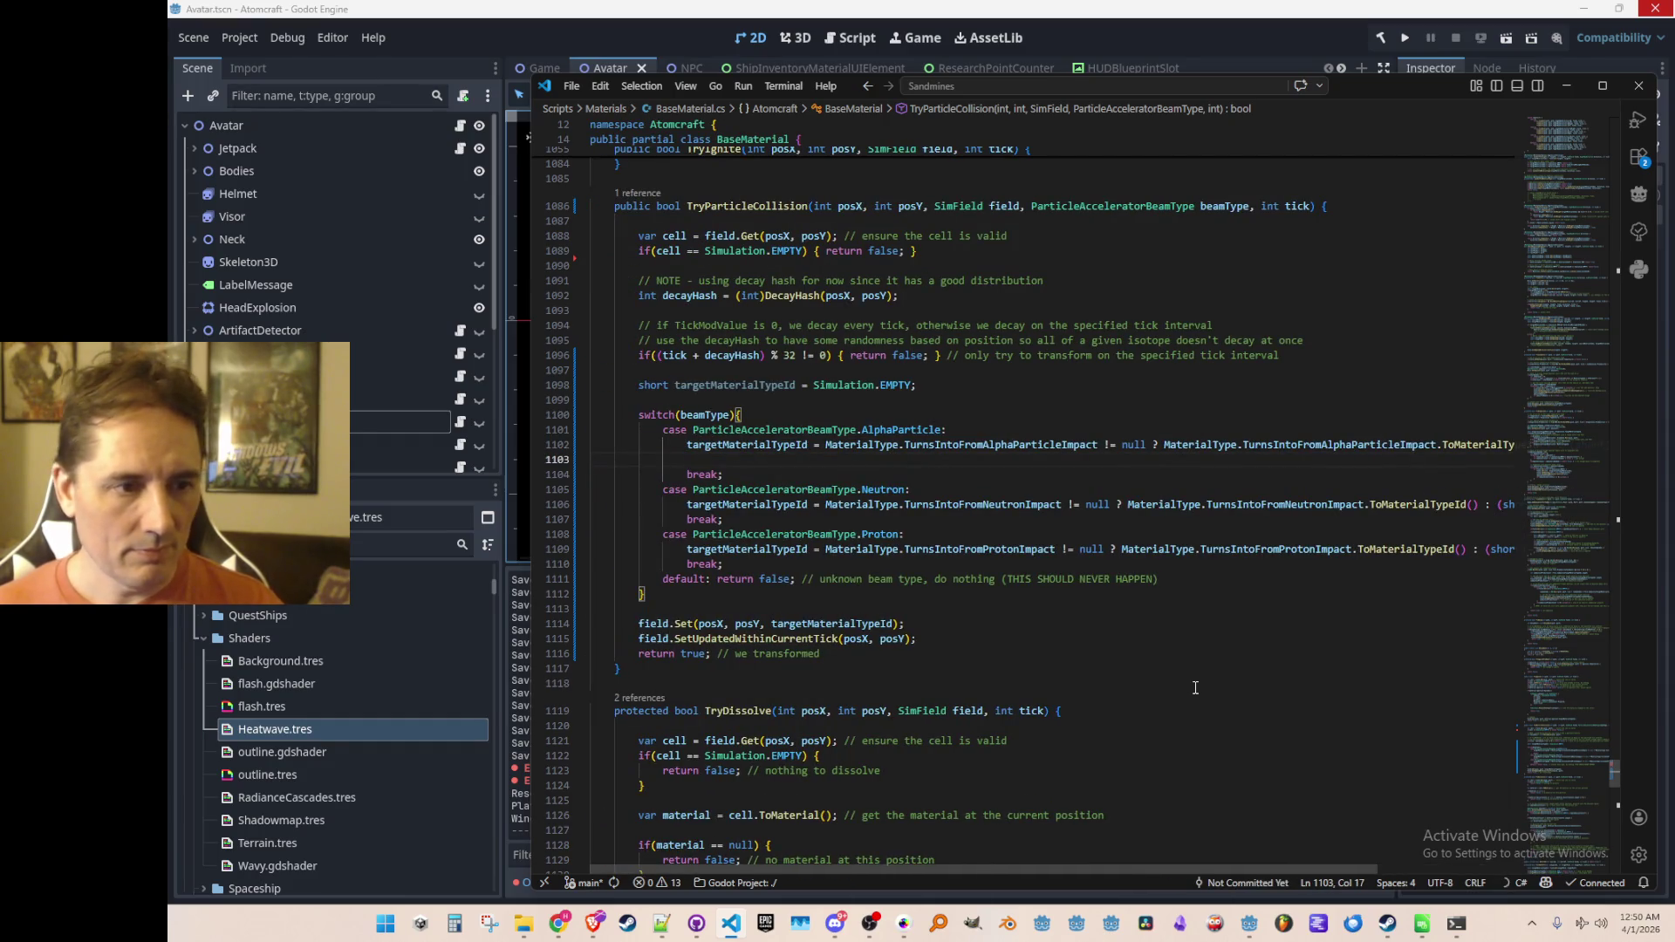
Step: Accept the suggested HeatMap update line and move the GetHeatmap read into a 'short heat' variable
{"action": "type", "text": "field.Hea"}
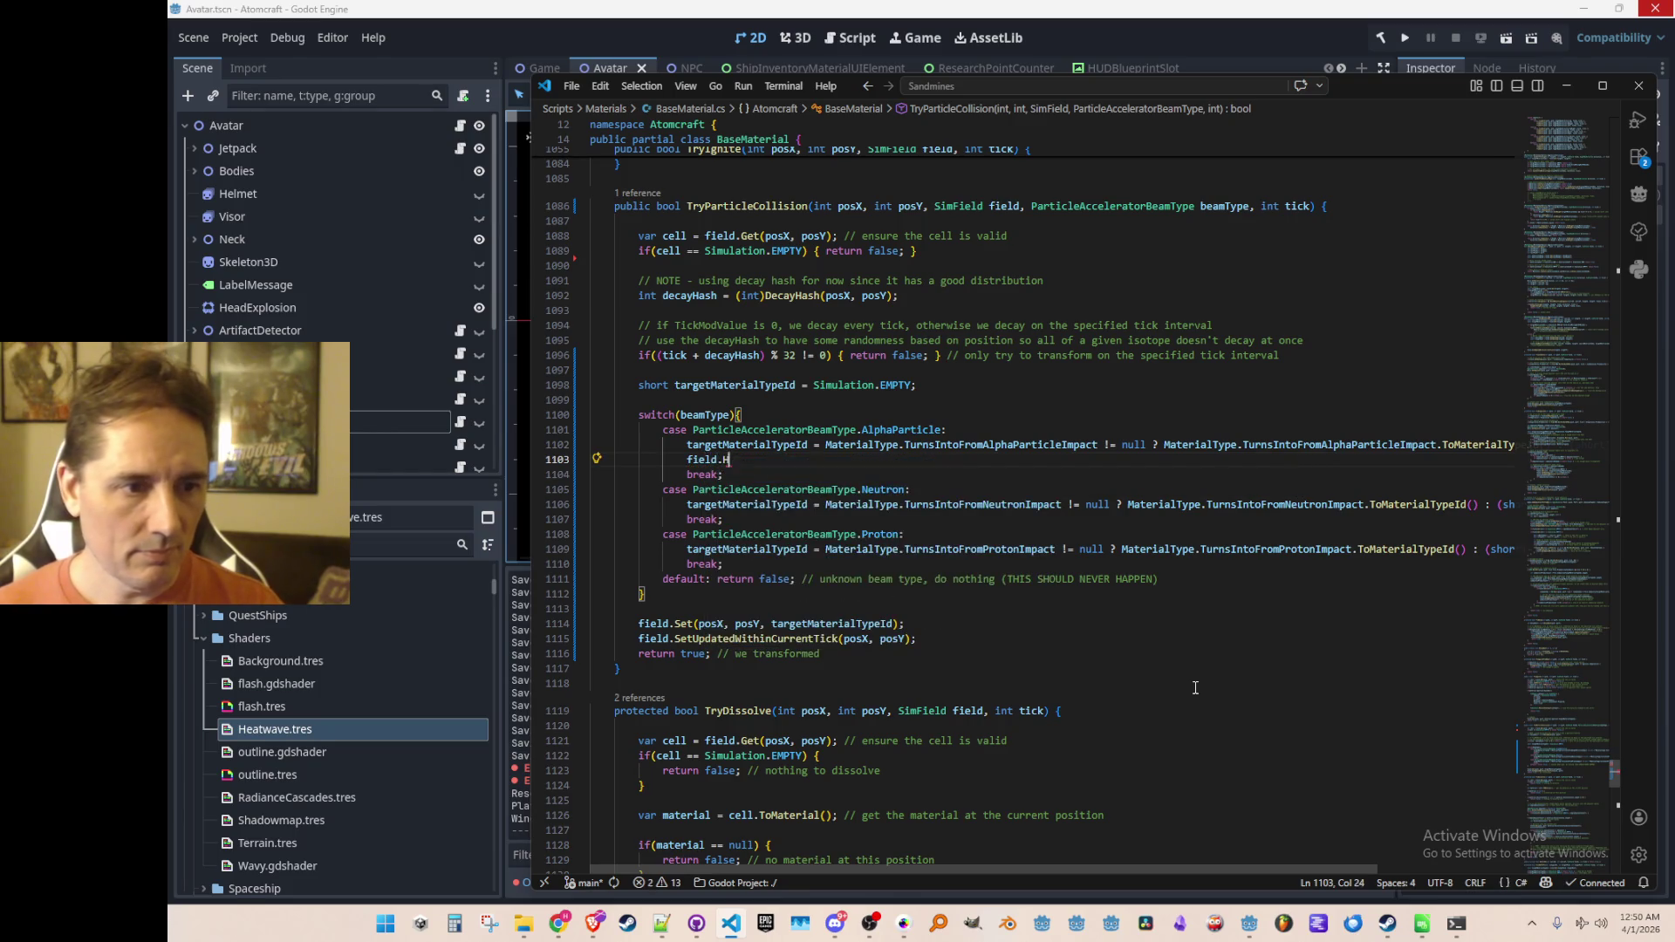
{"action": "key", "text": "Tab"}
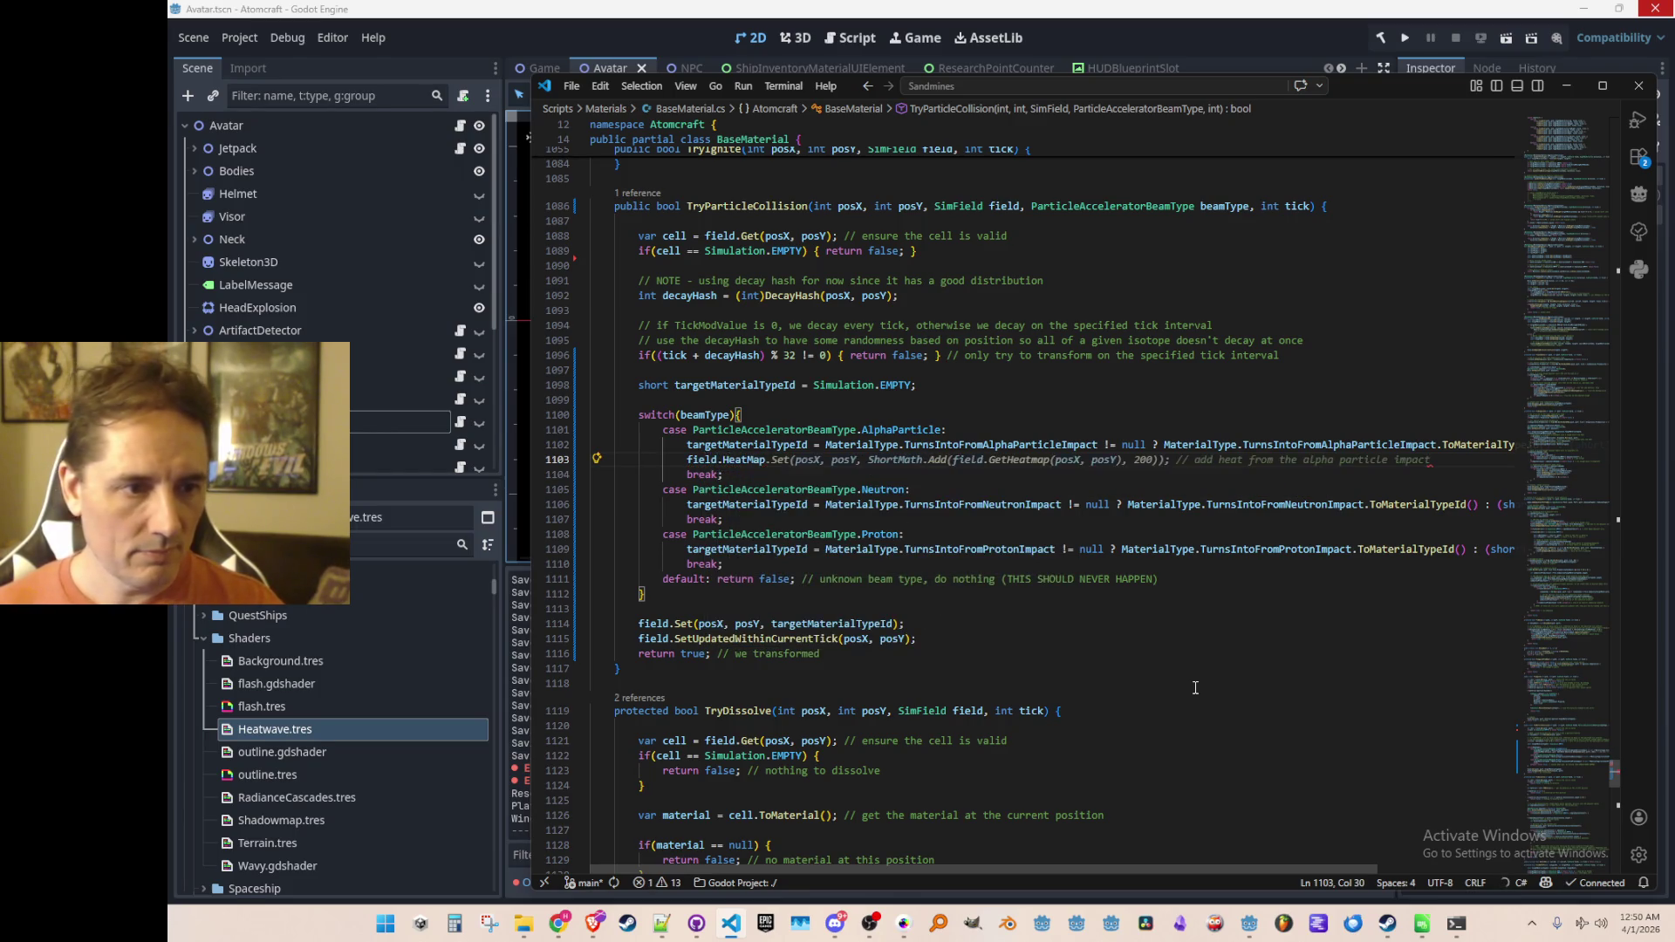
{"action": "key", "text": "Tab"}
{"action": "key", "text": "Right"}
{"action": "key", "text": "Right"}
{"action": "key", "text": "Right"}
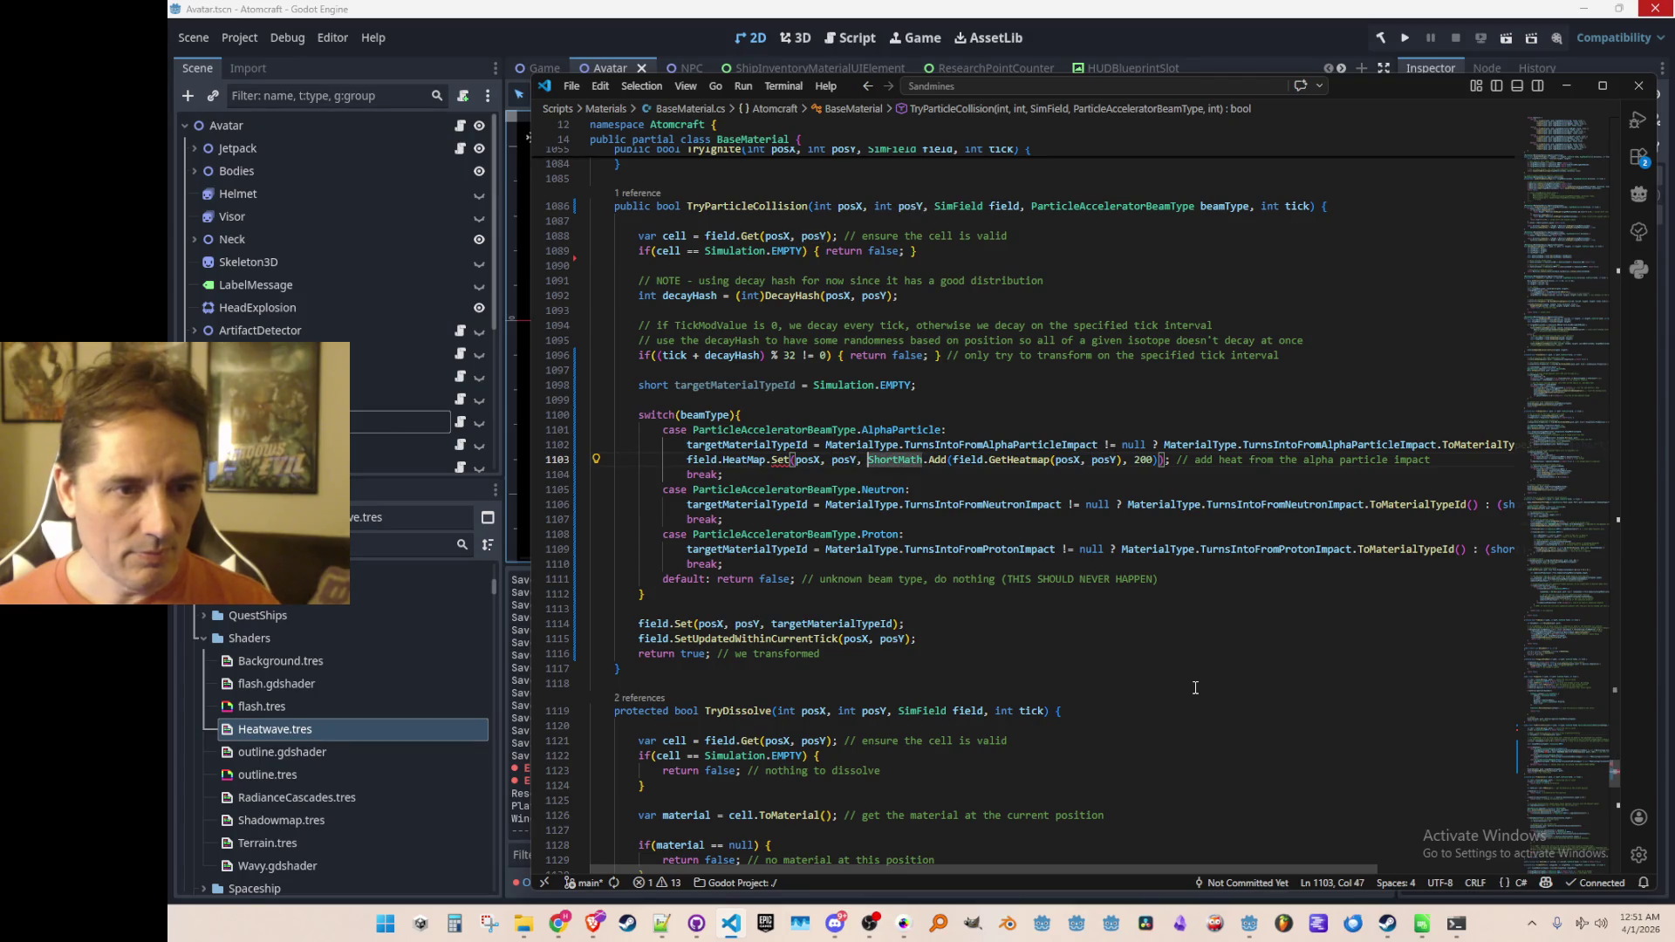
{"action": "key", "text": "ctrl+shift+Right"}
{"action": "key", "text": "ctrl+shift+Right"}
{"action": "key", "text": "ctrl+shift+Right"}
{"action": "key", "text": "Delete"}
{"action": "key", "text": "ctrl+shift+Right"}
{"action": "key", "text": "ctrl+shift+Right"}
{"action": "key", "text": "ctrl+shift+Right"}
{"action": "key", "text": "ctrl+shift+Right"}
{"action": "key", "text": "ctrl+shift+Right"}
{"action": "key", "text": "ctrl+x"}
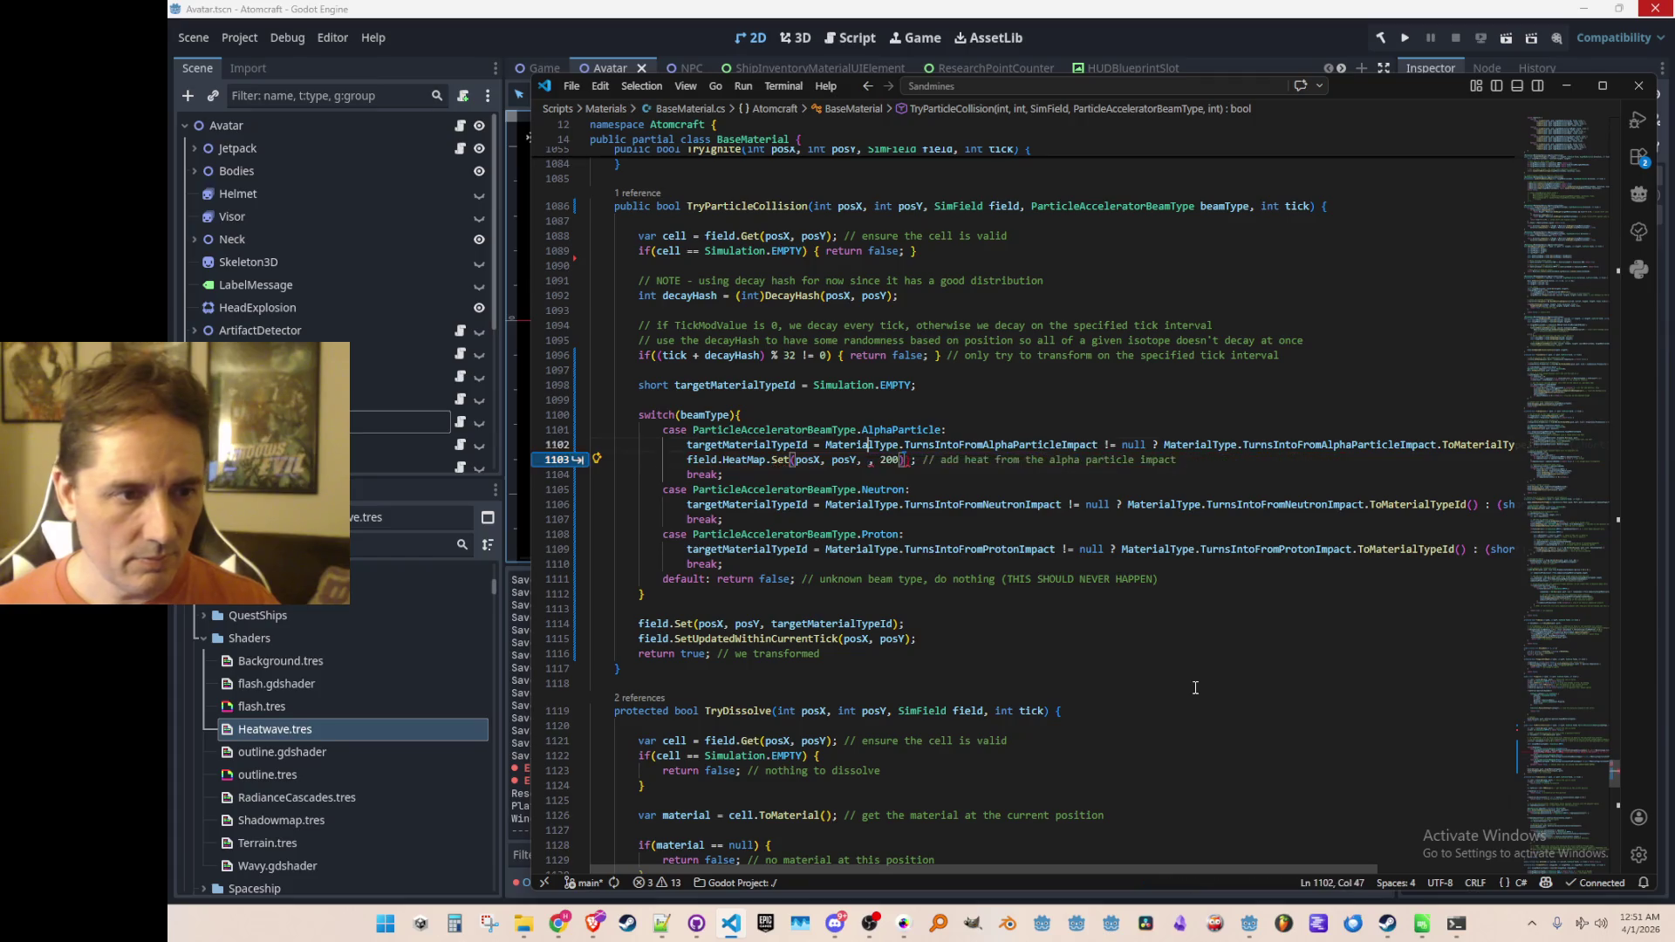
{"action": "key", "text": "Up"}
{"action": "key", "text": "Up"}
{"action": "key", "text": "Up"}
{"action": "key", "text": "Up"}
{"action": "key", "text": "Return"}
{"action": "key", "text": "Up"}
{"action": "key", "text": "ctrl+v"}
{"action": "key", "text": "Home"}
{"action": "type", "text": "short heat = "}
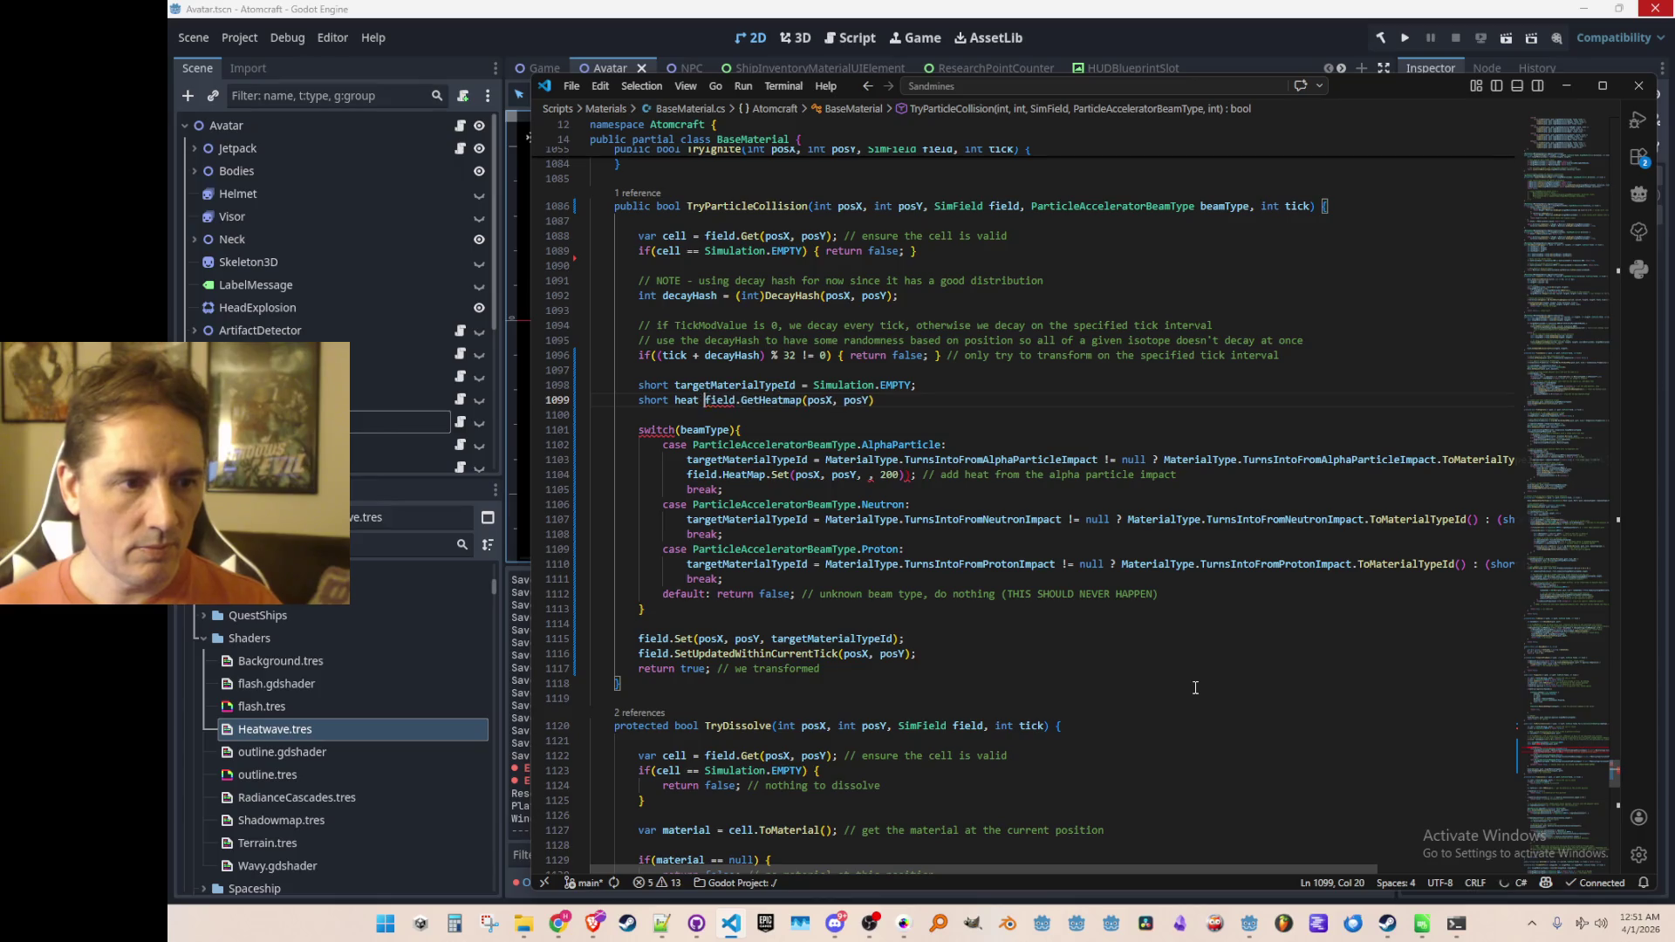
{"action": "type", "text": ";"}
{"action": "key", "text": "Tab"}
{"action": "key", "text": "Tab"}
Step: Rewrite the HeatMap Set call as an indexed assignment of heat + 200
{"action": "key", "text": "ctrl+Left"}
{"action": "key", "text": "ctrl+shift+Right"}
{"action": "key", "text": "Home"}
{"action": "key", "text": "ctrl+Right"}
{"action": "key", "text": "ctrl+Right"}
{"action": "key", "text": "ctrl+Right"}
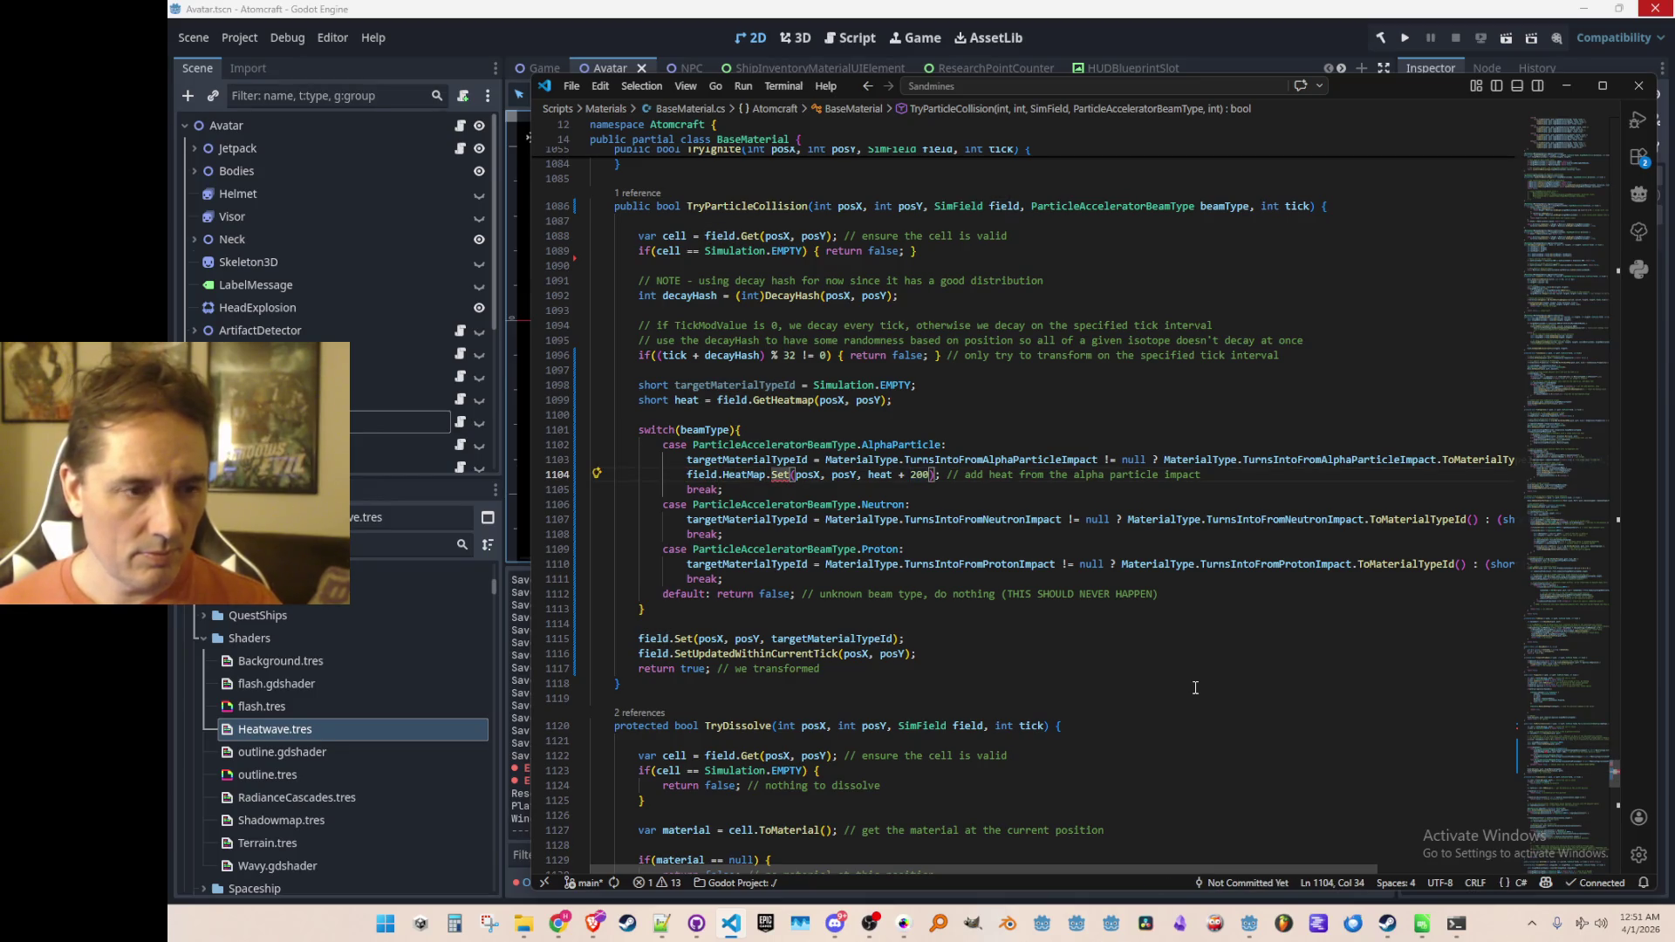
{"action": "key", "text": "Left"}
{"action": "key", "text": "Left"}
{"action": "key", "text": "Left"}
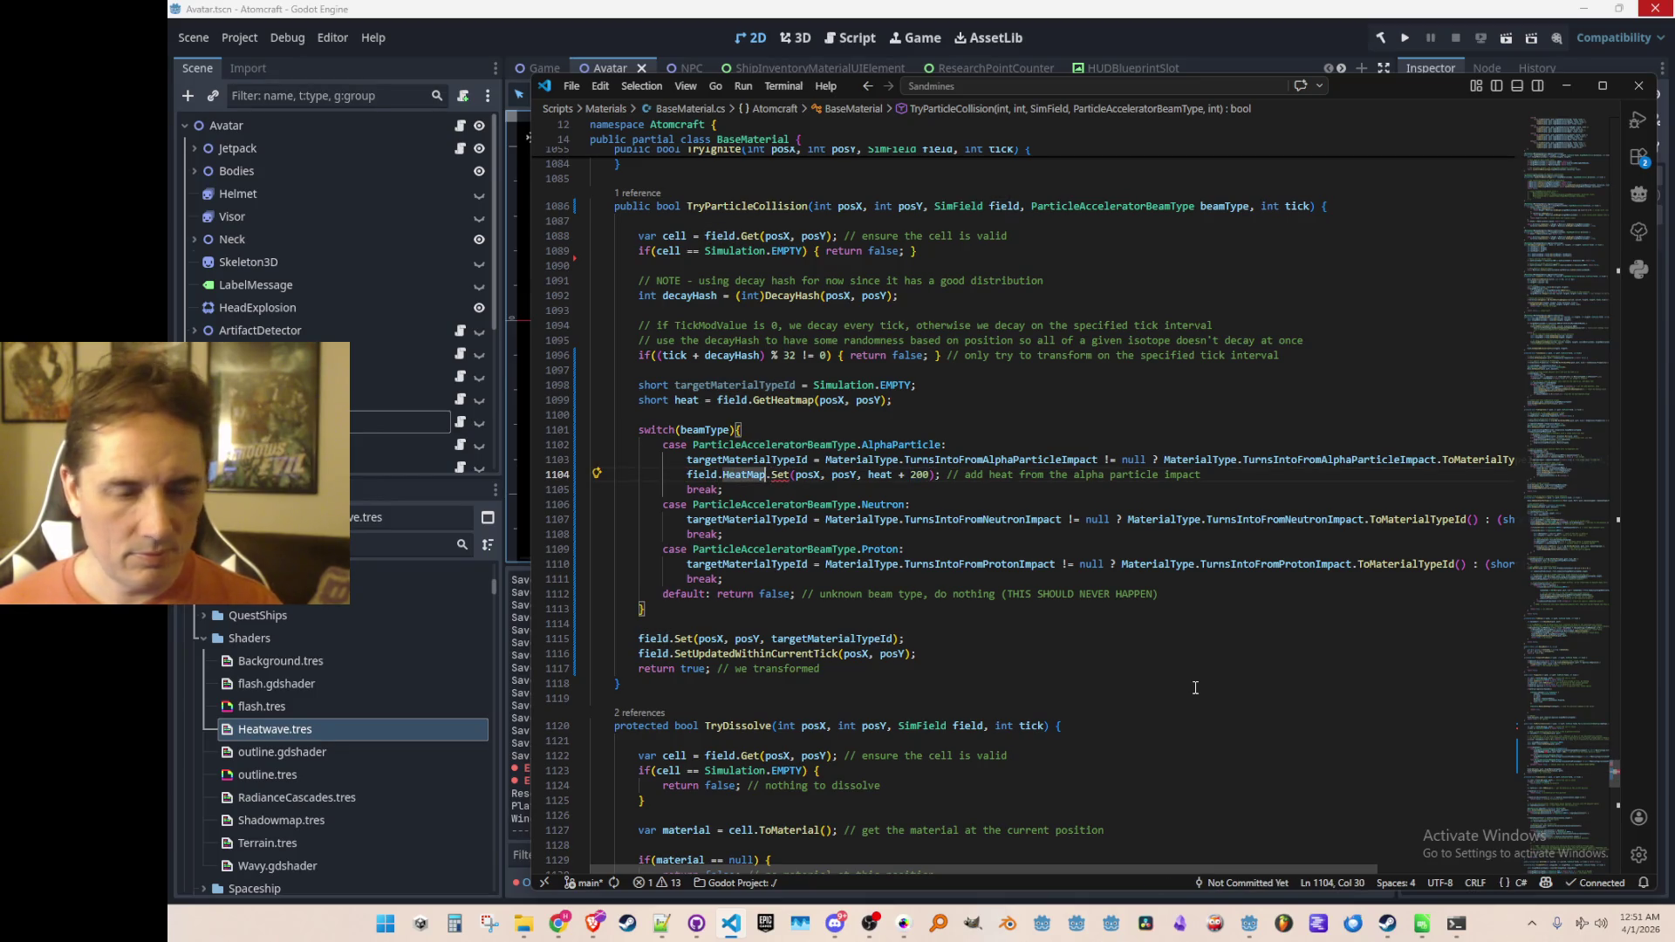
{"action": "key", "text": "F12"}
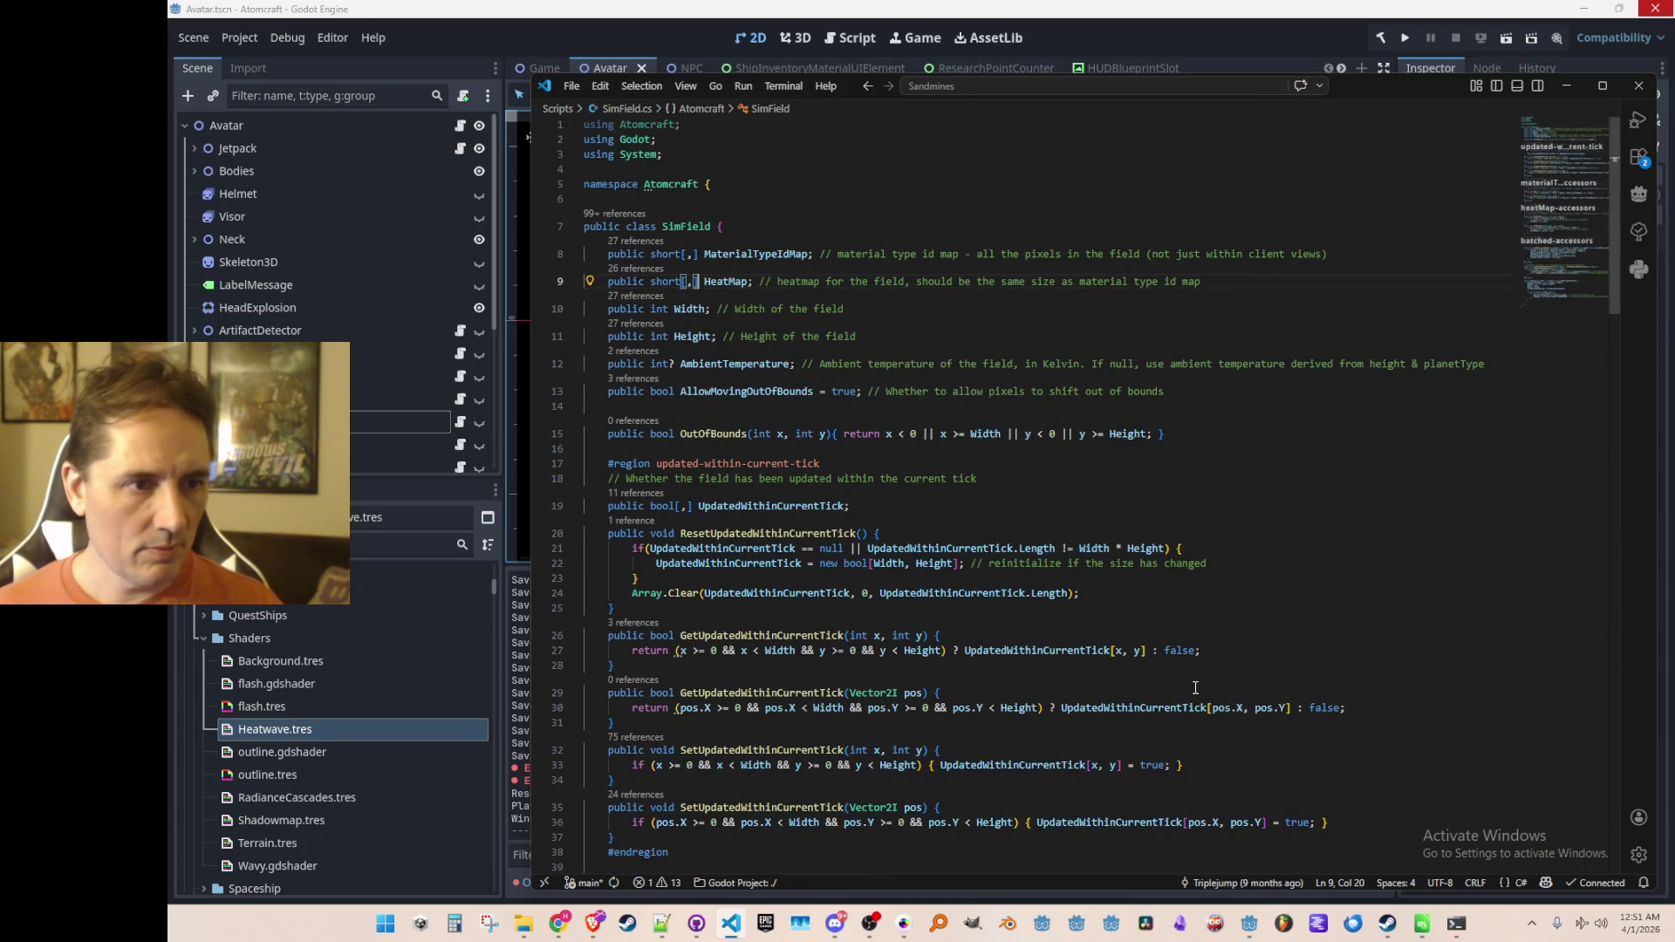
{"action": "key", "text": "alt+Left"}
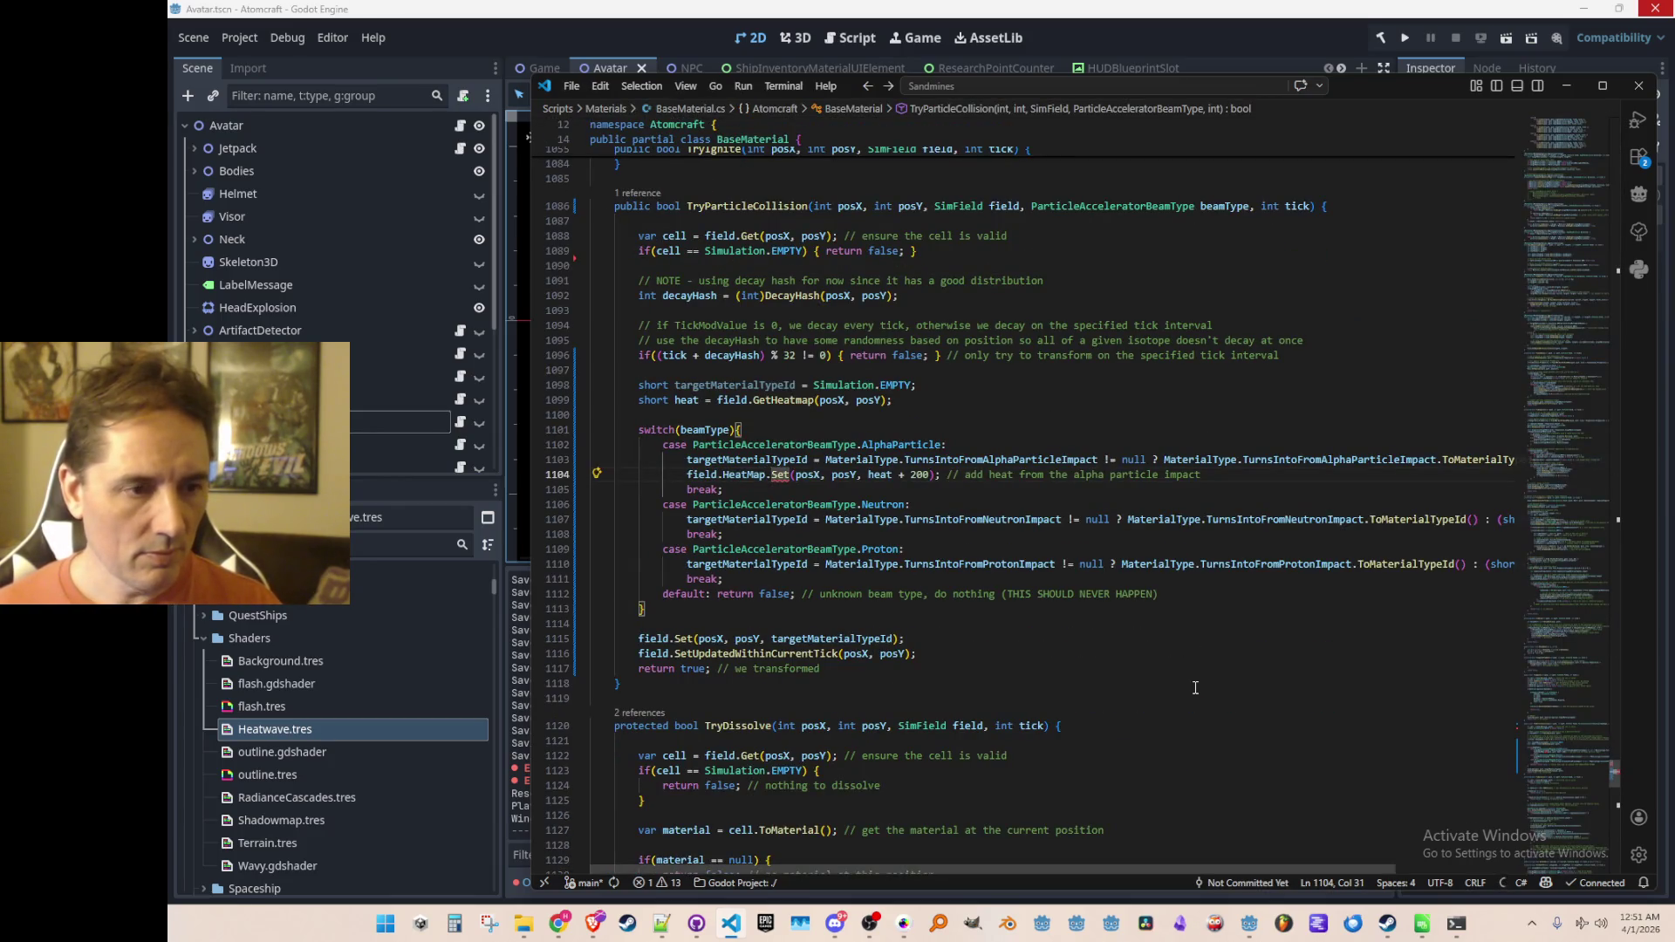
{"action": "key", "text": "ctrl+d"}
{"action": "key", "text": "BackSpace"}
{"action": "key", "text": "BackSpace"}
{"action": "type", "text": "["}
{"action": "key", "text": "Delete"}
{"action": "key", "text": "ctrl+Right"}
{"action": "key", "text": "Delete"}
{"action": "type", "text": "] ="}
{"action": "key", "text": "ctrl+Right"}
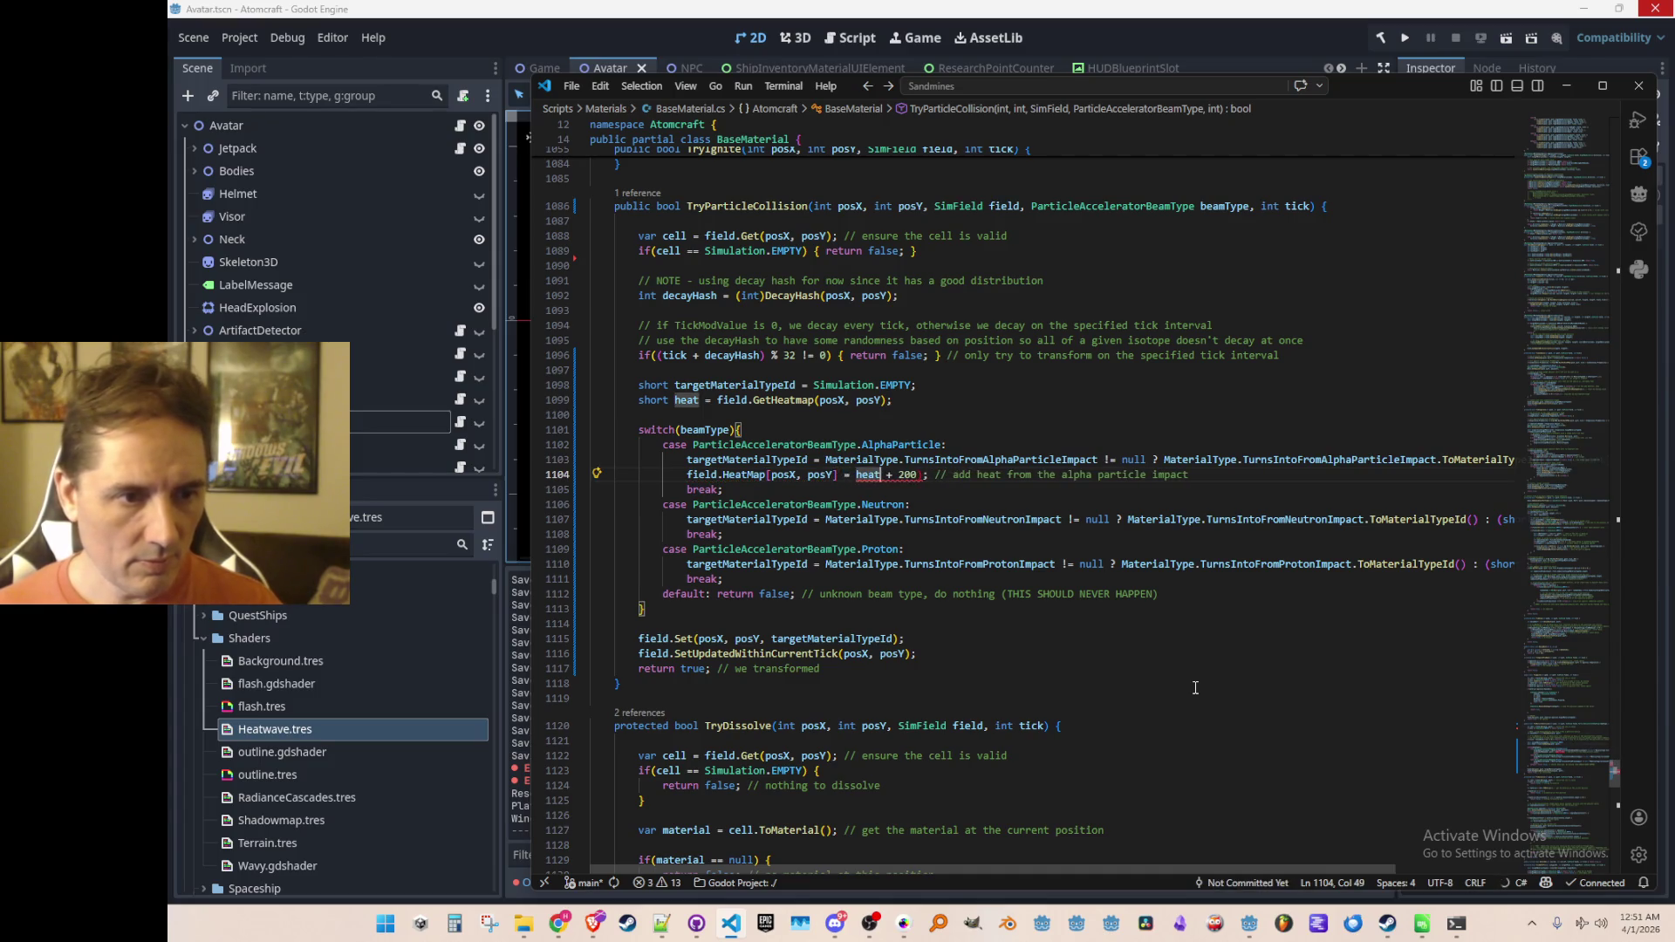
{"action": "key", "text": "ctrl+Right"}
{"action": "key", "text": "ctrl+Right"}
{"action": "key", "text": "Delete"}
{"action": "key", "text": "Right"}
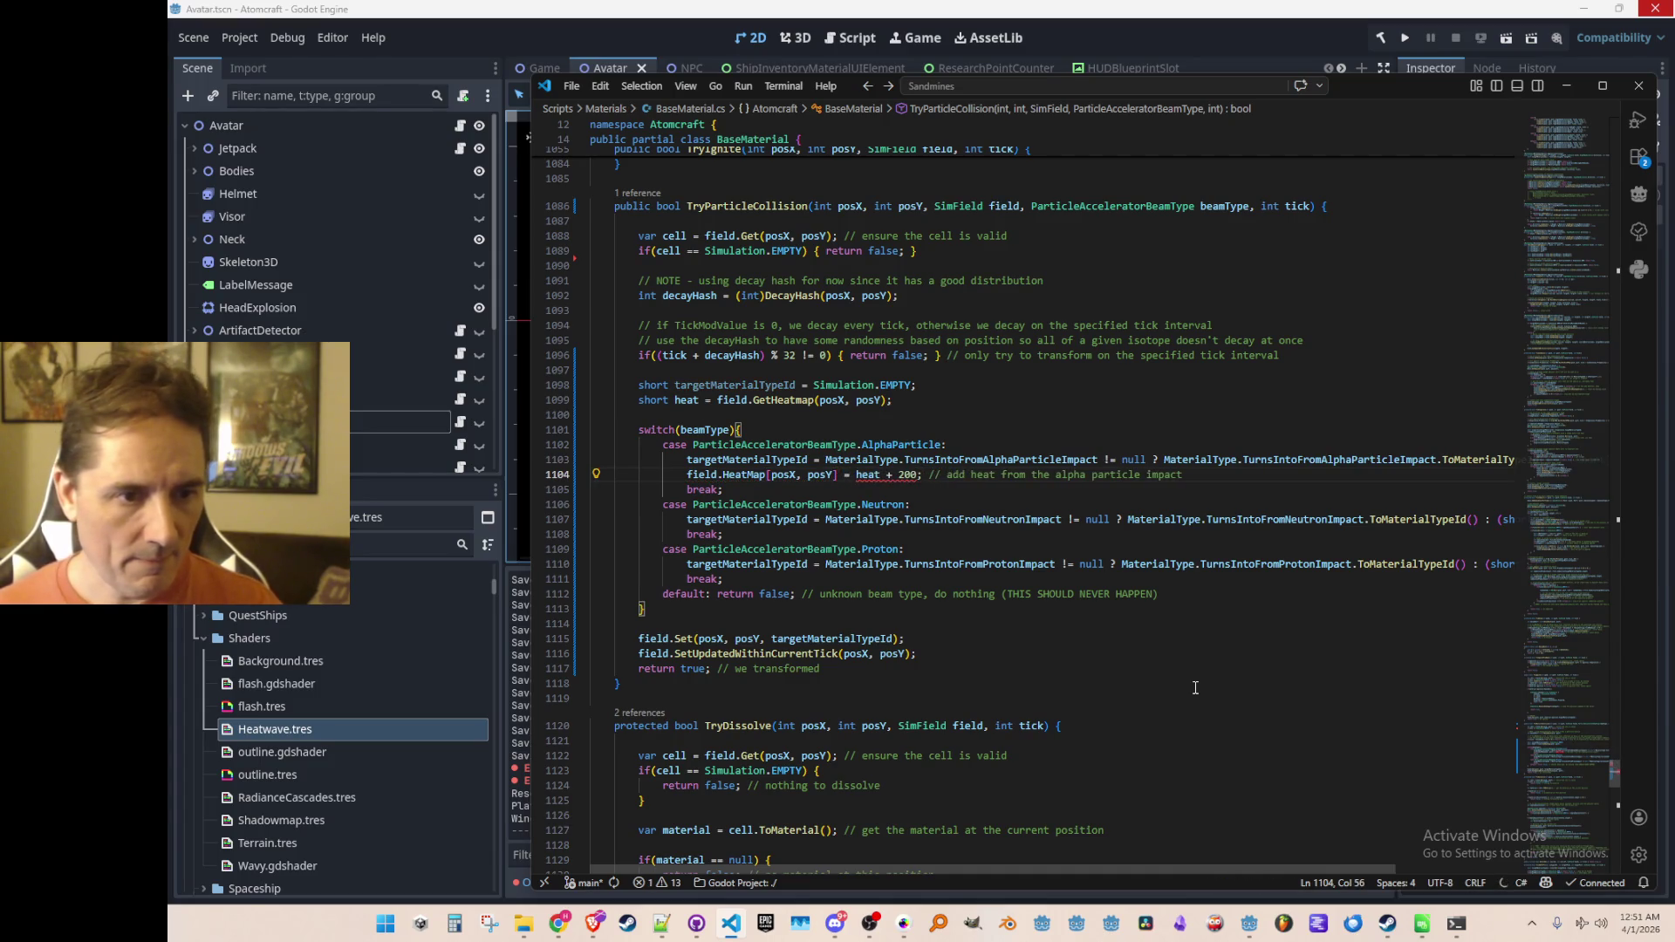
Step: Replace the hard-coded 200 with Tunables.HEAT_PER_TICK_FROM_ALPHA in the alpha case's heat line
{"action": "key", "text": "Left"}
{"action": "key", "text": "BackSpace"}
{"action": "key", "text": "BackSpace"}
{"action": "key", "text": "BackSpace"}
{"action": "type", "text": "Tunables."}
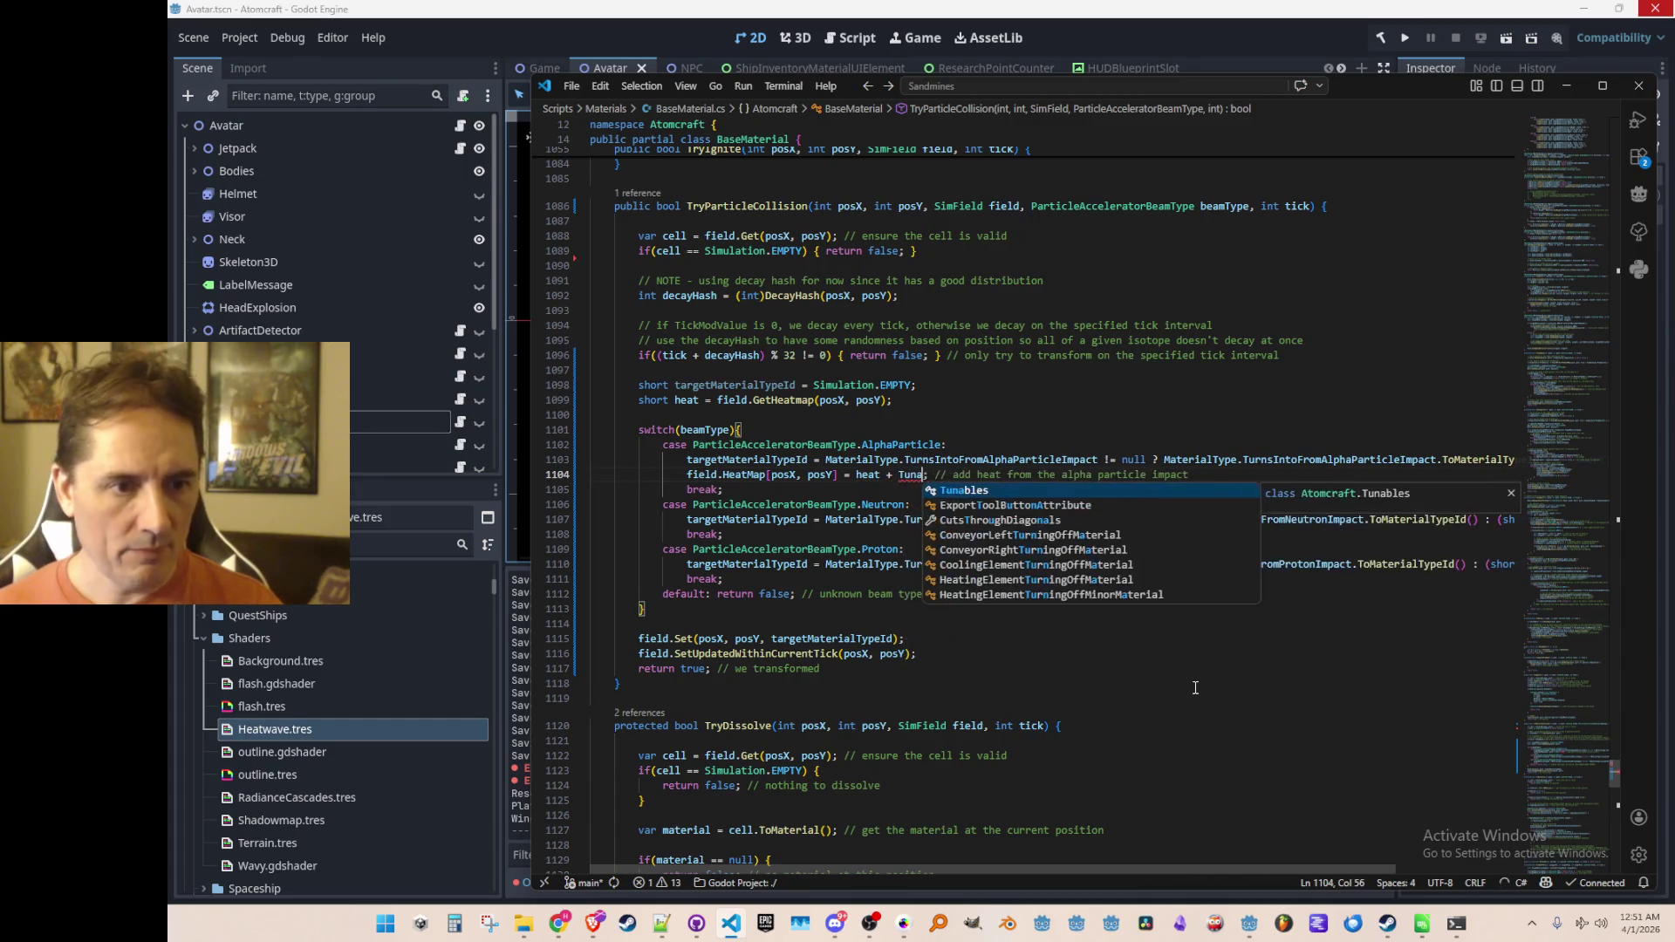
{"action": "key", "text": "Tab"}
{"action": "key", "text": "Tab"}
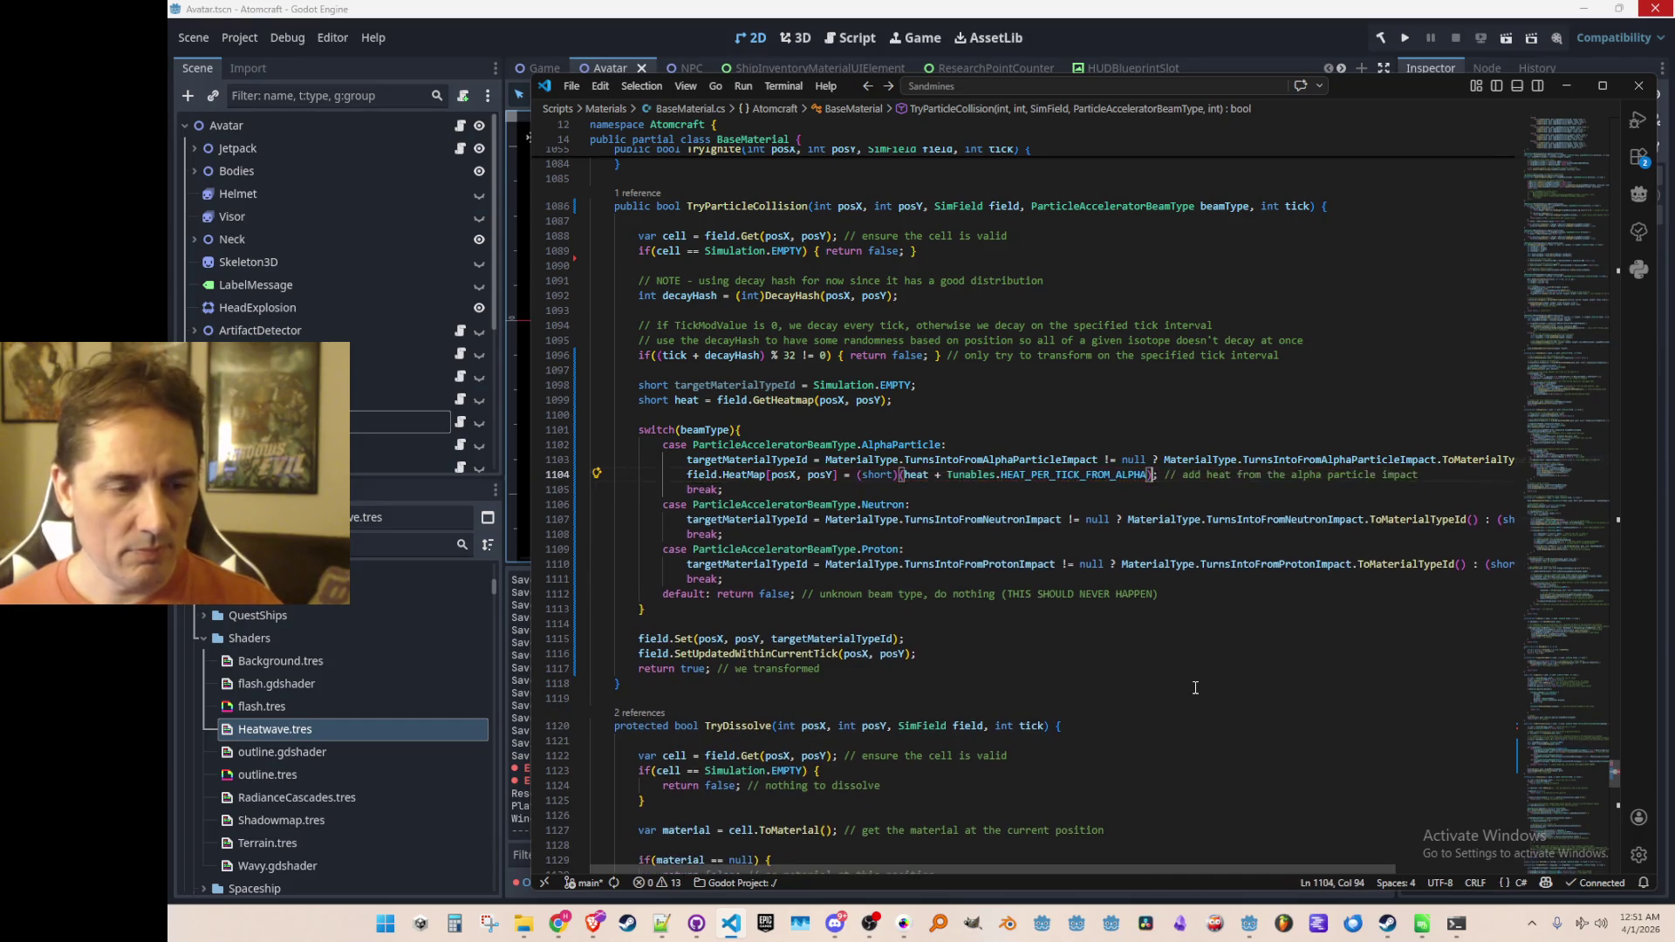
{"action": "key", "text": "End"}
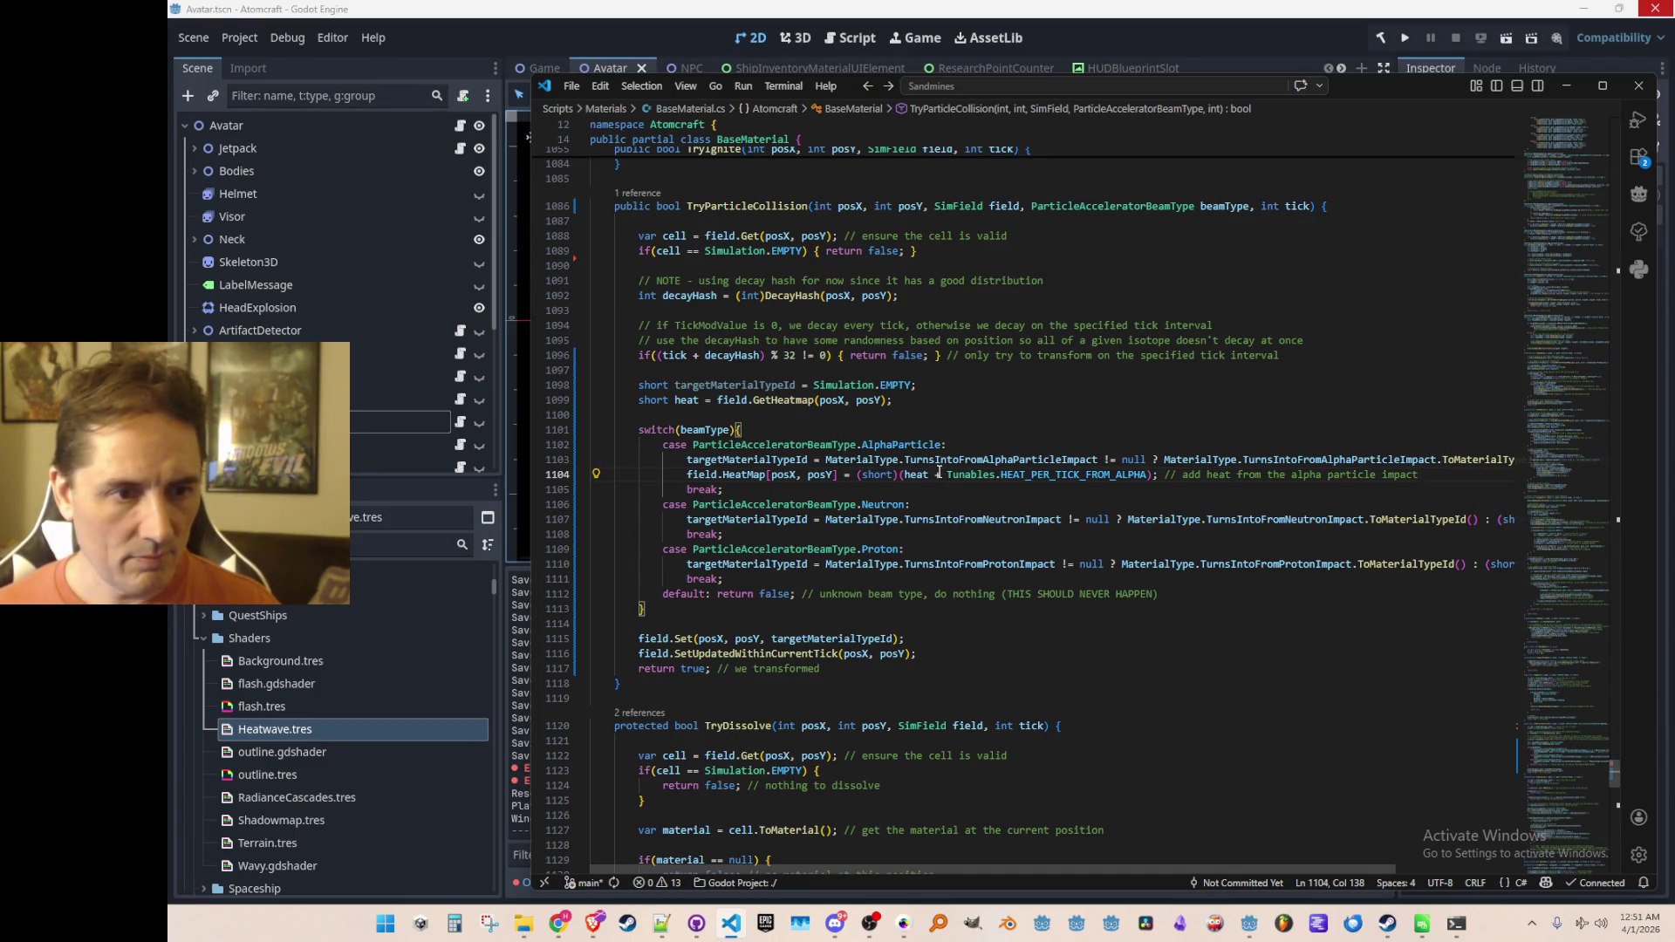
{"action": "mouse_move", "coordinate": [1037, 473]}
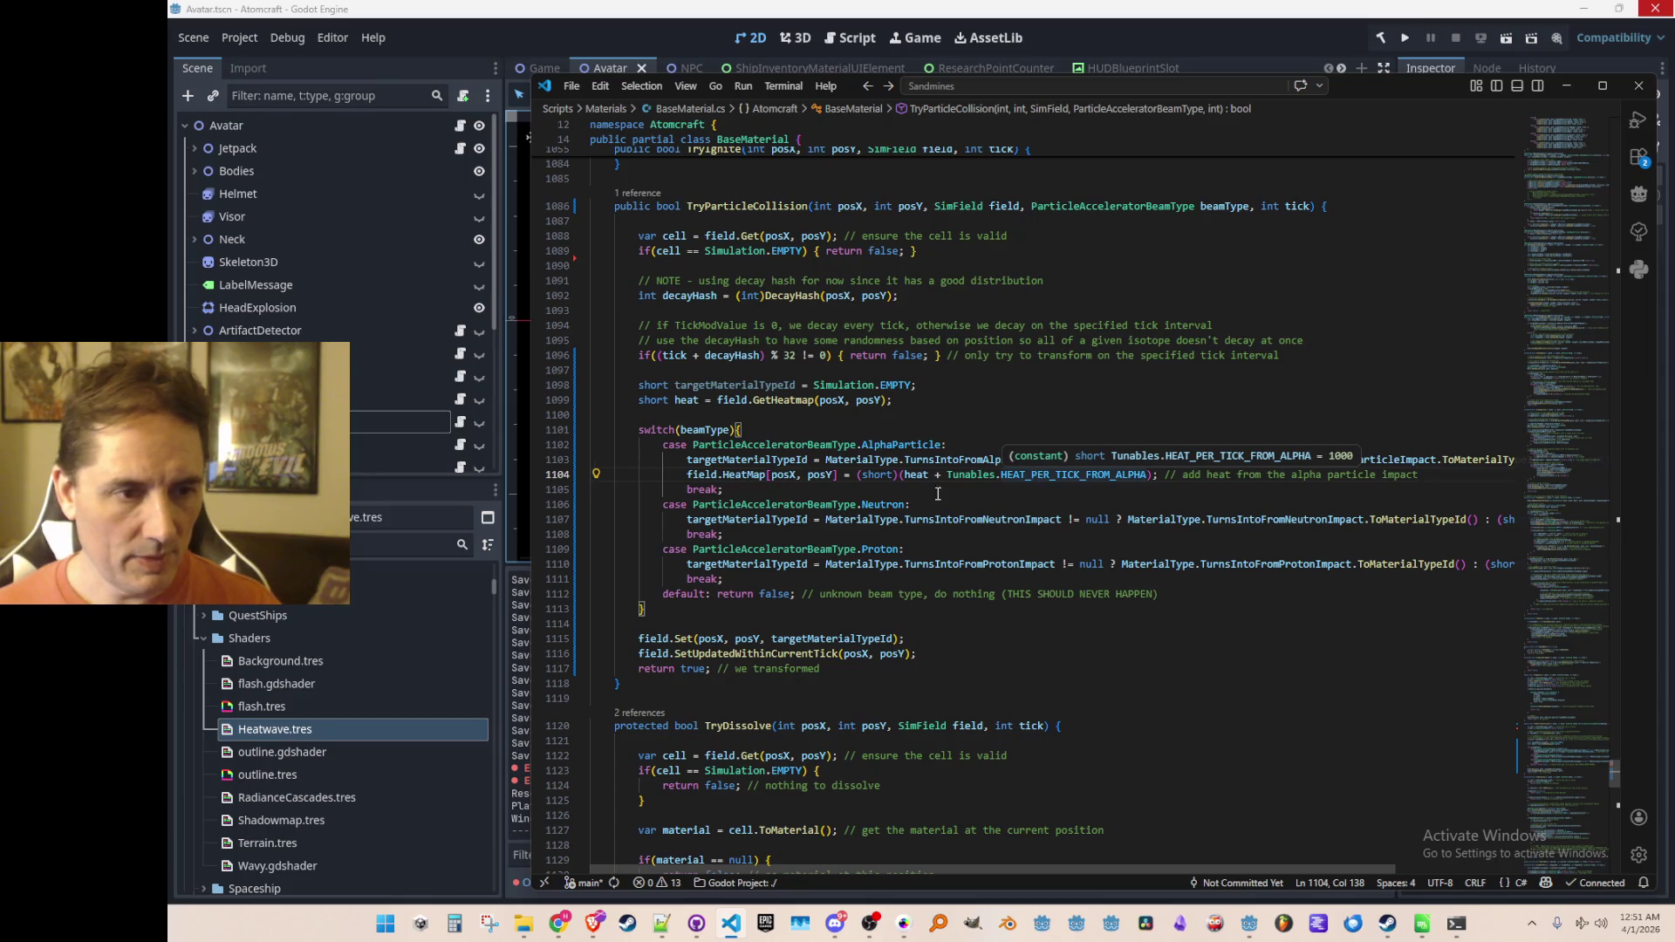
{"action": "mouse_move", "coordinate": [740, 471]}
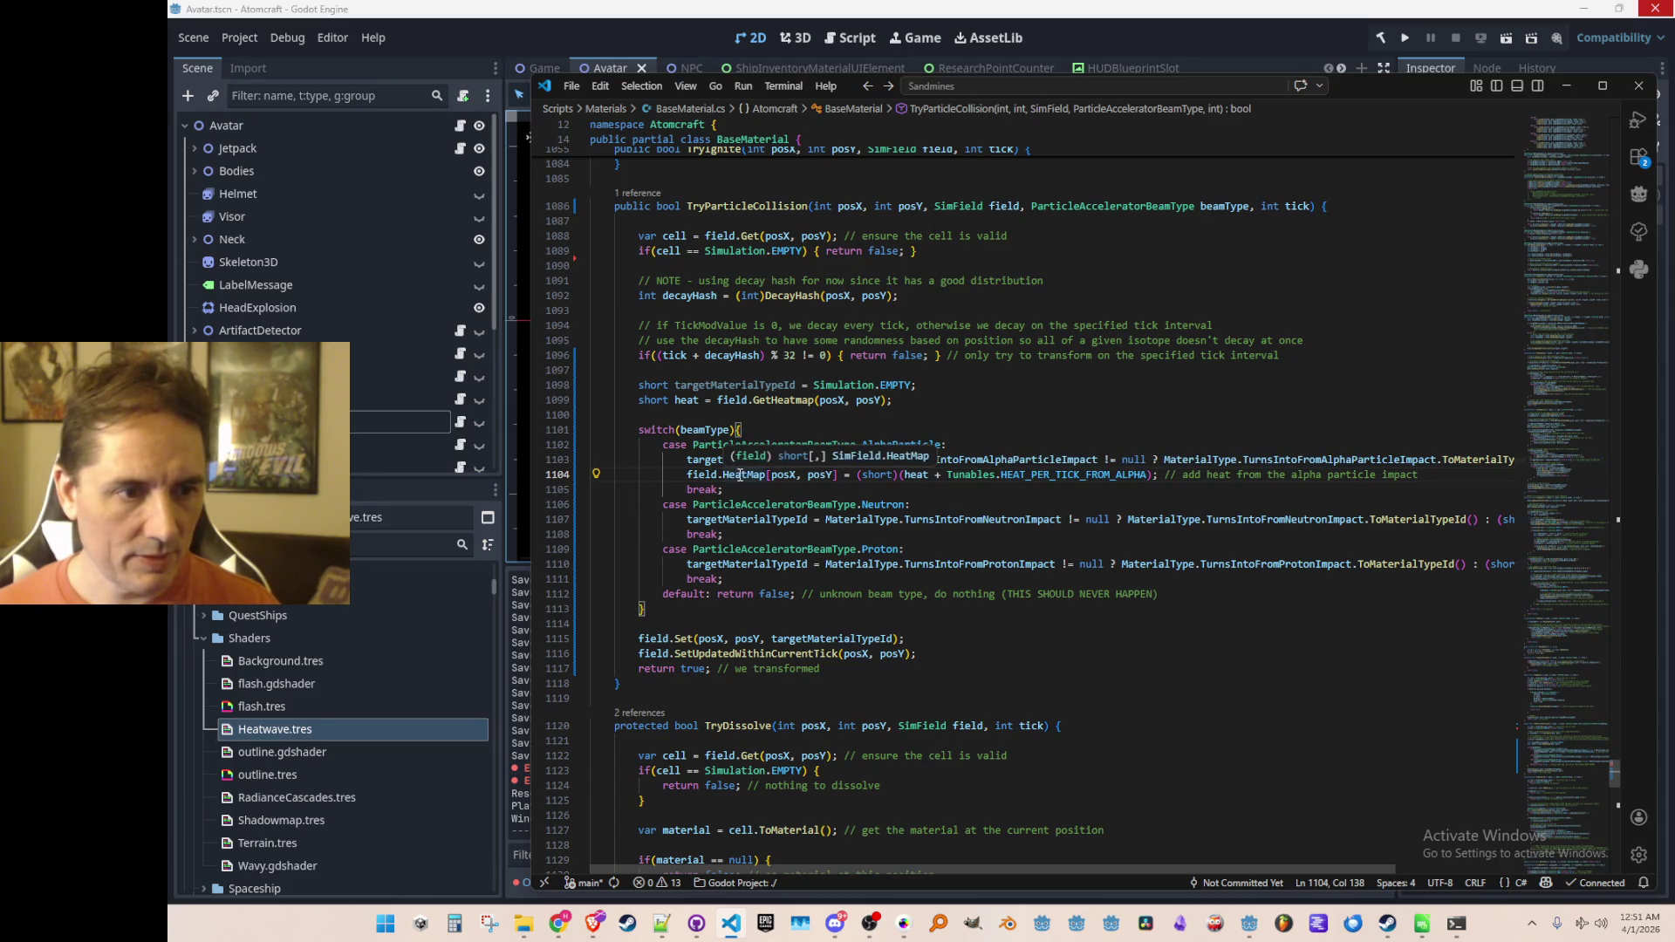
{"action": "left_click", "coordinate": [945, 504]}
{"action": "scroll", "coordinate": [1240, 698], "scroll_direction": "down", "scroll_amount": 1}
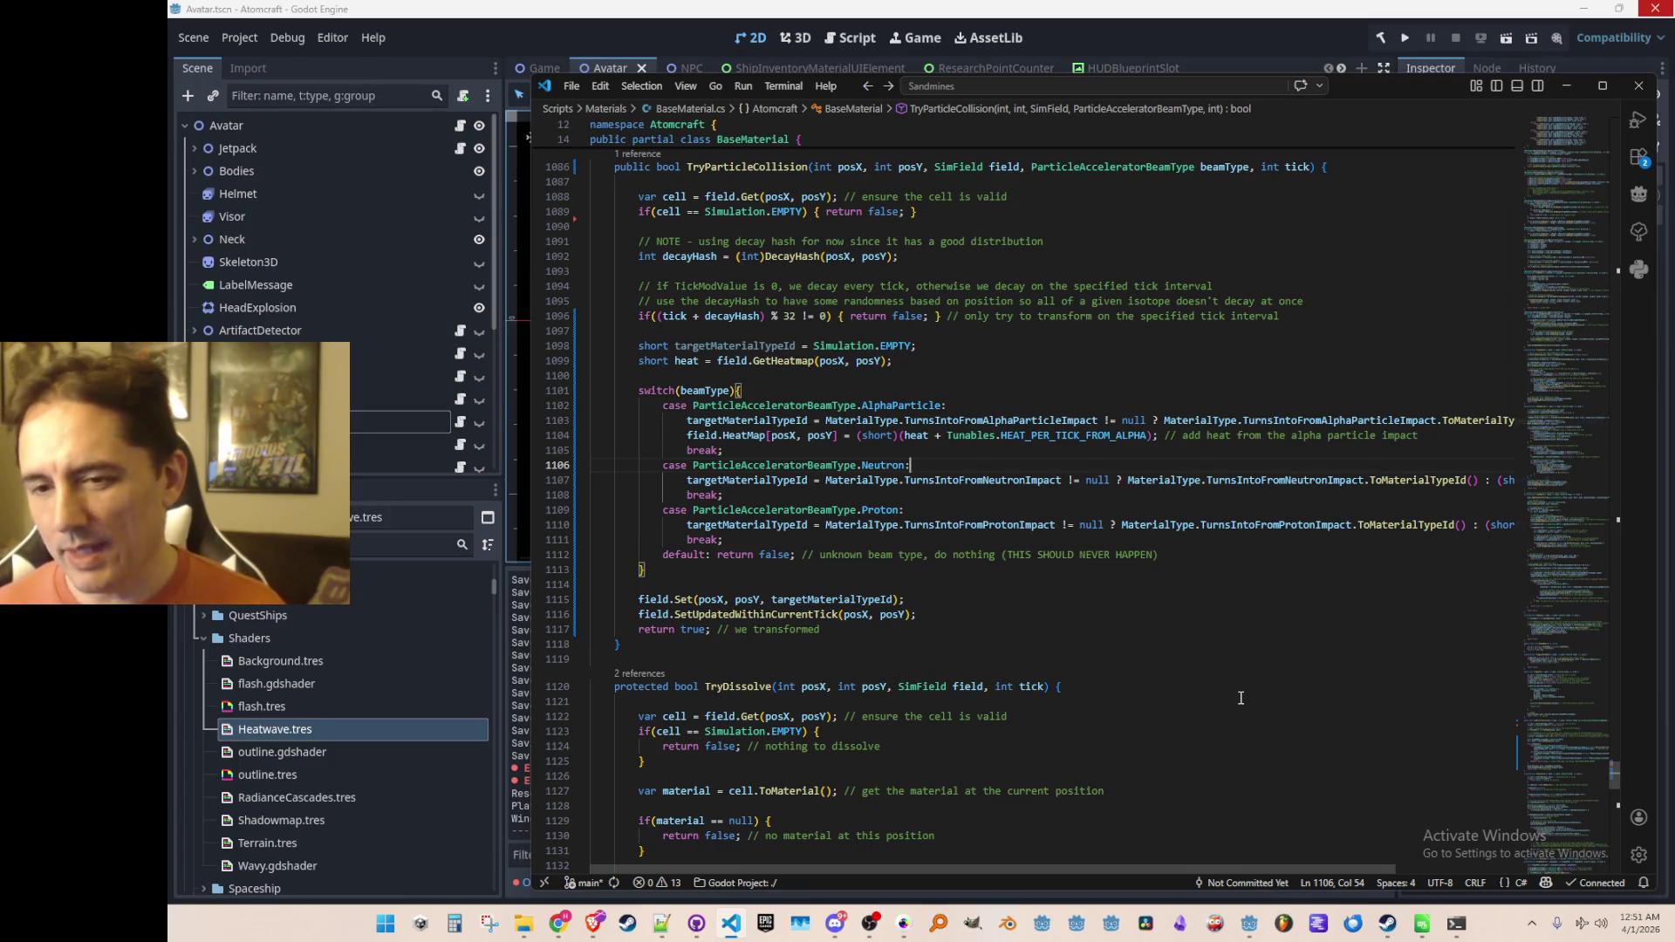
{"action": "key", "text": "Up"}
{"action": "key", "text": "Up"}
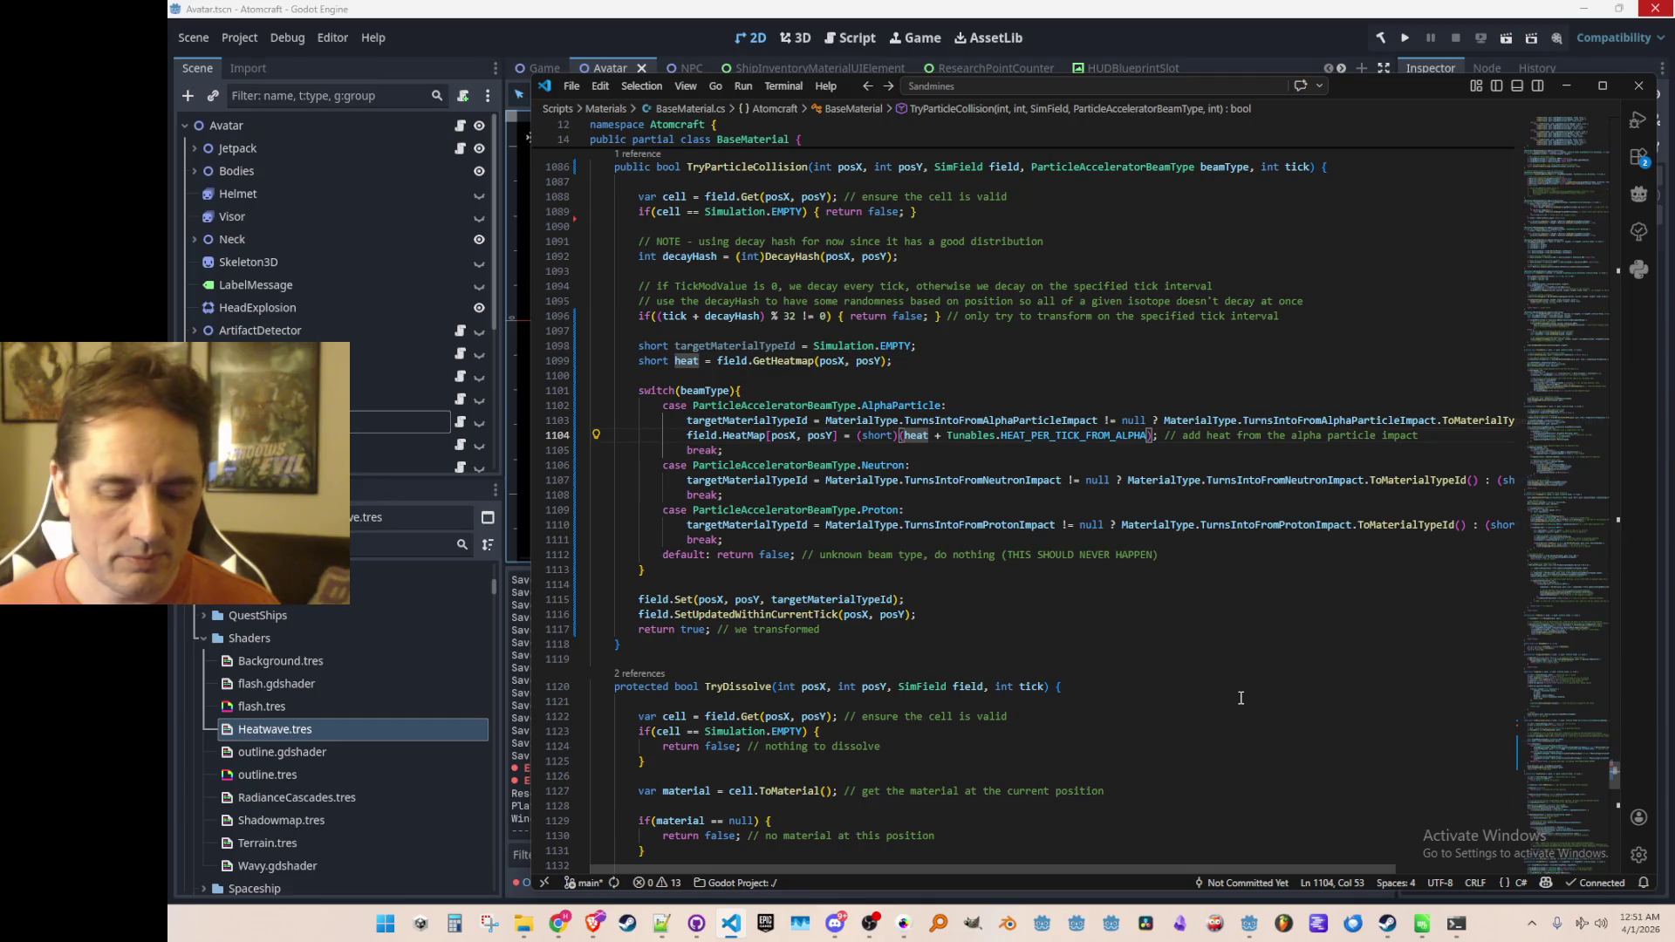
{"action": "key", "text": "ctrl+p"}
Step: Open ShortMath.cs, copy the ShortMath class name, and return to BaseMaterial.cs
{"action": "type", "text": "Sha"}
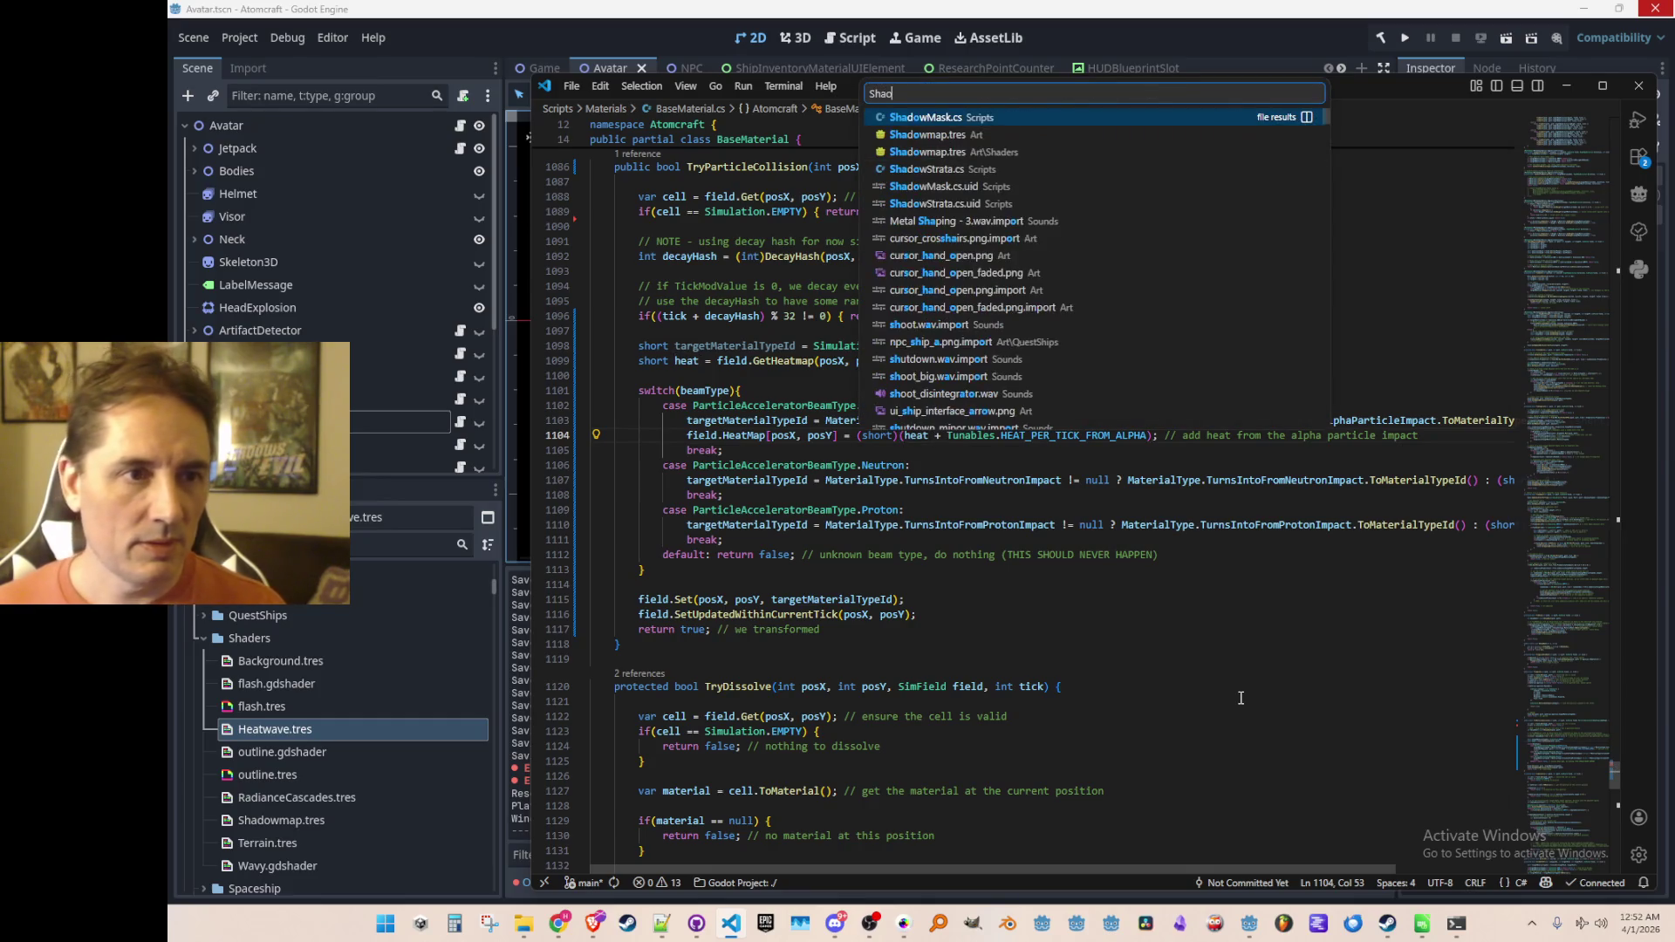
{"action": "key", "text": "BackSpace"}
{"action": "type", "text": "ort"}
{"action": "key", "text": "Return"}
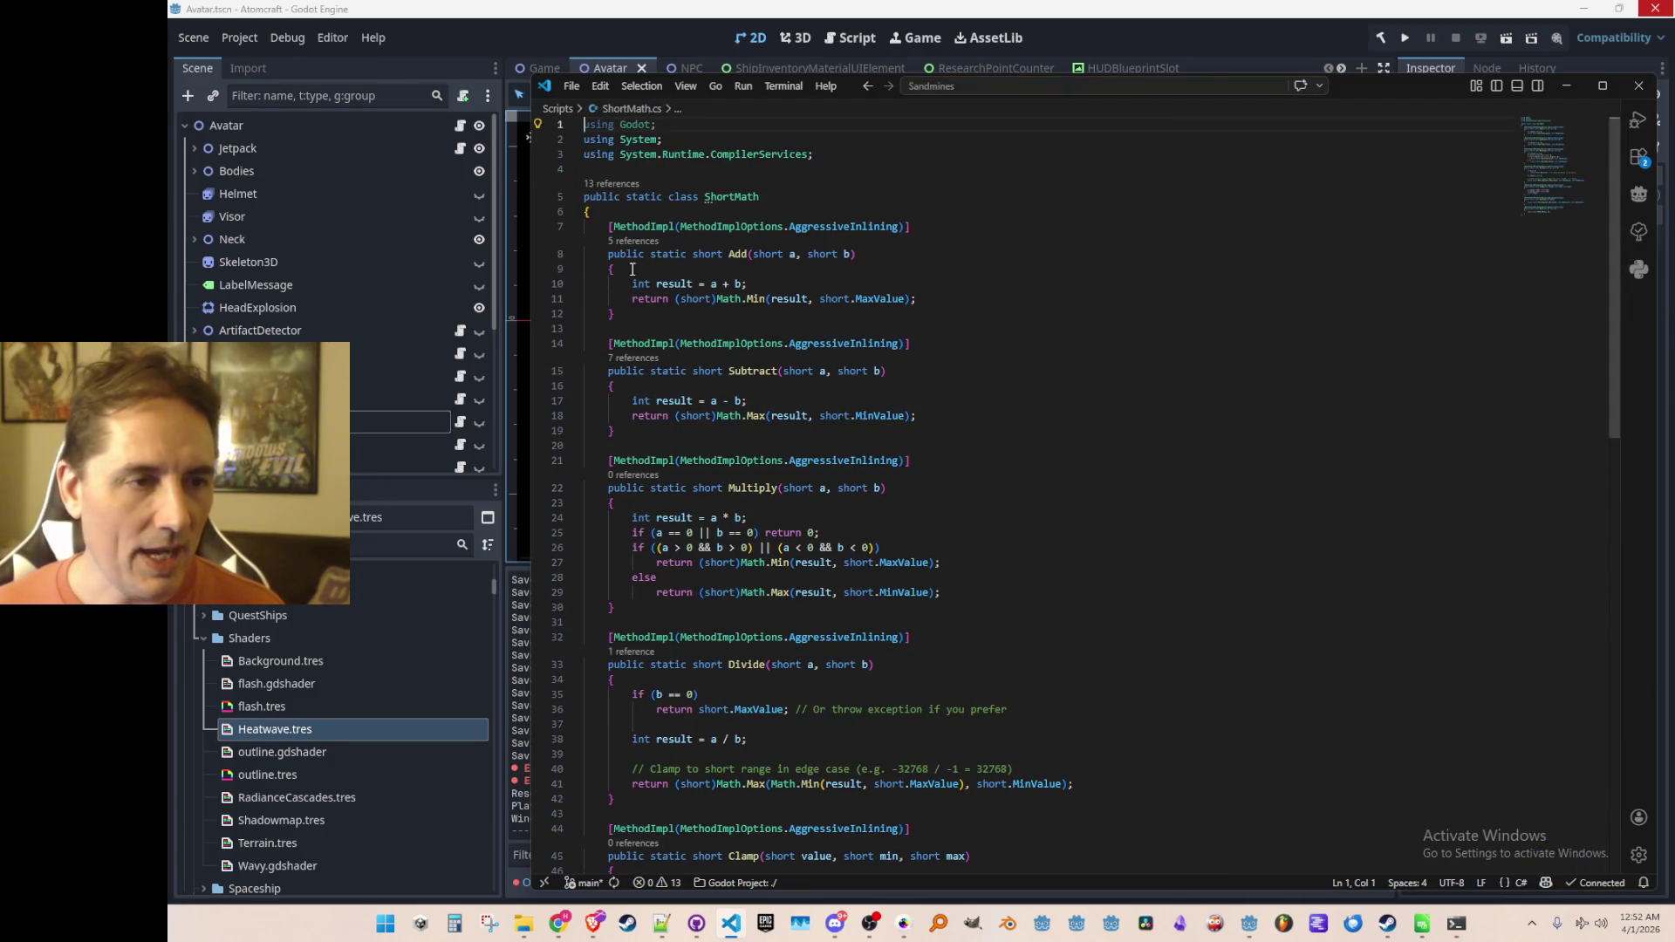
{"action": "double_click", "coordinate": [746, 197]}
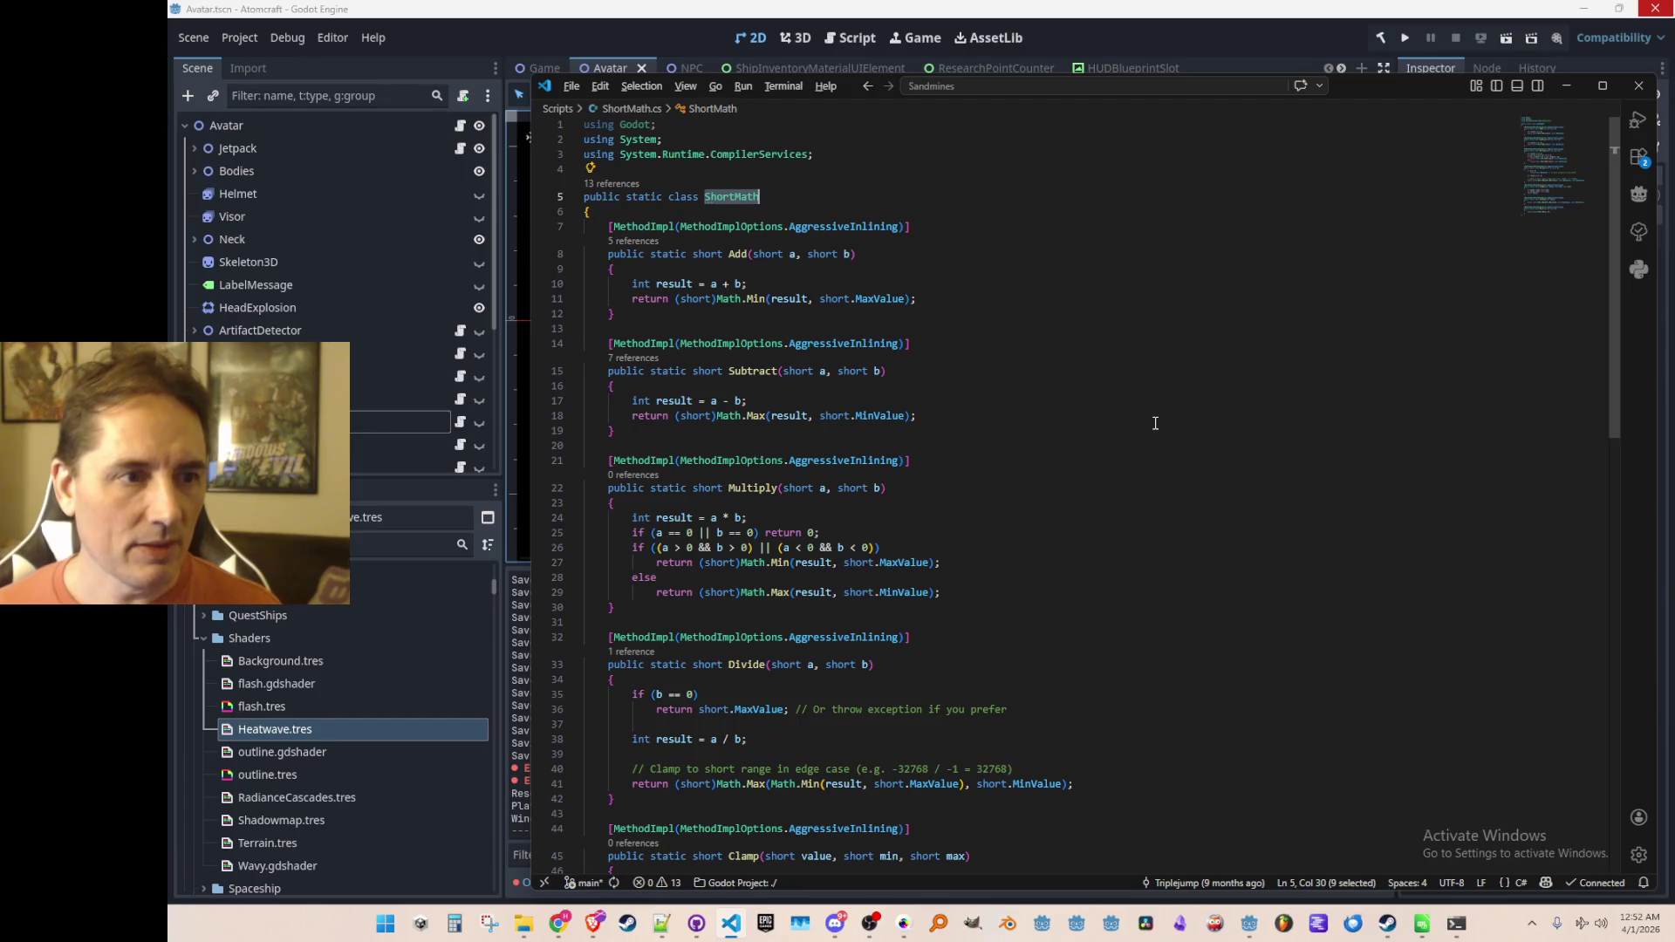
{"action": "key", "text": "alt+Left"}
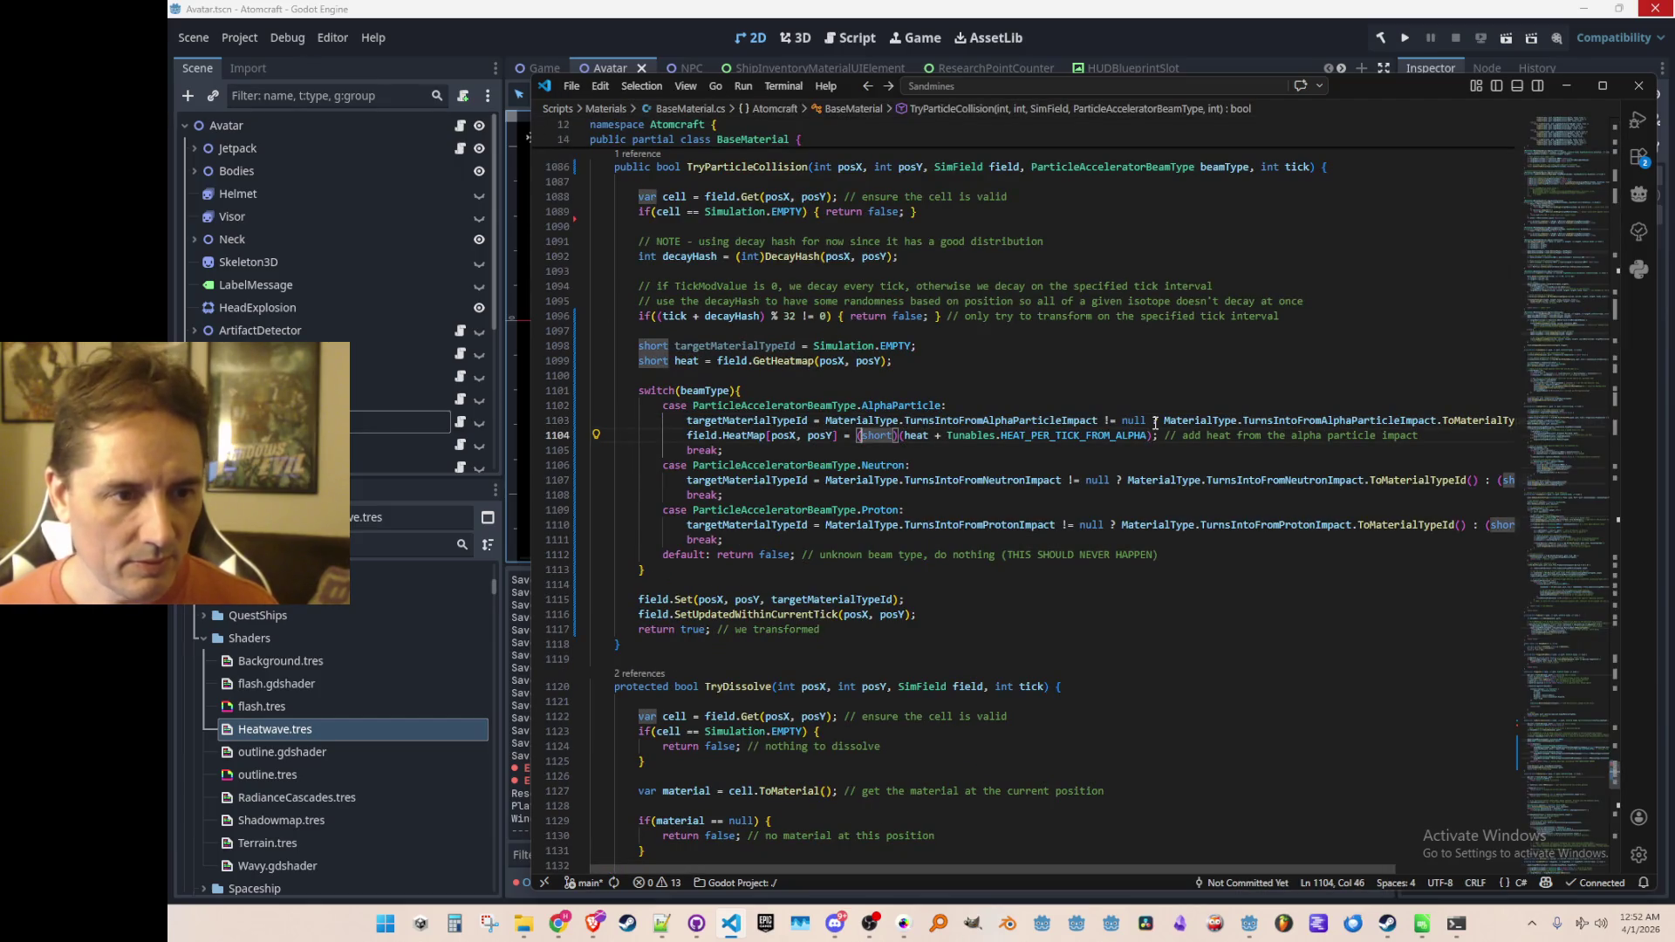
Step: Rewrite the alpha heat expression as ShortMath.Add(heat, Tunables.HEAT_PER_TICK_FROM_ALPHA)
{"action": "key", "text": "shift+Right"}
{"action": "key", "text": "shift+Right"}
{"action": "type", "text": "ShortMath("}
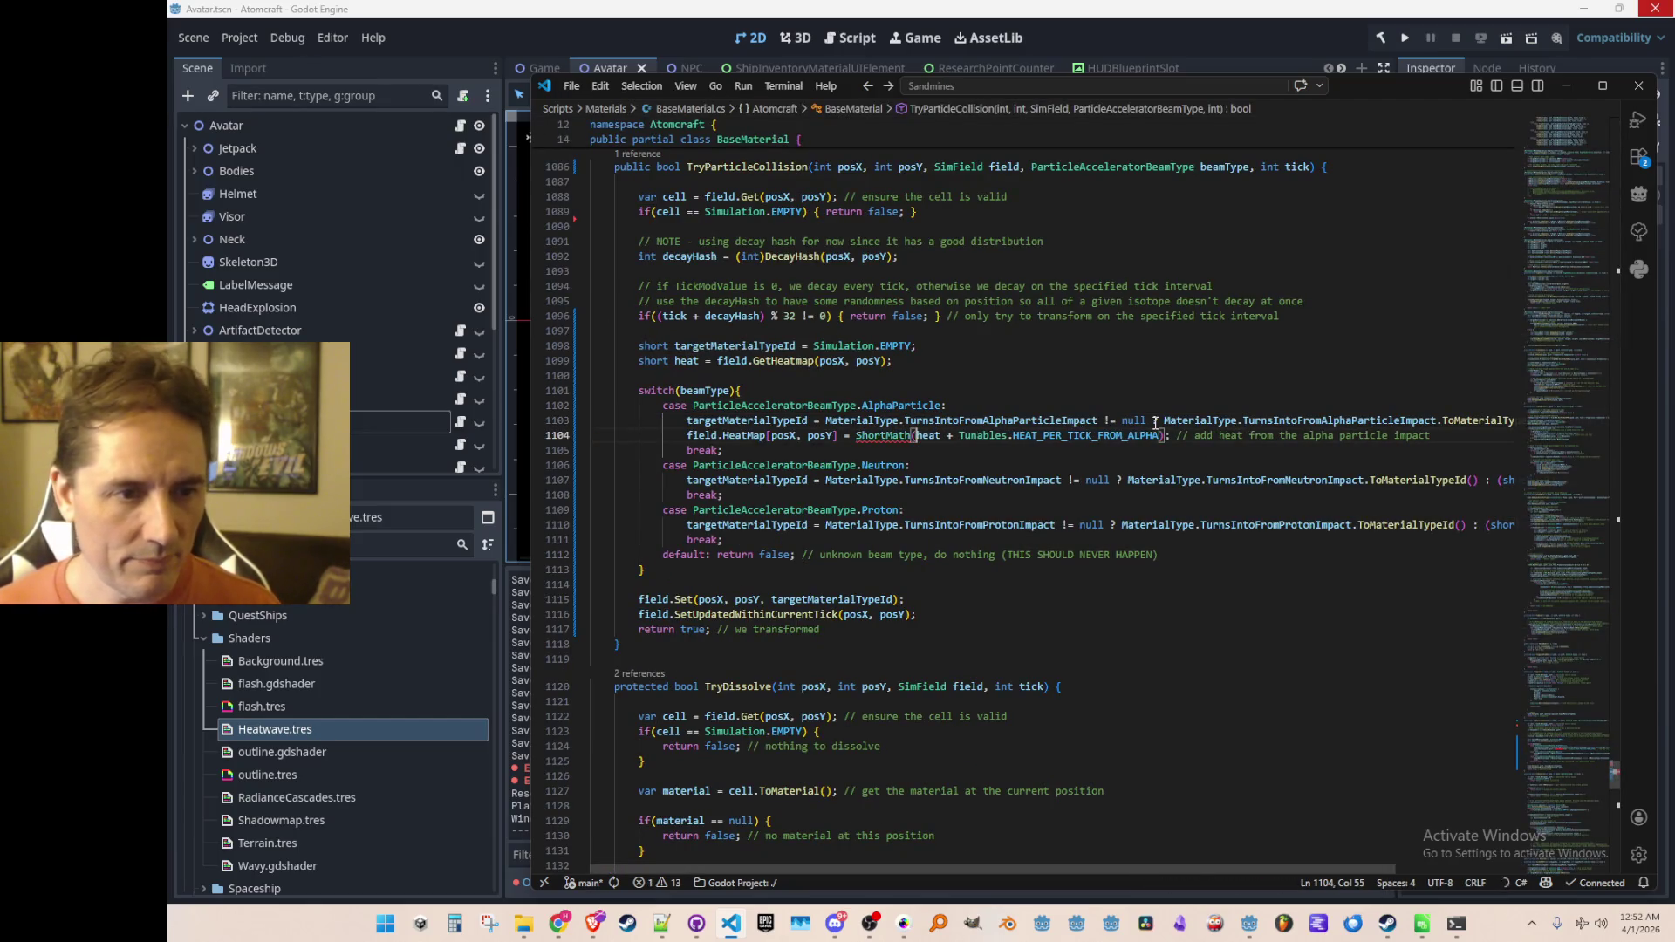
{"action": "key", "text": "BackSpace"}
{"action": "type", "text": ".Add("}
{"action": "key", "text": "ctrl+Right"}
{"action": "key", "text": "Delete"}
{"action": "key", "text": "Delete"}
{"action": "key", "text": "Delete"}
{"action": "type", "text": ","}
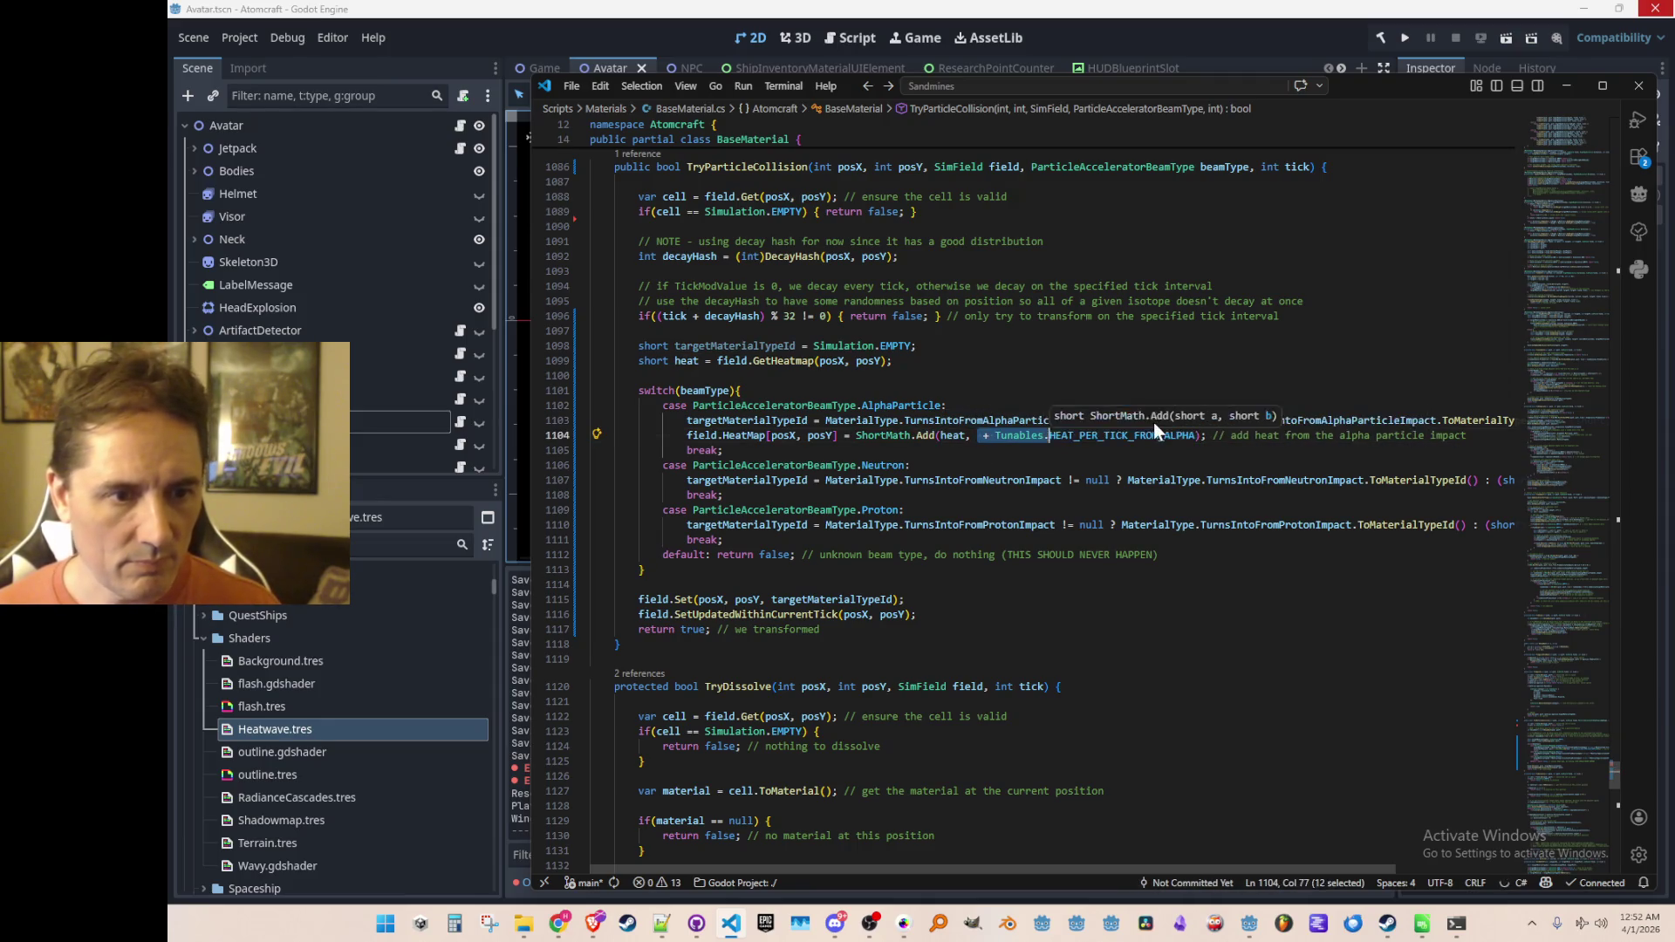
{"action": "key", "text": "Home"}
{"action": "key", "text": "Home"}
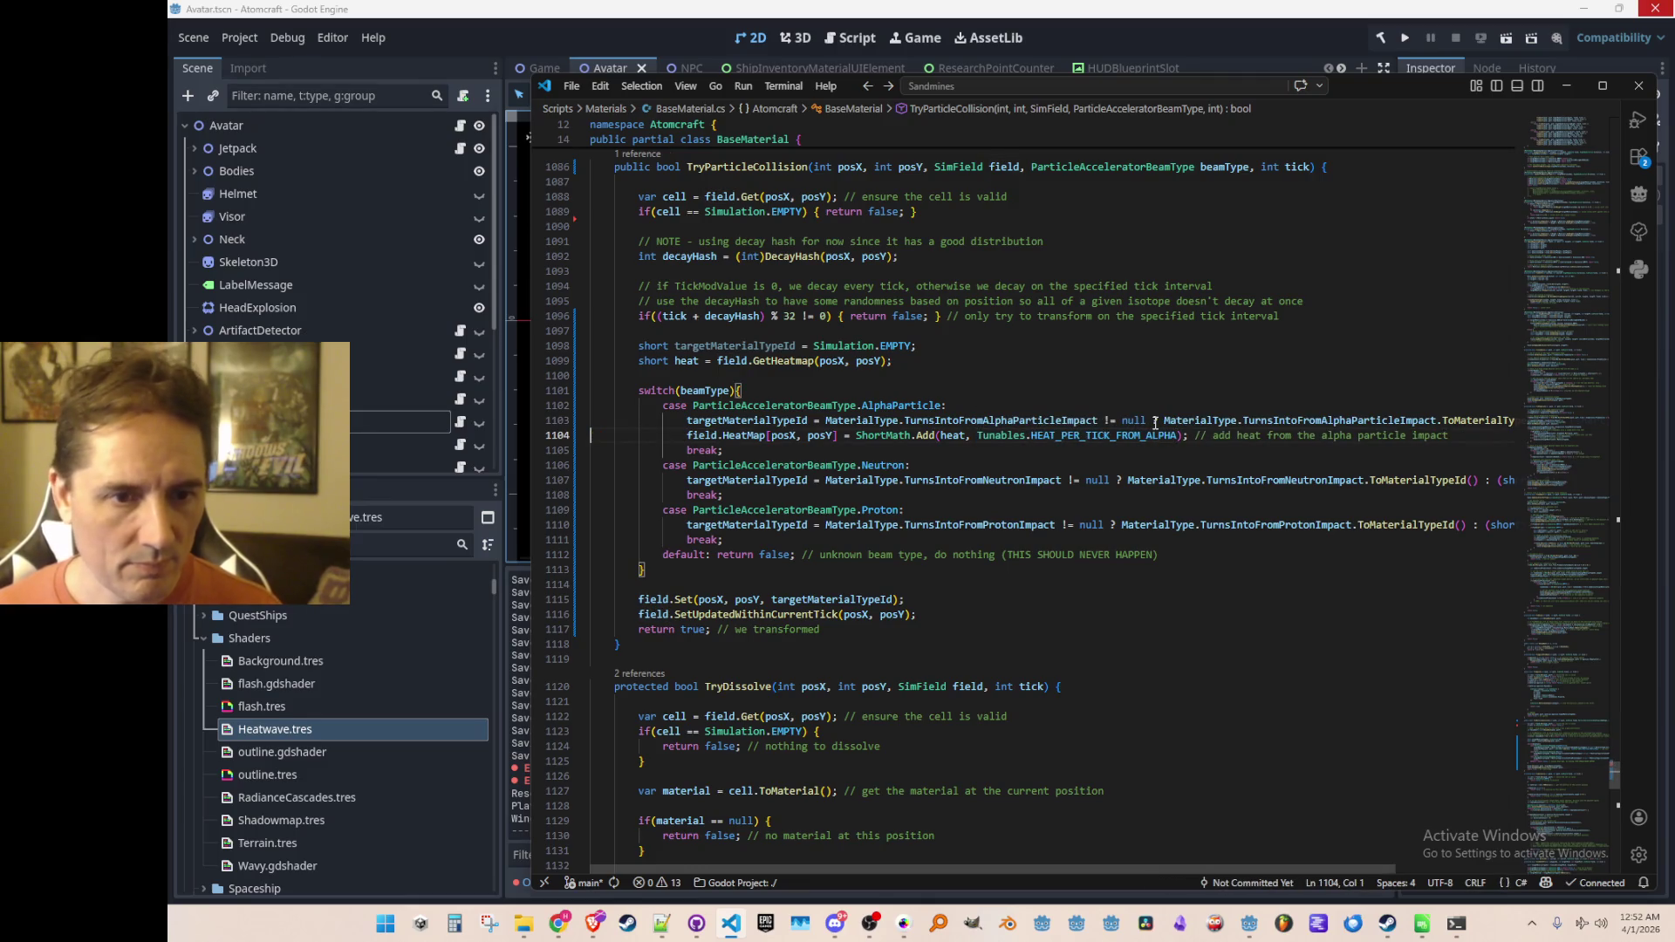
Step: Copy the alpha heat line into both the Neutron and Proton cases
{"action": "left_click", "coordinate": [965, 435]}
{"action": "key", "text": "Home"}
{"action": "key", "text": "Home"}
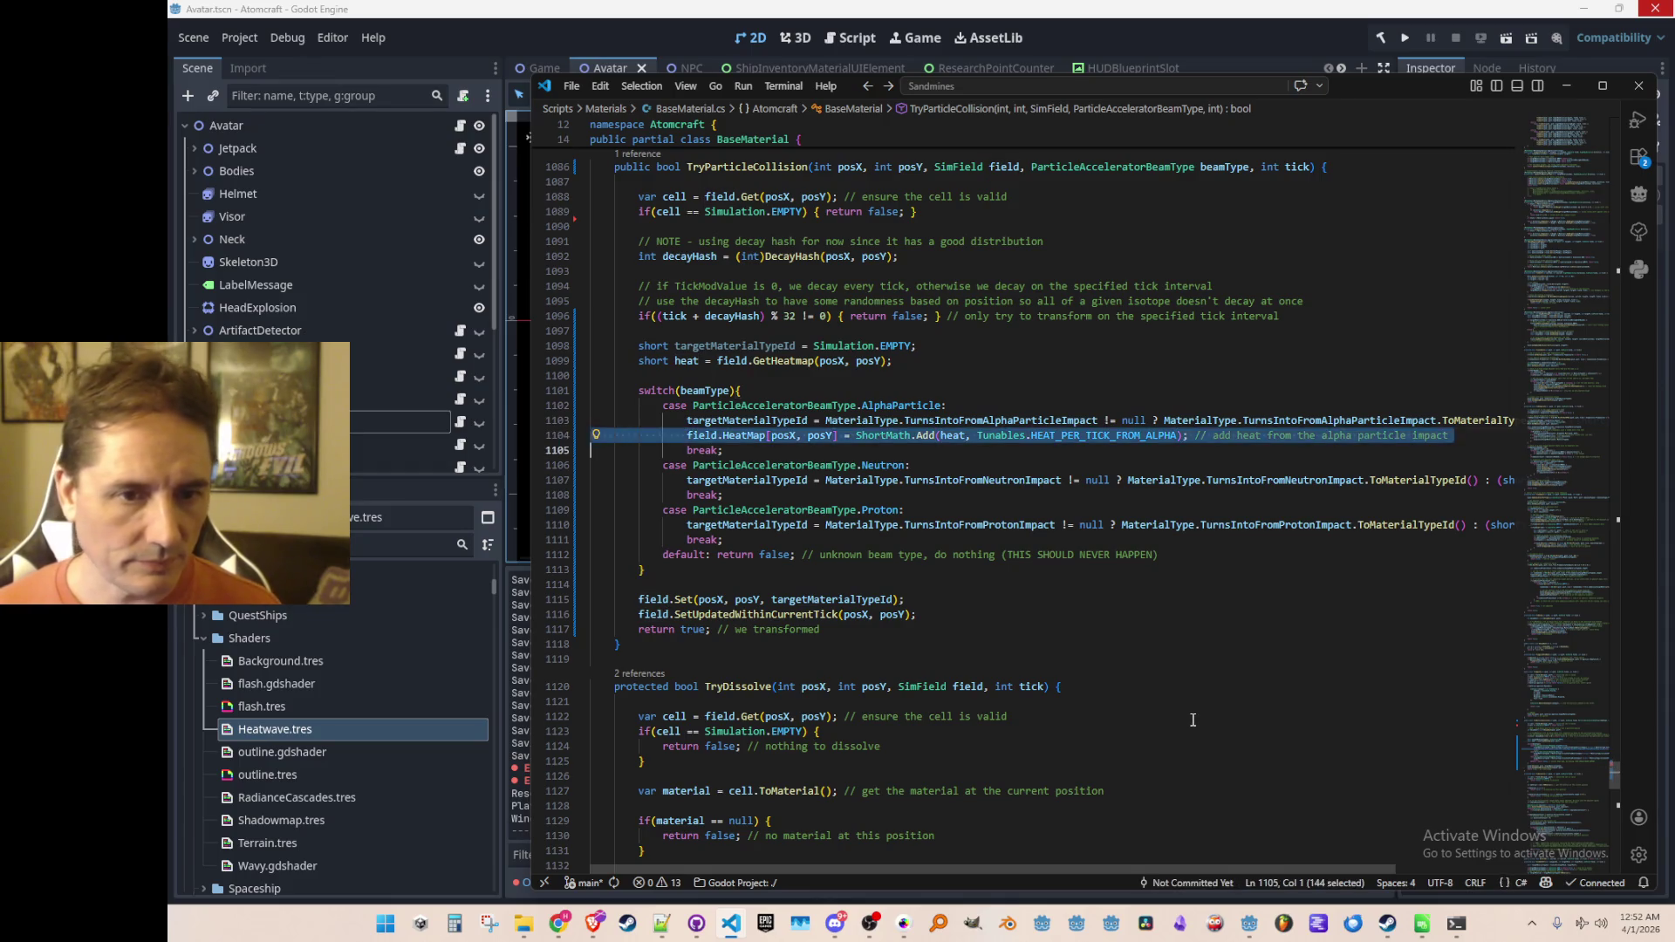
{"action": "key", "text": "Down"}
{"action": "key", "text": "Down"}
{"action": "key", "text": "Down"}
{"action": "type", "text": "field.HeatMap[posX, posY] = ShortMath.Add(heat, Tunables.HEAT_PER_TICK_FROM_ALPHA); // add heat from the alpha particle impact"}
{"action": "key", "text": "Down"}
{"action": "key", "text": "Down"}
{"action": "key", "text": "Down"}
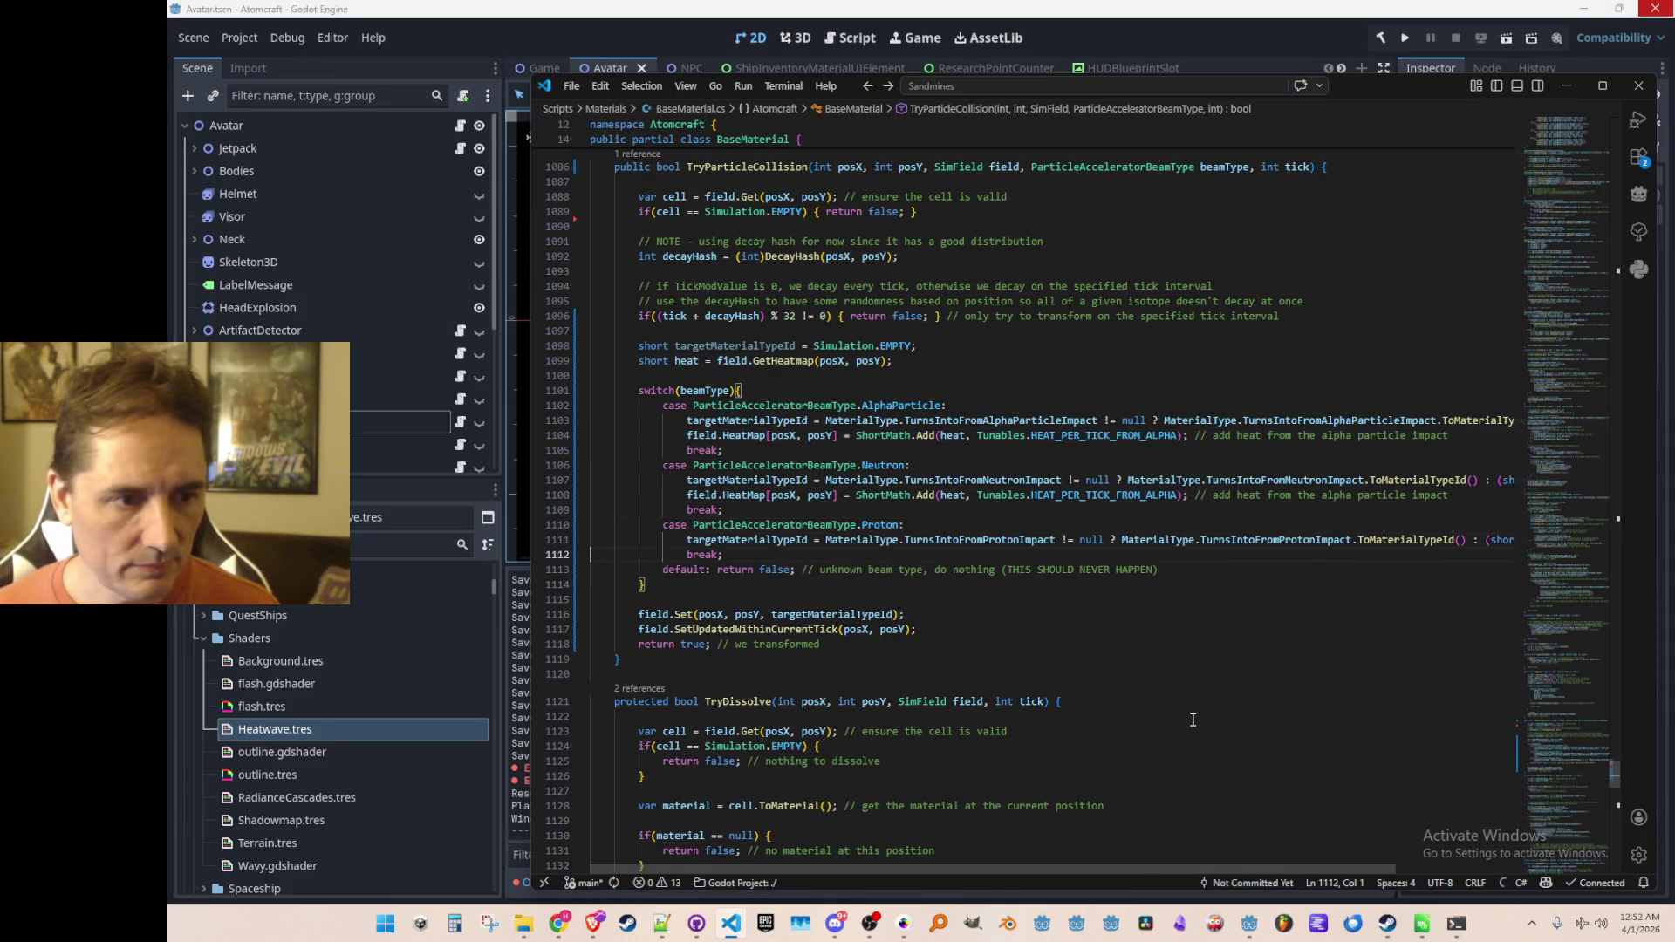
{"action": "type", "text": "field.HeatMap[posX, posY] = ShortMath.Add(heat, Tunables.HEAT_PER_TICK_FROM_ALPHA); // add heat from the alpha particle impact"}
Step: Switch the Neutron case to HEAT_PER_TICK_FROM_BETA and change its comment to 'neutron'
{"action": "left_click", "coordinate": [1146, 494]}
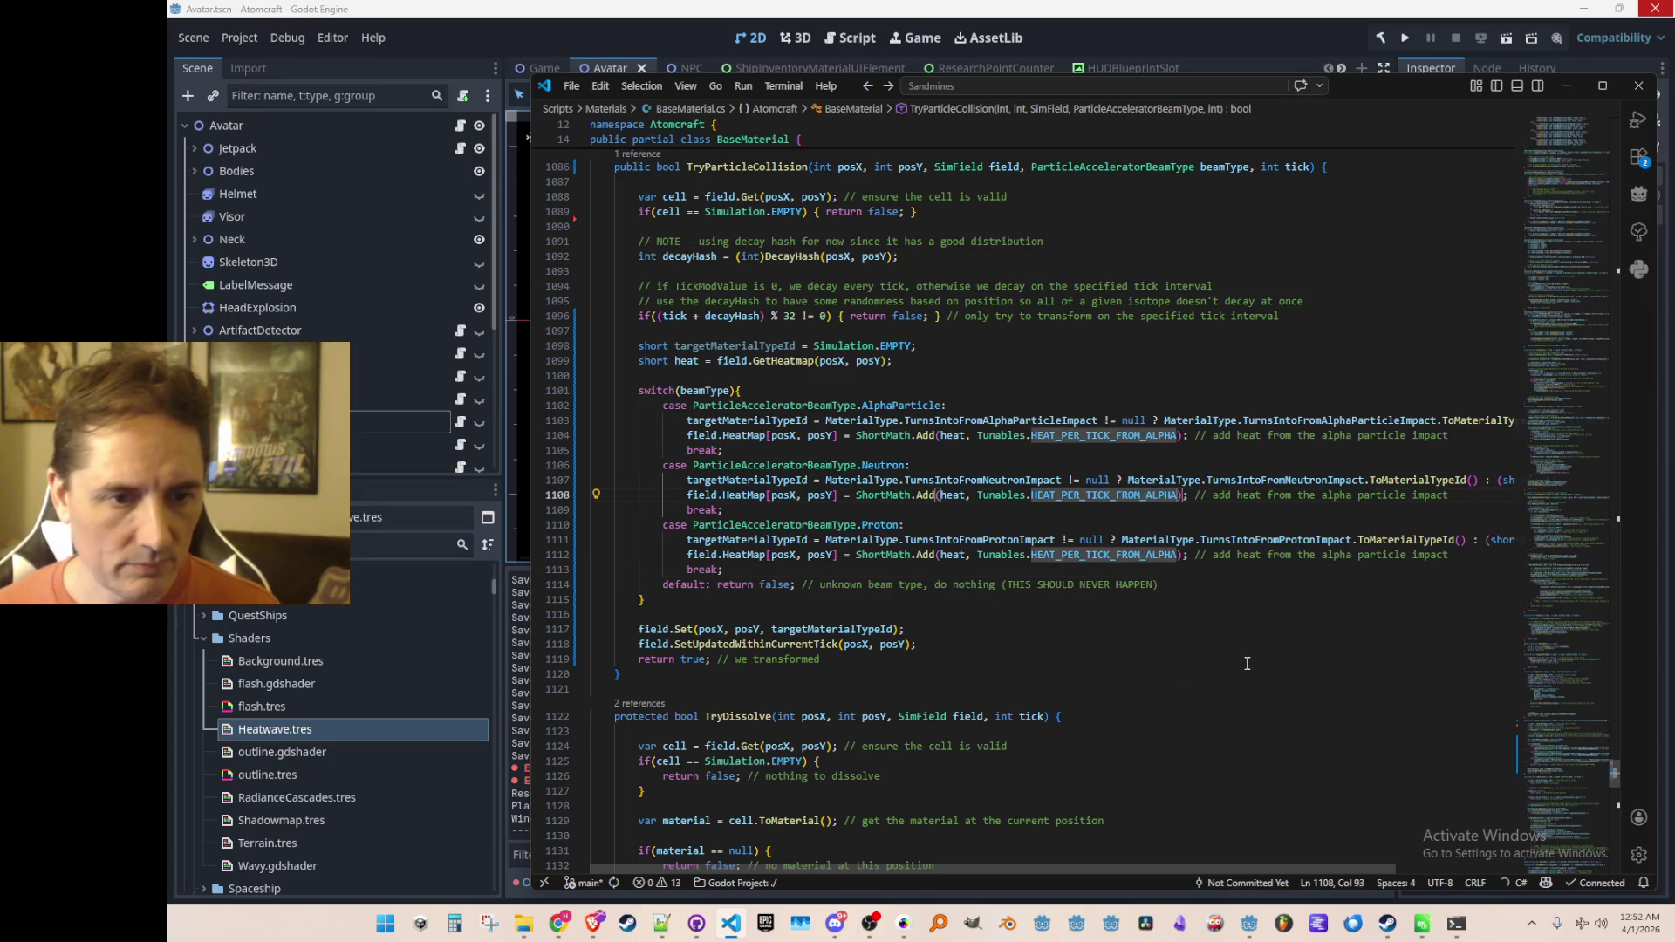
{"action": "key", "text": "BackSpace"}
{"action": "key", "text": "BackSpace"}
{"action": "key", "text": "BackSpace"}
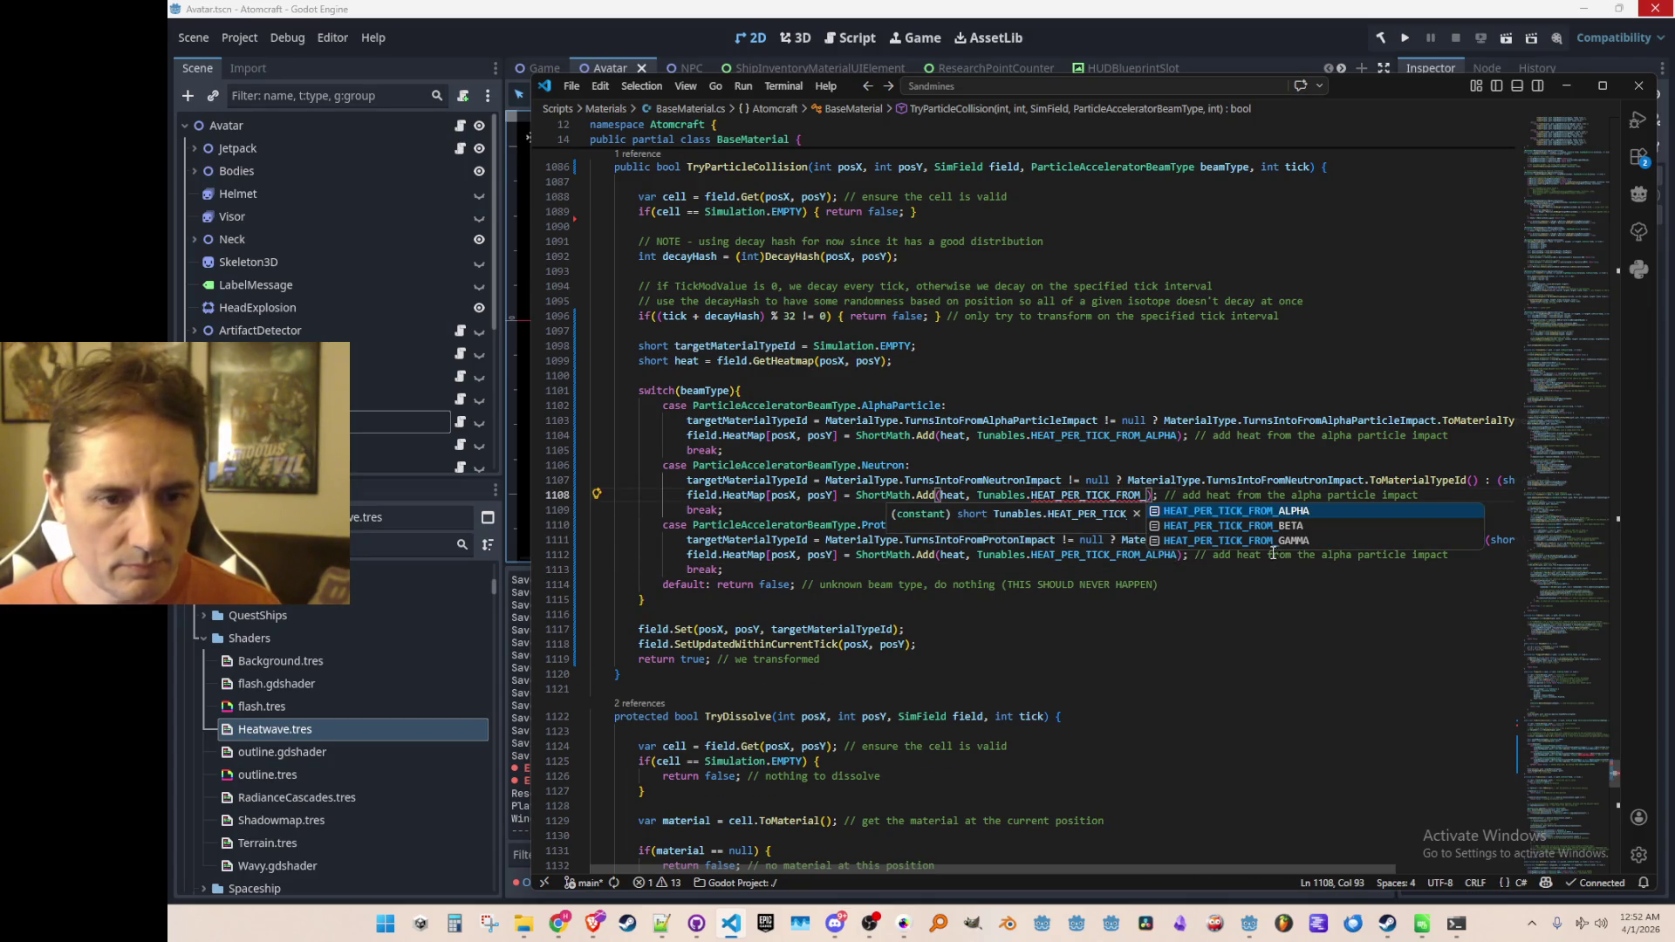
{"action": "left_click", "coordinate": [1270, 526]}
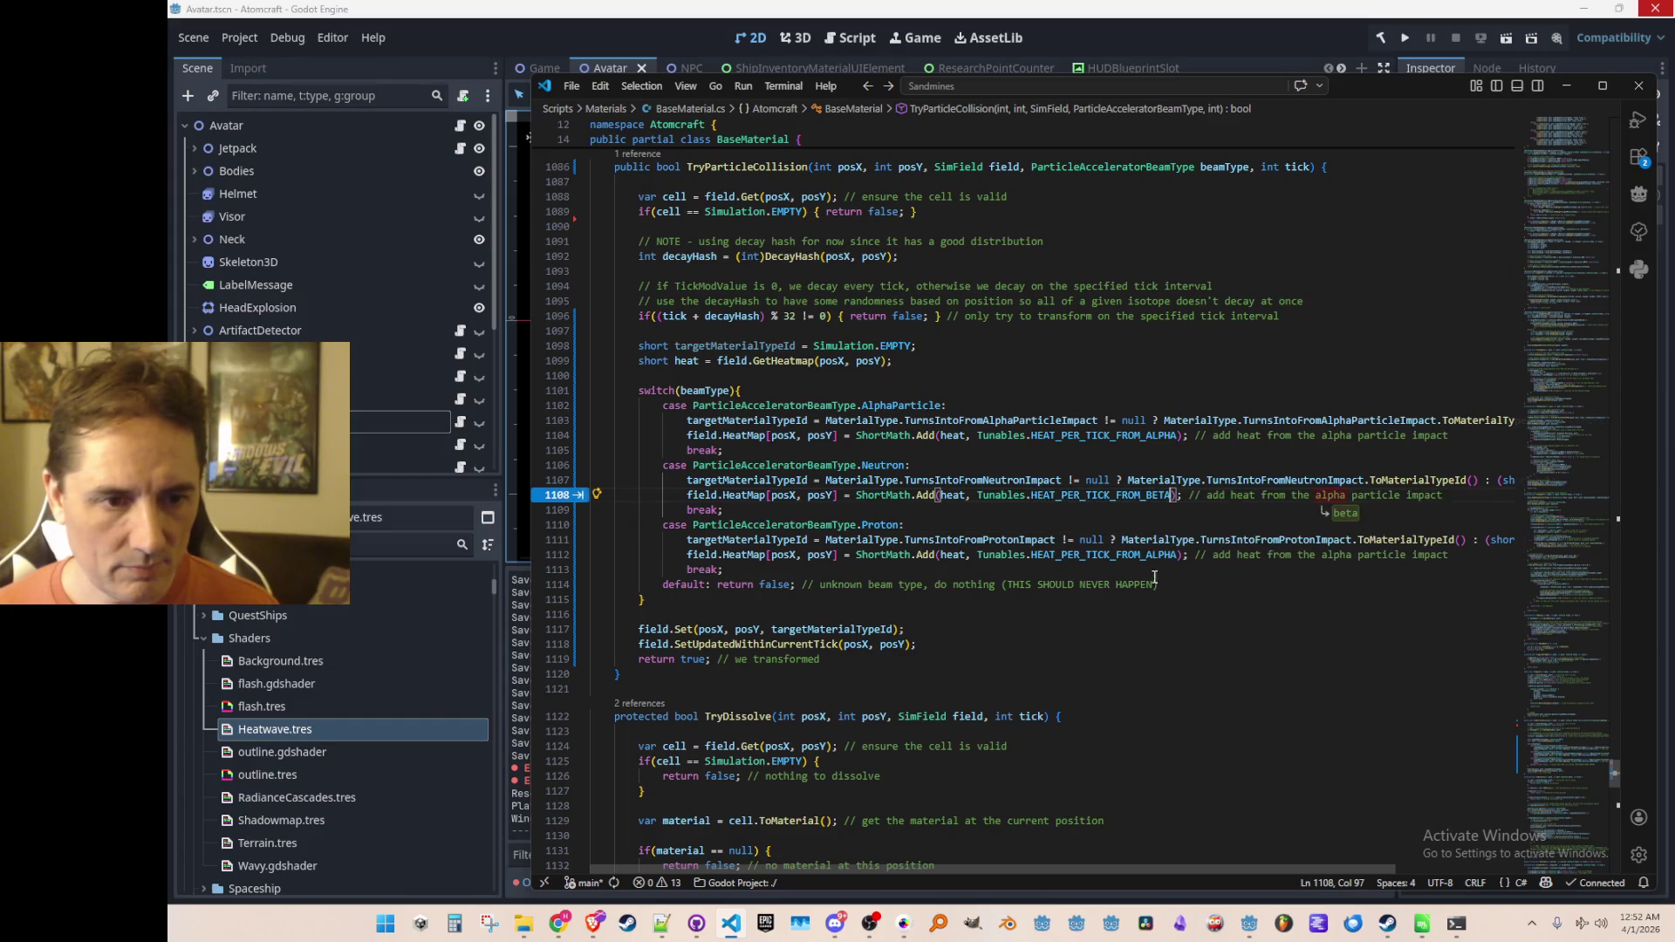
{"action": "key", "text": "Down"}
{"action": "key", "text": "Down"}
{"action": "key", "text": "Down"}
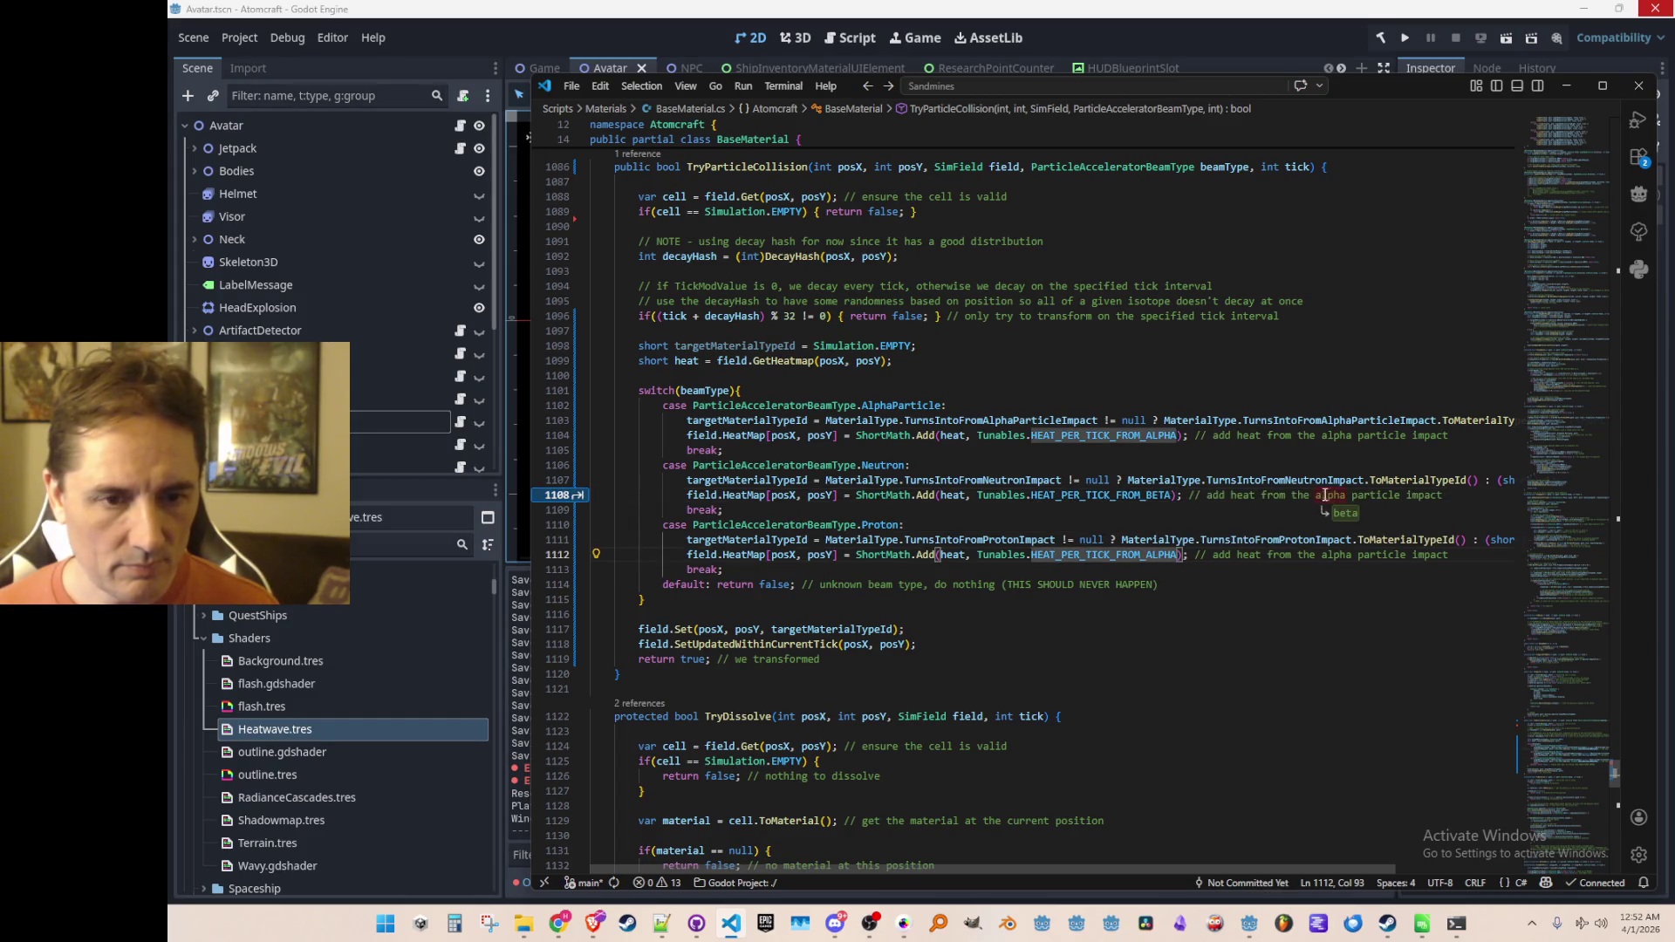
{"action": "left_click", "coordinate": [1316, 494]}
{"action": "key", "text": "shift+End"}
{"action": "type", "text": "neutron"}
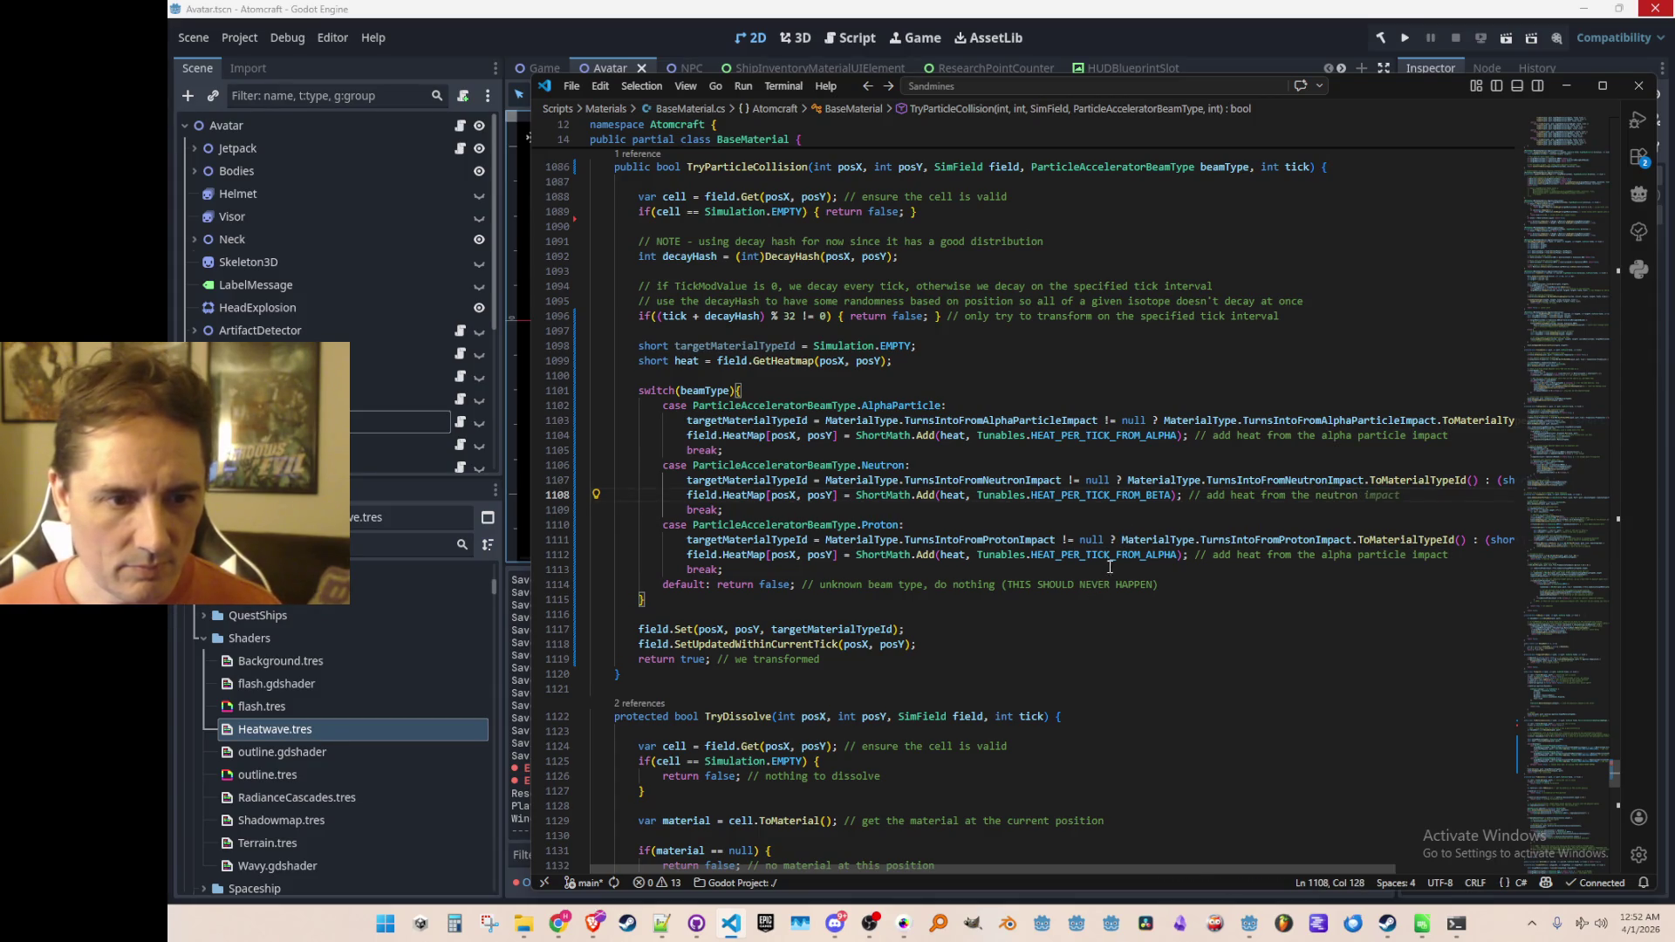
{"action": "left_click", "coordinate": [1117, 555]}
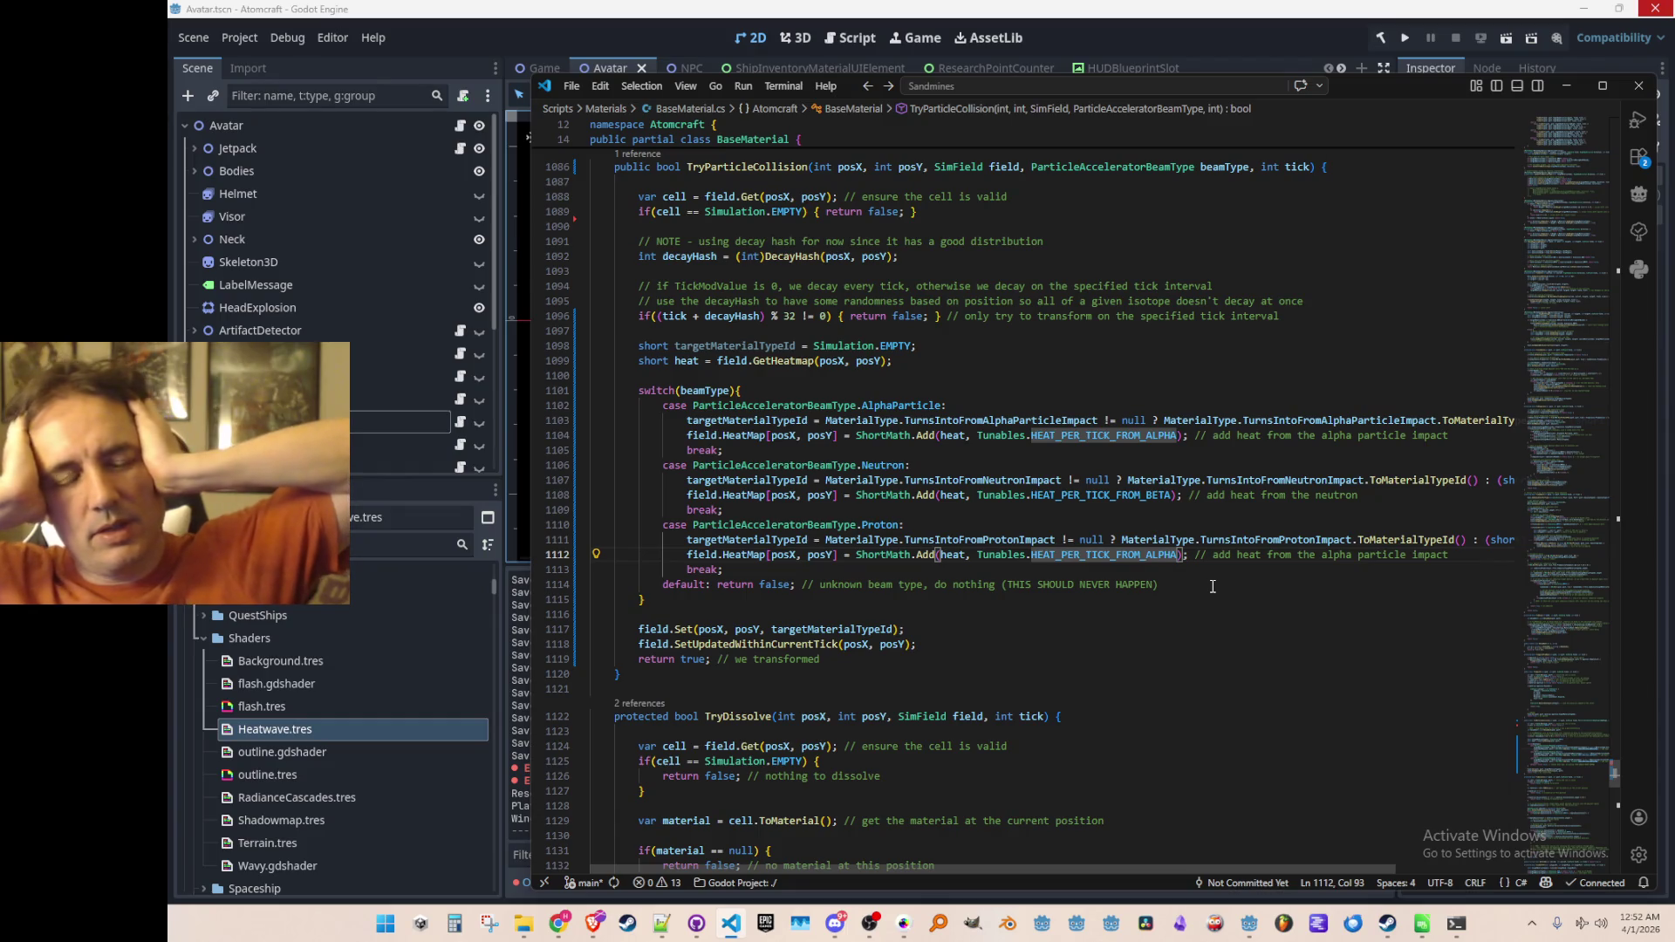
{"action": "key", "text": "Up"}
{"action": "key", "text": "Up"}
{"action": "key", "text": "Up"}
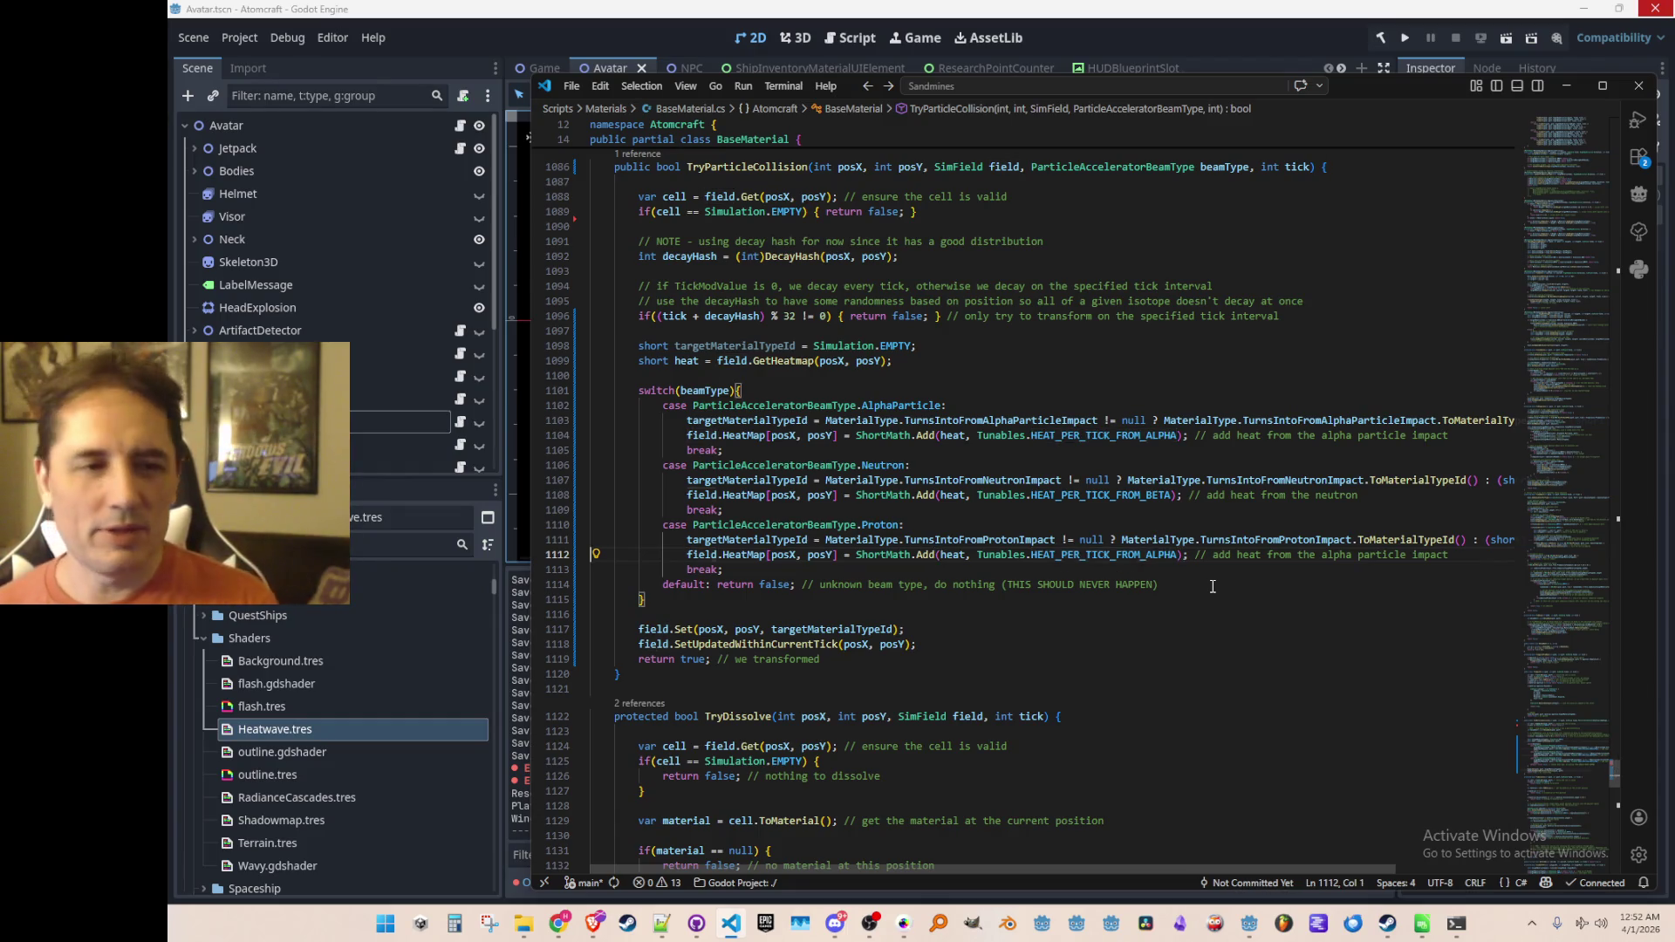
Step: Move the heat declaration and alpha heat line below the switch block
{"action": "key", "text": "ctrl+l"}
{"action": "key", "text": "ctrl+x"}
{"action": "key", "text": "Down"}
{"action": "key", "text": "Down"}
{"action": "key", "text": "Down"}
{"action": "key", "text": "Return"}
{"action": "key", "text": "ctrl+v"}
{"action": "key", "text": "Up"}
{"action": "key", "text": "Up"}
{"action": "key", "text": "Up"}
{"action": "key", "text": "ctrl+x"}
{"action": "key", "text": "Down"}
{"action": "key", "text": "Down"}
{"action": "key", "text": "Down"}
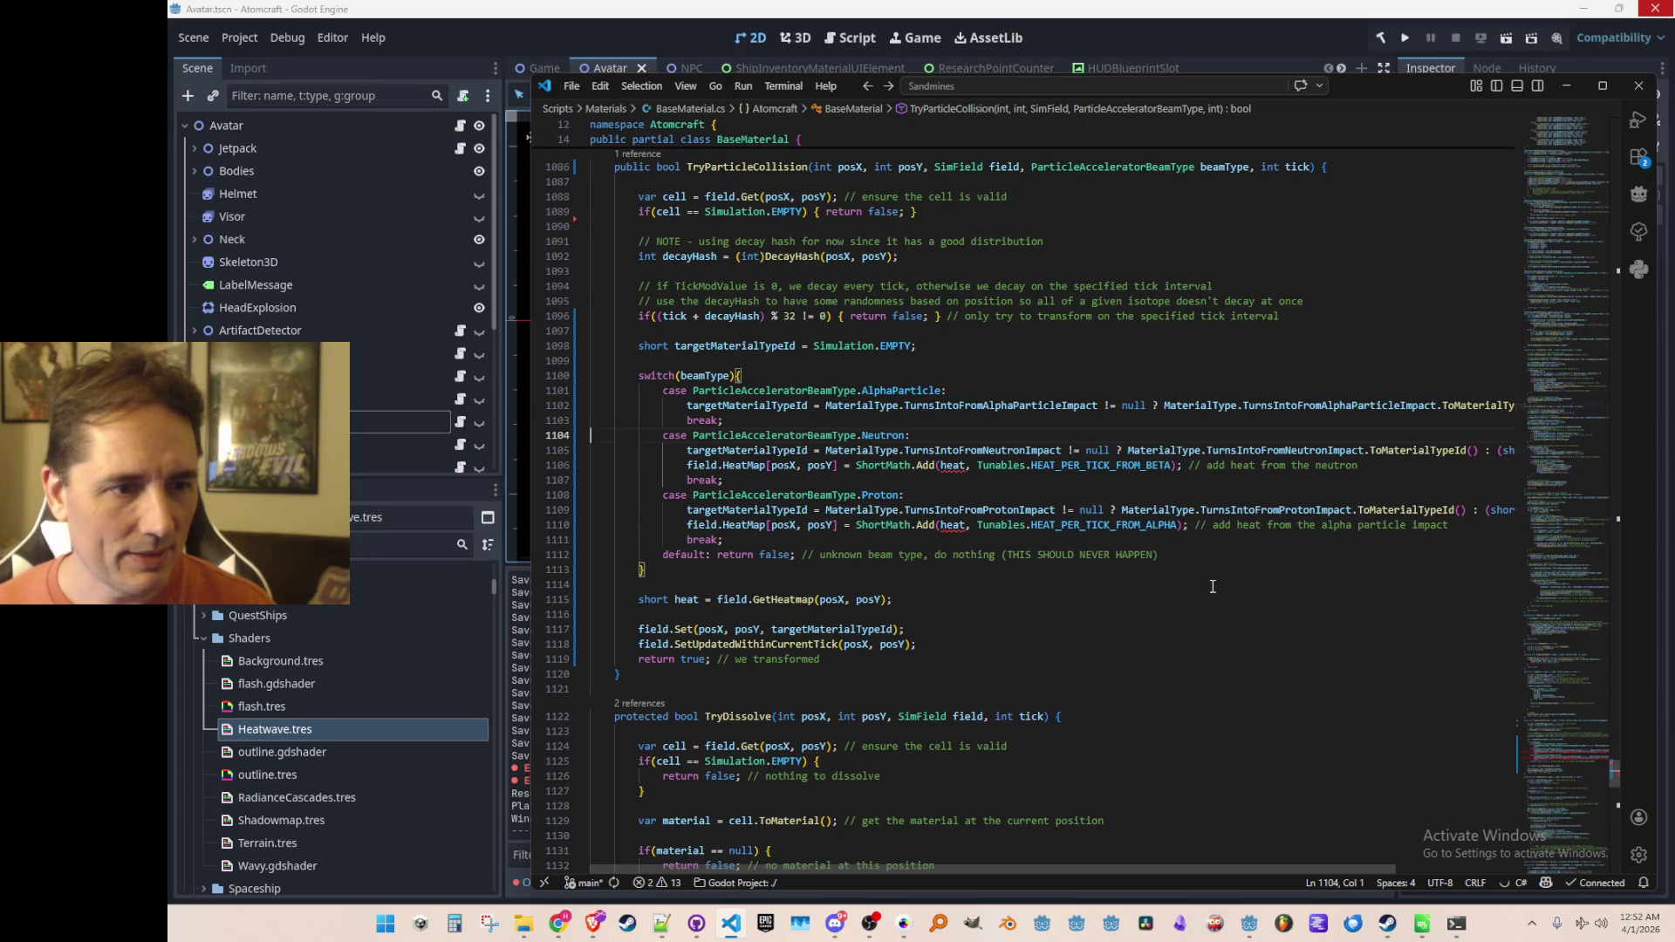
{"action": "key", "text": "ctrl+v"}
{"action": "key", "text": "shift+Tab"}
Step: Delete the Neutron and Proton heat lines and cut the two heat lines after the switch
{"action": "key", "text": "Up"}
{"action": "key", "text": "Up"}
{"action": "key", "text": "Up"}
{"action": "key", "text": "shift+Down"}
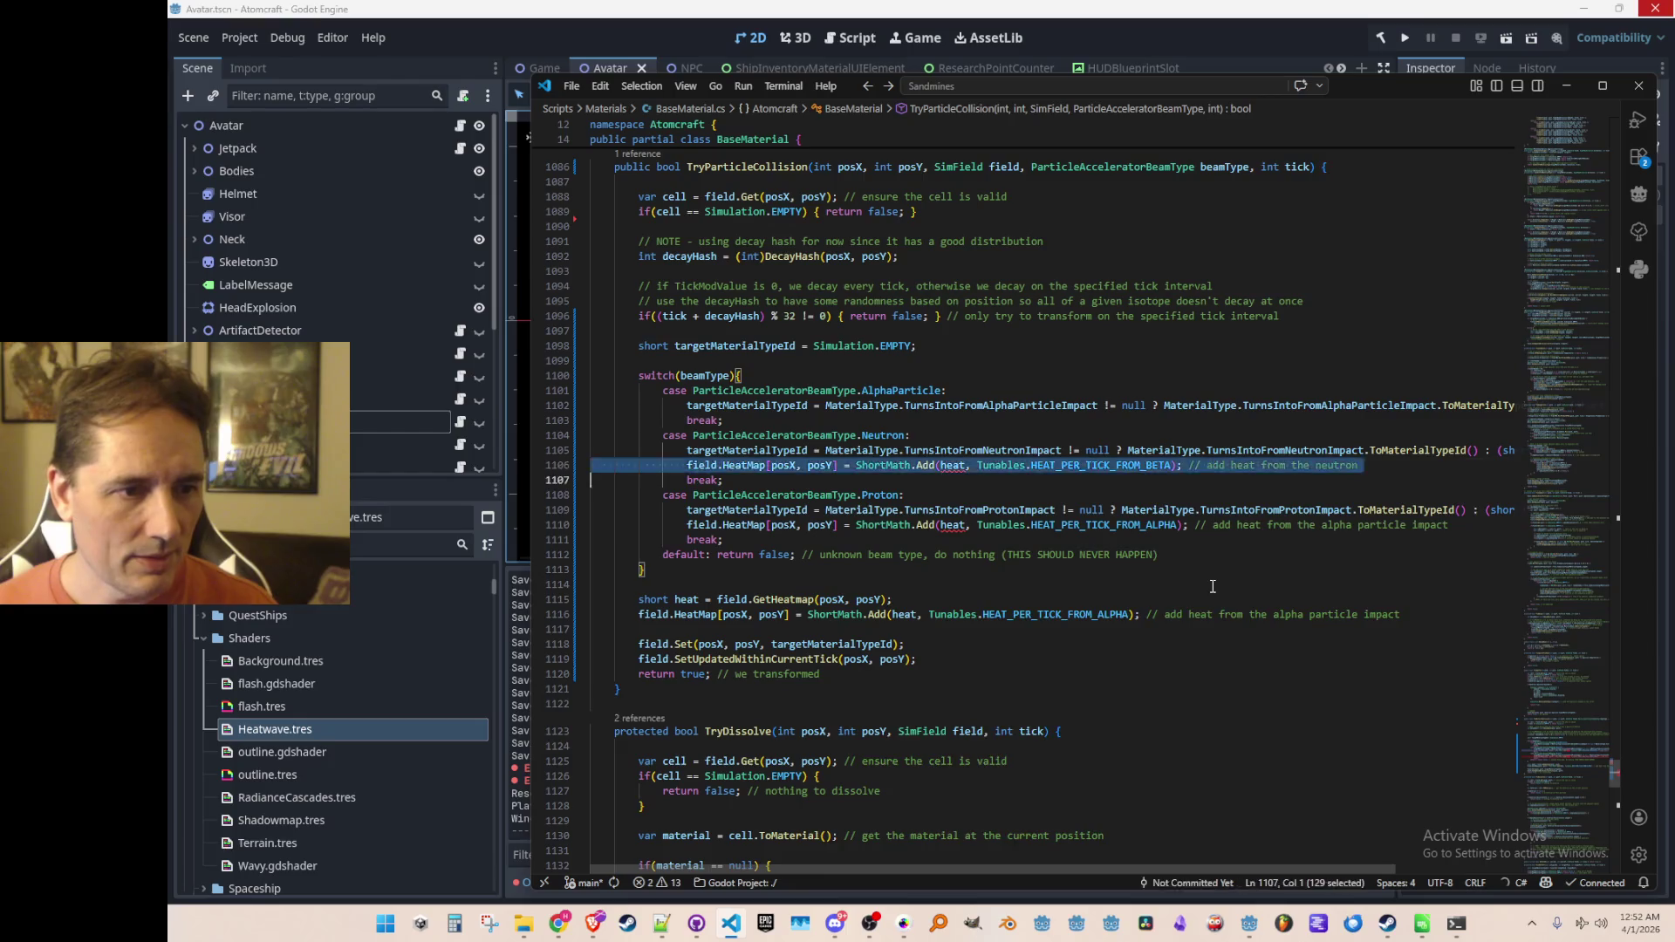
{"action": "key", "text": "Delete"}
{"action": "key", "text": "Down"}
{"action": "key", "text": "Down"}
{"action": "key", "text": "Down"}
{"action": "key", "text": "shift+Down"}
{"action": "key", "text": "Delete"}
{"action": "key", "text": "Down"}
{"action": "key", "text": "Down"}
{"action": "key", "text": "Down"}
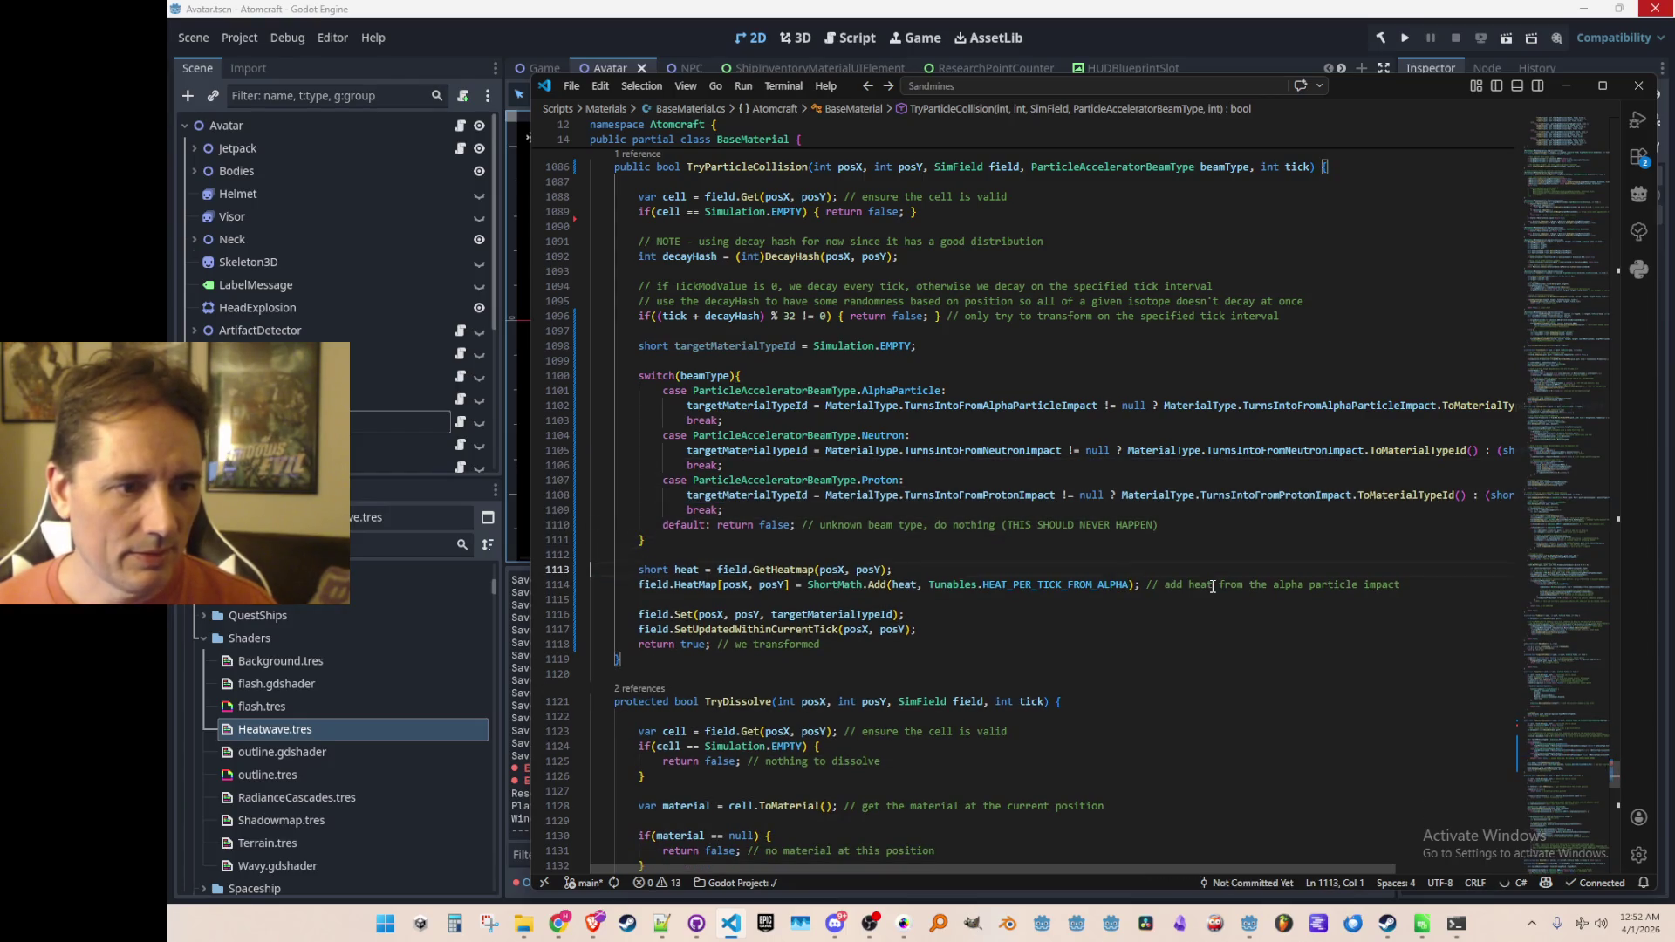
{"action": "key", "text": "shift+Down"}
{"action": "key", "text": "shift+Down"}
{"action": "key", "text": "Delete"}
Step: Search for DecaySettings to reach the decay block inside TryDecay
{"action": "key", "text": "ctrl+f"}
{"action": "type", "text": "De"}
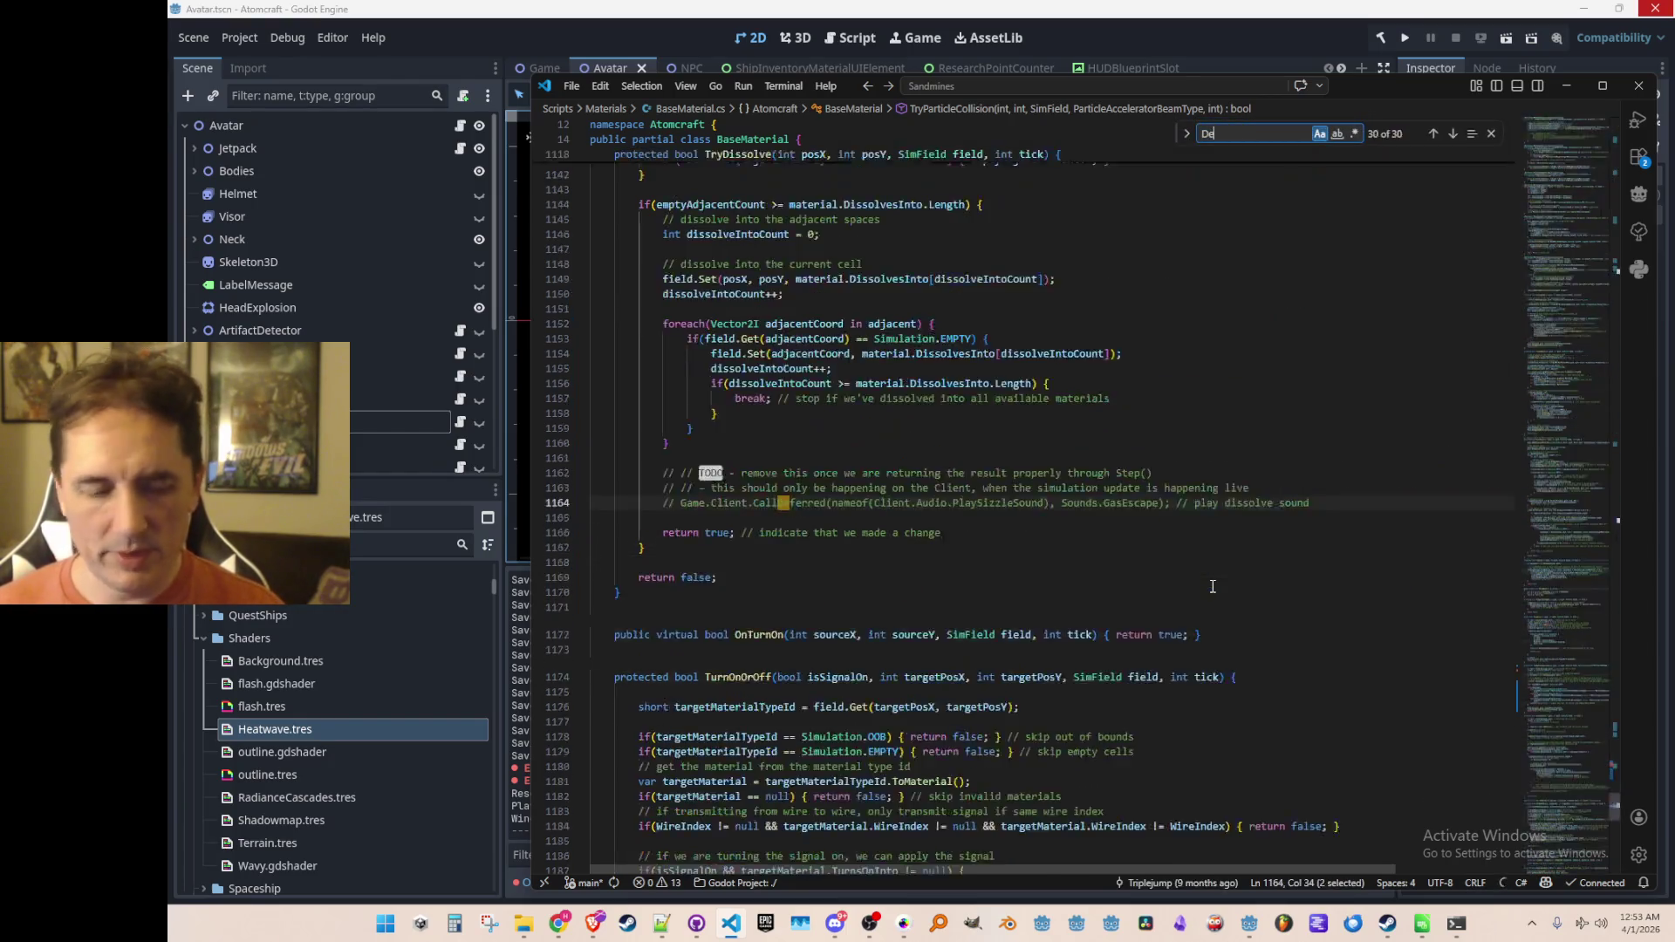
{"action": "type", "text": "caySettings"}
{"action": "key", "text": "Return"}
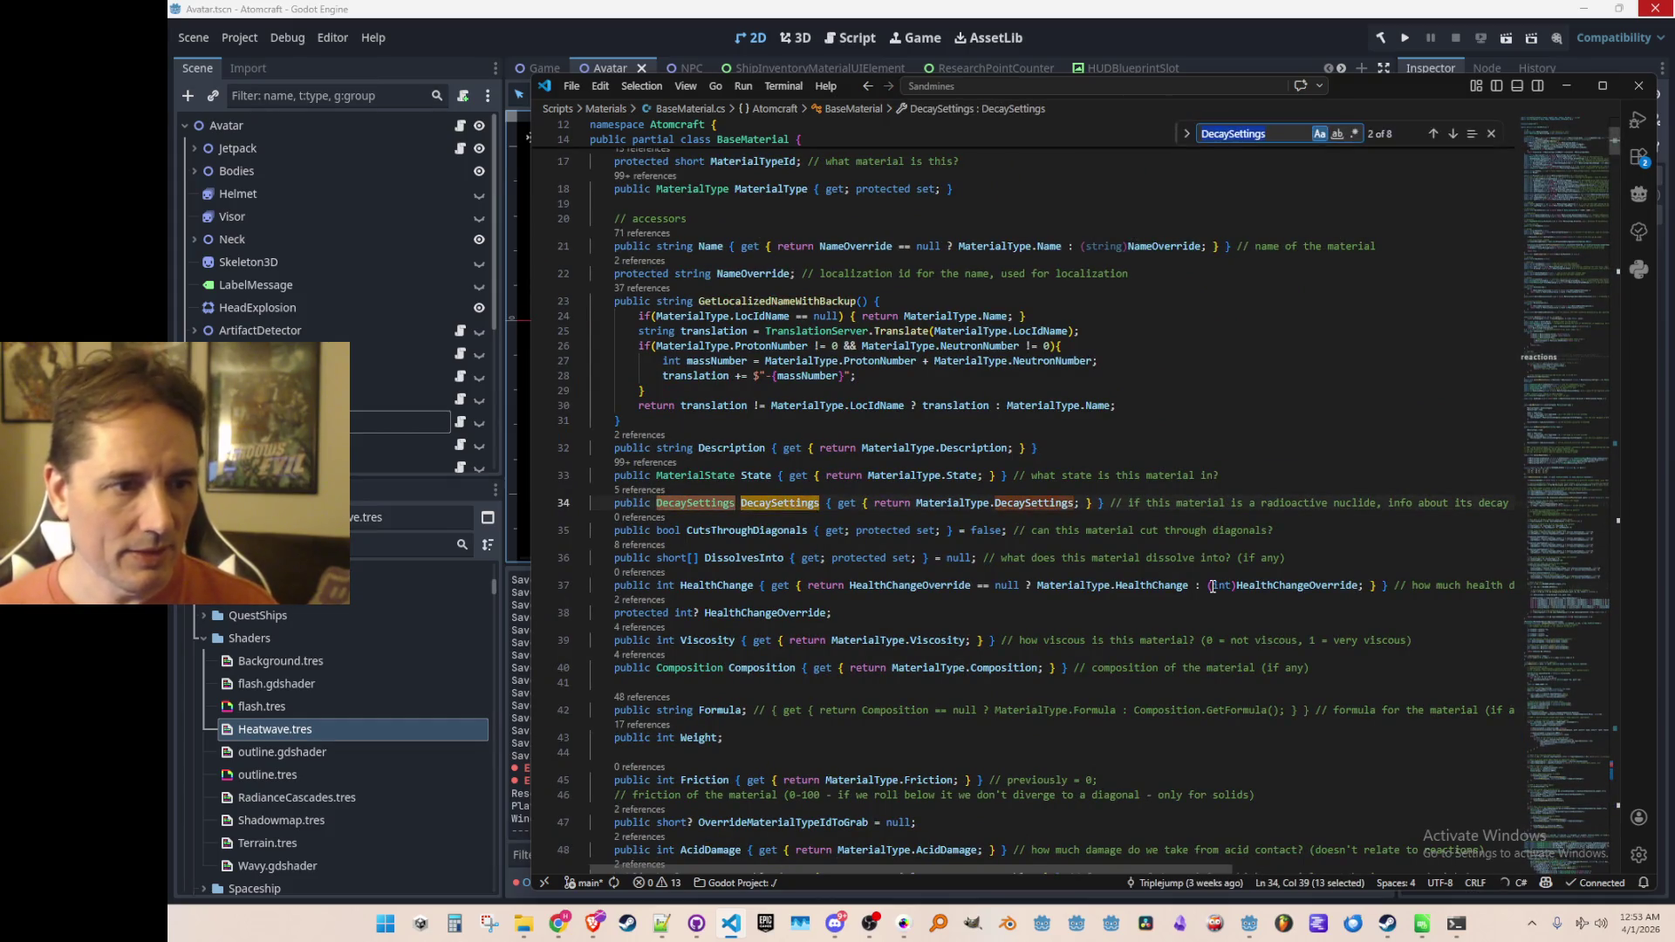
{"action": "key", "text": "Return"}
{"action": "key", "text": "Return"}
{"action": "key", "text": "Return"}
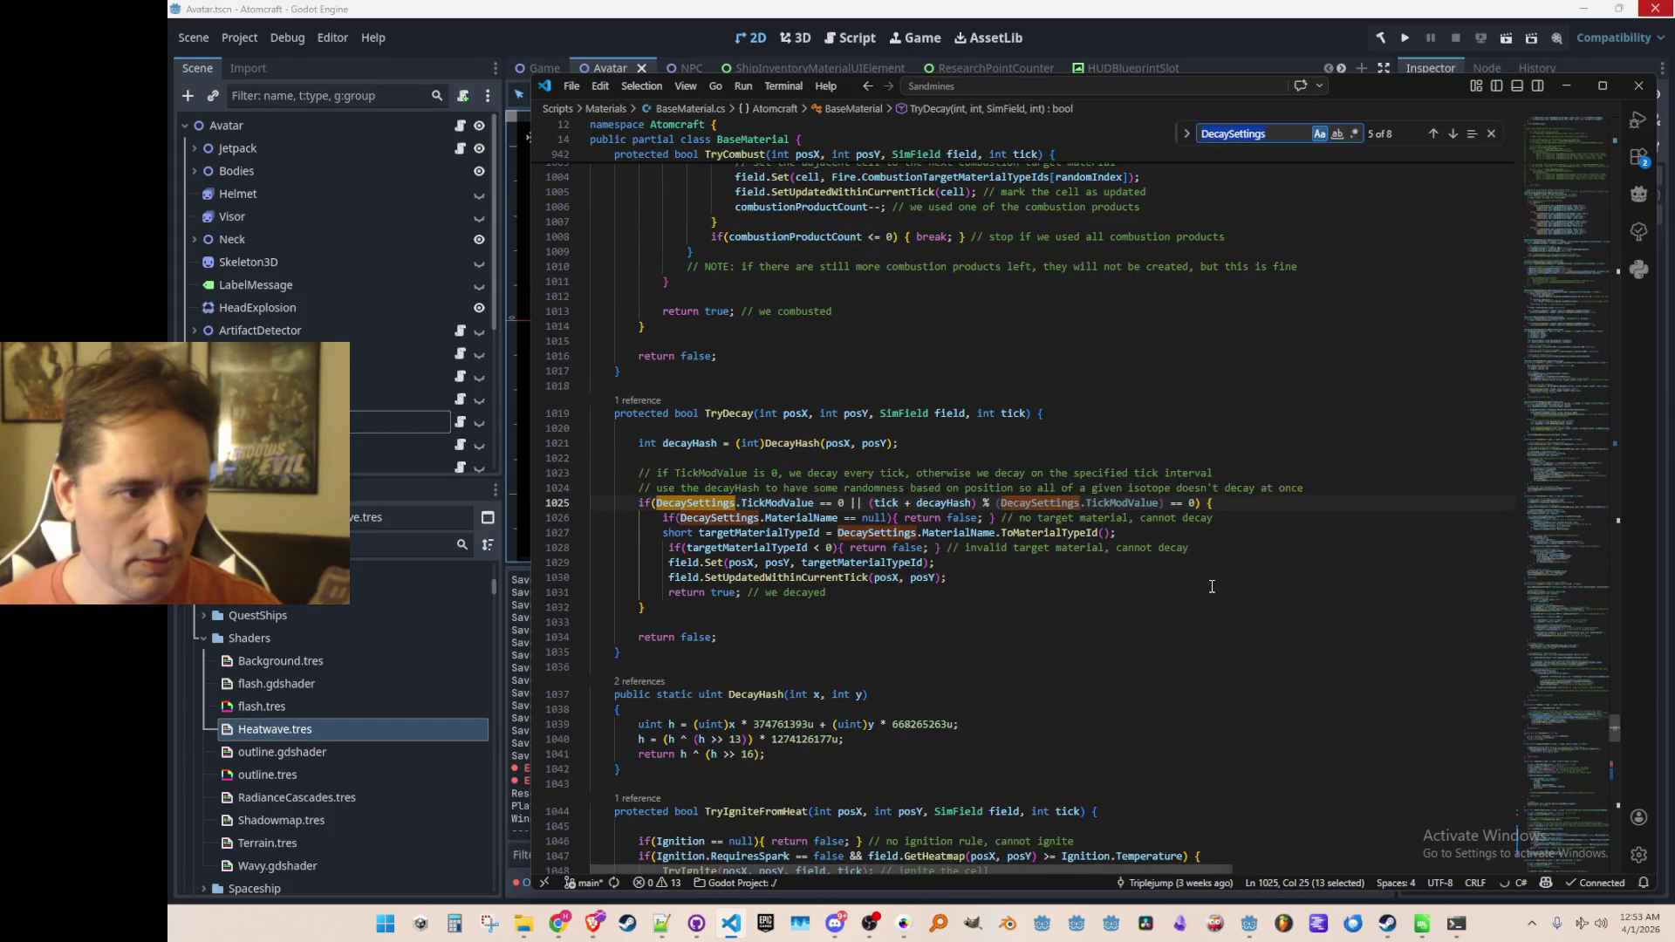
{"action": "key", "text": "Escape"}
{"action": "scroll", "coordinate": [1262, 437], "scroll_direction": "down", "scroll_amount": 3}
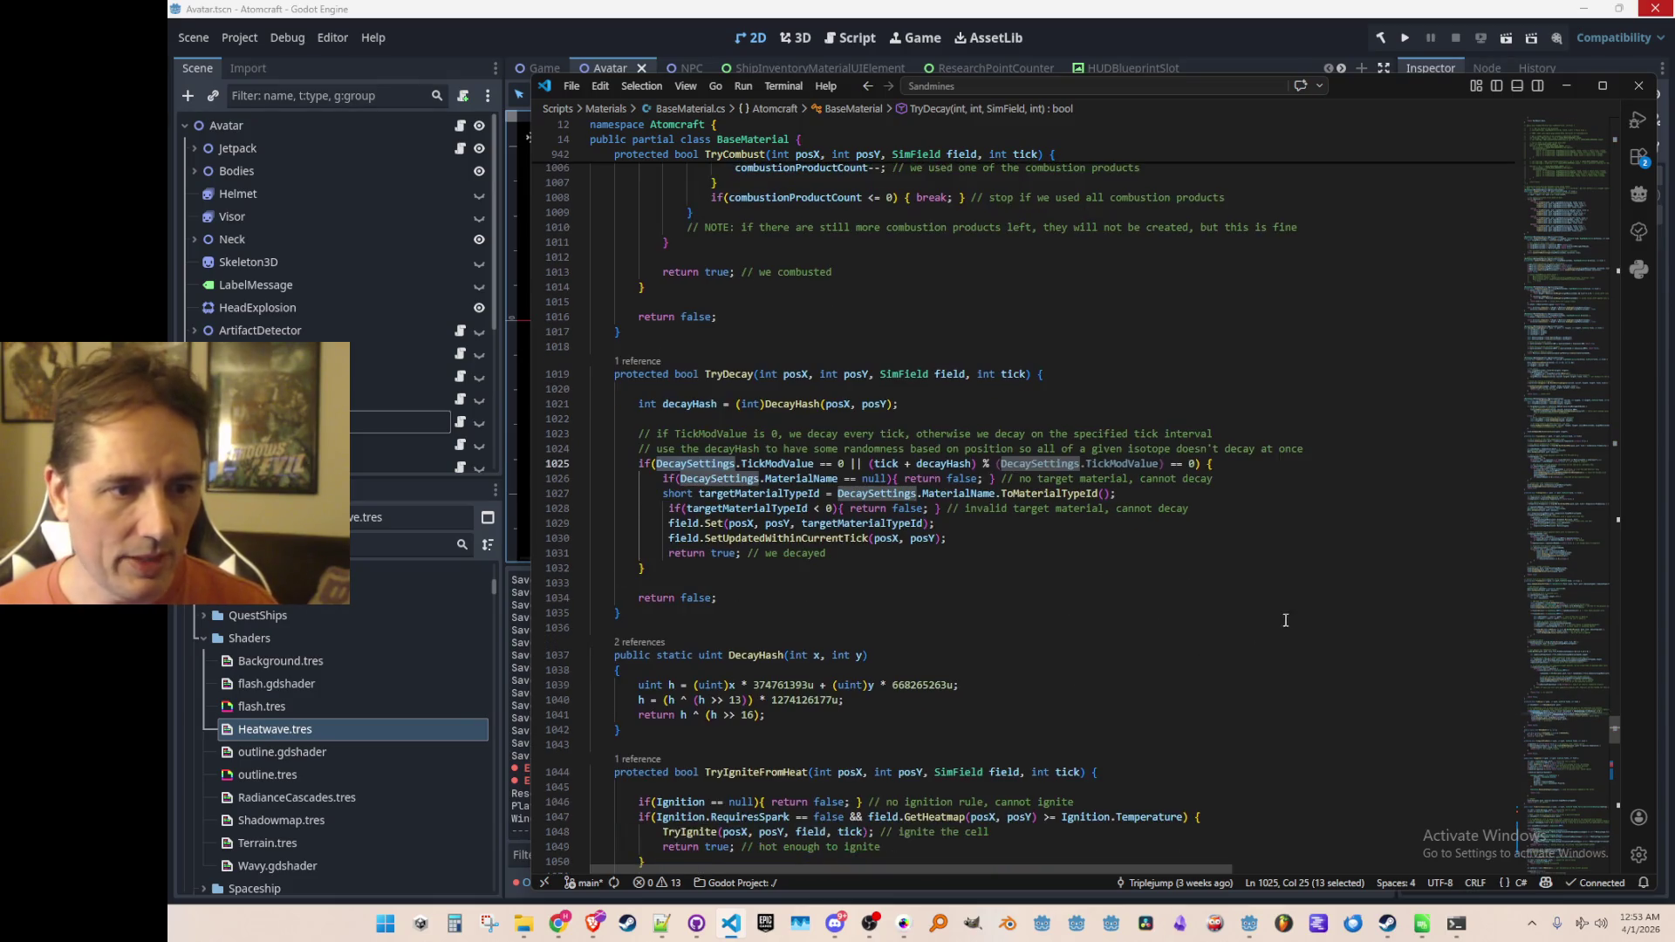
{"action": "left_click", "coordinate": [1300, 471]}
{"action": "key", "text": "Down"}
{"action": "key", "text": "Down"}
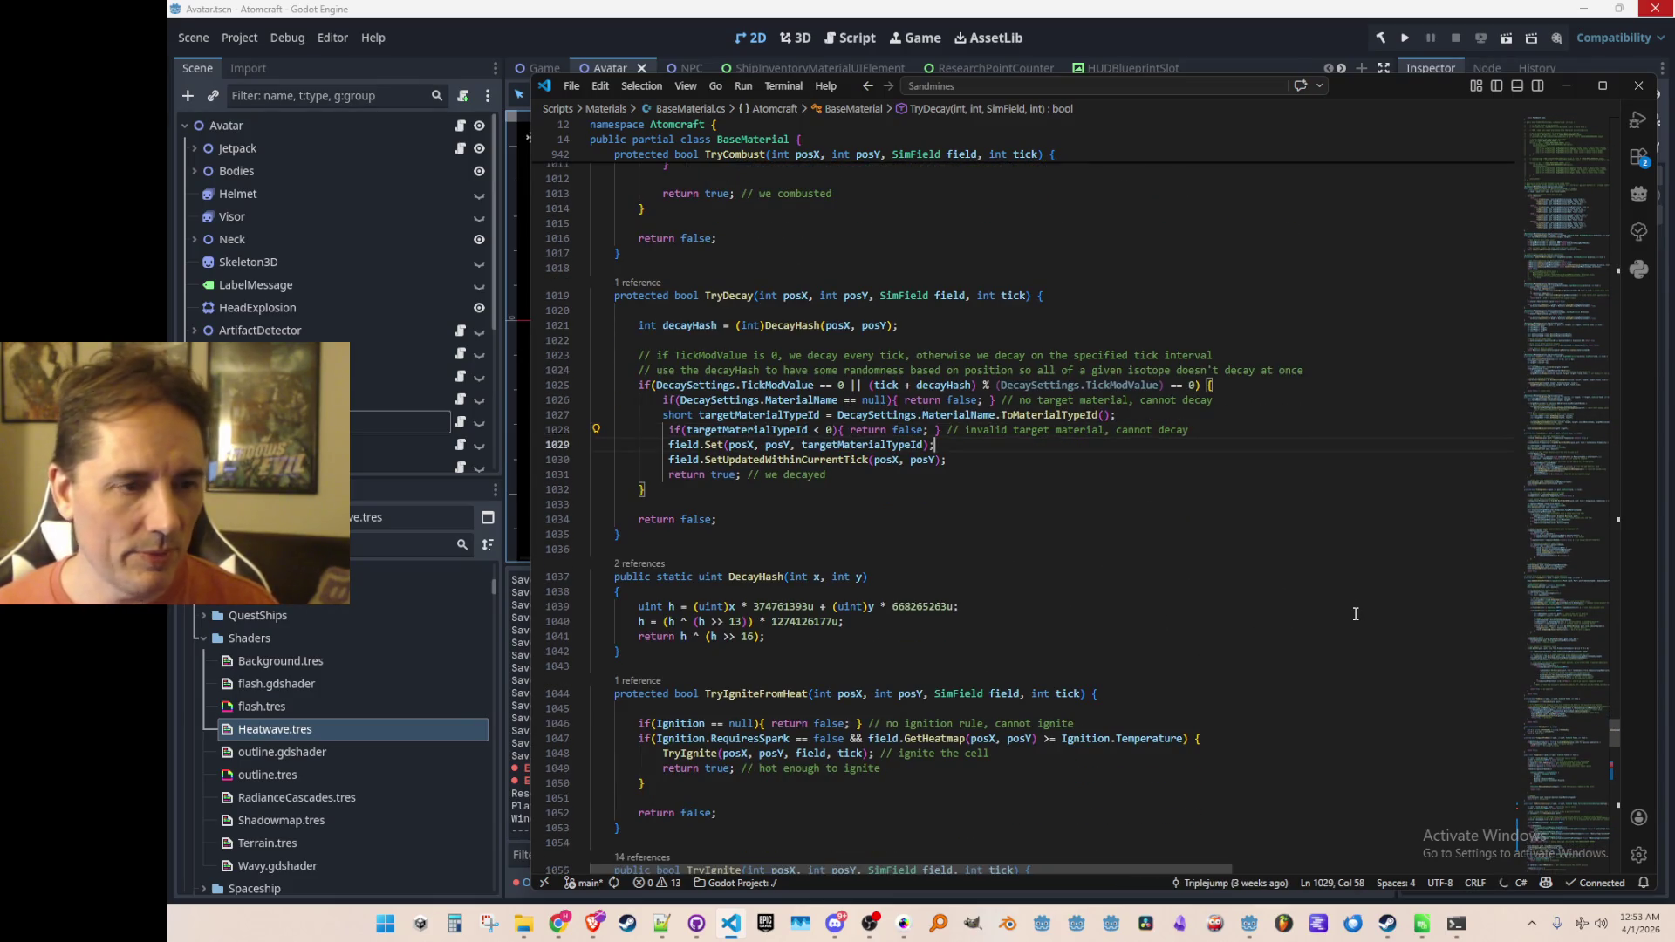
Step: Paste the heat read and ShortMath.Add lines into TryDecay and fix their indentation
{"action": "key", "text": "End"}
{"action": "key", "text": "Return"}
{"action": "key", "text": "ctrl+v"}
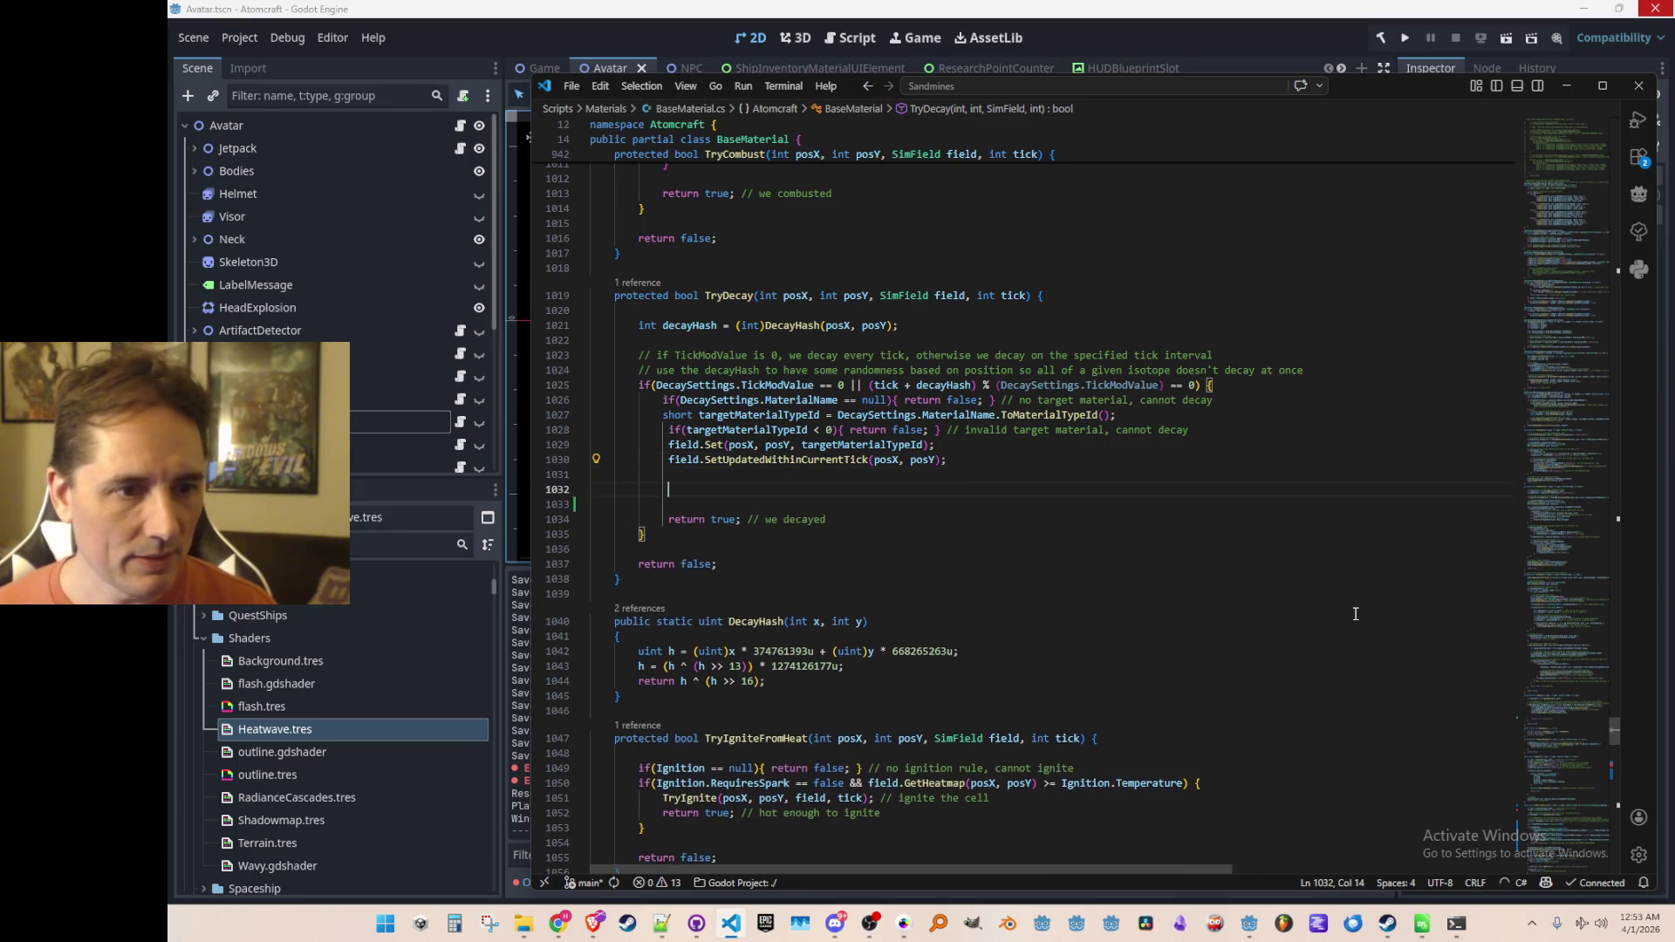
{"action": "key", "text": "BackSpace"}
{"action": "key", "text": "Up"}
{"action": "key", "text": "Home"}
{"action": "key", "text": "shift+Tab"}
{"action": "key", "text": "shift+Tab"}
{"action": "key", "text": "shift+Tab"}
{"action": "key", "text": "Down"}
{"action": "key", "text": "Home"}
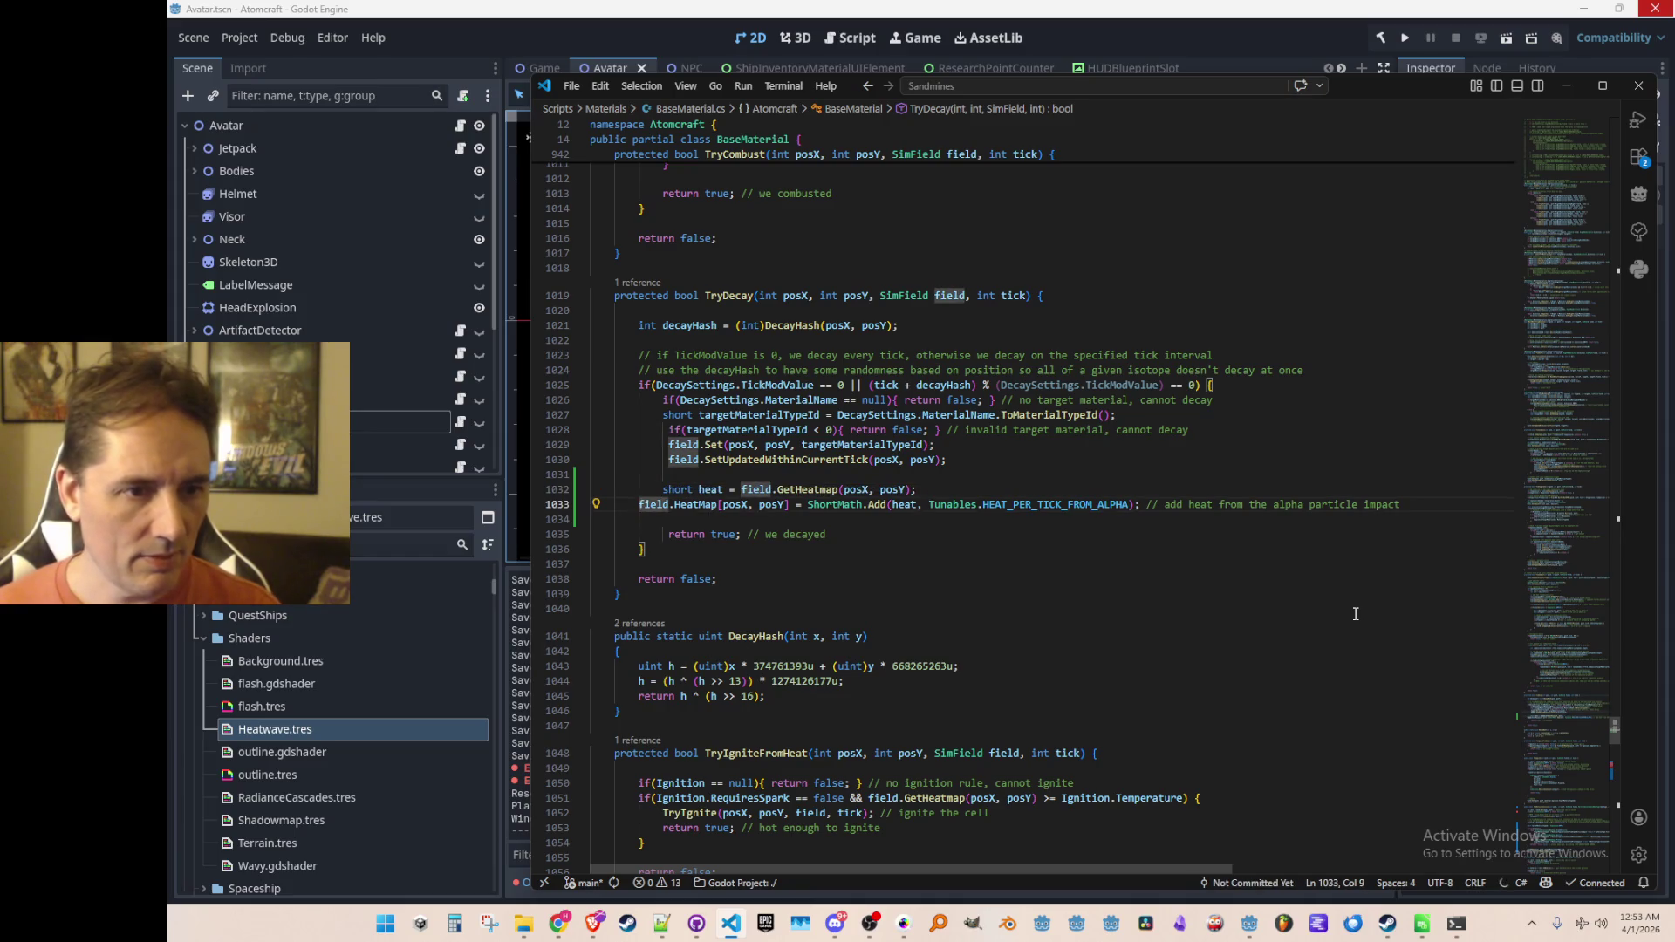
{"action": "key", "text": "Tab"}
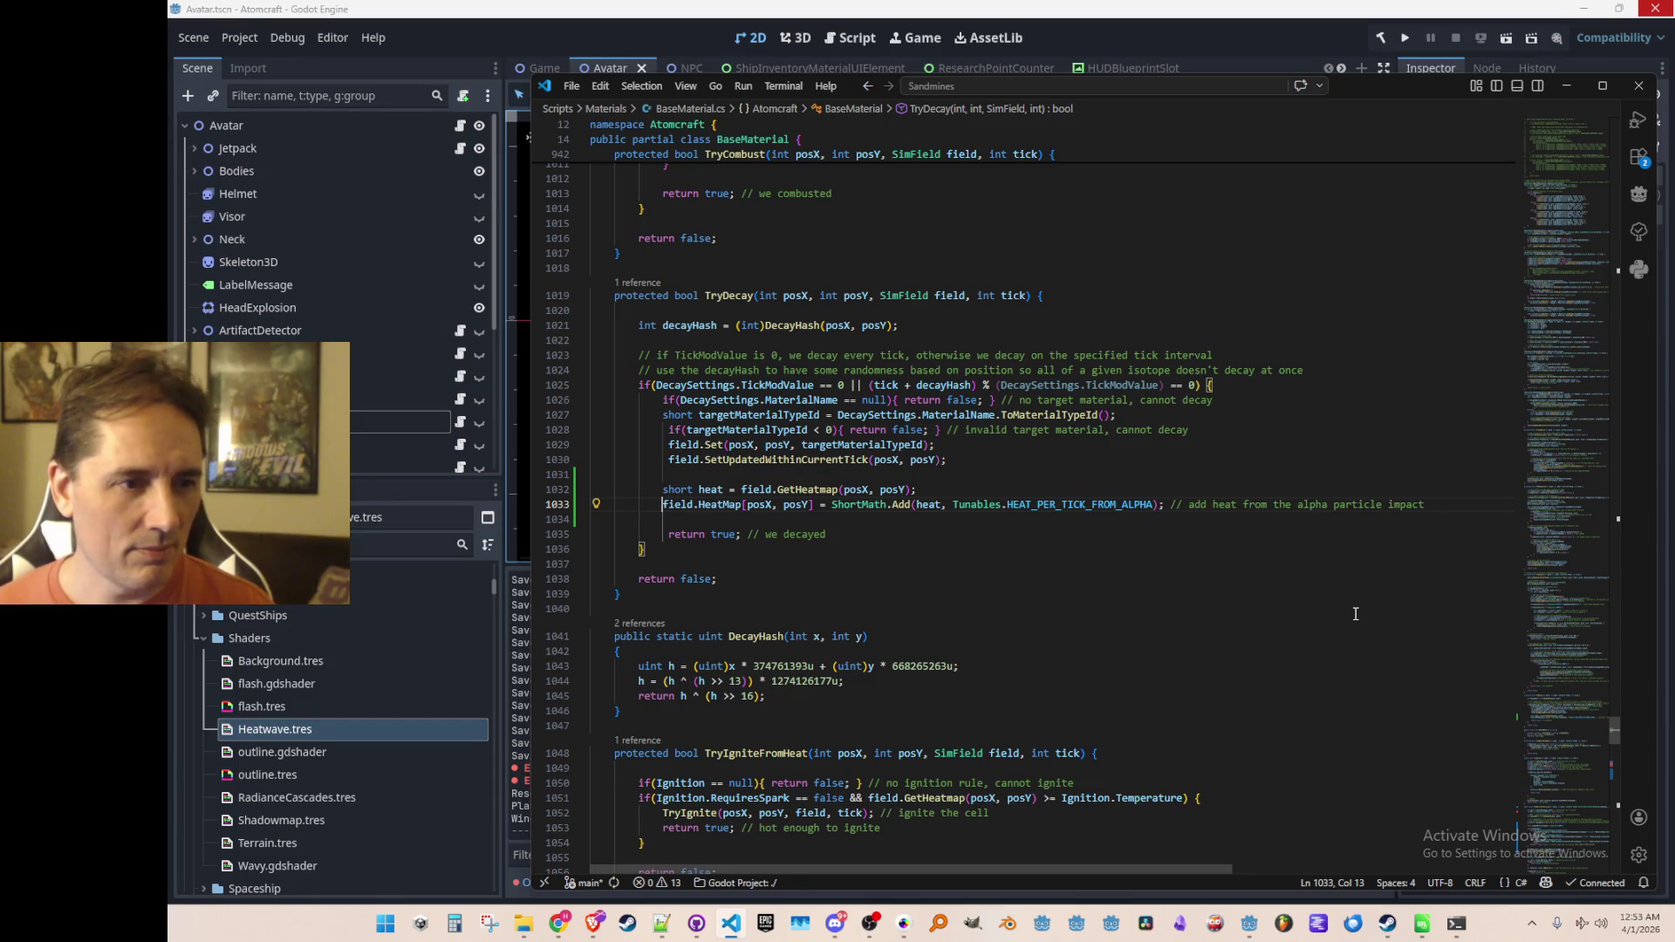
Step: Add a blank line for decay-mode code and align the target-material lines to twelve spaces
{"action": "key", "text": "Up"}
{"action": "key", "text": "Up"}
{"action": "key", "text": "Up"}
{"action": "key", "text": "Right"}
{"action": "key", "text": "Right"}
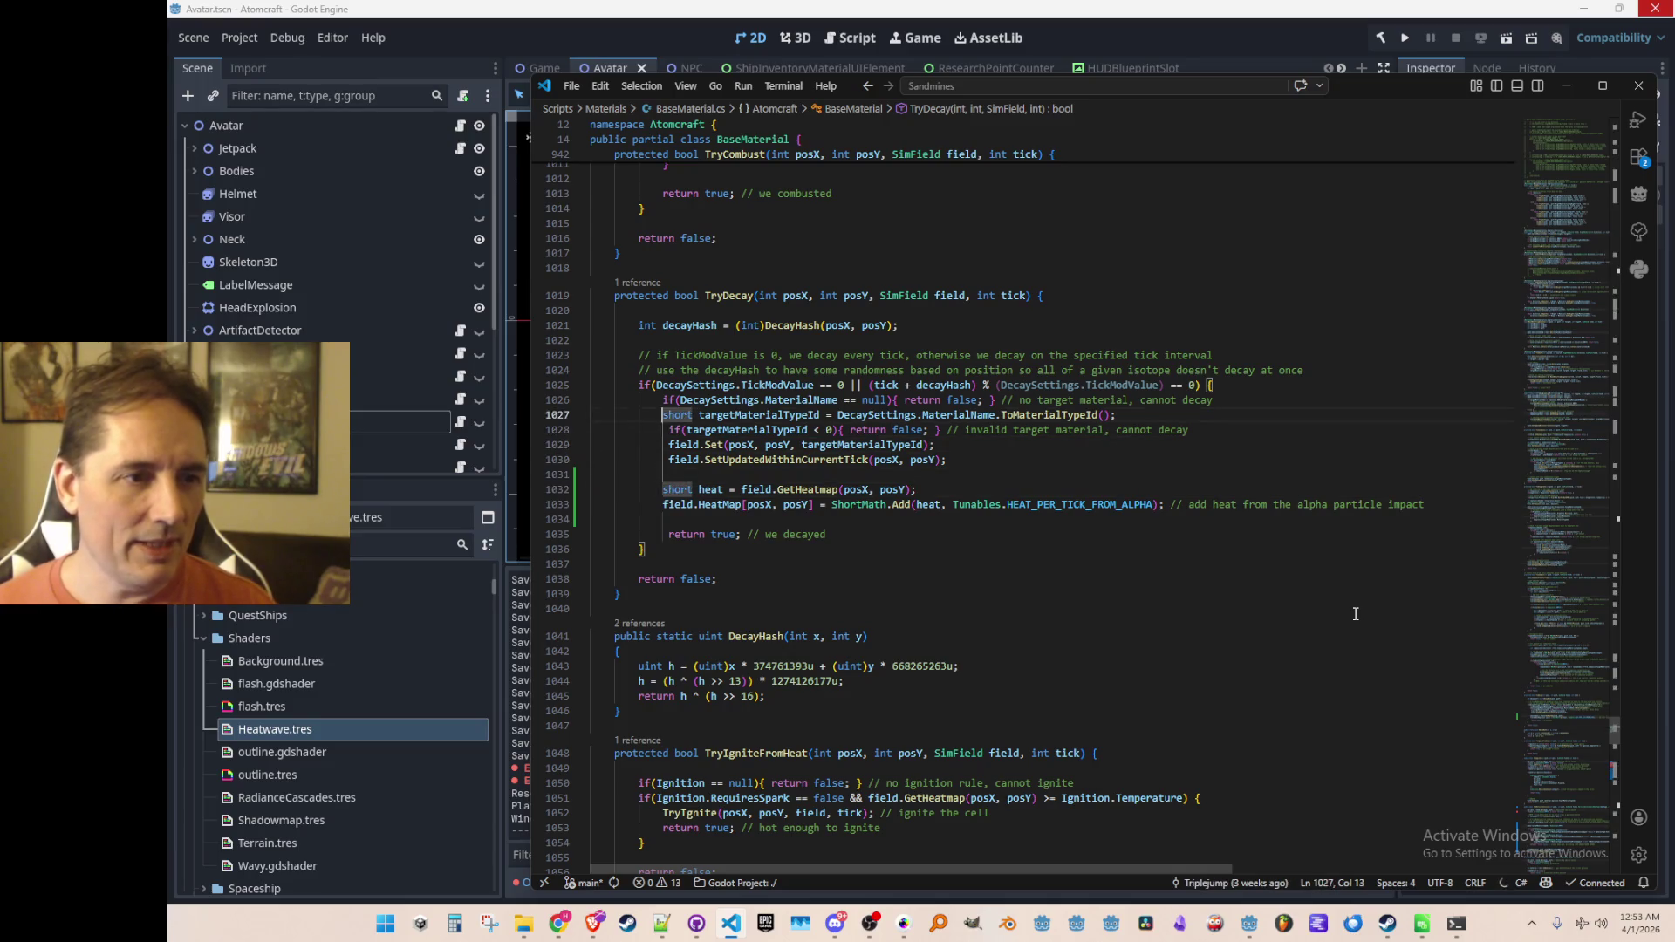
{"action": "key", "text": "ctrl+shift+Left"}
{"action": "key", "text": "Down"}
{"action": "key", "text": "Down"}
{"action": "key", "text": "Down"}
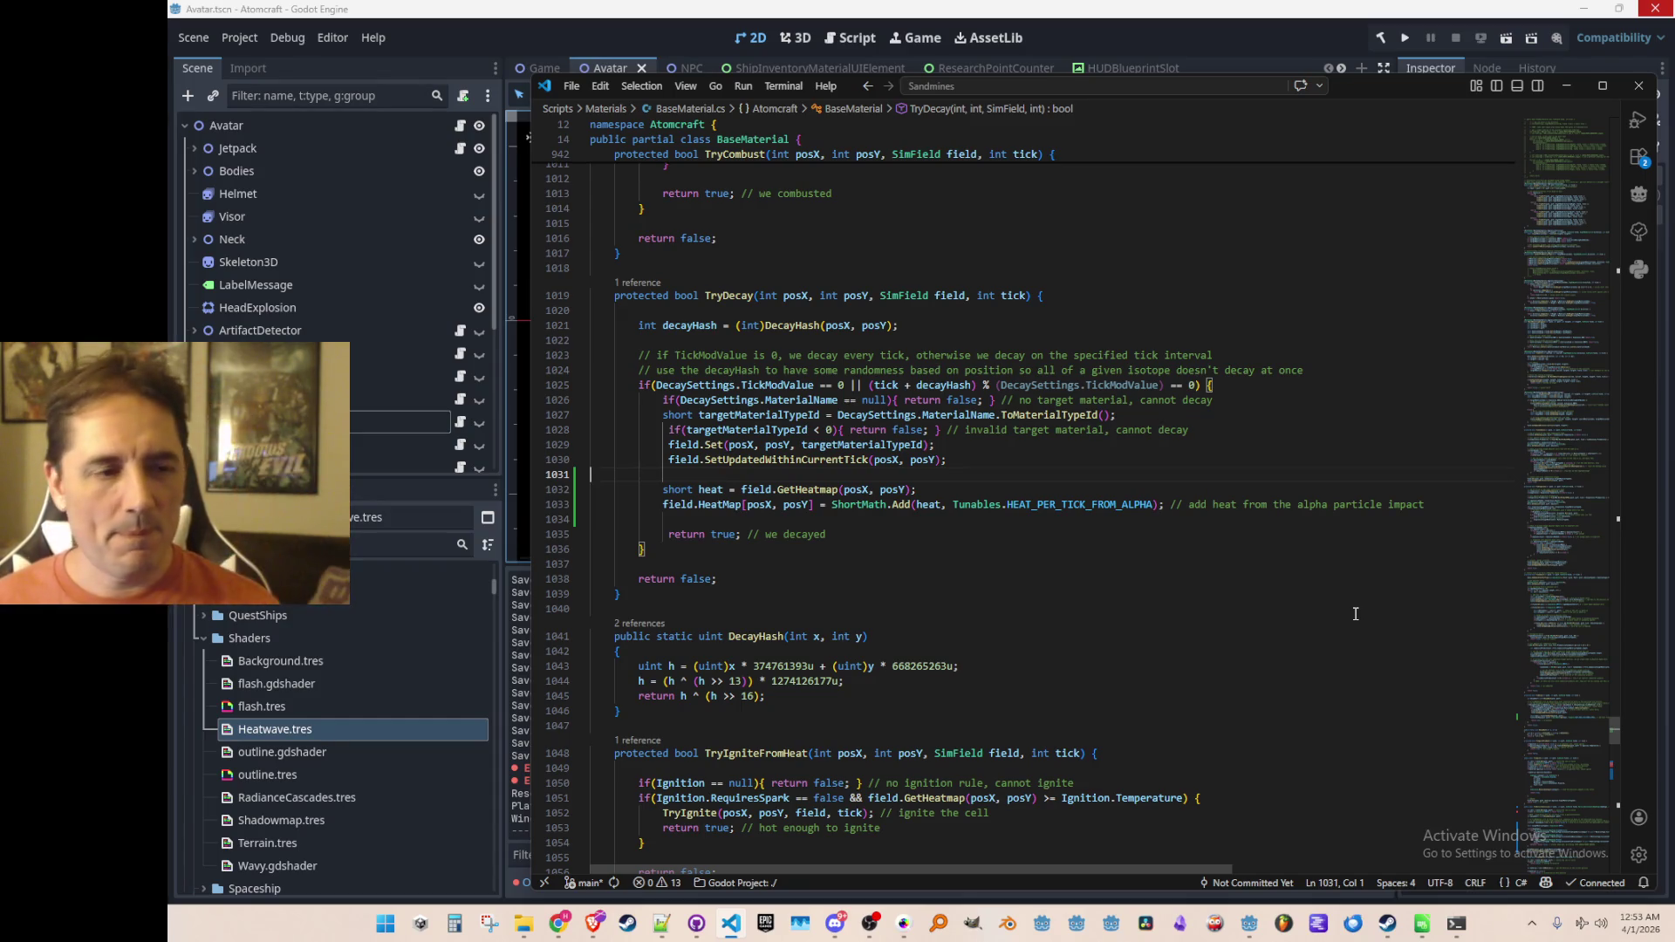
{"action": "key", "text": "Return"}
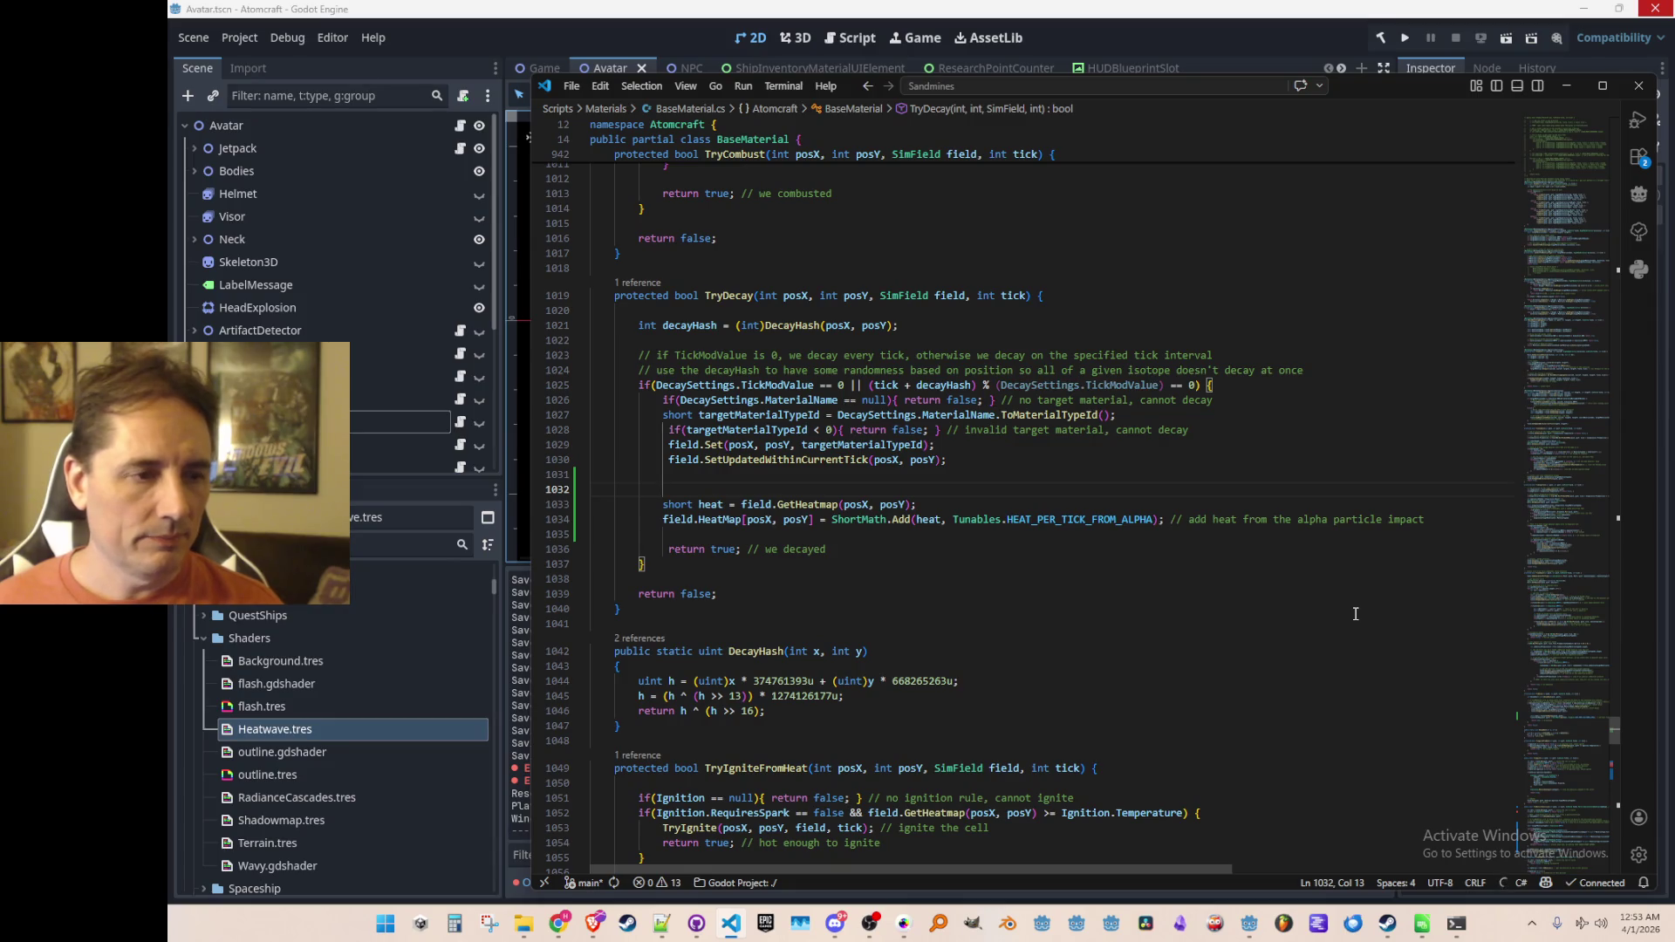
{"action": "key", "text": "Up"}
{"action": "key", "text": "Up"}
{"action": "key", "text": "Up"}
{"action": "key", "text": "Delete"}
{"action": "key", "text": "Down"}
{"action": "key", "text": "Delete"}
{"action": "key", "text": "Down"}
{"action": "key", "text": "Delete"}
{"action": "key", "text": "Down"}
{"action": "key", "text": "Down"}
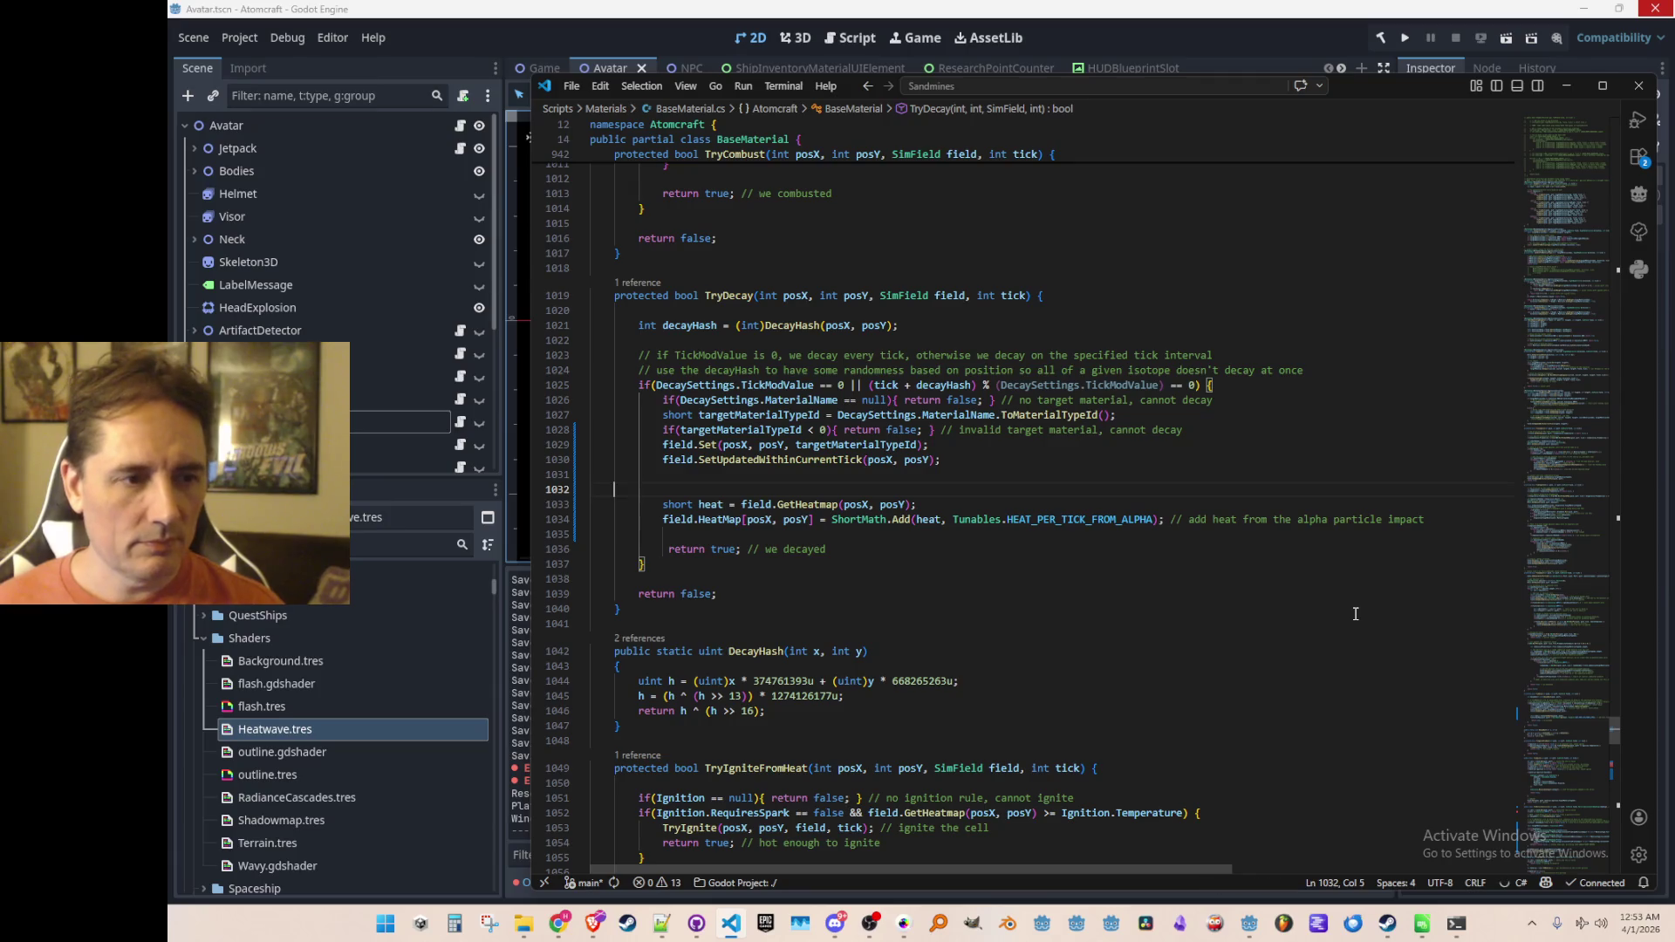
Step: Write an empty switch (DecaySettings.Mode) { } block
{"action": "type", "text": "DecaySettings."}
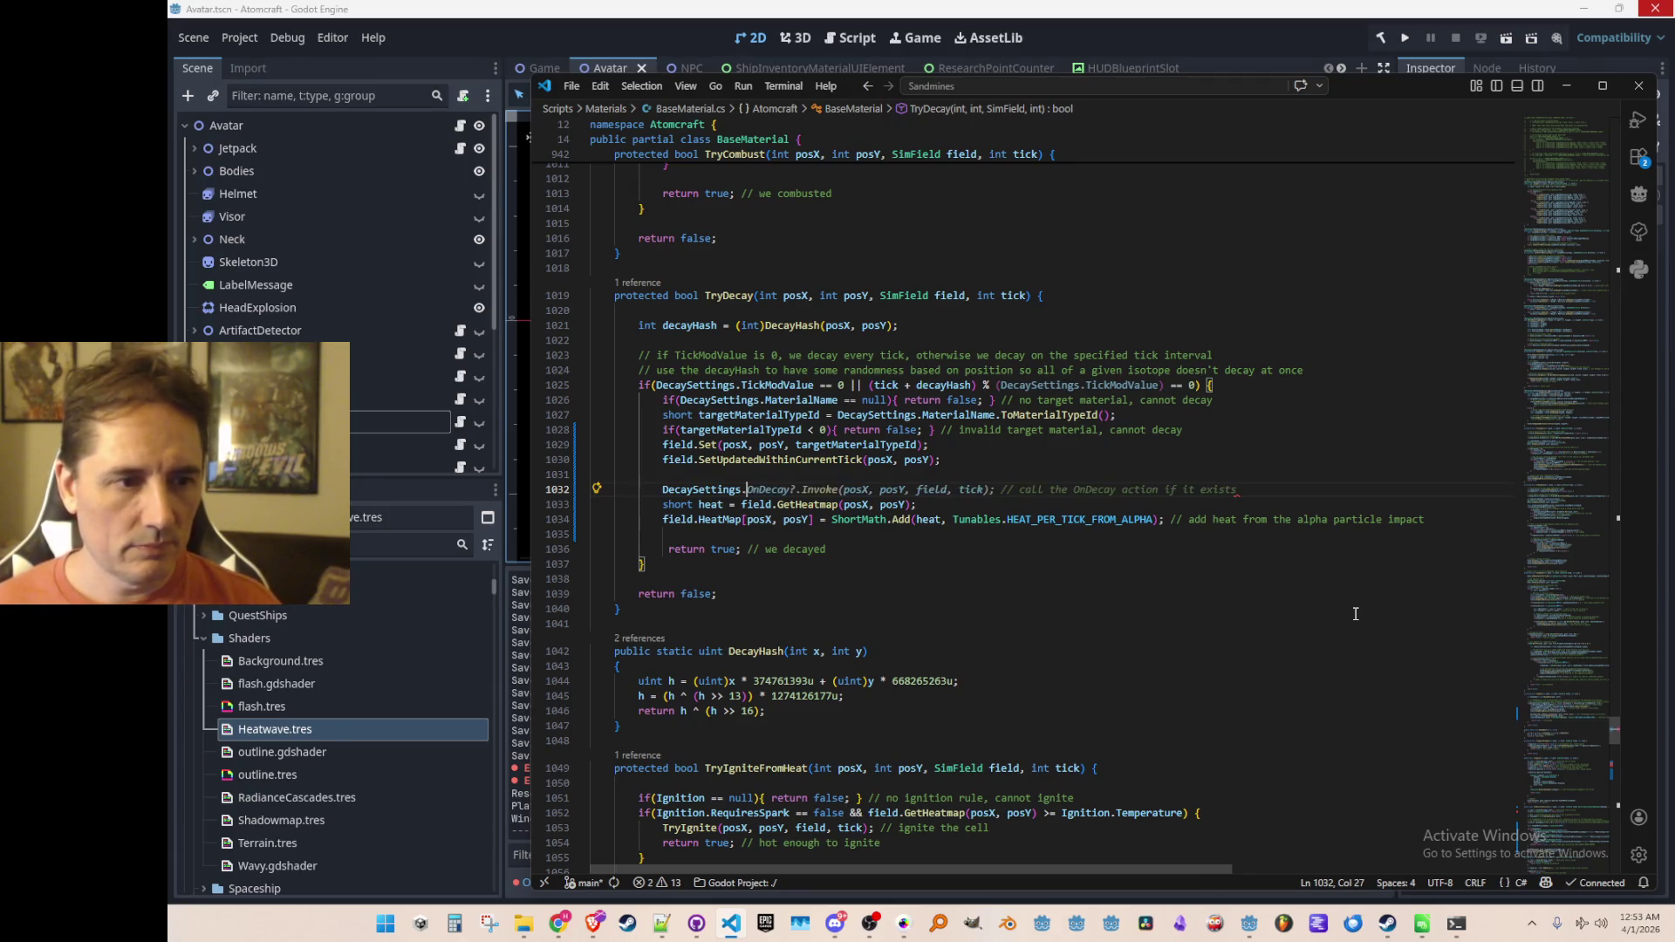
{"action": "type", "text": "Mo"}
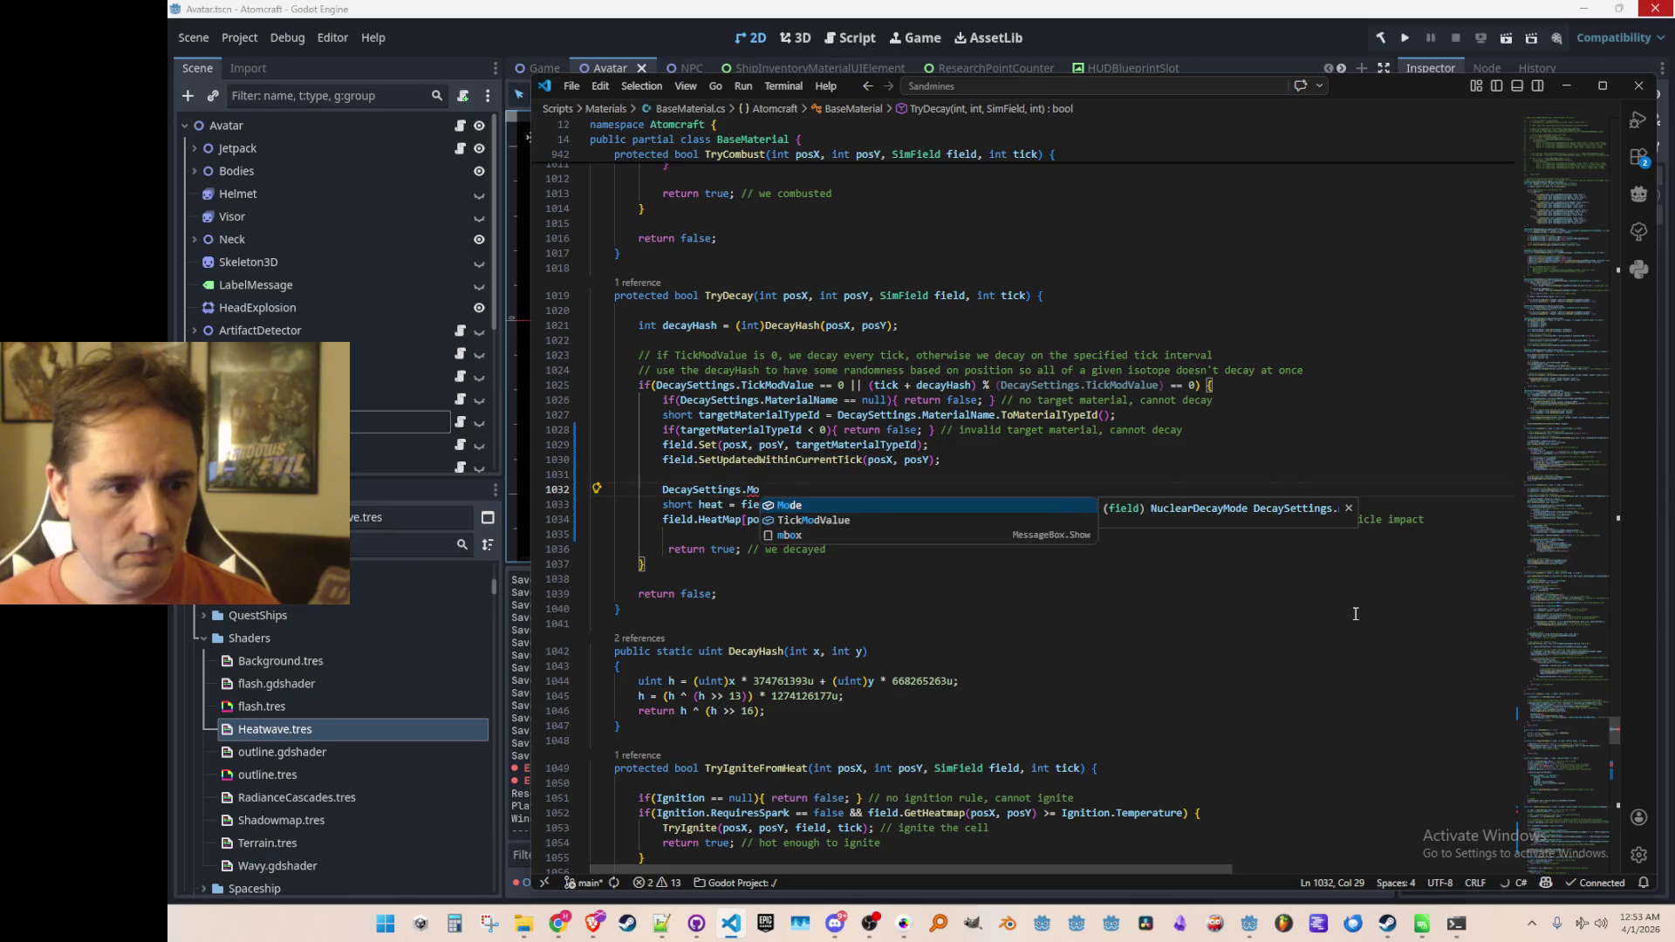
{"action": "key", "text": "Tab"}
{"action": "key", "text": "Home"}
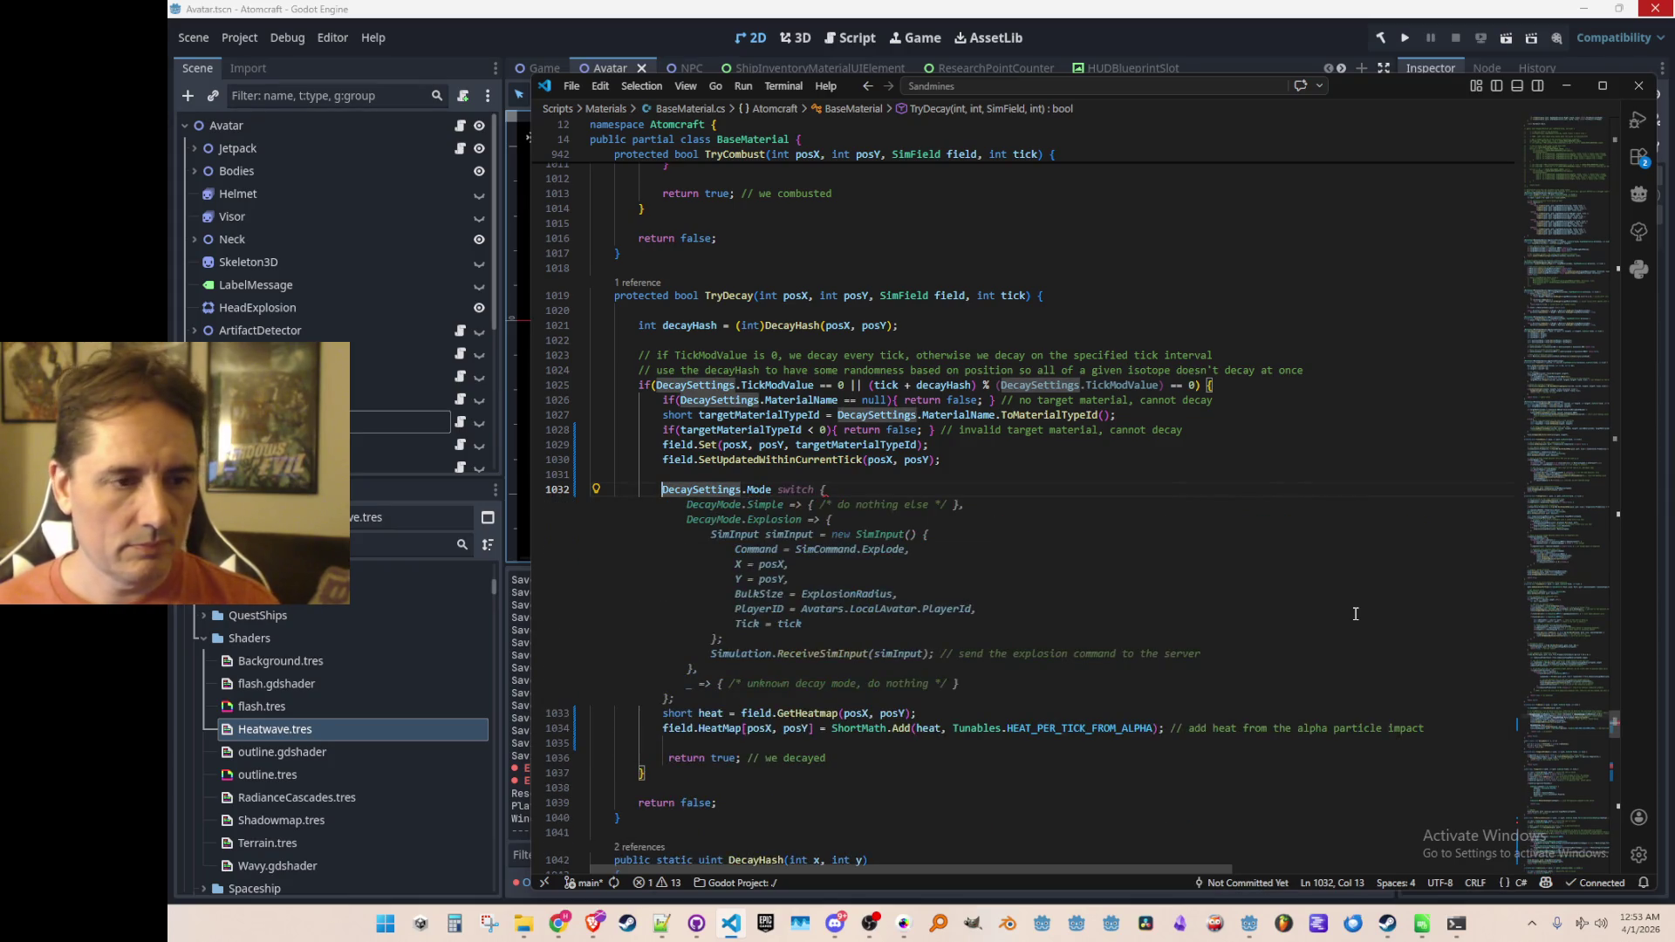
{"action": "type", "text": "switch("}
{"action": "key", "text": "End"}
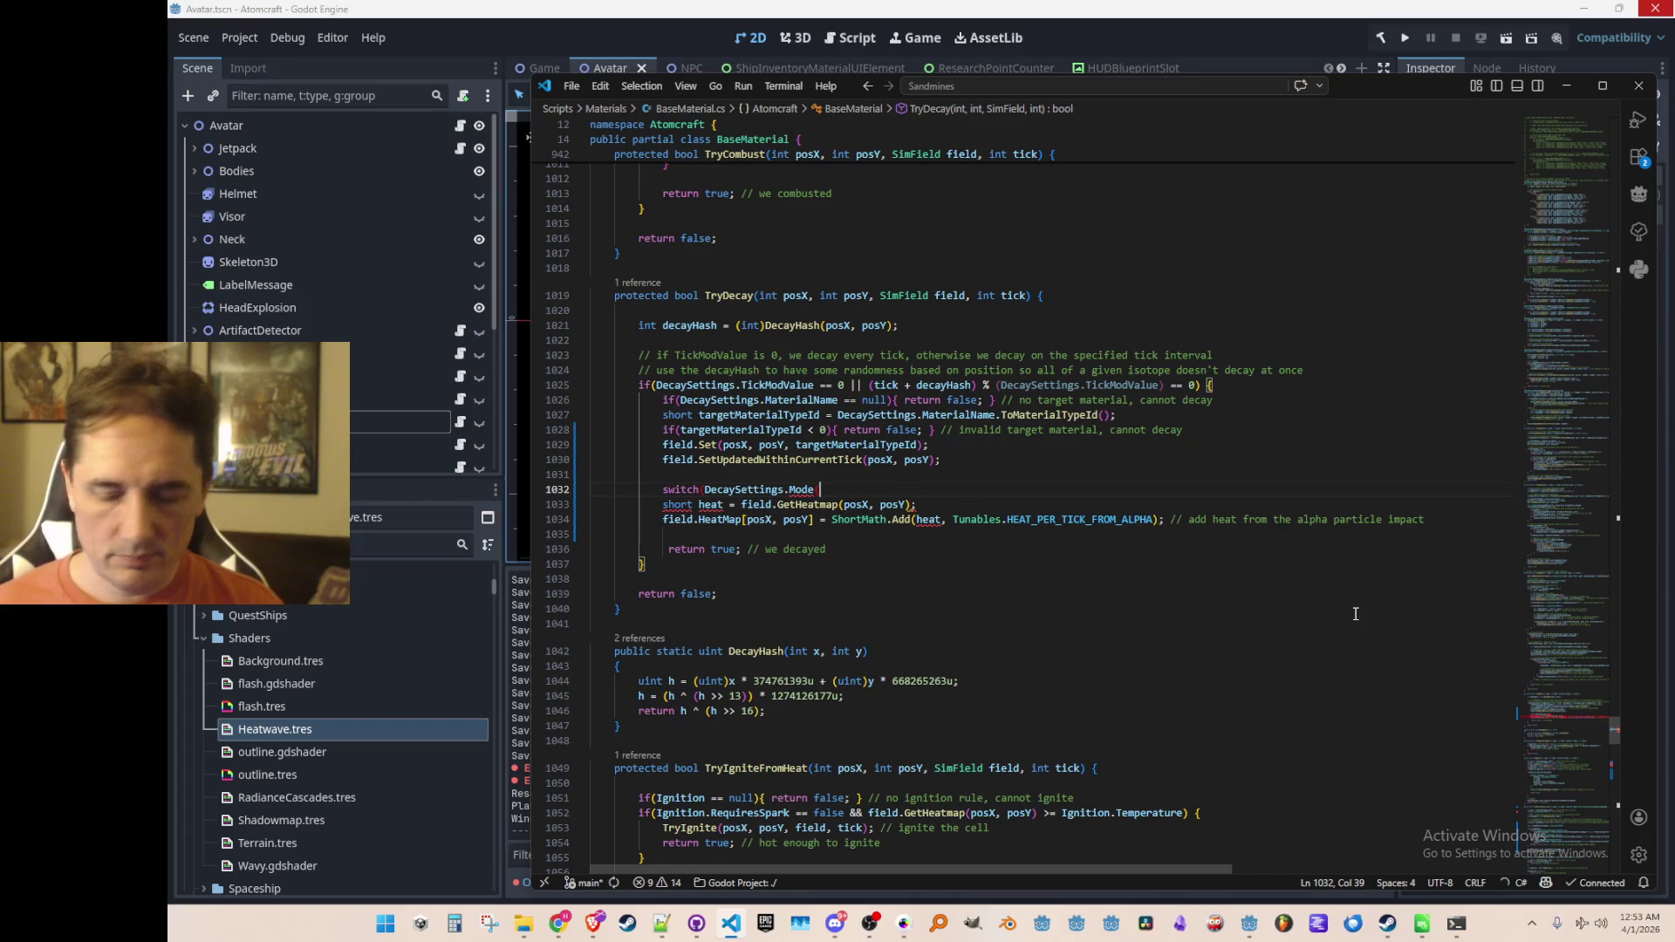
{"action": "key", "text": "BackSpace"}
{"action": "type", "text": "){"}
{"action": "key", "text": "Return"}
{"action": "type", "text": "}"}
Step: Go to Mode's definition and browse the NuclearDecayMode enum values in DecaySettings.cs
{"action": "key", "text": "Up"}
{"action": "key", "text": "ctrl+Right"}
{"action": "key", "text": "ctrl+Right"}
{"action": "key", "text": "ctrl+Right"}
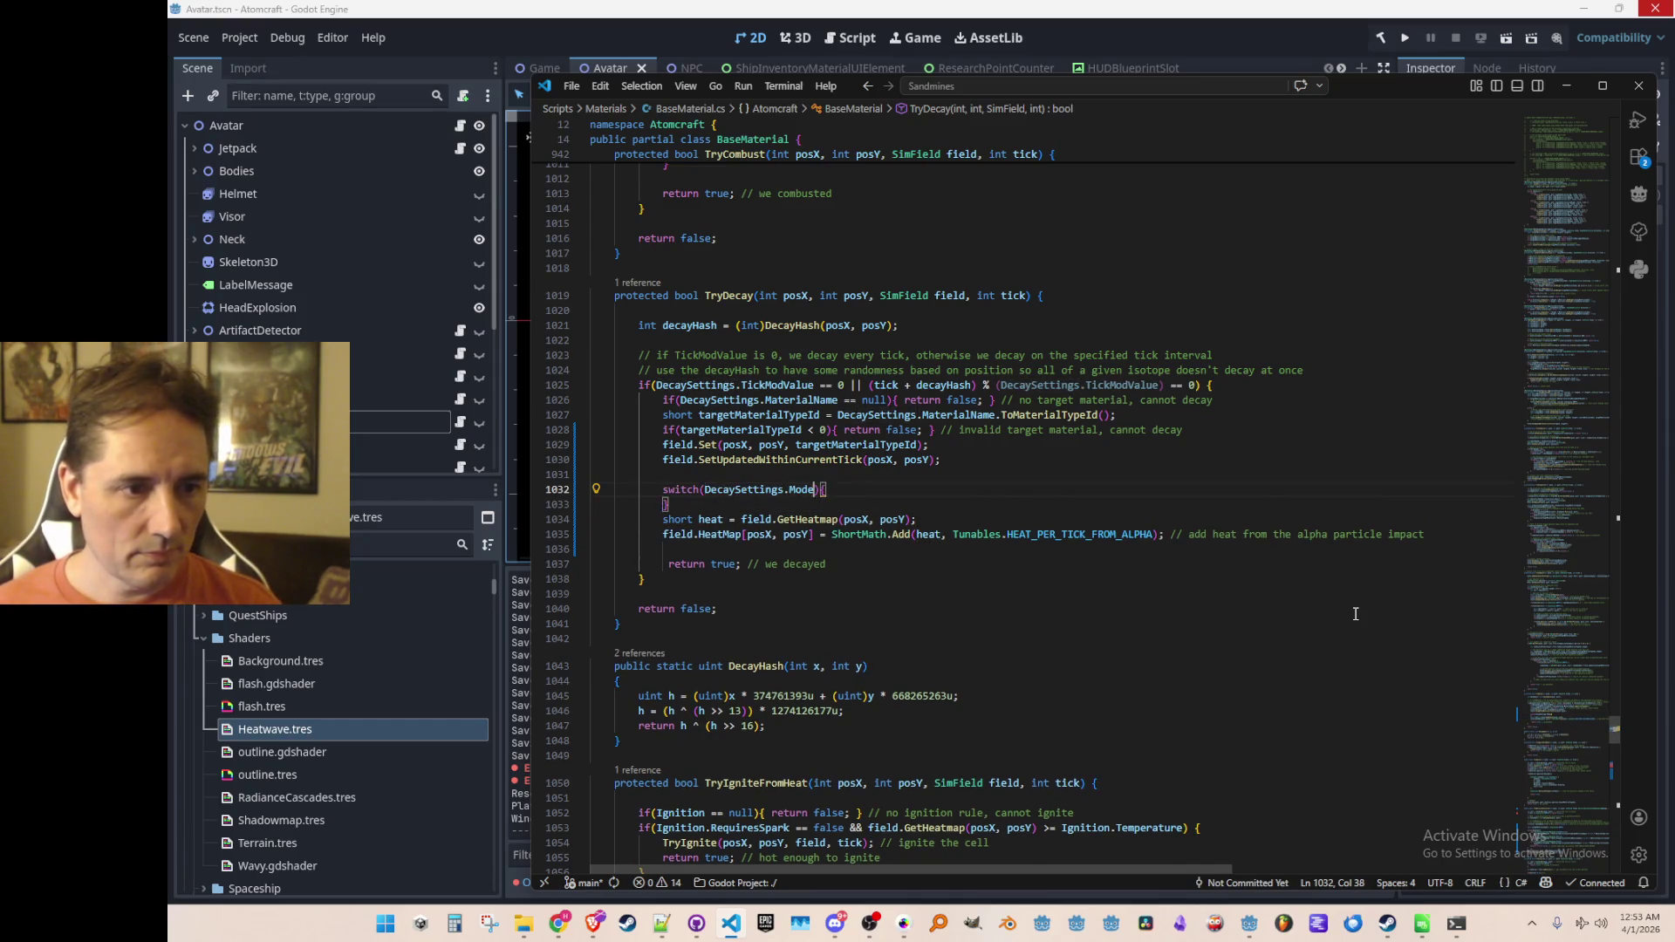
{"action": "key", "text": "F12"}
{"action": "key", "text": "Up"}
{"action": "key", "text": "Up"}
{"action": "key", "text": "Up"}
{"action": "key", "text": "Up"}
{"action": "key", "text": "Left"}
{"action": "key", "text": "End"}
{"action": "key", "text": "Down"}
{"action": "key", "text": "Down"}
{"action": "key", "text": "Down"}
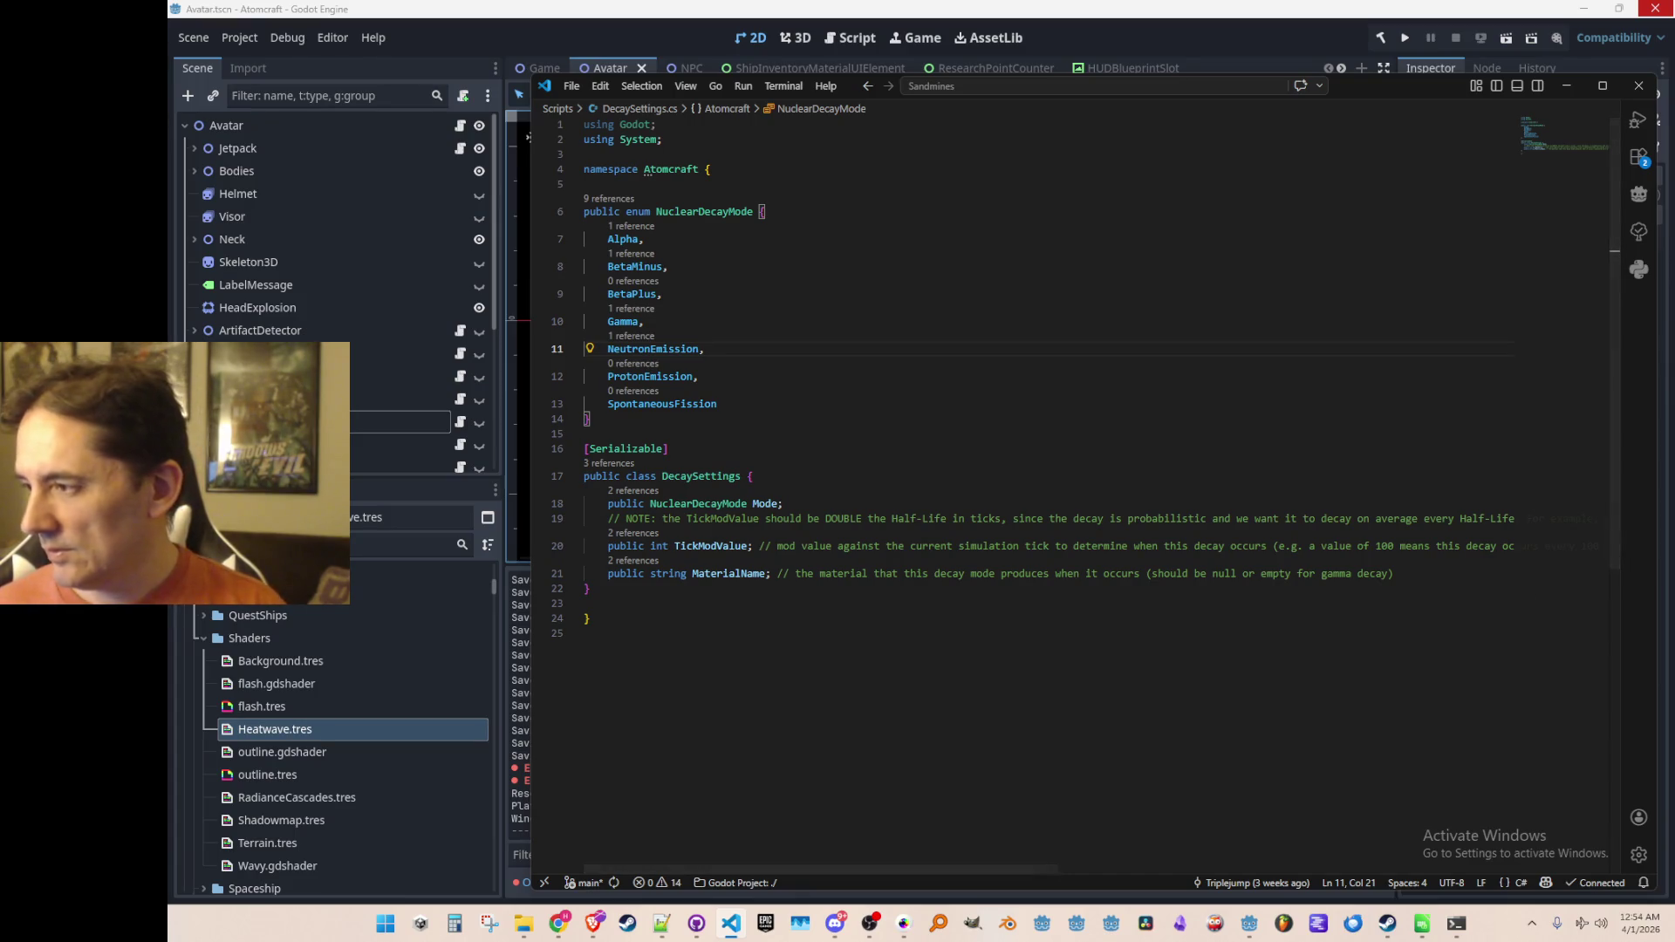
Step: Add reaction comments after BetaMinus ('// p + e -> n + neutrino') and BetaPlus, accepting Copilot's suggestions
{"action": "key", "text": "alt+Tab"}
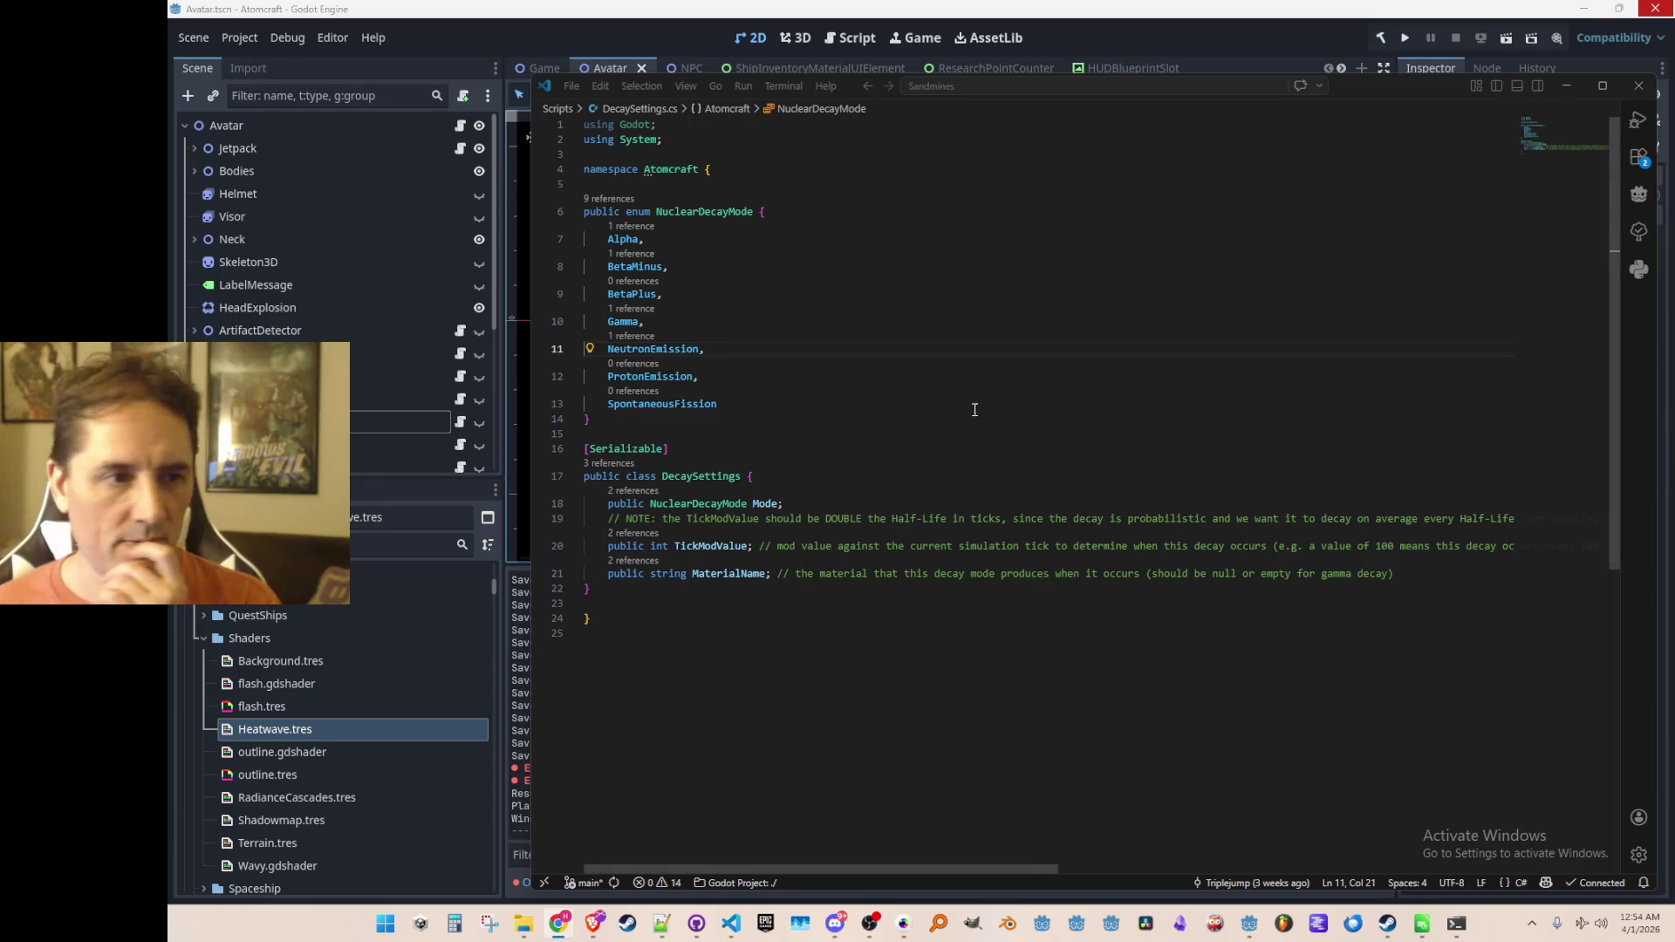
{"action": "left_click", "coordinate": [1046, 270]}
{"action": "type", "text": "// p + e -> n + neutrino"}
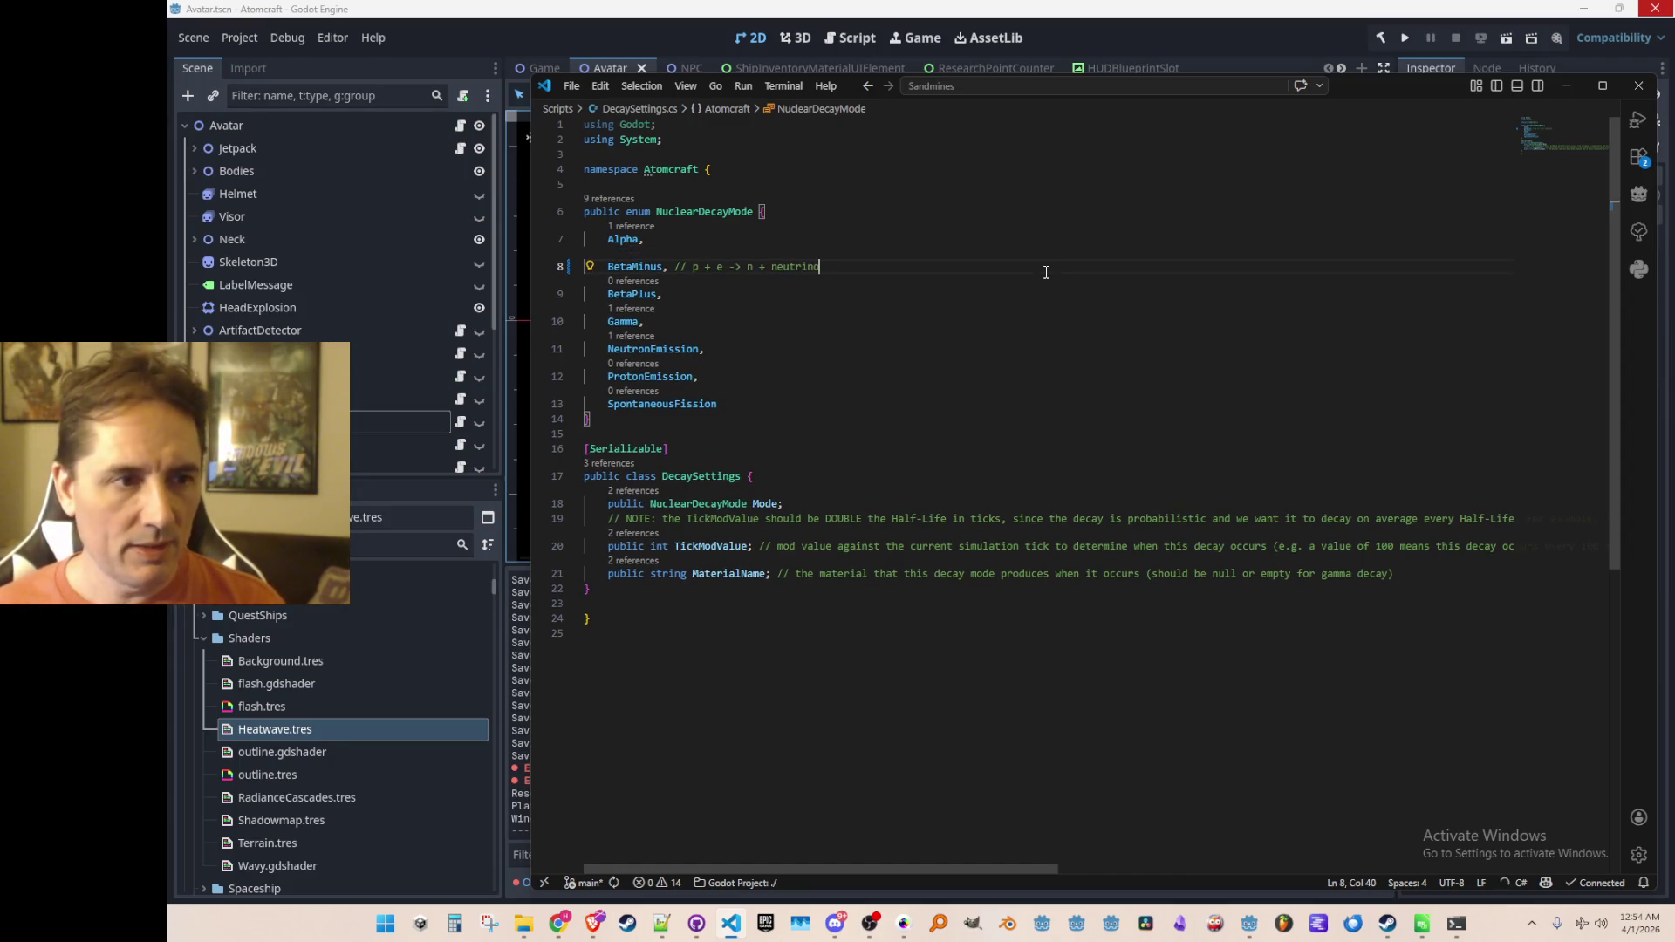
{"action": "key", "text": "Tab"}
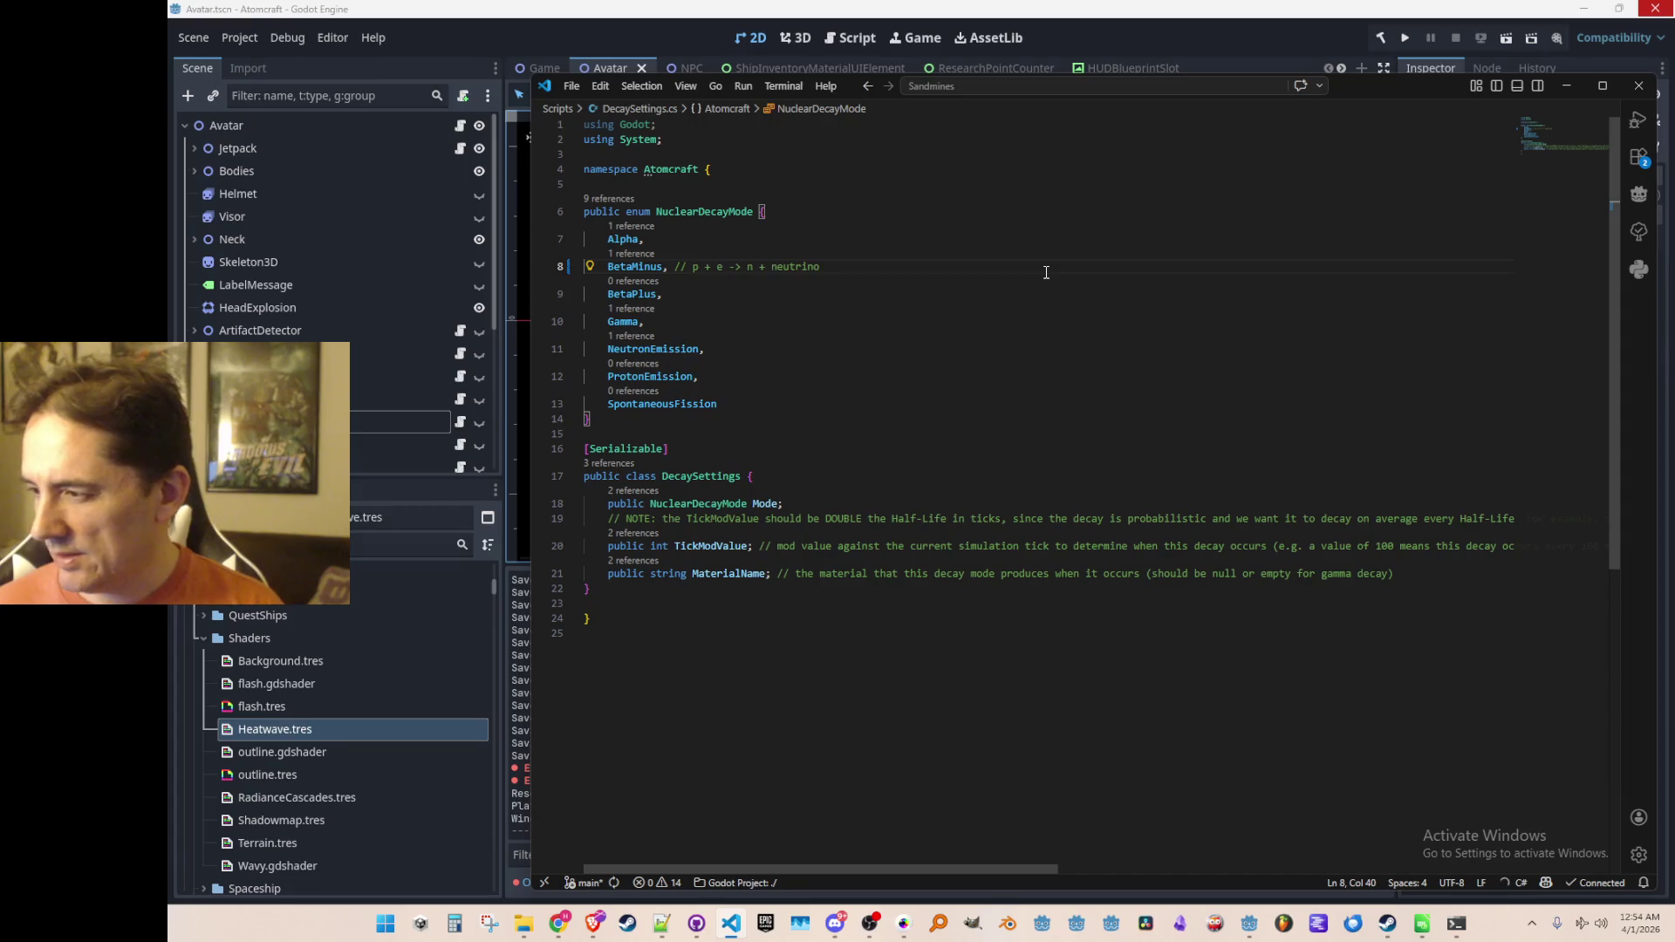
{"action": "key", "text": "Down"}
{"action": "key", "text": "Down"}
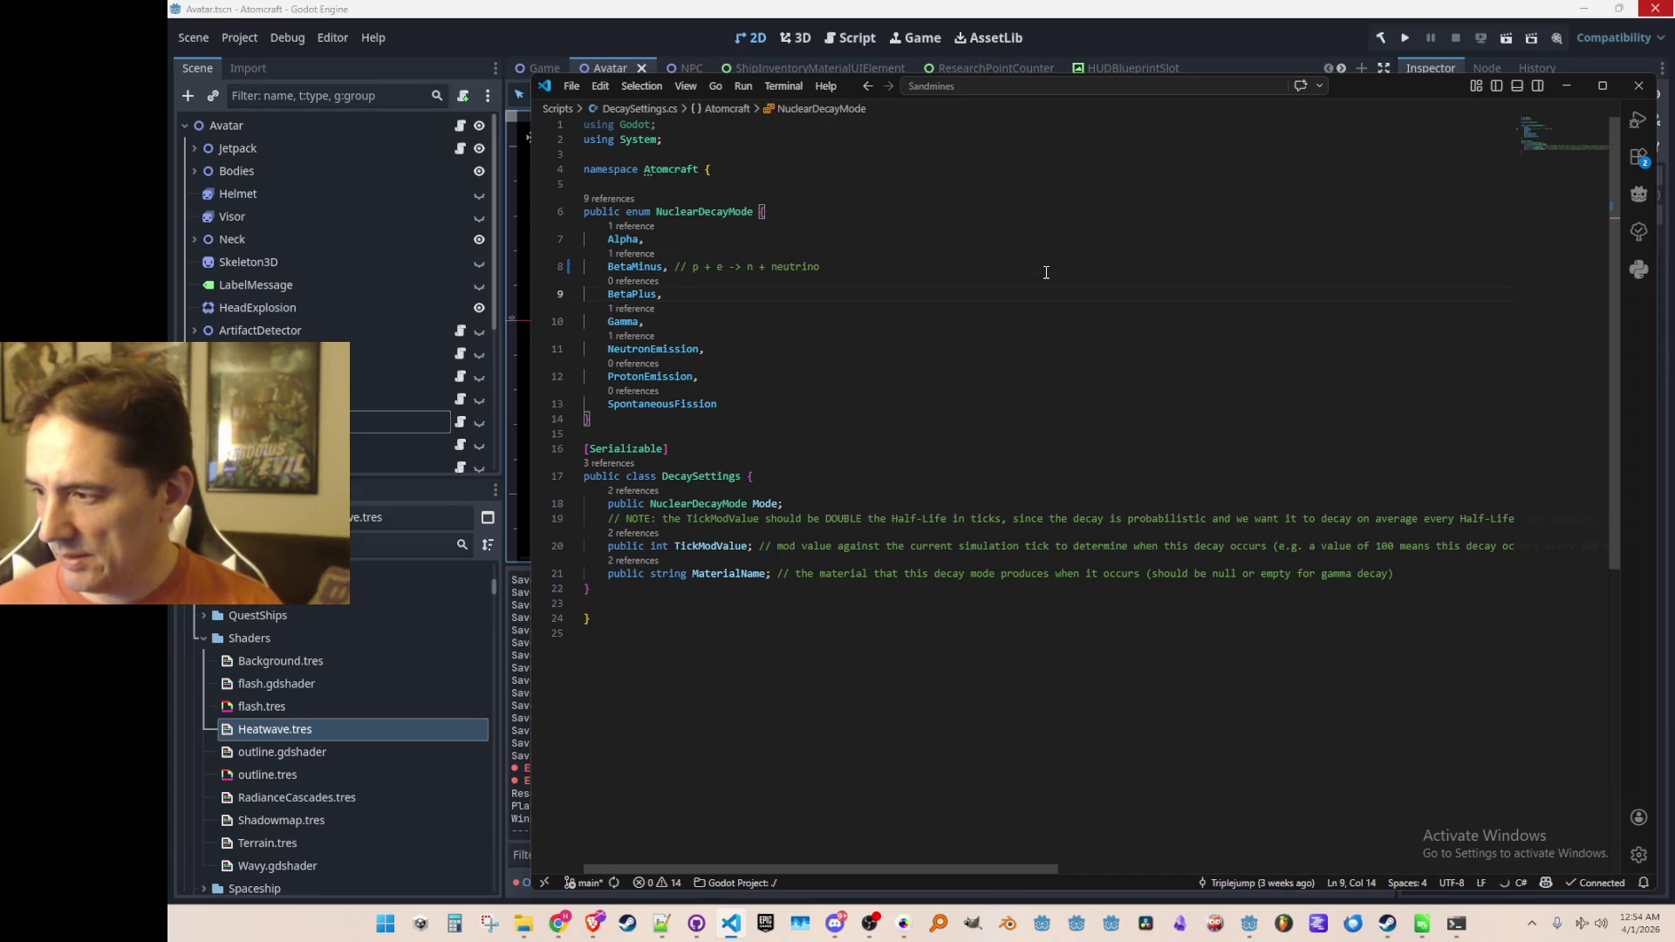
{"action": "key", "text": "Up"}
{"action": "type", "text": "//"}
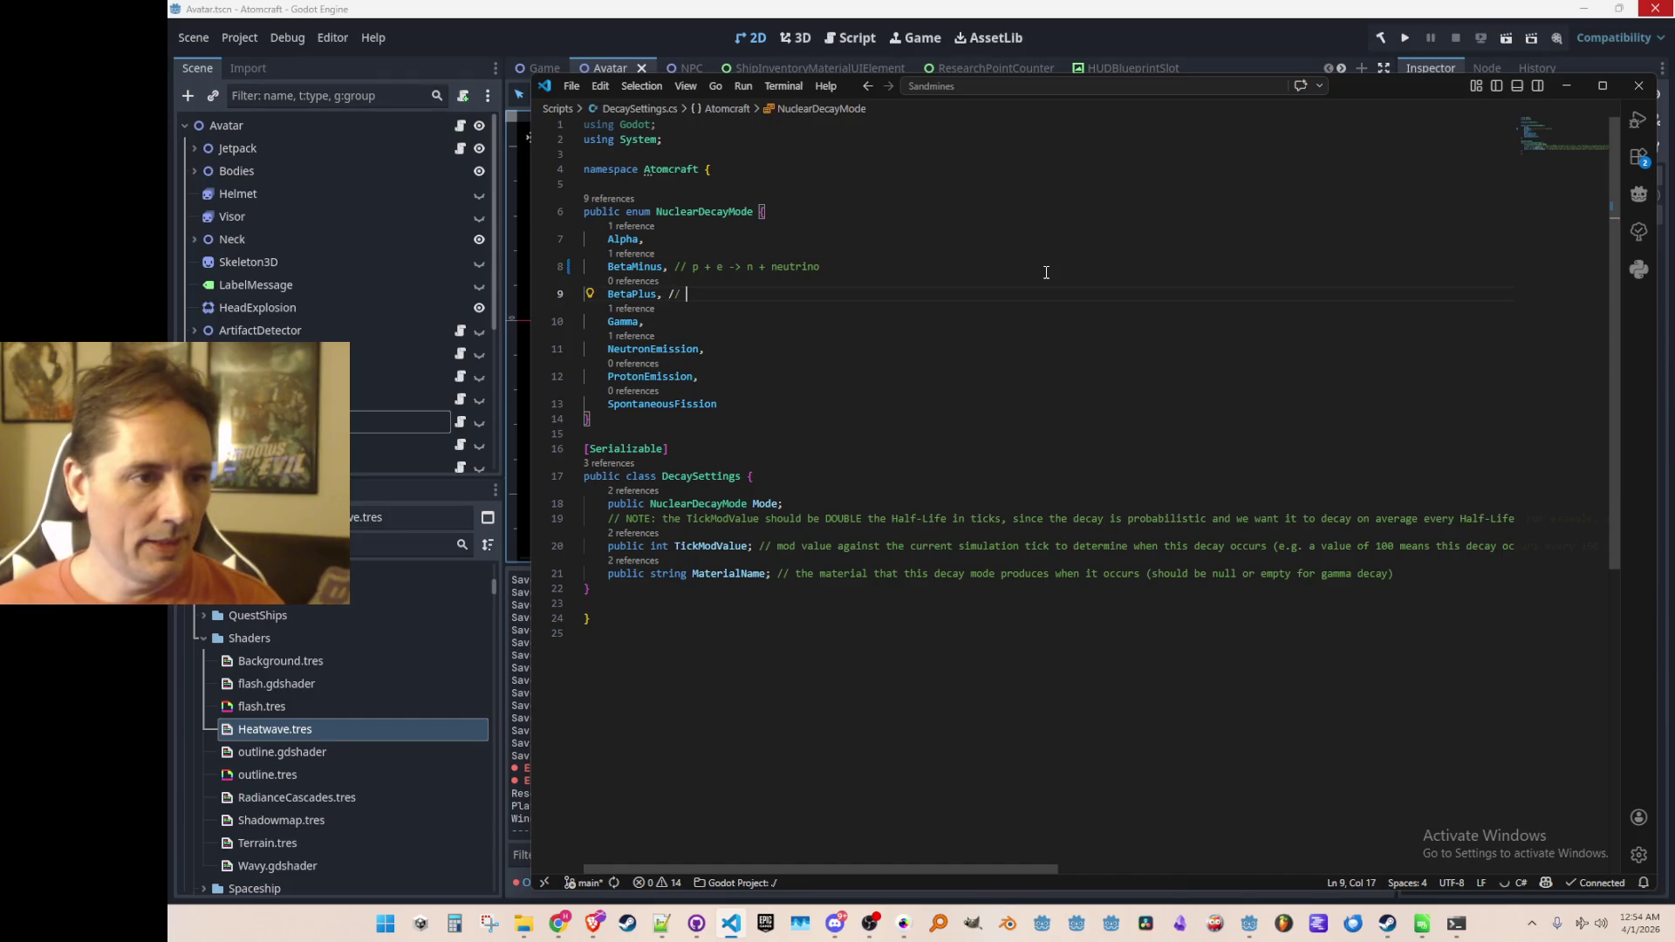
{"action": "key", "text": "Tab"}
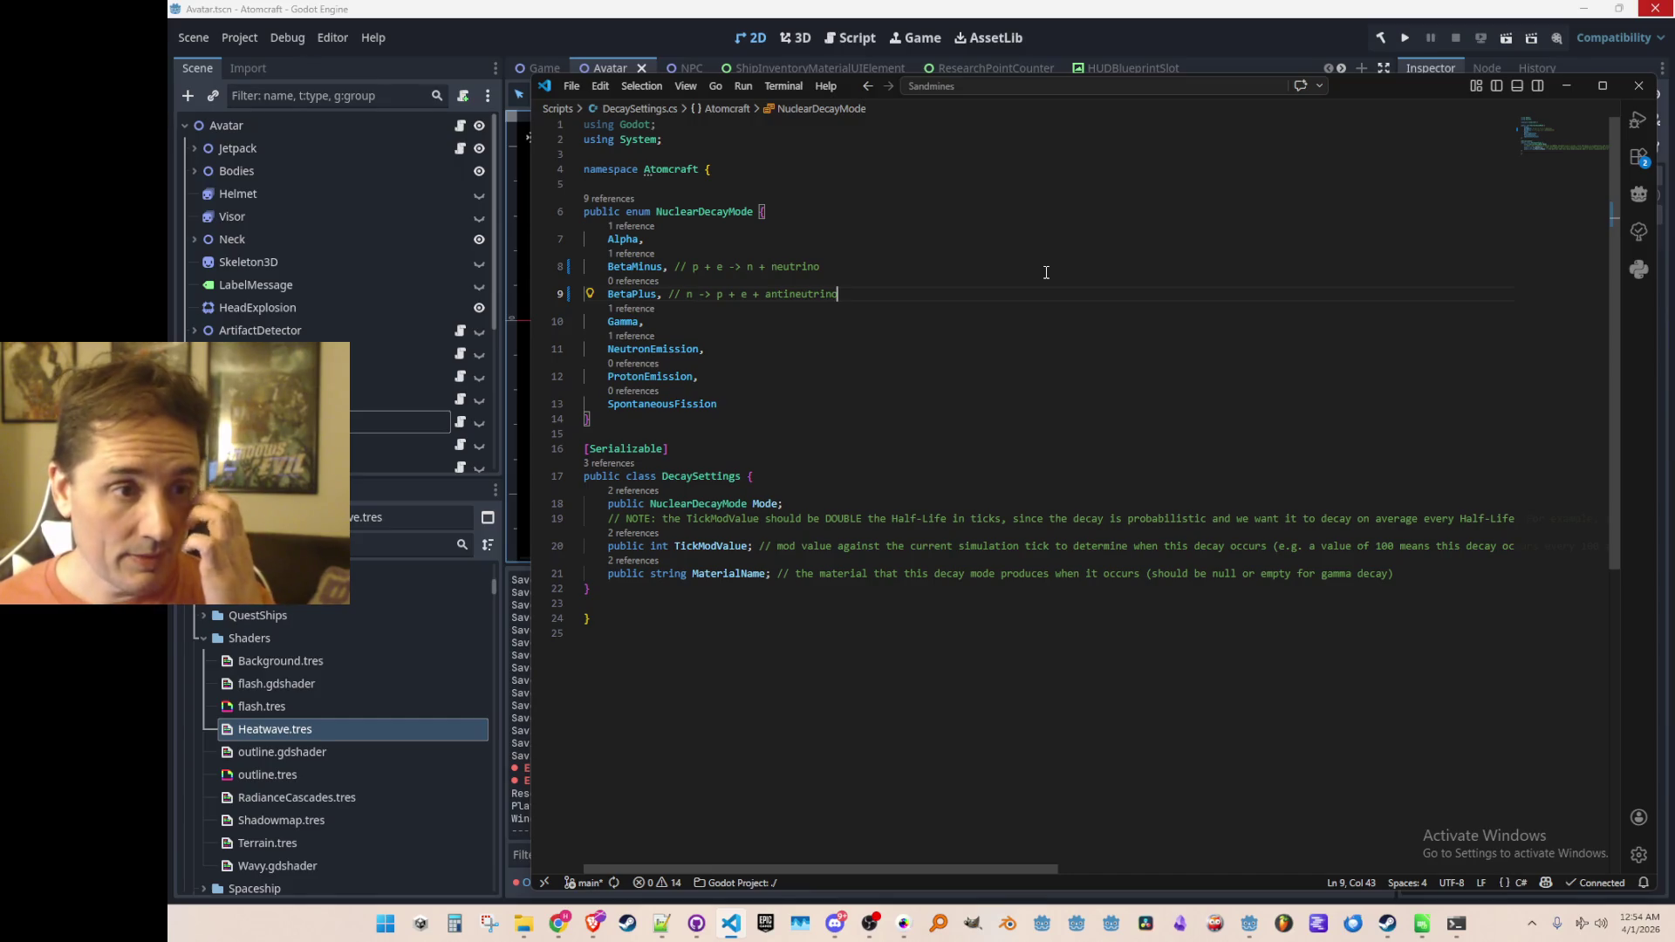
Step: Select the whole NuclearDecayMode enum and go back to BaseMaterial.cs
{"action": "key", "text": "Up"}
{"action": "key", "text": "Up"}
{"action": "key", "text": "Up"}
{"action": "key", "text": "Home"}
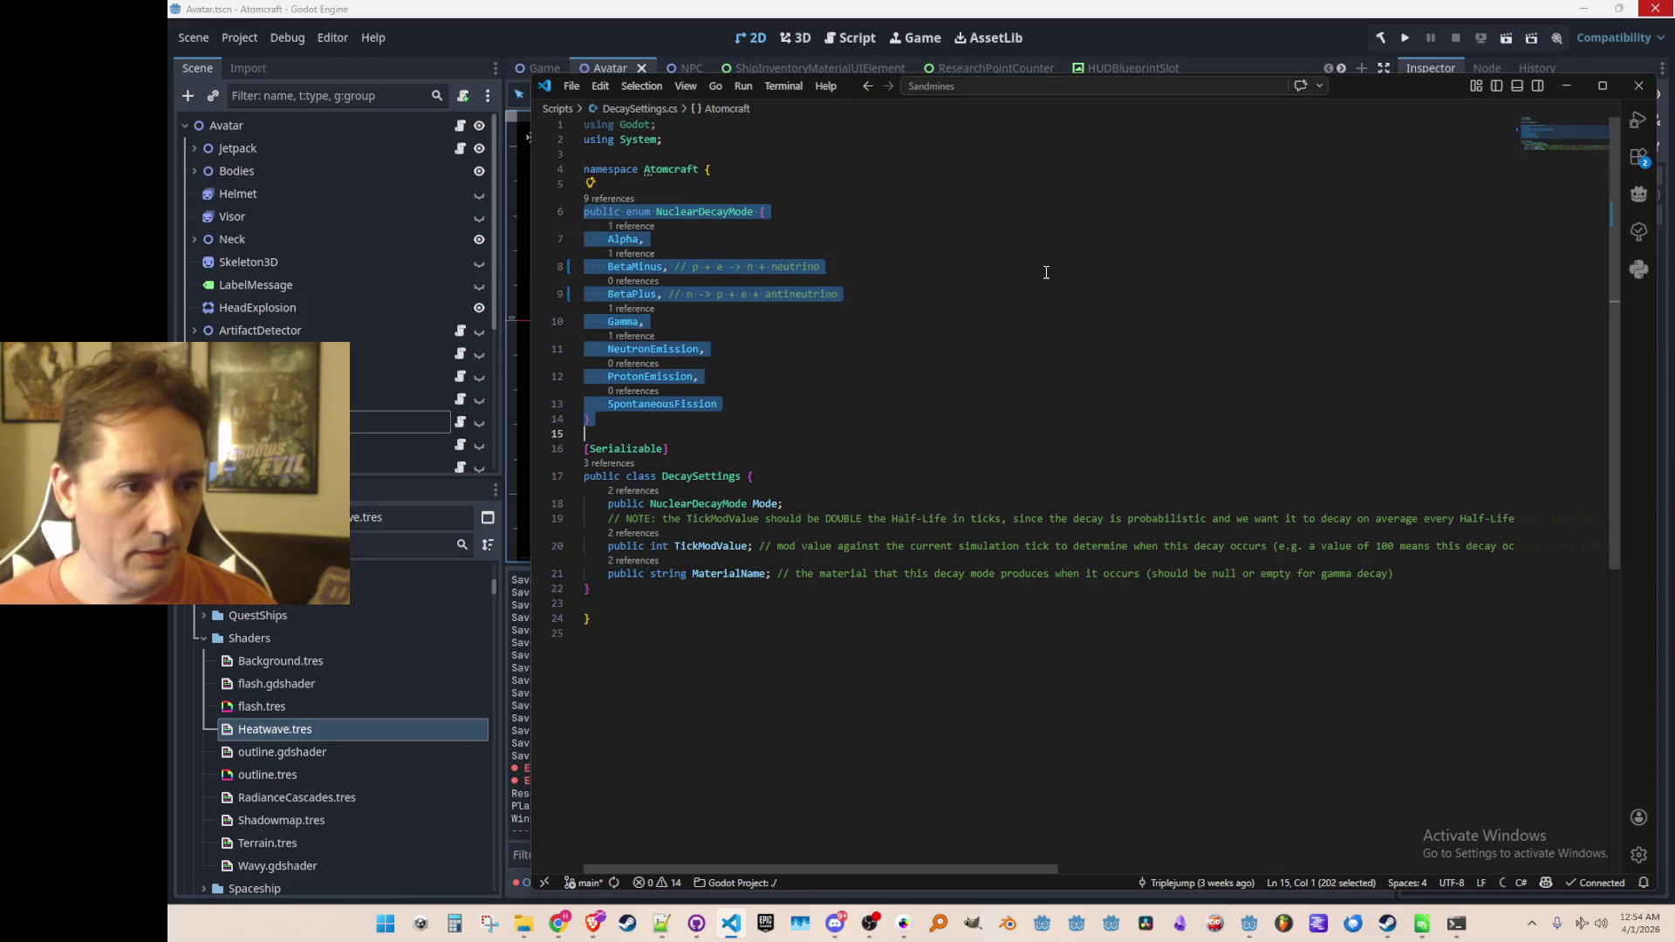
{"action": "key", "text": "Up"}
{"action": "key", "text": "ctrl+Tab"}
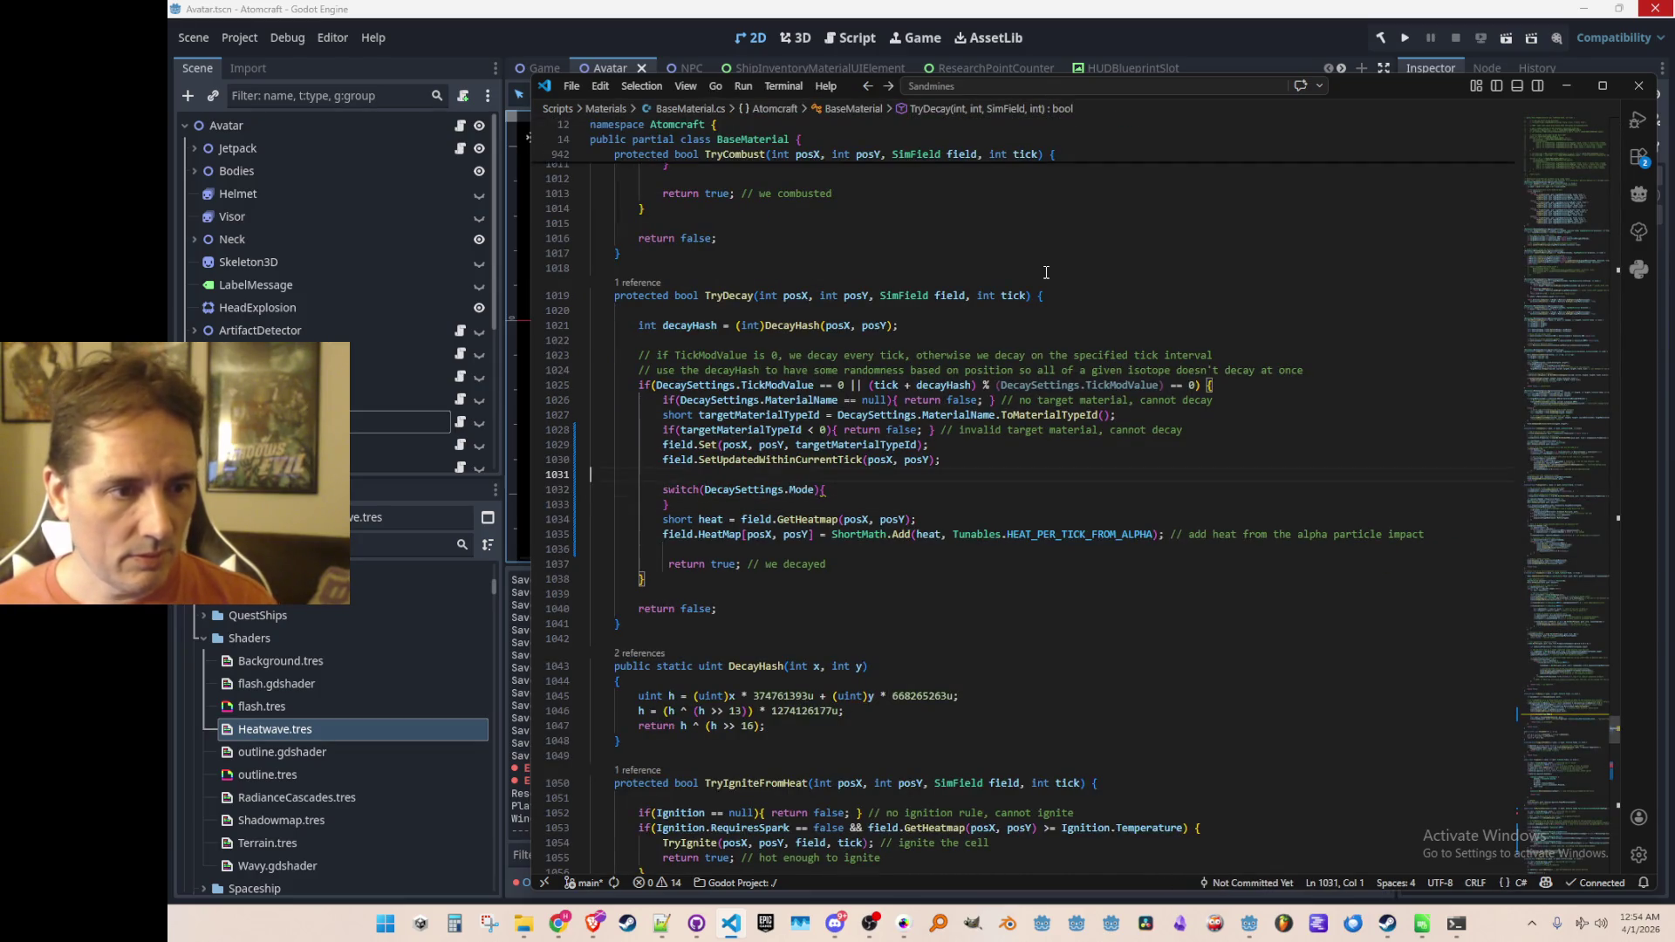
Step: Paste the NuclearDecayMode enum into TryDecay commented out, and remove the blank line above the switch
{"action": "type", "text": "public enum NuclearDecayMode {     Alpha,     BetaMinus, // p + e -> n + neutrino     BetaPlus, // n -> p + e + antineutrino     Gamma,     NeutronEmission,     ProtonEmission,     SpontaneousFission }"}
{"action": "key", "text": "shift+Up"}
{"action": "key", "text": "shift+Up"}
{"action": "key", "text": "shift+Up"}
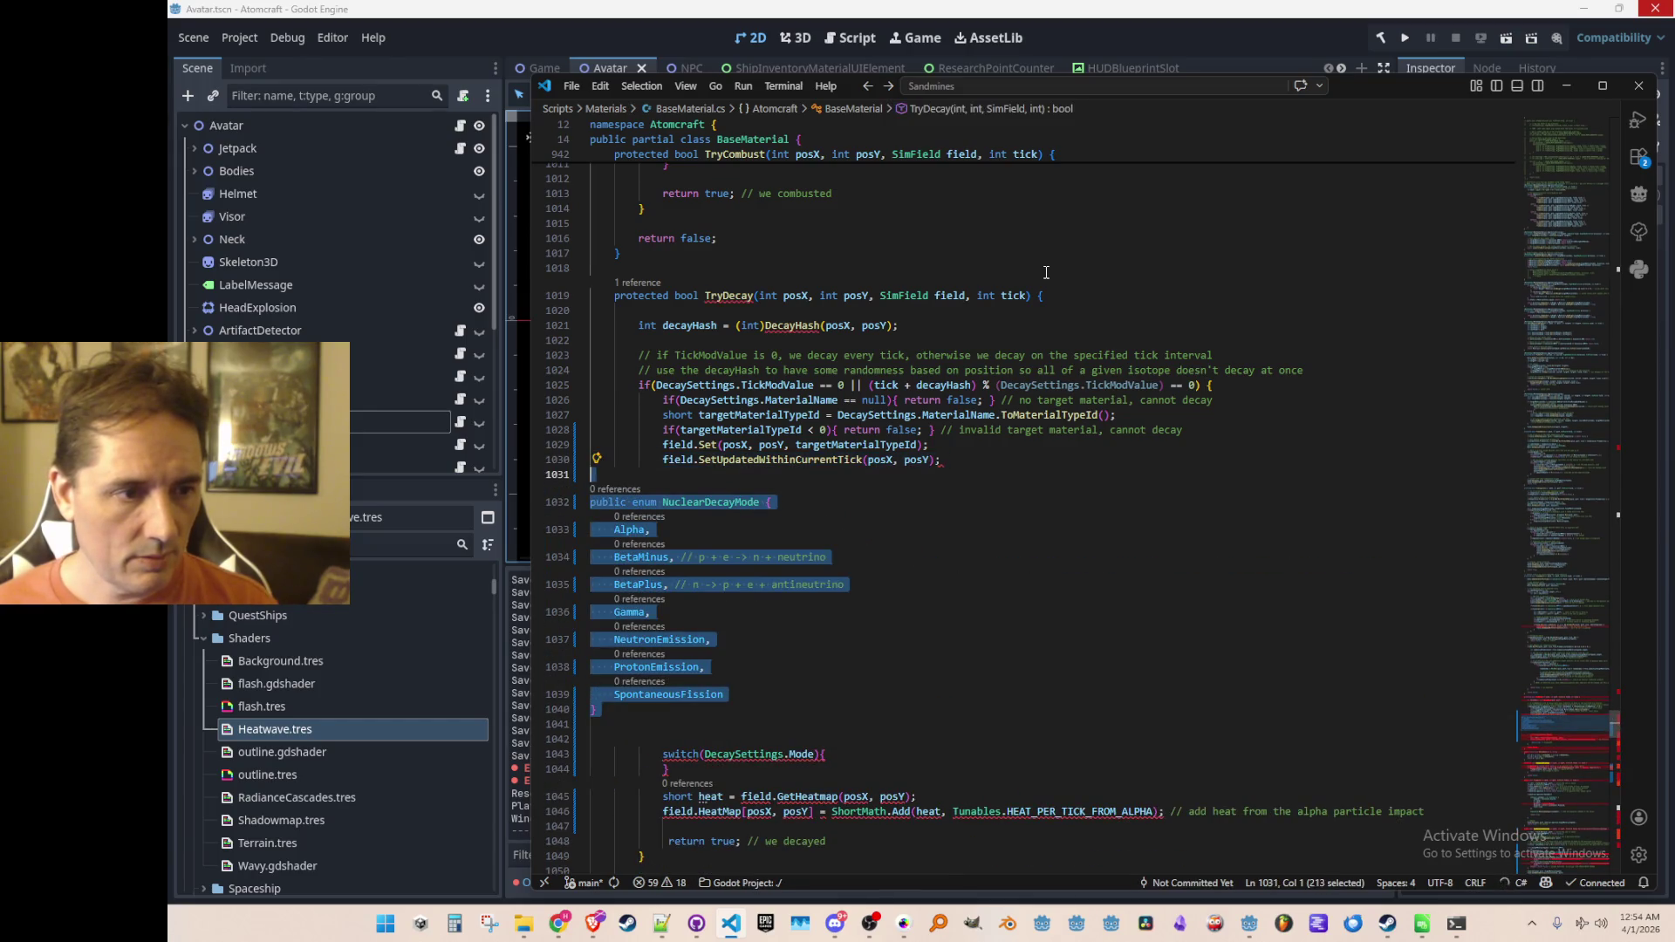
{"action": "key", "text": "ctrl+slash"}
{"action": "scroll", "coordinate": [1046, 272], "scroll_direction": "down", "scroll_amount": 4}
{"action": "left_click", "coordinate": [1122, 449]}
{"action": "key", "text": "Delete"}
{"action": "key", "text": "Down"}
{"action": "key", "text": "End"}
Step: Add an empty Alpha case to the switch, deleting the suggested audio call
{"action": "key", "text": "Up"}
{"action": "key", "text": "End"}
{"action": "key", "text": "Return"}
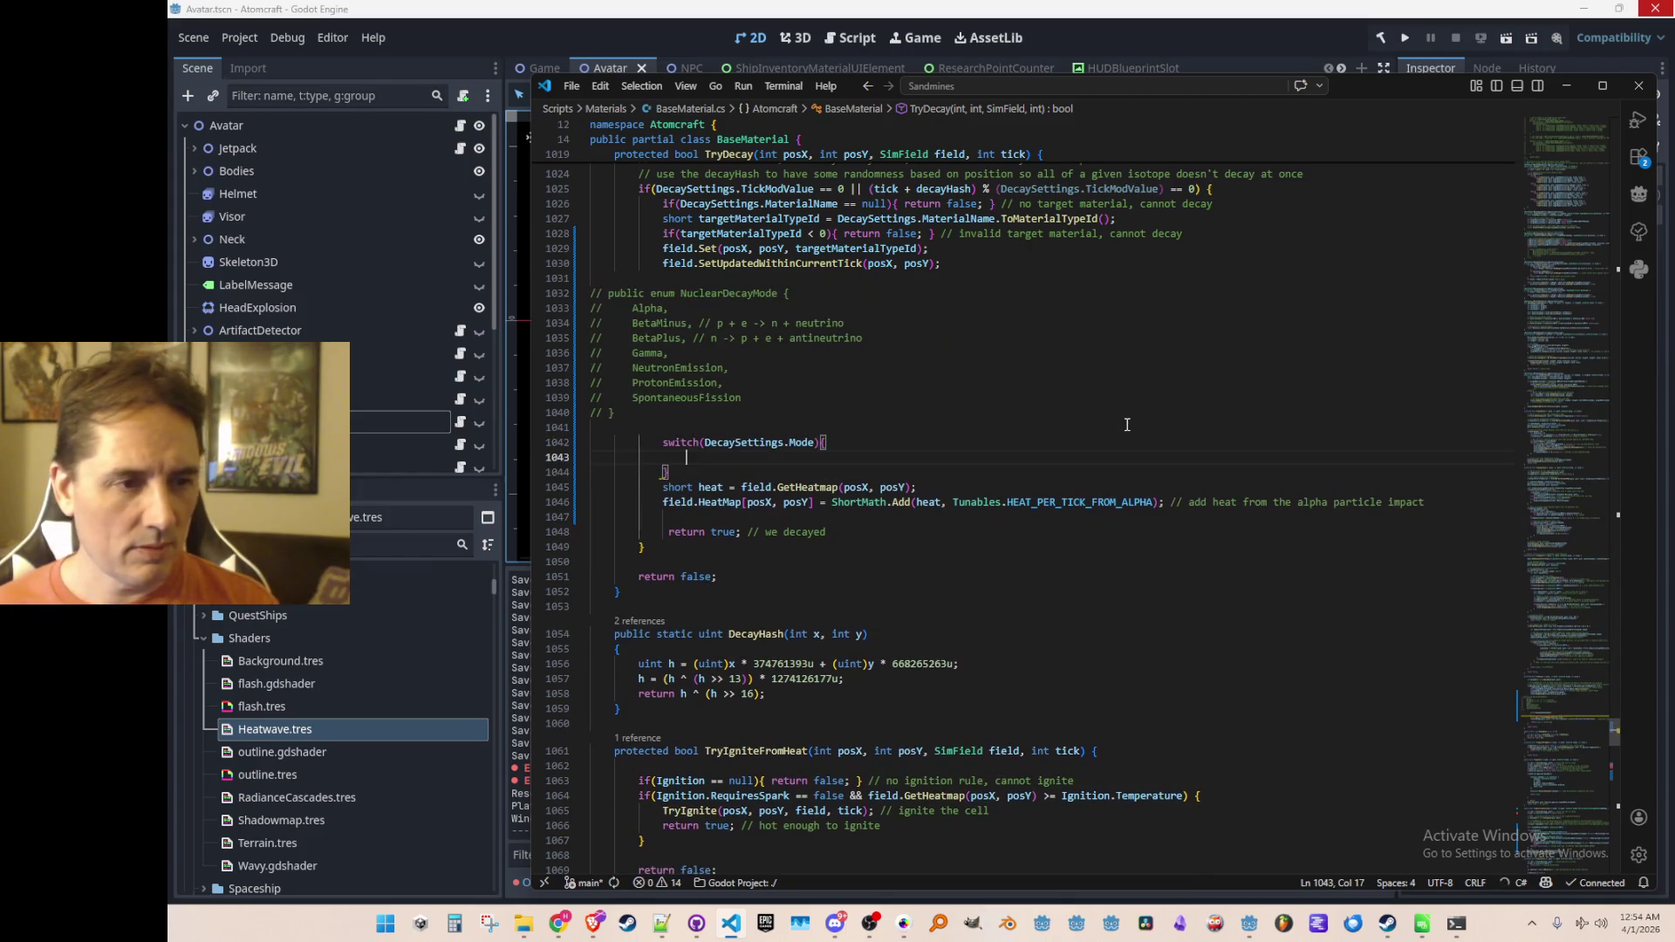
{"action": "type", "text": "case"}
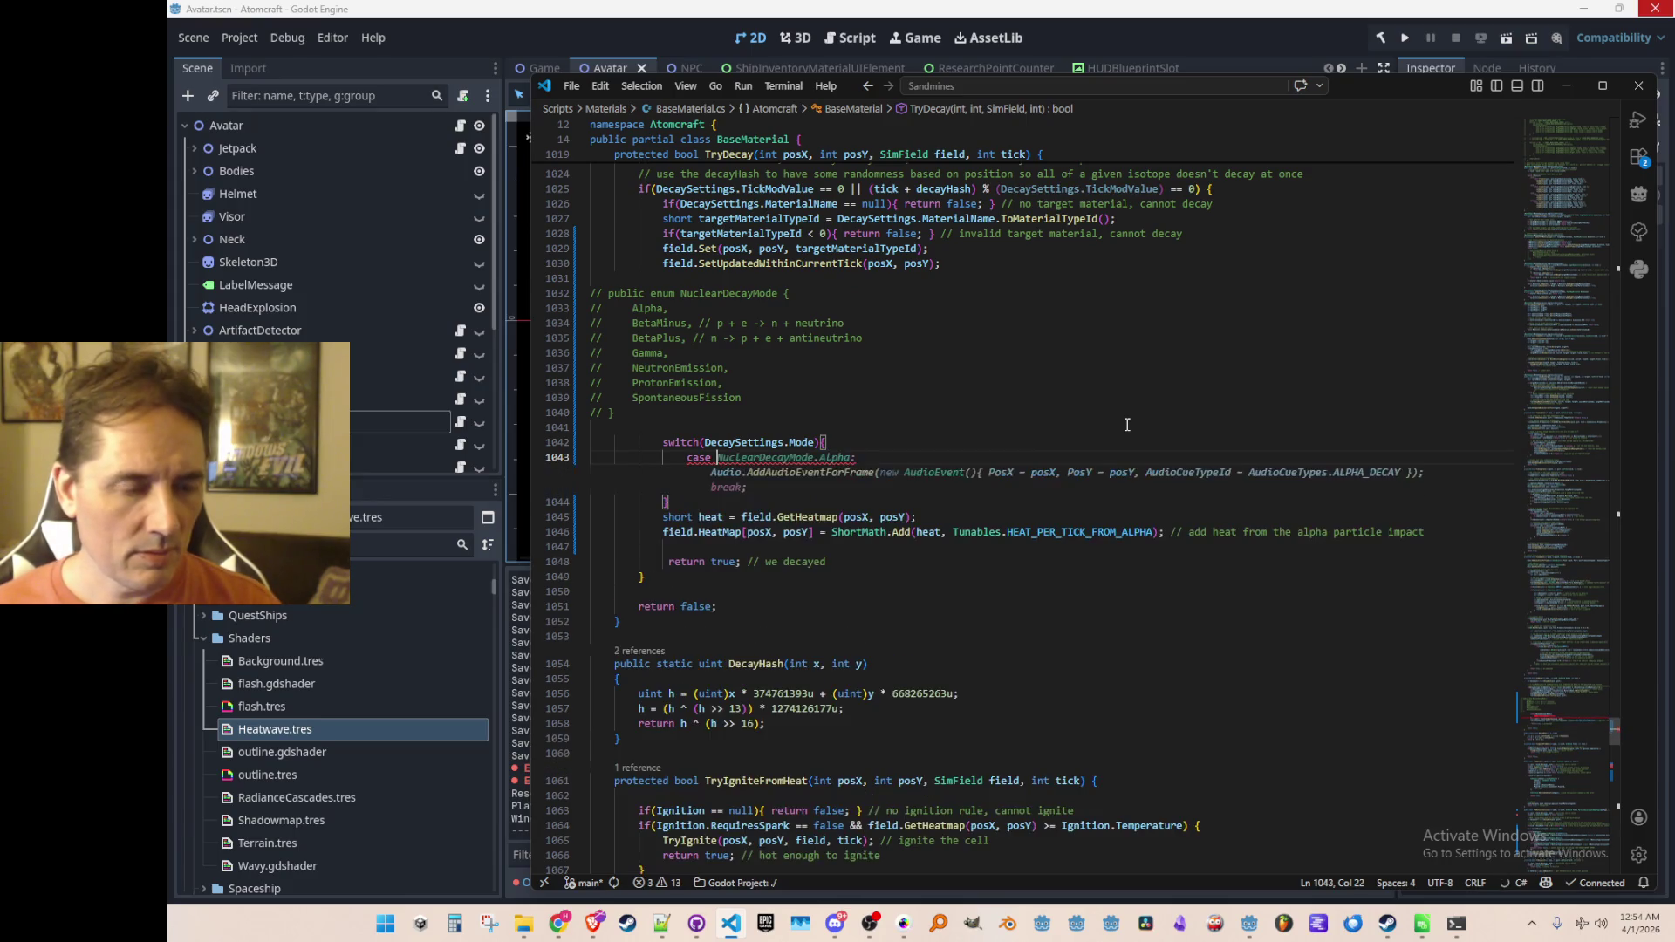
{"action": "key", "text": "Tab"}
{"action": "key", "text": "Up"}
{"action": "key", "text": "Home"}
{"action": "key", "text": "shift+End"}
{"action": "key", "text": "Delete"}
{"action": "key", "text": "Down"}
{"action": "key", "text": "Down"}
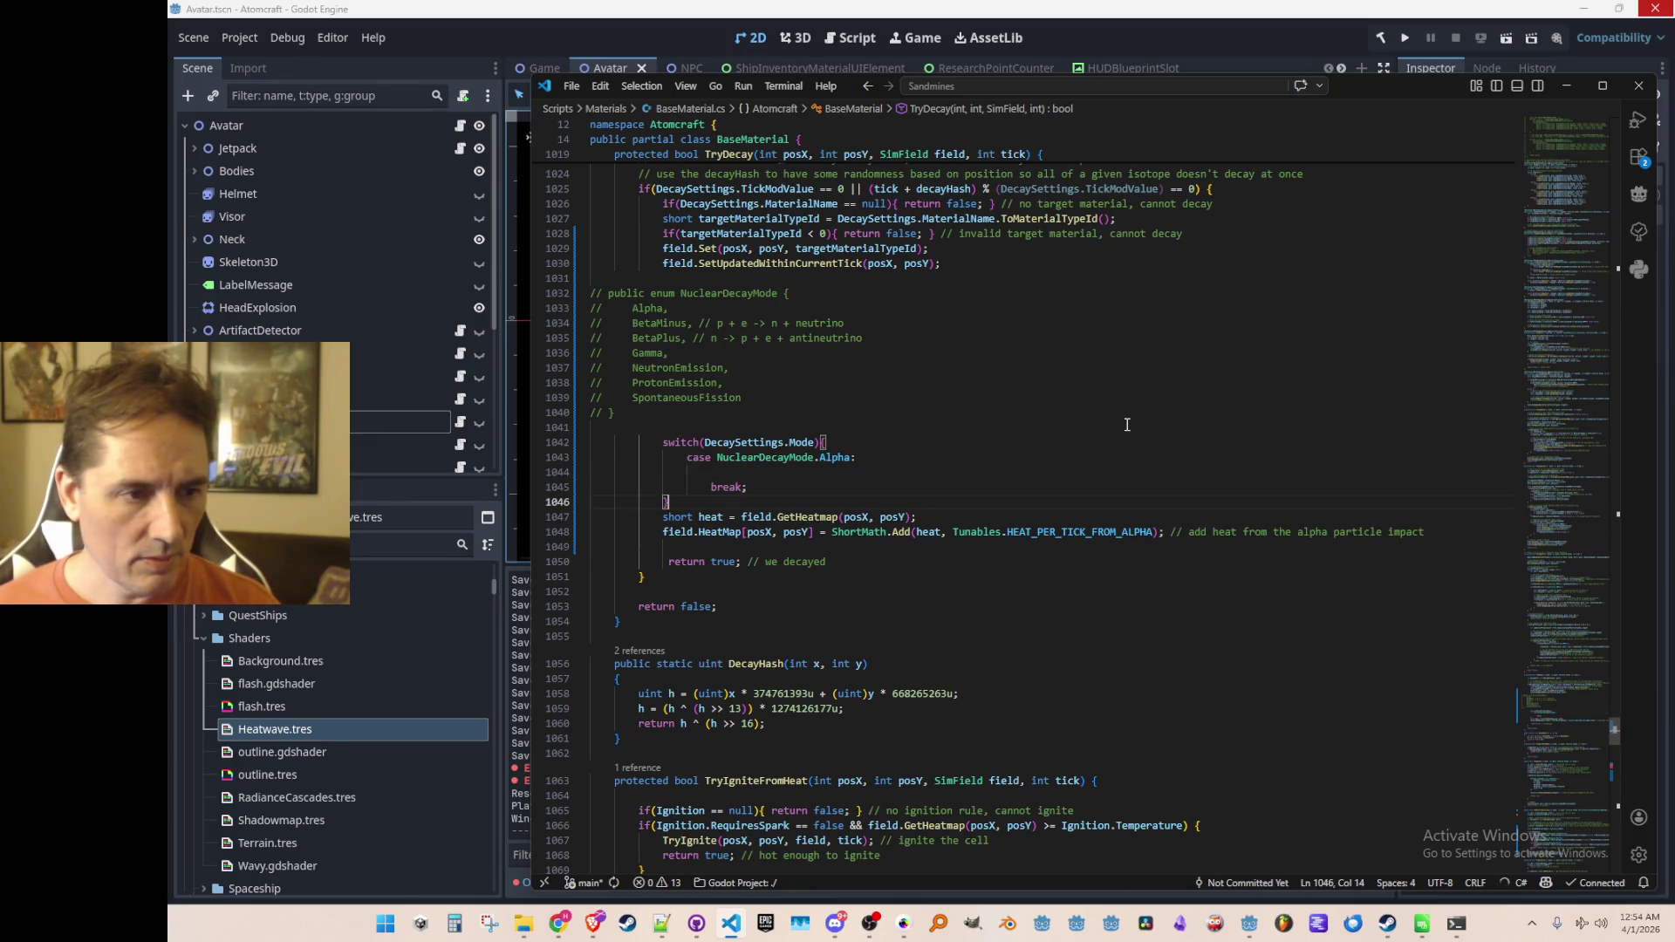
{"action": "key", "text": "Return"}
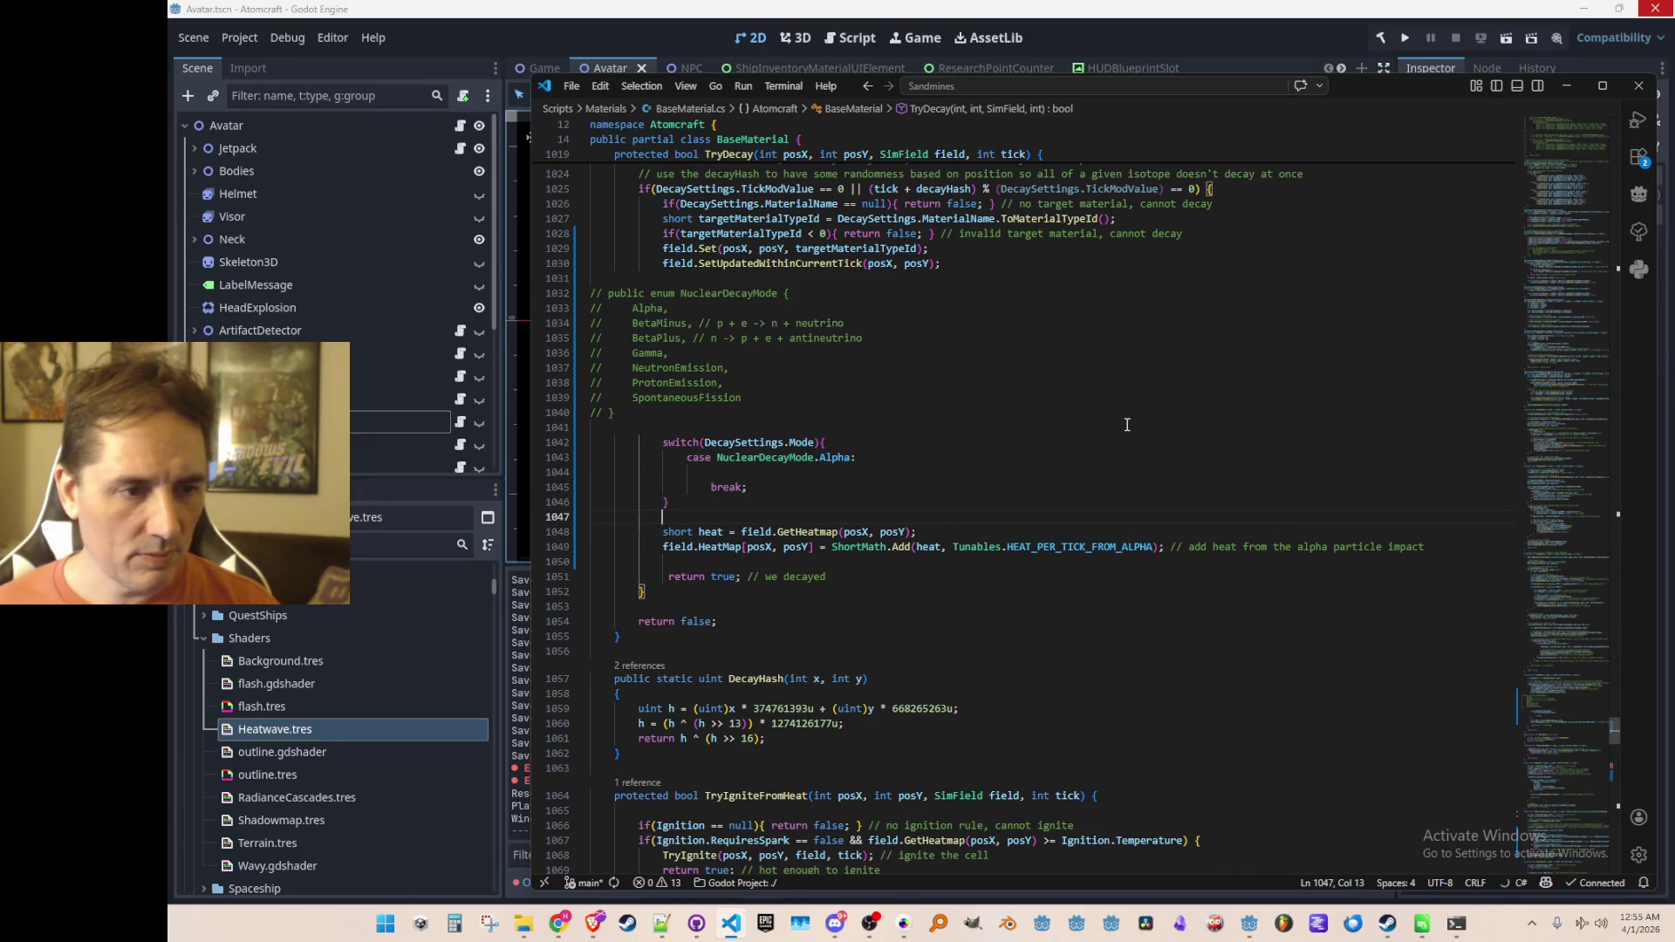
Step: Move the heat lookup line from below the switch to above it
{"action": "key", "text": "Down"}
{"action": "key", "text": "Home"}
{"action": "key", "text": "Home"}
{"action": "key", "text": "shift+Down"}
{"action": "key", "text": "Delete"}
{"action": "key", "text": "Up"}
{"action": "key", "text": "Up"}
{"action": "key", "text": "Up"}
{"action": "key", "text": "ctrl+v"}
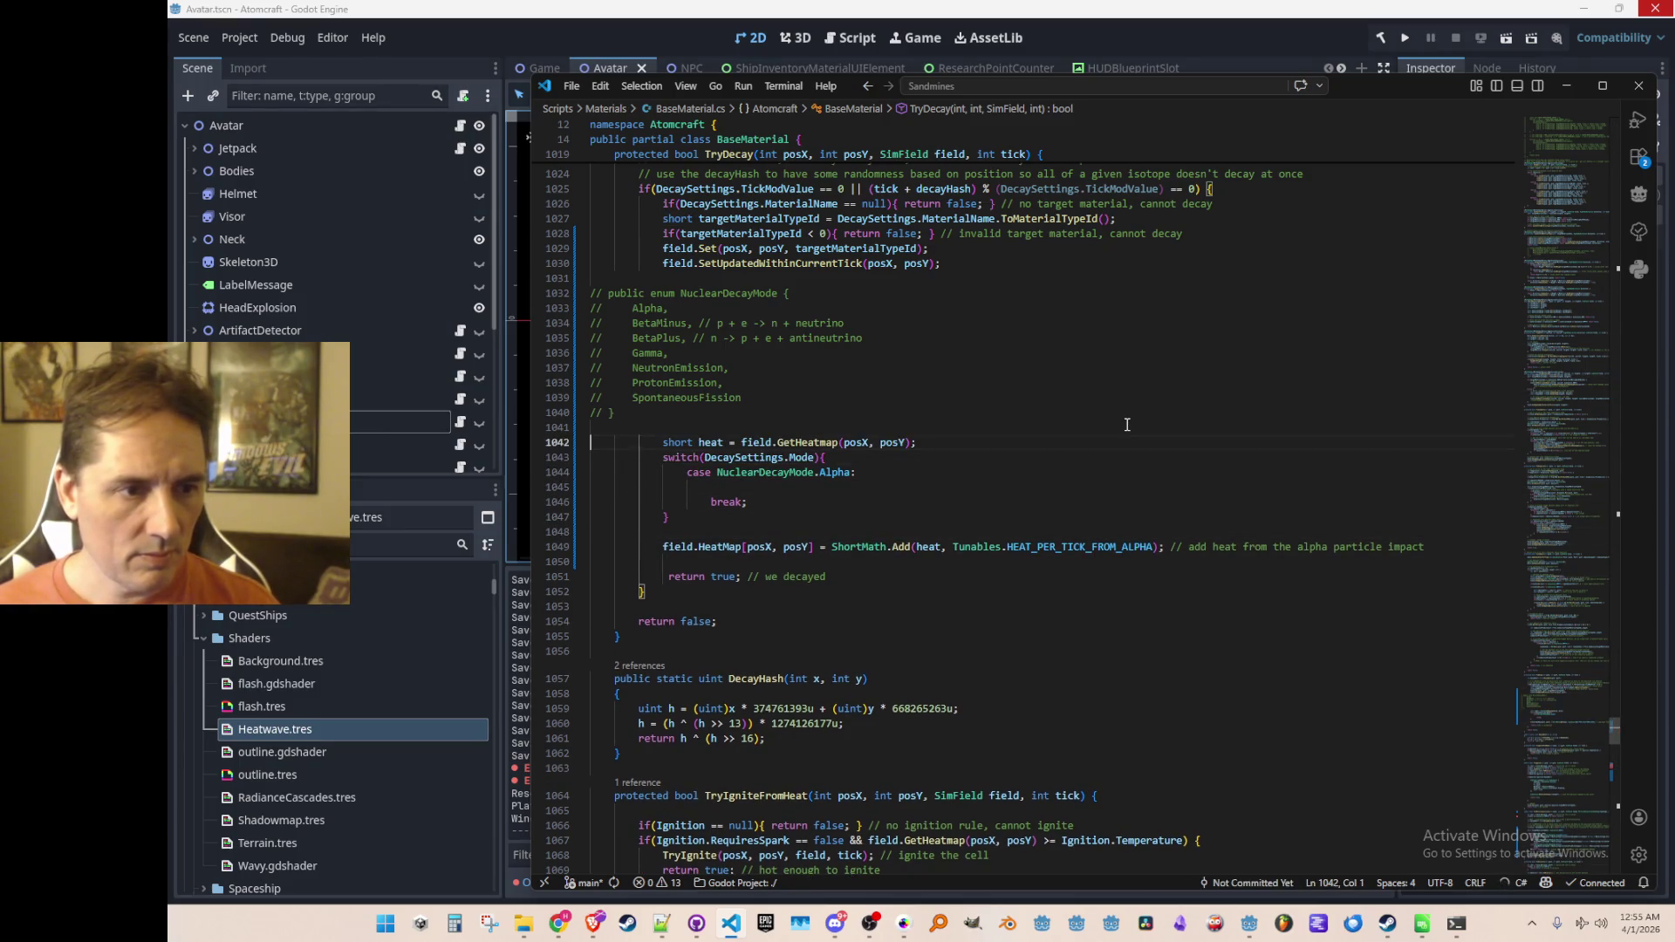
{"action": "key", "text": "Down"}
{"action": "key", "text": "Down"}
{"action": "key", "text": "Down"}
{"action": "key", "text": "Home"}
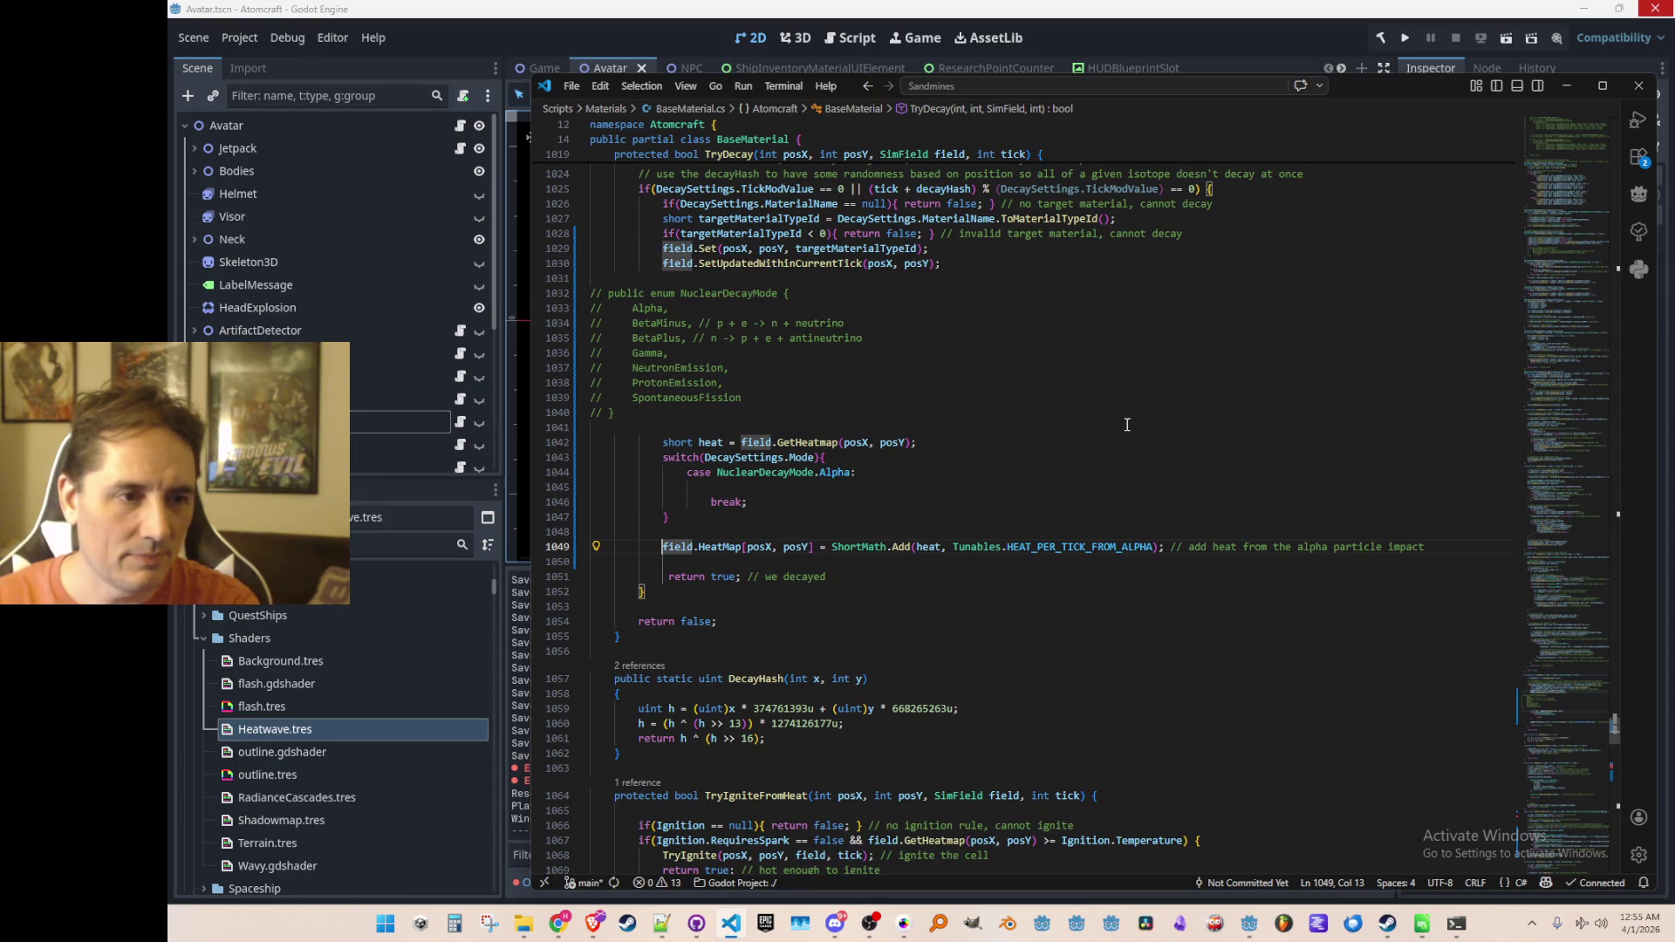
Step: Check the HEAT_PER_TICK_FROM_ALPHA value in Tunables and return to TryDecay
{"action": "left_click", "coordinate": [1108, 547]}
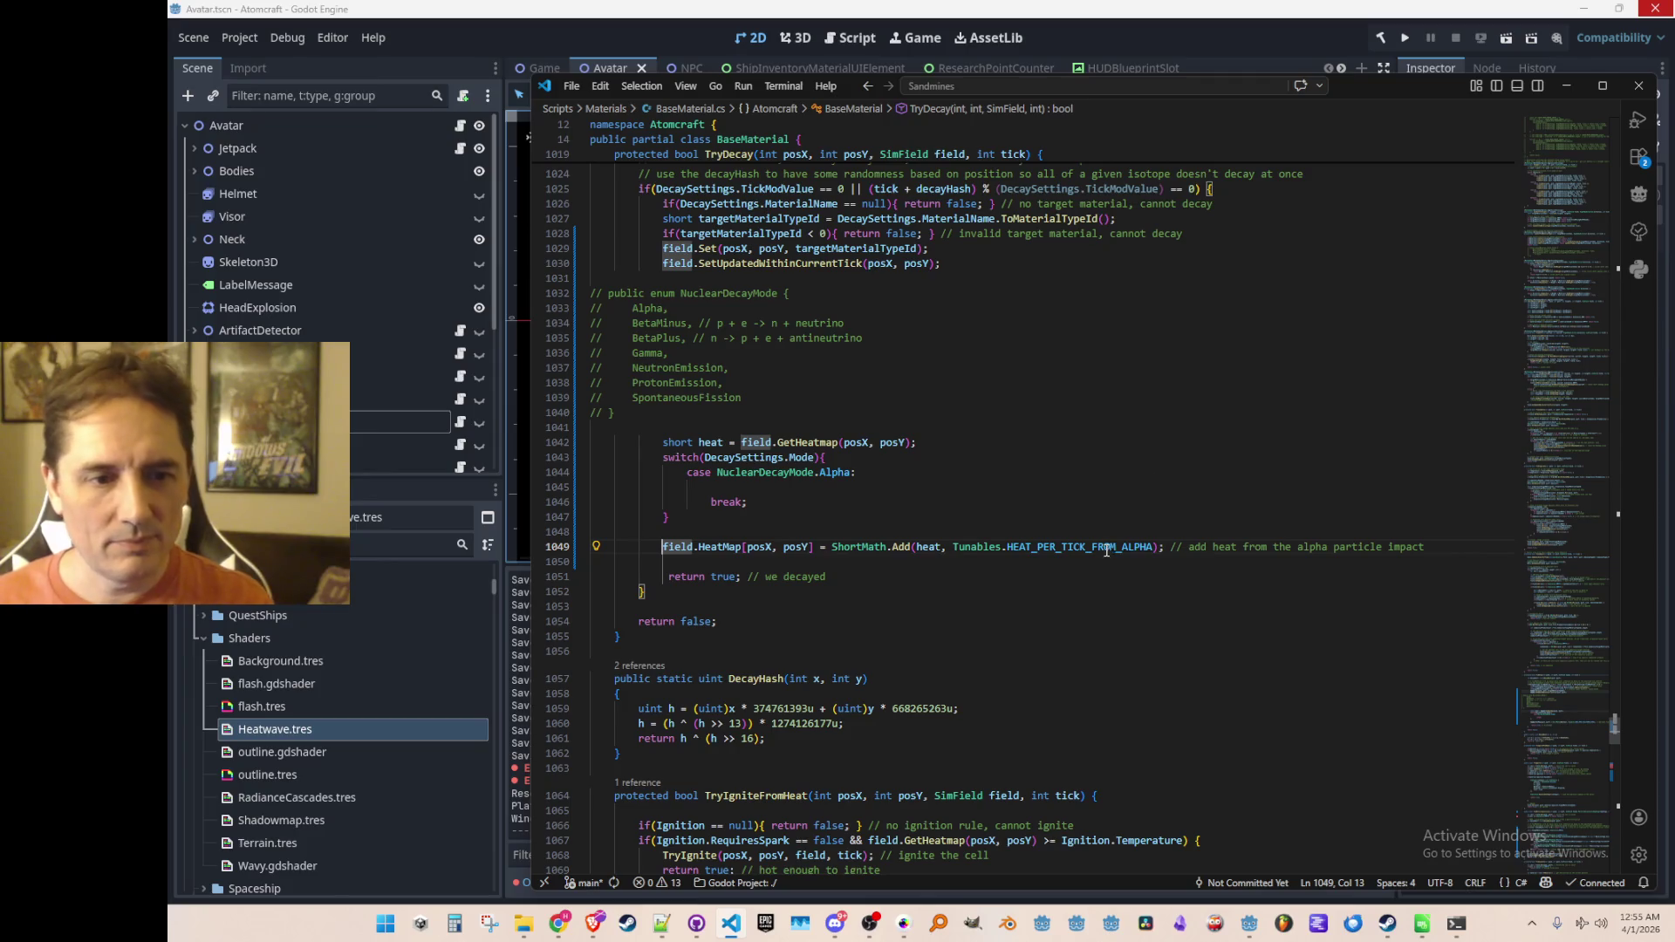
{"action": "key", "text": "F12"}
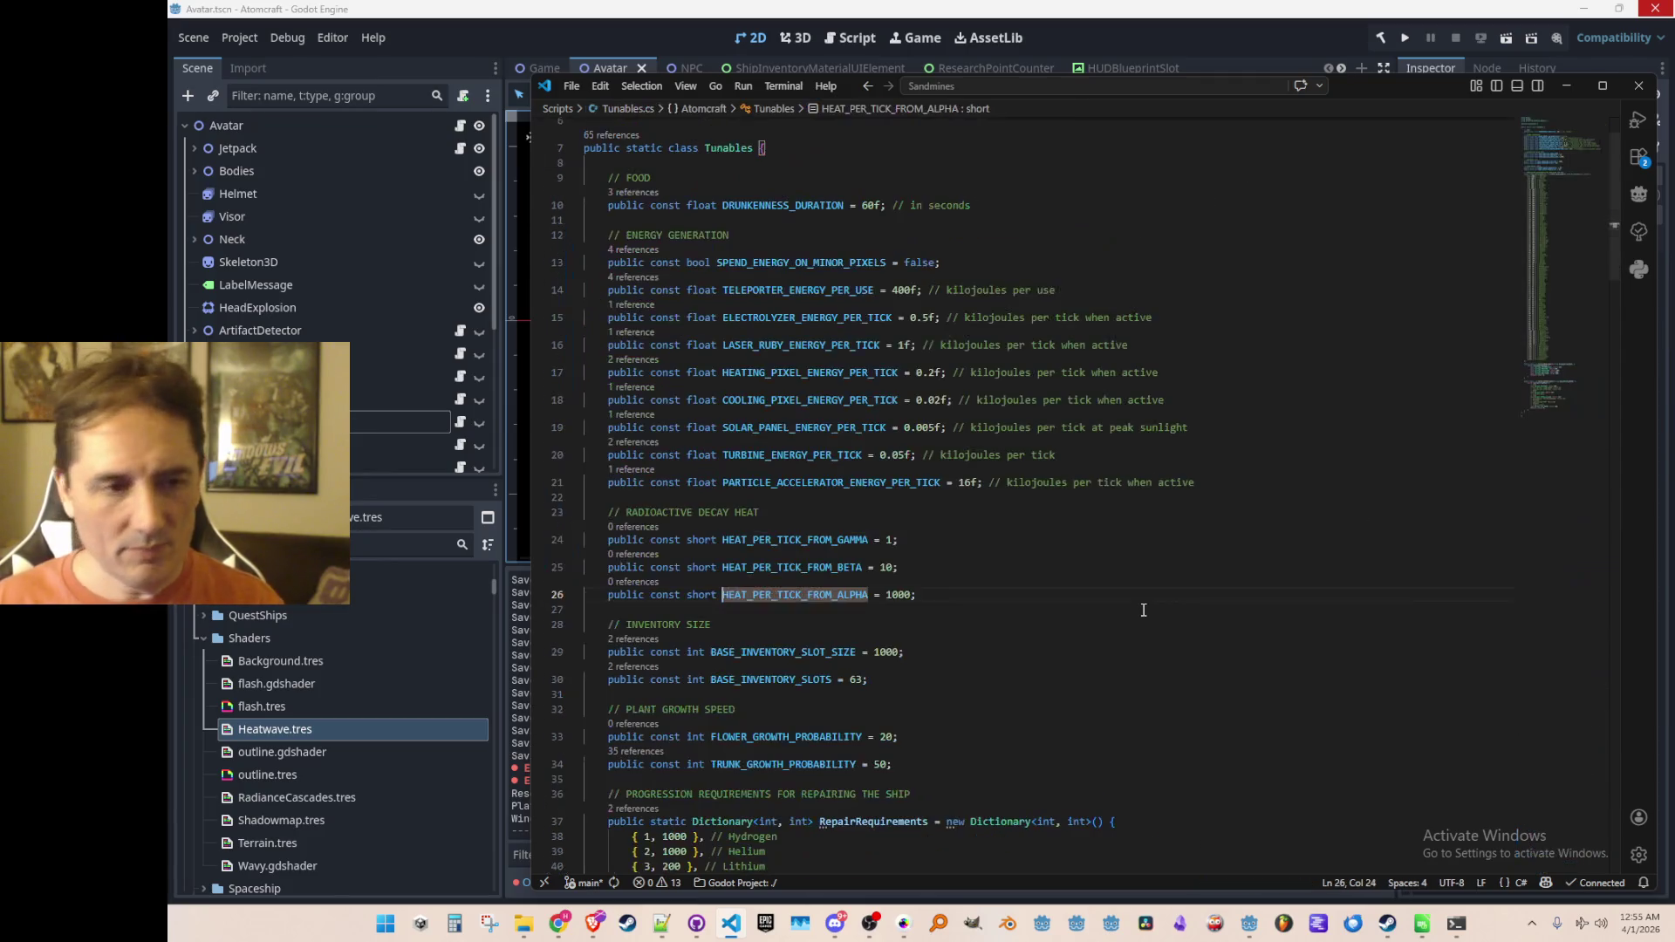
{"action": "key", "text": "alt+Left"}
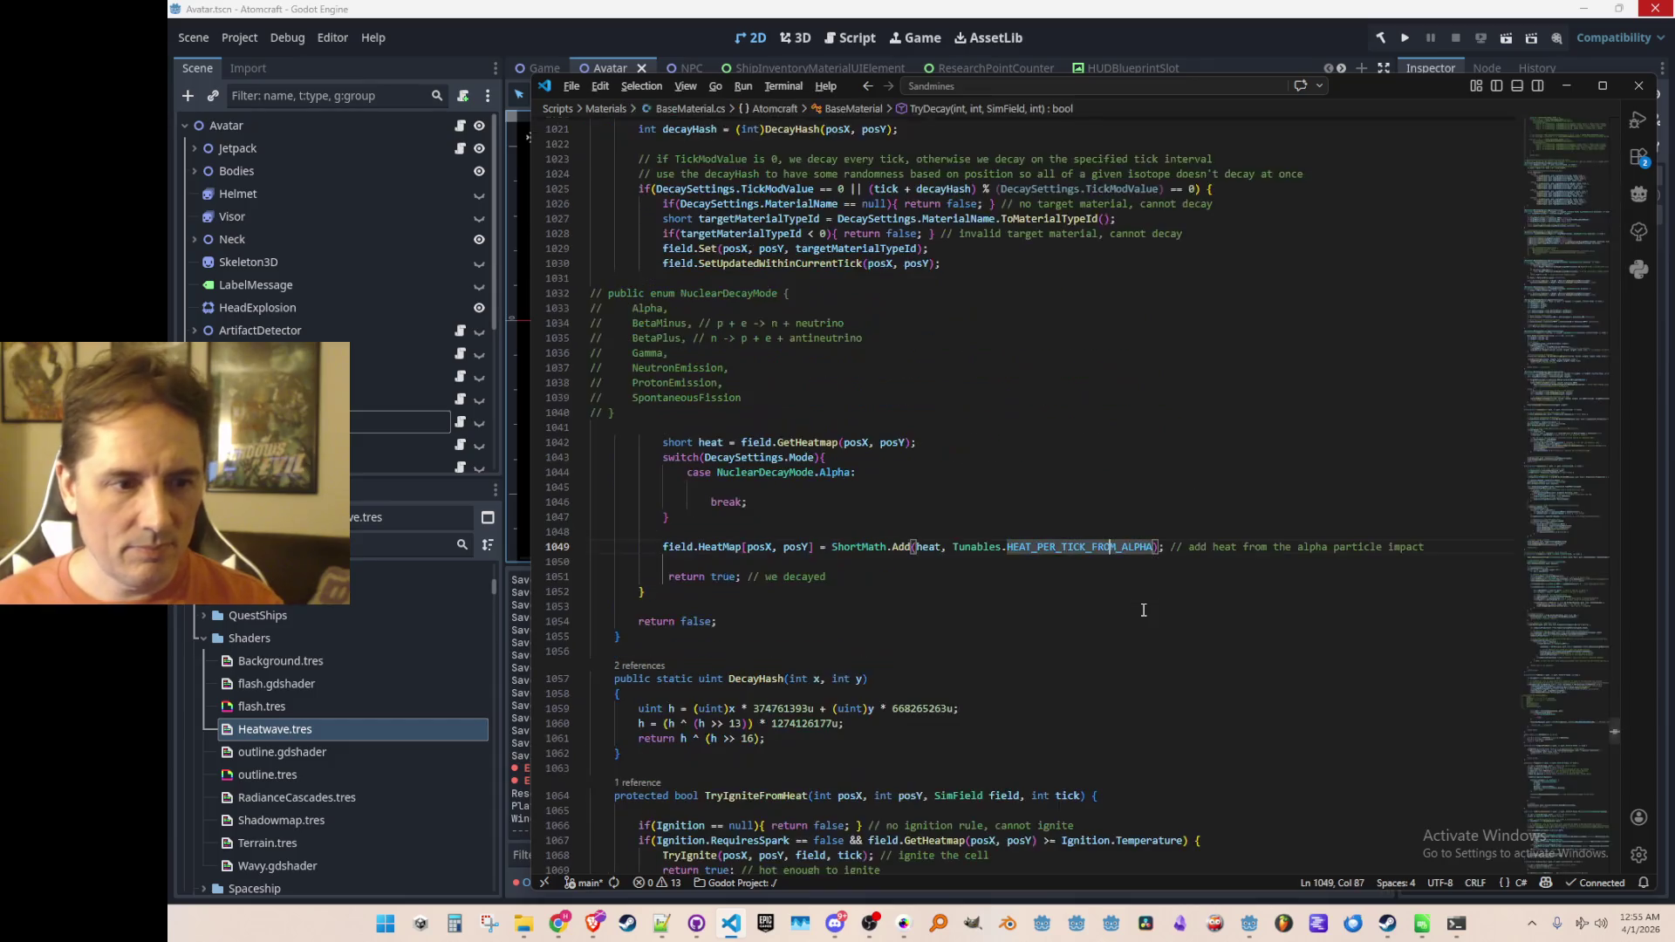
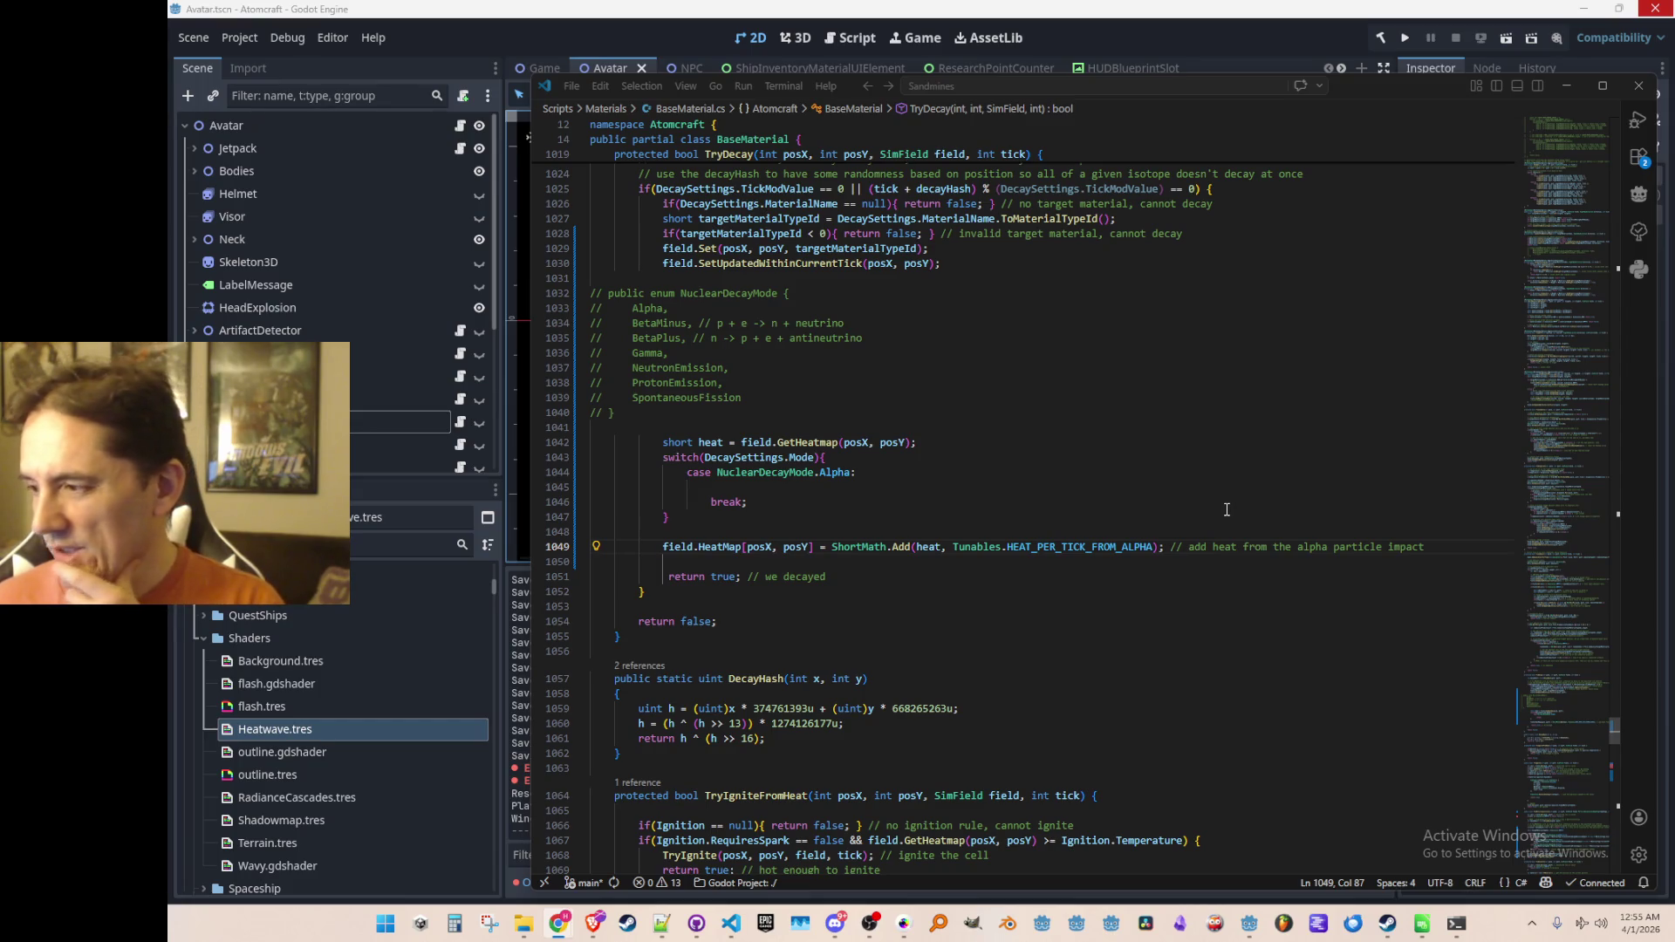
Step: Open Utils.cs and make room for a new method at the end of the file
{"action": "left_click", "coordinate": [1221, 483]}
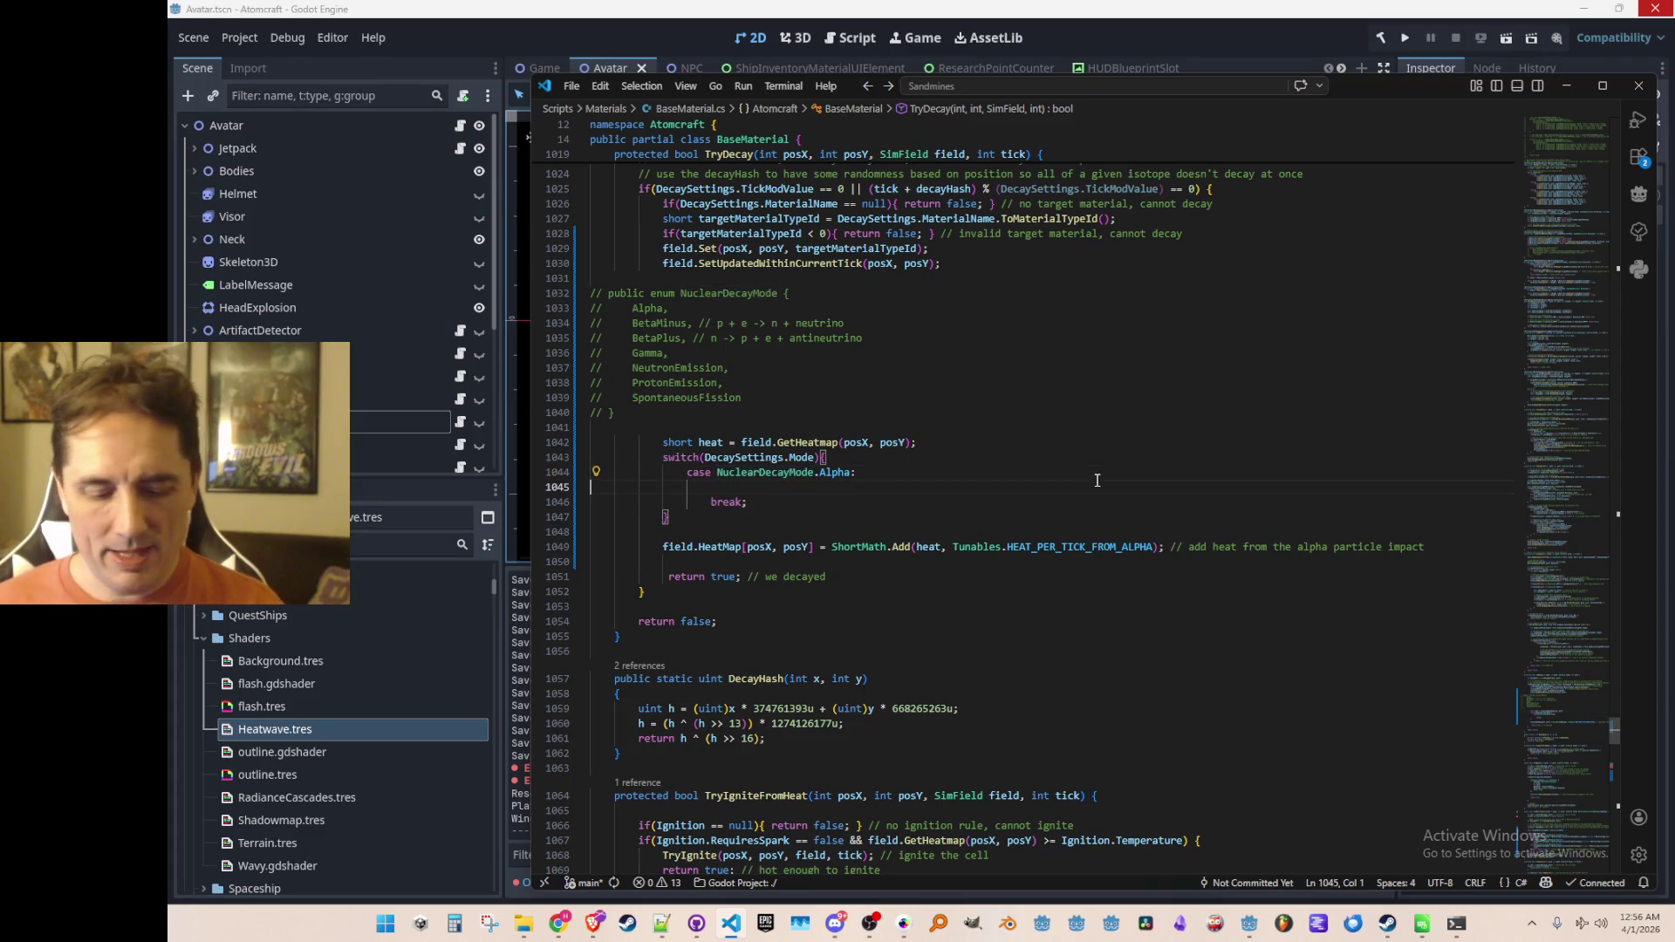
{"action": "key", "text": "ctrl+p"}
{"action": "type", "text": "Util"}
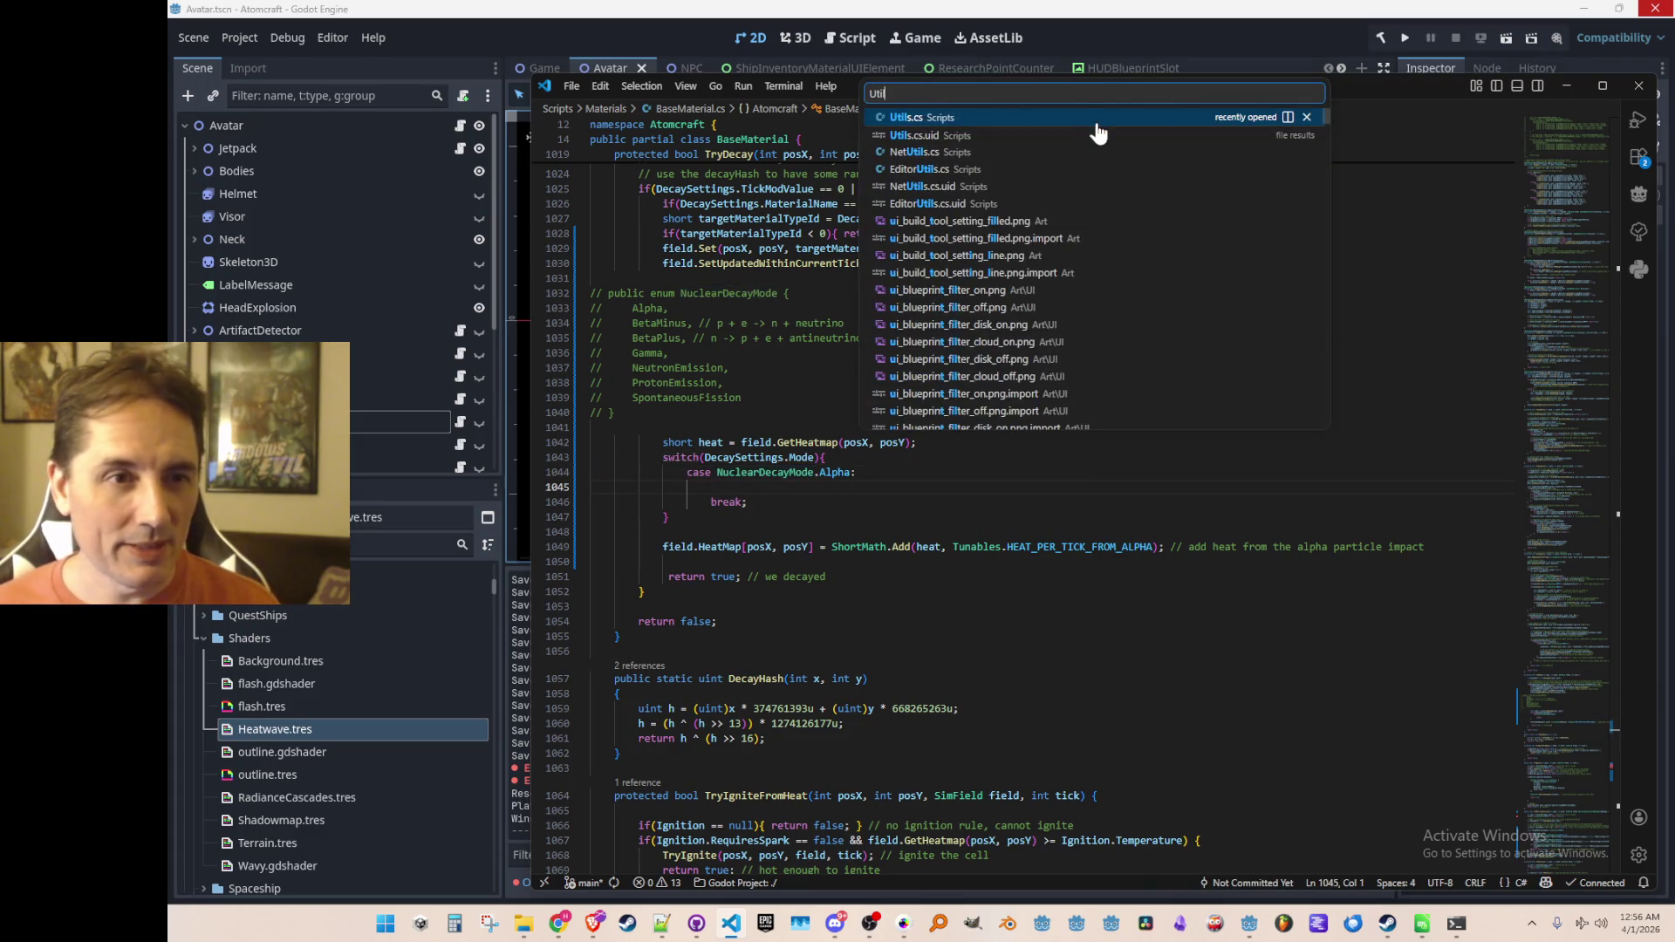
{"action": "left_click", "coordinate": [1102, 122]}
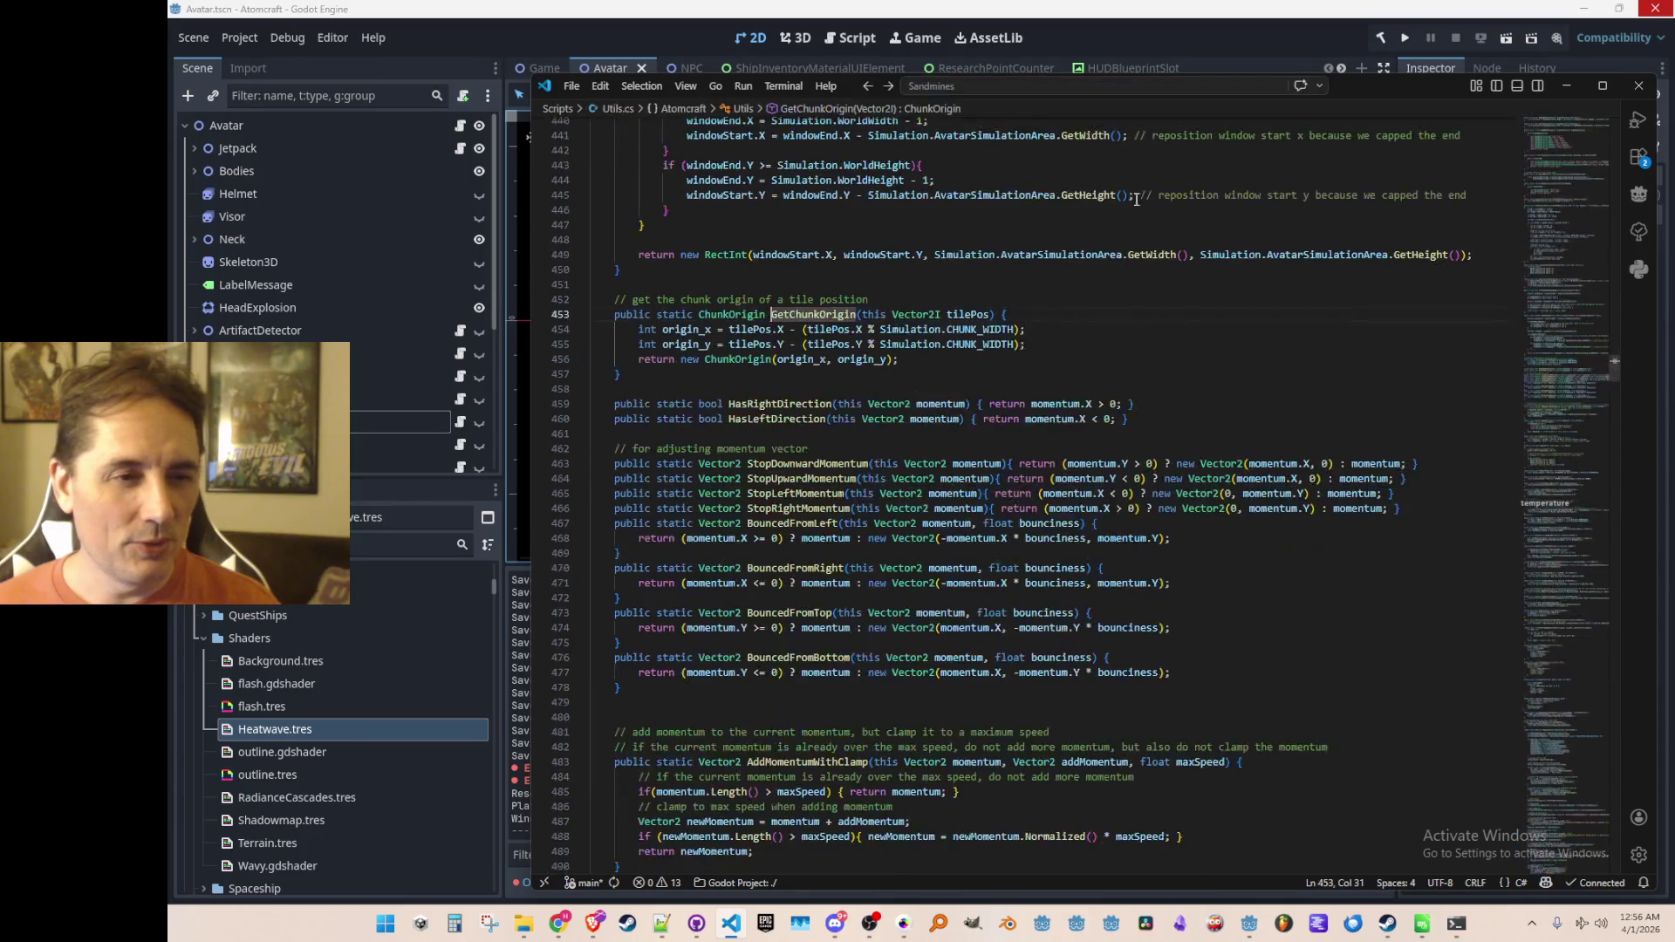
{"action": "left_click", "coordinate": [1579, 681]}
{"action": "left_click", "coordinate": [1584, 819]}
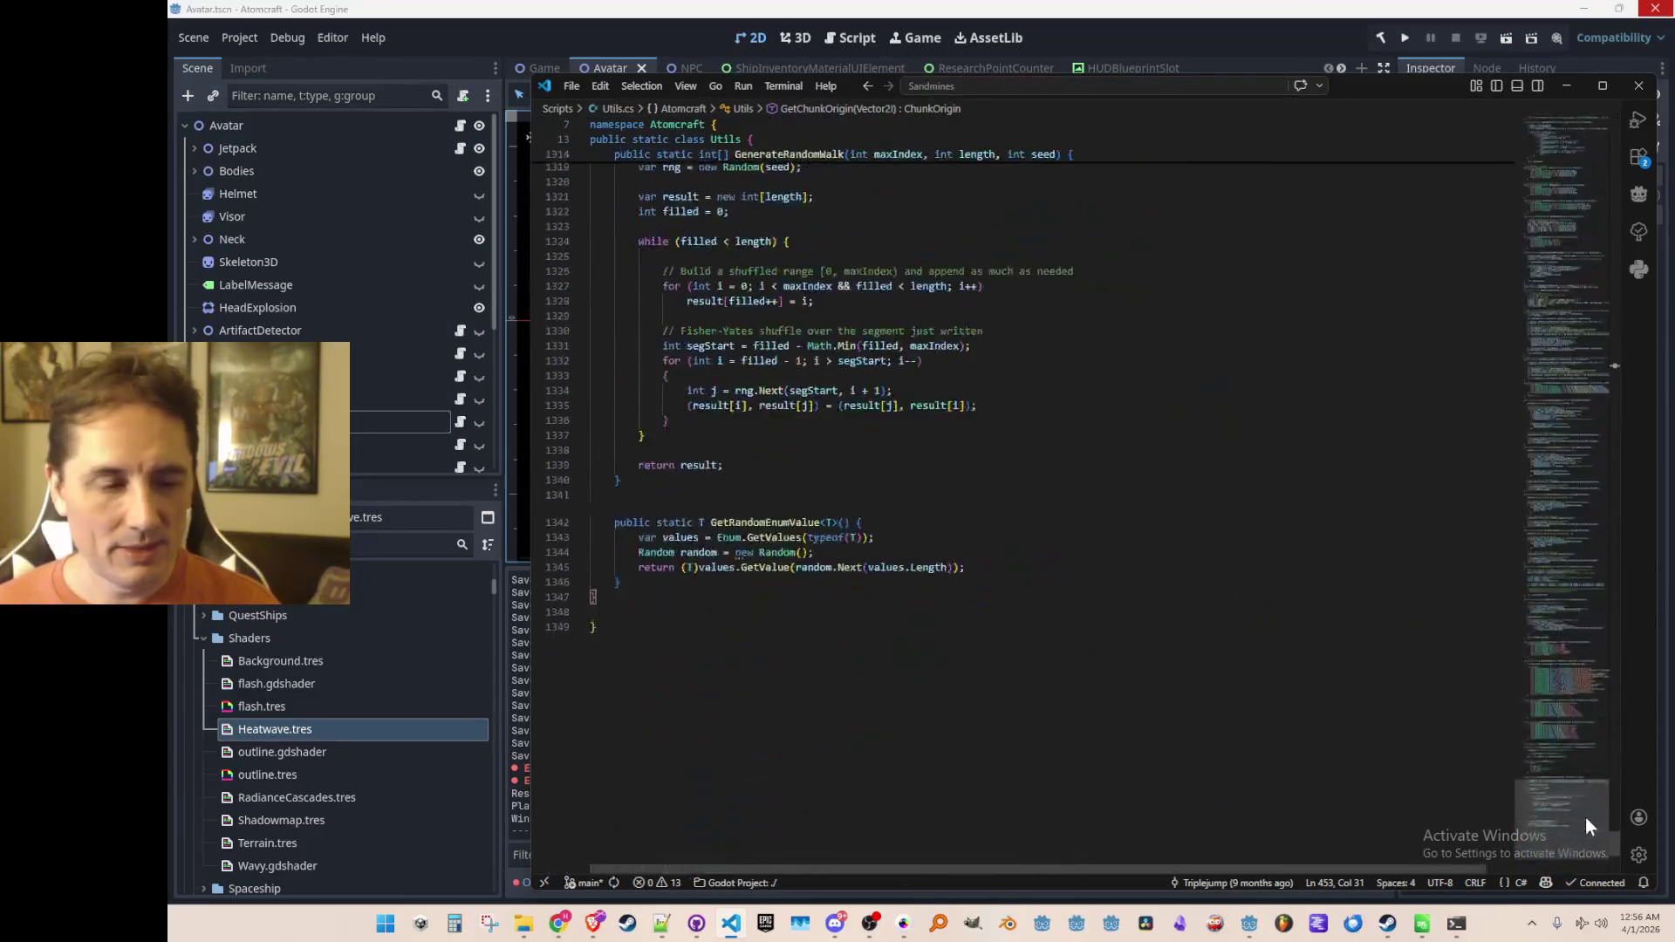
{"action": "left_click", "coordinate": [1385, 438]}
{"action": "key", "text": "Return"}
{"action": "key", "text": "ctrl+shift+k"}
{"action": "key", "text": "End"}
{"action": "key", "text": "Return"}
{"action": "key", "text": "Return"}
Step: Write the static GetHeatEmissionFromNuclearDecayType(this NuclearDecayMode) method with a switch over decay modes
{"action": "type", "text": "public static short GetHeat"}
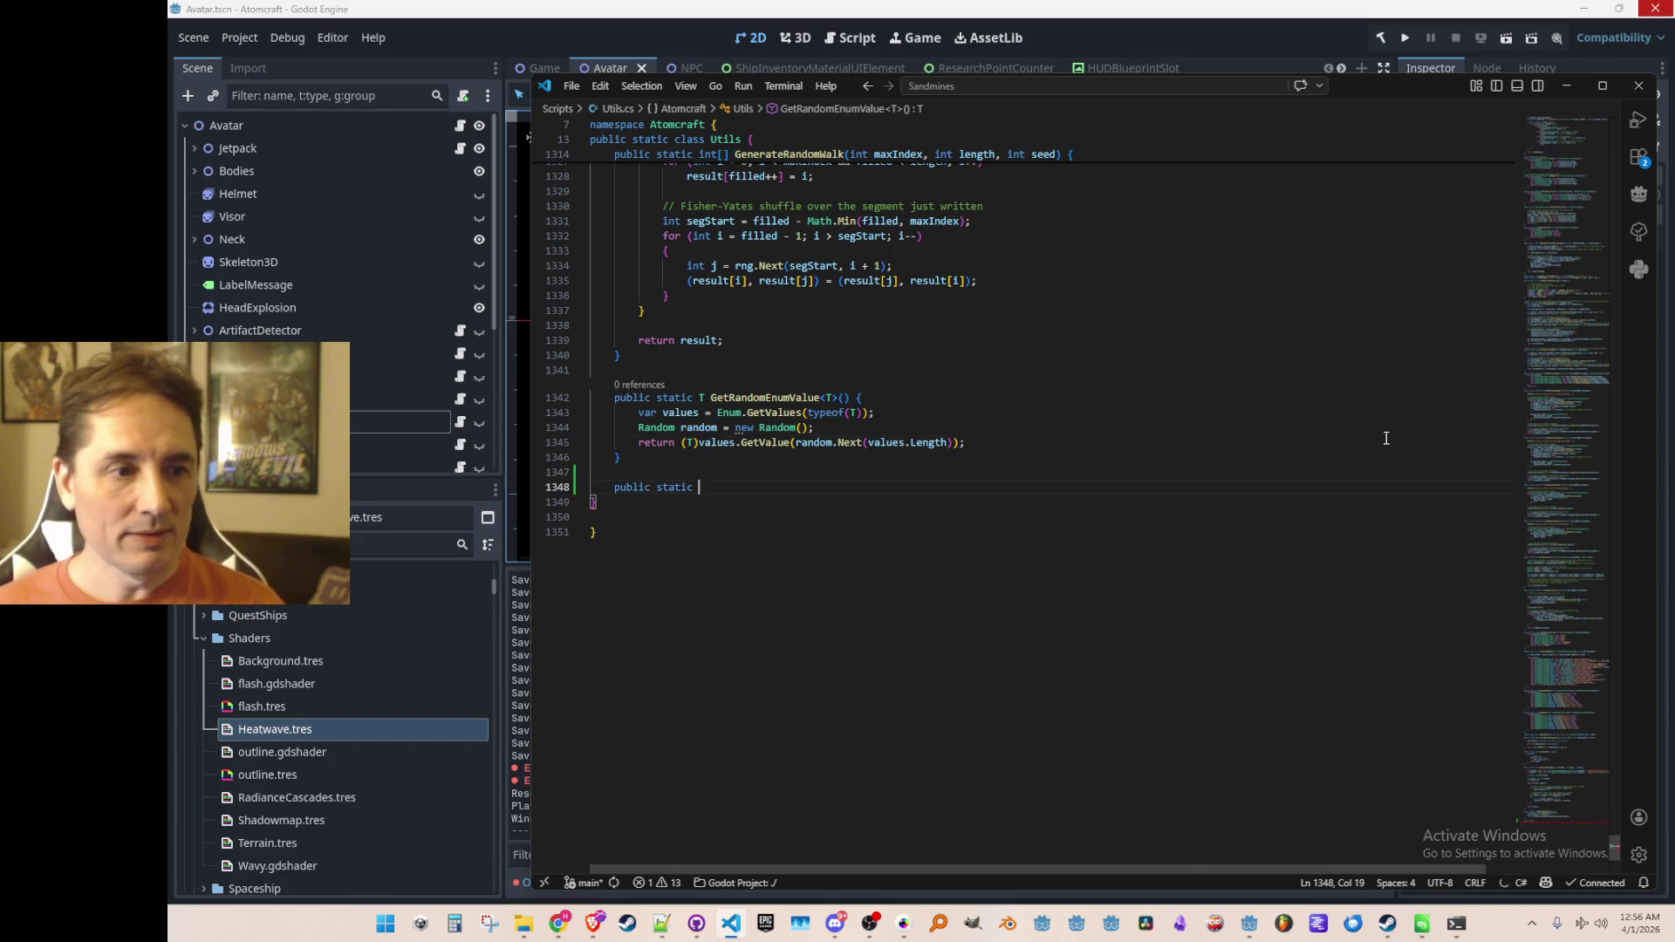
{"action": "type", "text": "Emis"}
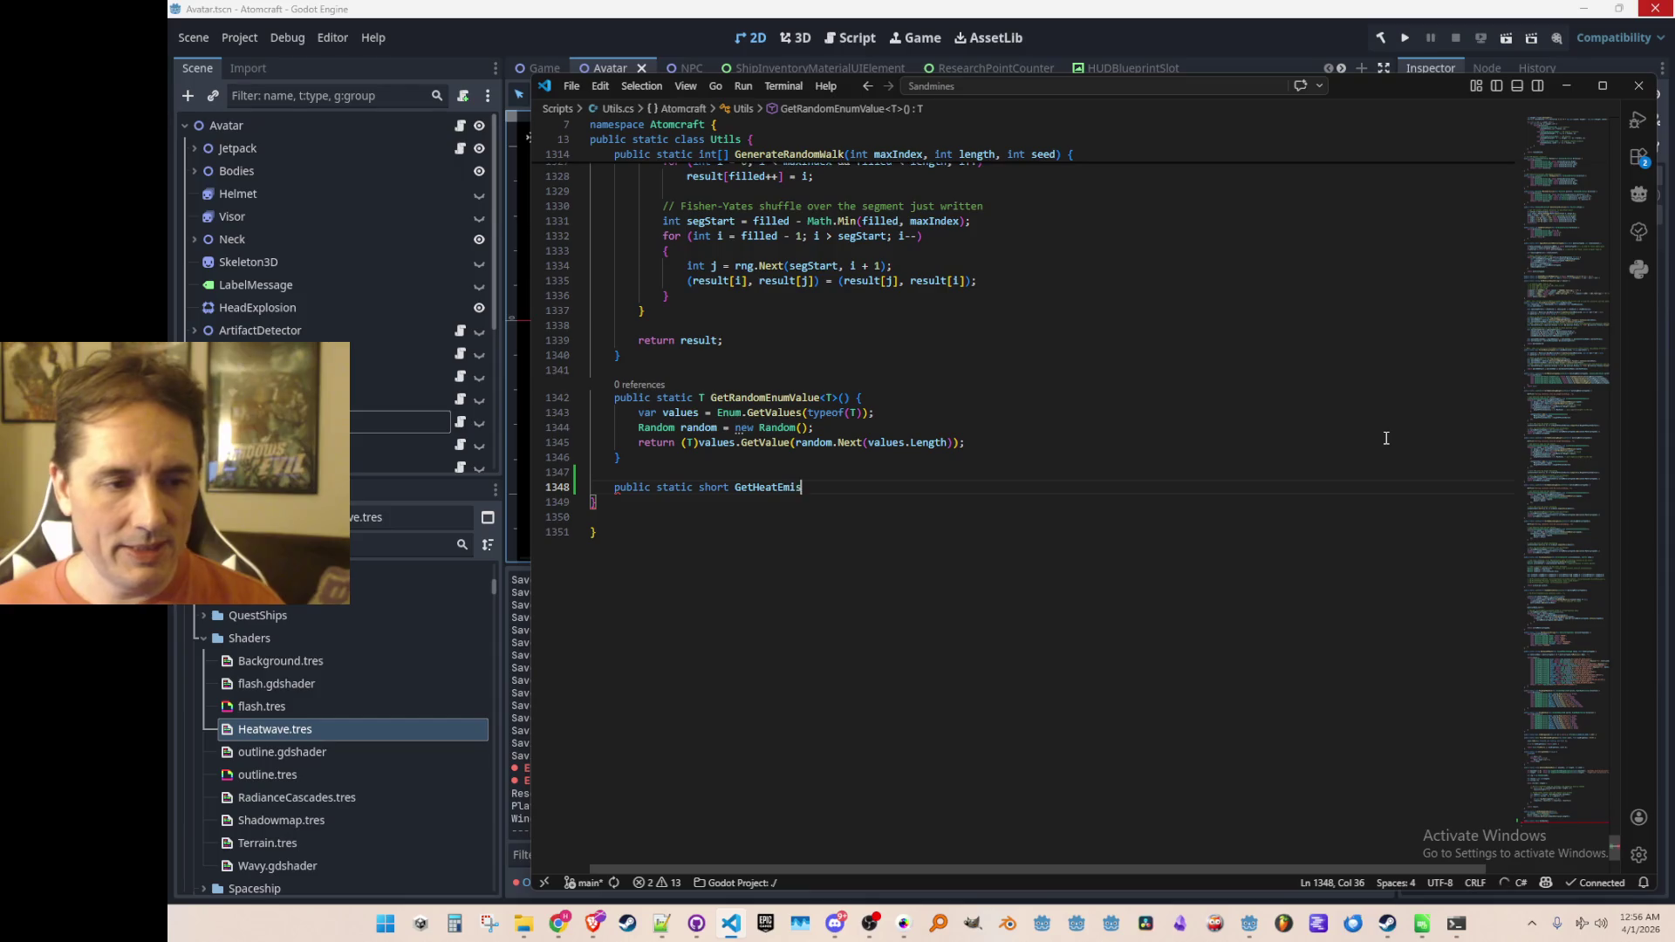
{"action": "type", "text": "sionFrom"}
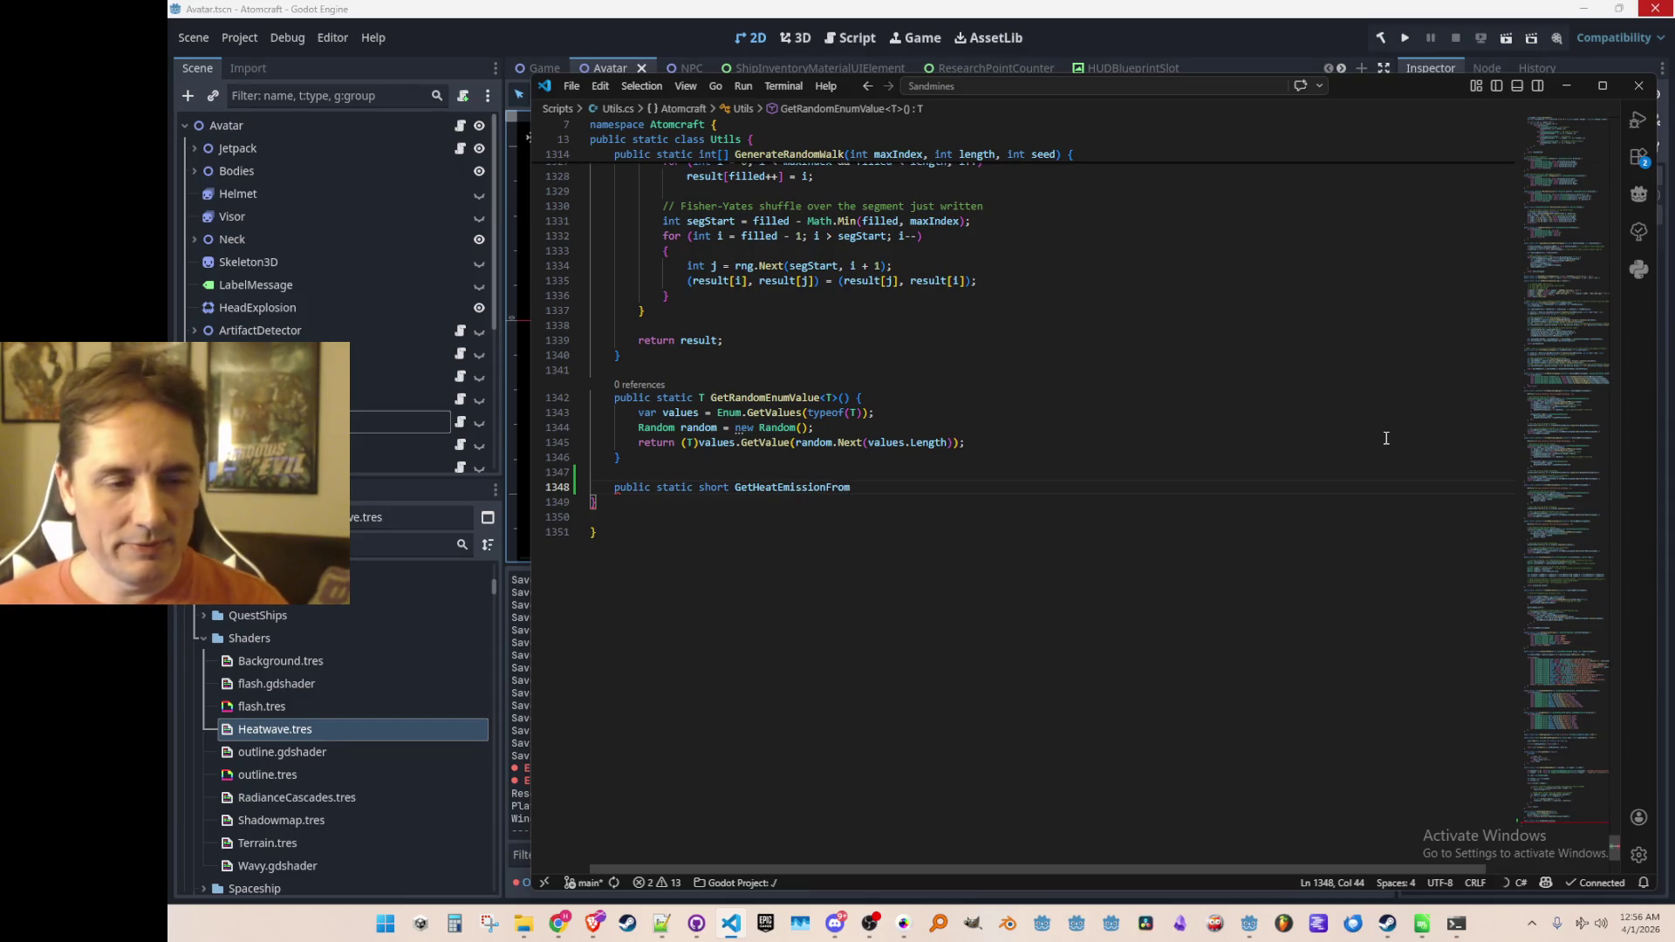
{"action": "type", "text": "NuclearDec"}
{"action": "type", "text": "ayType(thiNuclearDecayMode"}
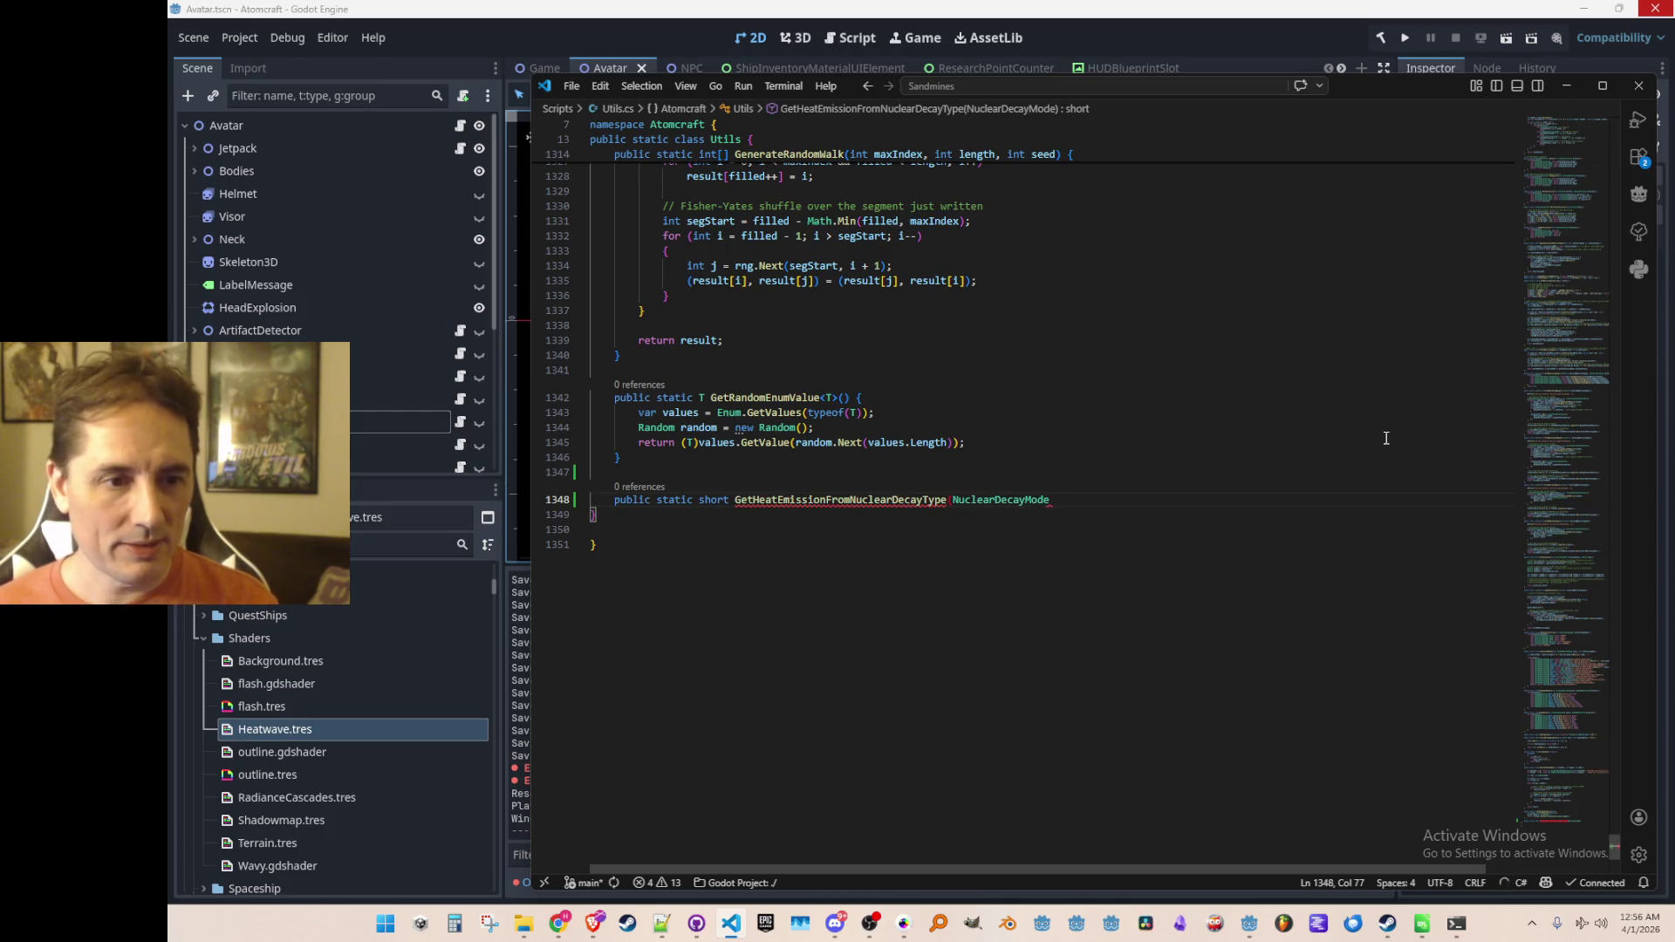
{"action": "key", "text": "ctrl+Left"}
{"action": "type", "text": "this"}
{"action": "key", "text": "End"}
{"action": "key", "text": "Tab"}
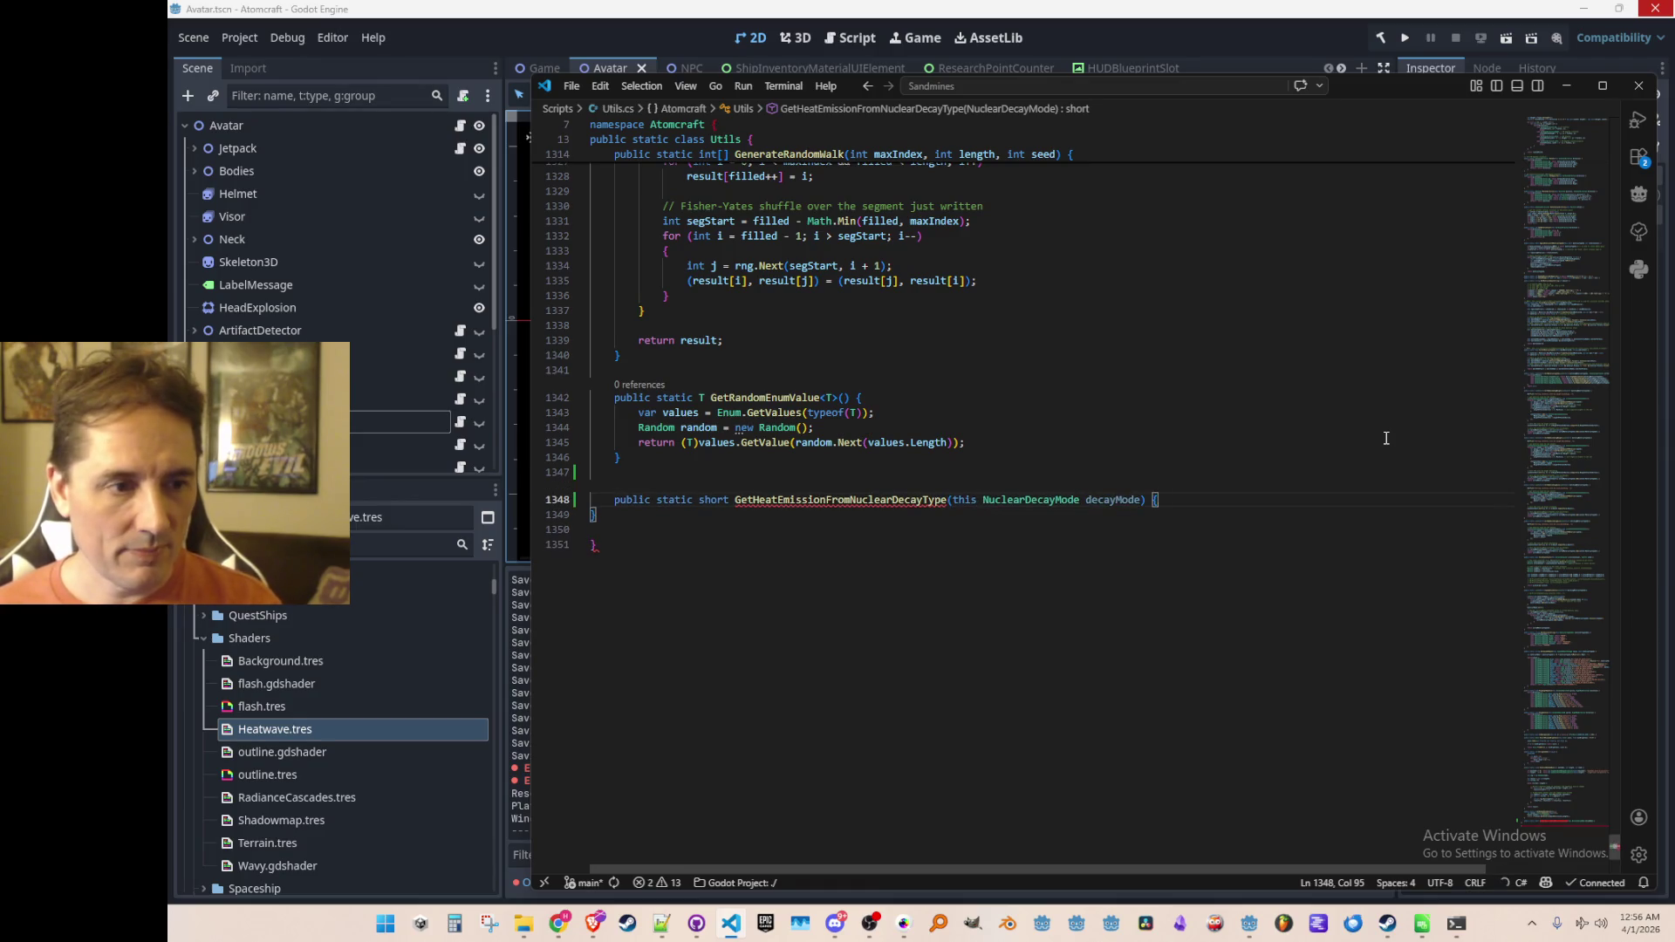
{"action": "key", "text": "Tab"}
{"action": "key", "text": "Tab"}
{"action": "key", "text": "Tab"}
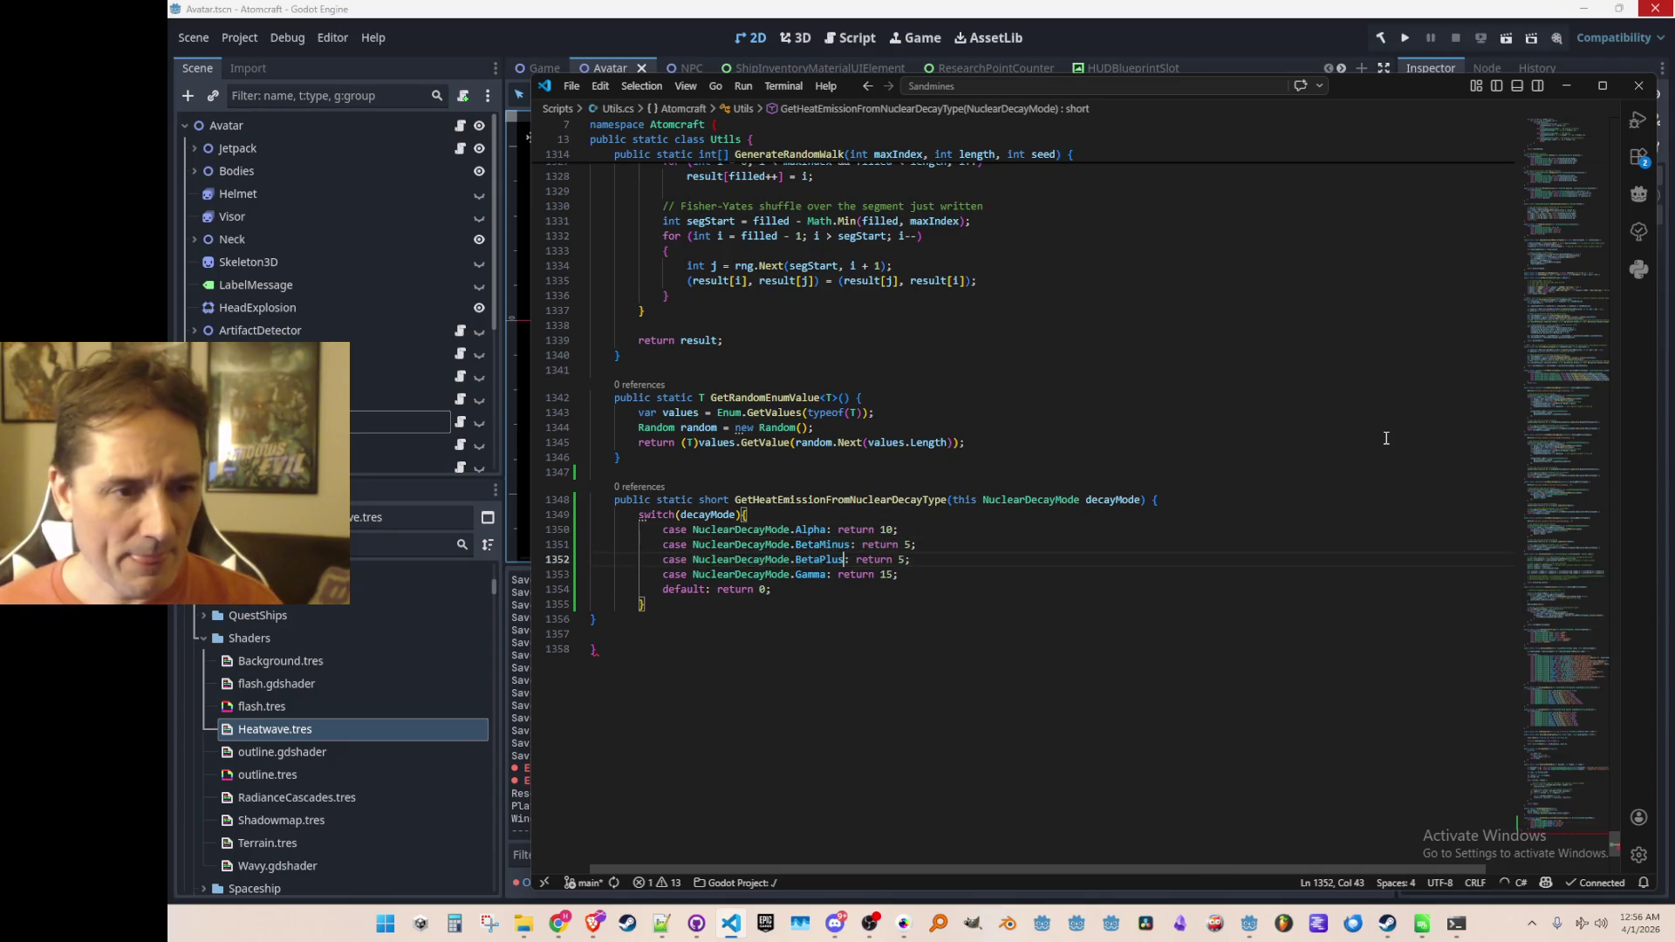
{"action": "key", "text": "Tab"}
Step: Set the heat values: Alpha 100, BetaMinus and BetaPlus 10, Gamma 1
{"action": "type", "text": "0"}
{"action": "key", "text": "Down"}
{"action": "key", "text": "Right"}
{"action": "key", "text": "Right"}
{"action": "key", "text": "BackSpace"}
{"action": "type", "text": "10"}
{"action": "key", "text": "Down"}
{"action": "key", "text": "BackSpace"}
{"action": "type", "text": "10"}
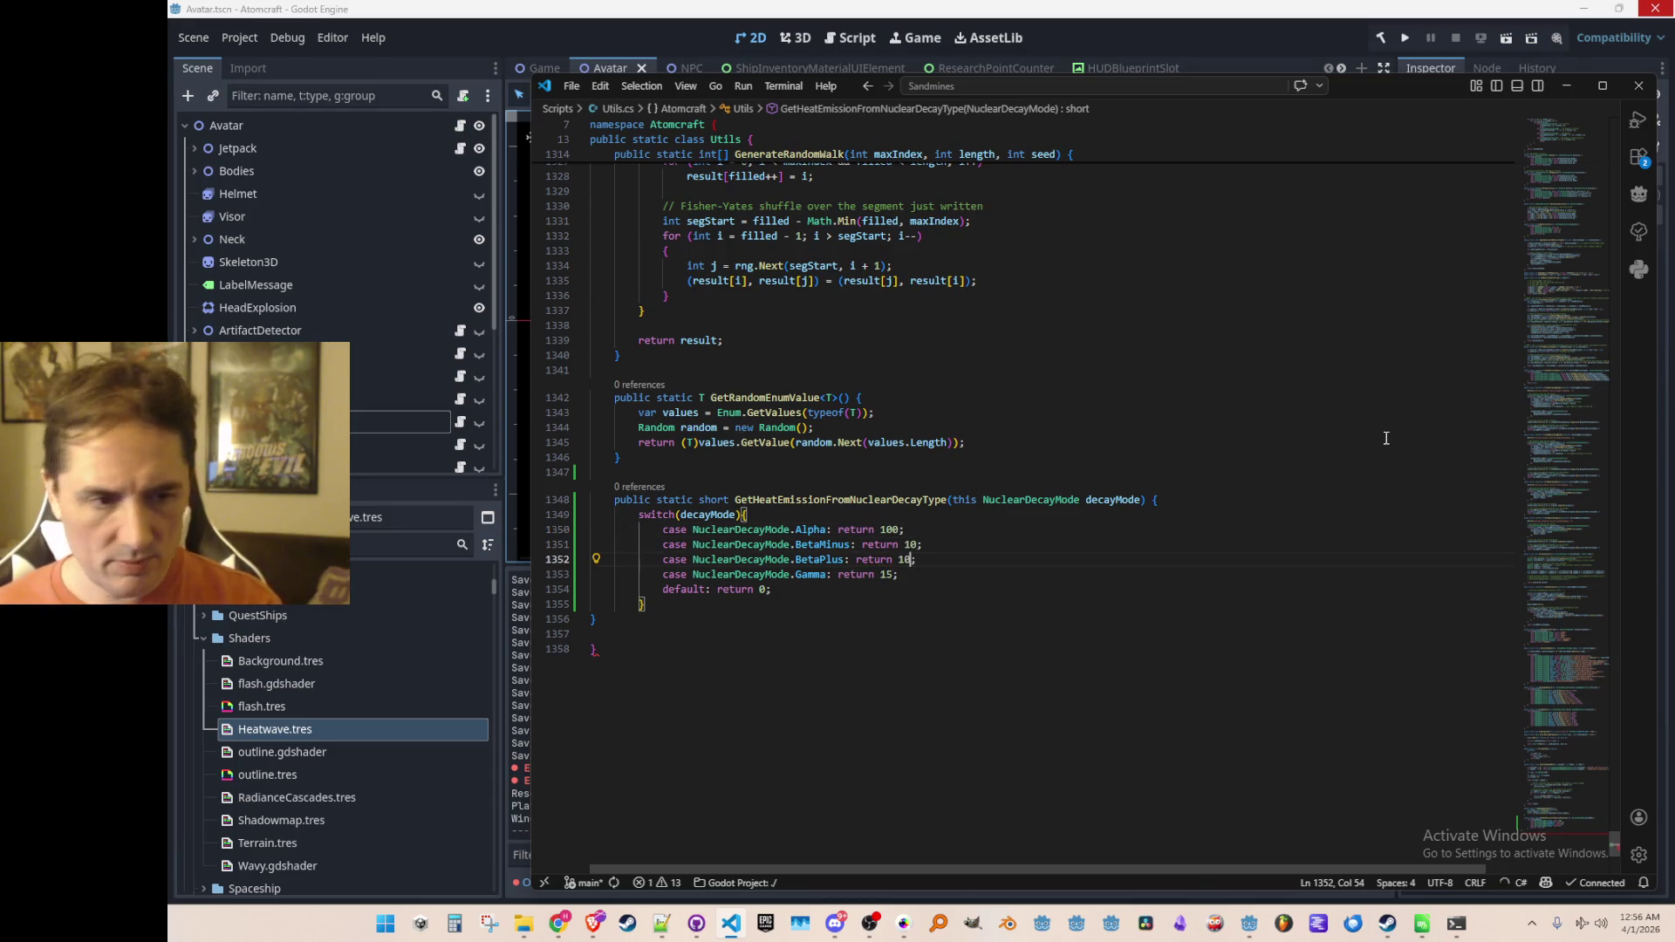
{"action": "key", "text": "Down"}
{"action": "key", "text": "BackSpace"}
{"action": "key", "text": "BackSpace"}
{"action": "type", "text": "1"}
{"action": "key", "text": "BackSpace"}
{"action": "type", "text": ";"}
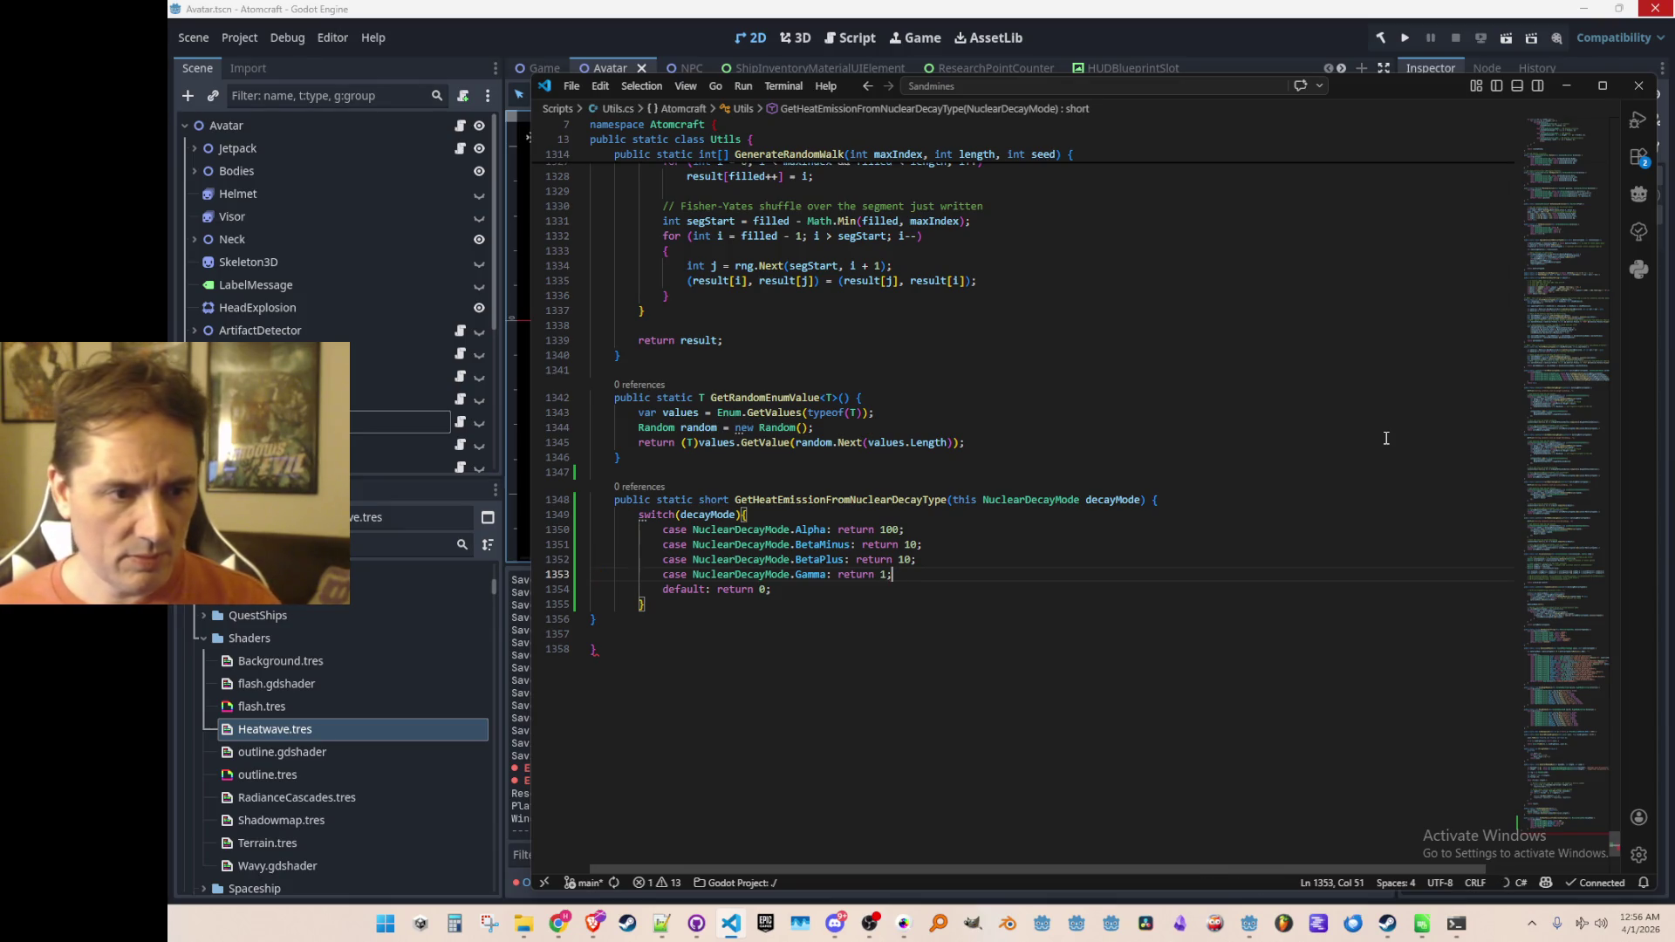
Step: Copy the remaining NuclearDecayMode names from DecaySettings.cs into the switch
{"action": "key", "text": "Home"}
{"action": "key", "text": "Home"}
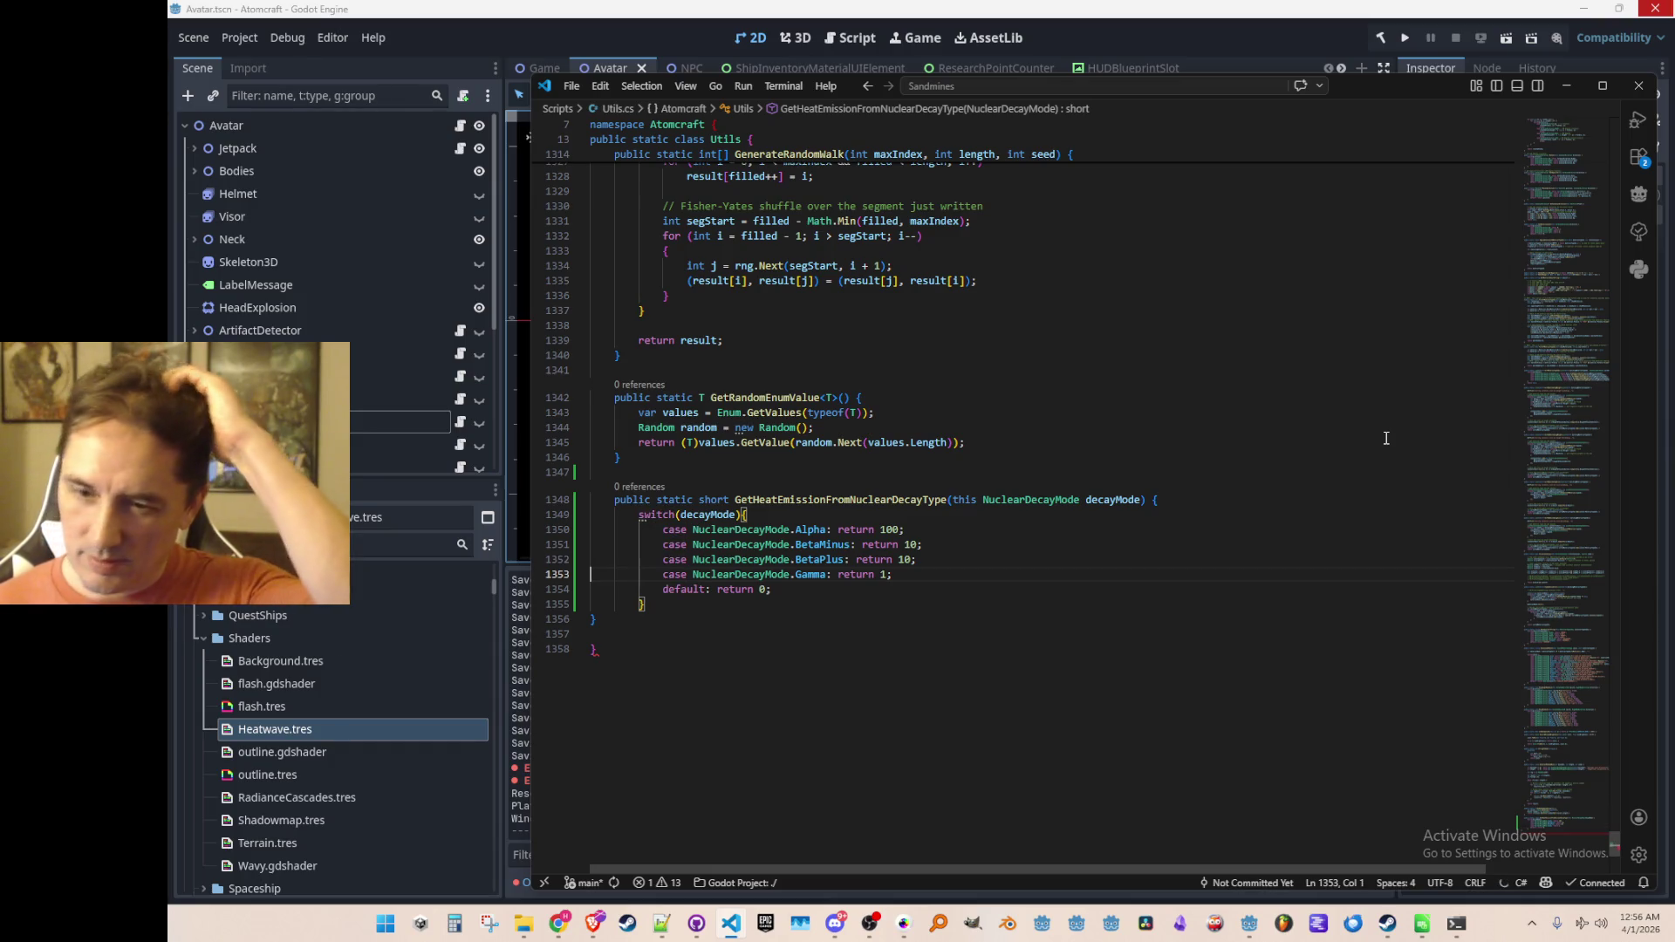
{"action": "key", "text": "Up"}
{"action": "key", "text": "Up"}
{"action": "key", "text": "ctrl+Right"}
{"action": "key", "text": "ctrl+Right"}
{"action": "key", "text": "ctrl+Right"}
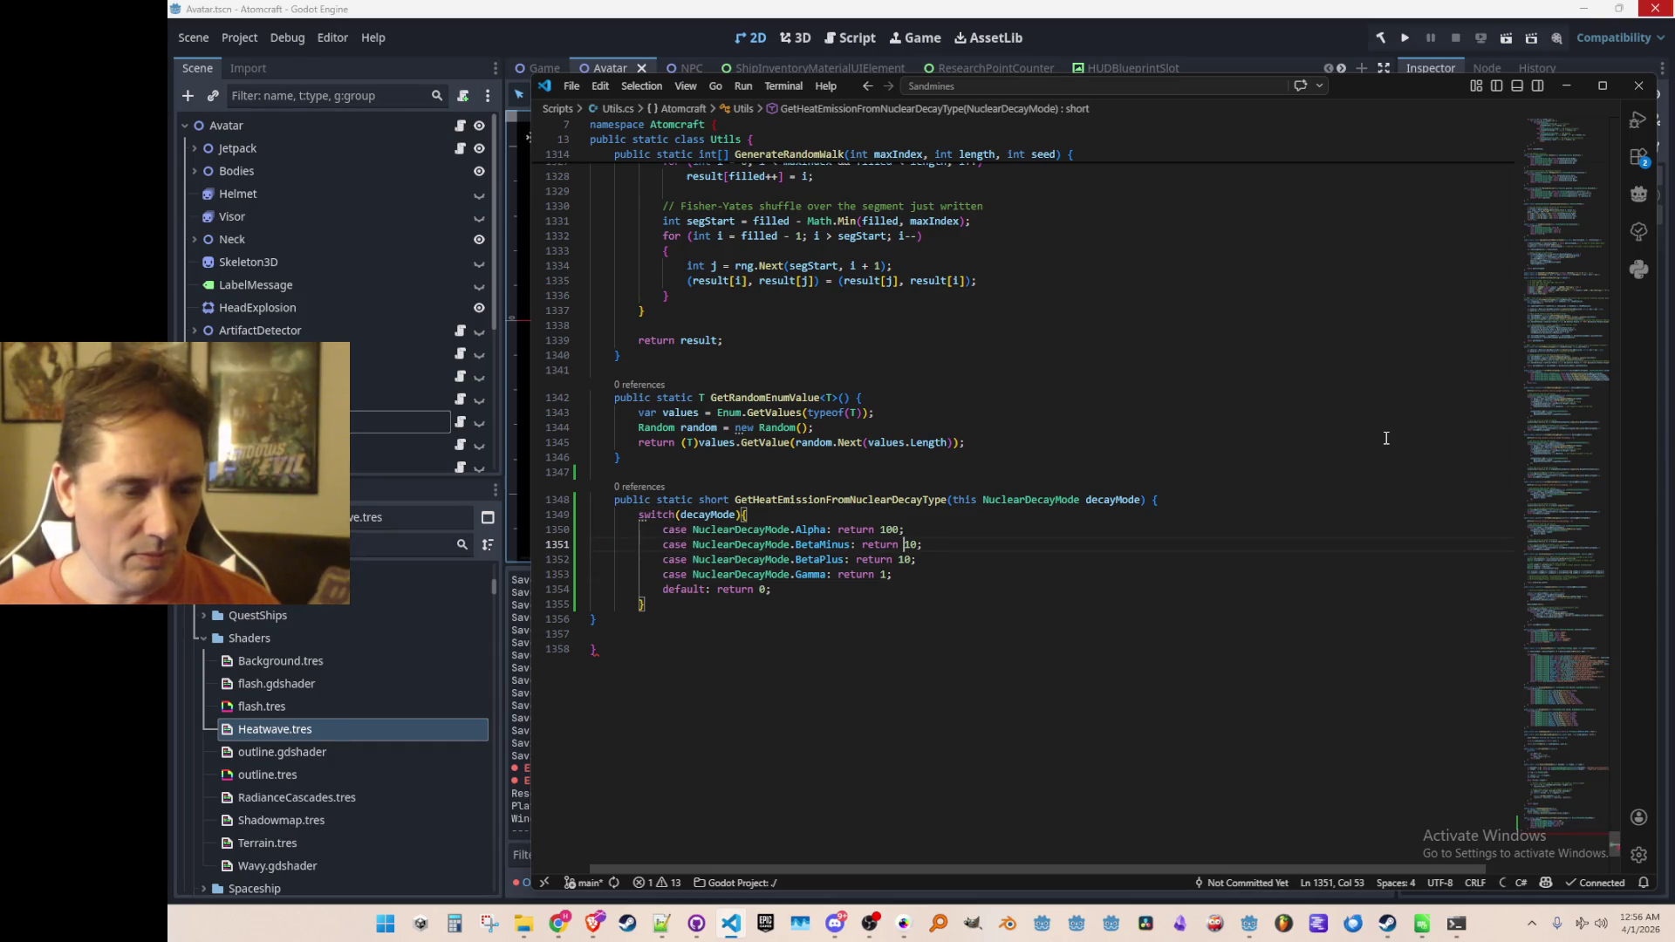
{"action": "key", "text": "F12"}
{"action": "key", "text": "Down"}
{"action": "key", "text": "Down"}
{"action": "key", "text": "Home"}
{"action": "key", "text": "shift+Down"}
{"action": "key", "text": "shift+Down"}
{"action": "key", "text": "shift+Down"}
{"action": "key", "text": "ctrl+c"}
{"action": "key", "text": "Left"}
{"action": "key", "text": "alt+Left"}
{"action": "key", "text": "End"}
{"action": "key", "text": "Return"}
{"action": "key", "text": "ctrl+v"}
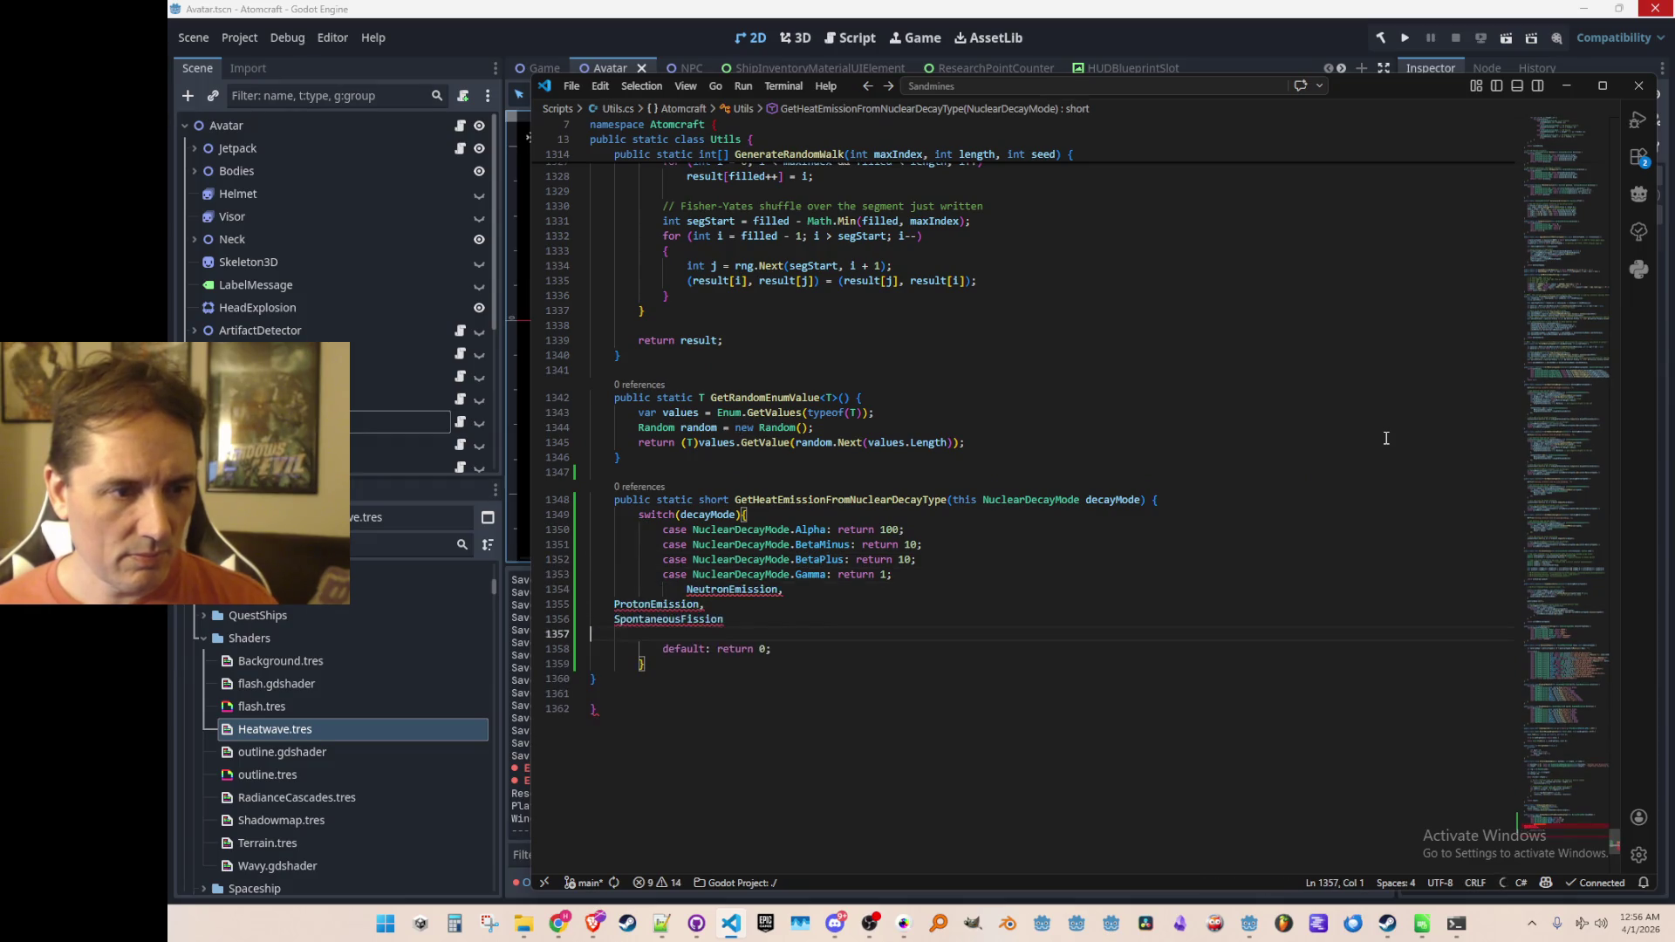
Step: Turn the pasted names into cases returning 1 by duplicating the Gamma case
{"action": "key", "text": "Up"}
{"action": "key", "text": "Up"}
{"action": "key", "text": "ctrl+c"}
{"action": "key", "text": "Down"}
{"action": "key", "text": "ctrl+v"}
{"action": "key", "text": "ctrl+v"}
{"action": "key", "text": "ctrl+v"}
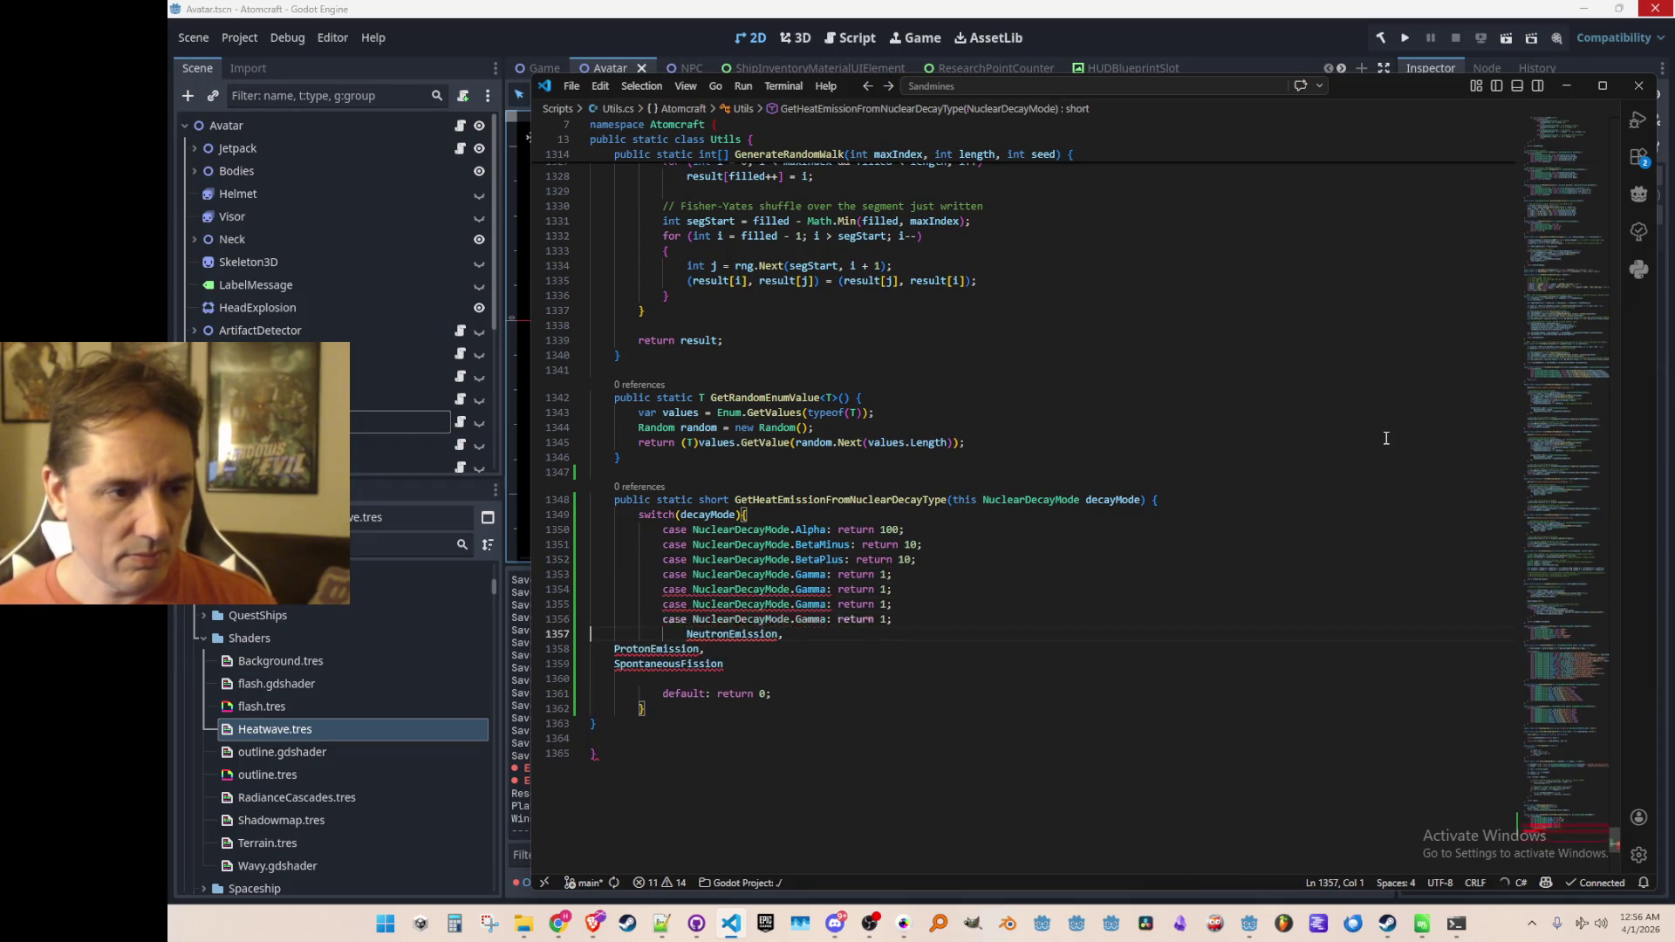
{"action": "key", "text": "Up"}
{"action": "key", "text": "Up"}
{"action": "key", "text": "Up"}
{"action": "key", "text": "ctrl+Right"}
{"action": "key", "text": "ctrl+Right"}
{"action": "key", "text": "ctrl+Right"}
{"action": "key", "text": "Tab"}
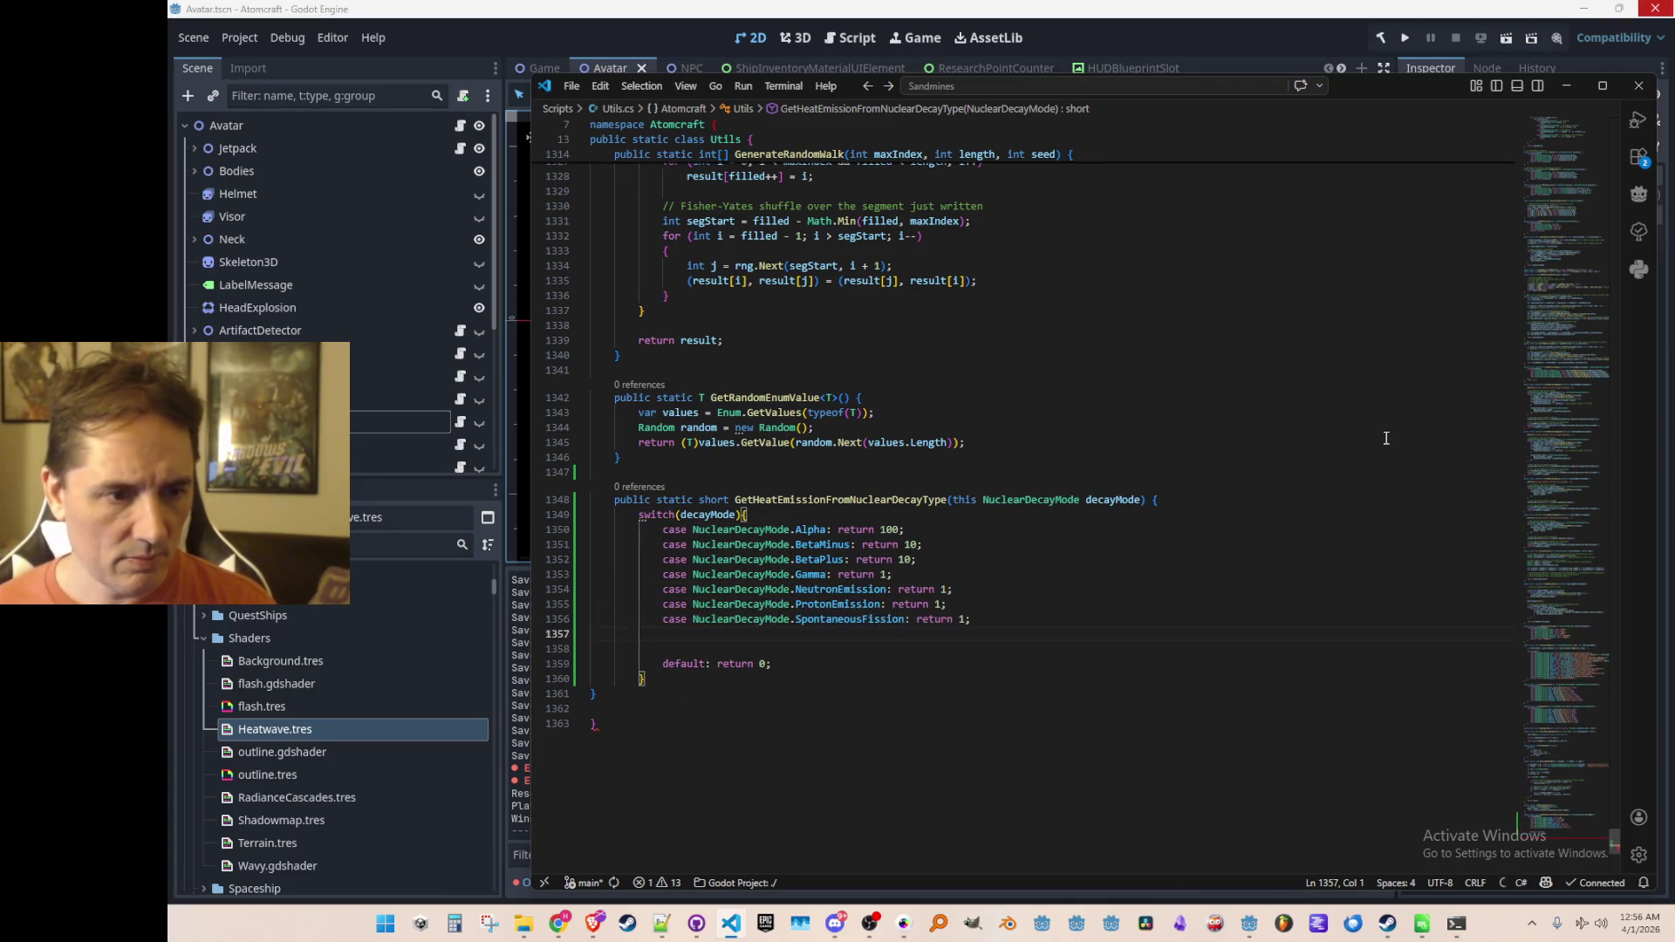
{"action": "key", "text": "Down"}
{"action": "key", "text": "shift+Up"}
Step: Raise Alpha heat to 1000 and SpontaneousFission heat to 2000
{"action": "key", "text": "BackSpace"}
{"action": "key", "text": "BackSpace"}
{"action": "key", "text": "Up"}
{"action": "key", "text": "Up"}
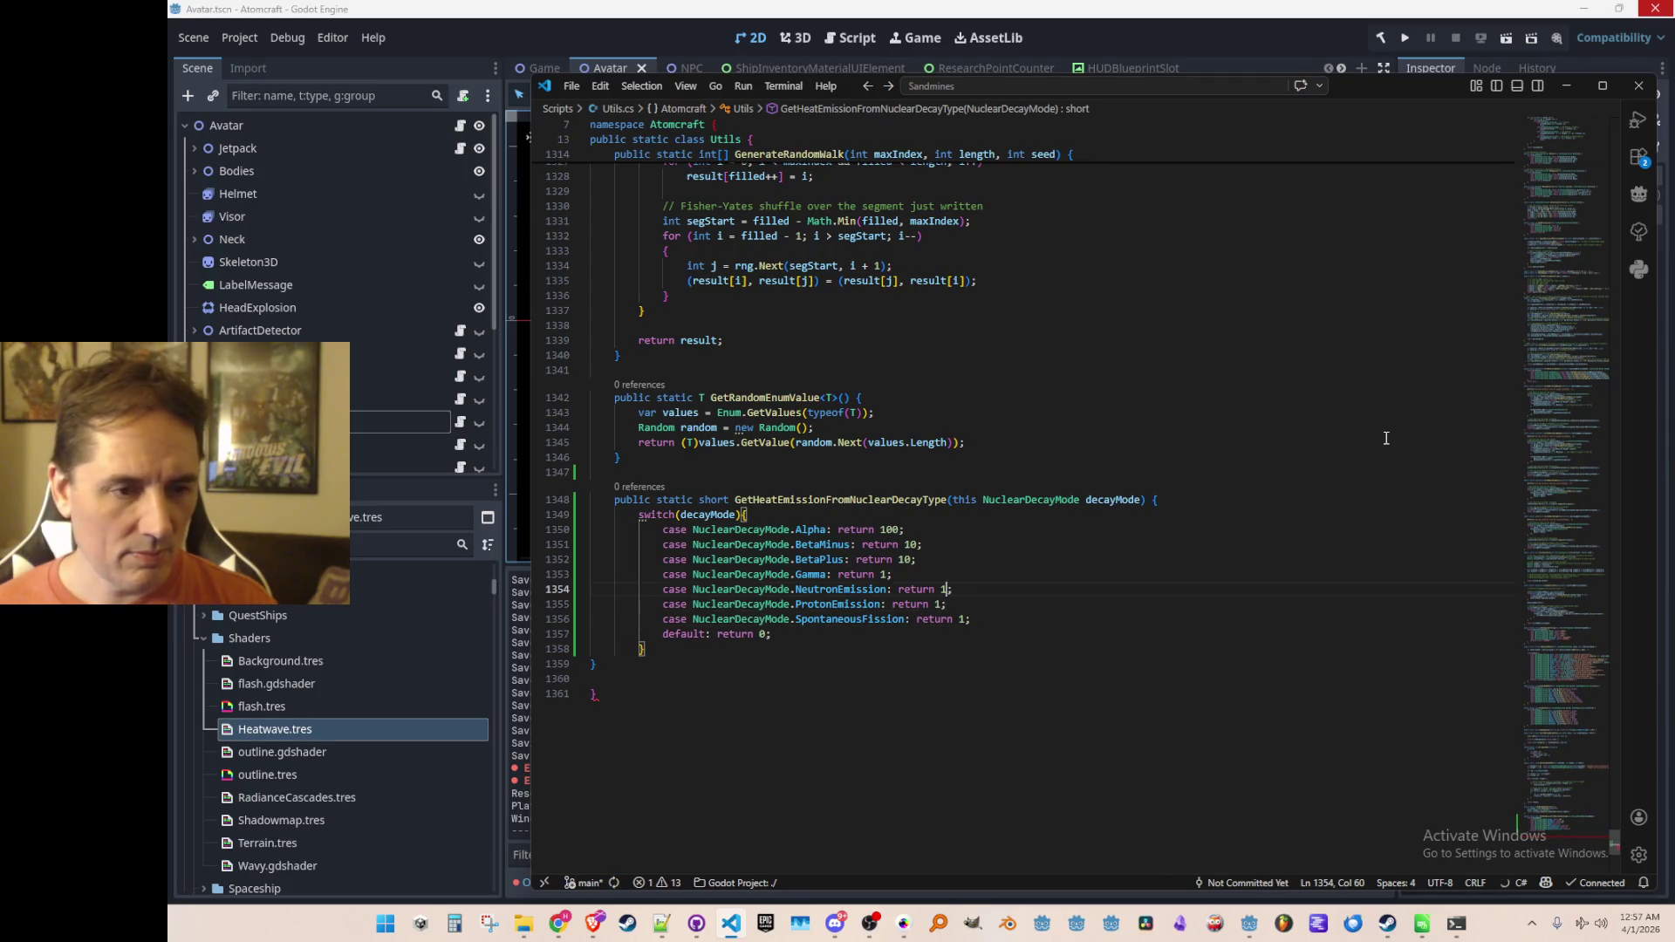
{"action": "key", "text": "Up"}
{"action": "key", "text": "Up"}
{"action": "key", "text": "Up"}
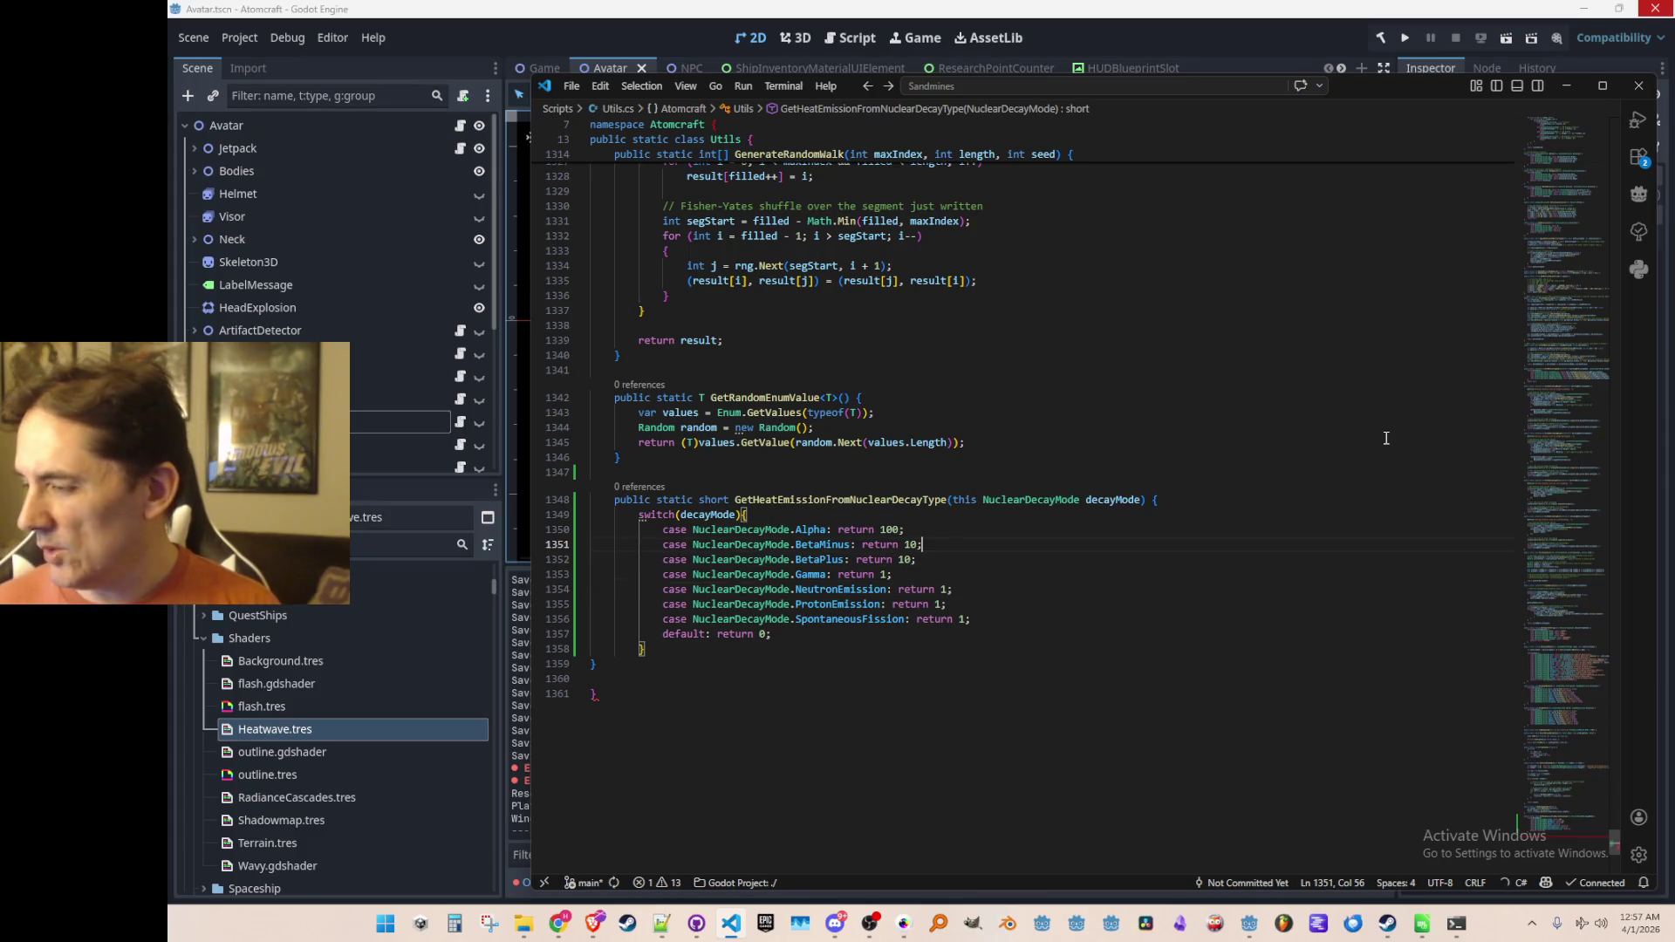
{"action": "key", "text": "Down"}
{"action": "key", "text": "Down"}
{"action": "key", "text": "Down"}
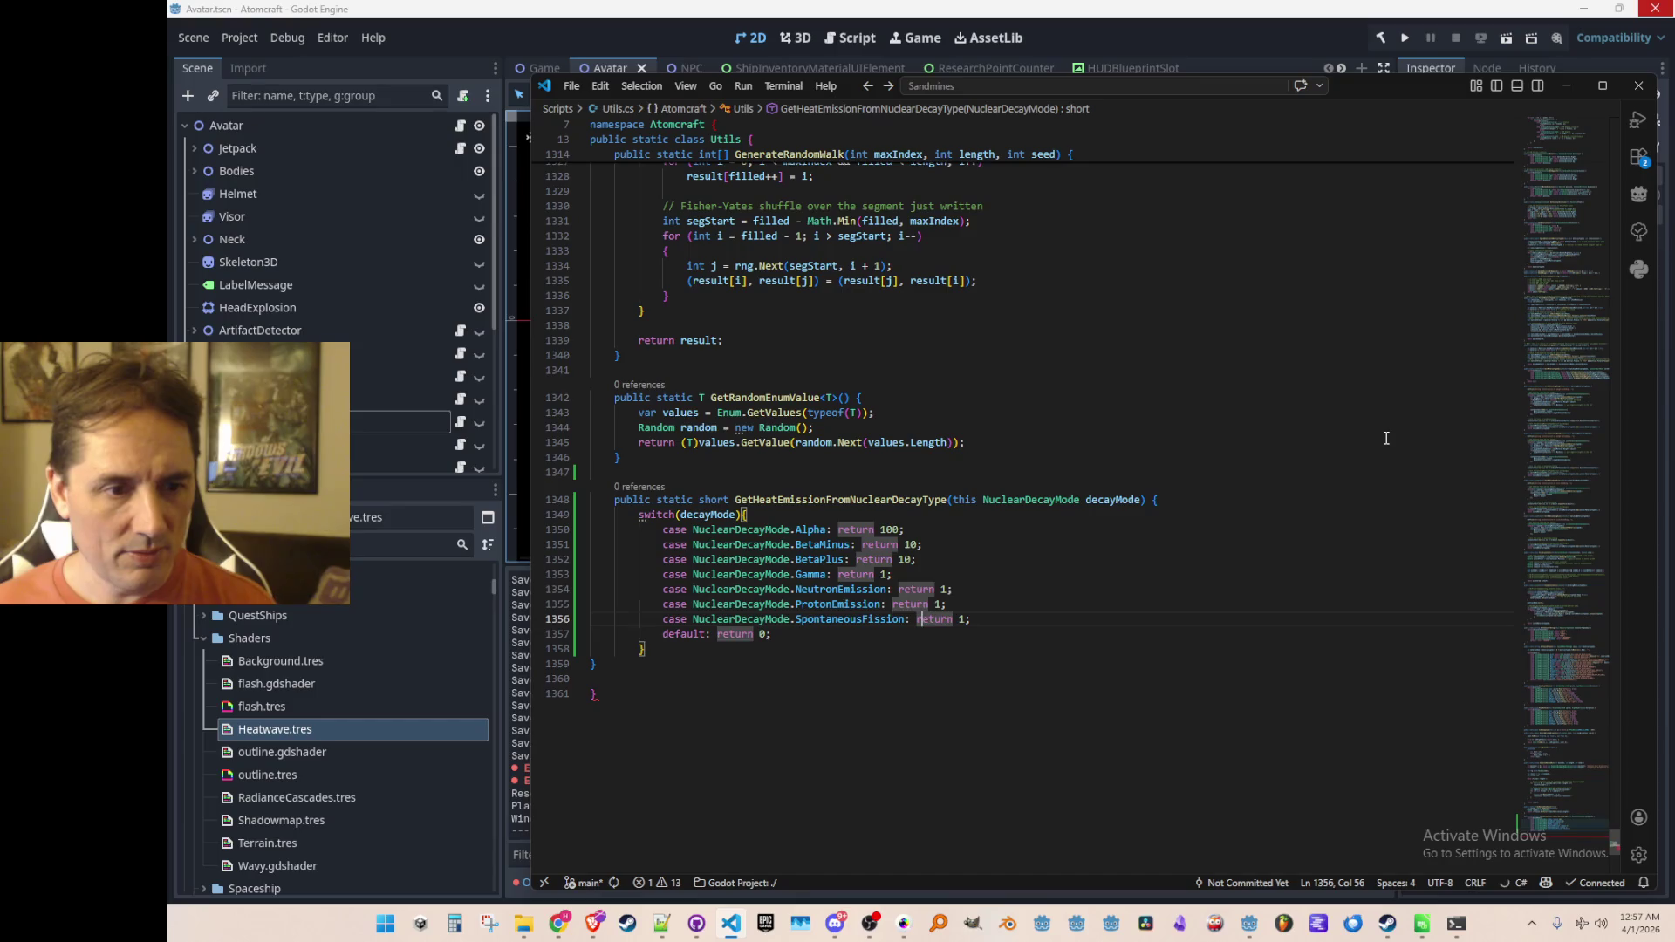
{"action": "key", "text": "BackSpace"}
{"action": "type", "text": "200"}
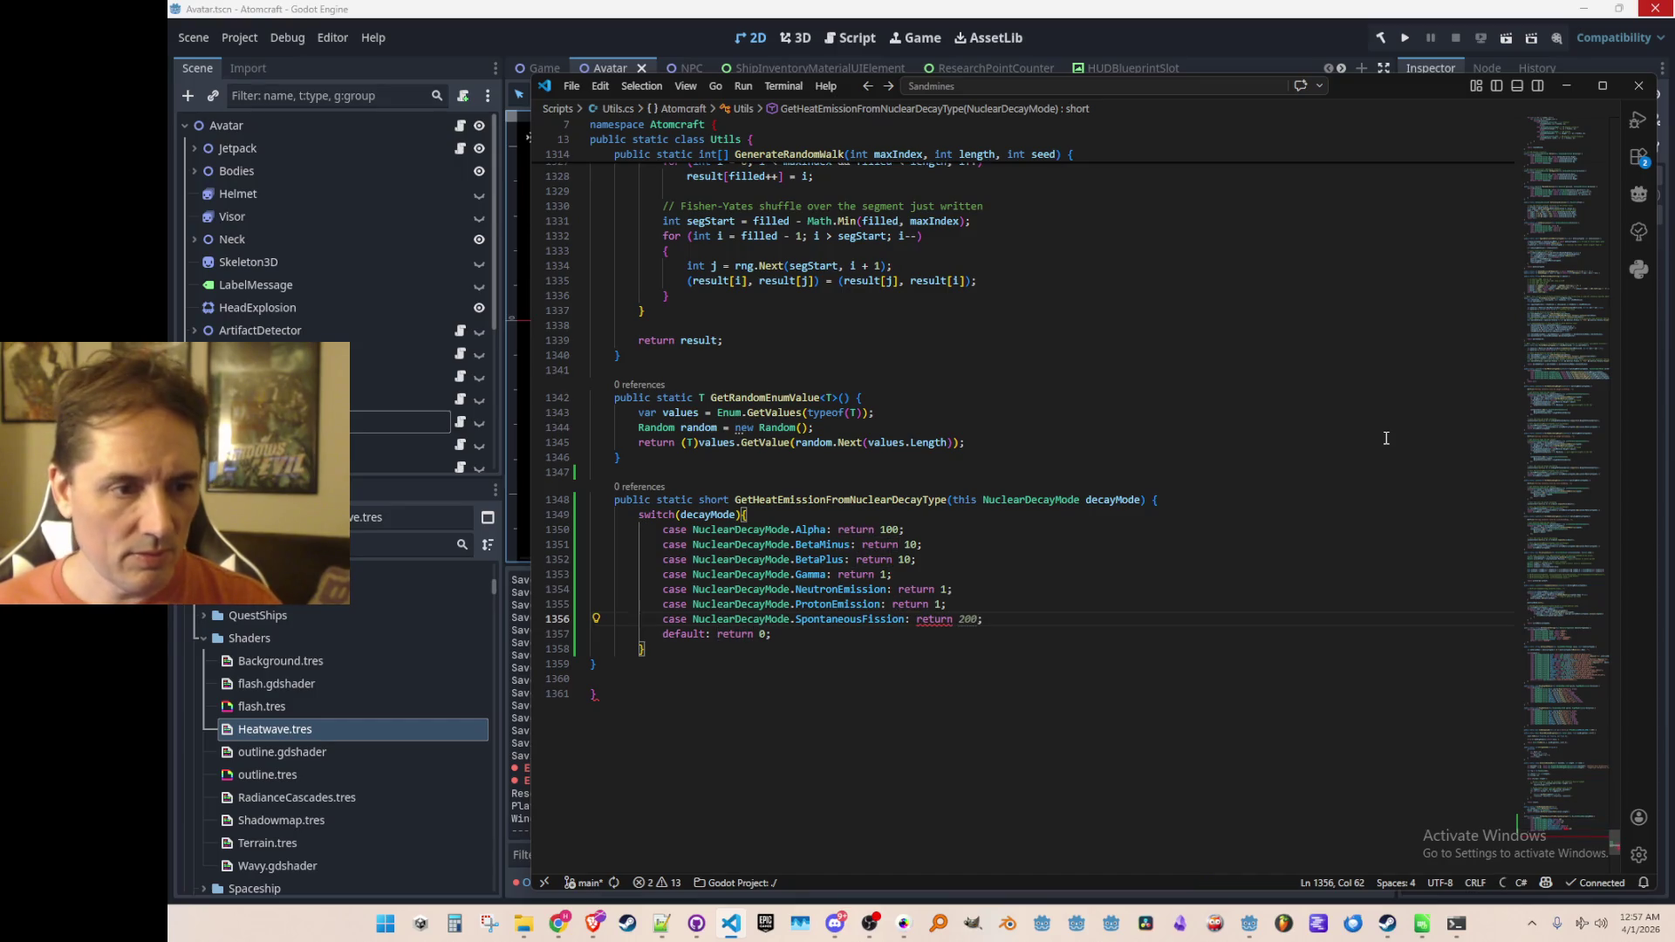
{"action": "key", "text": "Tab"}
{"action": "key", "text": "Up"}
{"action": "key", "text": "Up"}
{"action": "key", "text": "Up"}
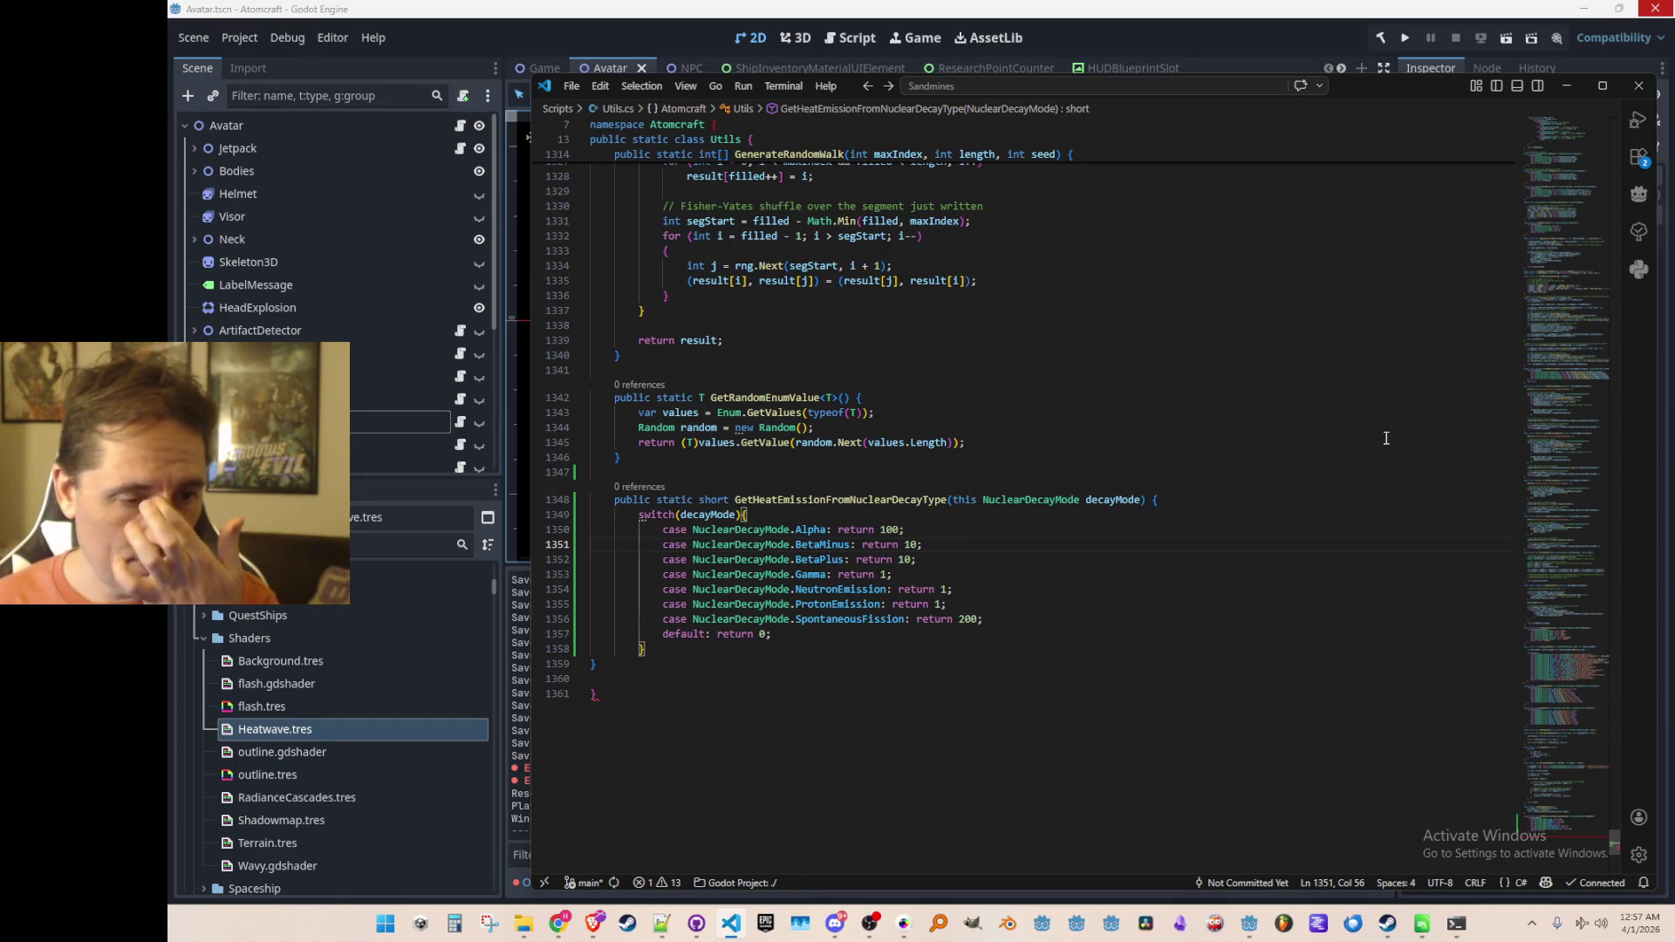
{"action": "key", "text": "Up"}
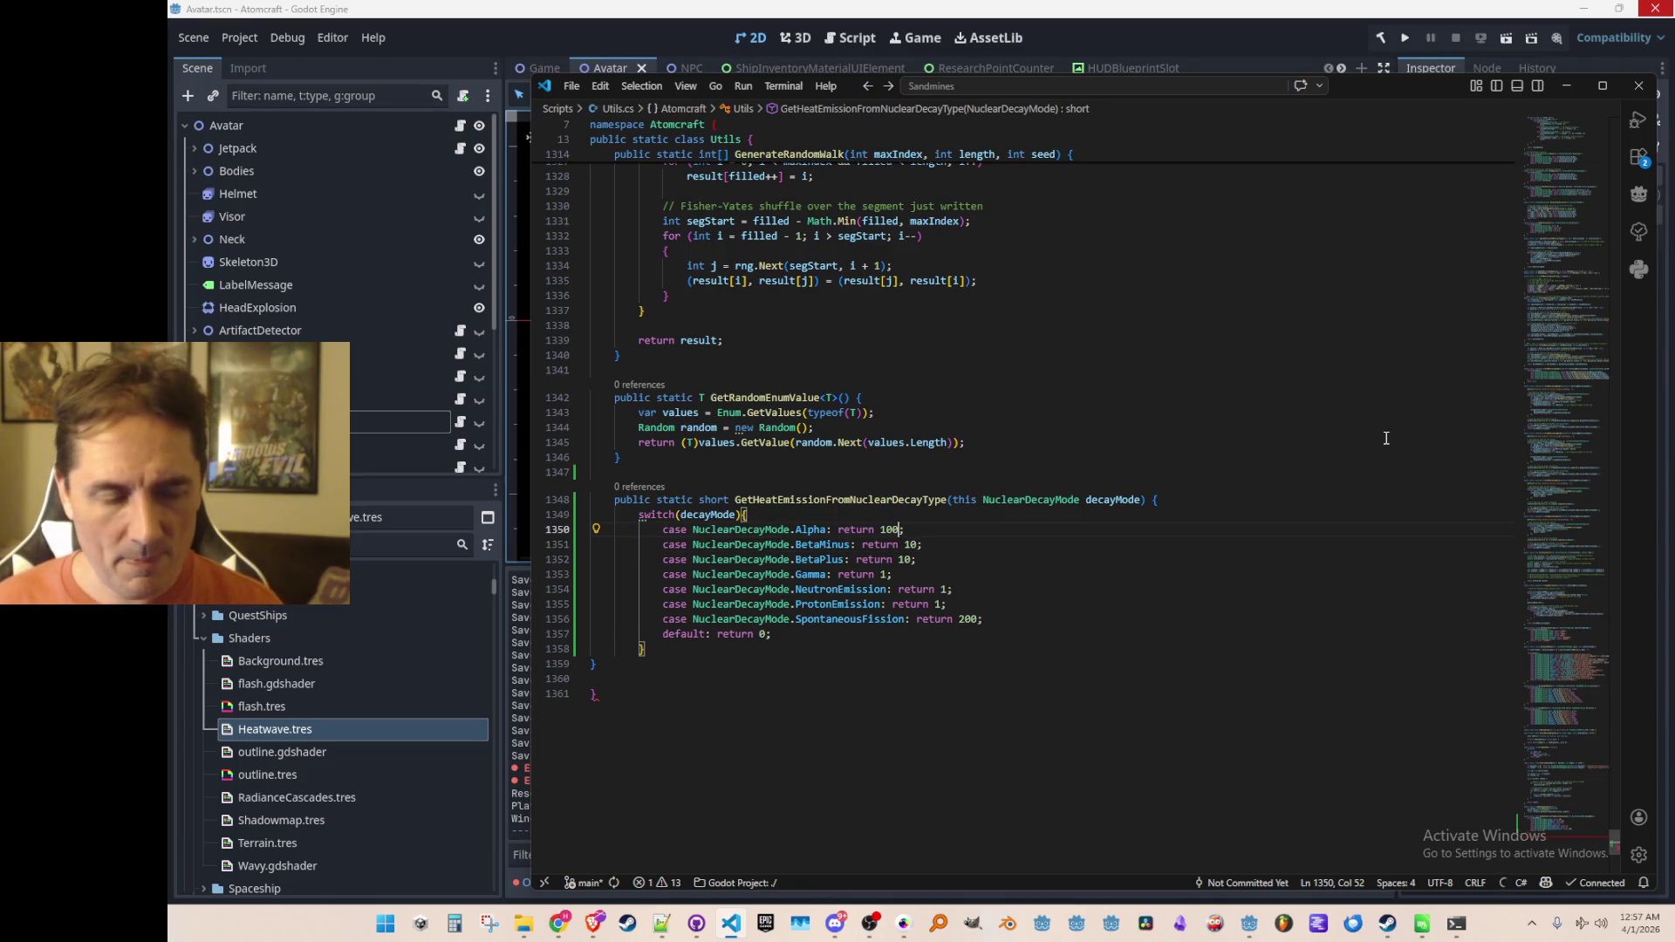
{"action": "type", "text": "0"}
{"action": "key", "text": "Down"}
{"action": "key", "text": "Down"}
{"action": "key", "text": "Down"}
{"action": "key", "text": "ctrl+Right"}
{"action": "key", "text": "ctrl+Right"}
{"action": "key", "text": "ctrl+Right"}
{"action": "type", "text": "0"}
Step: Set NeutronEmission and ProtonEmission heat to 10
{"action": "key", "text": "Up"}
{"action": "key", "text": "Up"}
{"action": "key", "text": "Up"}
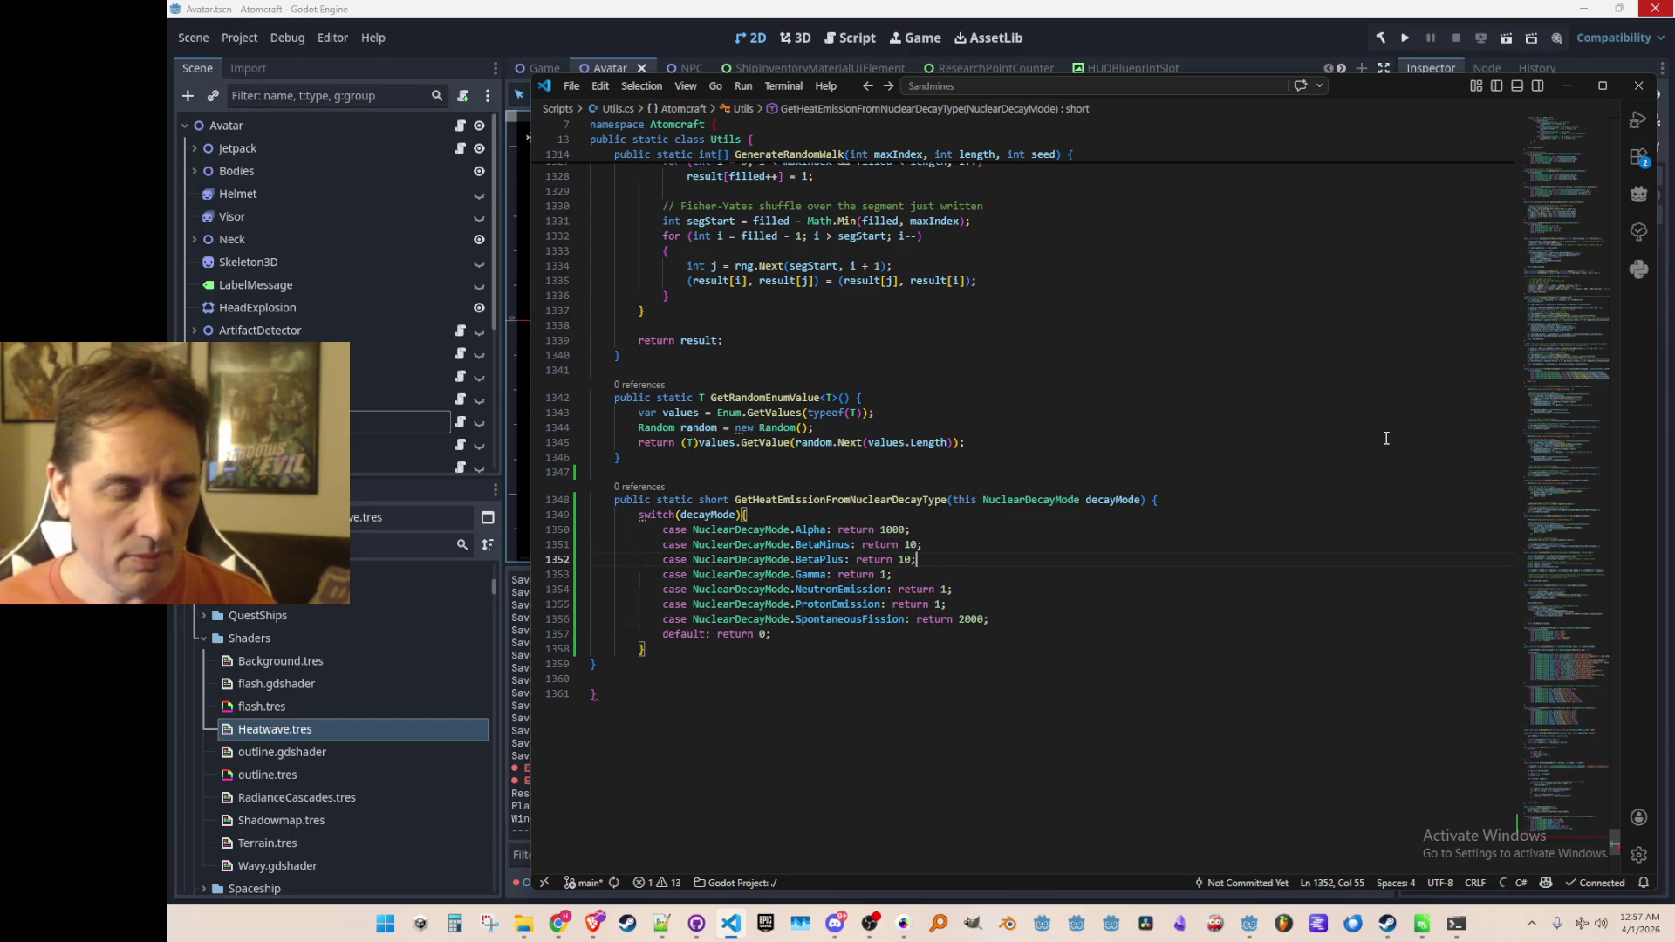
{"action": "key", "text": "Up"}
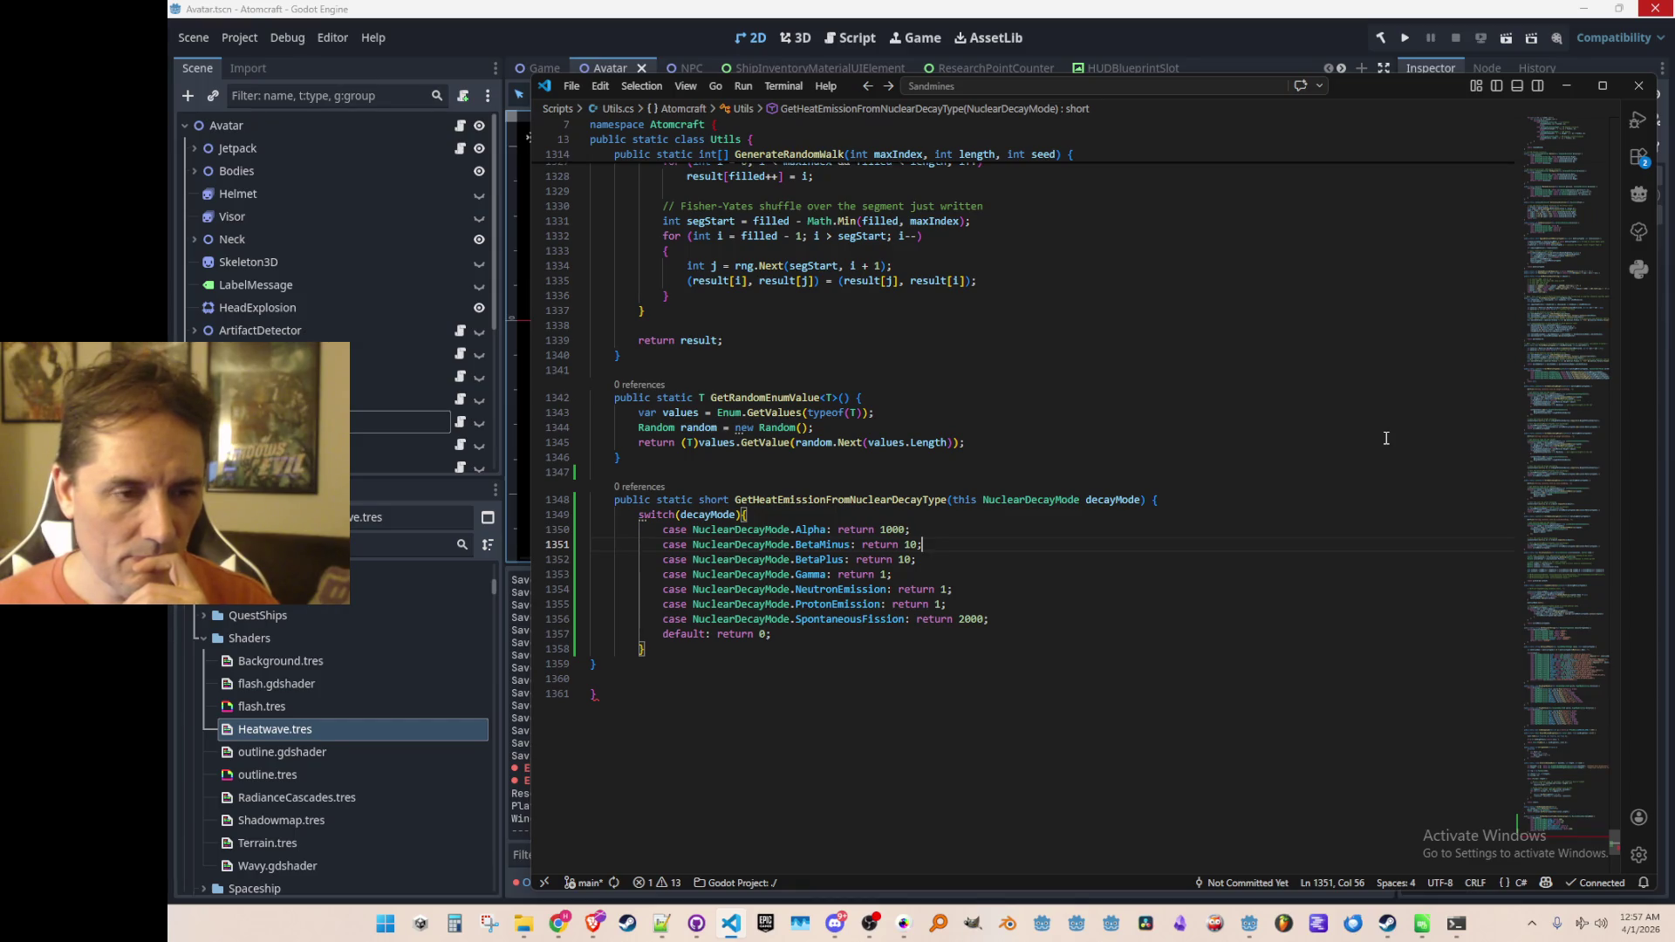
{"action": "key", "text": "Down"}
{"action": "key", "text": "Down"}
{"action": "key", "text": "Down"}
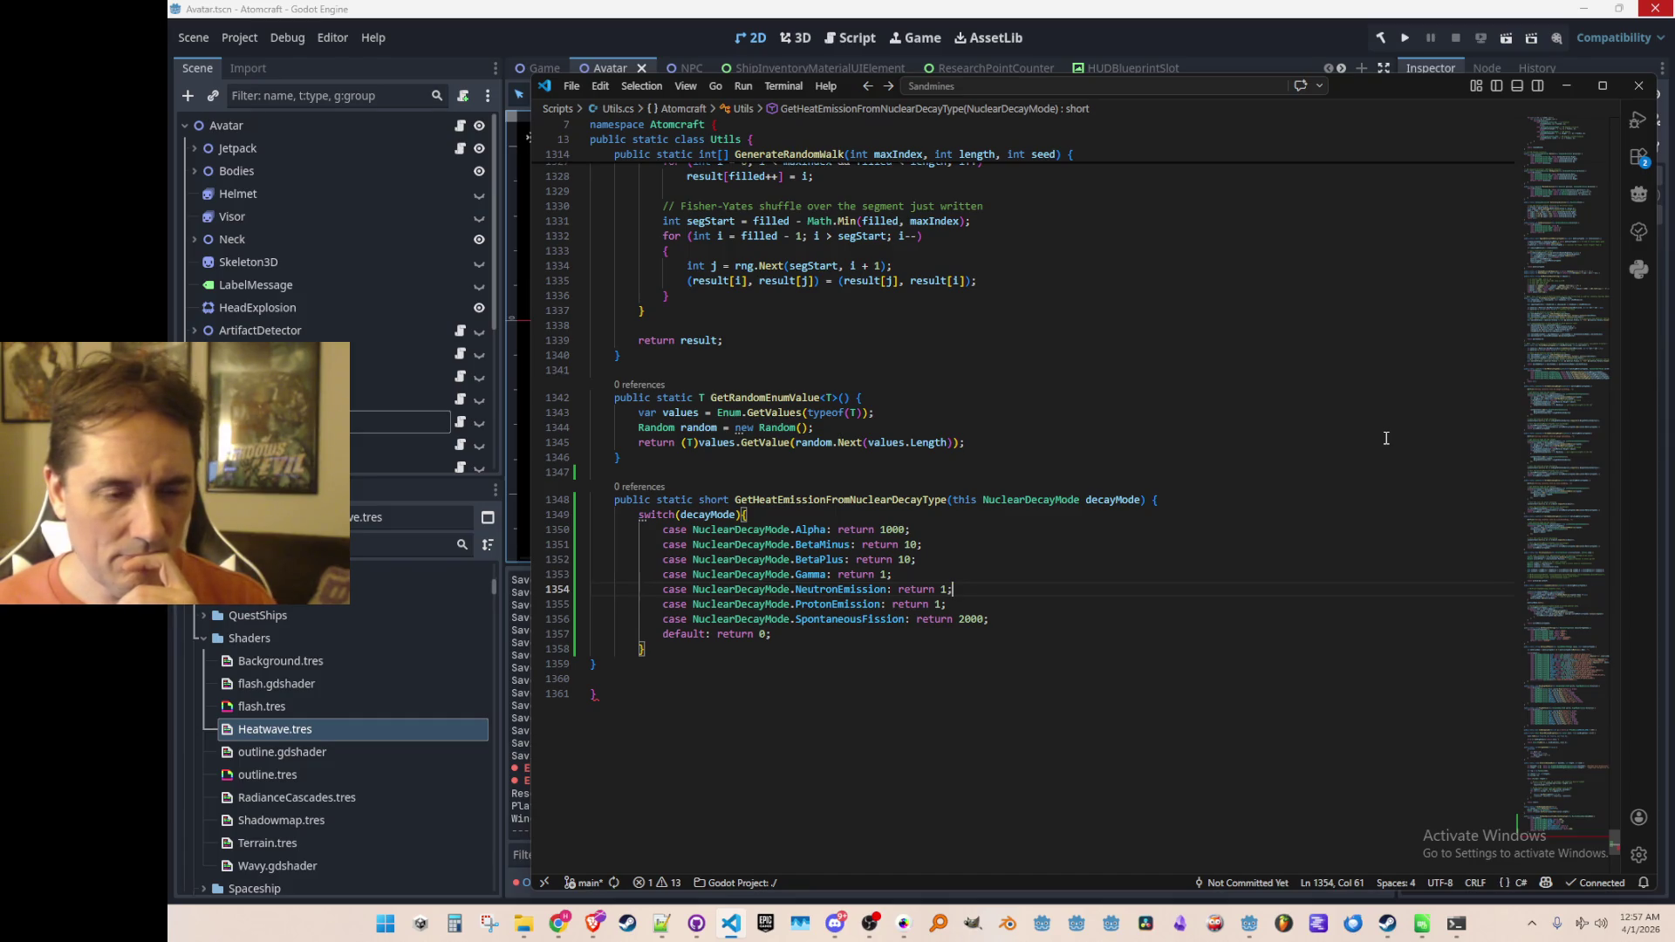
{"action": "type", "text": "0"}
{"action": "key", "text": "Down"}
{"action": "type", "text": "0"}
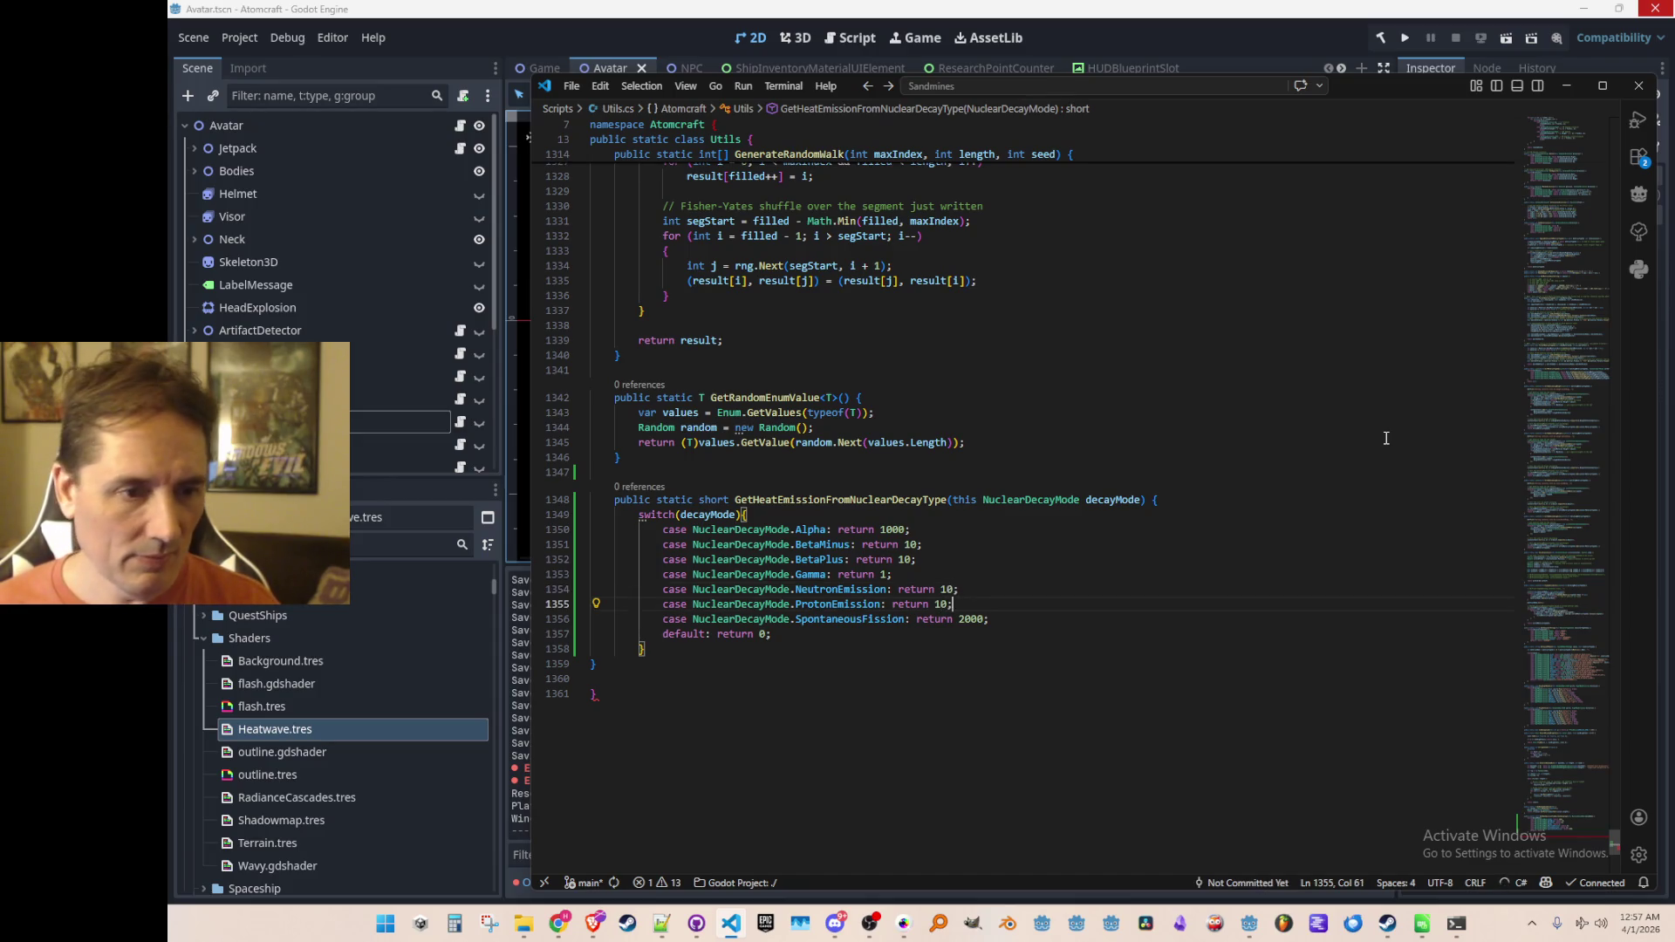
Step: Add the method's closing brace and fix its indentation
{"action": "key", "text": "Up"}
{"action": "key", "text": "Up"}
{"action": "key", "text": "Up"}
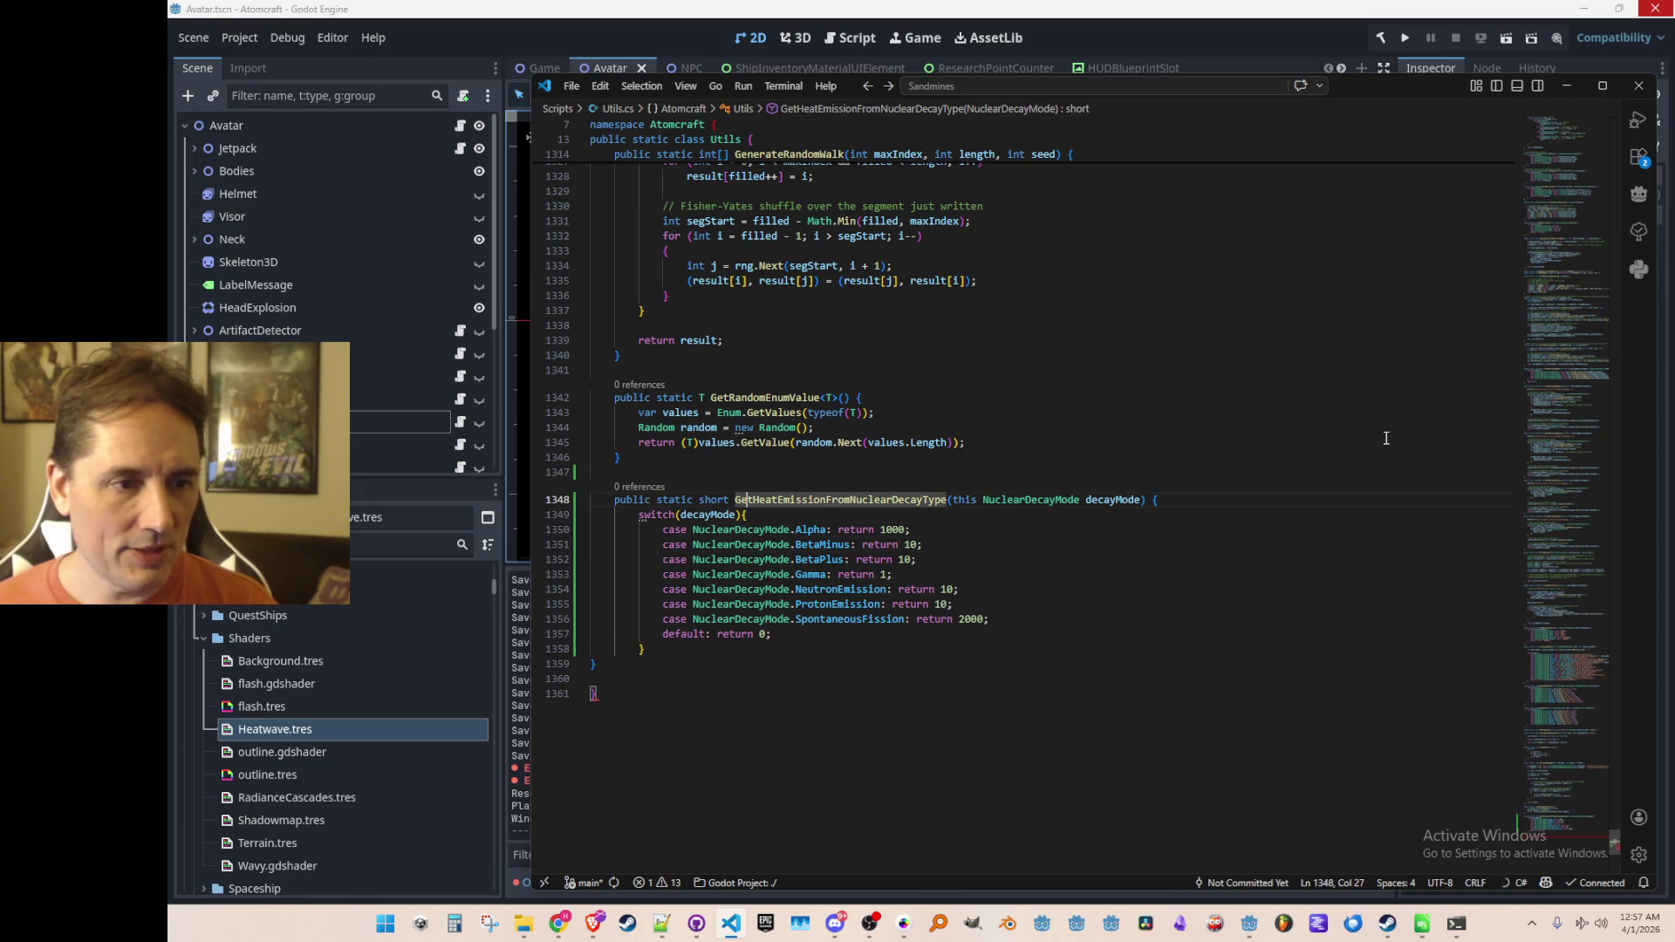
{"action": "key", "text": "Up"}
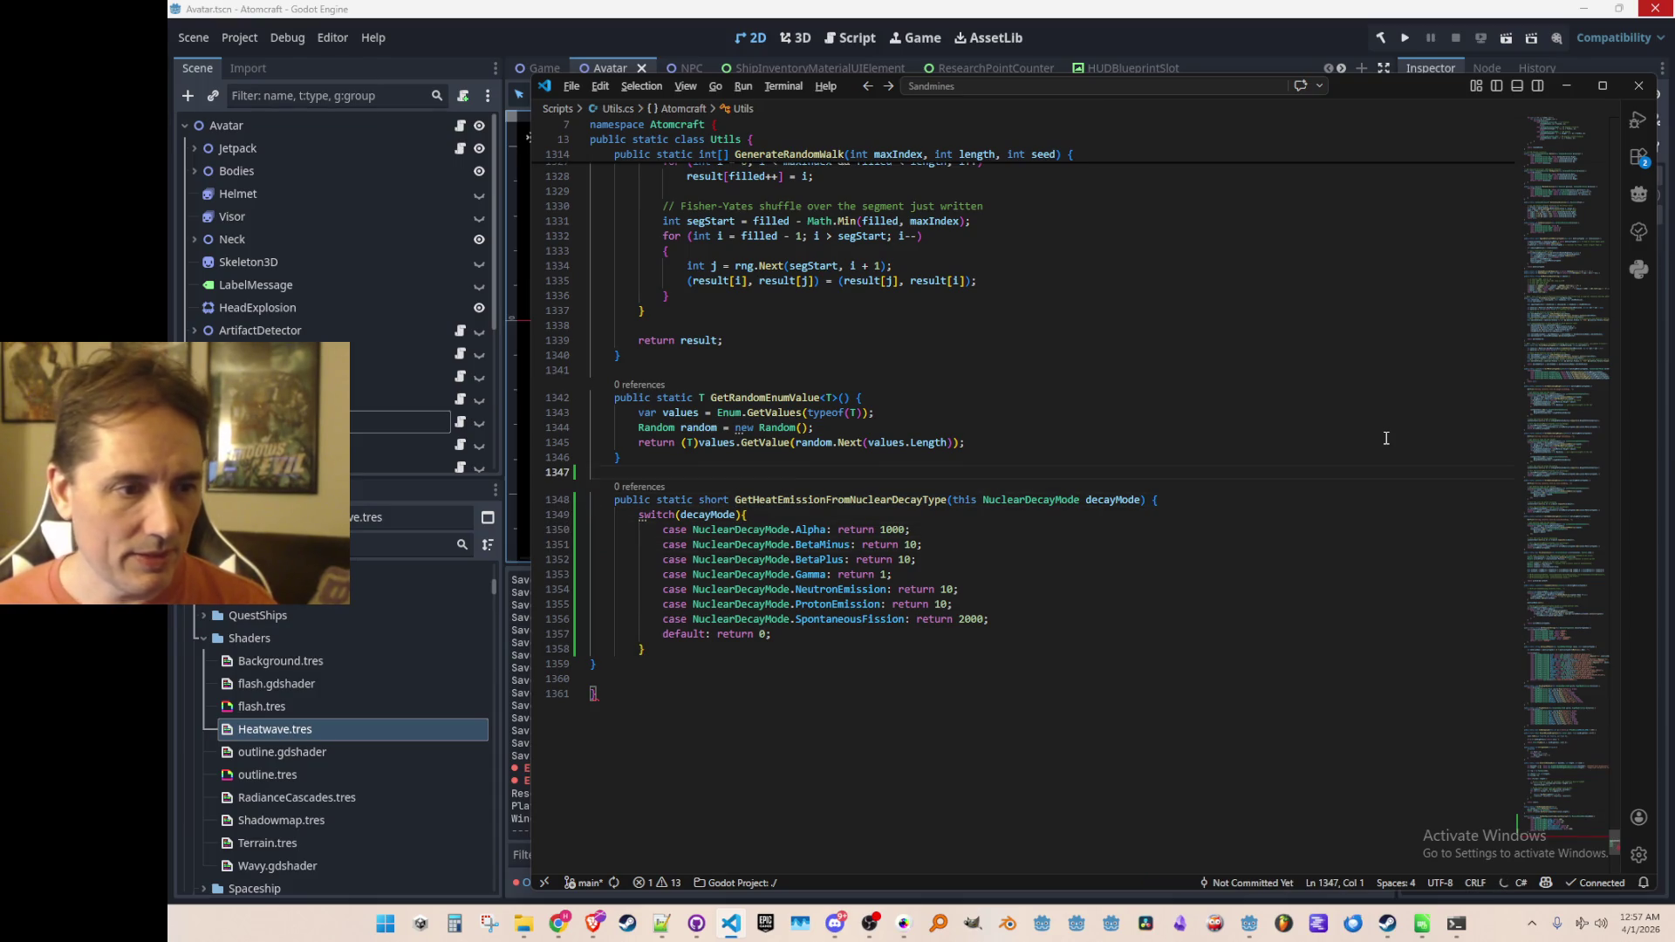
{"action": "key", "text": "Down"}
{"action": "key", "text": "Down"}
{"action": "key", "text": "Down"}
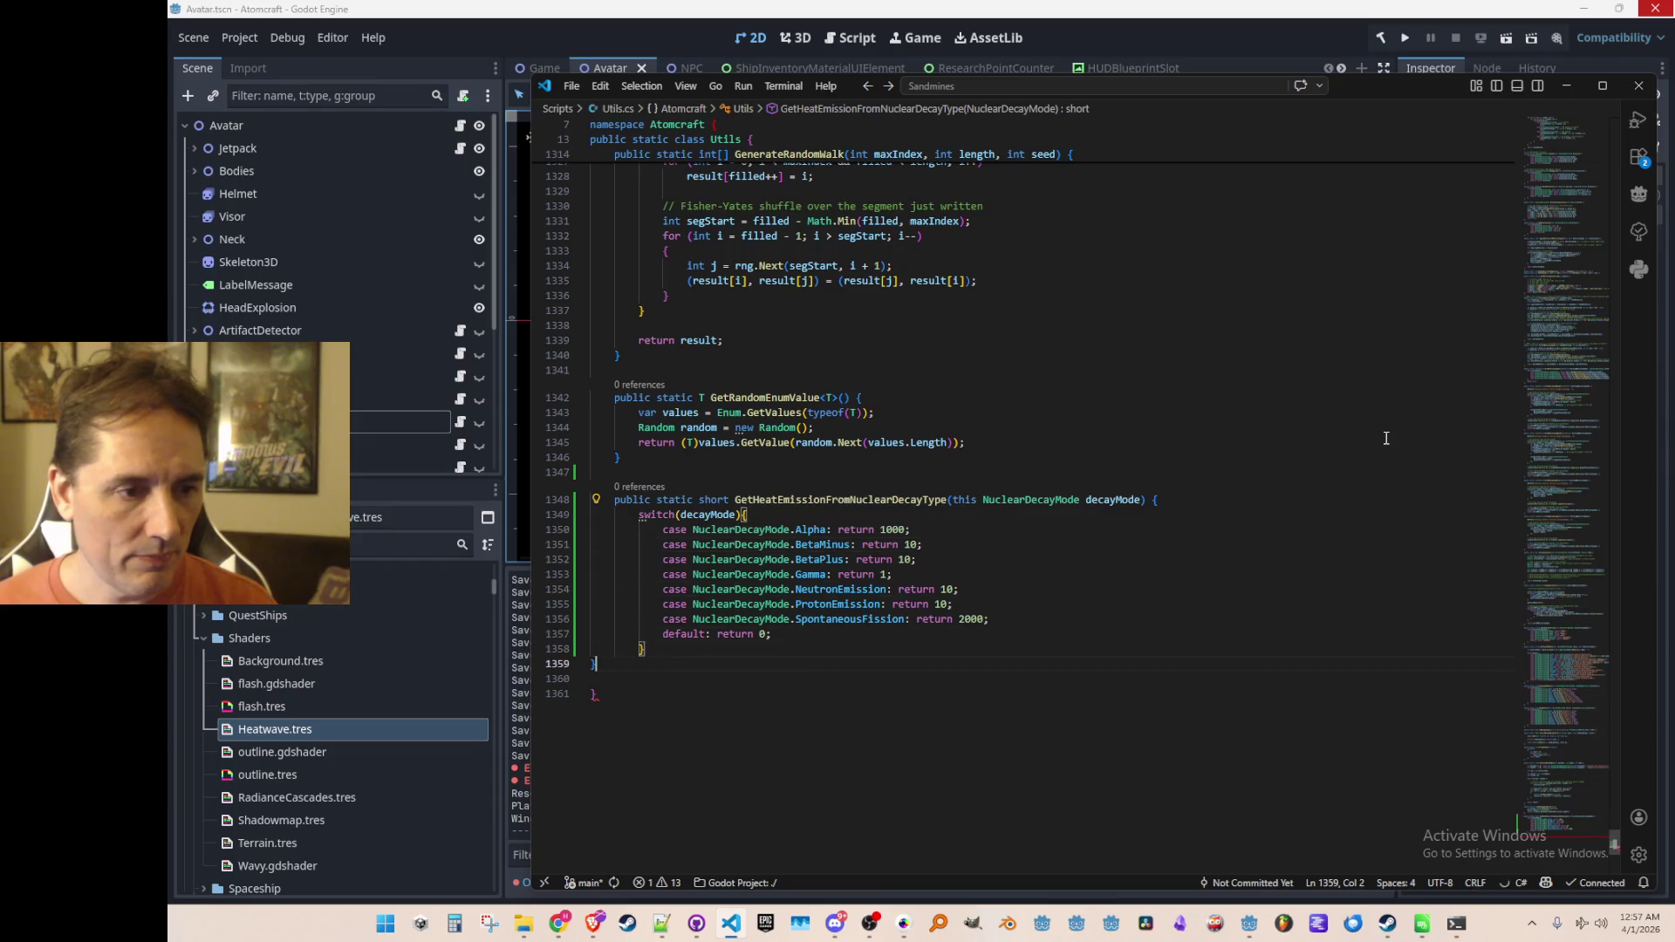
{"action": "key", "text": "Up"}
{"action": "key", "text": "End"}
{"action": "key", "text": "Return"}
{"action": "type", "text": "}"}
{"action": "key", "text": "Left"}
{"action": "key", "text": "Up"}
{"action": "key", "text": "Up"}
{"action": "key", "text": "Up"}
{"action": "key", "text": "Up"}
{"action": "key", "text": "ctrl+Right"}
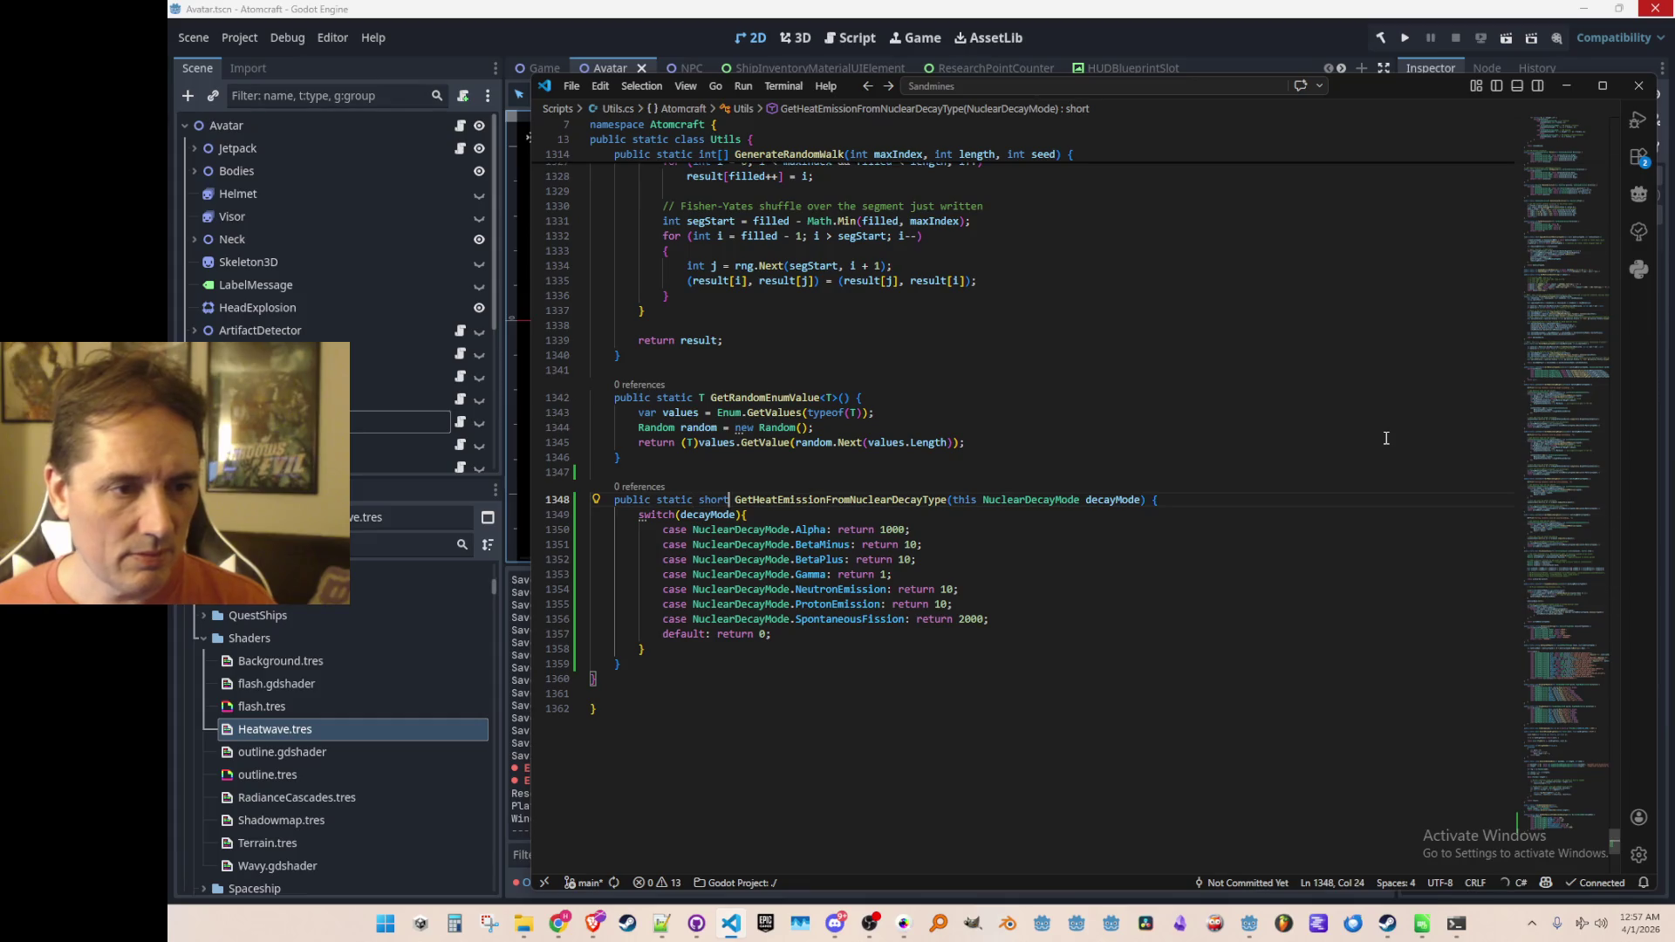
{"action": "key", "text": "alt+Left"}
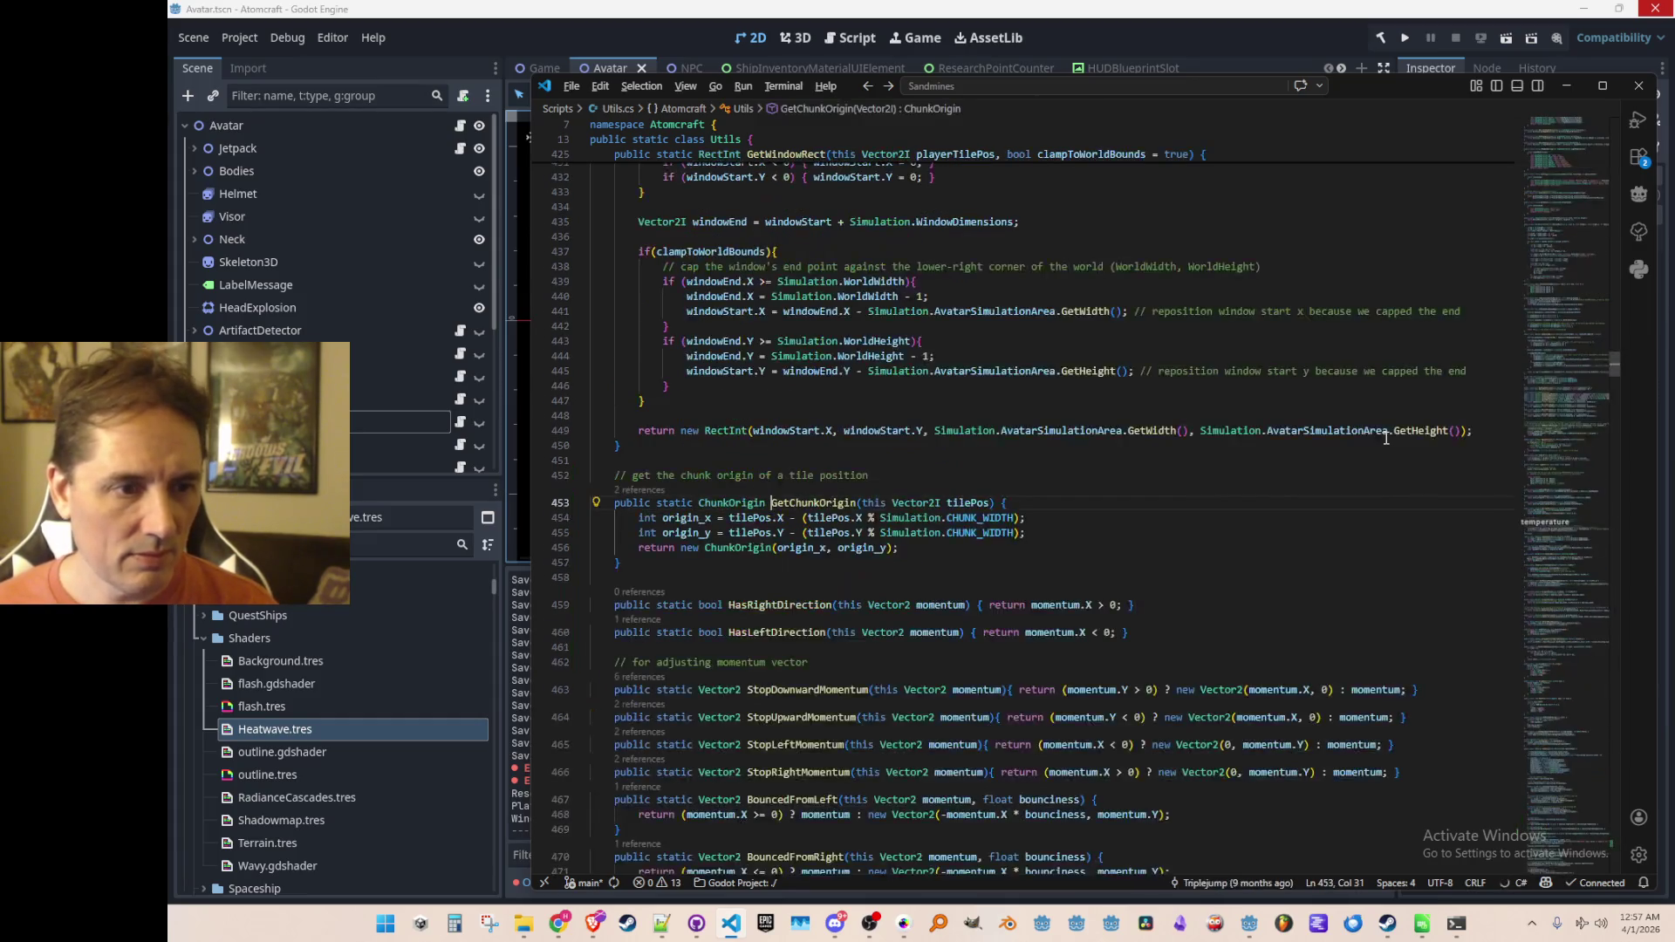
Step: In TryDecay, paste the heat emission method name above the old switch
{"action": "key", "text": "alt+Left"}
{"action": "key", "text": "Down"}
{"action": "key", "text": "Up"}
{"action": "key", "text": "Up"}
{"action": "key", "text": "Up"}
{"action": "key", "text": "Home"}
{"action": "type", "text": "GetHeatEmissionFromNuclearDecayType"}
{"action": "key", "text": "ctrl+slash"}
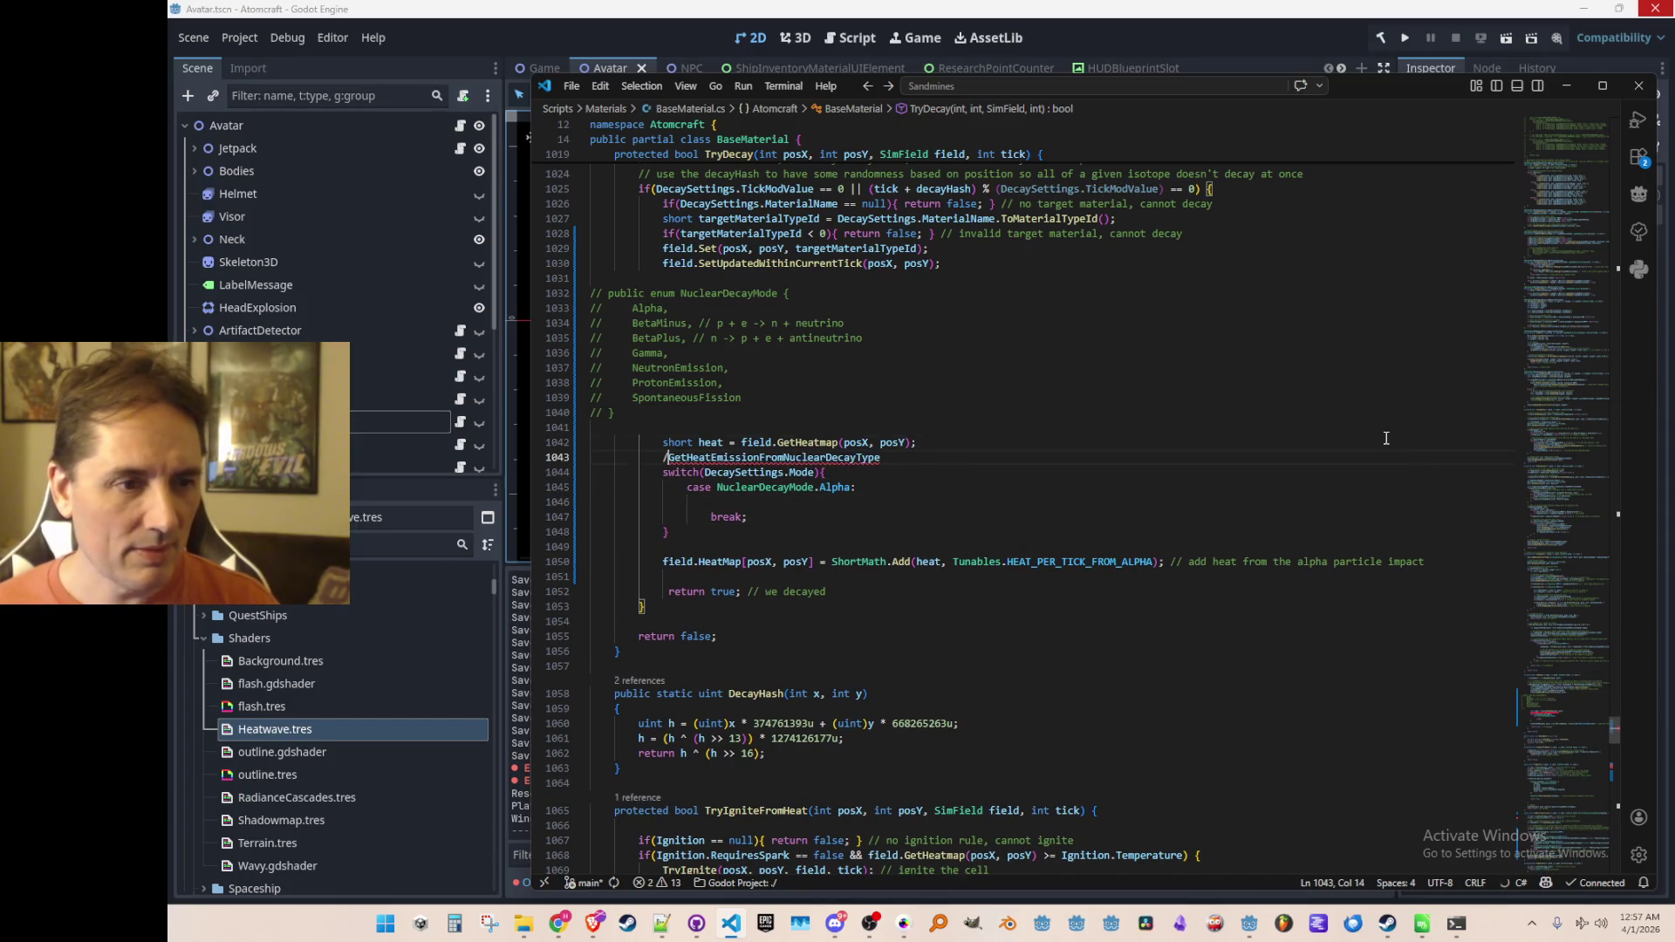
{"action": "key", "text": "Down"}
{"action": "key", "text": "ctrl+Right"}
{"action": "key", "text": "ctrl+shift+Right"}
{"action": "key", "text": "ctrl+c"}
{"action": "key", "text": "Up"}
{"action": "key", "text": "ctrl+Left"}
{"action": "key", "text": "Left"}
Step: Complete it as short addedHeat = DecaySettings.Mode.GetHeatEmissionFromNuclearDecayType();
{"action": "key", "text": "ctrl+slash"}
{"action": "key", "text": "ctrl+v"}
{"action": "type", "text": ".Mode."}
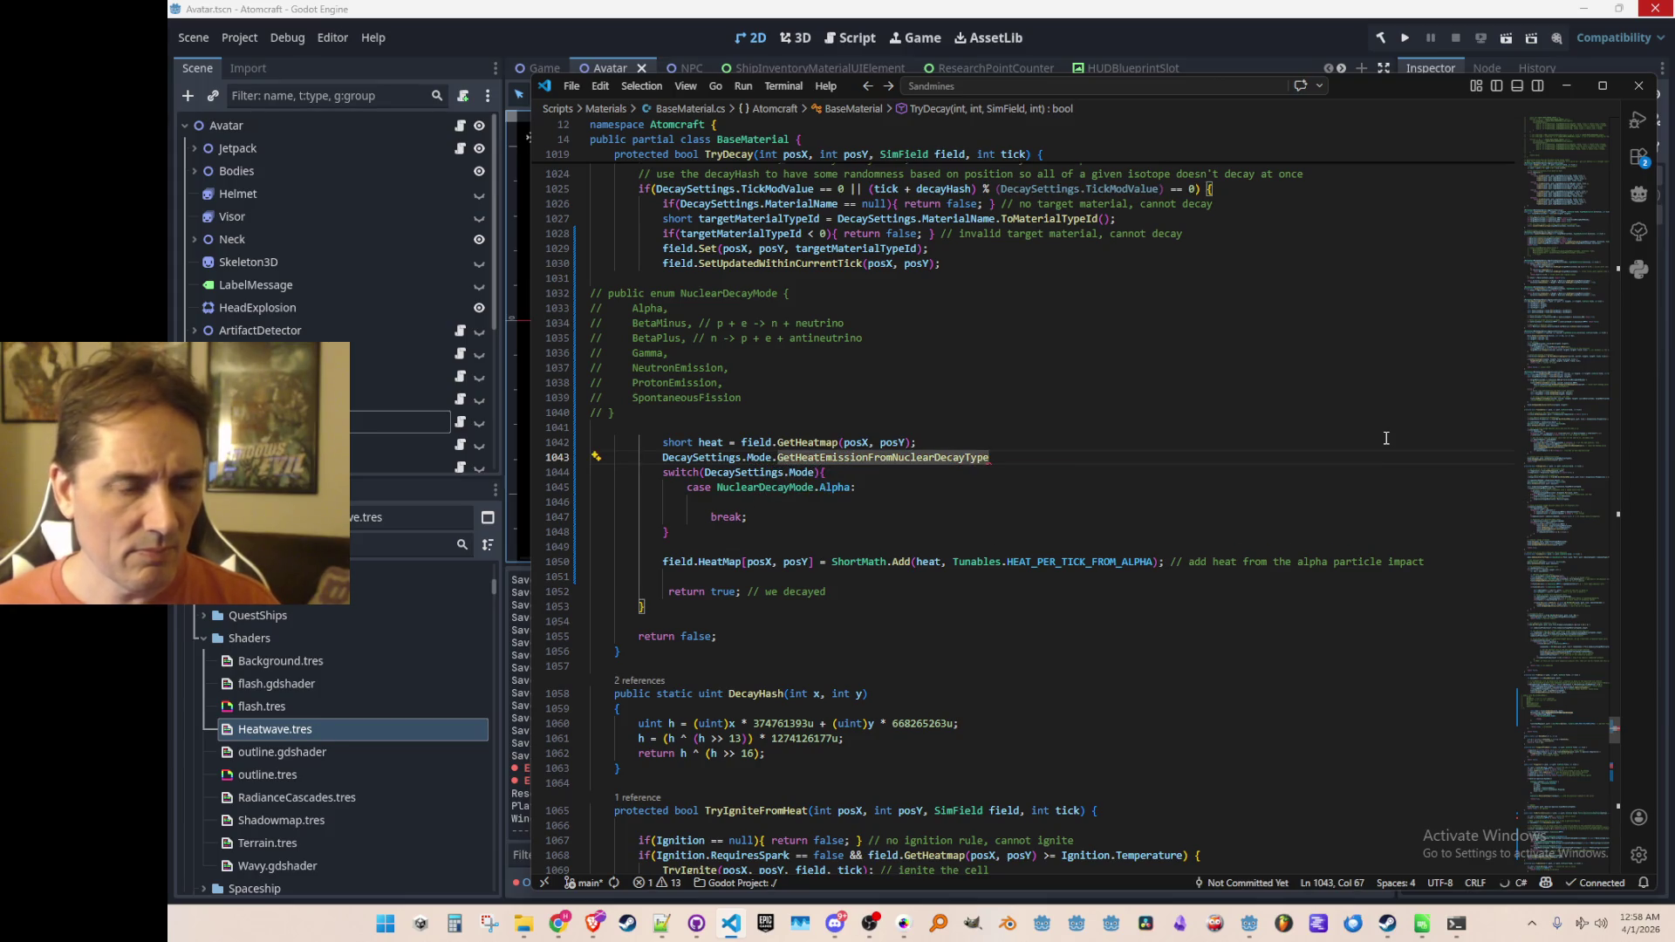
{"action": "type", "text": "();"}
{"action": "key", "text": "Home"}
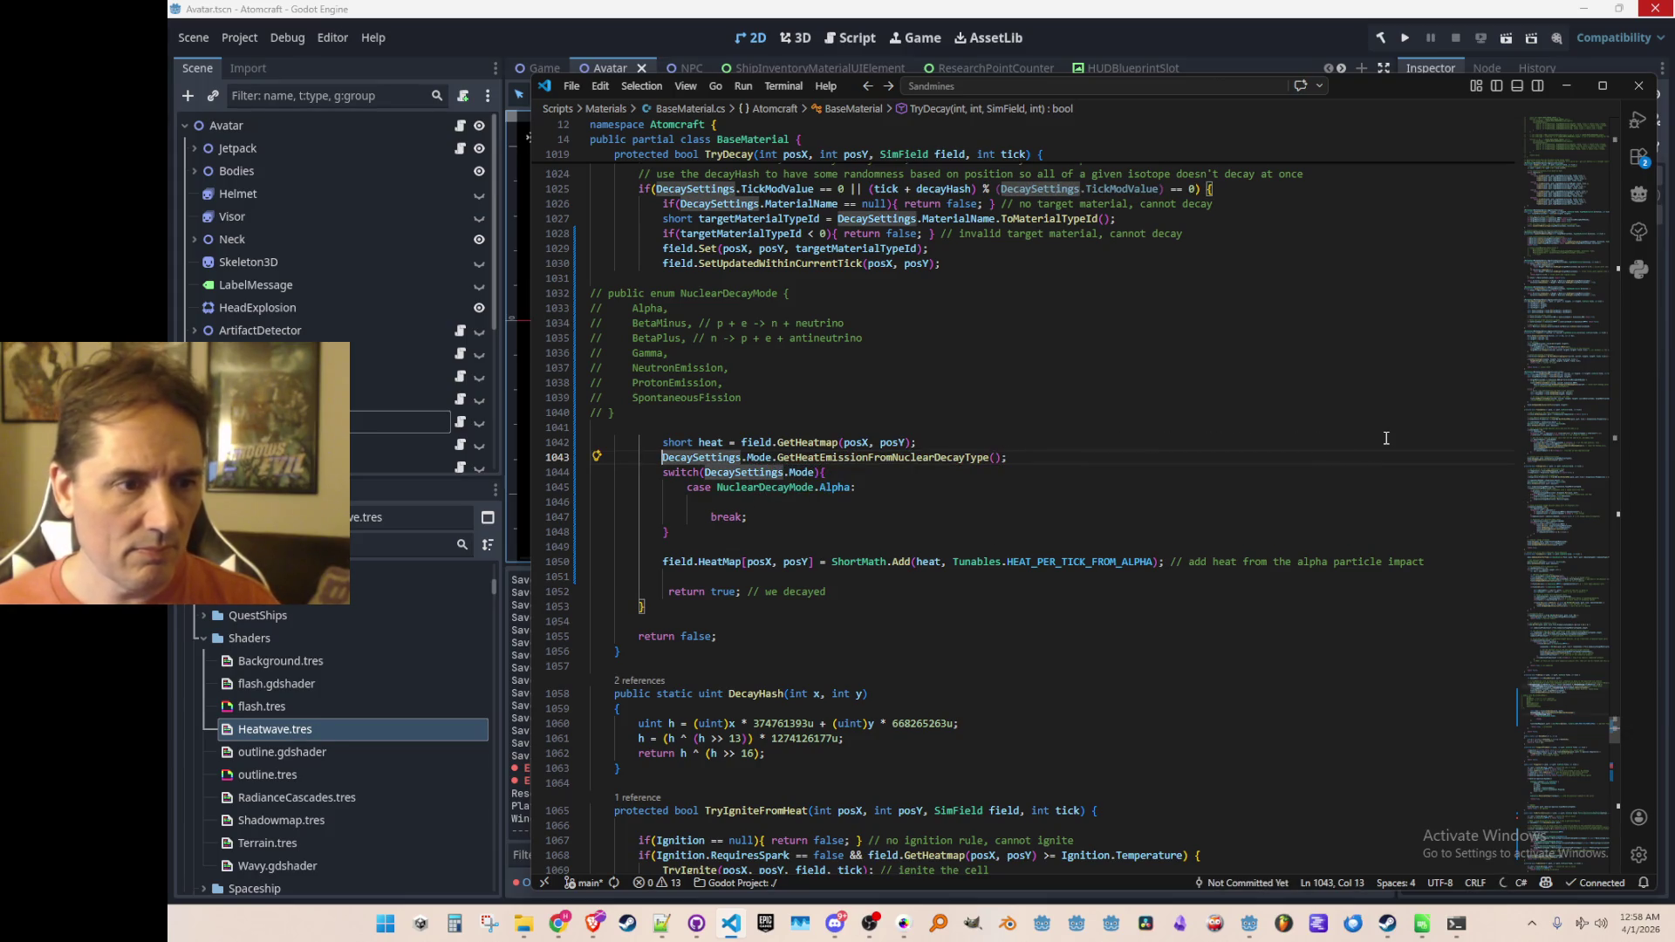
{"action": "type", "text": "short addedHea"}
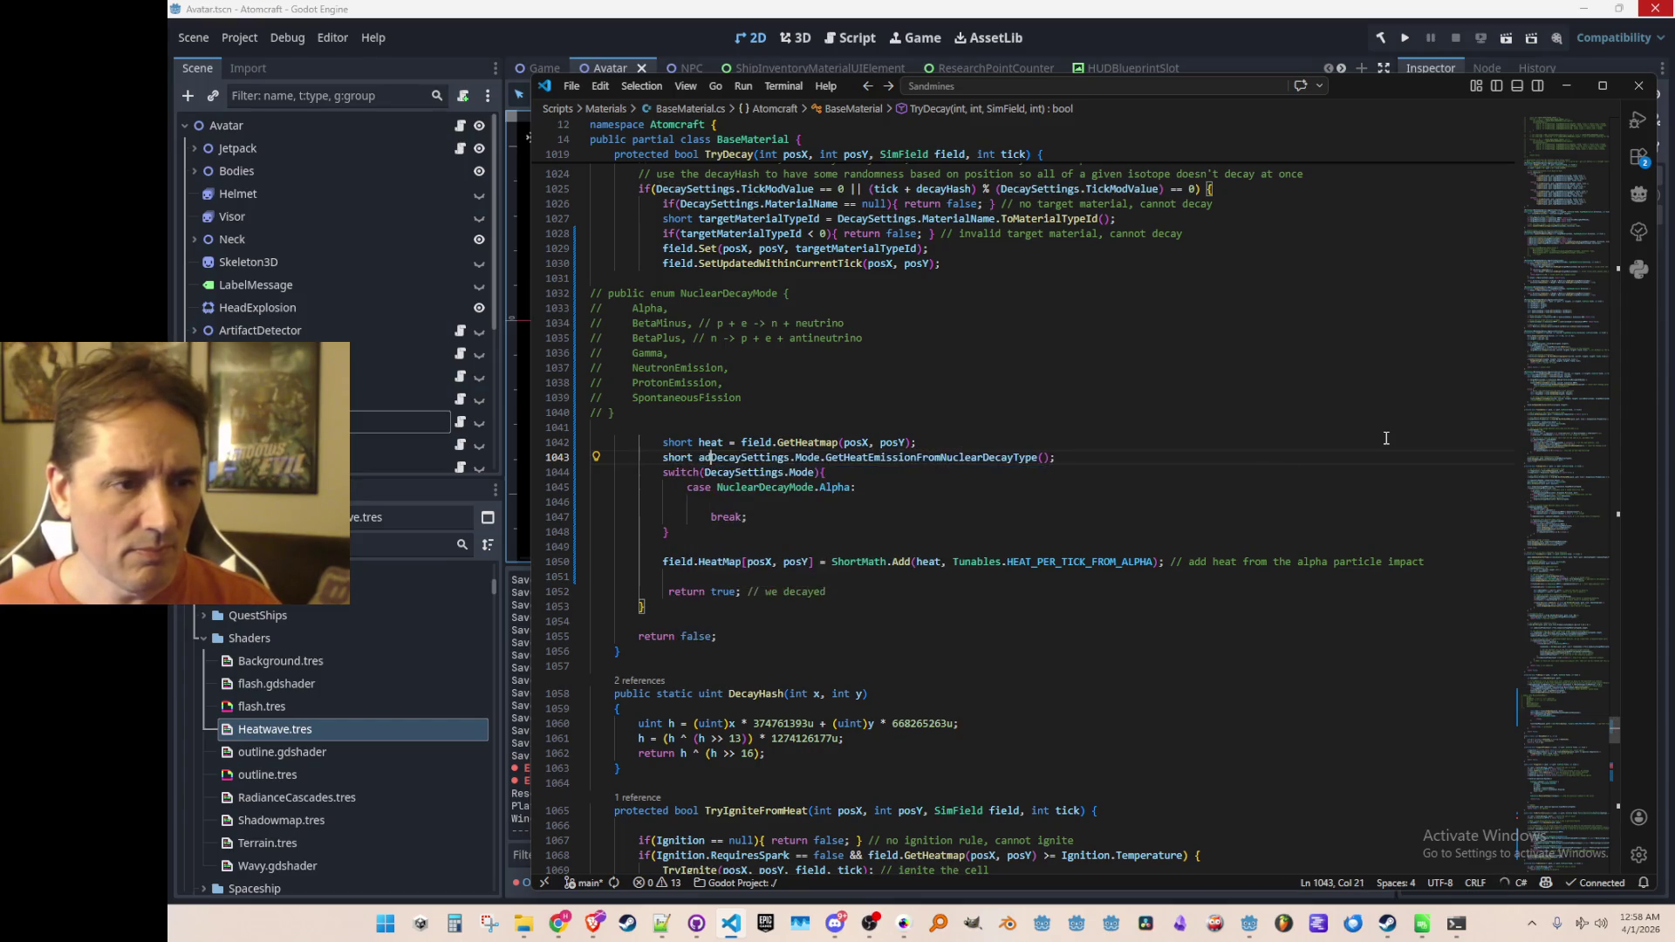
{"action": "type", "text": "t ="}
{"action": "key", "text": "Home"}
{"action": "key", "text": "ctrl+Right"}
Step: Delete the old switch block and add addedHeat in the ShortMath.Add heat update
{"action": "key", "text": "Down"}
{"action": "key", "text": "Home"}
{"action": "key", "text": "Home"}
{"action": "key", "text": "shift+Down"}
{"action": "key", "text": "shift+Down"}
{"action": "key", "text": "shift+Down"}
{"action": "key", "text": "shift+Down"}
{"action": "key", "text": "shift+Down"}
{"action": "key", "text": "shift+Down"}
{"action": "key", "text": "Delete"}
{"action": "key", "text": "Up"}
{"action": "key", "text": "Home"}
{"action": "key", "text": "ctrl+Right"}
{"action": "key", "text": "ctrl+Right"}
{"action": "key", "text": "ctrl+shift+Left"}
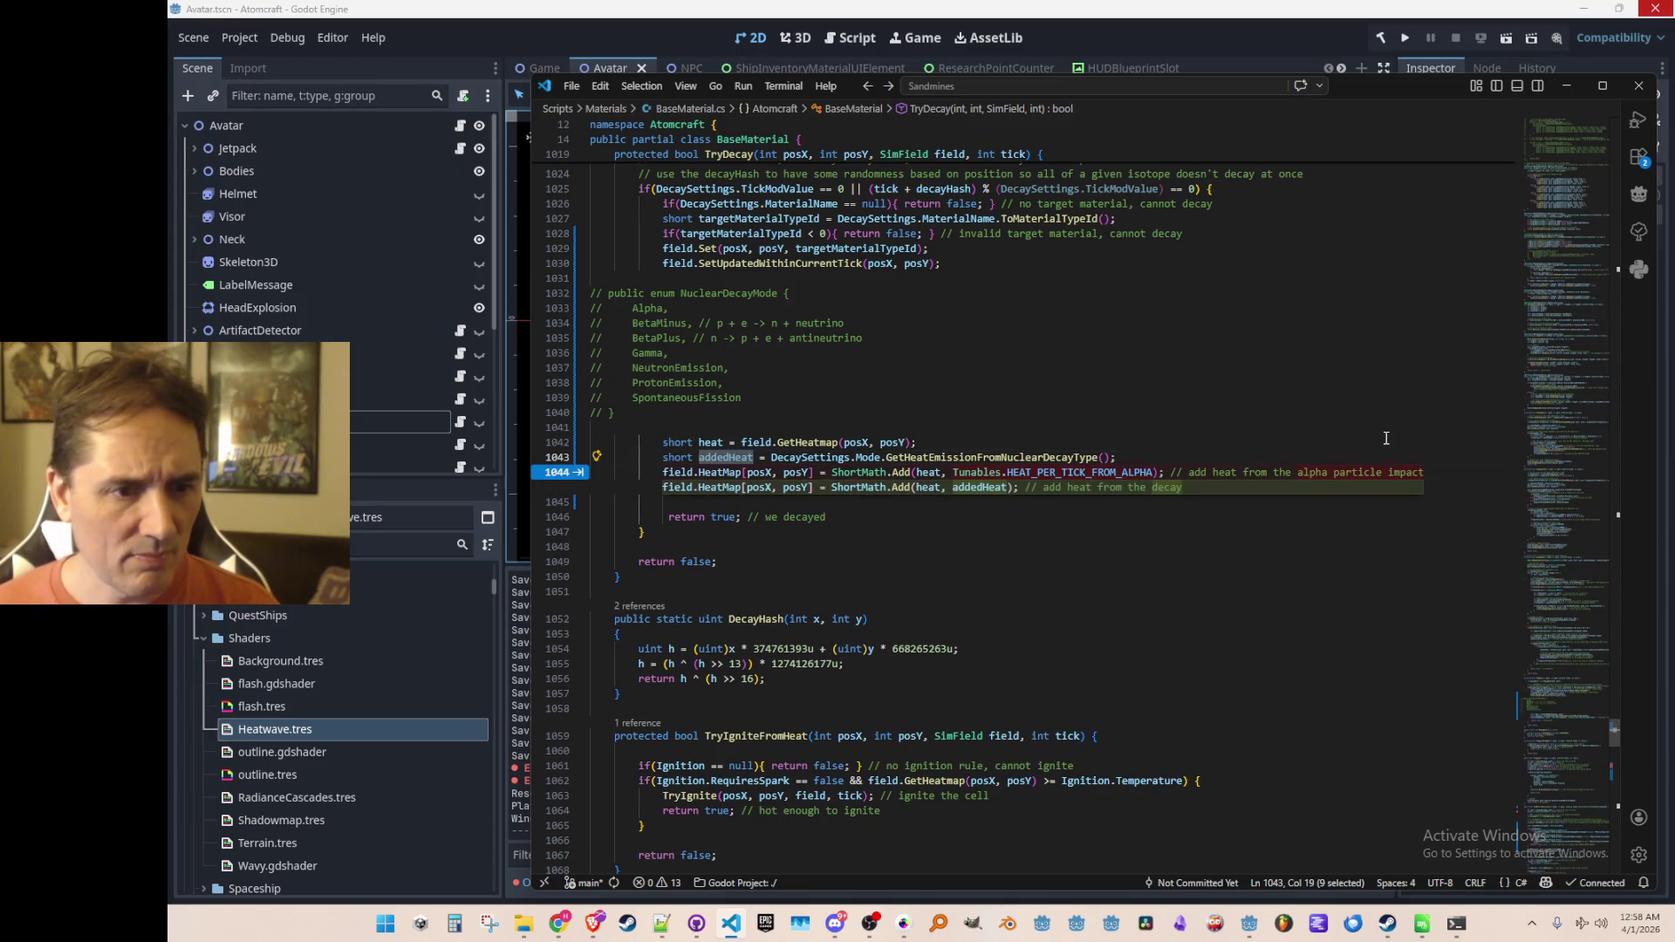
{"action": "key", "text": "Tab"}
Step: Replace the commented-out enum block with the comment '// add heat from nuclear decay'
{"action": "key", "text": "Up"}
{"action": "key", "text": "Up"}
{"action": "key", "text": "Up"}
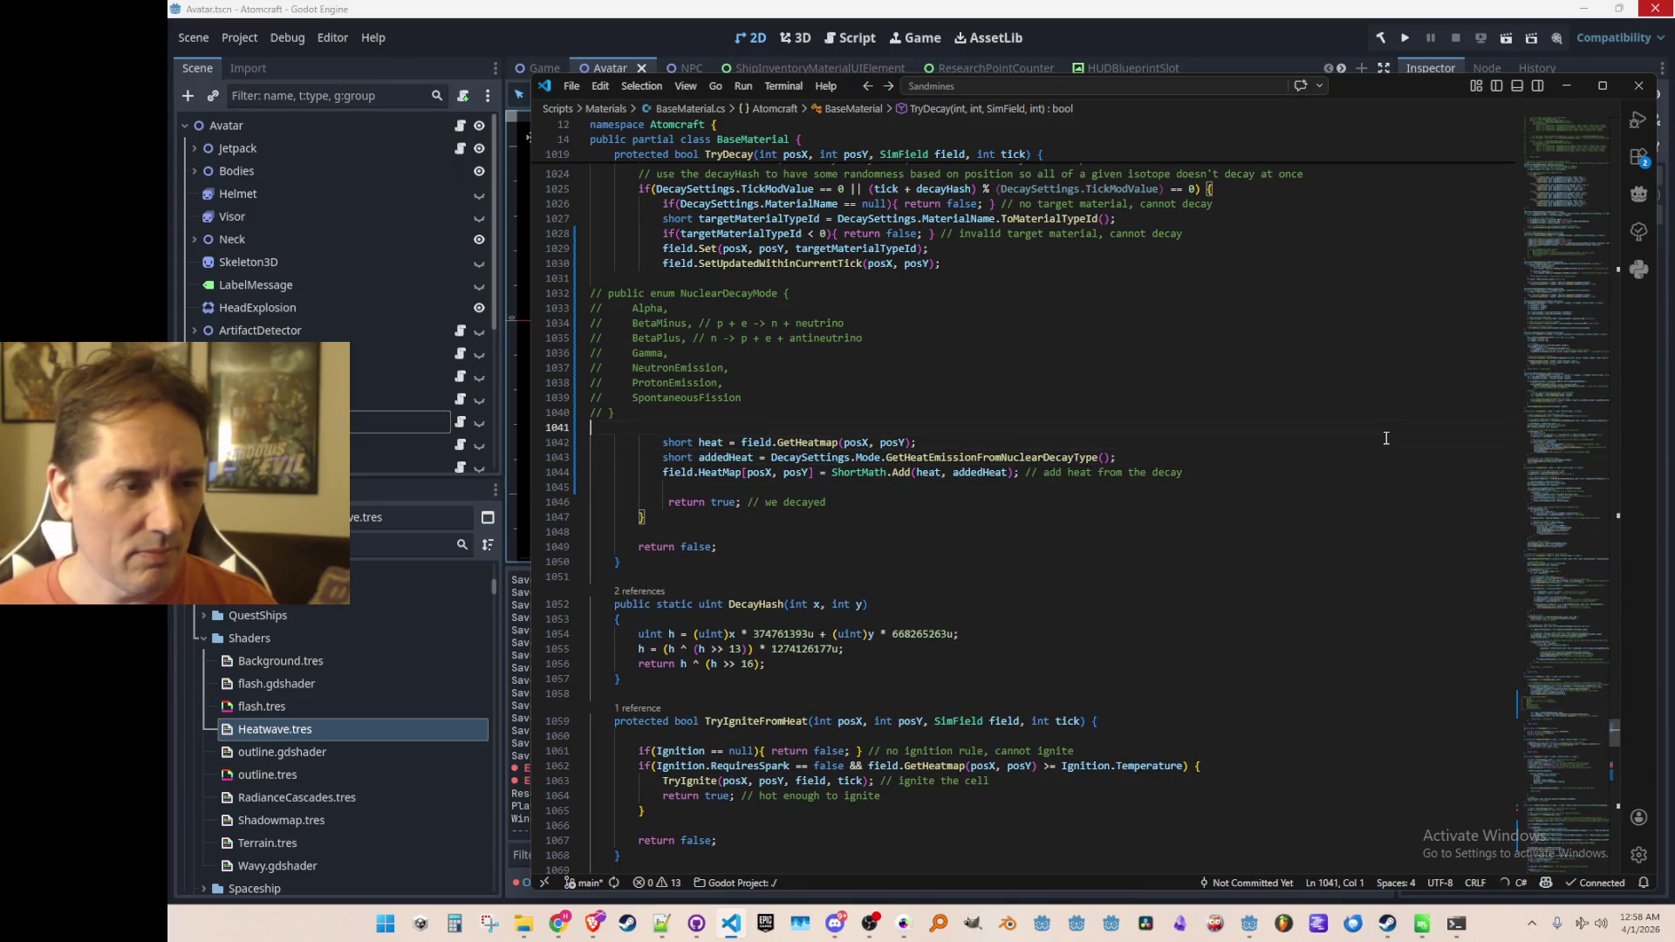
{"action": "key", "text": "shift+Up"}
{"action": "key", "text": "shift+Up"}
{"action": "key", "text": "shift+Up"}
{"action": "key", "text": "shift+Up"}
{"action": "key", "text": "Delete"}
{"action": "type", "text": "// add heat from nuclear d"}
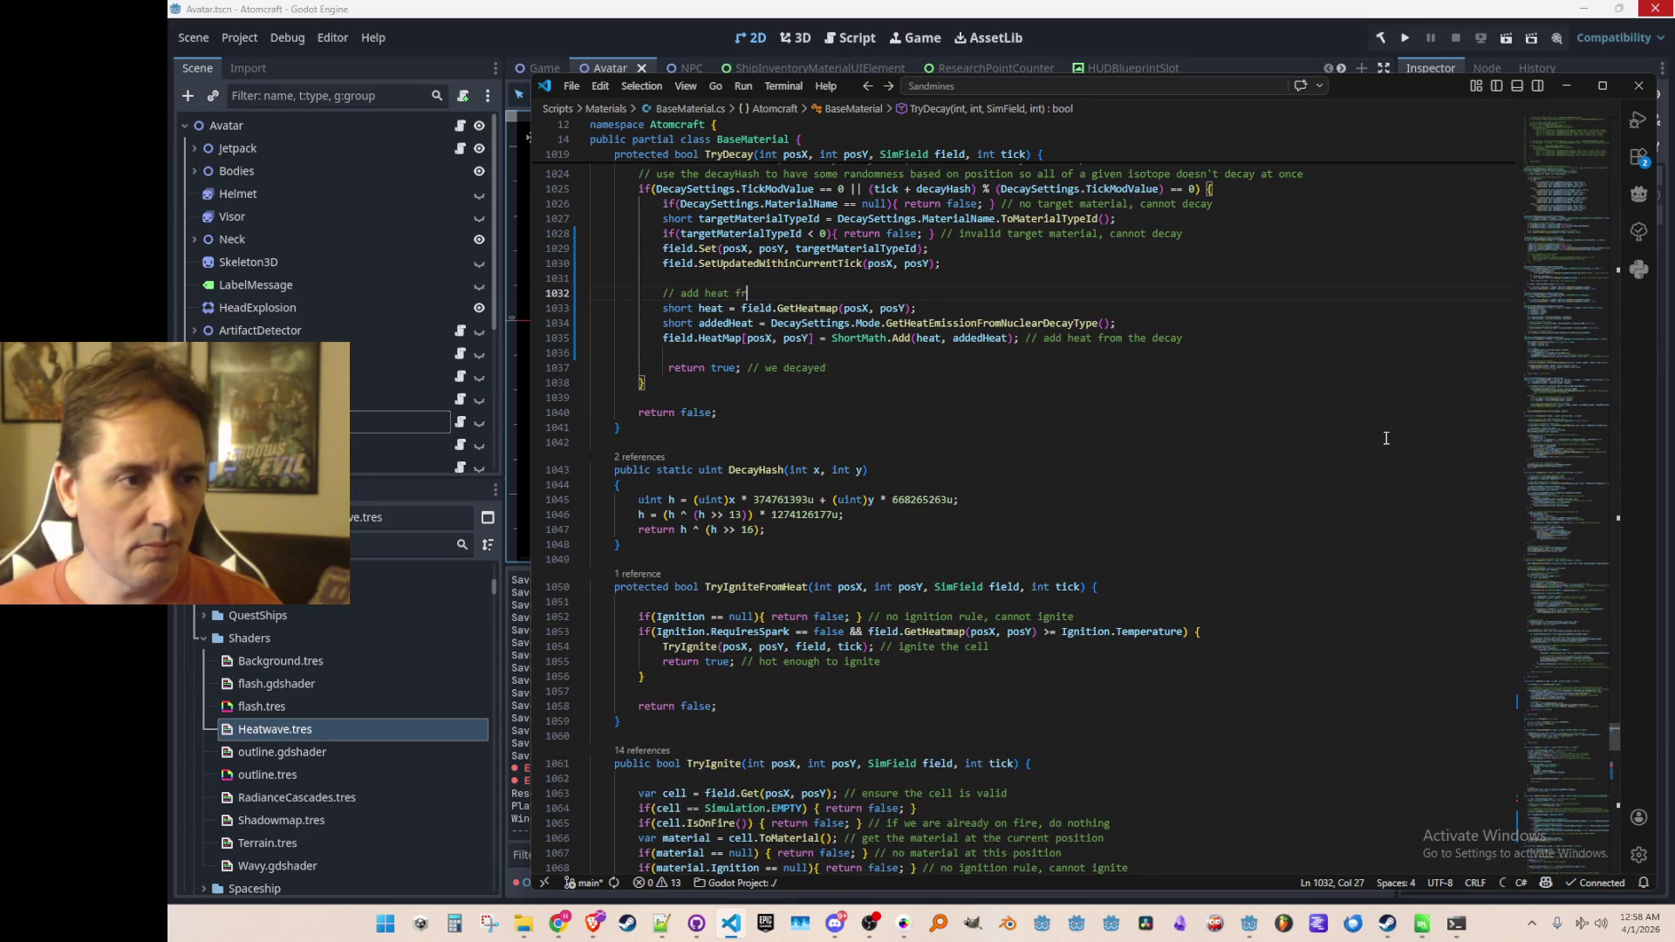
{"action": "type", "text": "ecay"}
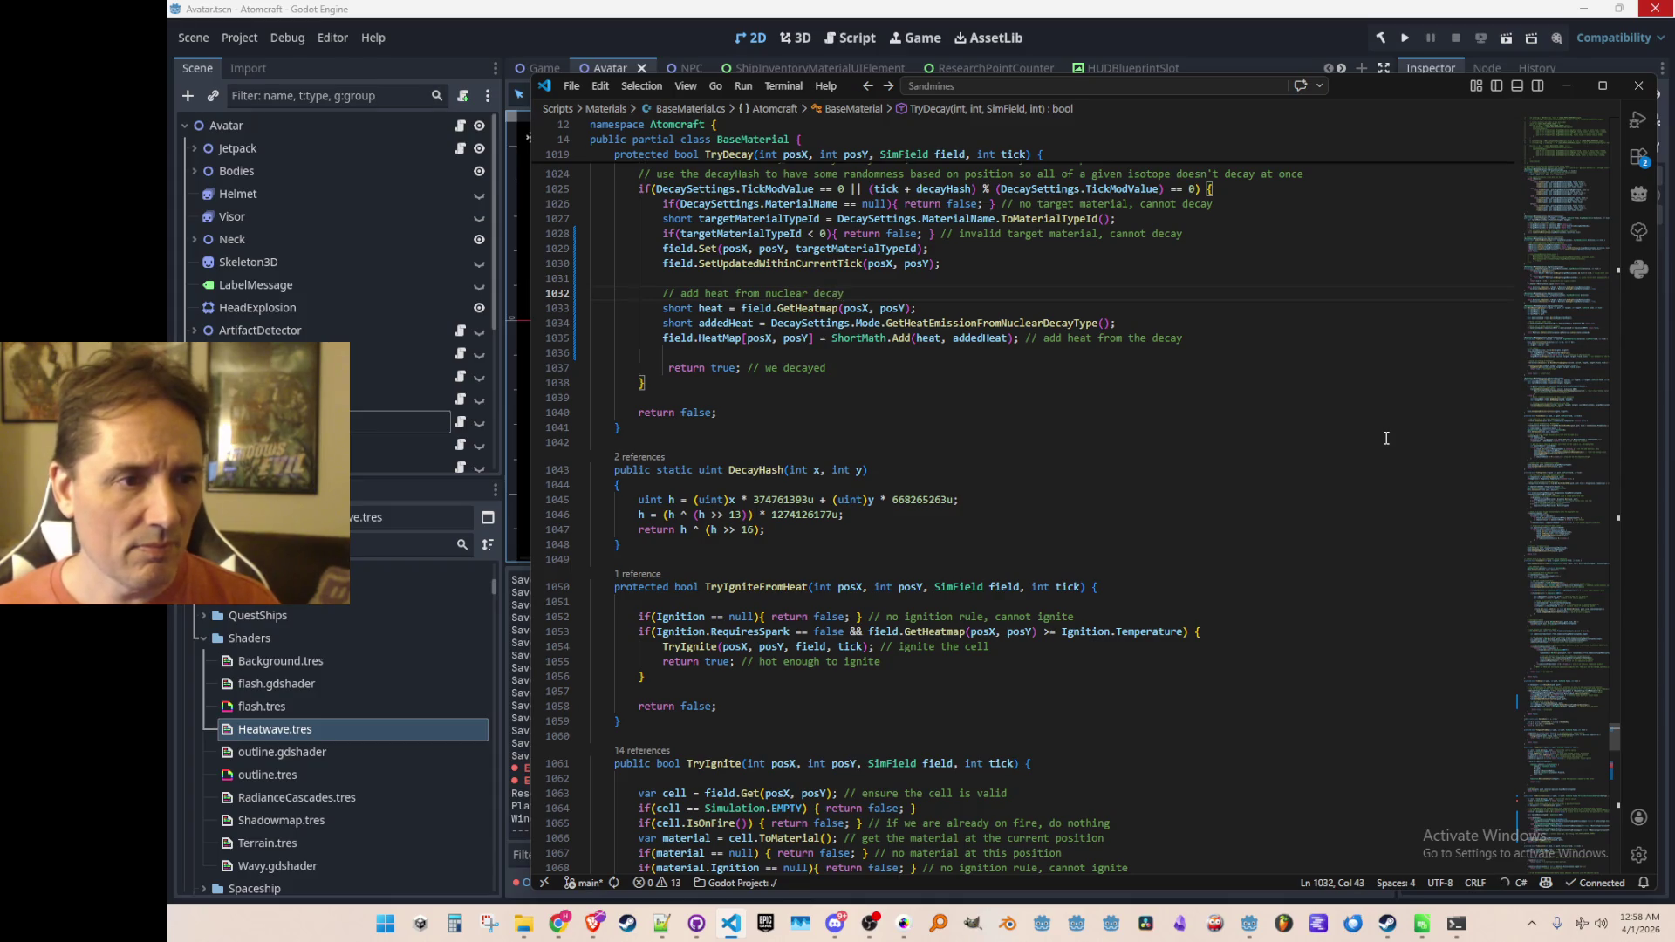
{"action": "scroll", "coordinate": [1352, 437], "scroll_direction": "up", "scroll_amount": 4}
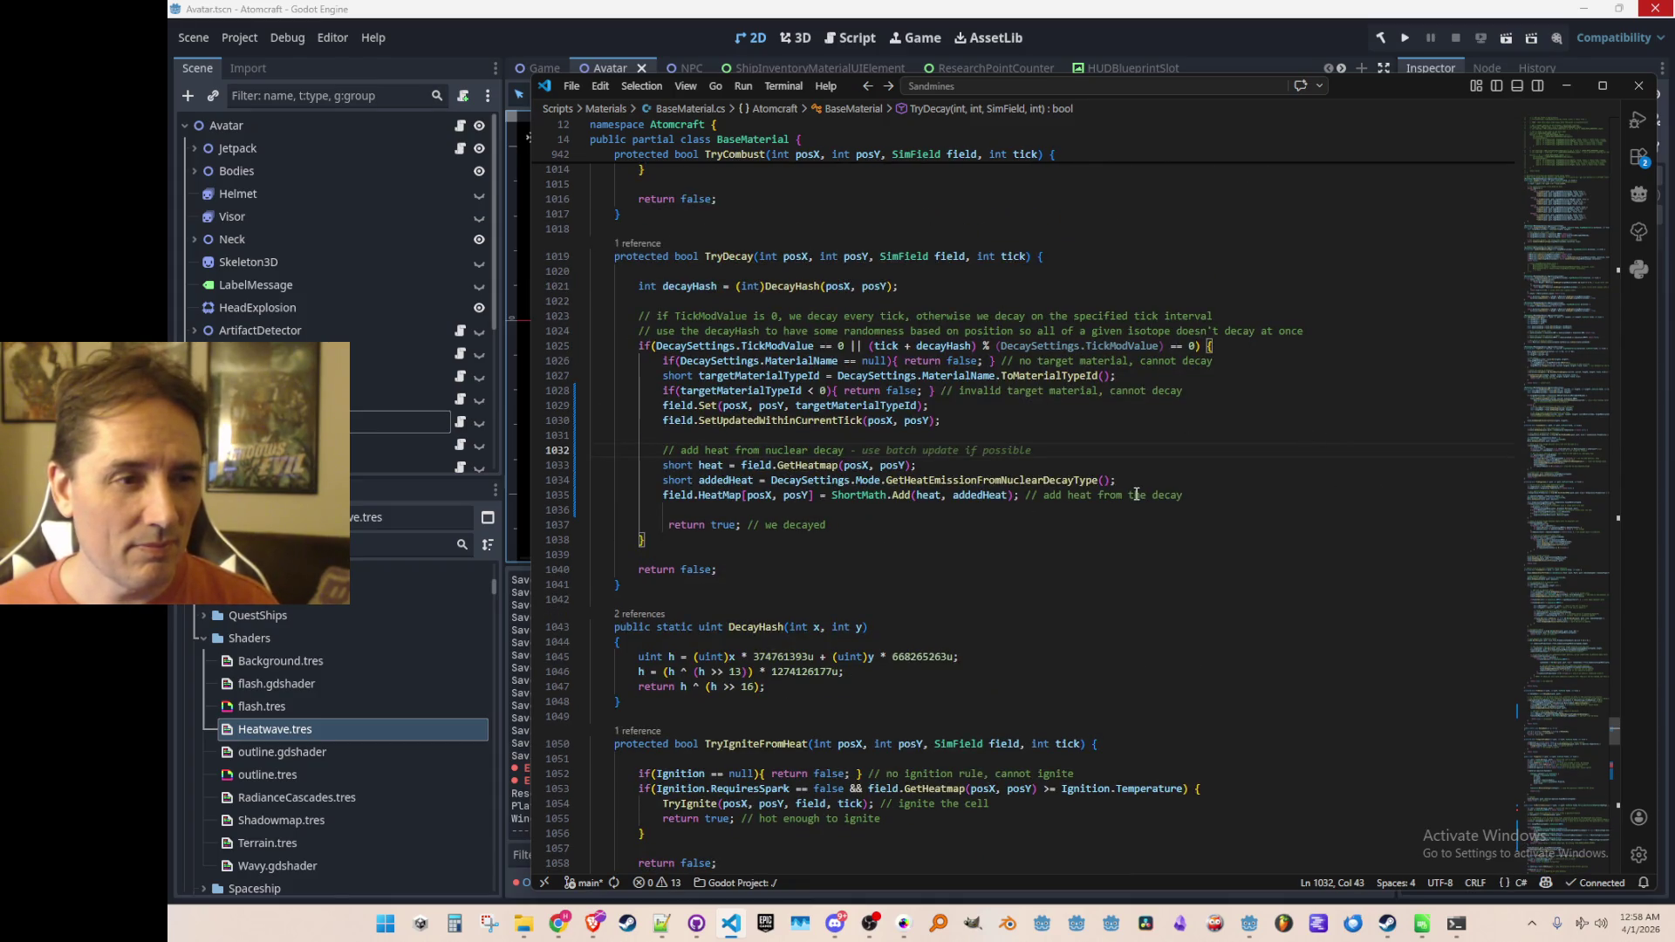
{"action": "left_click", "coordinate": [1340, 35]}
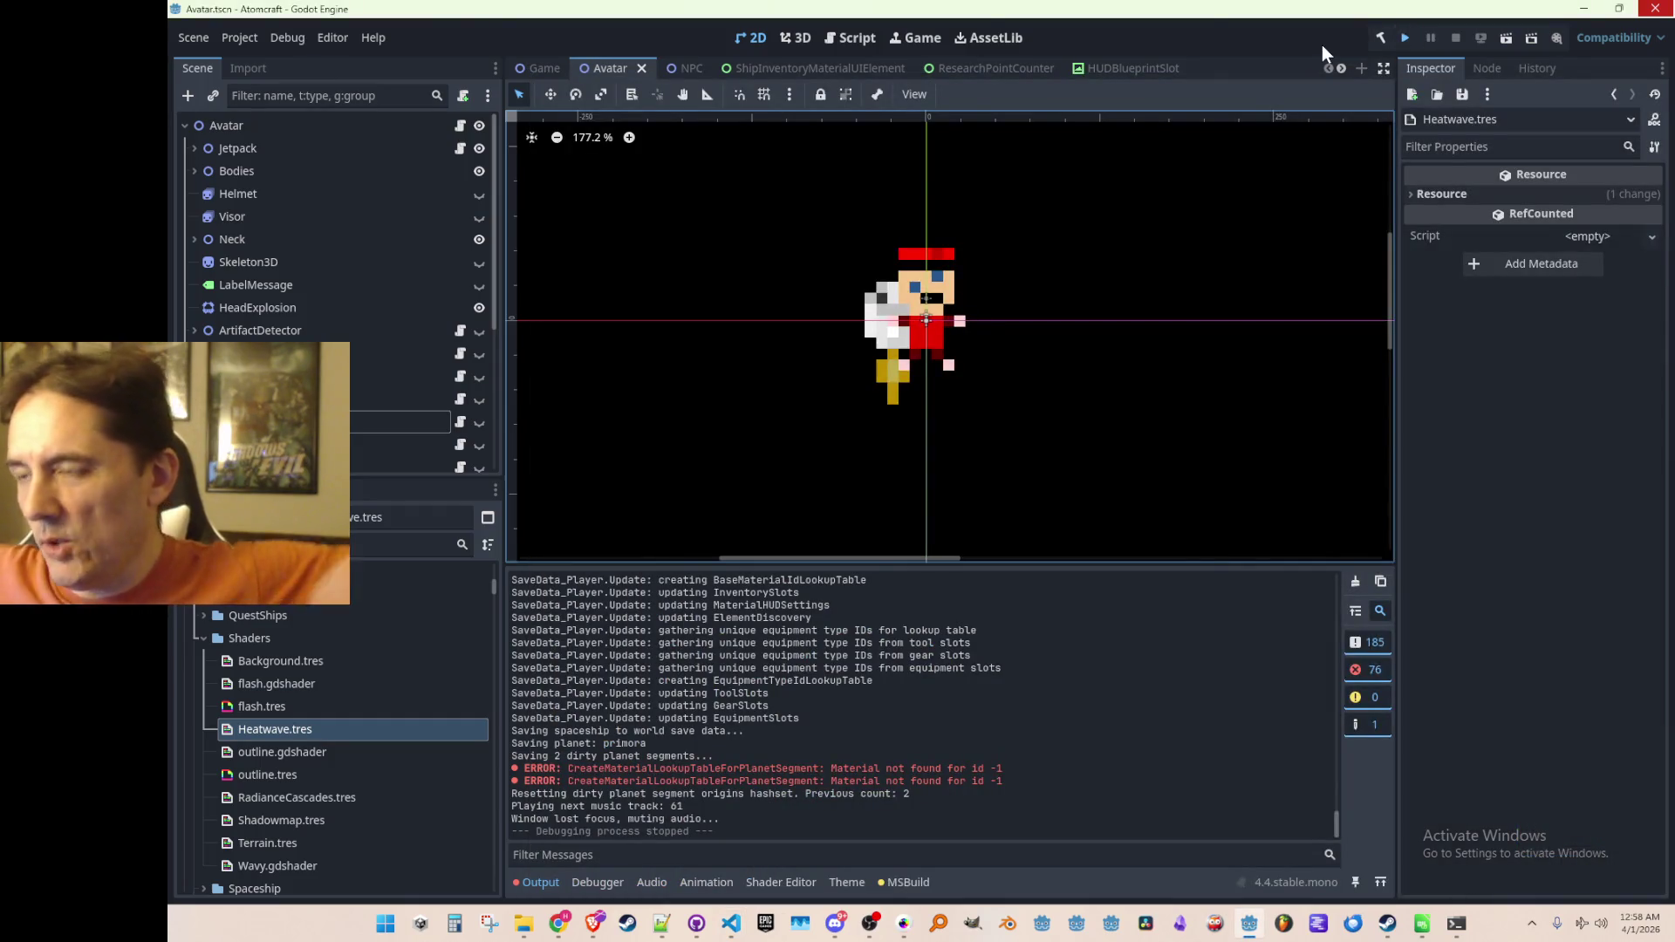
Step: Launch the game and load the Enchanted Vista world in single player with the player profile
{"action": "key", "text": "ctrl+s"}
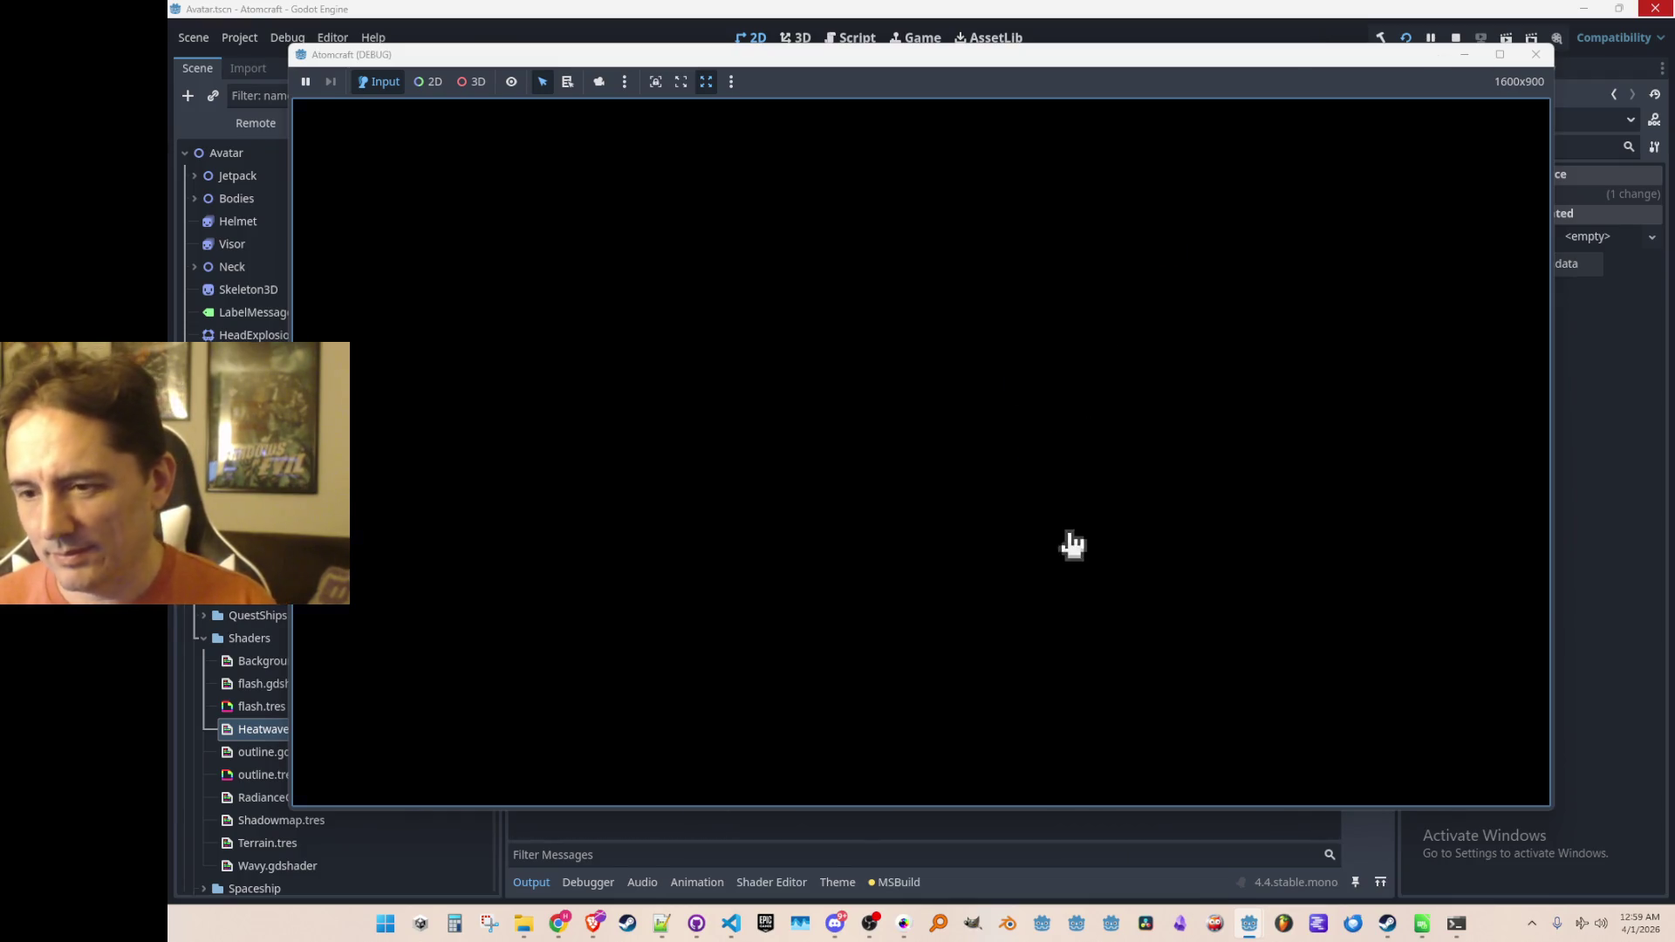
{"action": "left_click", "coordinate": [911, 479]}
{"action": "scroll", "coordinate": [893, 553], "scroll_direction": "down", "scroll_amount": 1}
{"action": "left_click", "coordinate": [937, 466]}
{"action": "left_click", "coordinate": [939, 472]}
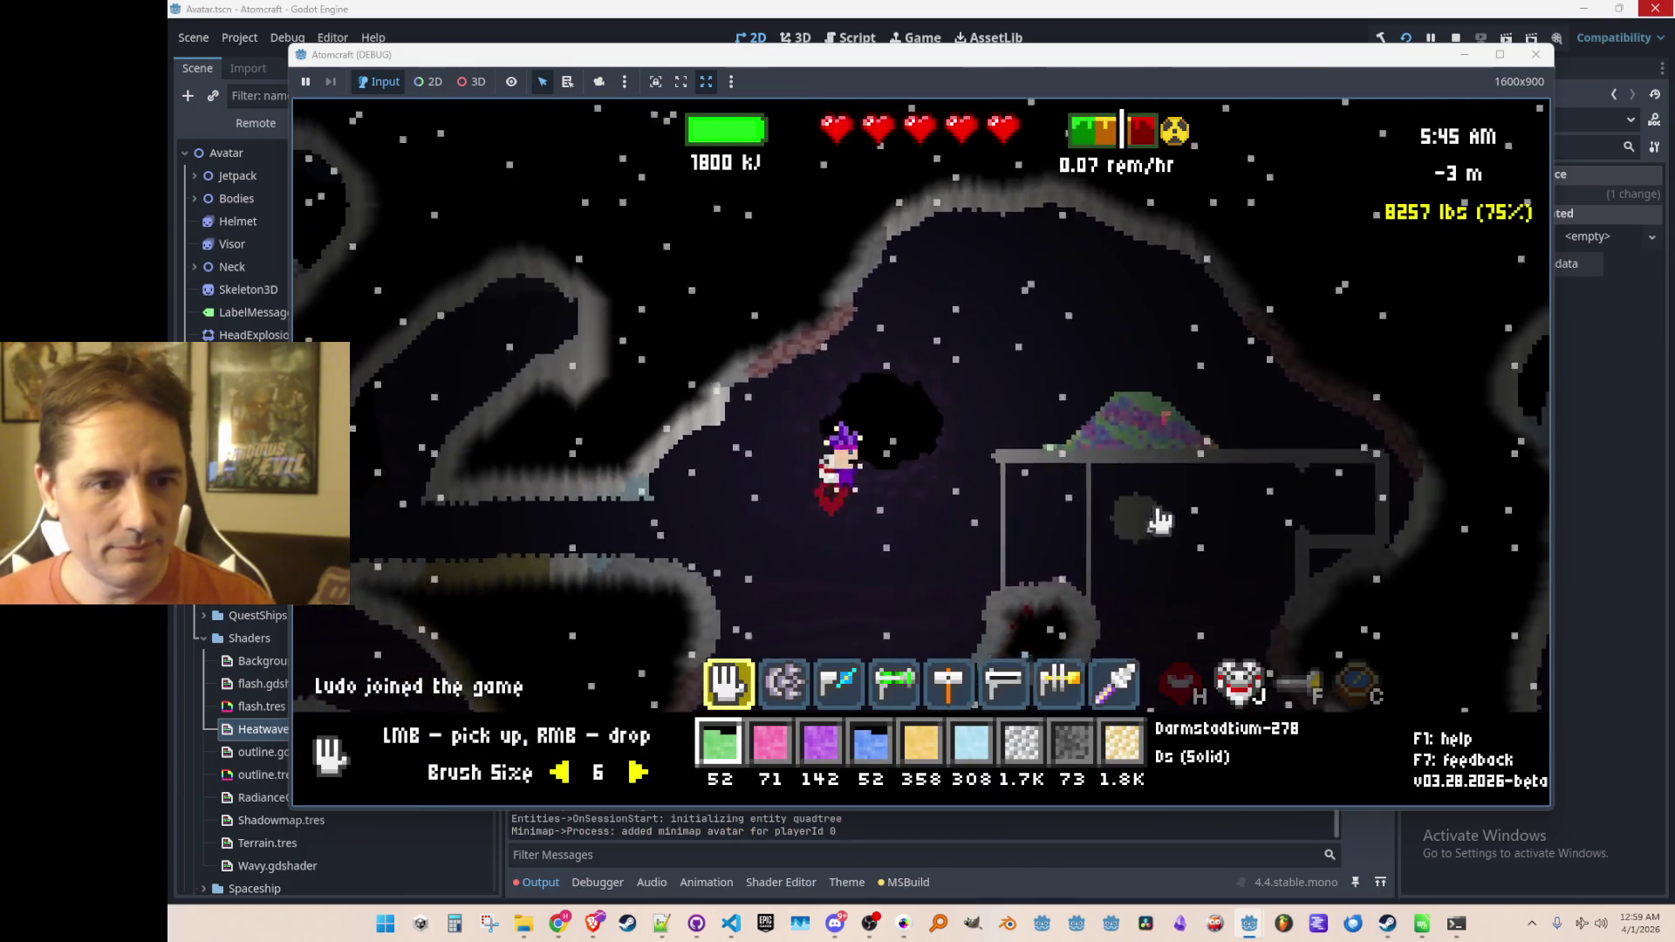
Step: Fly up into the cave, drop Oganesson sand from hotbar slot 5, then stop the game
{"action": "key", "text": "w"}
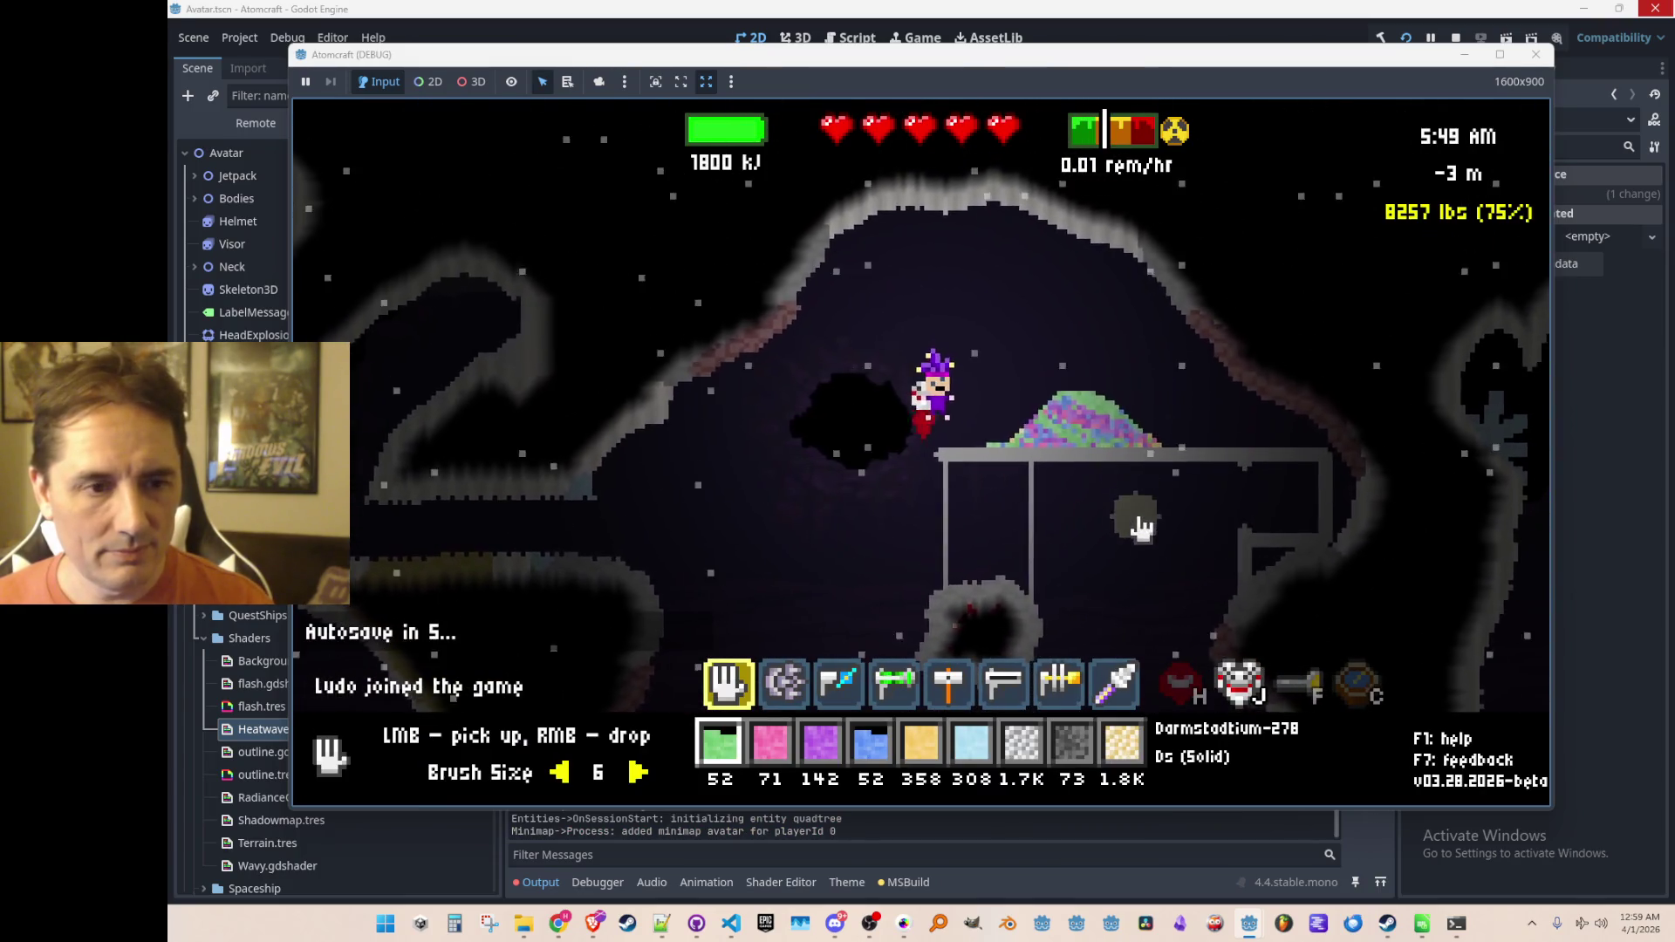
{"action": "mouse_move", "coordinate": [1079, 451]}
{"action": "key", "text": "a"}
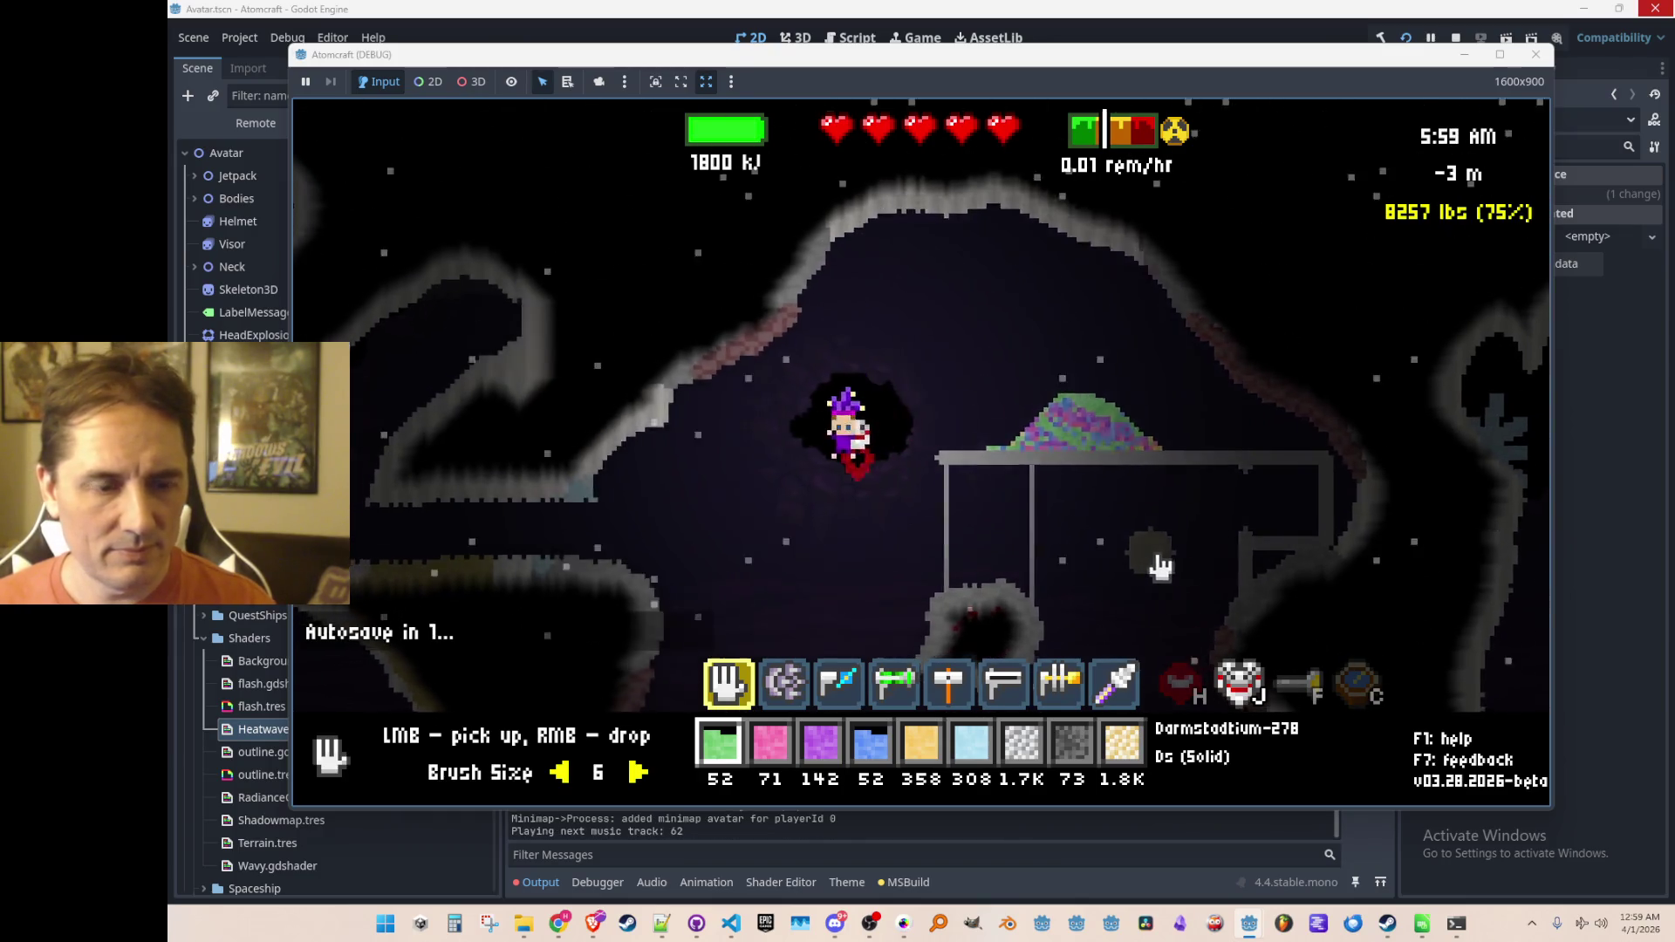
{"action": "key", "text": "d"}
{"action": "key", "text": "w"}
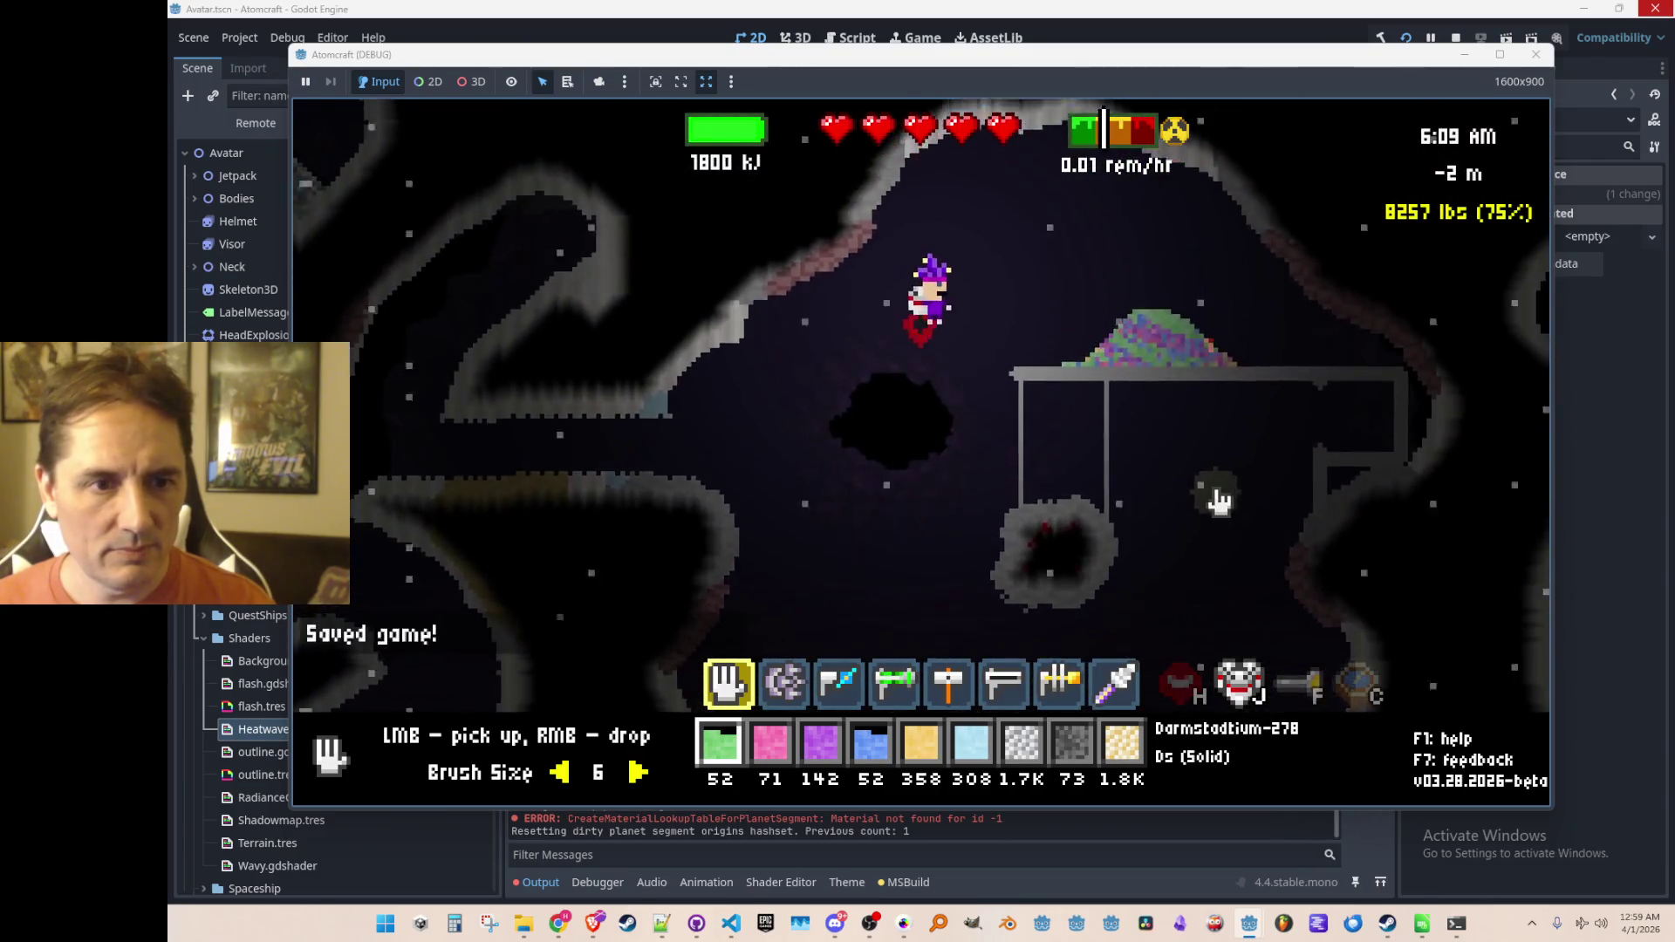
{"action": "key", "text": "w"}
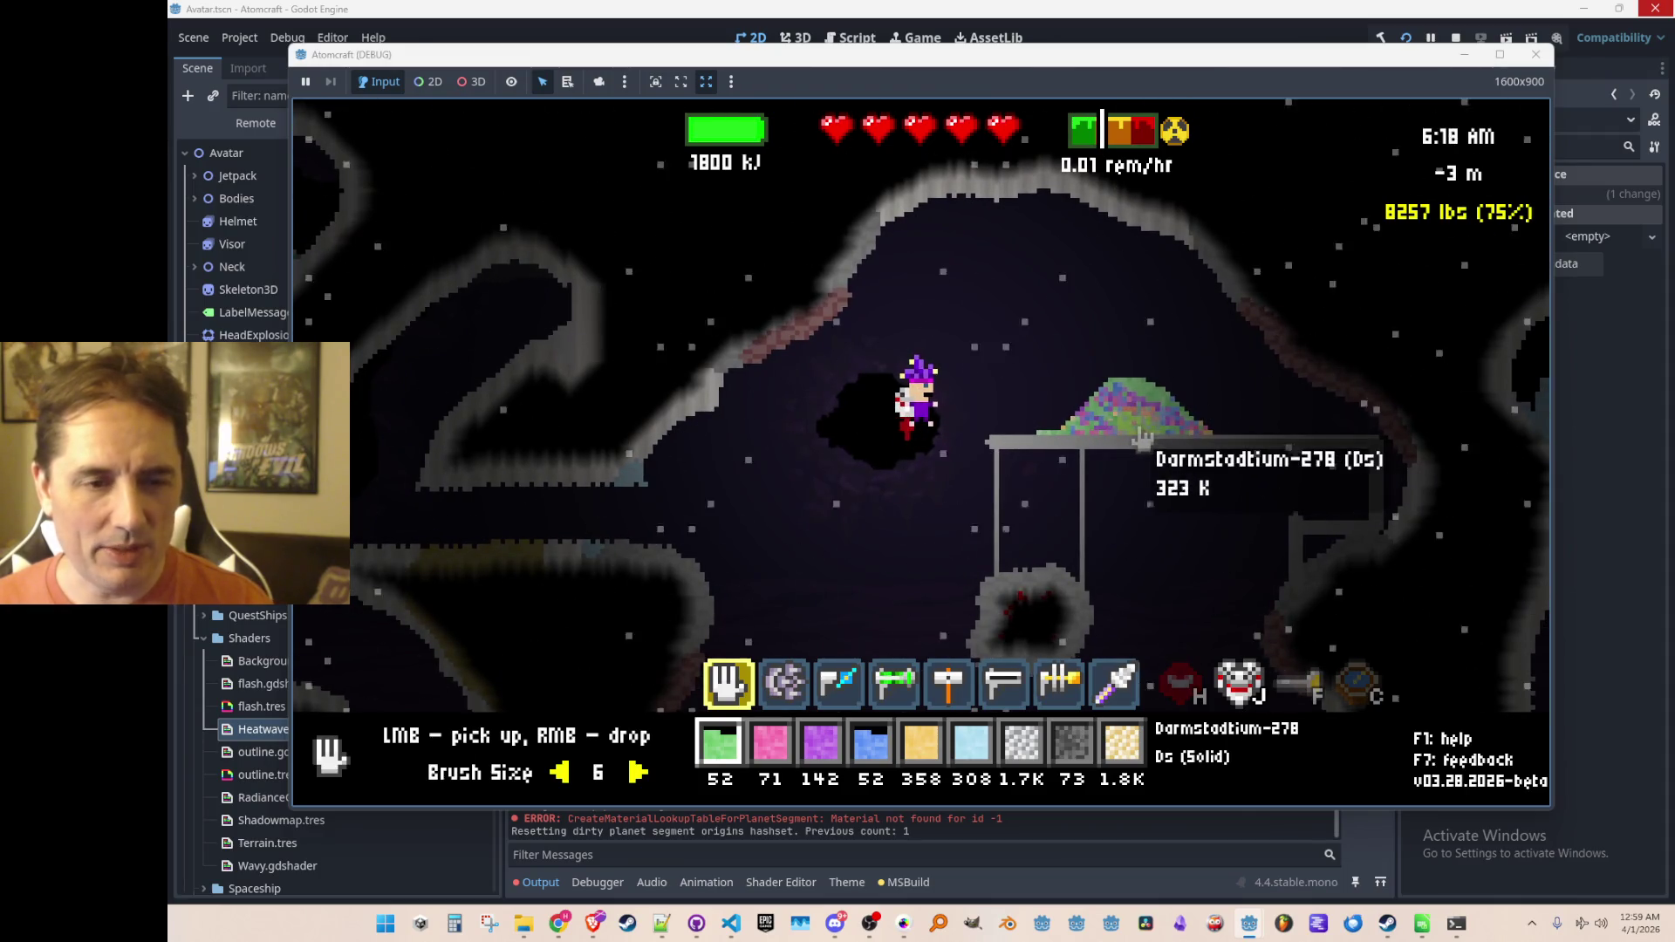
{"action": "key", "text": "5"}
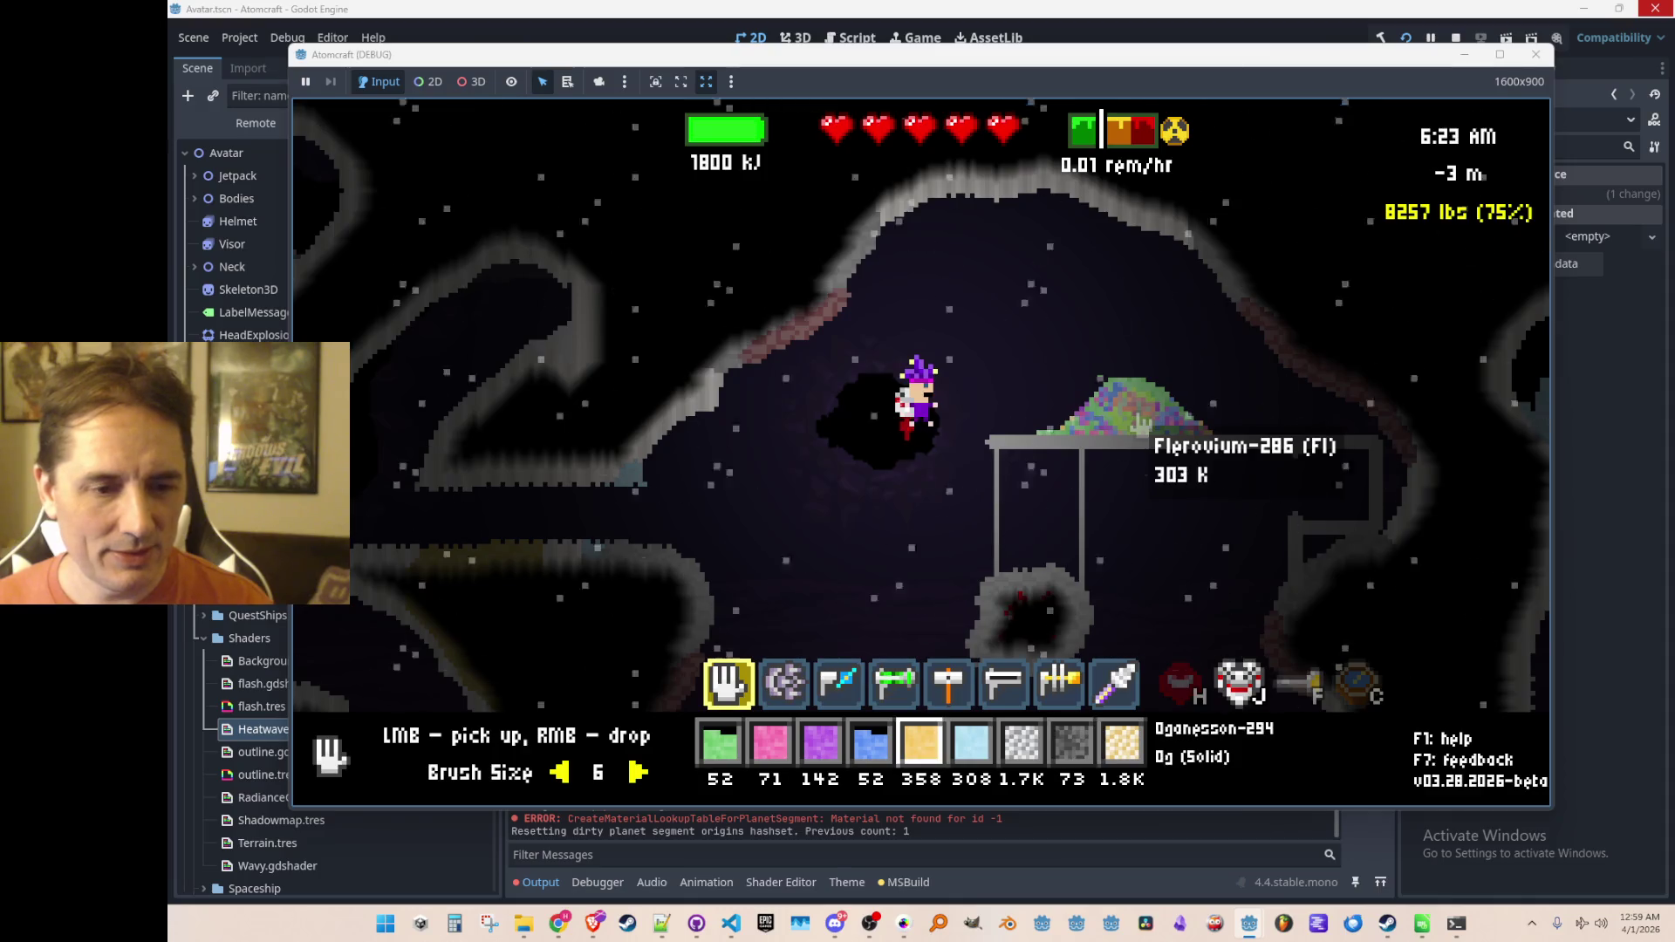
{"action": "right_click", "coordinate": [874, 548]}
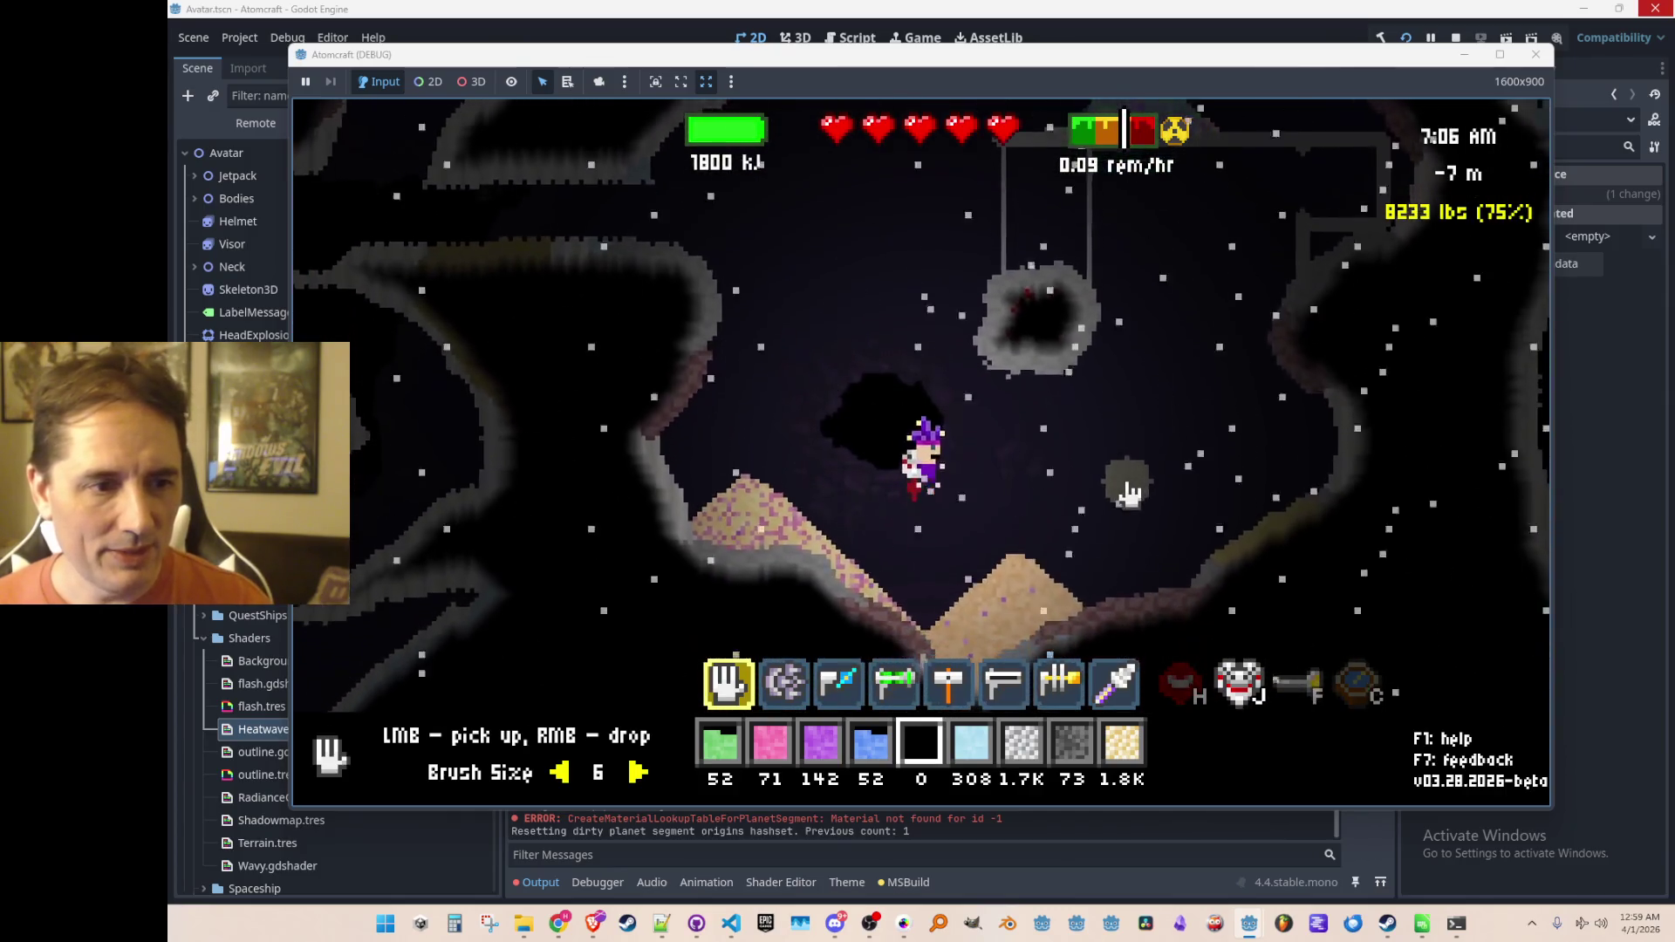
{"action": "left_click", "coordinate": [1453, 38]}
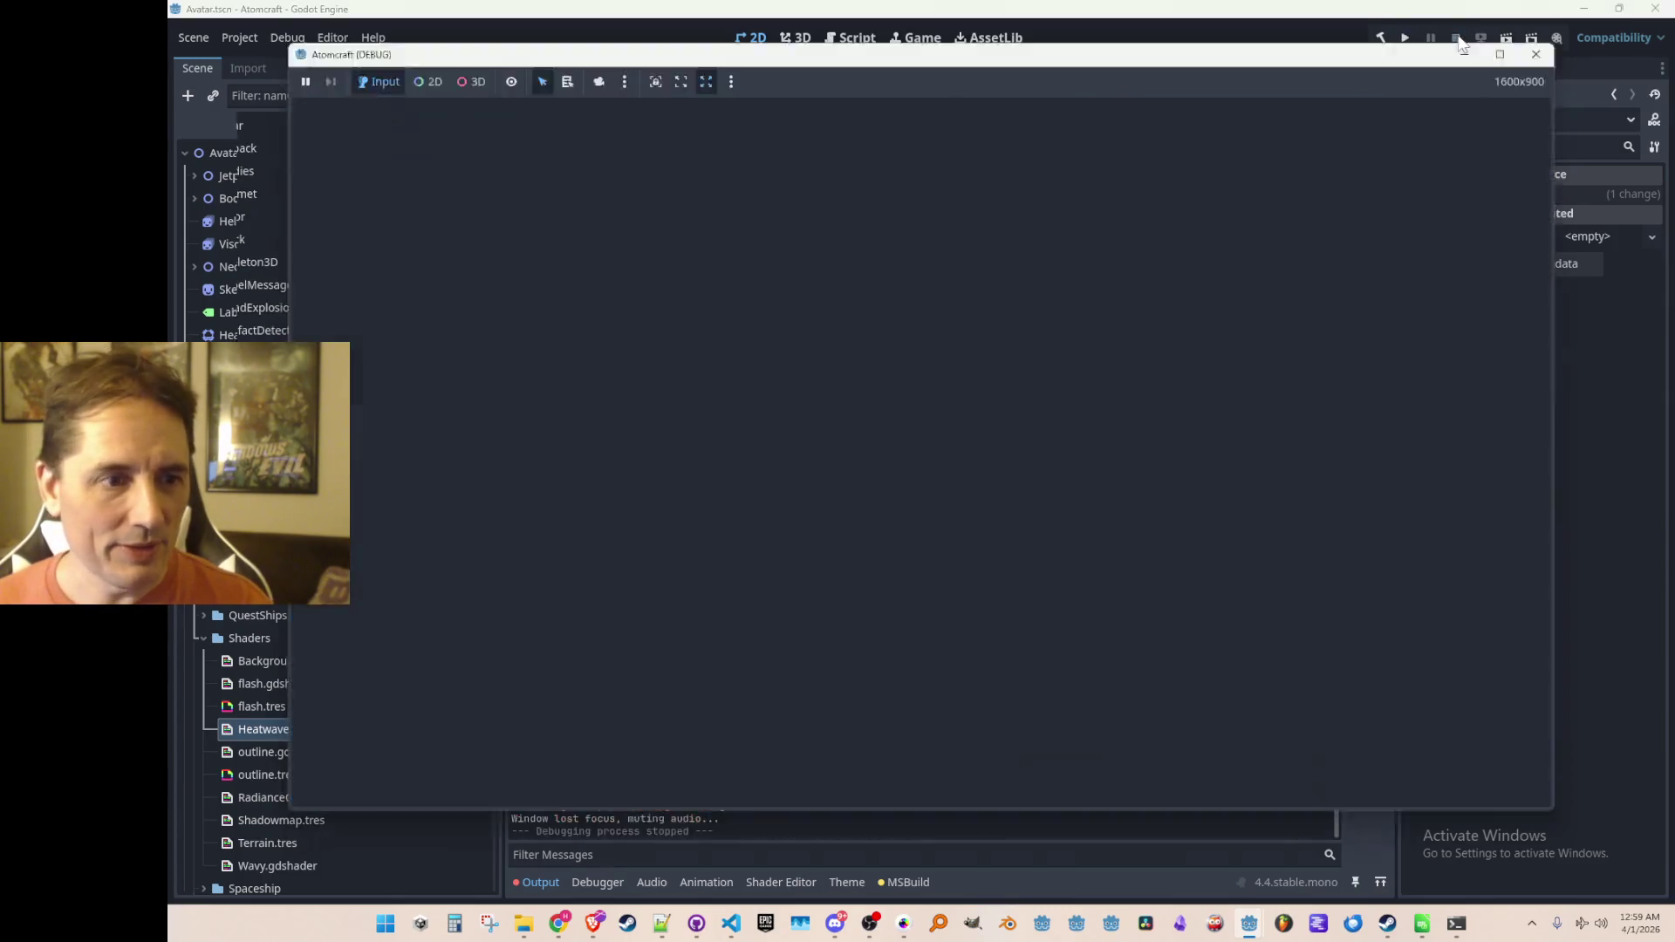
{"action": "left_click", "coordinate": [731, 923]}
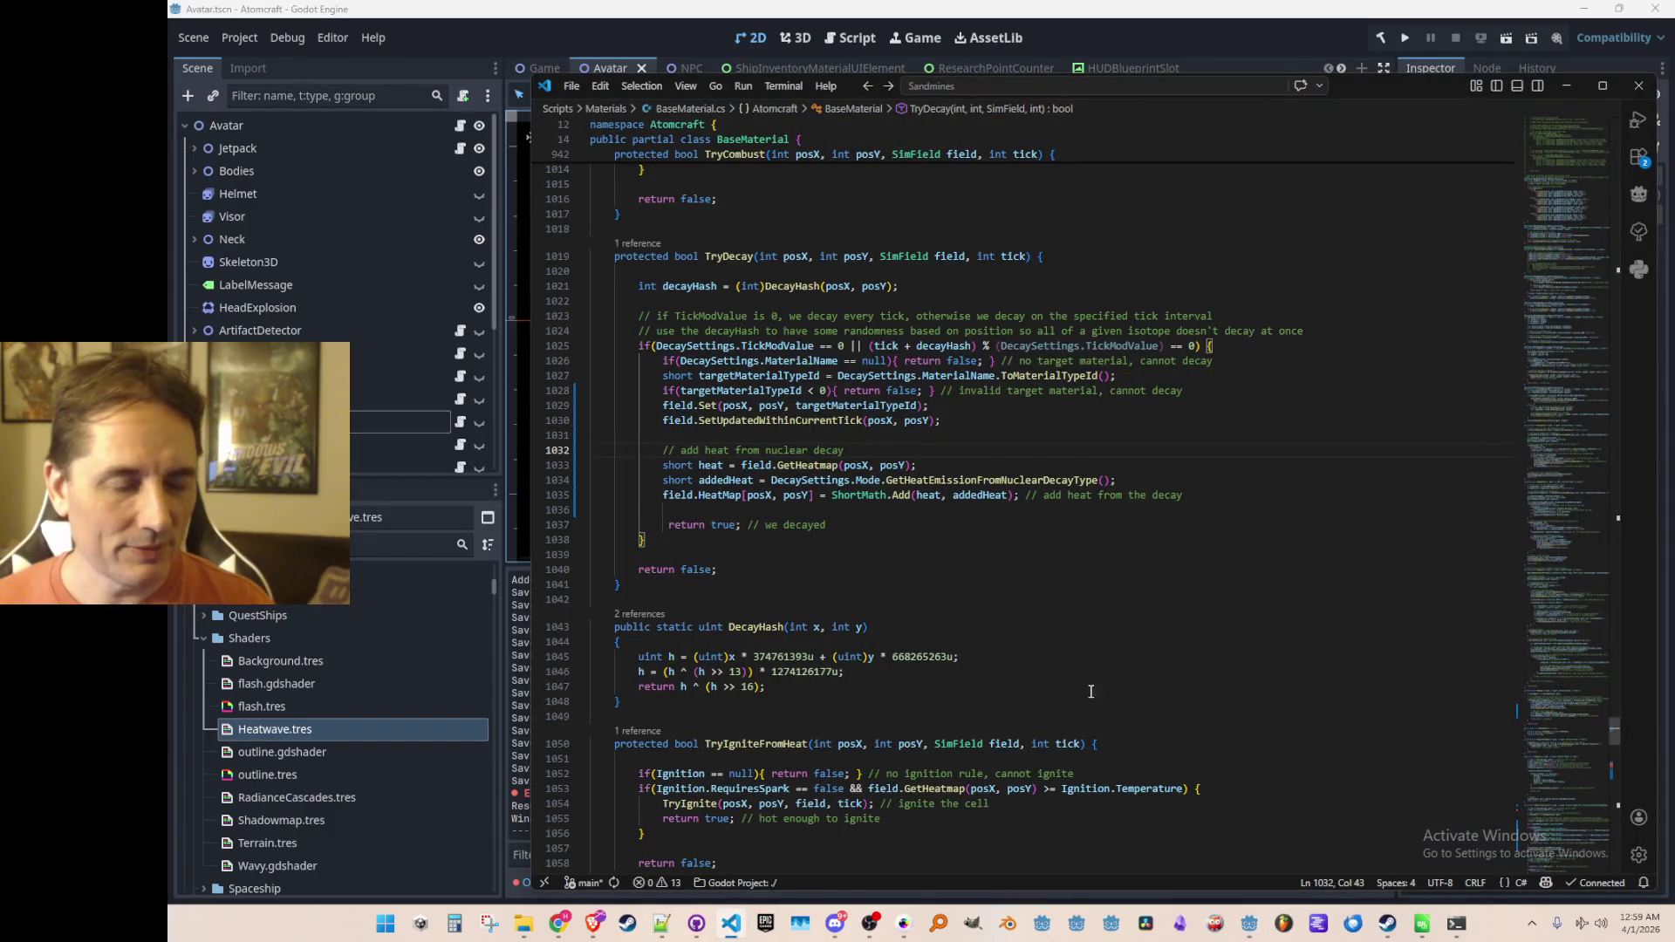
Step: Go to GetHeatEmissionFromNuclearDecayType's definition and set Alpha to 5000 and BetaMinus to 500
{"action": "left_click", "coordinate": [1008, 479]}
{"action": "right_click", "coordinate": [1010, 482]}
{"action": "left_click", "coordinate": [1123, 375]}
{"action": "left_click", "coordinate": [986, 384]}
{"action": "scroll", "coordinate": [1131, 523], "scroll_direction": "up", "scroll_amount": 1}
{"action": "type", "text": "000;"}
{"action": "key", "text": "Down"}
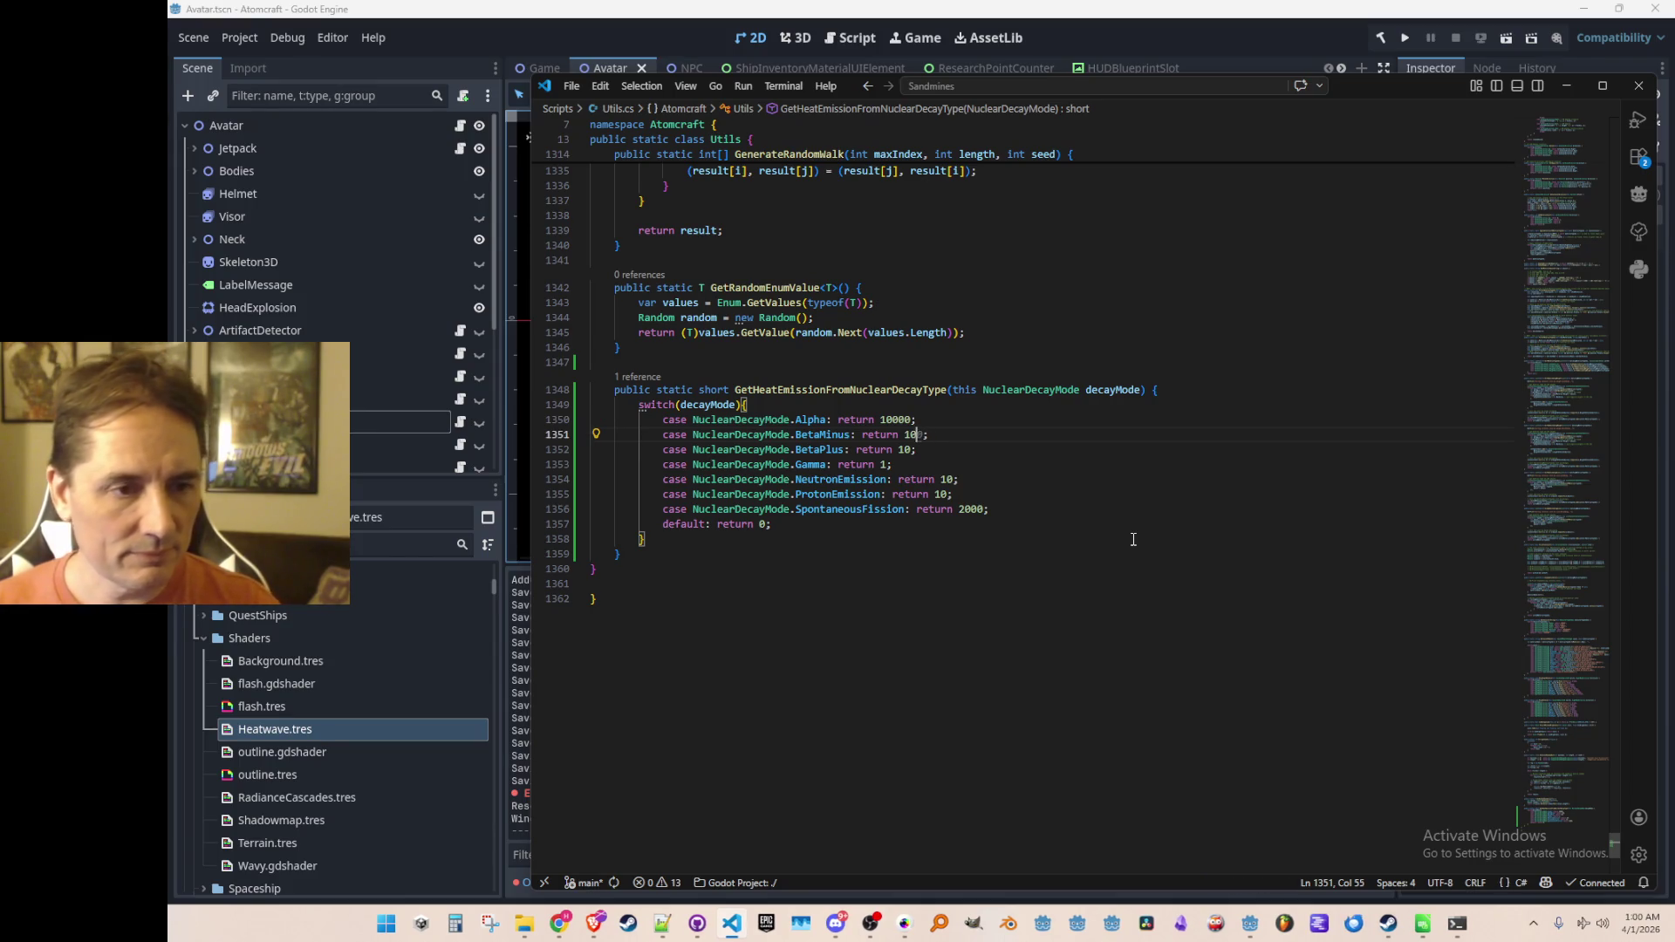
{"action": "key", "text": "Up"}
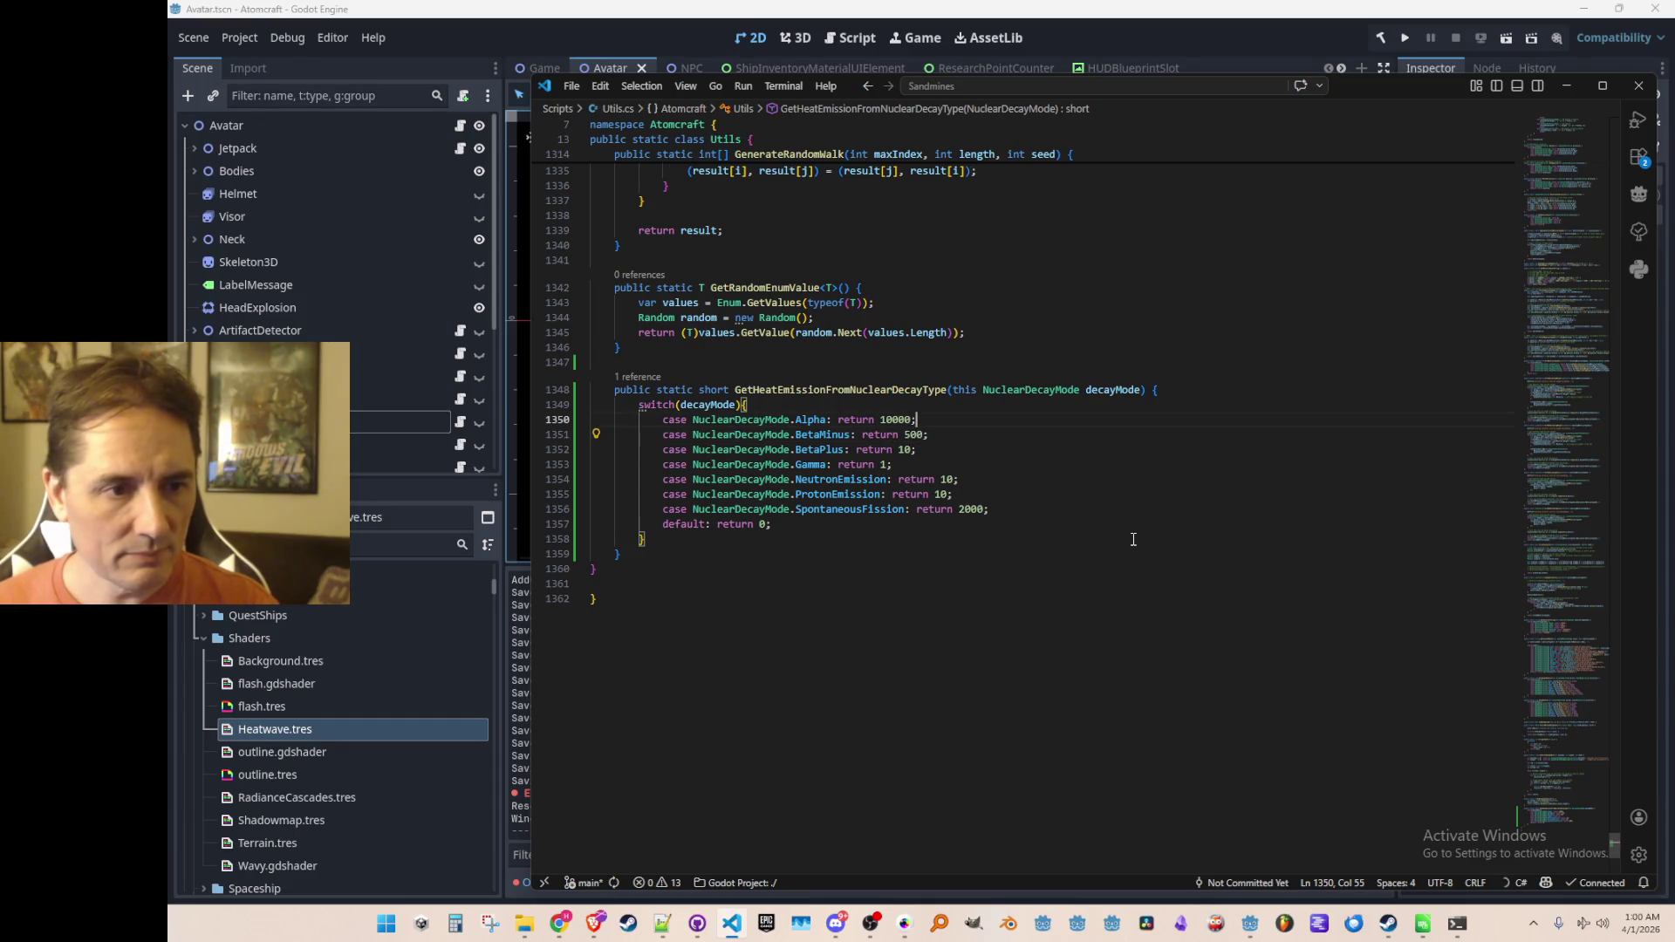
{"action": "key", "text": "BackSpace"}
{"action": "key", "text": "BackSpace"}
{"action": "key", "text": "BackSpace"}
{"action": "type", "text": "50"}
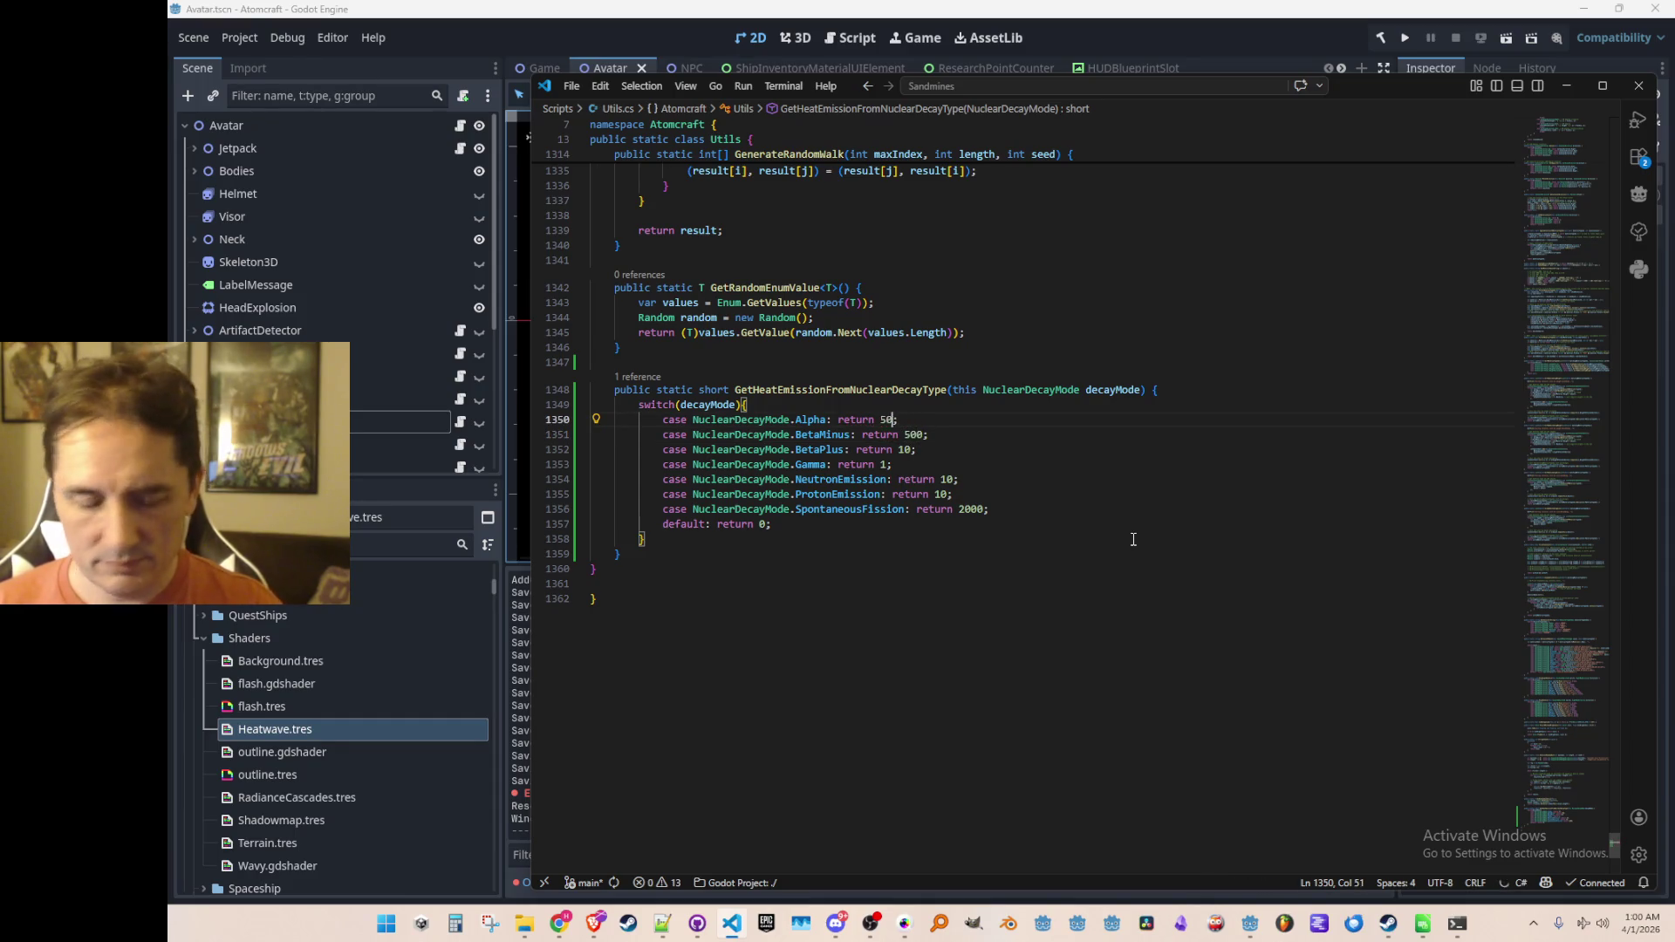
Step: Change the SpontaneousFission heat value from 2000 to 10000
{"action": "key", "text": "Down"}
{"action": "key", "text": "Down"}
{"action": "key", "text": "Down"}
{"action": "key", "text": "End"}
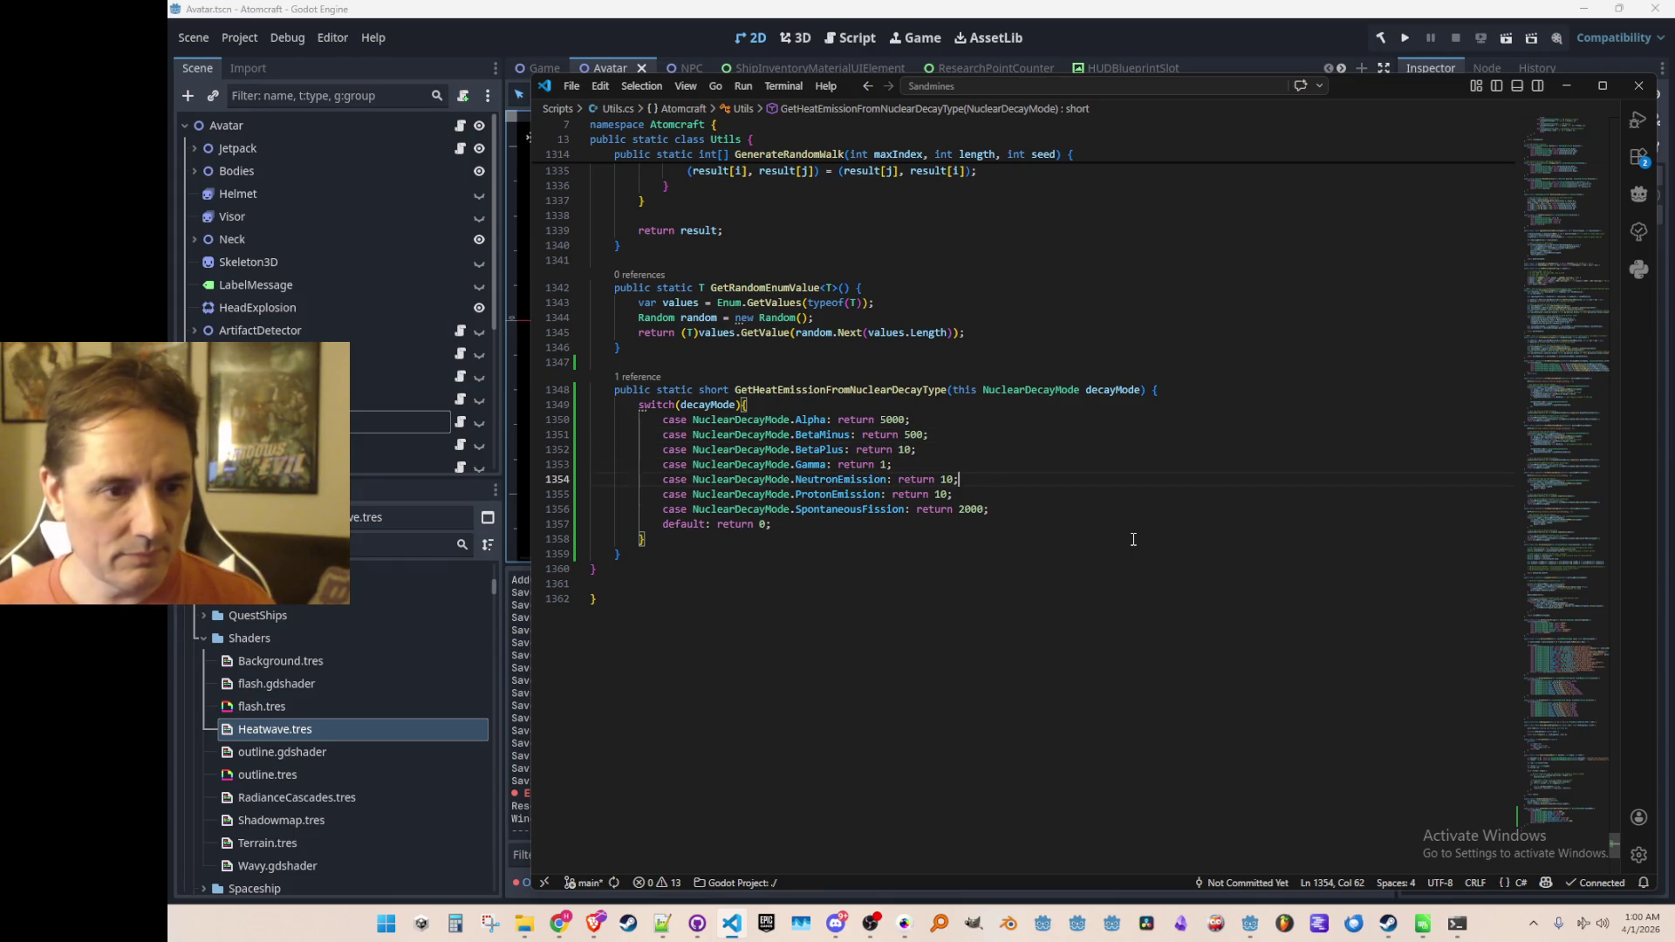
{"action": "scroll", "coordinate": [1186, 438], "scroll_direction": "up", "scroll_amount": 1}
{"action": "key", "text": "Down"}
{"action": "key", "text": "Down"}
{"action": "key", "text": "Left"}
{"action": "key", "text": "ctrl+shift+Left"}
{"action": "type", "text": "100"}
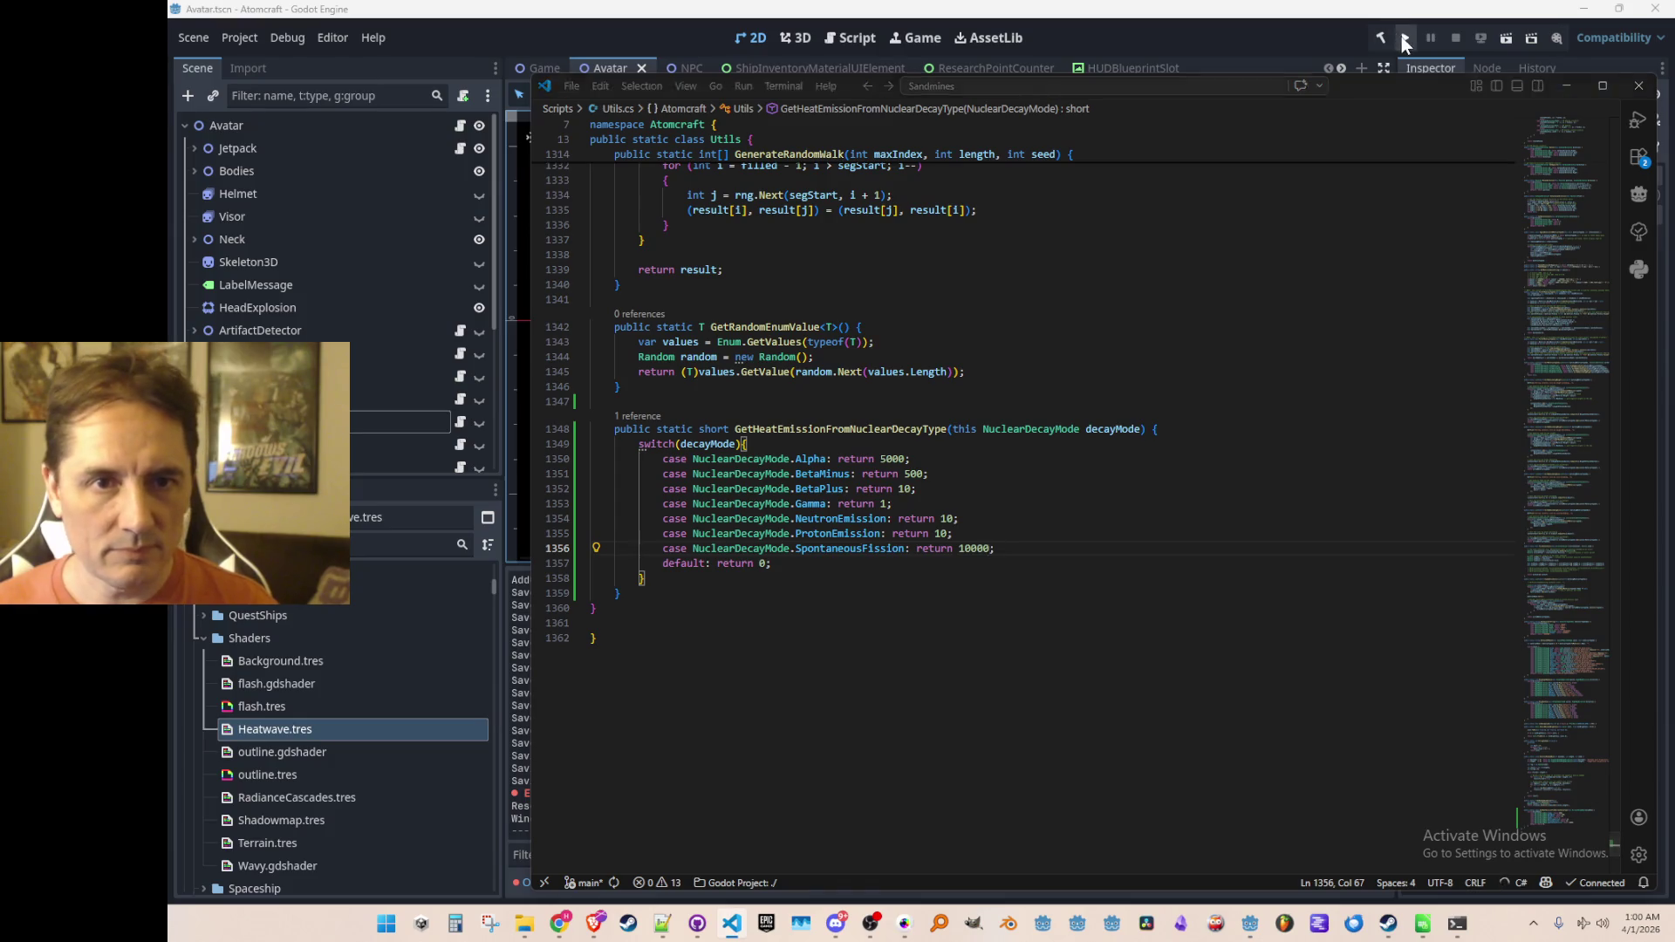
{"action": "left_click", "coordinate": [1307, 44]}
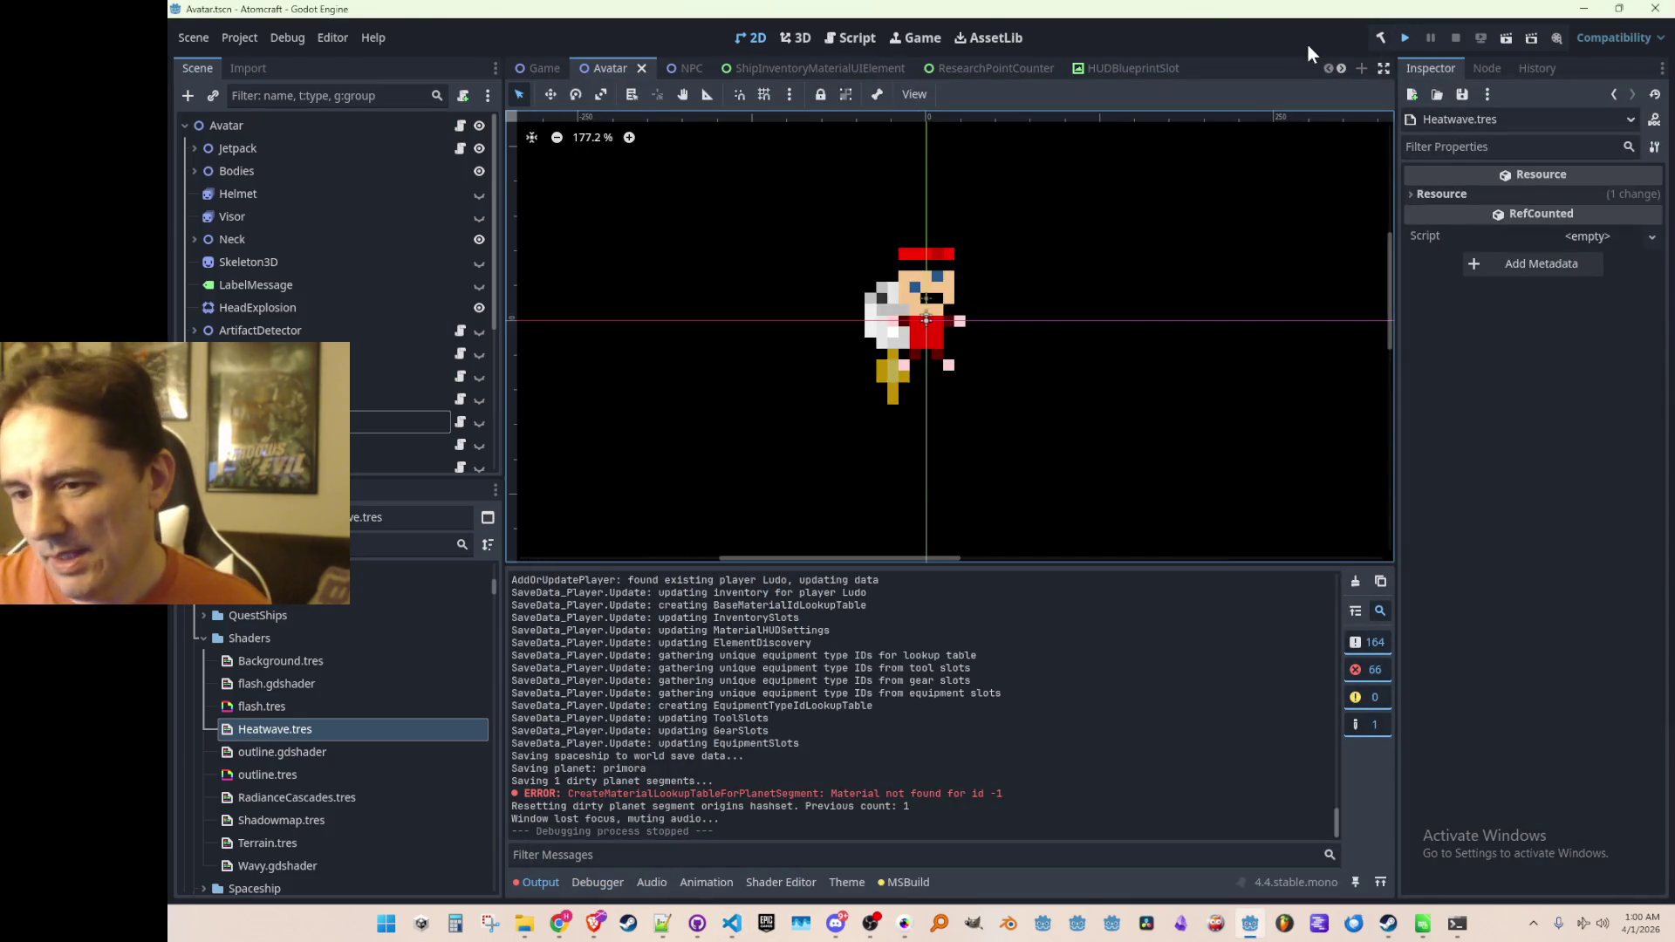
Step: Relaunch the game and load the Enchanted Vista world with the player profile
{"action": "key", "text": "ctrl+s"}
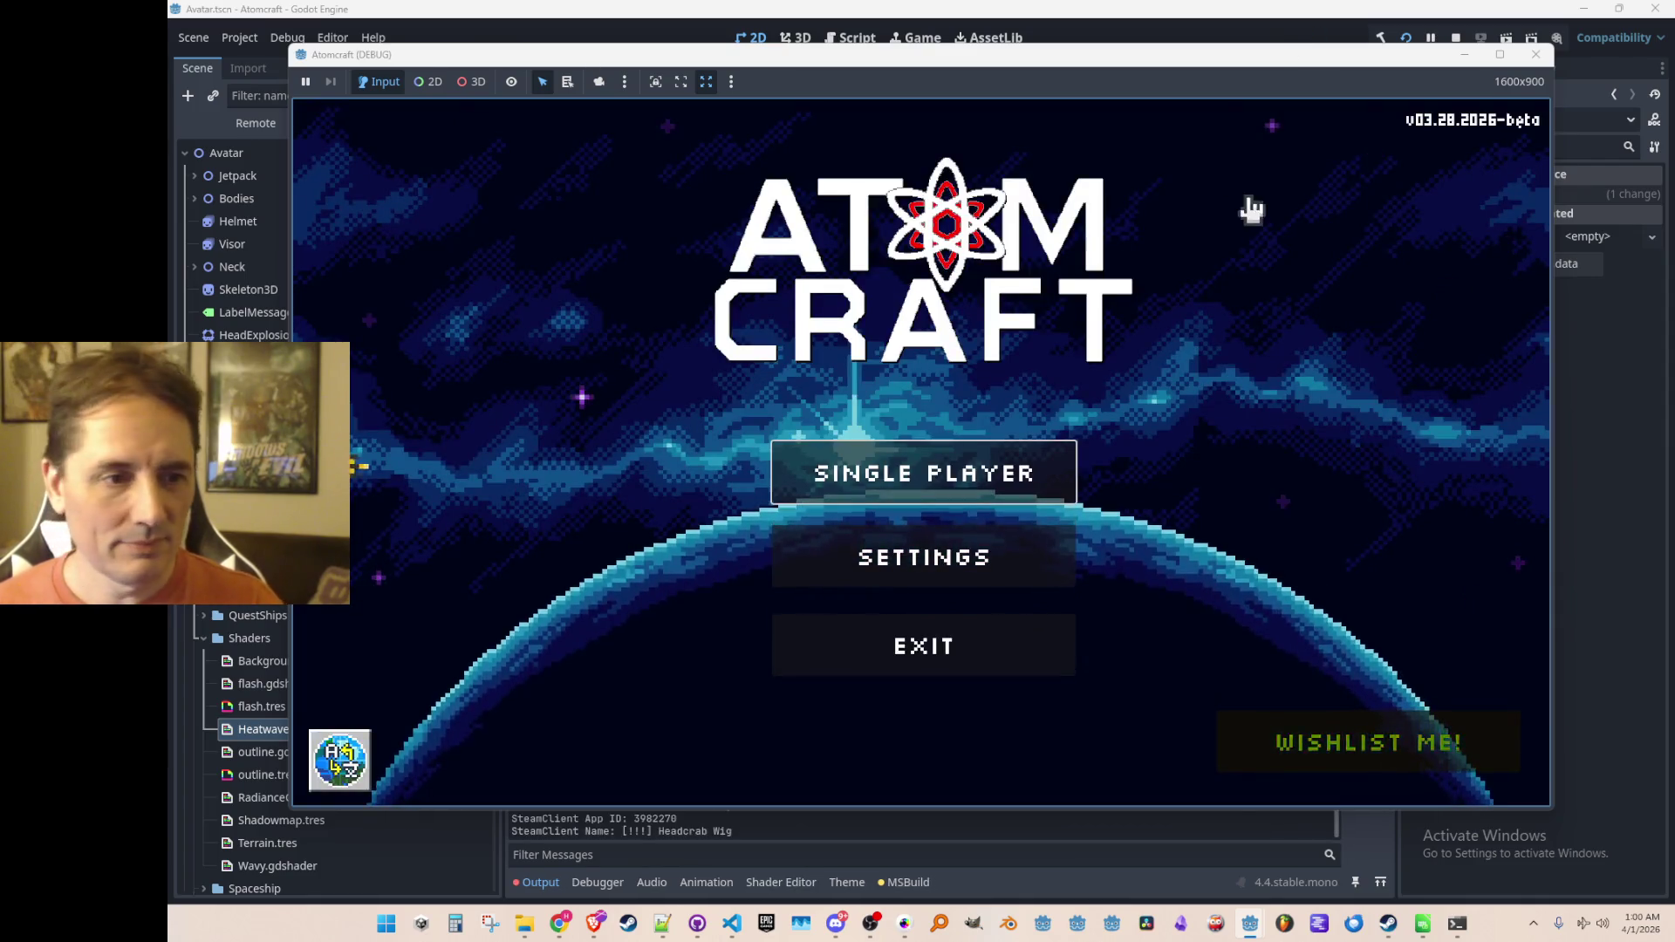
{"action": "left_click", "coordinate": [1047, 464]}
{"action": "scroll", "coordinate": [984, 359], "scroll_direction": "down", "scroll_amount": 2}
{"action": "left_click", "coordinate": [983, 384]}
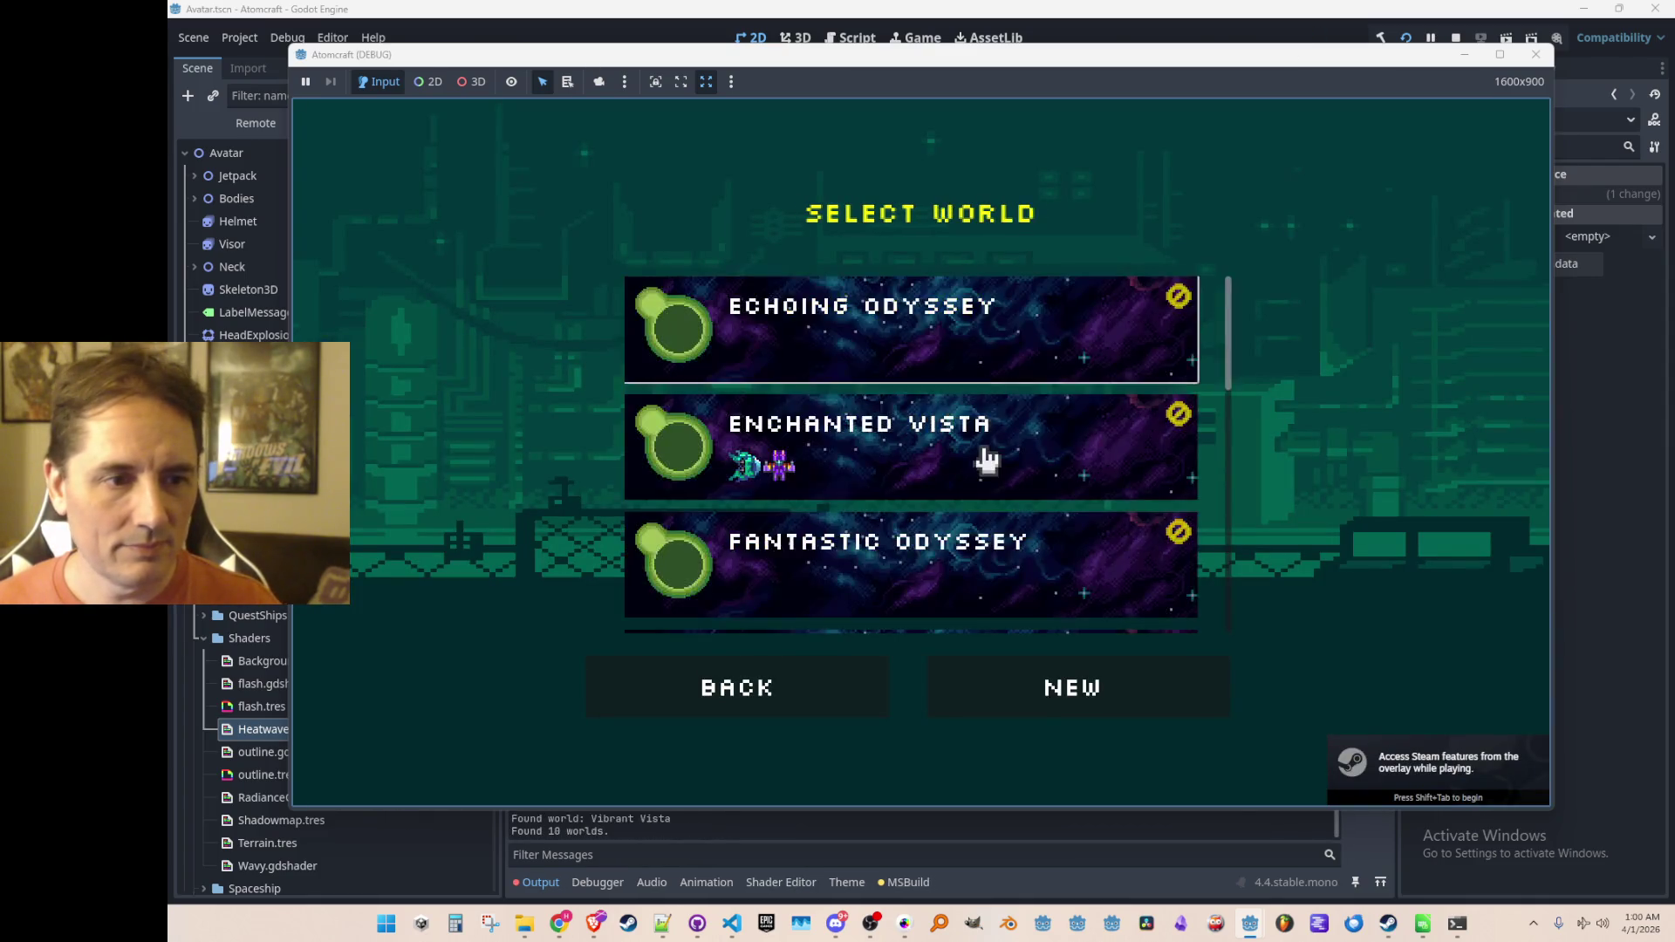
{"action": "left_click", "coordinate": [987, 448]}
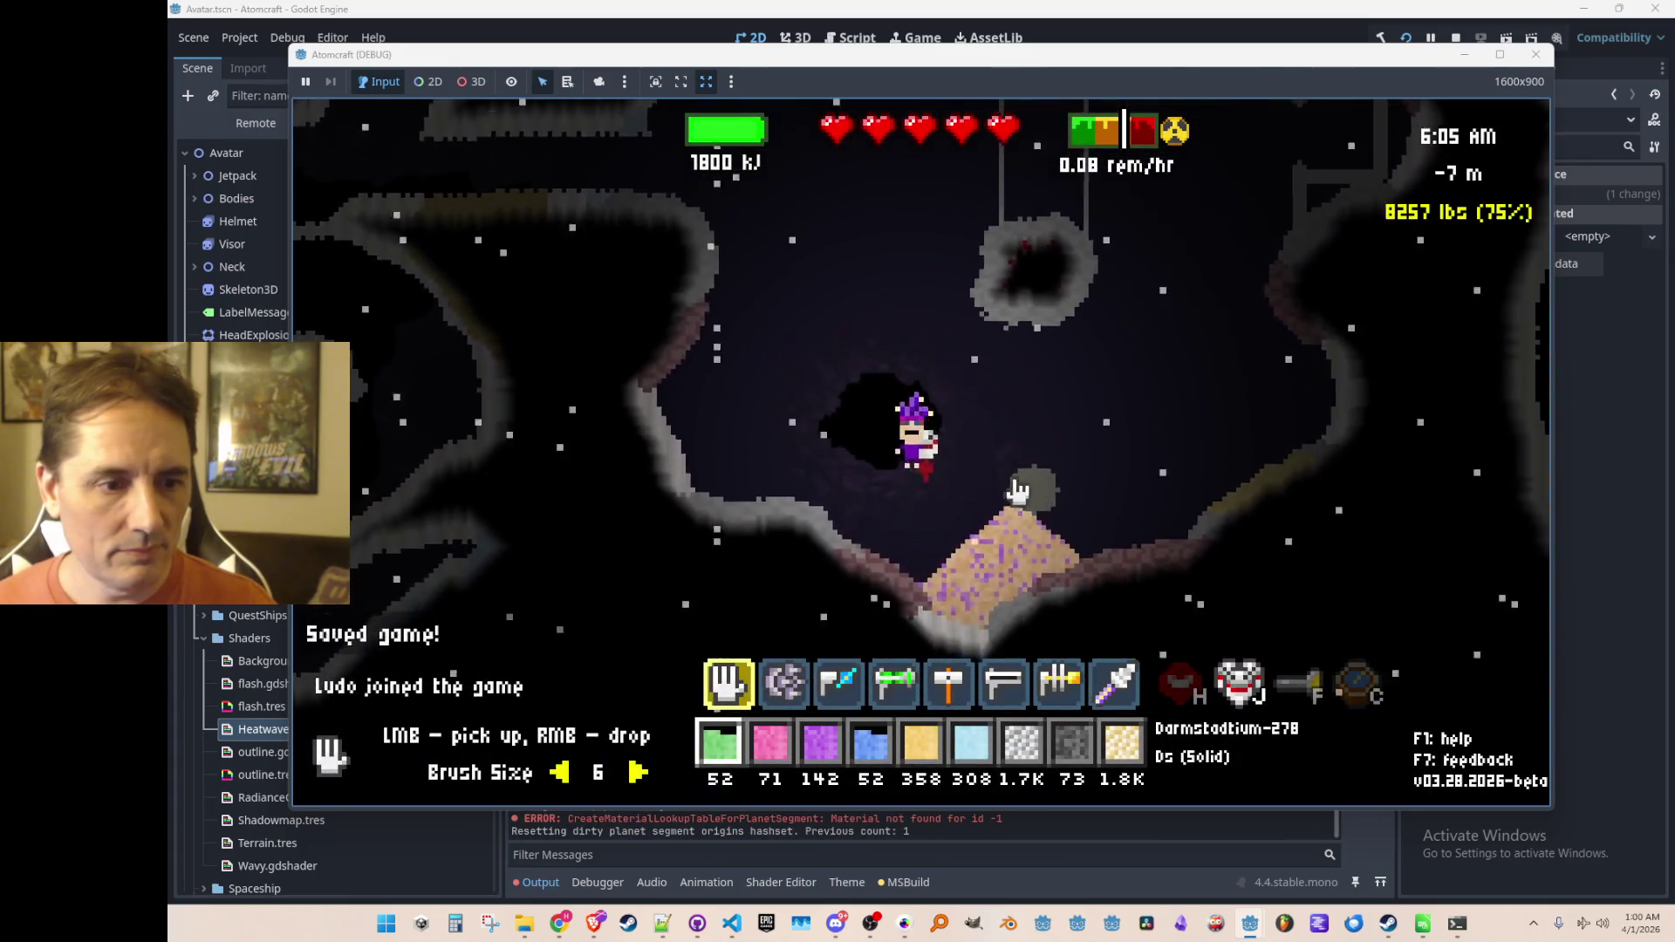
Step: Drop the carried sand, pick up the pink Livermorium mound, and fly up toward the platform
{"action": "key", "text": "5"}
{"action": "right_click", "coordinate": [807, 375]}
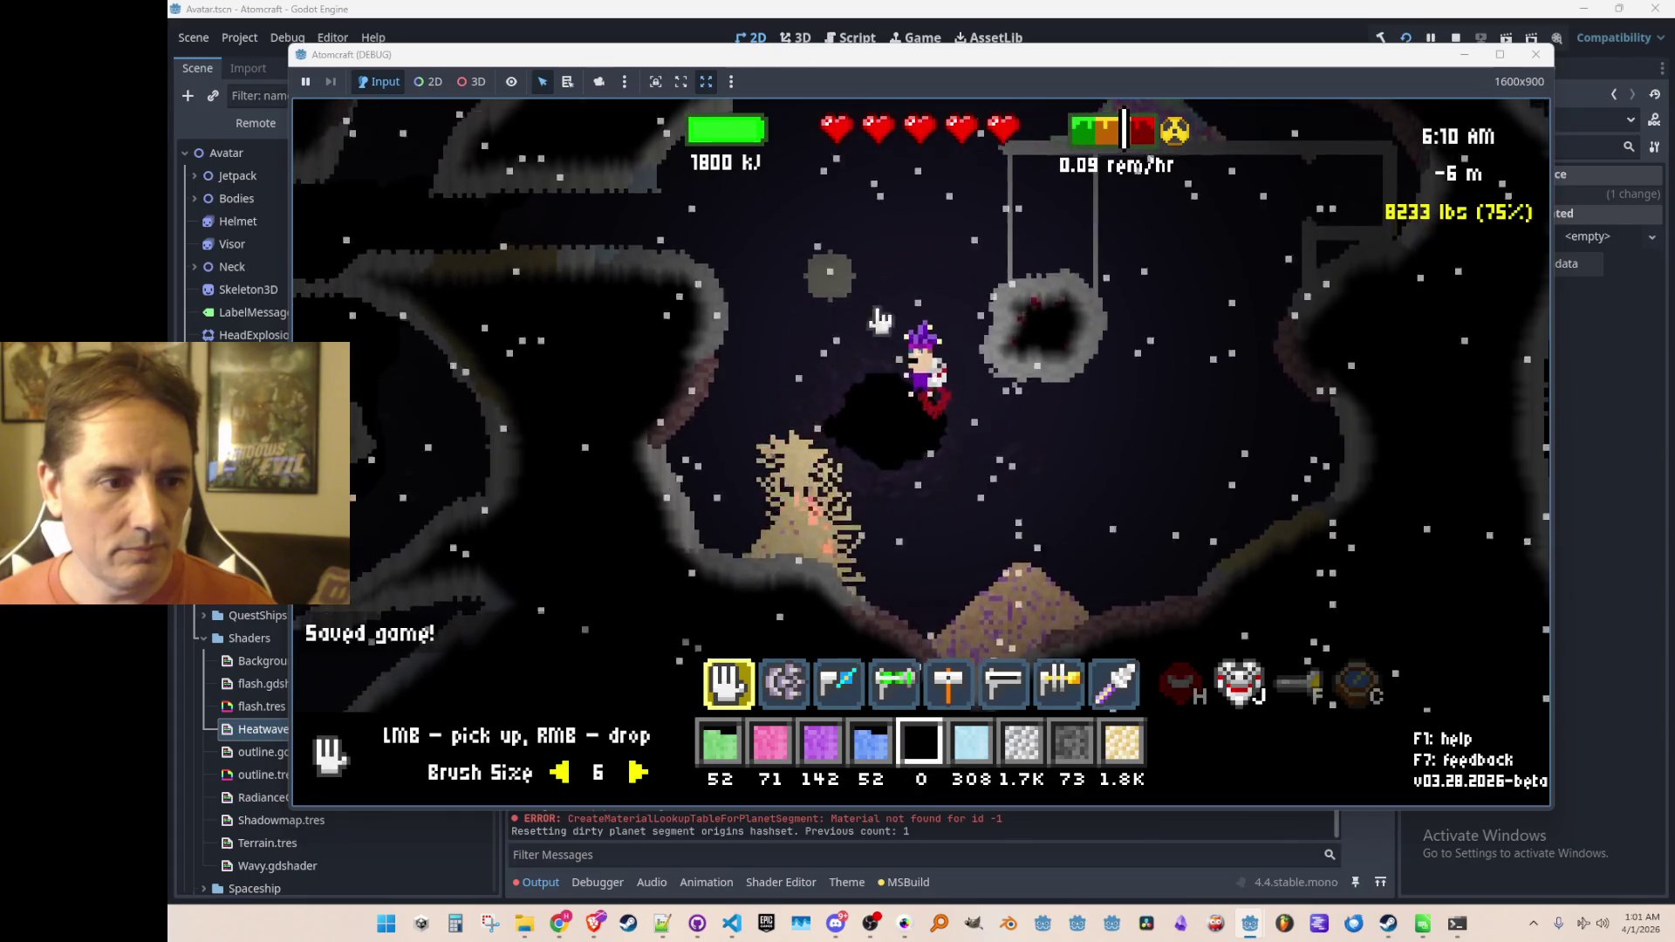
{"action": "mouse_move", "coordinate": [781, 611]}
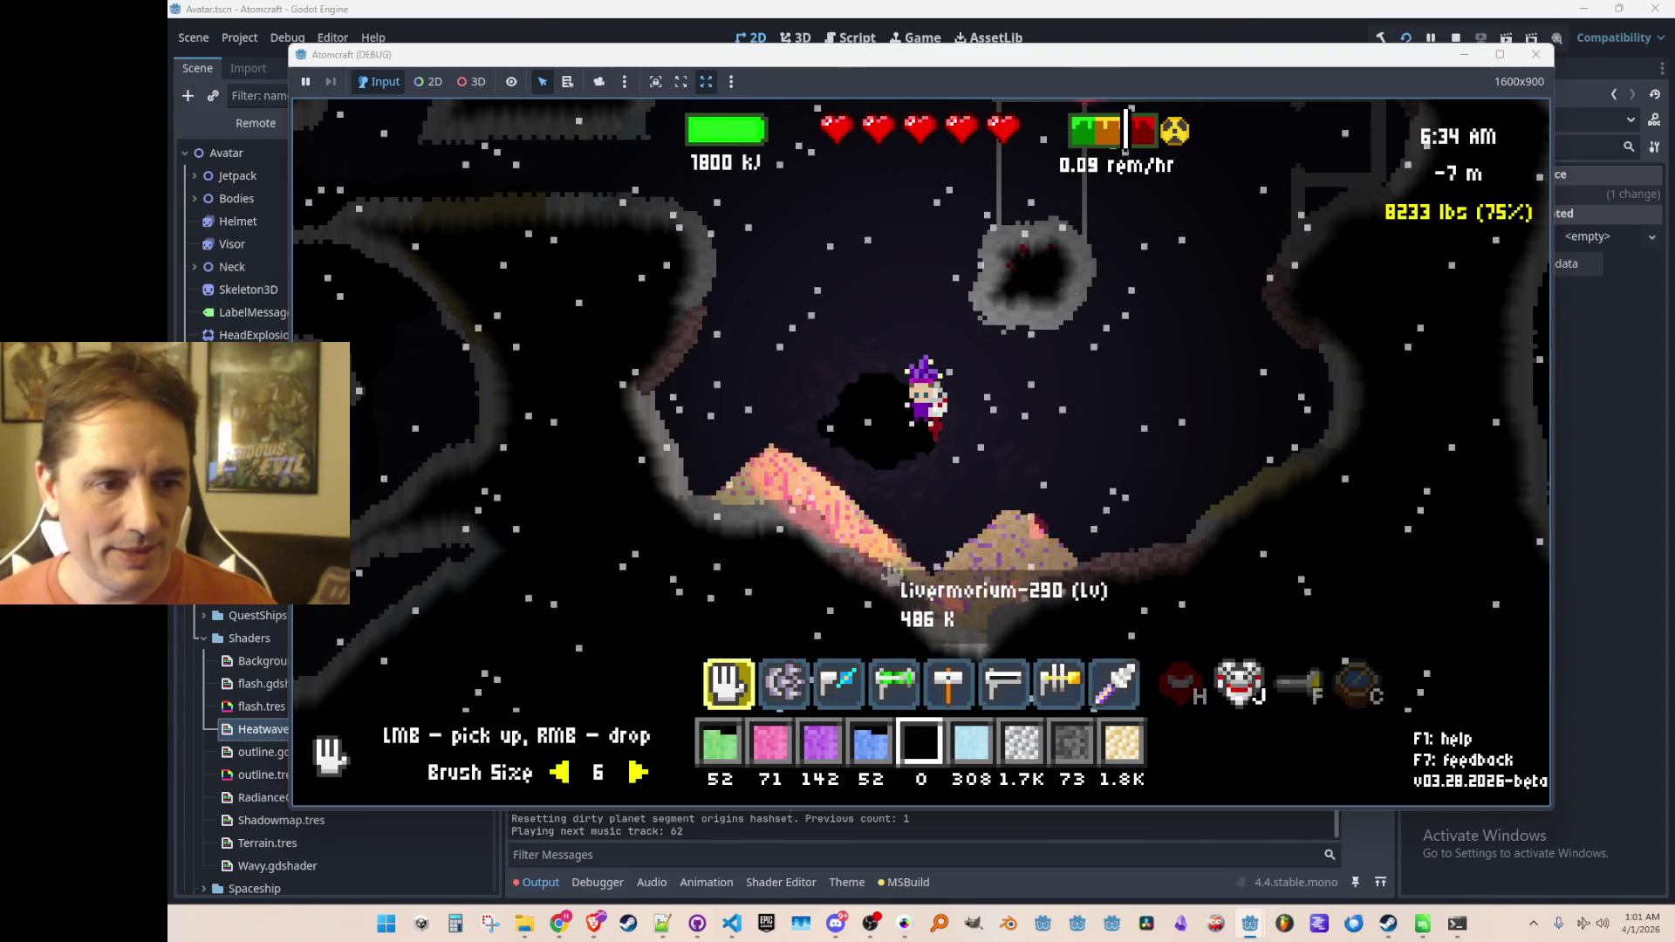
{"action": "mouse_move", "coordinate": [894, 568]}
{"action": "left_mouse_down"}
{"action": "mouse_move", "coordinate": [842, 506]}
{"action": "mouse_move", "coordinate": [733, 506]}
{"action": "mouse_move", "coordinate": [809, 521]}
{"action": "left_mouse_up"}
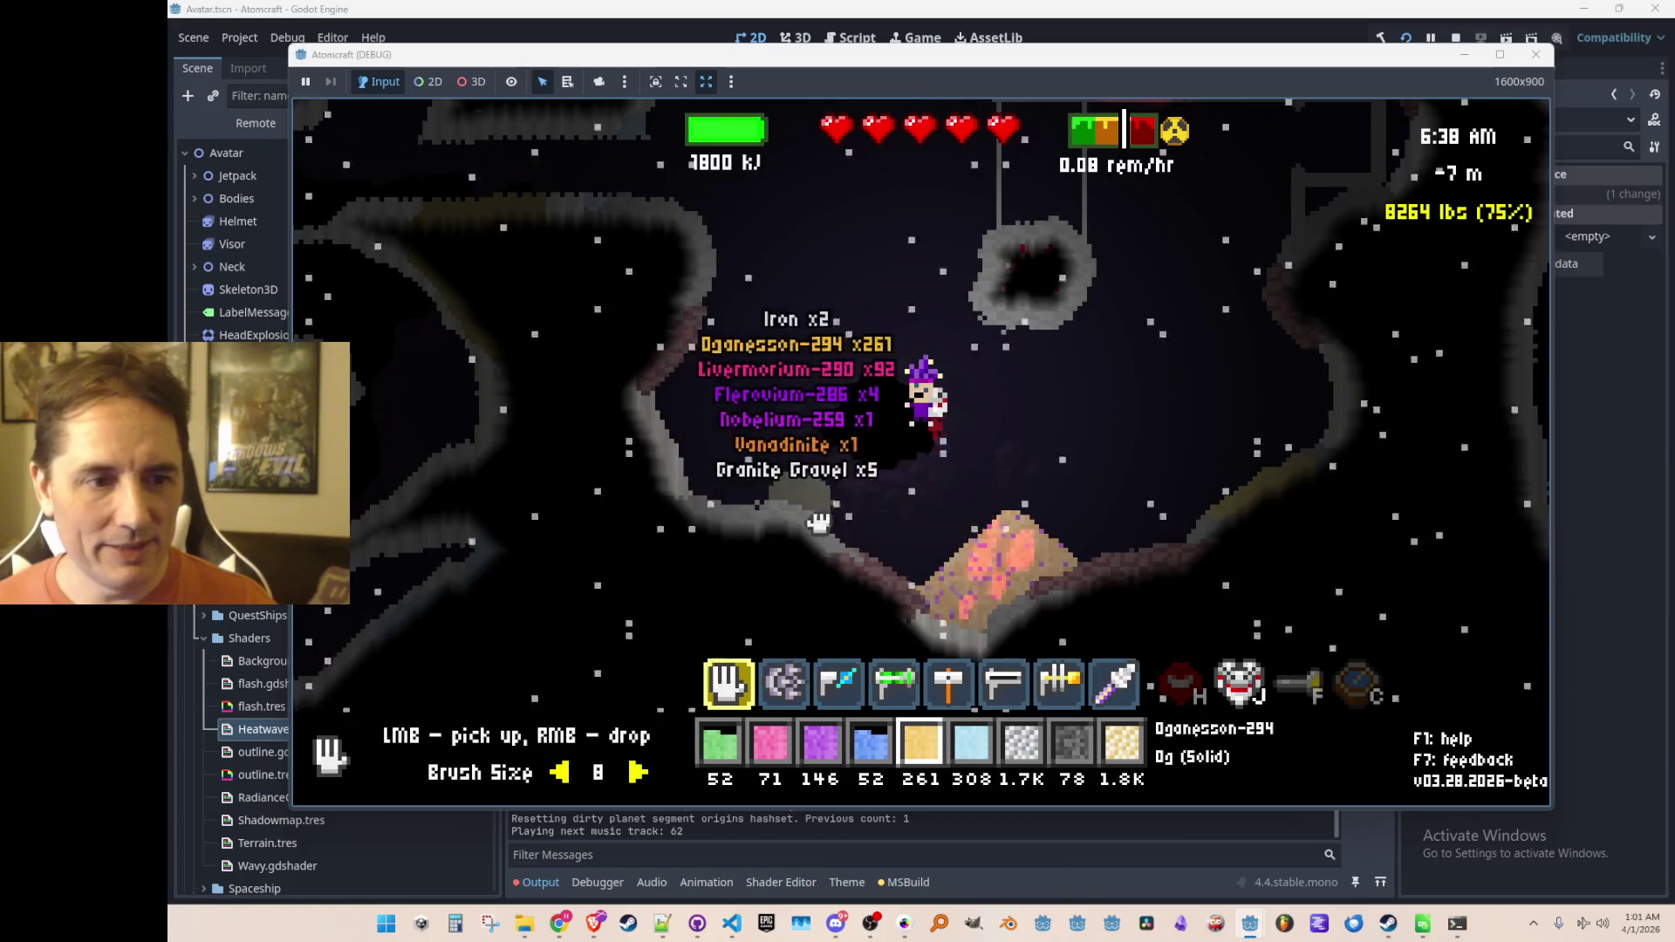
{"action": "key", "text": "w"}
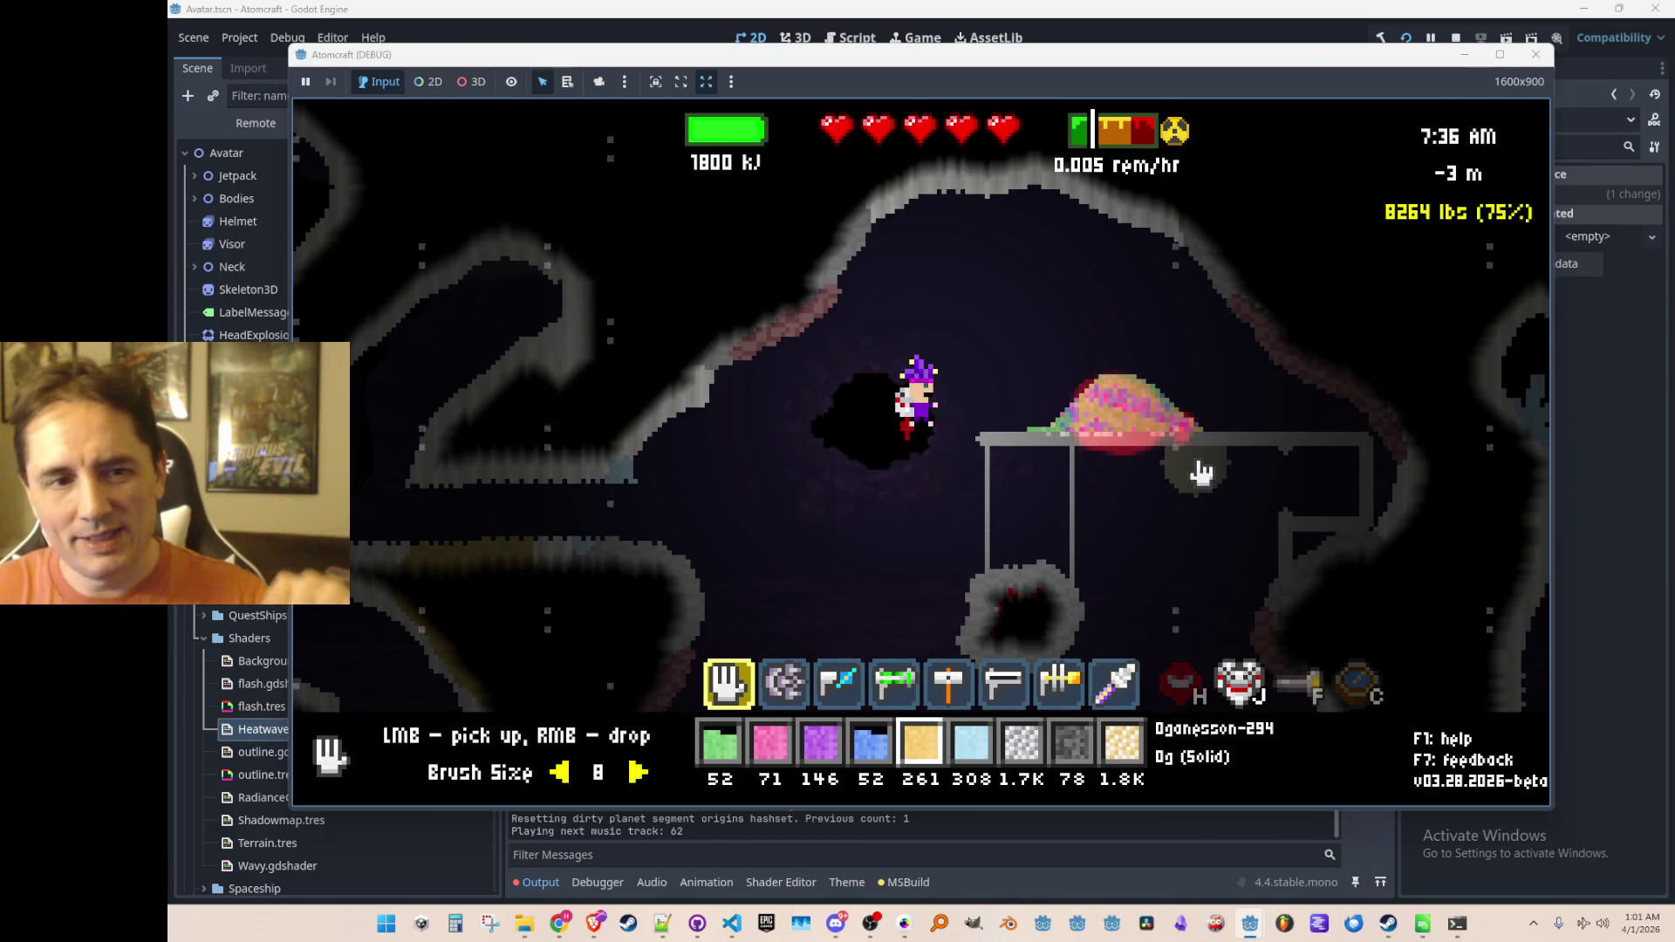
{"action": "scroll", "coordinate": [1230, 419], "scroll_direction": "down", "scroll_amount": 3}
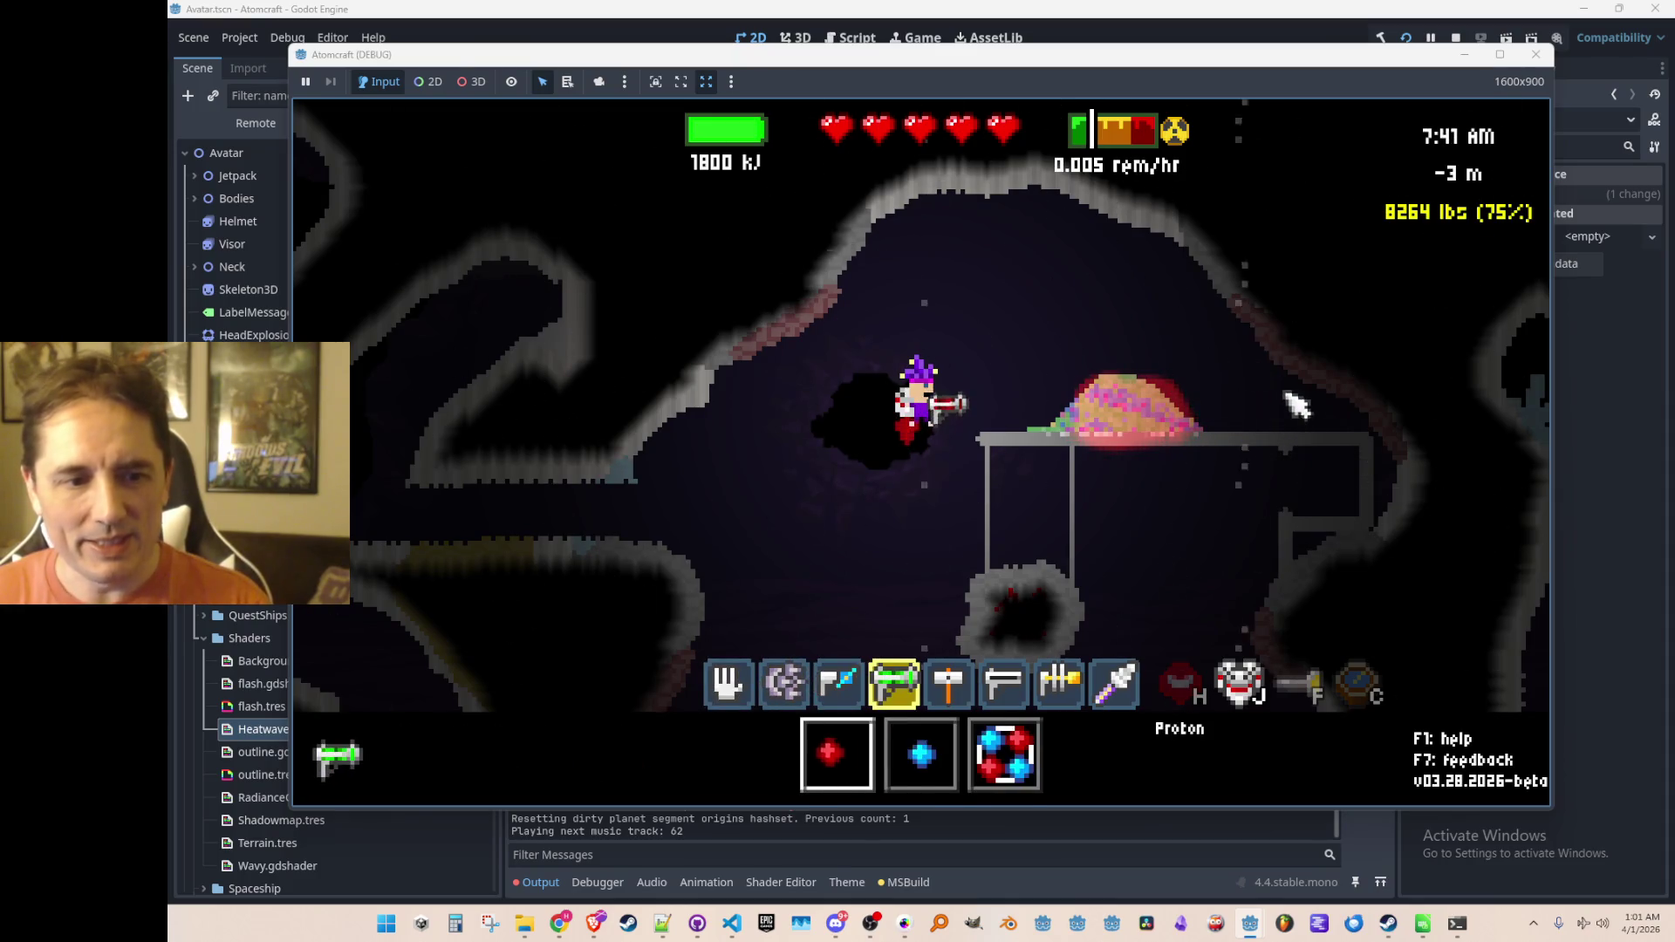
Step: Fire proton beams at the element pile, the granite wall and the hematite rock
{"action": "scroll", "coordinate": [1283, 401], "scroll_direction": "down", "scroll_amount": 3}
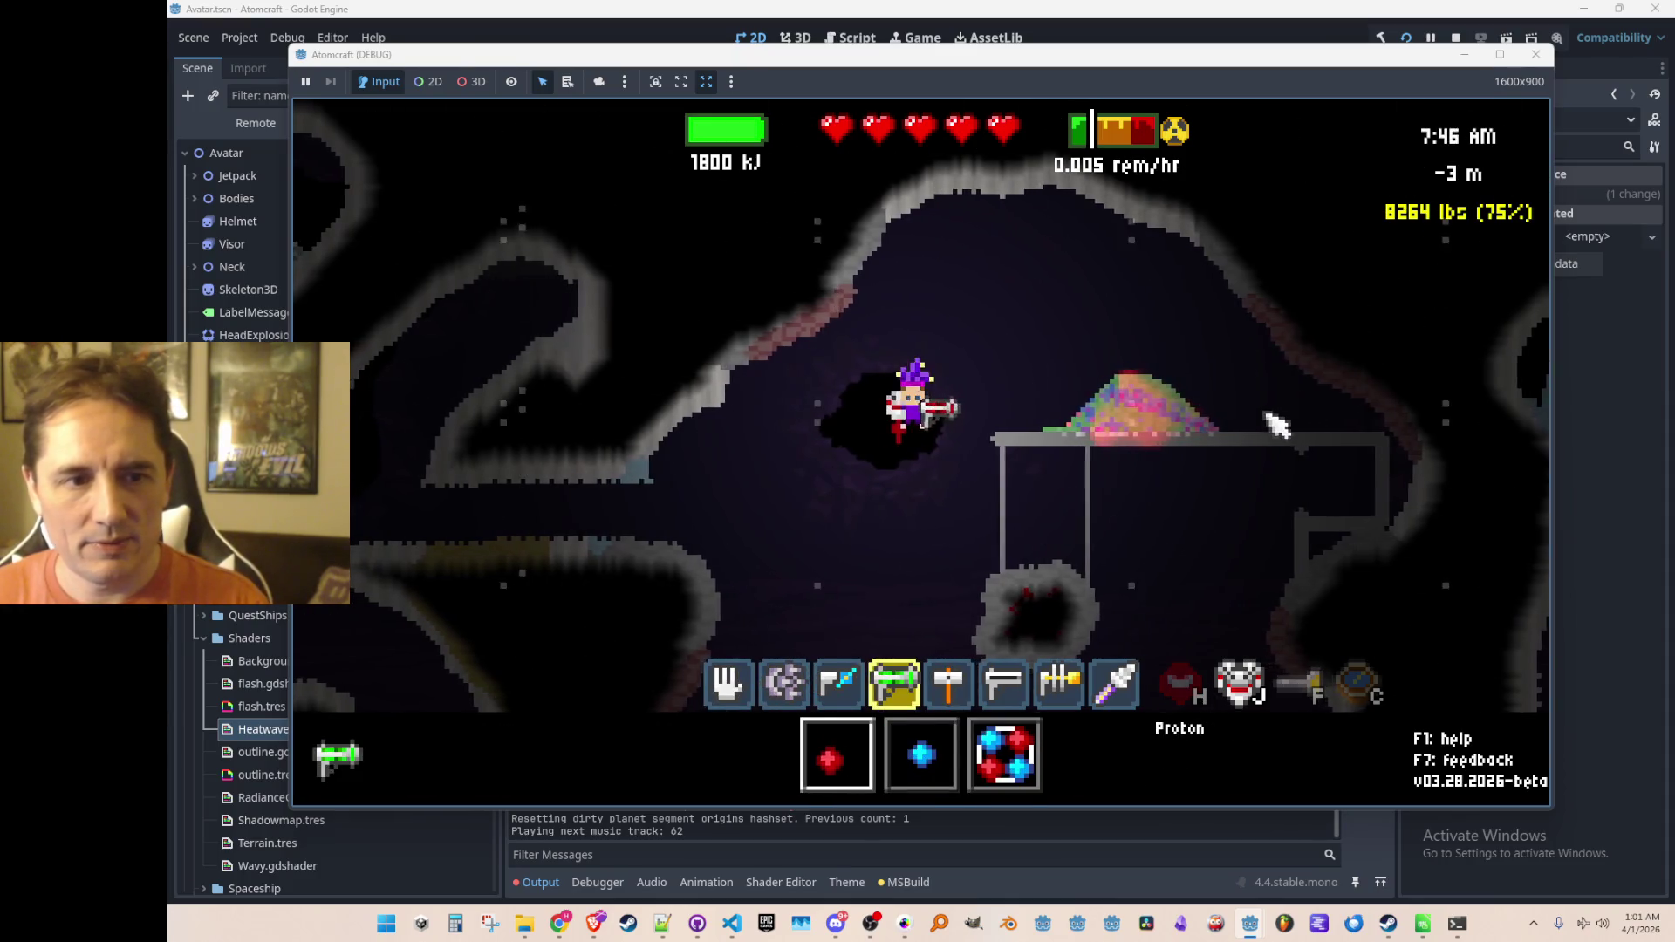
{"action": "mouse_move", "coordinate": [1282, 381]}
{"action": "left_mouse_down"}
{"action": "mouse_move", "coordinate": [1282, 358]}
{"action": "mouse_move", "coordinate": [1290, 384]}
{"action": "left_mouse_up"}
{"action": "key", "text": "d"}
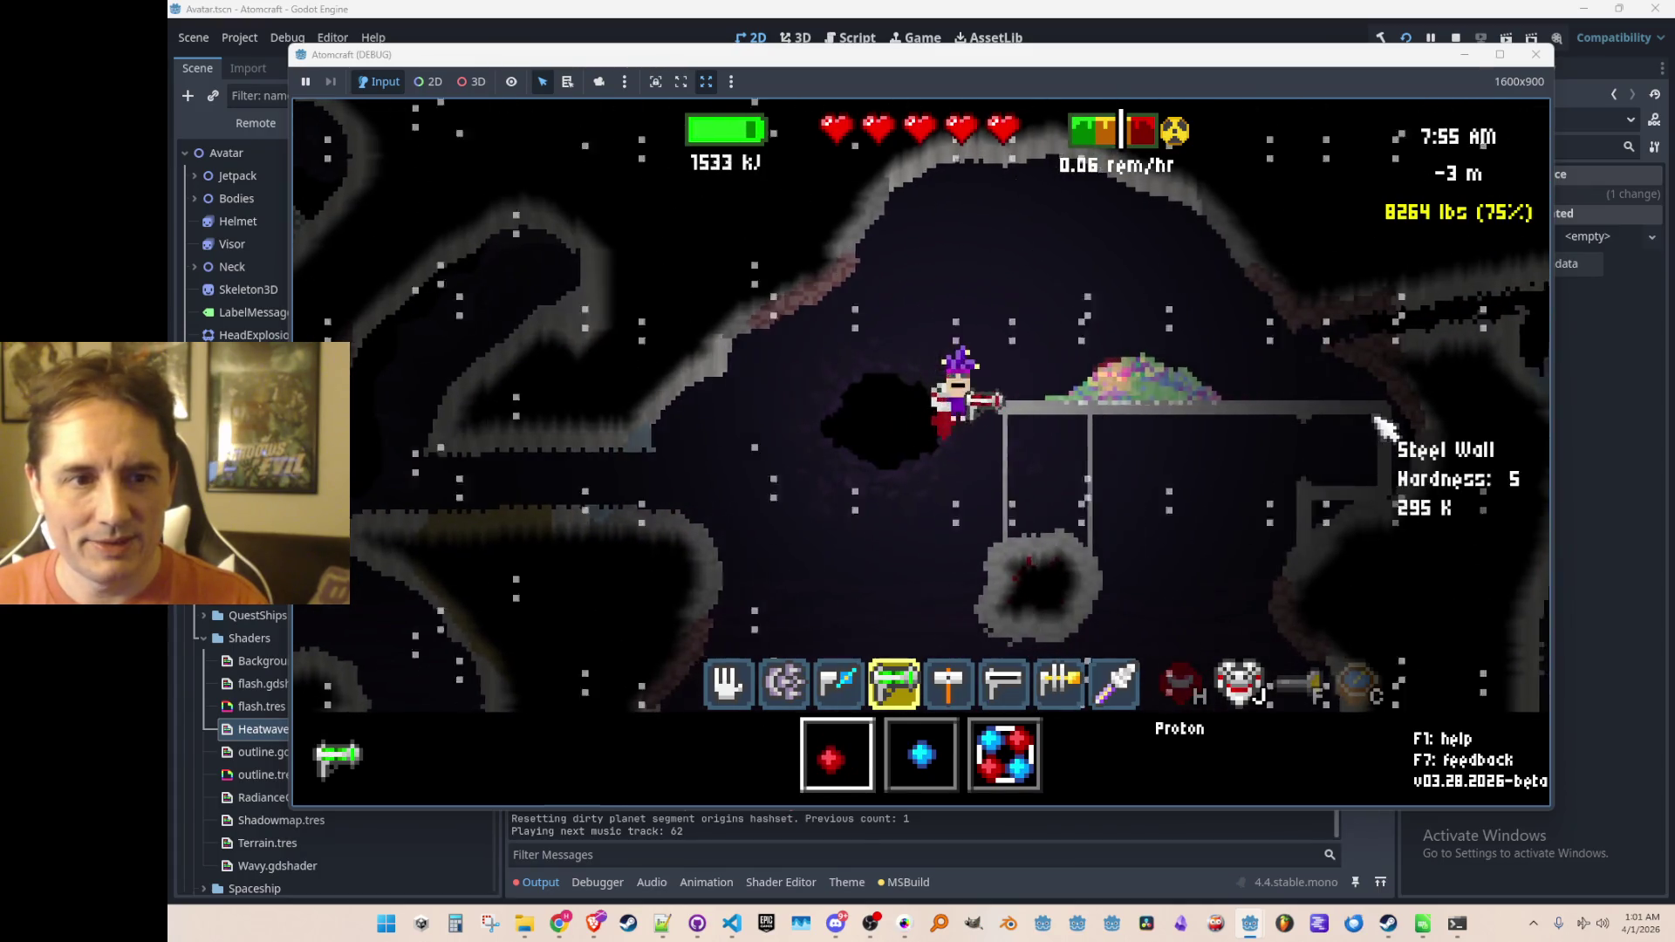
{"action": "key", "text": "w"}
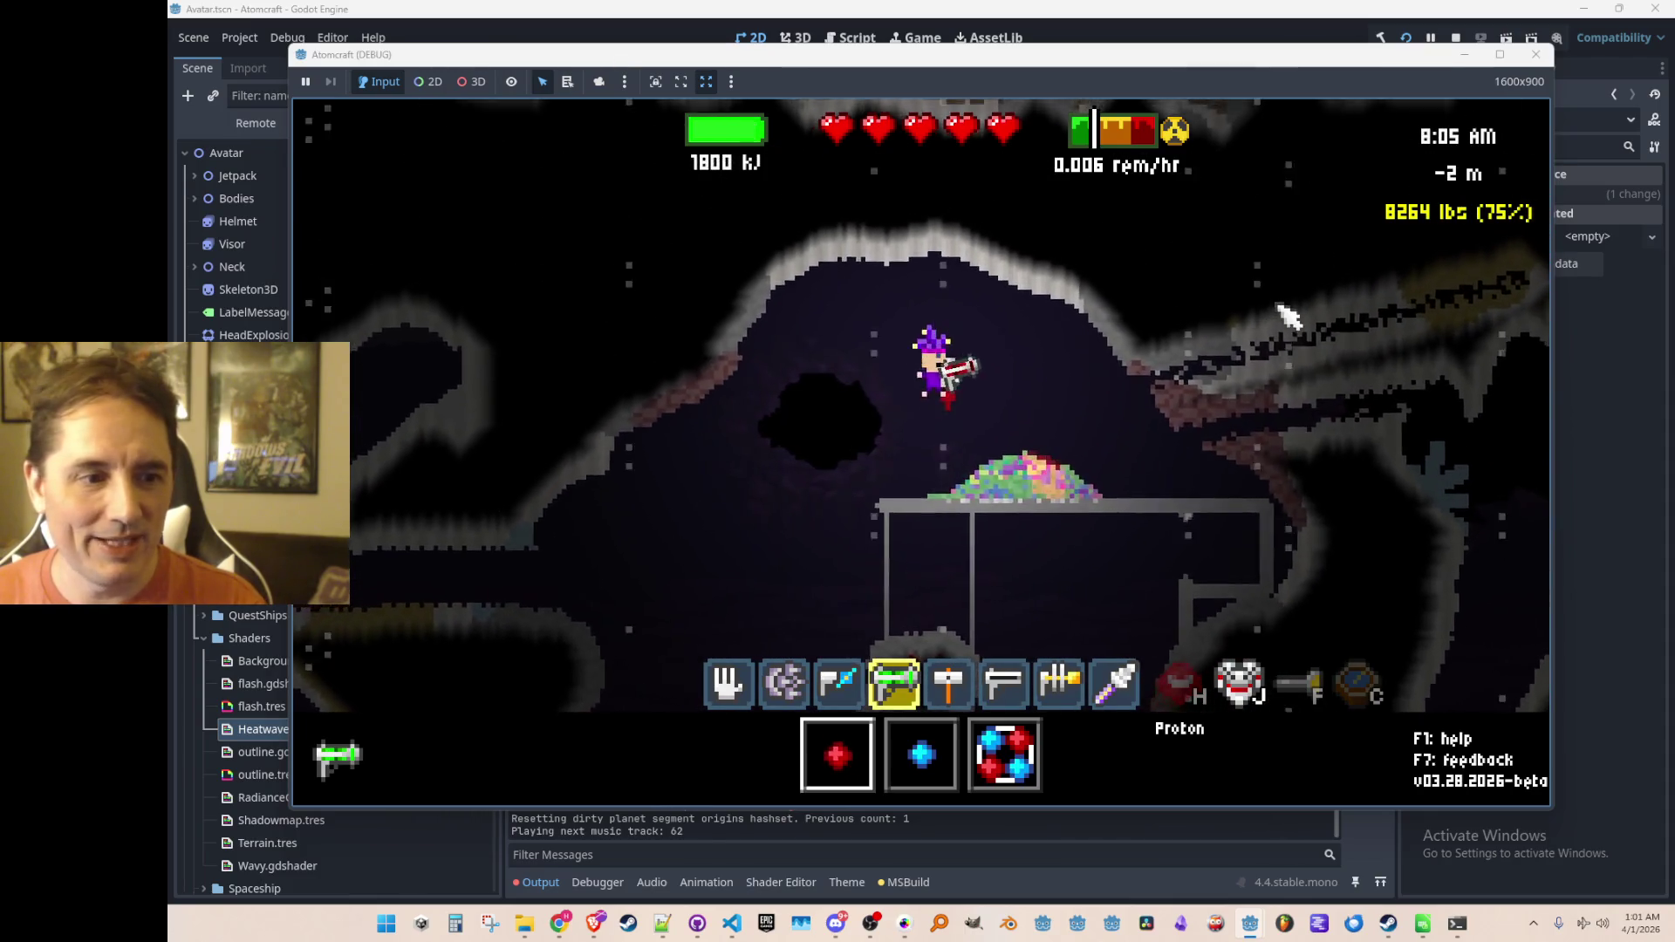
{"action": "mouse_move", "coordinate": [1338, 270]}
{"action": "left_mouse_down"}
{"action": "mouse_move", "coordinate": [1368, 349]}
{"action": "mouse_move", "coordinate": [1366, 323]}
{"action": "mouse_move", "coordinate": [1348, 342]}
{"action": "left_mouse_up"}
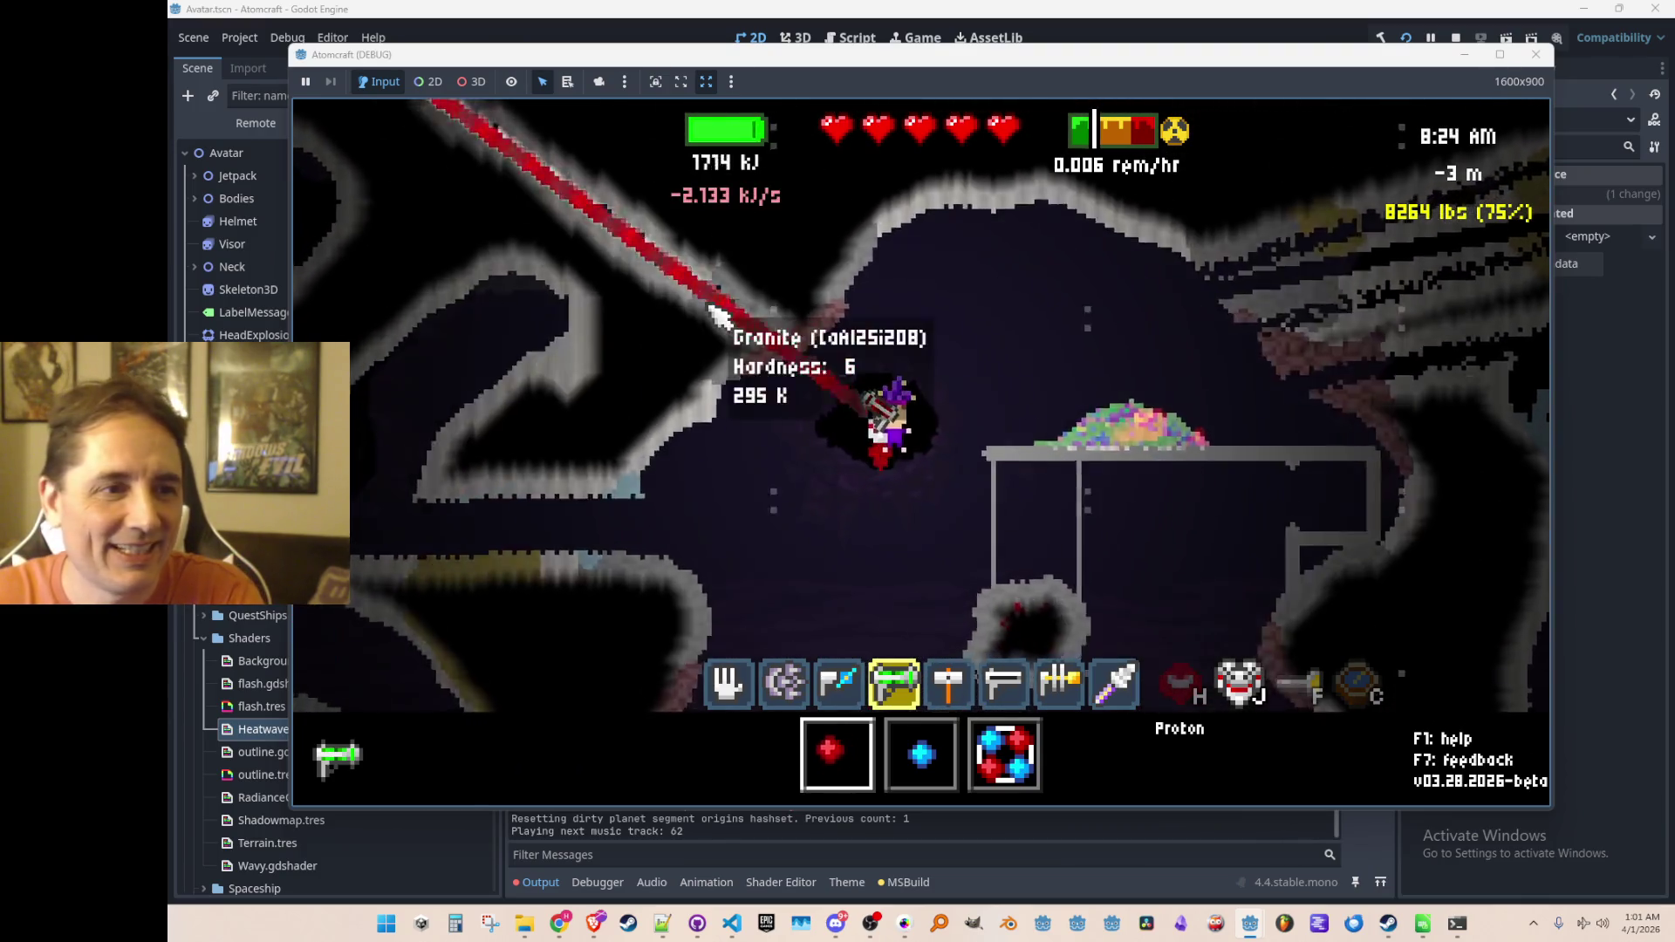
{"action": "mouse_move", "coordinate": [724, 272]}
{"action": "left_mouse_down"}
{"action": "mouse_move", "coordinate": [679, 306]}
{"action": "mouse_move", "coordinate": [742, 318]}
{"action": "left_mouse_up"}
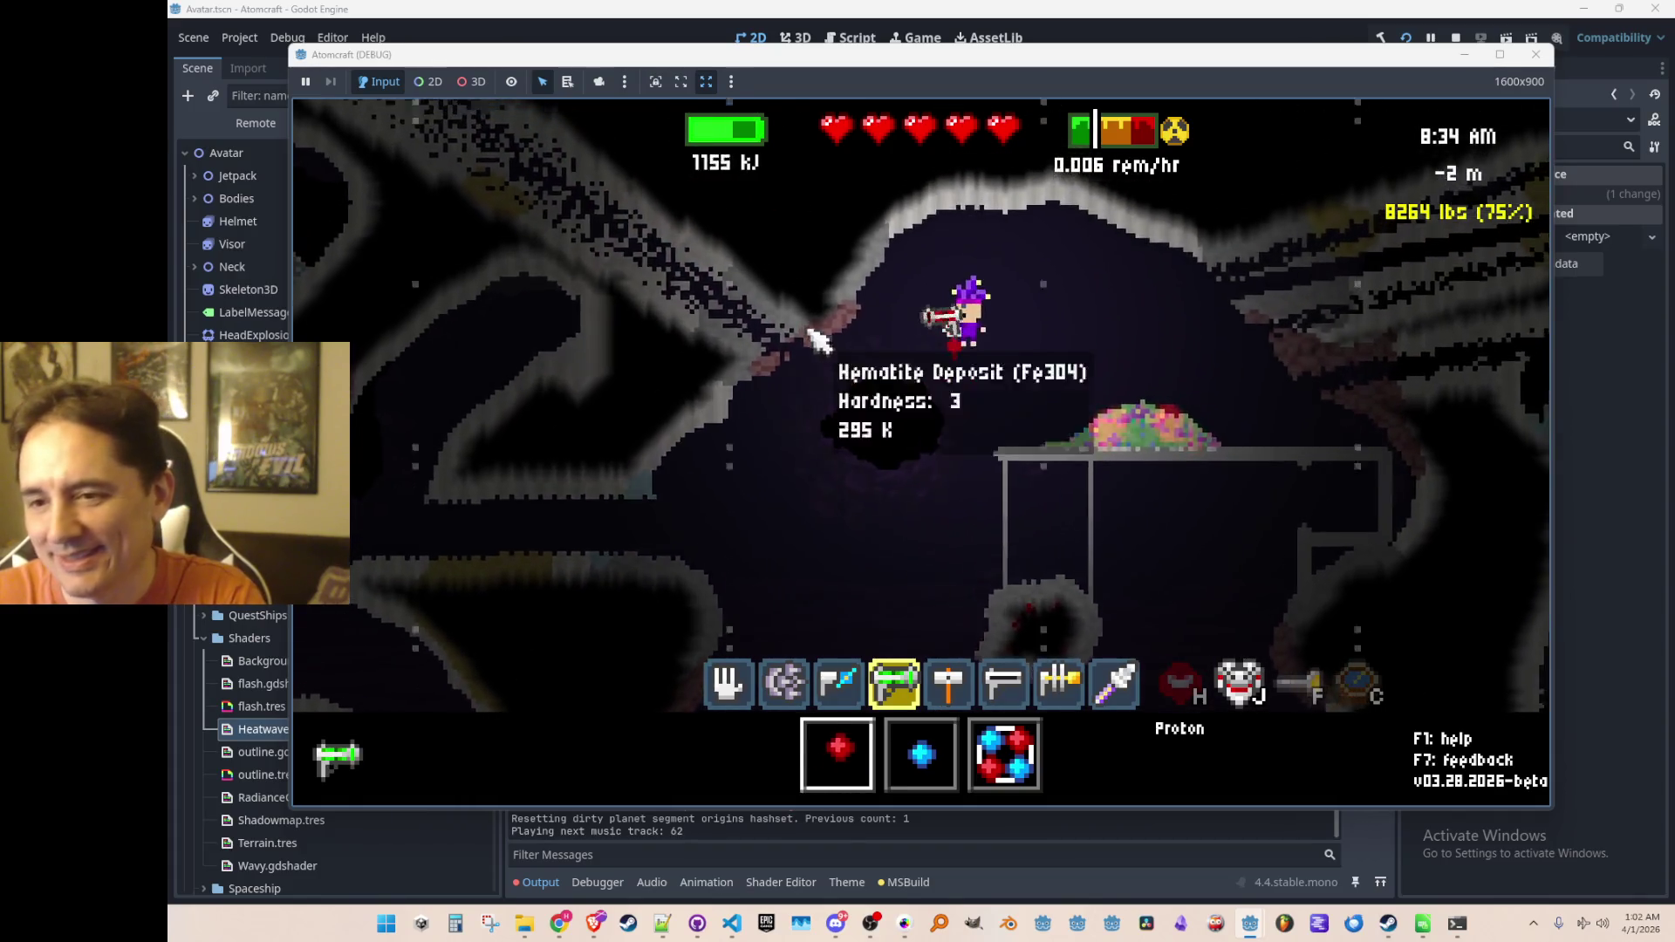
{"action": "mouse_move", "coordinate": [1133, 232]}
{"action": "left_mouse_down"}
{"action": "mouse_move", "coordinate": [1151, 266]}
{"action": "mouse_move", "coordinate": [1140, 374]}
{"action": "left_mouse_up"}
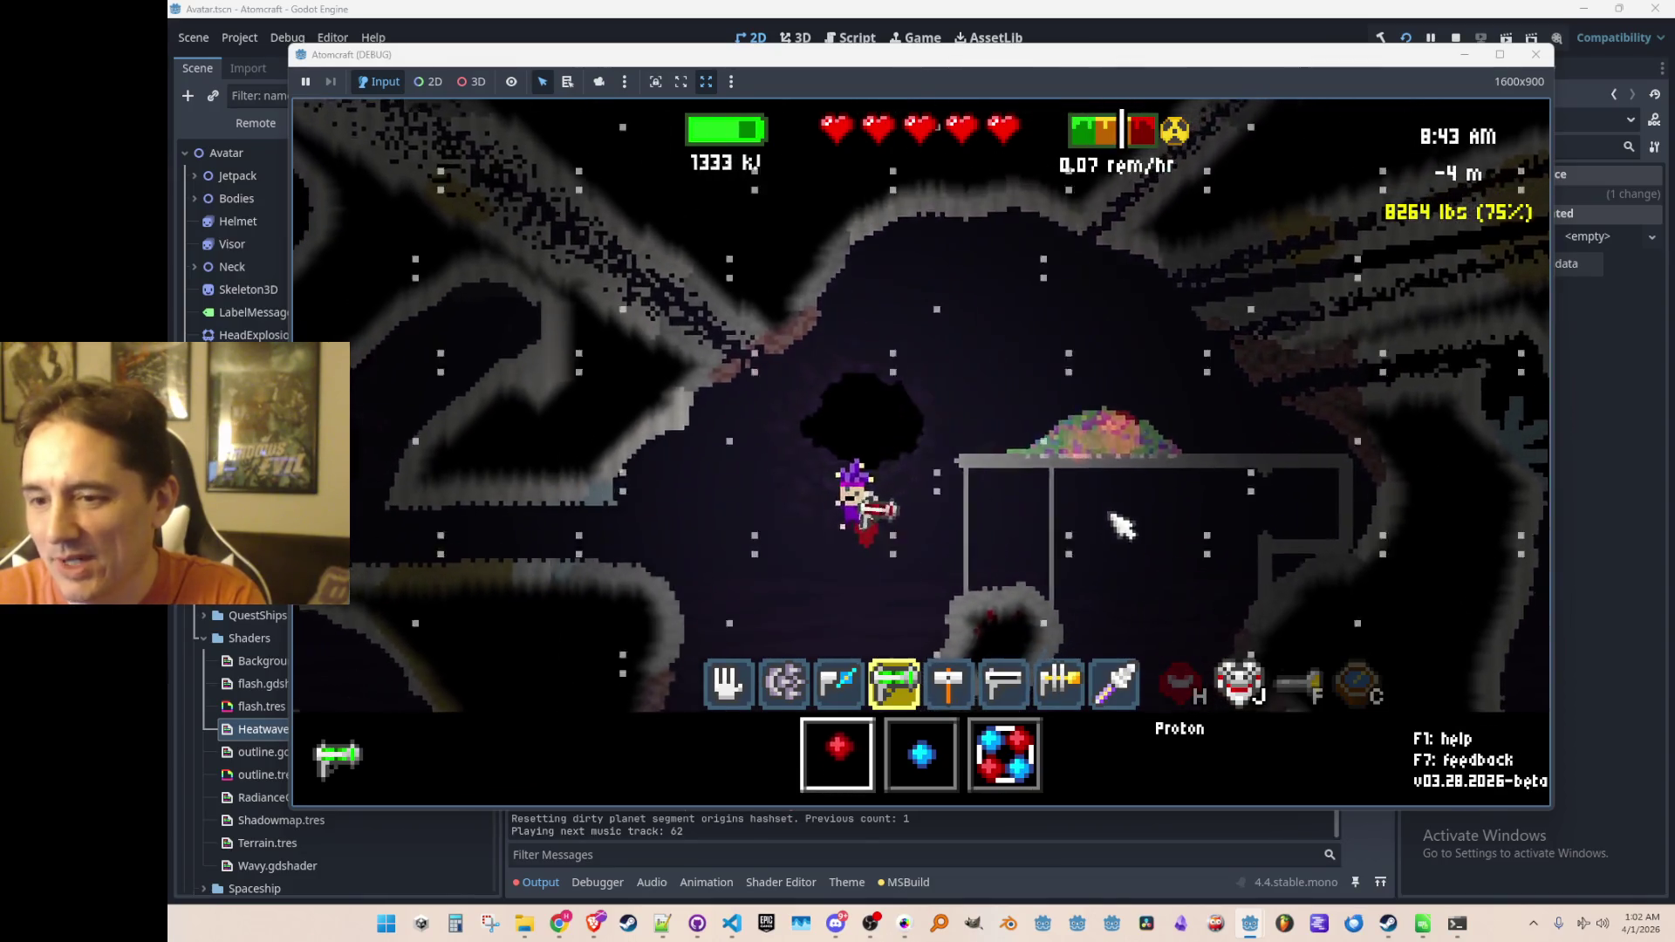
{"action": "mouse_move", "coordinate": [1326, 423]}
{"action": "left_mouse_down"}
{"action": "mouse_move", "coordinate": [1309, 434]}
{"action": "mouse_move", "coordinate": [1271, 329]}
{"action": "mouse_move", "coordinate": [1282, 349]}
{"action": "left_mouse_up"}
Step: Minimize the game window and return to Visual Studio Code
{"action": "scroll", "coordinate": [1275, 374], "scroll_direction": "up", "scroll_amount": 2}
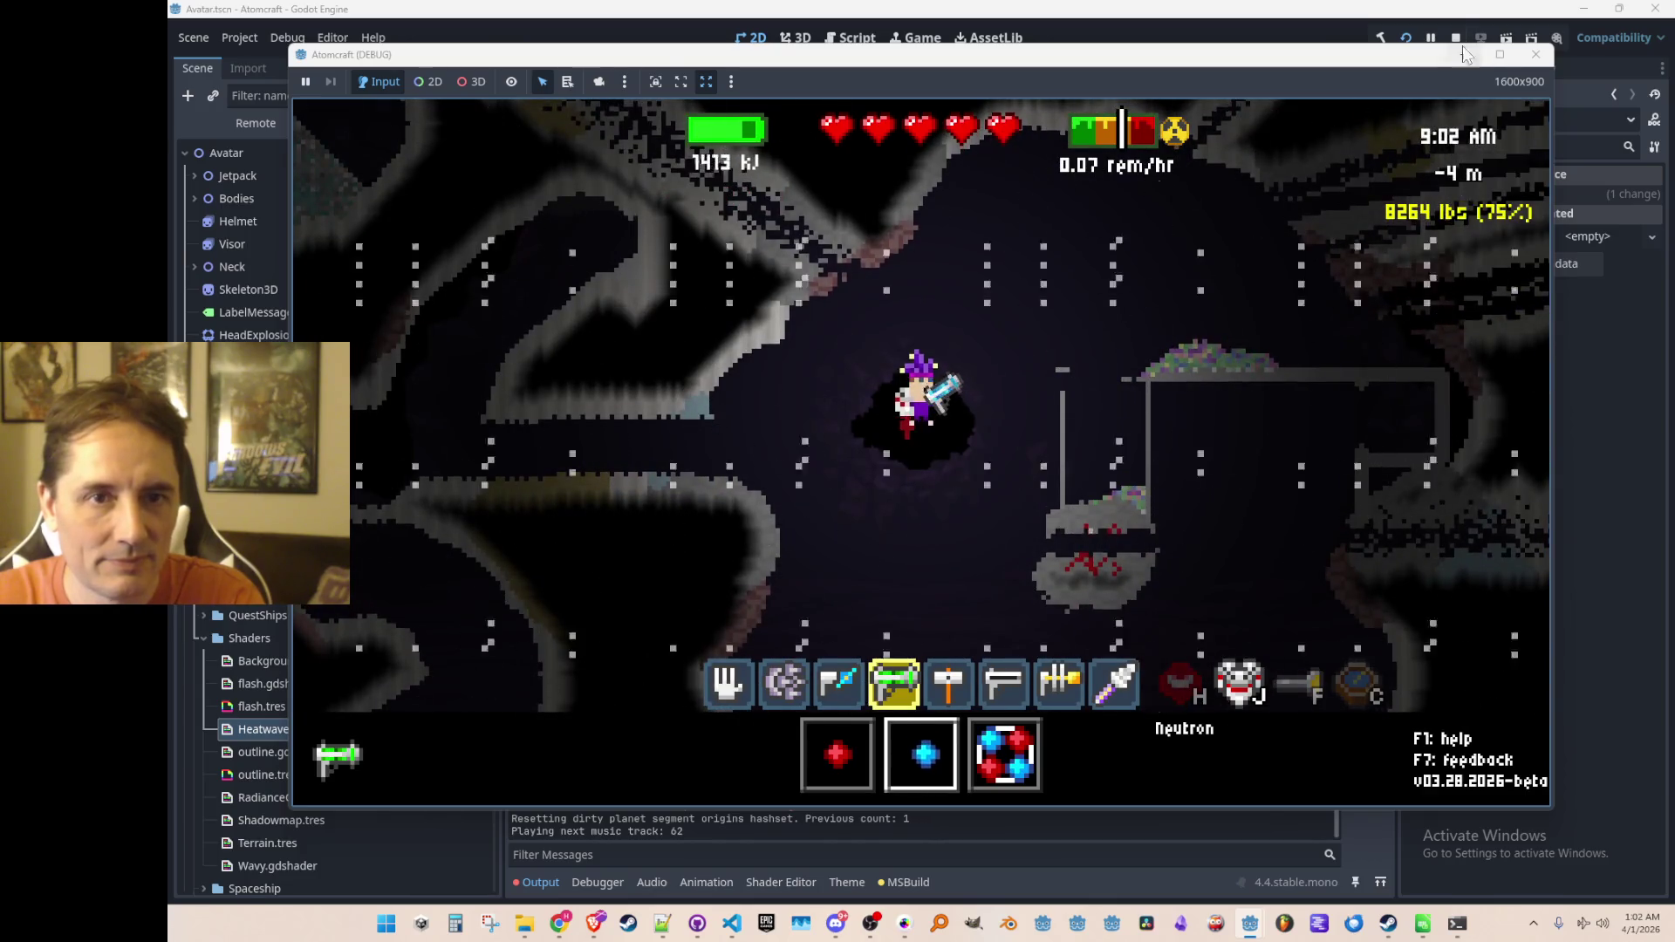
{"action": "left_click", "coordinate": [1463, 57]}
{"action": "left_click", "coordinate": [731, 923]}
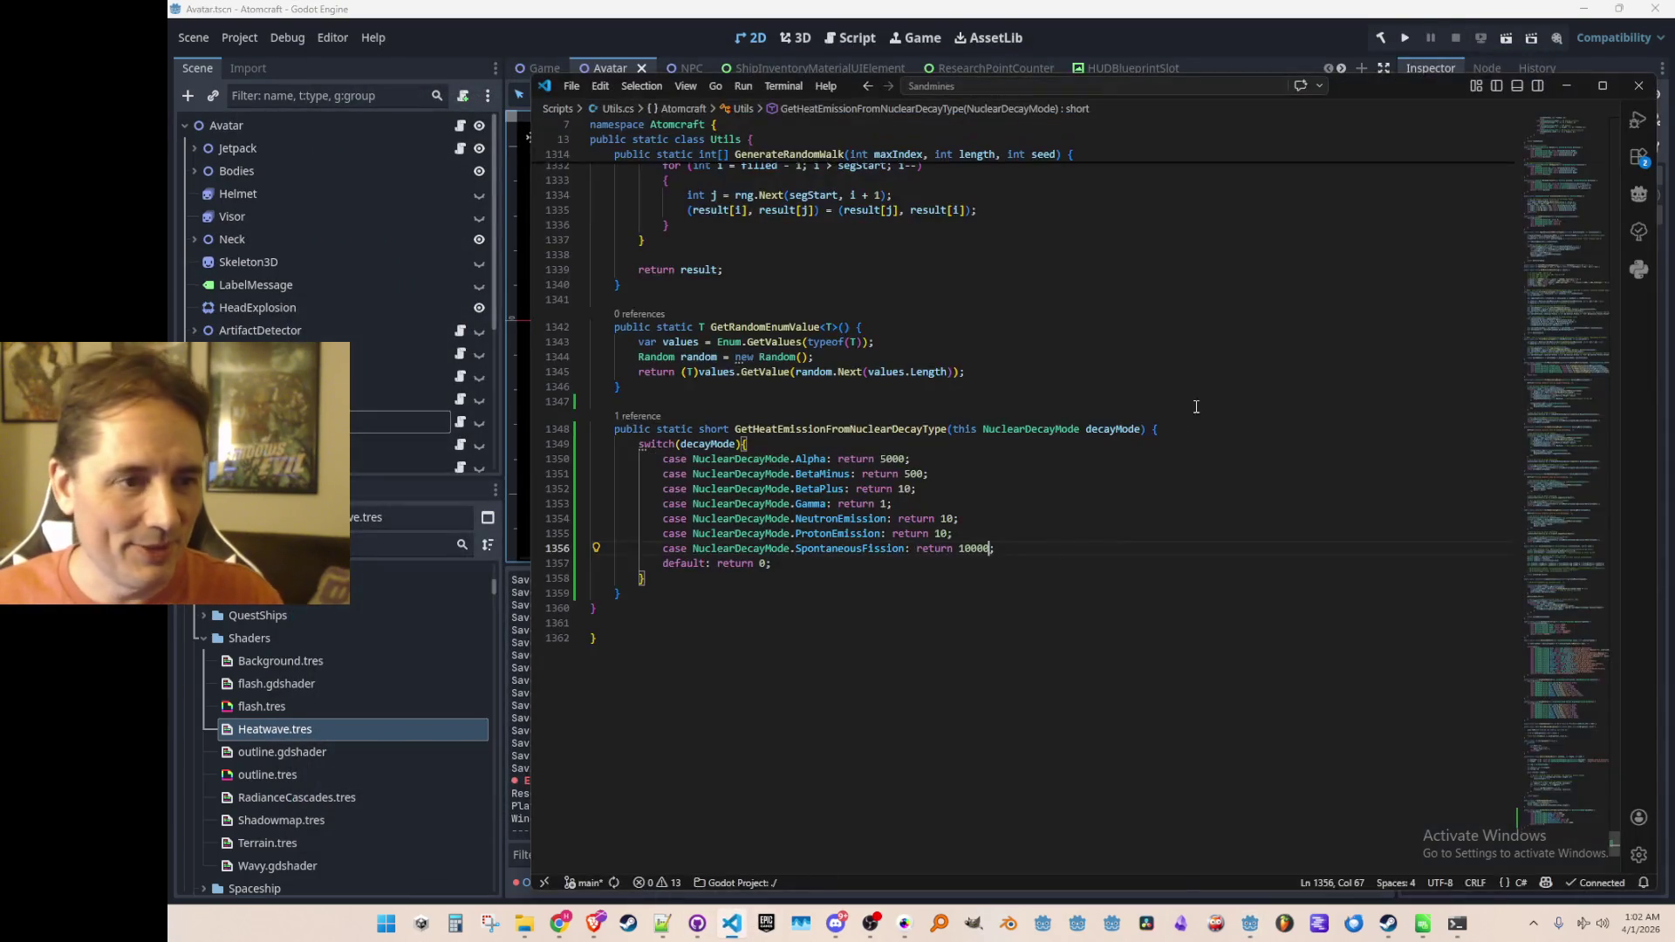
Step: Find TryParticleCollision in BaseMaterial.cs and review how targetMaterialTypeId is set per beam type
{"action": "key", "text": "alt+Left"}
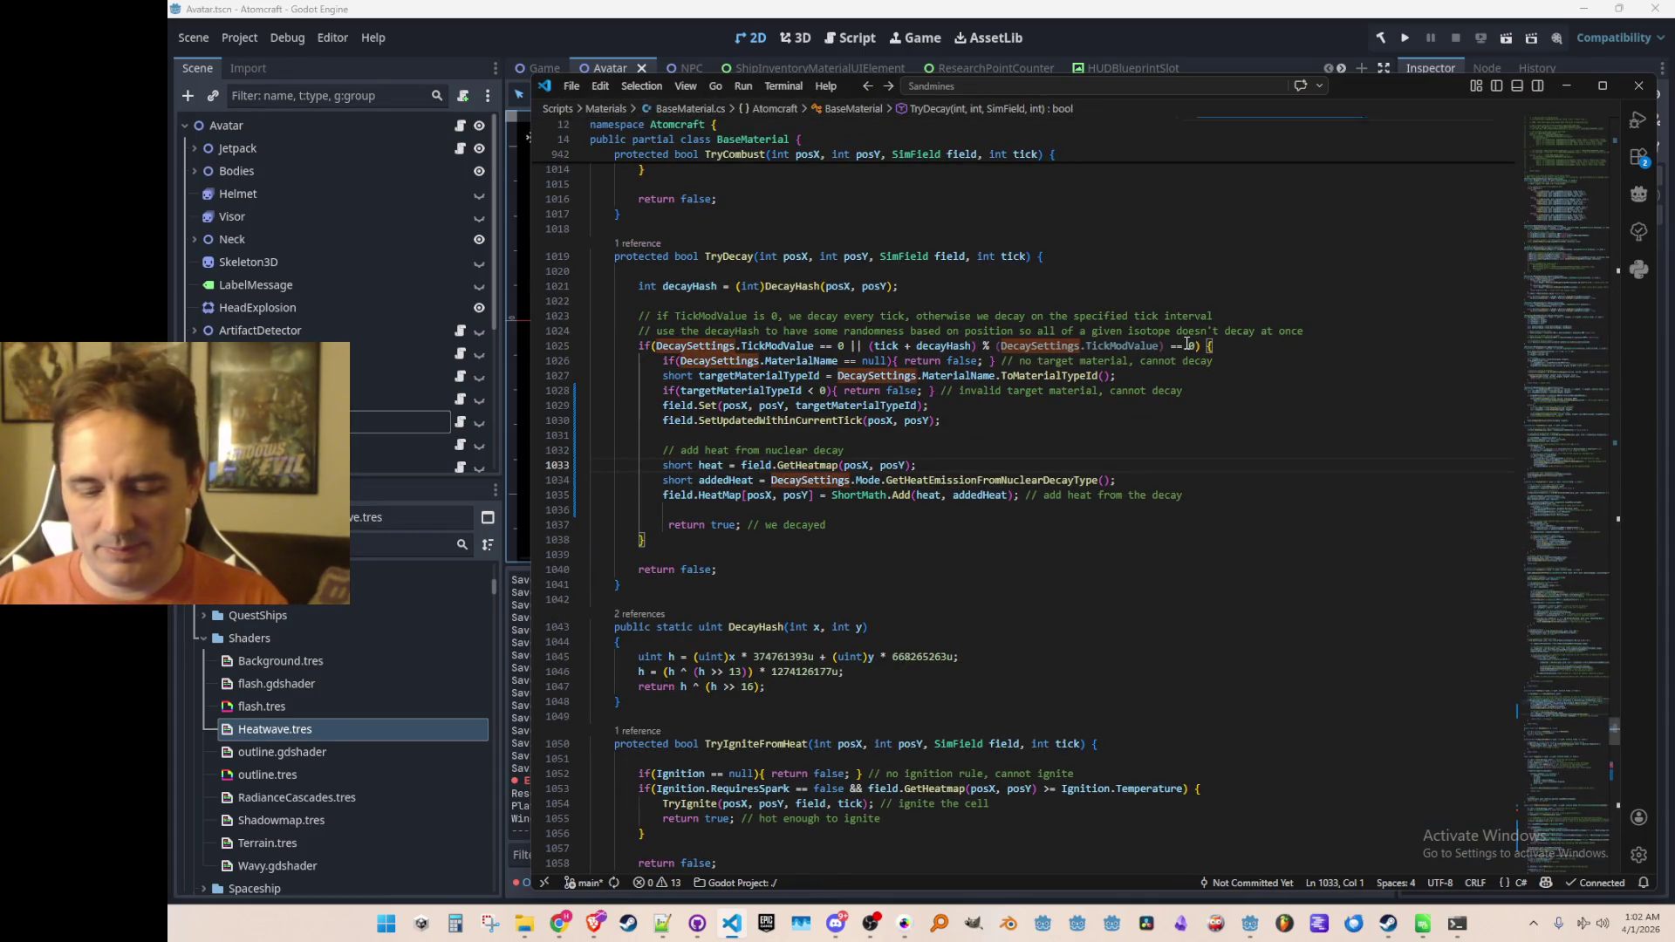
{"action": "key", "text": "ctrl+f"}
{"action": "type", "text": "Partic"}
{"action": "key", "text": "Escape"}
{"action": "scroll", "coordinate": [1153, 719], "scroll_direction": "down", "scroll_amount": 5}
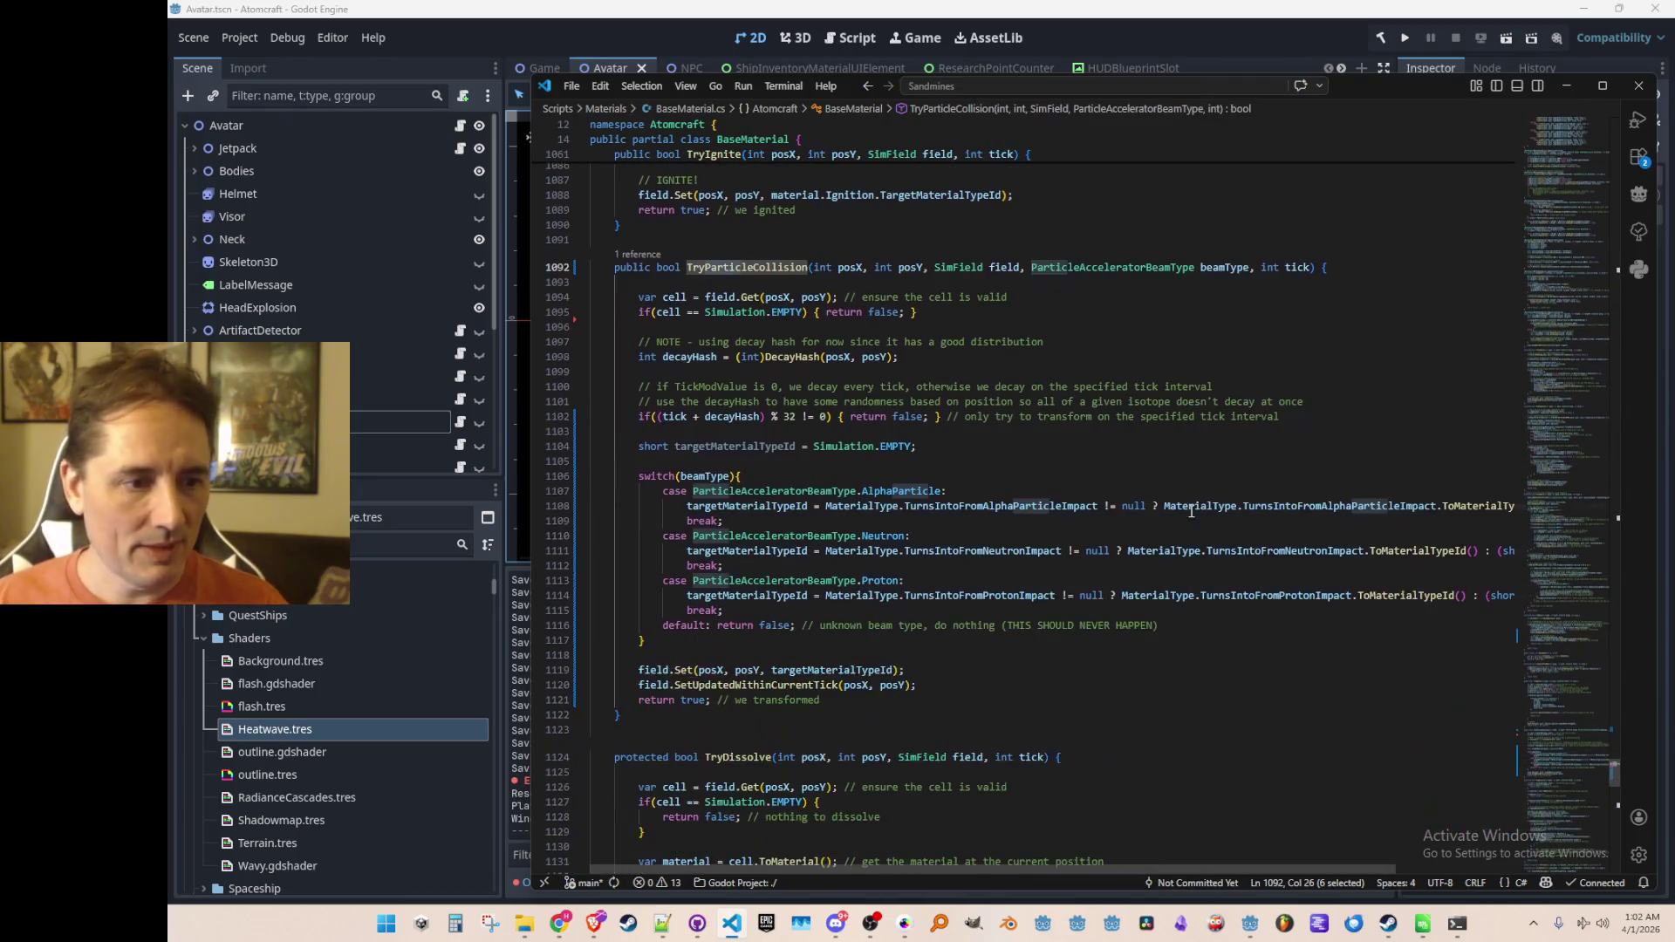
{"action": "left_click", "coordinate": [931, 645]}
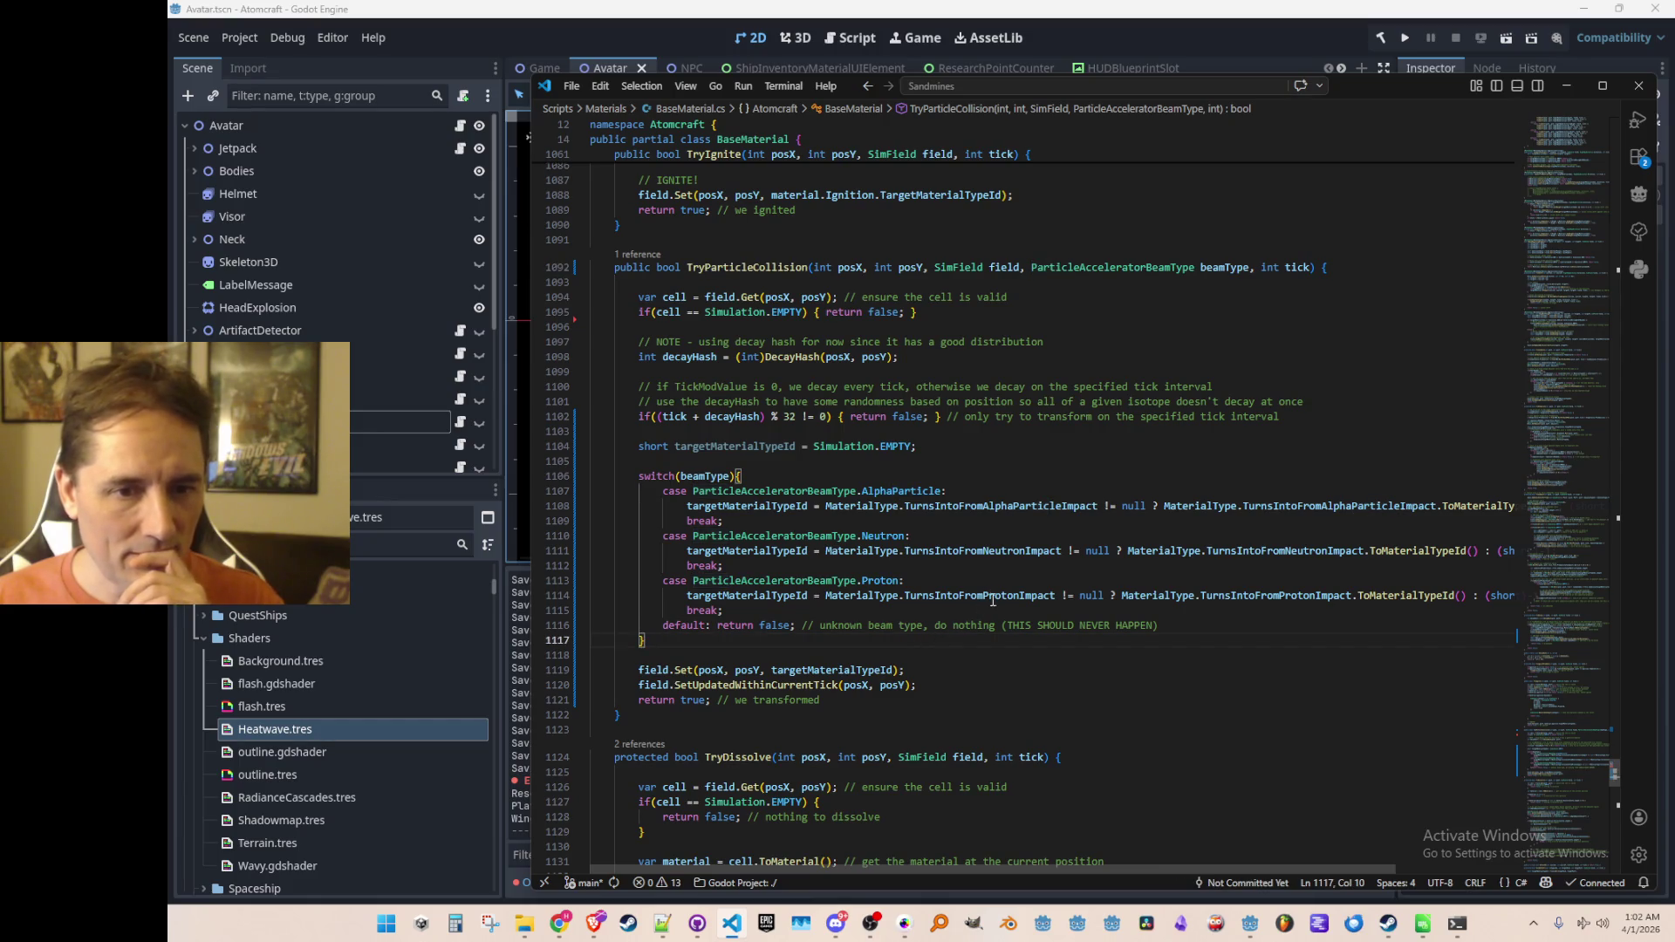
{"action": "left_click", "coordinate": [1113, 536]}
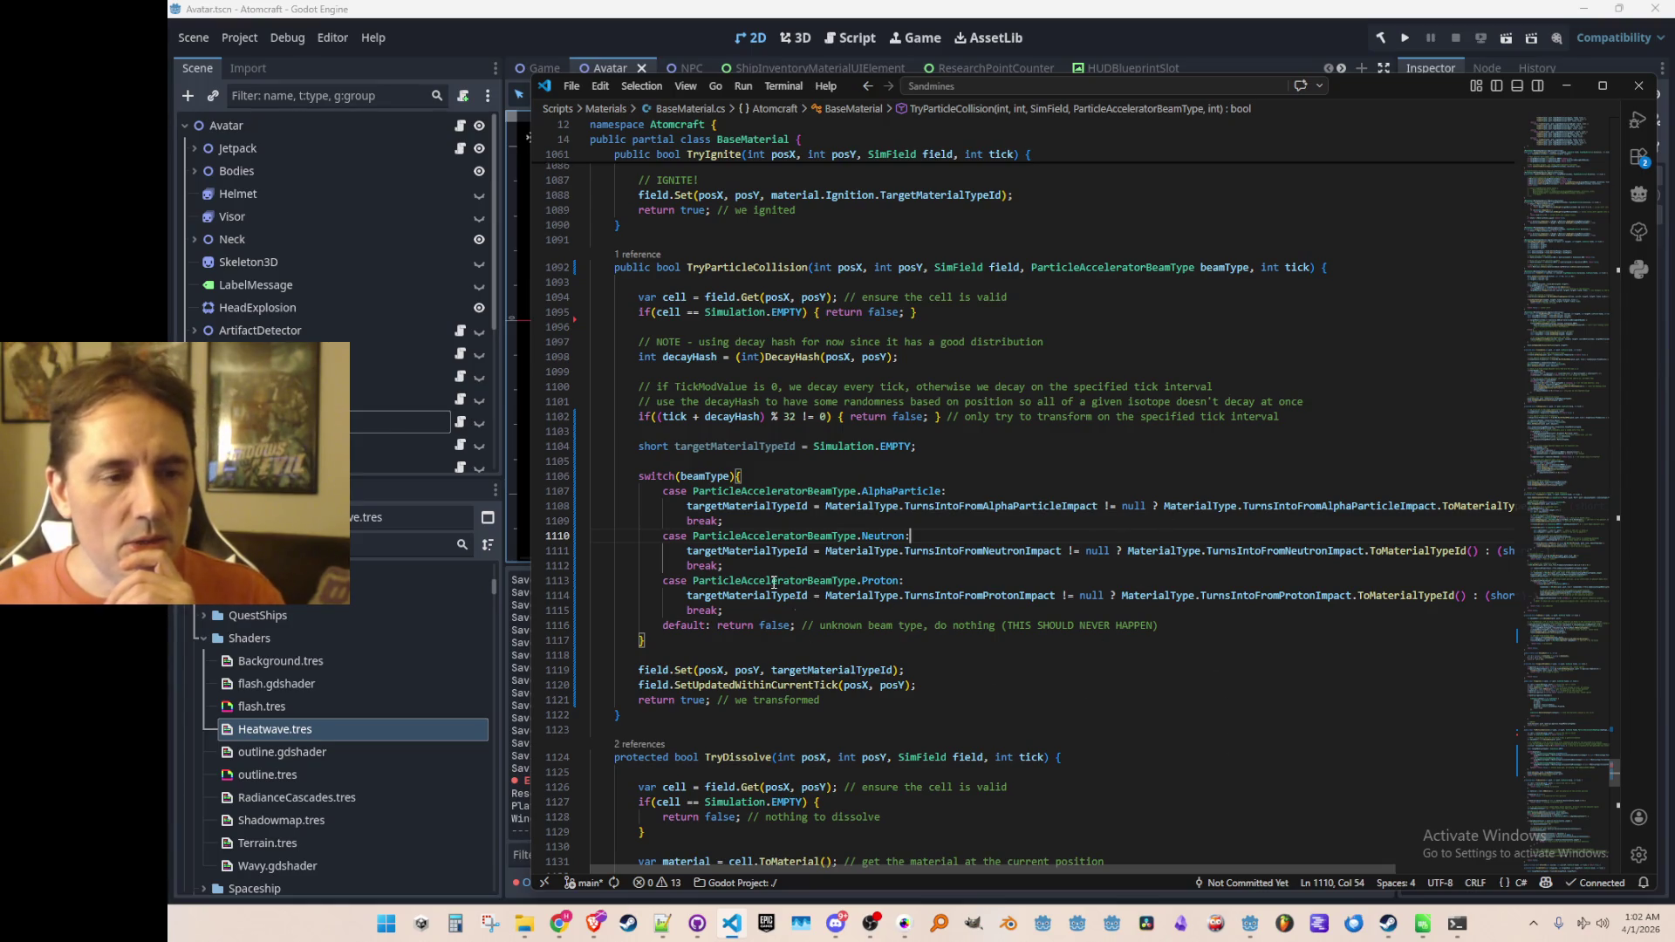
{"action": "double_click", "coordinate": [786, 445]}
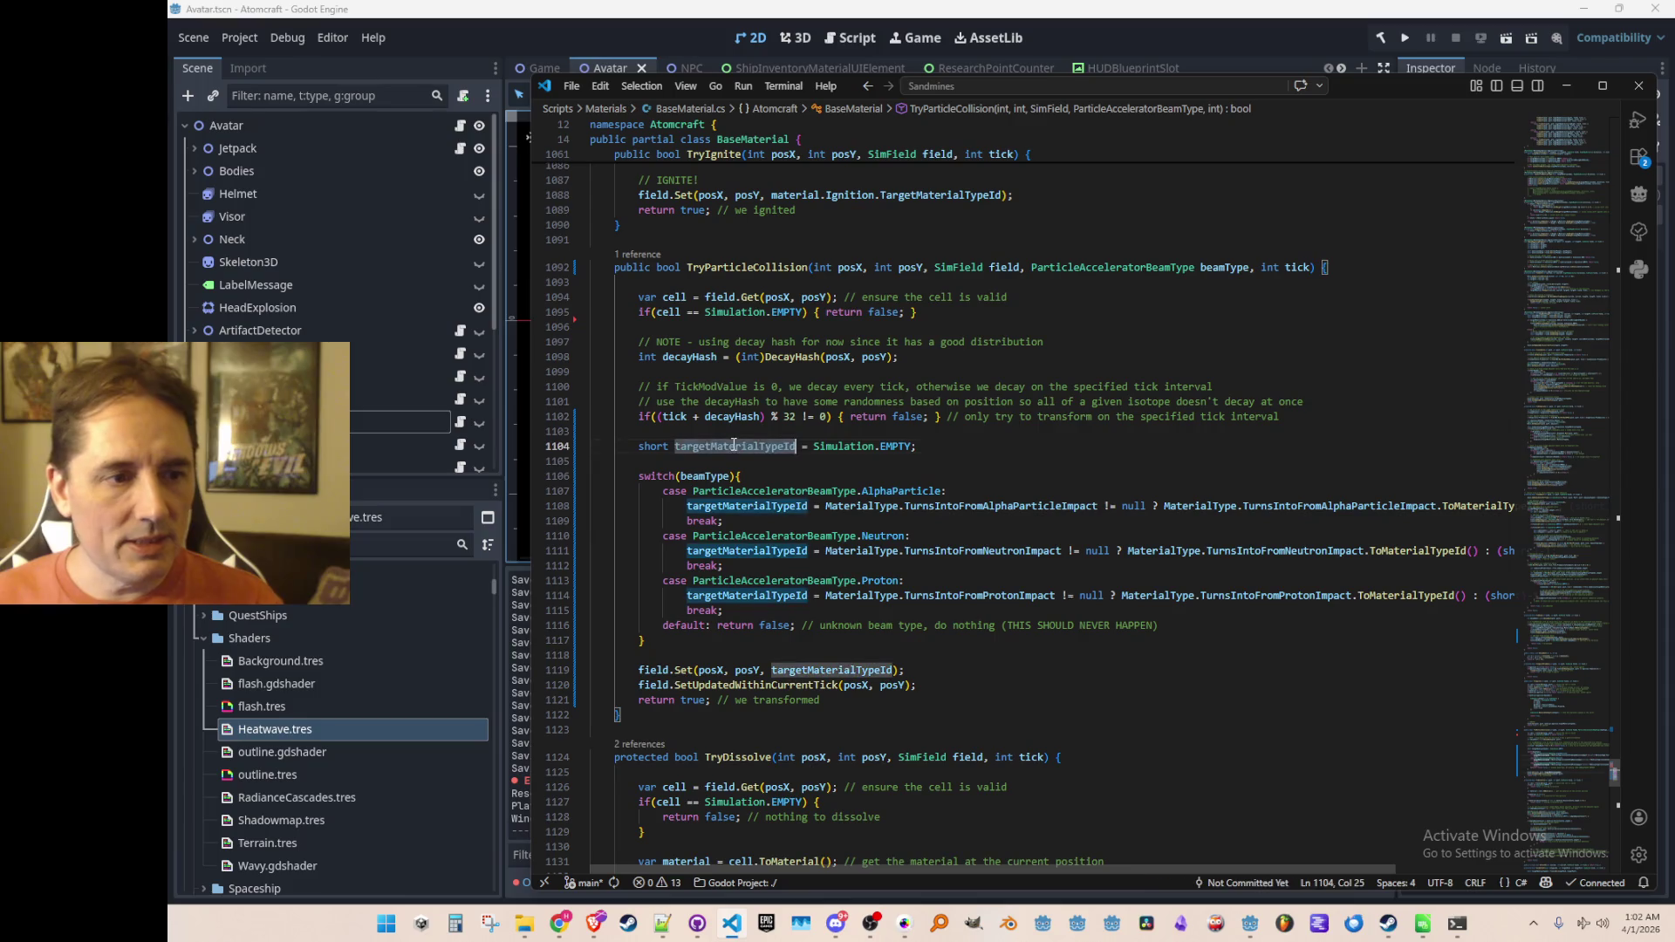
{"action": "left_click", "coordinate": [992, 450]}
Step: Add an if (targetMaterialTypeId < 0) return false check after the beam-type switch
{"action": "left_click", "coordinate": [1251, 650]}
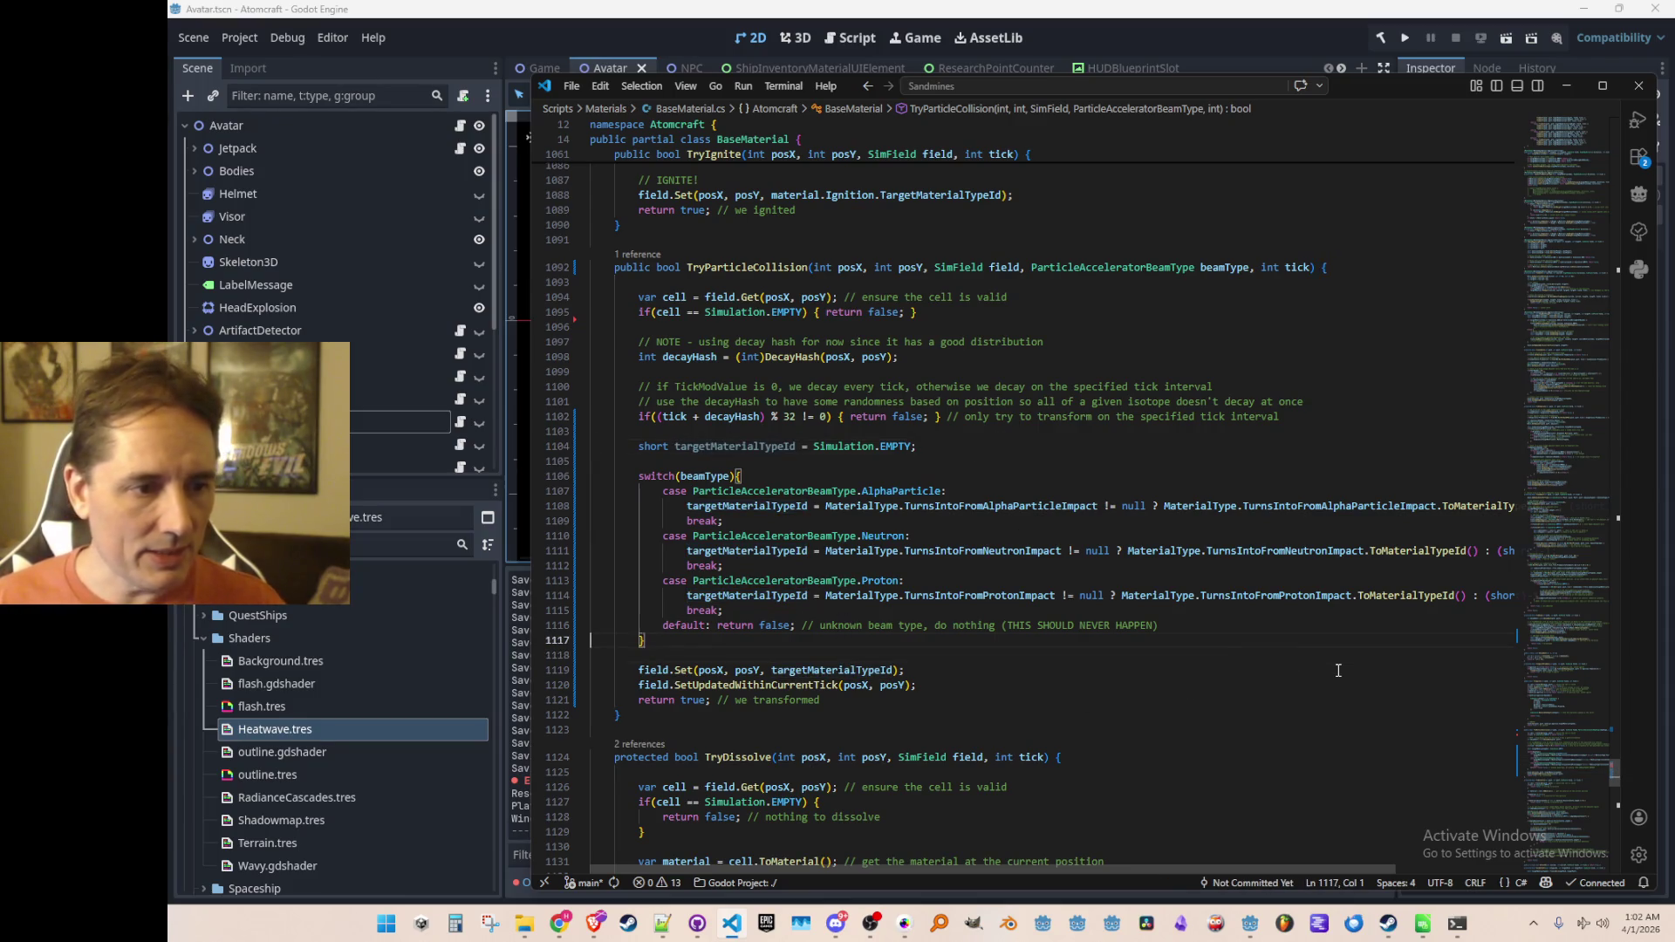
{"action": "key", "text": "Return"}
{"action": "key", "text": "Return"}
{"action": "key", "text": "Up"}
{"action": "type", "text": "if("}
{"action": "key", "text": "Tab"}
{"action": "key", "text": "Up"}
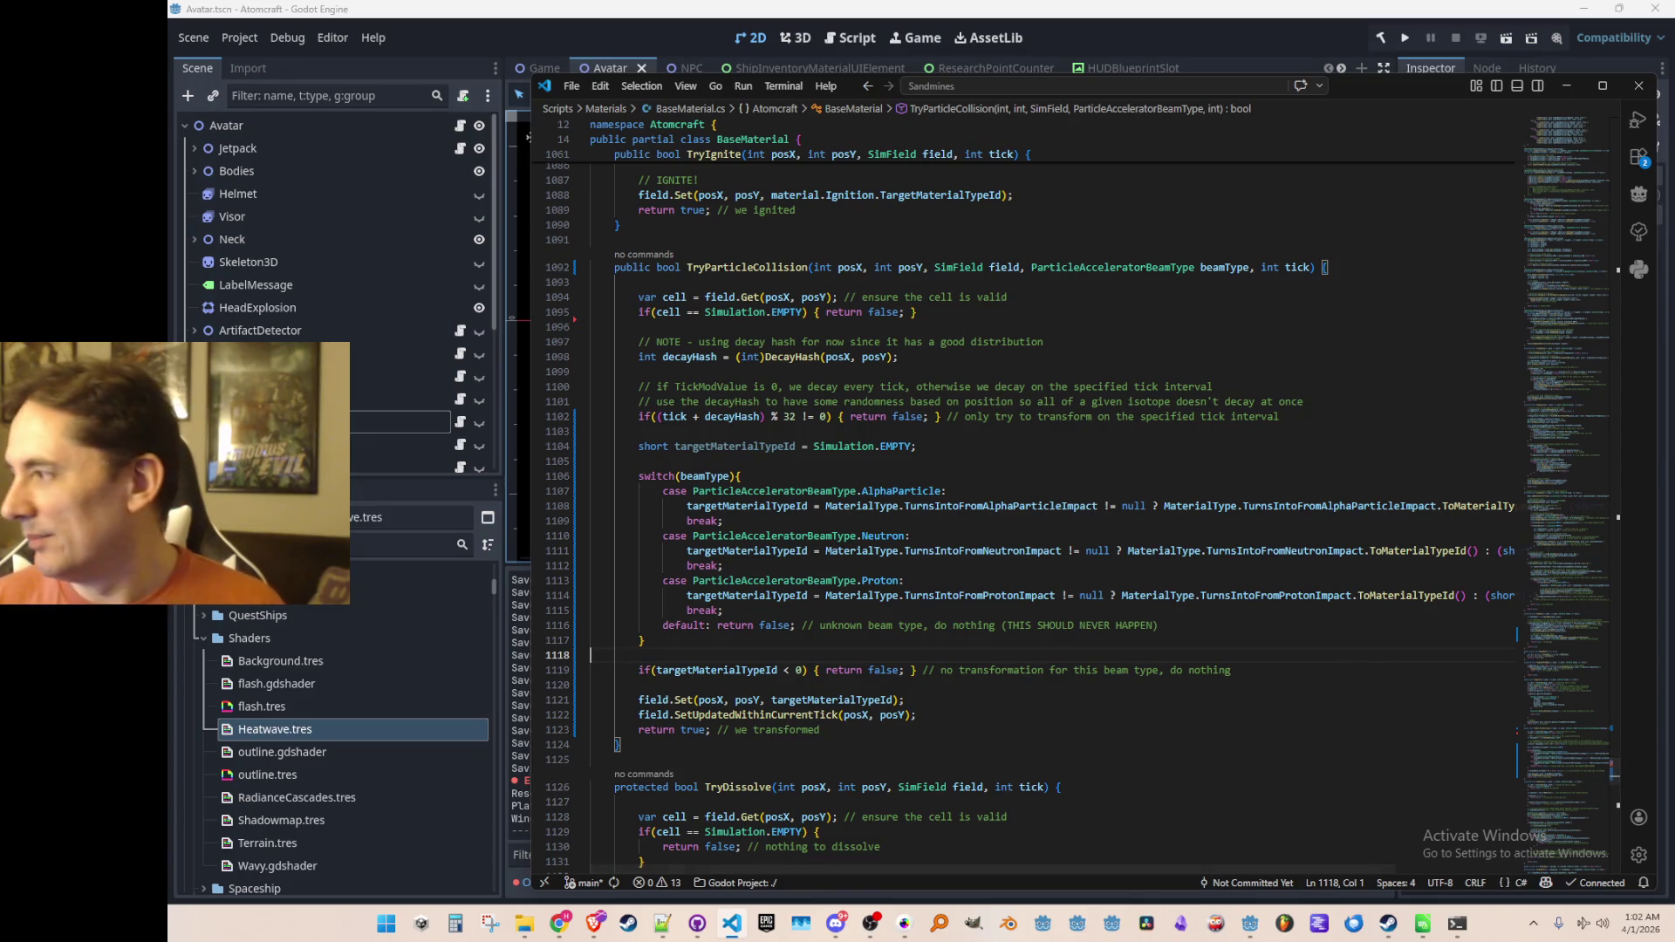
{"action": "key", "text": "alt+Tab"}
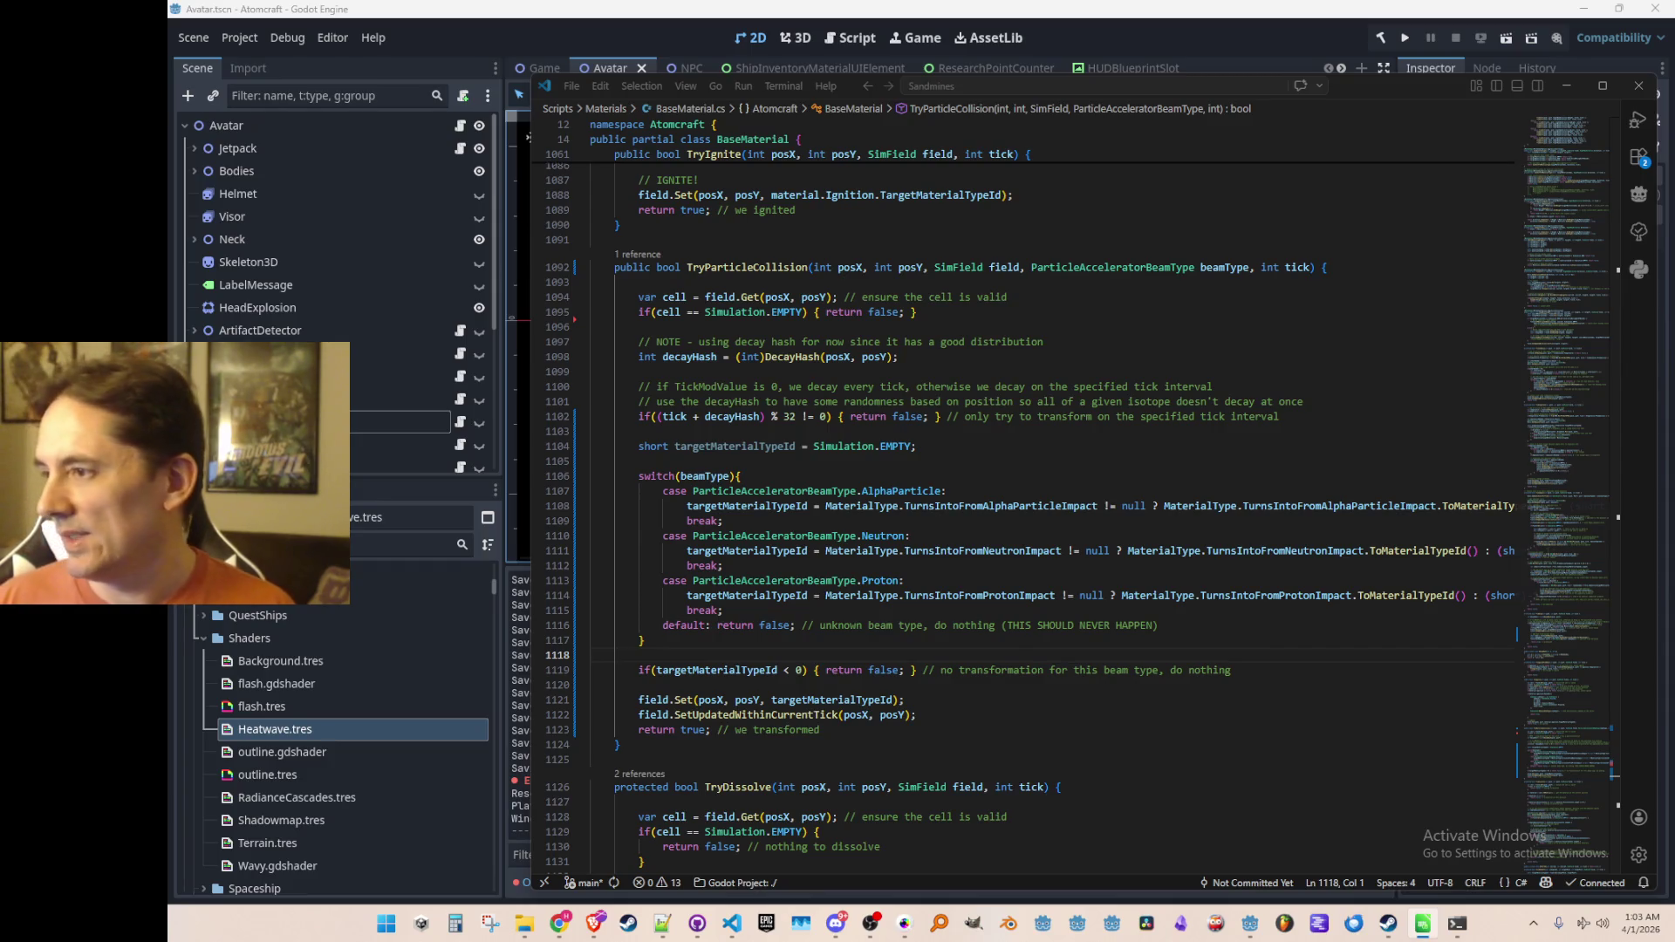
{"action": "left_click", "coordinate": [1093, 356]}
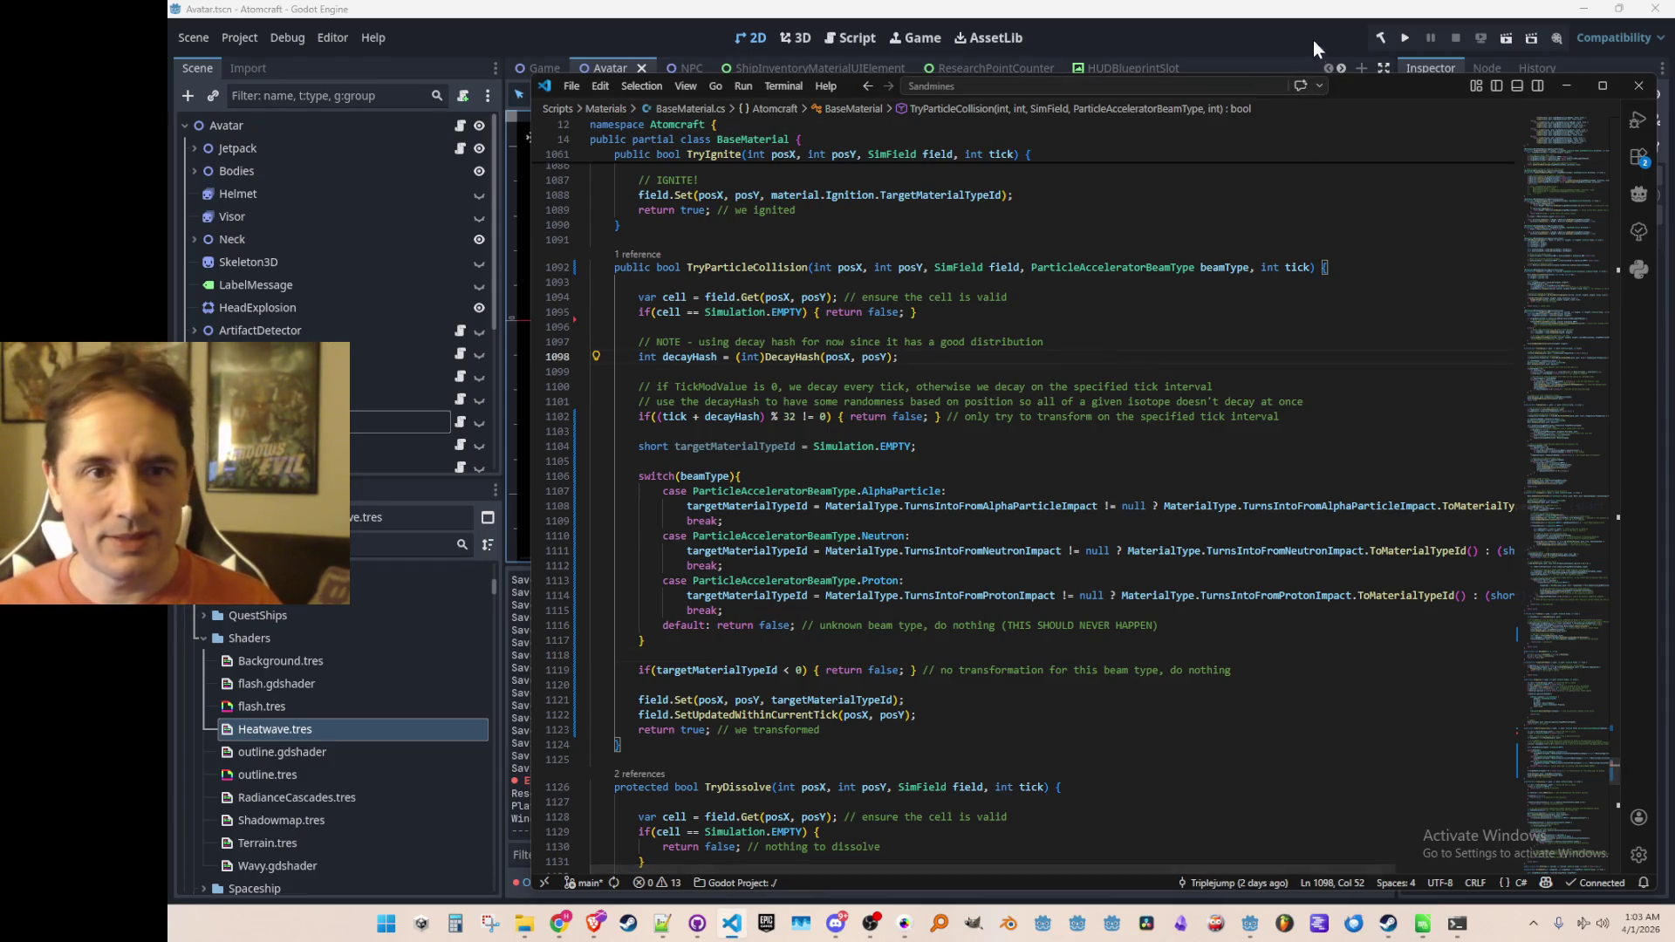
{"action": "left_click", "coordinate": [1312, 43]}
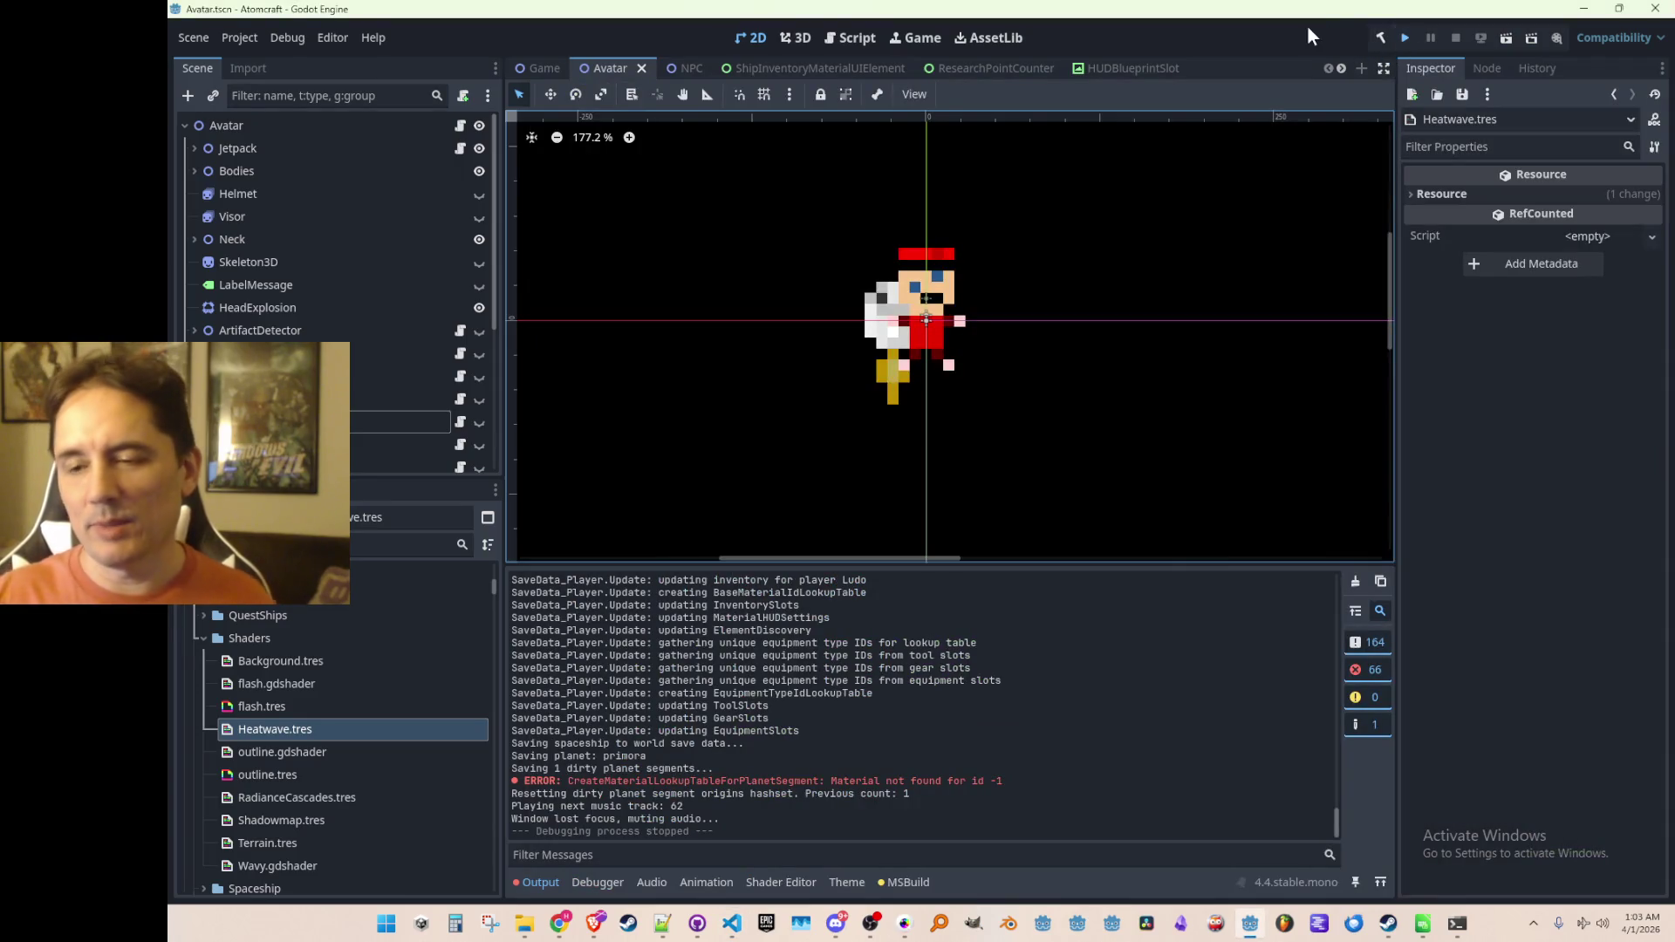
Step: Run the updated game, choose Single Player and load an existing player profile
{"action": "key", "text": "ctrl+s"}
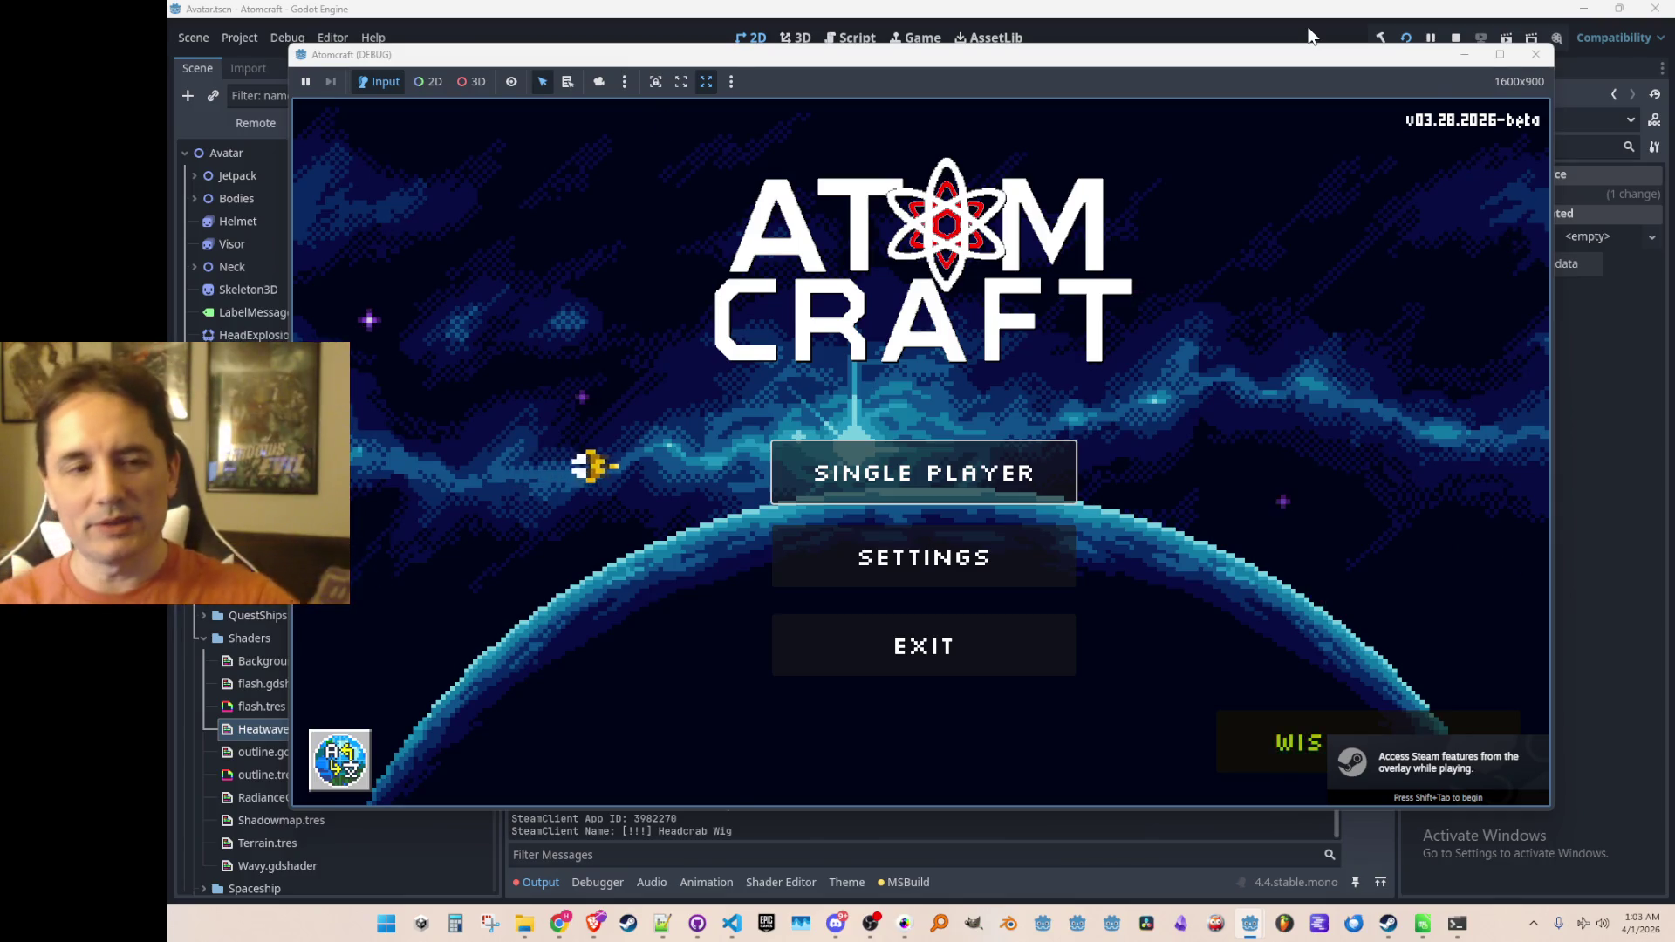
{"action": "left_click", "coordinate": [921, 471]}
{"action": "scroll", "coordinate": [916, 476], "scroll_direction": "down", "scroll_amount": 3}
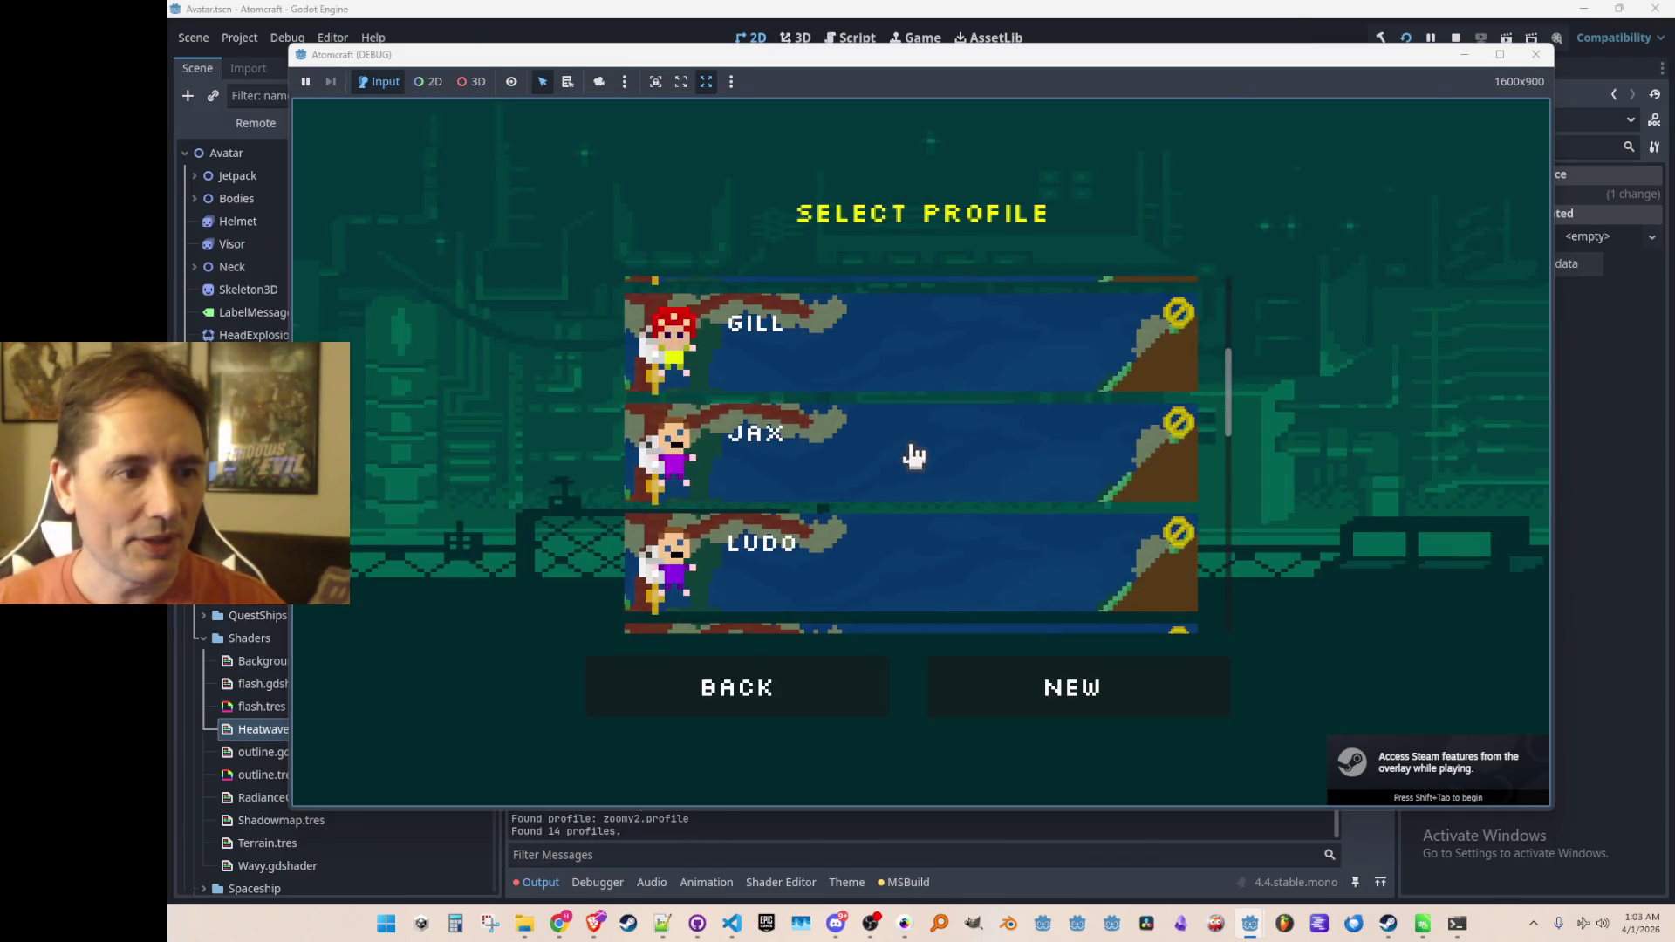
{"action": "left_click", "coordinate": [901, 553]}
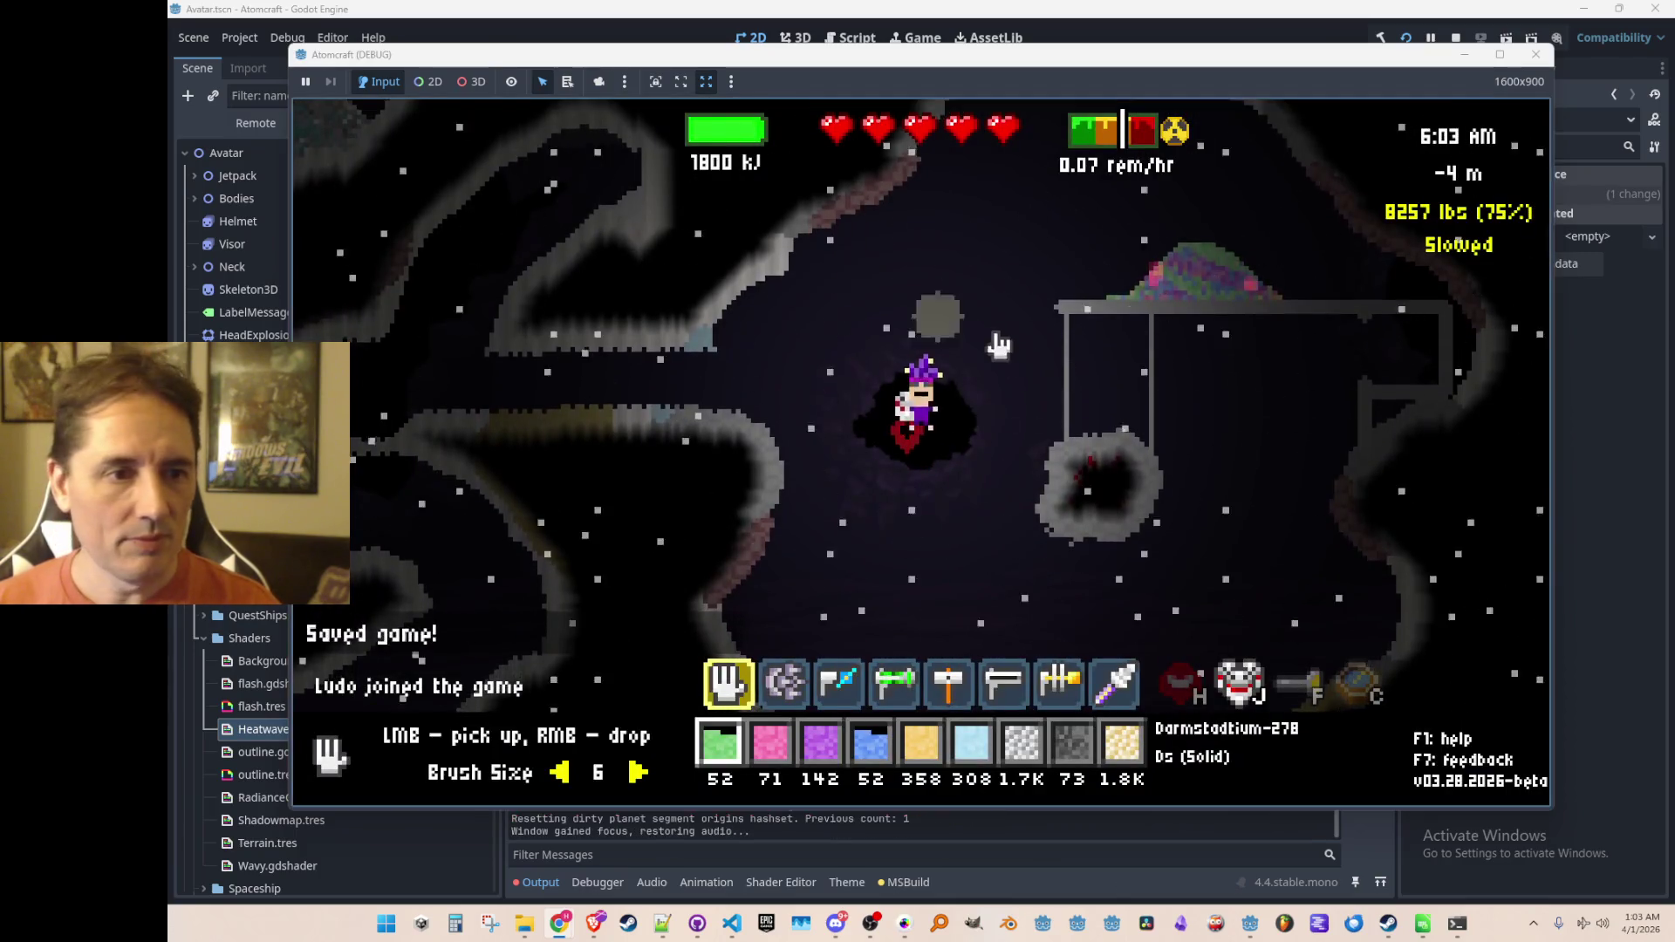
Step: Fire a proton beam at the element pile, then collect the debris from the platform
{"action": "scroll", "coordinate": [1090, 364], "scroll_direction": "down", "scroll_amount": 3}
{"action": "left_click", "coordinate": [1359, 479]}
{"action": "key", "text": "w"}
{"action": "mouse_move", "coordinate": [1379, 344]}
{"action": "left_mouse_down"}
{"action": "mouse_move", "coordinate": [1365, 373]}
{"action": "mouse_move", "coordinate": [1340, 388]}
{"action": "mouse_move", "coordinate": [1335, 375]}
{"action": "left_mouse_up"}
{"action": "scroll", "coordinate": [1361, 375], "scroll_direction": "down", "scroll_amount": 2}
{"action": "key", "text": "1"}
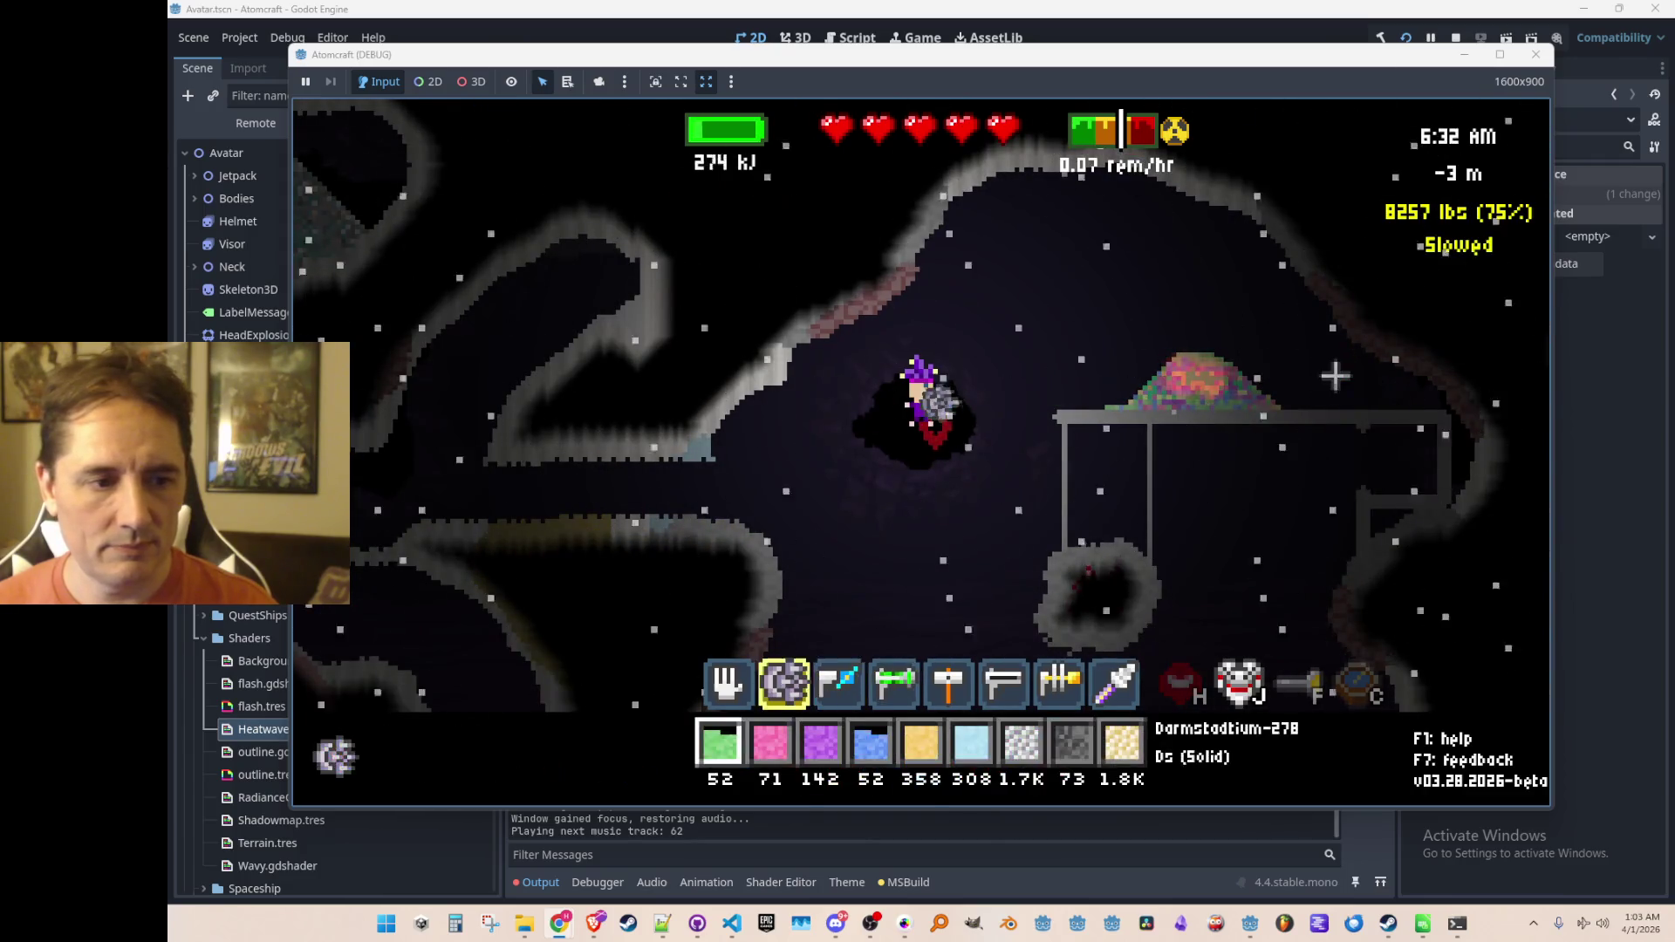
{"action": "mouse_move", "coordinate": [1212, 390]}
{"action": "left_mouse_down"}
{"action": "mouse_move", "coordinate": [1215, 411]}
{"action": "mouse_move", "coordinate": [1101, 422]}
{"action": "left_mouse_up"}
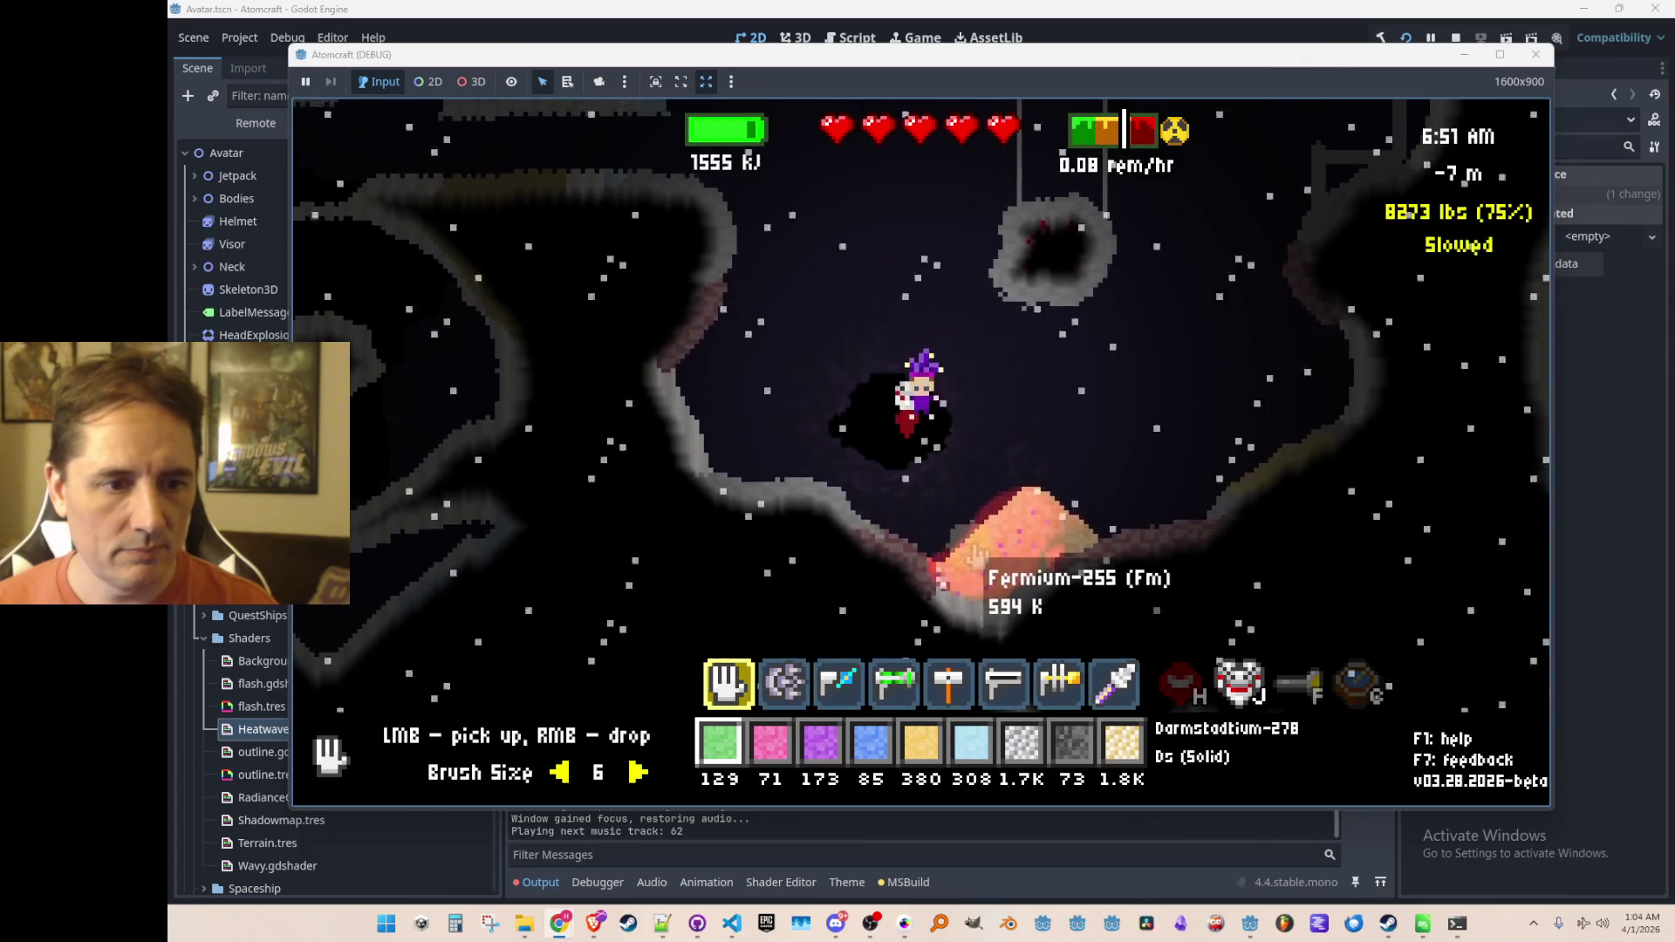
Step: Fire the beam at a nearby rock, then toggle the level editor on and off
{"action": "scroll", "coordinate": [833, 450], "scroll_direction": "up", "scroll_amount": 6}
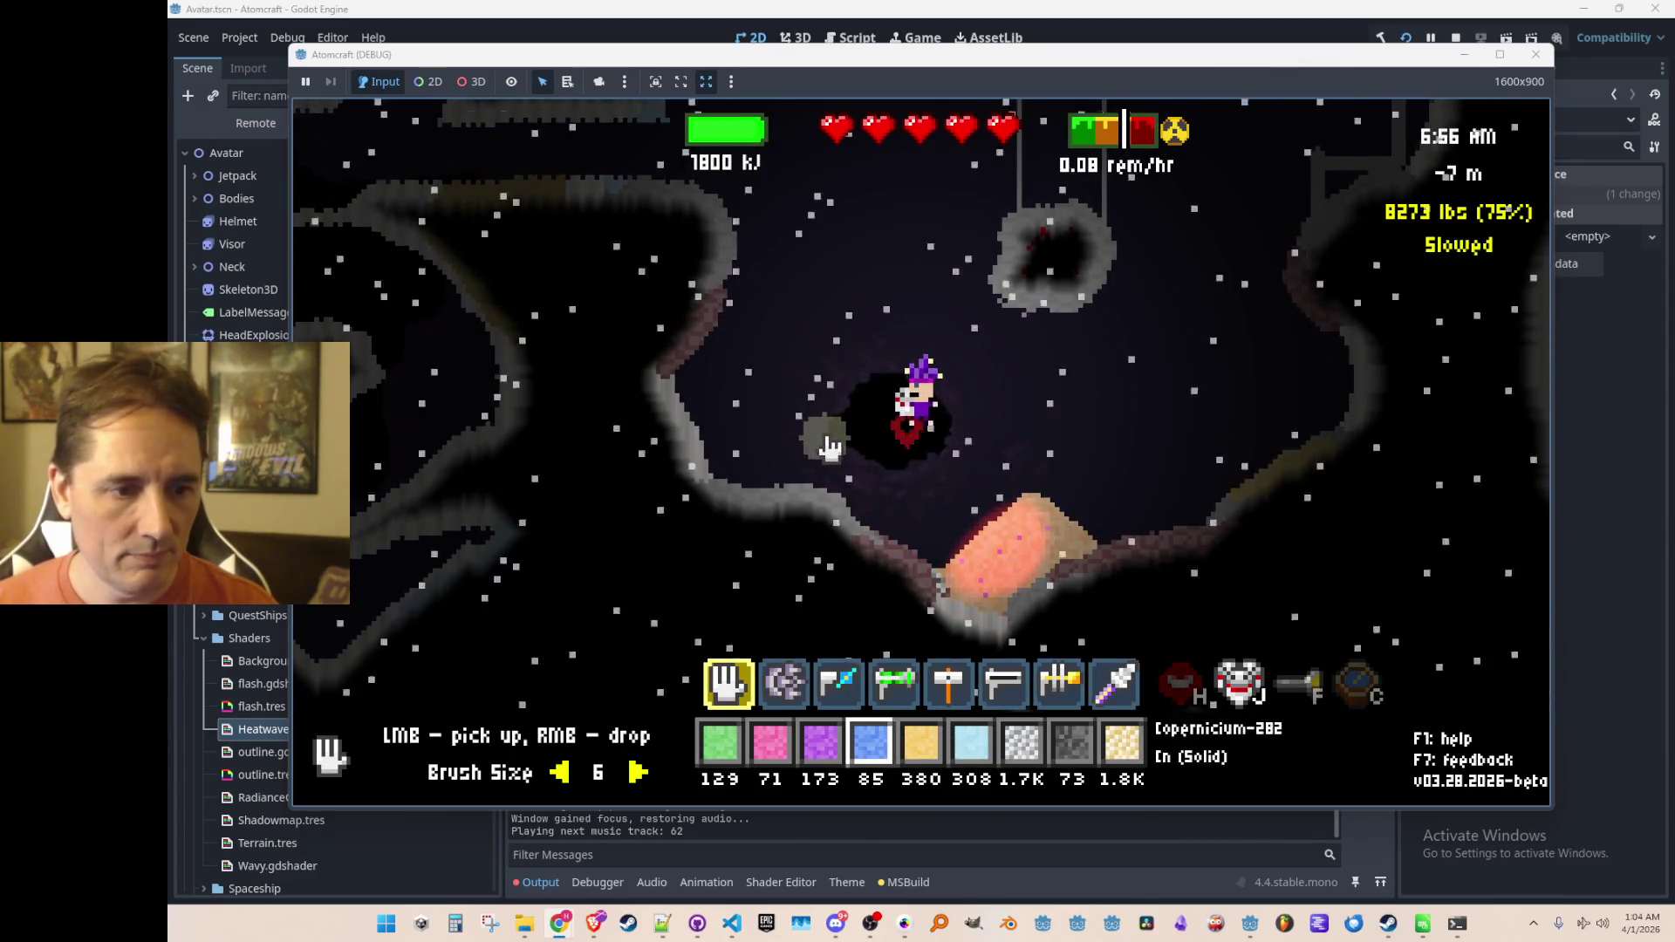
{"action": "key", "text": "2"}
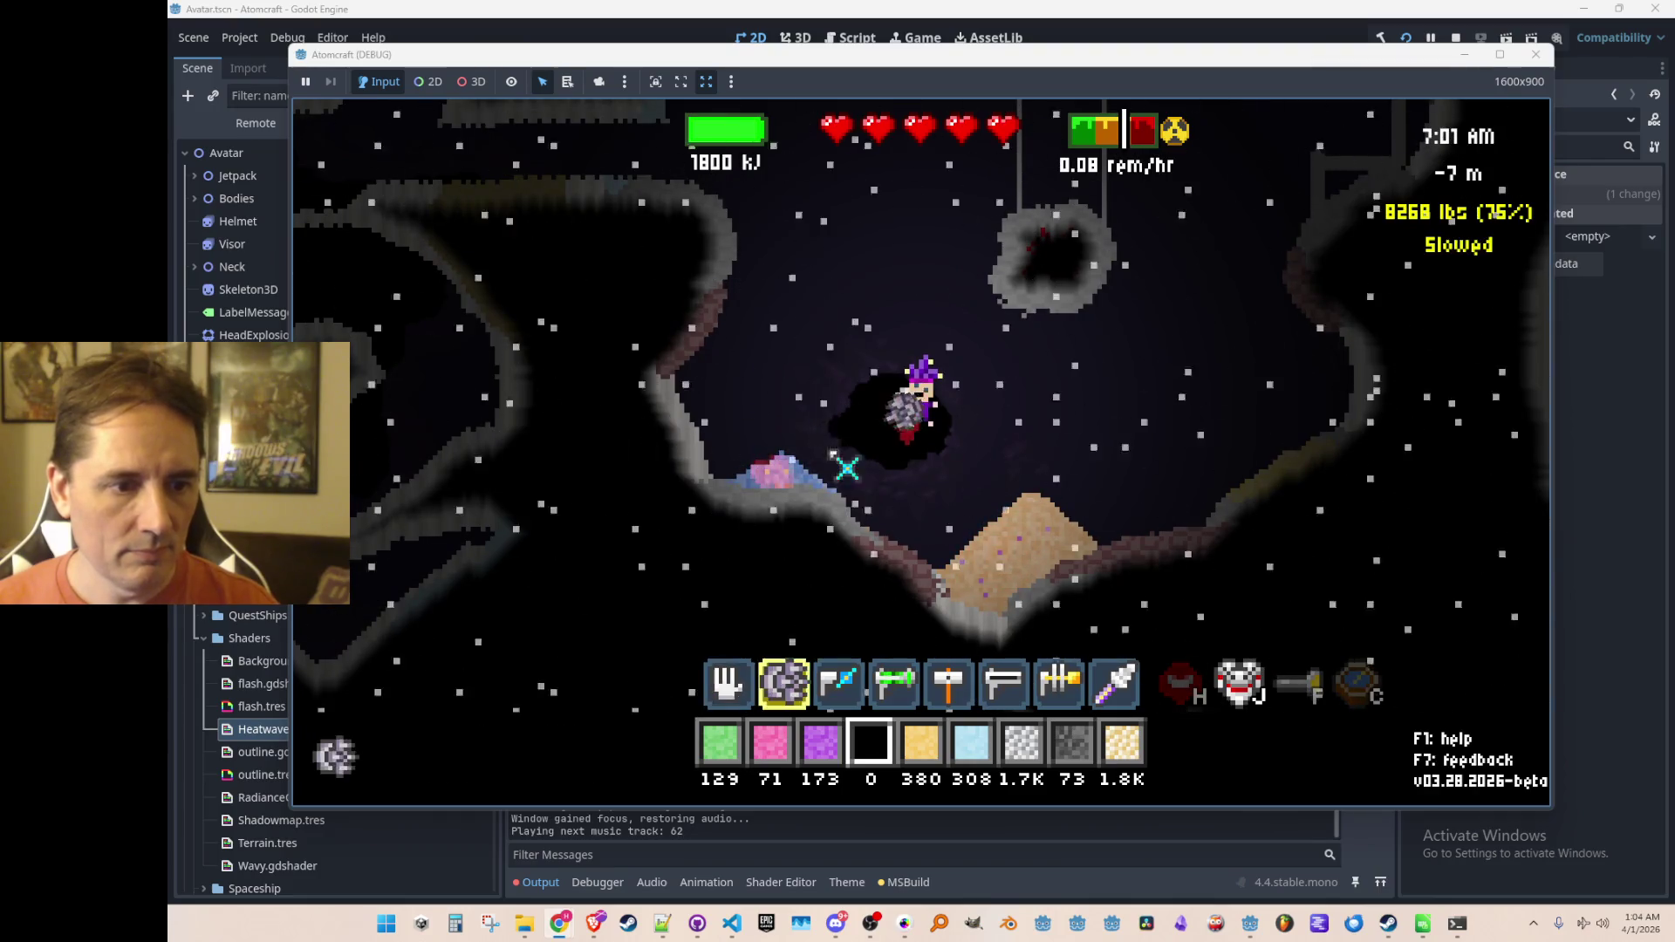
{"action": "key", "text": "4"}
{"action": "mouse_move", "coordinate": [786, 486]}
{"action": "left_mouse_down"}
{"action": "mouse_move", "coordinate": [803, 493]}
{"action": "mouse_move", "coordinate": [800, 478]}
{"action": "mouse_move", "coordinate": [800, 499]}
{"action": "mouse_move", "coordinate": [752, 488]}
{"action": "left_mouse_up"}
{"action": "key", "text": "1"}
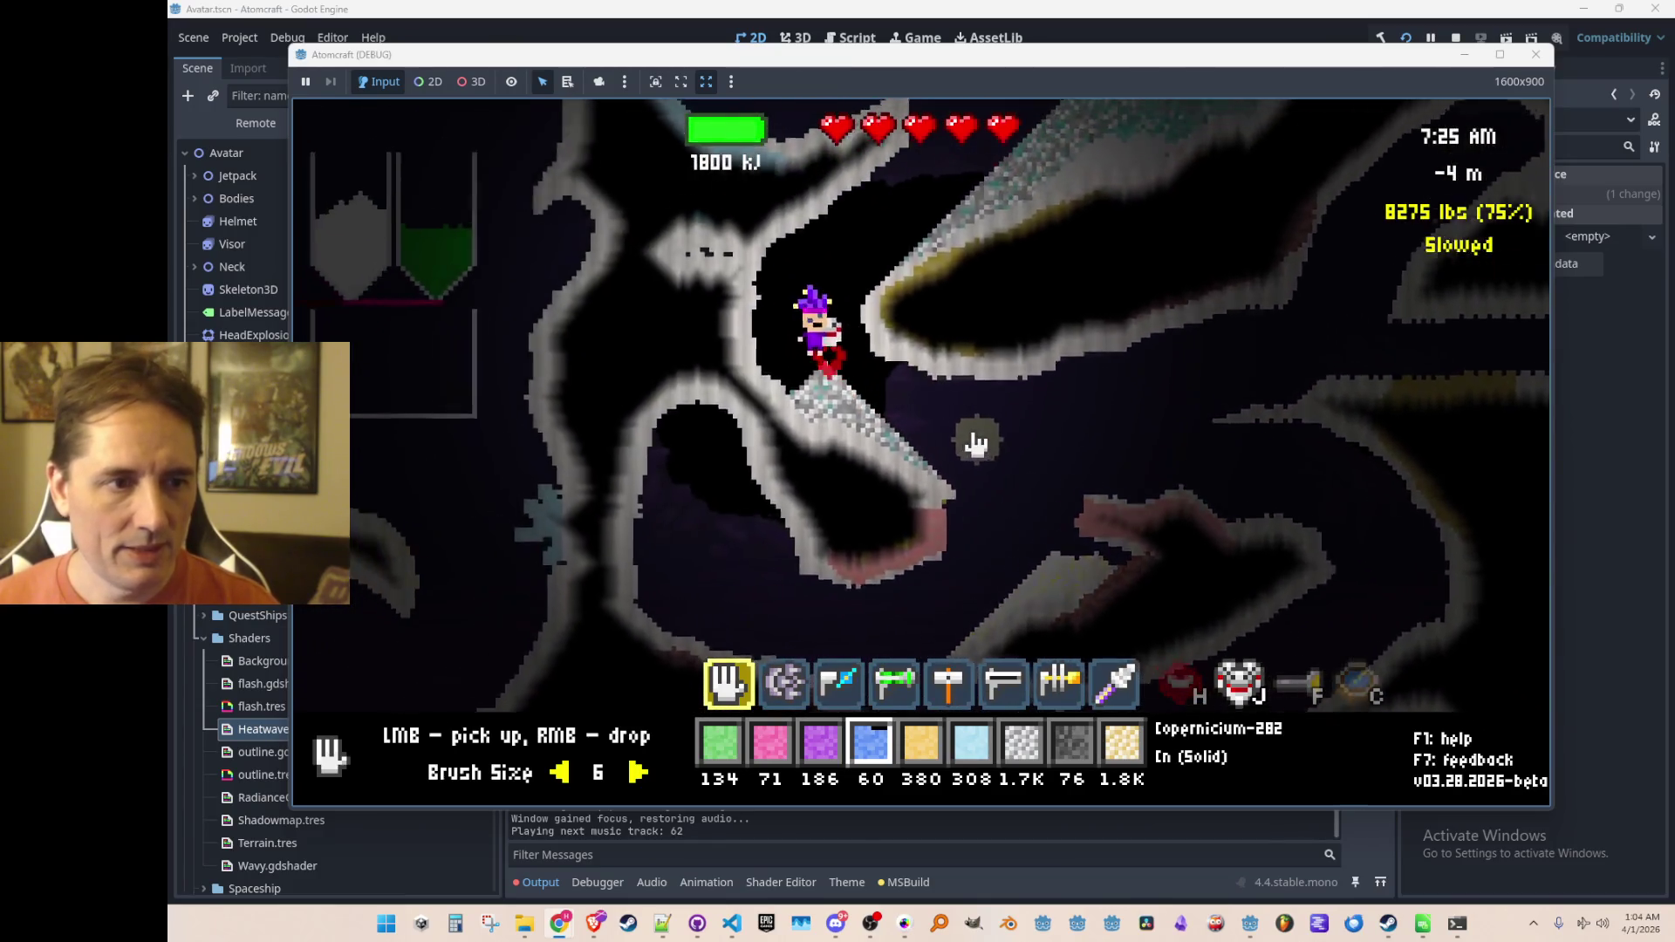
{"action": "key", "text": "Tab"}
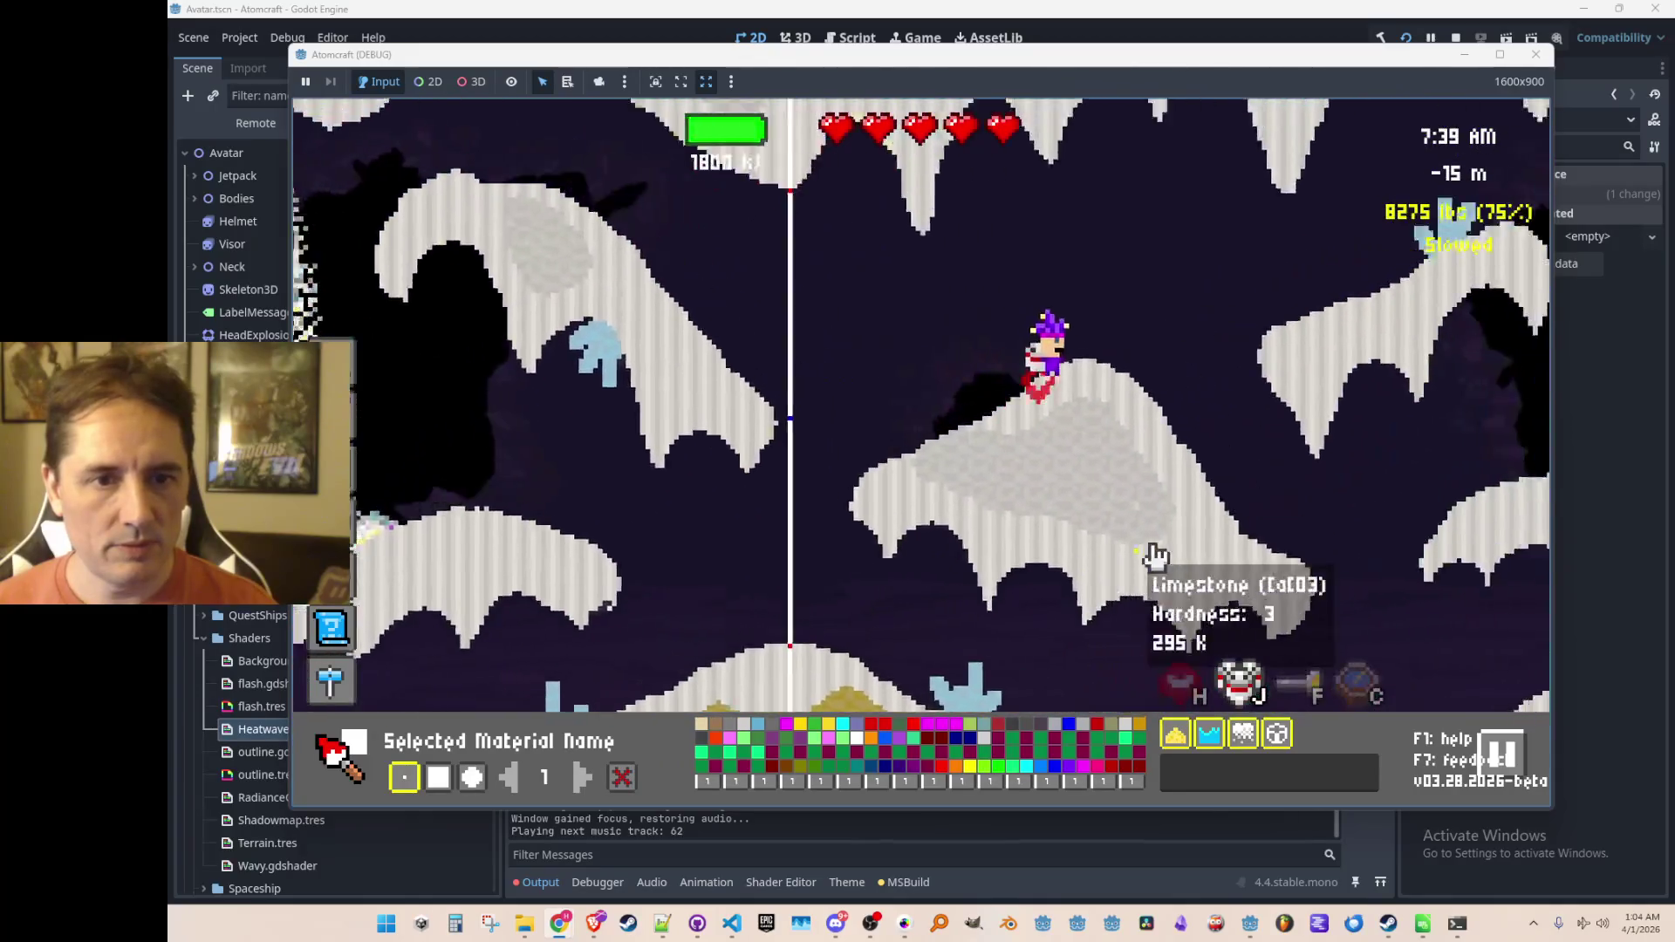
{"action": "key", "text": "Tab"}
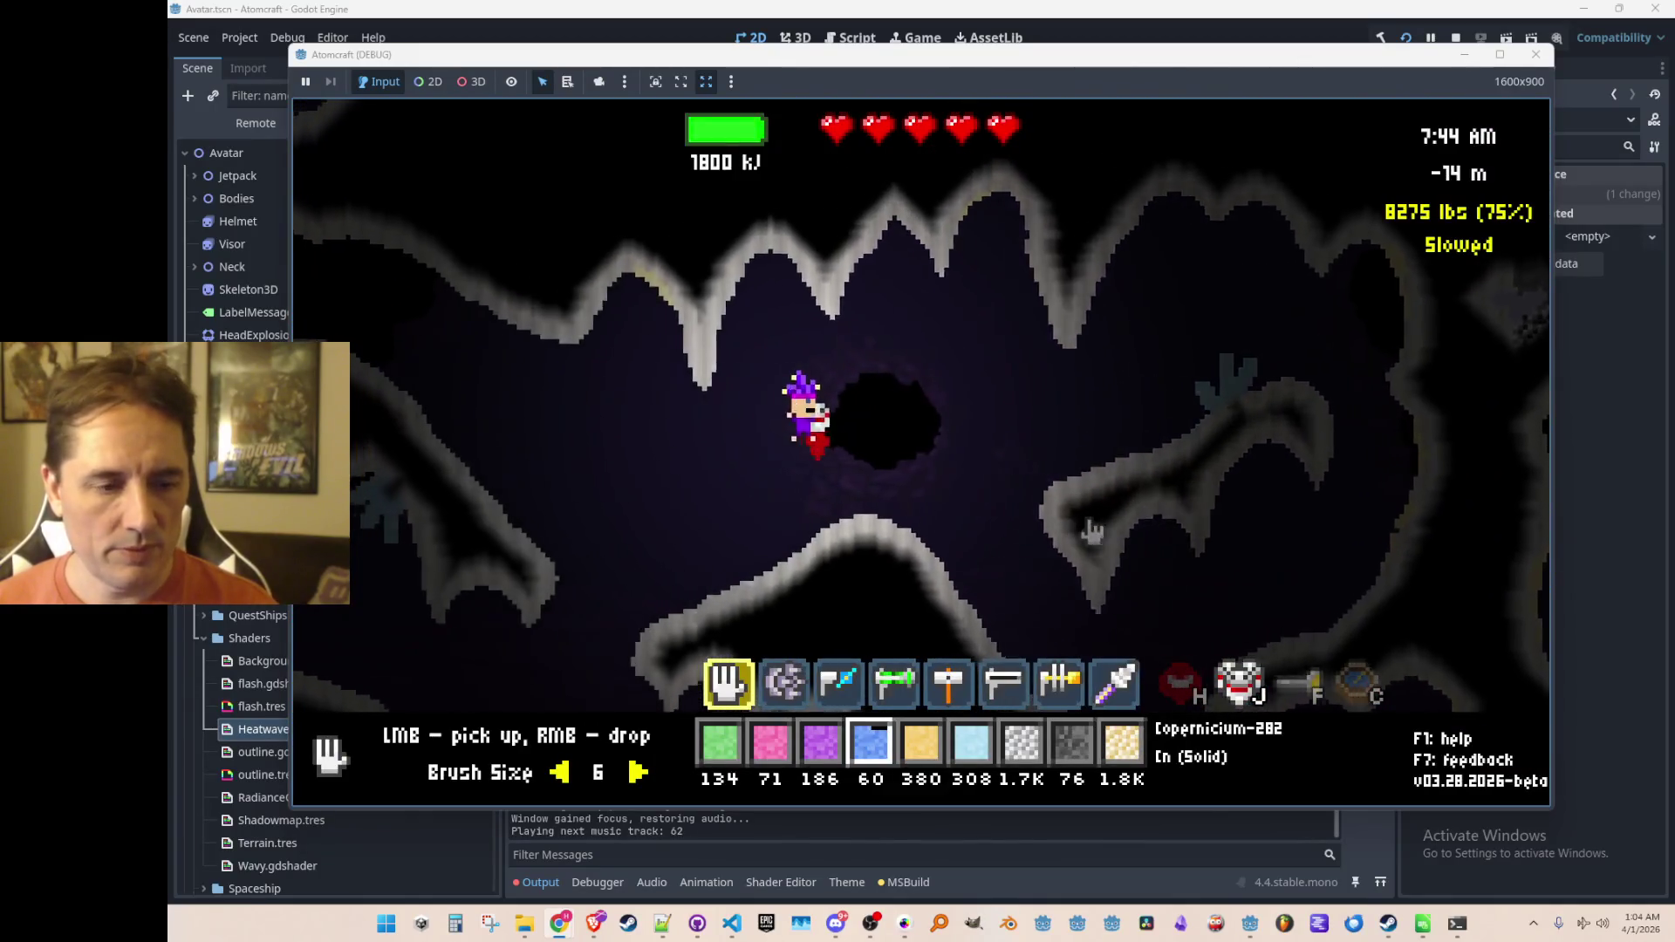
{"action": "scroll", "coordinate": [1028, 461], "scroll_direction": "down", "scroll_amount": 1}
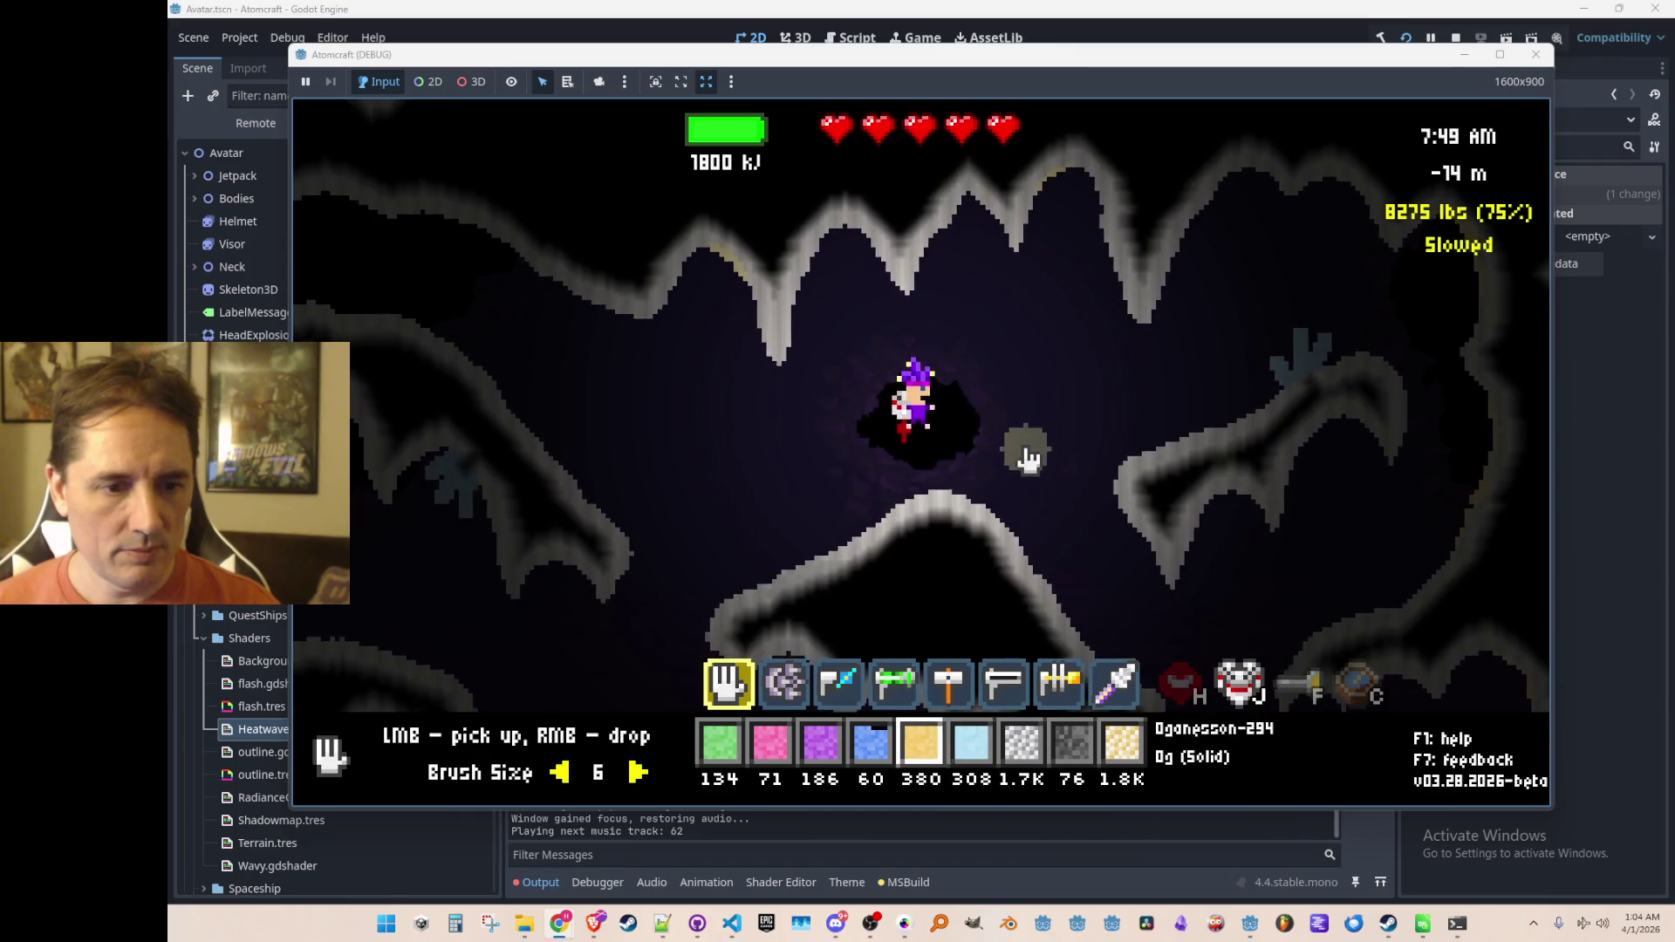
{"action": "scroll", "coordinate": [1028, 460], "scroll_direction": "down", "scroll_amount": 1}
Step: Filter the inventory for 'neptun' and drop a Neptunium mass into the cave
{"action": "key", "text": "i"}
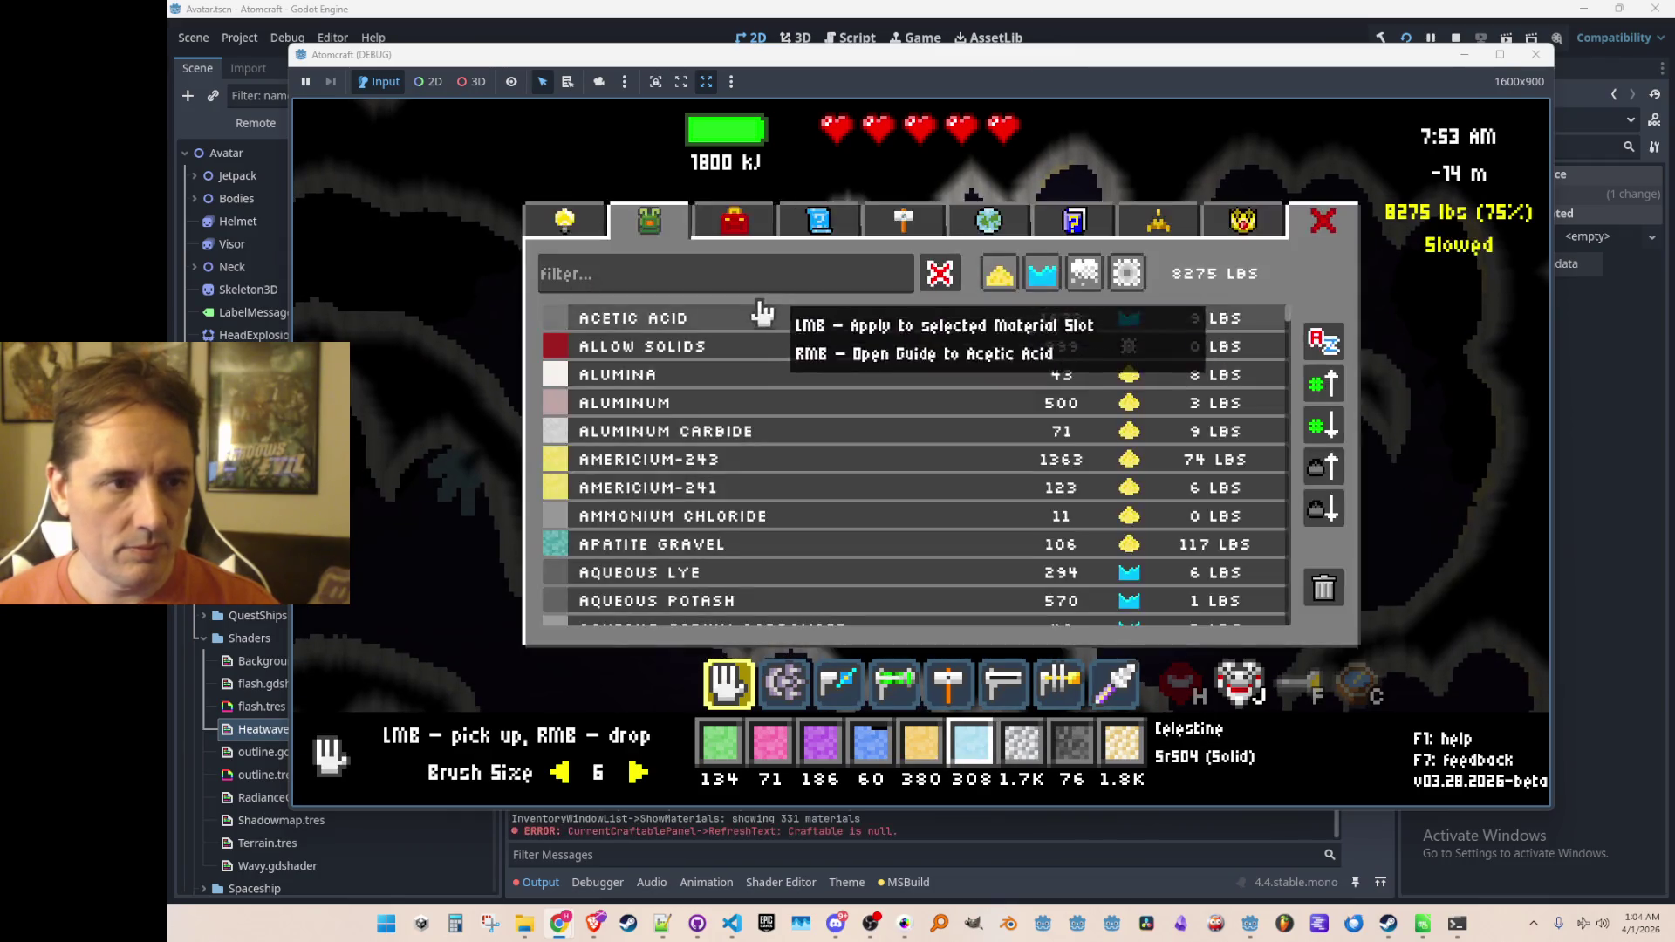
{"action": "type", "text": "neptun"}
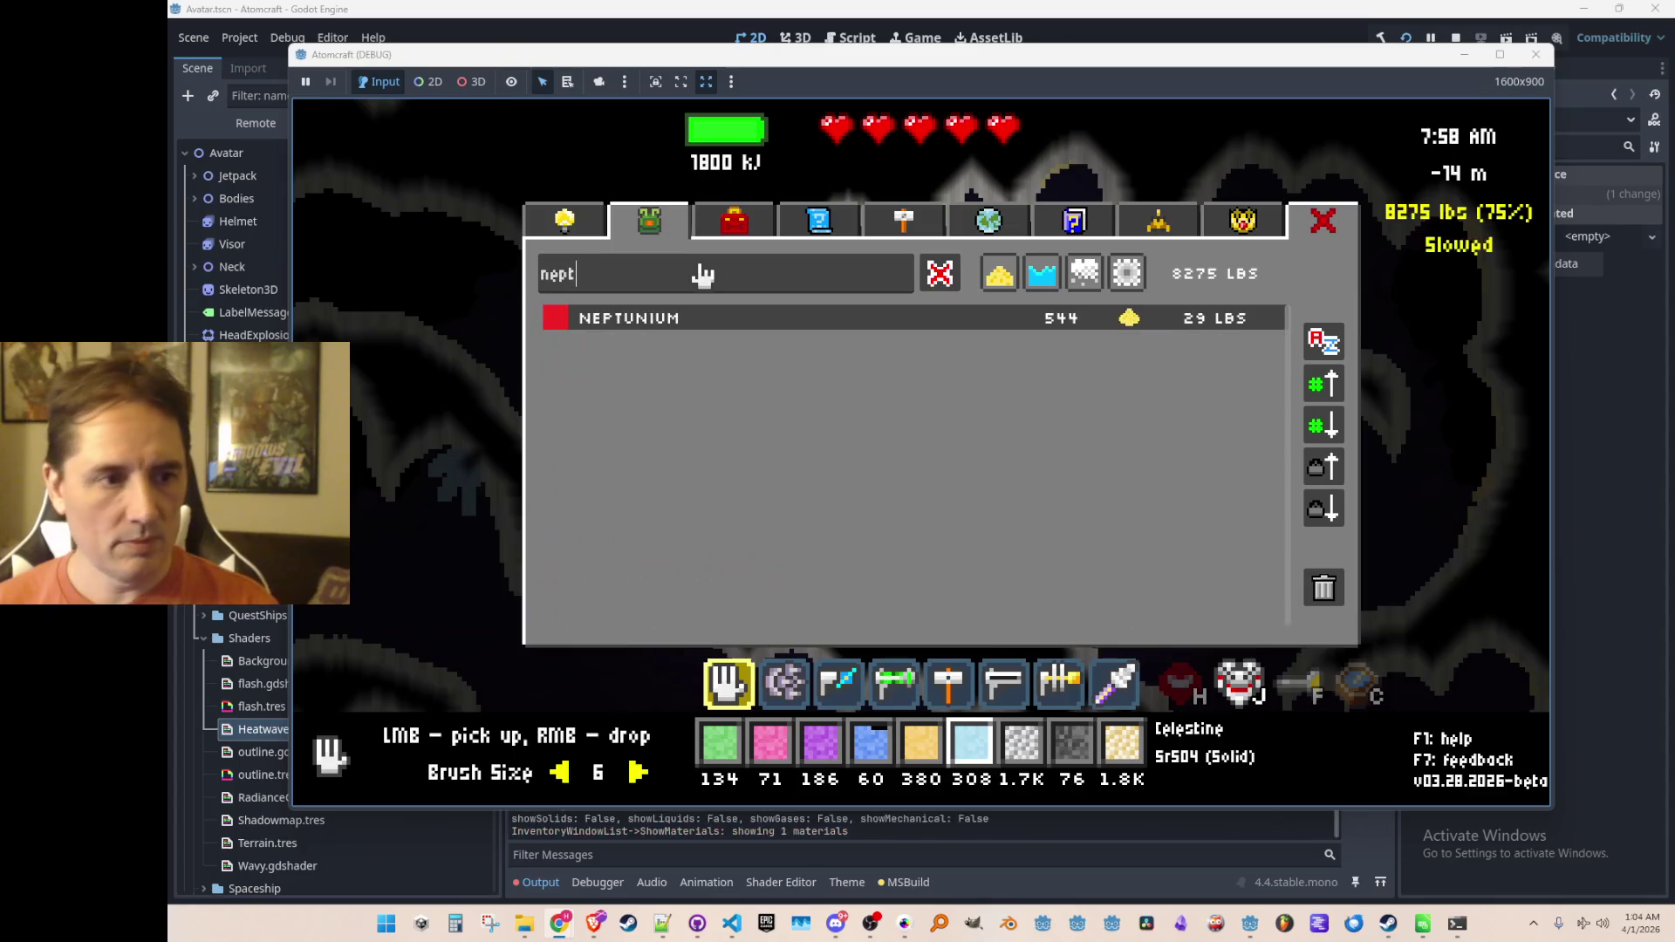
{"action": "left_click", "coordinate": [786, 321]}
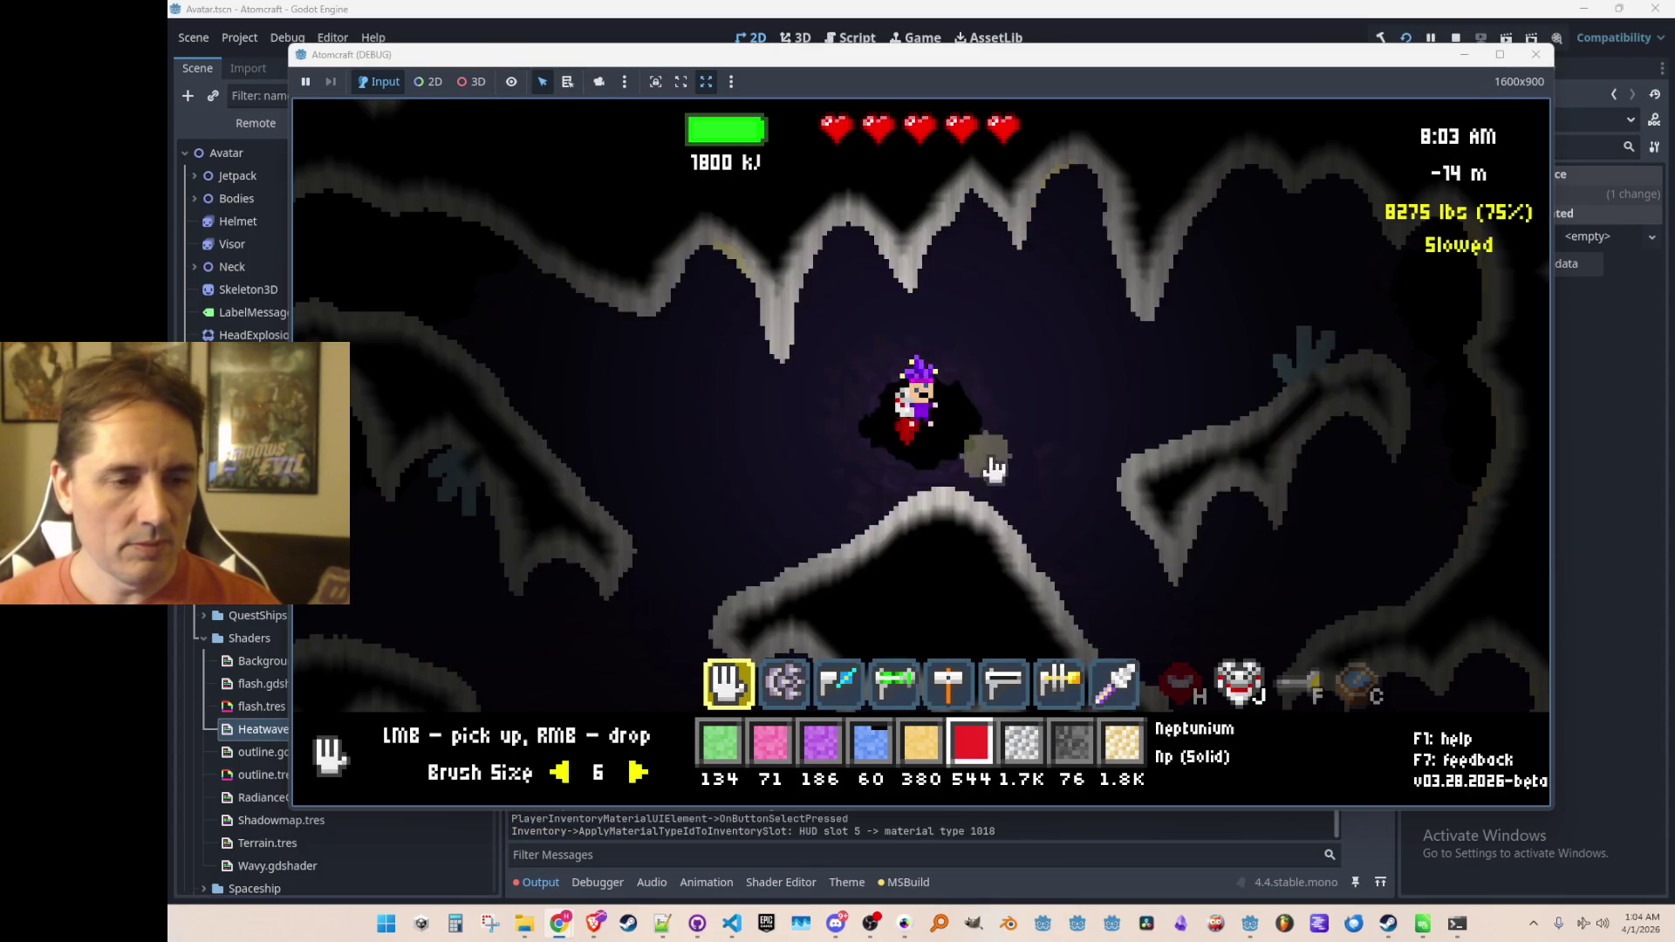
{"action": "right_click", "coordinate": [994, 412]}
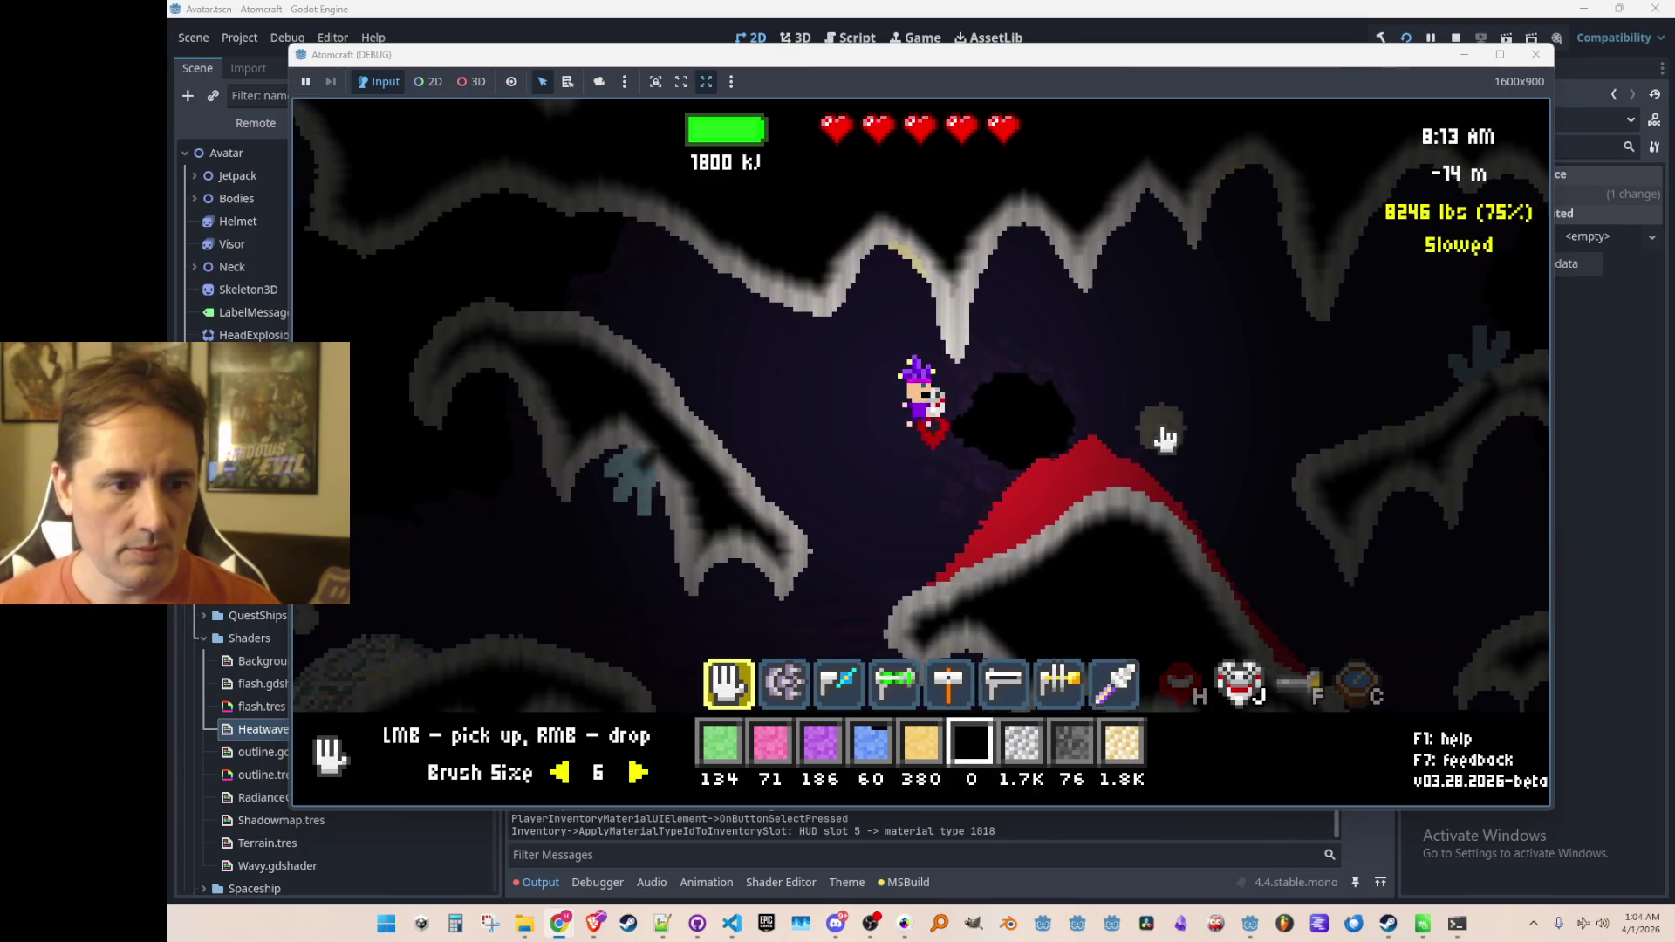
Step: Bombard the Neptunium mound with proton, alpha and neutron beams
{"action": "key", "text": "2"}
{"action": "key", "text": "4"}
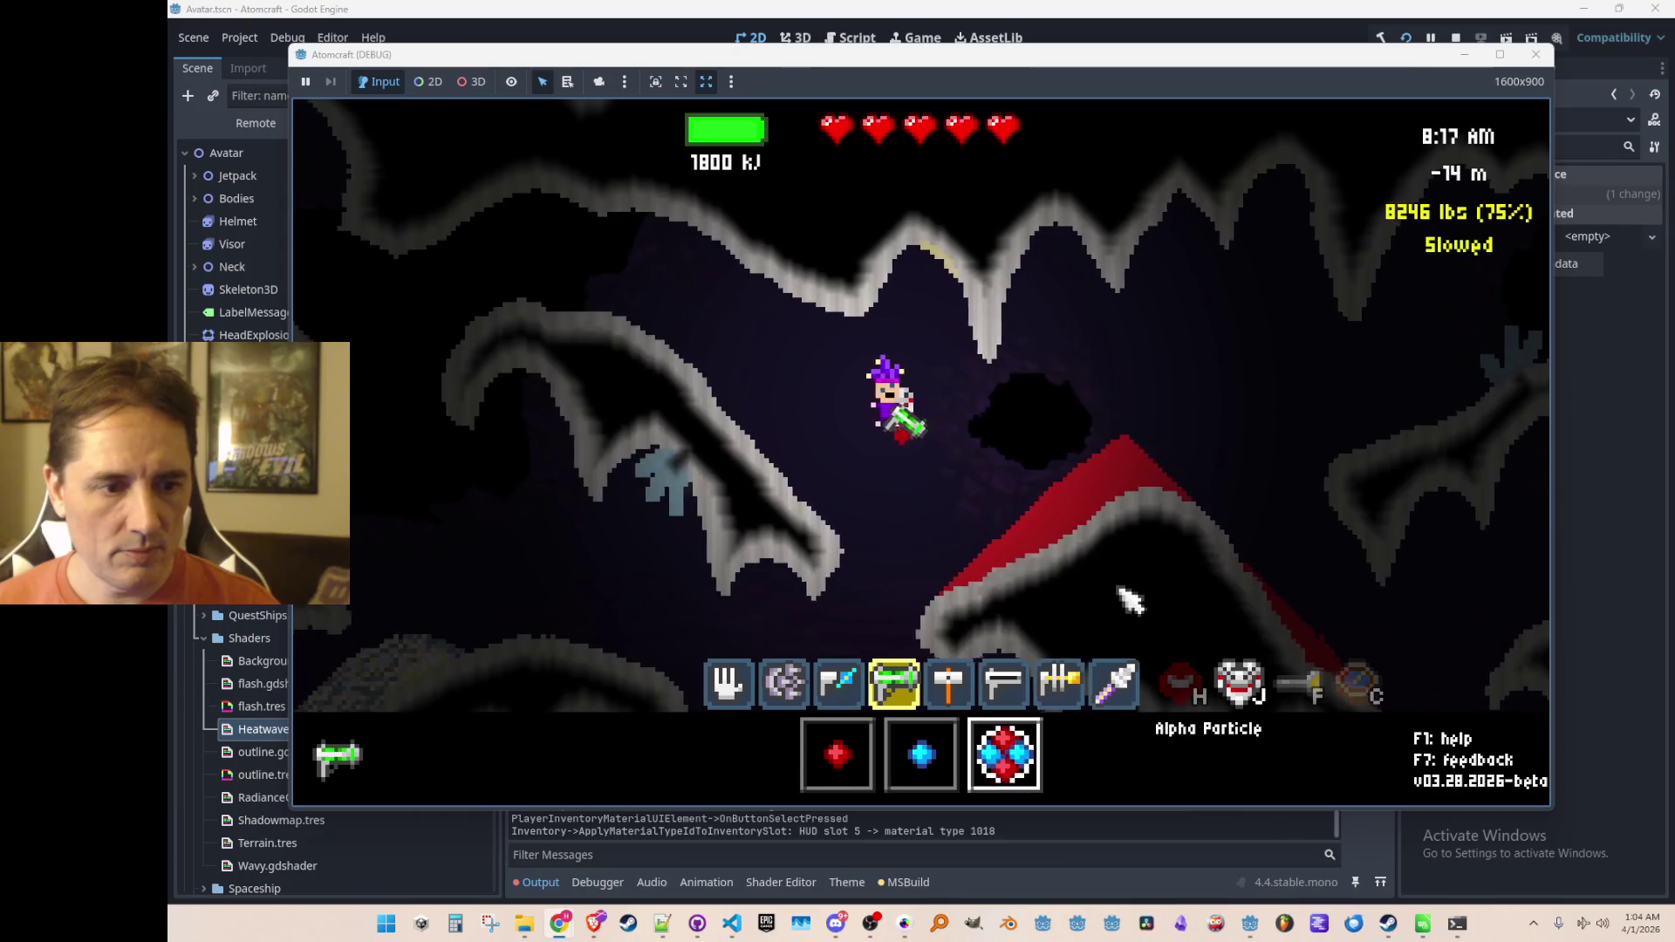
{"action": "scroll", "coordinate": [1128, 600], "scroll_direction": "down", "scroll_amount": 1}
{"action": "mouse_move", "coordinate": [1177, 590]}
{"action": "left_mouse_down"}
{"action": "mouse_move", "coordinate": [1186, 489]}
{"action": "mouse_move", "coordinate": [1226, 553]}
{"action": "mouse_move", "coordinate": [1156, 453]}
{"action": "mouse_move", "coordinate": [1112, 455]}
{"action": "mouse_move", "coordinate": [1108, 528]}
{"action": "mouse_move", "coordinate": [1130, 490]}
{"action": "mouse_move", "coordinate": [1108, 484]}
{"action": "mouse_move", "coordinate": [1174, 459]}
{"action": "left_mouse_up"}
{"action": "scroll", "coordinate": [1130, 490], "scroll_direction": "down", "scroll_amount": 1}
{"action": "scroll", "coordinate": [1116, 484], "scroll_direction": "down", "scroll_amount": 1}
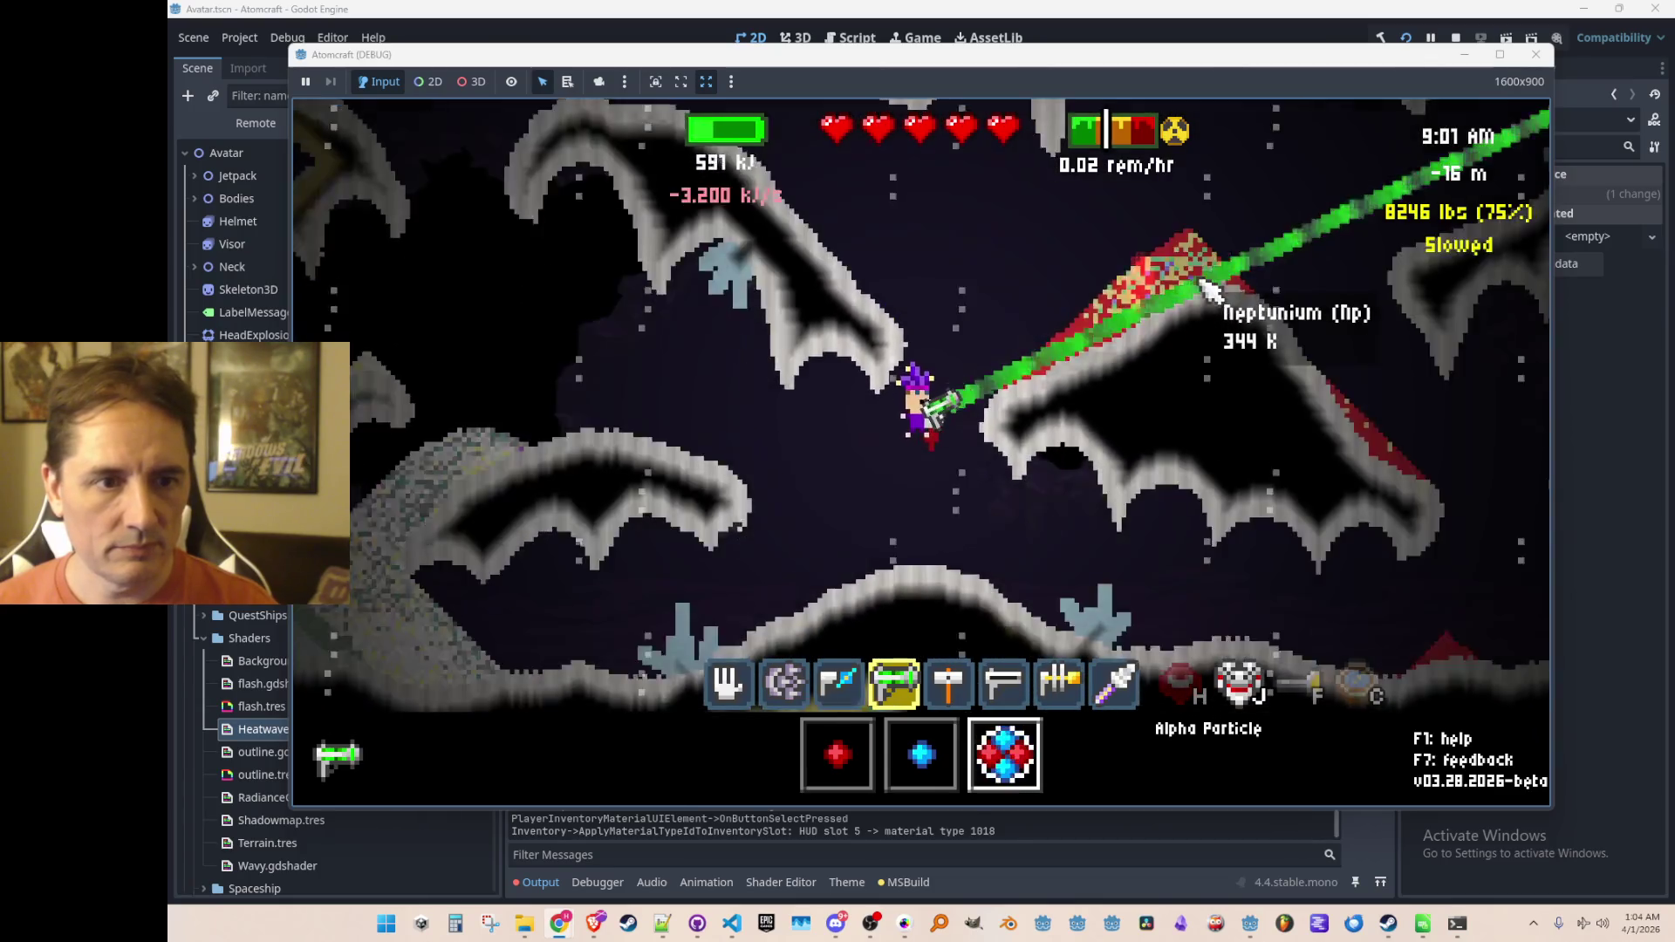
{"action": "left_click_drag", "start_coordinate": [1195, 253], "coordinate": [1203, 297]}
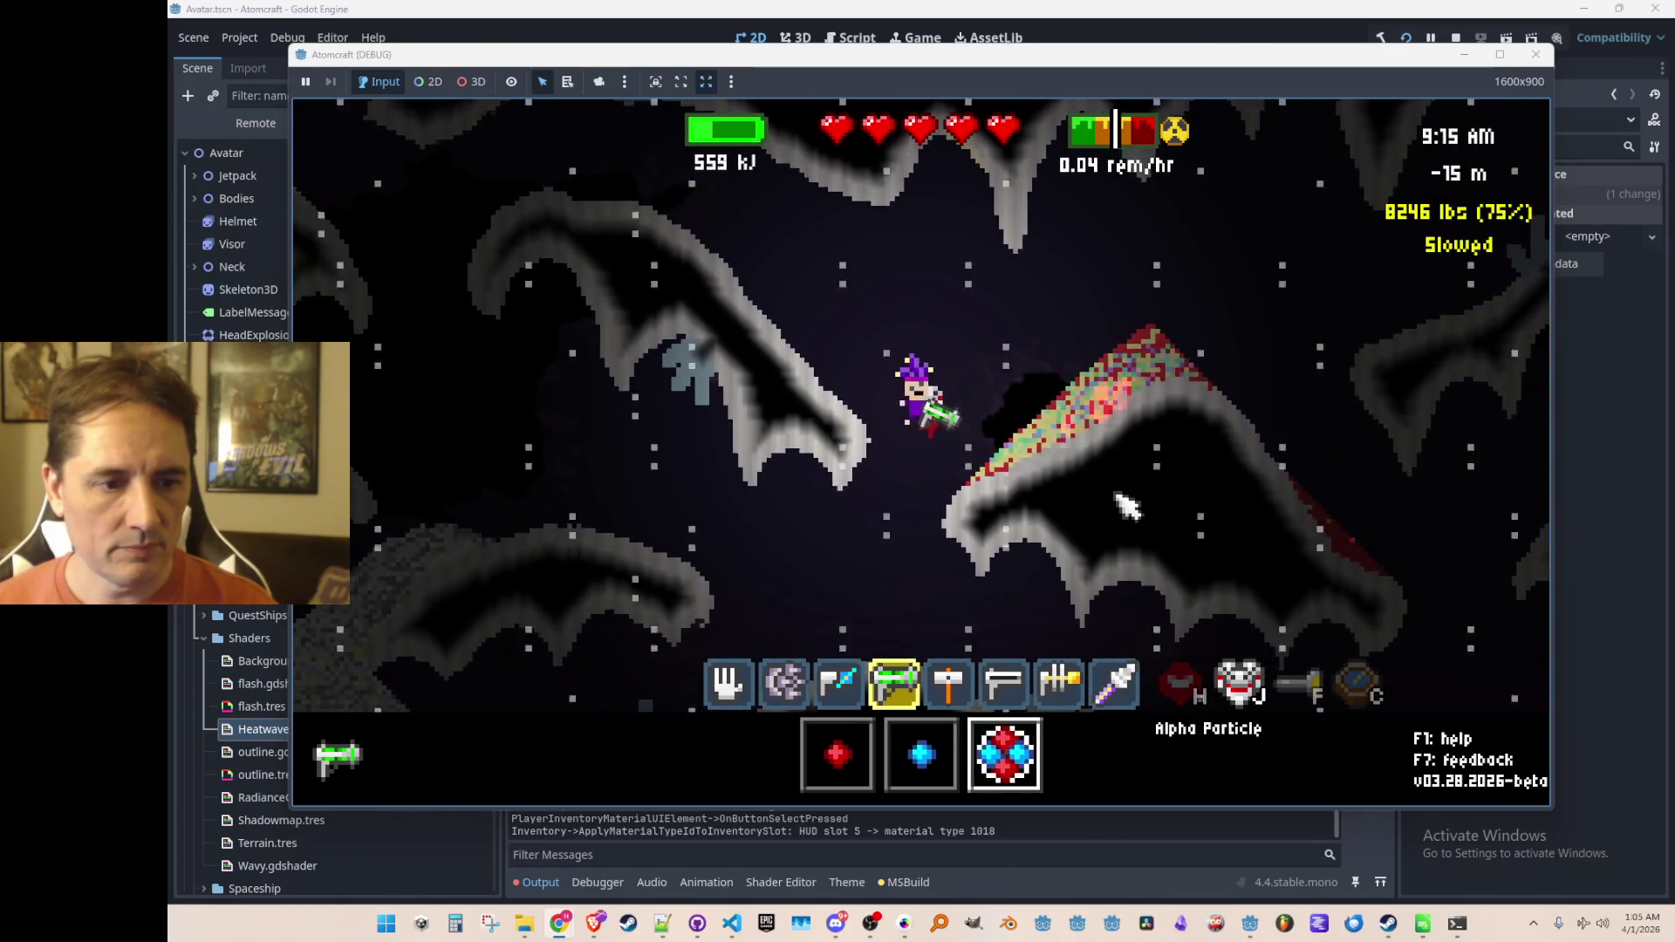
{"action": "mouse_move", "coordinate": [1066, 430]}
{"action": "left_mouse_down"}
{"action": "mouse_move", "coordinate": [1073, 463]}
{"action": "mouse_move", "coordinate": [1073, 427]}
{"action": "mouse_move", "coordinate": [1097, 445]}
{"action": "mouse_move", "coordinate": [1114, 429]}
{"action": "left_mouse_up"}
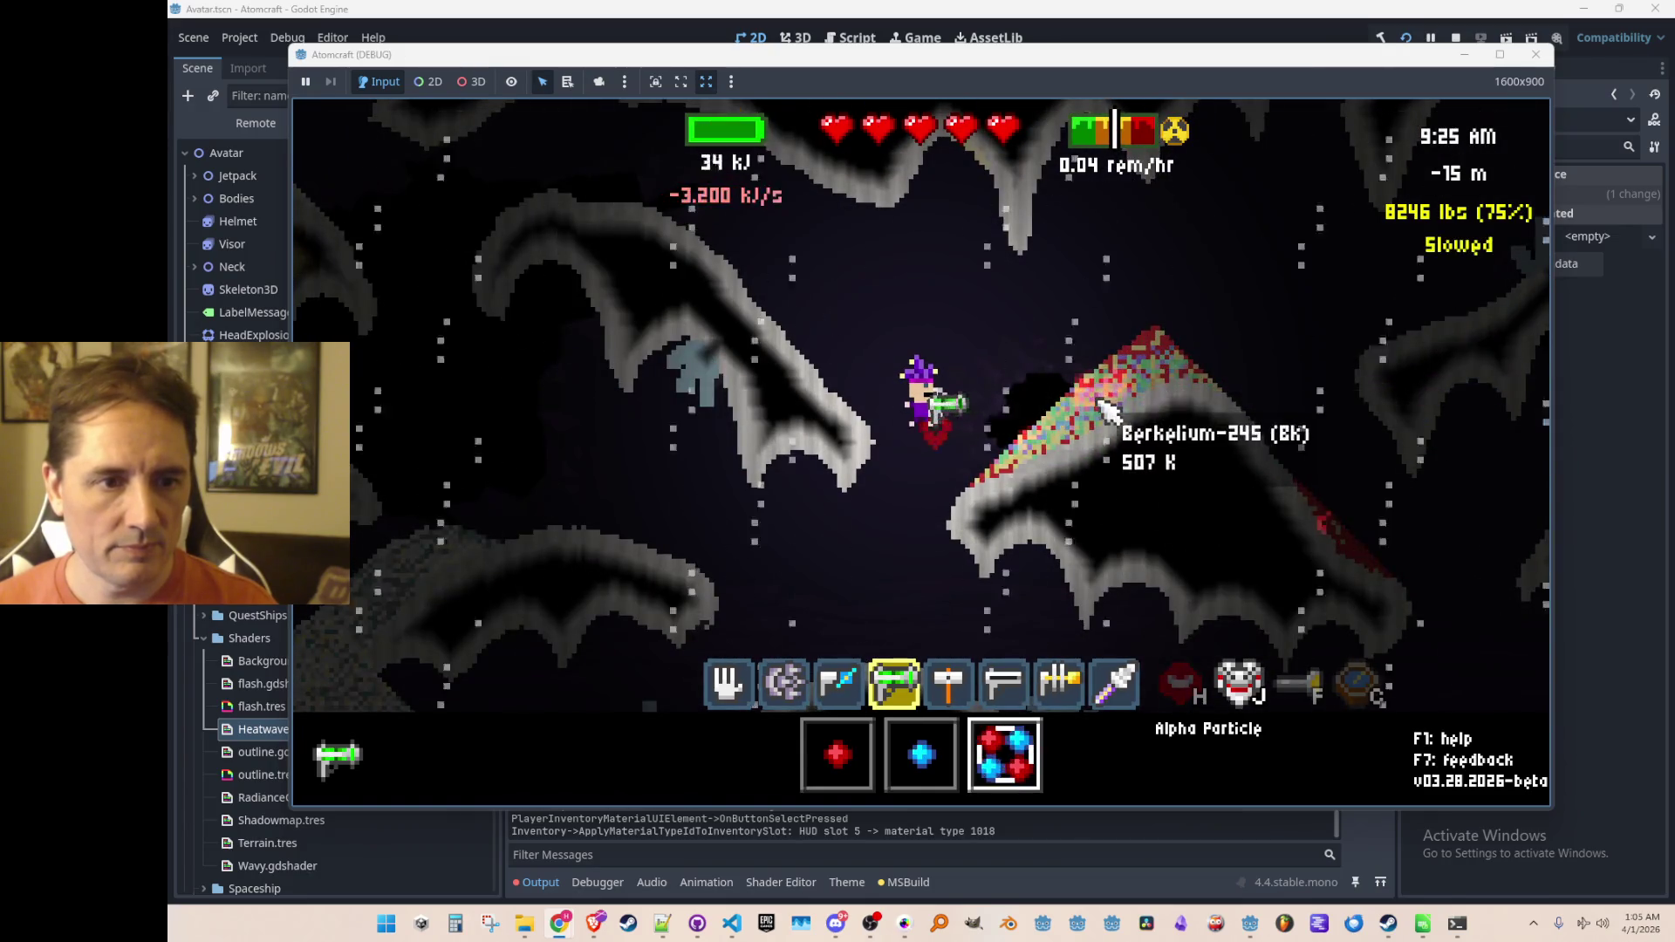
{"action": "scroll", "coordinate": [1101, 420], "scroll_direction": "down", "scroll_amount": 1}
{"action": "scroll", "coordinate": [1107, 424], "scroll_direction": "down", "scroll_amount": 1}
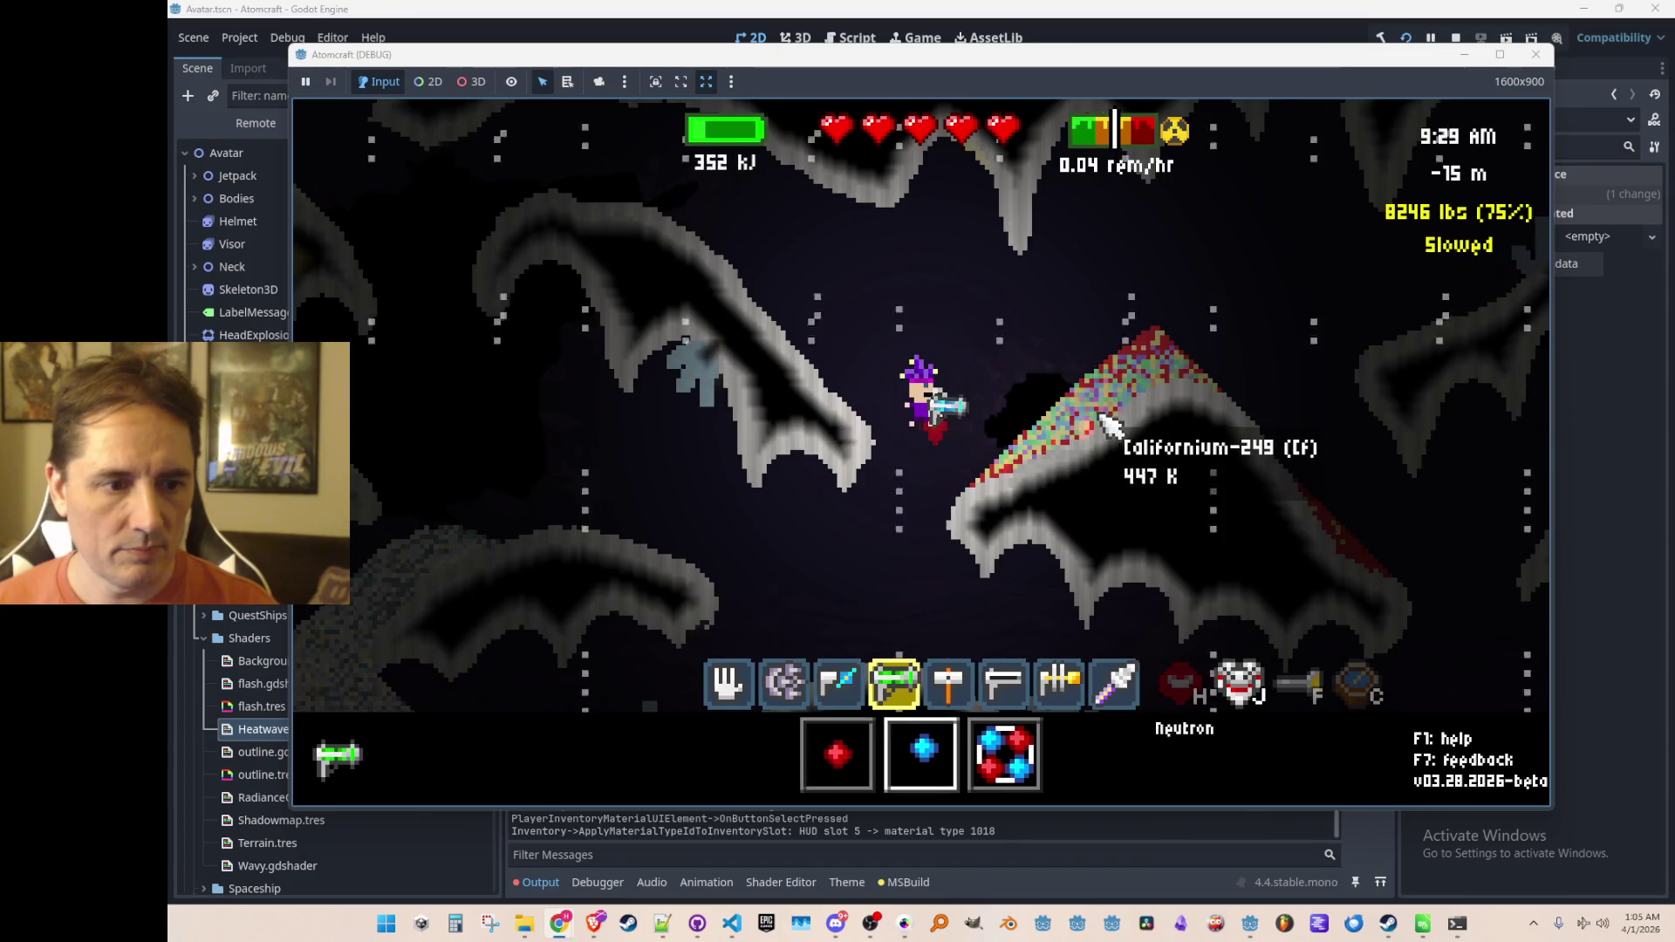
{"action": "left_click_drag", "start_coordinate": [1107, 426], "coordinate": [1118, 434]}
{"action": "scroll", "coordinate": [1107, 437], "scroll_direction": "up", "scroll_amount": 1}
{"action": "scroll", "coordinate": [1110, 425], "scroll_direction": "down", "scroll_amount": 2}
Step: Pick up the transmuted ore from the mound
{"action": "key", "text": "3"}
{"action": "key", "text": "1"}
{"action": "mouse_move", "coordinate": [969, 444]}
{"action": "left_mouse_down"}
{"action": "mouse_move", "coordinate": [1108, 436]}
{"action": "mouse_move", "coordinate": [995, 449]}
{"action": "mouse_move", "coordinate": [1217, 394]}
{"action": "mouse_move", "coordinate": [1233, 364]}
{"action": "left_mouse_up"}
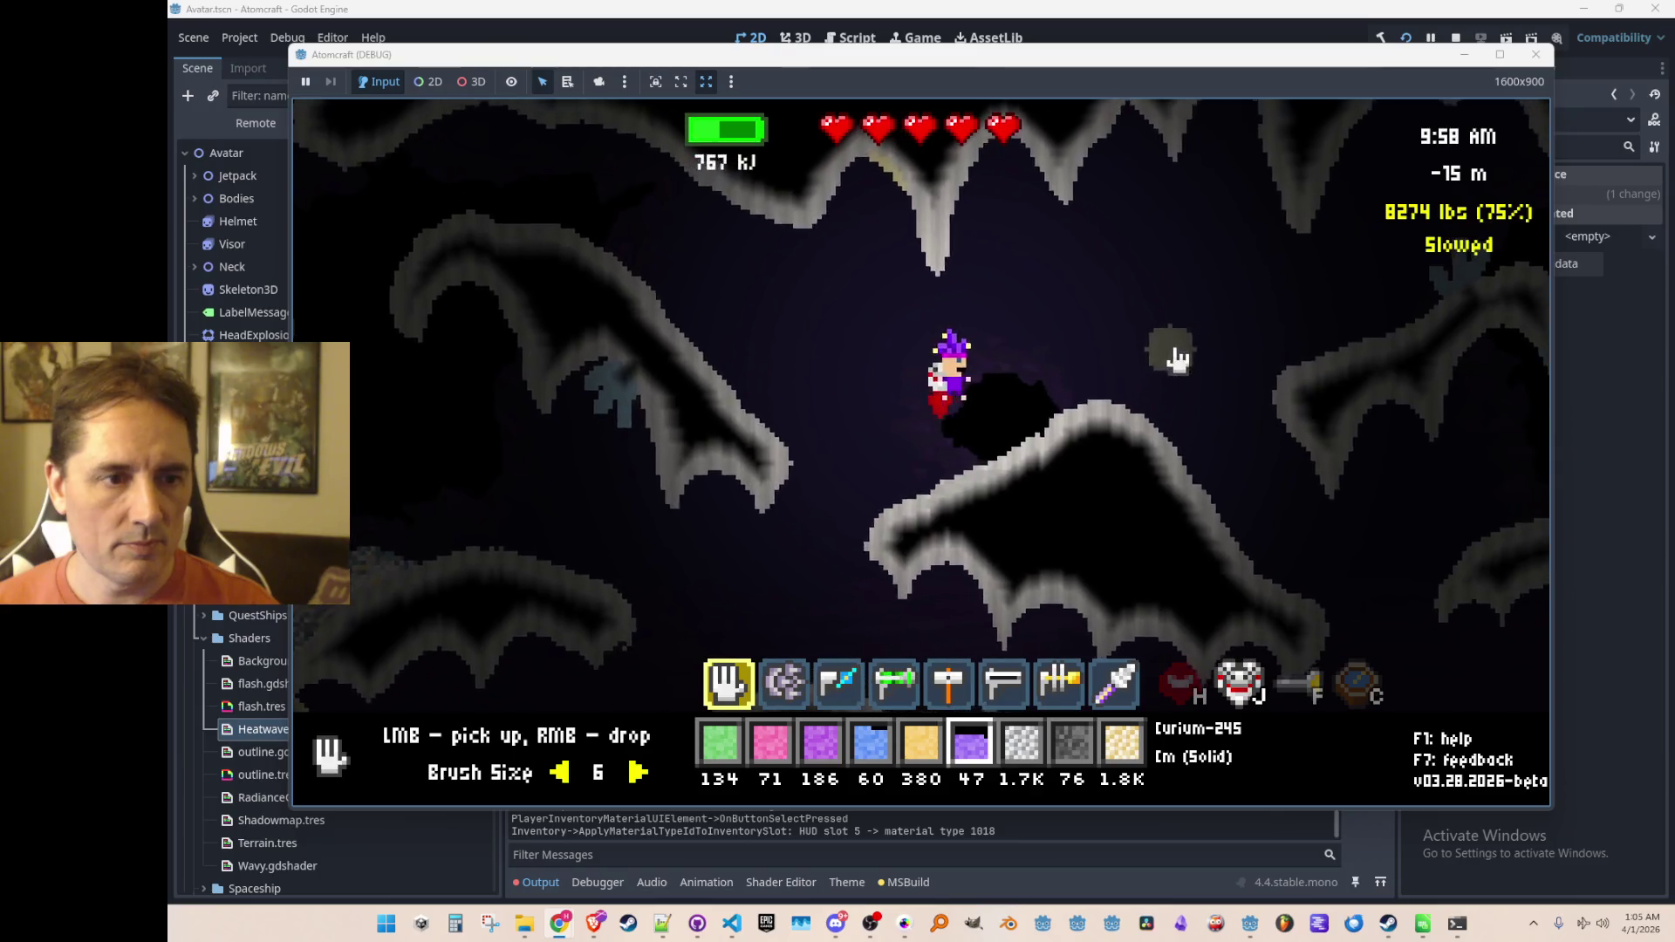
Step: Open the periodic table and restore Cn, Rg, Ds, Nh, Fl, Einsteinium and several more elements
{"action": "key", "text": "i"}
{"action": "left_click", "coordinate": [742, 226]}
{"action": "left_click", "coordinate": [907, 229]}
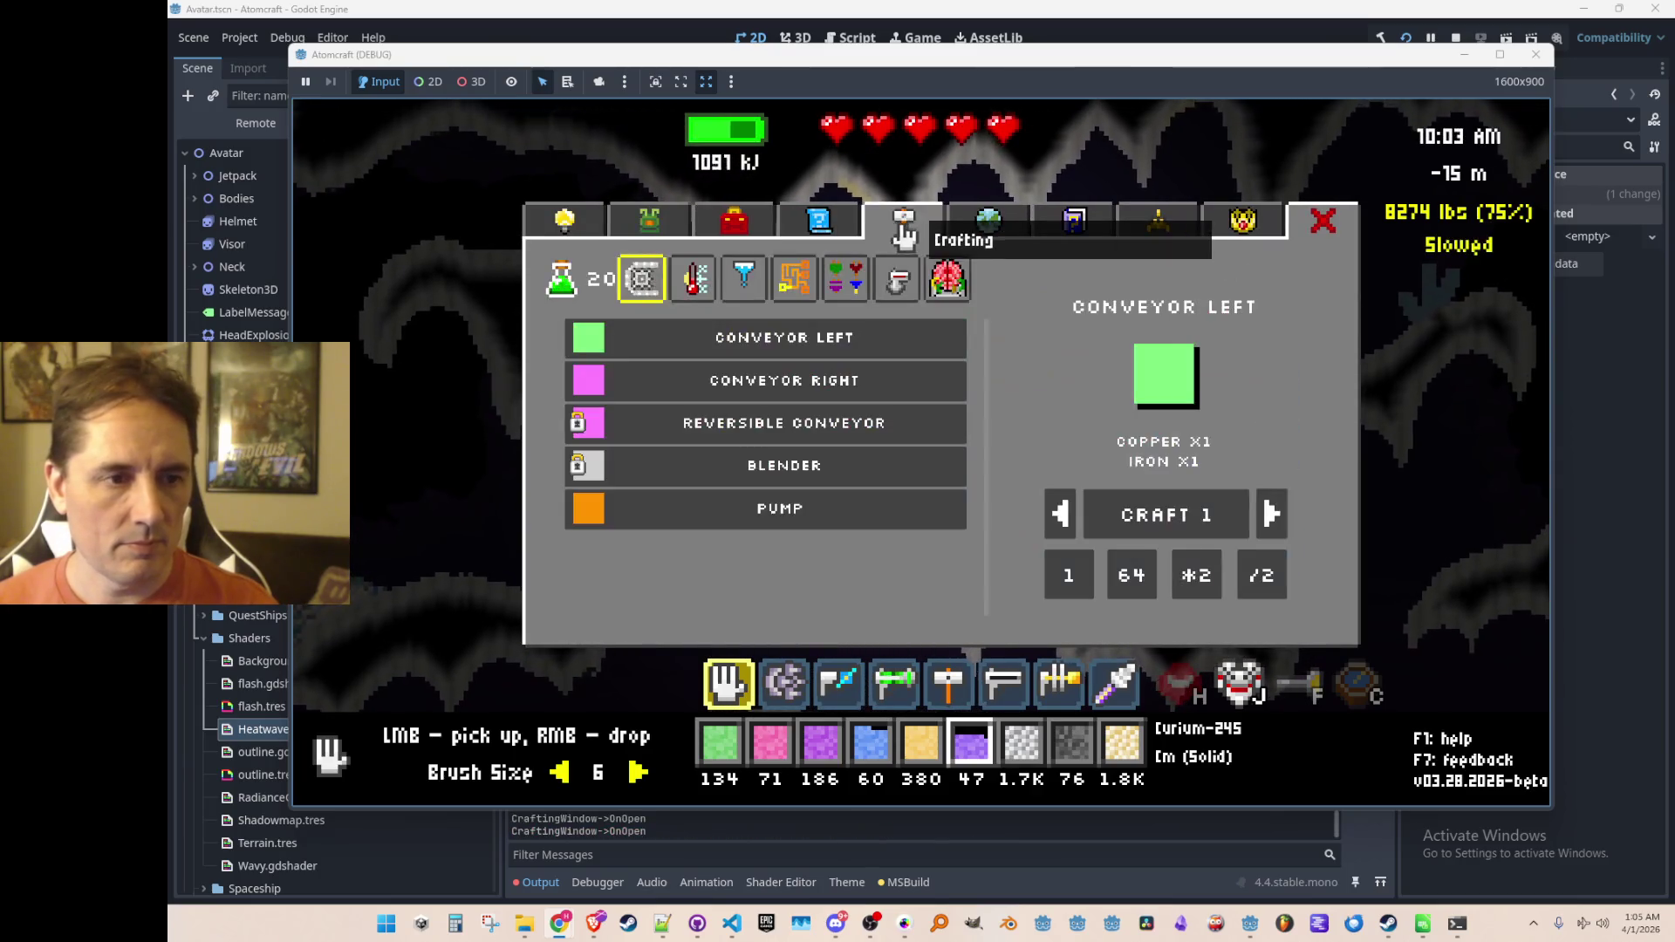
{"action": "left_click", "coordinate": [1173, 227]}
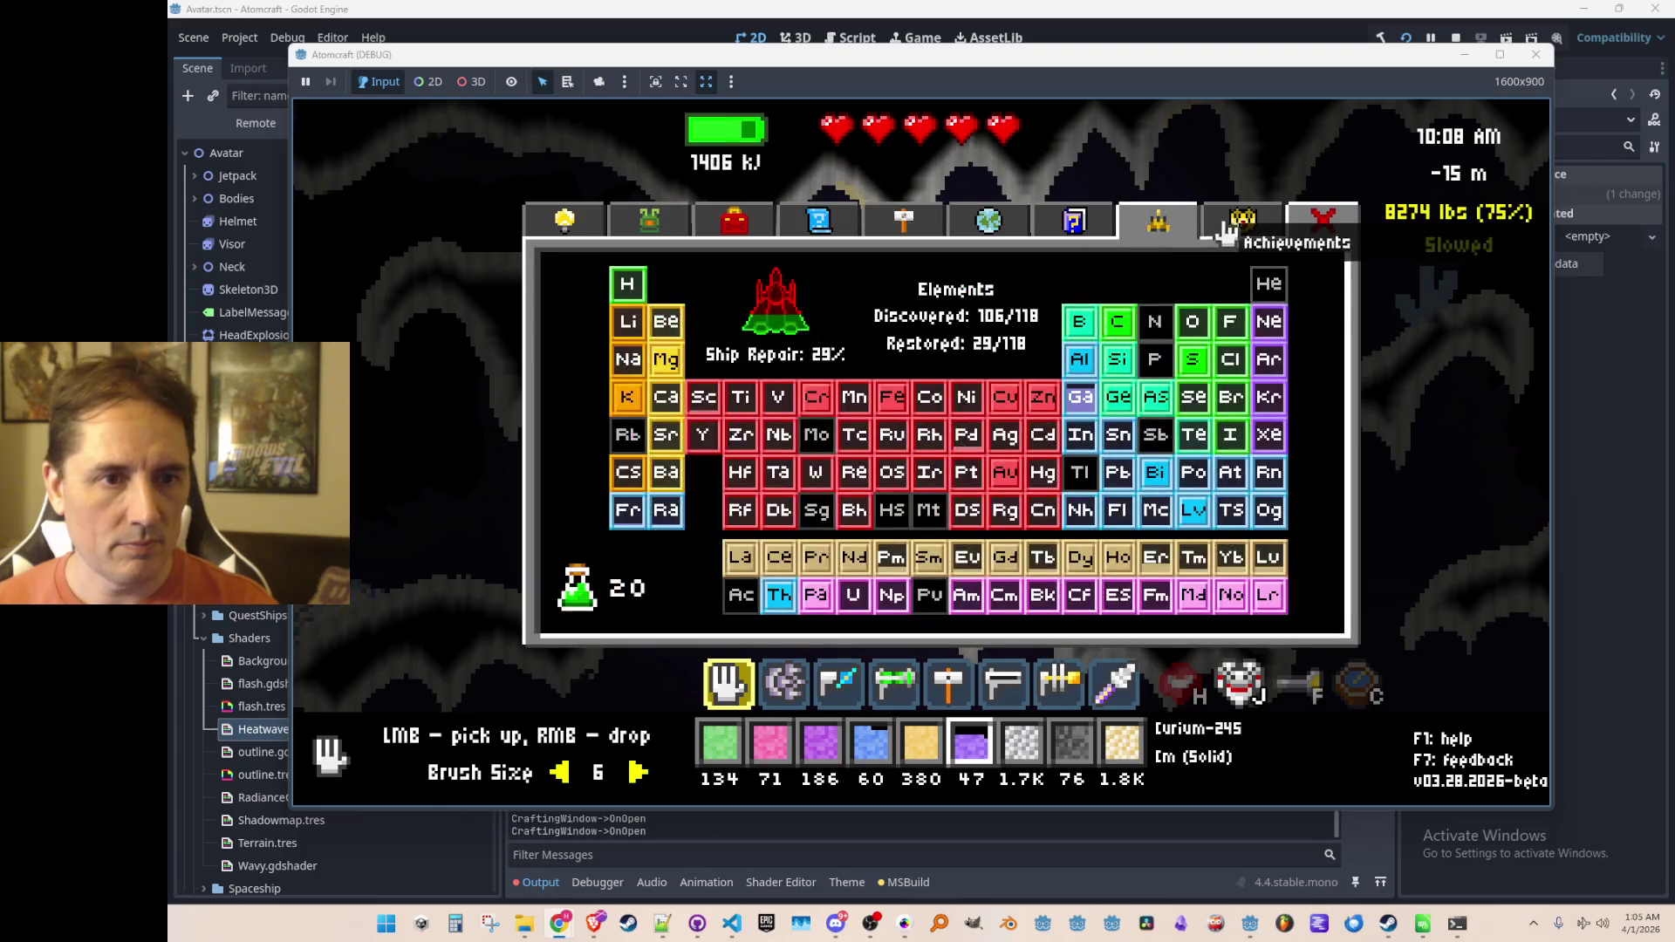
{"action": "mouse_move", "coordinate": [1043, 523]}
{"action": "left_mouse_down"}
{"action": "mouse_move", "coordinate": [956, 515]}
{"action": "mouse_move", "coordinate": [1265, 517]}
{"action": "mouse_move", "coordinate": [1274, 621]}
{"action": "left_mouse_up"}
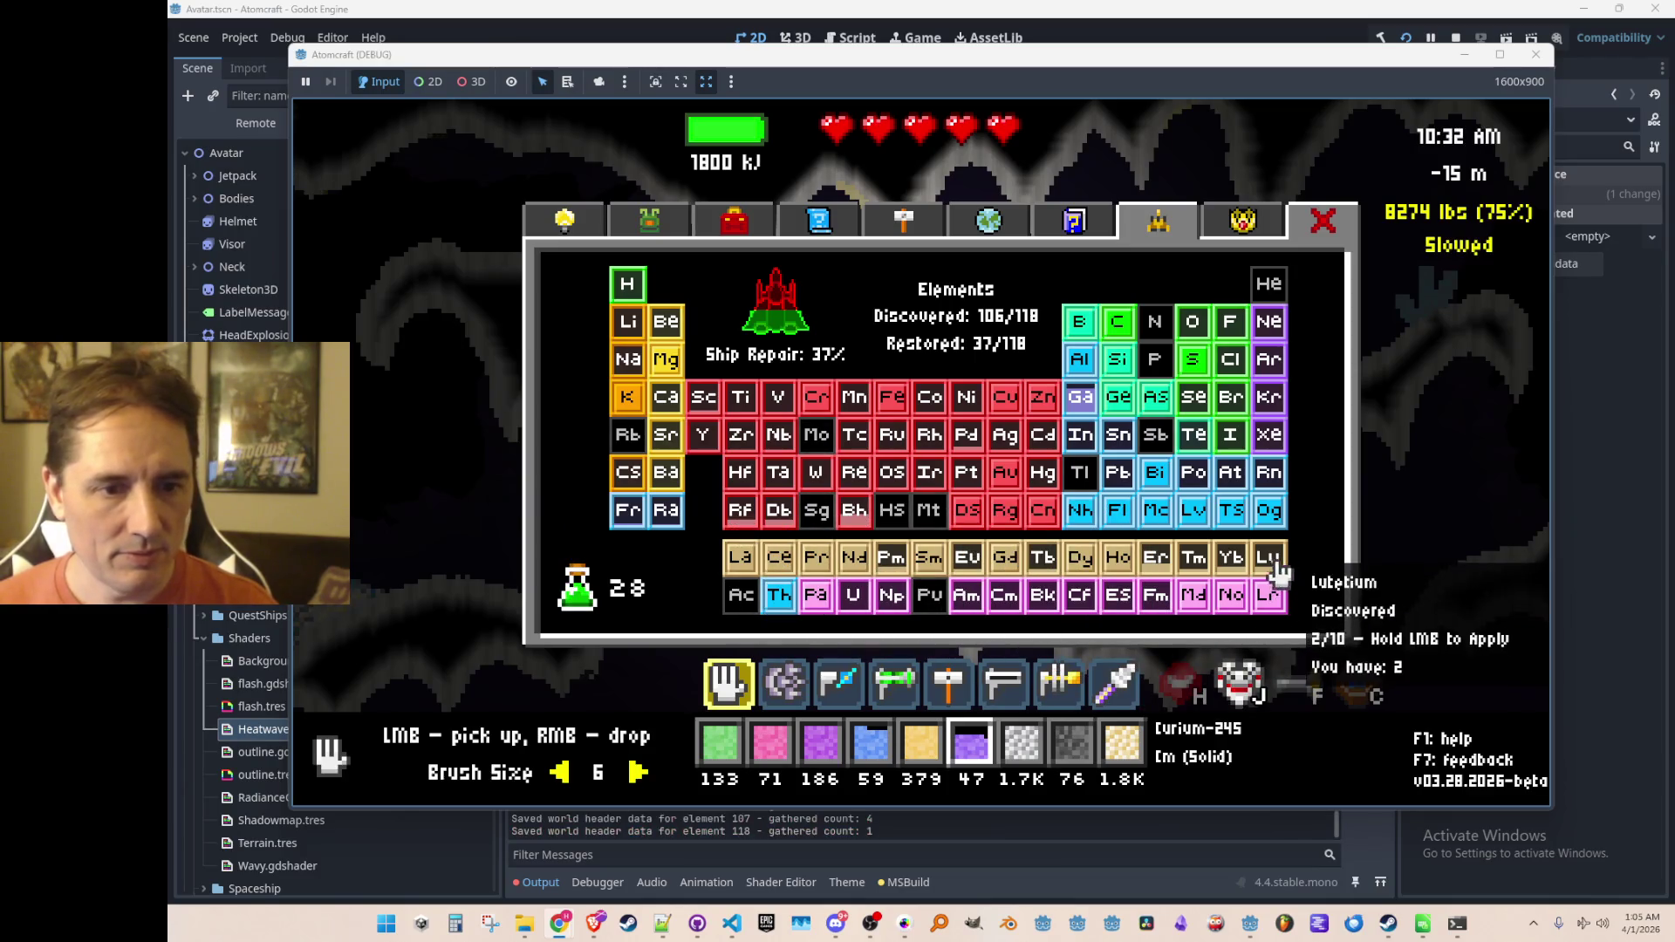
{"action": "left_click", "coordinate": [1125, 615]}
{"action": "mouse_move", "coordinate": [1125, 615]}
{"action": "left_mouse_down"}
{"action": "mouse_move", "coordinate": [849, 610]}
{"action": "mouse_move", "coordinate": [946, 610]}
{"action": "mouse_move", "coordinate": [951, 580]}
{"action": "mouse_move", "coordinate": [1262, 571]}
{"action": "left_mouse_up"}
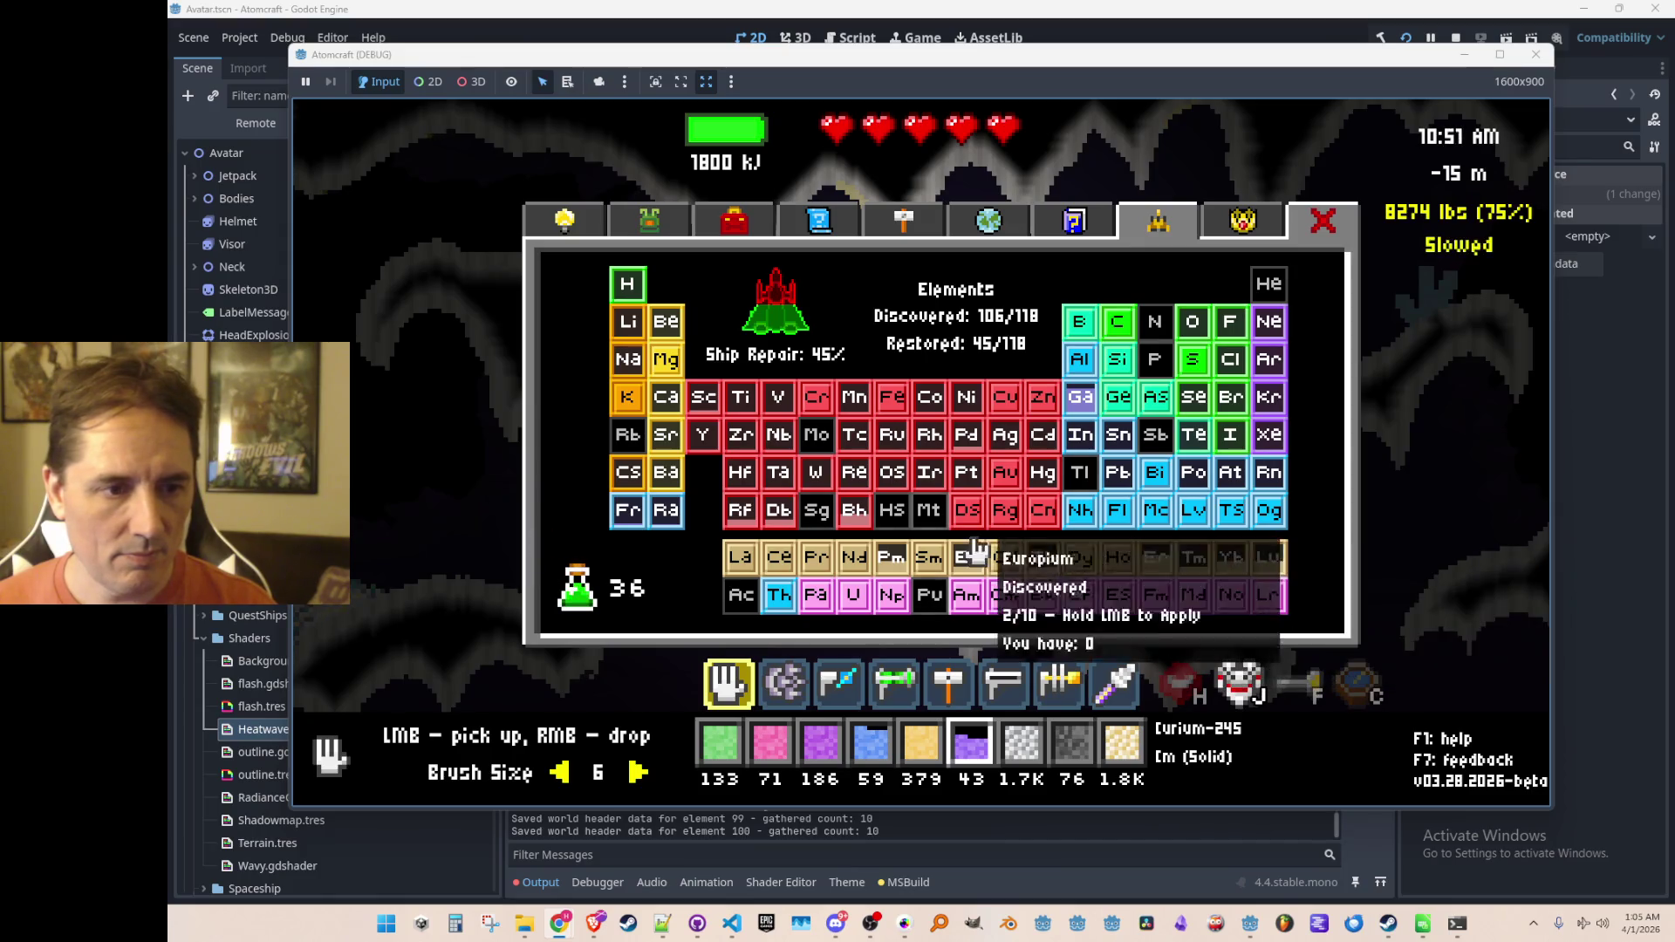
{"action": "left_click_drag", "start_coordinate": [659, 519], "coordinate": [641, 489]}
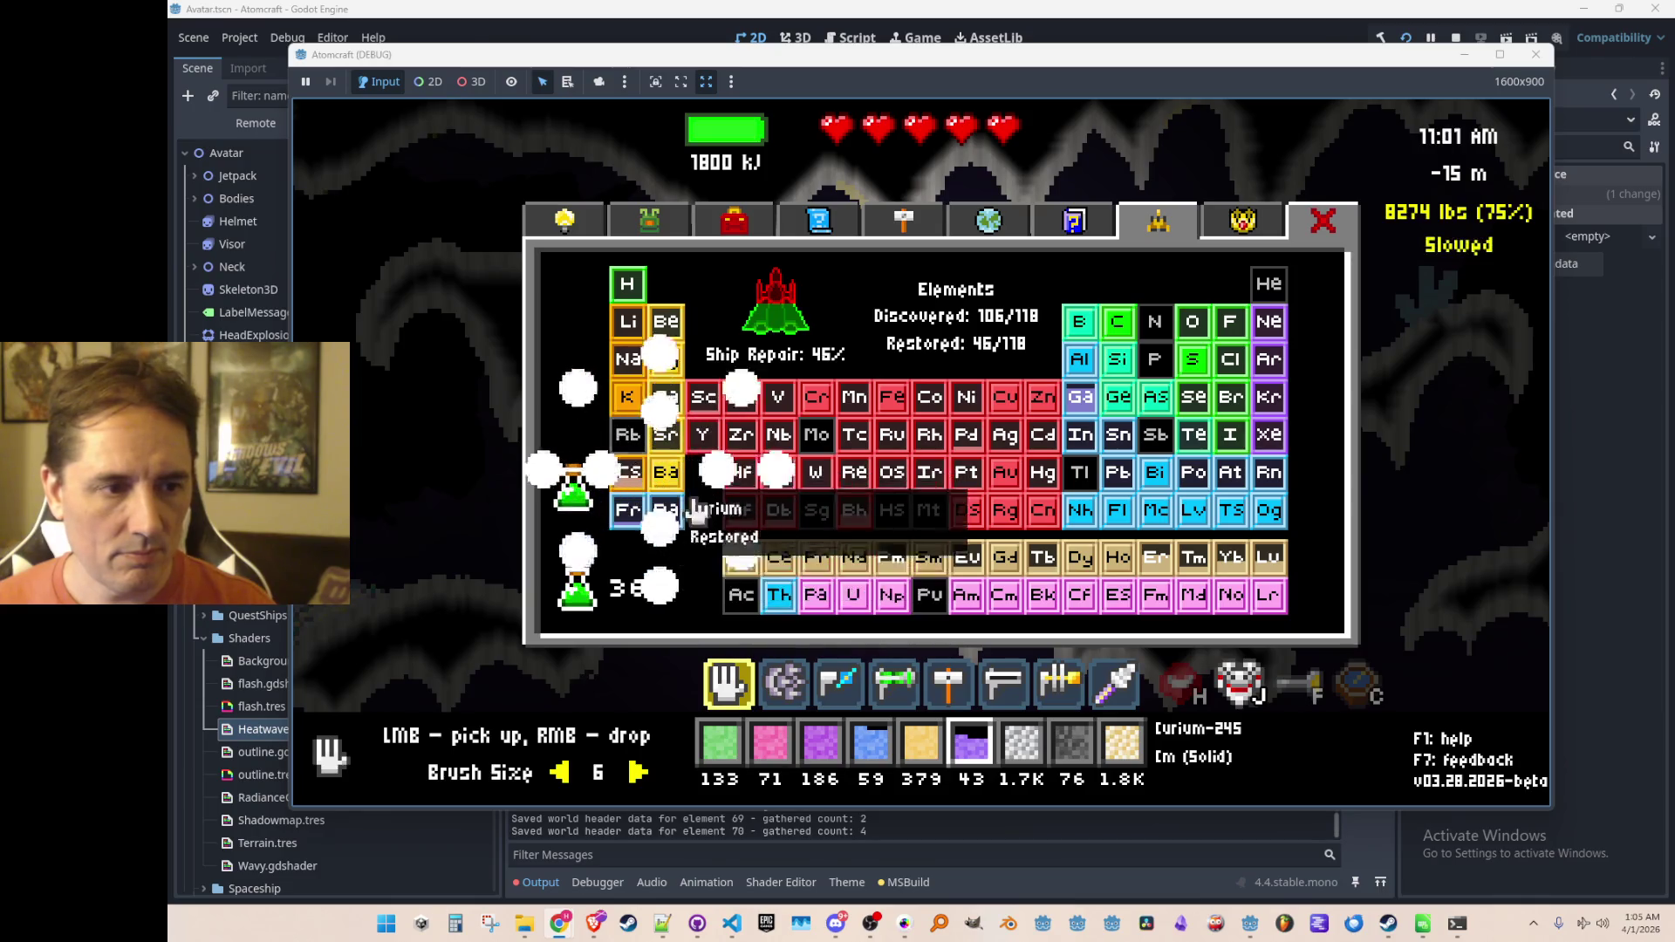
Step: Close and reopen the periodic table a few times, leaving it closed
{"action": "key", "text": "Escape"}
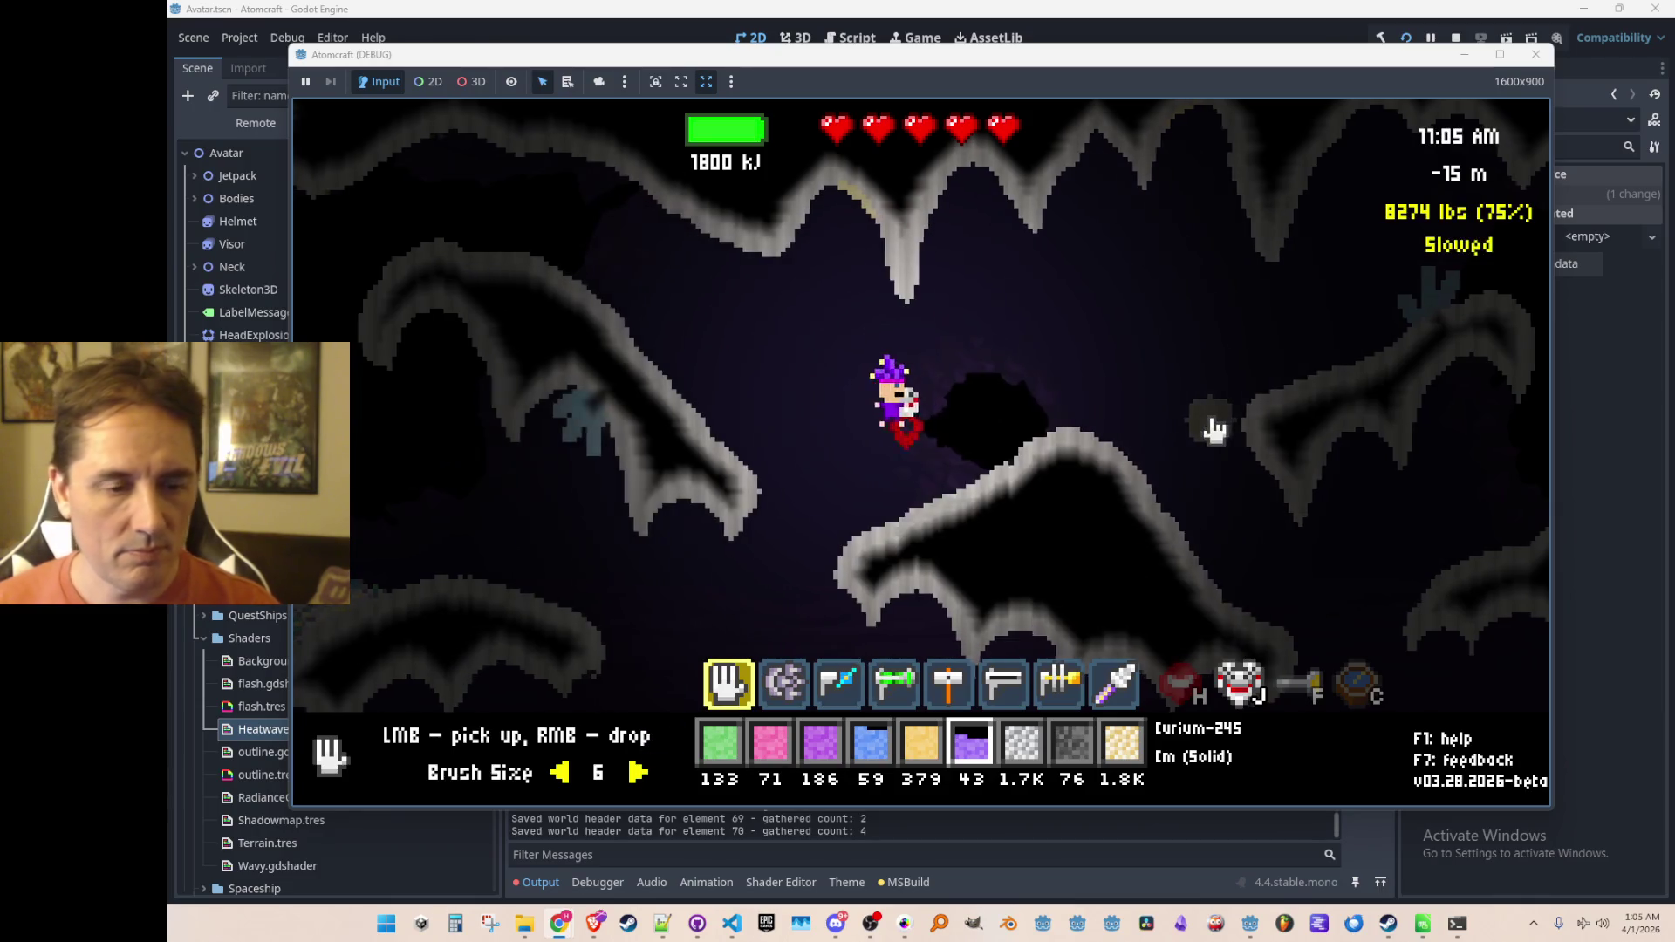
{"action": "key", "text": "Tab"}
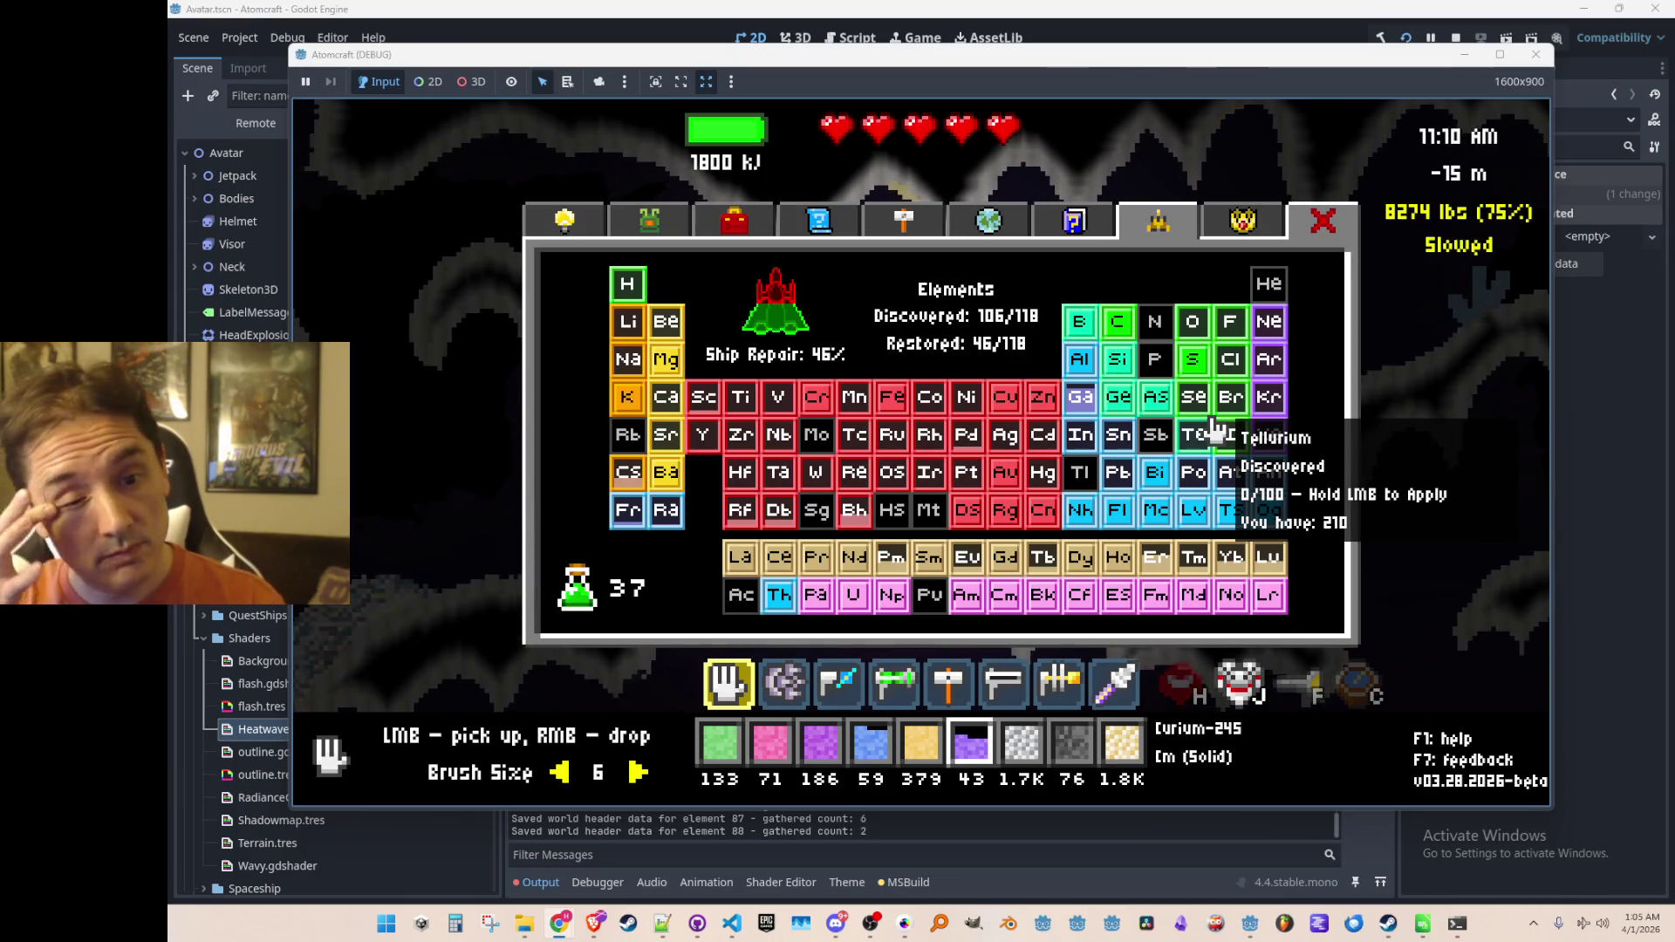
{"action": "key", "text": "Escape"}
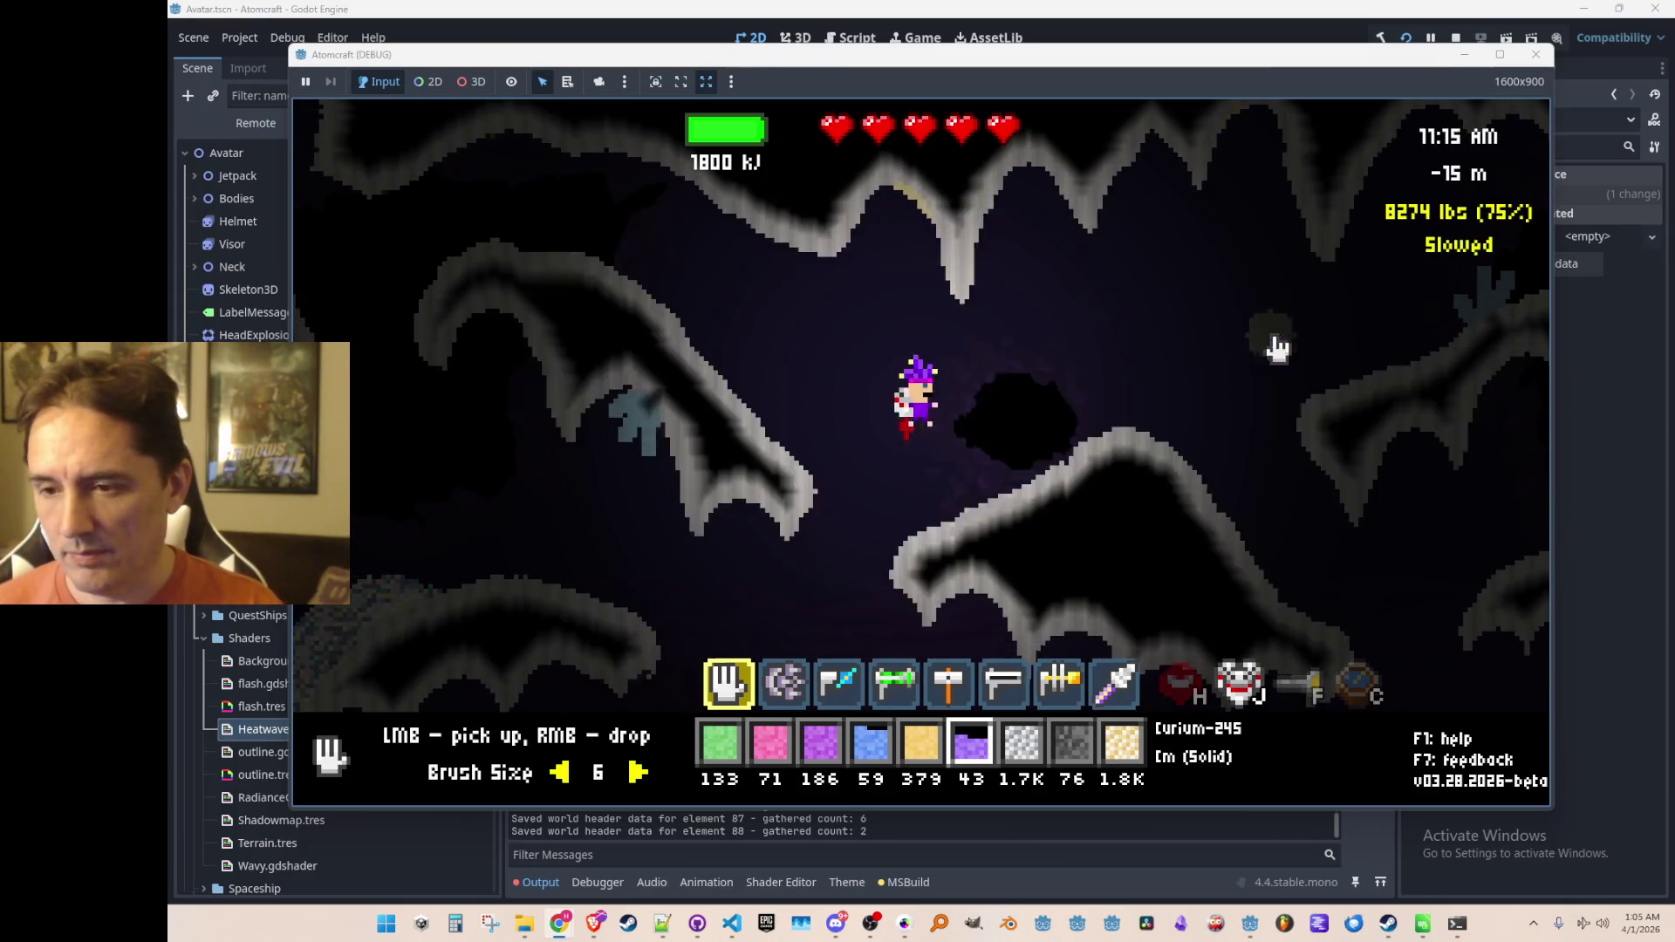
{"action": "key", "text": "Tab"}
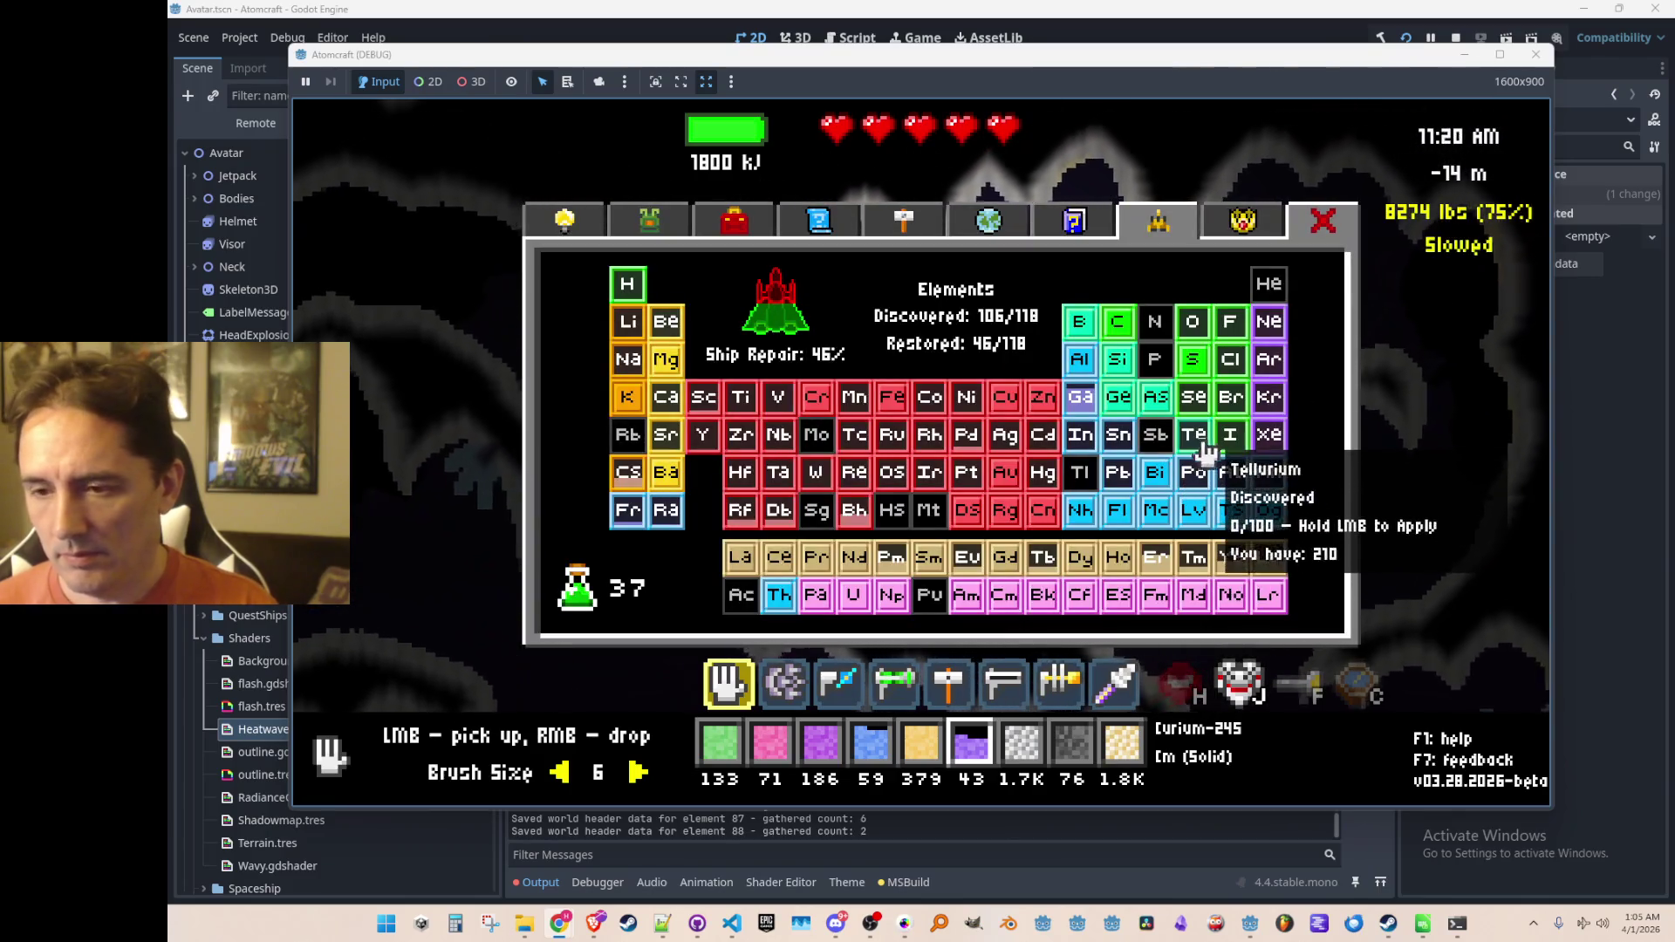
{"action": "key", "text": "Escape"}
Step: Stop the running game, save the scene, and relaunch so the .NET project rebuilds
{"action": "left_click", "coordinate": [1456, 37]}
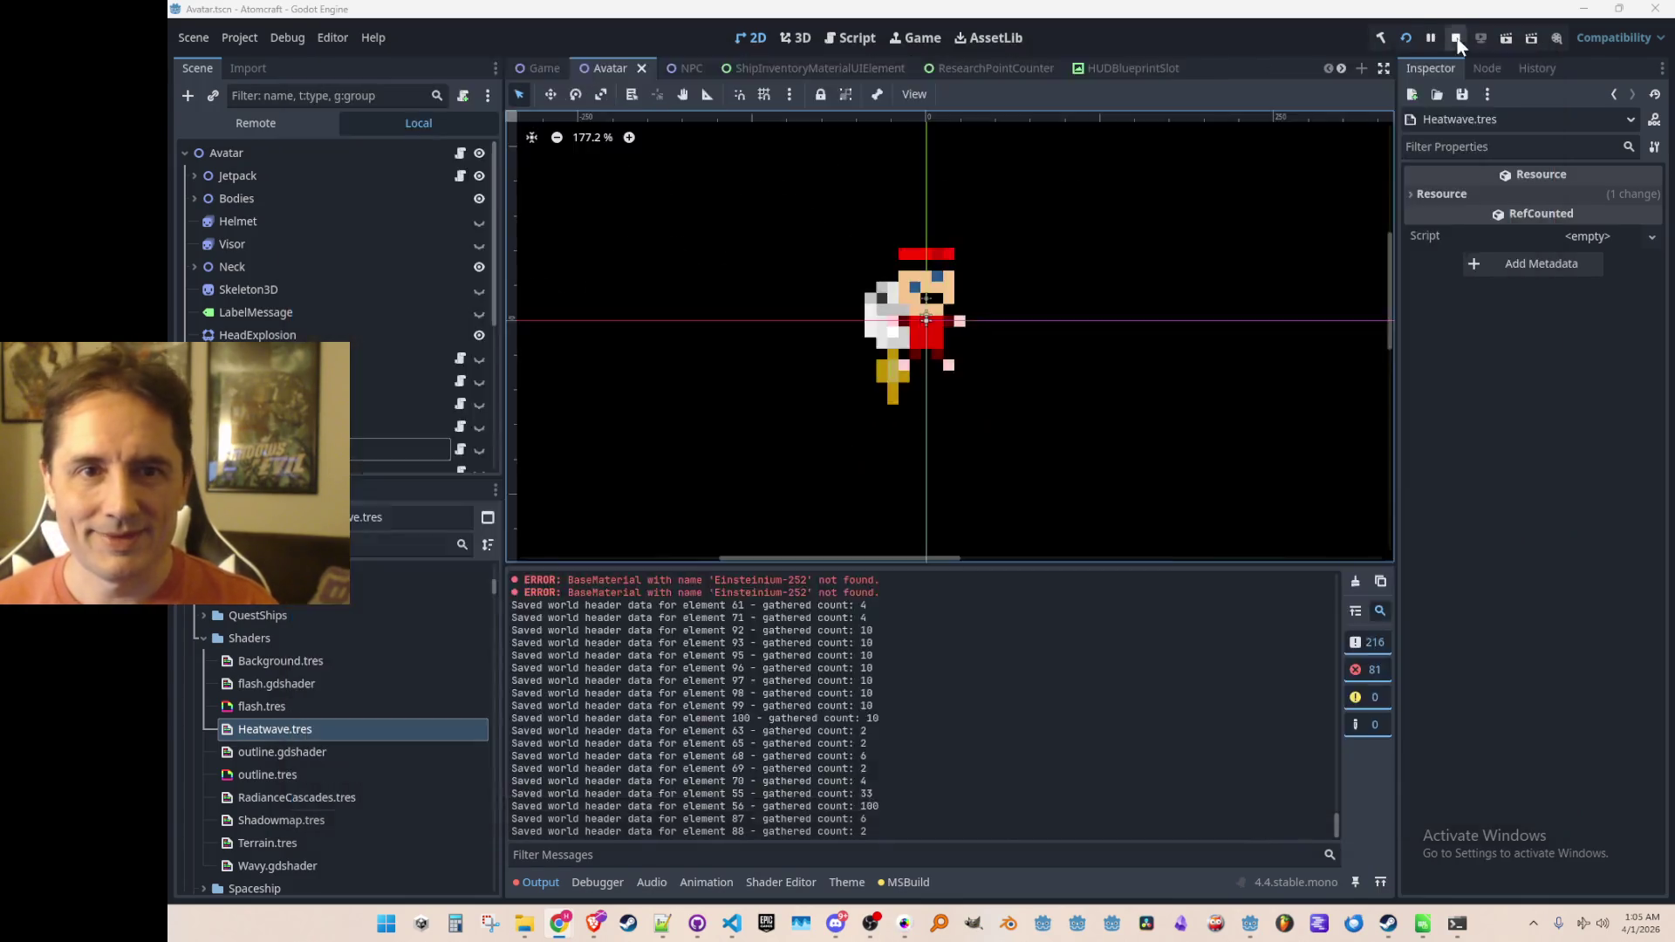
{"action": "key", "text": "ctrl+s"}
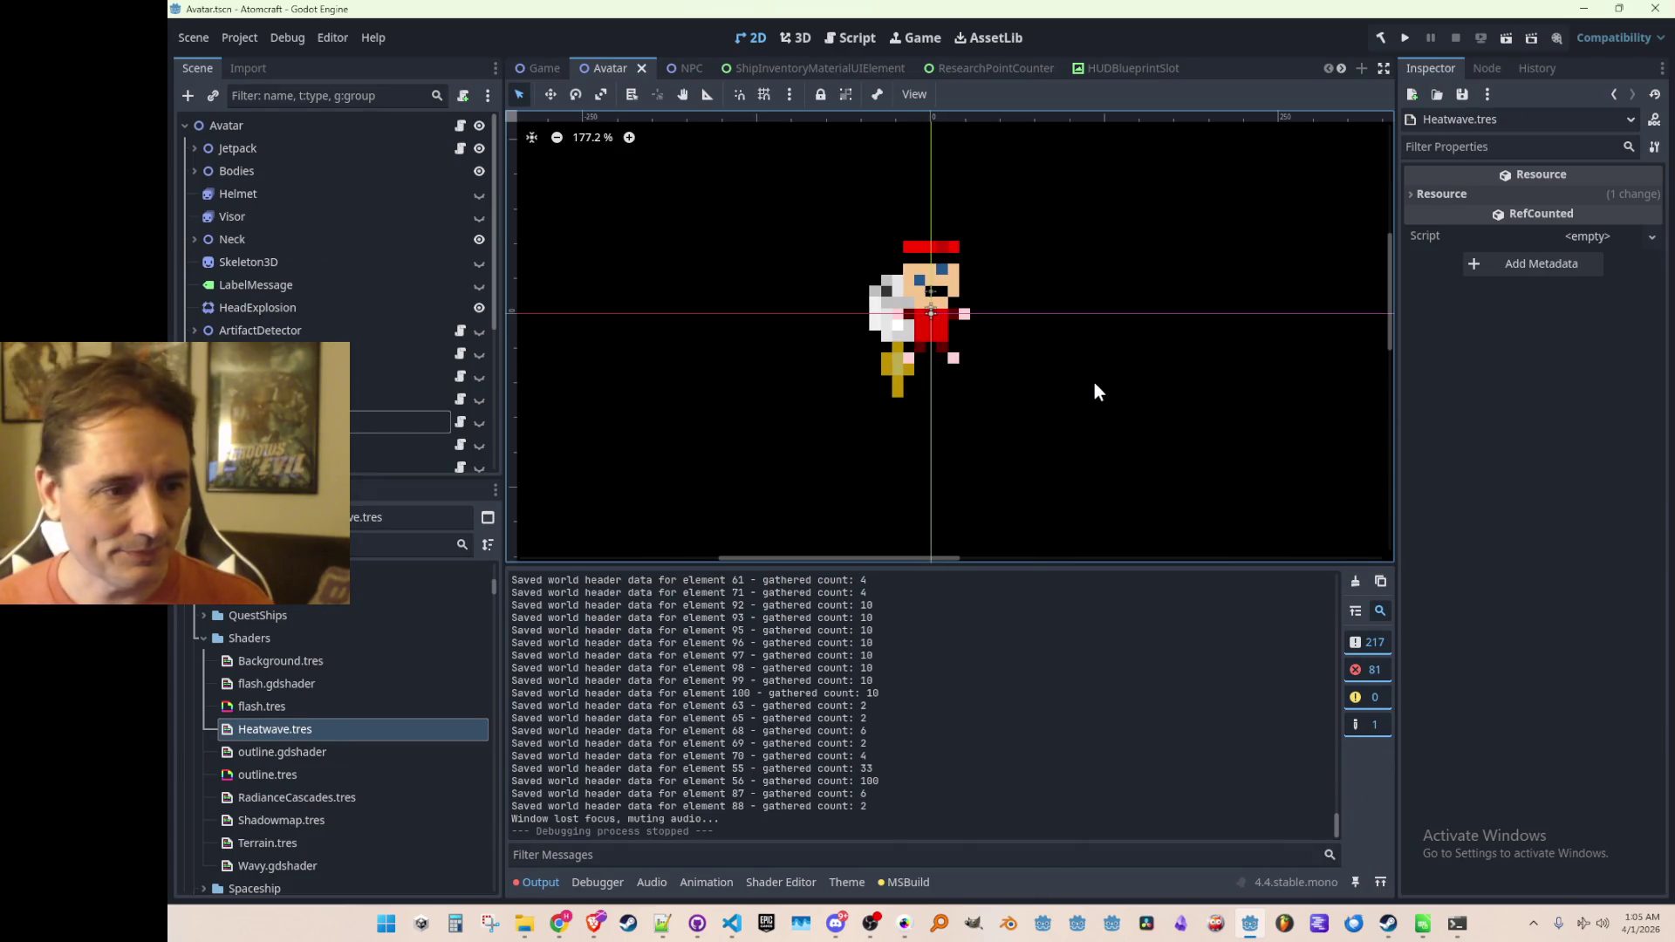
{"action": "mouse_move", "coordinate": [735, 928]}
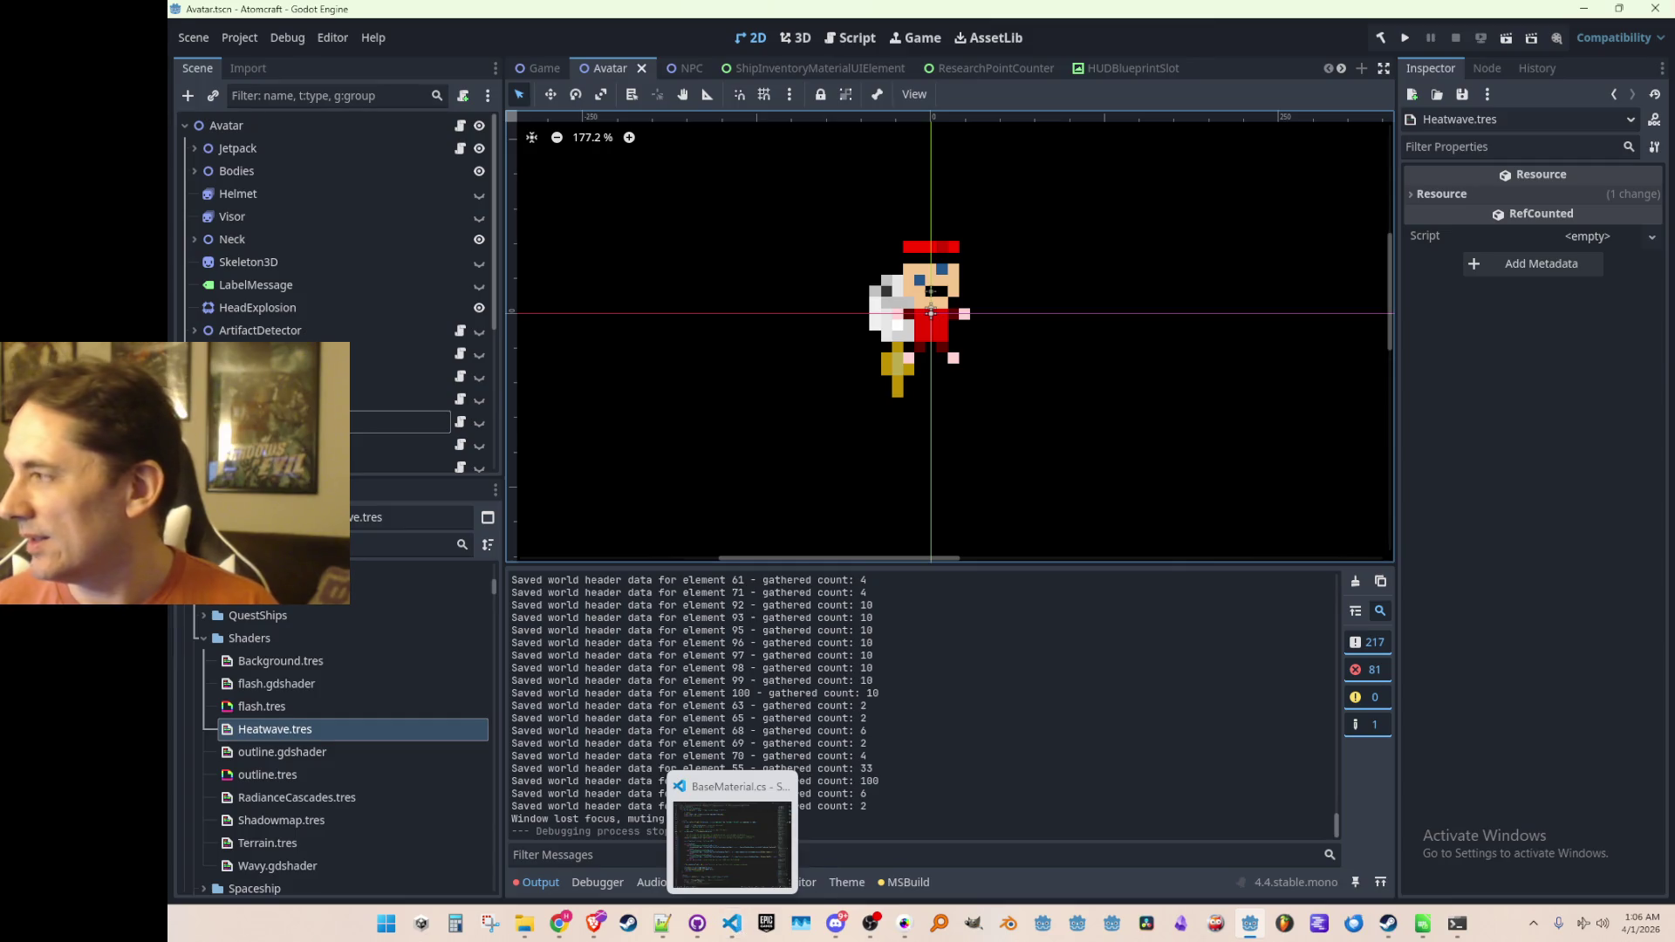
{"action": "key", "text": "alt+Tab"}
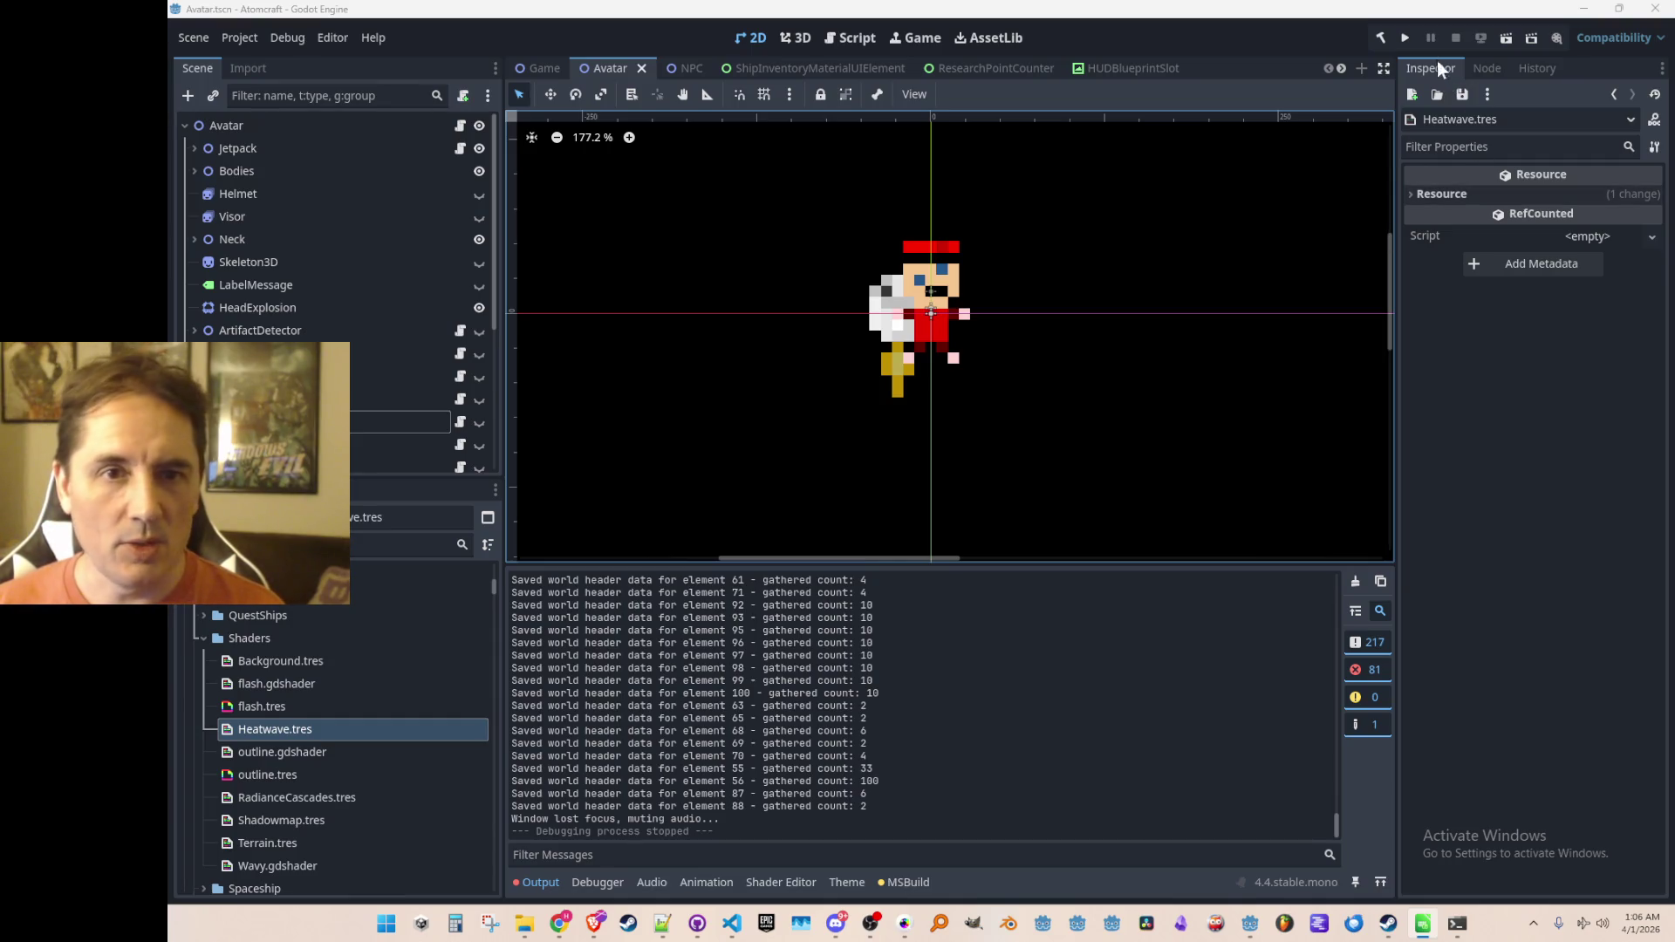
{"action": "left_click", "coordinate": [1407, 40]}
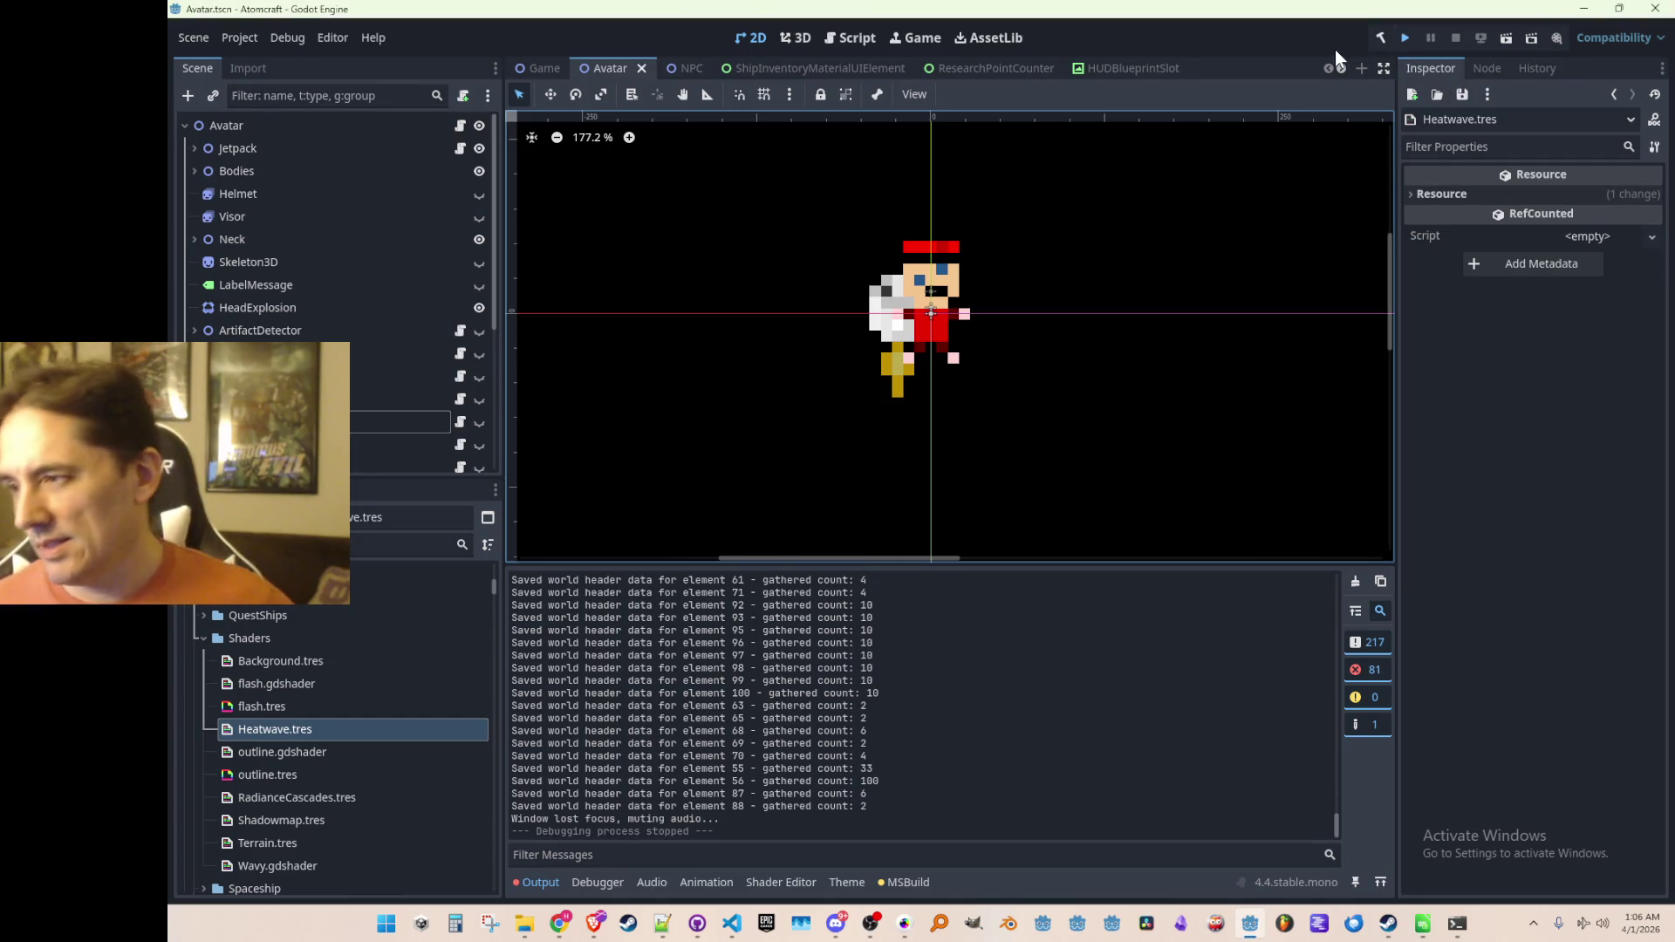
{"action": "key", "text": "ctrl+s"}
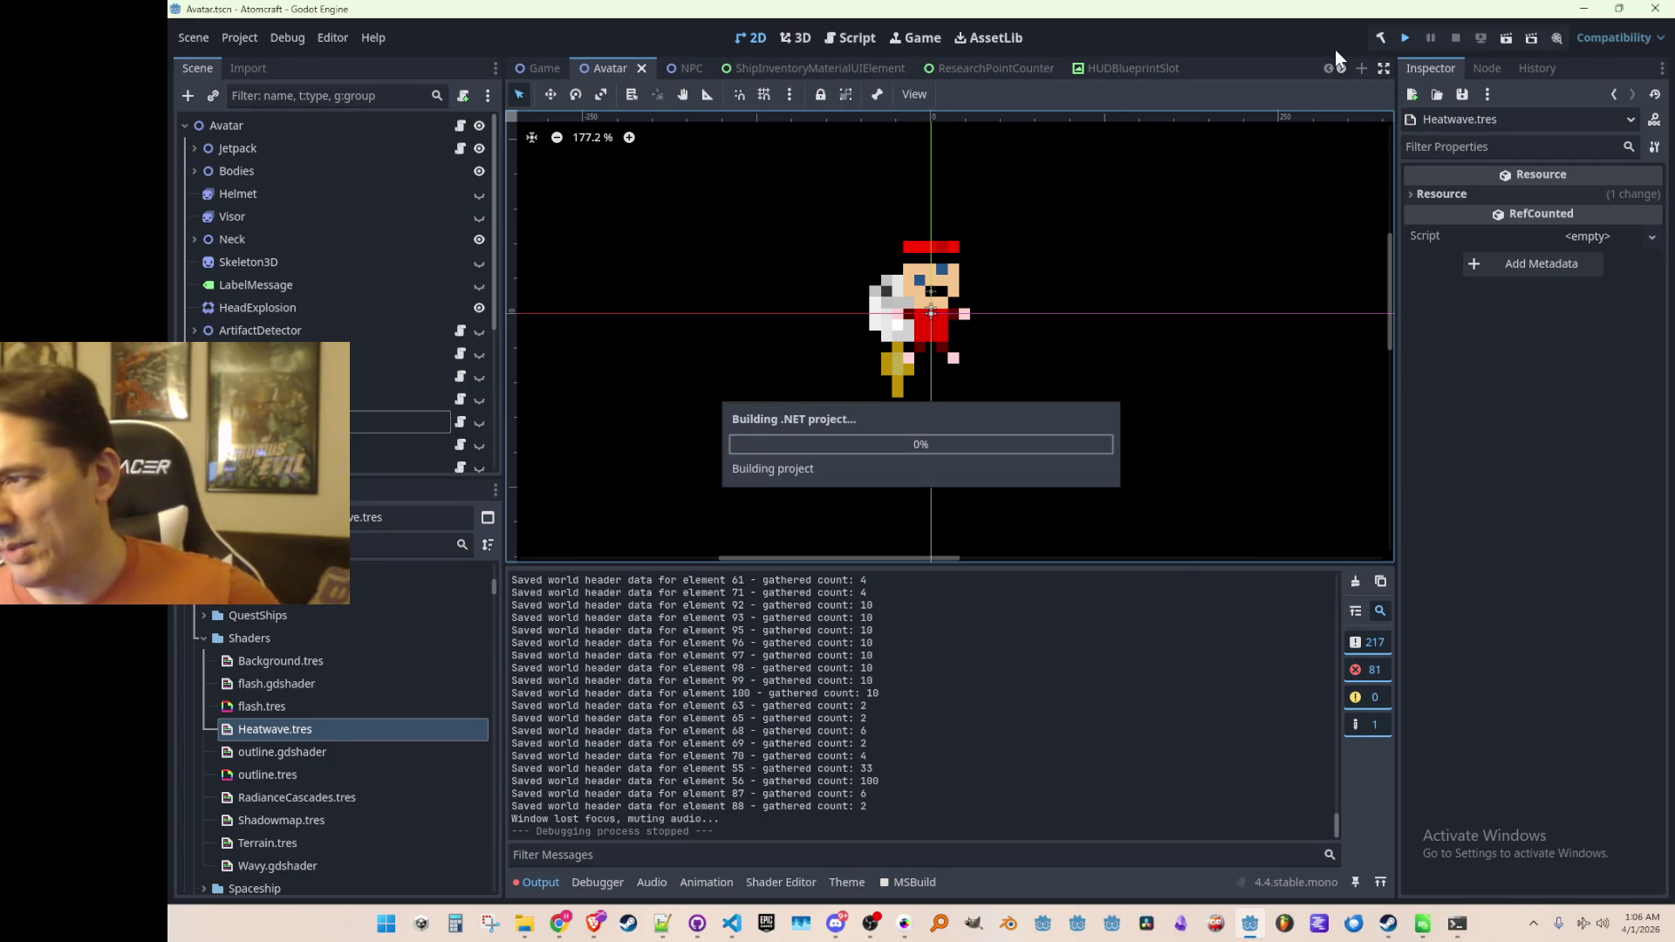